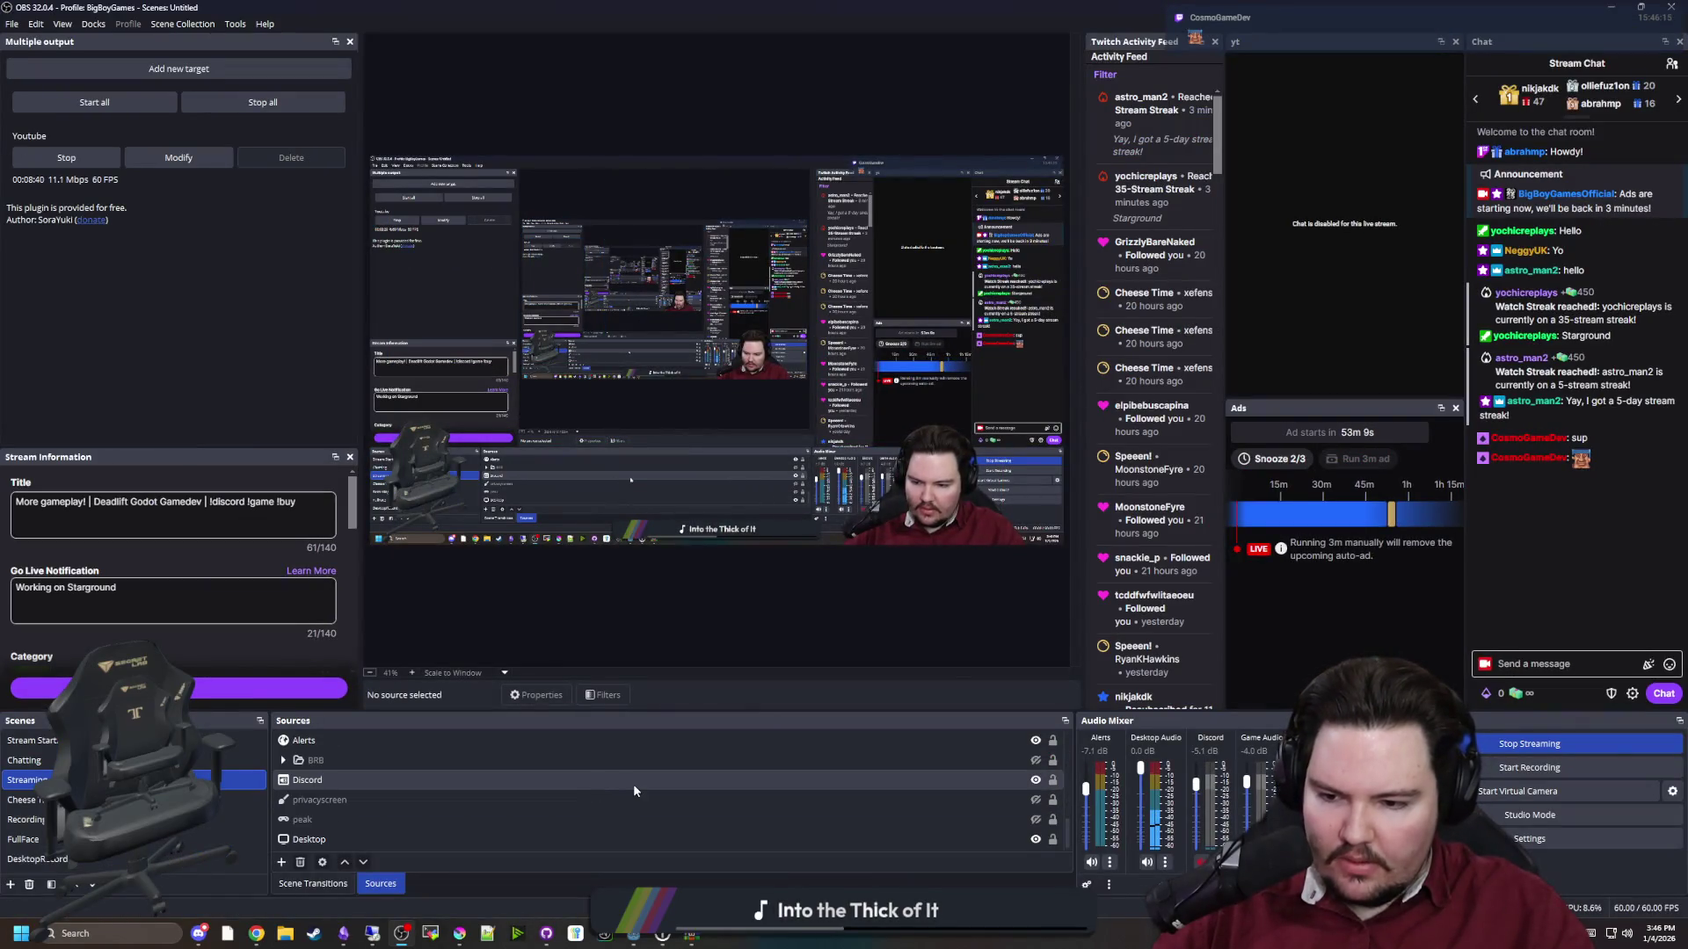
Create a new Browser source named 'YT' from the Sources list
scroll(633, 783, "up", 2)
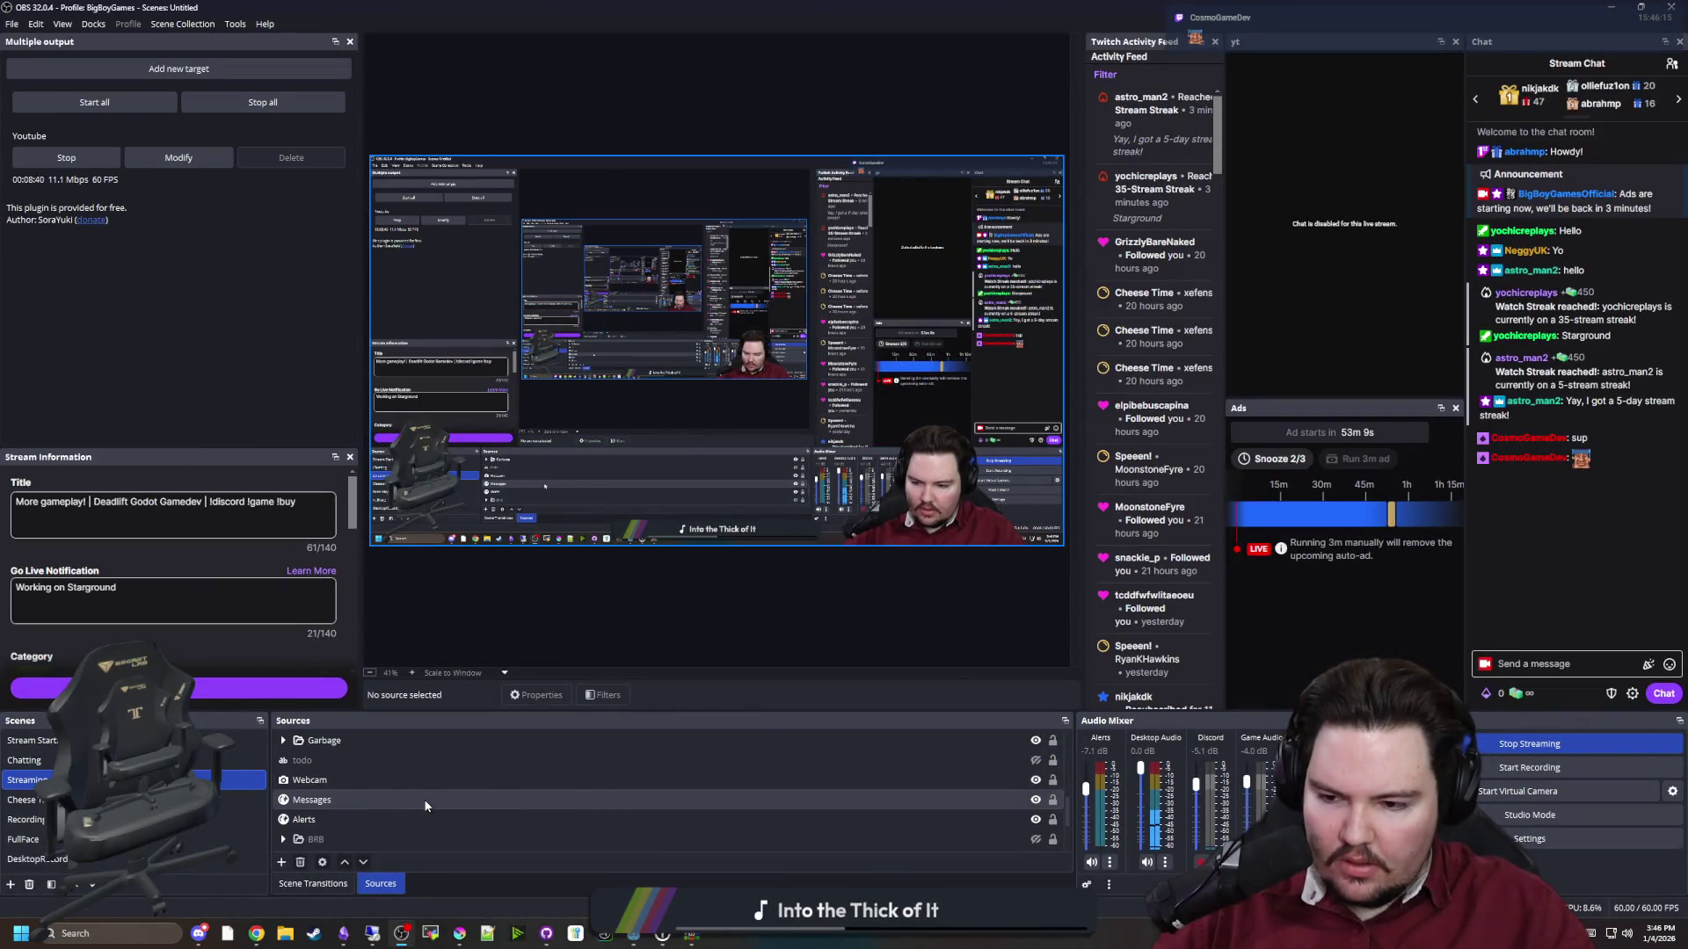
left_click(281, 863)
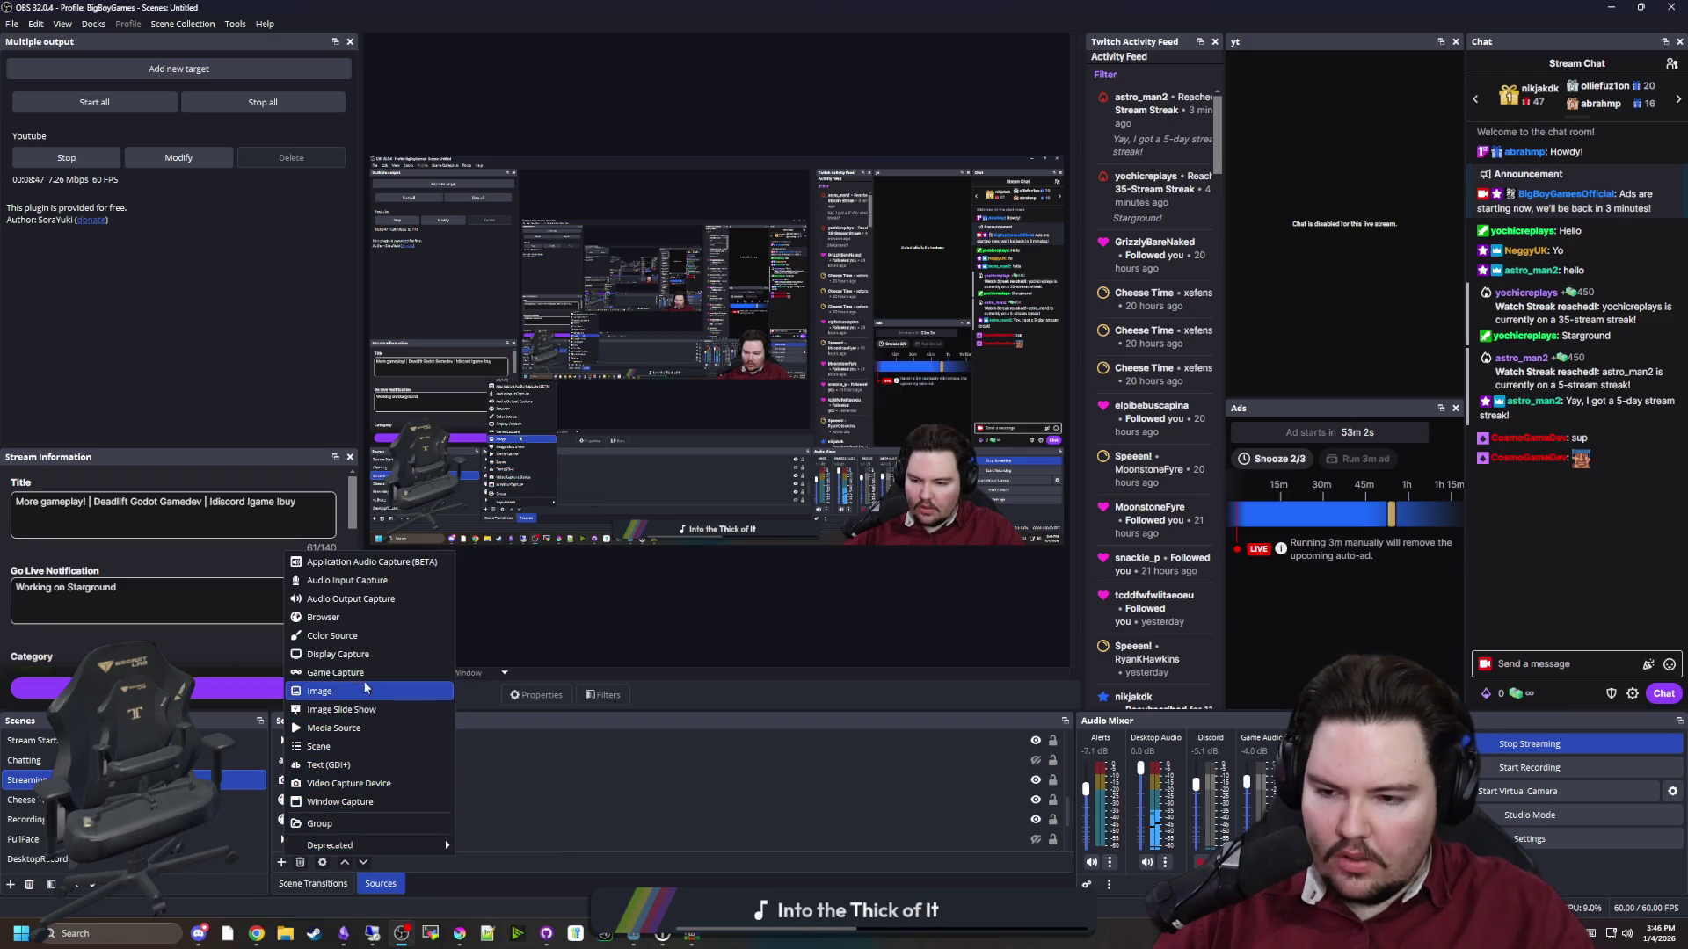
left_click(360, 617)
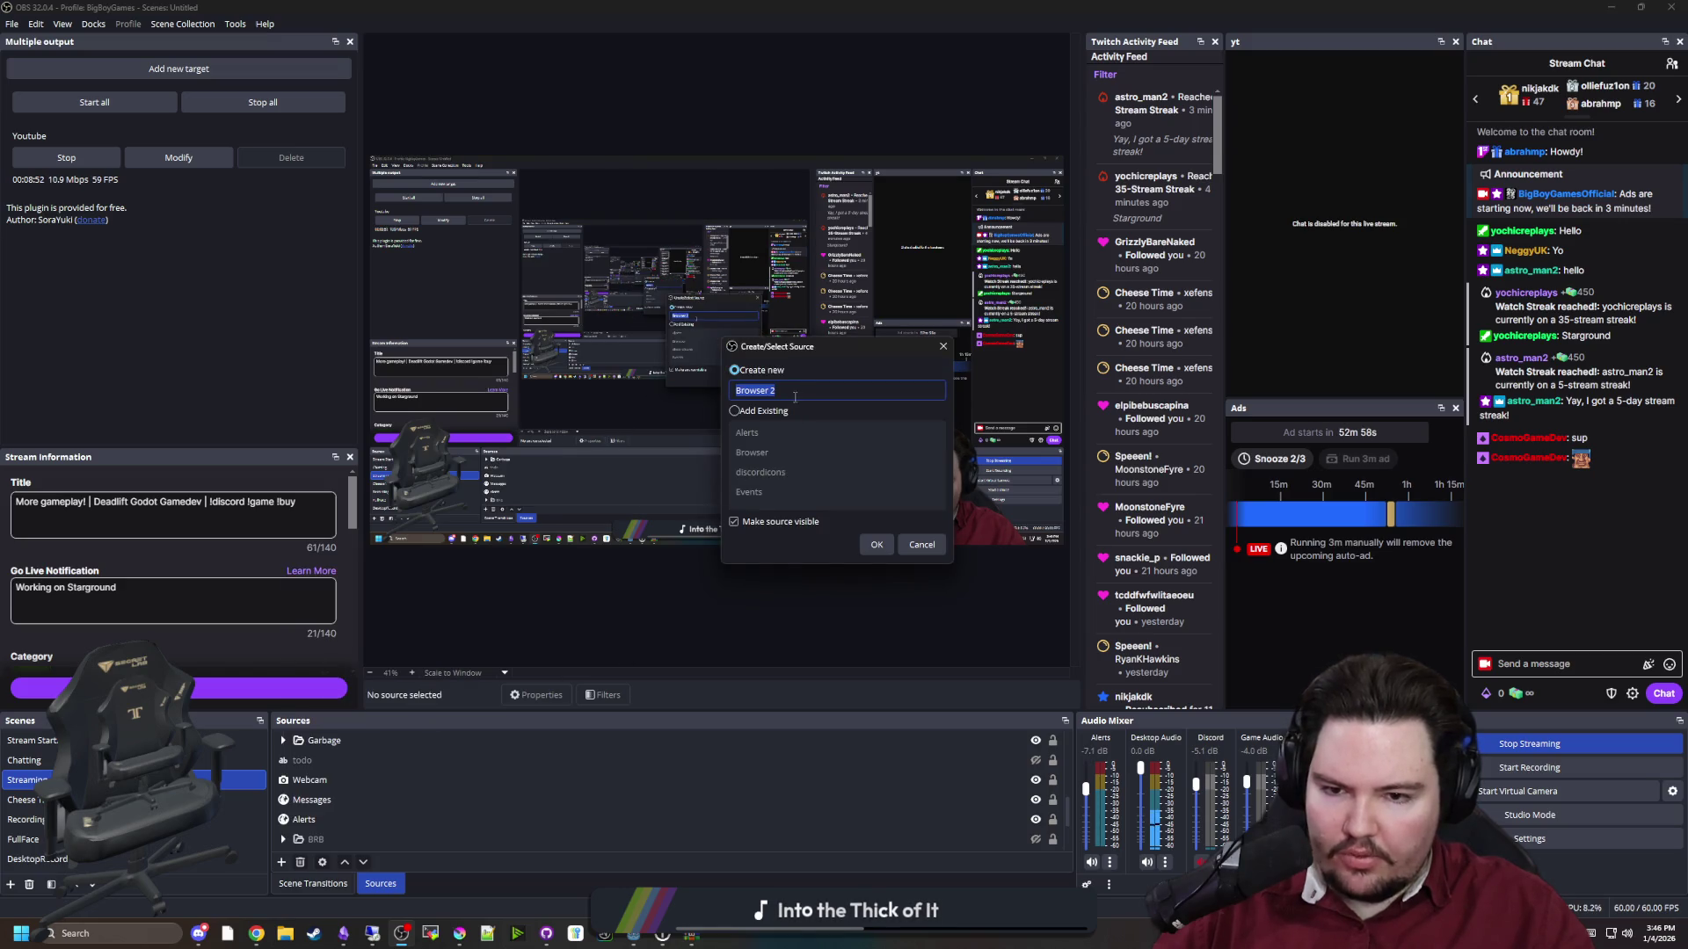
type("YT")
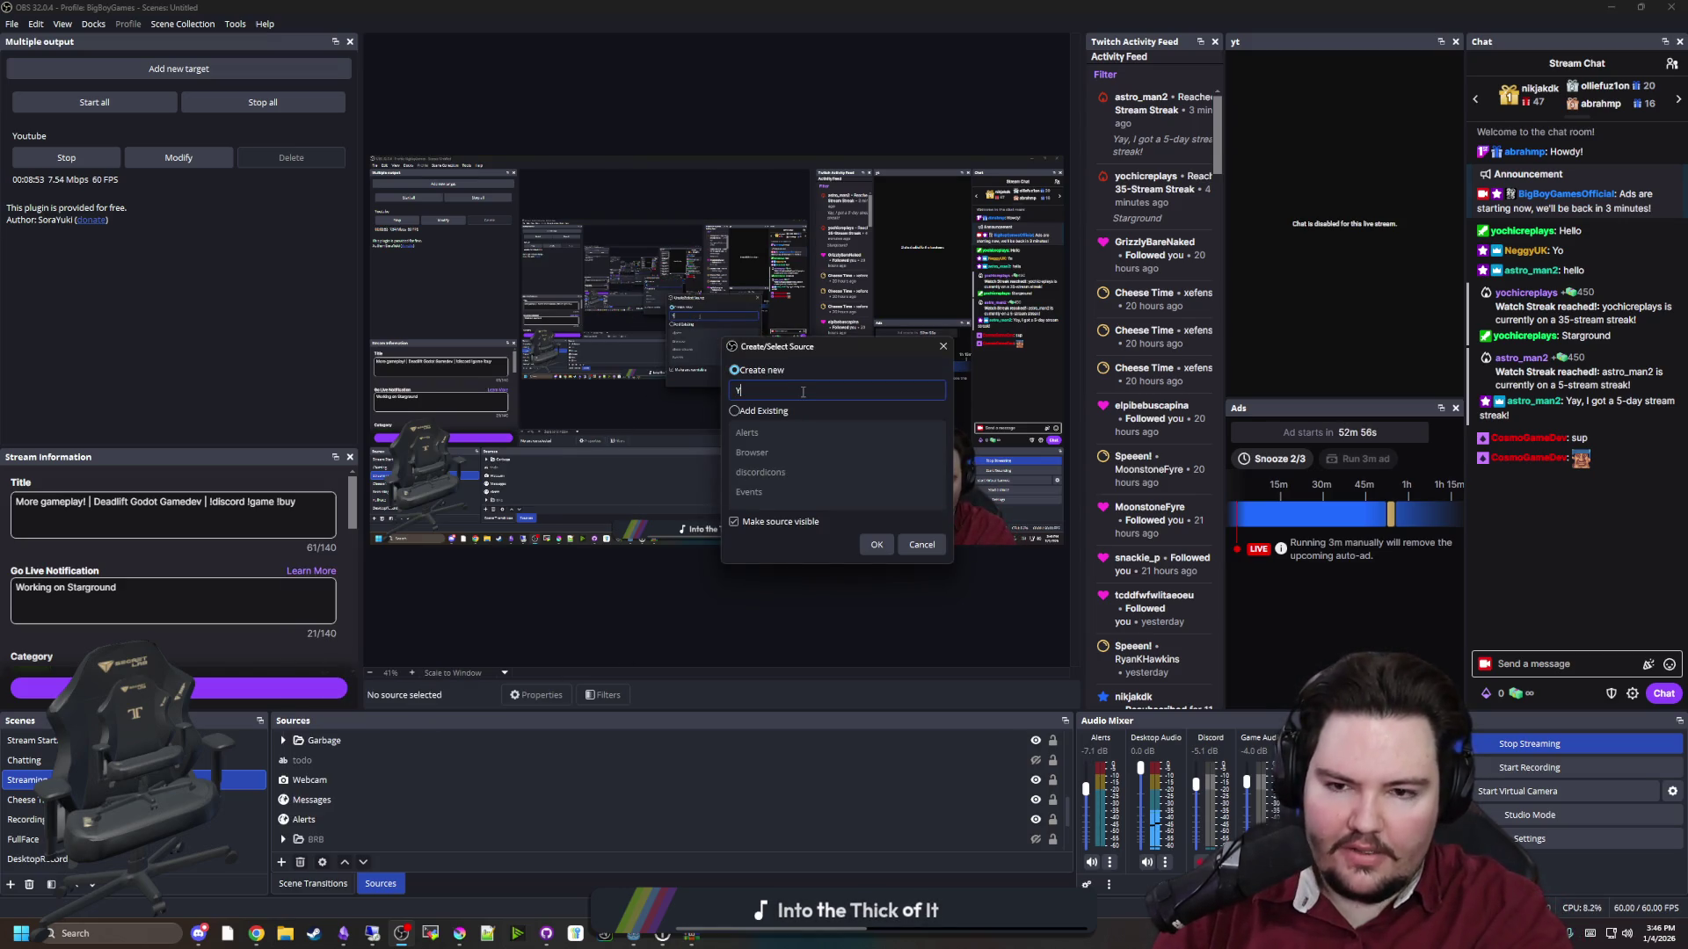
left_click(875, 546)
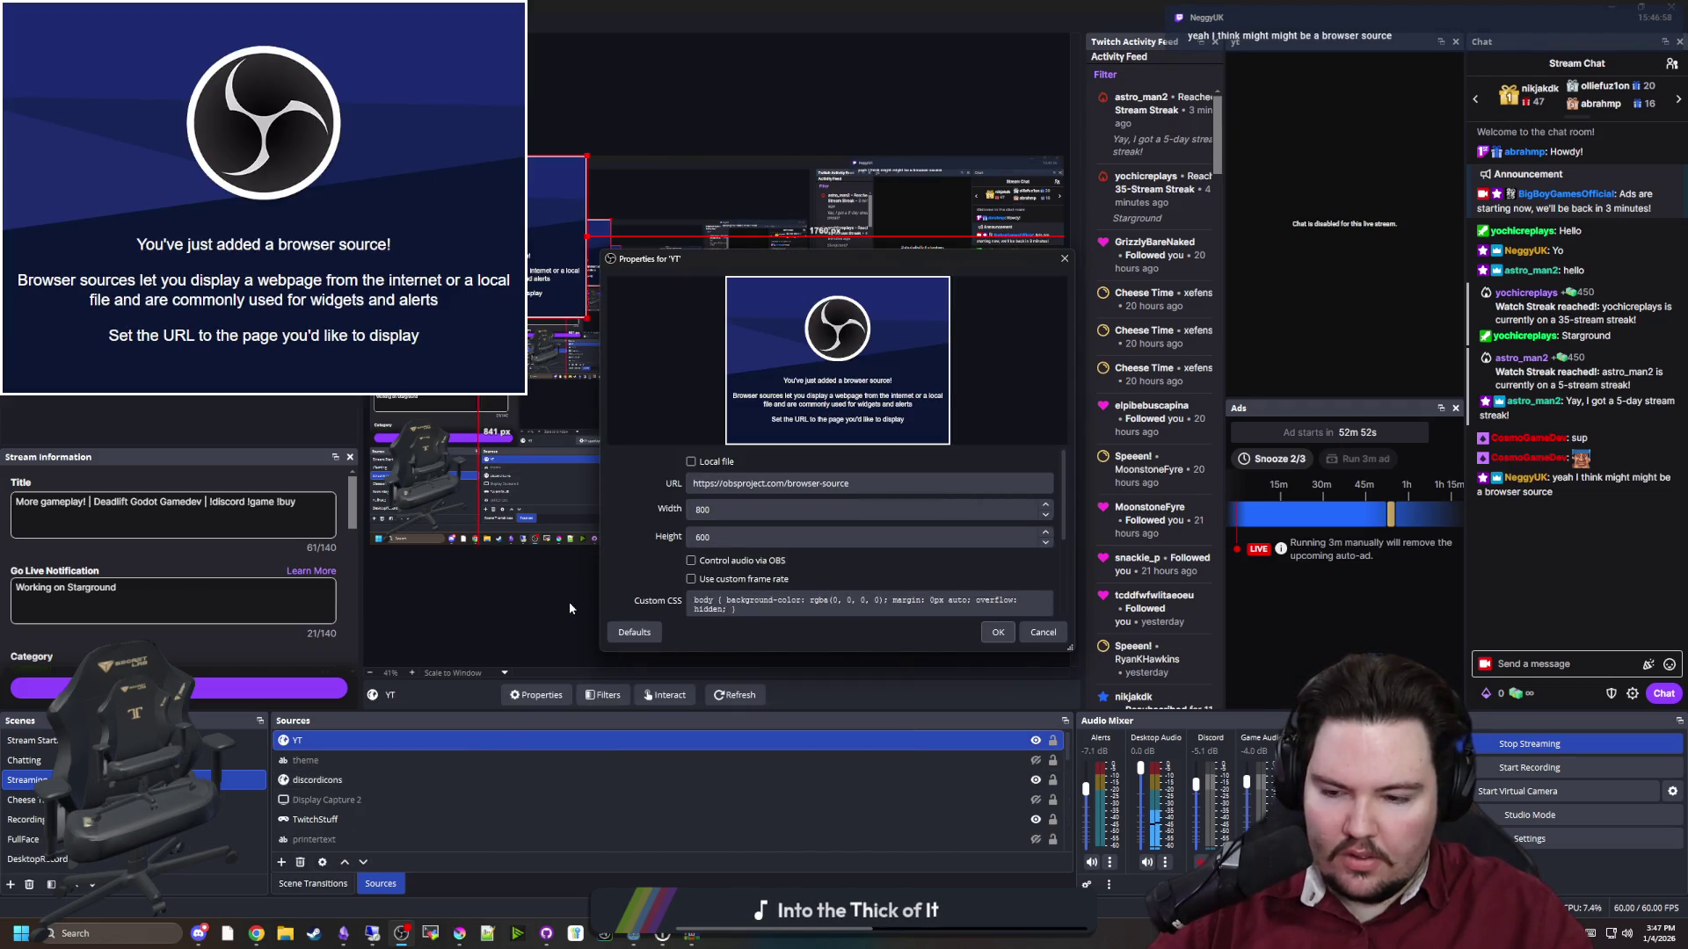
Accept the YT source's default properties and bring up the Scripts window
left_click(998, 632)
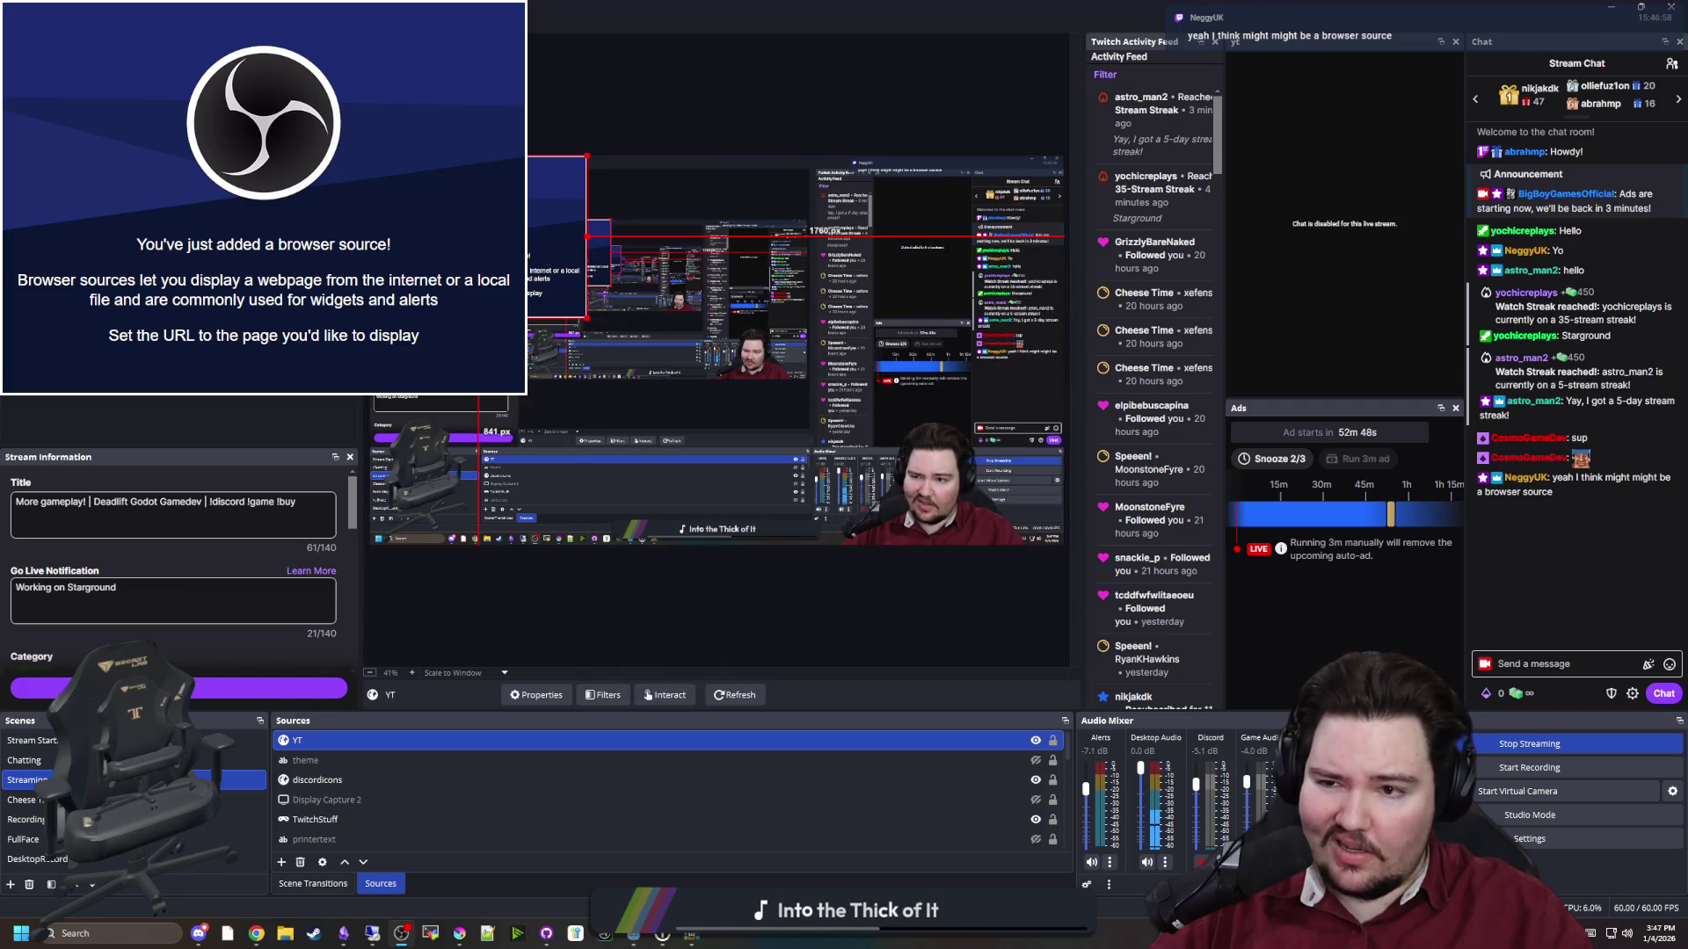
left_click(1001, 605)
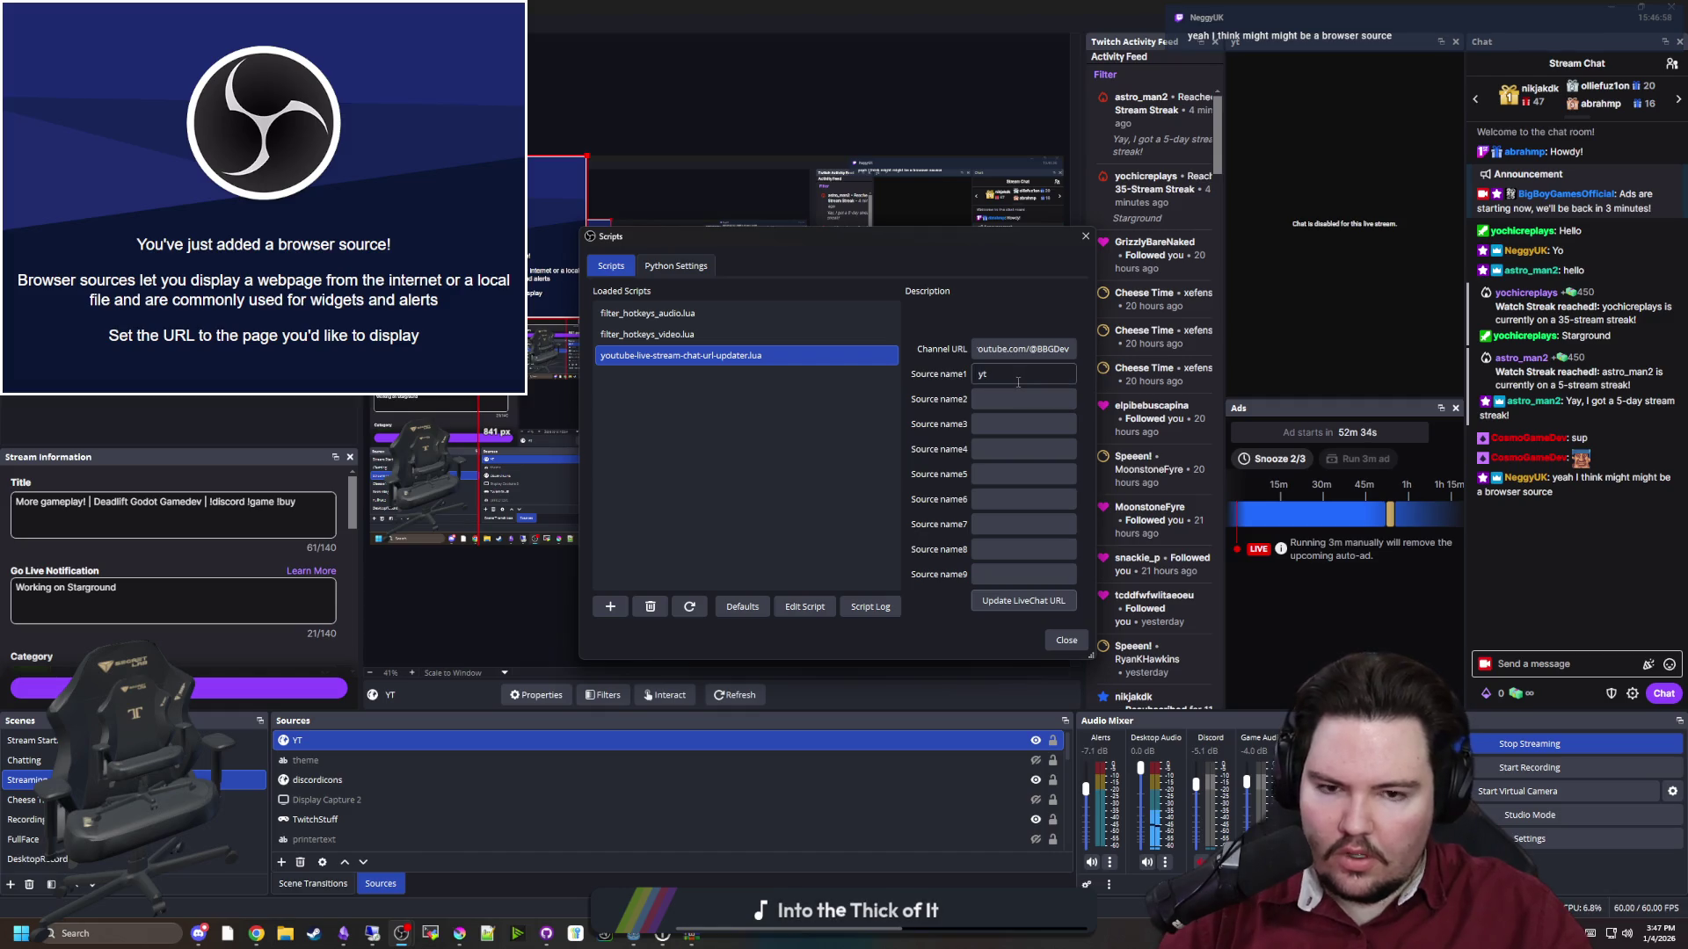
Set the chat script's Source name to 'YT', update the LiveChat URL, and close Scripts
type("YT")
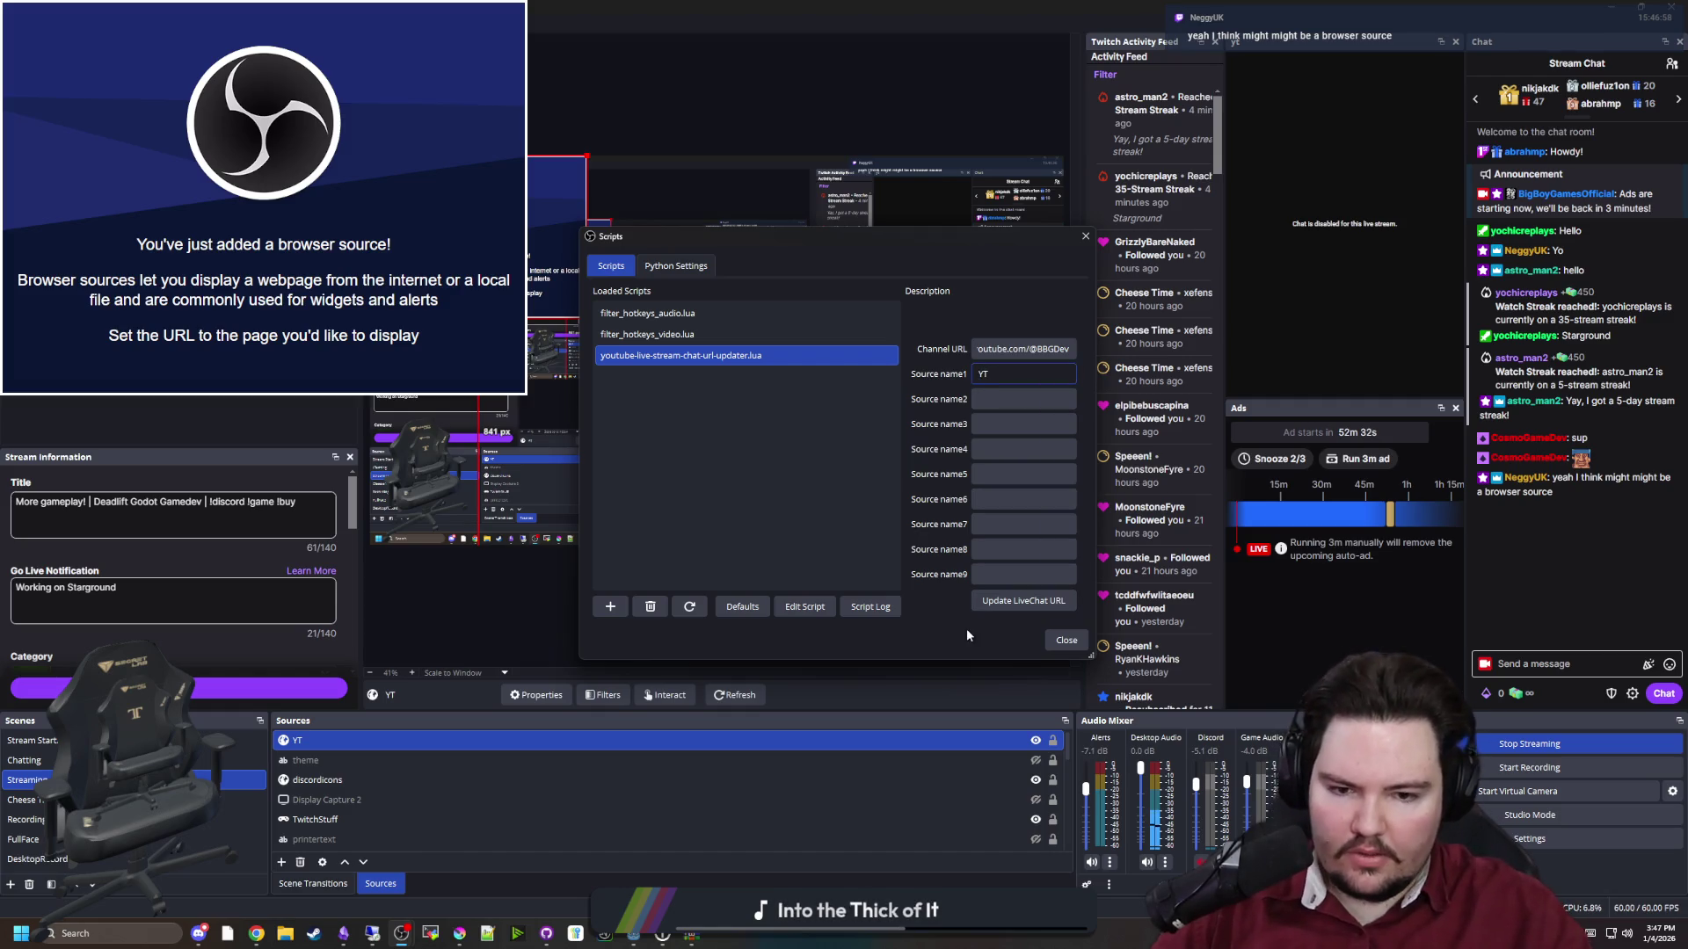
left_click(993, 605)
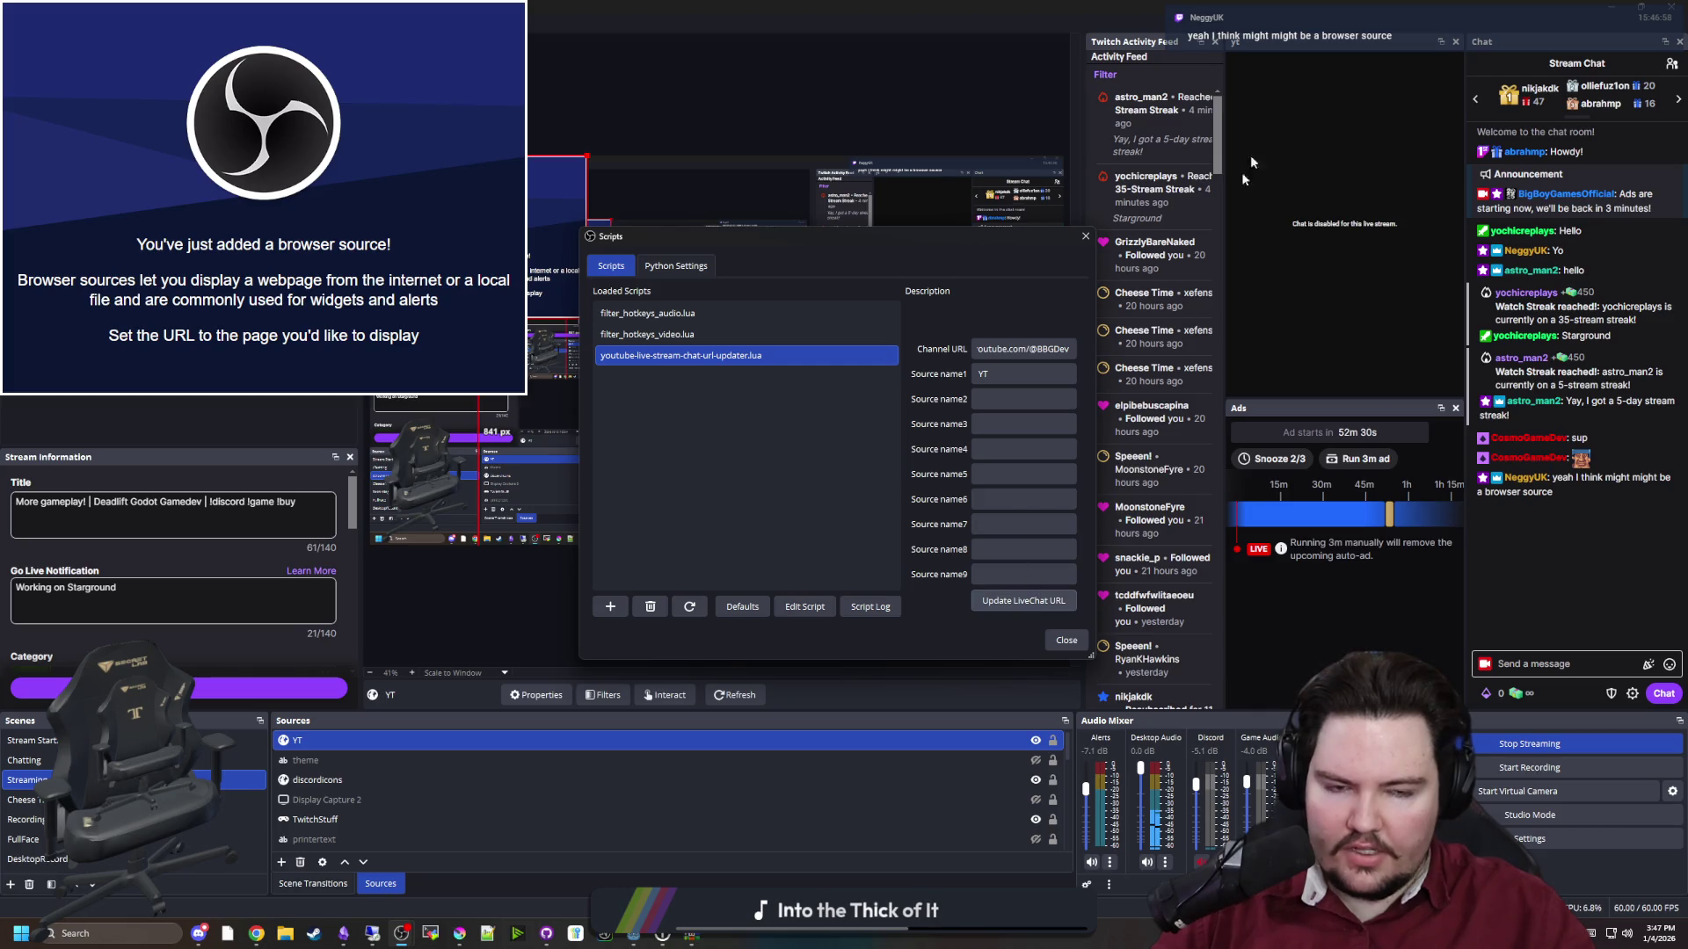
left_click(1011, 603)
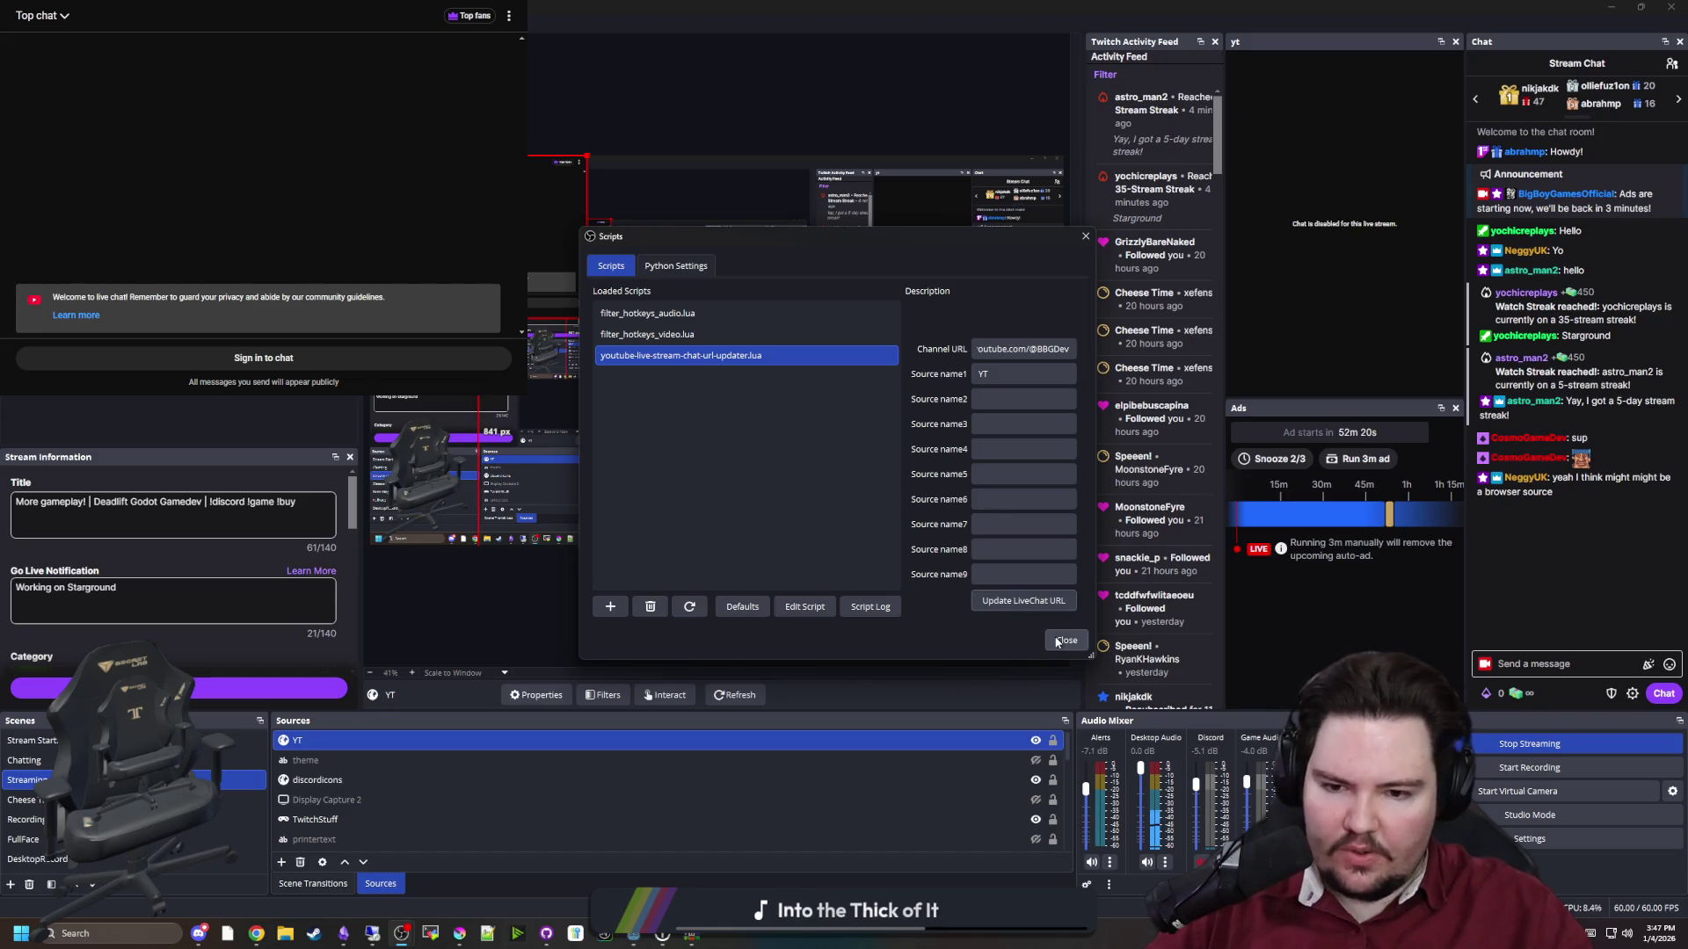
left_click(1063, 641)
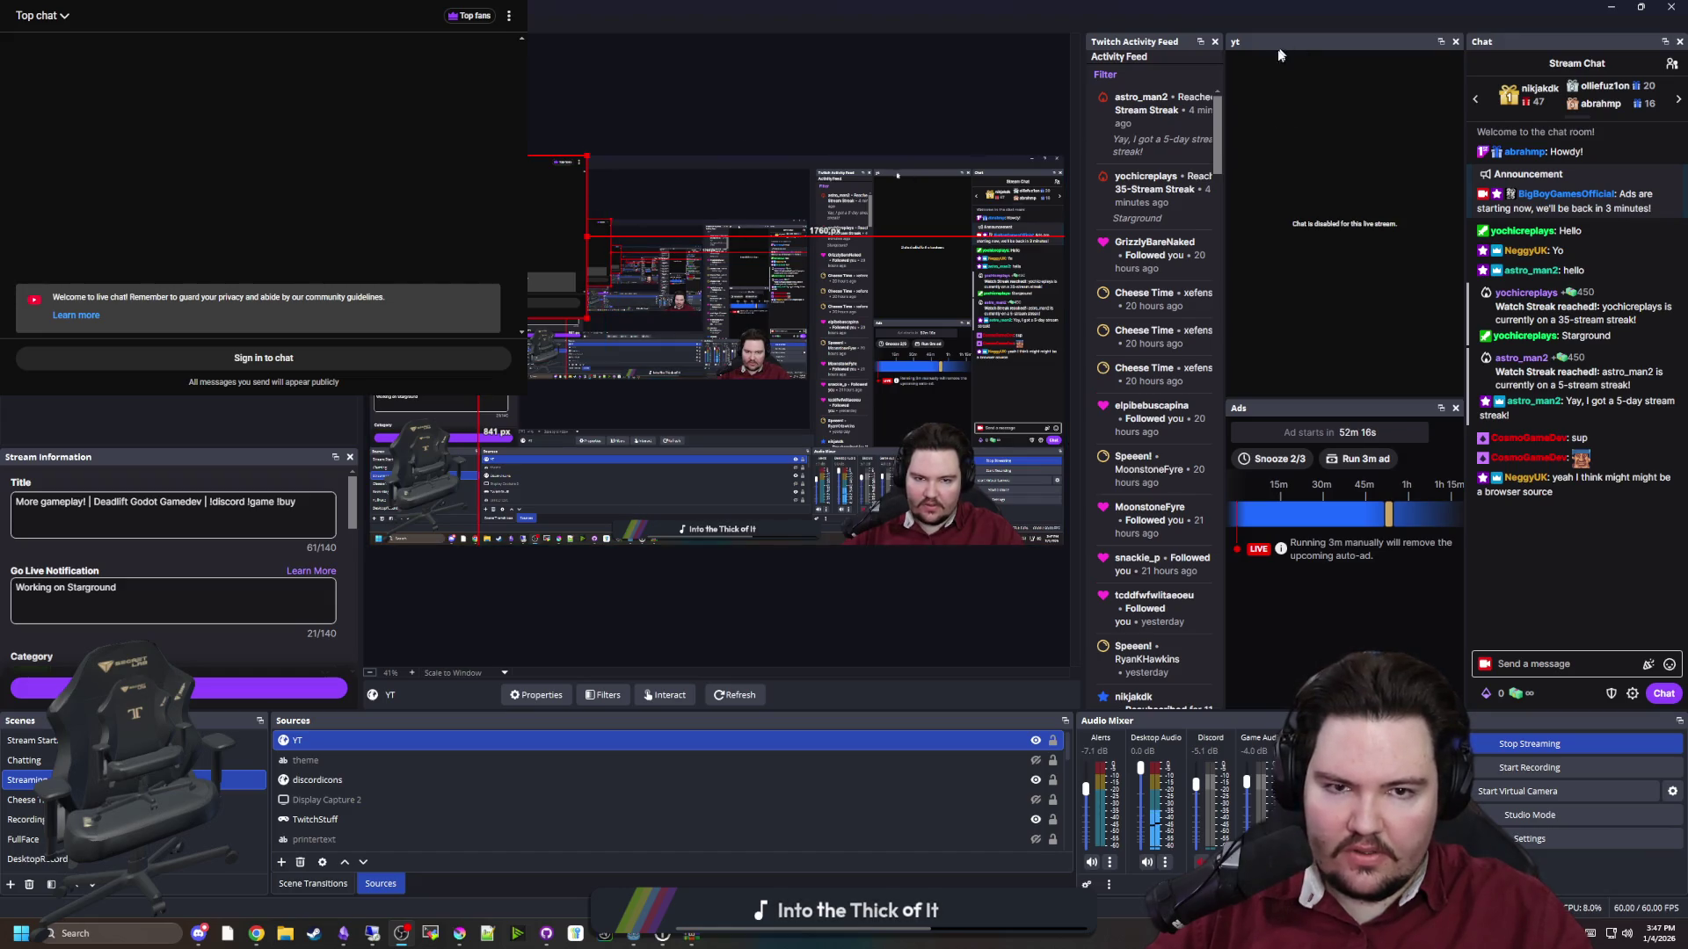
Copy the live chat address from the YT source's properties
right_click(357, 740)
left_click(400, 724)
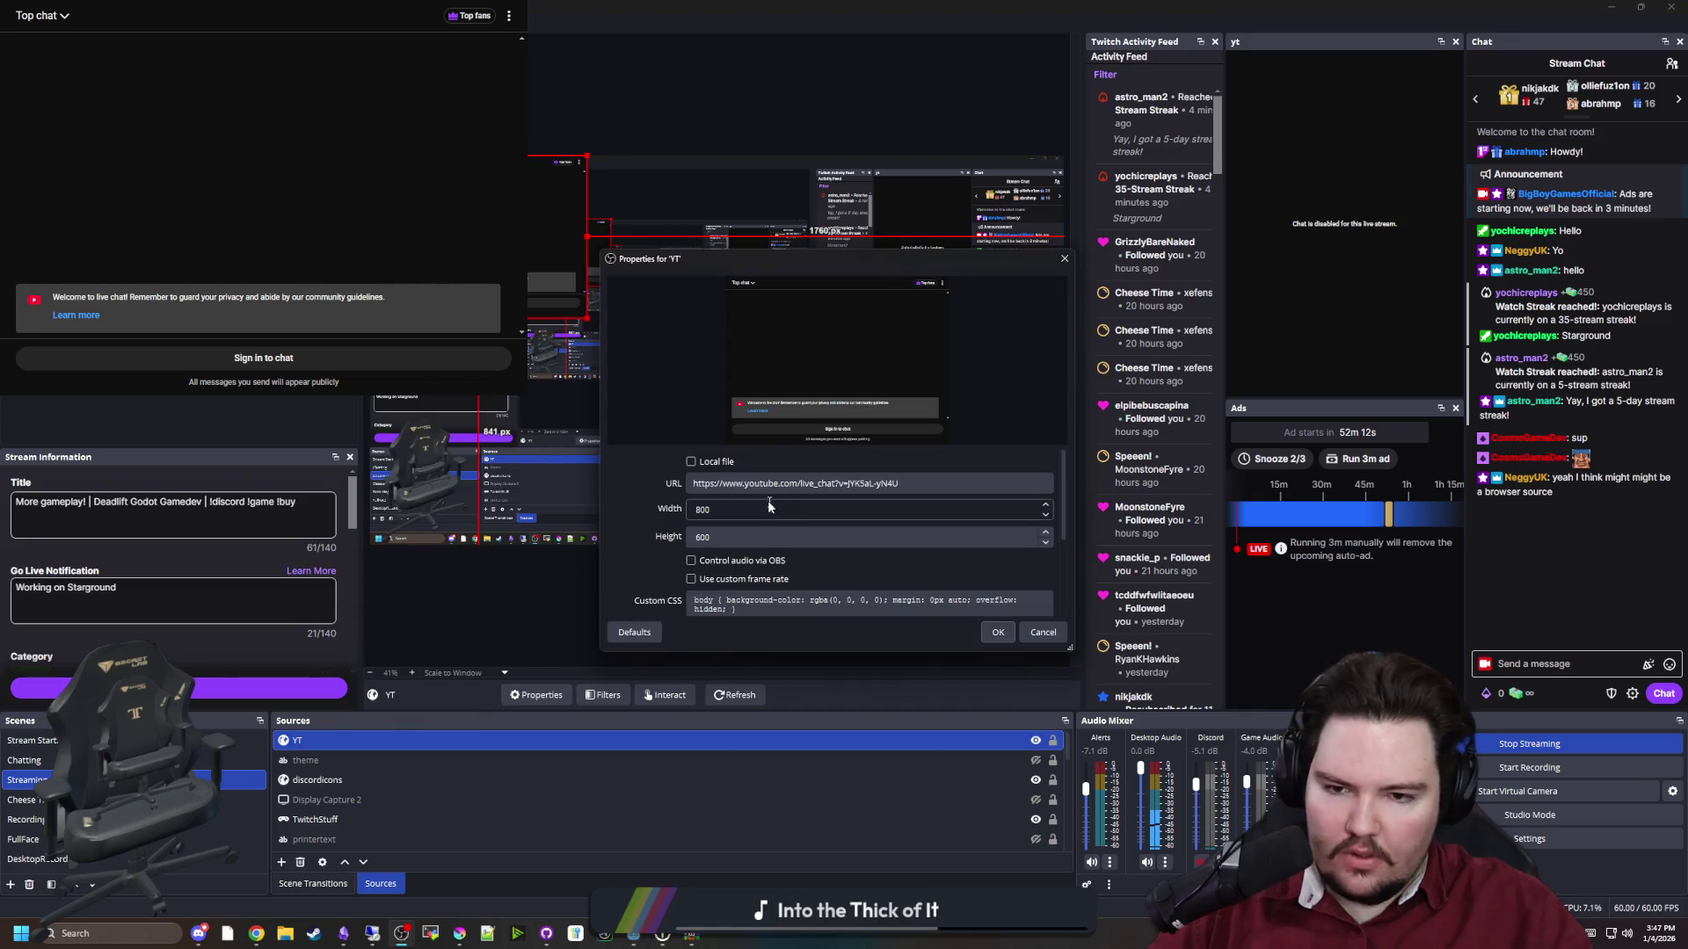
triple_click(827, 482)
key("ctrl+c")
left_click(1000, 633)
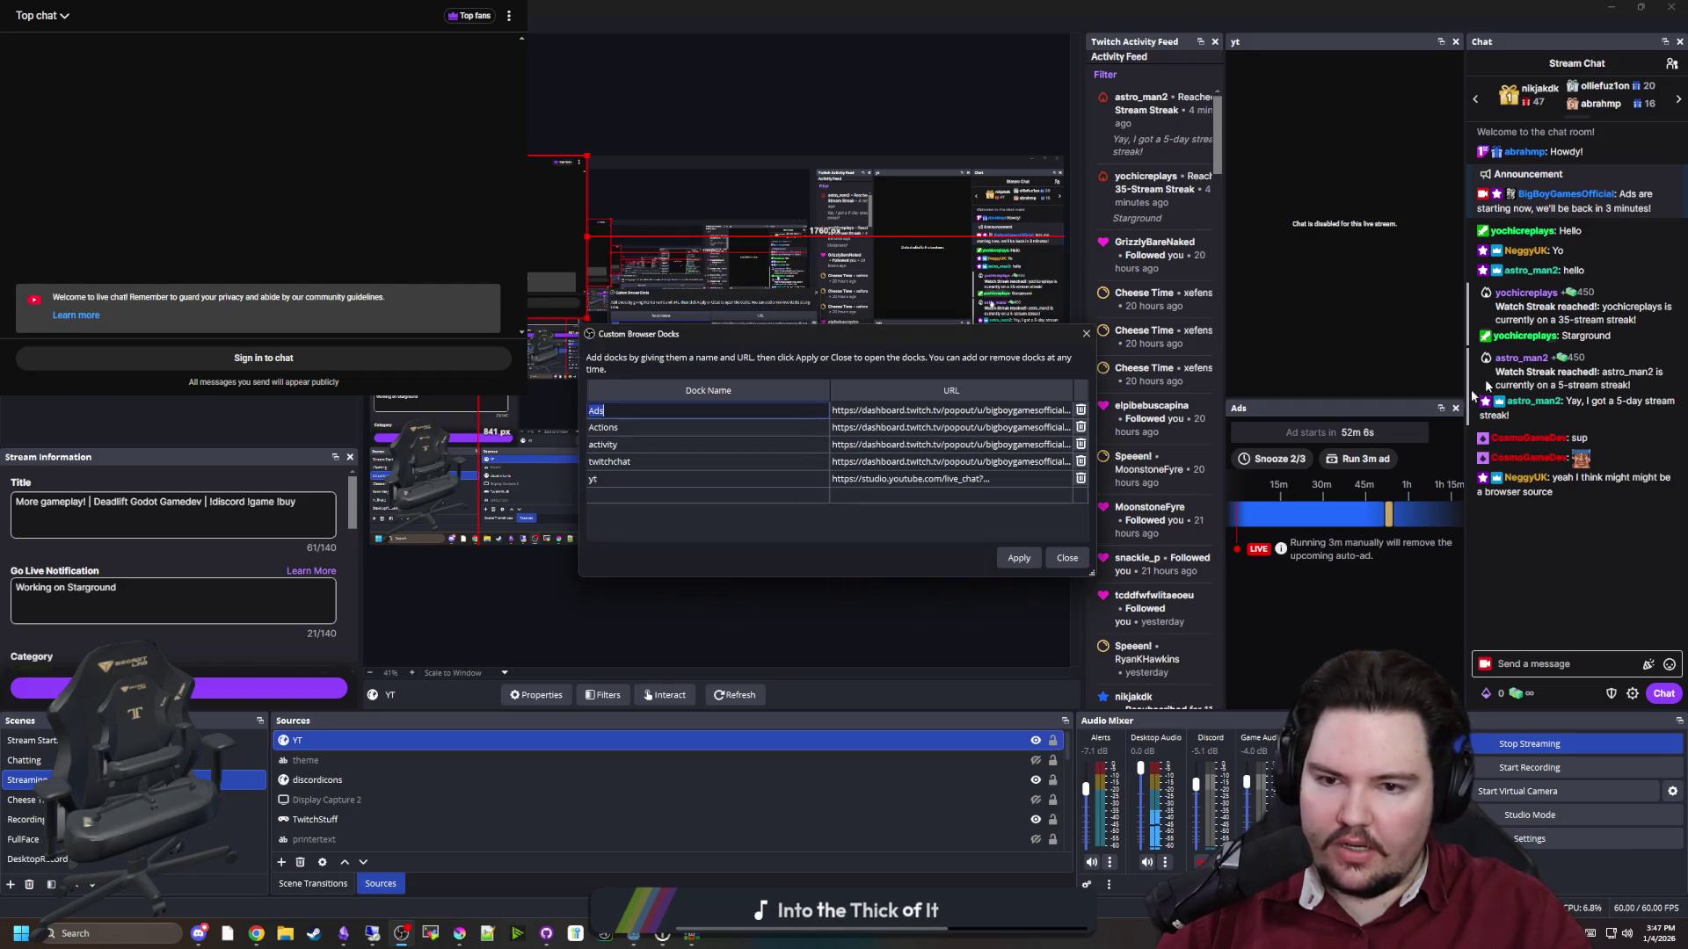
Paste the live chat address into the yt custom browser dock's URL and apply it
double_click(856, 481)
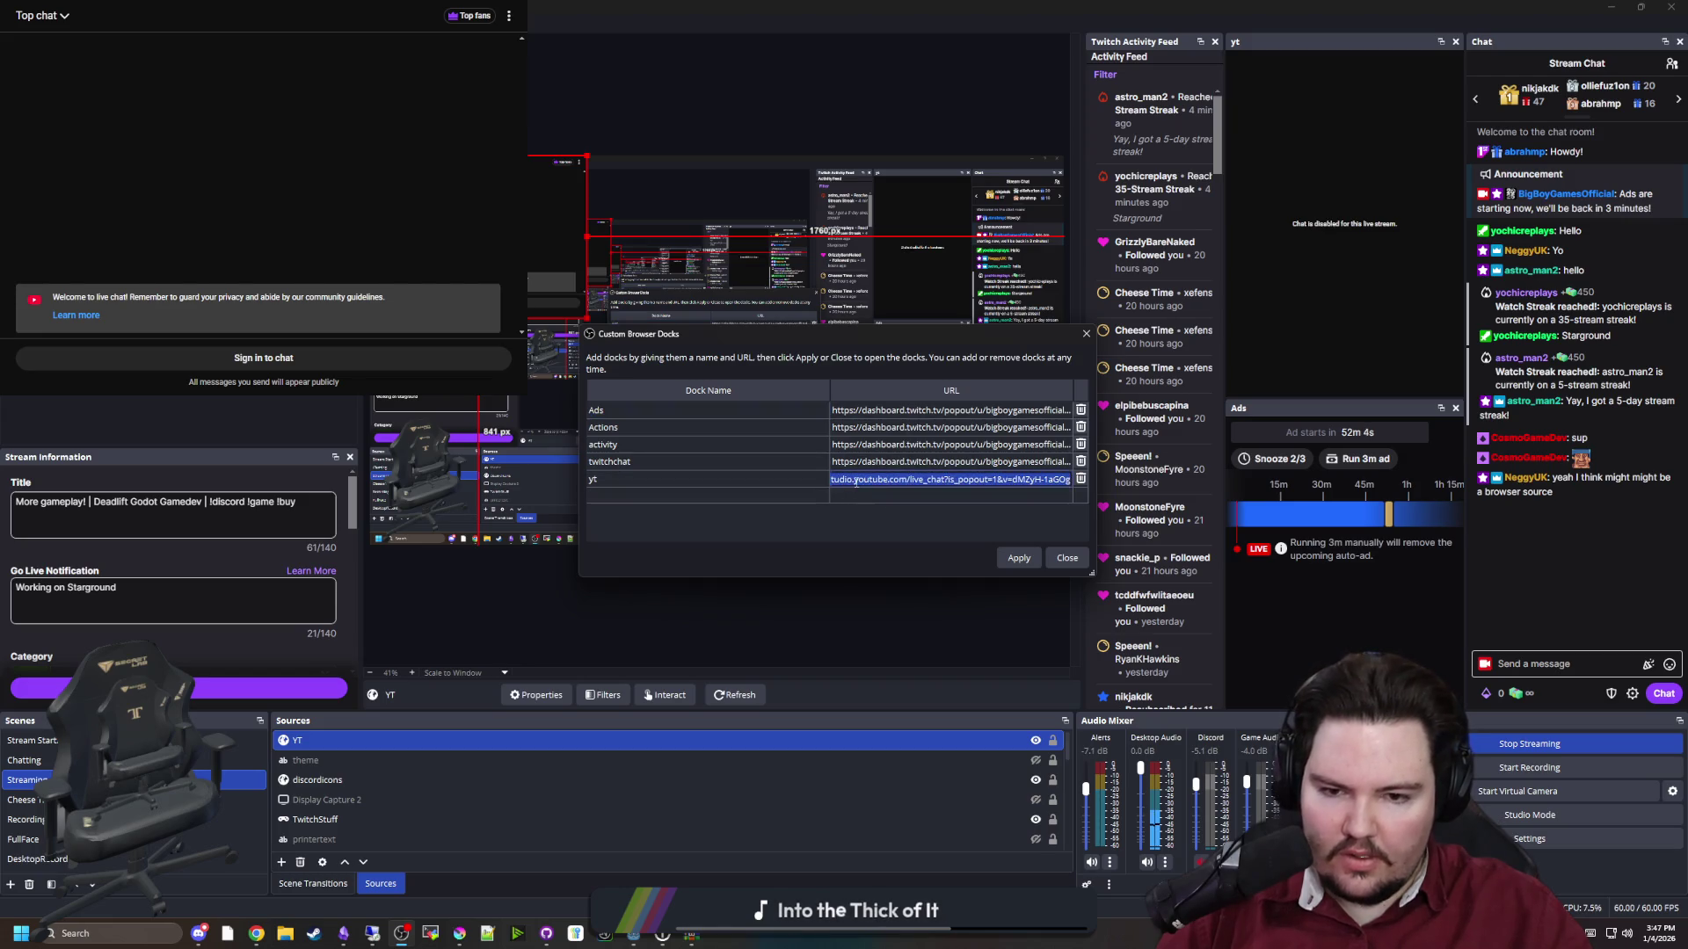
key("ctrl+v")
left_click(1018, 559)
left_click(1067, 559)
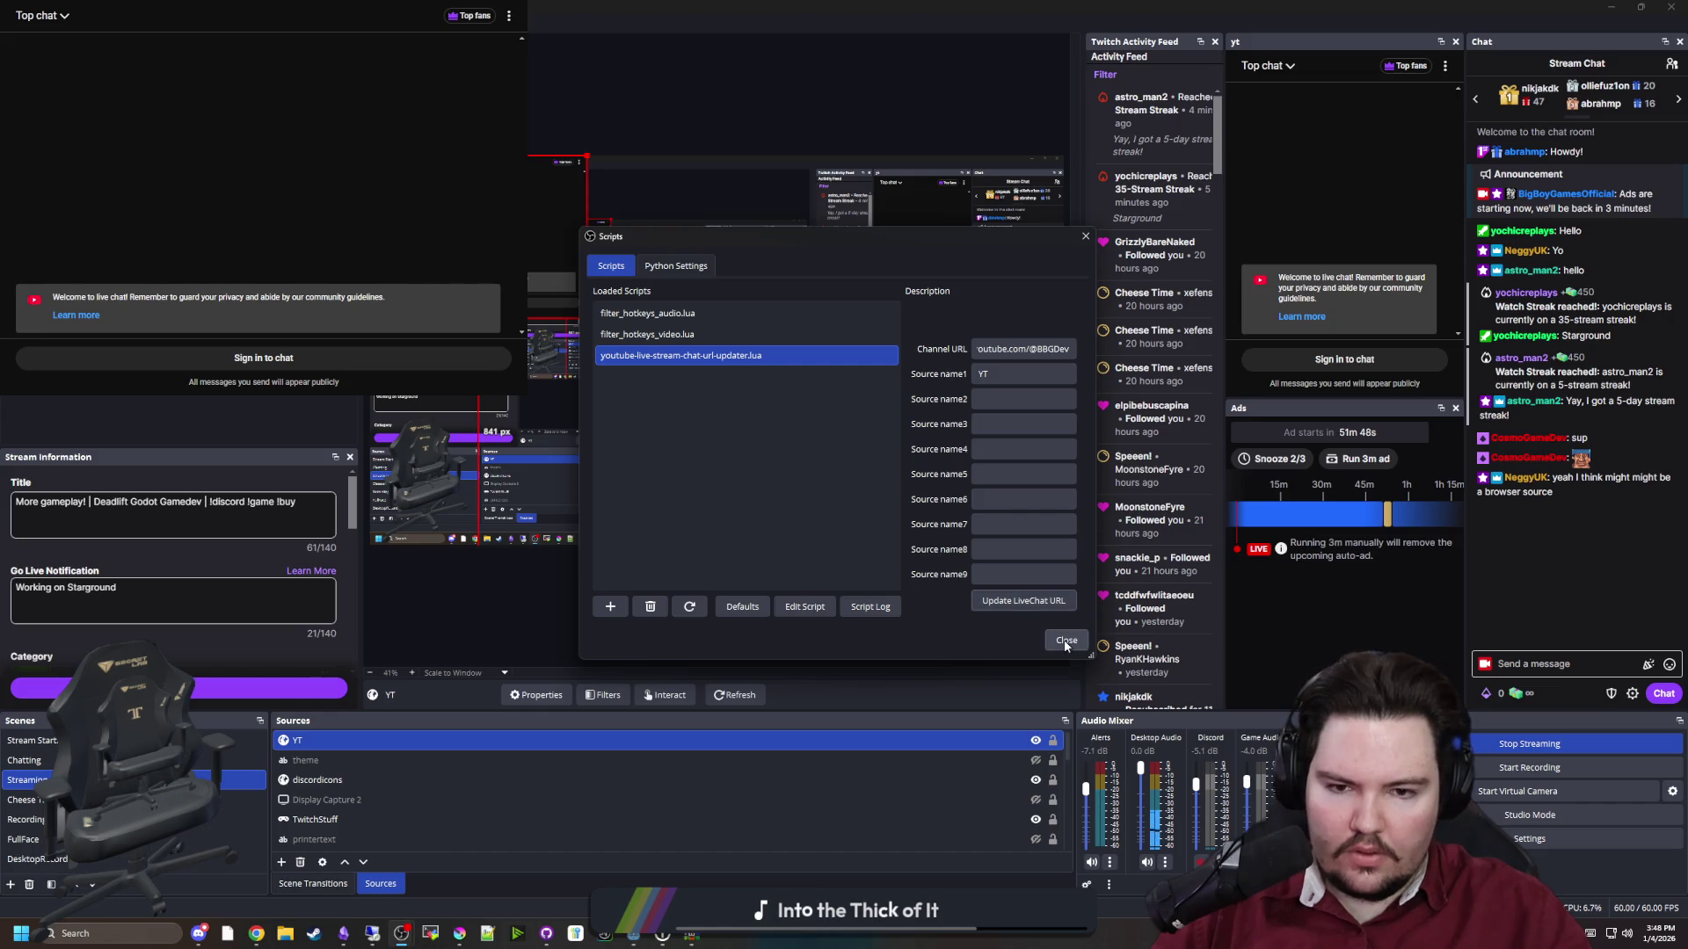
Close the Scripts window and delete the YT browser source
left_click(1066, 643)
right_click(338, 748)
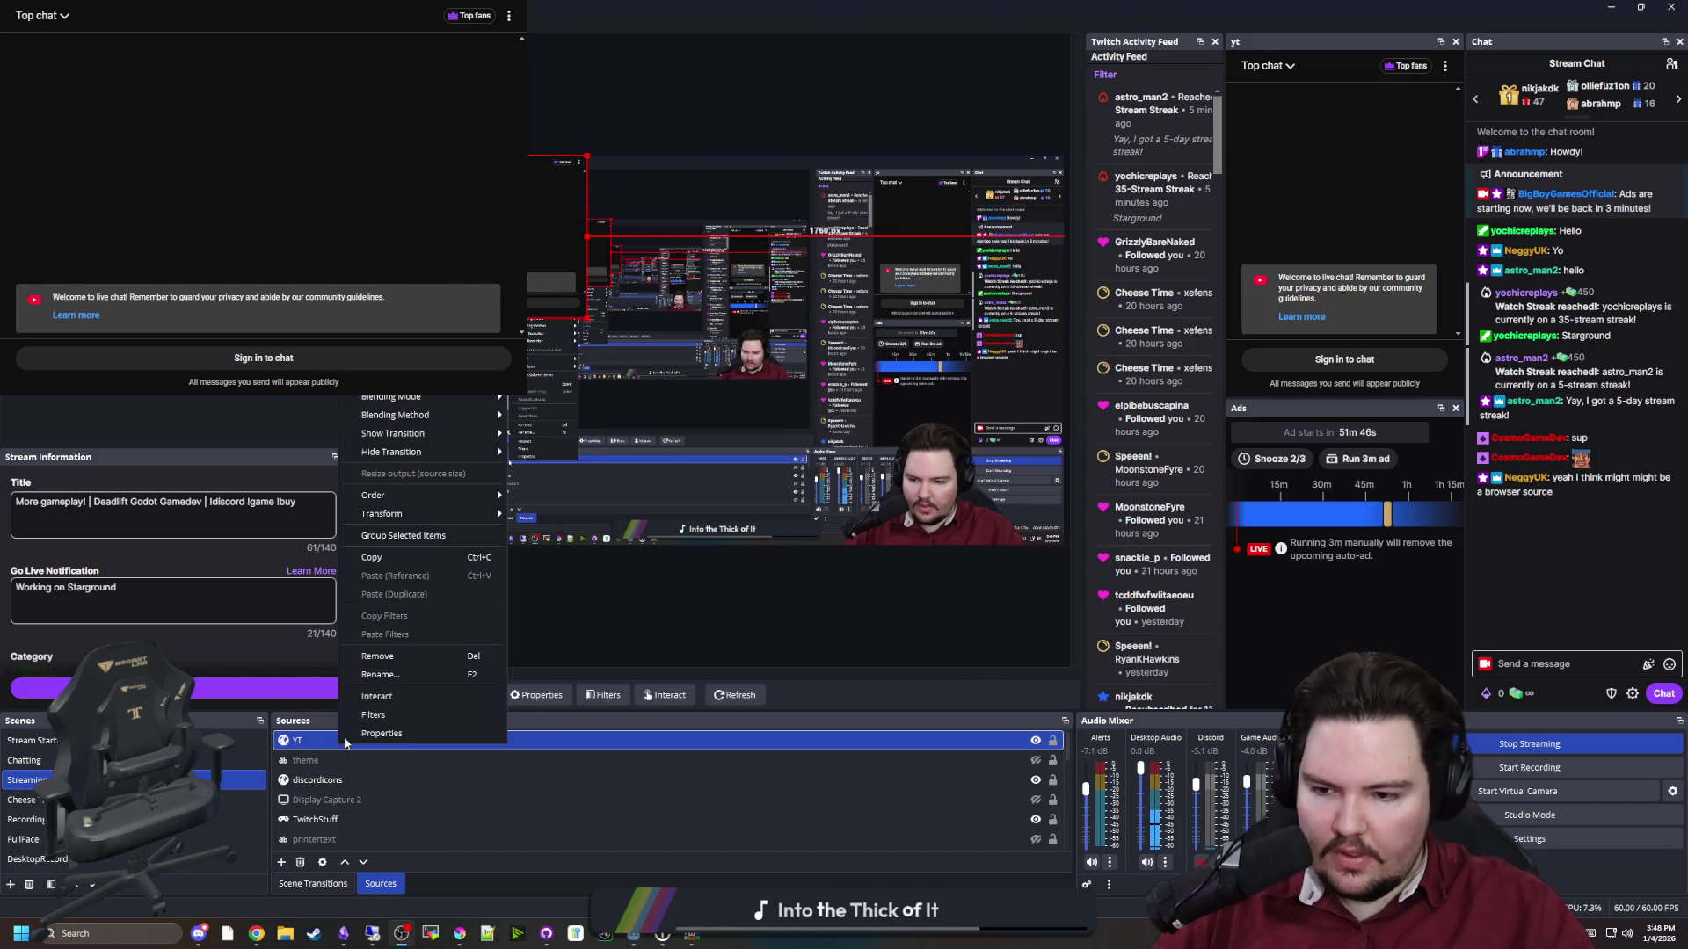
left_click(405, 655)
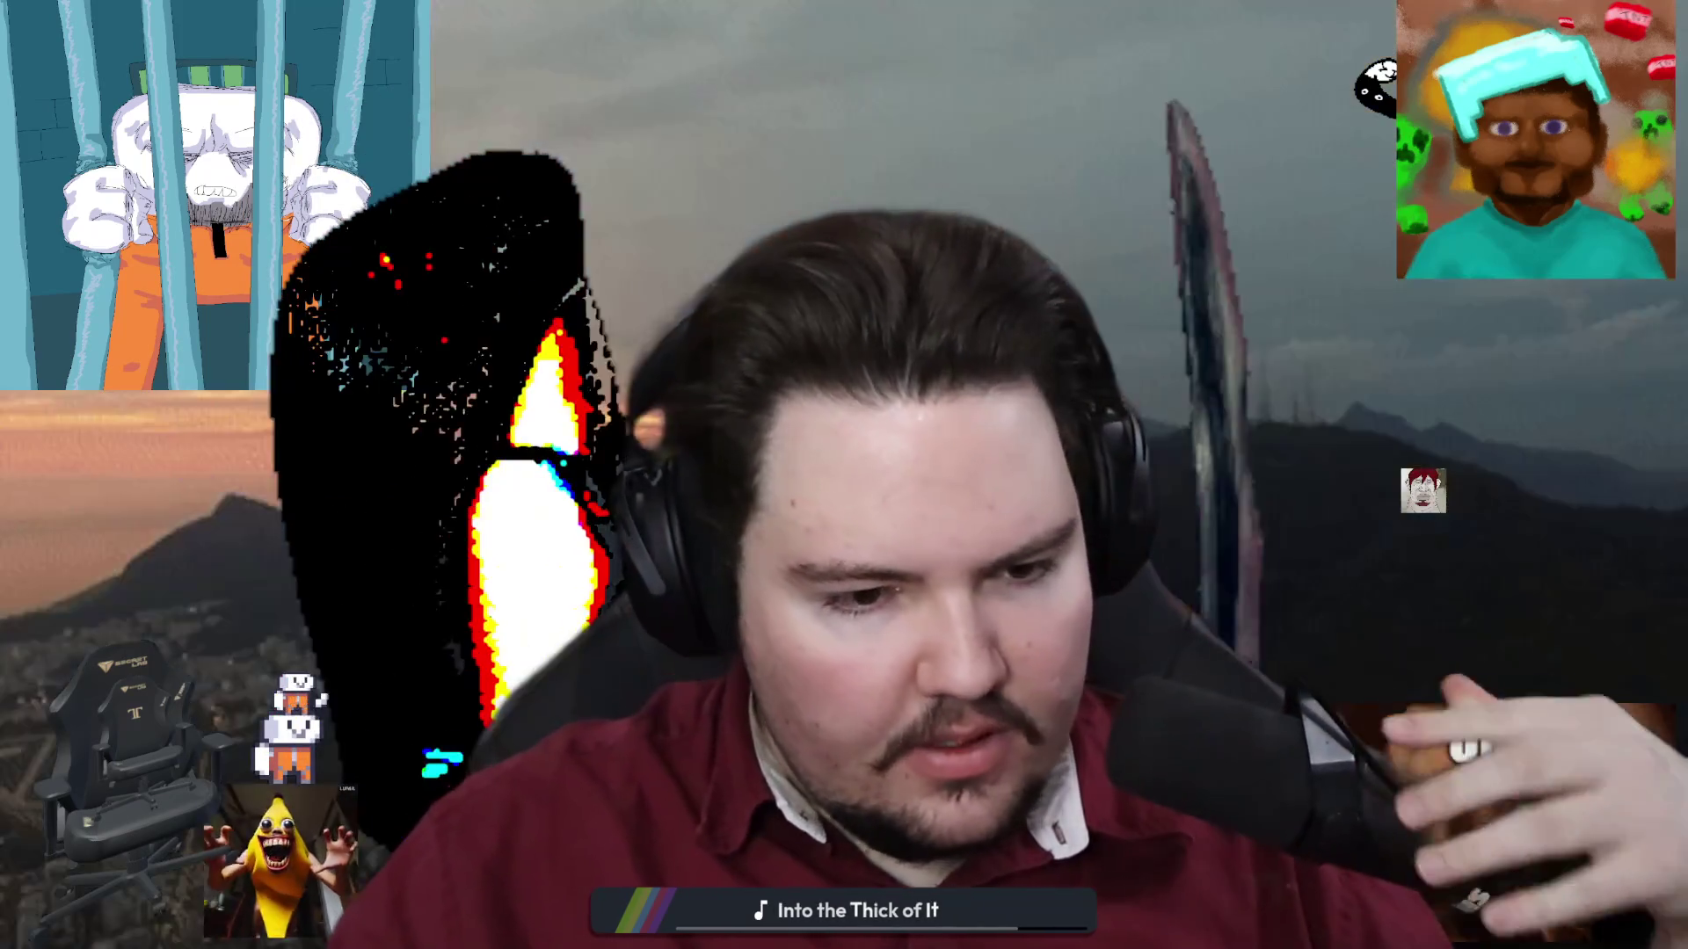
scroll(539, 719, "up", 10)
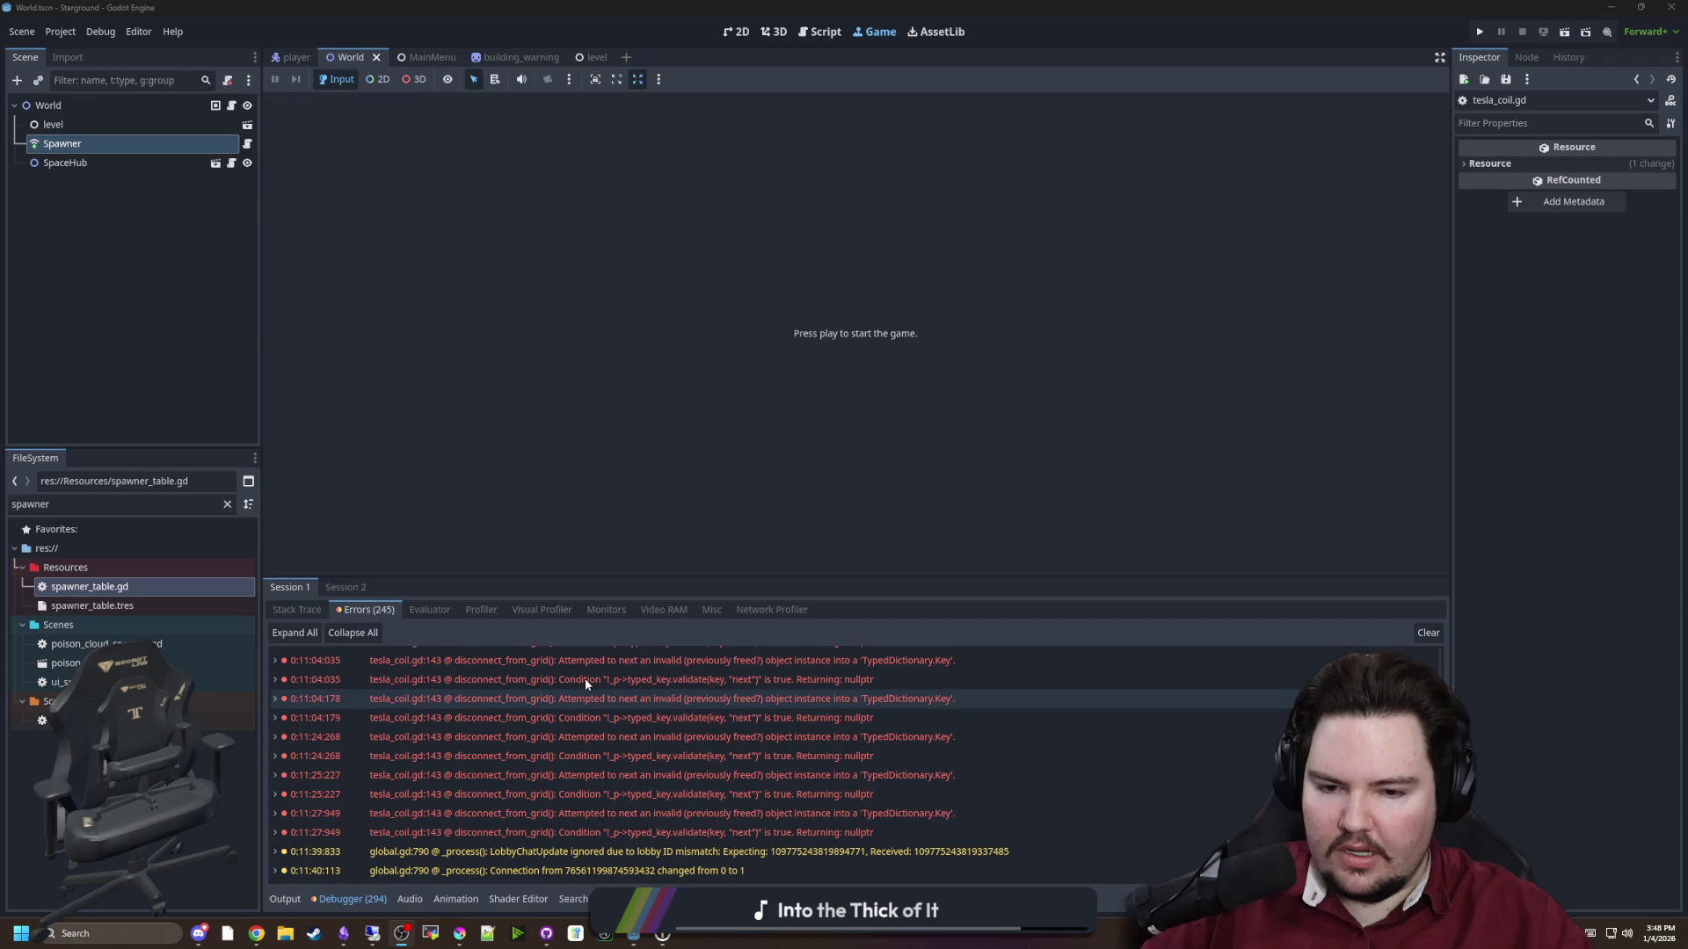
scroll(706, 726, "down", 20)
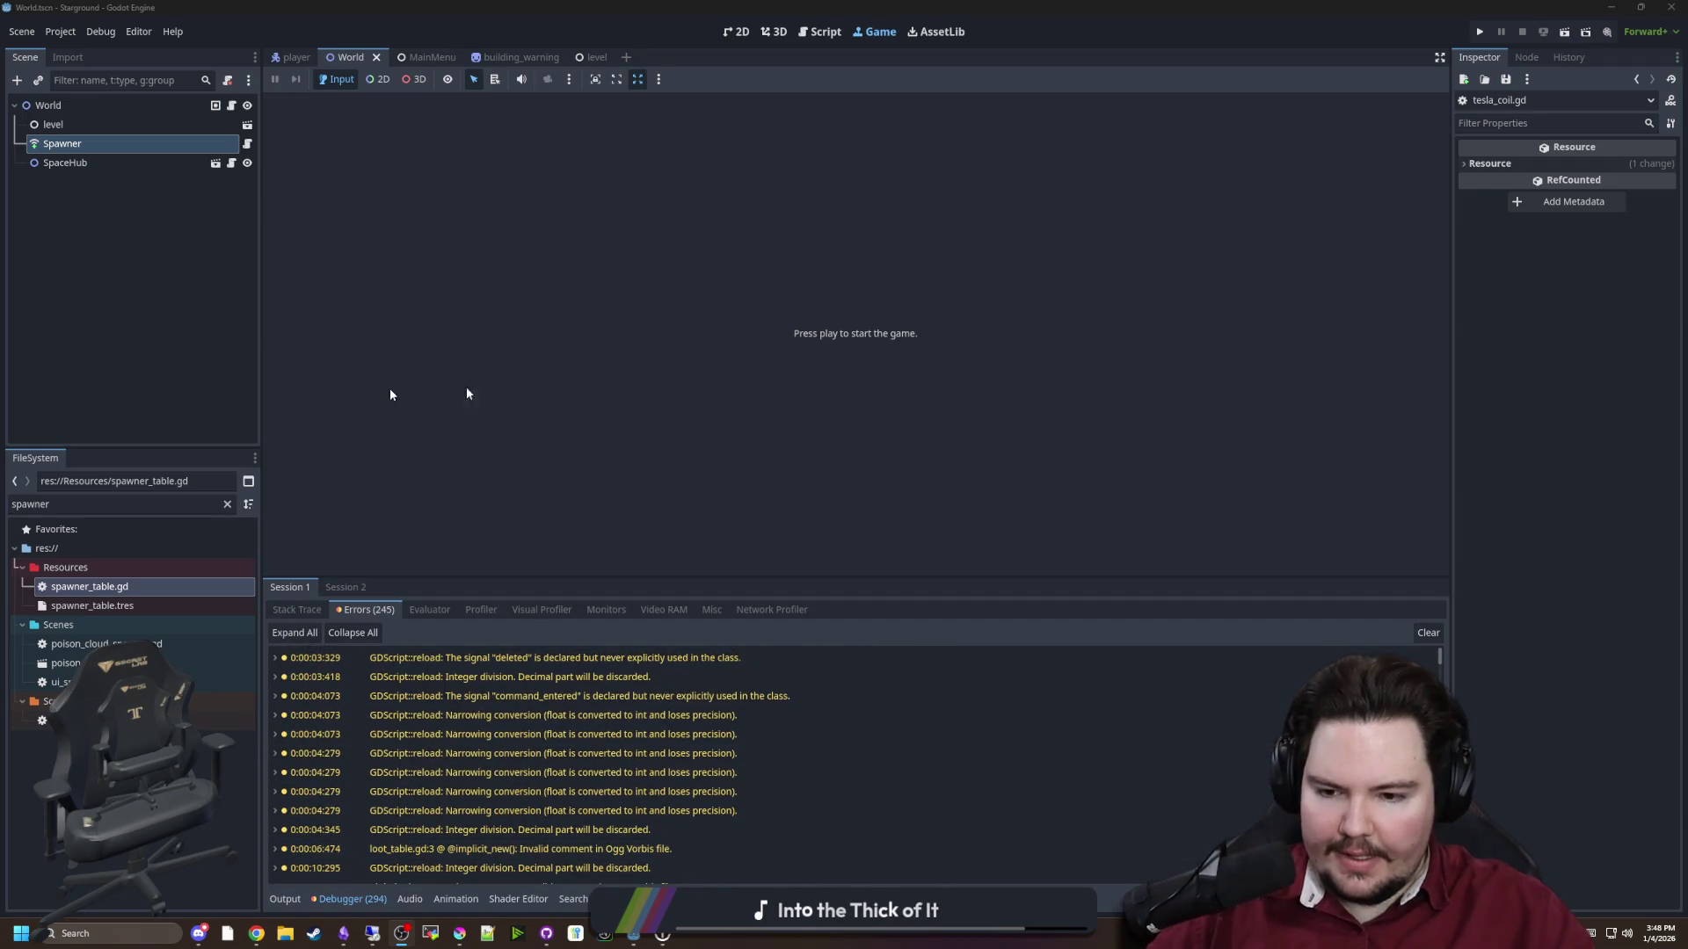
scroll(706, 726, "down", 10)
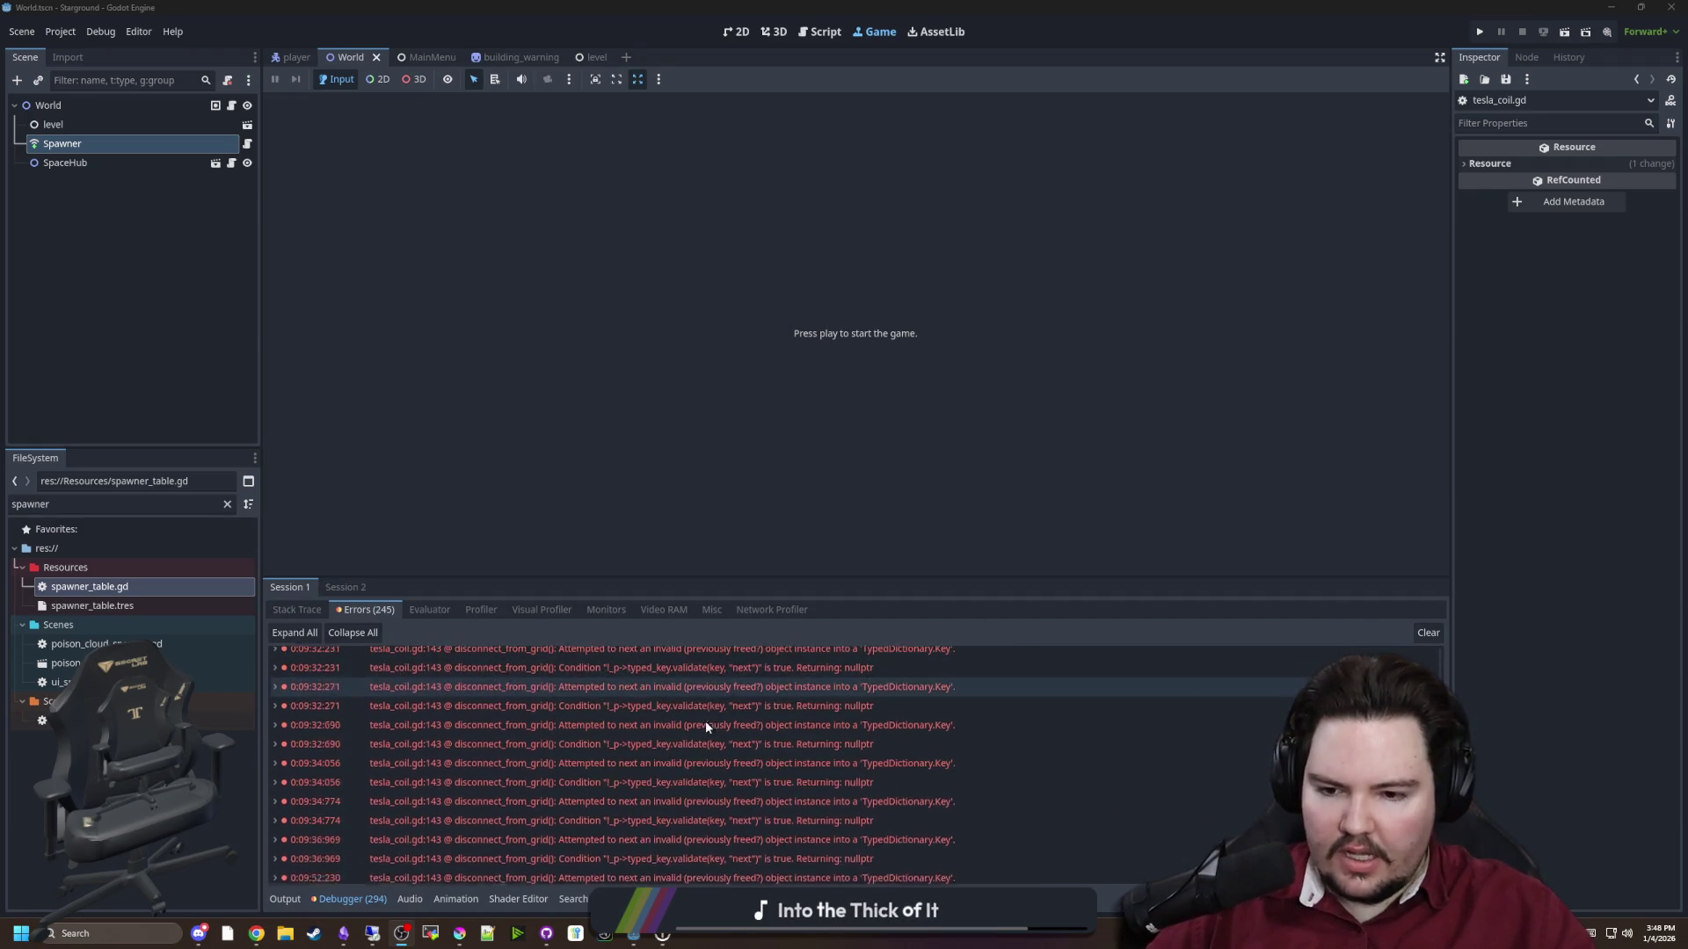
scroll(697, 726, "down", 10)
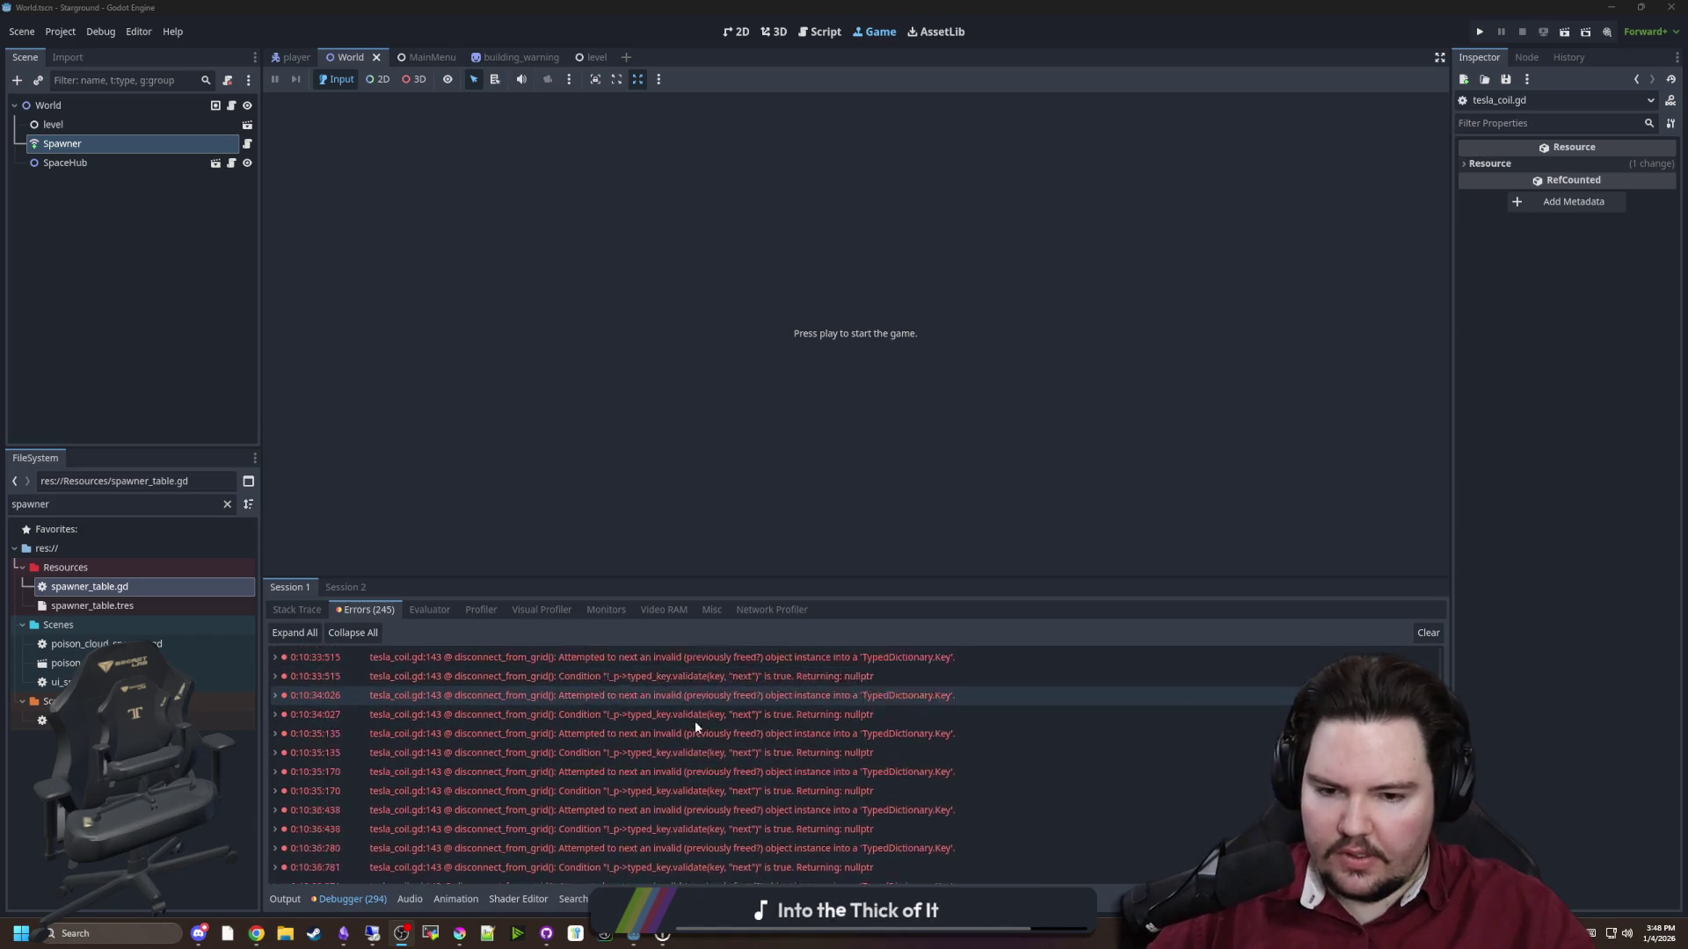
left_click(344, 934)
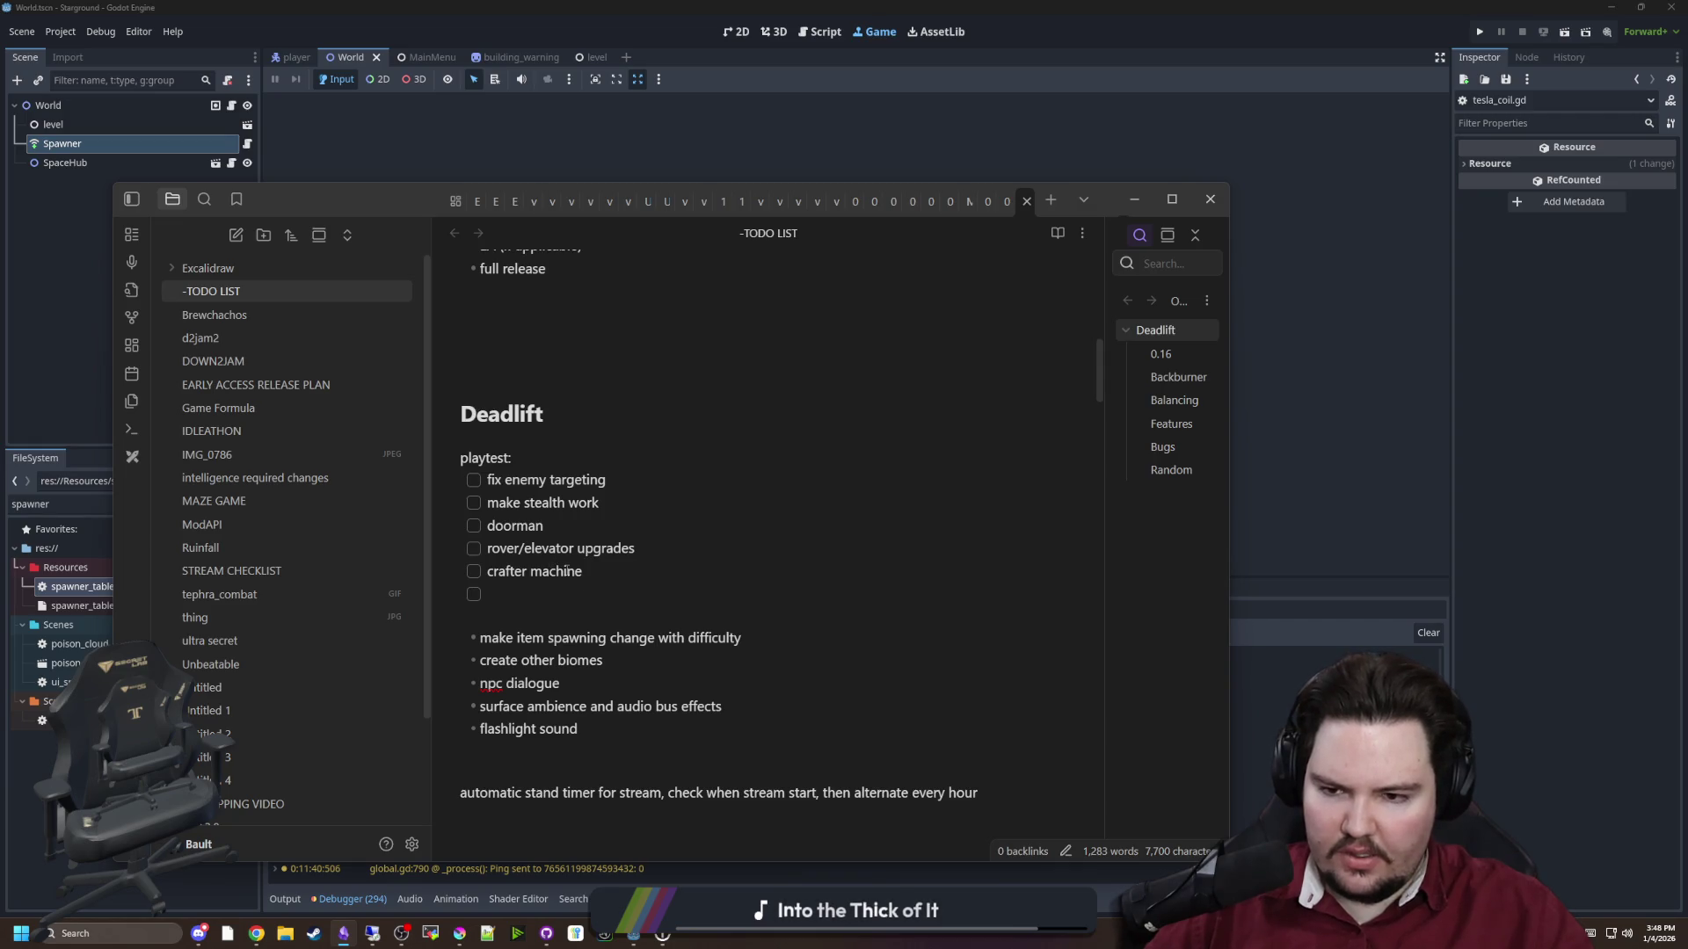
scroll(567, 572, "up", 4)
scroll(620, 579, "up", 4)
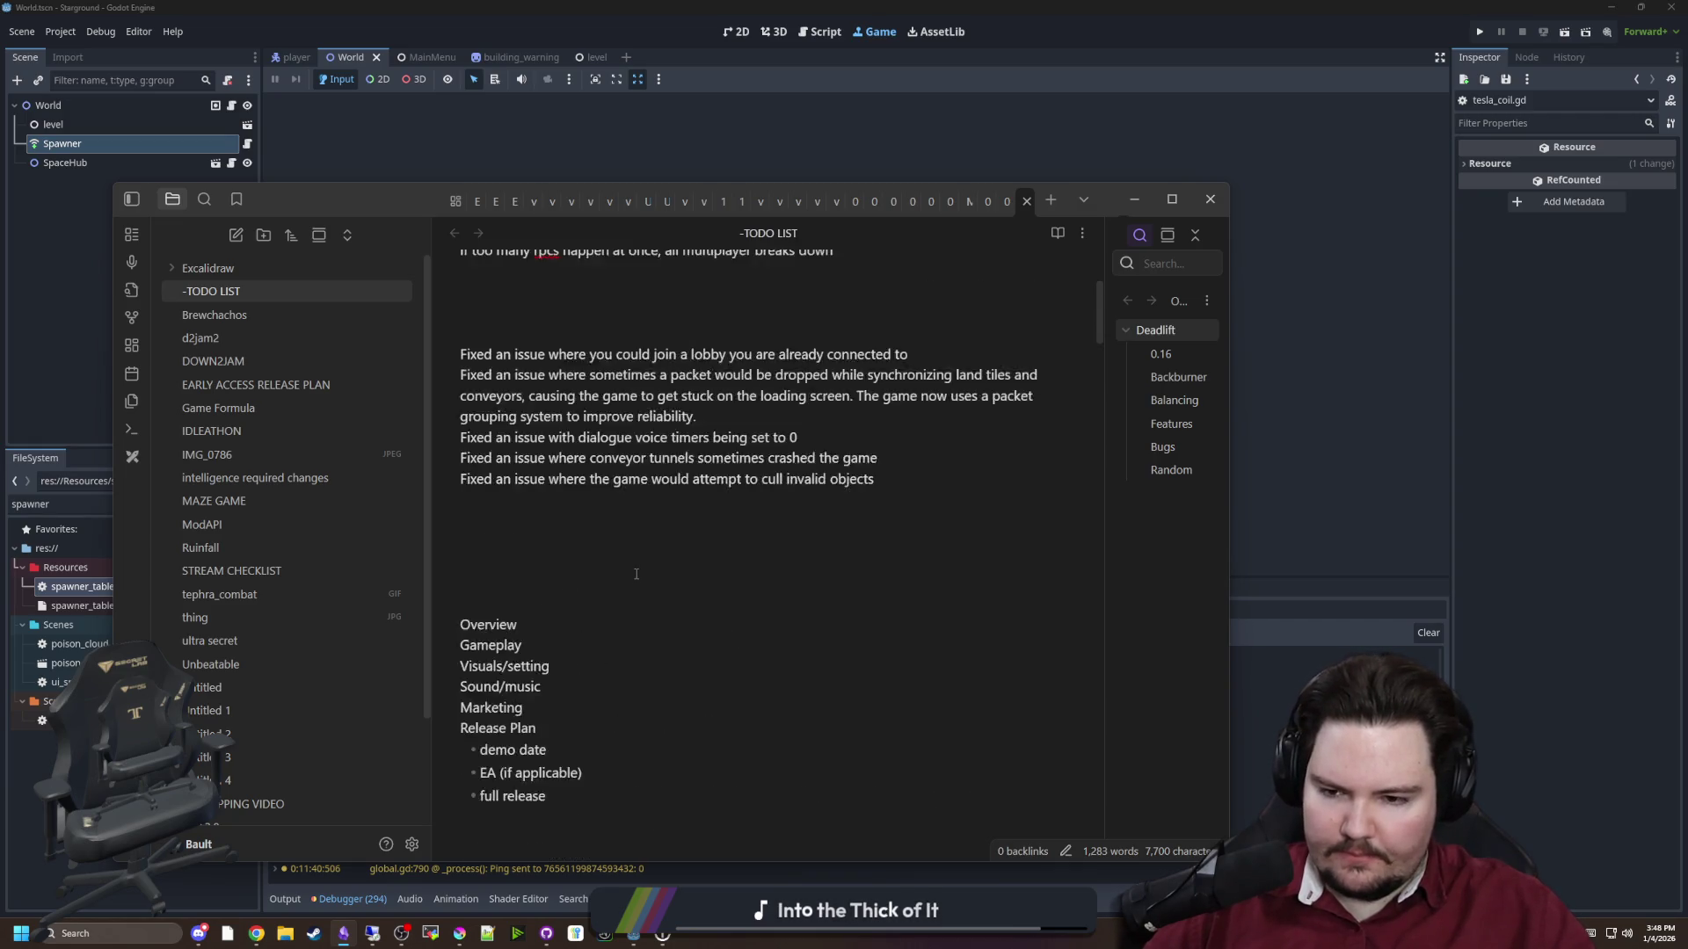
scroll(636, 573, "up", 2)
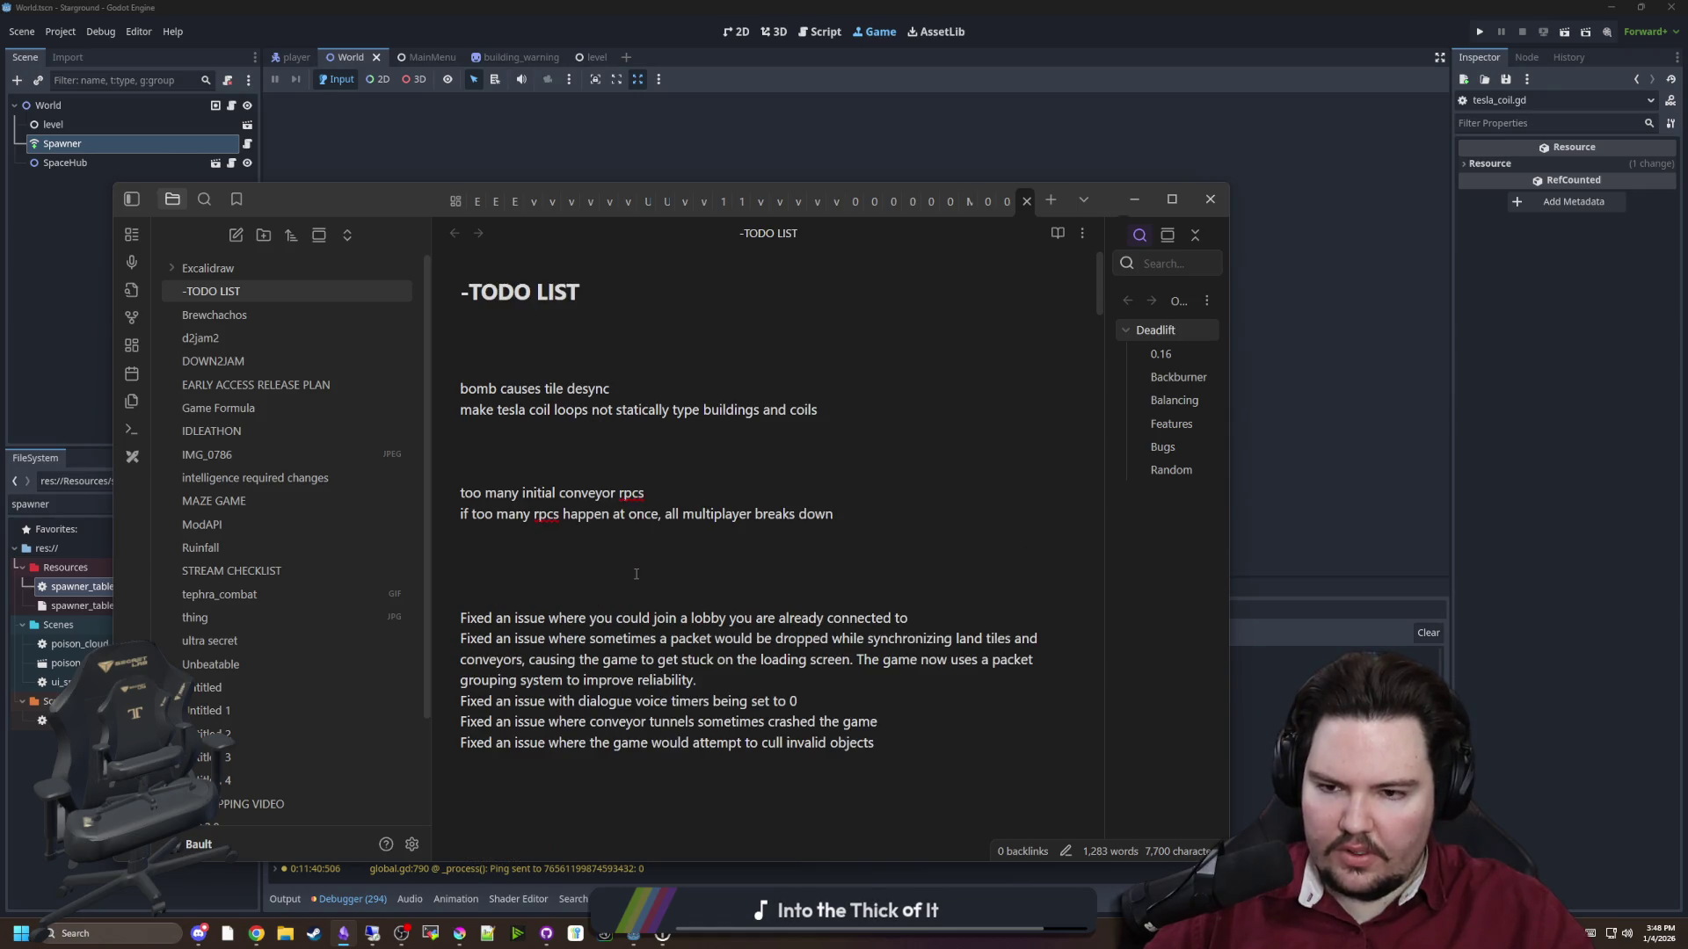
left_click_drag(617, 389, 459, 390)
left_click(467, 338)
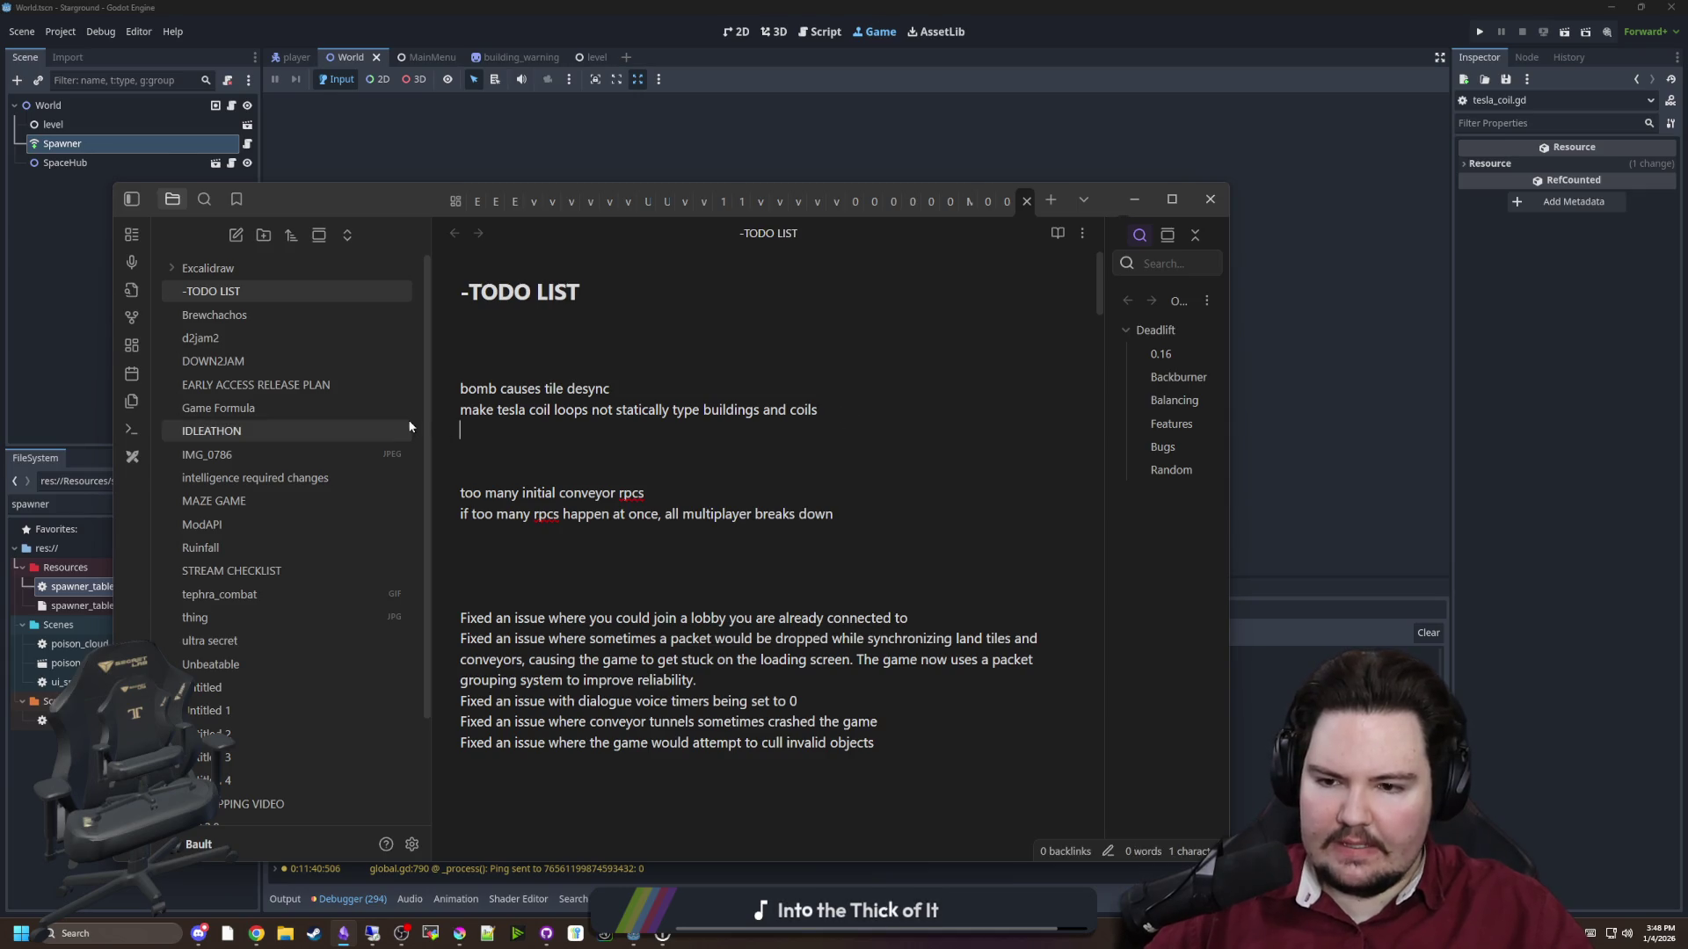
key("shift+Up")
key("shift+Home")
left_click(631, 436)
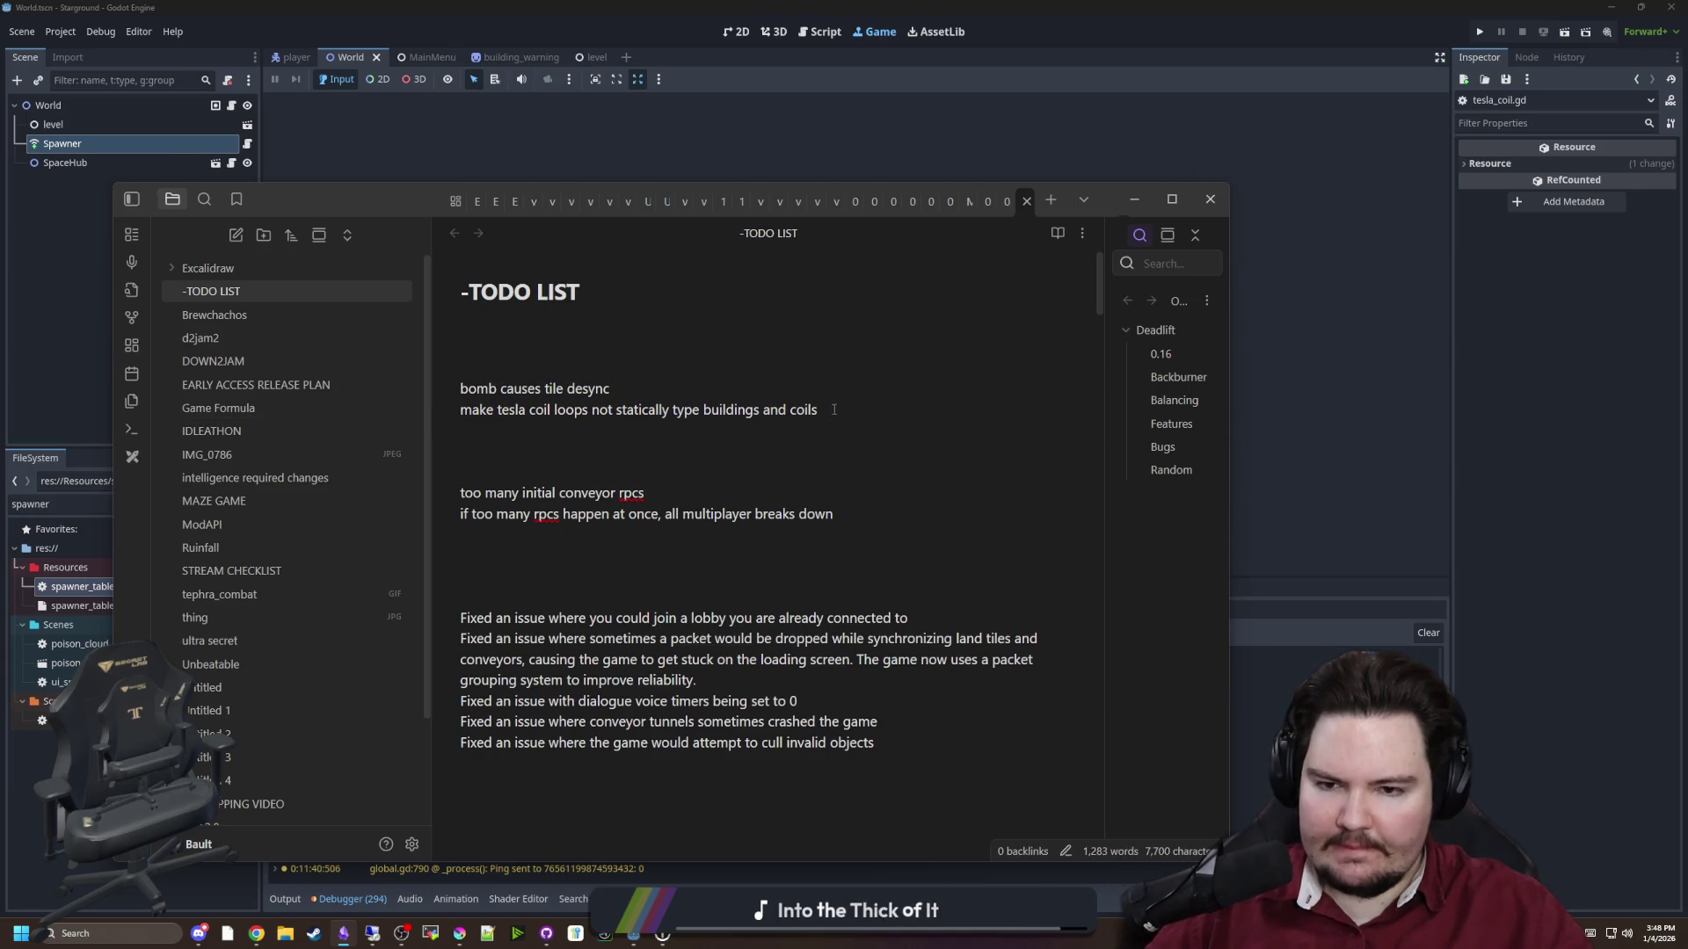
key("alt+Tab")
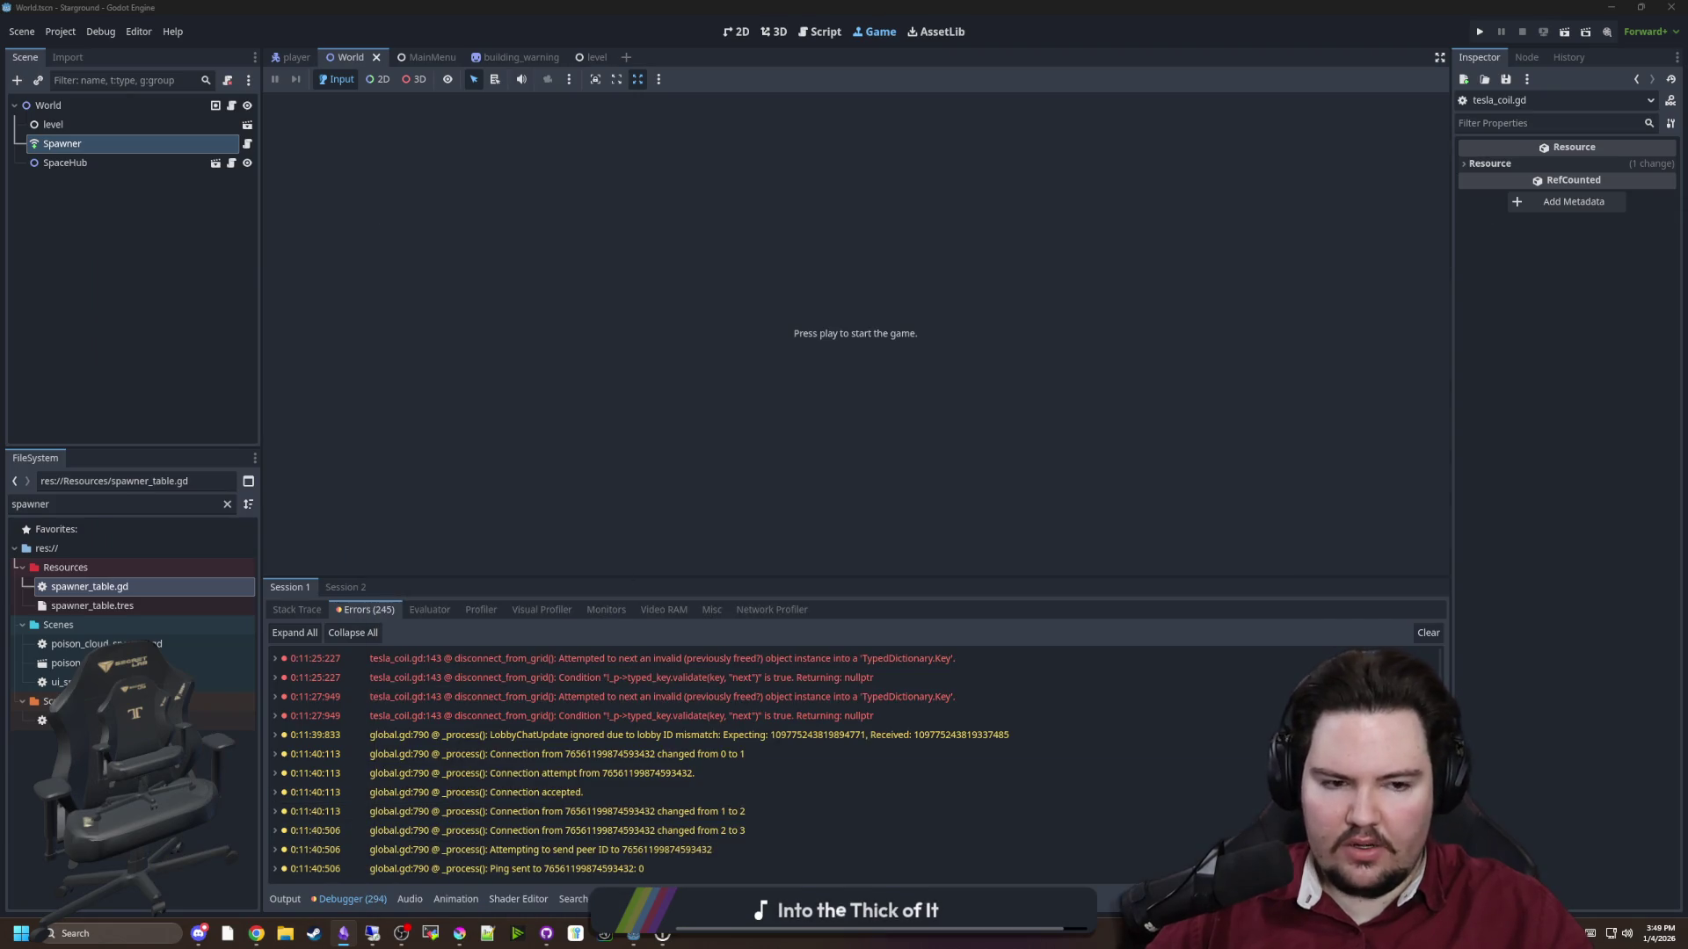
Search the FileSystem for eyepatch, then open player.tscn from the favourites
left_click(227, 504)
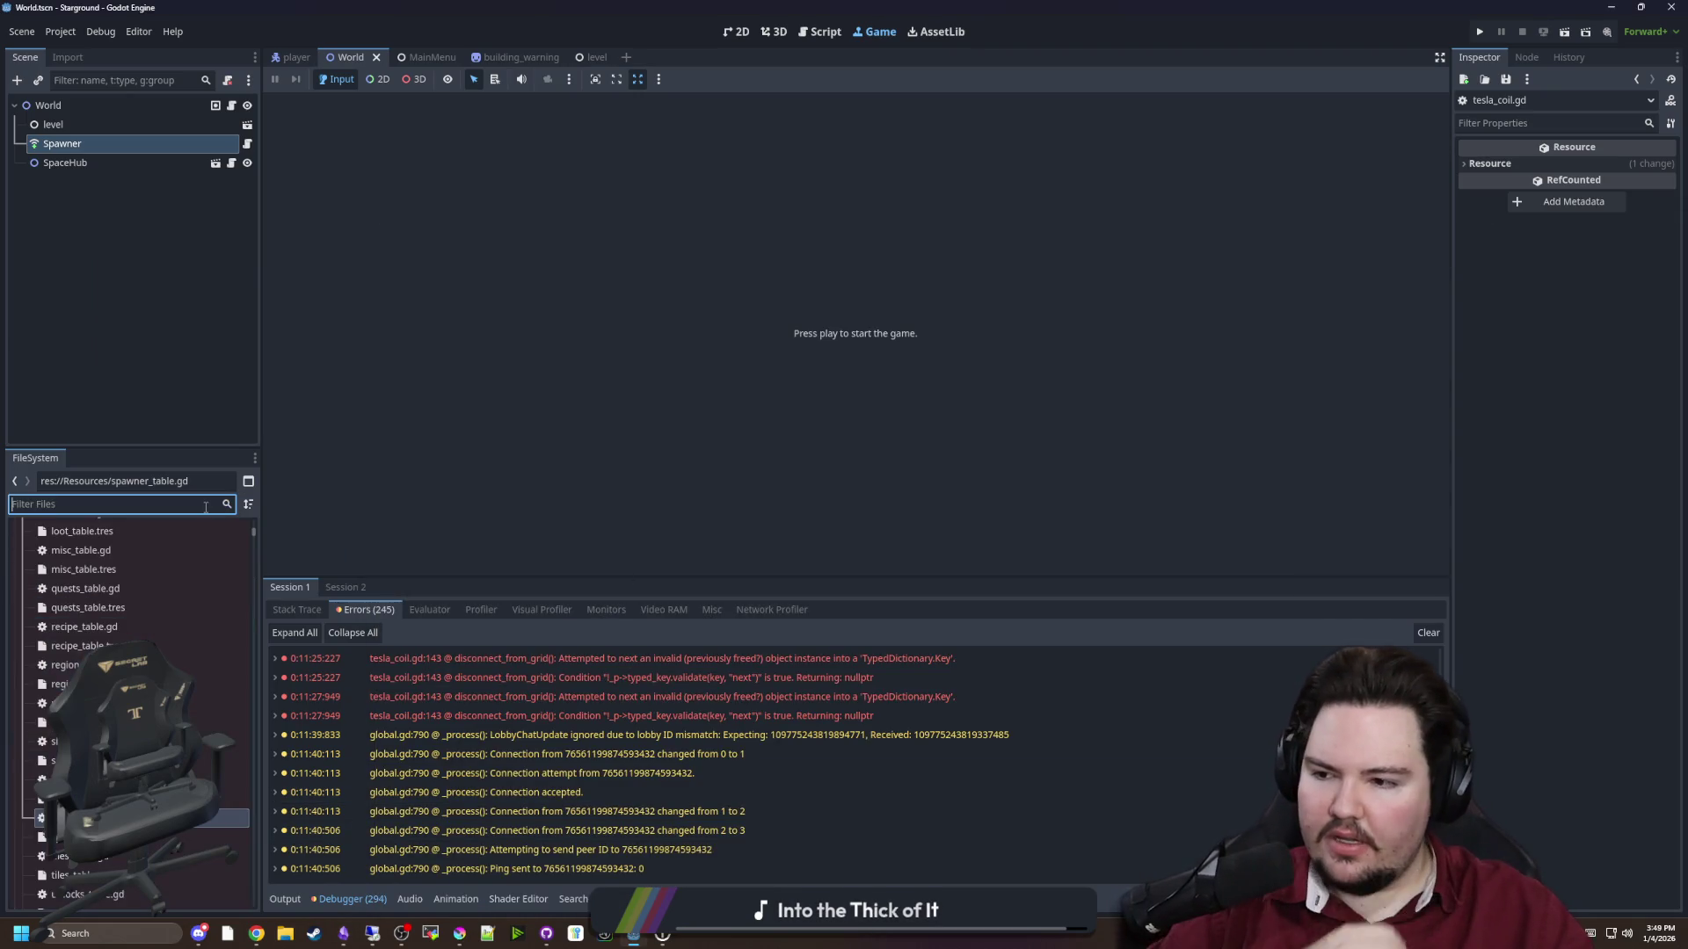
type("eyepatch")
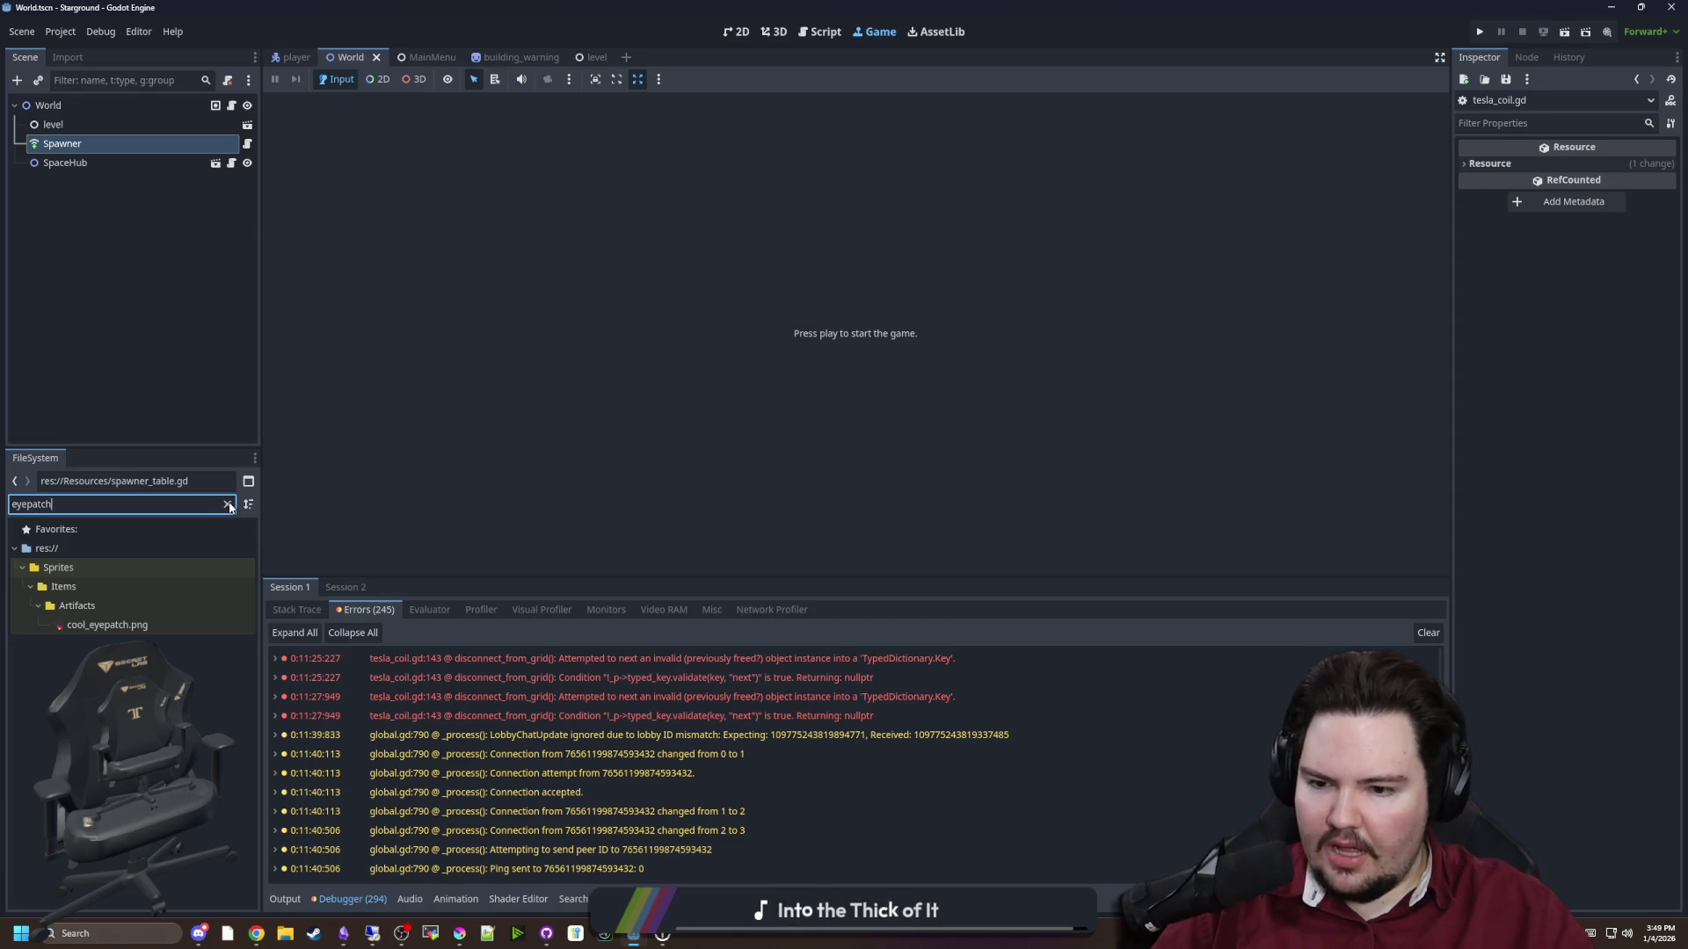
left_click(228, 505)
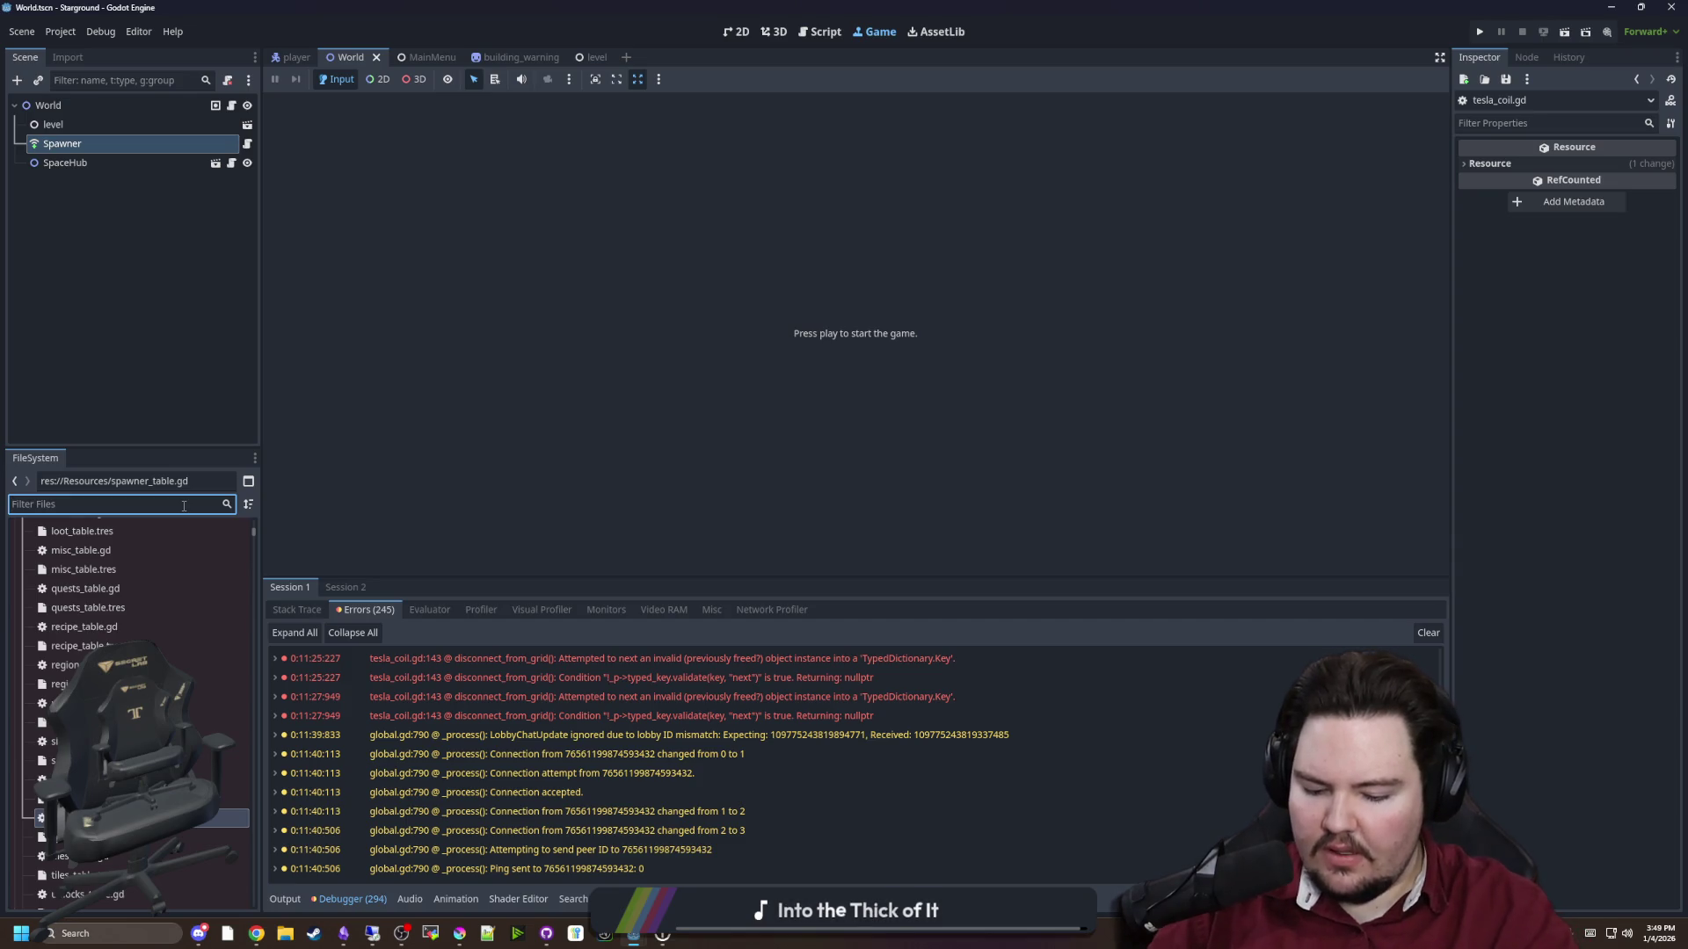
type("player")
left_click(77, 569)
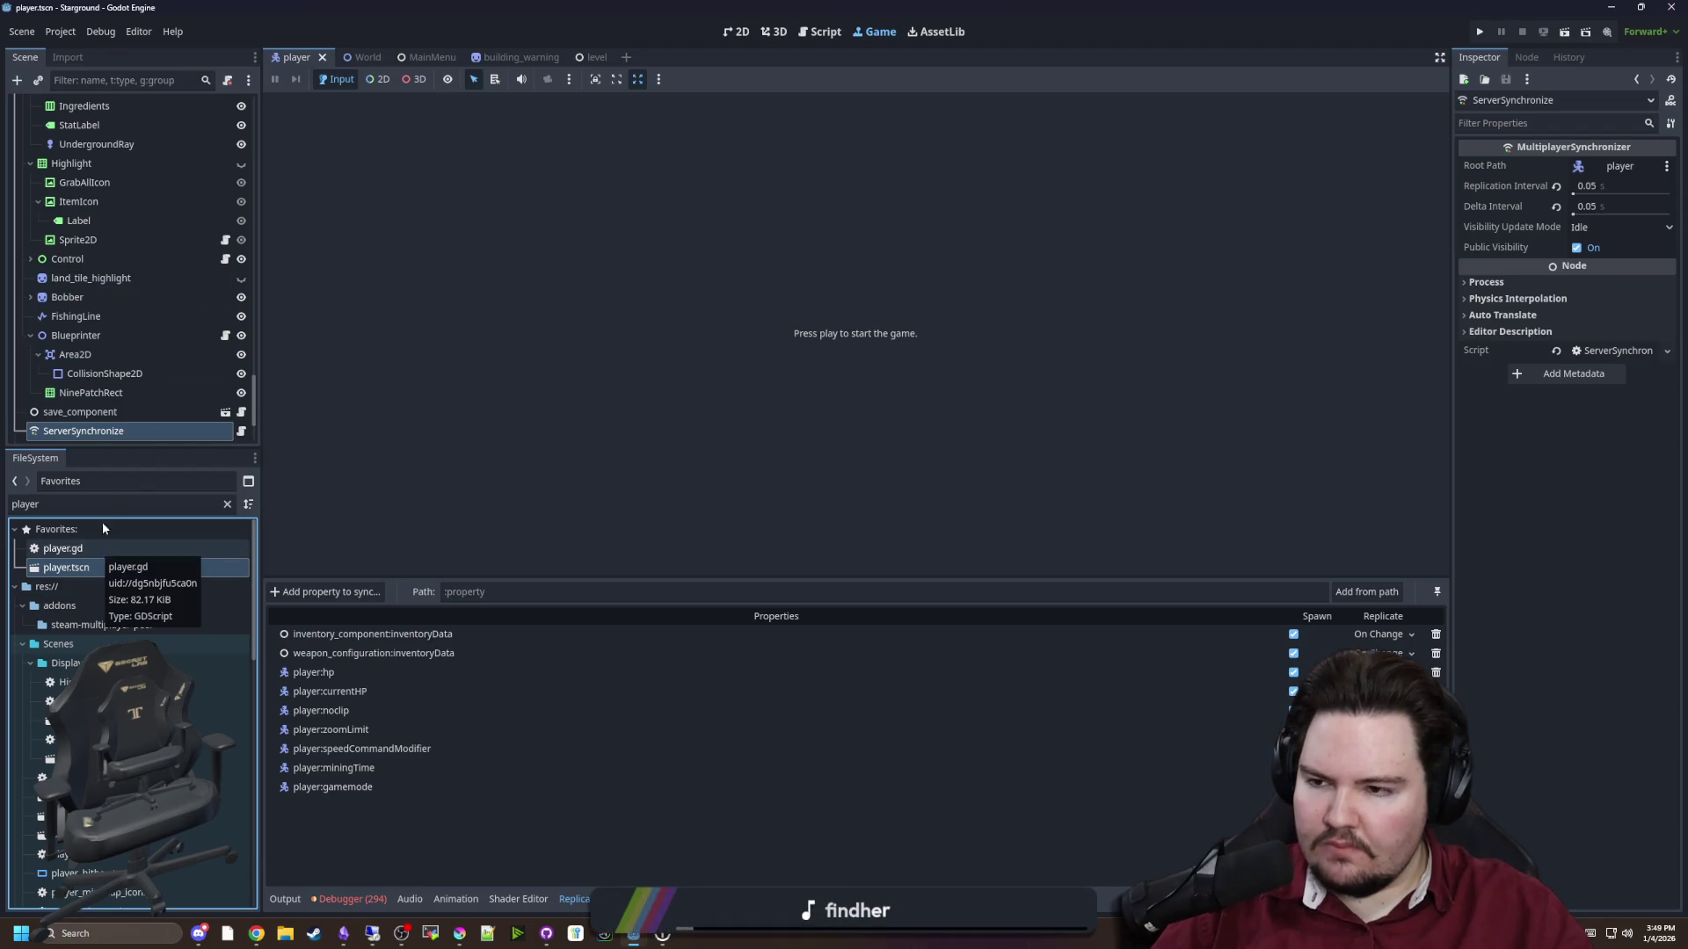
Filter the scene tree by 'eye', inspect the Eyepatch node, then clear the filter
scroll(112, 278, "up", 5)
scroll(113, 277, "up", 2)
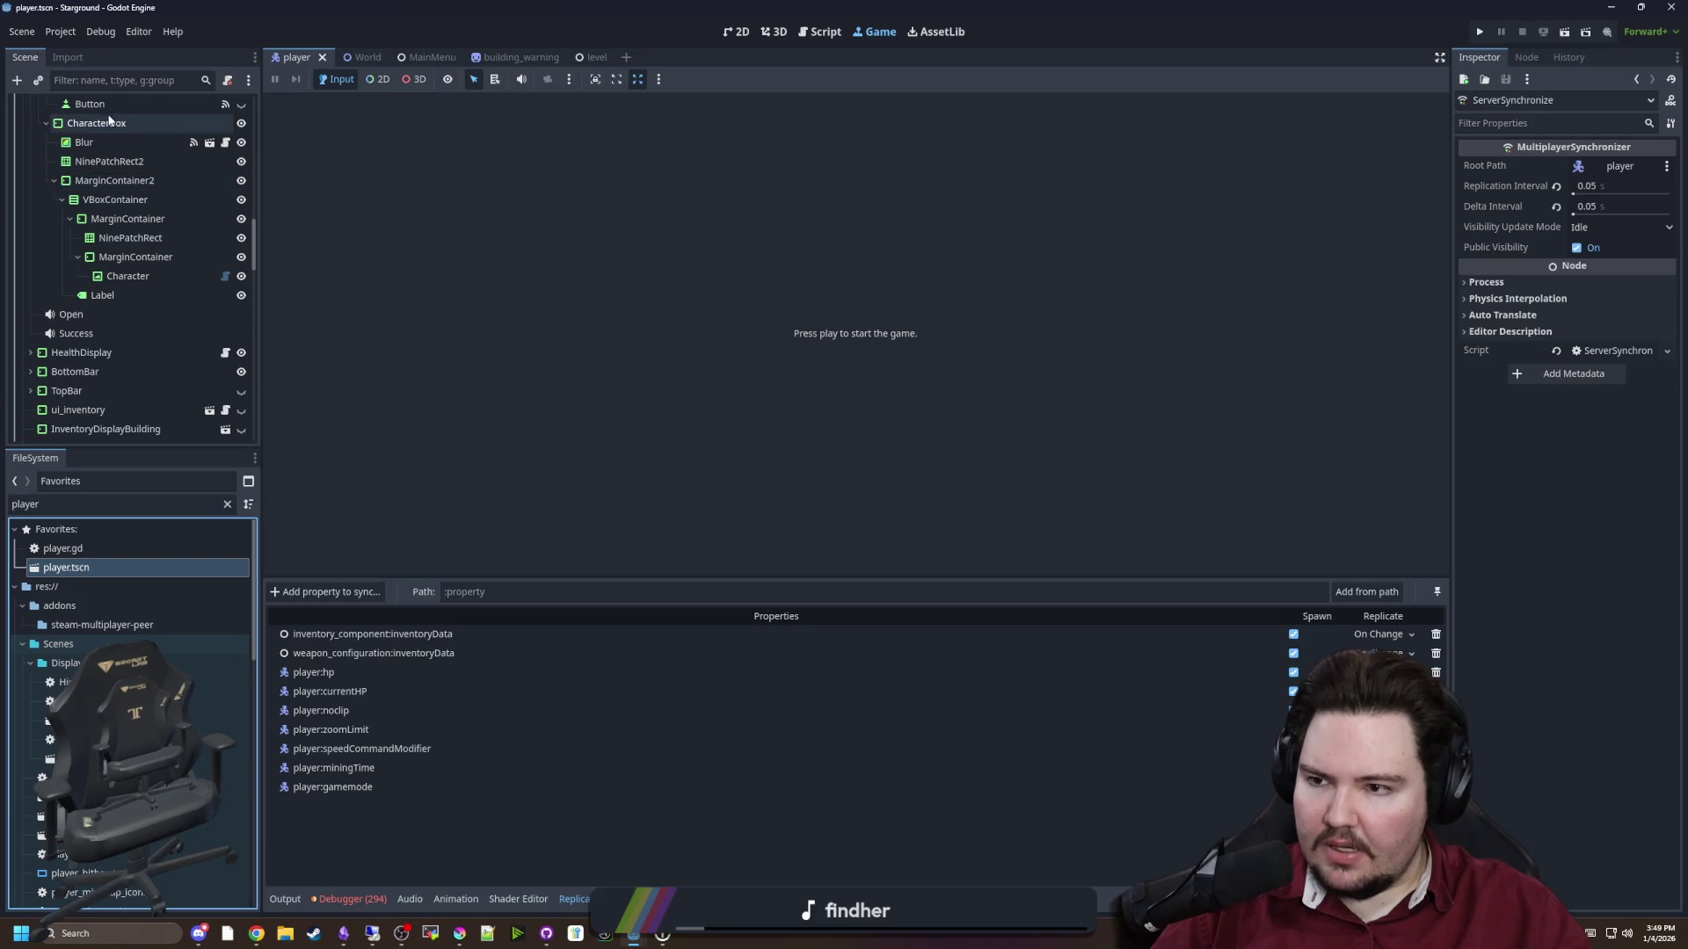
left_click(110, 83)
type("eye")
left_click(76, 128)
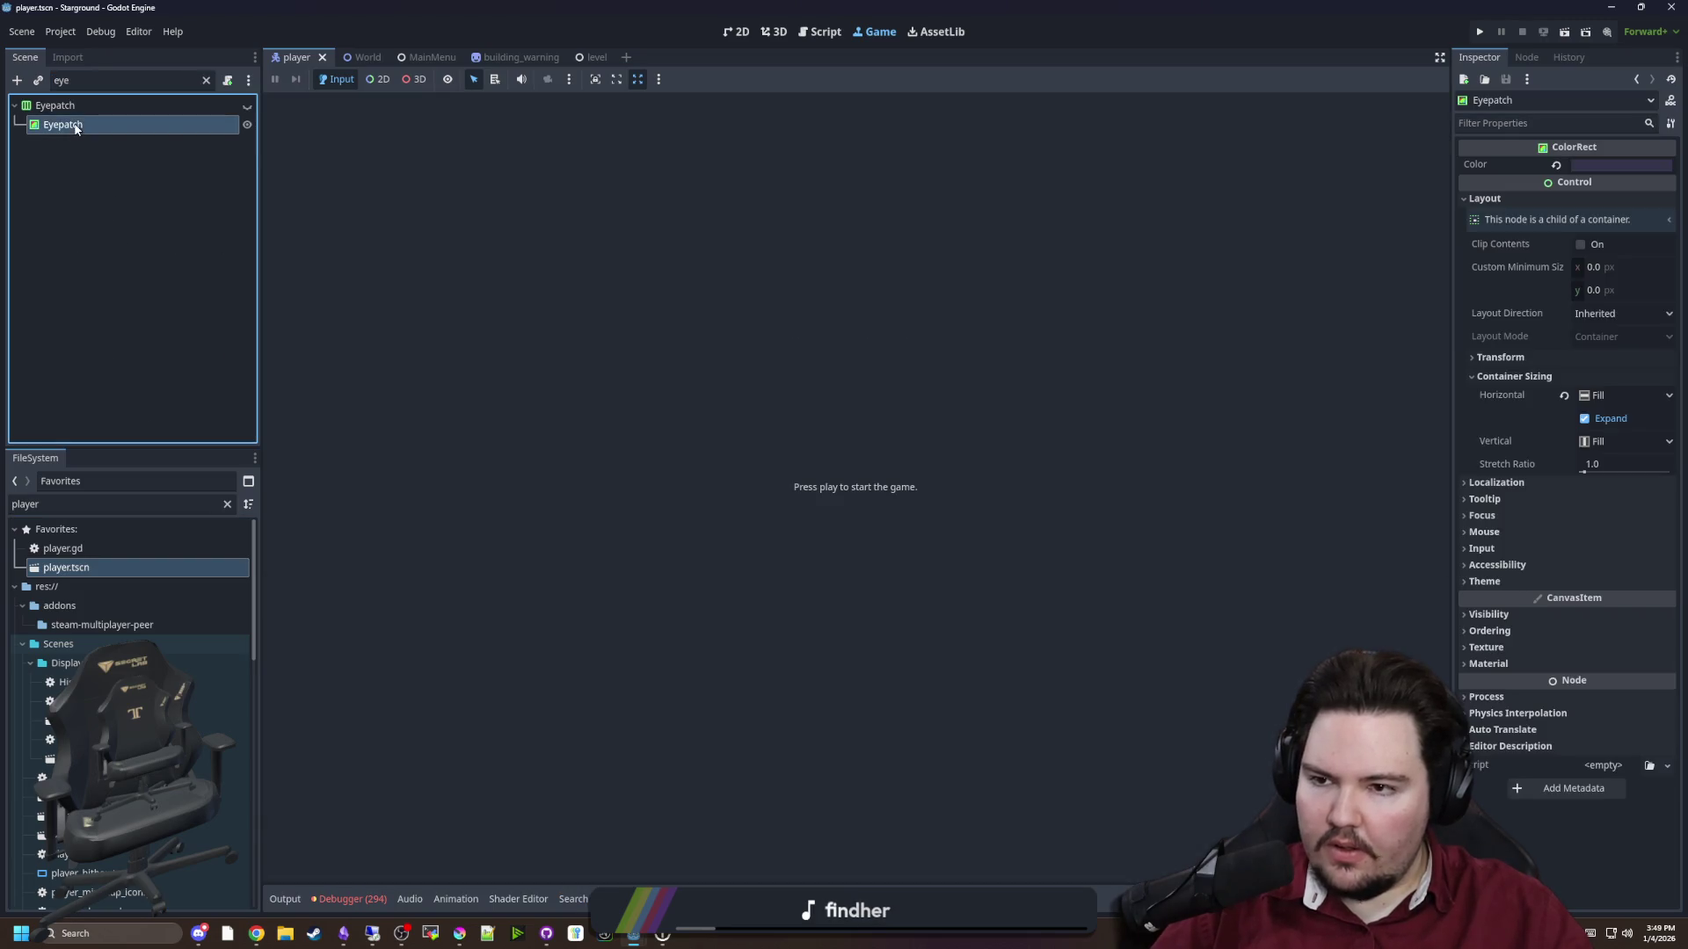
left_click(208, 82)
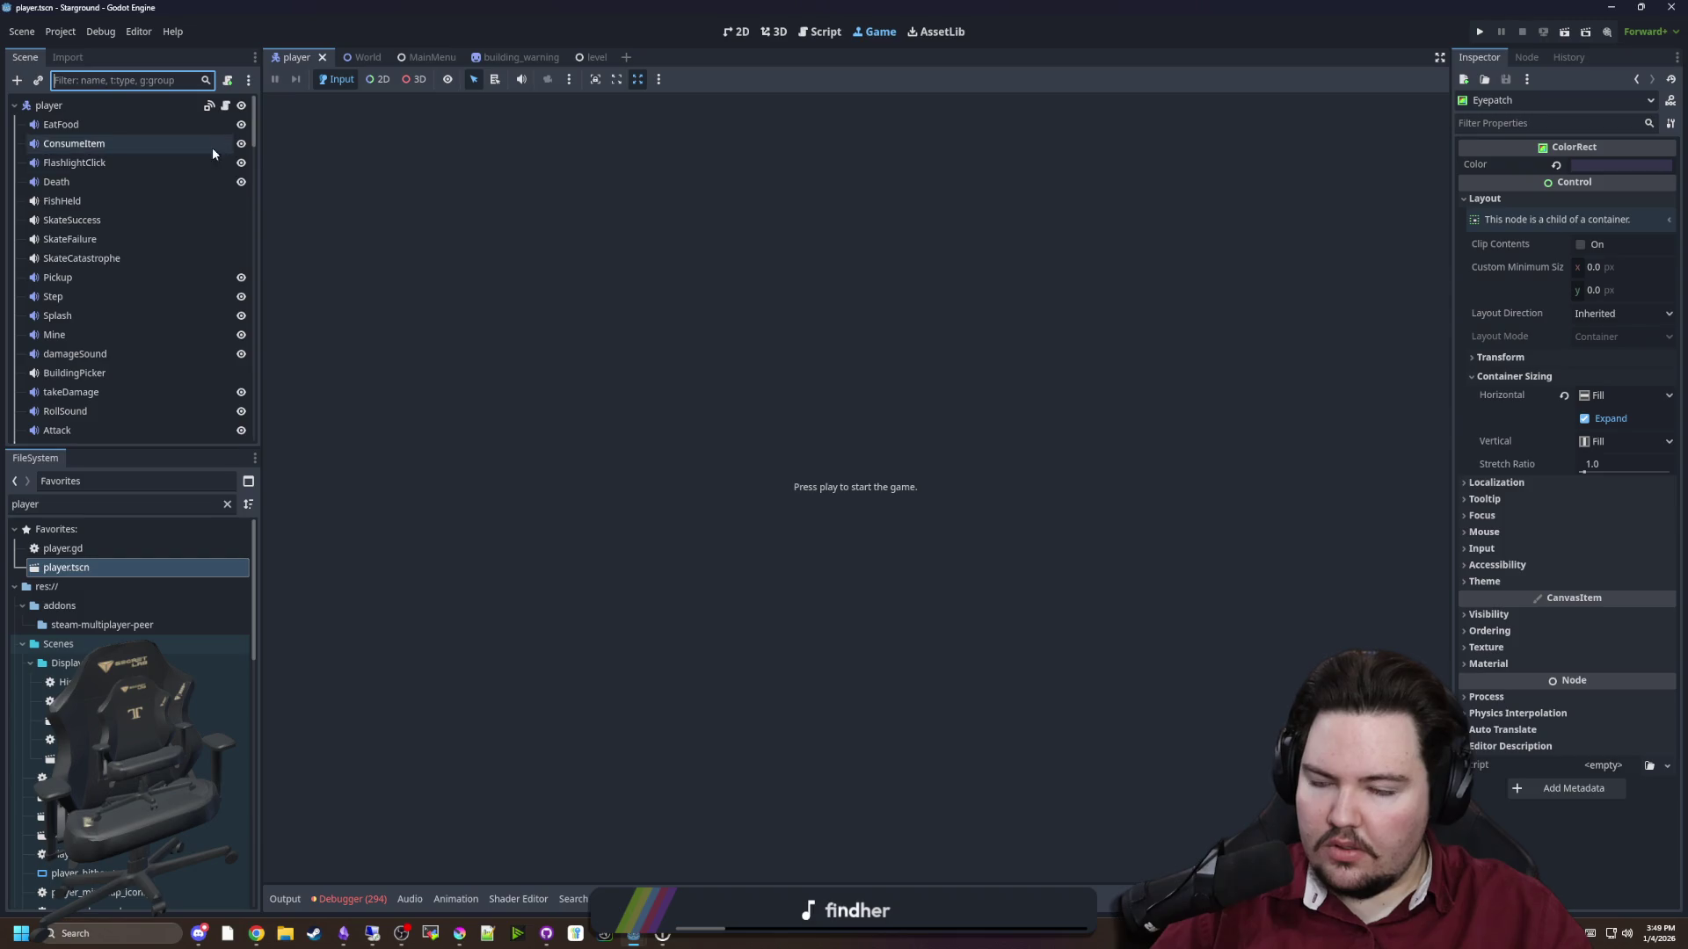
left_click(225, 105)
Find the eyepatch line in player.gd and add an 'if isAuthority:' condition above it
key("ctrl+f")
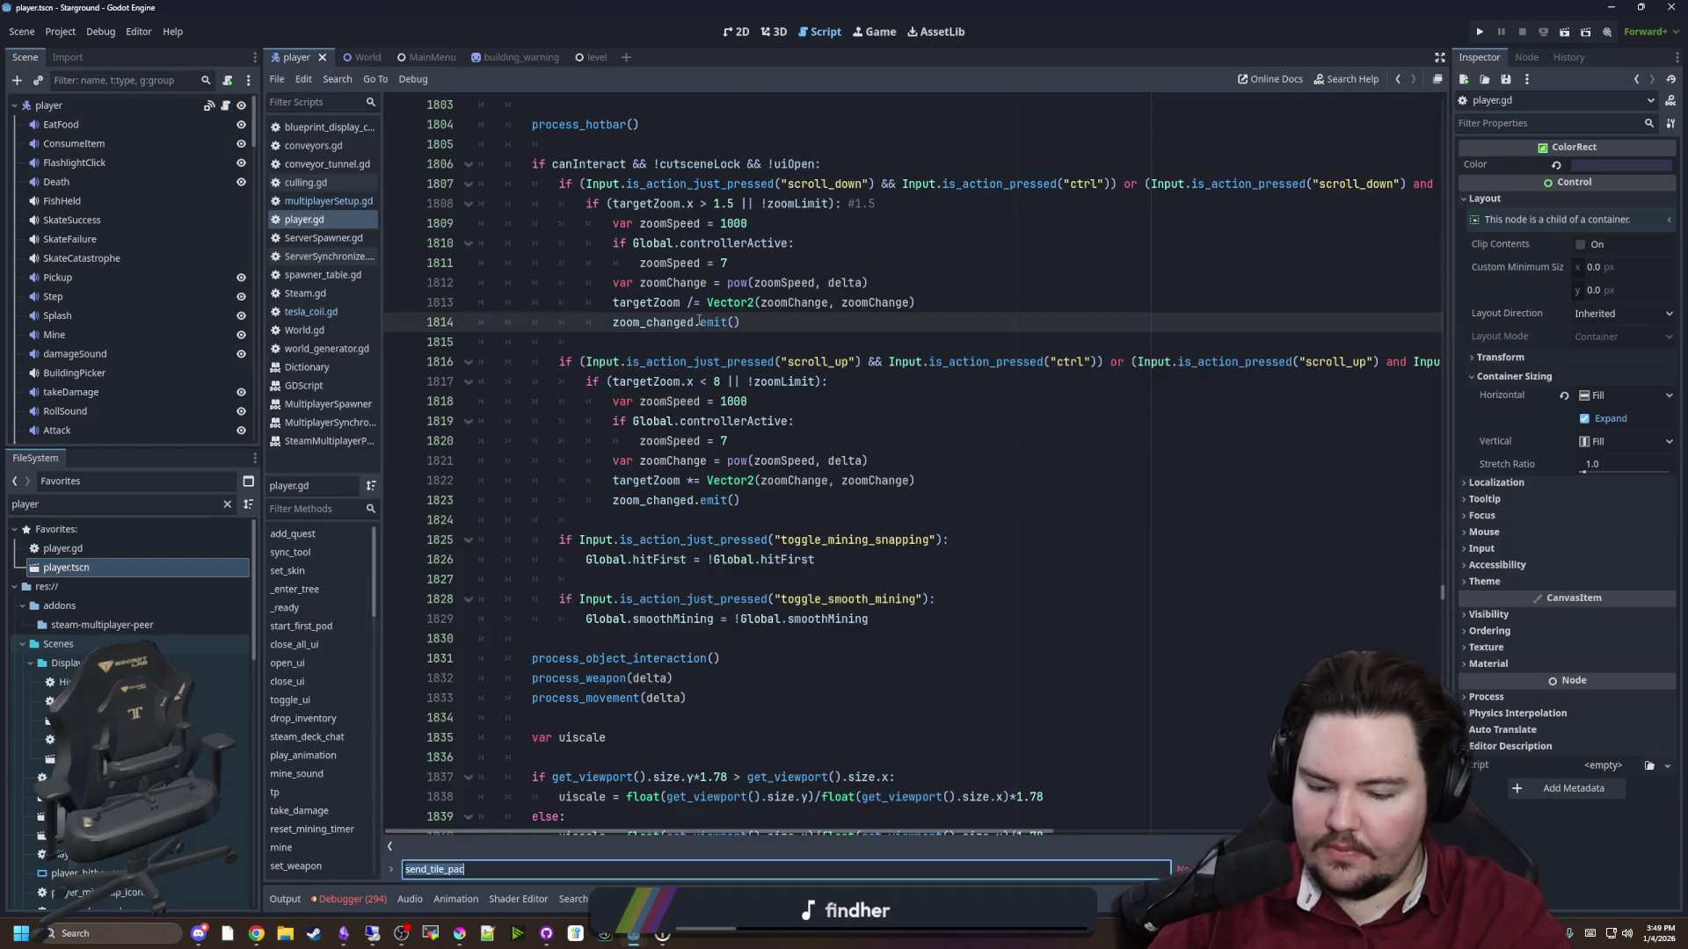
type("eyepatch")
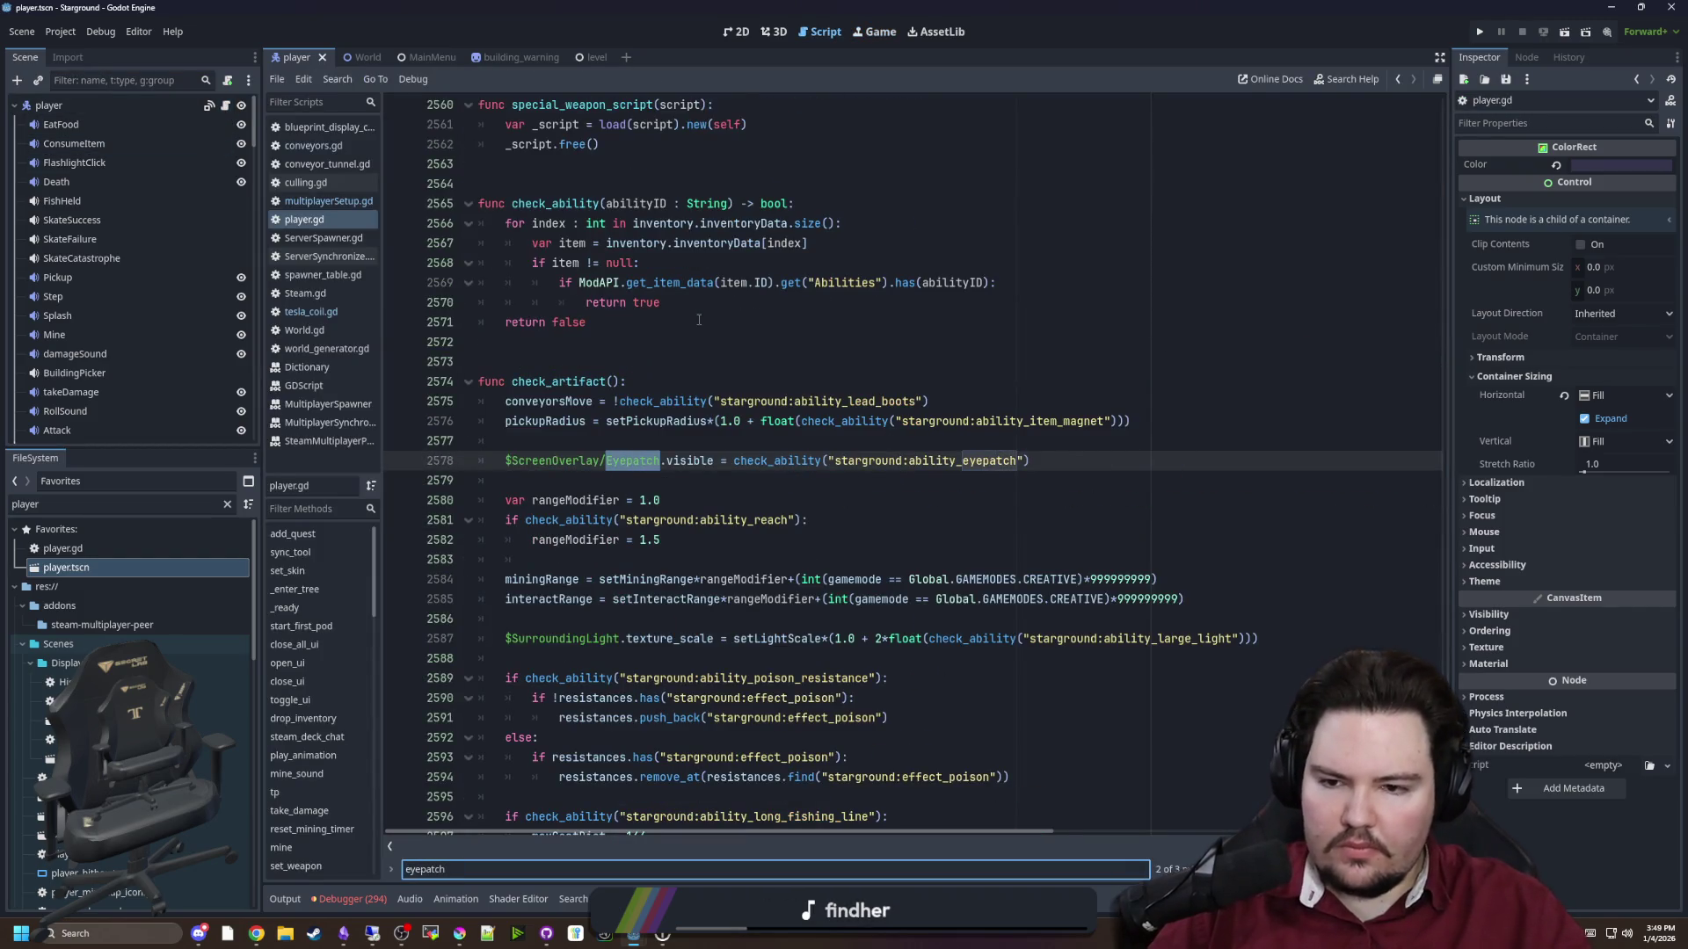
left_click(583, 437)
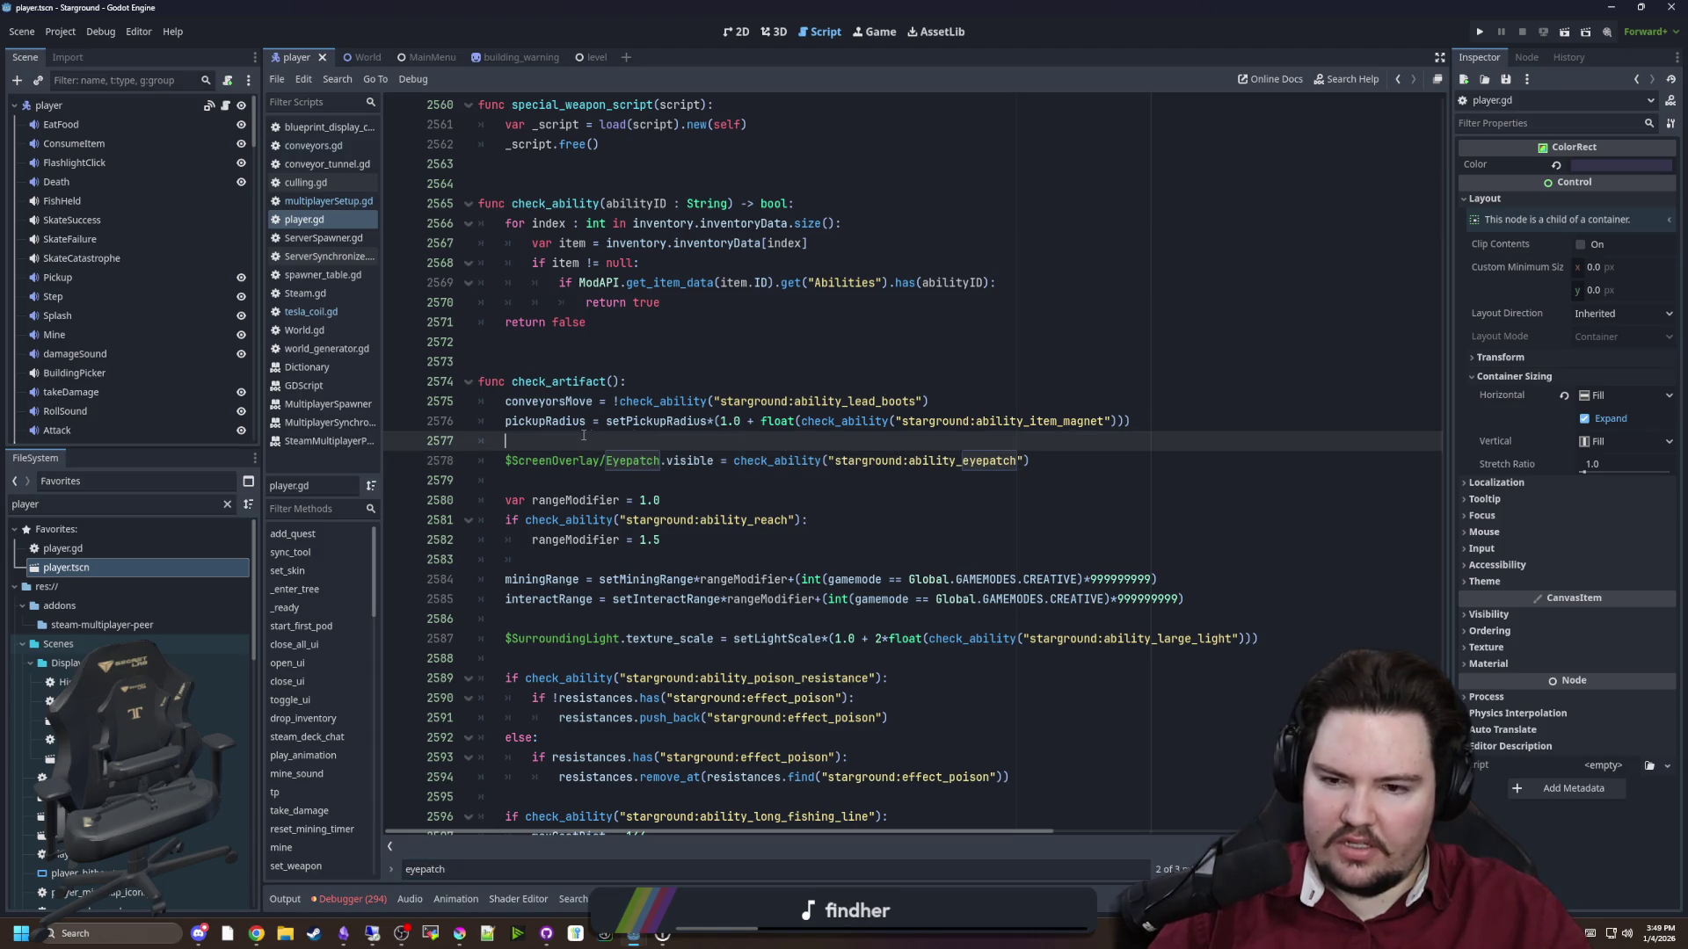
key("Return")
type("is_m")
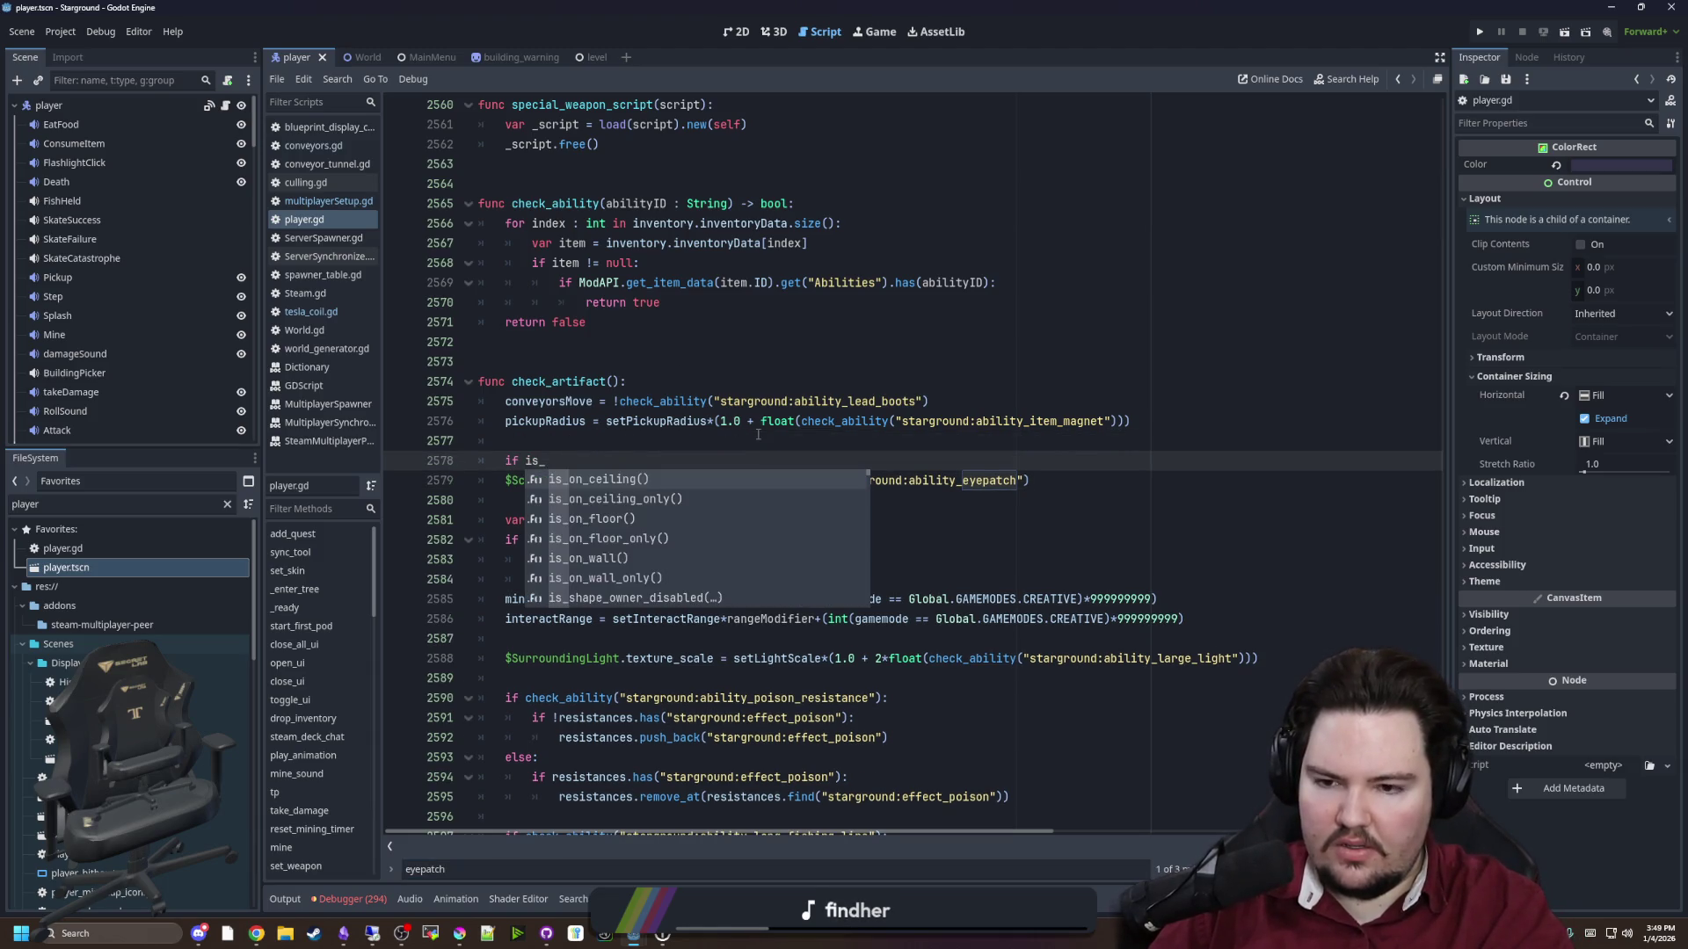
key("Return")
type(":")
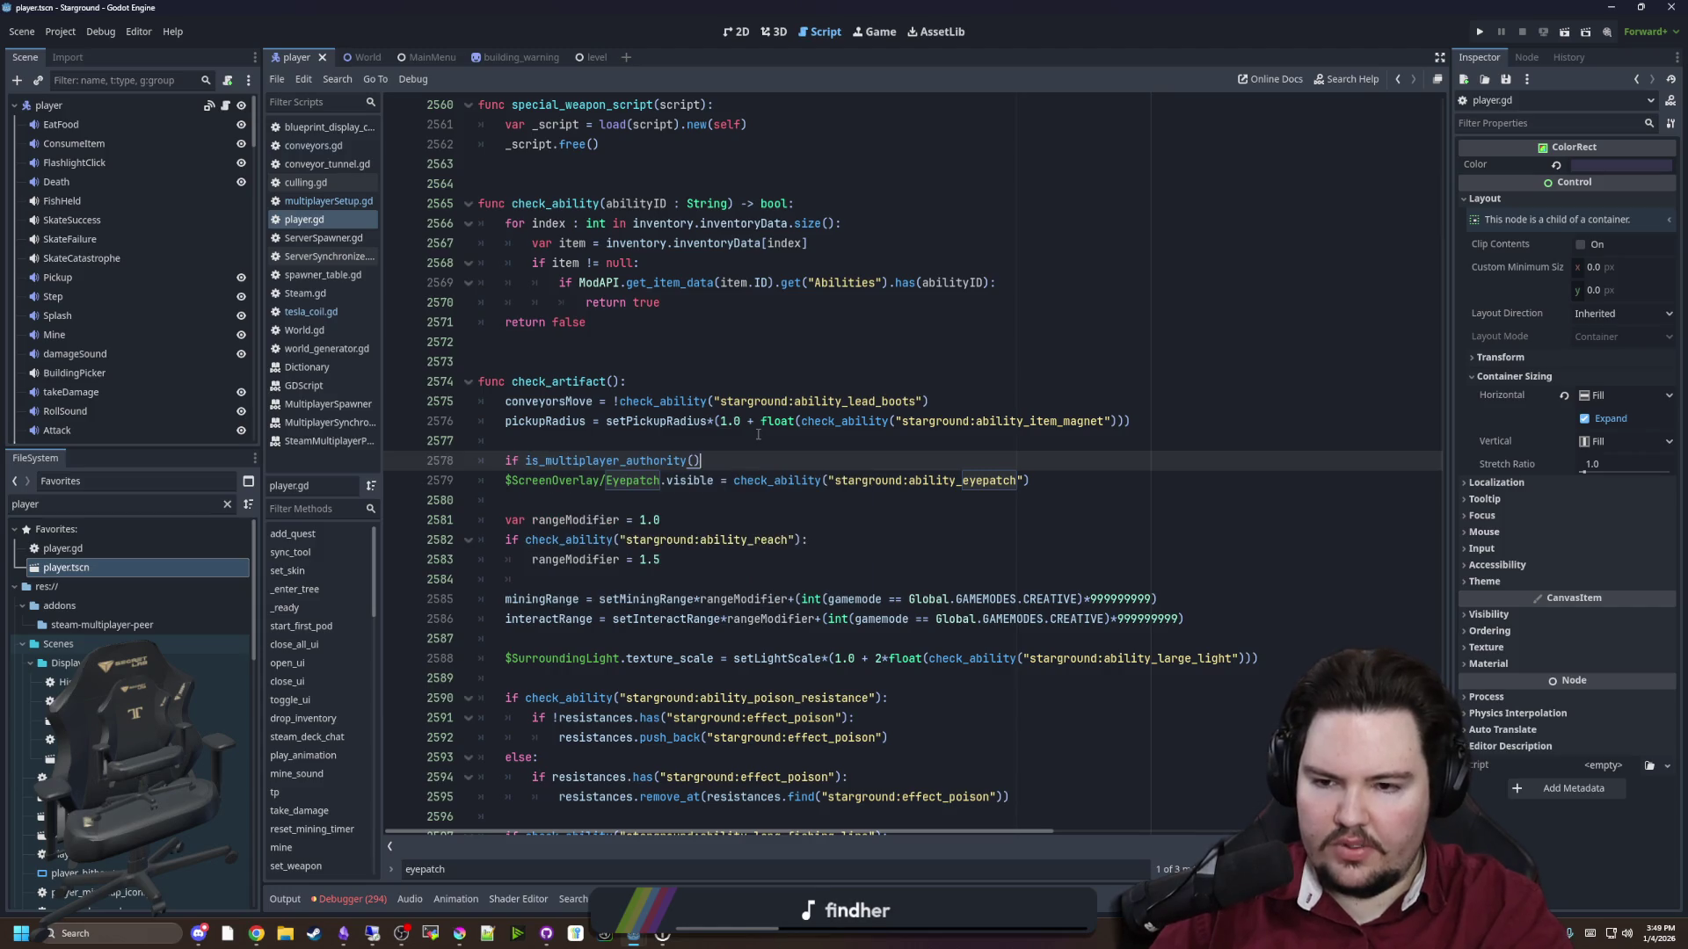
double_click(598, 461)
type("if :")
key("Right")
key("Delete")
key("BackSpace")
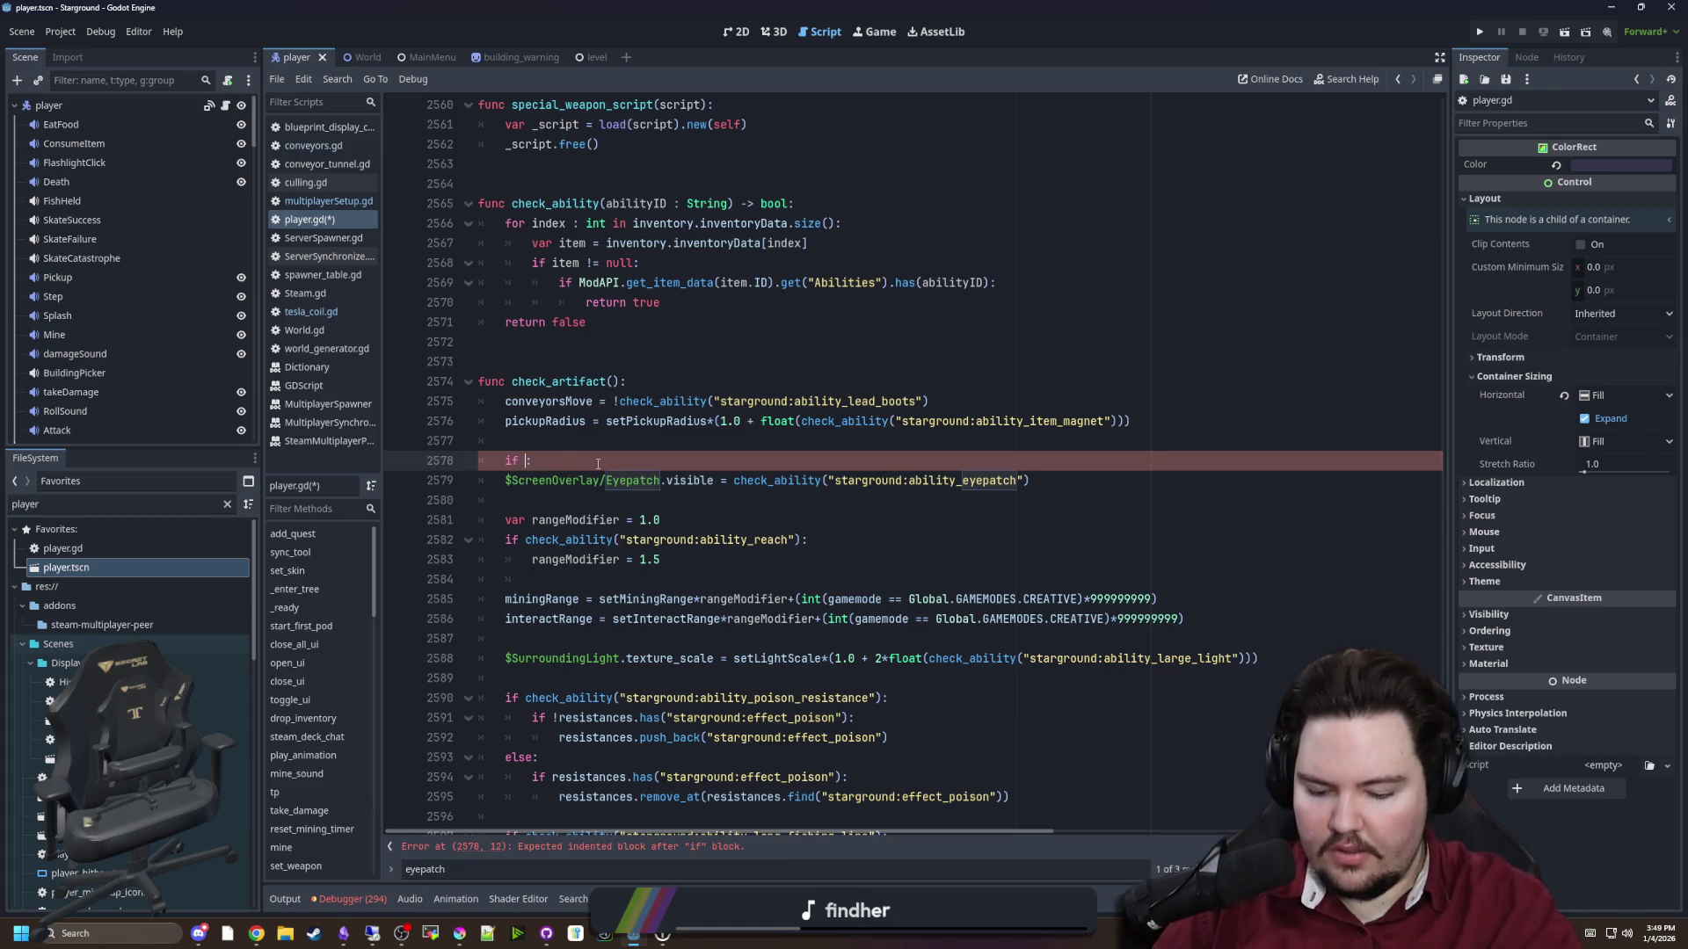
type("sAuthority")
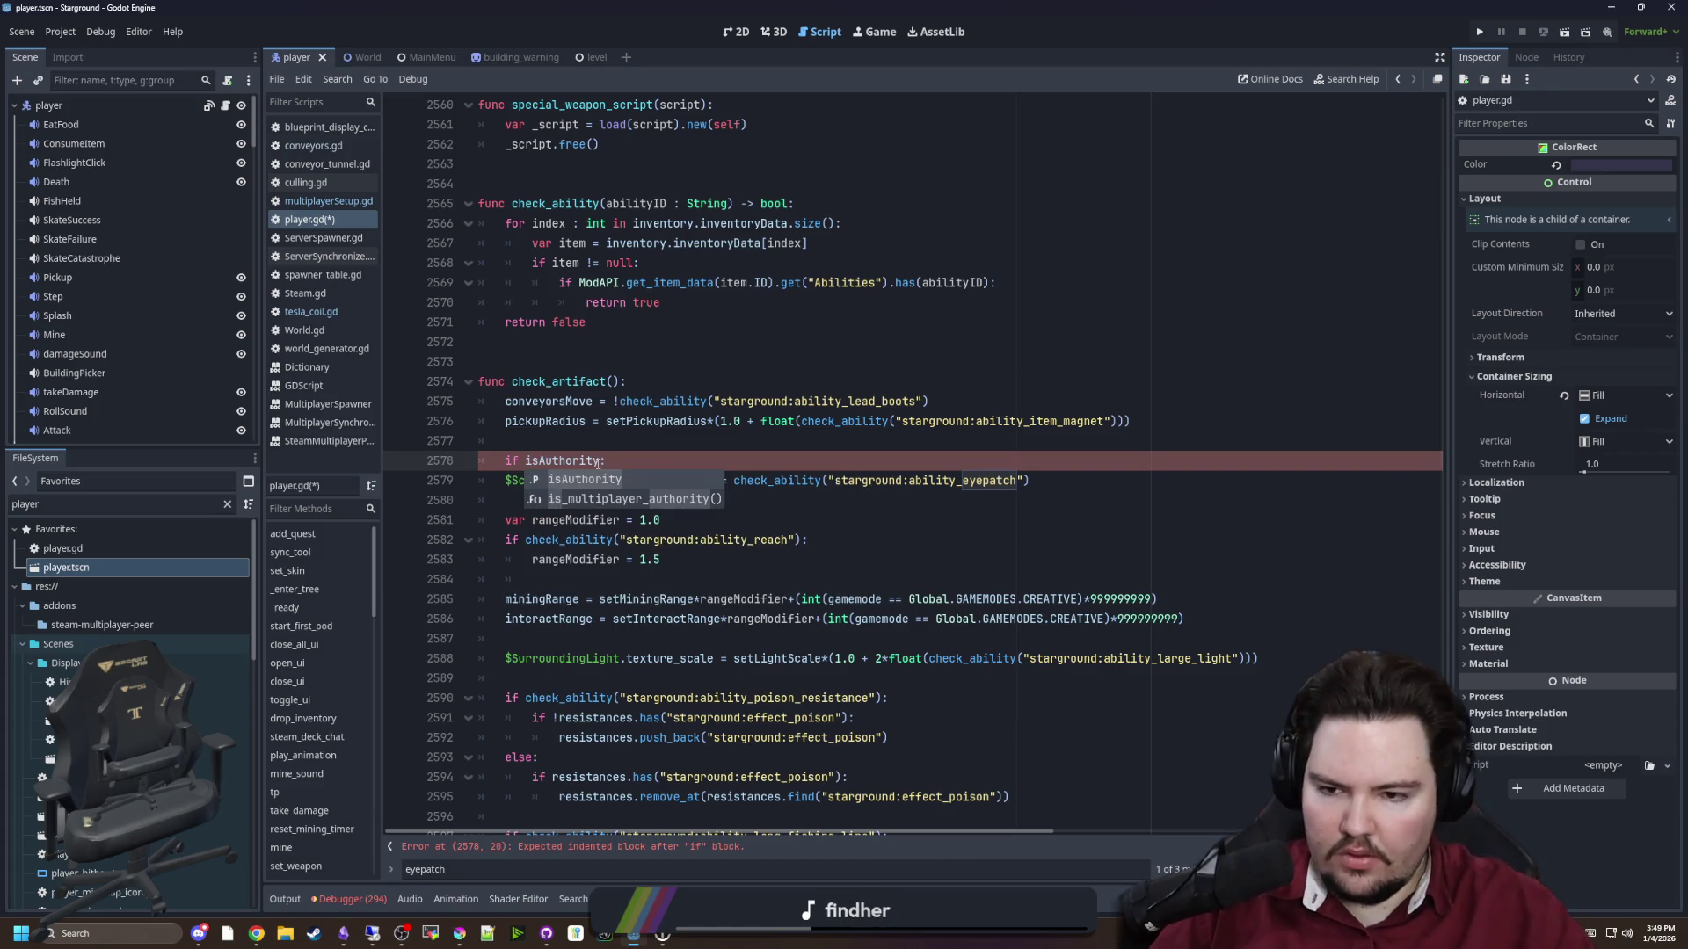
key("Escape")
Indent the Eyepatch visibility line under the isAuthority condition and save player.gd
left_click(512, 480)
key("Tab")
left_click(566, 441)
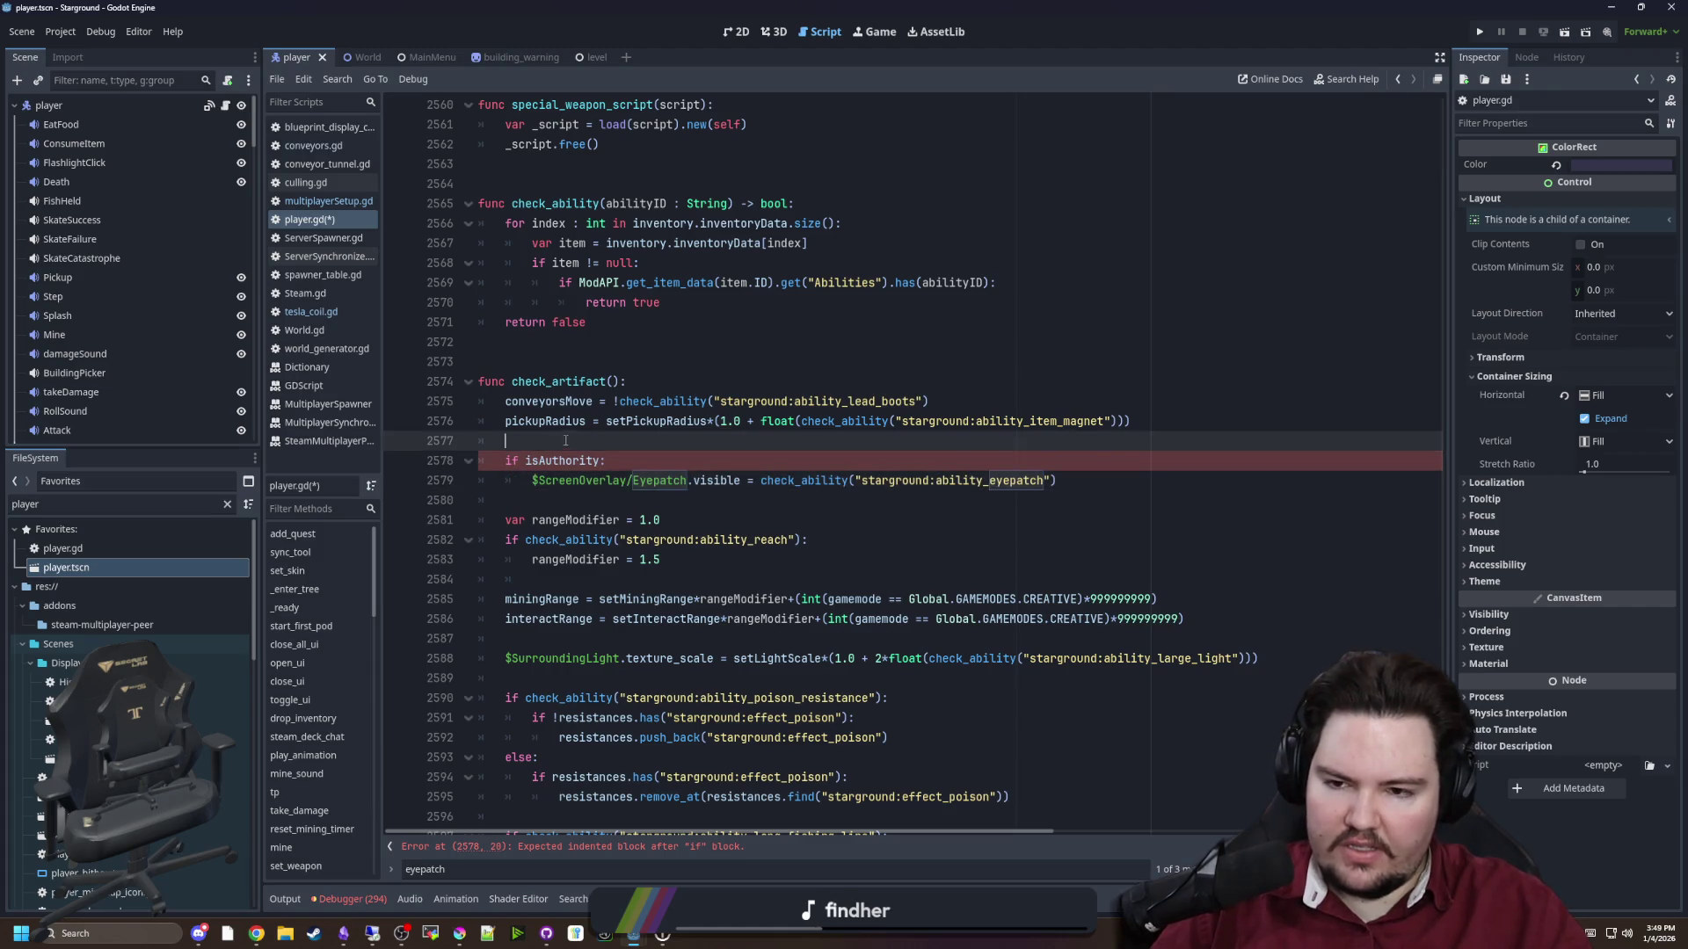
key("ctrl+s")
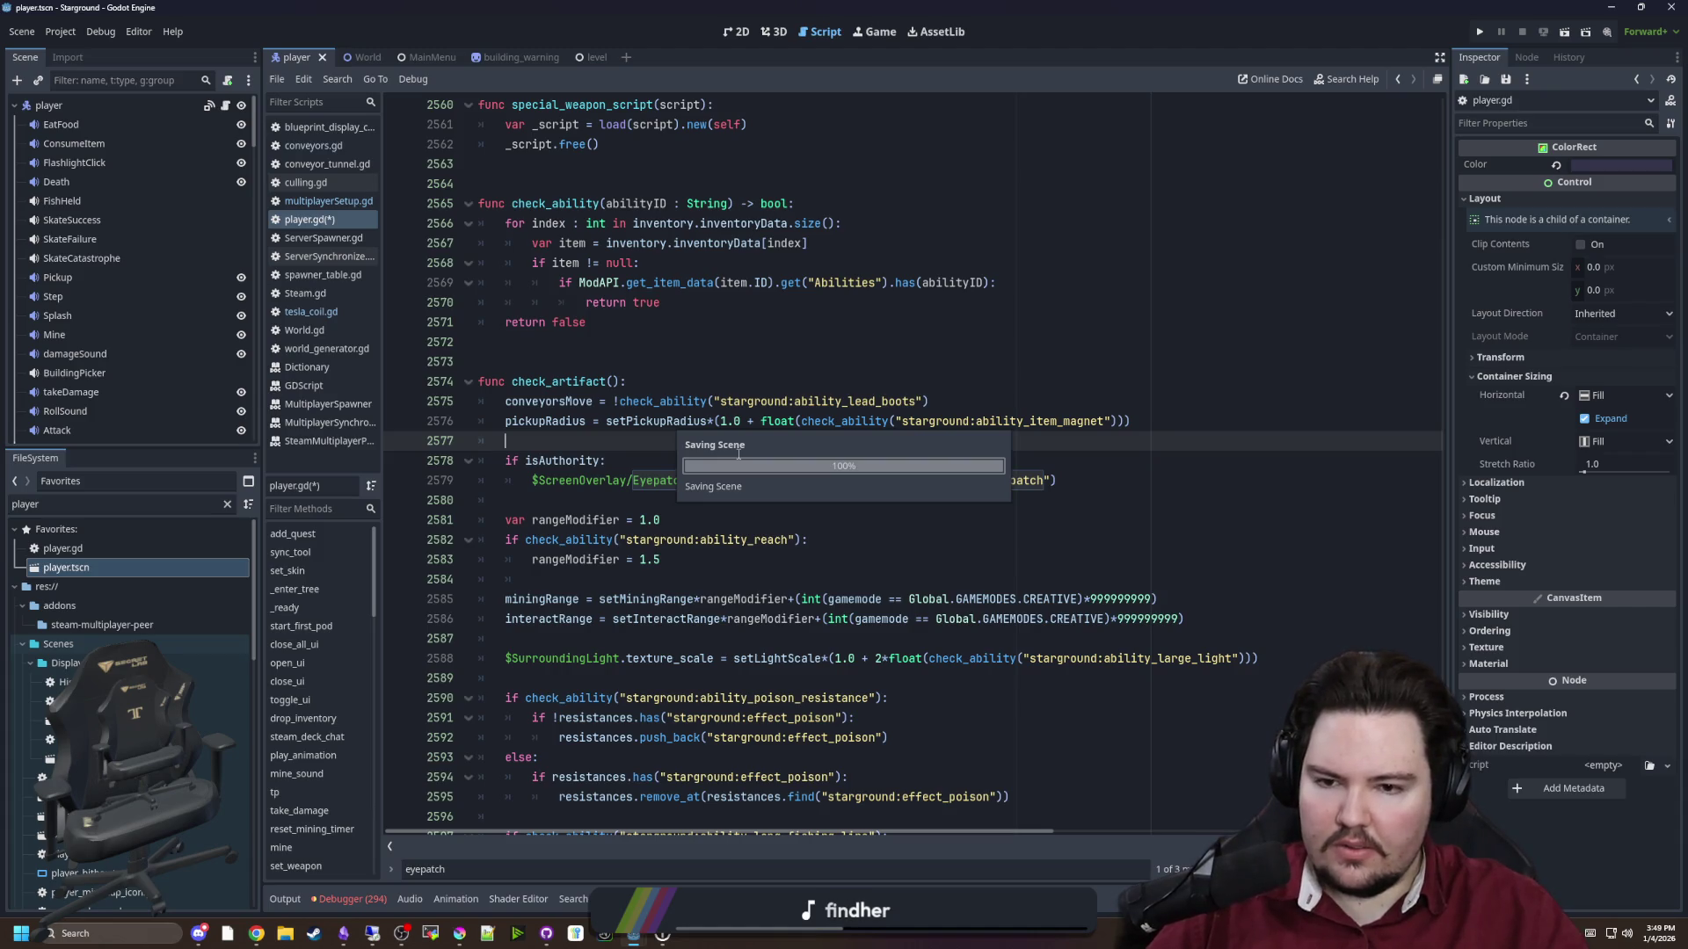
Review the edited check_artifact block and save player.gd again
left_click(606, 482)
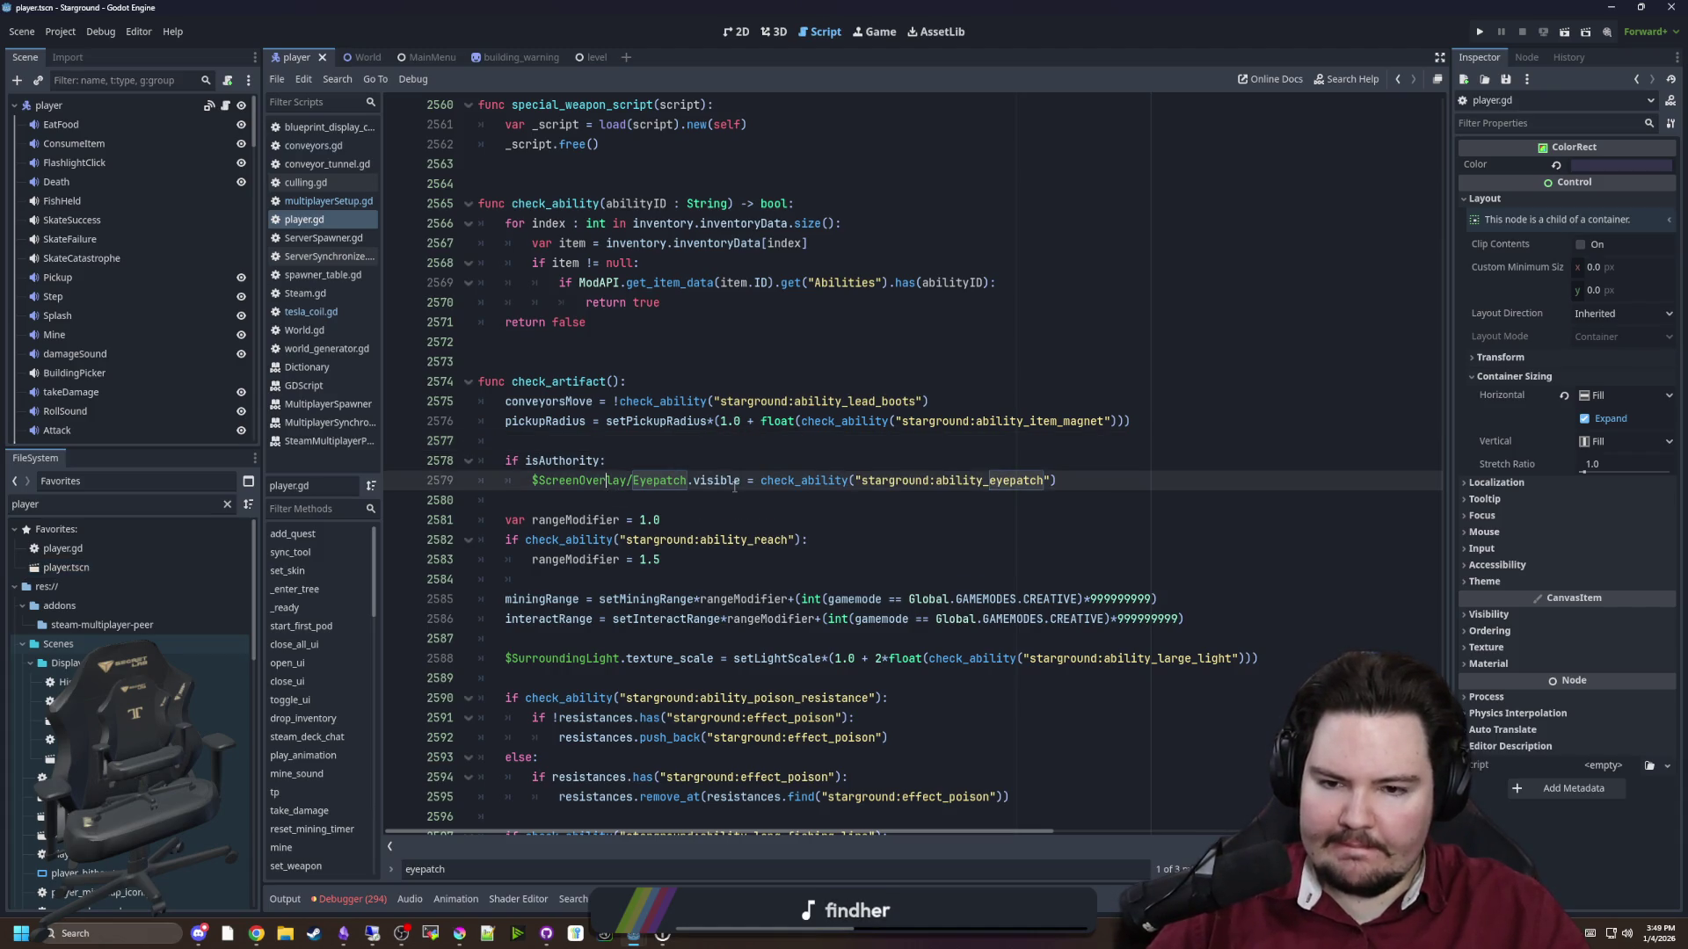
mouse_move(734, 486)
left_click(605, 507)
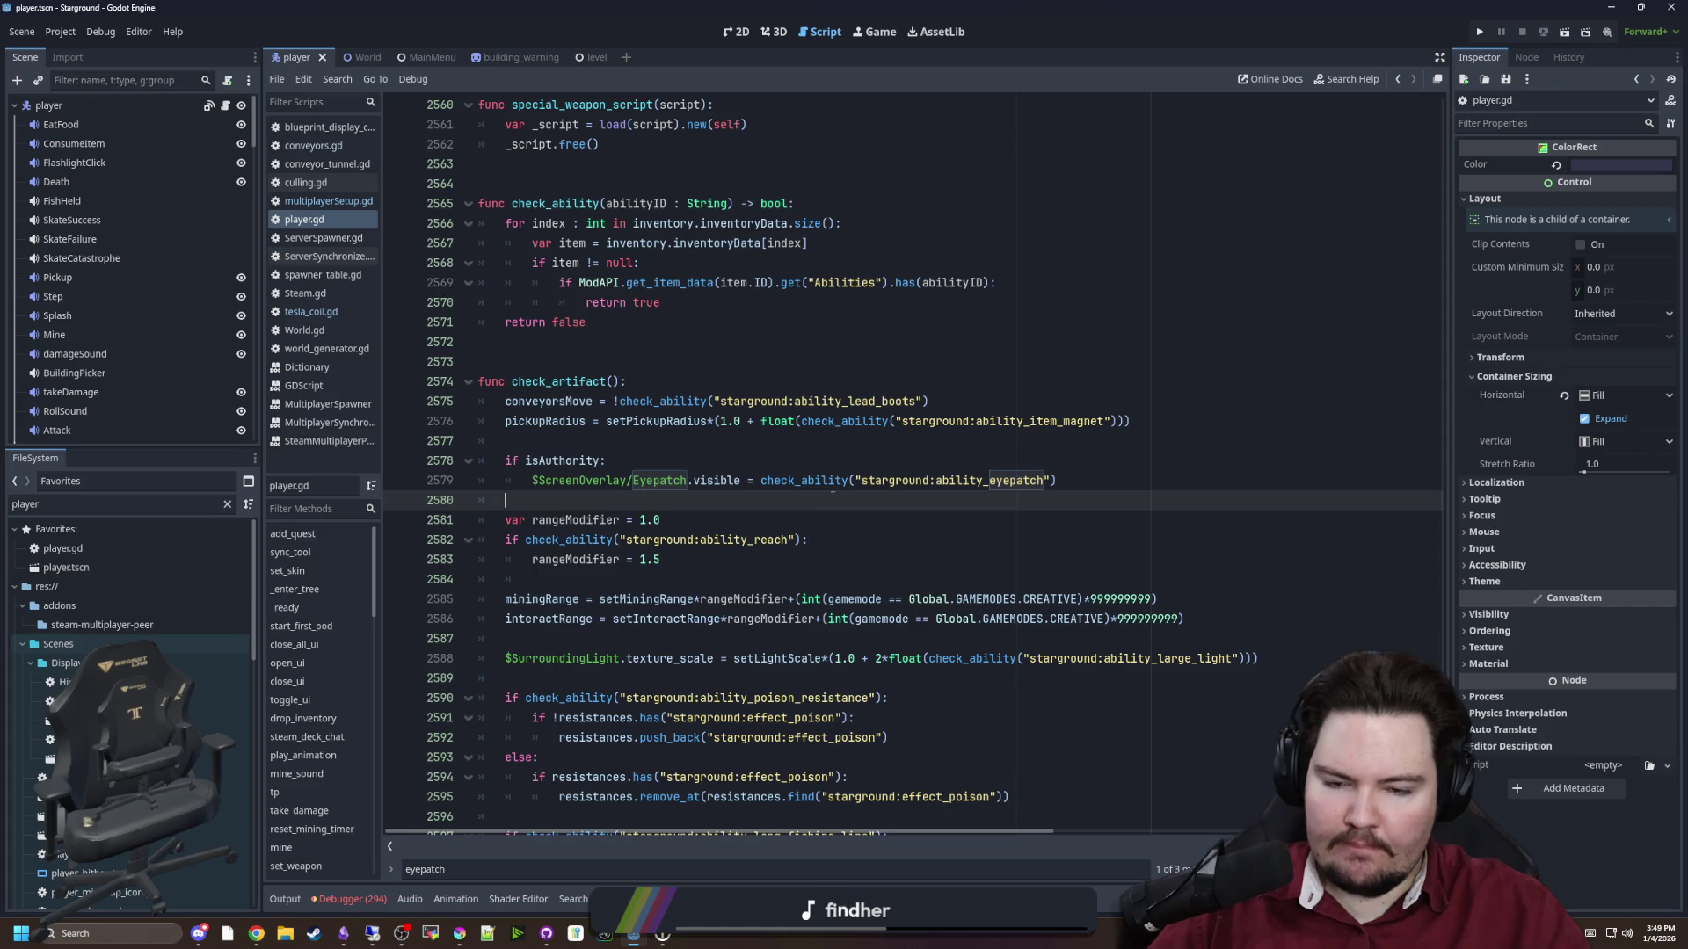
key("ctrl")
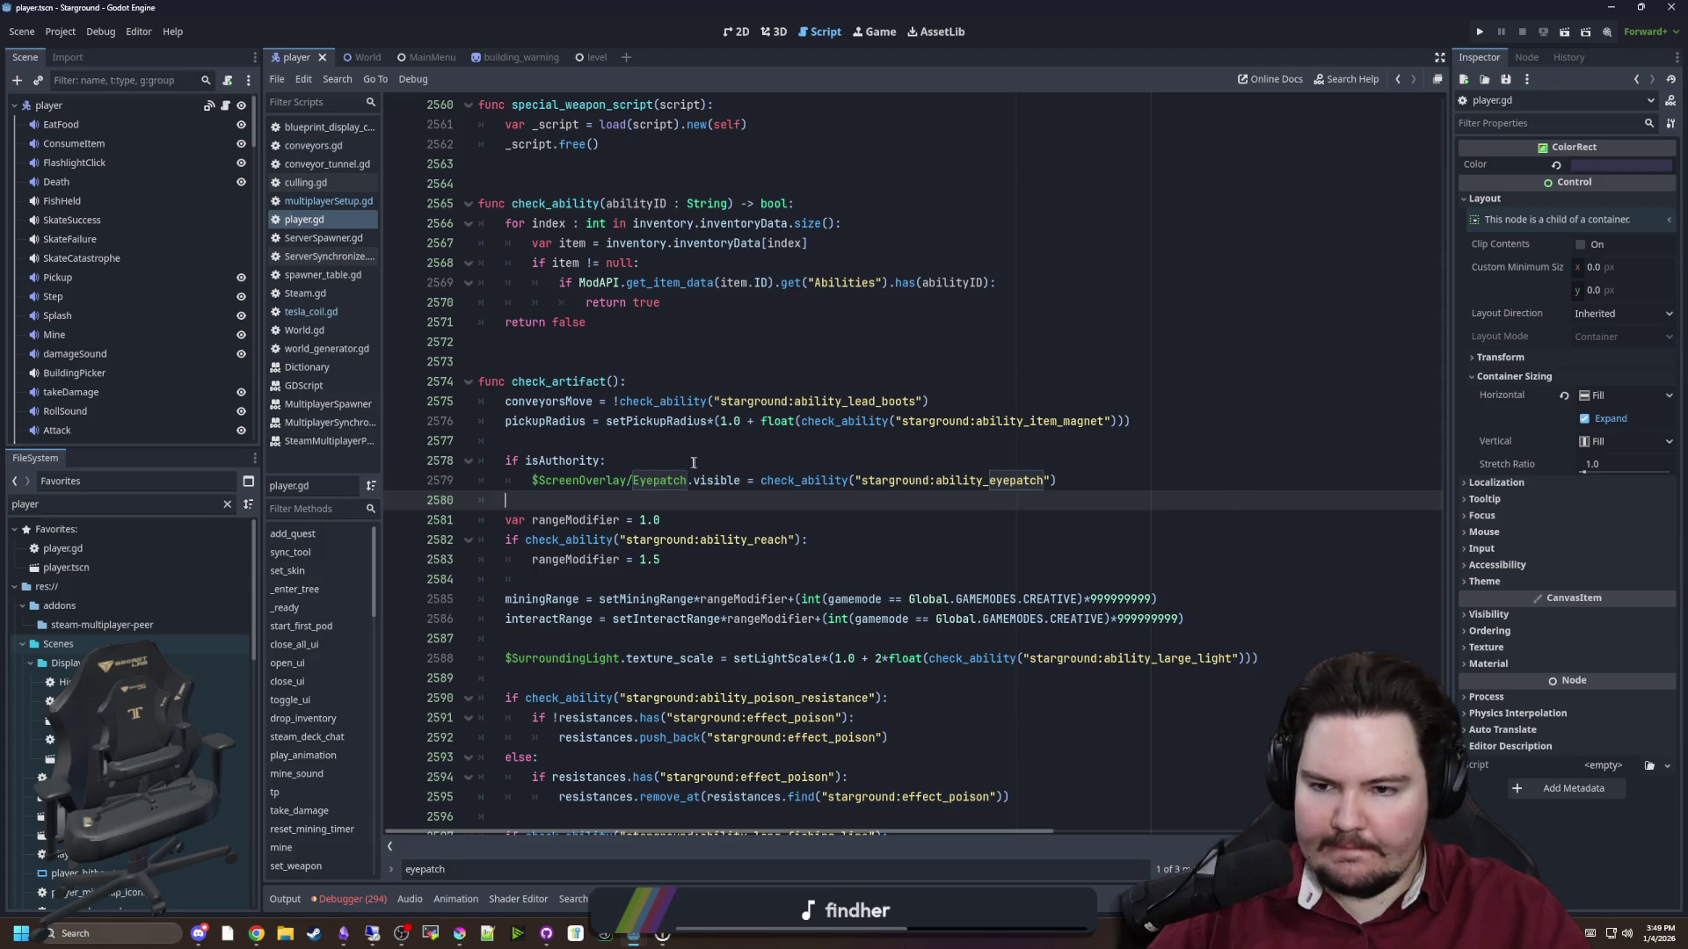
left_click(616, 442)
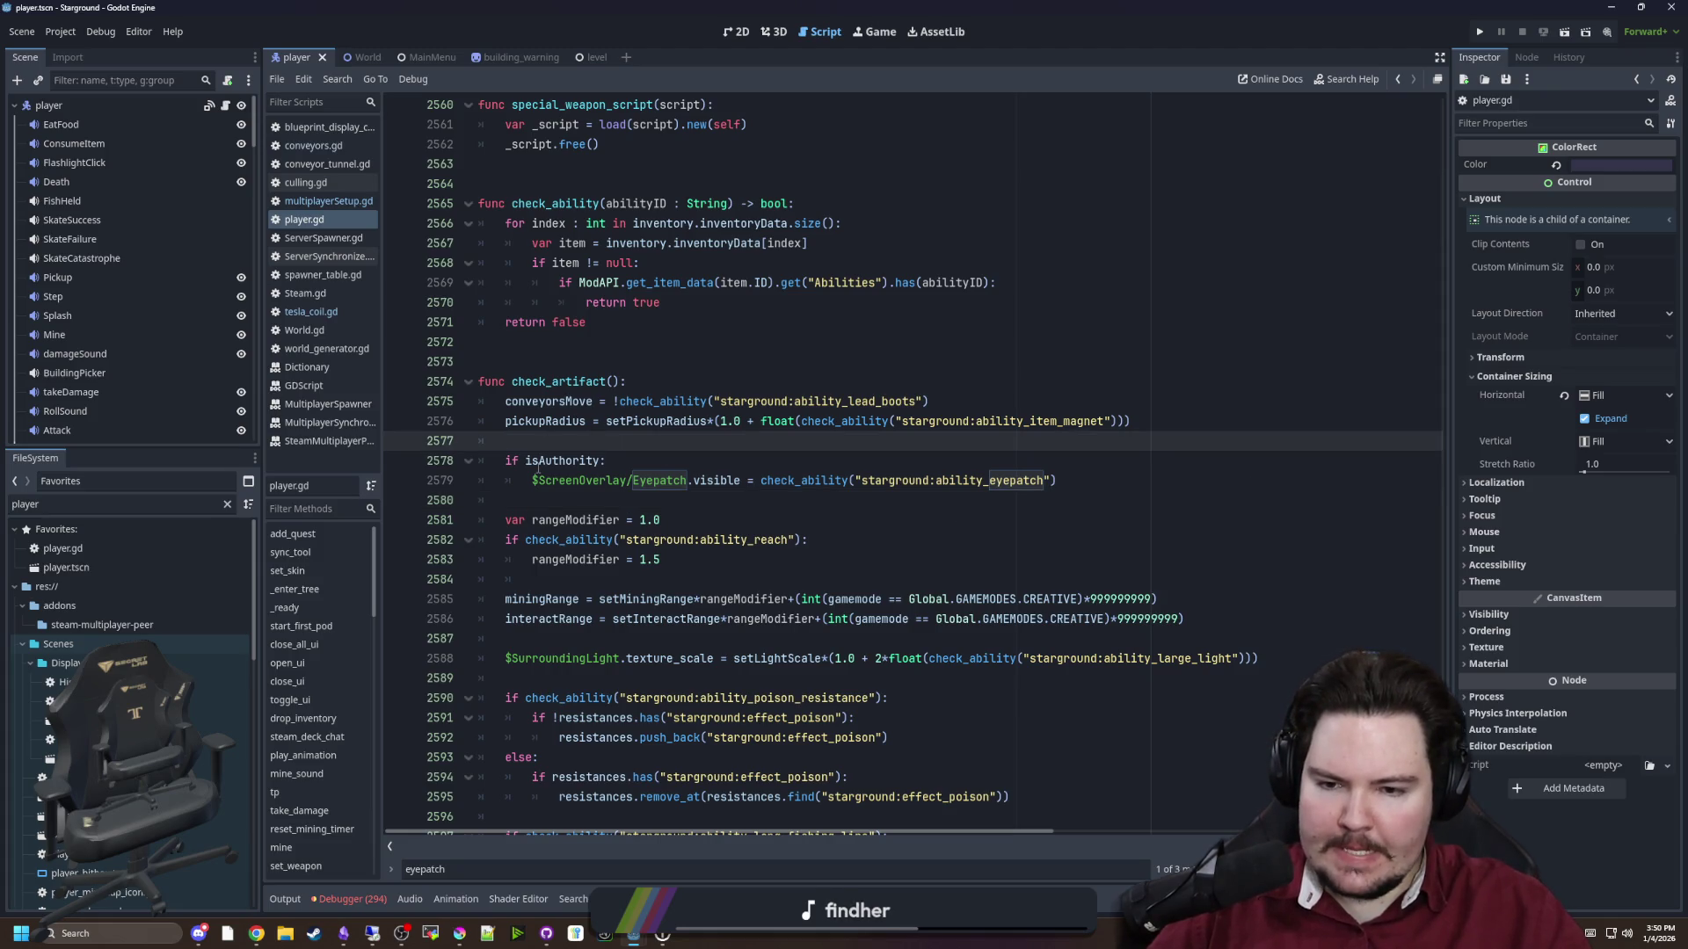
scroll(597, 576, "down", 3)
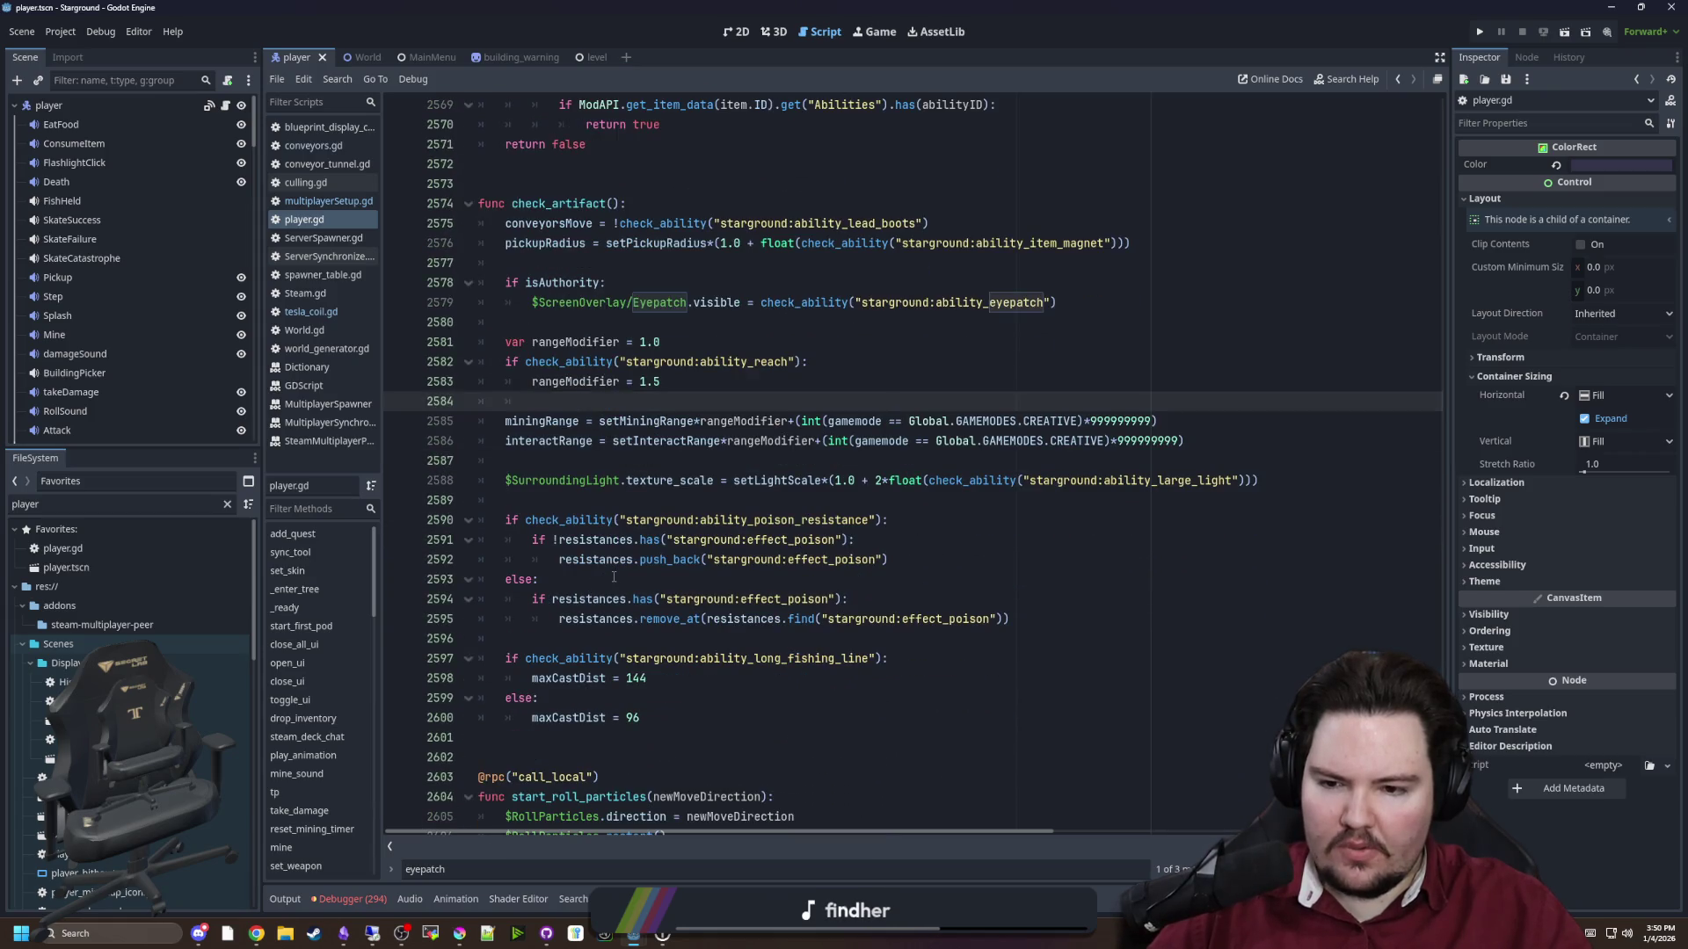
scroll(613, 577, "up", 3)
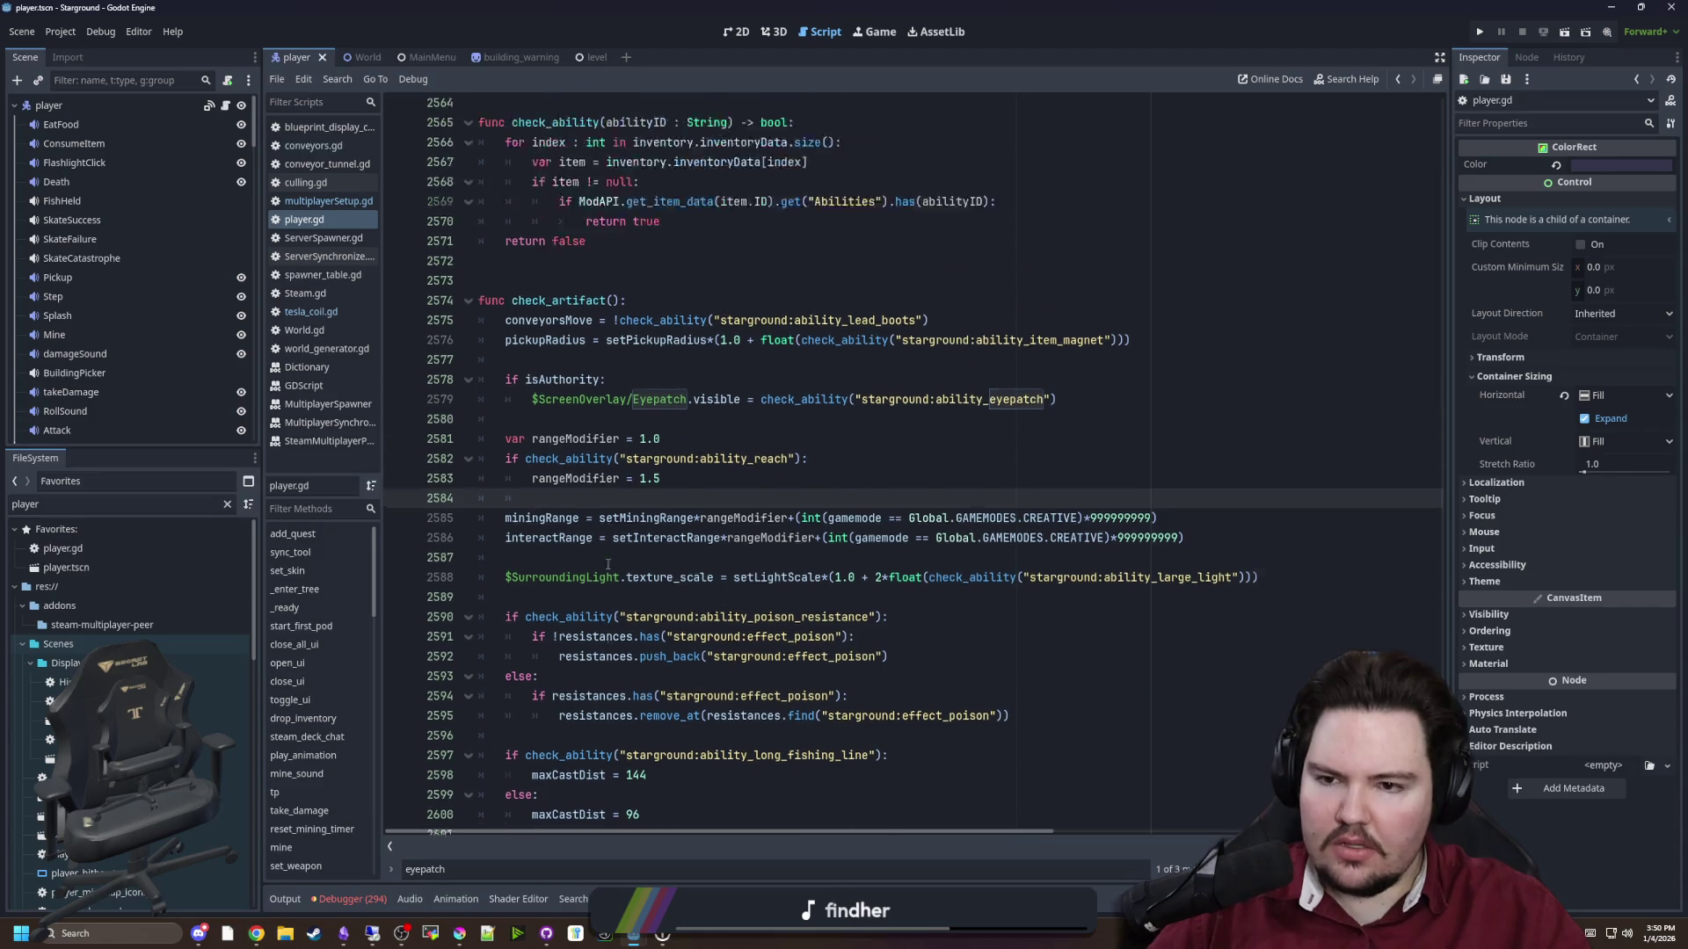
left_click(530, 480)
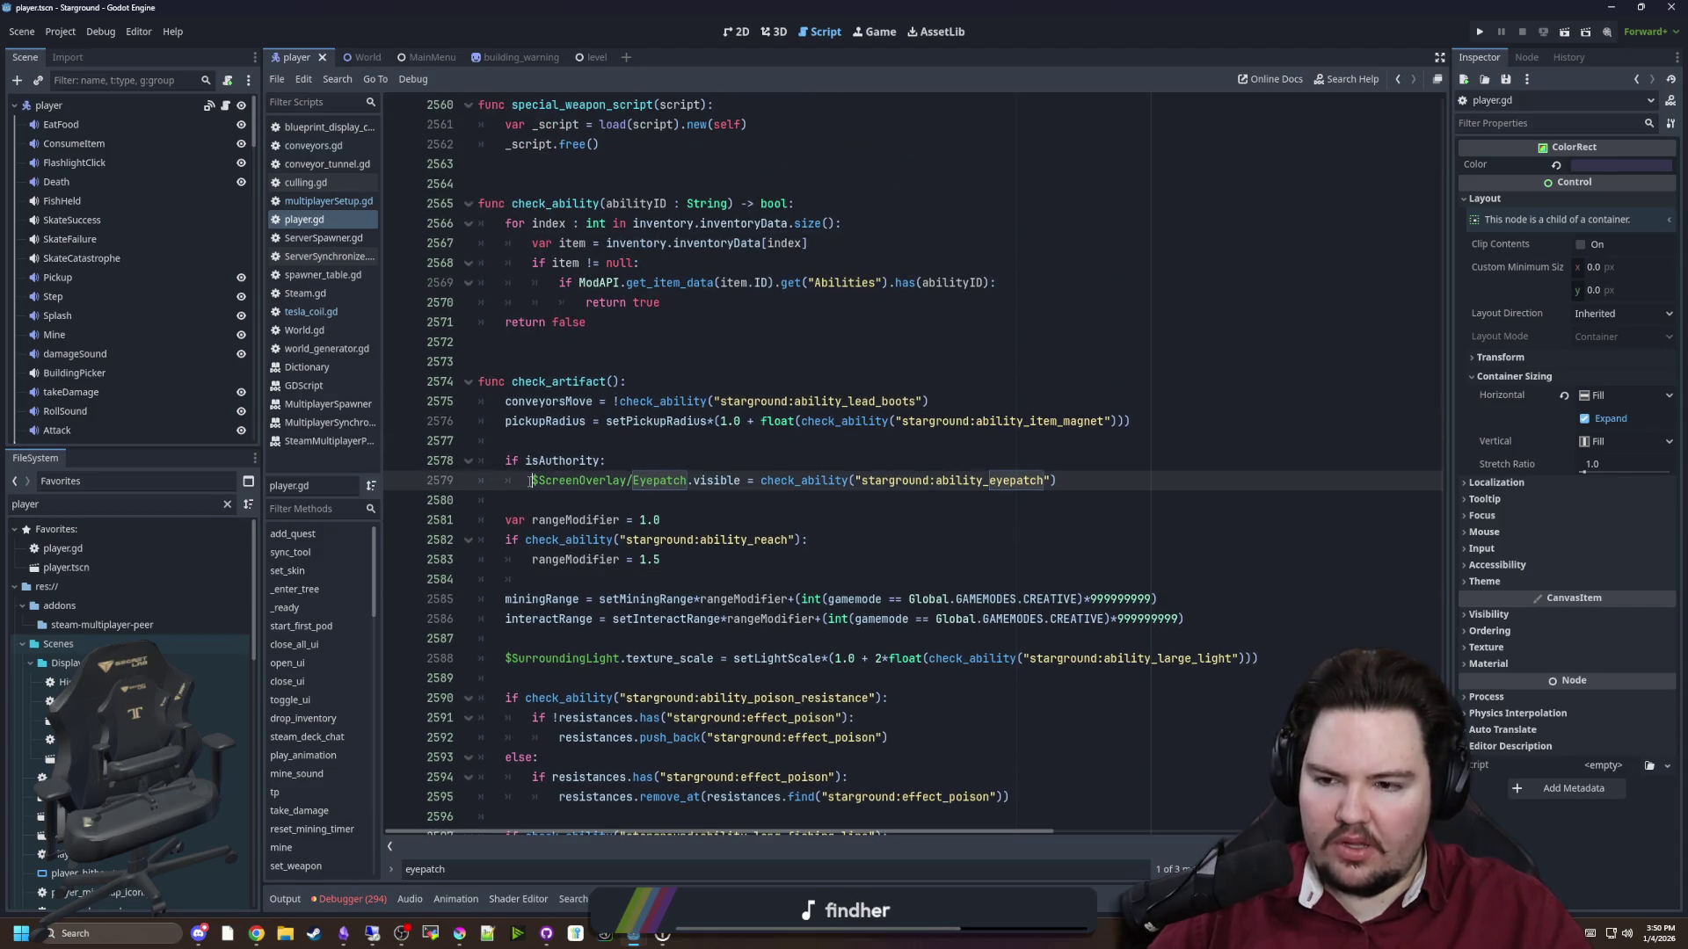
mouse_move(531, 480)
left_mouse_down()
mouse_move(1057, 480)
mouse_move(686, 480)
mouse_move(533, 461)
mouse_move(531, 481)
mouse_move(1124, 483)
left_mouse_up()
left_click(551, 441)
left_click(1124, 482)
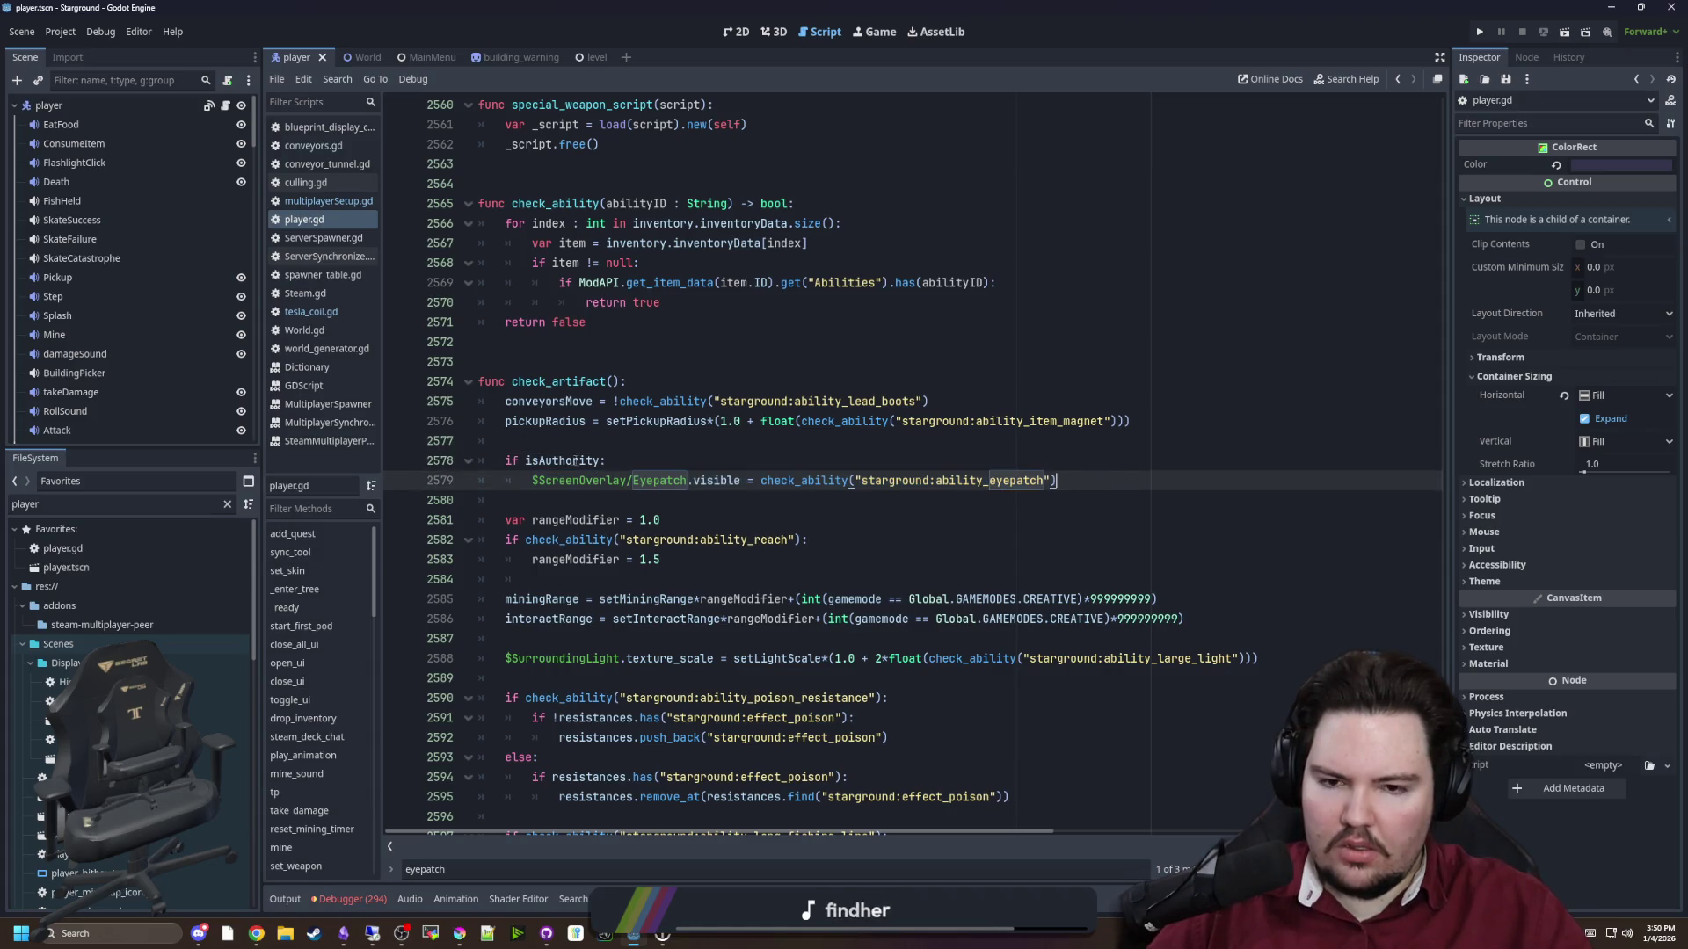
left_click(535, 442)
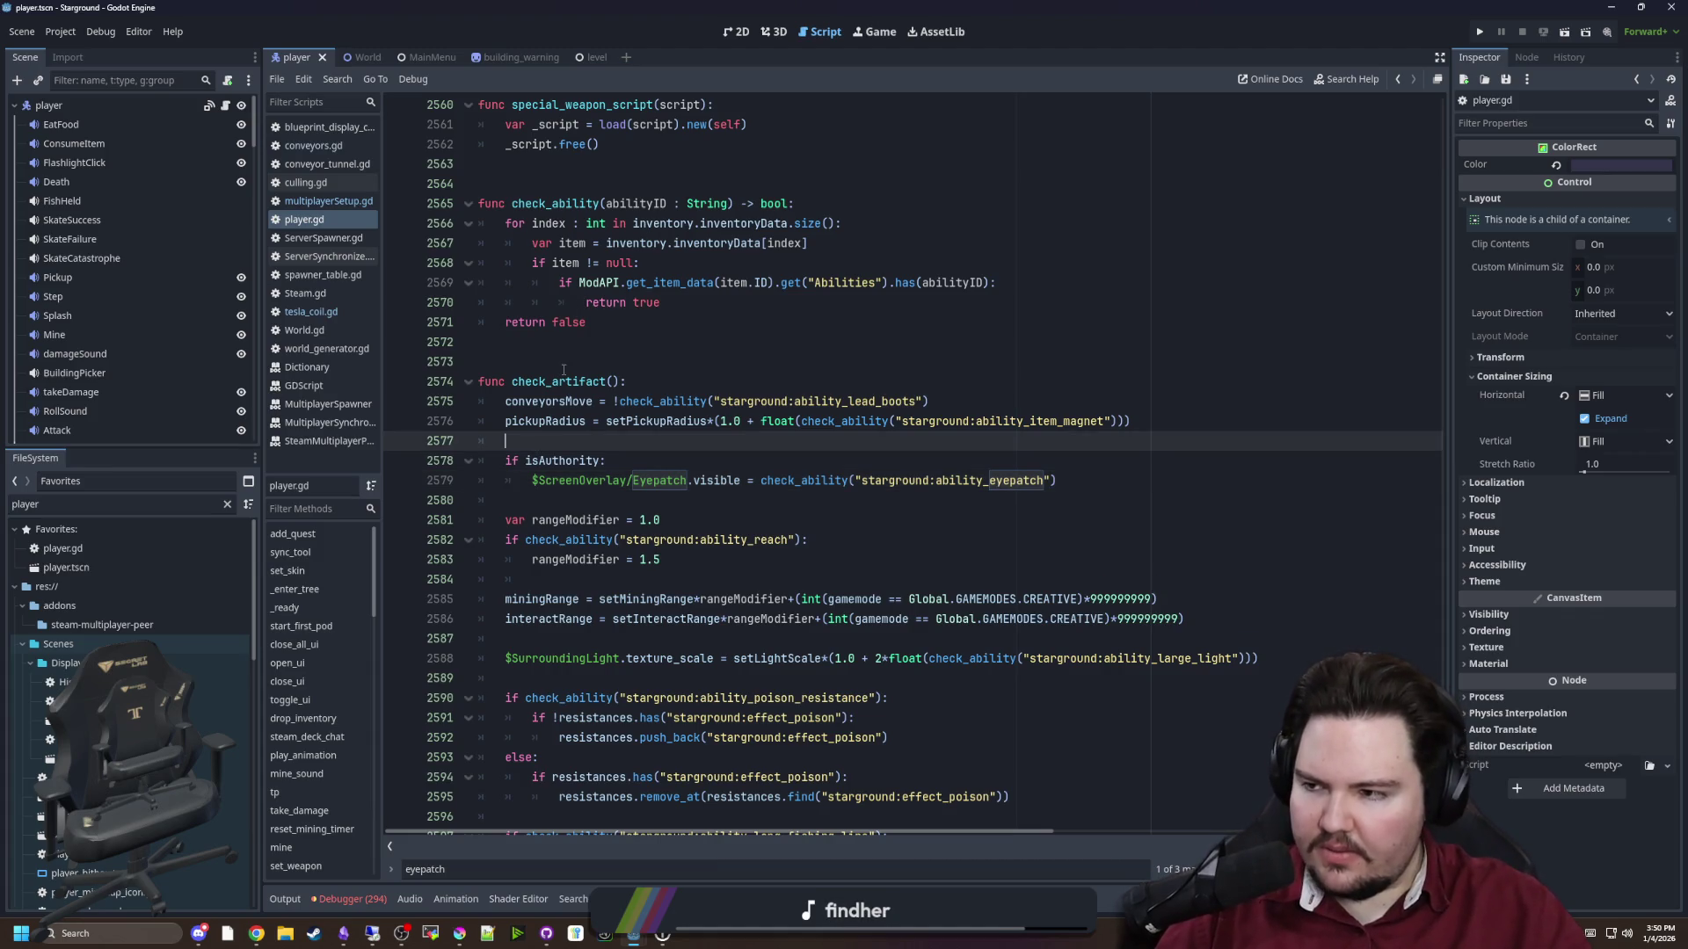
key("ctrl+s")
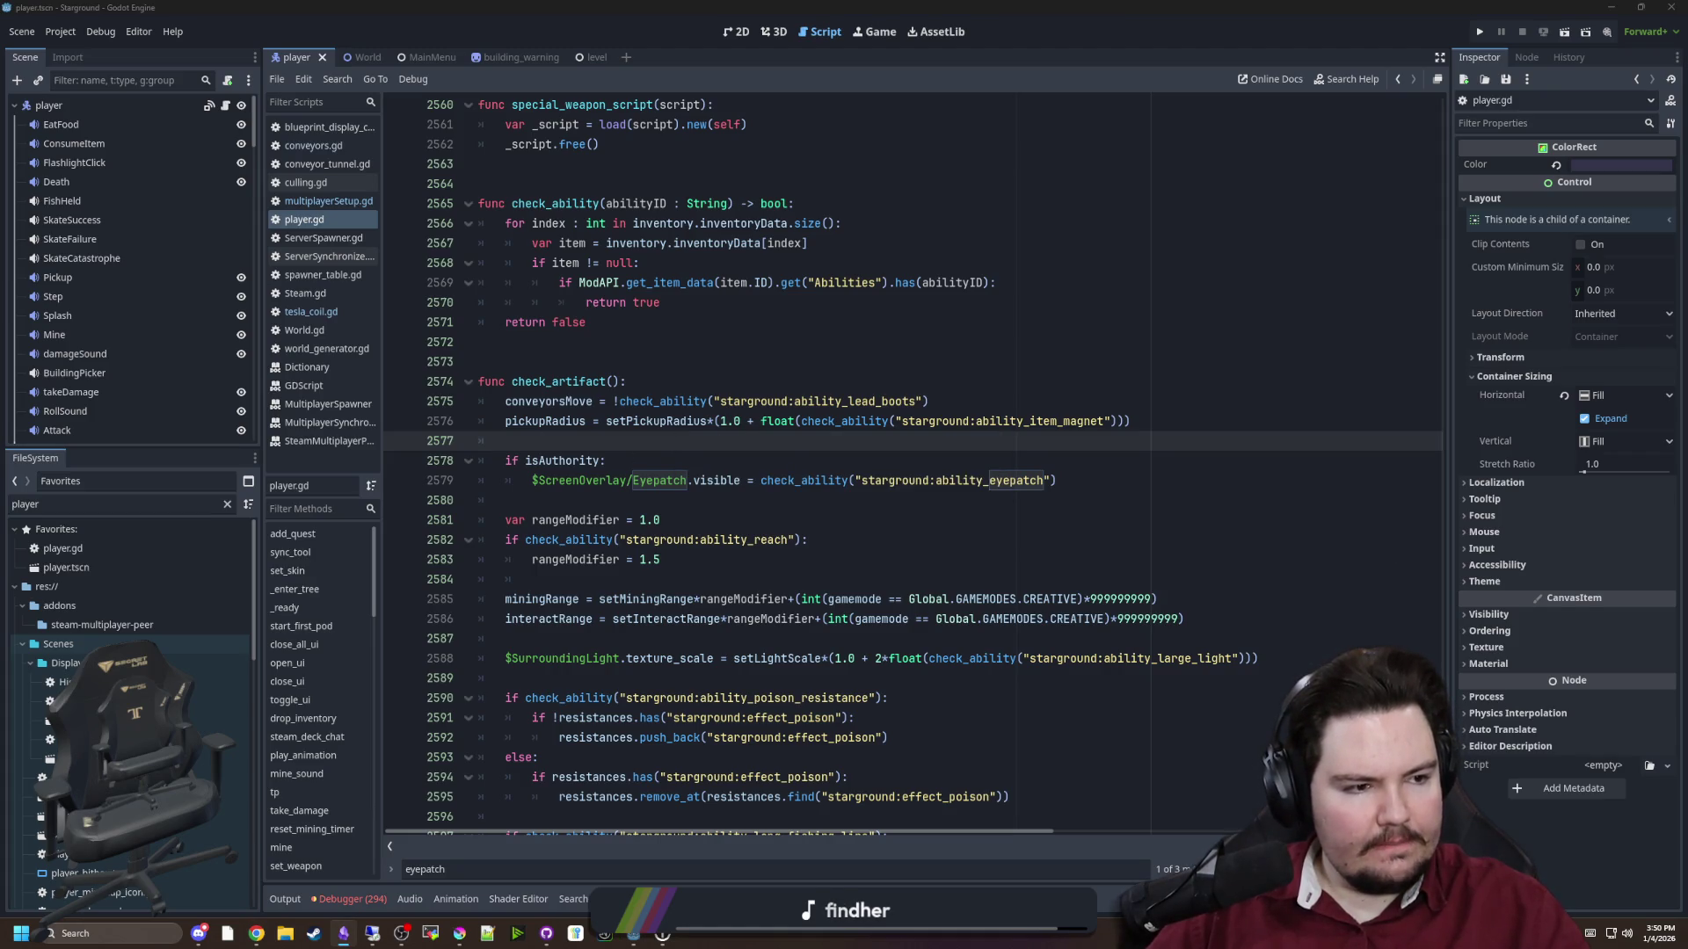
left_click(607, 461)
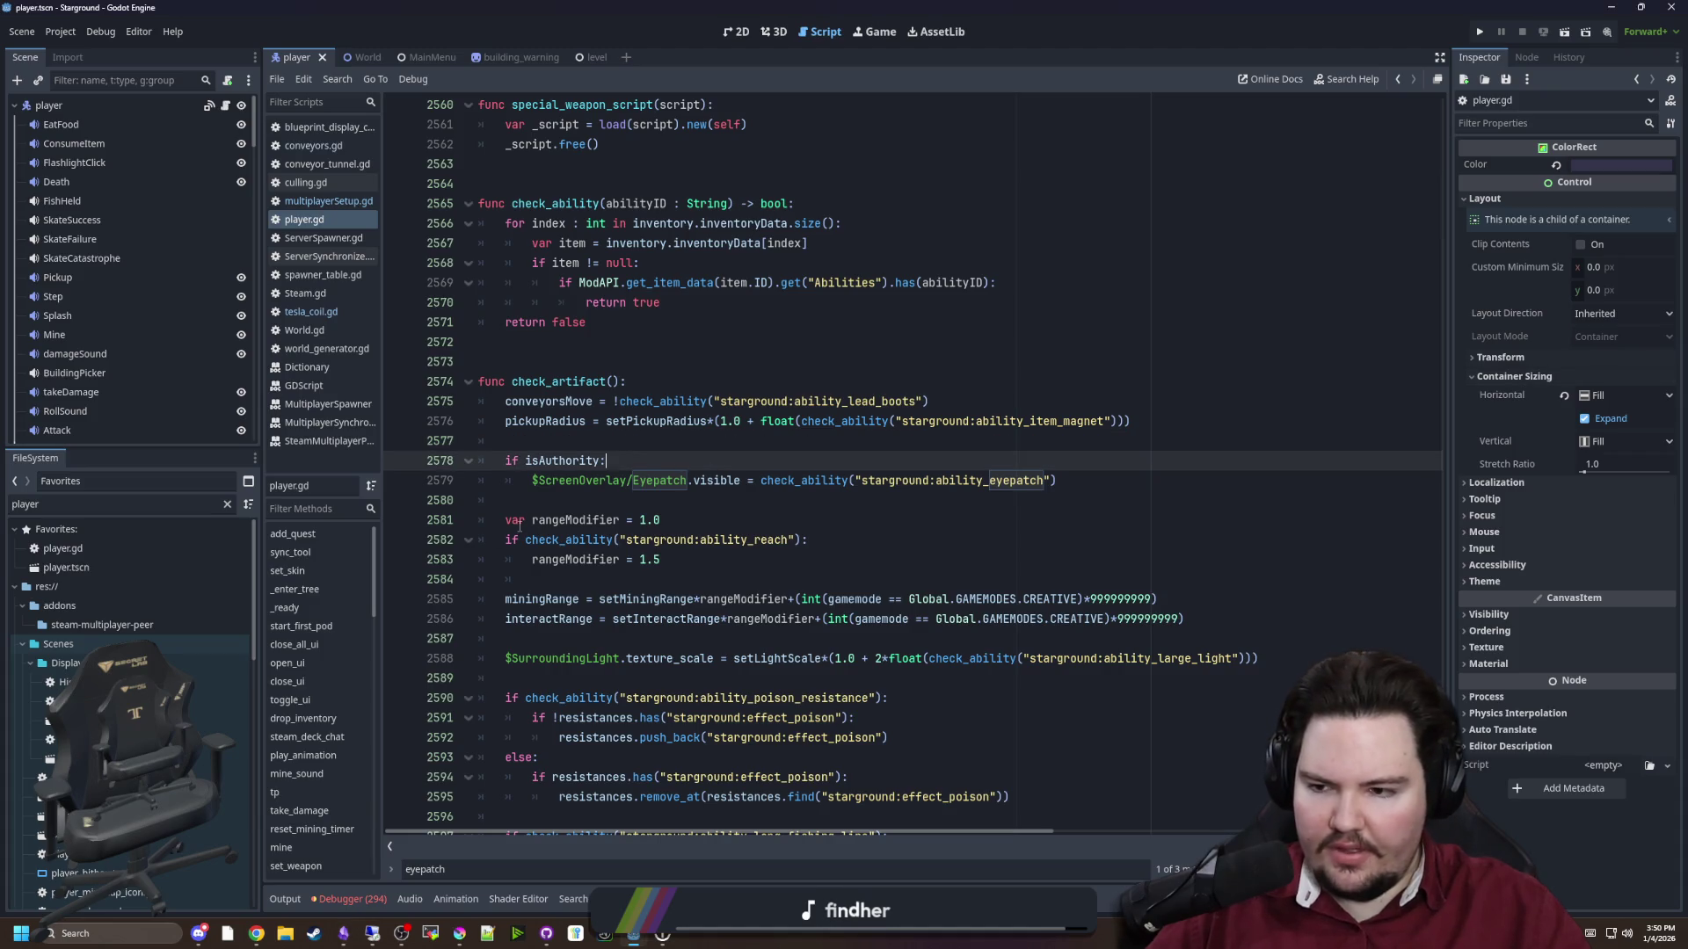
double_click(216, 503)
type("nuclear")
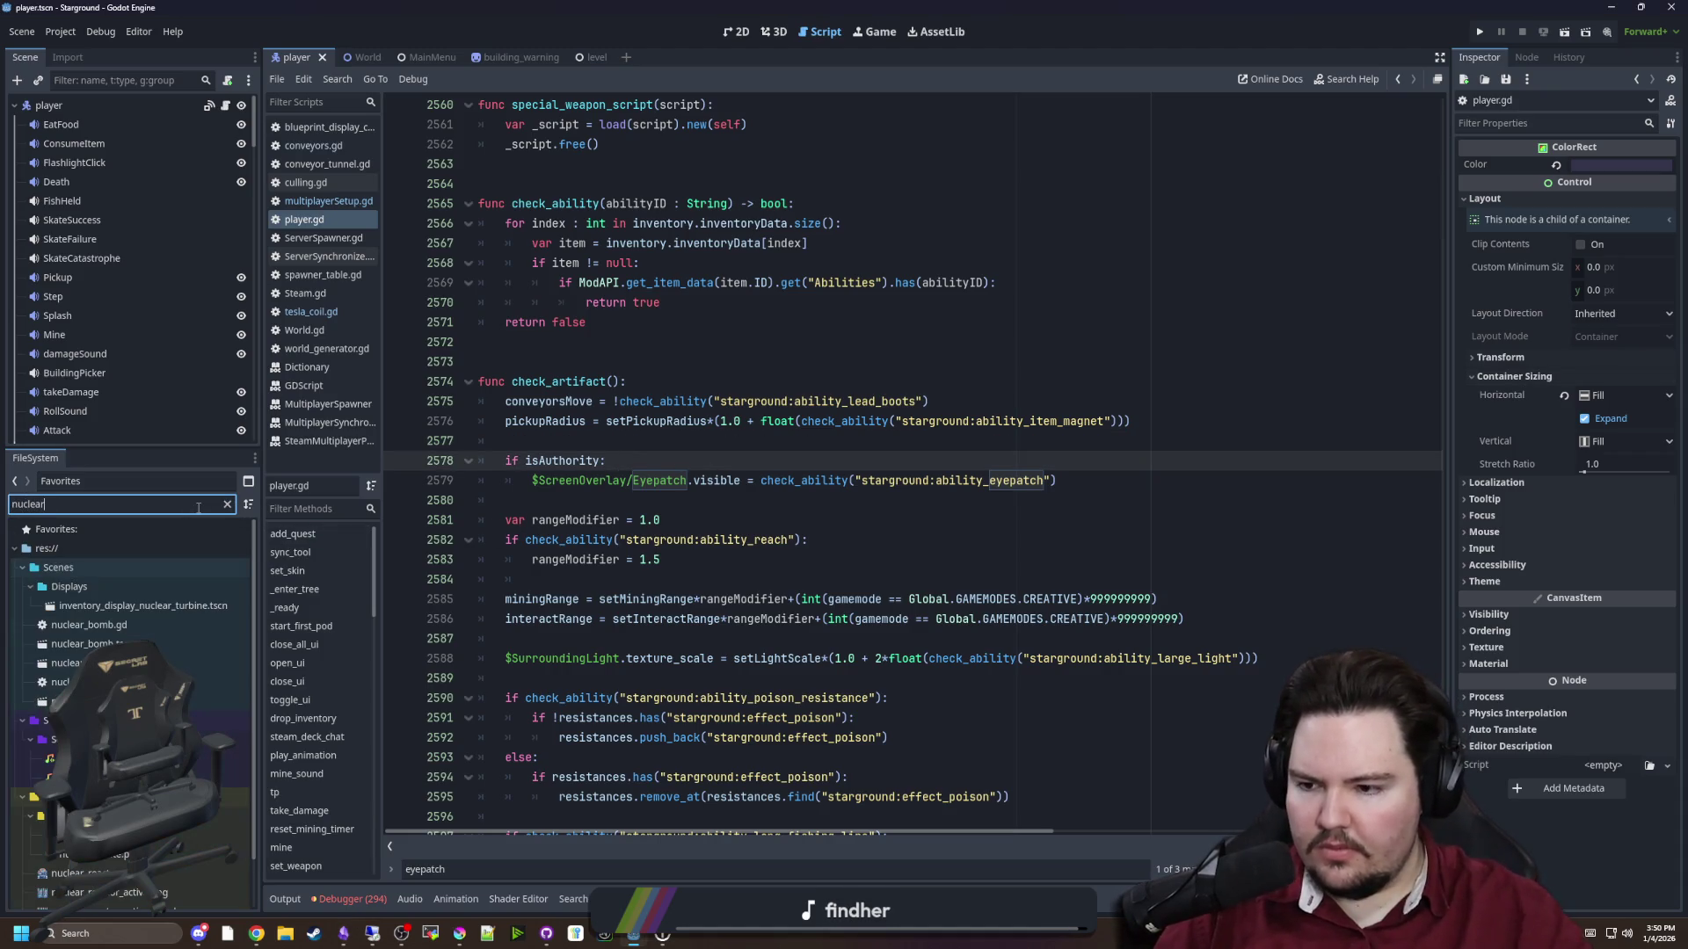
double_click(89, 625)
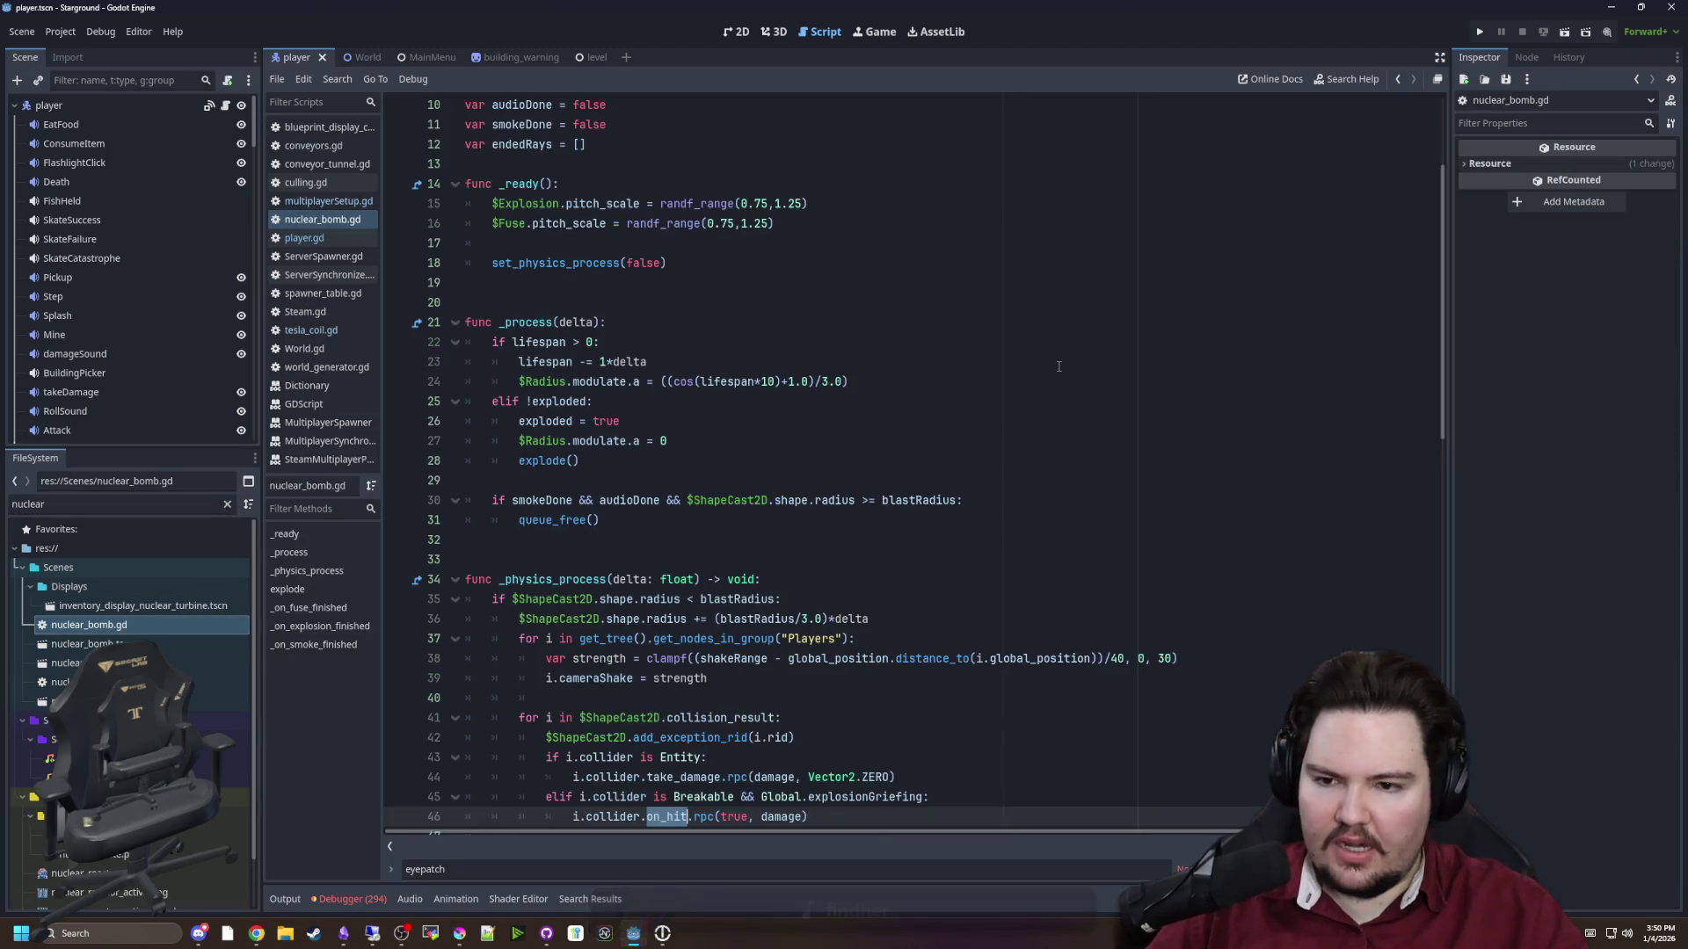
scroll(715, 446, "down", 3)
left_click(580, 362)
scroll(615, 395, "up", 5)
left_click(580, 402)
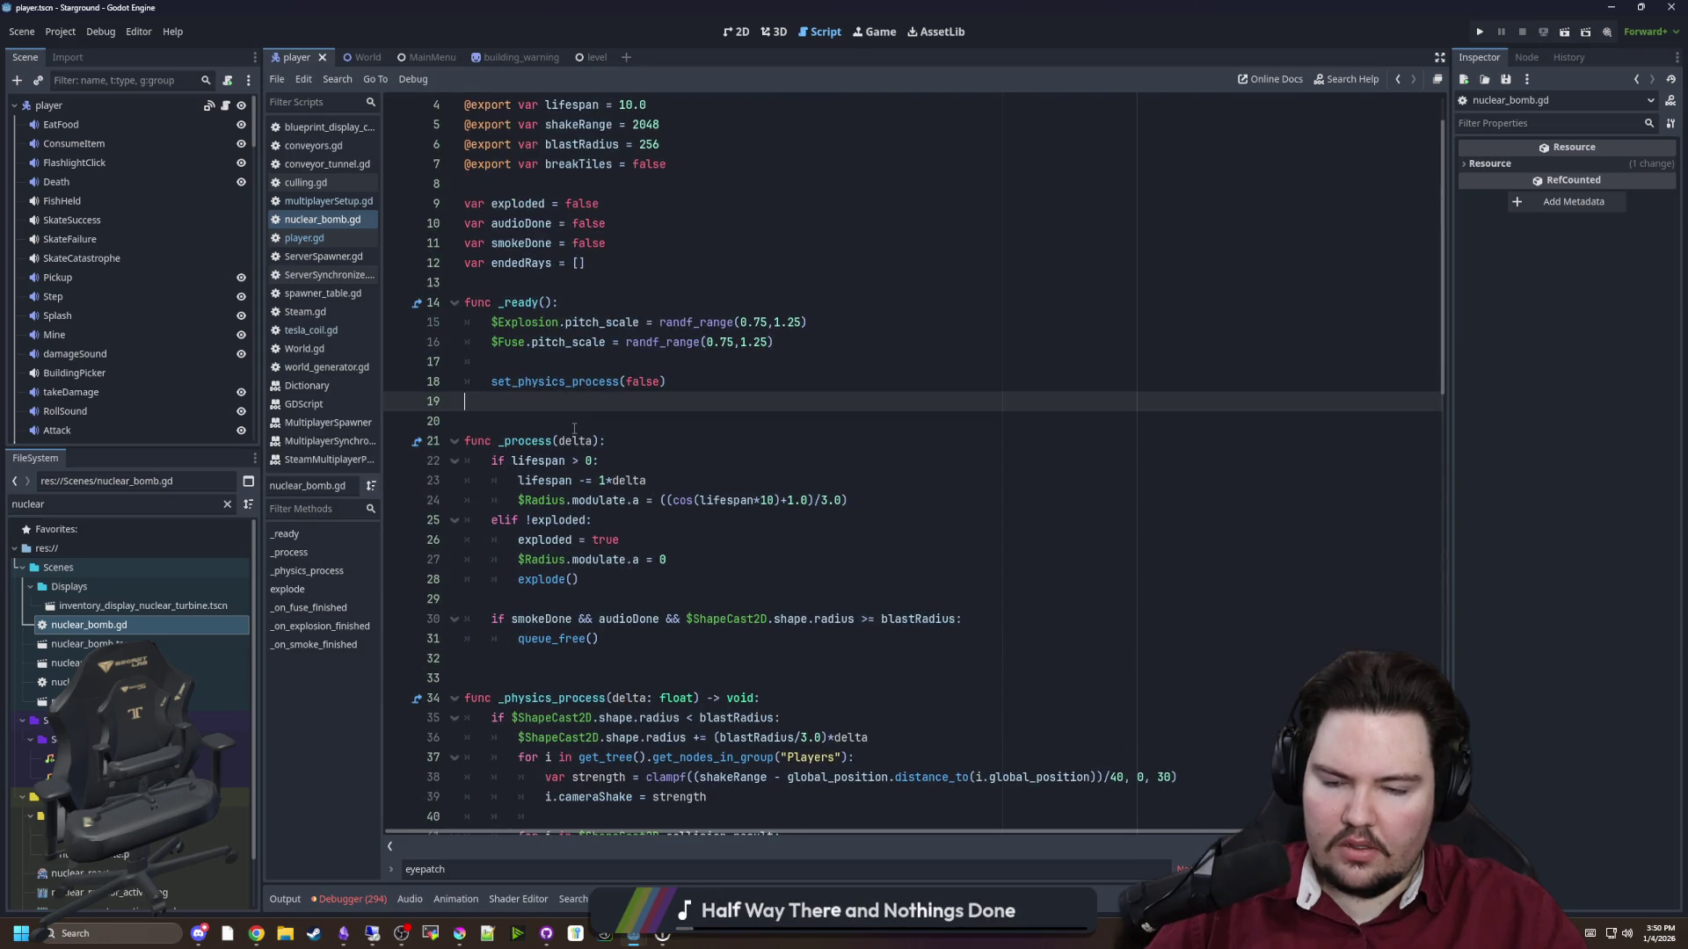
scroll(574, 428, "down", 10)
scroll(571, 427, "down", 8)
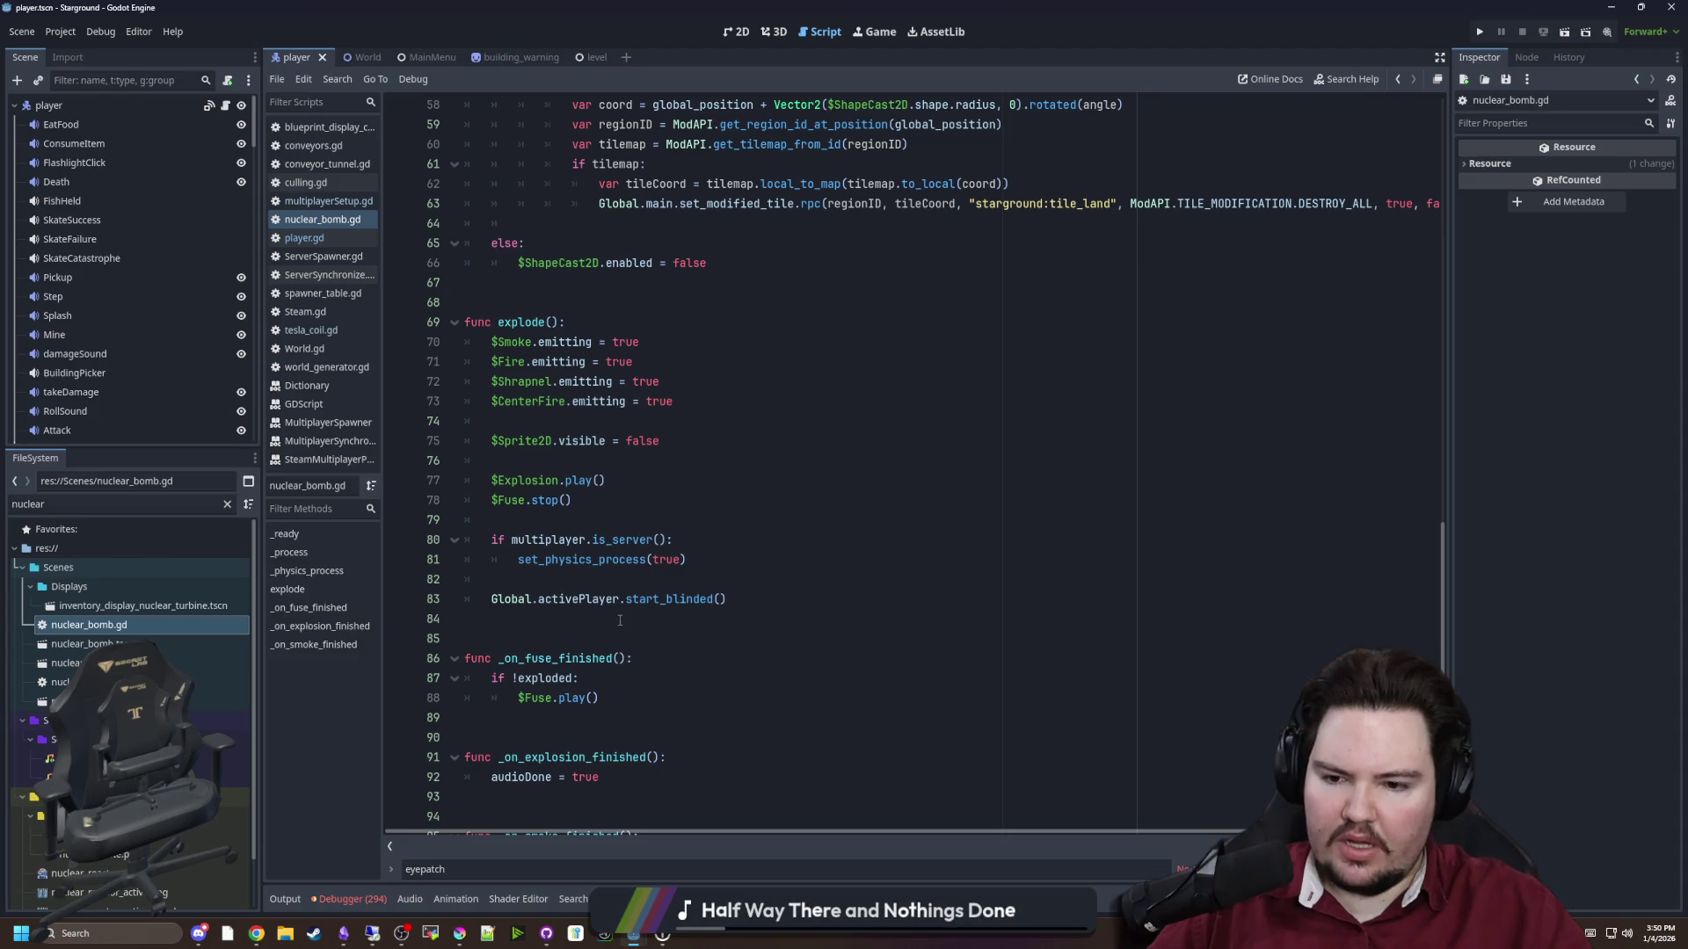
scroll(612, 616, "down", 2)
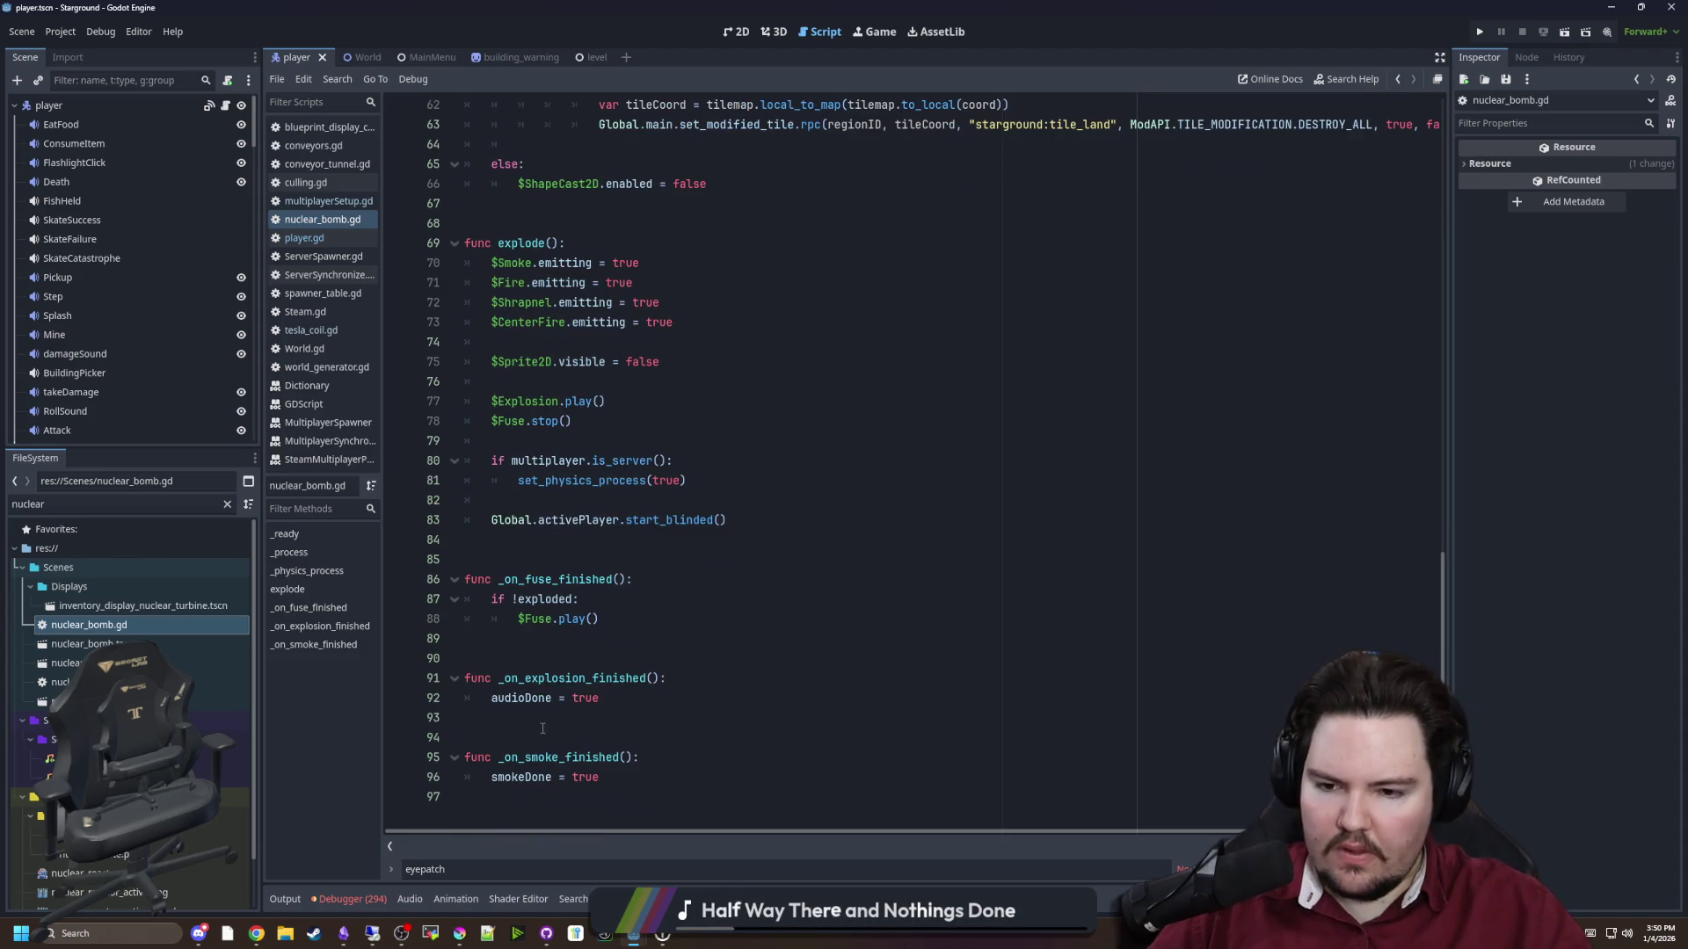
scroll(628, 708, "up", 10)
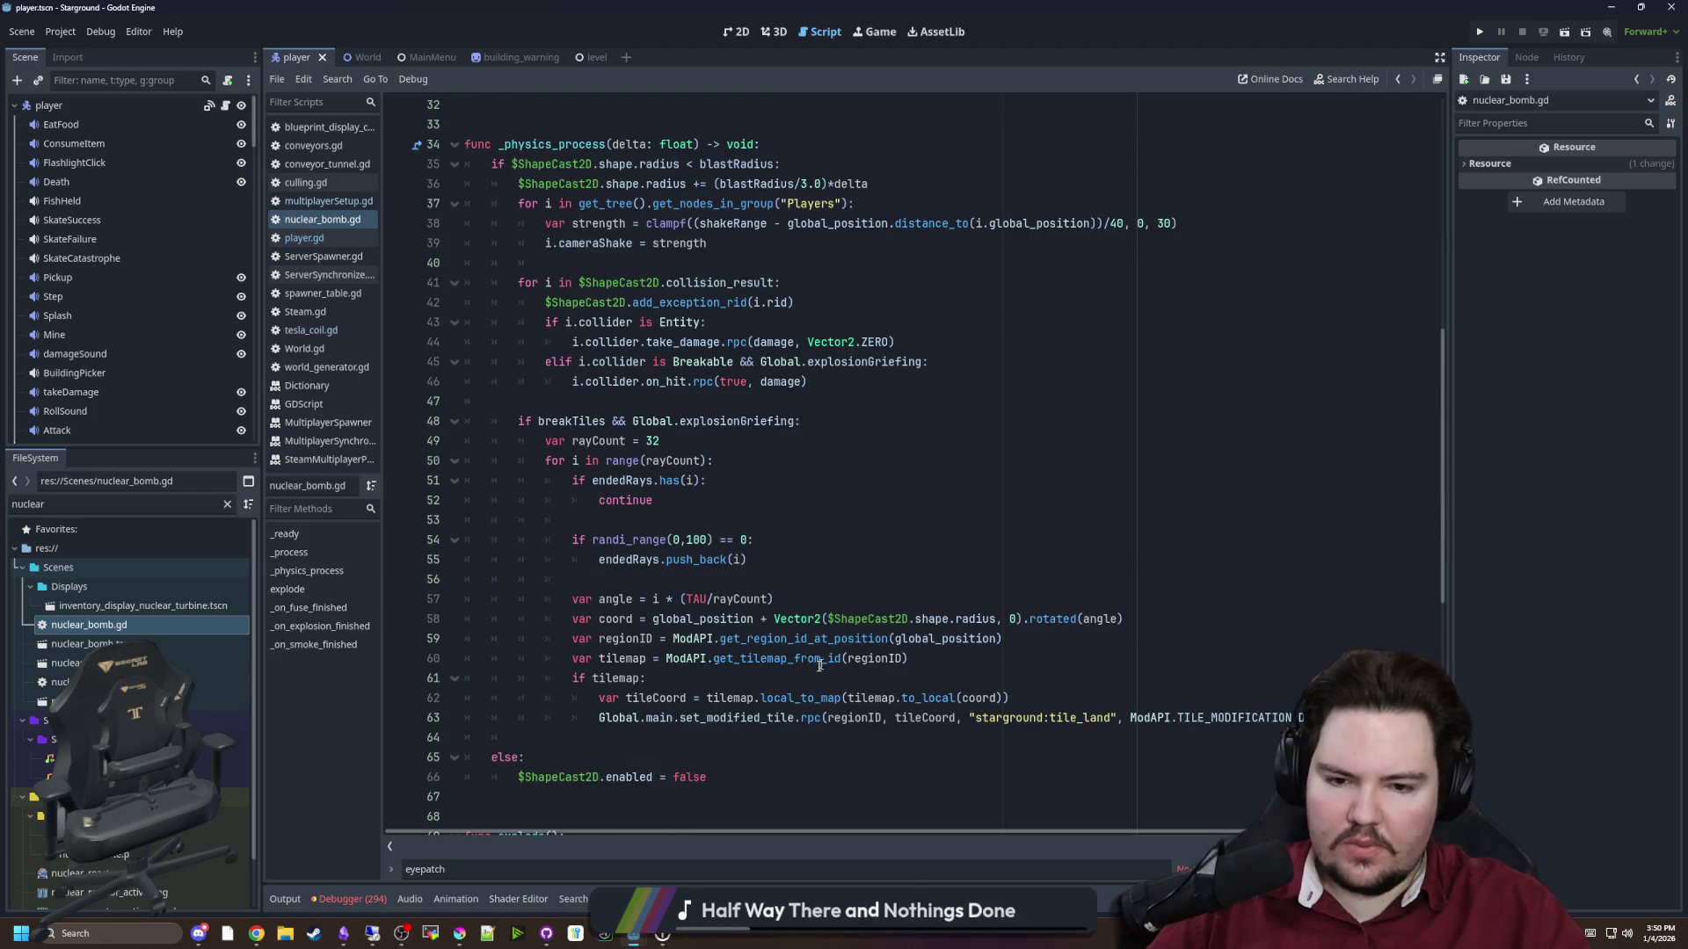
left_click_drag(796, 758, 528, 322)
left_click(879, 618)
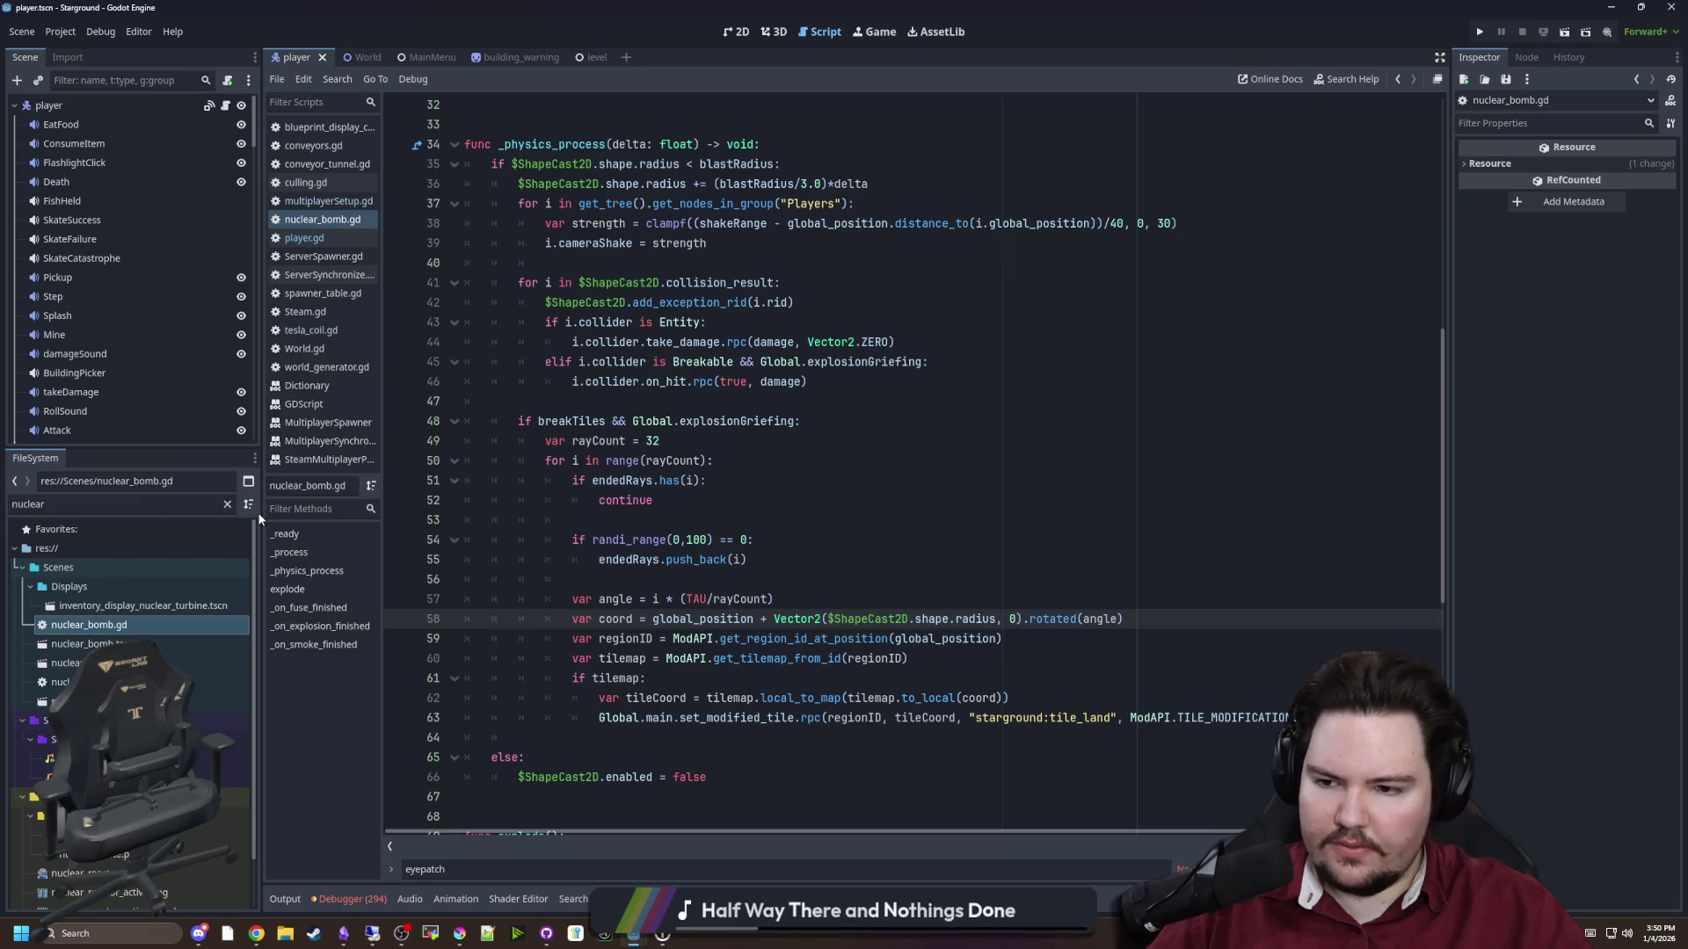
left_click_drag(262, 512, 143, 512)
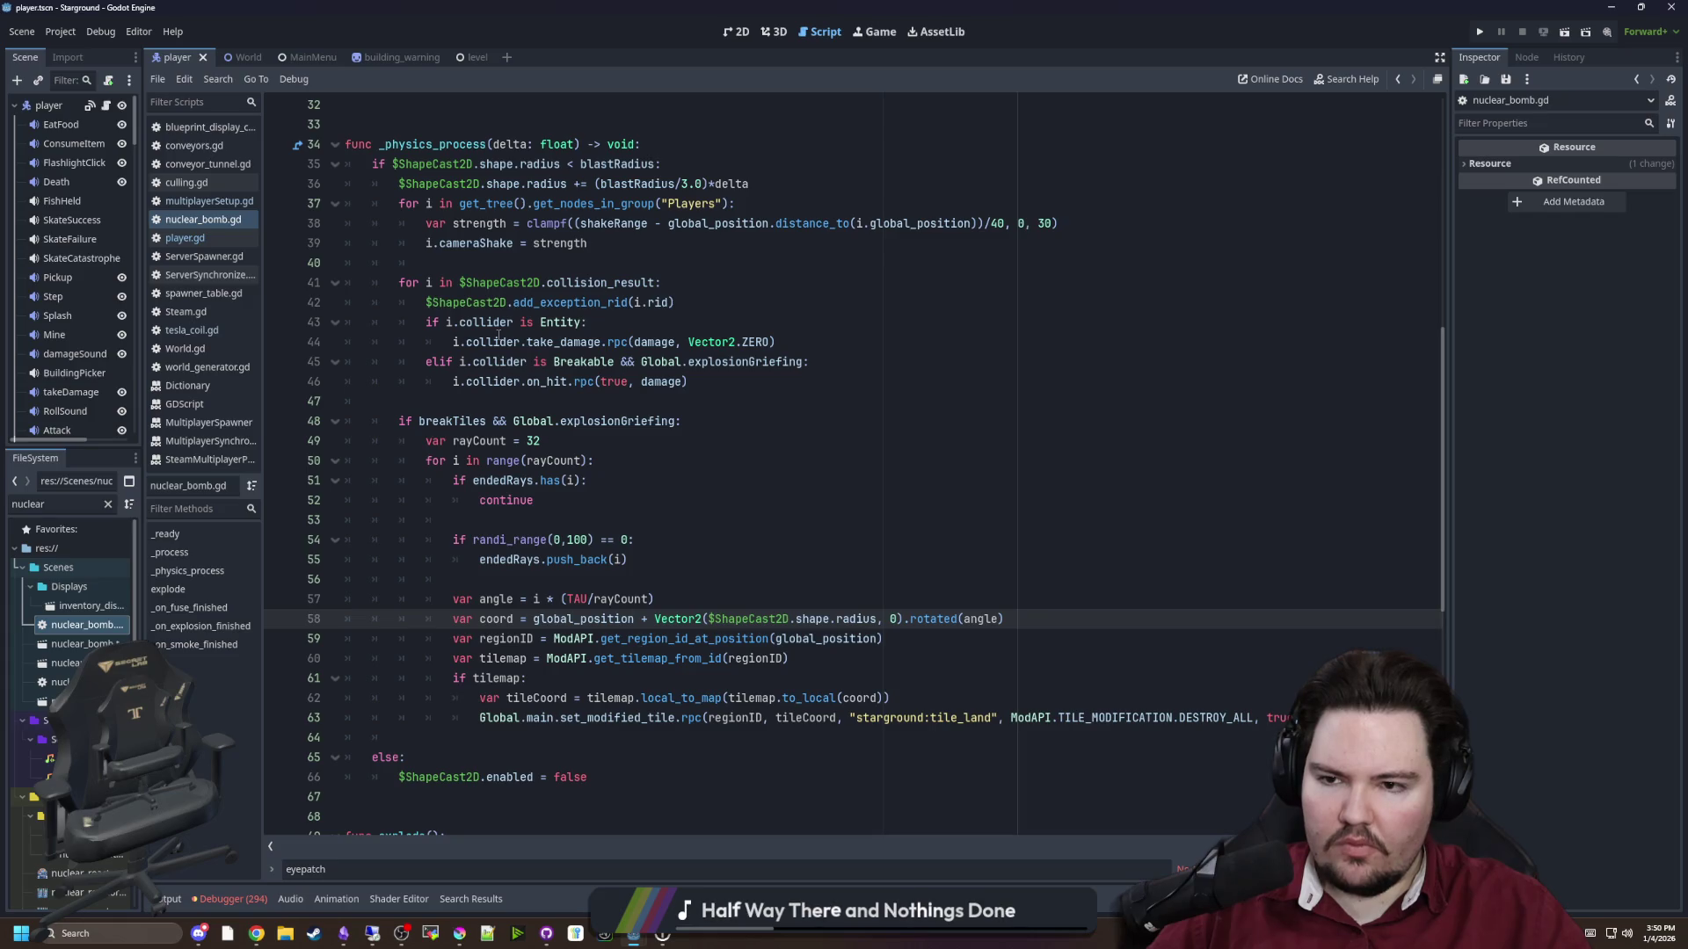
mouse_move(477, 163)
left_mouse_down()
mouse_move(747, 183)
mouse_move(690, 382)
left_mouse_up()
left_click(690, 381)
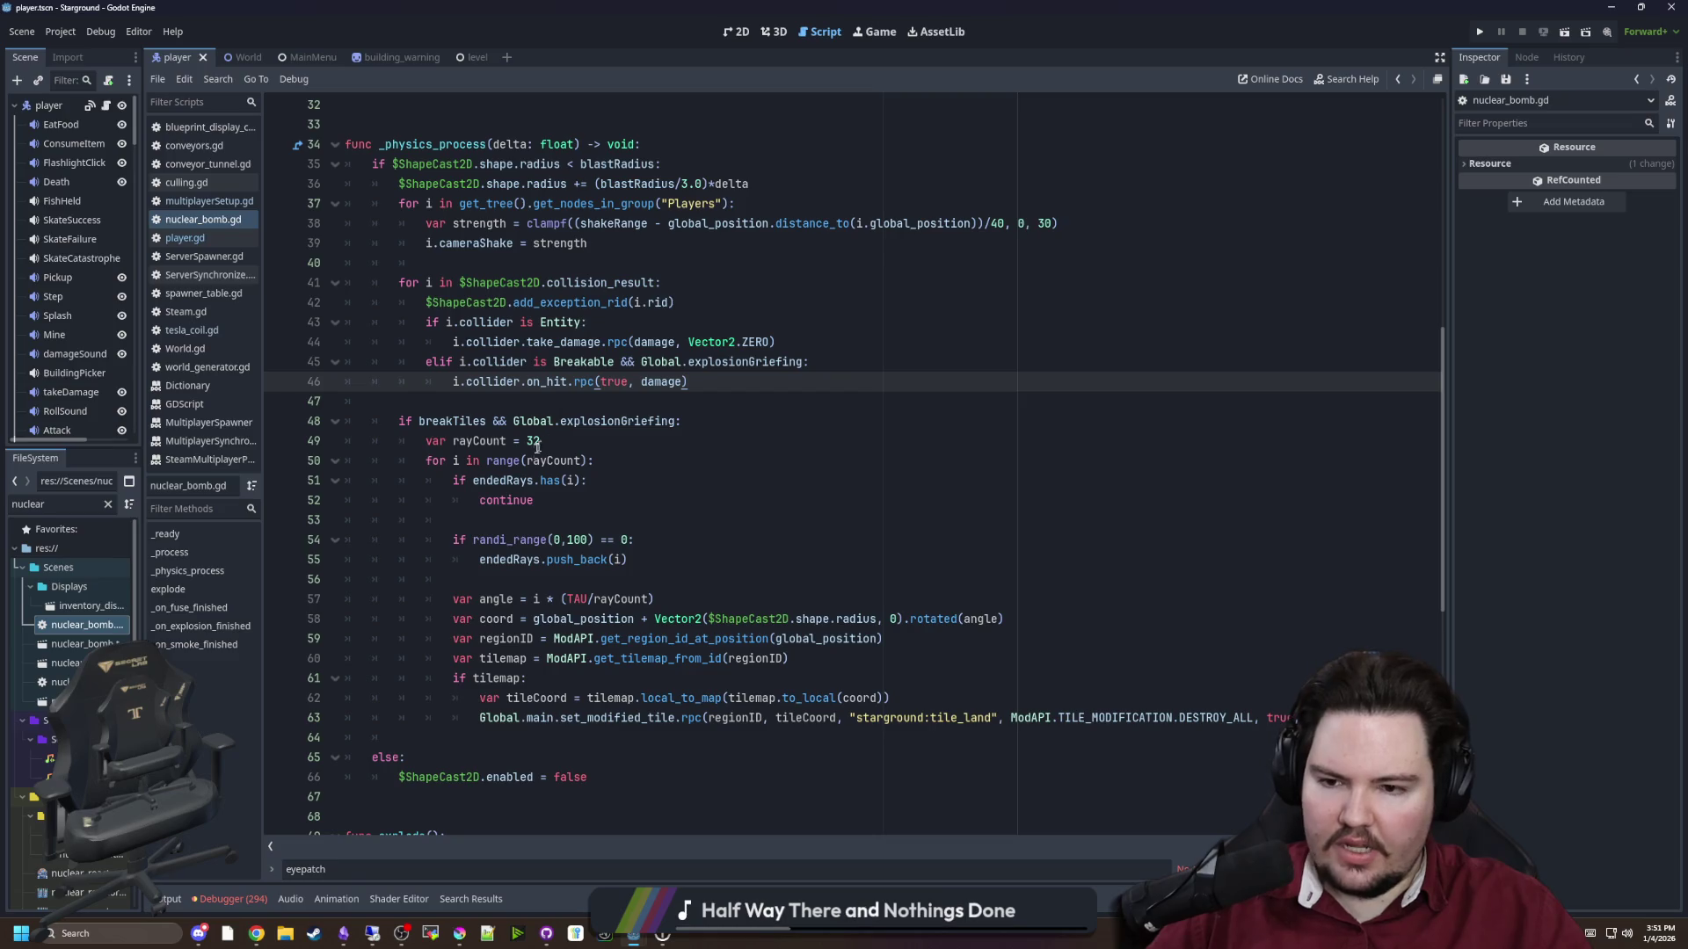
scroll(544, 440, "down", 2)
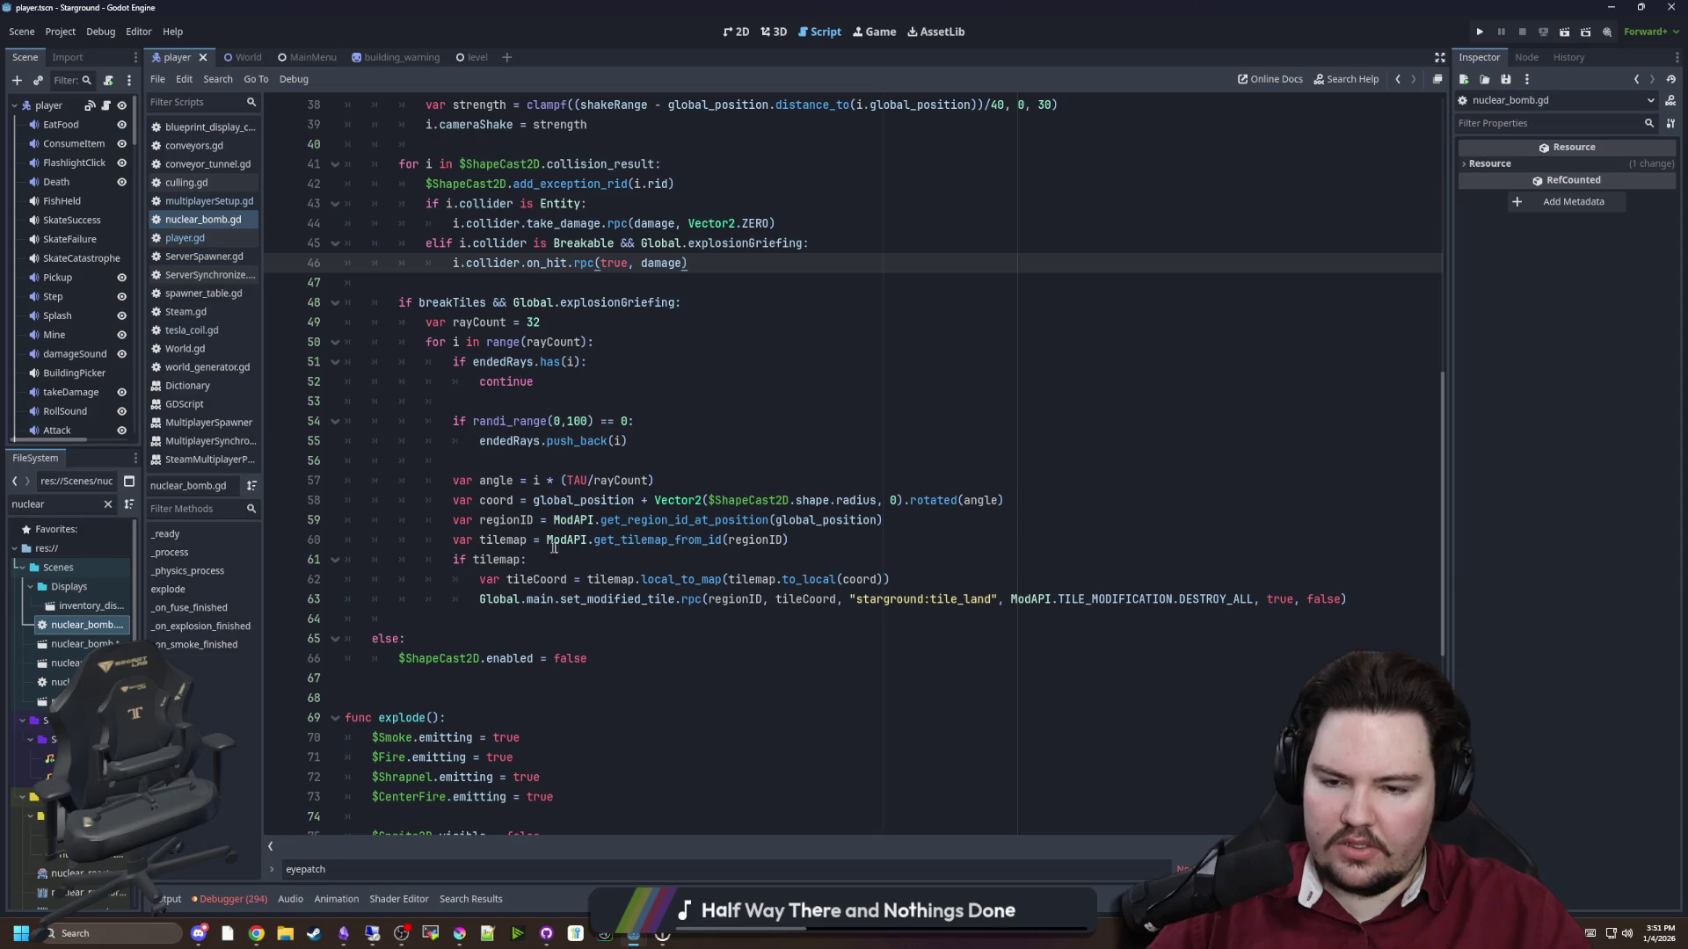
left_click(486, 571)
key("shift+Home")
key("shift+End")
key("End")
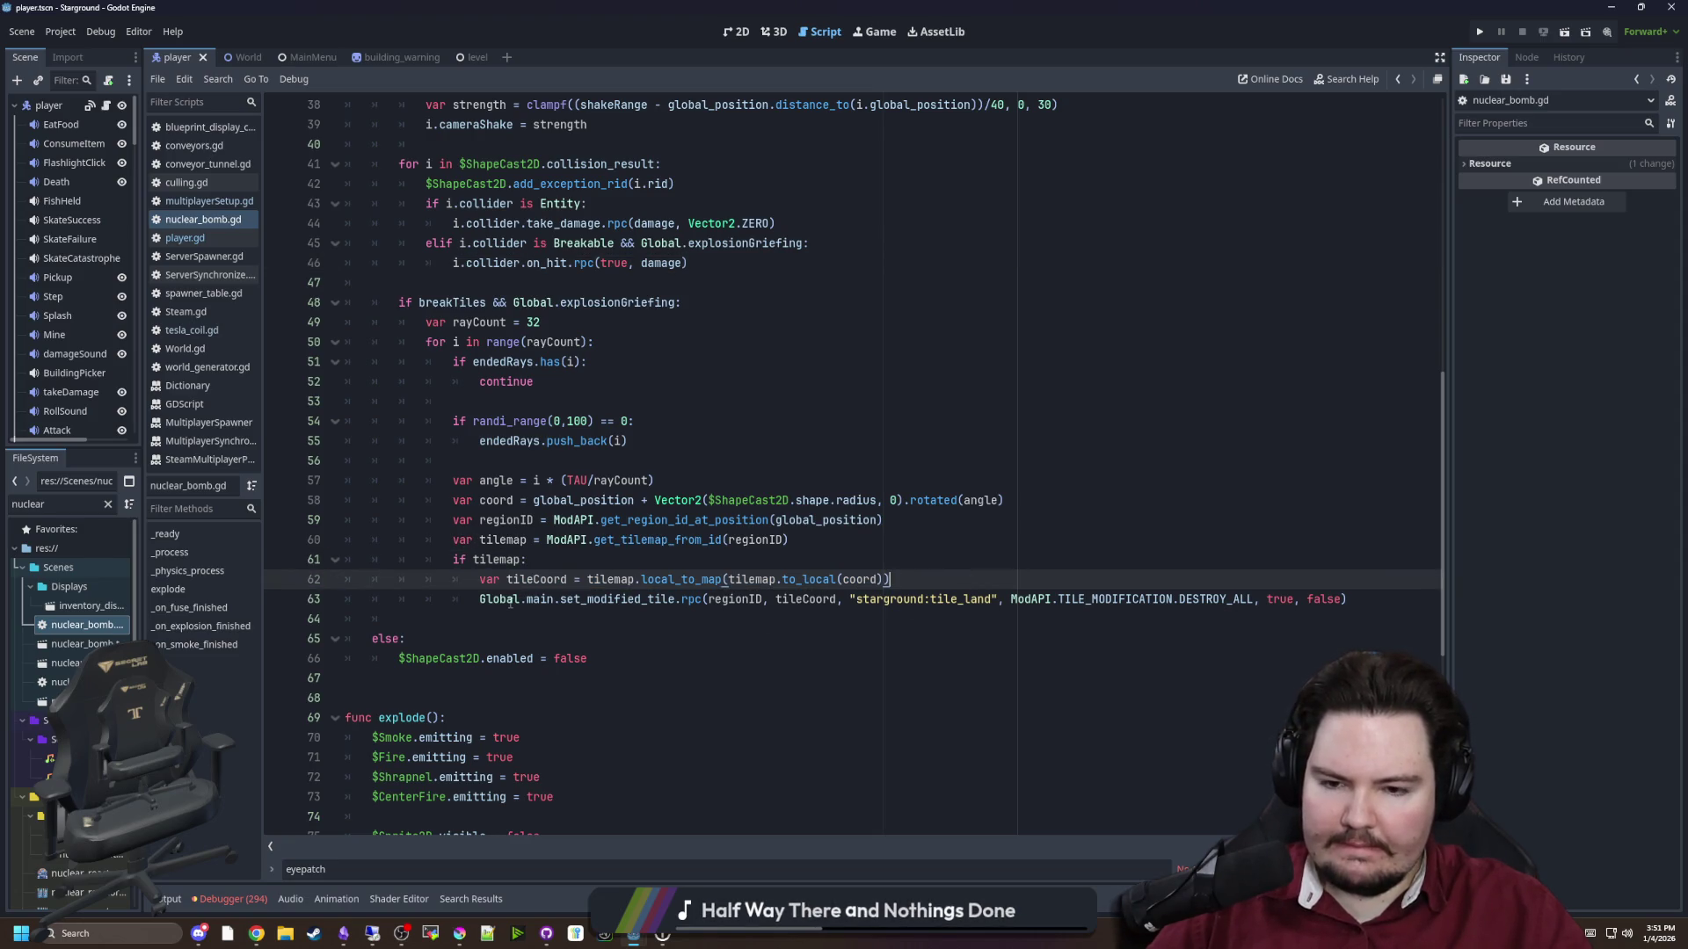
double_click(519, 599)
left_click_drag(521, 599, 973, 599)
left_click(971, 599)
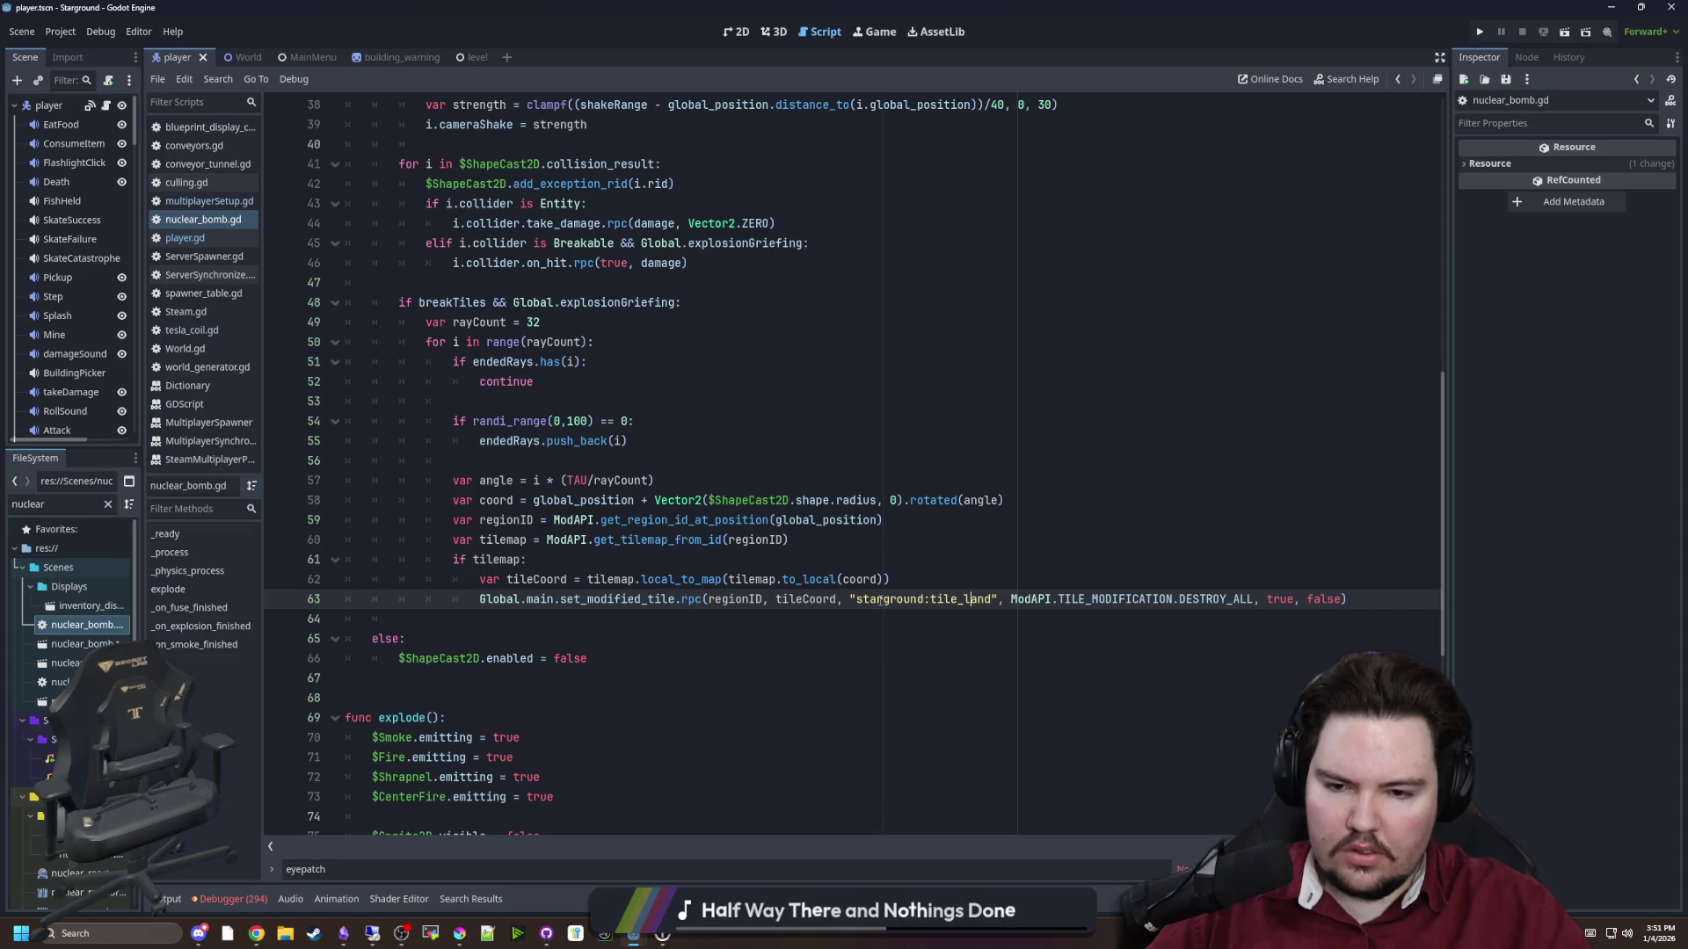
left_click_drag(990, 599, 857, 598)
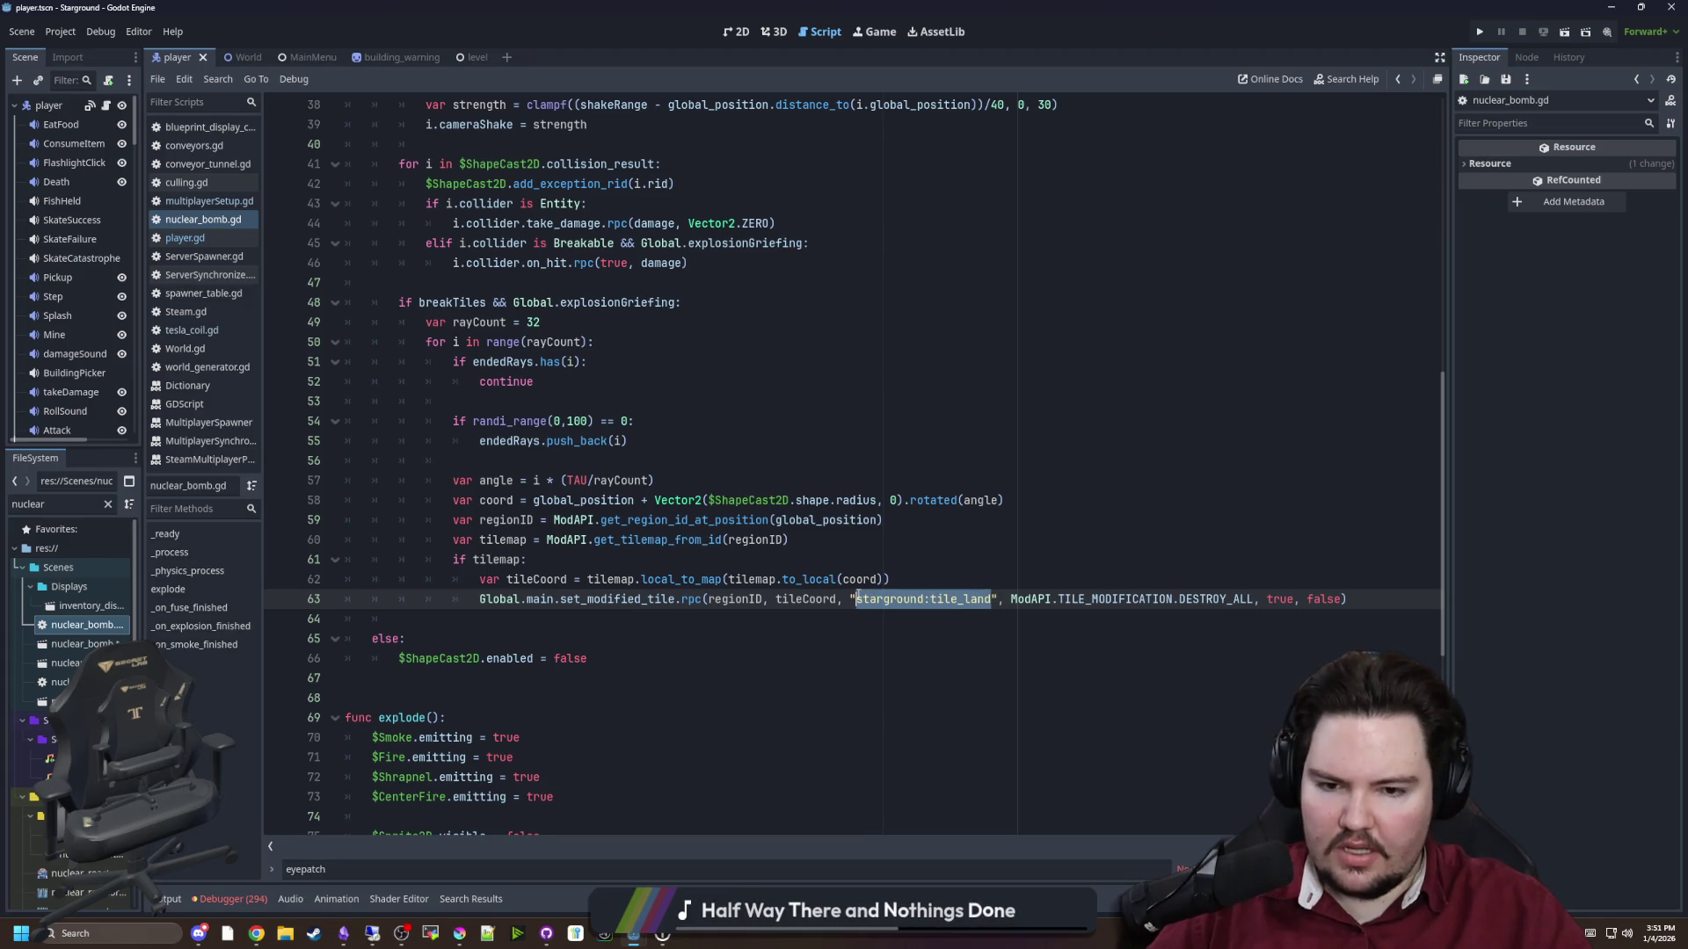
left_click(909, 585)
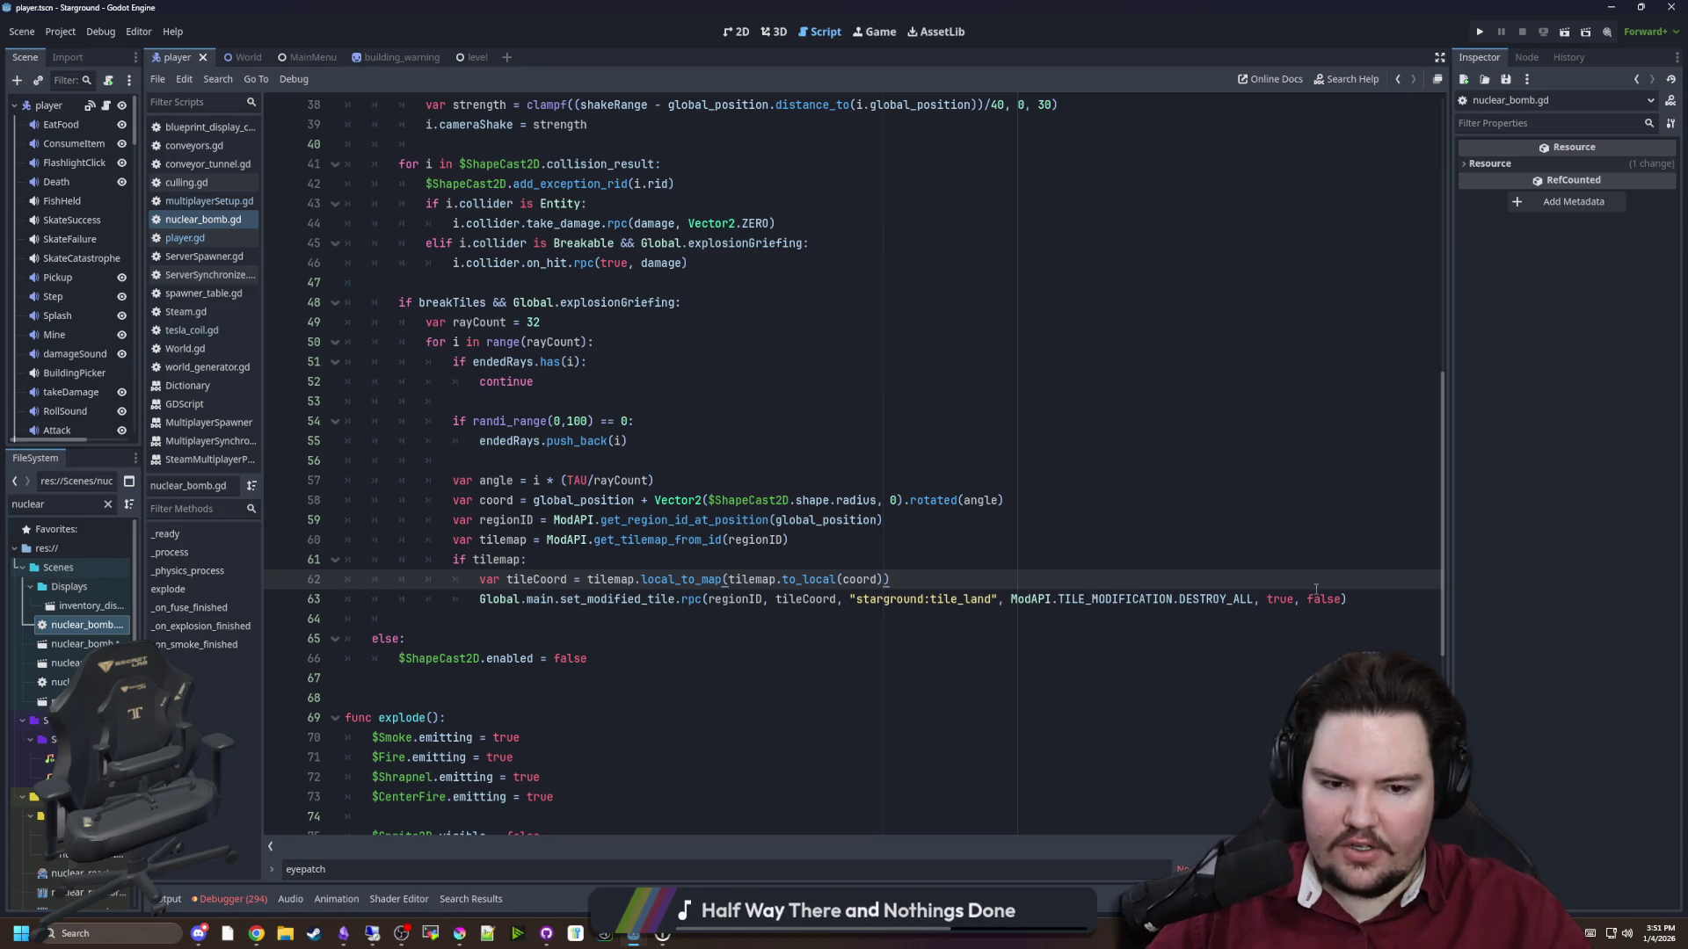
Jump to set_modified_tile's definition in multiplayerSetup.gd and read its opening lines
left_click(631, 603)
left_click(630, 603, "ctrl")
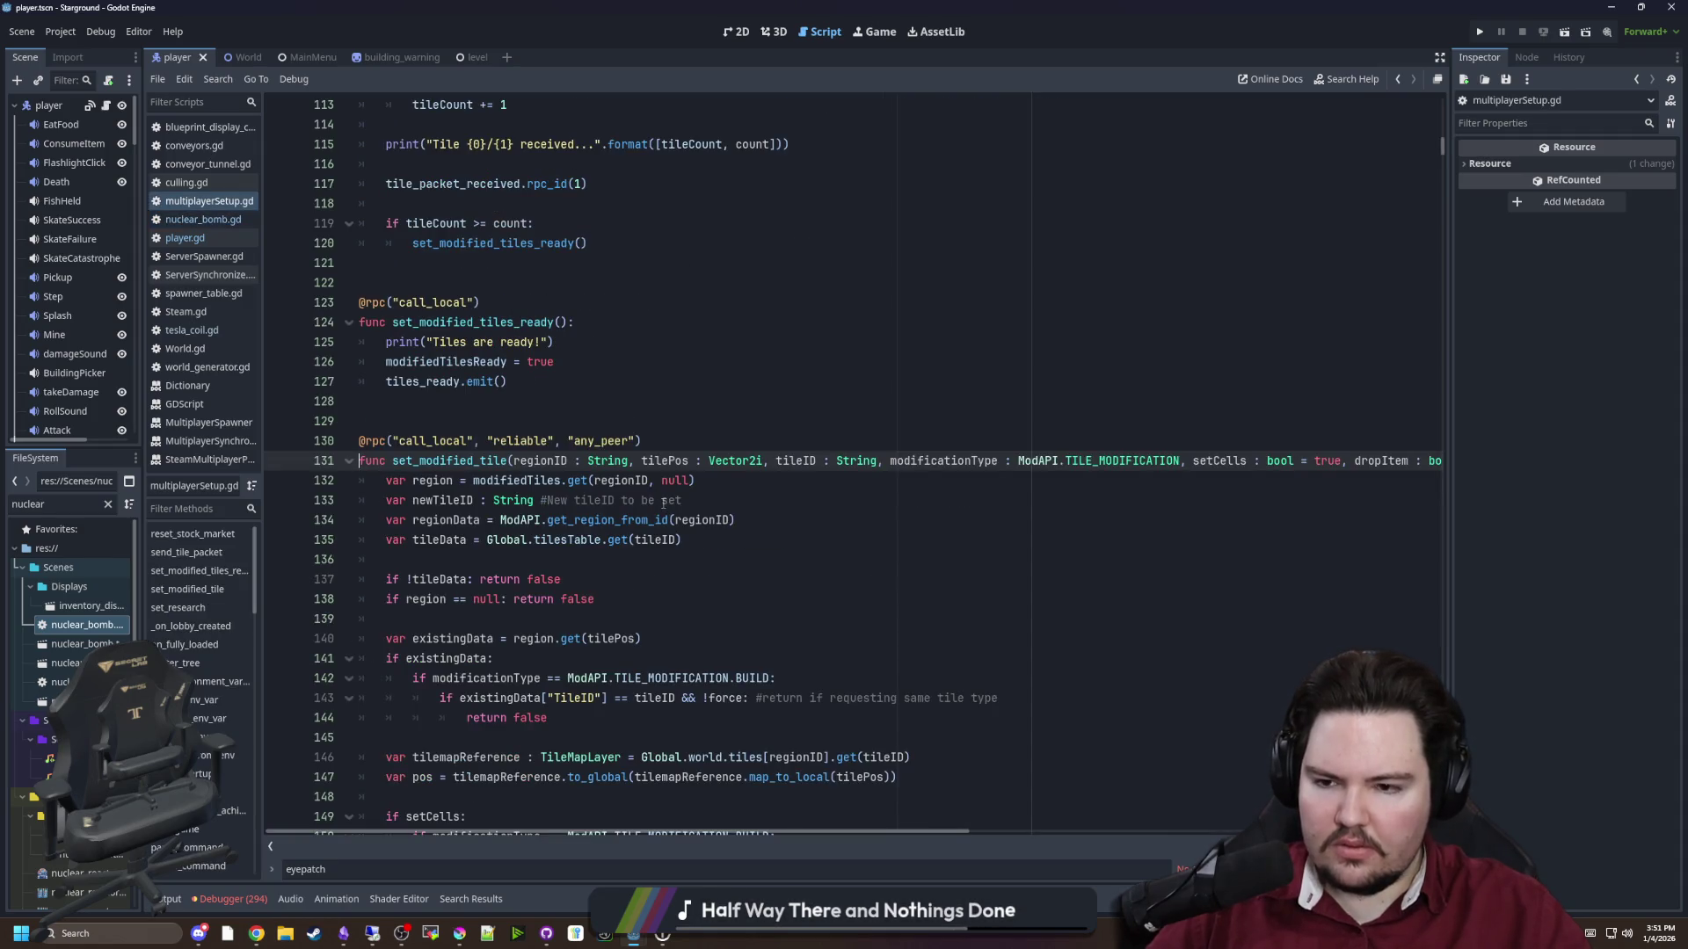
scroll(664, 502, "down", 8)
scroll(653, 489, "down", 10)
left_click_drag(441, 520, 827, 658)
left_click(826, 658)
scroll(481, 565, "down", 3)
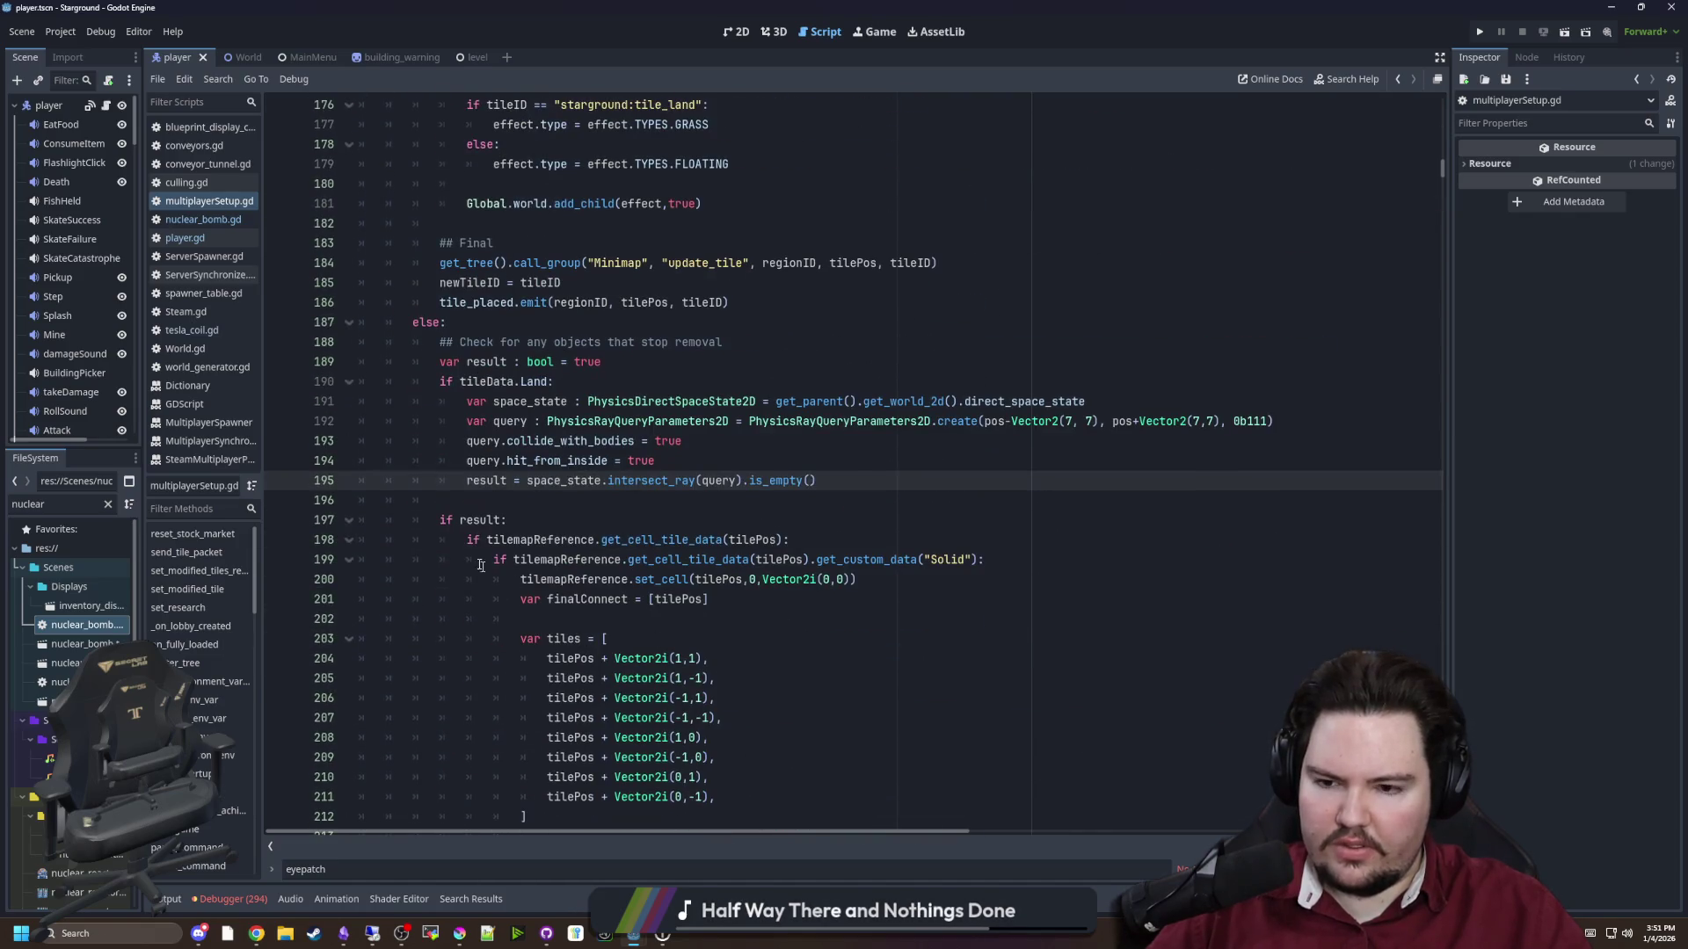
left_click(479, 503)
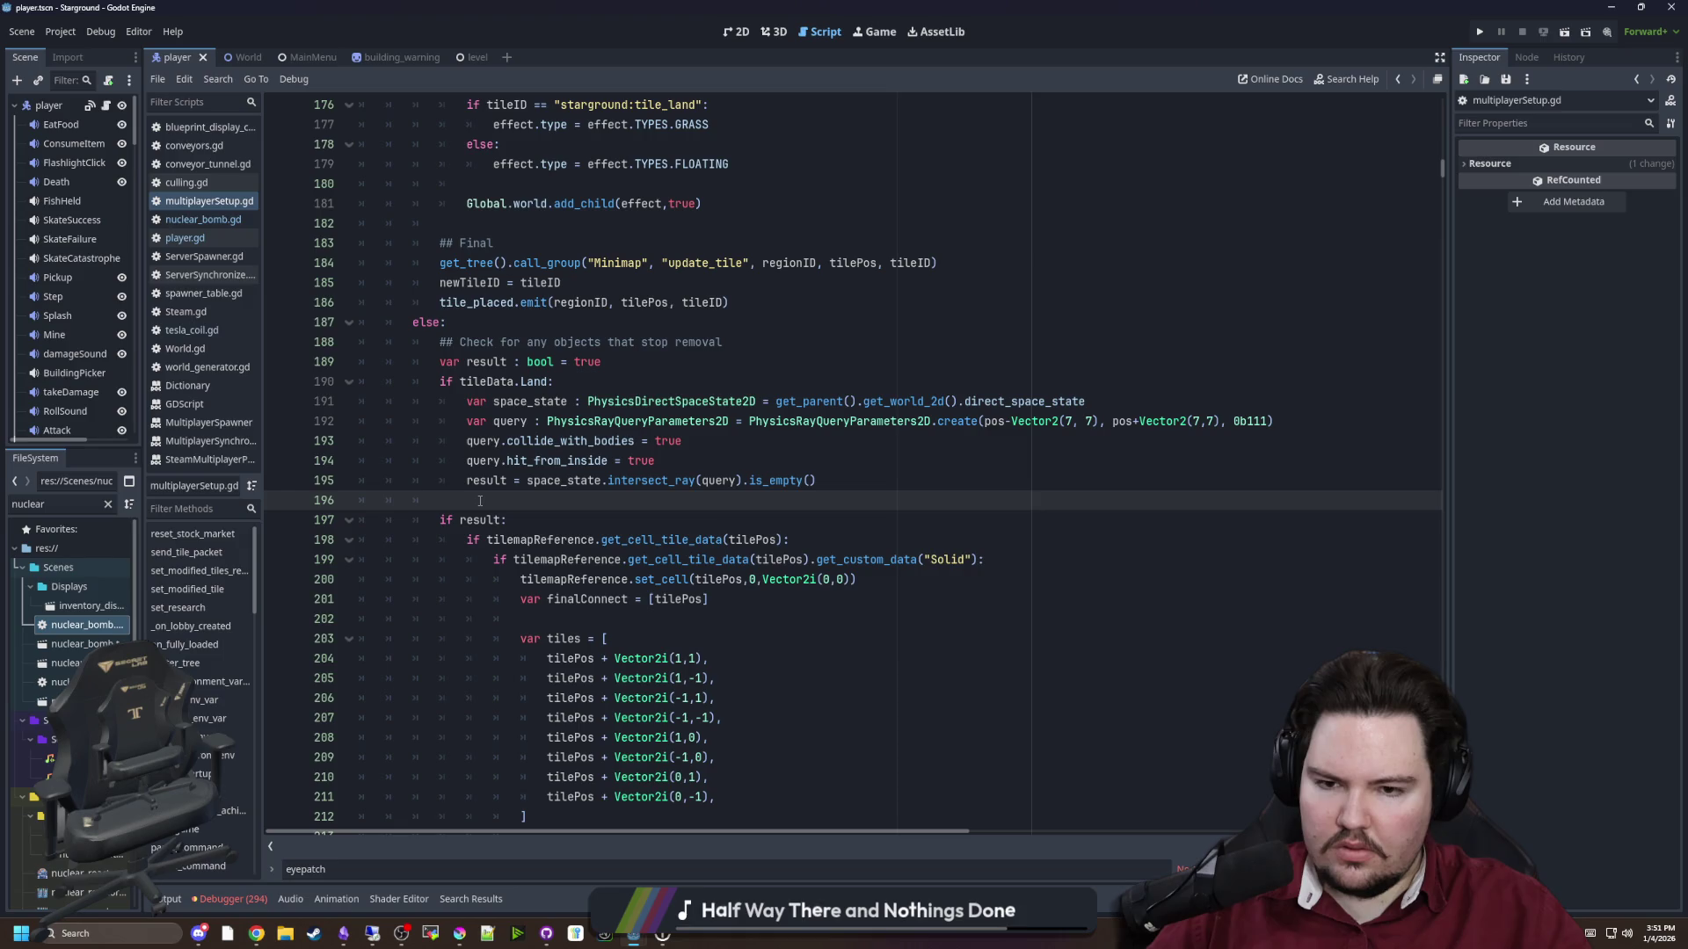
Read through the neighbouring-tile and terrain reconnection code around lines 207 to 251
scroll(480, 501, "down", 4)
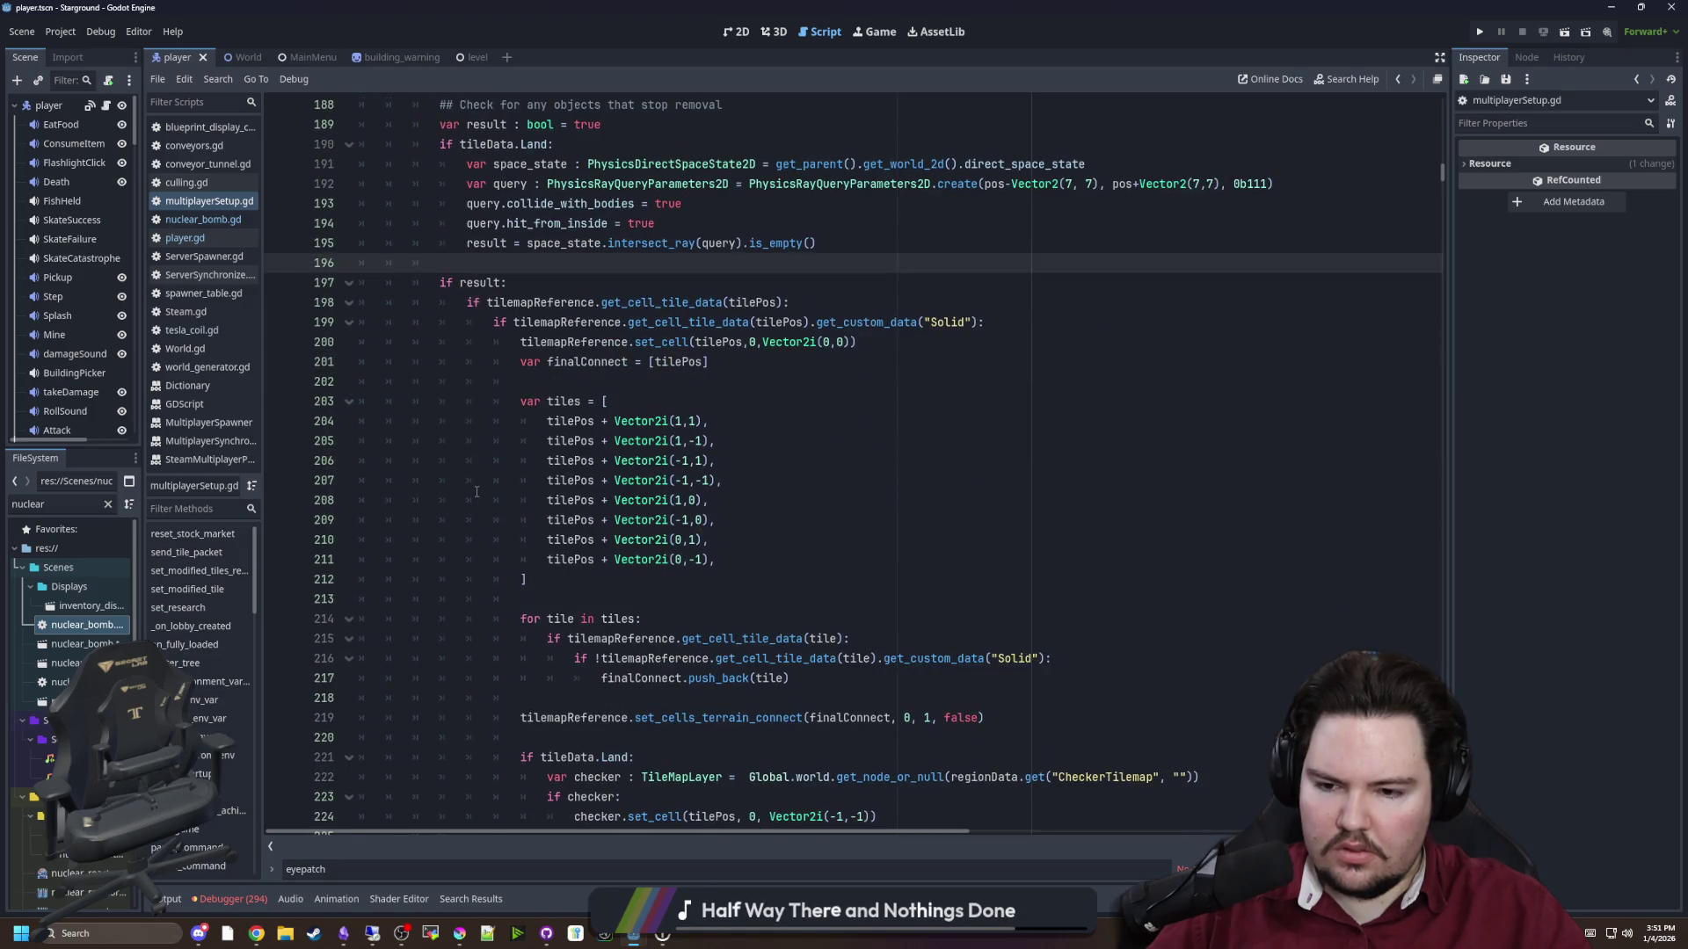
scroll(476, 492, "down", 7)
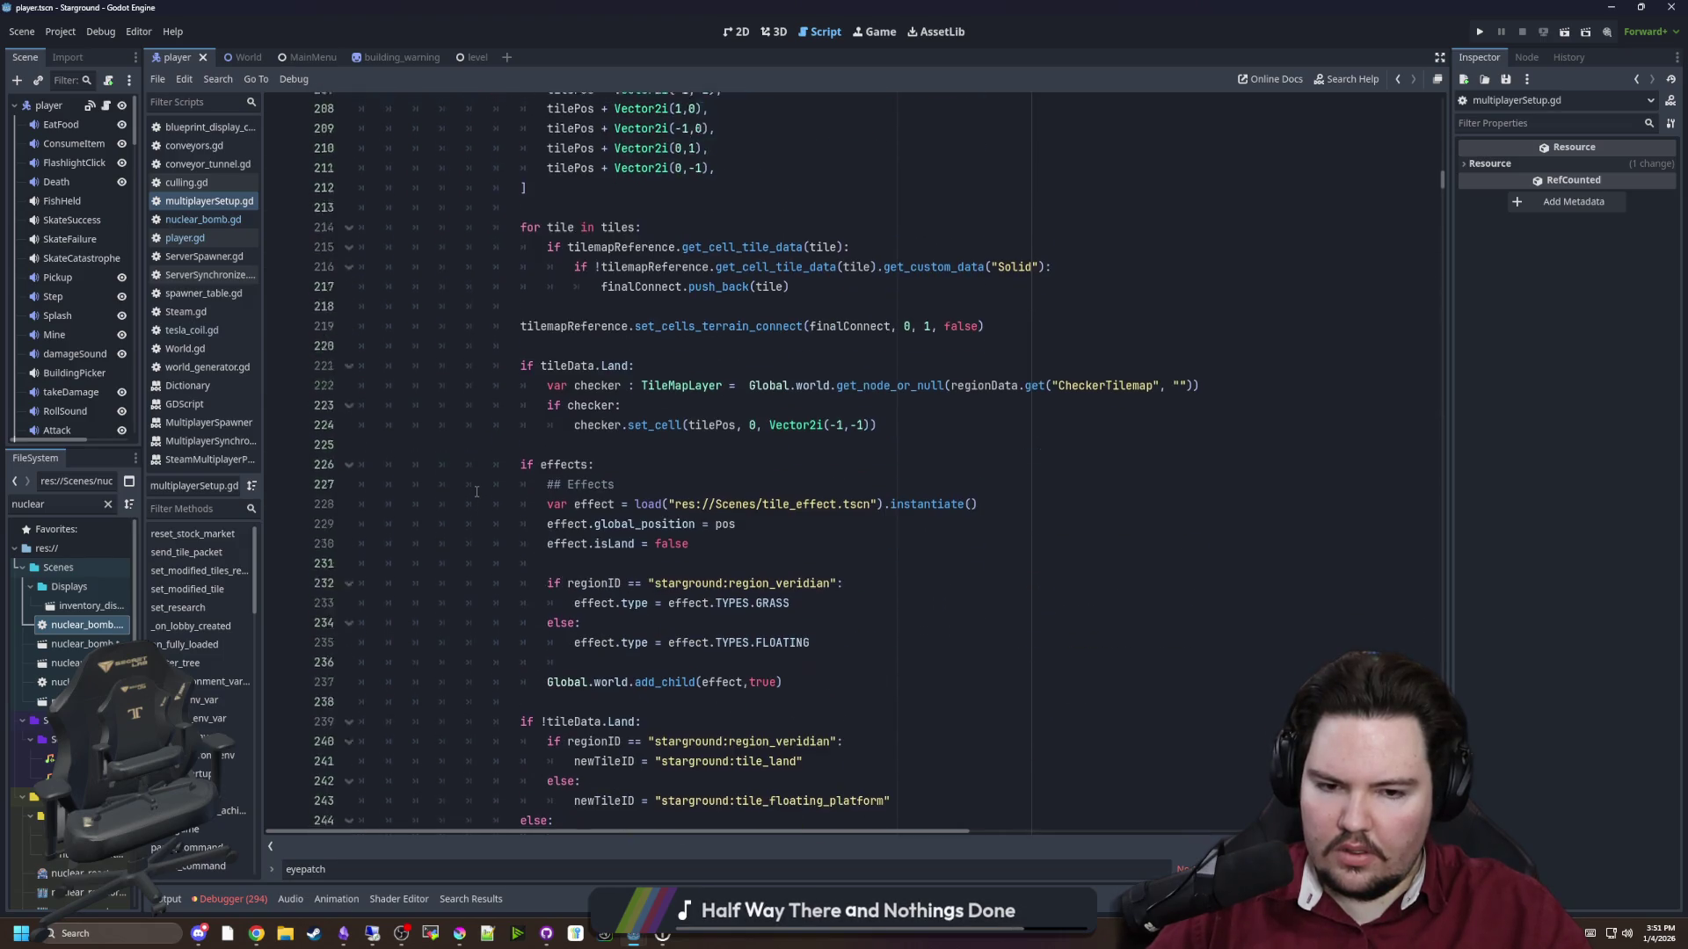
scroll(477, 491, "down", 4)
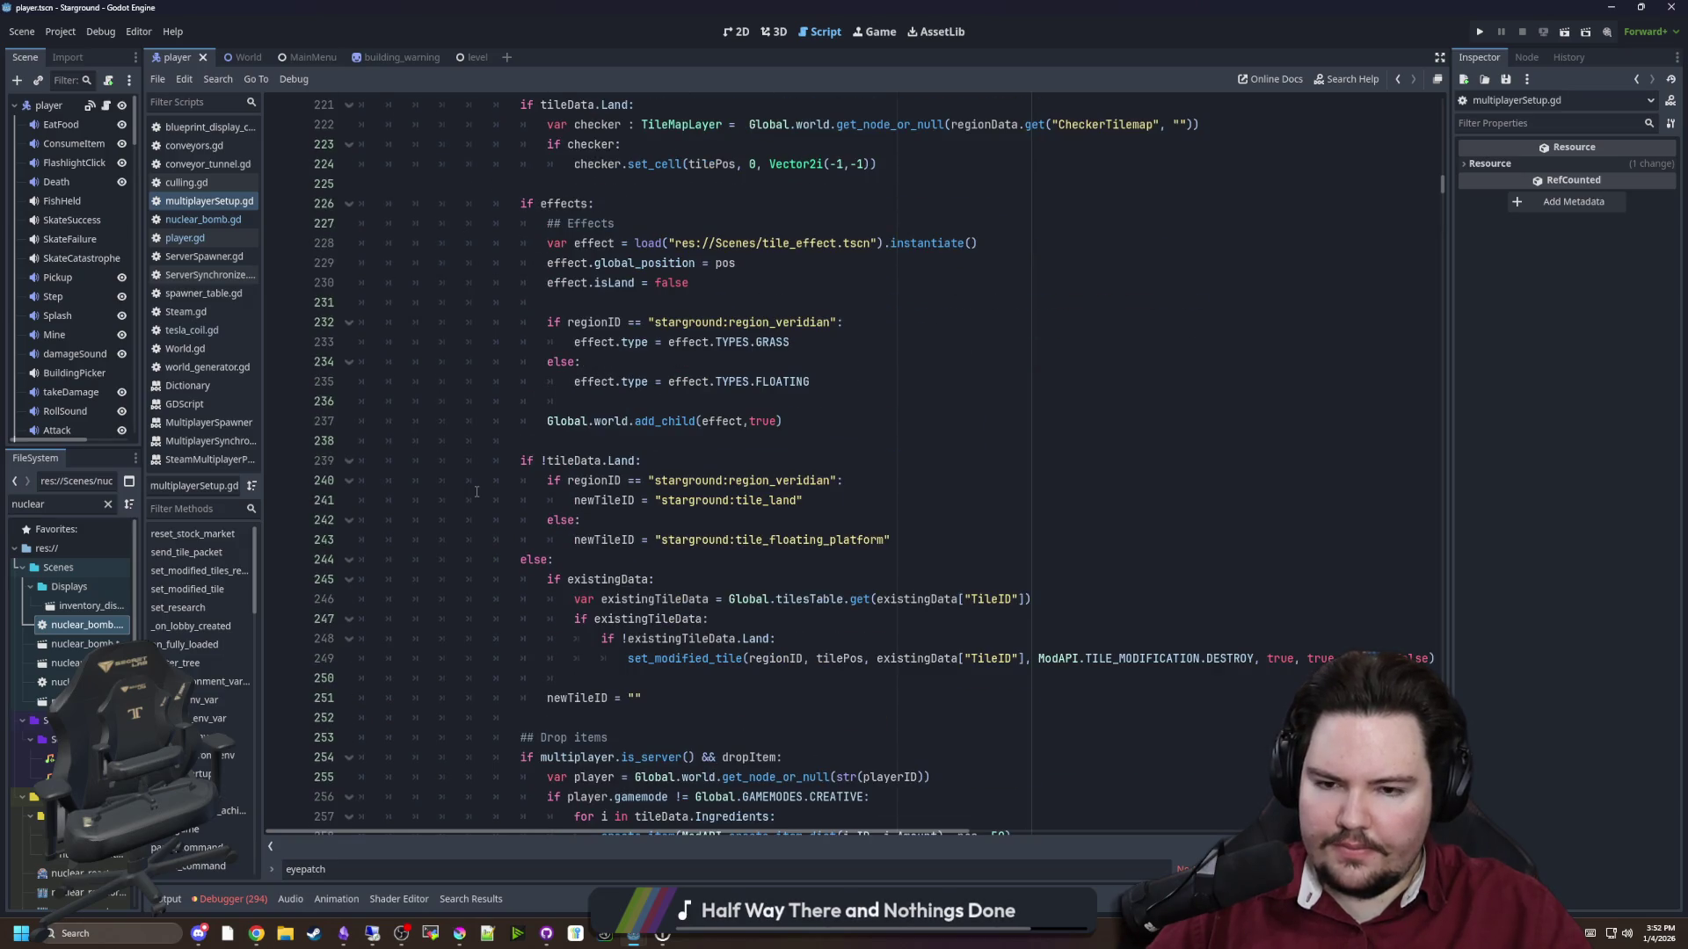
scroll(657, 482, "down", 3)
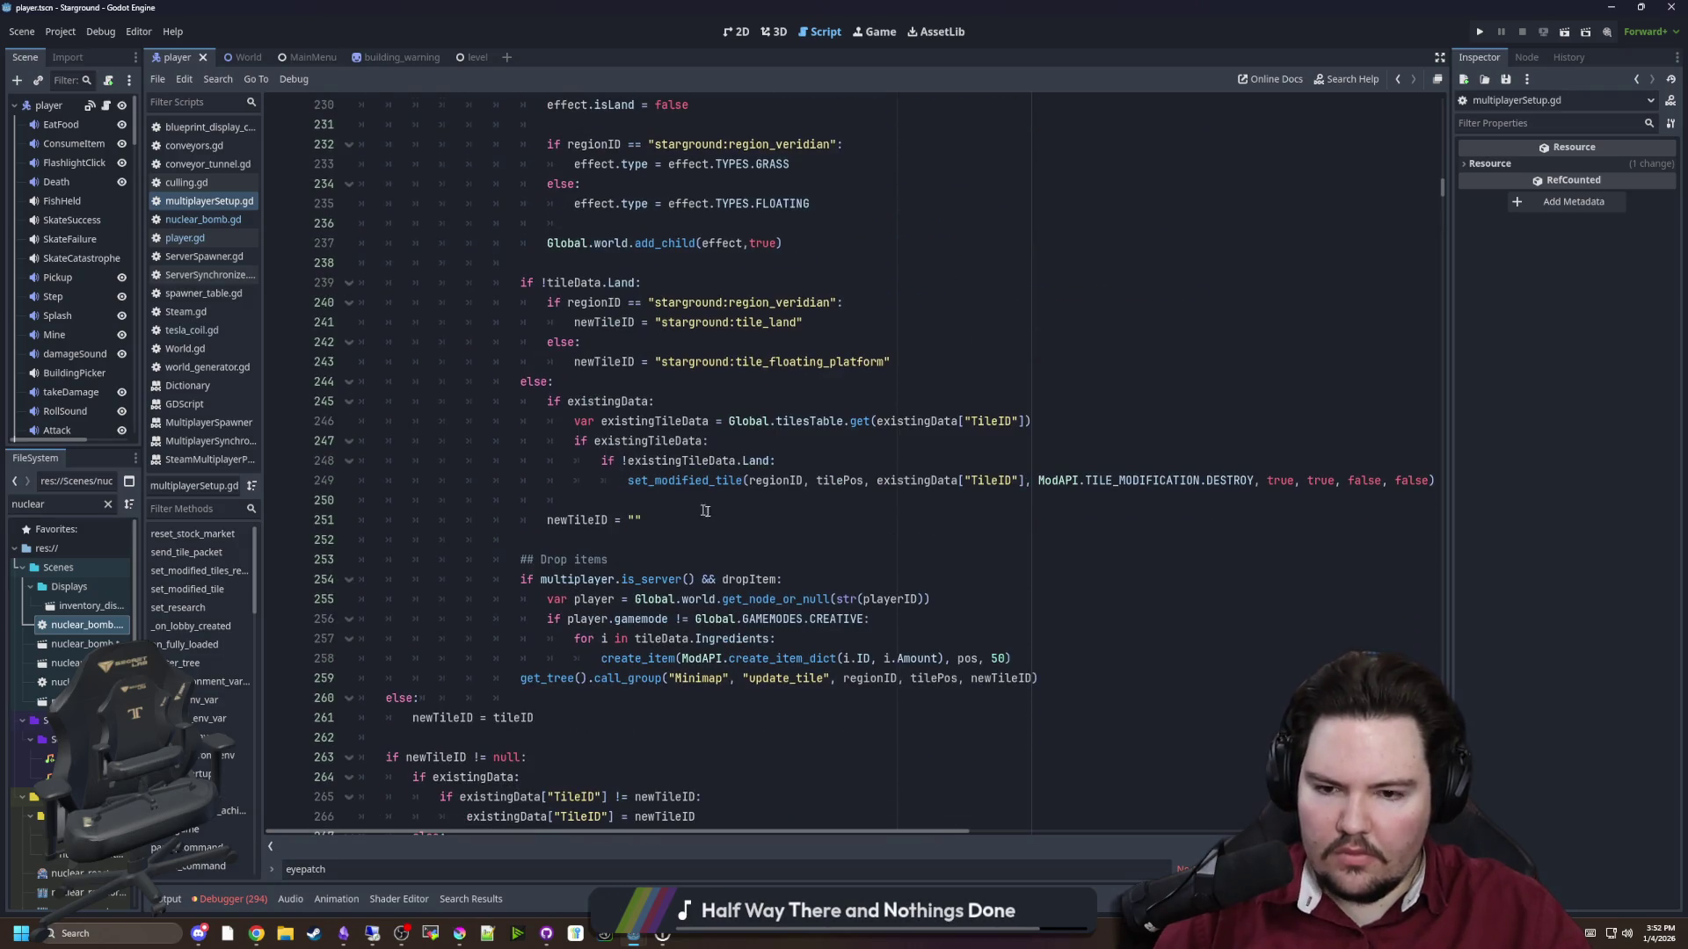
left_click(713, 513)
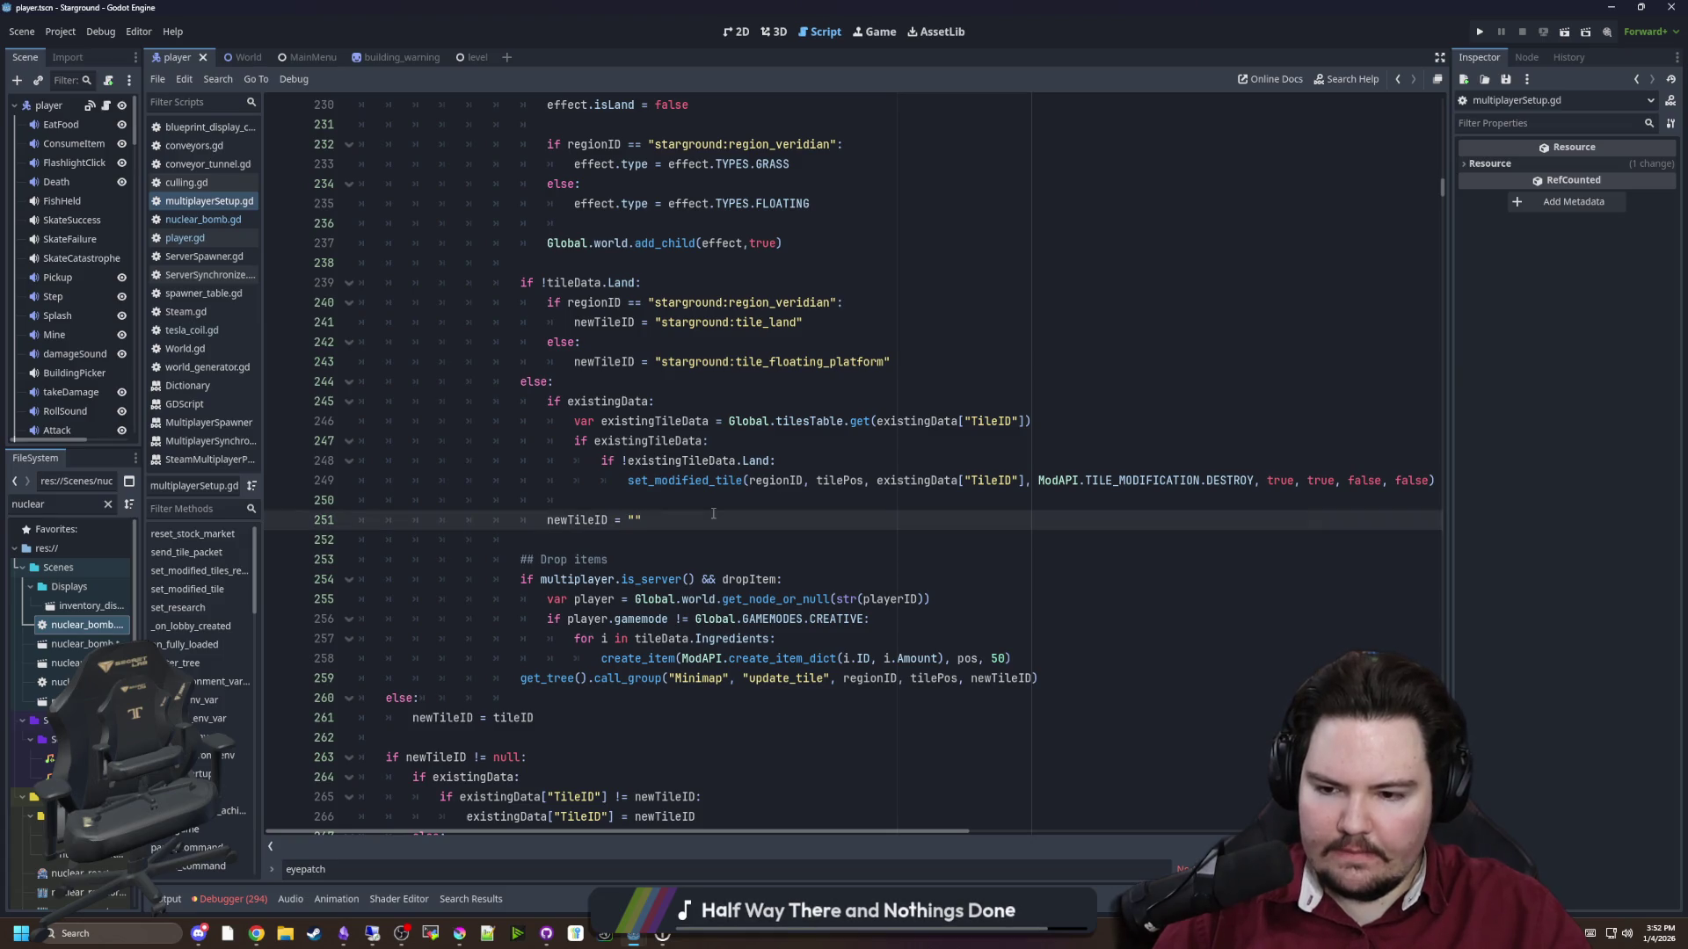
scroll(713, 513, "up", 14)
left_click(788, 474)
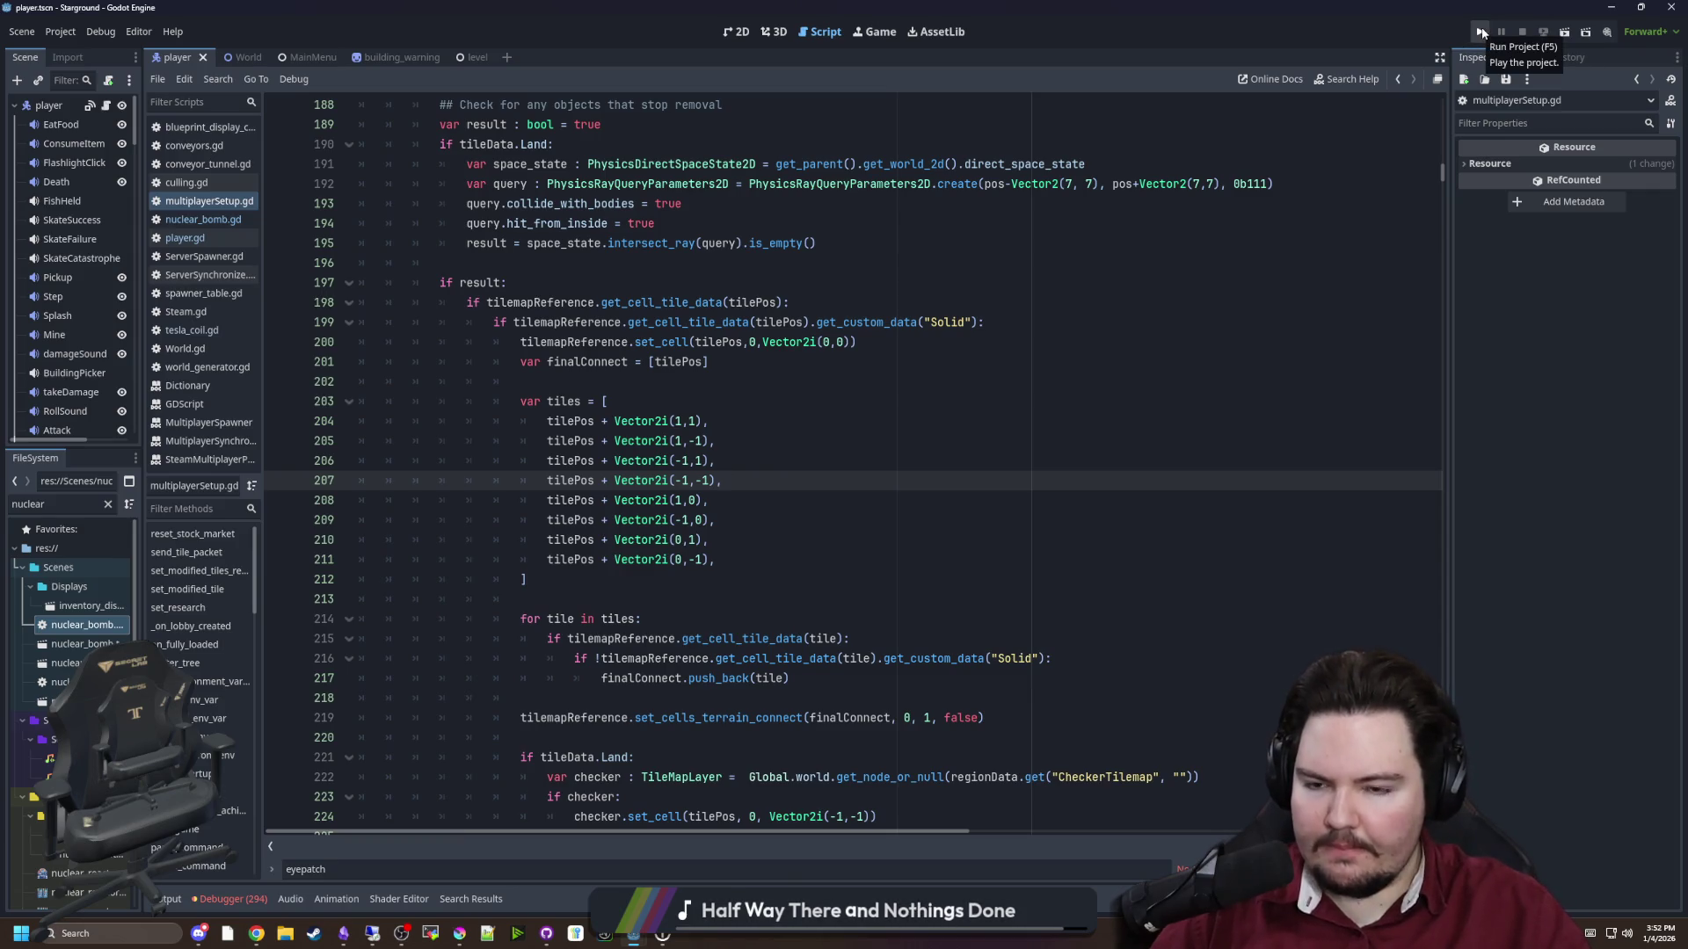
left_click(100, 31)
Confirm the Customize Run Instances settings and run the Starground project
left_click(136, 266)
left_click(844, 655)
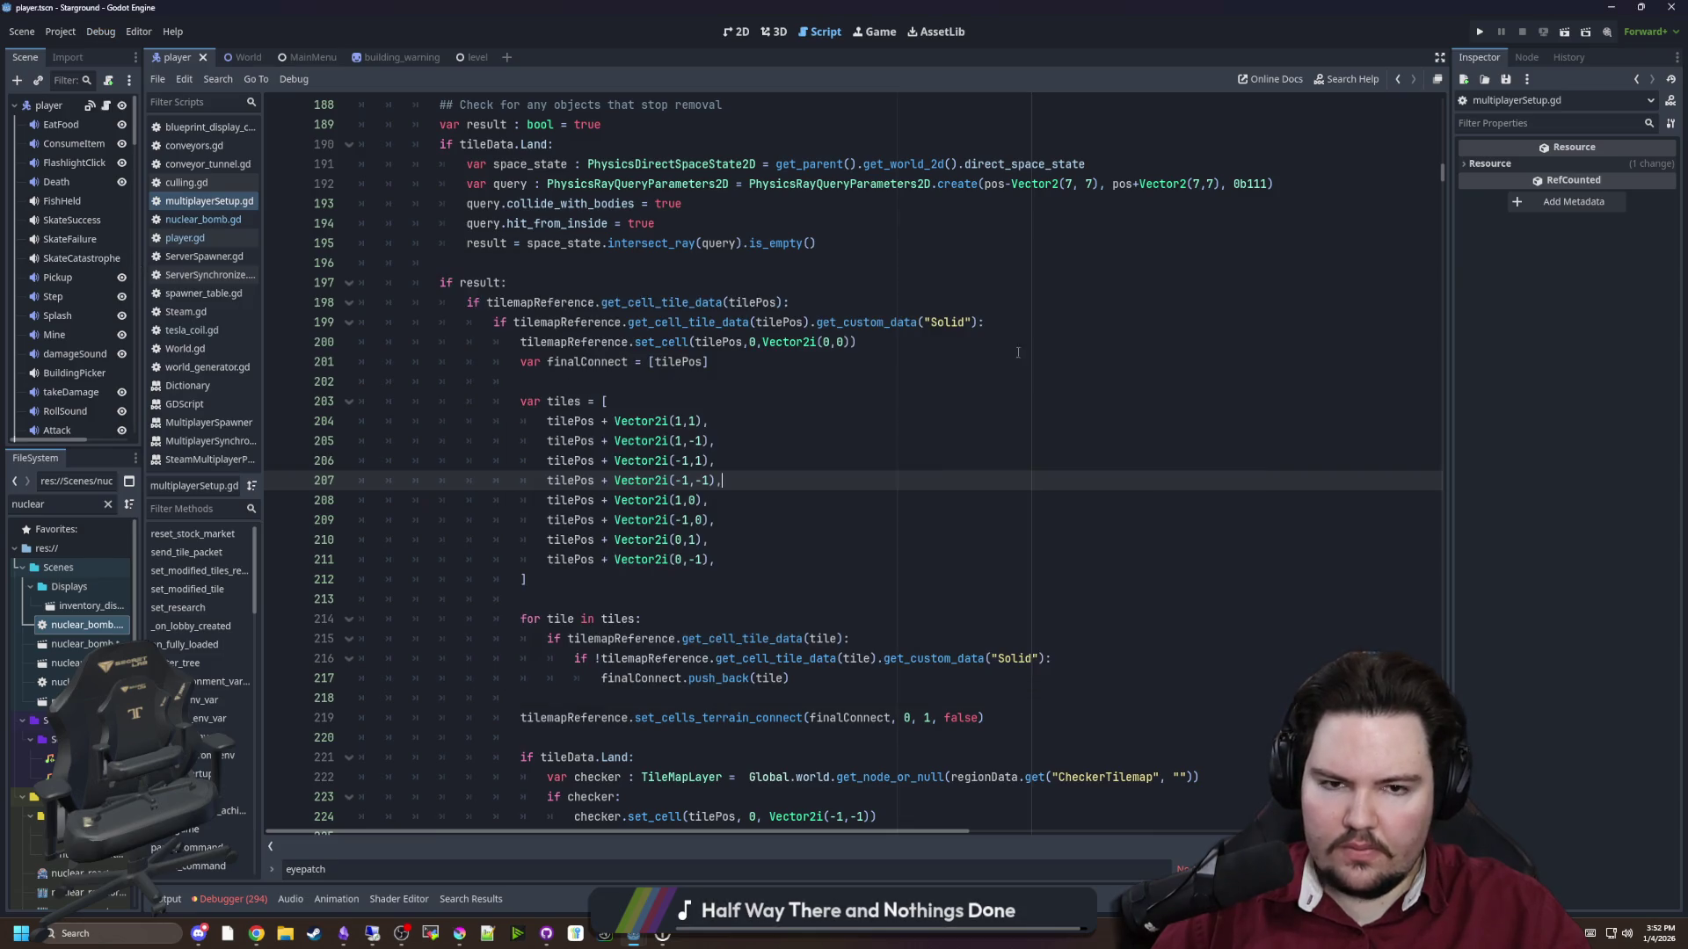
left_click(1231, 262)
left_click(1479, 31)
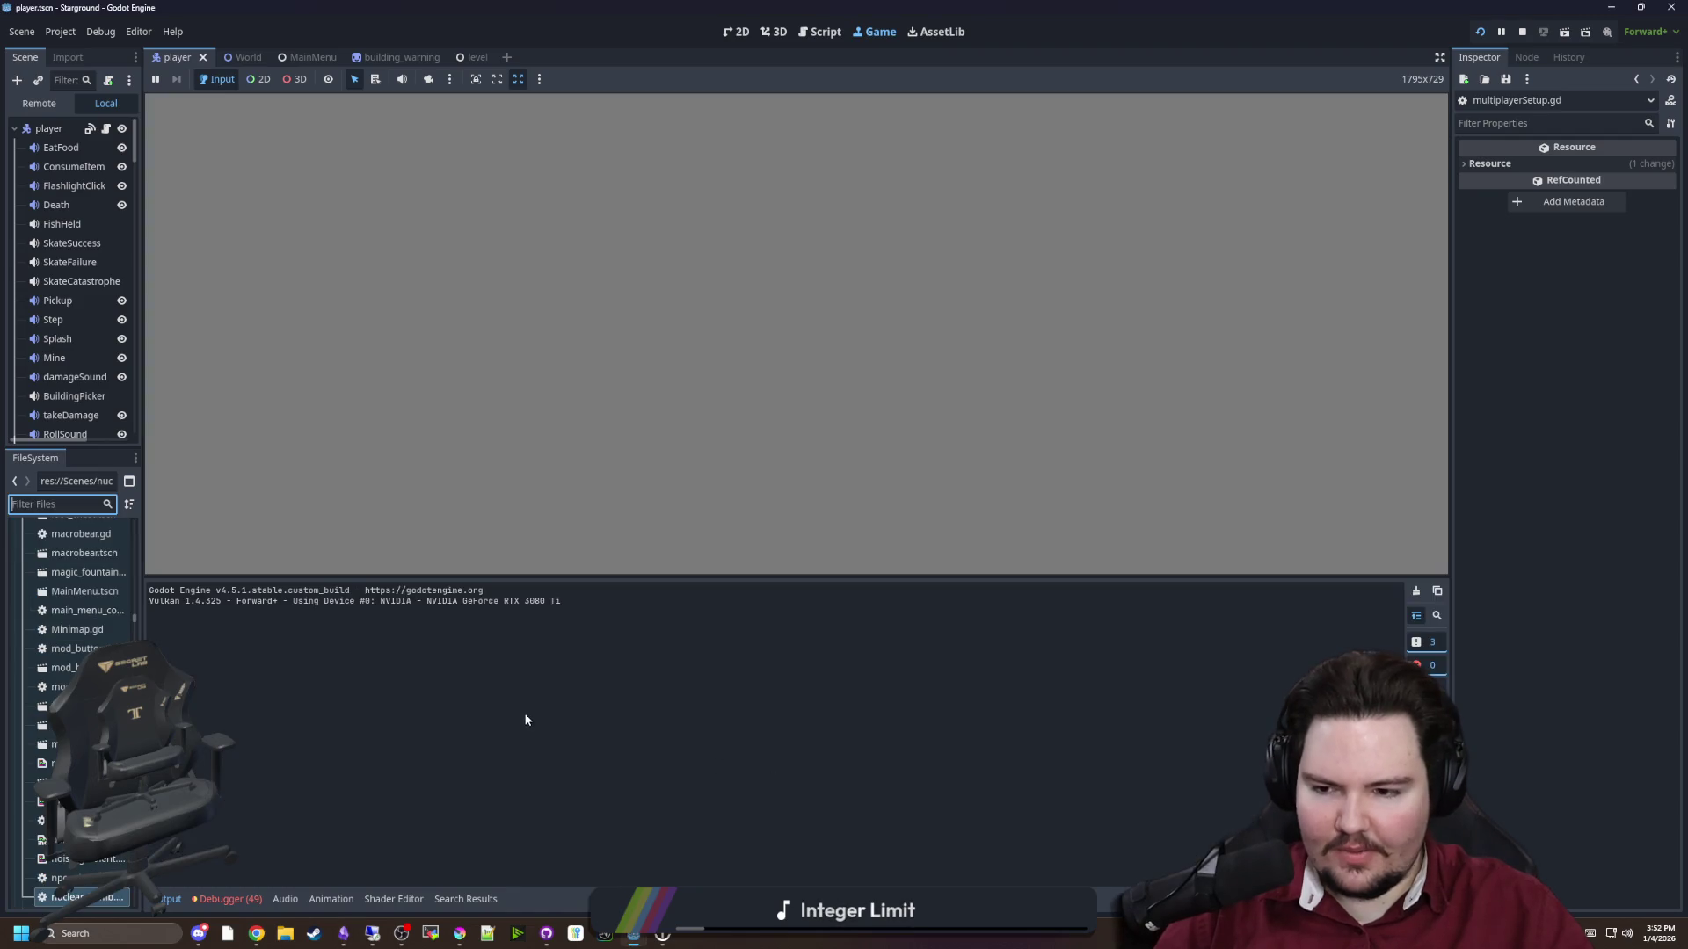
Enlarge the game view, check both debug sessions' errors, and restart the game
left_click_drag(482, 572, 470, 732)
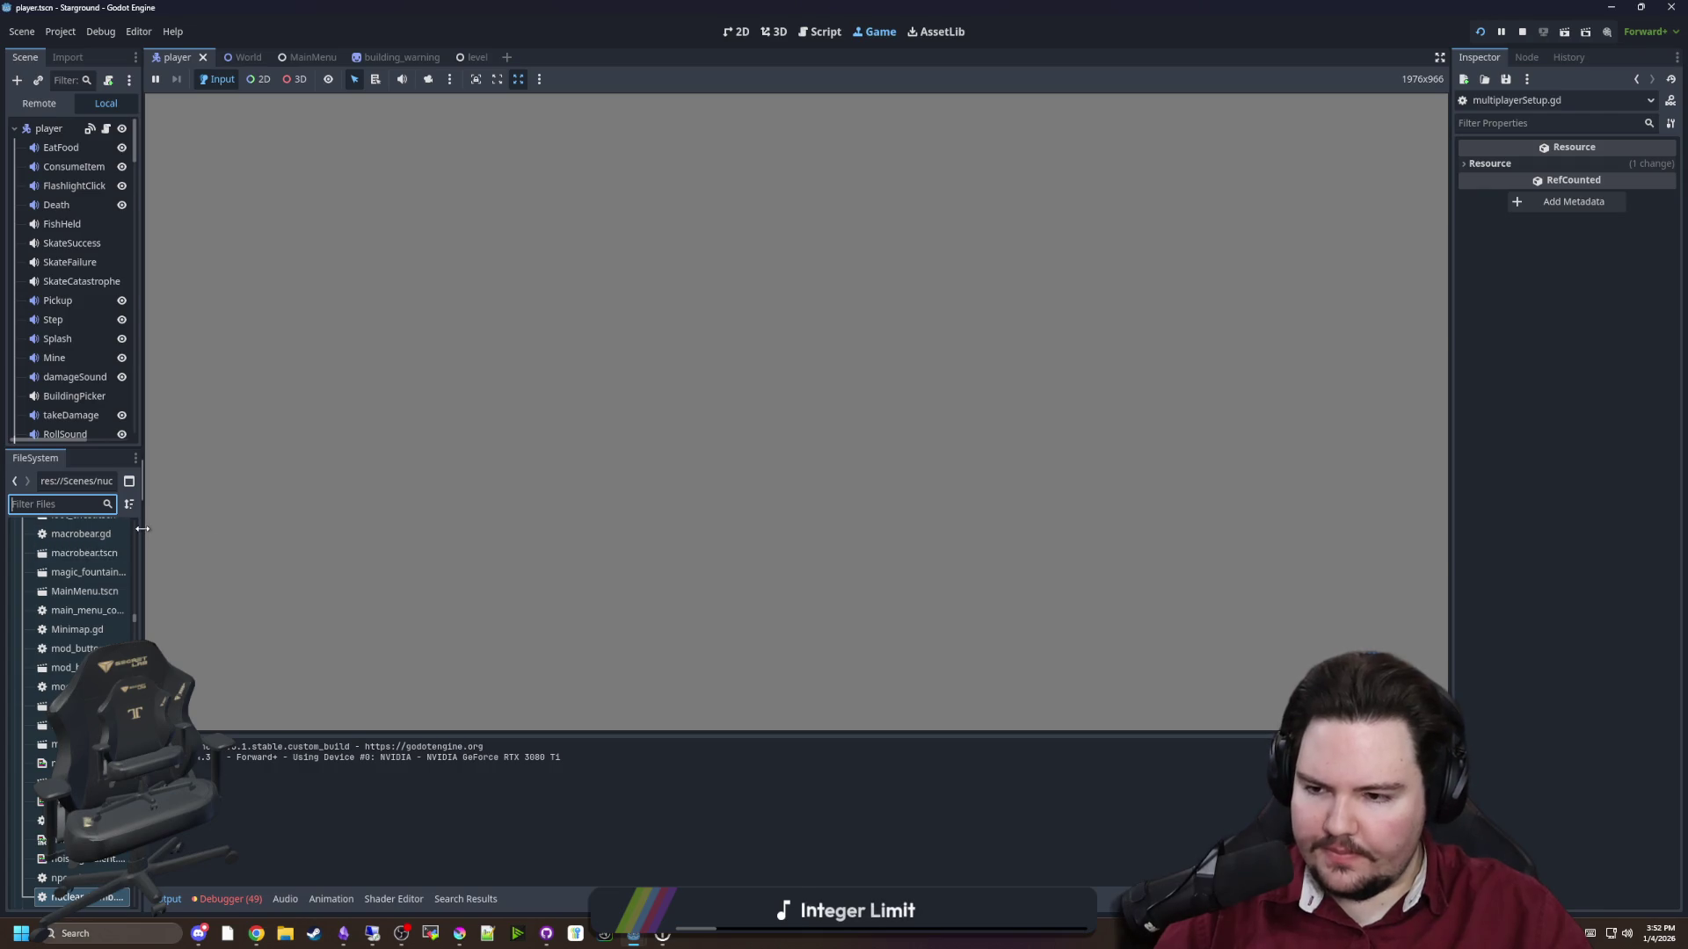
left_click_drag(141, 525, 194, 533)
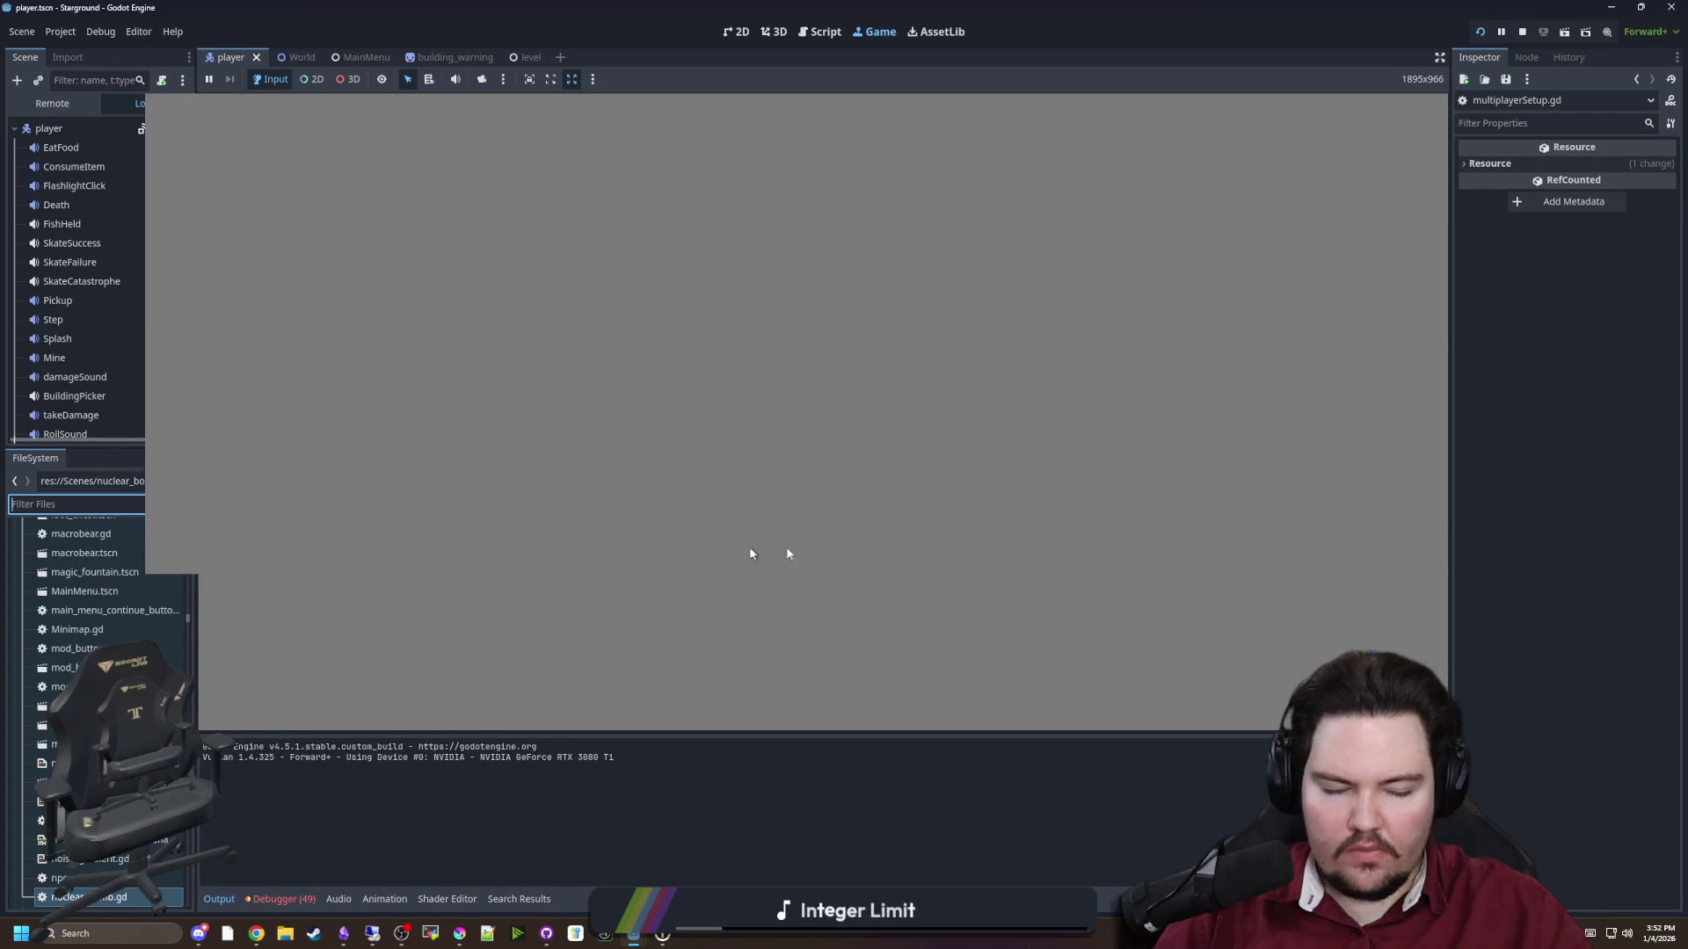
left_click(1206, 572)
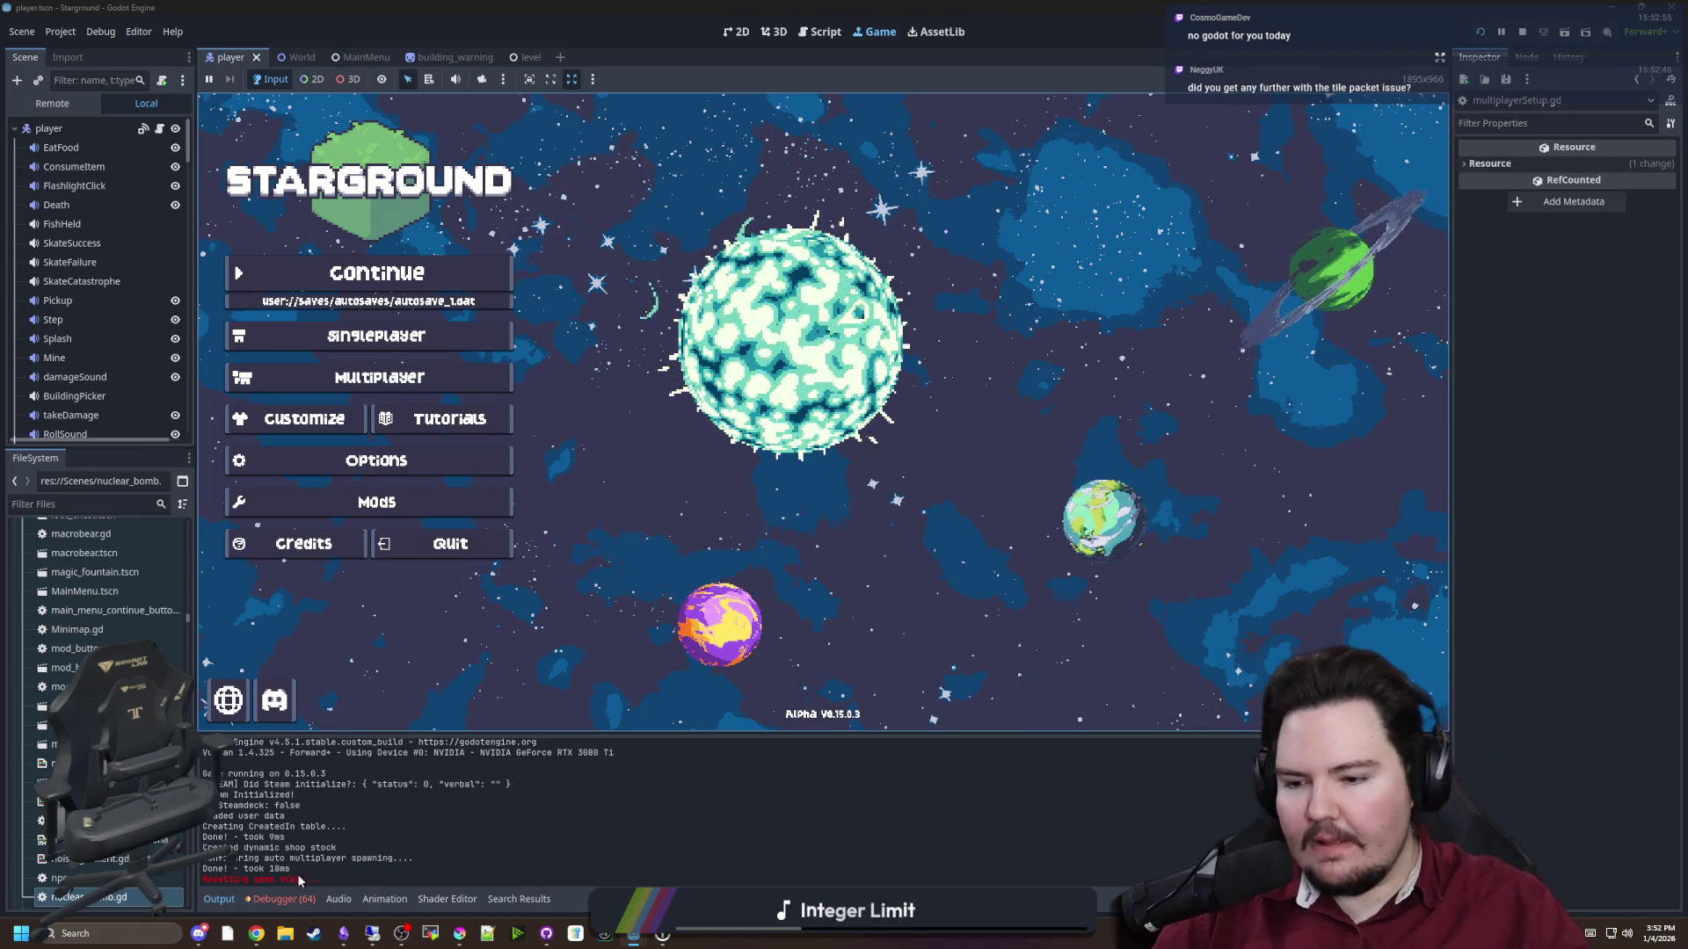
left_click(279, 899)
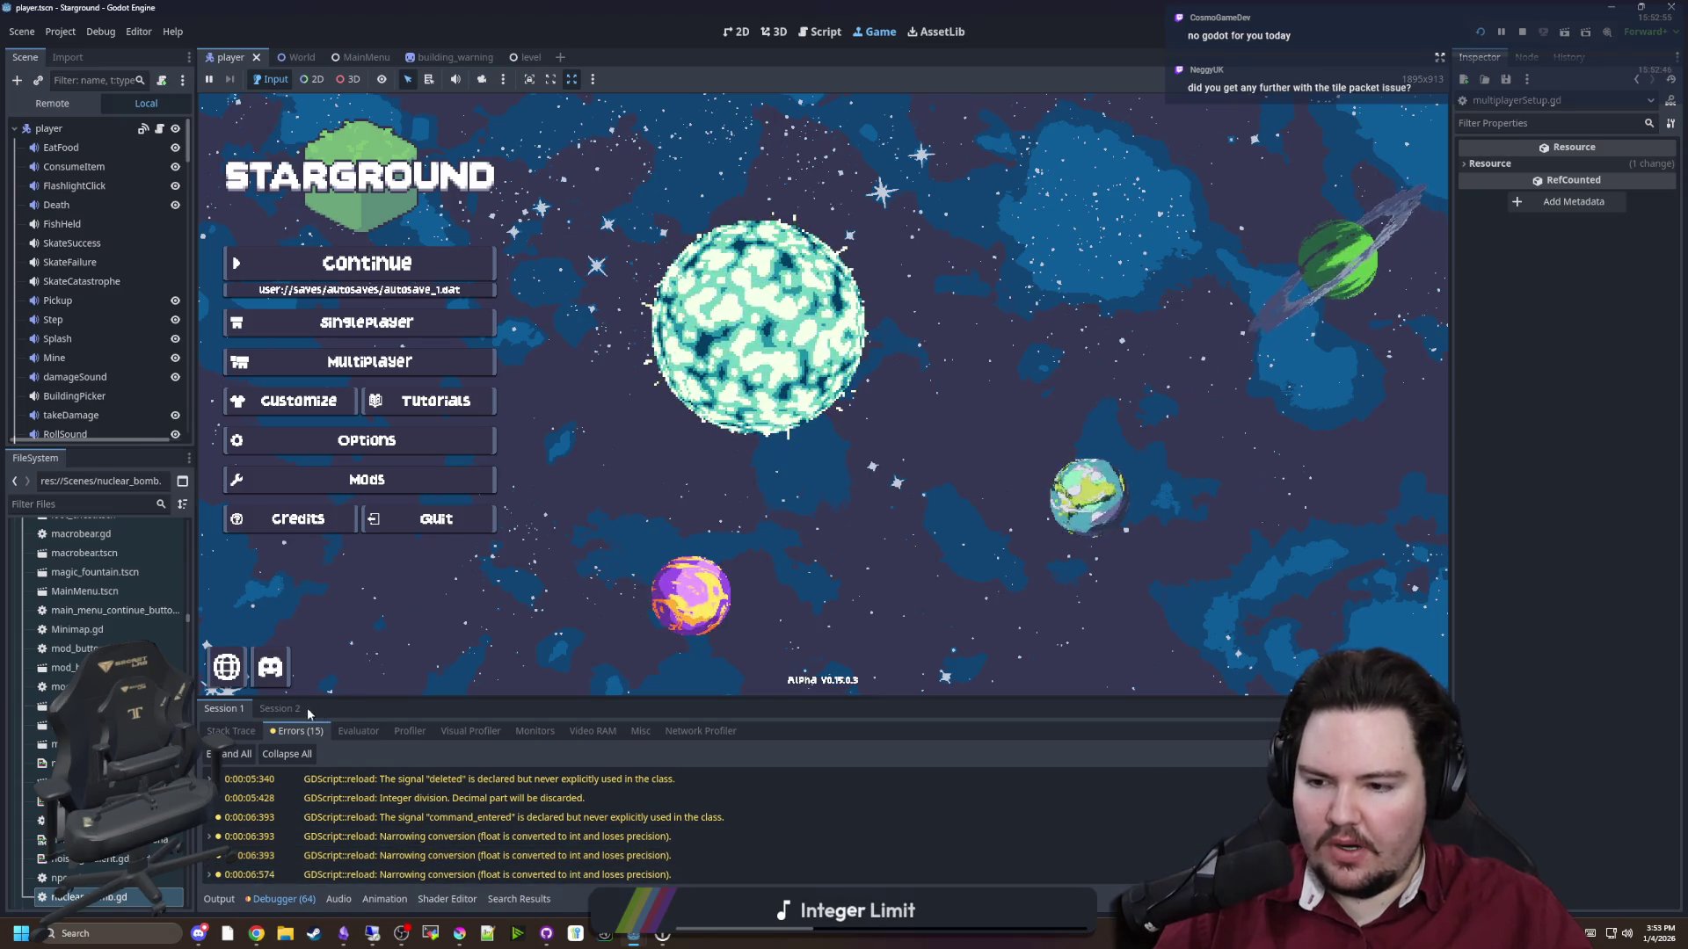
left_click(264, 710)
left_click(297, 731)
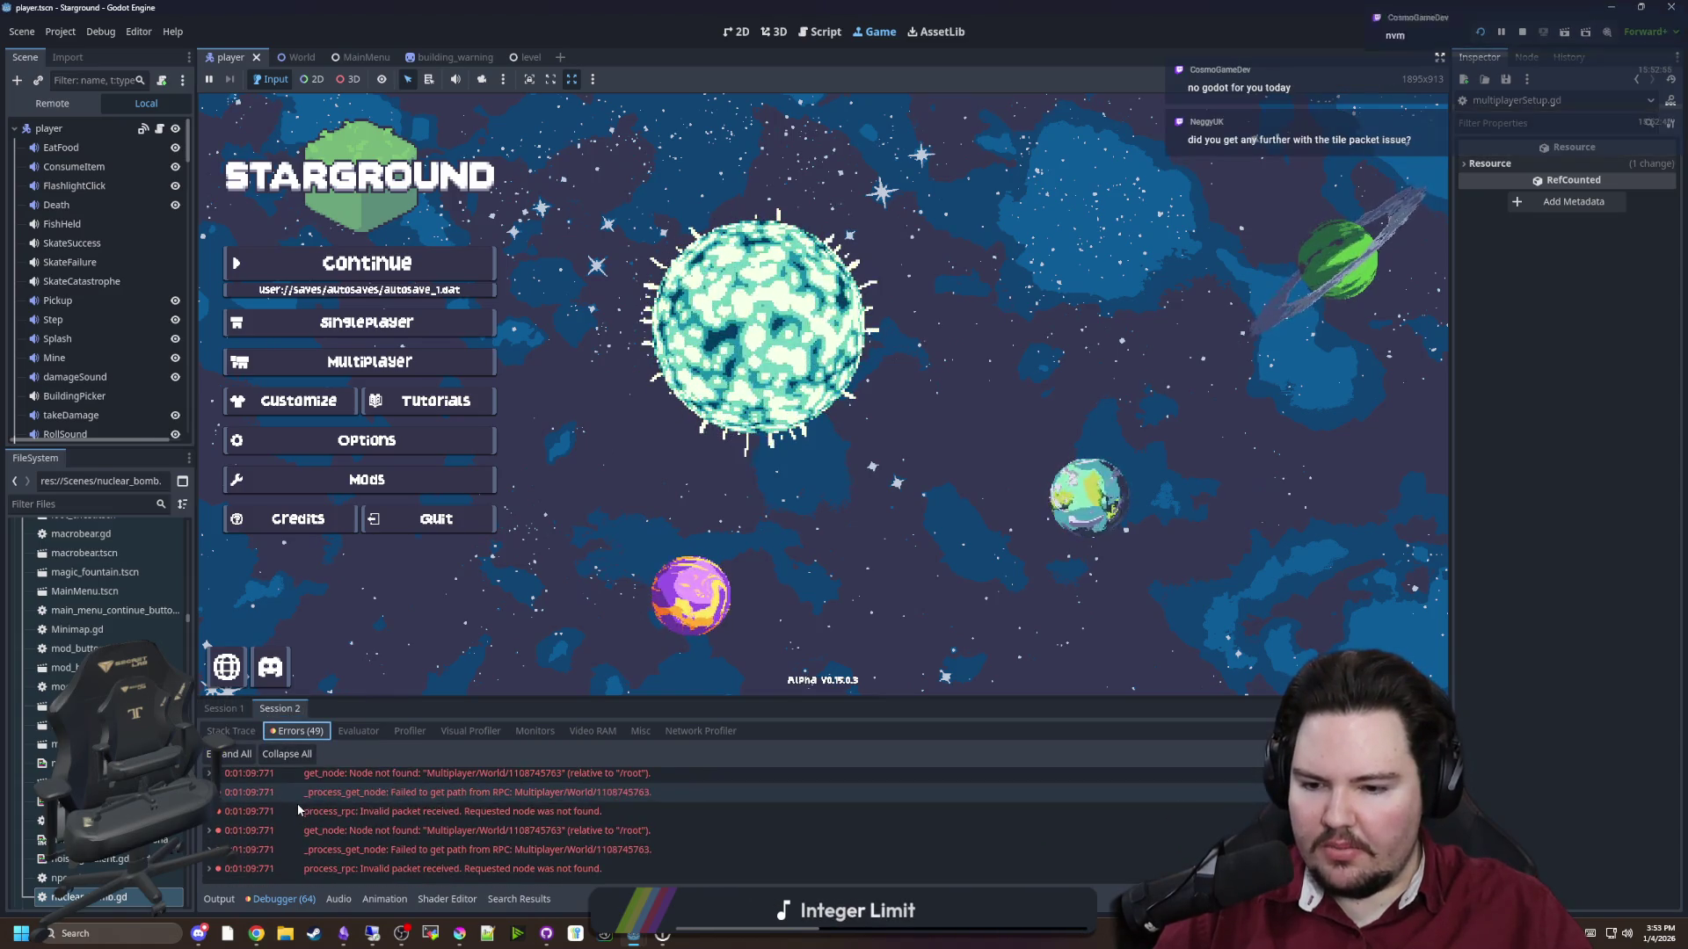
left_click(224, 708)
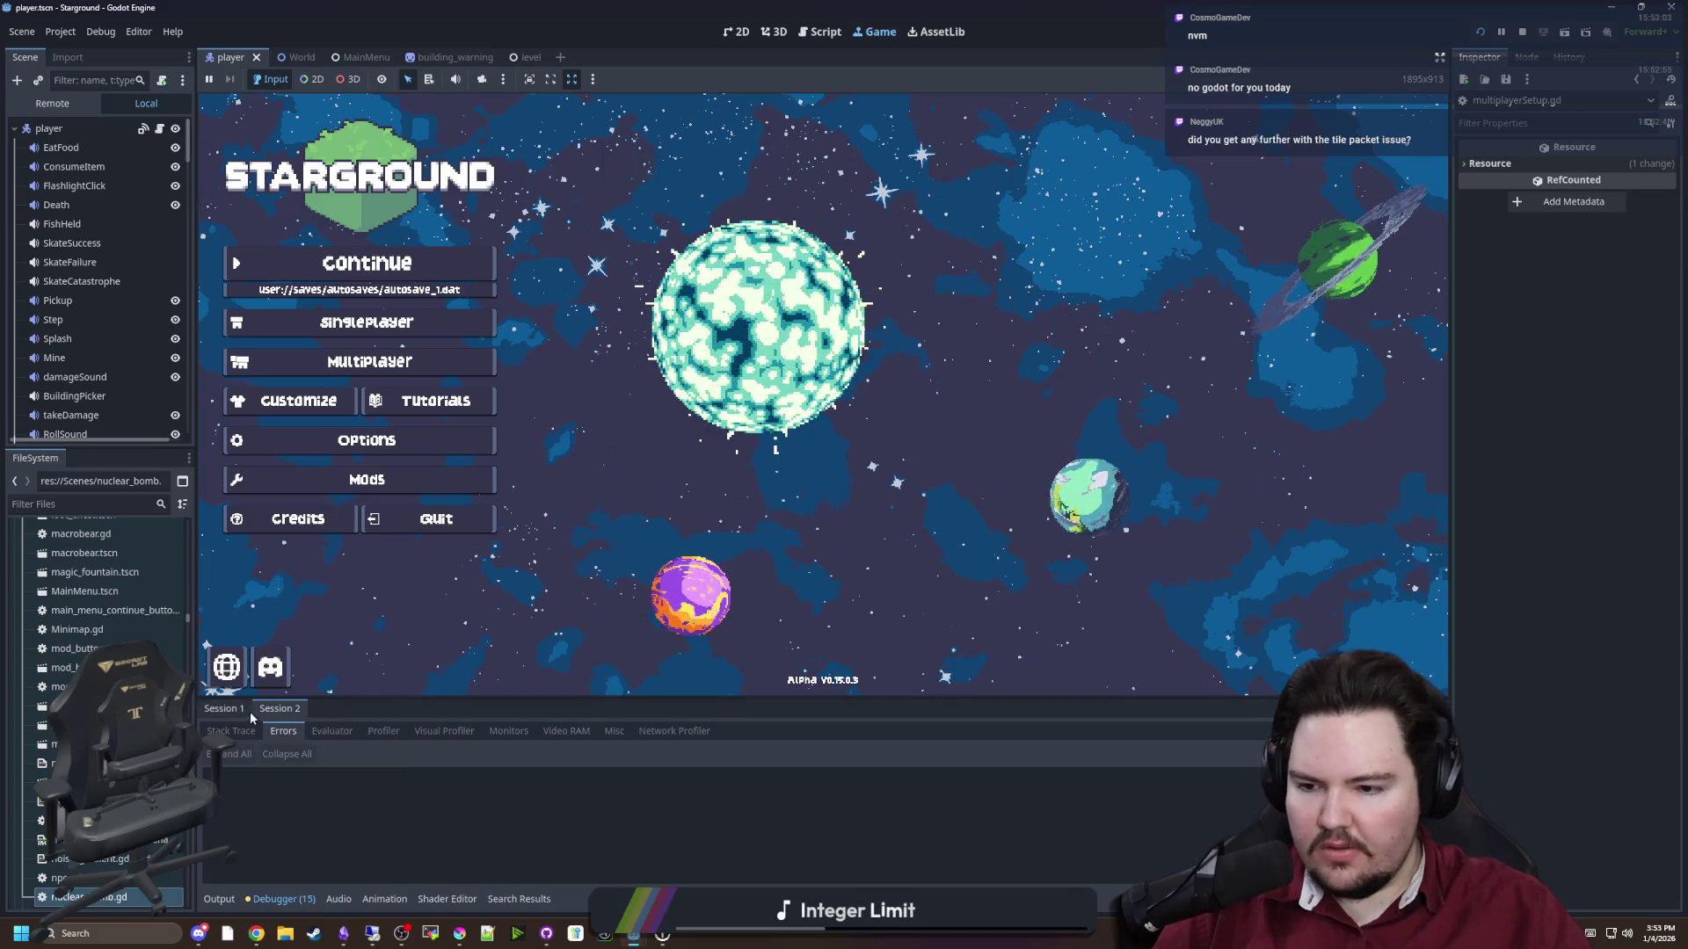
key("F5")
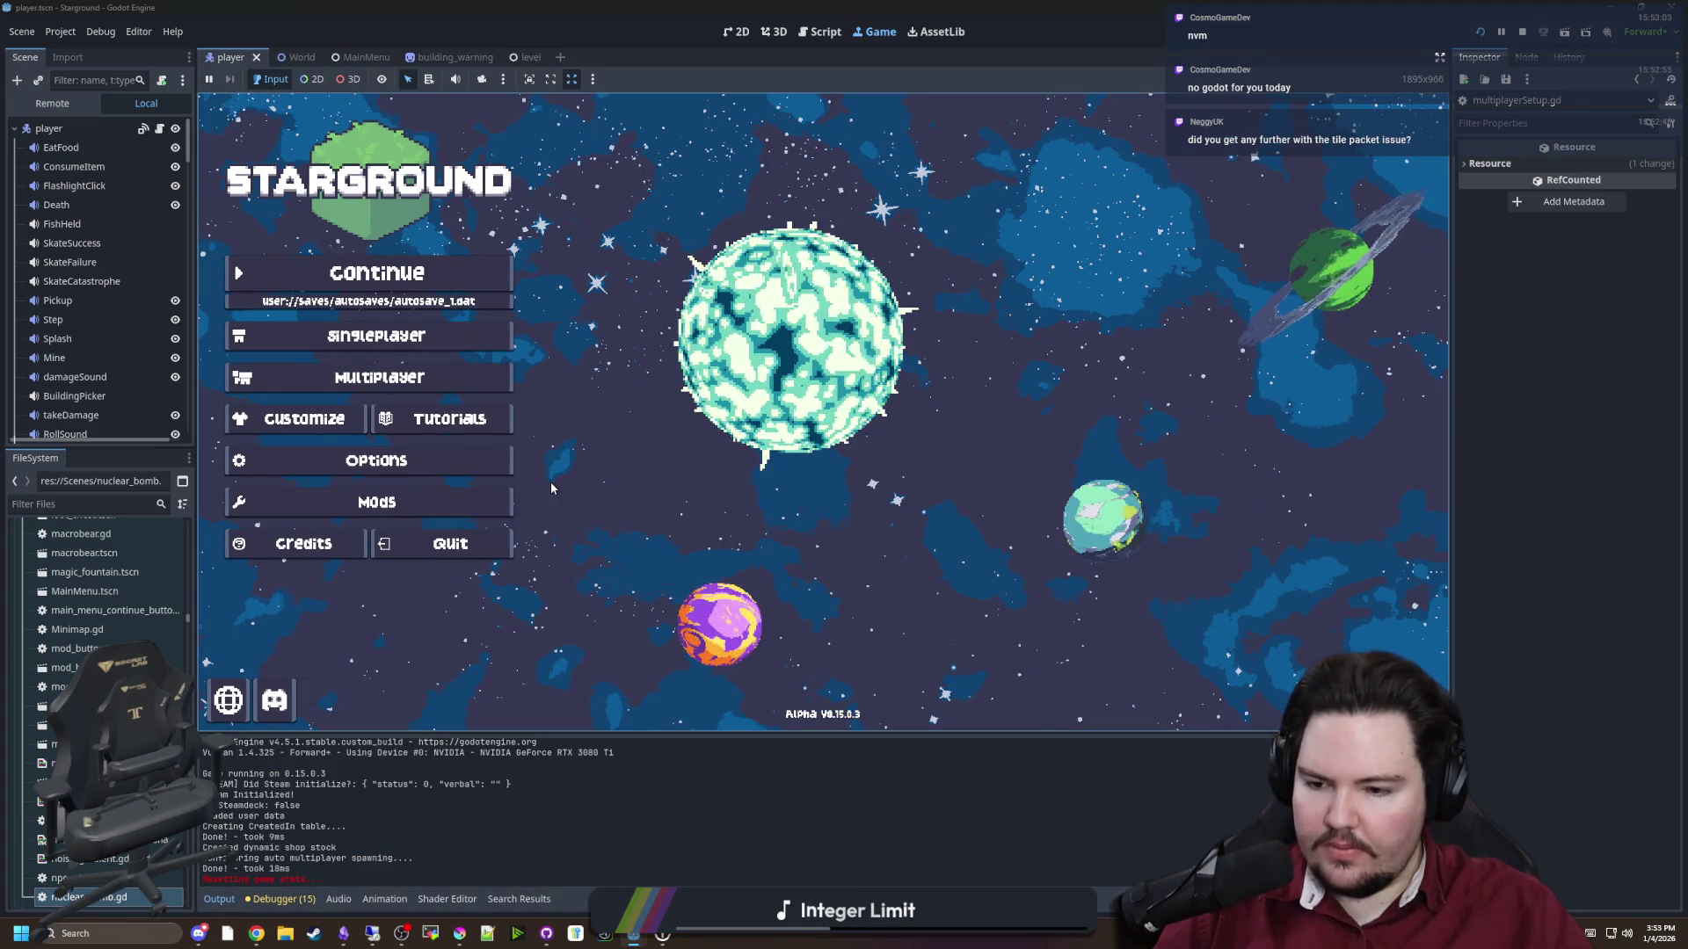
Start a new Singleplayer world with the game mode left on Normal
left_click(370, 335)
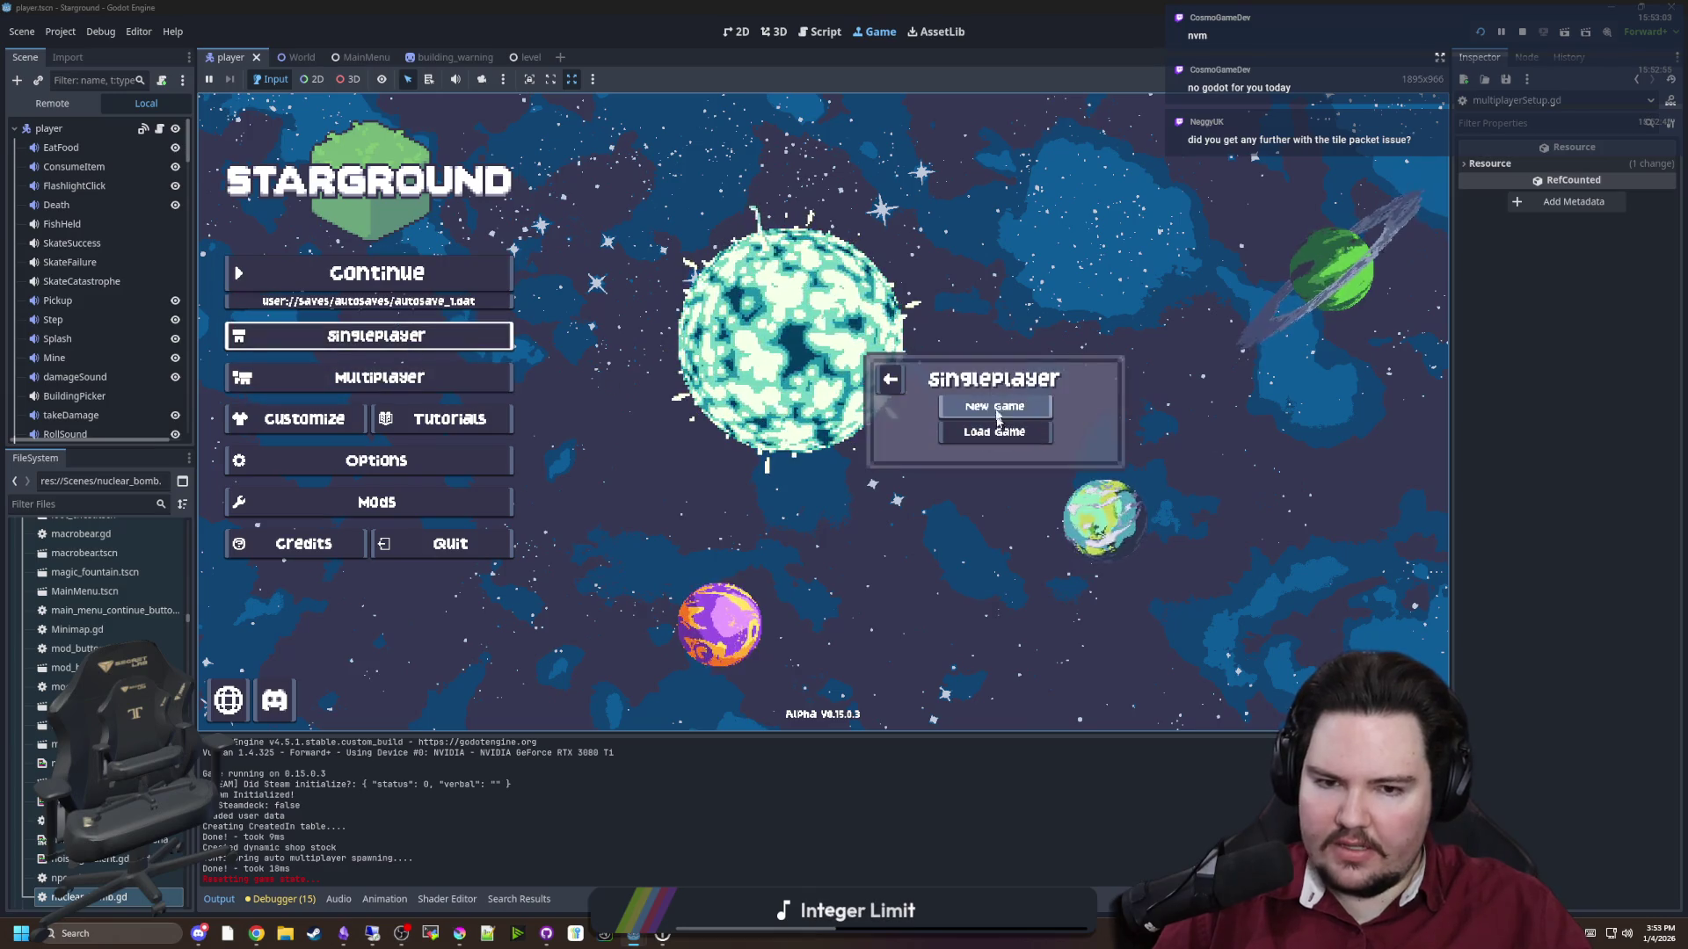
left_click(994, 402)
left_click(1032, 335)
left_click(947, 443)
left_click(871, 462)
left_click(967, 335)
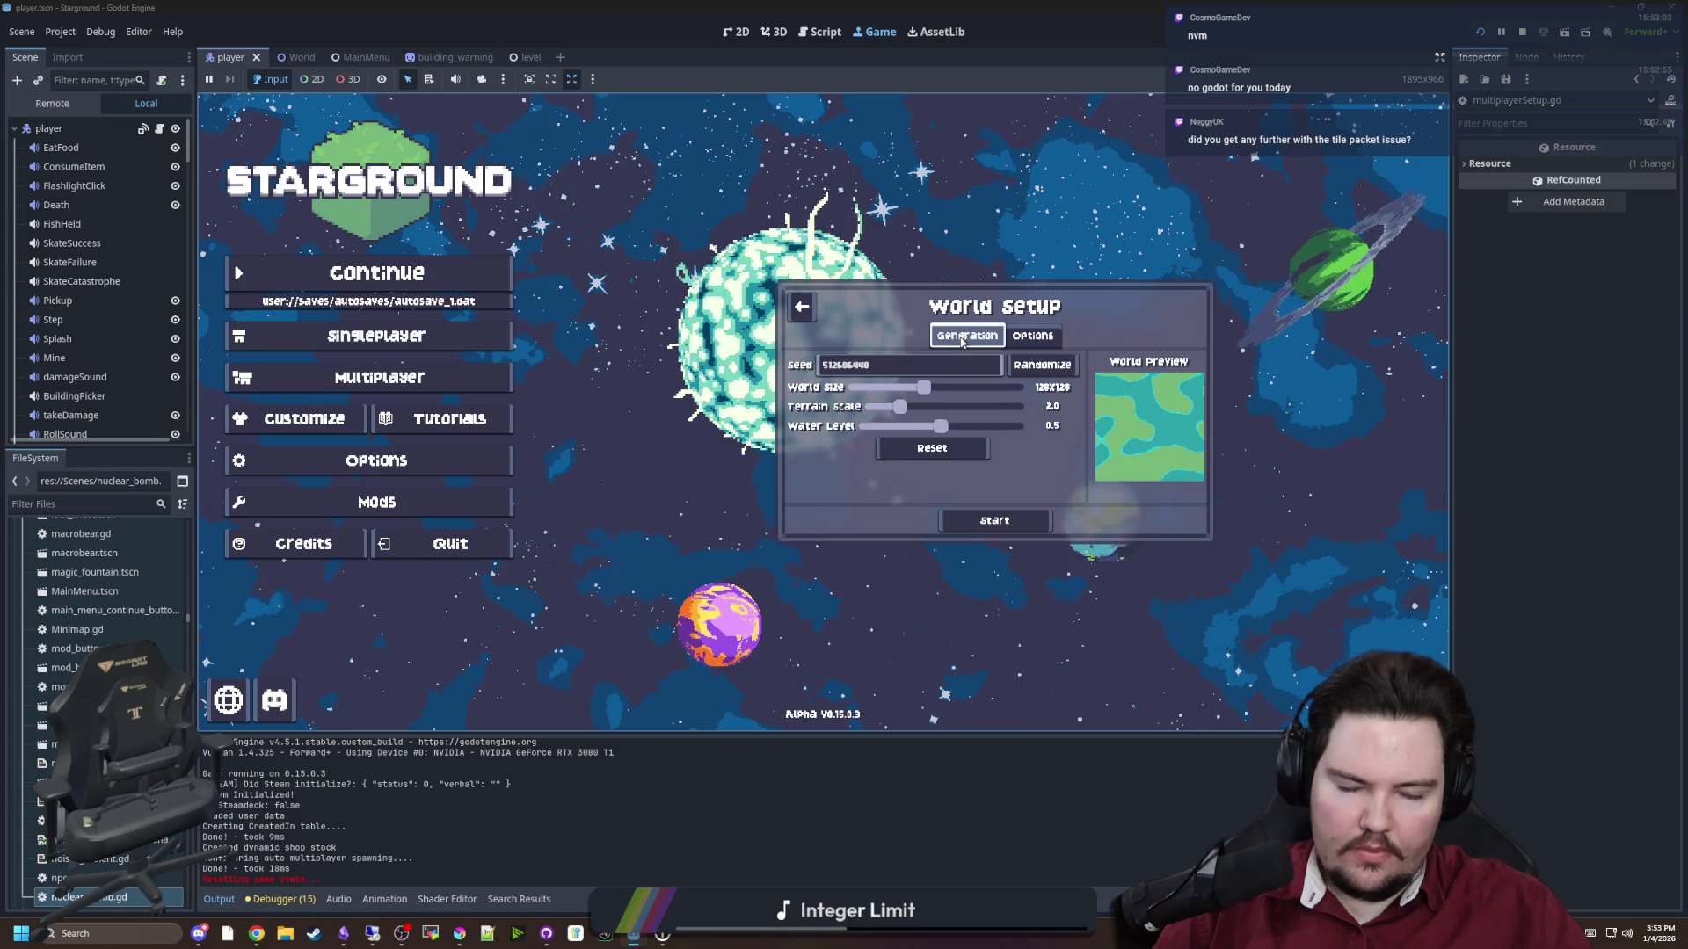
left_click(996, 522)
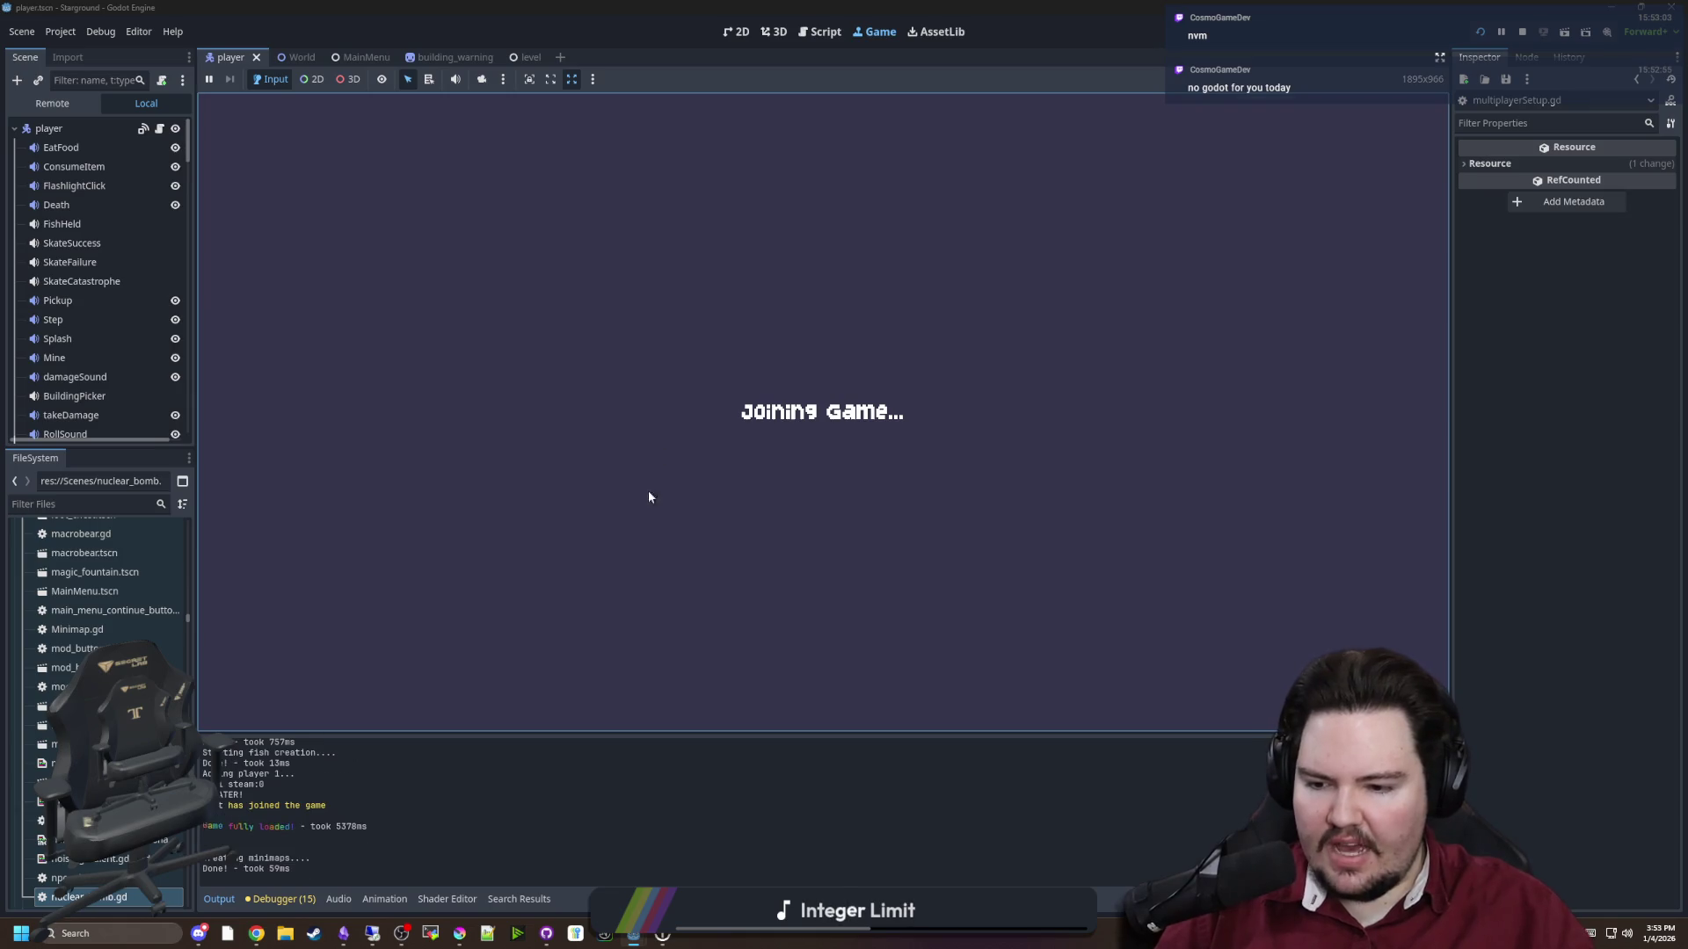
Give the player a nuclear bomb with the '/give nuclear_bomb' chat command
key("a")
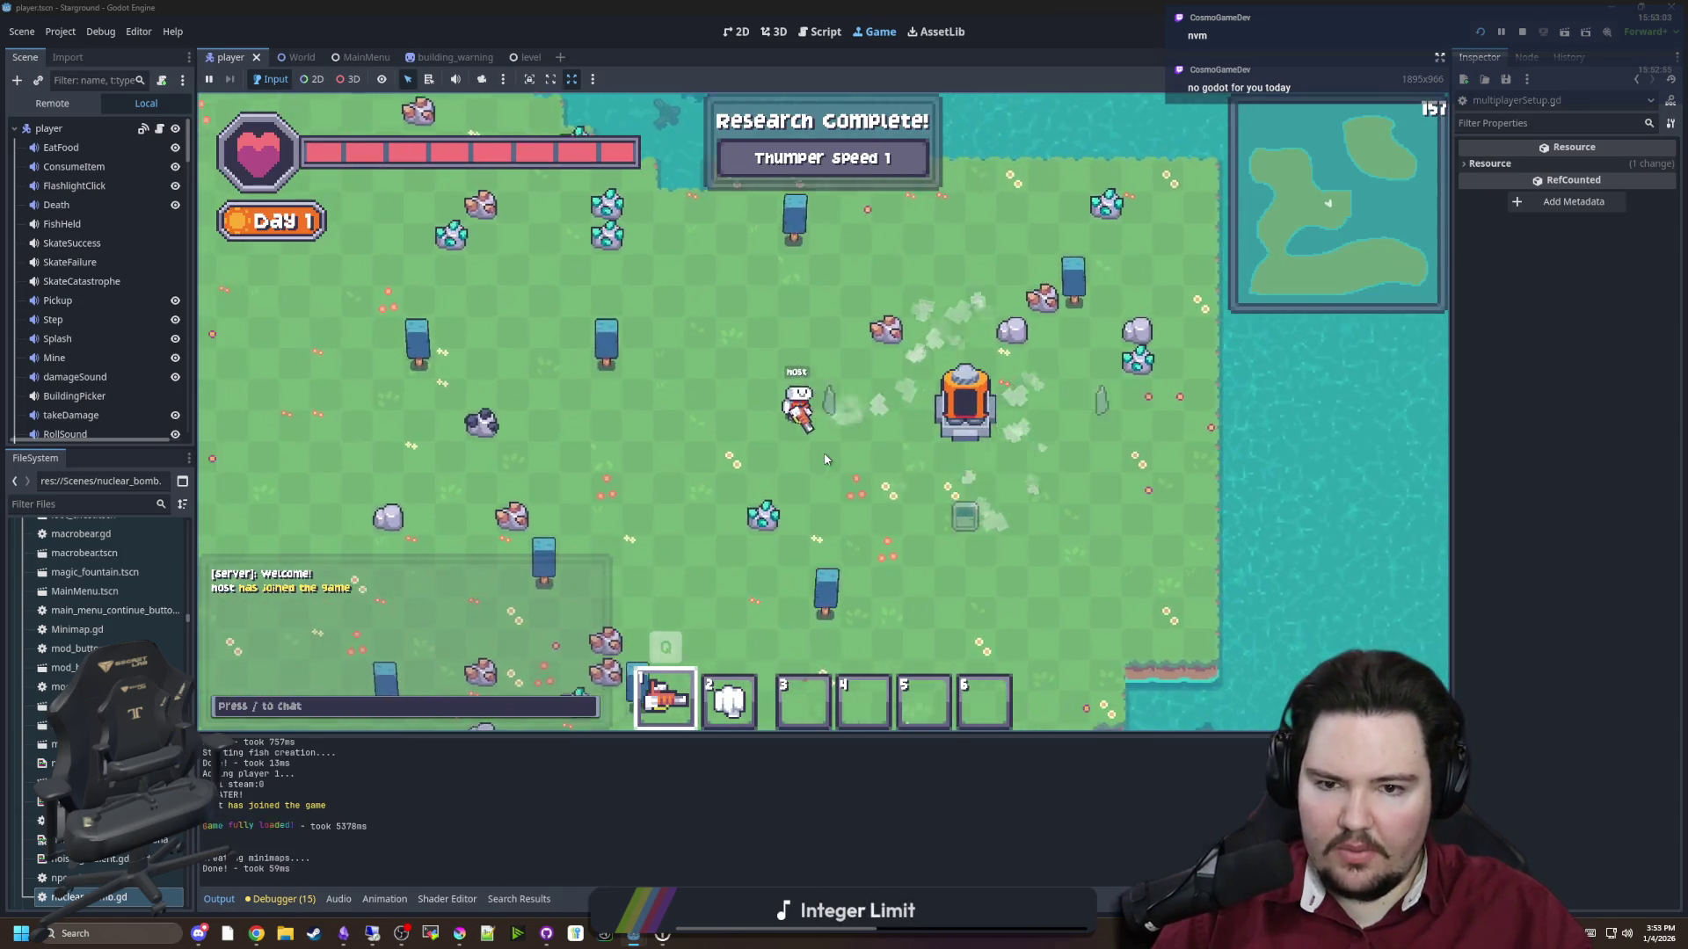
key("Escape")
left_click(848, 395)
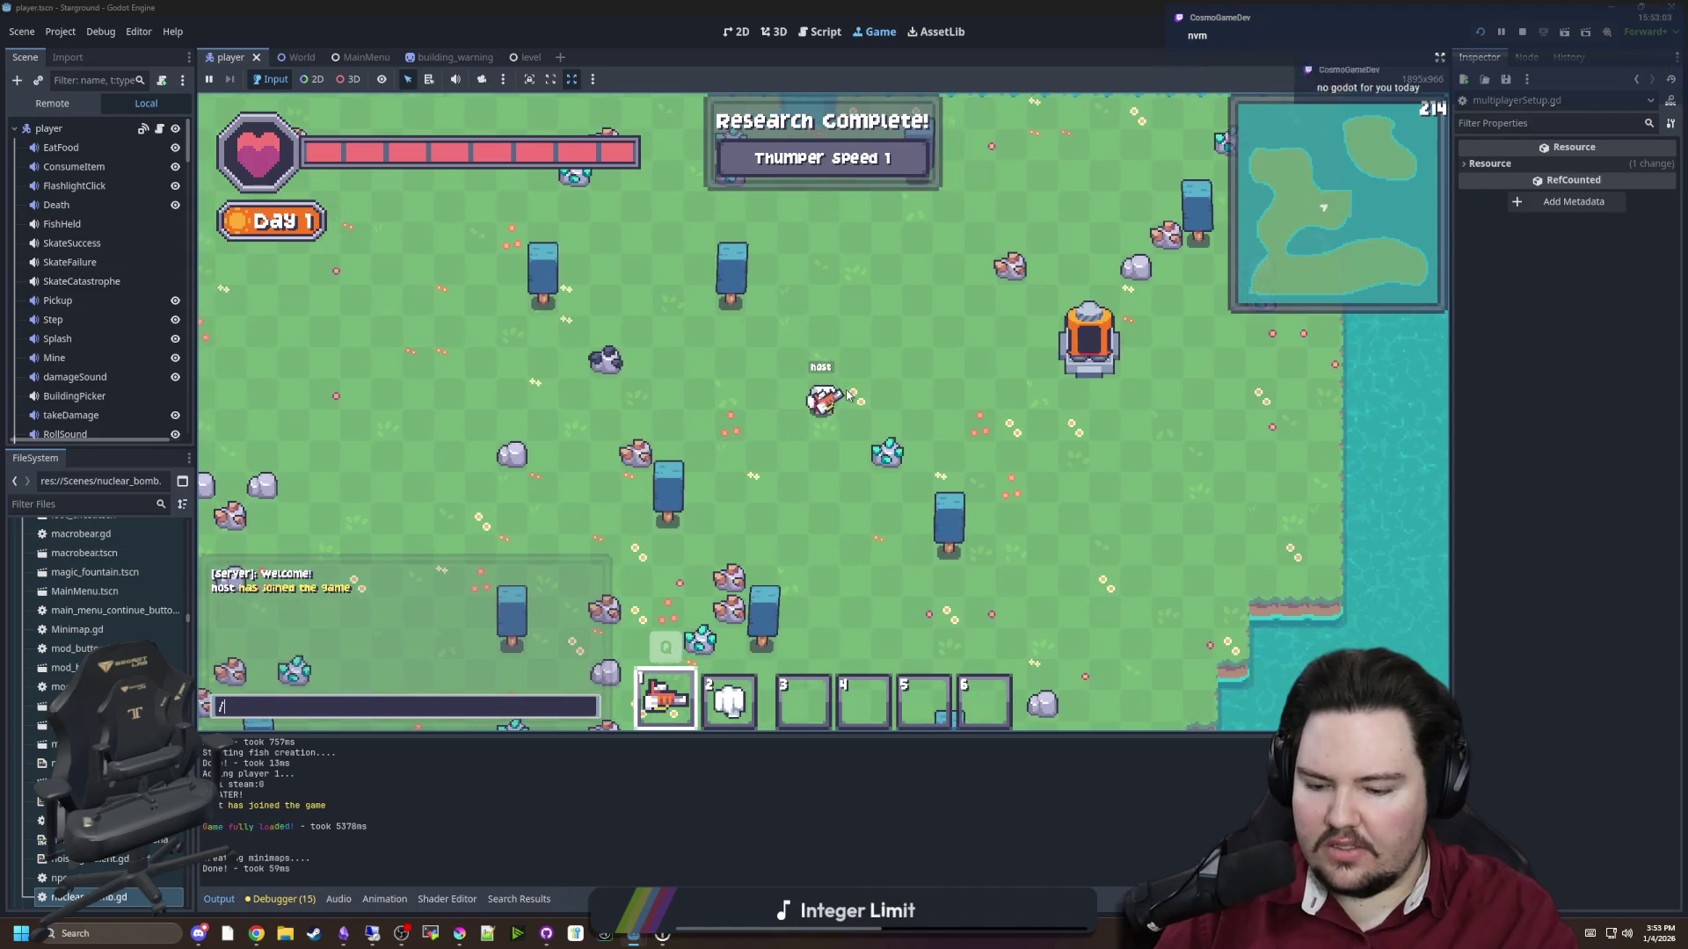
type("/give nuclear_bomb")
key("Return")
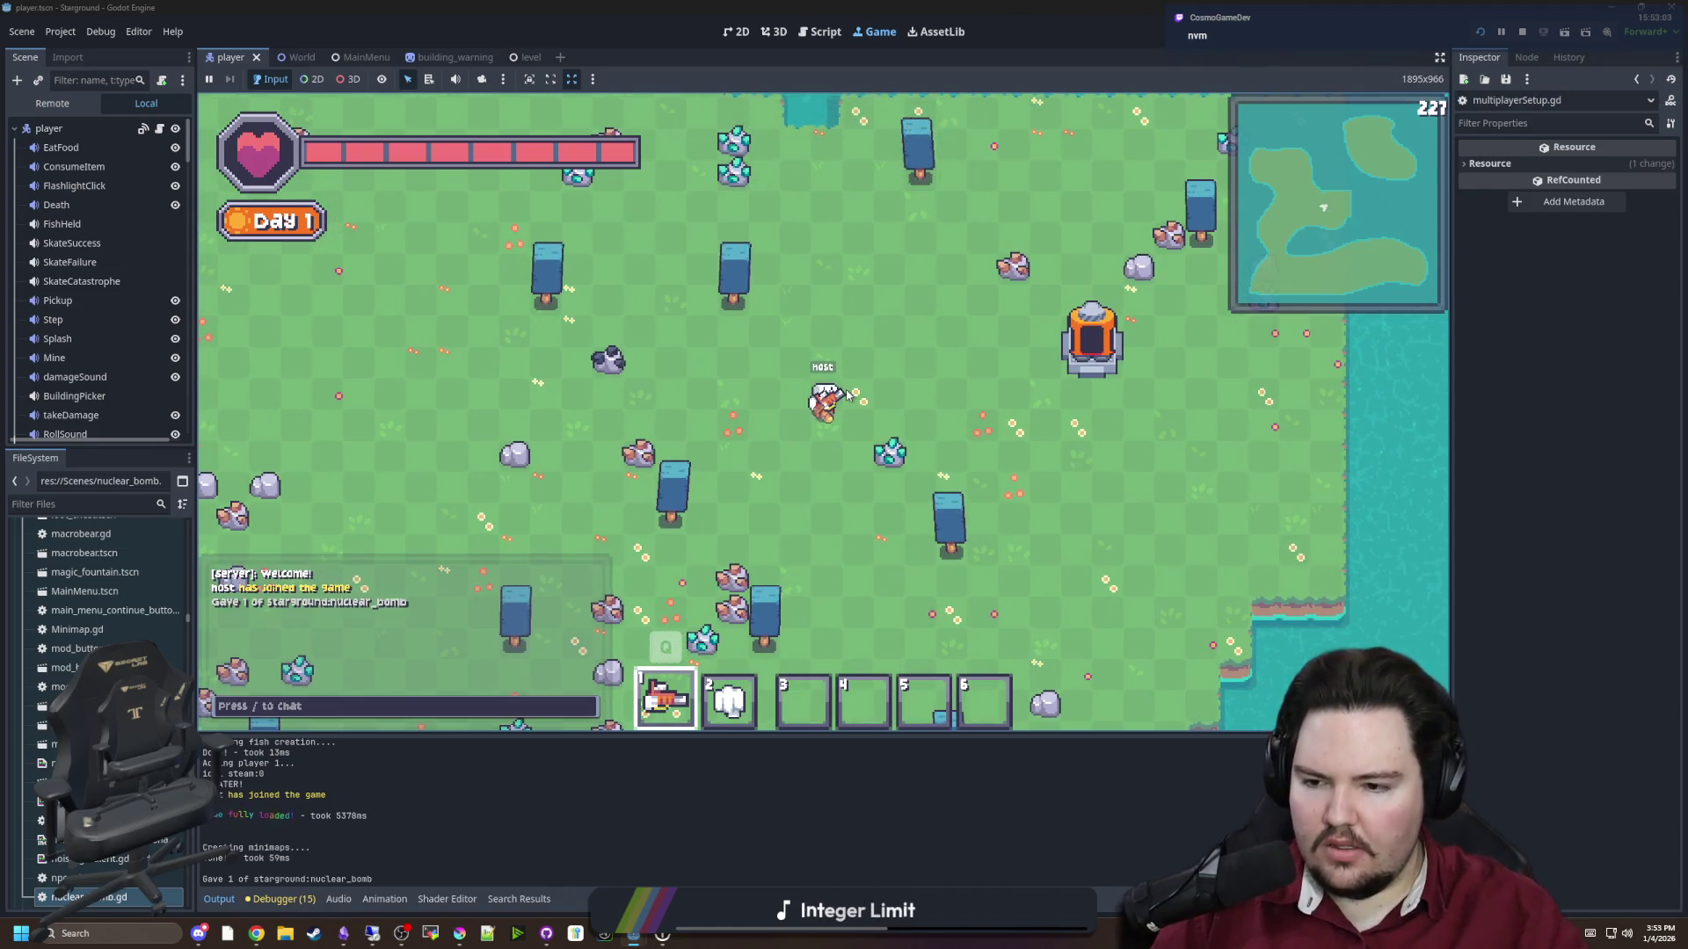
Move the nuclear bomb into hotbar slot 3 and return to nuclear_bomb.gd
key("a")
key("e")
left_click_drag(639, 388, 802, 697)
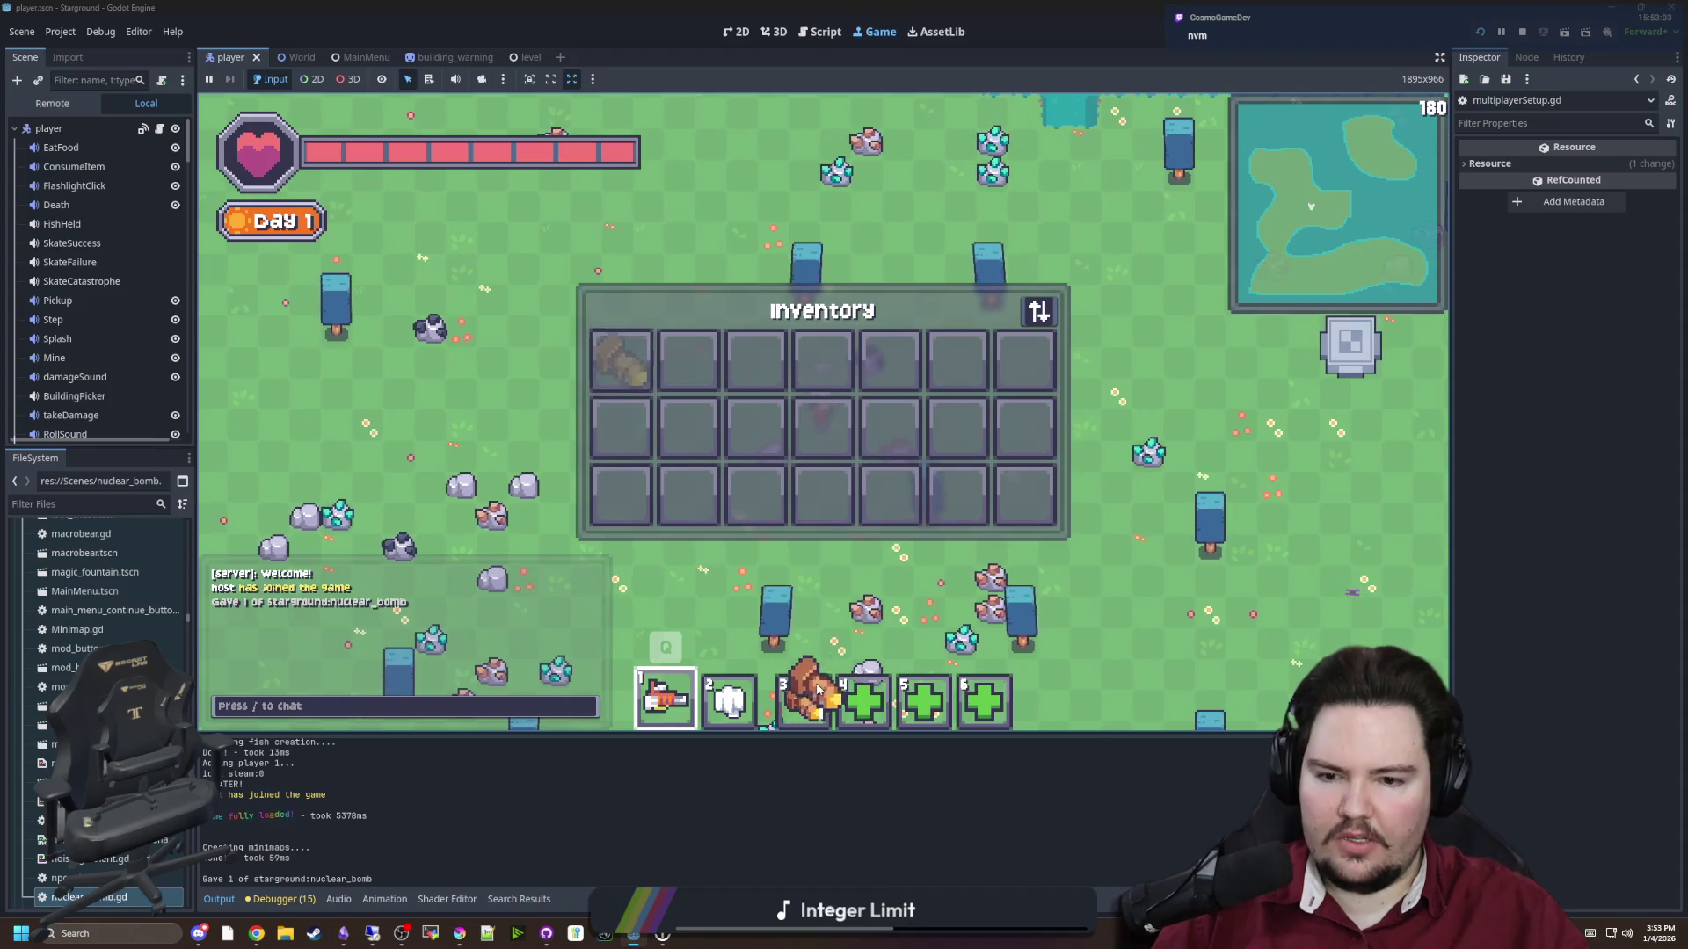
key("e")
key("a")
key("b")
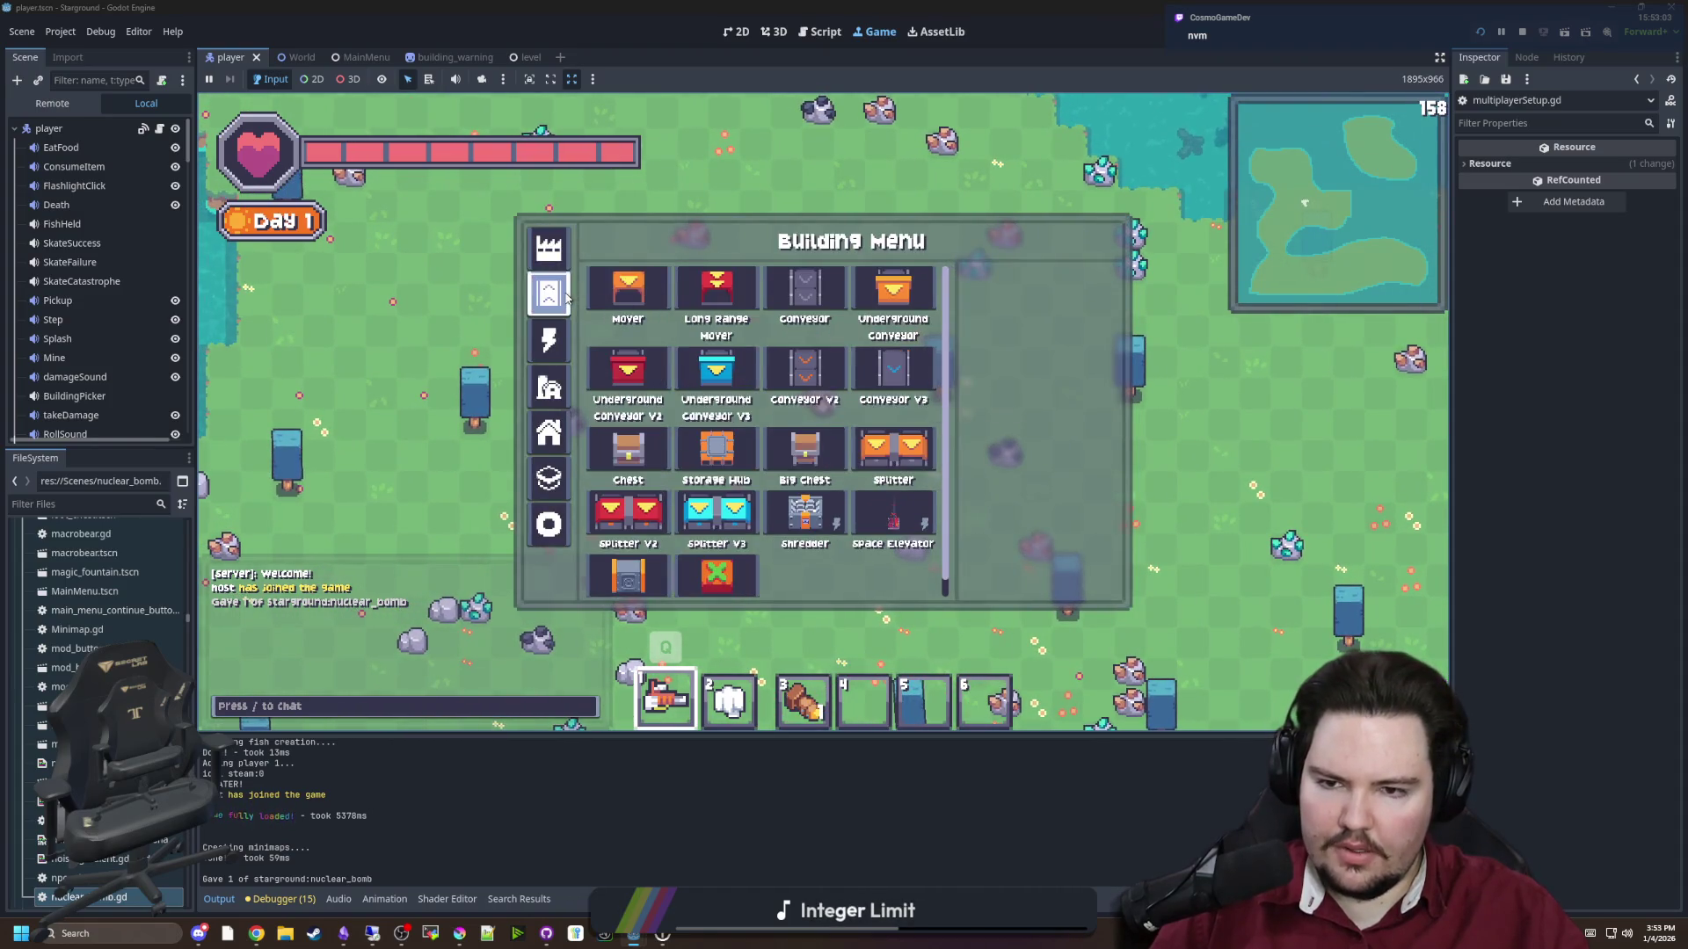
key("e")
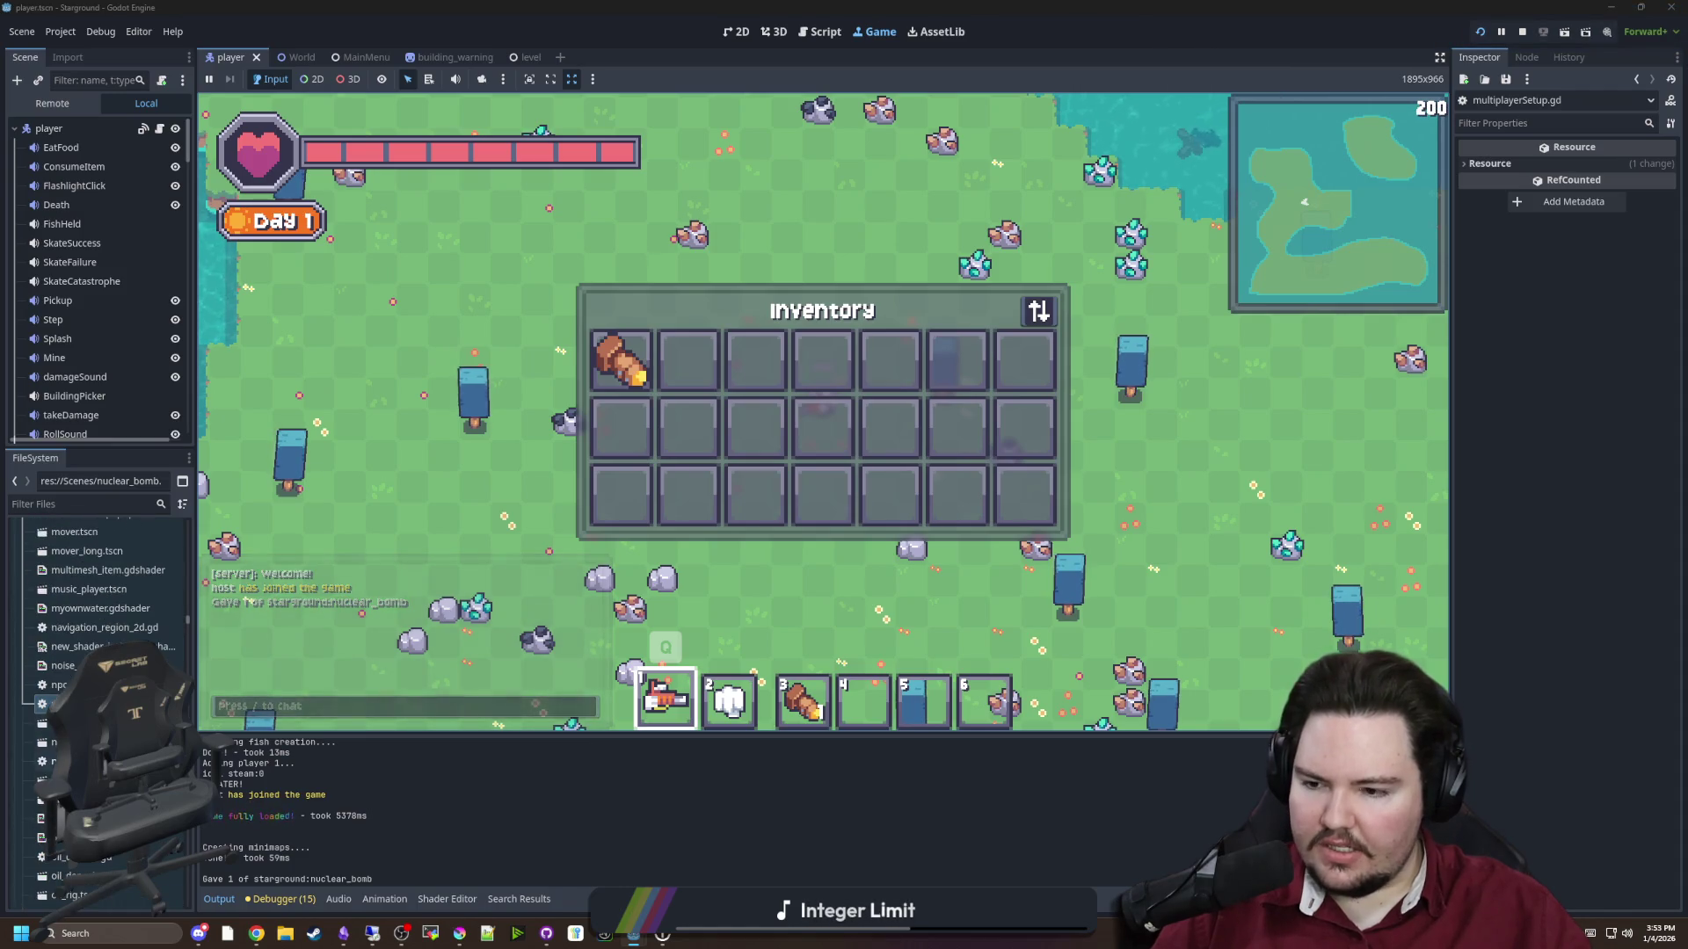
key("ctrl+F3")
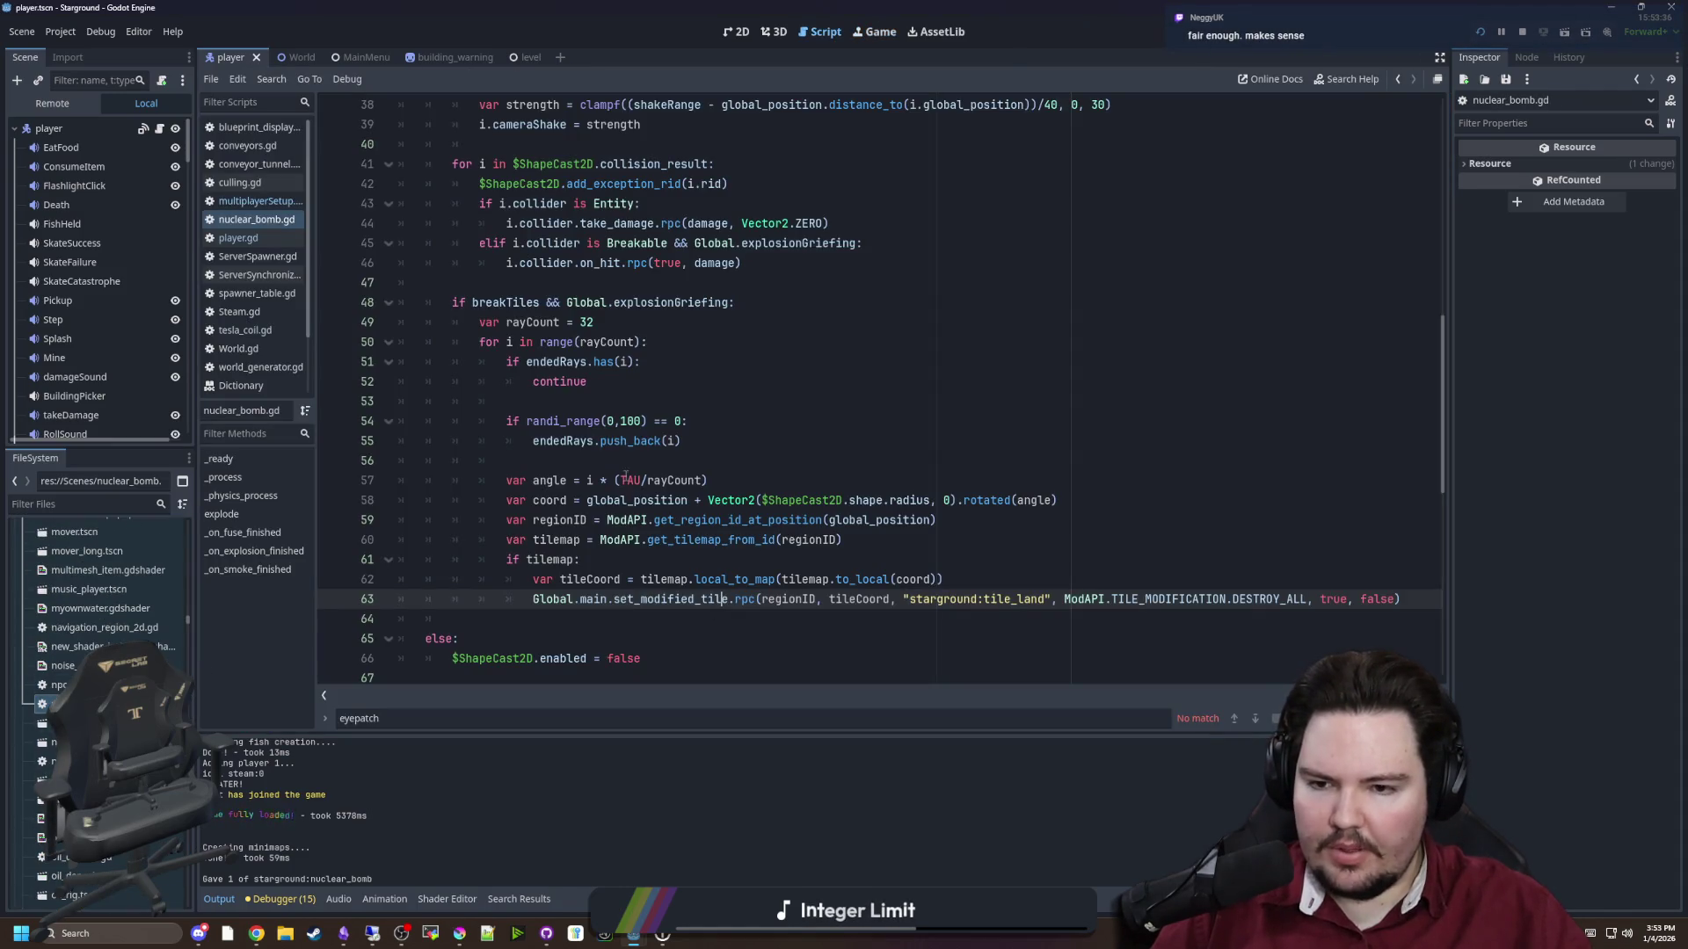
Insert Global.conveyors.remove_conveyor(tileCoord, true, true) after line 64 and open its definition
left_click(629, 460)
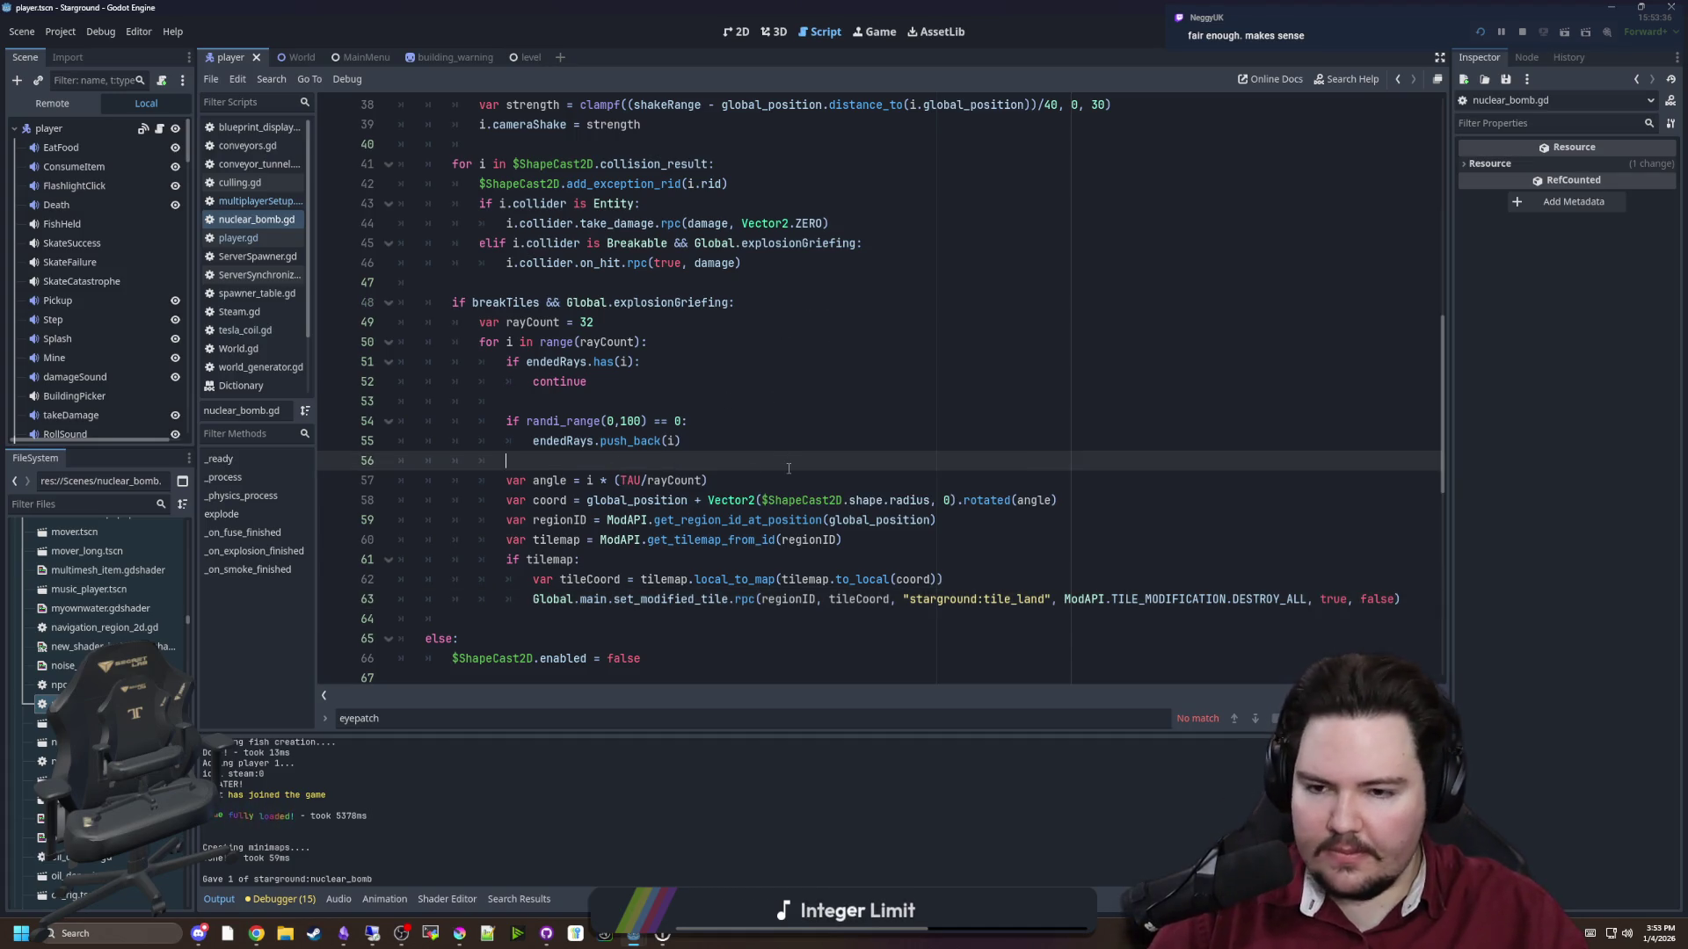
scroll(596, 432, "down", 2)
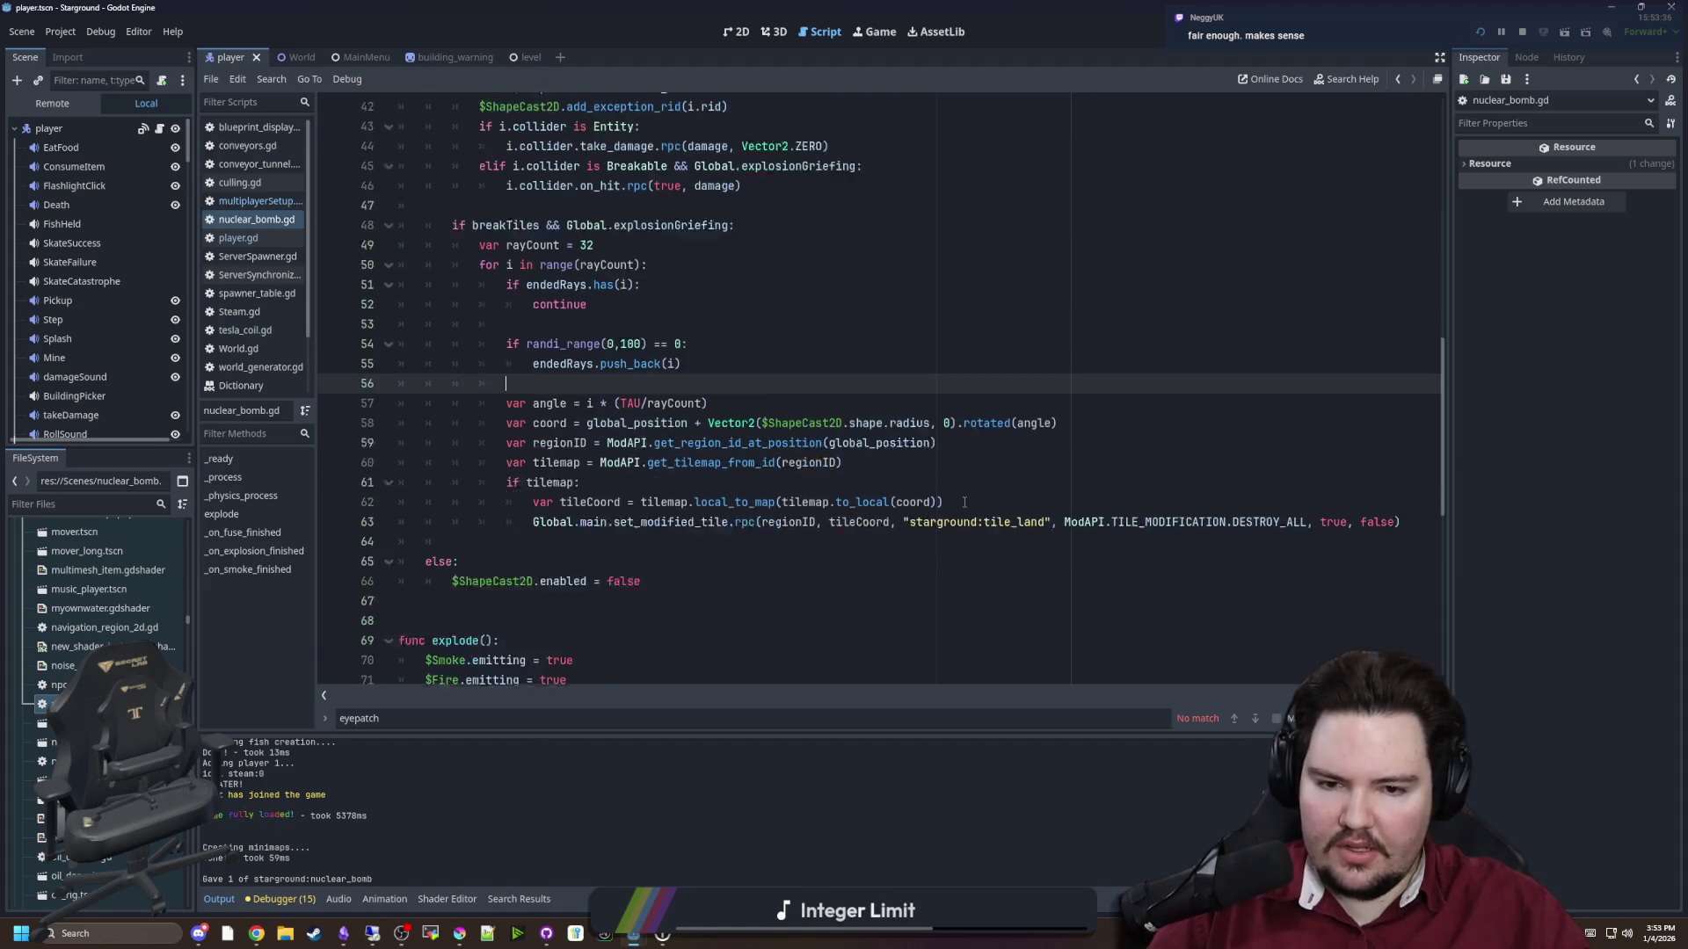
left_click(571, 495)
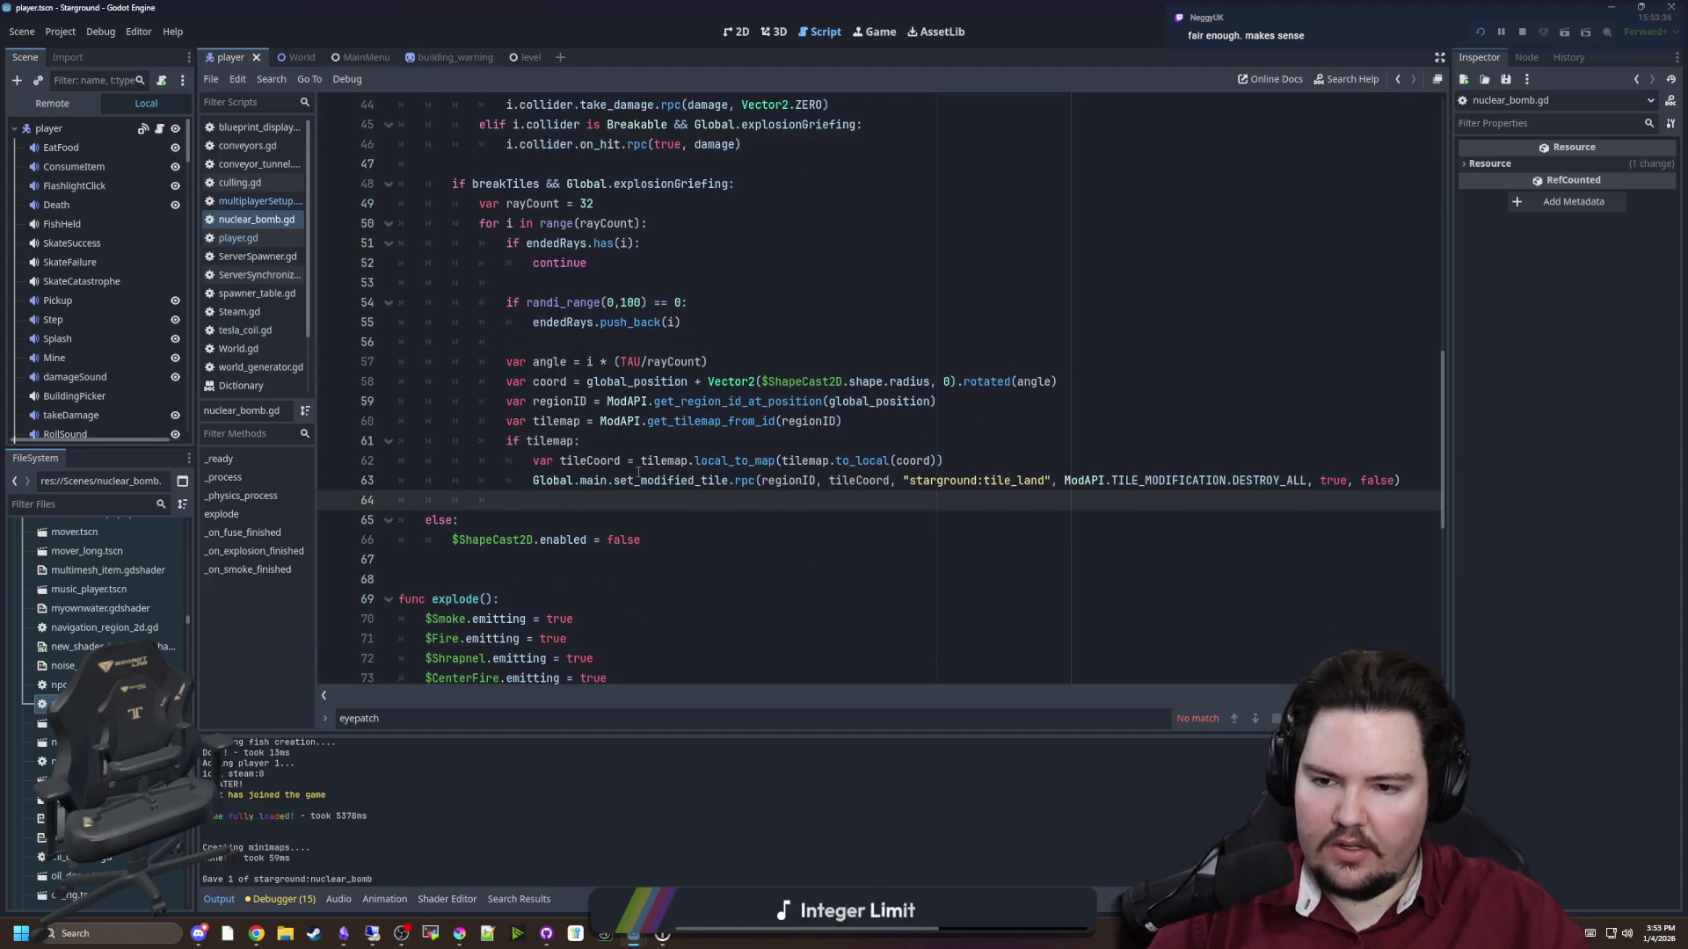
key("Return")
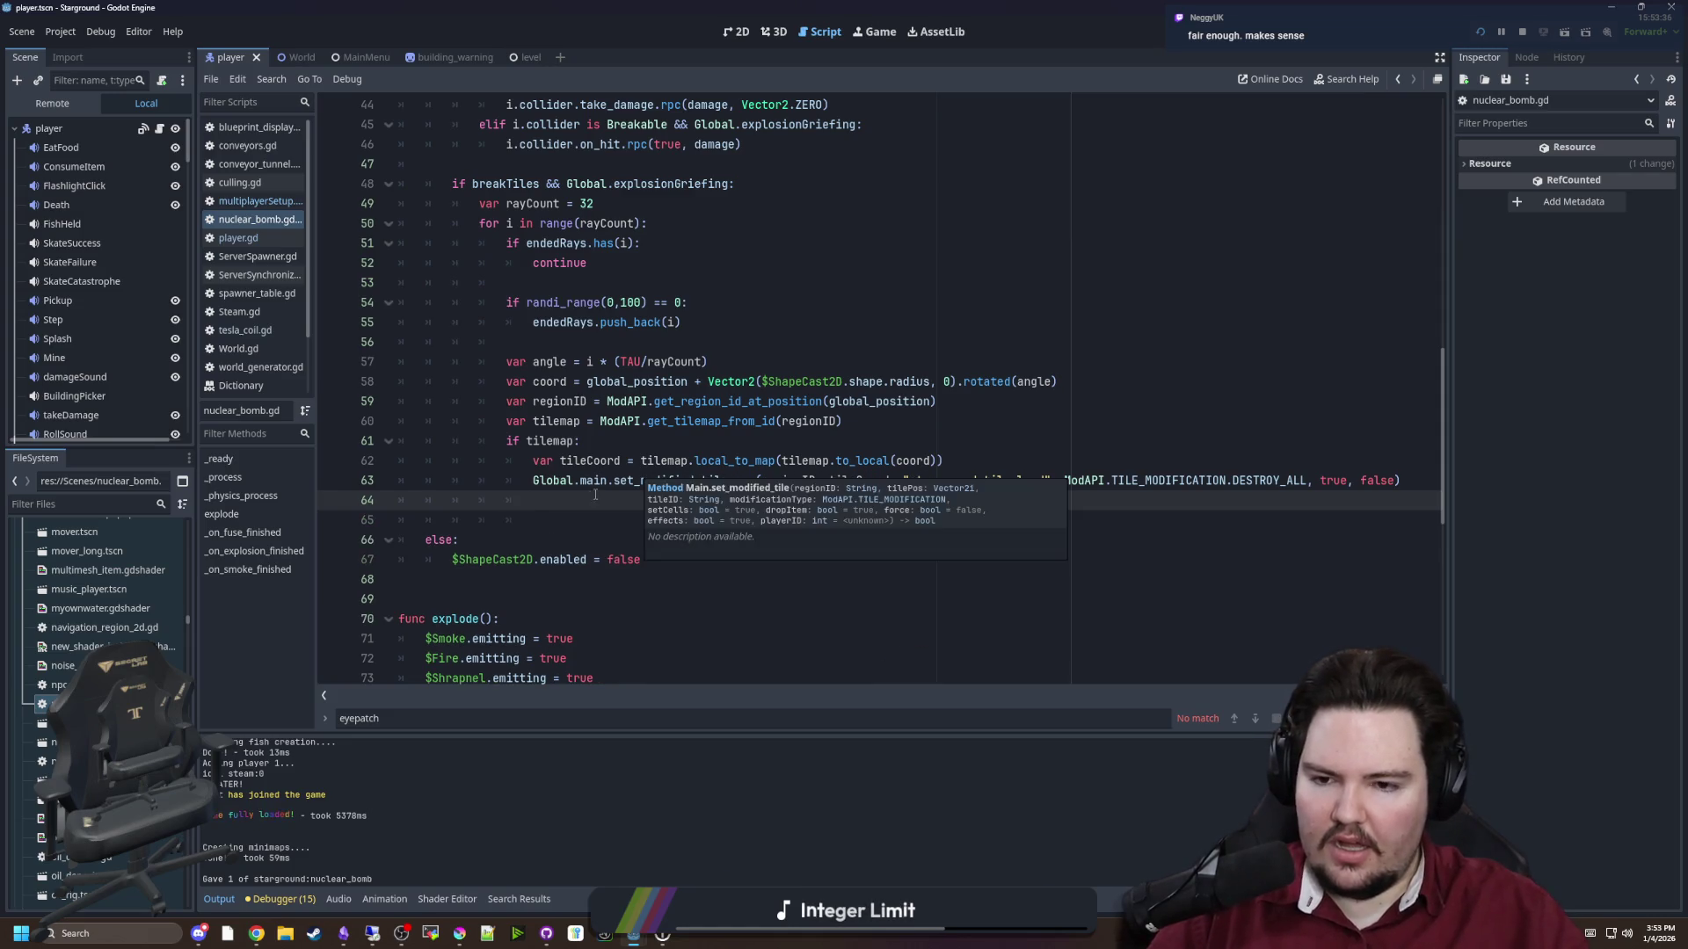
type("Global.c")
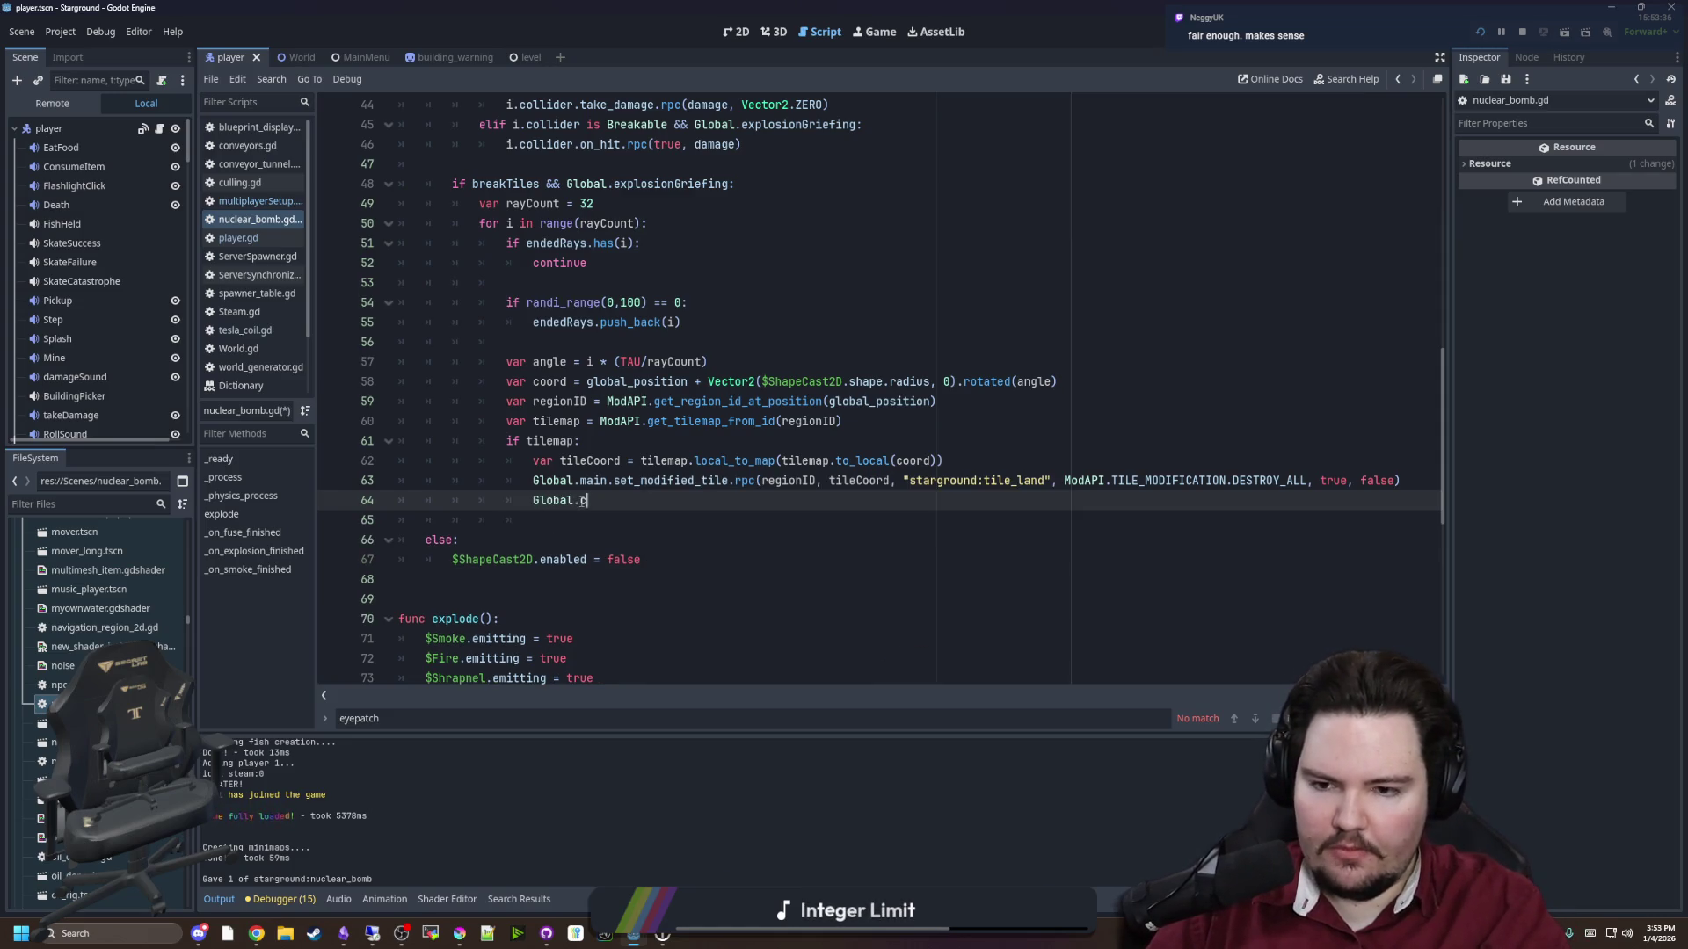
type("yo")
key("Return")
type(".rem")
key("Return")
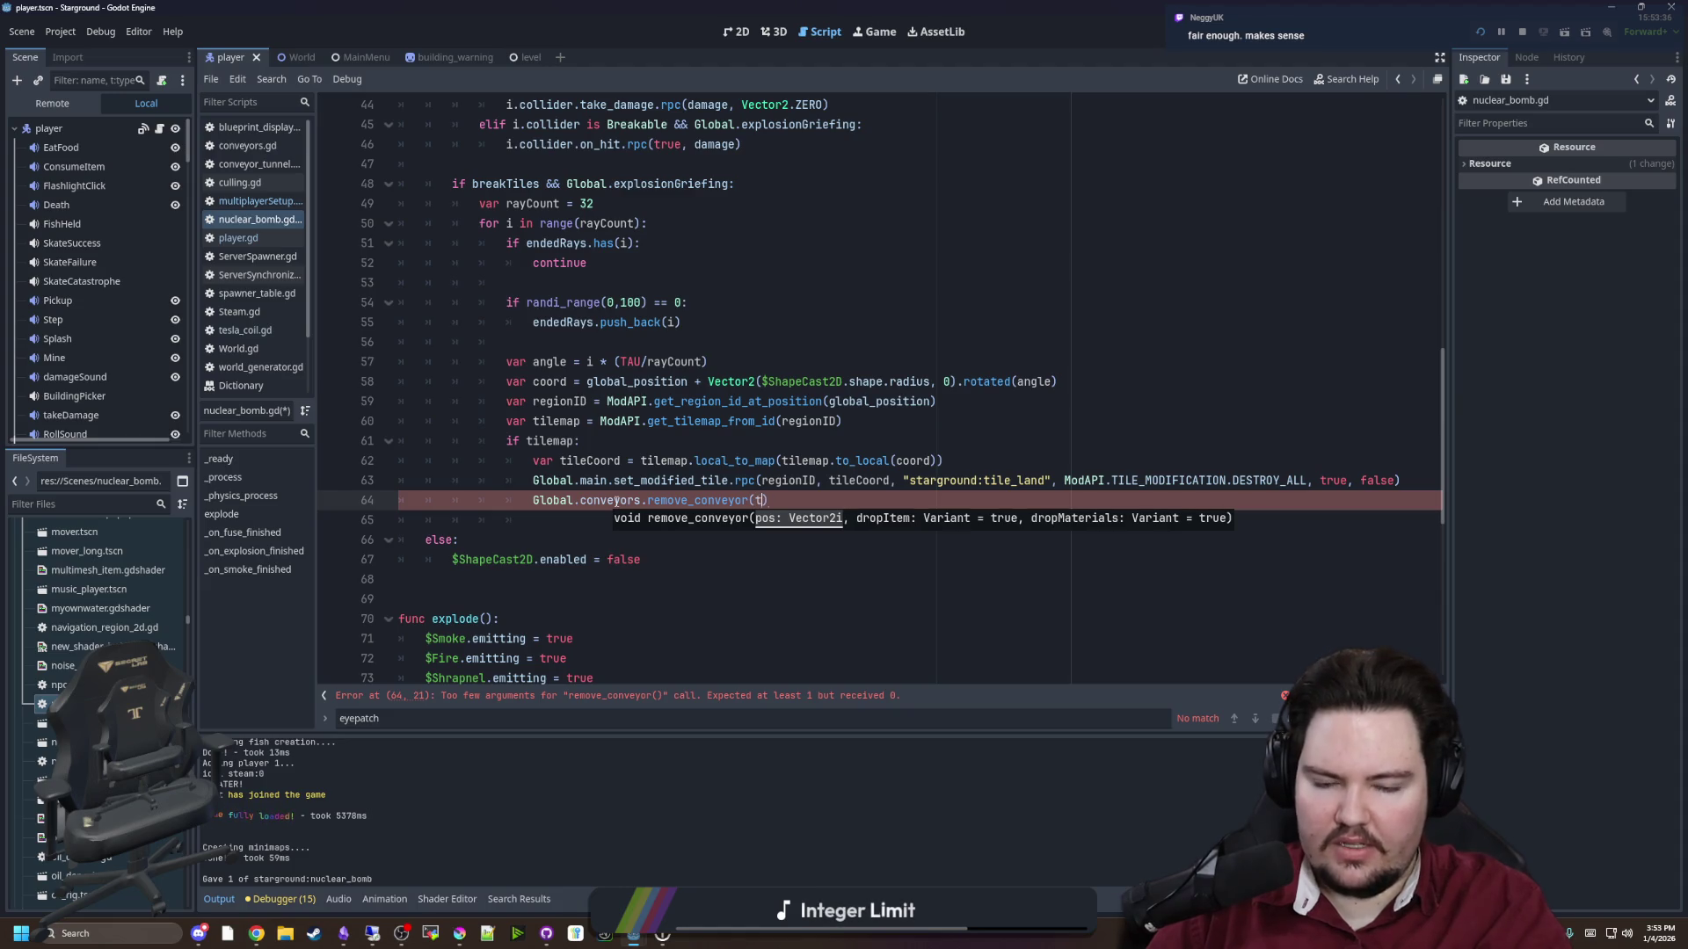
type(",")
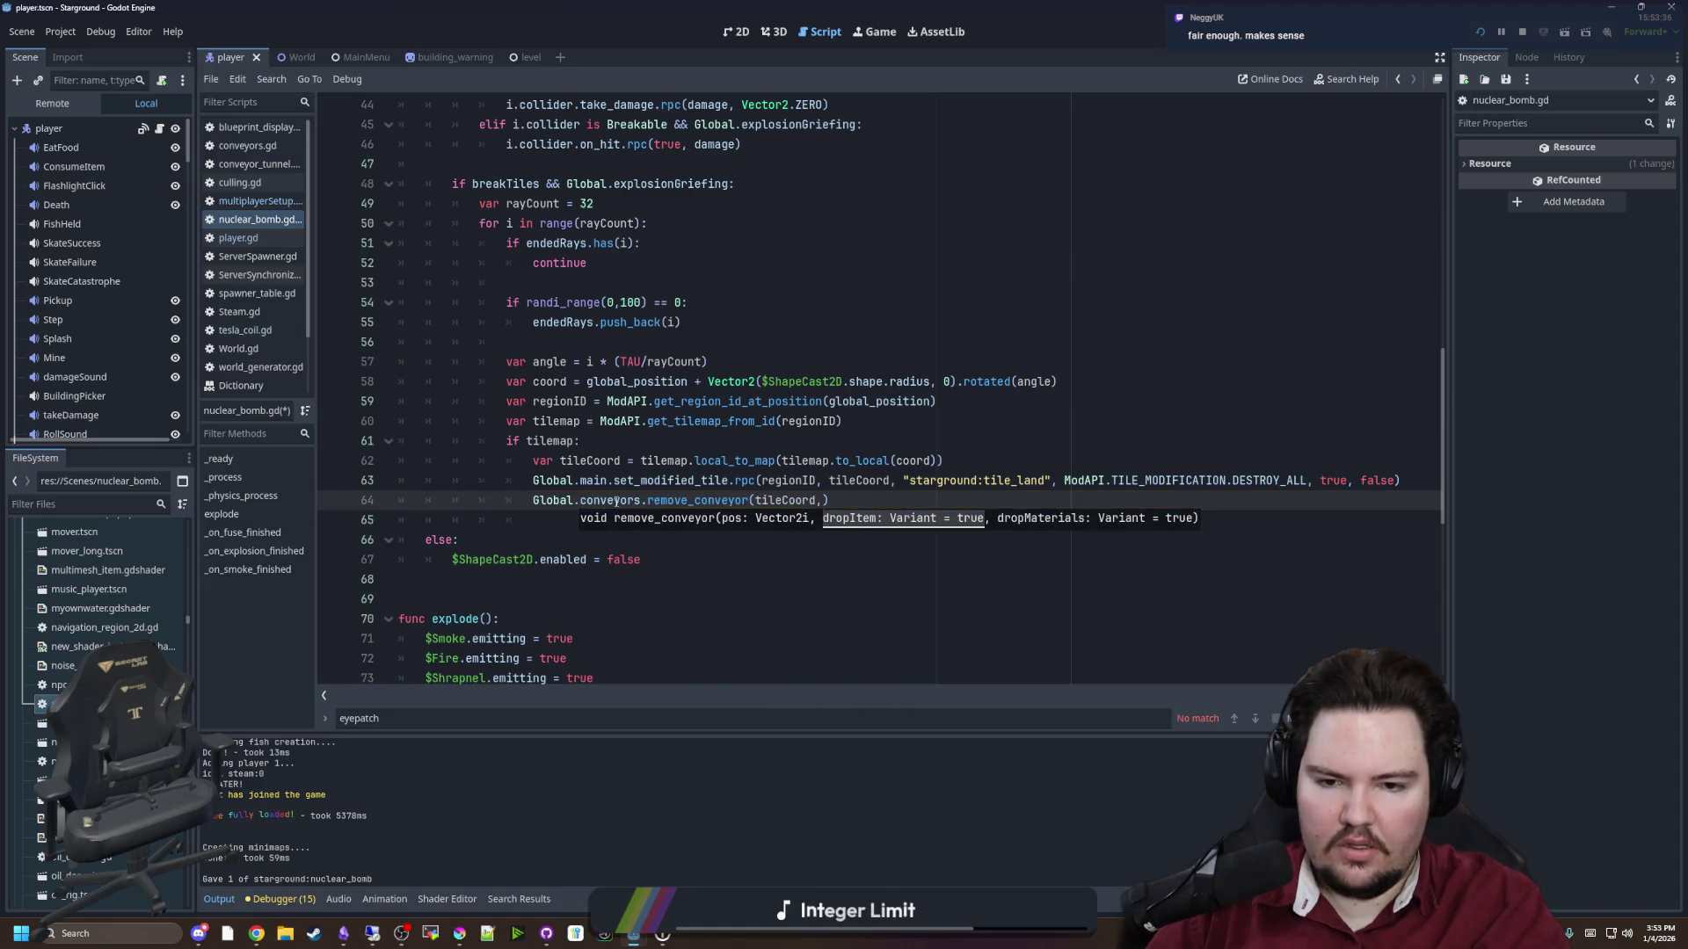
type(", ")
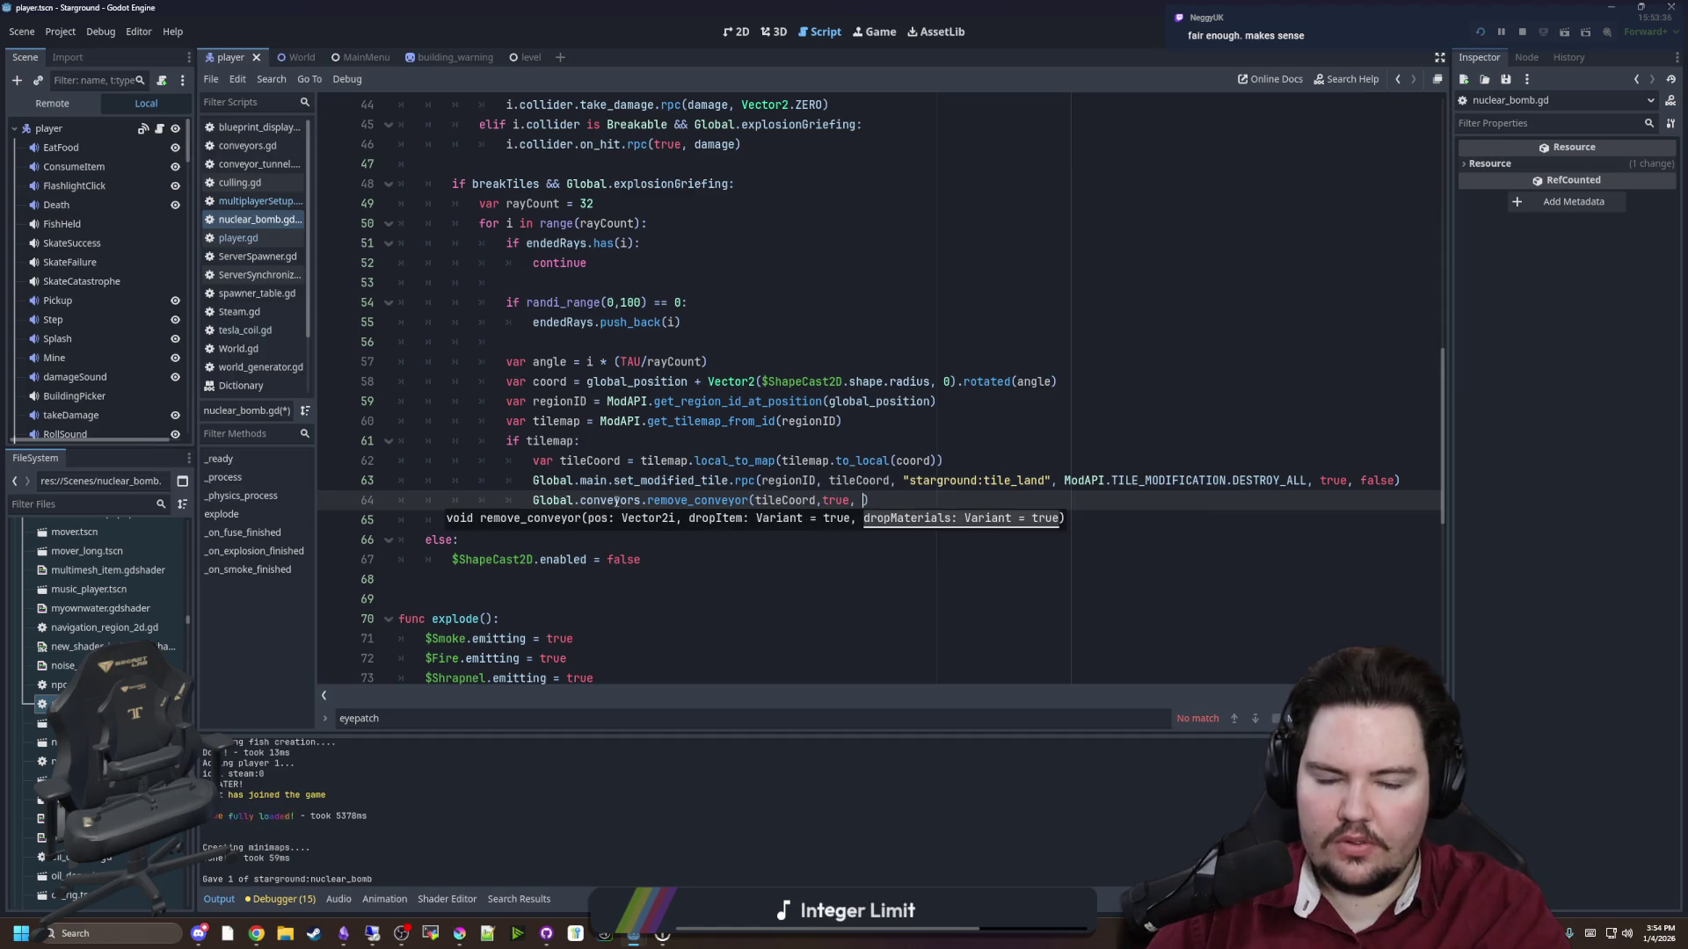
type("ue")
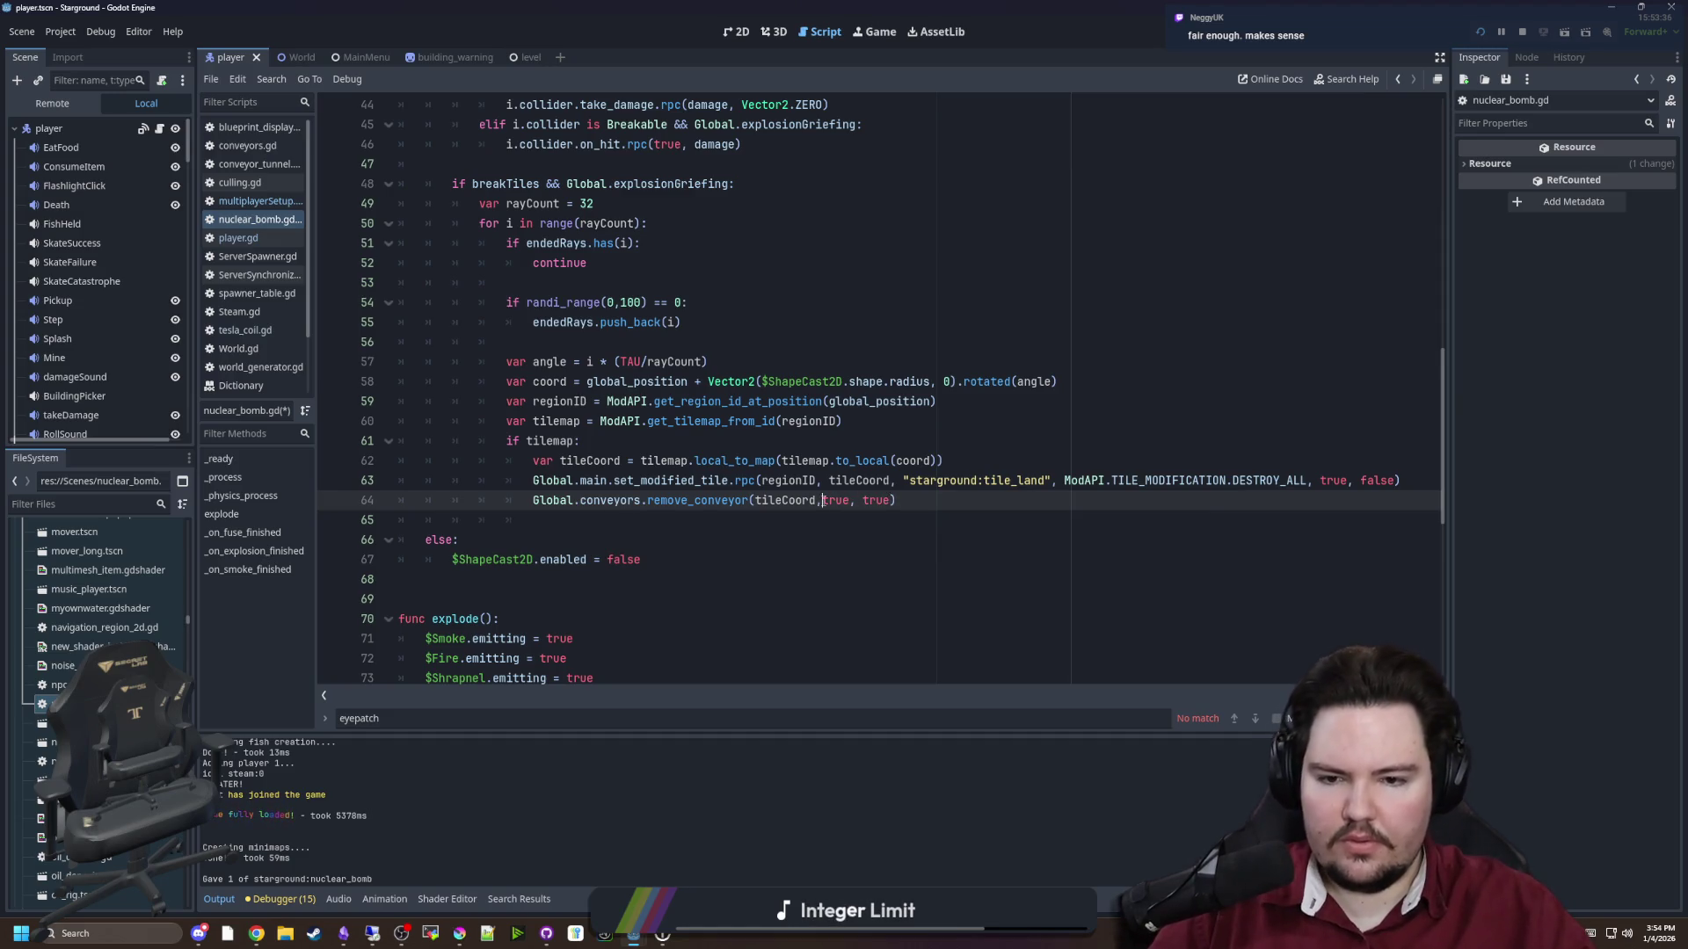
key("Down")
key("Down")
left_click(666, 501, "ctrl")
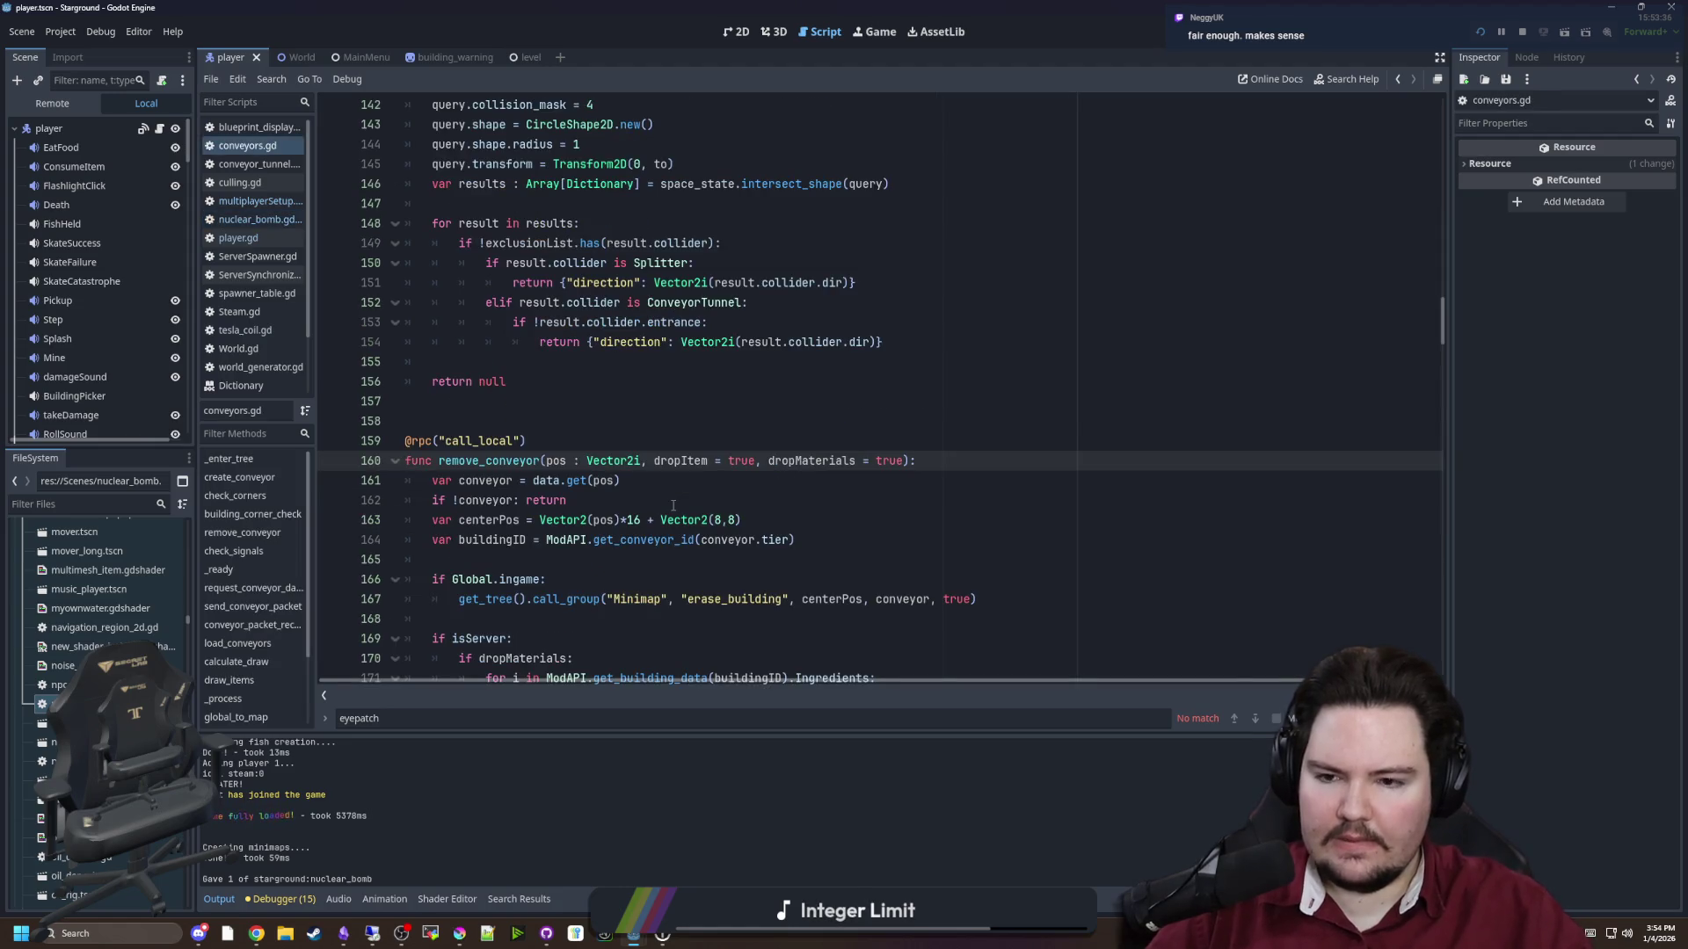
Back in nuclear_bomb.gd, change both remove_conveyor arguments to false, false
scroll(672, 505, "up", 10)
key("alt+Left")
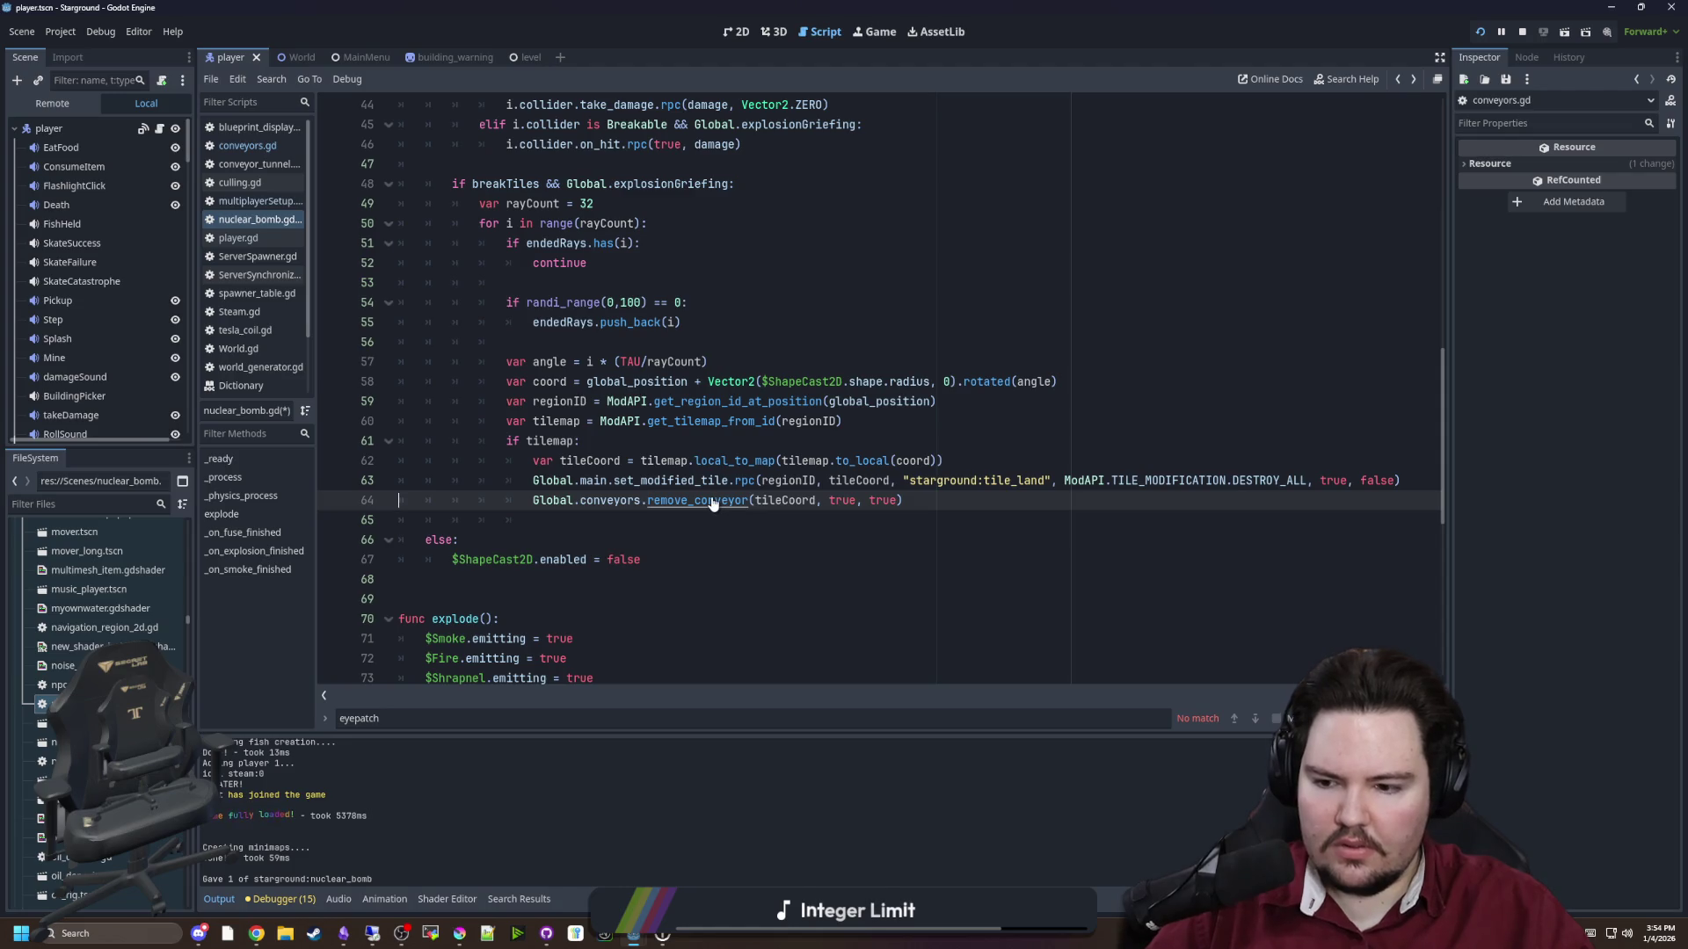
double_click(833, 503)
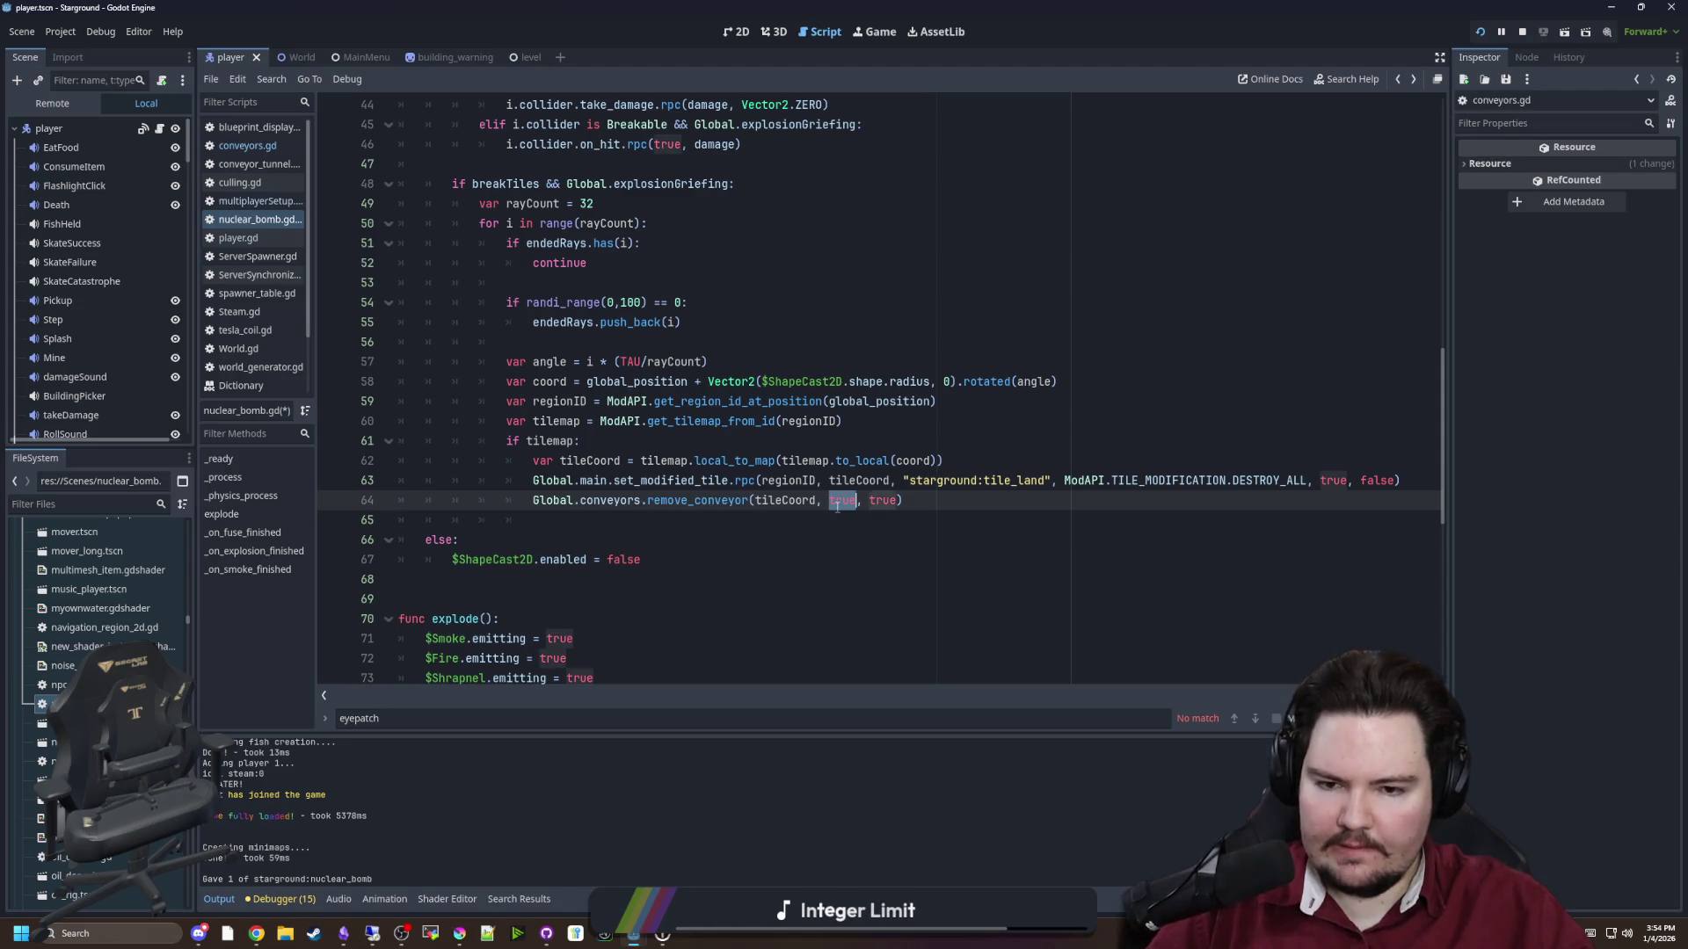
type("false")
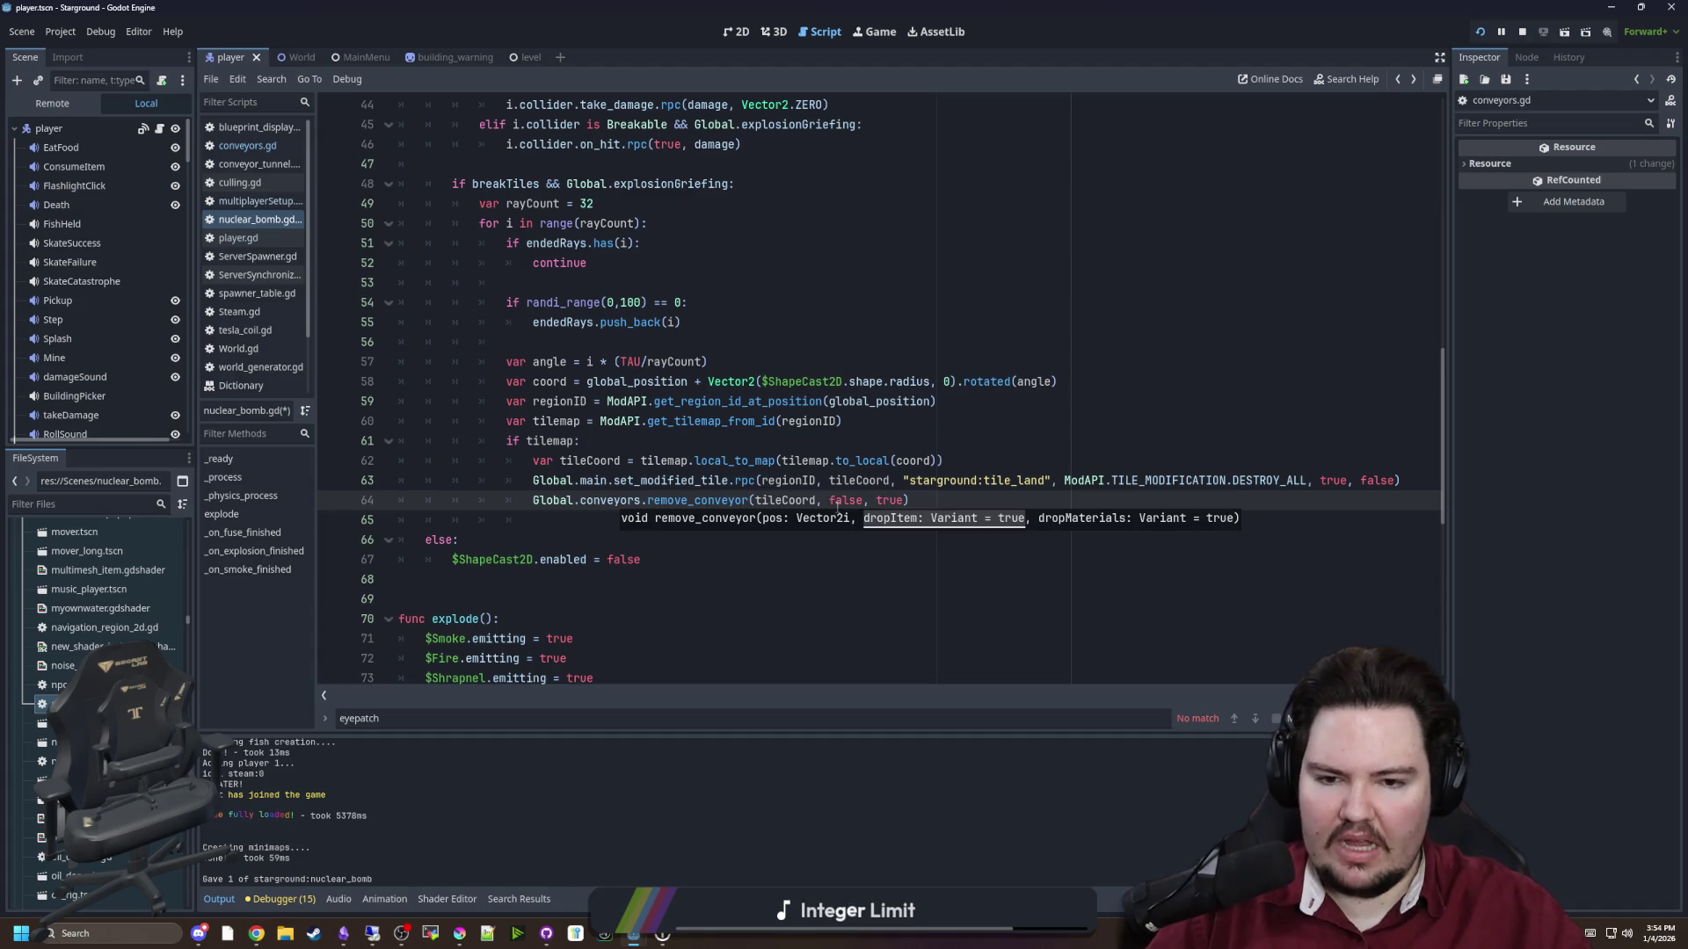
double_click(886, 500)
type("false")
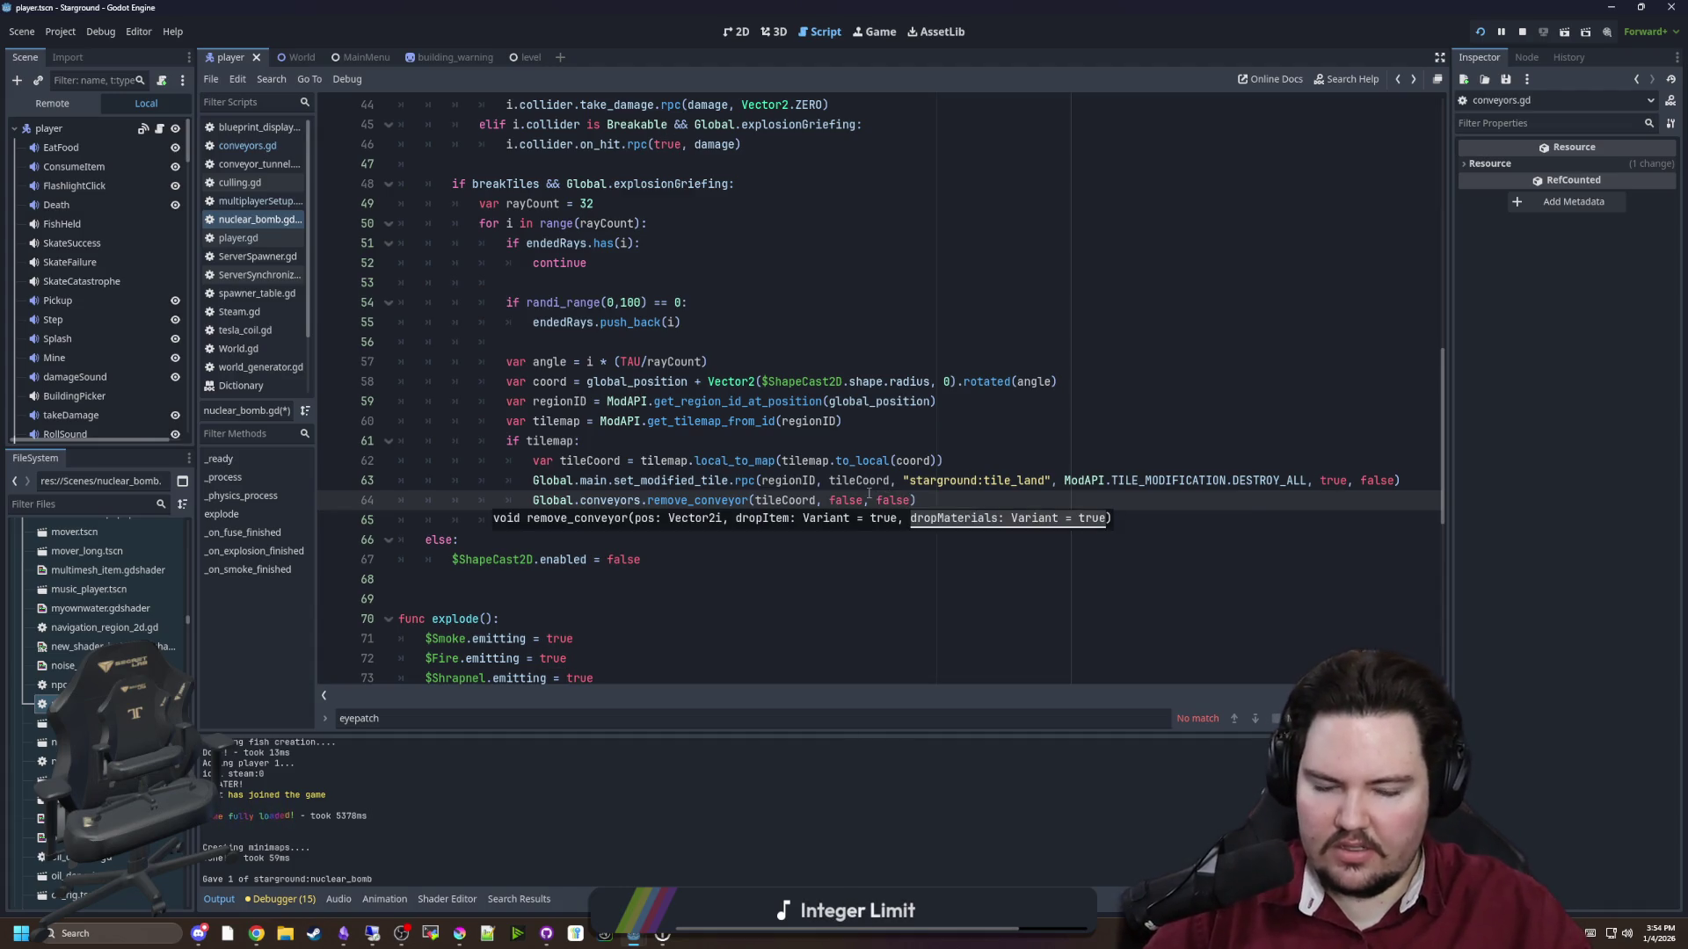
left_click(948, 502)
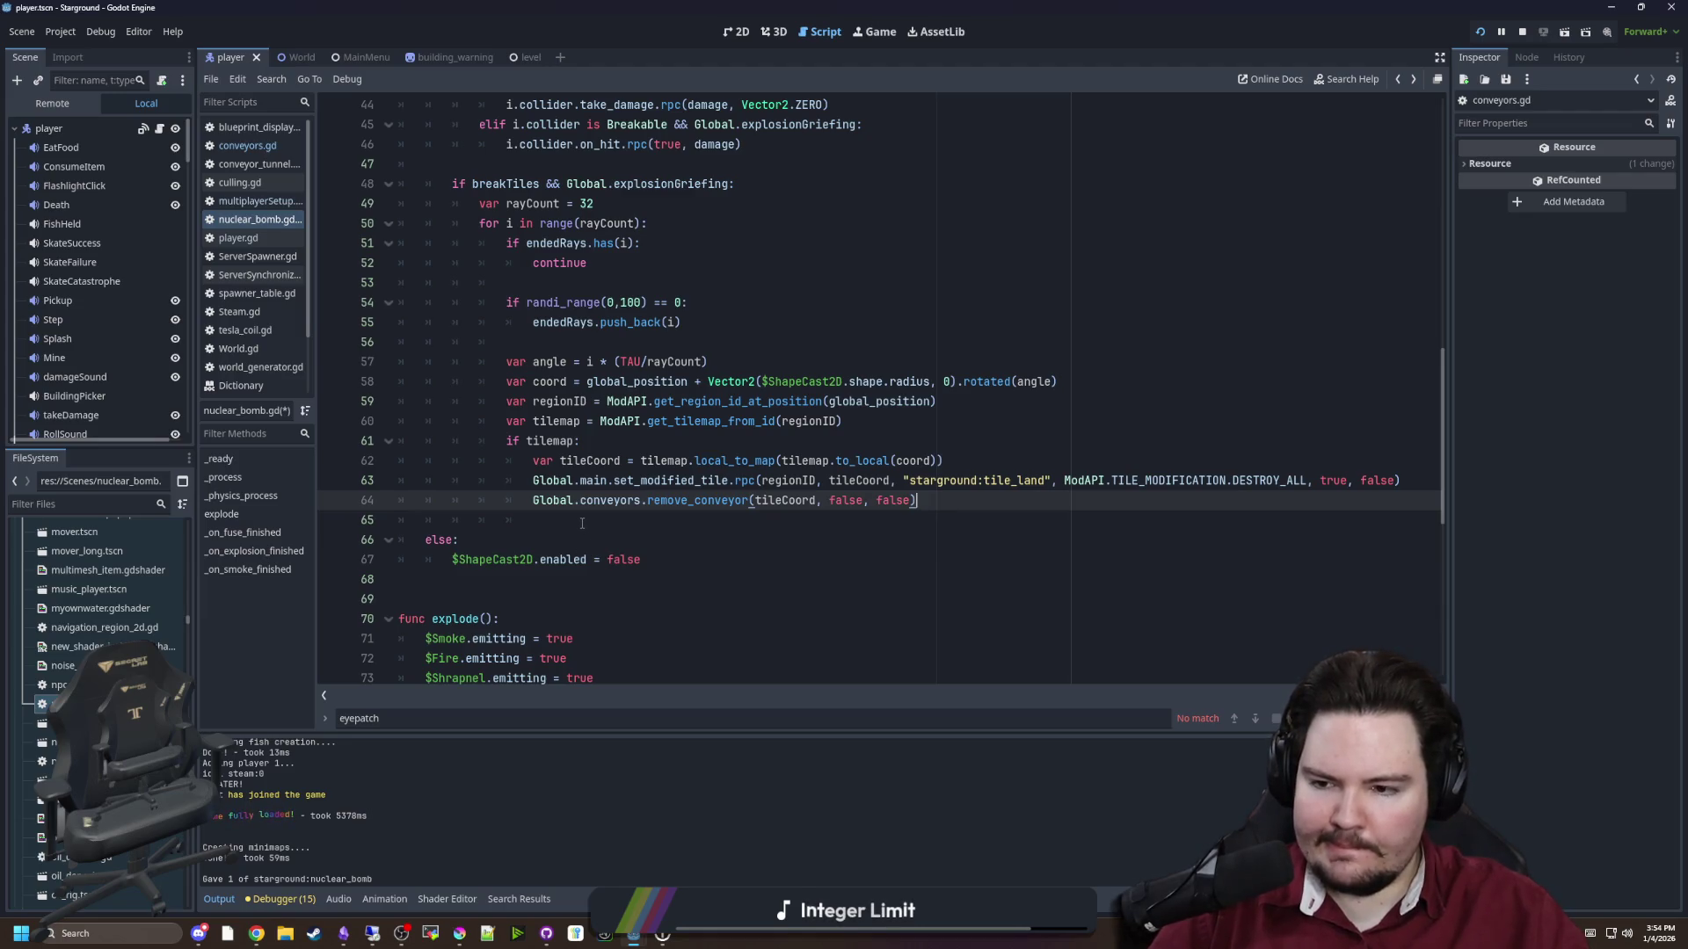
Restore the arguments to true, true, recheck the remove_conveyor definition, and save the script
double_click(846, 500)
type("true")
double_click(885, 500)
type("true")
left_click(694, 500, "ctrl")
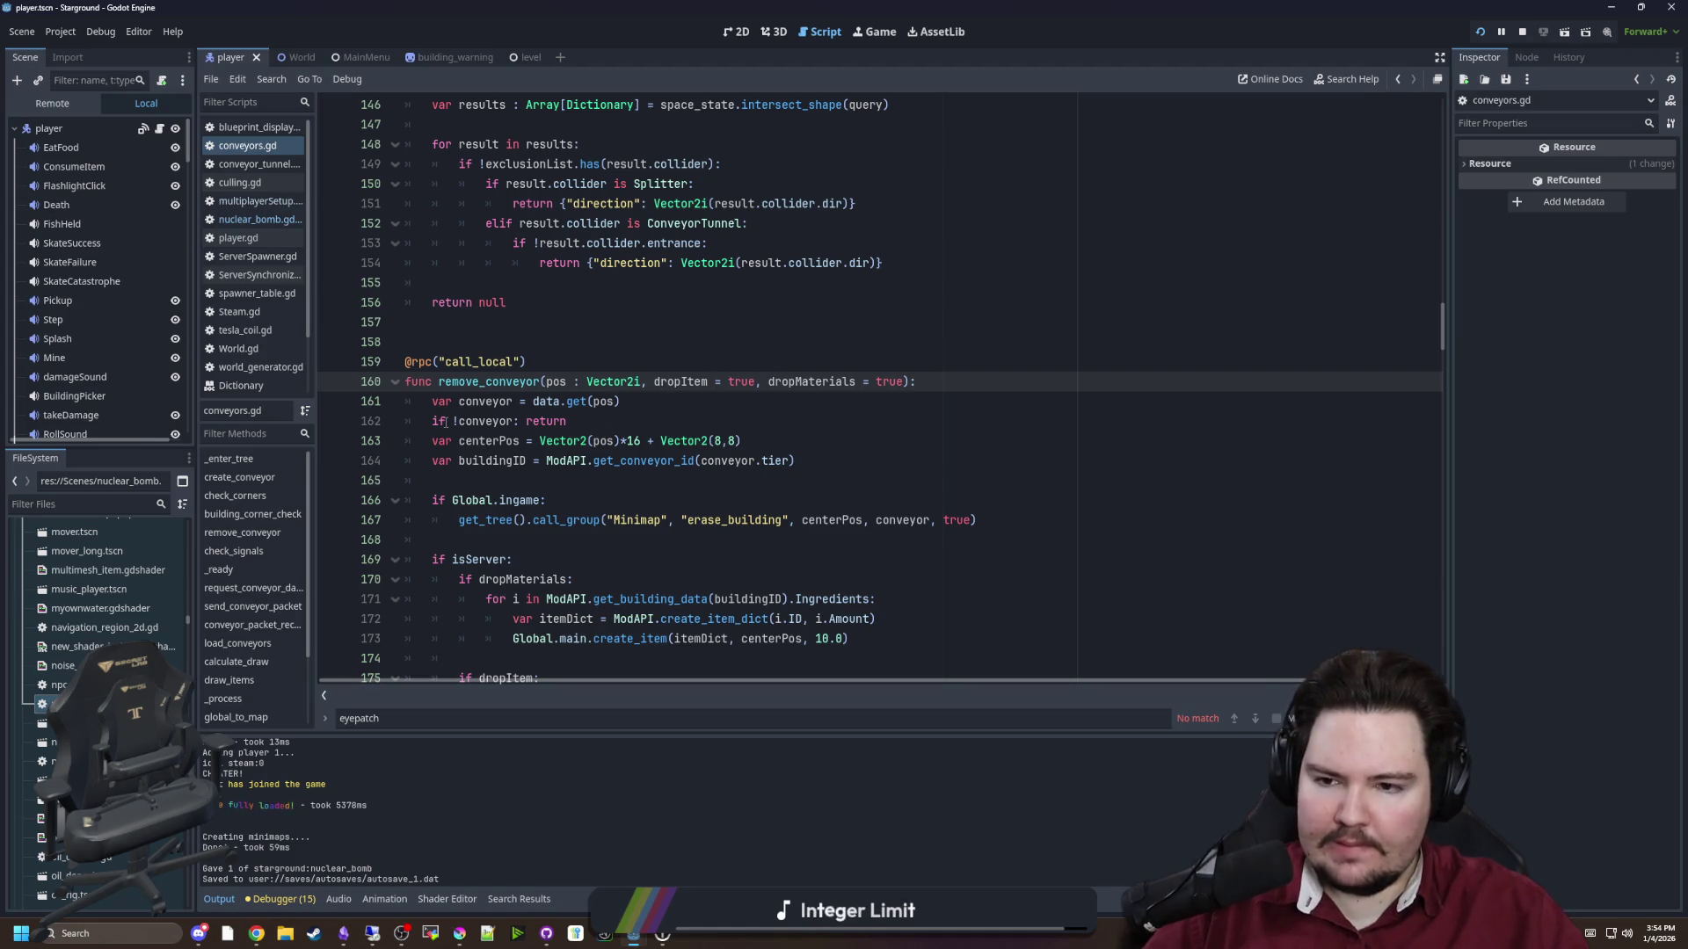
key("alt+Left")
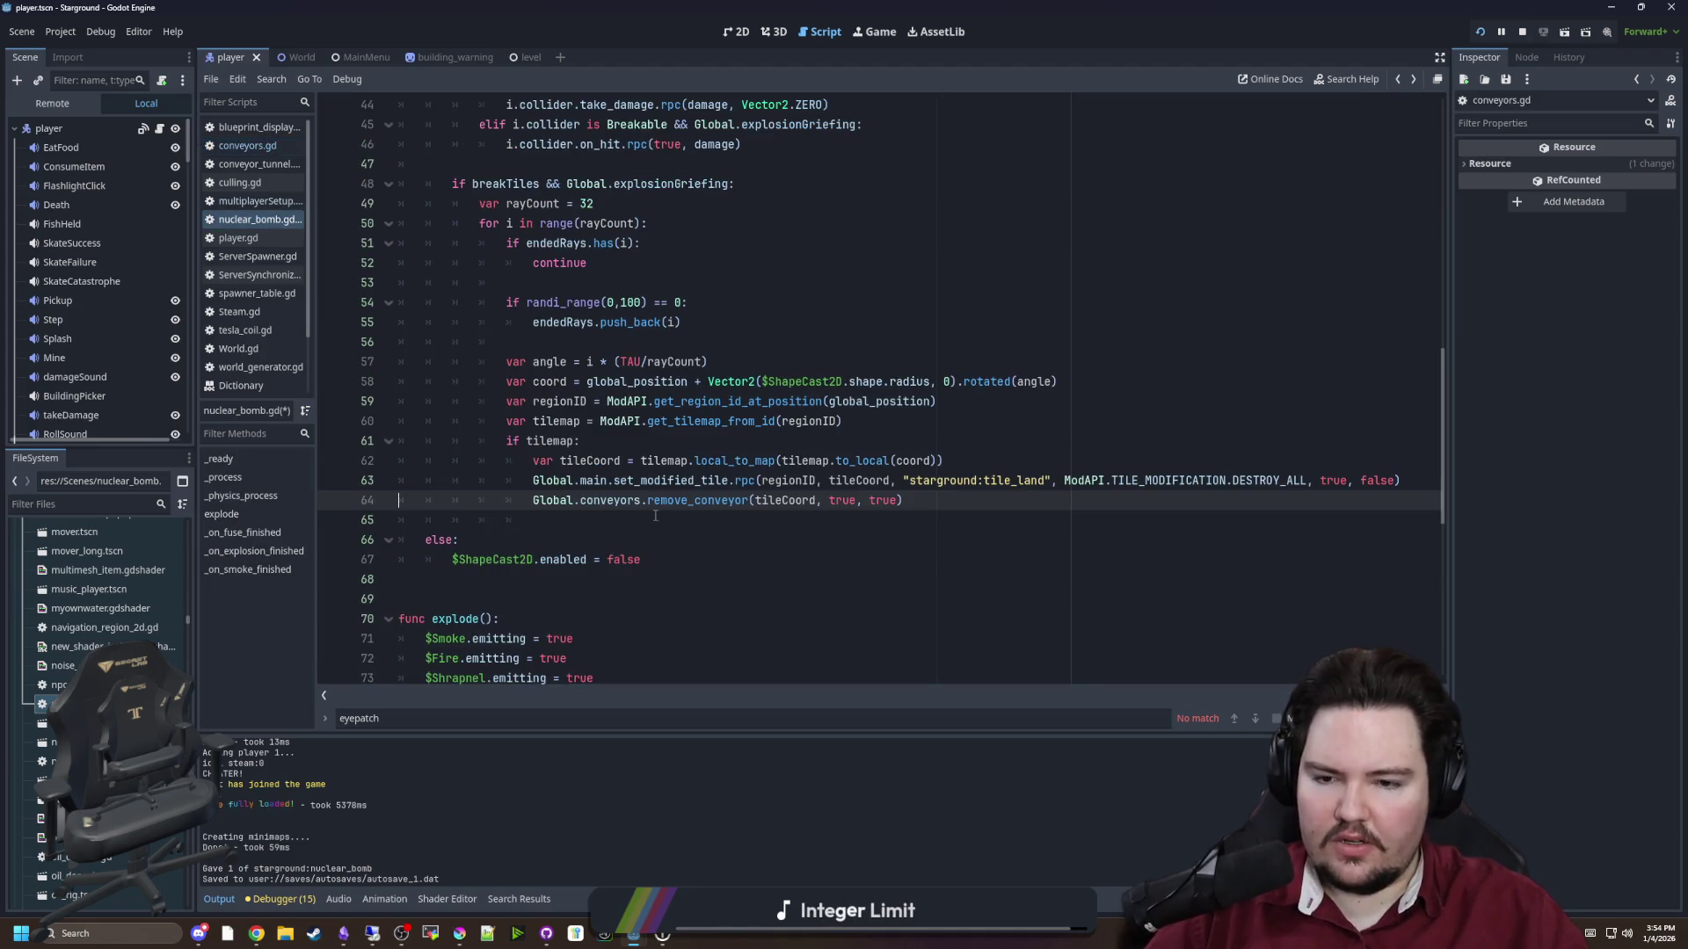
left_click(626, 513)
key("ctrl+s")
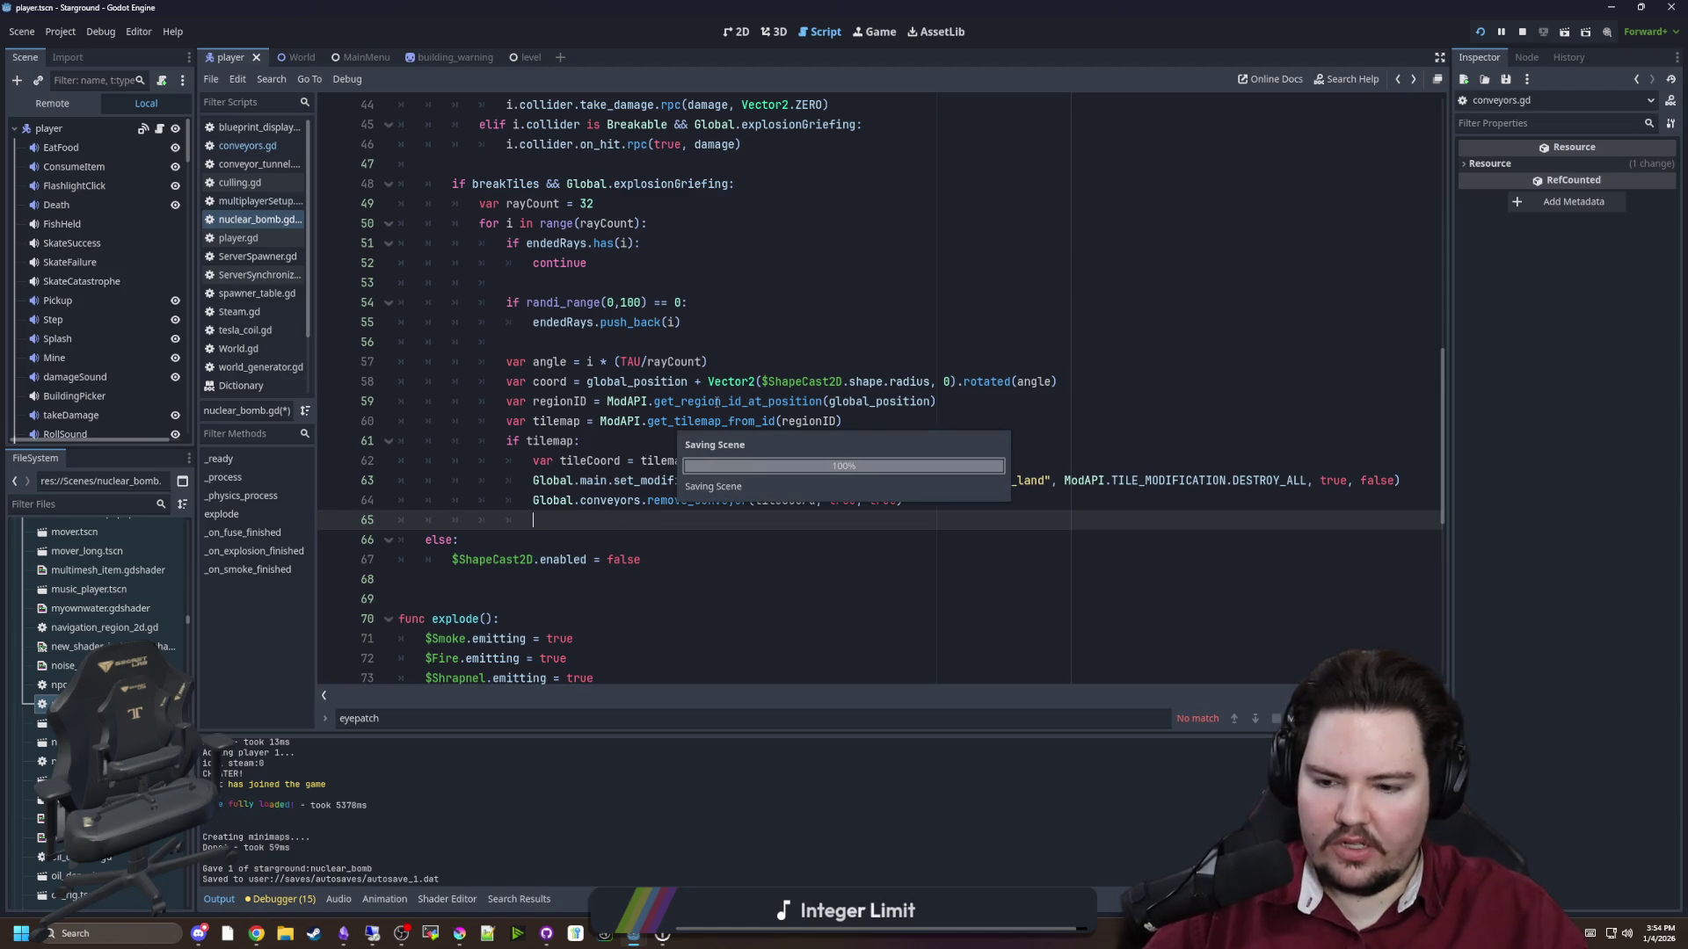
In the running game, open the building menu and walk the player across the conveyors
left_click(879, 32)
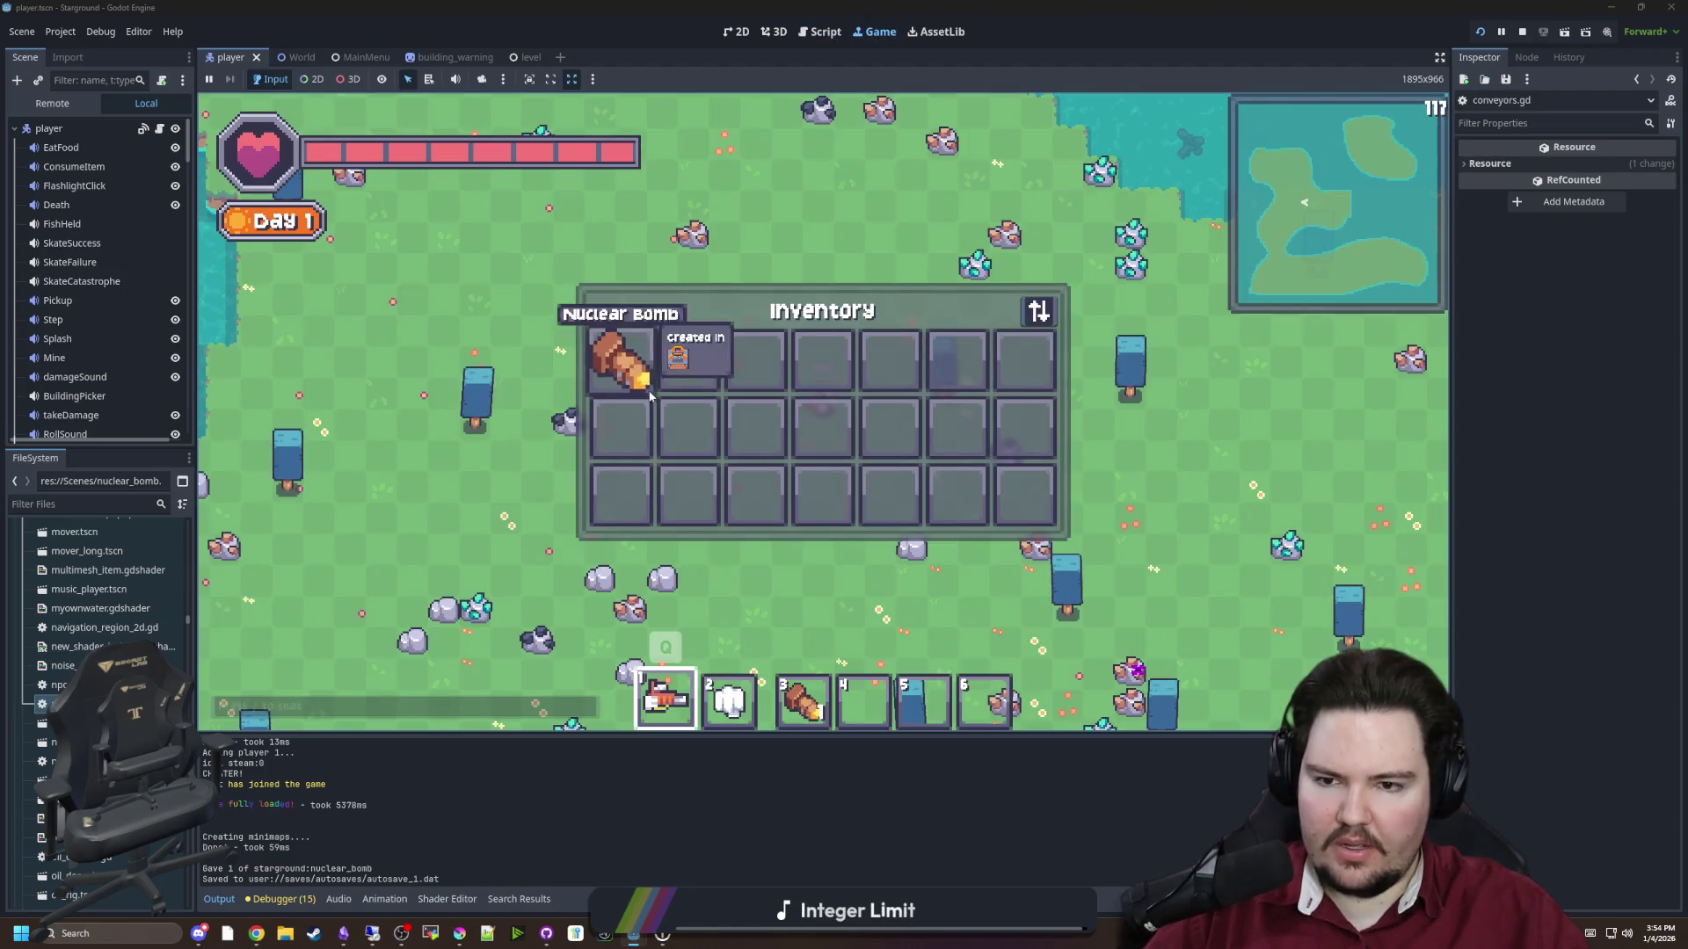
key("b")
left_click(615, 317)
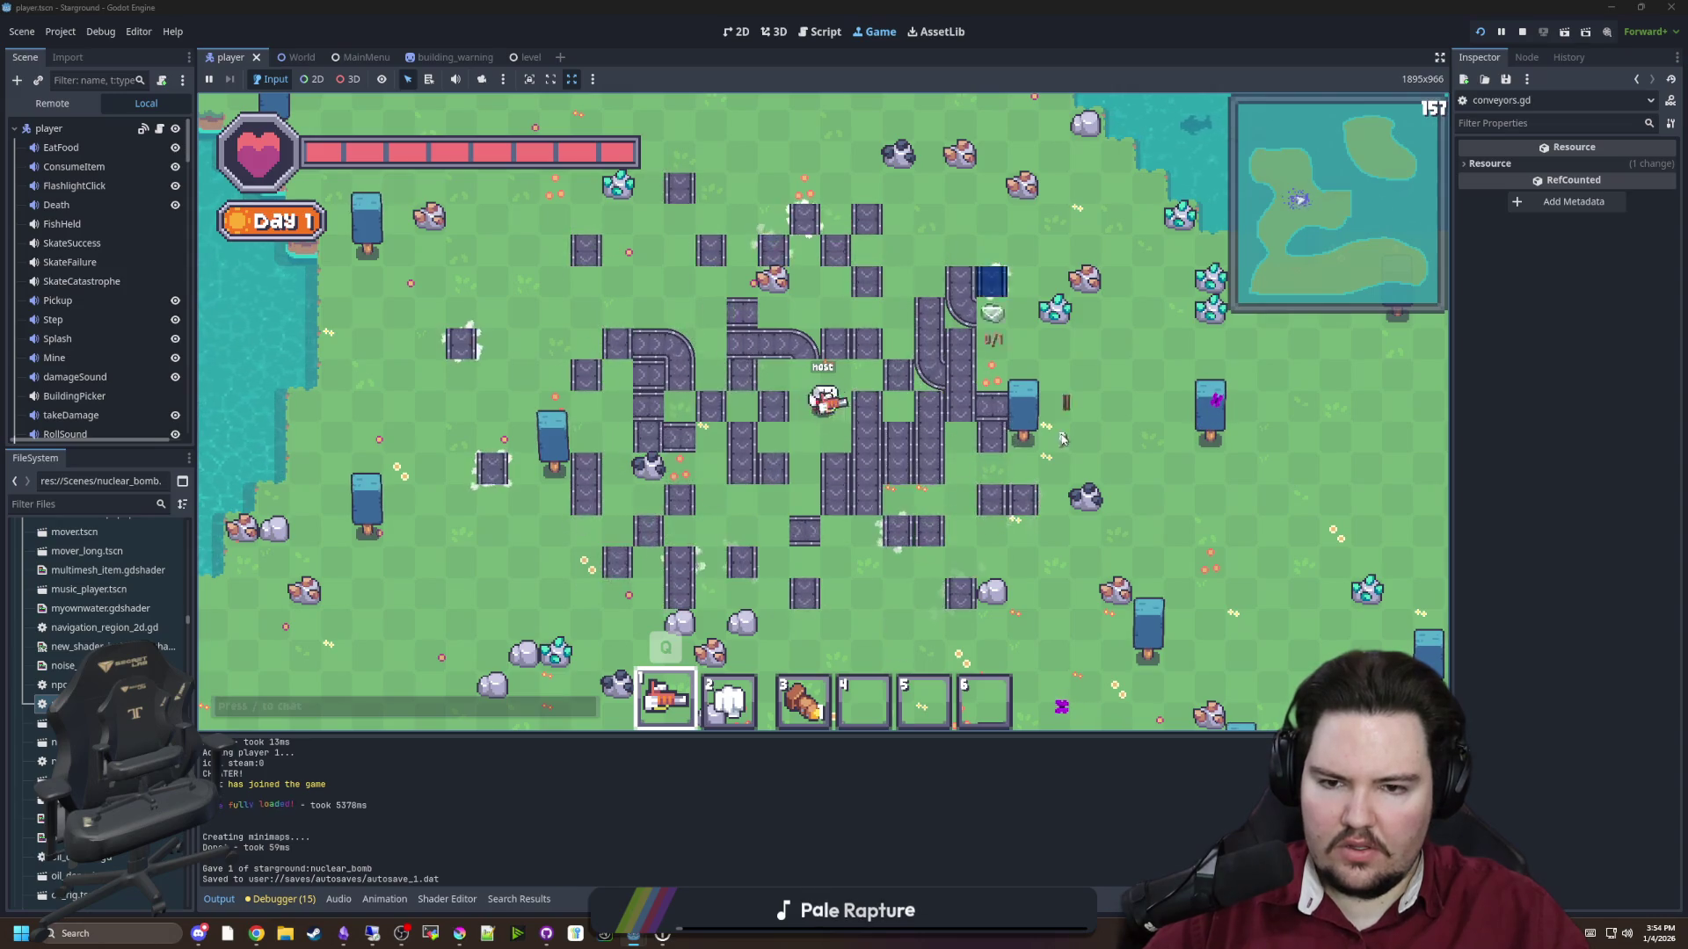
key("s")
key("w")
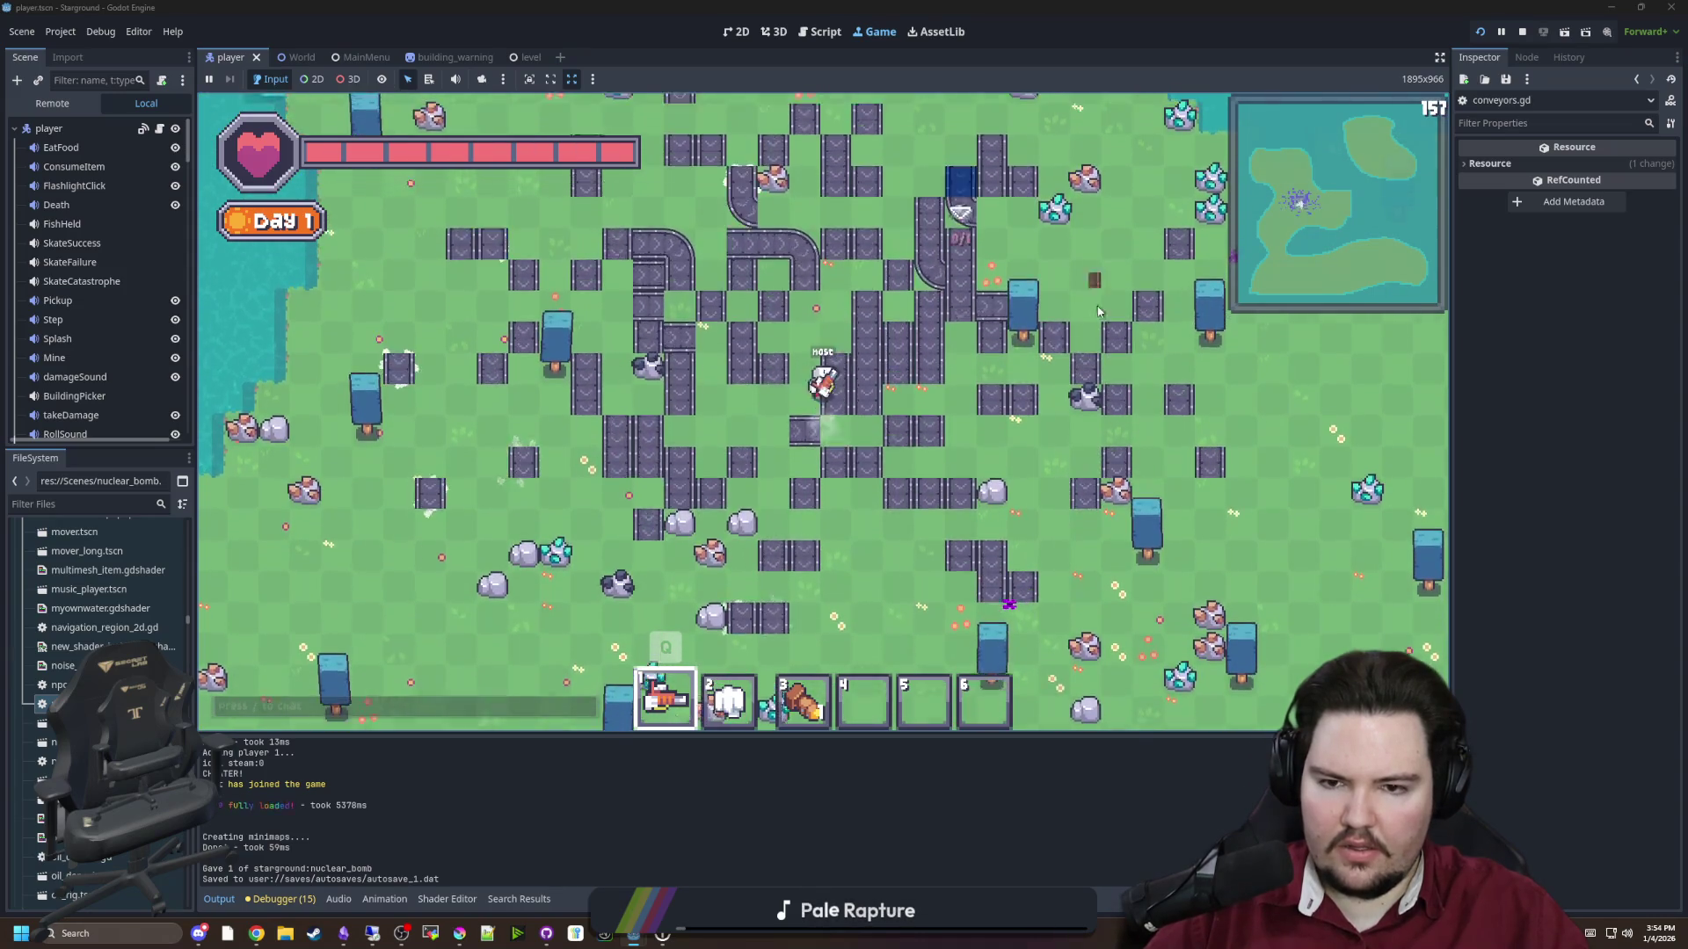
key("b")
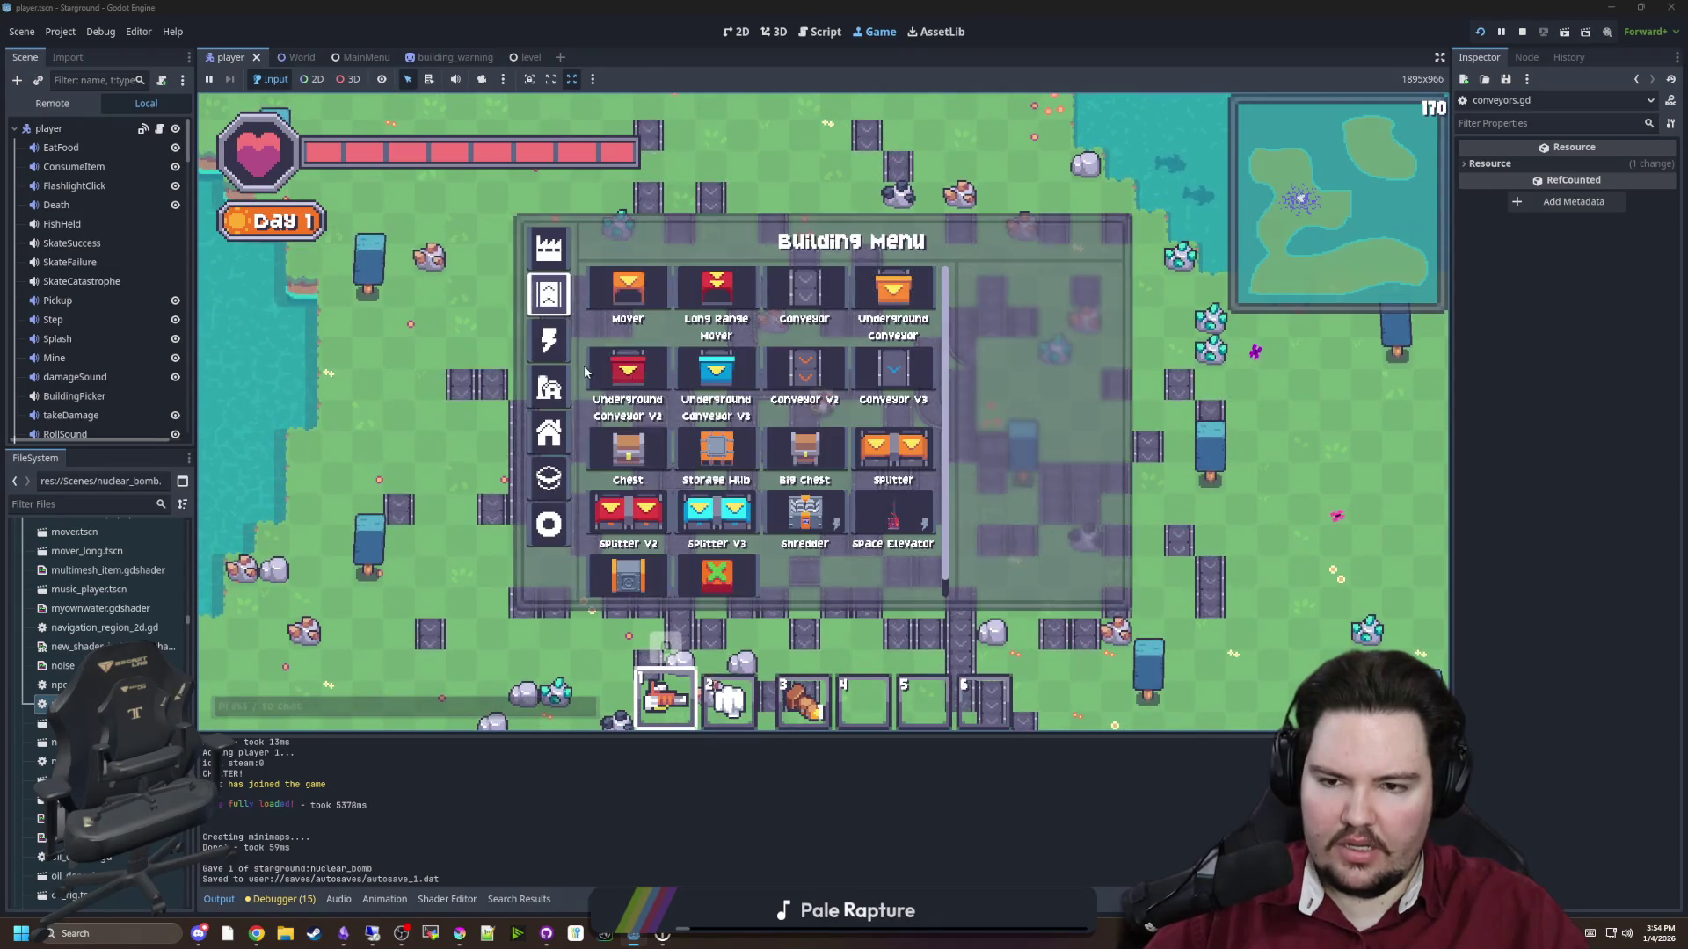
key("b")
scroll(825, 462, "down", 2)
key("s")
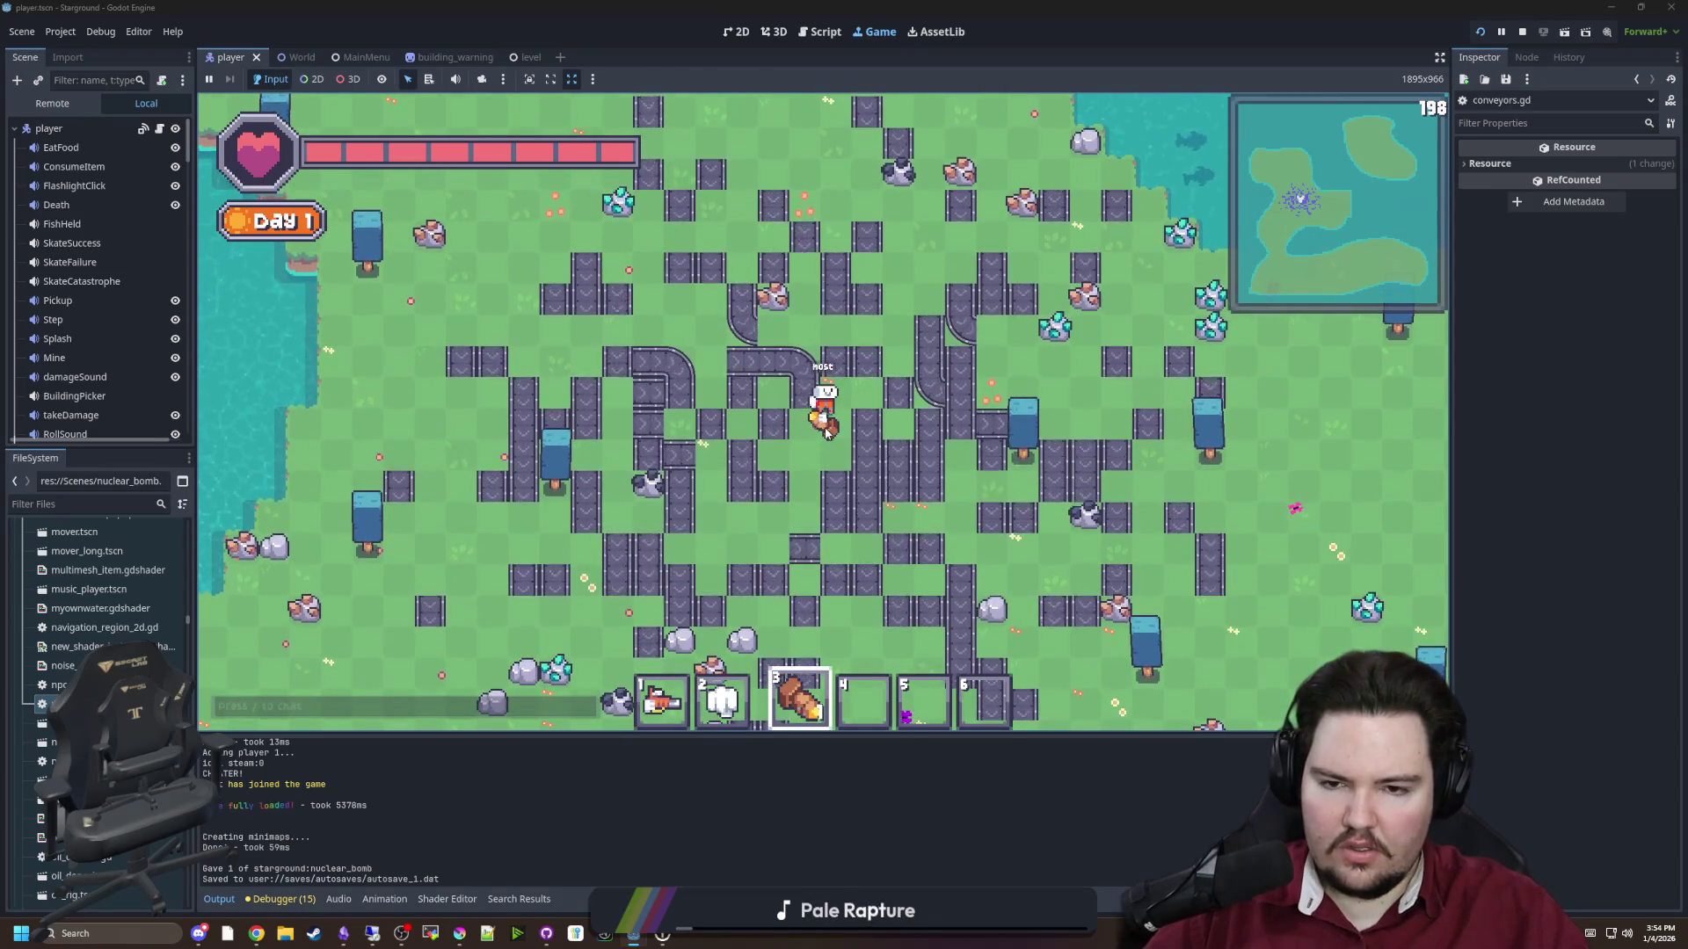
Get a hydrogen bomb with the 'give hydroomb' chat command, put it in slot 3, and detonate it among the conveyors
key("slash")
type("give hydro")
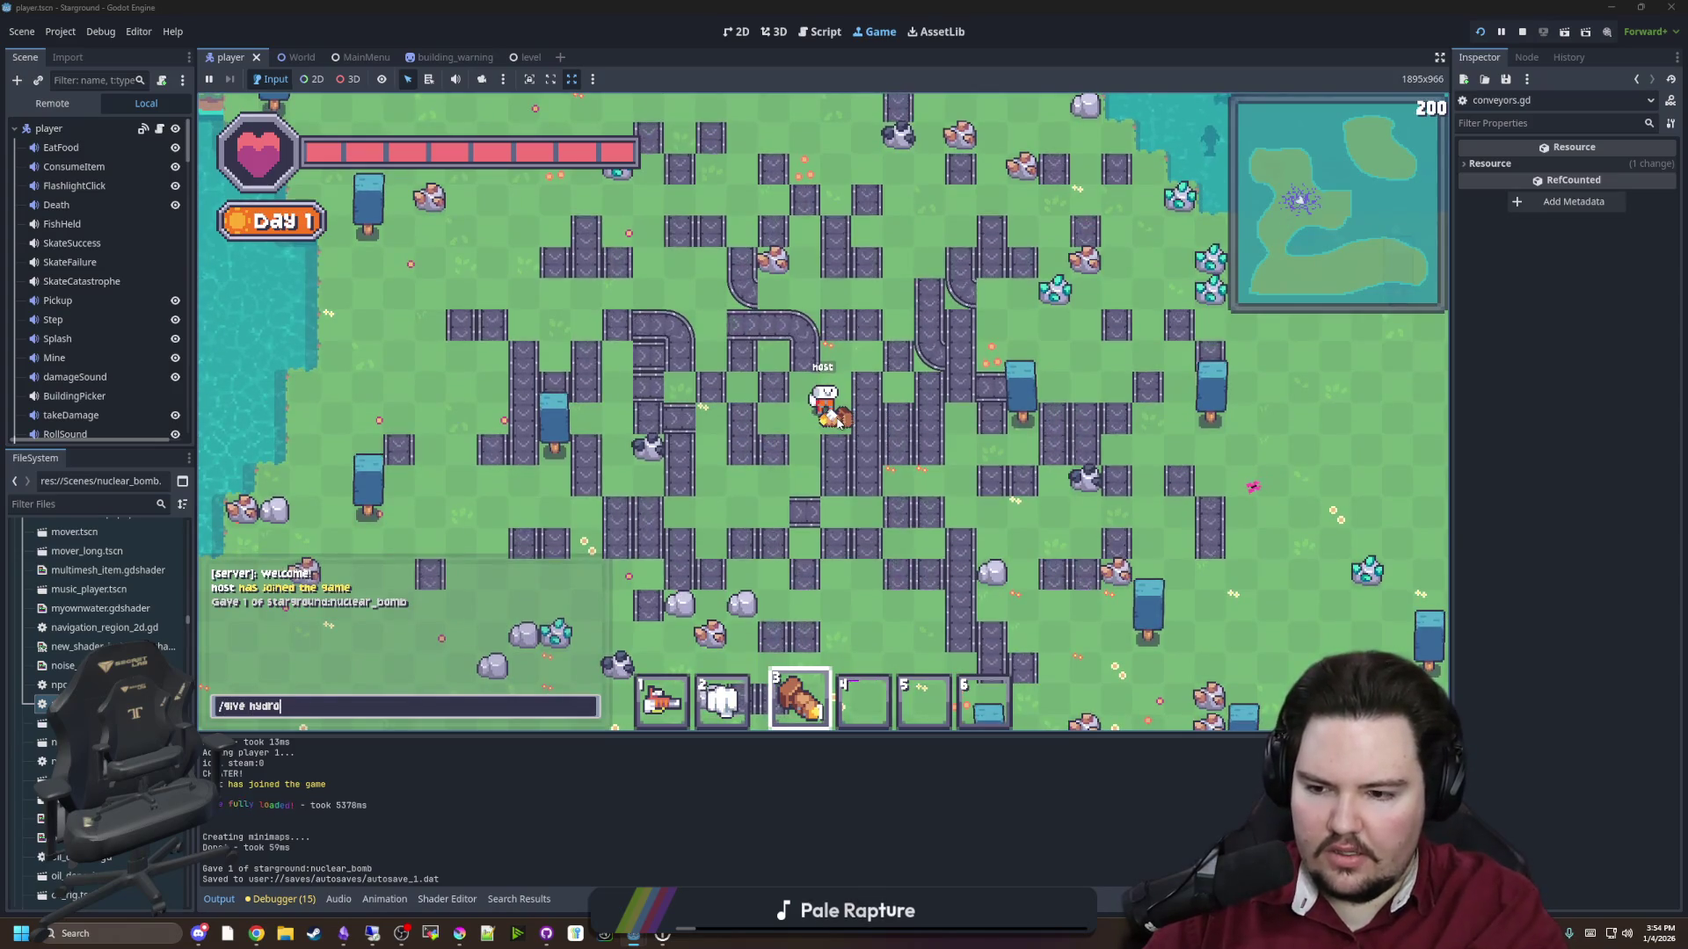
type("omb")
key("Return")
key("e")
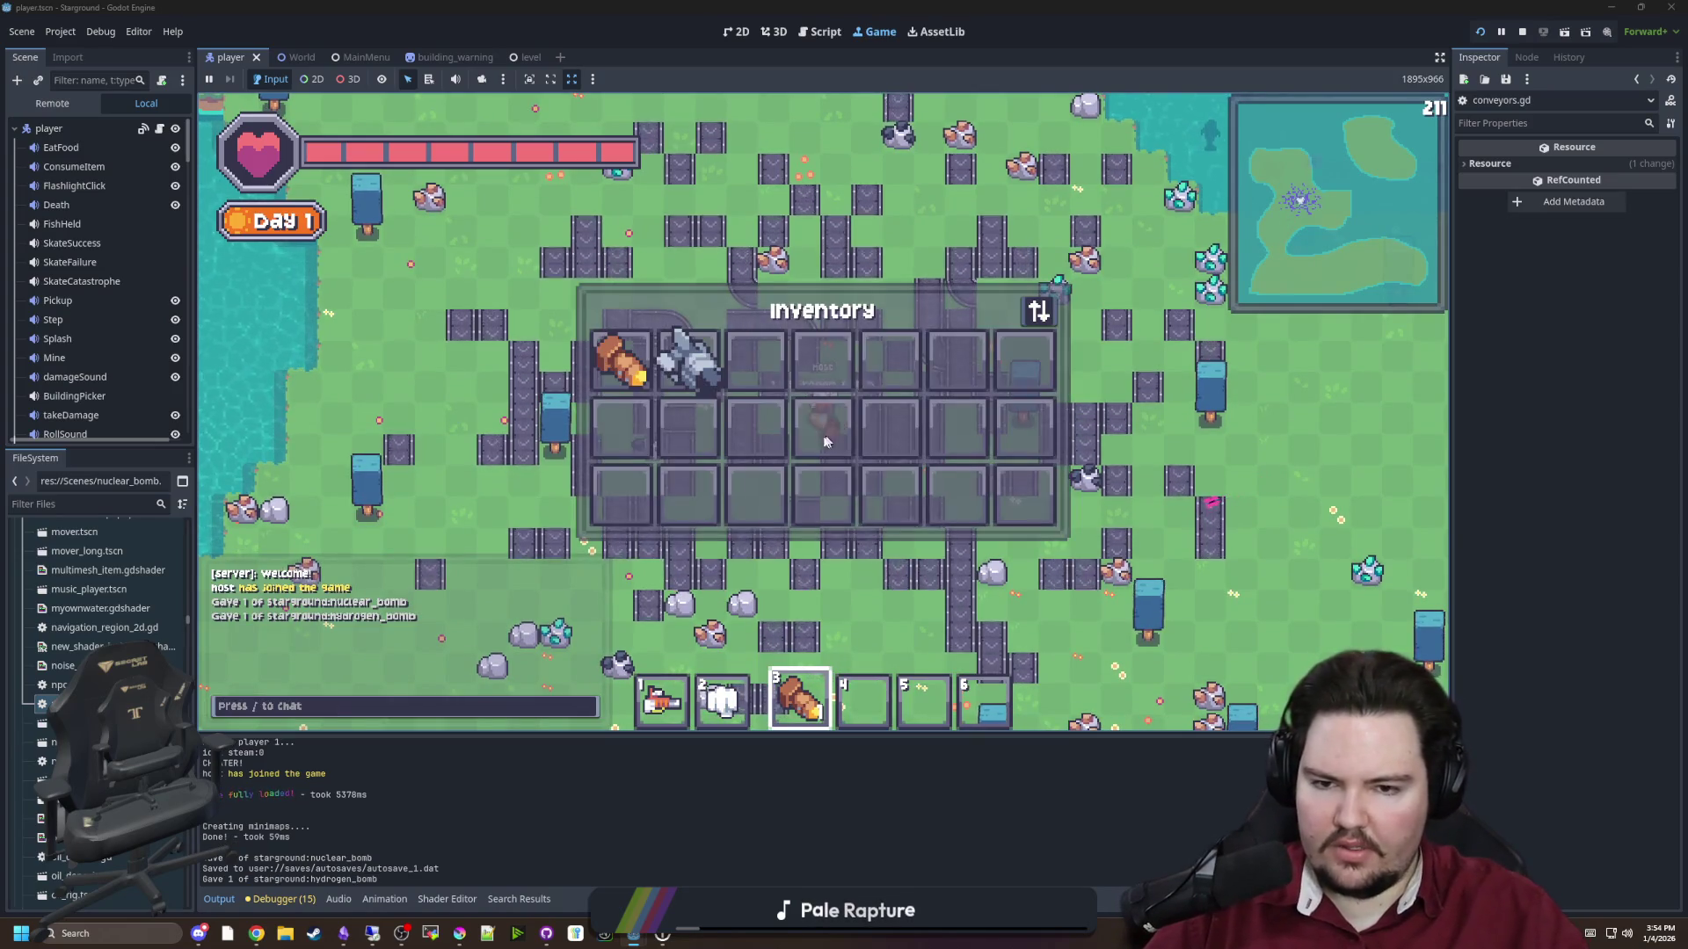
key("3")
key("e")
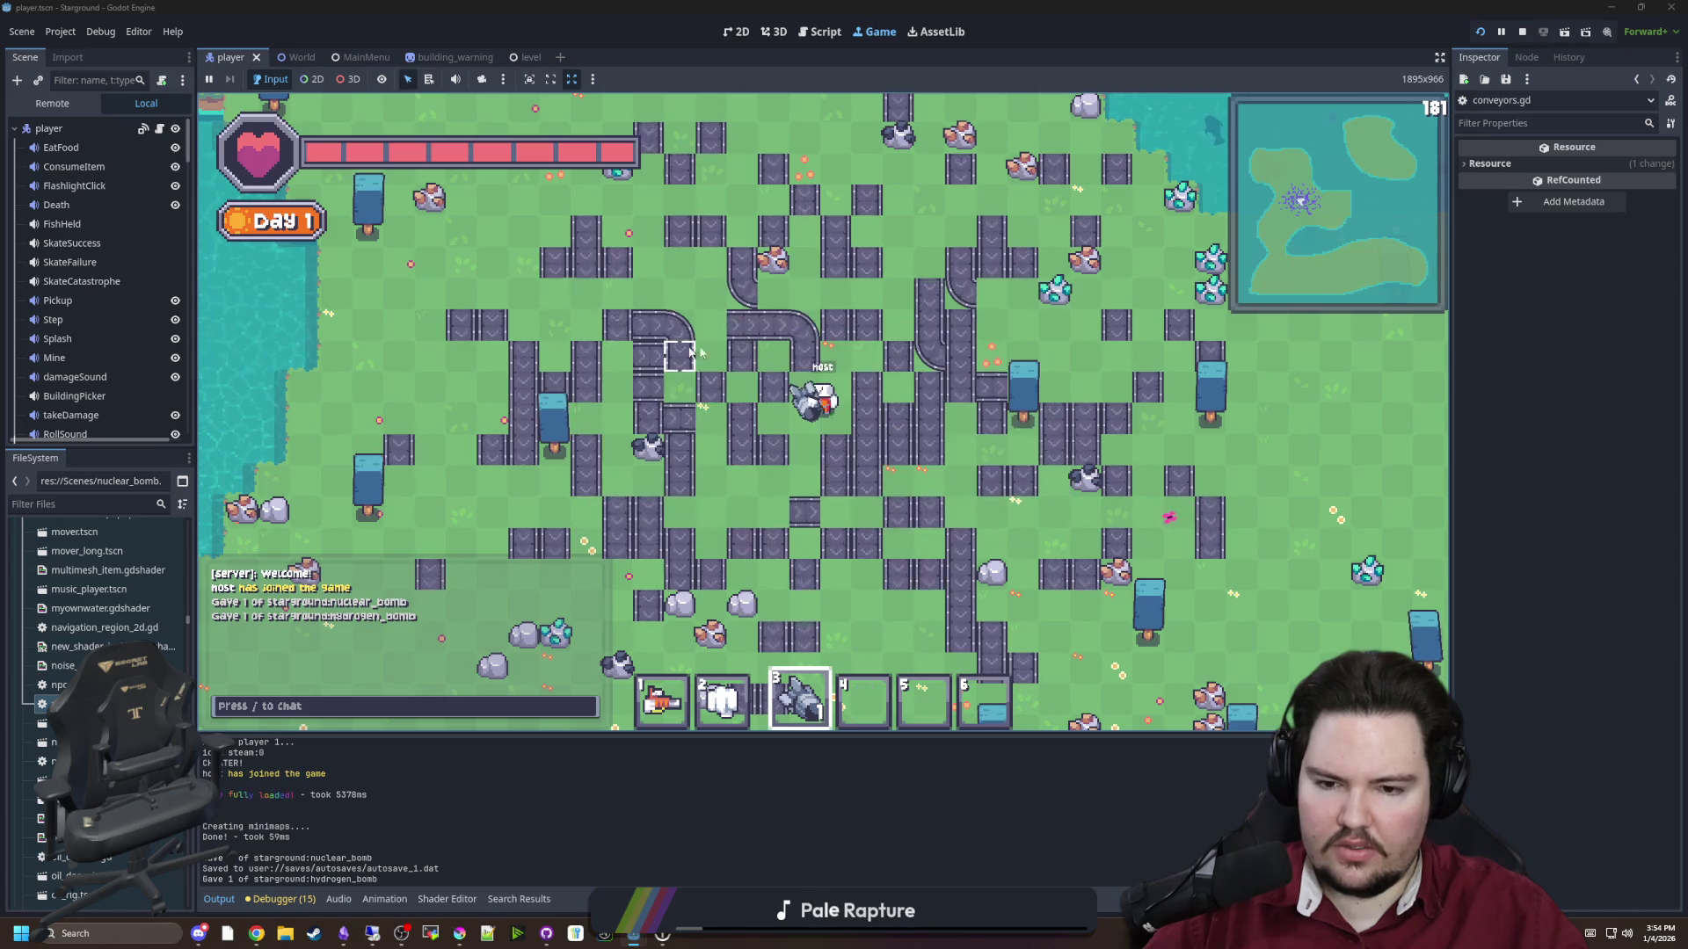
left_click(855, 405)
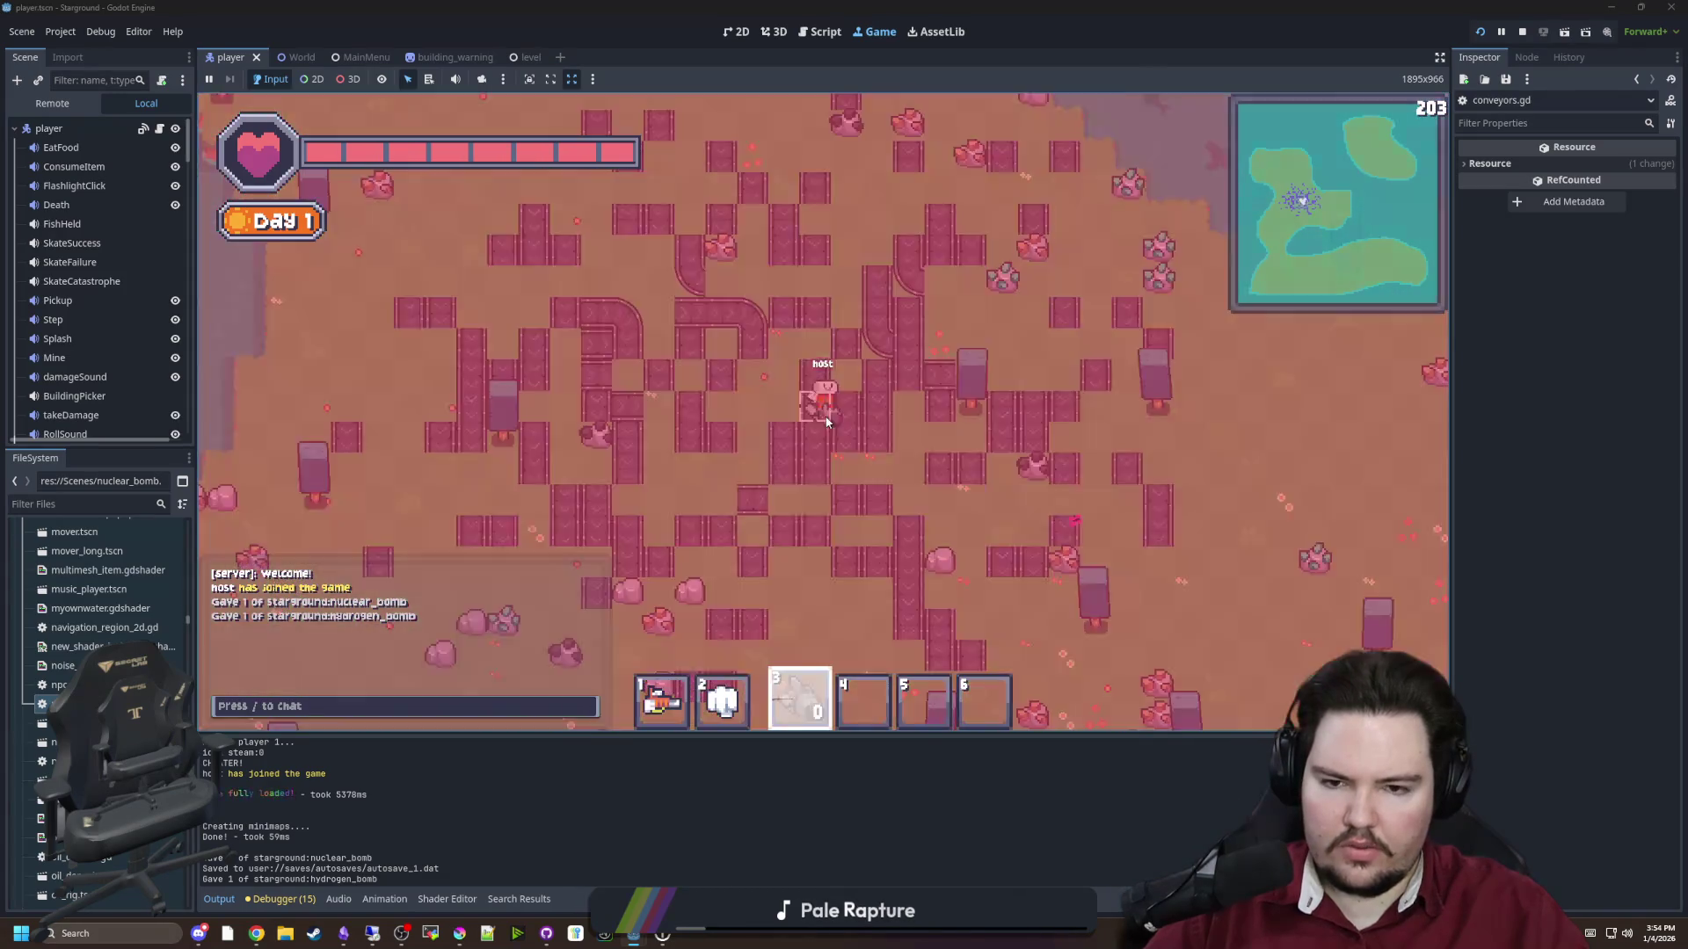
Walk through the blast area, fire the laser gun, then return to the nuclear_bomb.gd script
key("d")
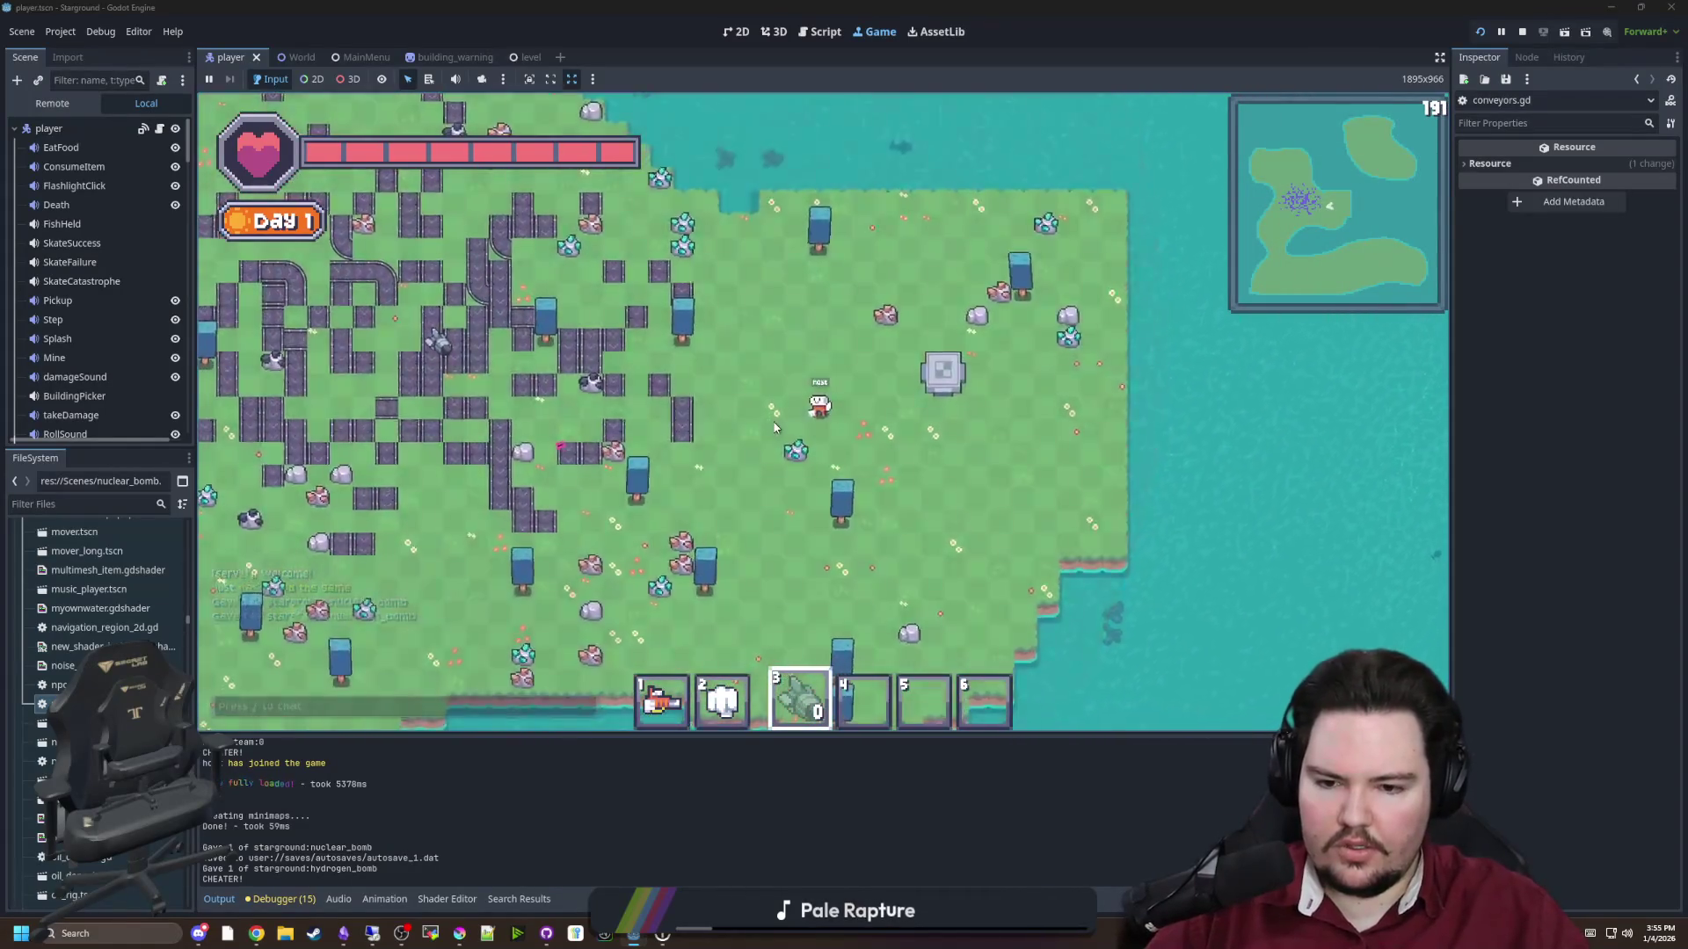
key("e")
key("e")
key("a")
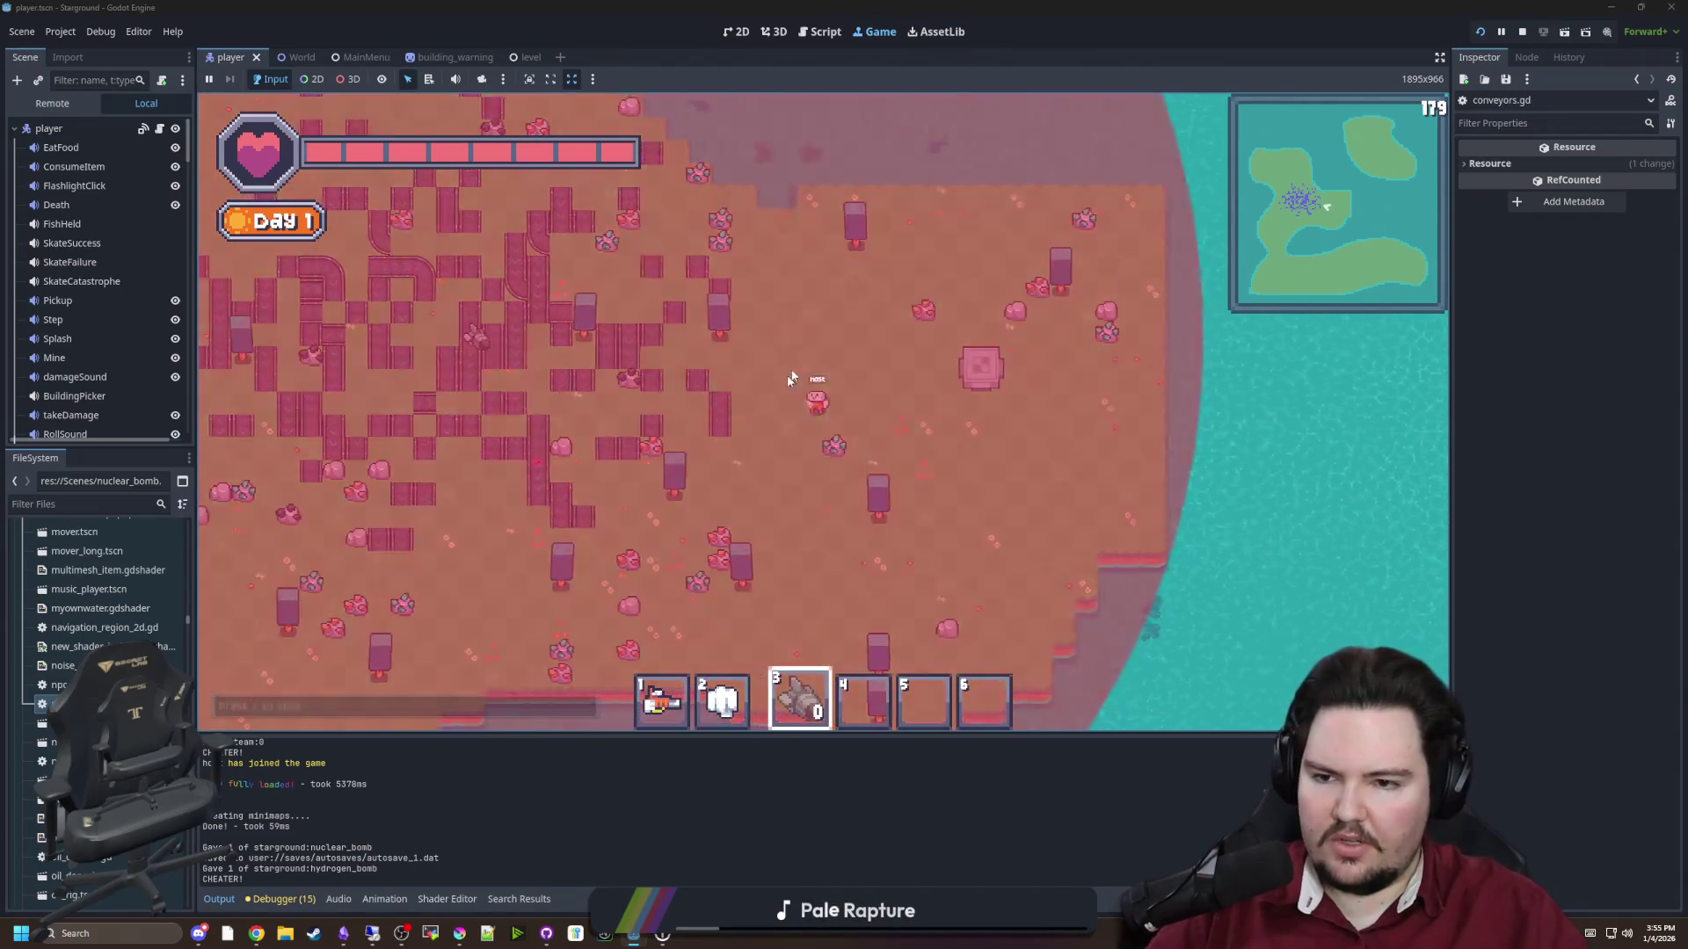
key("w")
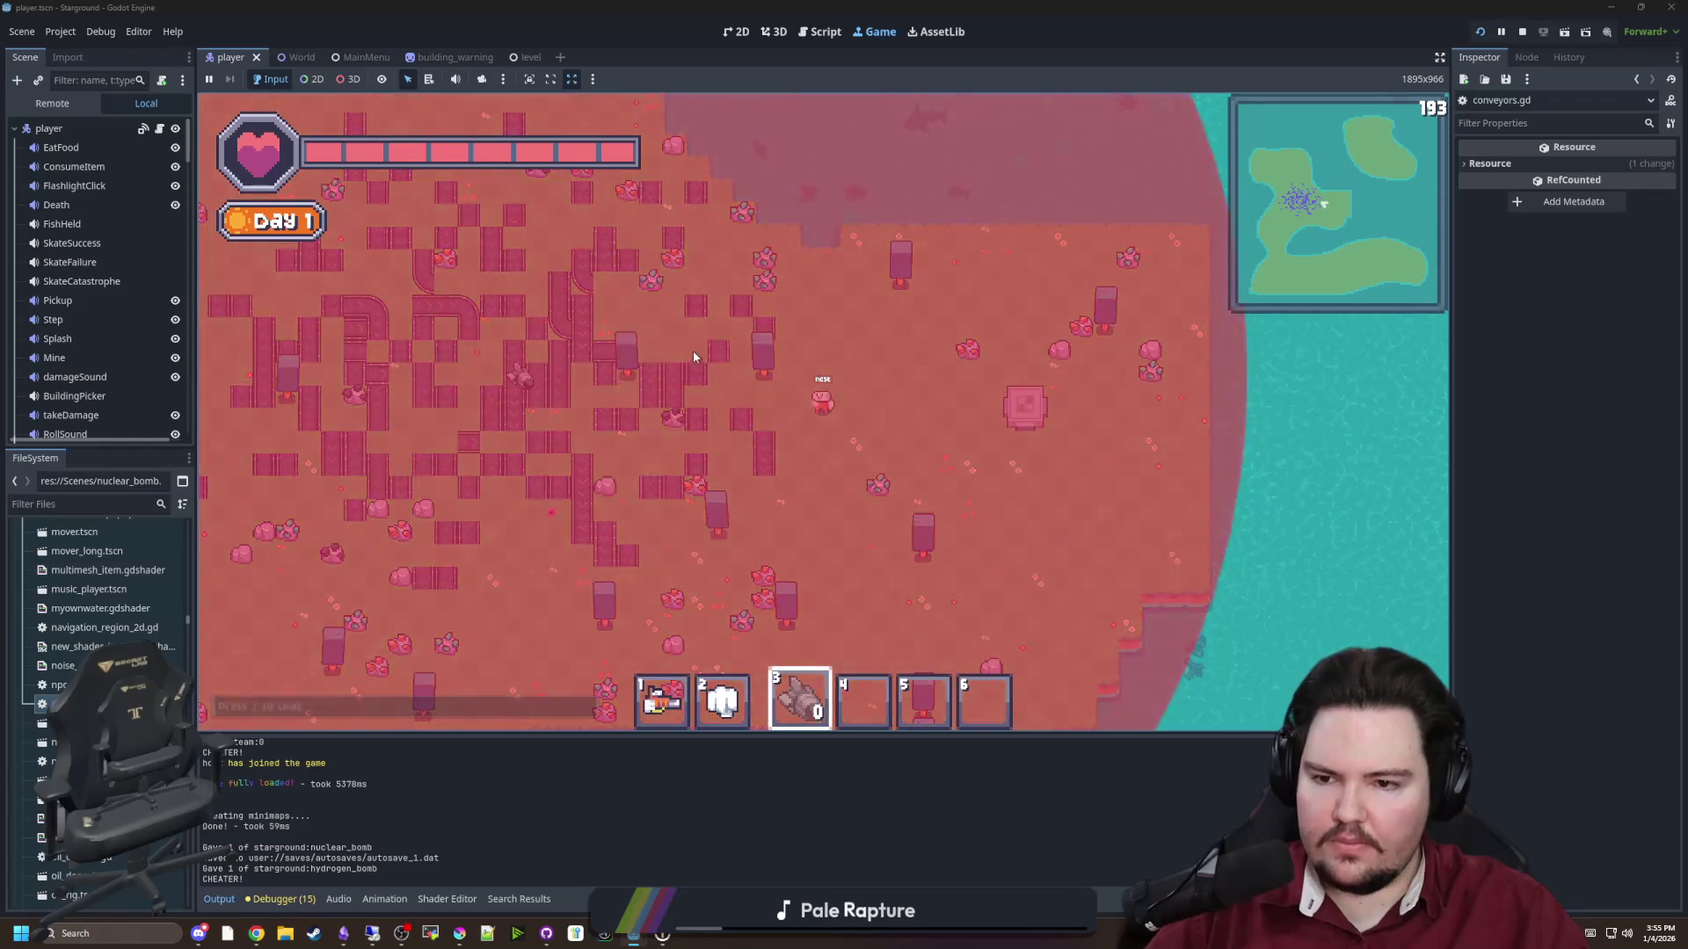
key("w")
key("d")
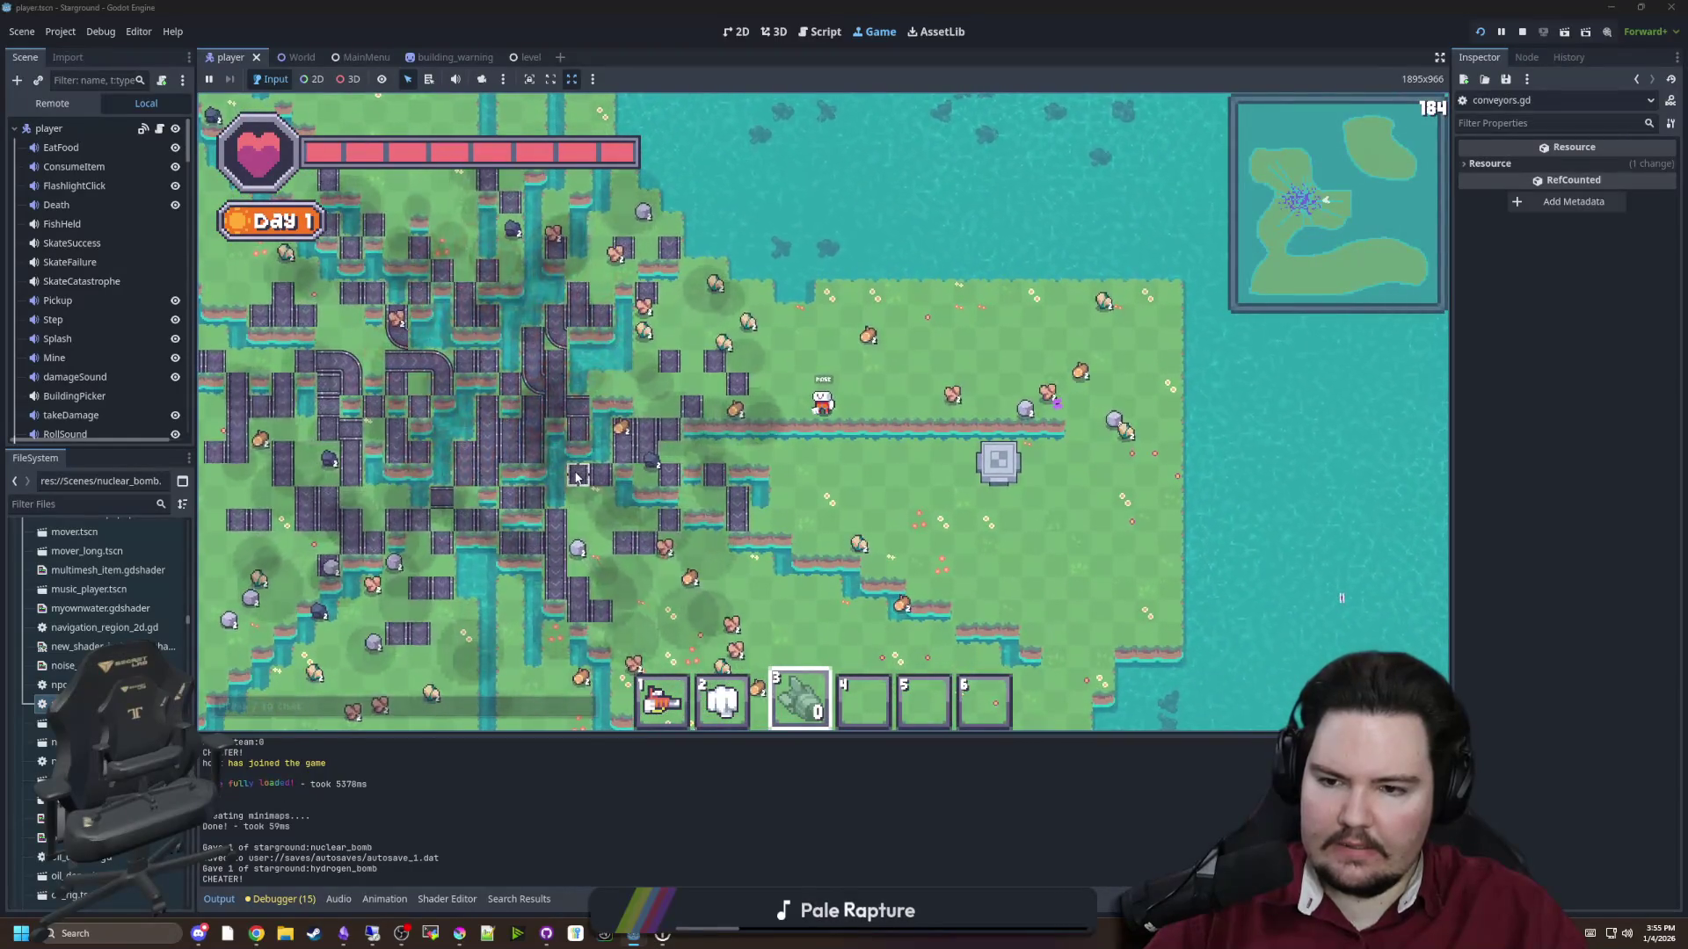
key("1")
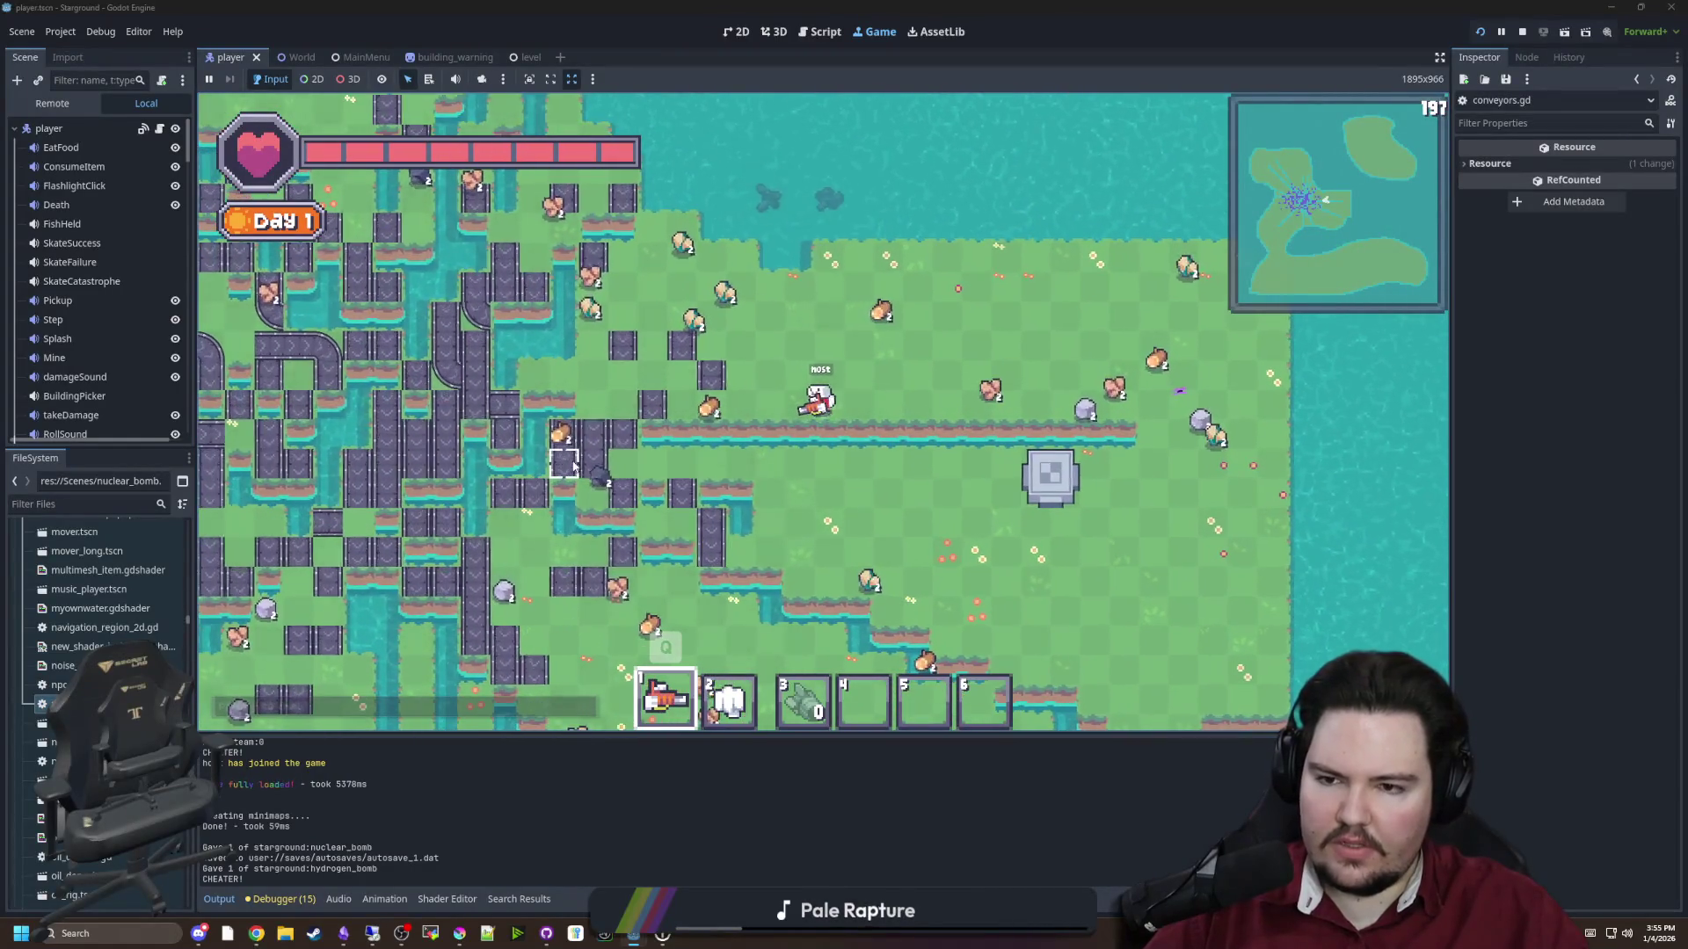
key("a")
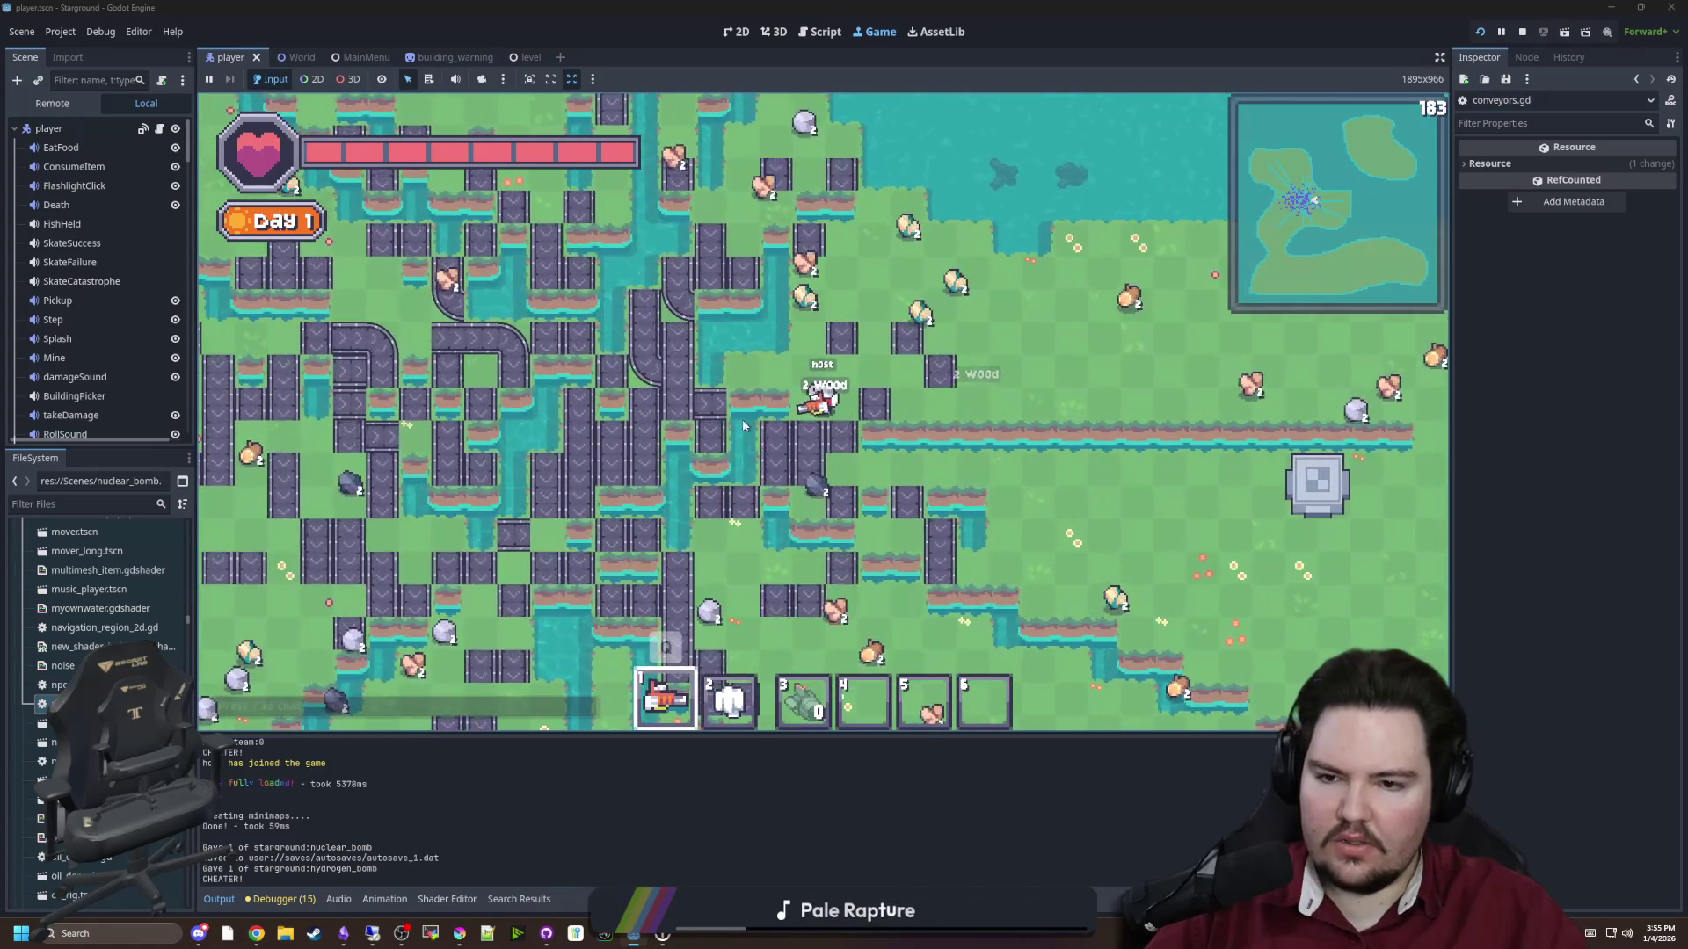
mouse_move(614, 438)
left_mouse_down()
mouse_move(581, 437)
mouse_move(595, 424)
left_mouse_up()
key("ctrl+F3")
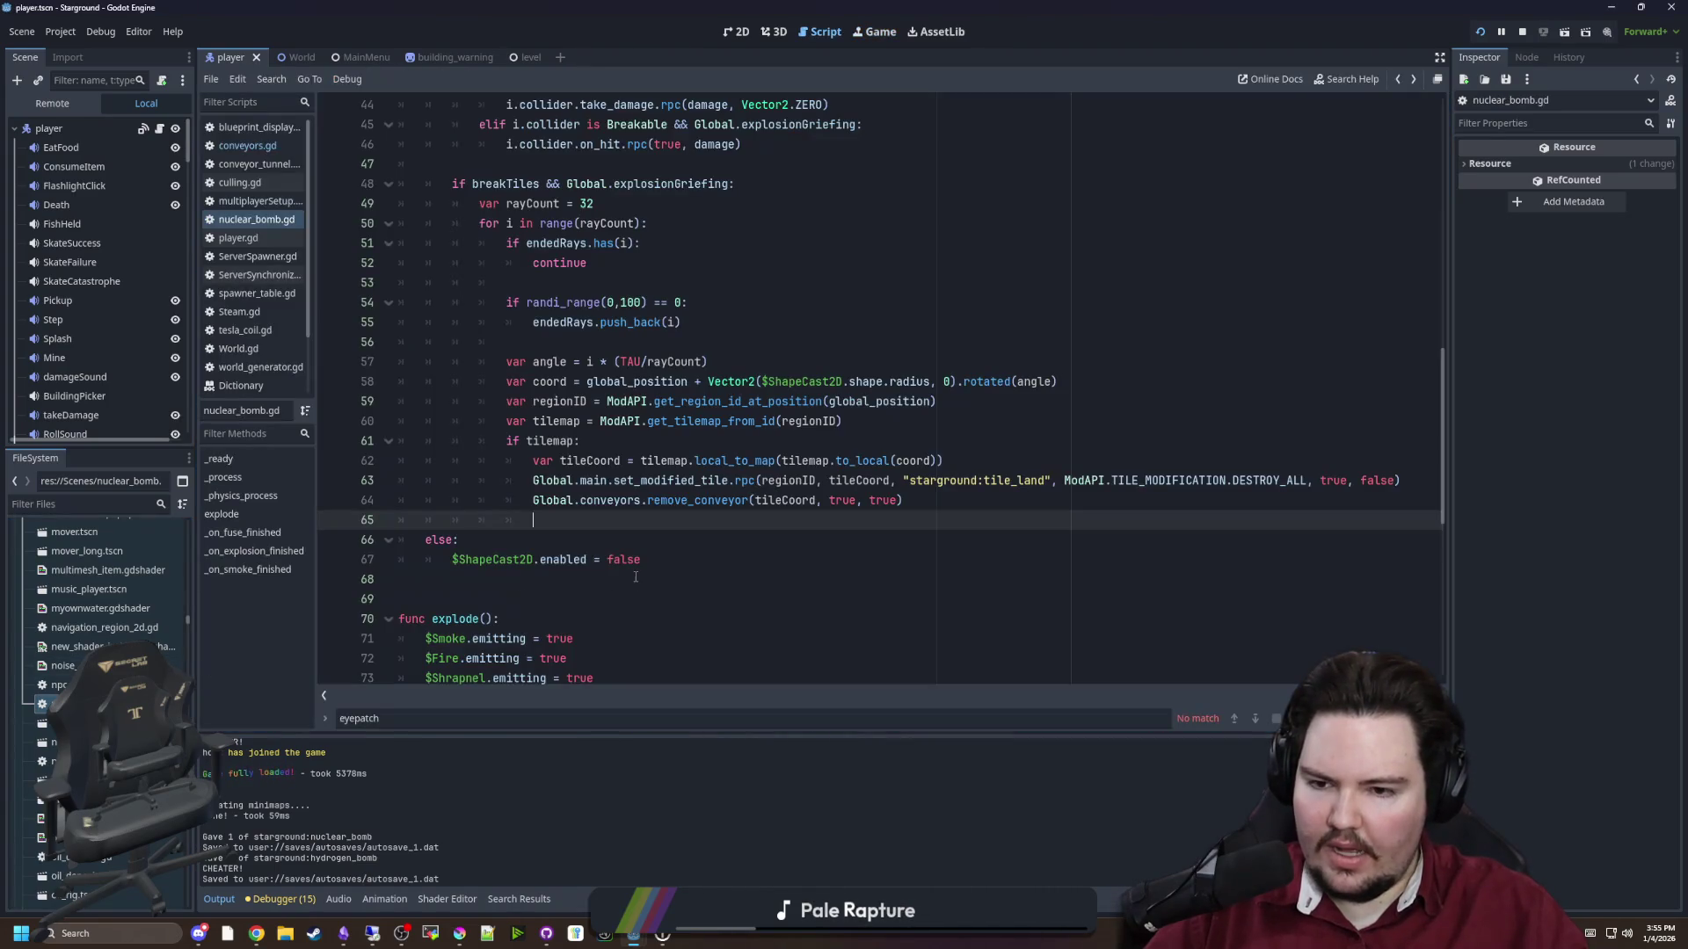
Save, widen the code area, and look at the remove_conveyor definition
key("ctrl+s")
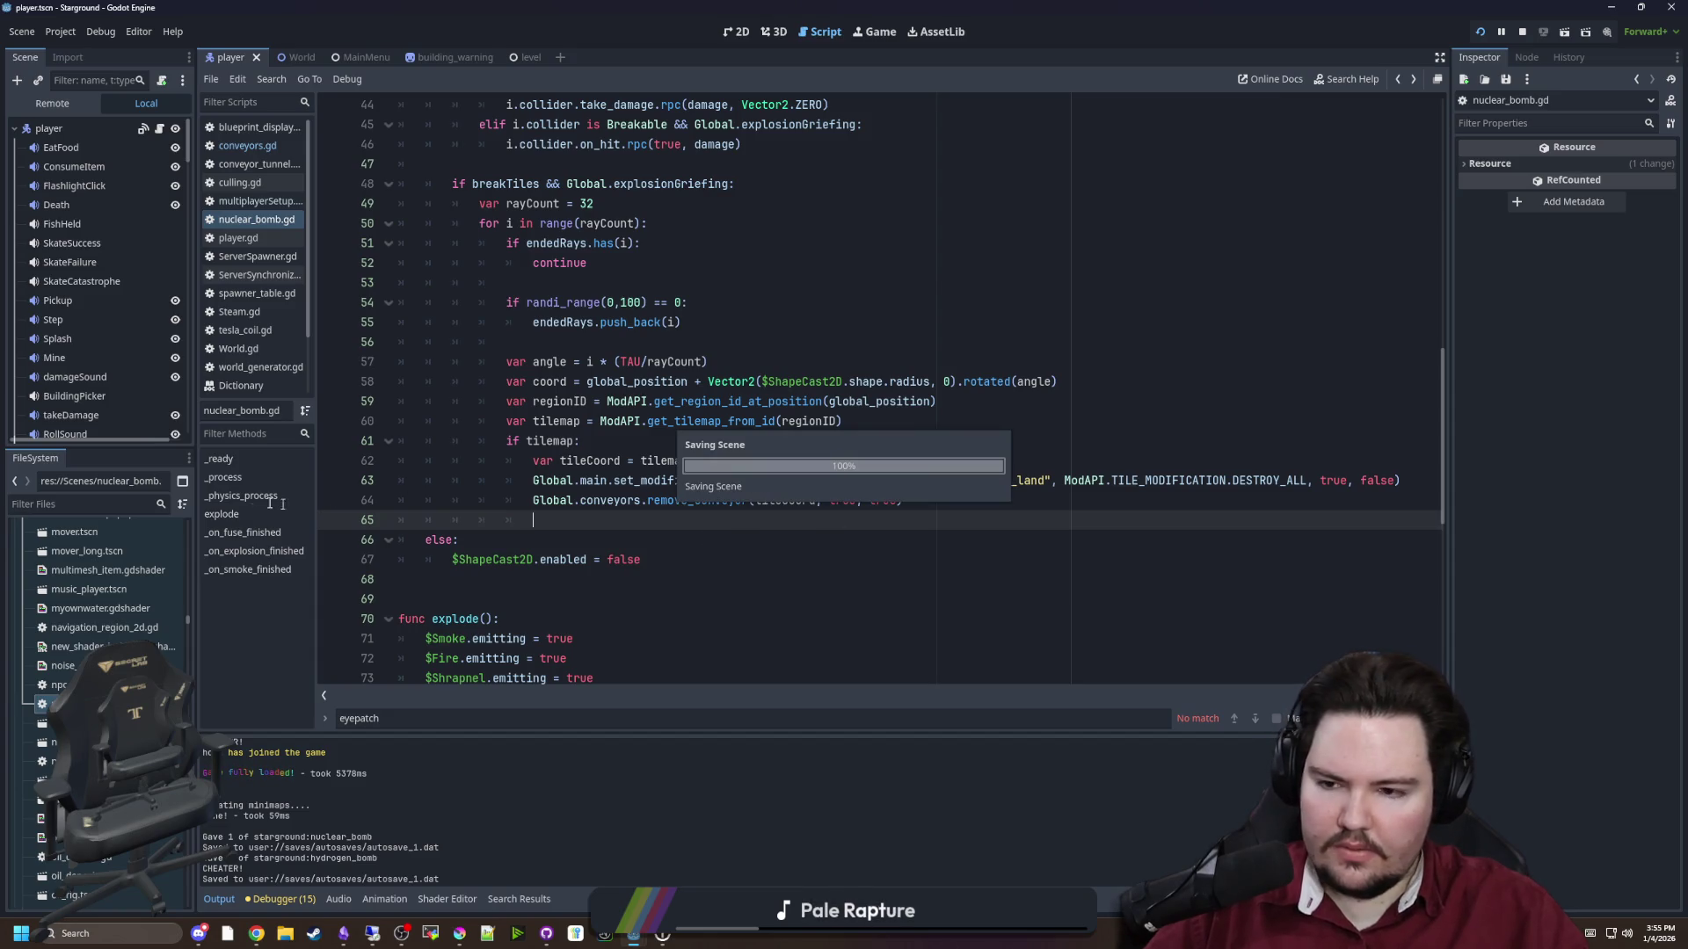
left_click_drag(197, 515, 171, 515)
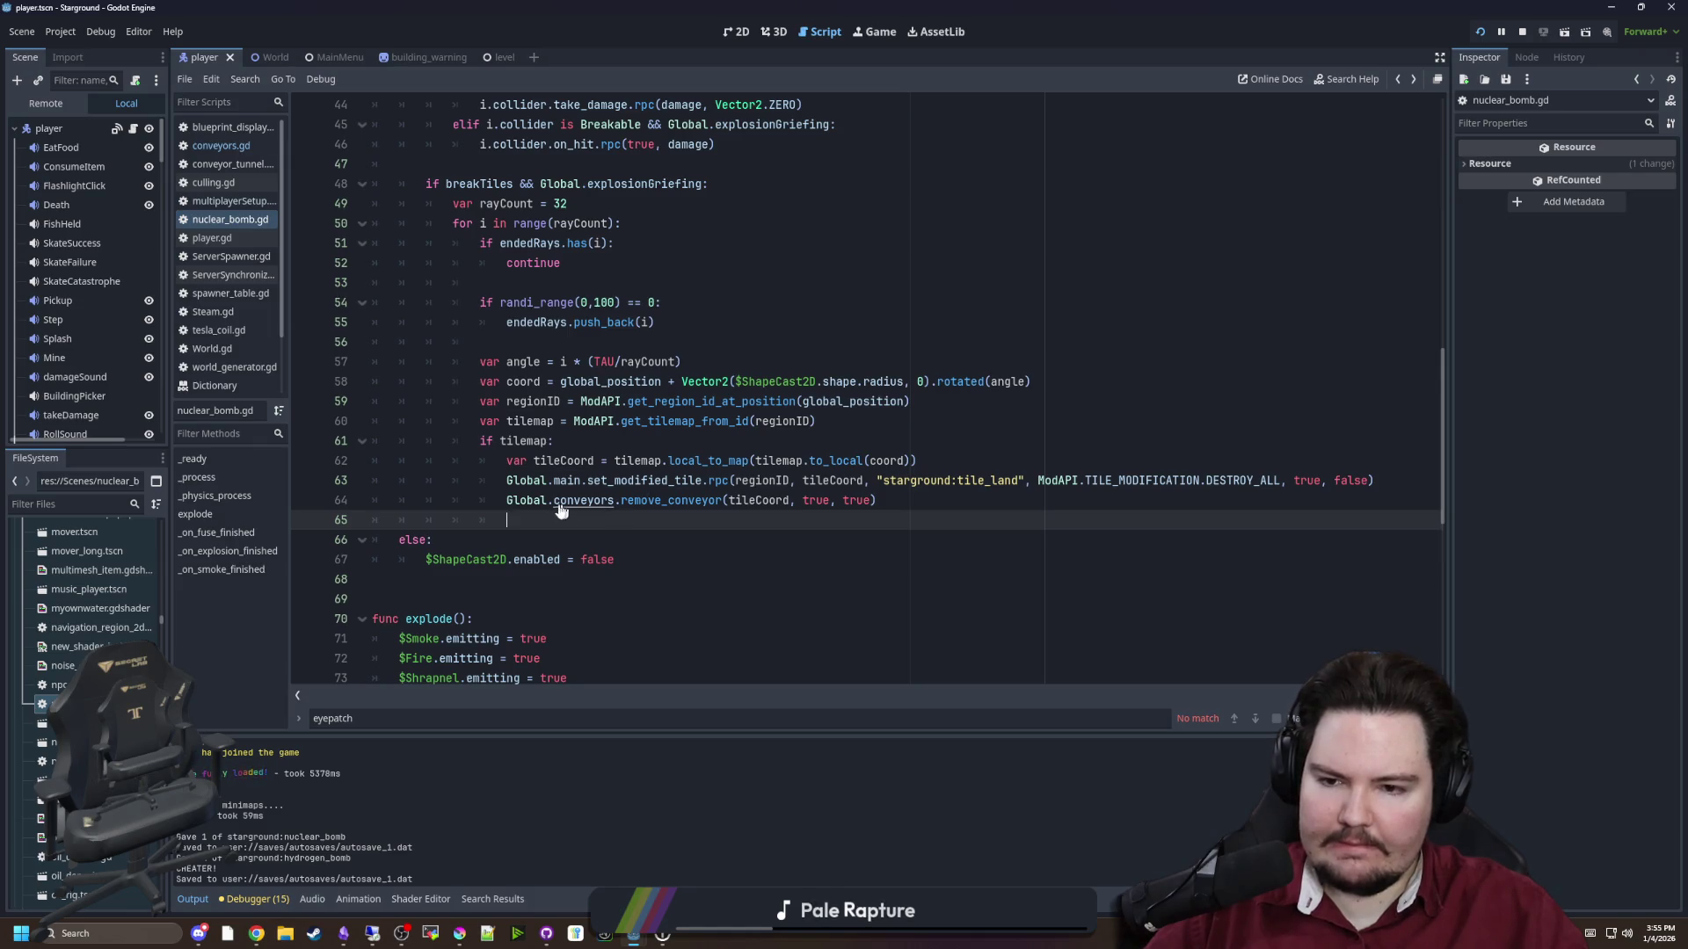
left_click(700, 502, "ctrl")
left_click(523, 475)
key("ctrl+s")
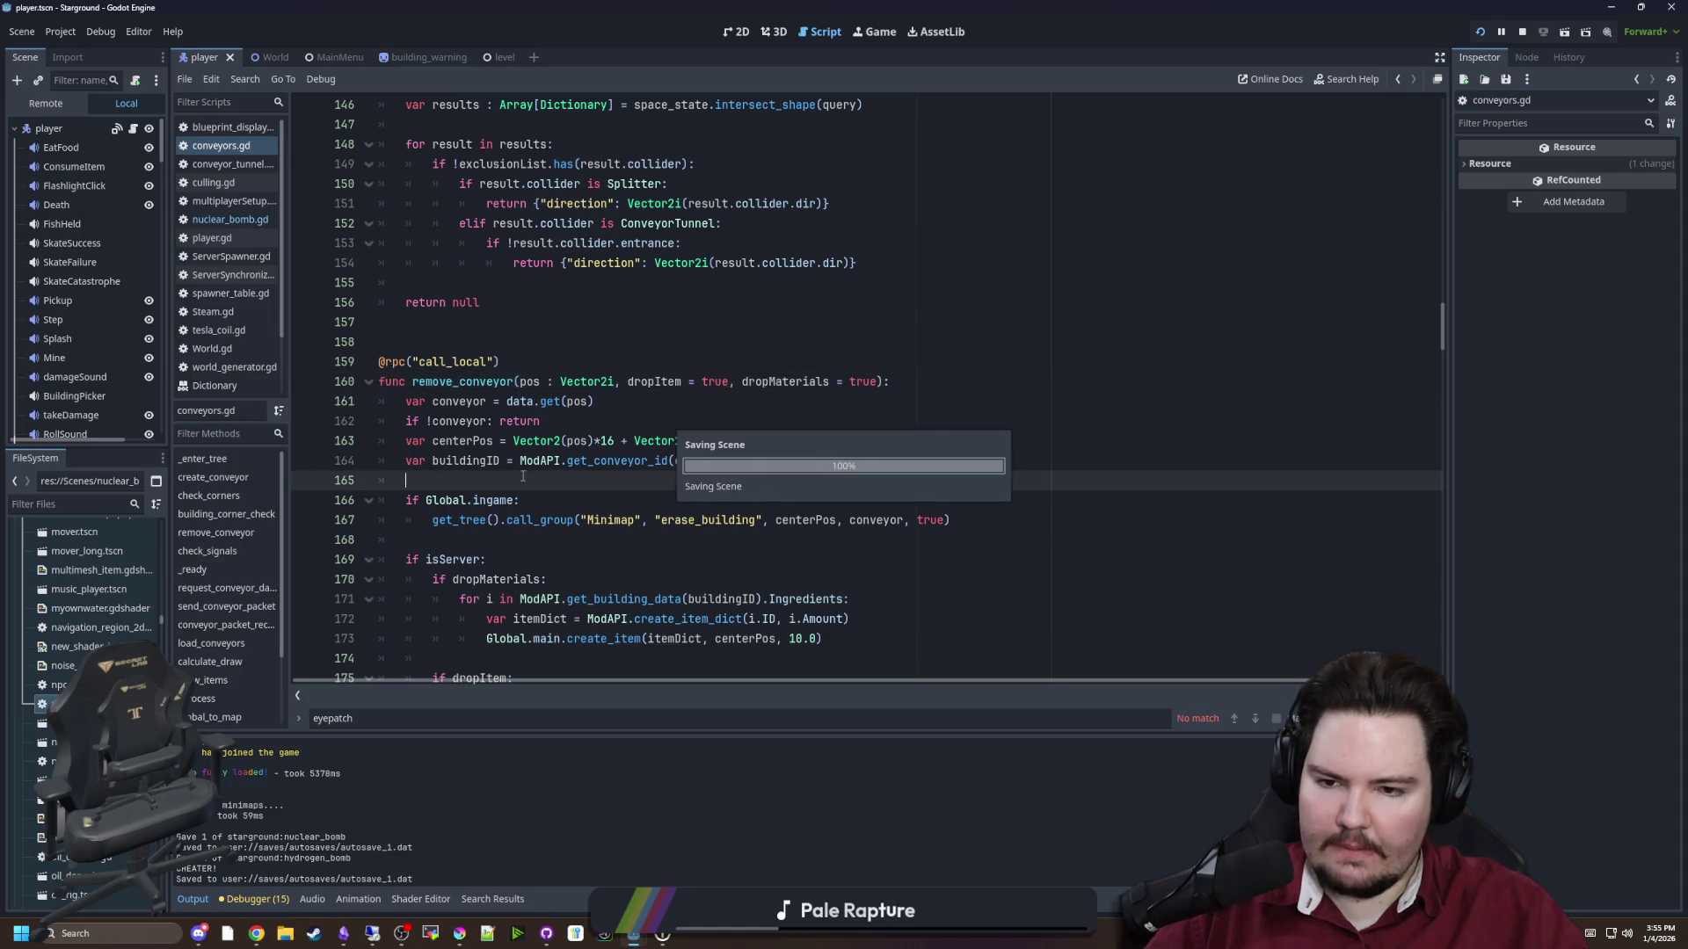
left_click(599, 357)
Append .rpc to the remove_conveyor call on line 64, then open its definition in conveyors.gd
key("alt+Left")
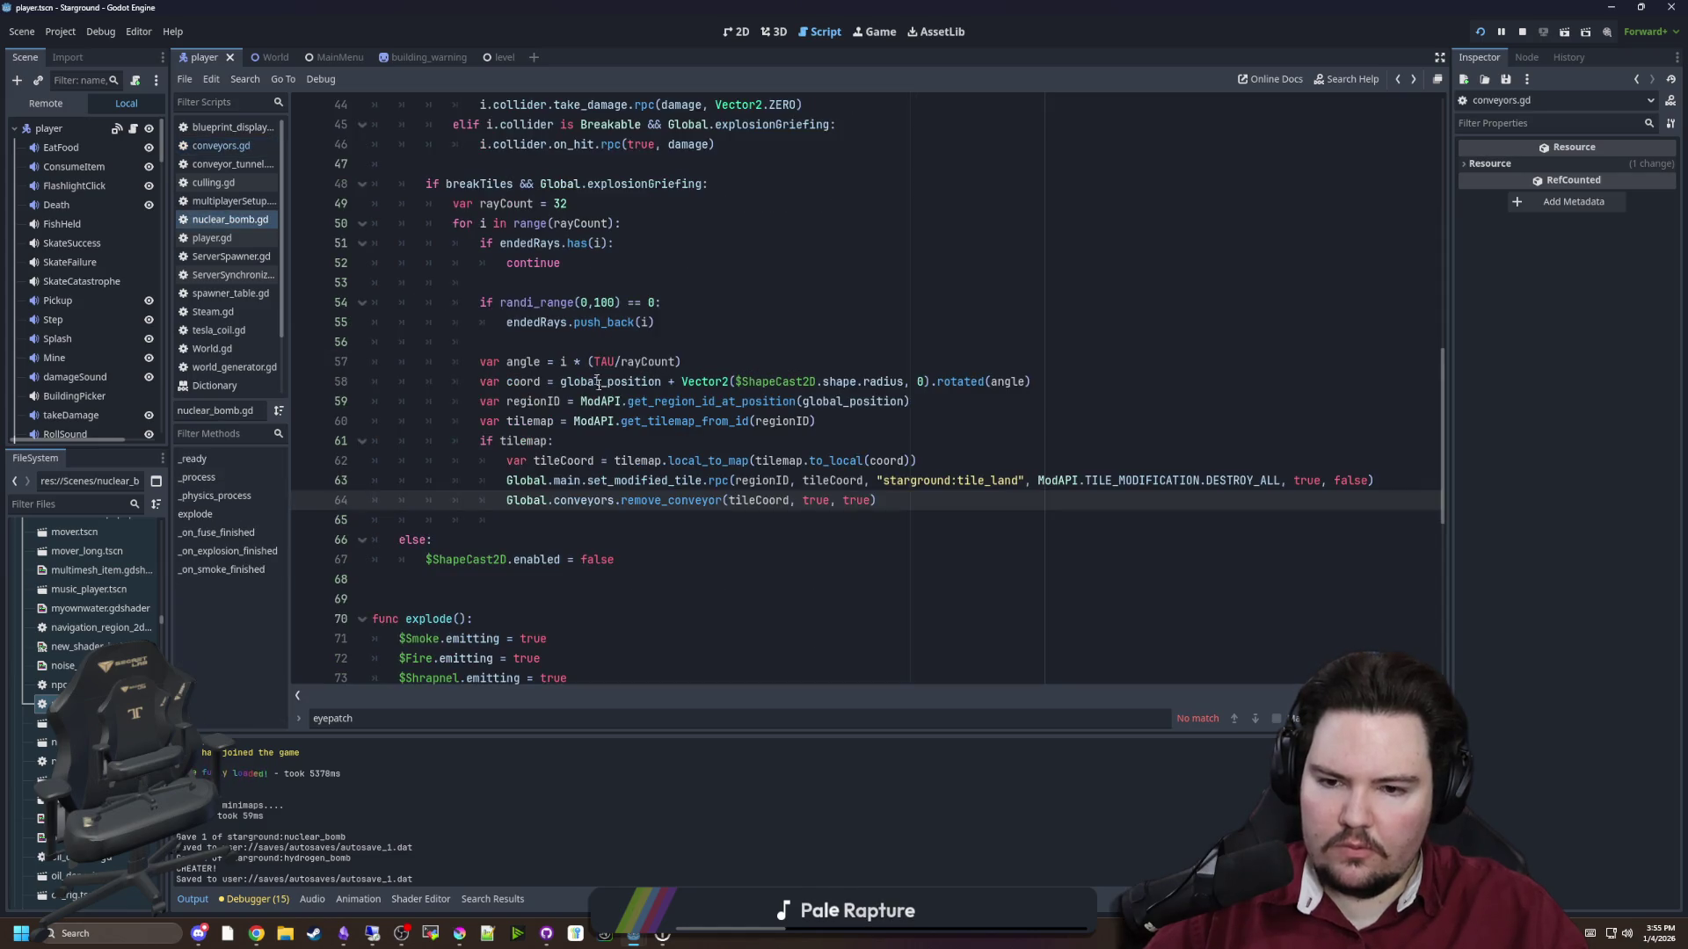
type(".rpc")
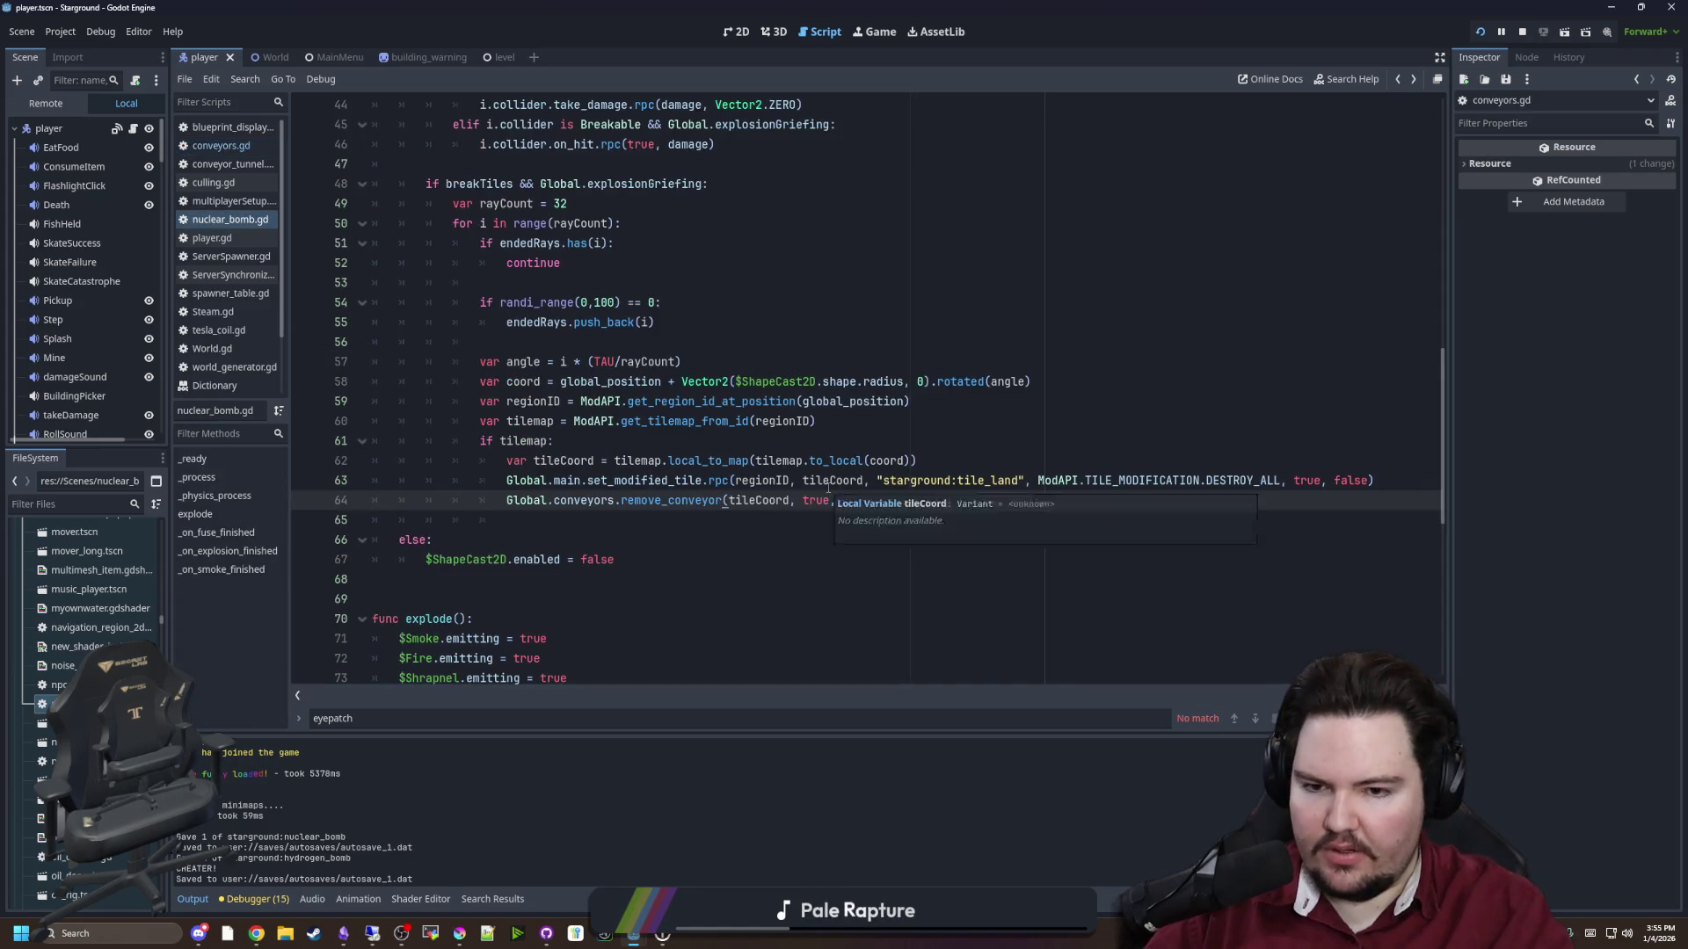
left_click(649, 535)
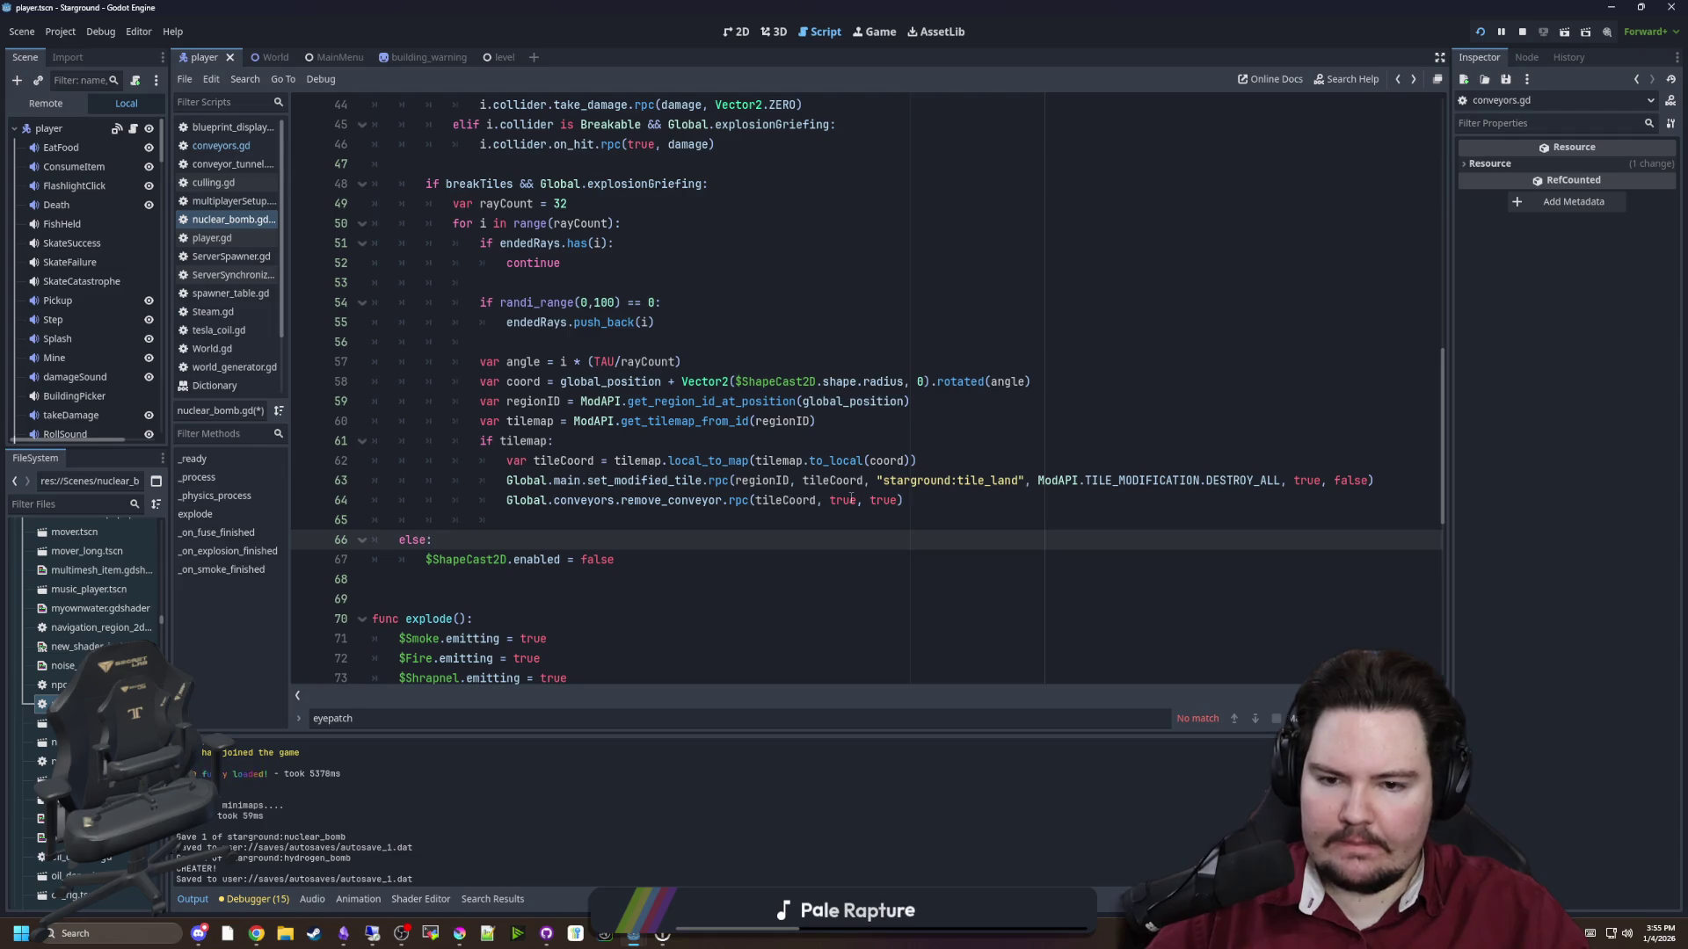
left_click(637, 500, "ctrl")
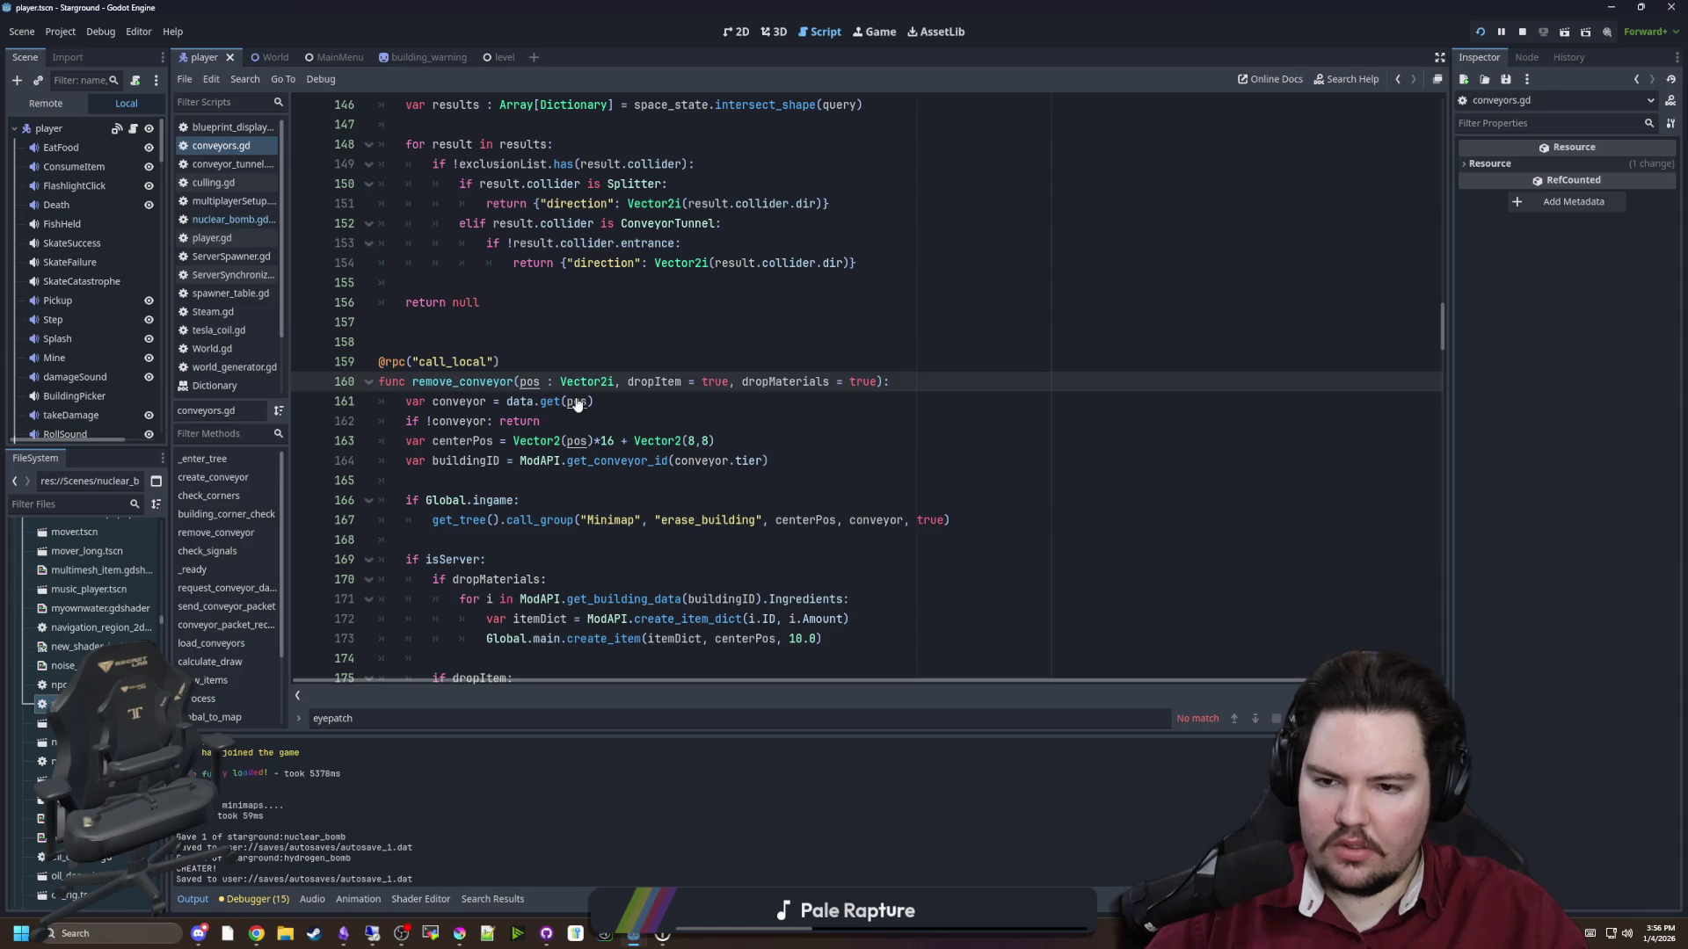
Scroll through remove_conveyor and read the set_cell documentation from line 179
scroll(842, 373, "down", 4)
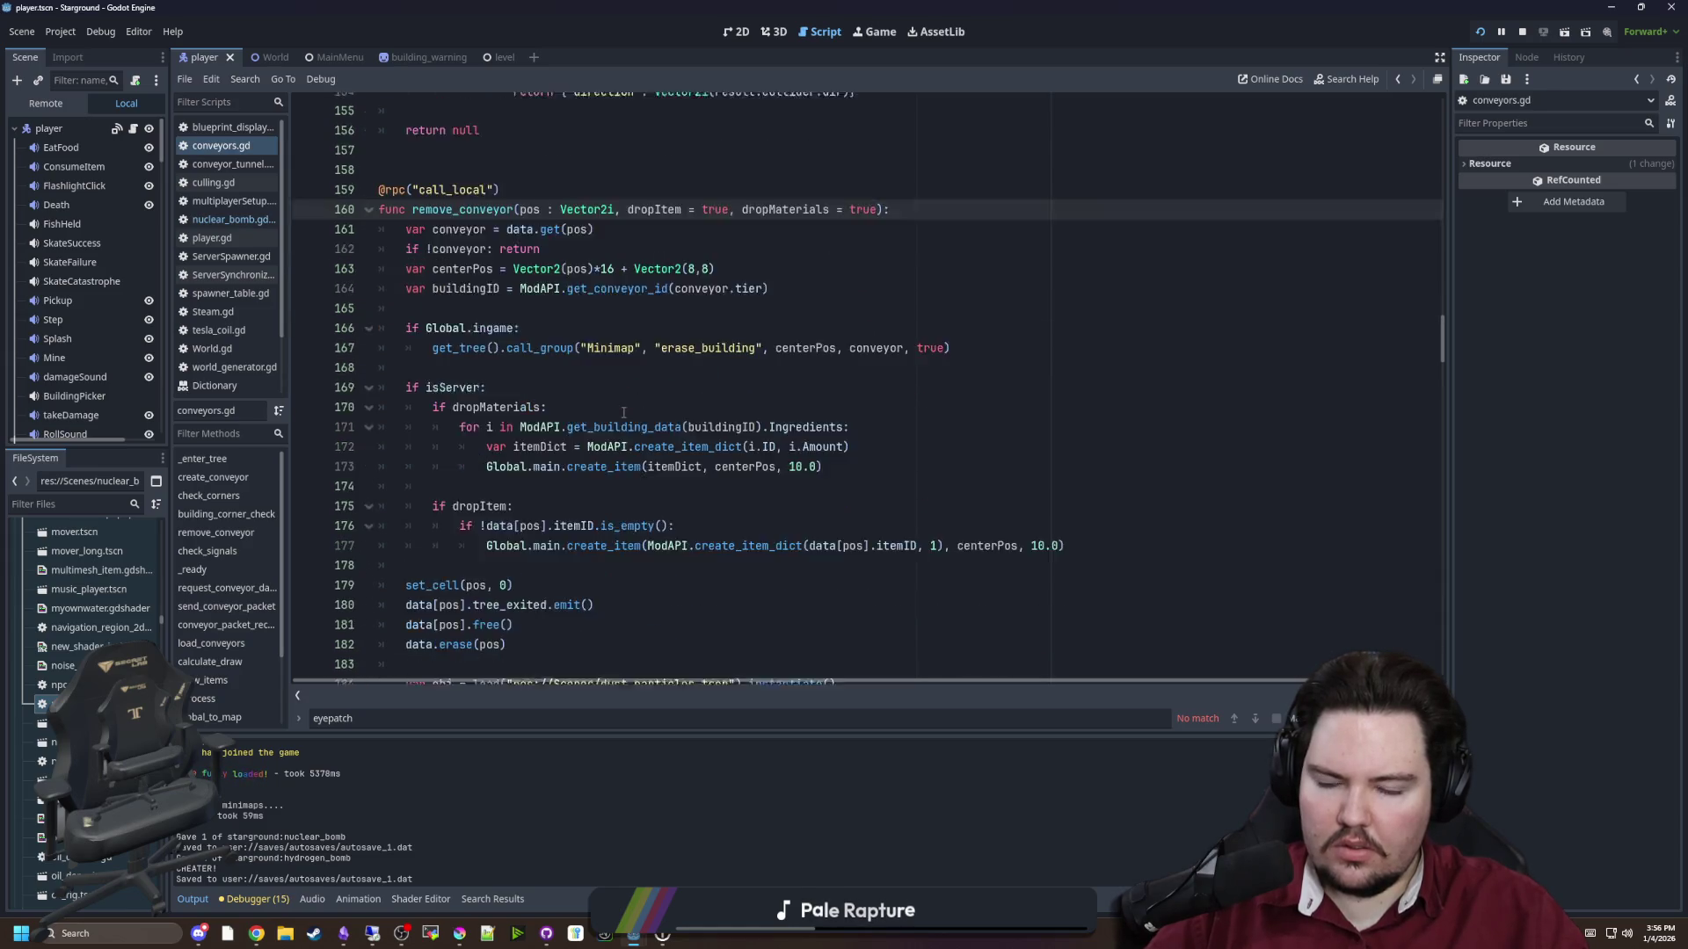
scroll(606, 409, "down", 3)
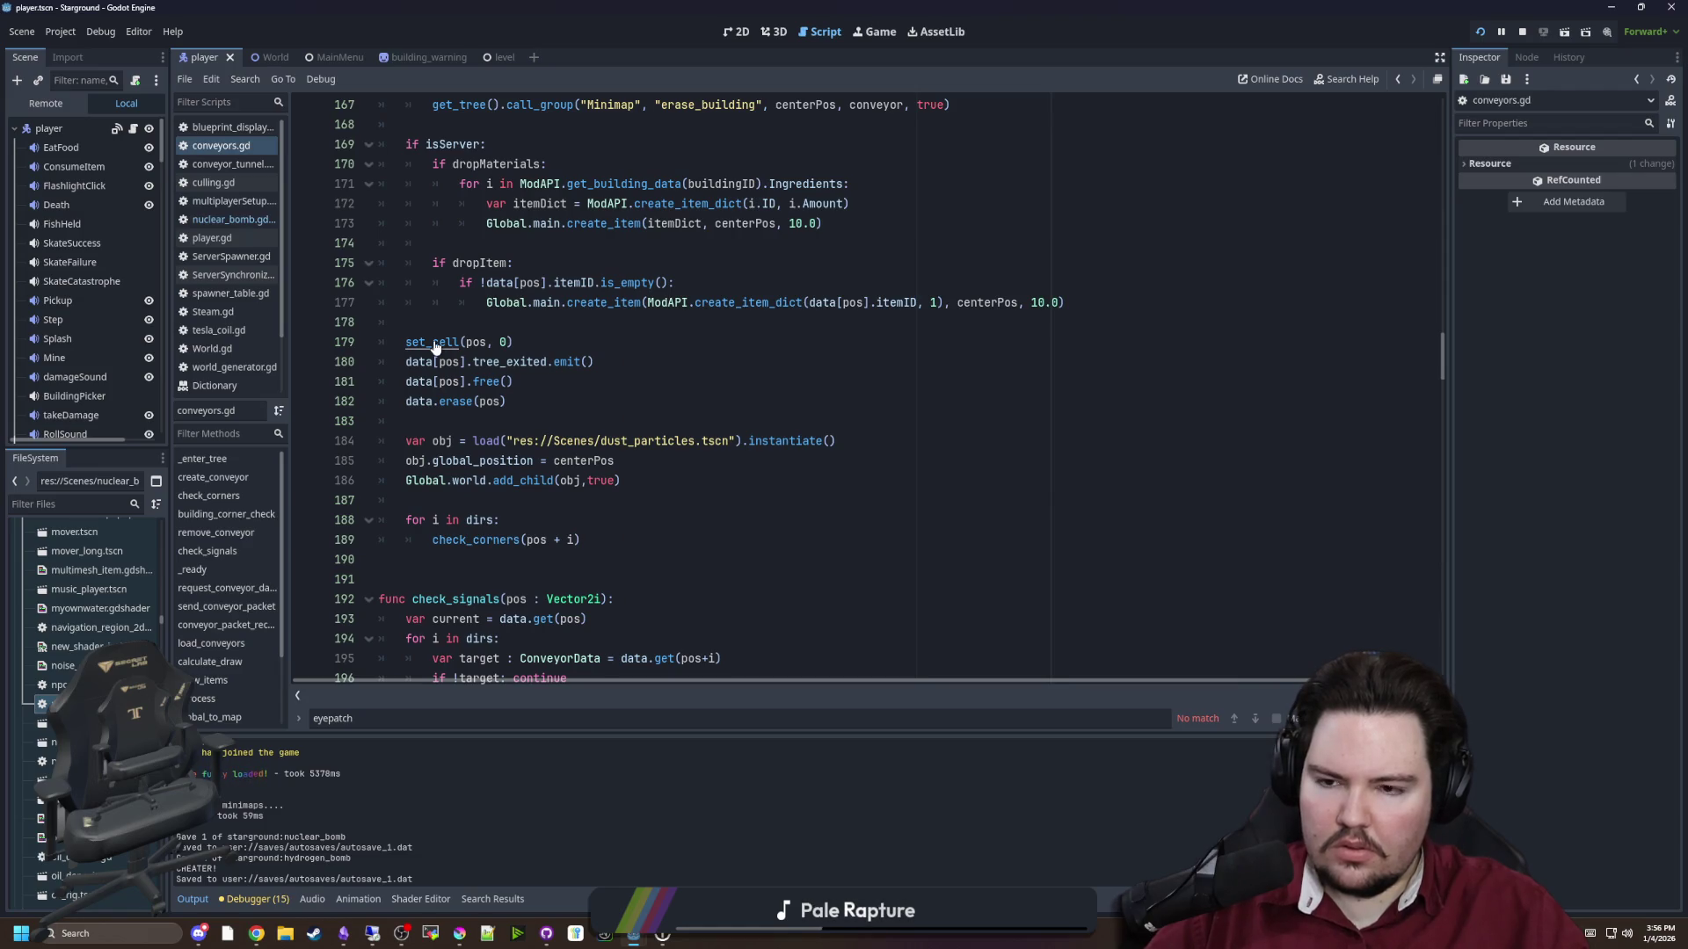
left_click(503, 341)
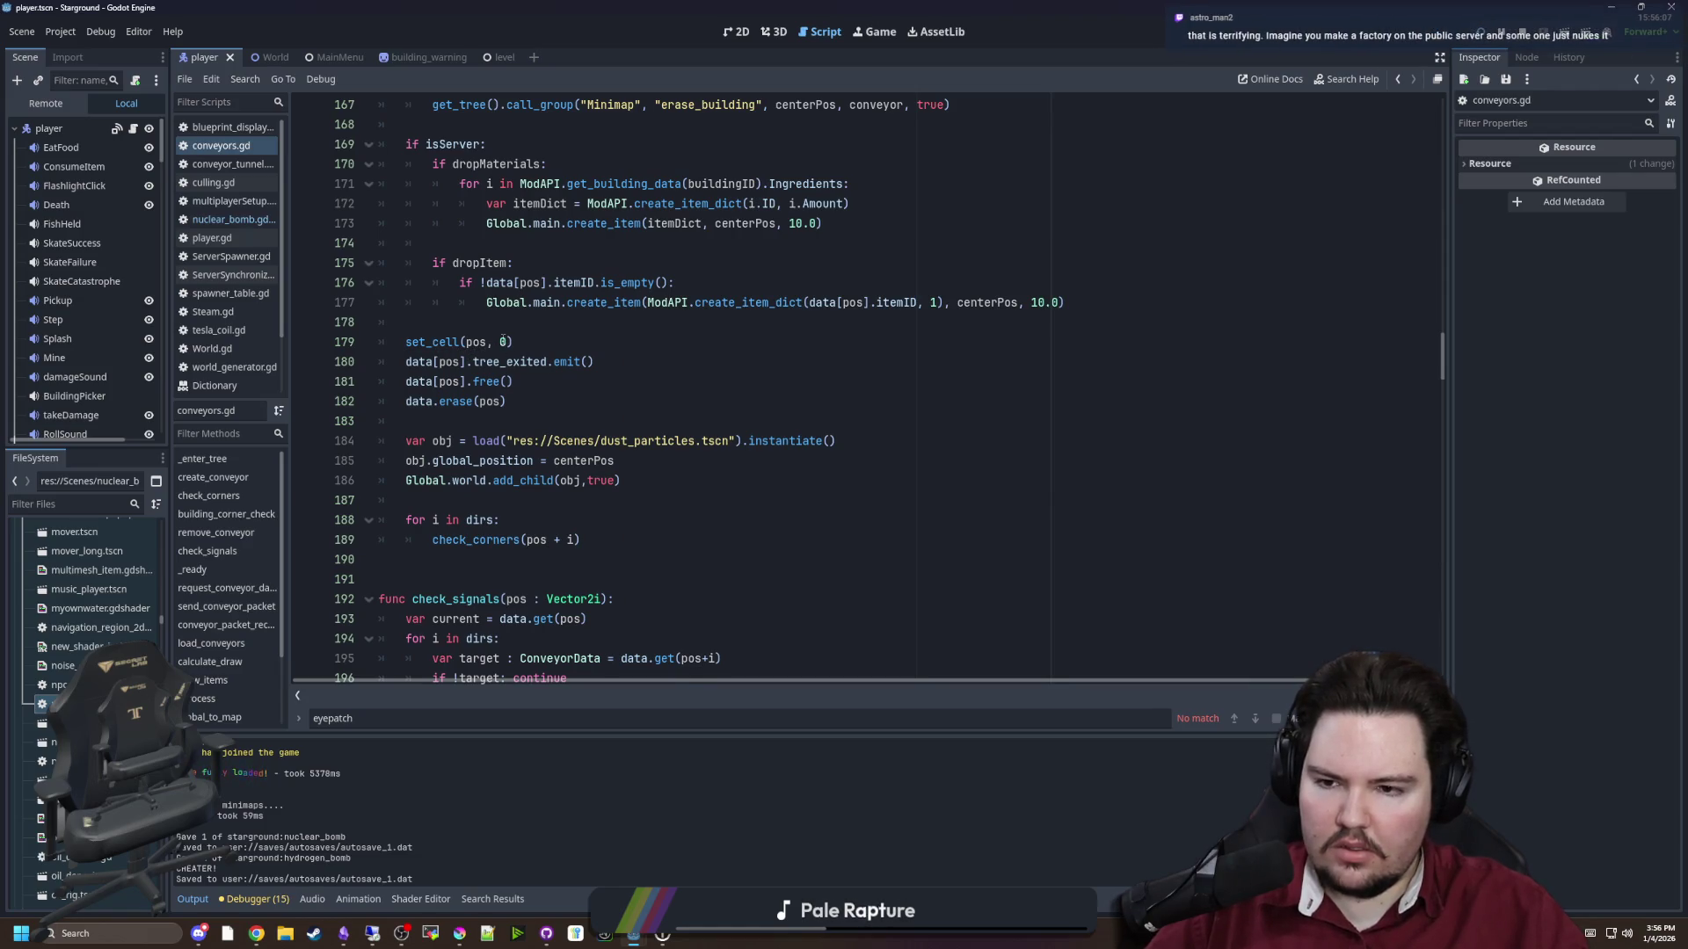
left_click(441, 349, "ctrl")
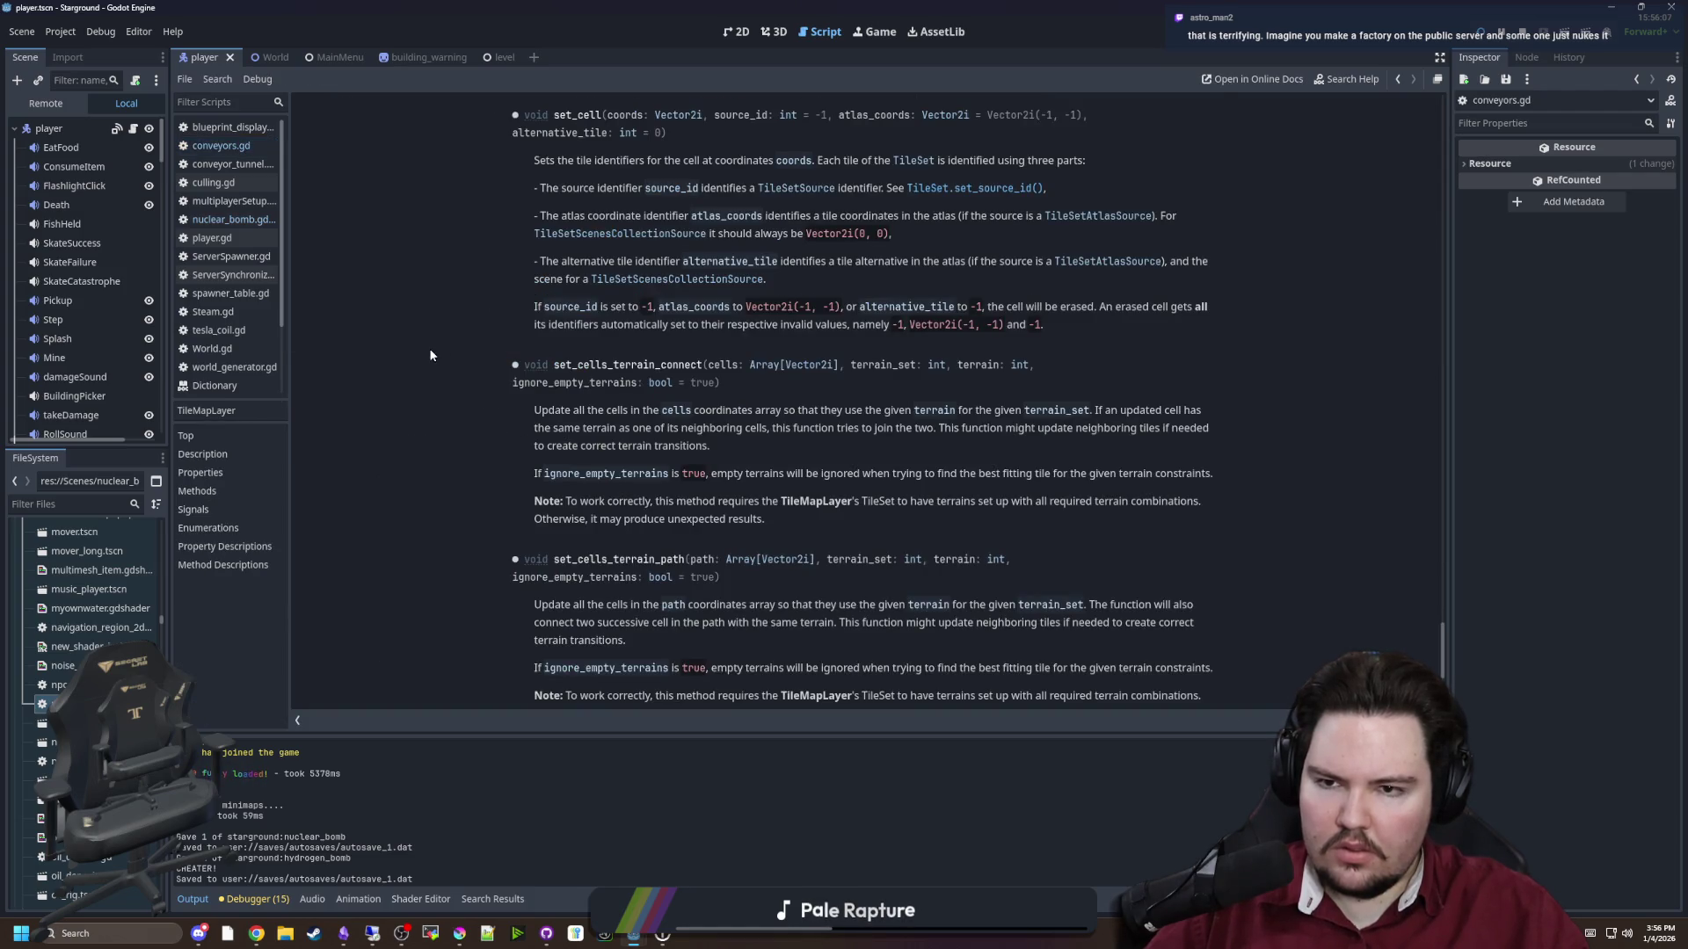
key("alt+Left")
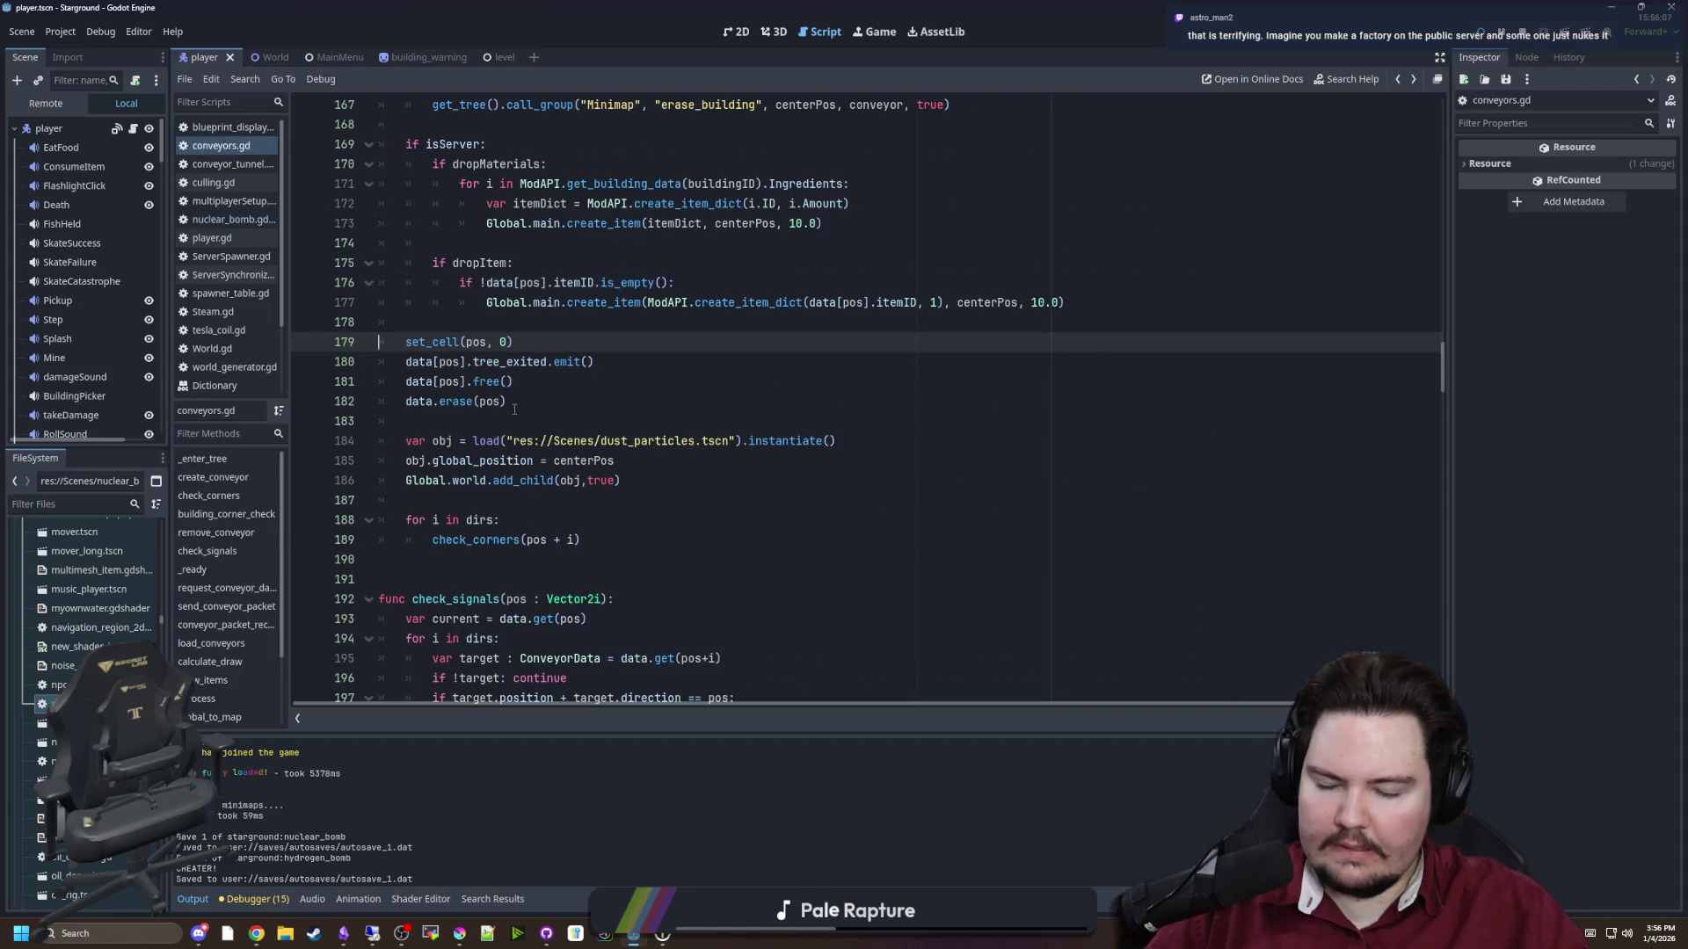
left_click(514, 409)
scroll(519, 418, "up", 2)
left_click(530, 434)
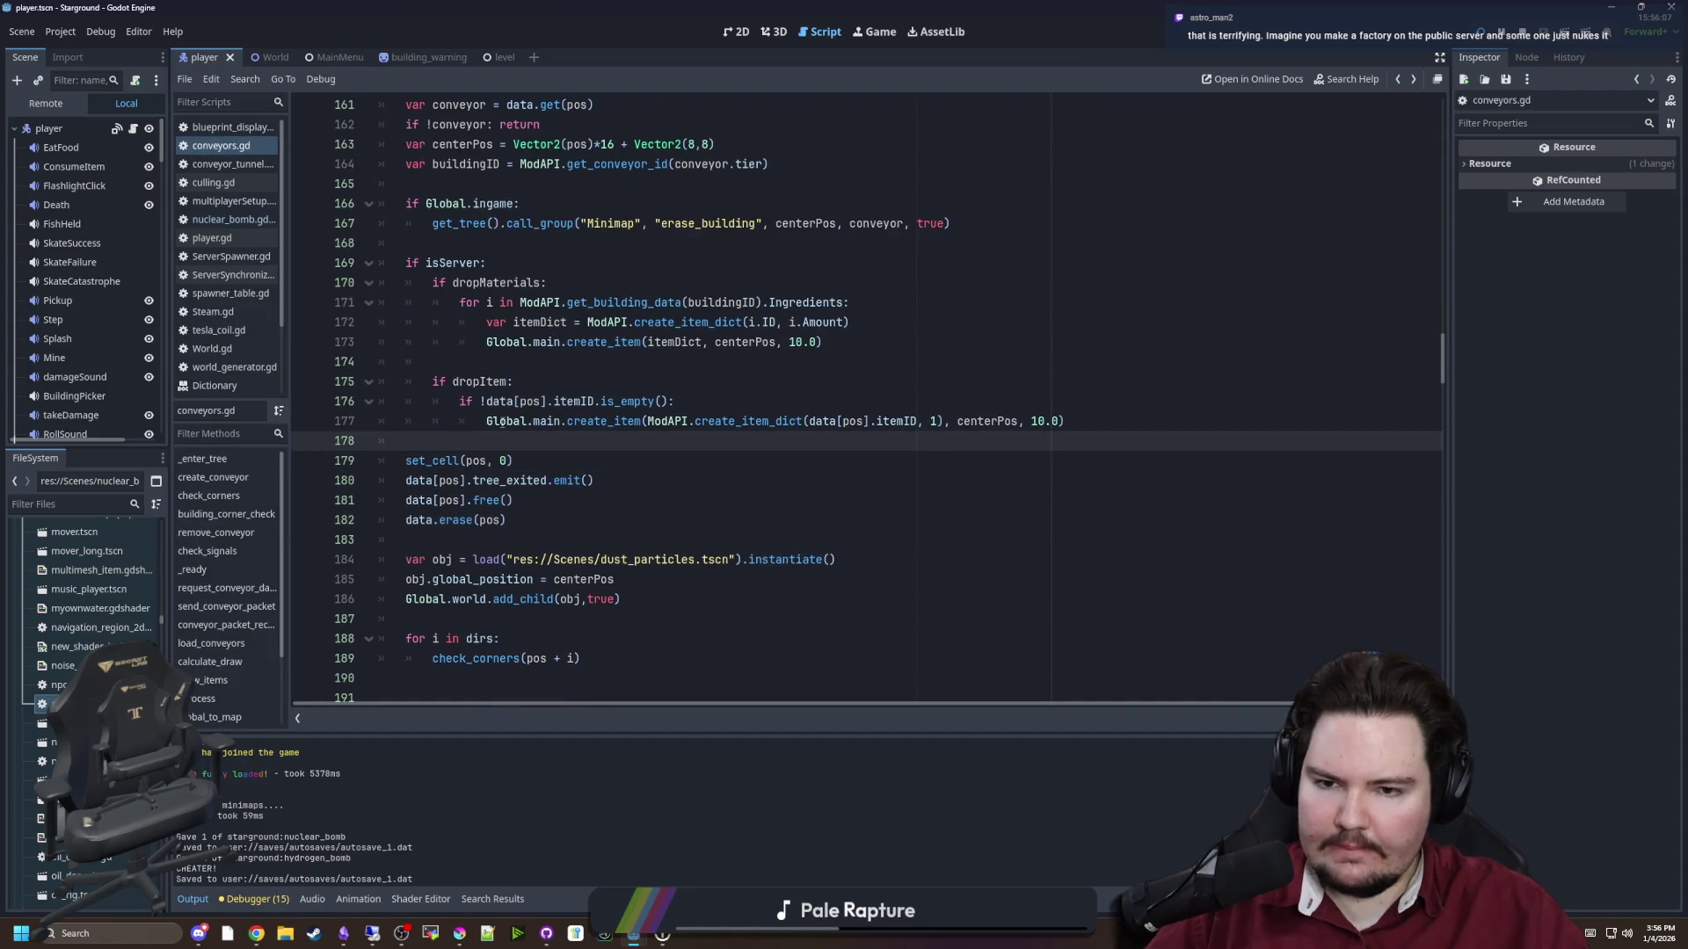
scroll(871, 384, "up", 2)
scroll(857, 404, "down", 4)
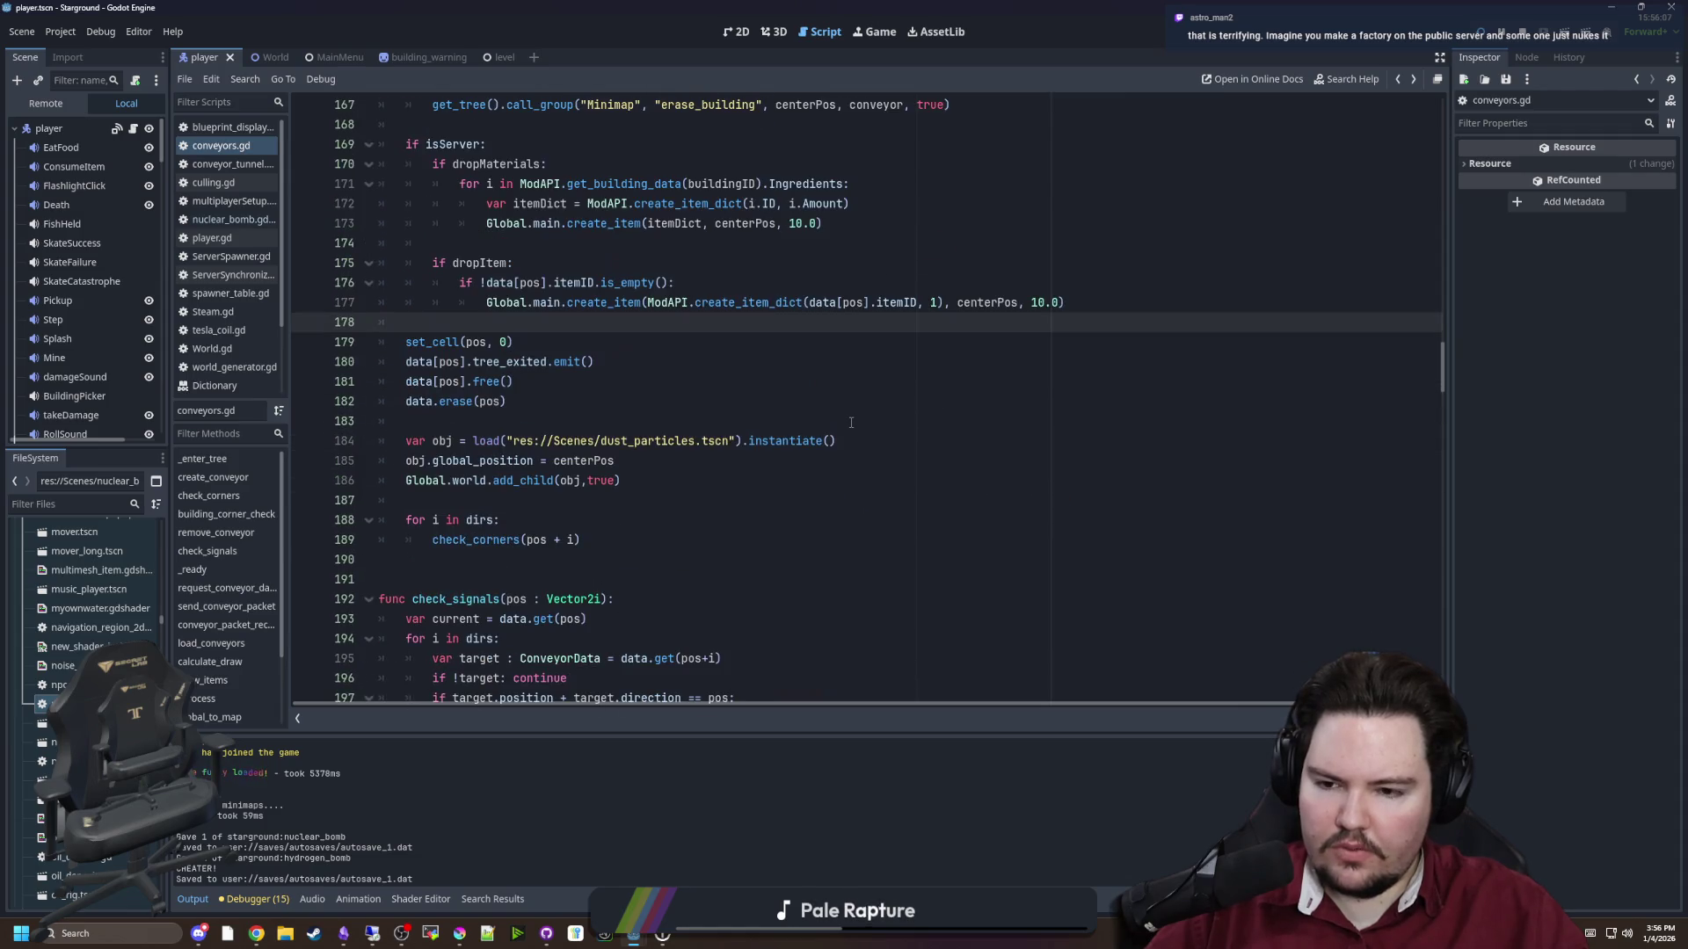
Save nuclear_bomb.gd and switch to the running game view
key("alt+Left")
left_click(581, 522)
key("ctrl+s")
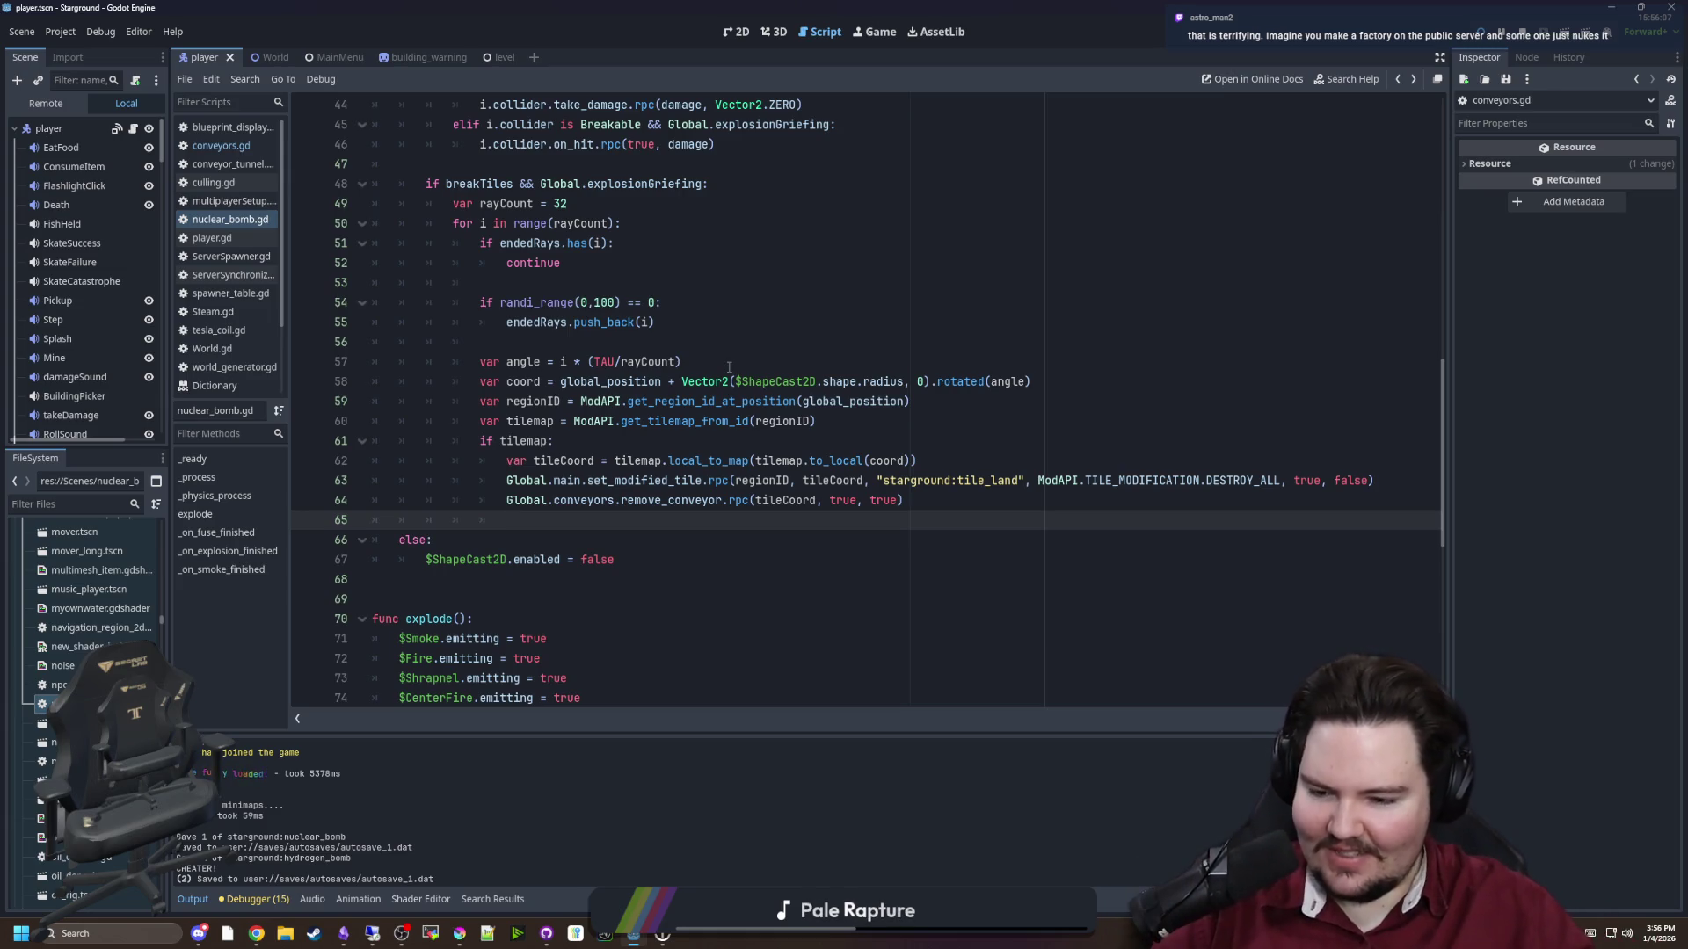
key("ctrl+s")
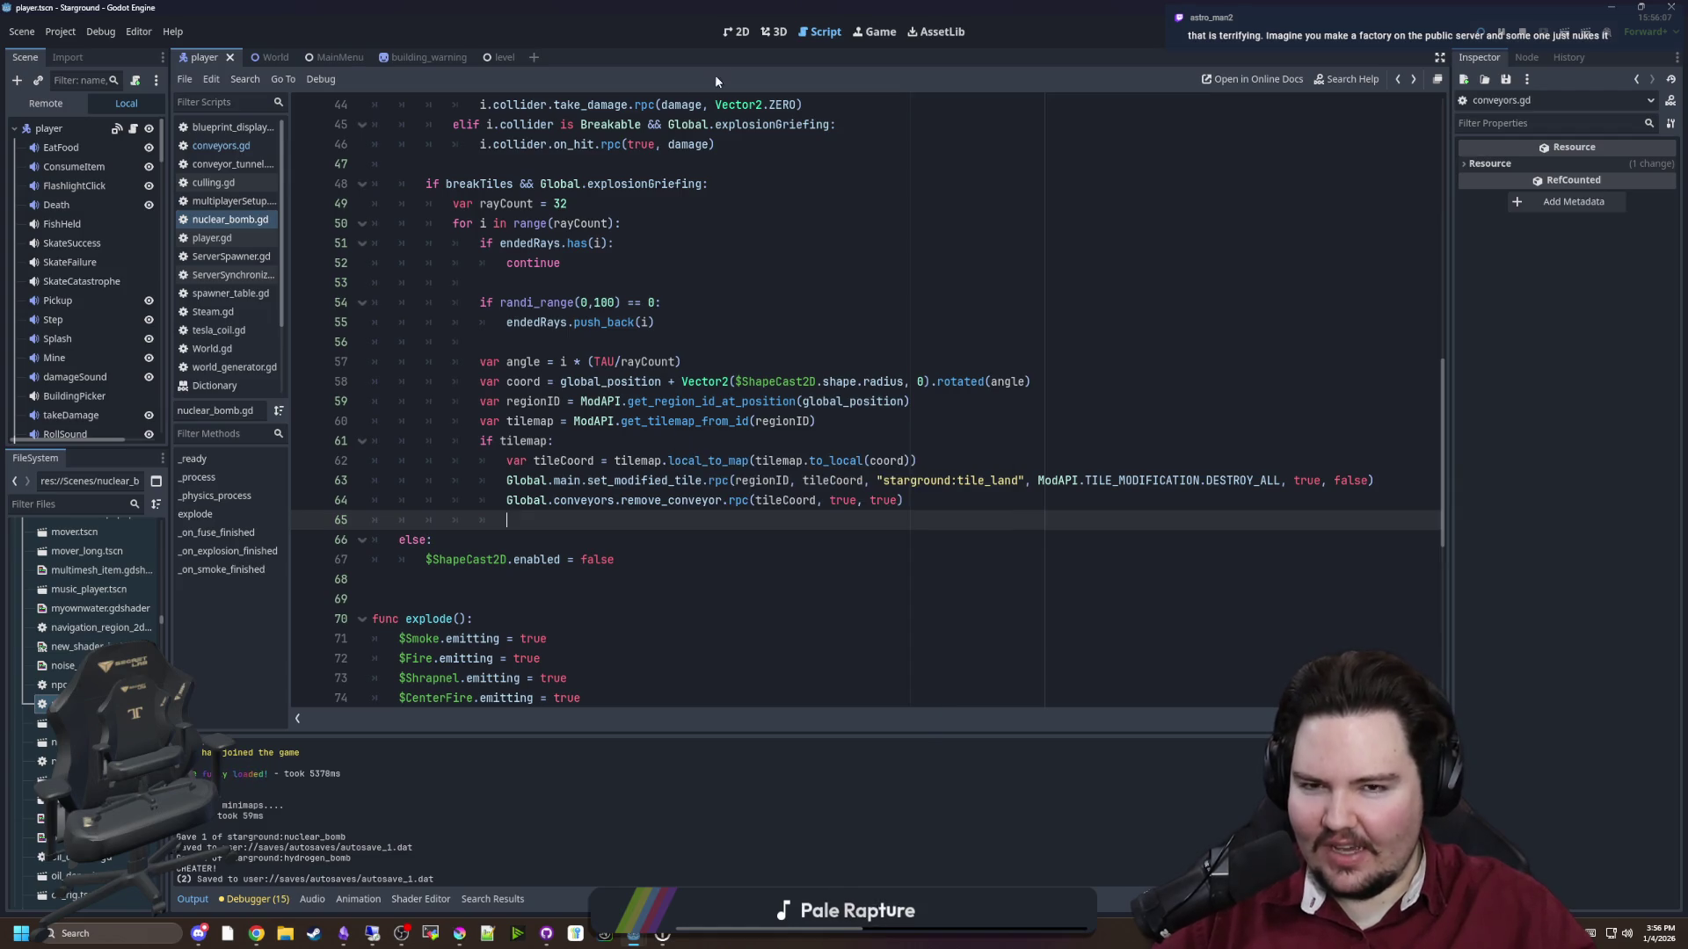
left_click(874, 35)
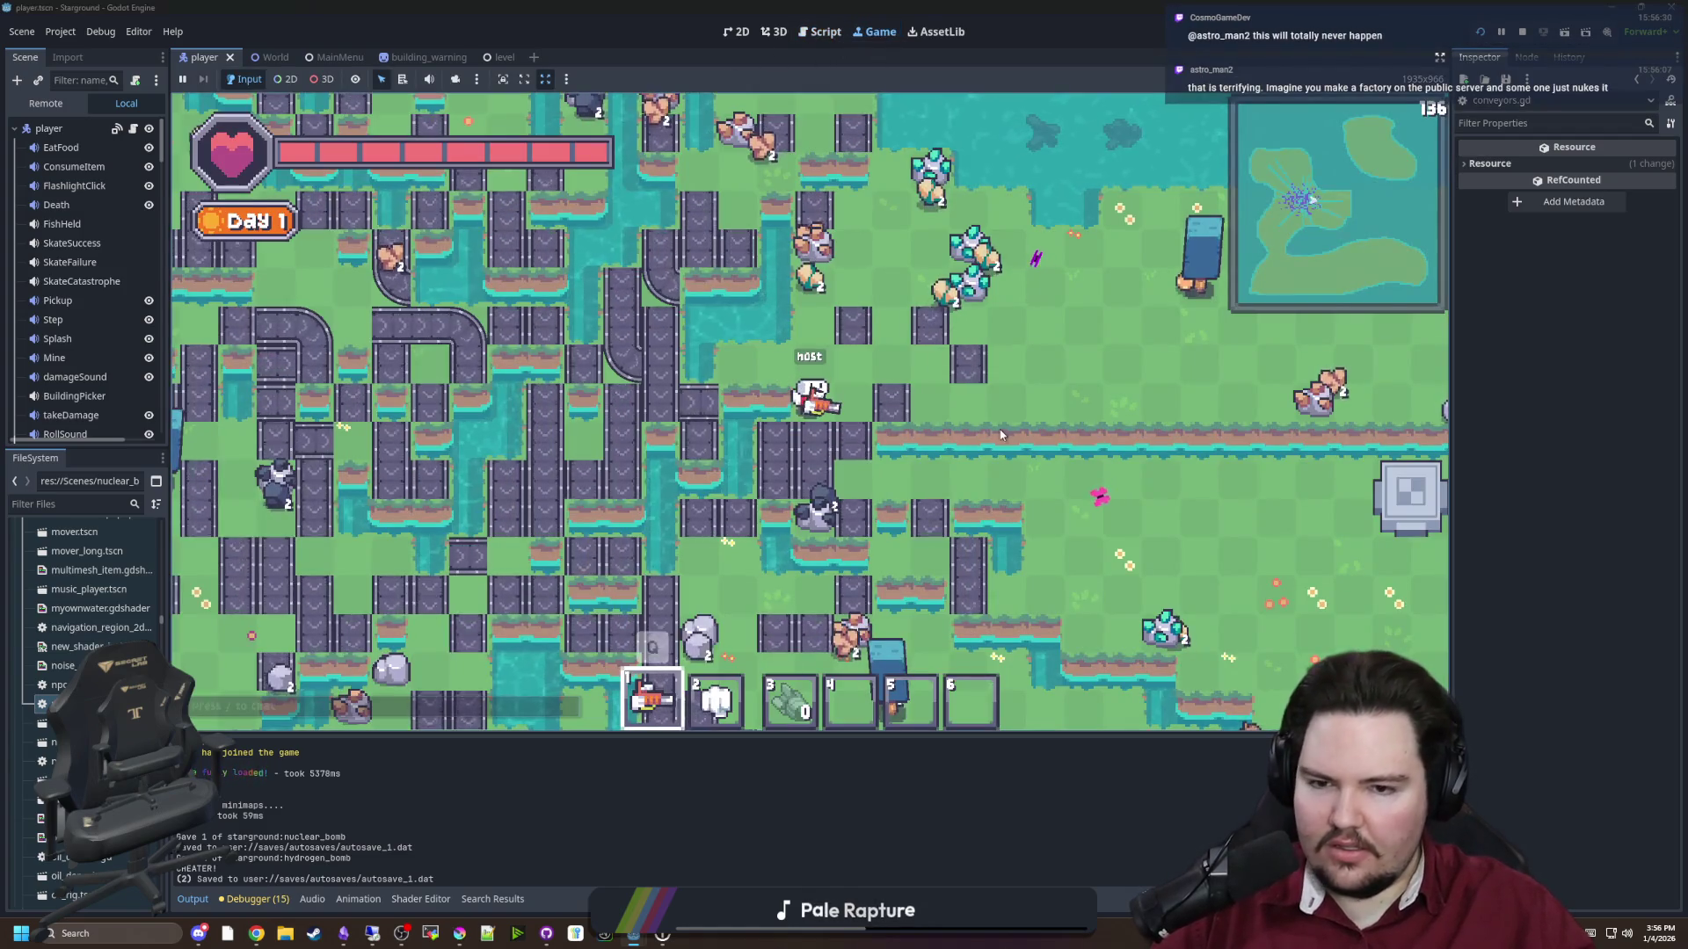
Give the player another hydrogen bomb from chat and enable god mode with /god true
key("w")
key("a")
key("e")
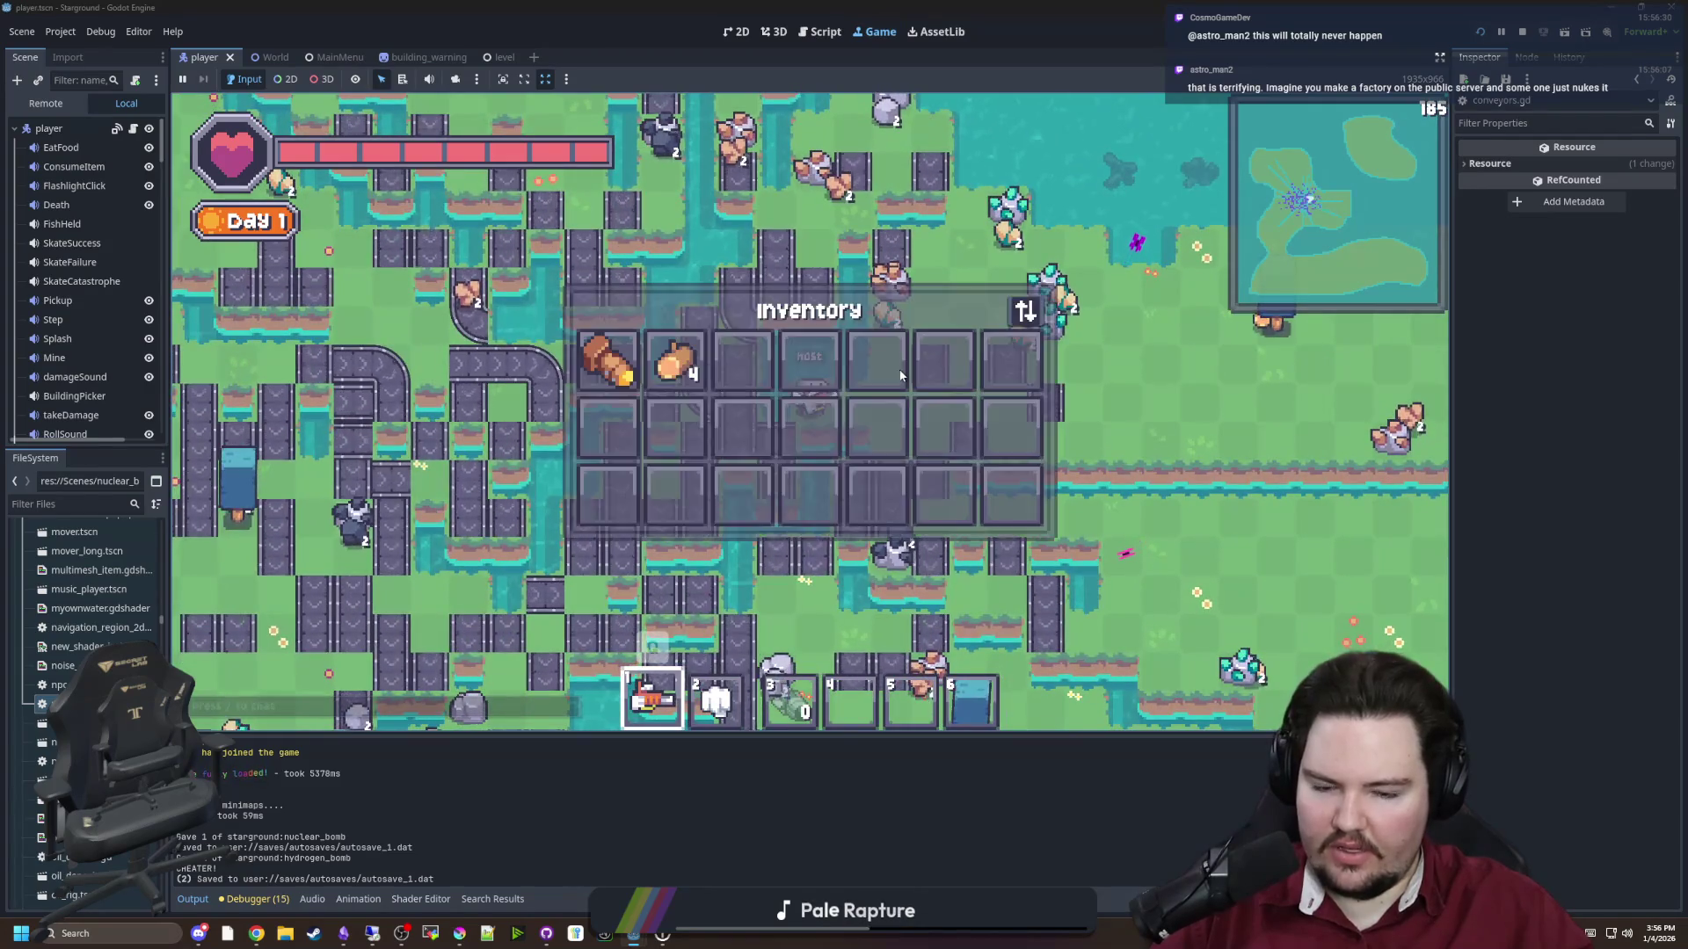
key("e")
key("slash")
key("Up")
key("Up")
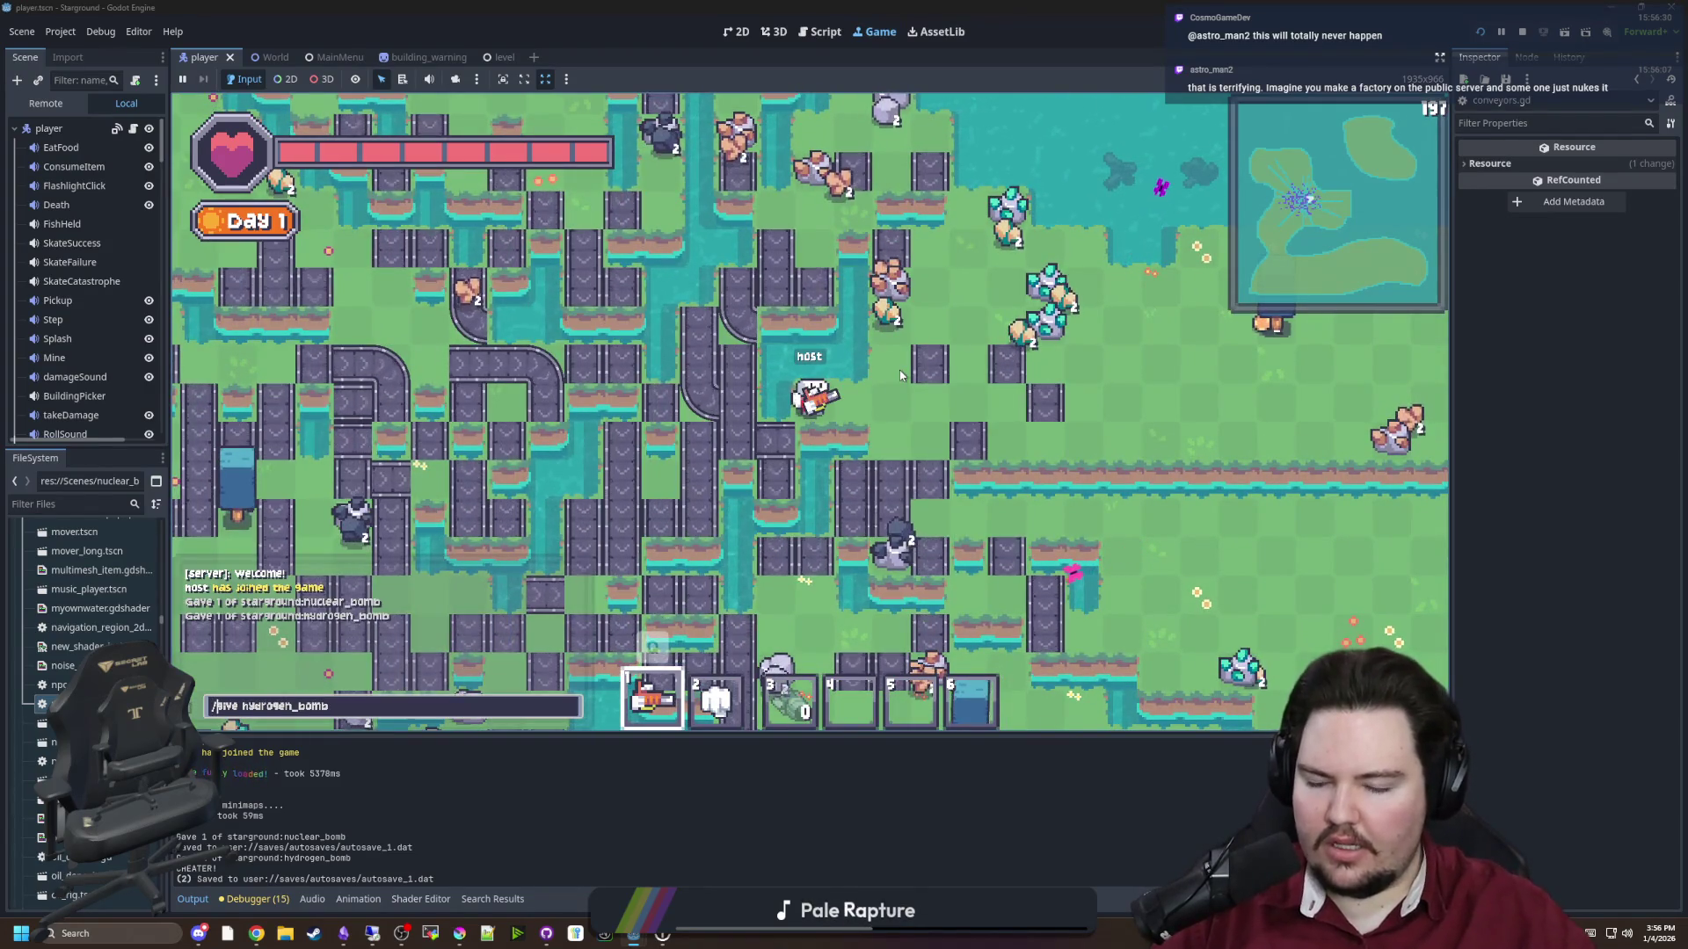
key("Return")
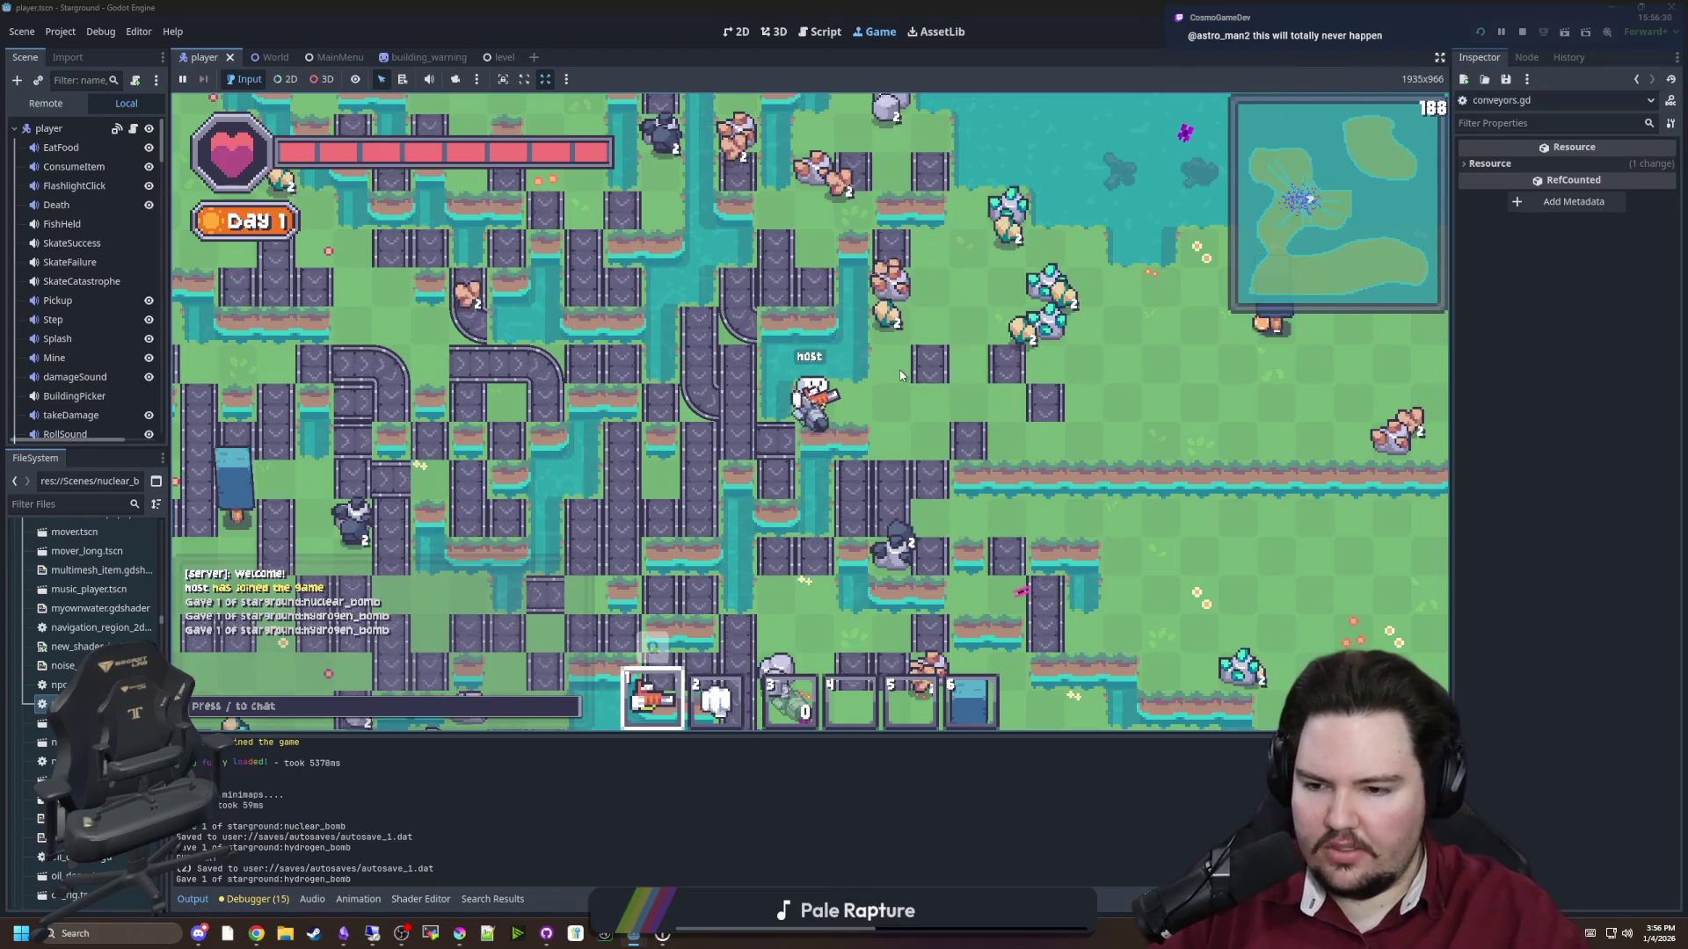
type("/god true")
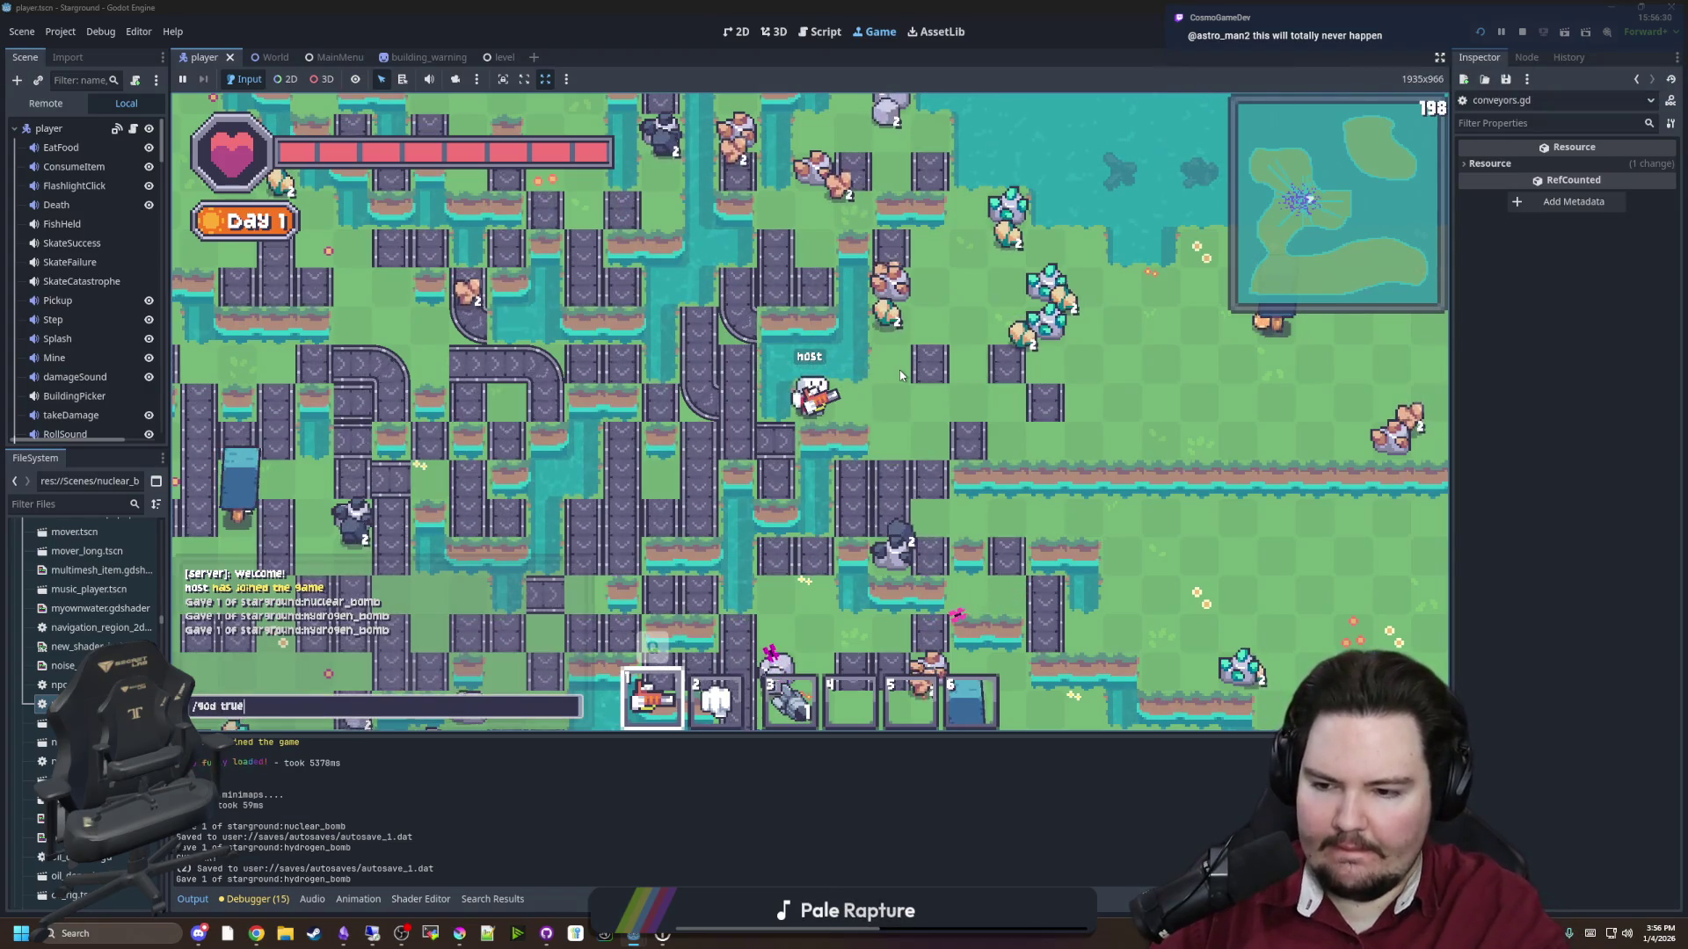
key("Return")
Select hotbar slot 3, get lead boots via /give lead_boots, walk past the blast, and return to the script
key("3")
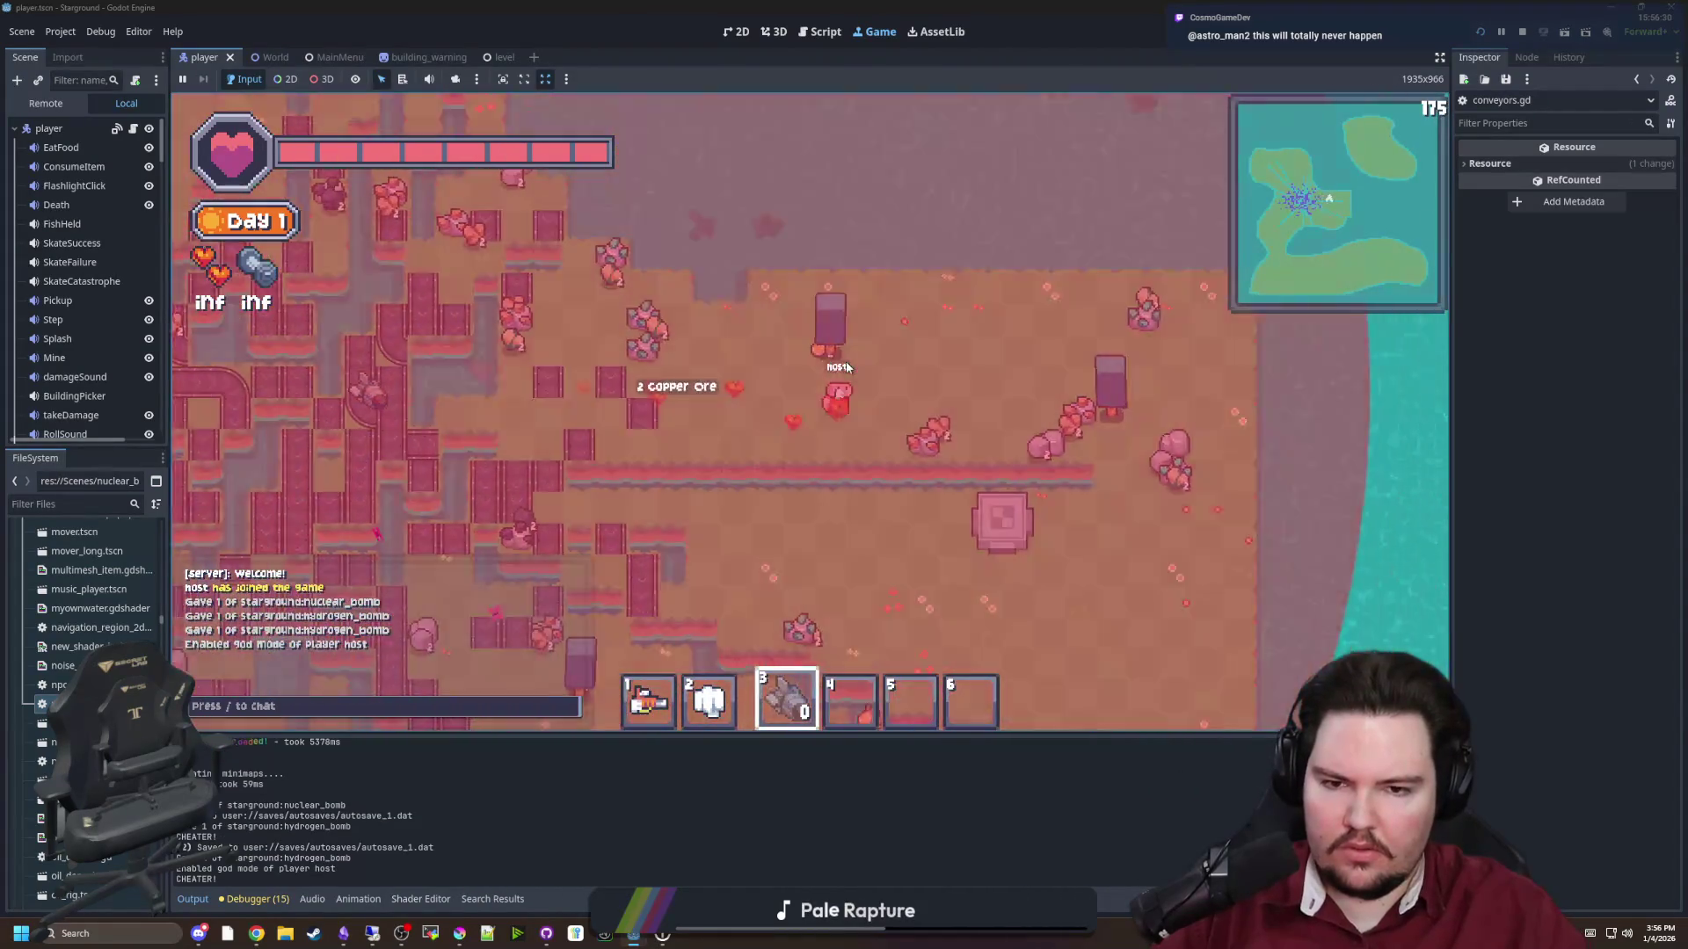
type("/give lead_boots")
key("Return")
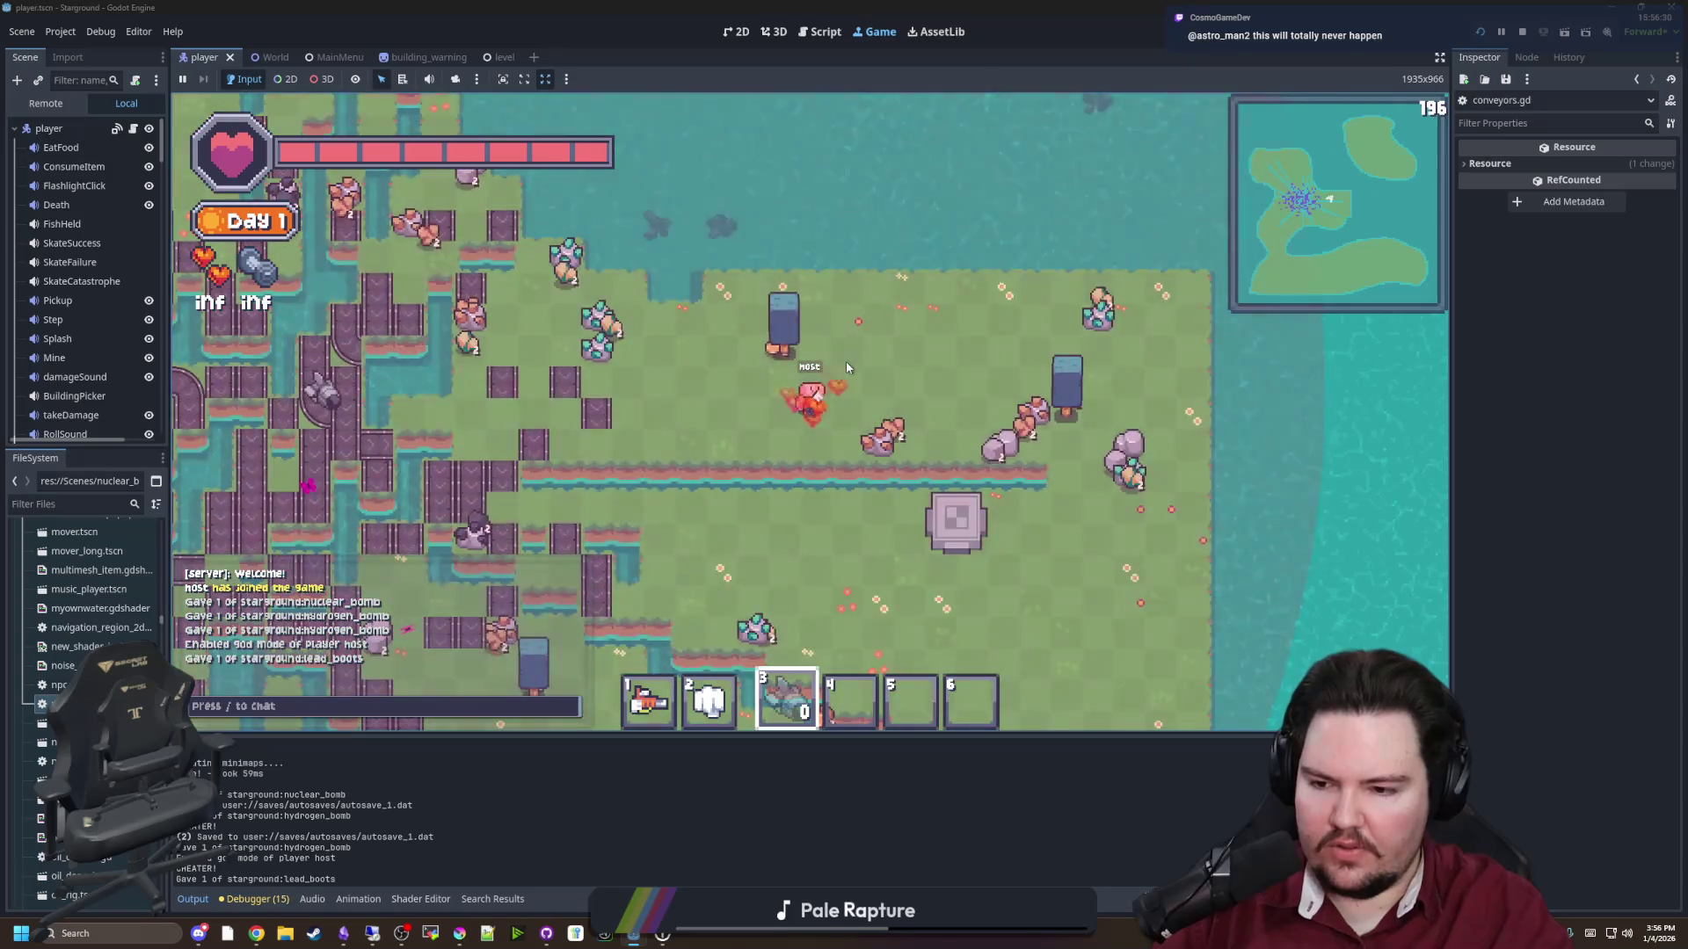
key("a")
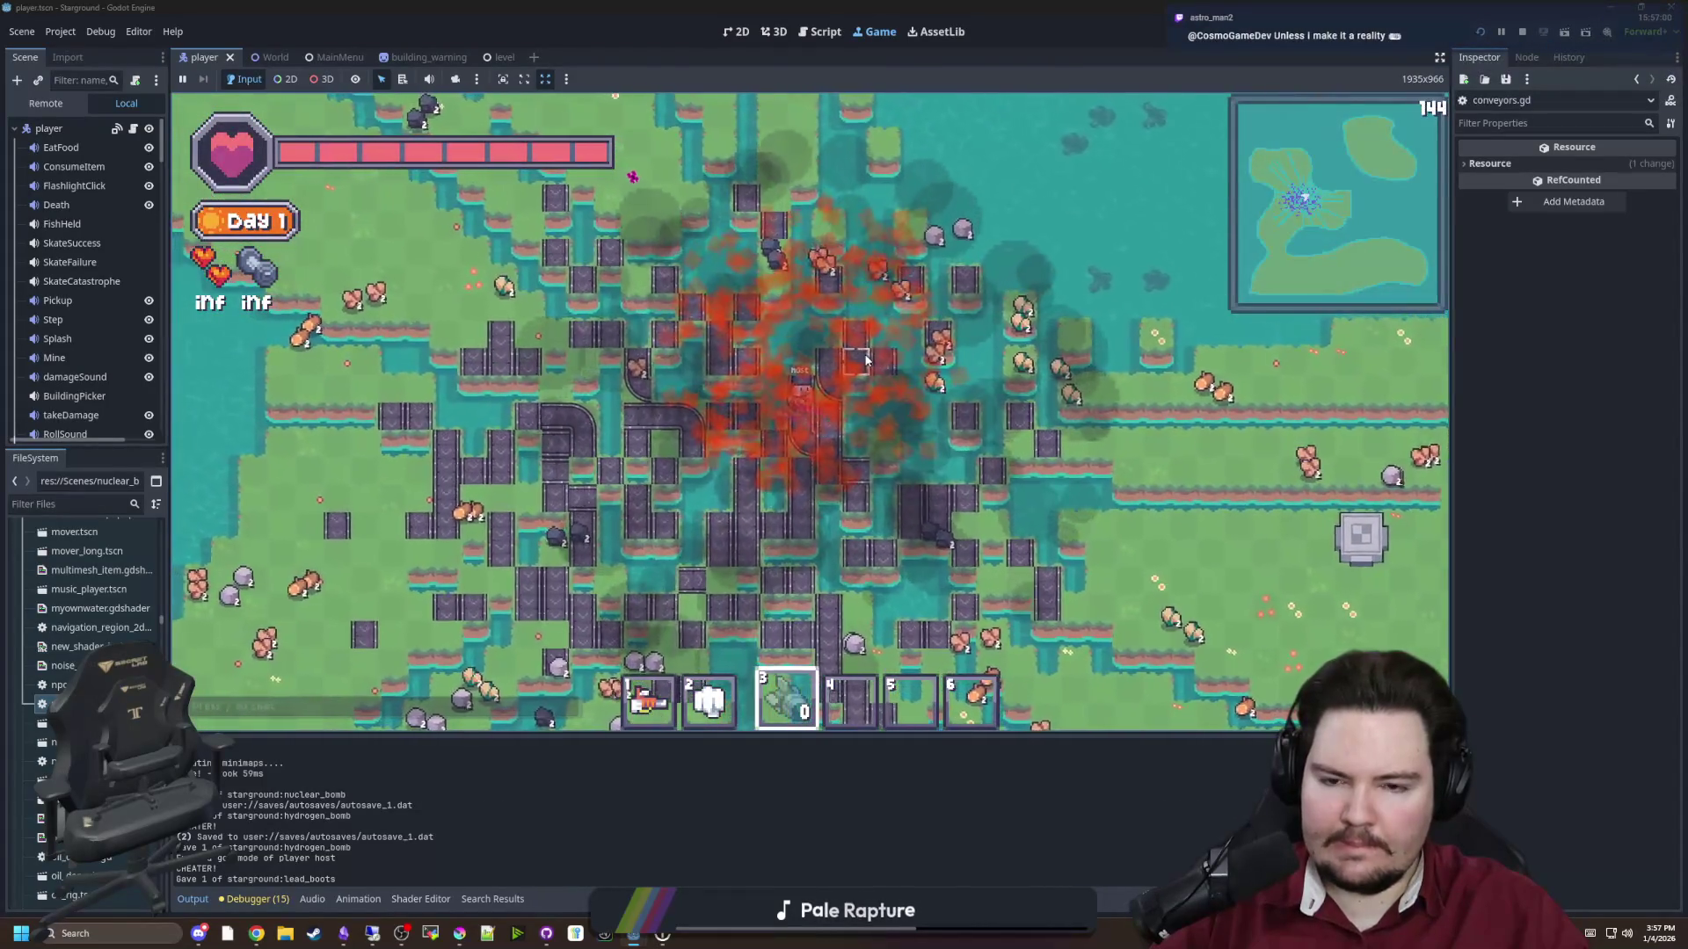
key("d")
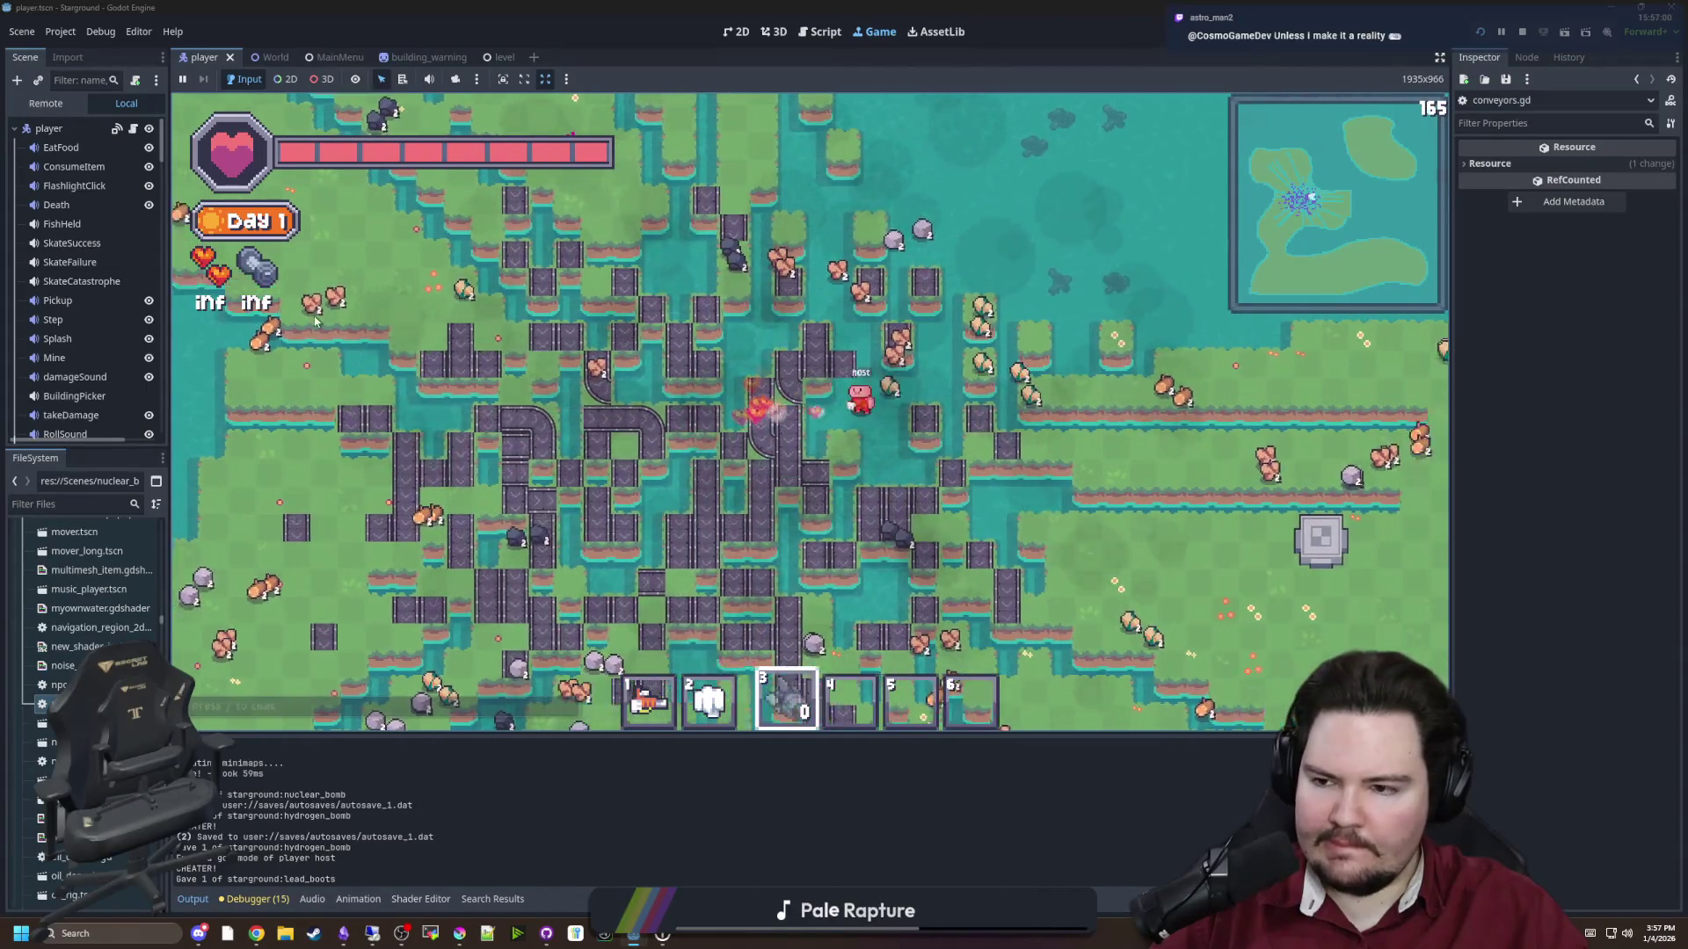
key("ctrl+F3")
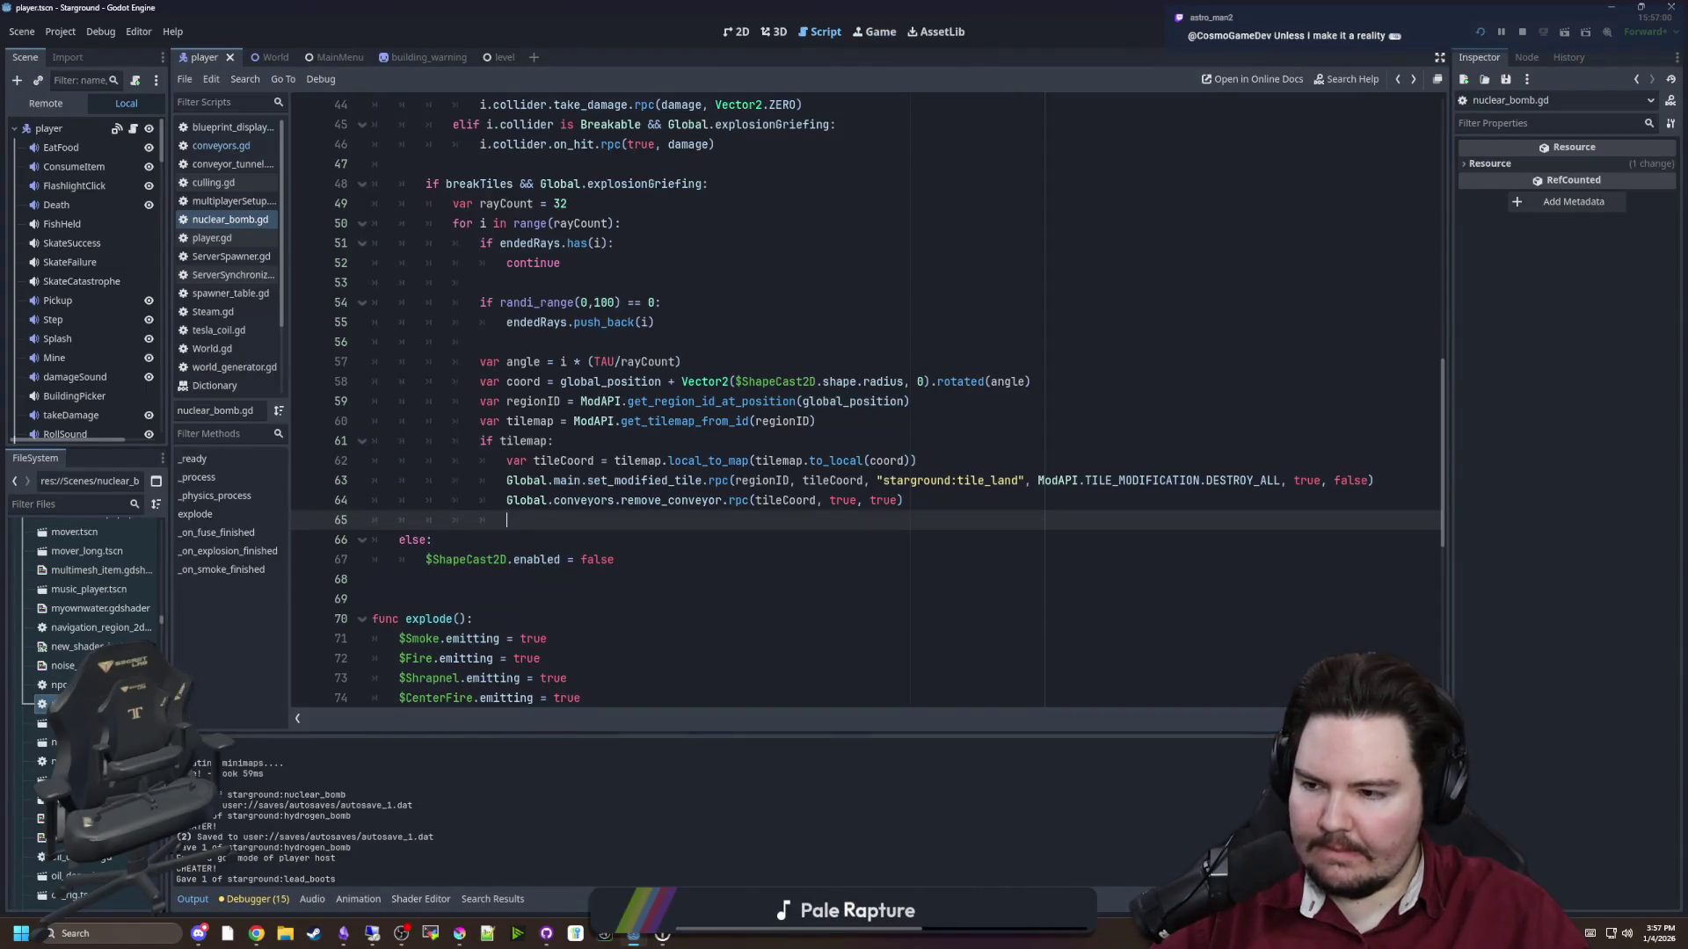
Save nuclear_bomb.gd, review the if tilemap: check on line 61, and return to the game
key("ctrl+s")
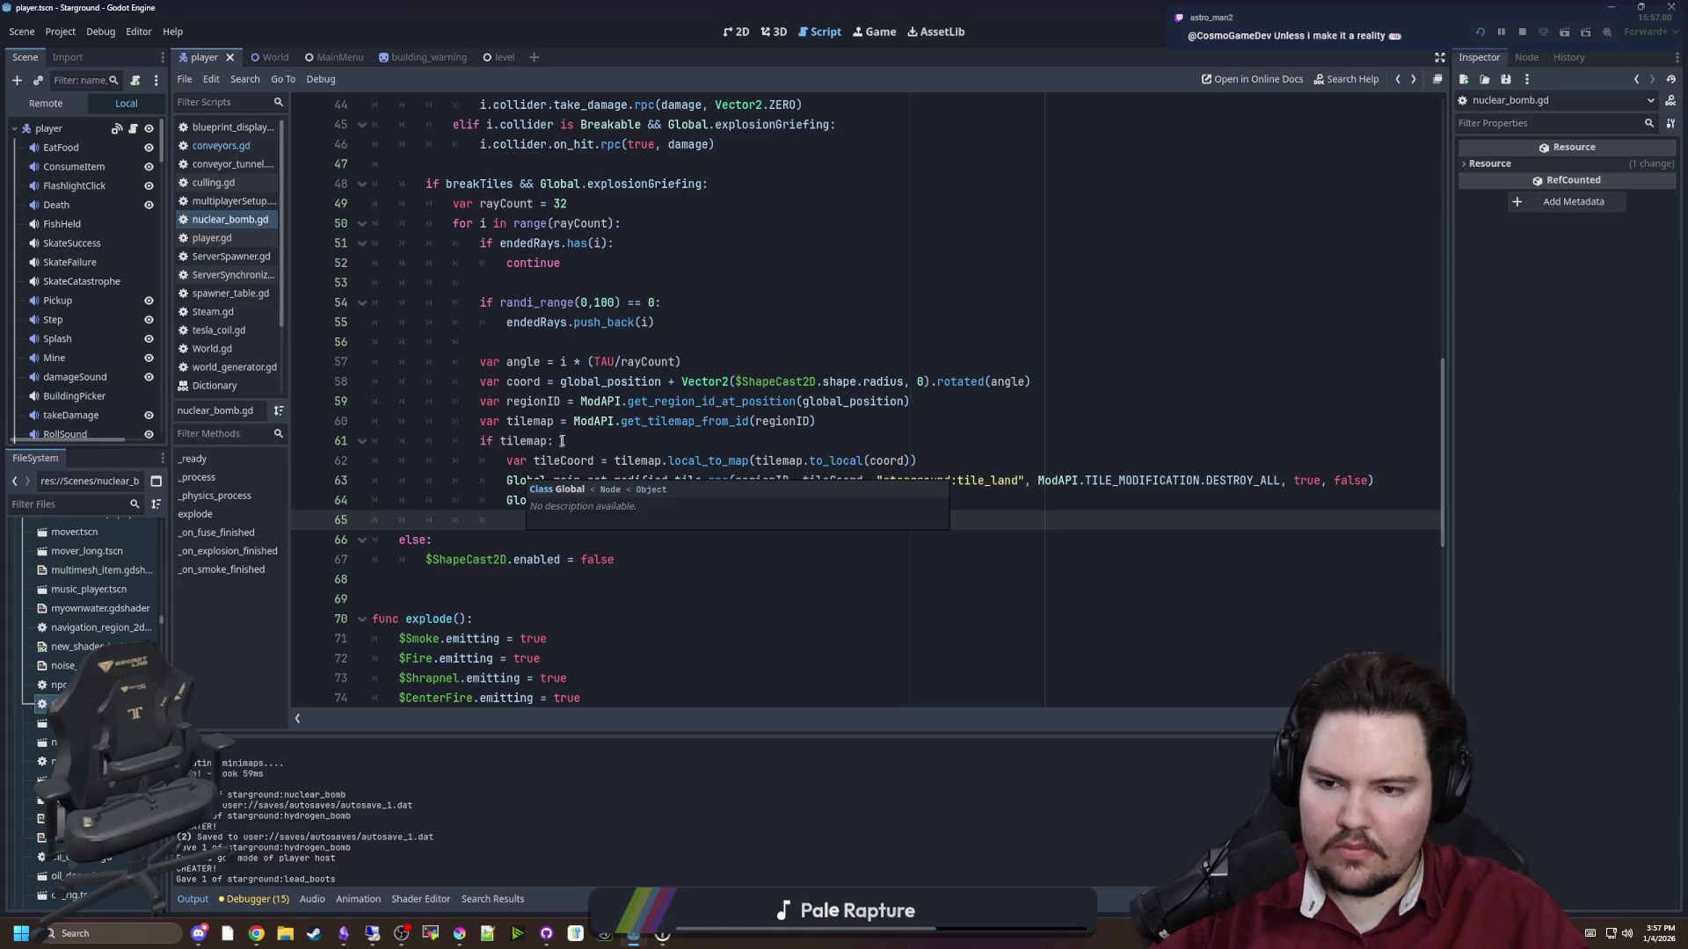
left_click(568, 438)
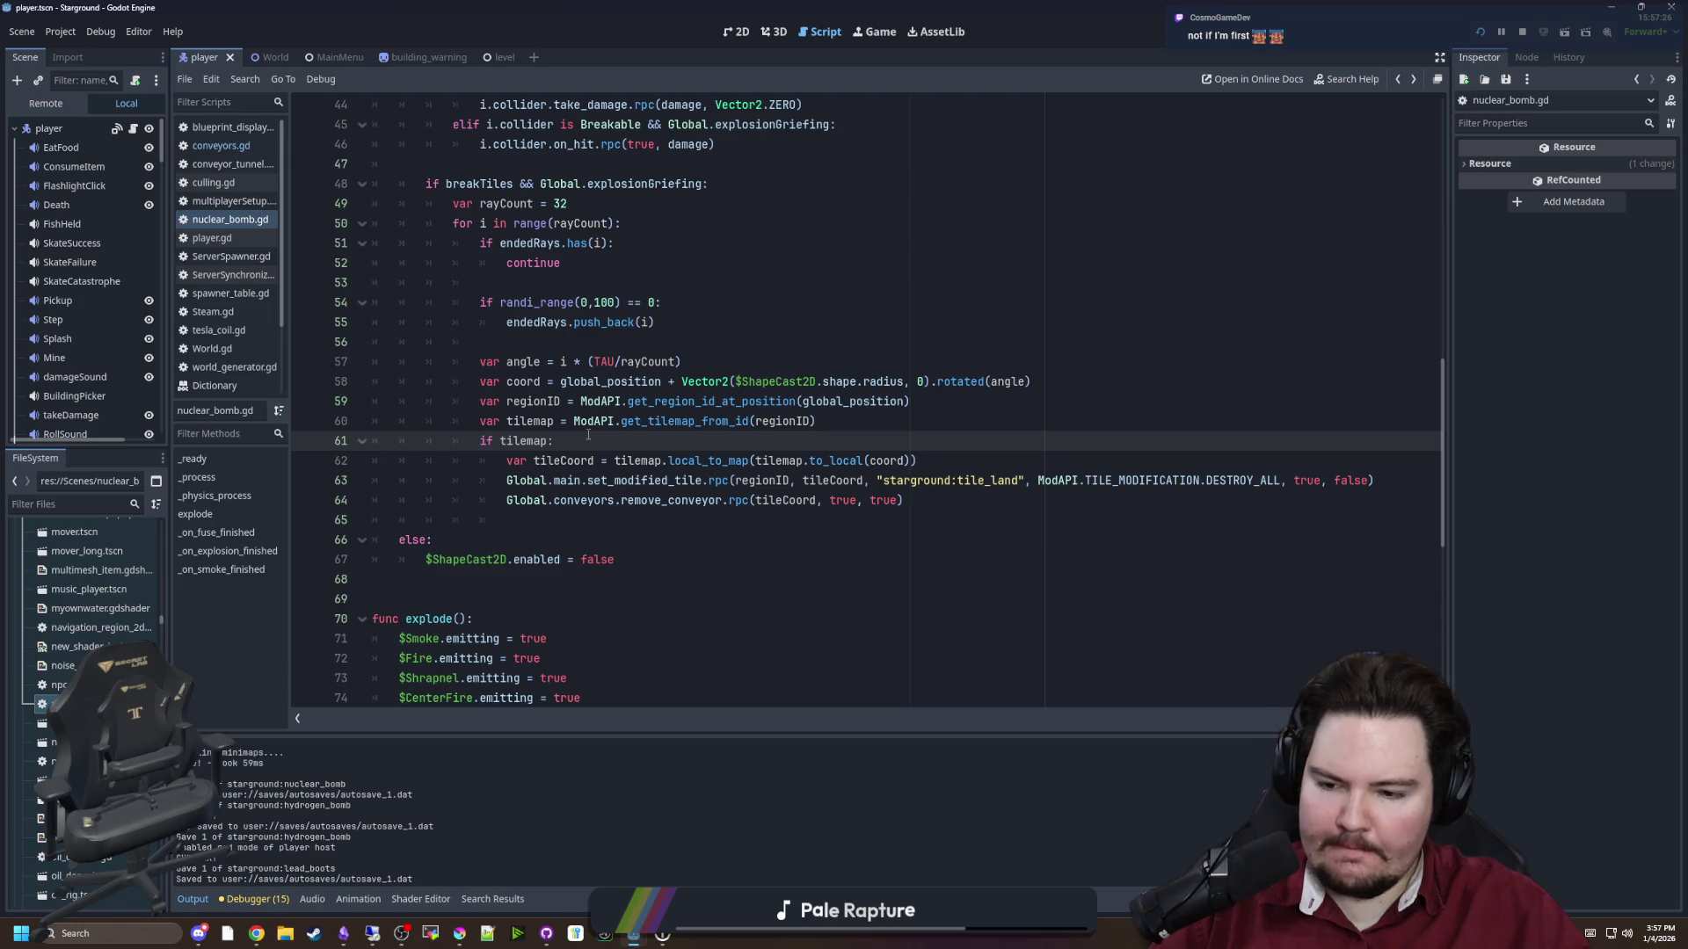
left_click(872, 32)
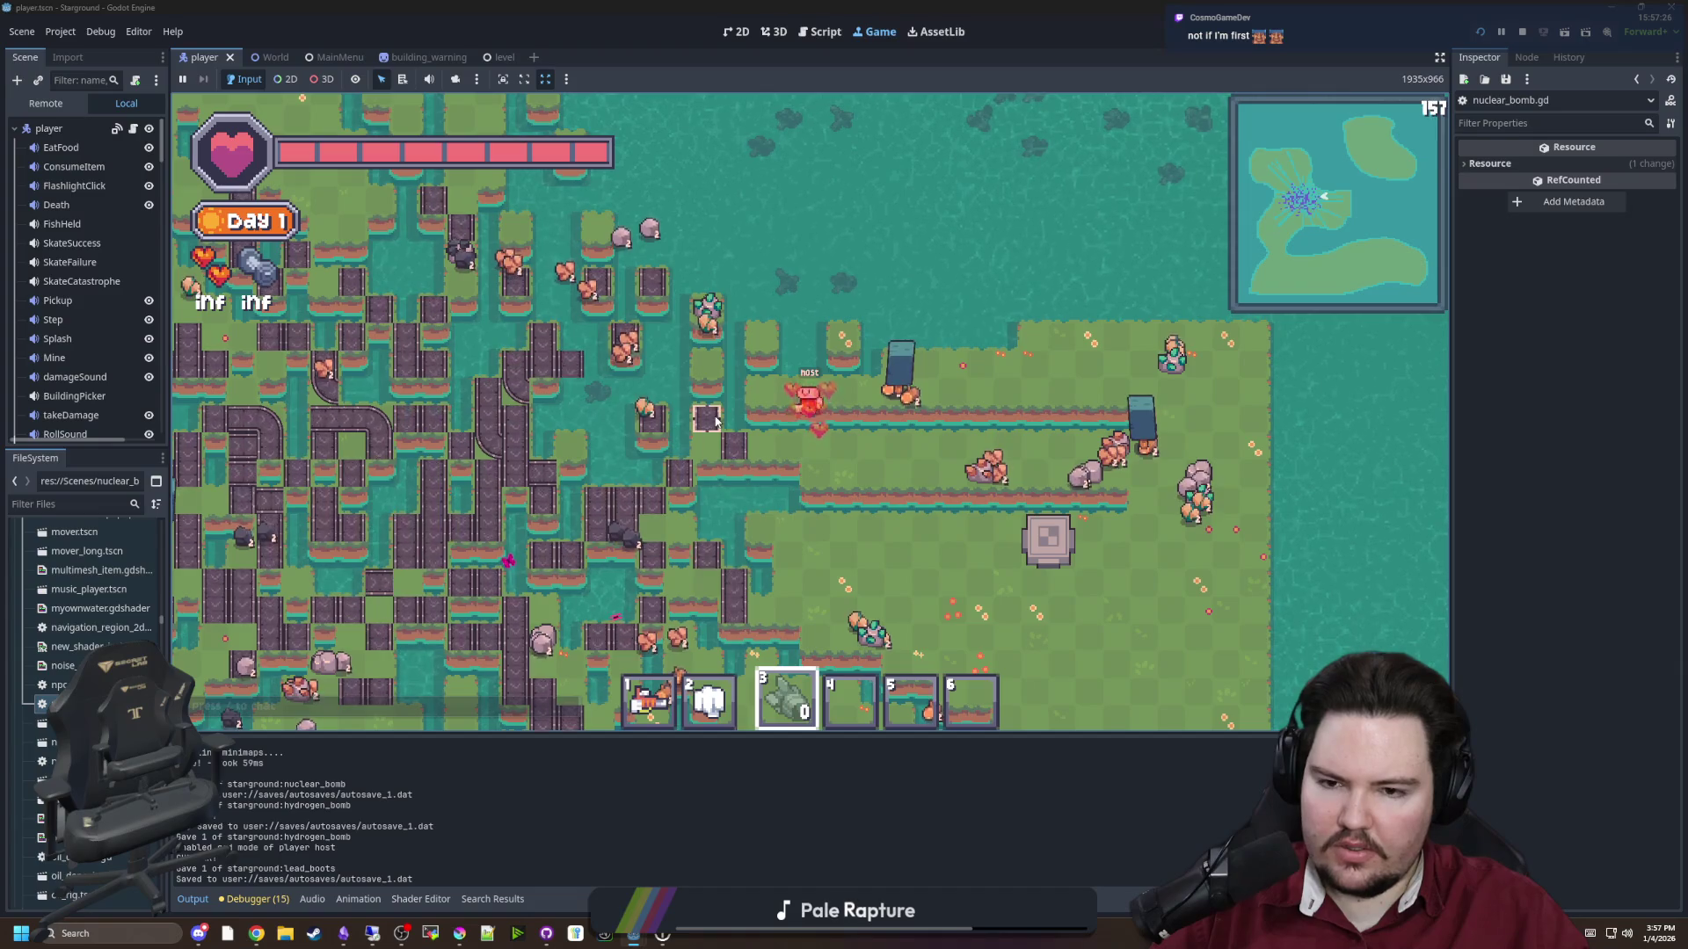
Place a Starlauncher from the building menu and launch the player to the red planet
key("b")
key("b")
scroll(716, 423, "down", 5)
scroll(786, 411, "up", 2)
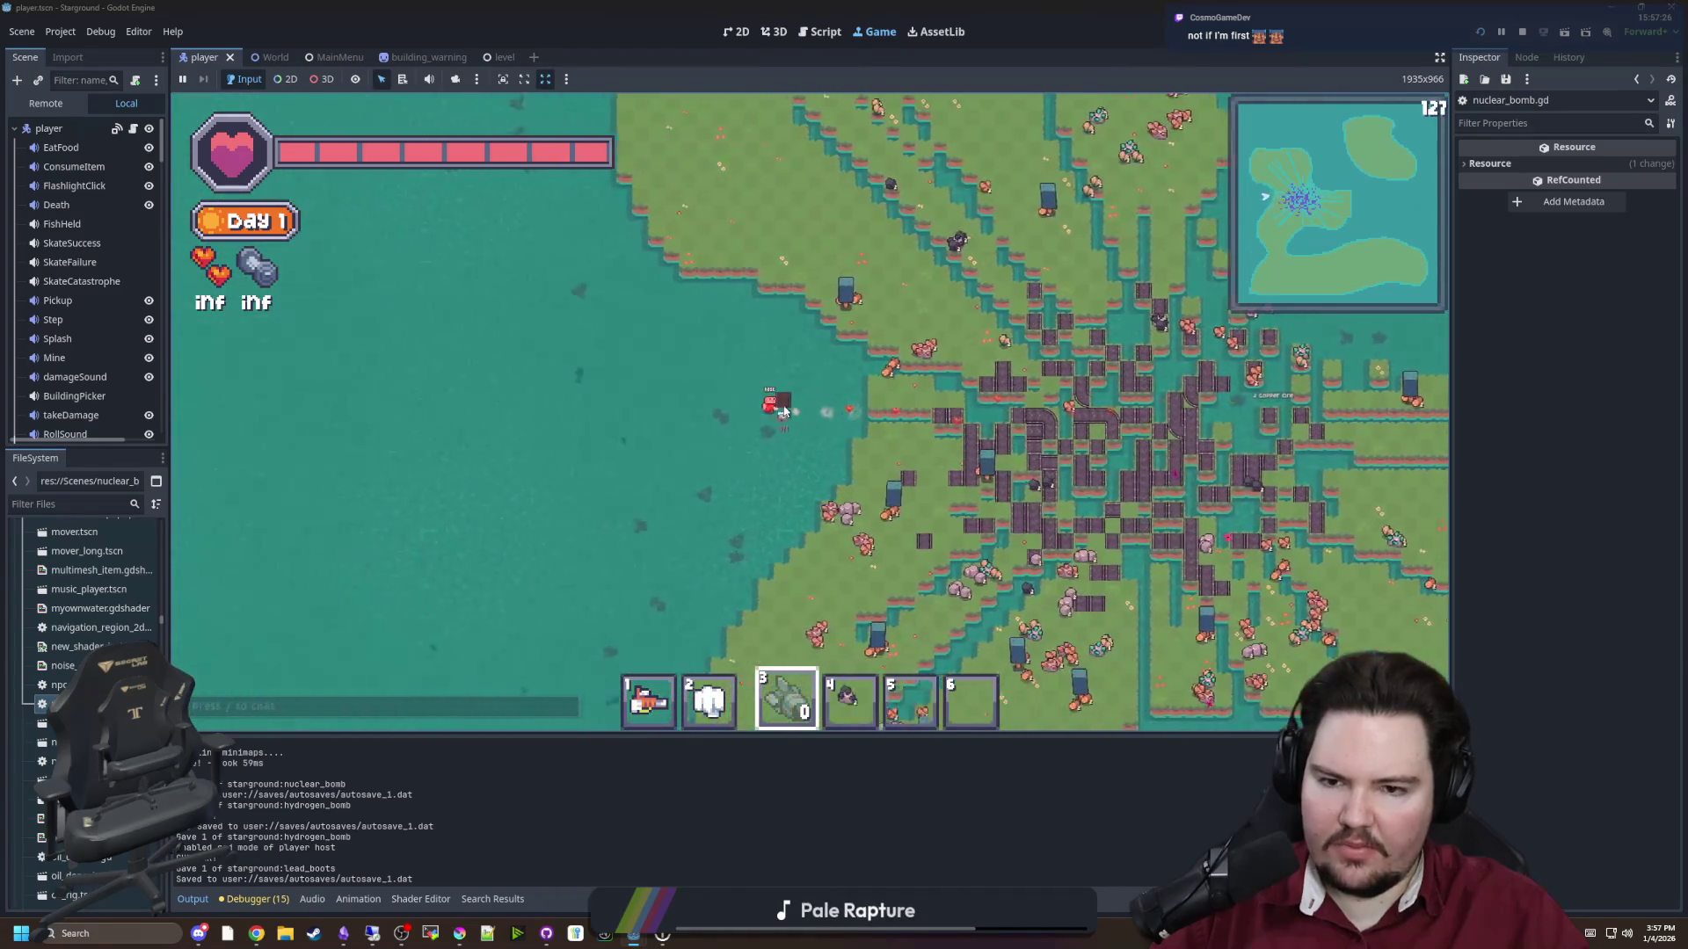
key("b")
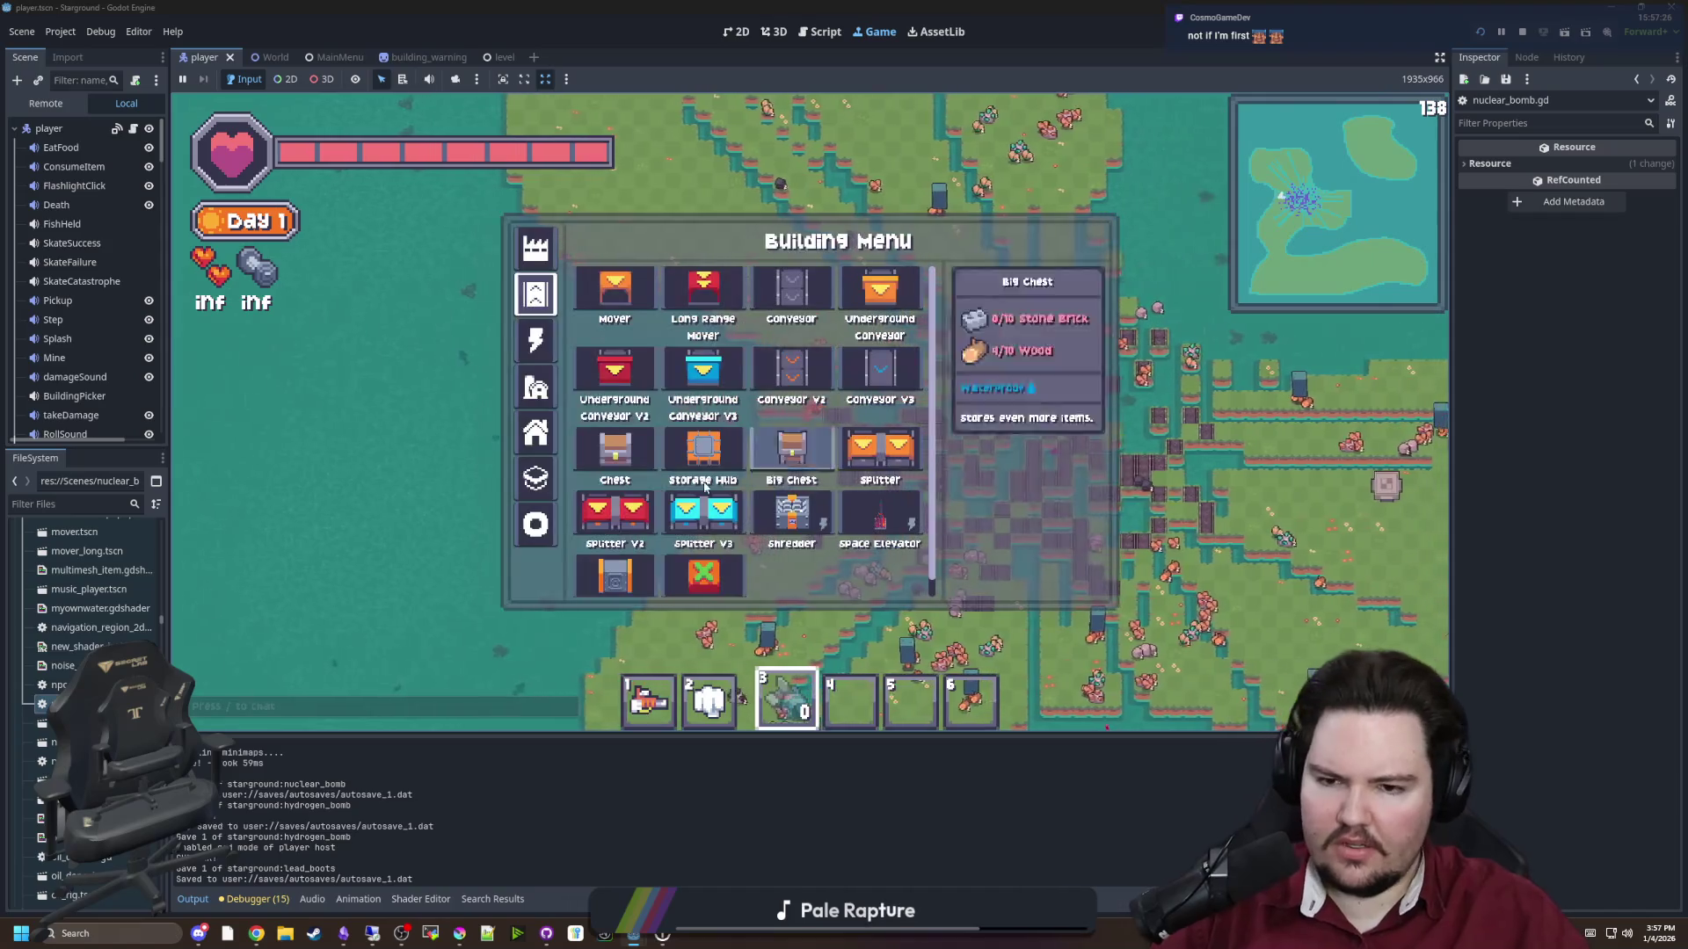
left_click(536, 525)
key("d")
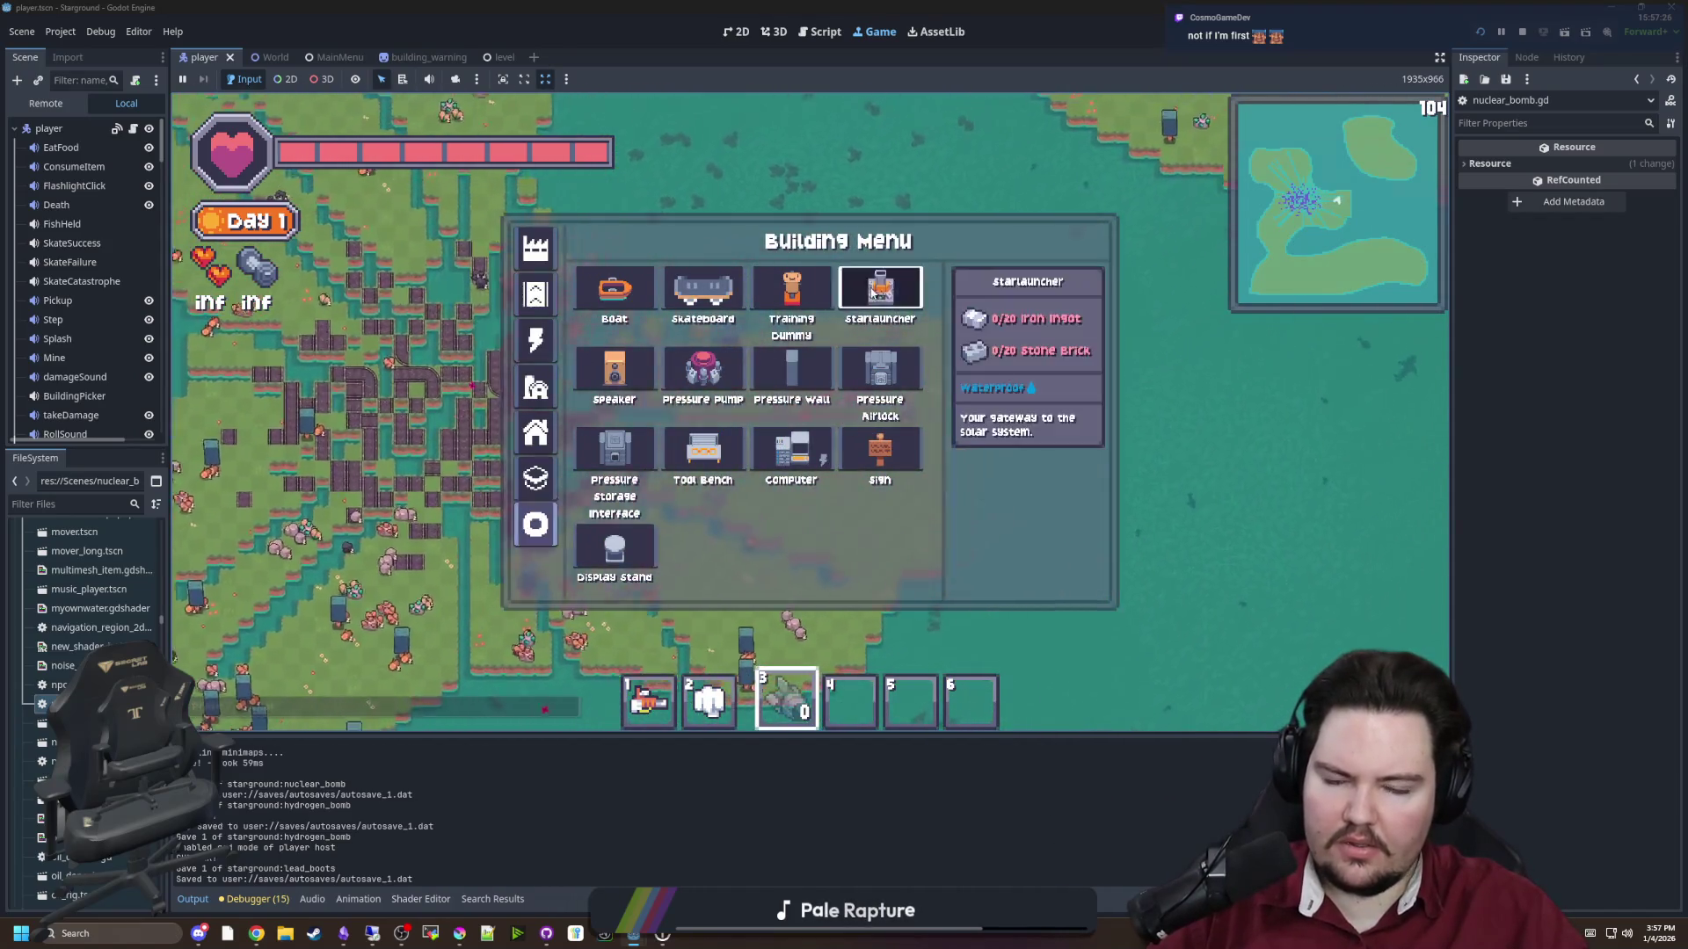
left_click(876, 290)
left_click(711, 475)
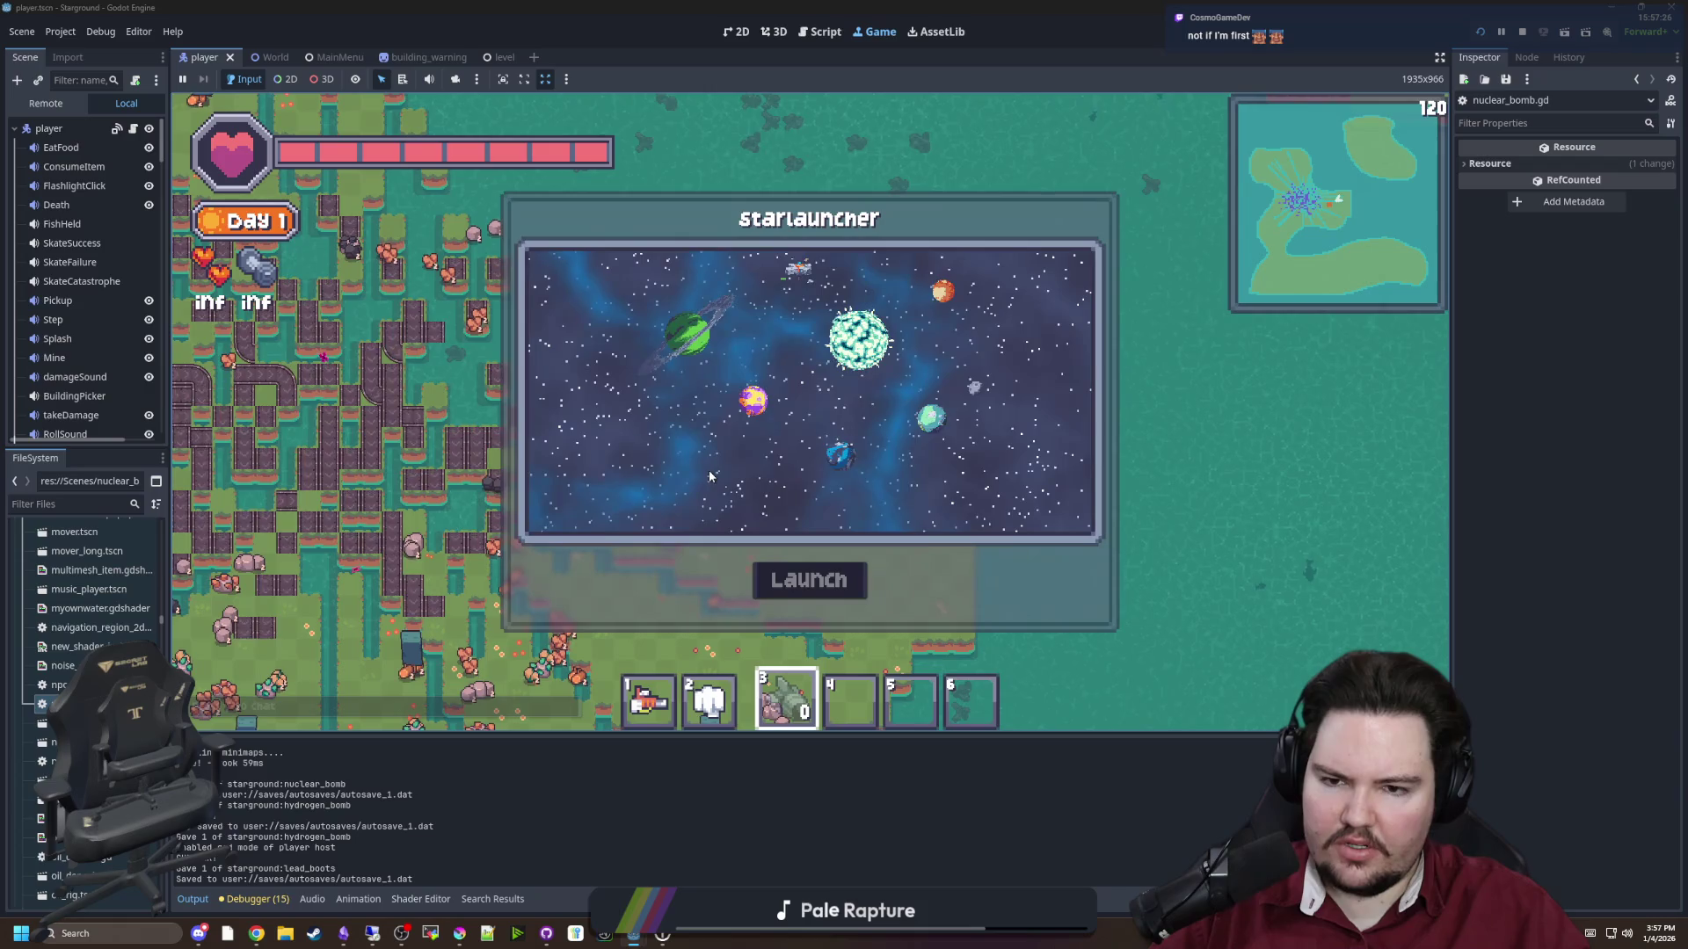
key("Escape")
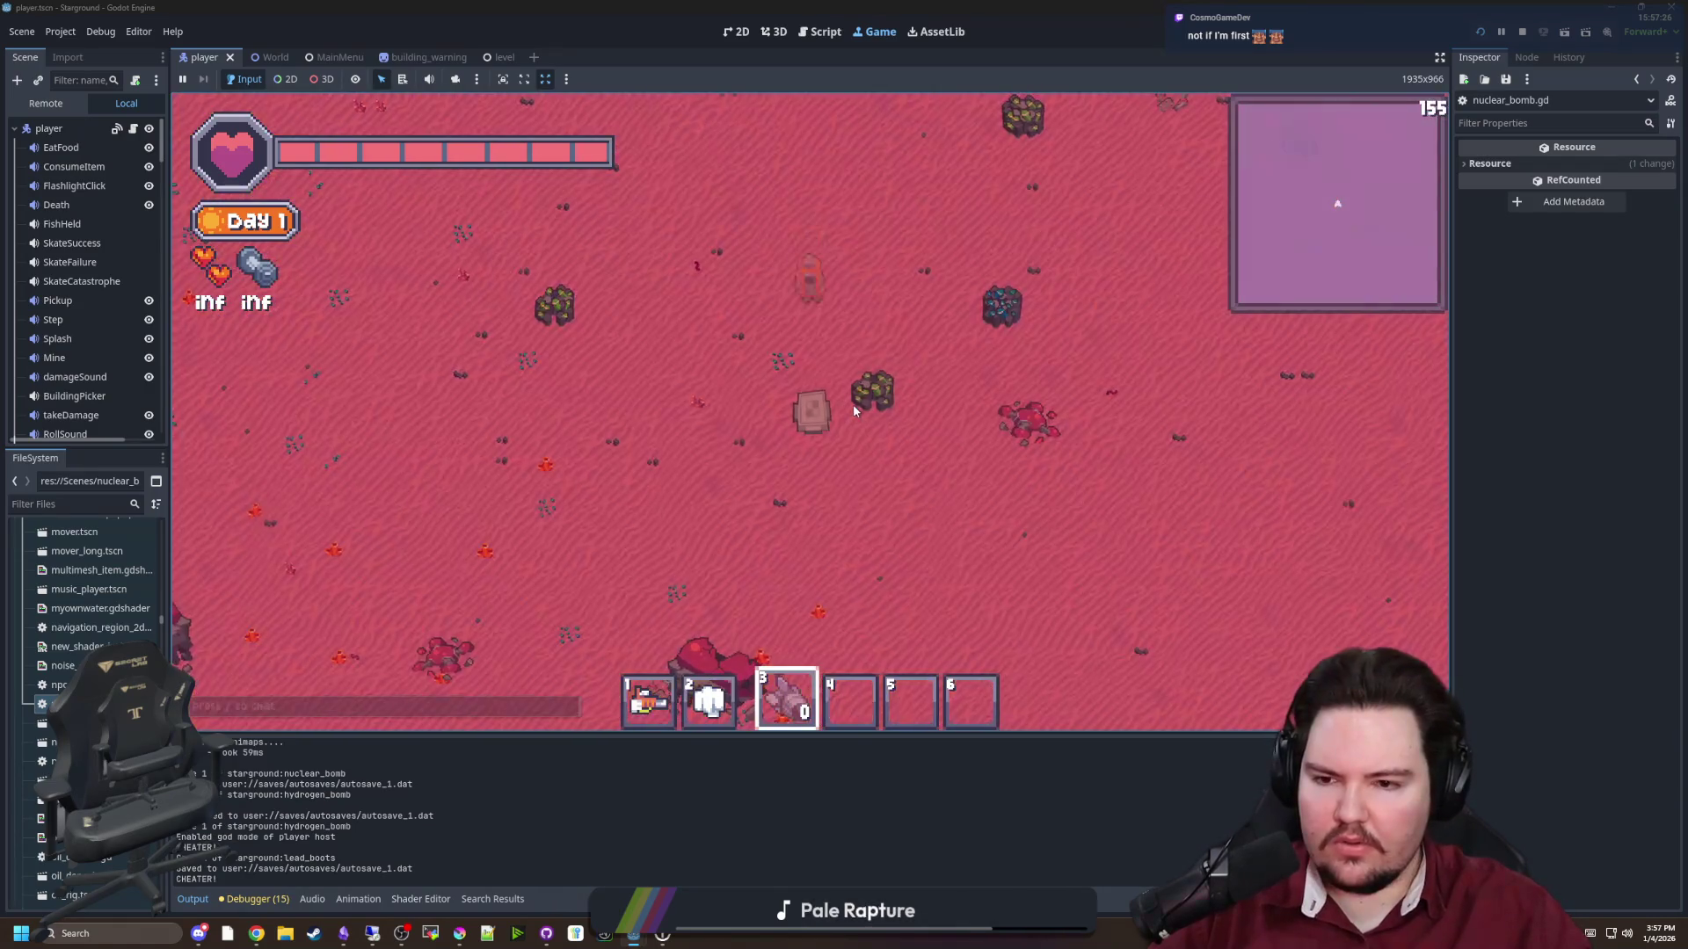
Lay a row of conveyors beside the player, then filter the project files for 'conve'
key("b")
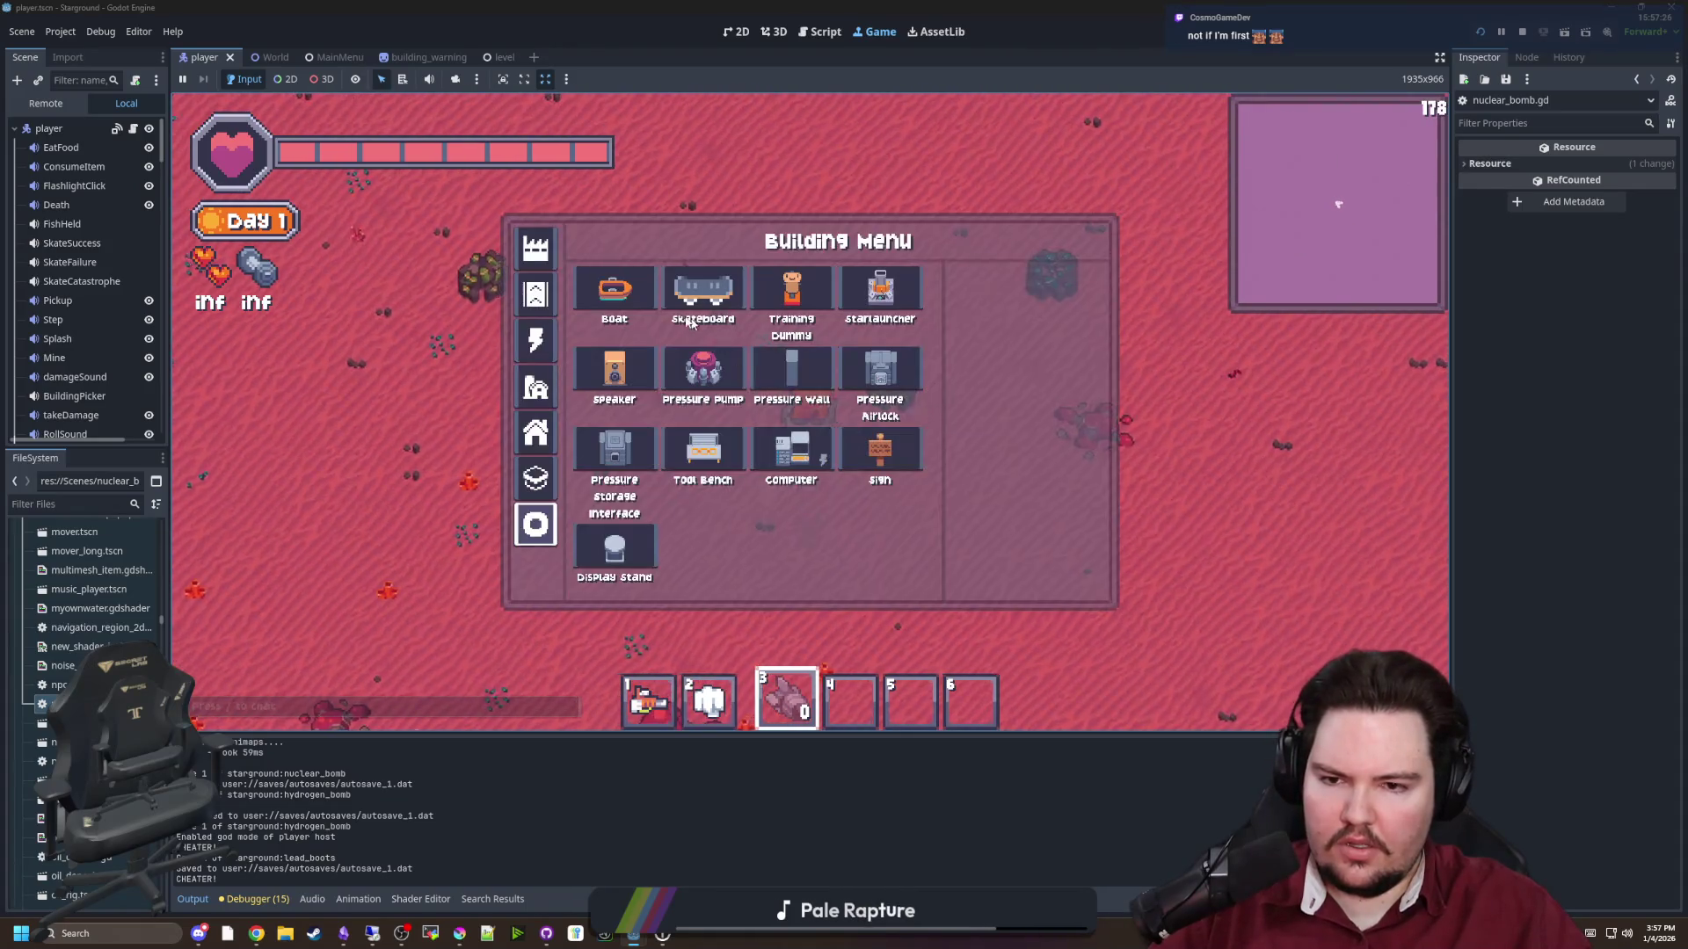
left_click(535, 249)
left_click(792, 288)
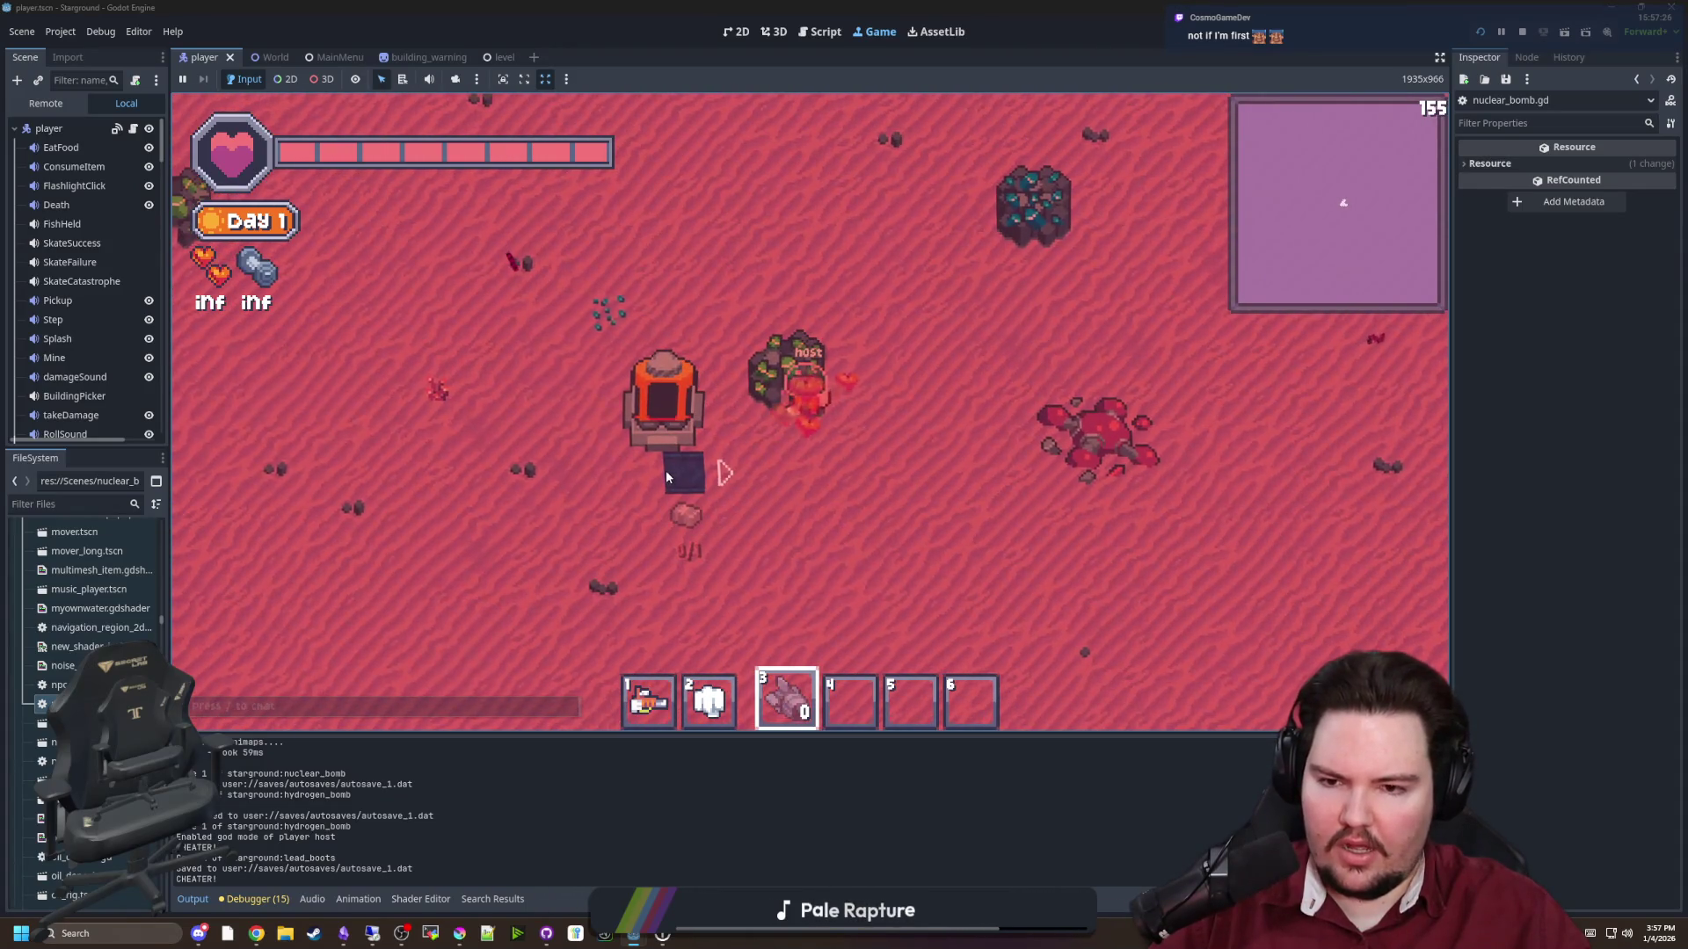
mouse_move(690, 475)
left_mouse_down()
mouse_move(611, 477)
mouse_move(592, 341)
mouse_move(731, 341)
mouse_move(729, 461)
left_mouse_up()
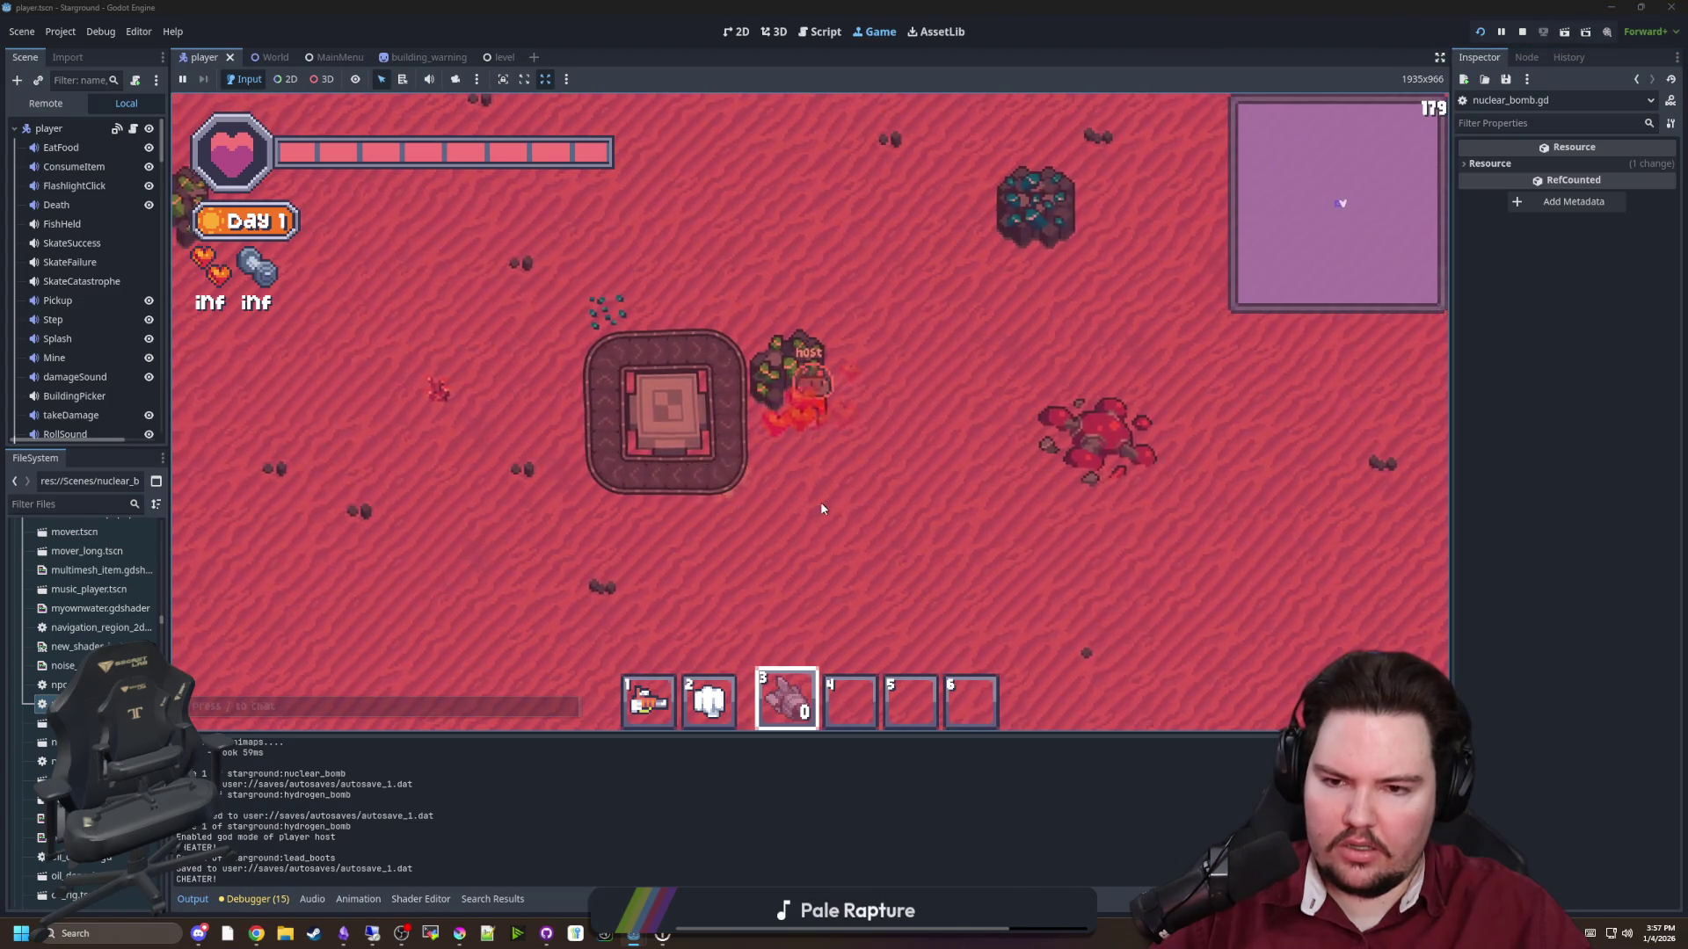
key("s")
key("d")
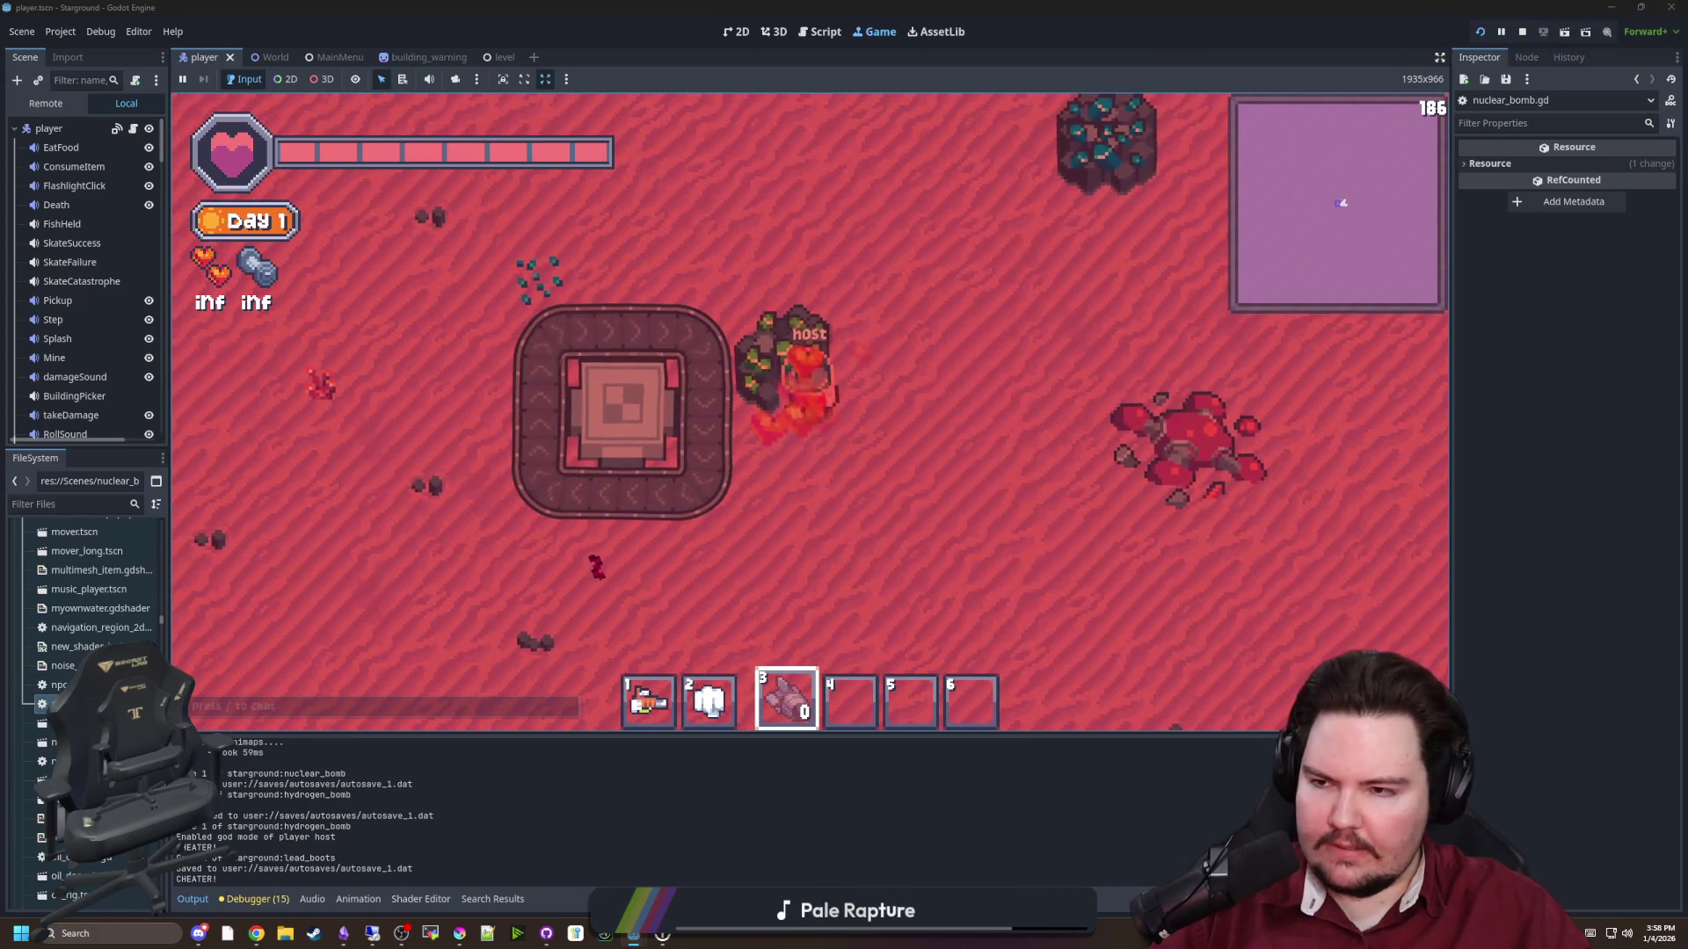
left_click(123, 504)
type("conve")
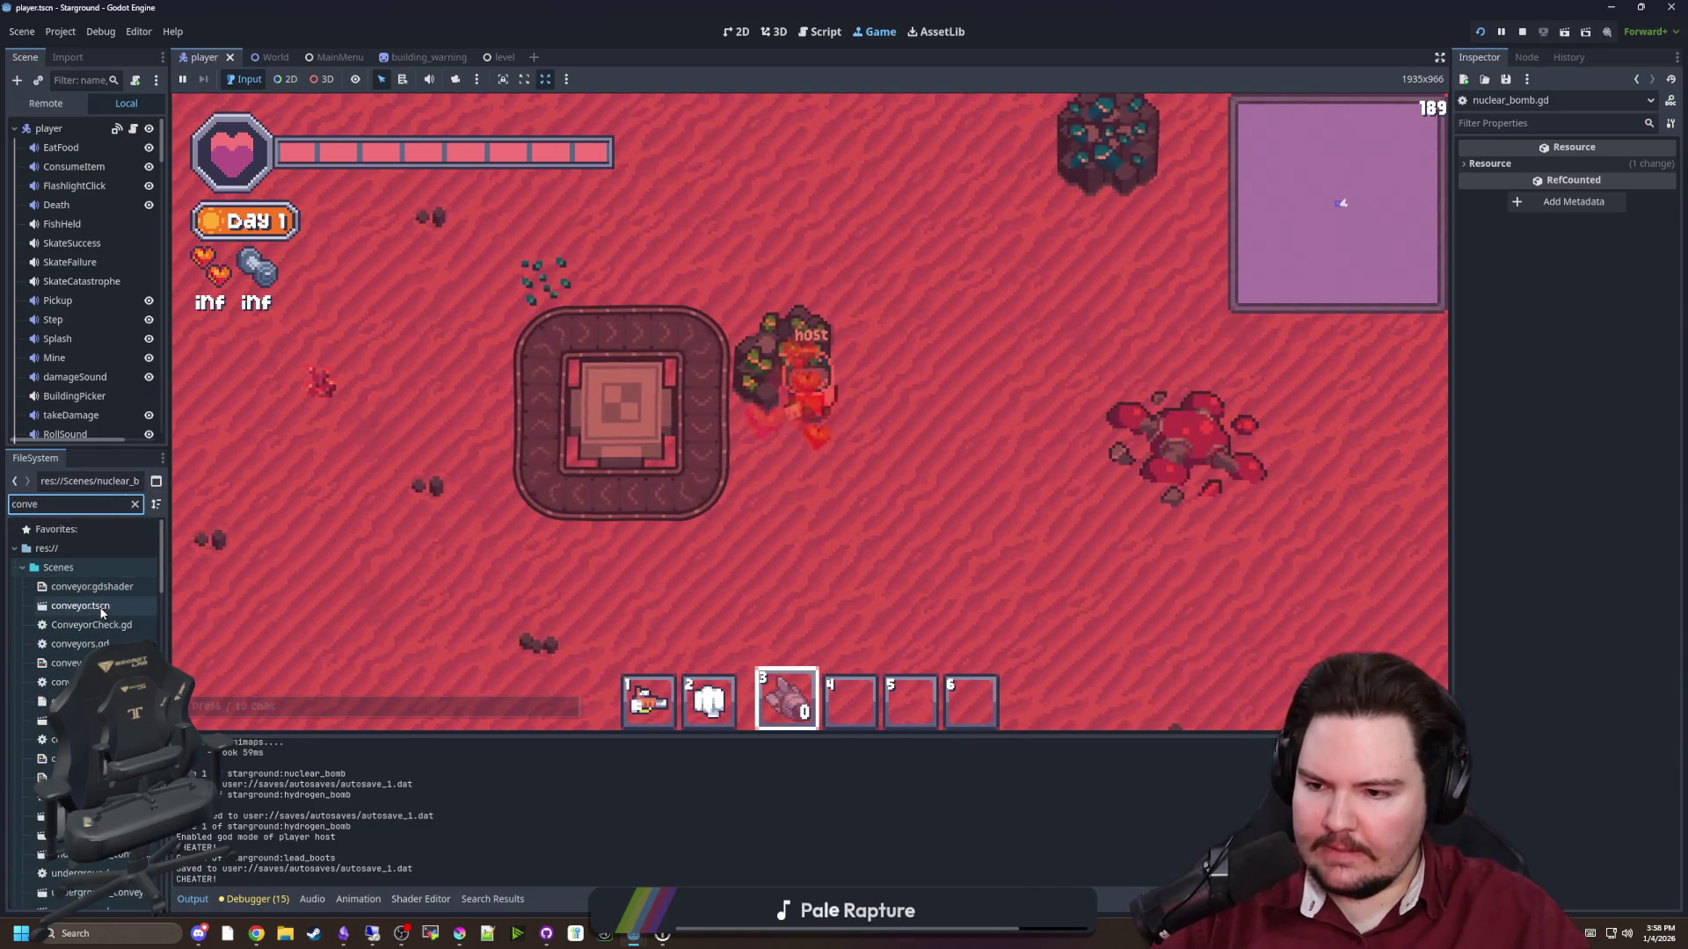
Open conveyors.gd and read the set_cell documentation
double_click(94, 644)
scroll(629, 505, "up", 2)
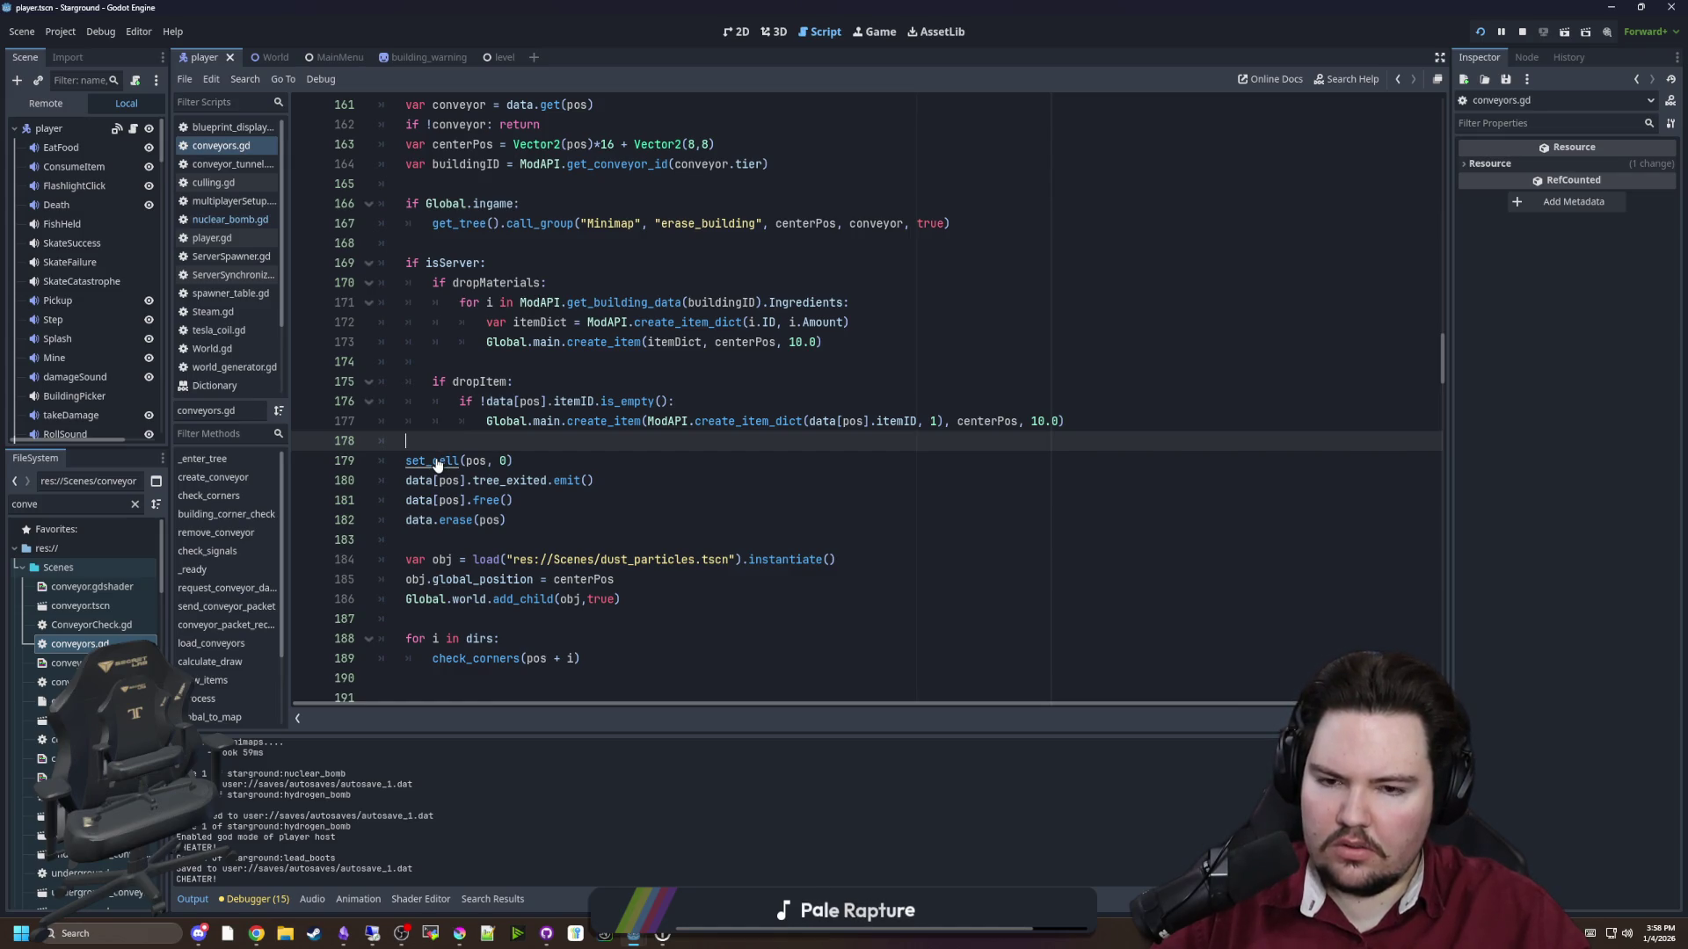
left_click(437, 464, "ctrl")
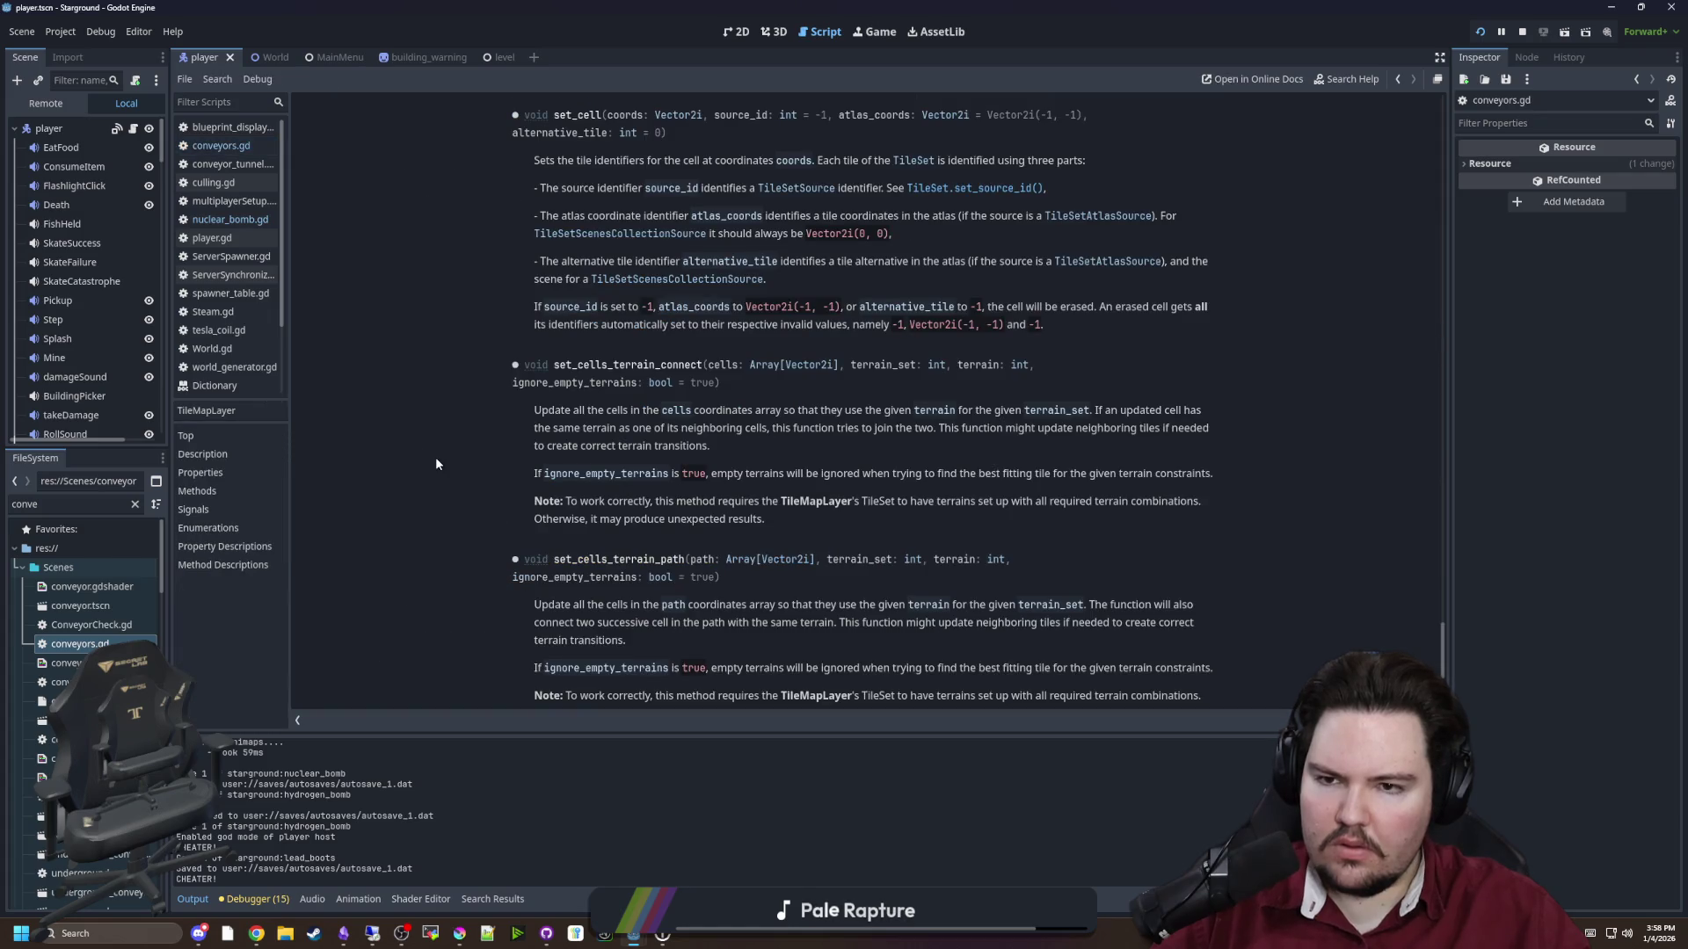
key("alt+Left")
scroll(435, 423, "down", 1)
key("Down")
key("Down")
key("Down")
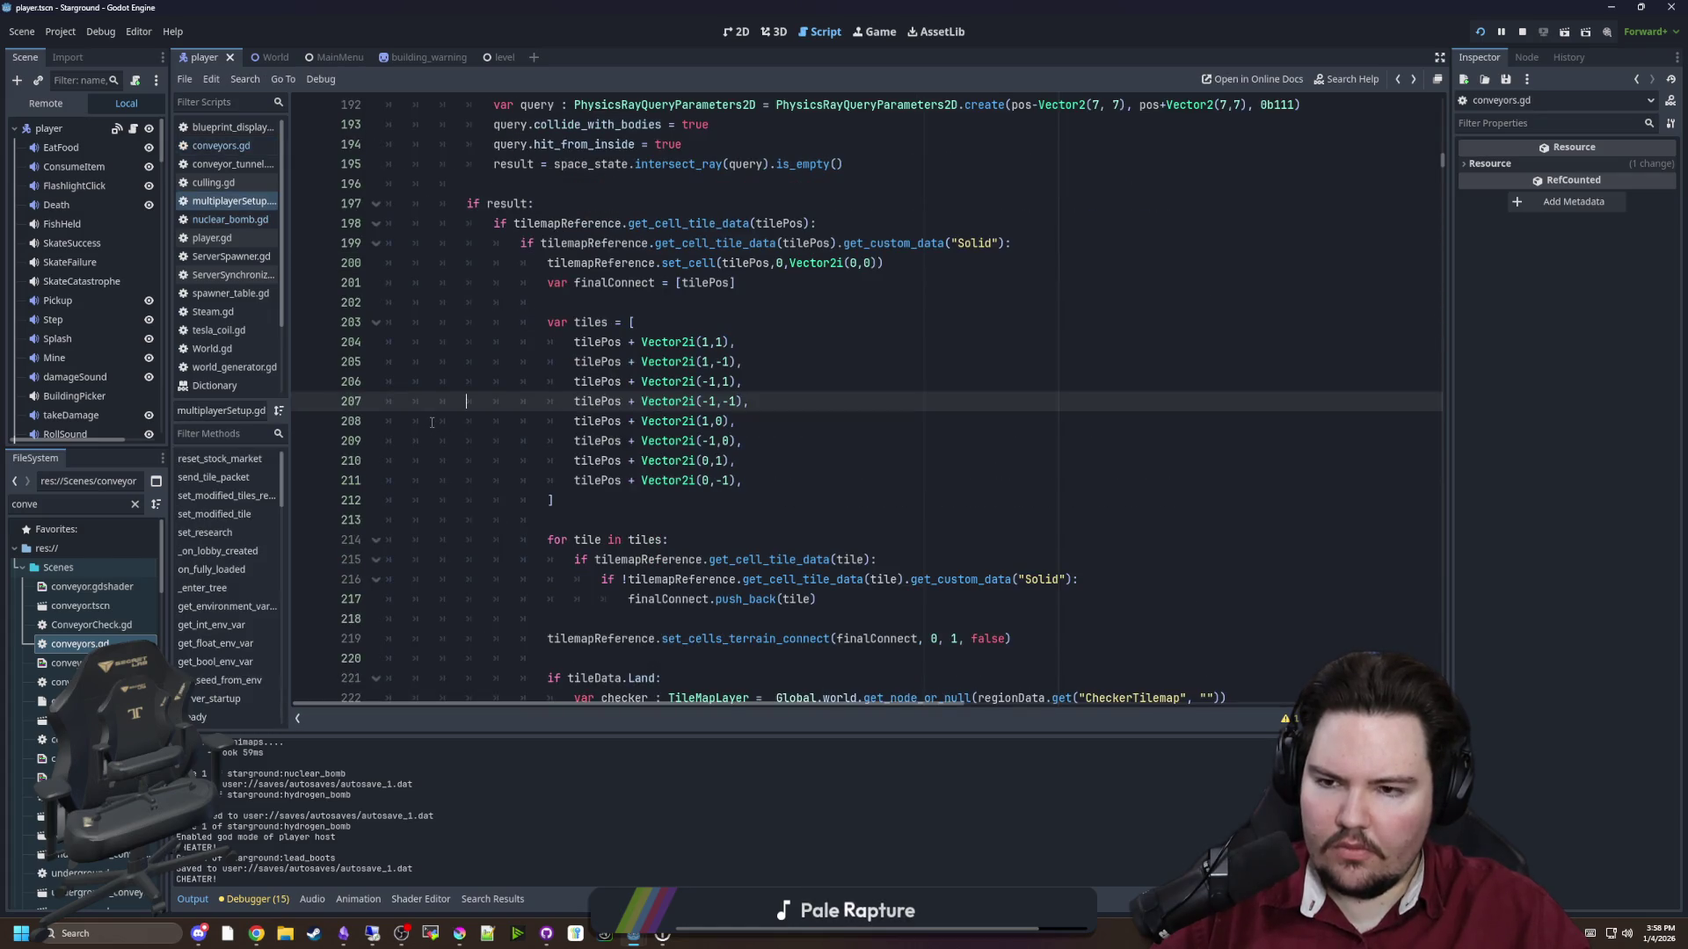
scroll(115, 347, "down", 10)
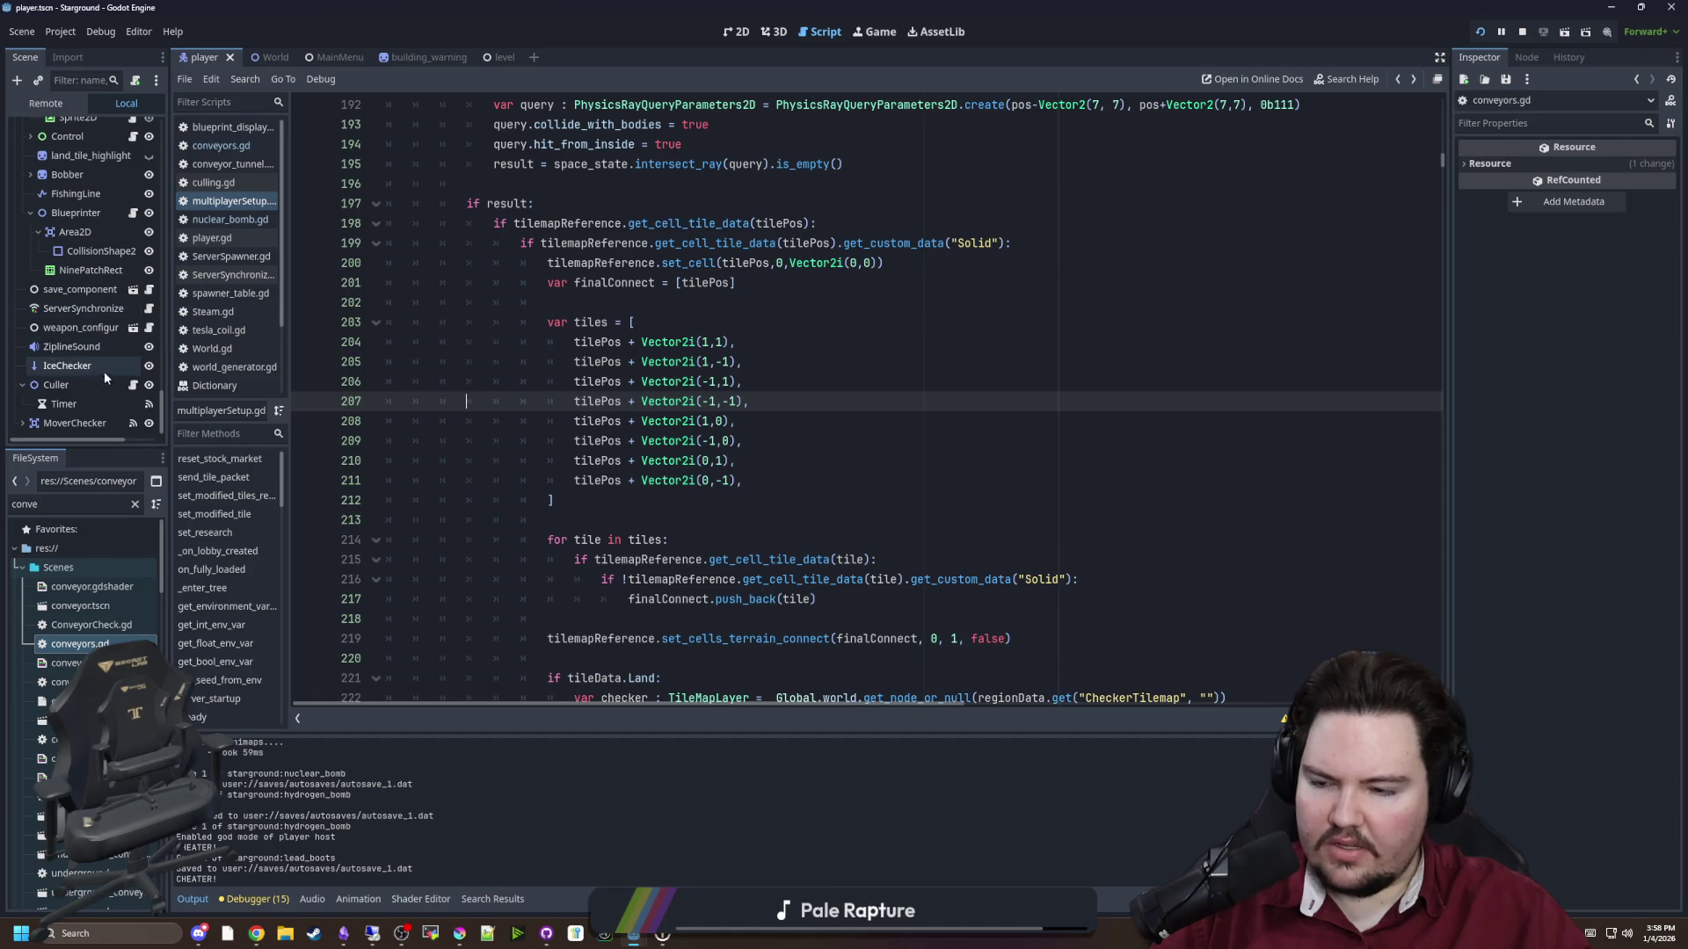
Reopen conveyors.gd, scroll through remove_conveyor, then go back to the running game
double_click(108, 644)
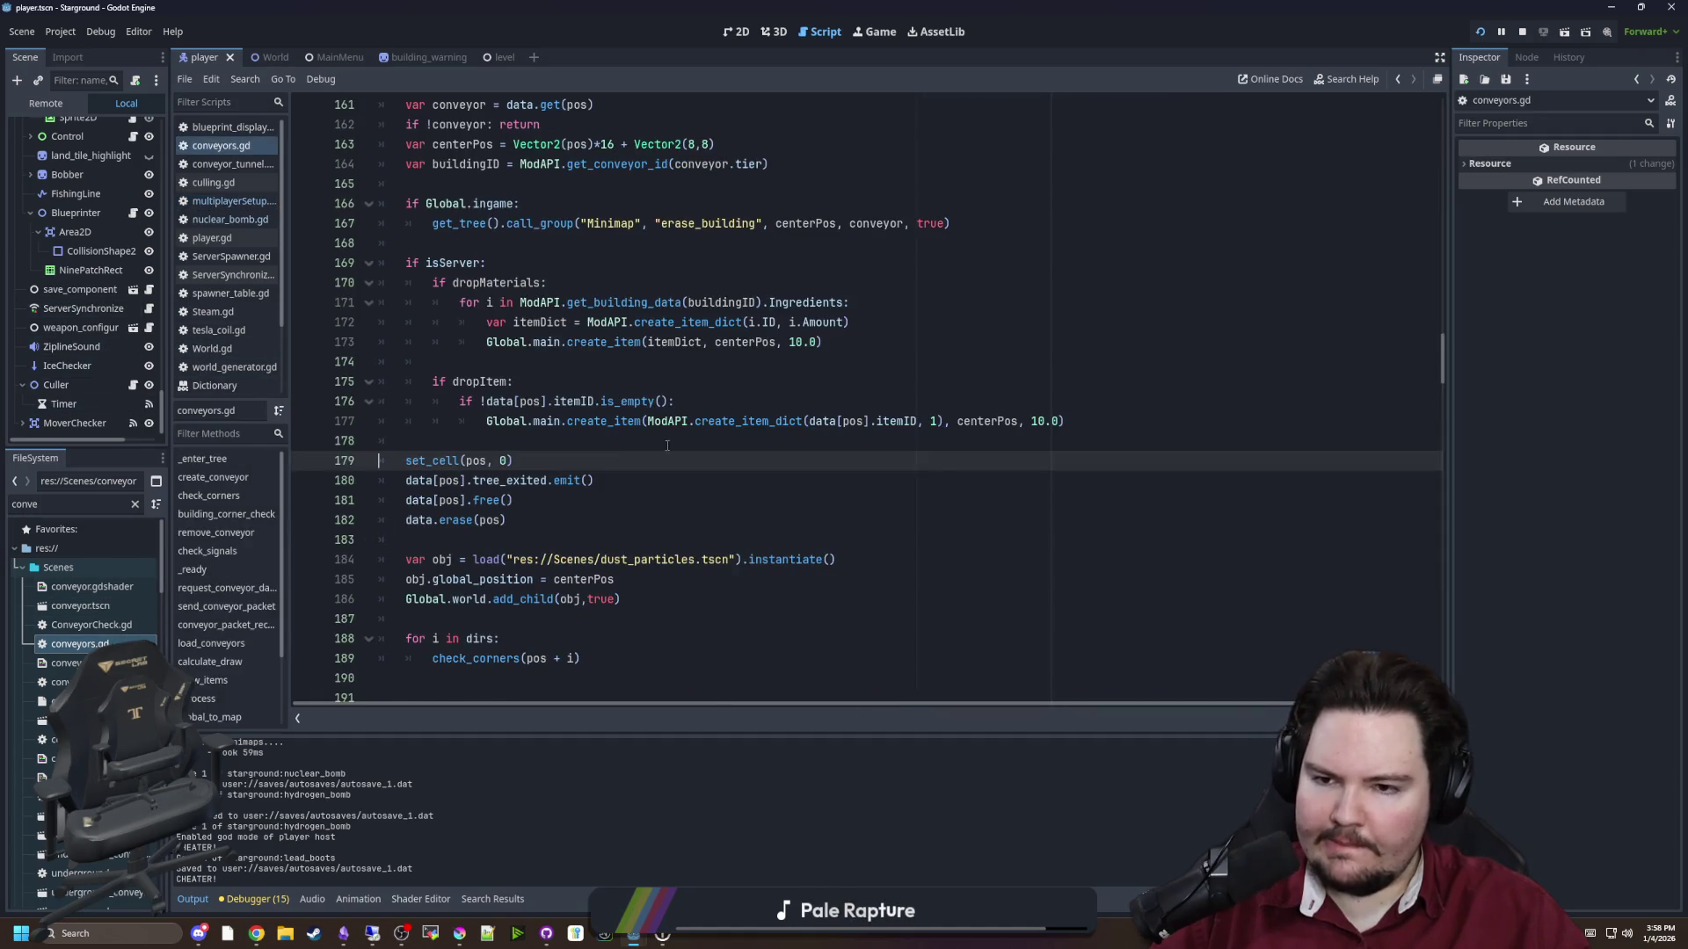
scroll(701, 421, "down", 1)
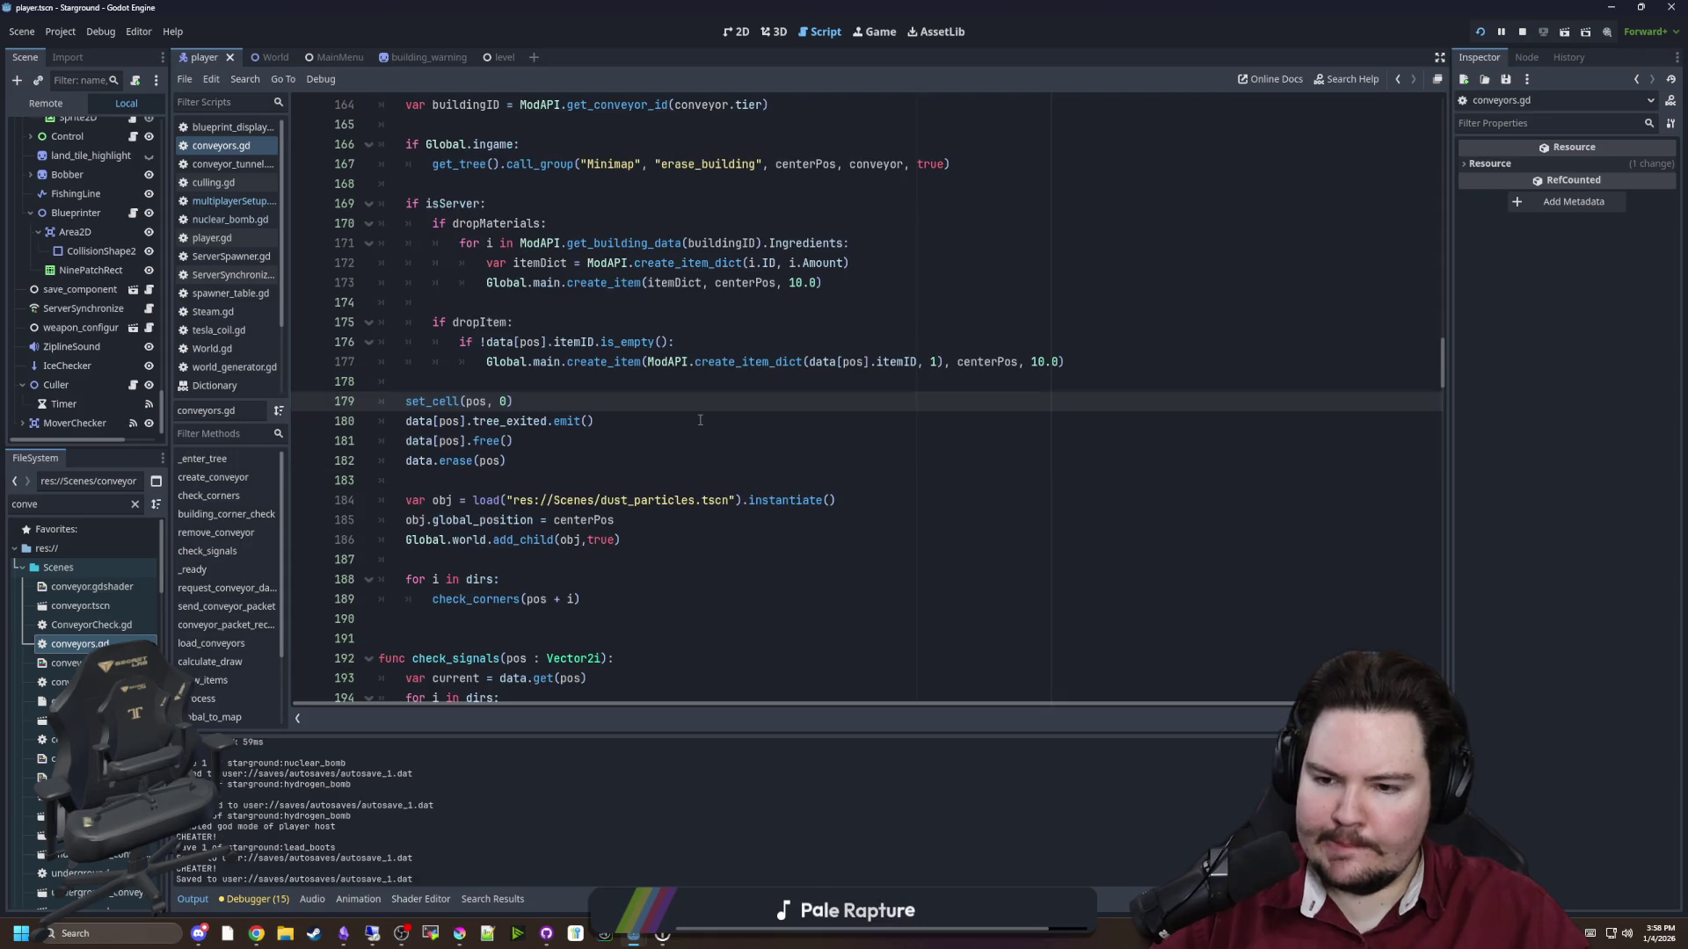
scroll(694, 420, "up", 4)
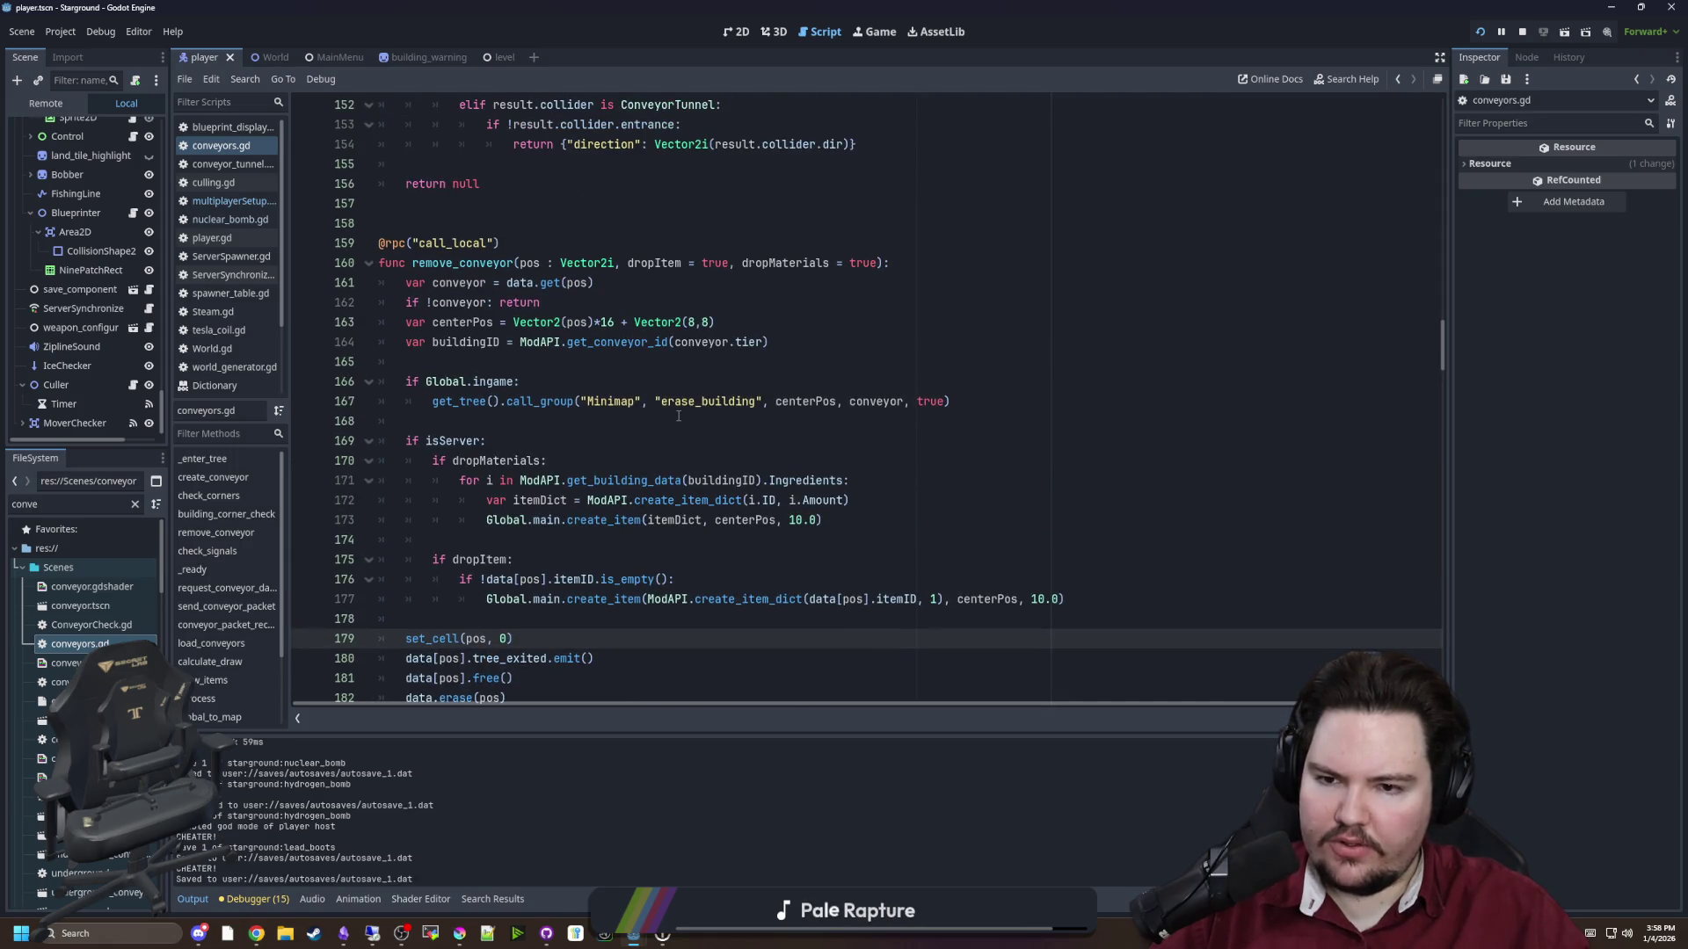
scroll(678, 416, "down", 9)
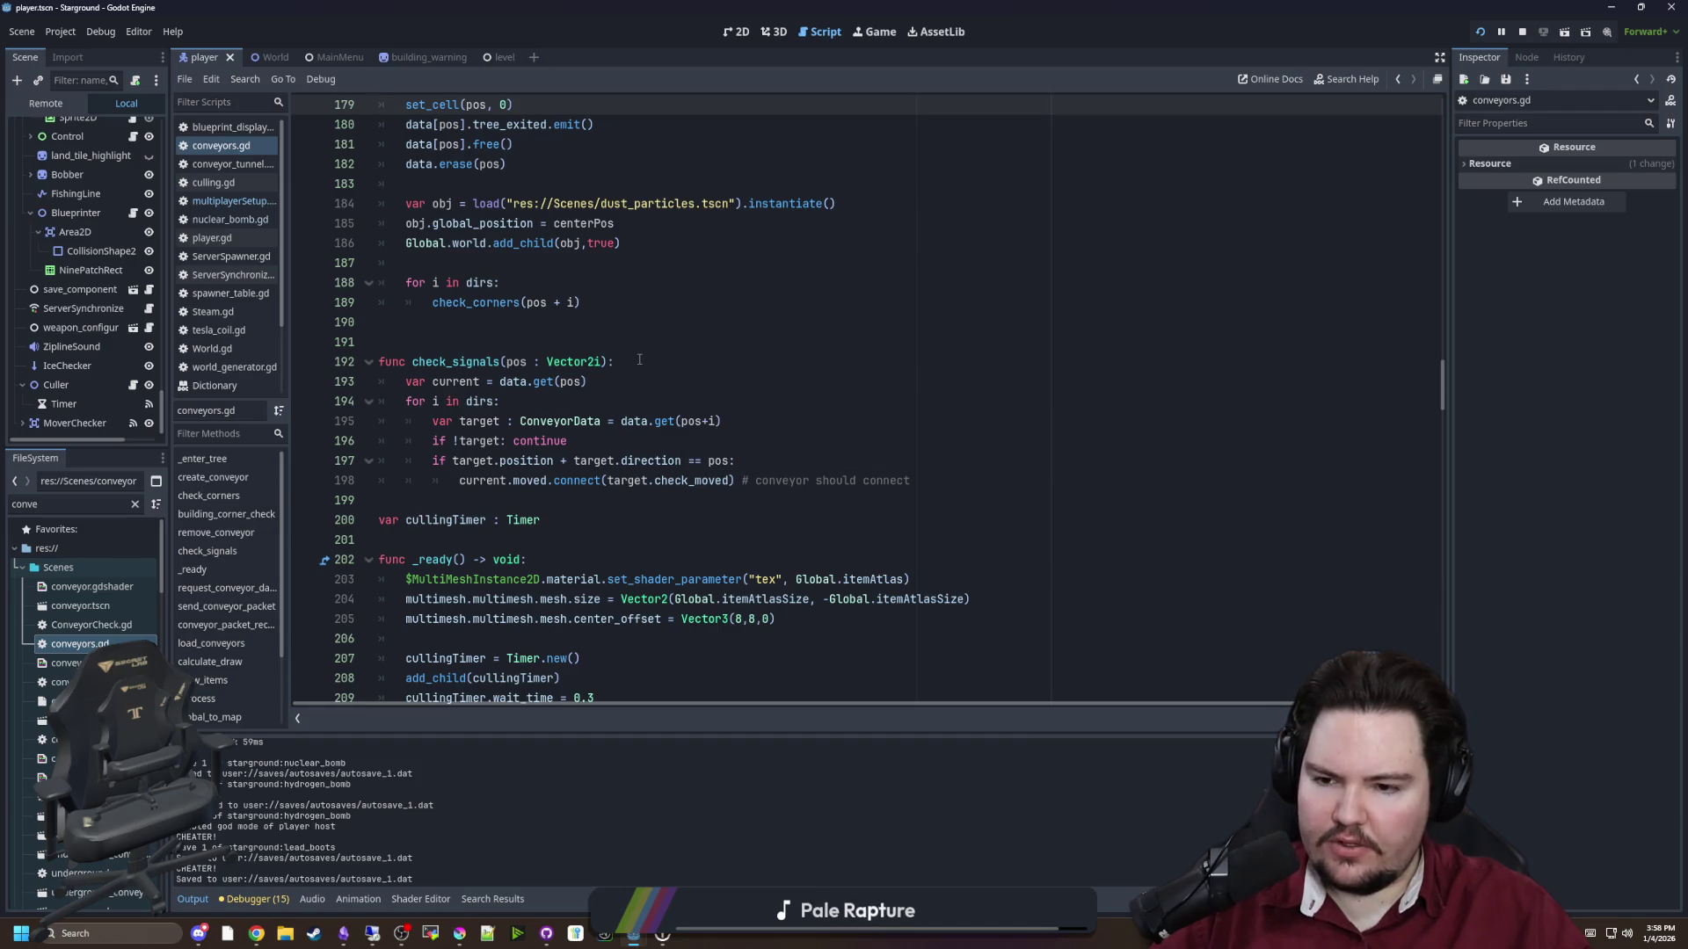
scroll(639, 360, "down", 5)
left_click(873, 39)
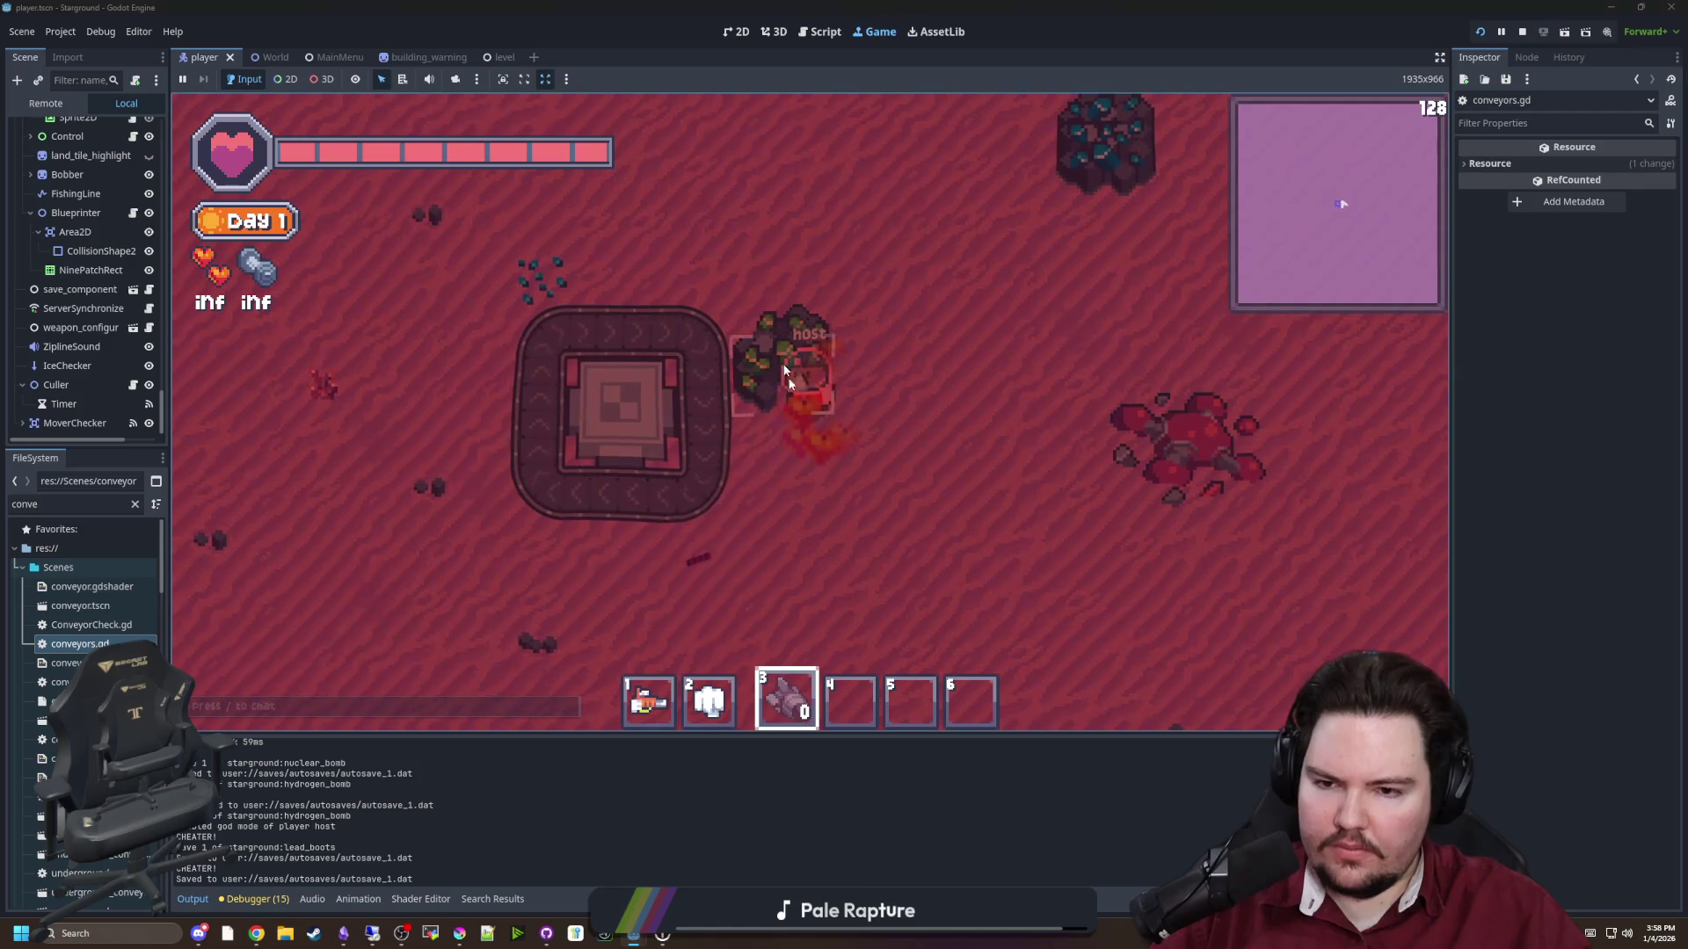
Teleport the player to spawn with /tp 0 0 and walk around the island
left_click(731, 445)
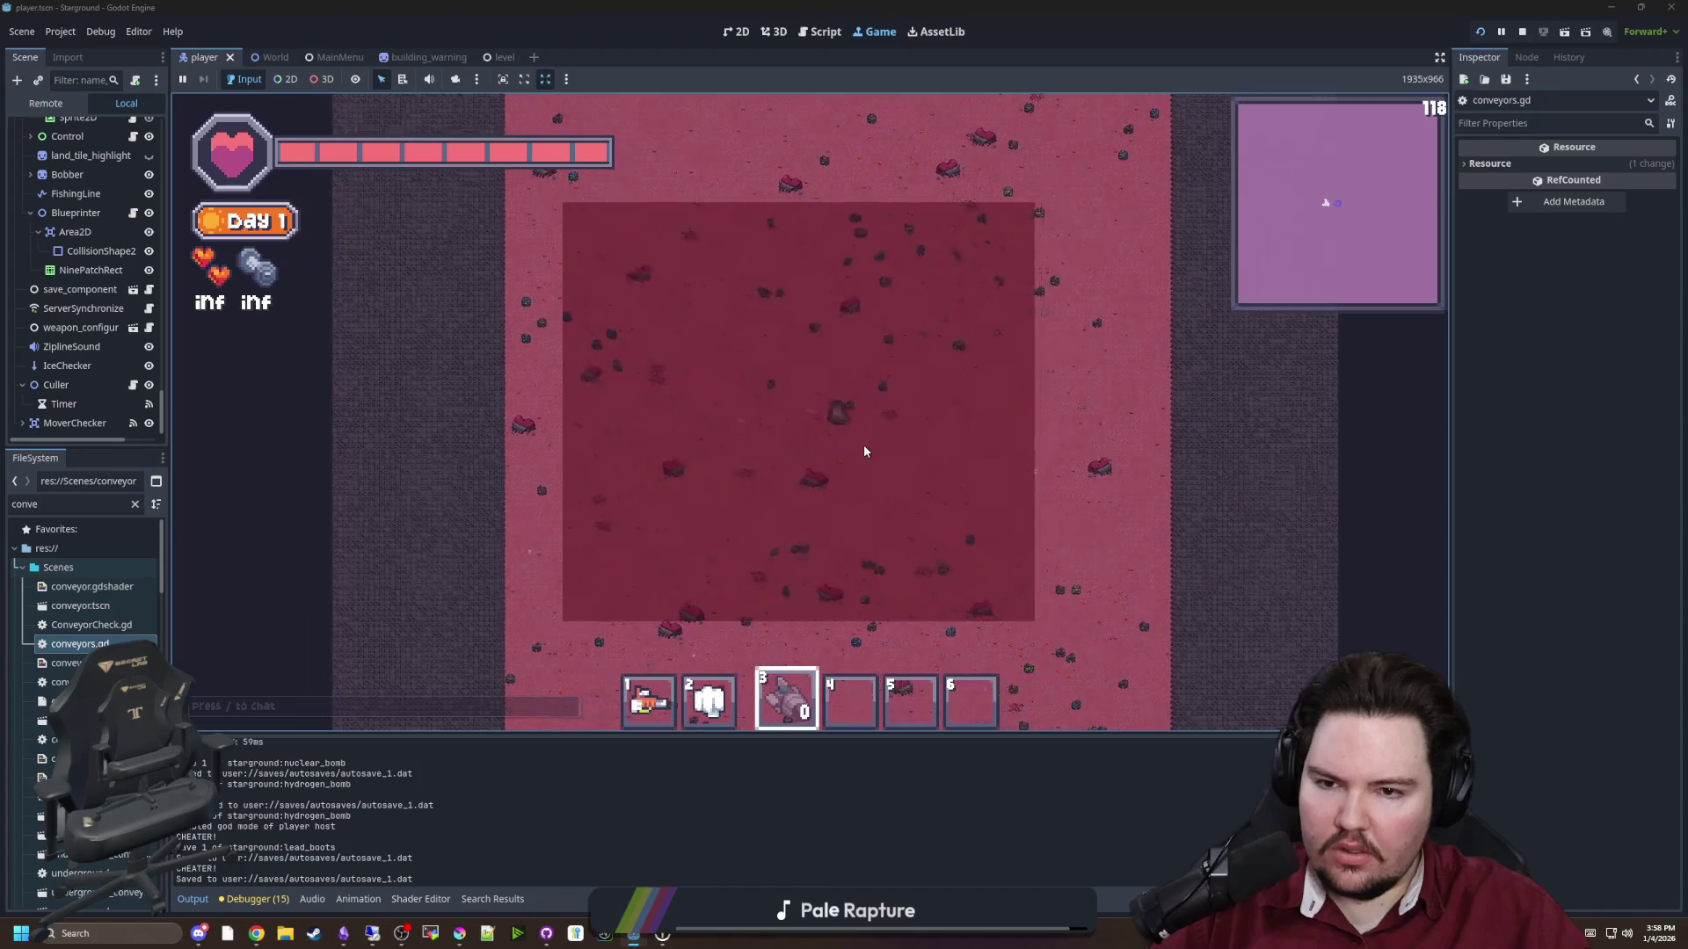
key("1")
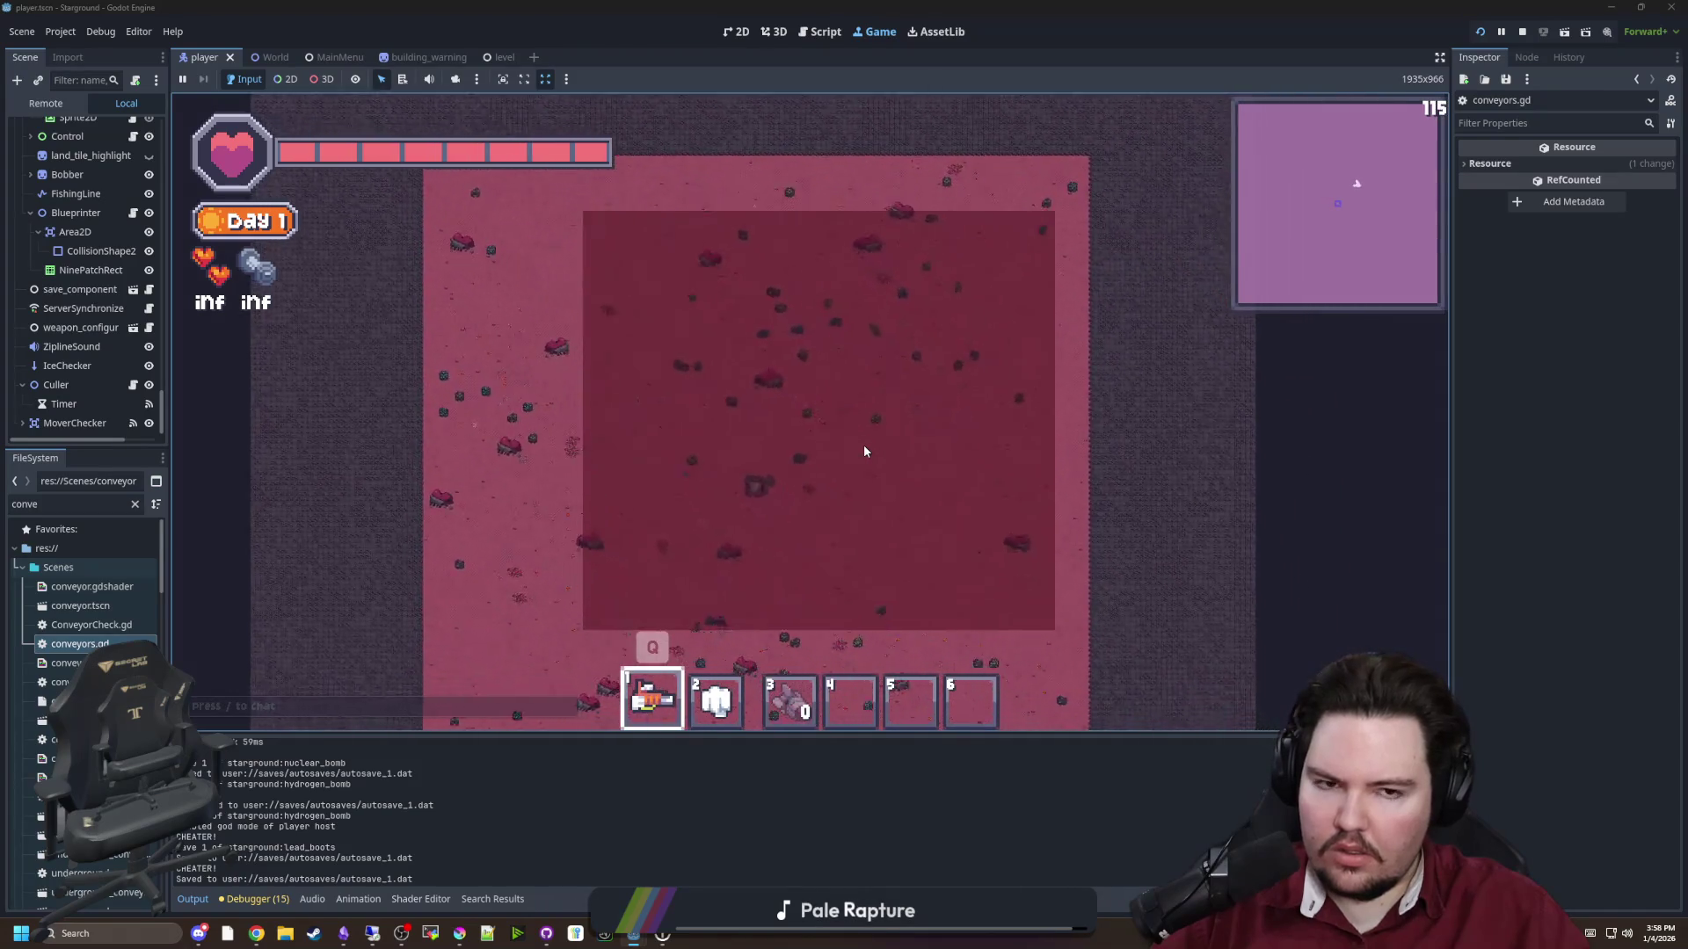
type("/tp 0 0")
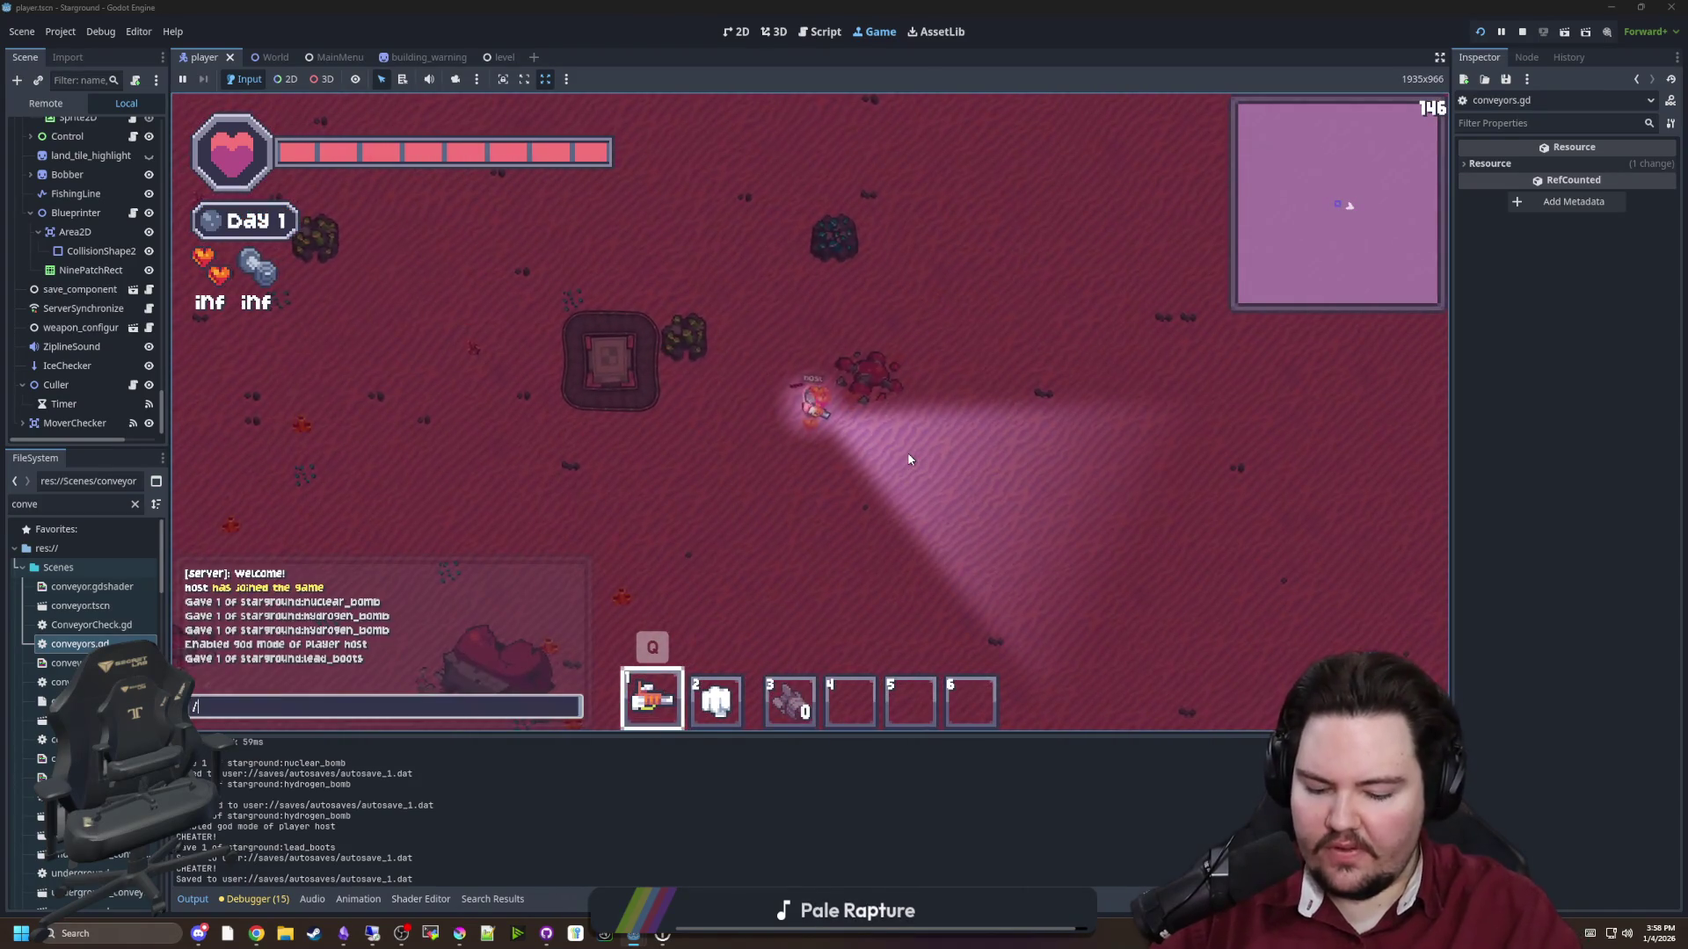
key("Return")
key("a")
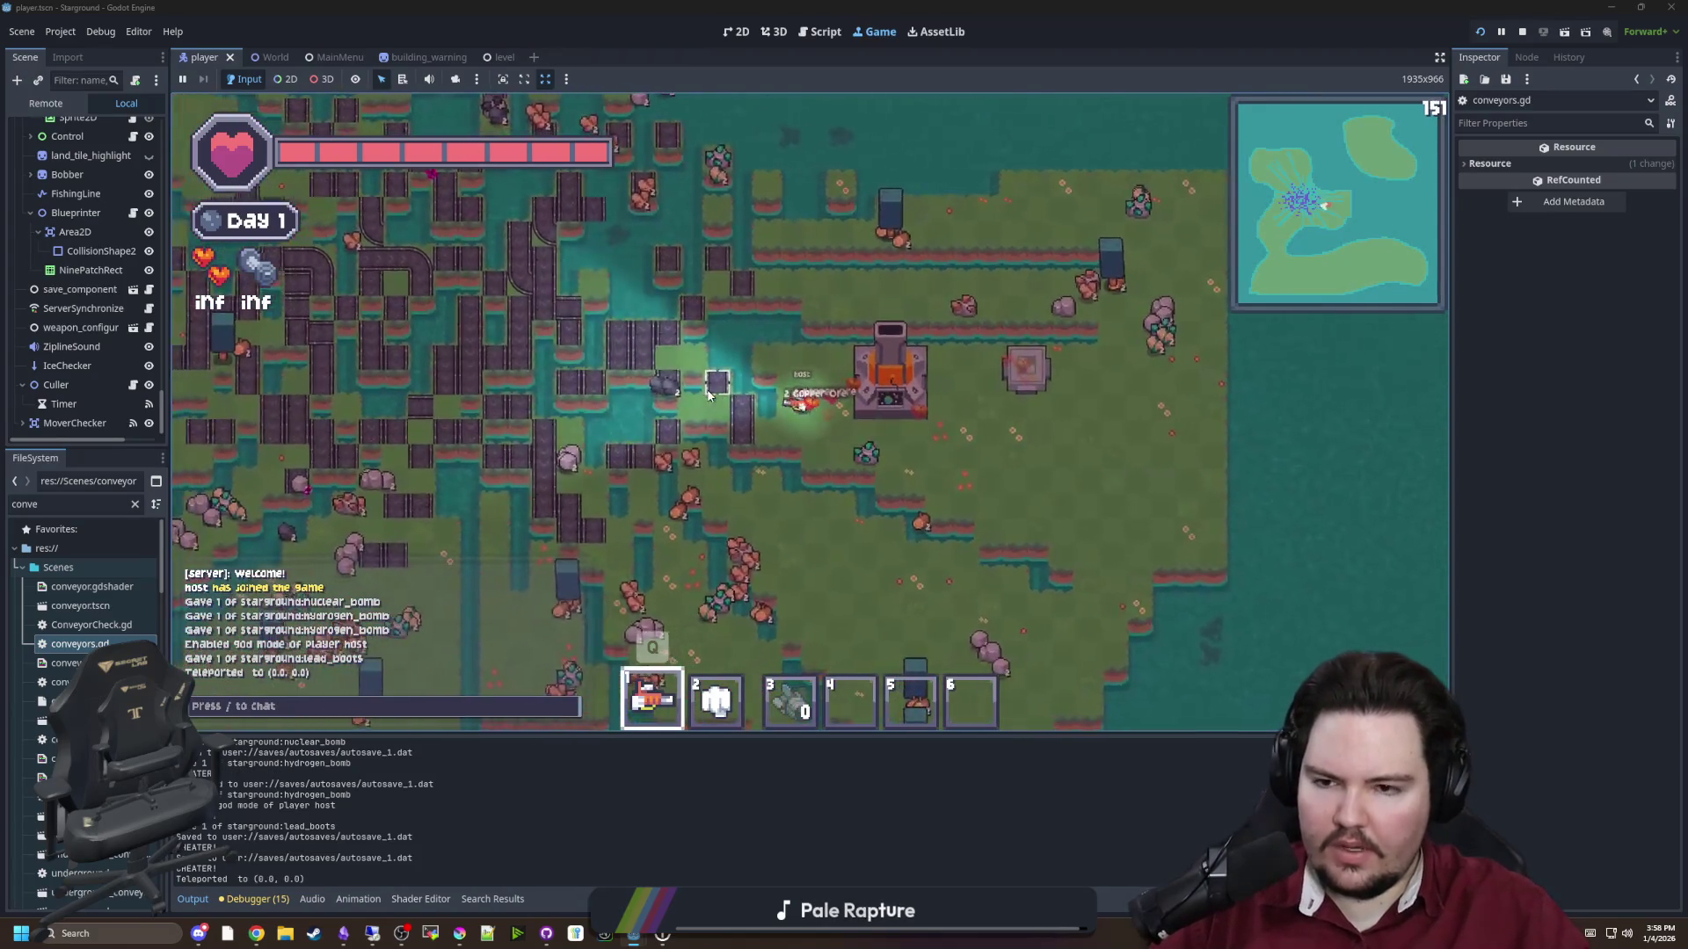
key("s")
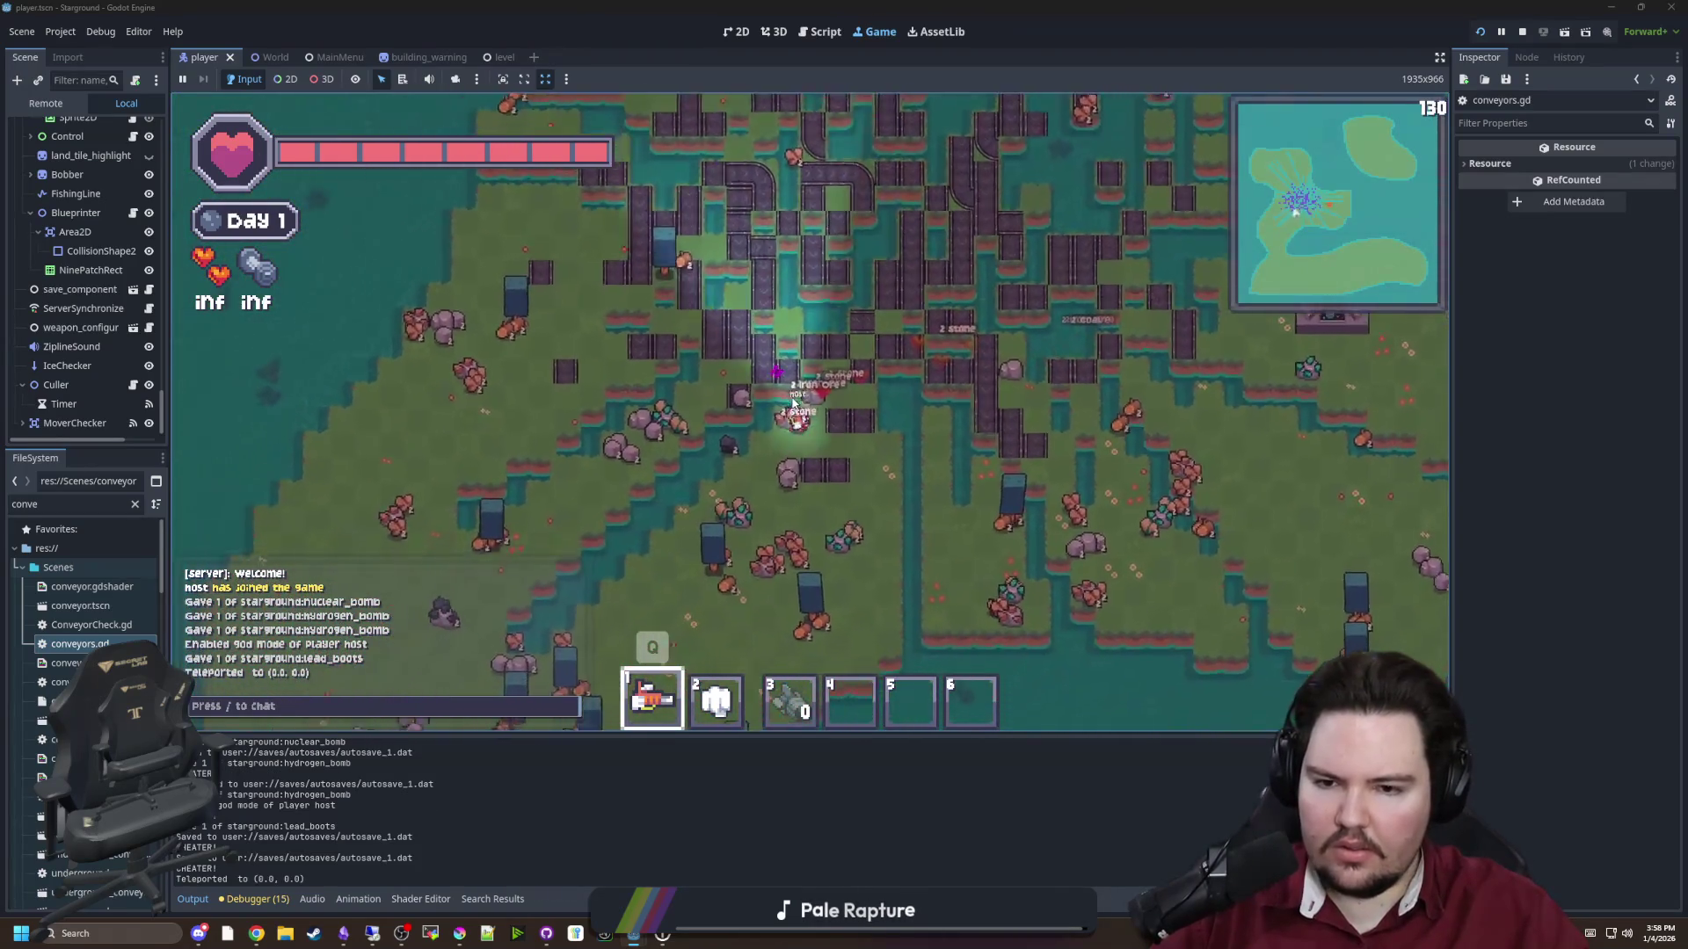
key("w")
key("d")
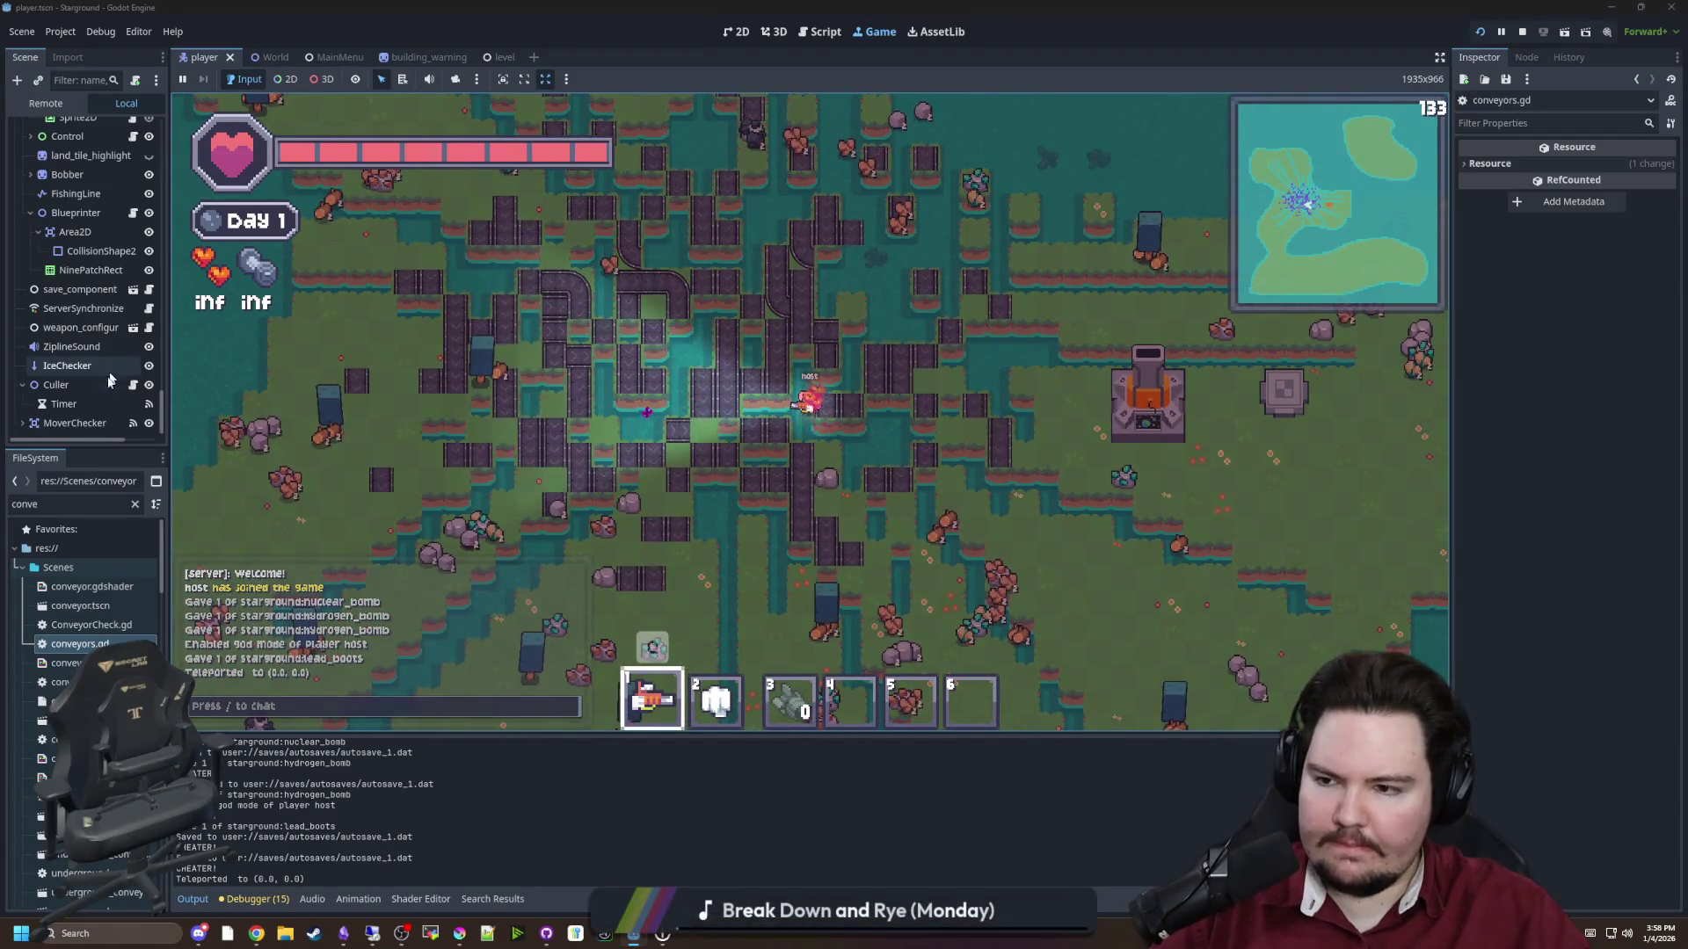
Filter the project files for 'nuclear' and open nuclear_bomb.gd
left_click(135, 504)
type("hydr")
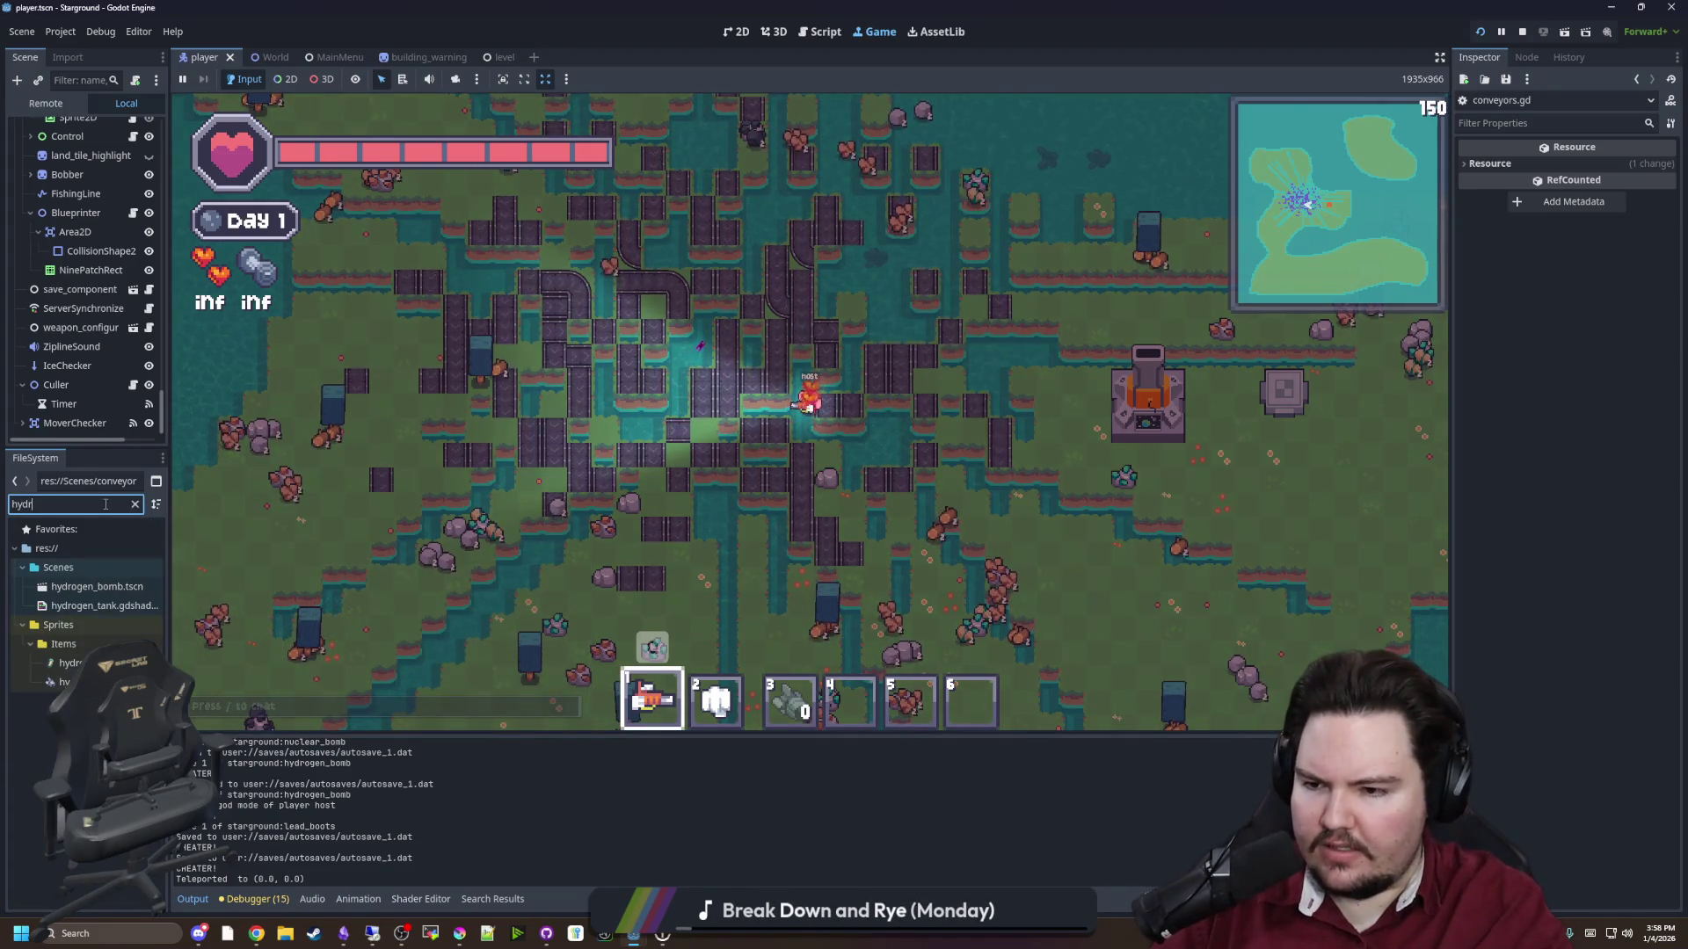
key("BackSpace")
key("BackSpace")
key("BackSpace")
type("nuclear")
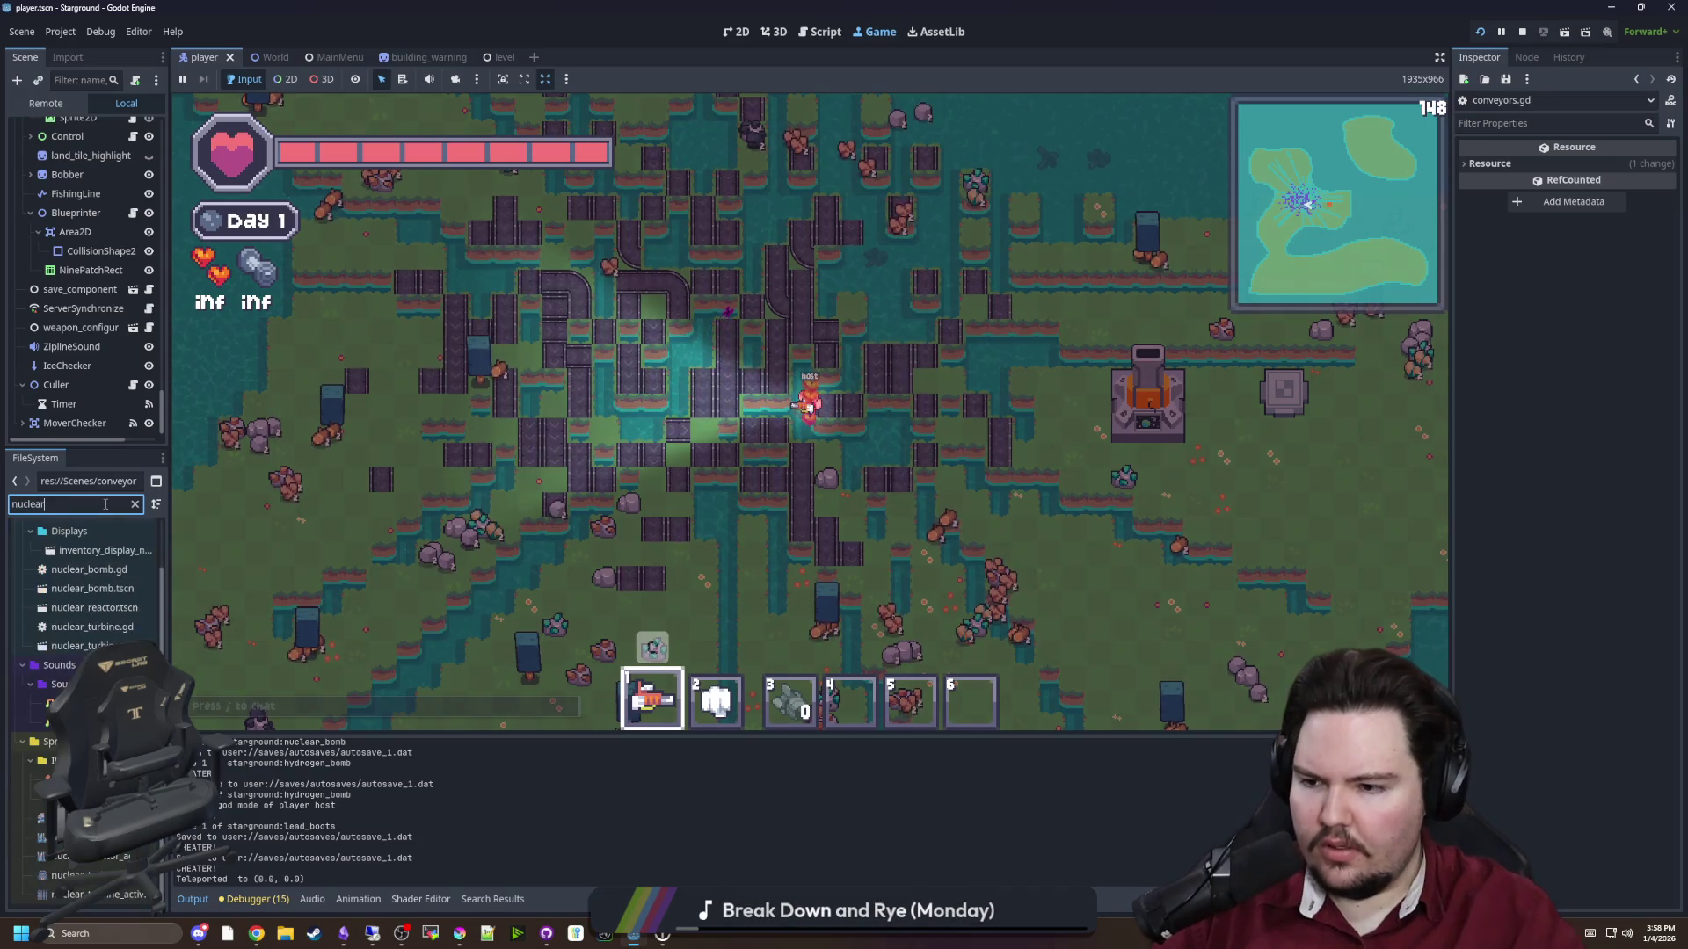
double_click(85, 572)
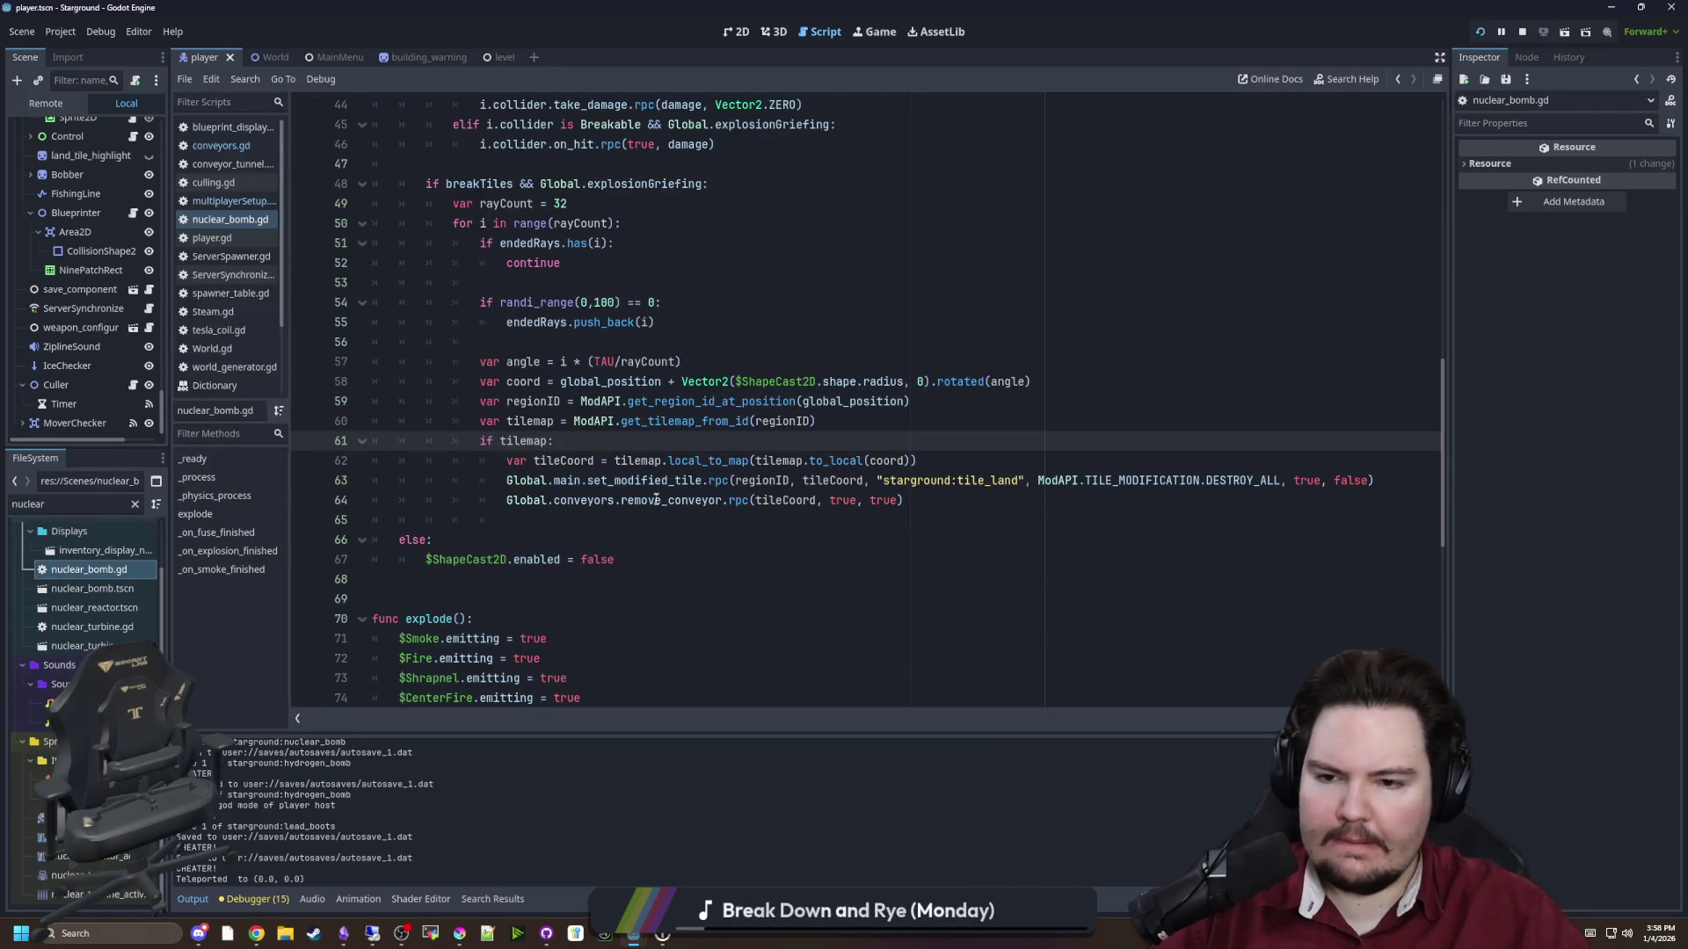
Save nuclear_bomb.gd, then add print(conveyor) after the lookup in remove_conveyor and save conveyors.gd
left_click(657, 518)
key("ctrl+s")
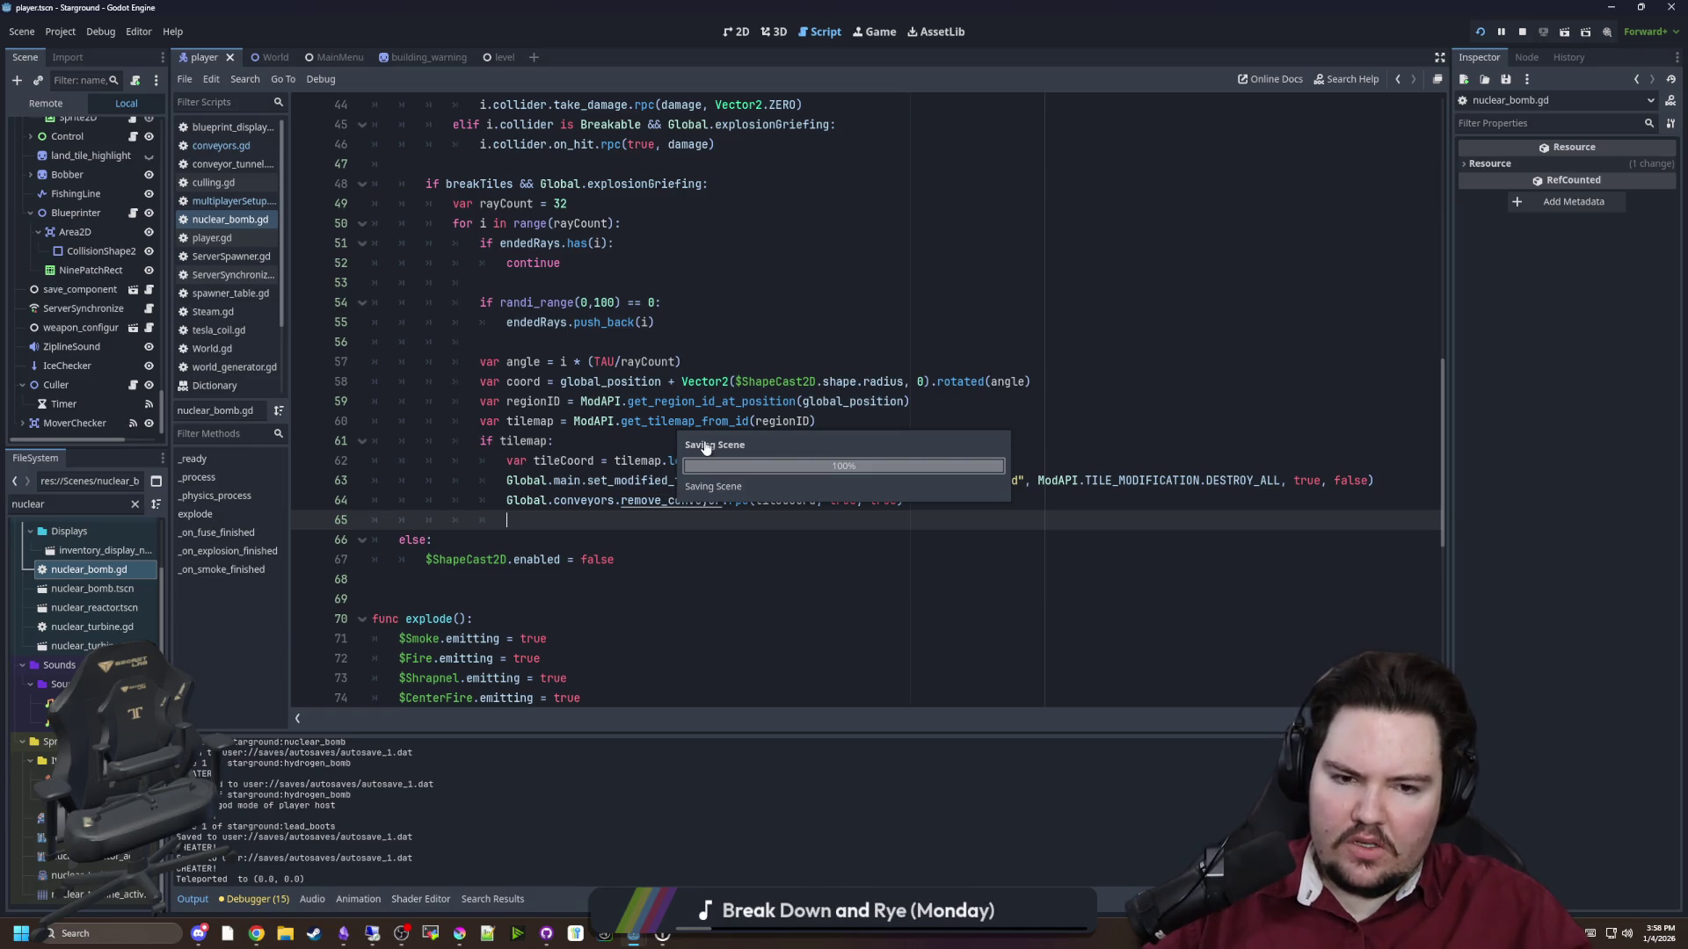
left_click(671, 502, "ctrl")
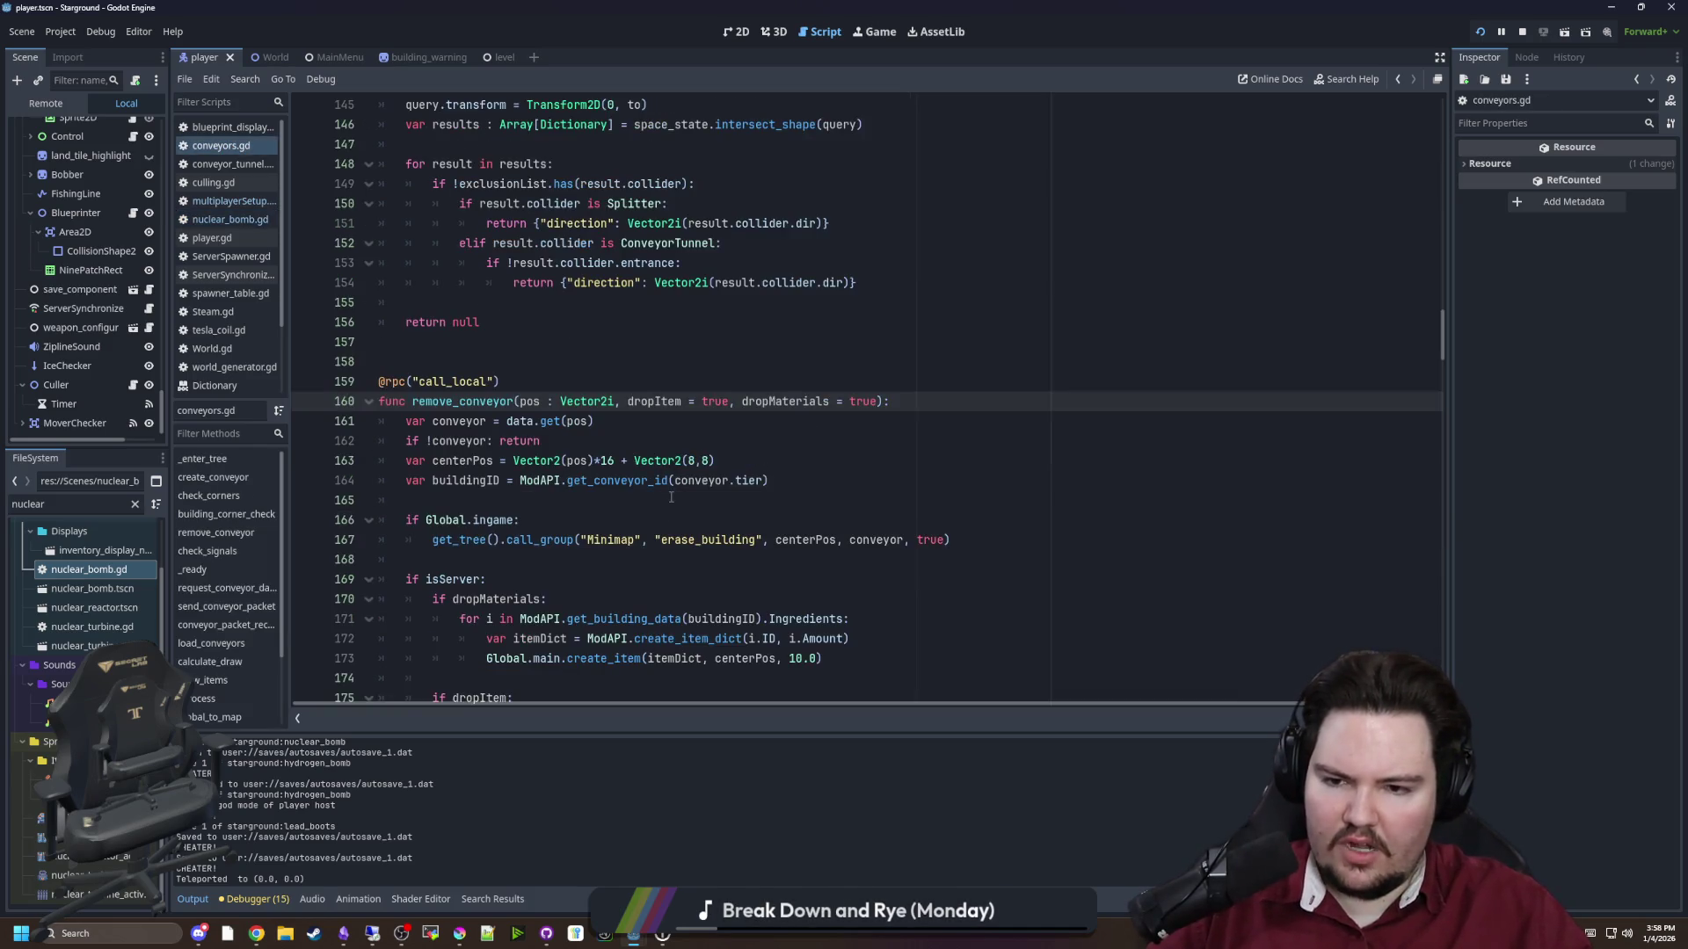
left_click(628, 422)
key("Return")
key("Return")
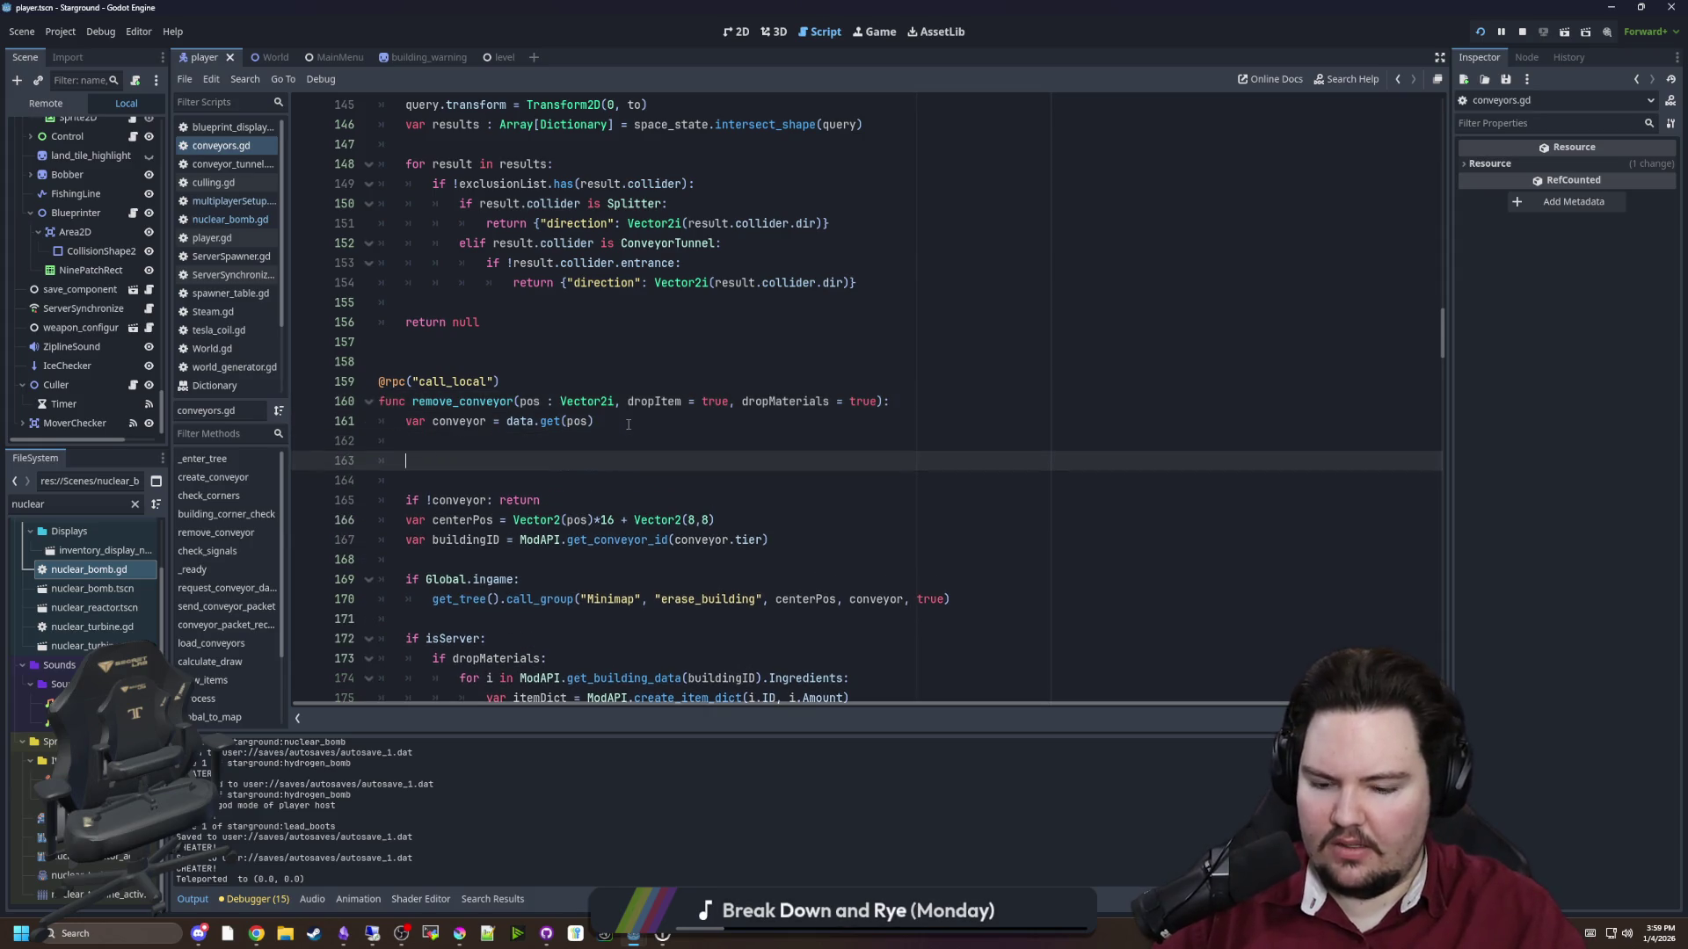
type("onveyor")
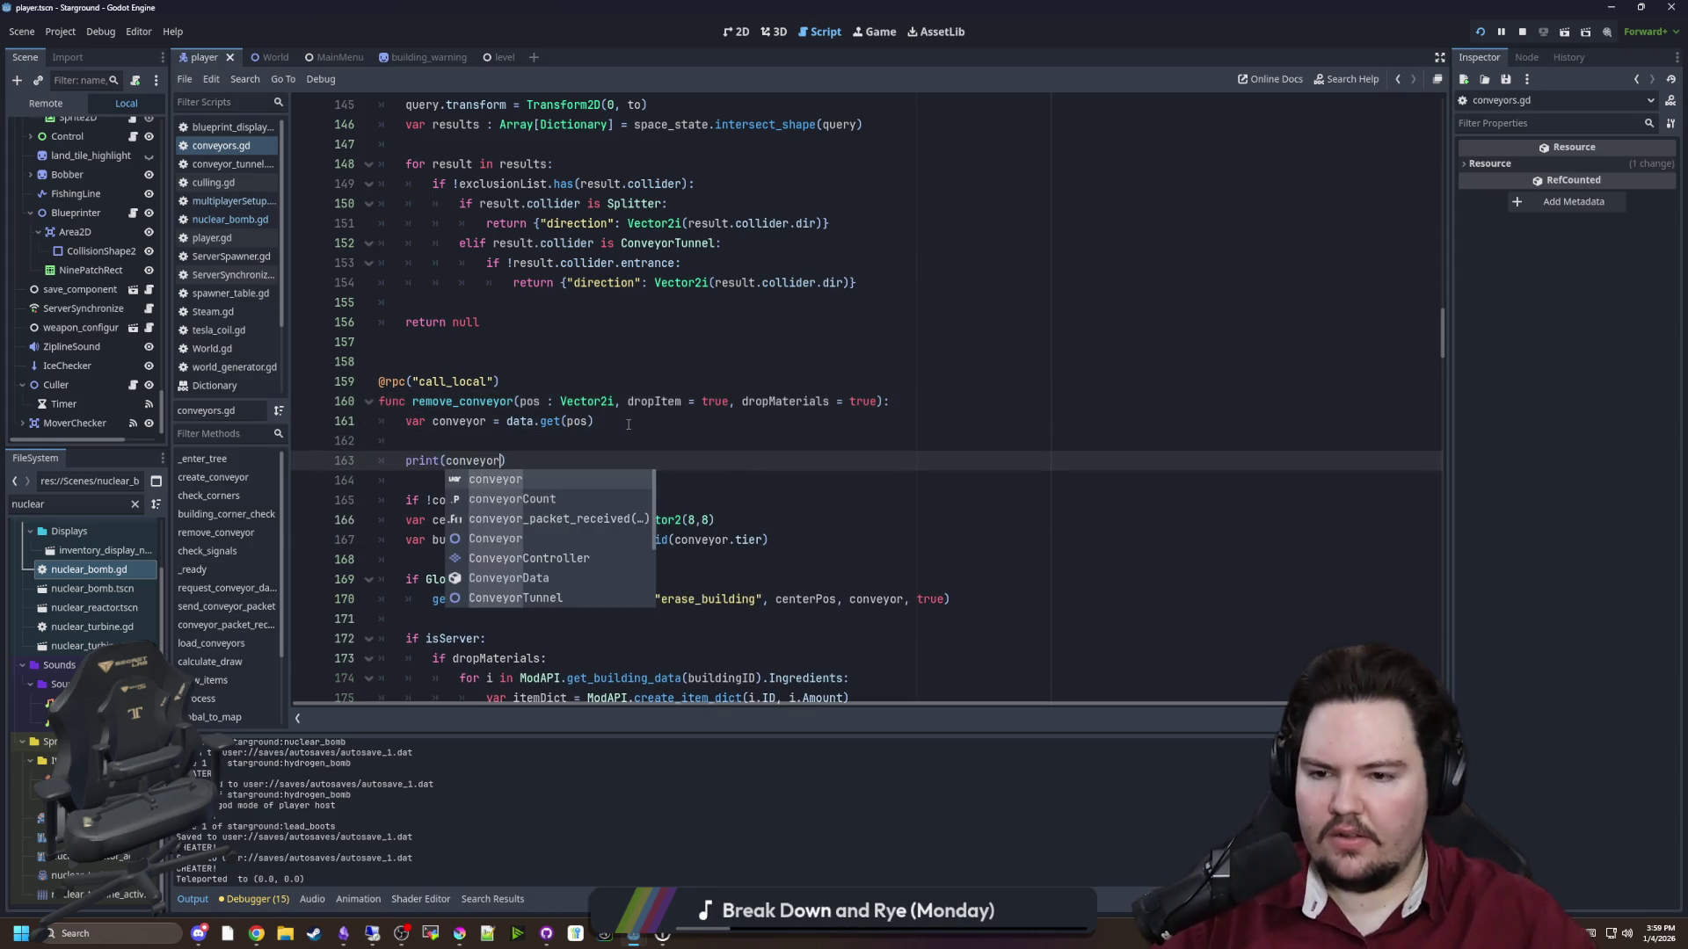
left_click(620, 422)
key("ctrl+s")
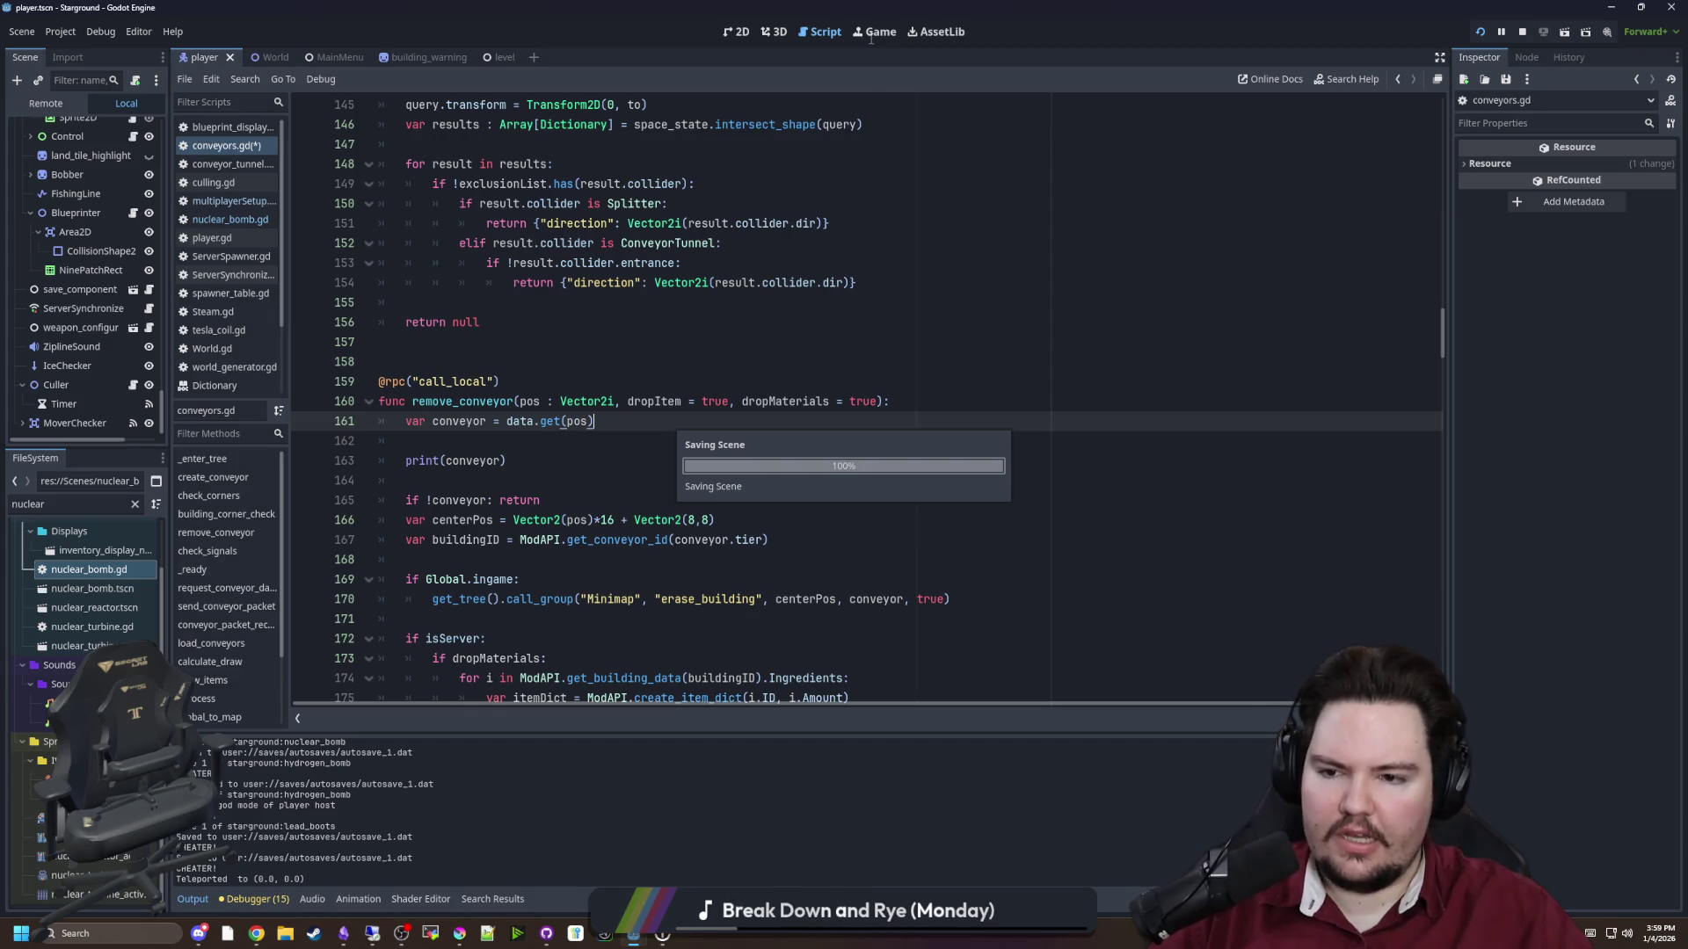
Close the Building Menu and give the player 99 hydrogen bombs with /give hydrogen_bomb 99
key("b")
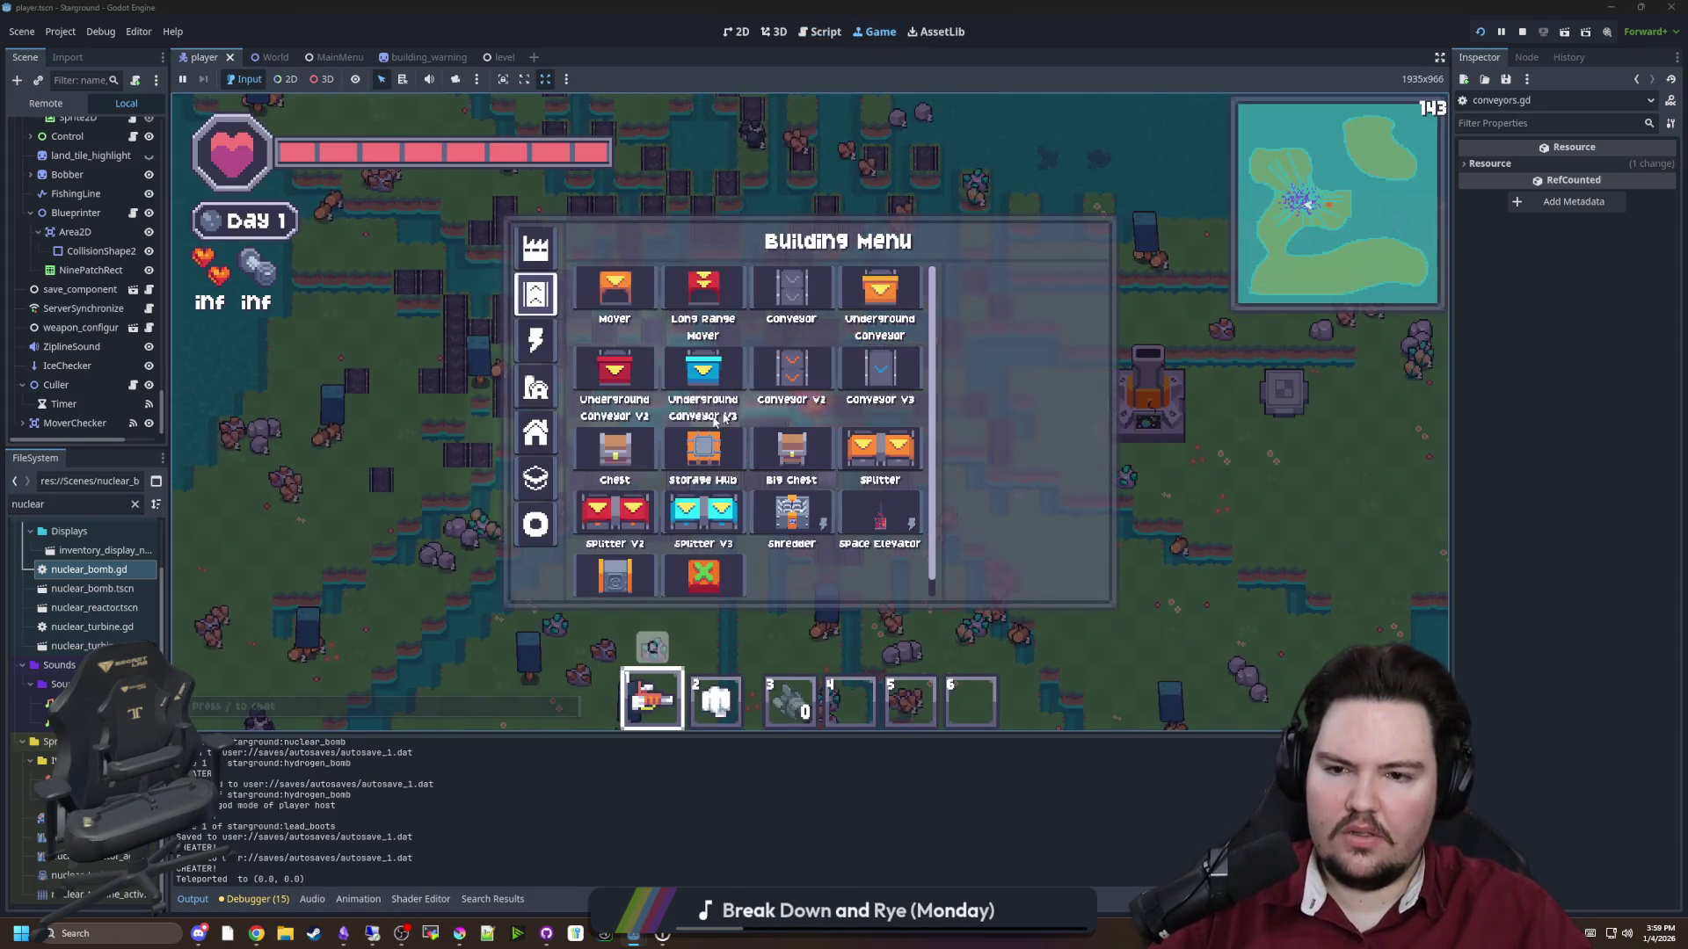
left_click(535, 432)
key("2")
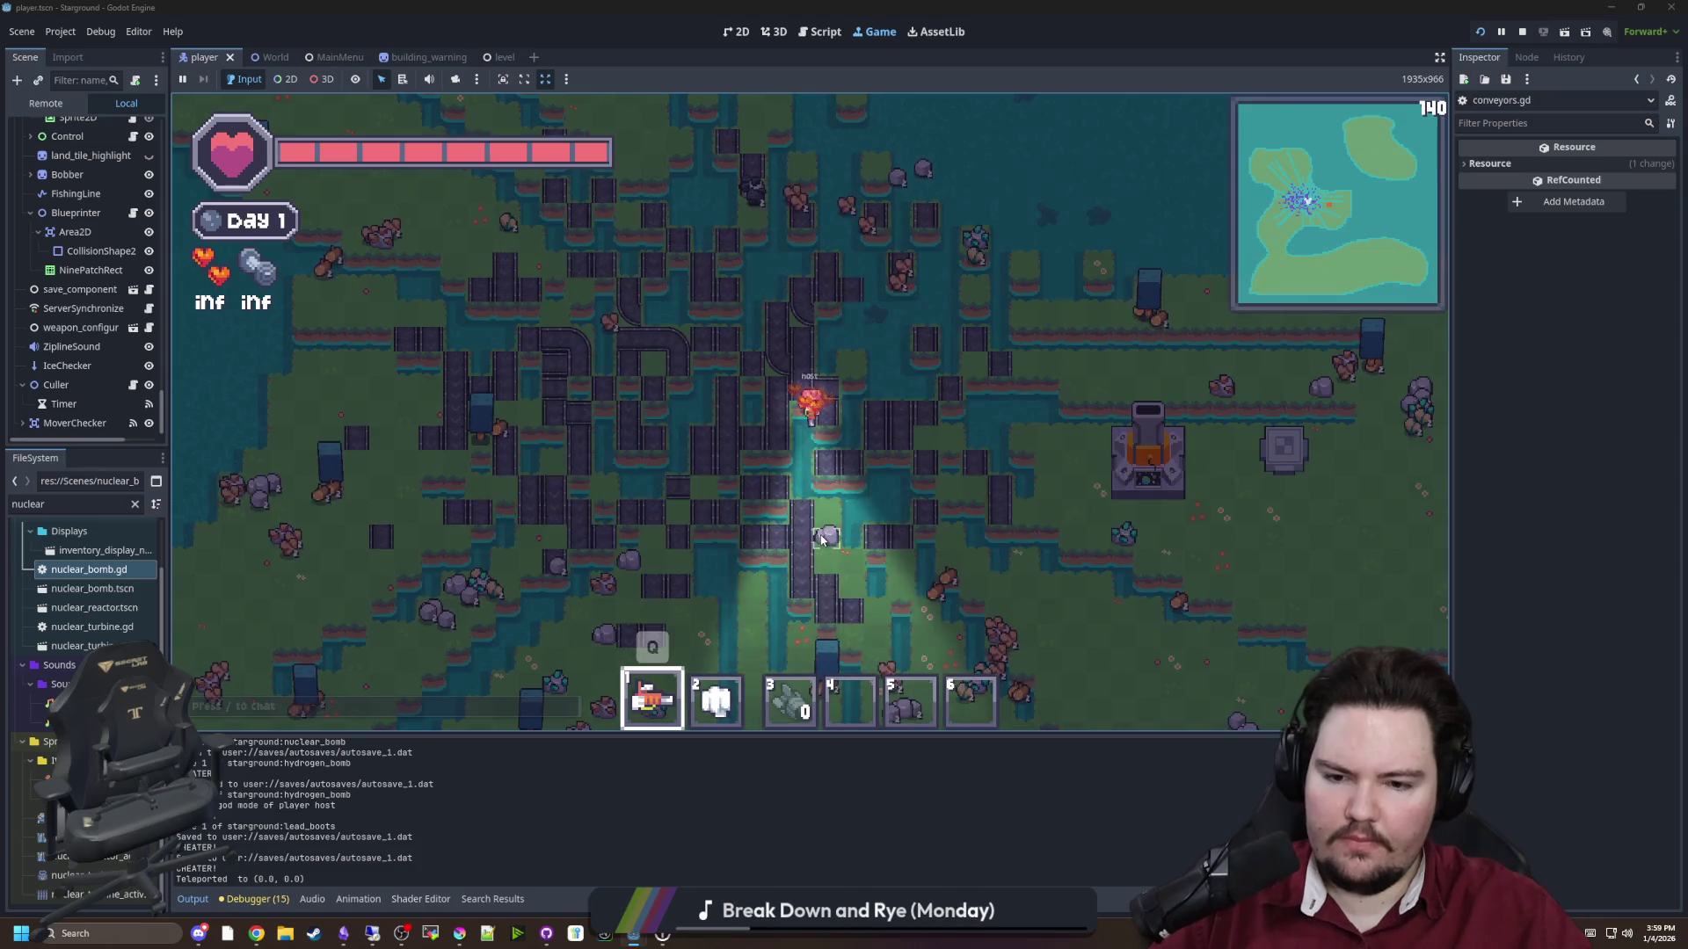
key("slash")
type("give hydr")
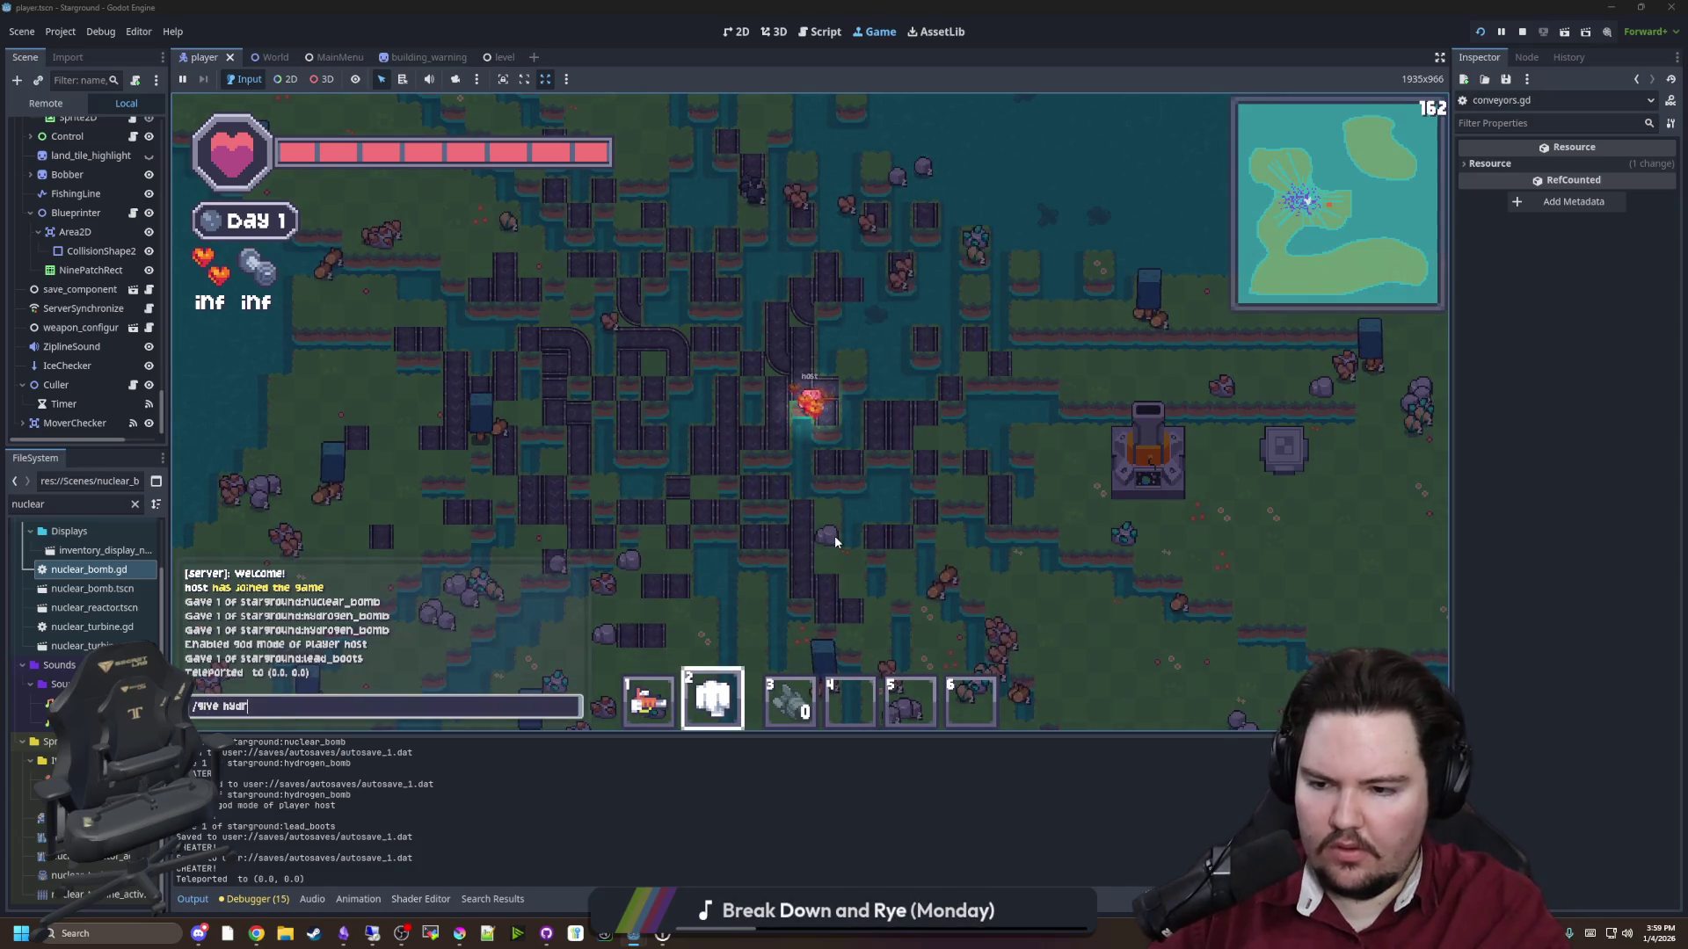
type("ogen_bomb 99")
key("Return")
Detonate a hydrogen bomb among the conveyors, then reopen nuclear_bomb.gd at the conveyor removal call
key("e")
key("e")
key("3")
left_click(889, 462)
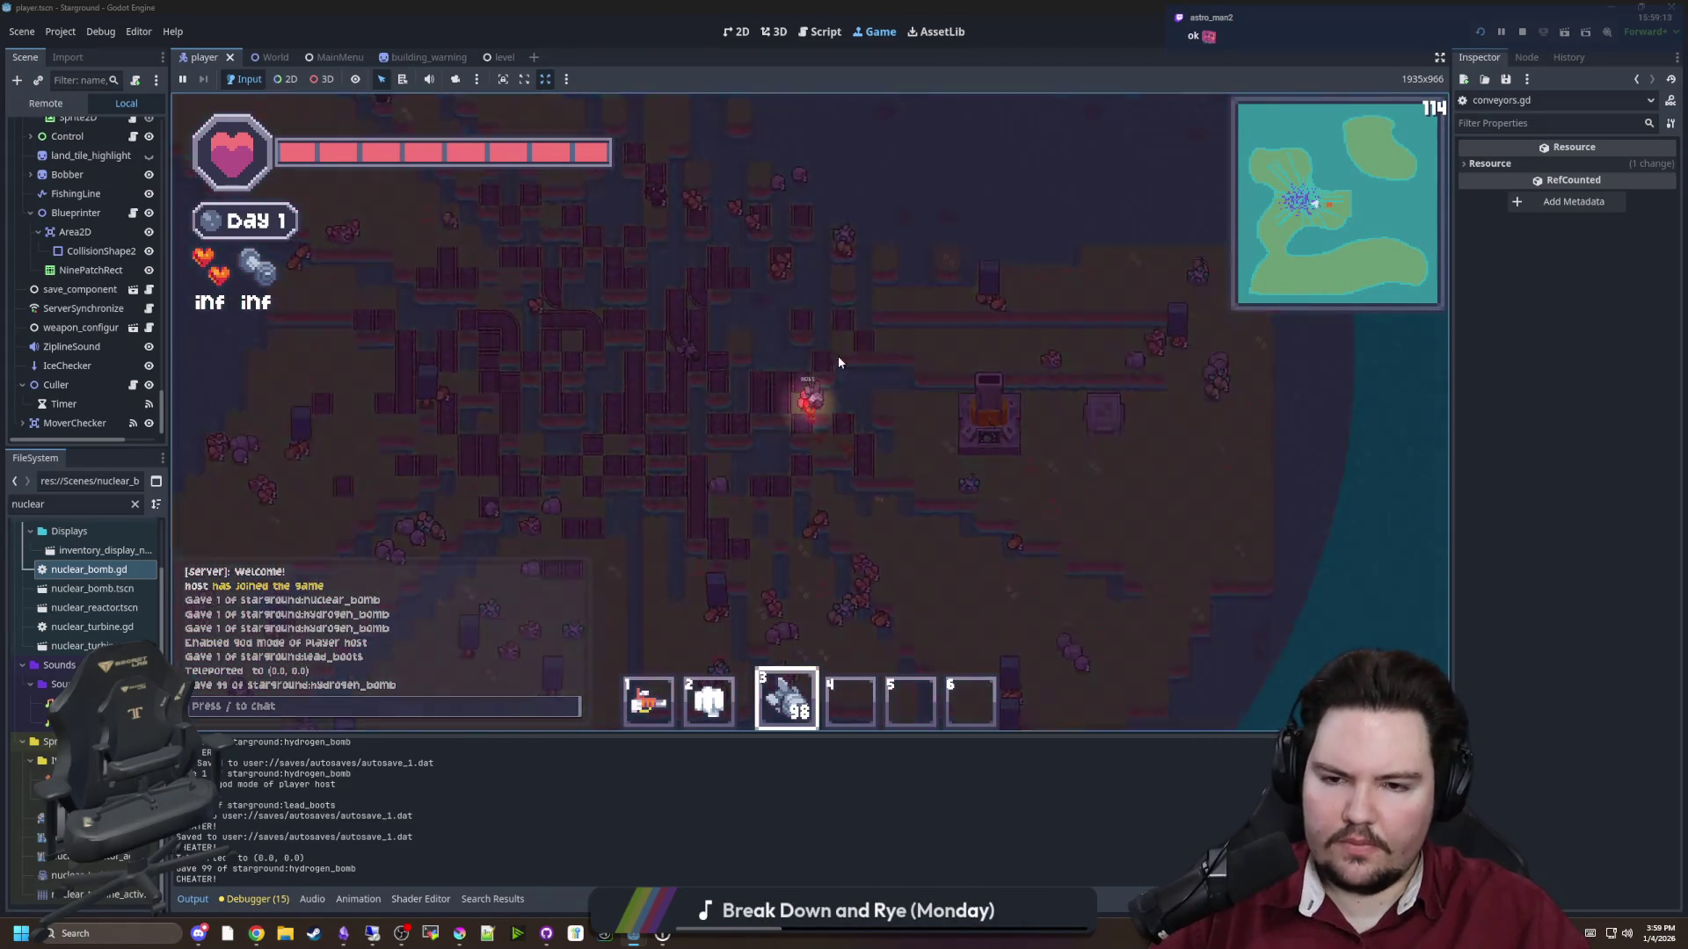
scroll(844, 331, "up", 2)
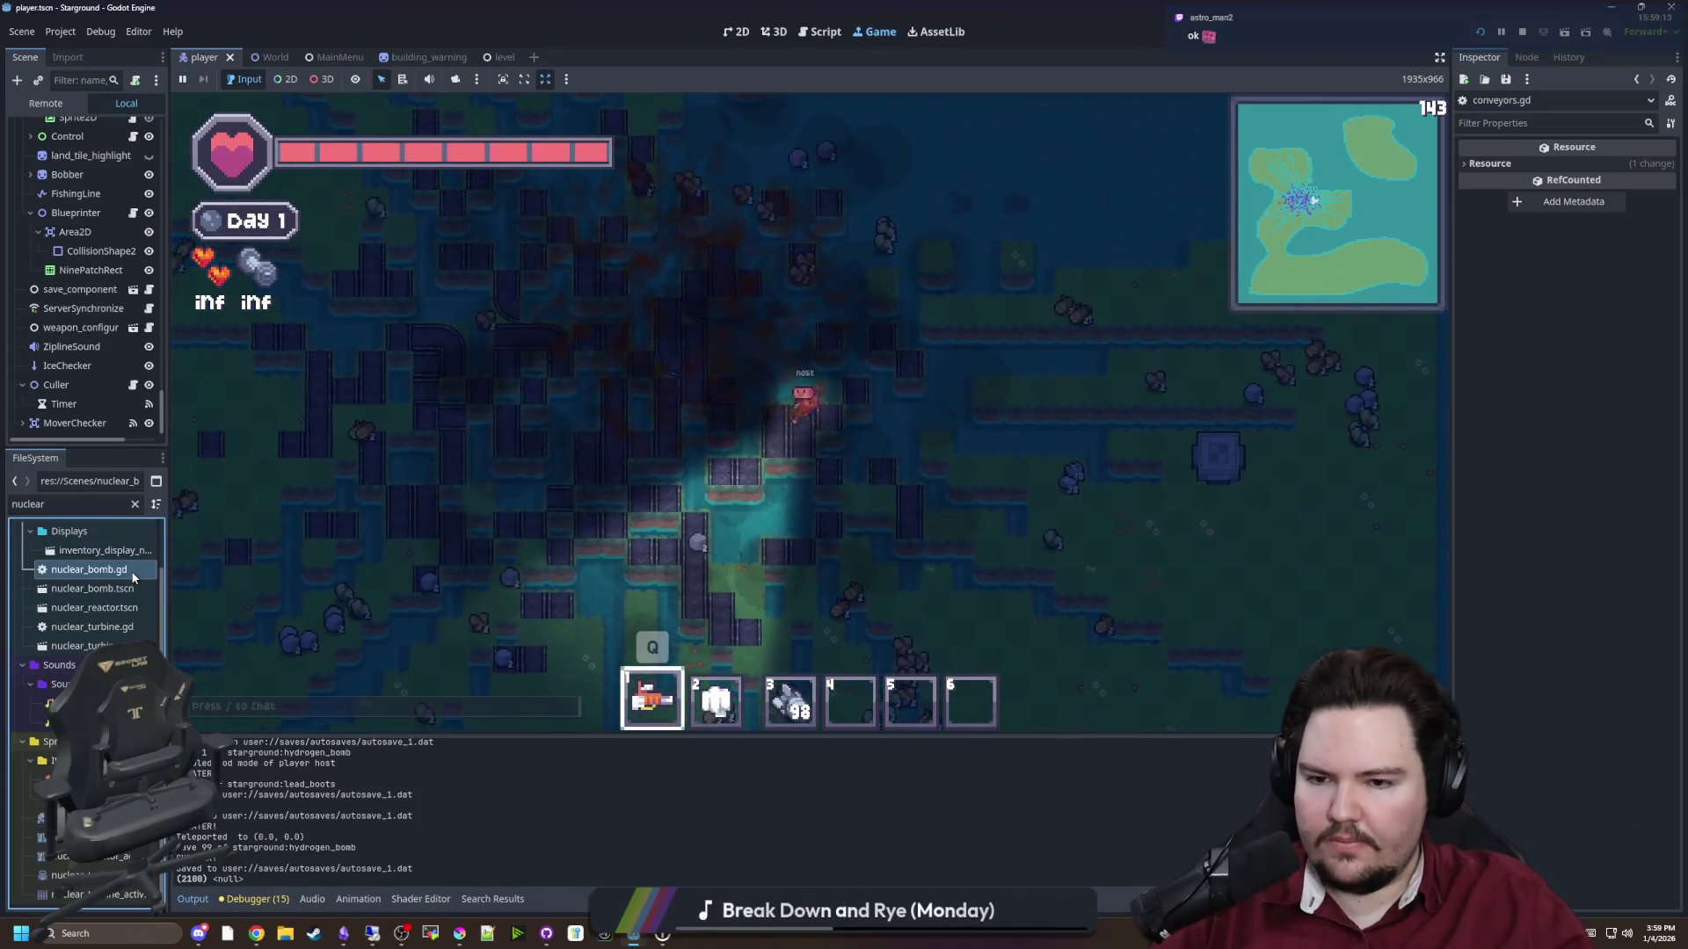
double_click(131, 571)
left_click(651, 526)
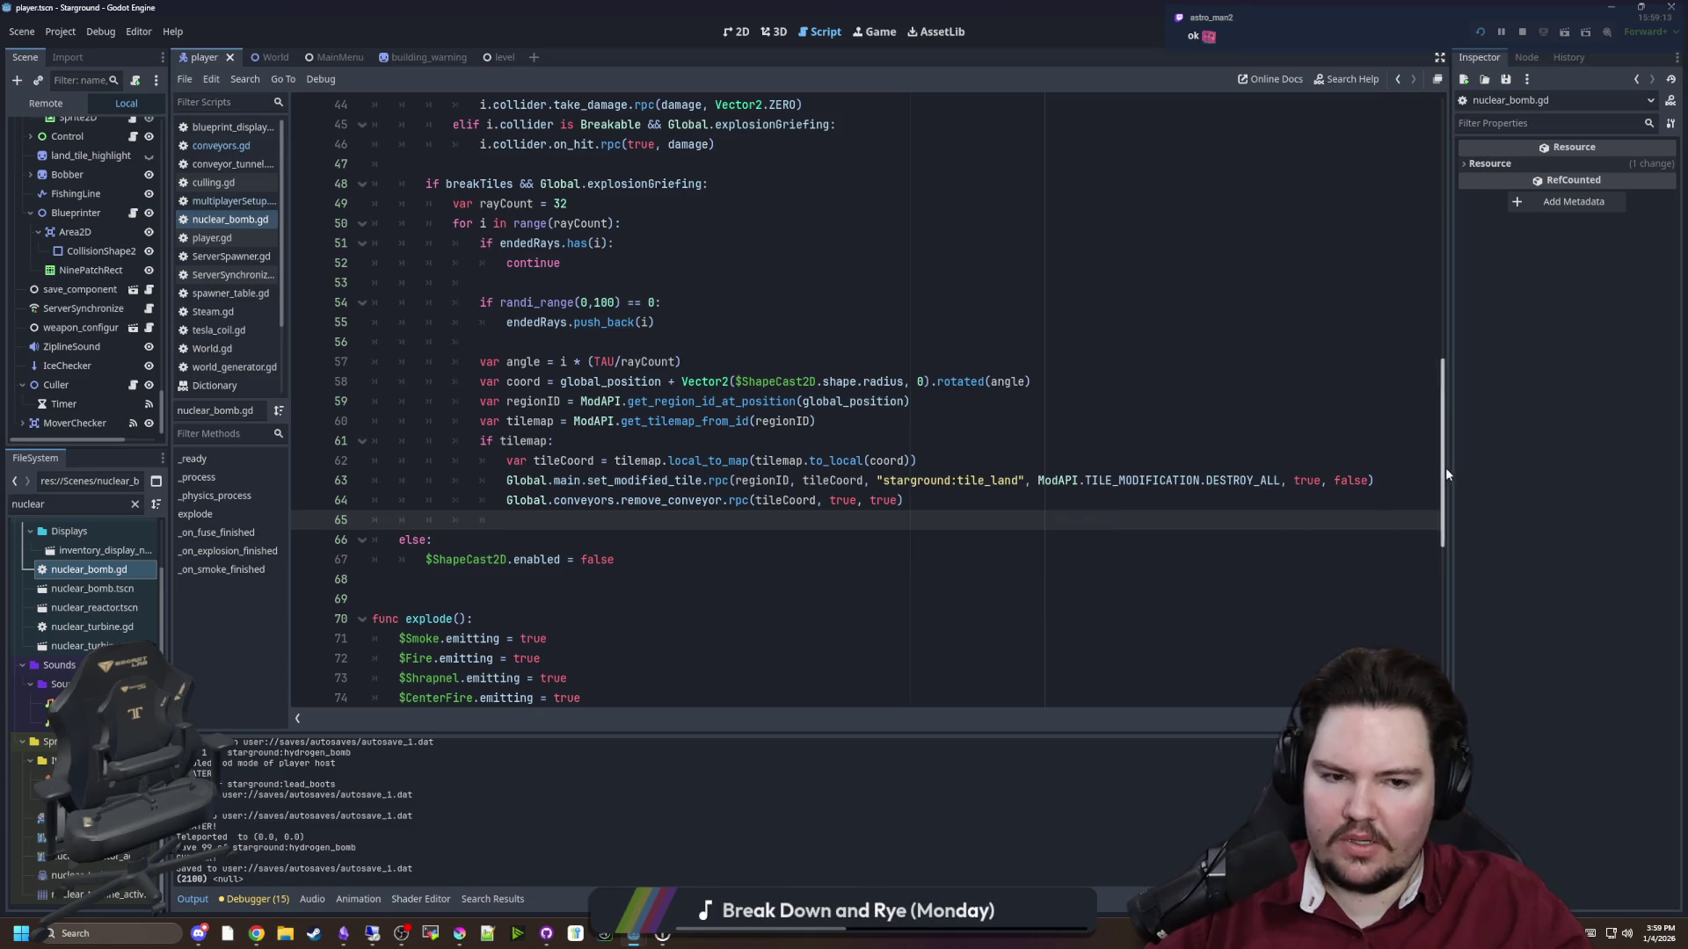
Widen the script editor and duplicate the tileCoord line onto a new line after tile destruction
left_click_drag(1450, 468, 1509, 467)
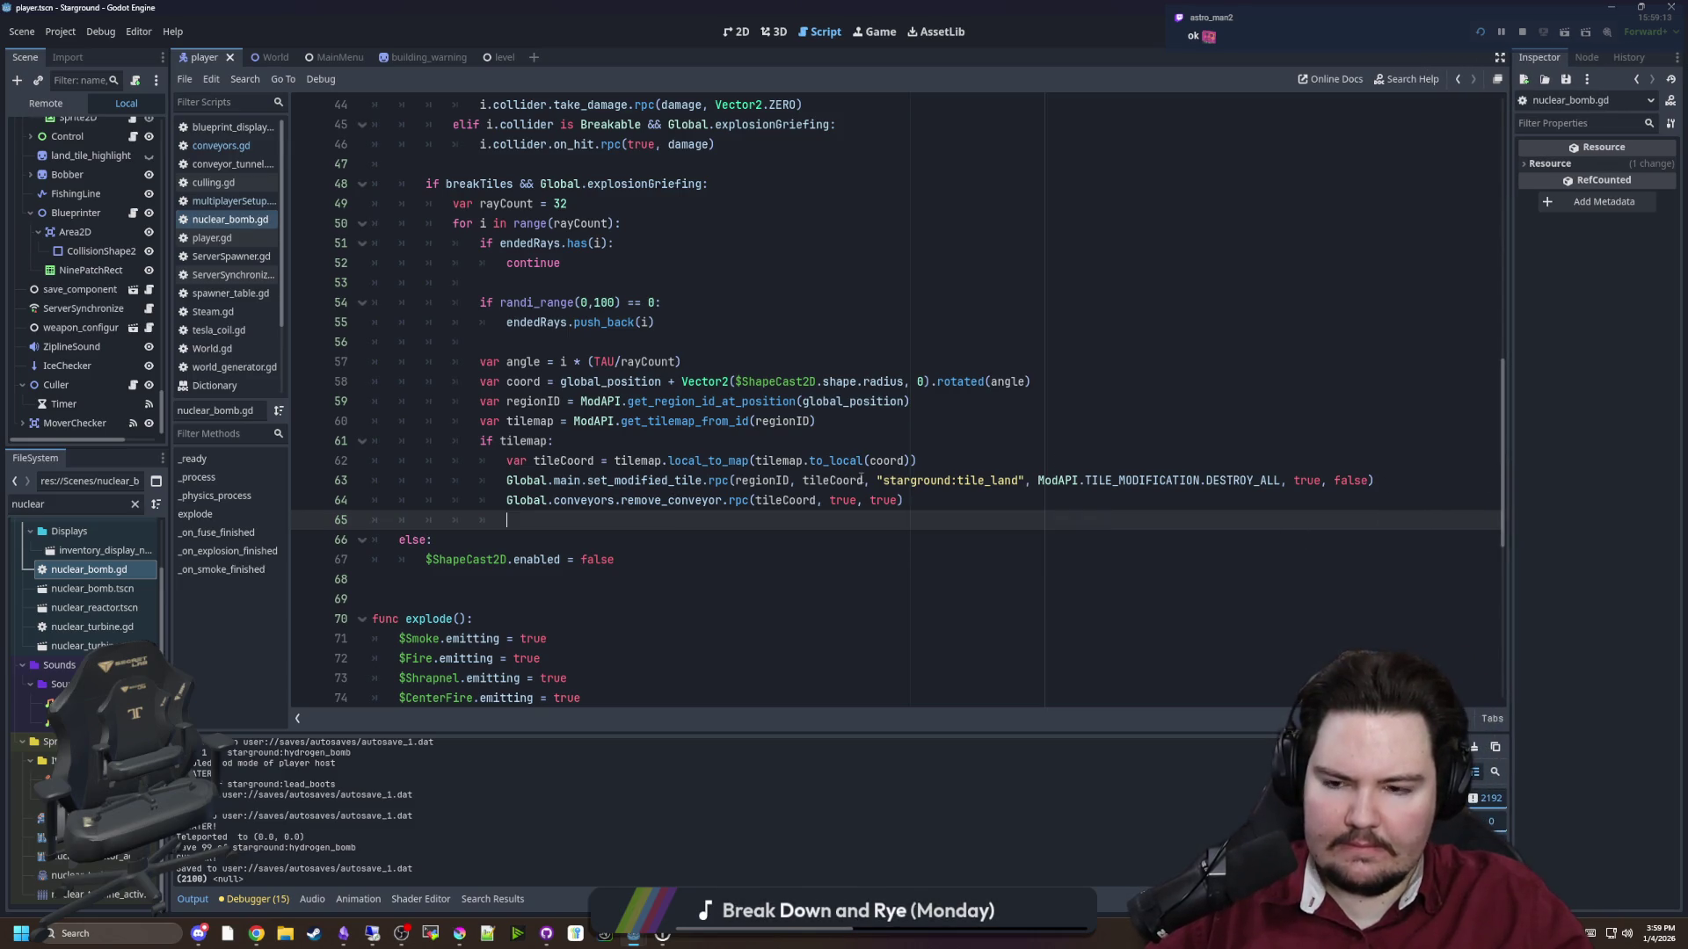
left_click(968, 509)
left_click(1395, 474)
key("Return")
left_click_drag(951, 470, 509, 460)
key("ctrl+c")
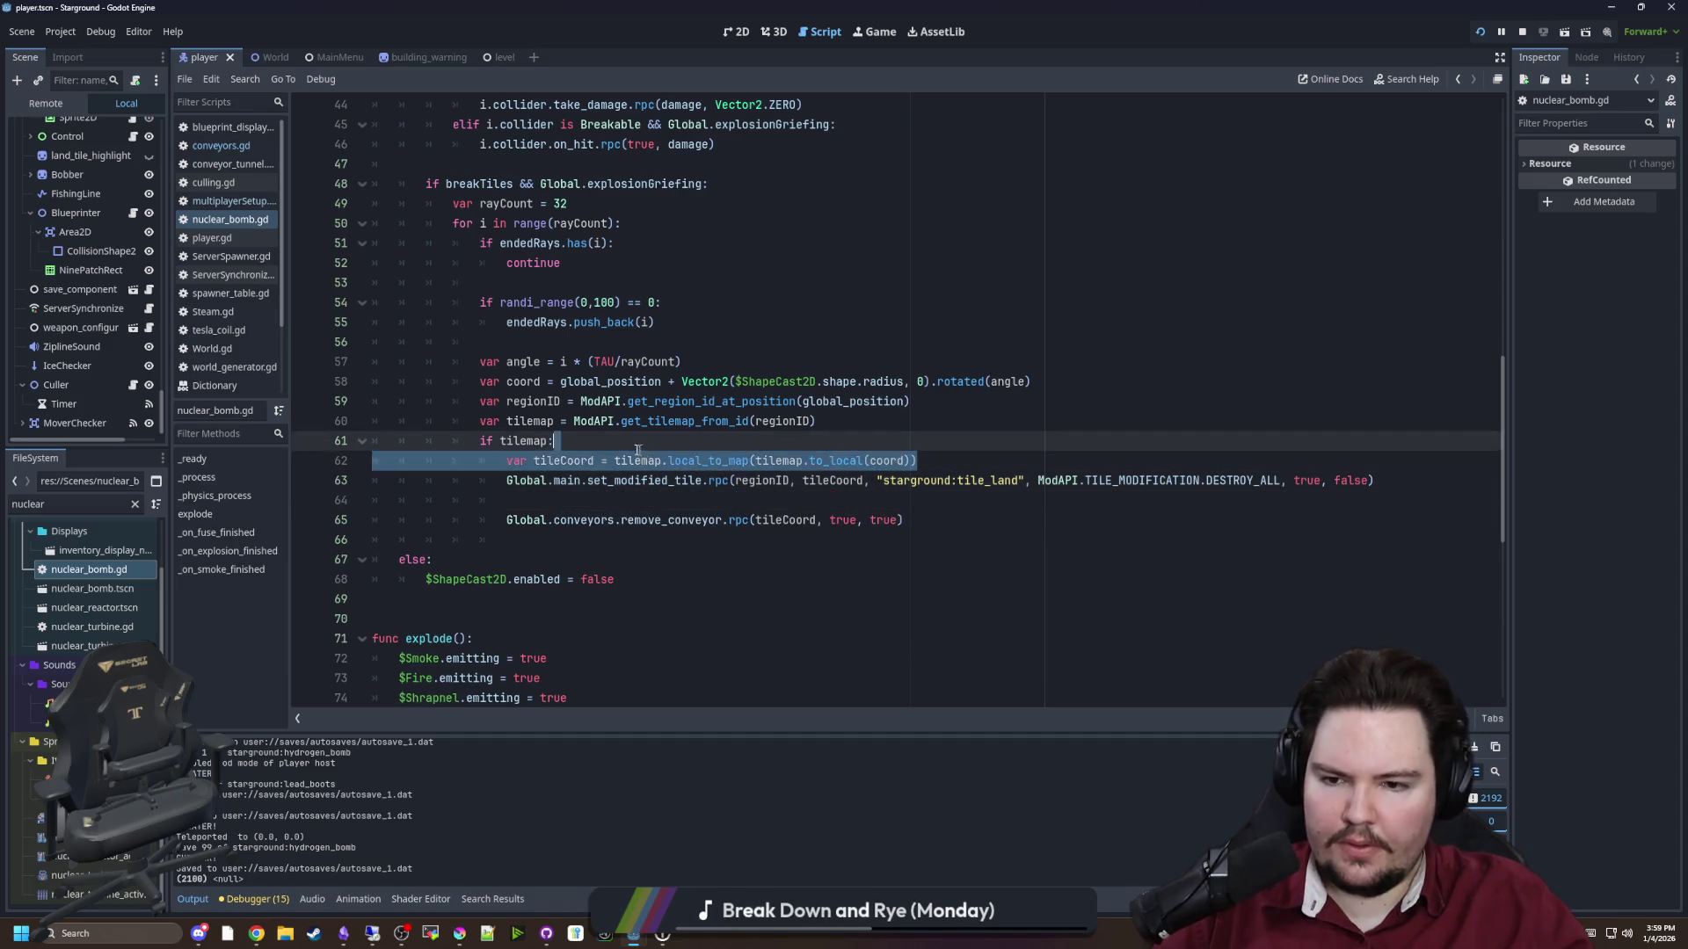
left_click(526, 498)
key("Return")
key("ctrl+v")
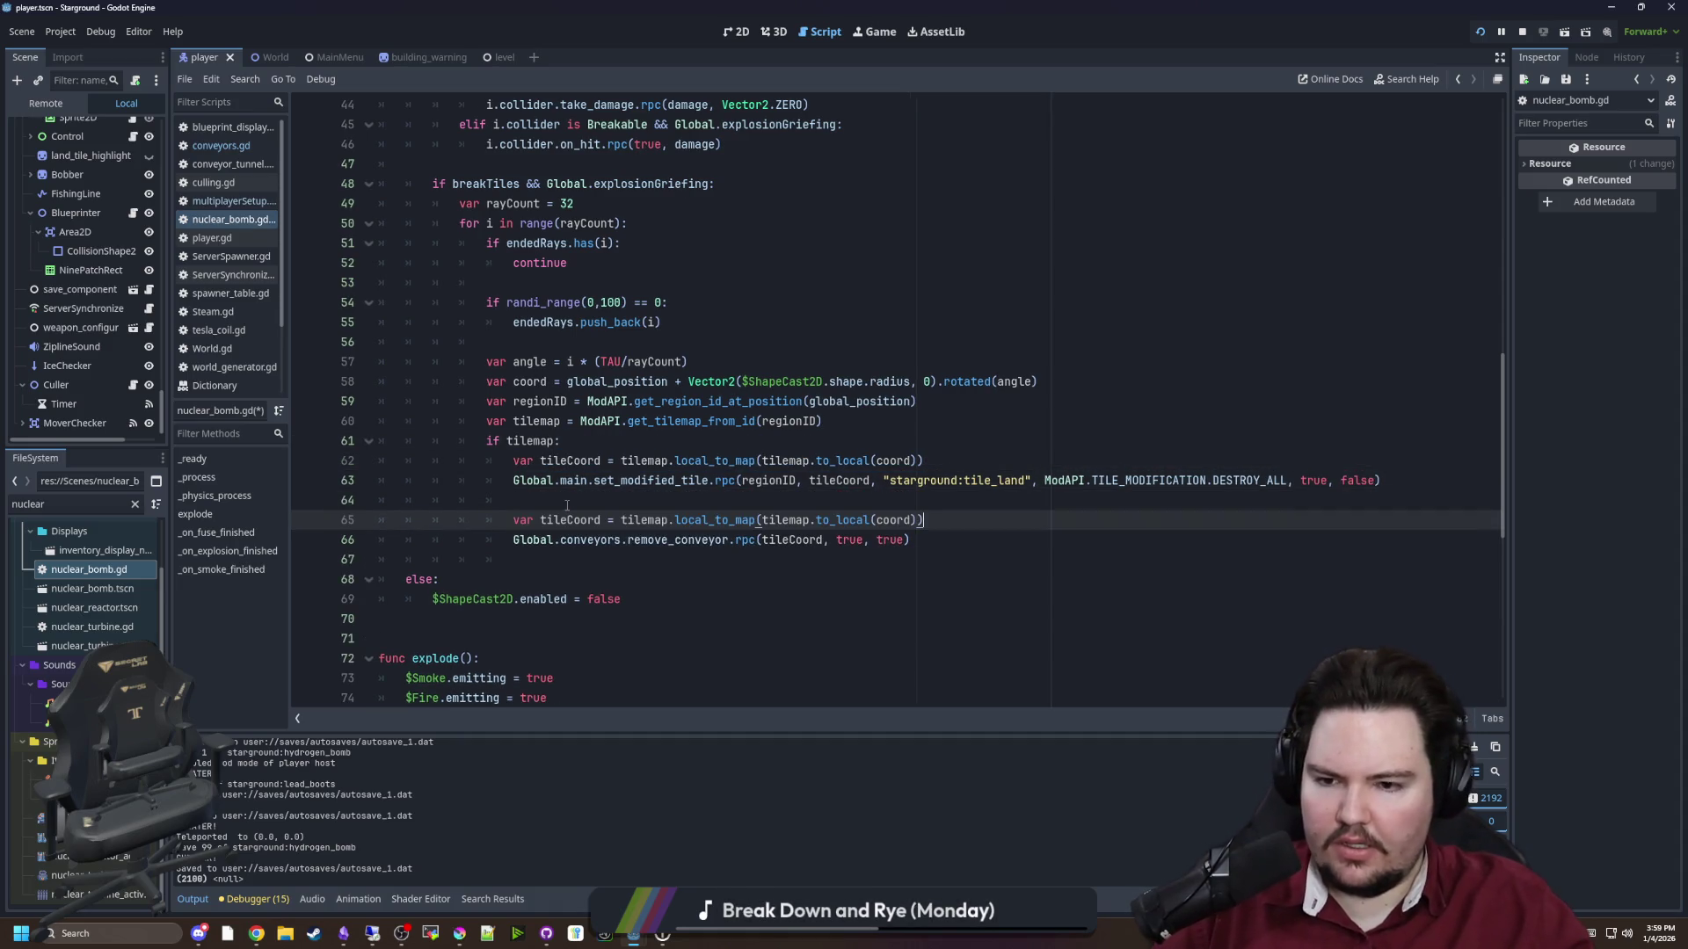
Turn the copied line into conveyorCoord, computed from Global.conveyors instead of the tilemap
type("conveyor")
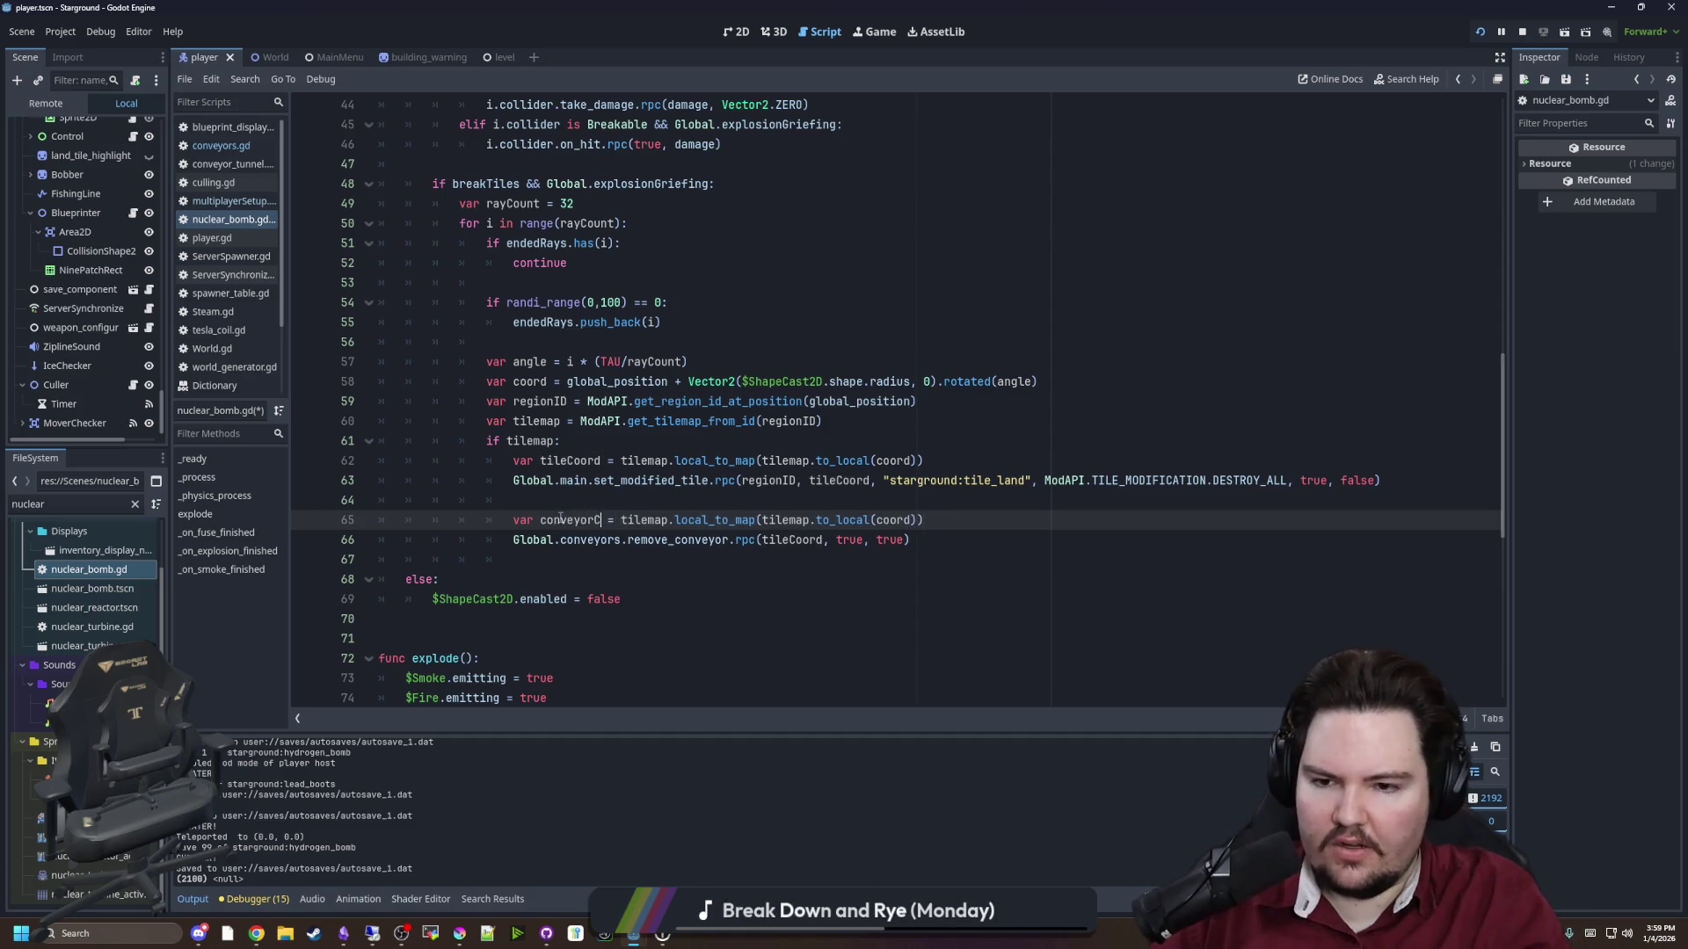
type("oord")
double_click(677, 524)
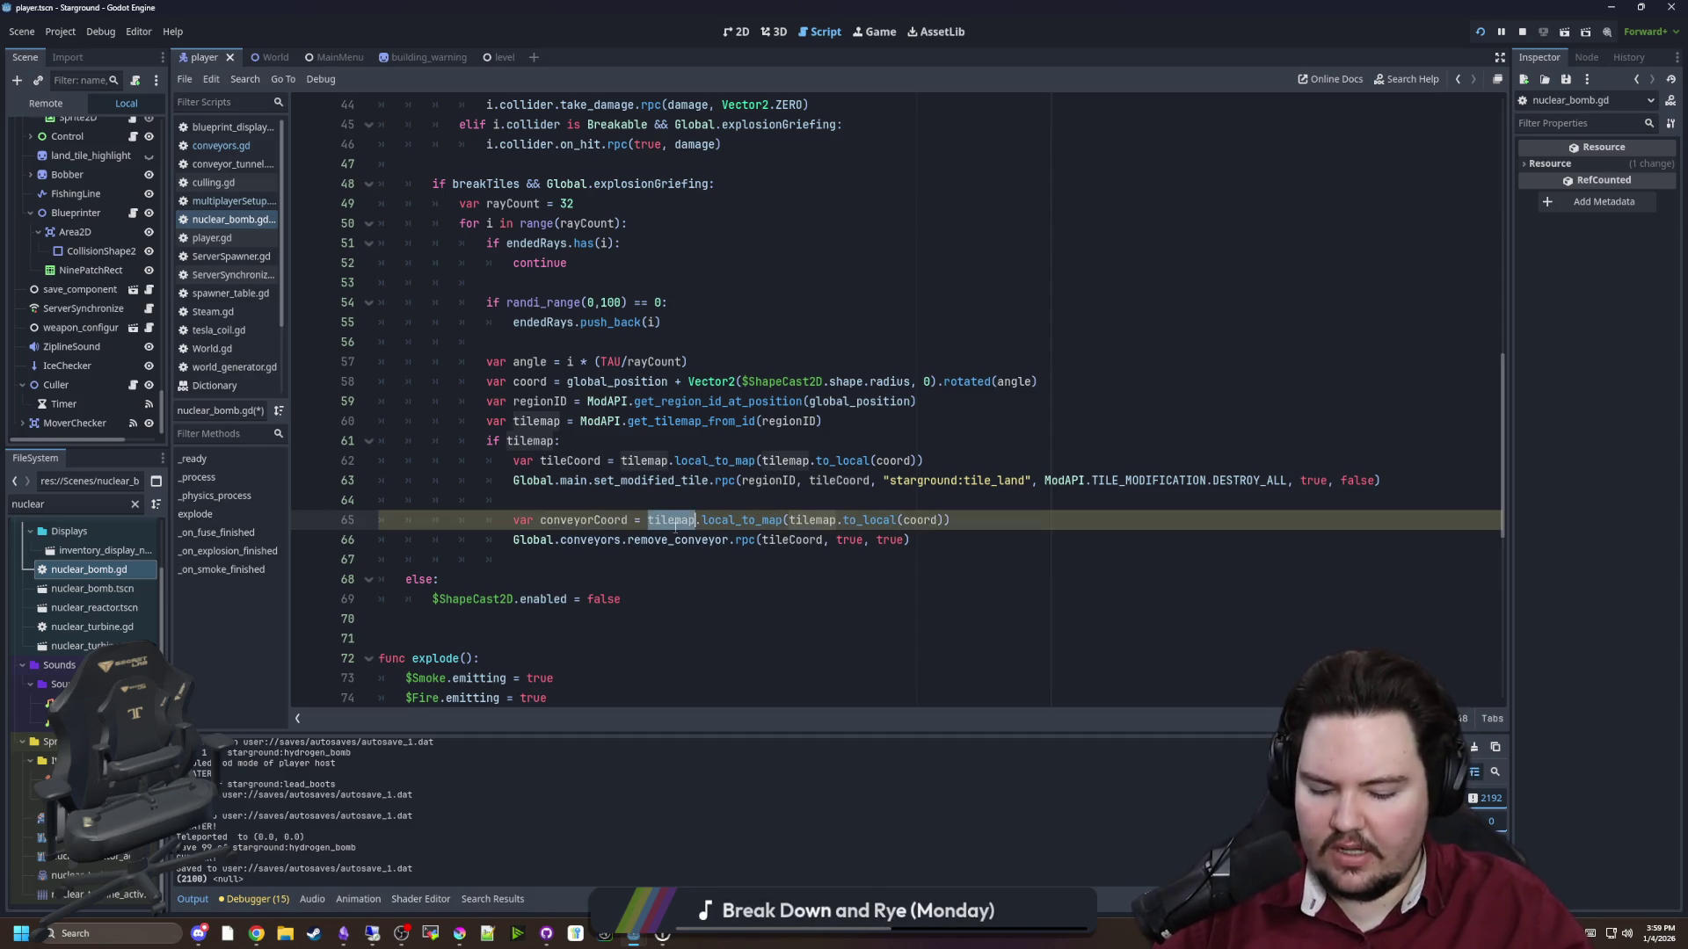
type("Global.conveyors")
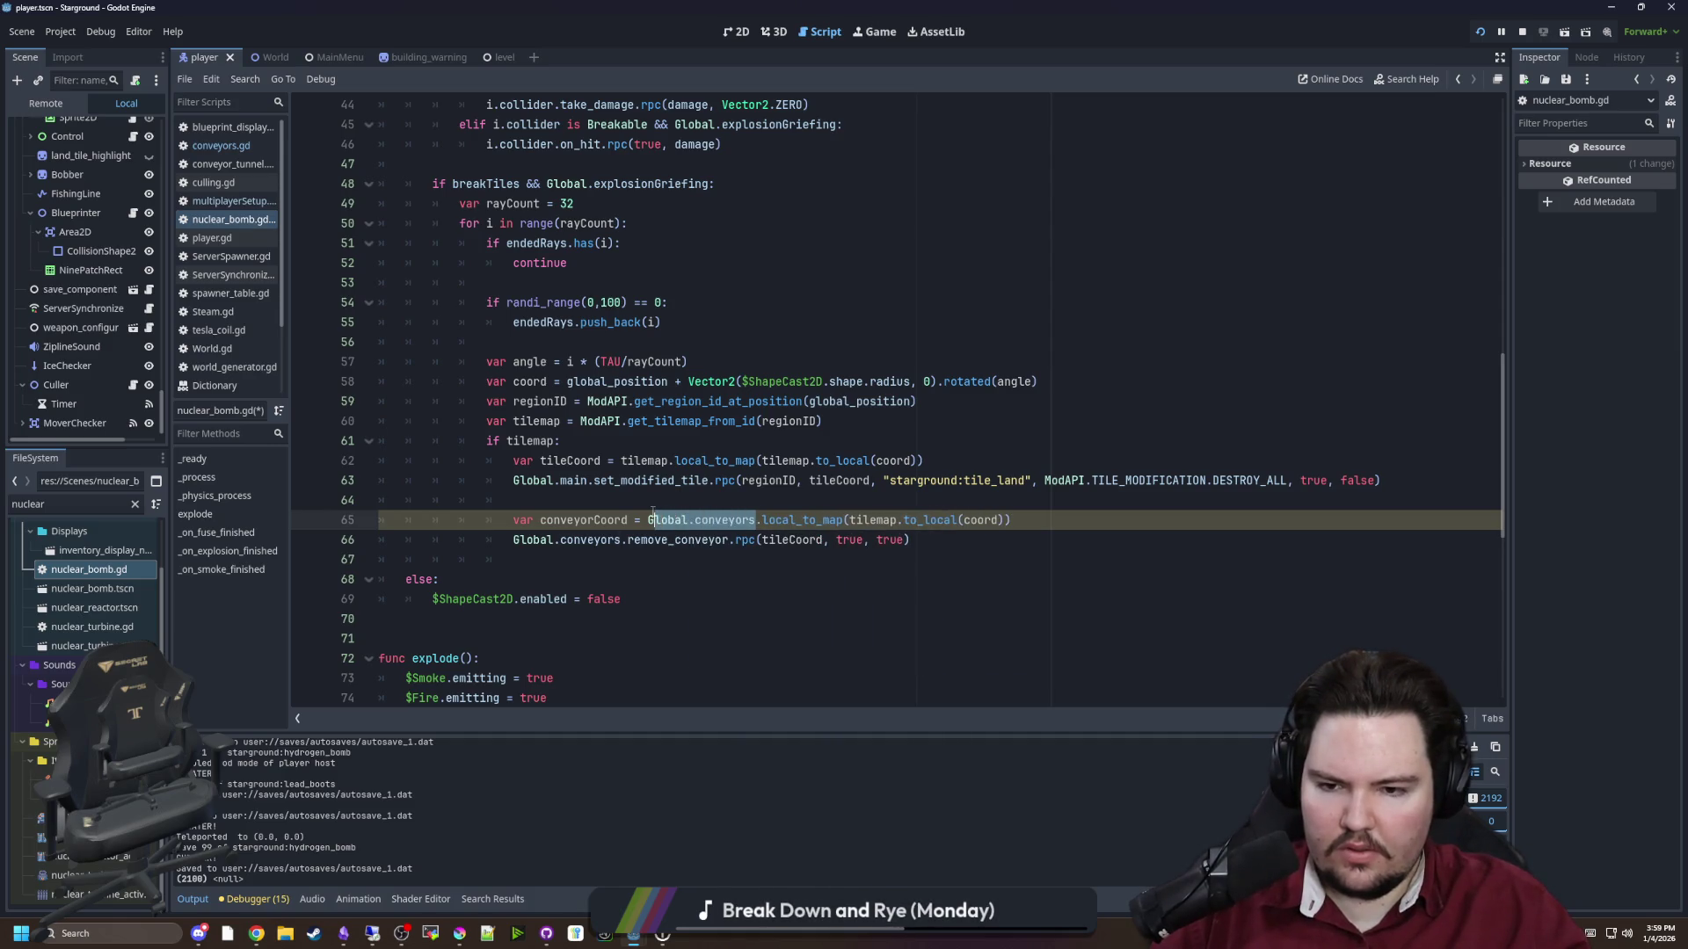
double_click(864, 521)
type("Global.conveyors")
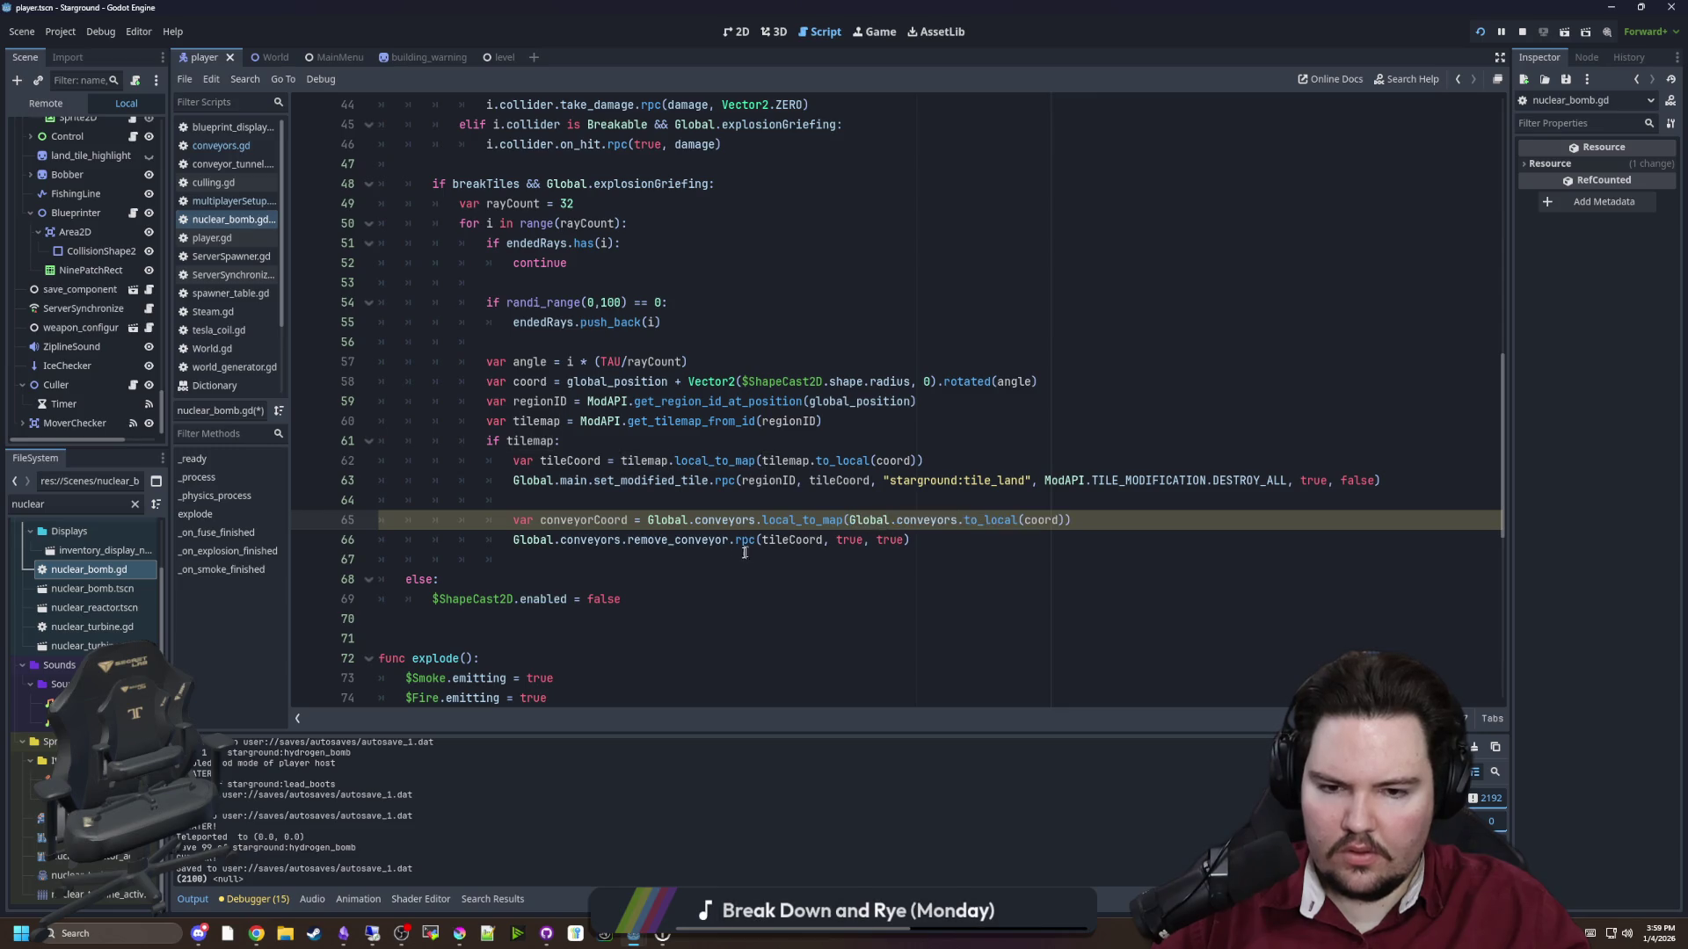
Pass conveyorCoord to remove_conveyor.rpc in place of tileCoord and save the script
left_click(680, 556)
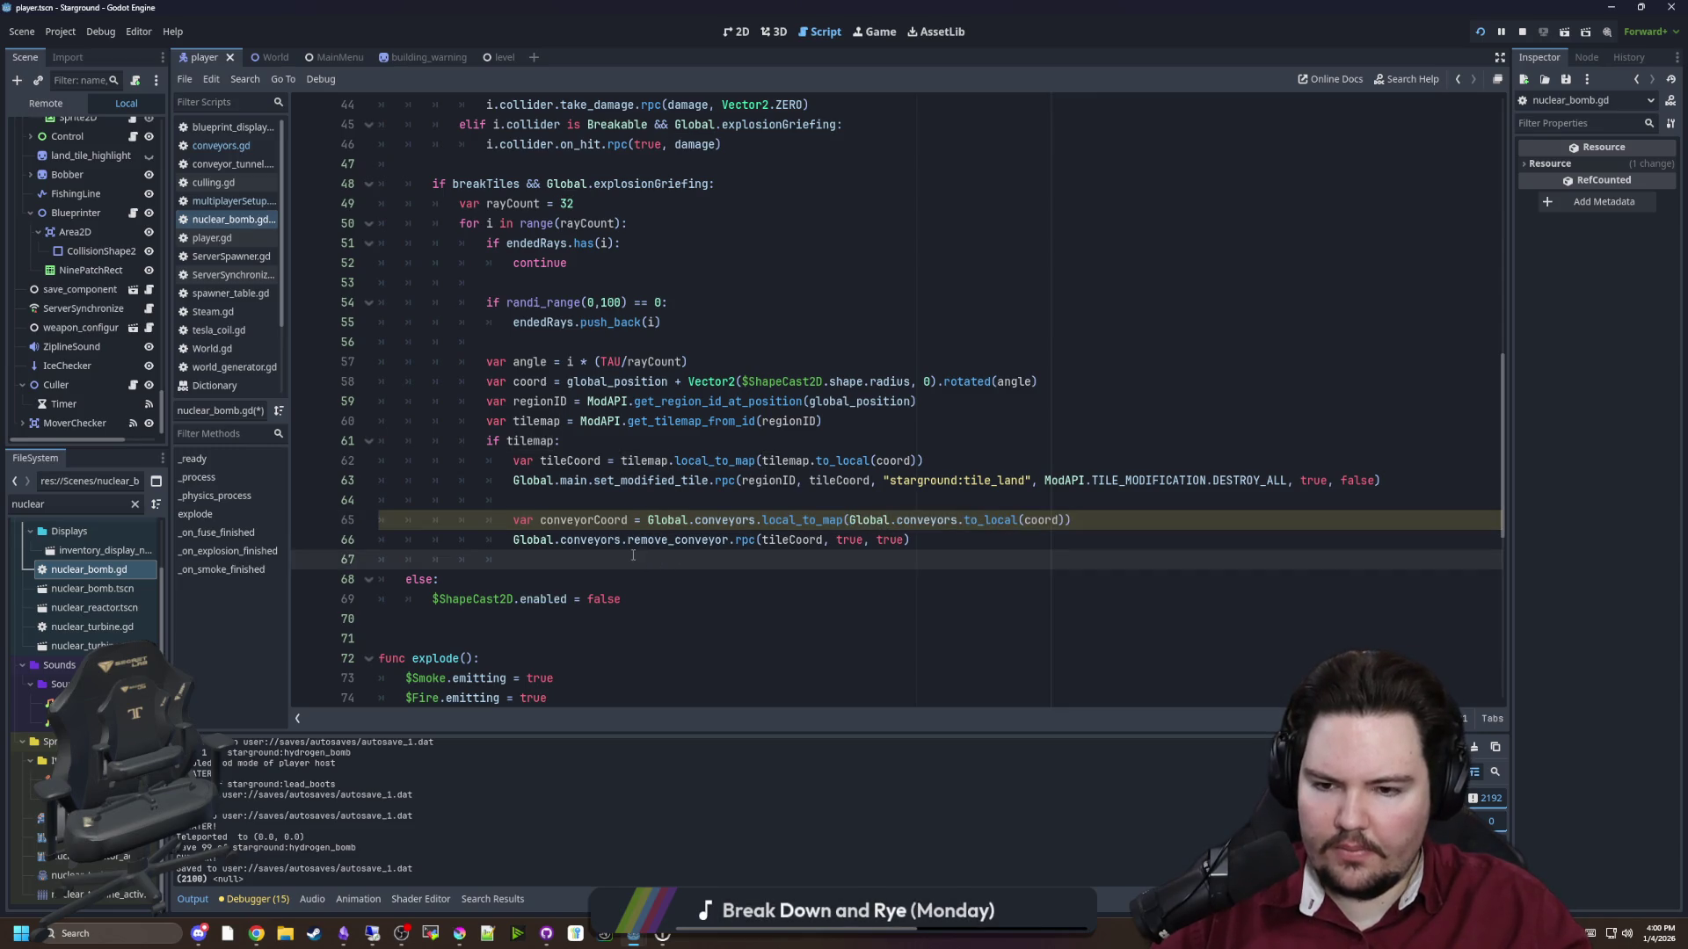
left_click_drag(763, 520, 794, 532)
double_click(780, 540)
type("conveyorCoord")
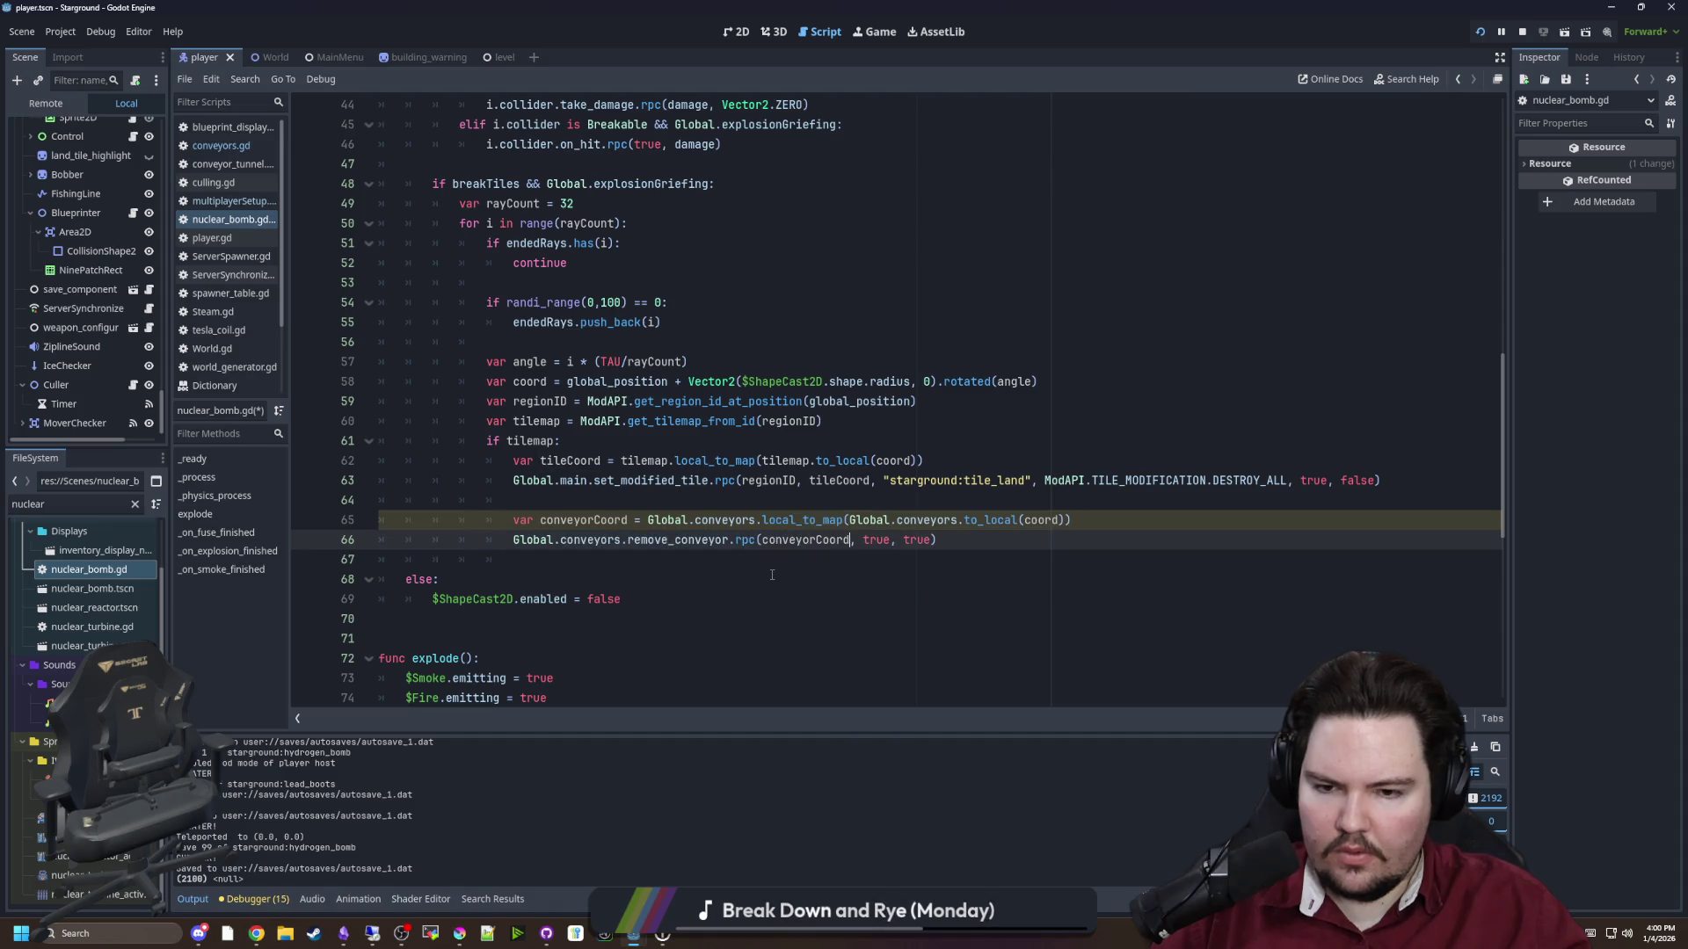
left_click(754, 501)
key("ctrl+s")
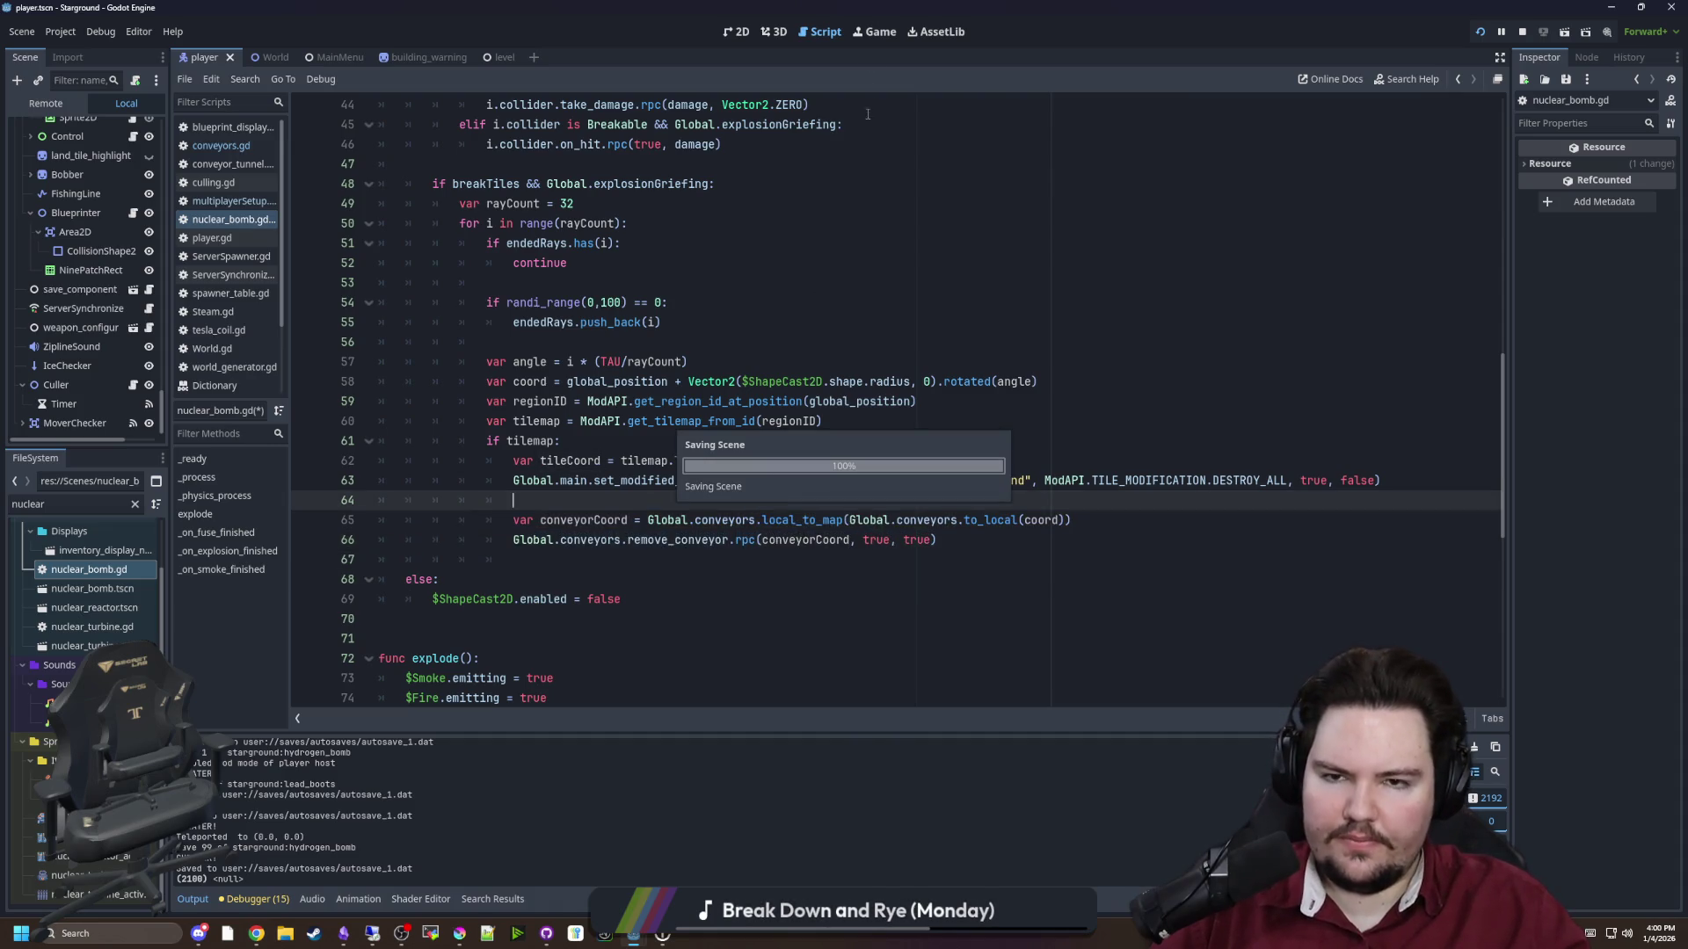
Drop another hydrogen bomb near the conveyors in the running game
left_click(878, 32)
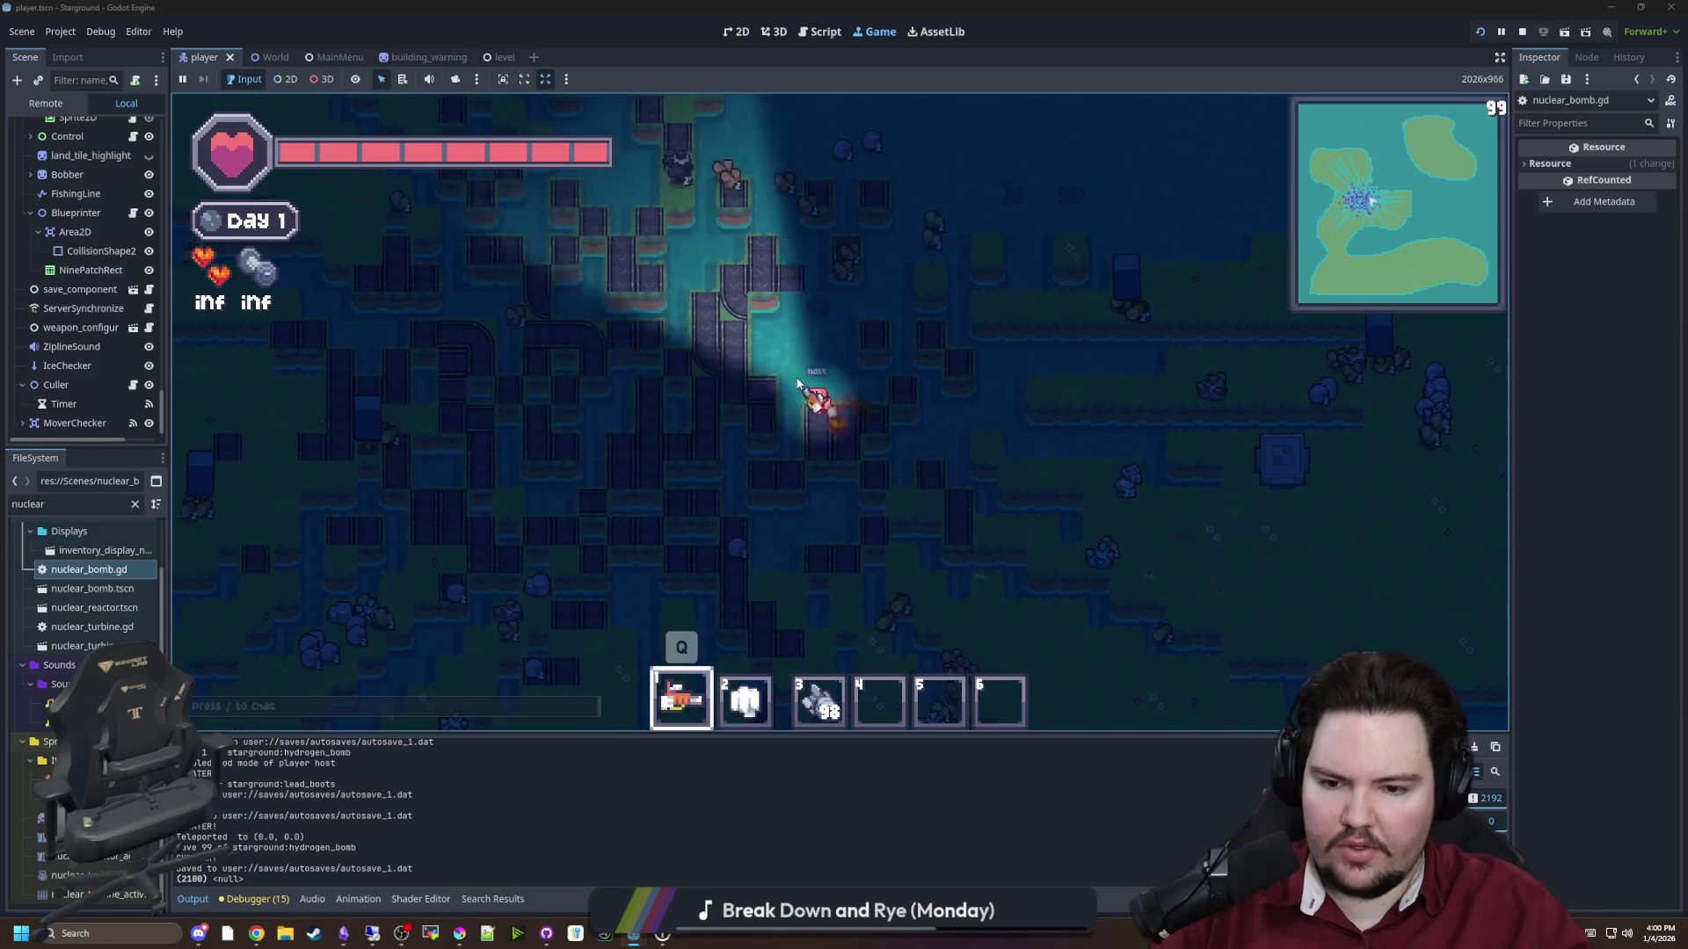
key("3")
left_click(820, 371)
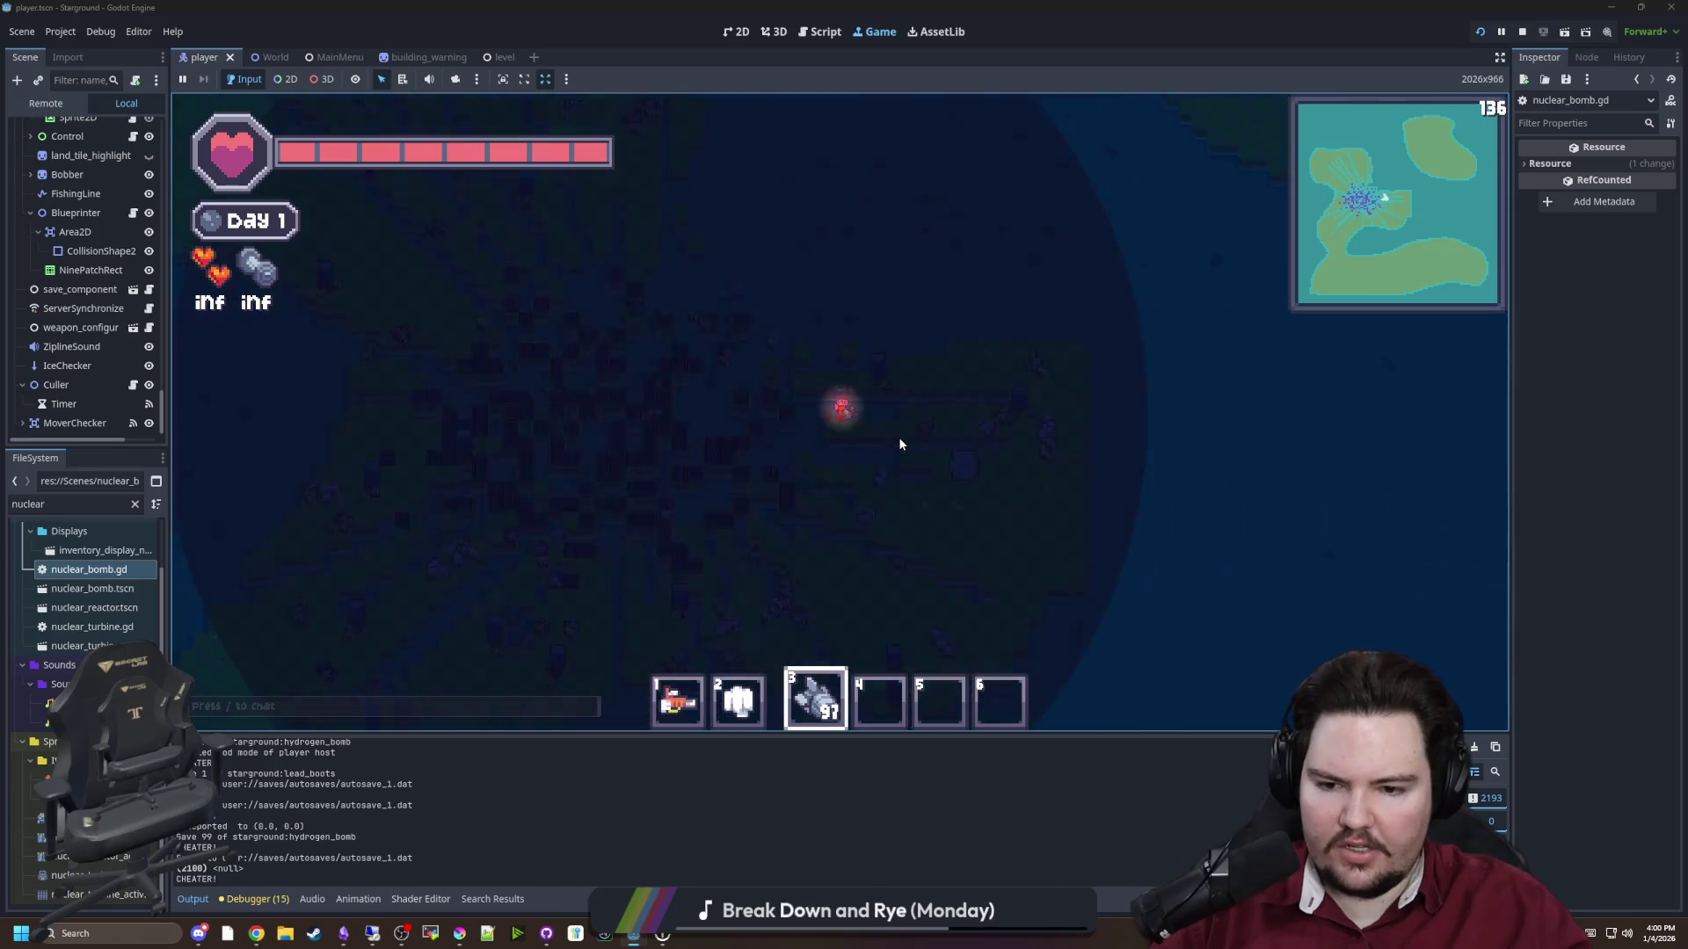
key("1")
Walk the player around the blast area, then reopen nuclear_bomb.gd in the script editor
key("d")
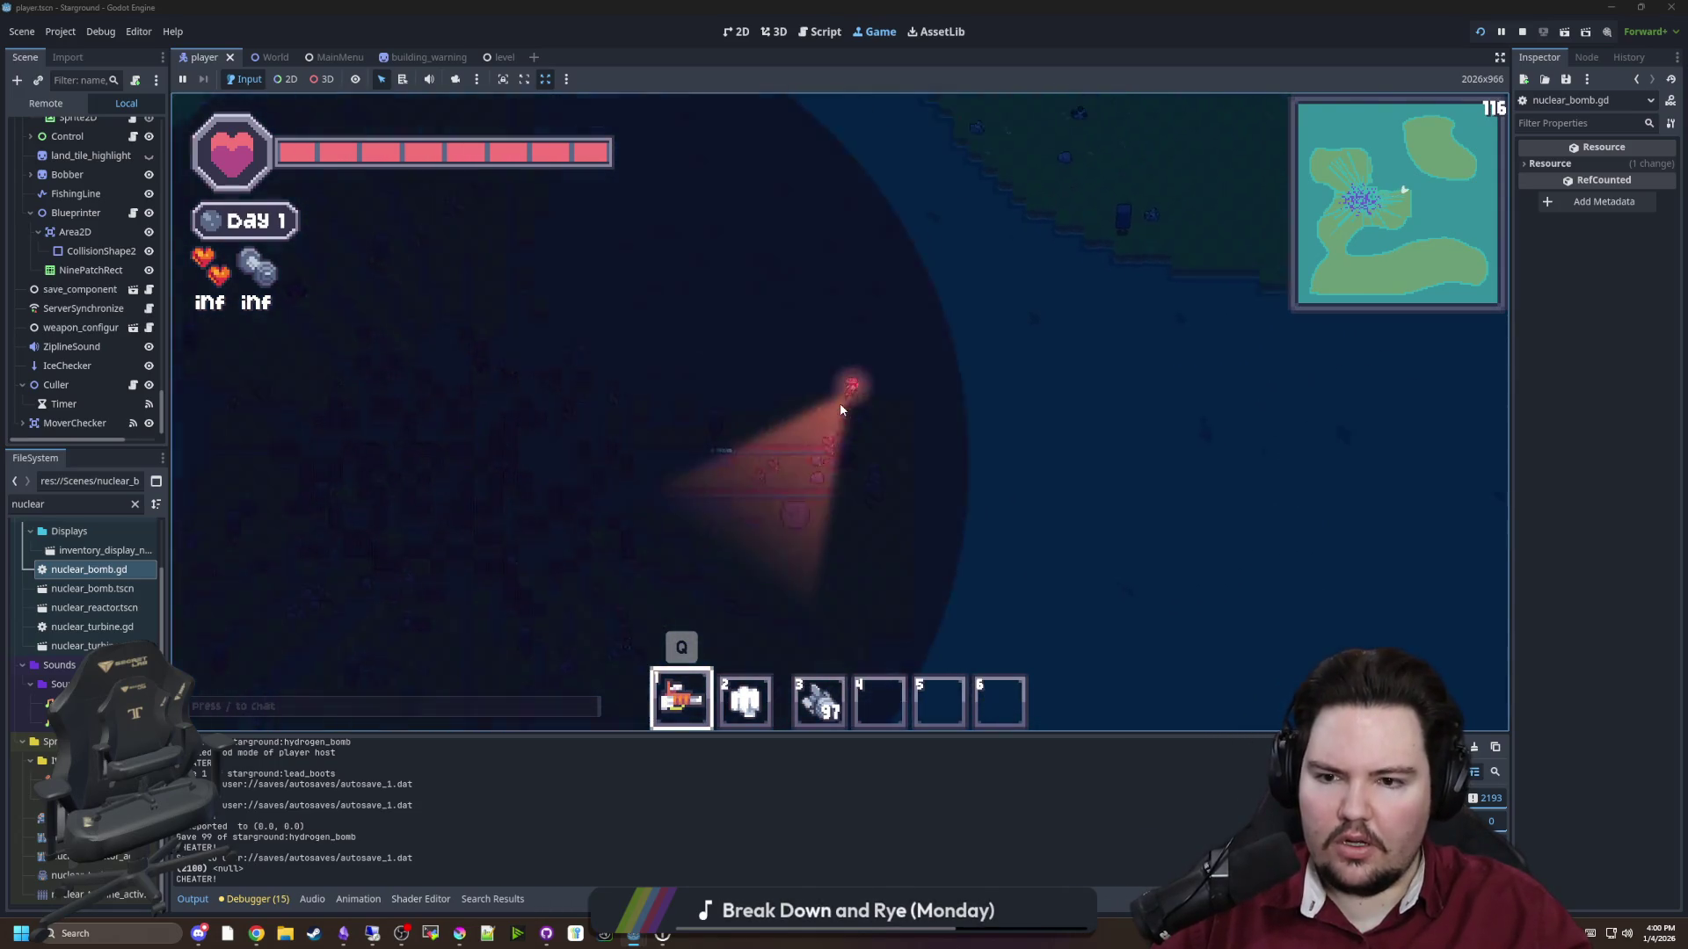
key("a")
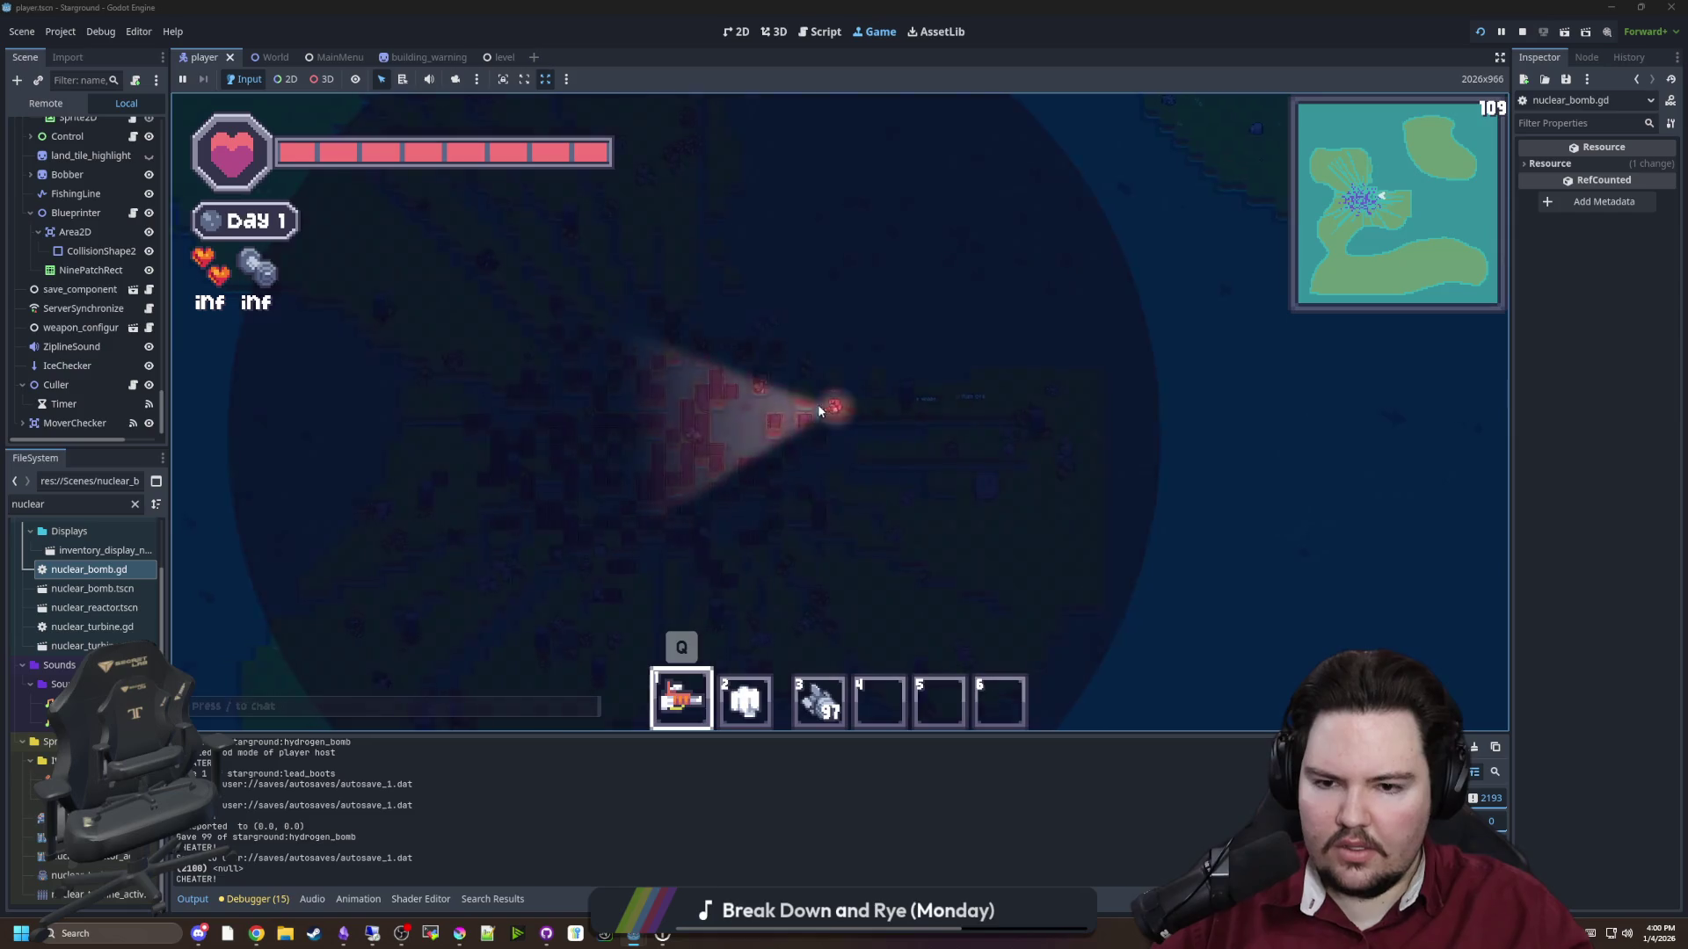
key("a")
key("d")
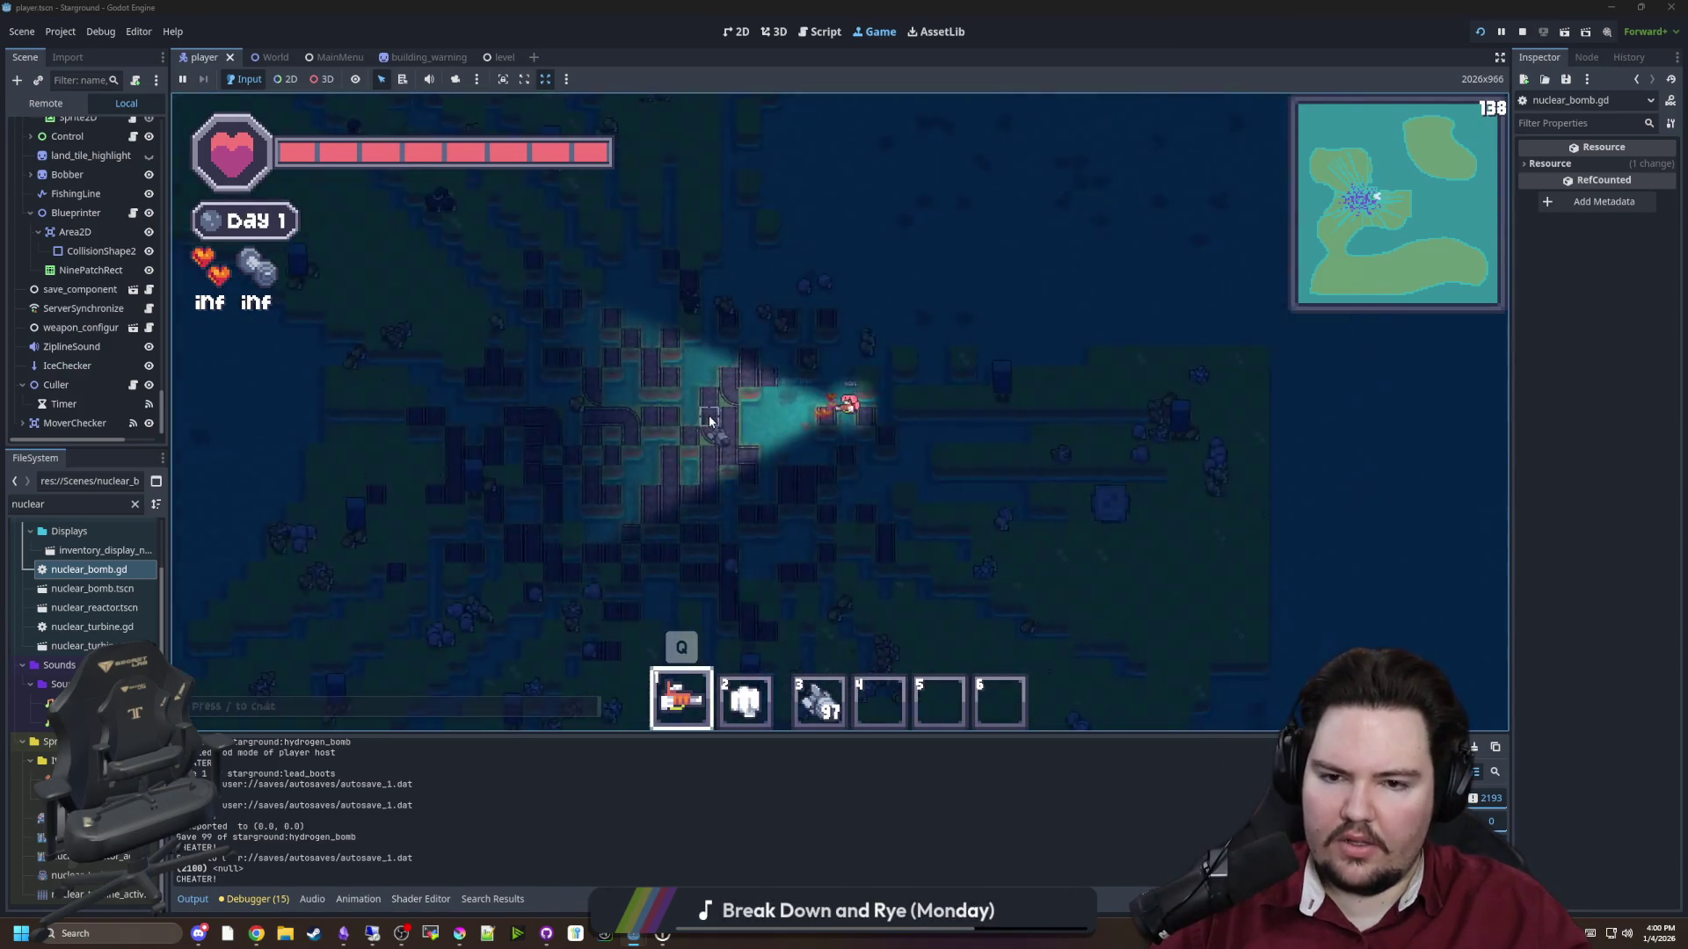
key("a")
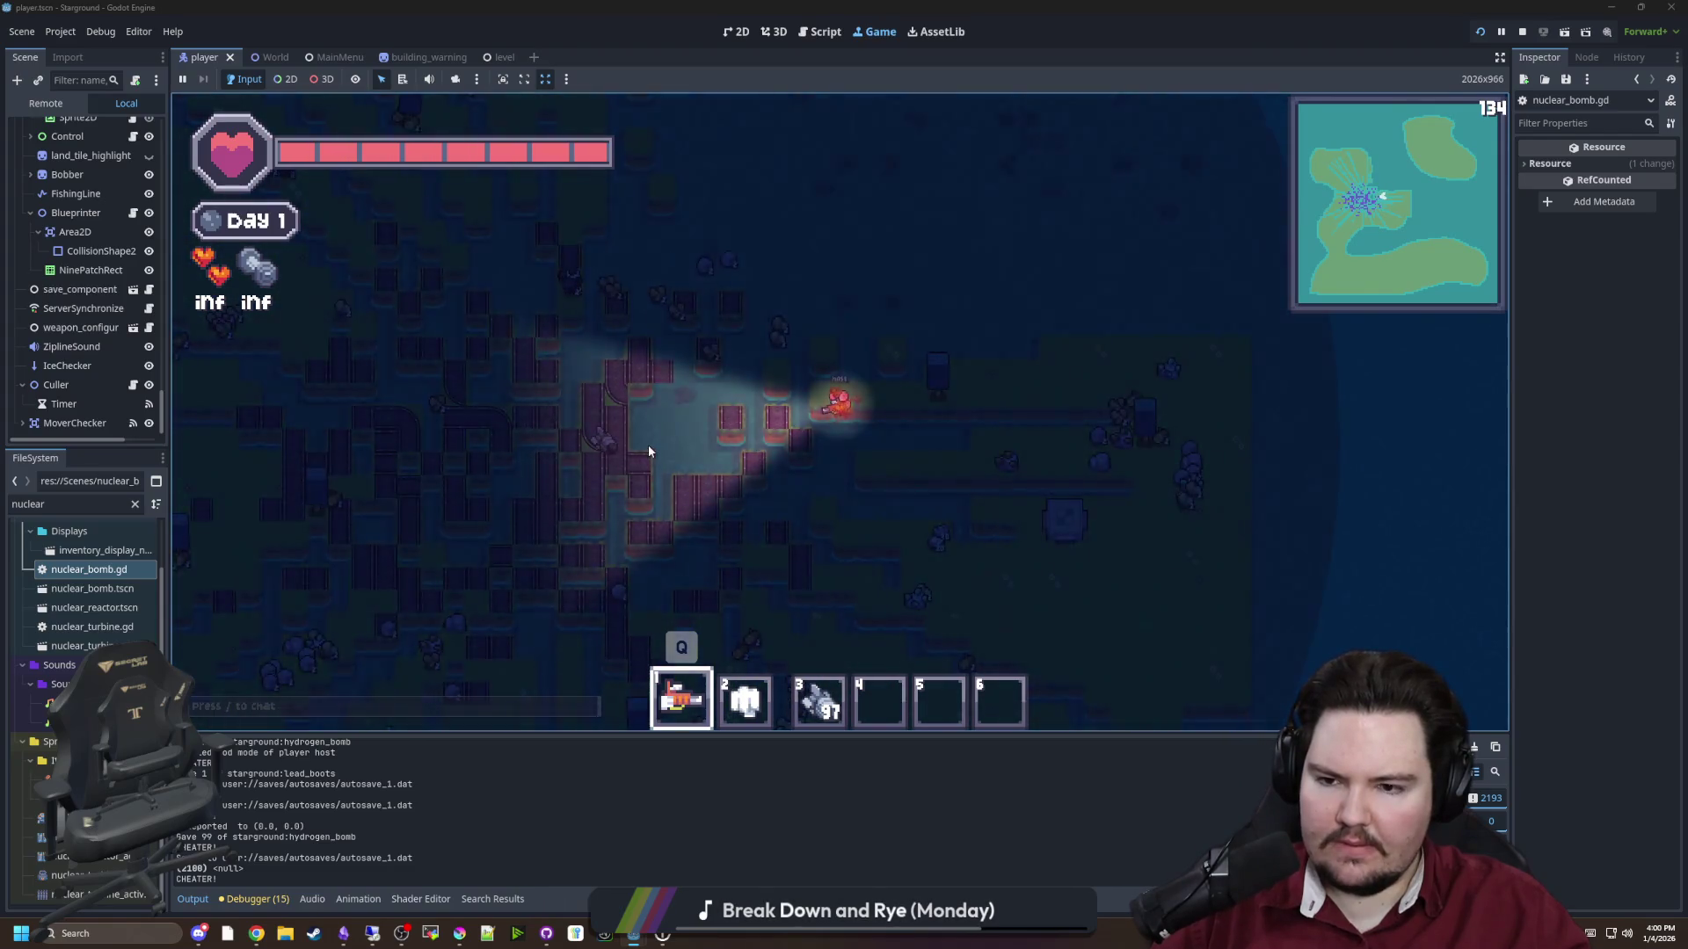
scroll(640, 436, "up", 1)
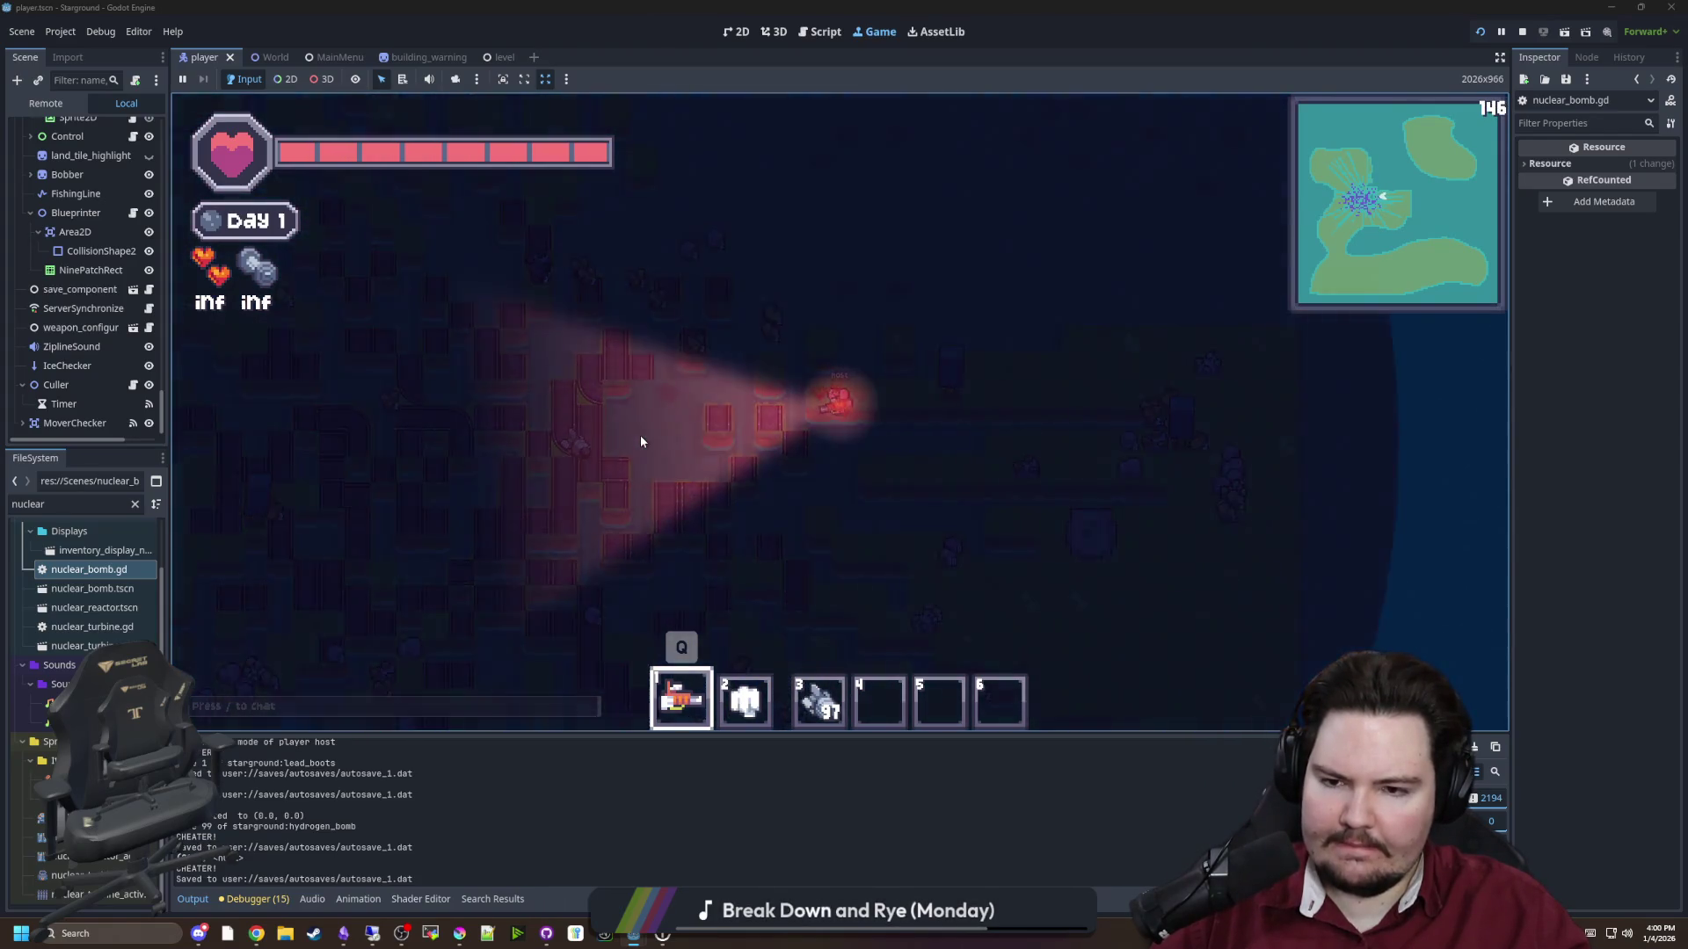
left_click(639, 435)
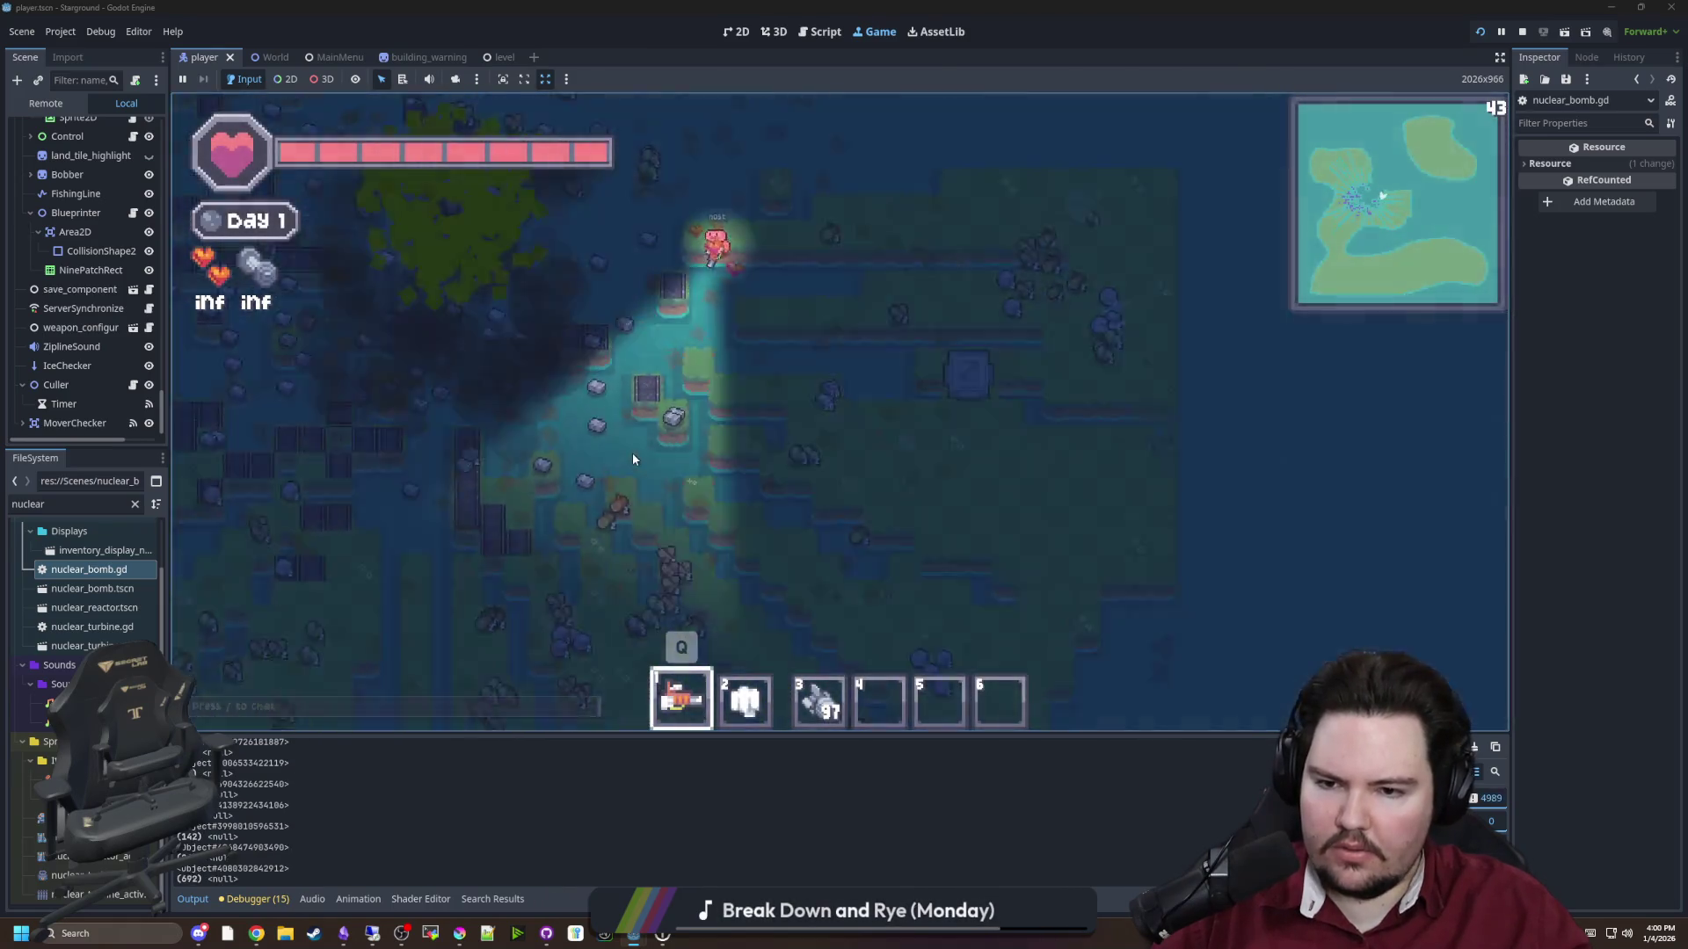
key("a")
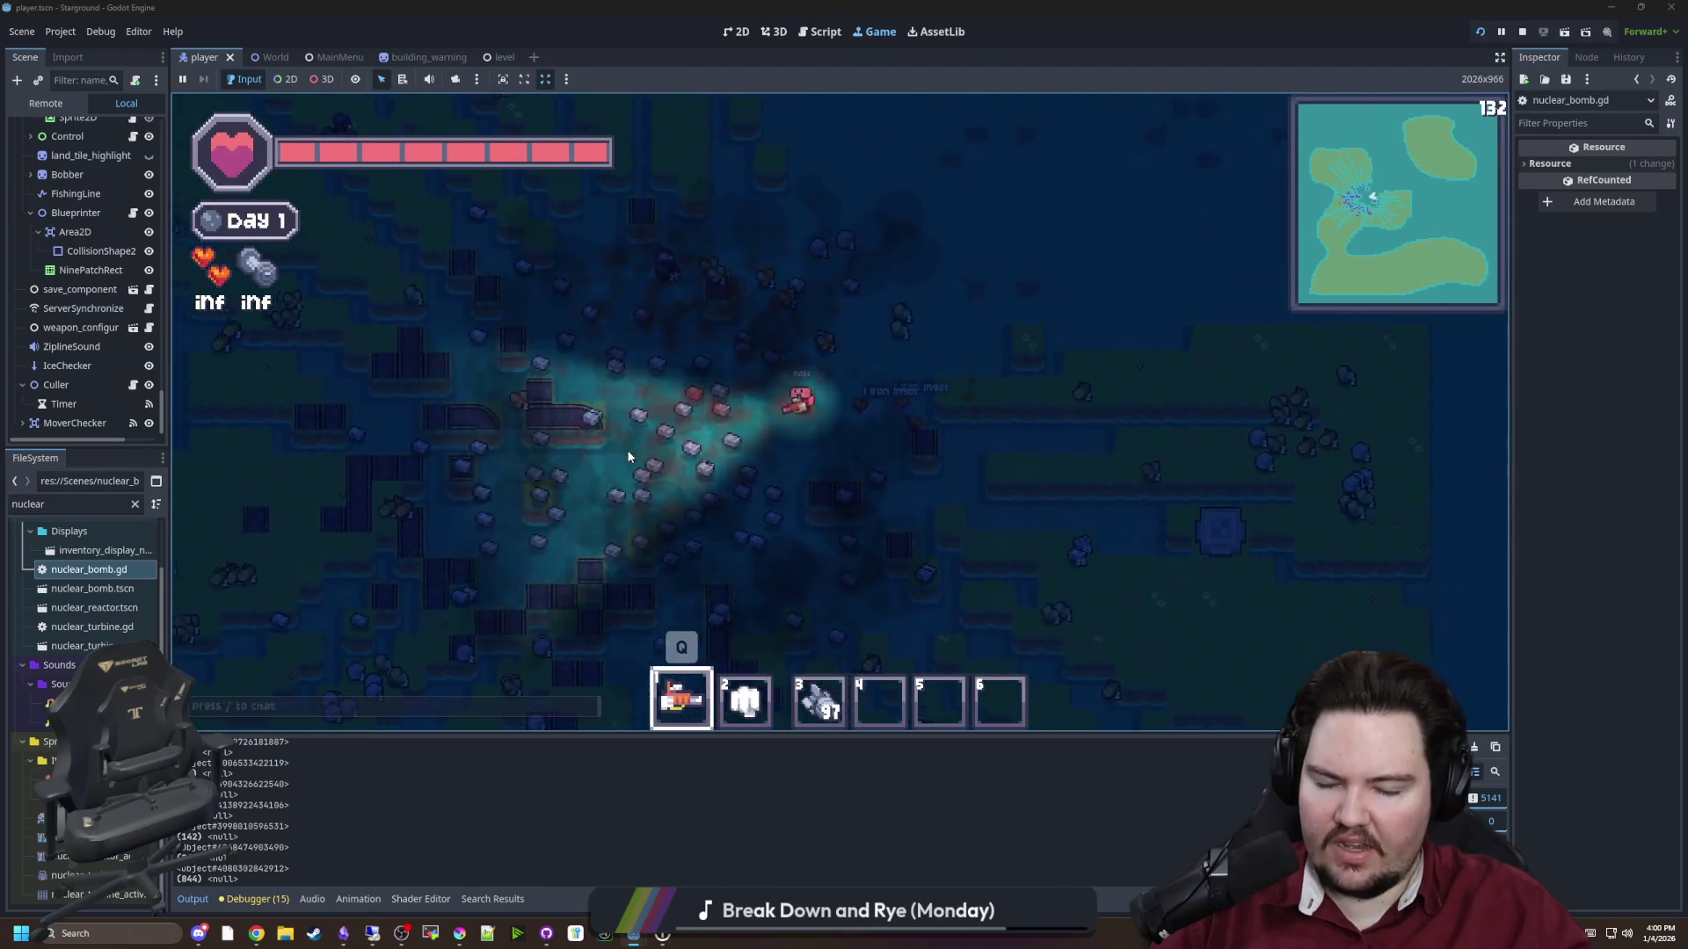
key("s")
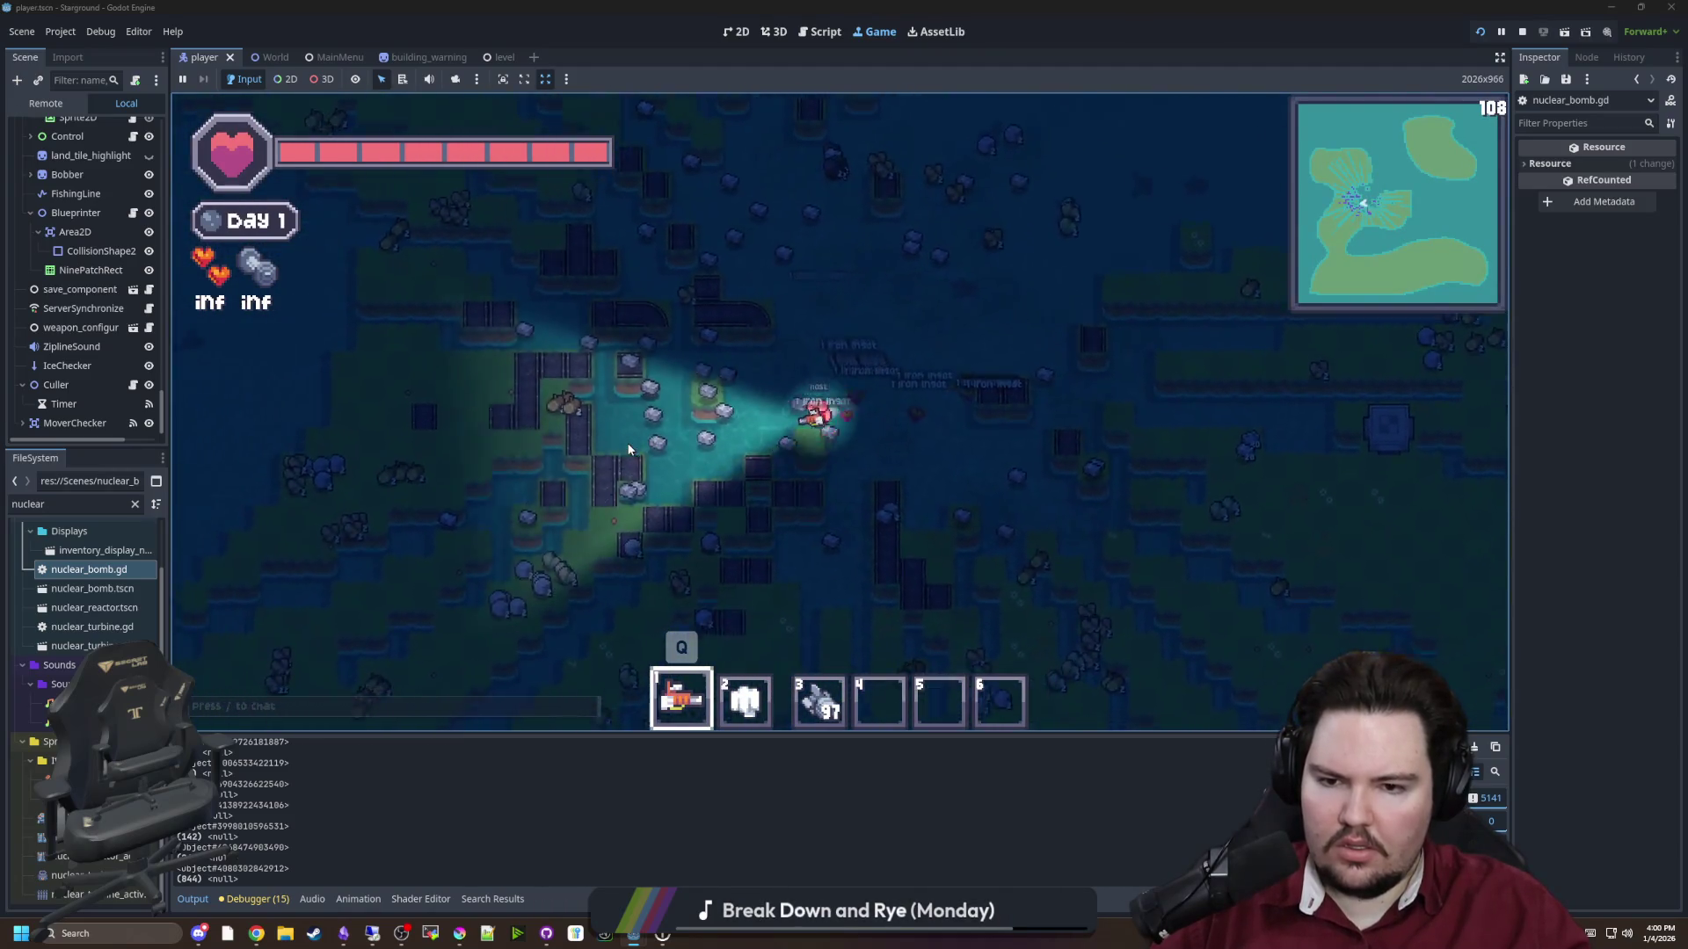
key("w")
key("d")
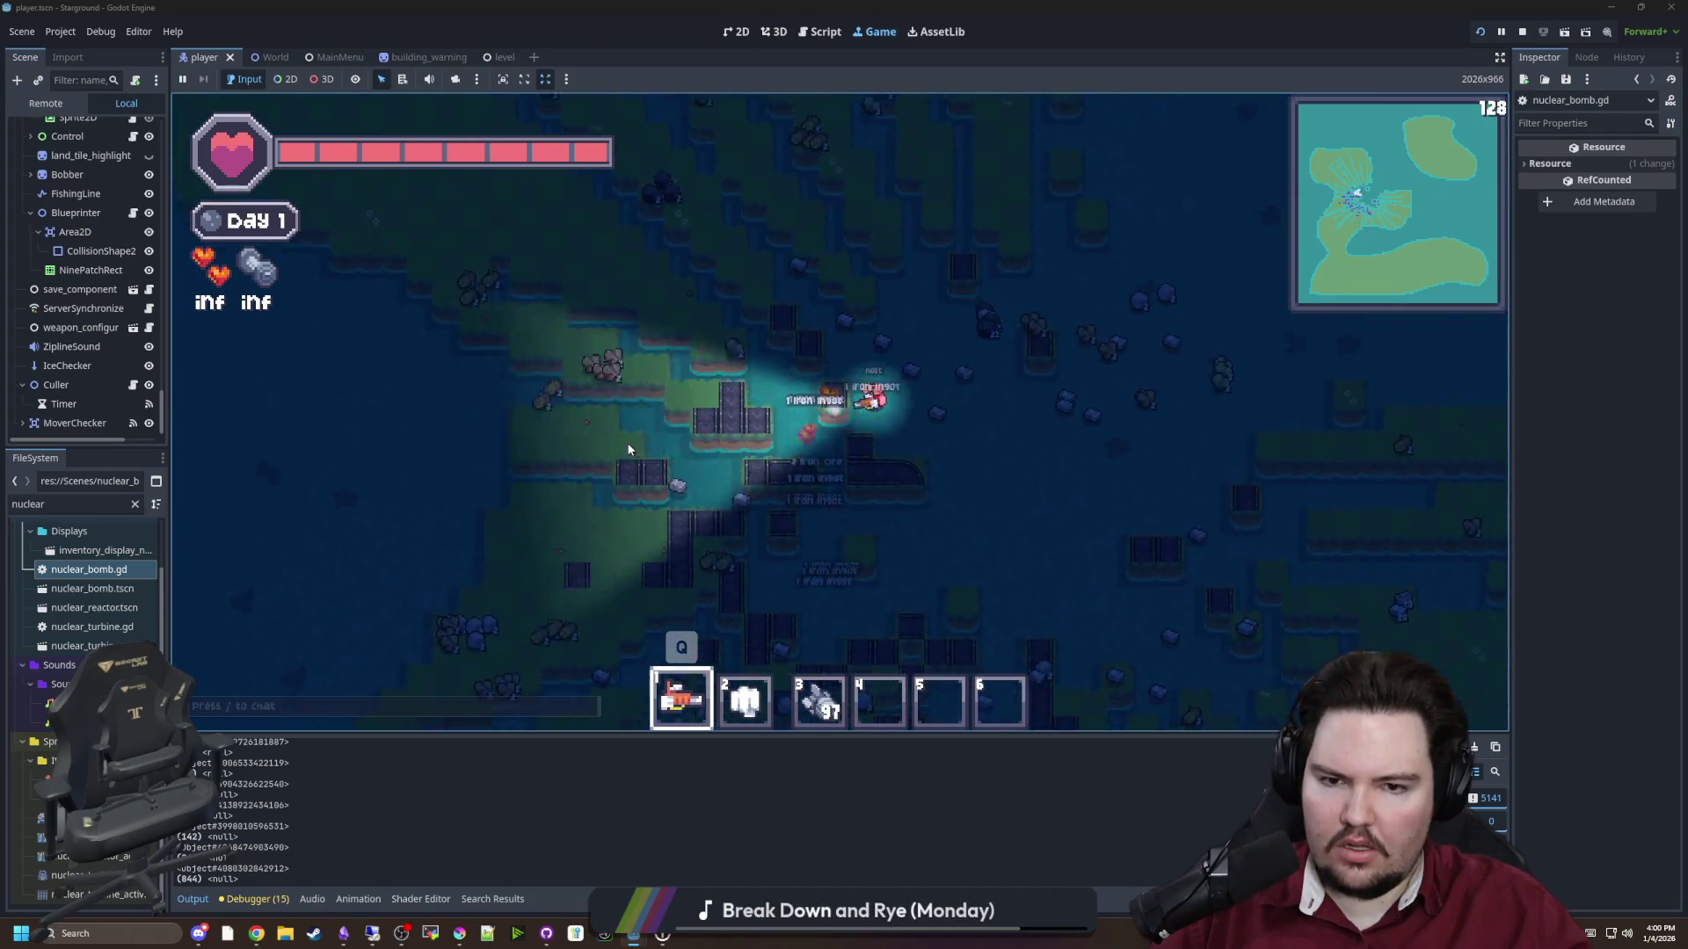
key("d")
key("s")
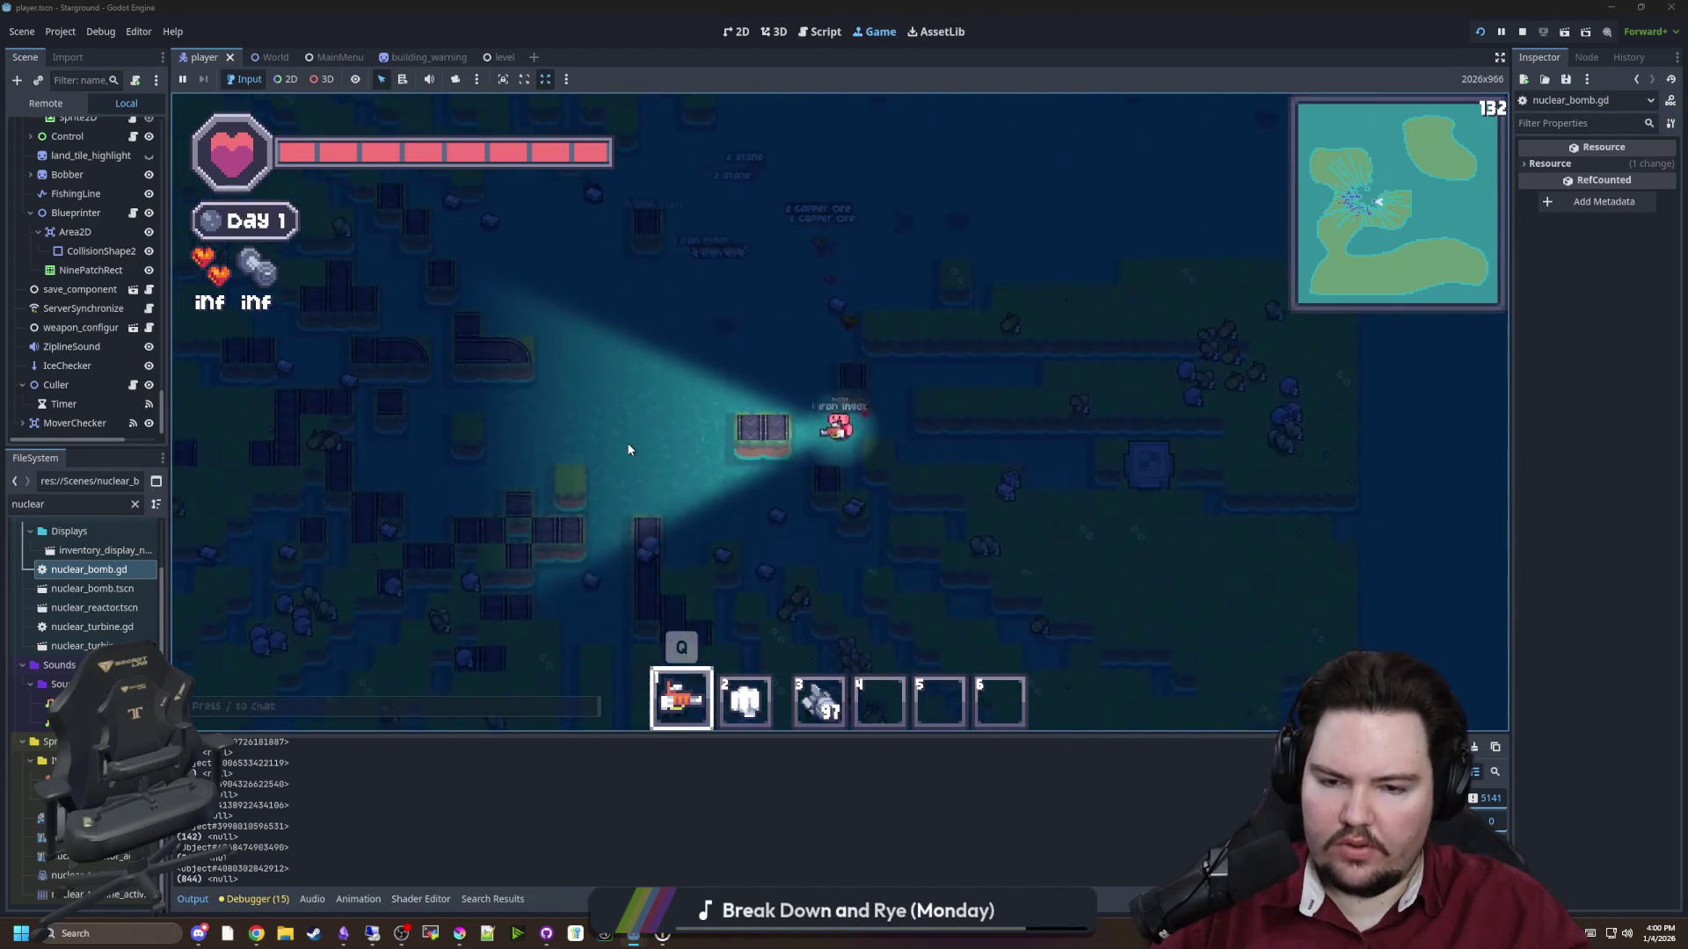
key("w")
key("a")
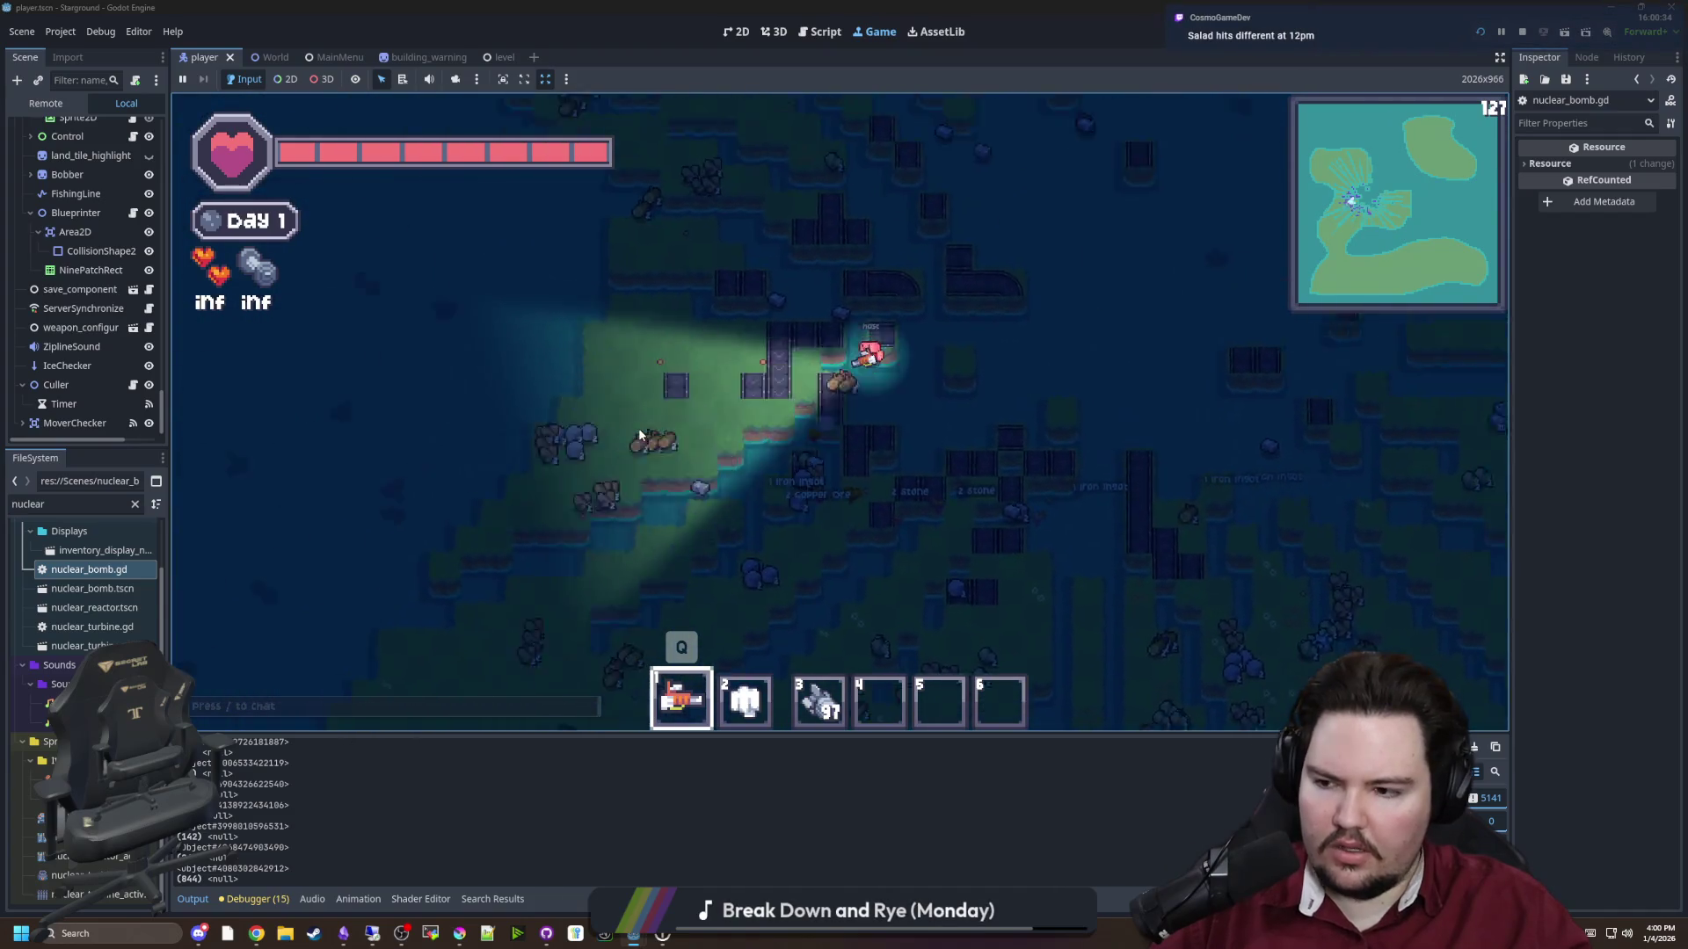
key("d")
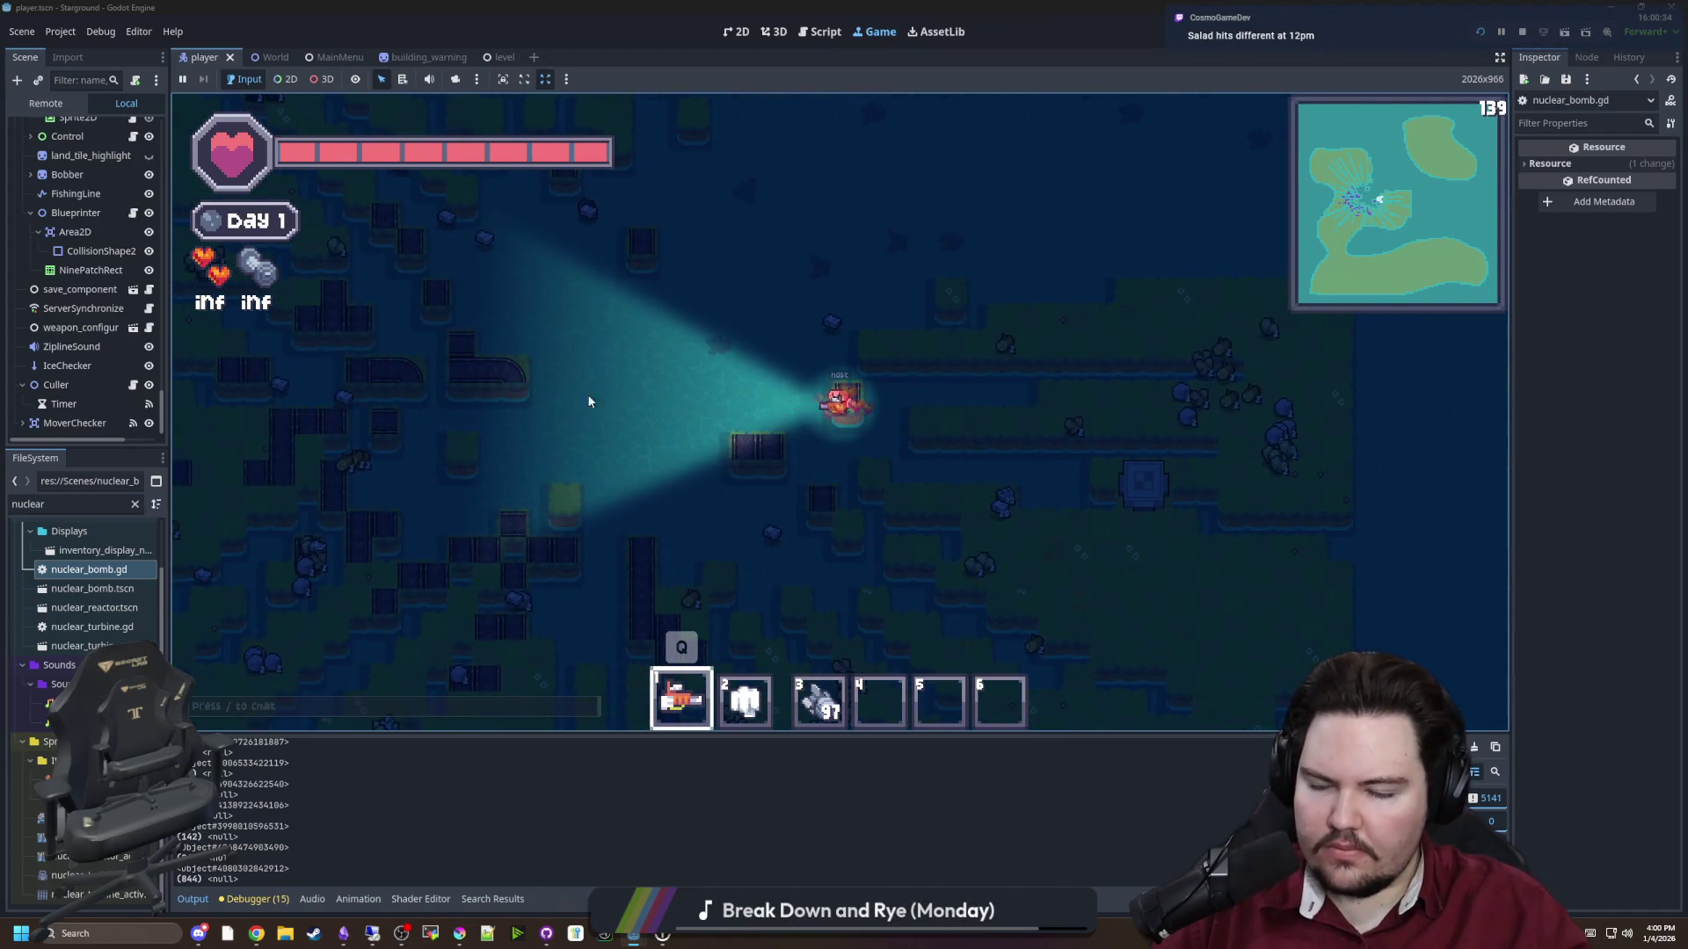
double_click(132, 570)
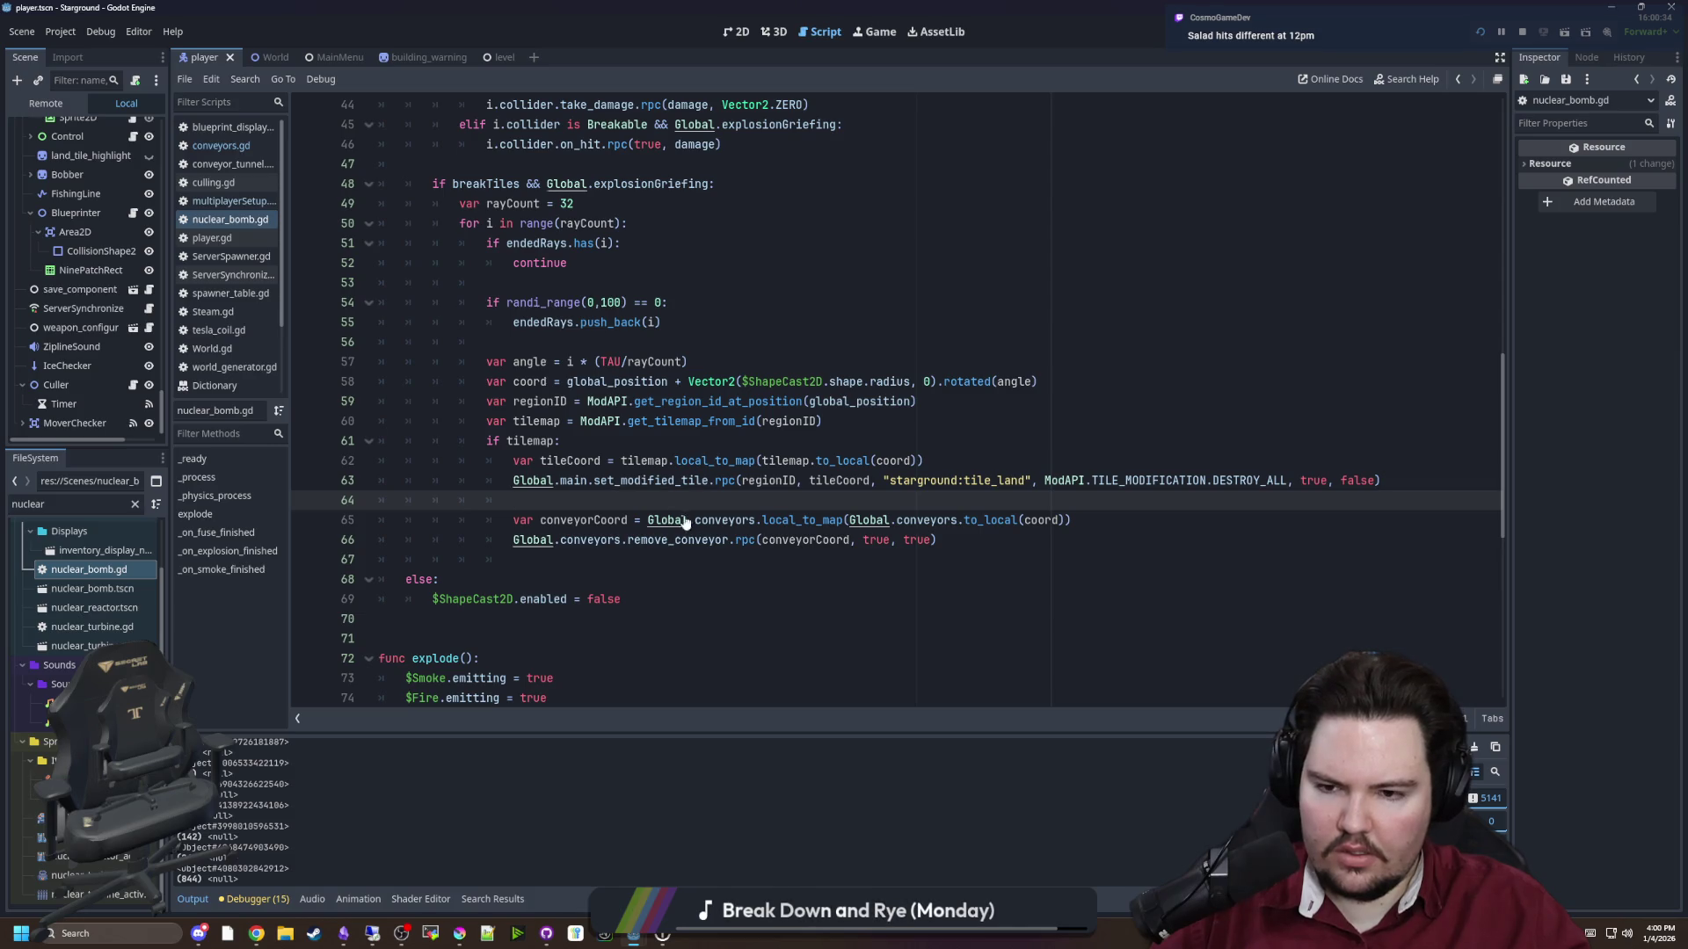
Move the conveyorCoord and remove_conveyor.rpc lines directly under 'if tilemap:' with corrected indentation
left_click_drag(947, 535, 519, 501)
key("ctrl+c")
key("BackSpace")
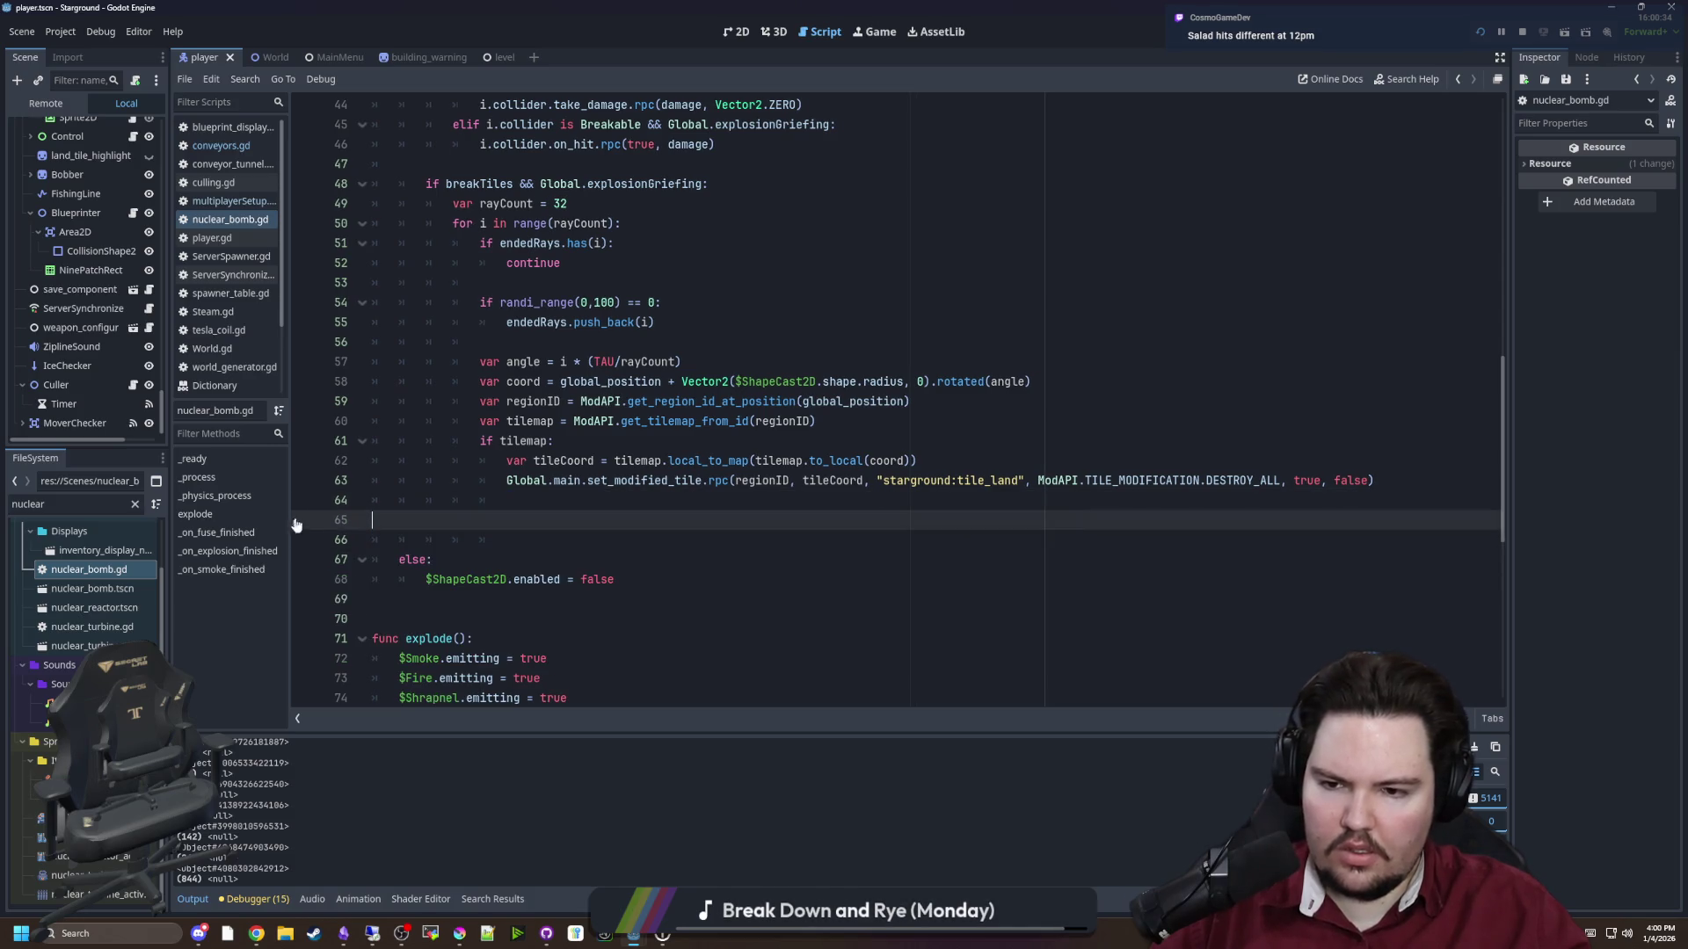
left_click(596, 440)
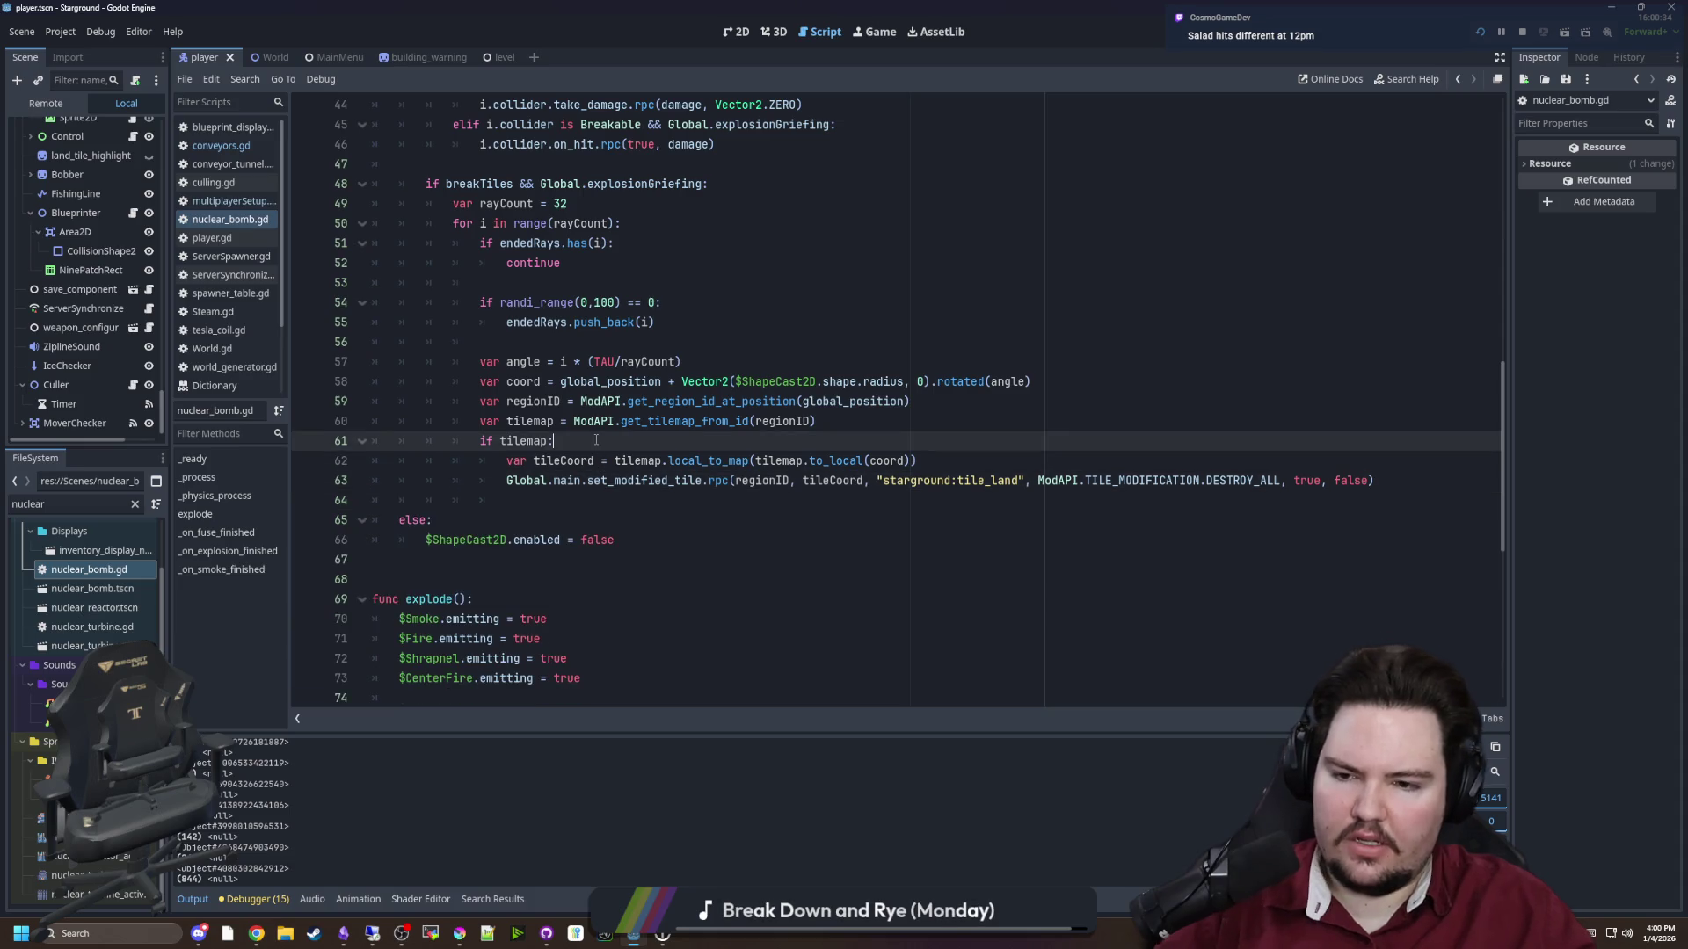
key("Return")
key("ctrl+v")
left_click(634, 453)
key("BackSpace")
key("BackSpace")
key("BackSpace")
Jump to the set_modified_tile definition from its call on line 66
left_click_drag(515, 500, 638, 489)
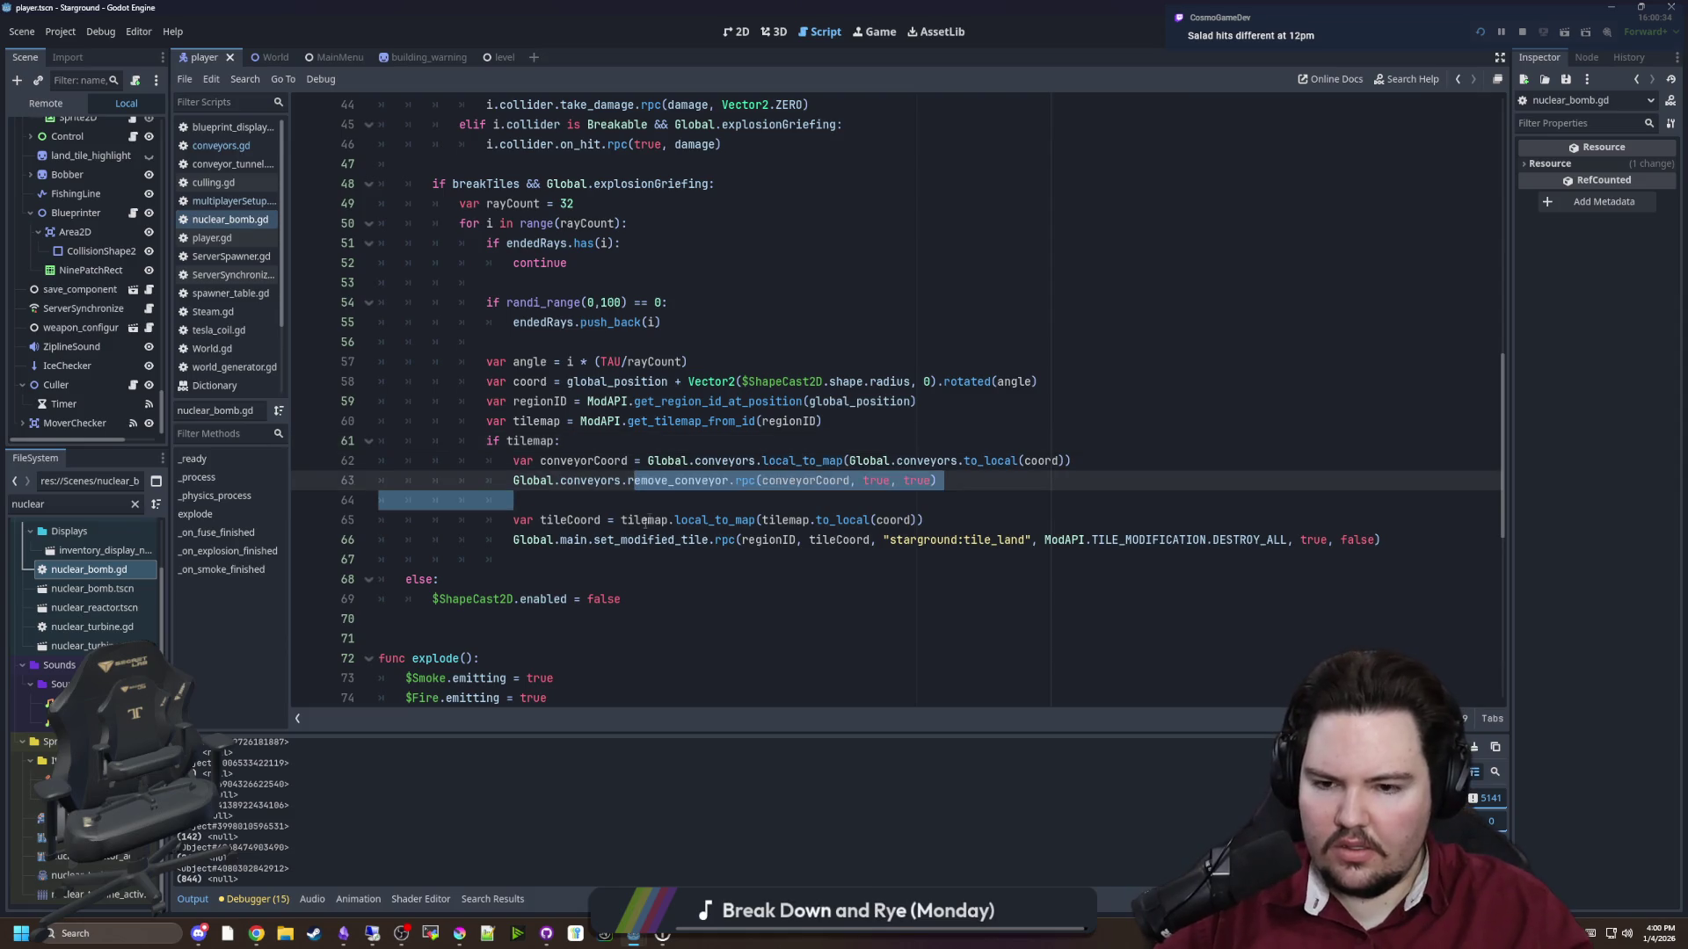
left_click(638, 500)
left_click(651, 540)
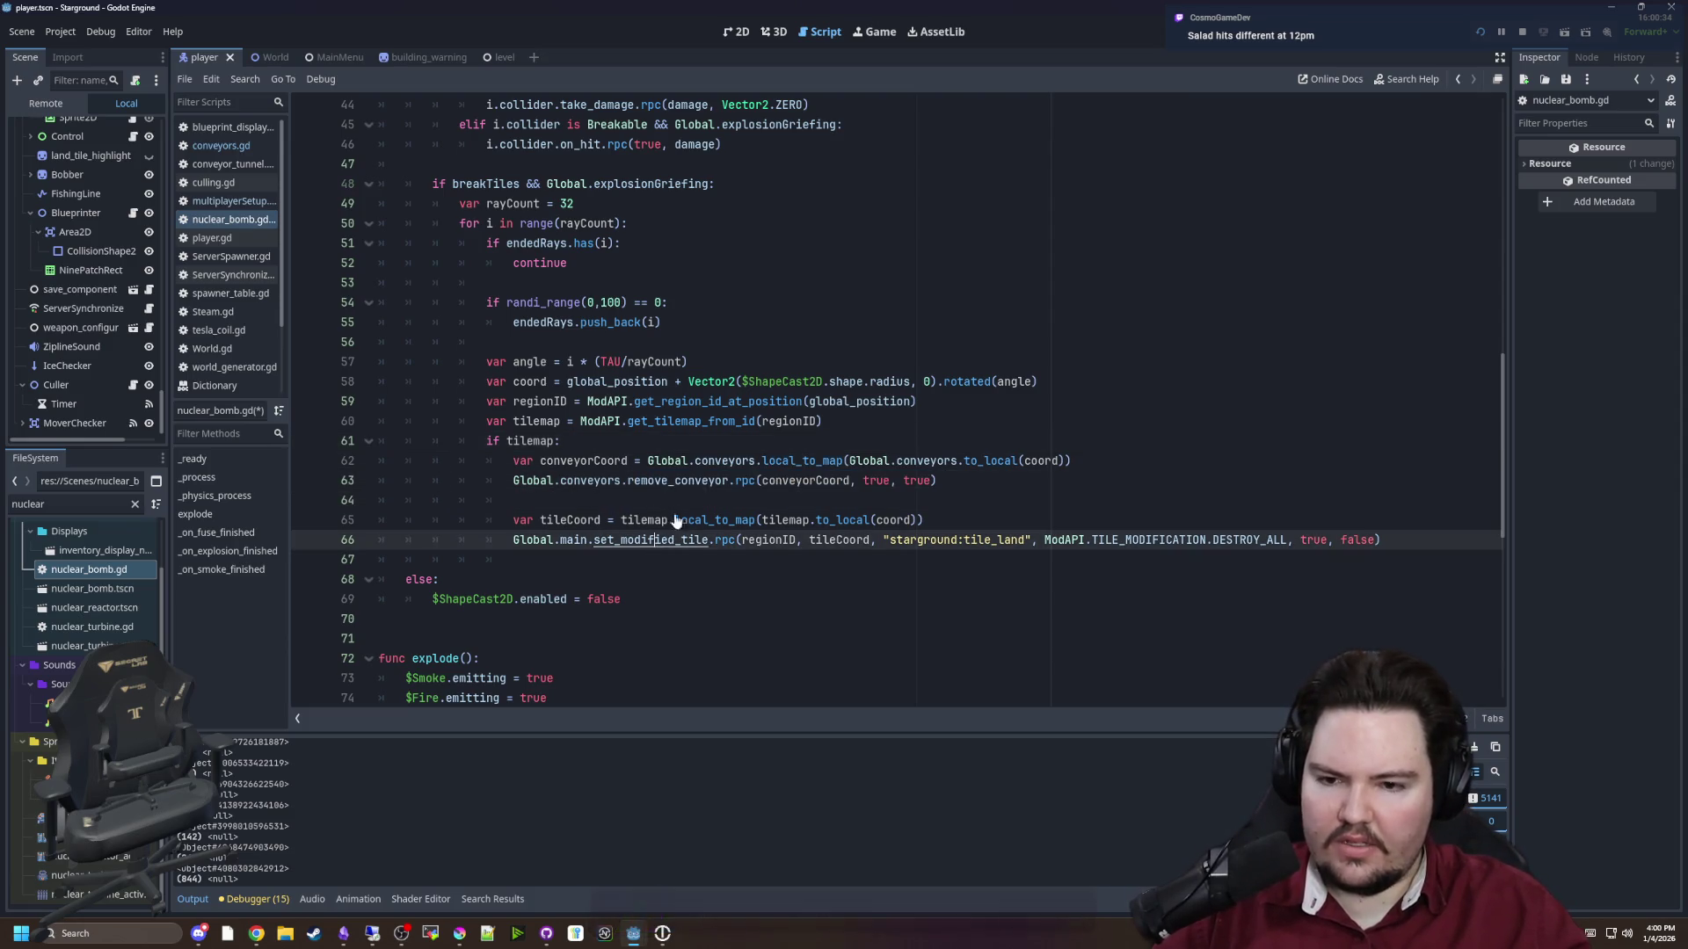
left_click(655, 538, "ctrl")
Search the whole project for set_modified_tile usages with the query 'settile'
scroll(659, 435, "down", 4)
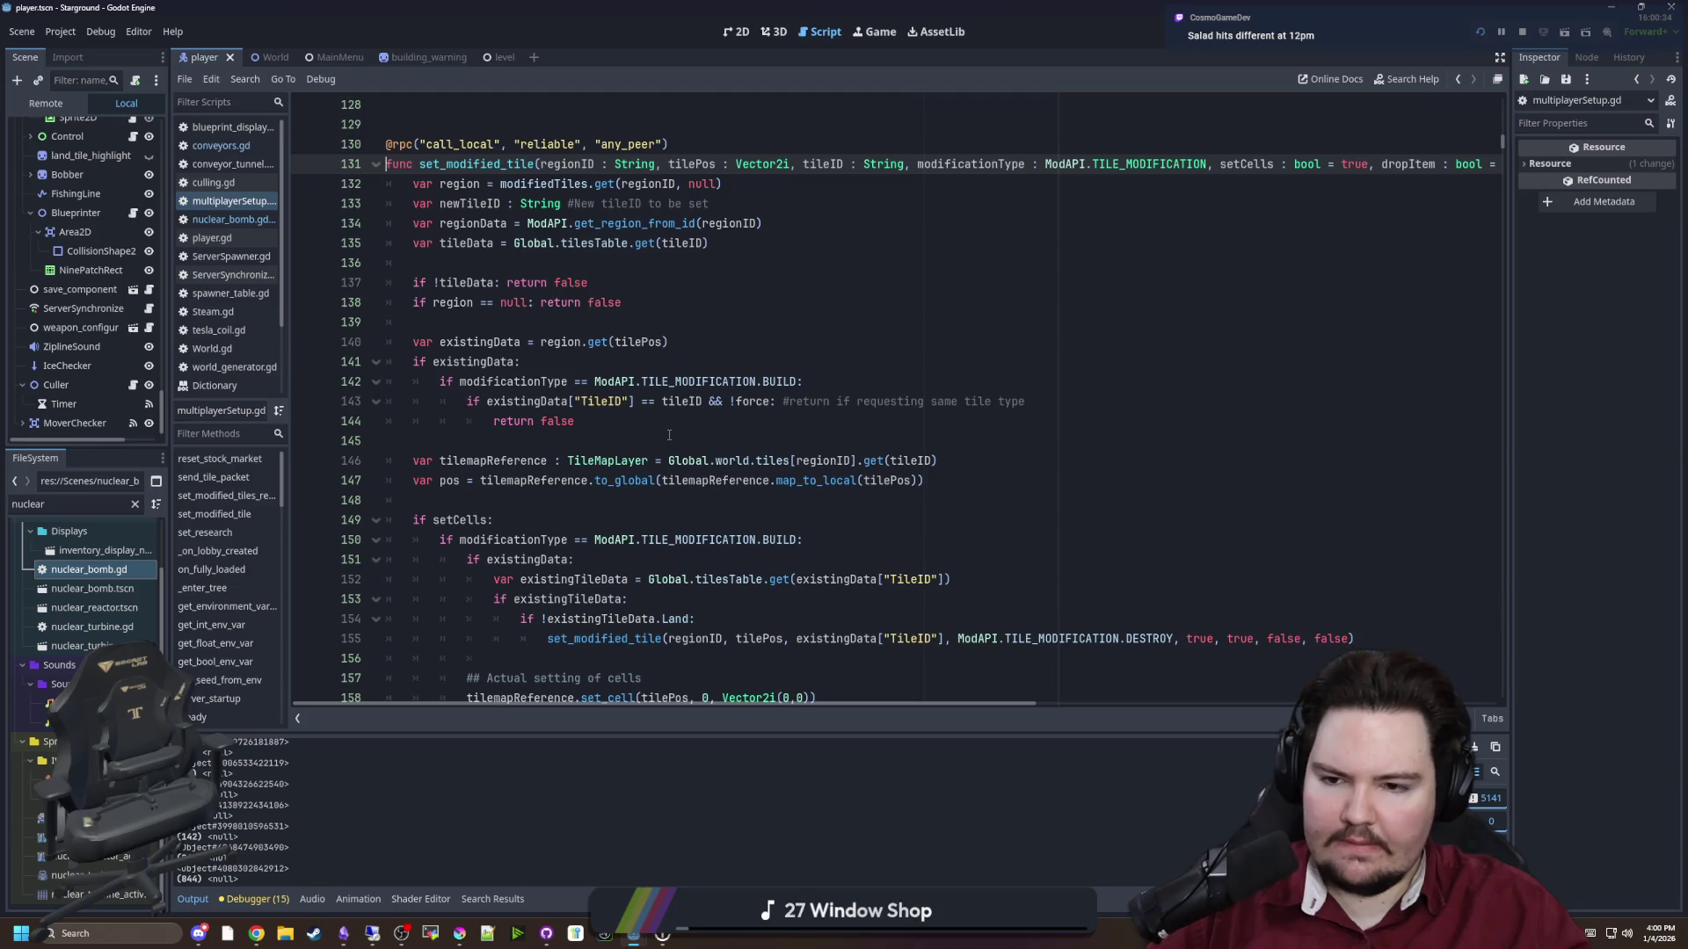
left_click(444, 501)
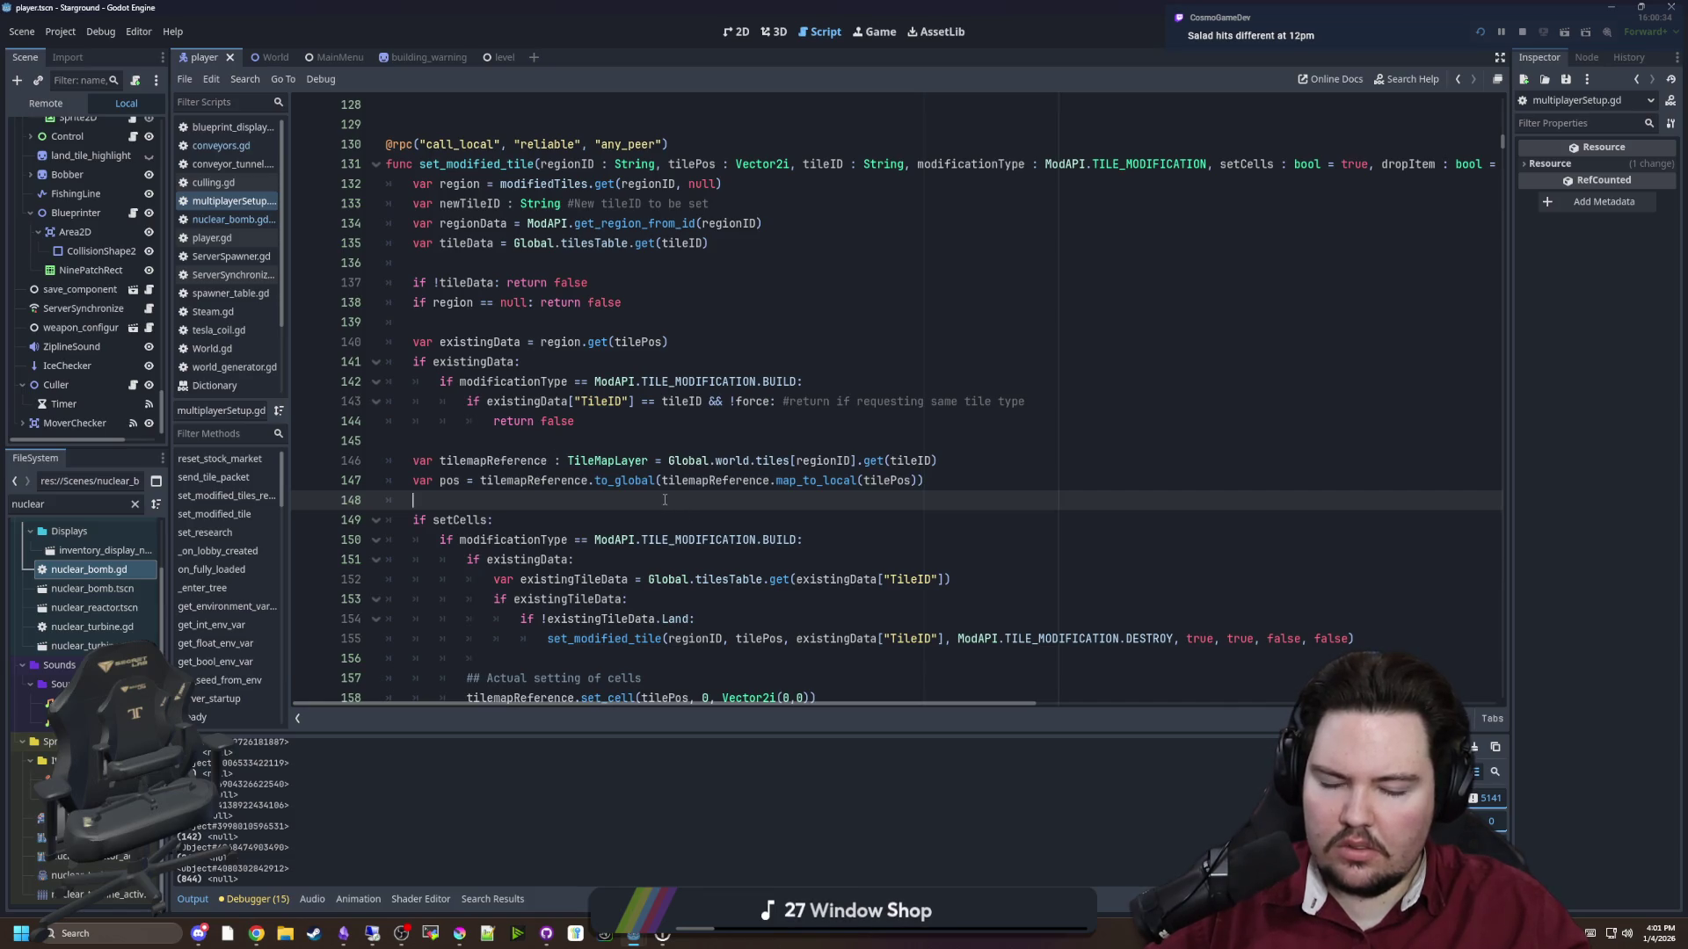
scroll(668, 490, "down", 3)
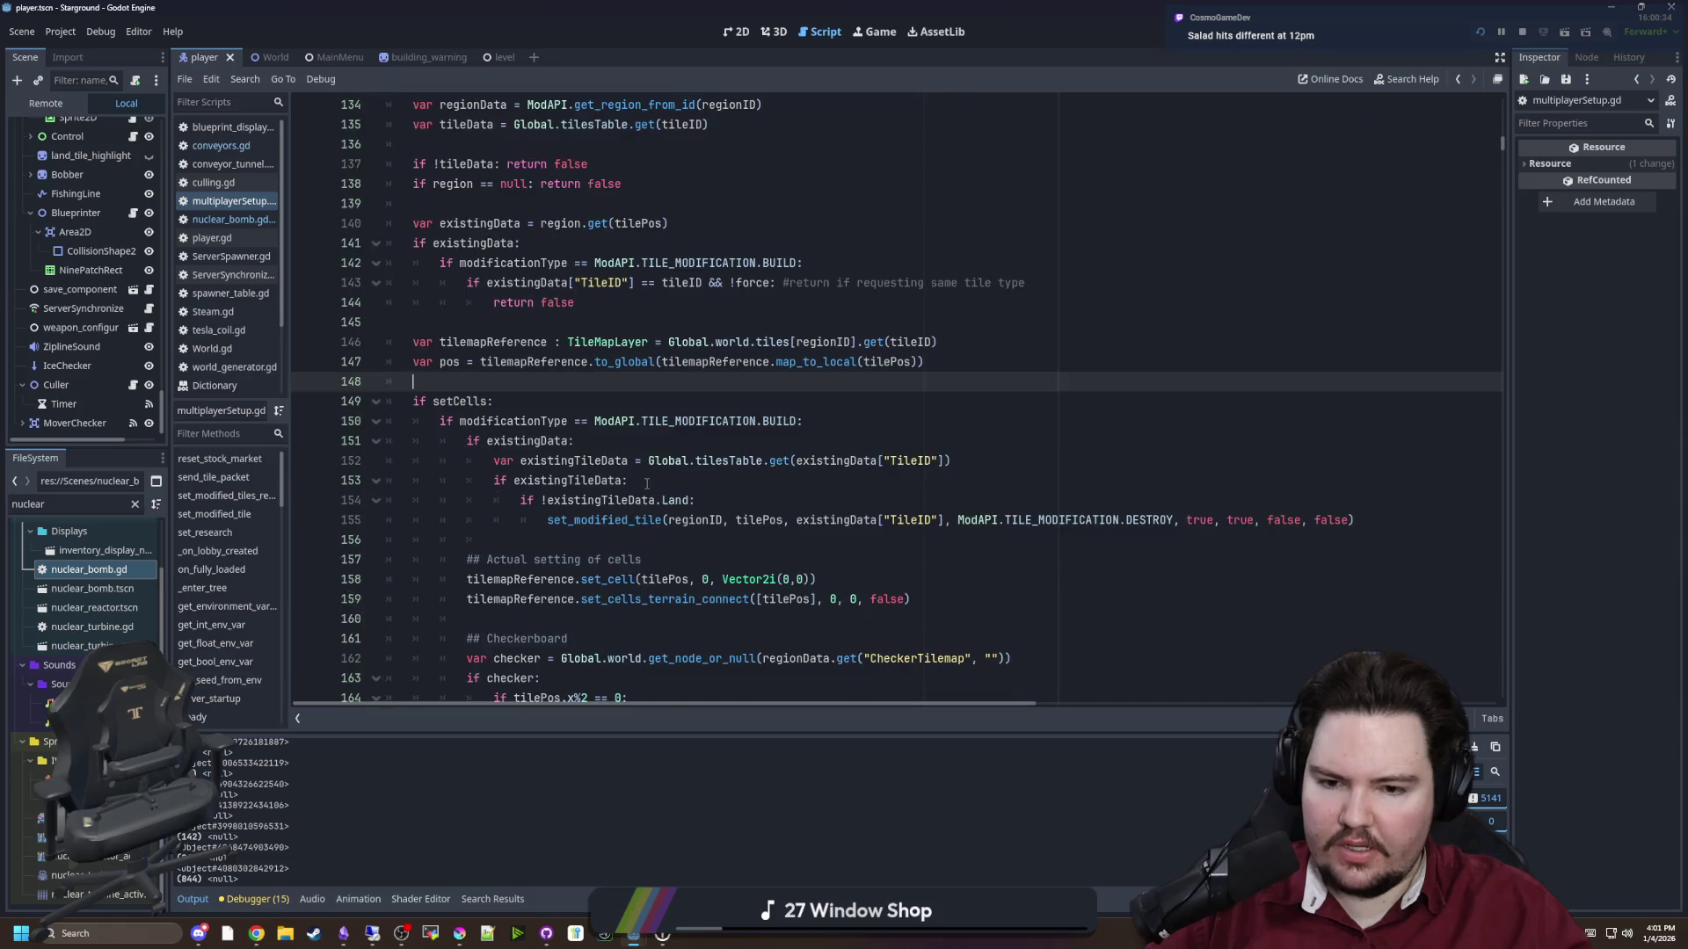
scroll(638, 479, "up", 3)
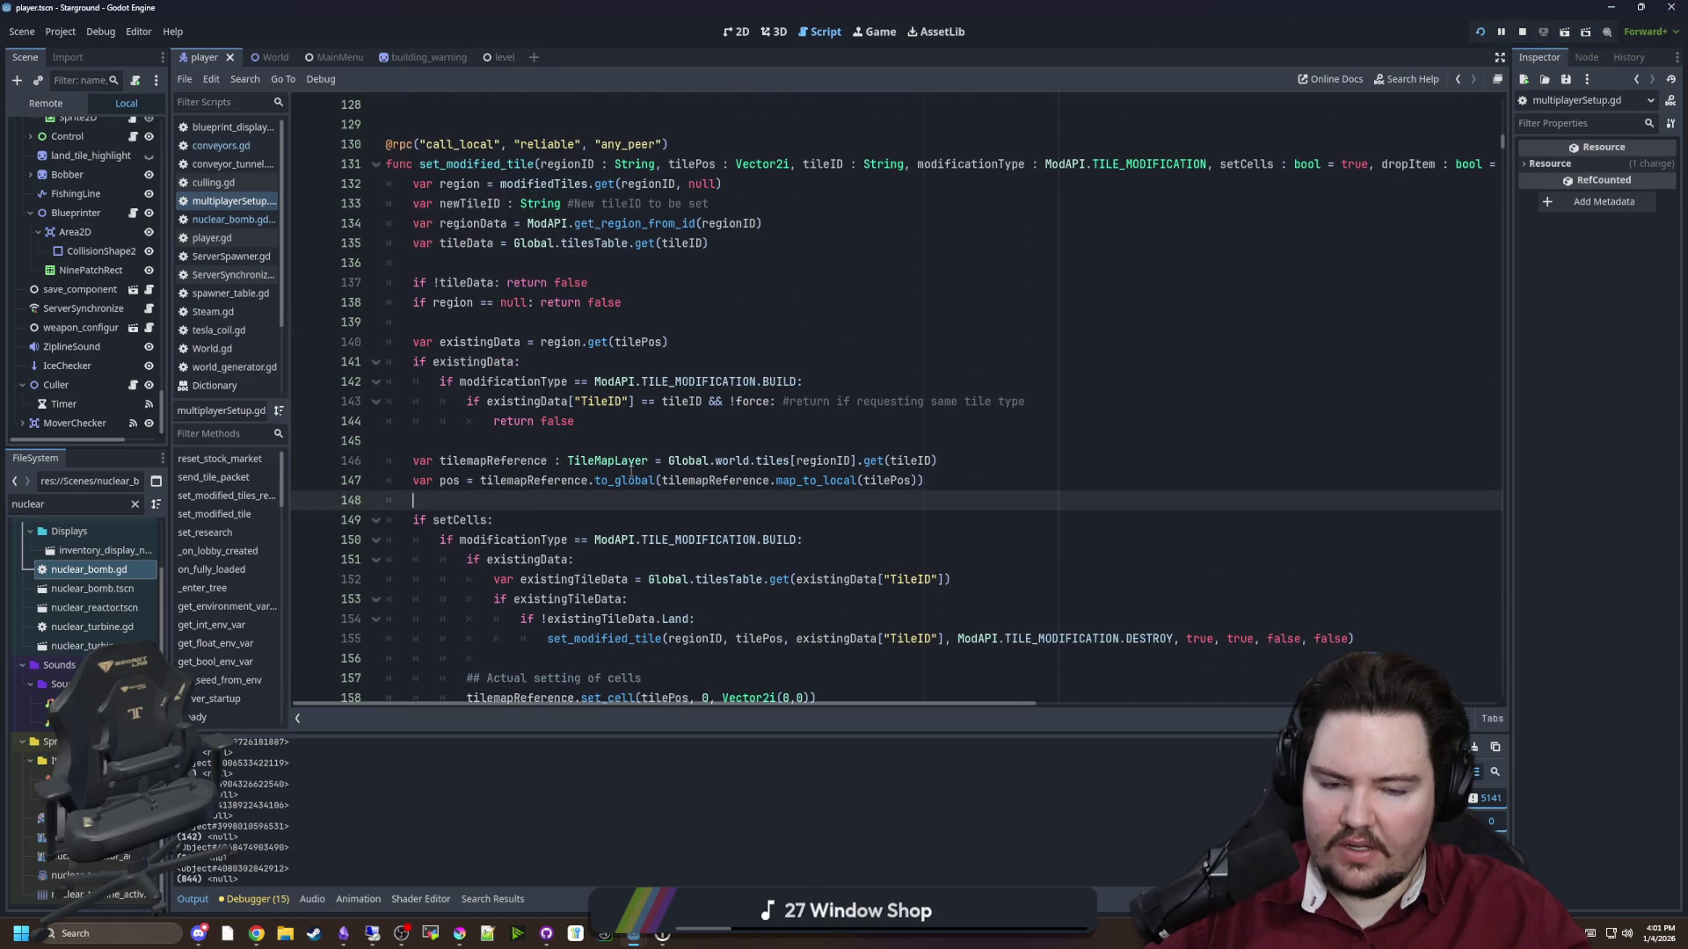
key("ctrl+shift+f")
type("set")
type("tile")
key("Return")
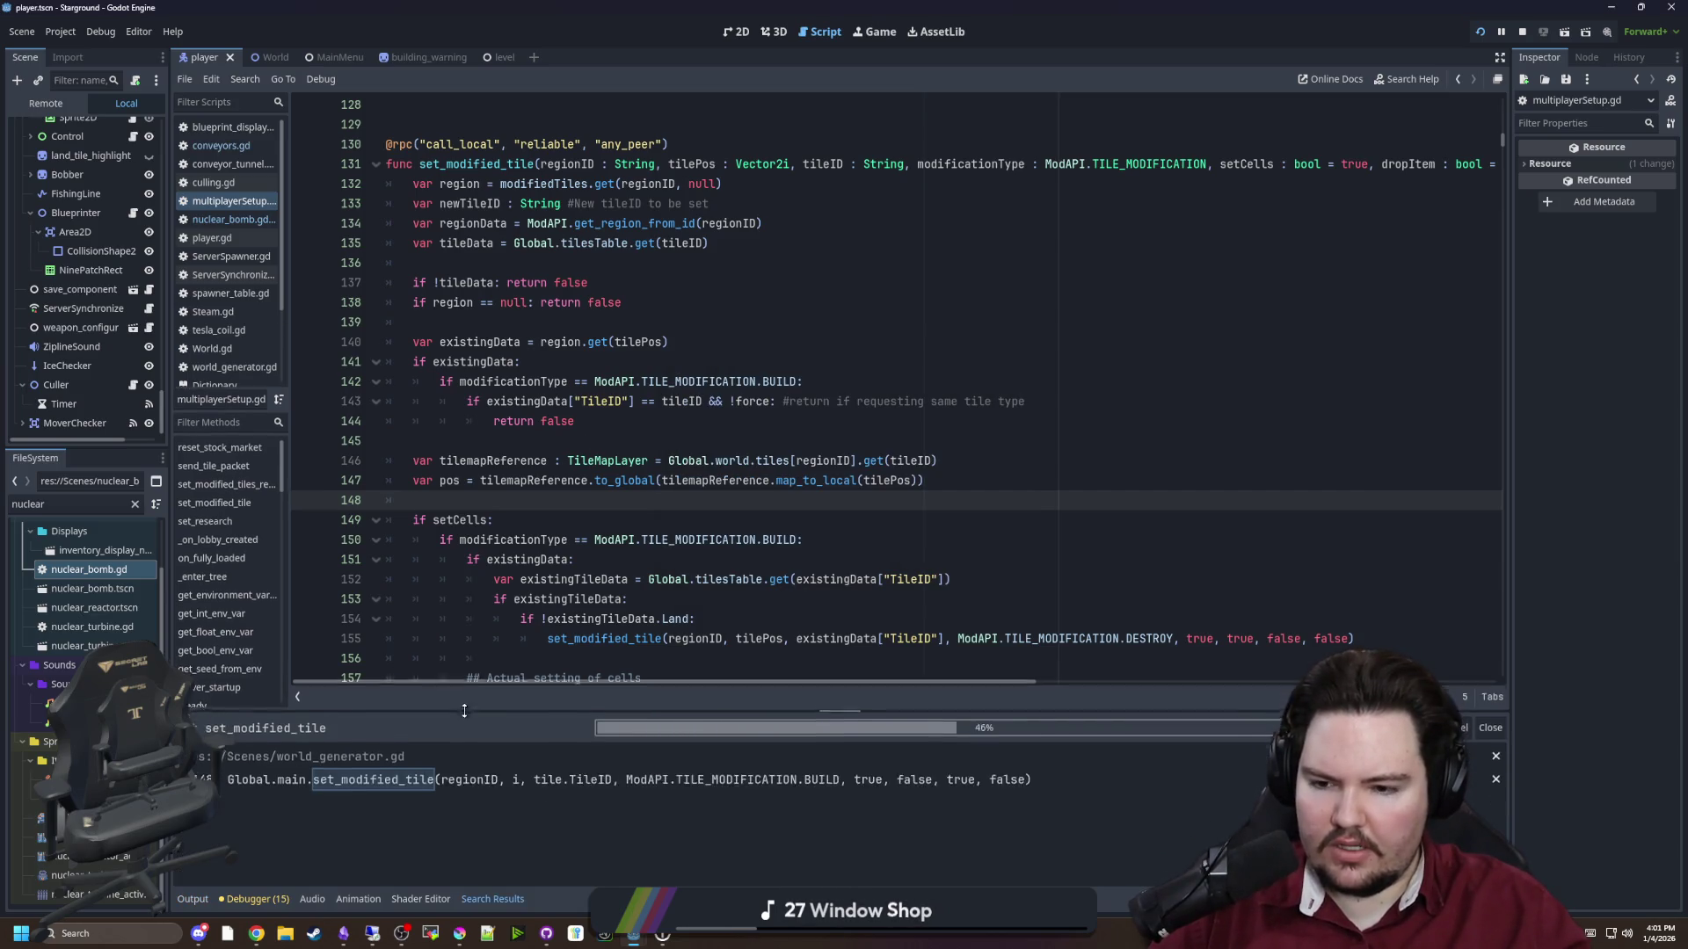
Inspect the line 1243 call and peer for loop in multiplayerSetup.gd, then return to nuclear_bomb.gd
scroll(440, 741, "down", 5)
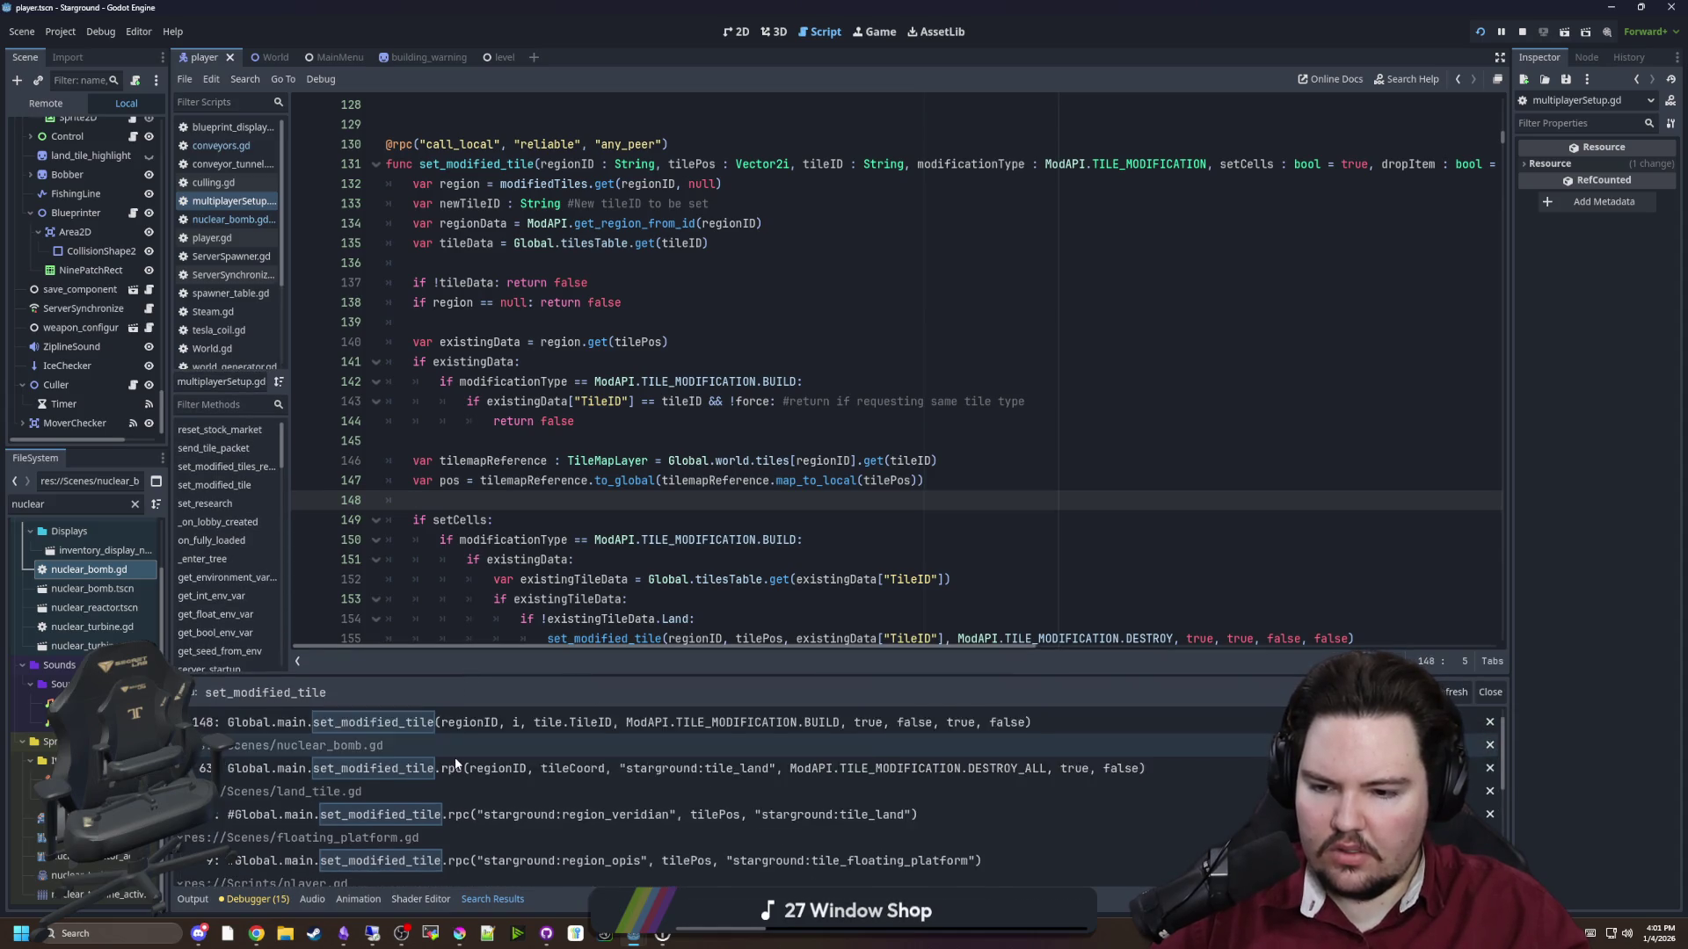
scroll(443, 790, "down", 4)
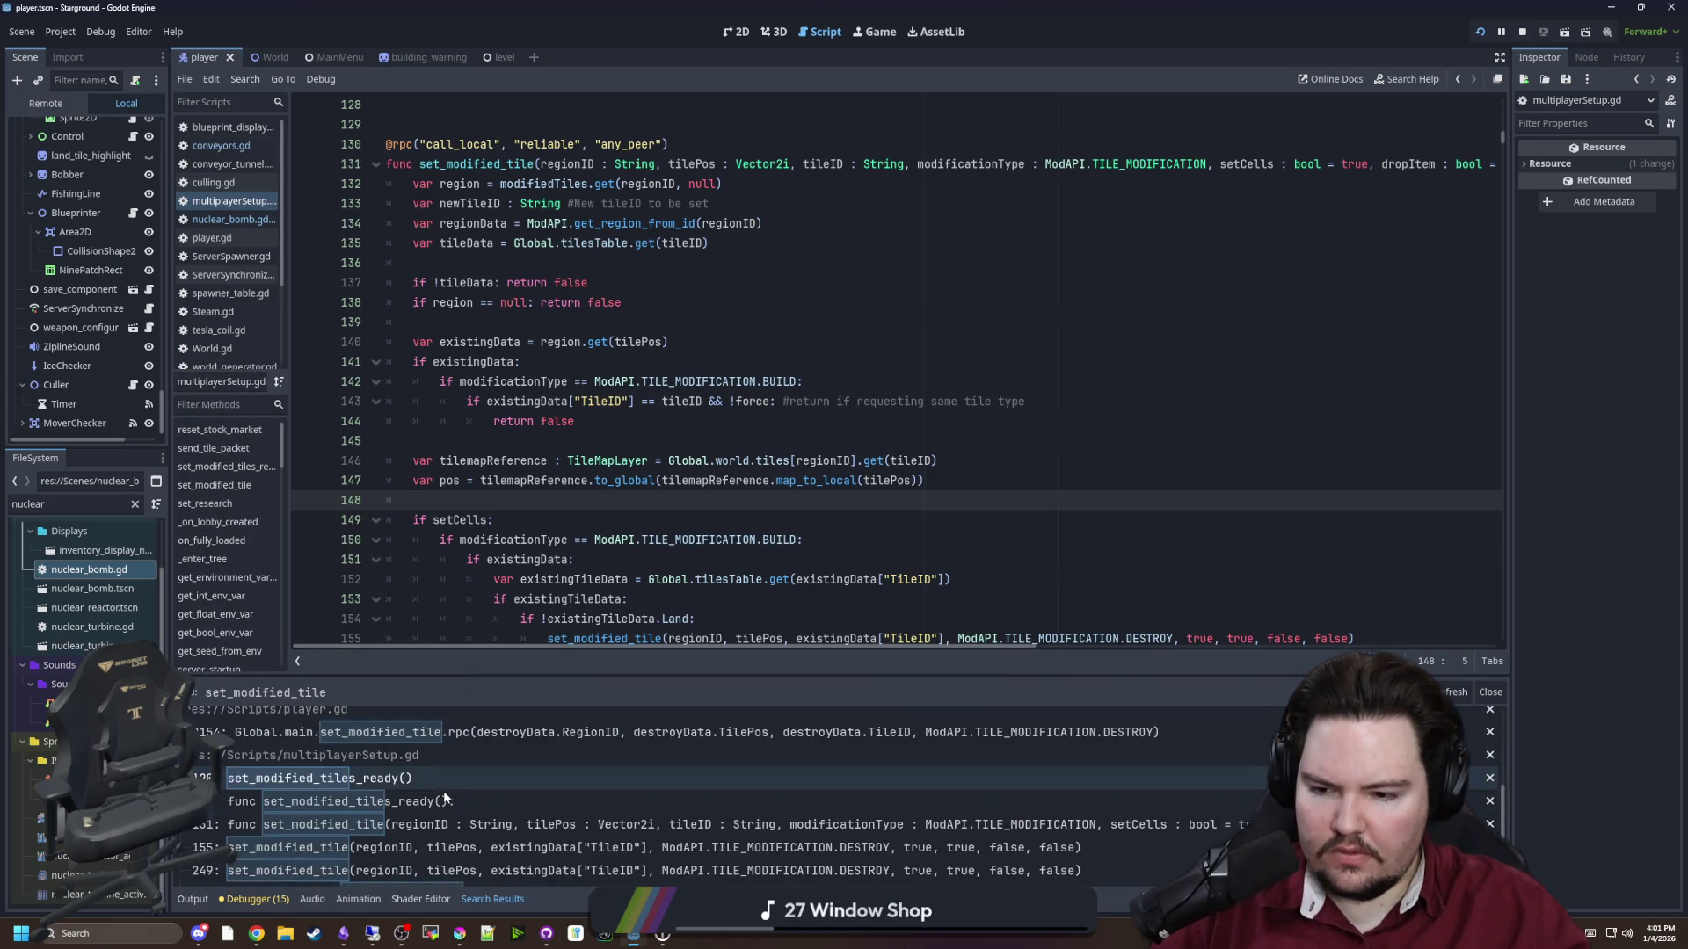
left_click(422, 828)
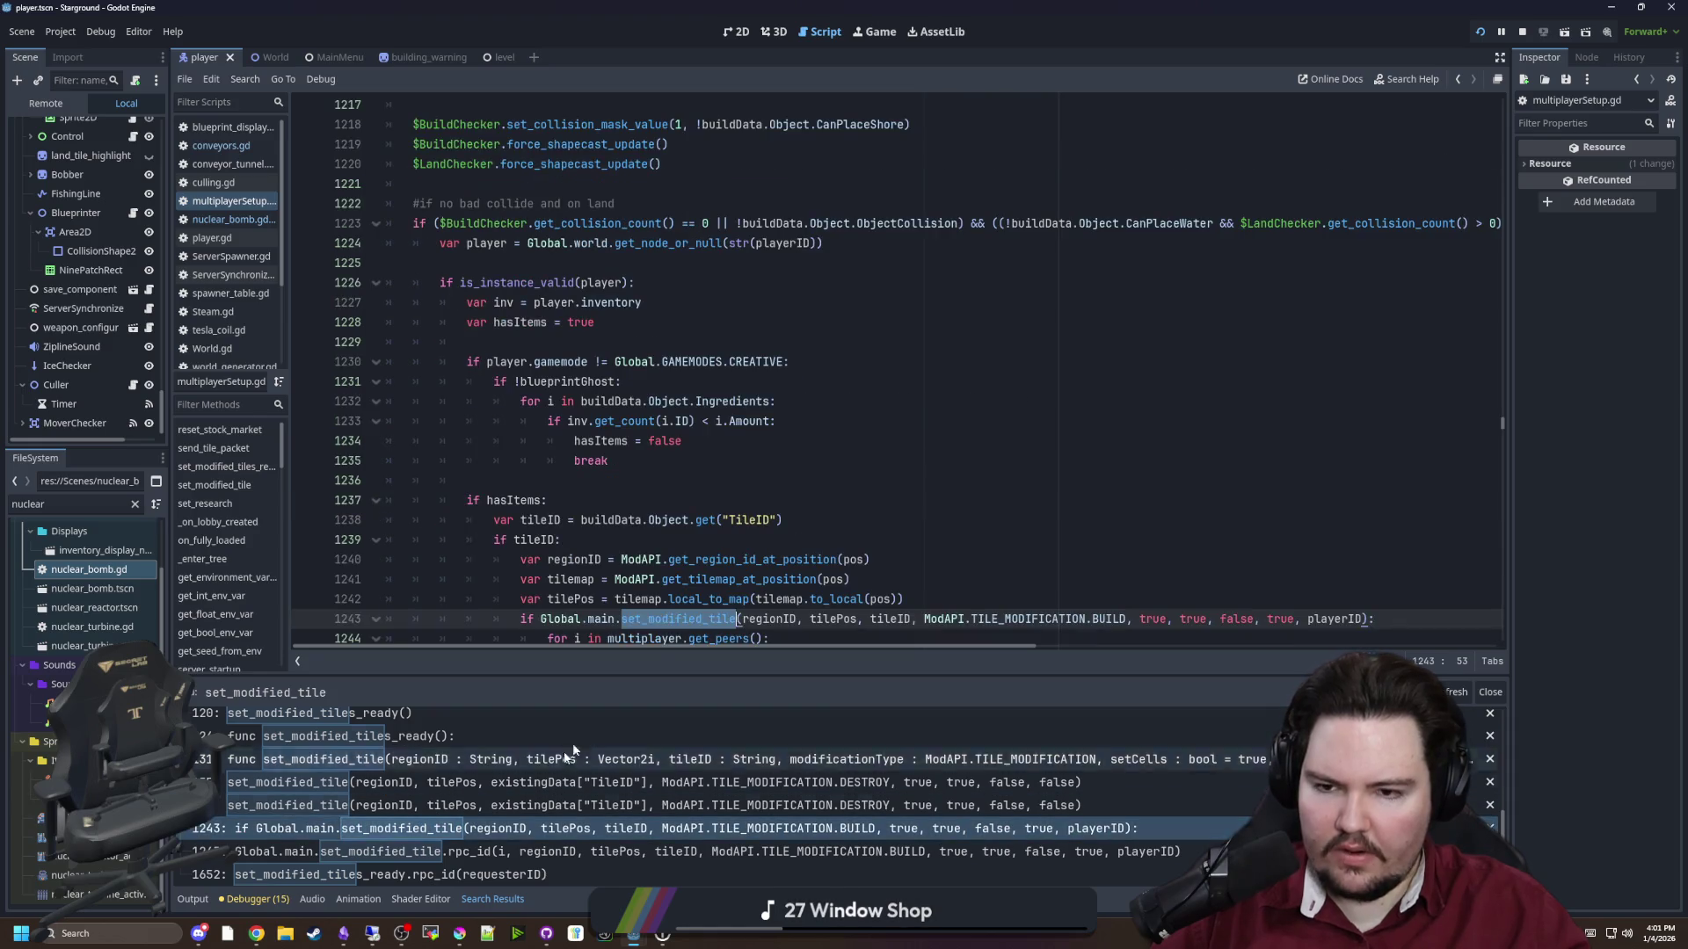
scroll(708, 482, "down", 3)
scroll(717, 501, "down", 3)
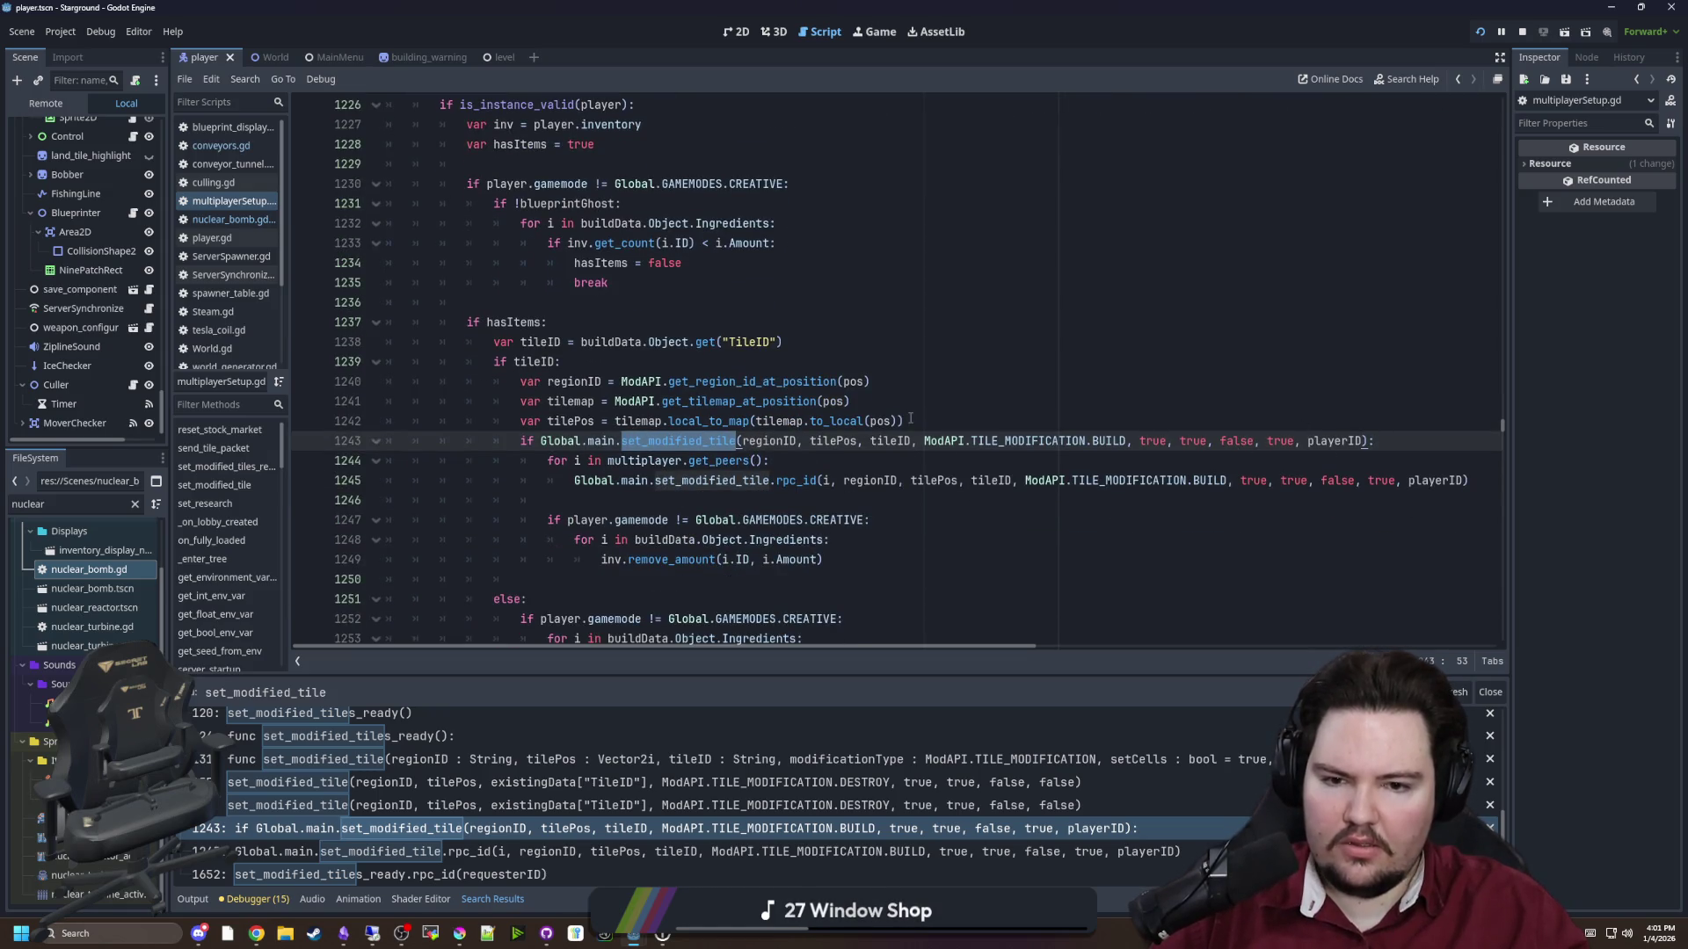
left_click(621, 463)
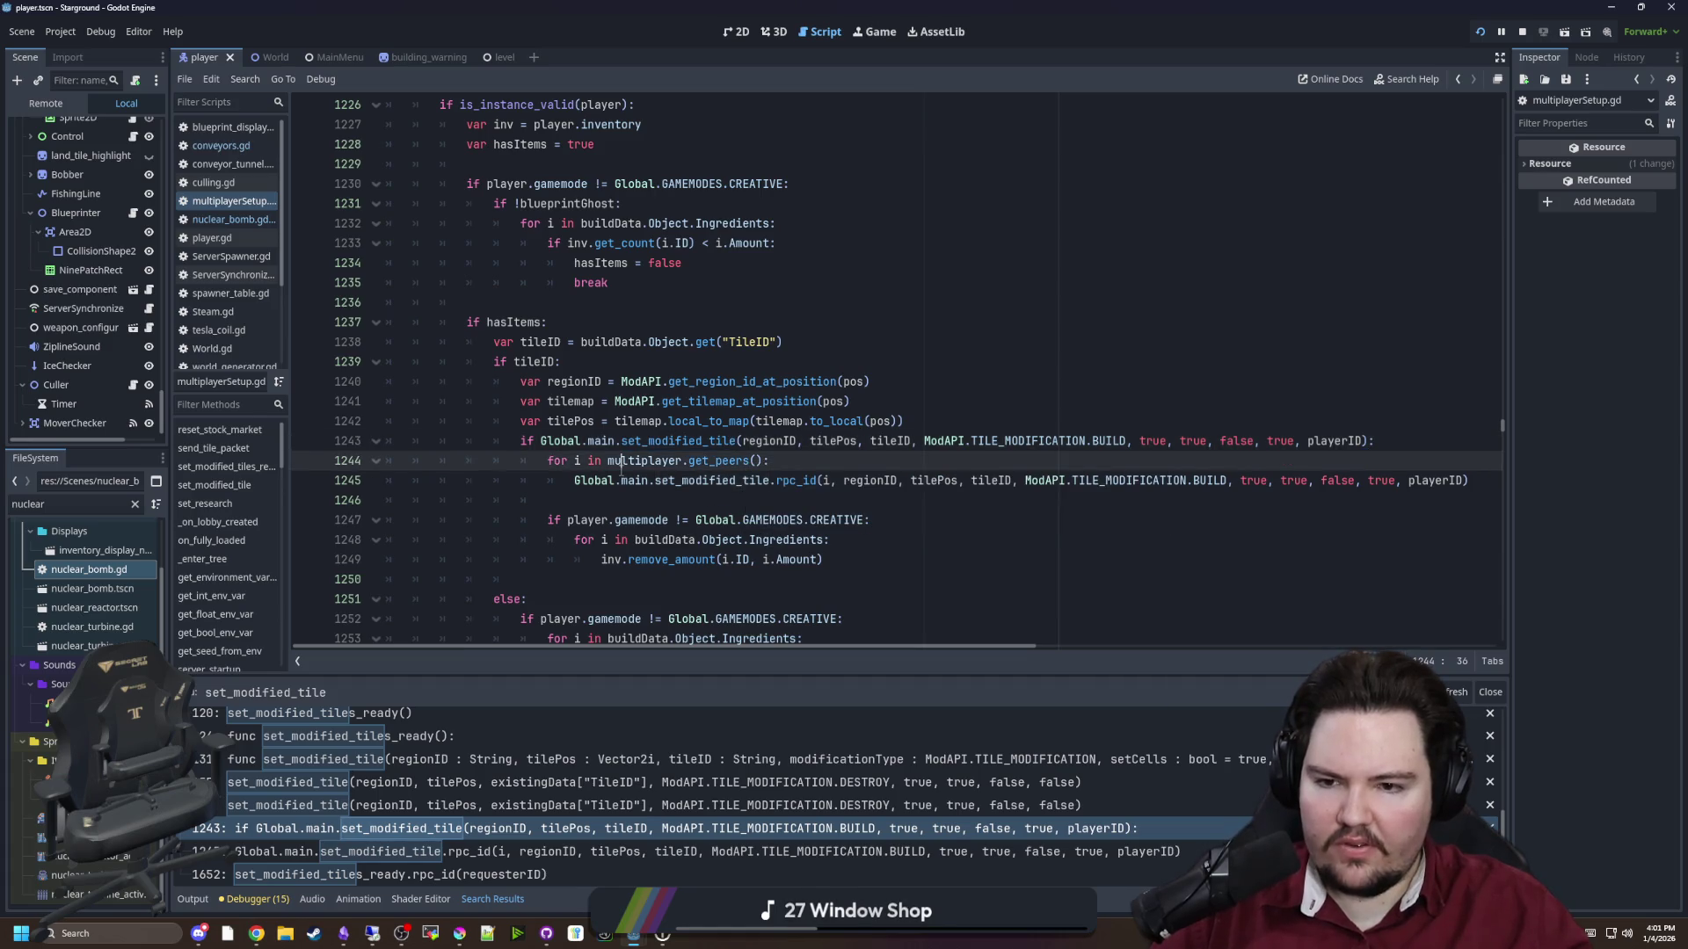
left_click_drag(803, 454, 549, 458)
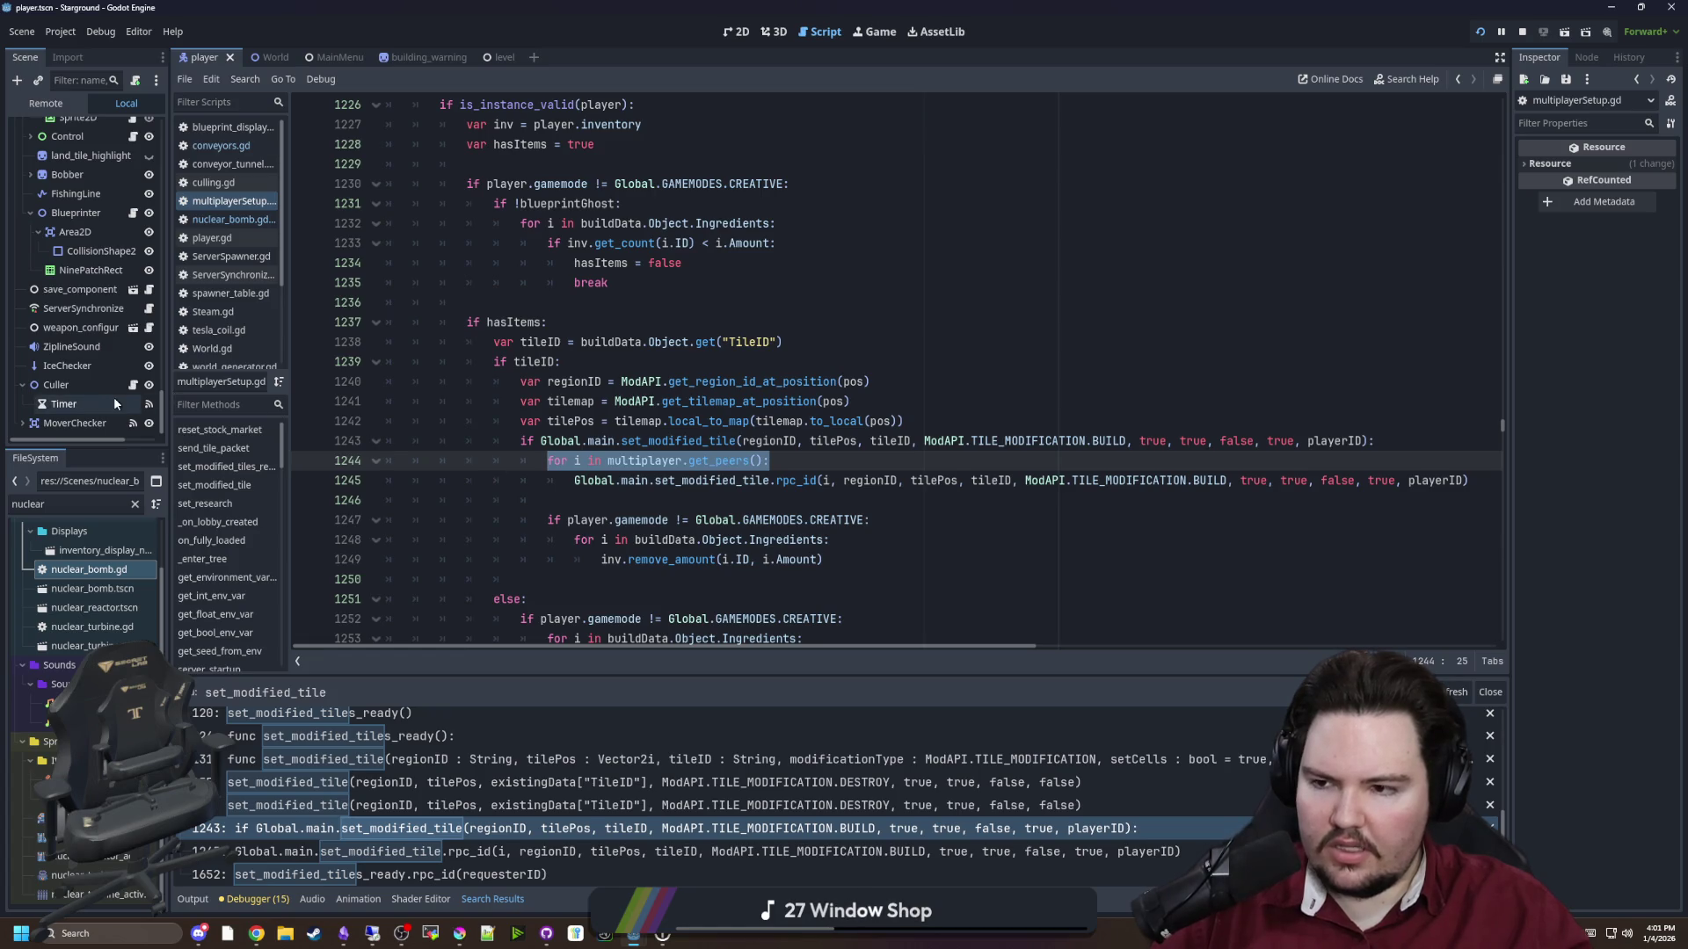
double_click(99, 571)
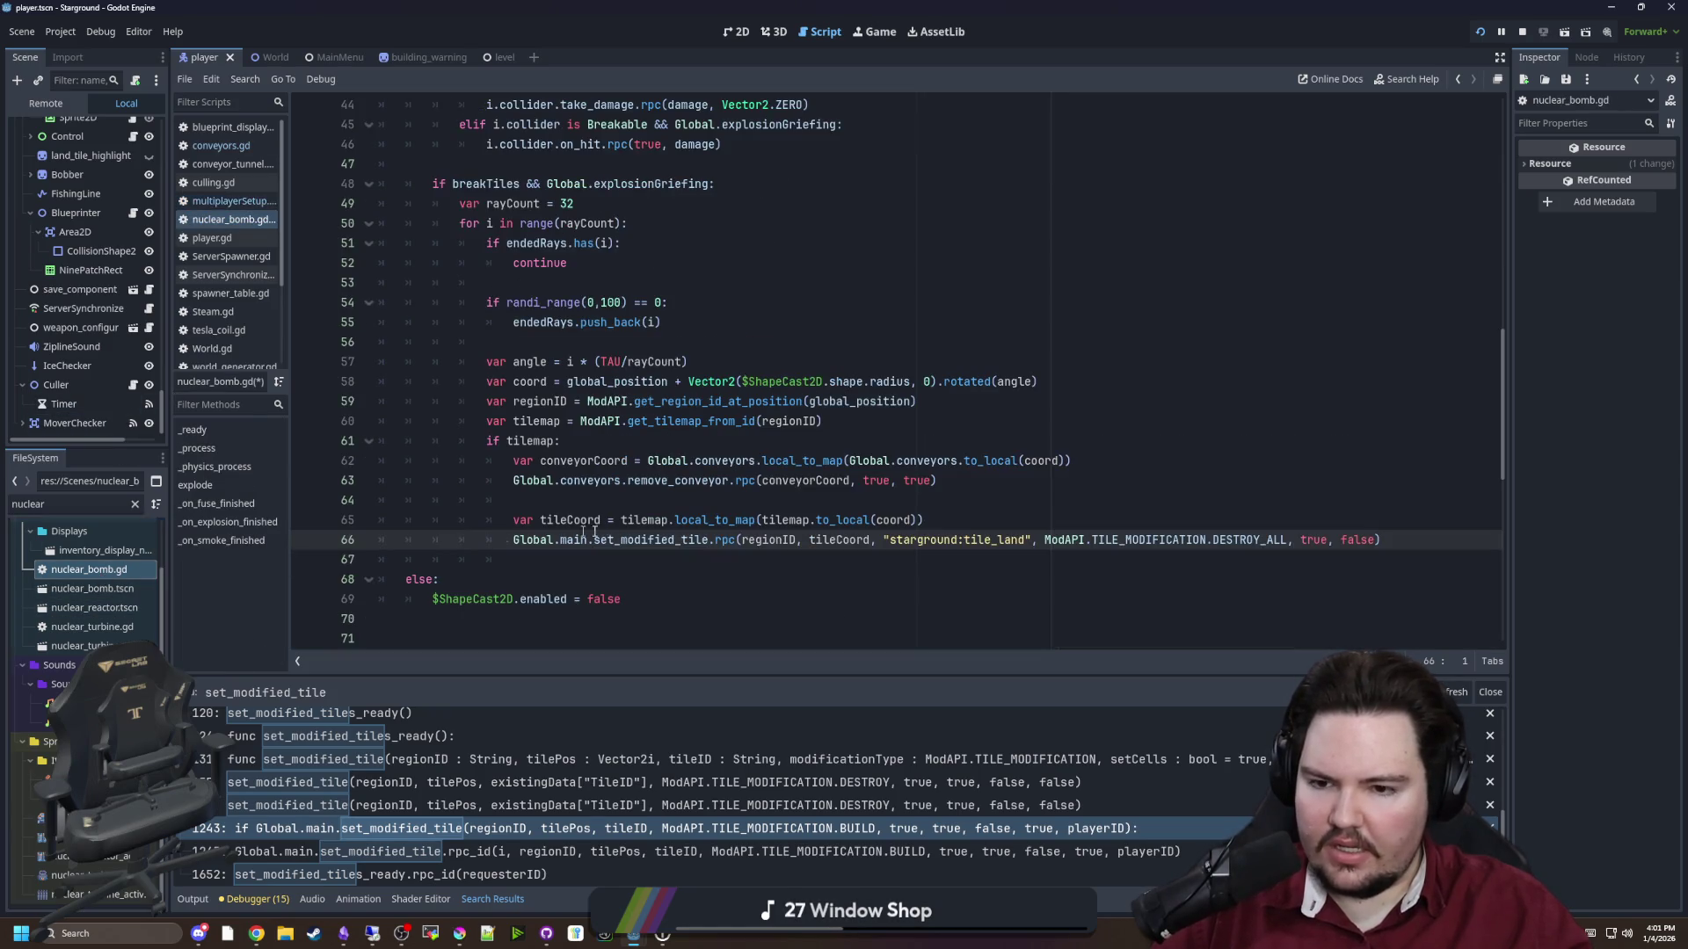
Discard a half-typed 'if' line under 'if tilemap:' and save nuclear_bomb.gd
left_click(691, 501)
key("ctrl+s")
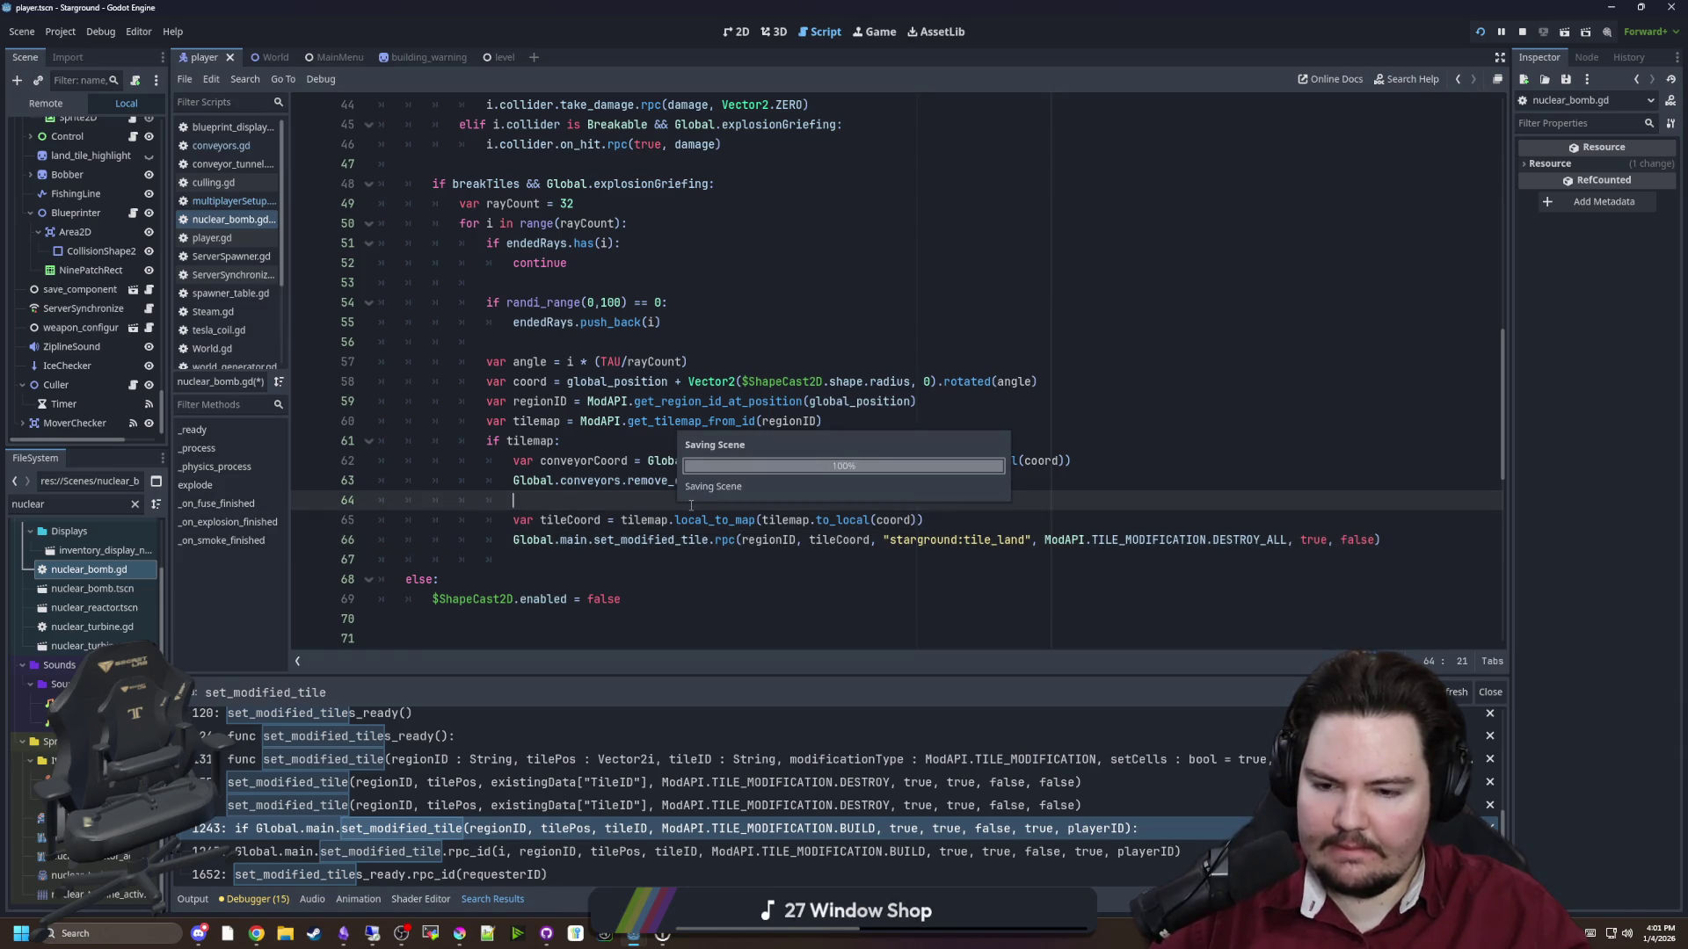
left_click(580, 442)
key("ctrl+s")
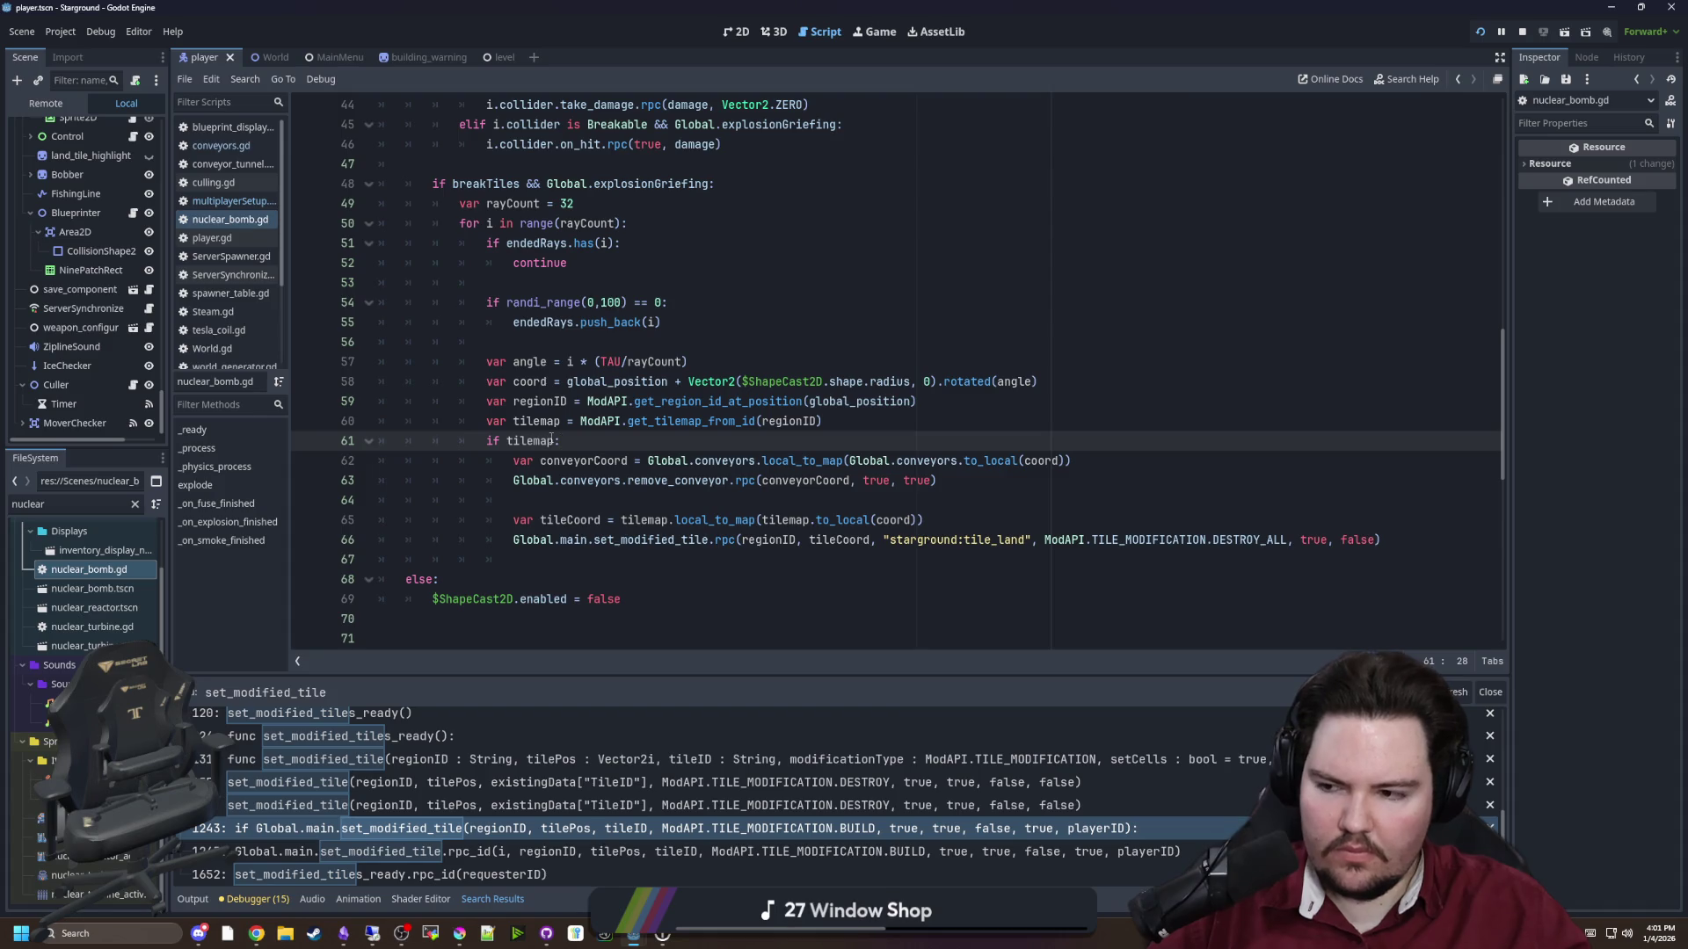
key("Return")
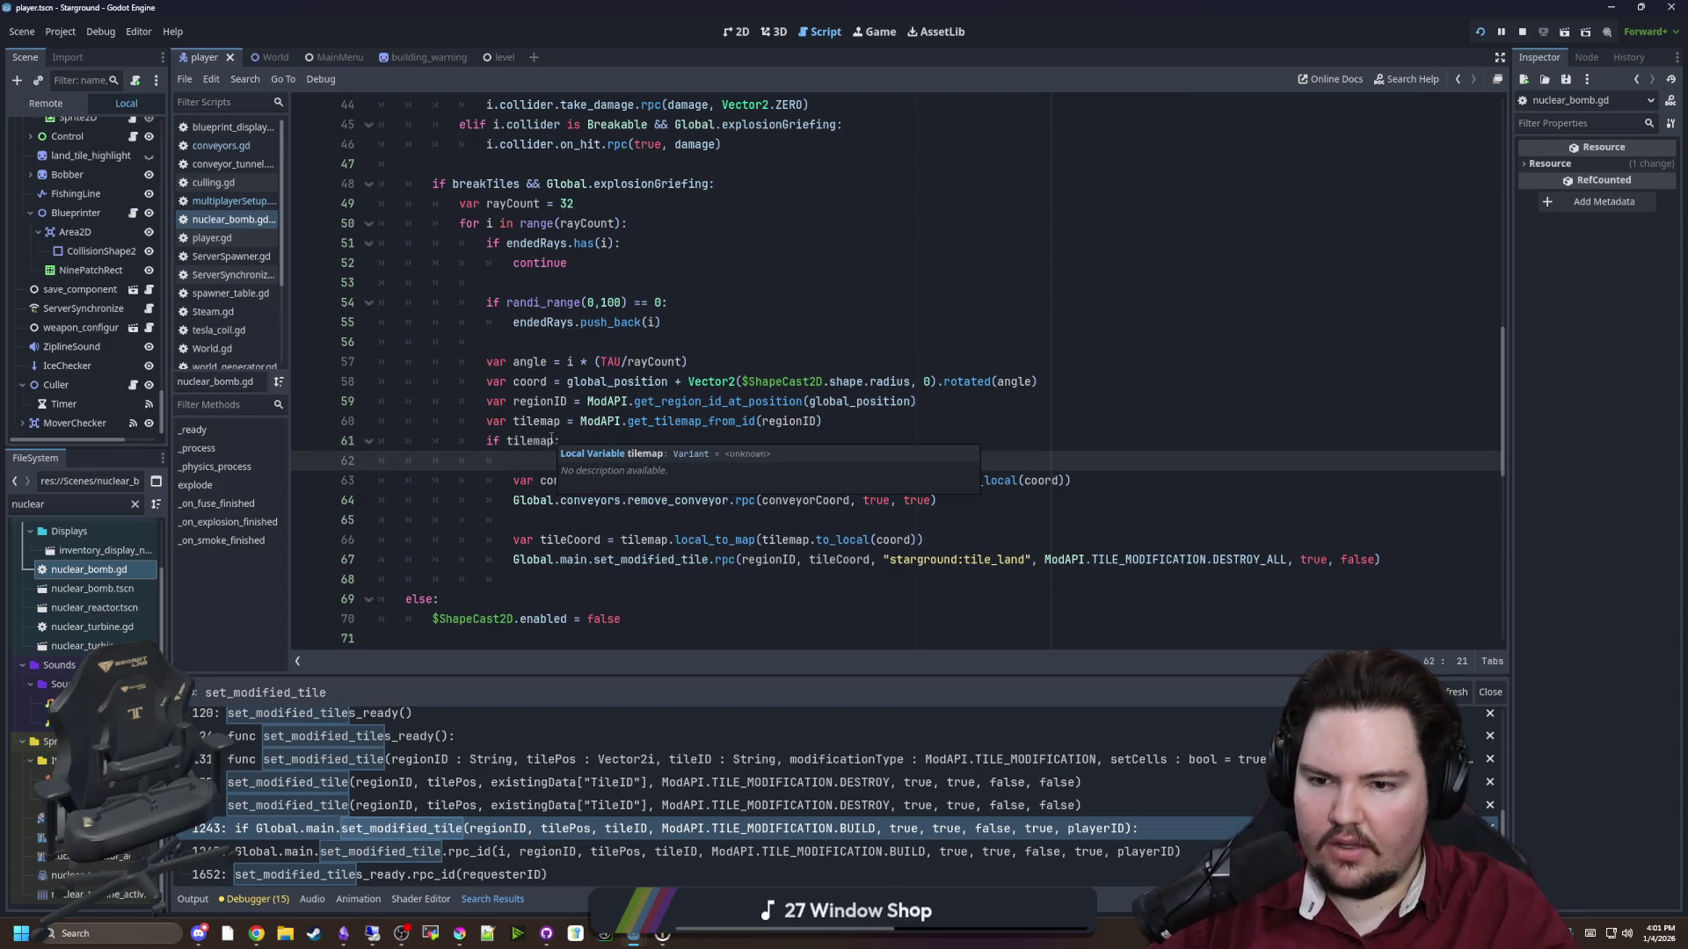
type("if")
left_click(628, 401)
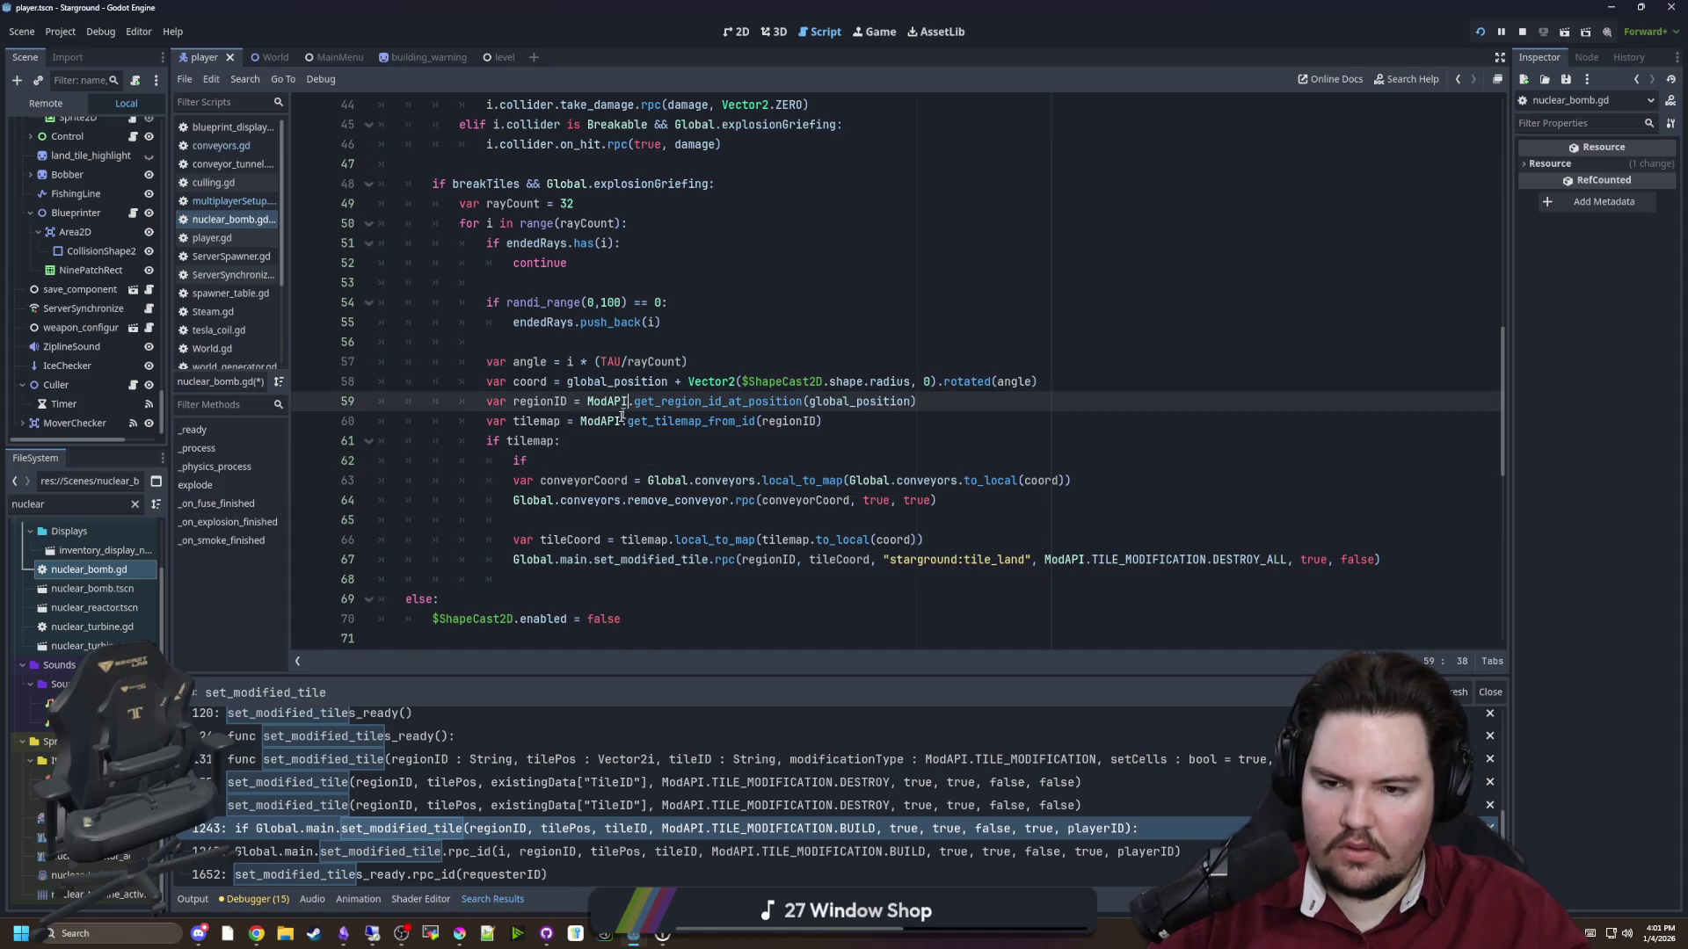
left_click(613, 467)
key("BackSpace")
key("BackSpace")
key("BackSpace")
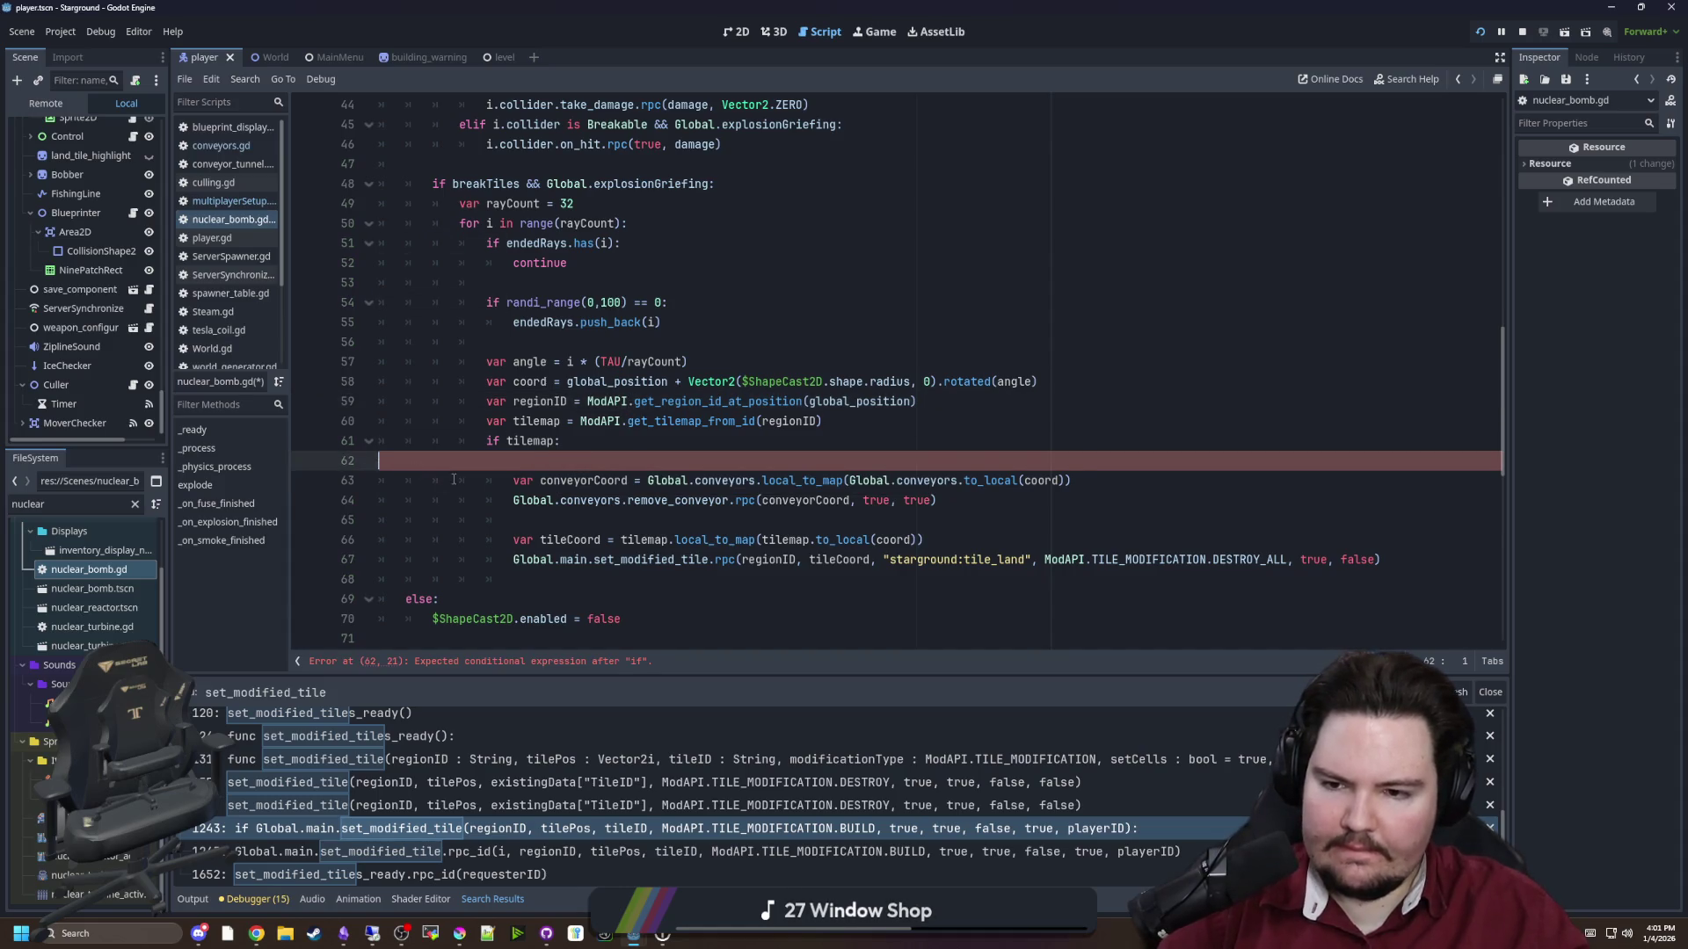
left_click(613, 502)
key("ctrl+s")
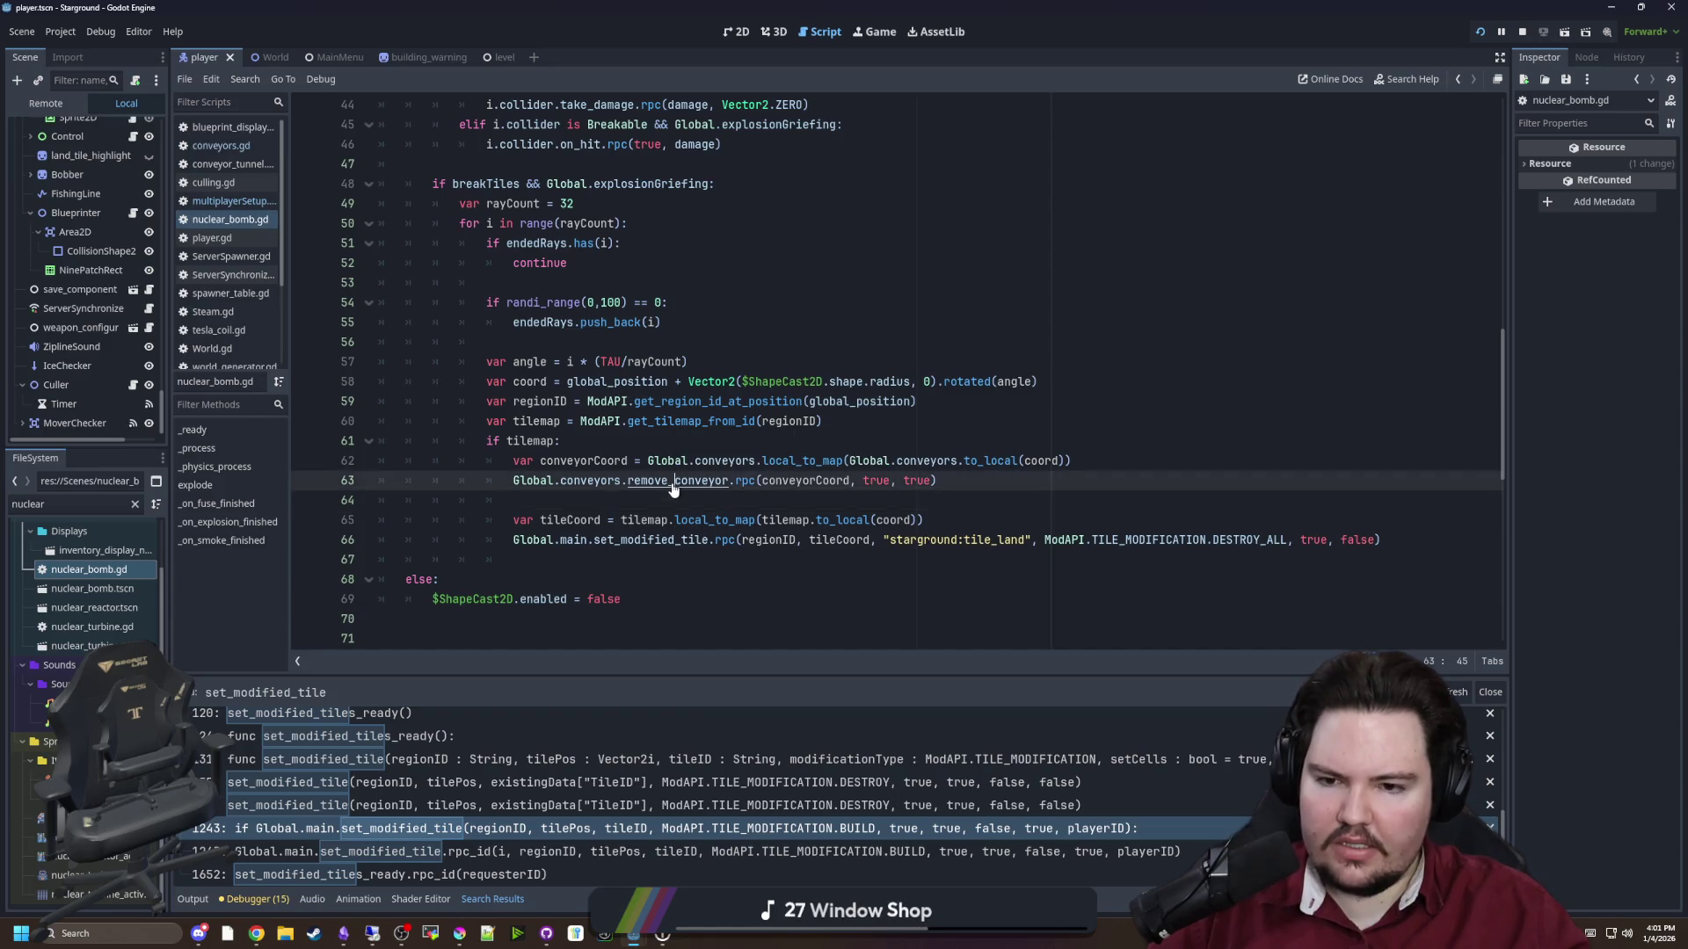
Open the remove_conveyor definition in conveyors.gd and read through it
left_click(671, 482, "ctrl")
scroll(555, 423, "down", 5)
scroll(556, 422, "down", 6)
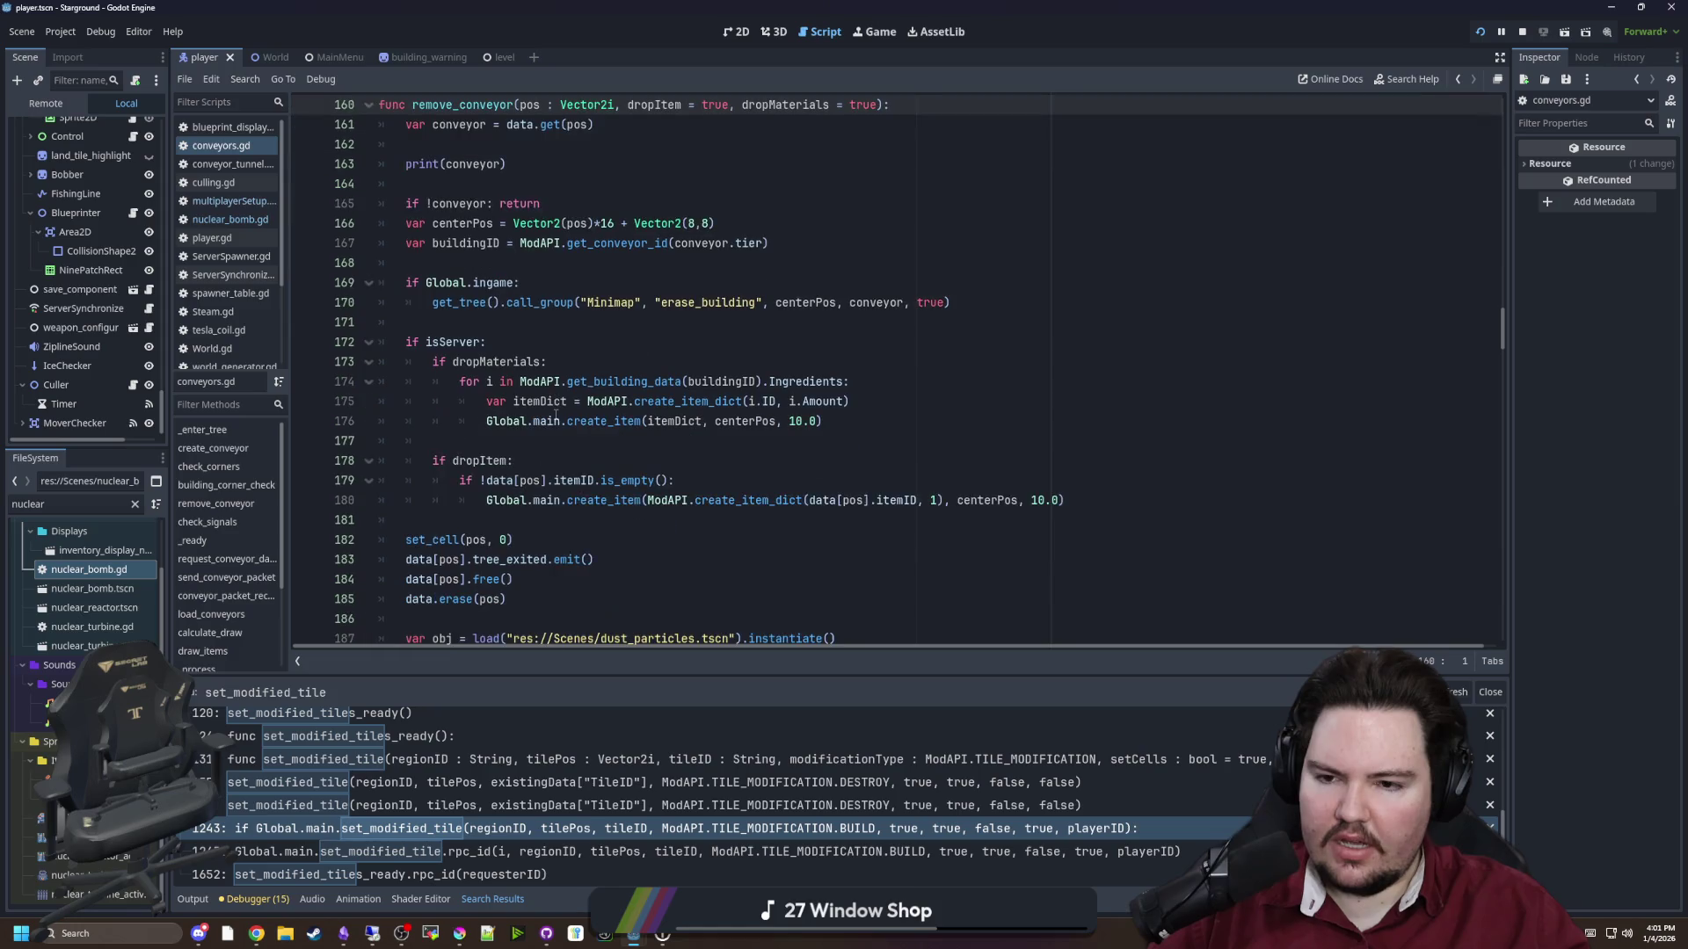
scroll(556, 417, "up", 8)
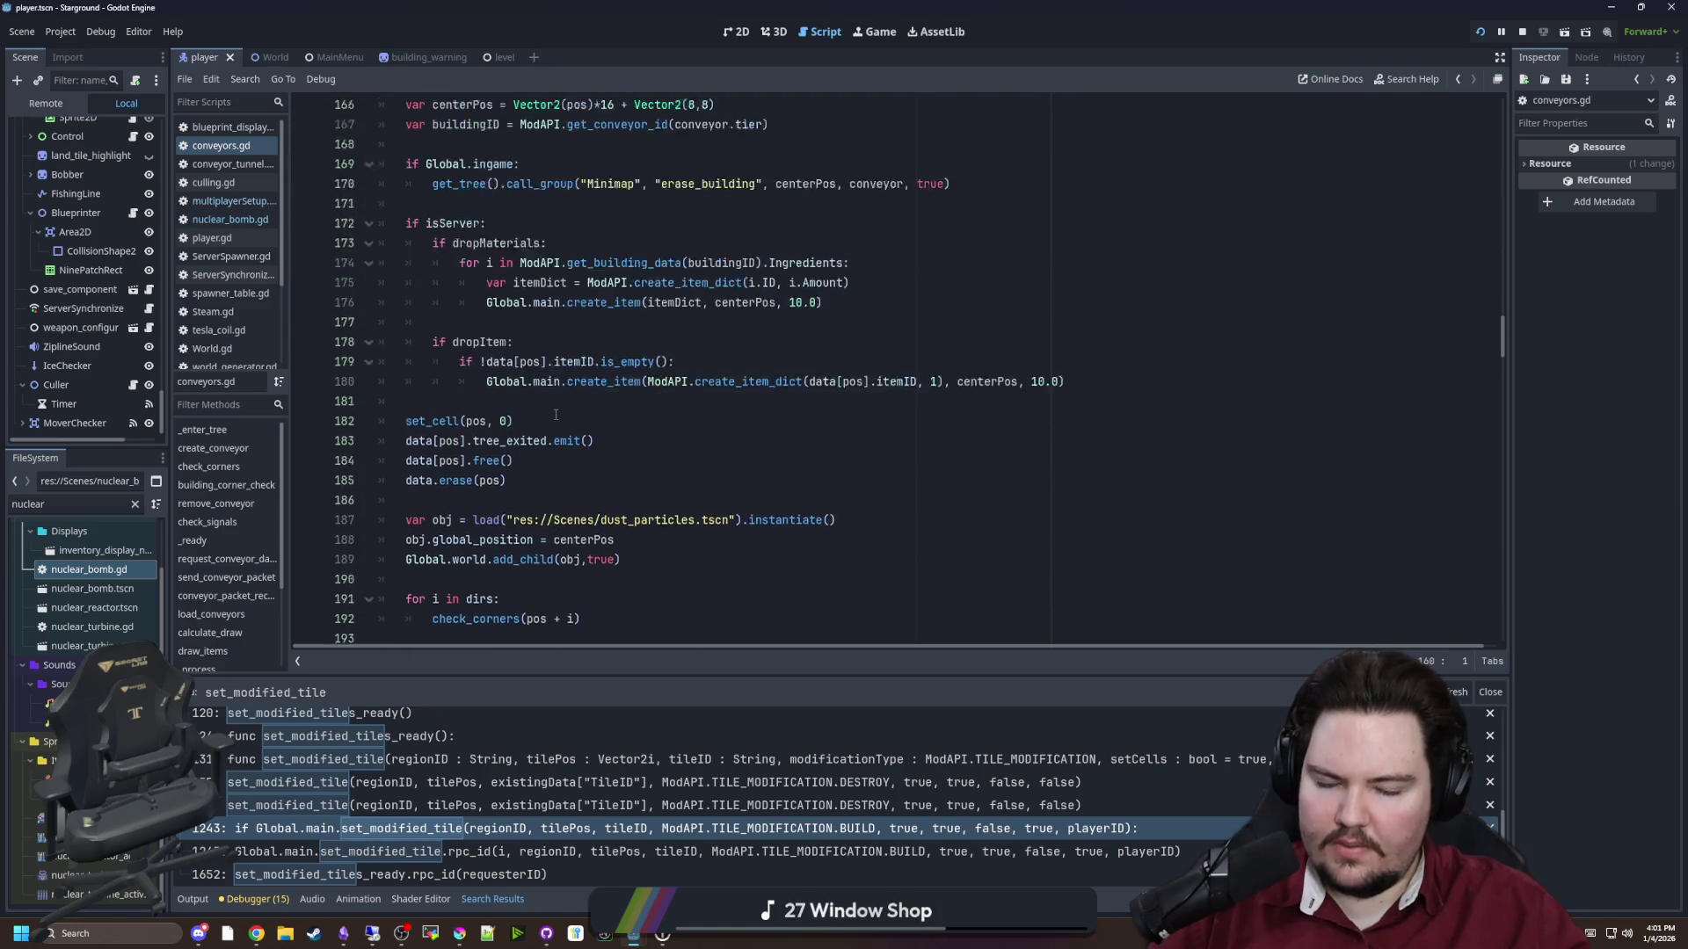
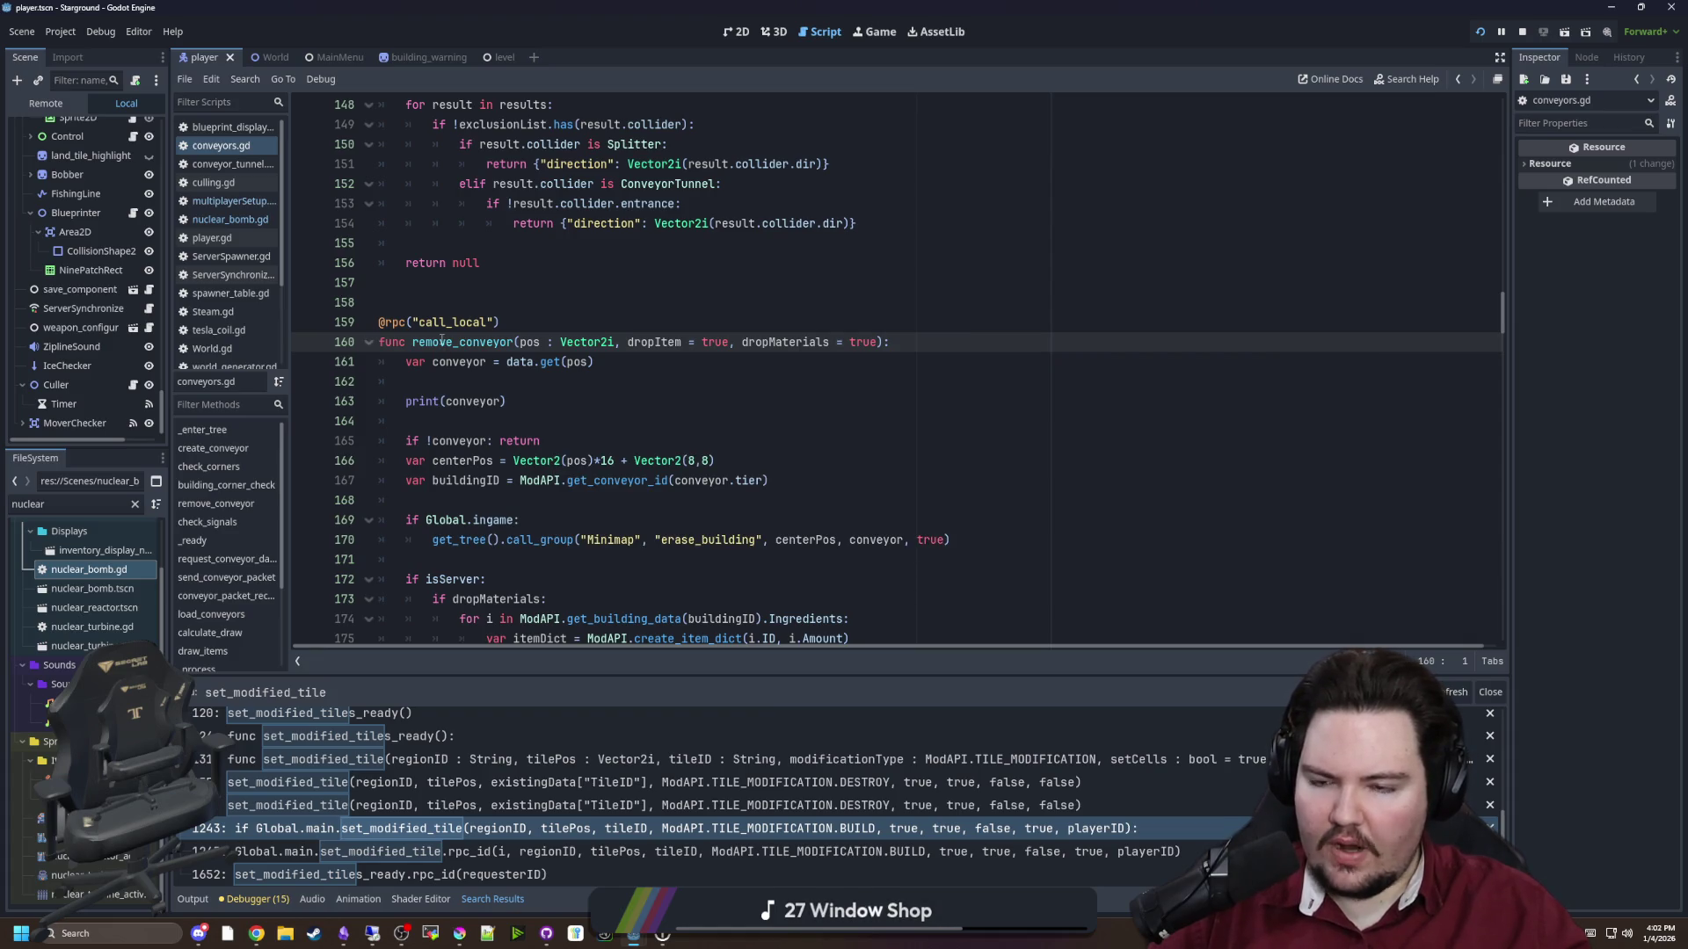
Delete the print(conveyor) debug line from remove_conveyor and save conveyors.gd
left_click(527, 400)
left_click(597, 361, "shift")
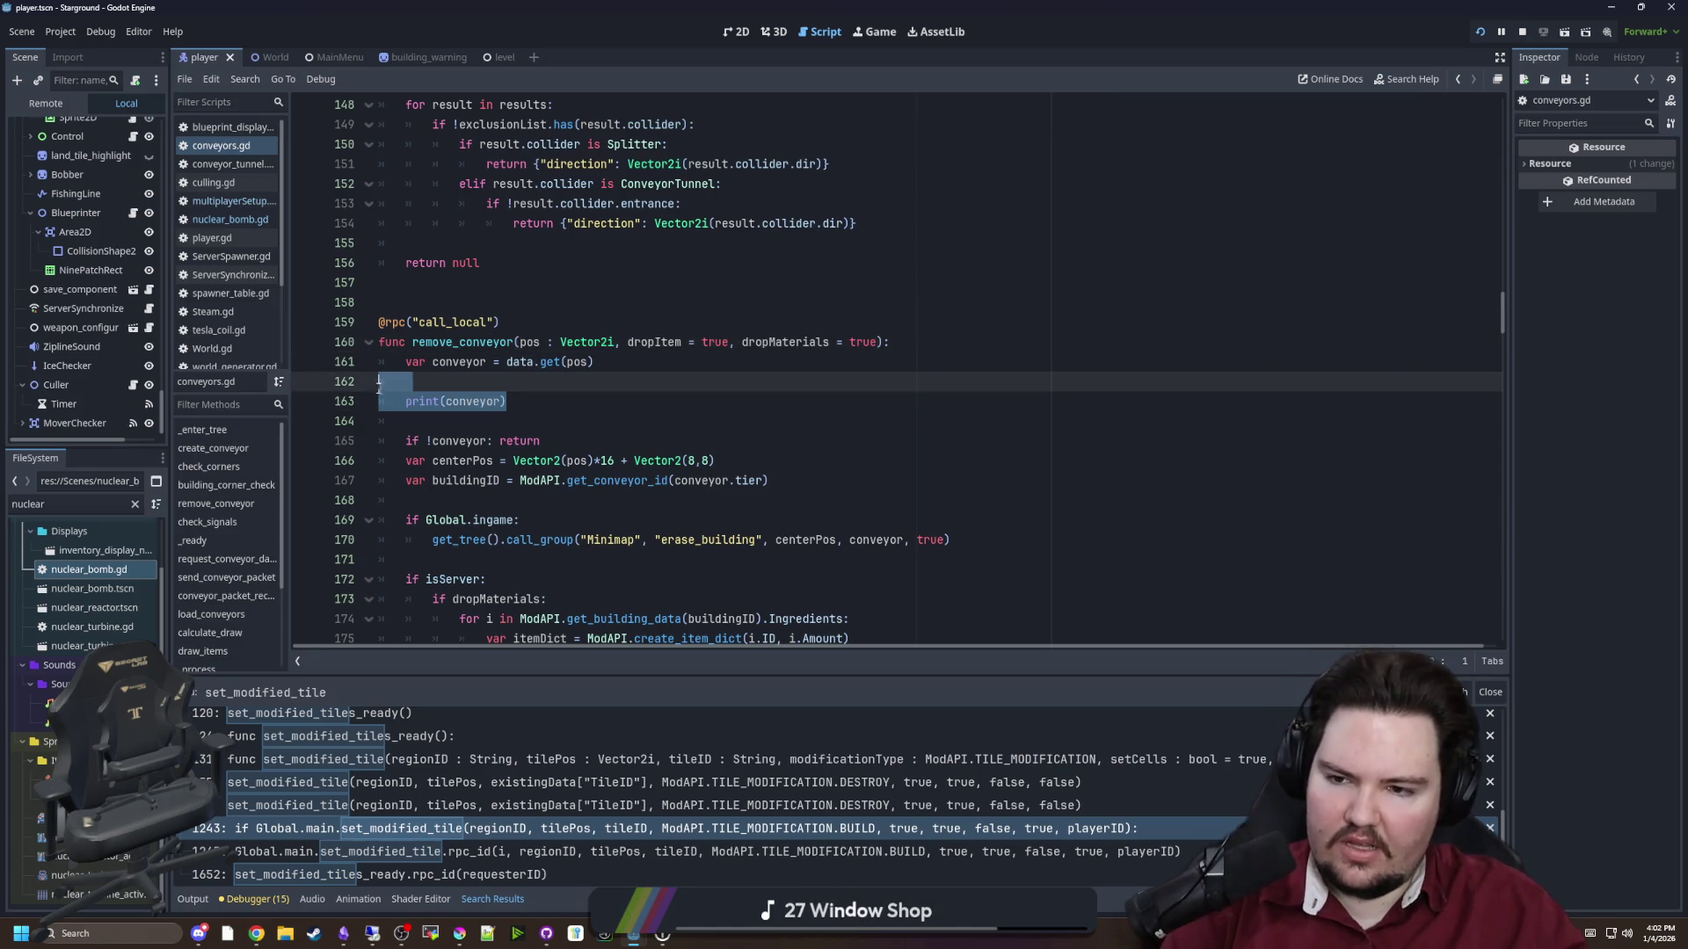
key("BackSpace")
left_click(484, 302)
key("ctrl+s")
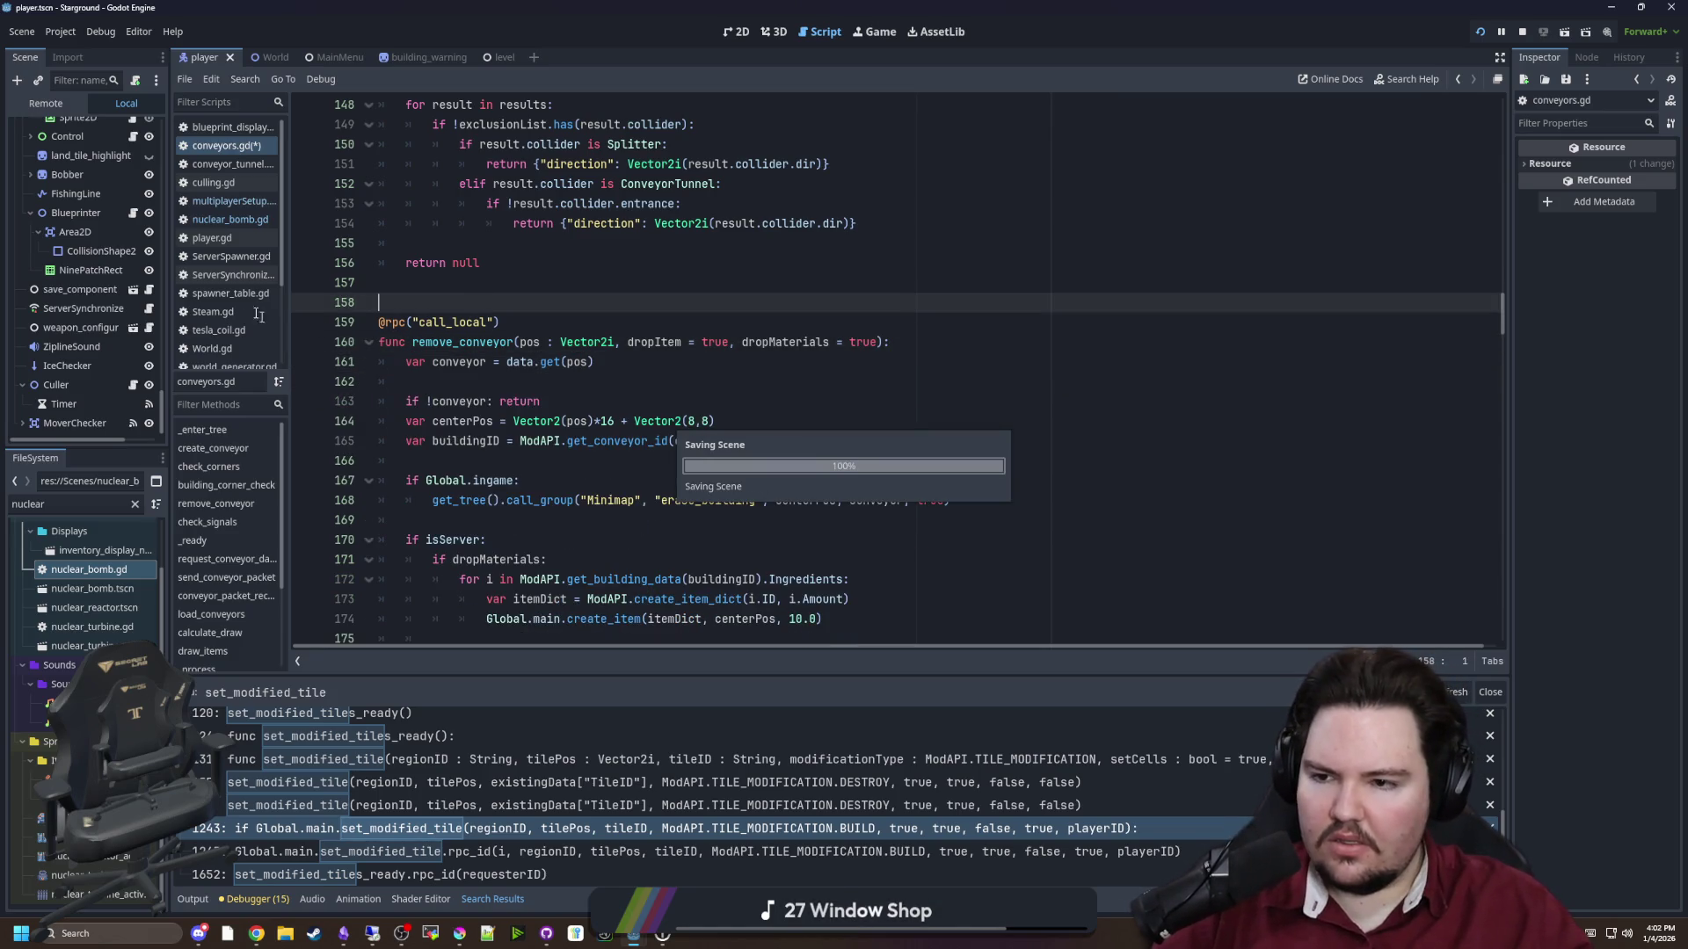
Switch to multiplayerSetup.gd around line 1246 and save it
left_click(234, 200)
left_click(667, 500)
scroll(667, 503, "down", 3)
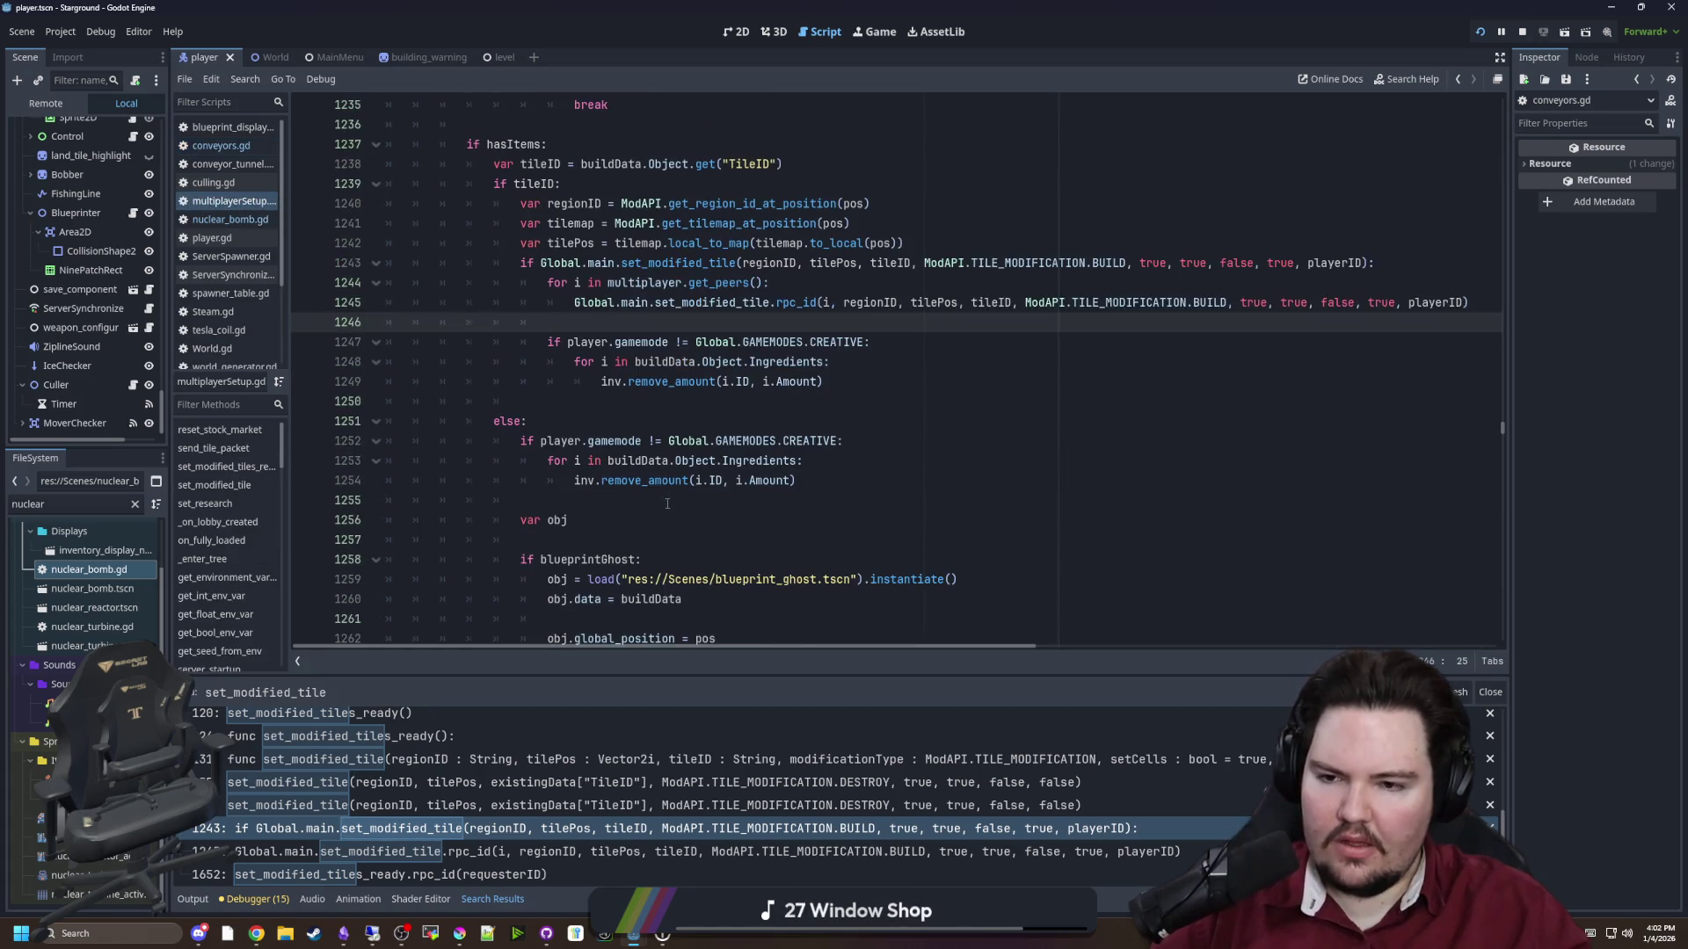
key("ctrl+s")
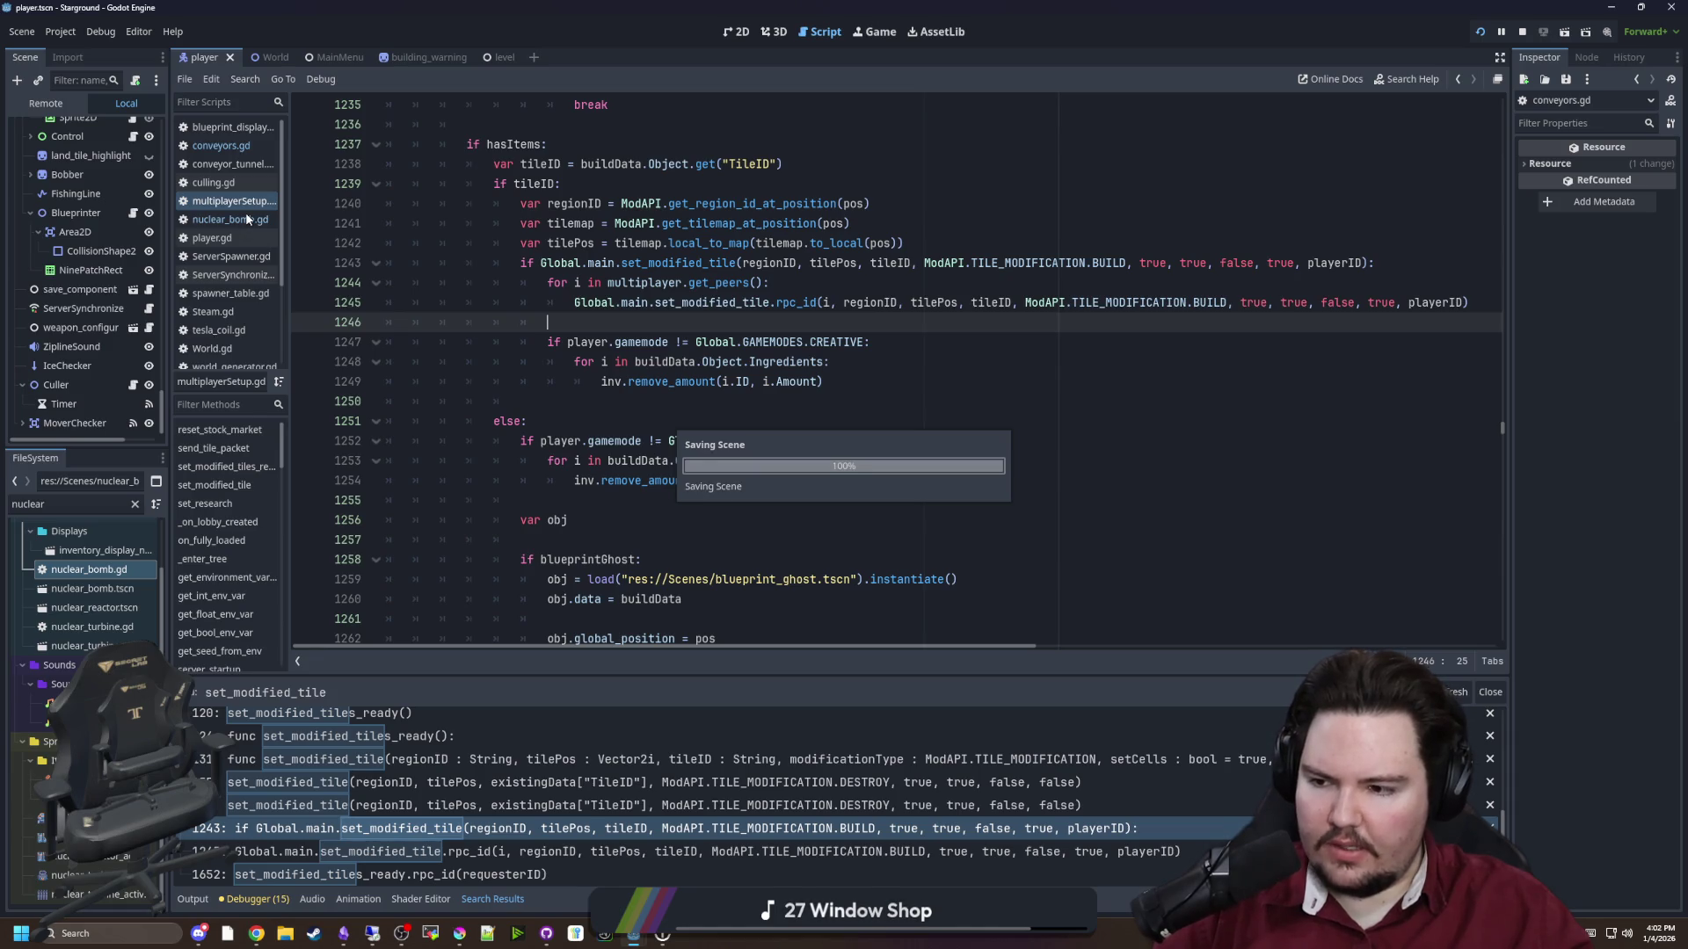
Bring up nuclear_bomb.gd's tile-breaking code near line 64 and save all scripts
left_click(245, 215)
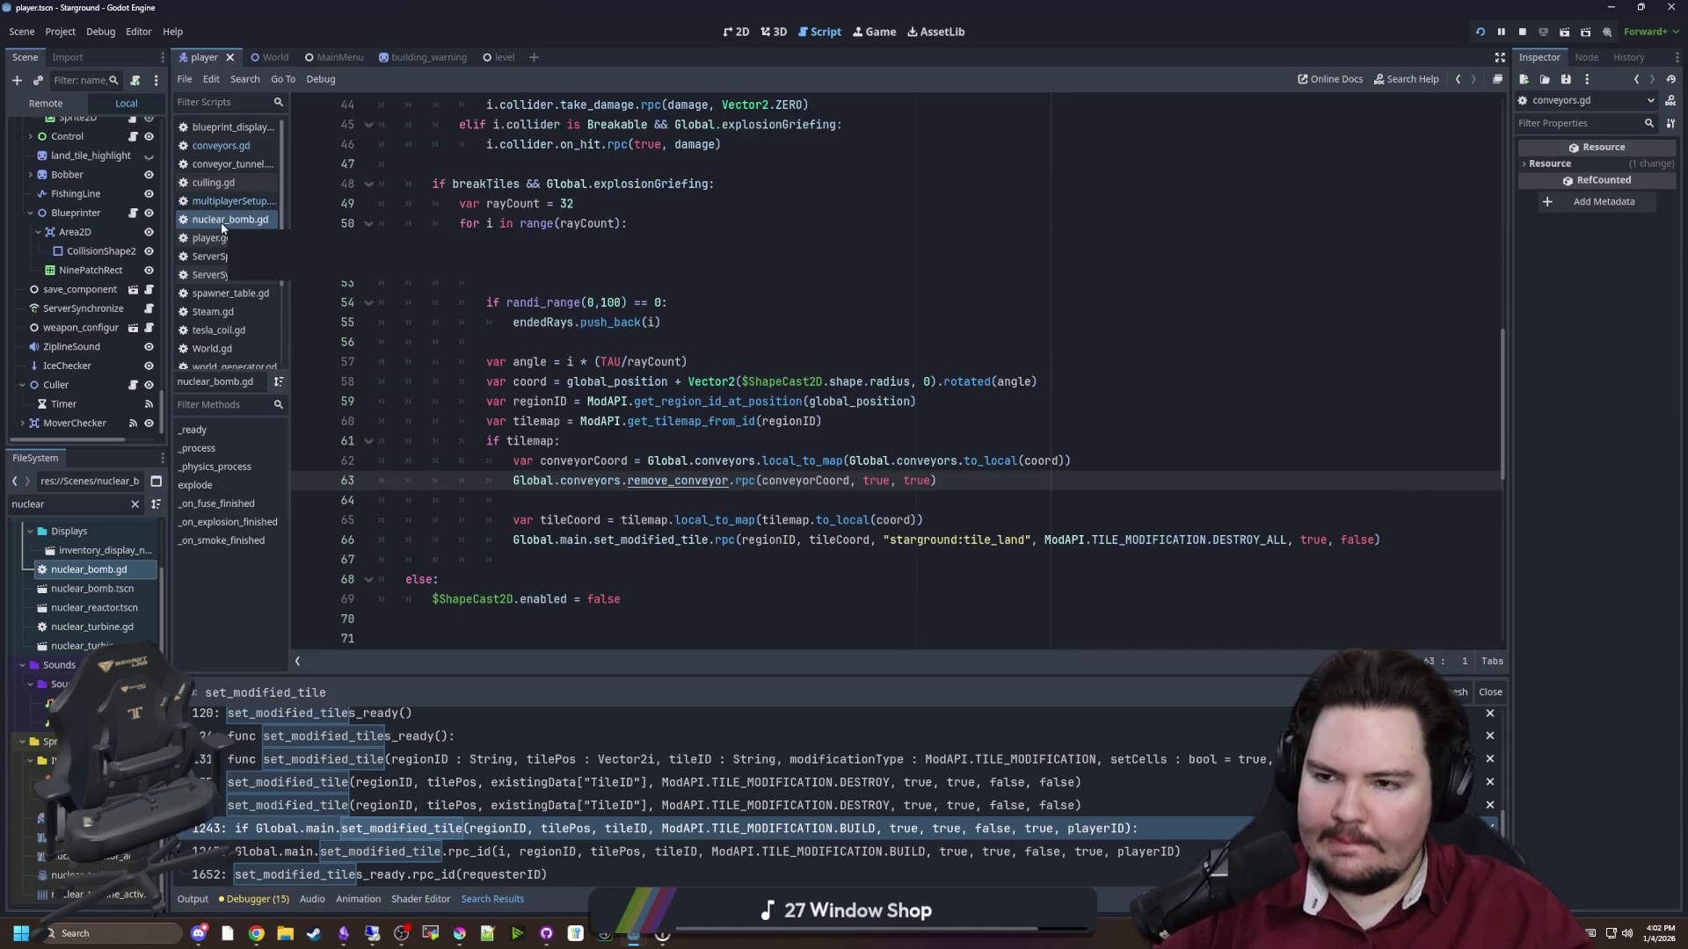
left_click(611, 500)
key("ctrl+s")
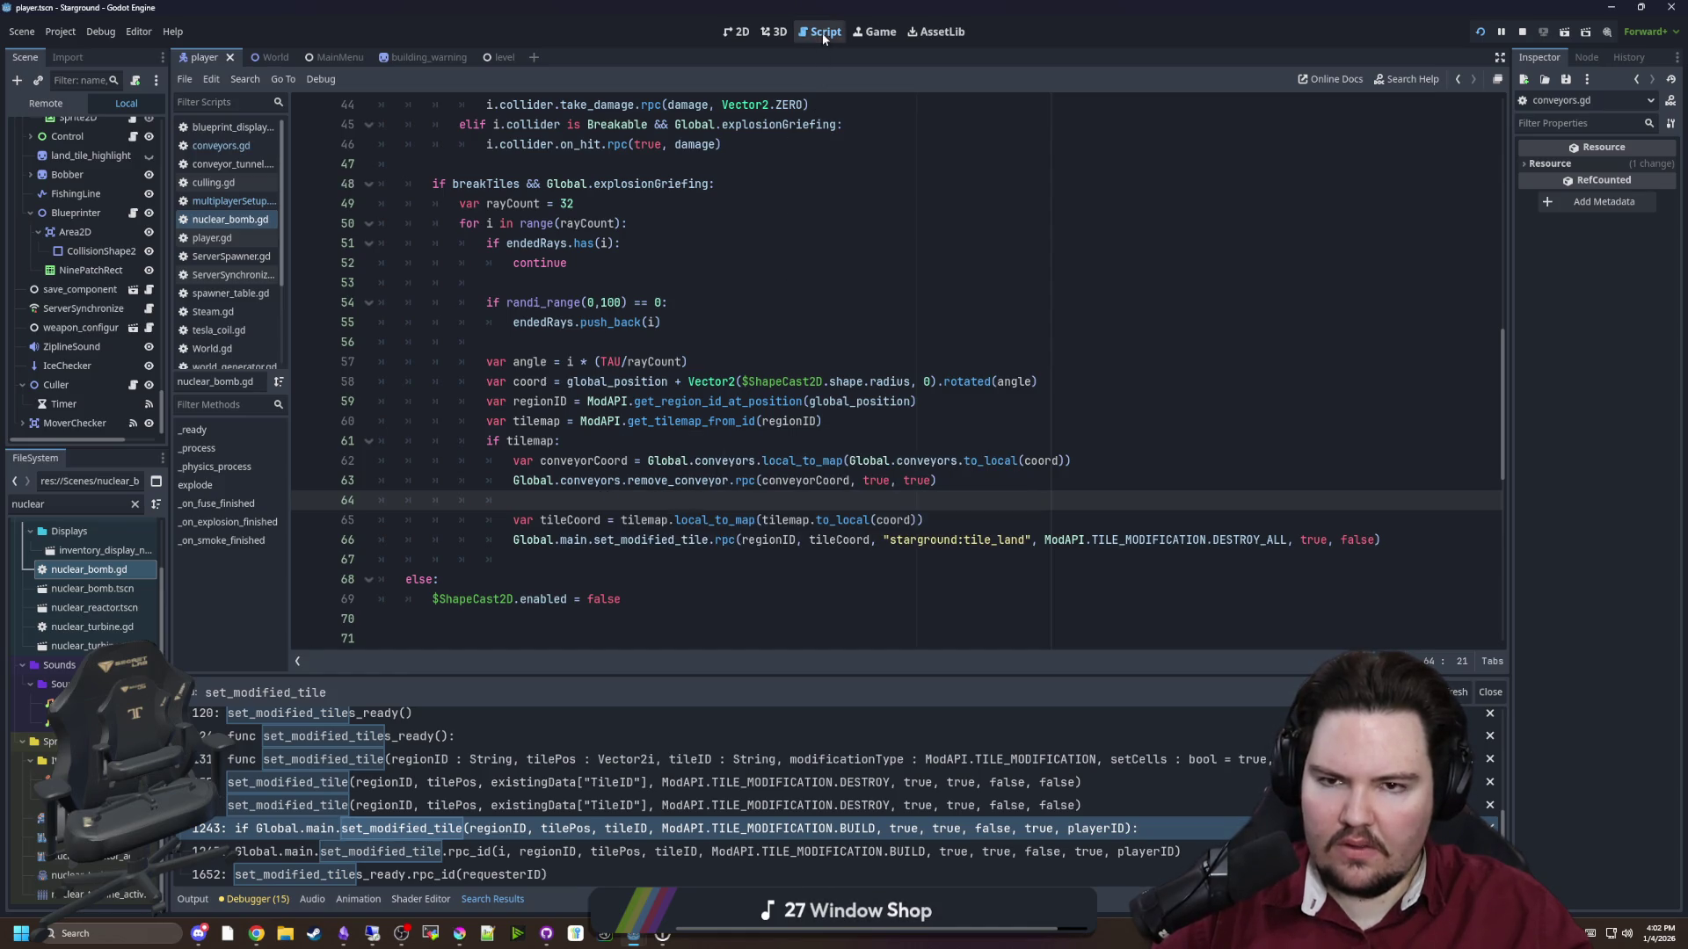
key("ctrl+s")
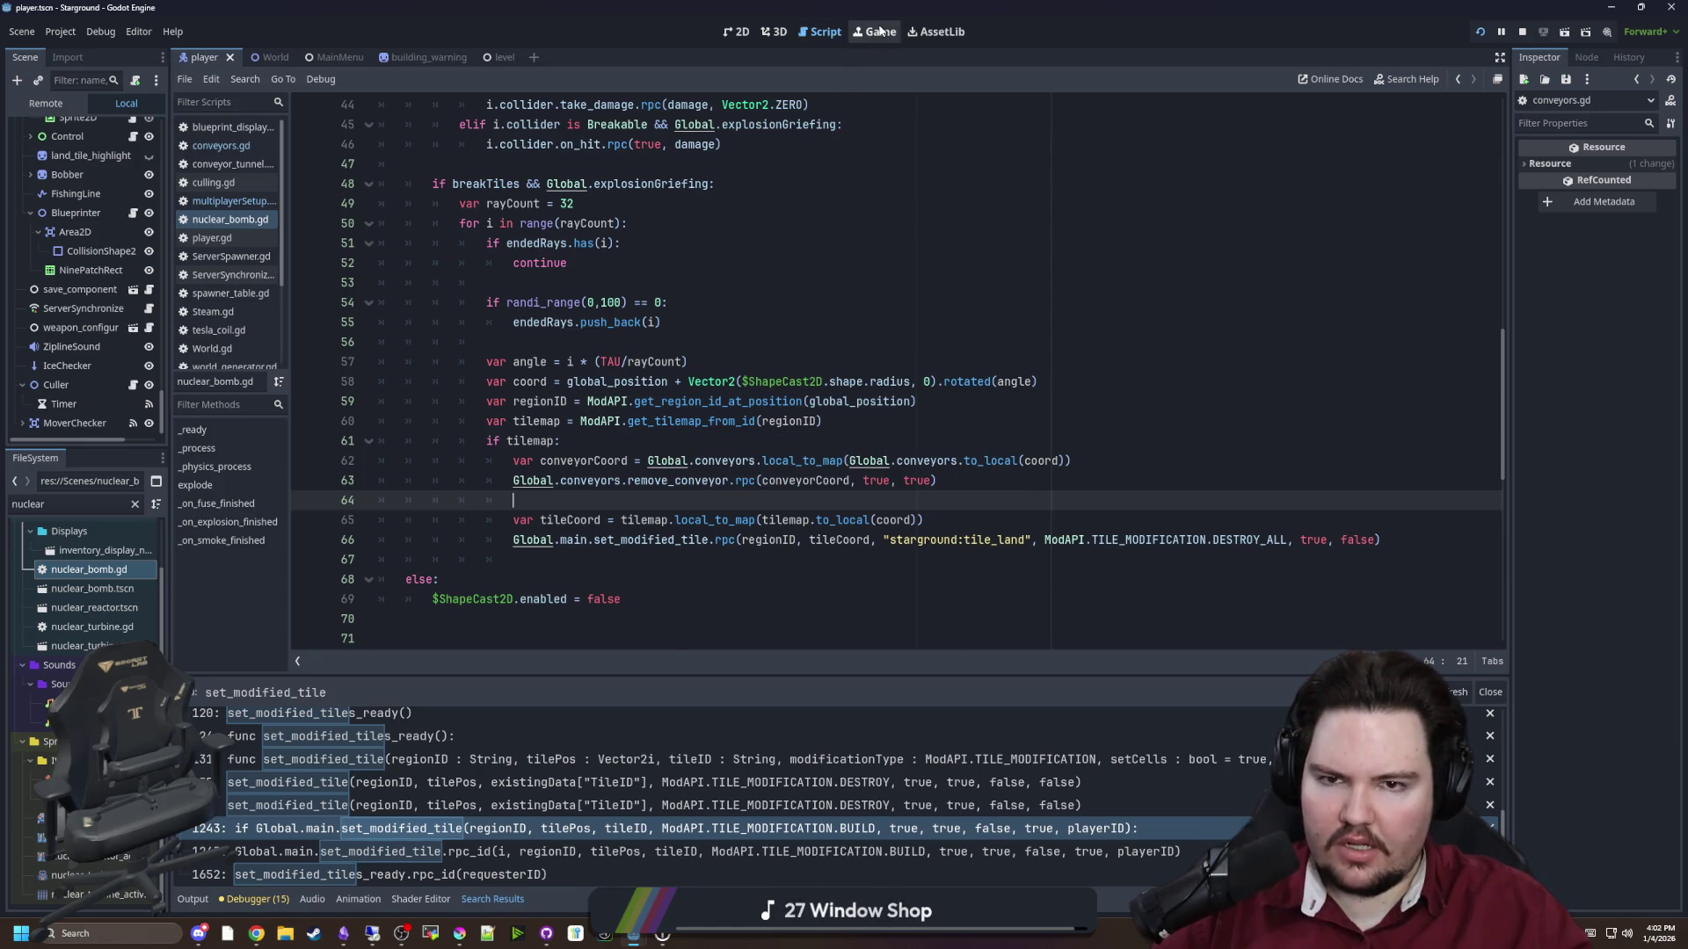
After moving the player in-game, start a new Global.main.try_set_modified_tile.rpc() line in nuclear_bomb.gd
key("w")
key("a")
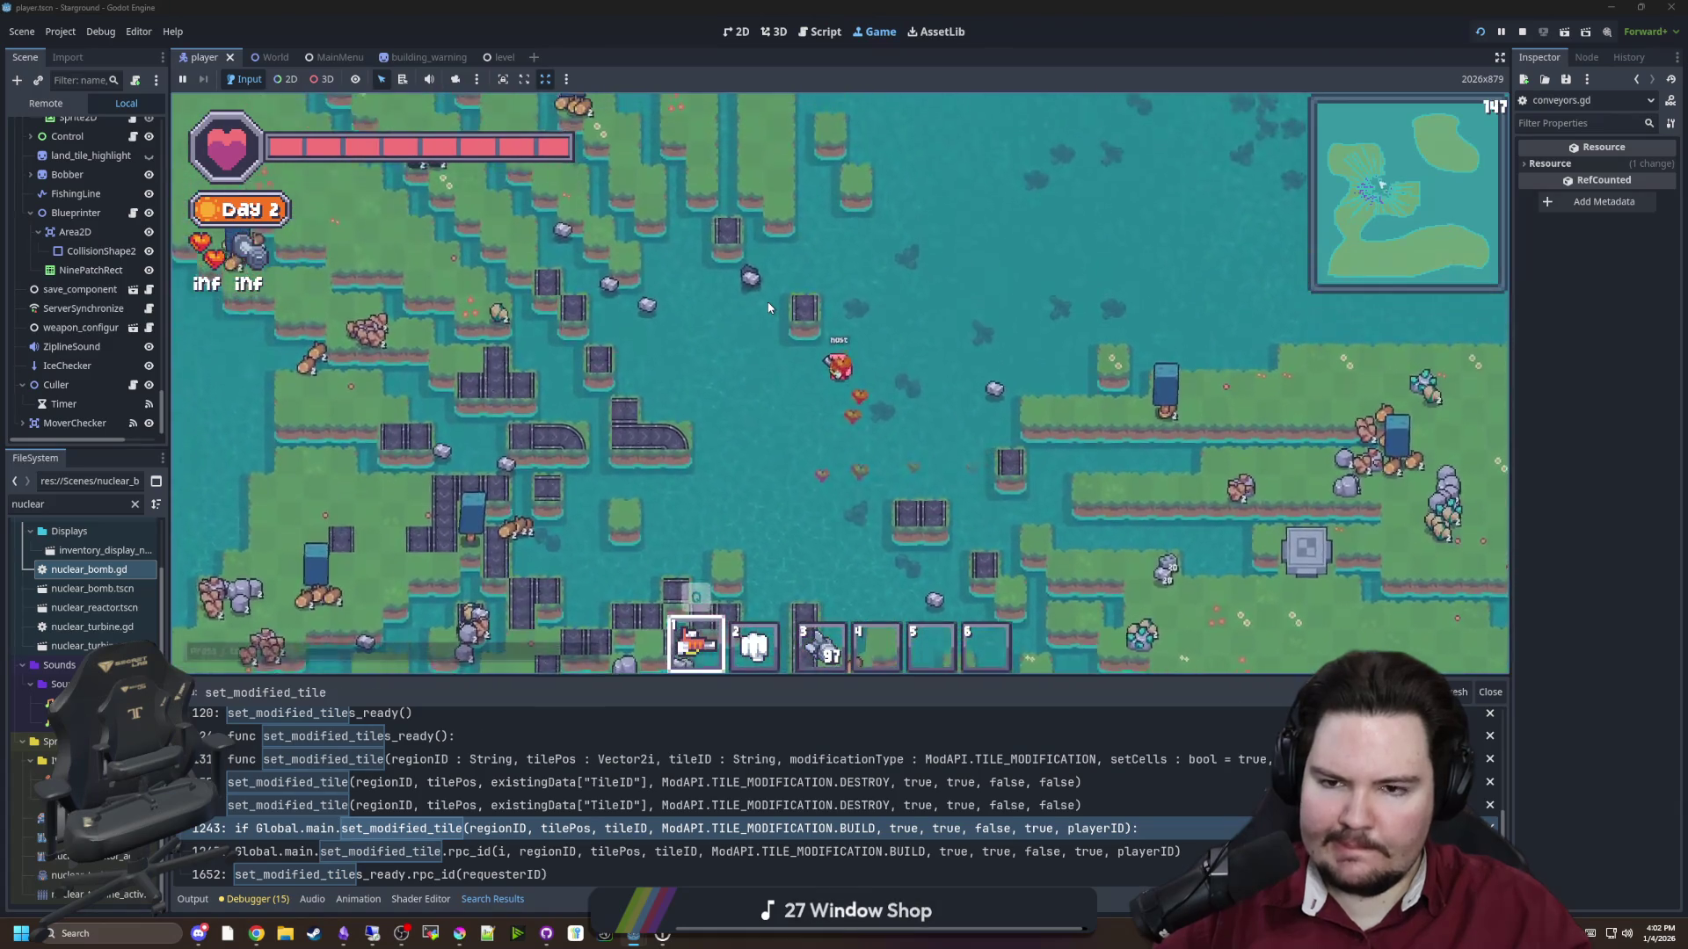
key("ctrl+F3")
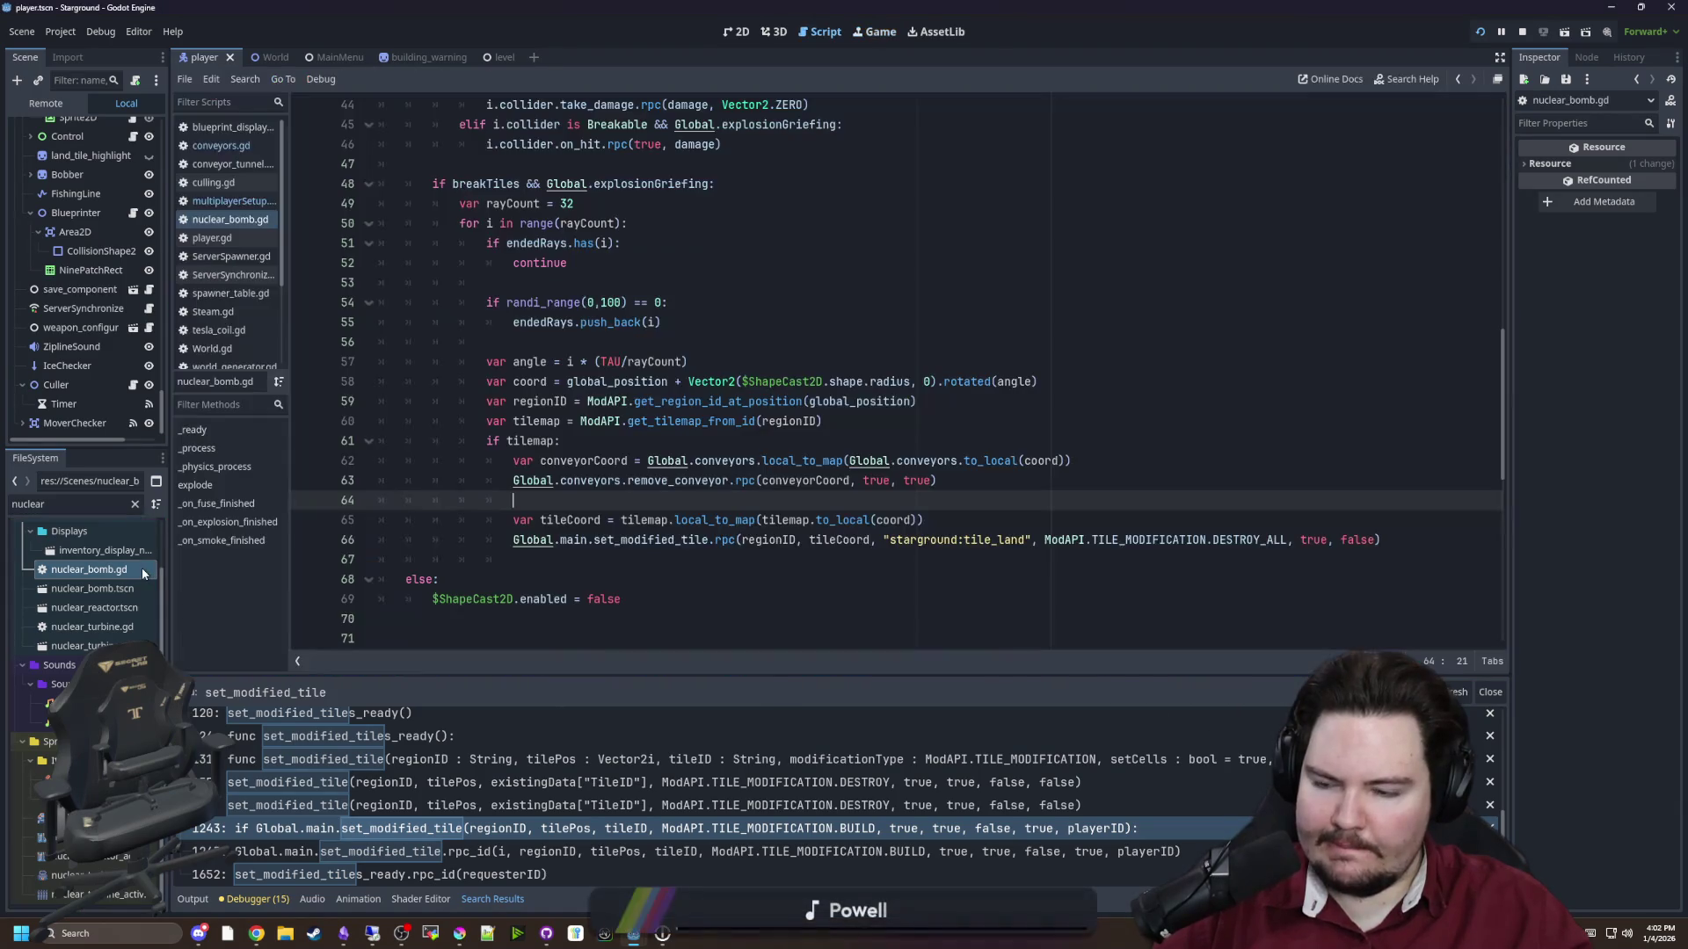
left_click(990, 514)
key("Return")
key("Return")
key("Up")
type("Globa")
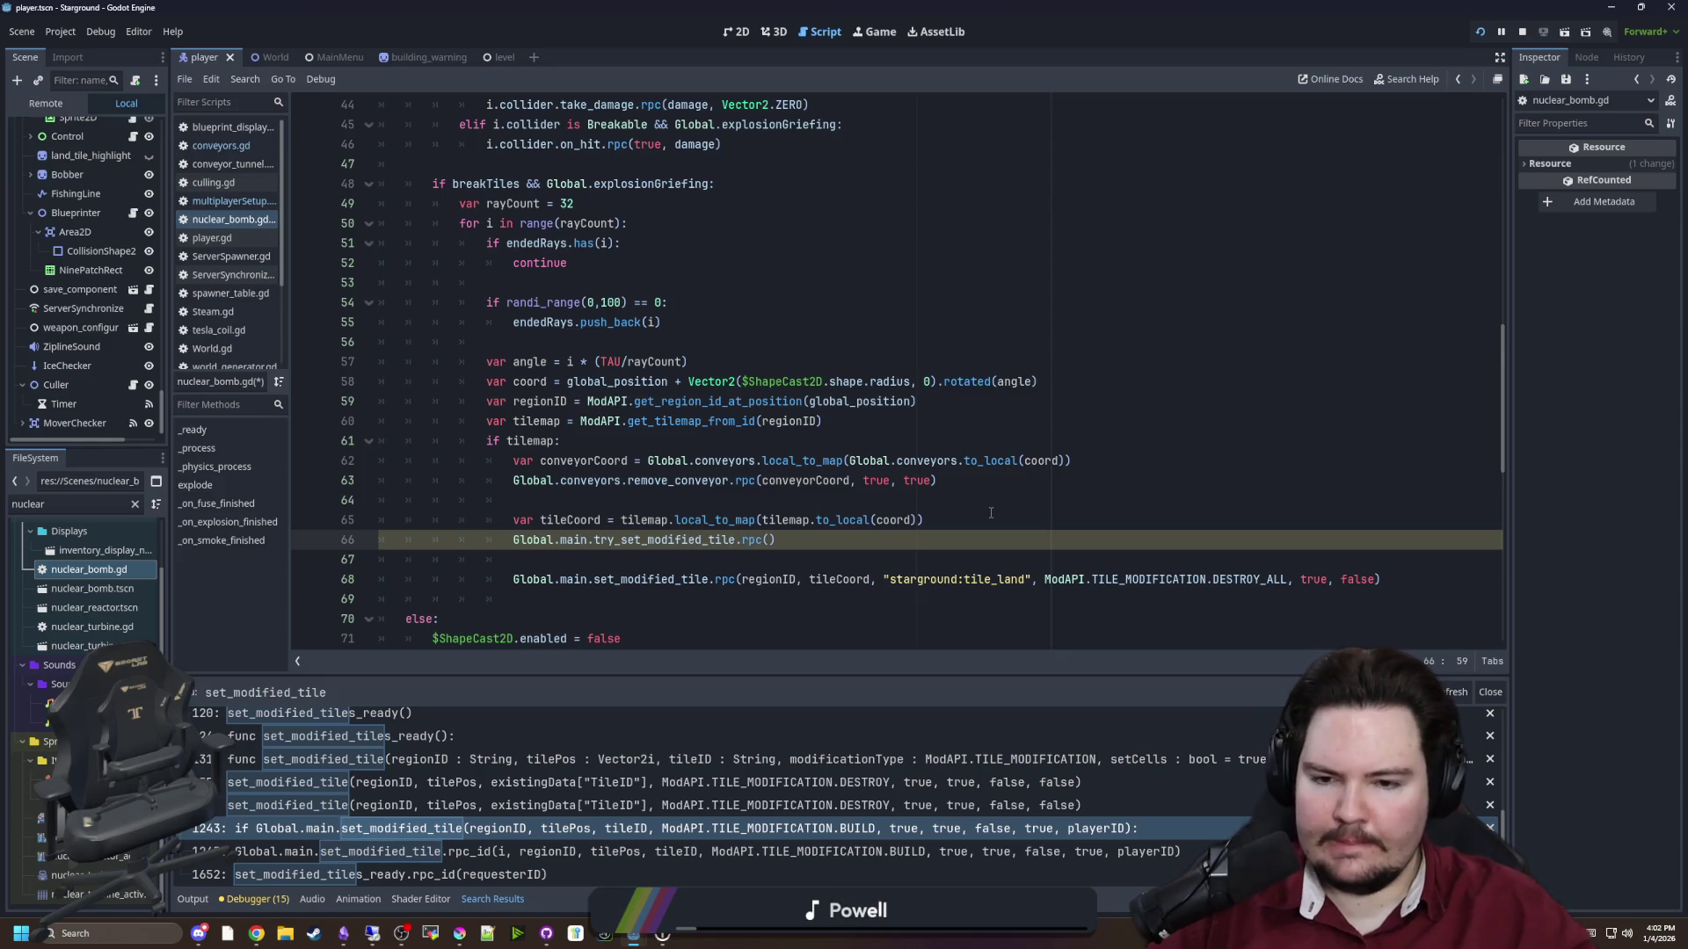
Move the old set_modified_tile arguments into the new call, delete the old line, and save
left_click_drag(1376, 579, 246, 575)
key("BackSpace")
left_click(763, 550)
type("regionID, tileCoord, \"starground:tile_land\", ModAPI.TILE_MODIFICATION.DESTROY_ALL, true, false")
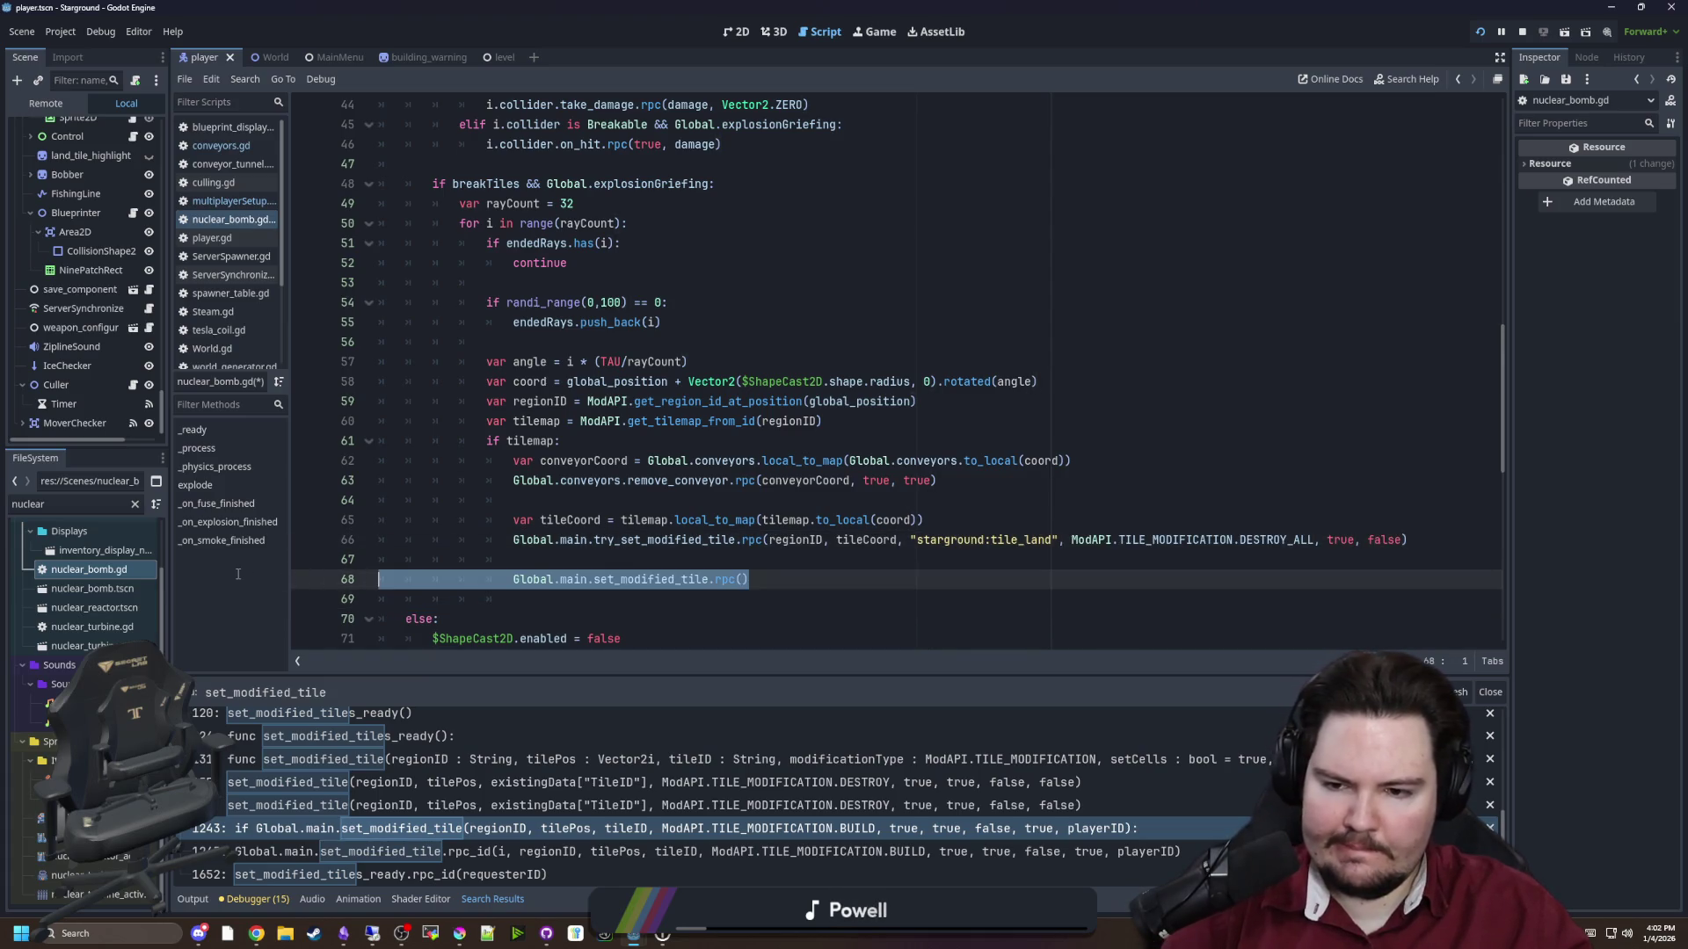
key("BackSpace")
key("BackSpace")
key("BackSpace")
left_click(949, 526)
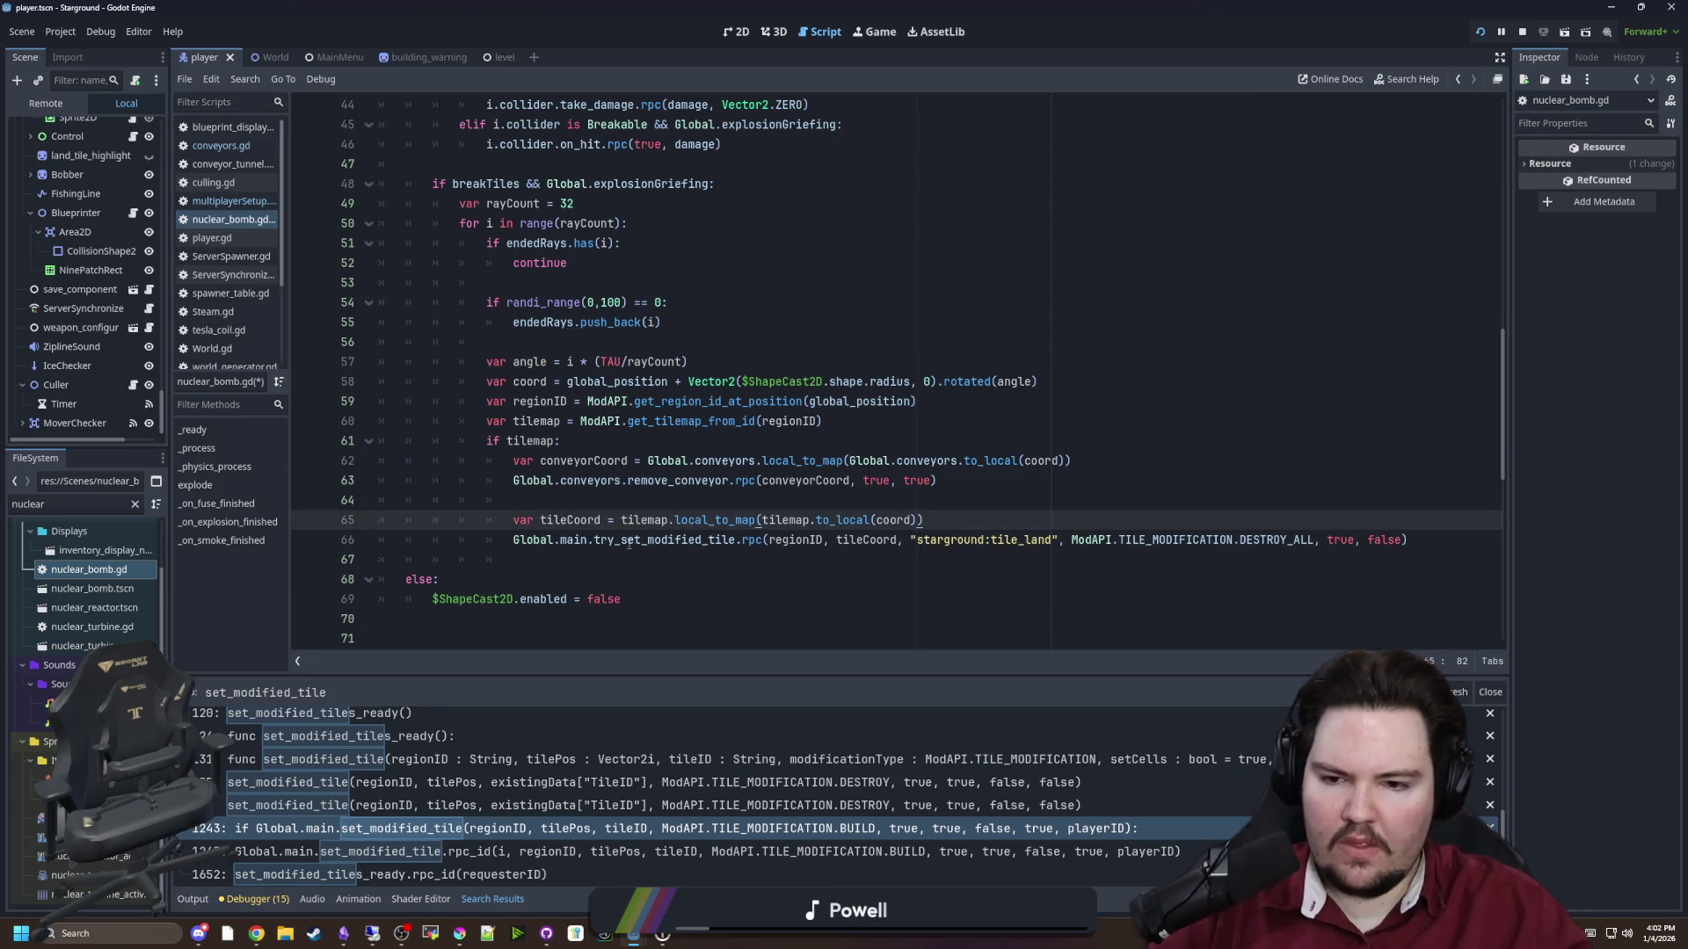
left_click(493, 342)
key("ctrl+s")
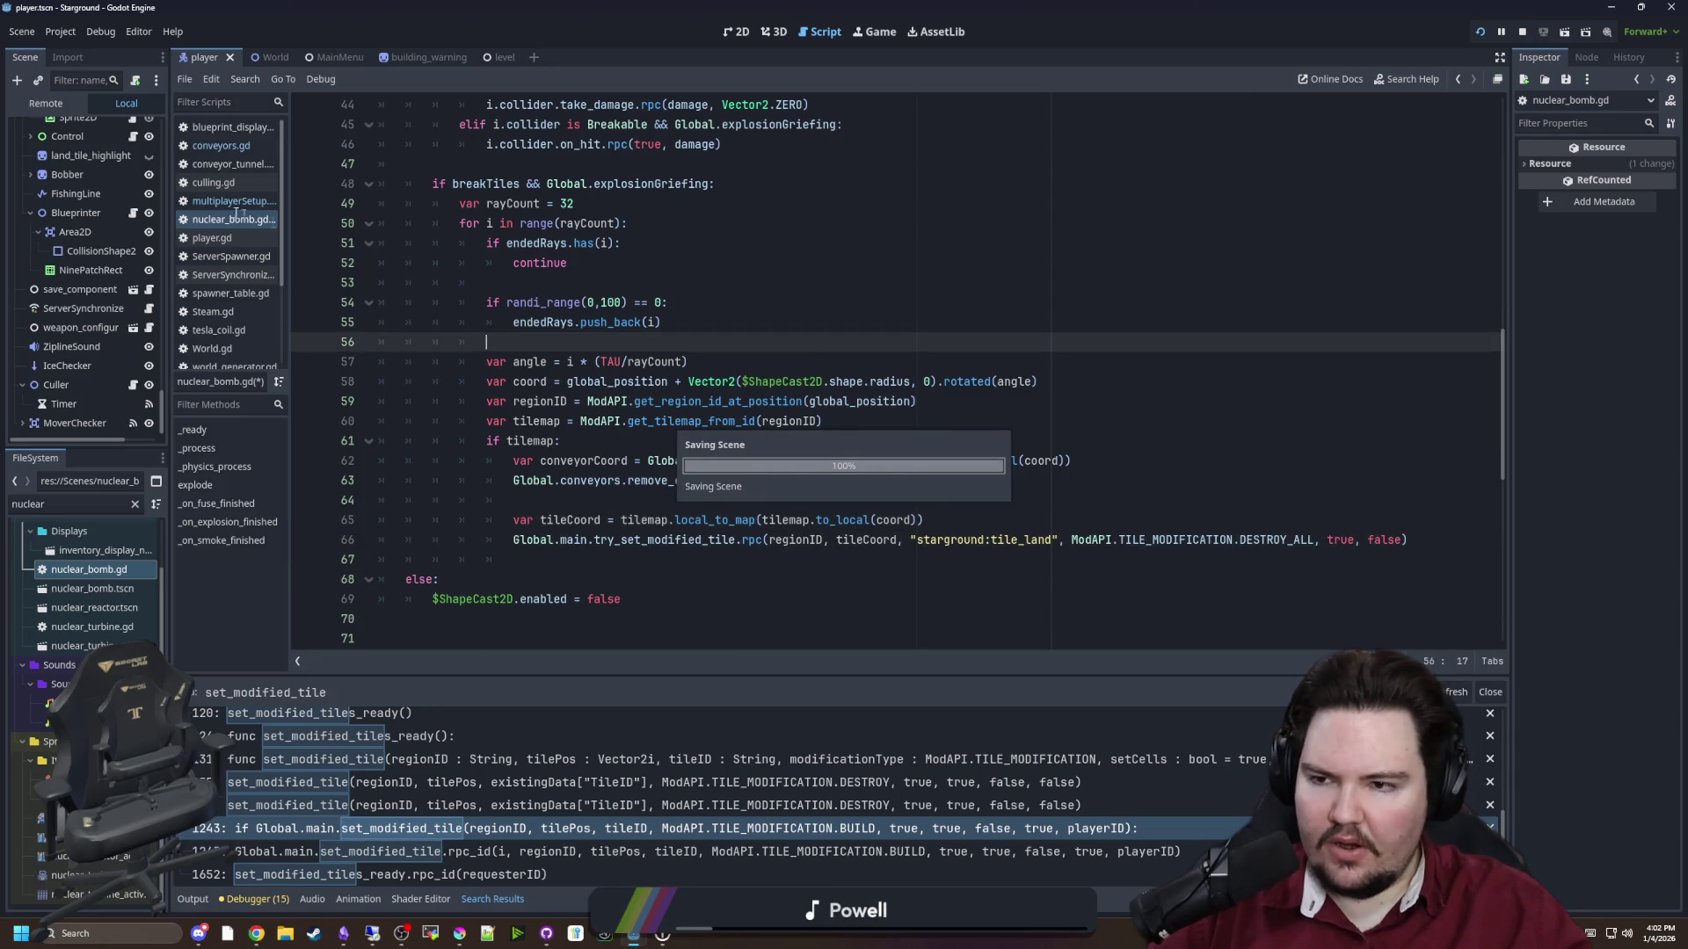
left_click(234, 201)
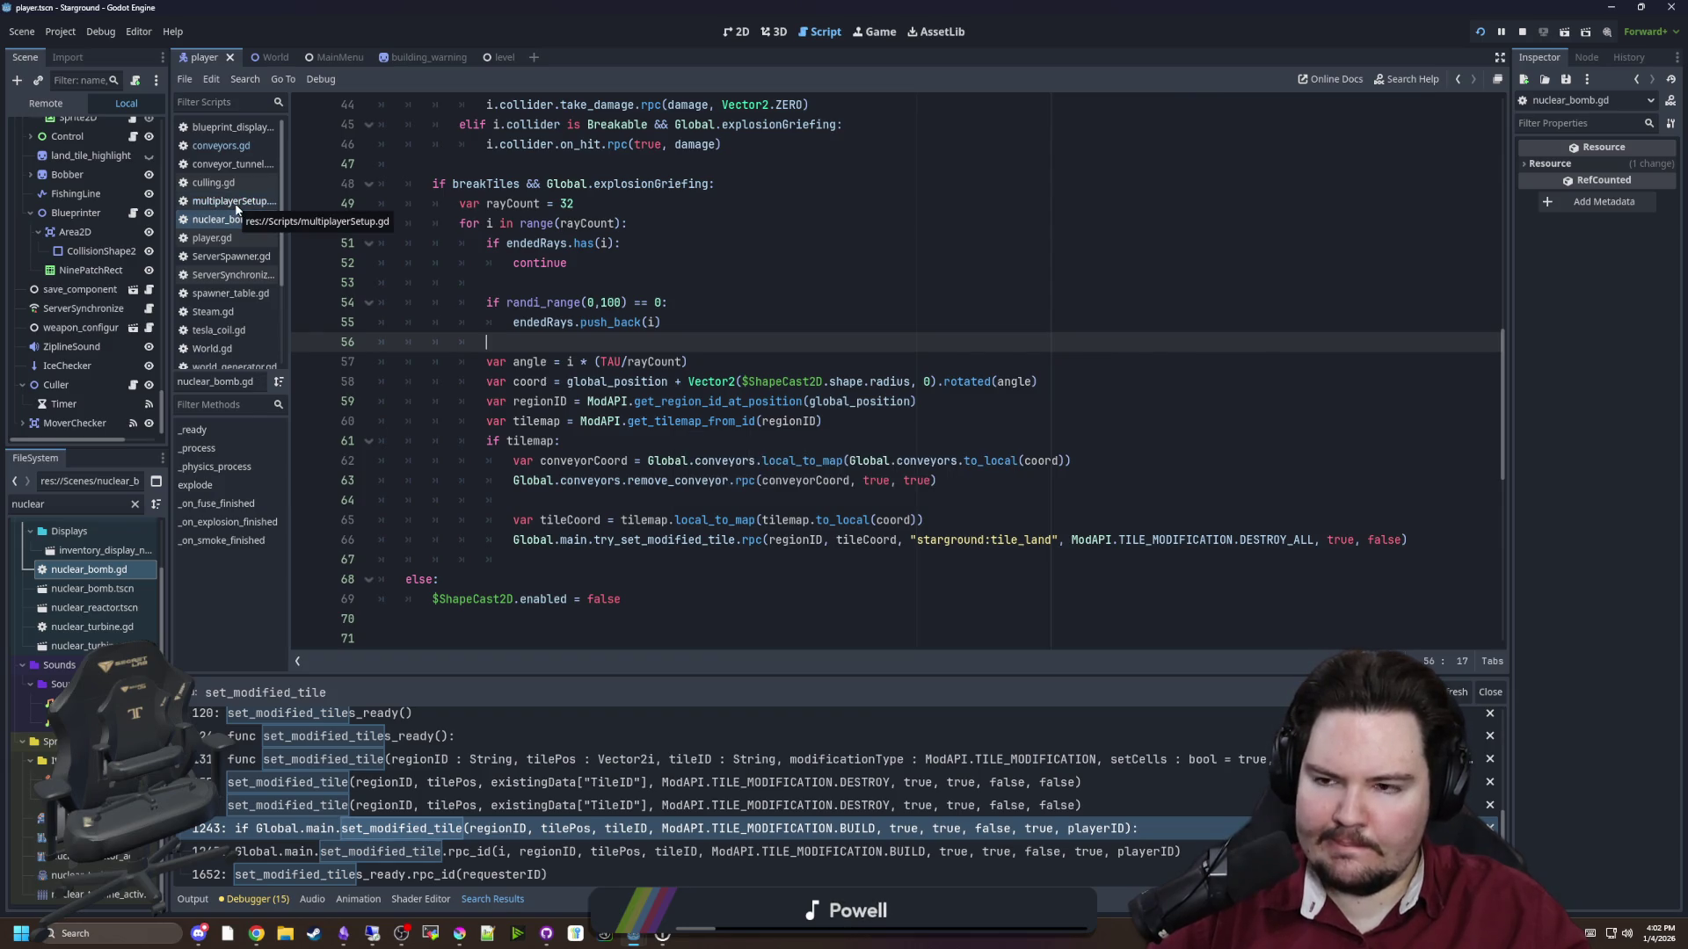
Search multiplayerSetup.gd for the set_modified_tile definition
scroll(652, 380, "up", 3)
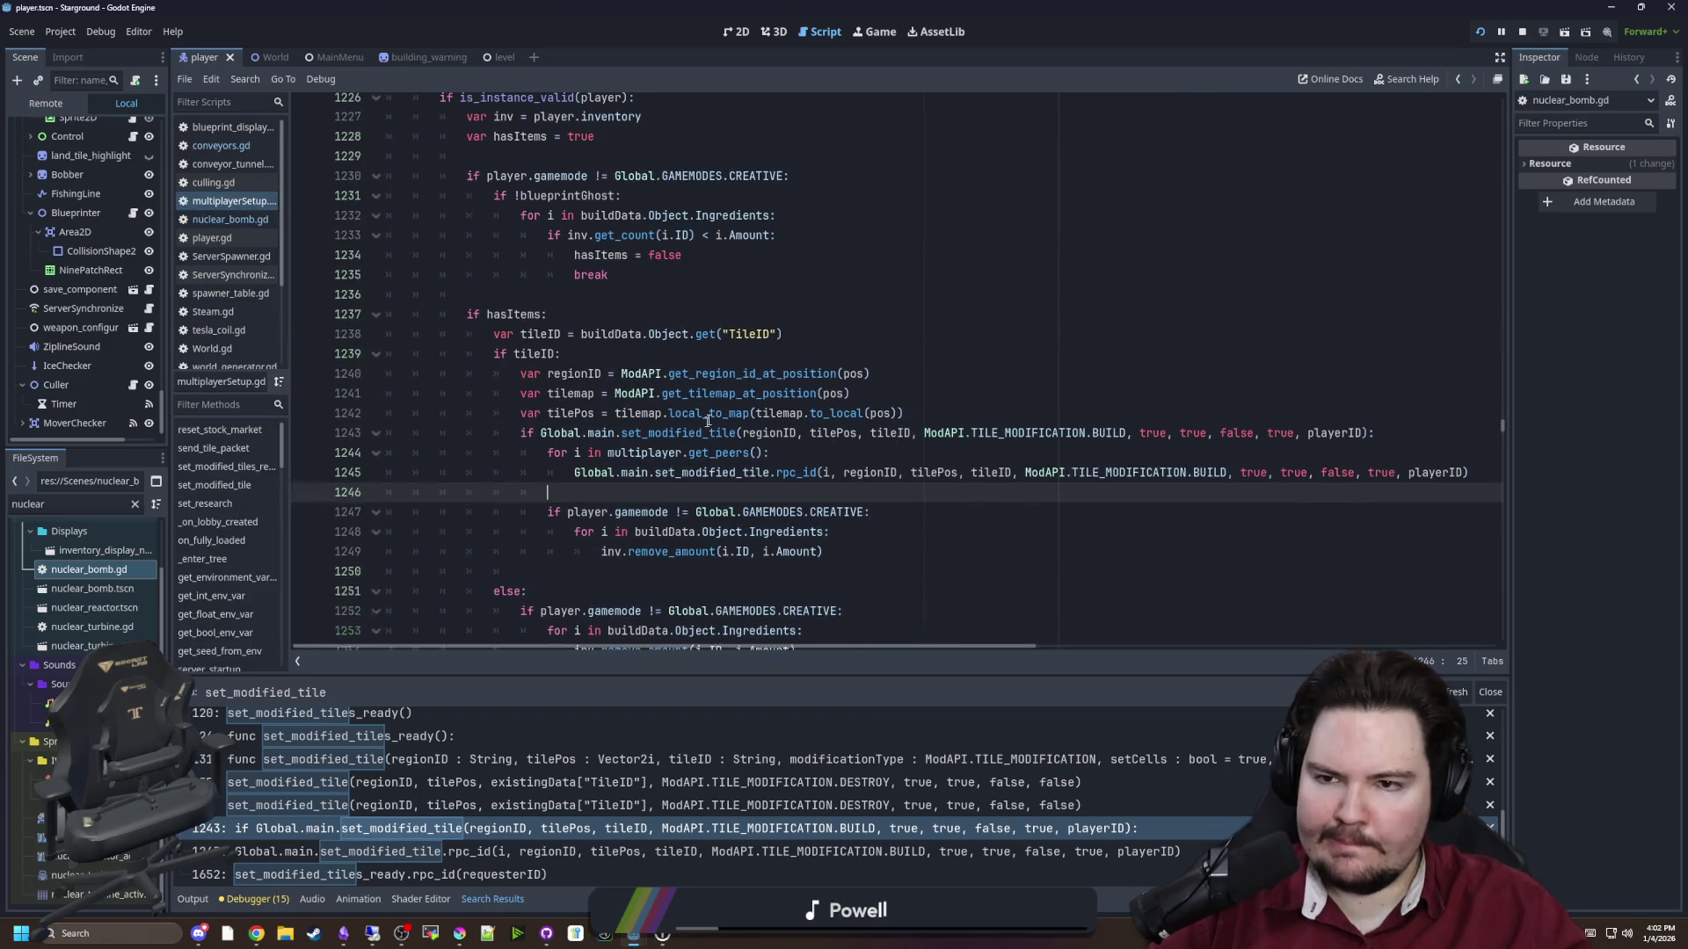
left_click(712, 322)
scroll(728, 354, "down", 5)
key("ctrl+f")
type("set_modified_t")
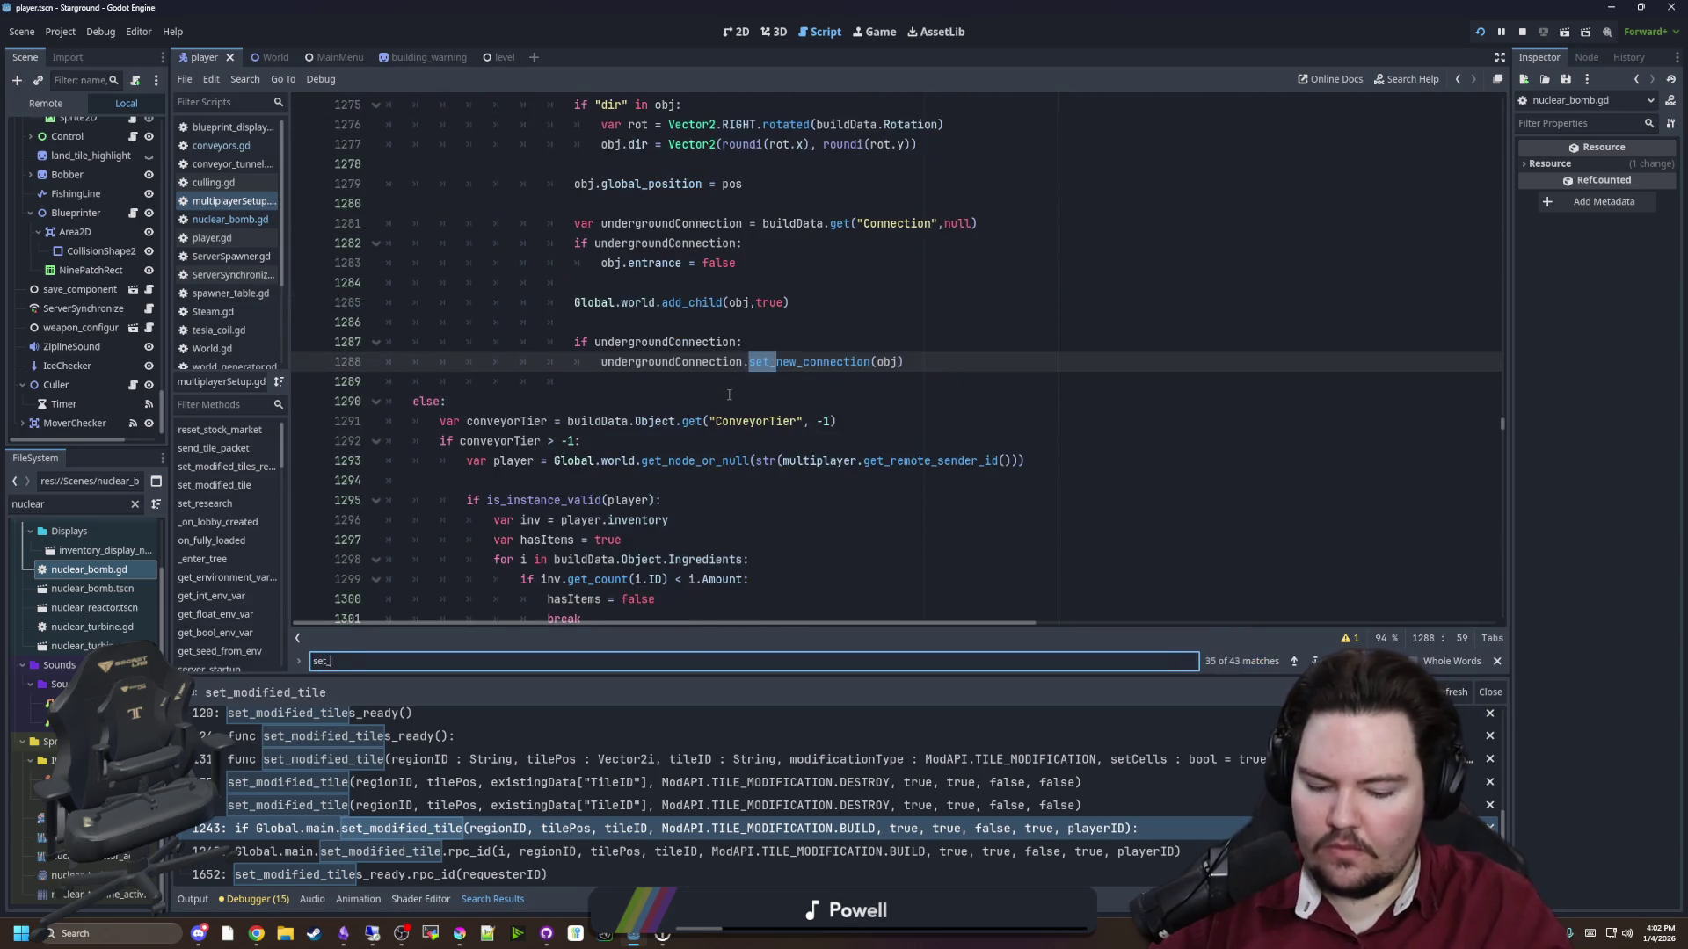
type("ile")
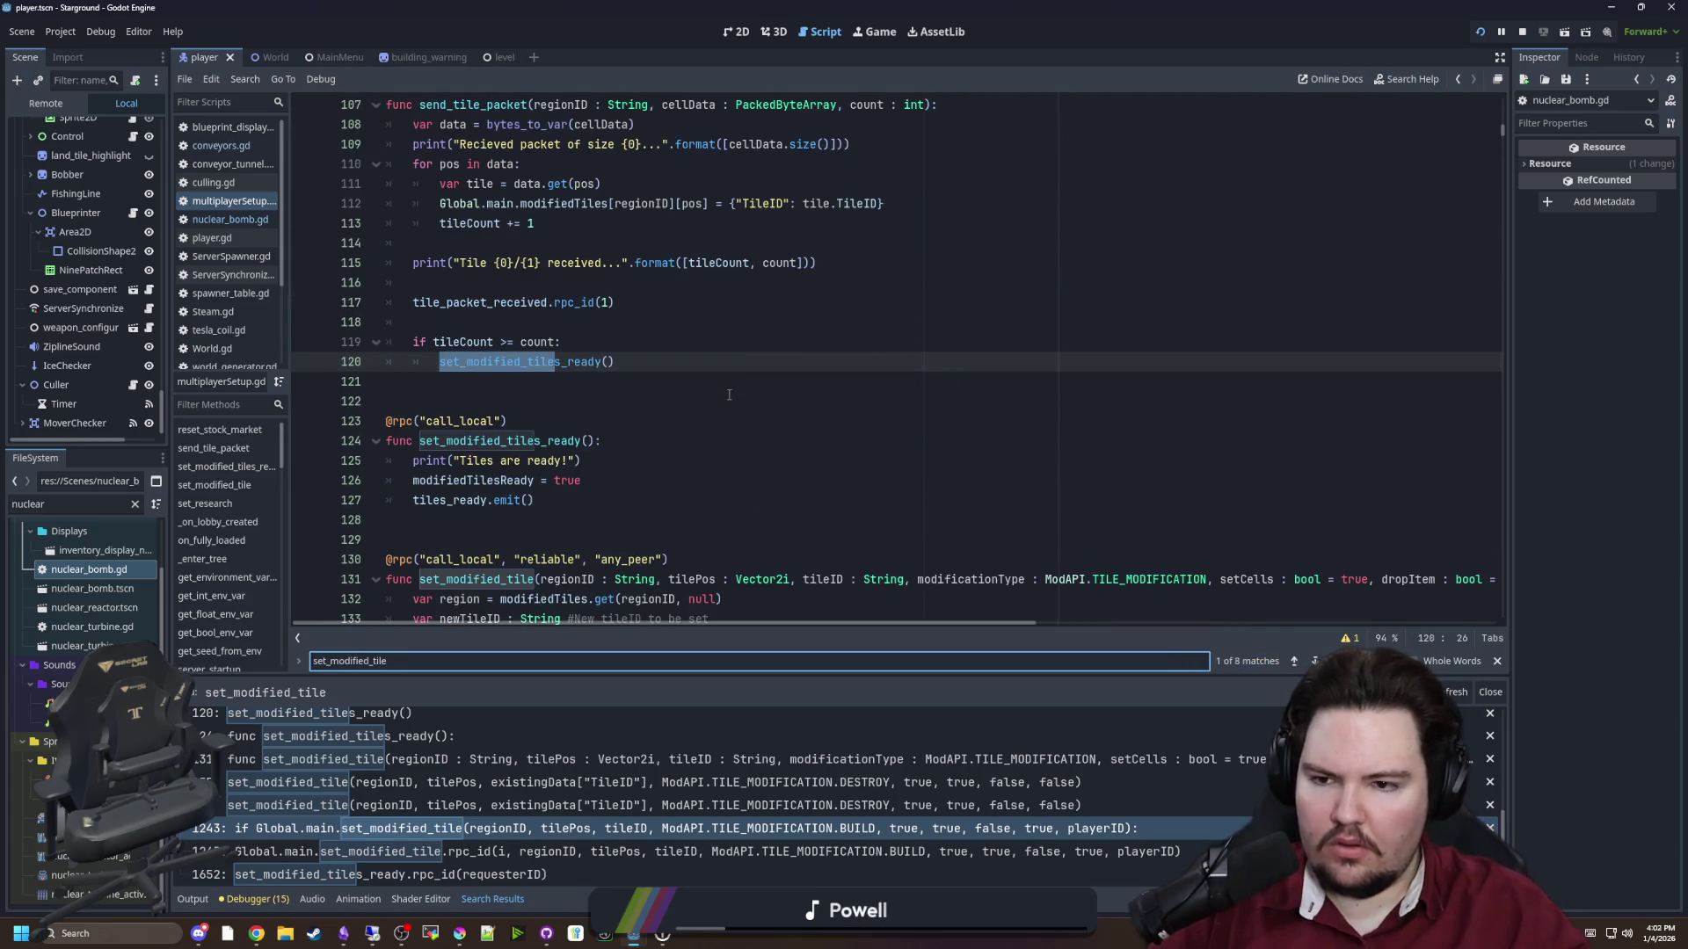
key("Return")
key("Return")
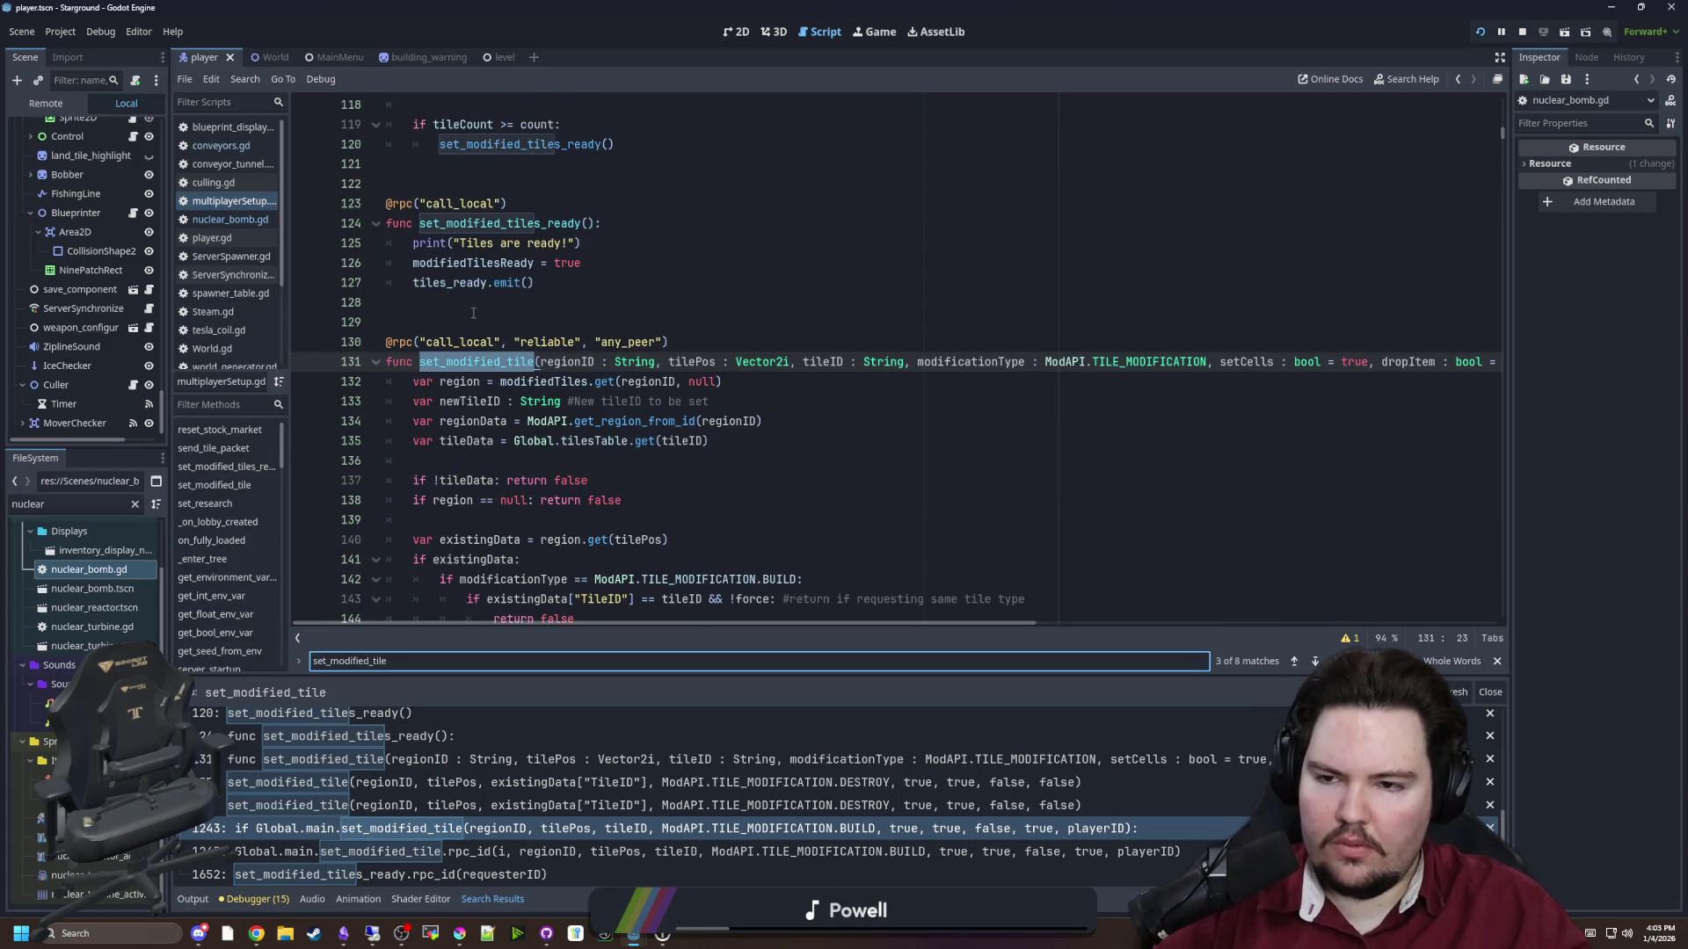
Declare try_set_modified_tile above it with set_modified_tile's copied parameter list
left_click(473, 313)
key("Return")
key("Return")
key("Return")
type("func try_set_modified_")
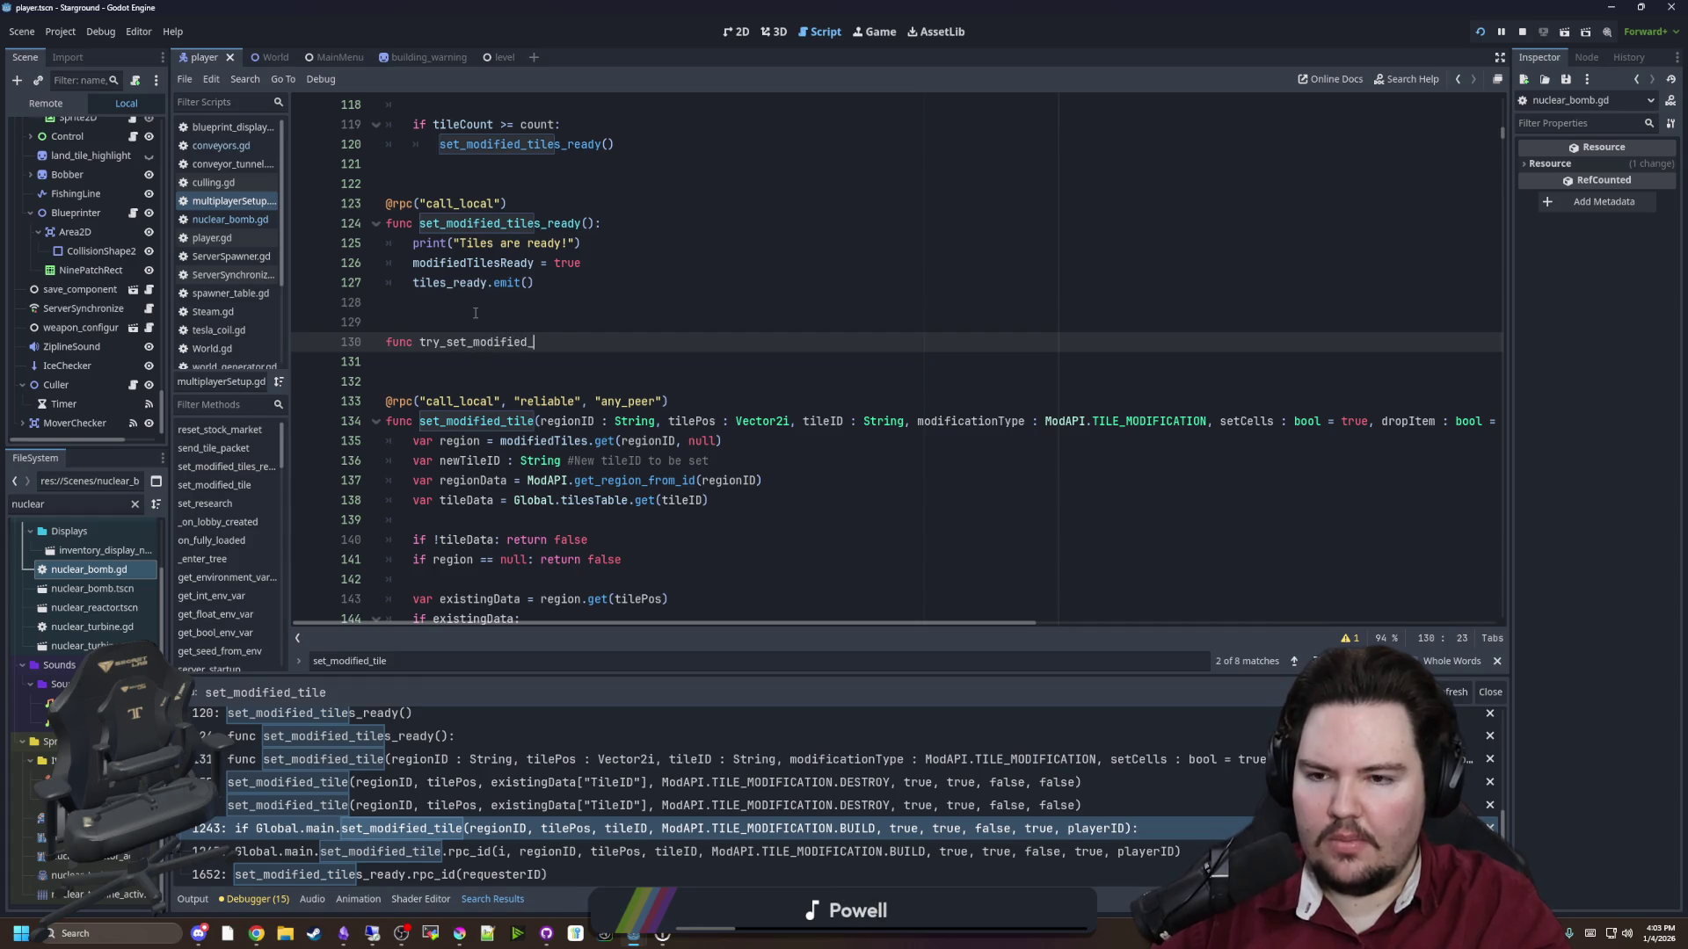
type("tile()")
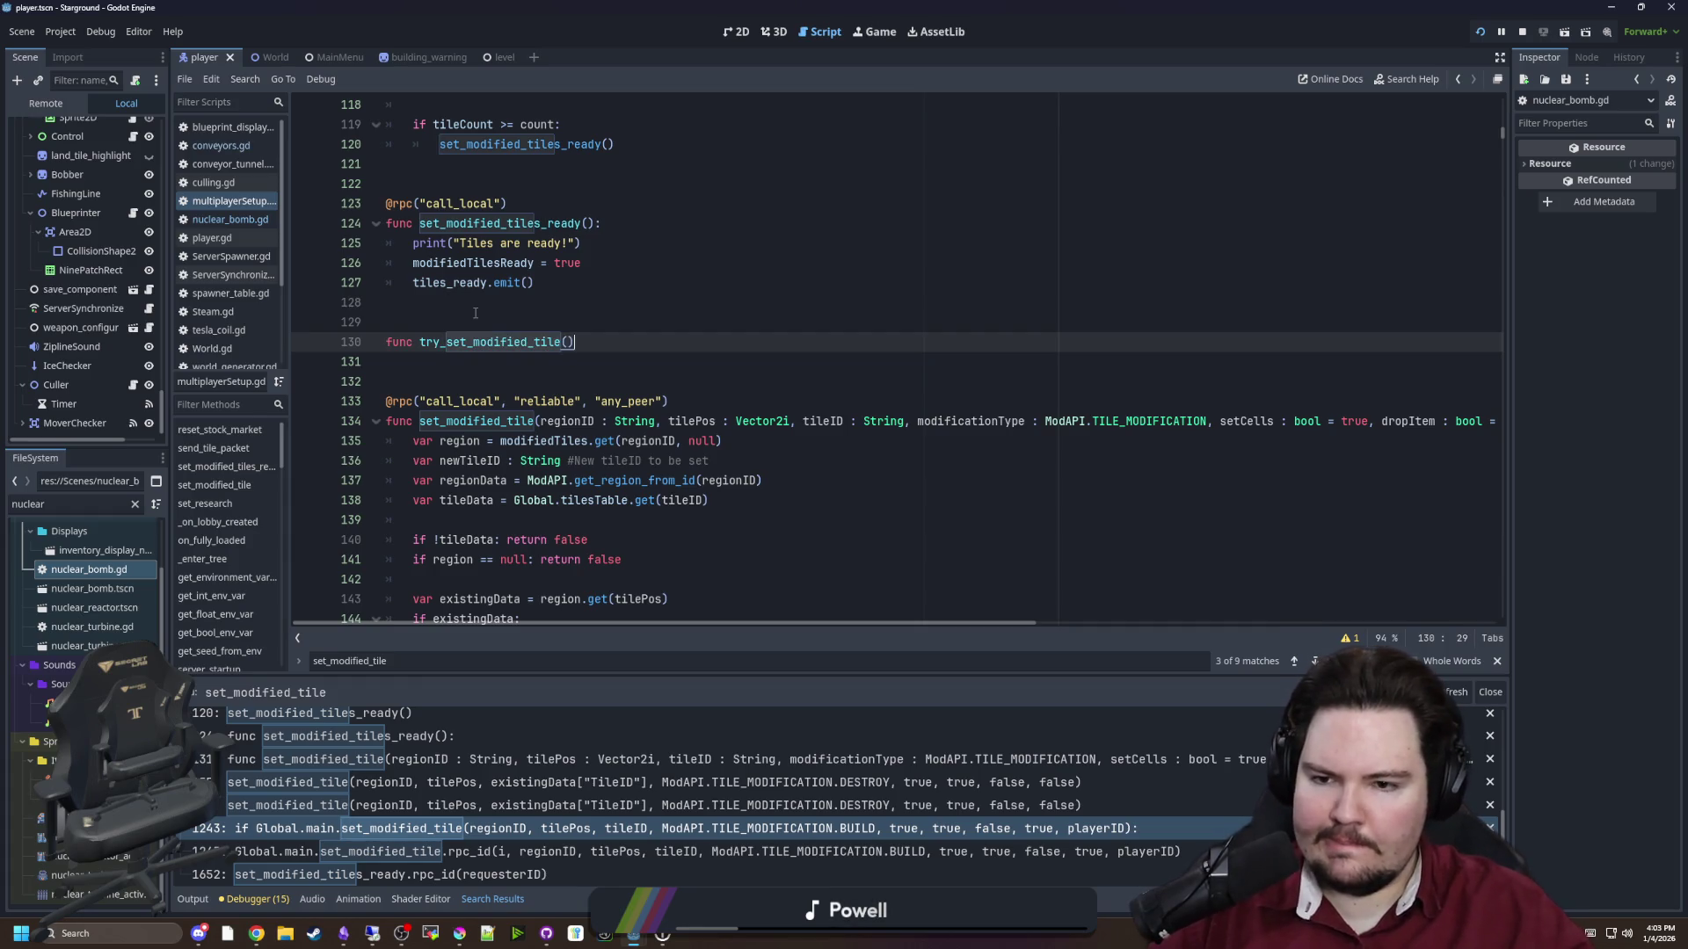
left_click(773, 480)
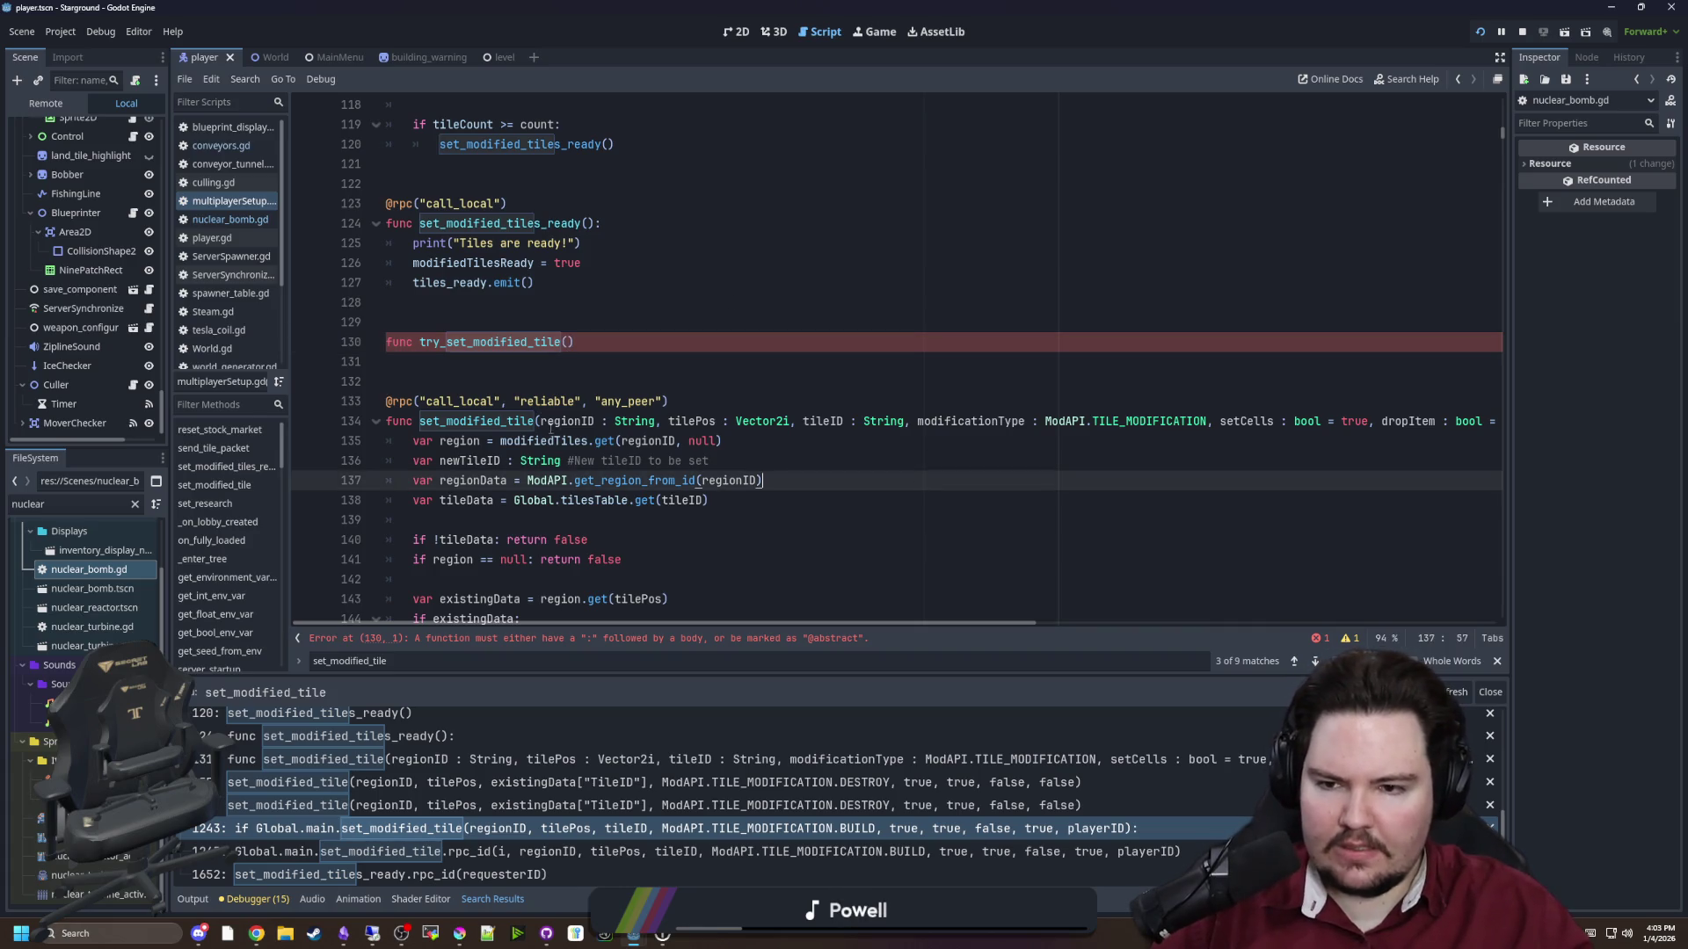
mouse_move(542, 424)
left_mouse_down()
mouse_move(616, 444)
mouse_move(1552, 415)
left_mouse_up()
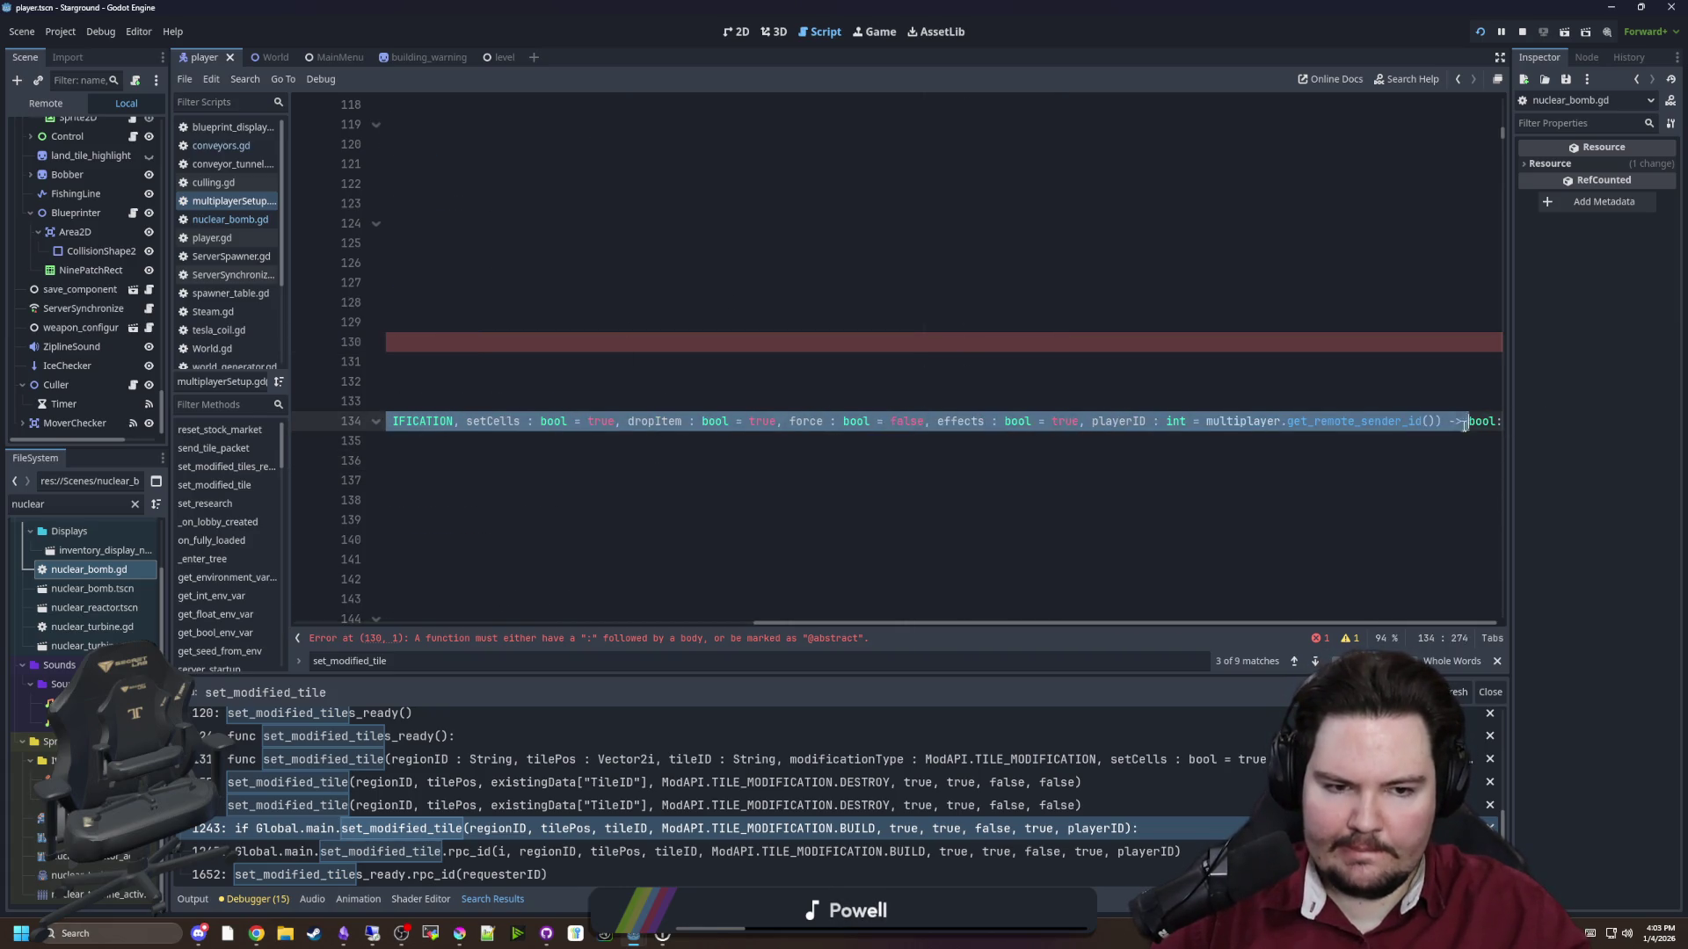
left_click_drag(1435, 425, 1505, 424)
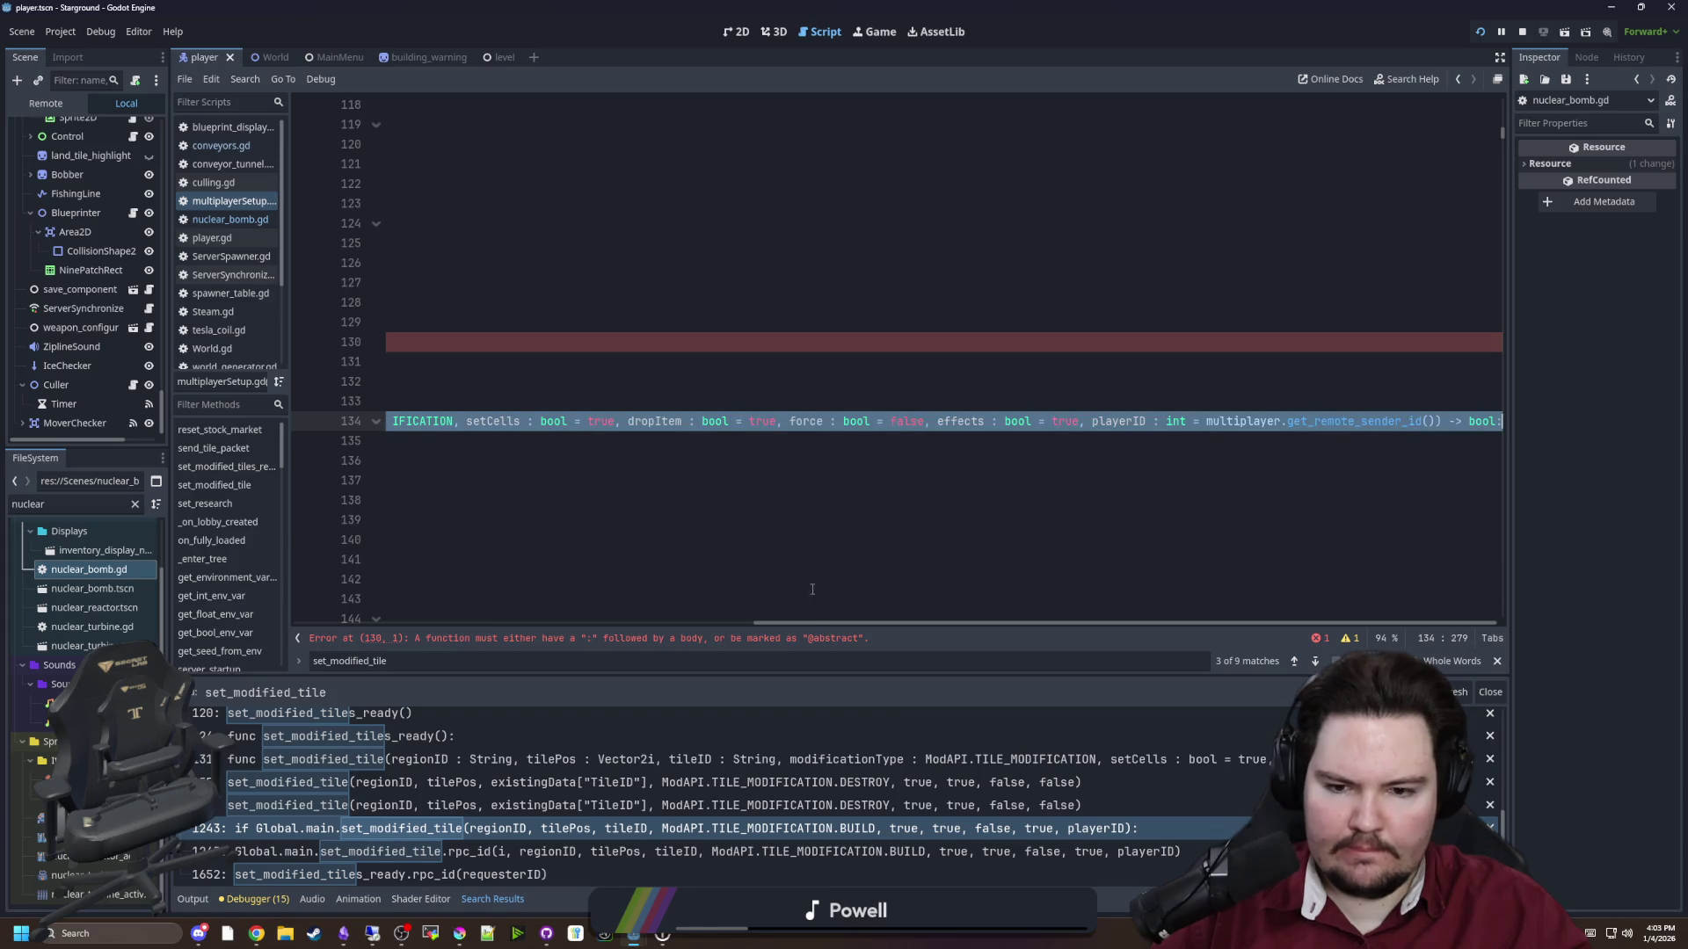
left_click(597, 342)
type("regionID : String, tilePos : Vector2i, tileID : String, modificationType : ModAPI.TILE_MODIFICATION, setCells : bool = true, dropItem : bool = true, force : bool = false, effects : bool = true, playerID : int = multiplayer.get_remote_sender_id()) -> bool:")
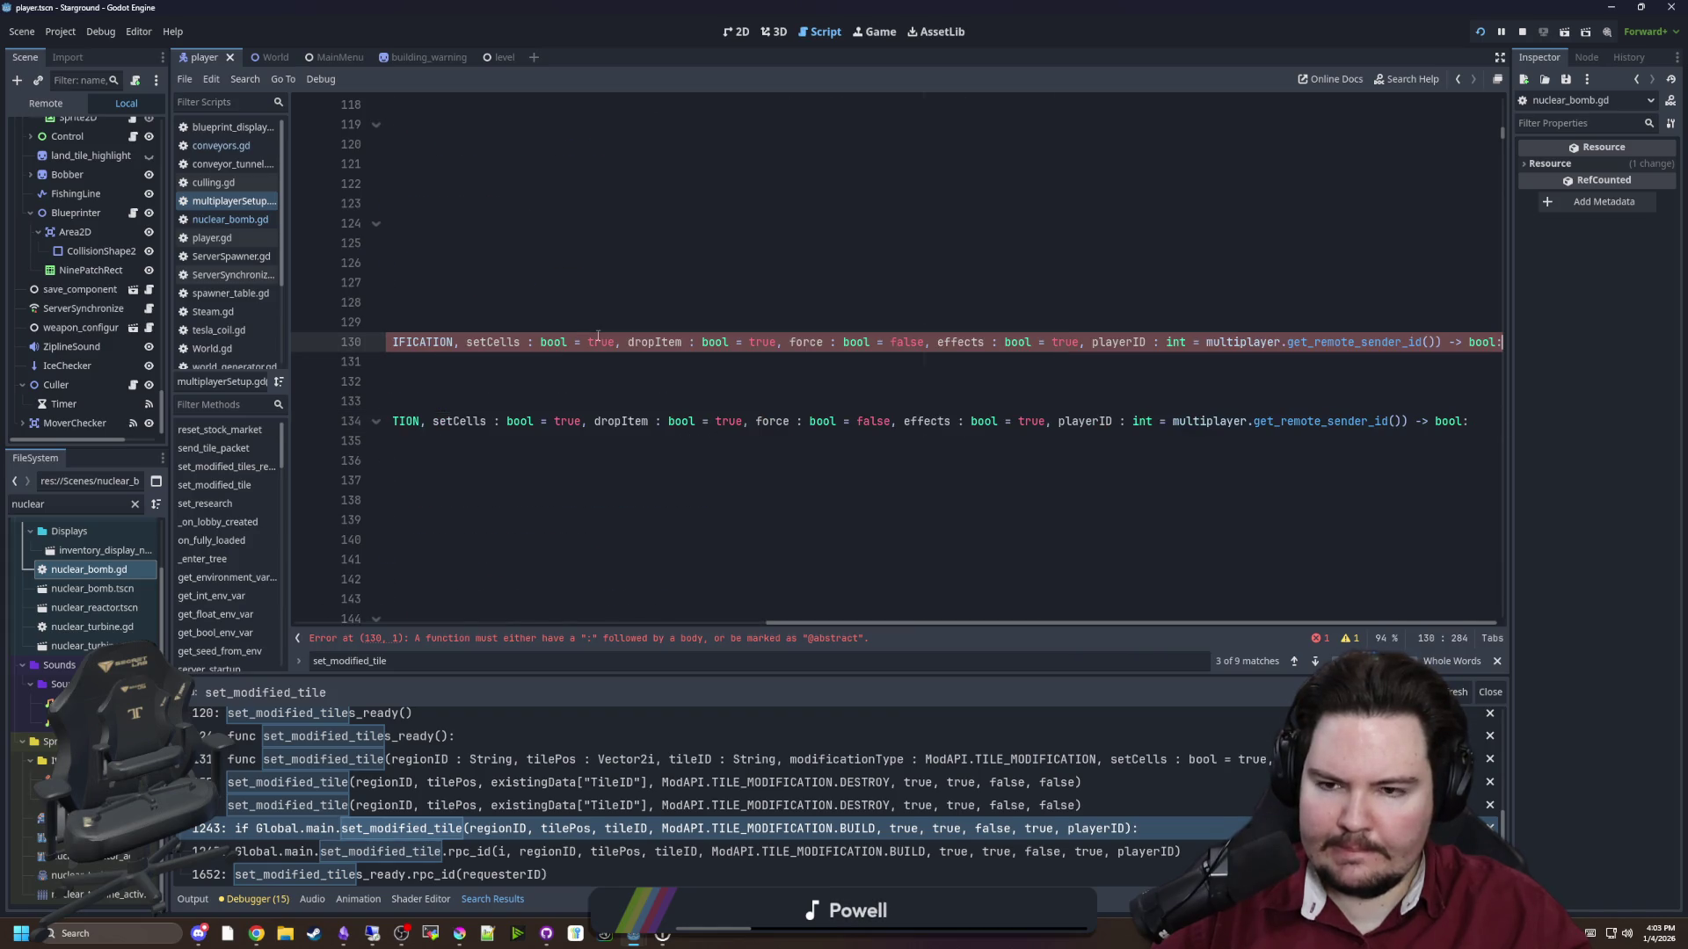
scroll(616, 356, "left", 8)
left_click(571, 342)
key("Delete")
Add an empty indented body line under the new try_set_modified_tile function
mouse_move(720, 624)
left_mouse_down()
mouse_move(1120, 603)
mouse_move(1360, 614)
mouse_move(789, 598)
mouse_move(473, 369)
left_mouse_up()
left_click(456, 317)
left_click(447, 356)
key("Return")
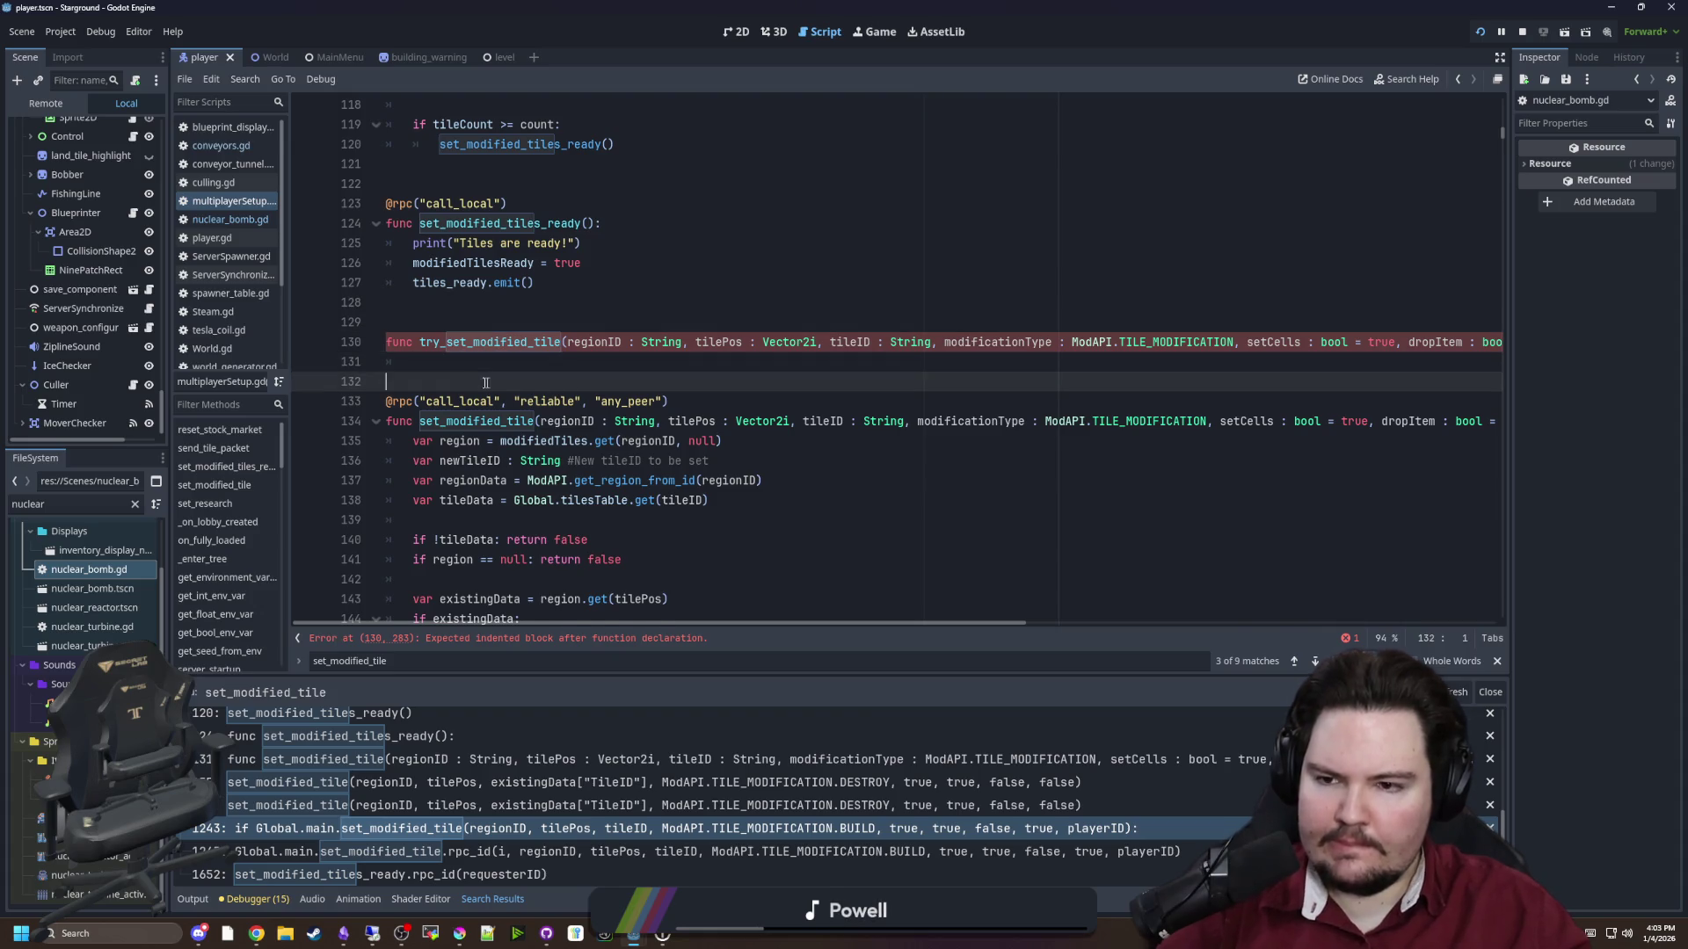
key("Up")
type("d")
key("BackSpace")
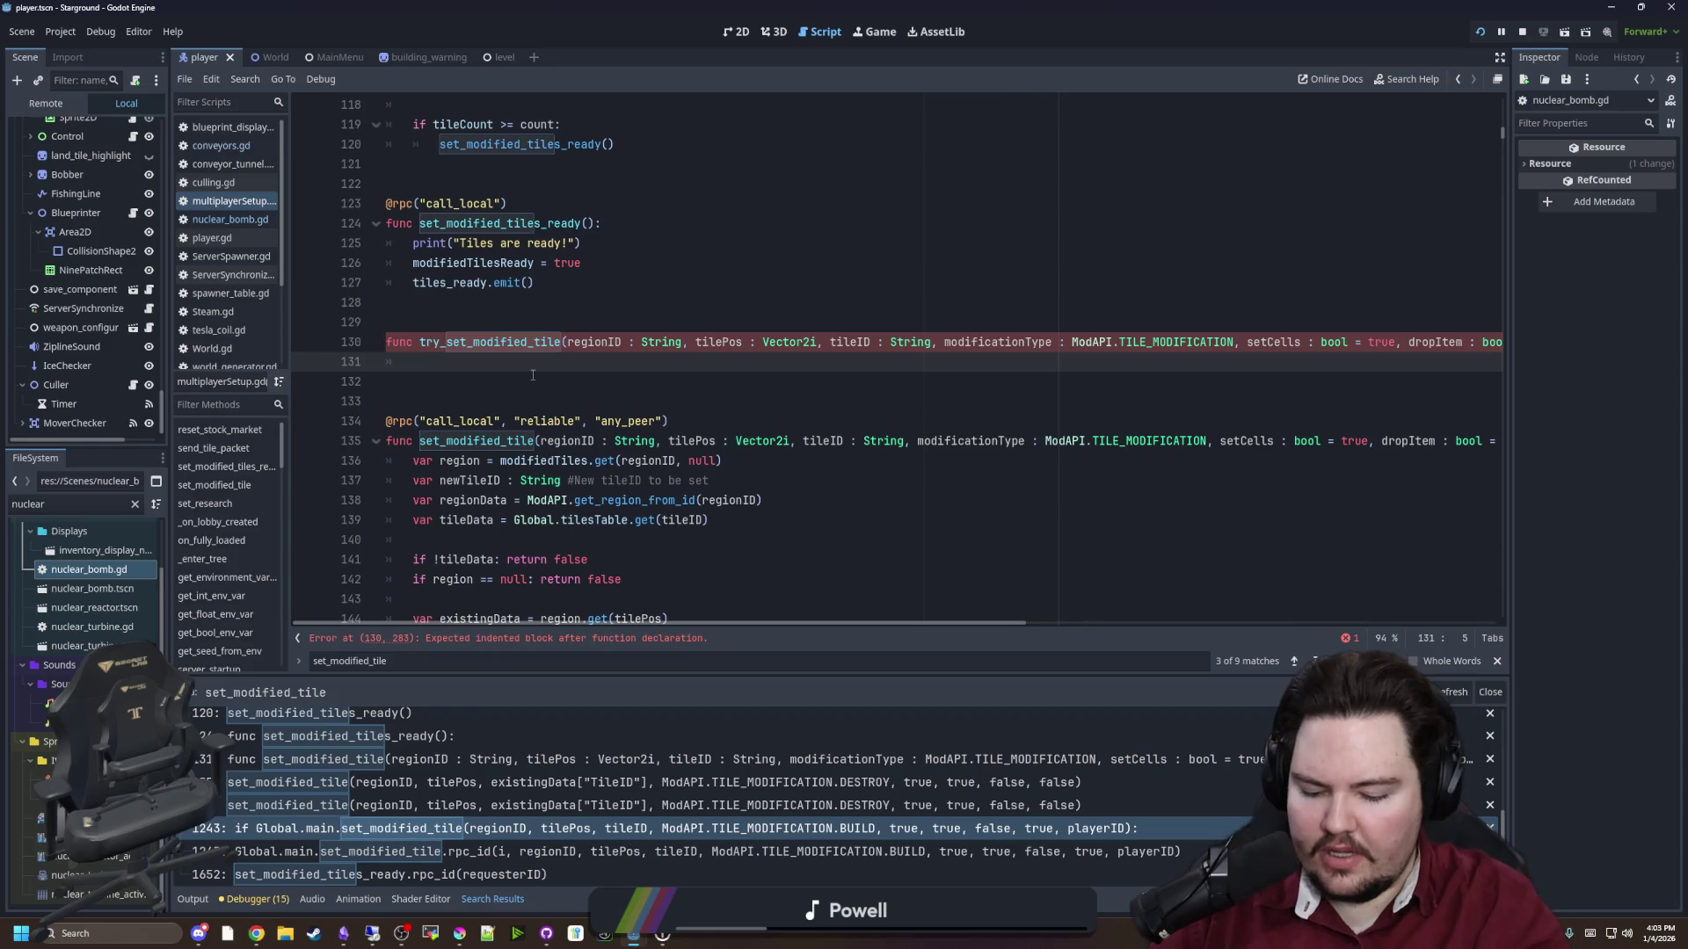
Write an if set_modified_tile() check with a multiplayer.get_peers() loop calling set_modified_tile.rpc
type("f set_")
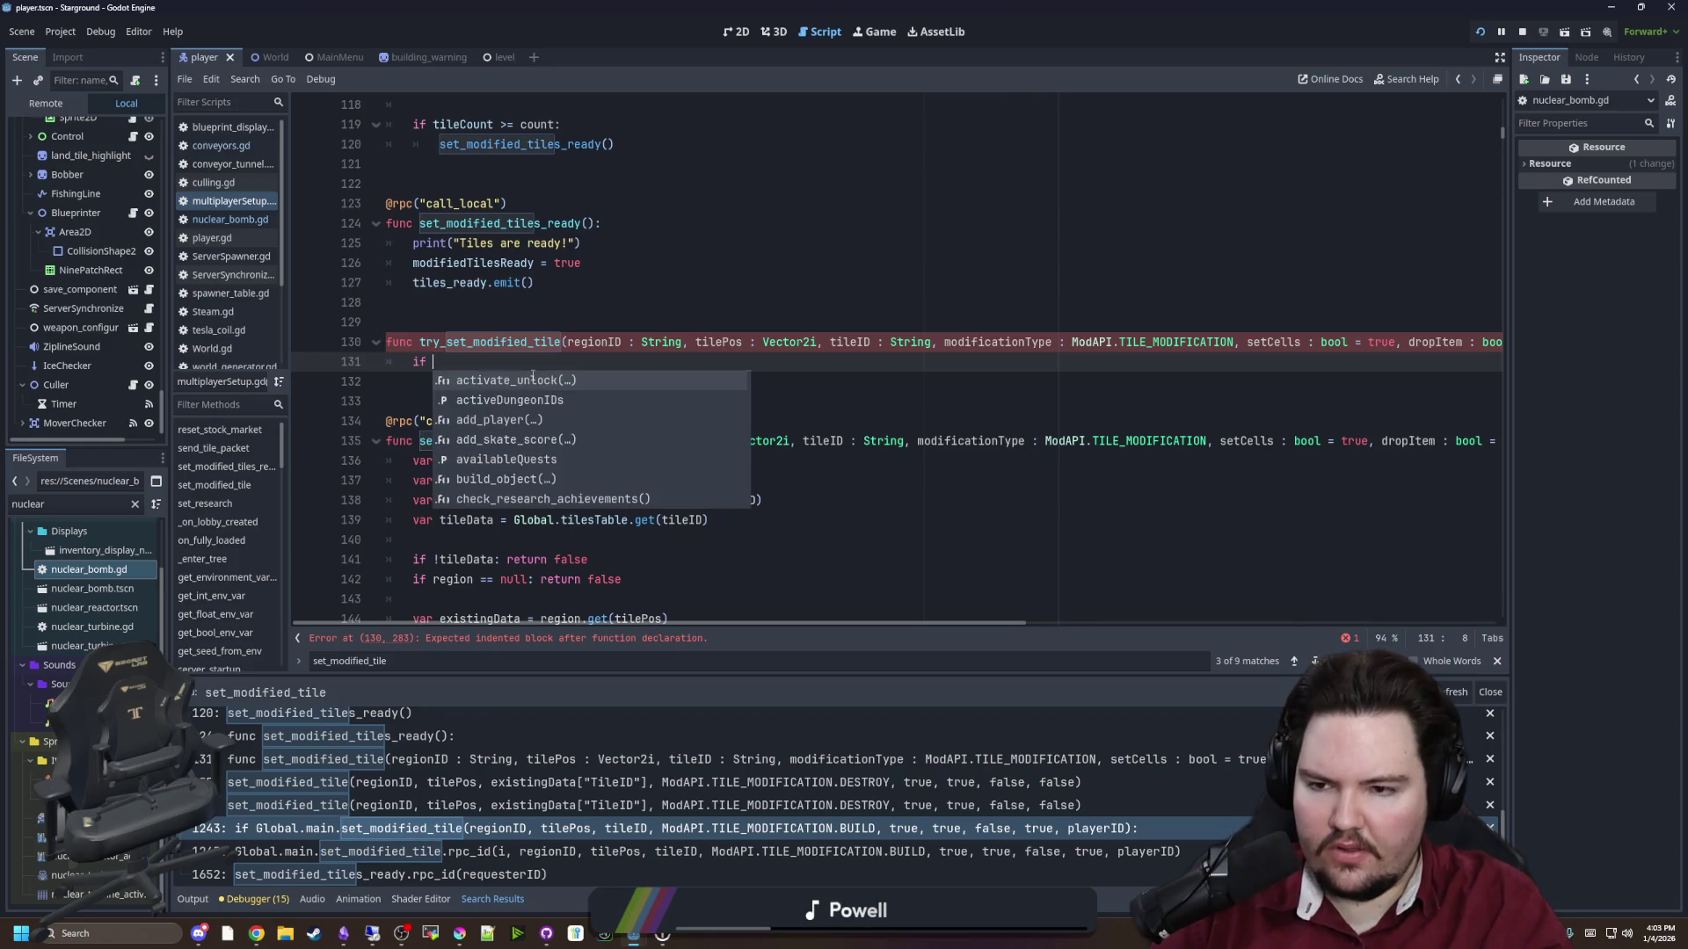
key("Return")
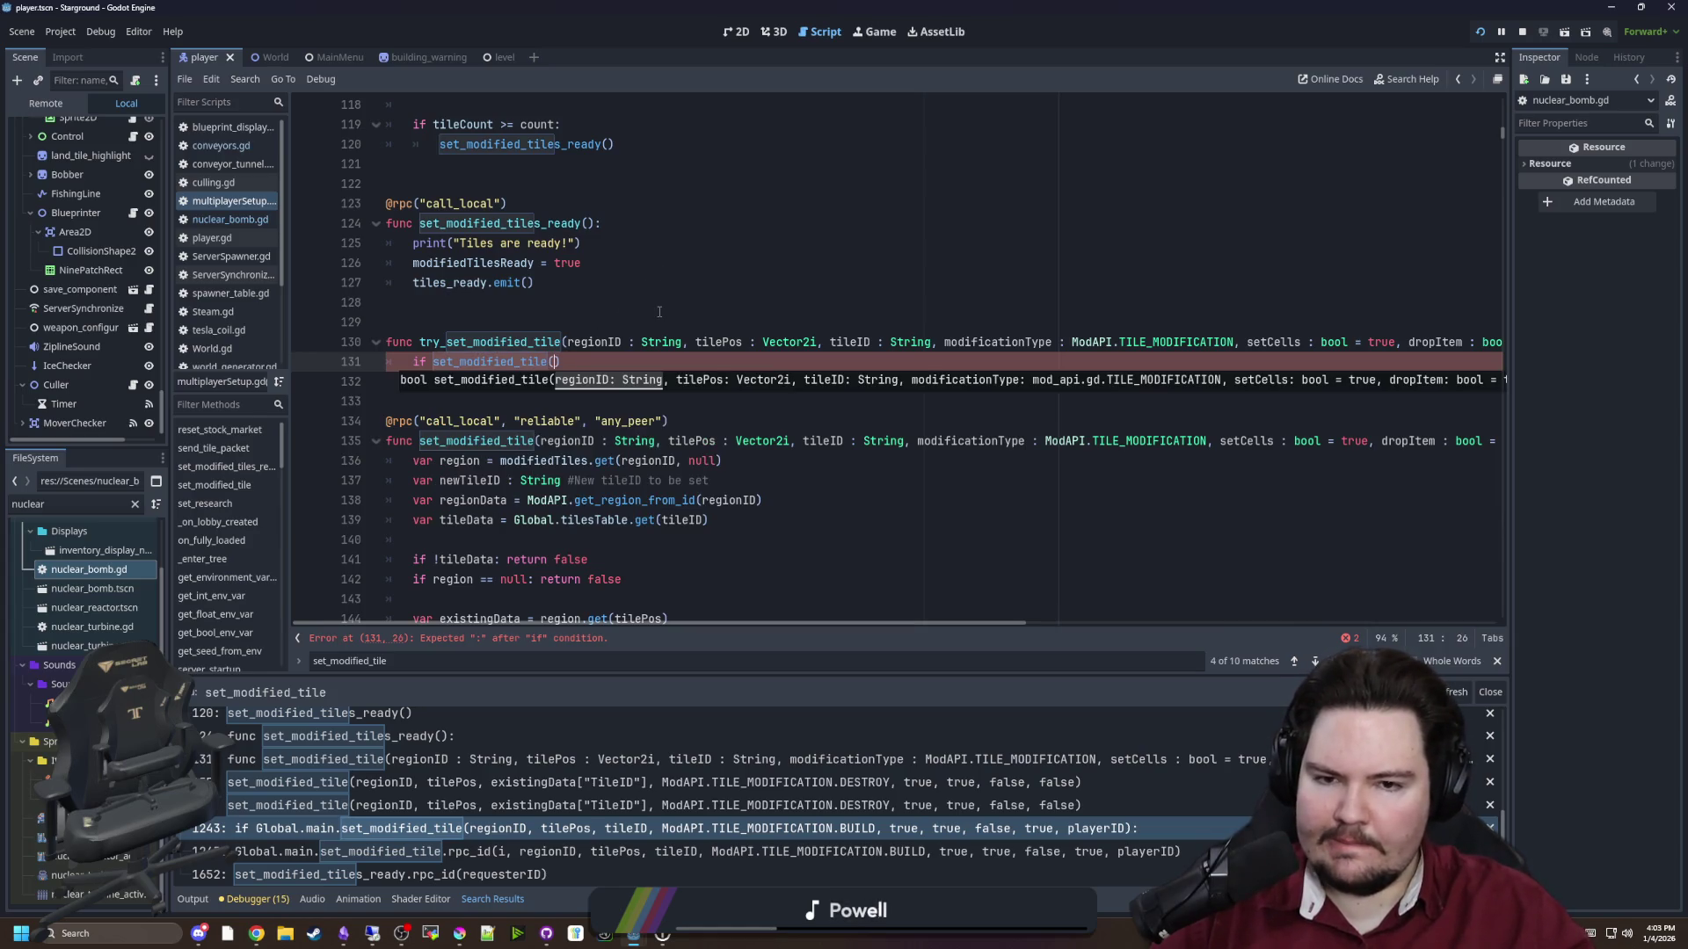
left_click(573, 366)
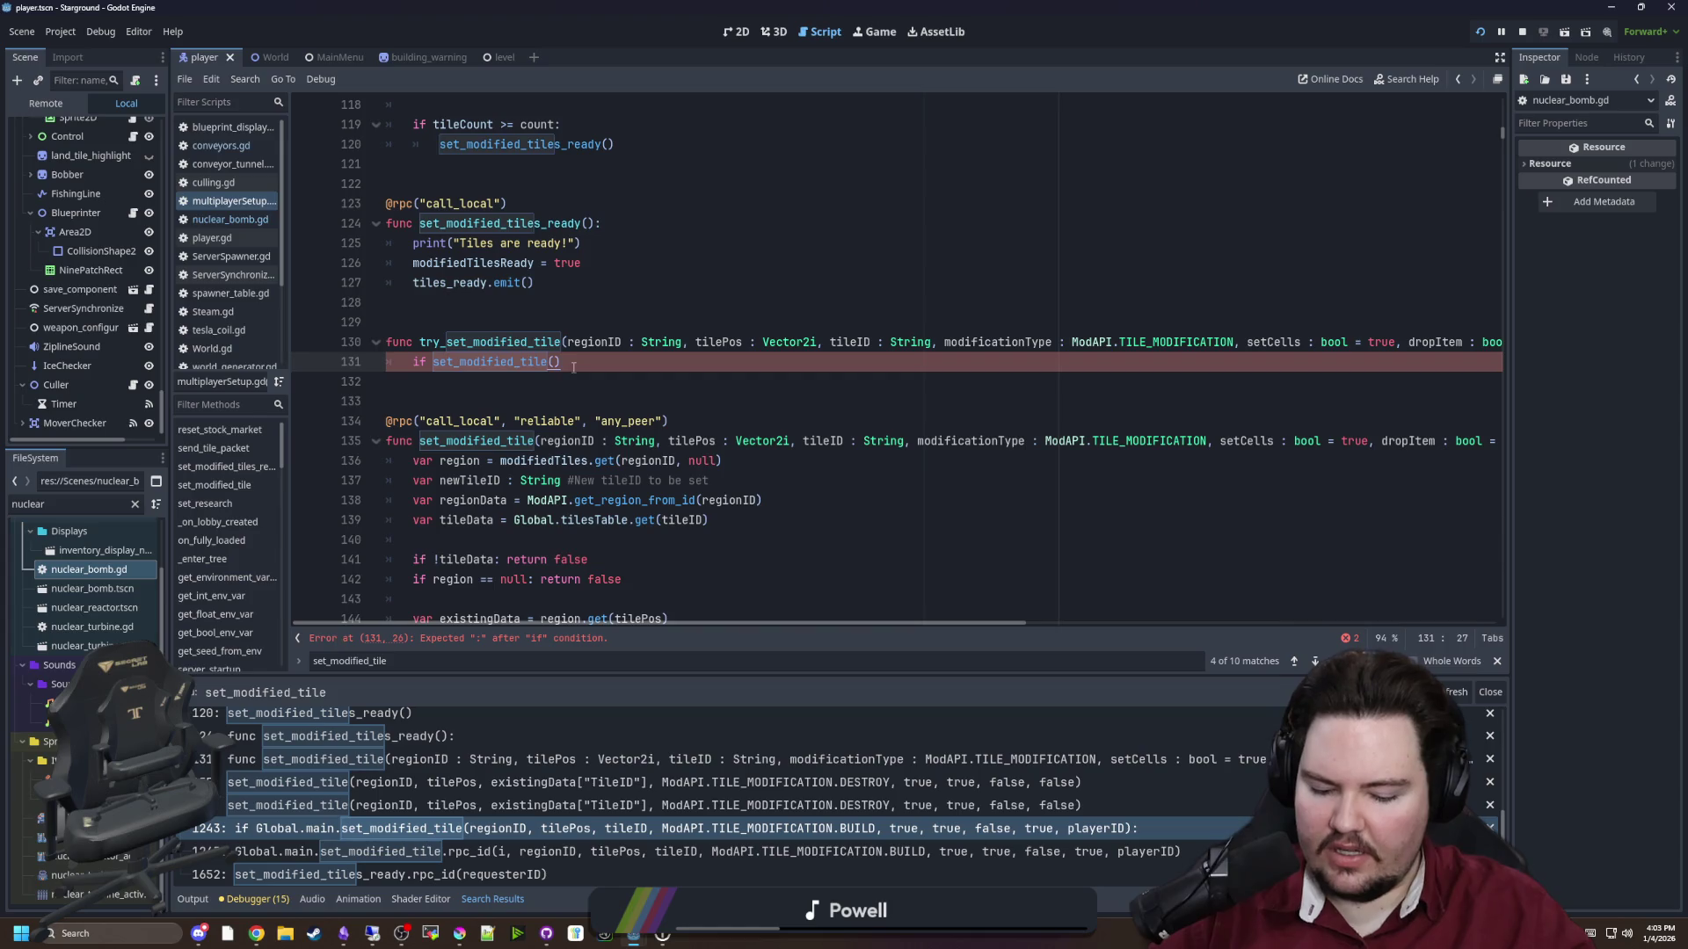
type(":")
key("Return")
type("for i in multiplayer.get_p")
key("Return")
type(":")
key("Return")
type("set_modified_tile.rpc(")
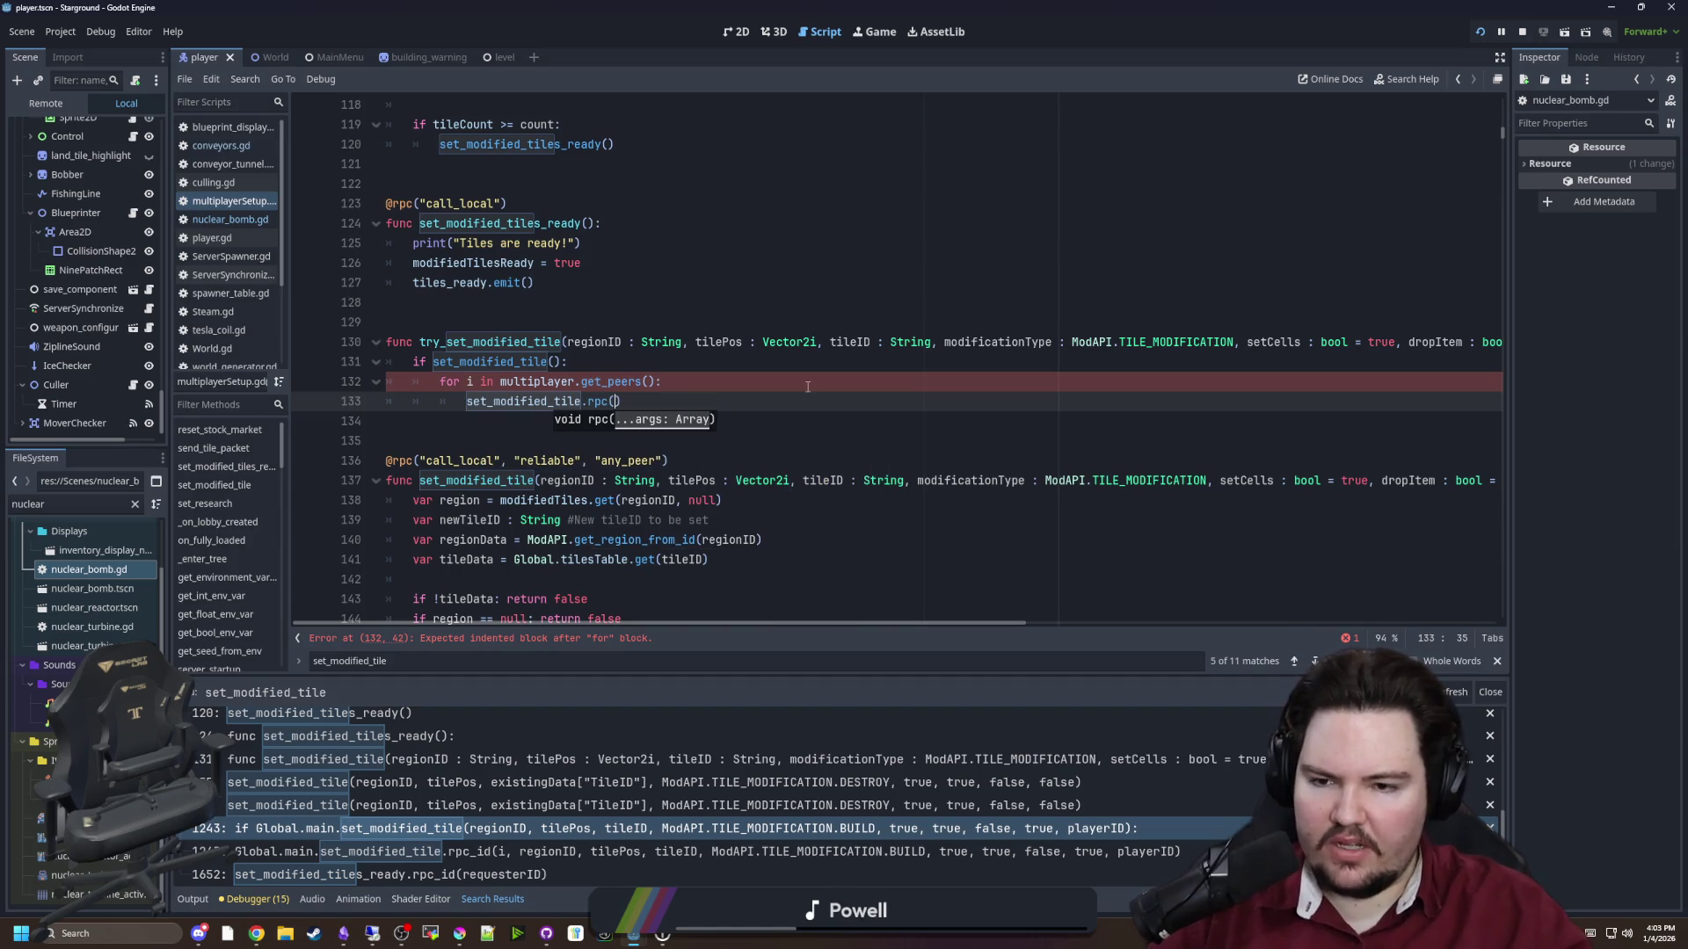
type("i")
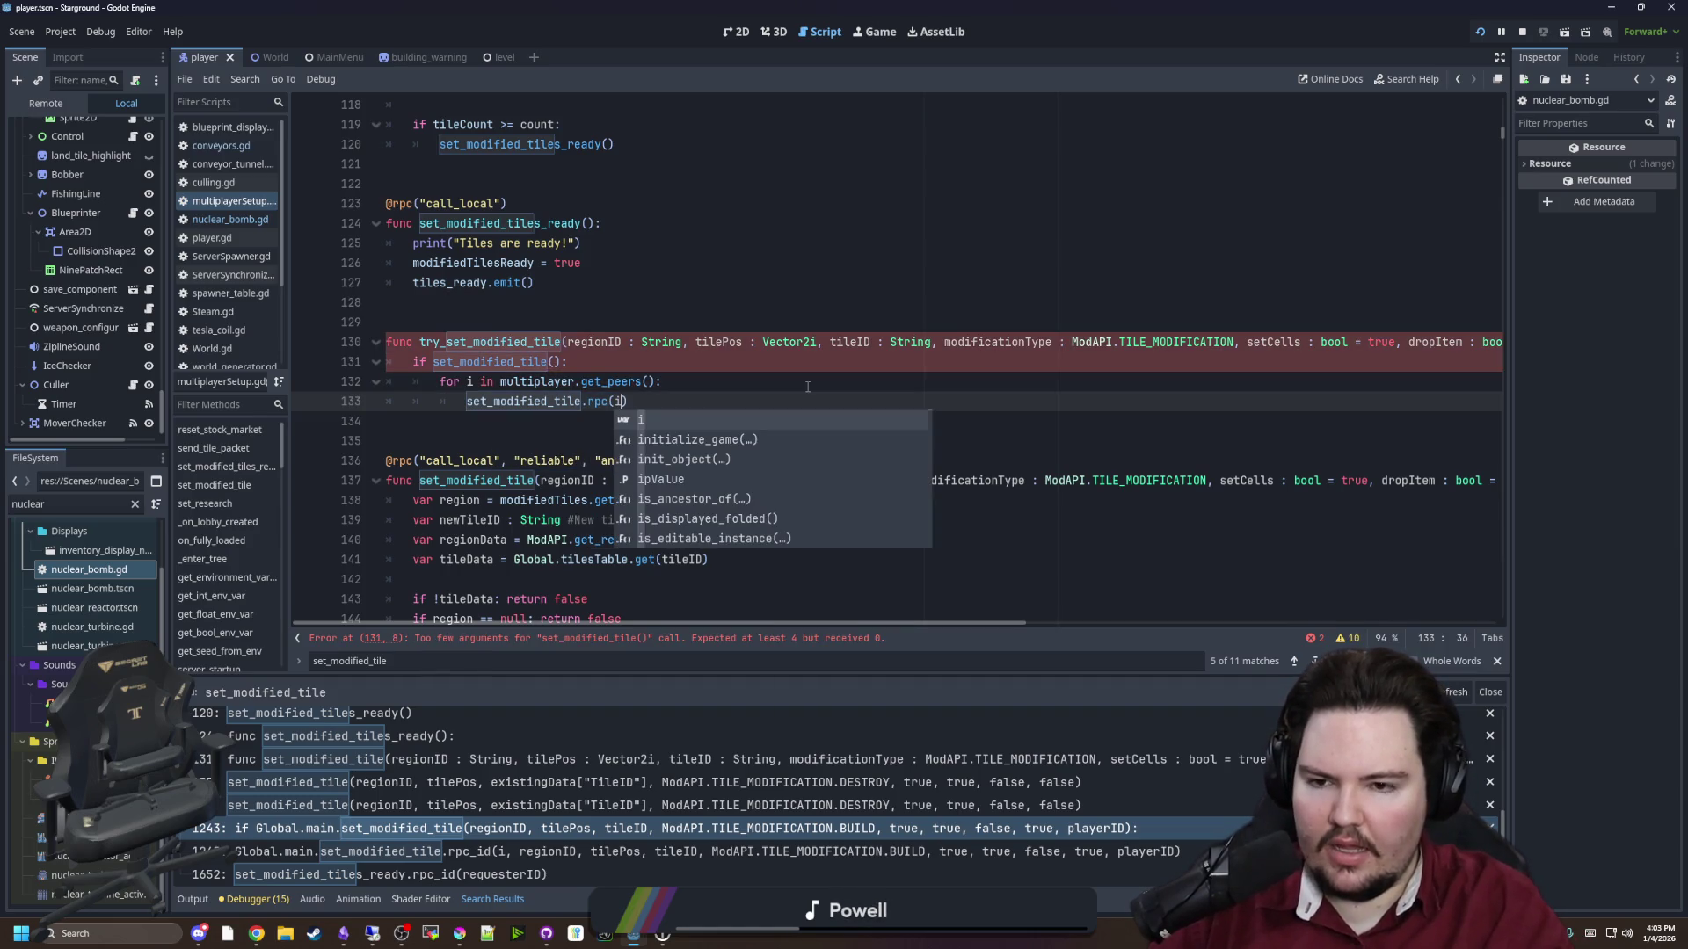
type("d,")
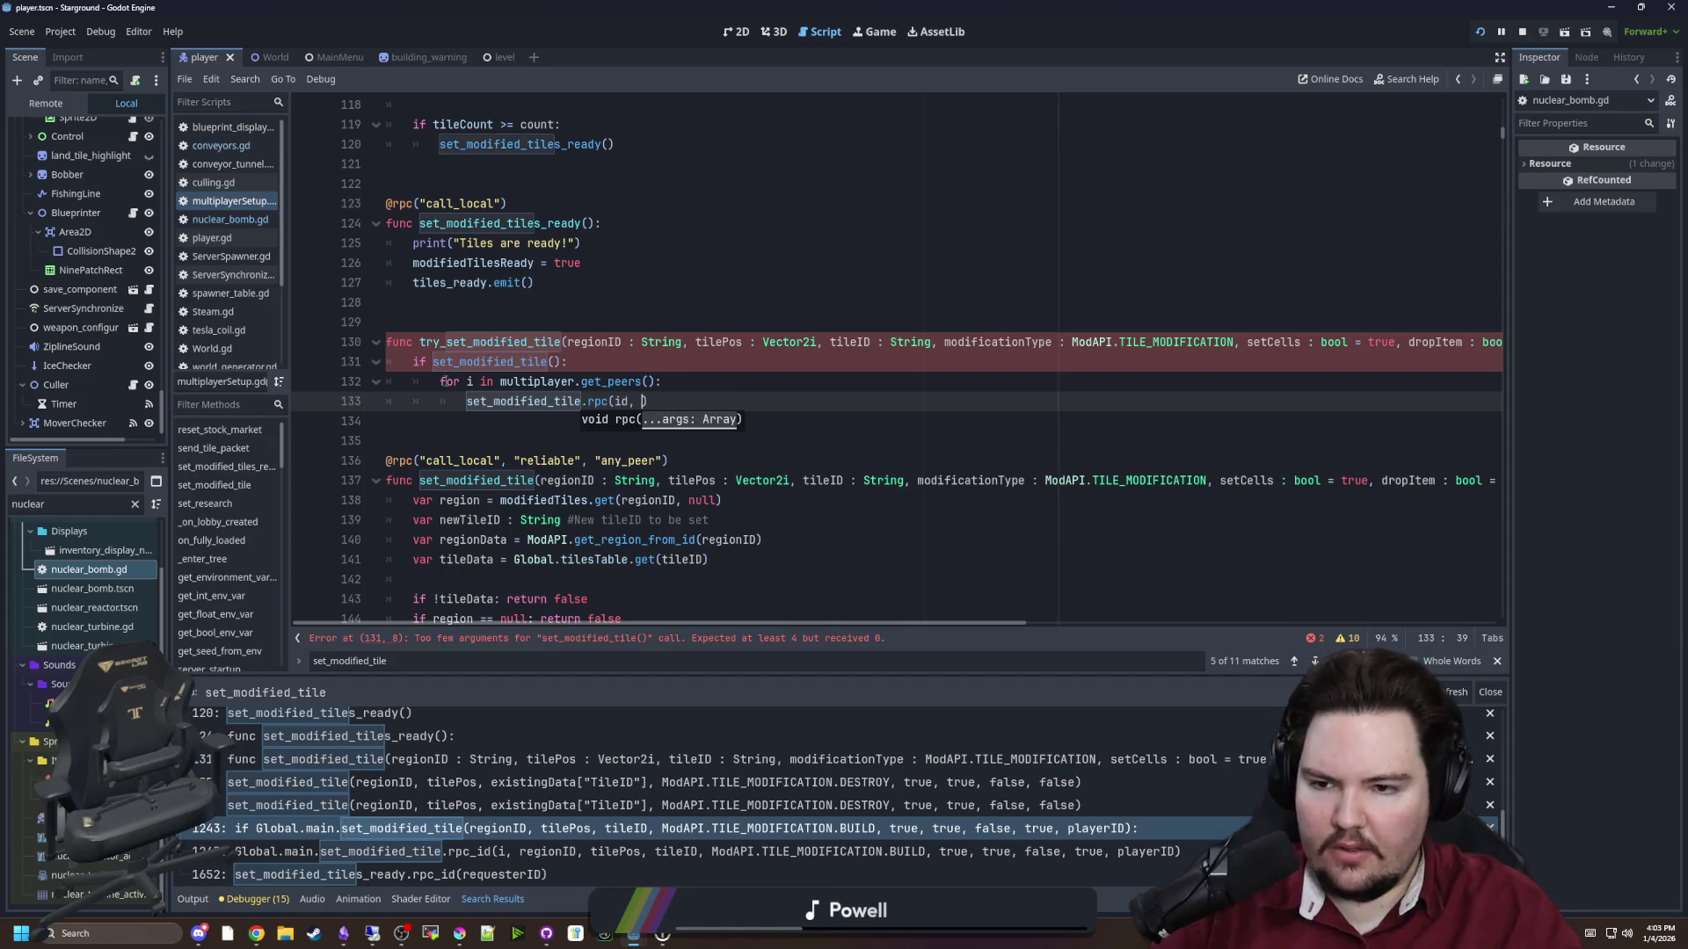
Rename the loop variable to id and pass regionID, tilePos, tileID, modificationType, setCells, dropItem, force, effects, playerID
left_click(470, 381)
type("d")
left_click(639, 409)
type("regionID,")
type(" tilePos, tileID")
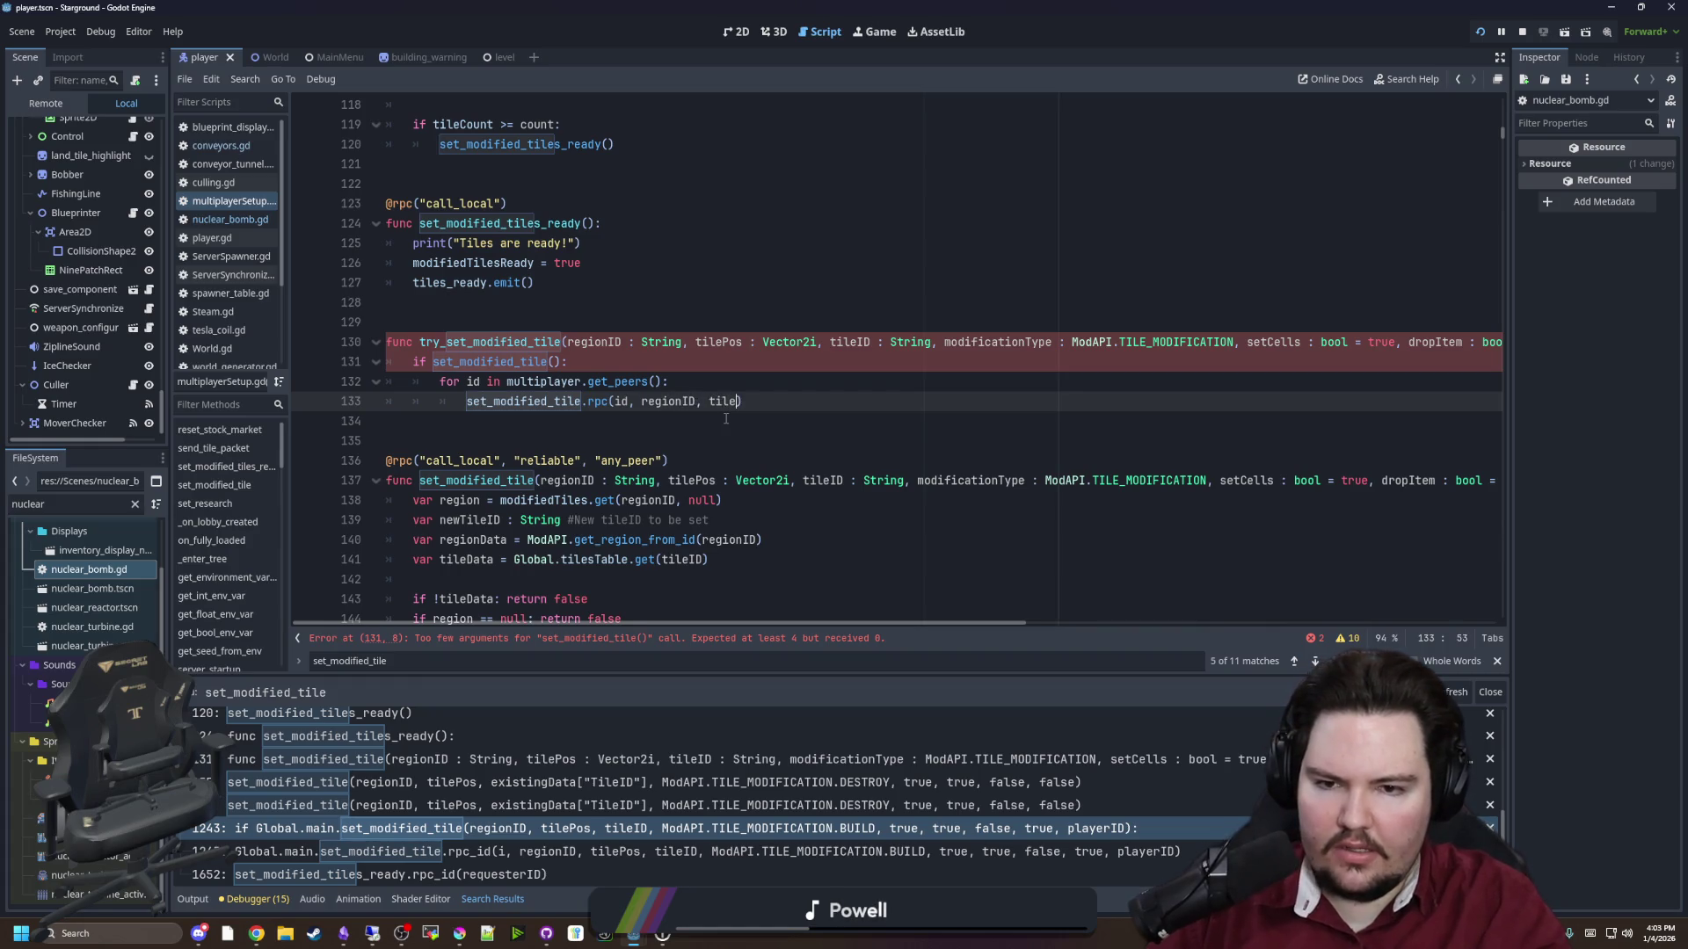
type(", modifi")
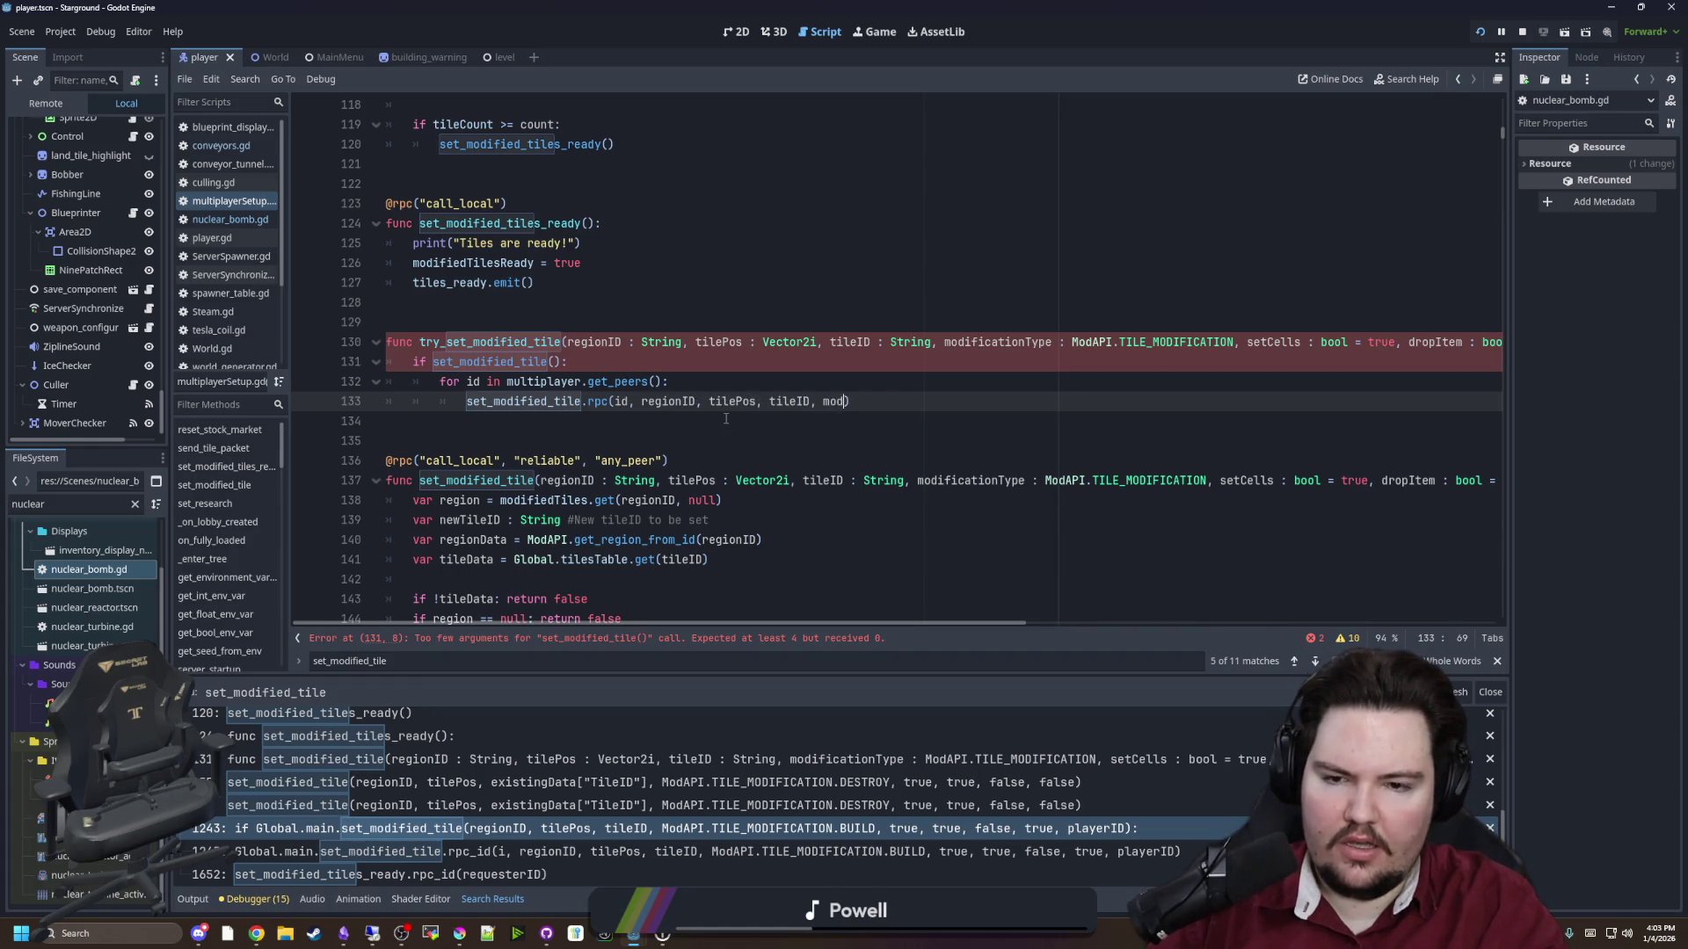
key("Down")
key("Down")
key("Down")
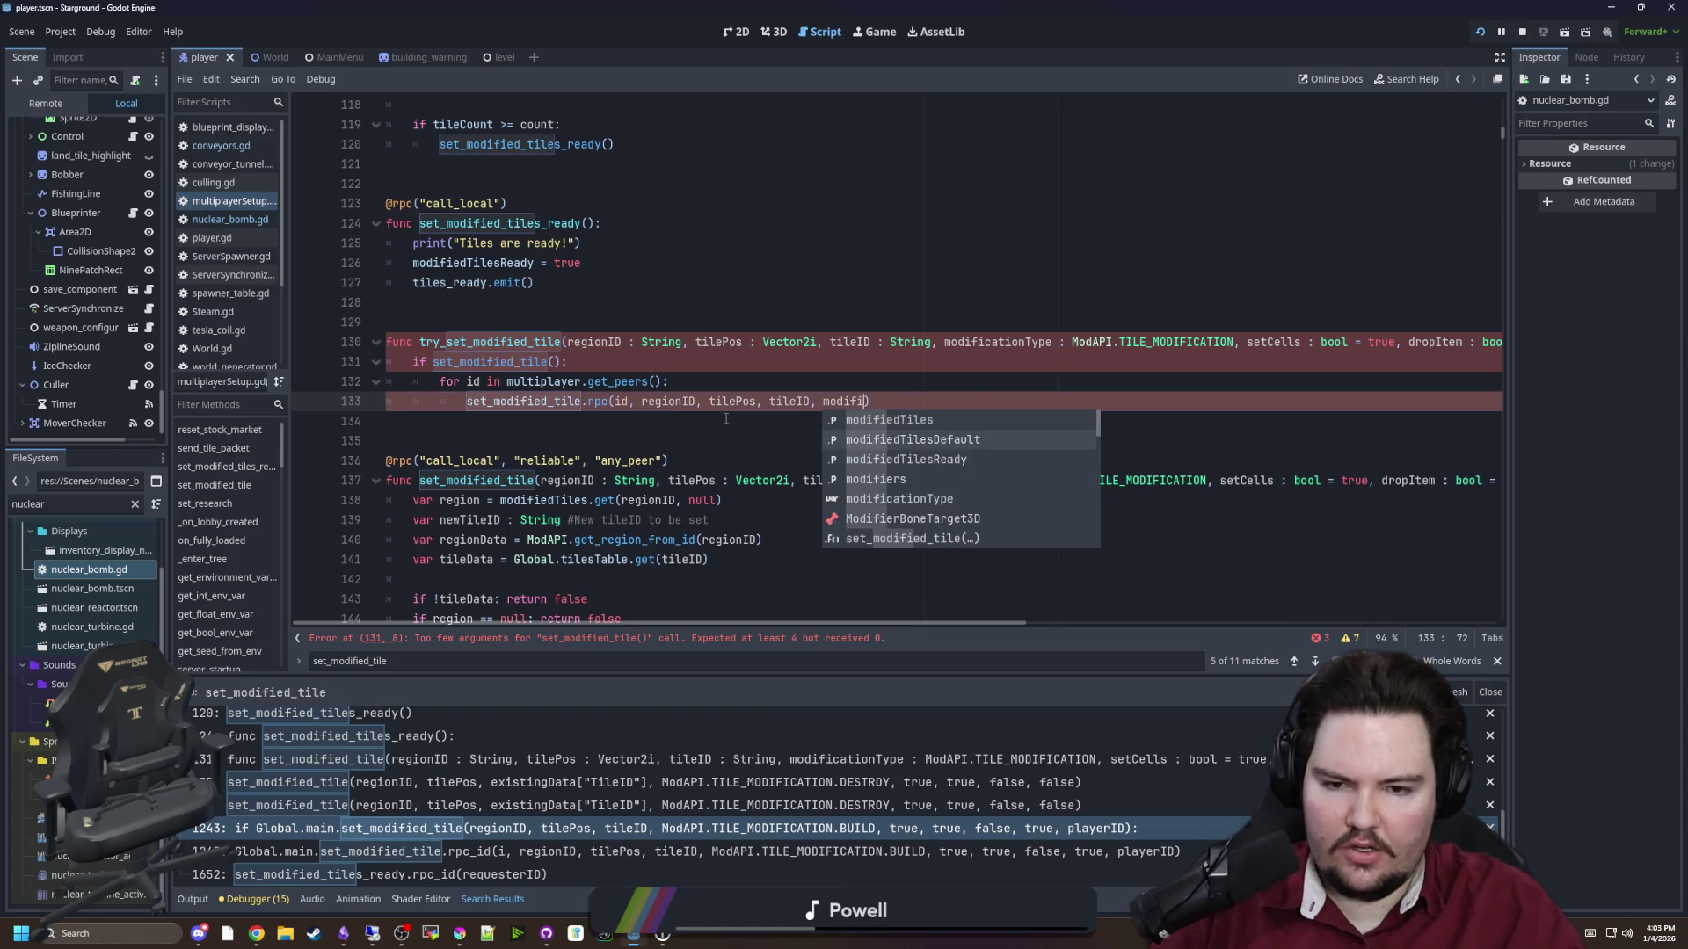
key("Return")
type(", setCells,")
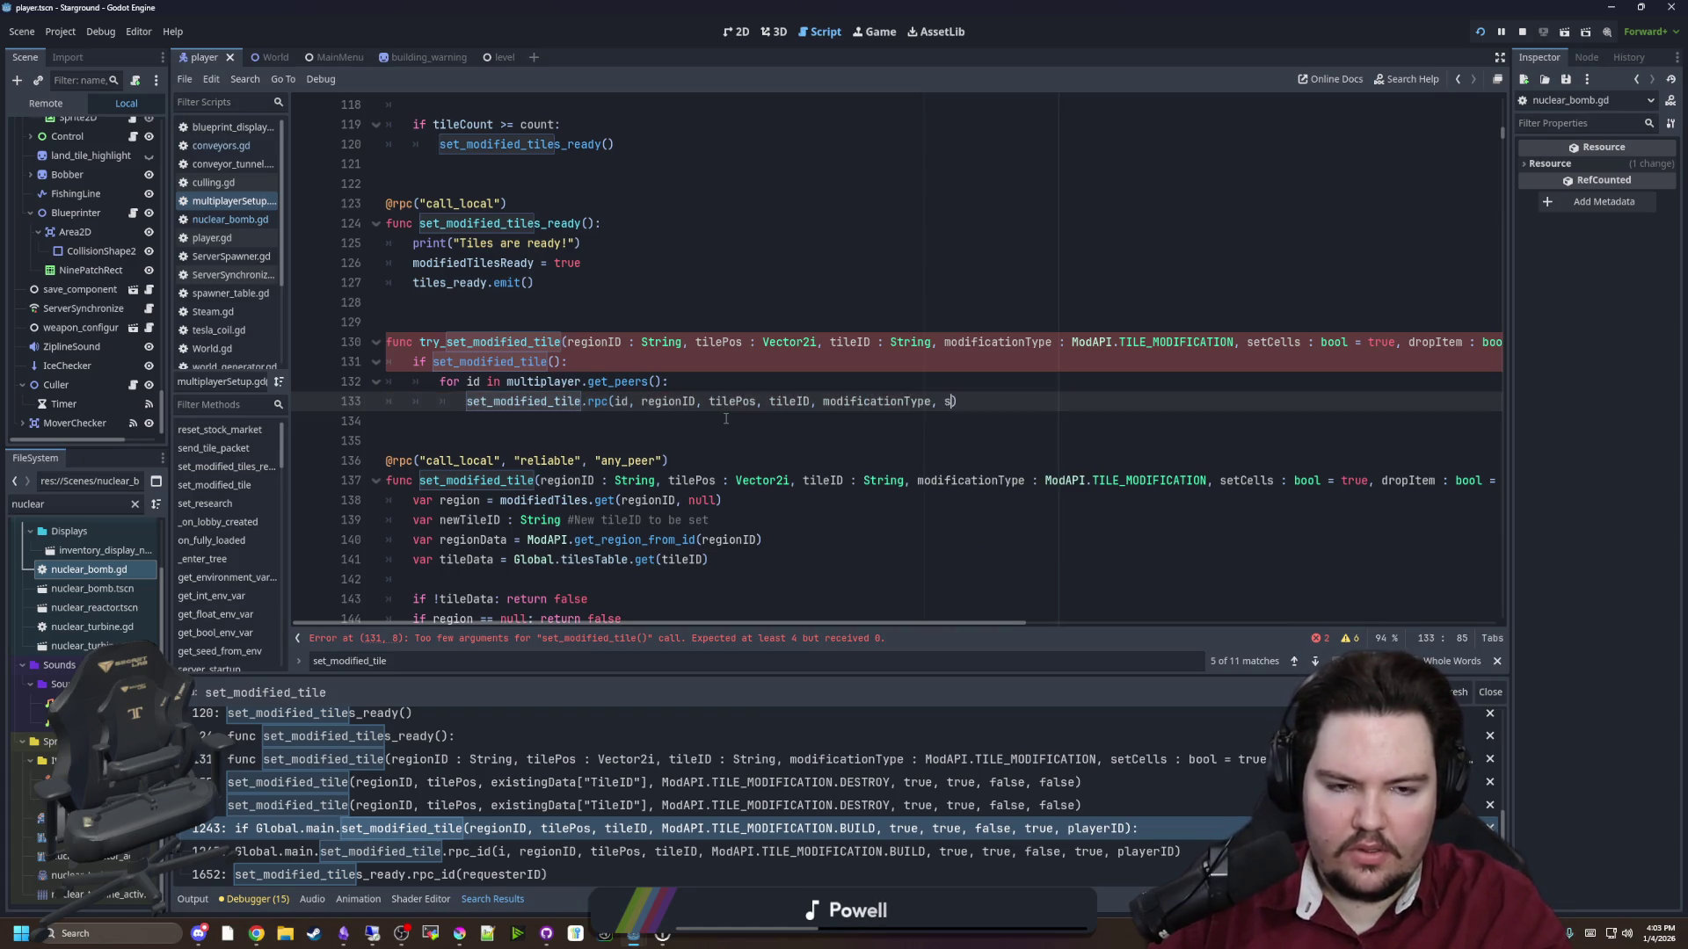
type(" dropItem,")
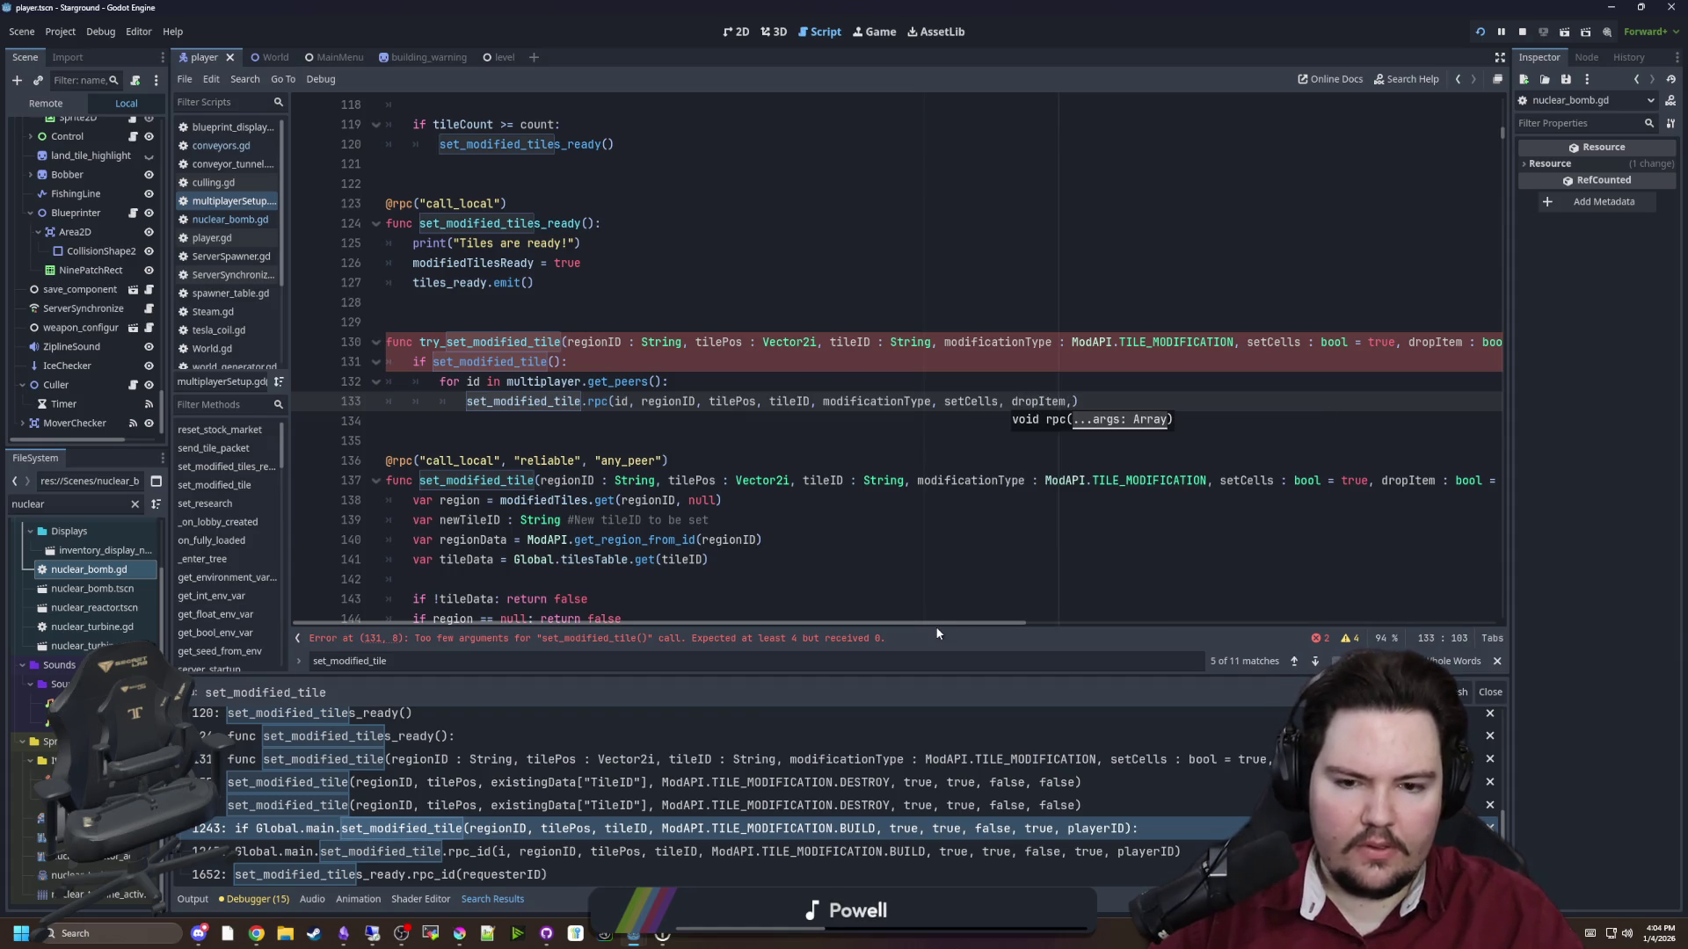
mouse_move(935, 620)
left_mouse_down()
mouse_move(1189, 642)
mouse_move(1329, 631)
left_mouse_up()
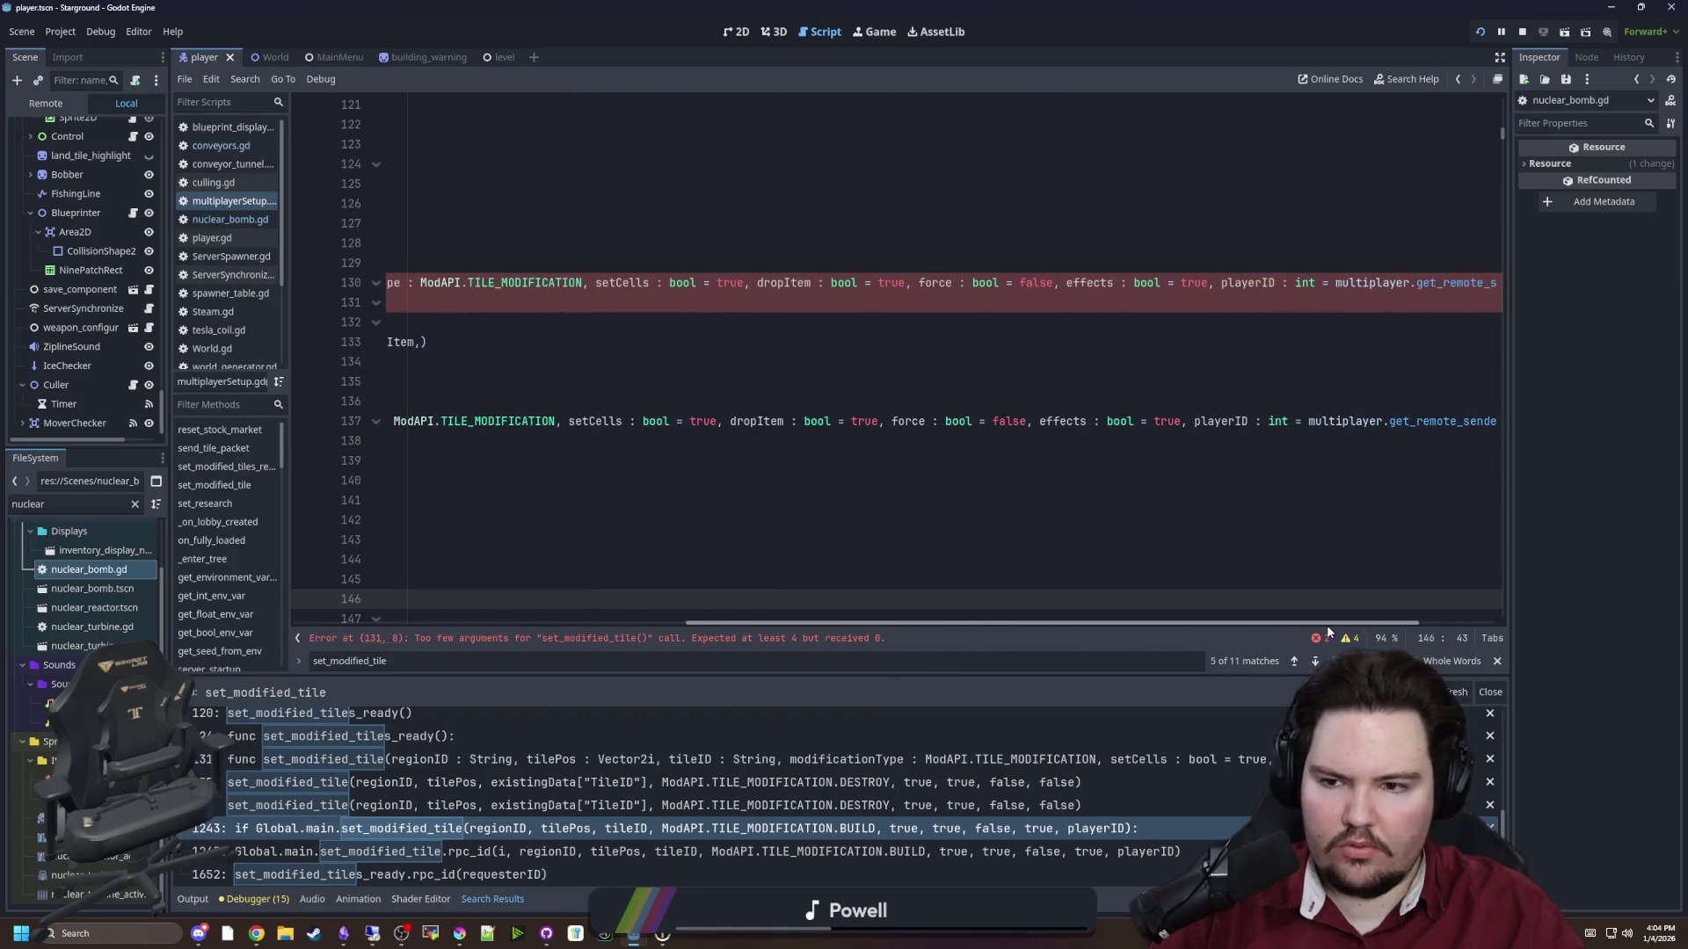
left_click(421, 342)
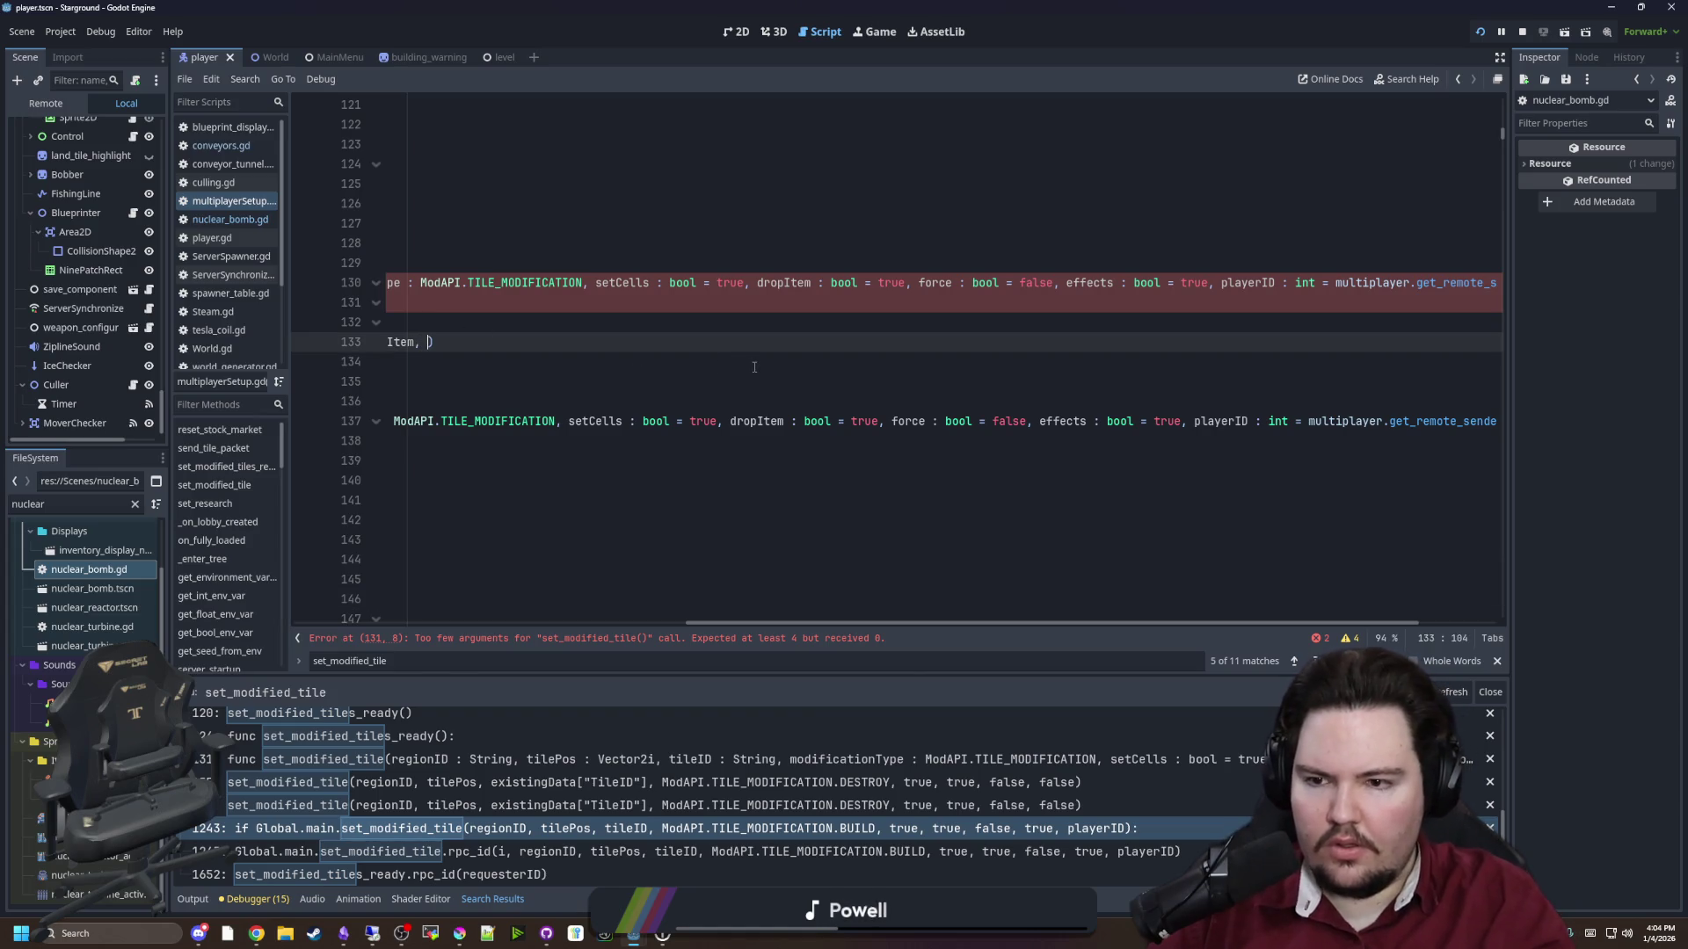
type("force, effects, player")
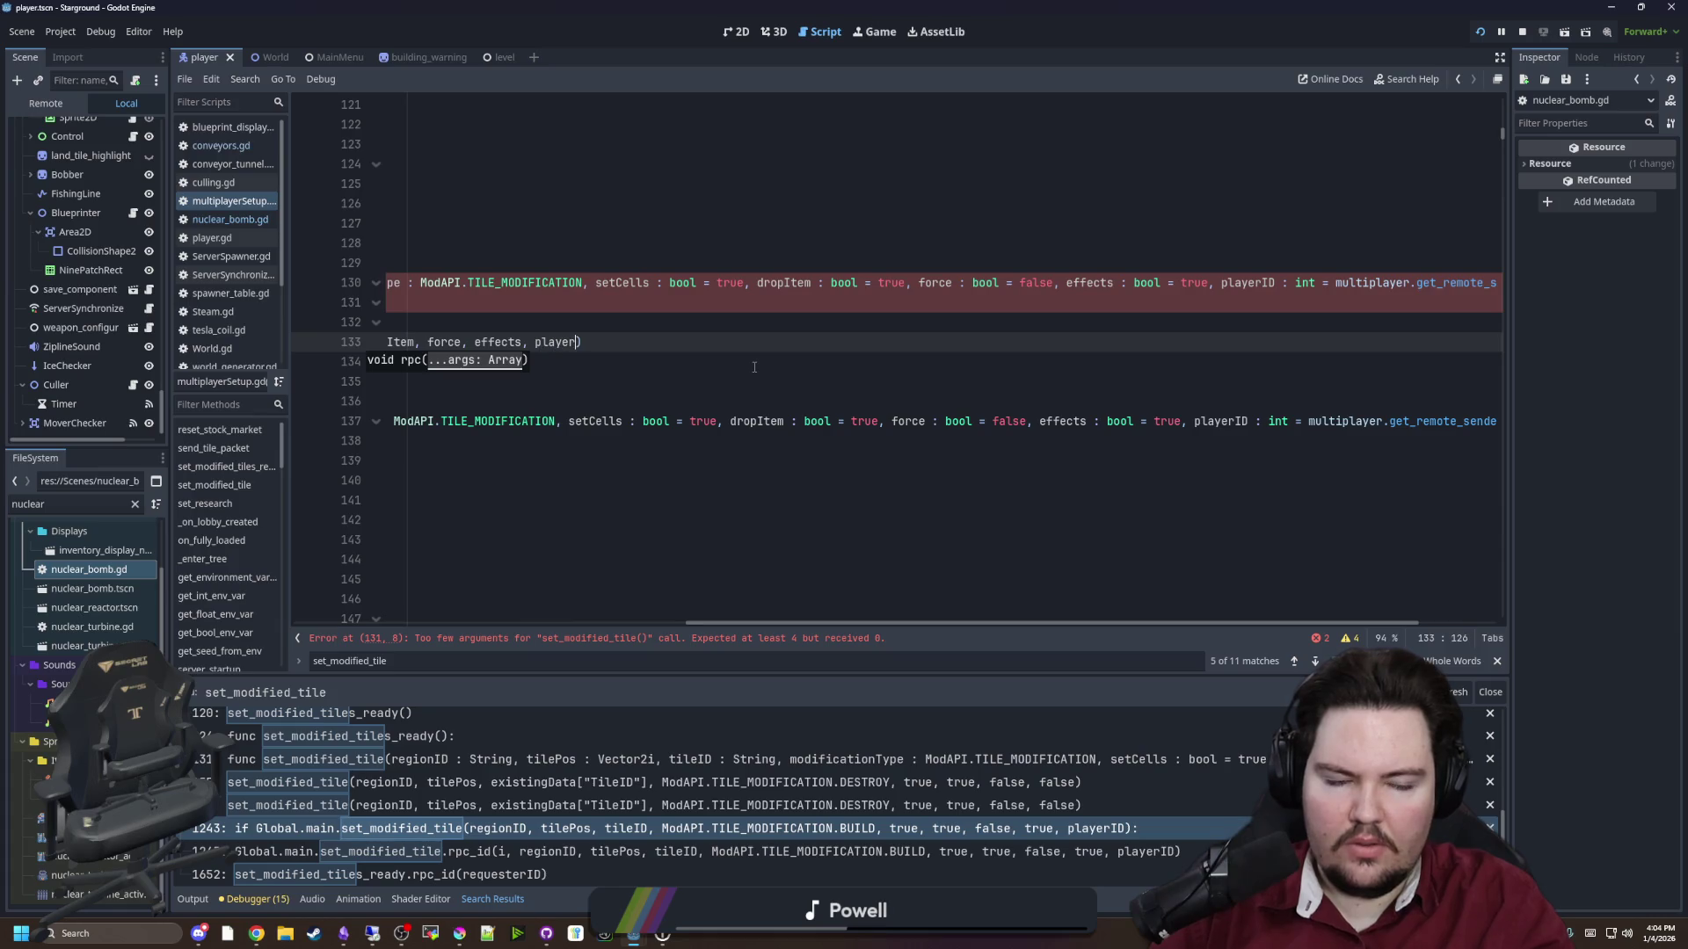
type("ID")
mouse_move(967, 626)
left_mouse_down()
mouse_move(1132, 615)
mouse_move(492, 600)
left_mouse_up()
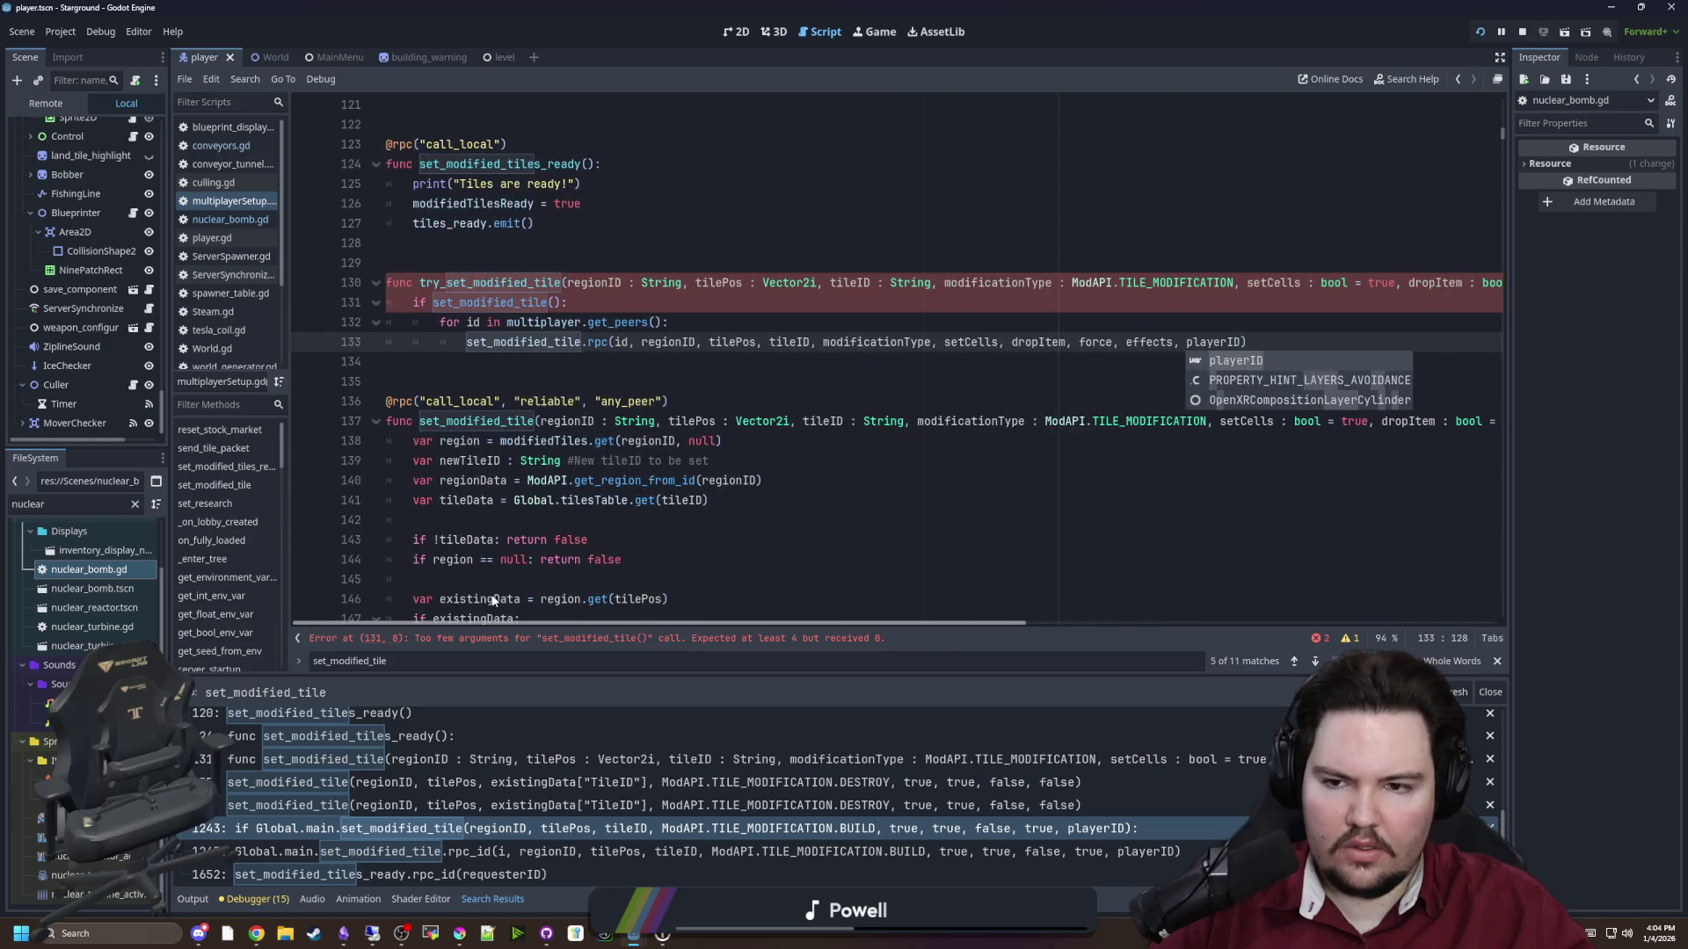
key("Escape")
Copy the same argument list into the set_modified_tile check's parentheses
key("Up")
scroll(798, 607, "up", 1)
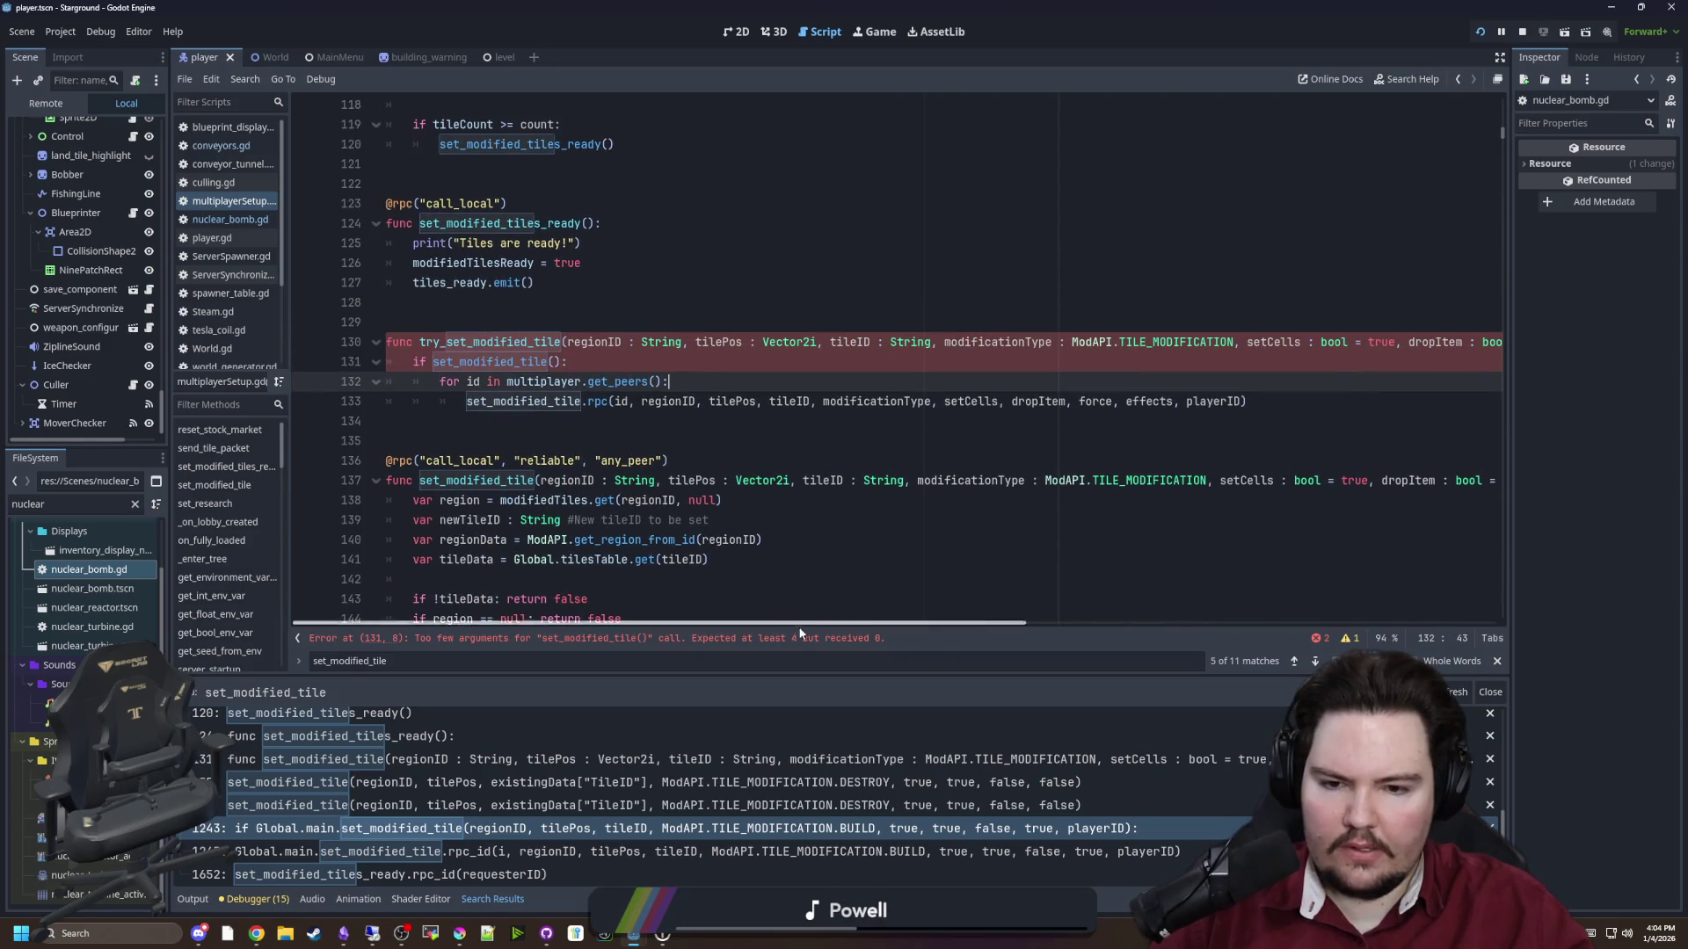
left_click(556, 362)
left_click(1244, 403)
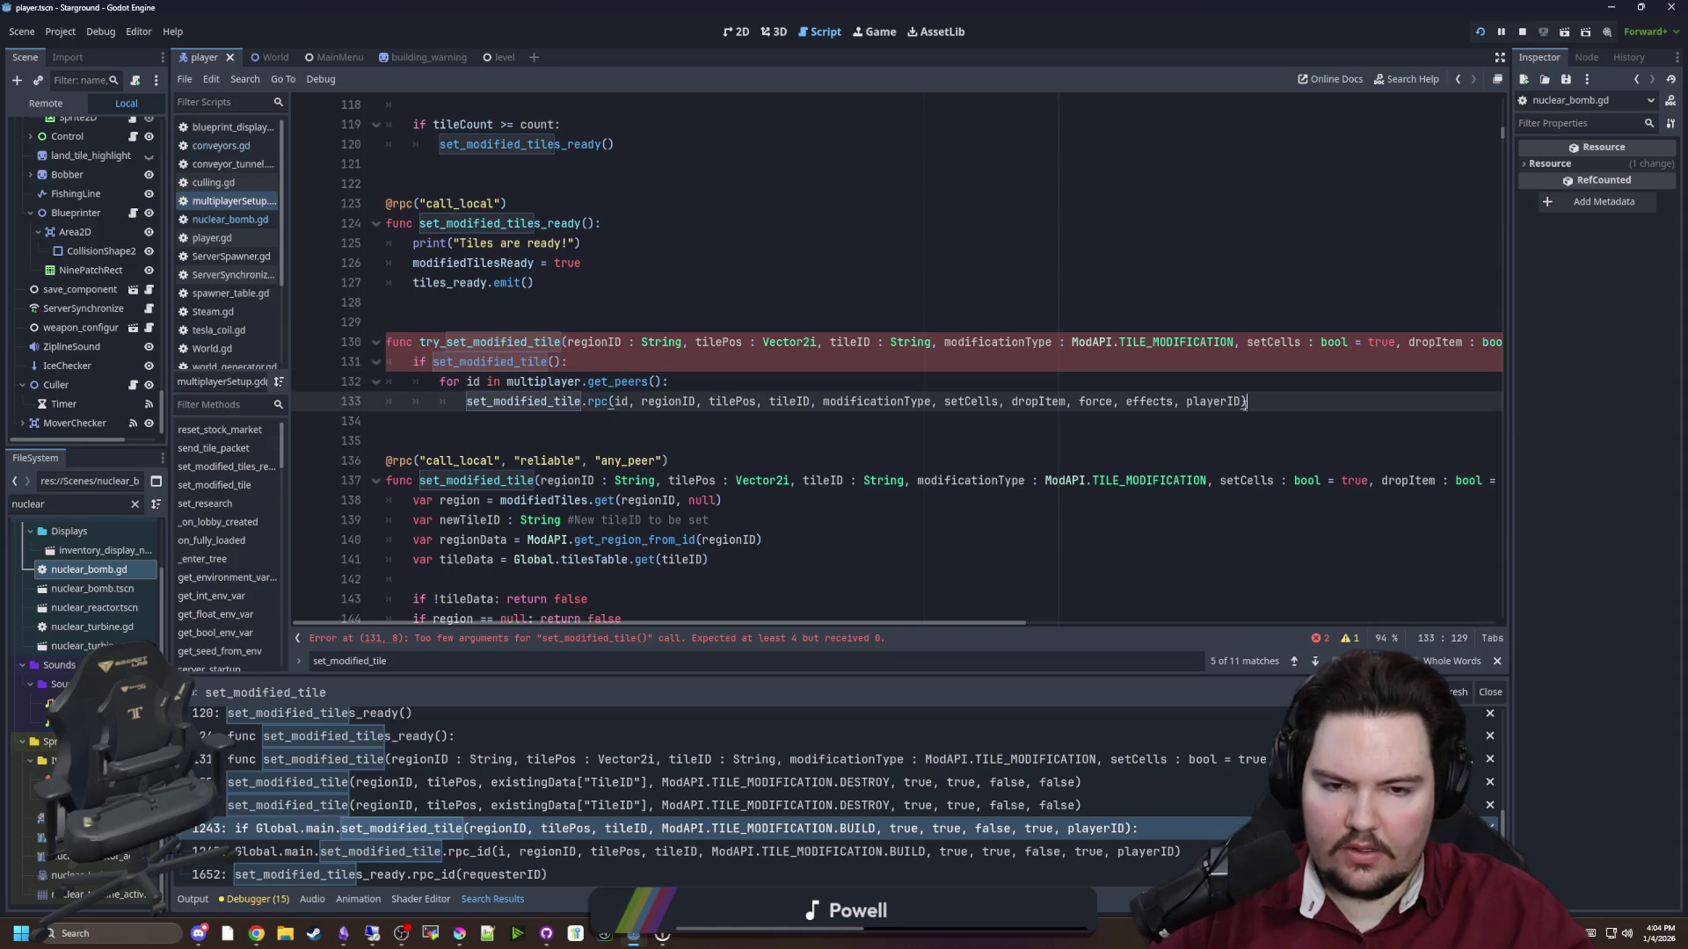
left_click_drag(1243, 401, 645, 410)
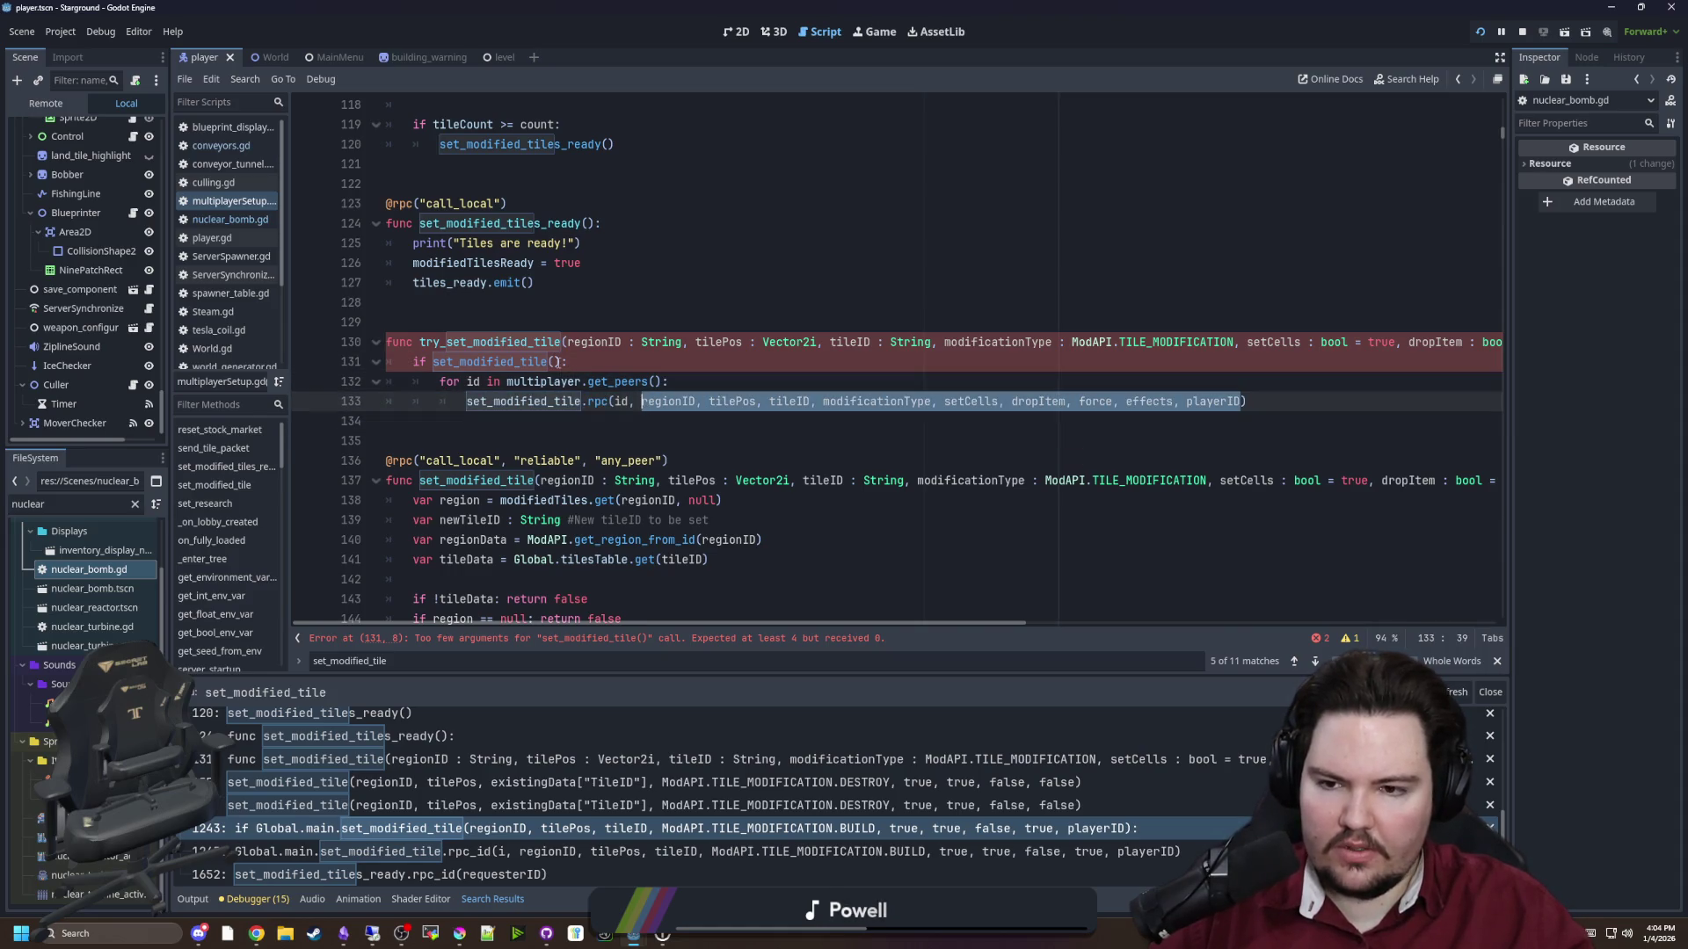
key("ctrl+c")
left_click(555, 362)
key("ctrl+v")
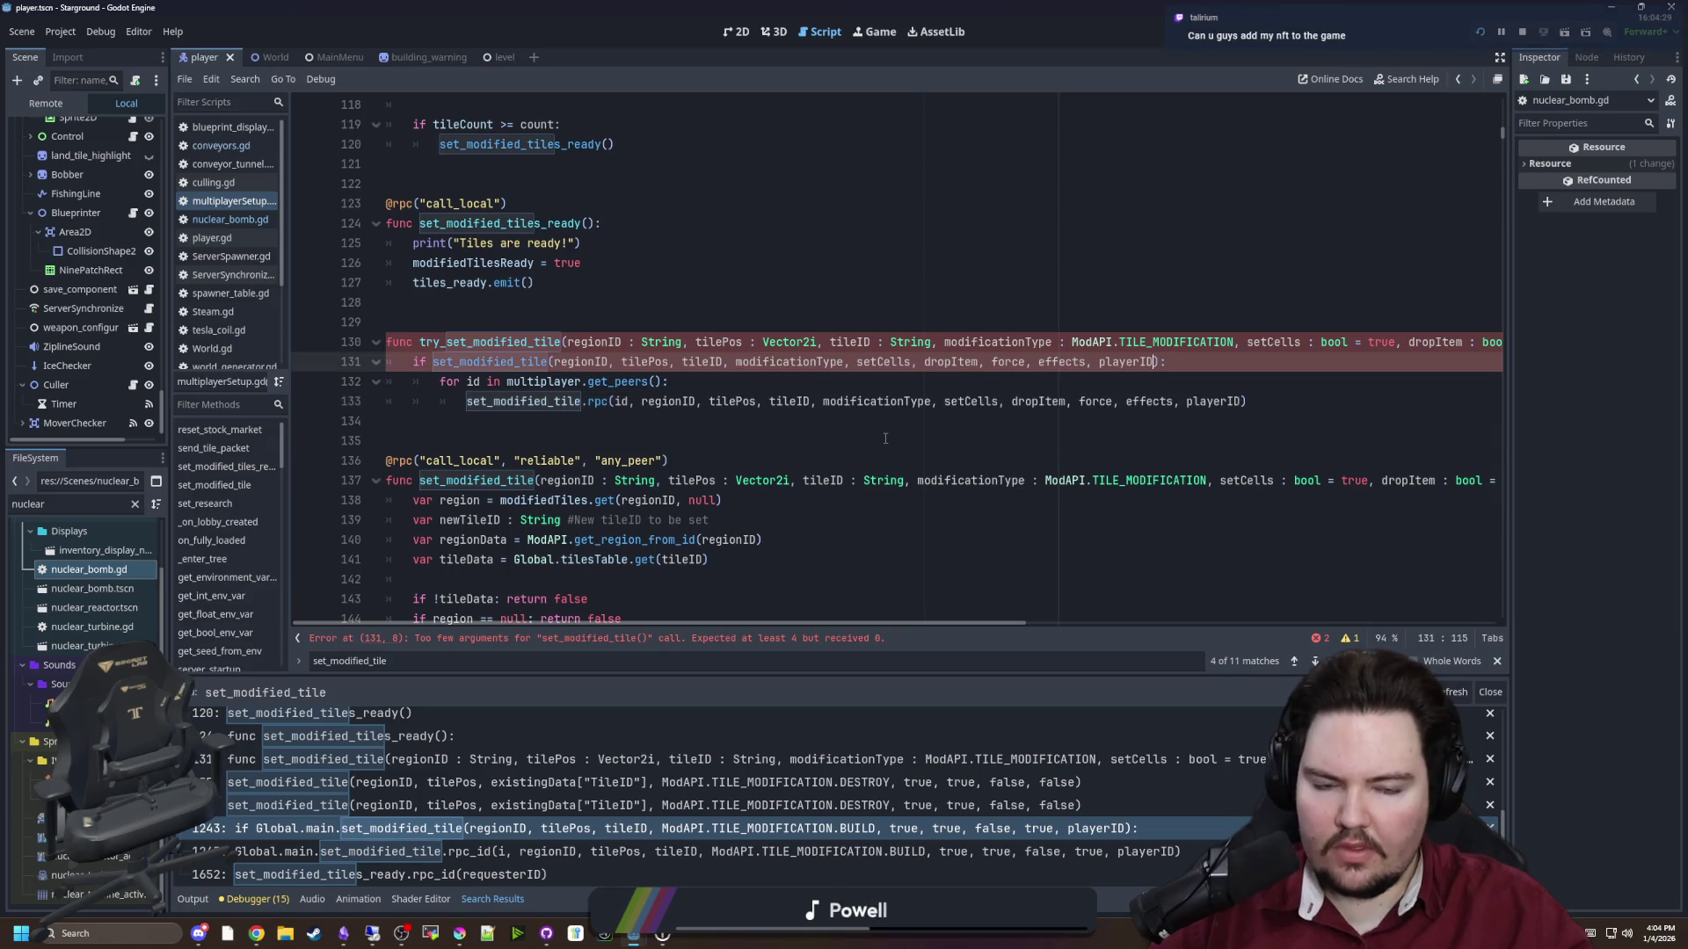
Add return true after the peer loop and return false at function level
left_click(886, 438)
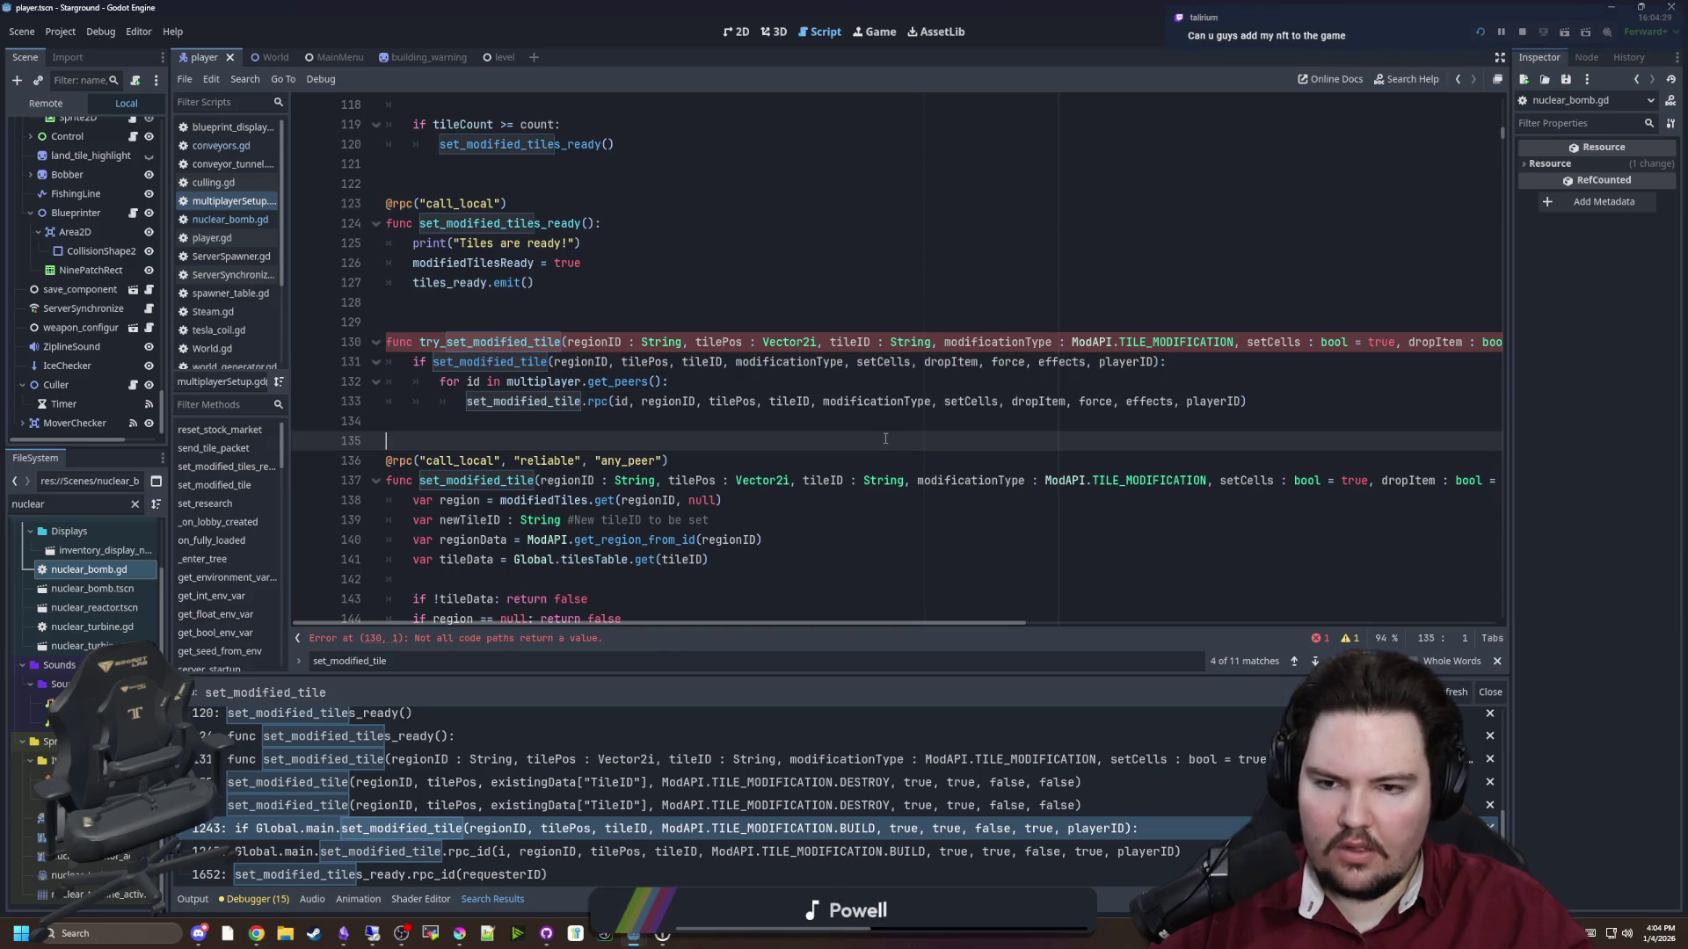
left_click(541, 426)
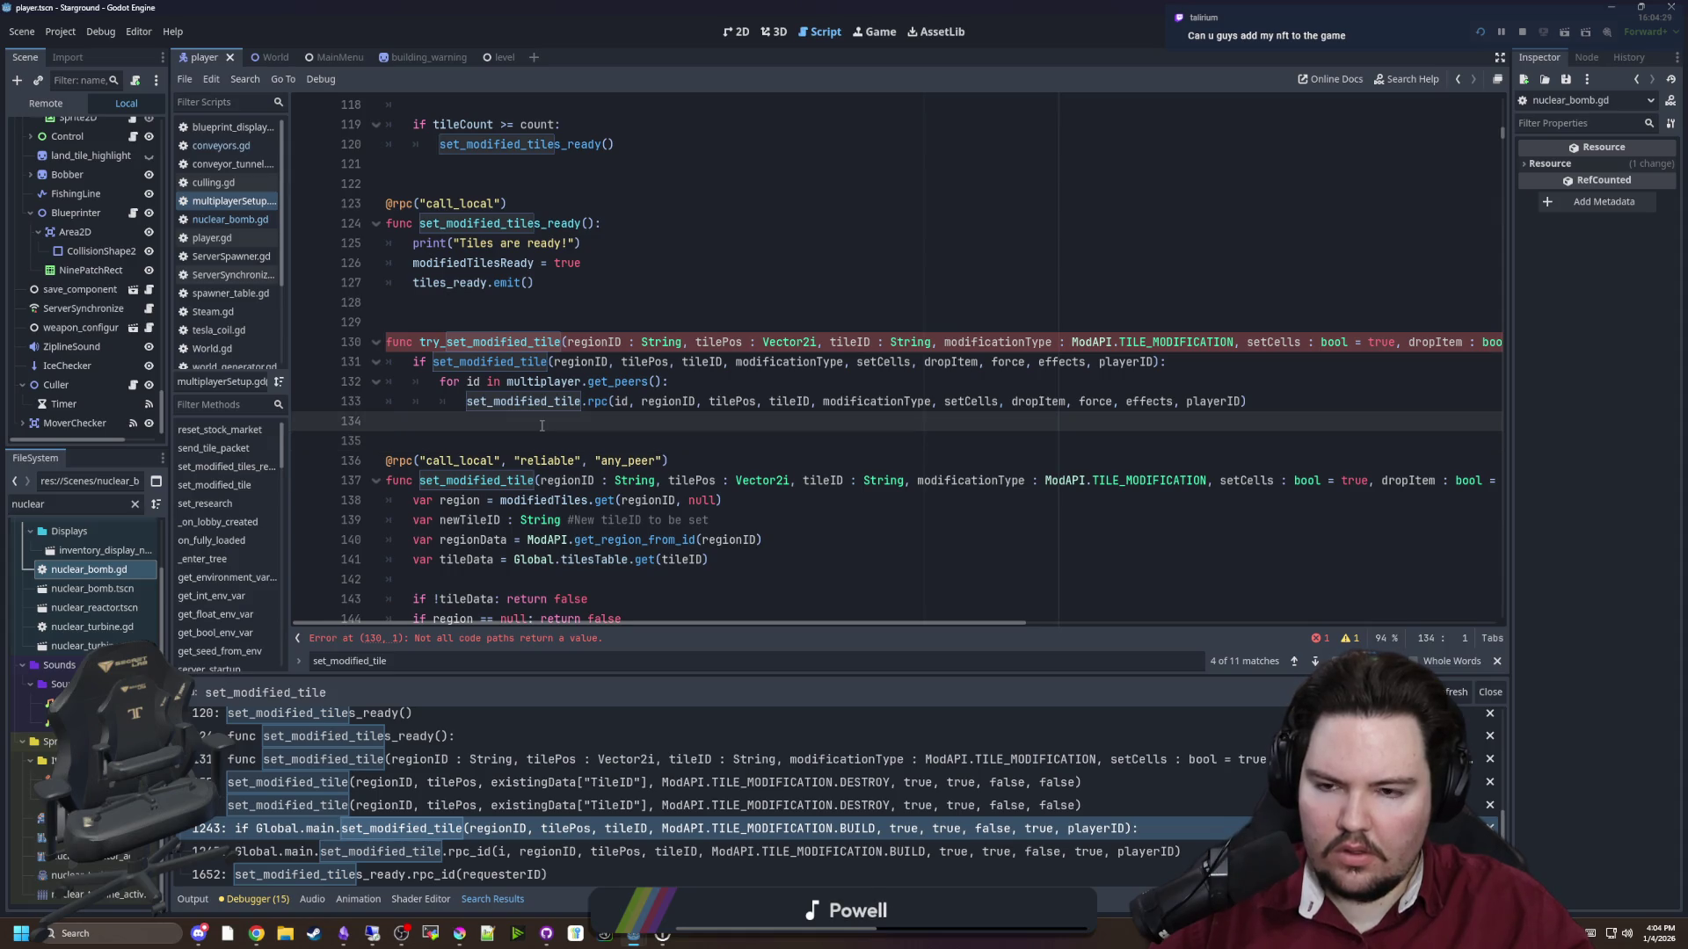
type("return true")
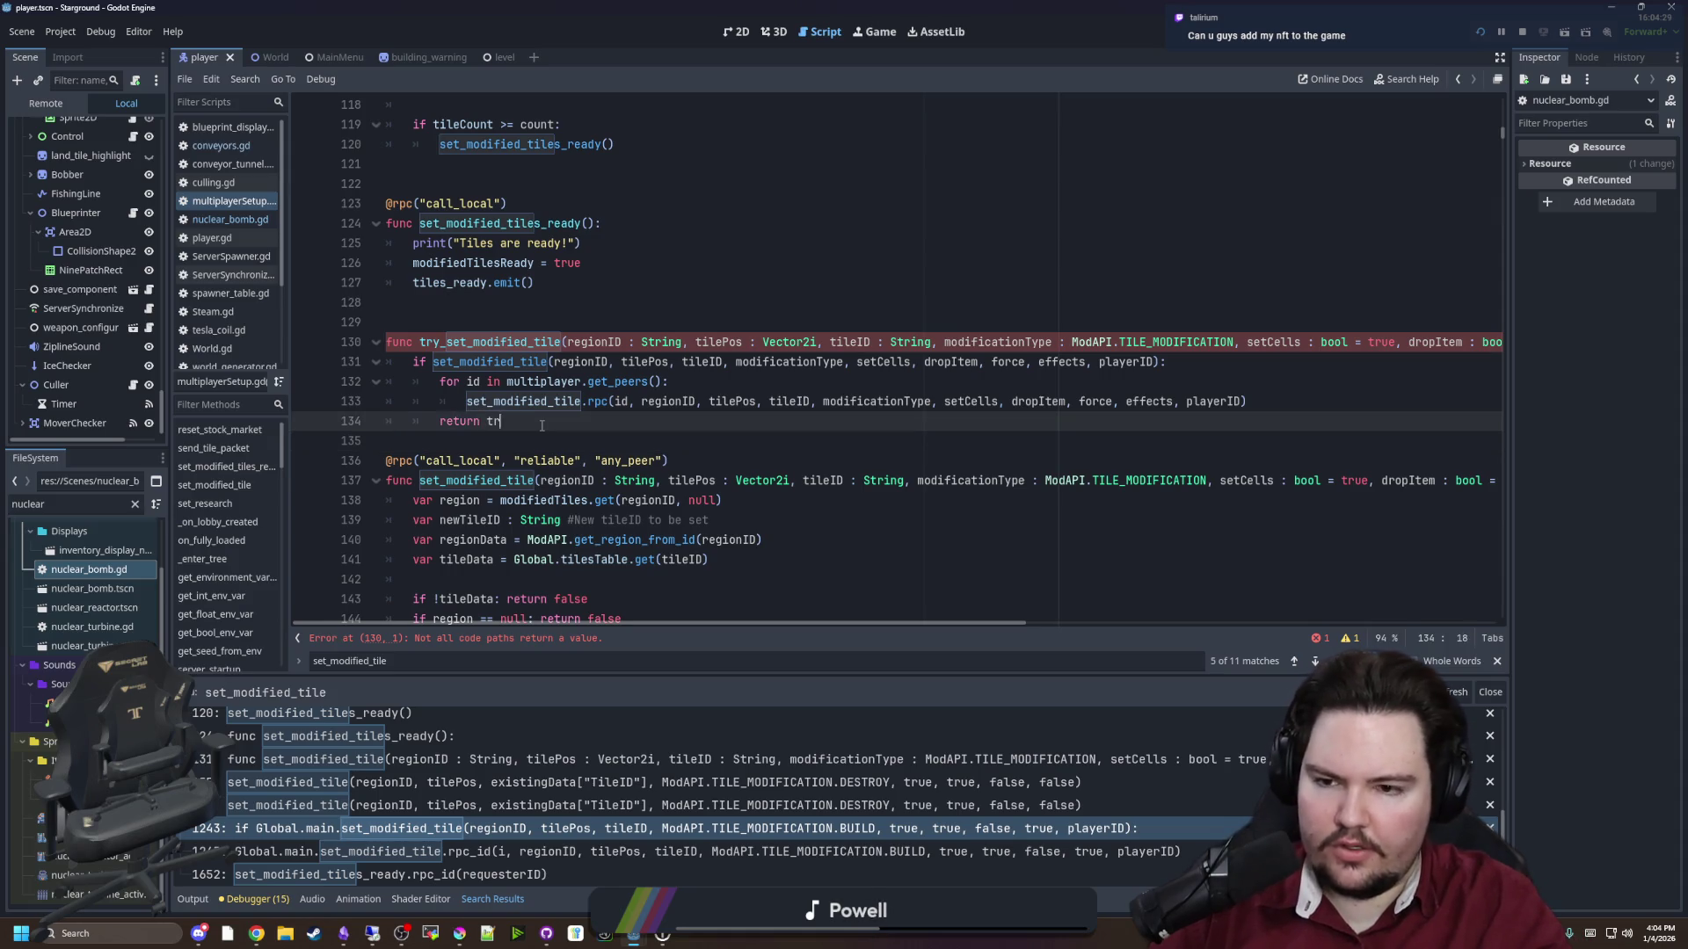
key("Return")
key("BackSpace")
type("retr")
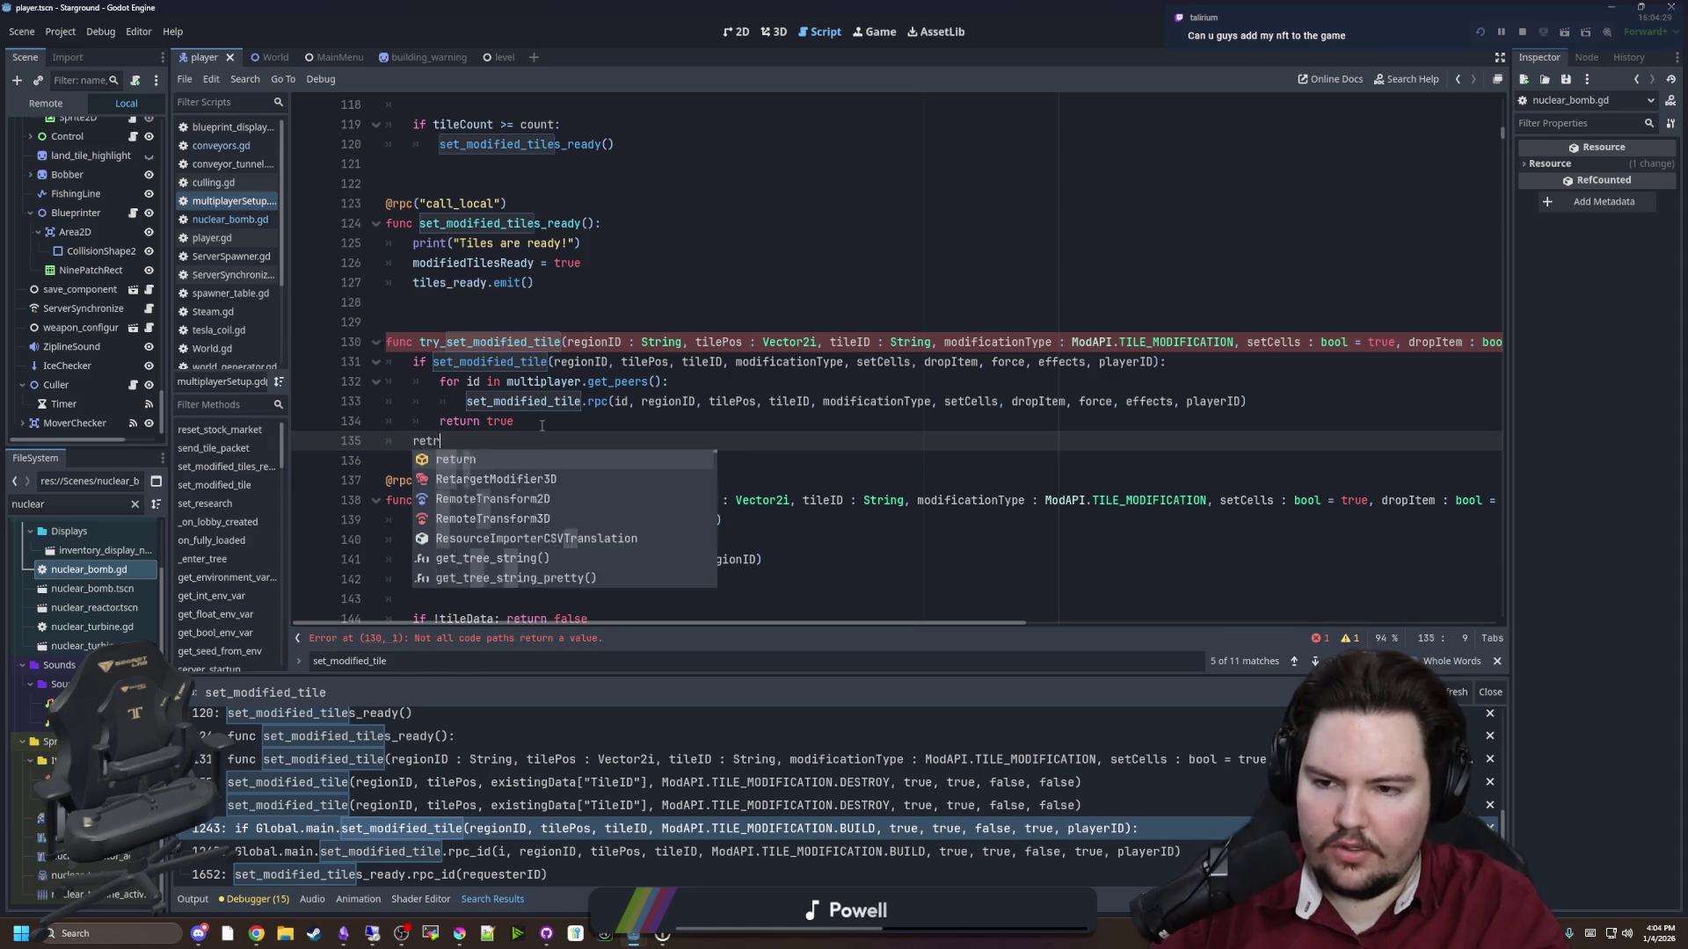
key("Return")
type("false")
left_click(542, 426)
double_click(489, 334)
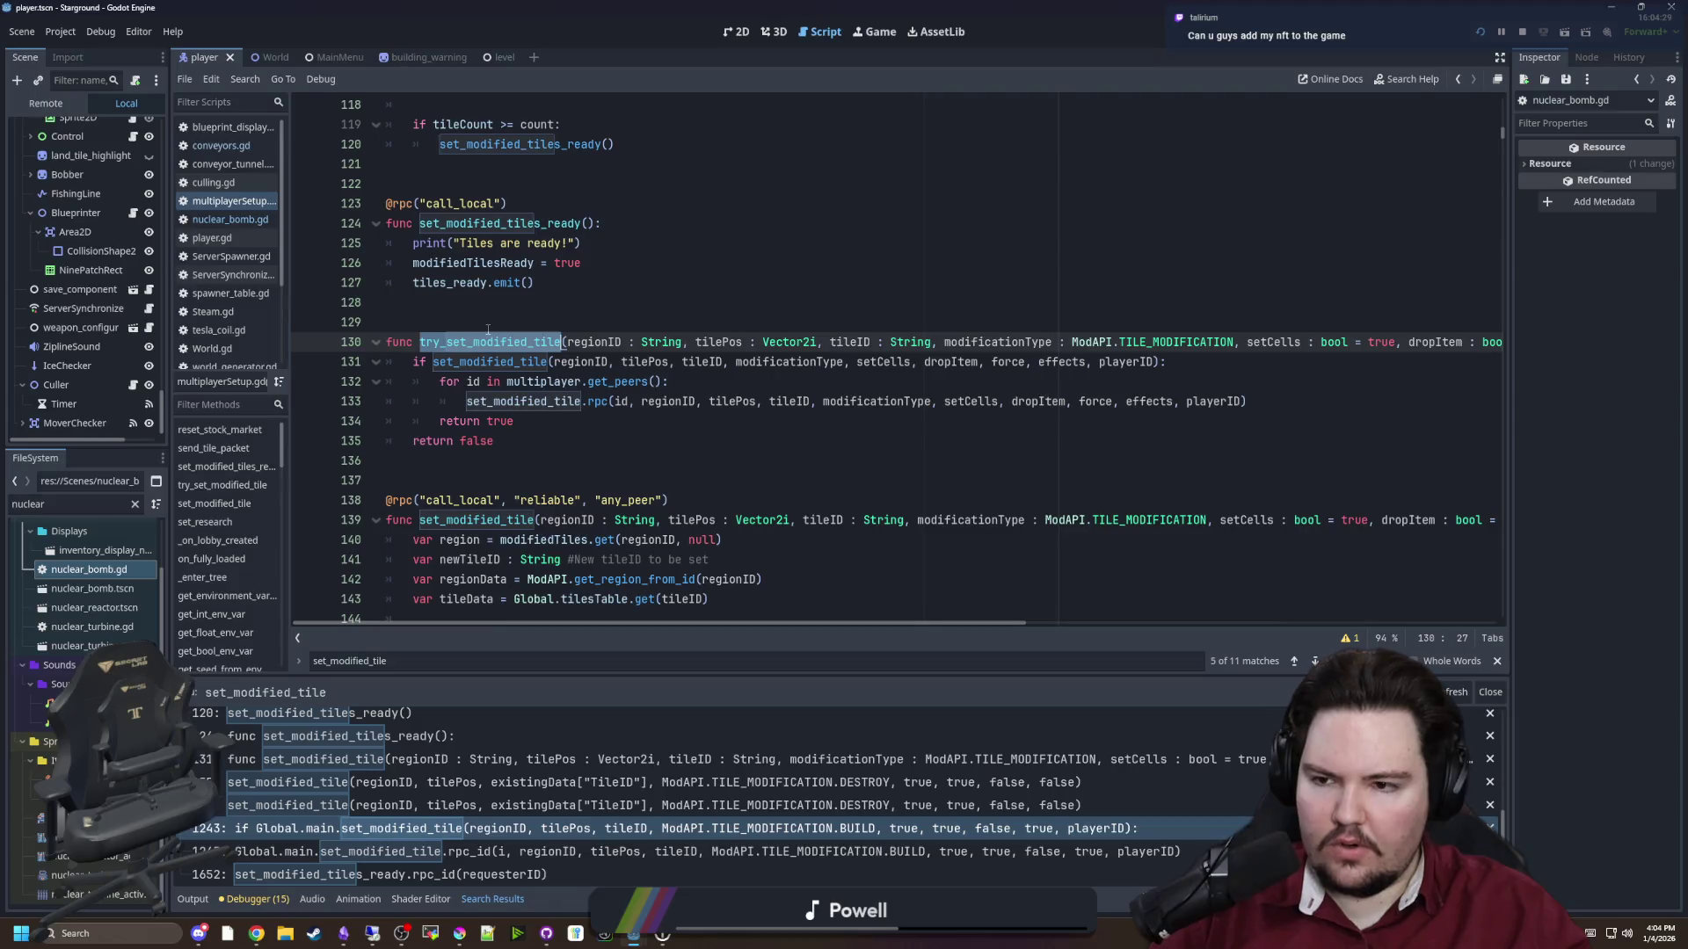
left_click(498, 314)
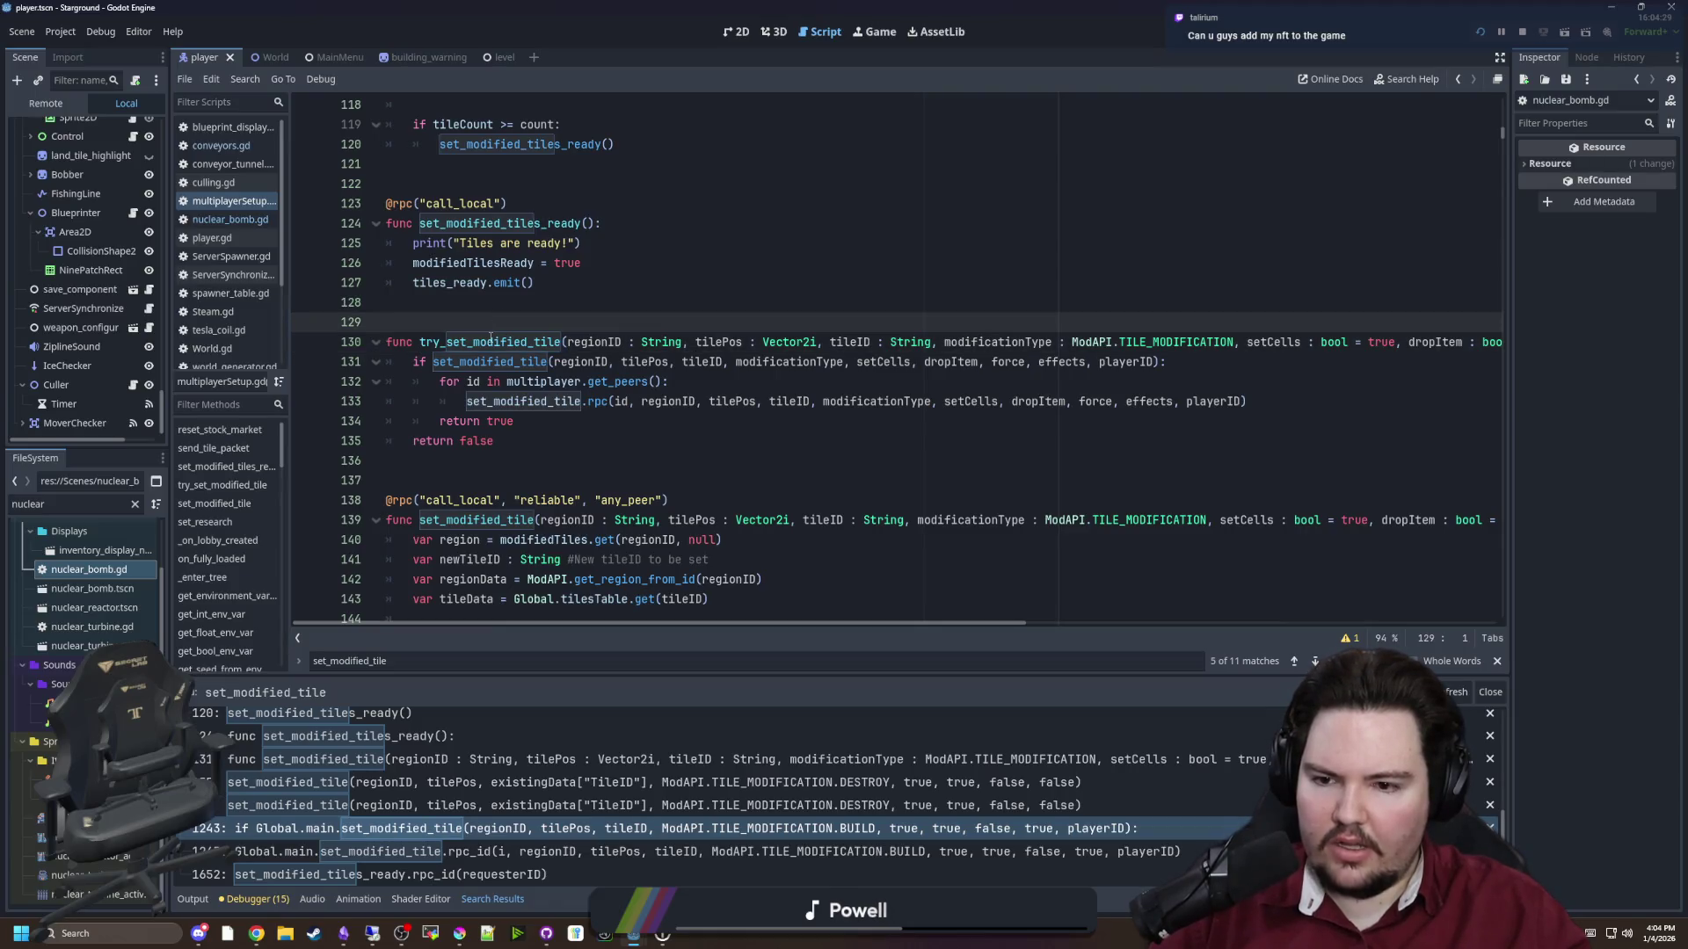
double_click(489, 341)
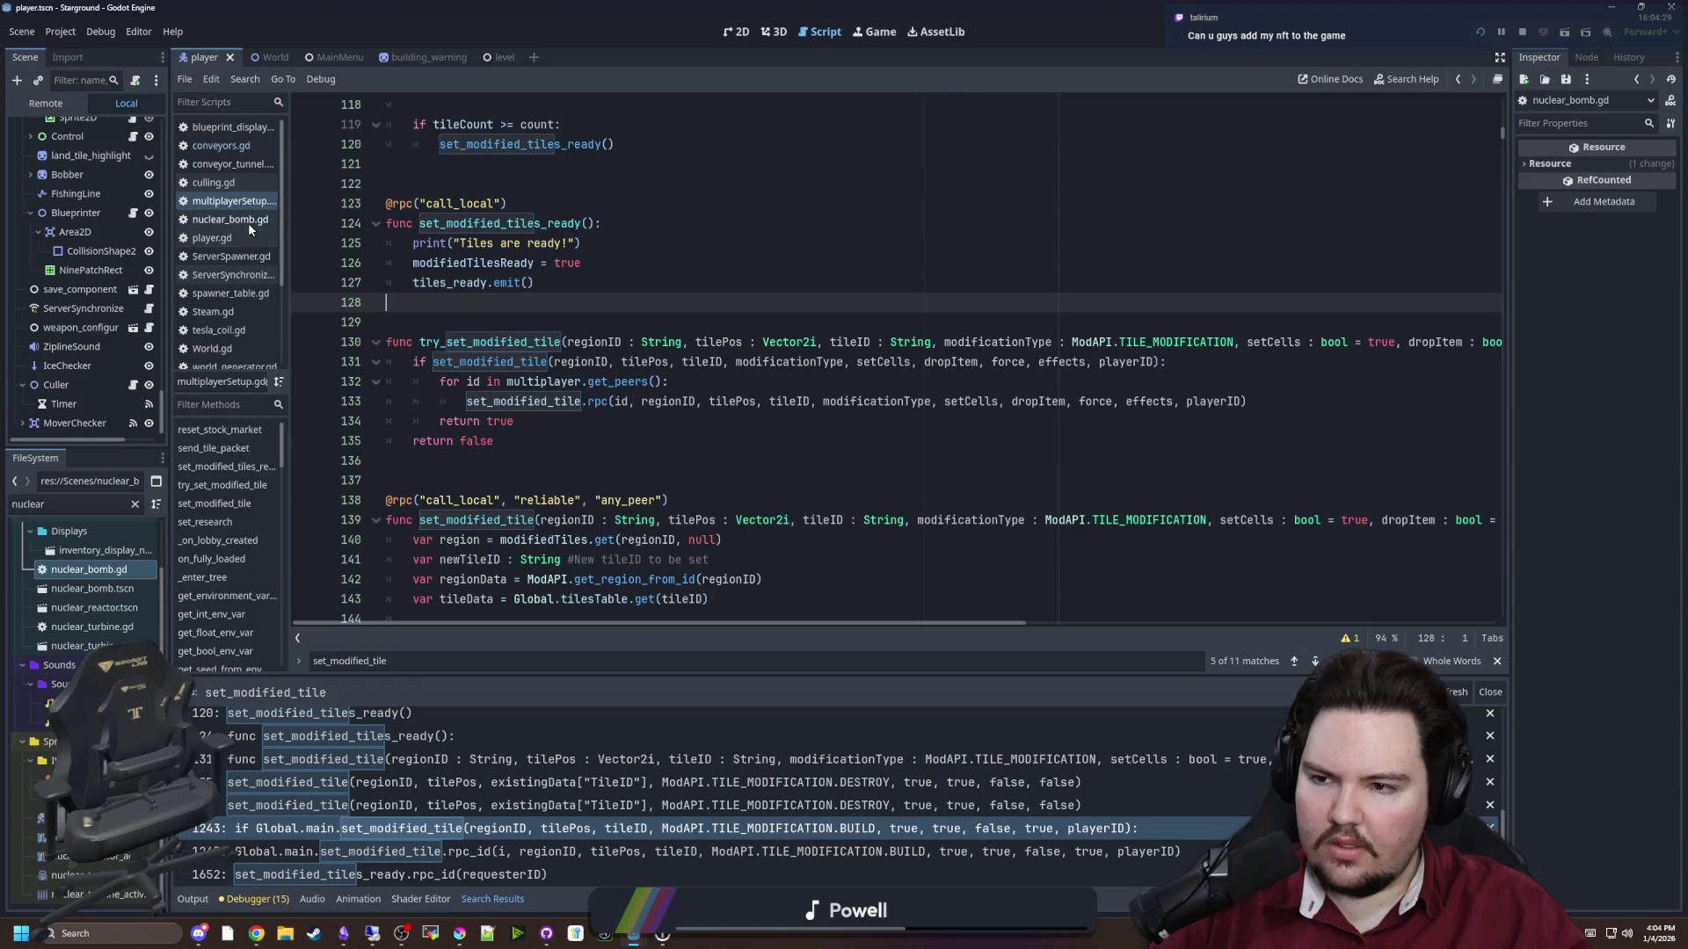
Save the try_set_modified_tile changes in multiplayerSetup.gd
left_click(241, 220)
left_click(545, 500)
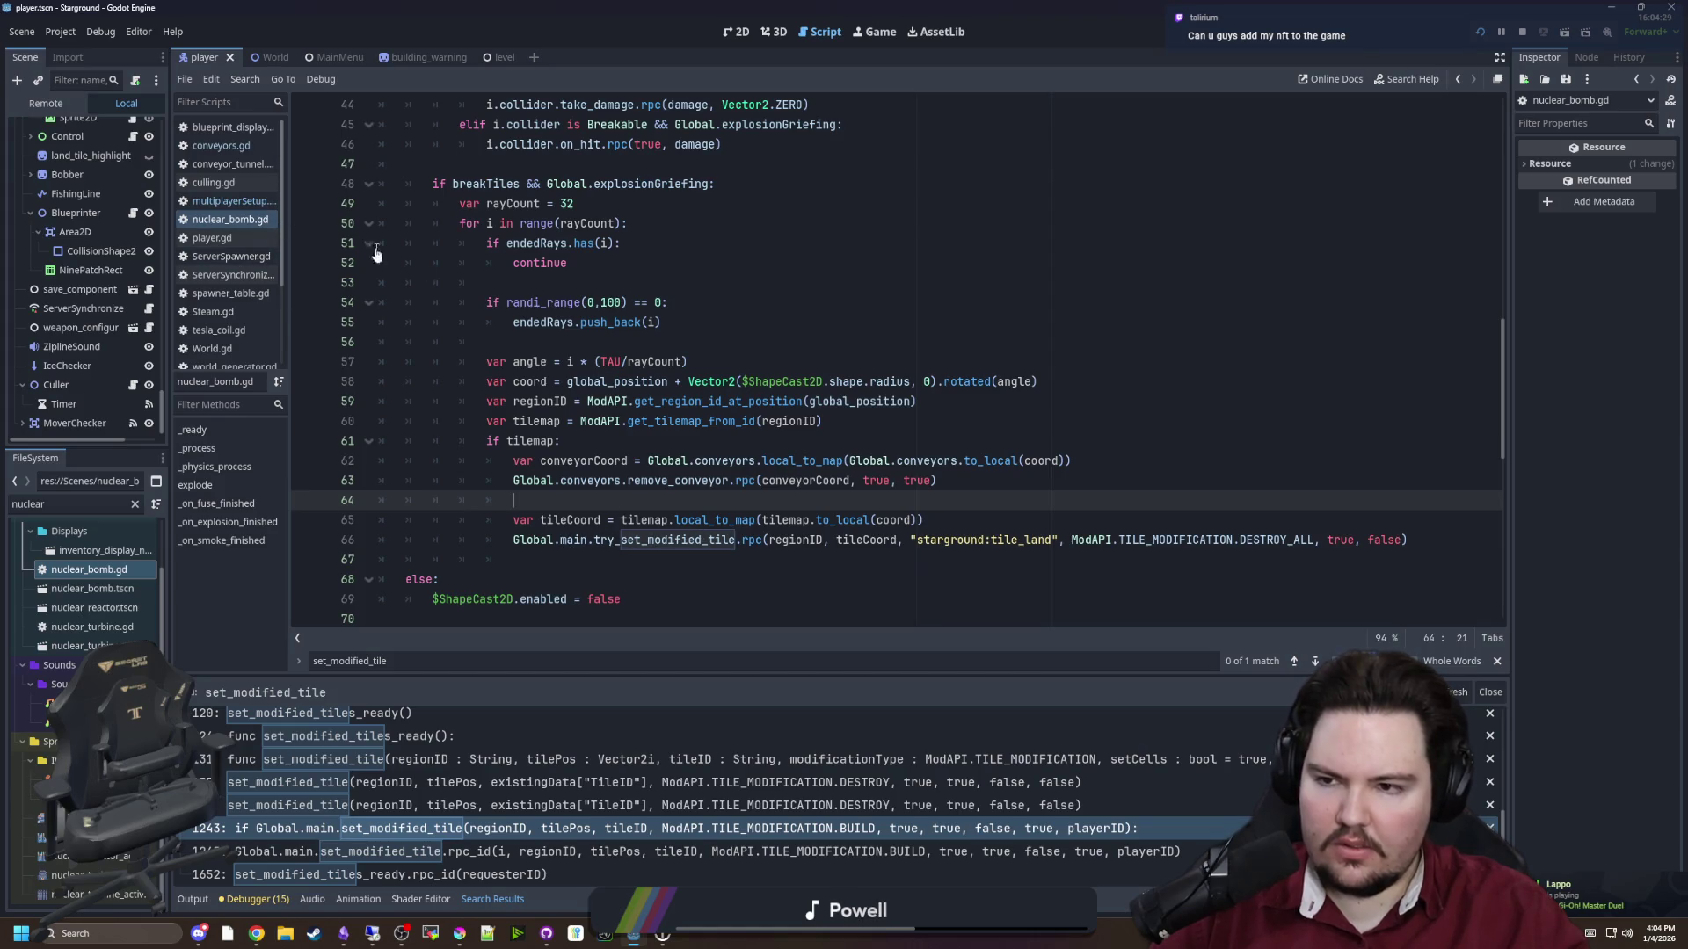
left_click(233, 200)
key("ctrl+s")
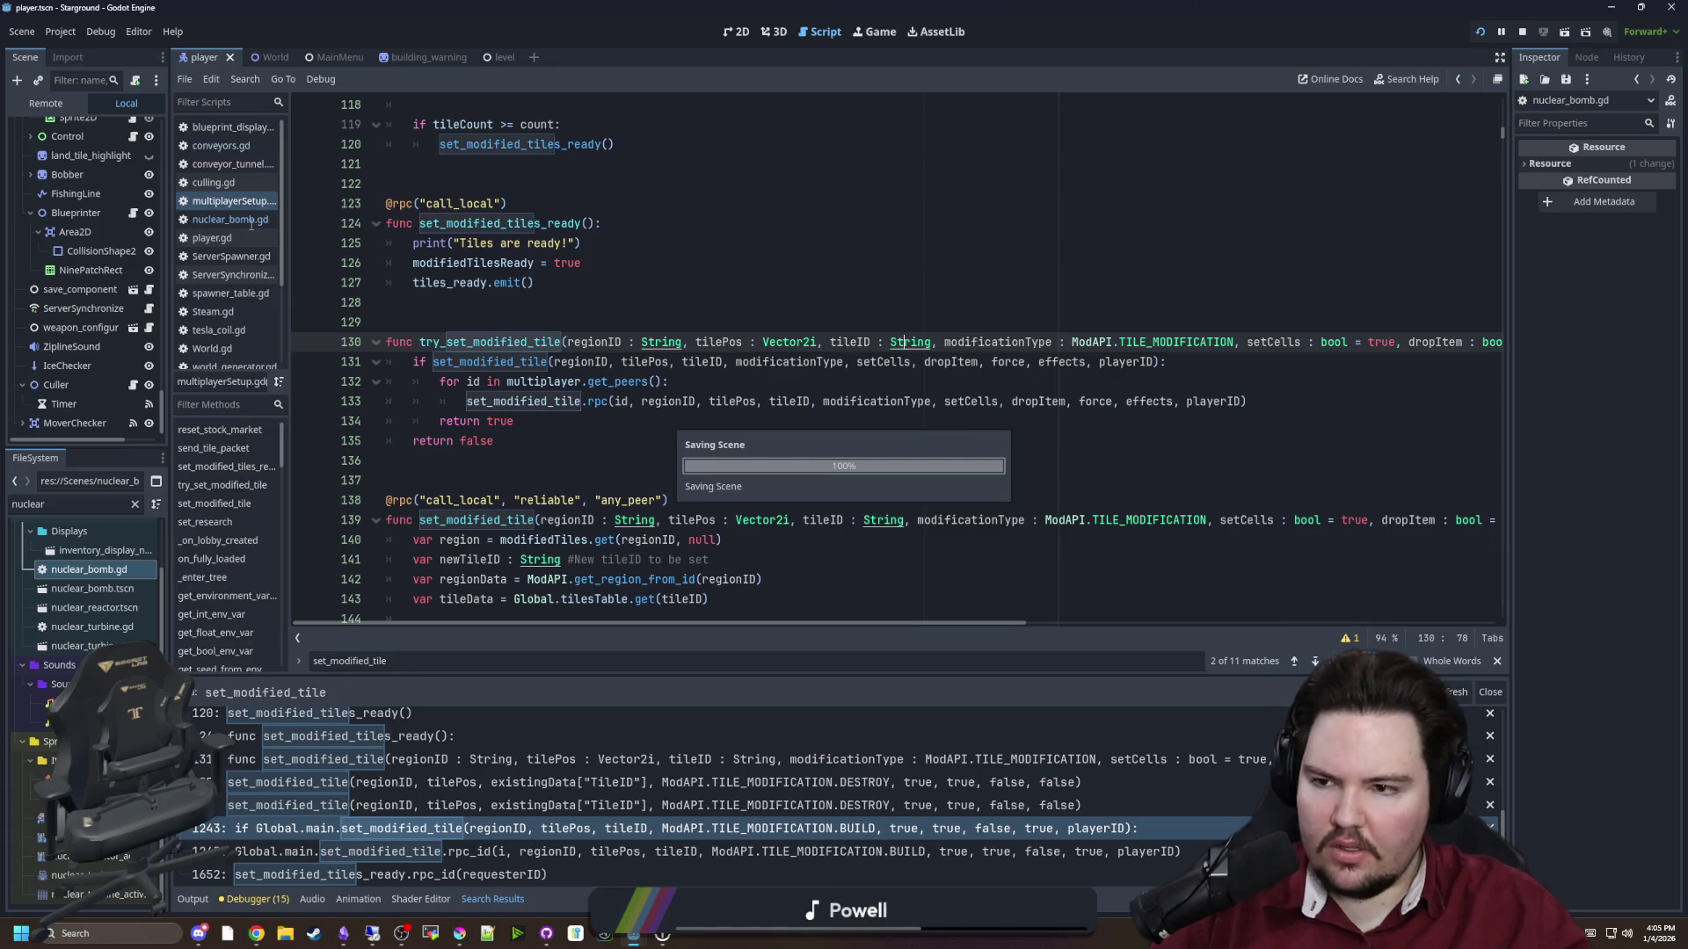
Remove .rpc from the try_set_modified_tile call on line 66 of nuclear_bomb.gd
left_click(251, 220)
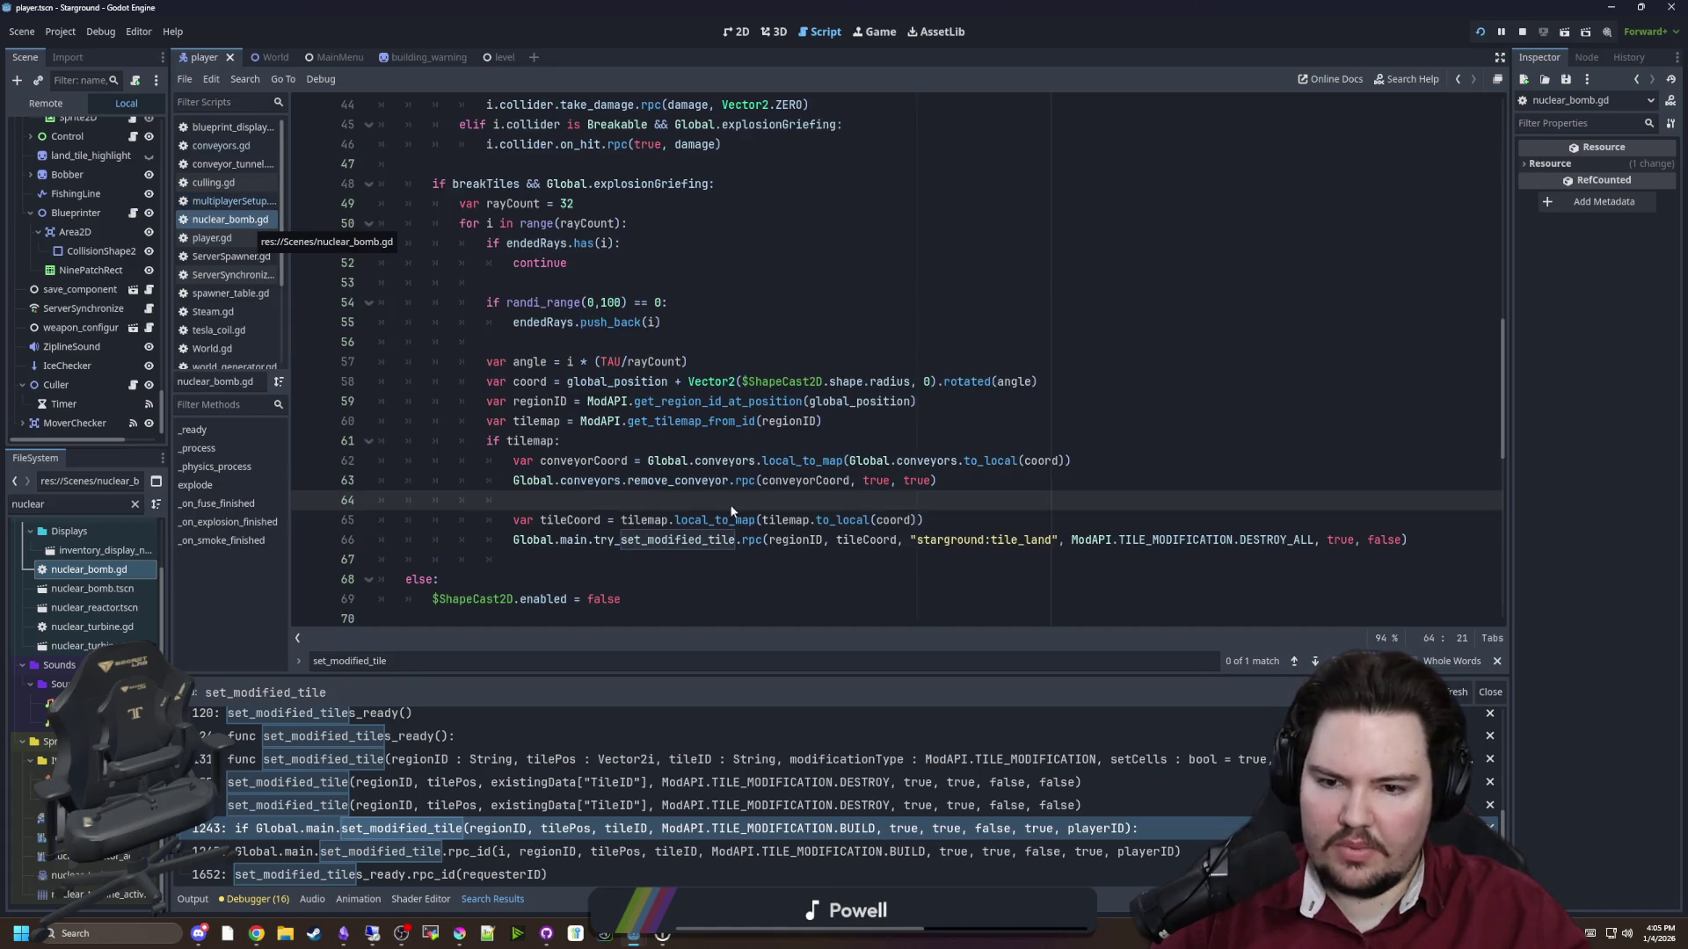
left_click(761, 539, "shift")
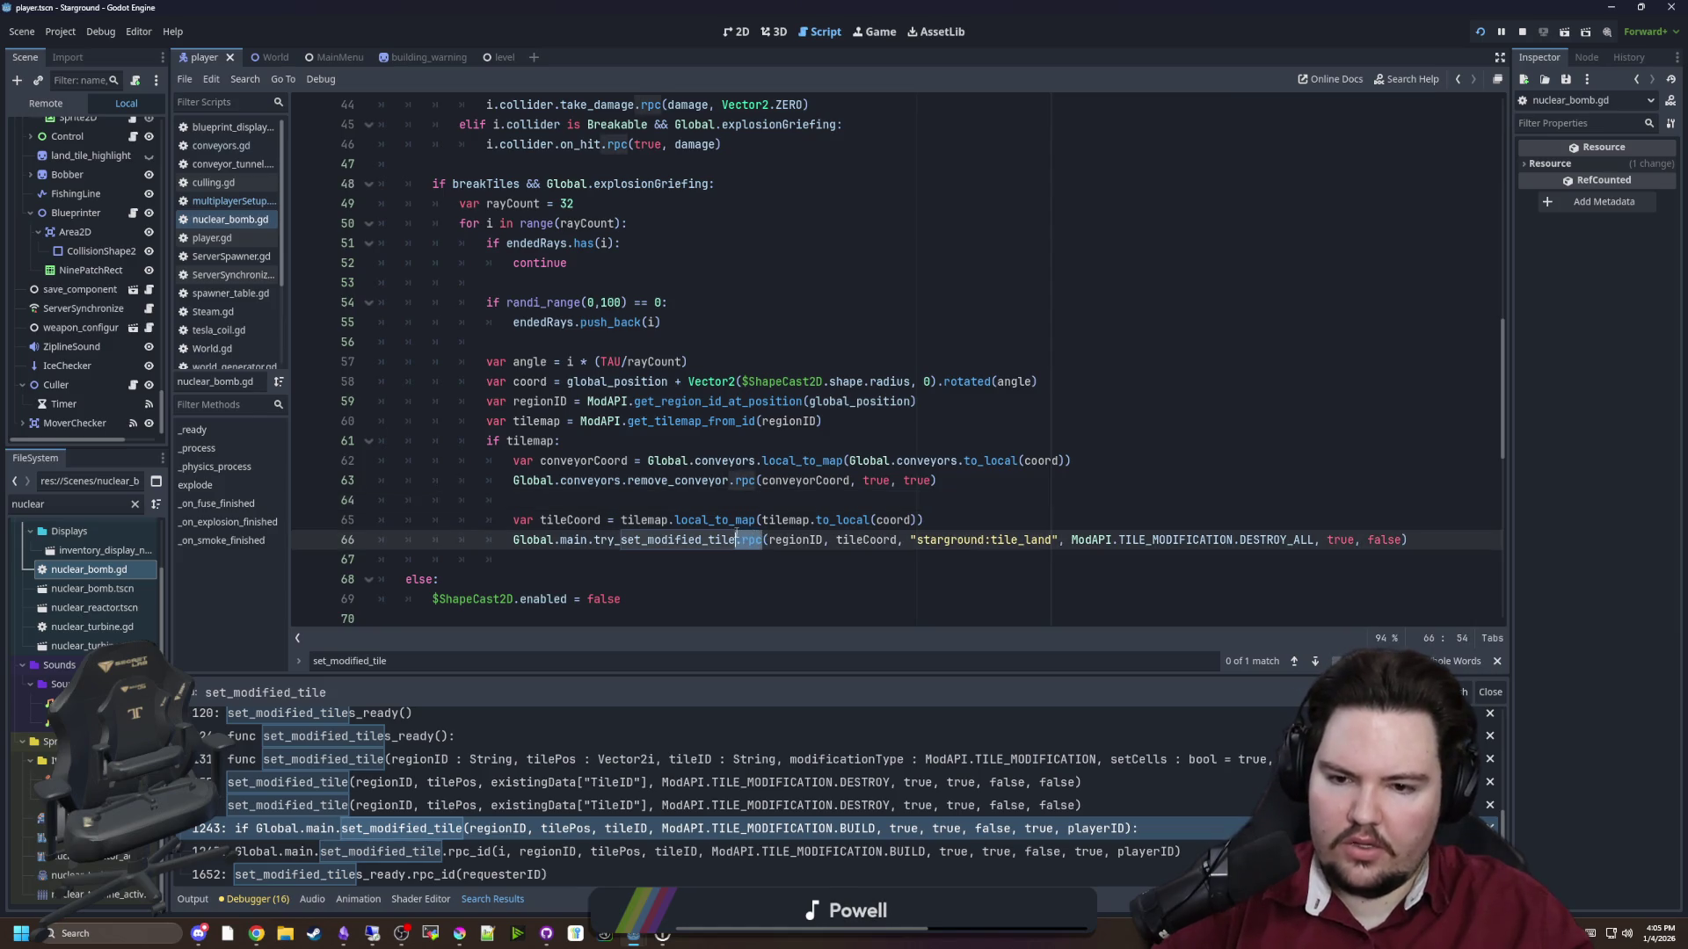
key("BackSpace")
key("Down")
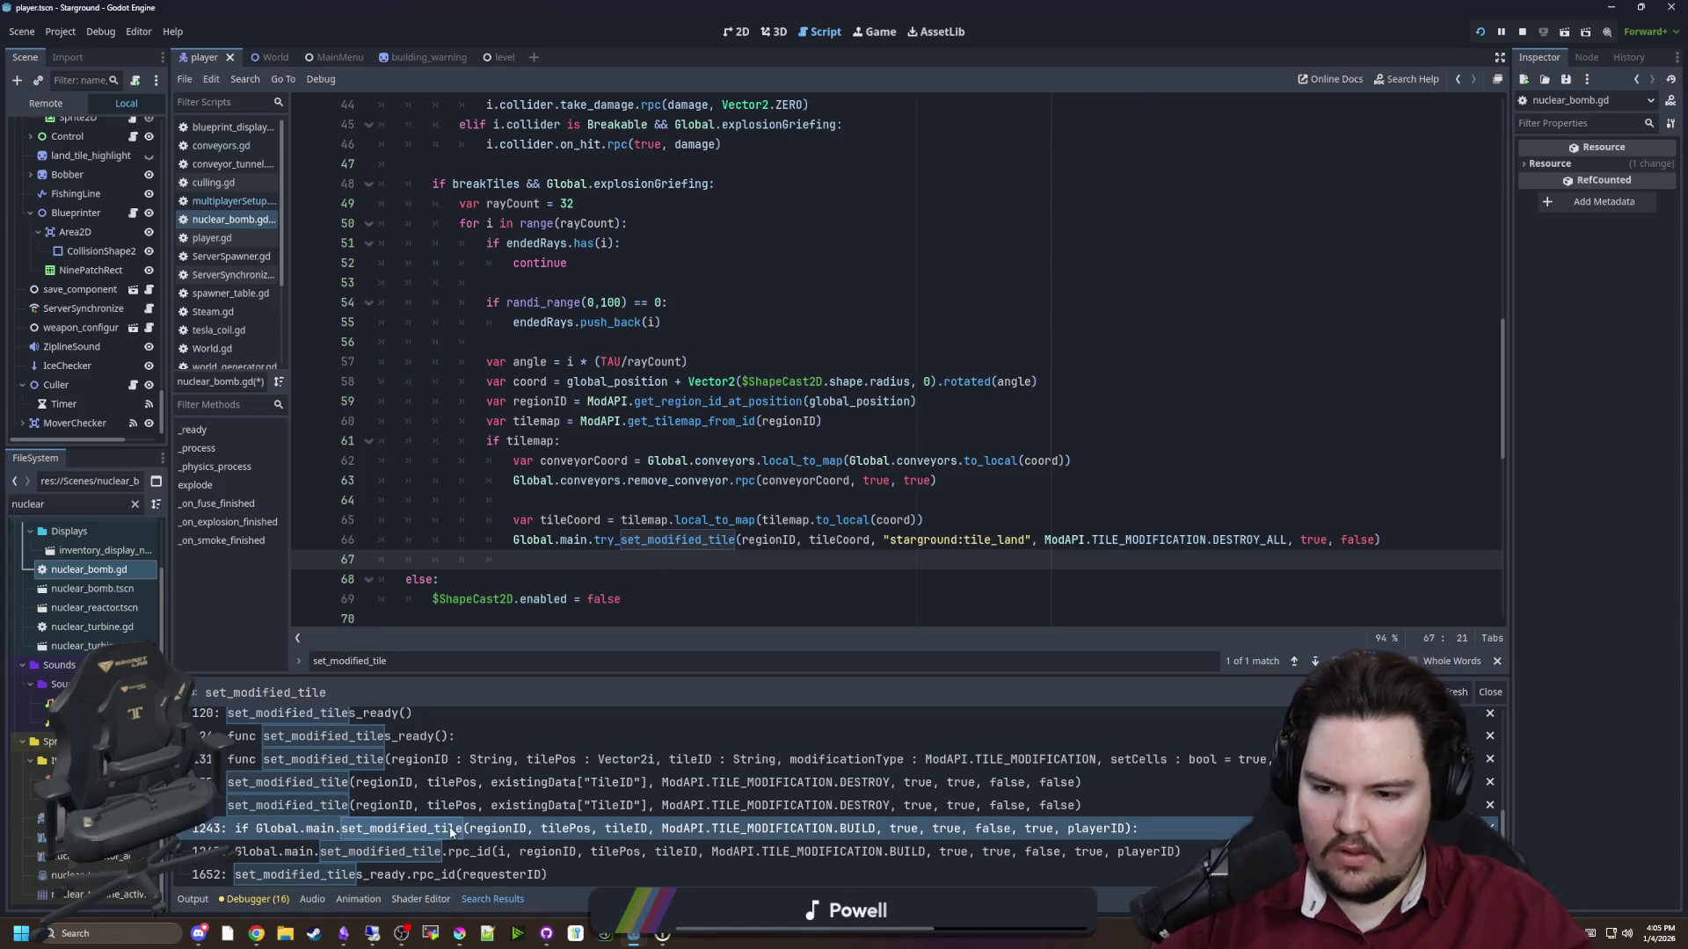
left_click(451, 831)
Replace Global.main.set_modified_tile with try_set_modified_tile on line 1251 of build_object
left_click(774, 440)
scroll(766, 466, "down", 6)
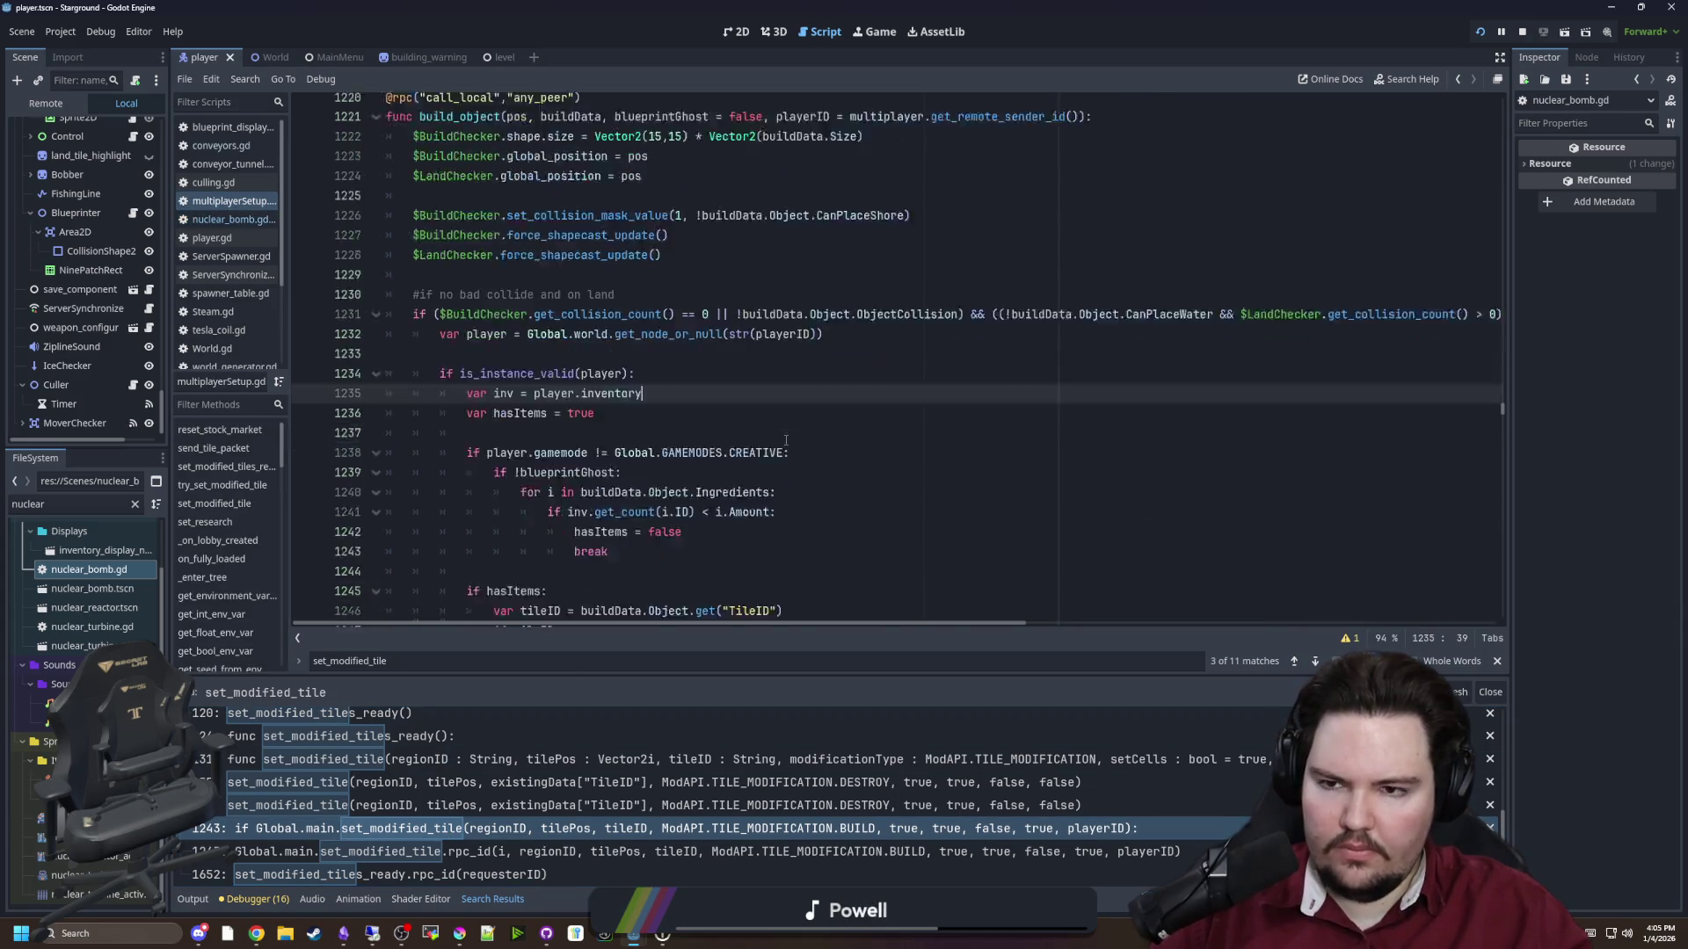
left_click(839, 423)
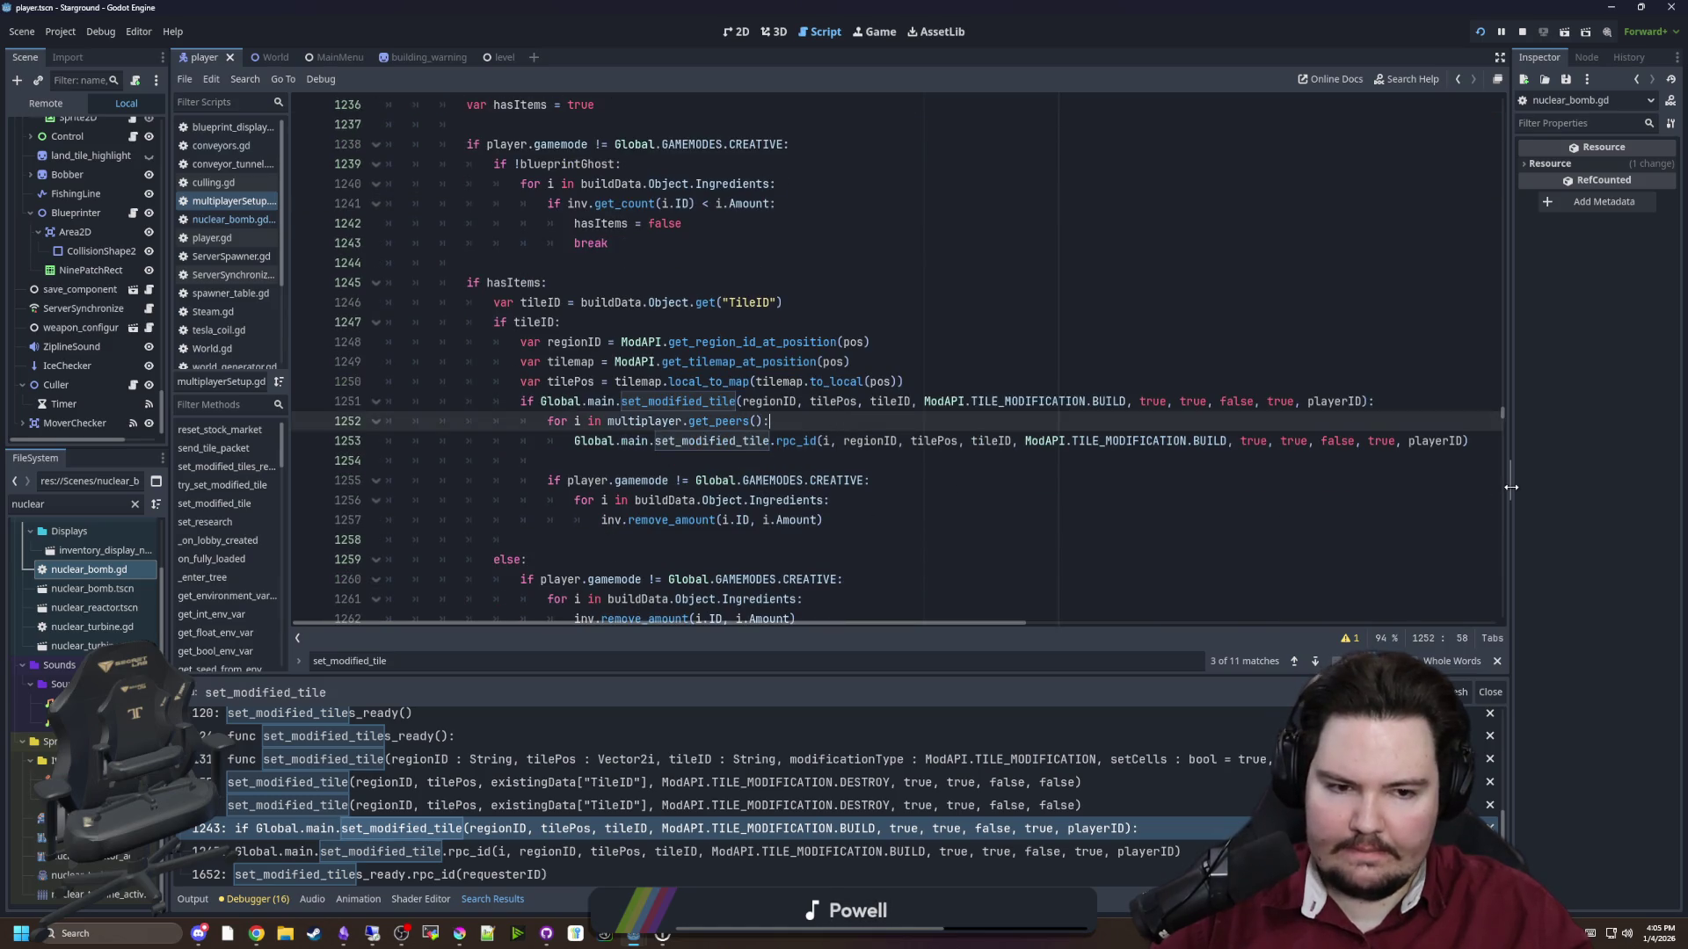
scroll(566, 413, "up", 3)
scroll(566, 413, "up", 1)
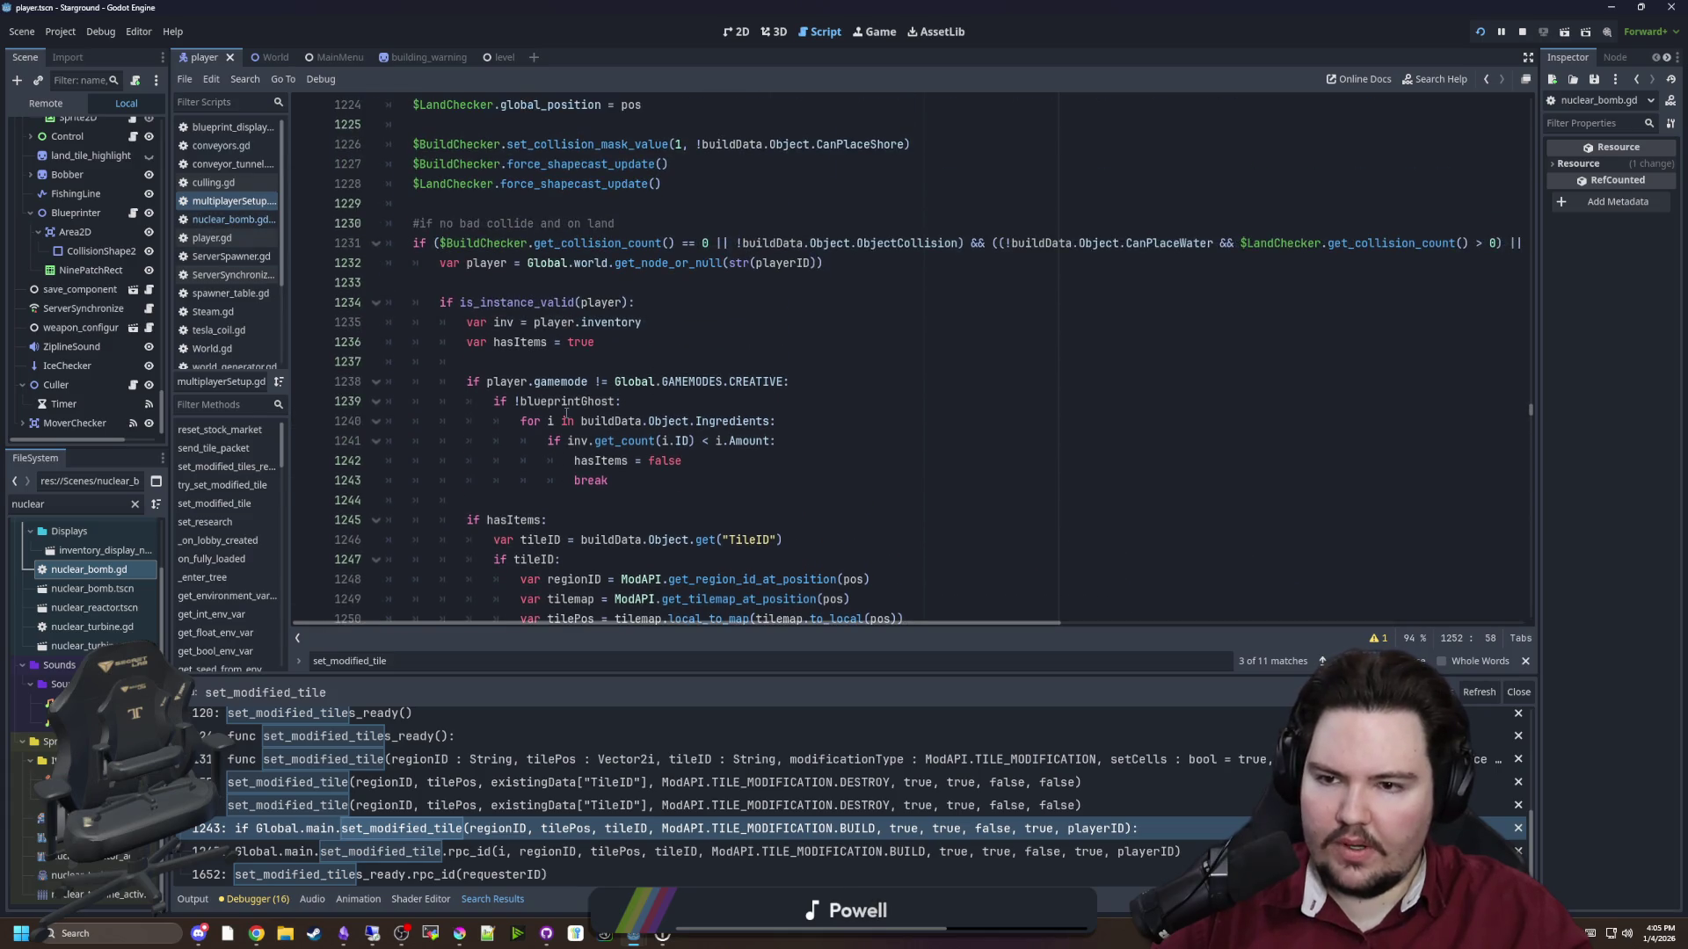
scroll(492, 352, "up", 4)
scroll(472, 330, "down", 6)
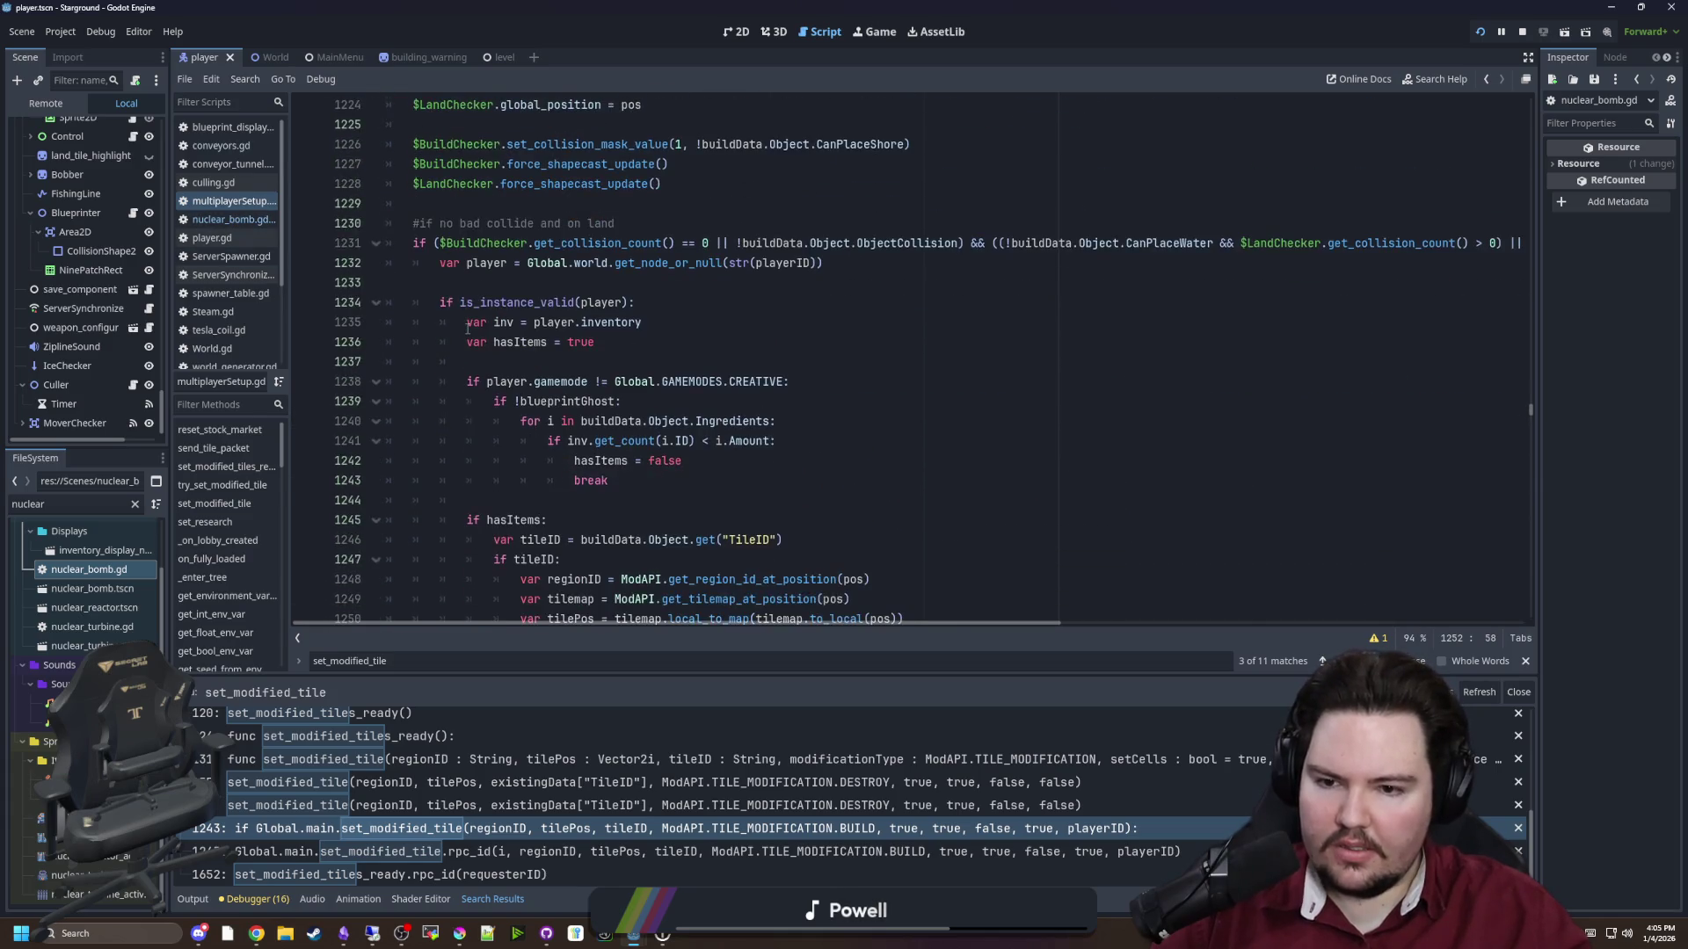
scroll(739, 437, "down", 1)
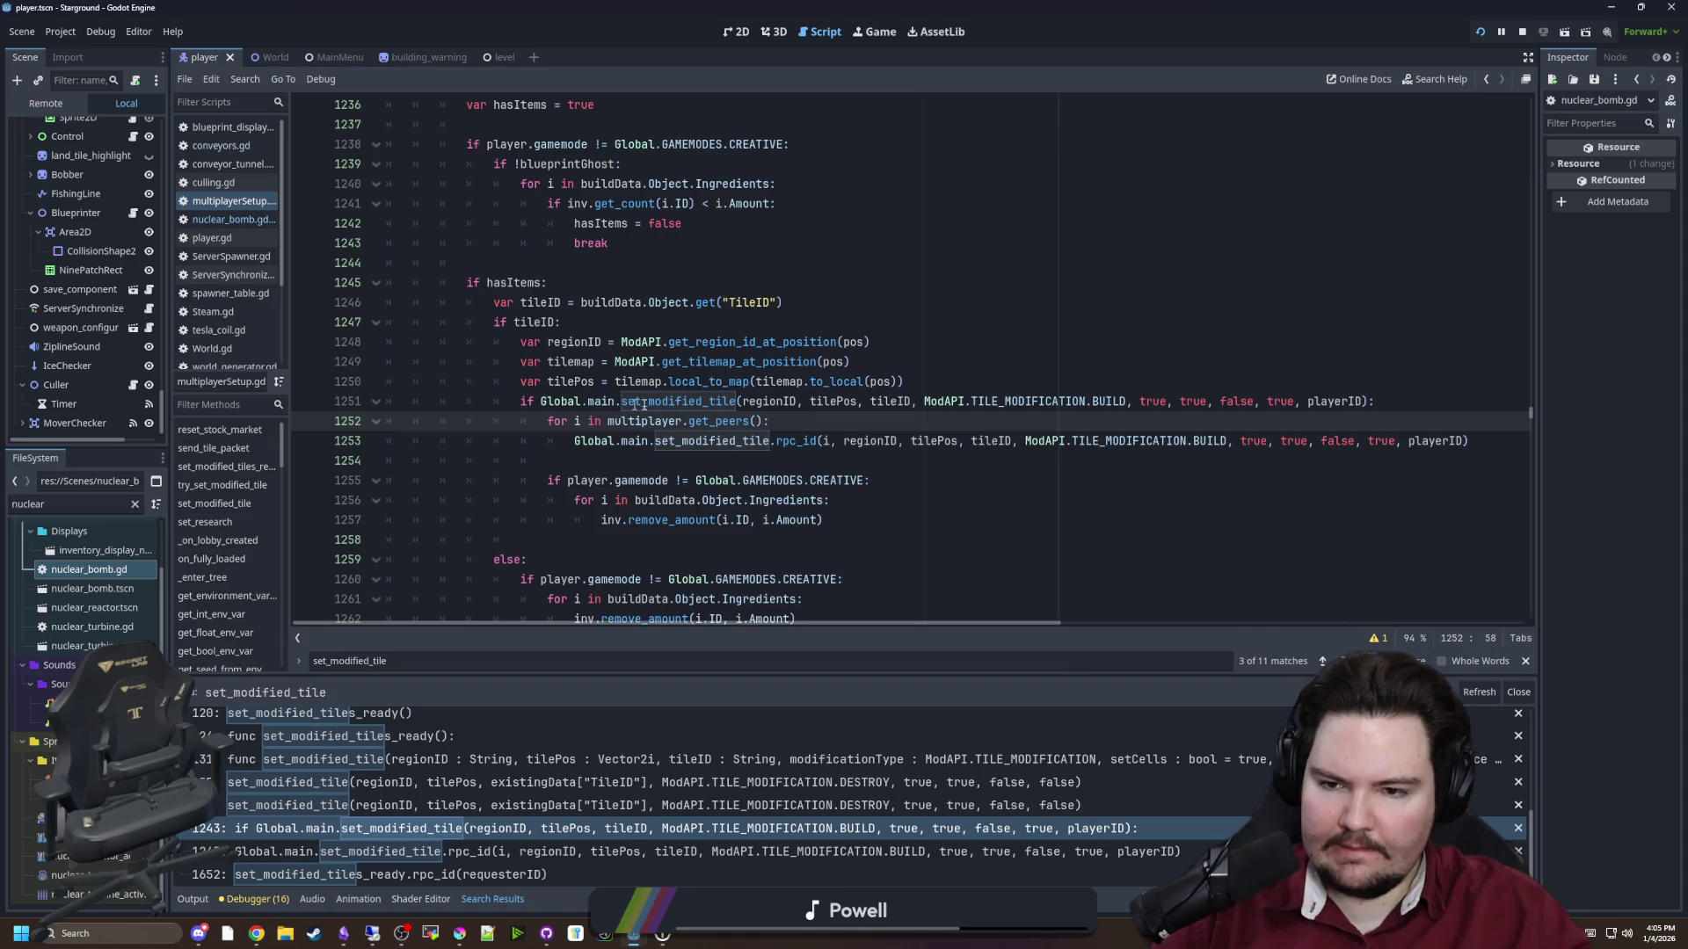
double_click(735, 403)
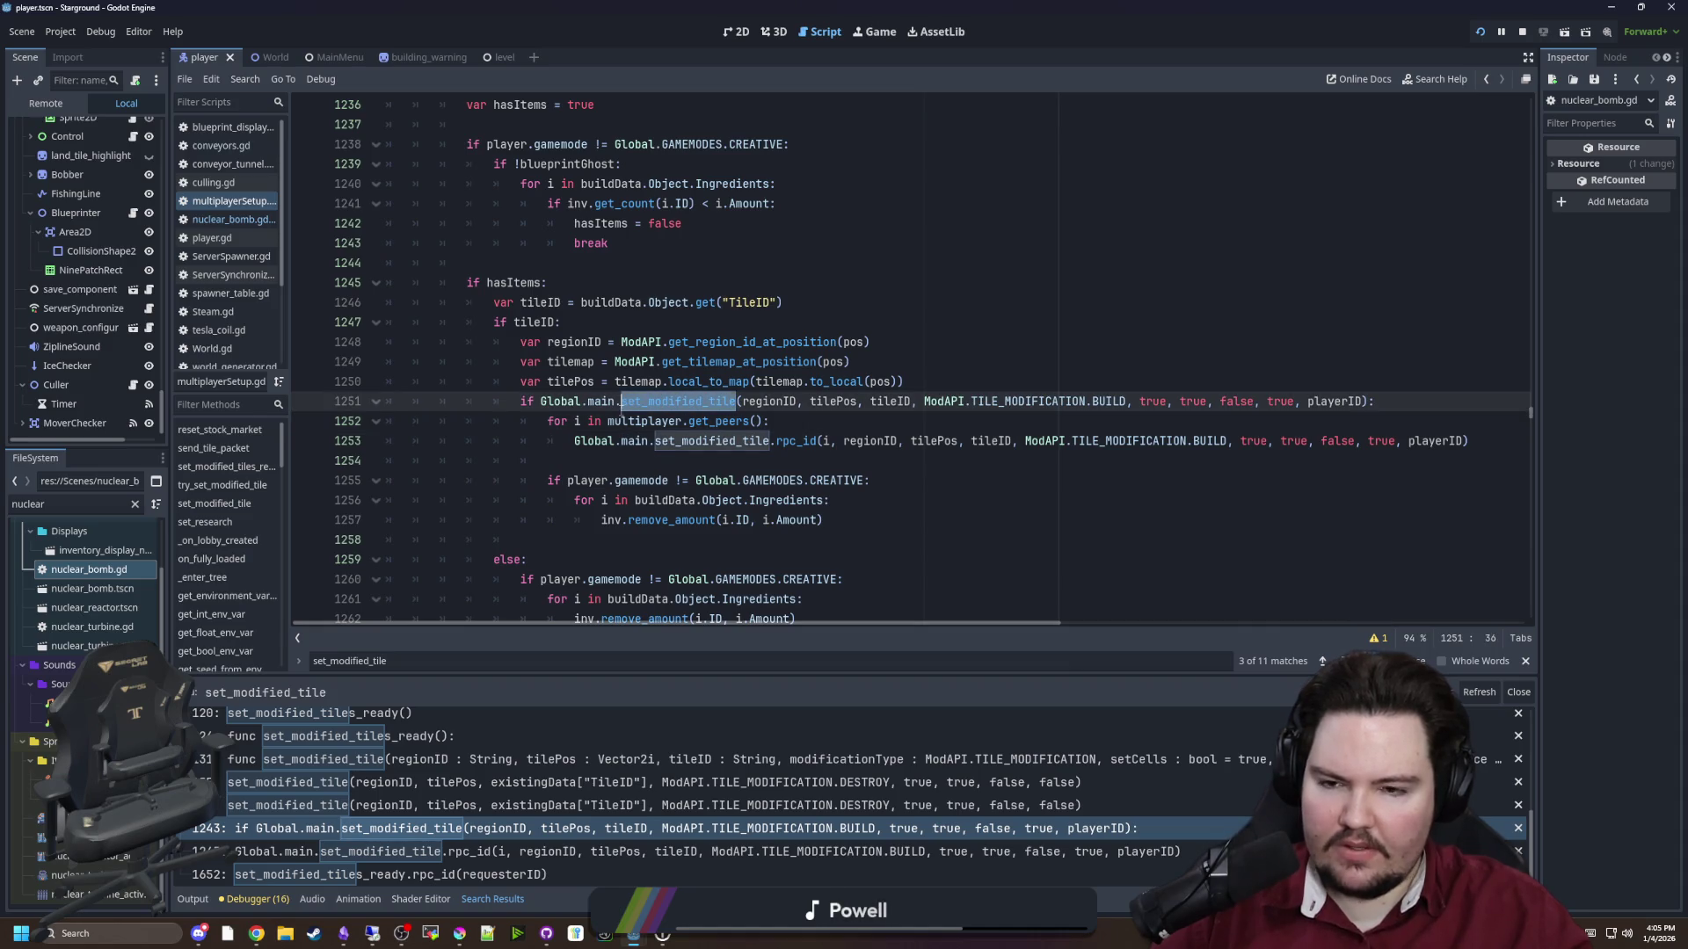
type("try_s")
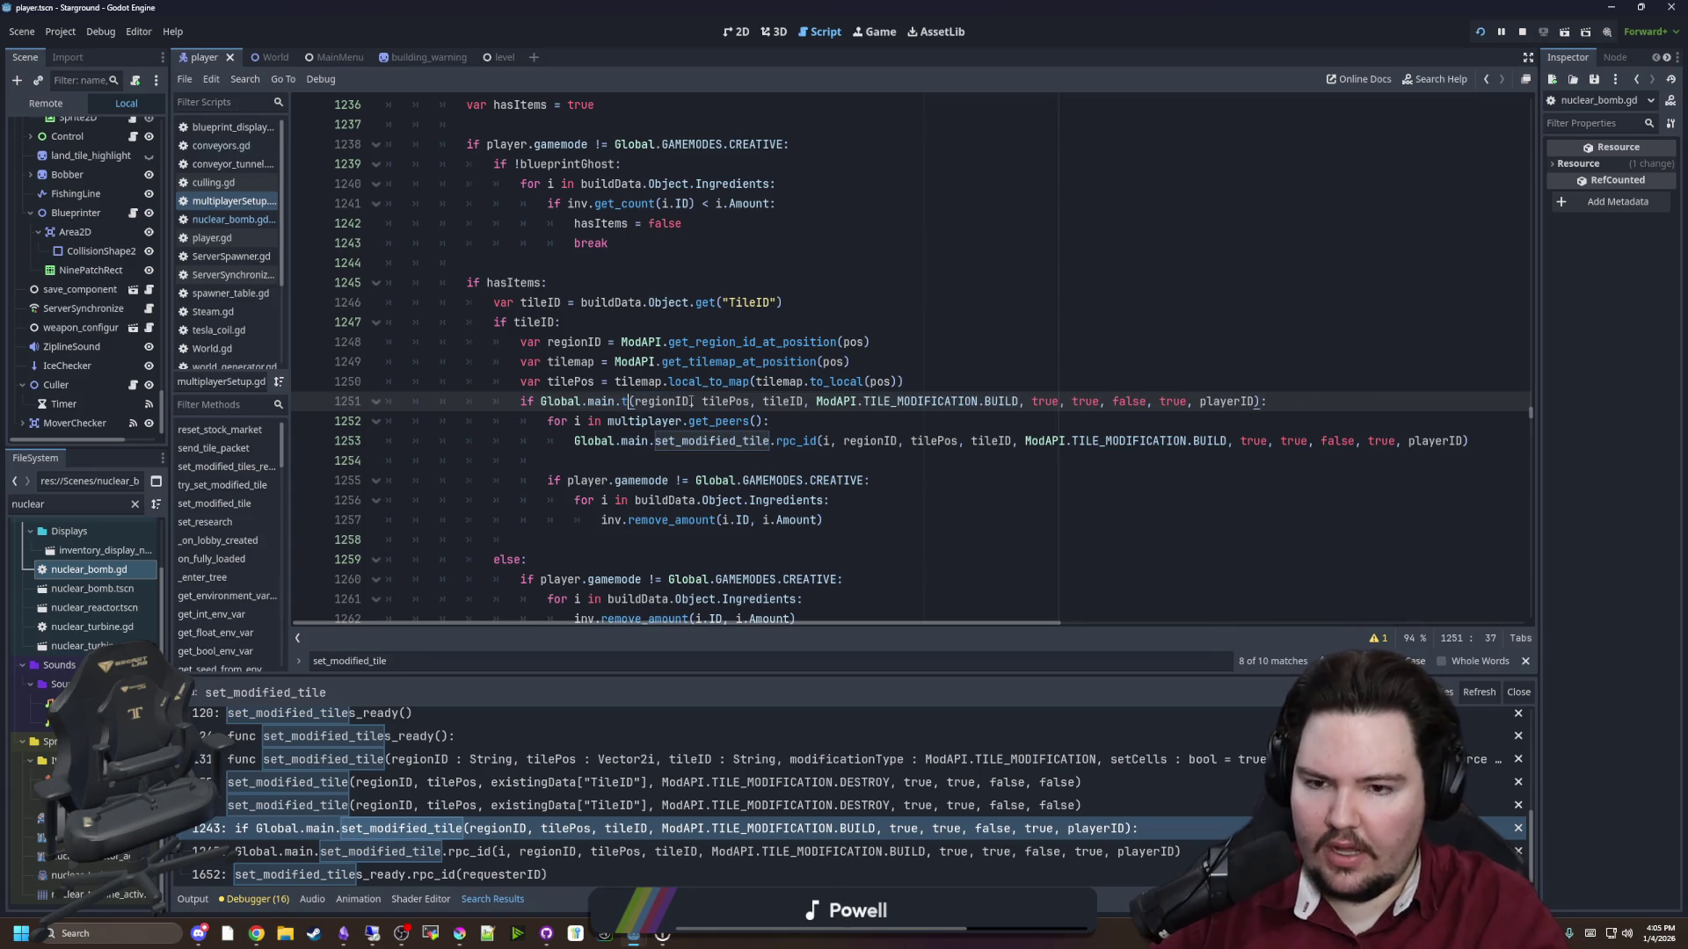
left_click(660, 415)
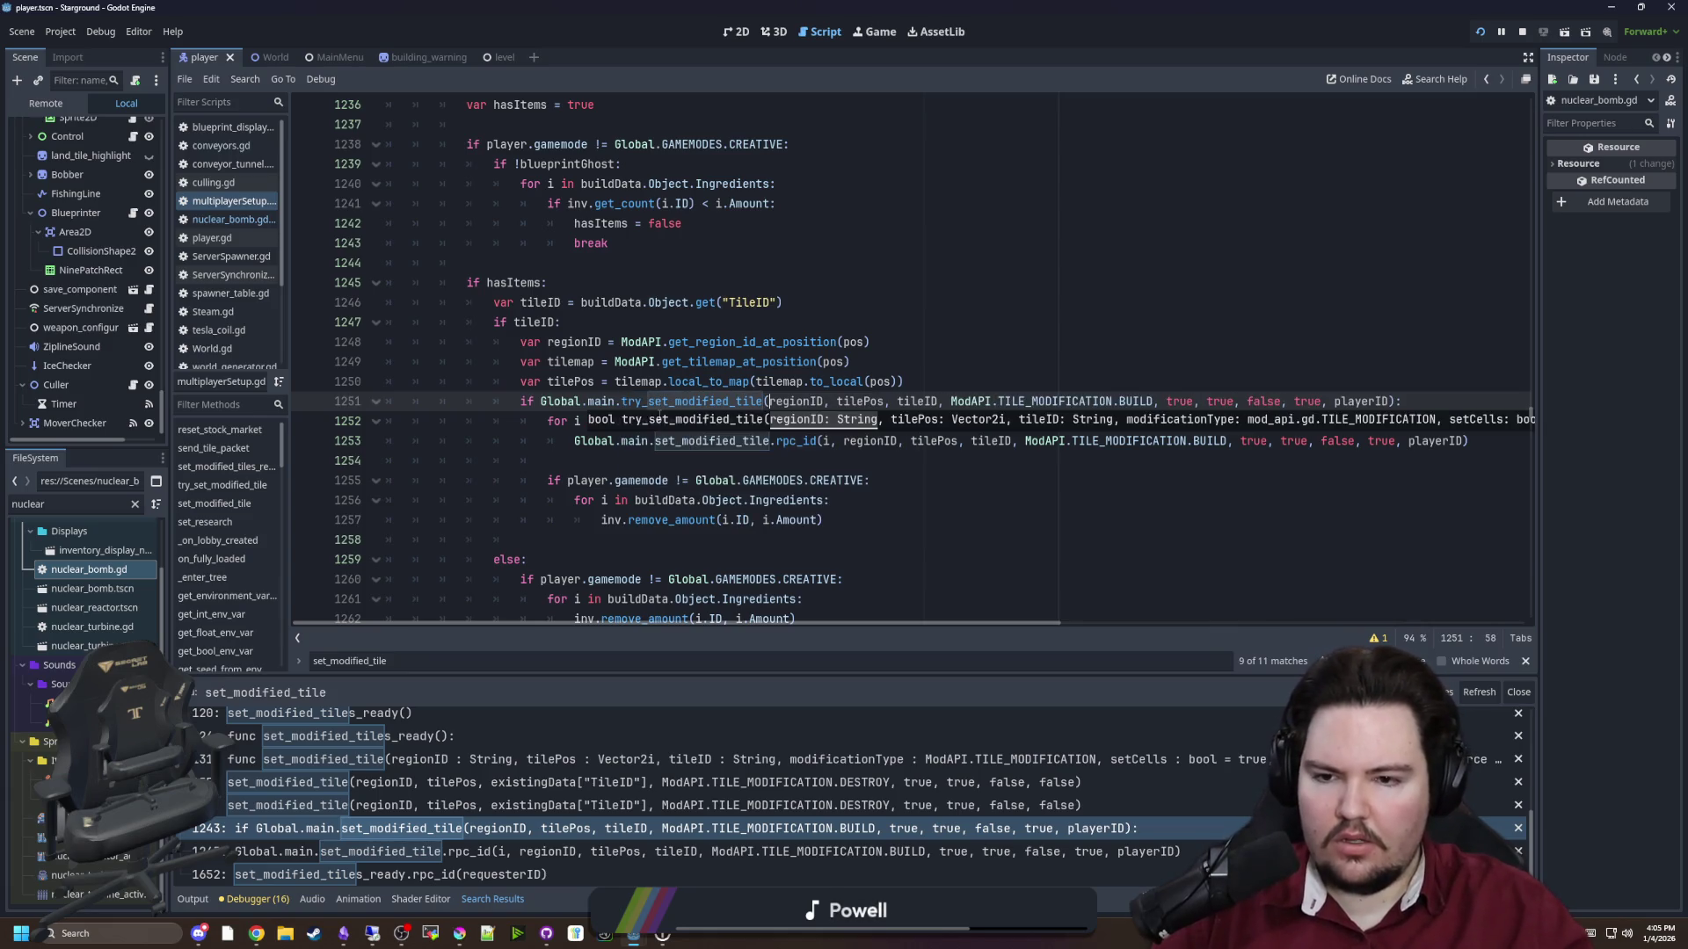
left_click_drag(622, 404, 542, 402)
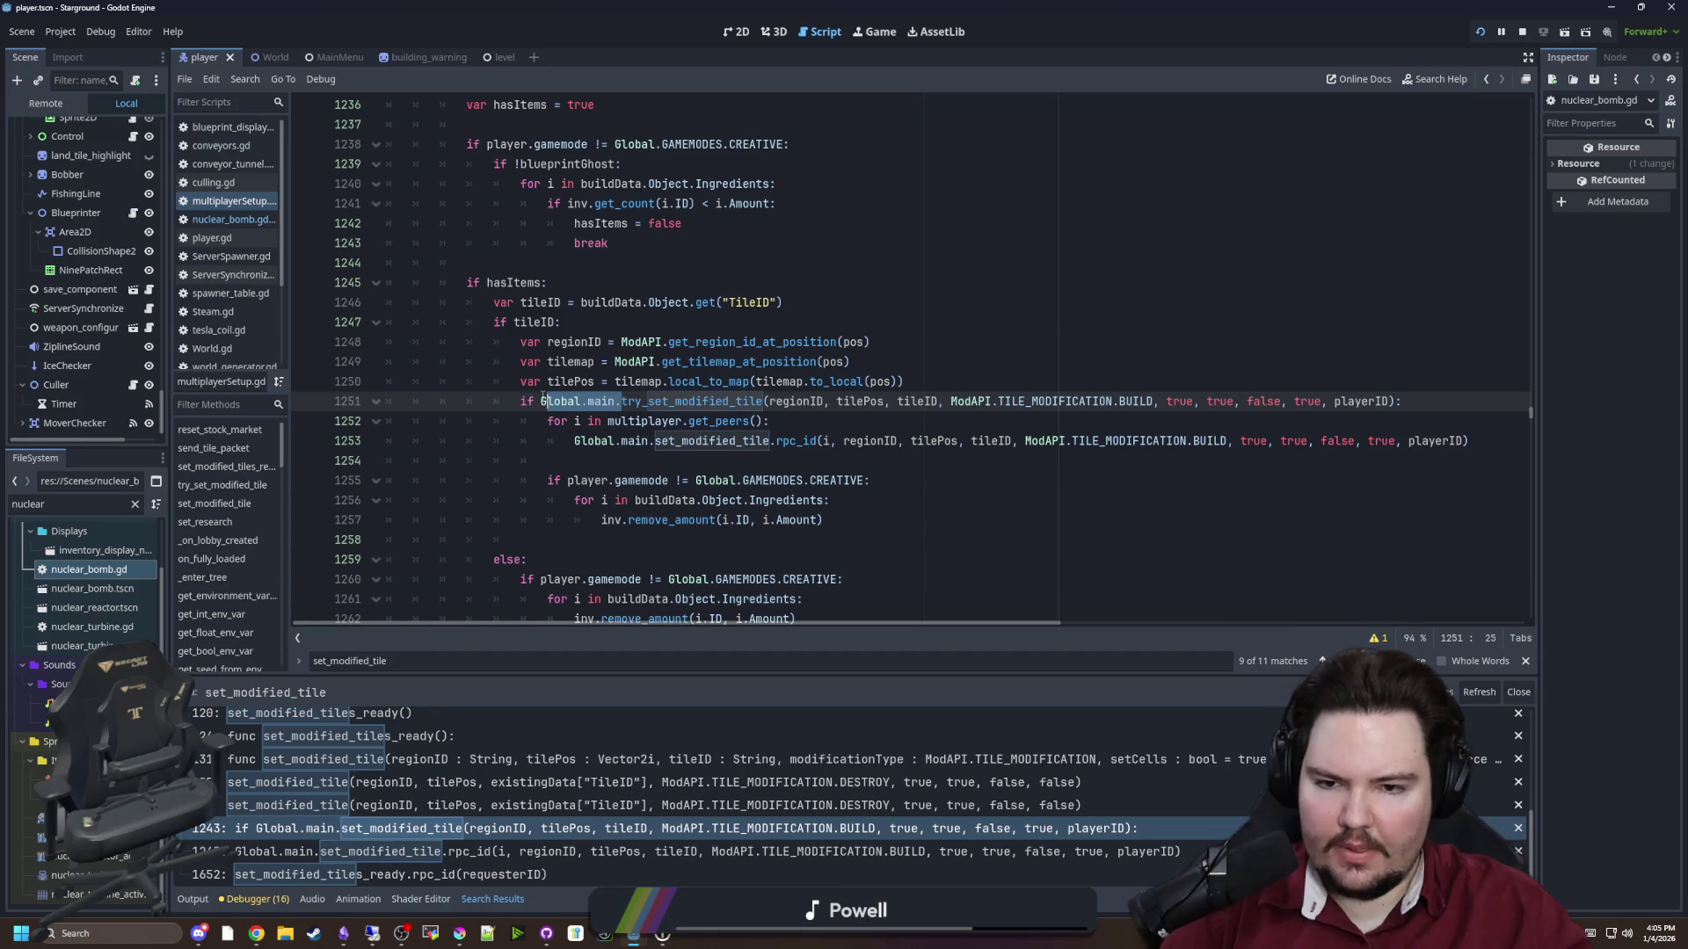
key("BackSpace")
Delete the get_peers rpc_id loop on lines 1252–1254 and save the script
left_click(812, 421)
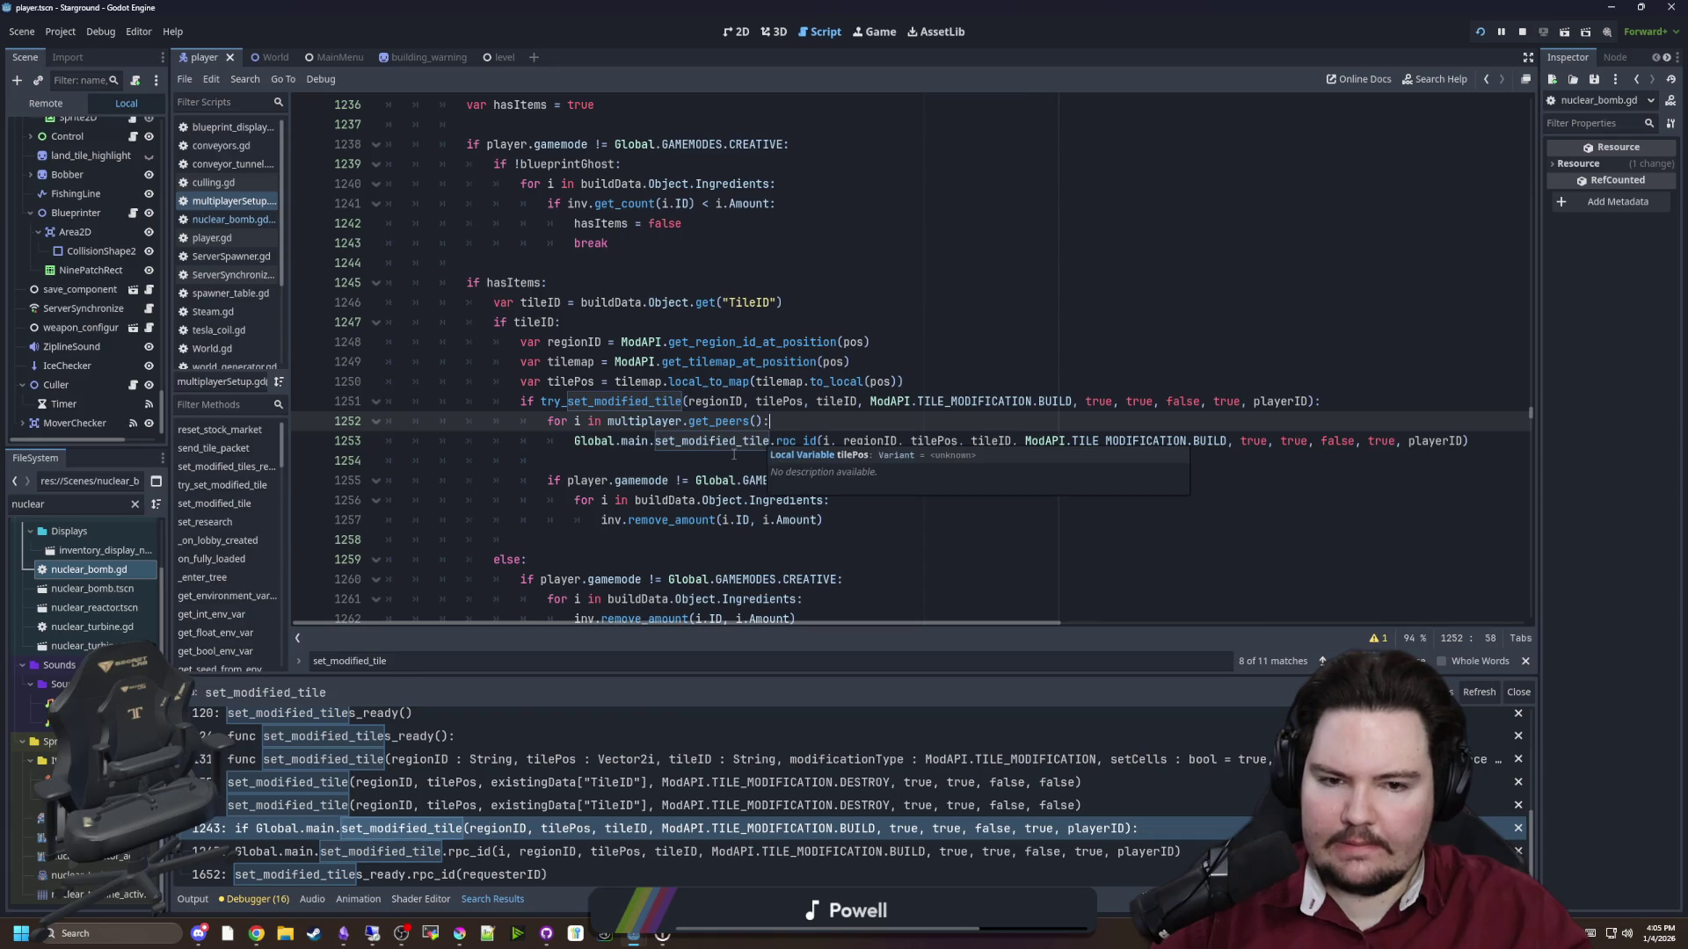
left_click(678, 444)
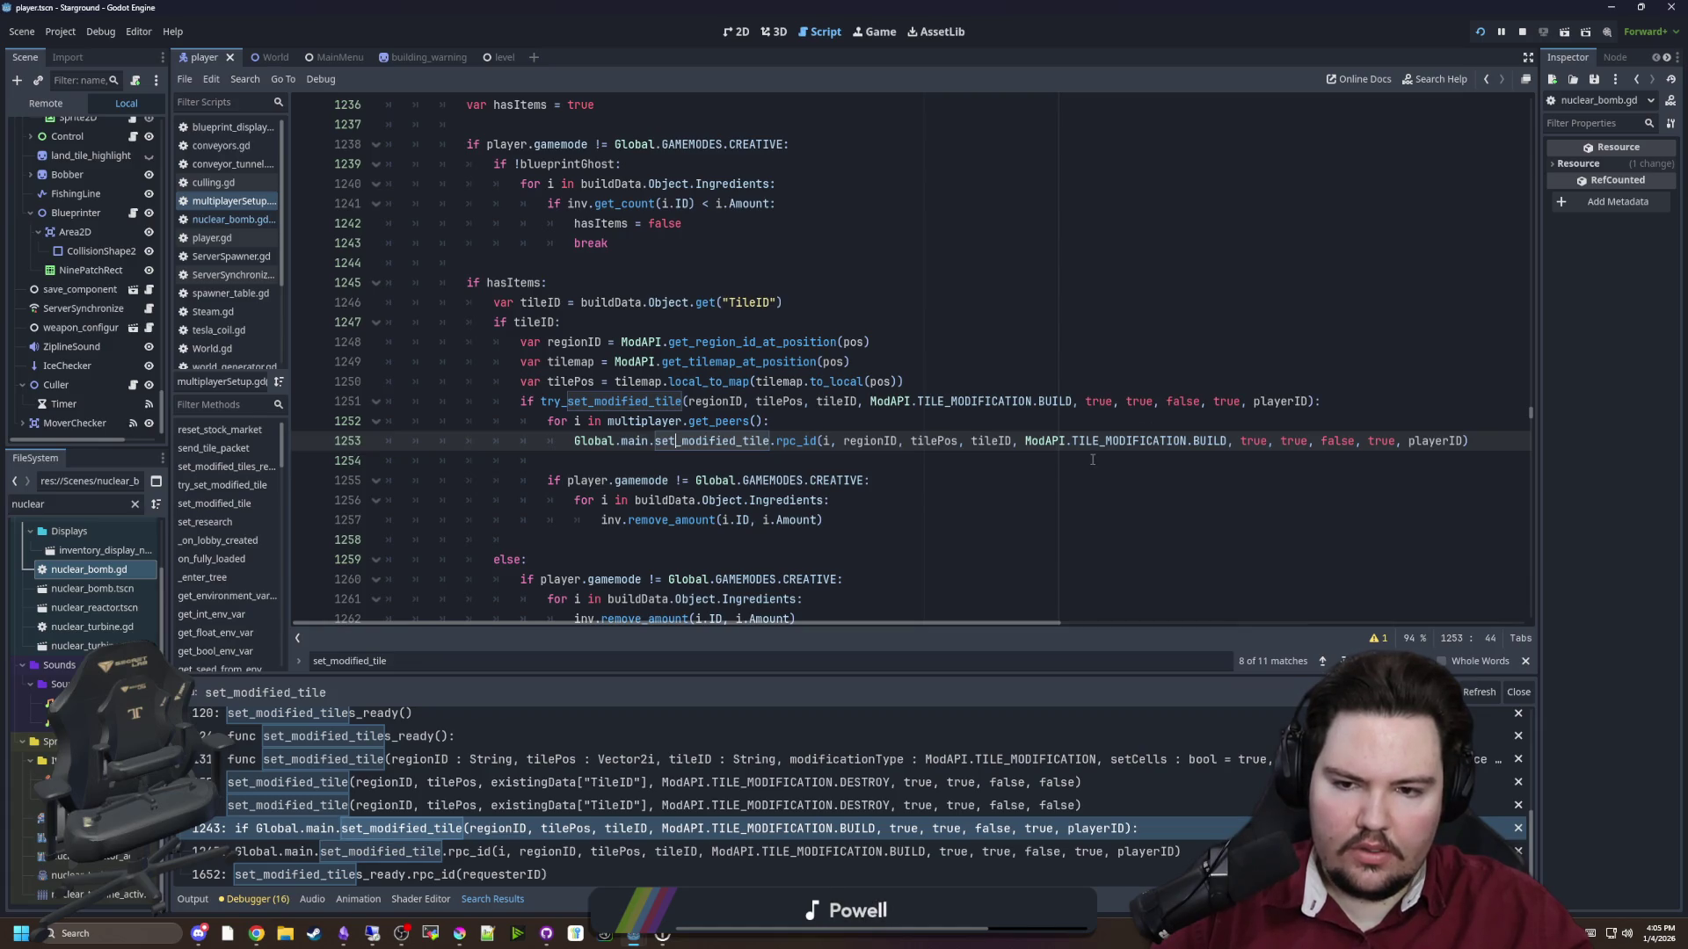
left_click(829, 459)
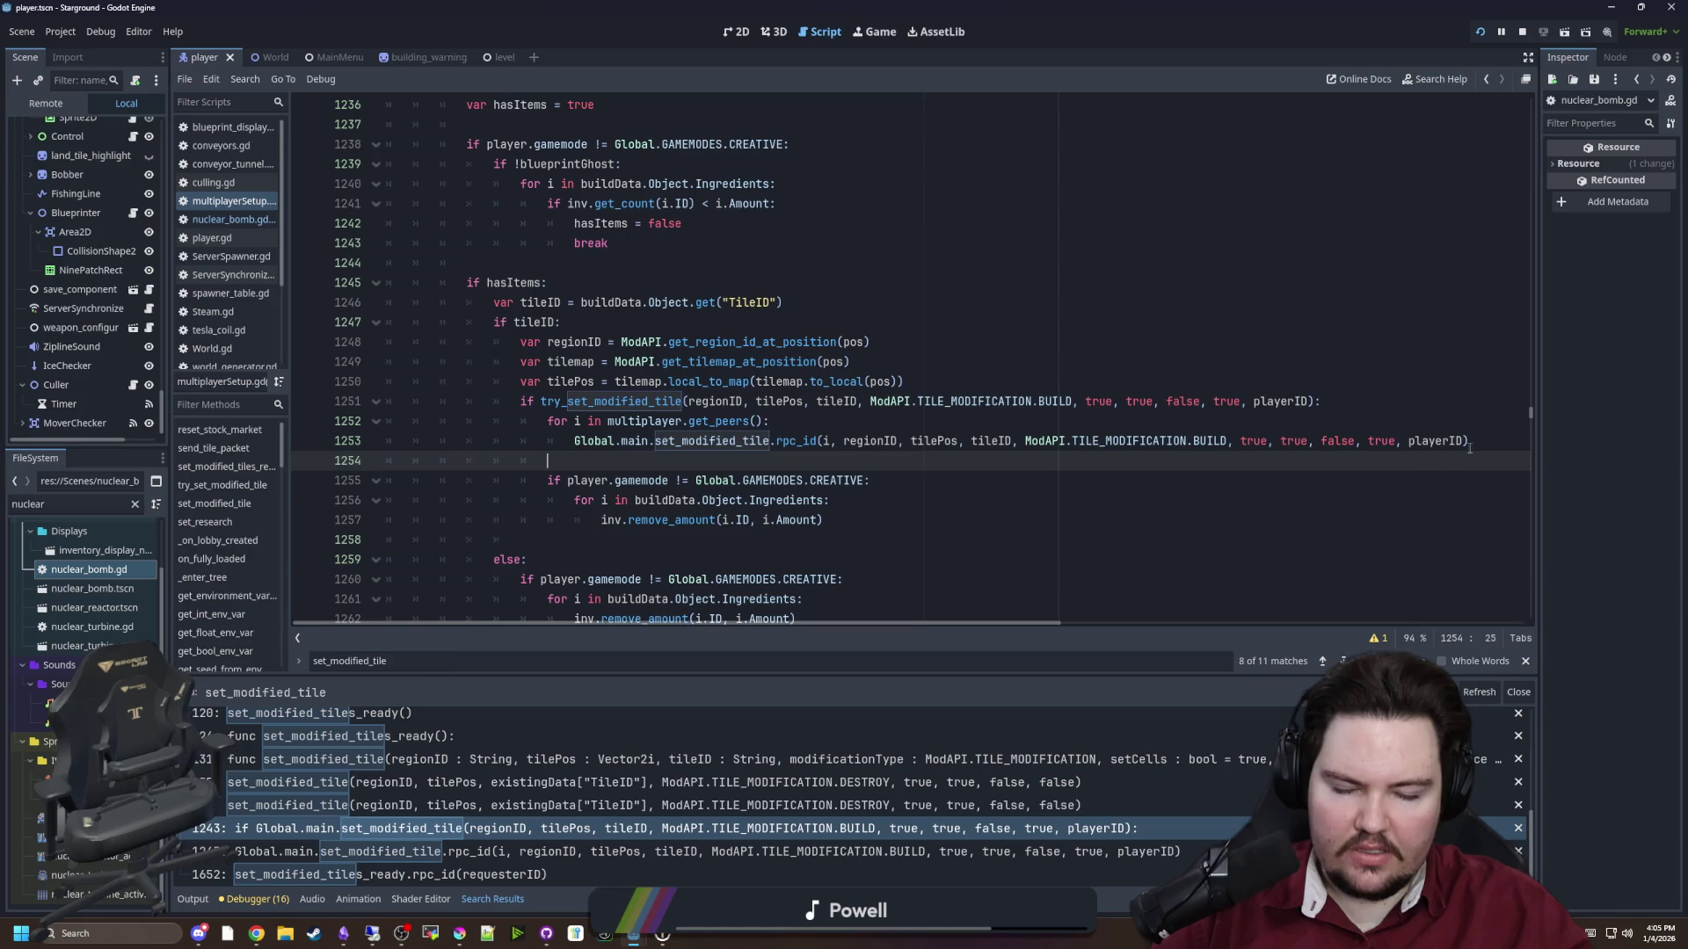
left_click_drag(547, 461, 323, 416)
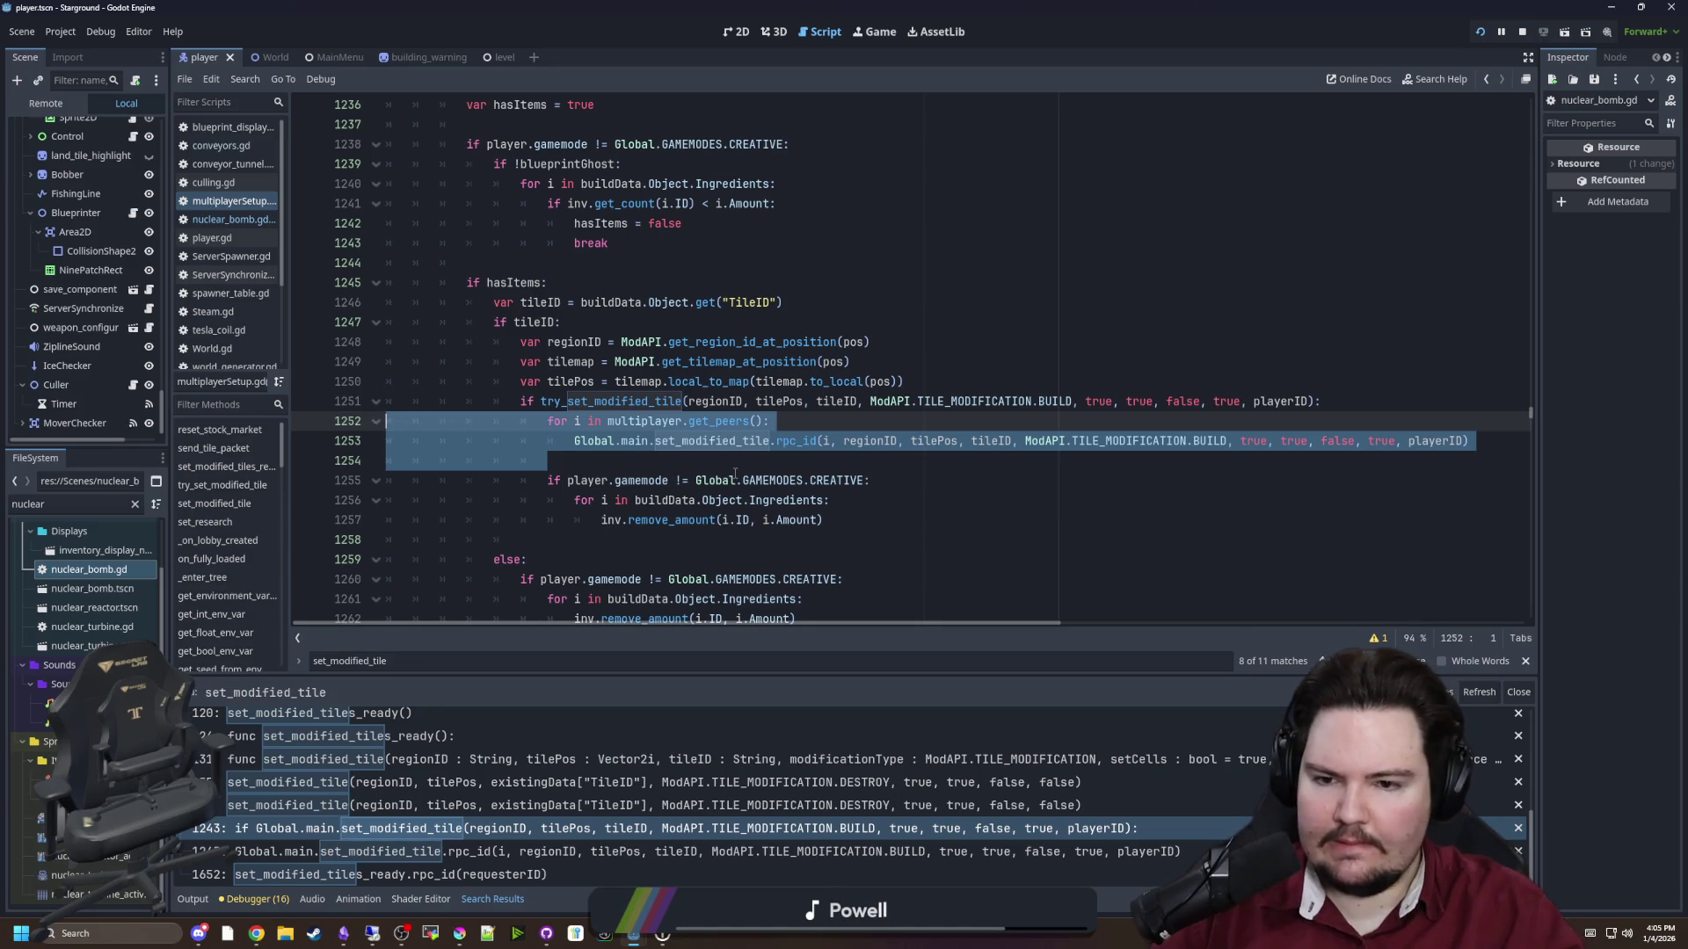
key("BackSpace")
key("BackSpace")
left_click(664, 474)
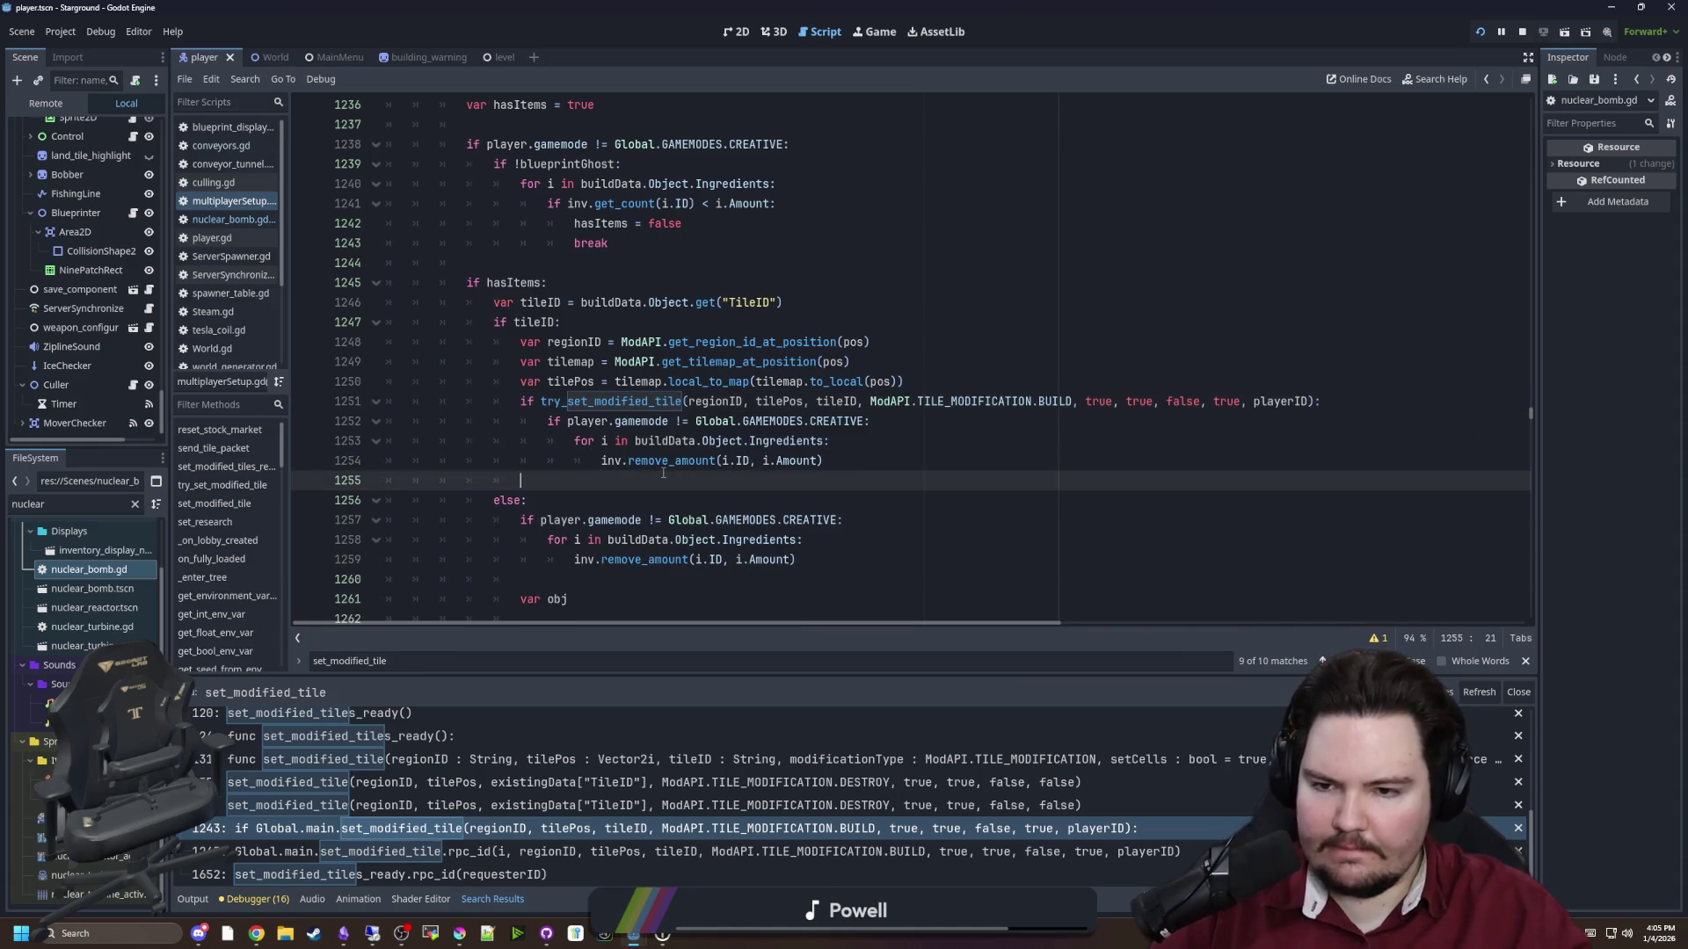
key("ctrl+s")
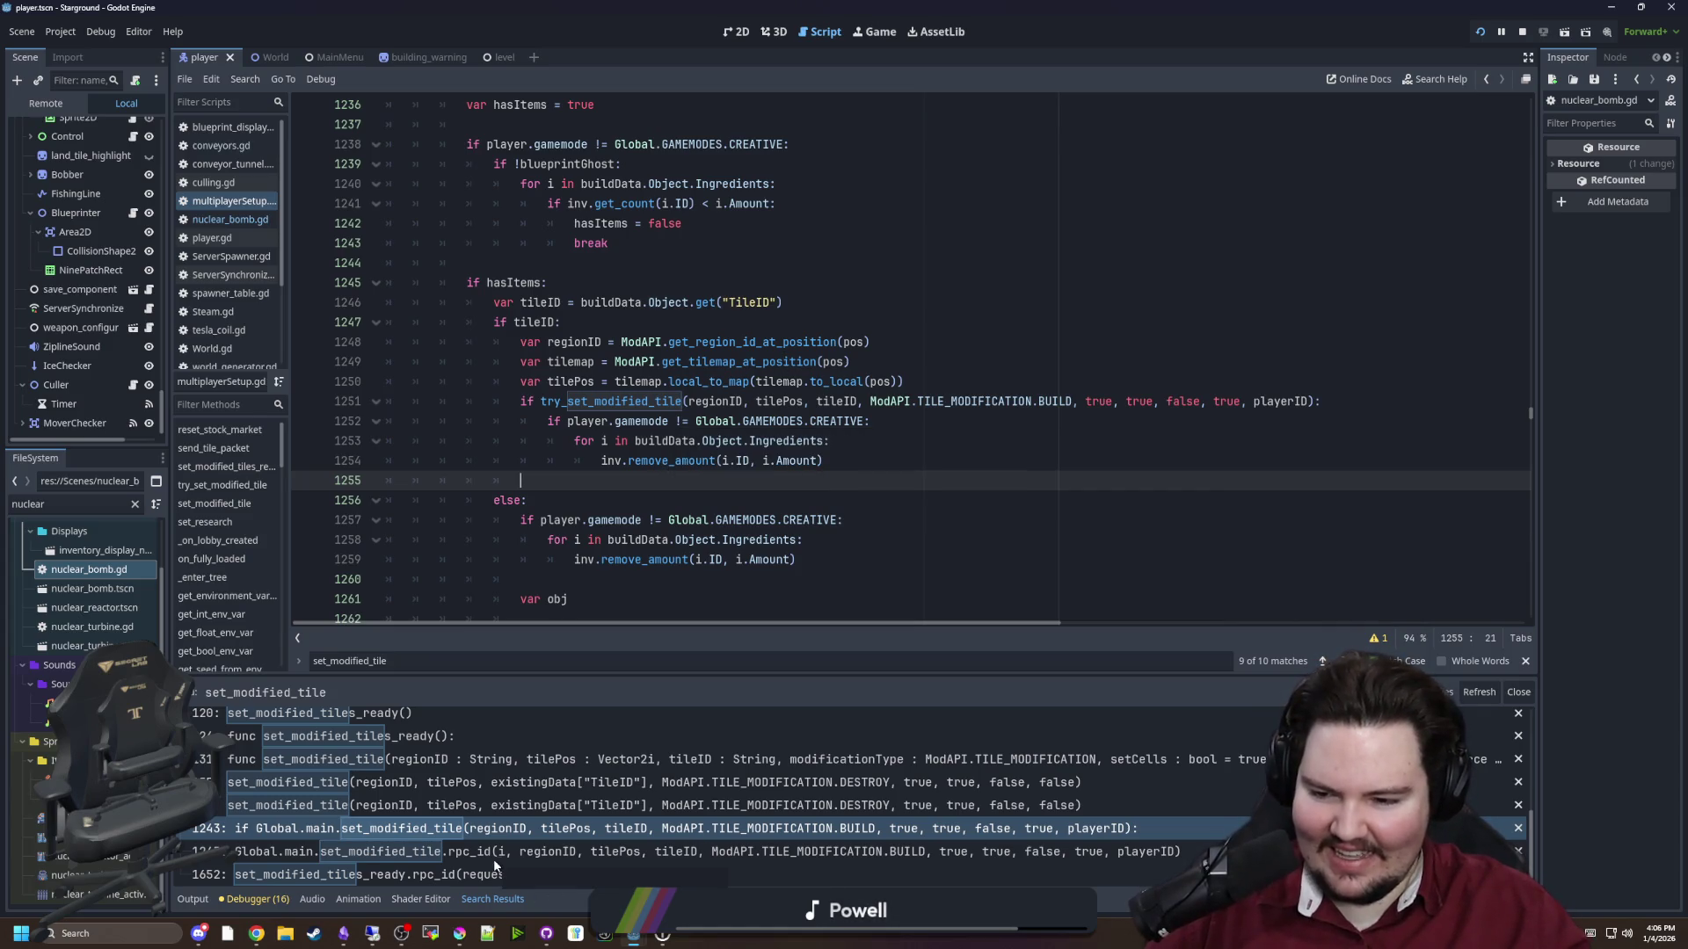
scroll(530, 808, "down", 1)
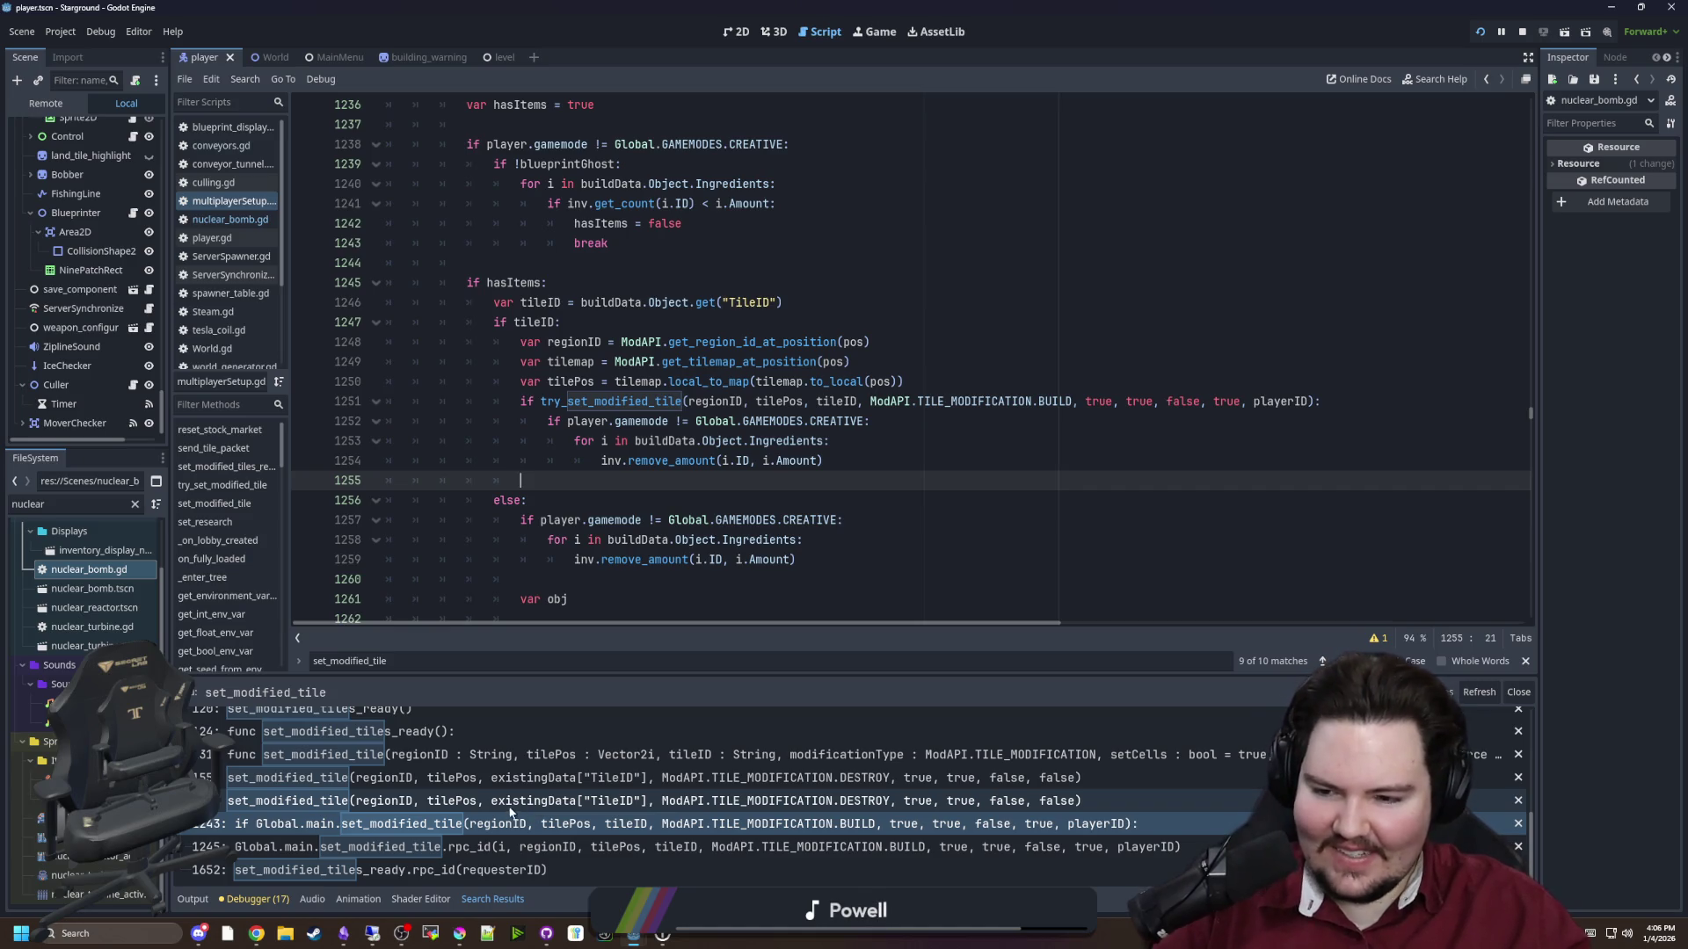
left_click(728, 521)
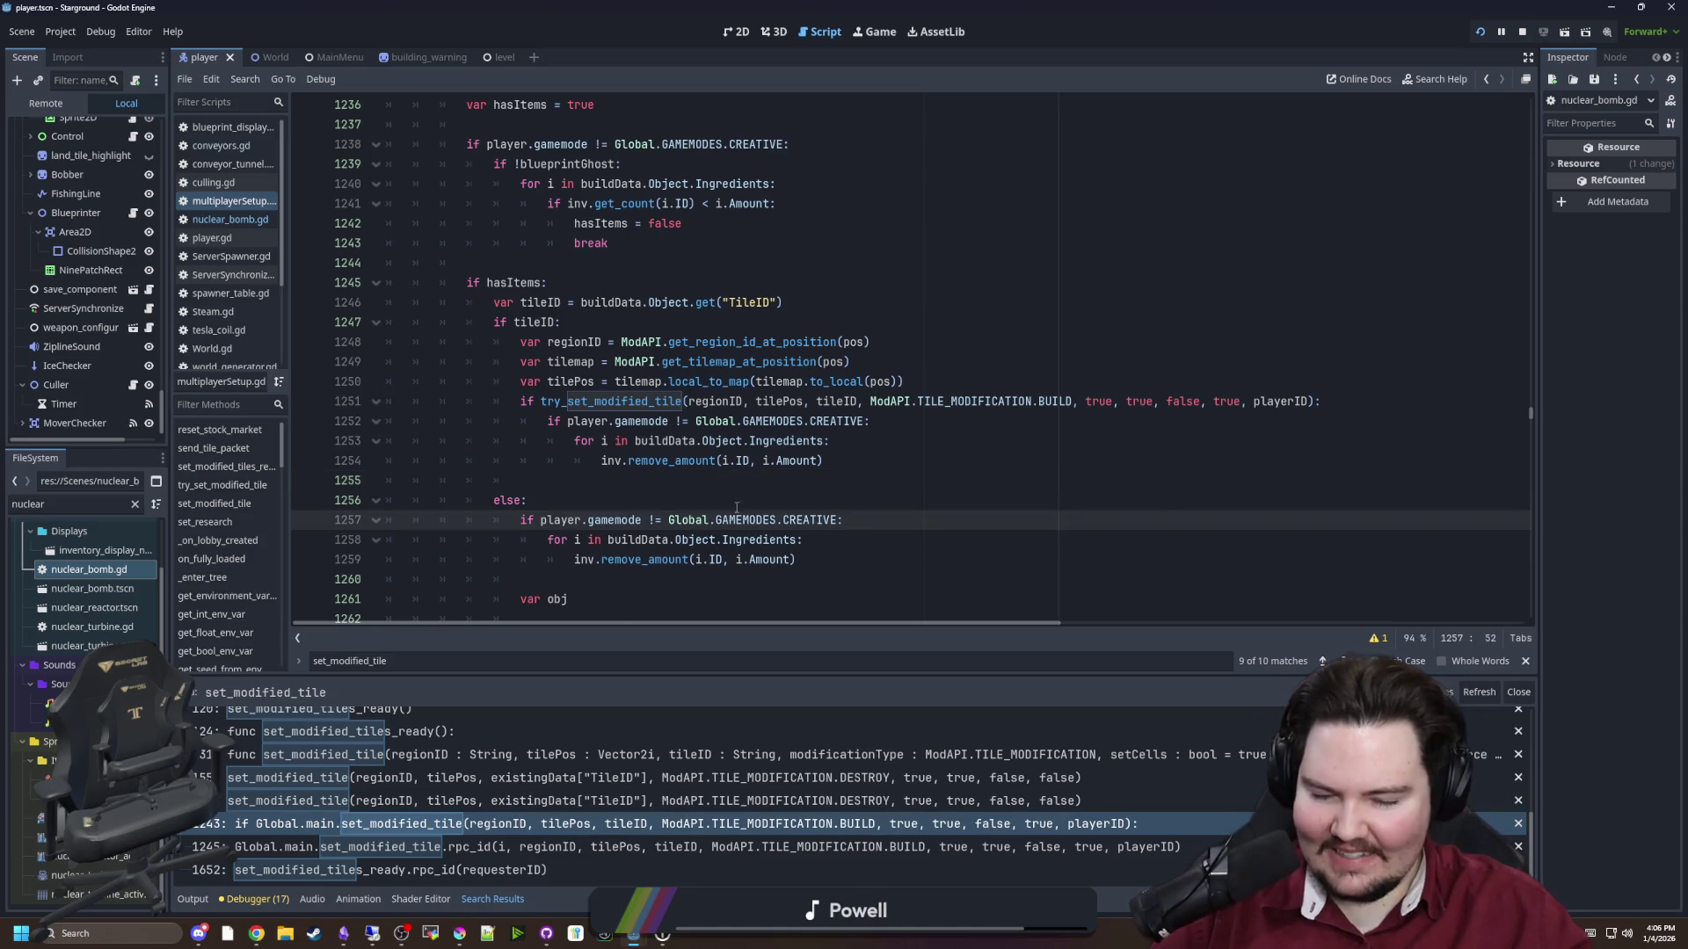
Search the whole project for set_modified_tile and enlarge the search results panel
left_click(738, 500)
key("ctrl+shift+f")
type("set+_")
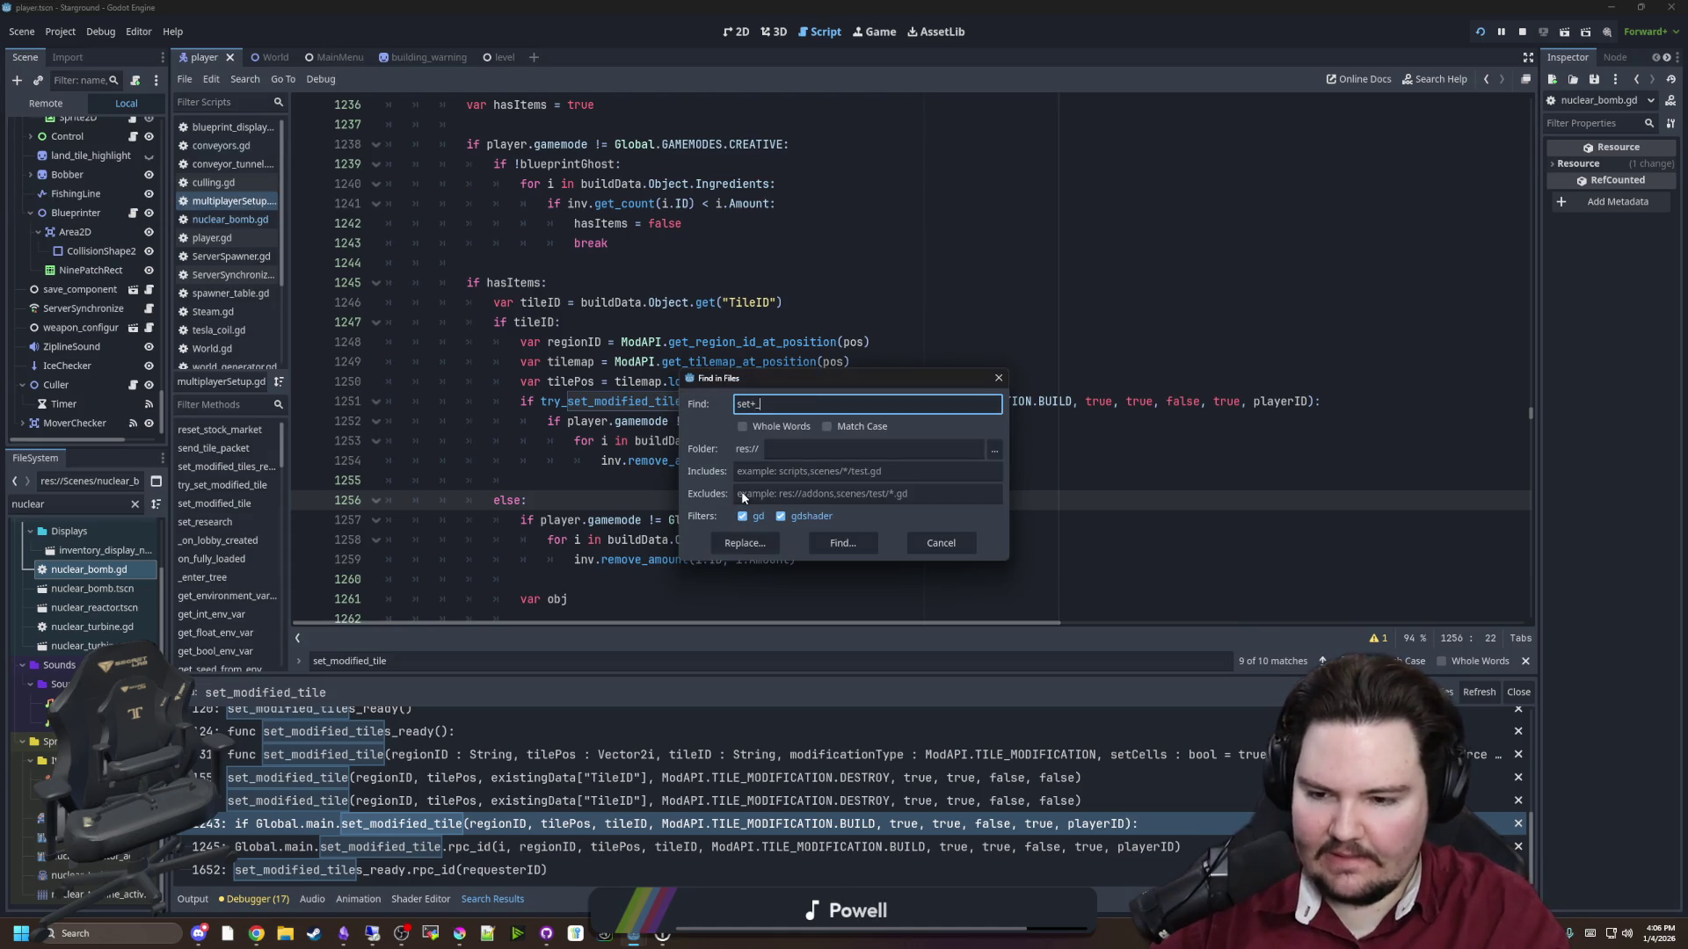
type("modified_")
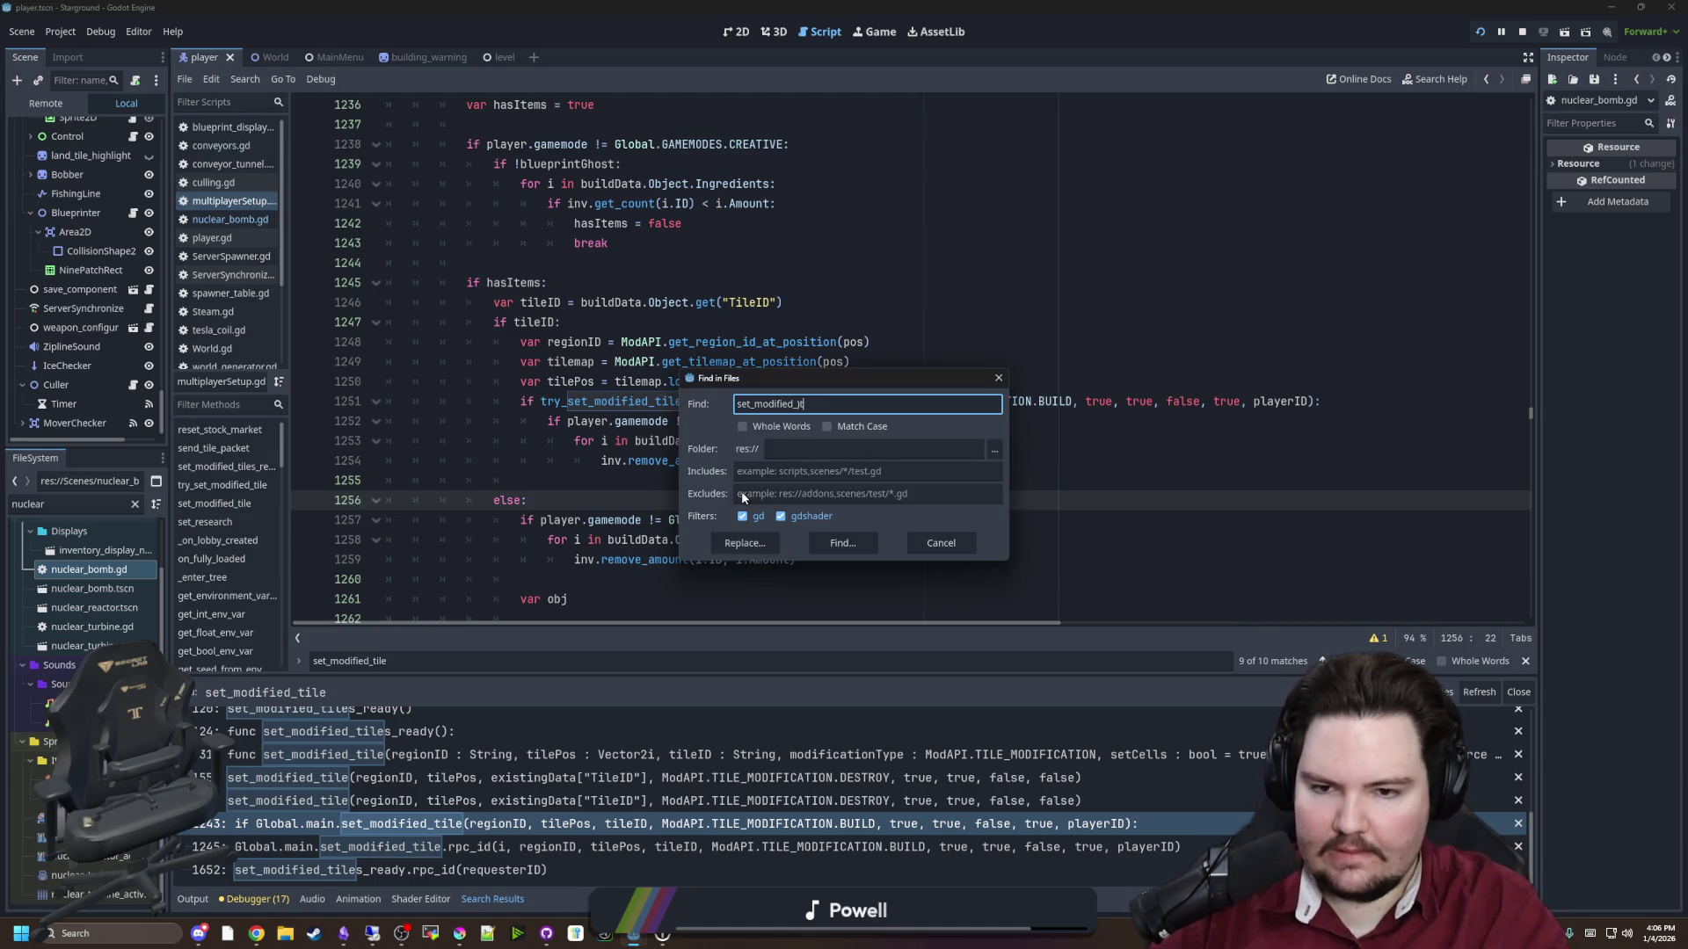
type("tile")
key("Return")
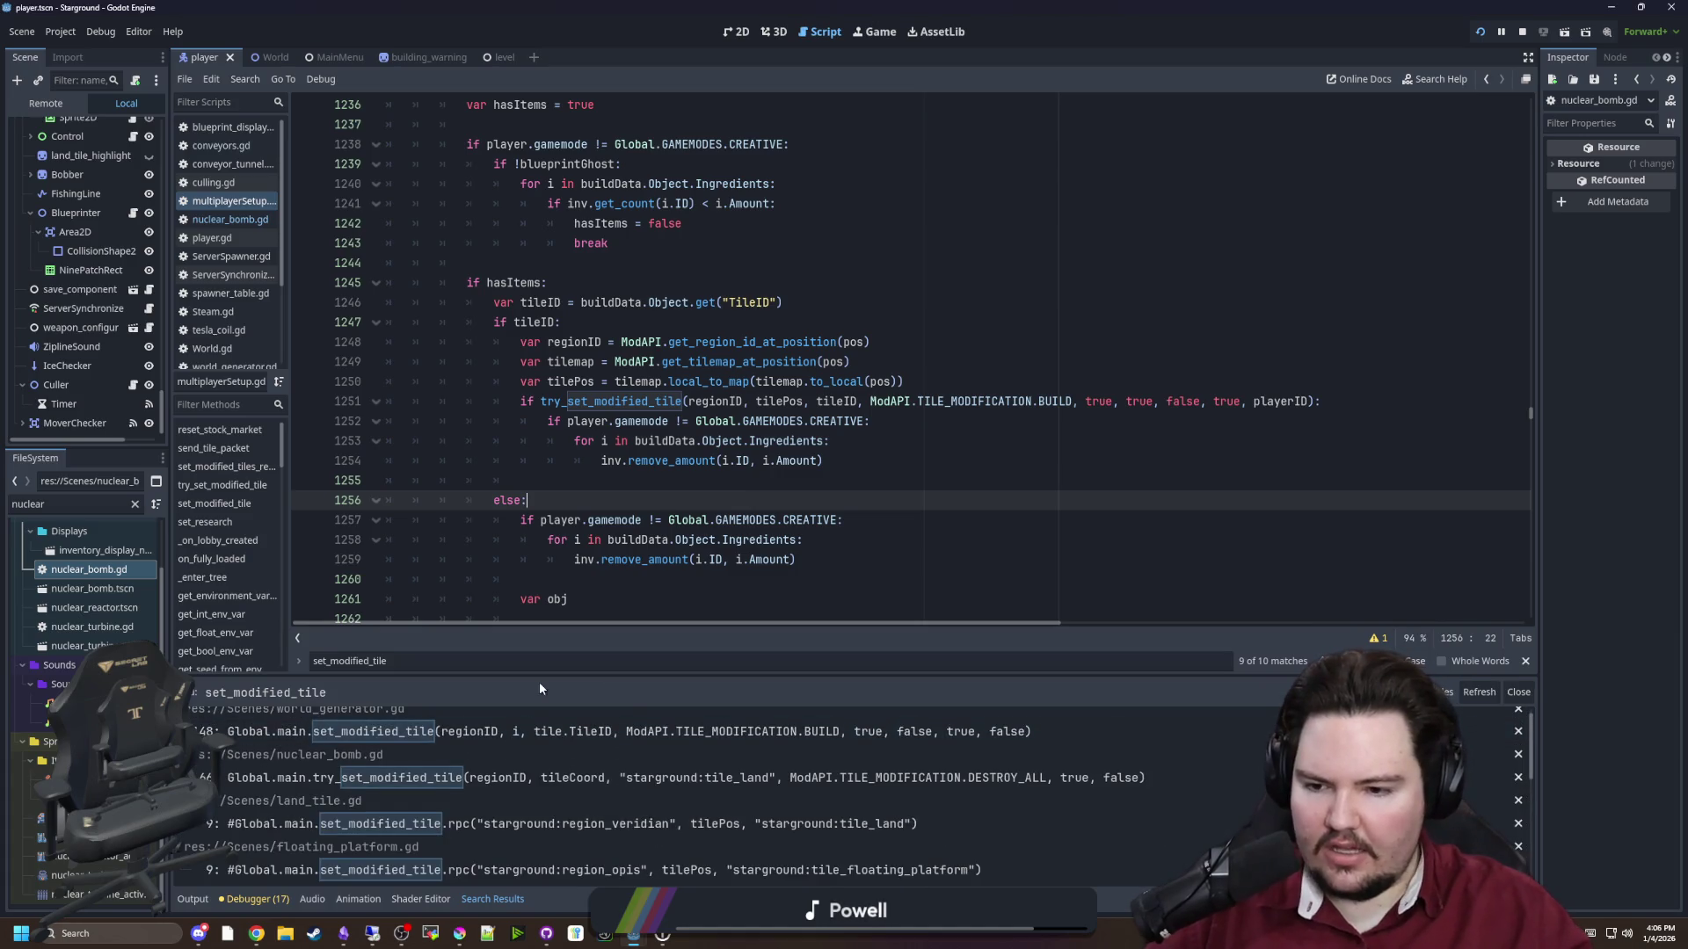
left_click_drag(533, 675, 528, 568)
Review the set_modified_tile matches in world_generator.gd, nuclear_bomb.gd, land_tile.gd, floating_platform.gd and player.gd
left_click(506, 624)
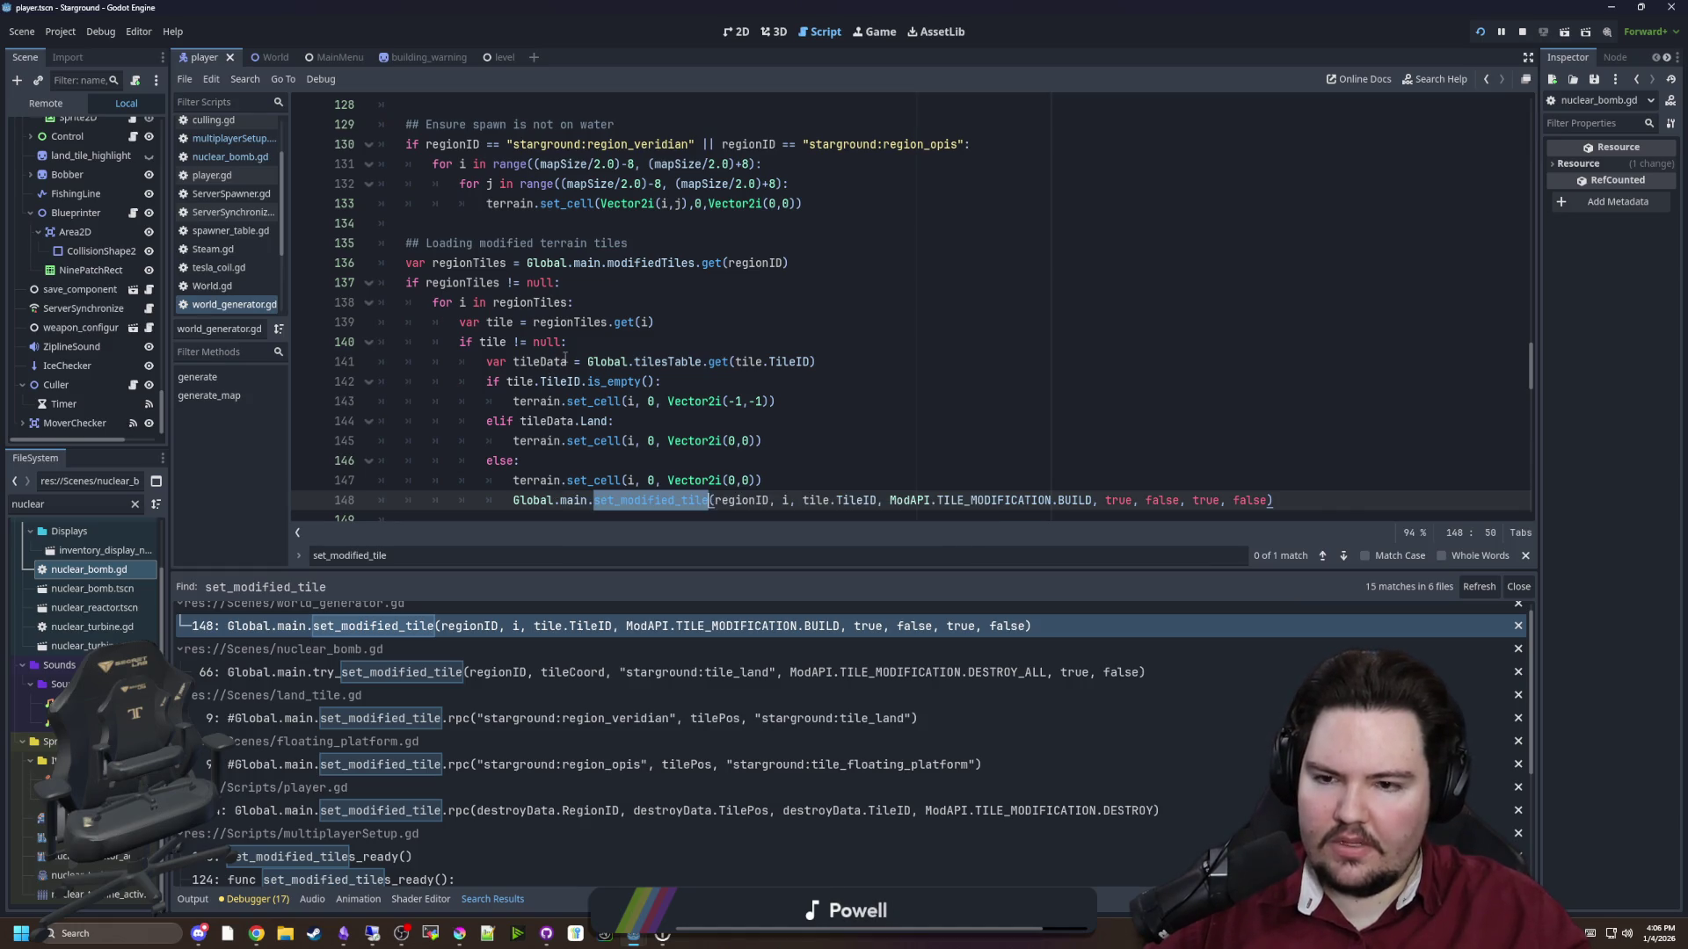
scroll(565, 357, "up", 4)
scroll(568, 350, "up", 5)
scroll(569, 350, "down", 10)
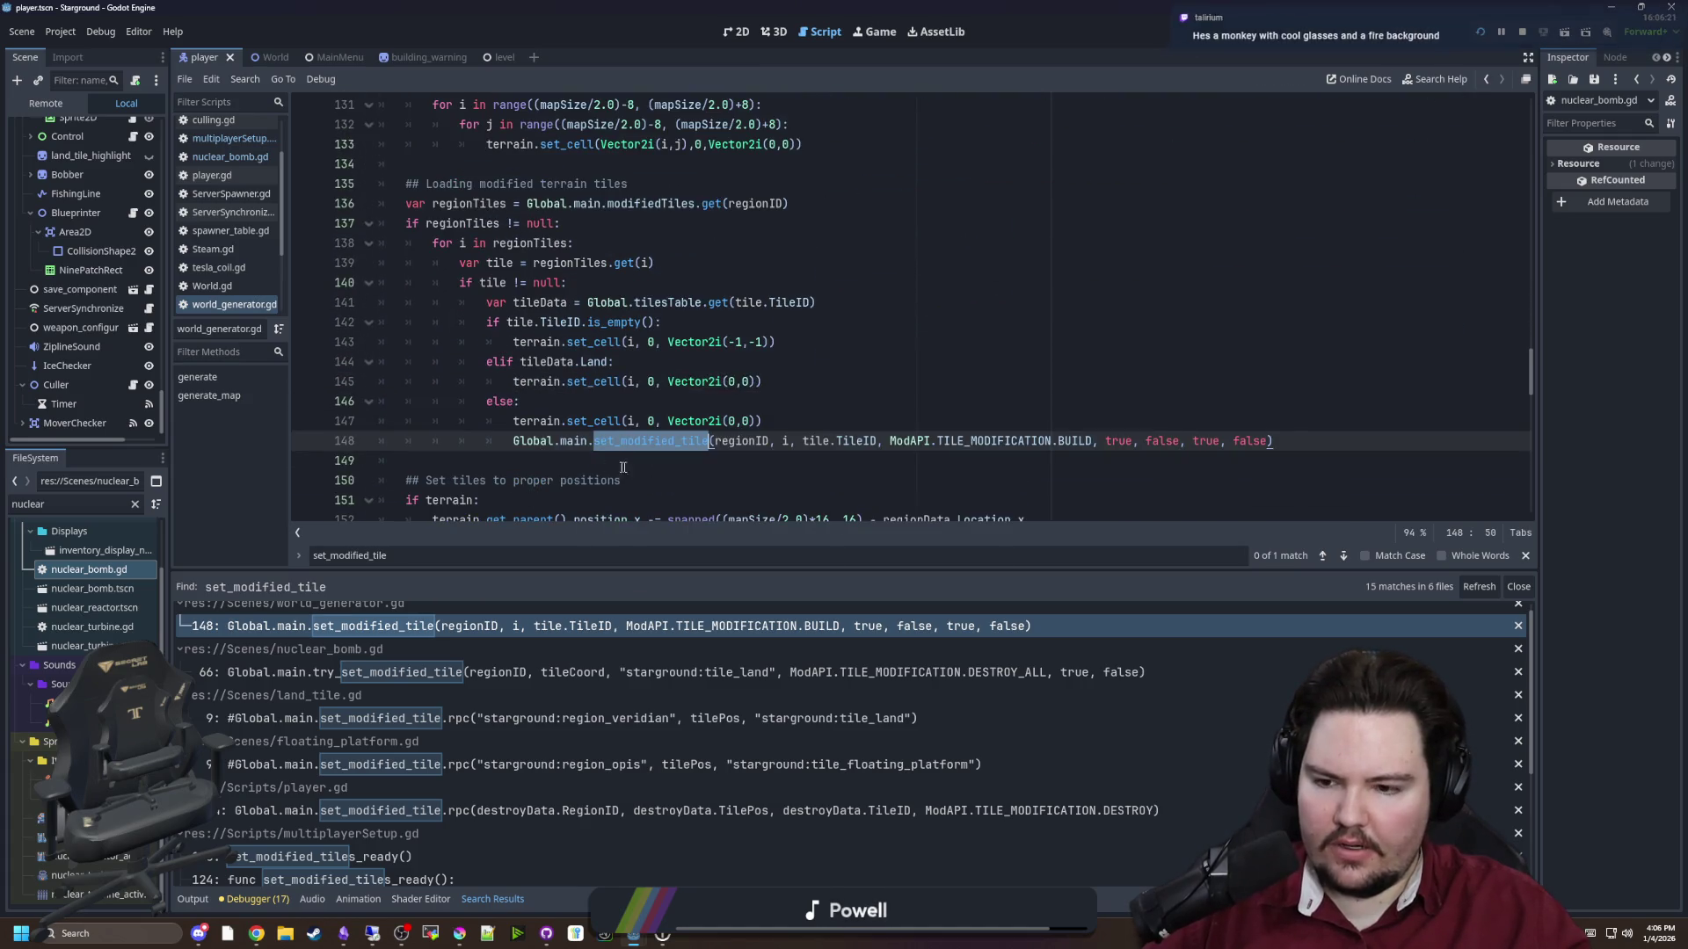
left_click(448, 672)
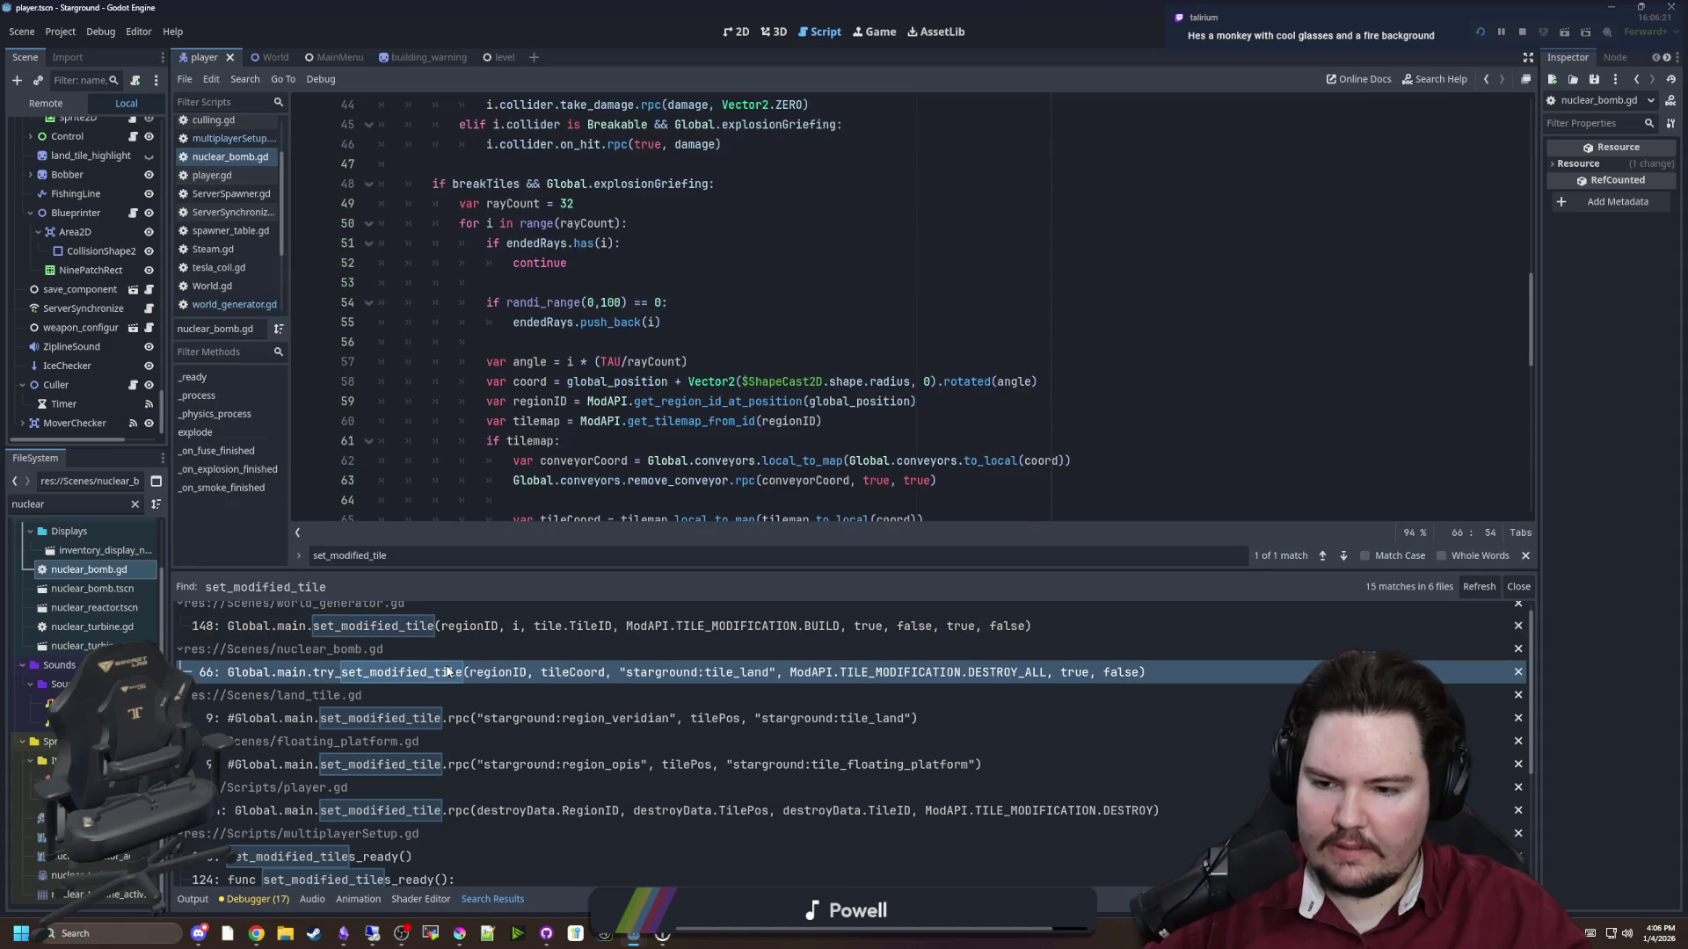
left_click(427, 721)
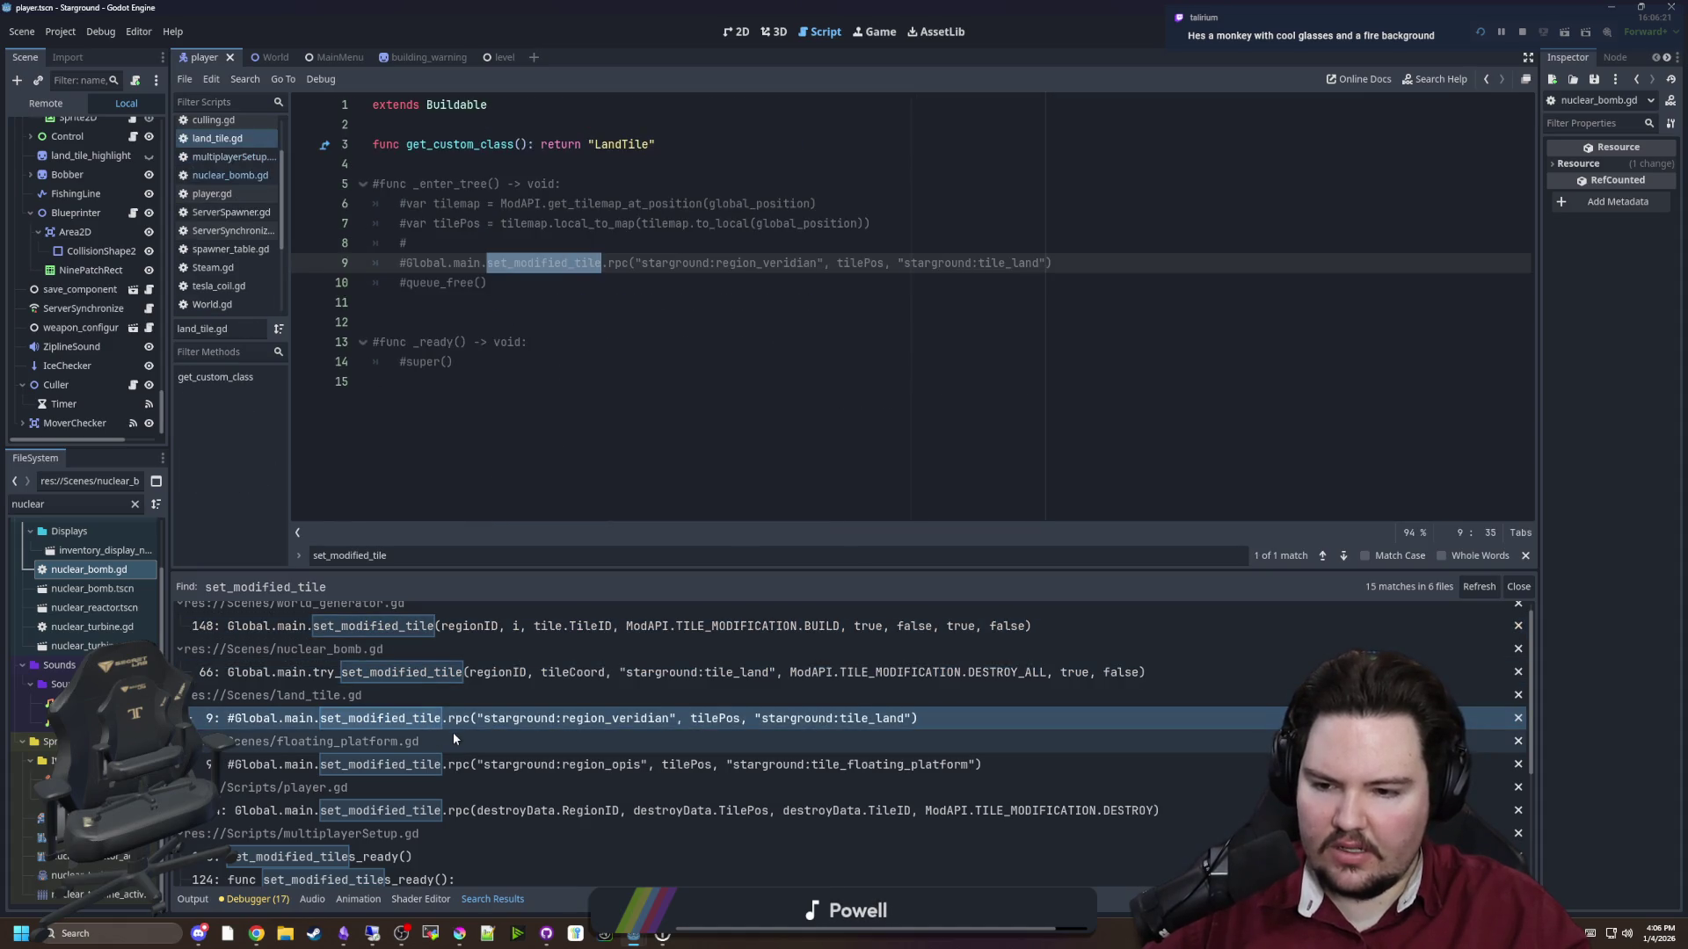
left_click(461, 765)
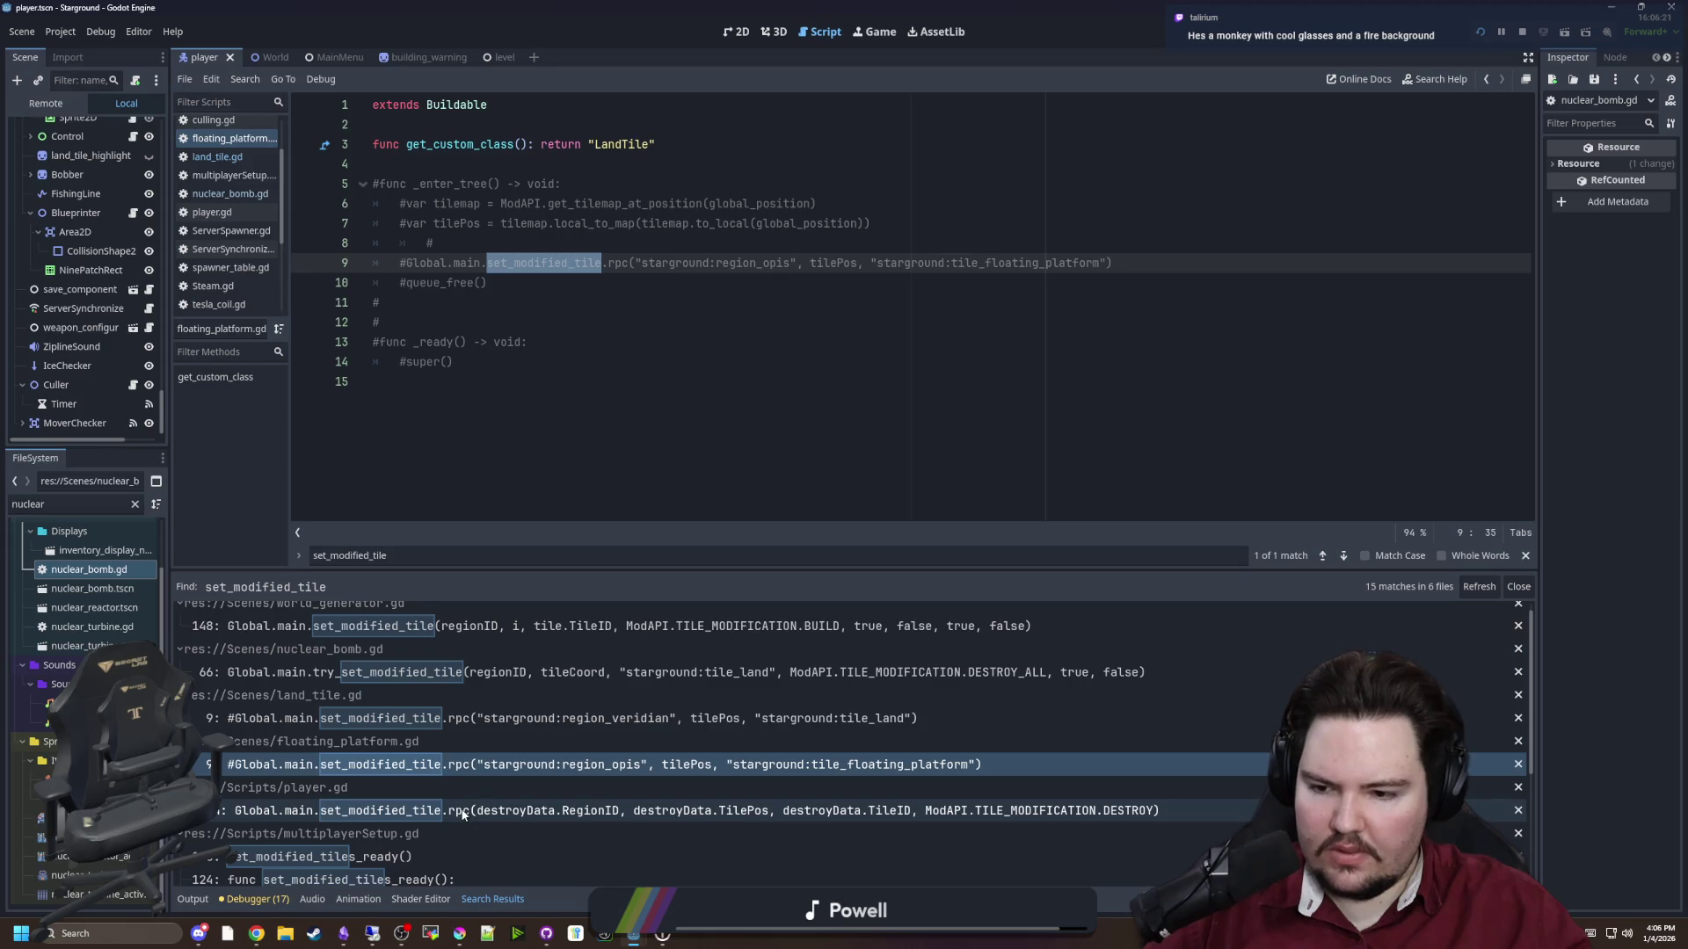
left_click(463, 811)
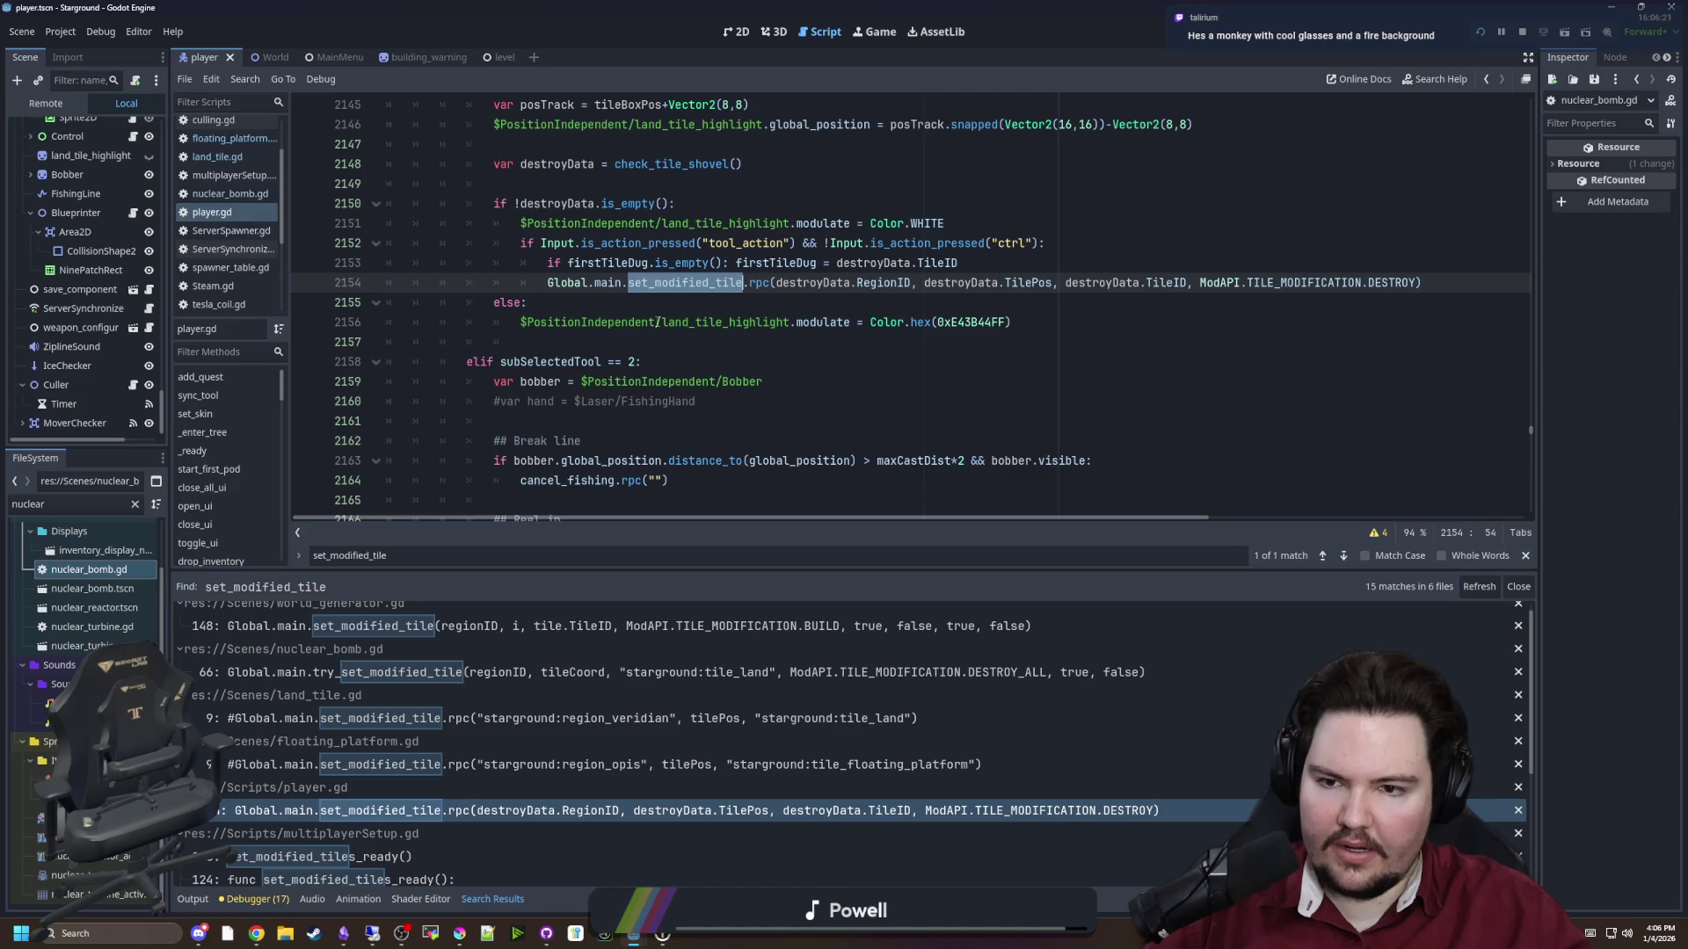
scroll(657, 303, "up", 6)
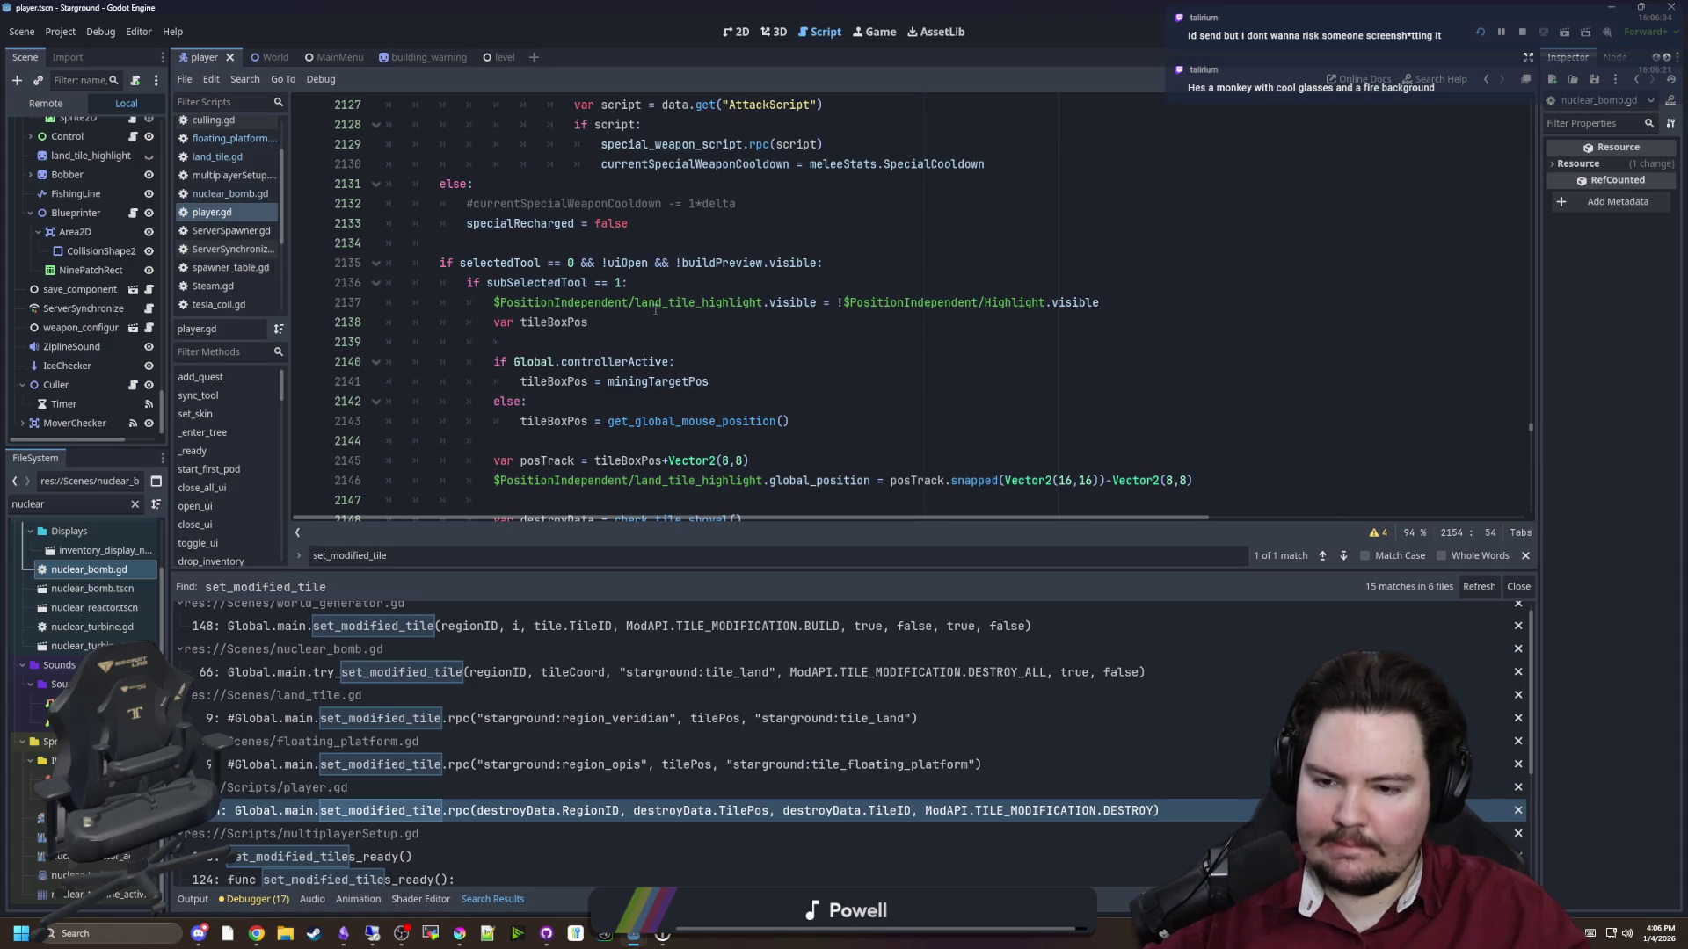
scroll(654, 310, "down", 3)
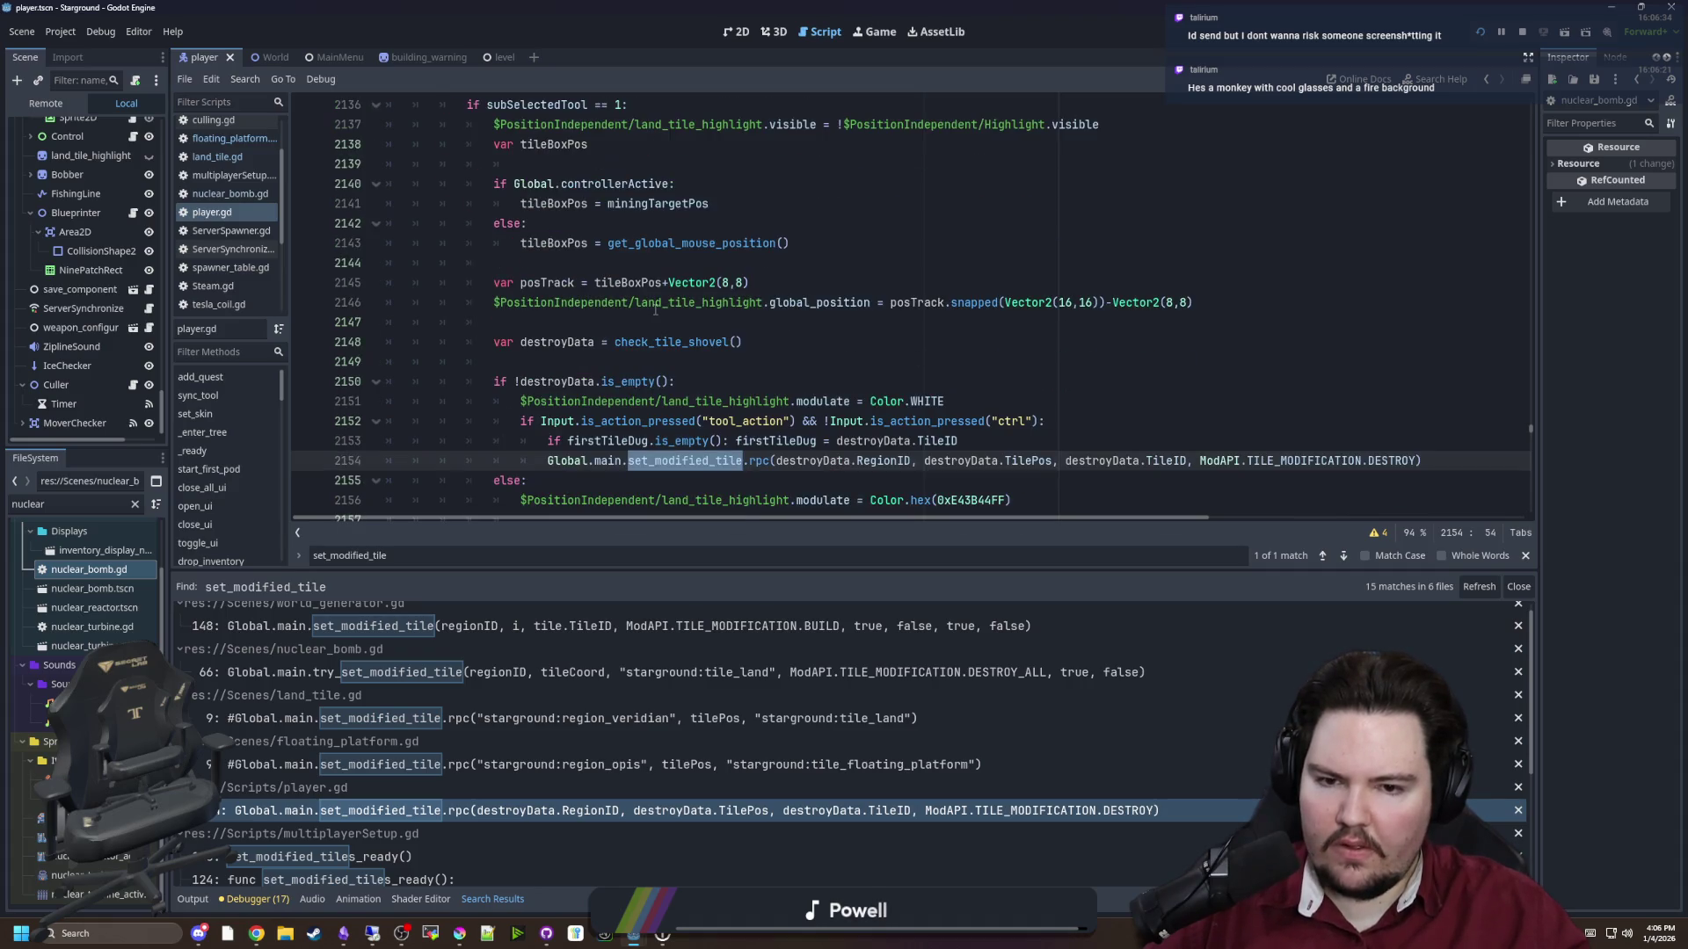
scroll(776, 415, "down", 1)
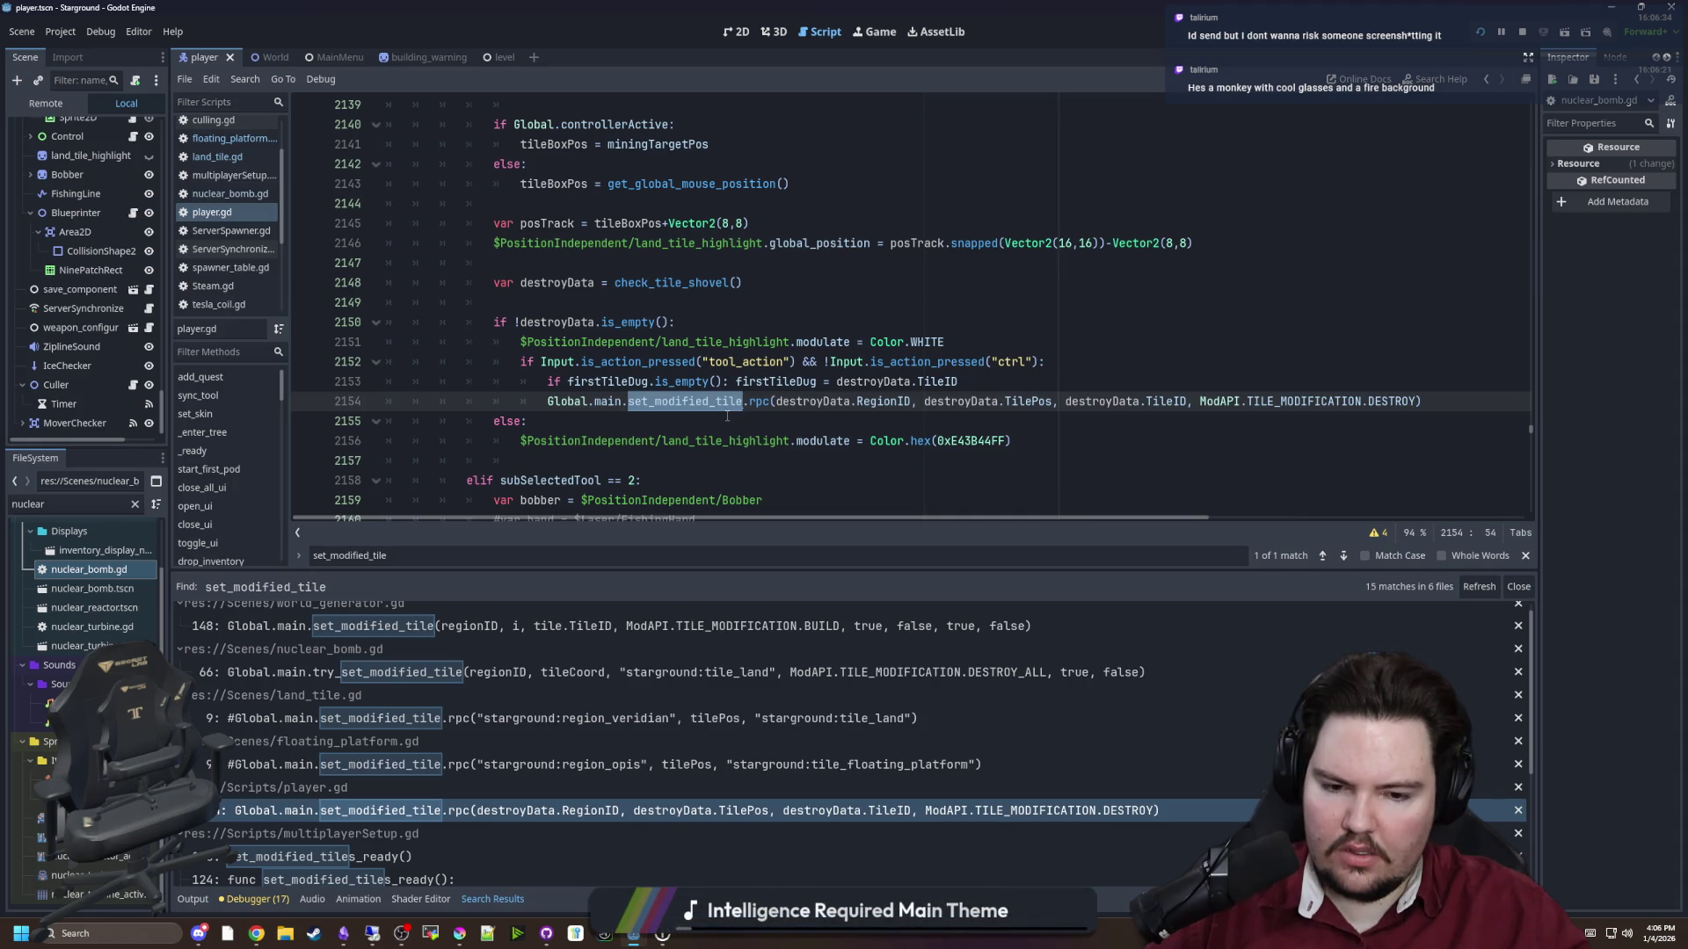
scroll(729, 751, "down", 5)
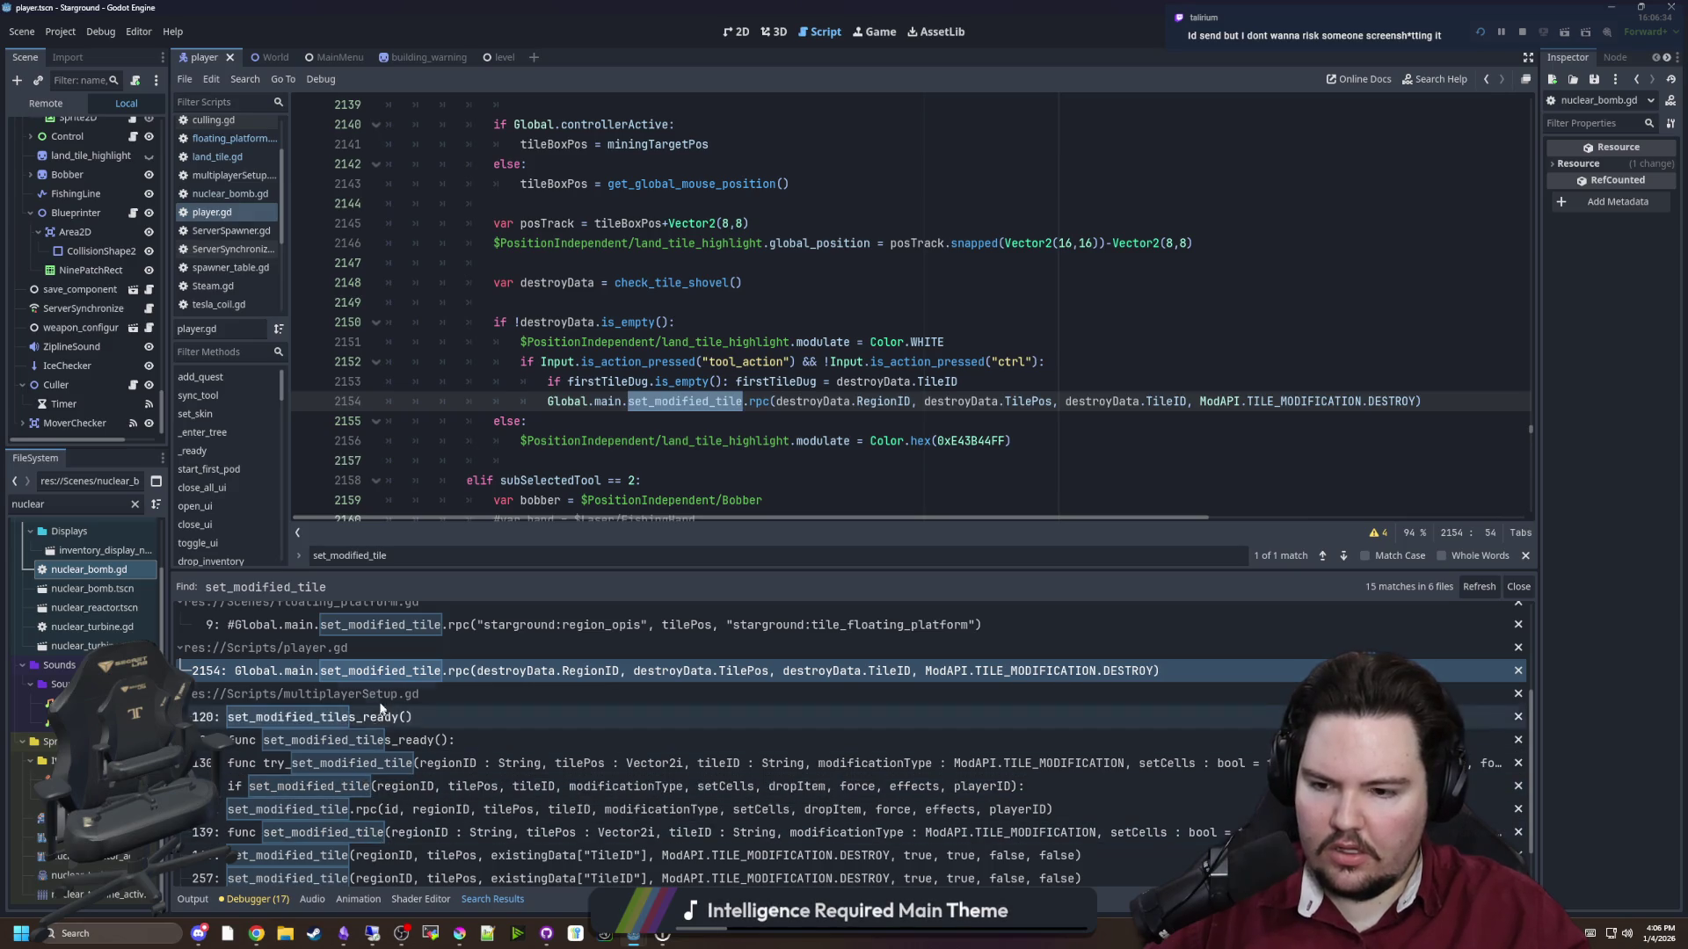
Step through the multiplayerSetup.gd matches to the set_modified_tile destroy call on line 163
left_click(350, 794)
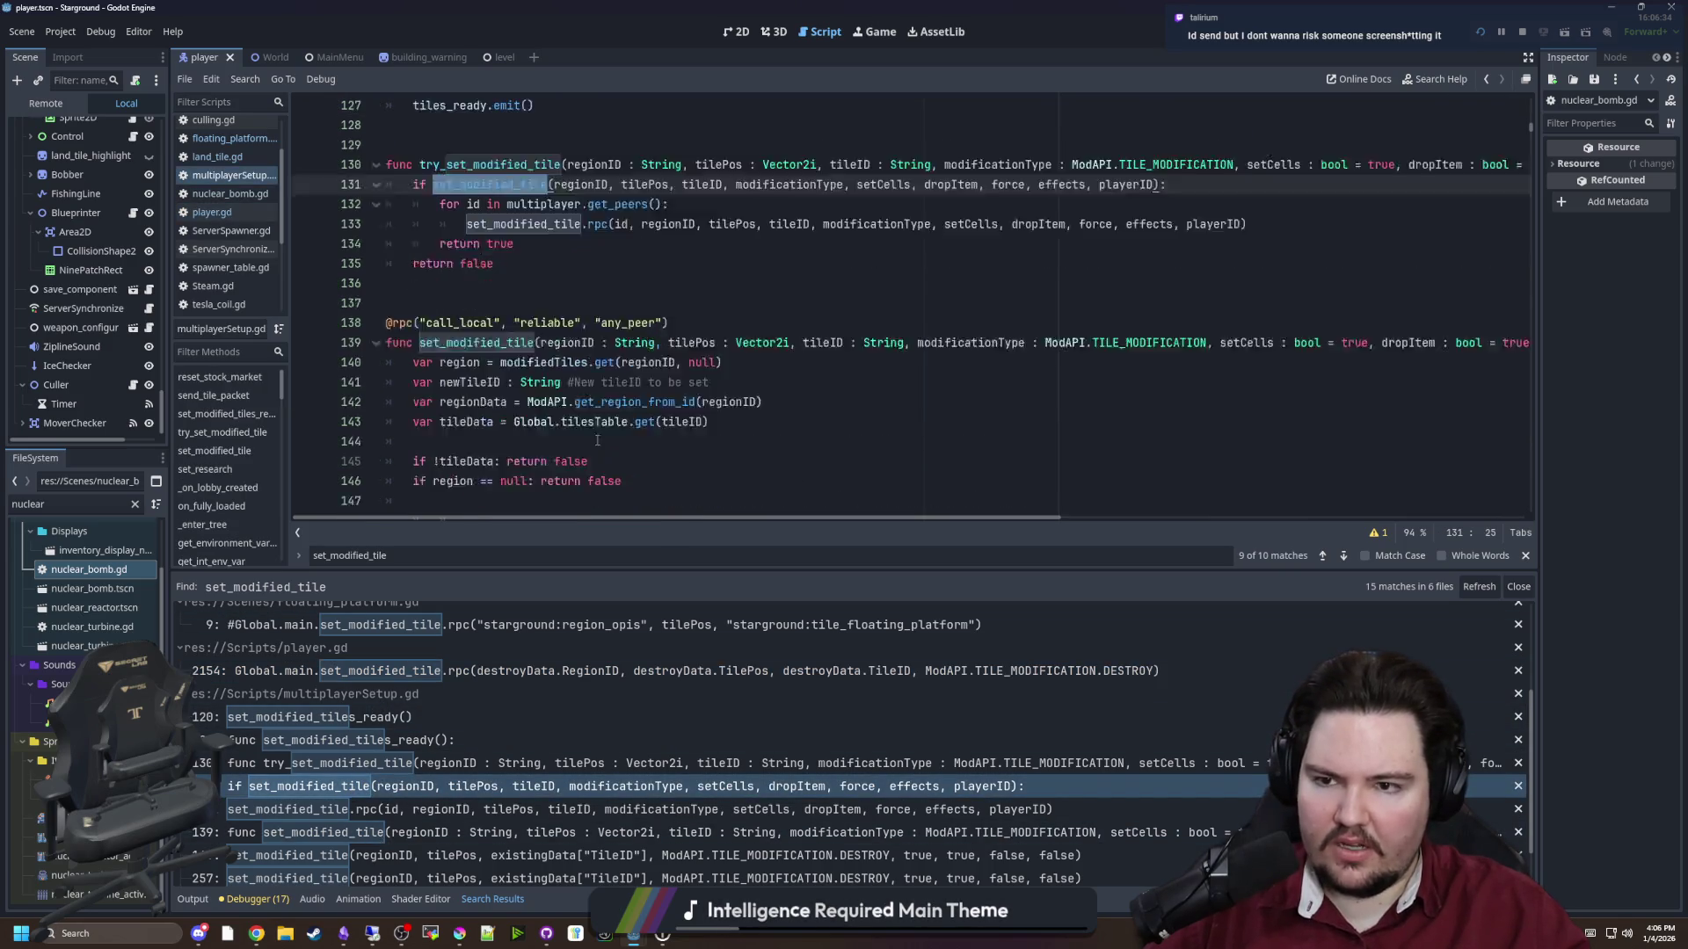
left_click(418, 811)
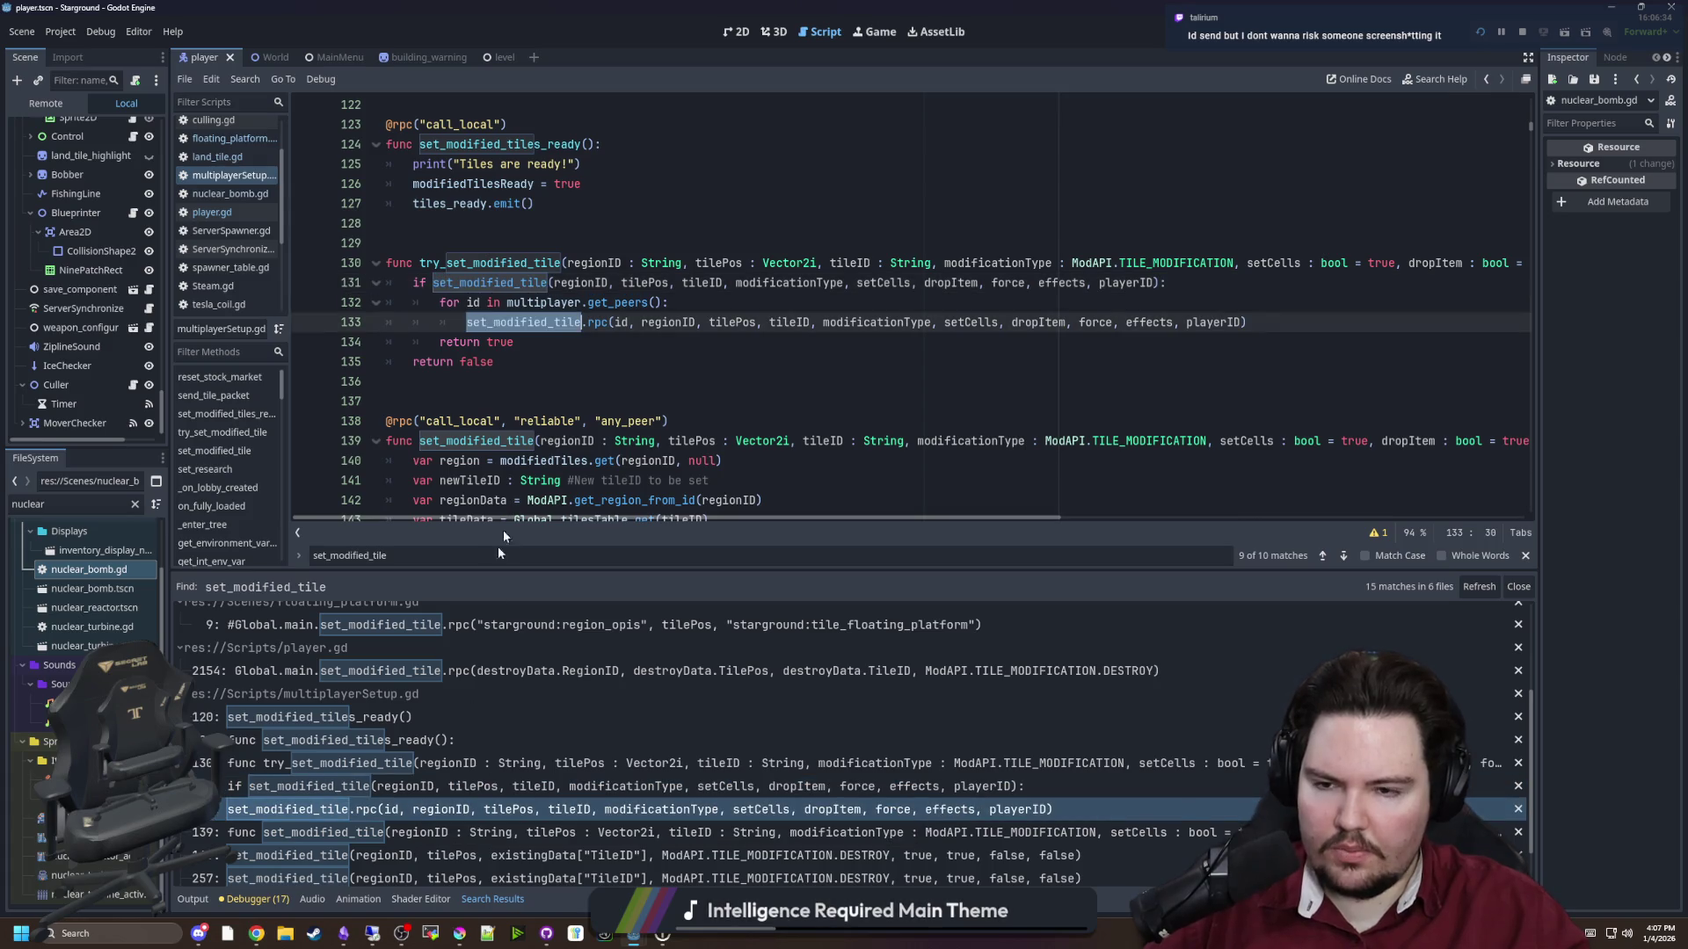
scroll(435, 767, "down", 1)
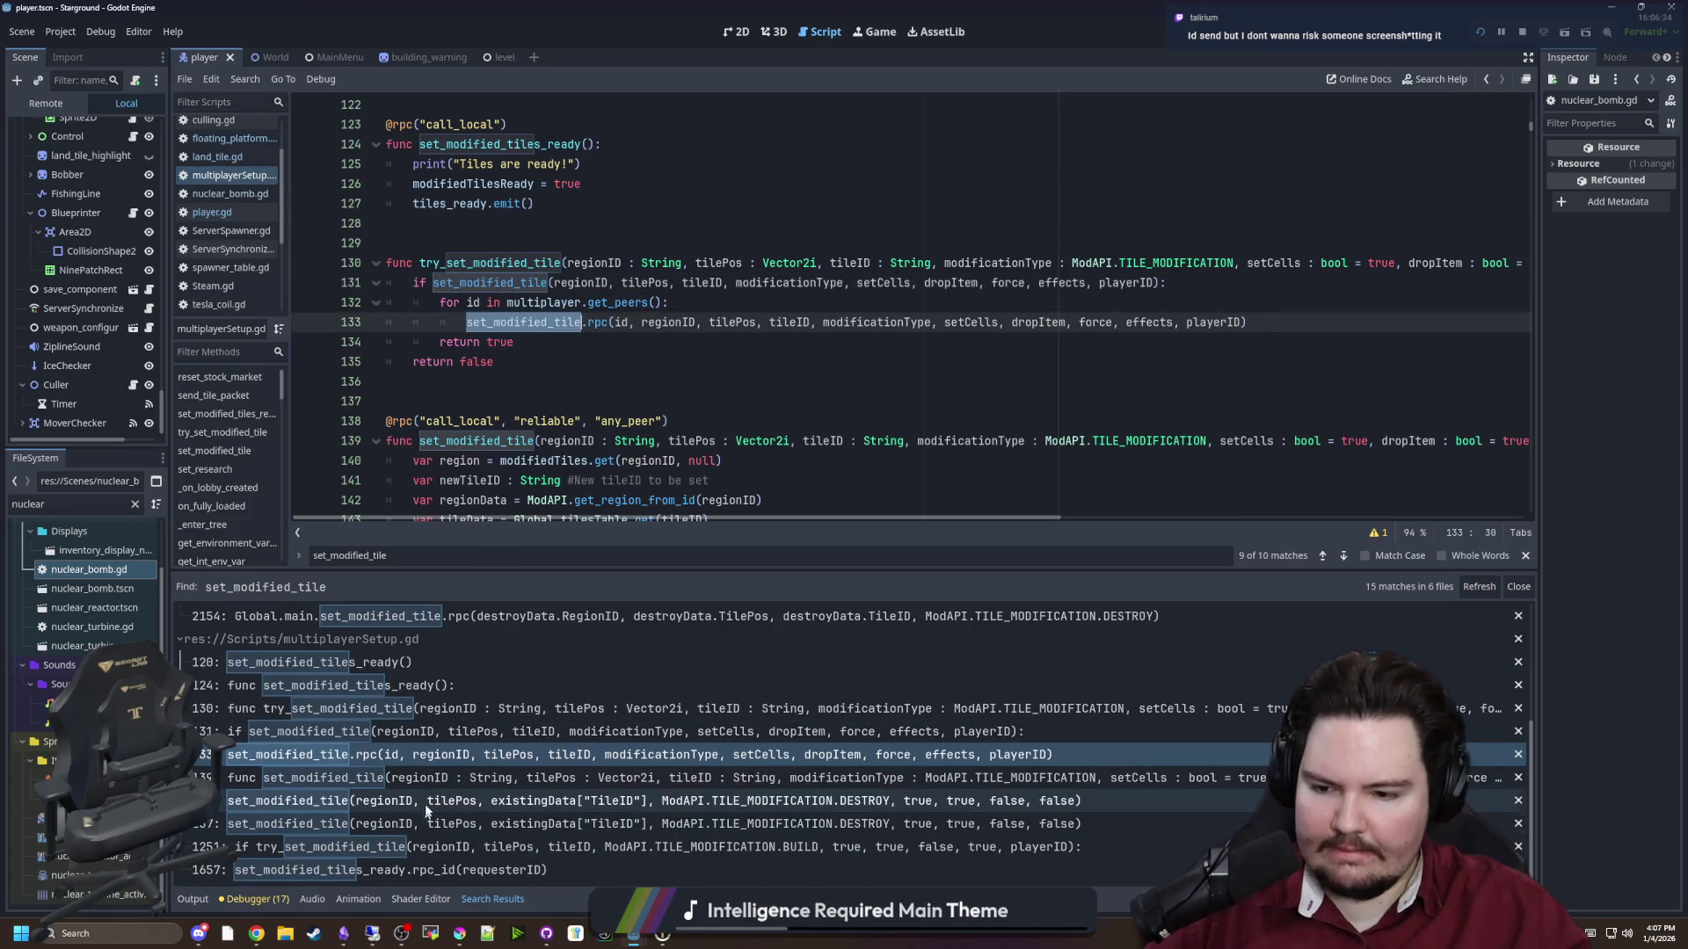
left_click(435, 801)
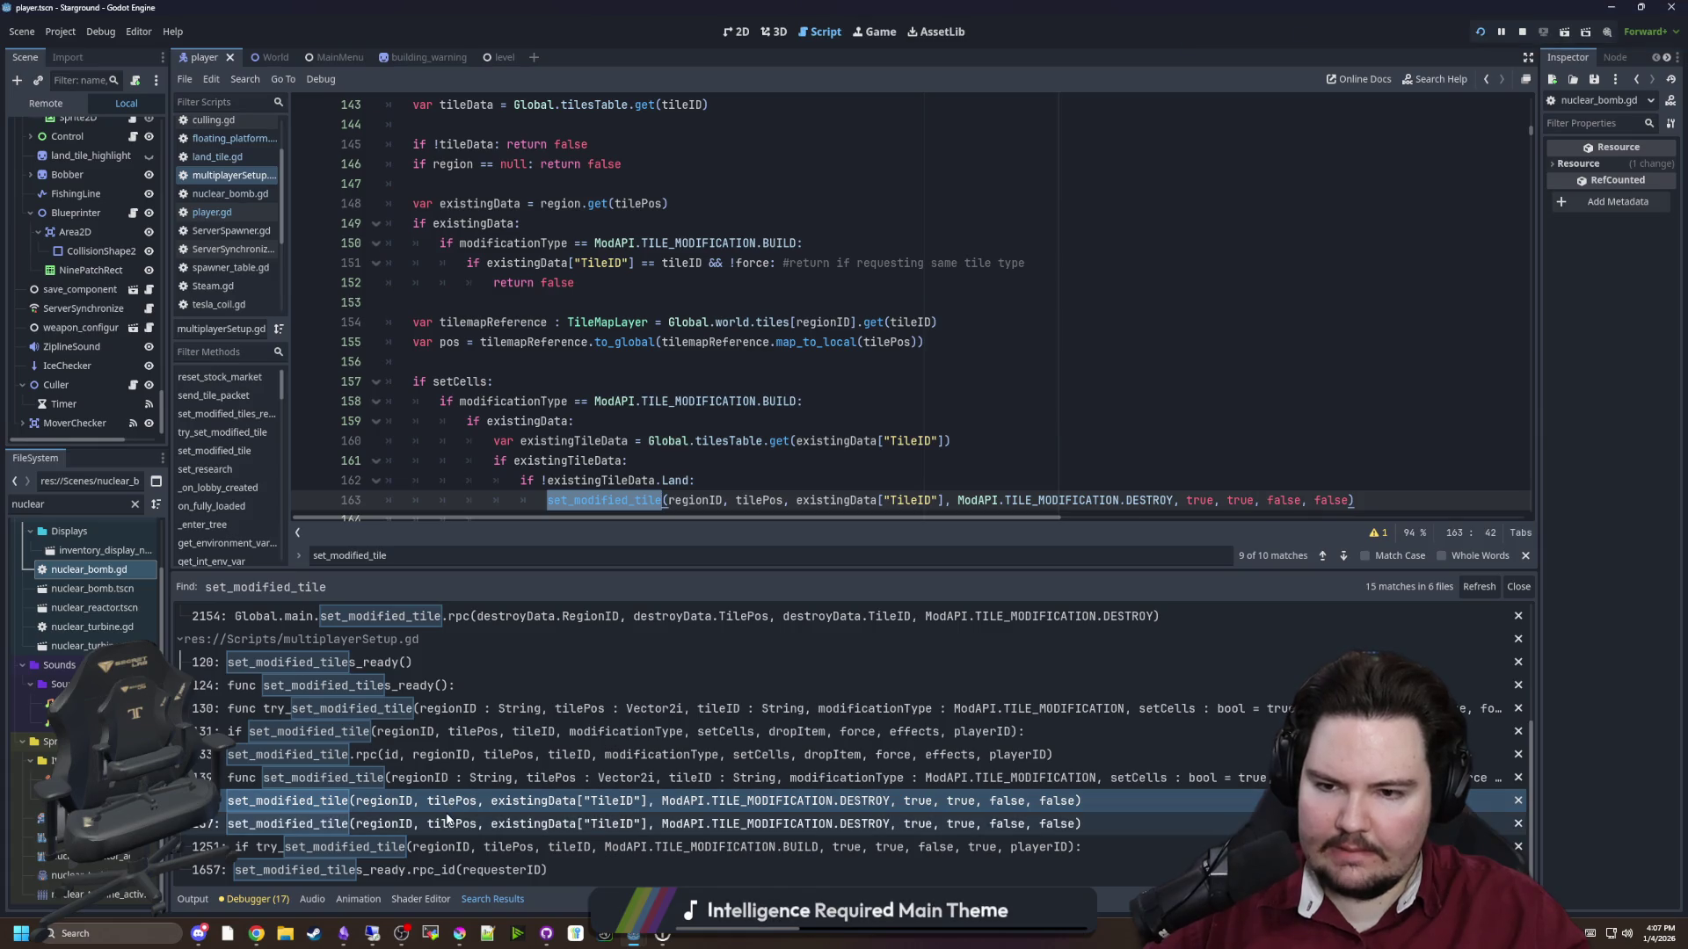
scroll(466, 400, "up", 3)
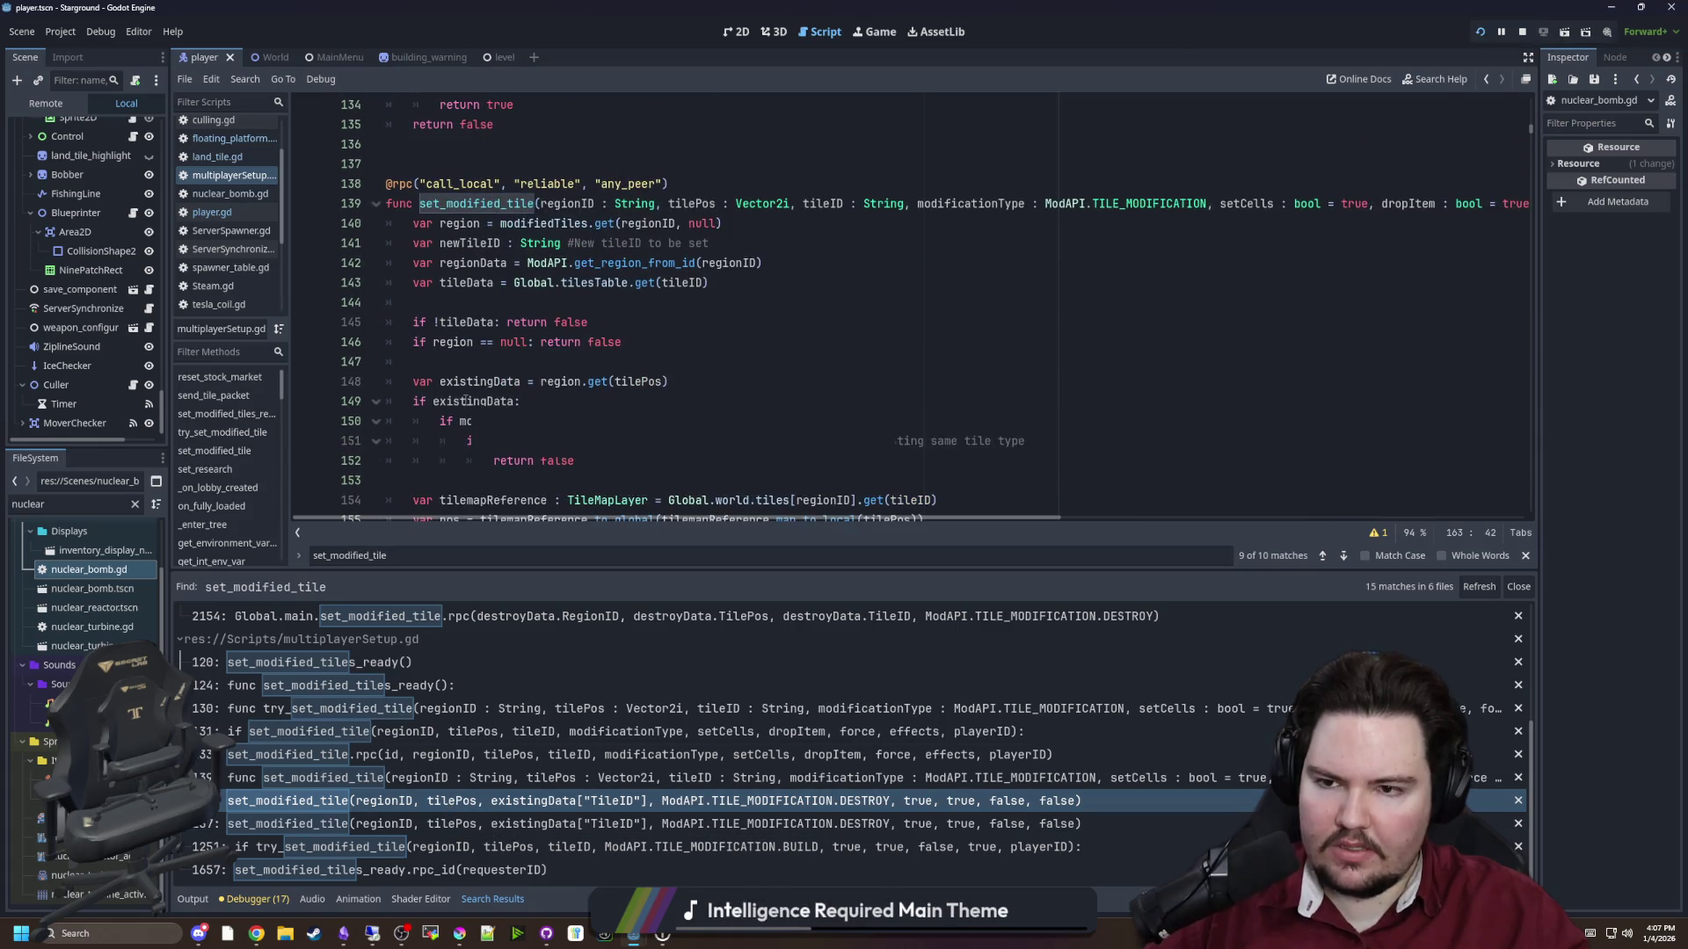
scroll(466, 400, "down", 4)
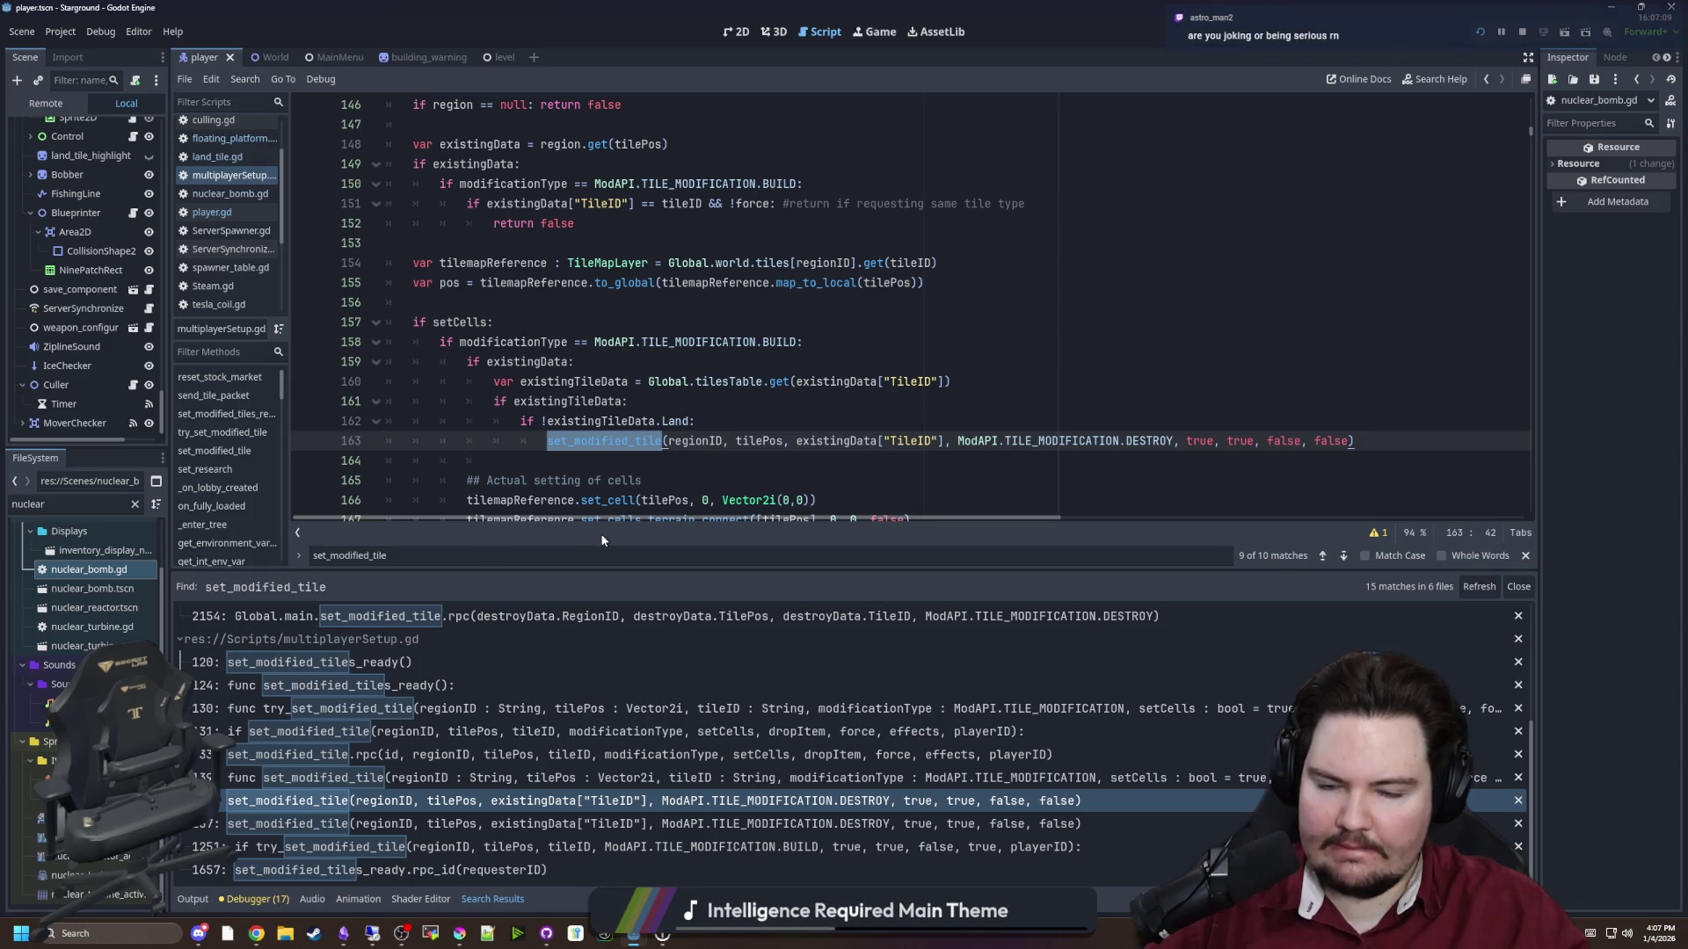
Save the edited script with Ctrl+S
left_click(726, 403)
left_click(592, 302)
key("ctrl+s")
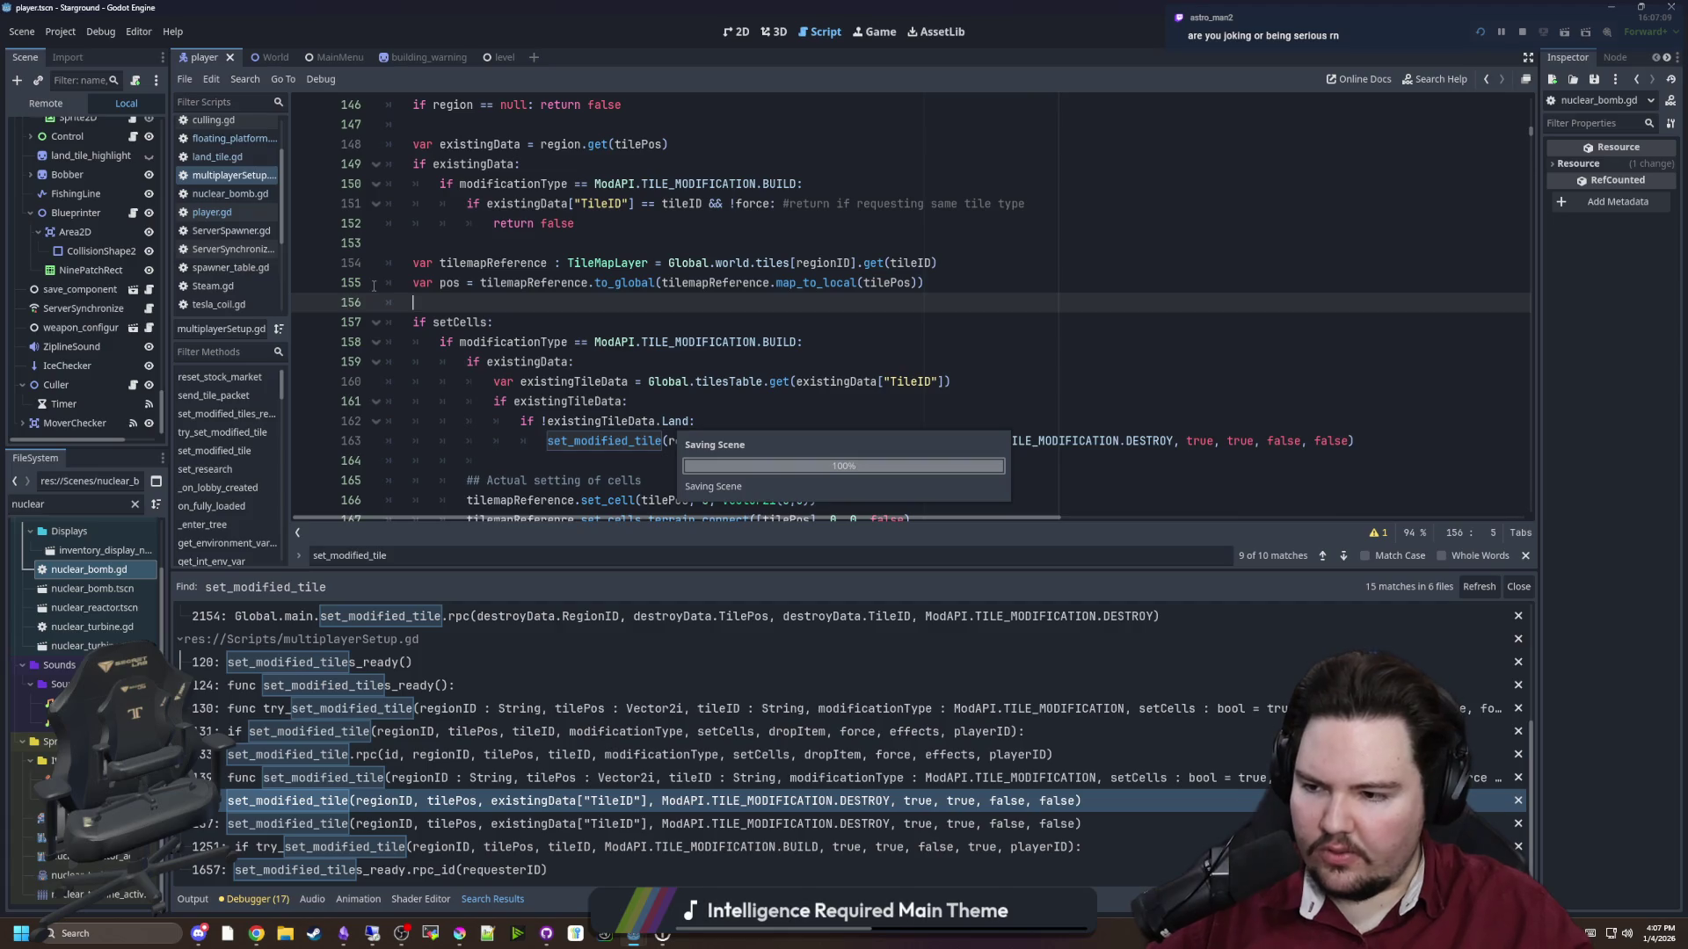
Confirm the Customize Run Instances settings, stop the running game and relaunch the project
left_click(101, 33)
left_click(155, 264)
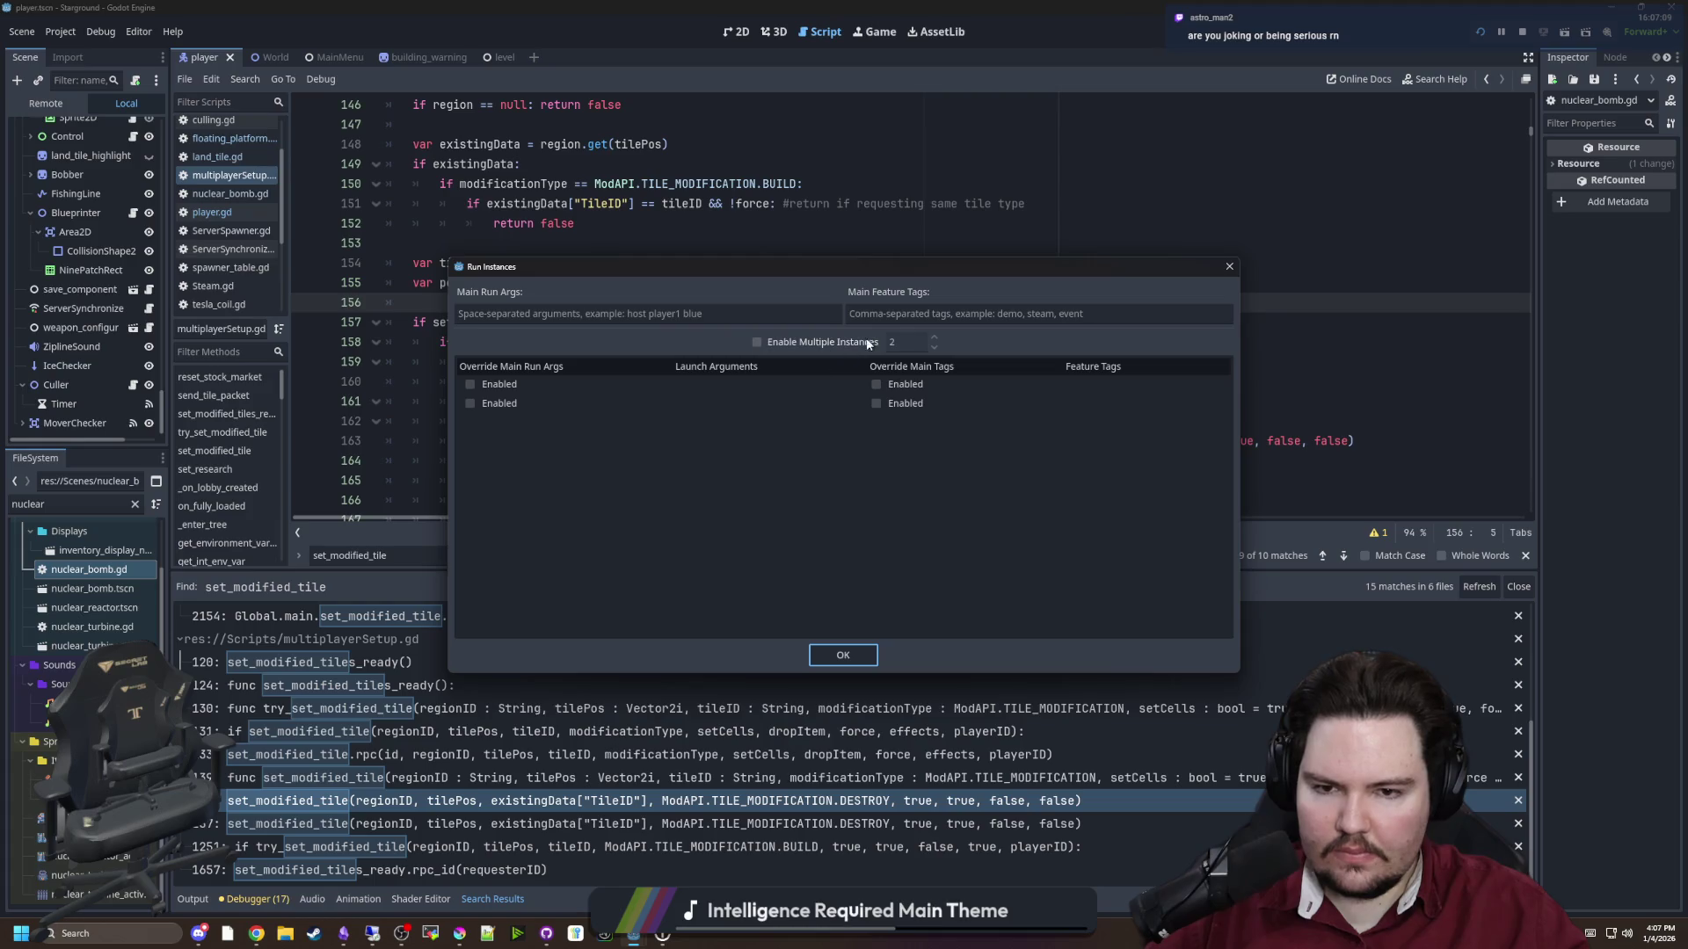
left_click(849, 657)
left_click(1078, 224)
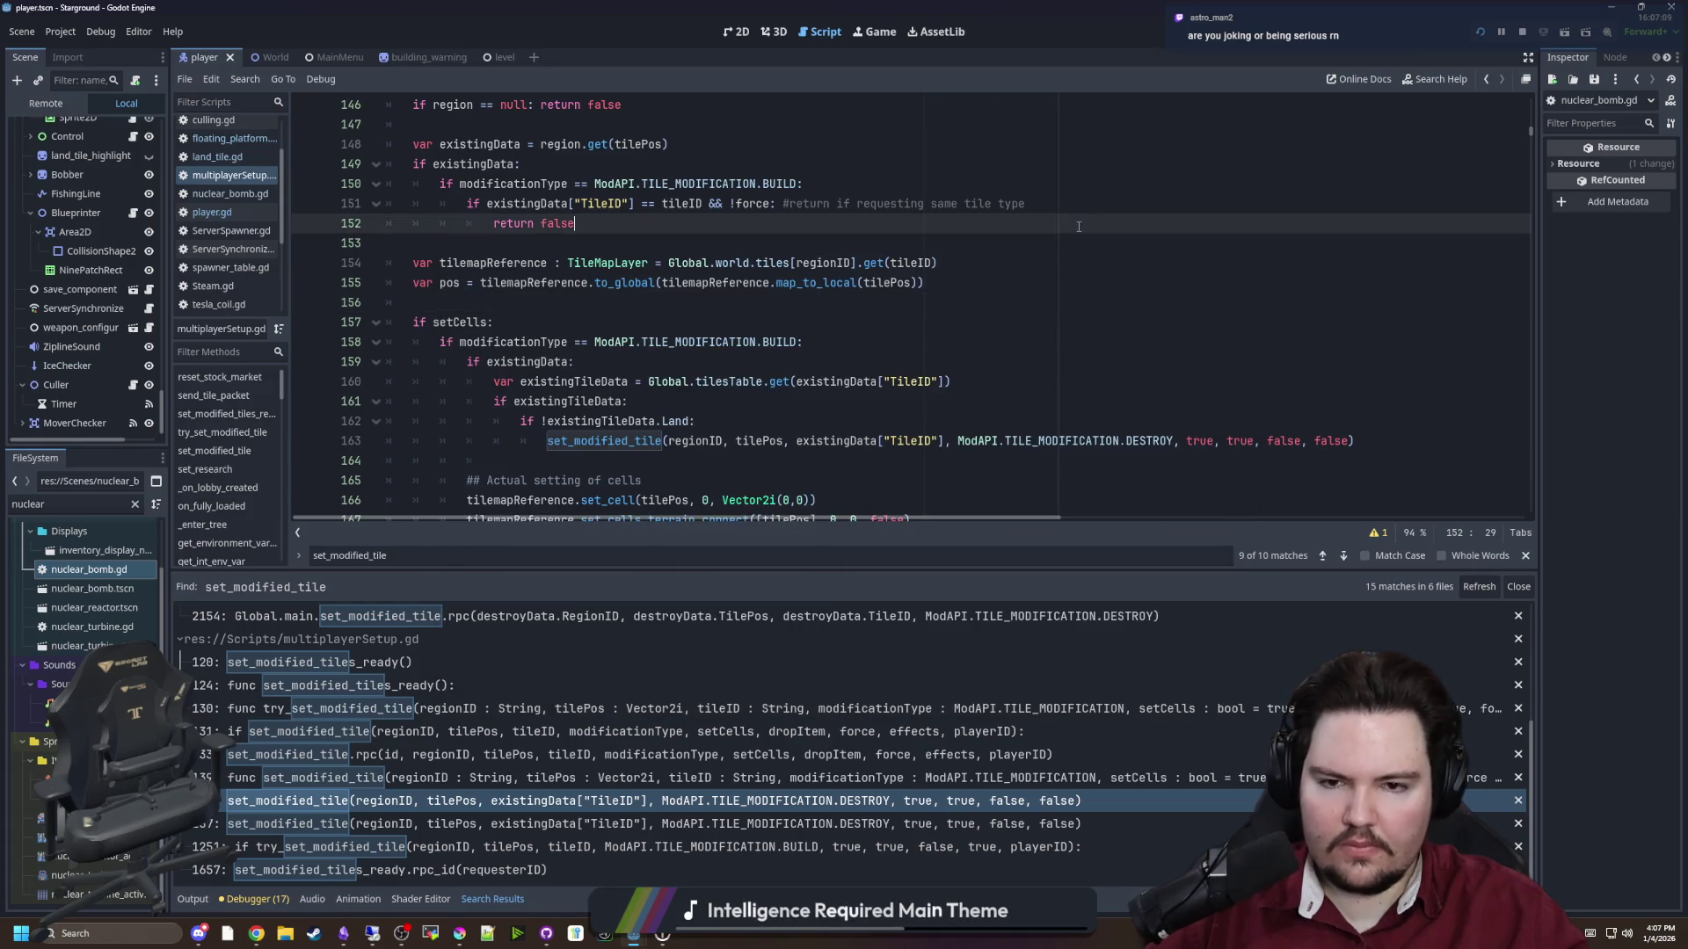
left_click(1520, 34)
left_click(1481, 32)
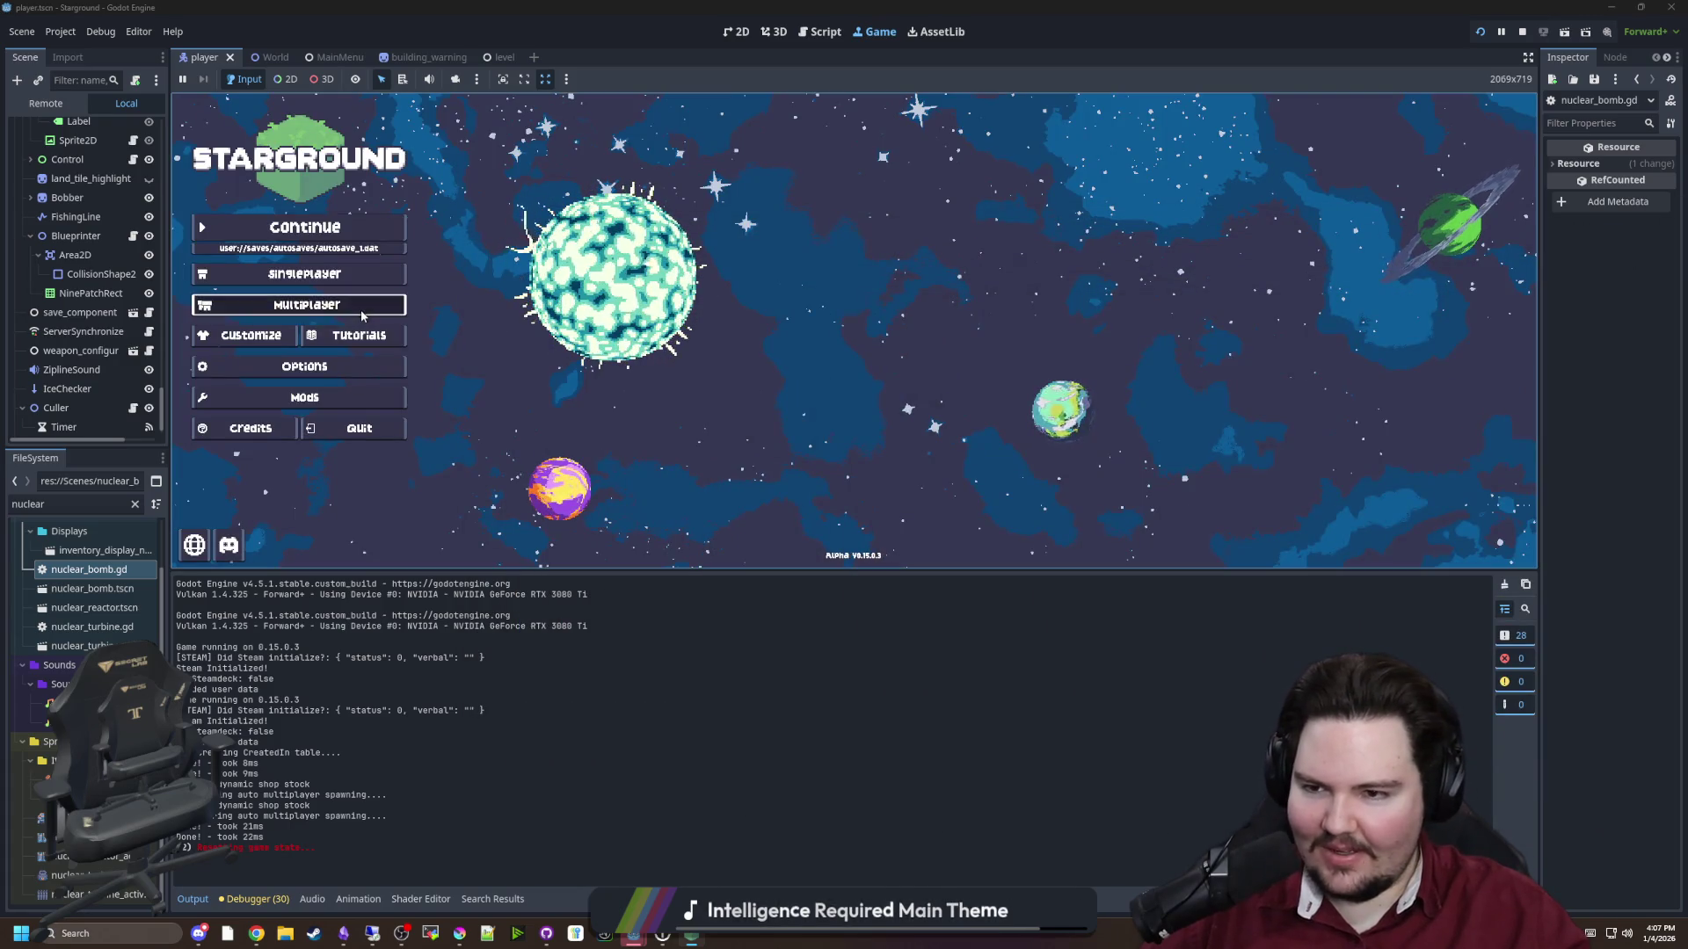
Host the autosave_1 saved game from the Multiplayer menu
left_click(307, 305)
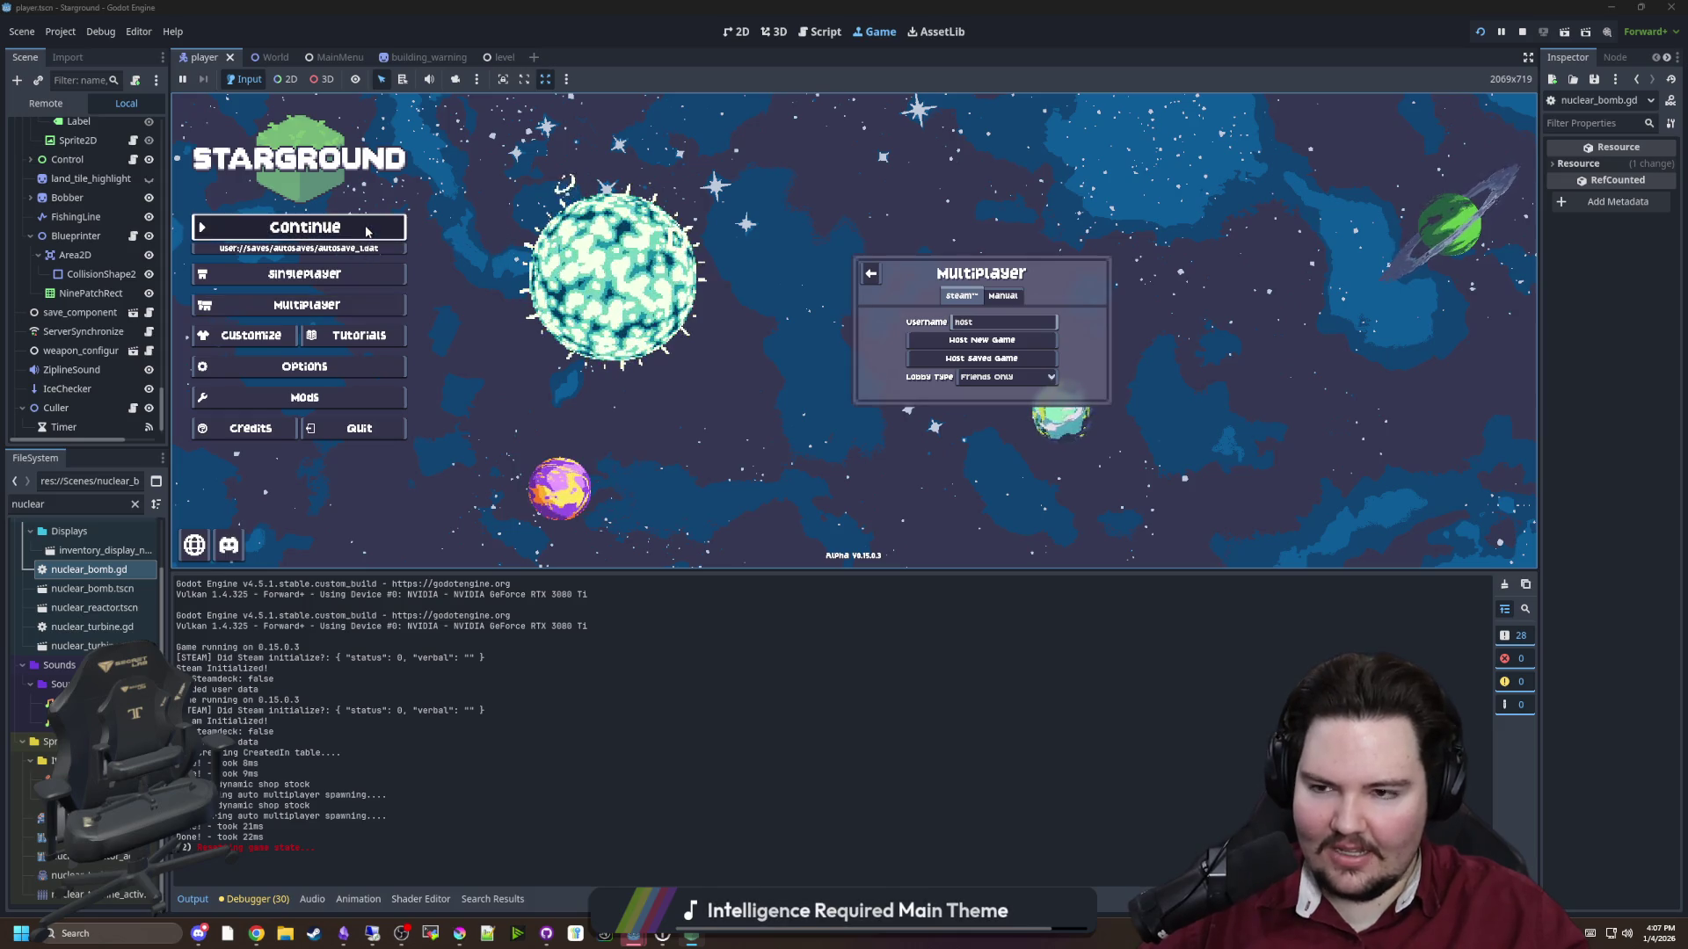
key("Escape")
key("Return")
left_click(1013, 360)
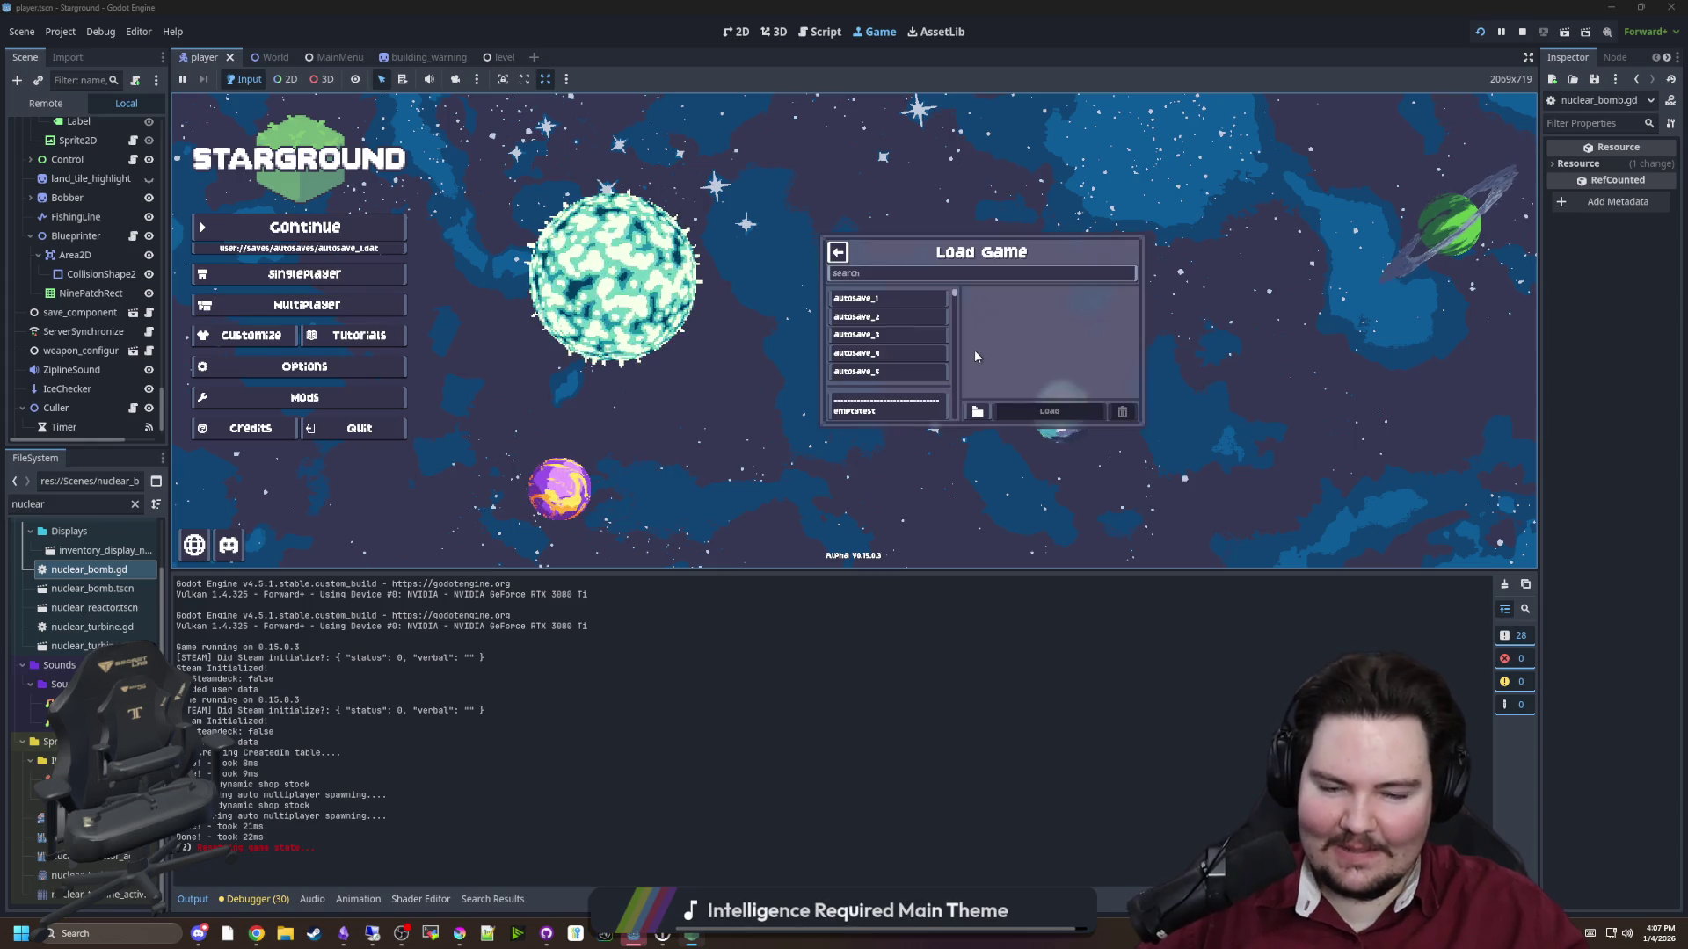
left_click(898, 299)
left_click(1046, 410)
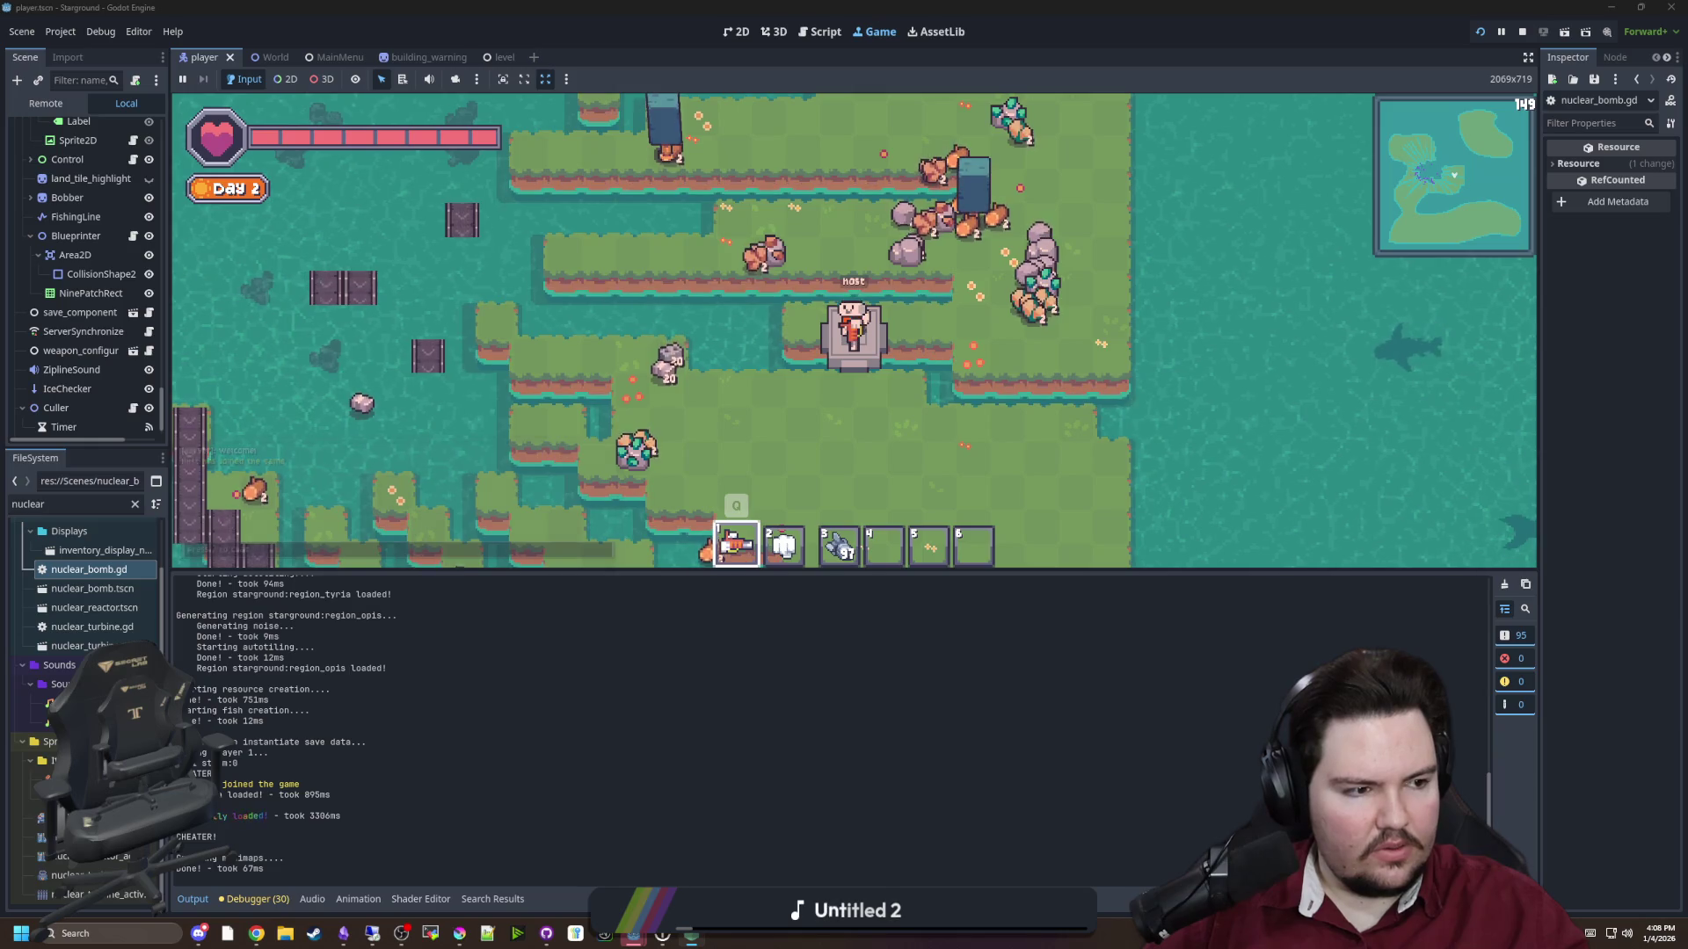
Walk the host across the island and enable god mode with the /god chat command
scroll(505, 262, "down", 3)
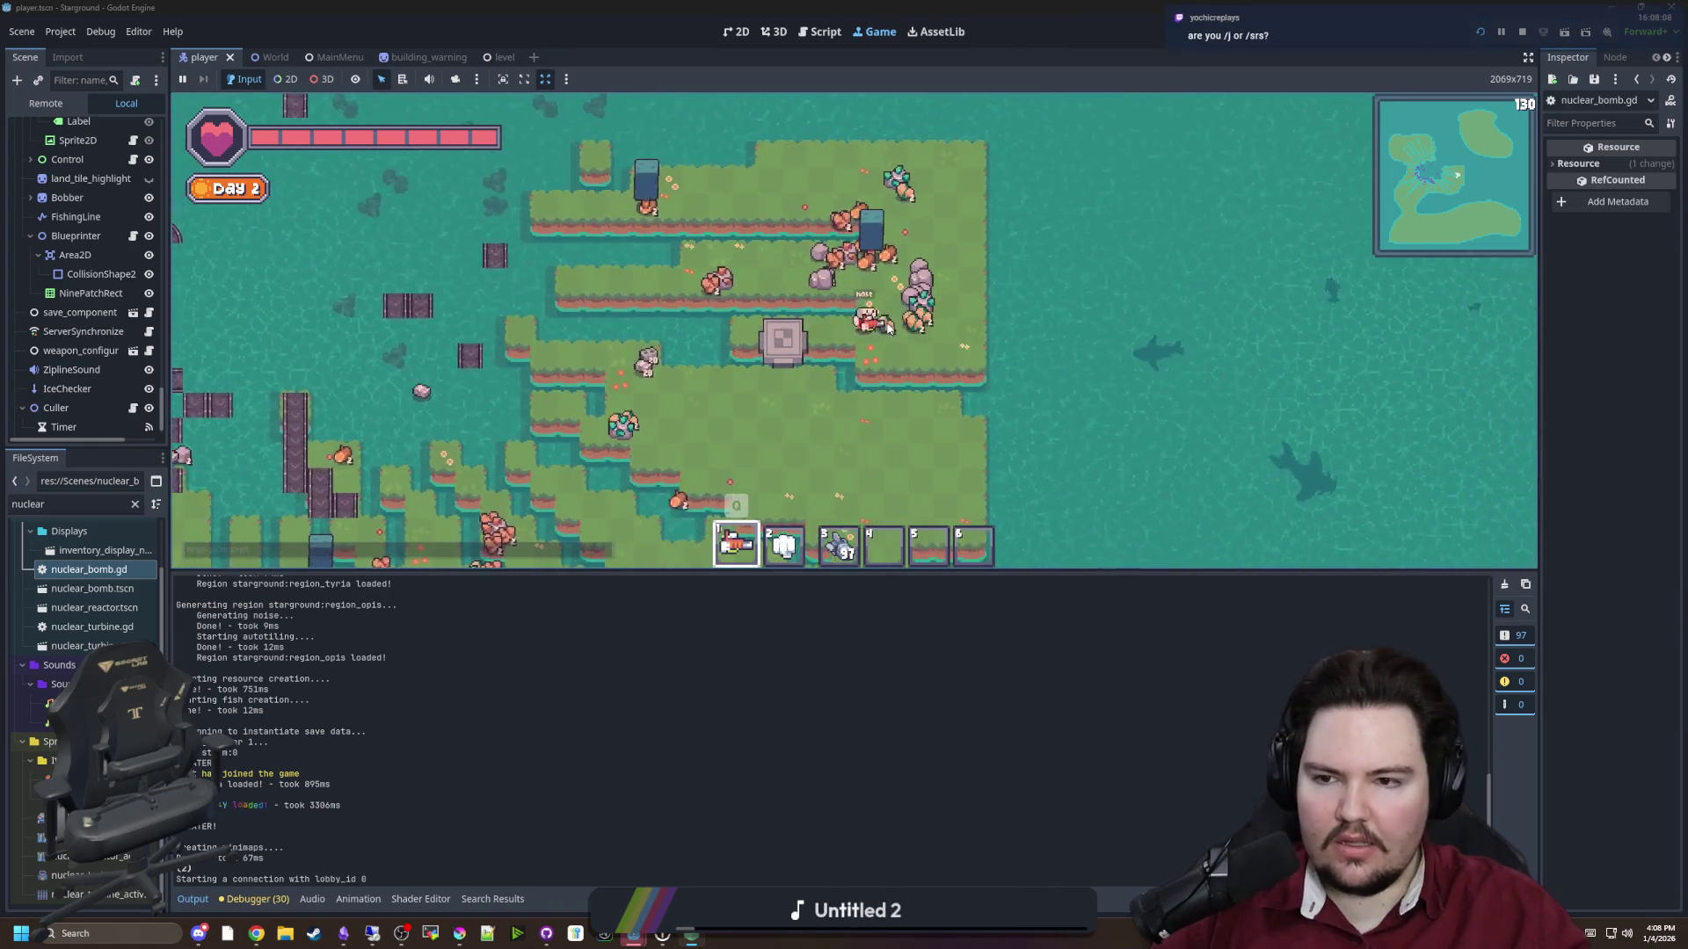
key("w+d")
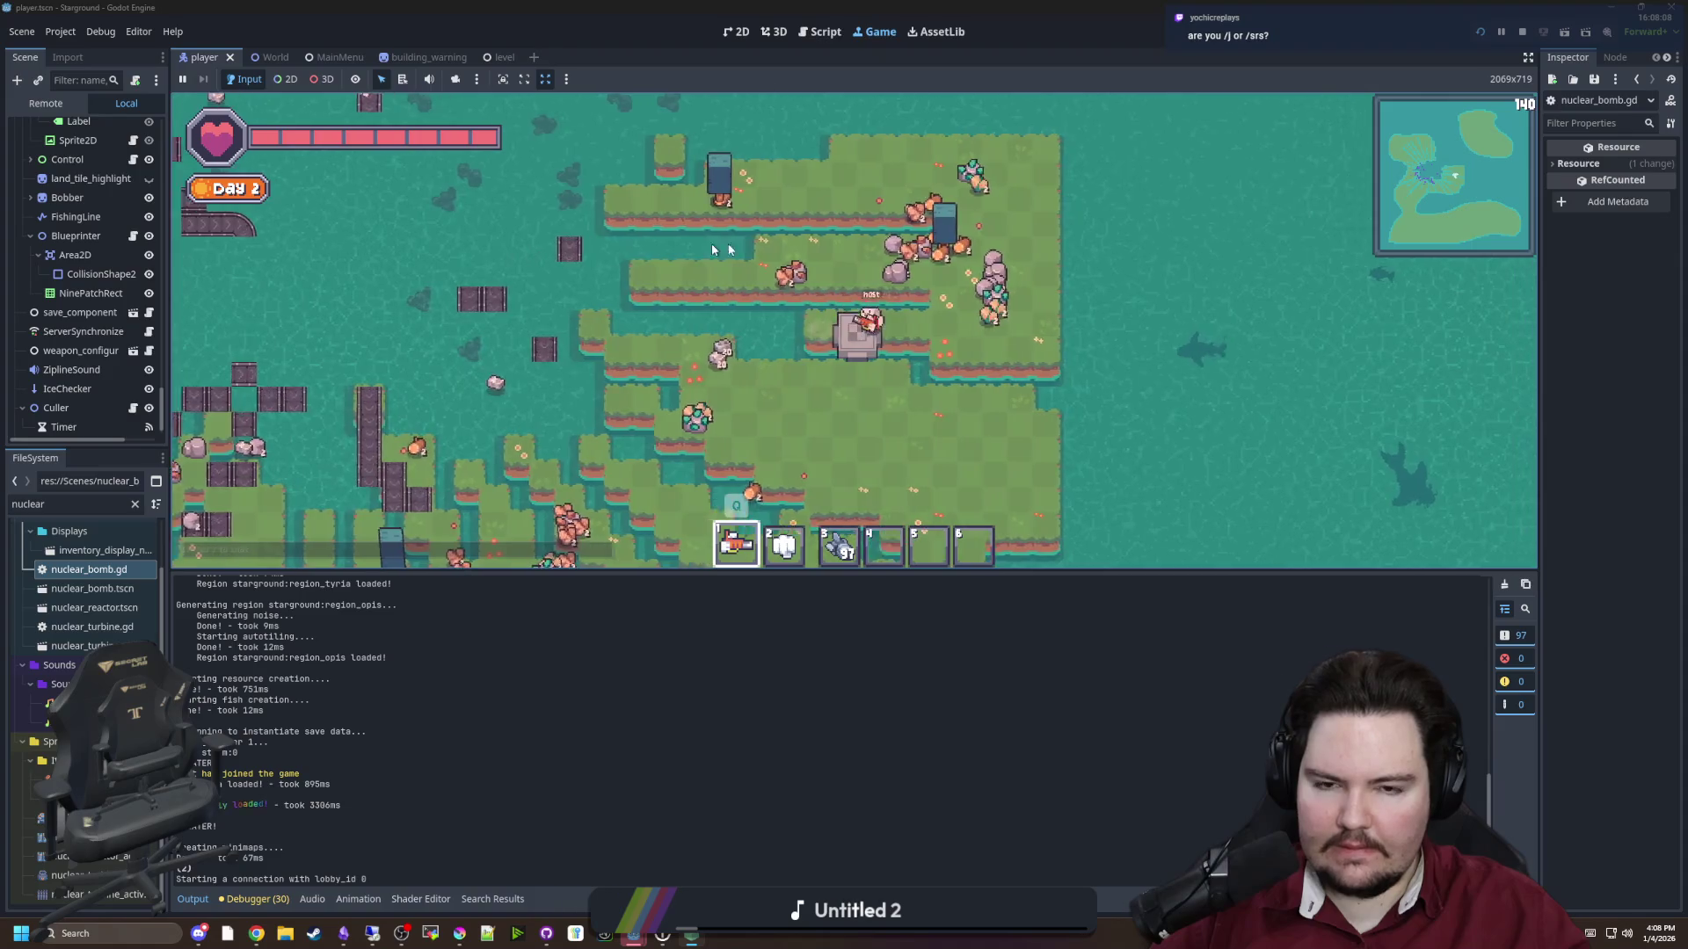
type("a")
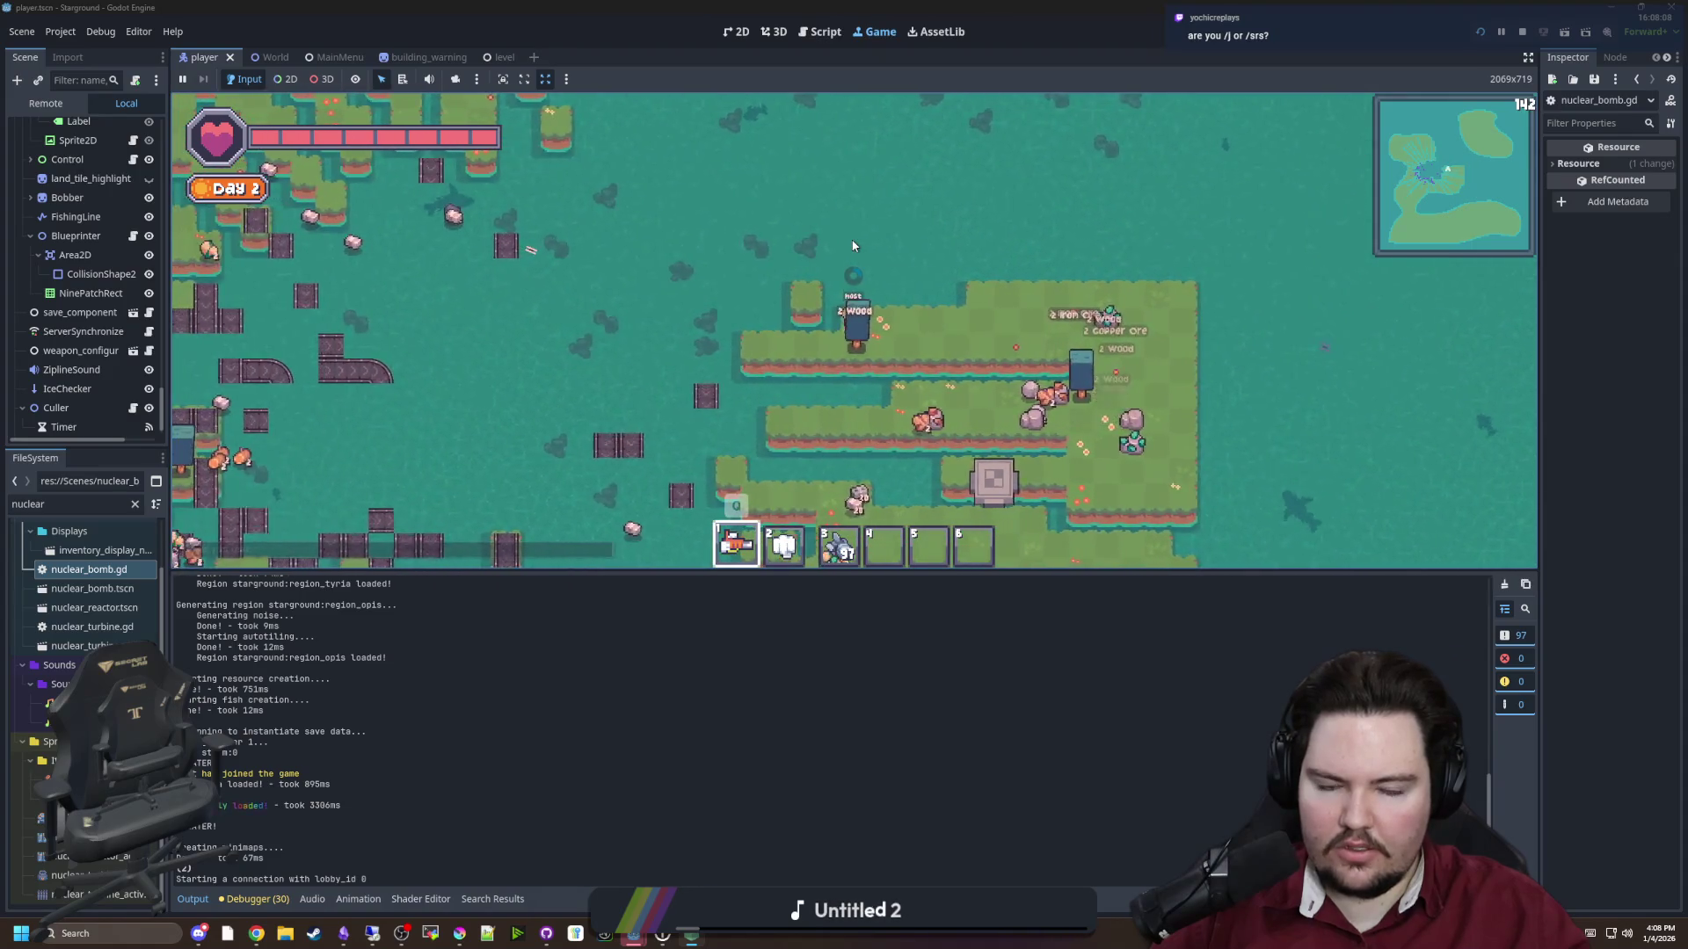
type("/god")
key("Return")
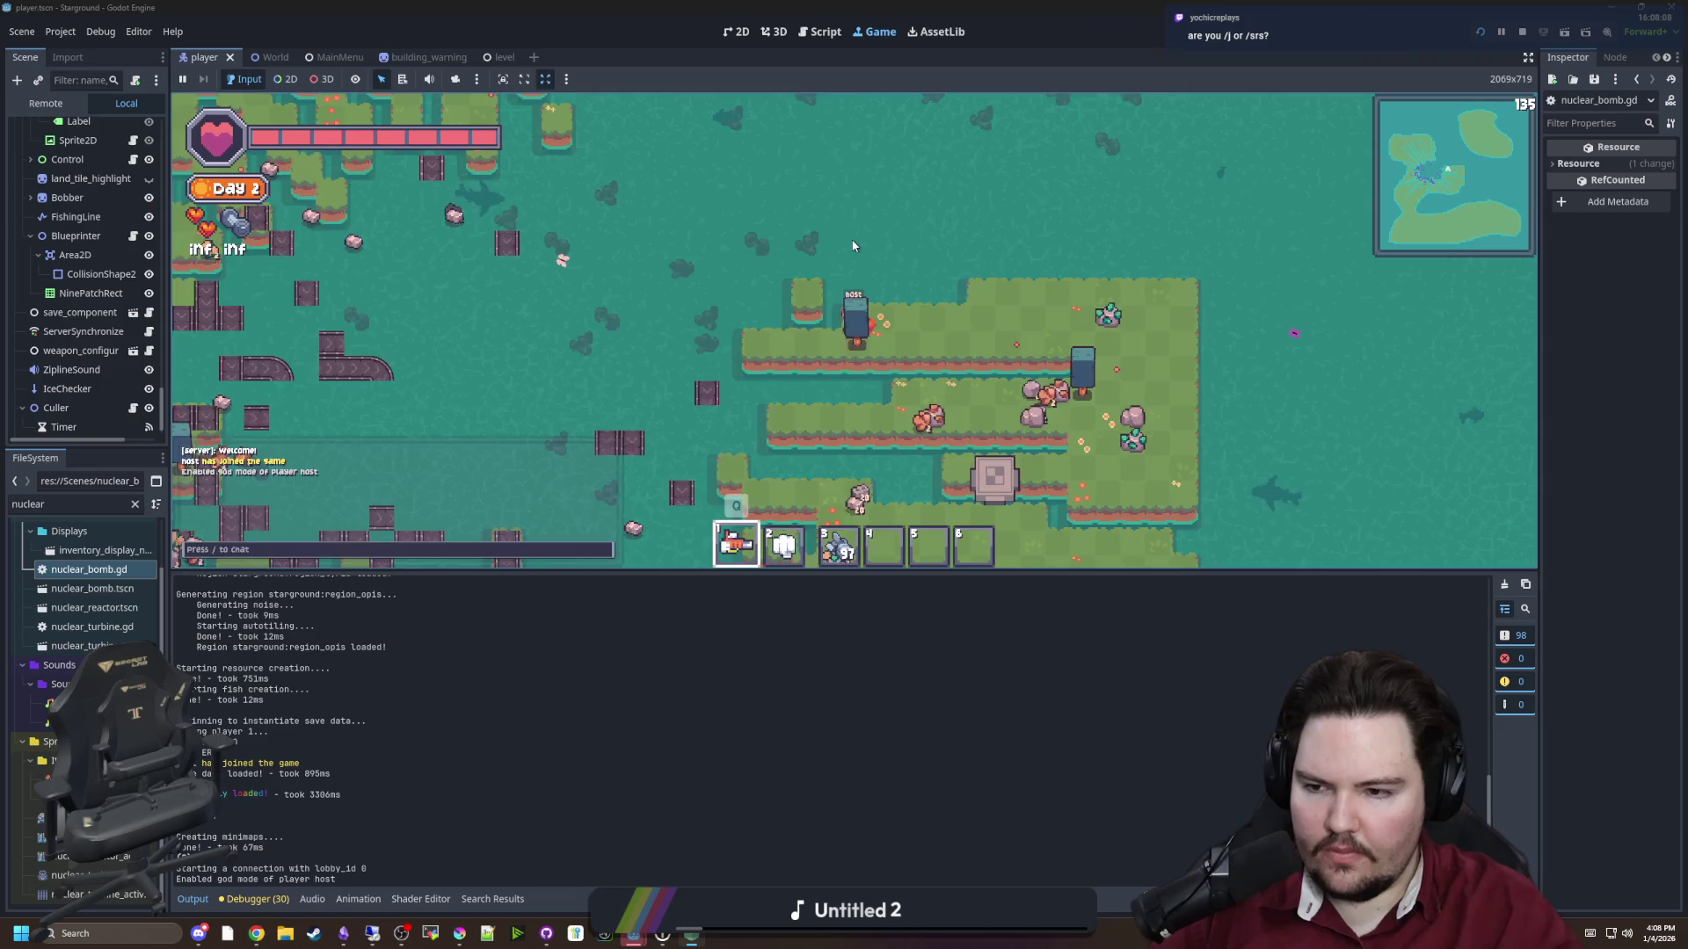
key("a+s")
key("a+s")
Open and close the building menu, then bring up the pause menu
key("b")
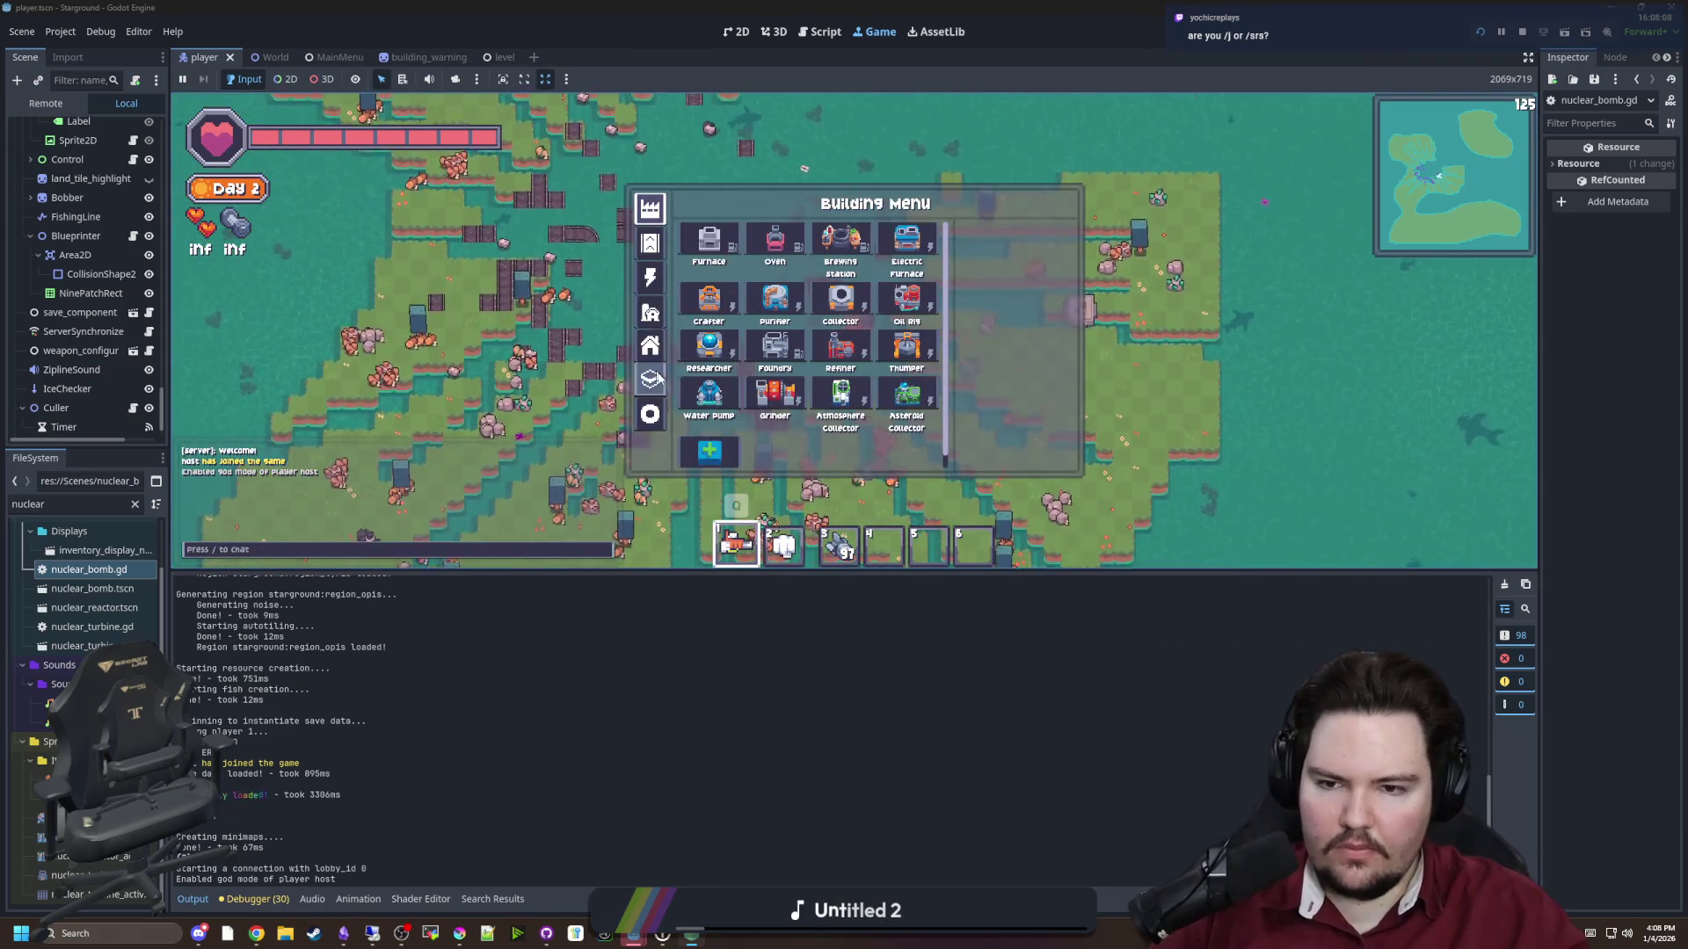
key("Escape")
scroll(745, 277, "up", 2)
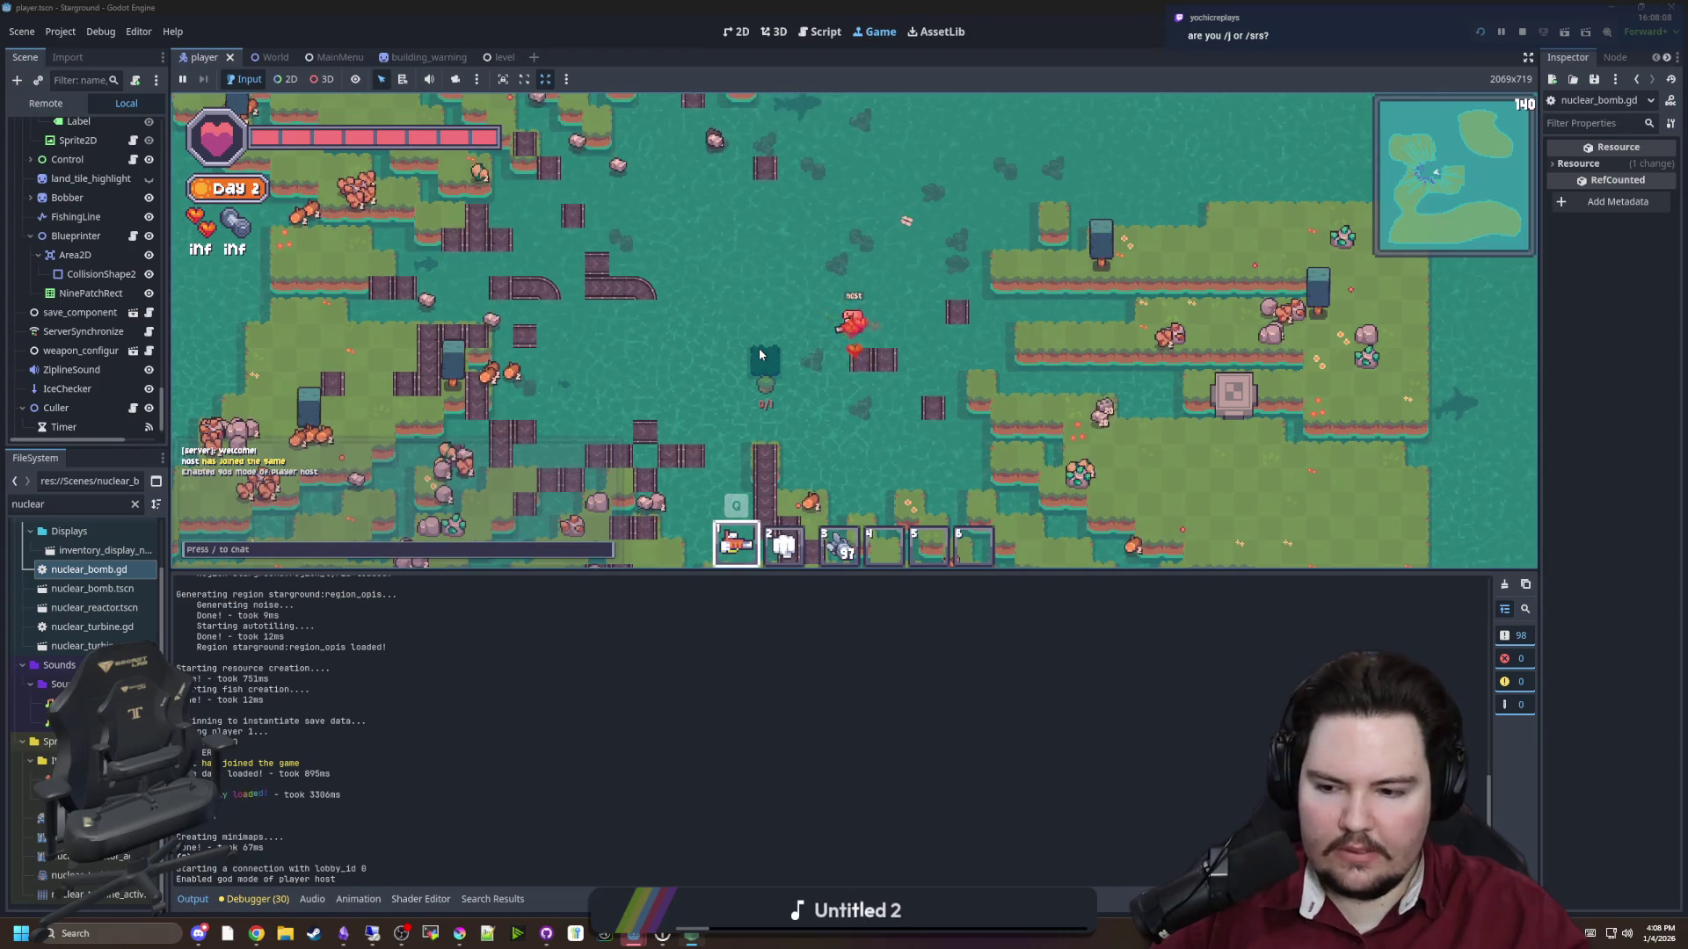
key("Escape")
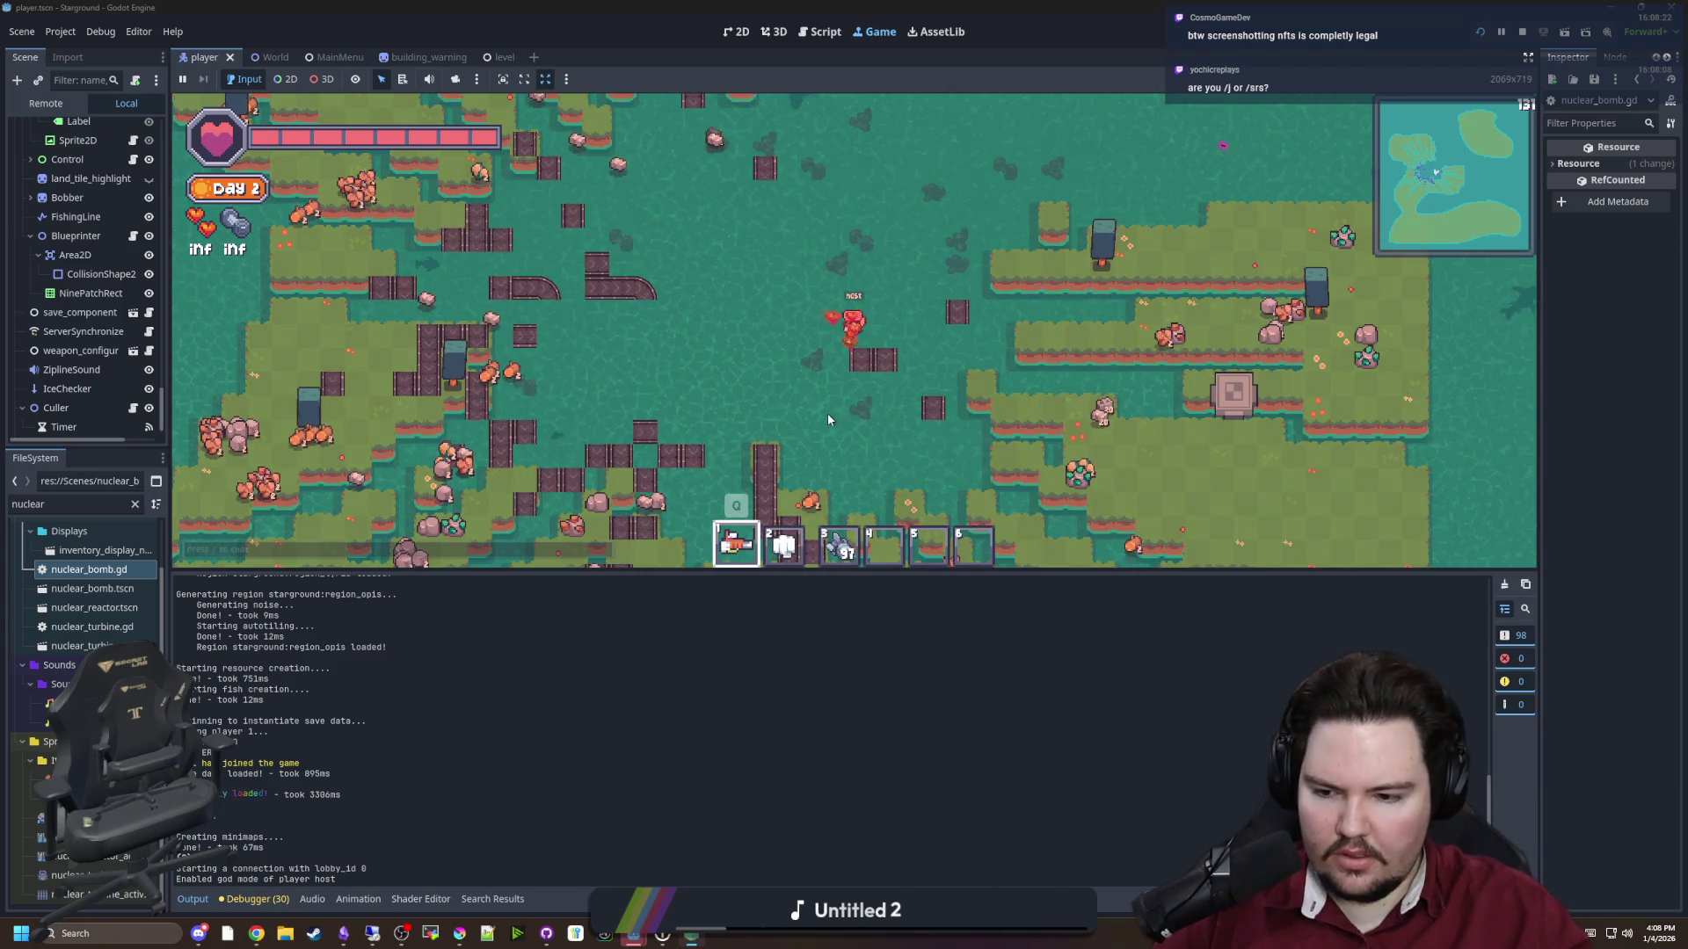
key("Escape")
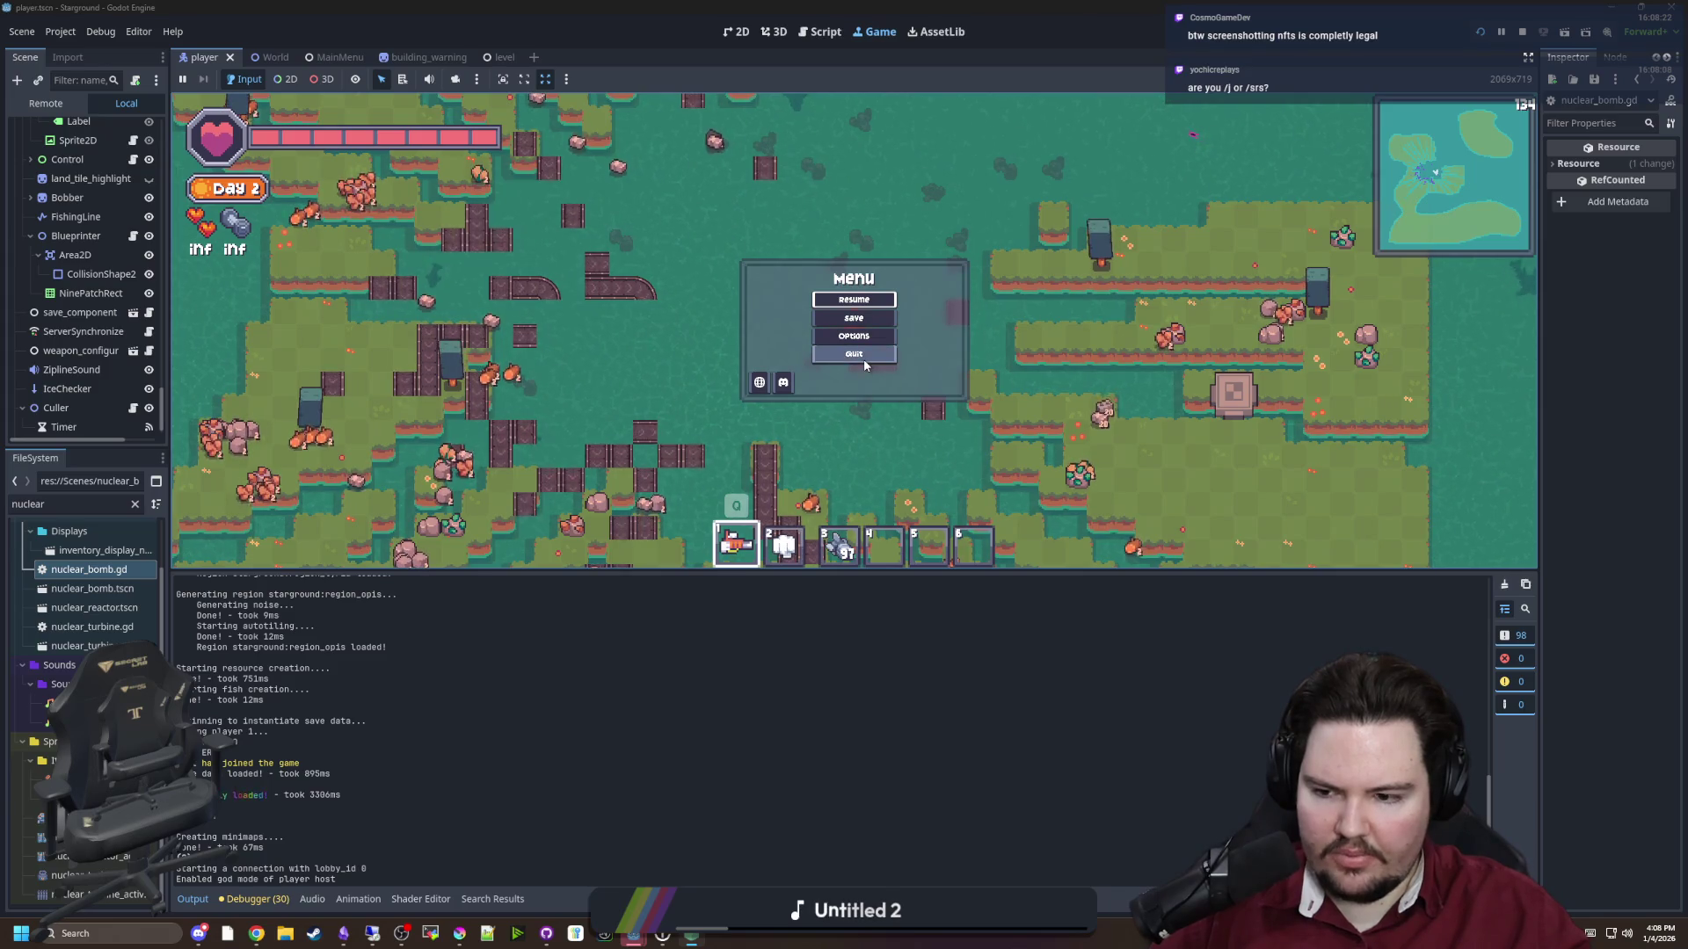
Quit to the main menu and host the first saved game again
left_click(865, 366)
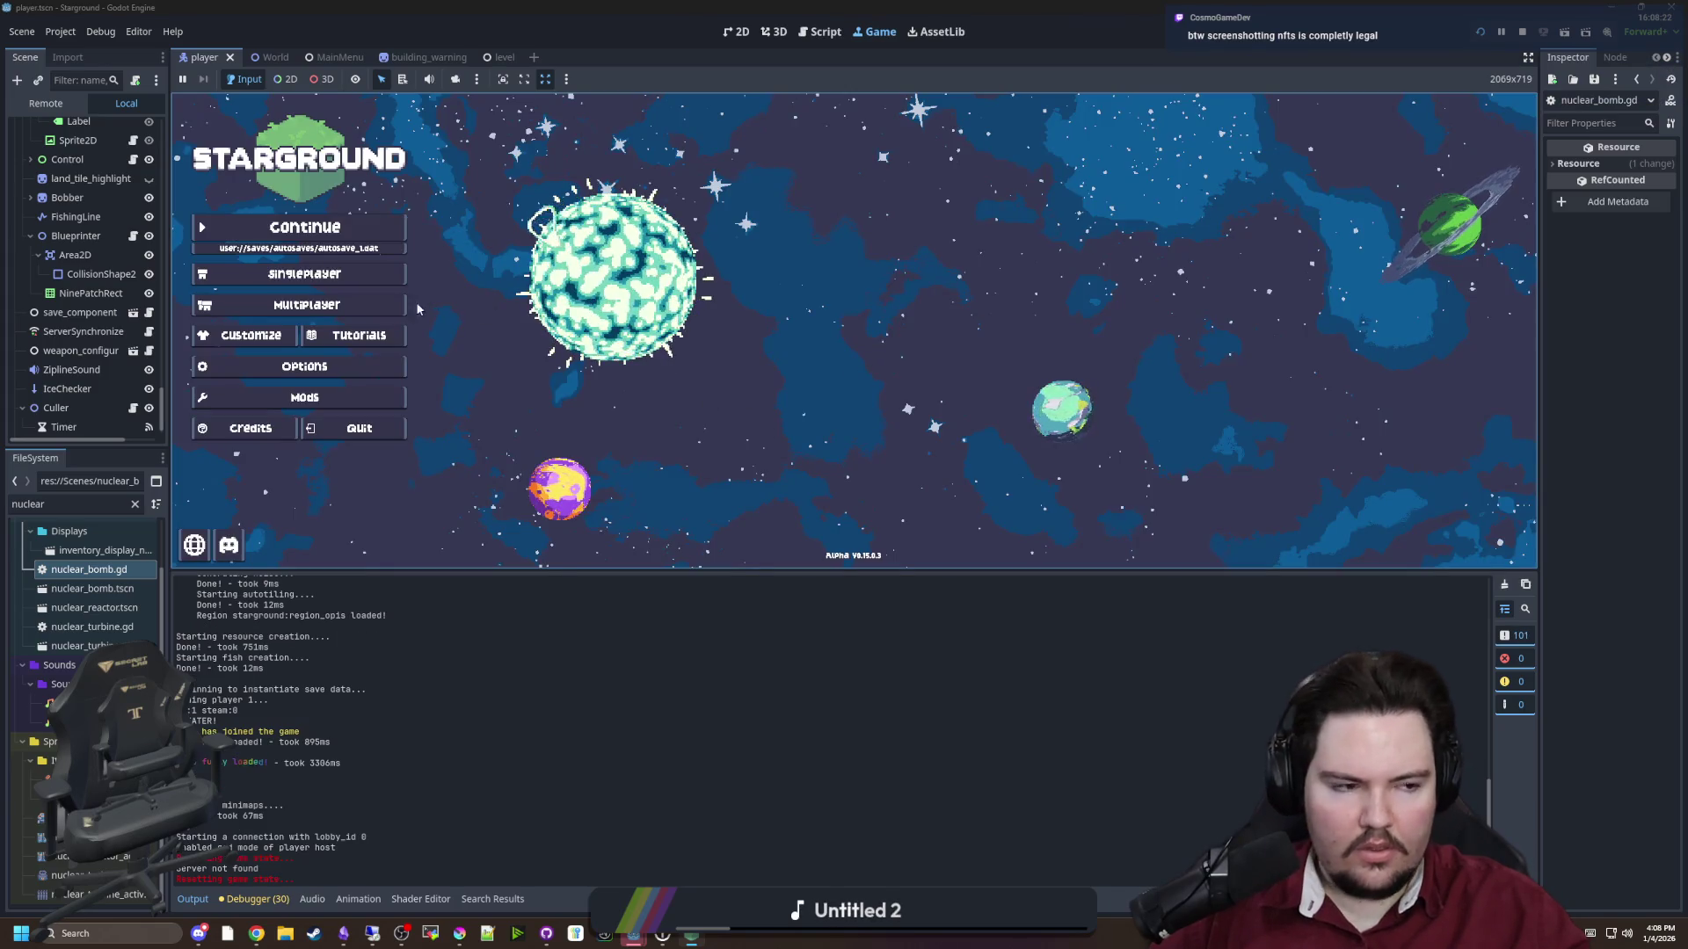
left_click(376, 306)
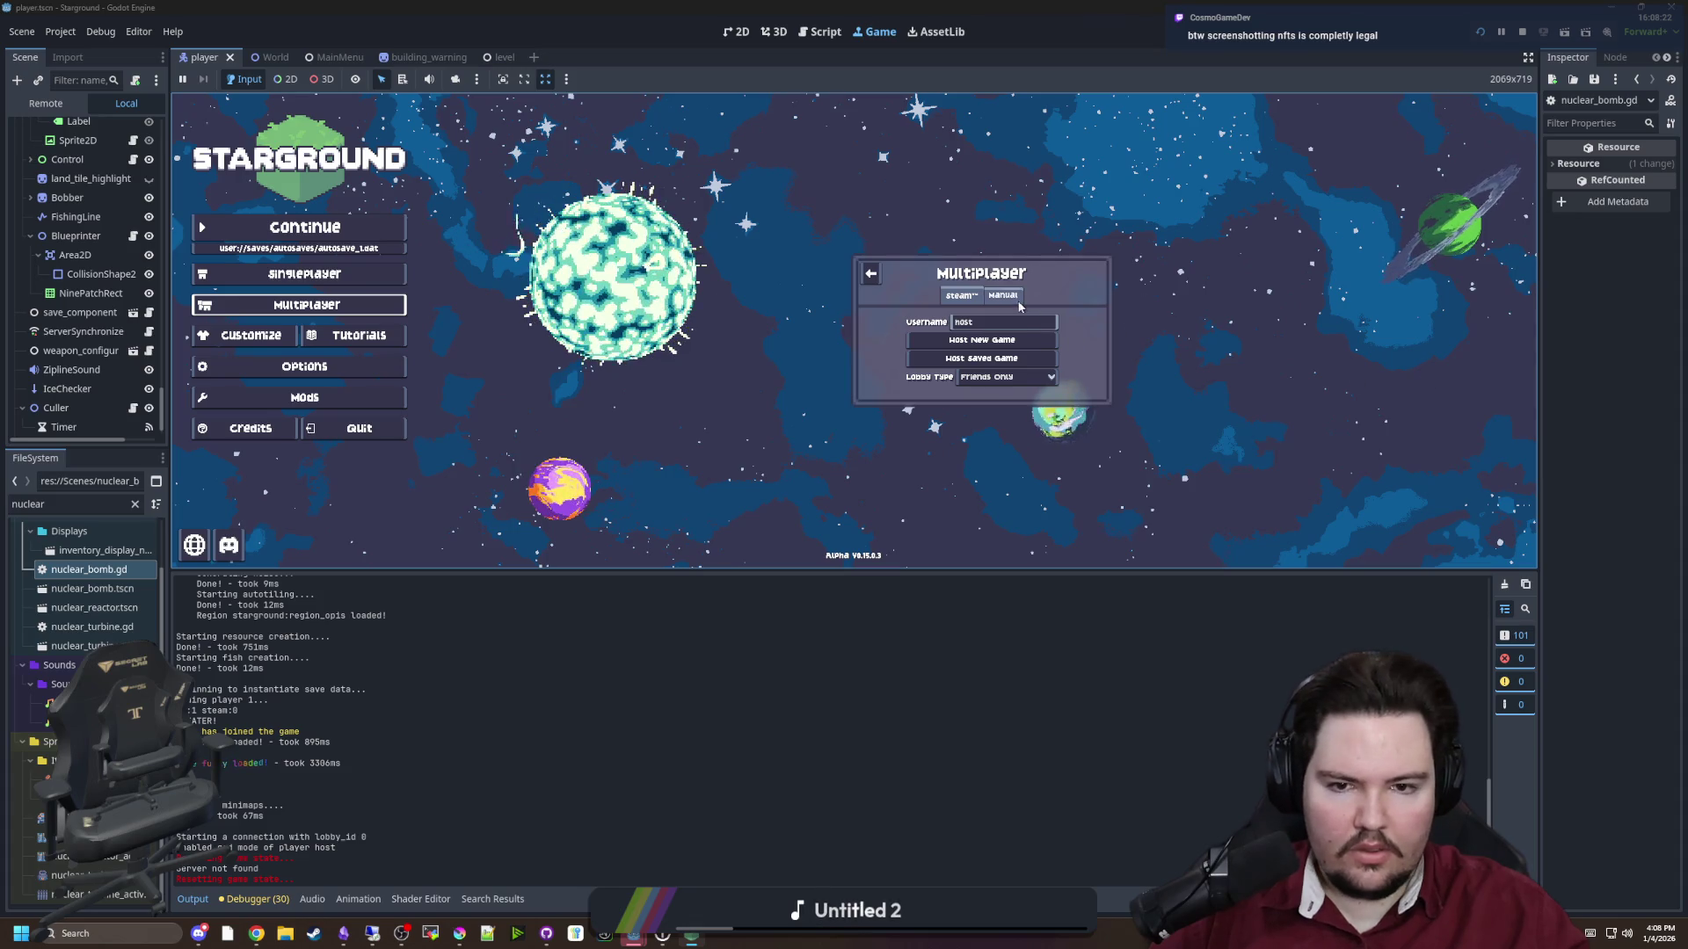
left_click(909, 361)
left_click(888, 302)
left_click(1050, 412)
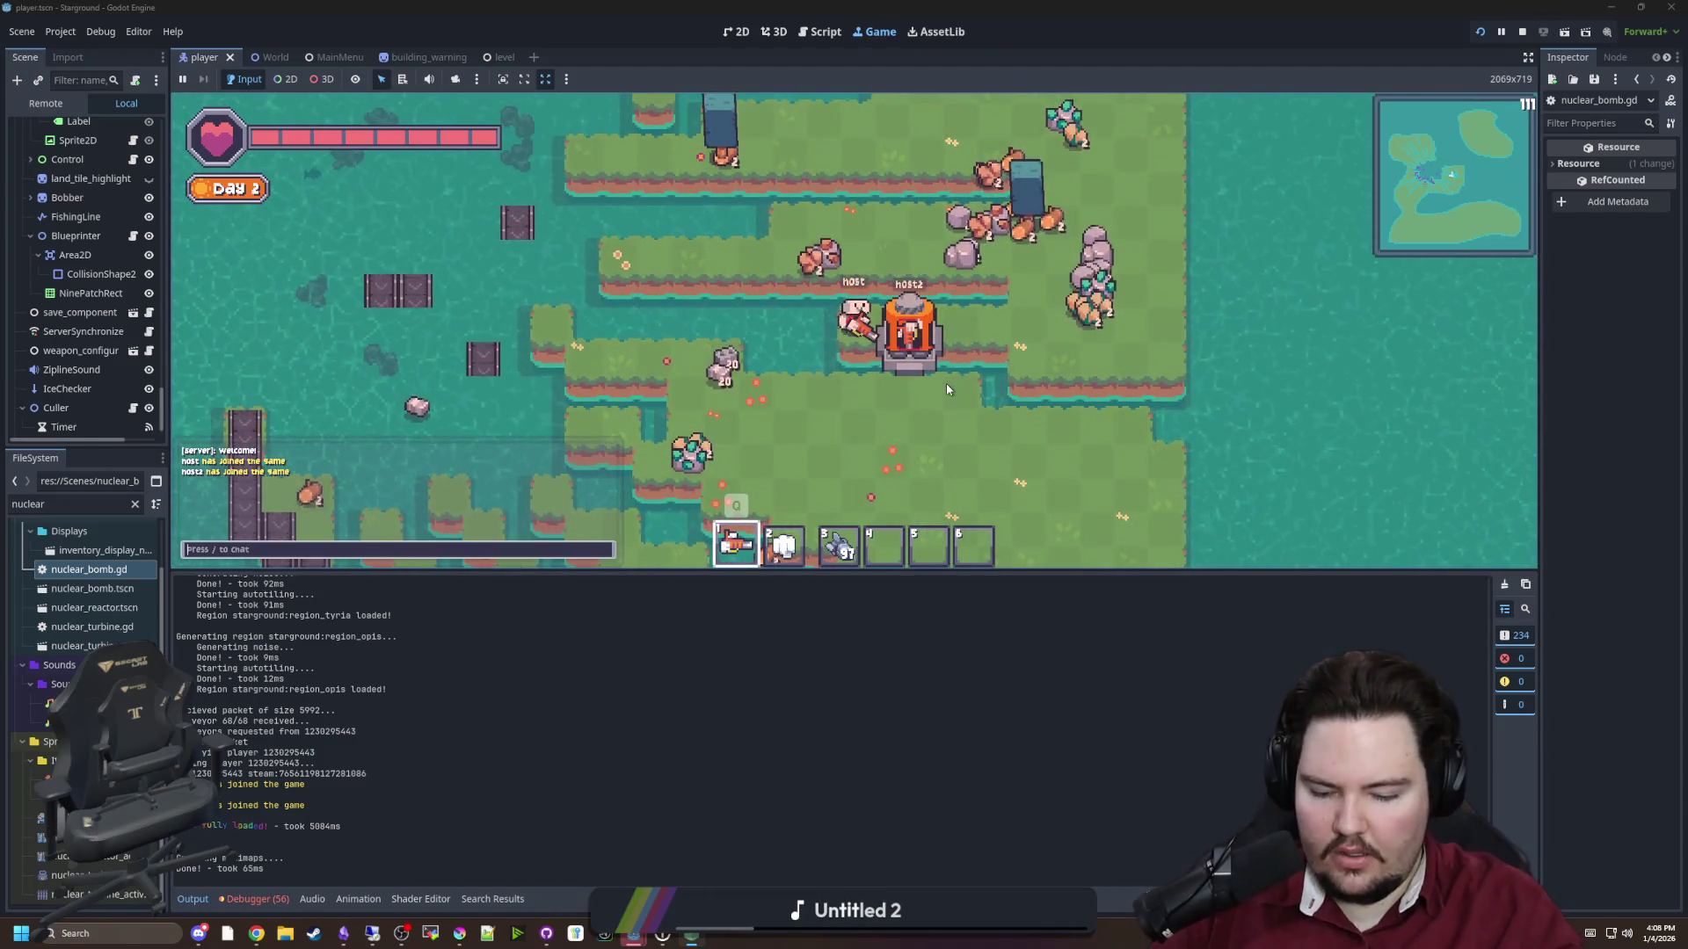
Enable god mode with '/god true' and check the second player's game window
type("/god true")
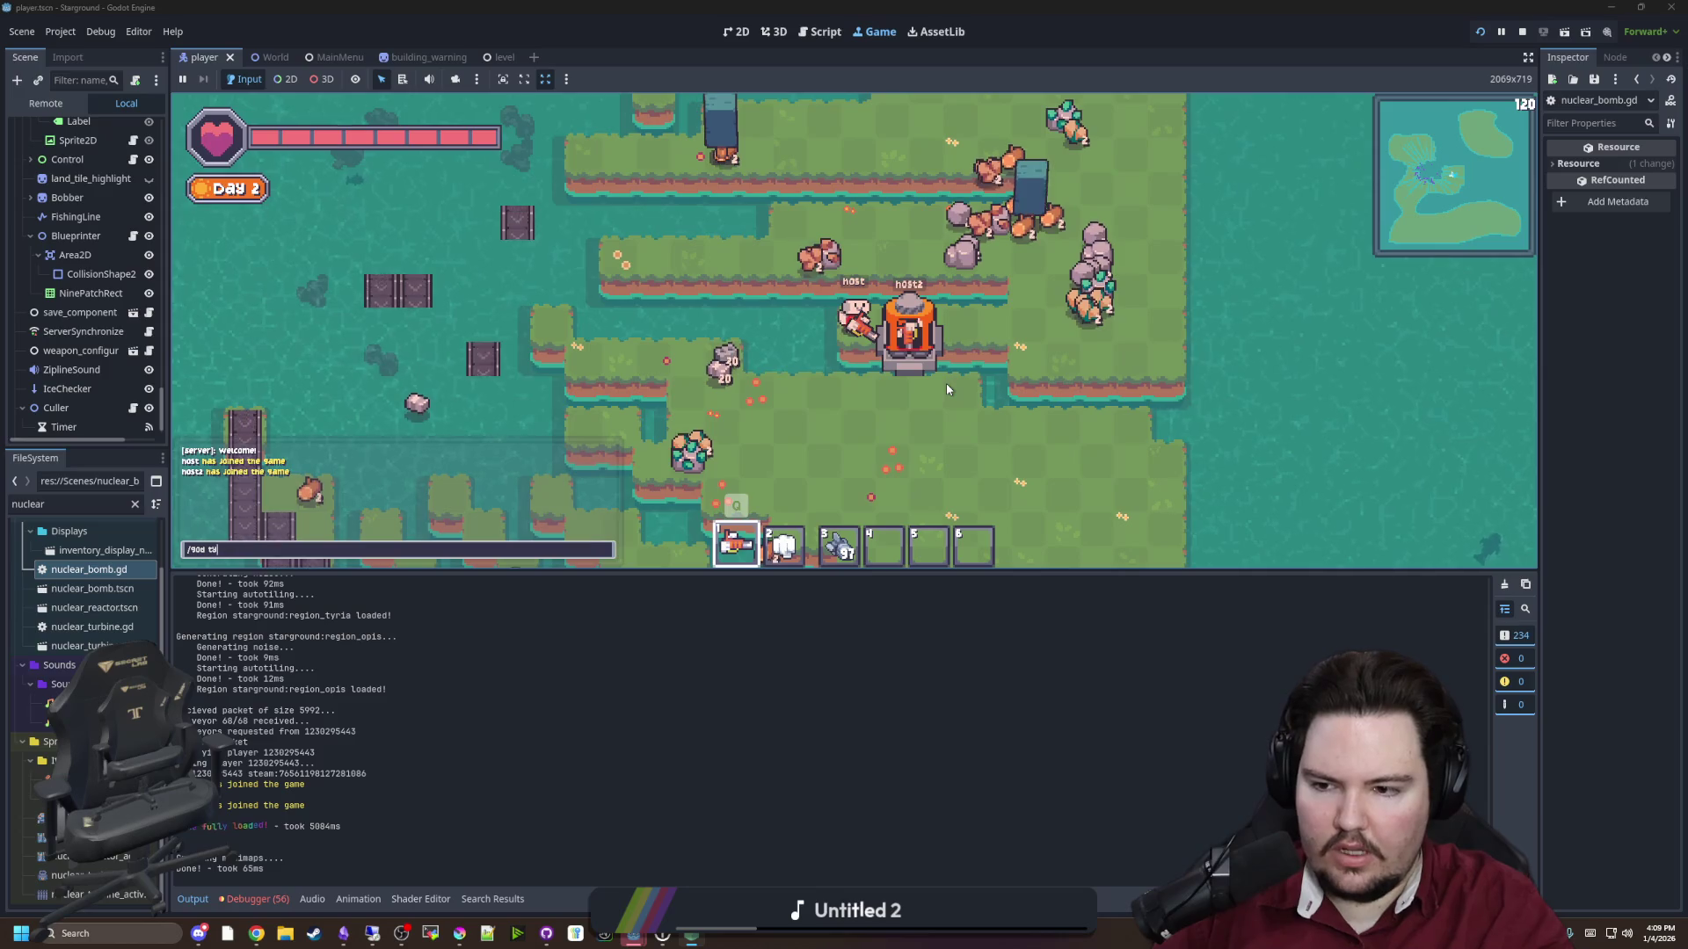
key("Return")
key("a")
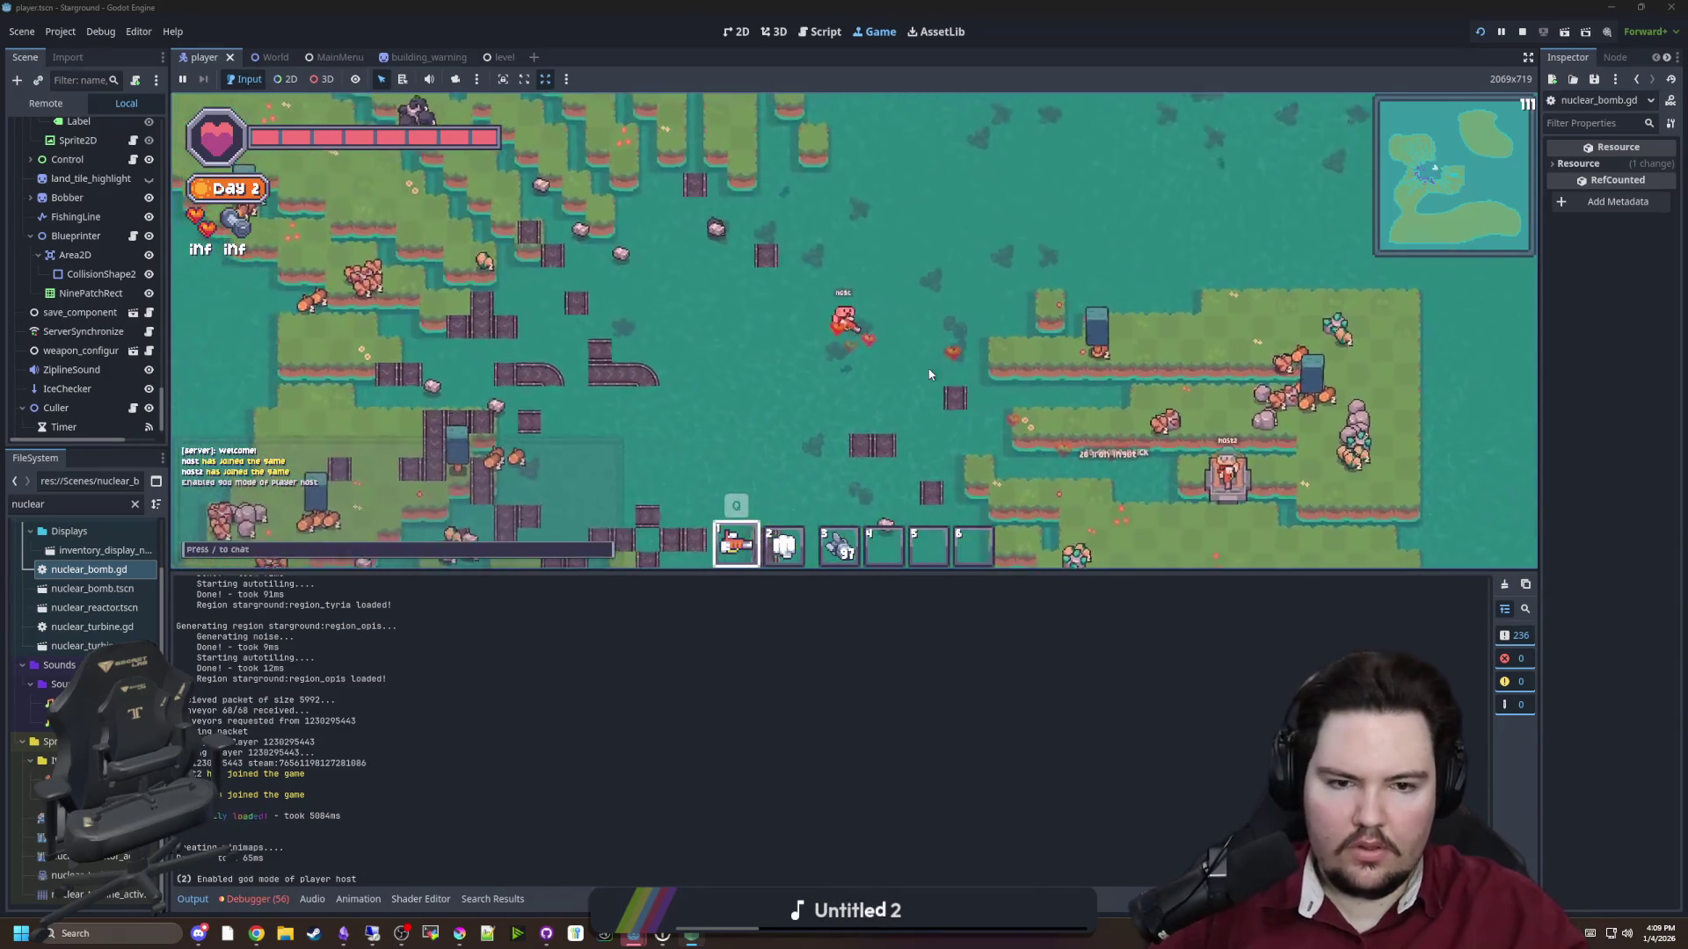
key("alt+Tab")
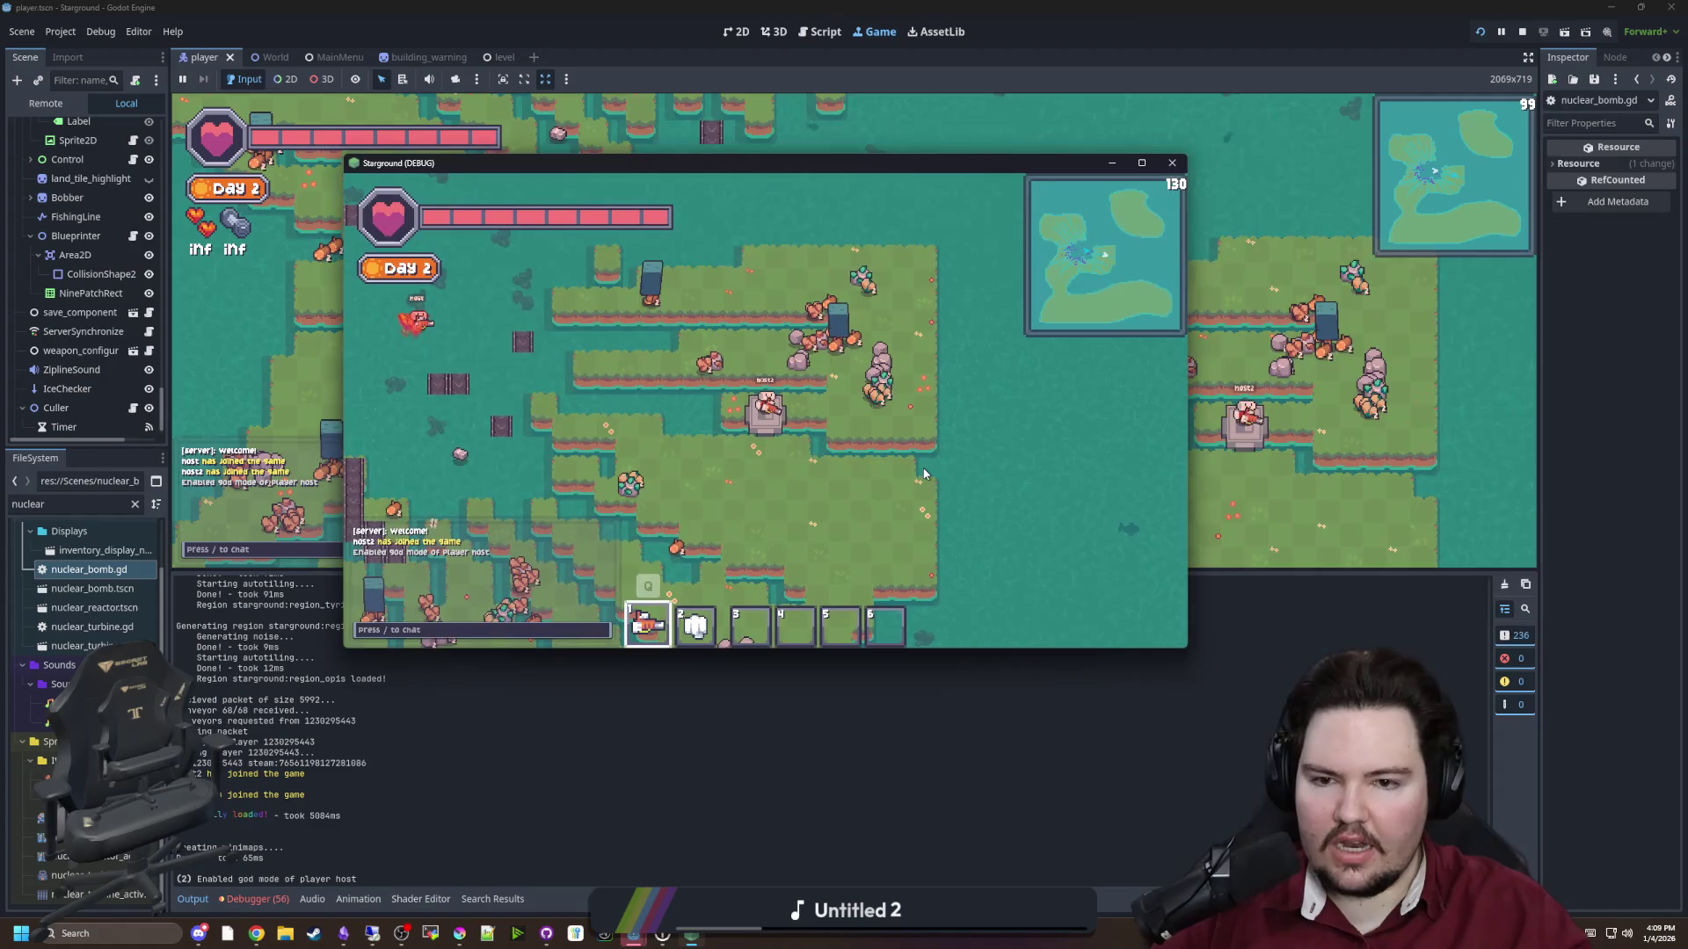
key("alt+Tab")
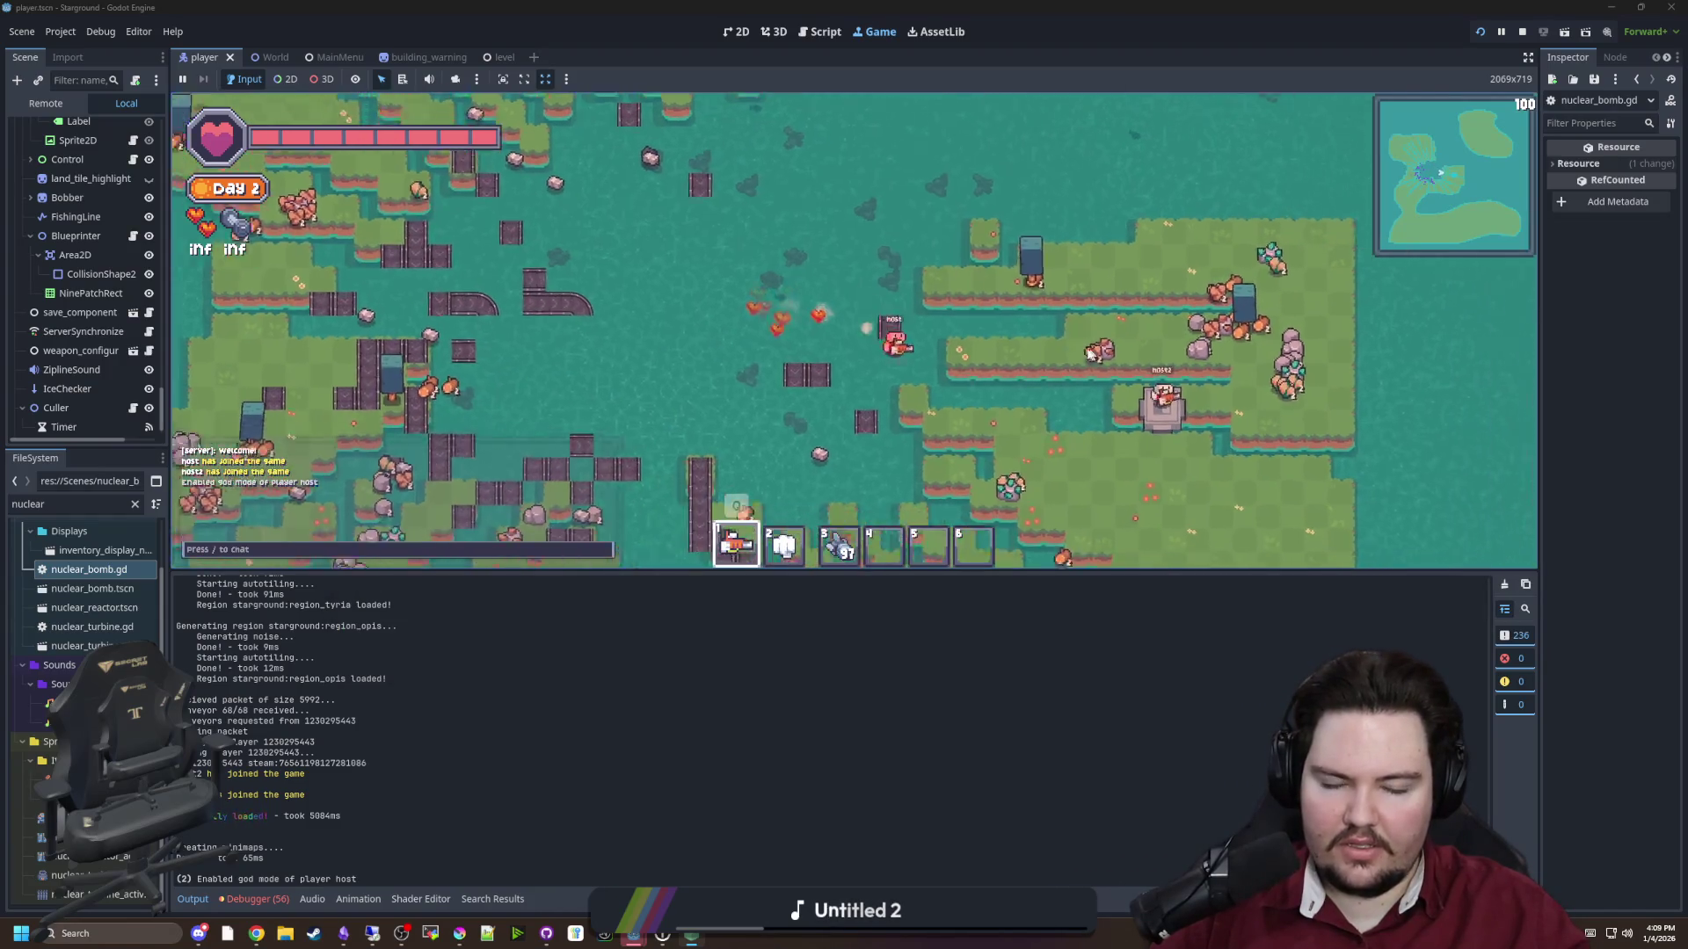
Place a building from the home category, walk the host far left, then open nuclear_bomb.gd
key("b")
left_click(649, 345)
left_click(708, 239)
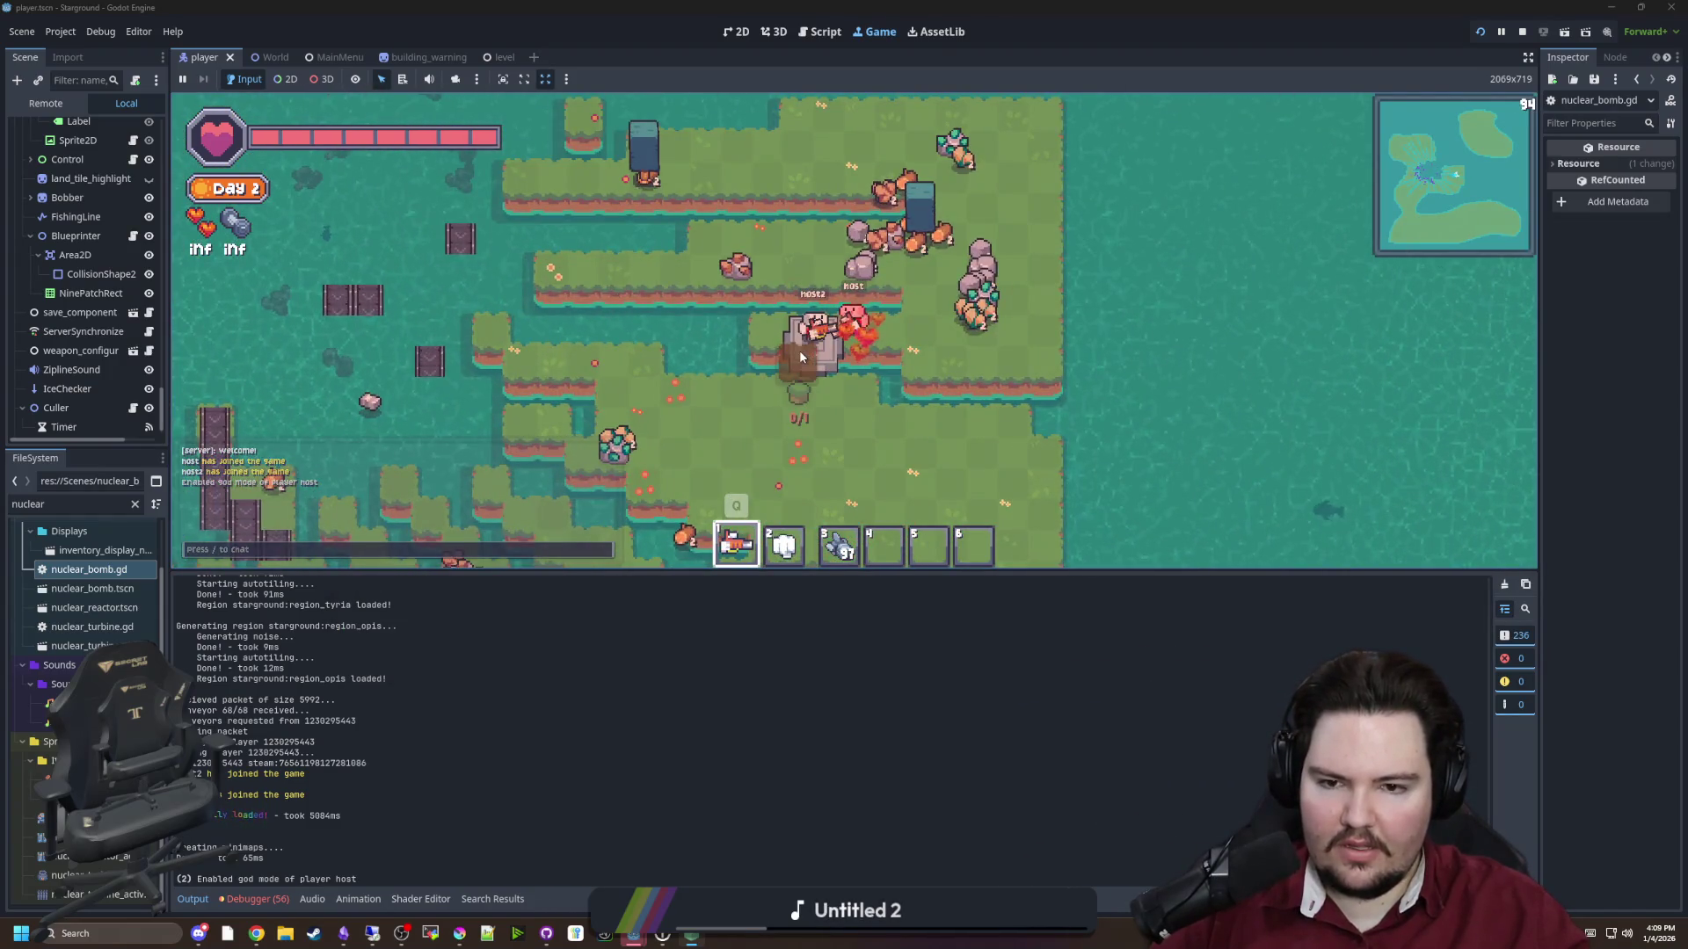
key("a")
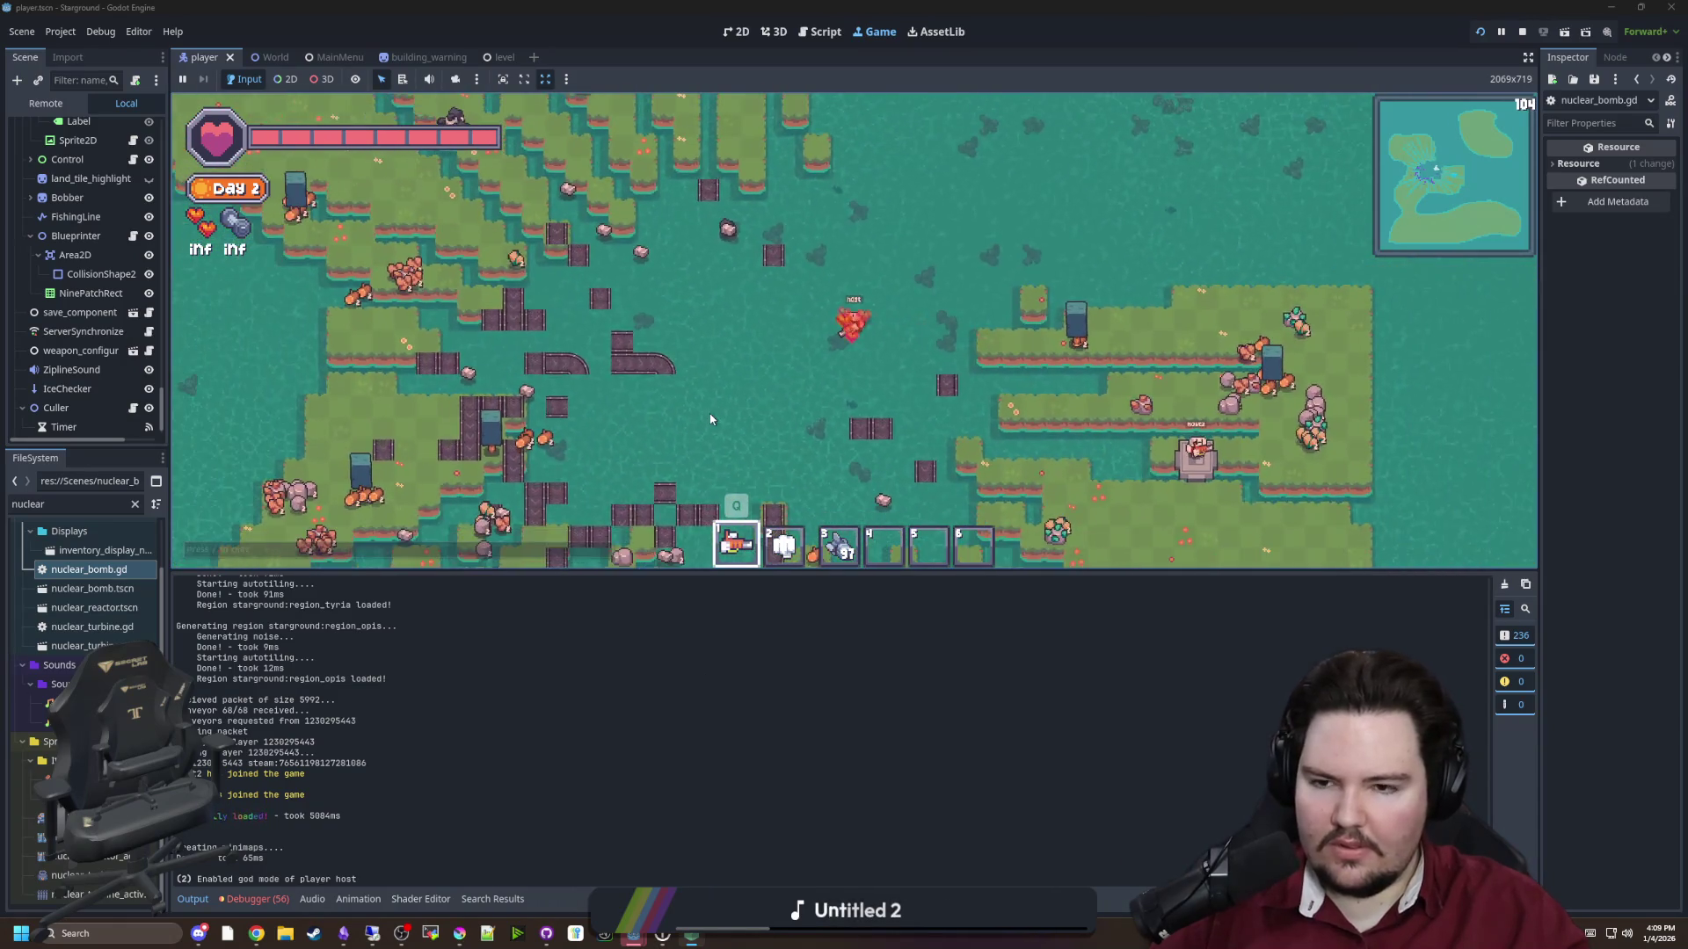
scroll(791, 431, "down", 5)
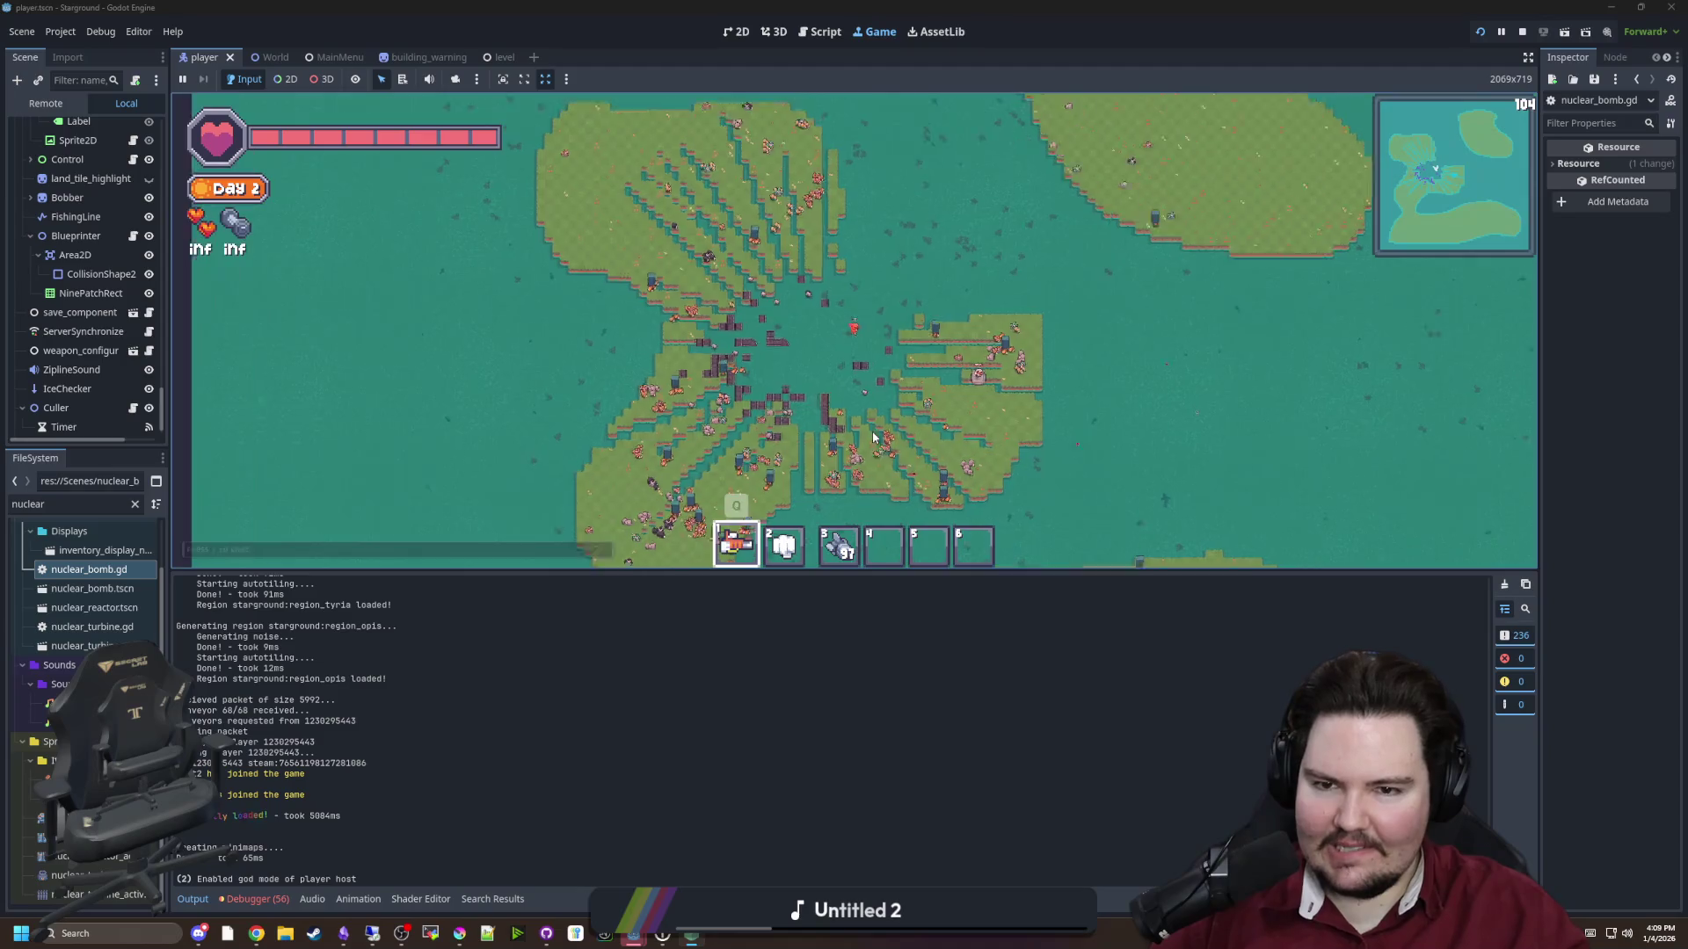
scroll(872, 437, "up", 5)
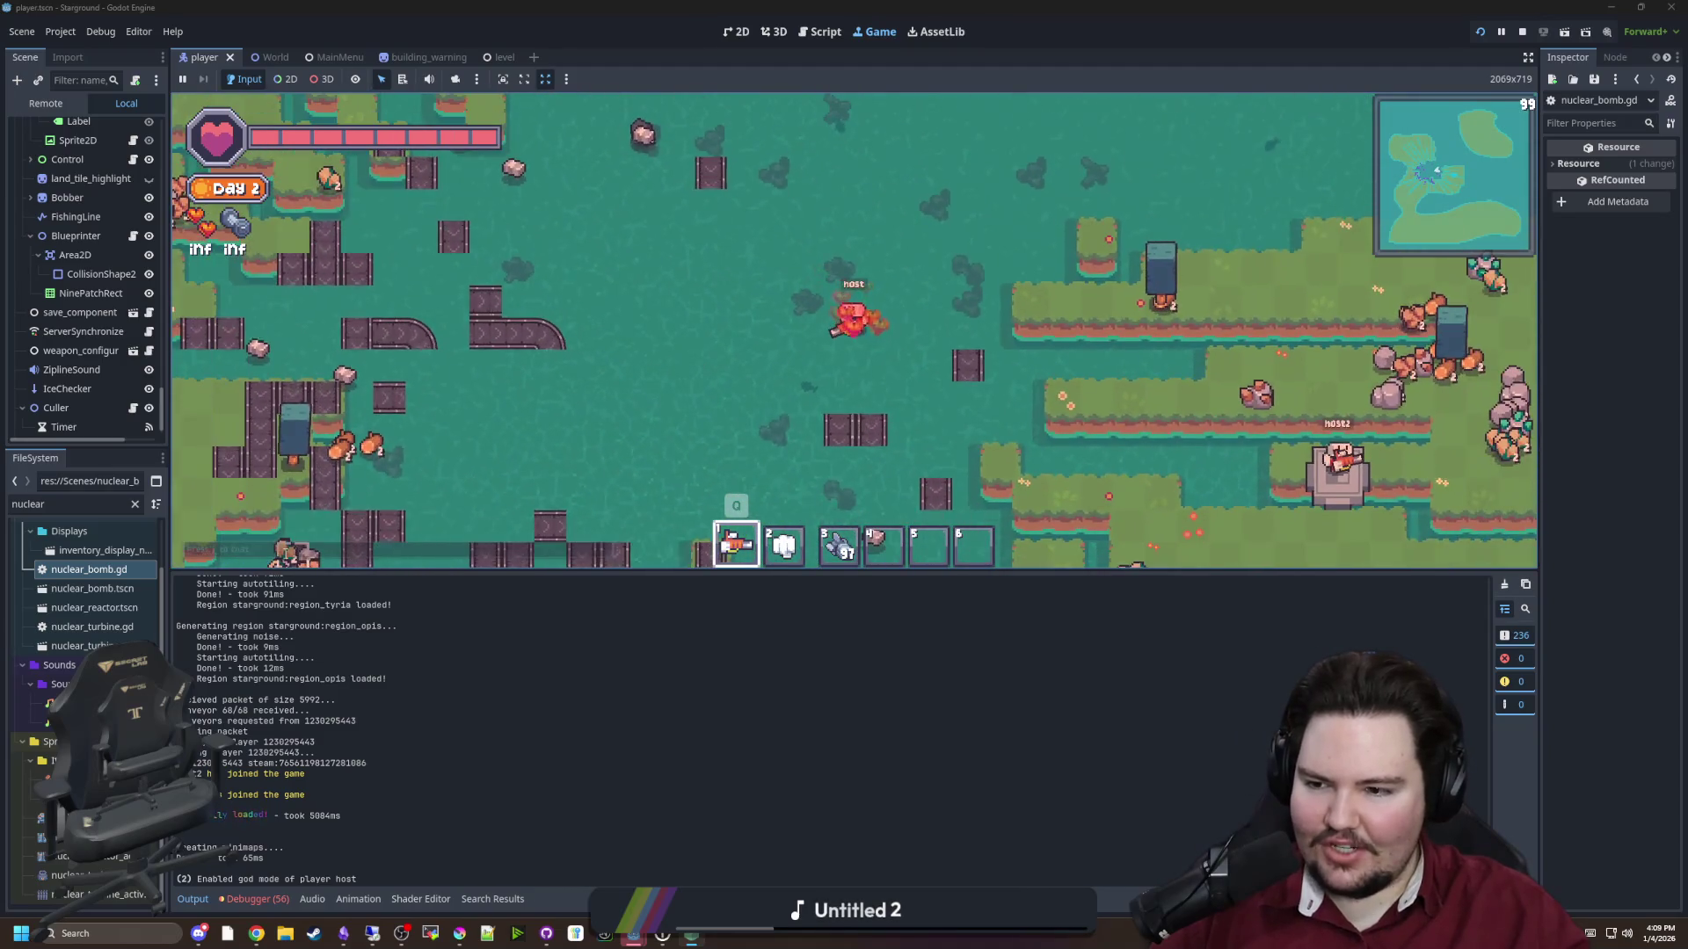
double_click(109, 572)
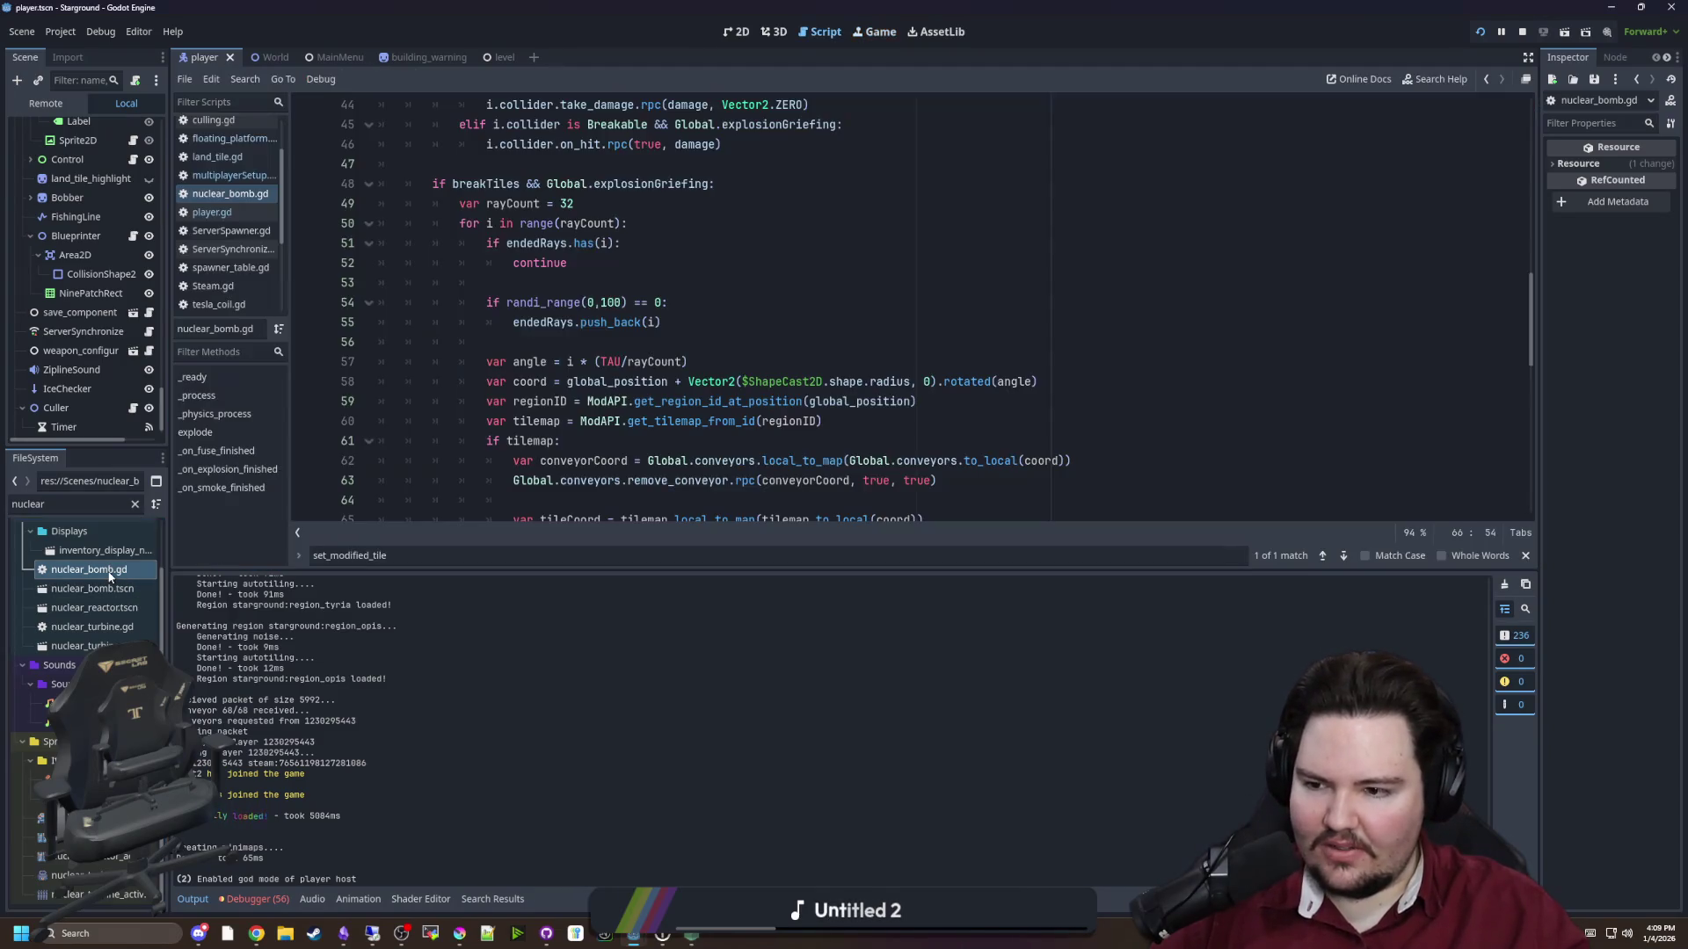
Save nuclear_bomb.gd and jump to the set_modified_tile definition in multiplayerSetup.gd
left_click(510, 403)
left_click(533, 361)
key("ctrl+s")
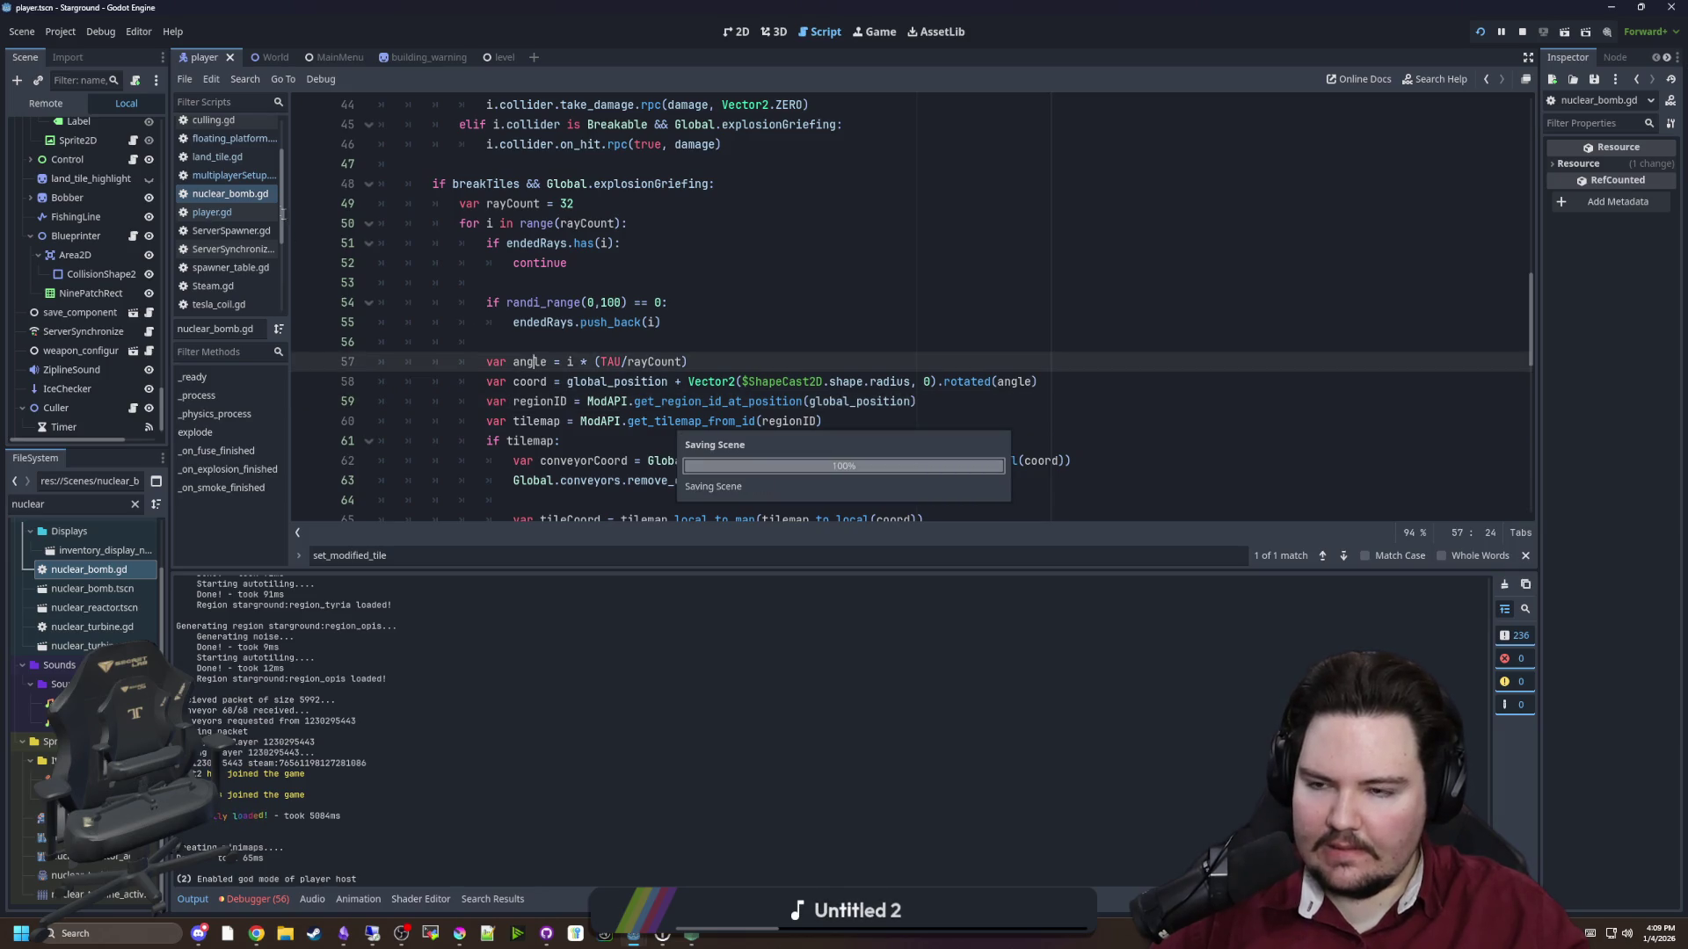
left_click(235, 178)
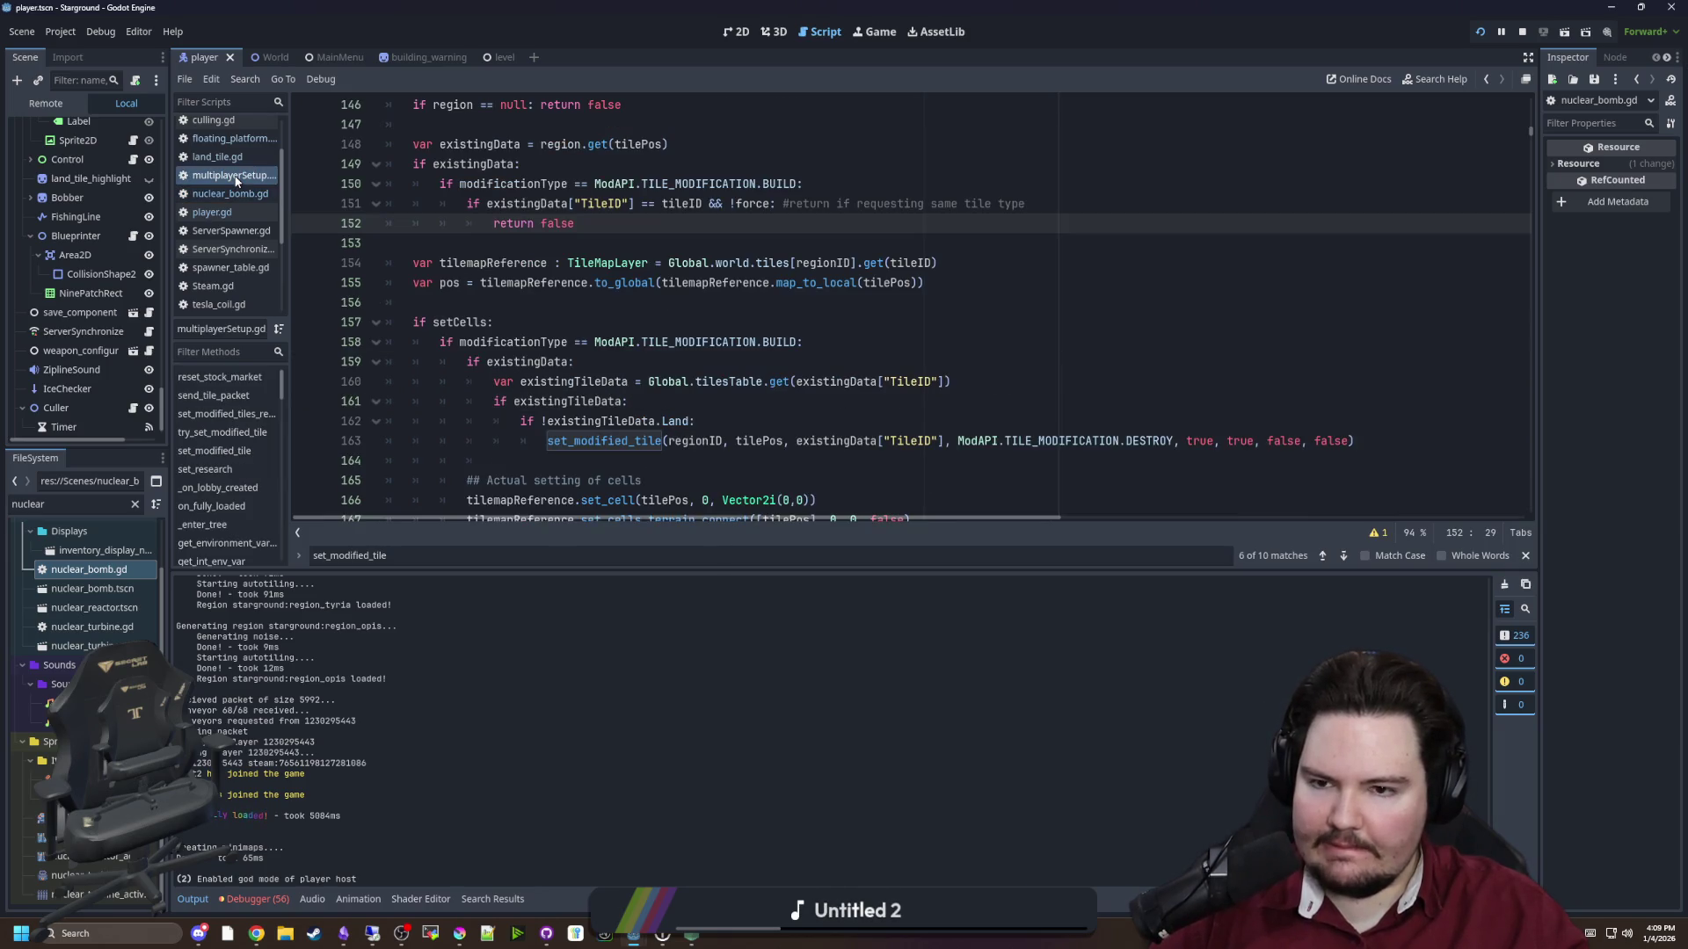
left_click(572, 299)
scroll(634, 307, "up", 1)
scroll(633, 396, "down", 1)
left_click(622, 441)
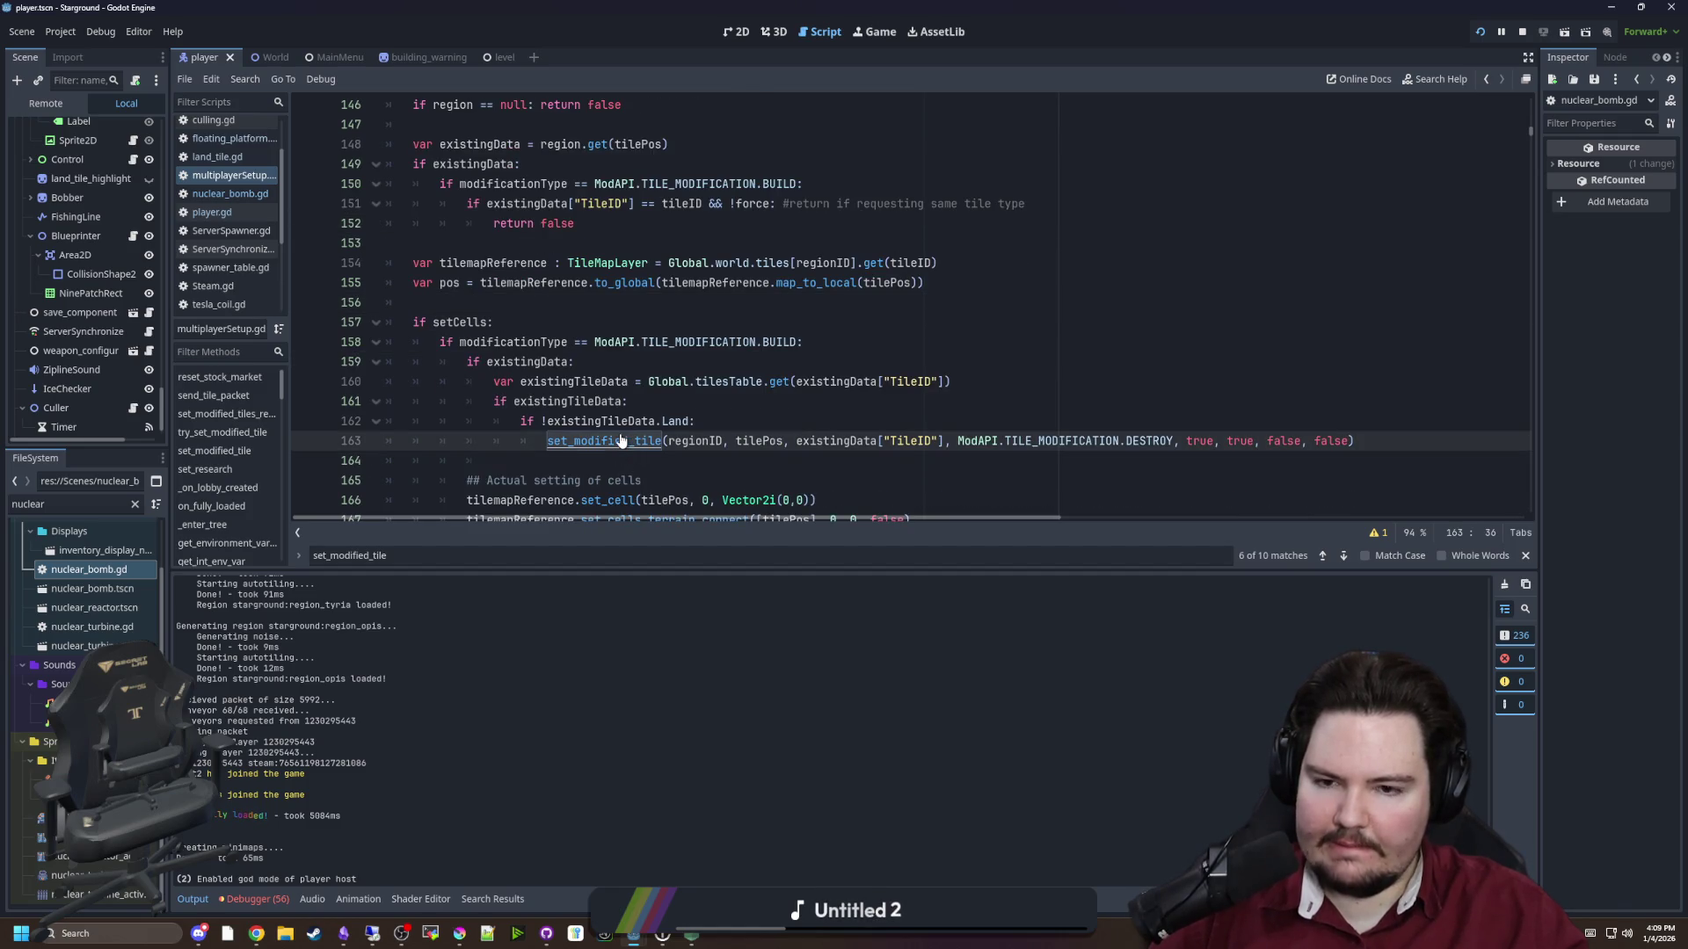
left_click(621, 441, "ctrl")
scroll(623, 422, "down", 1)
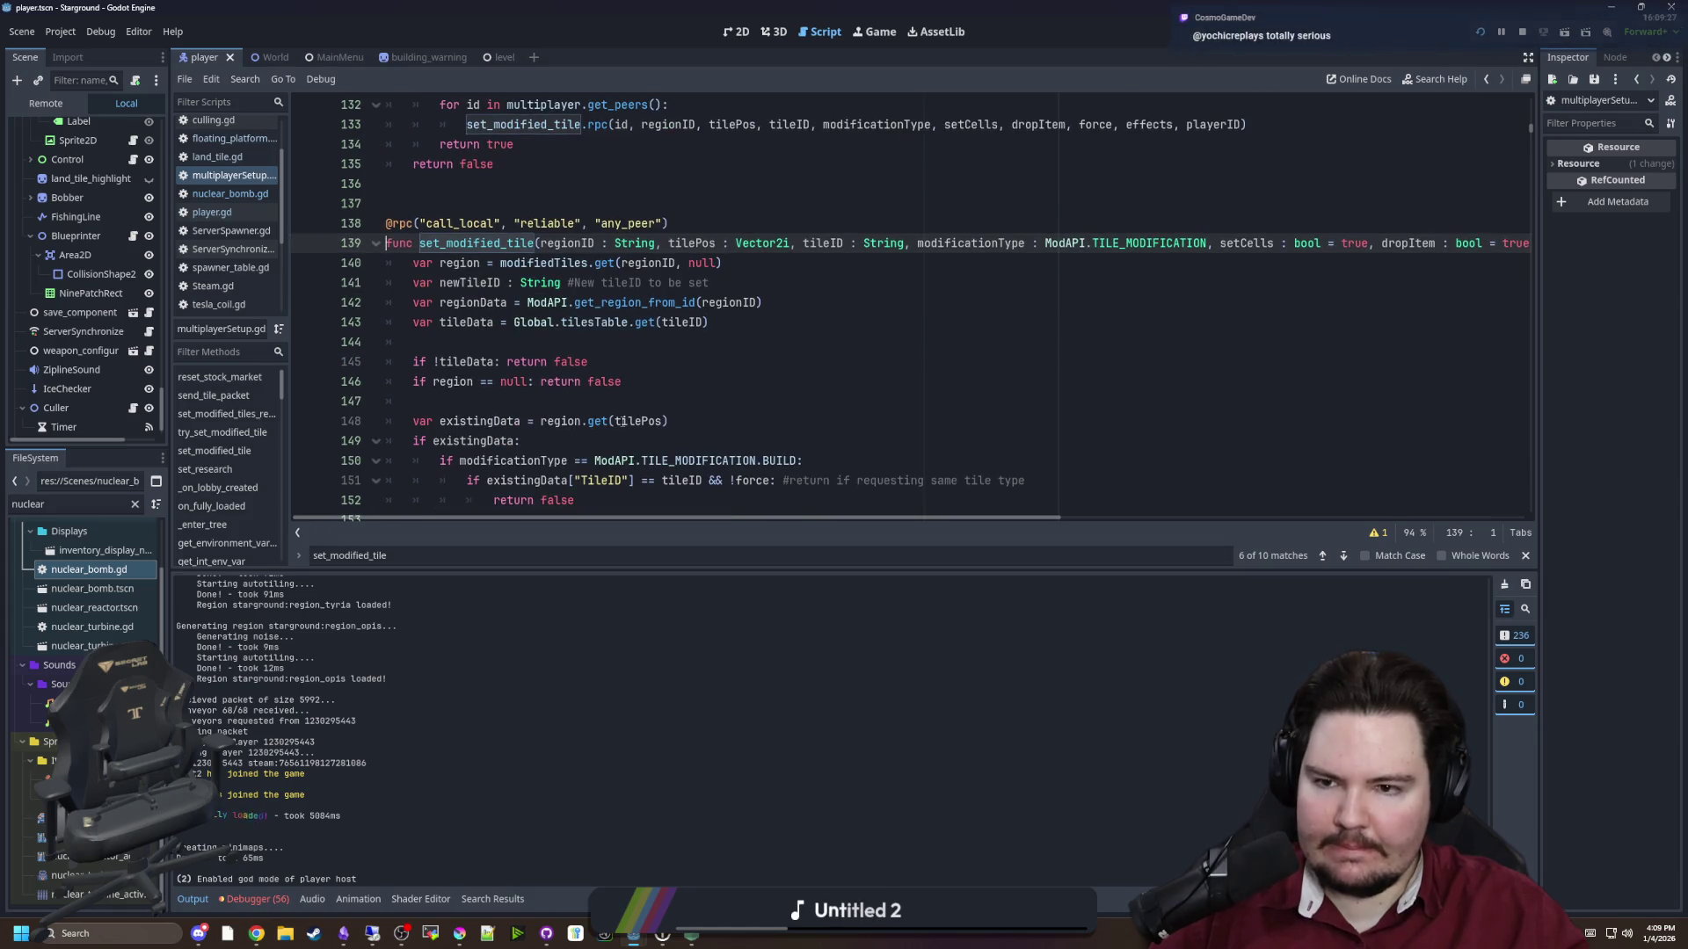
Add an early-return guard 'if blacklist.has(tilePos): return' after the region null check
double_click(690, 243)
scroll(668, 351, "down", 2)
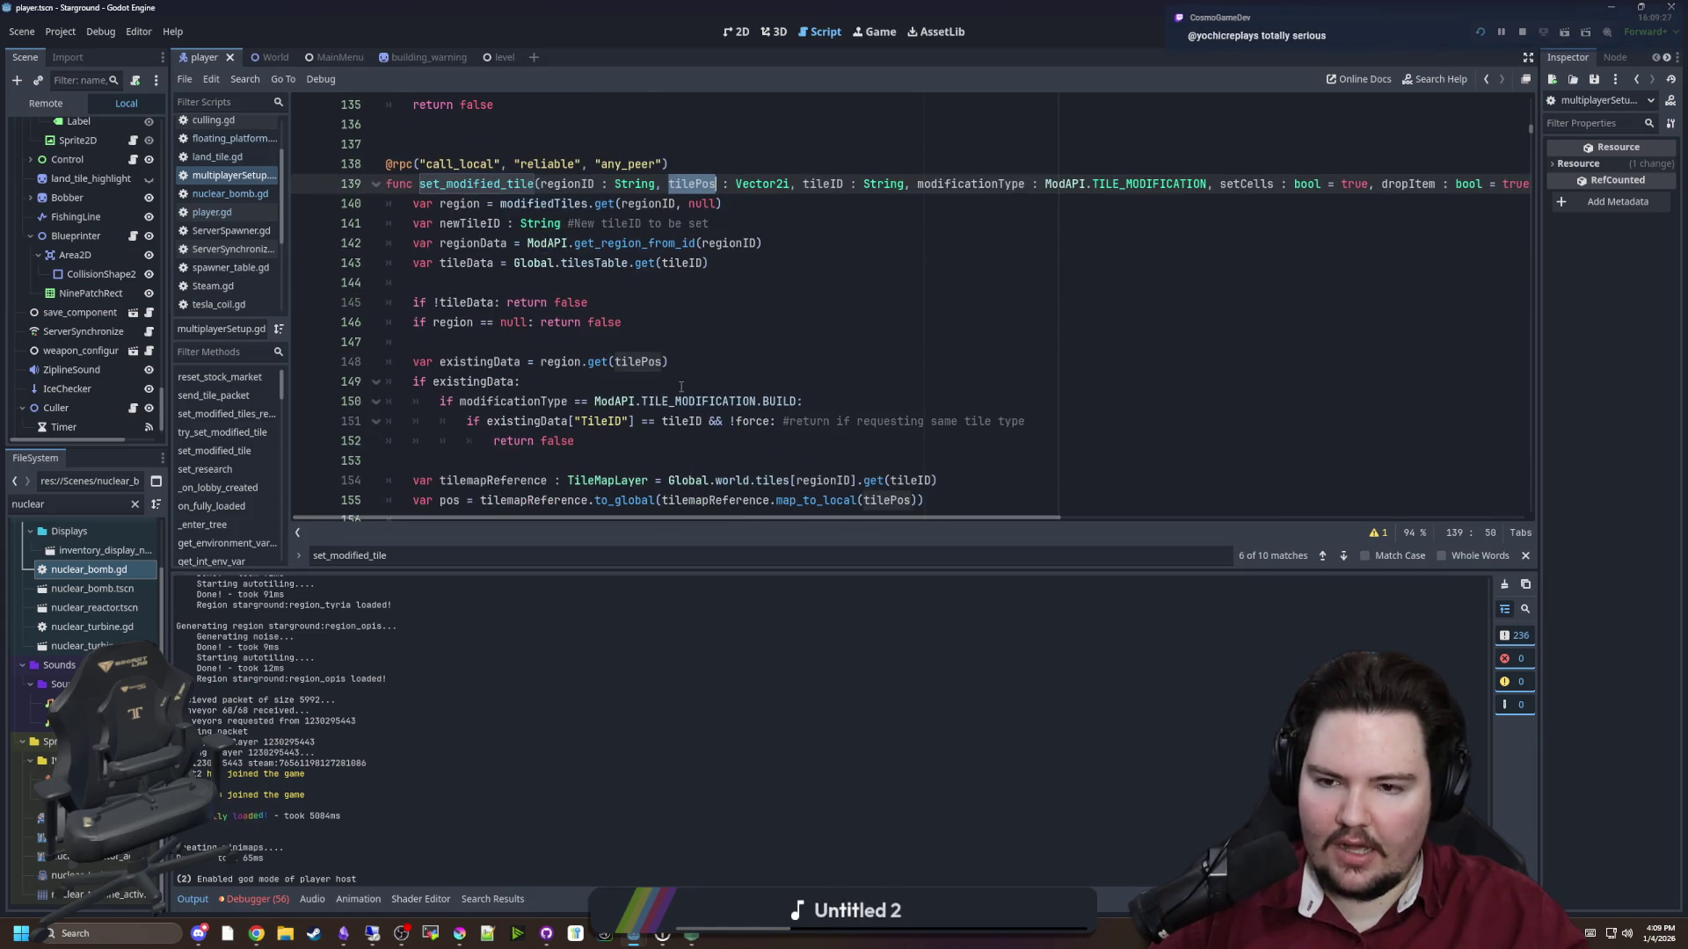
scroll(473, 289, "up", 1)
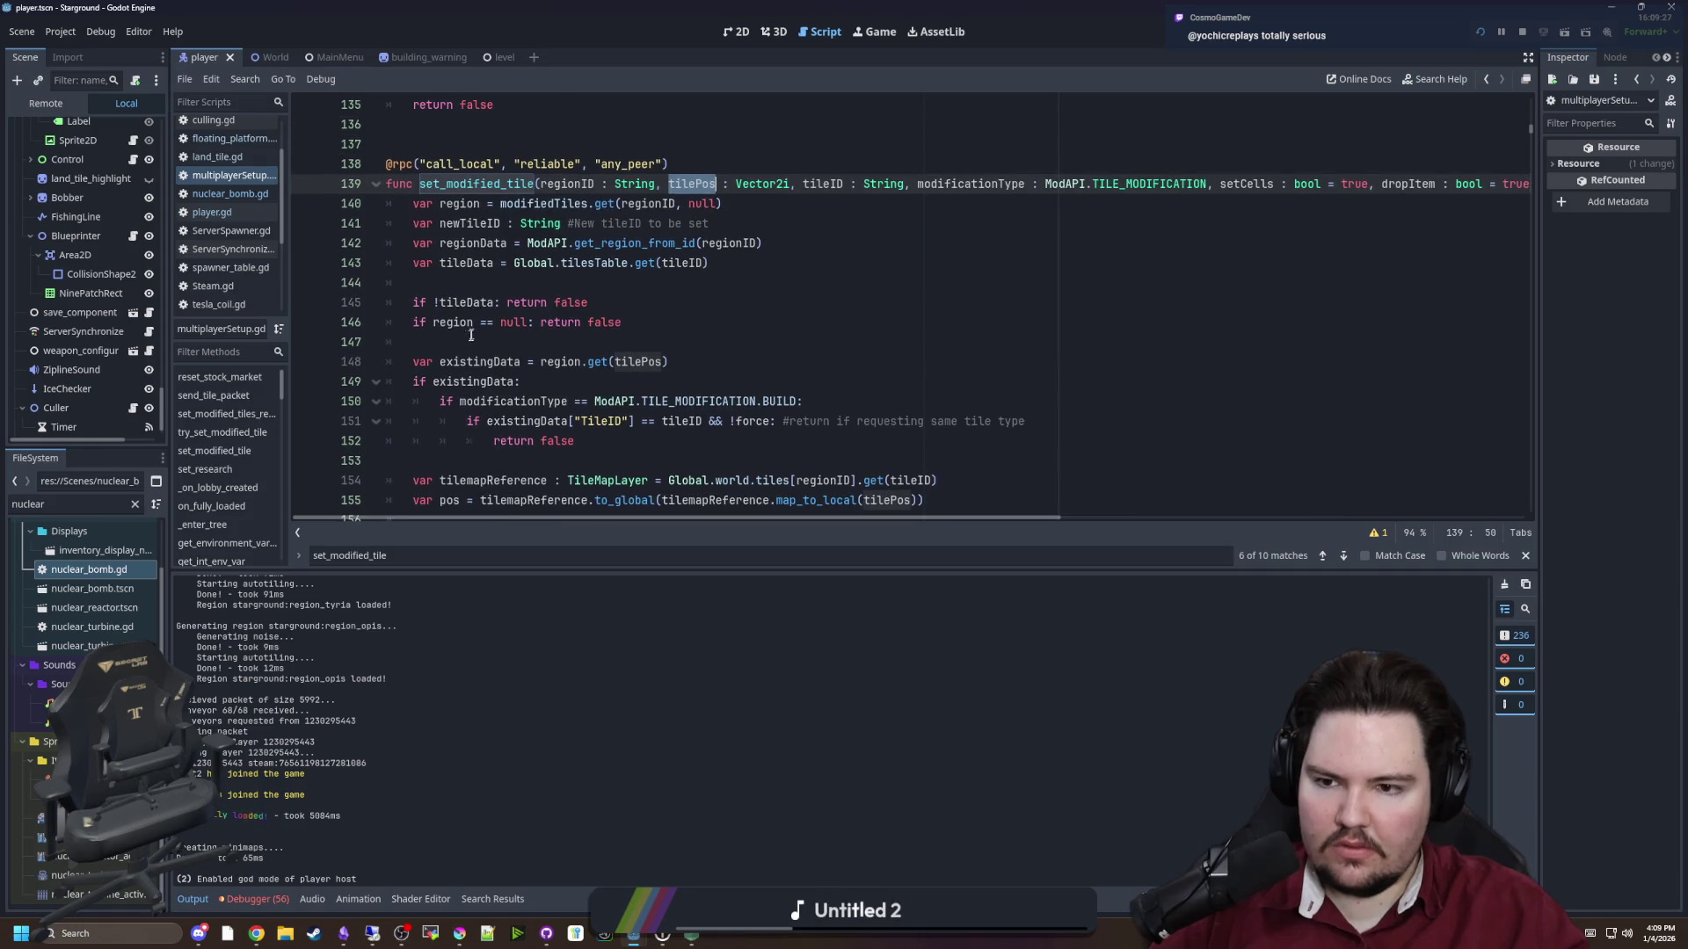
left_click(469, 339)
key("Return")
type("if tilePos")
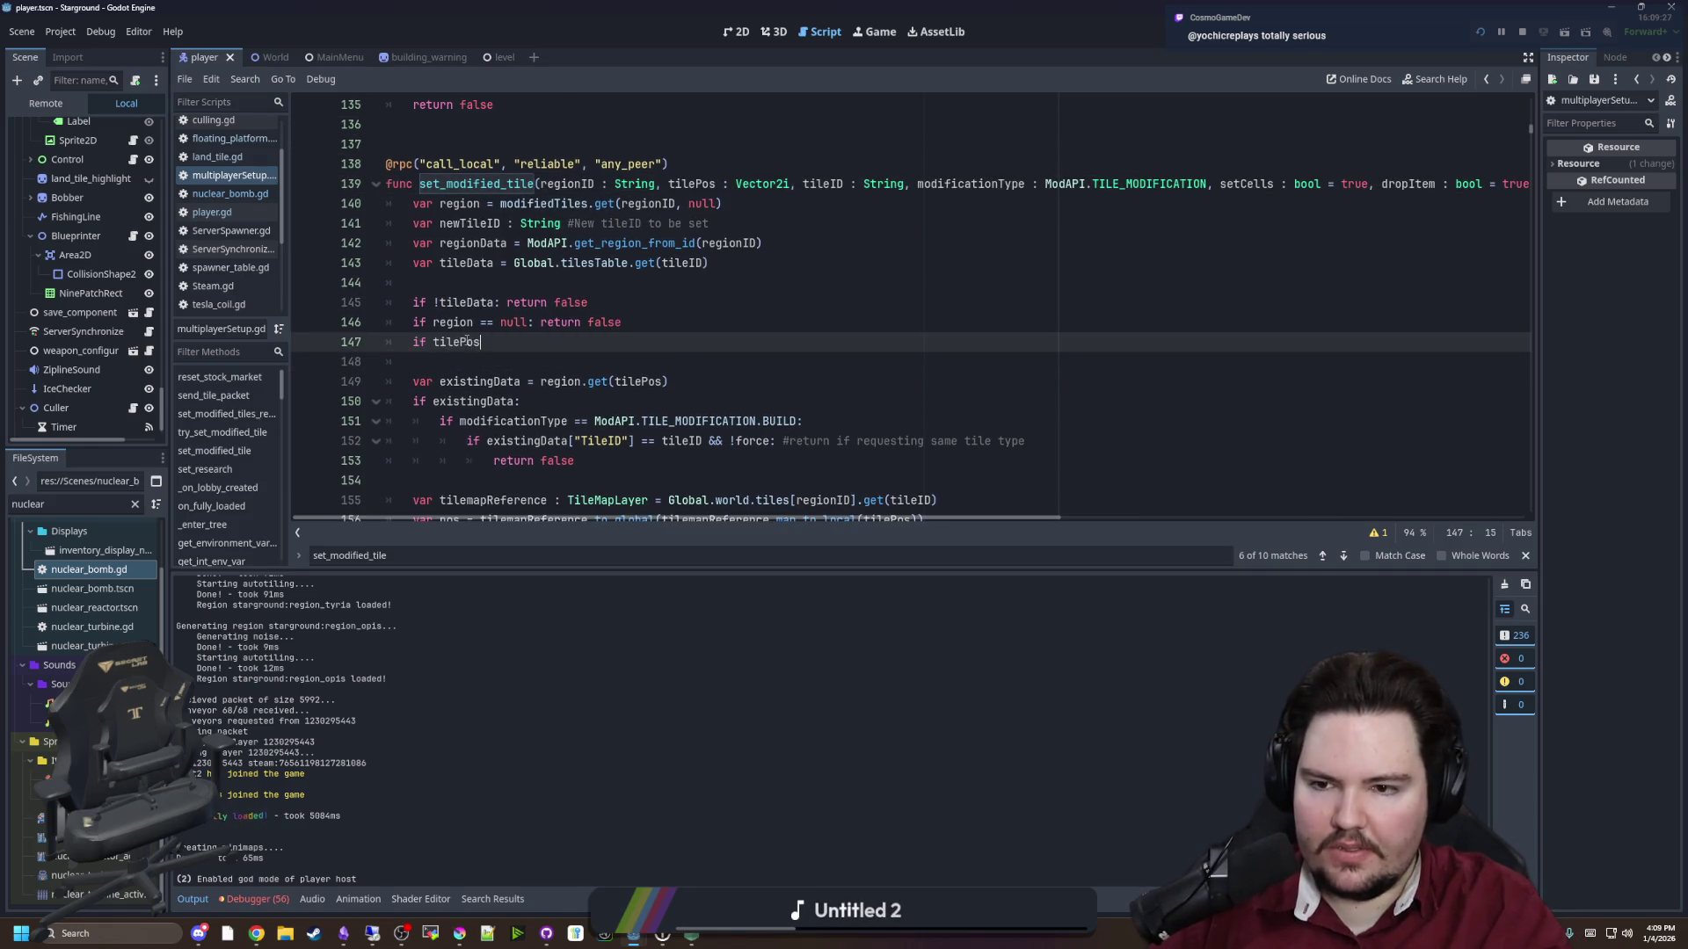
type("!=")
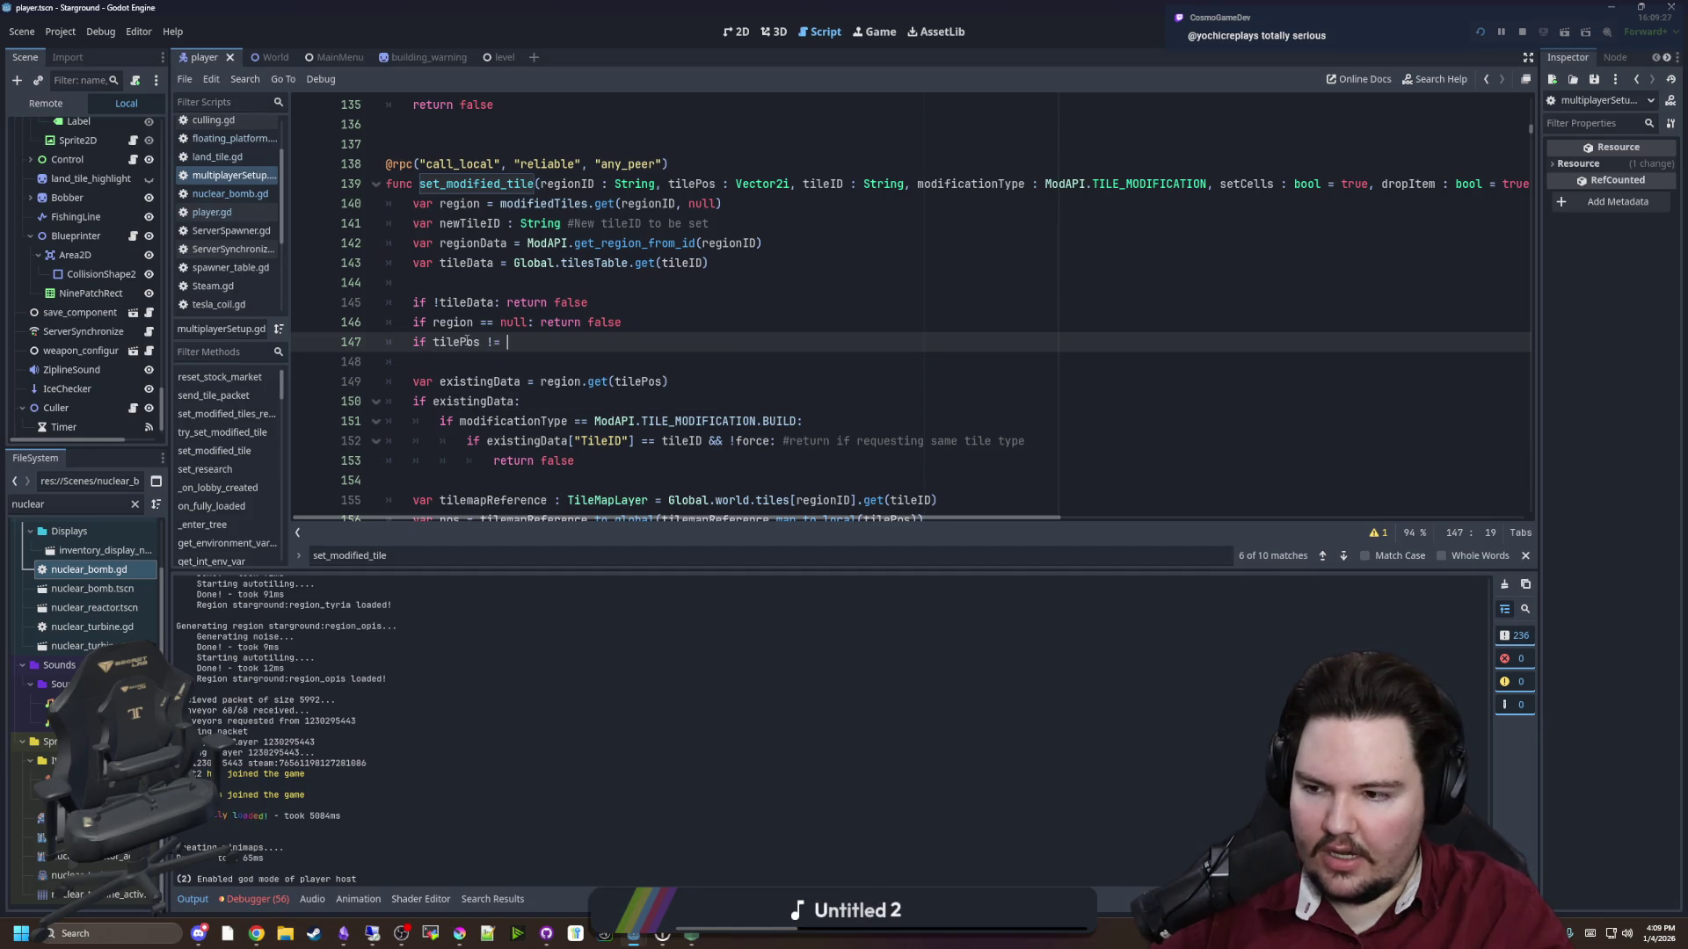
key("BackSpace")
key("BackSpace")
key("BackSpace")
type("V")
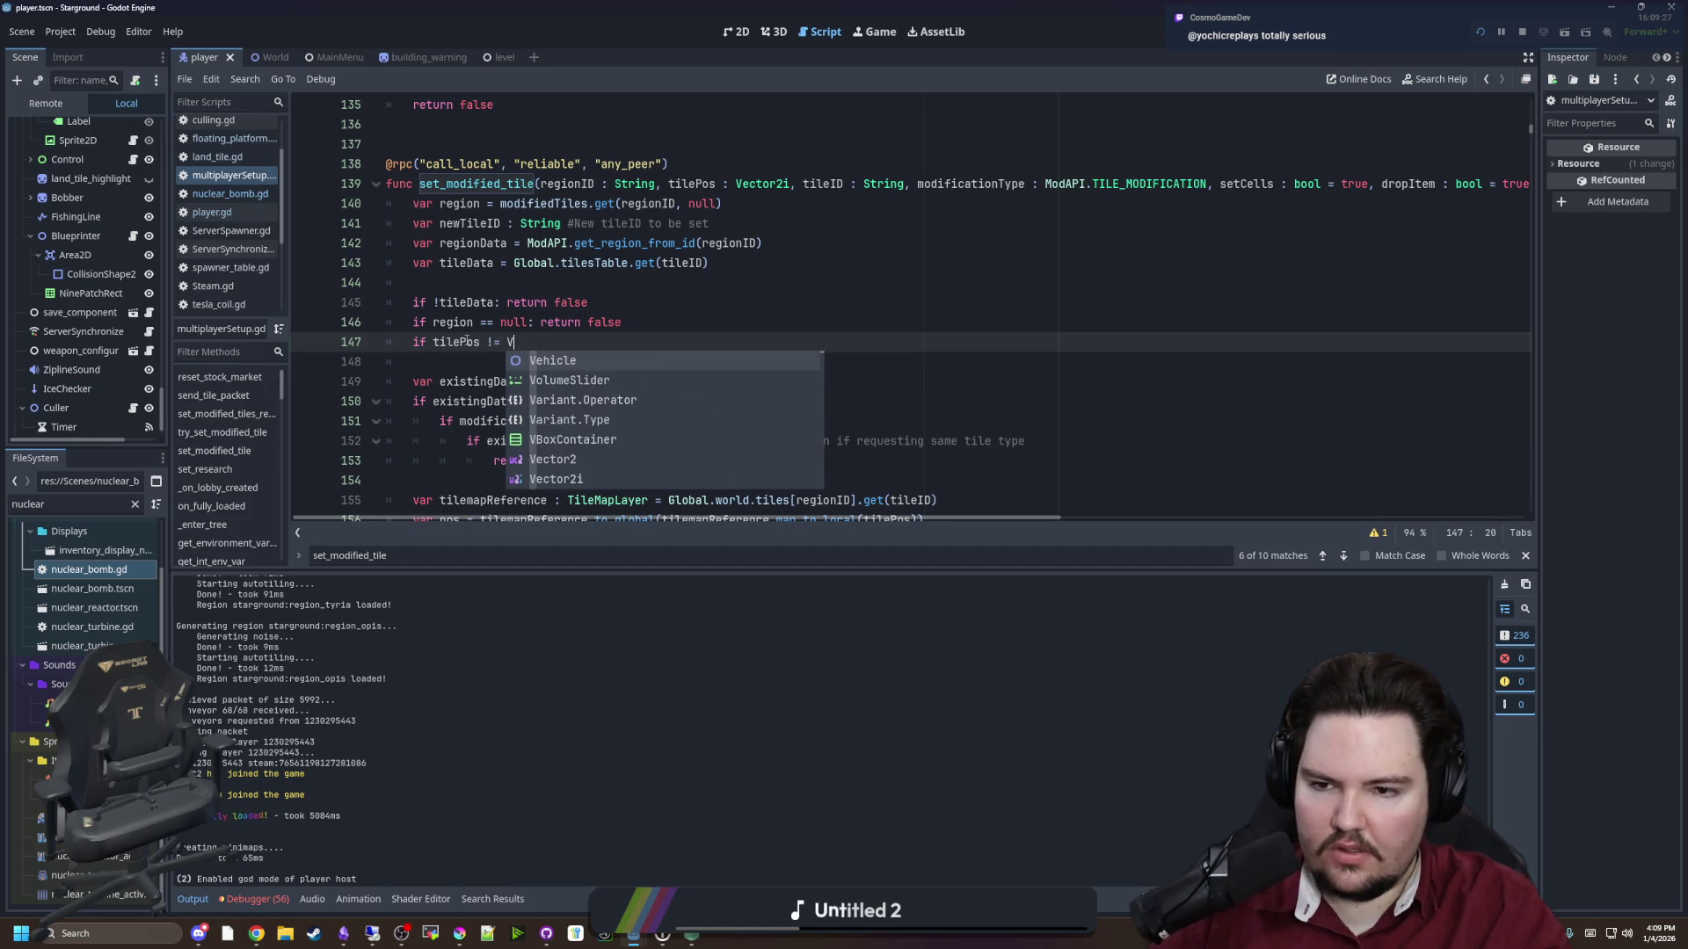
type("ector2i(")
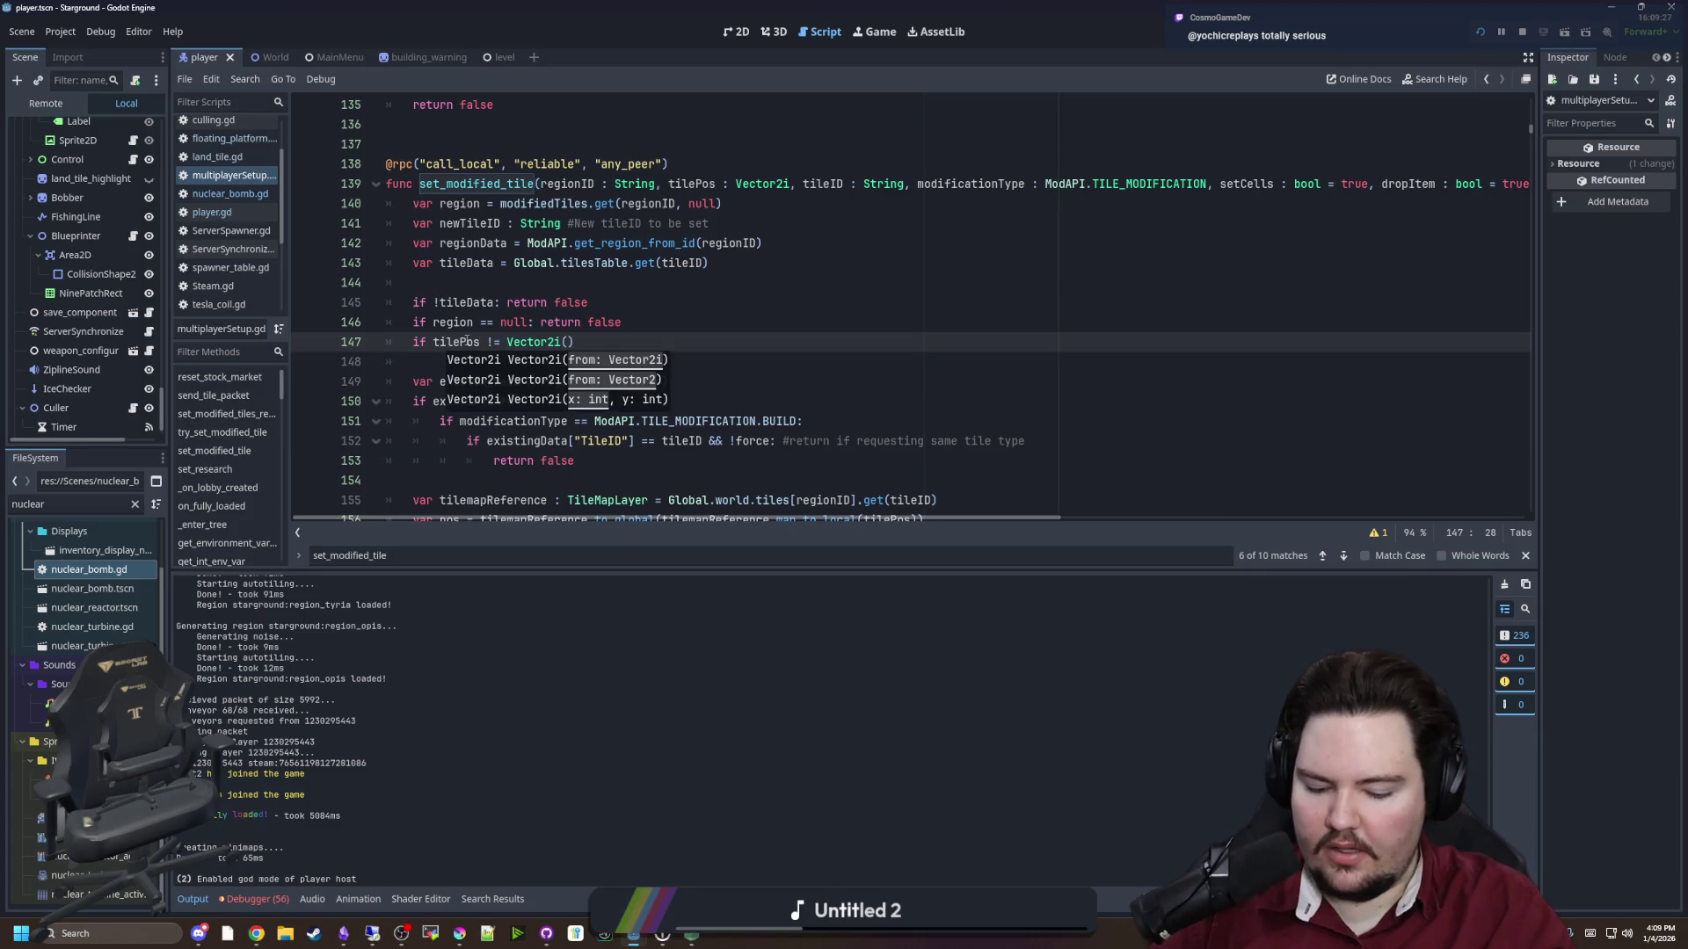
type(".ZERO")
key("Escape")
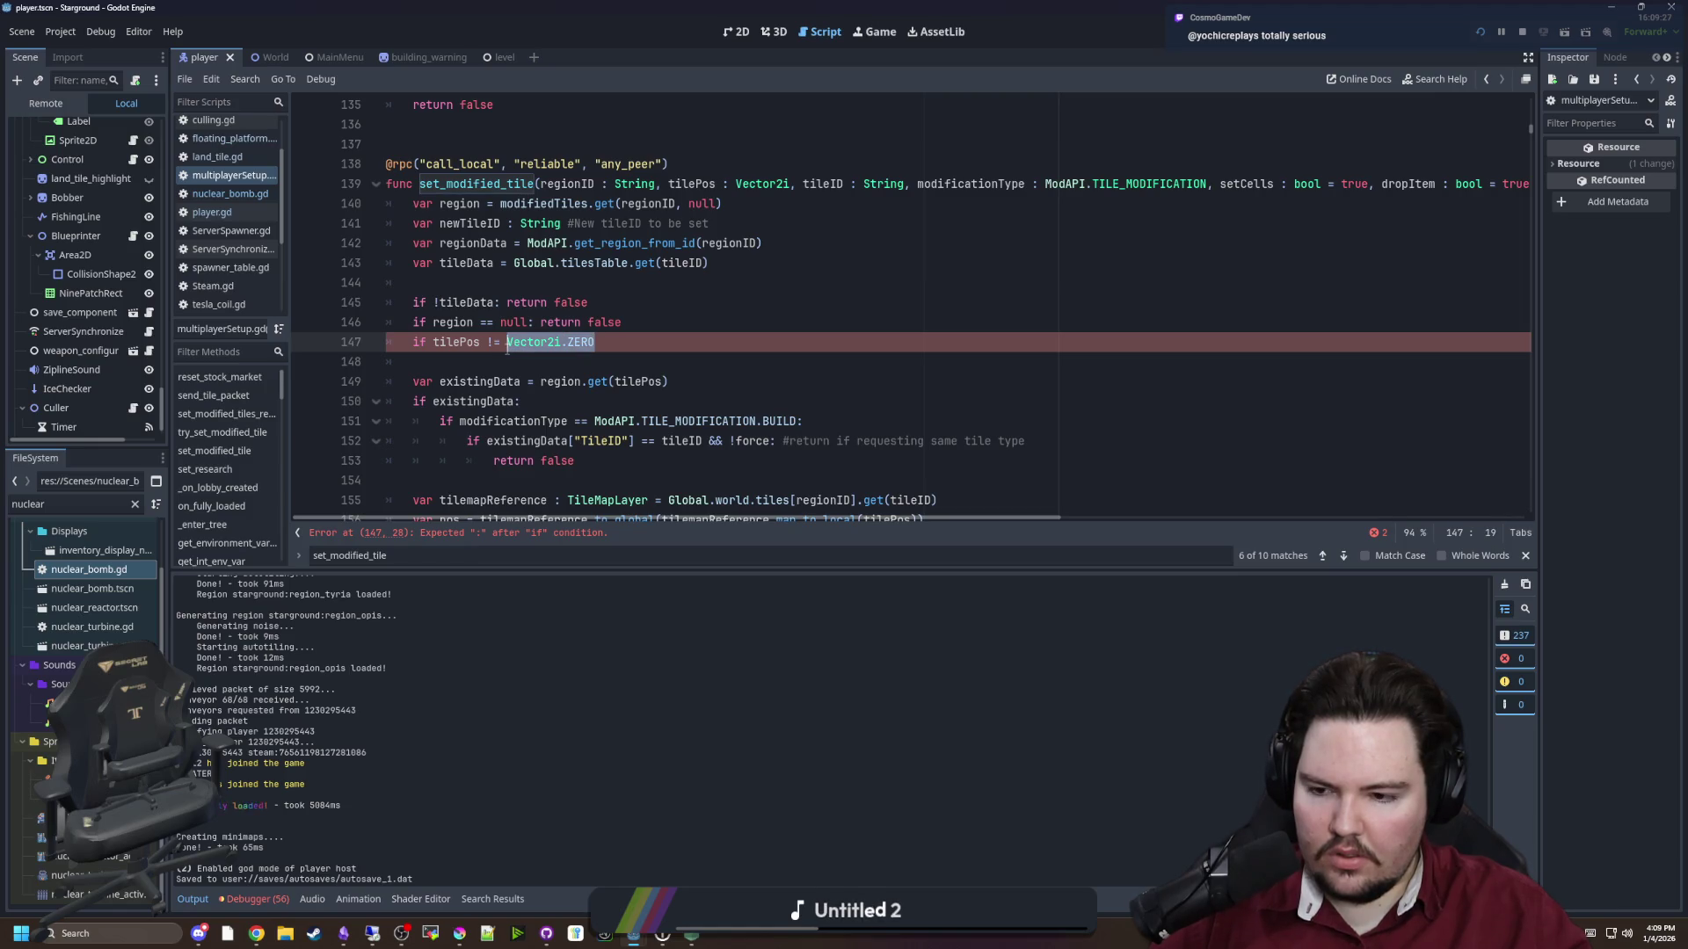
key("BackSpace")
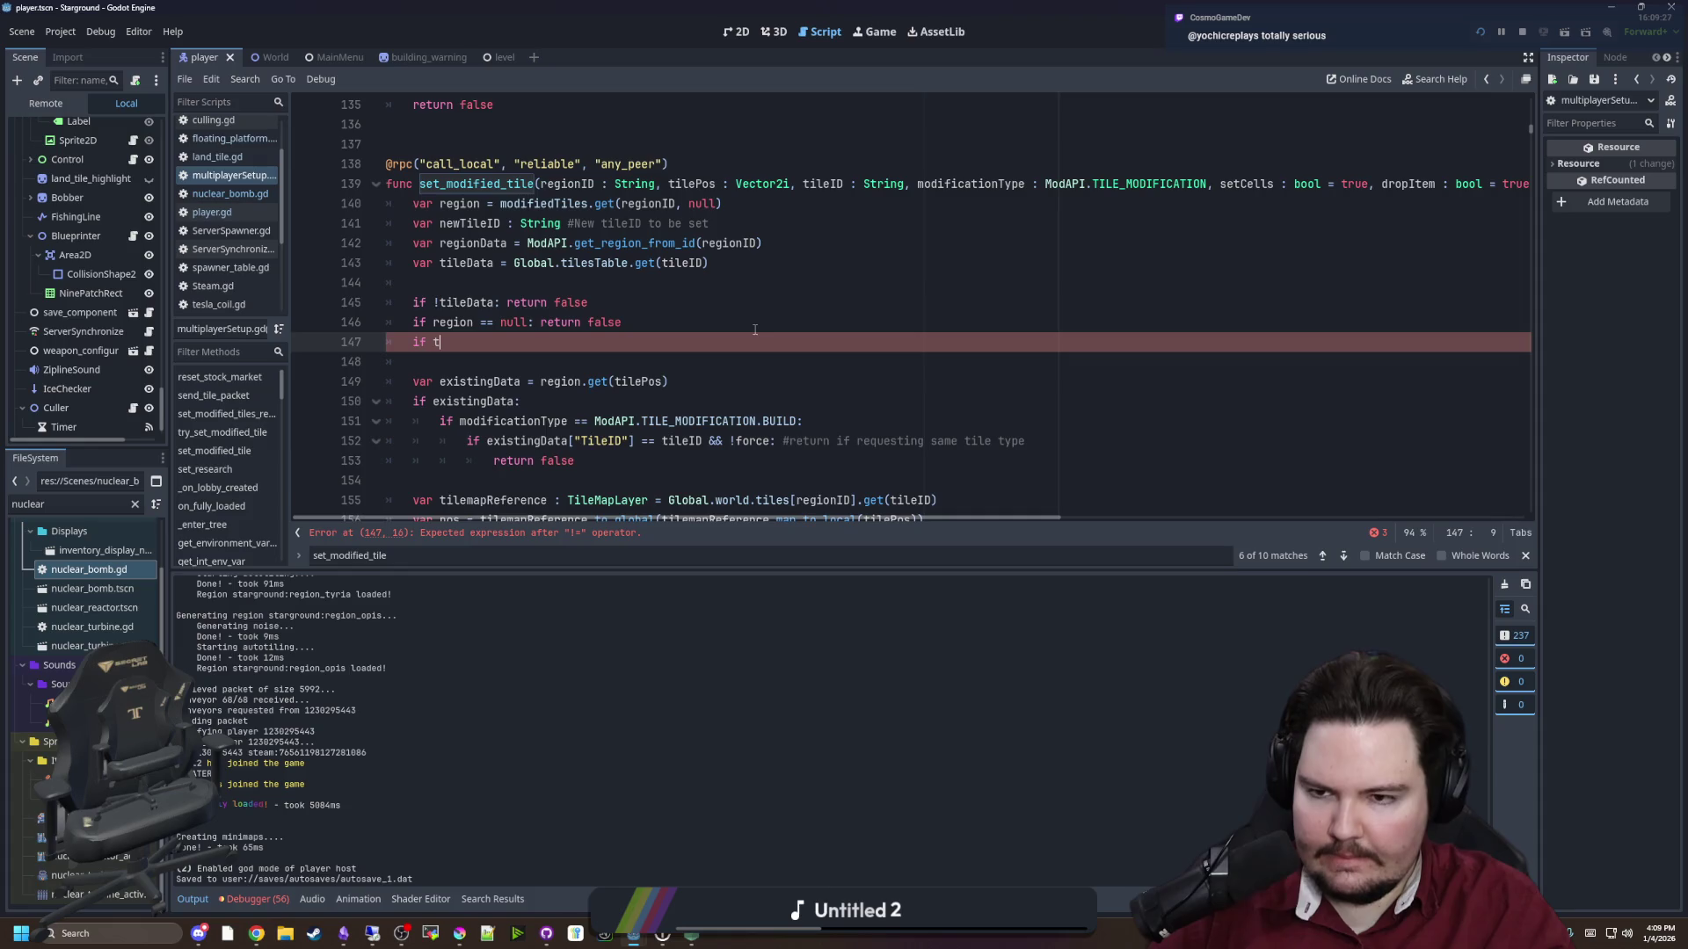
type("blacklist.has(")
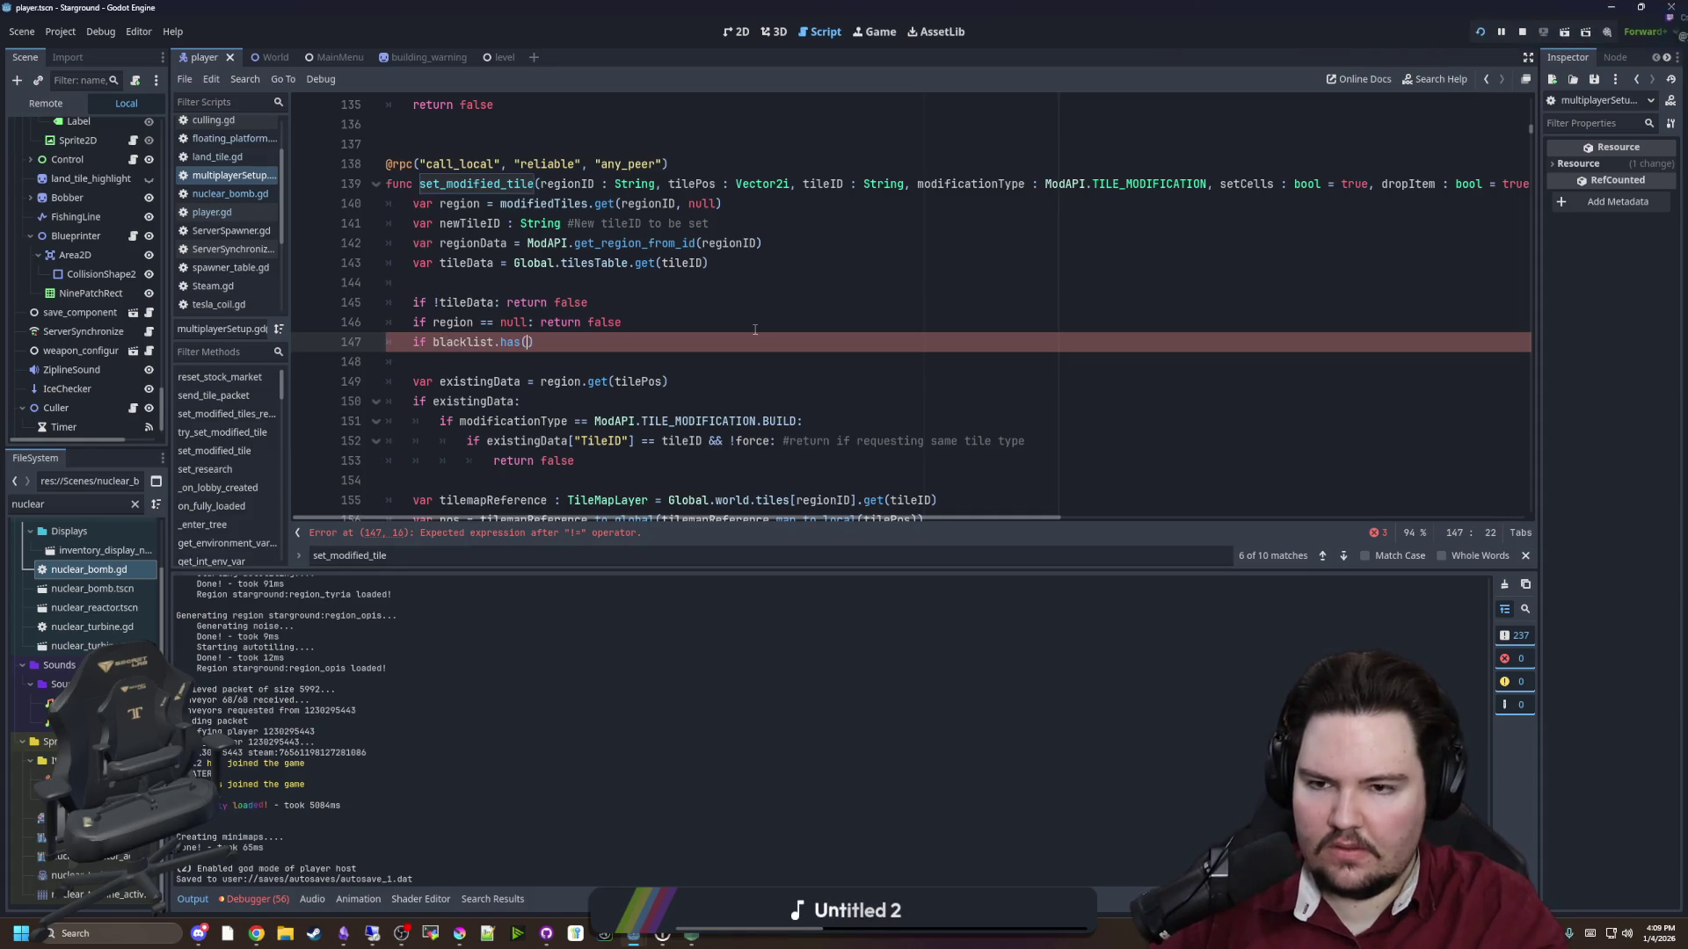
type(")")
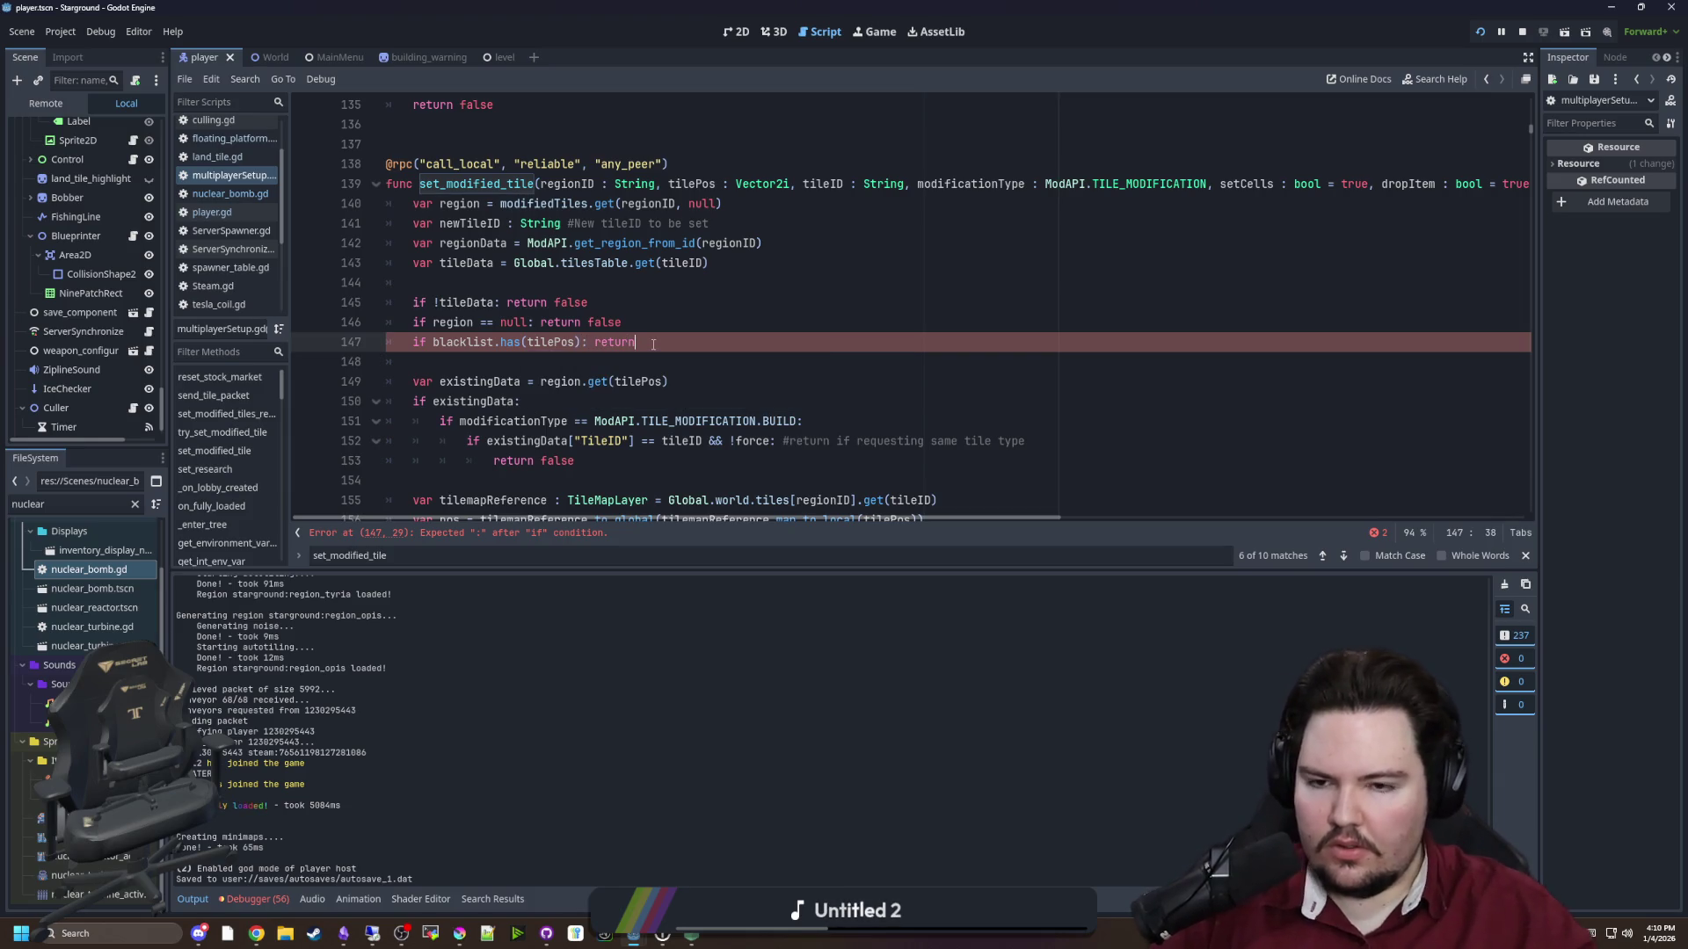
Make room above the checks for the 'var blacklist = []' declaration
left_click(483, 289)
key("Return")
key("Return")
key("Up")
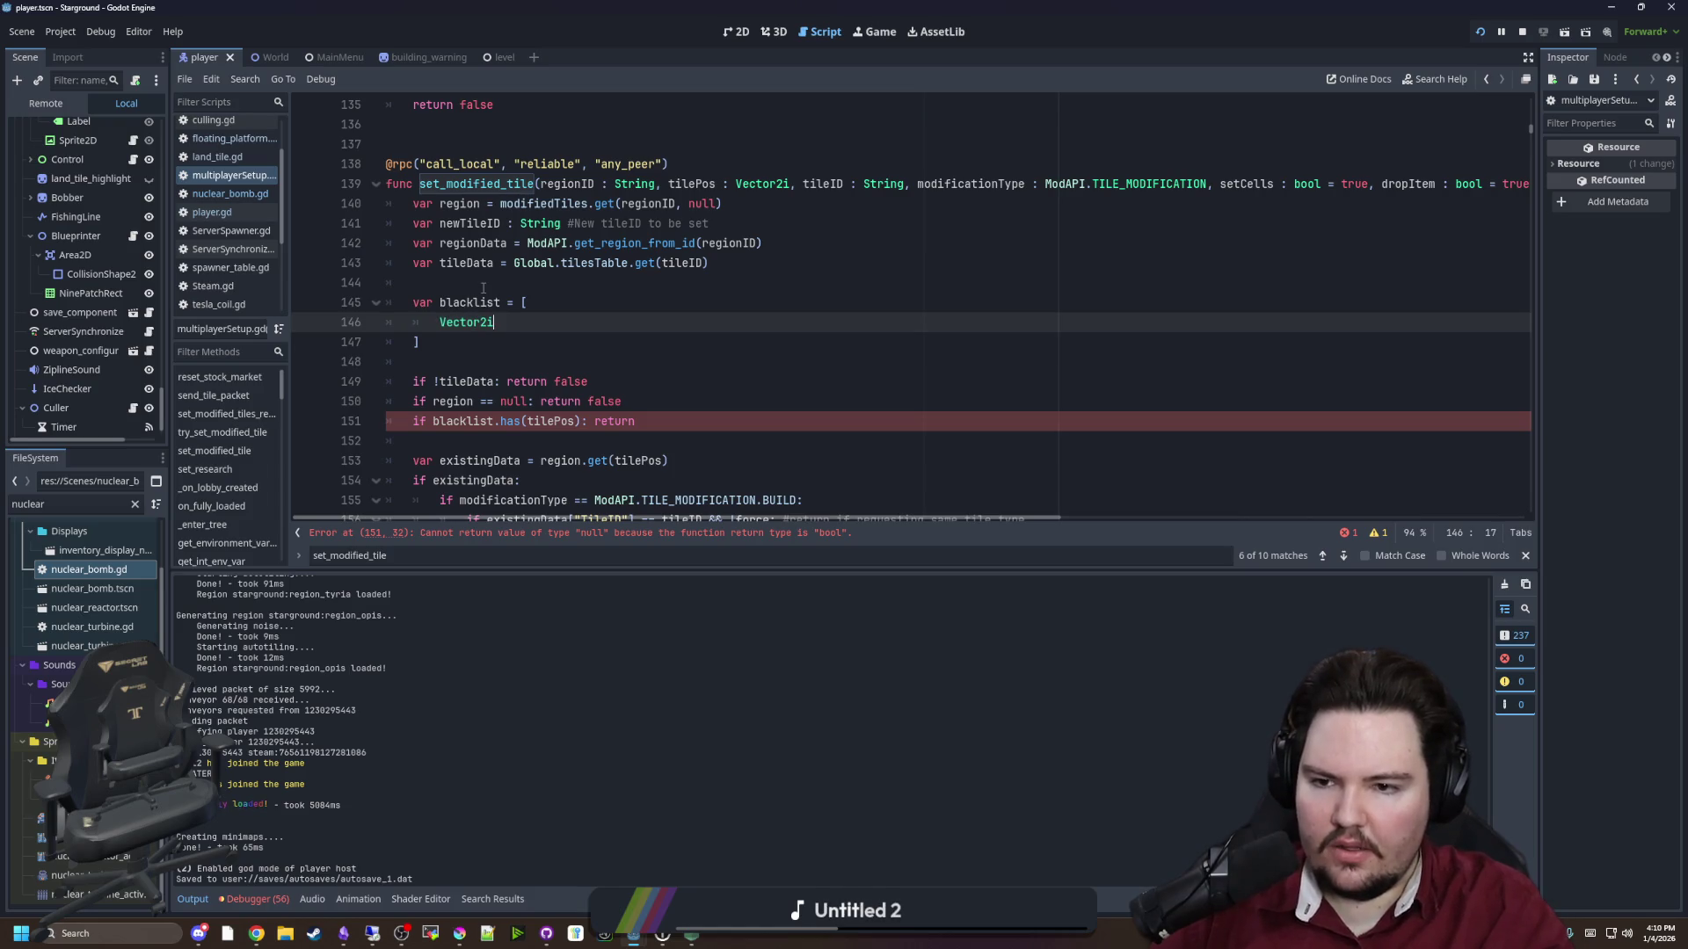
type("(),")
Duplicate the Vector2i entry and edit the copies into (-1,-1), (-1,0), (0,0) and (0,-1)
left_click(482, 287)
left_click_drag(507, 323, 445, 323)
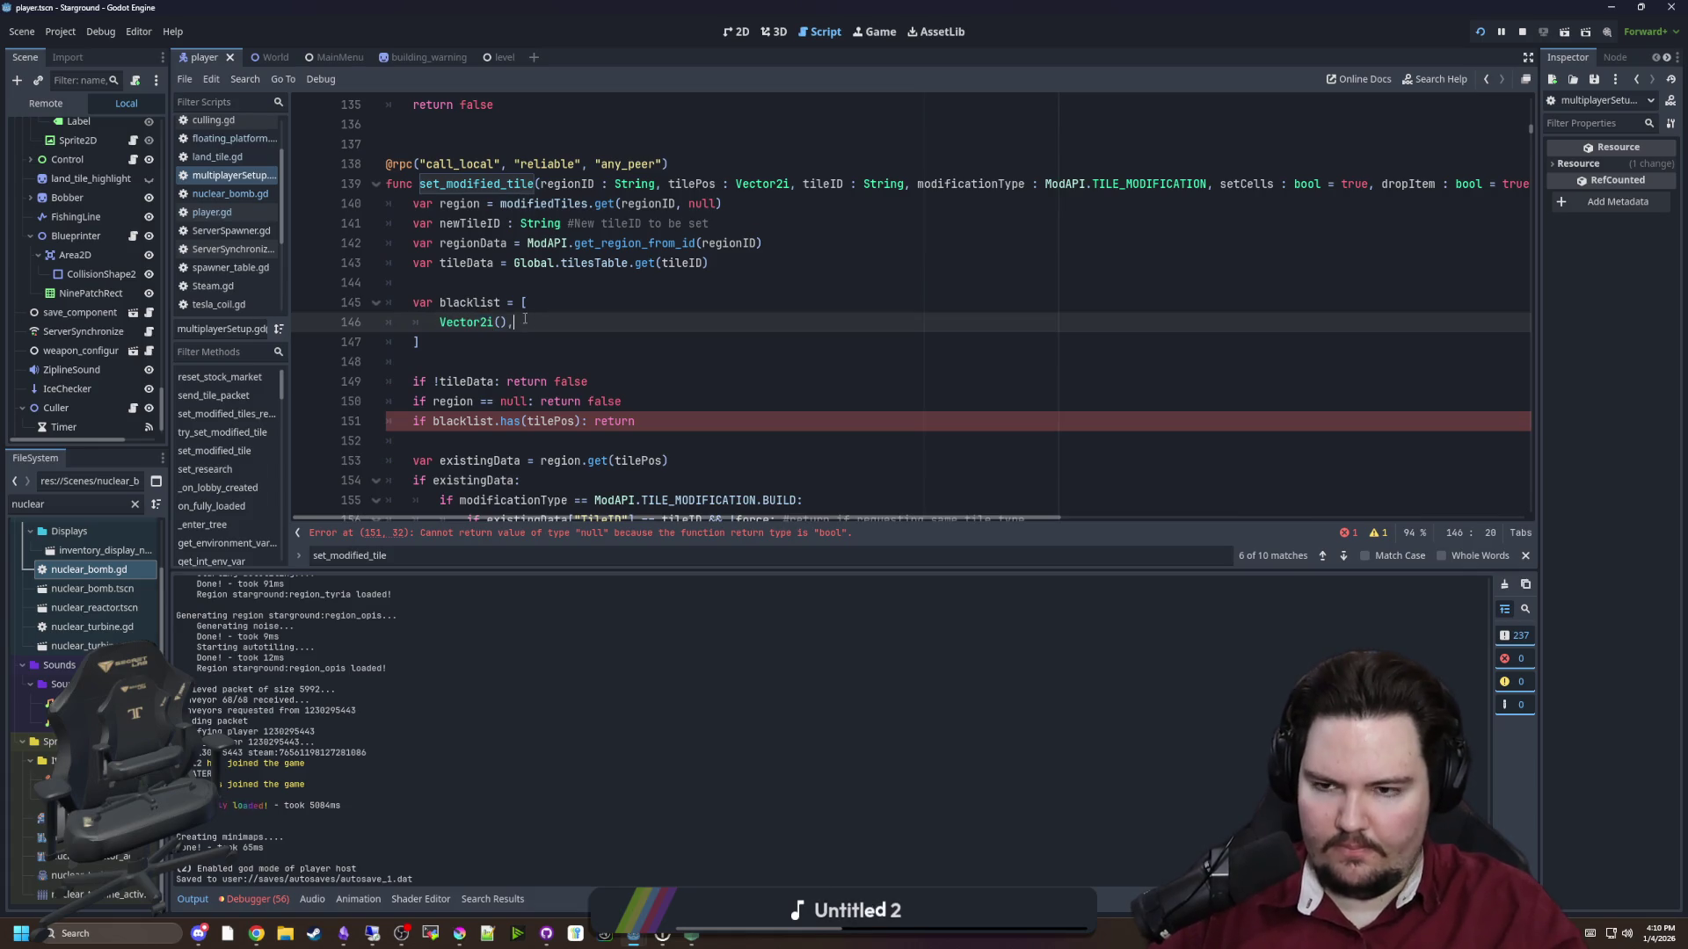
left_click_drag(513, 322, 454, 323)
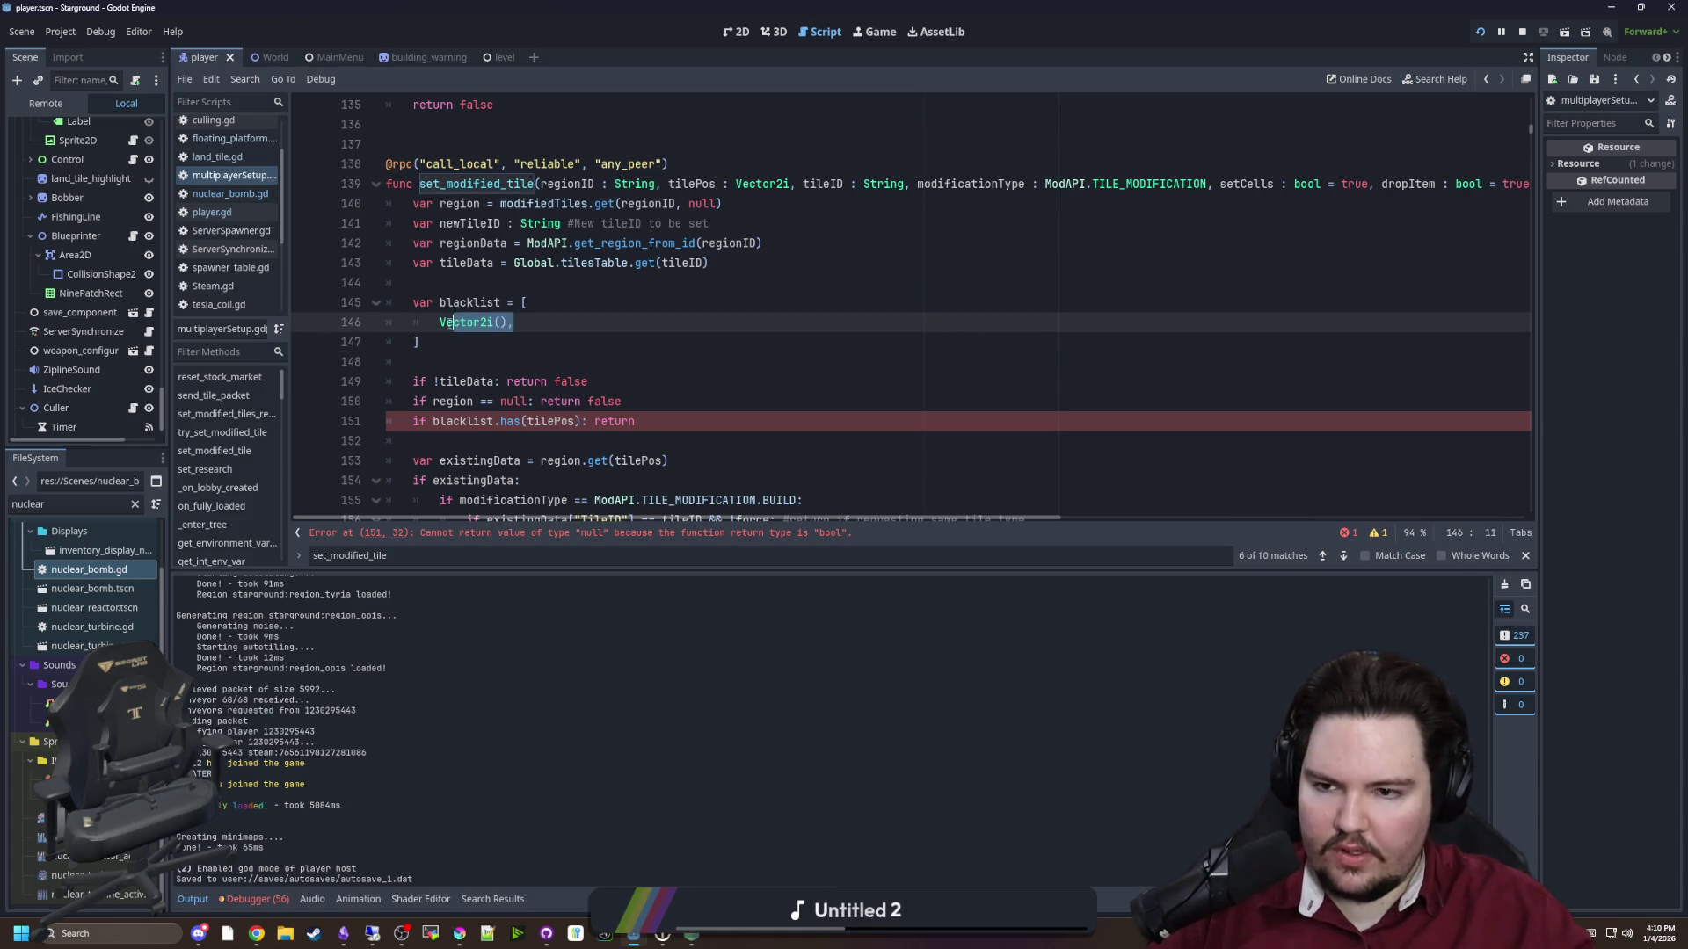
key("ctrl+shift+d")
key("ctrl+shift+d")
key("ctrl+shift+d")
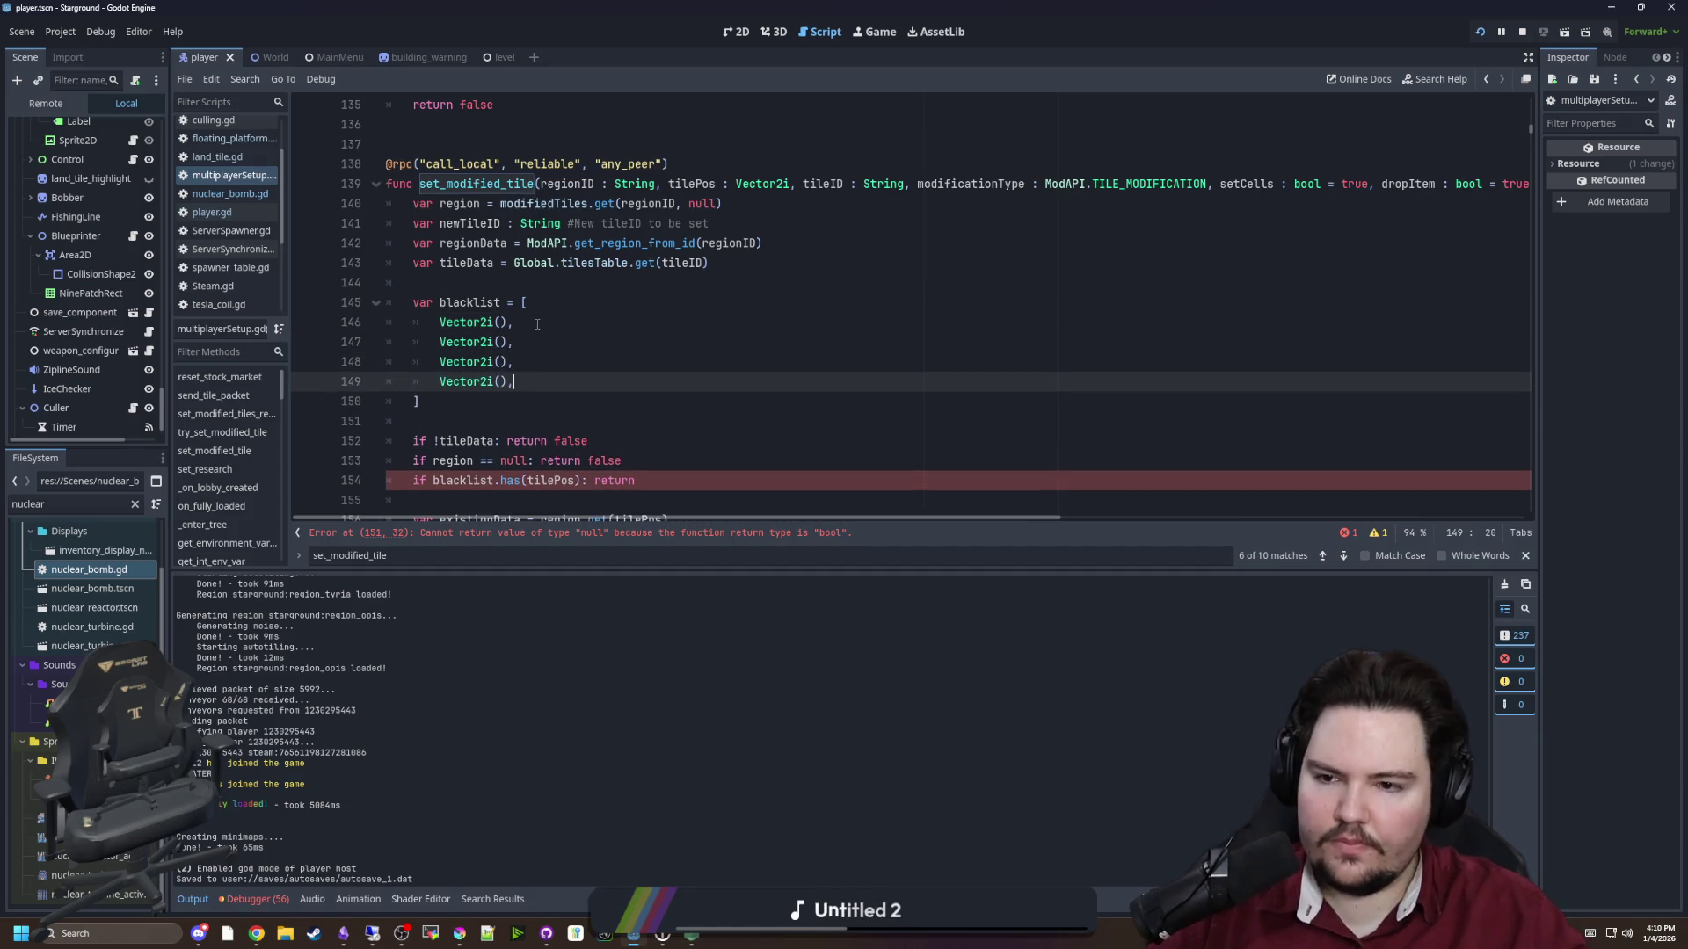
key("Up")
key("Up")
key("Up")
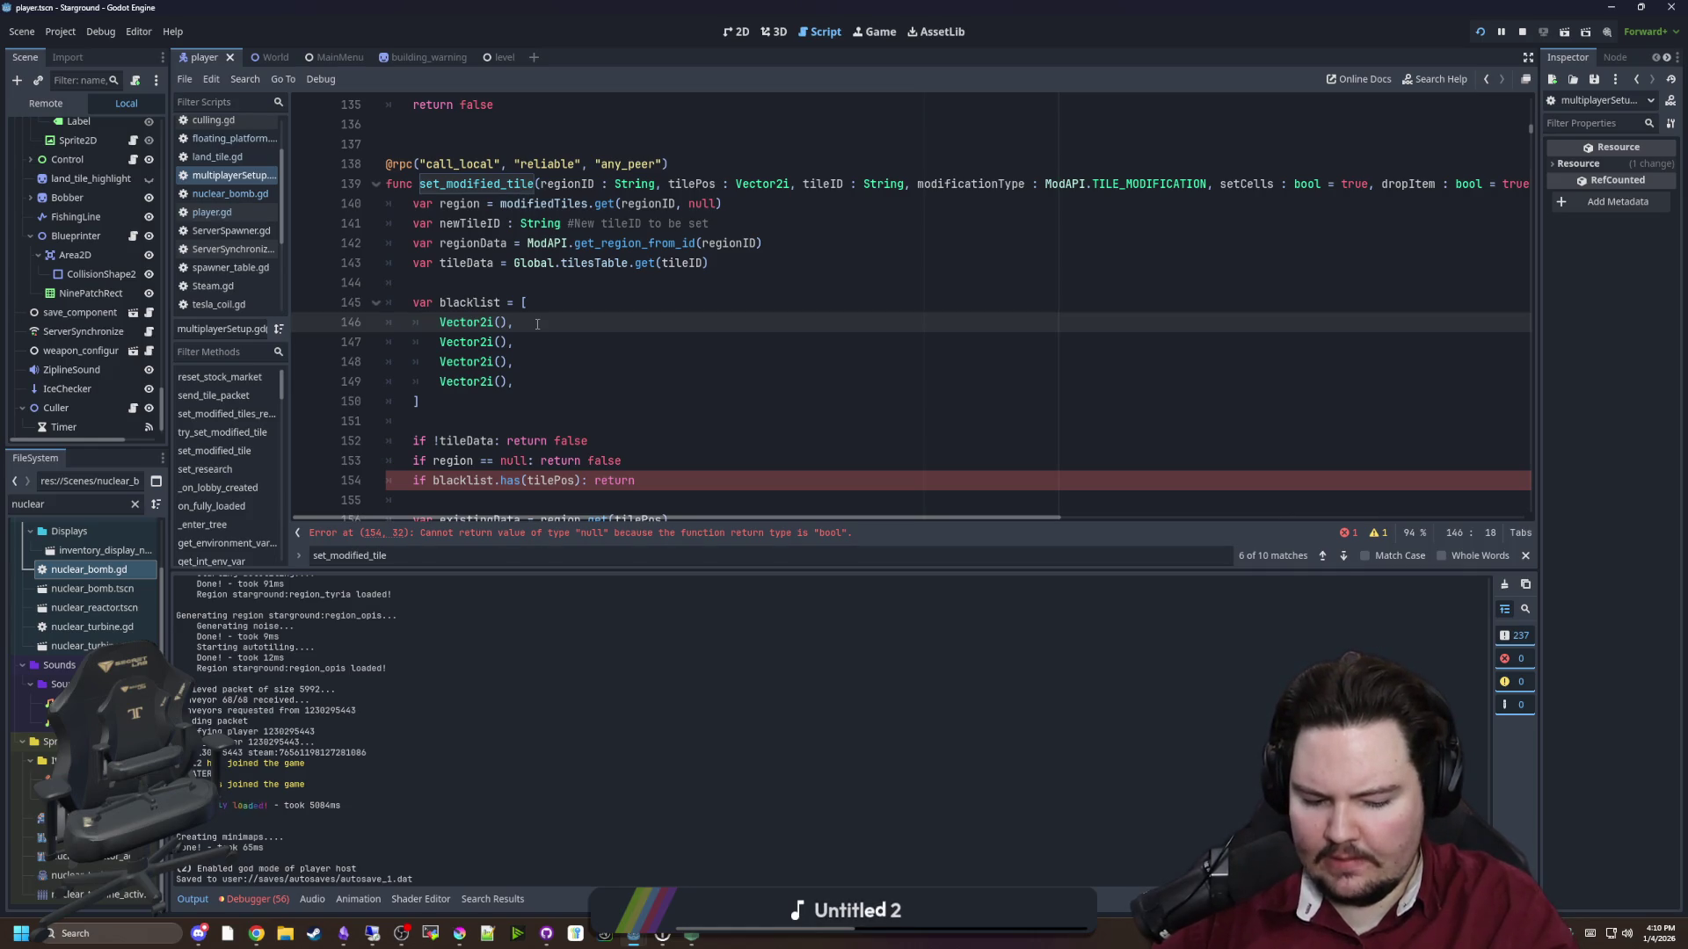
key("Down")
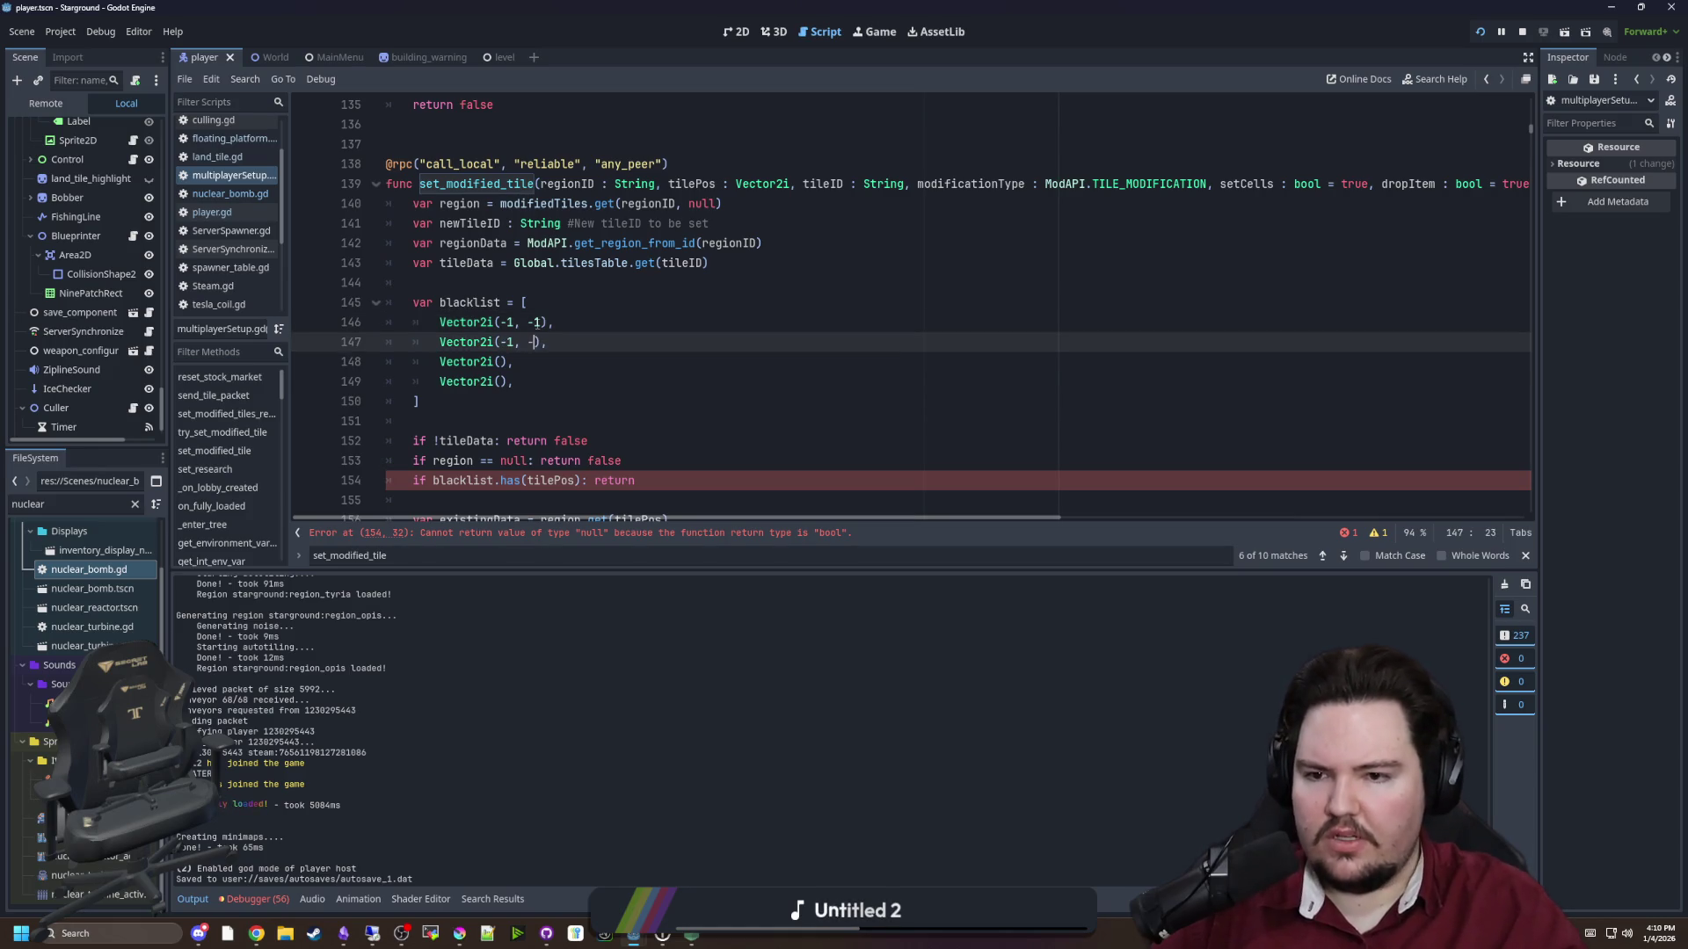
key("BackSpace")
key("Down")
key("Left")
key("Left")
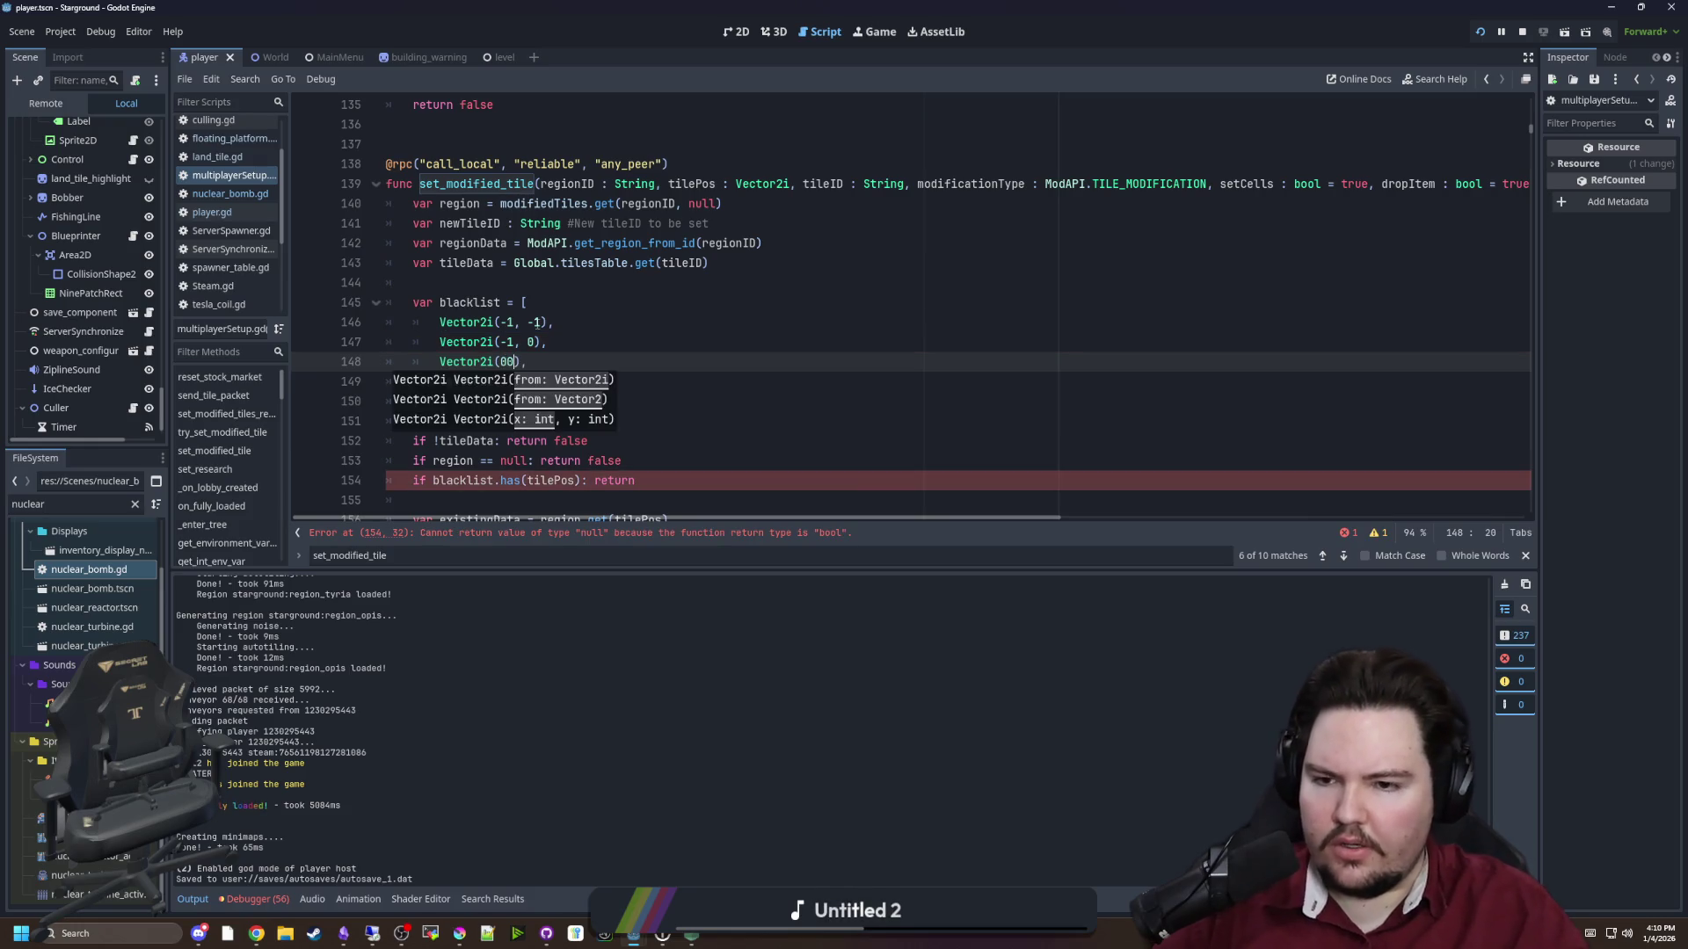
key("BackSpace")
type(",0")
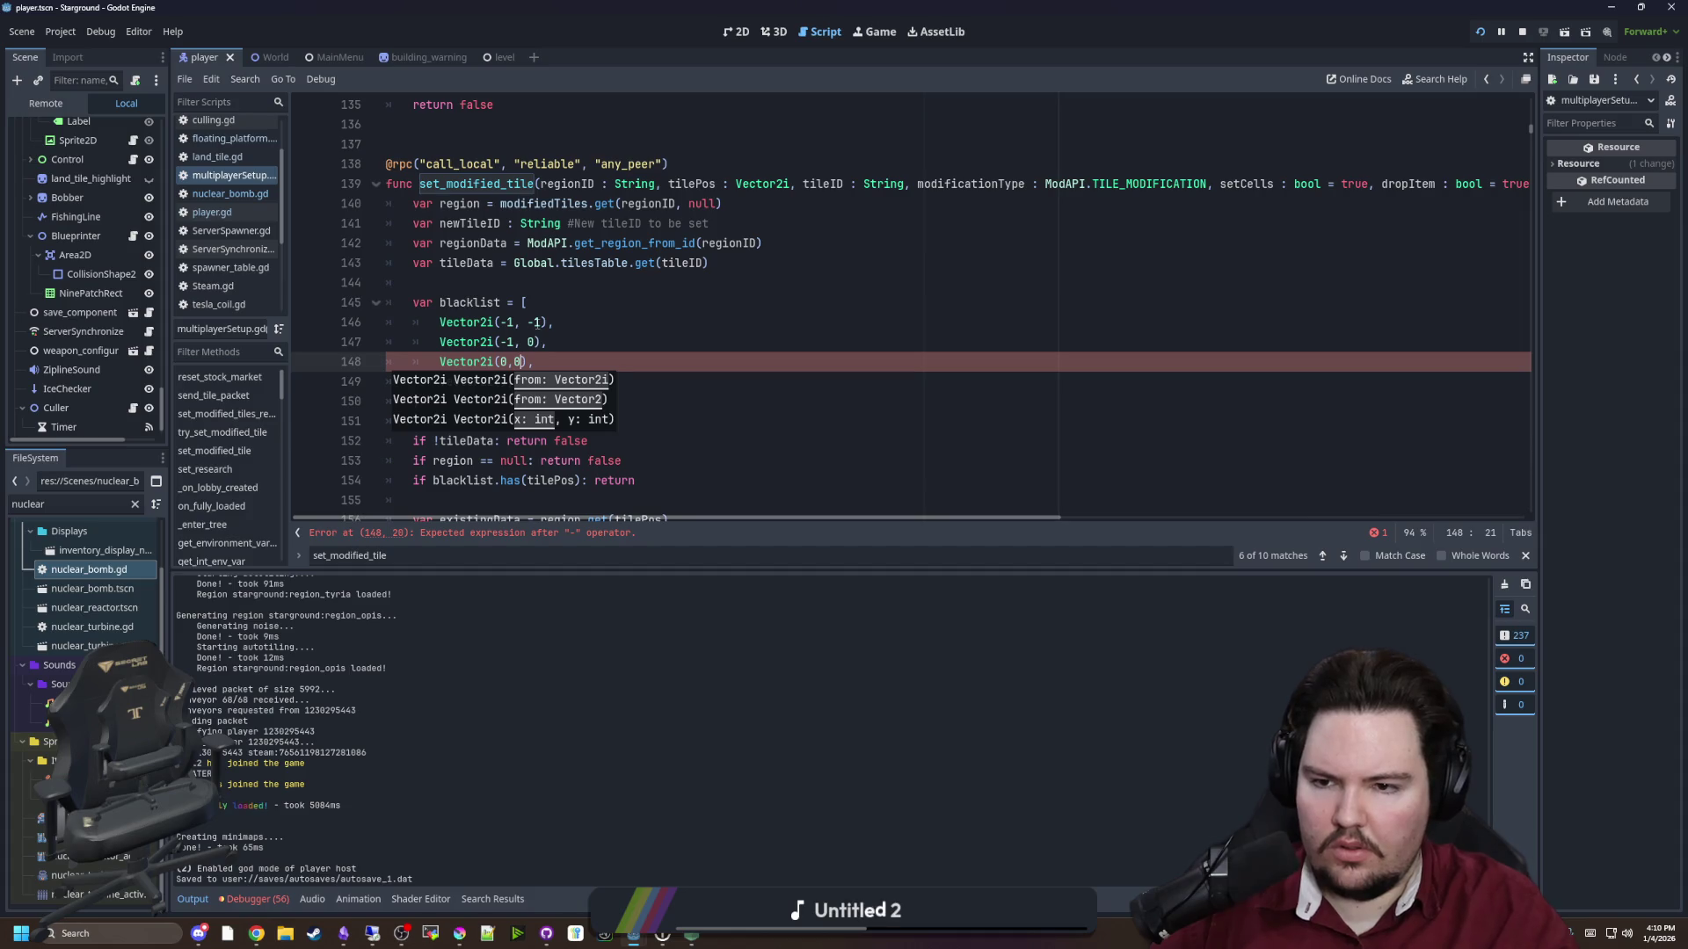
key("Down")
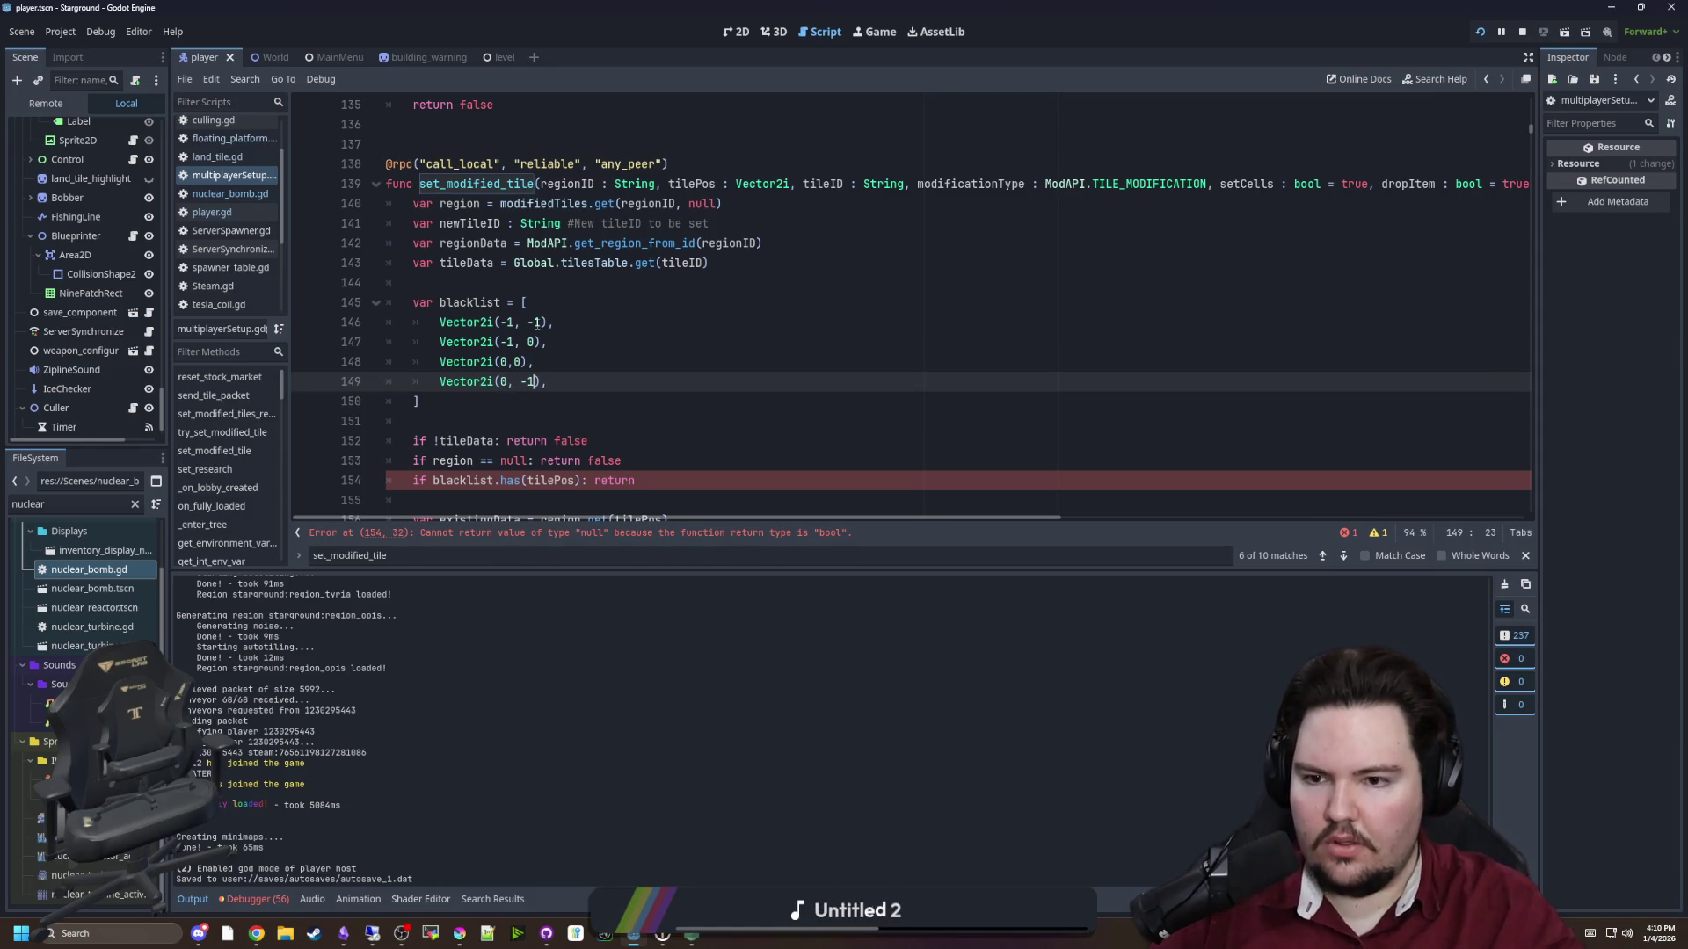
Make the blacklist guard return false and save the script
left_click(488, 408)
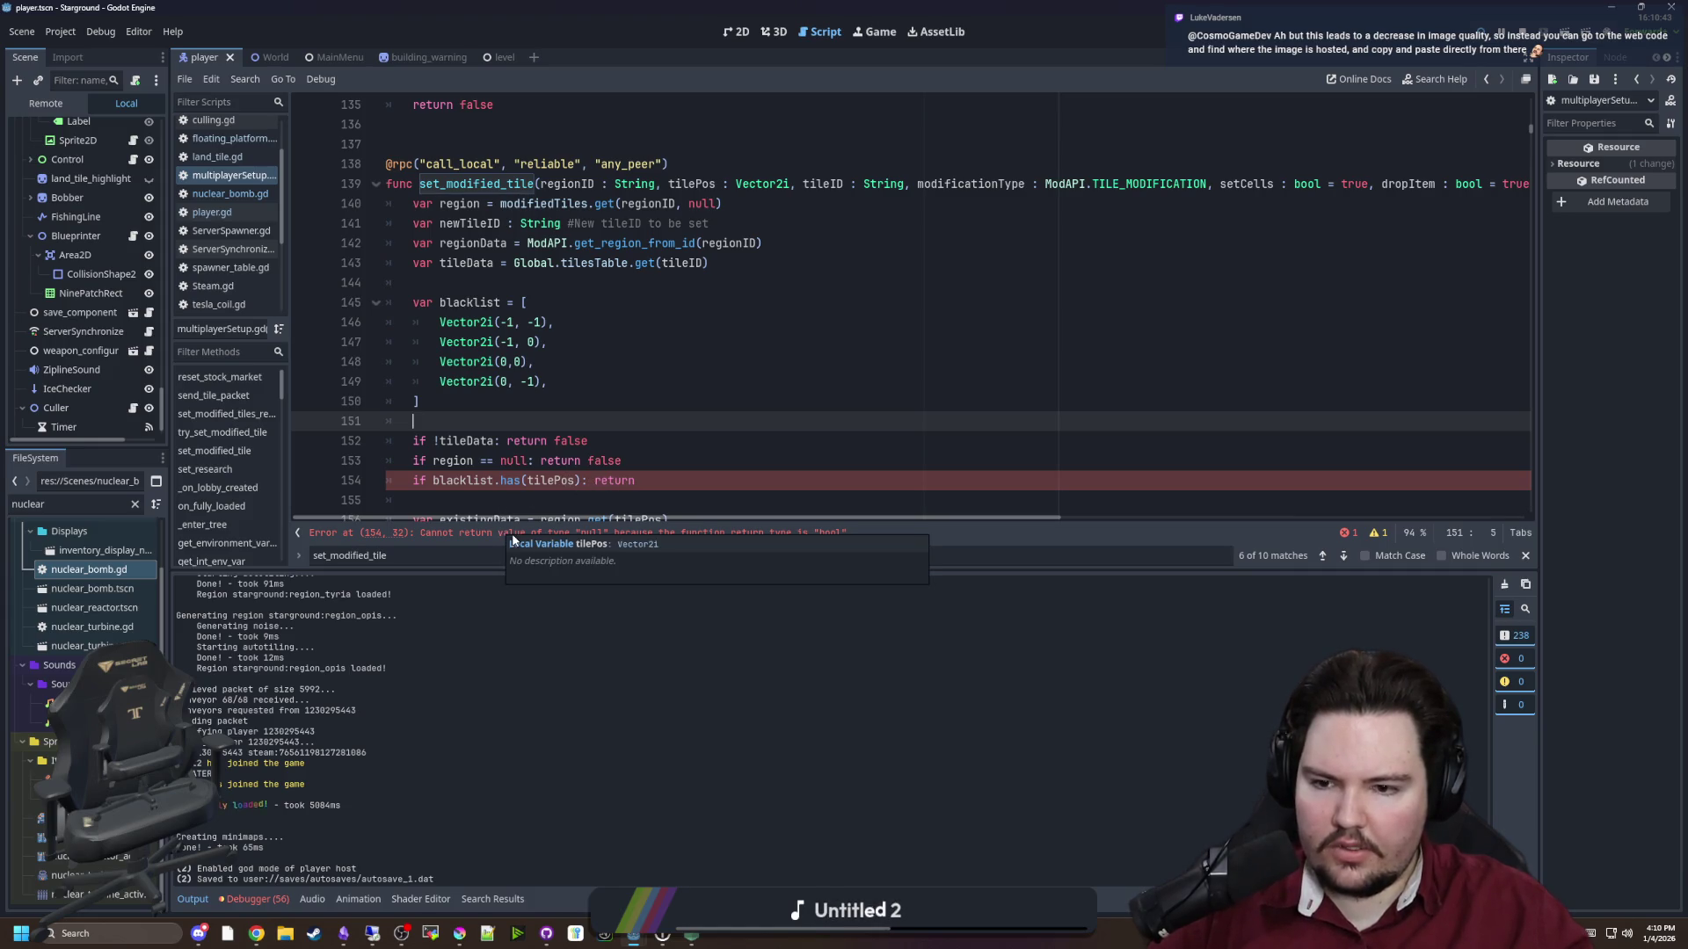
left_click(676, 484)
type("false")
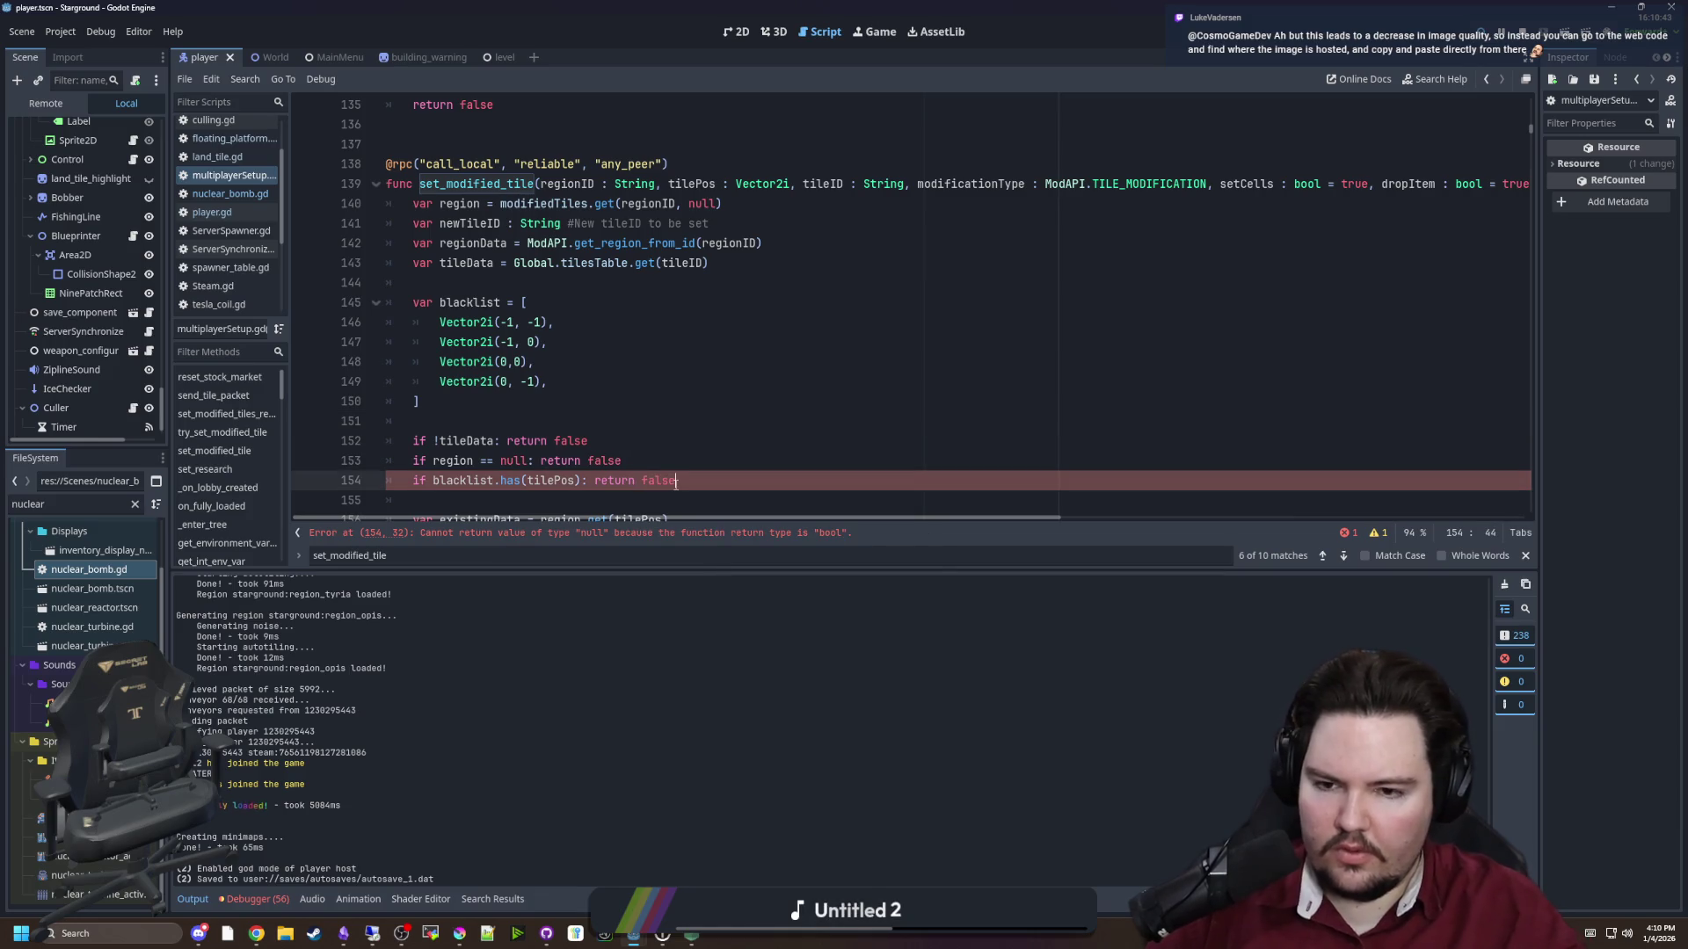
left_click(576, 401)
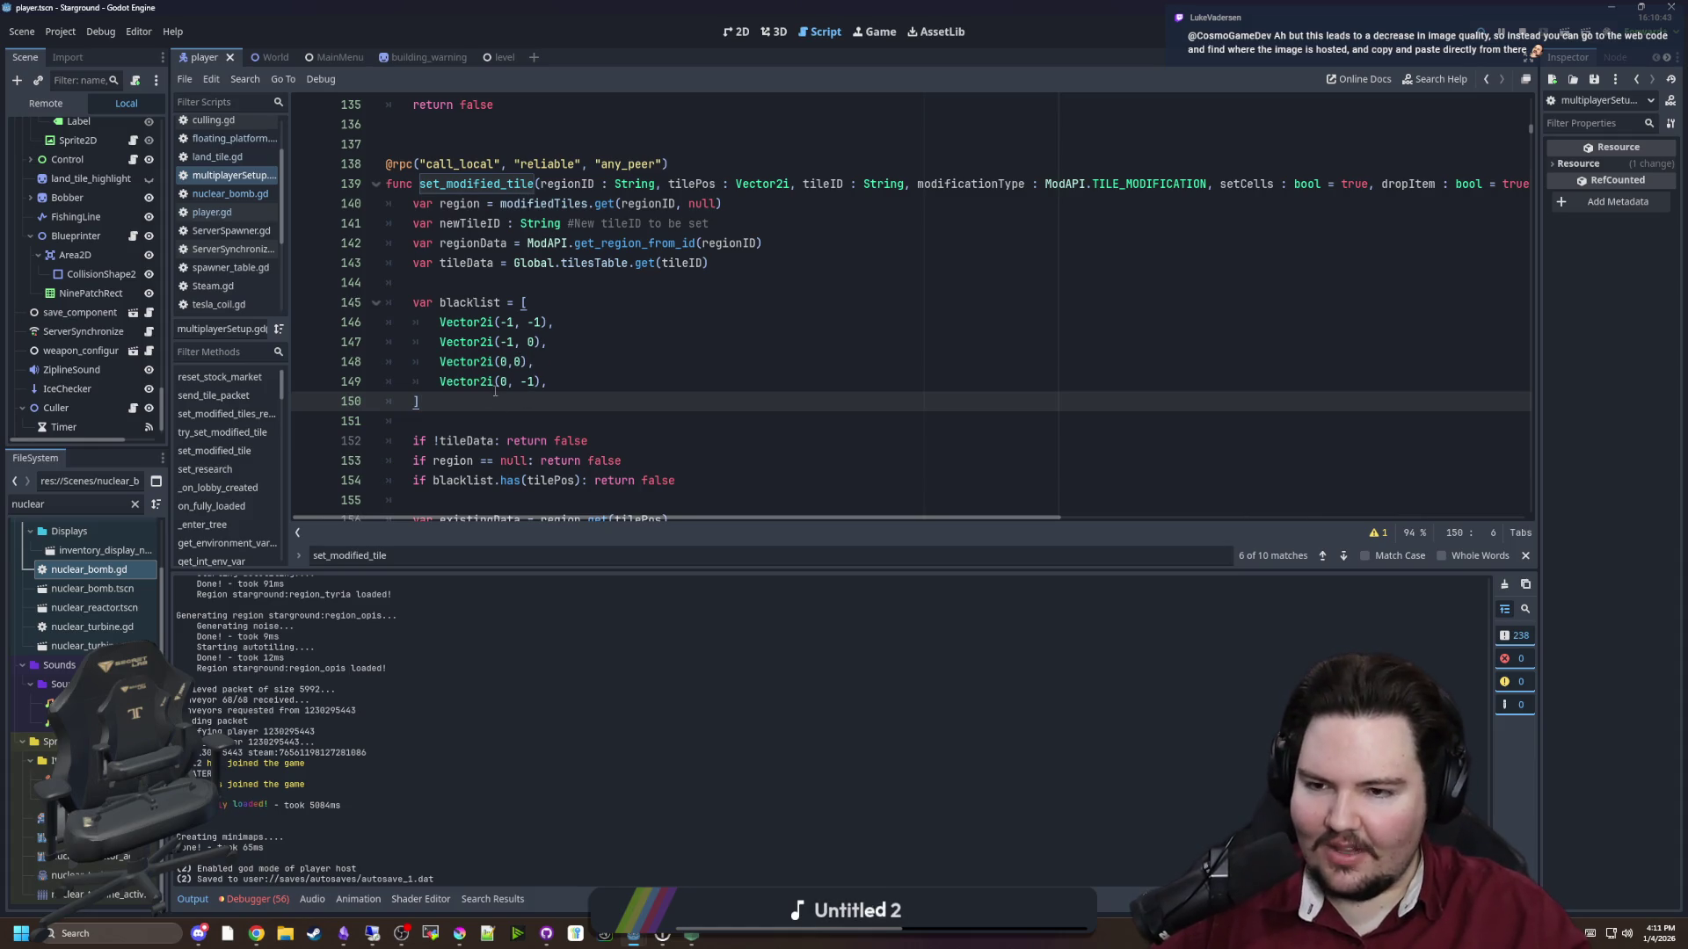
key("ctrl+s")
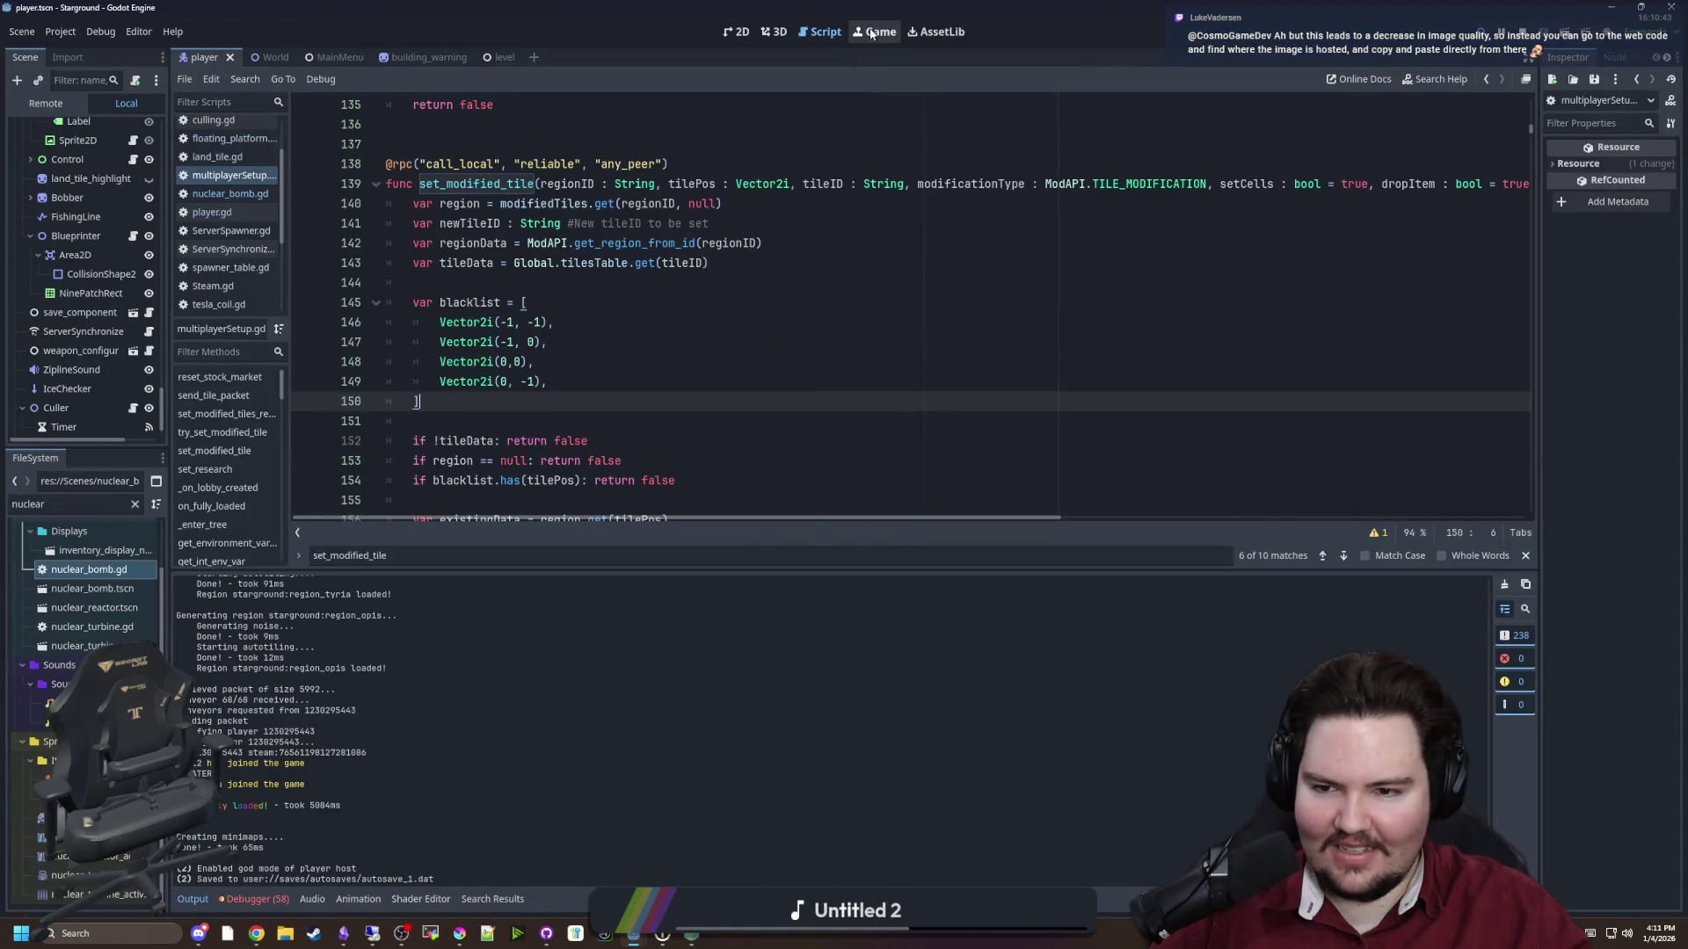
Back in the running game, select the nuclear bomb from hotbar slot 3
left_click(871, 34)
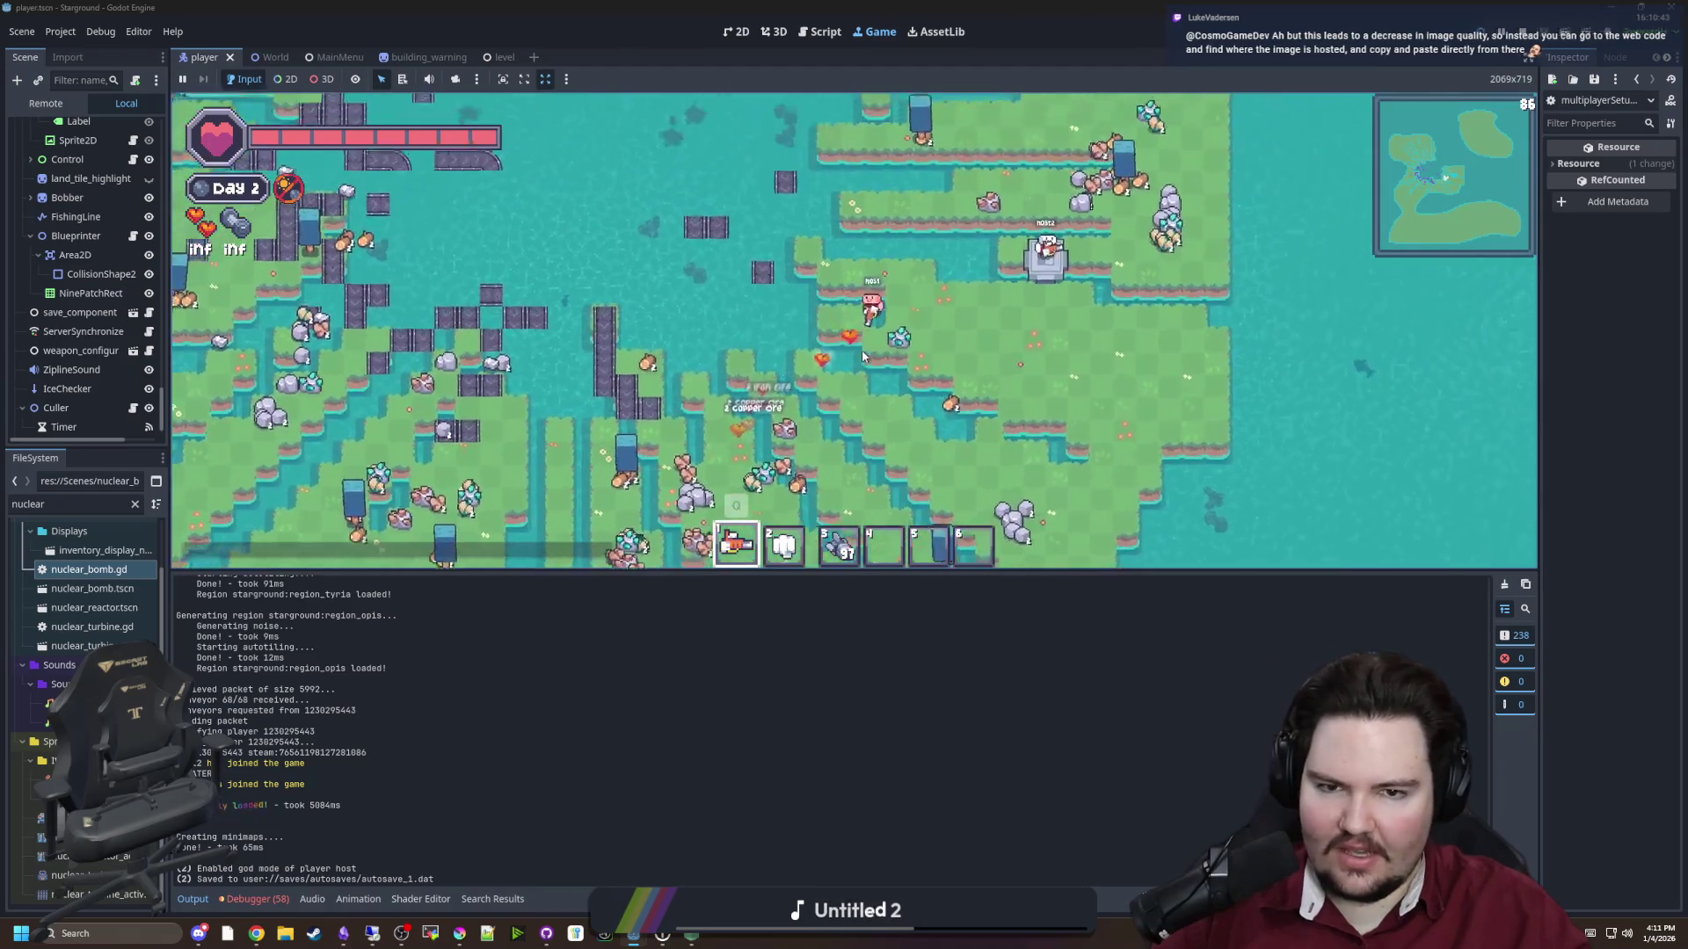
scroll(862, 356, "down", 5)
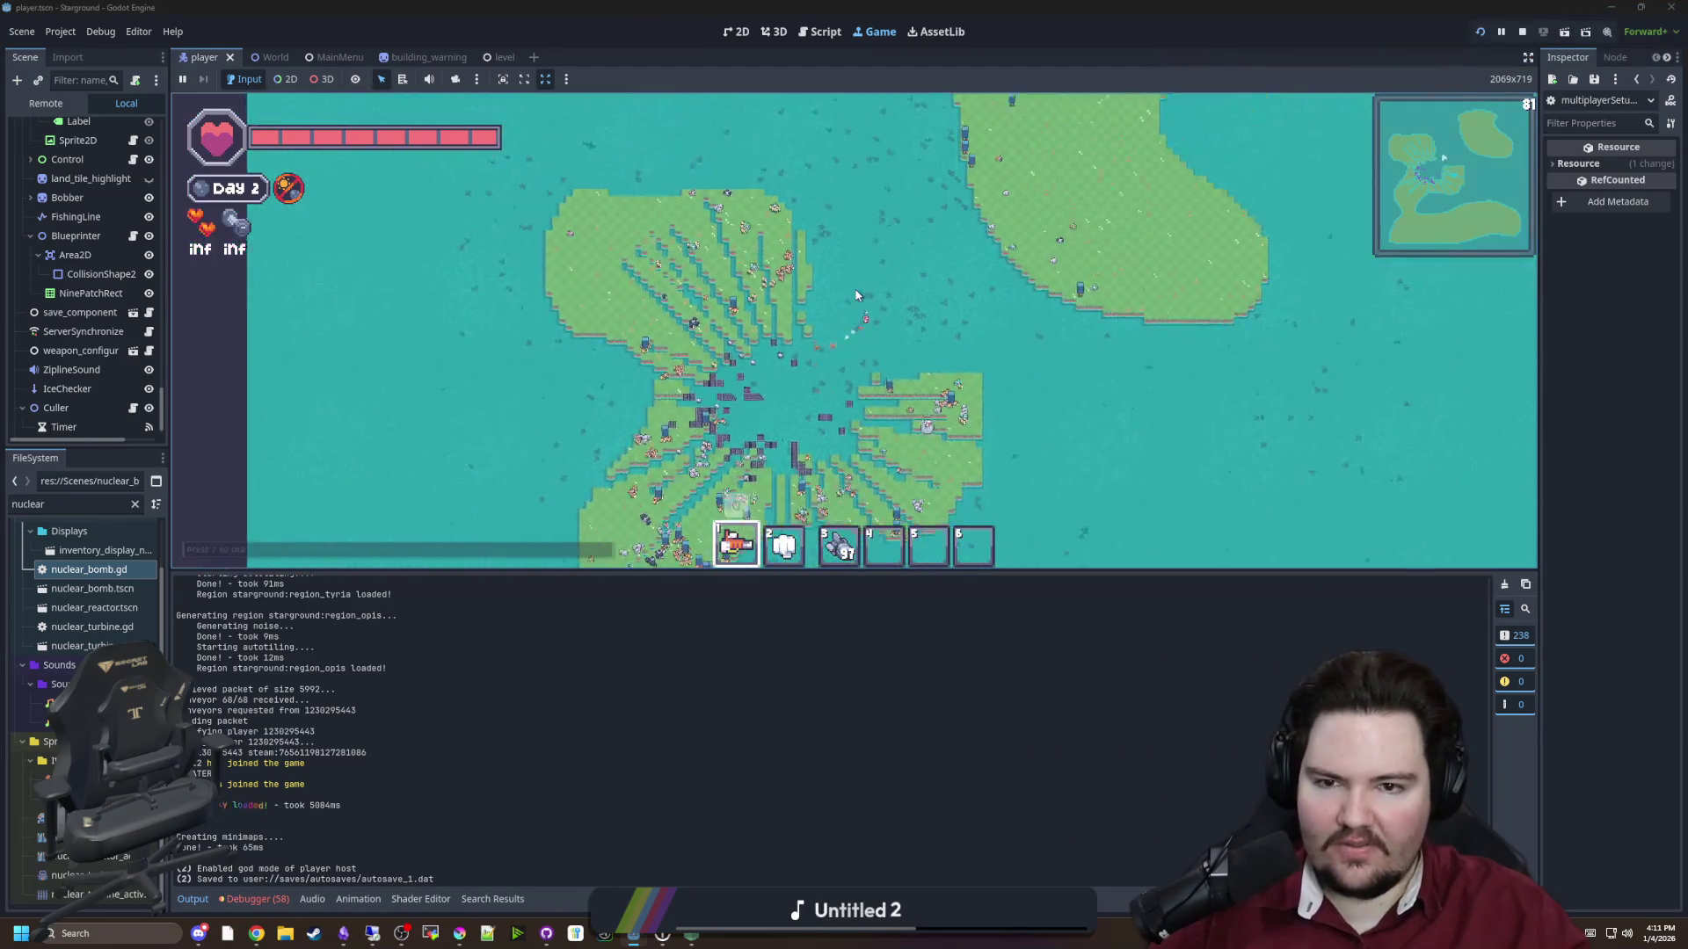
scroll(857, 295, "up", 5)
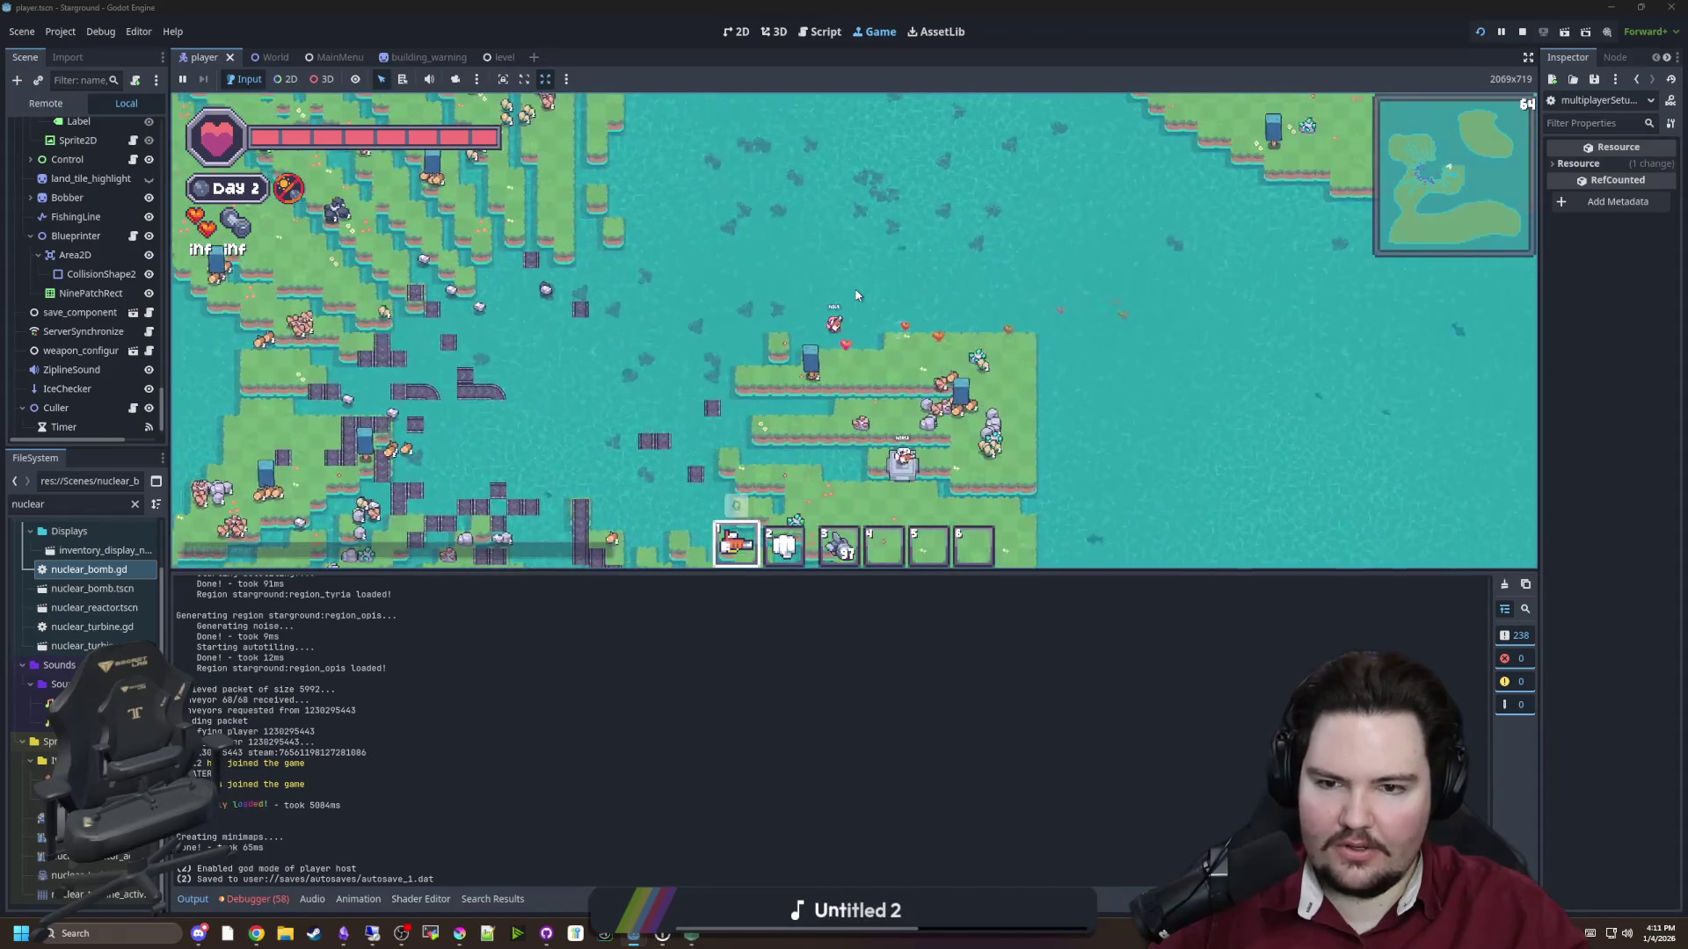
key("b")
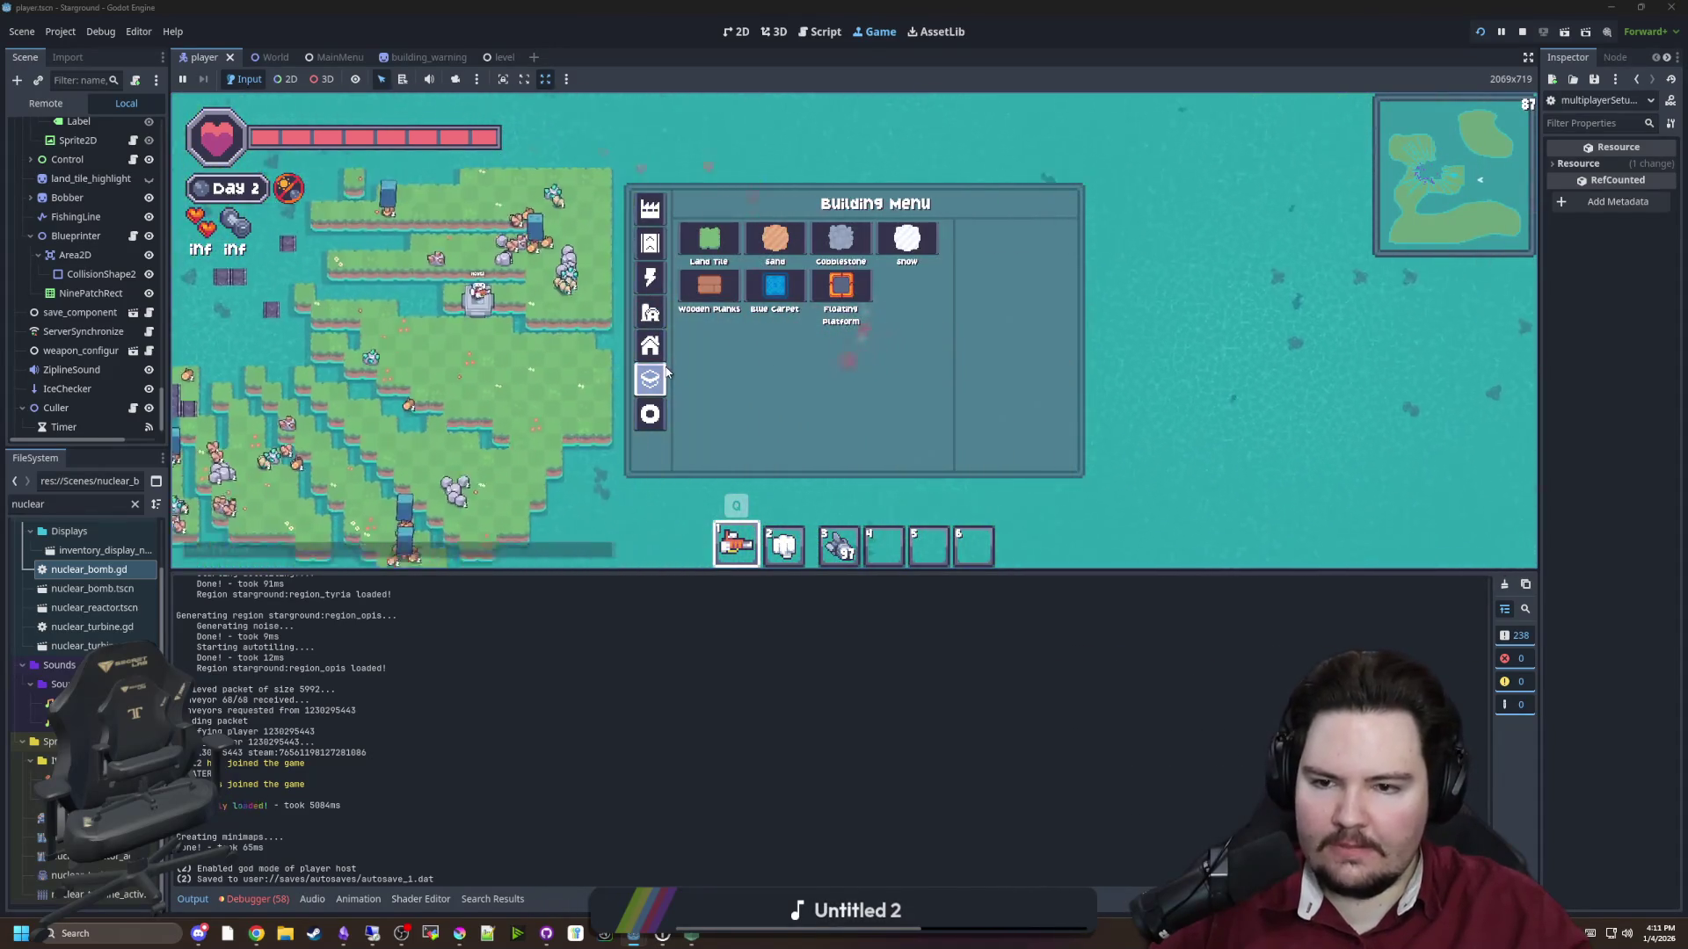
key("b")
key("2")
key("3")
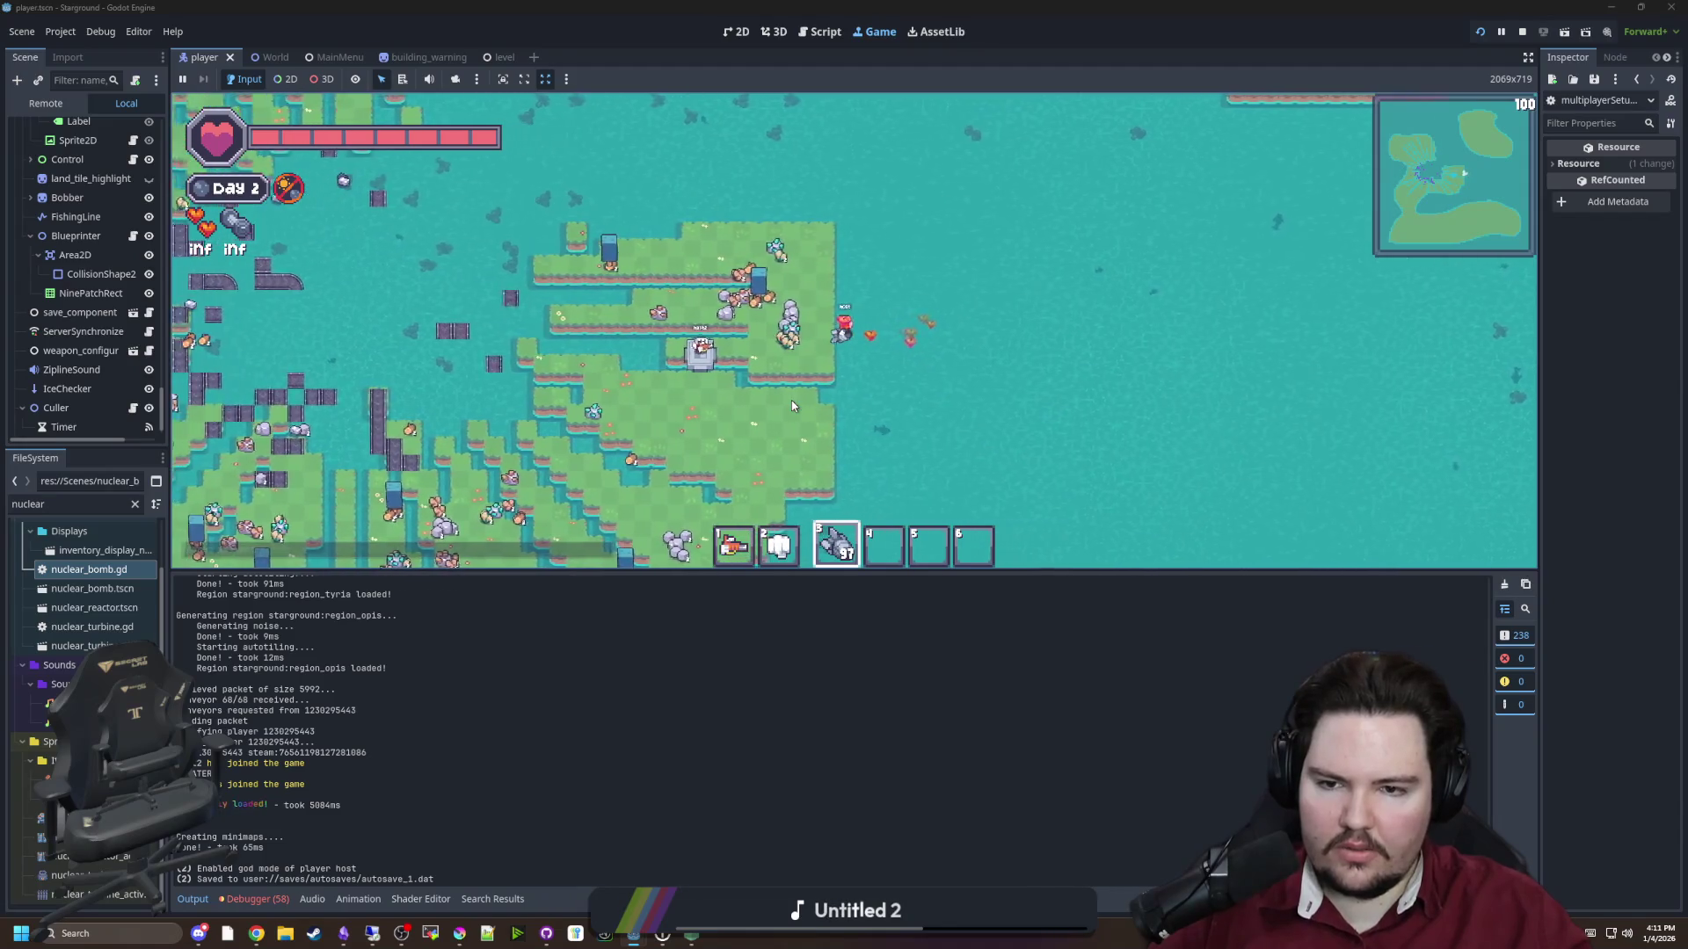
Drop two nuclear bombs beside the player and walk left to watch the terrain blast
scroll(850, 376, "up", 3)
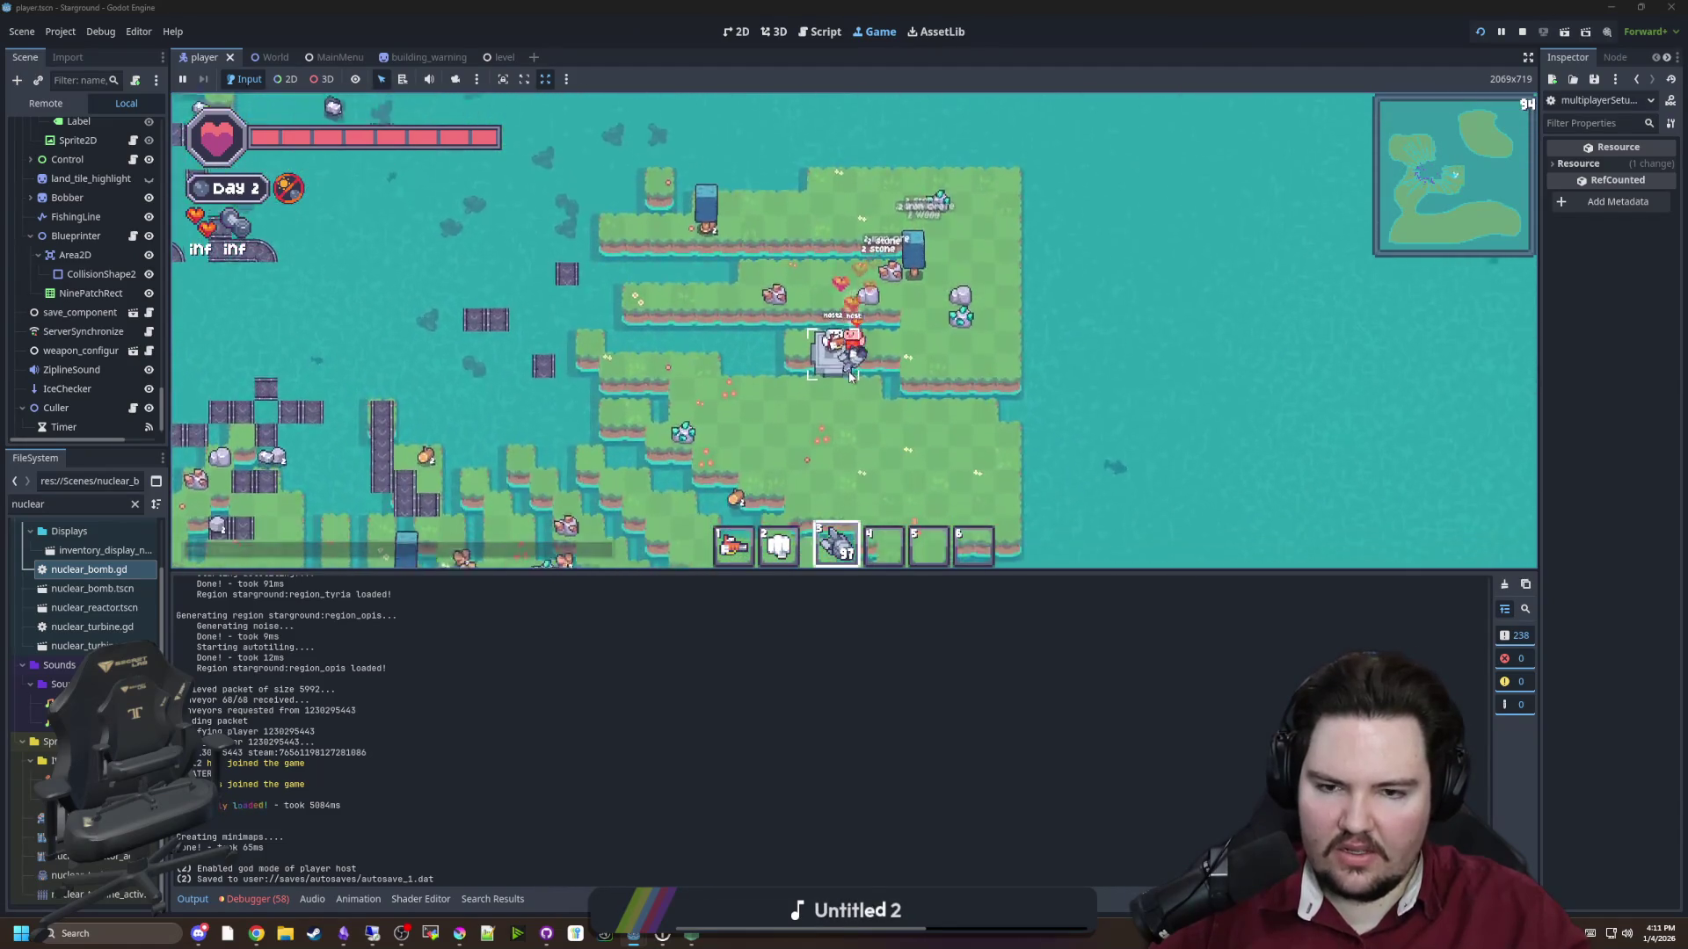
scroll(850, 377, "up", 2)
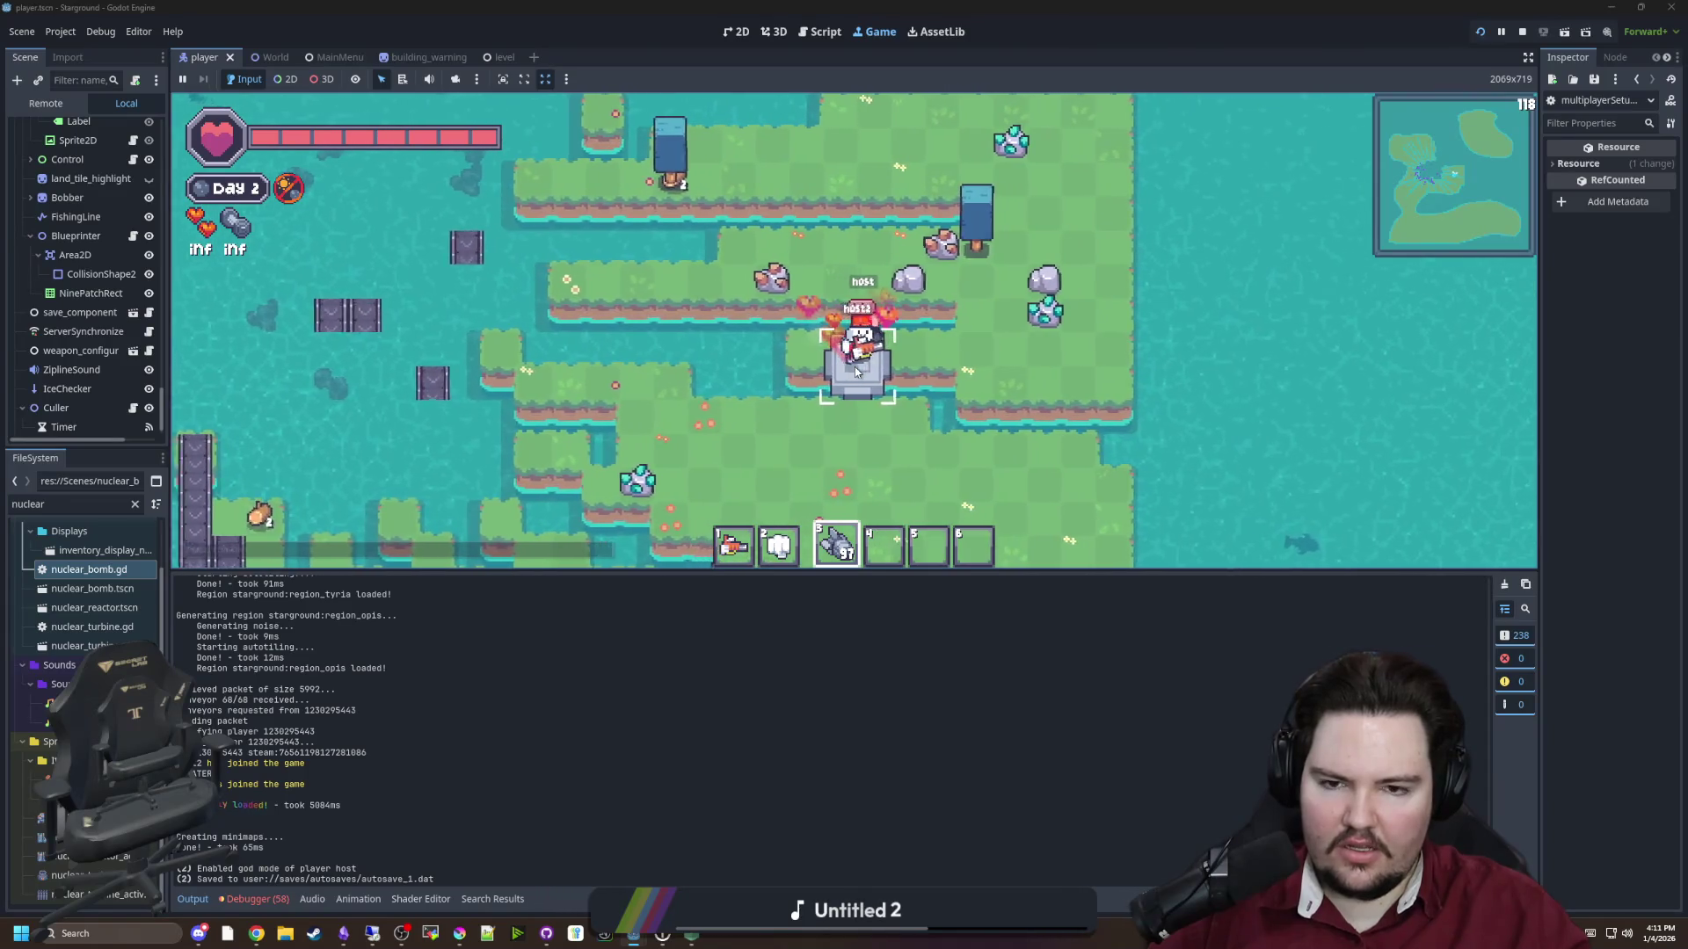
left_click(857, 370)
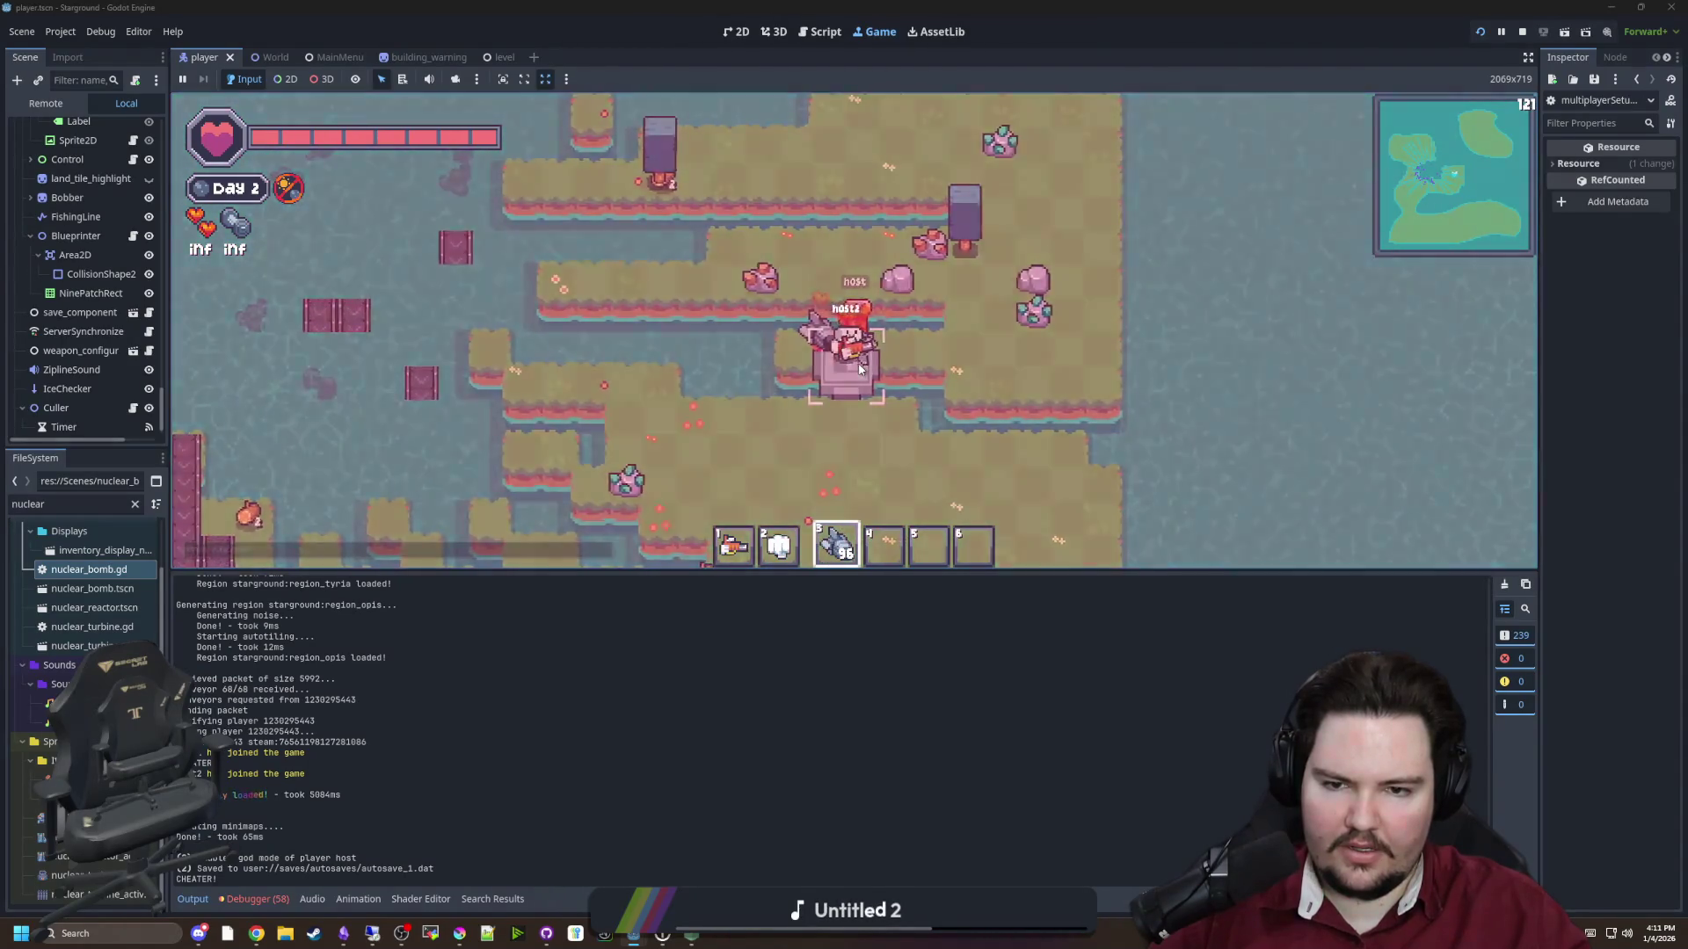
left_click(859, 370)
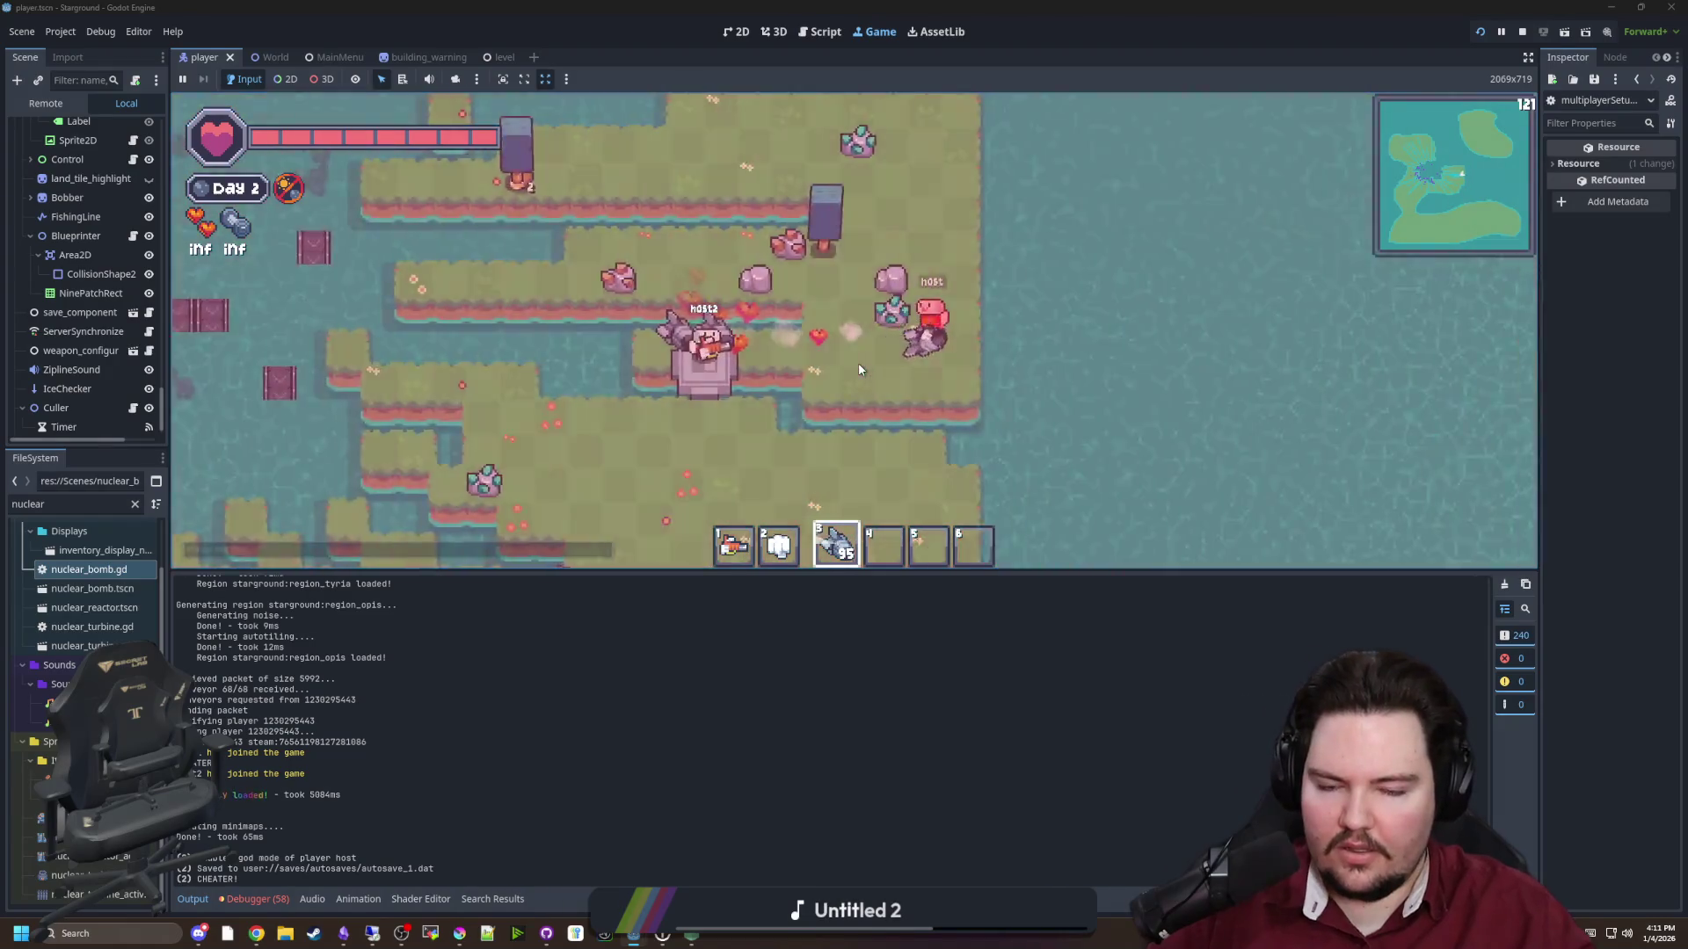
scroll(858, 362, "down", 2)
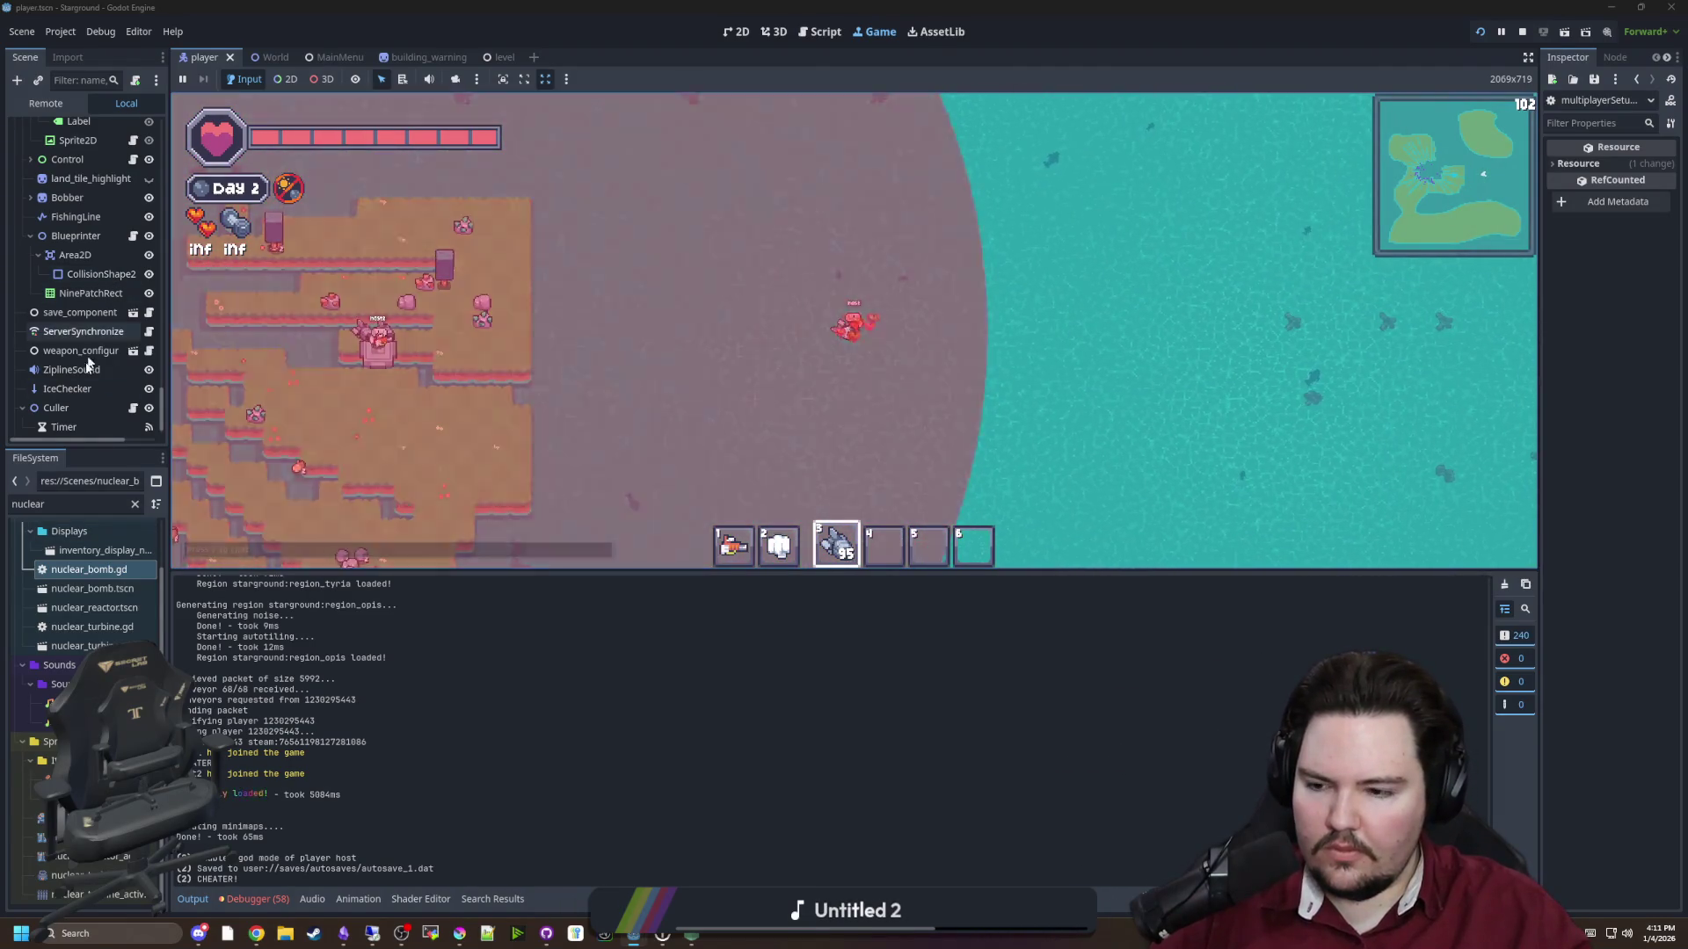
scroll(88, 362, "down", 5)
scroll(732, 376, "down", 4)
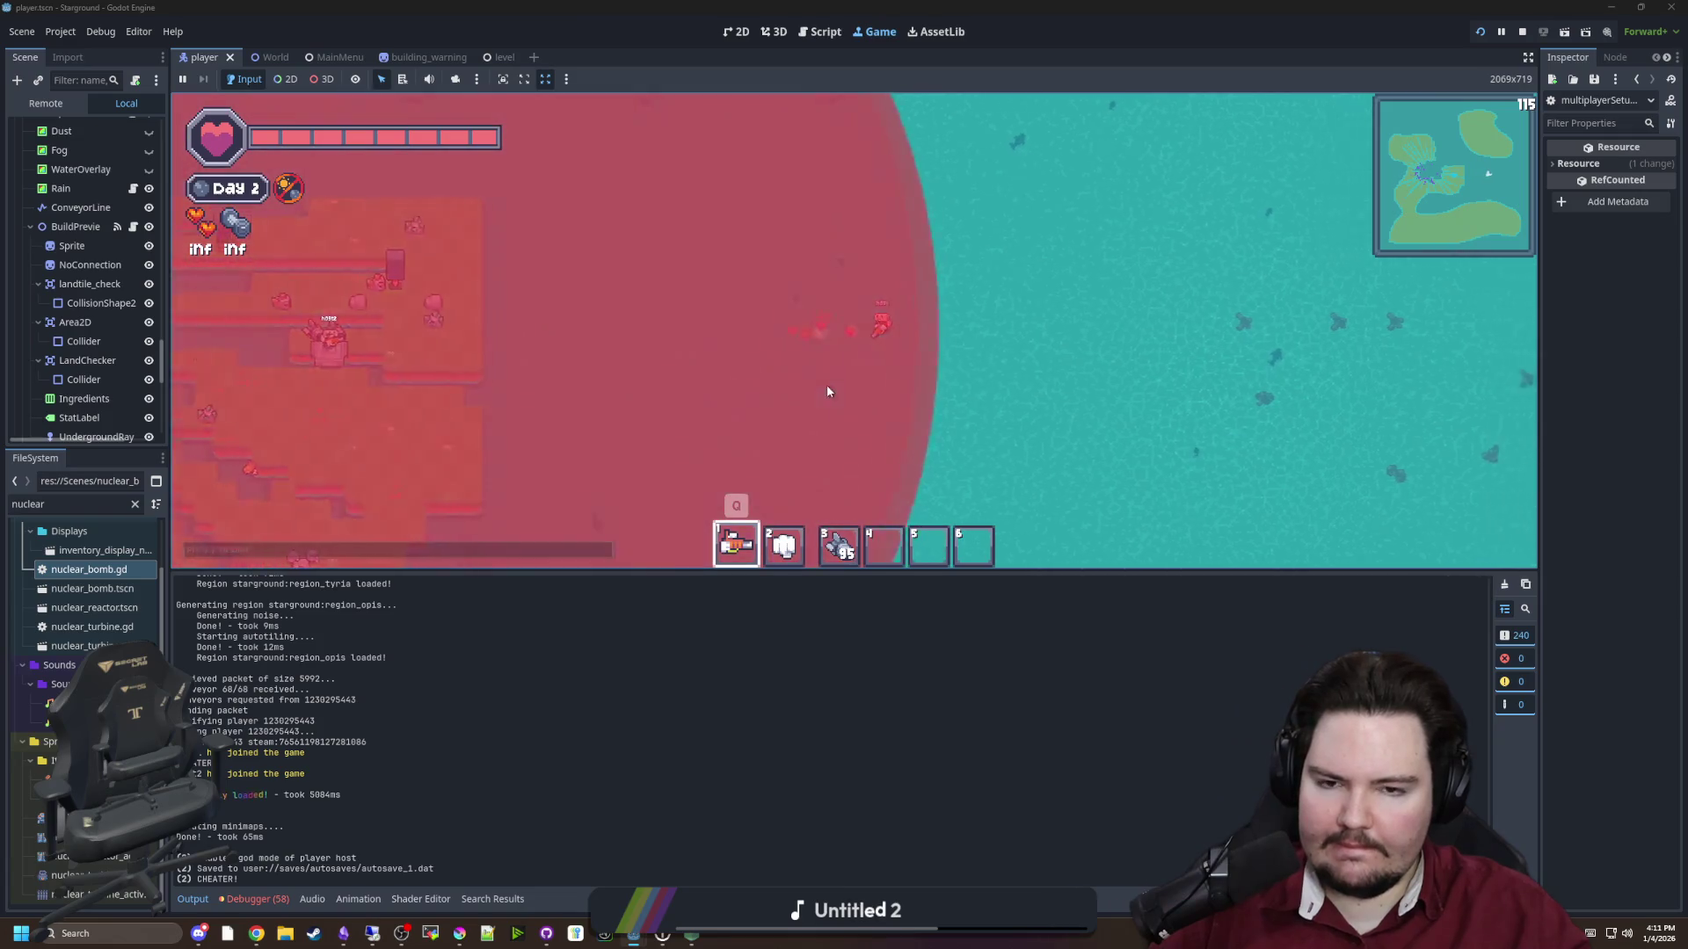
key("a")
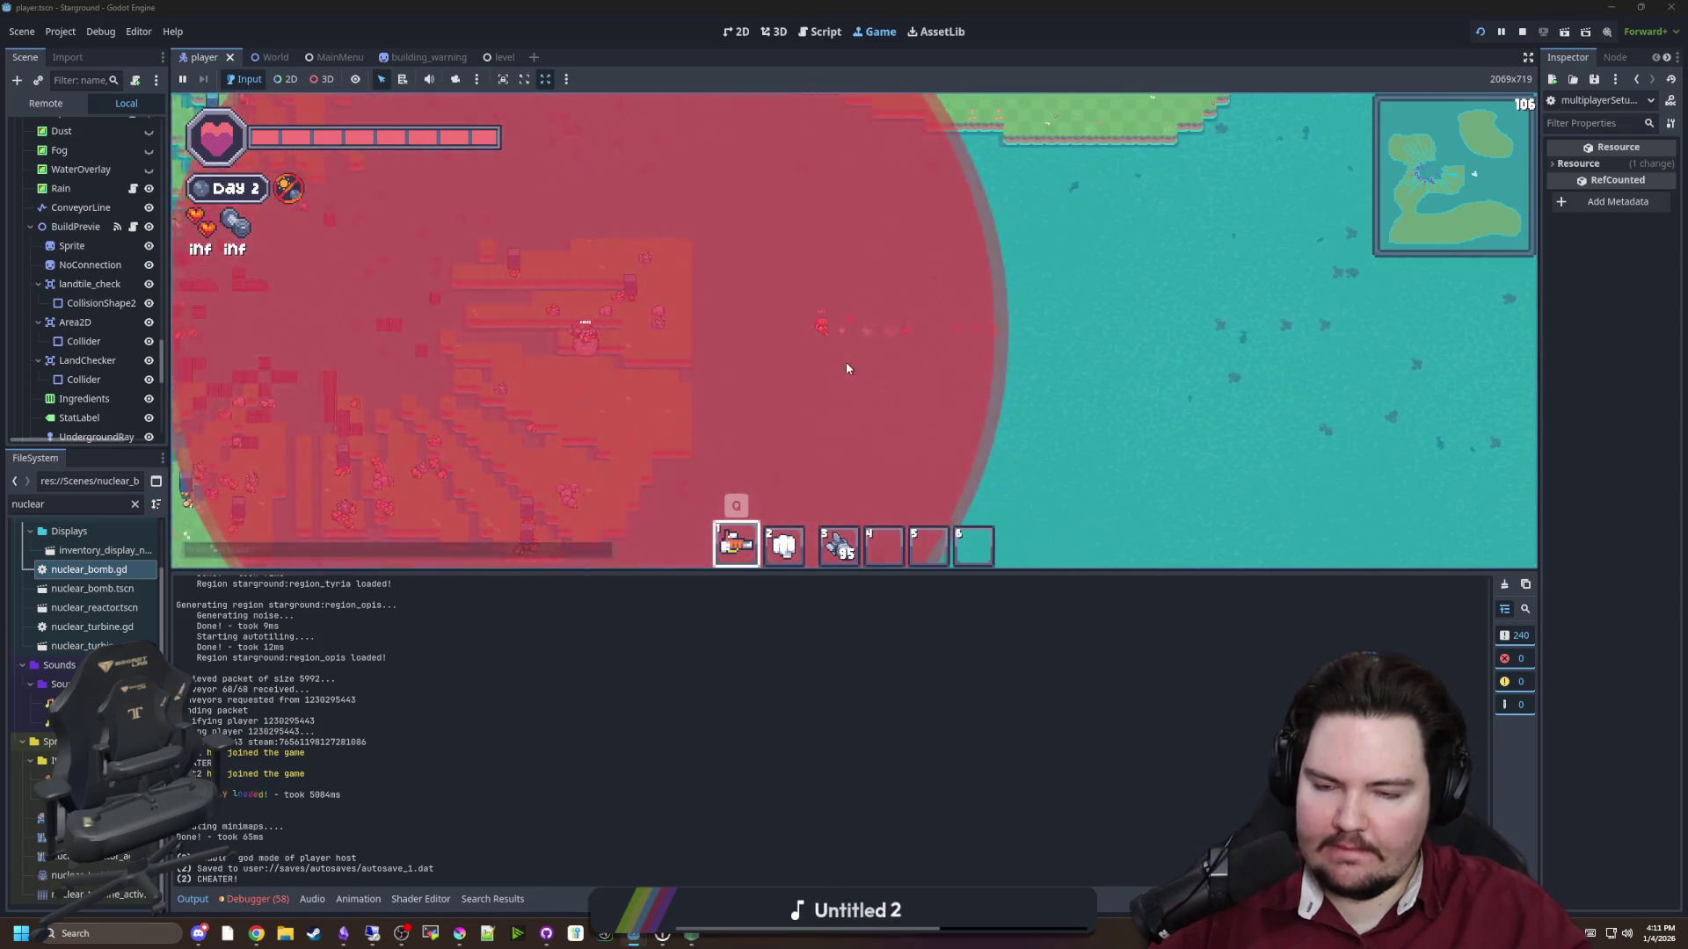
scroll(835, 362, "up", 2)
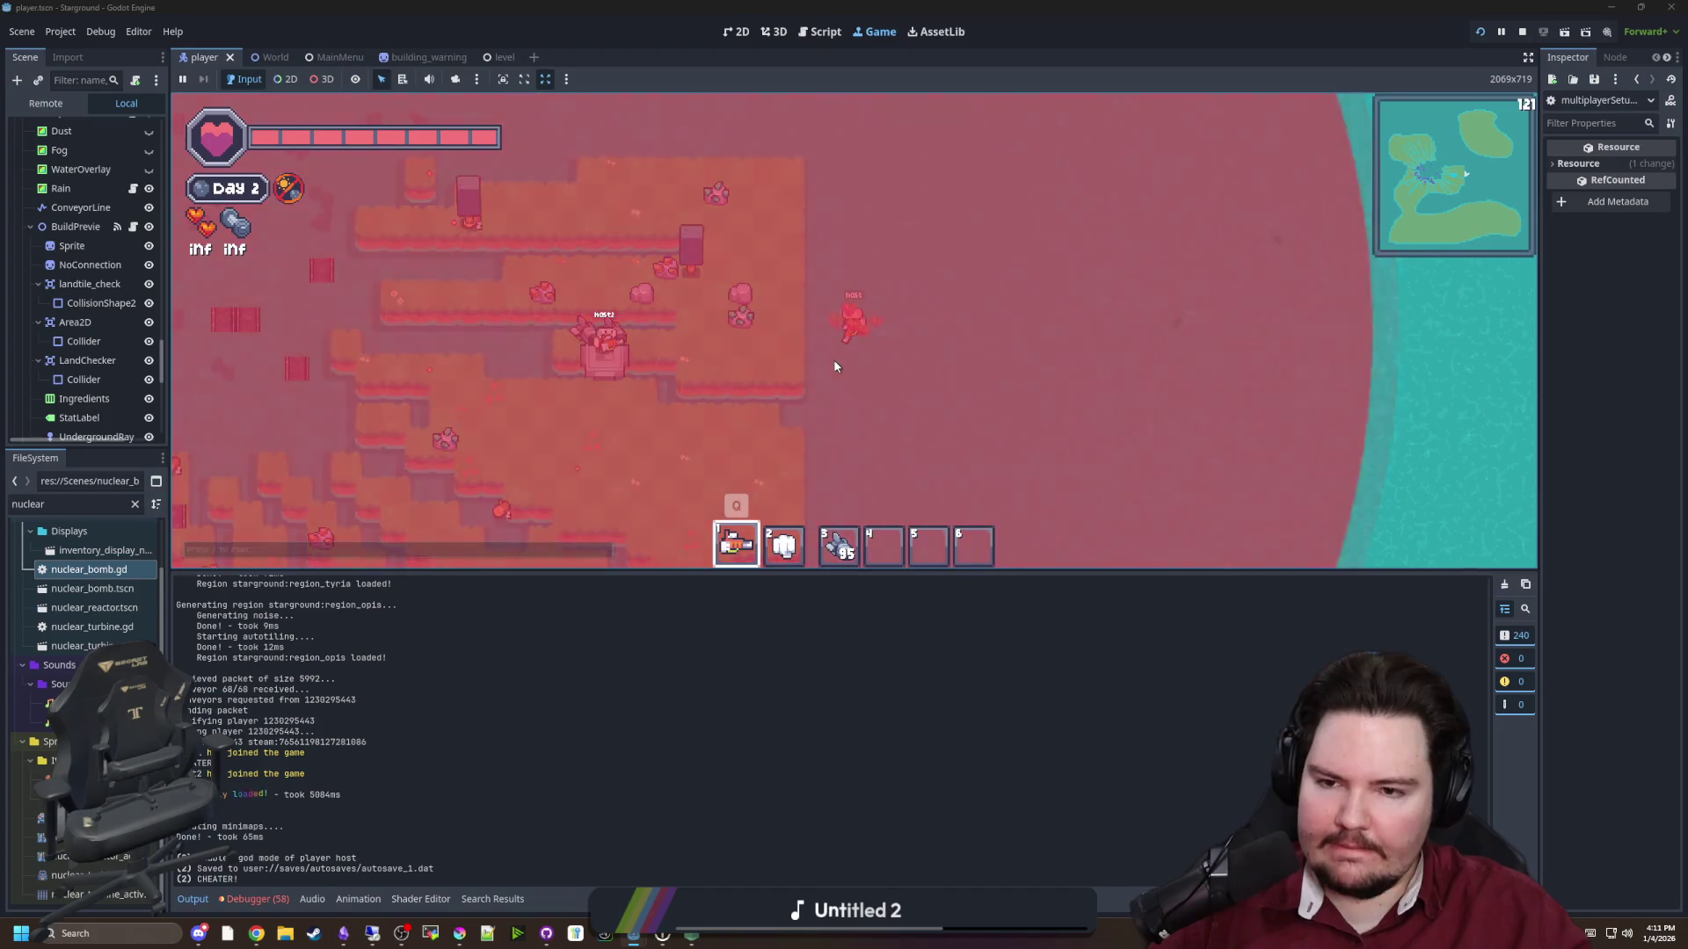
scroll(835, 365, "up", 2)
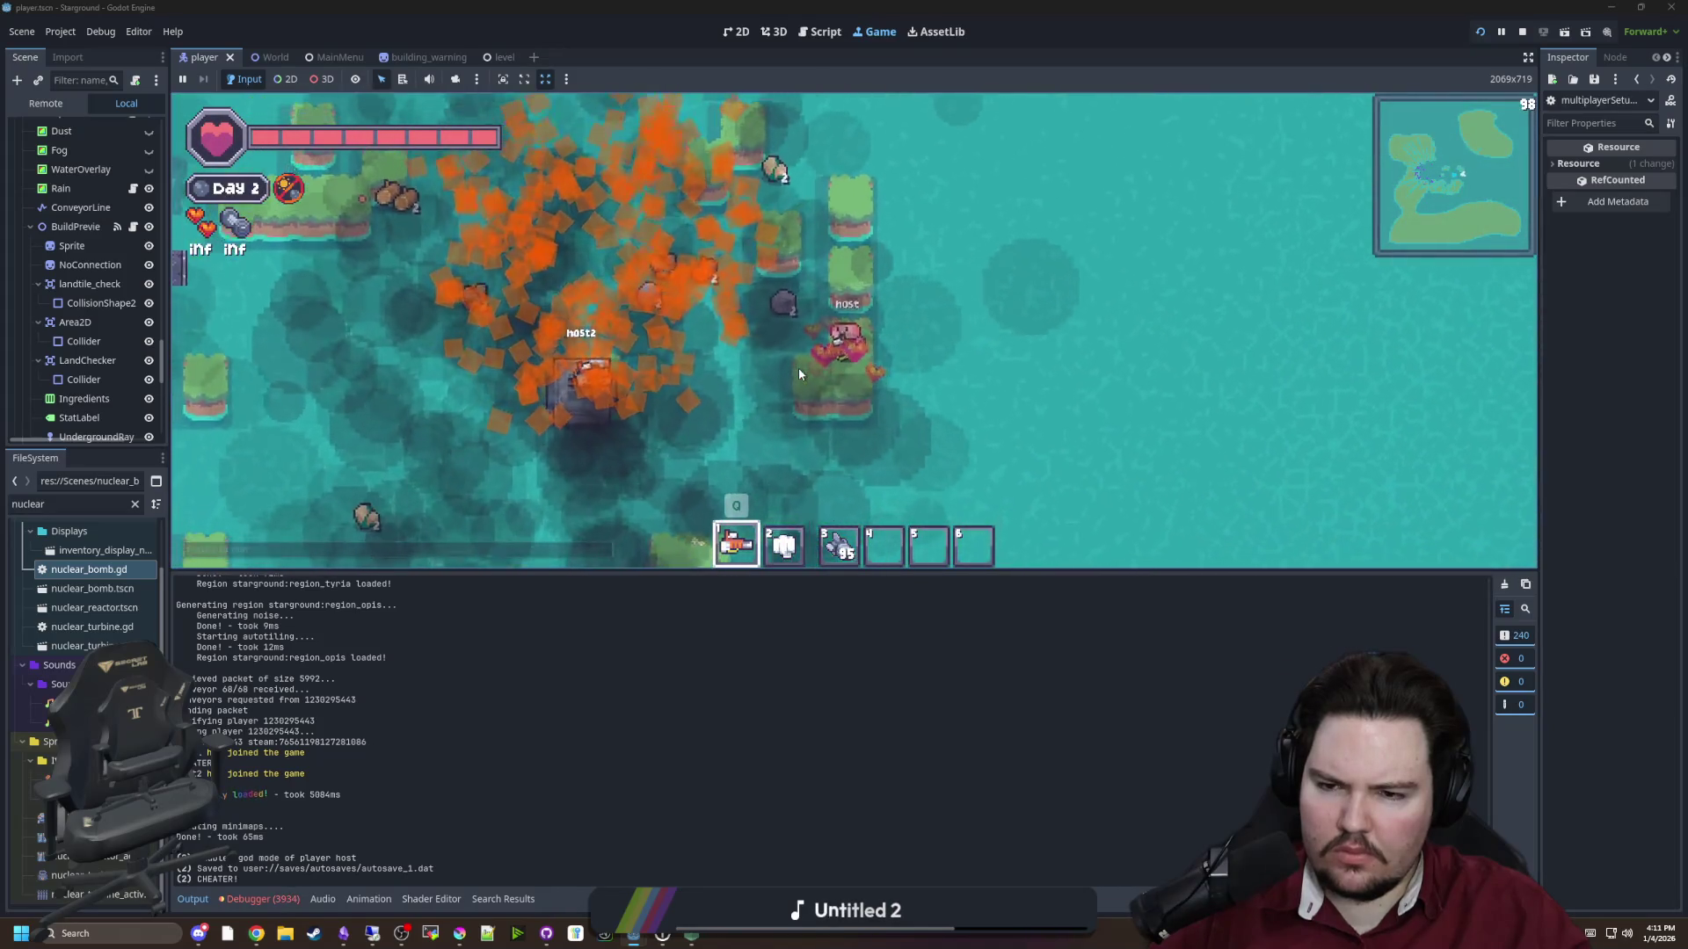
key("a")
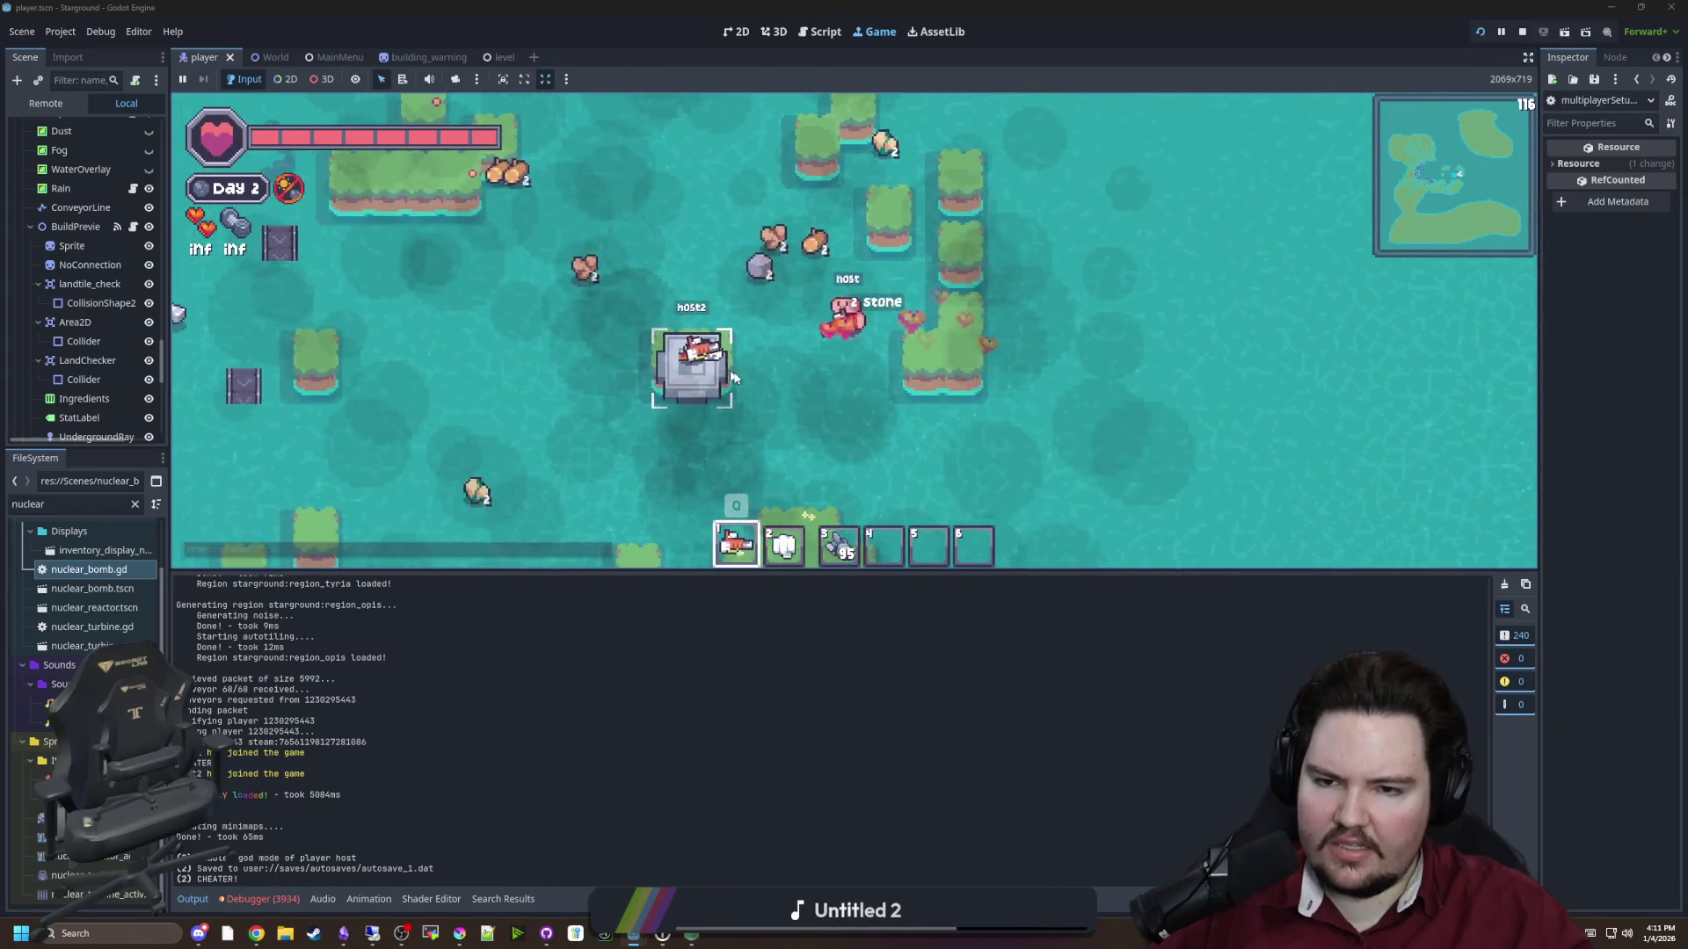
scroll(893, 351, "down", 5)
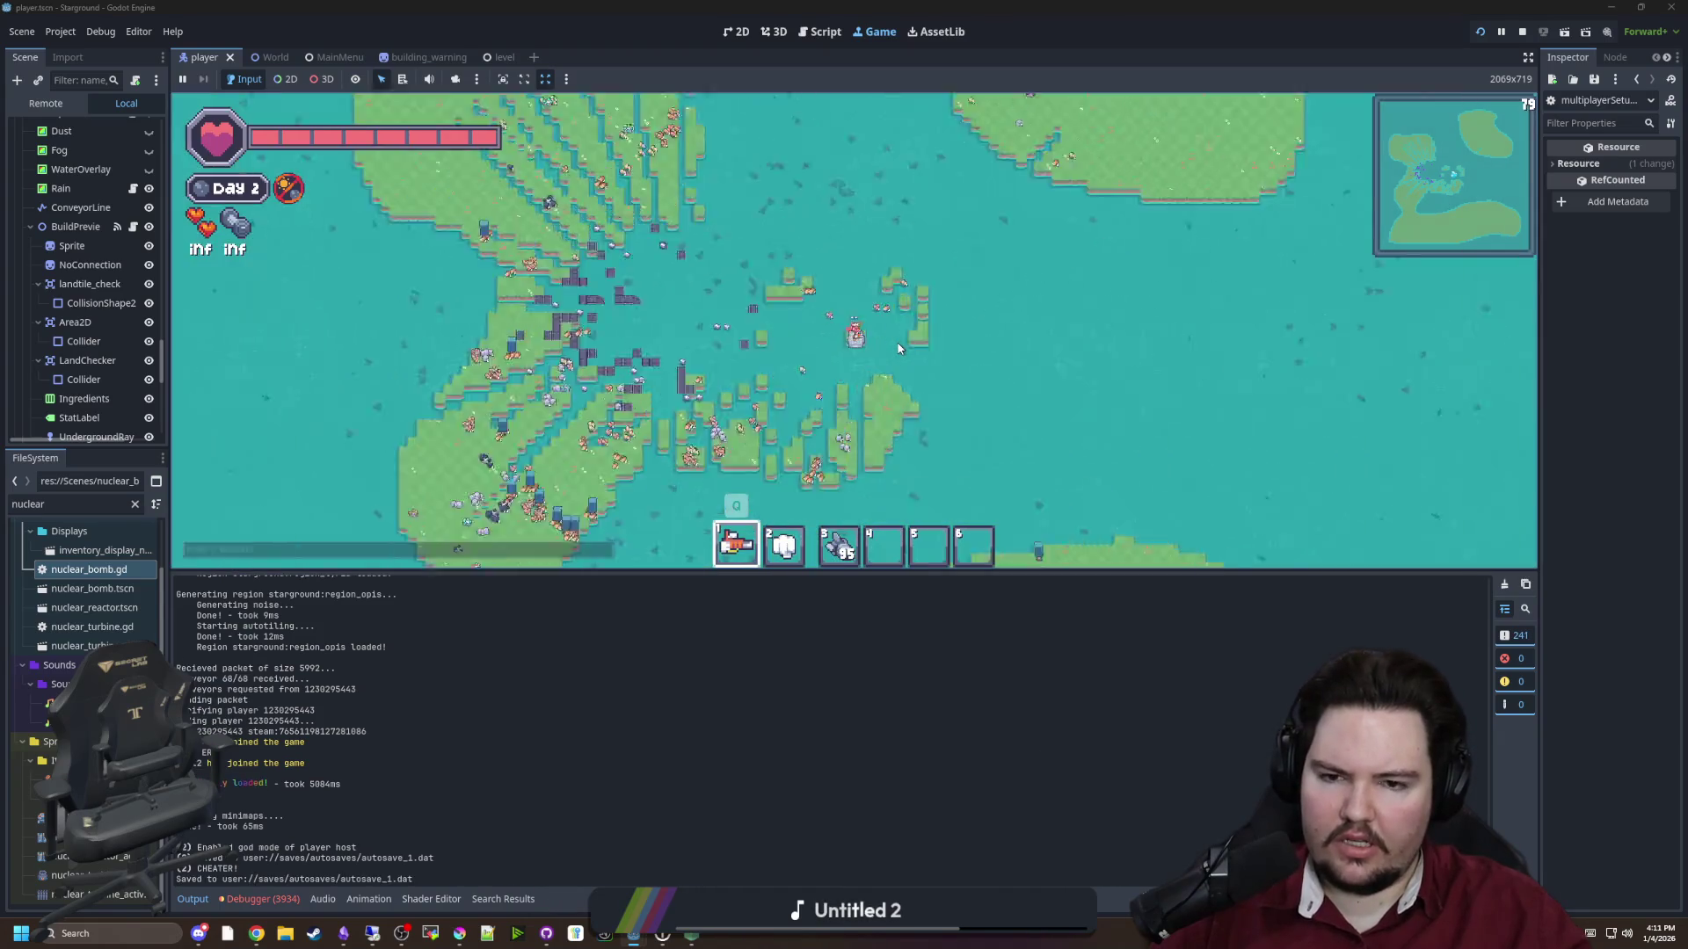
scroll(899, 349, "up", 5)
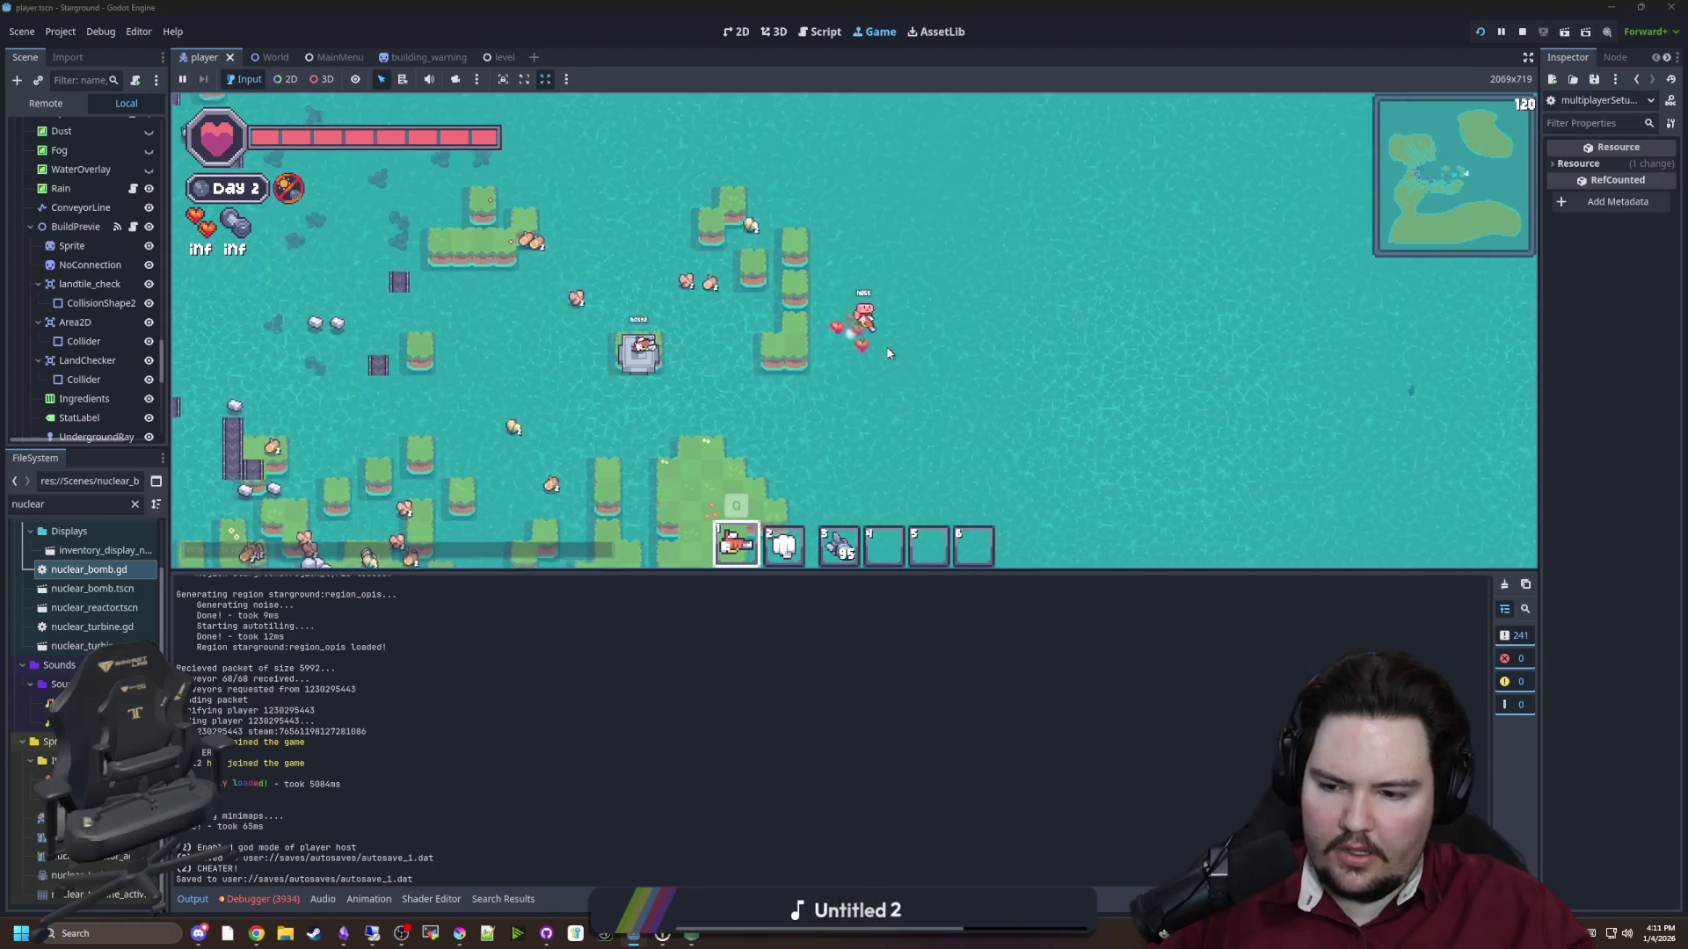
Respawn the dead second player, then return to the editor's debugger error list
left_click(689, 935)
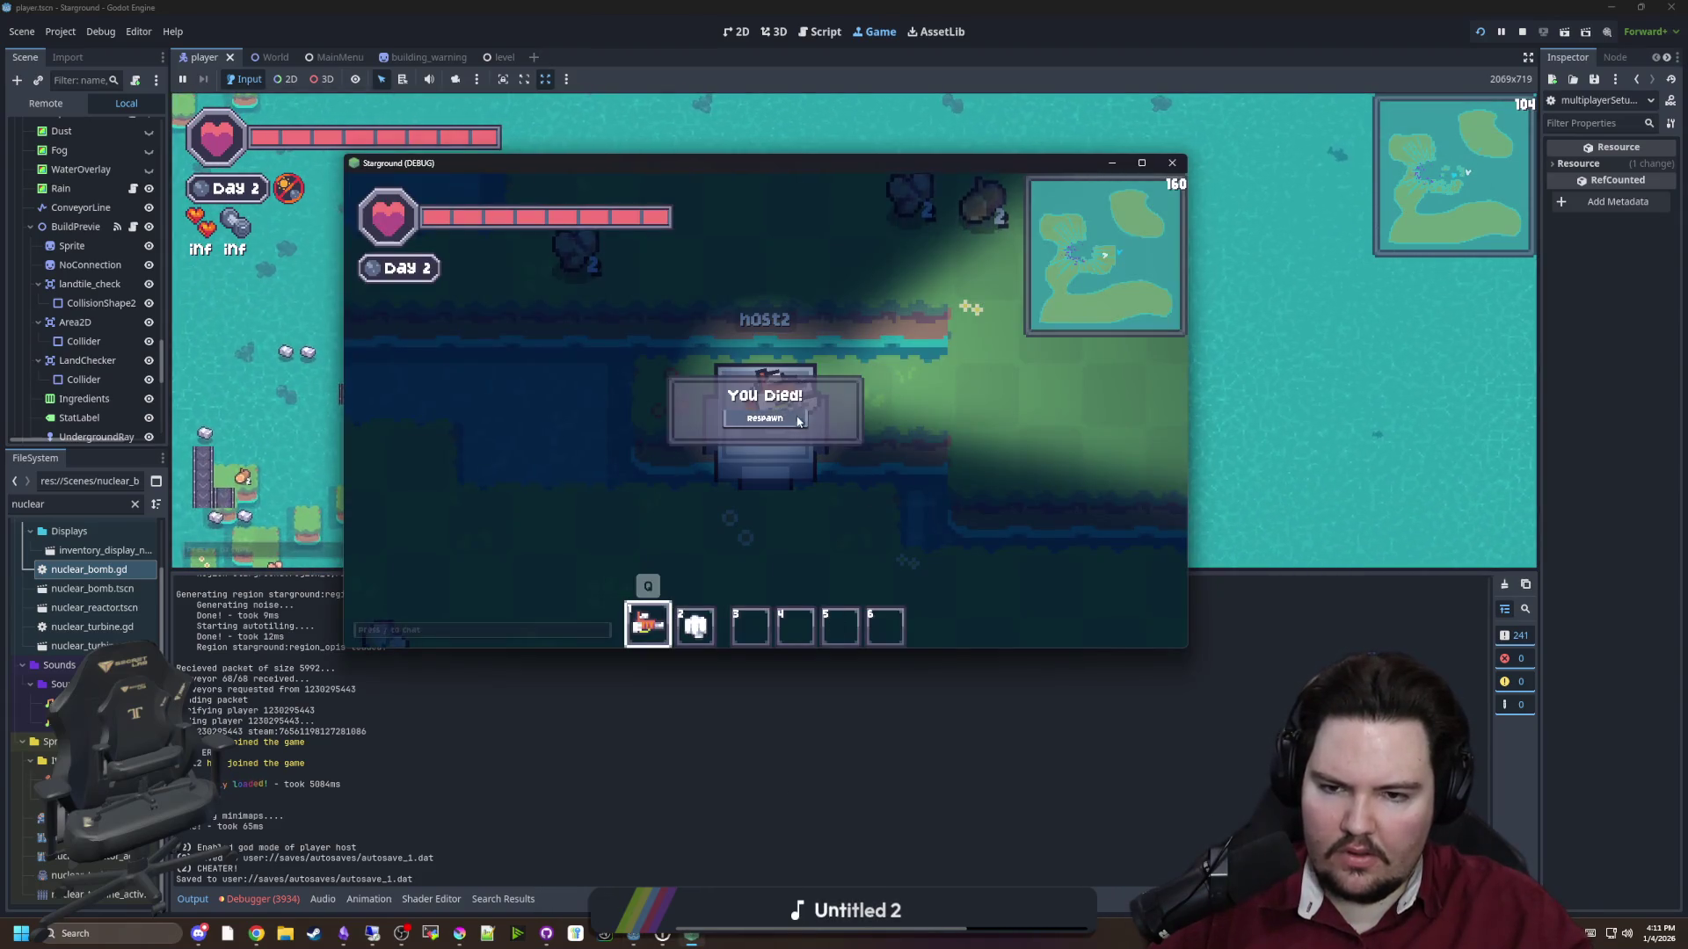
left_click(777, 418)
key("d")
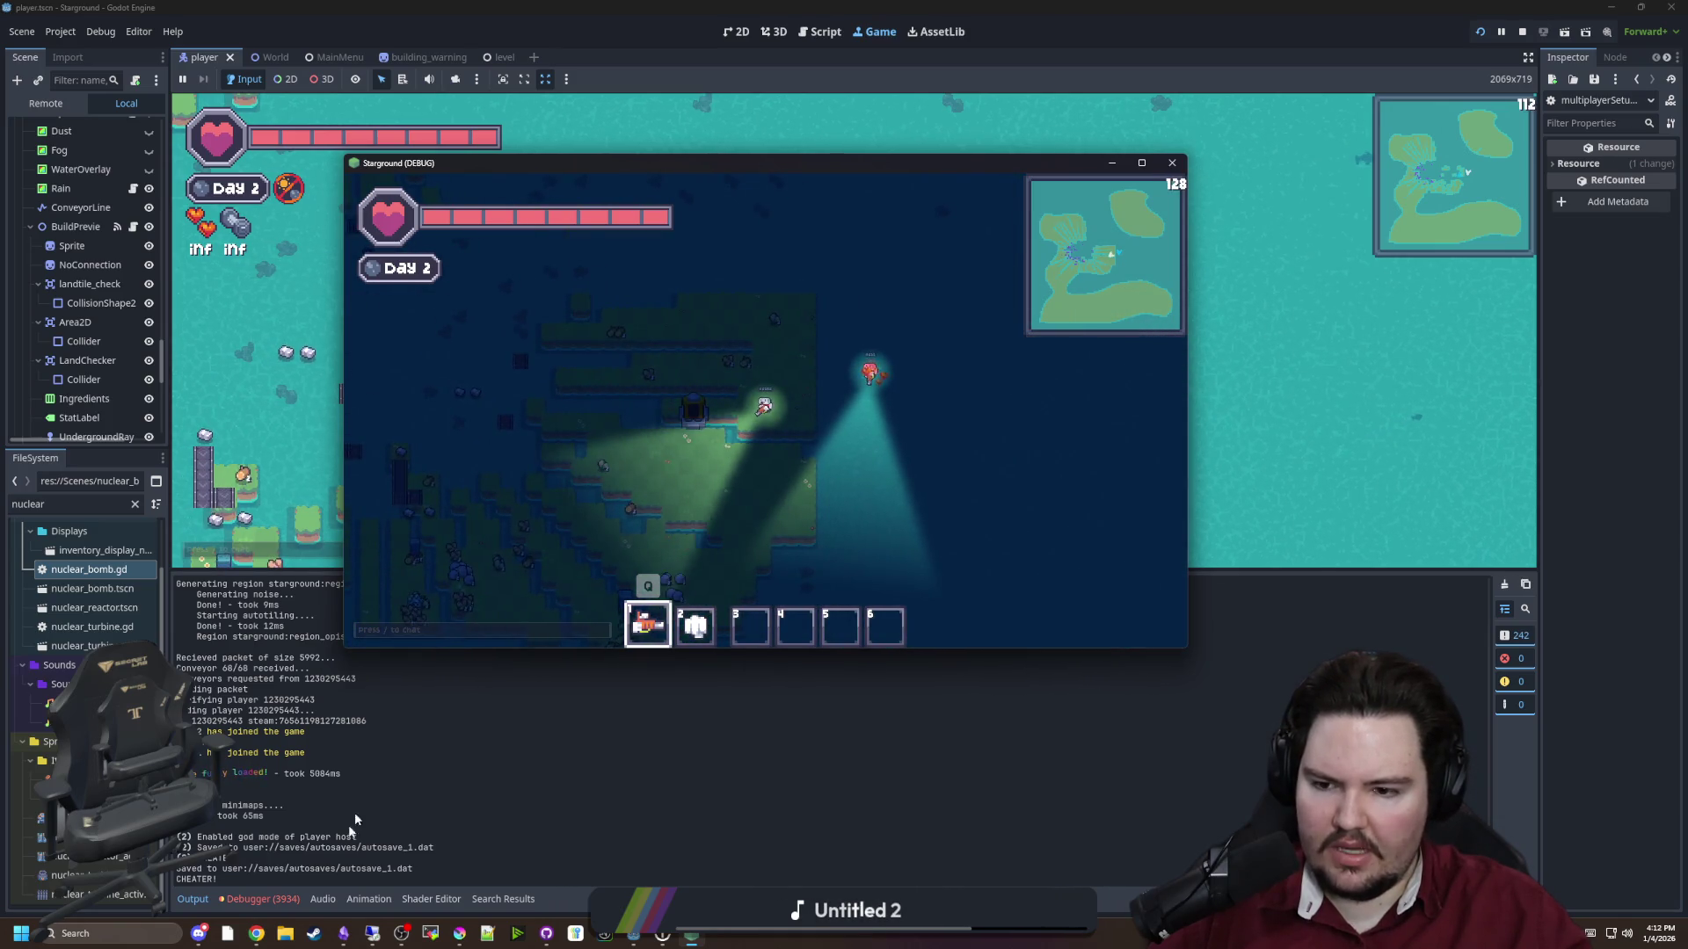
left_click(259, 898)
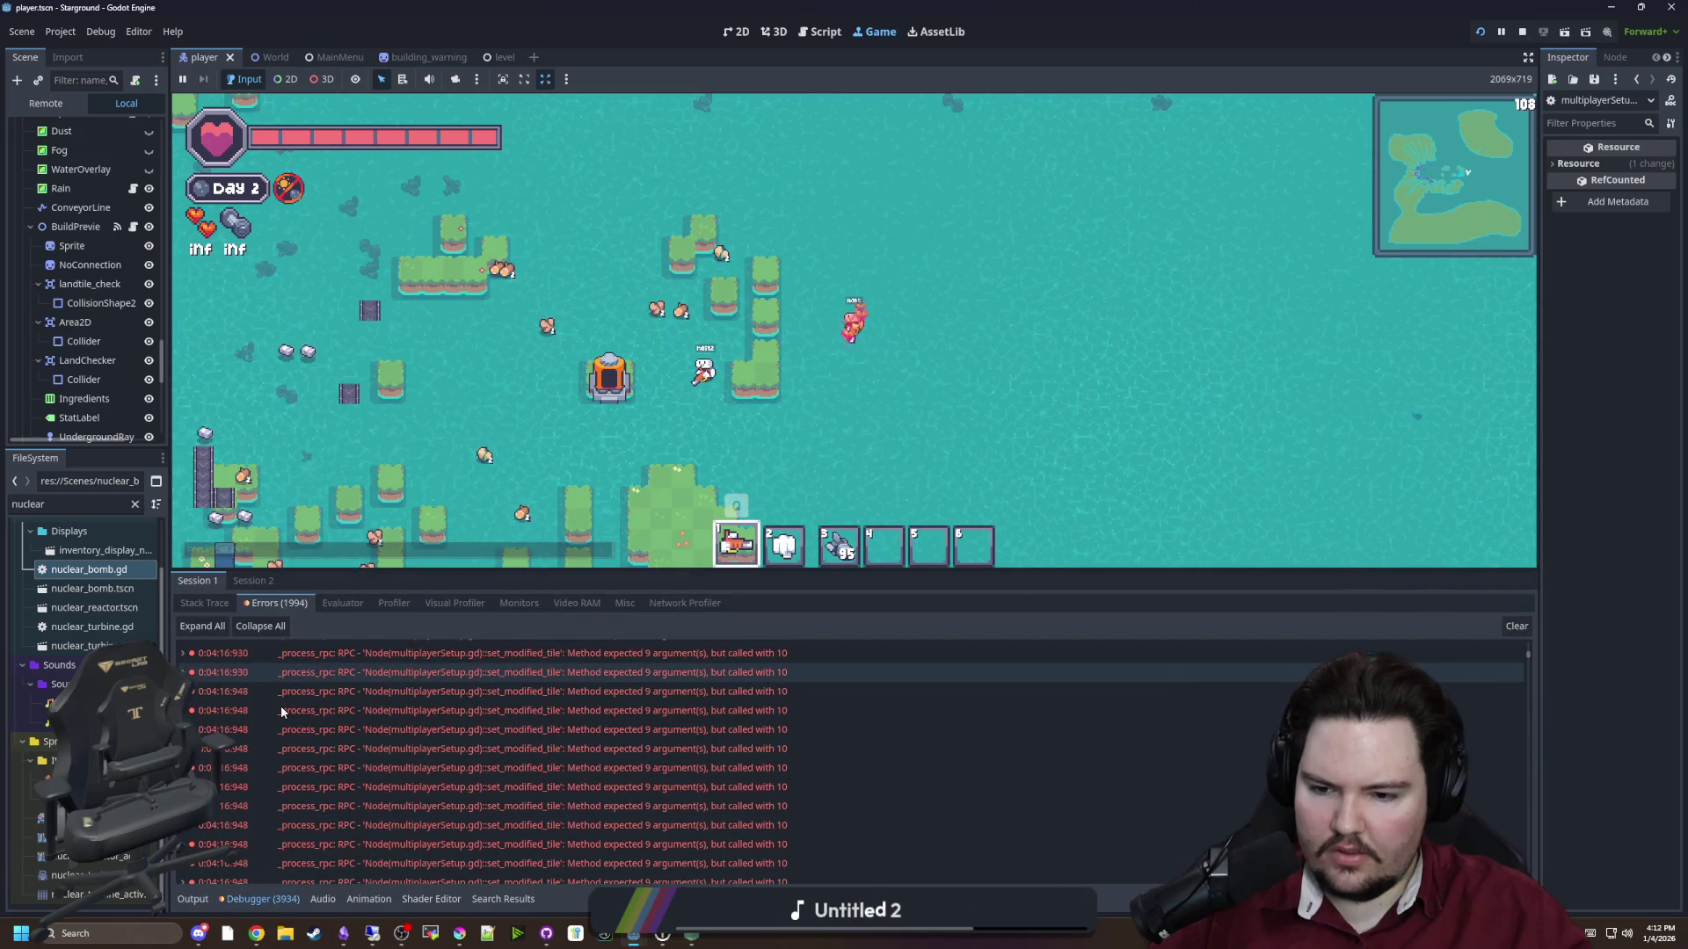
Check the set_modified_tile argument error, then reopen multiplayerSetup.gd via the 'mul' FileSystem filter
left_click(604, 787)
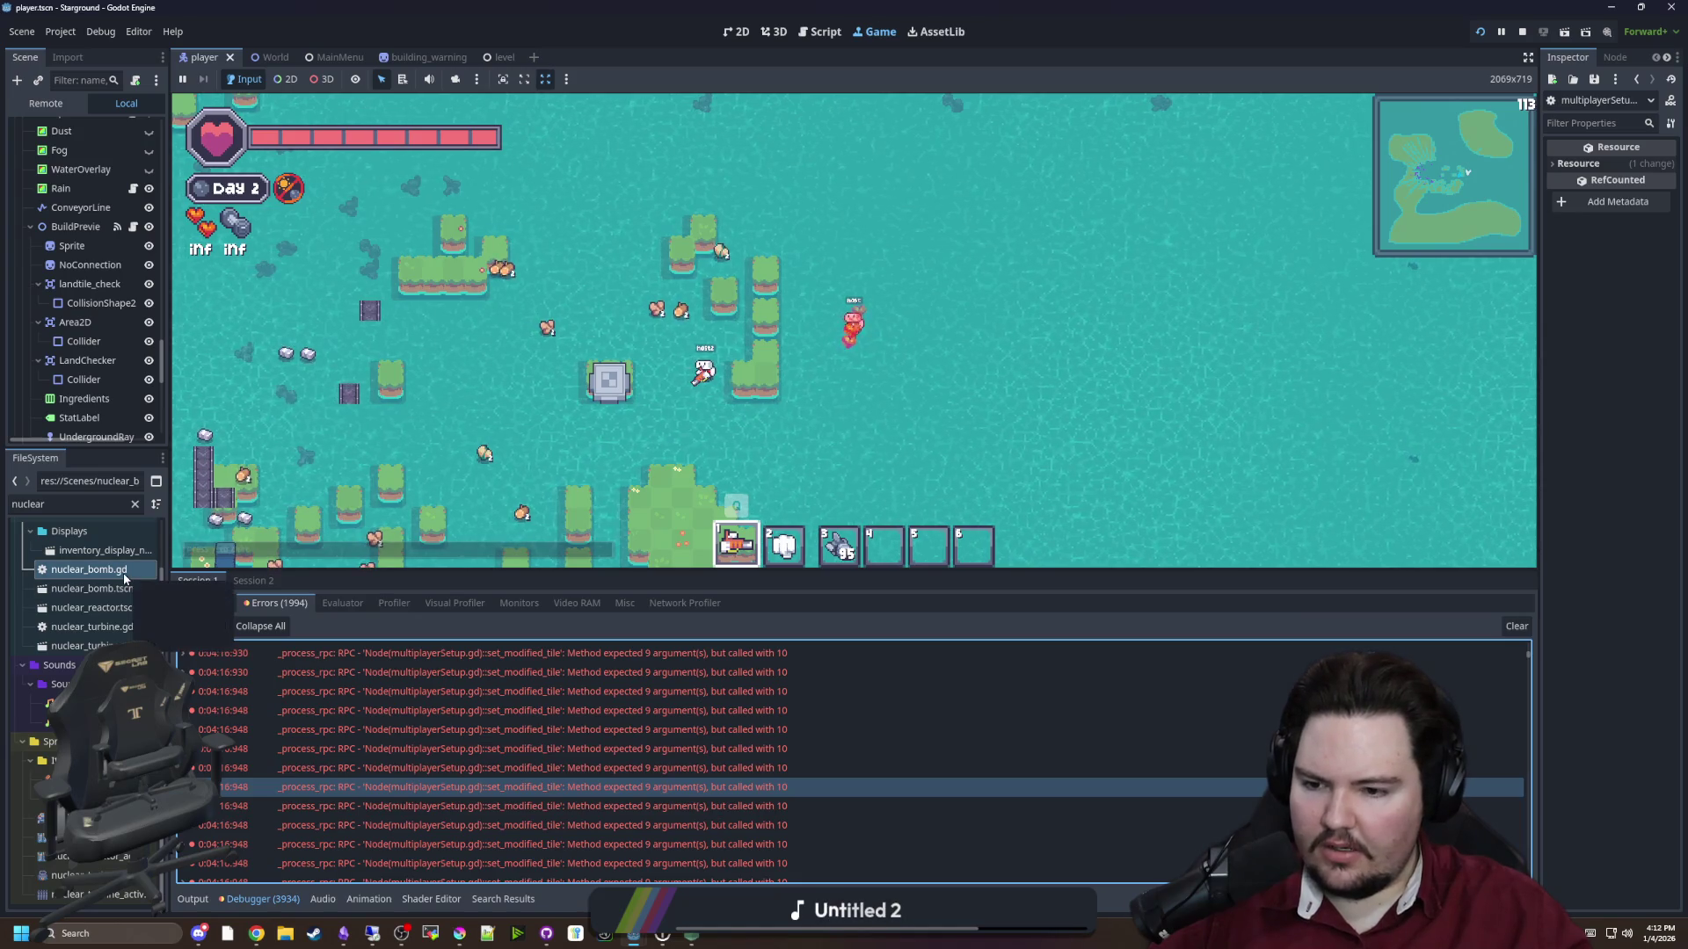
scroll(110, 587, "up", 2)
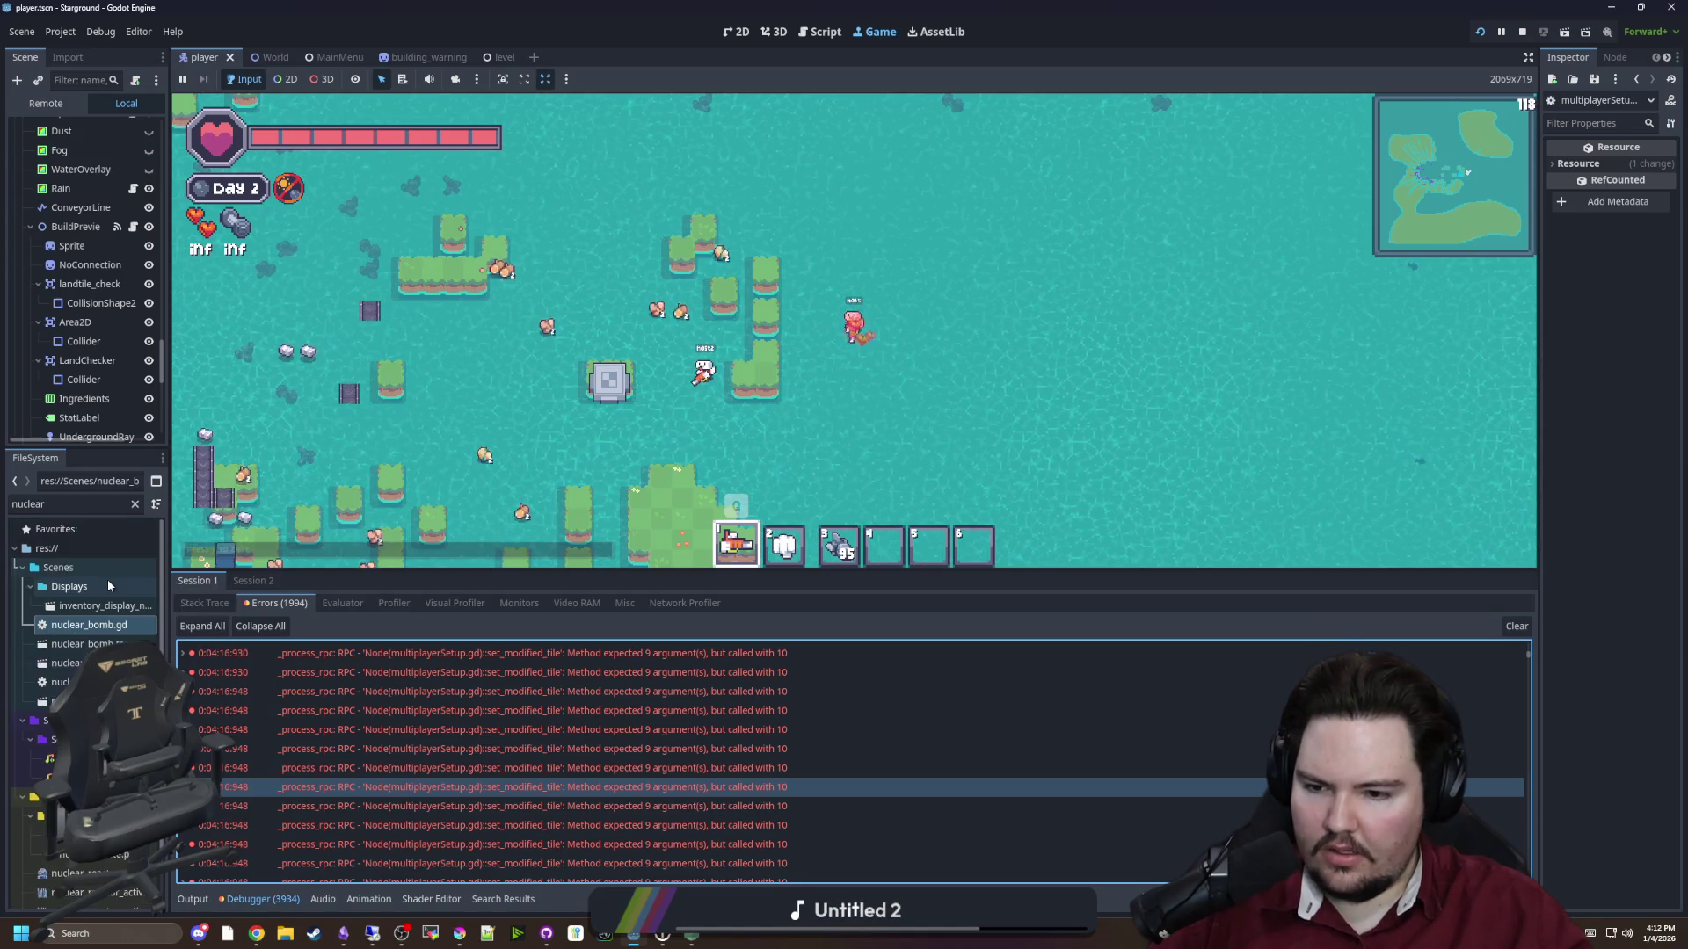
left_click(136, 505)
type("mul")
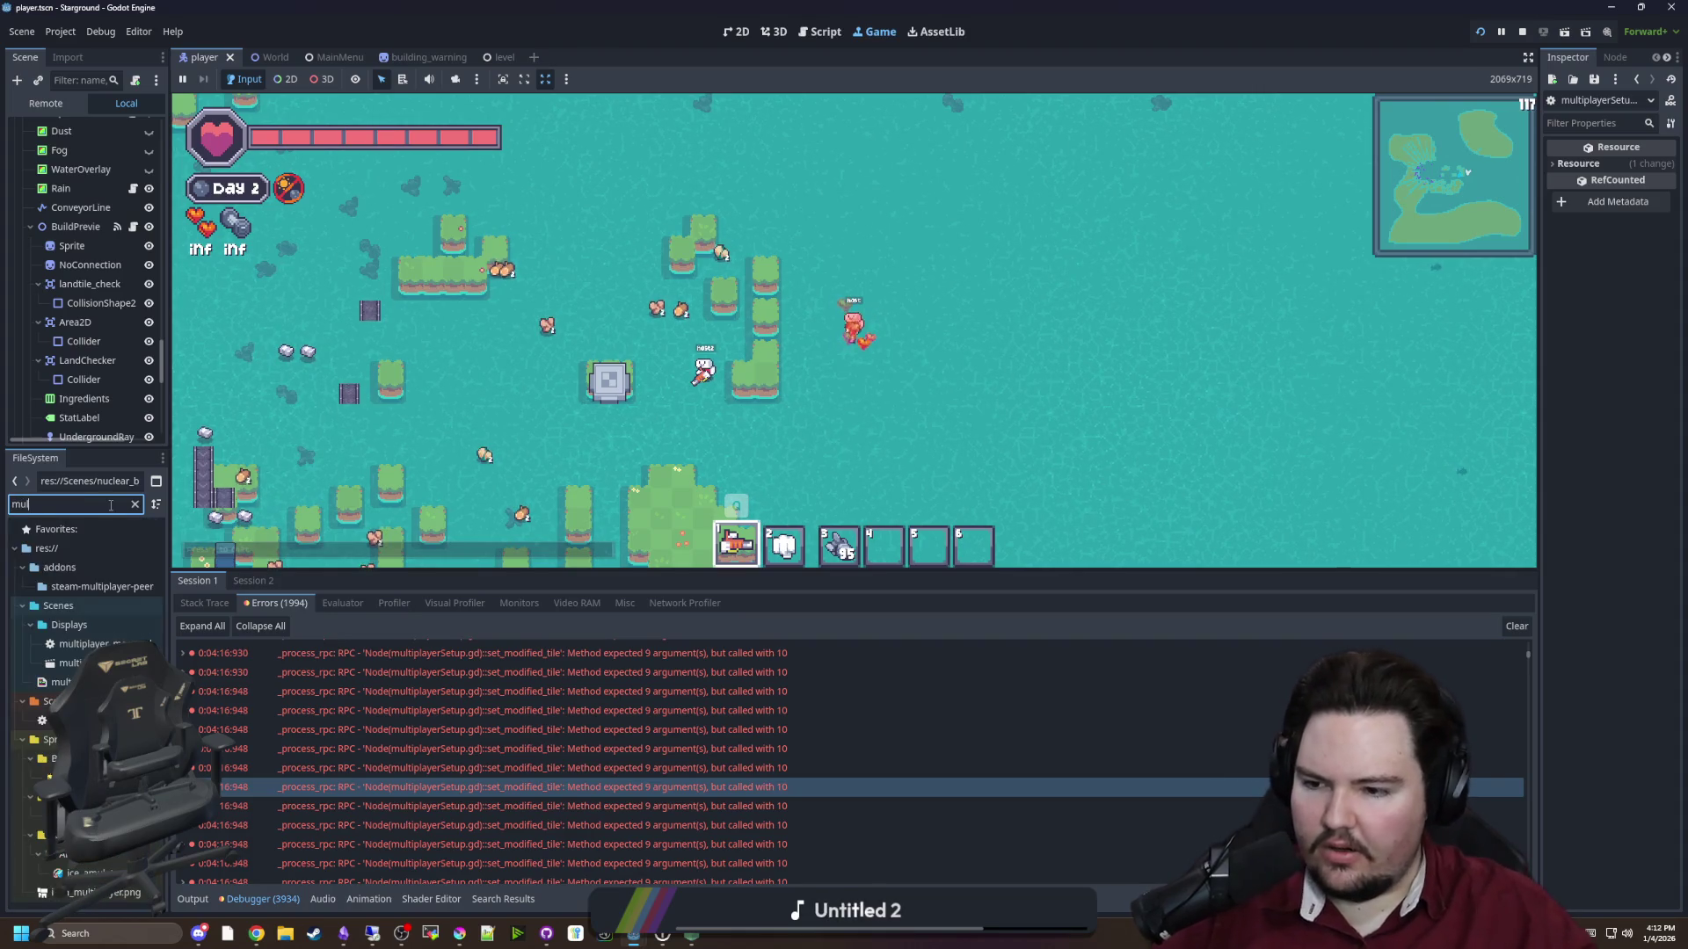
left_click(87, 720)
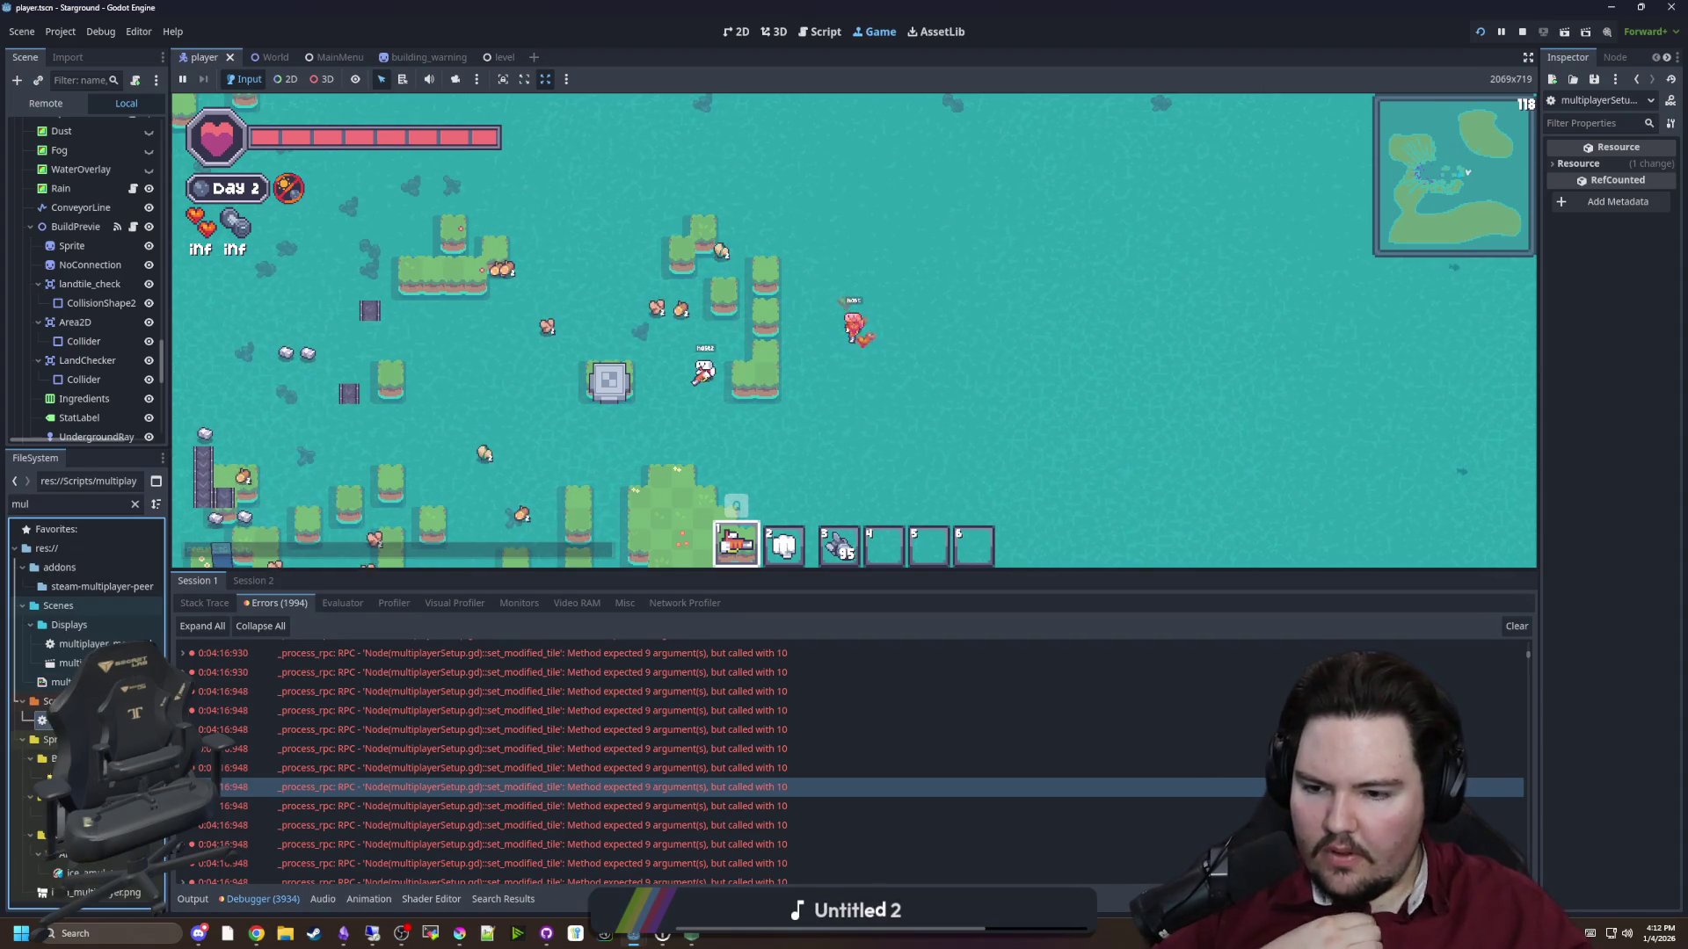
key("Return")
left_click(618, 306)
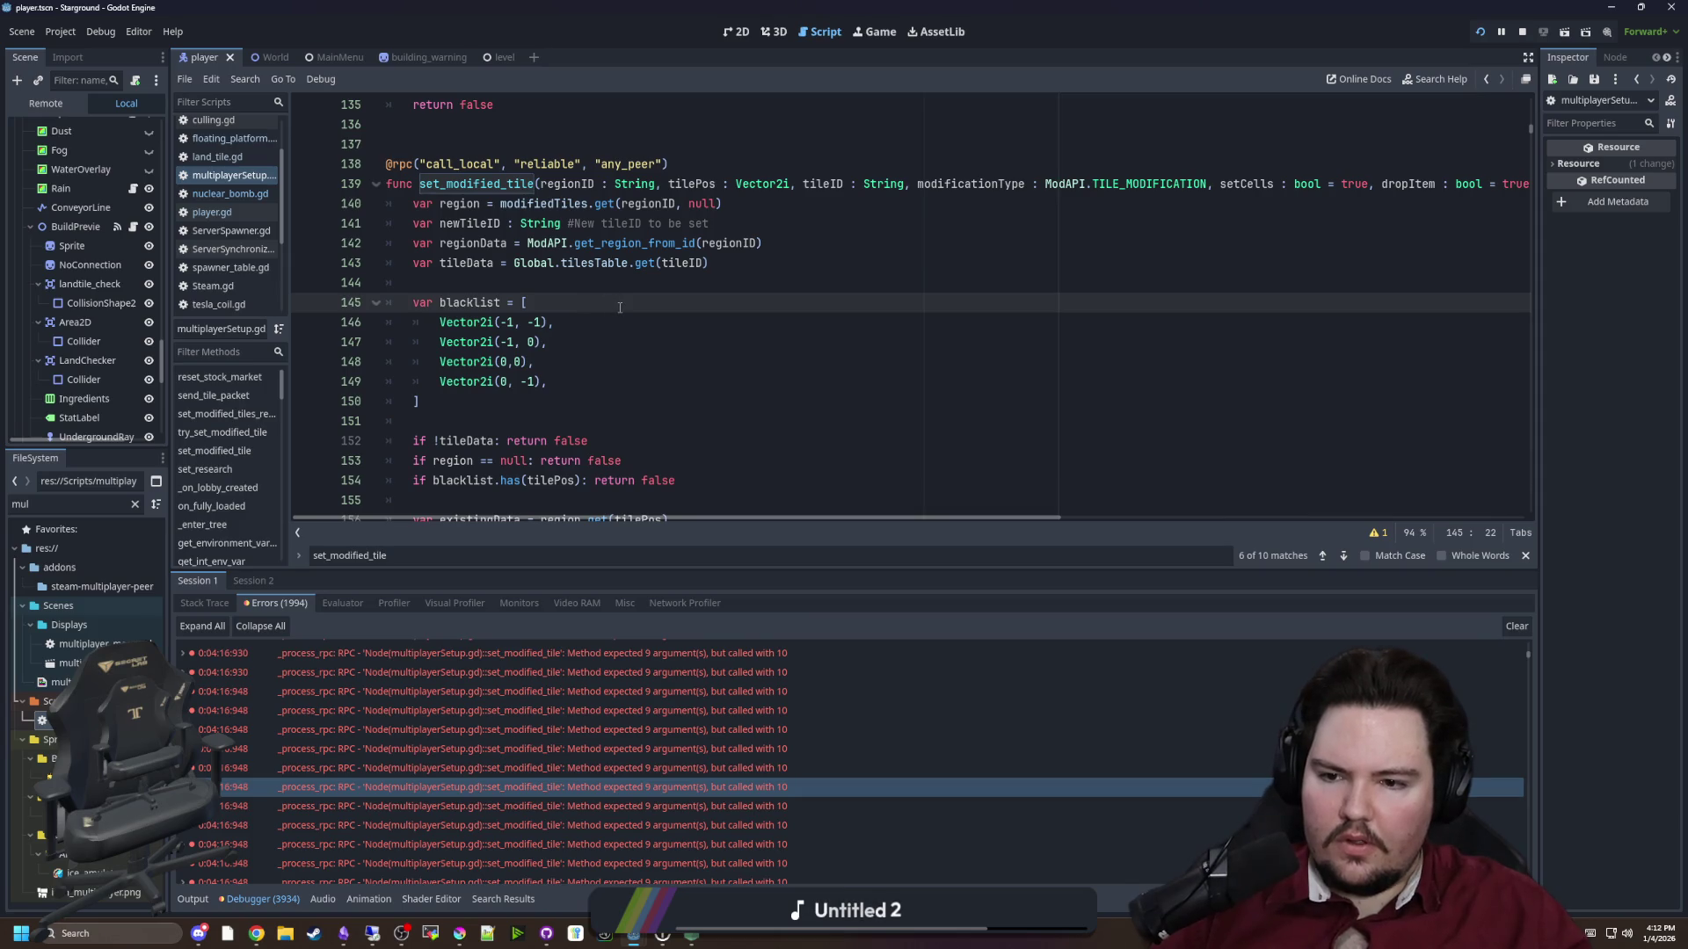
left_click(603, 283)
scroll(601, 291, "up", 4)
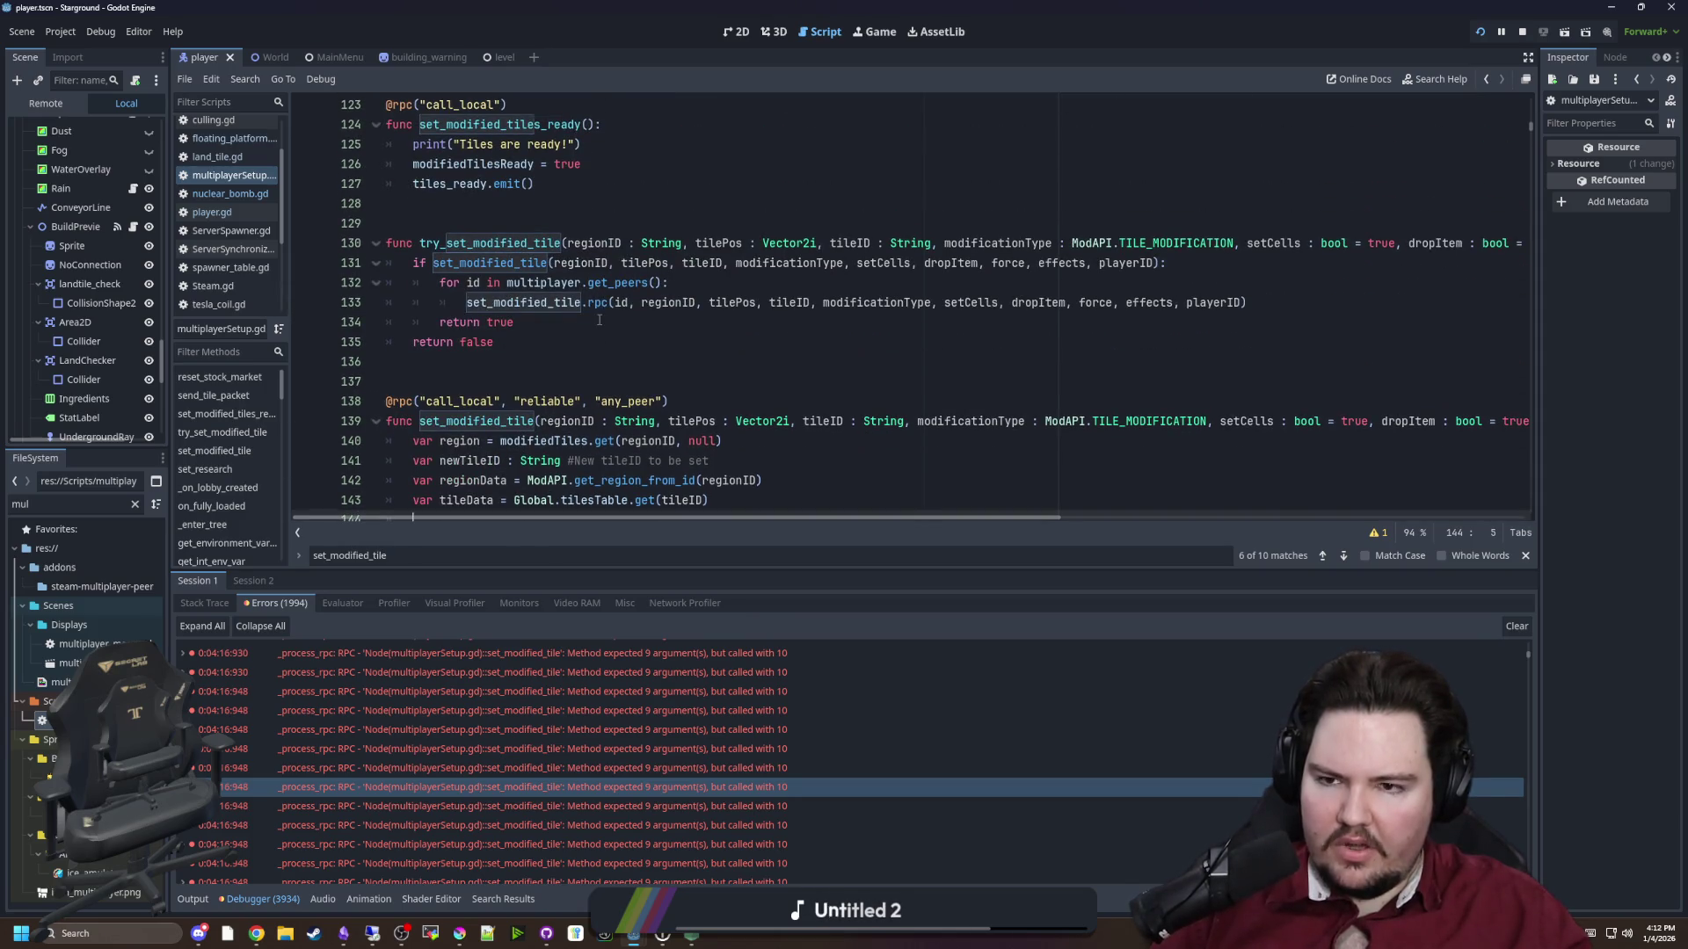
On line 133, change set_modified_tile.rpc( to set_modified_tile.rpc_id( in try_set_modified_tile
scroll(599, 320, "up", 1)
left_click(659, 418)
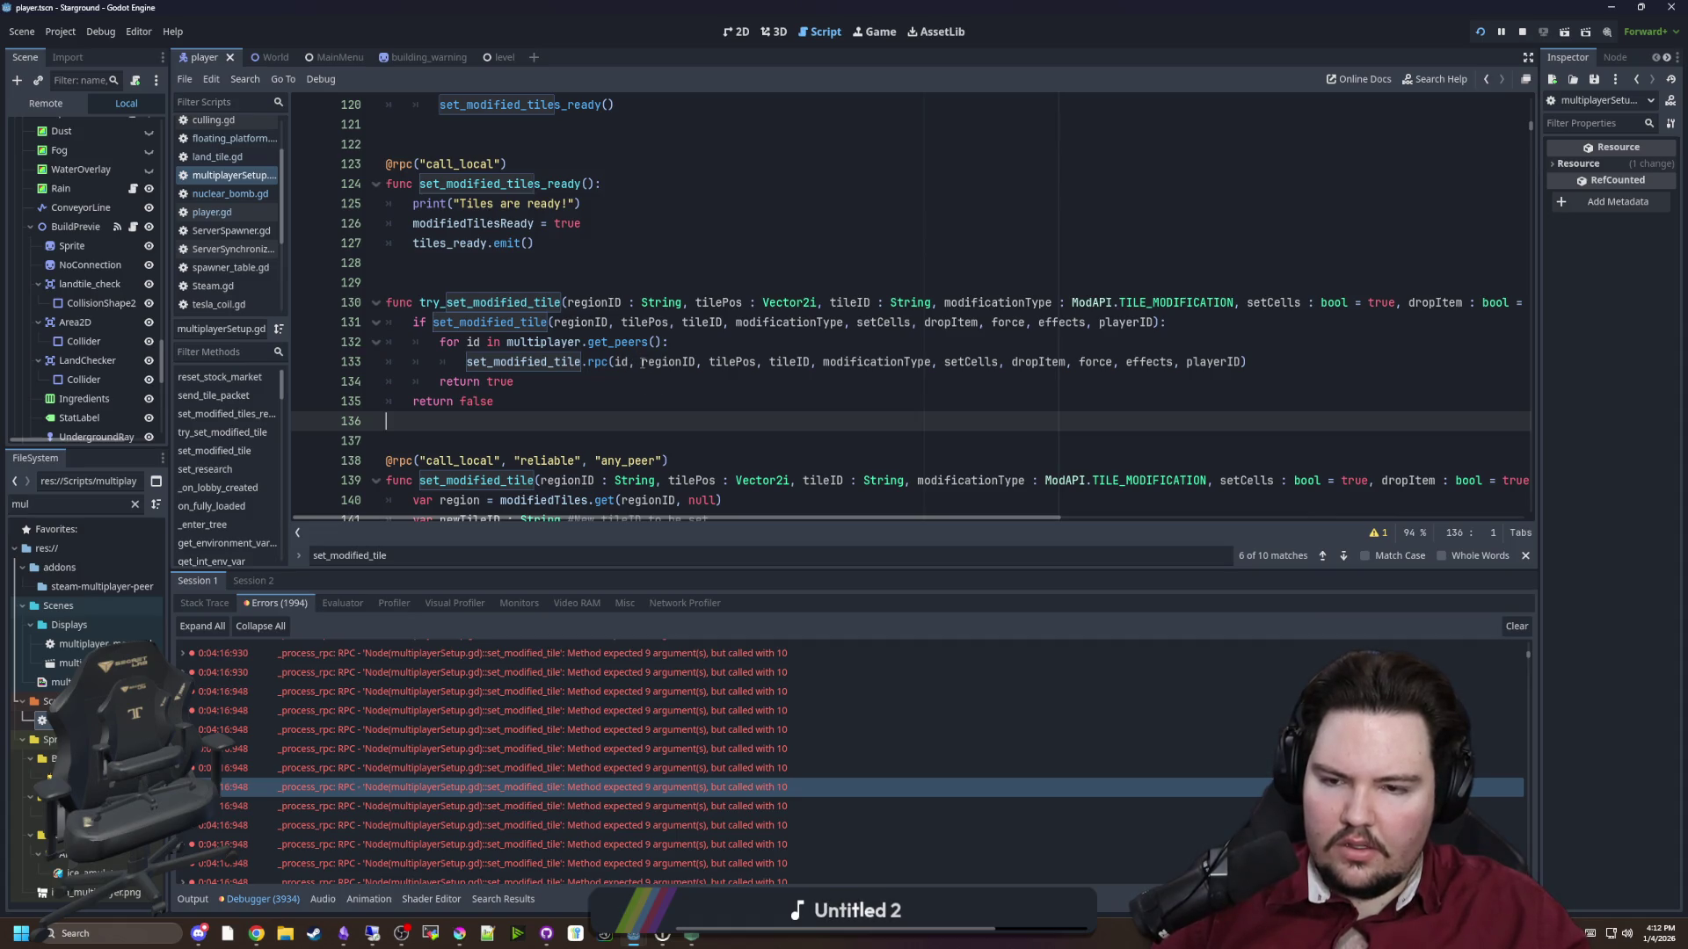
left_click(608, 364)
type("_id")
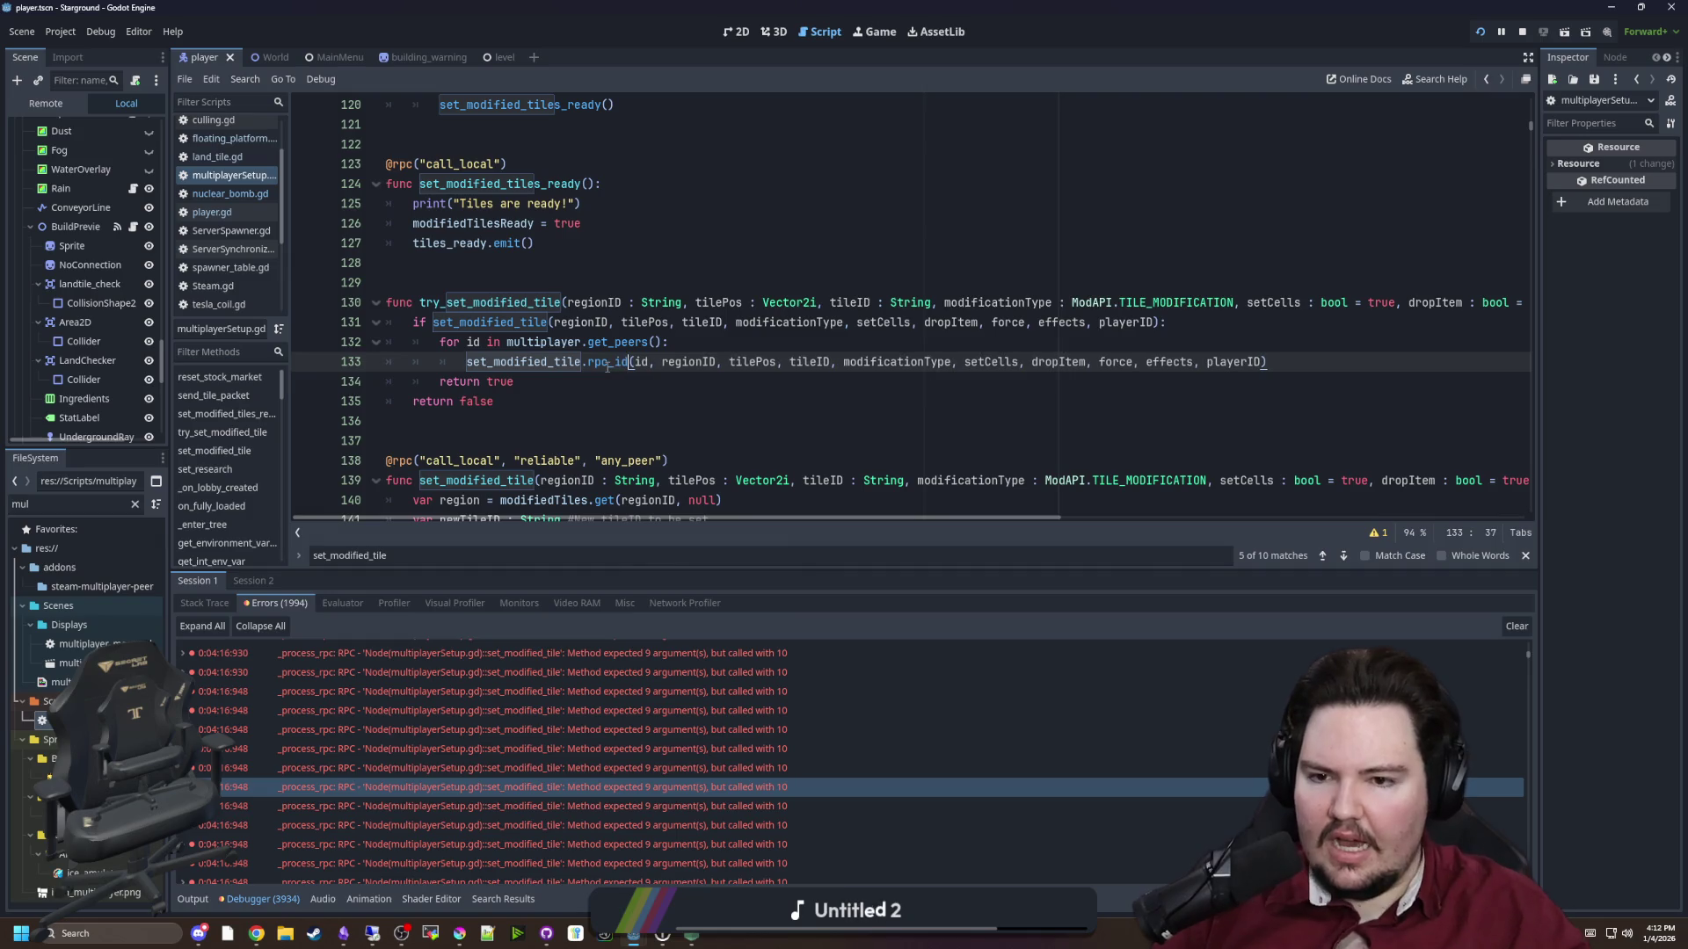
Save the script and relaunch the game to retest the tile sync
left_click(522, 377)
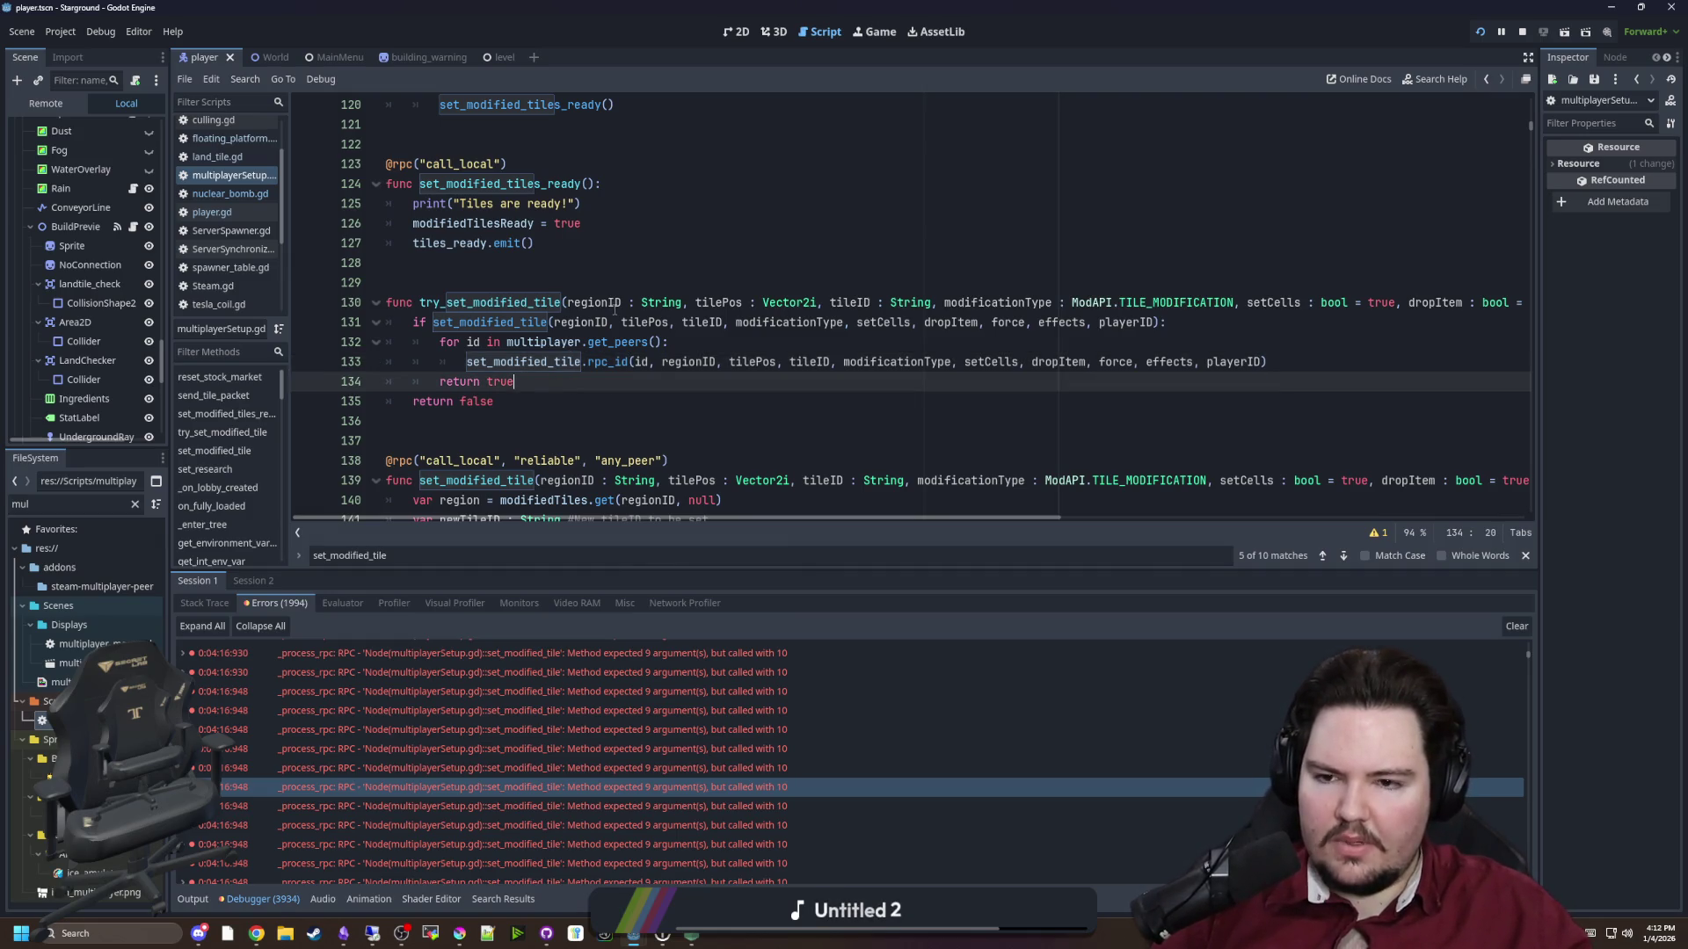
key("ctrl+s")
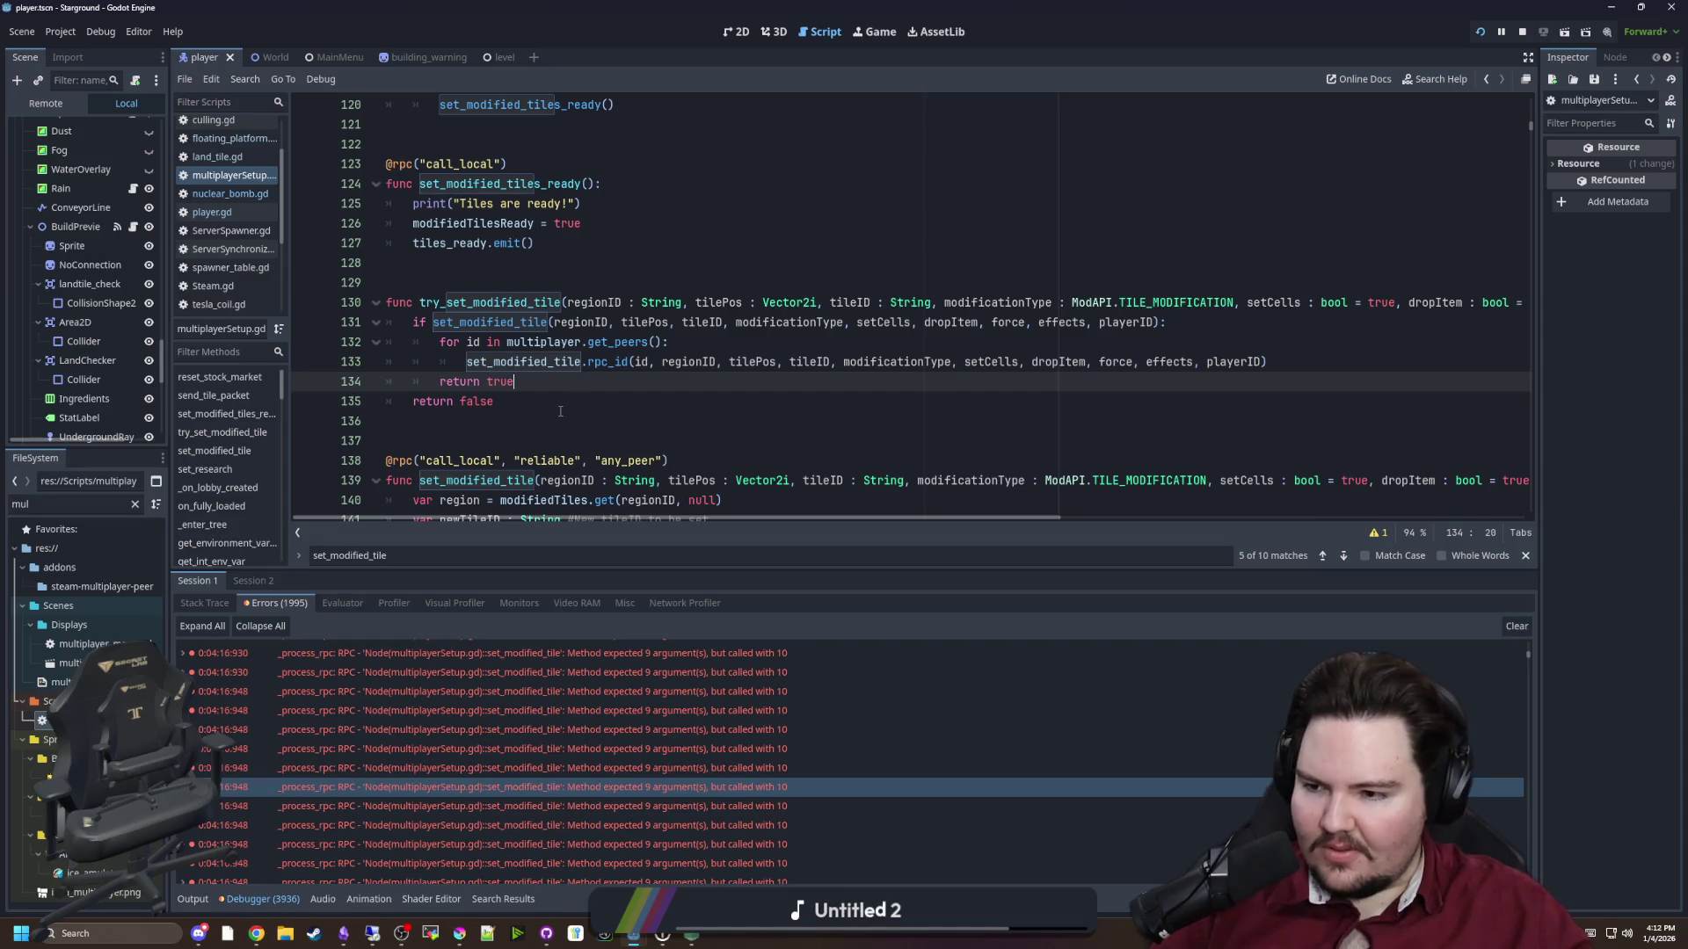
left_click(560, 412)
key("ctrl+s")
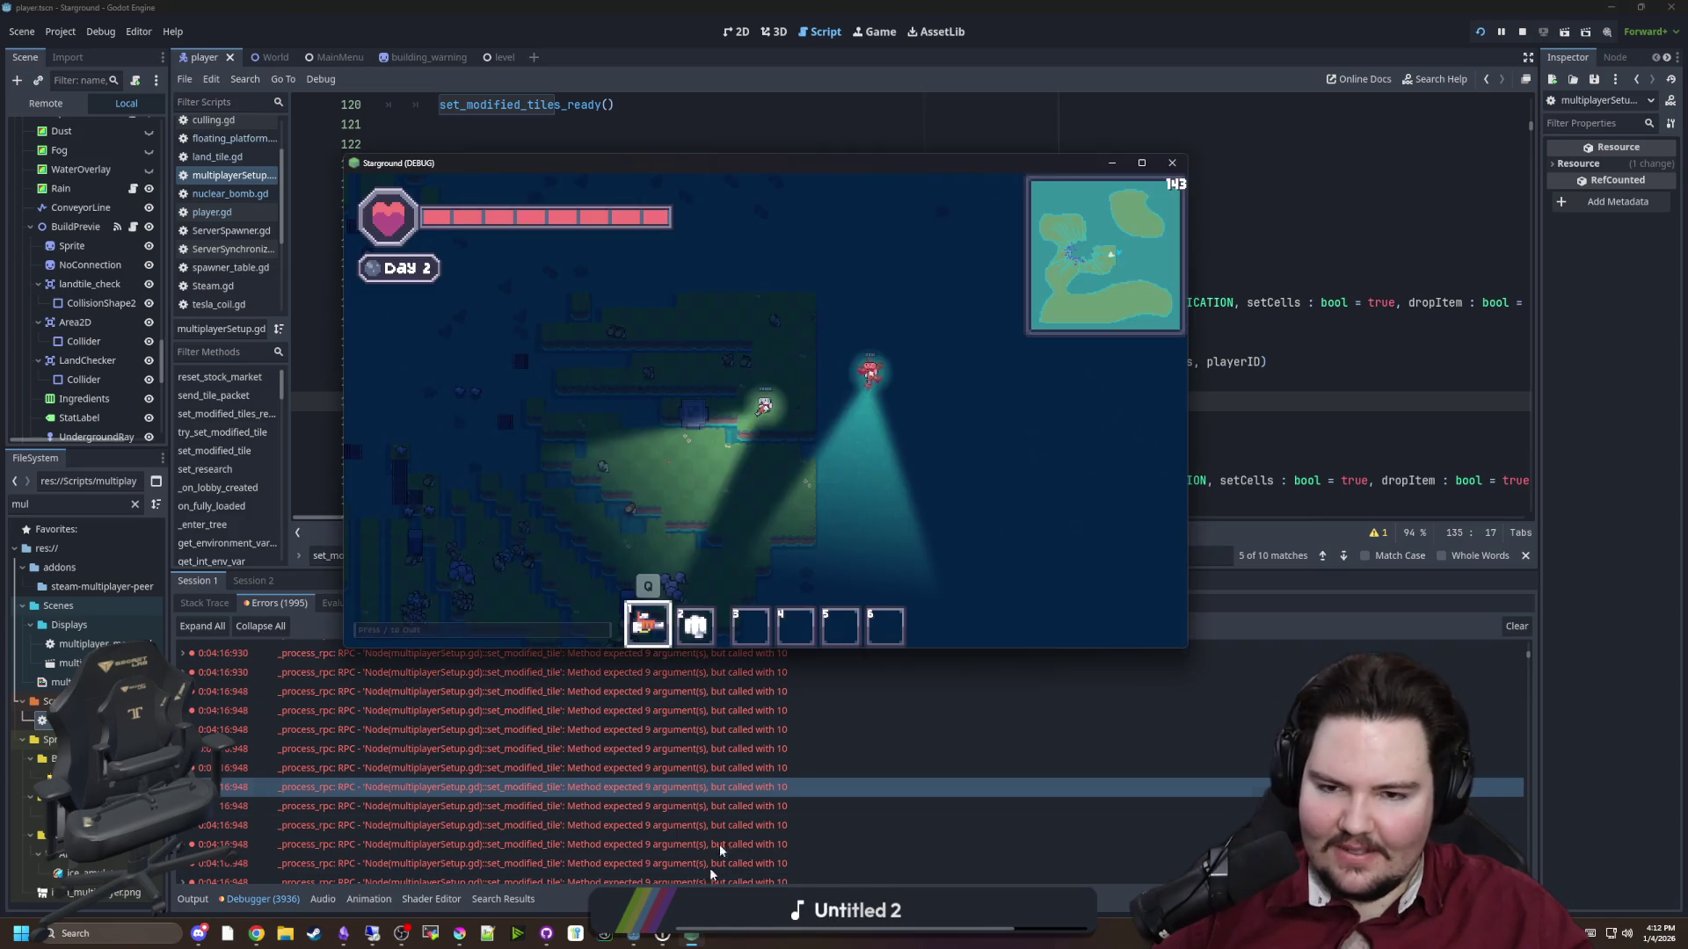
Select the nuclear bomb in slot 3, move the second game window right, and respawn its dead player
key("s")
key("a")
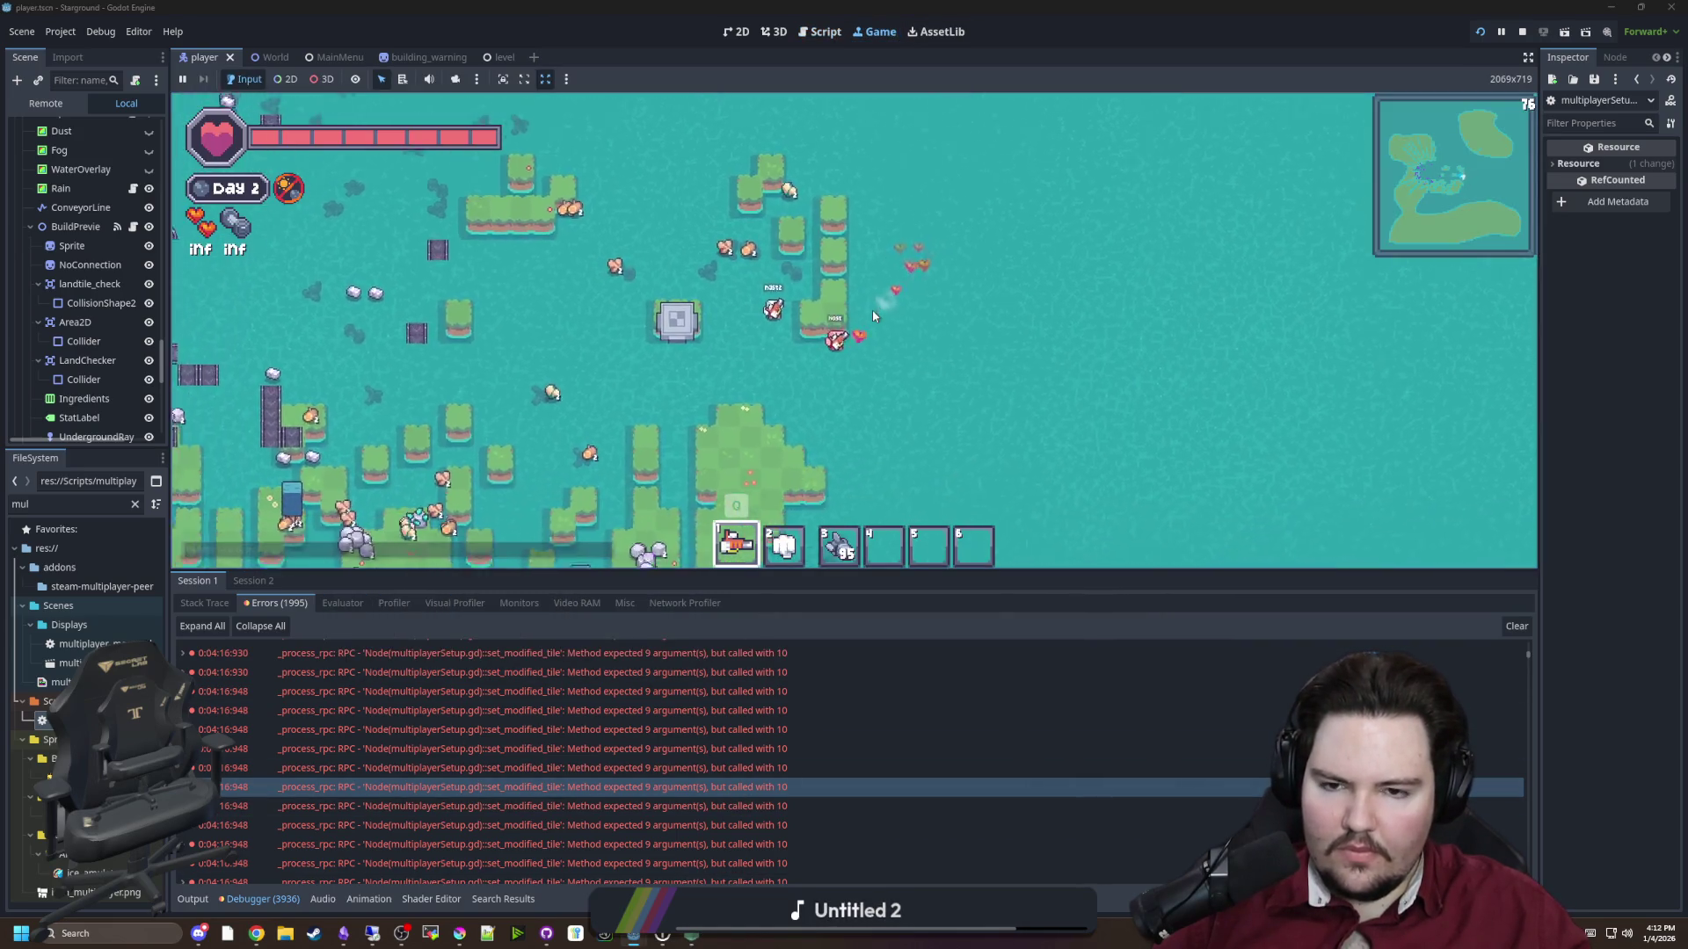
key("3")
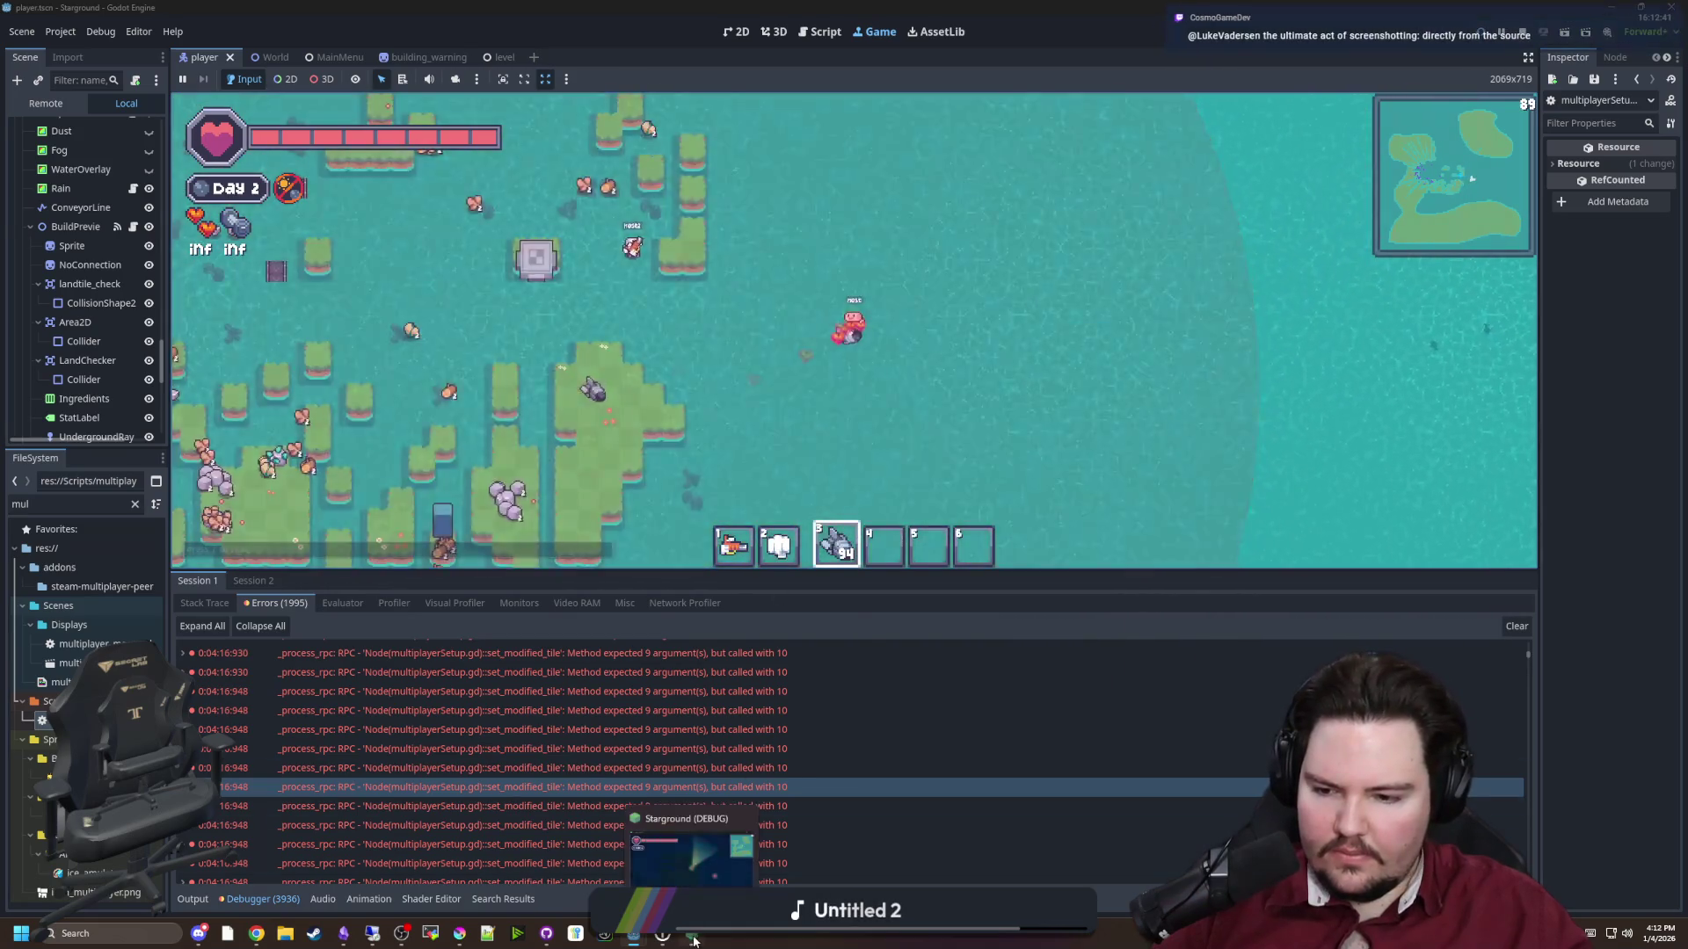
left_click(694, 857)
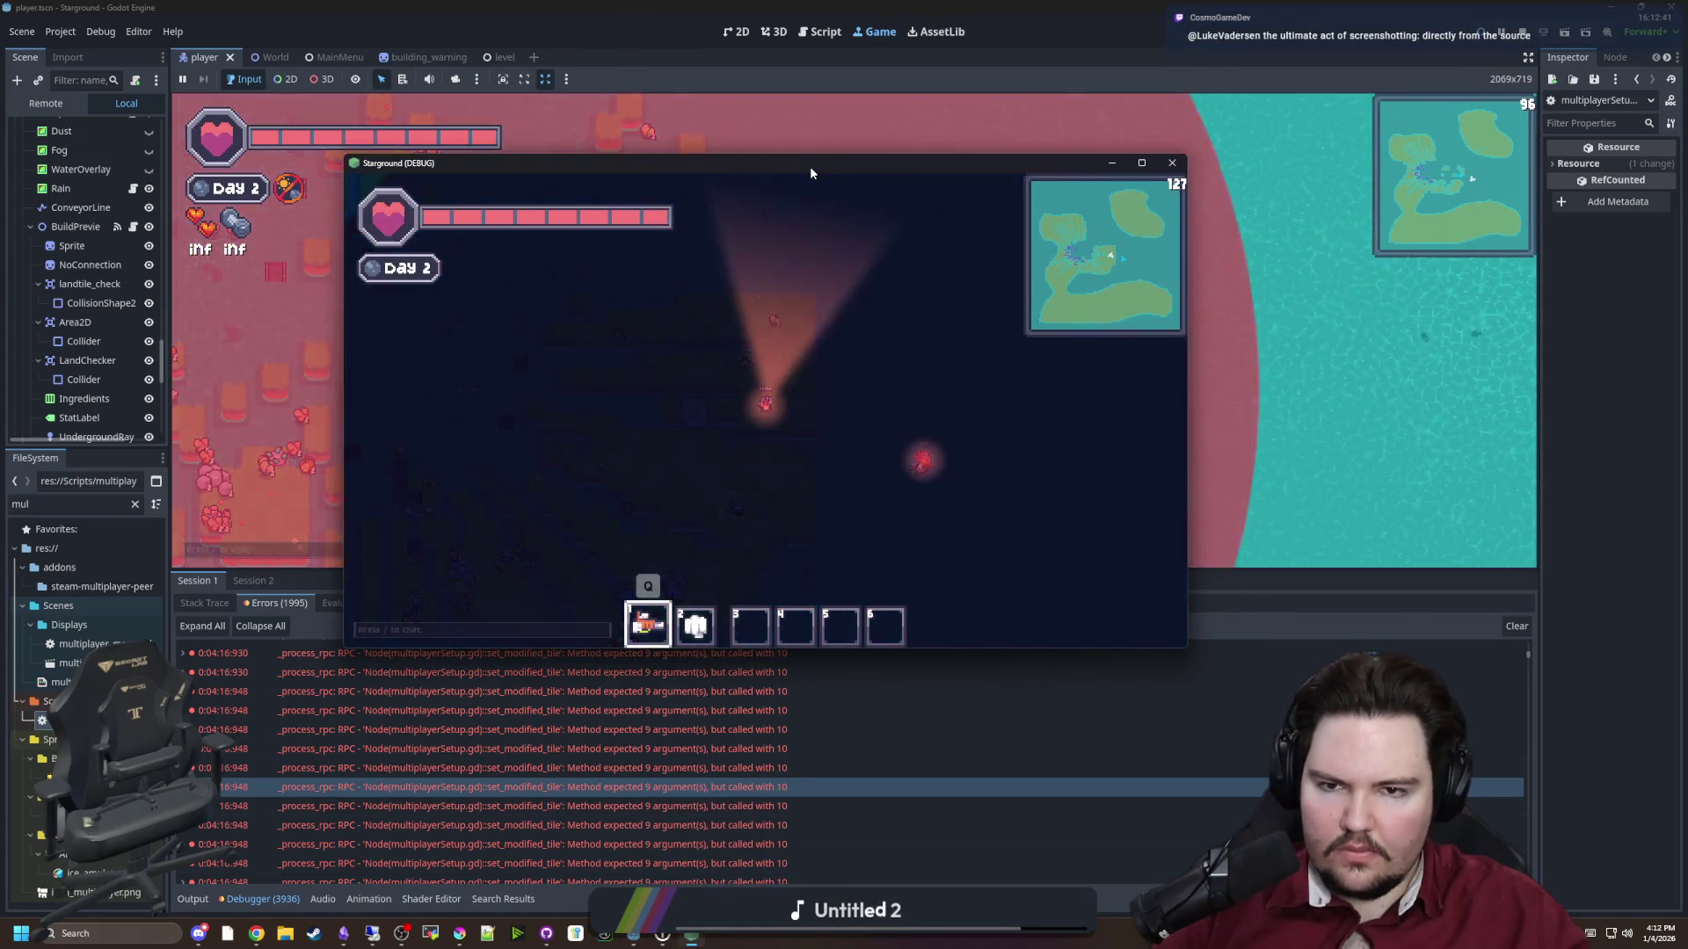
left_click_drag(809, 166, 1156, 182)
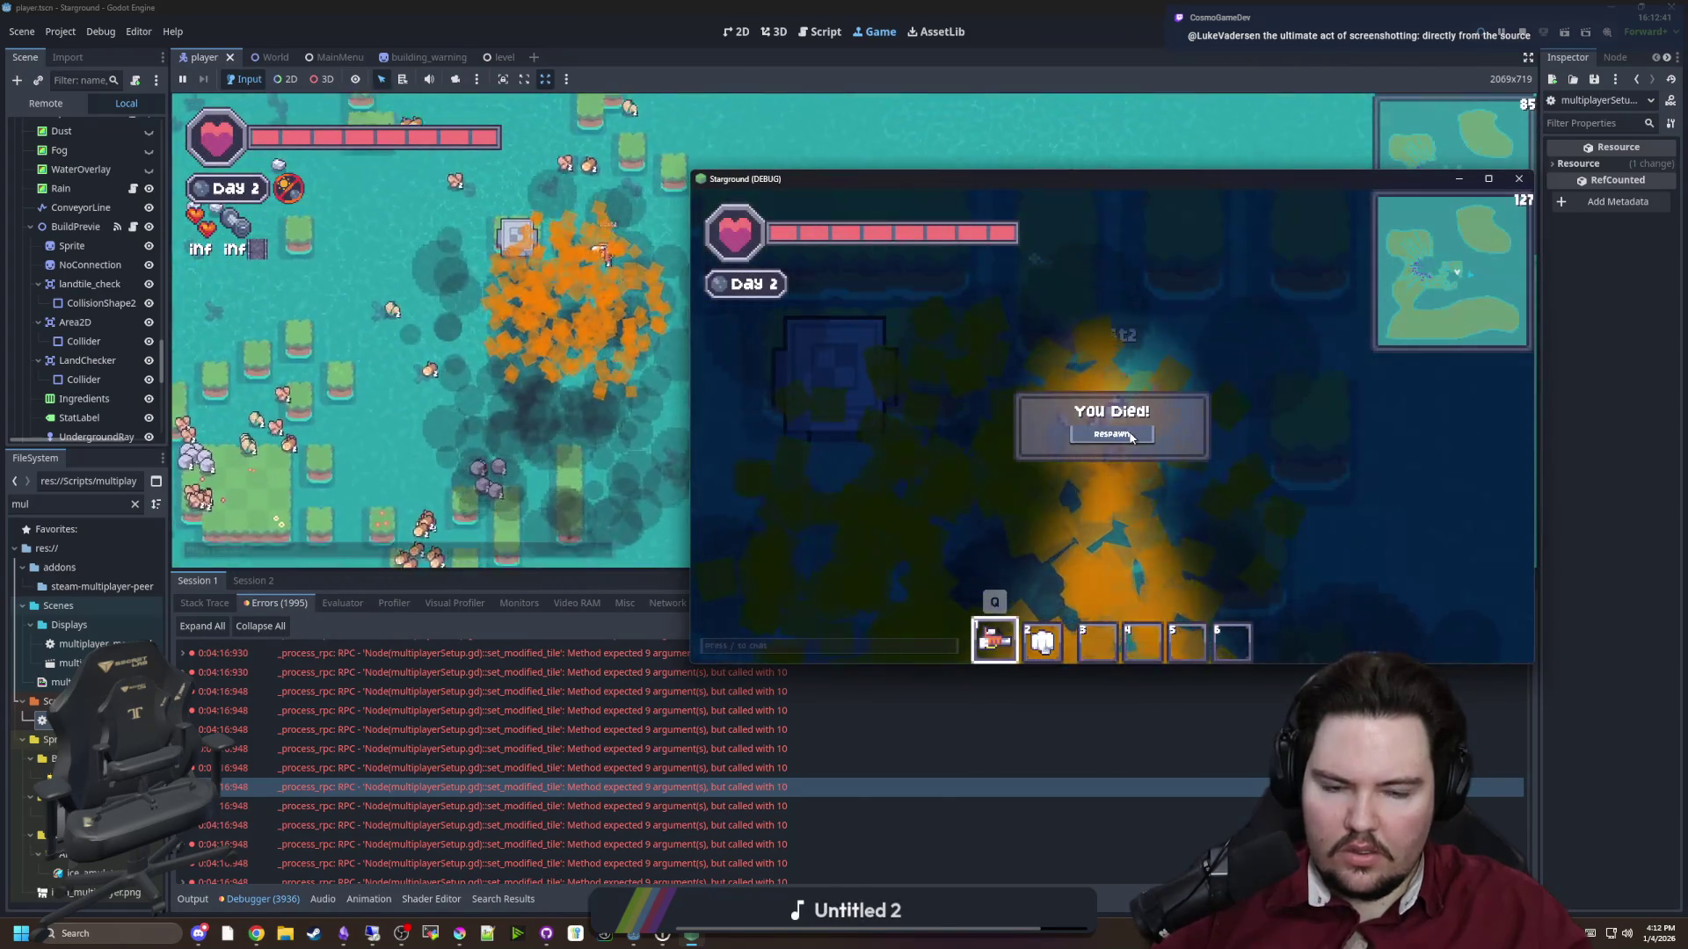
left_click(1129, 434)
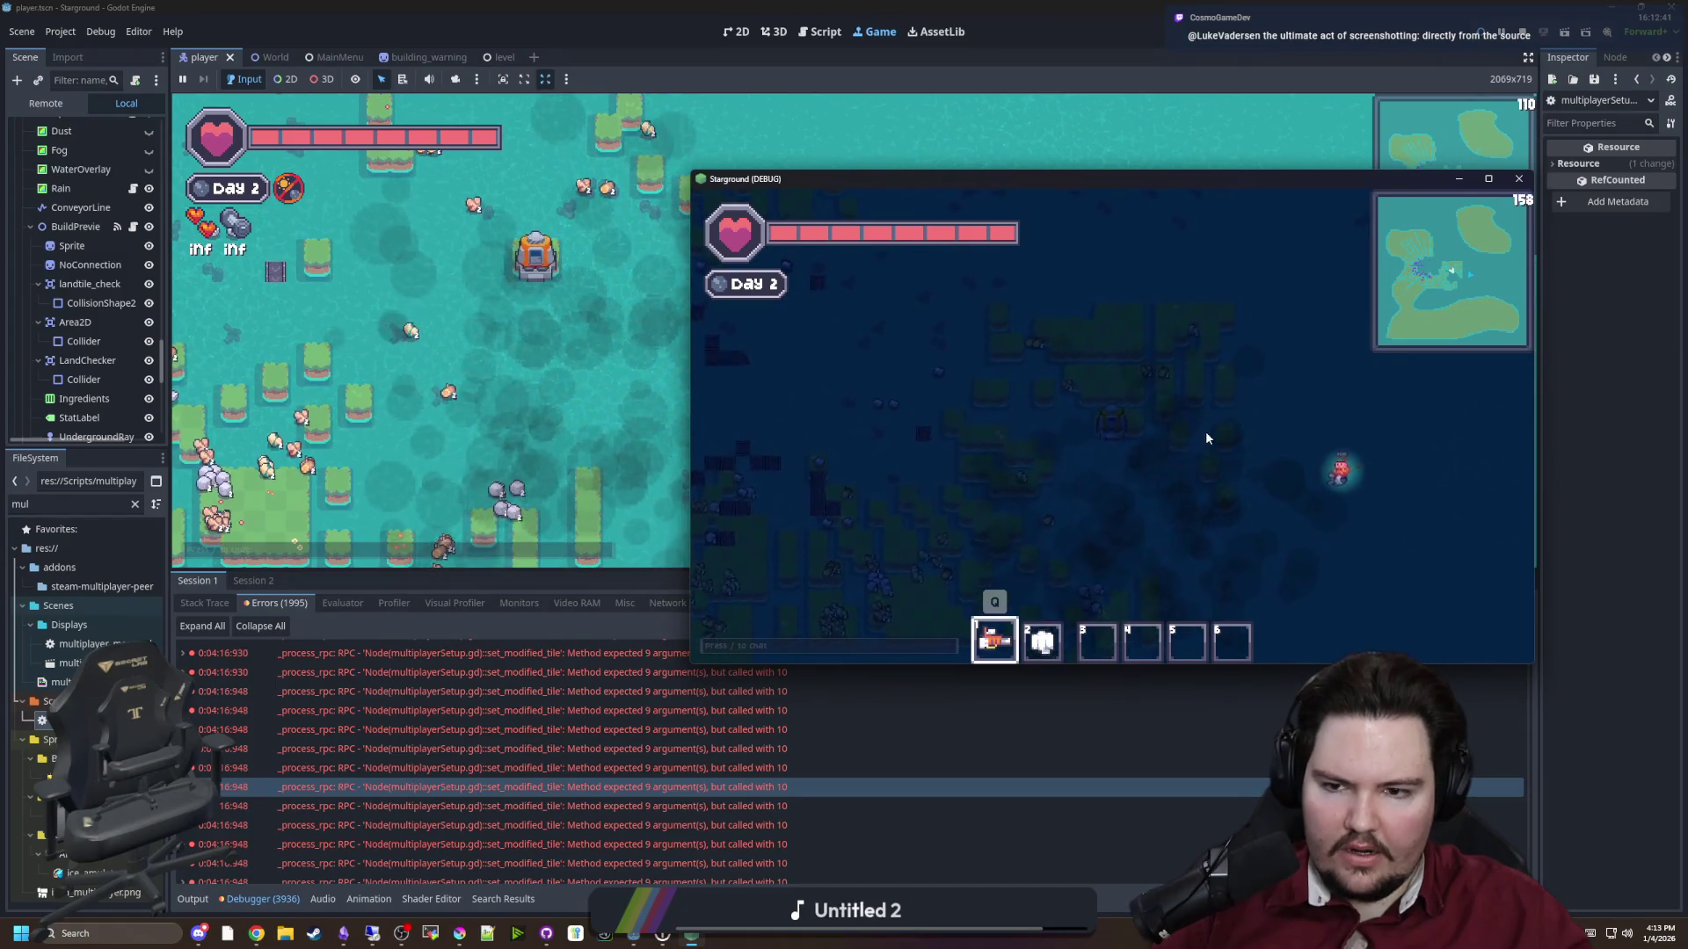
Pause the host game and quit it to the main menu
left_click(595, 368)
key("Escape")
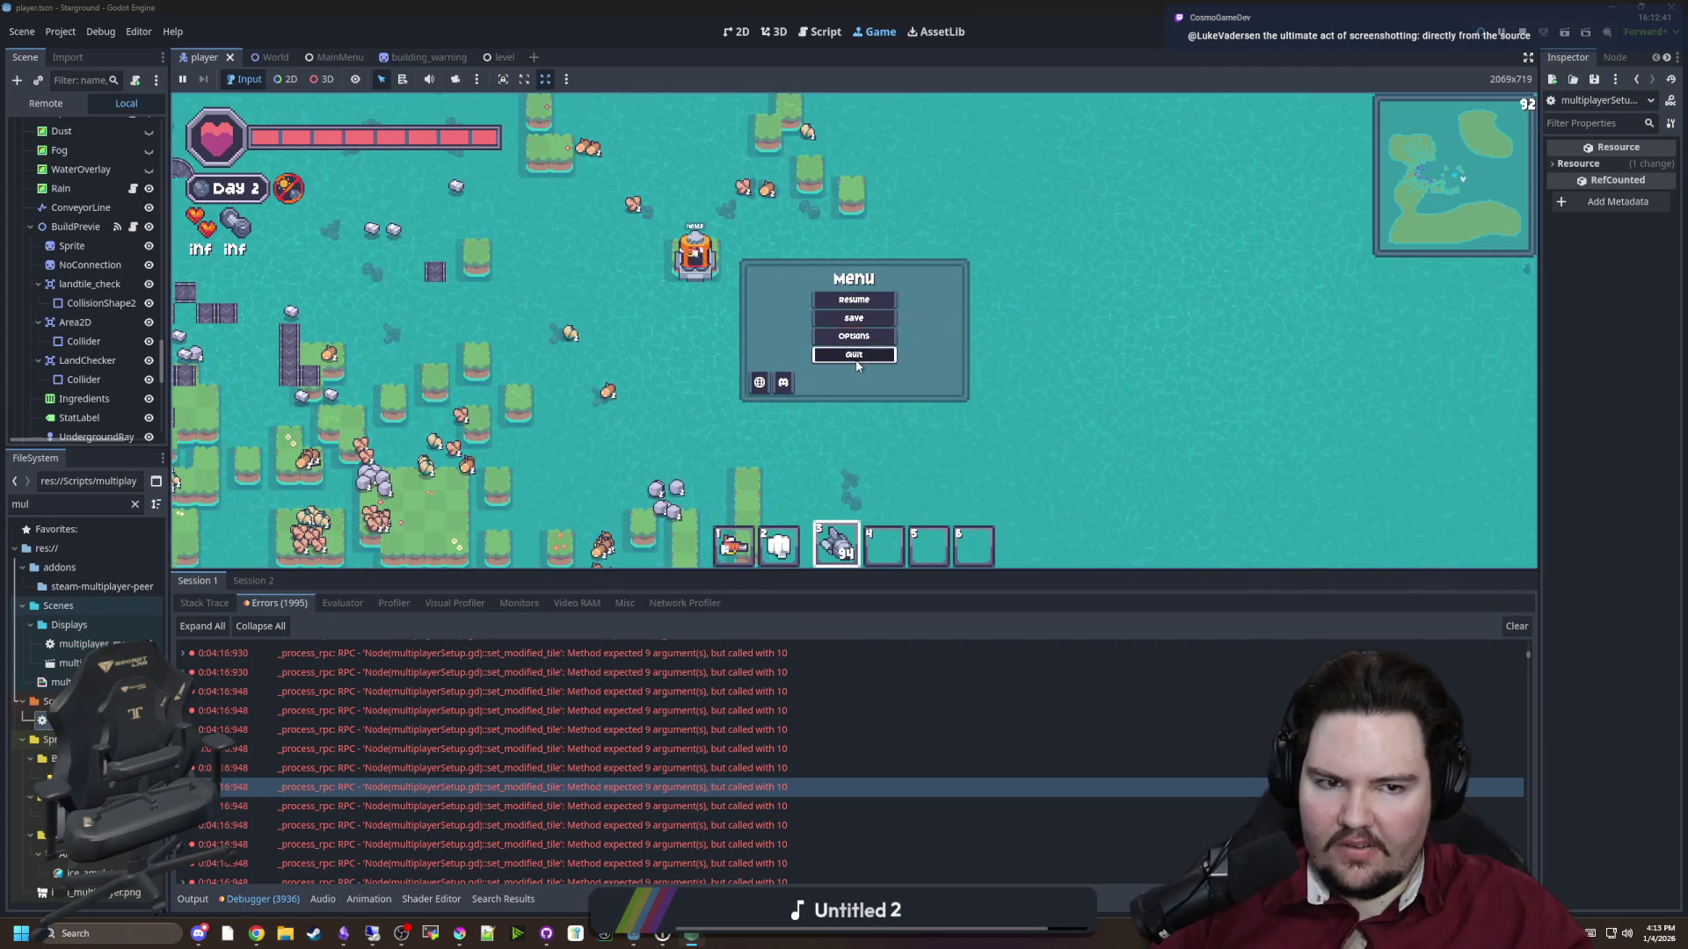
left_click(853, 354)
Host a new multiplayer world with terrain scale 3.0 and water level 0.0
left_click(299, 273)
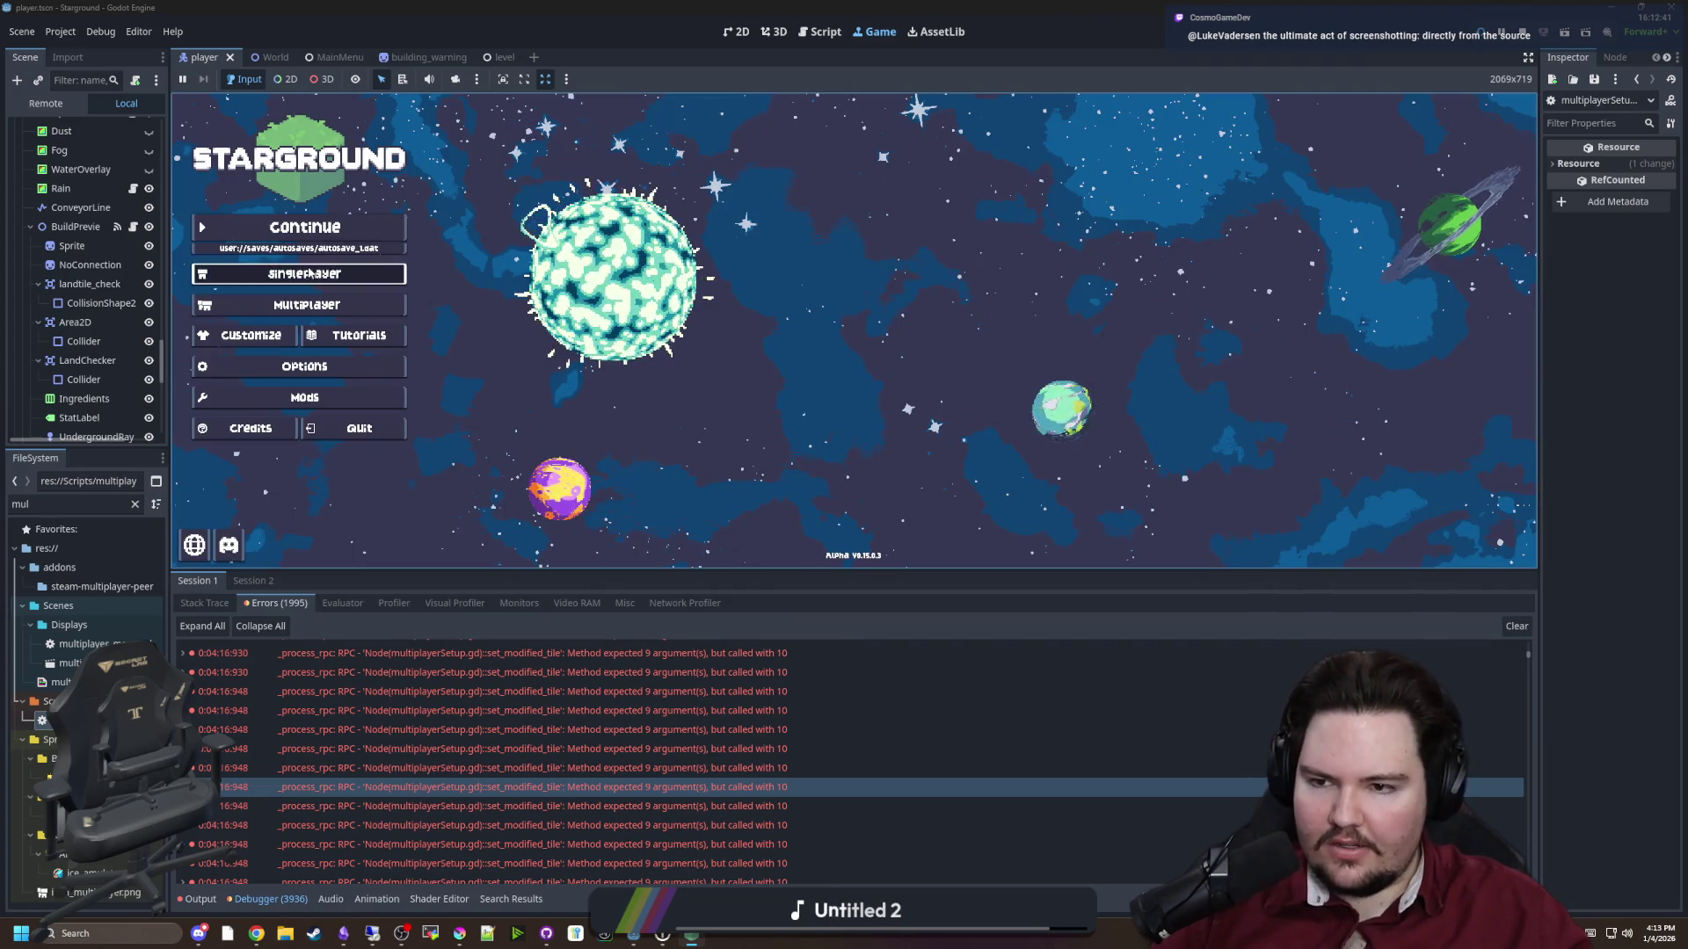
left_click(971, 327)
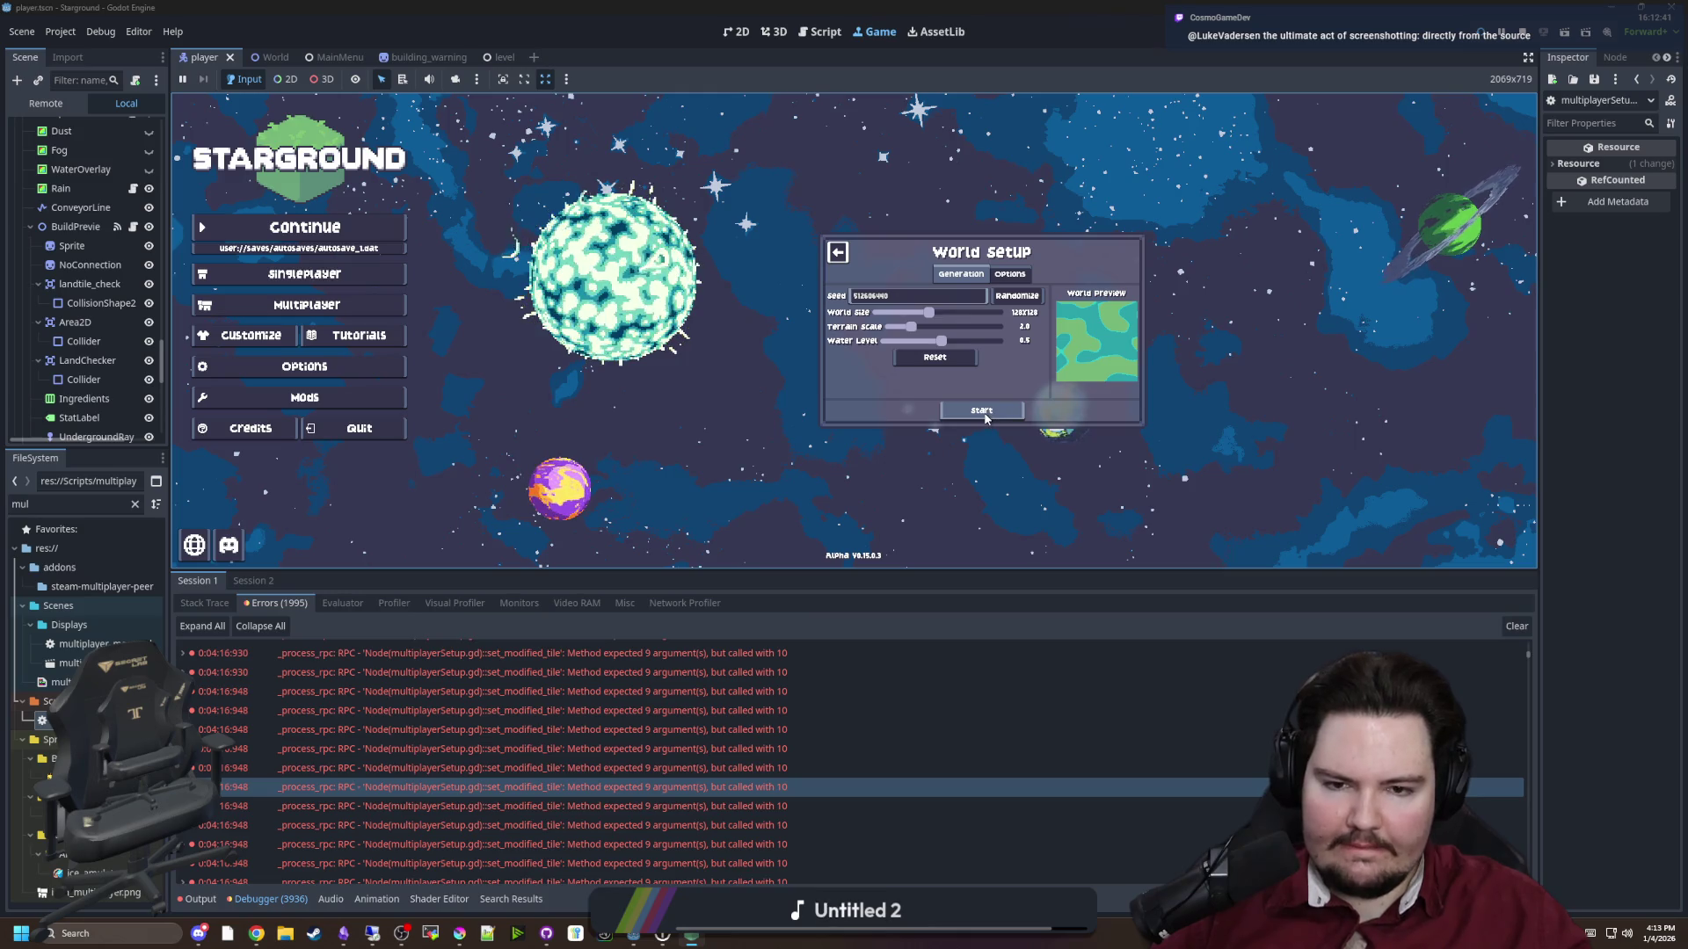
left_click(922, 326)
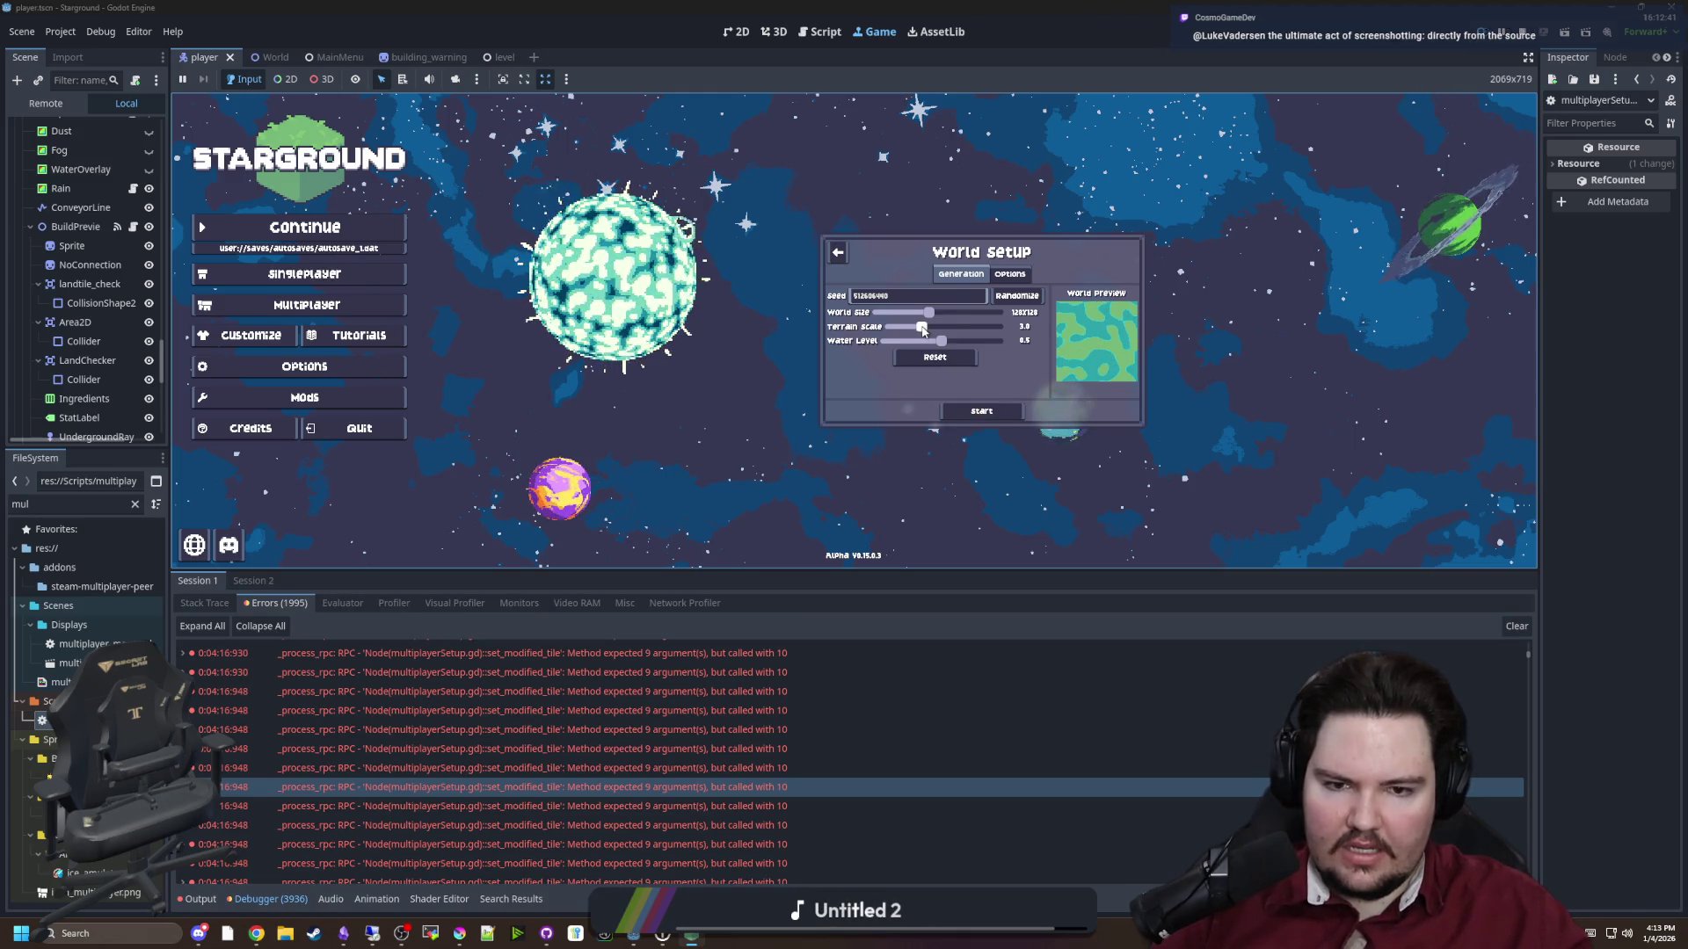
left_click_drag(939, 340, 886, 341)
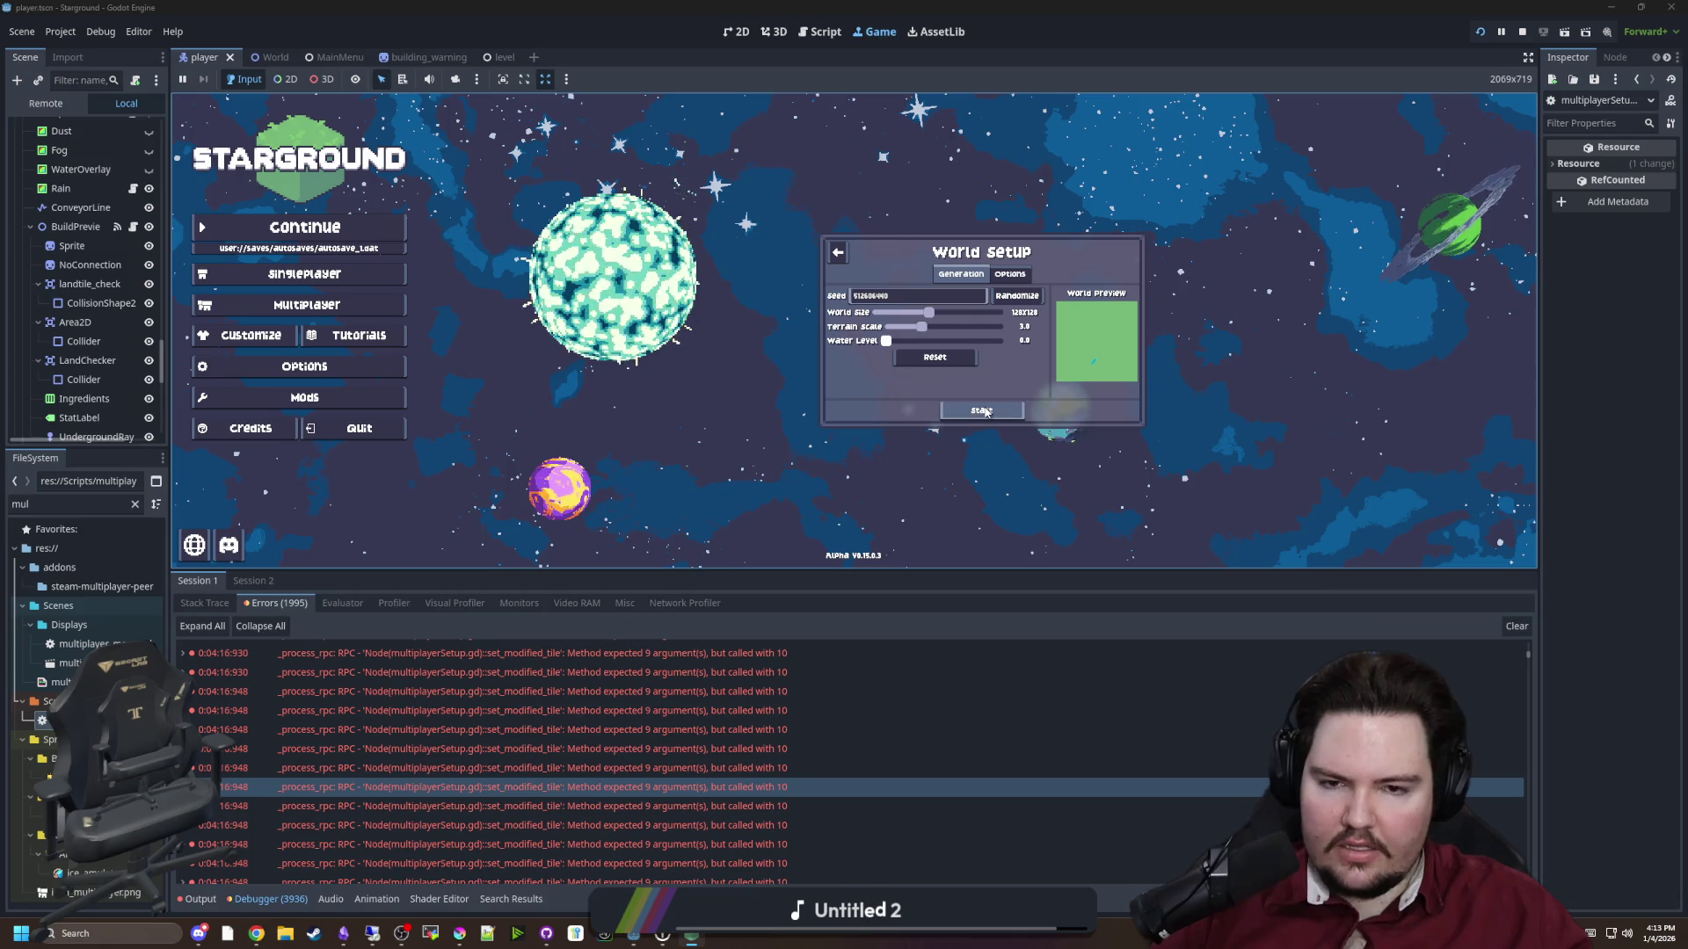
left_click(982, 411)
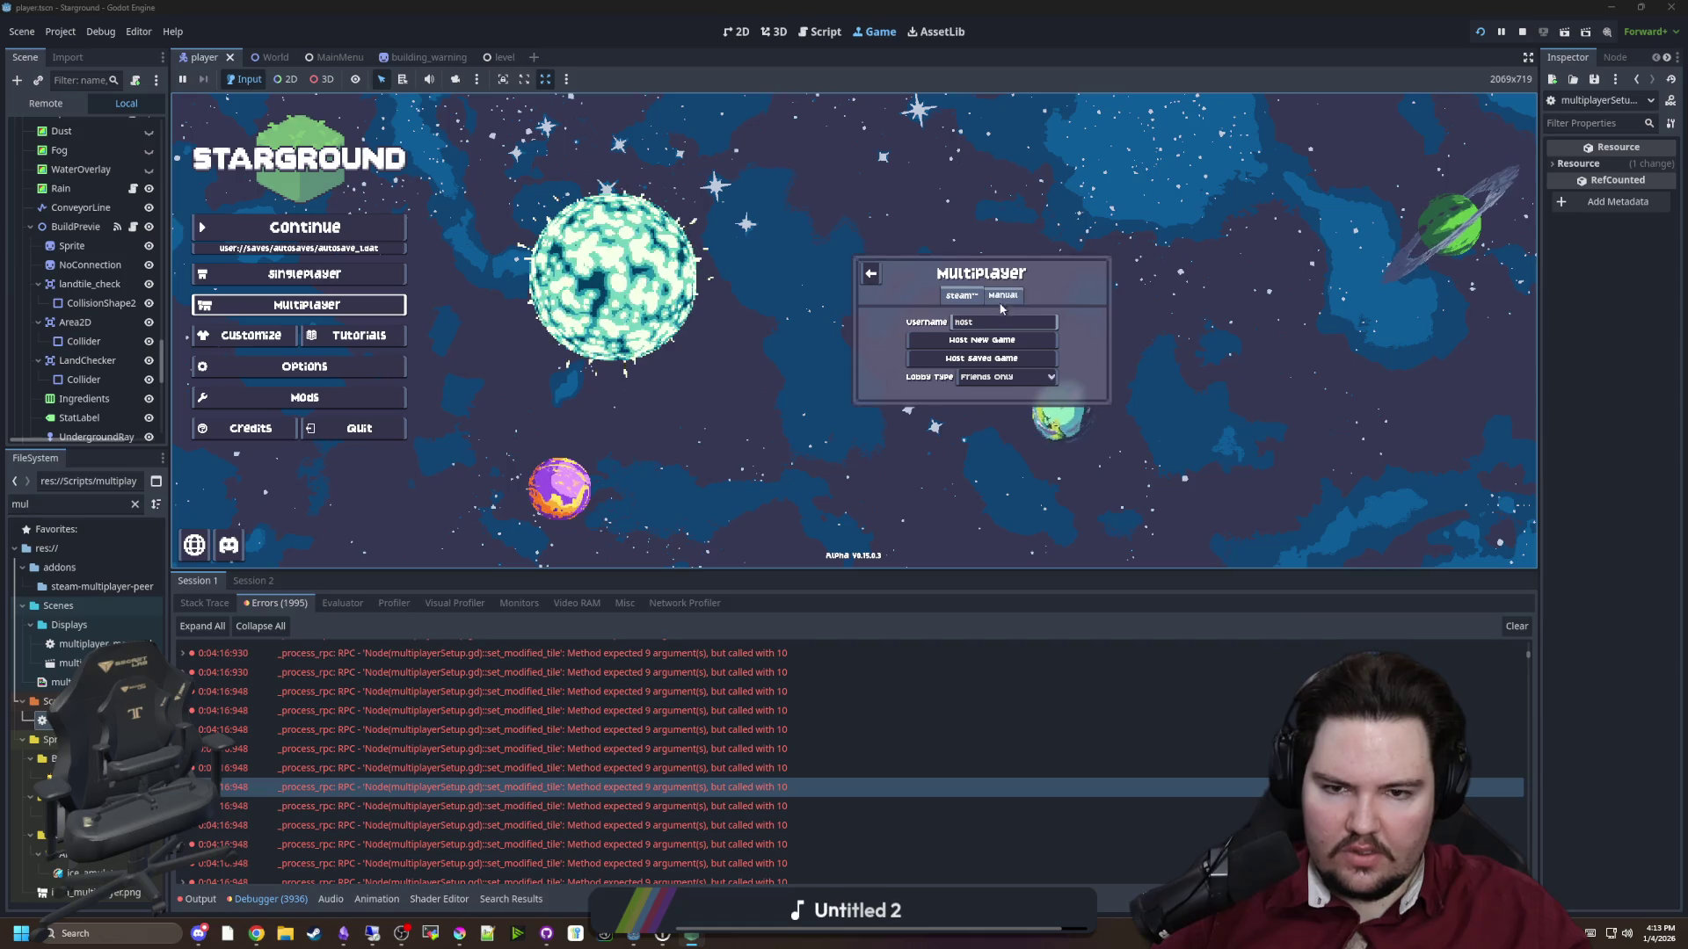
left_click(962, 349)
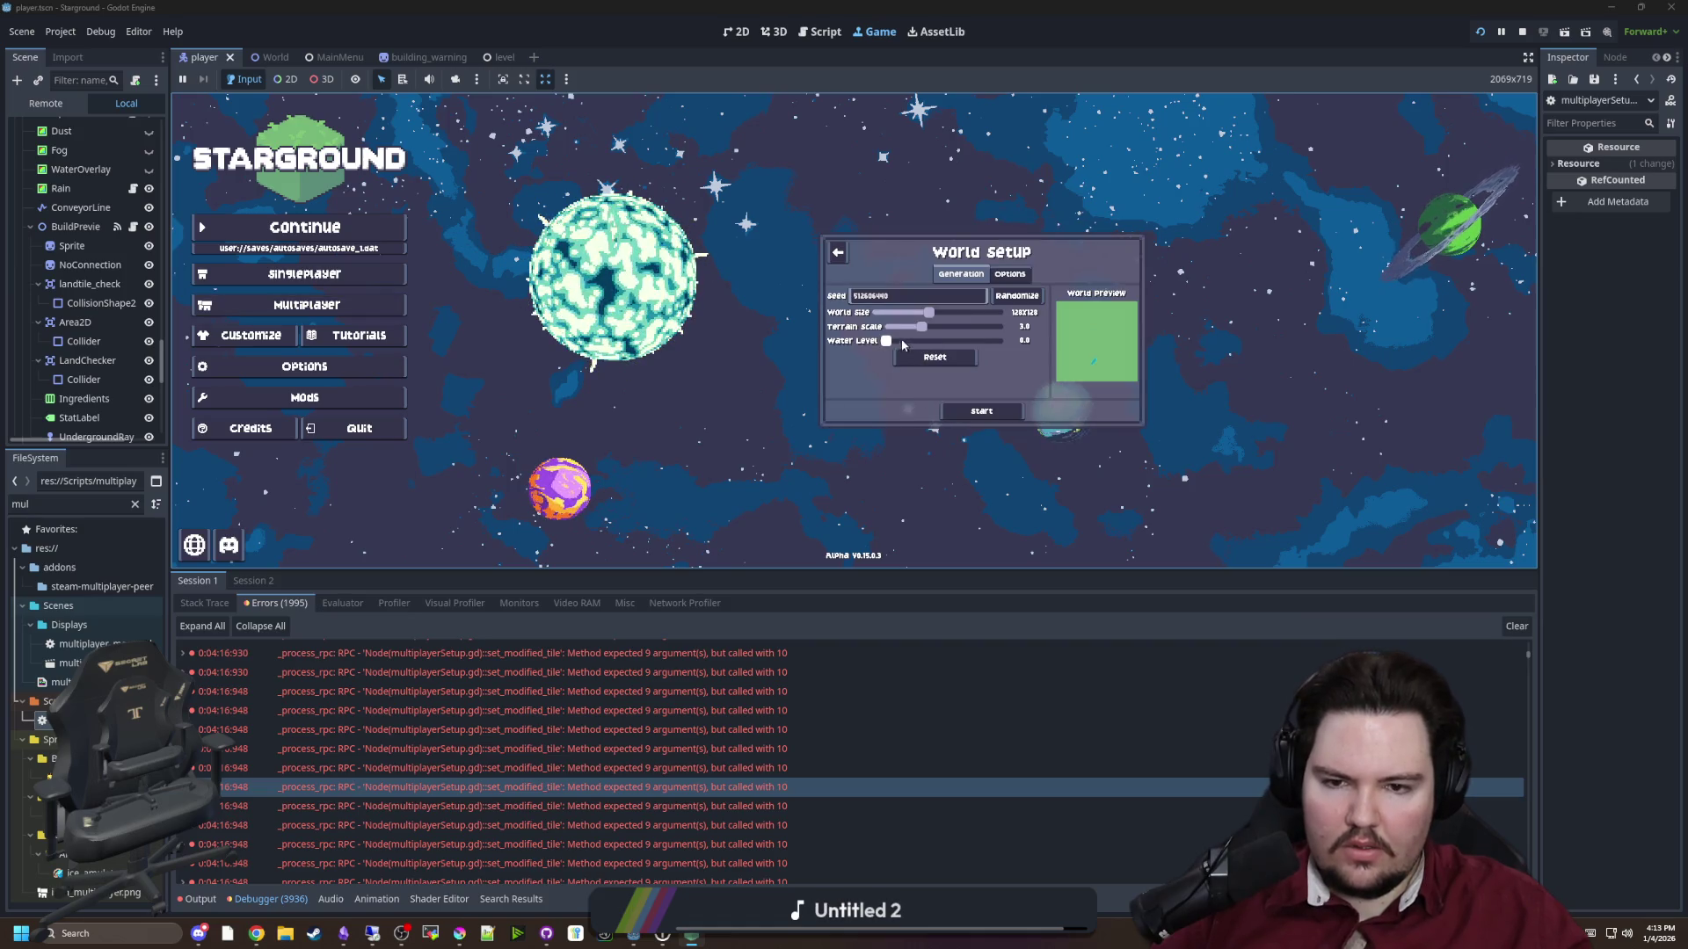
left_click(972, 418)
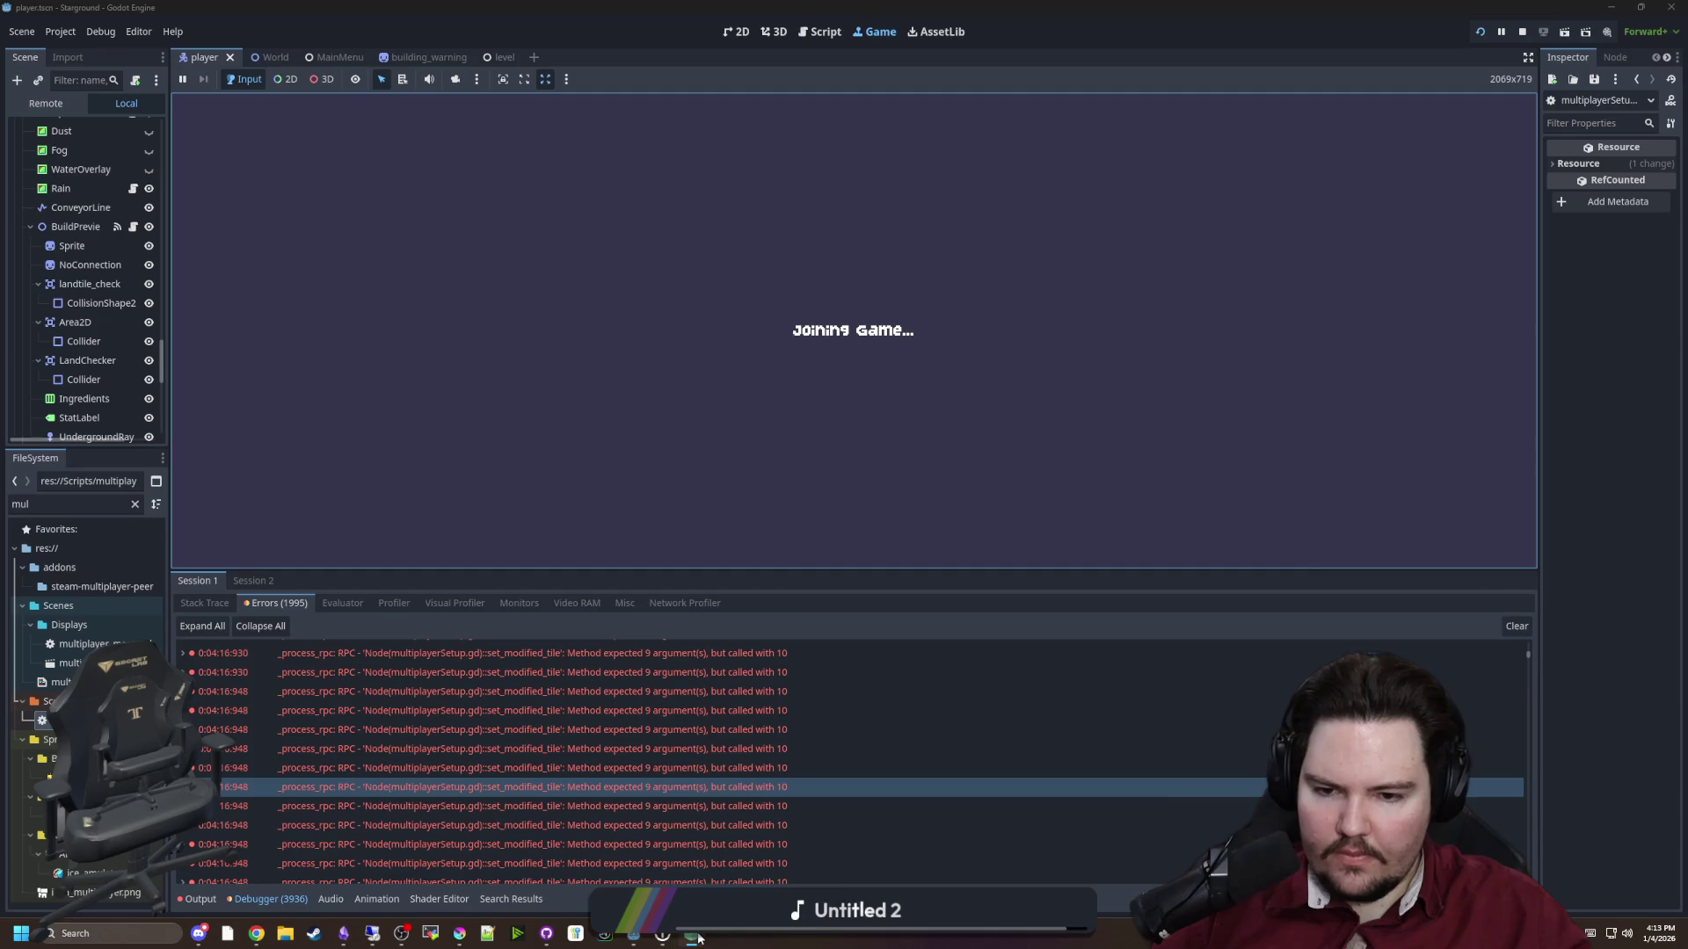
In the second instance, join manually via localhost, then pause the host game's options
left_click(693, 933)
left_click(1161, 463)
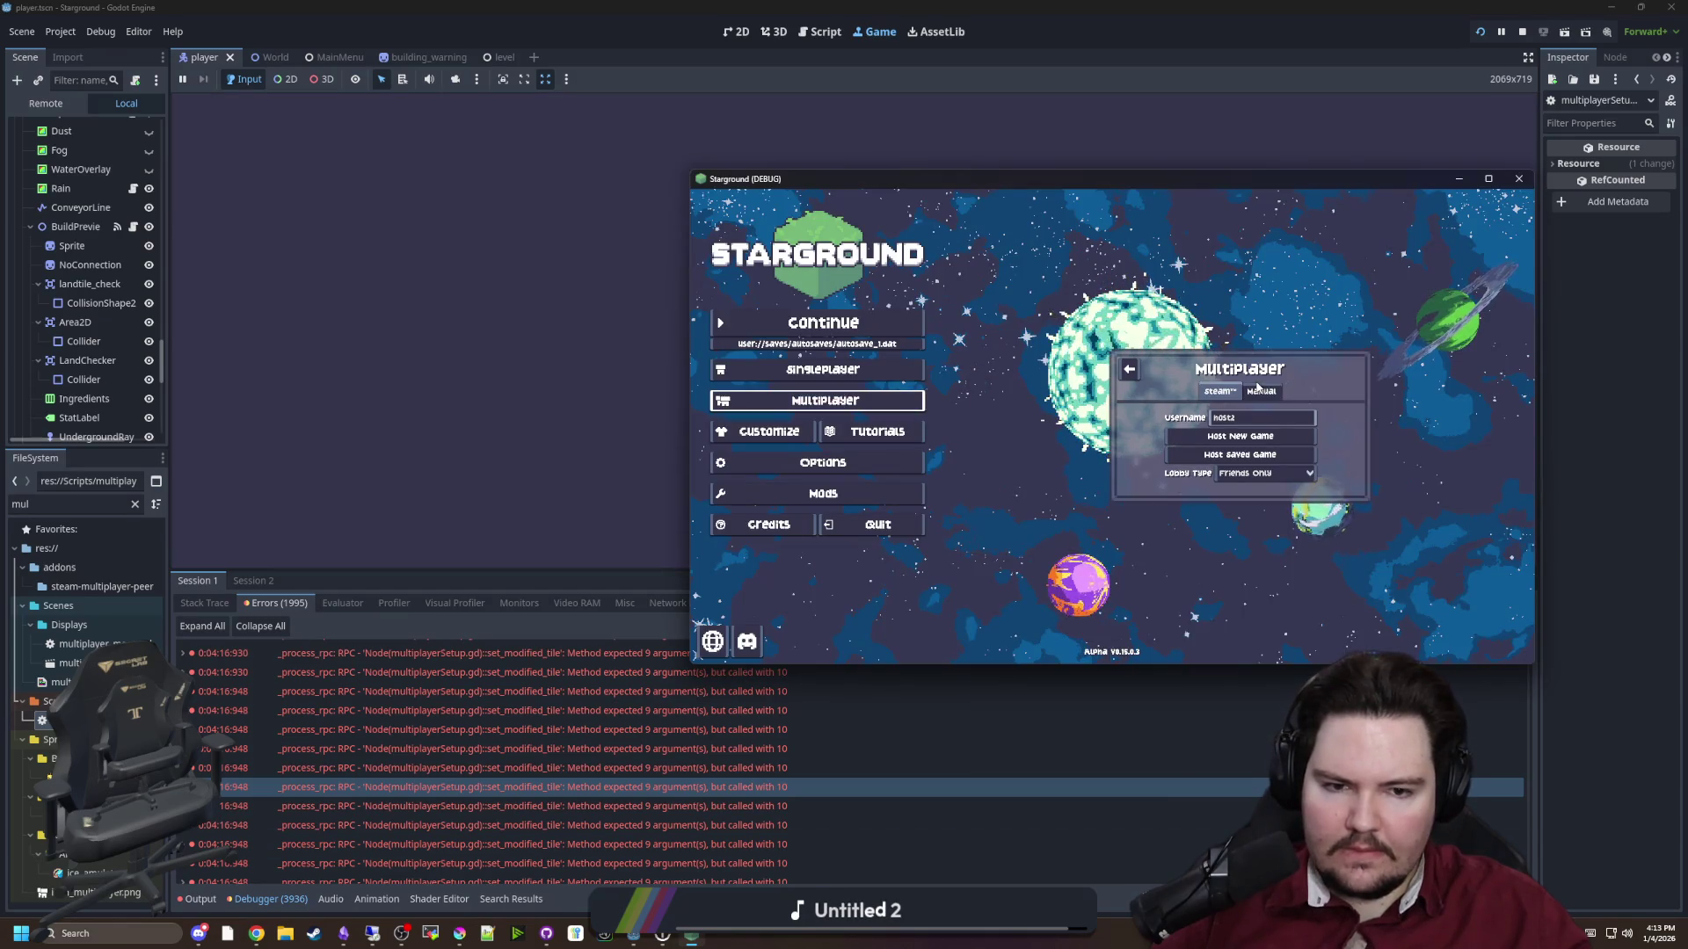
left_click(1259, 391)
left_click(1216, 403)
type("localhost")
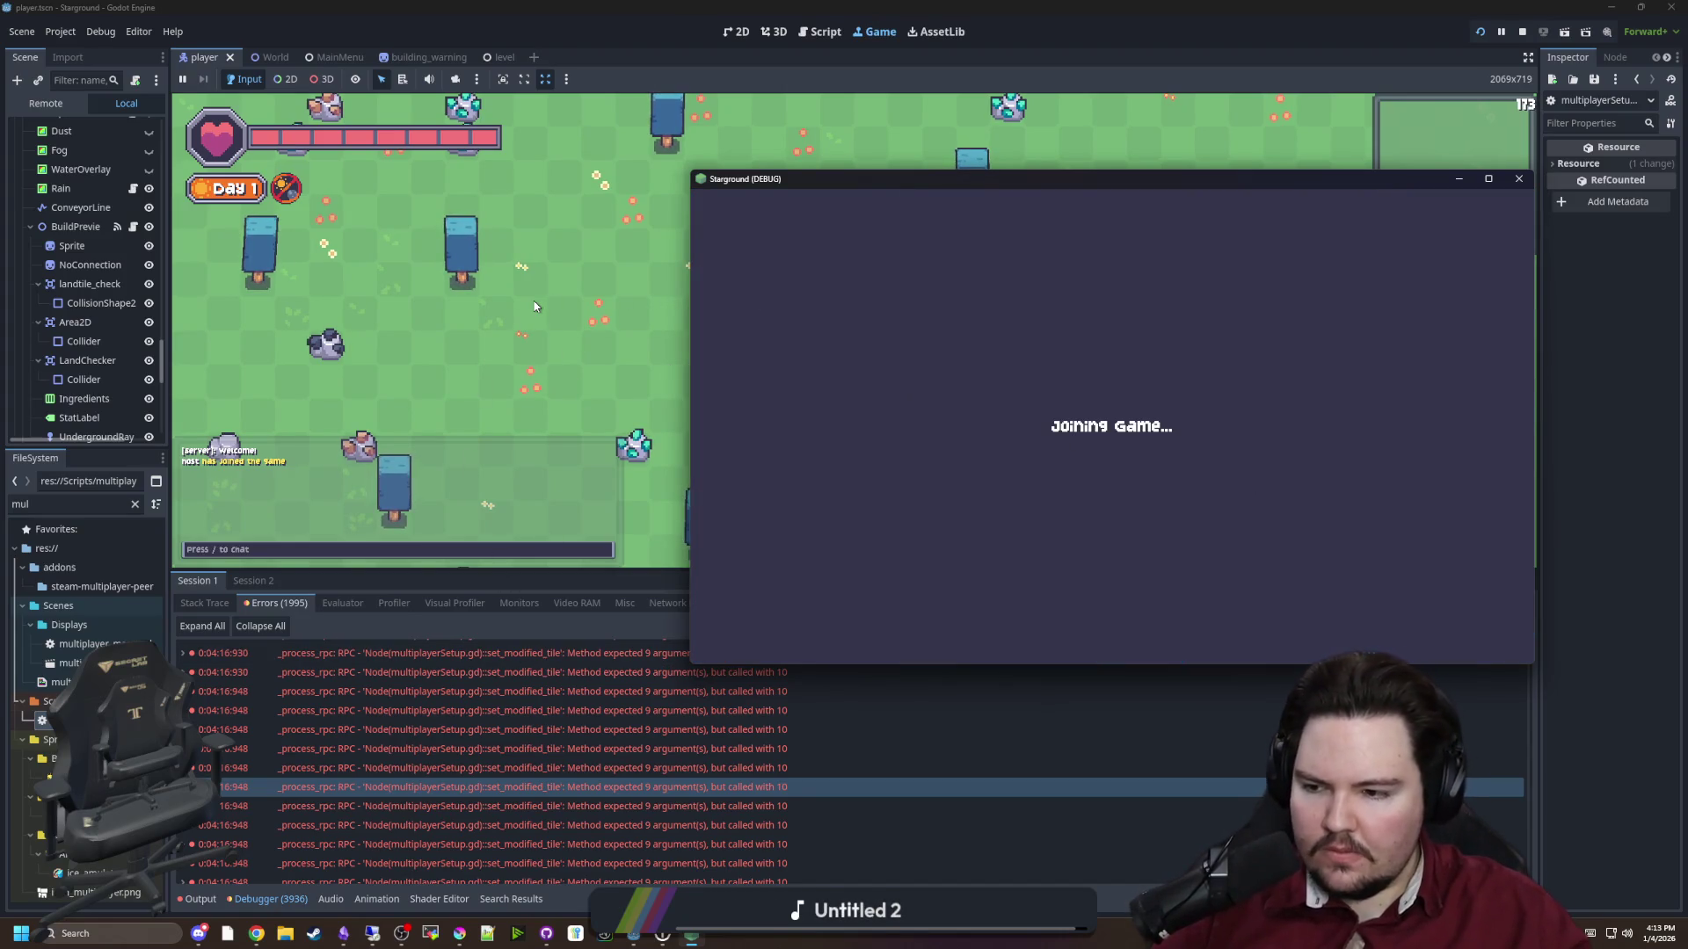
key("Escape")
left_click(827, 305)
Check the World options, then equip the Hydrogen Bomb from hotbar slot 3
left_click(808, 248)
key("Escape")
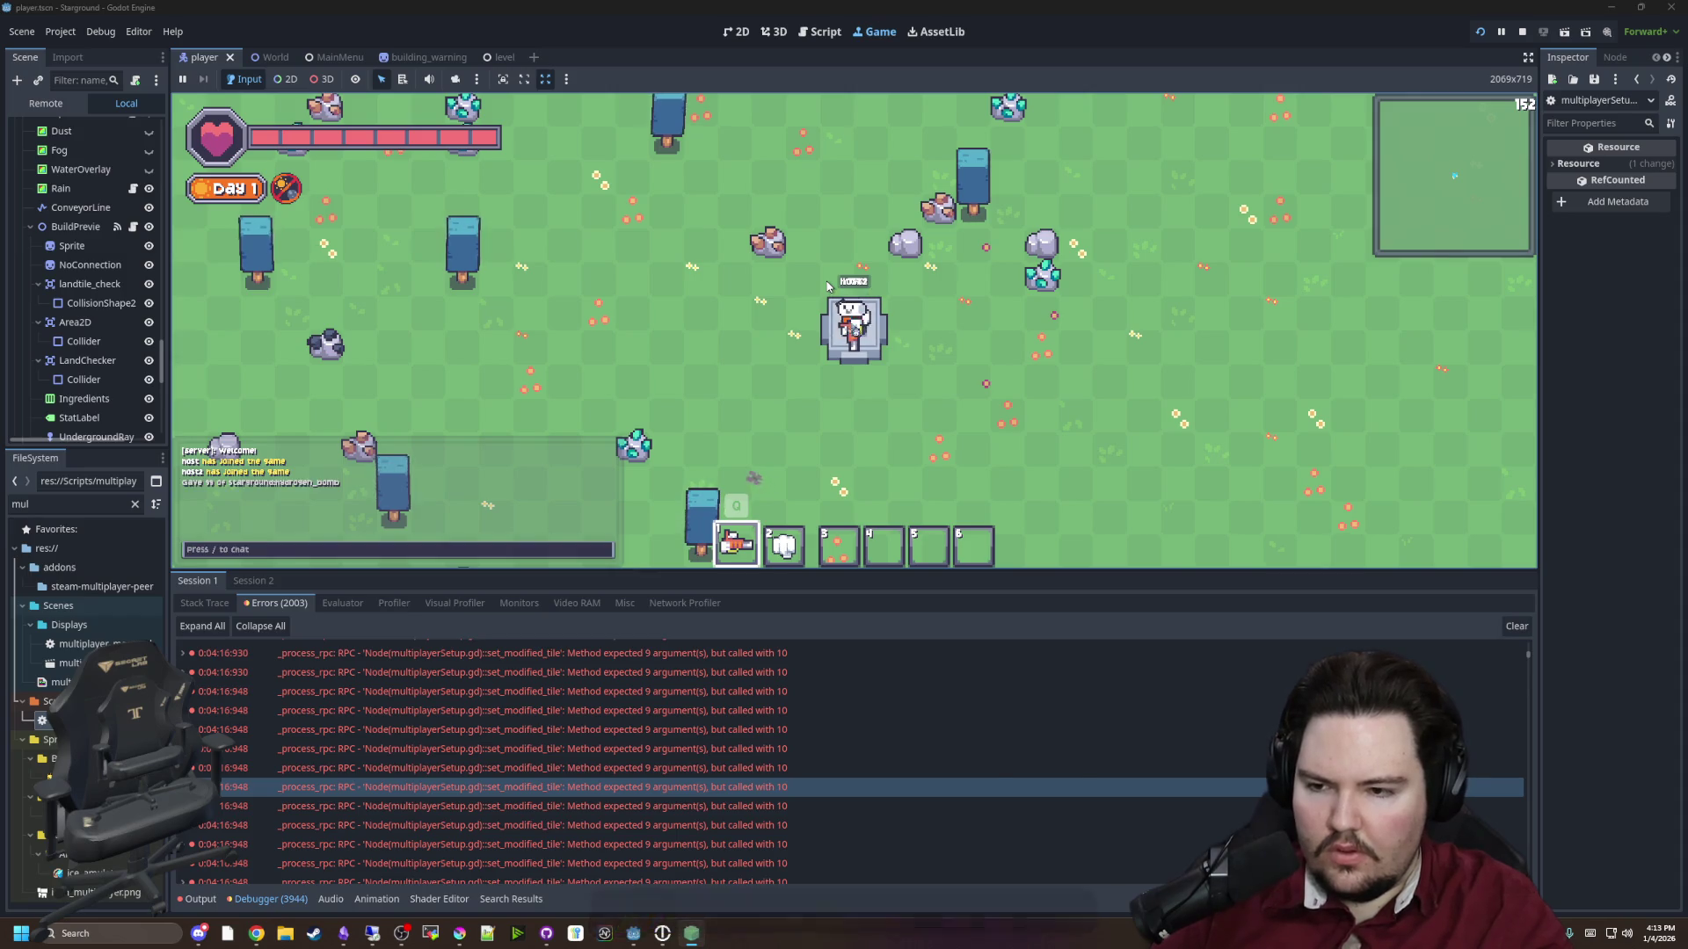
key("e")
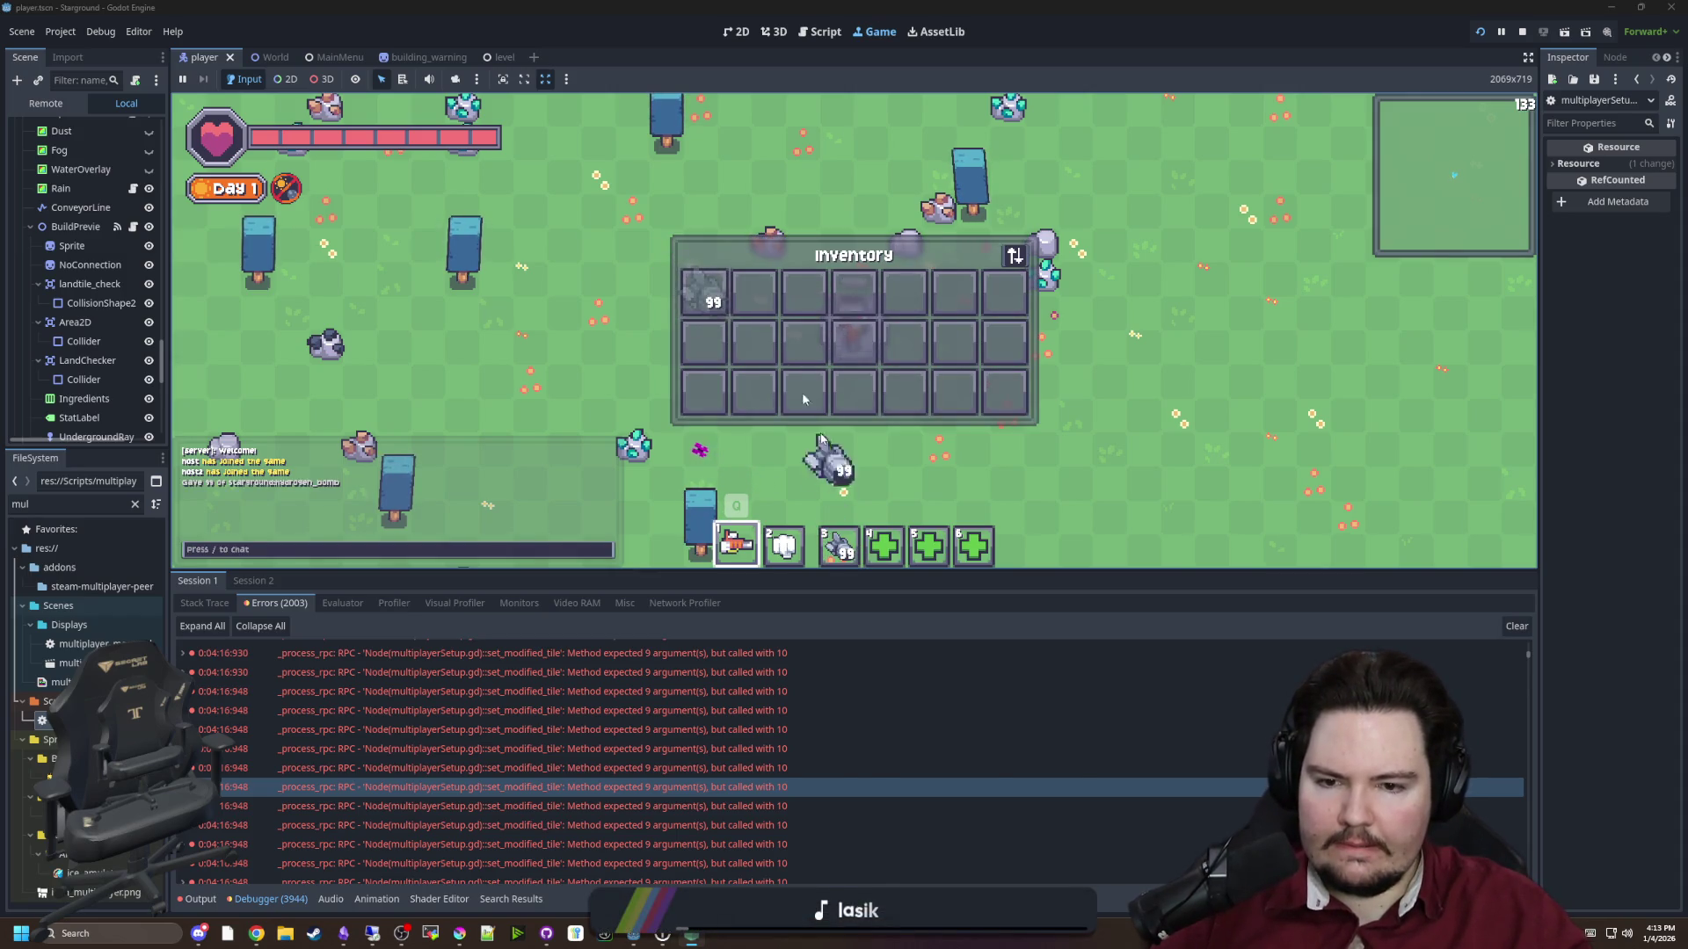
key("e")
key("3")
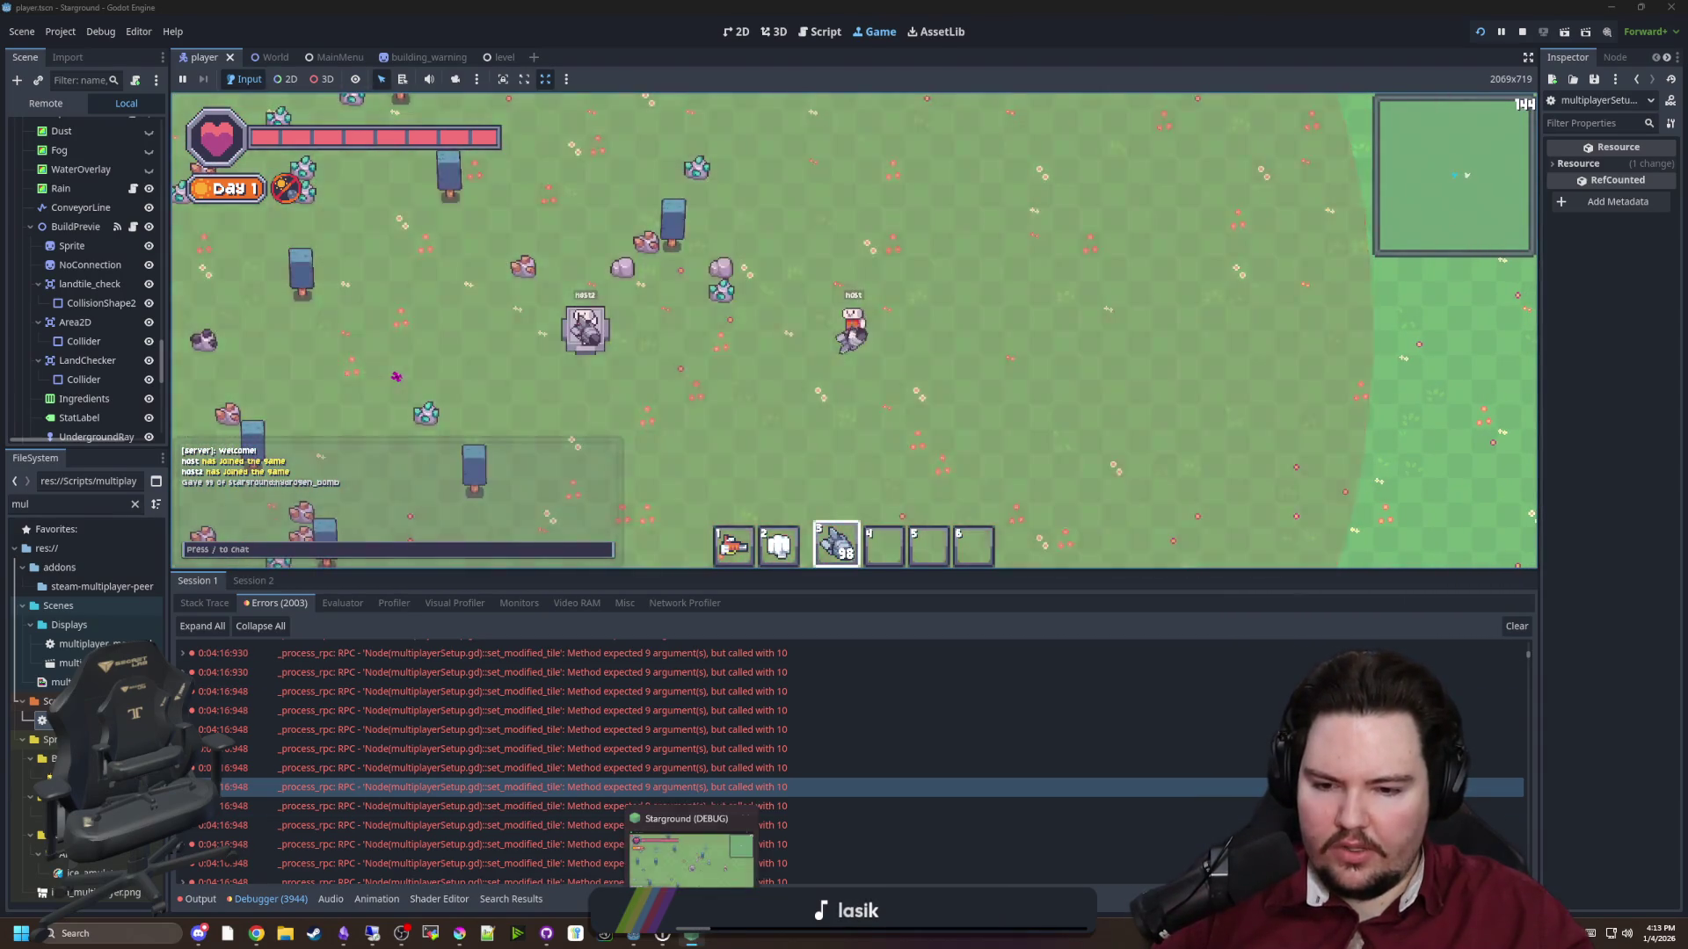
Send the god mode chat command, then switch to hotbar slot 1 and move right
left_click(691, 943)
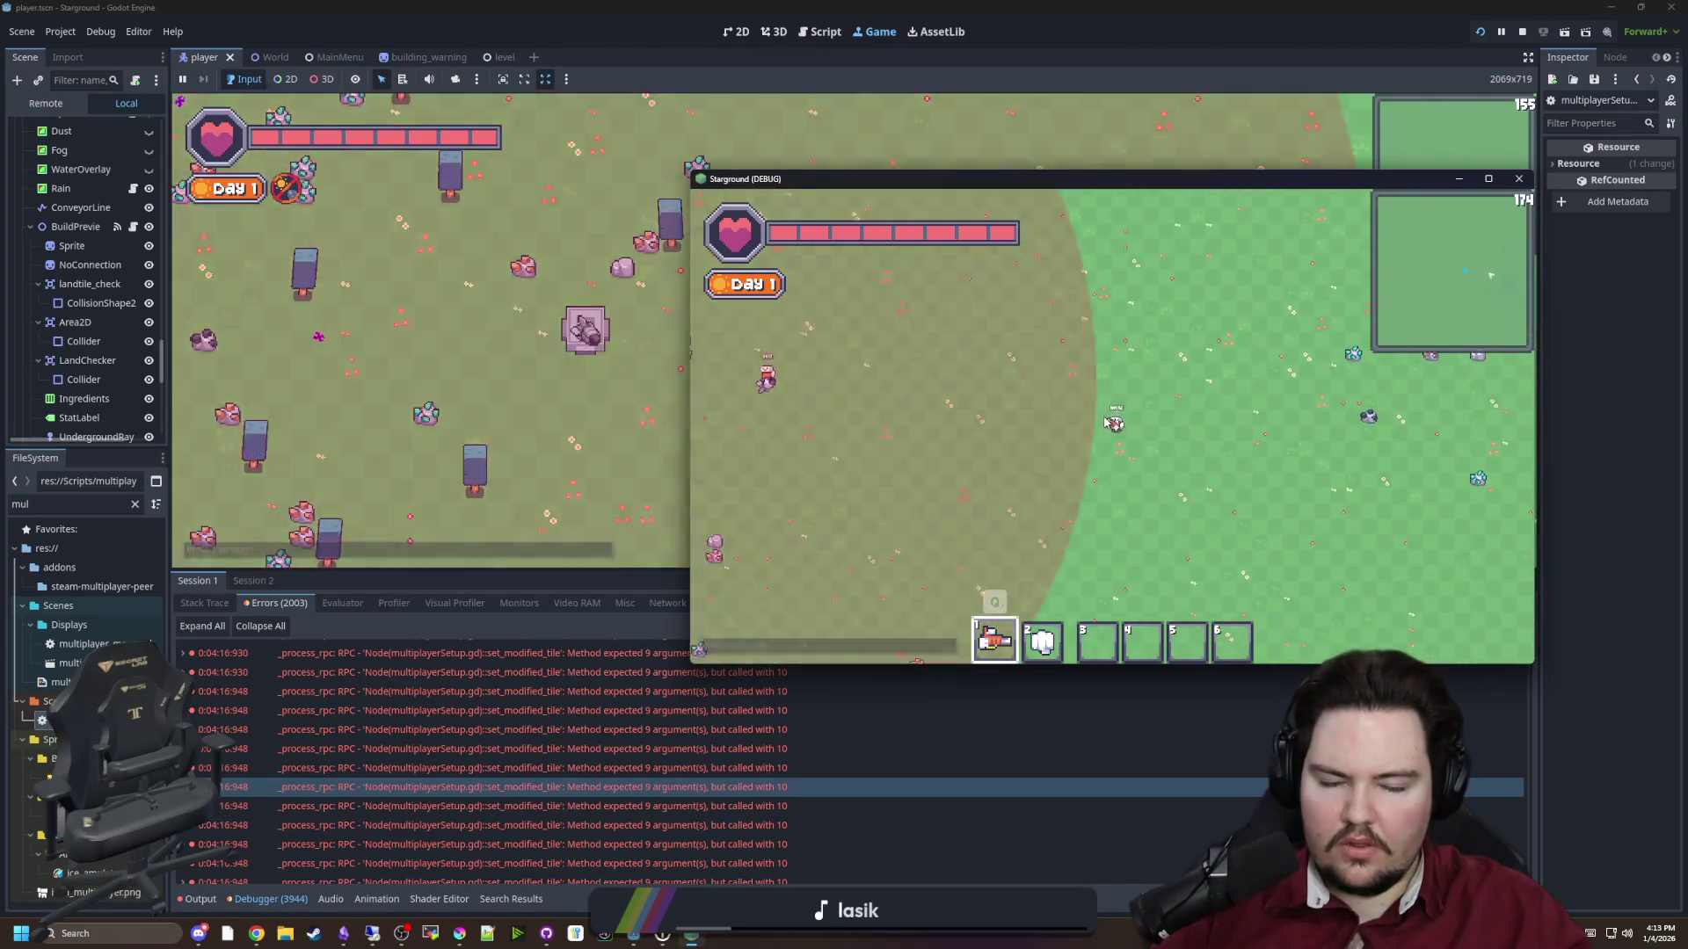
key("alt+Tab")
type("3")
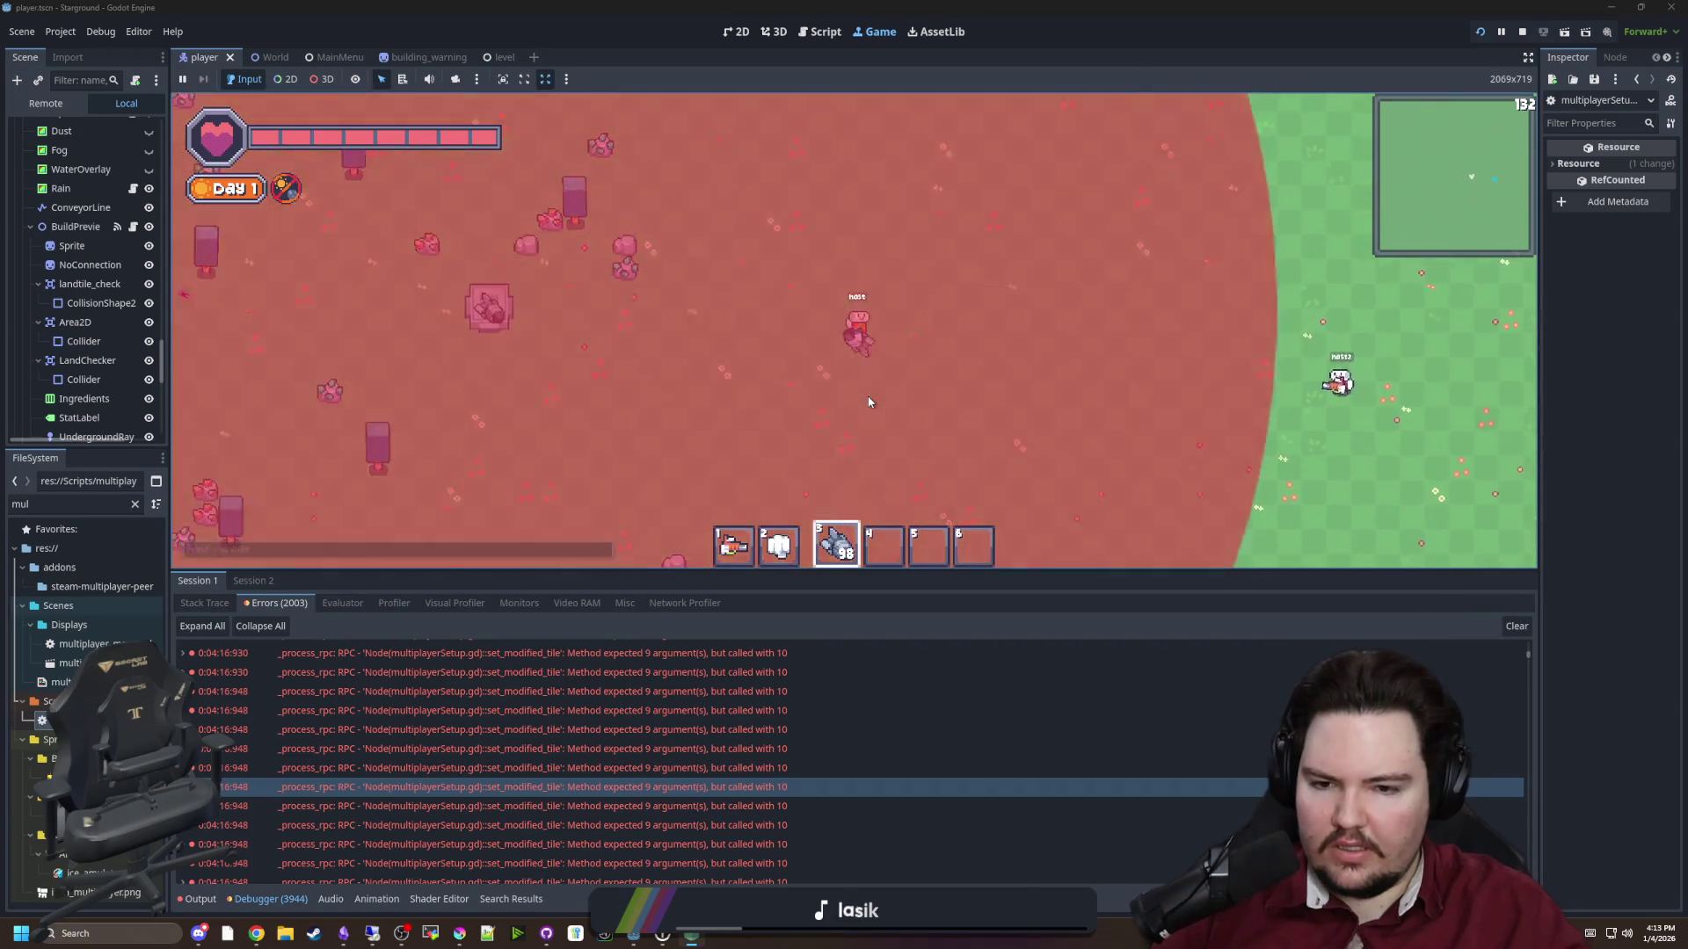
type("/good")
key("Return")
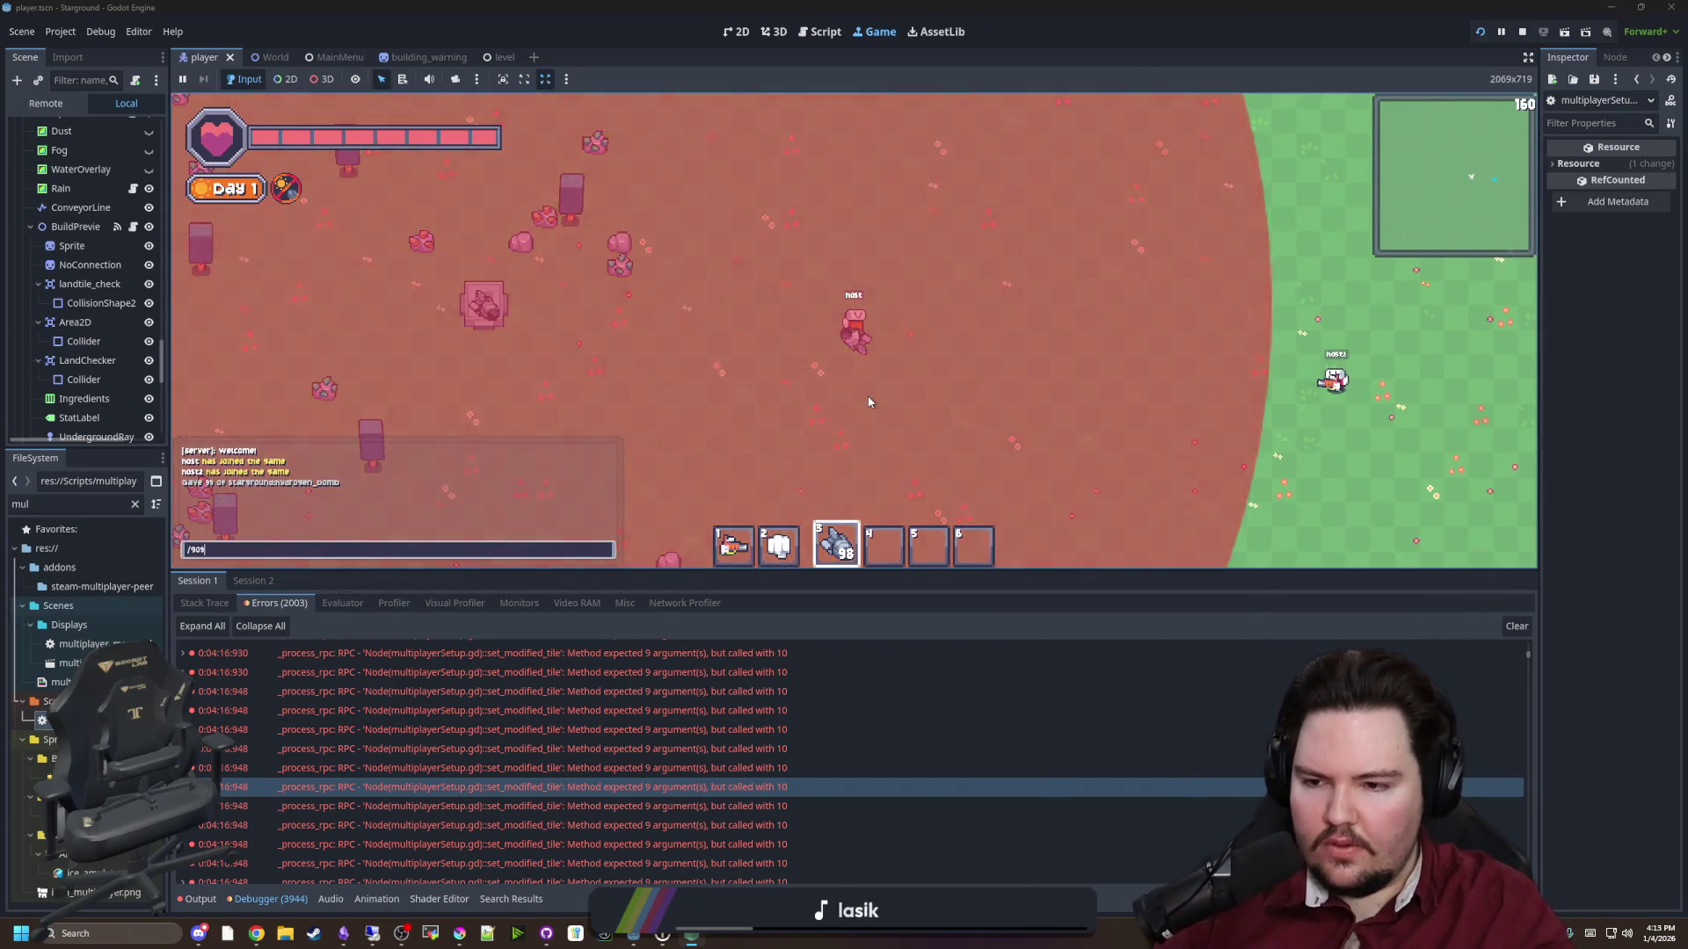
key("1")
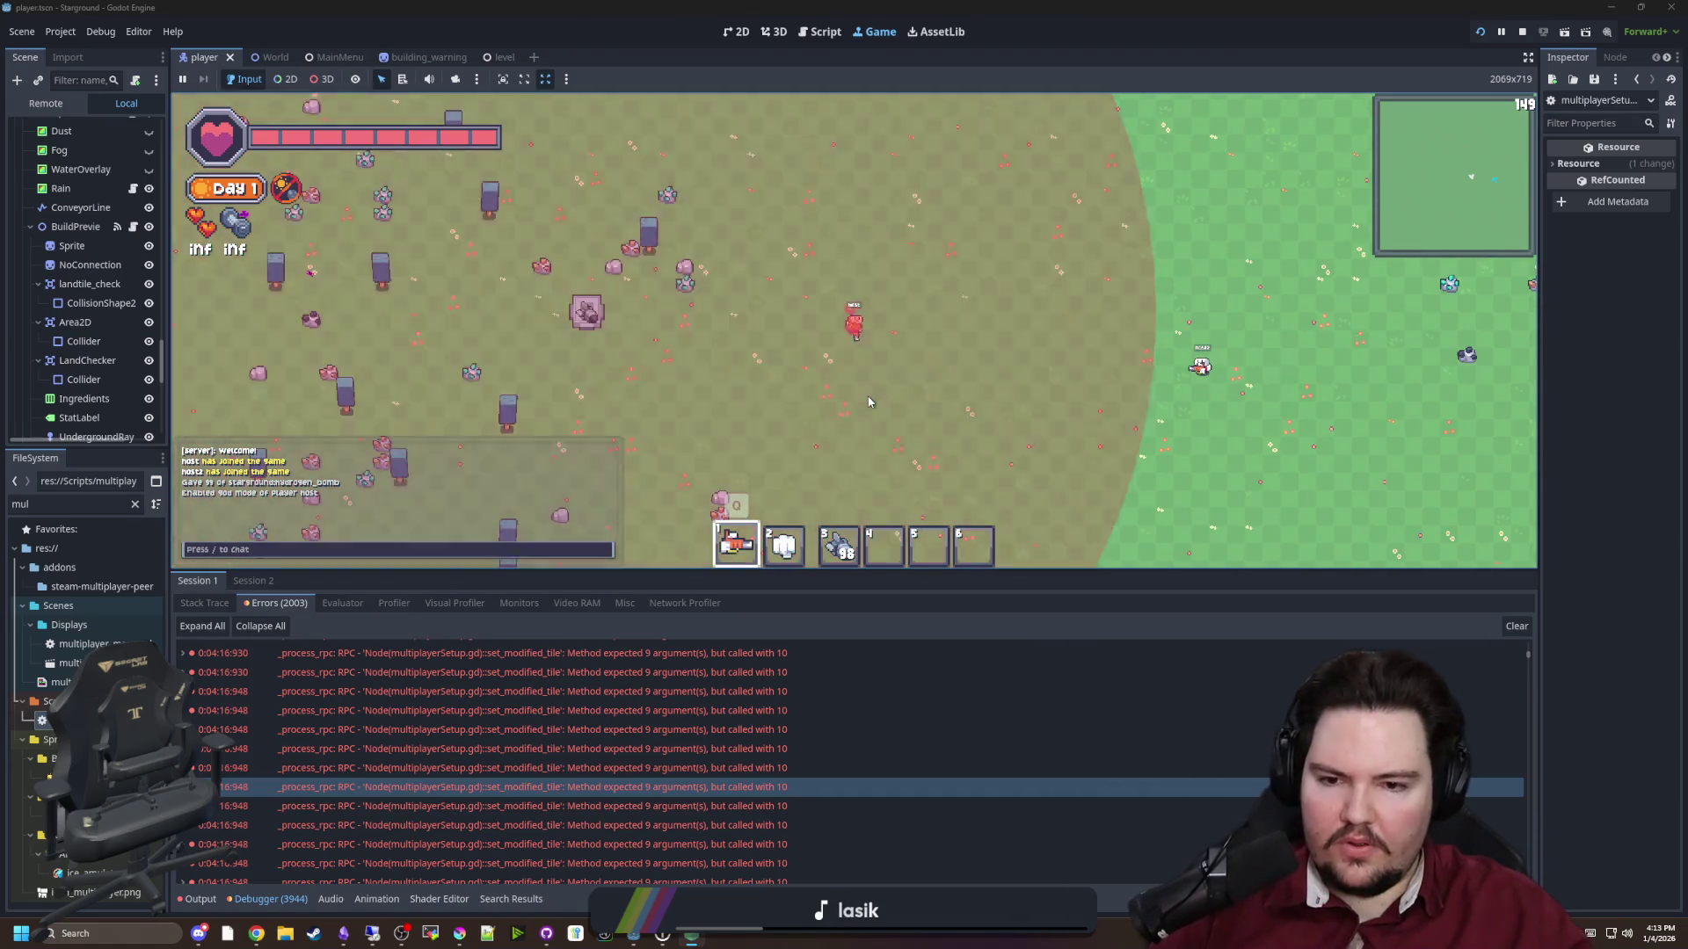
key("d")
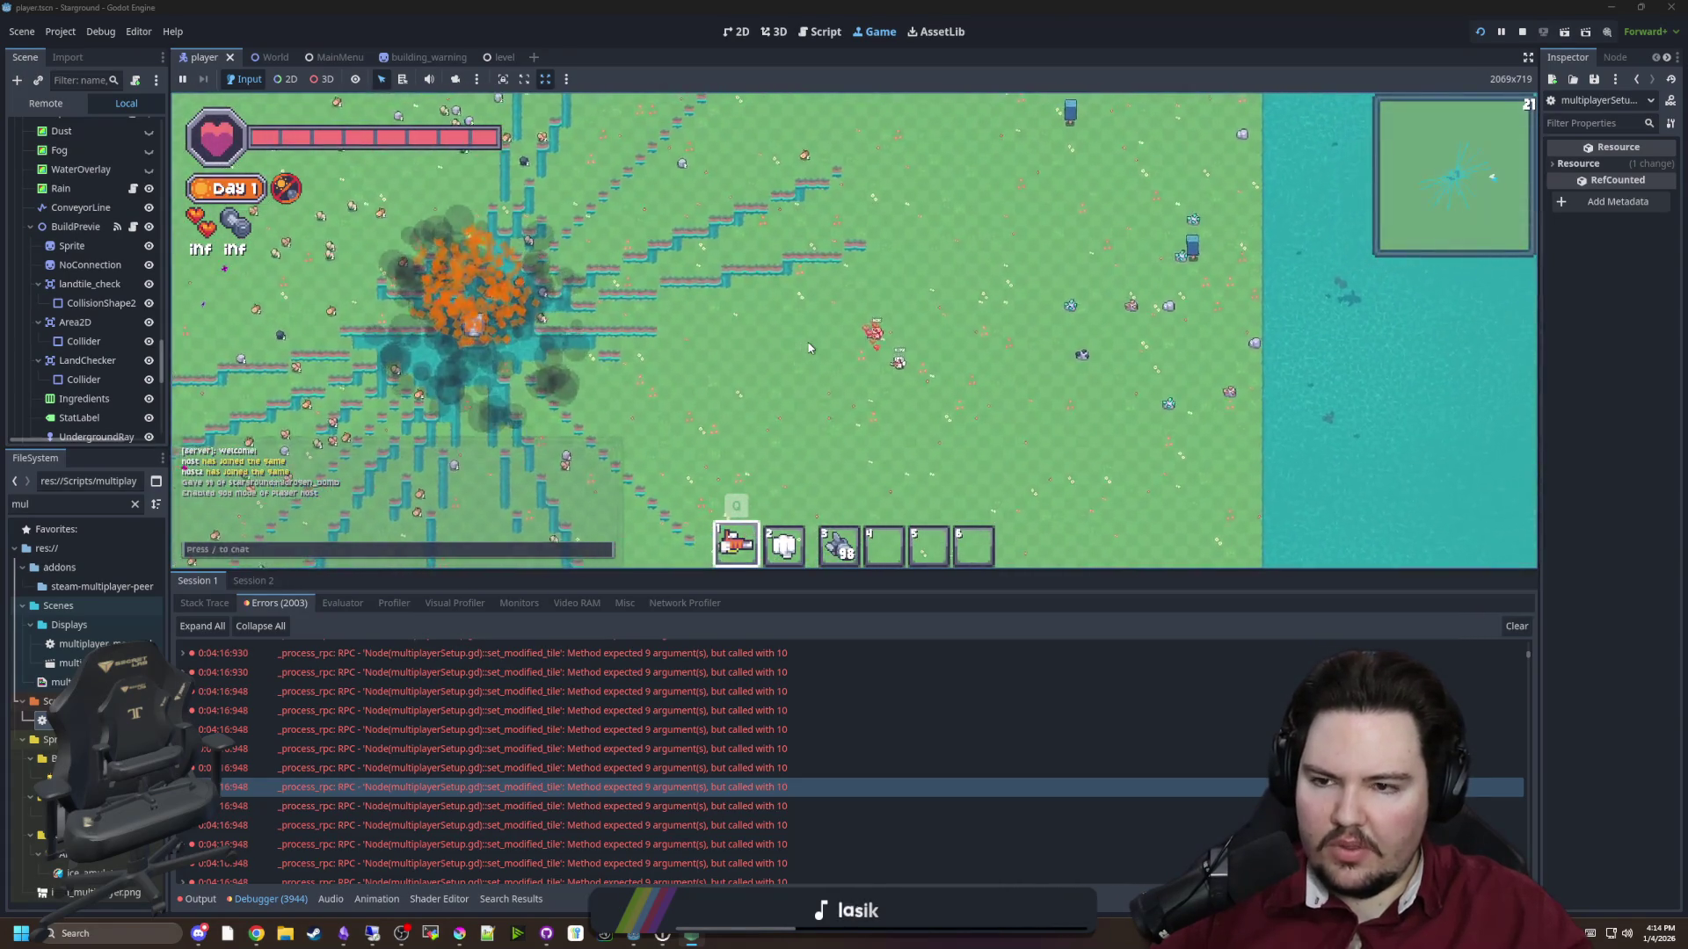
Walk the host player around the crater and move the client player left
key("a")
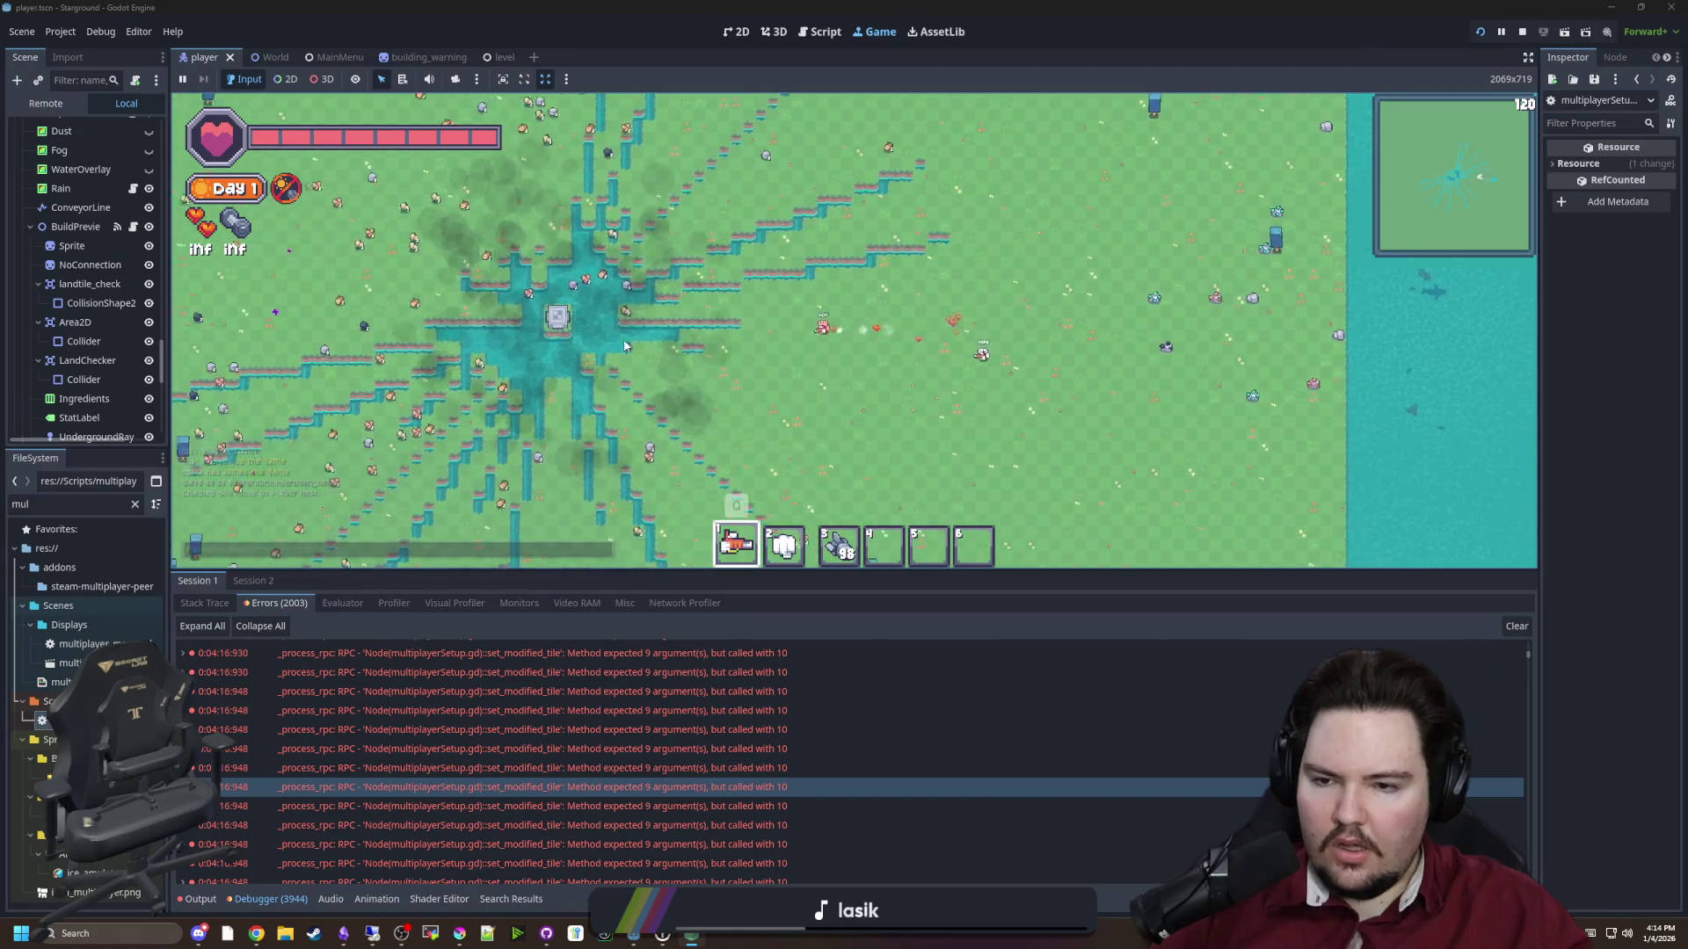
scroll(806, 356, "up", 3)
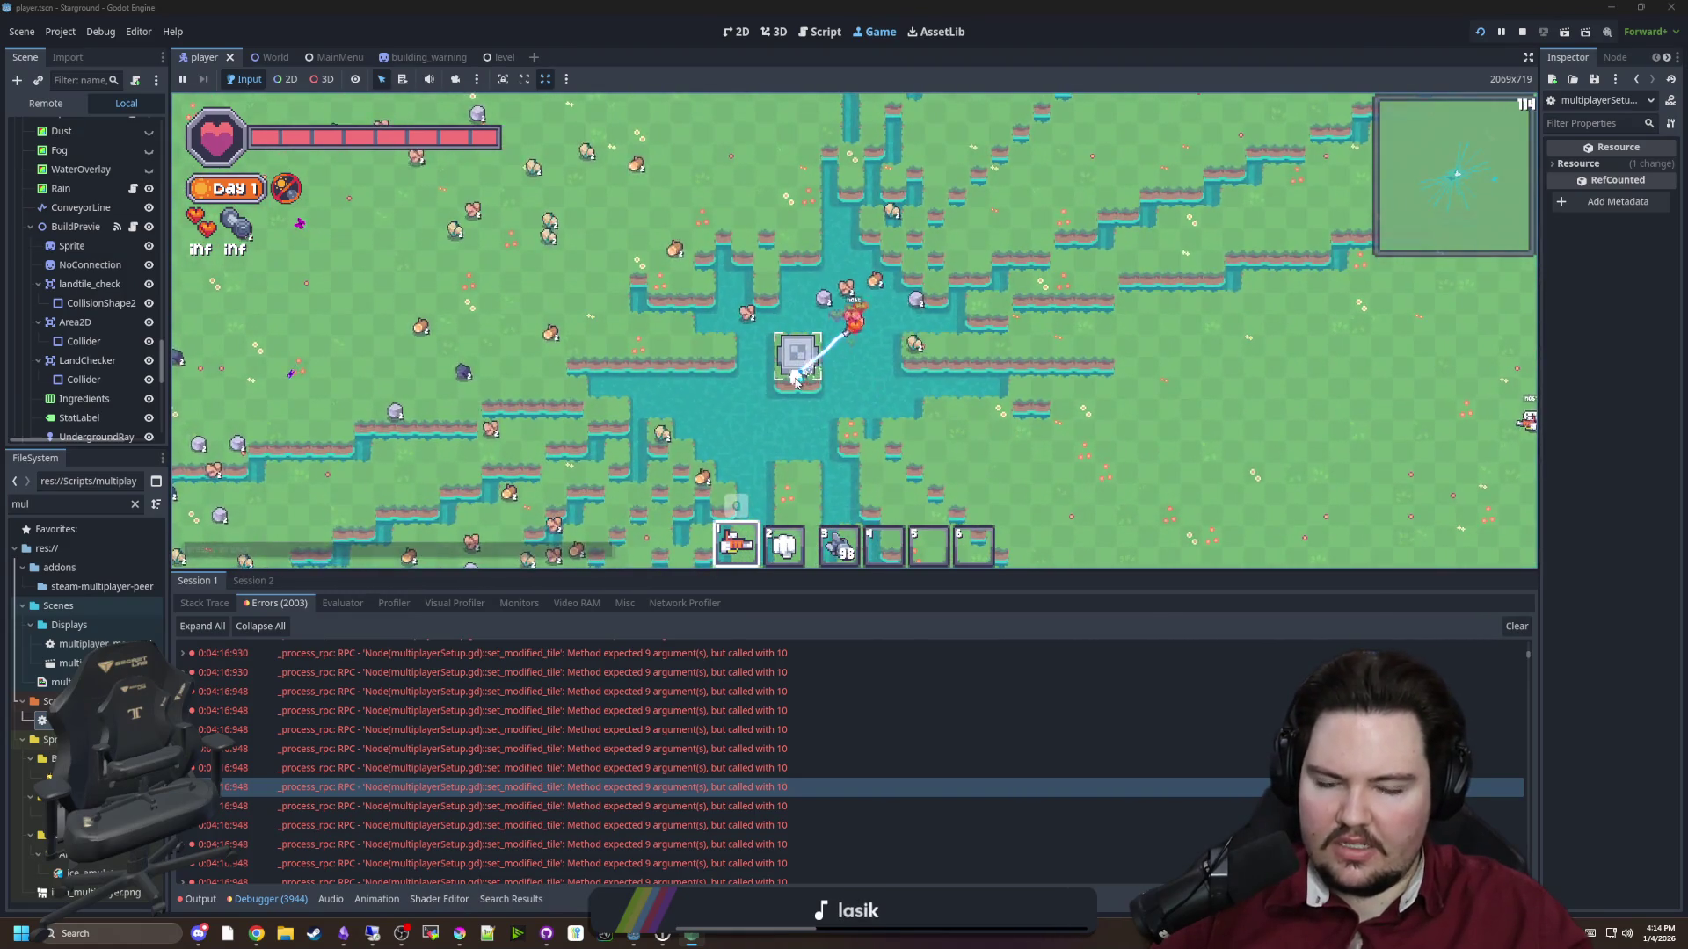
scroll(796, 380, "down", 2)
scroll(864, 343, "up", 4)
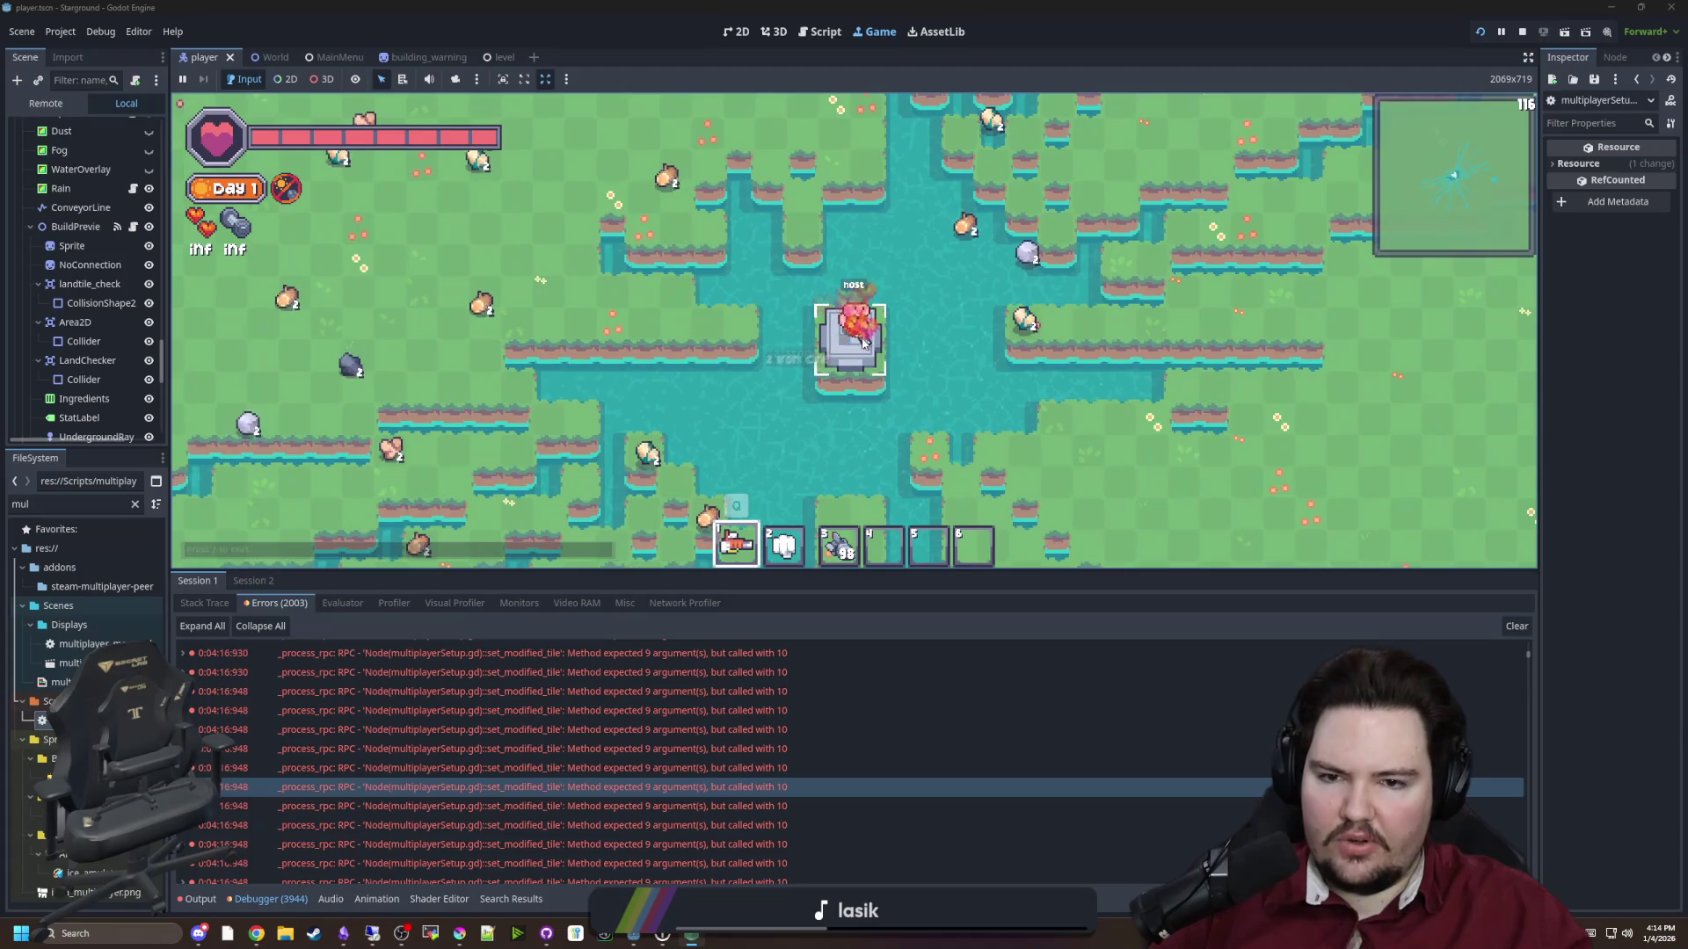
key("d")
scroll(864, 342, "down", 5)
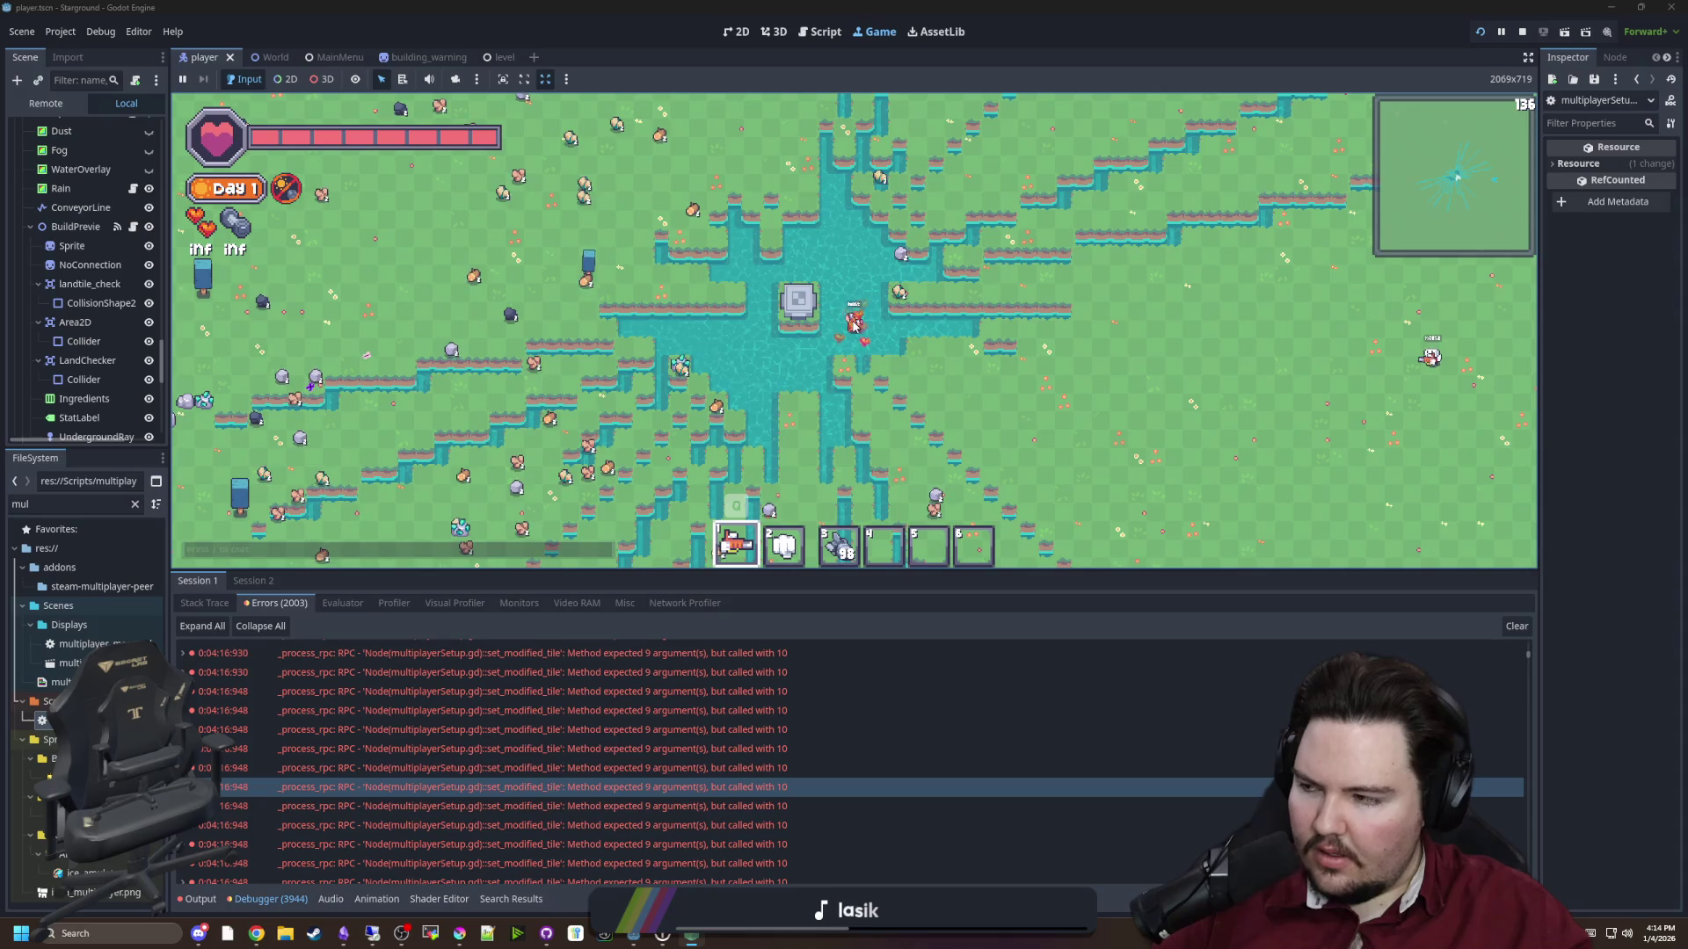
scroll(853, 325, "down", 2)
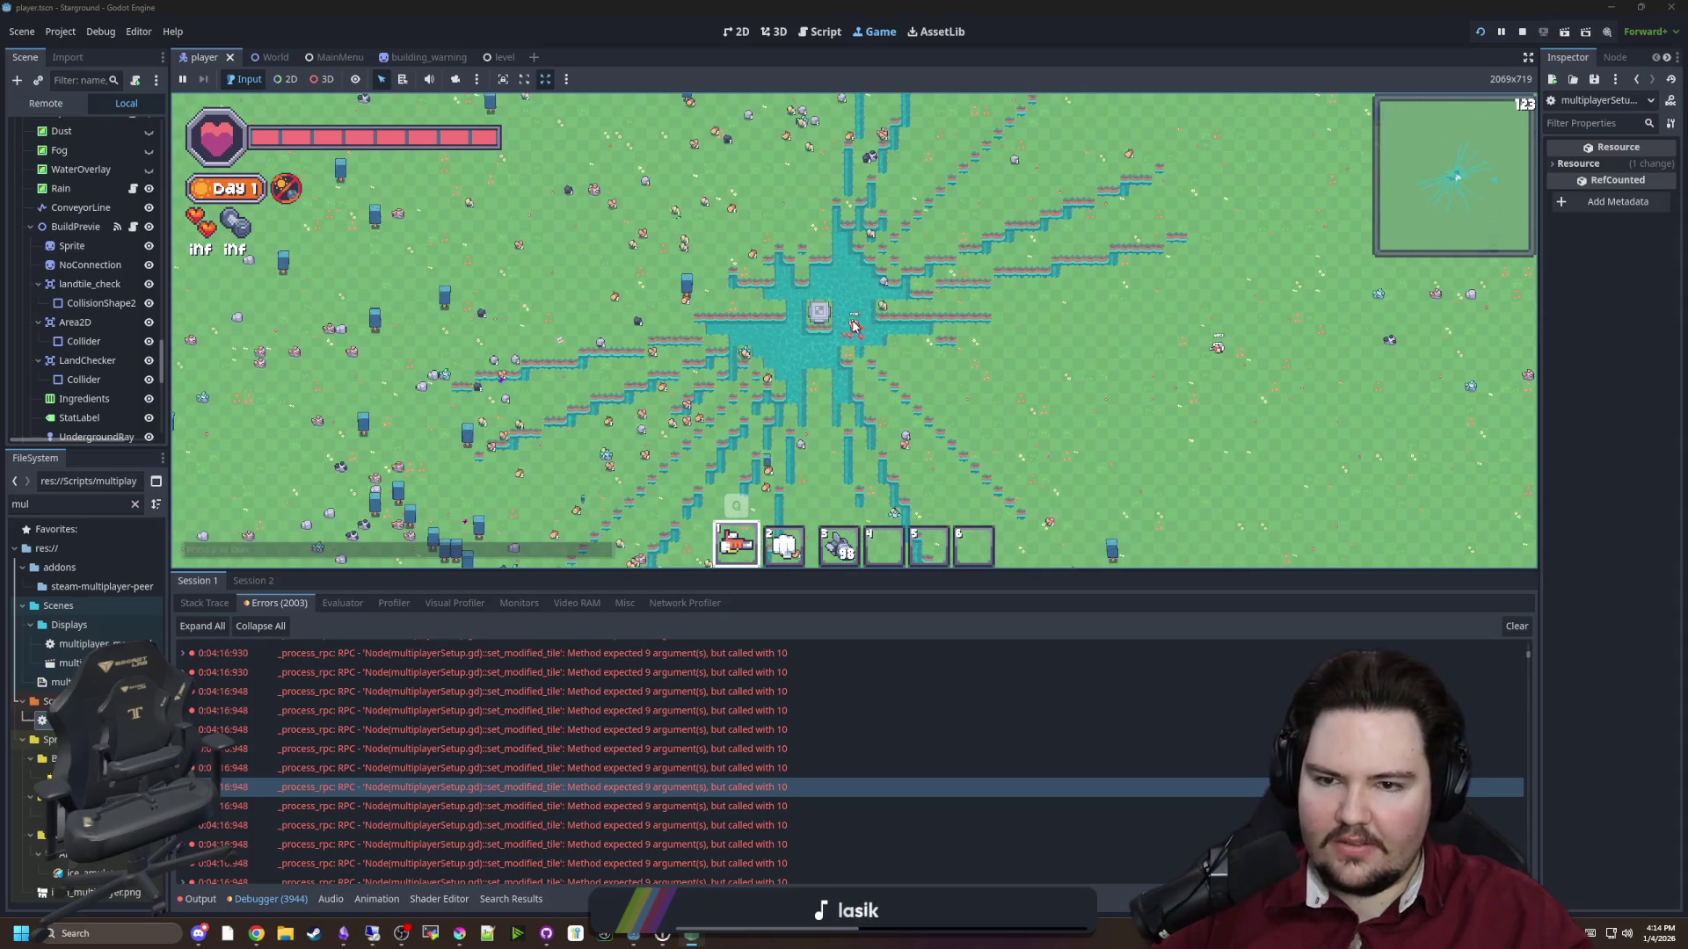
scroll(853, 324, "down", 6)
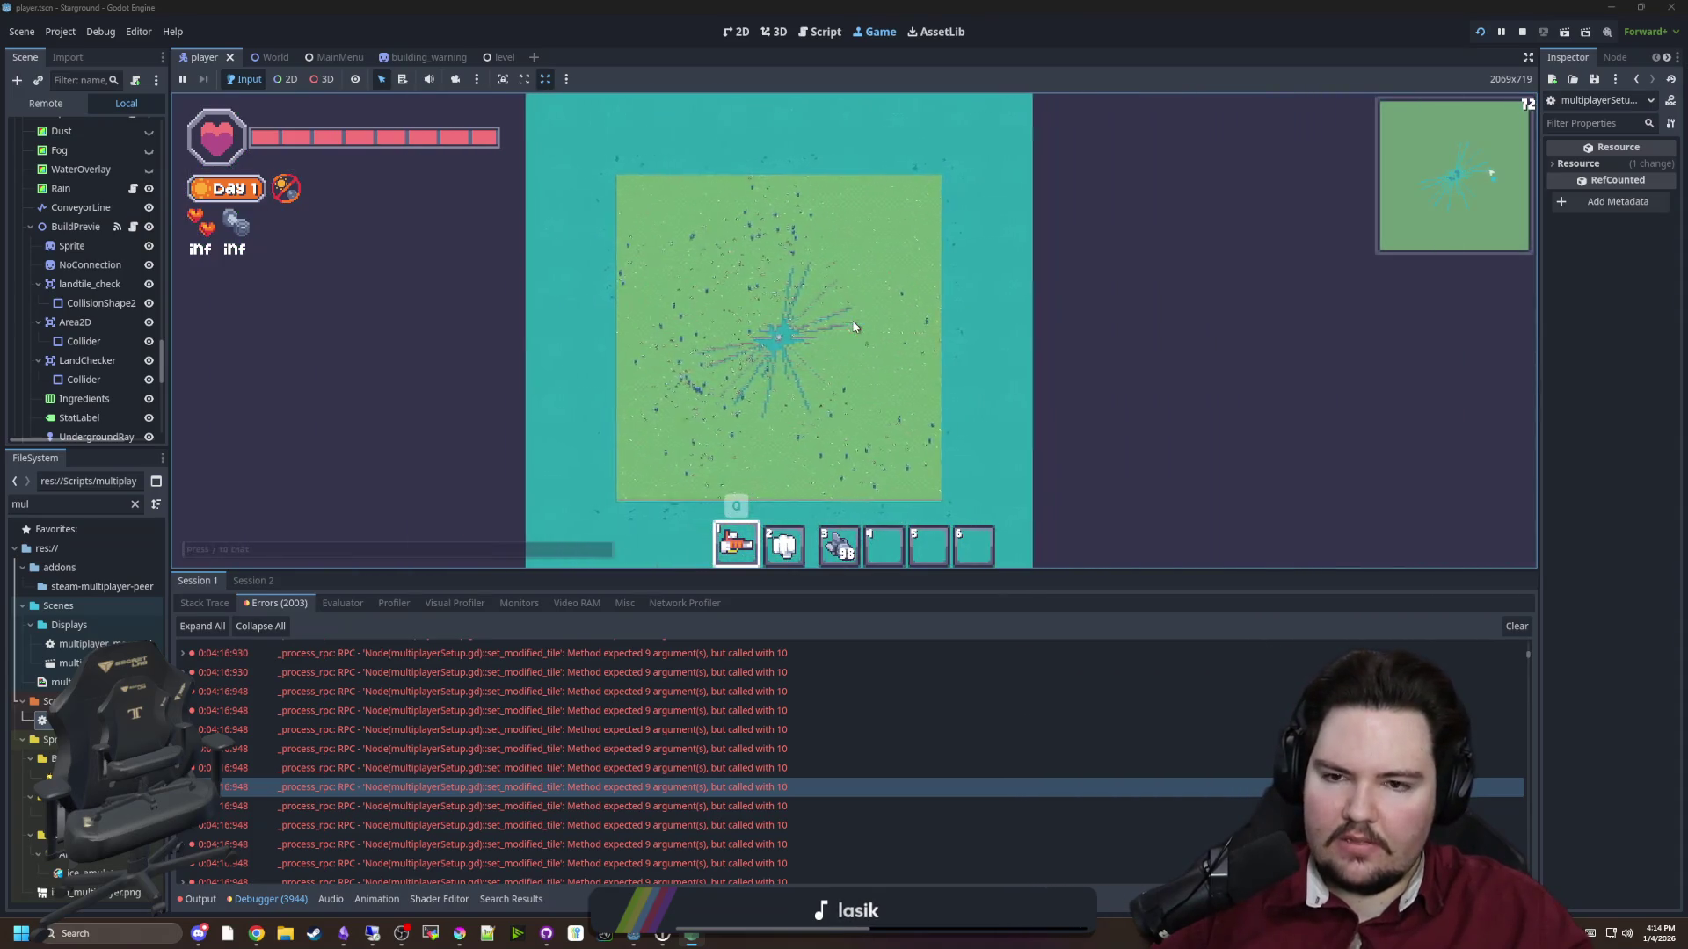
key("d")
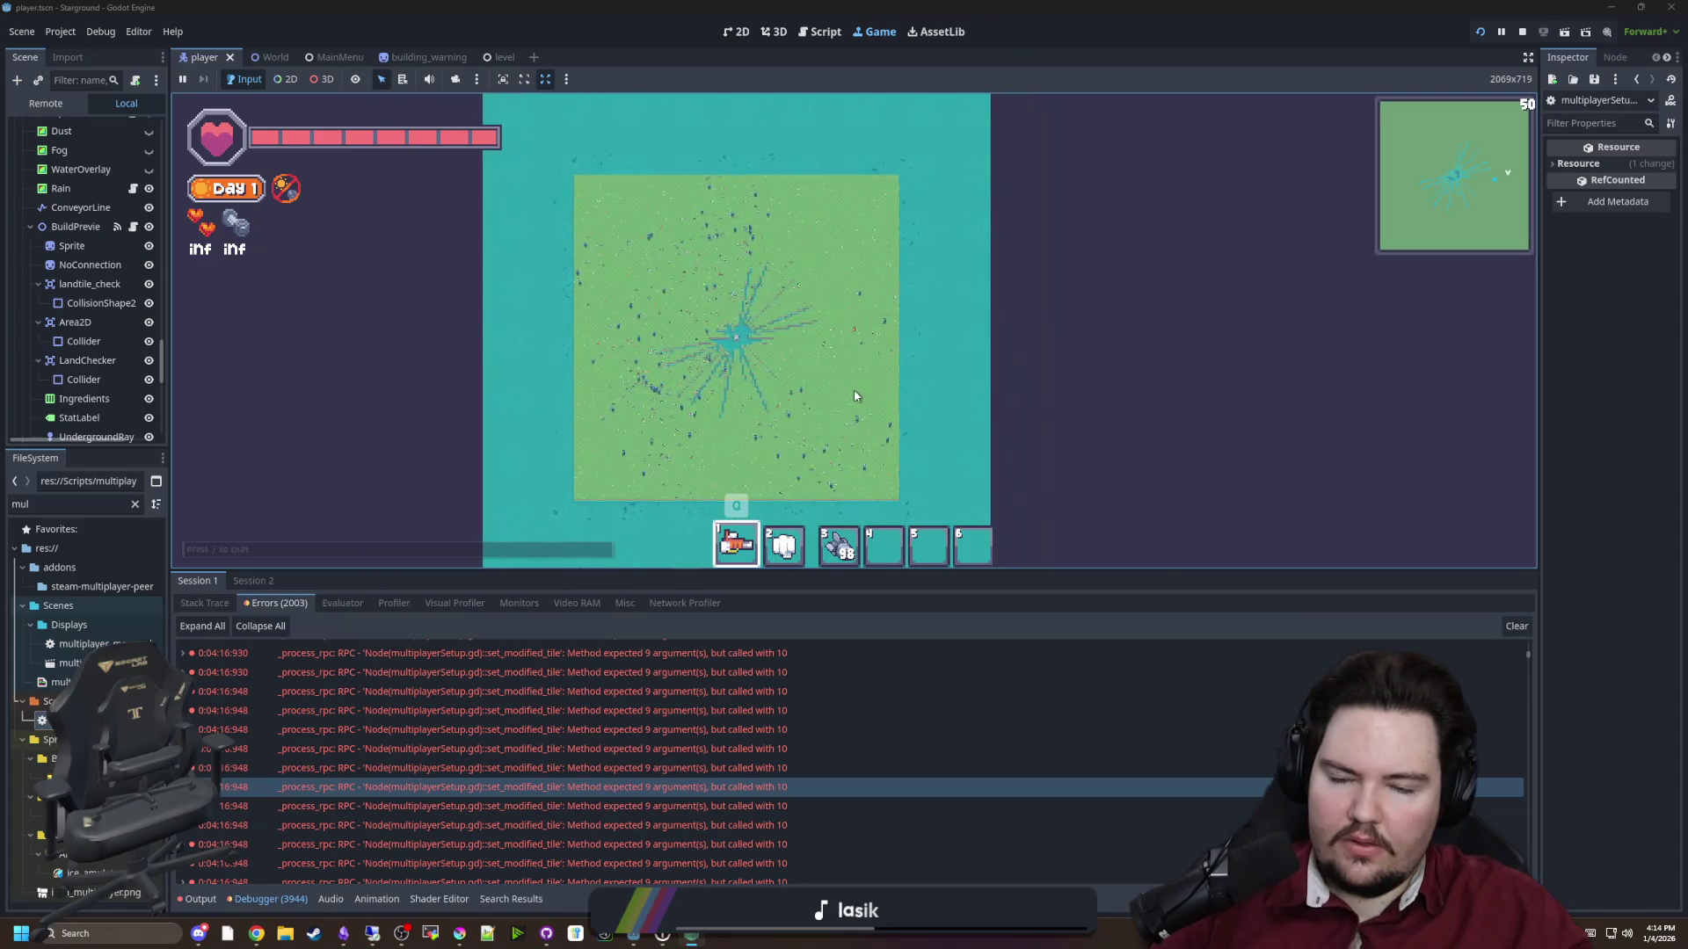
scroll(854, 396, "up", 3)
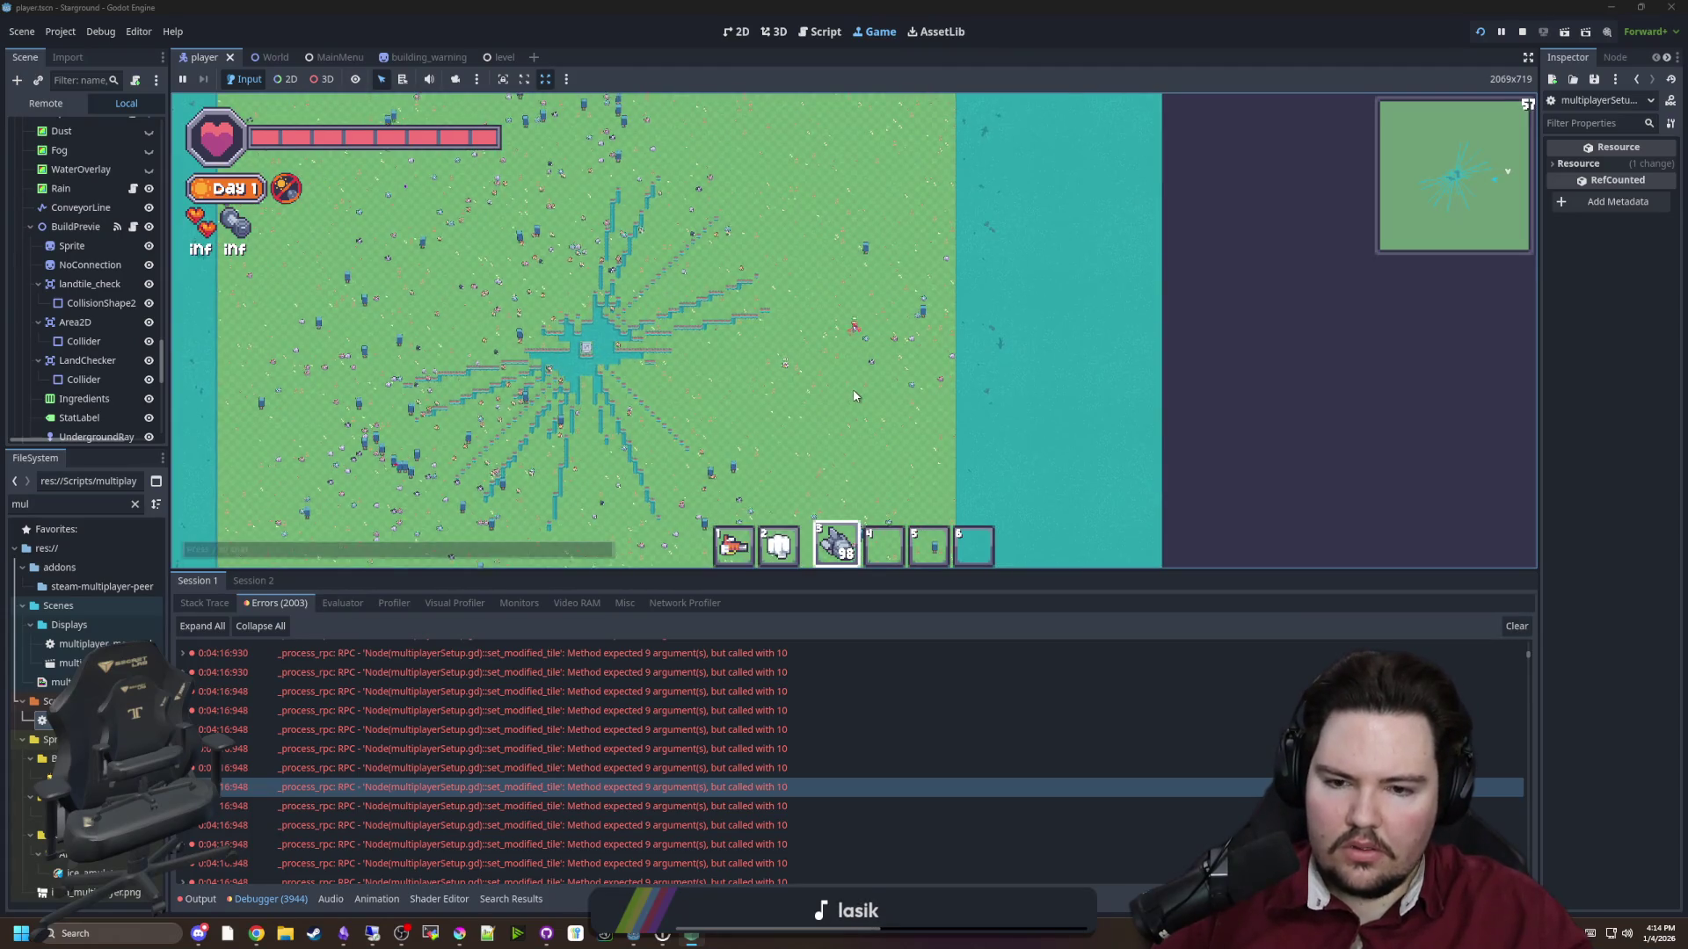
scroll(853, 396, "up", 2)
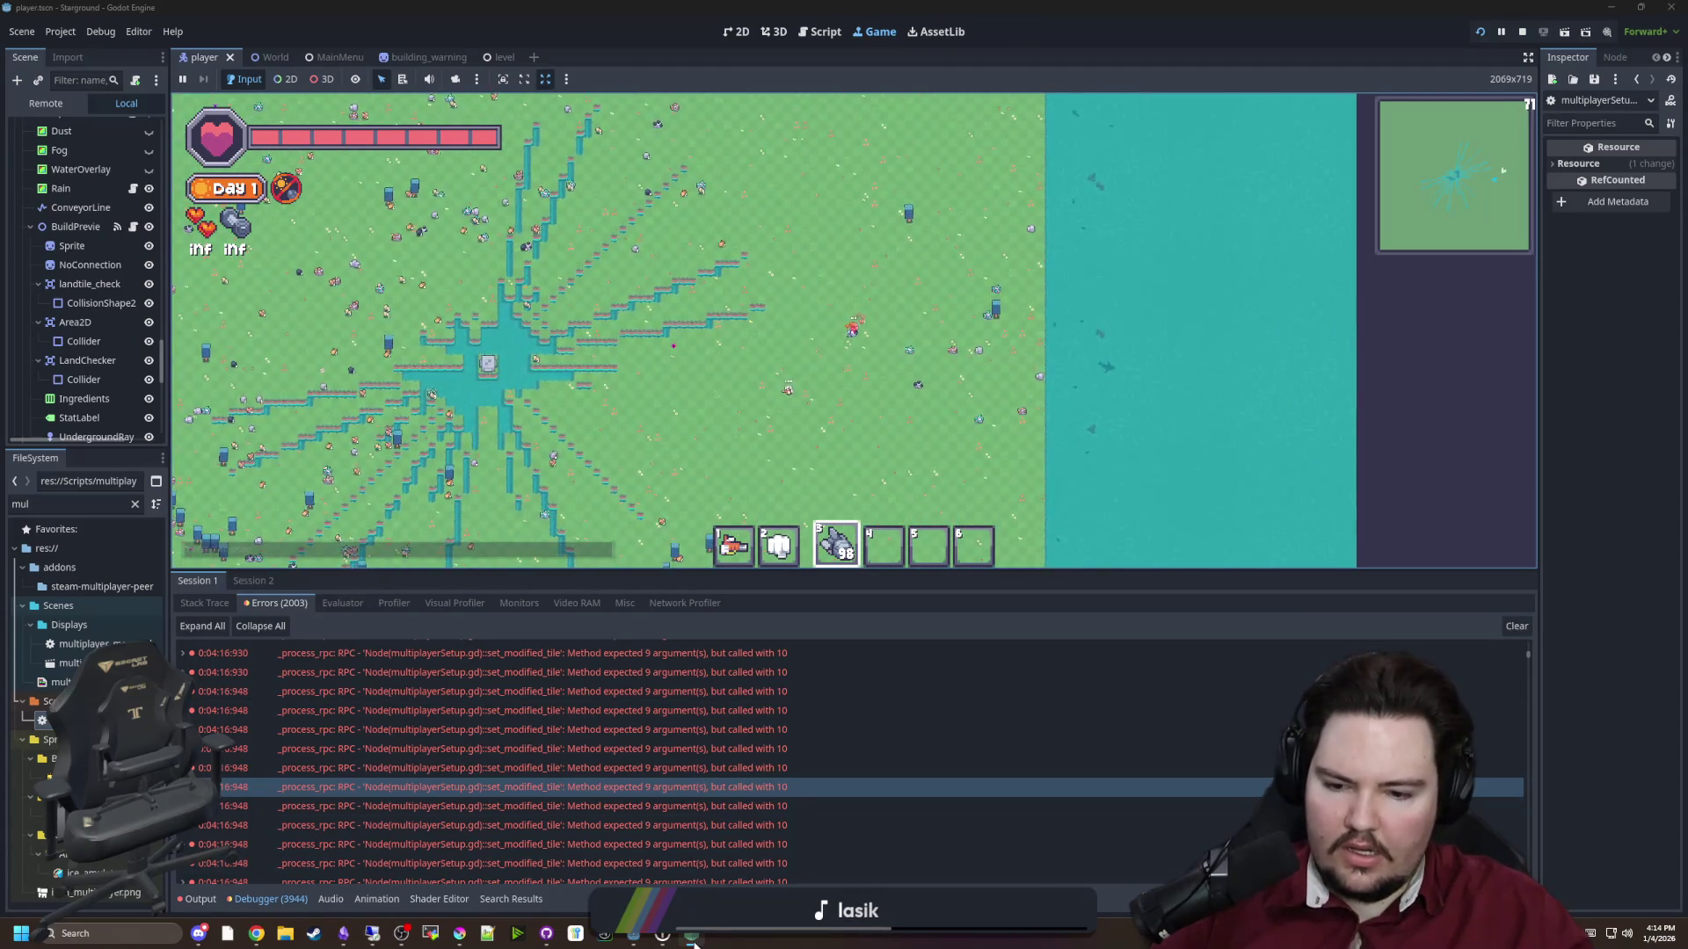
left_click(698, 872)
key("a")
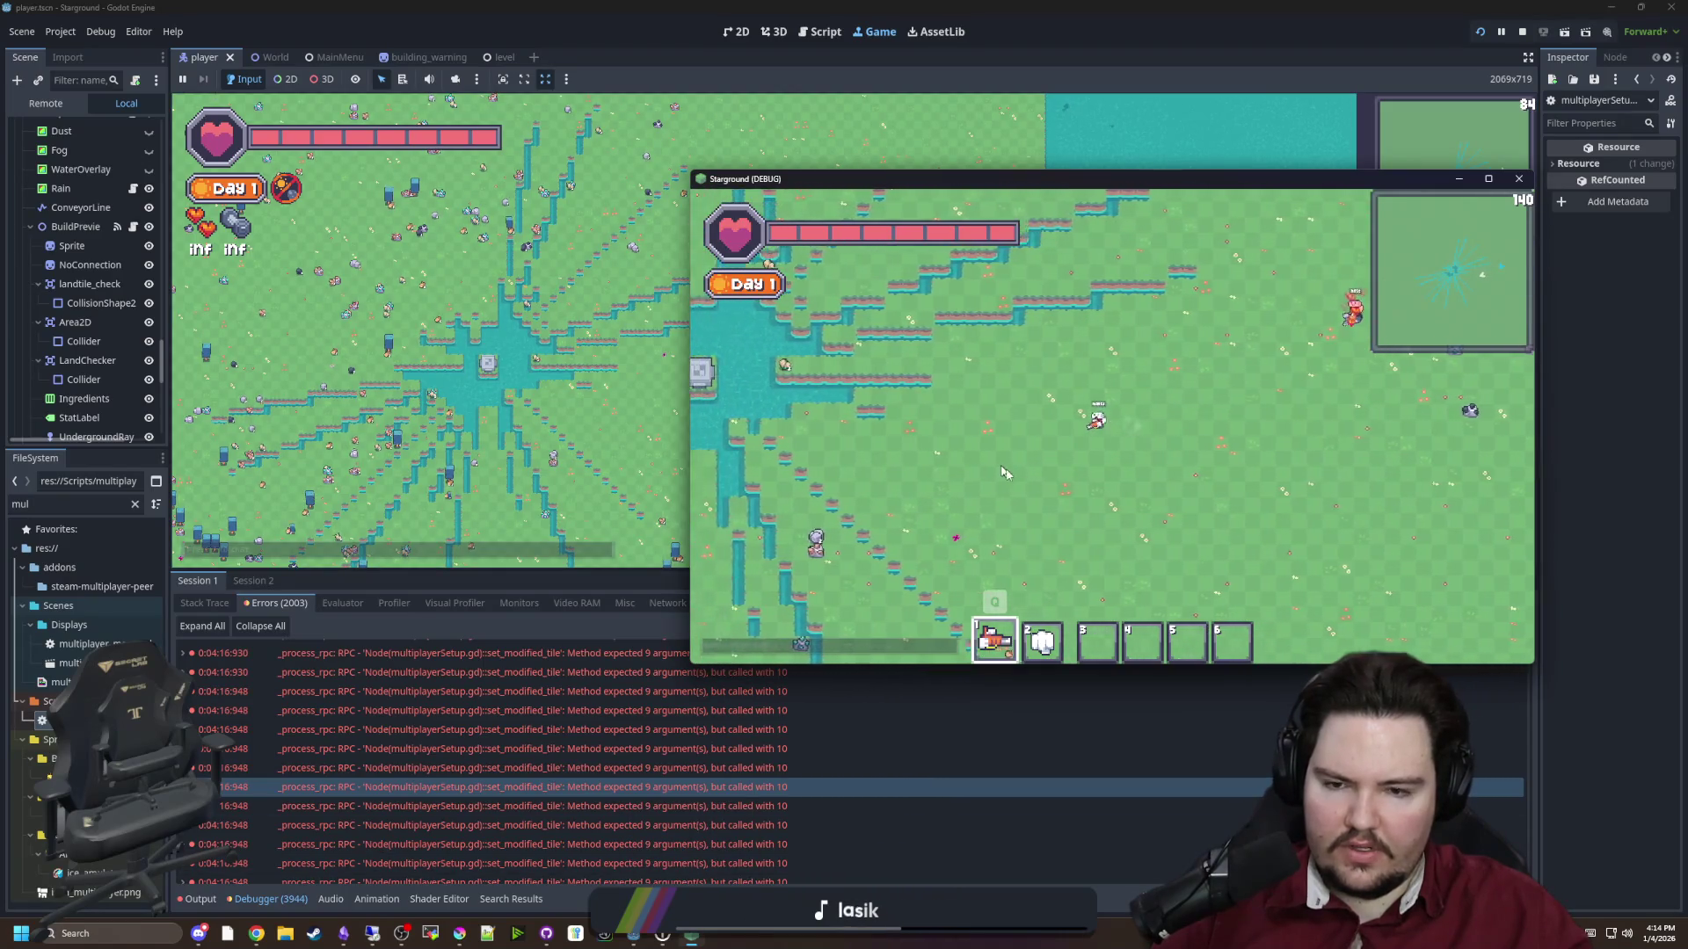
Open the Building Menu with B and choose the Conveyor to place
left_click(907, 167)
key("b")
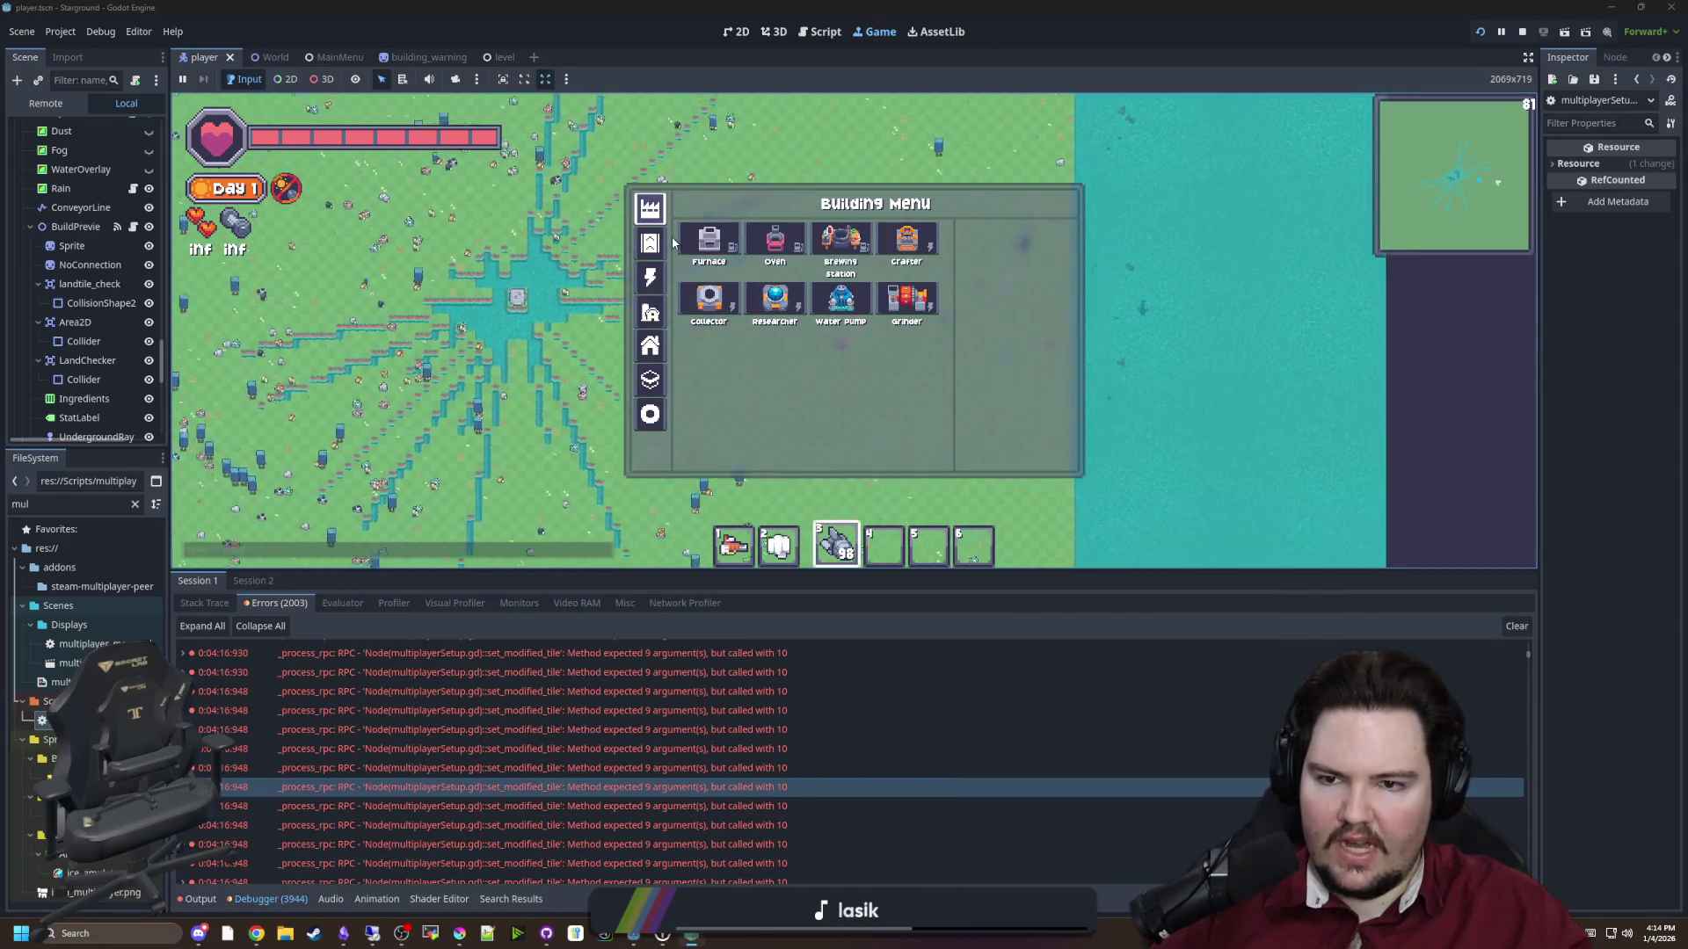
left_click(717, 237)
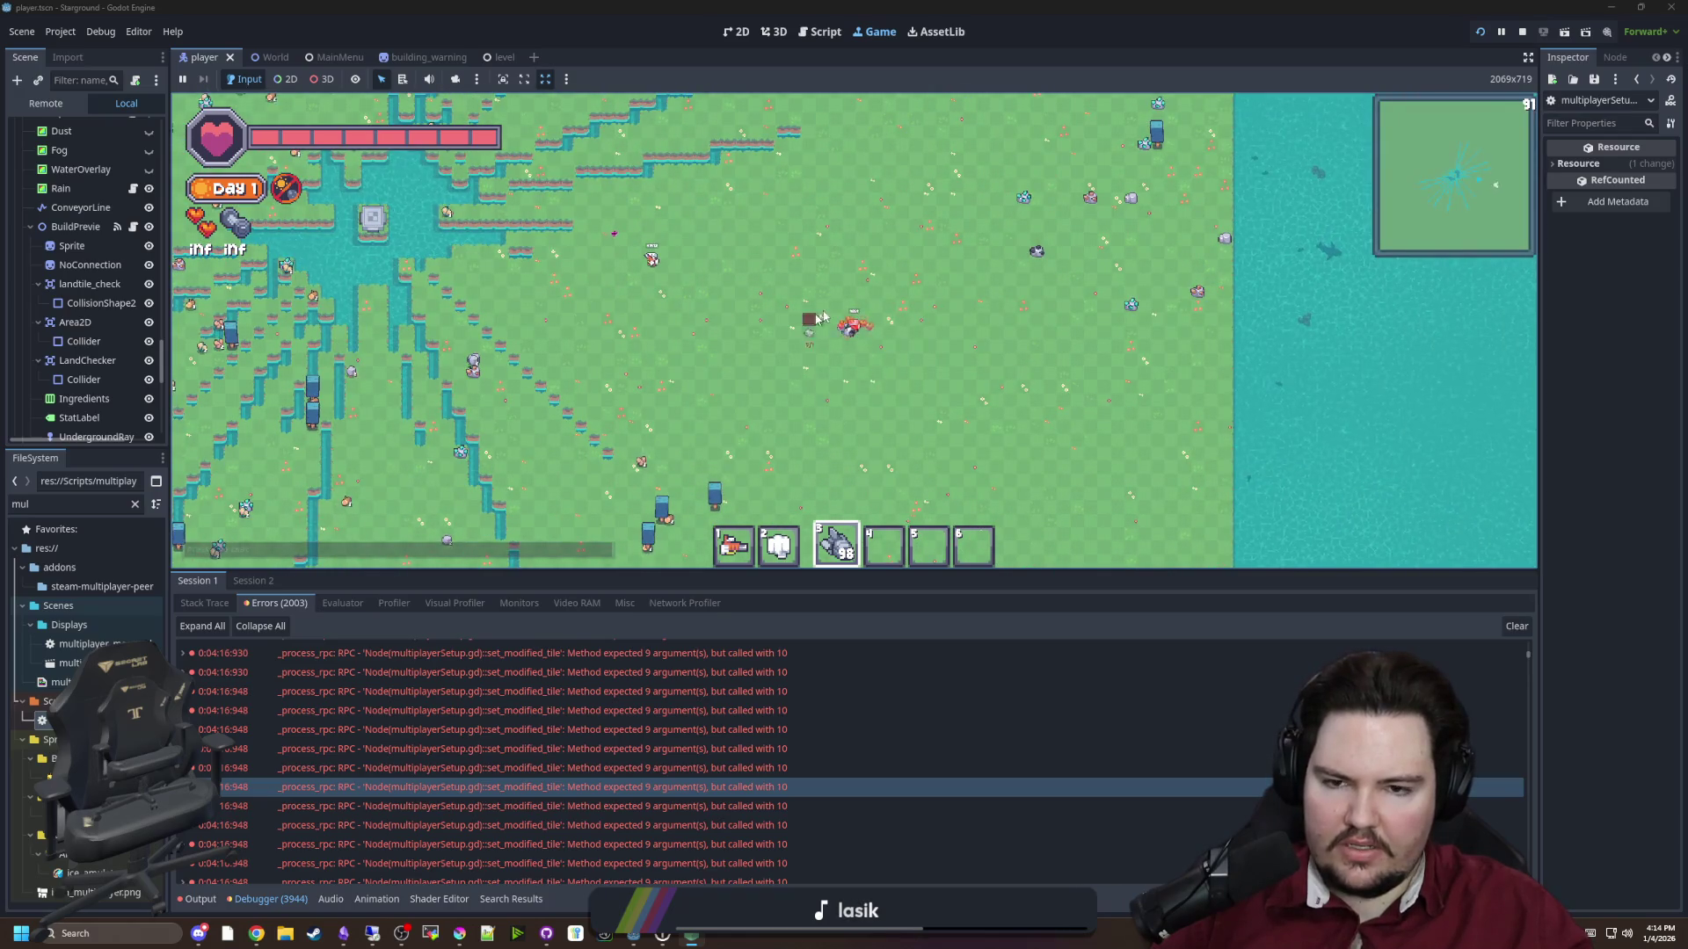
key("2")
scroll(823, 317, "up", 2)
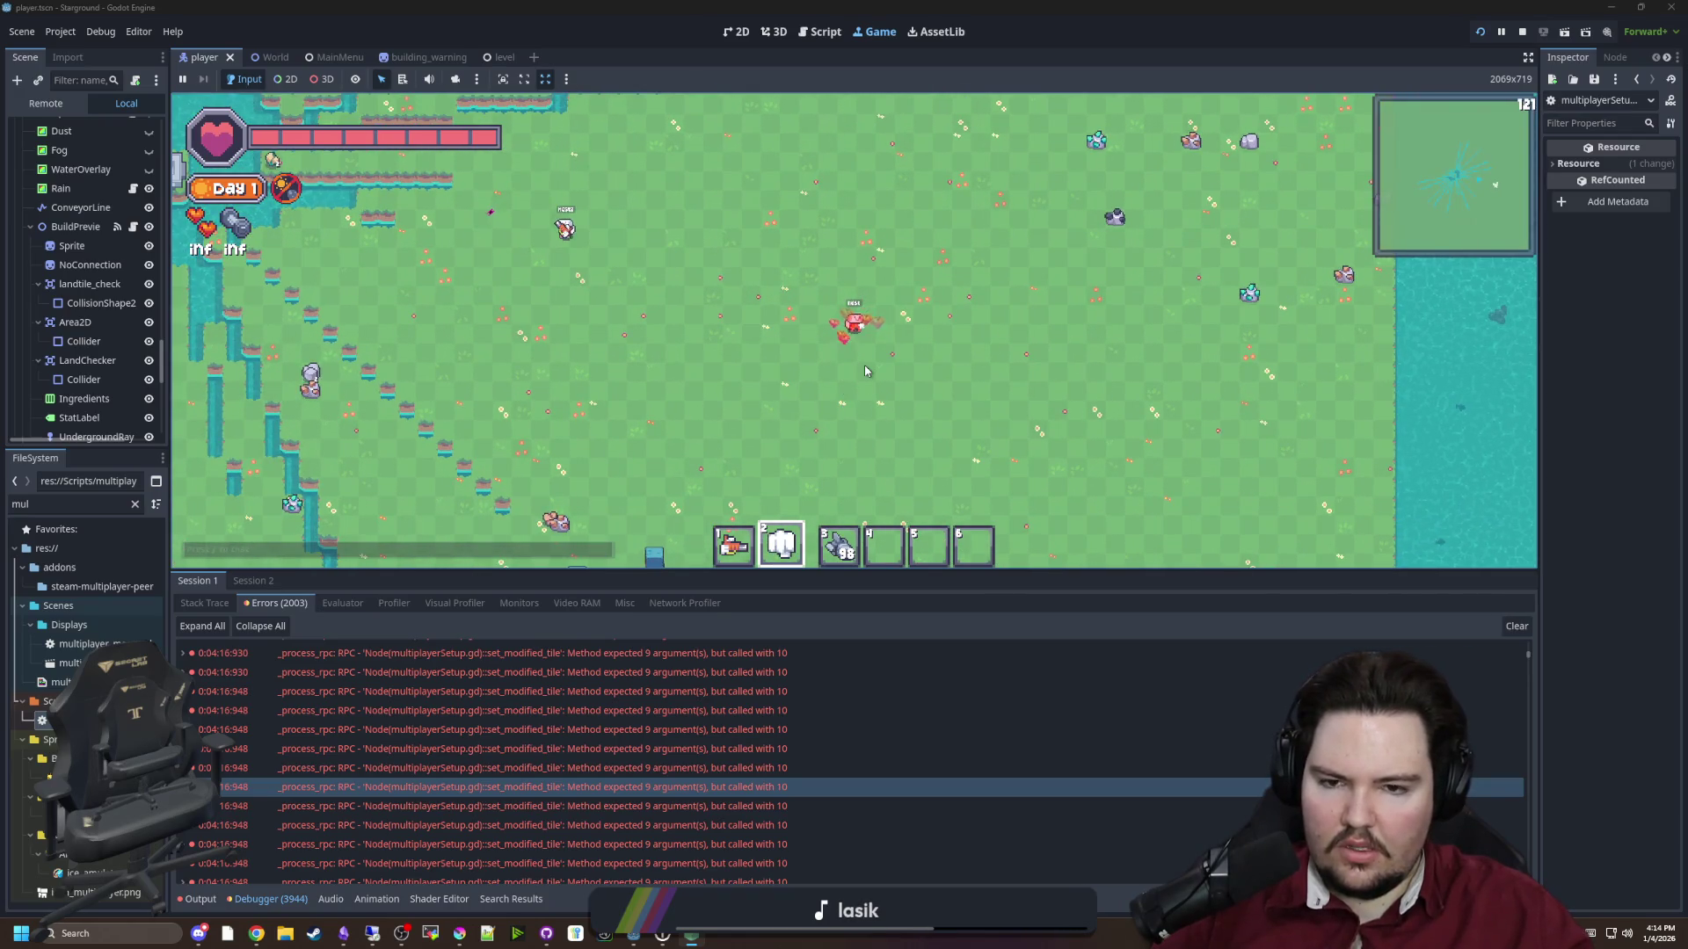
key("slash")
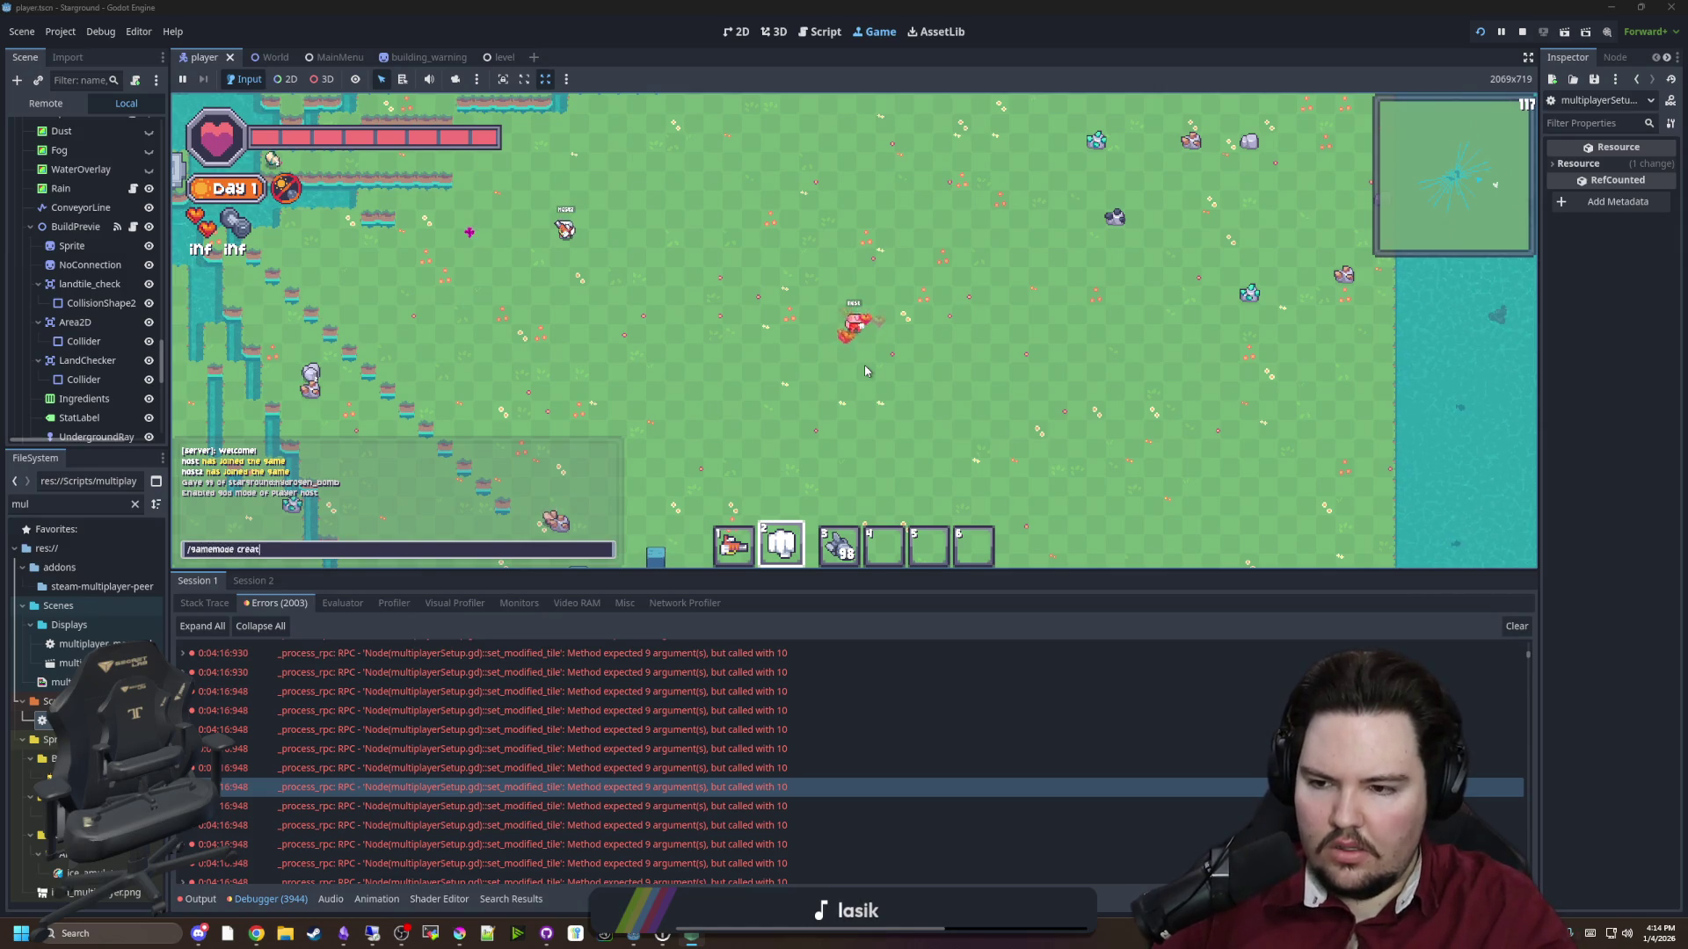
key("b")
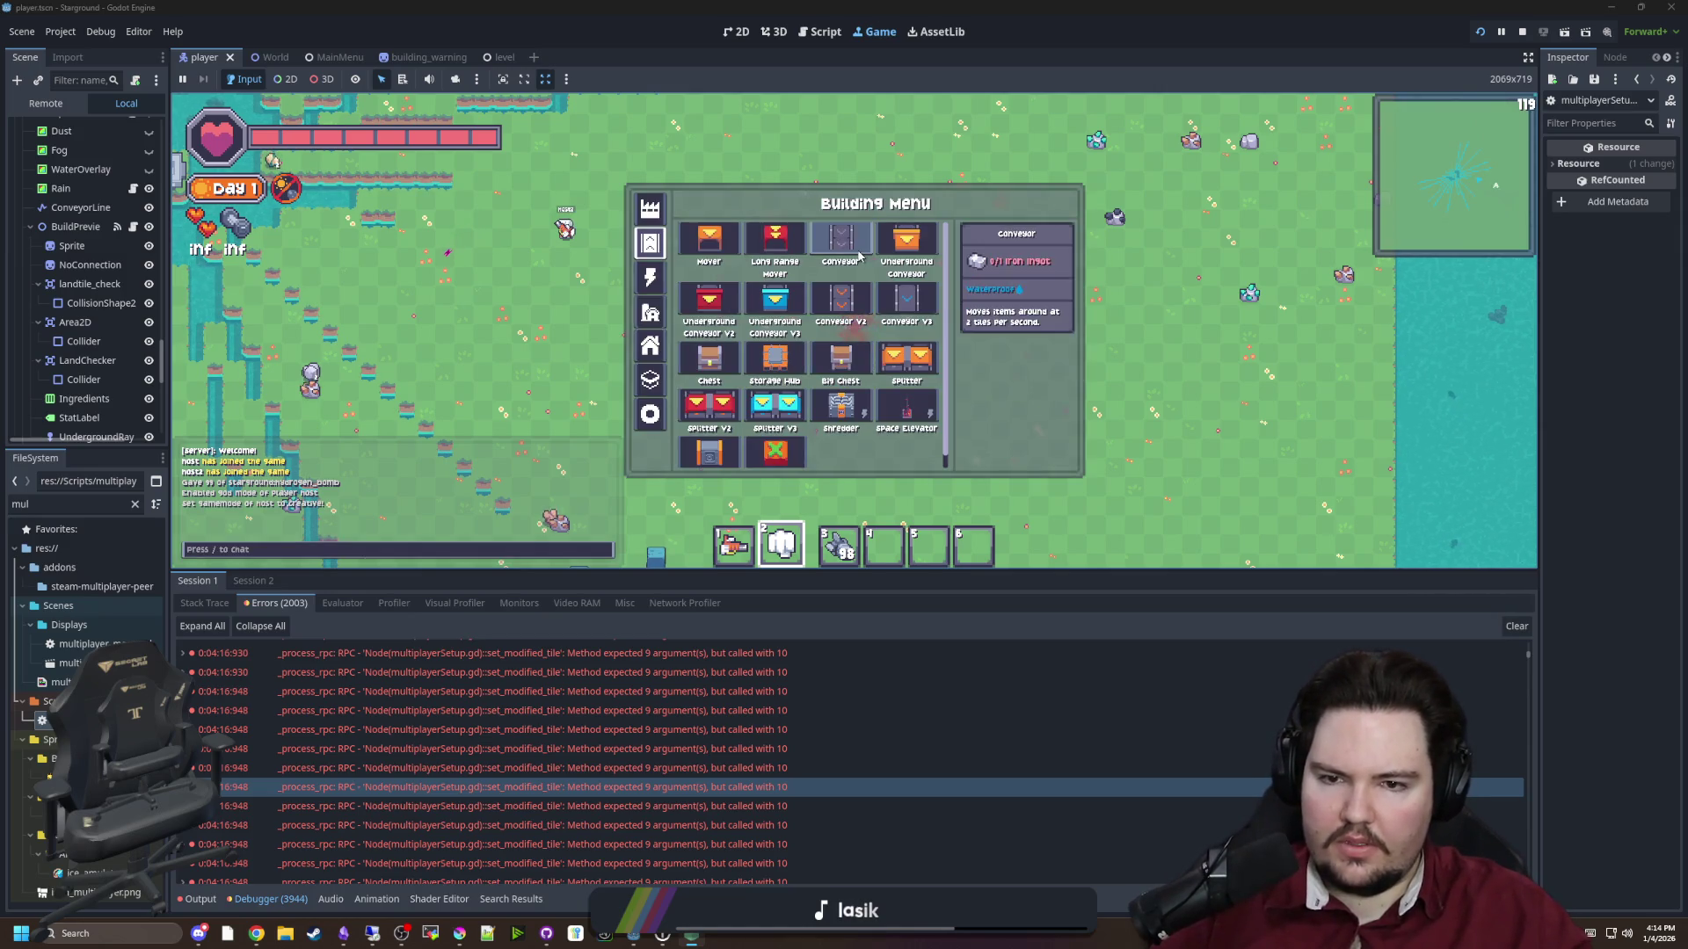
left_click(860, 256)
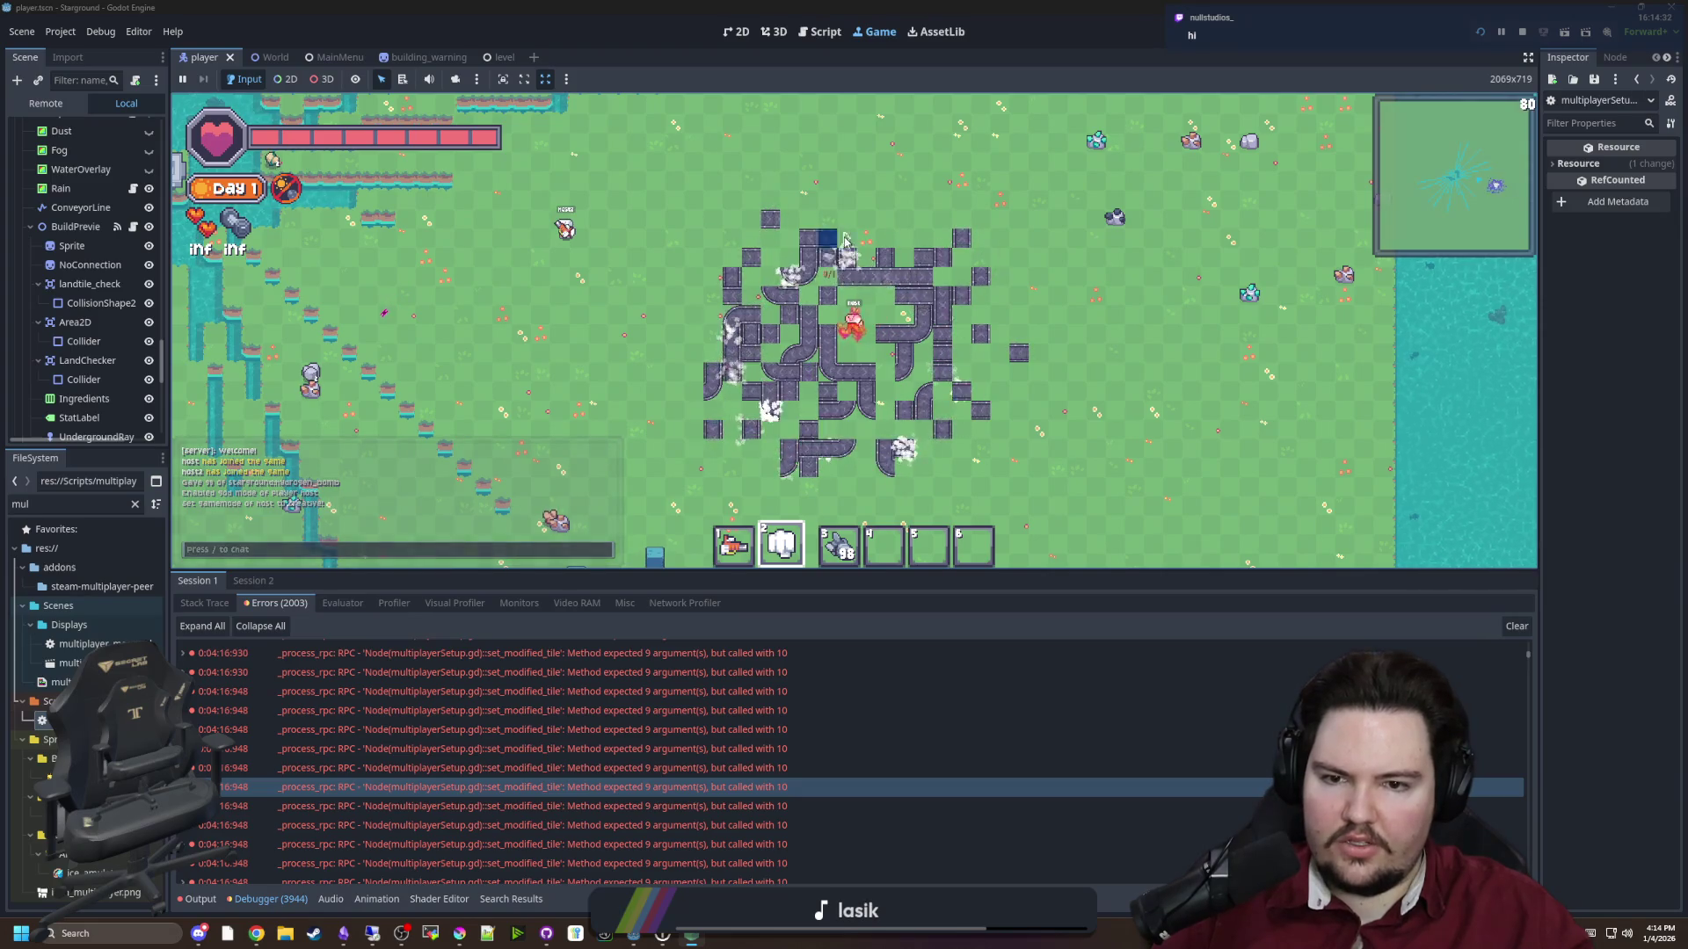
Lay a patch of conveyors while walking, then throw the slot-3 nuke onto it
key("w")
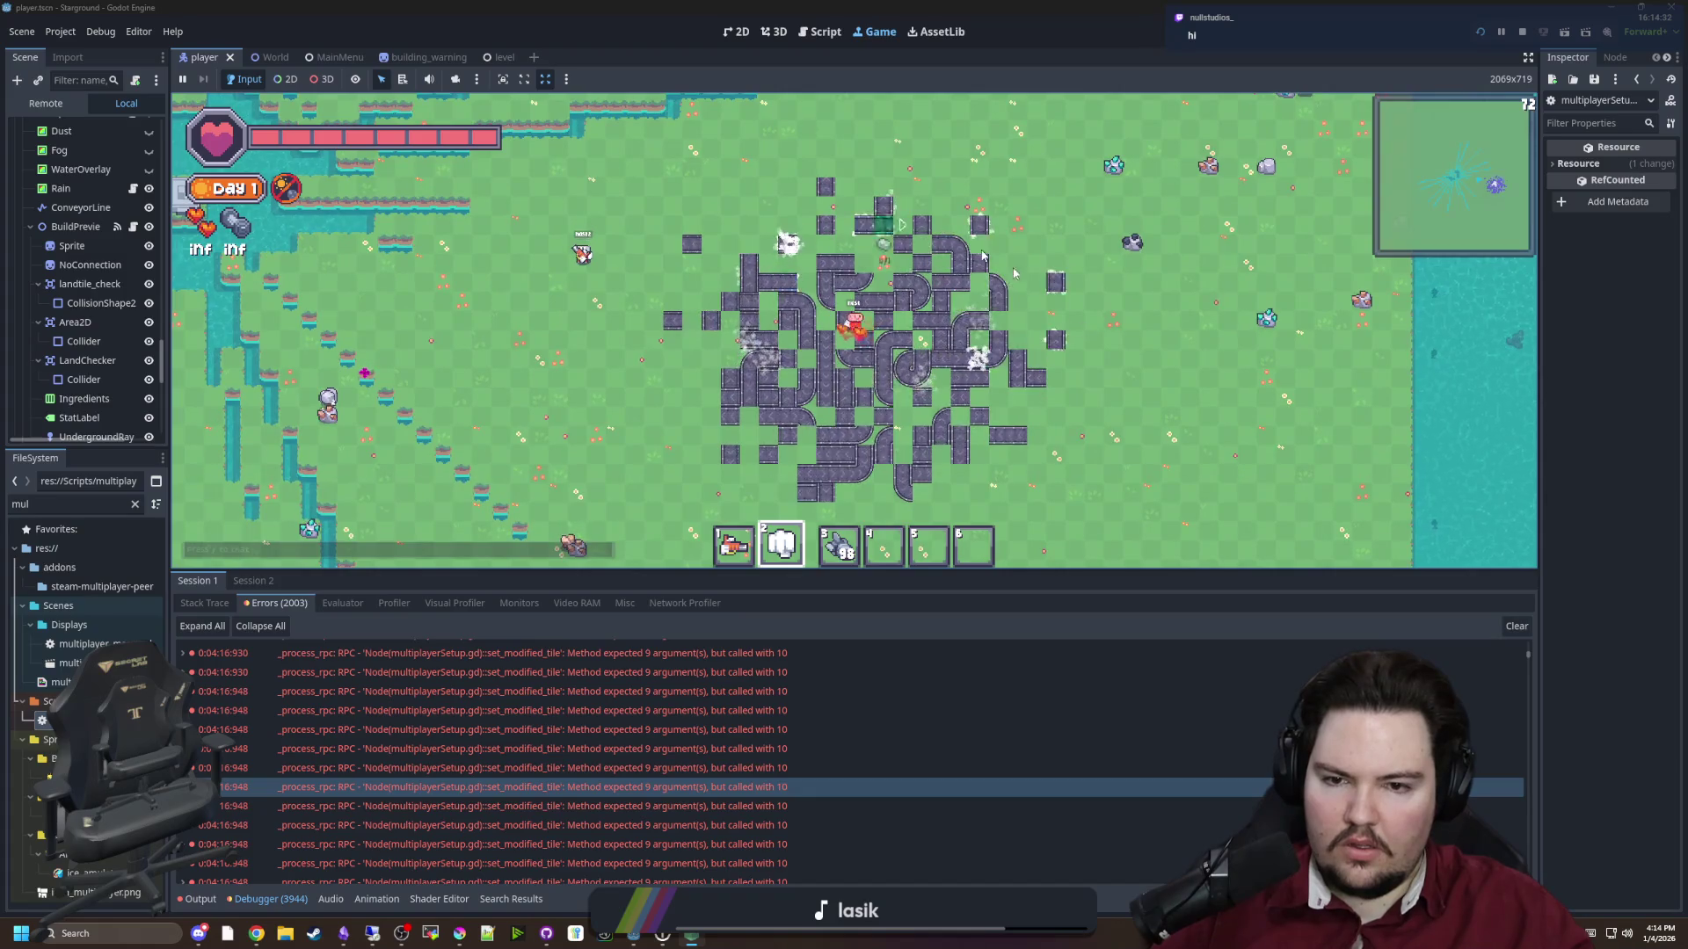
key("s")
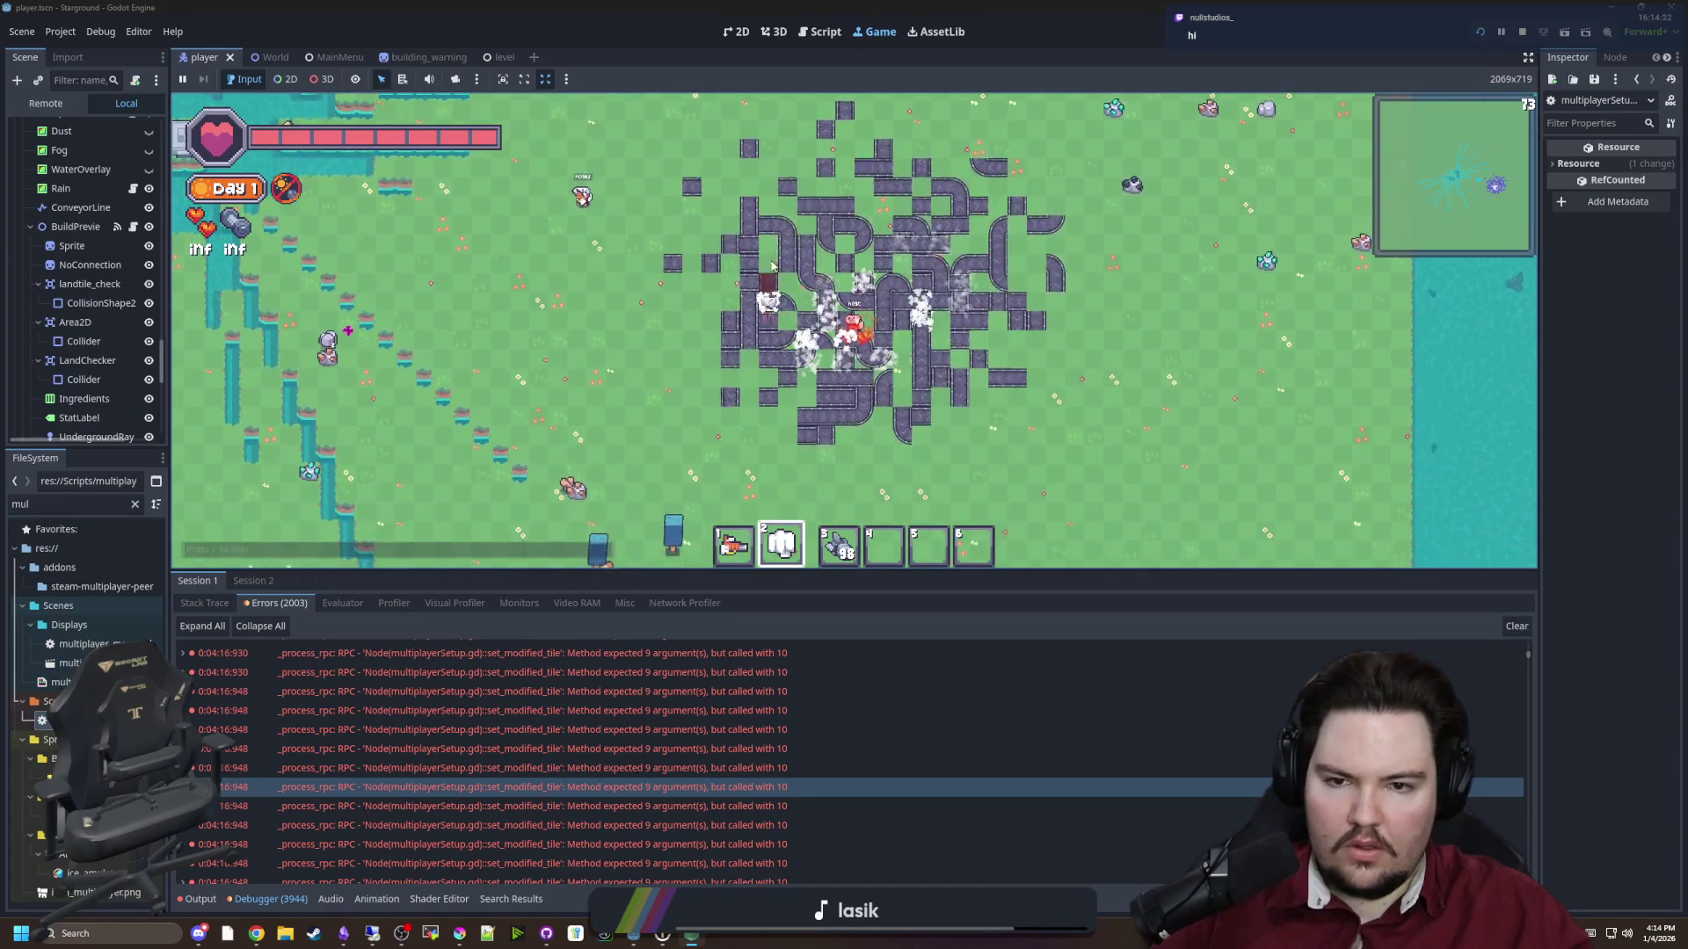
key("s")
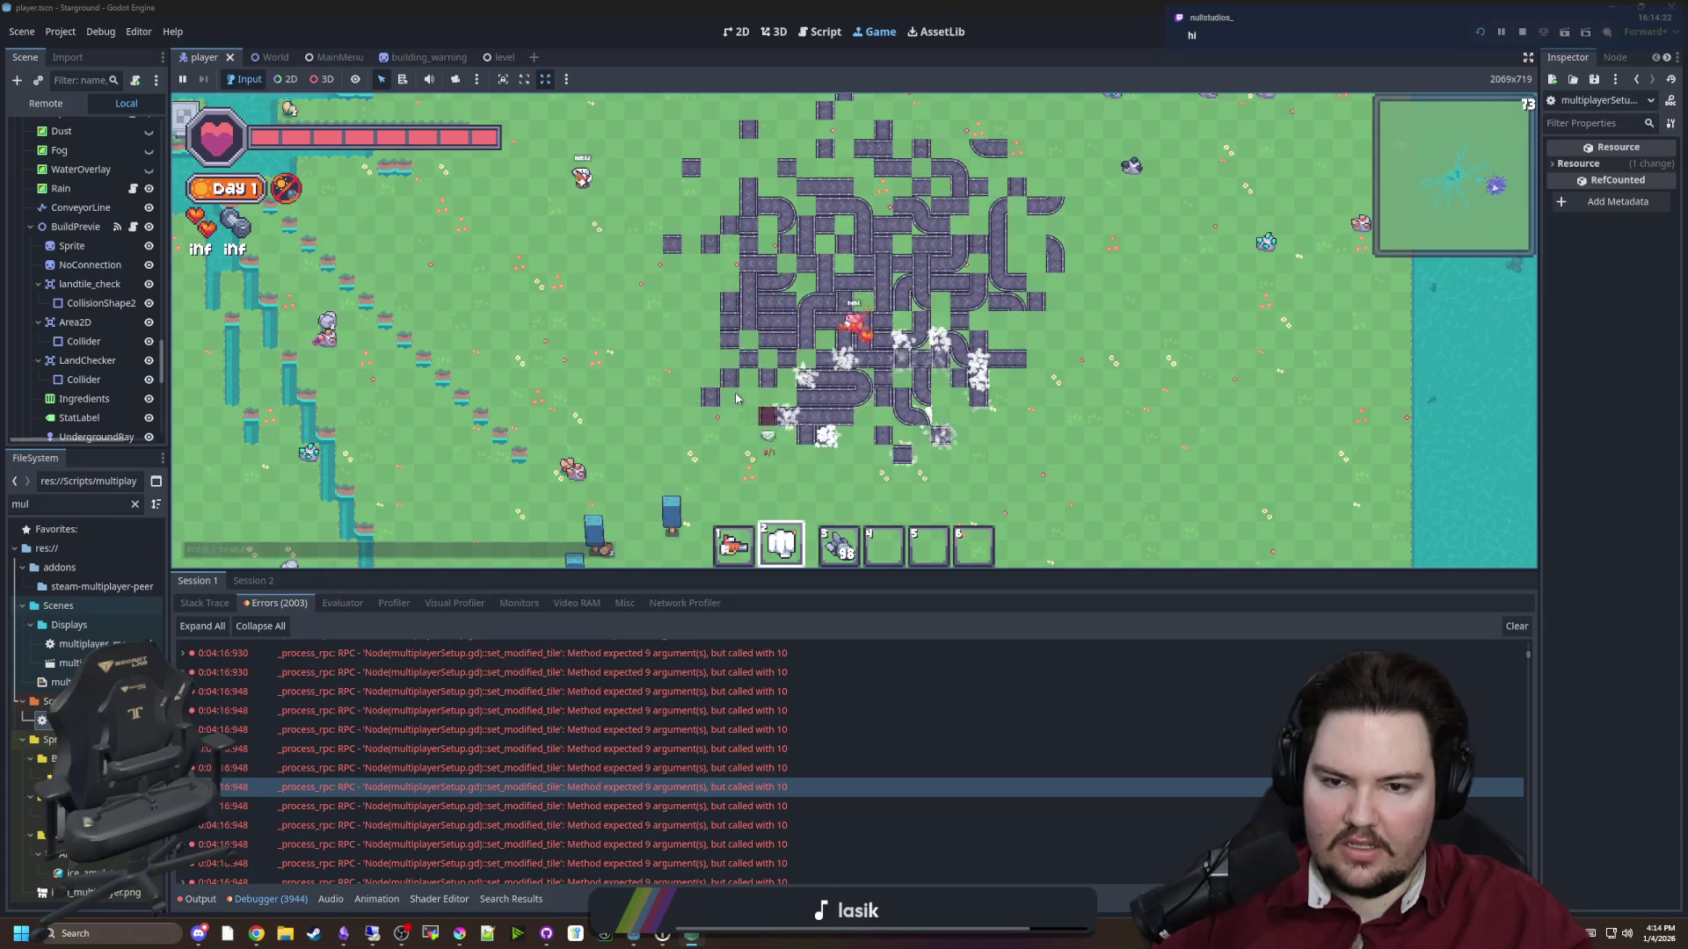
key("w")
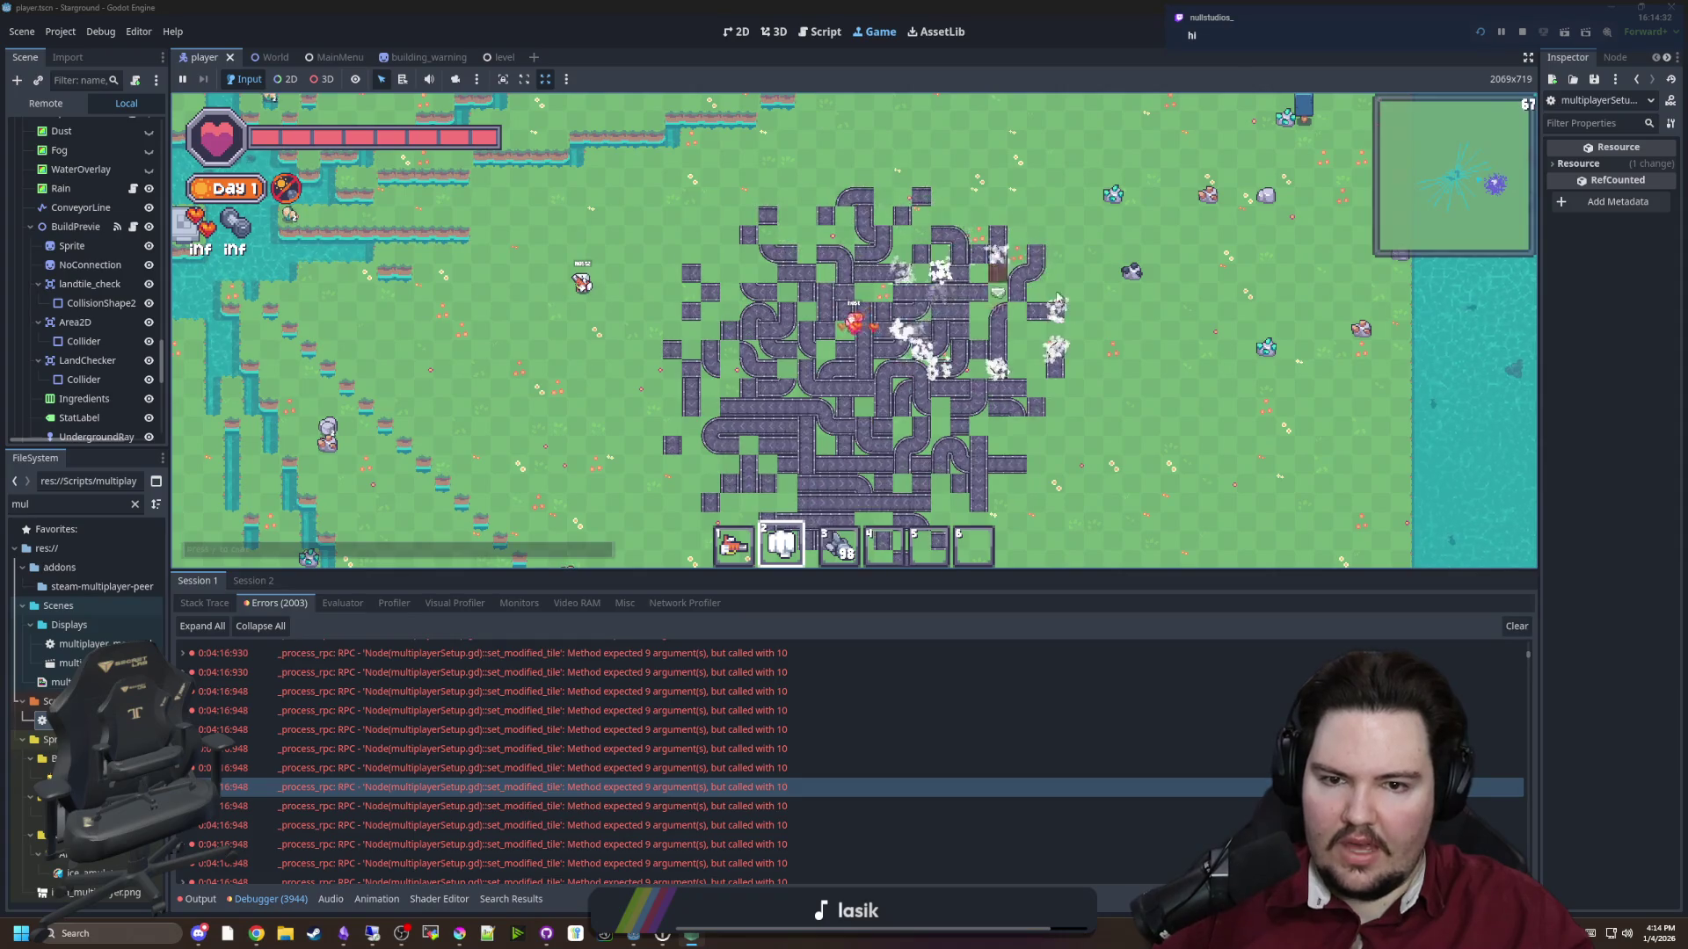
key("d")
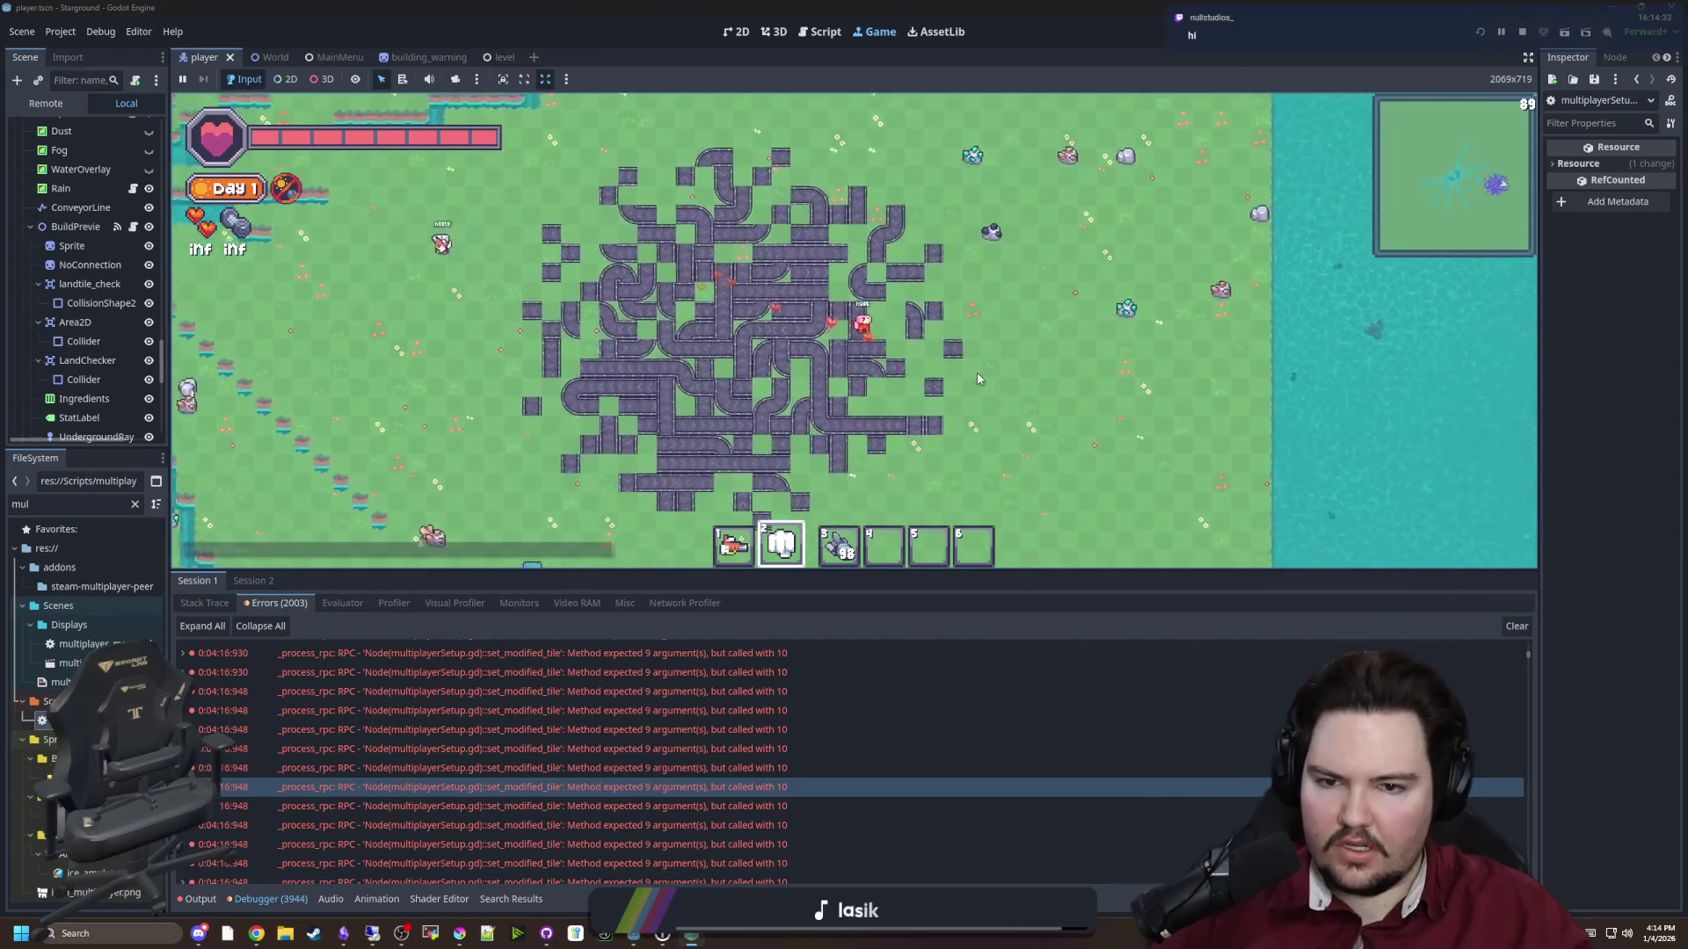
key("a")
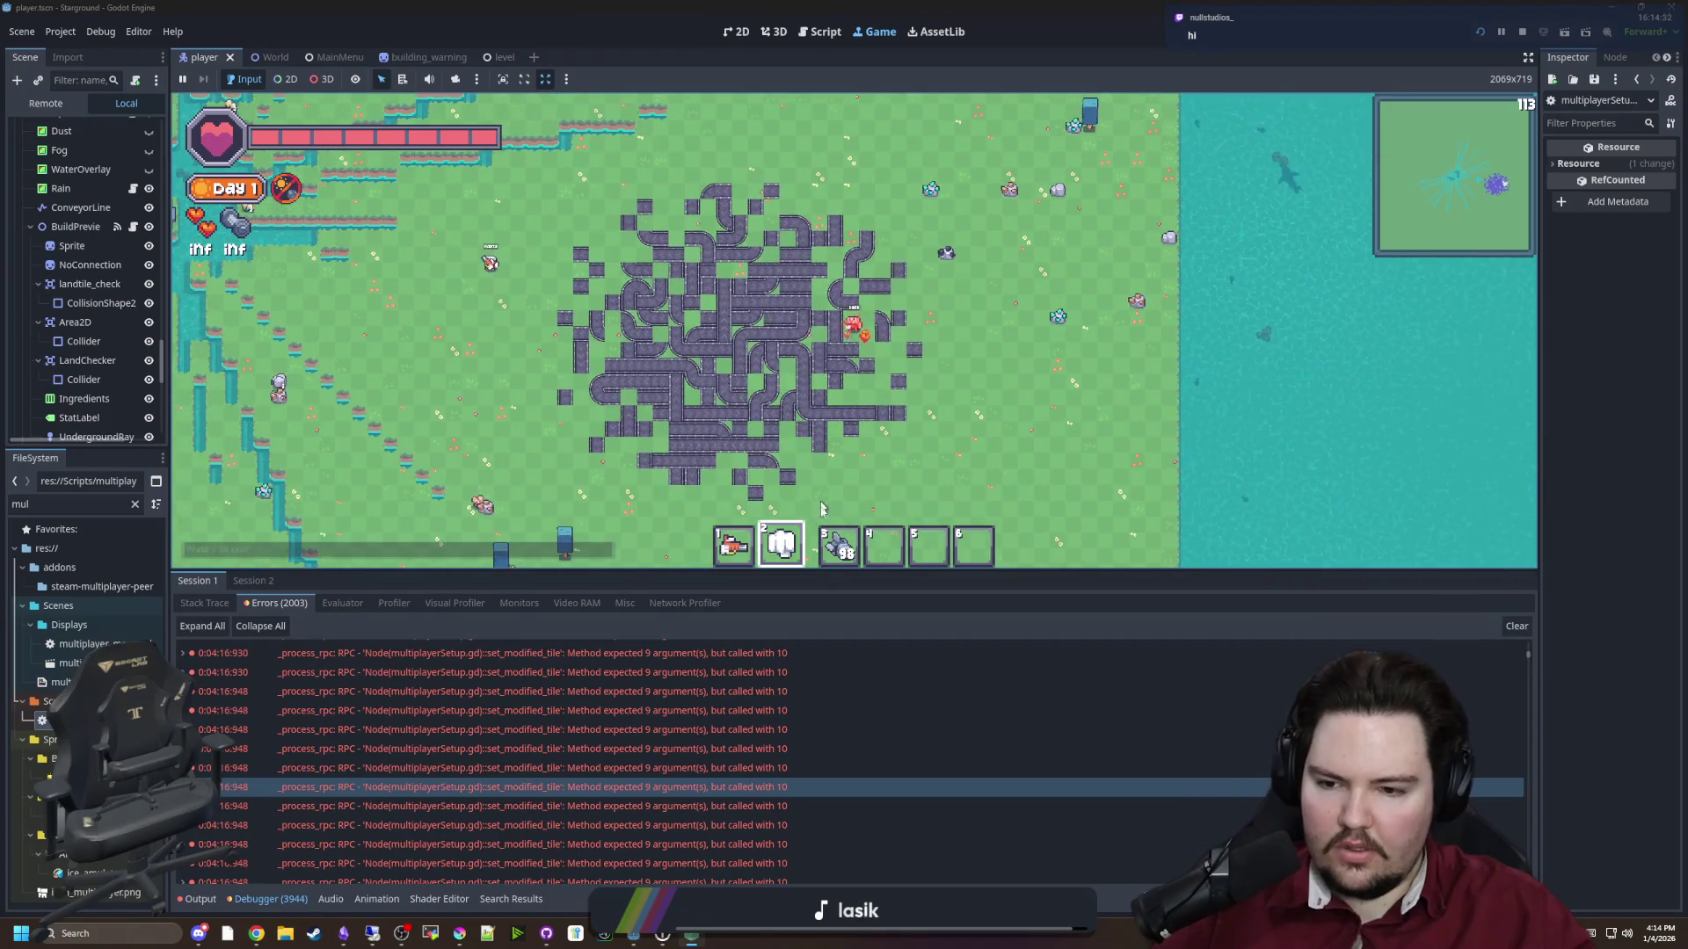
key("3")
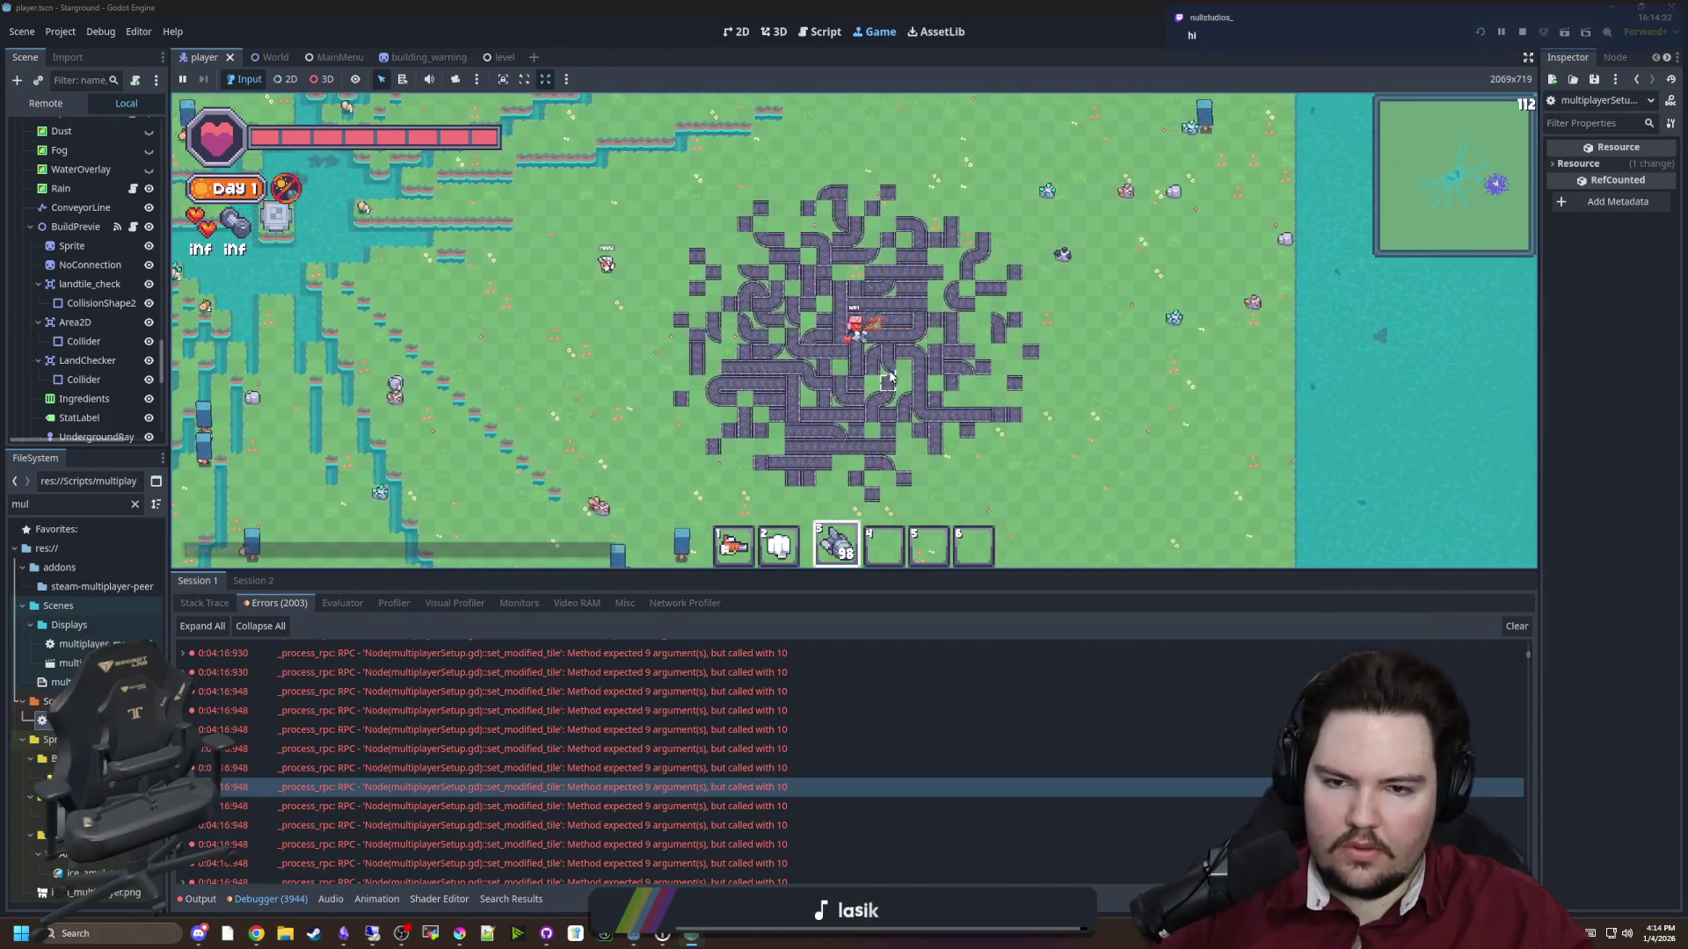
left_click(889, 378)
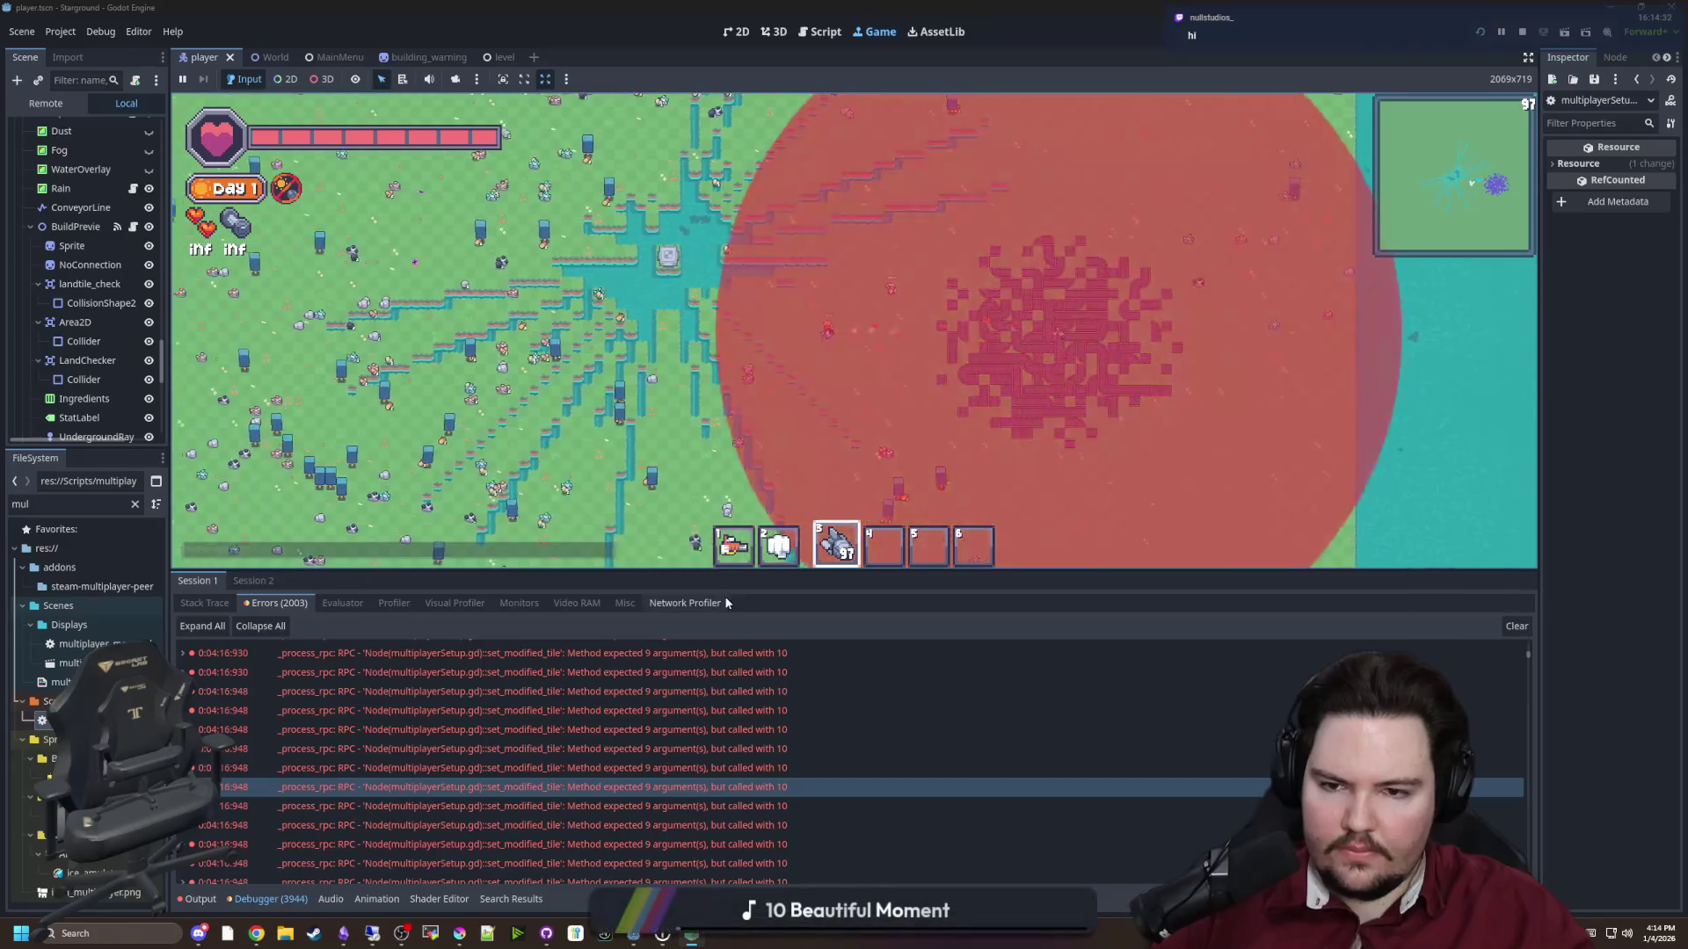
Walk both the client and host players toward the blast site
left_click(690, 857)
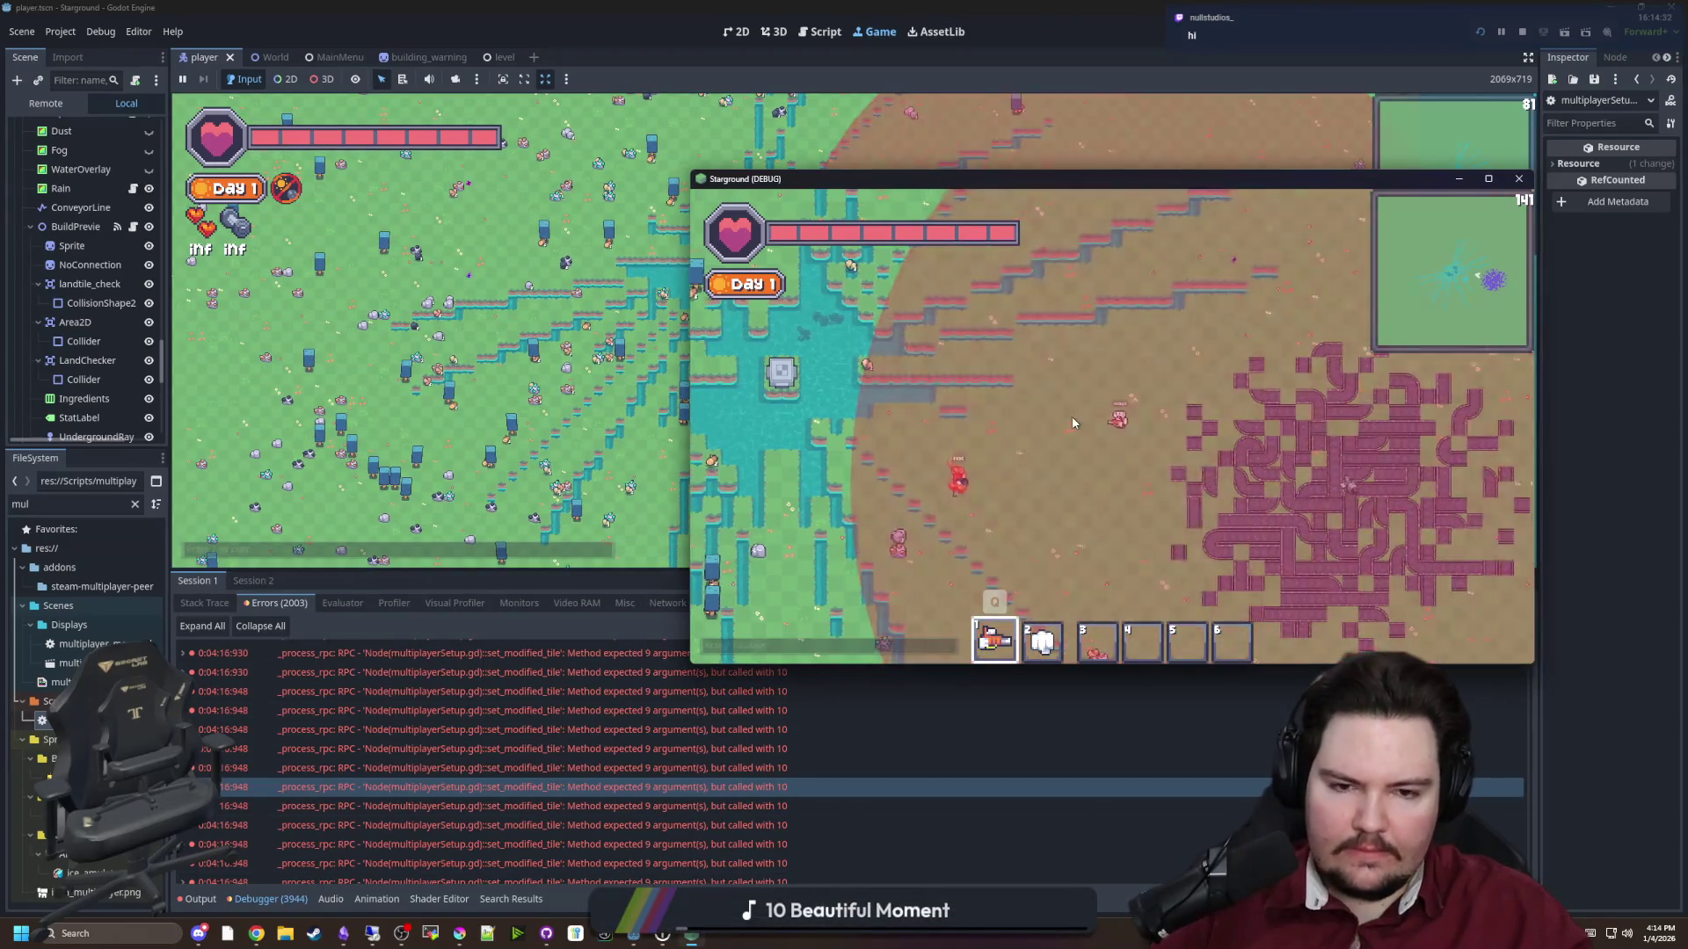
key("s")
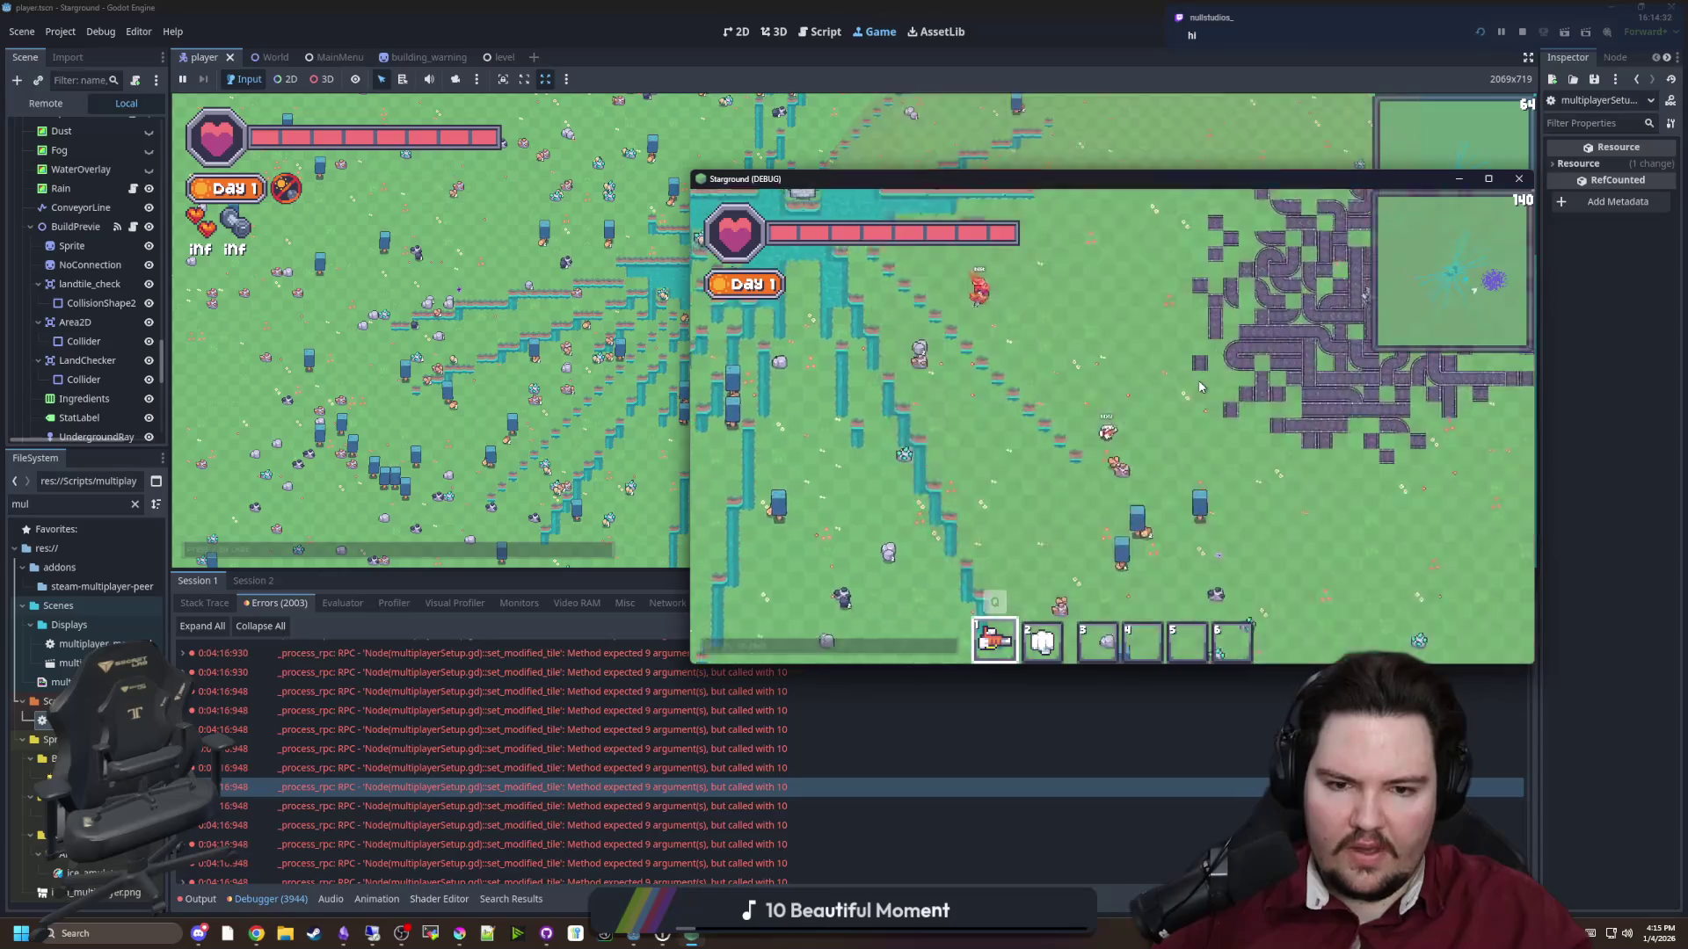
key("a")
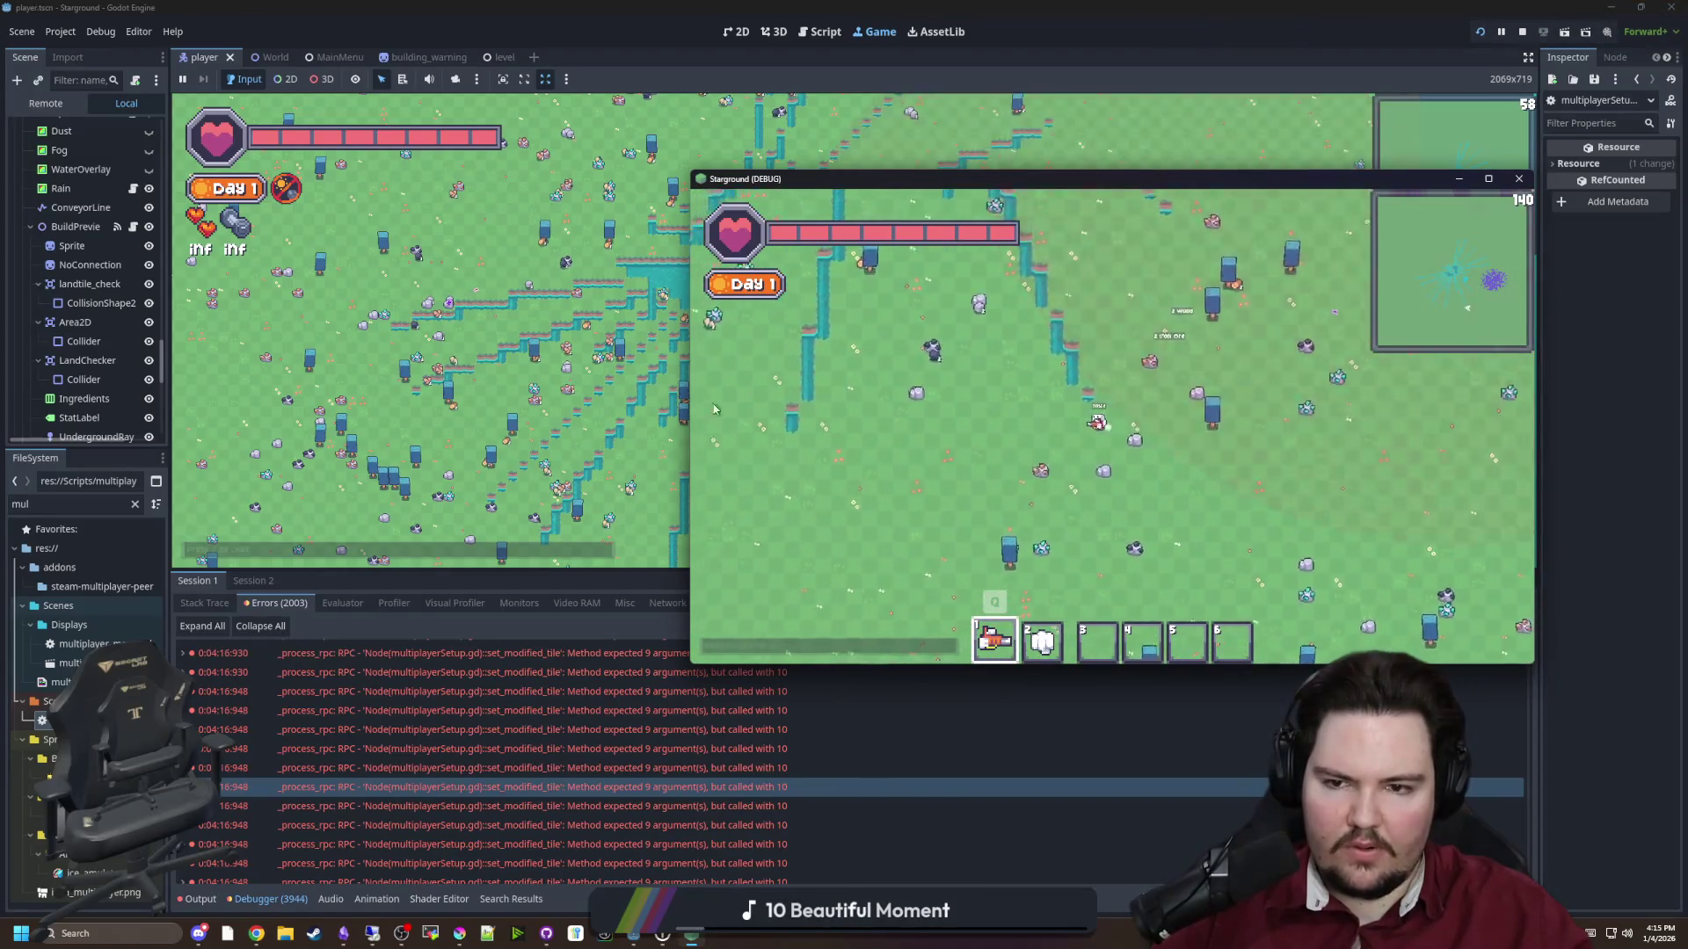
key("alt+Tab")
key("w")
key("d")
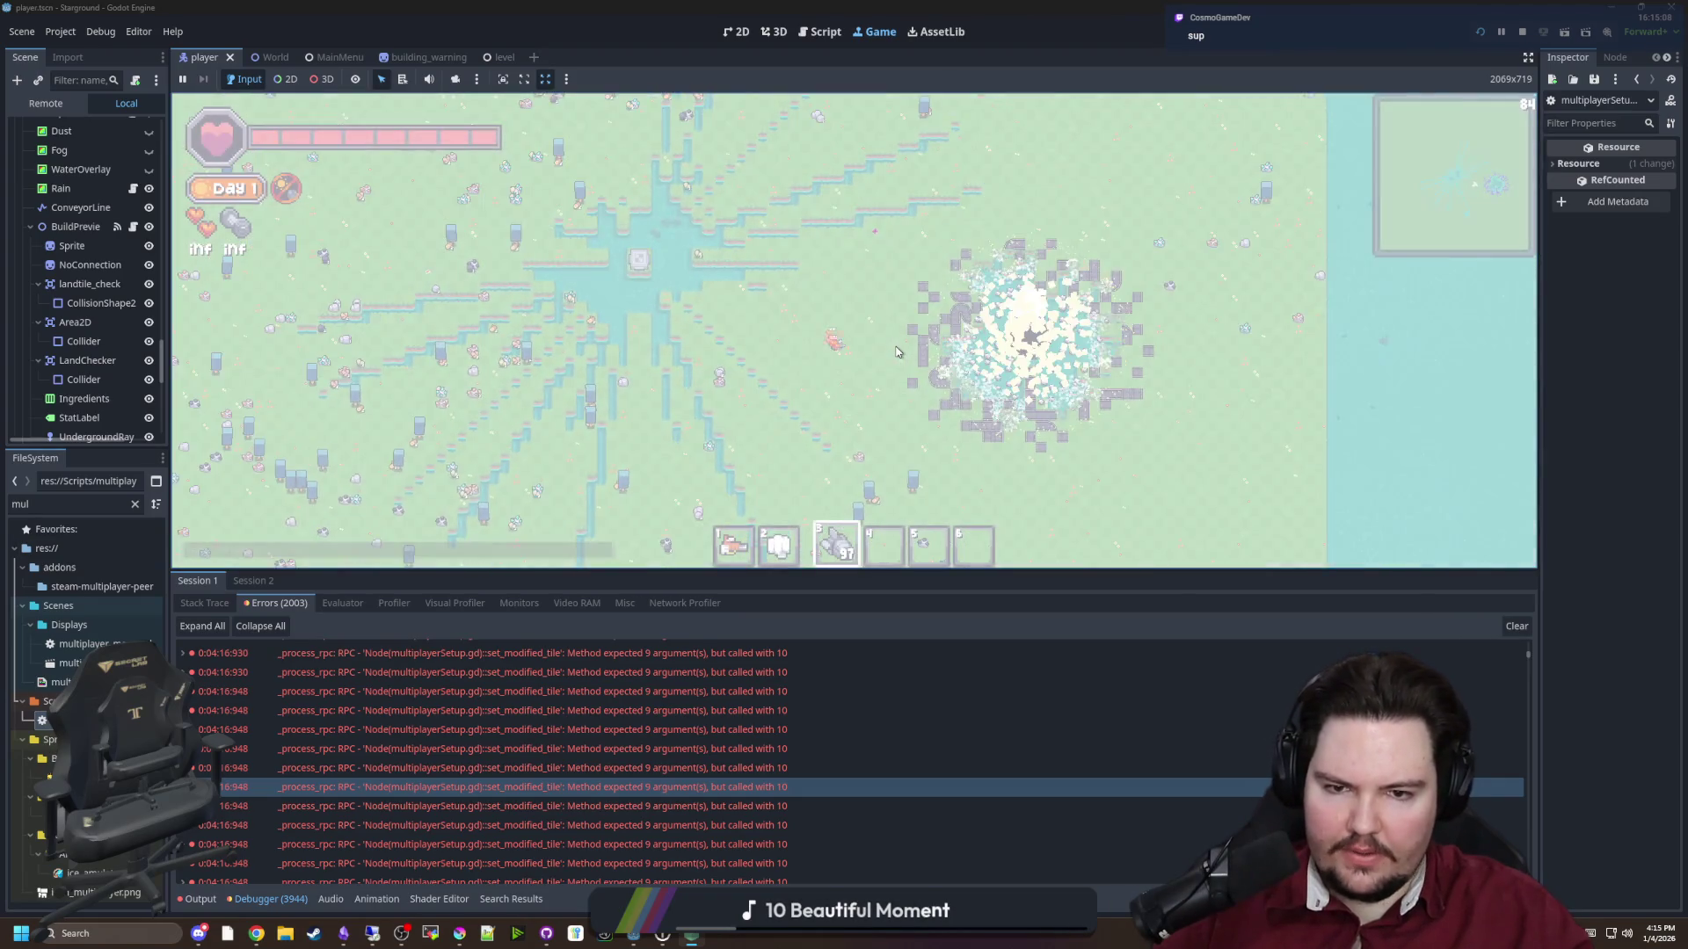
key("a")
key("s")
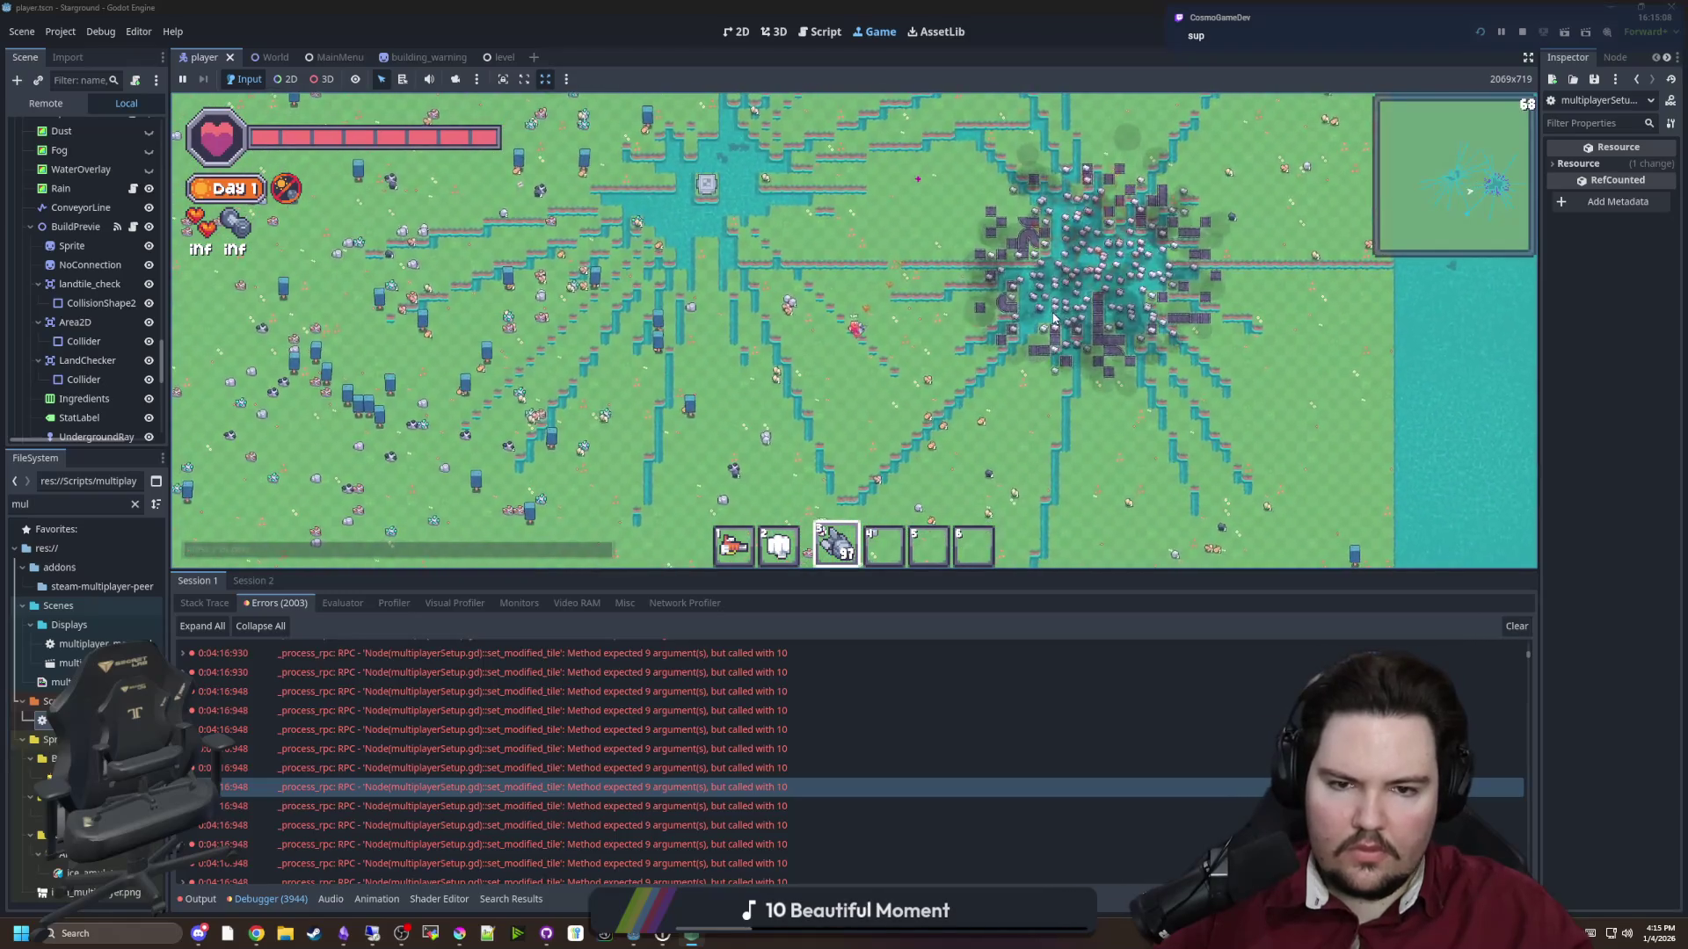
Walk the client player up to the crater and move its window up-left
left_click(708, 885)
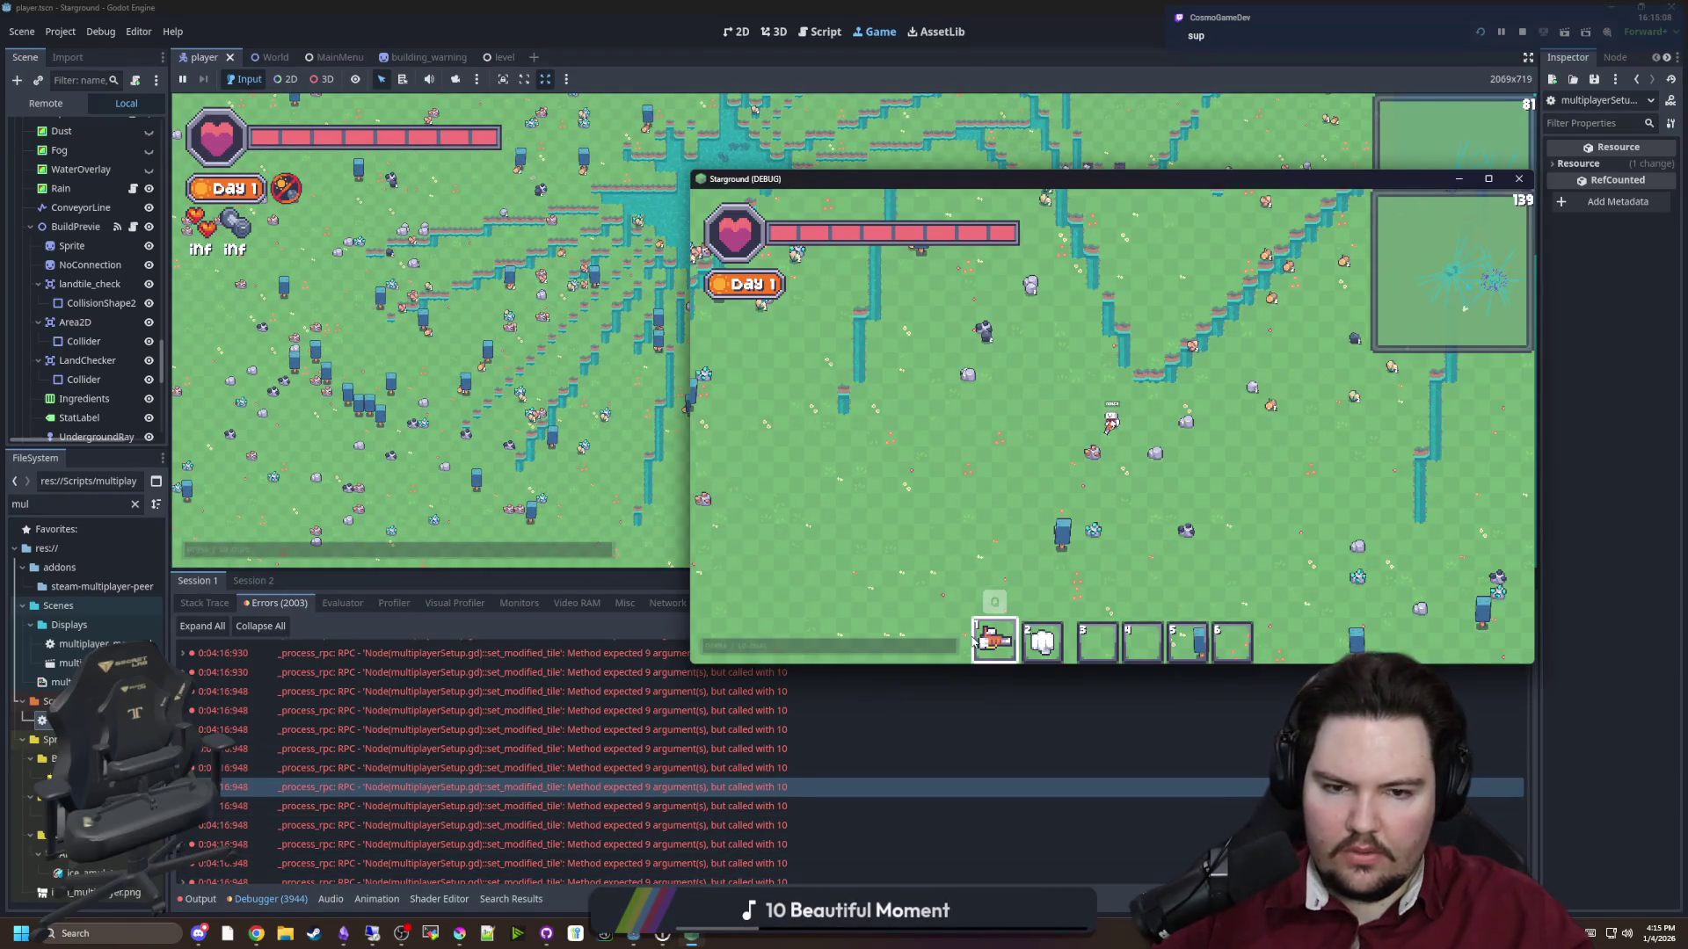
key("w")
key("d")
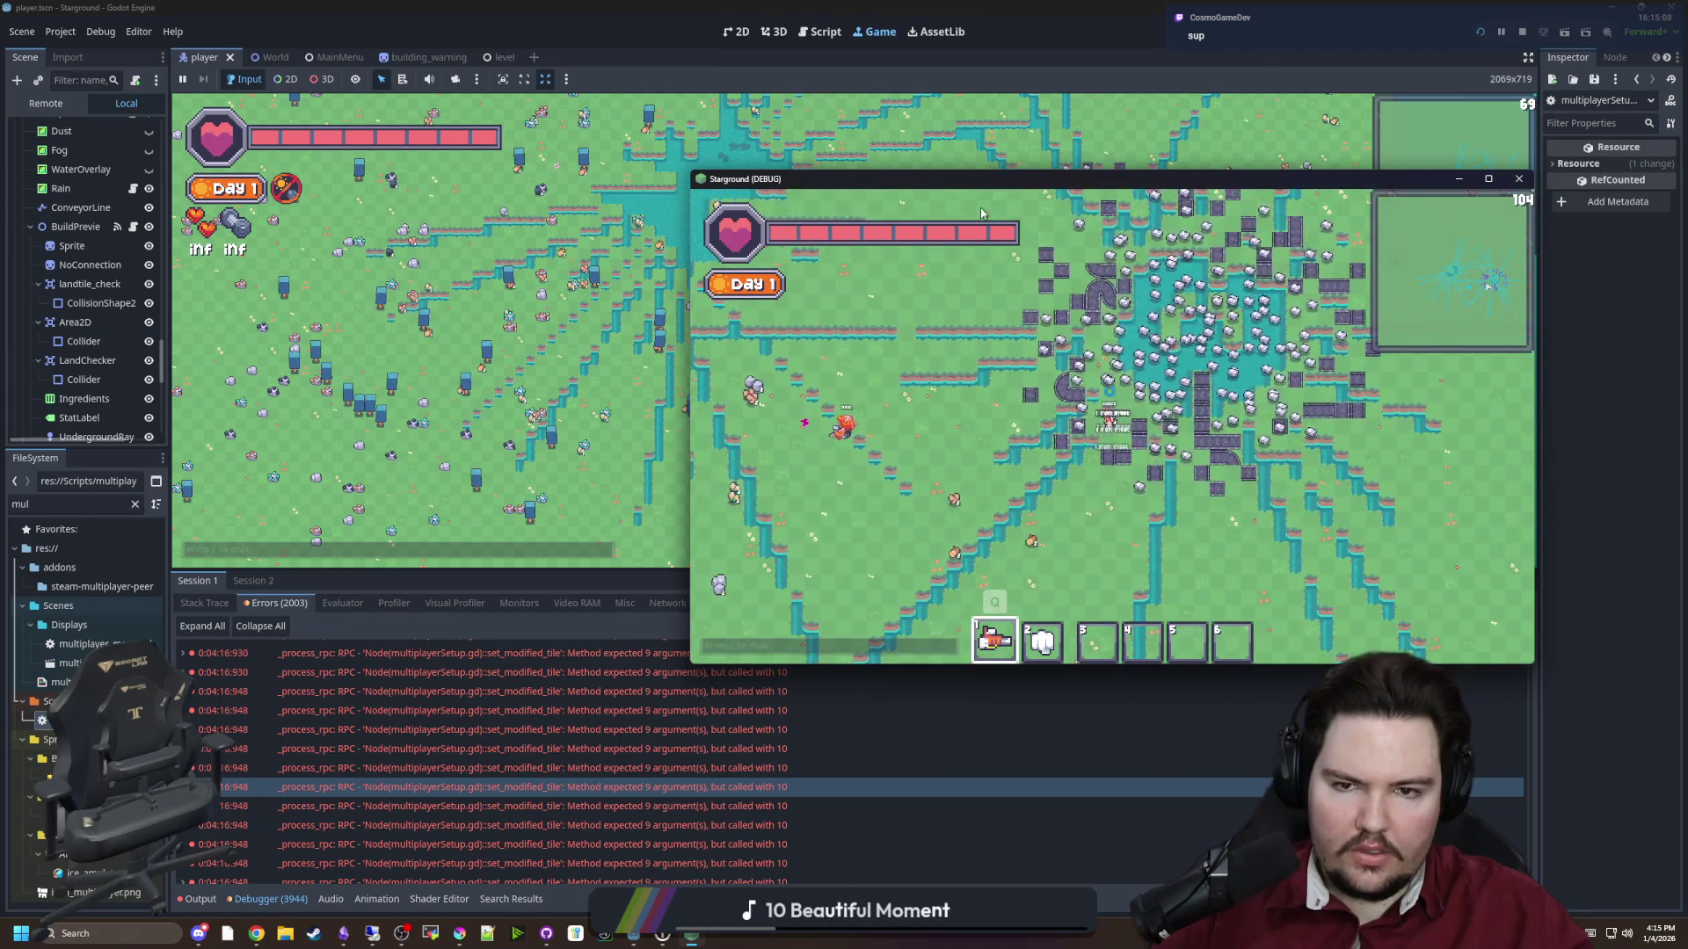
mouse_move(998, 181)
left_mouse_down()
mouse_move(996, 665)
mouse_move(899, 270)
mouse_move(768, 209)
left_mouse_up()
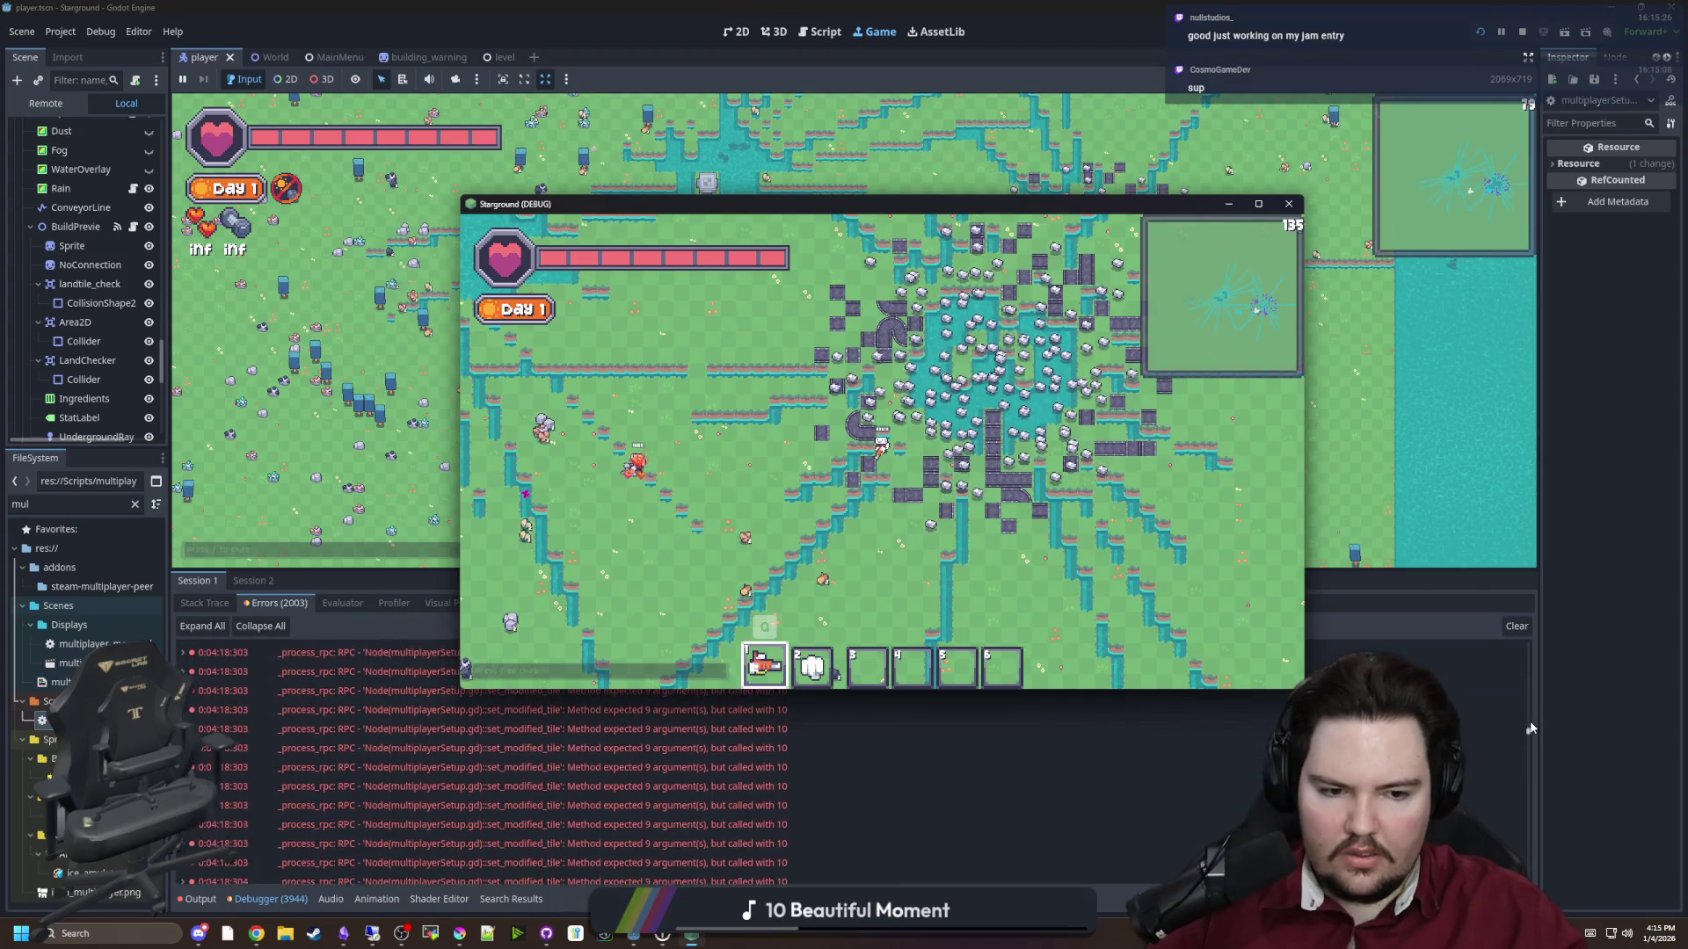
Scroll the Debugger Errors list to inspect an older tile-sync RPC error
left_click(1529, 763)
left_click_drag(1529, 763, 1529, 868)
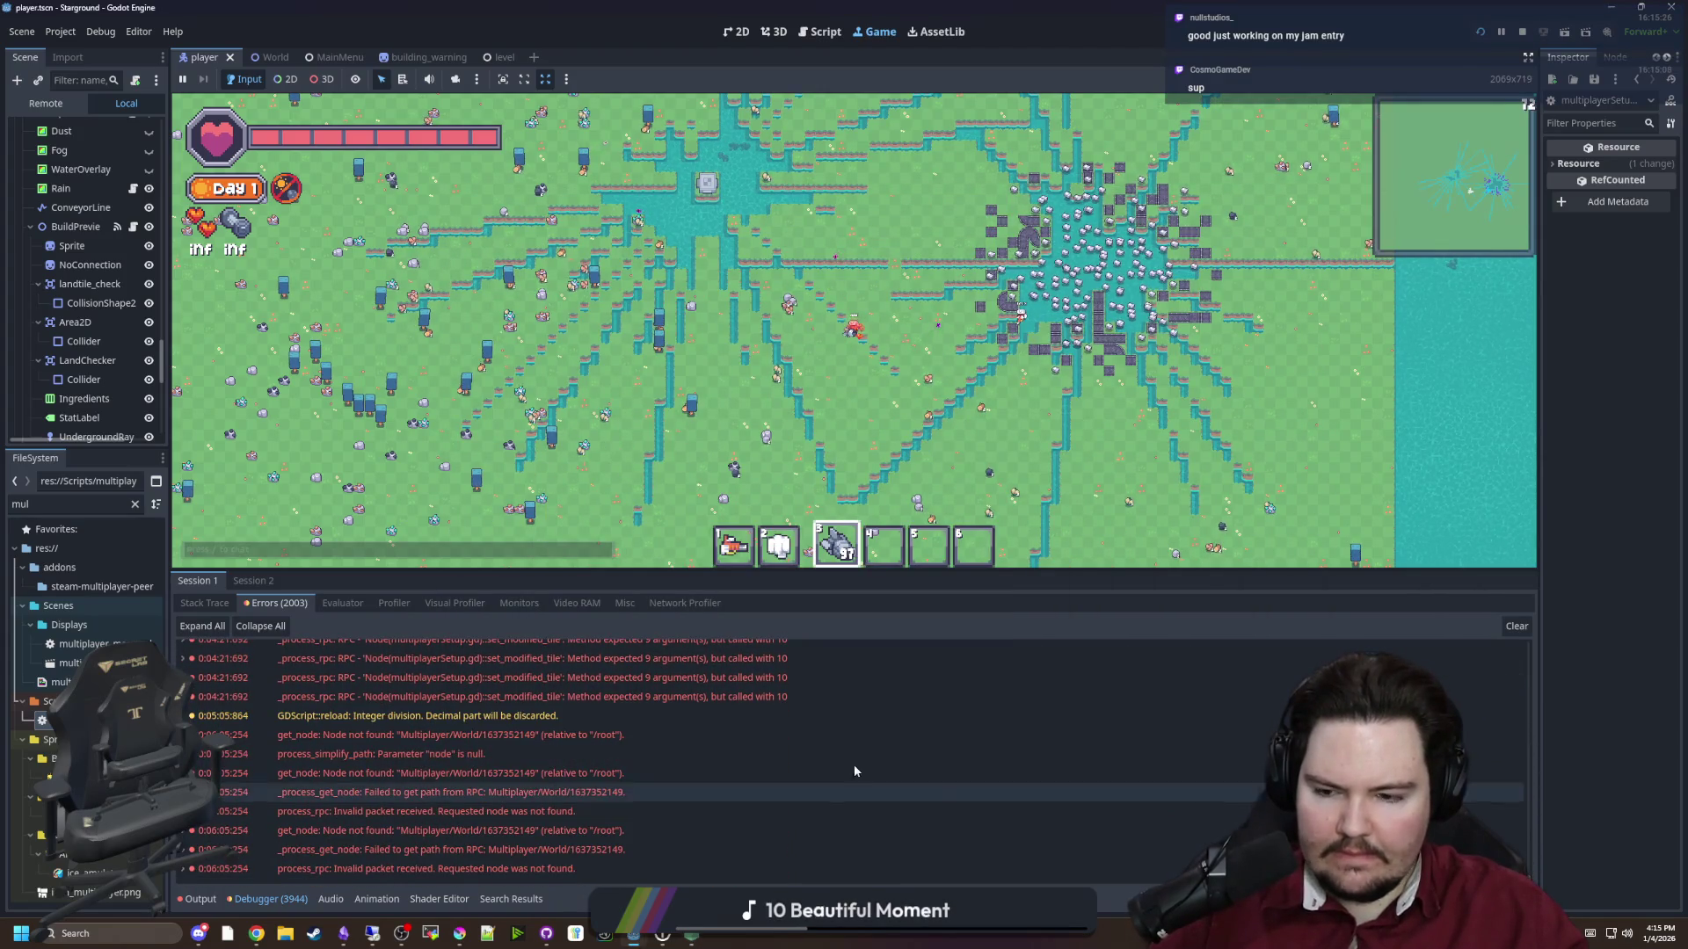
left_click(672, 697)
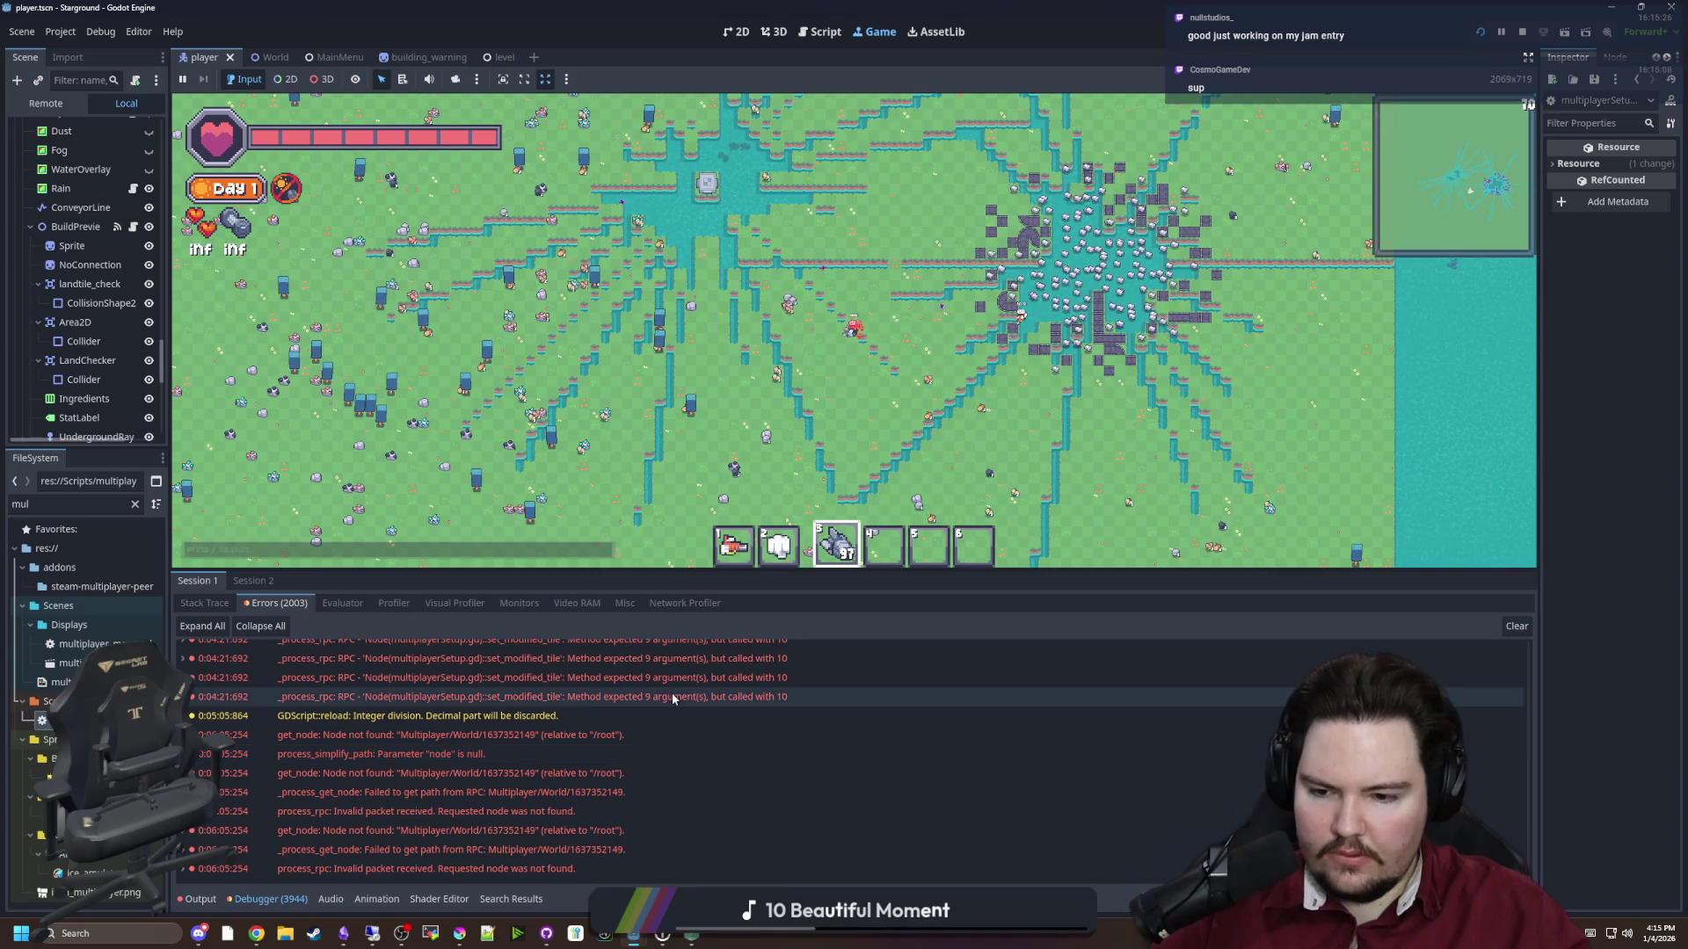
scroll(1145, 790, "up", 5)
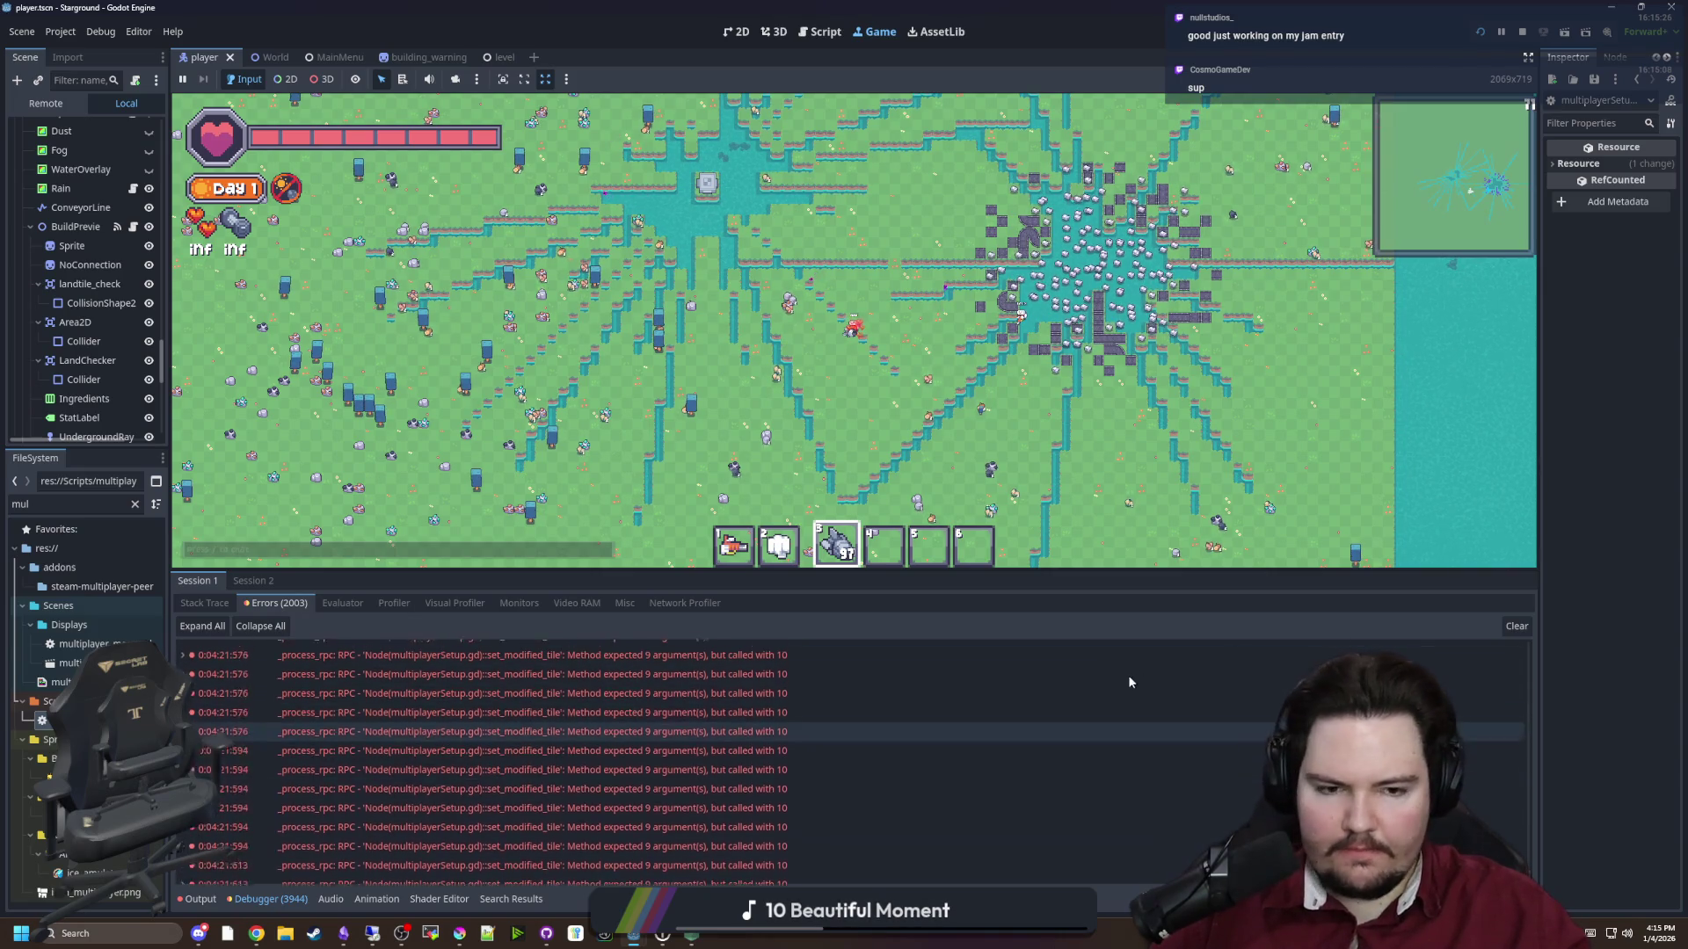
scroll(1129, 681, "up", 3)
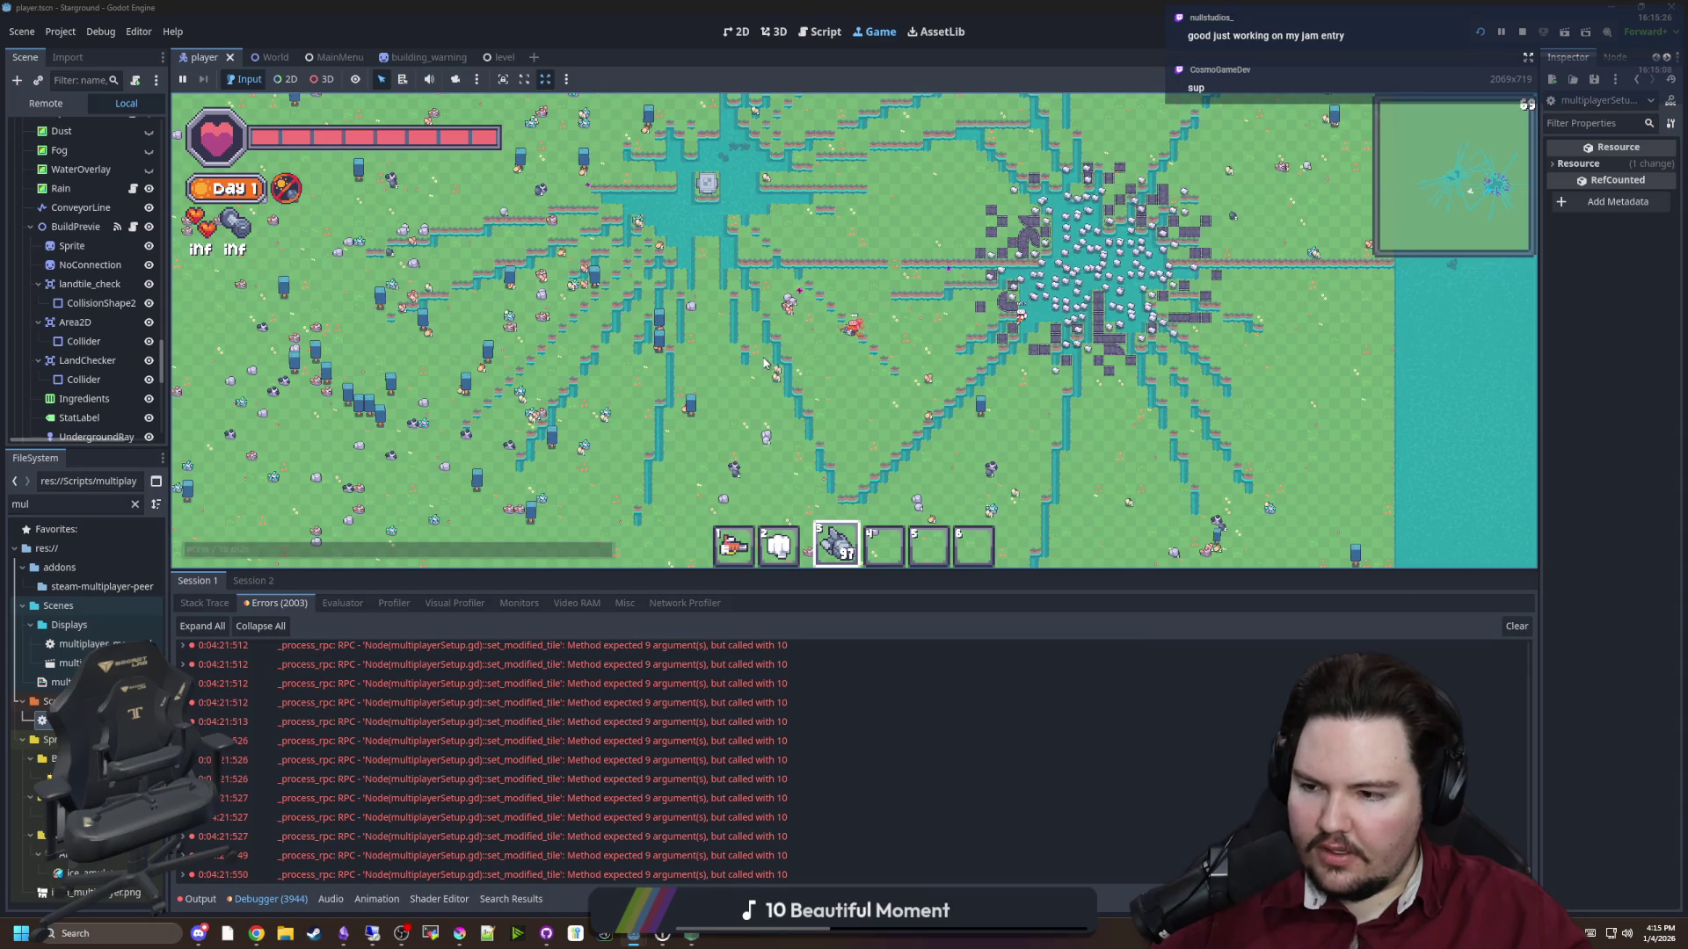
scroll(793, 331, "up", 3)
scroll(879, 316, "down", 5)
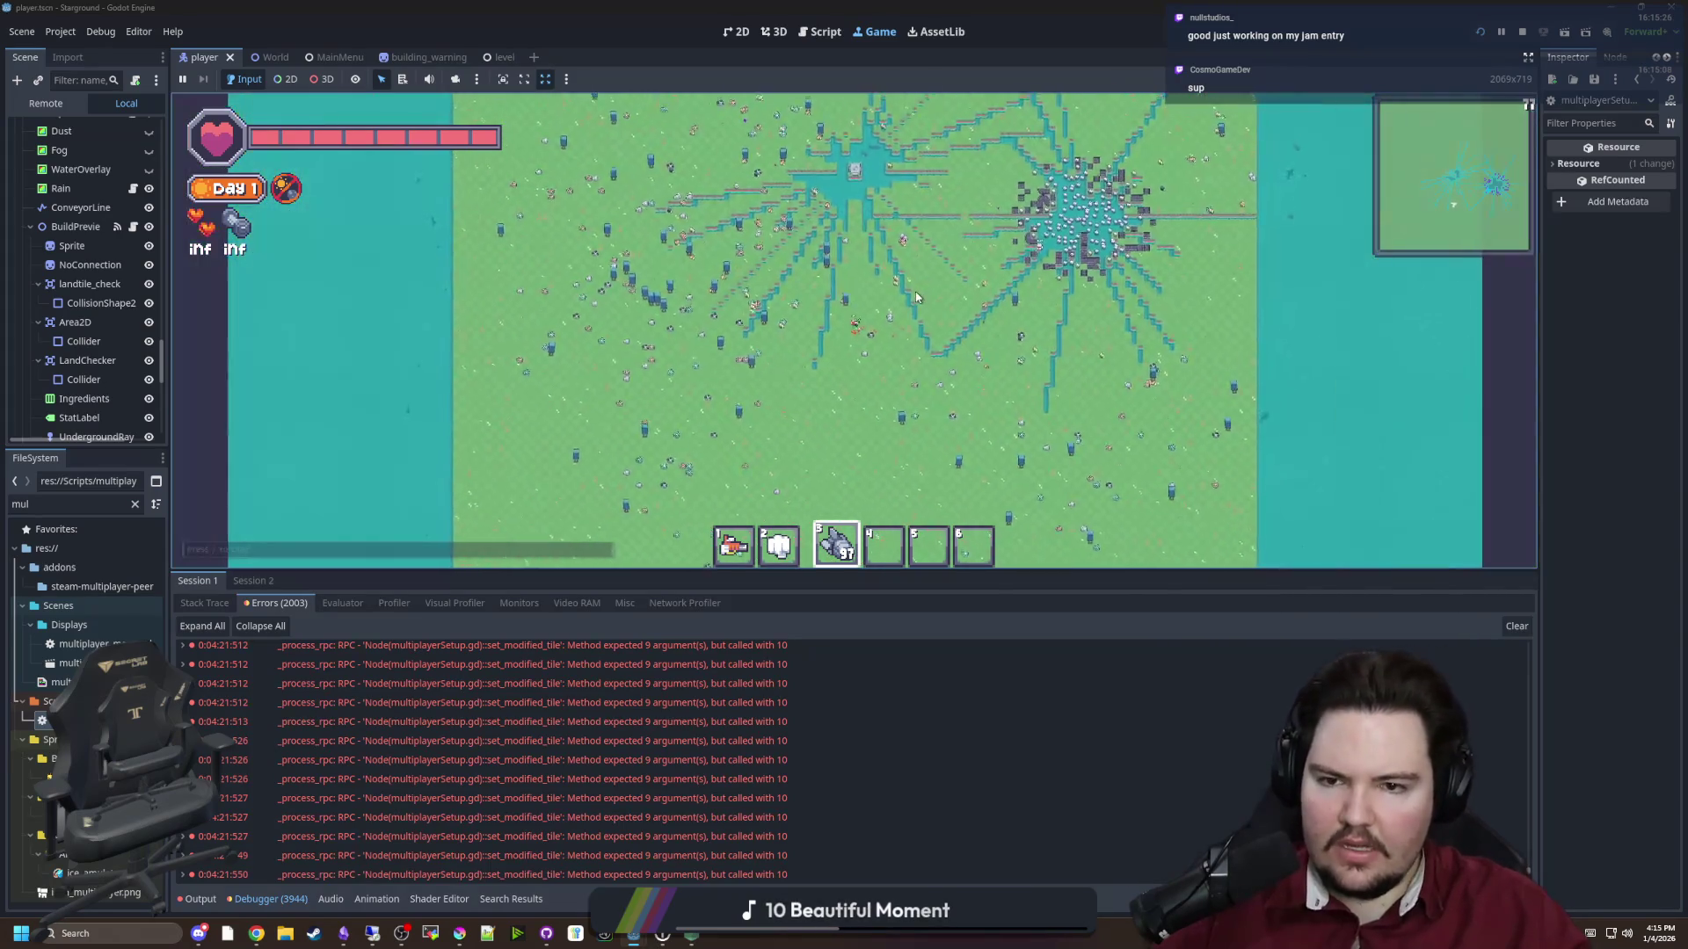
scroll(923, 298, "up", 2)
scroll(923, 299, "up", 5)
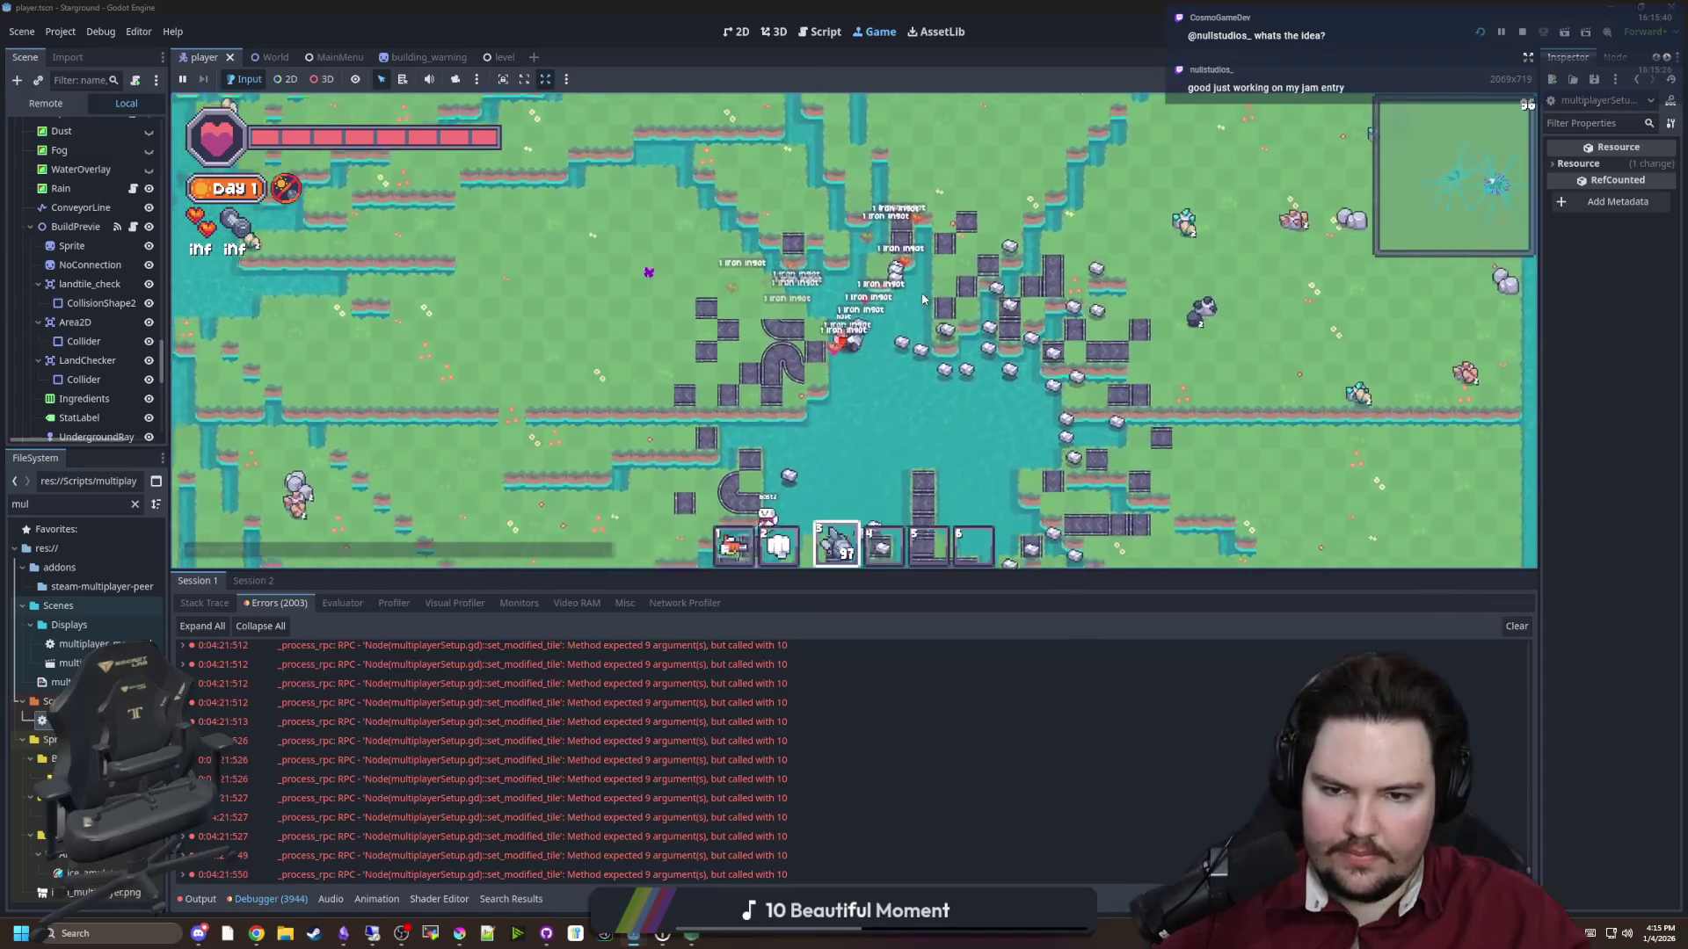
key("d")
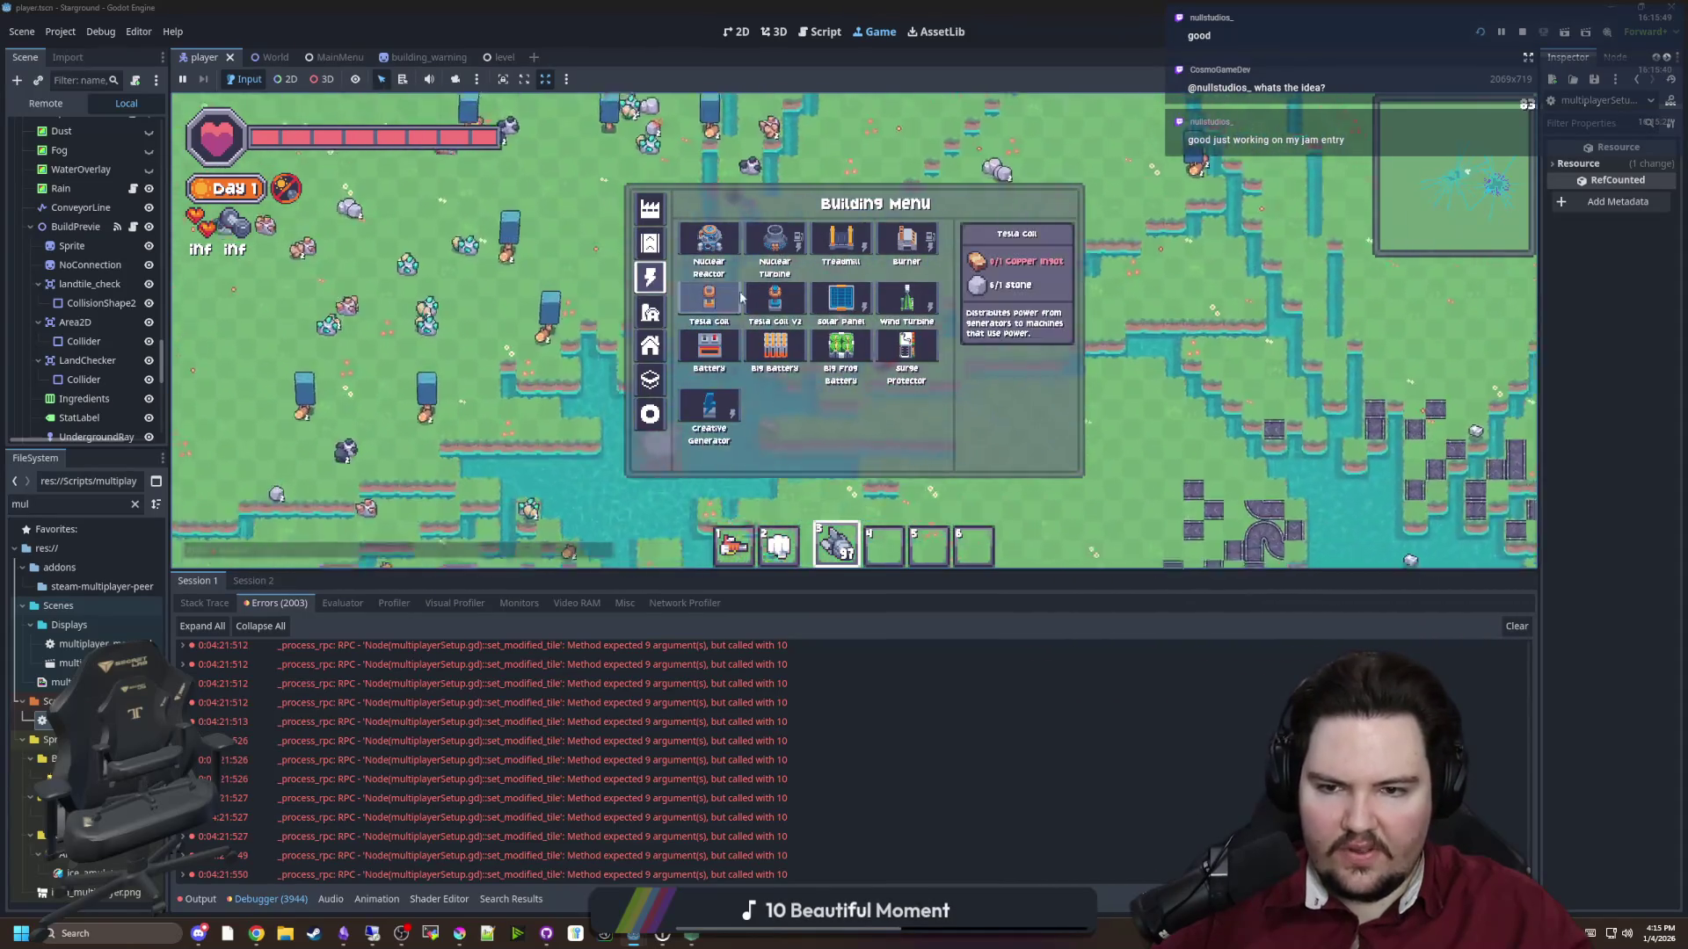
Place two Tesla Coils near the shoreline, then cancel the coil preview
left_click(741, 298)
key("s")
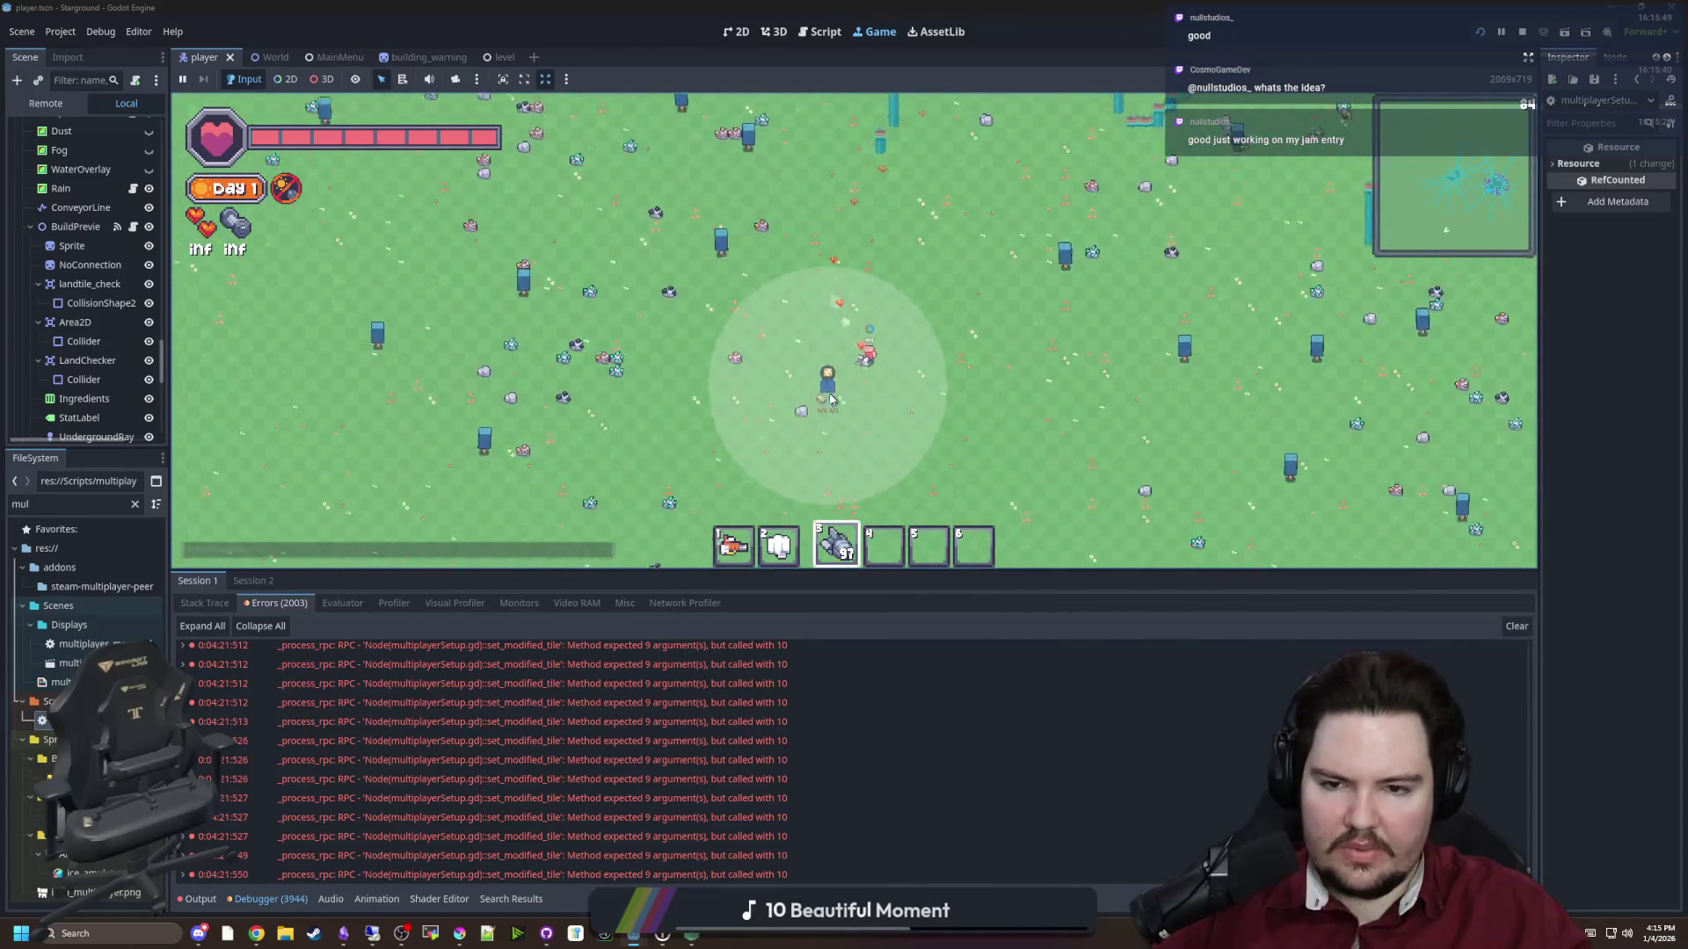
left_click(780, 393)
left_click(909, 401)
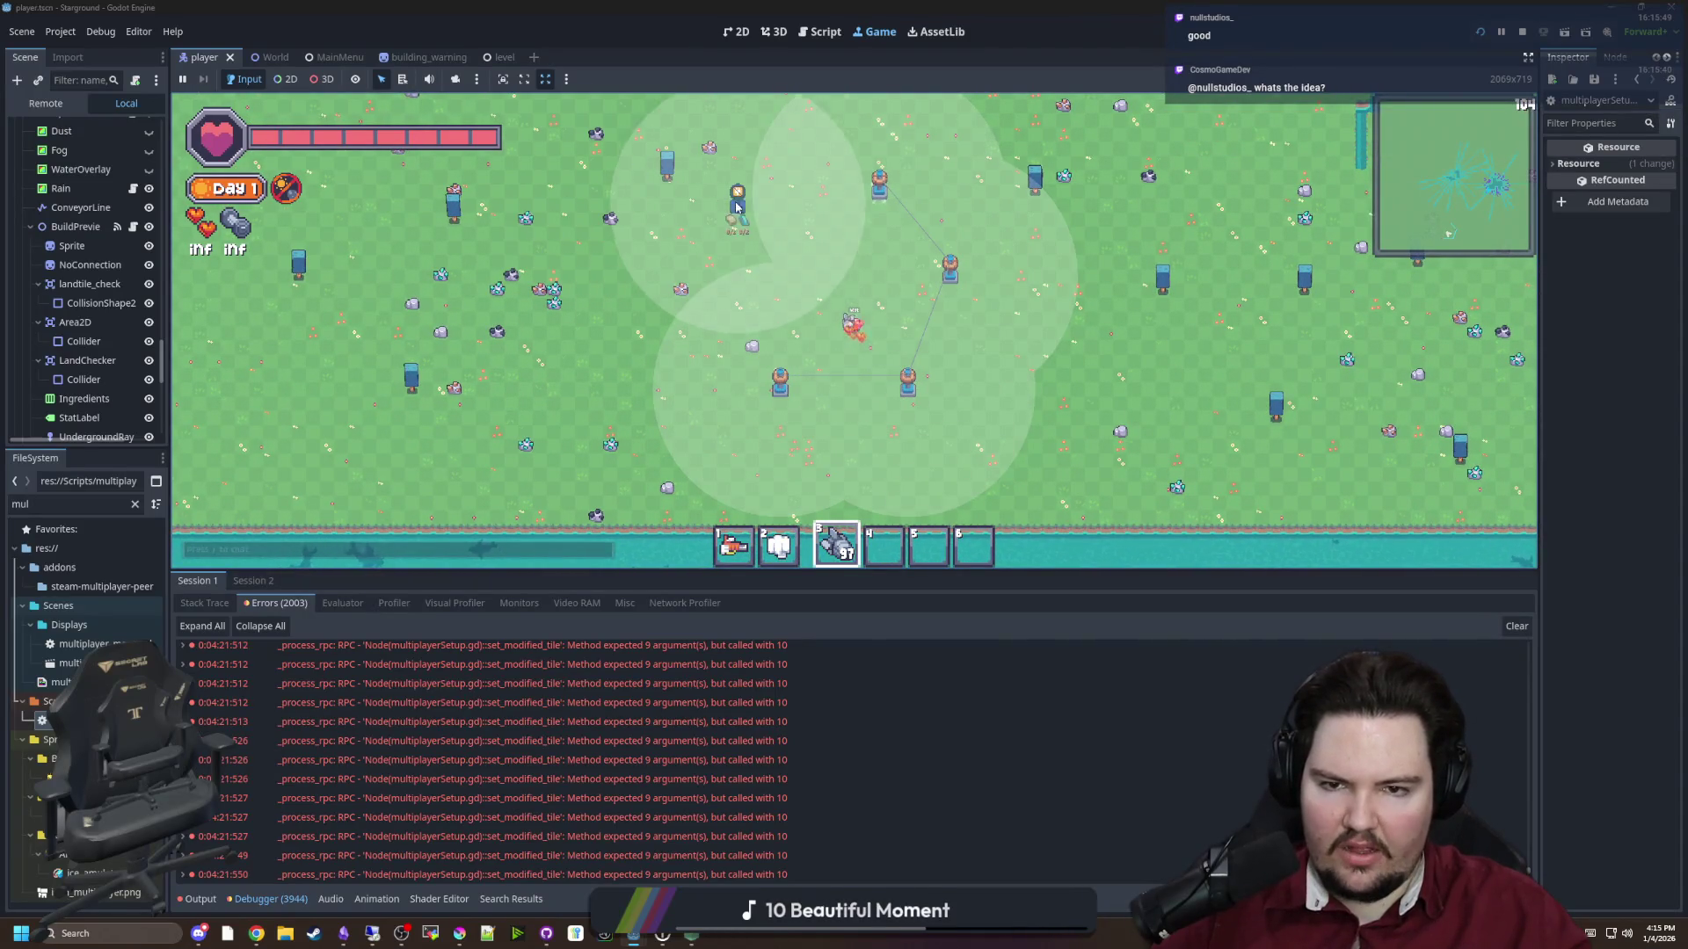
right_click(718, 311)
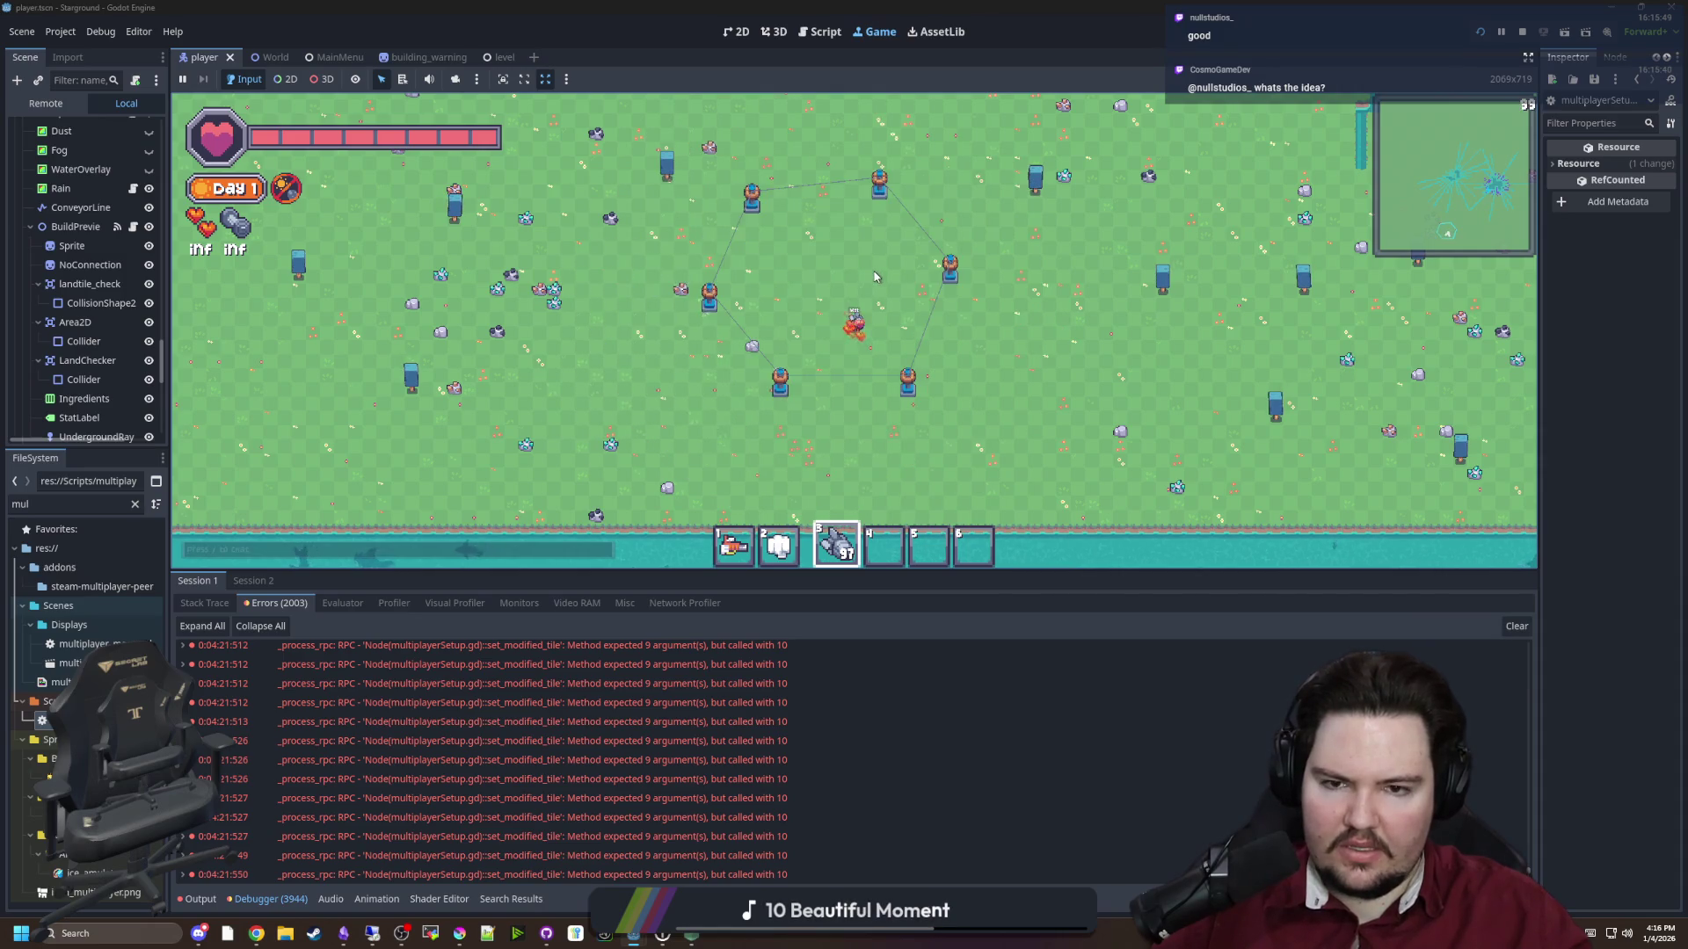
Pick Furnace from the factory category and drag a furnace ring around the base
key("b")
key("b")
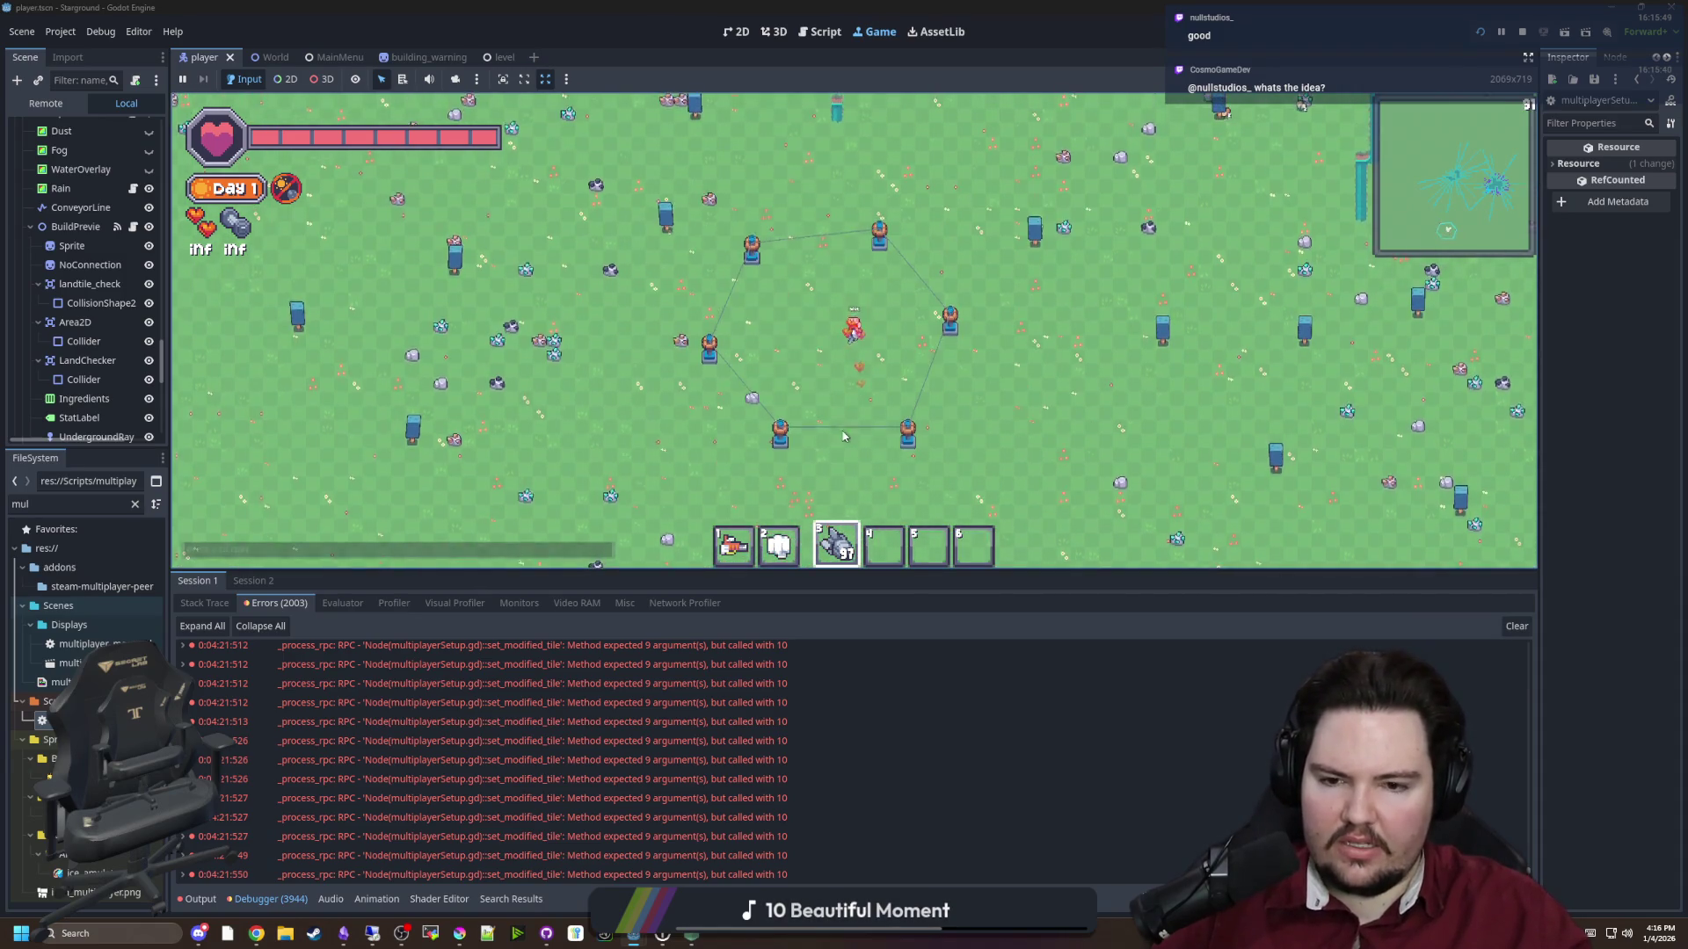
key("b")
key("q")
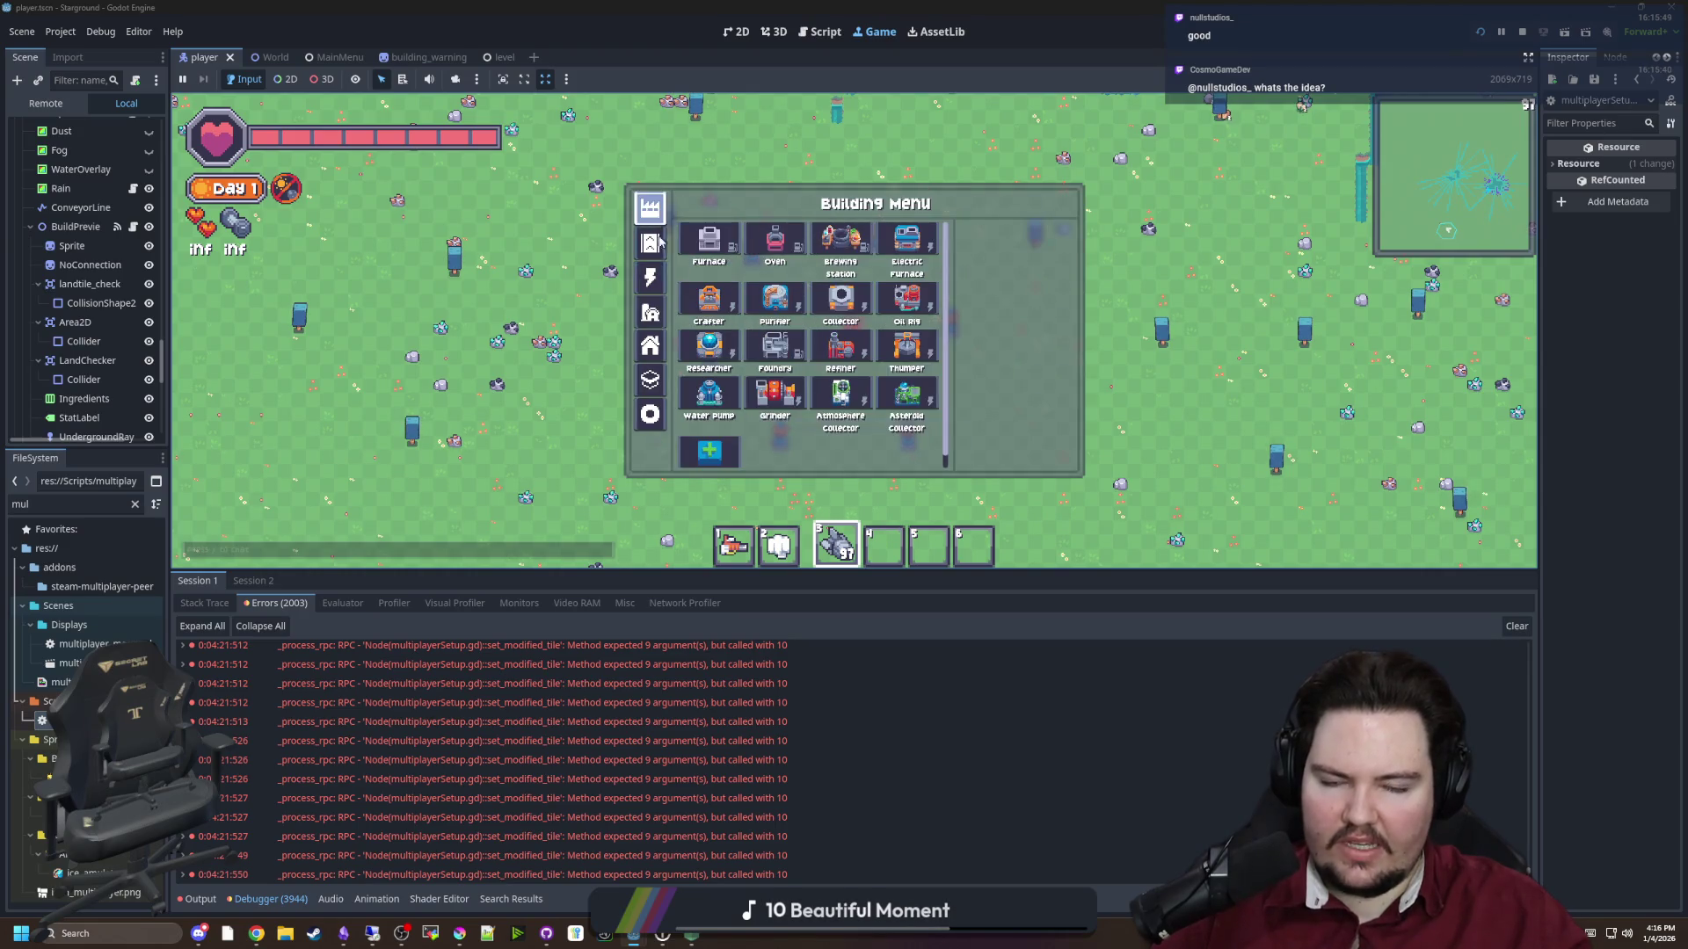
left_click(719, 256)
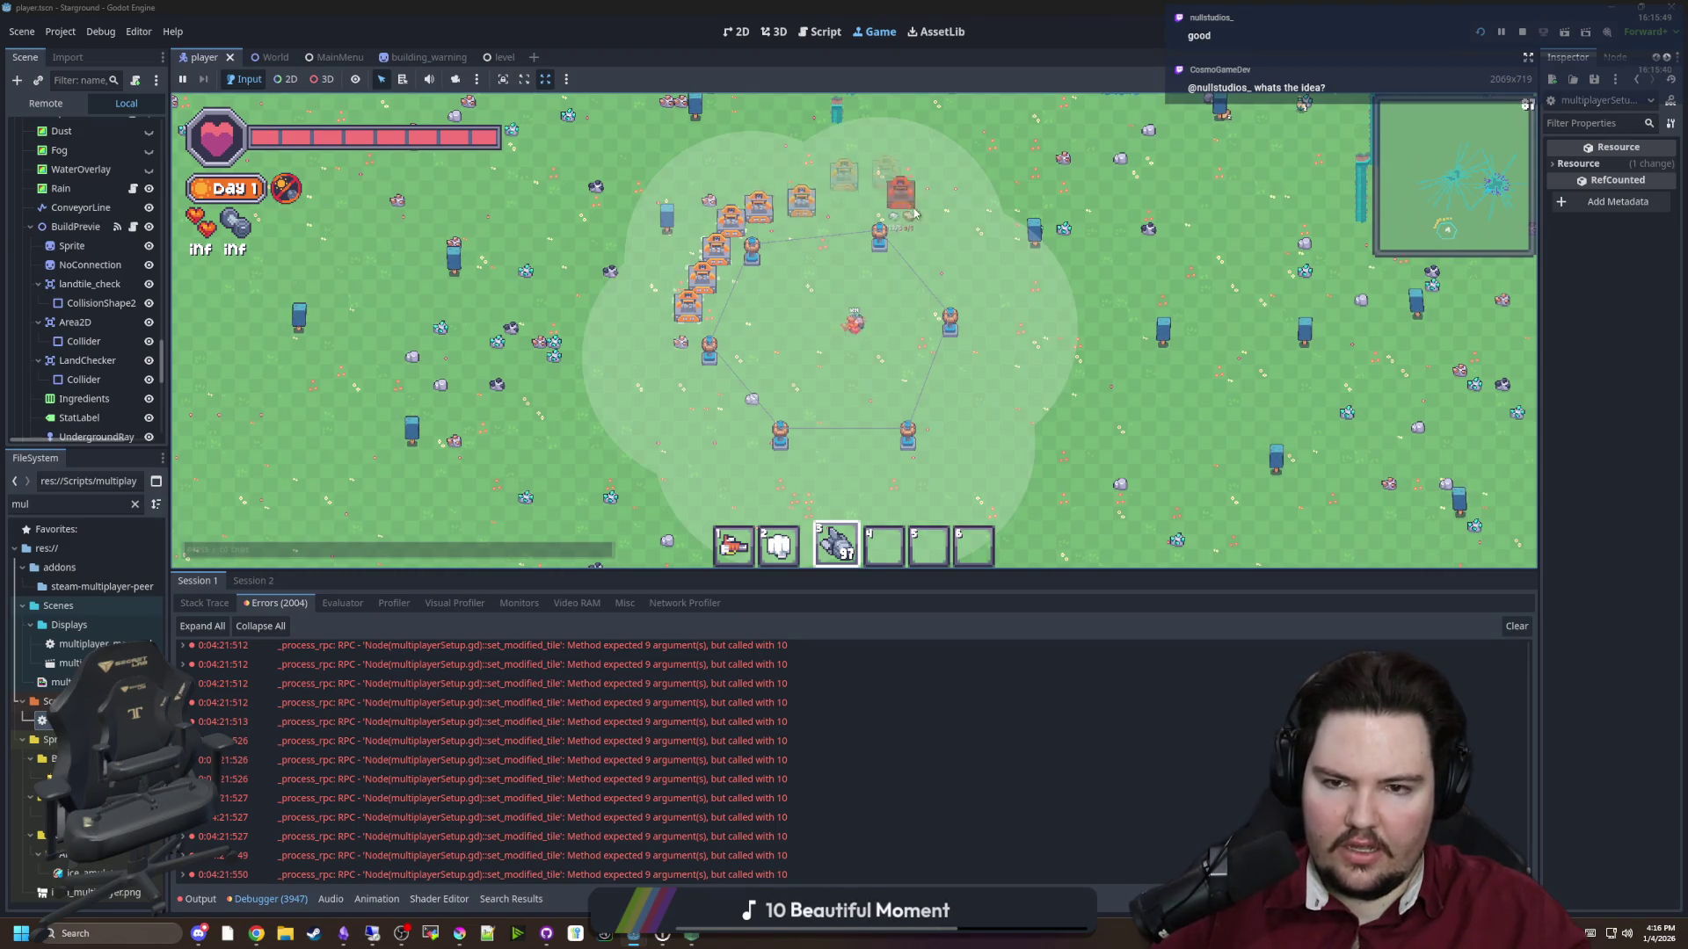
left_click_drag(941, 485, 690, 425)
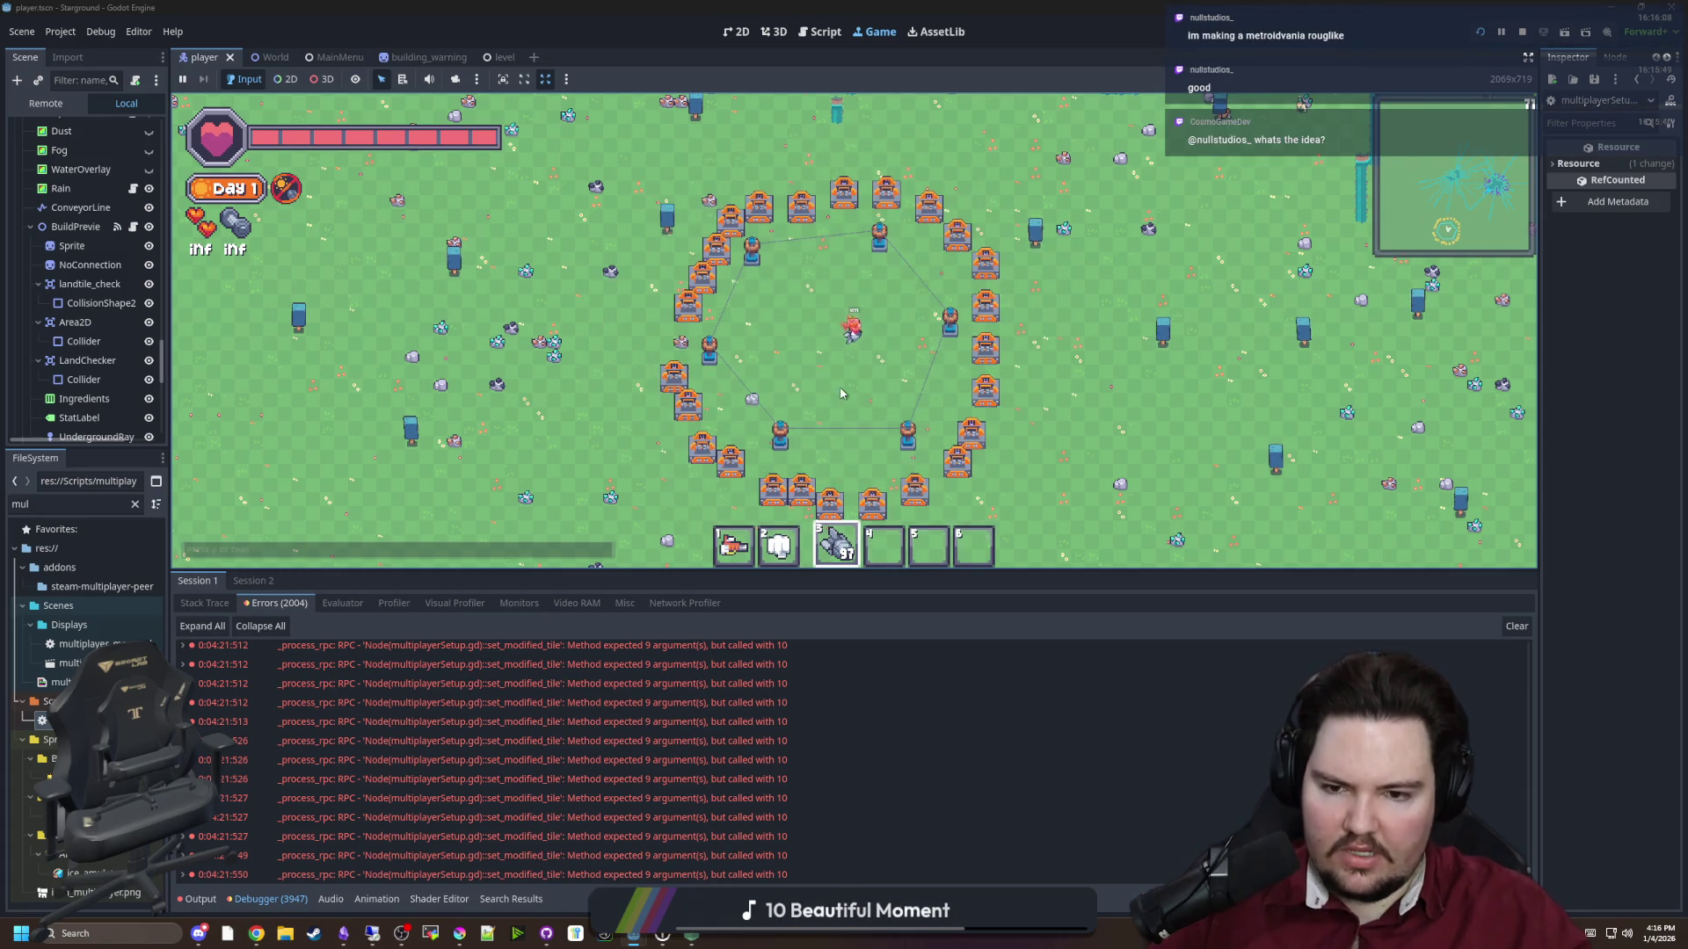
scroll(840, 359, "down", 3)
scroll(873, 424, "down", 1)
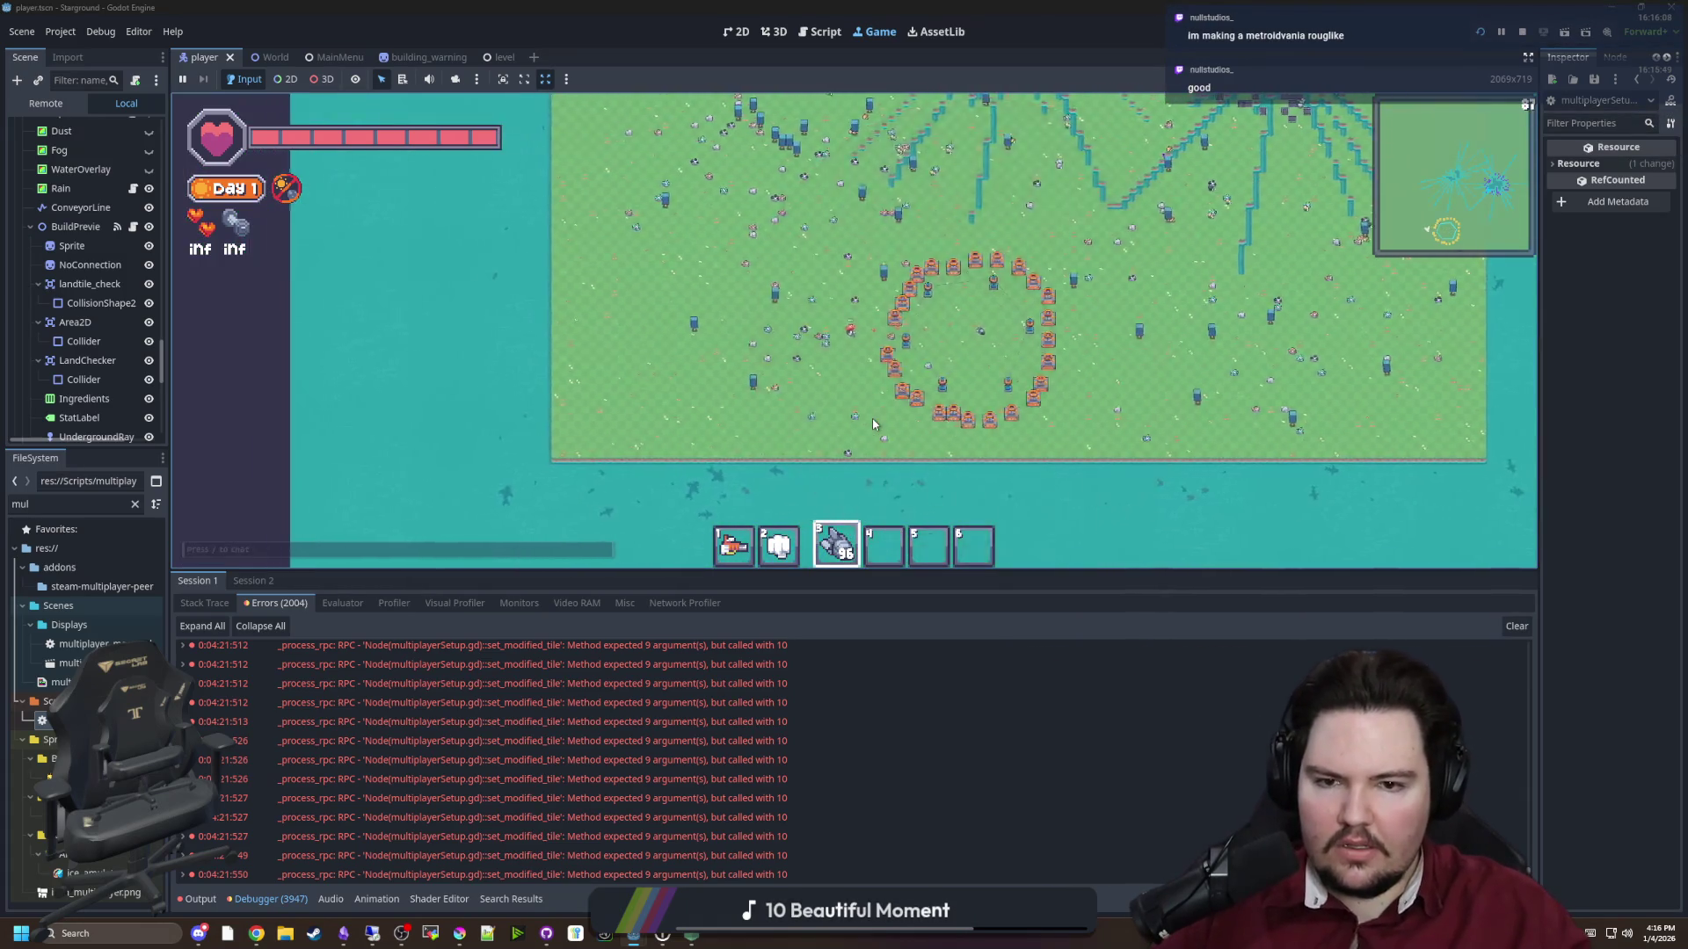
key("w")
key("d")
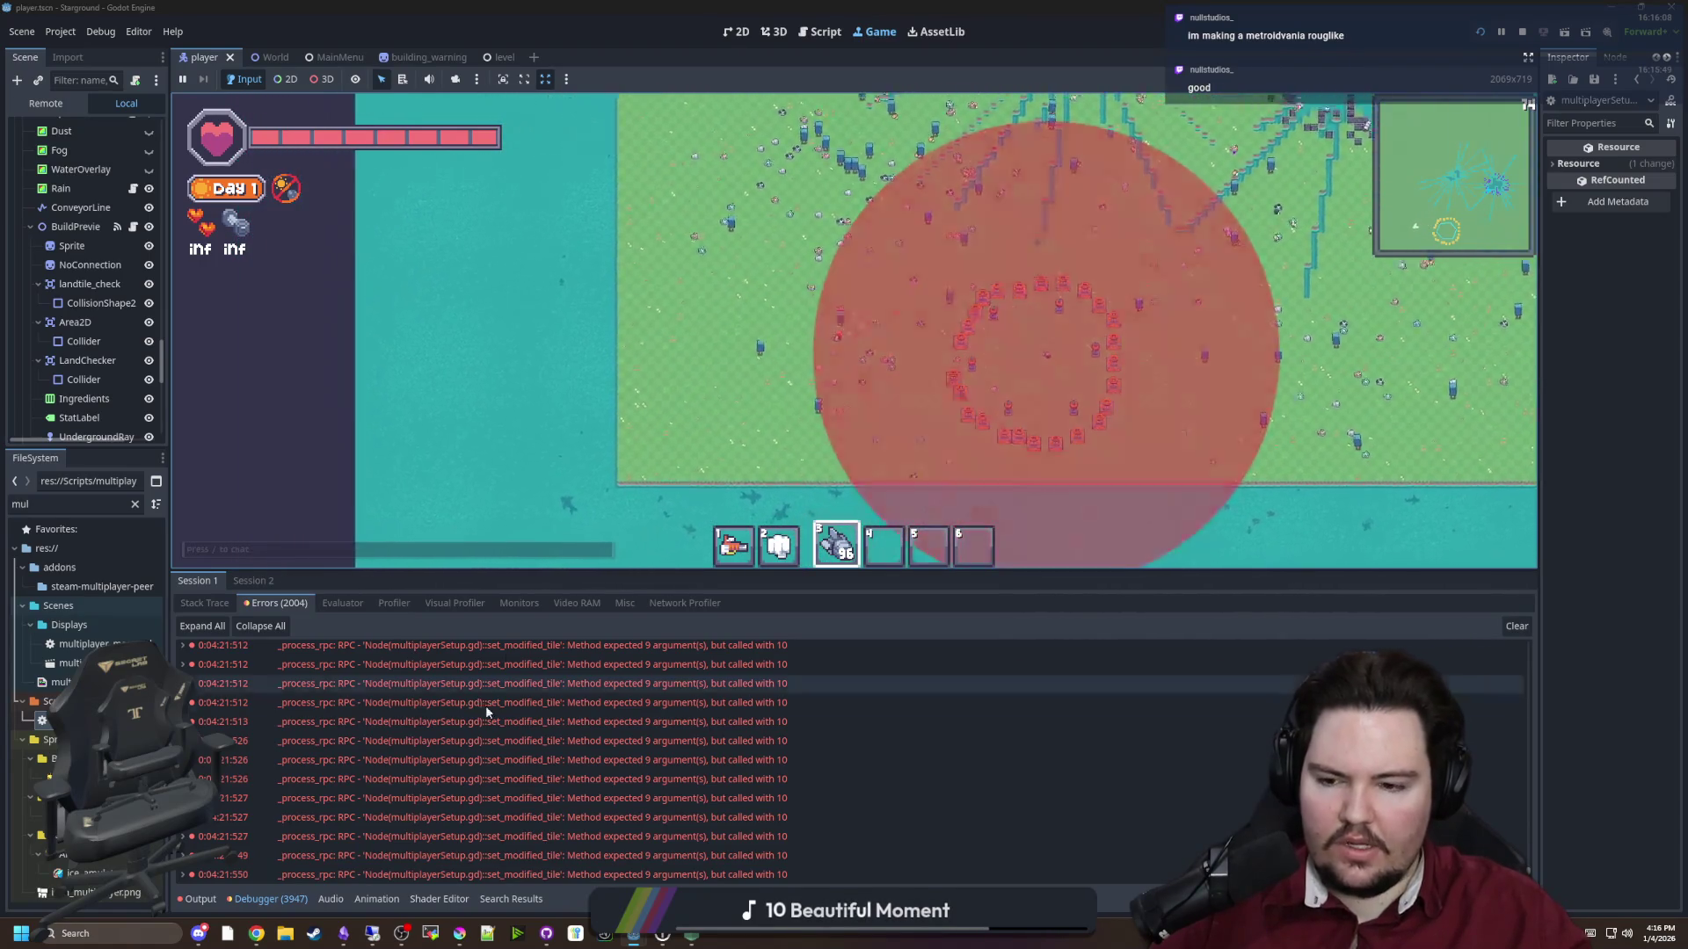
After the blast floods the furnace ring, choose Tesla Coil from the Building Menu
scroll(429, 724, "down", 5)
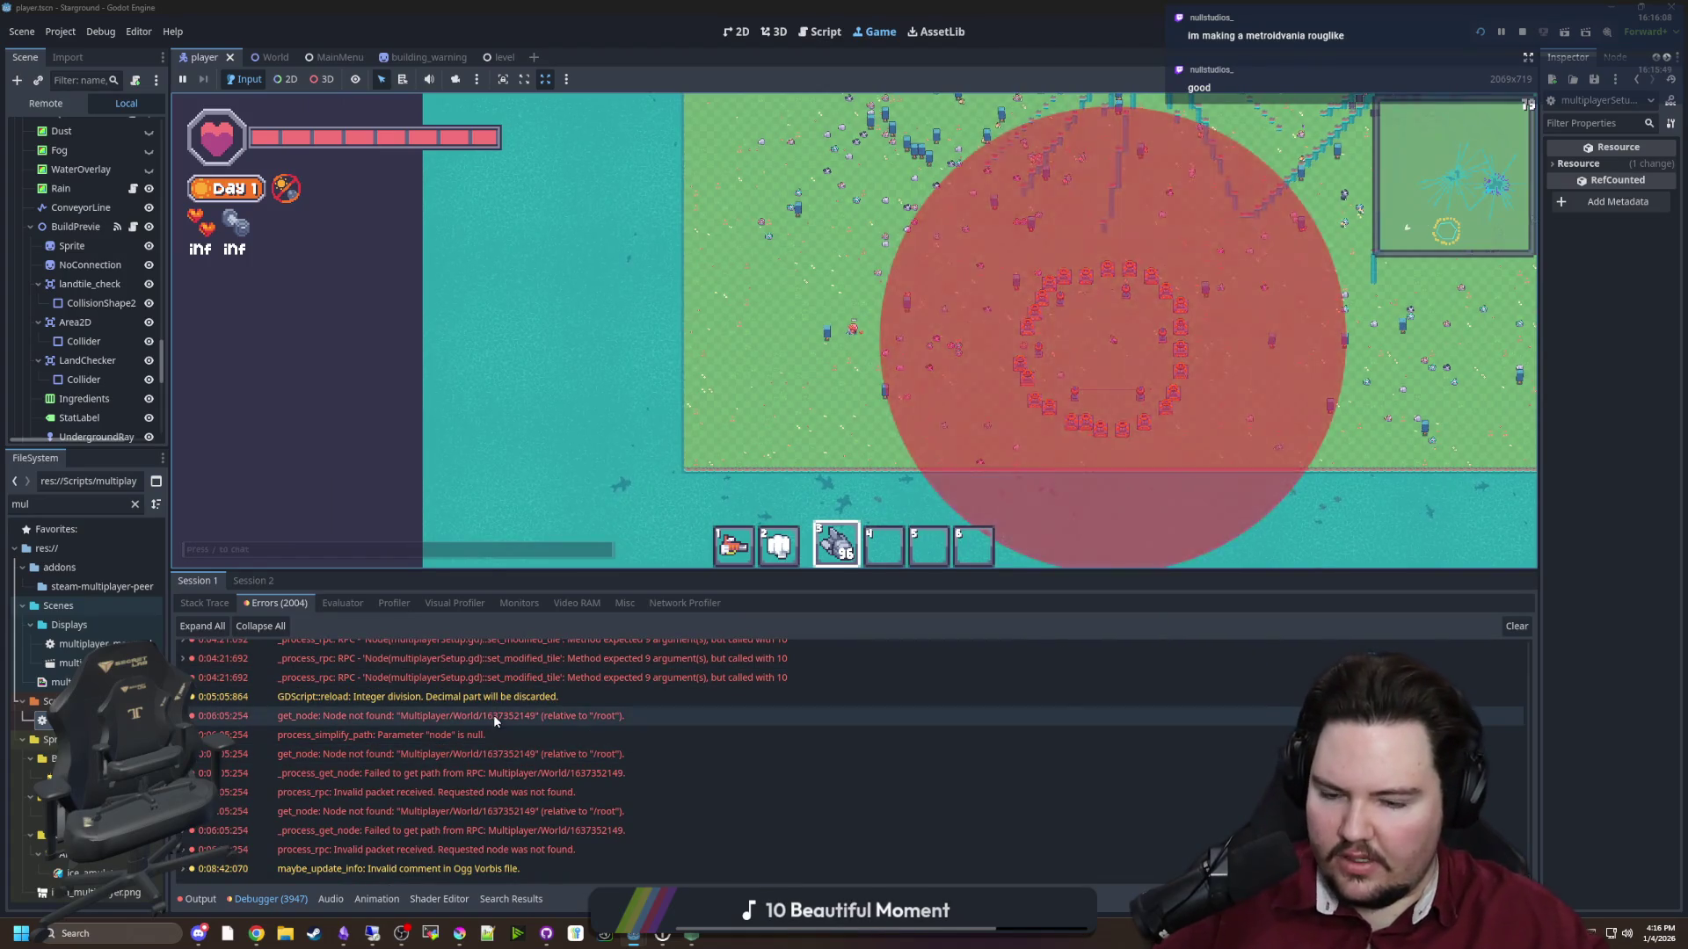
mouse_move(493, 715)
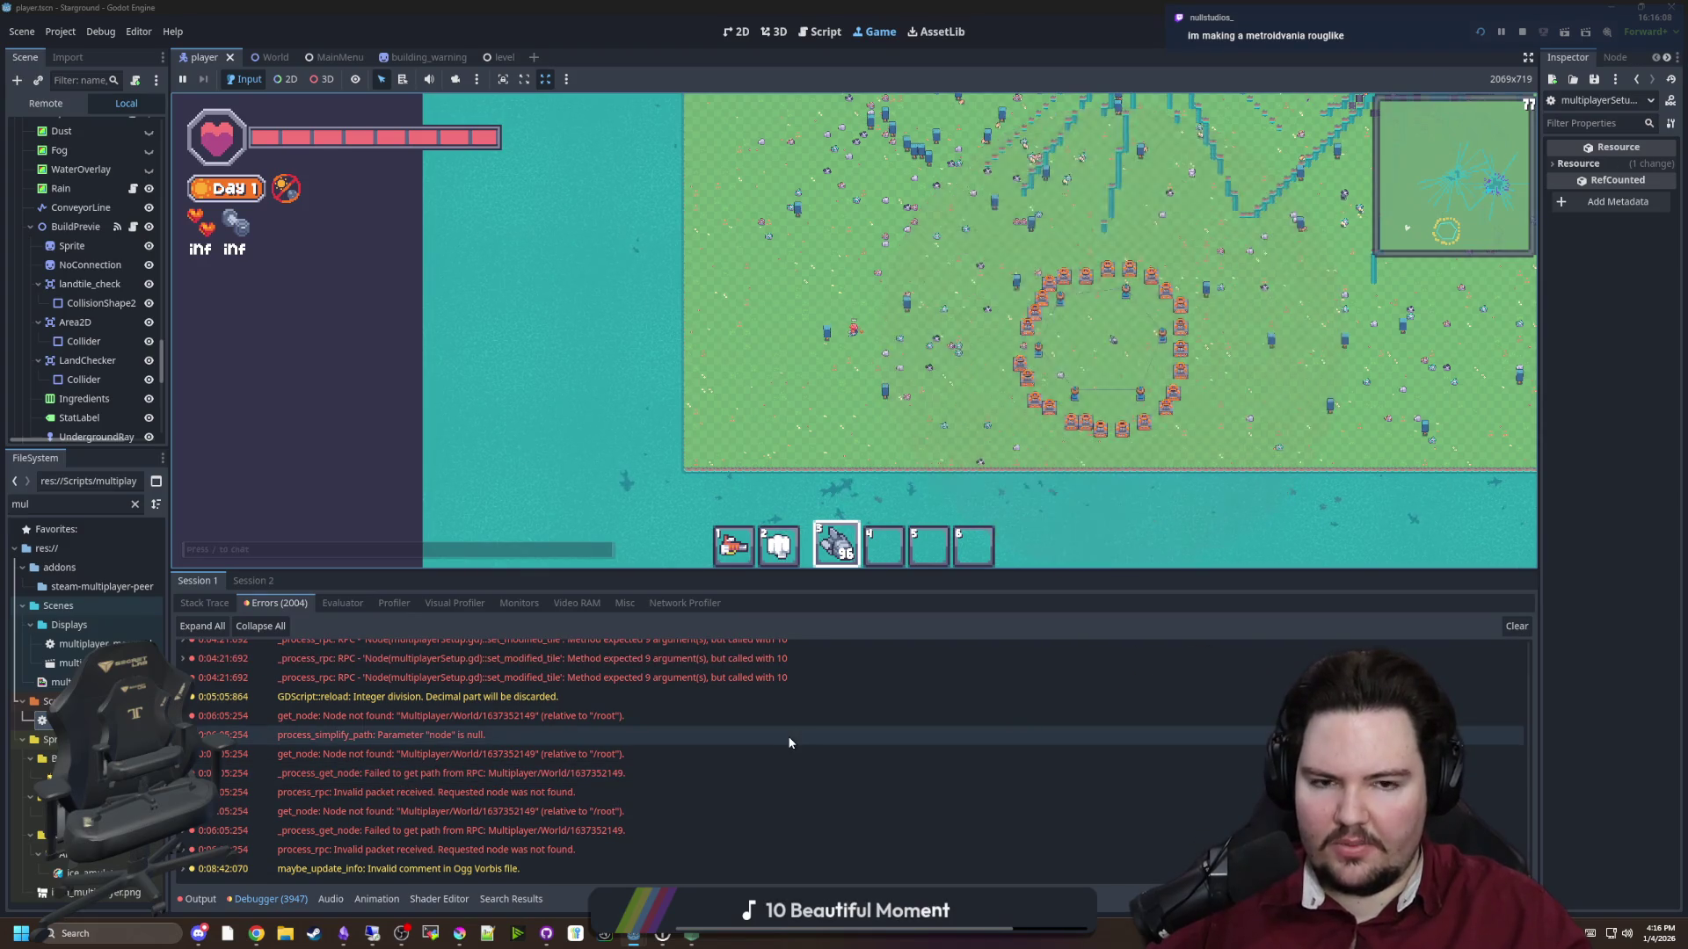
mouse_move(788, 738)
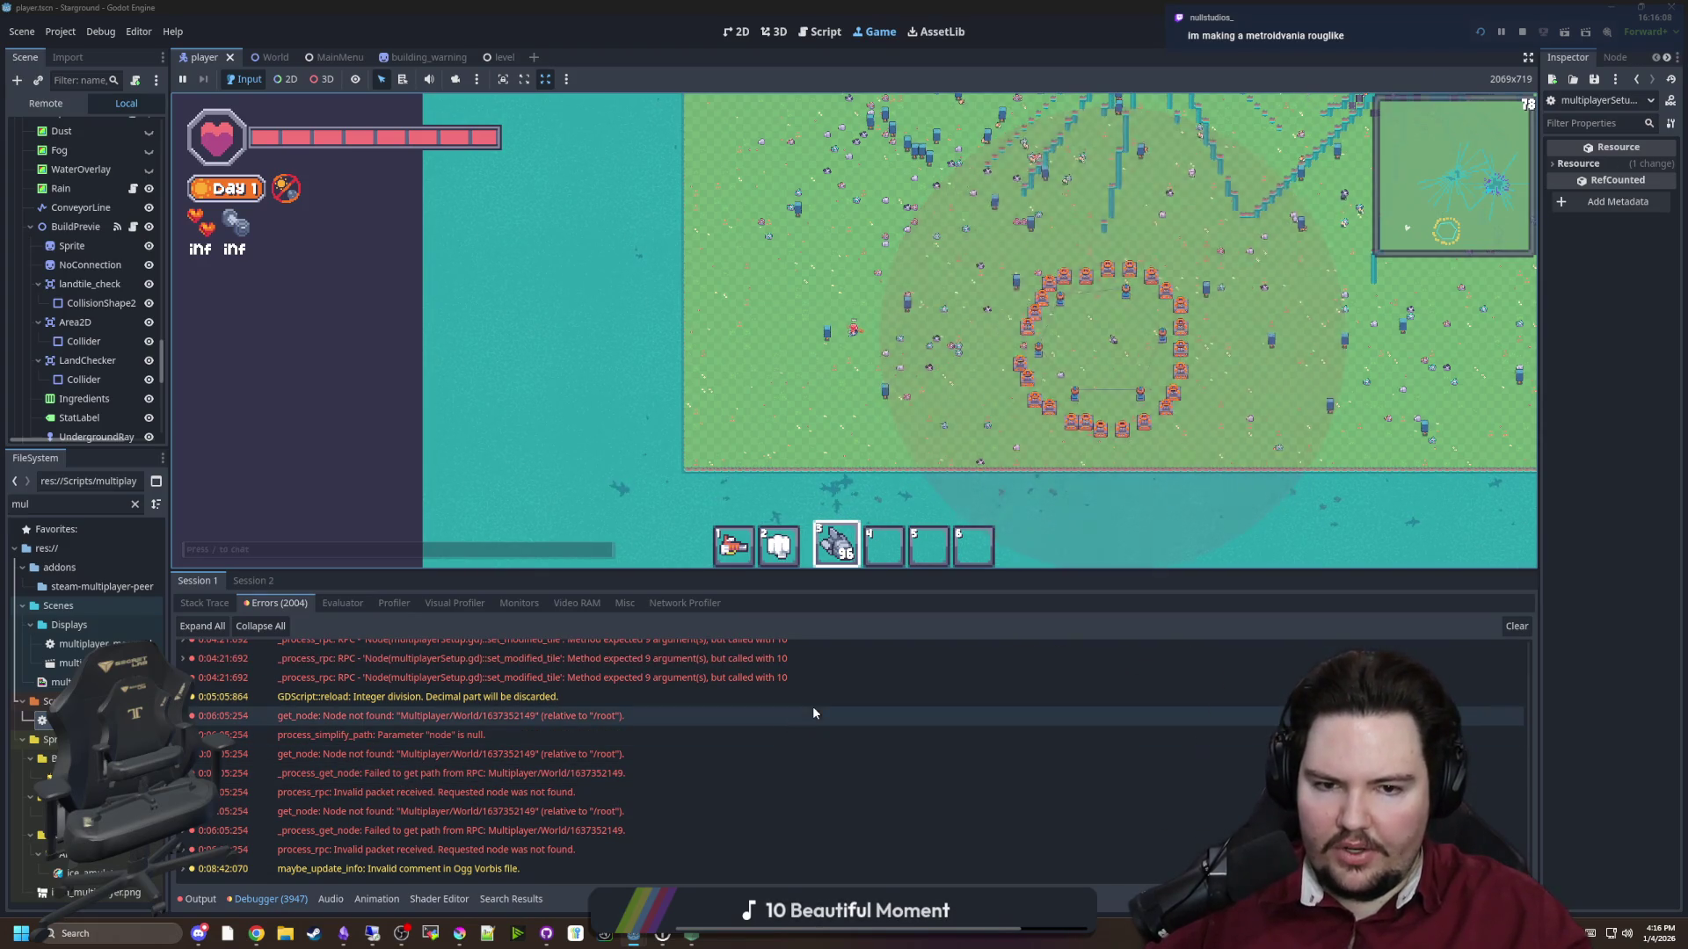
scroll(994, 356, "up", 3)
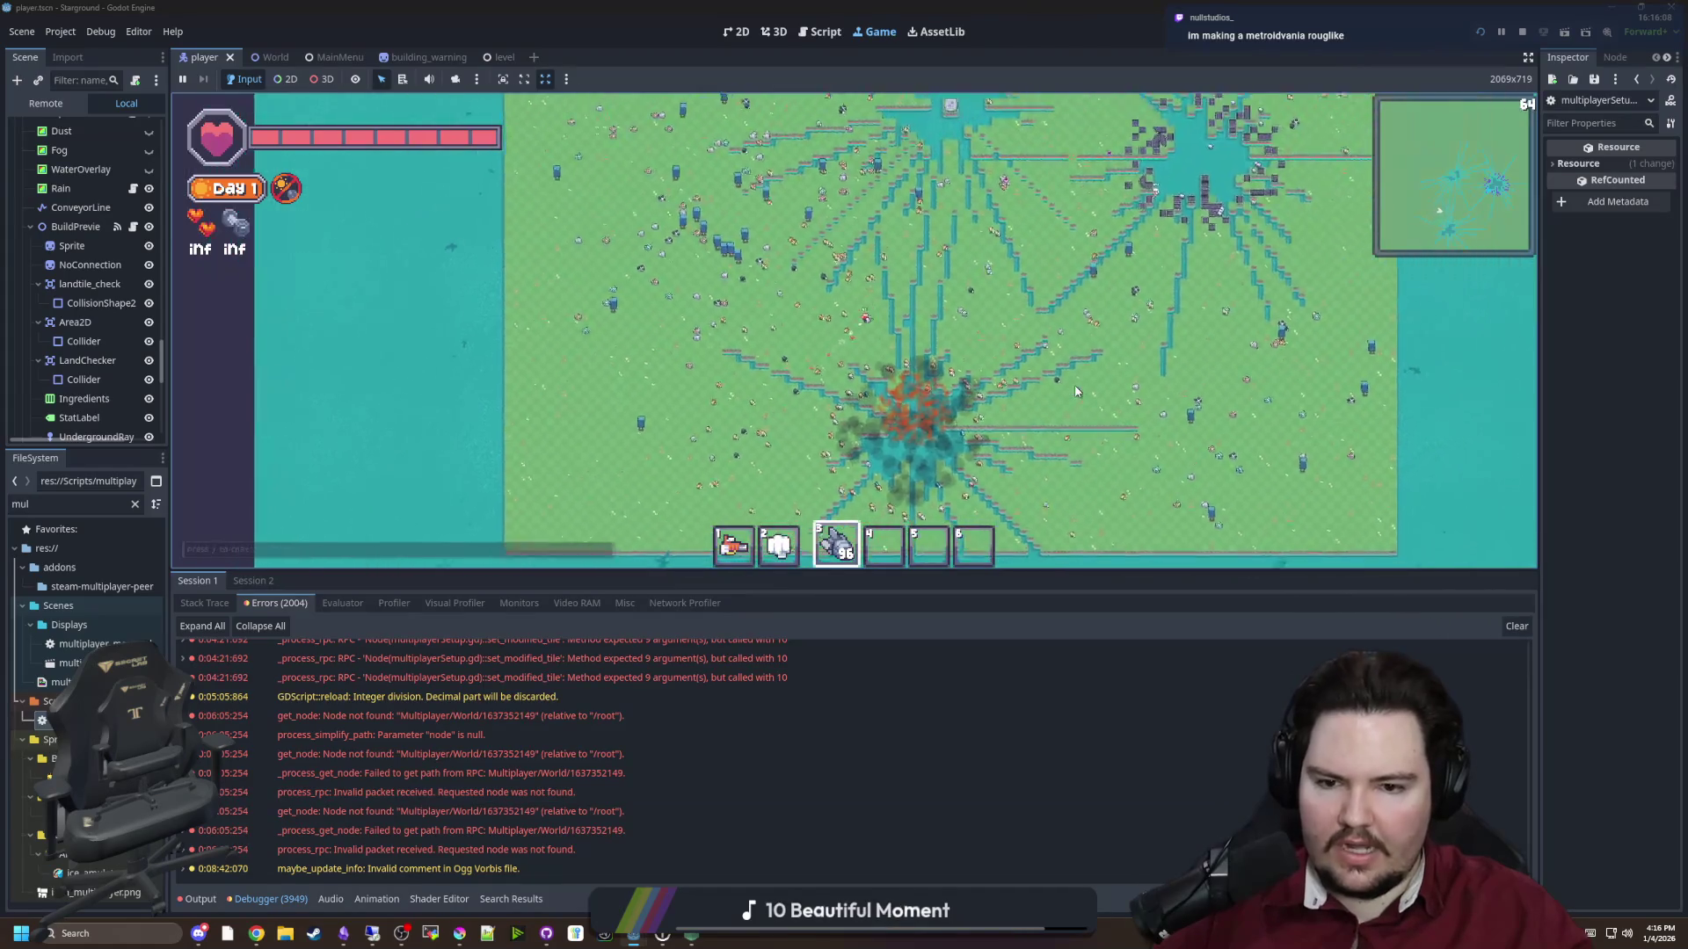
key("b")
left_click(753, 306)
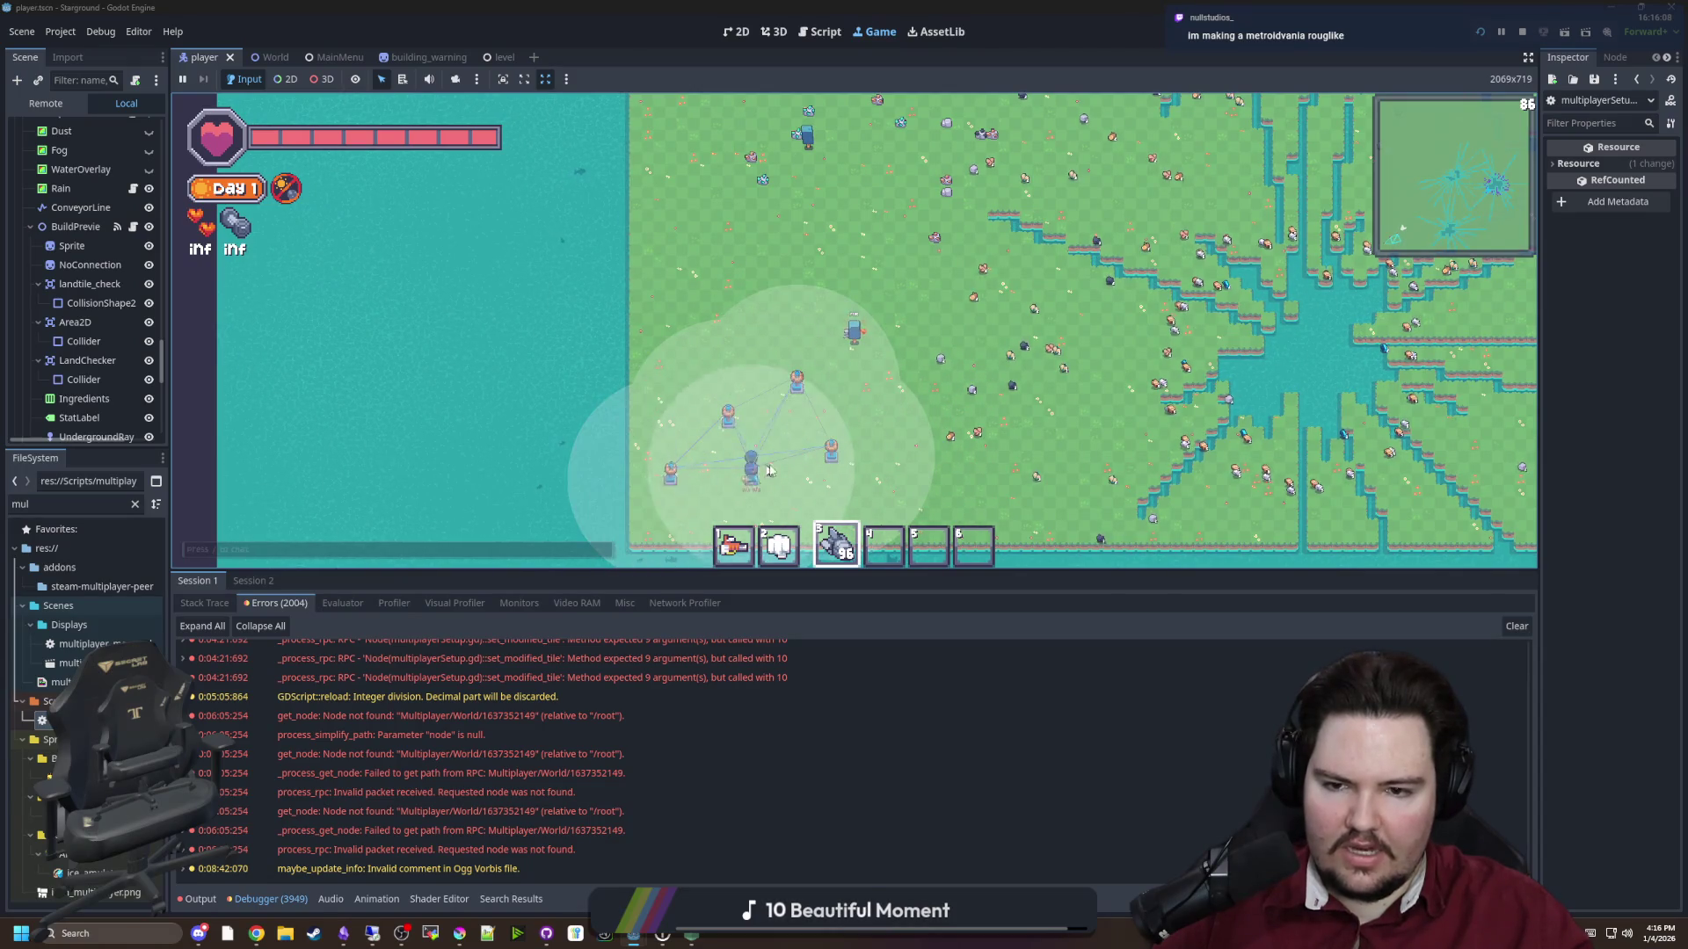
Place Crafters around the new Tesla Coils and launch a nuke at the base
key("b")
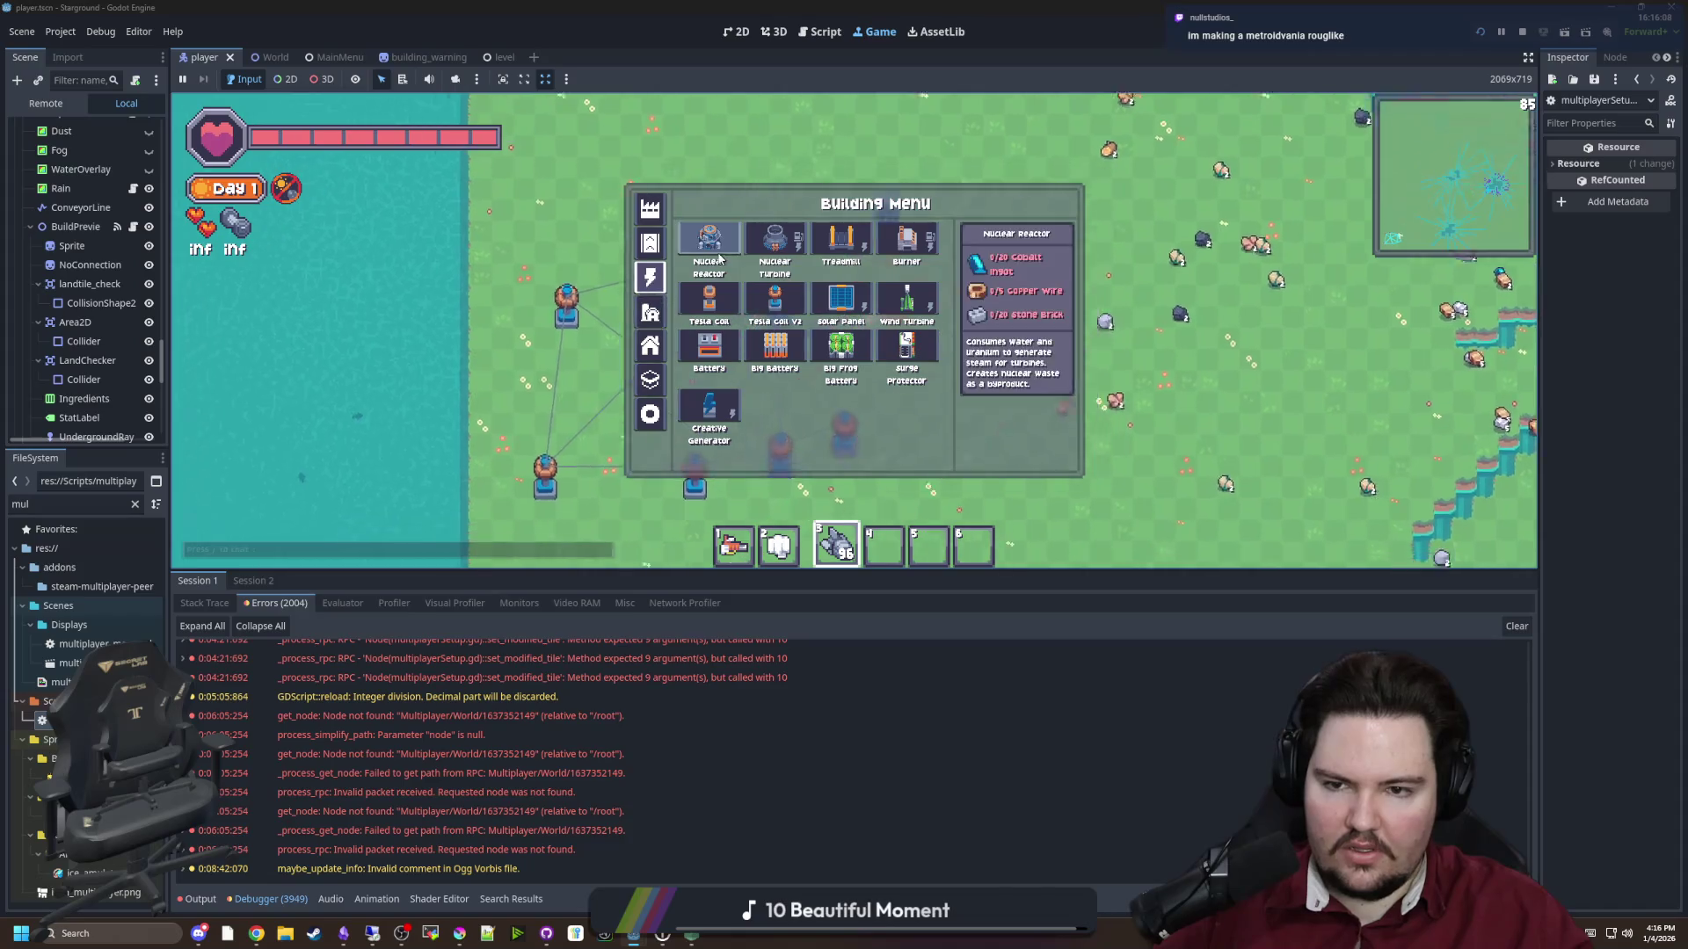
left_click(709, 300)
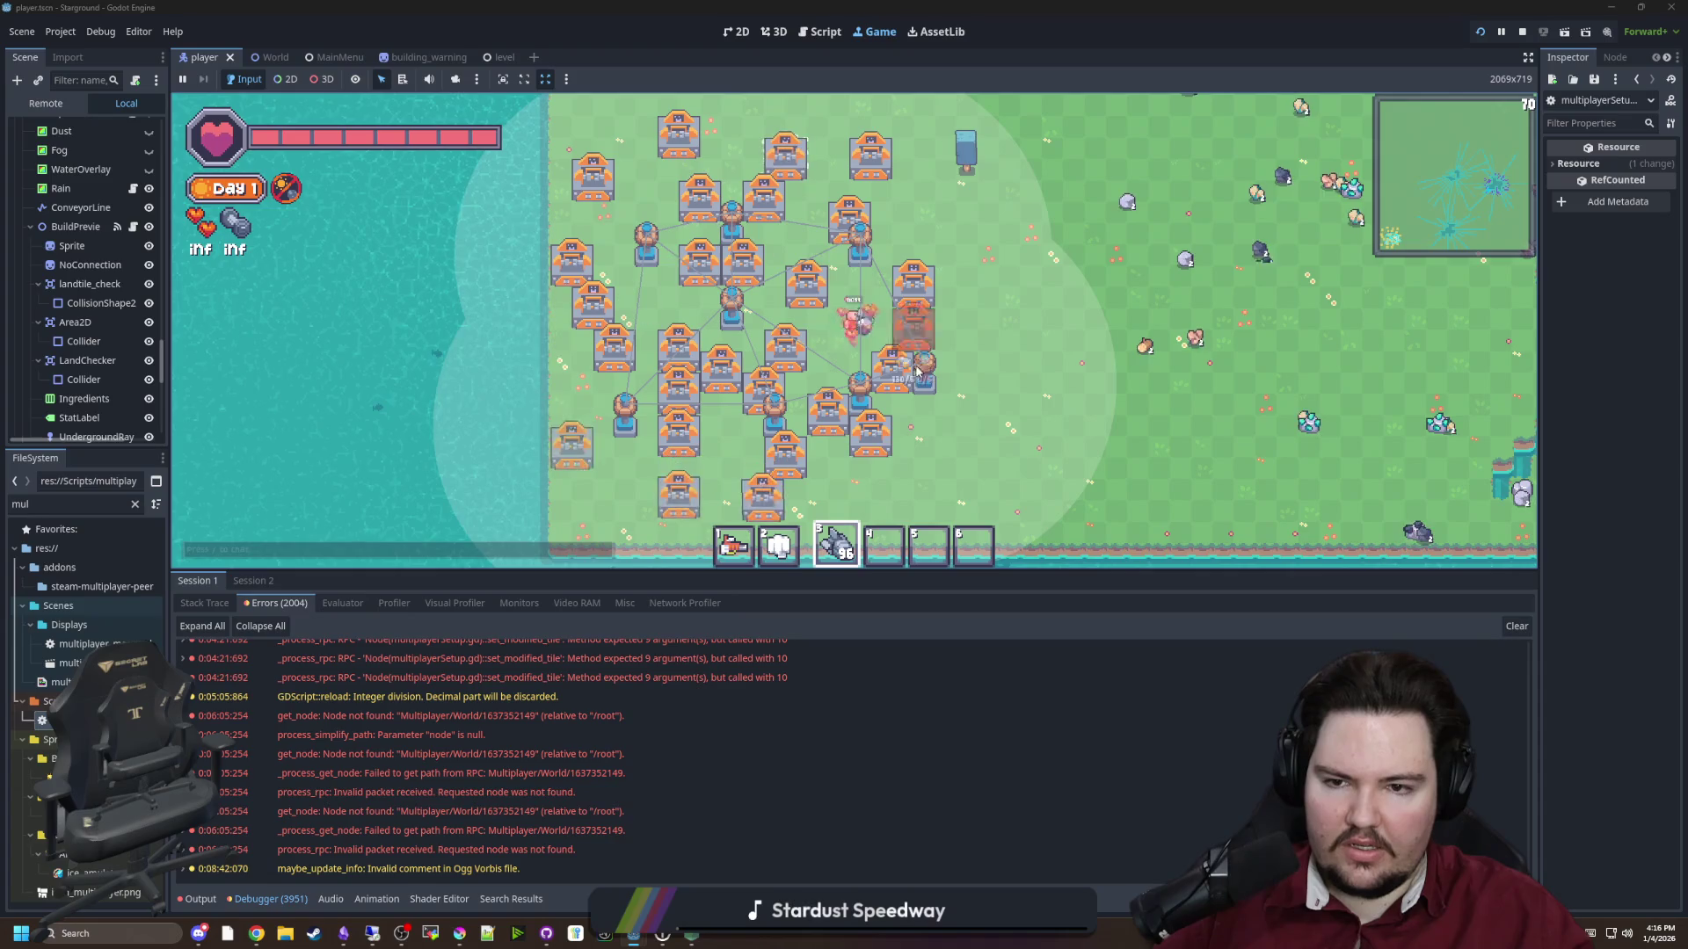
key("a")
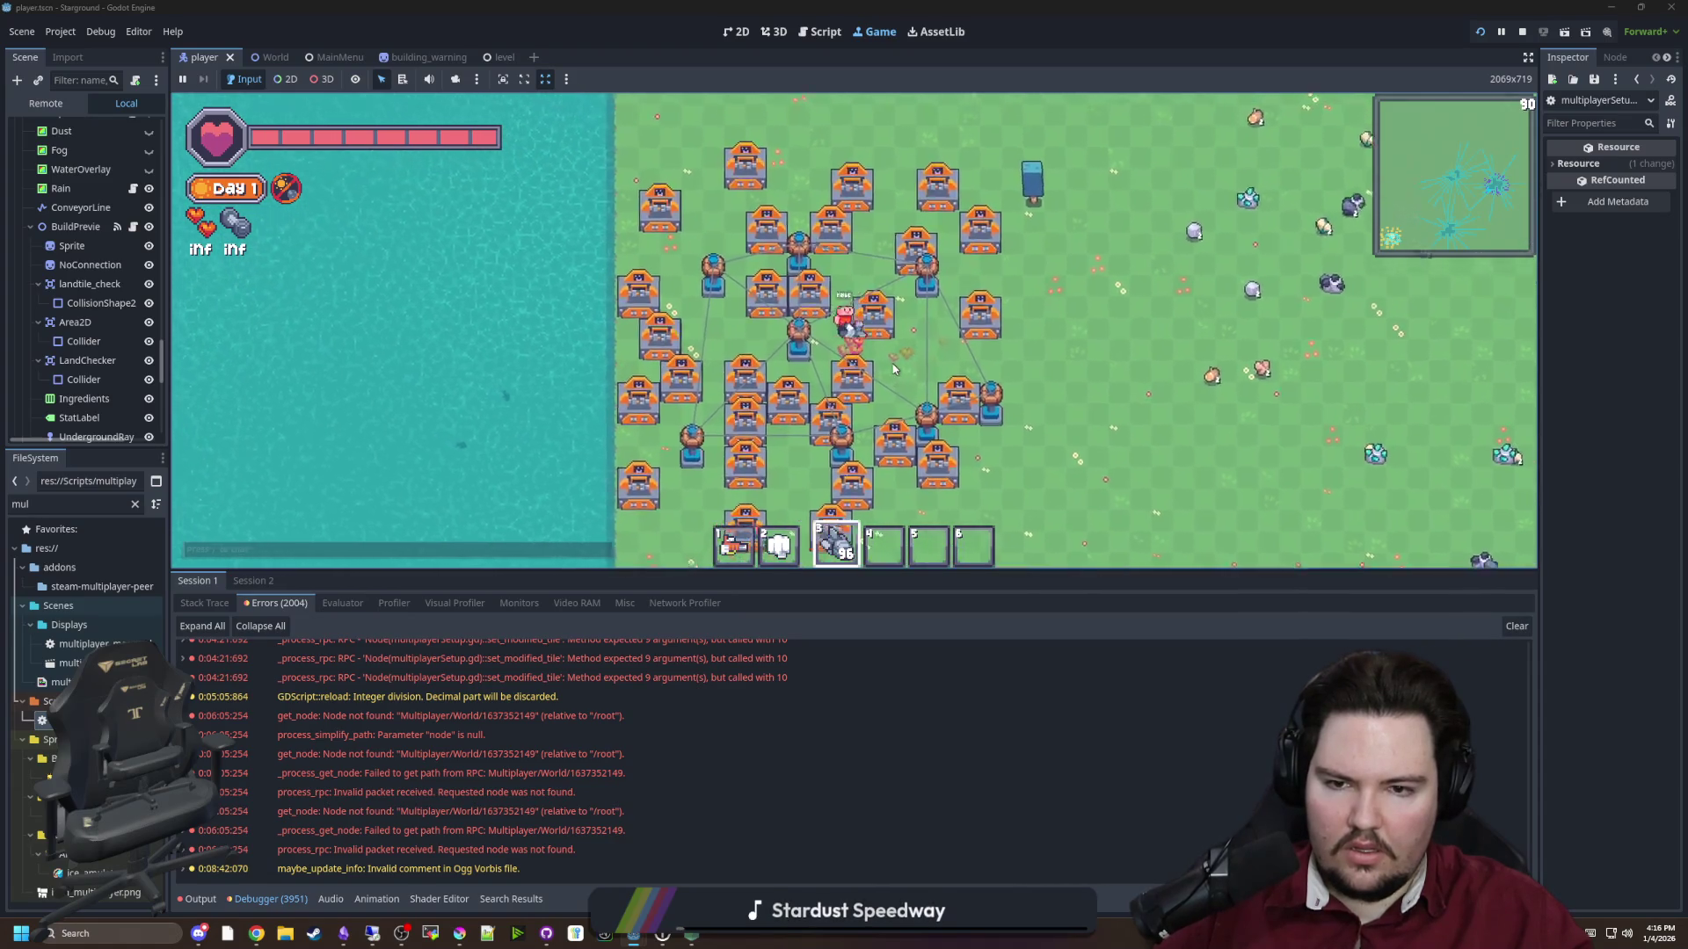
scroll(894, 361, "down", 3)
key("d")
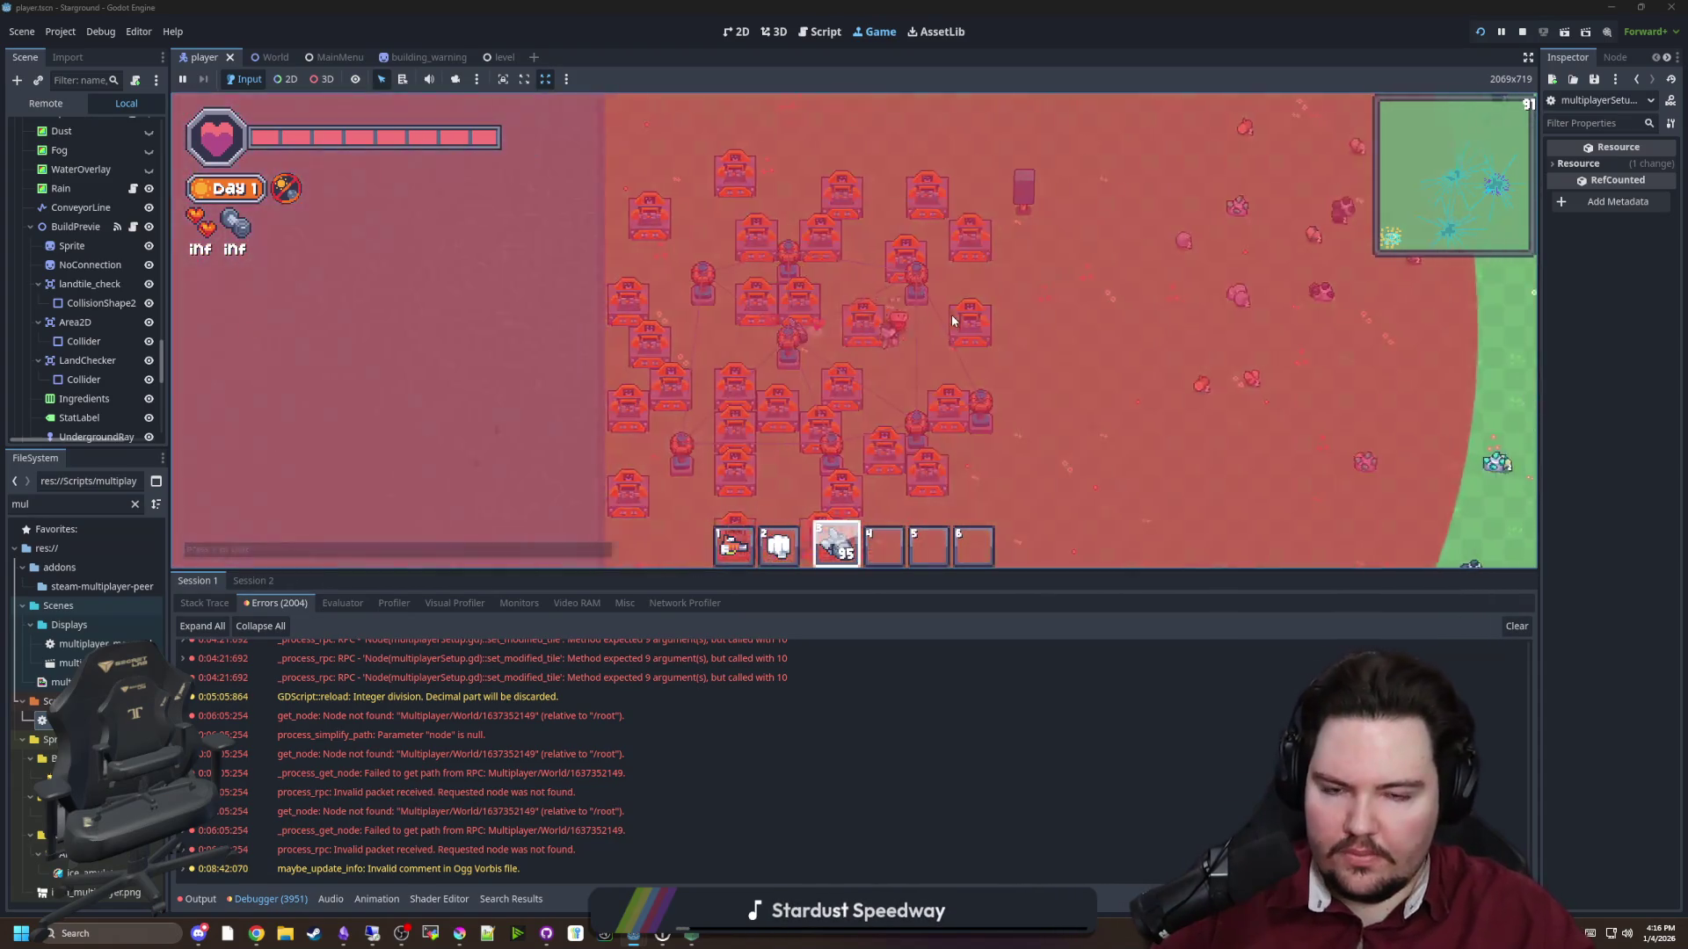
scroll(937, 364, "down", 2)
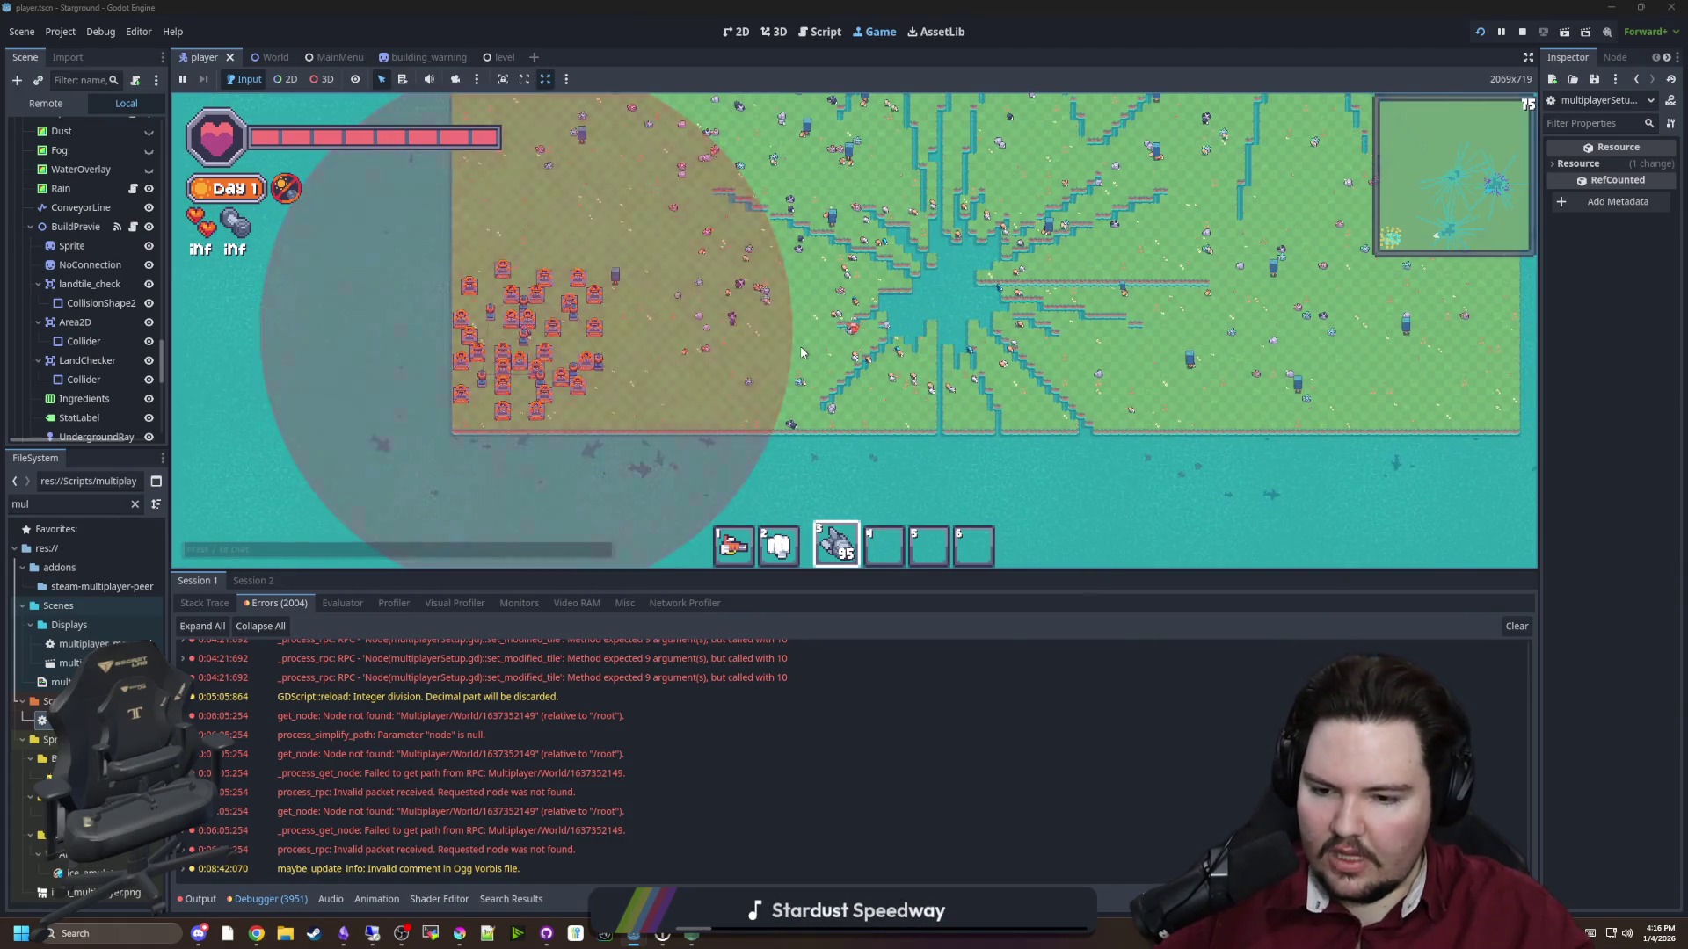
Switch the hotbar to slot 1 and walk the player up-left
key("2")
key("1")
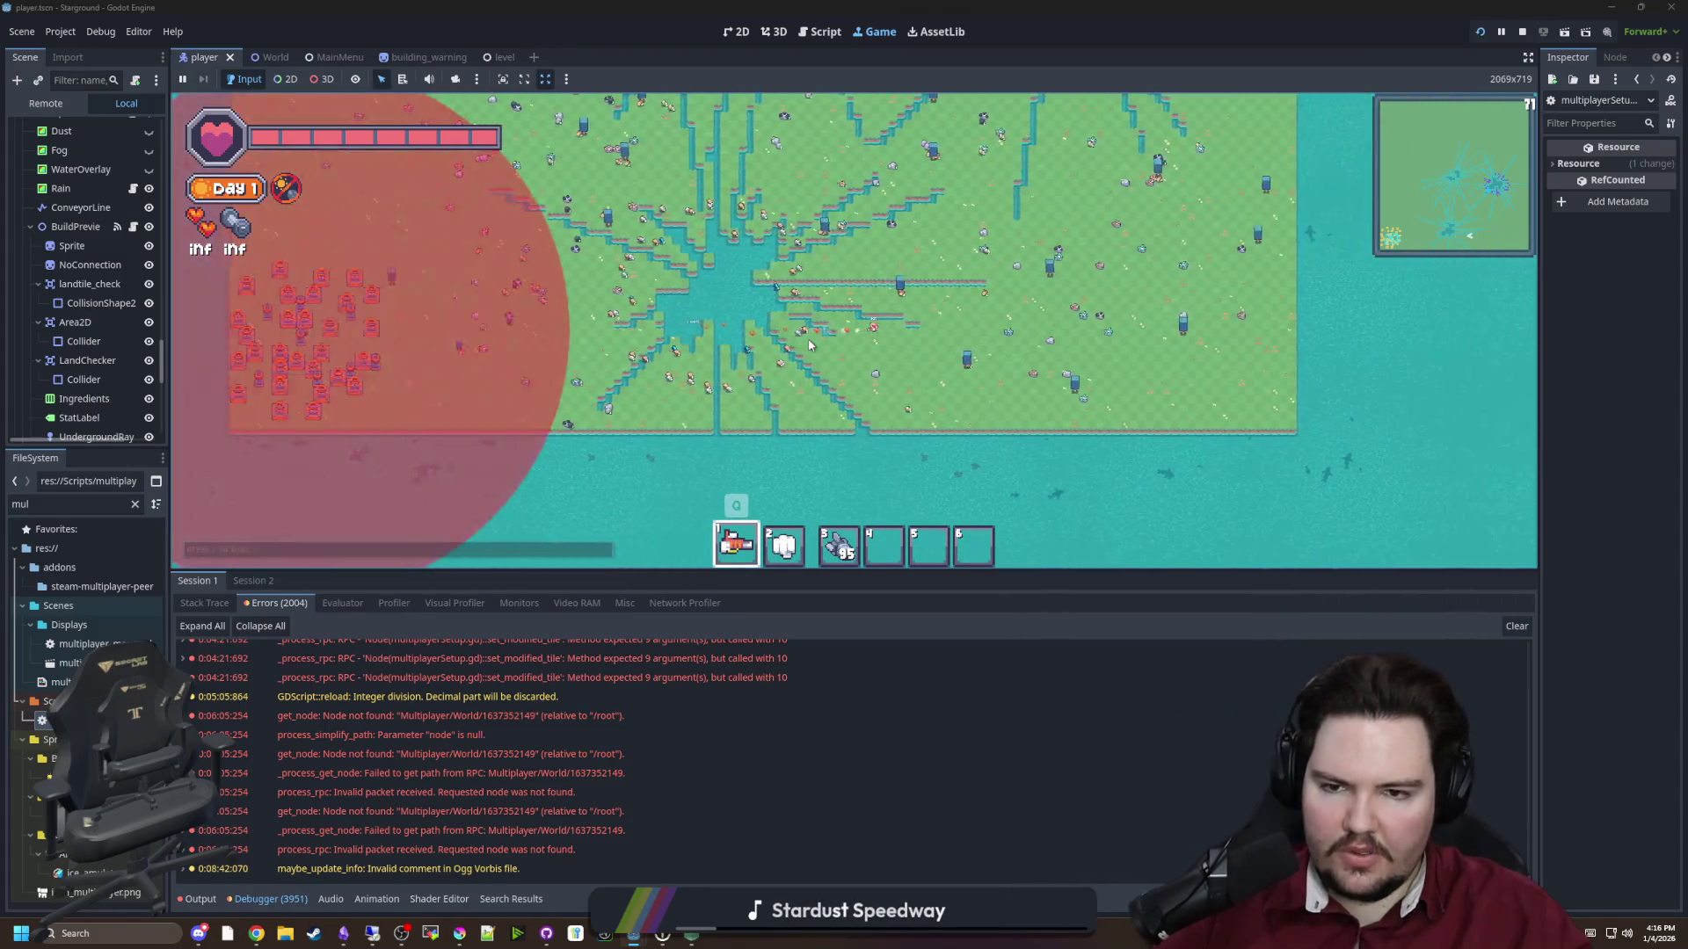
key("a")
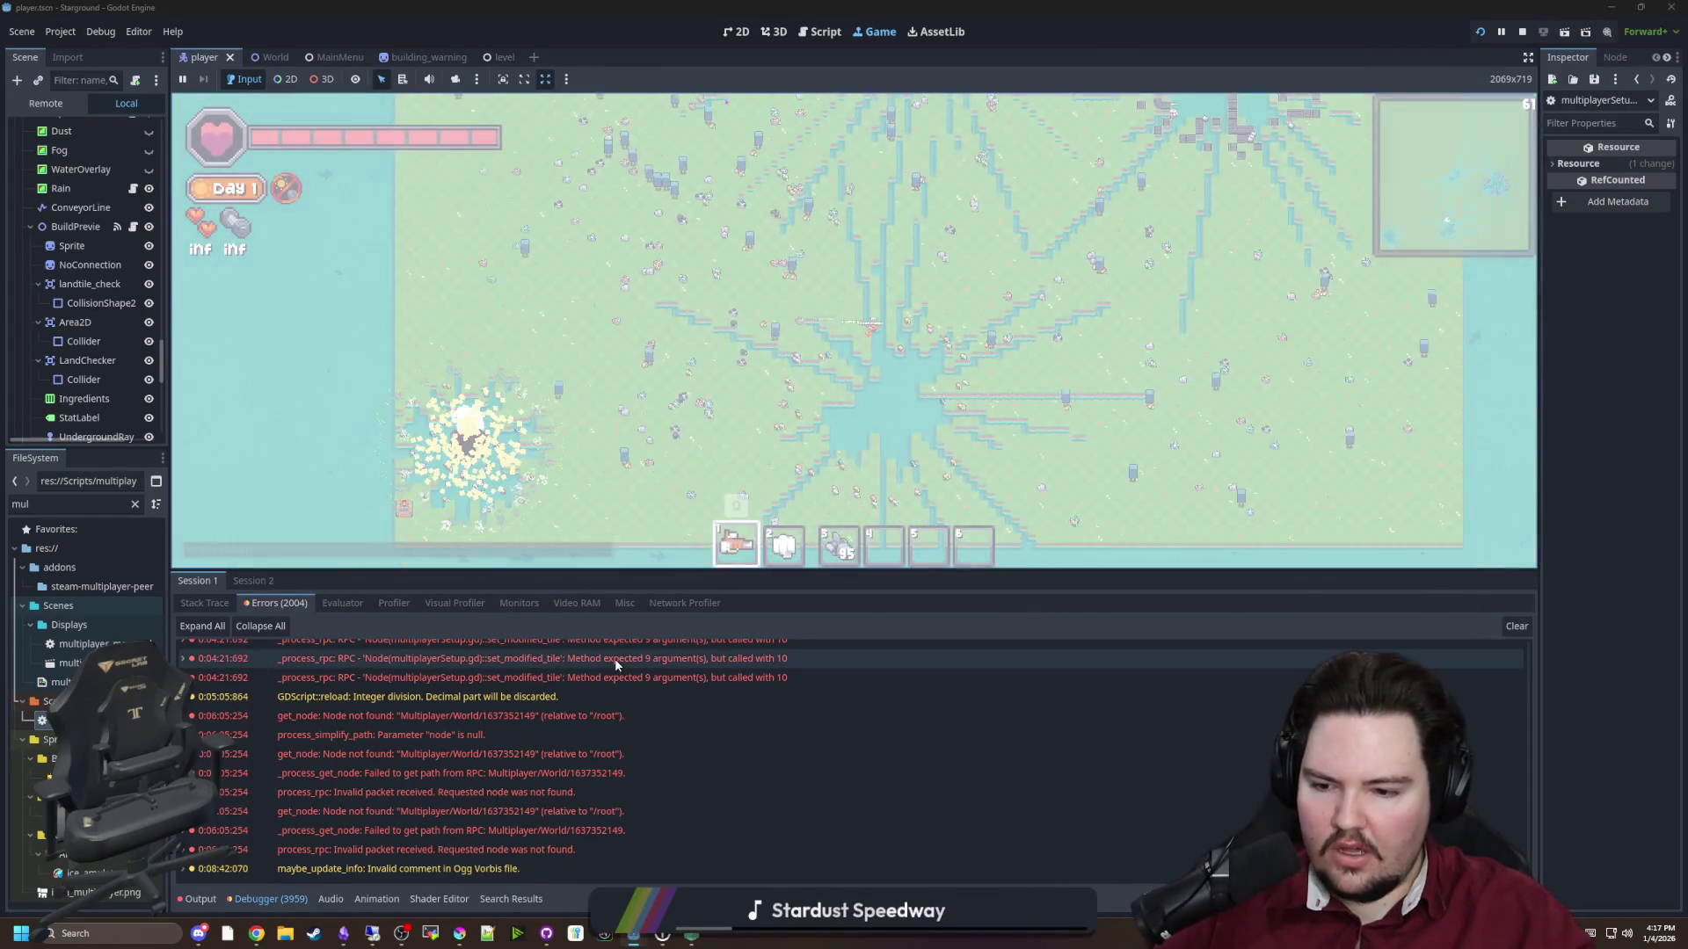
Show the Debugger's Session 2 errors, scrolled to the latest tesla_coil.gd disconnect_from_grid entries
left_click(264, 898)
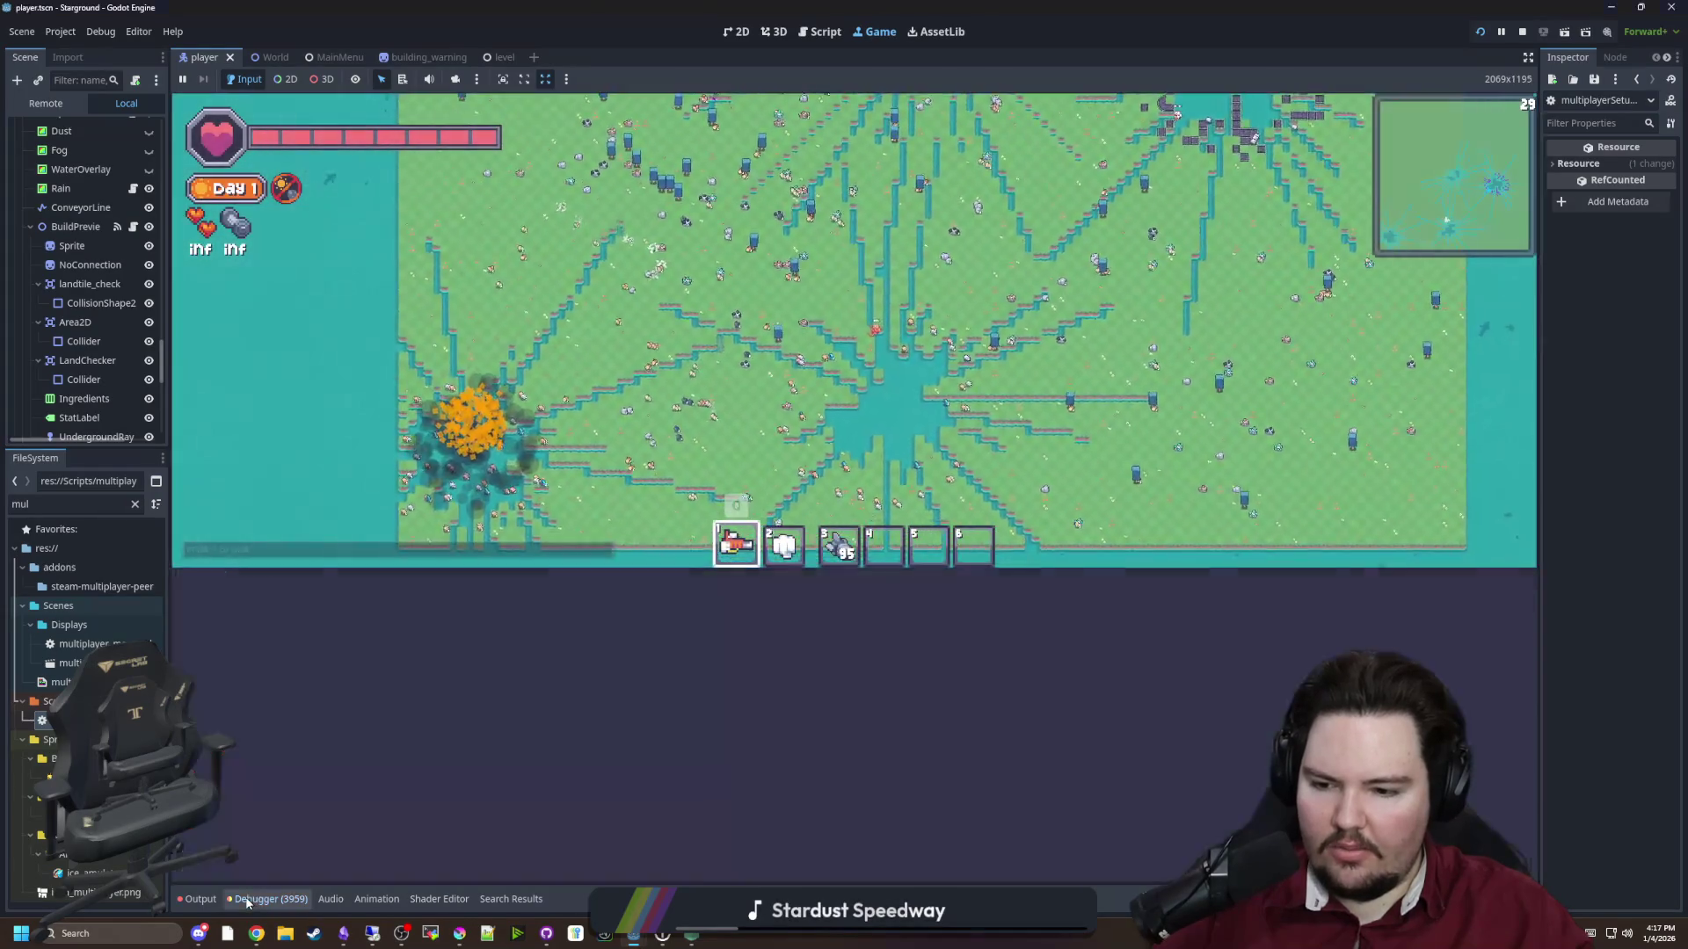
left_click(266, 898)
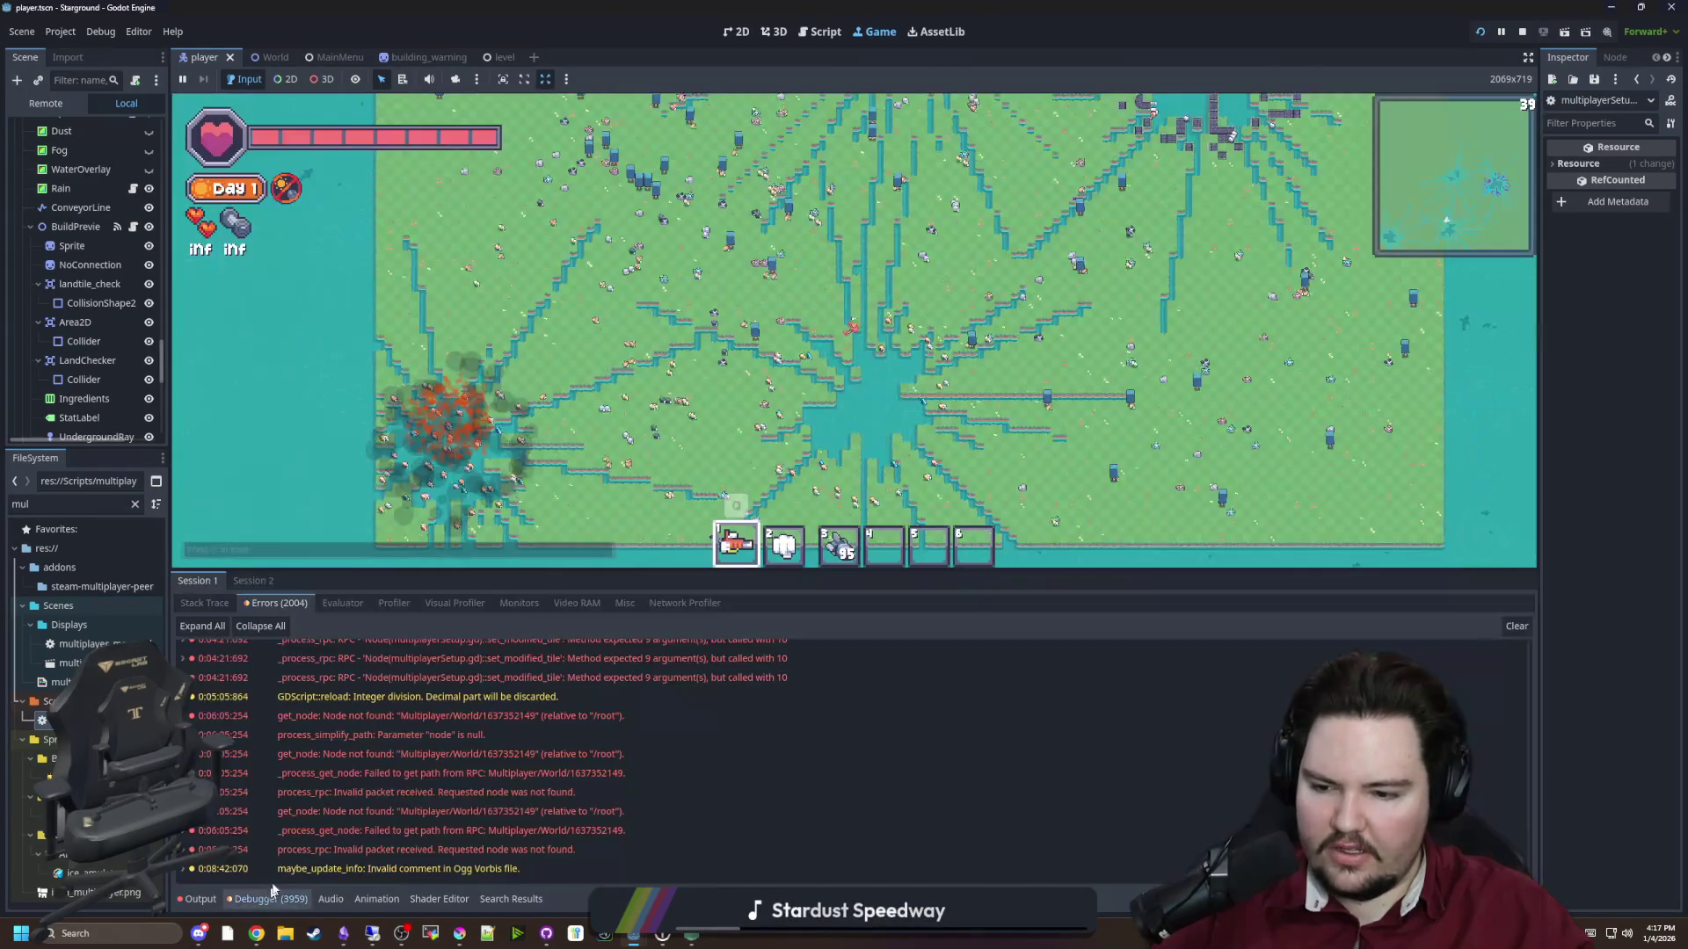
left_click(254, 580)
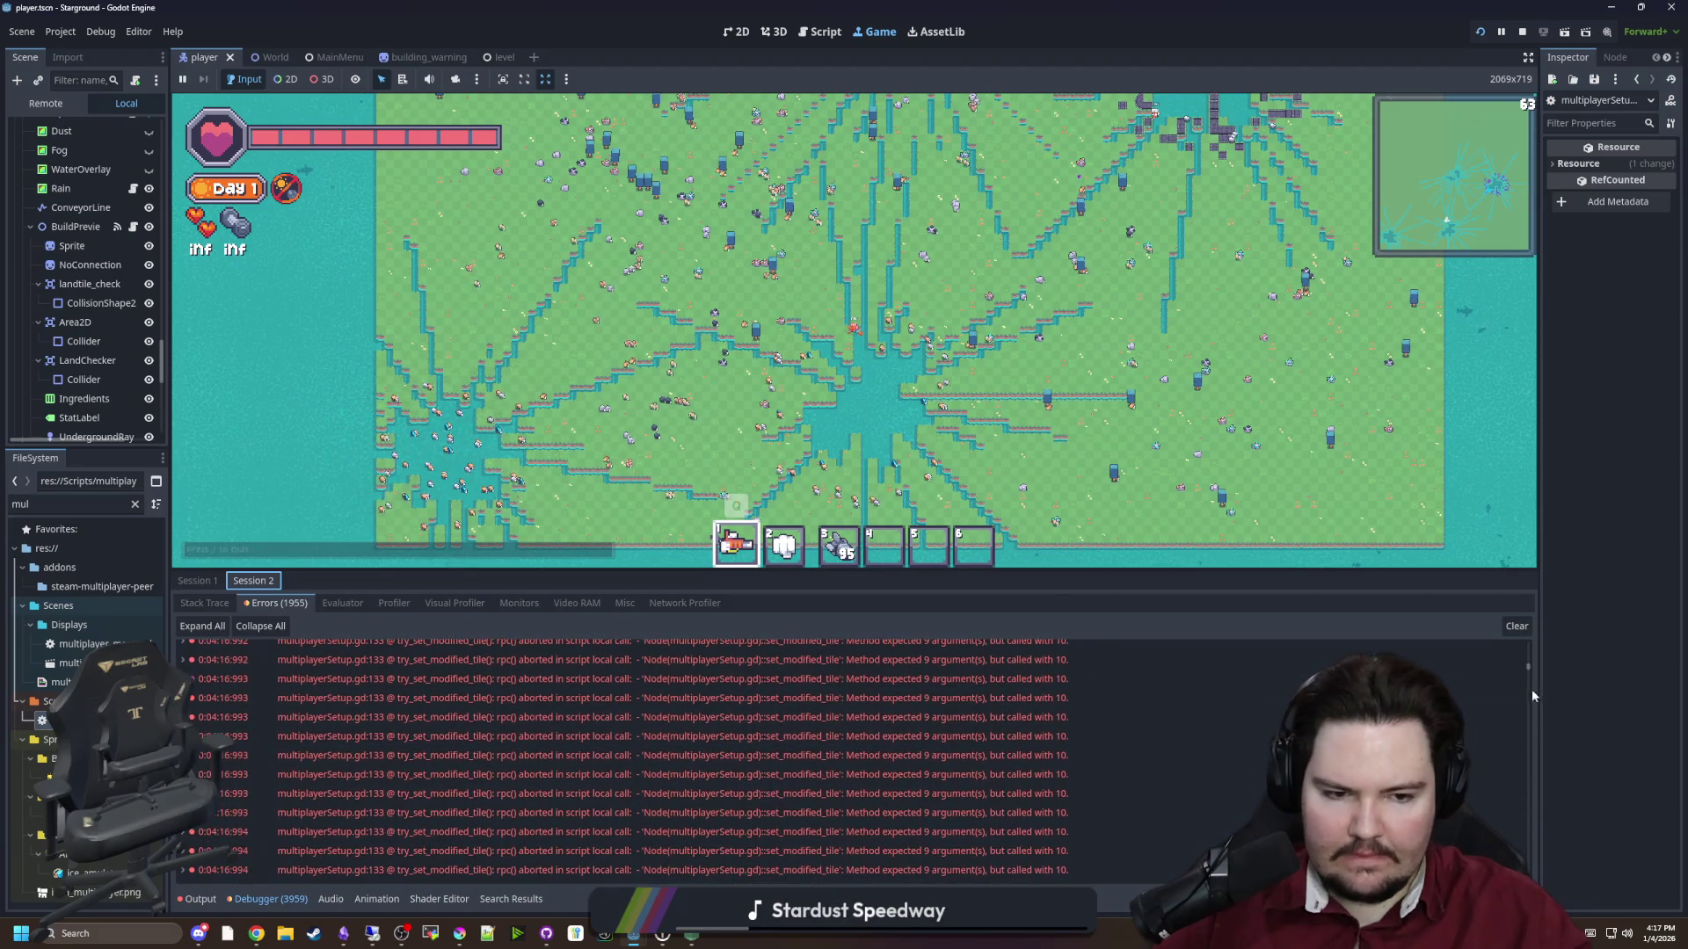
left_click_drag(1532, 670, 1529, 875)
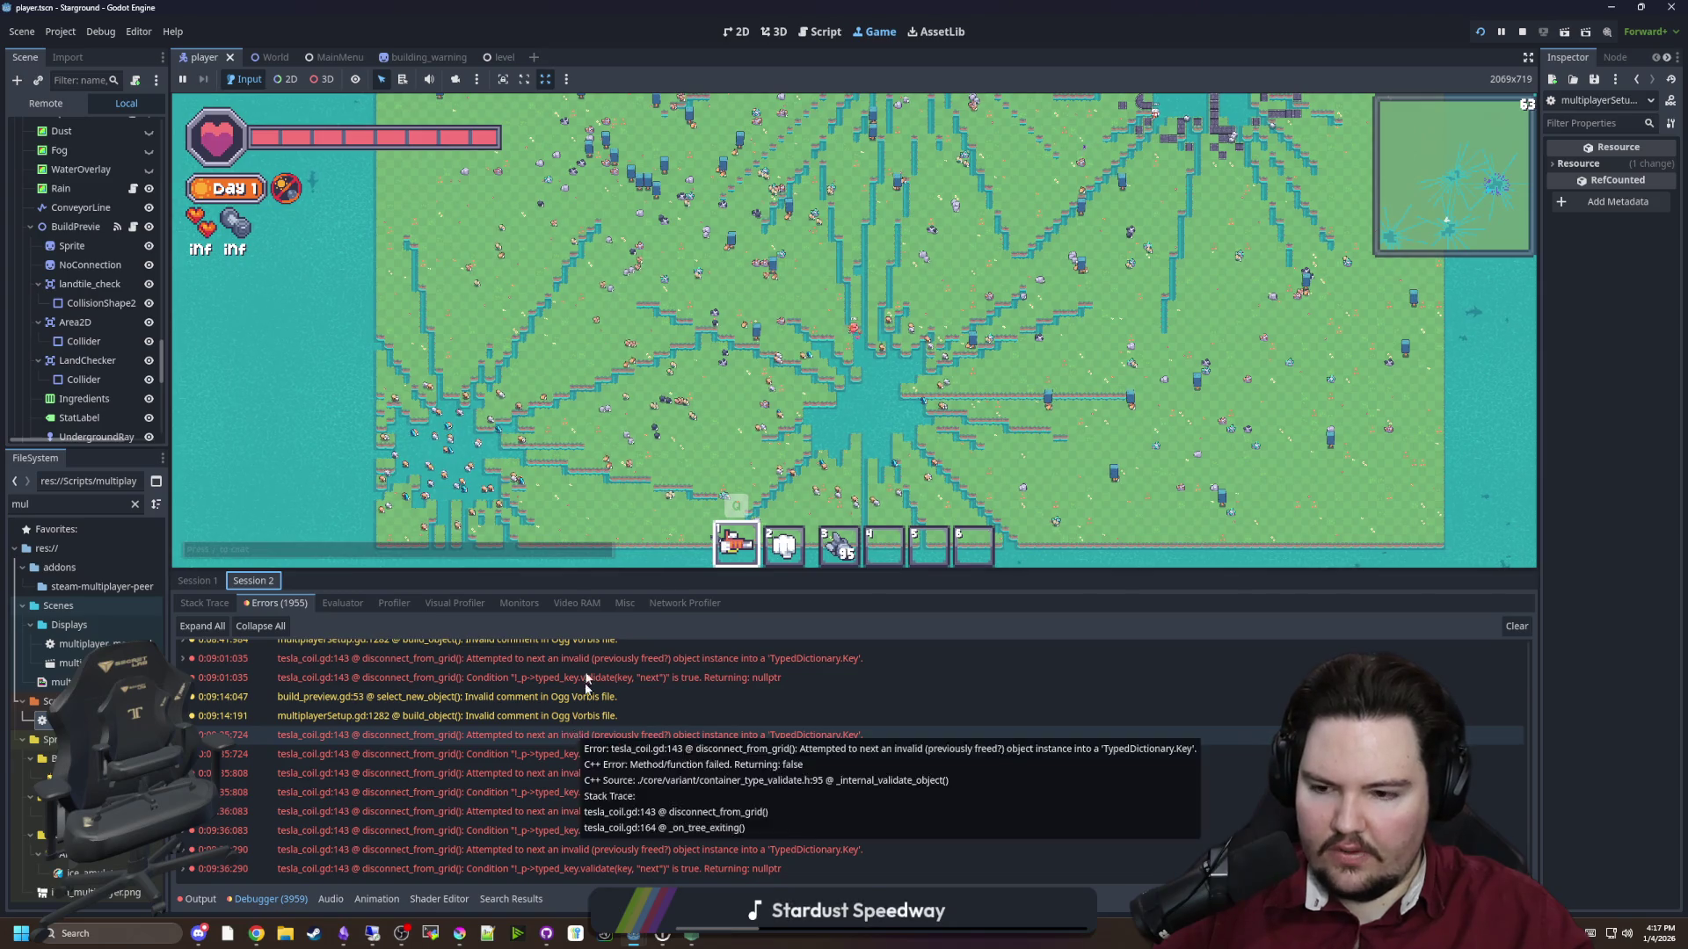
left_click(255, 582)
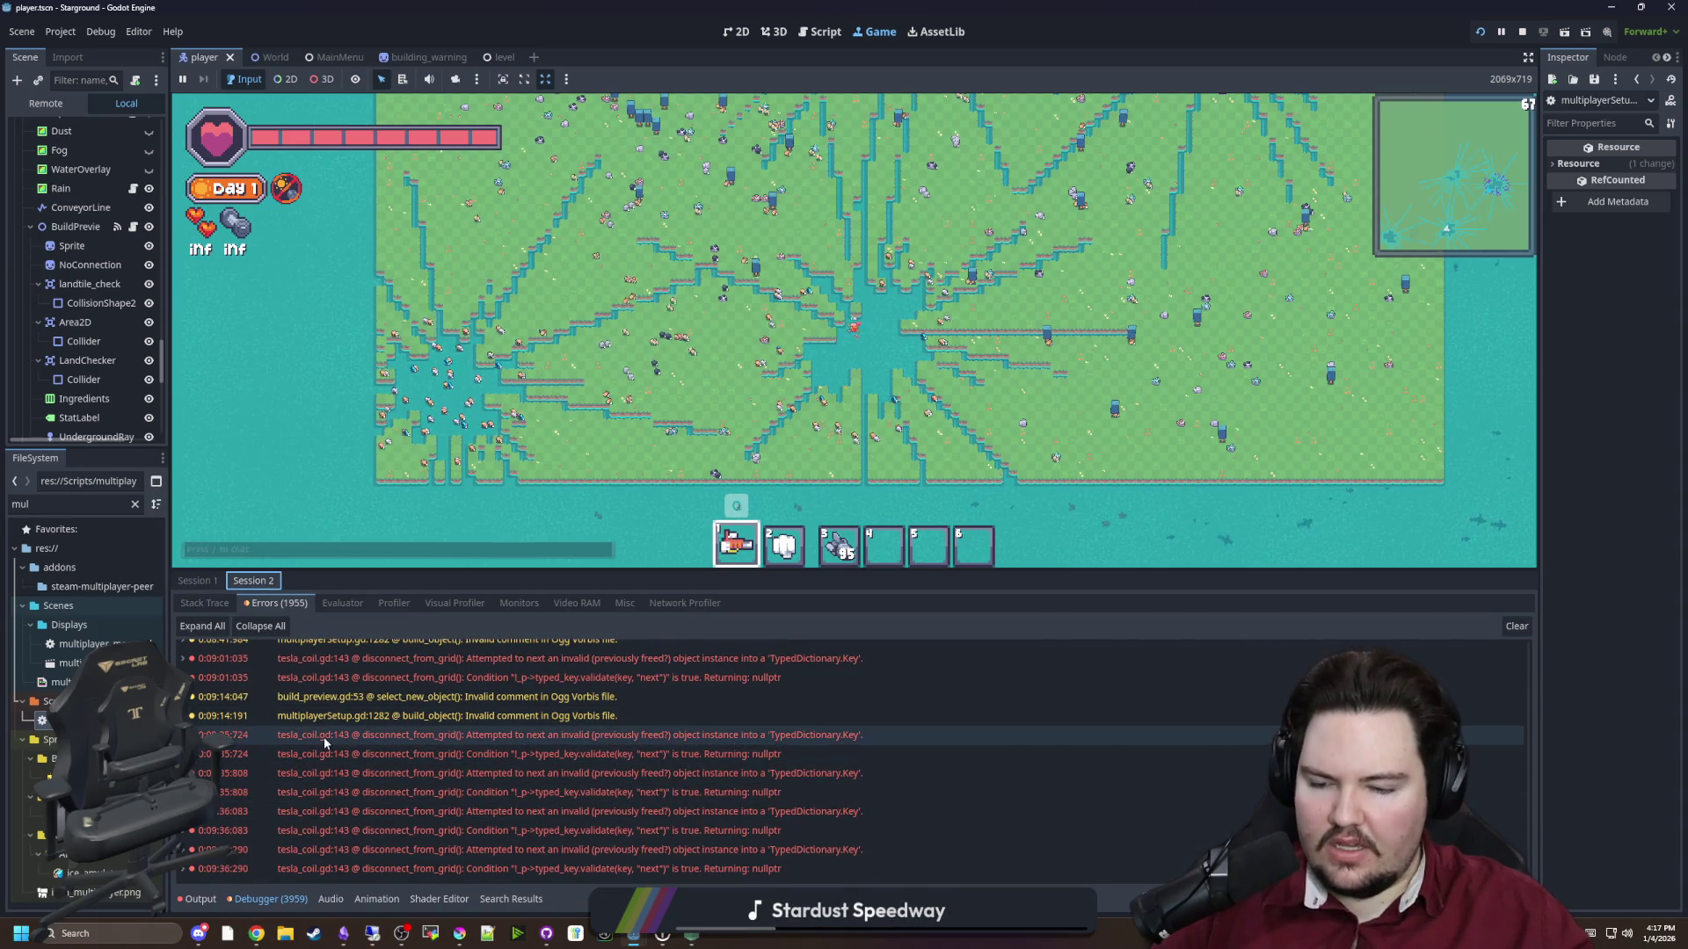
Walk the player up, widen the Scene and FileSystem docks, and clear the file filter
mouse_move(387, 737)
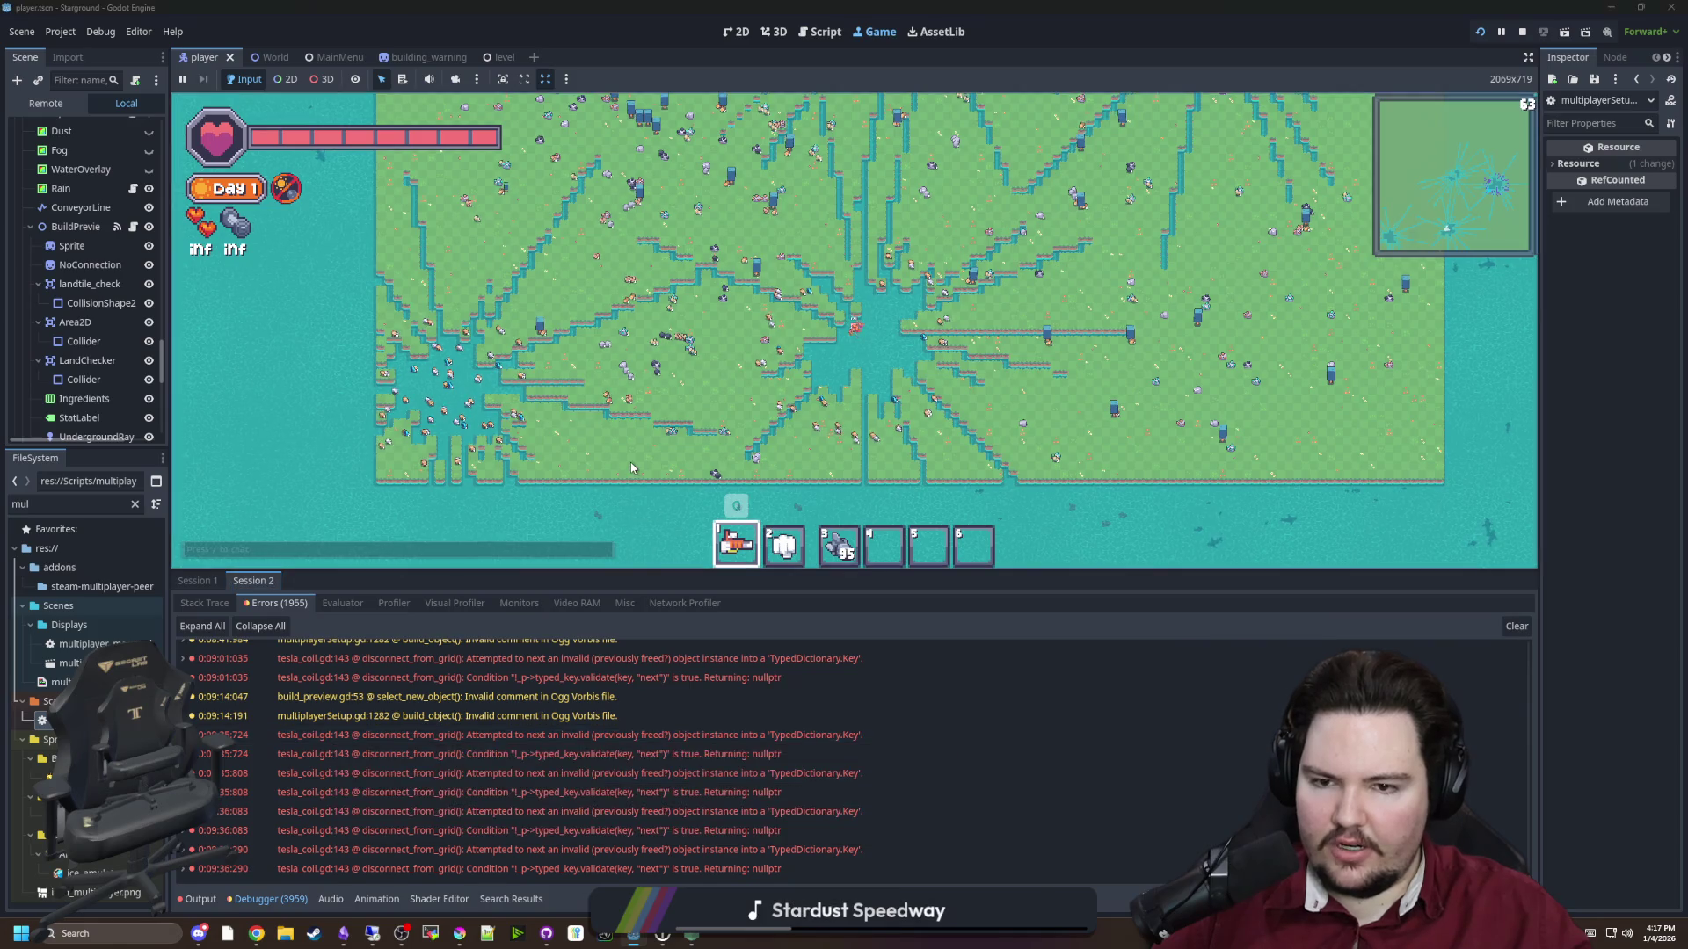
key("w")
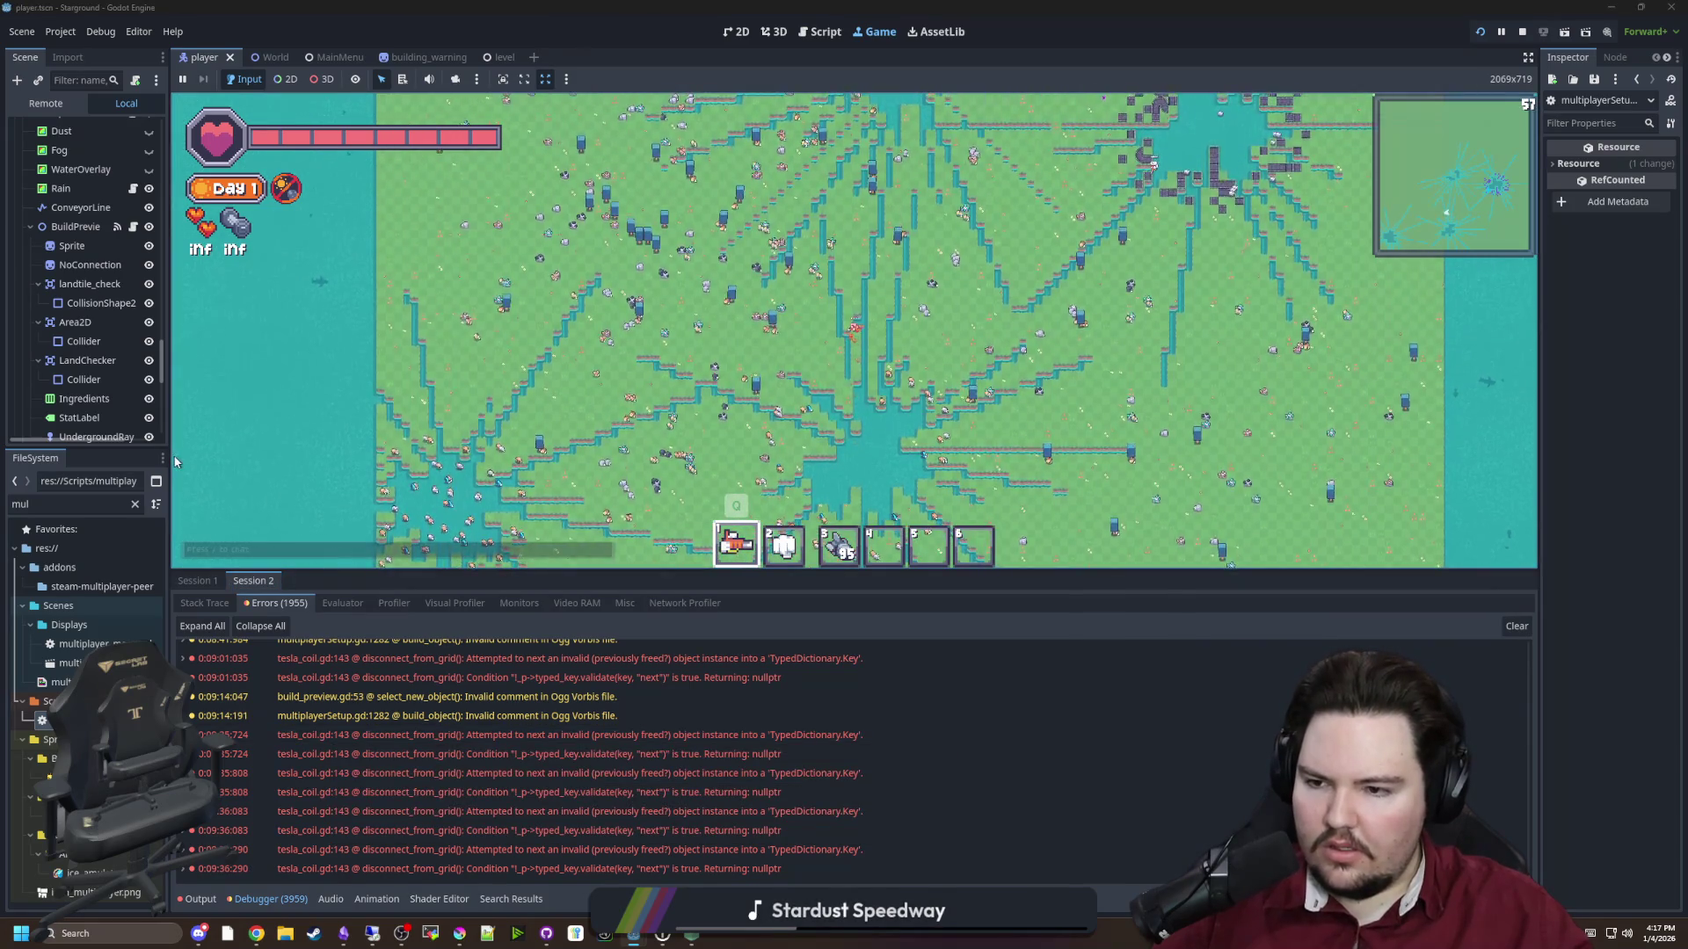
left_click_drag(169, 456, 286, 466)
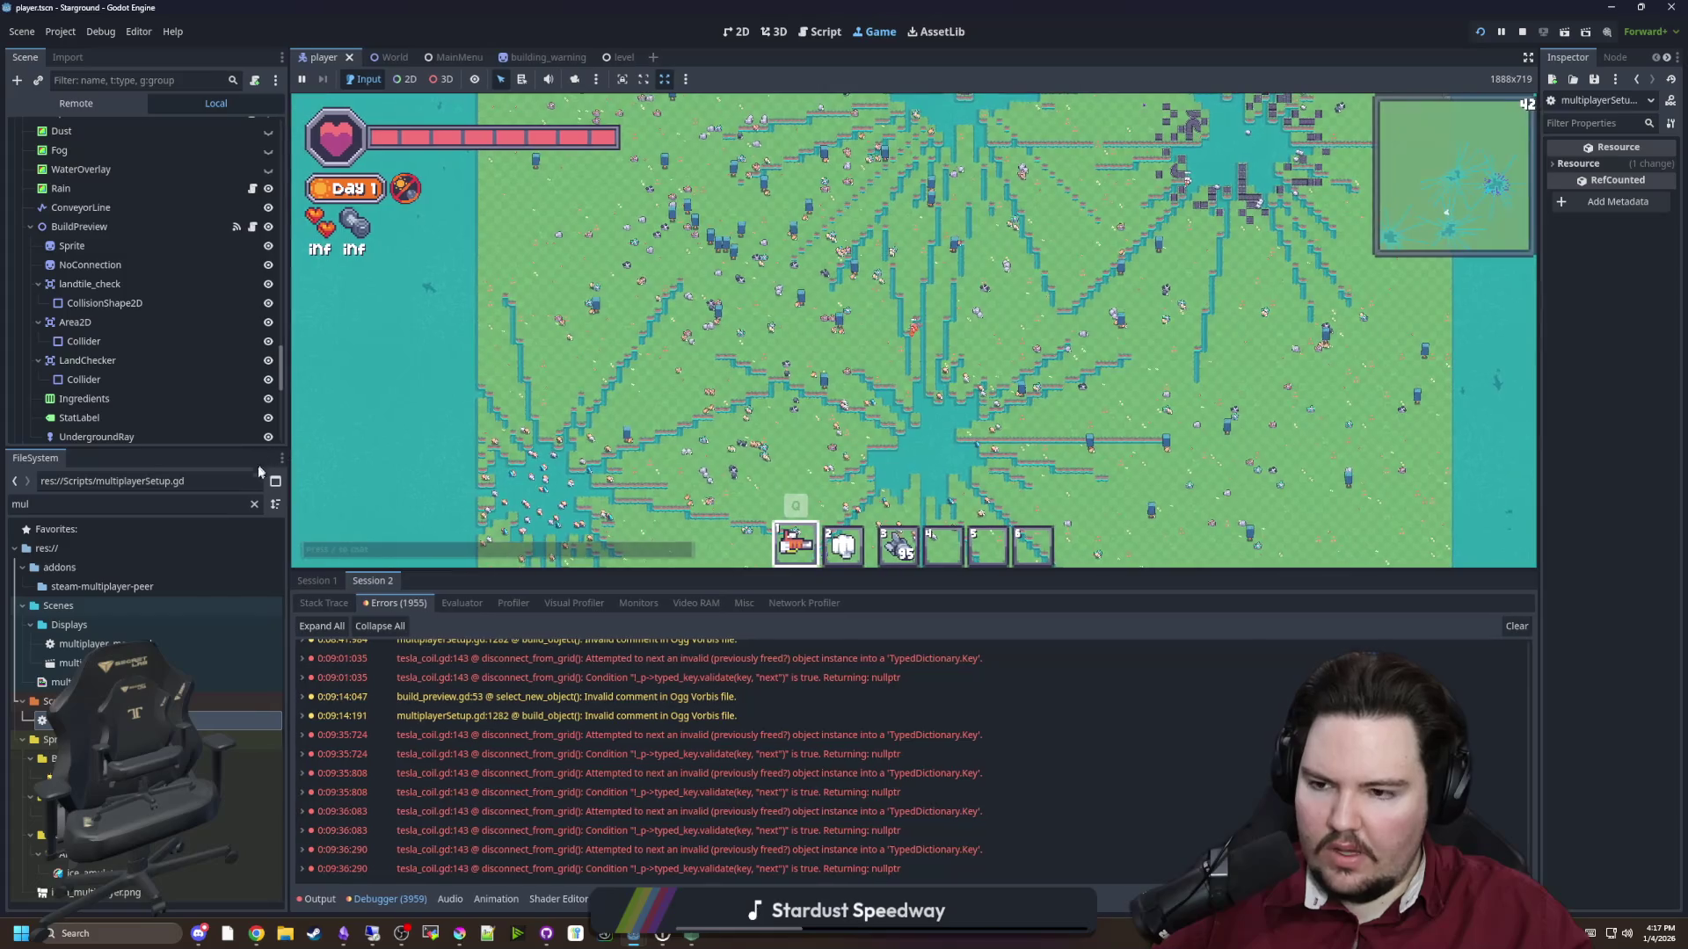
left_click(256, 505)
Open tesla_coil.gd from a 'tesla' file filter, reset the zoom to 100%, then shrink it slightly
type("tesla")
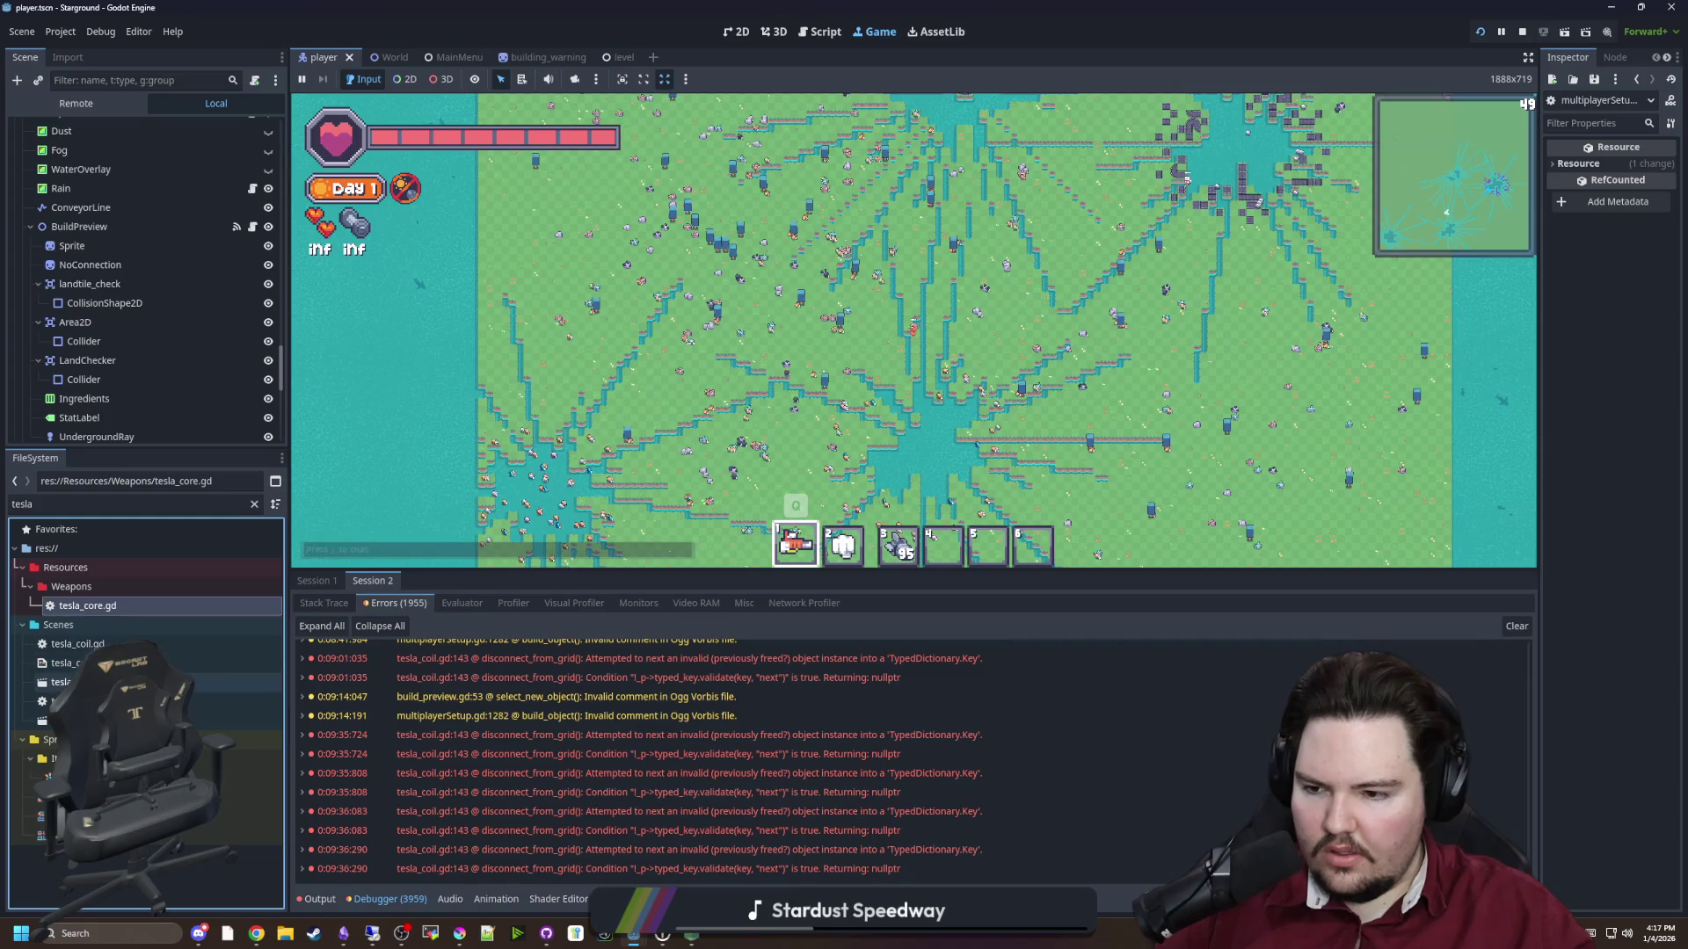
double_click(99, 644)
left_click(800, 354)
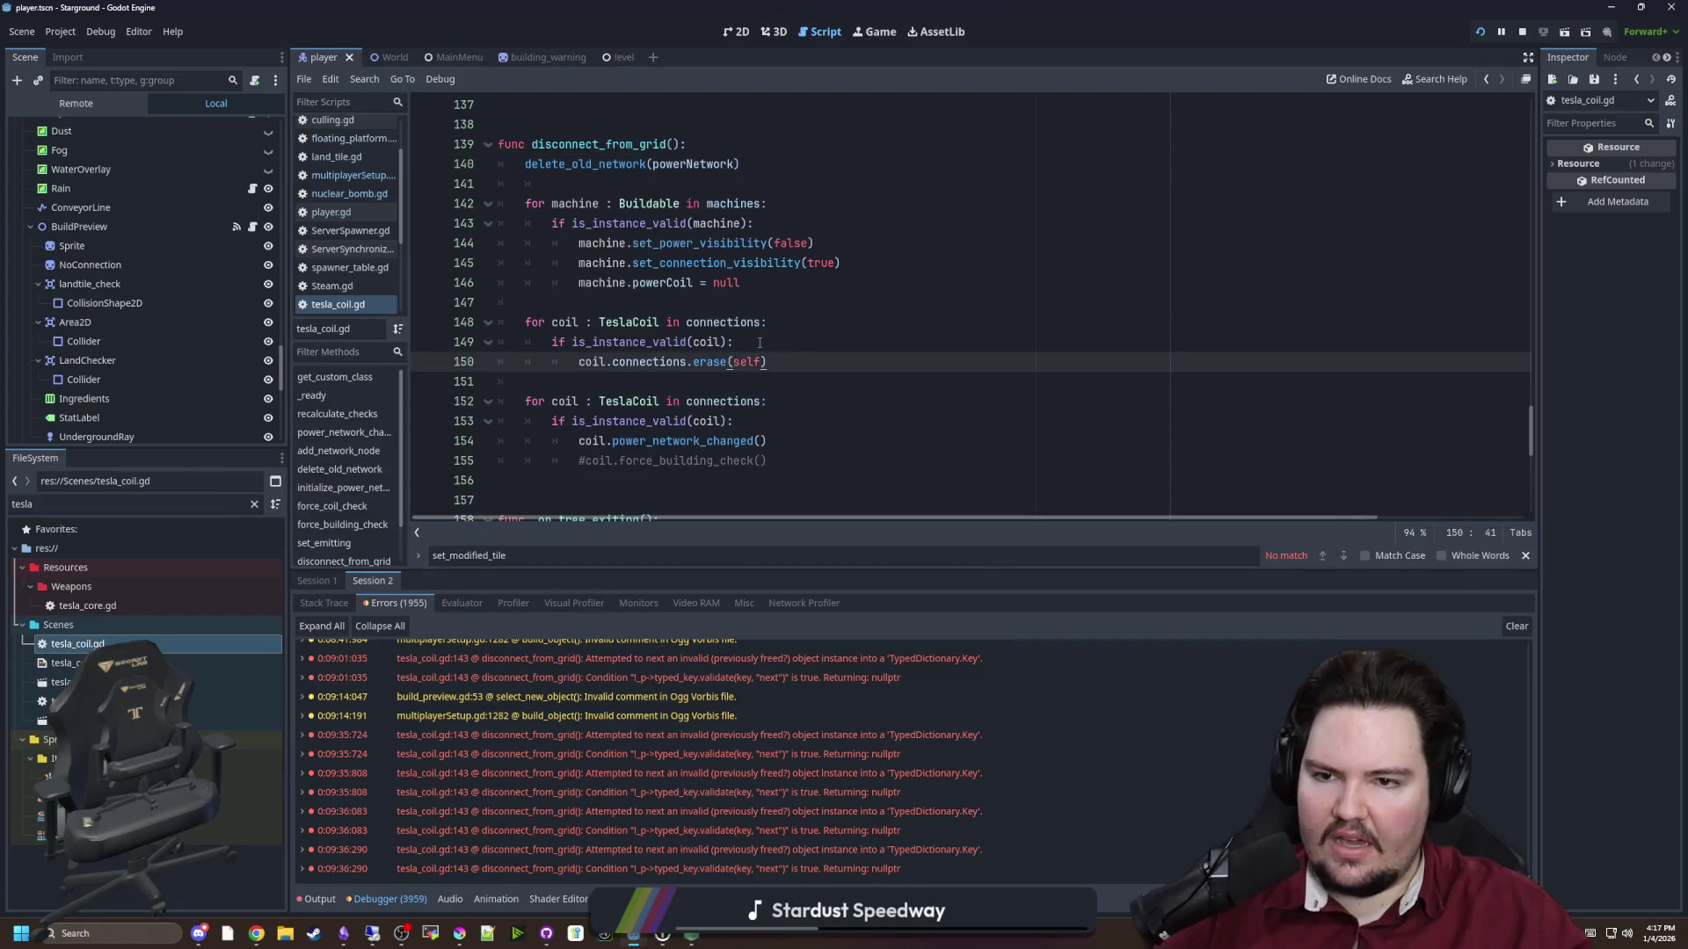
mouse_move(810, 443)
left_mouse_down()
mouse_move(562, 203)
mouse_move(527, 144)
left_mouse_up()
left_click(893, 381)
scroll(894, 273, "down", 2)
key("ctrl+0")
scroll(914, 254, "up", 1)
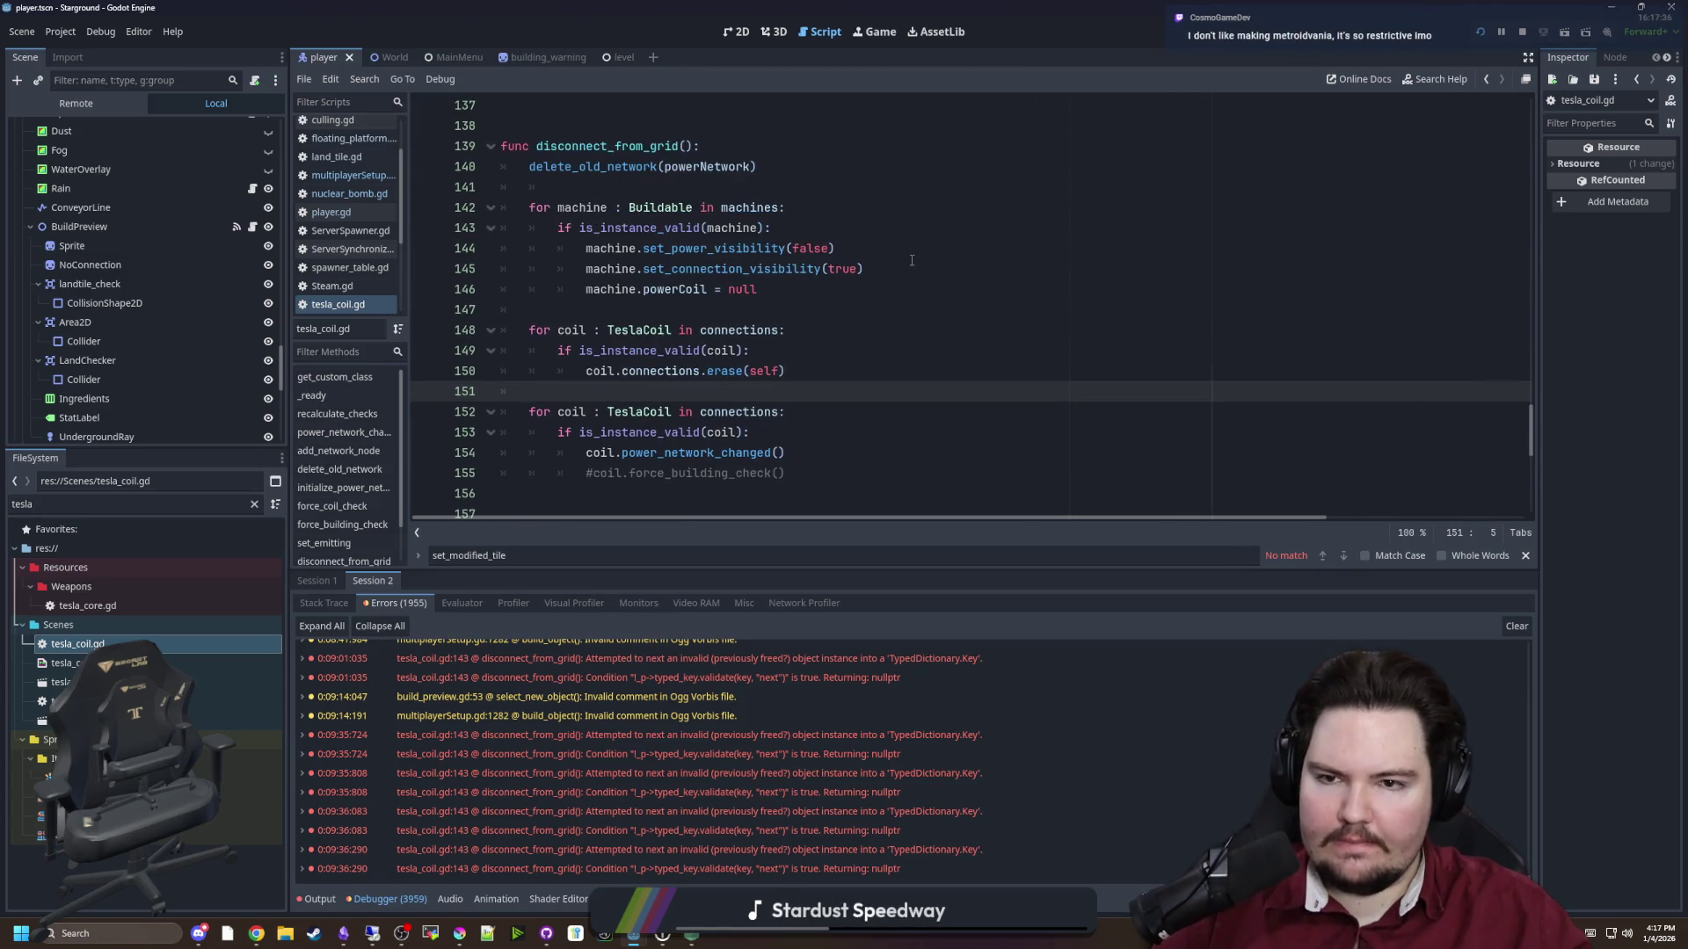
left_click(667, 185)
key("ctrl+minus")
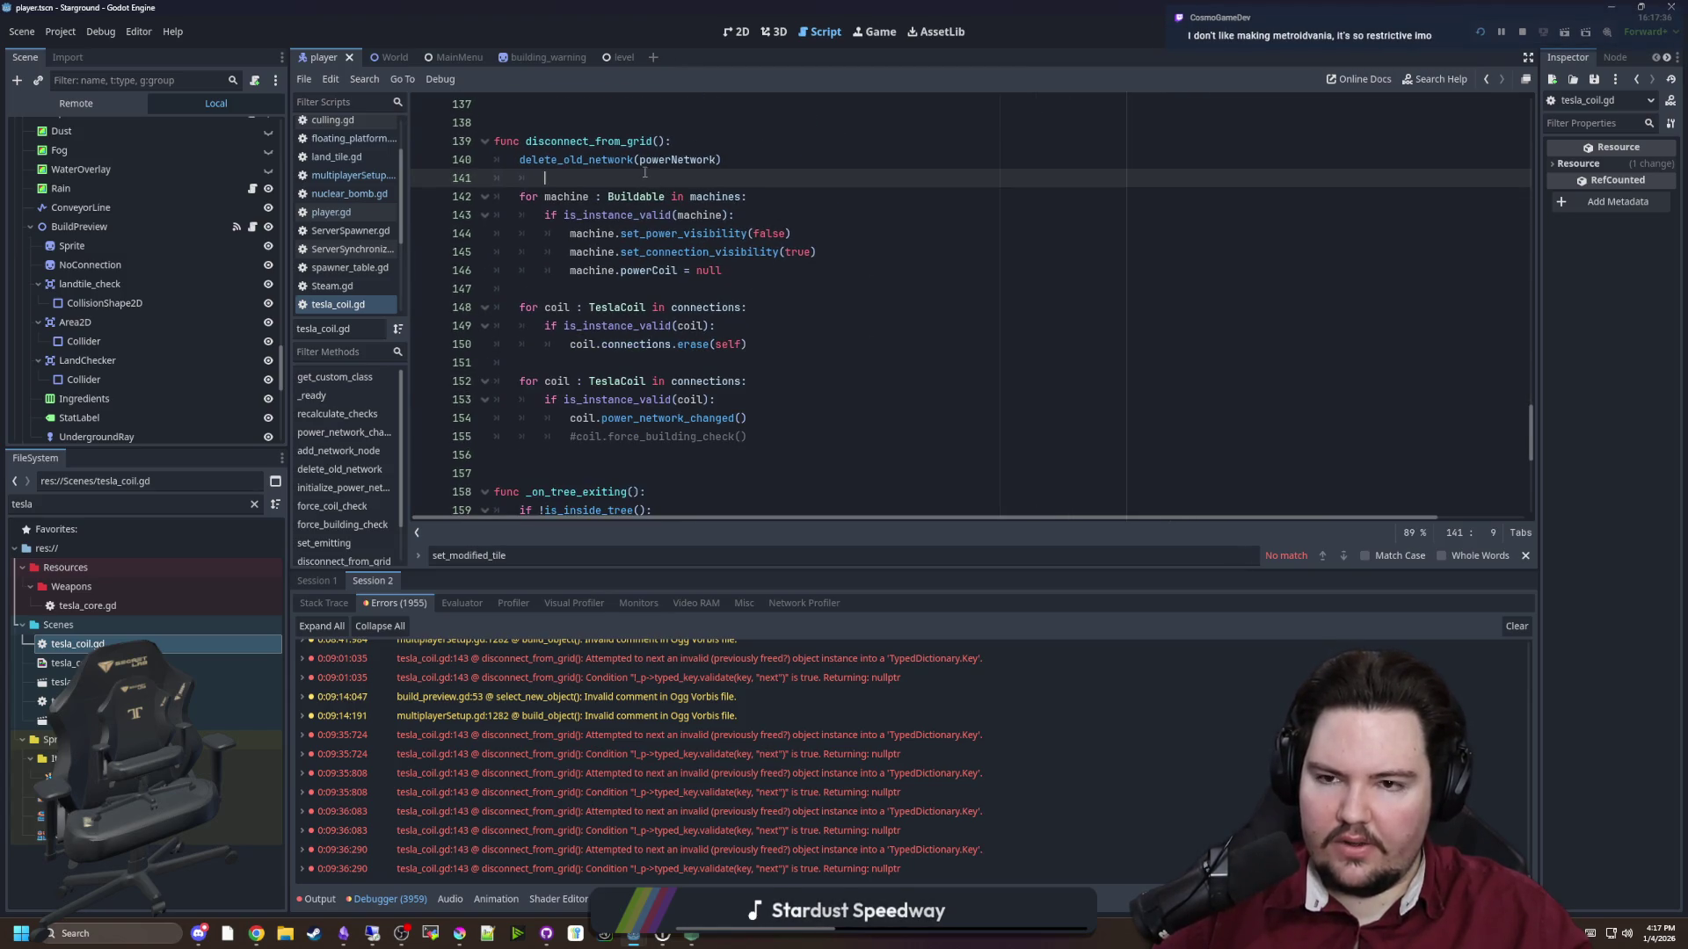
Search the script for disconnect_from_grid and step through its three matches
key("ctrl+f")
type("disconnec")
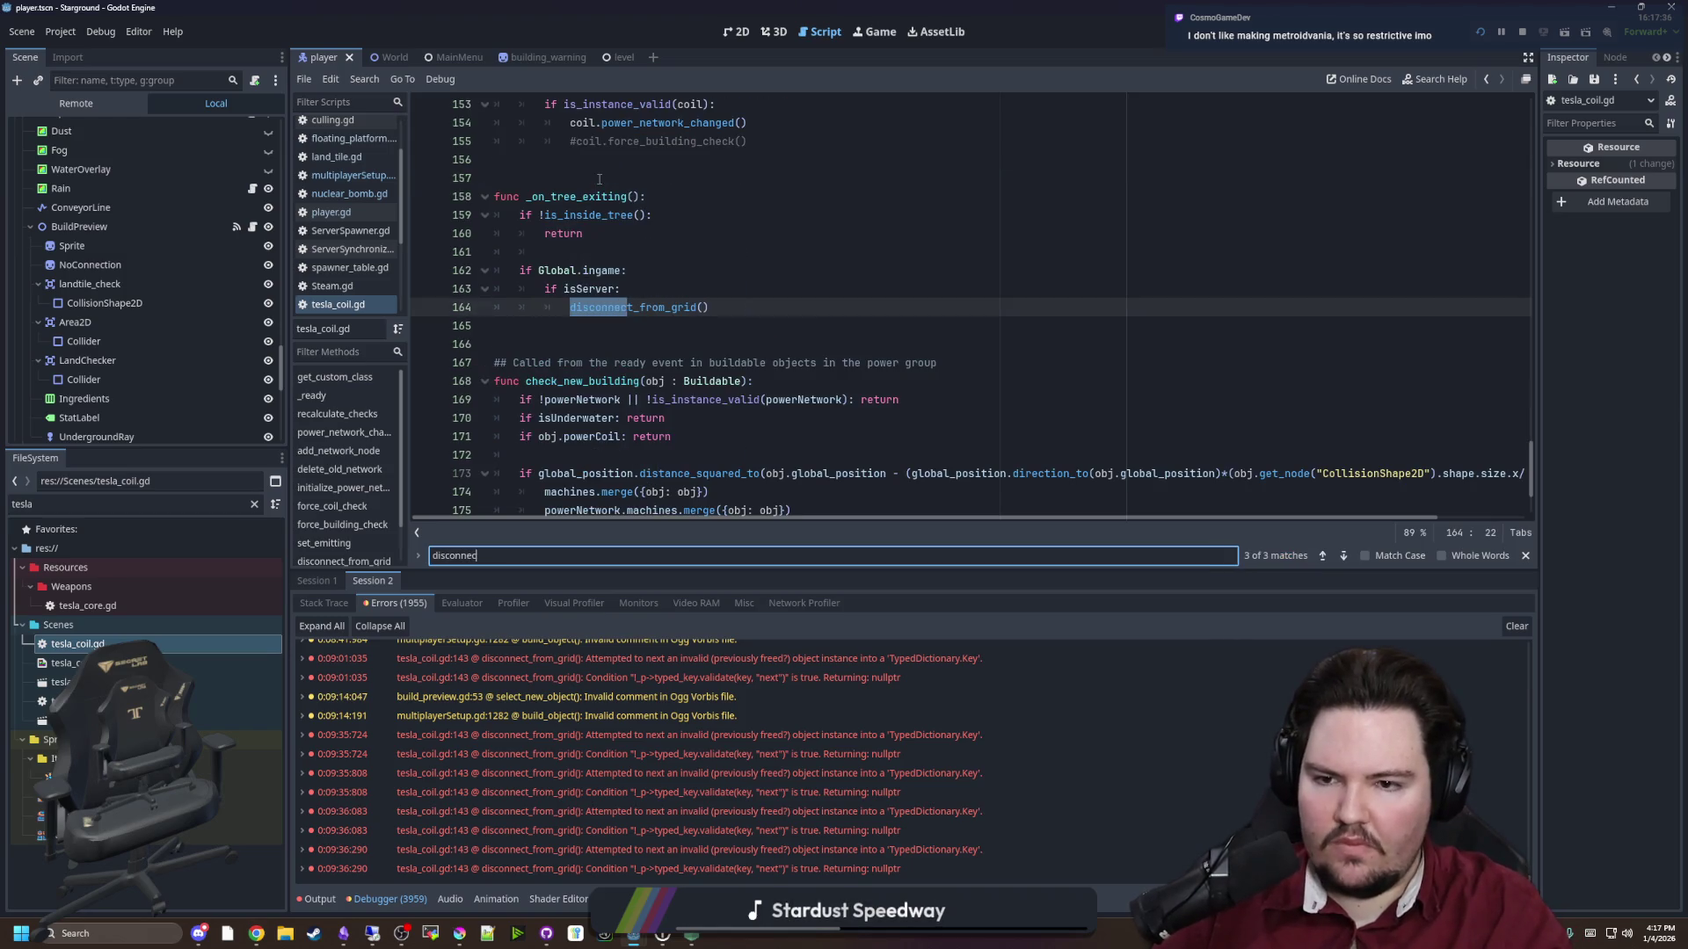
type("id")
key("Return")
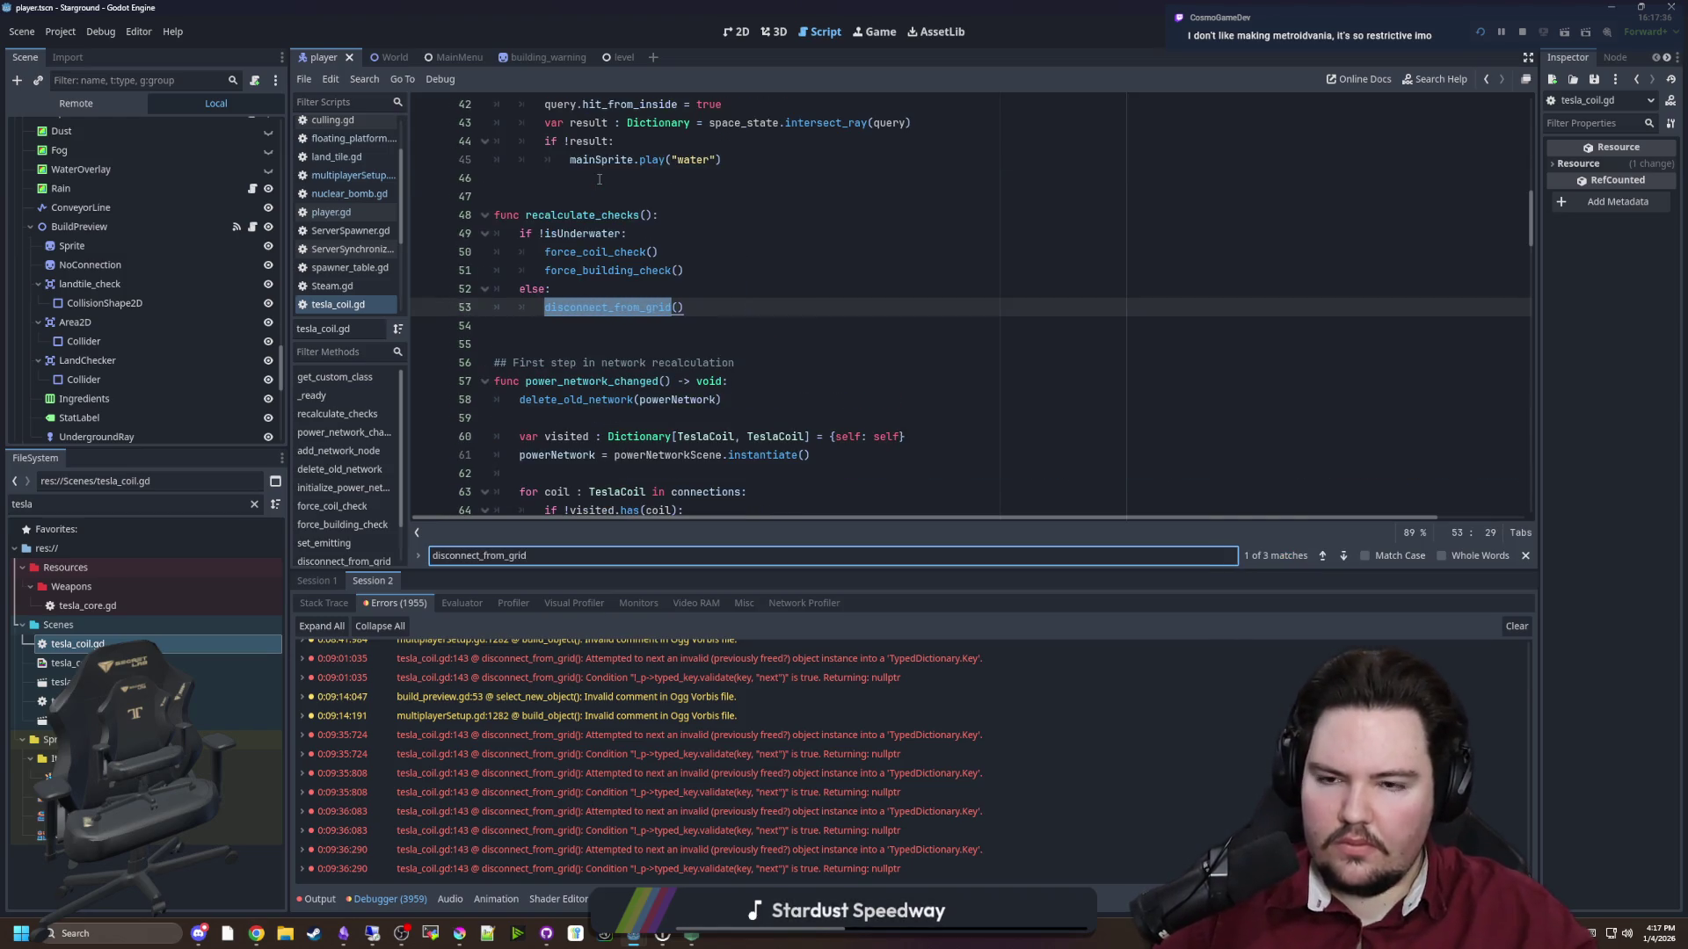
key("Return")
left_click_drag(1530, 409, 1530, 115)
scroll(915, 308, "down", 6)
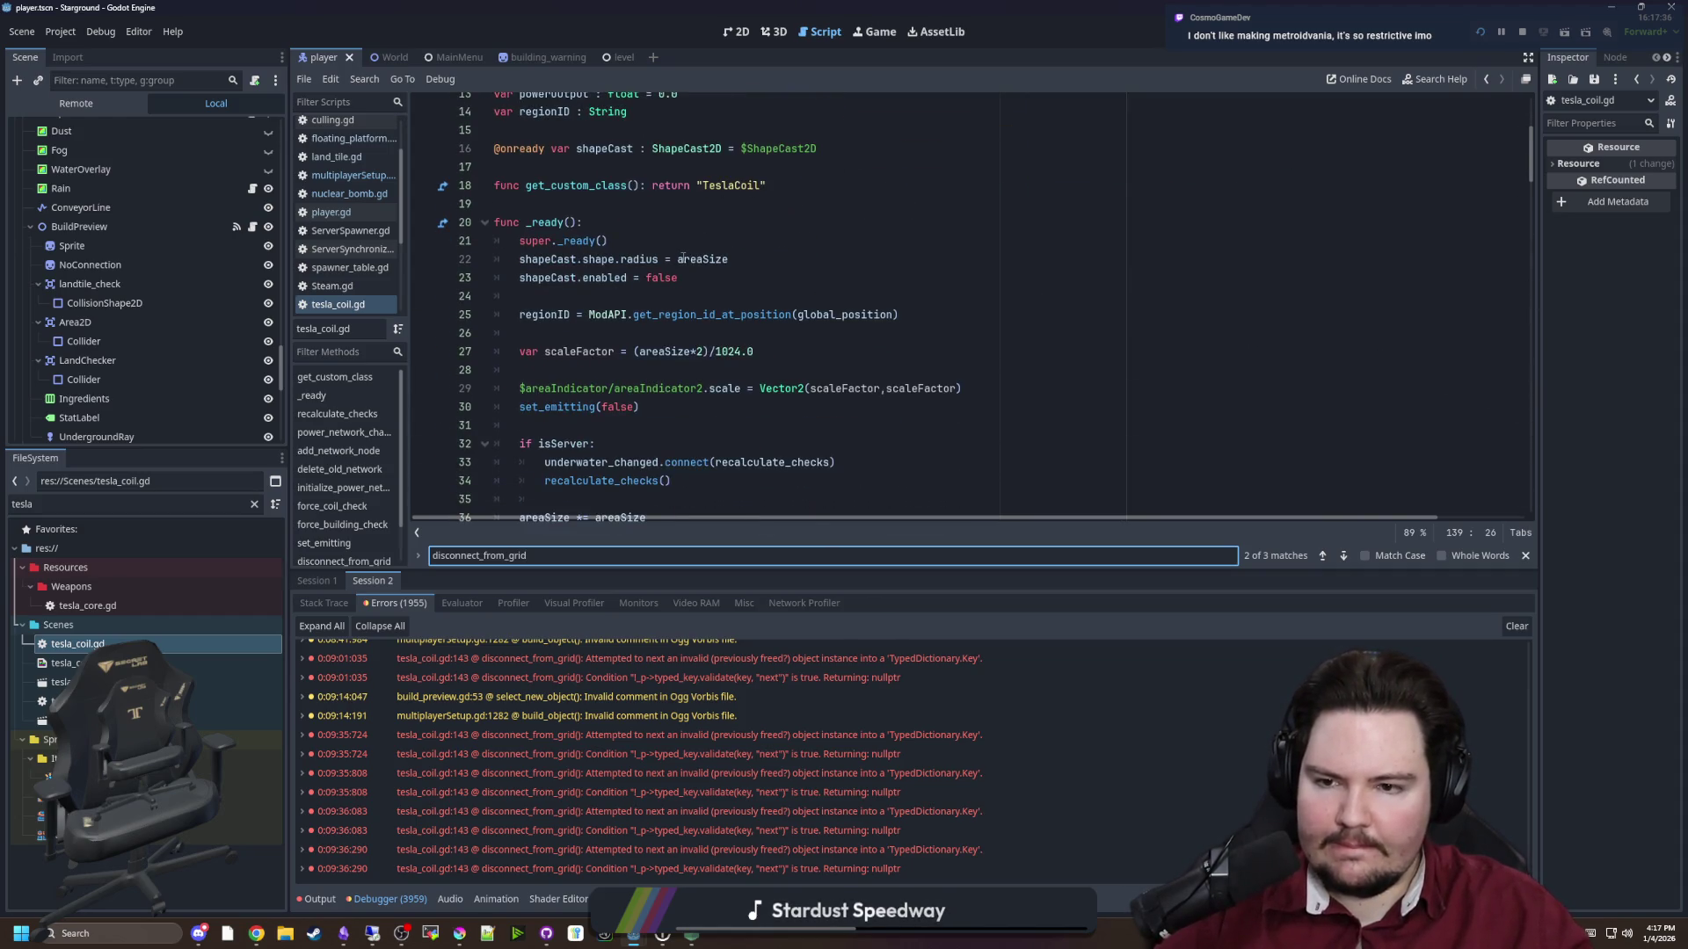
scroll(651, 297, "down", 3)
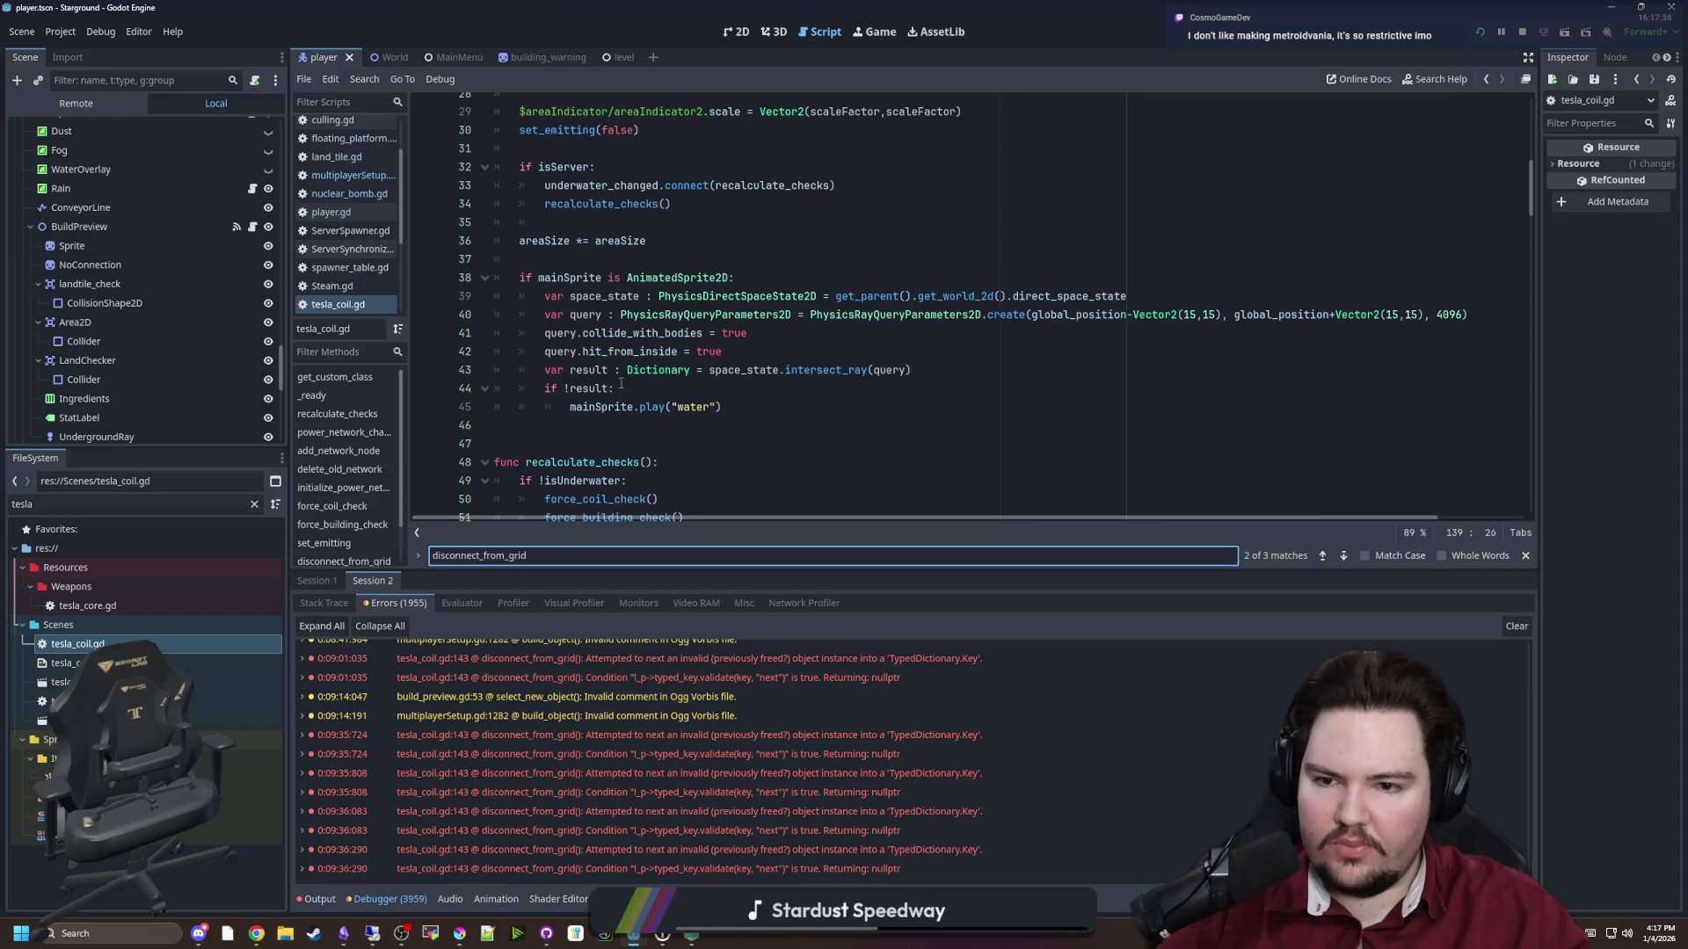
scroll(607, 411, "down", 3)
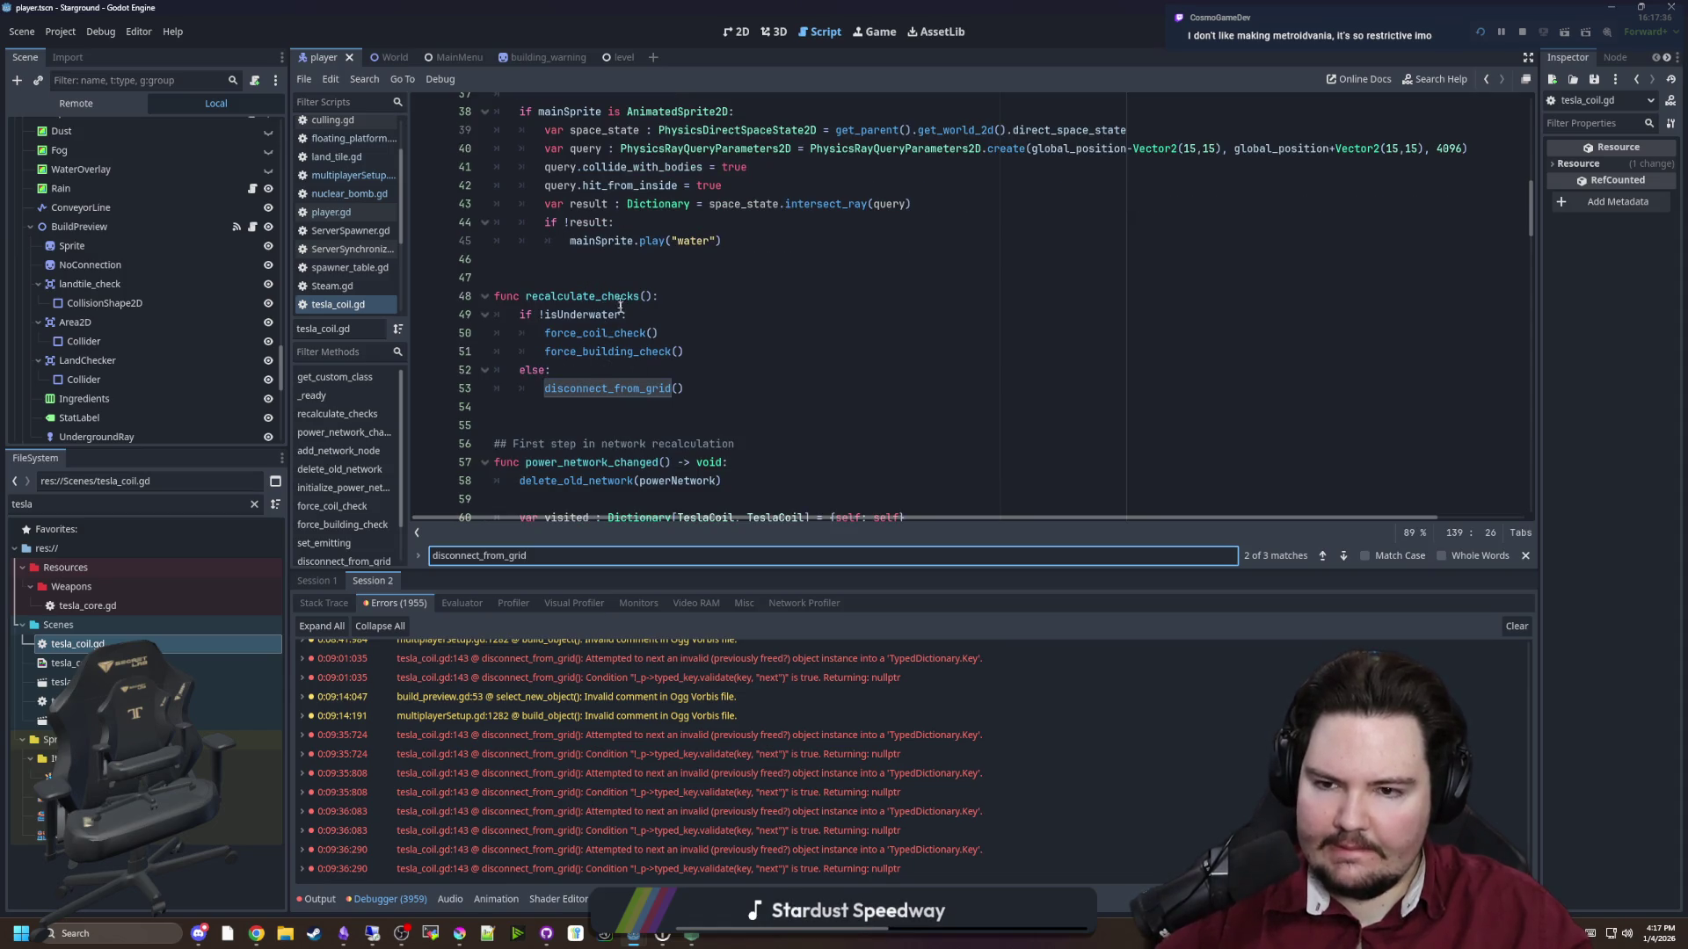
key("Return")
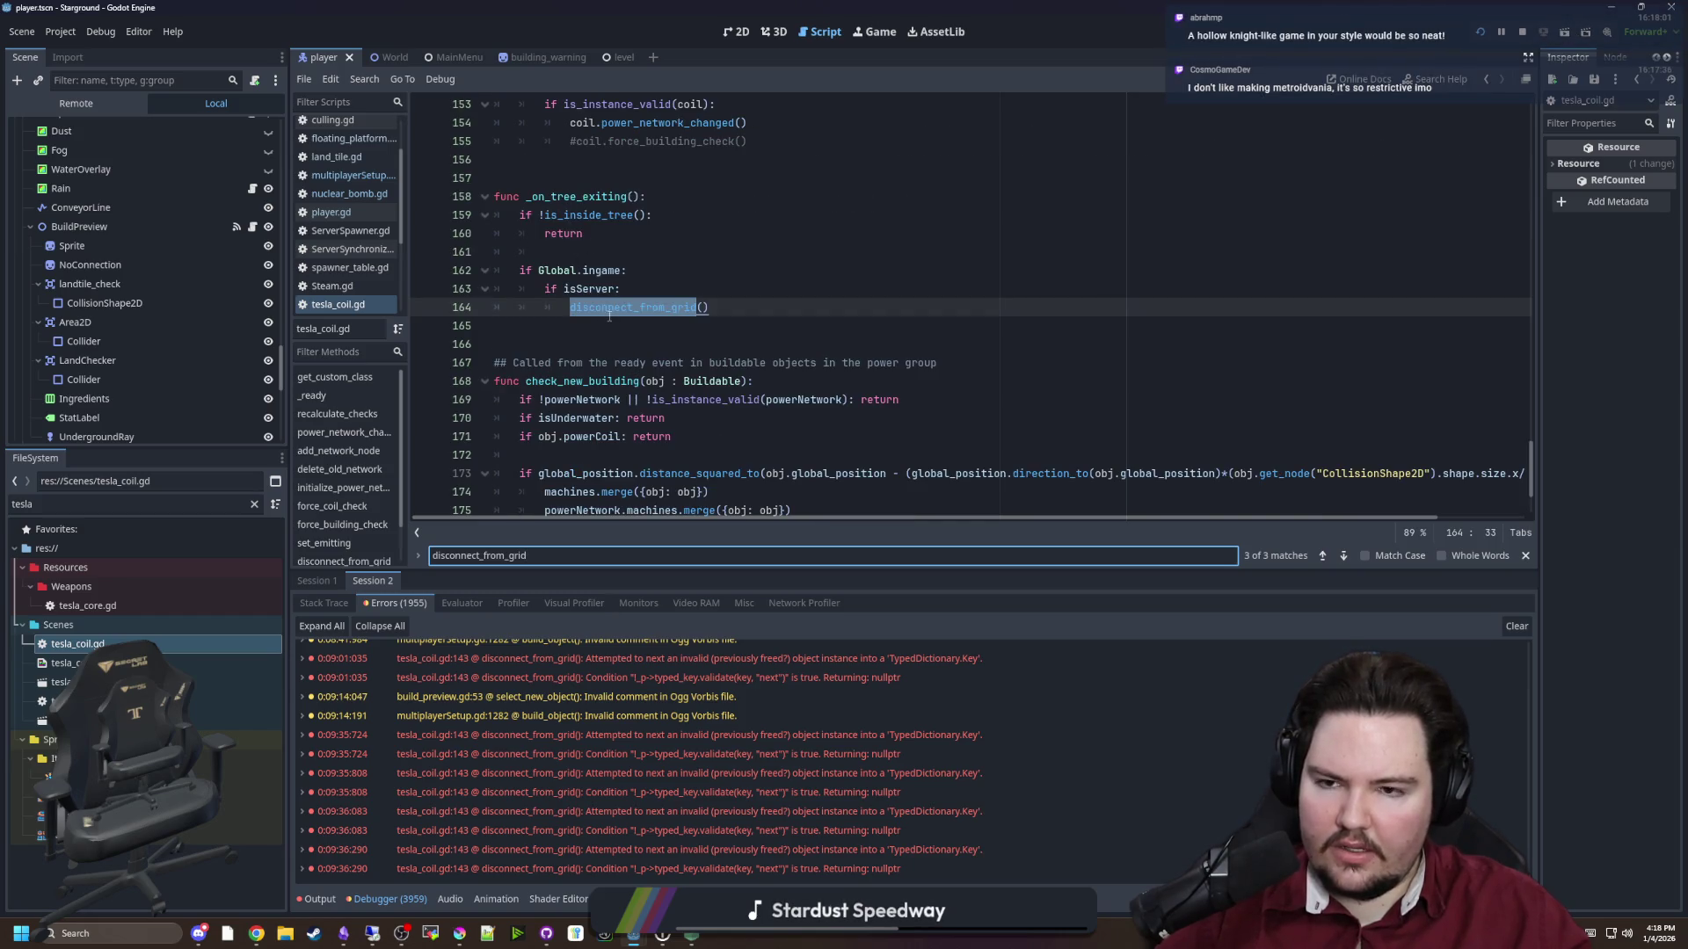
Cycle the matches back to the disconnect_from_grid definition on line 139
mouse_move(617, 300)
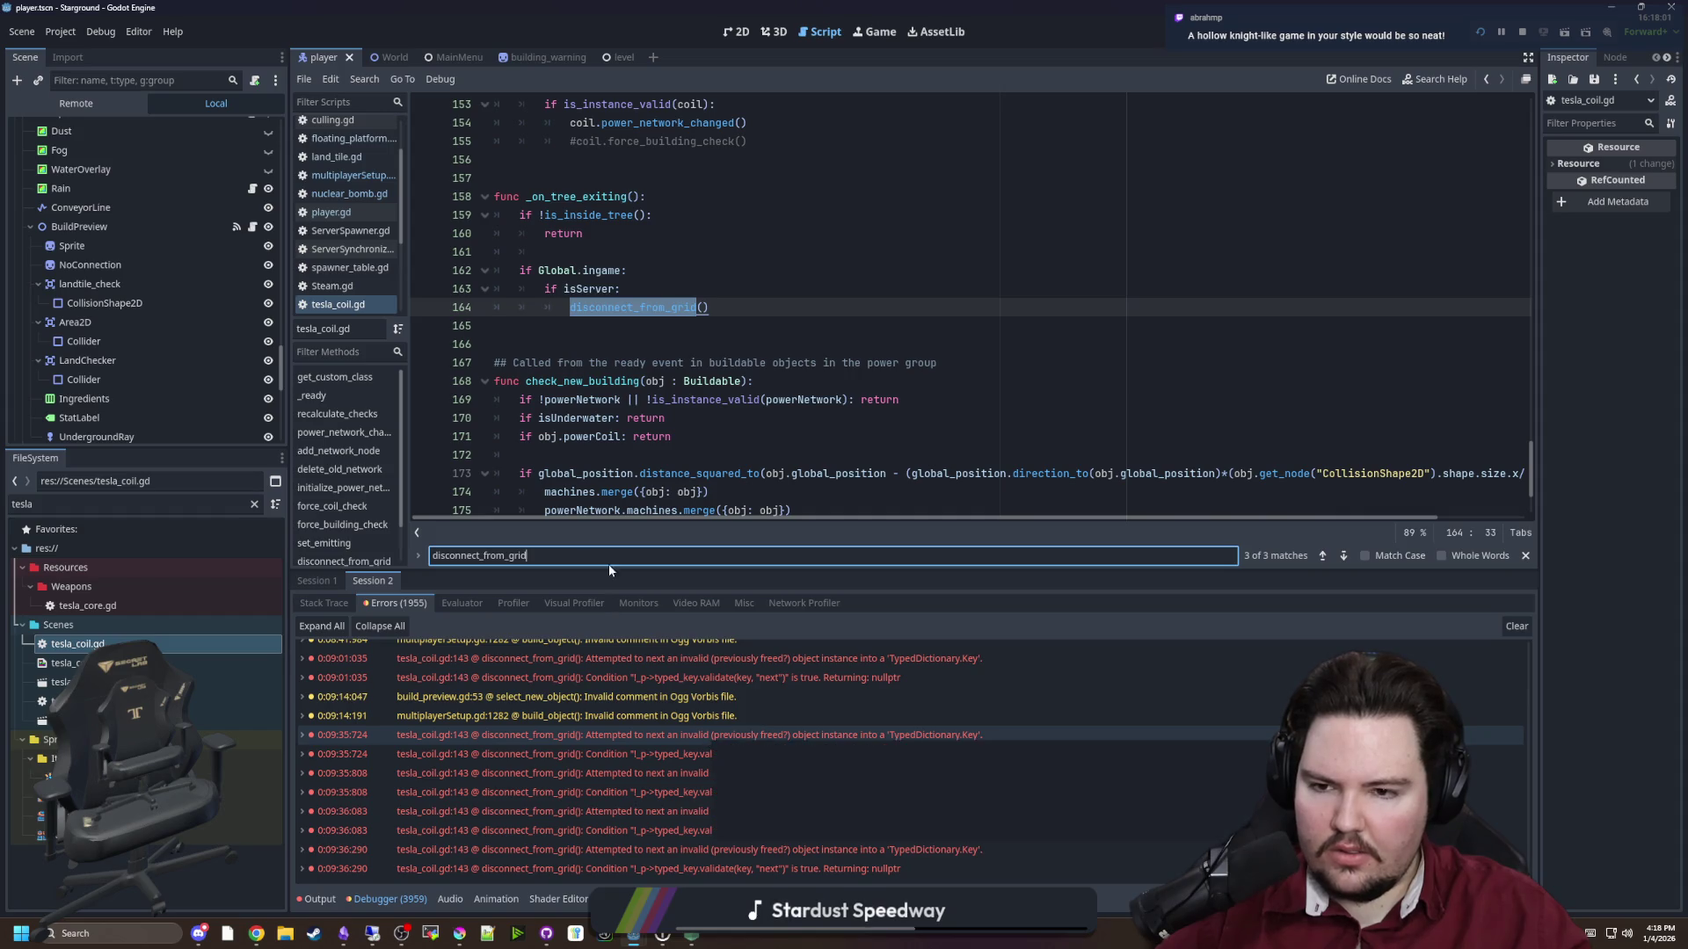
scroll(562, 423, "down", 1)
key("Return")
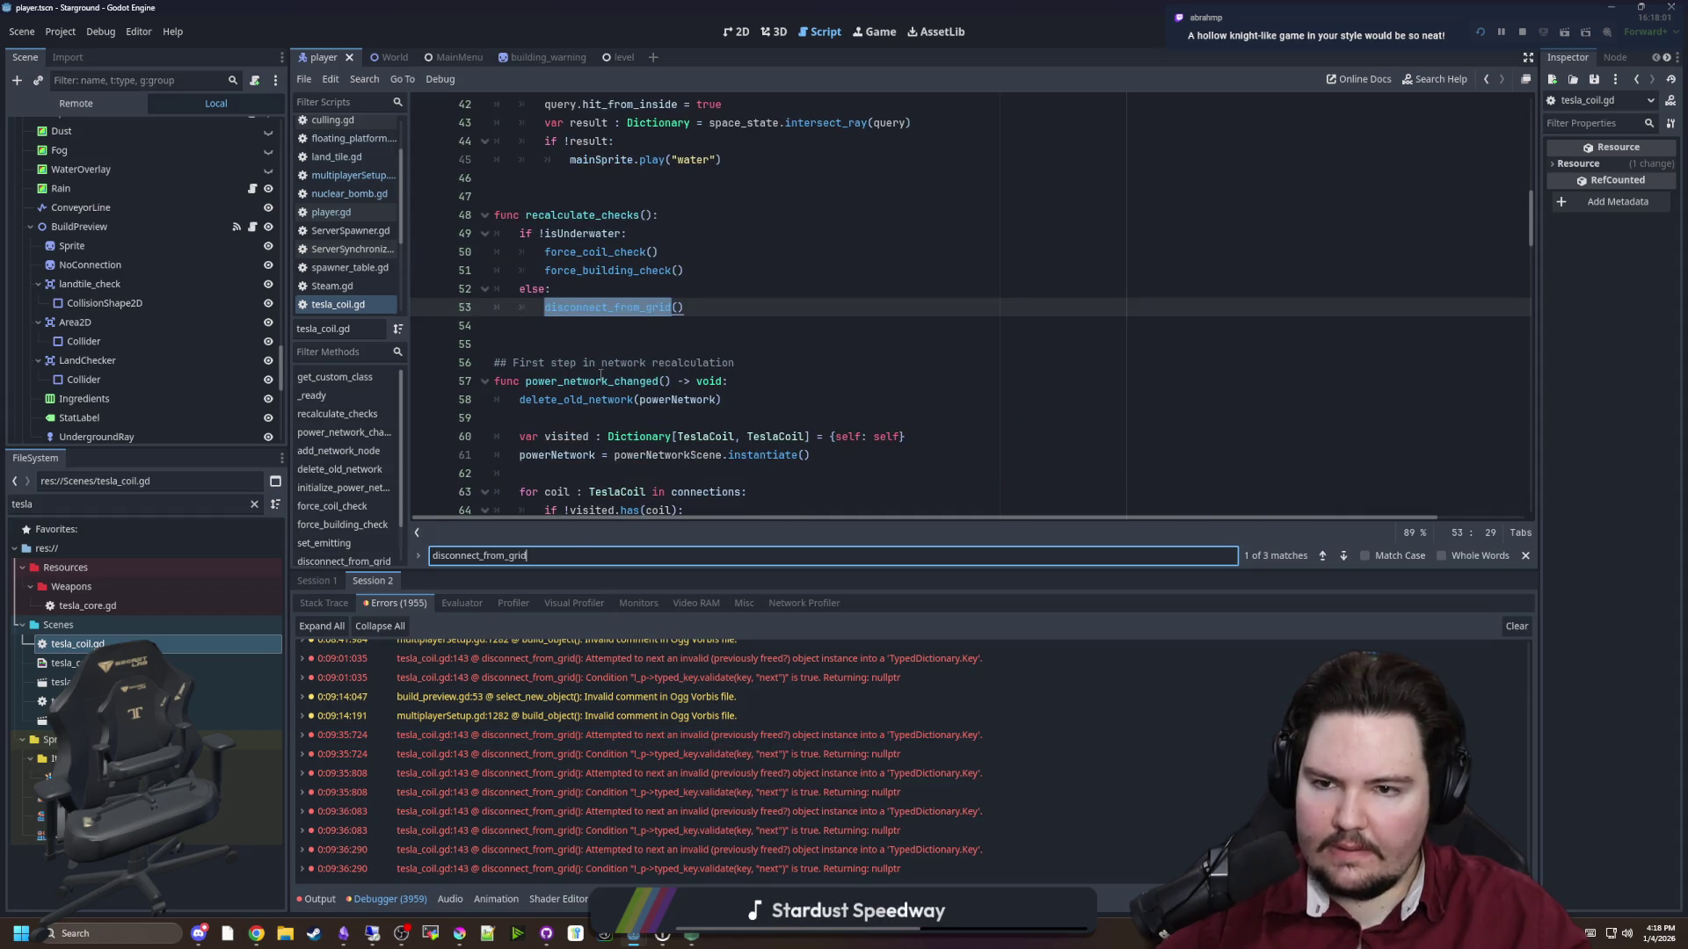
key("Return")
mouse_move(1530, 414)
left_mouse_down()
mouse_move(1538, 112)
mouse_move(1527, 456)
left_mouse_up()
scroll(668, 301, "up", 4)
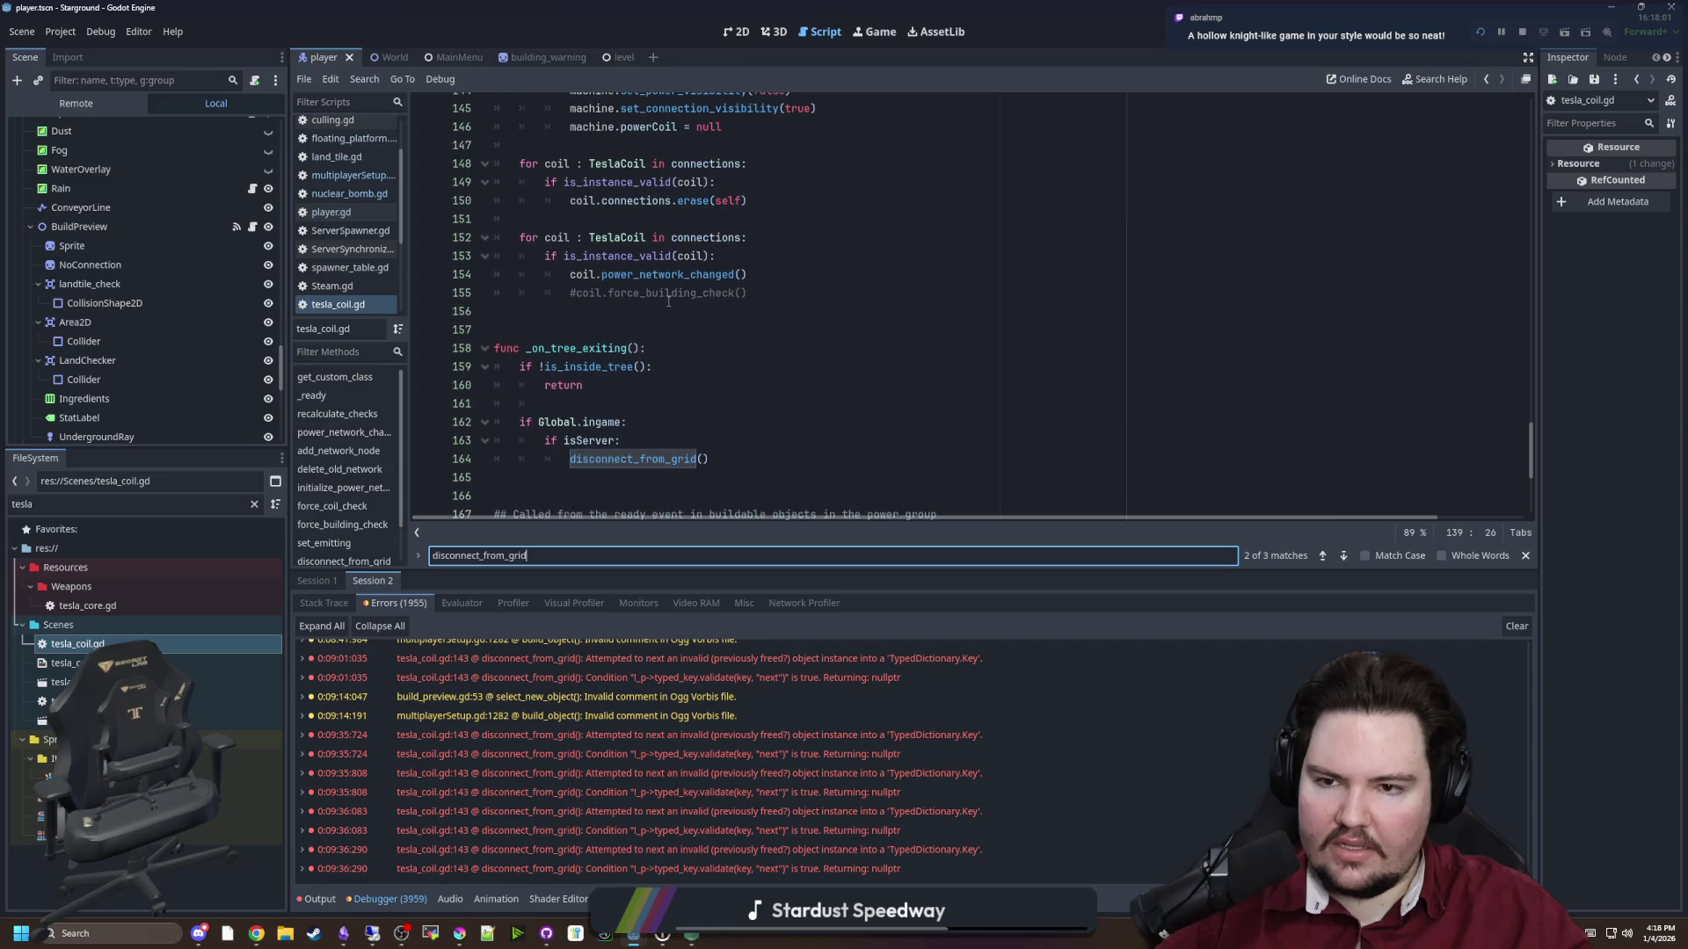
scroll(695, 390, "down", 5)
scroll(699, 382, "up", 5)
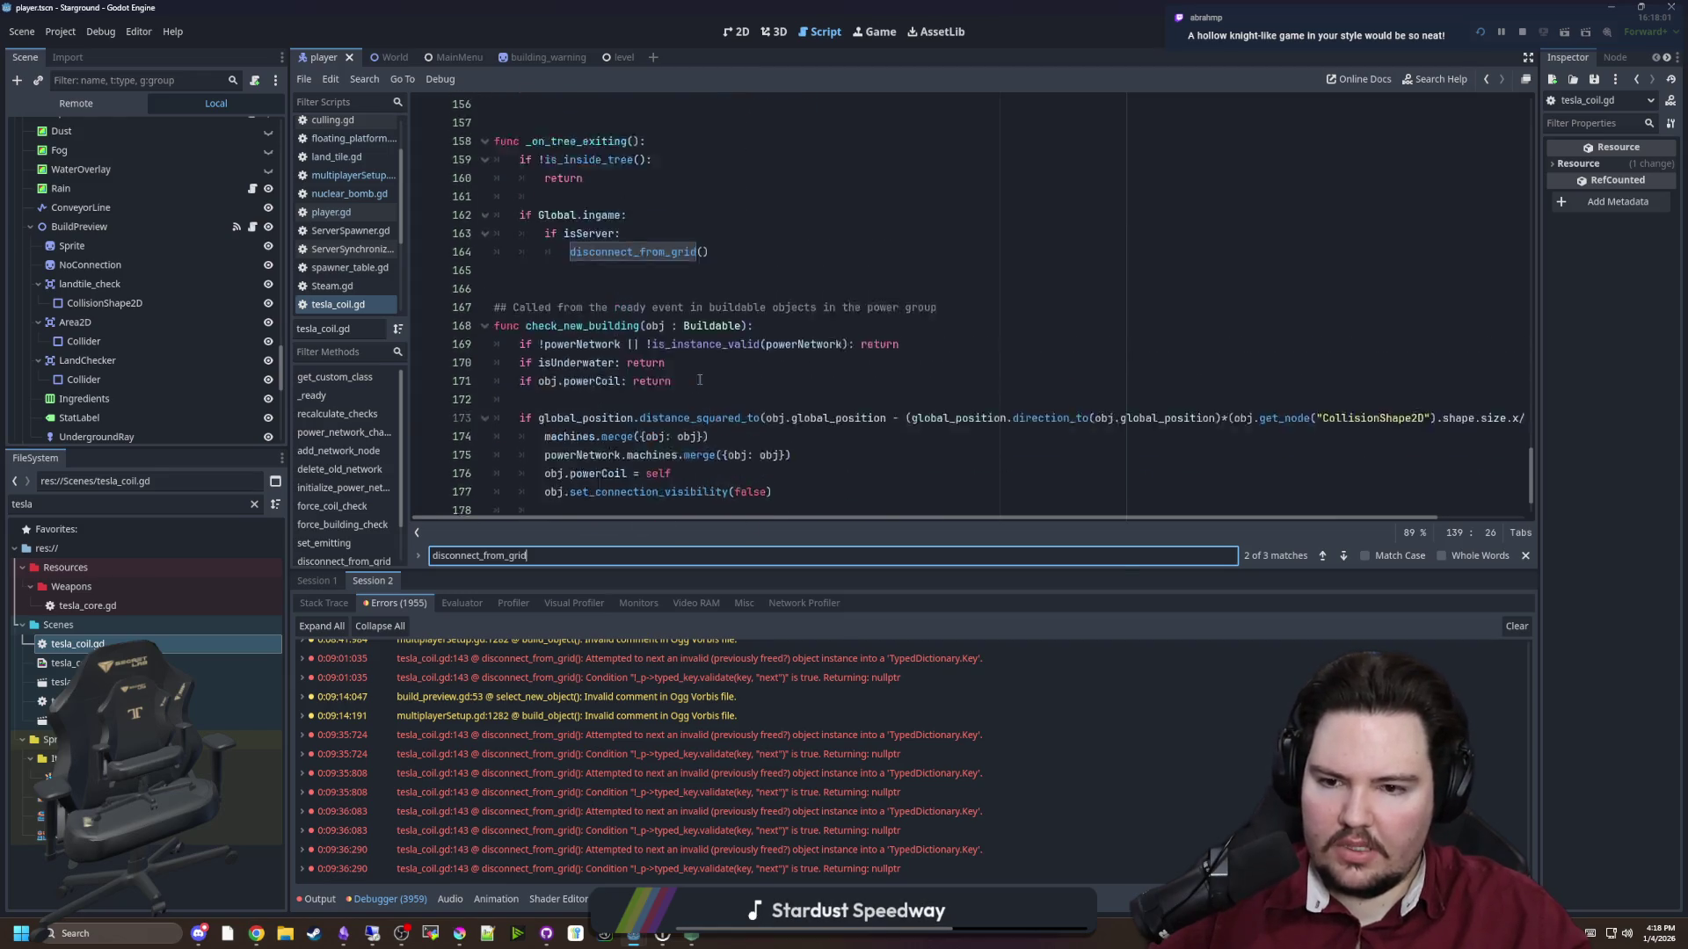
scroll(668, 380, "up", 4)
scroll(622, 380, "down", 2)
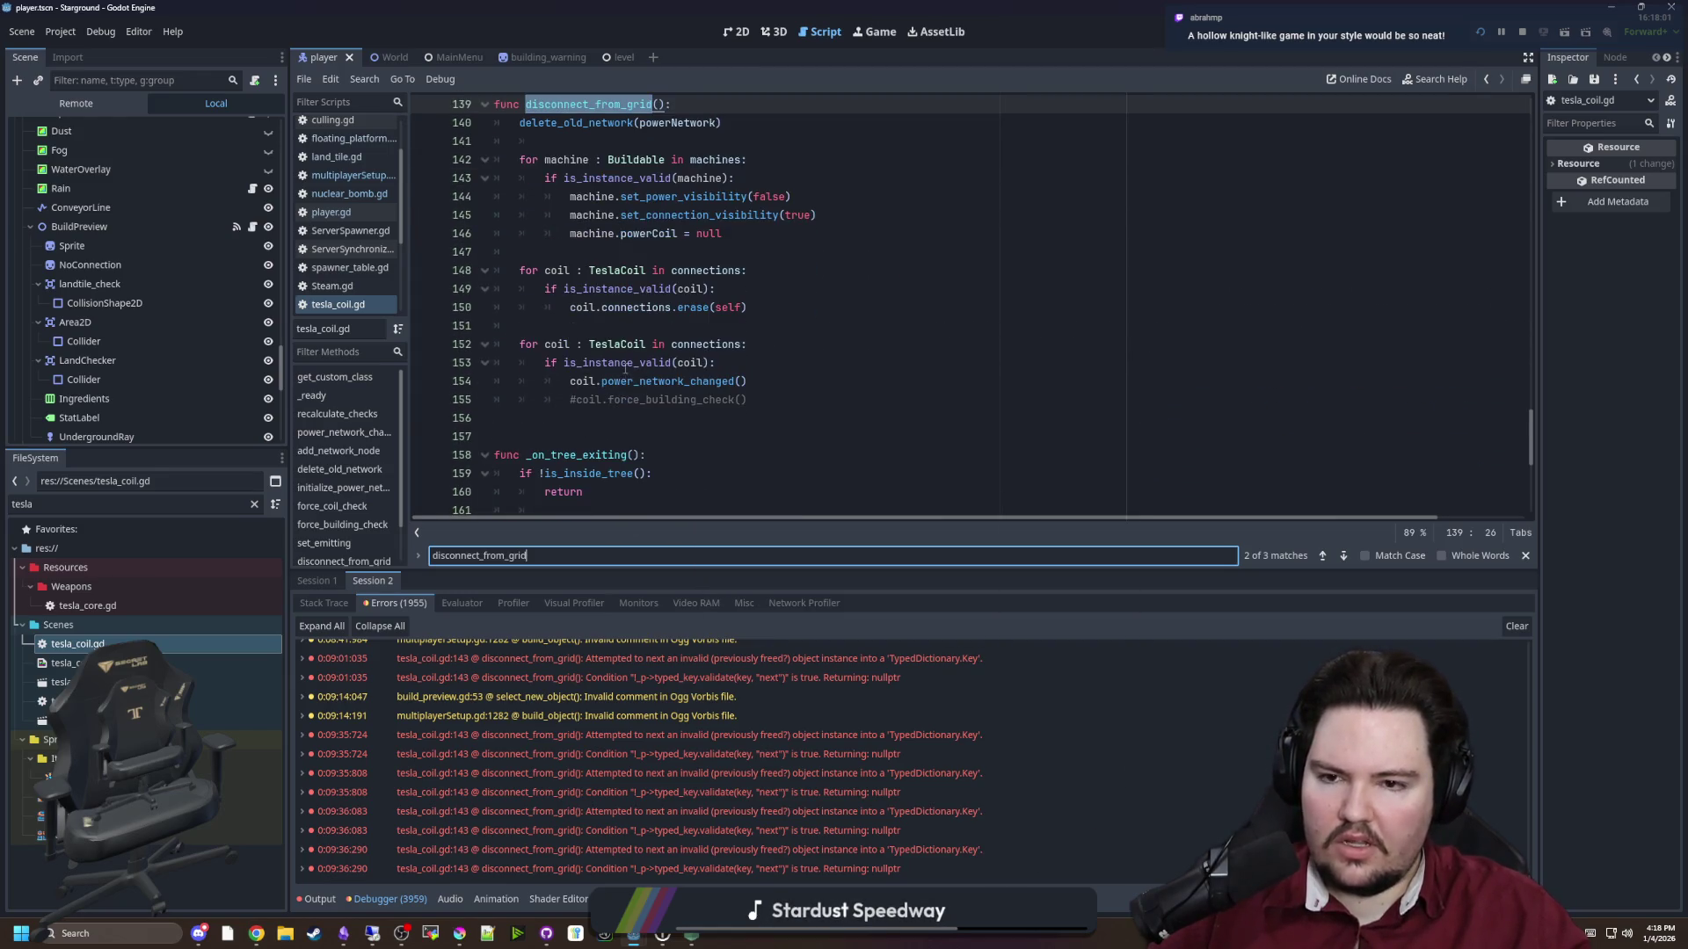
scroll(705, 406, "up", 1)
Insert an if !isServer: print("gabagool") guard atop disconnect_from_grid and save tesla_coil.gd
left_click(700, 156)
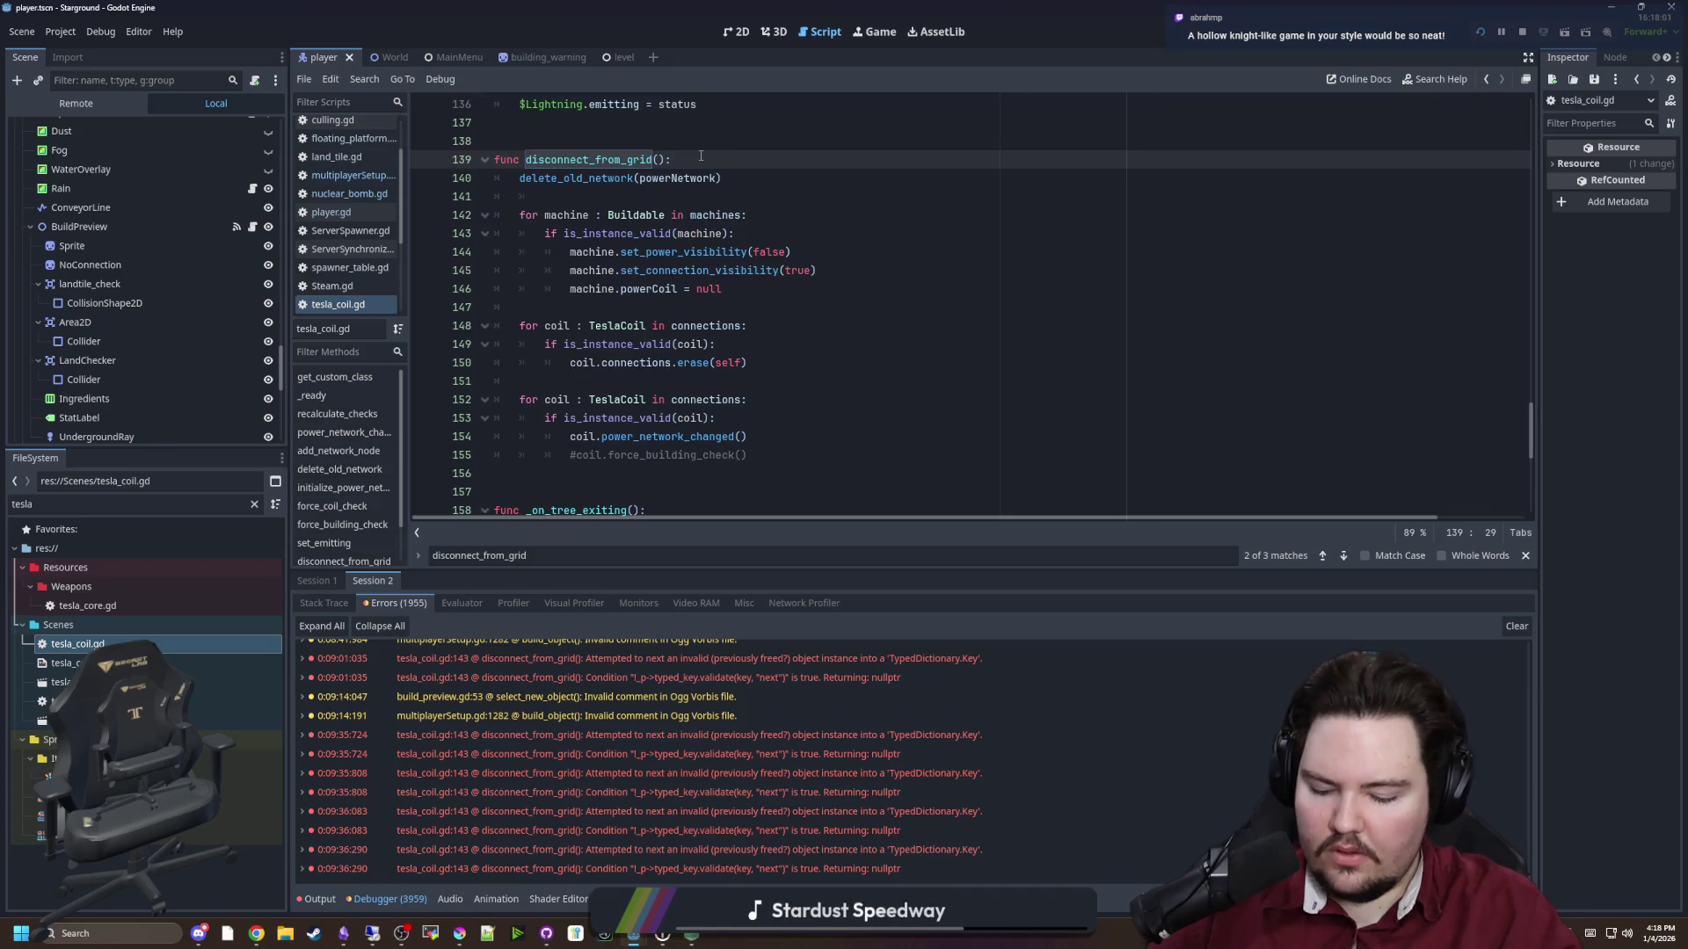
key("Return")
type("if !is_s")
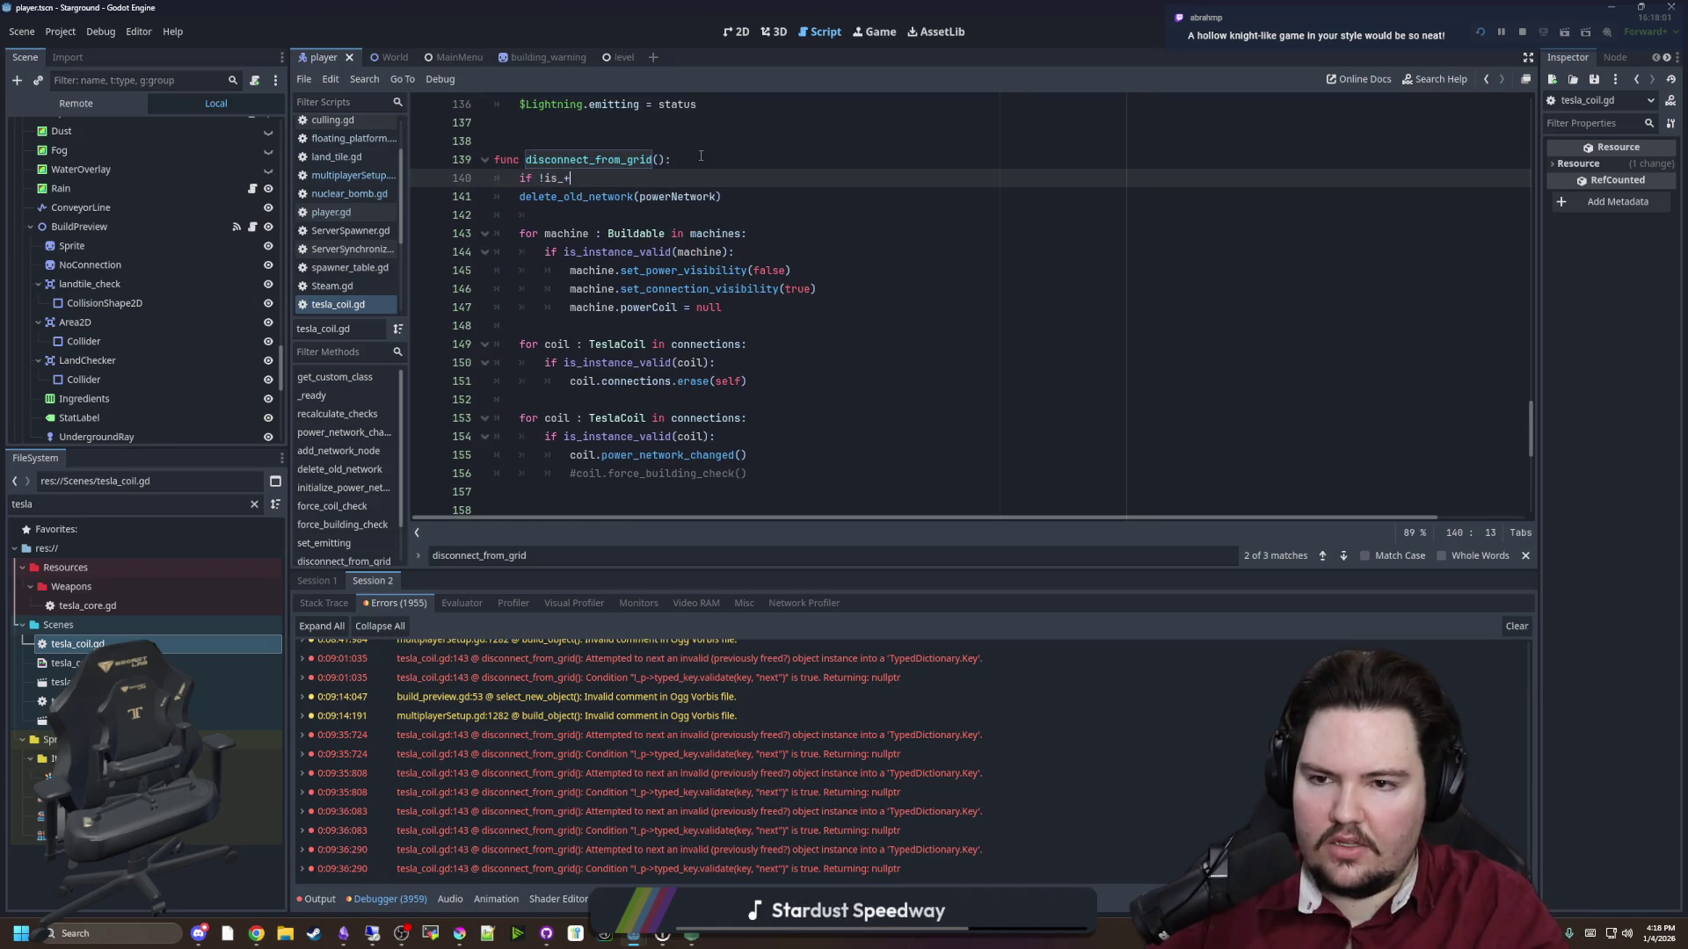
type("erve")
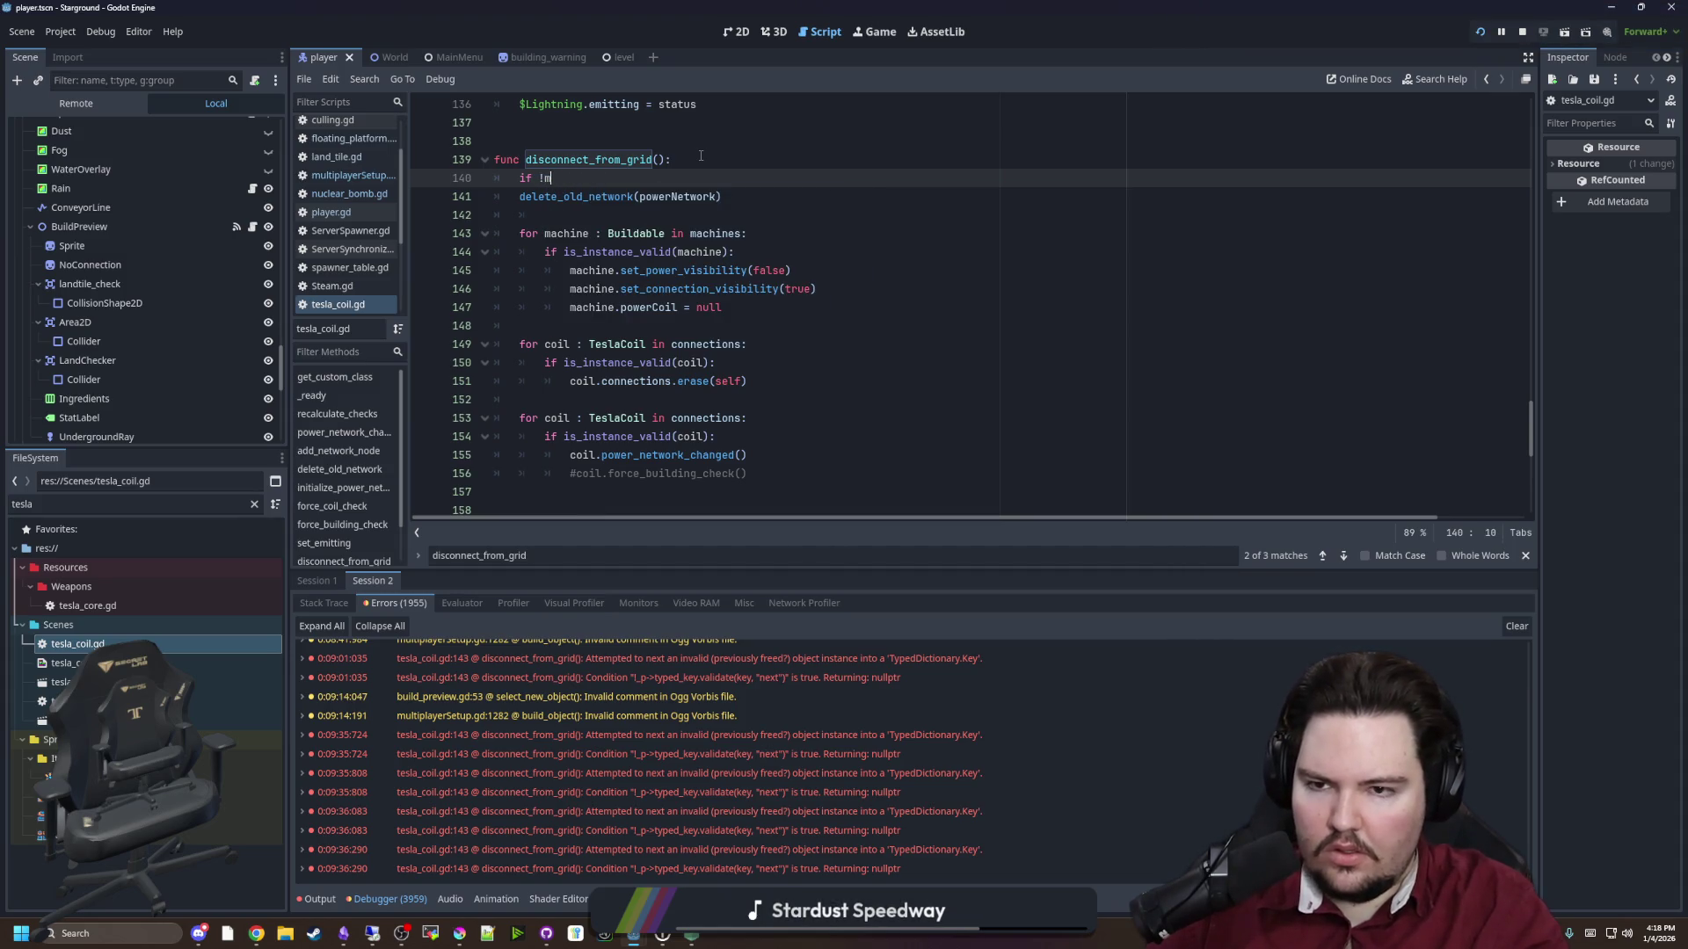
key("ctrl+BackSpace")
key("ctrl+BackSpace")
type("isServer: print(\"gaba")
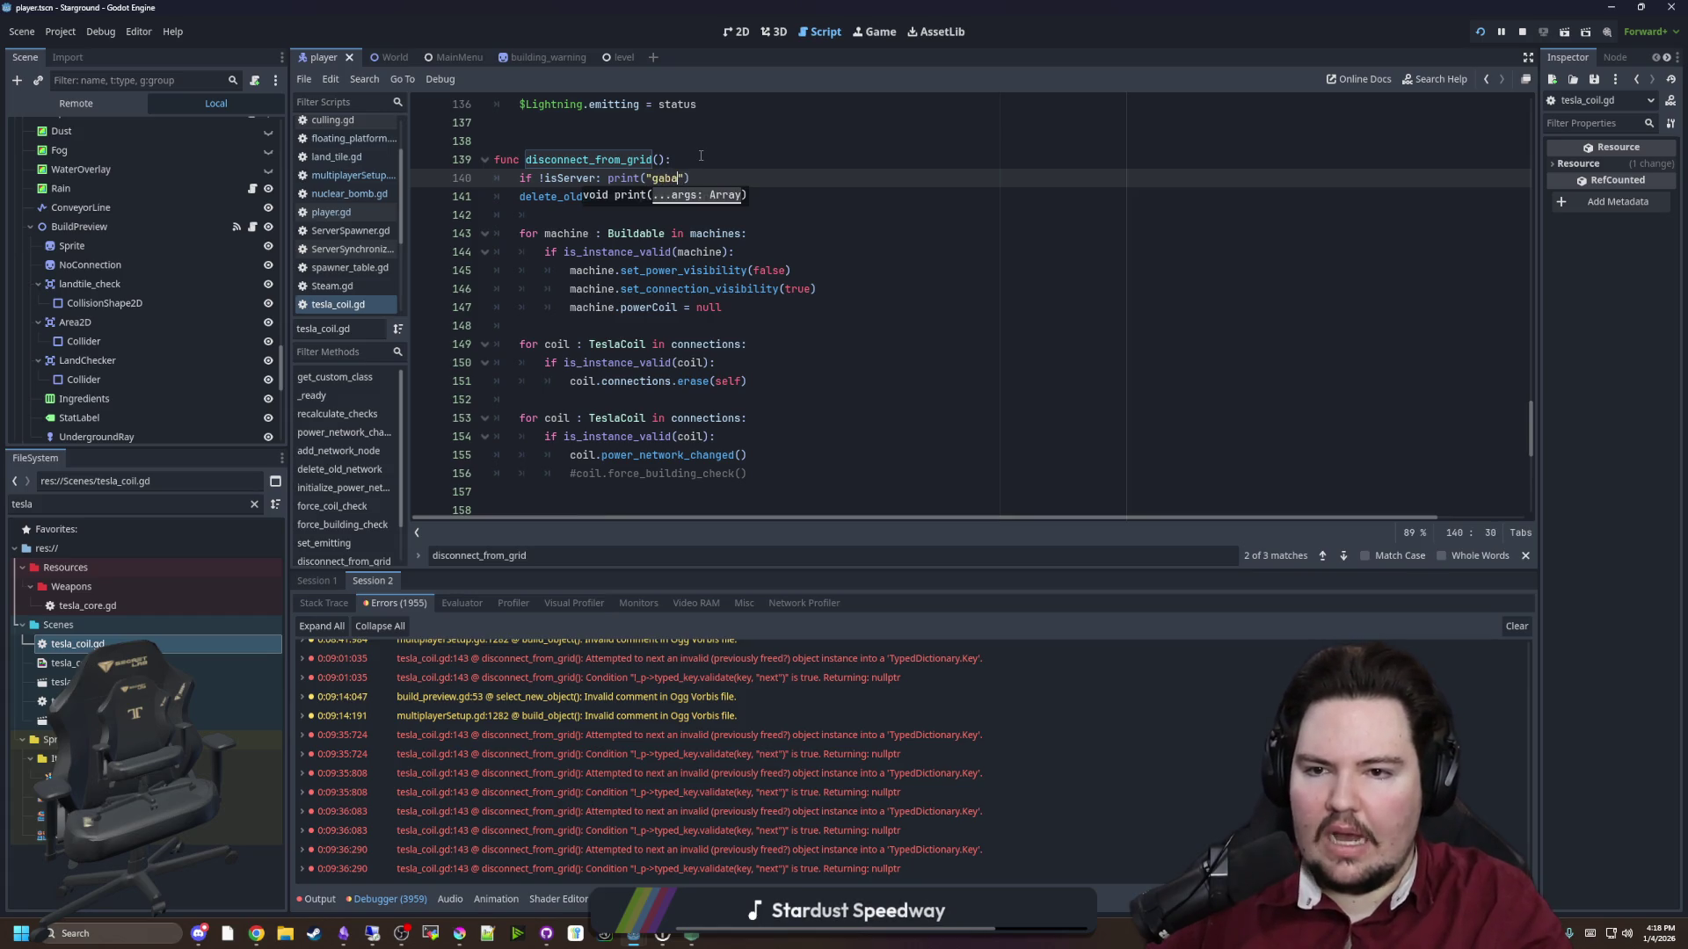
type("gool")
left_click(700, 155)
key("ctrl+s")
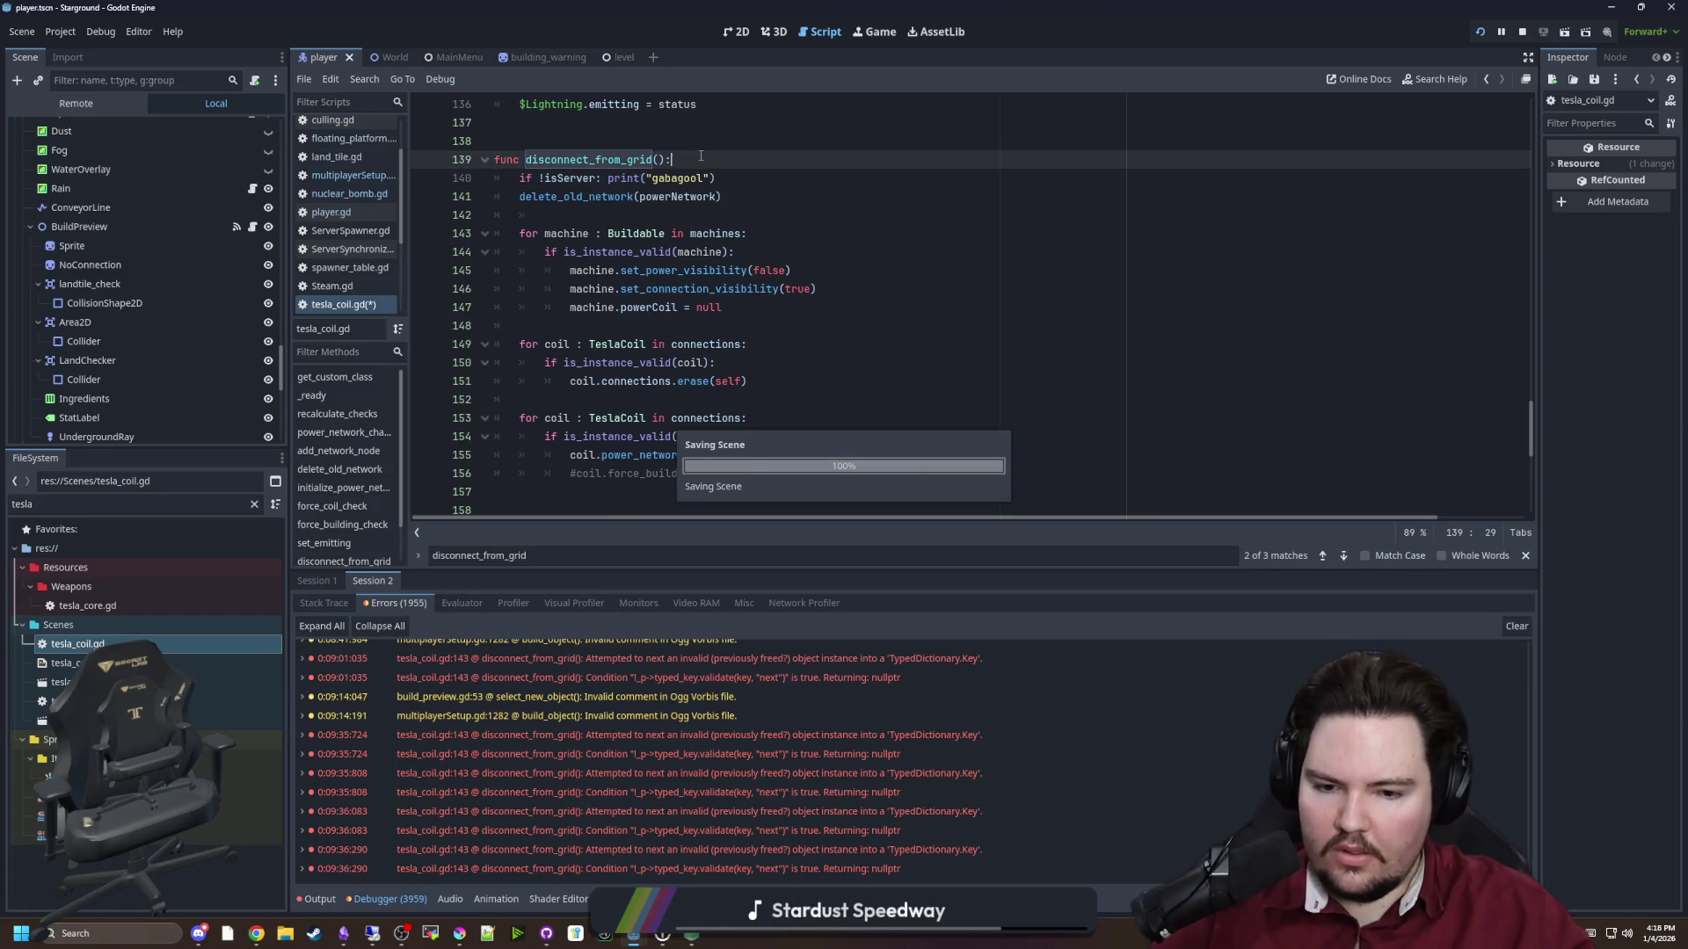
left_click(875, 33)
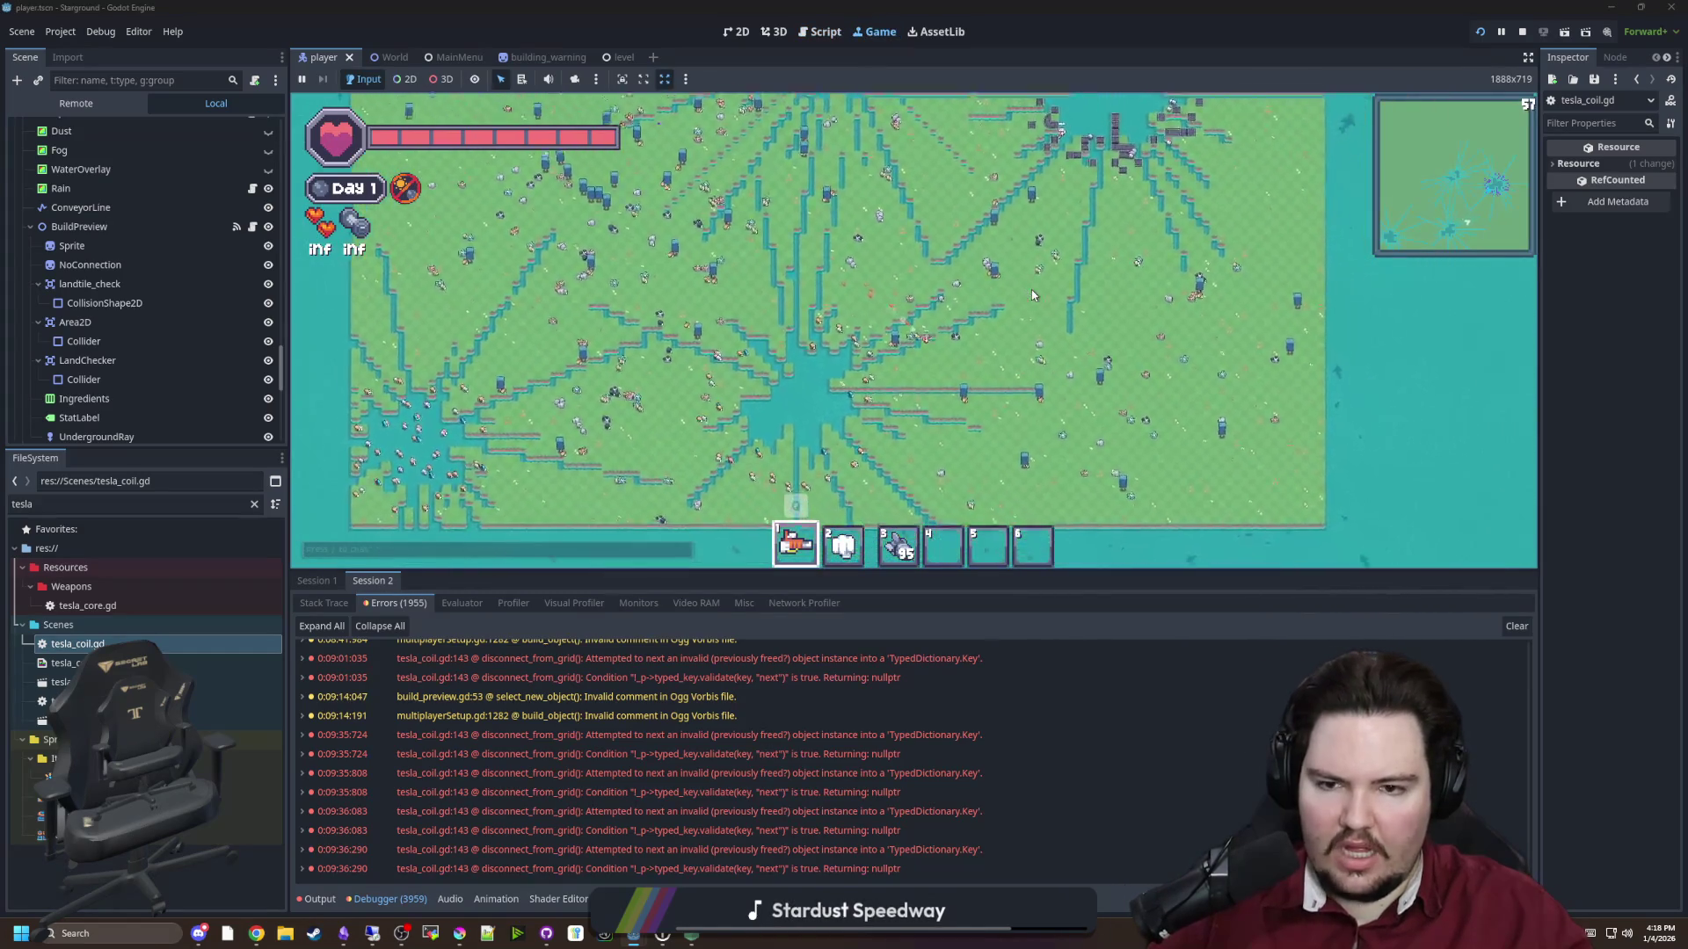
Build a tesla coil from the Building Menu and walk over to the coil cluster
key("b")
left_click(908, 312)
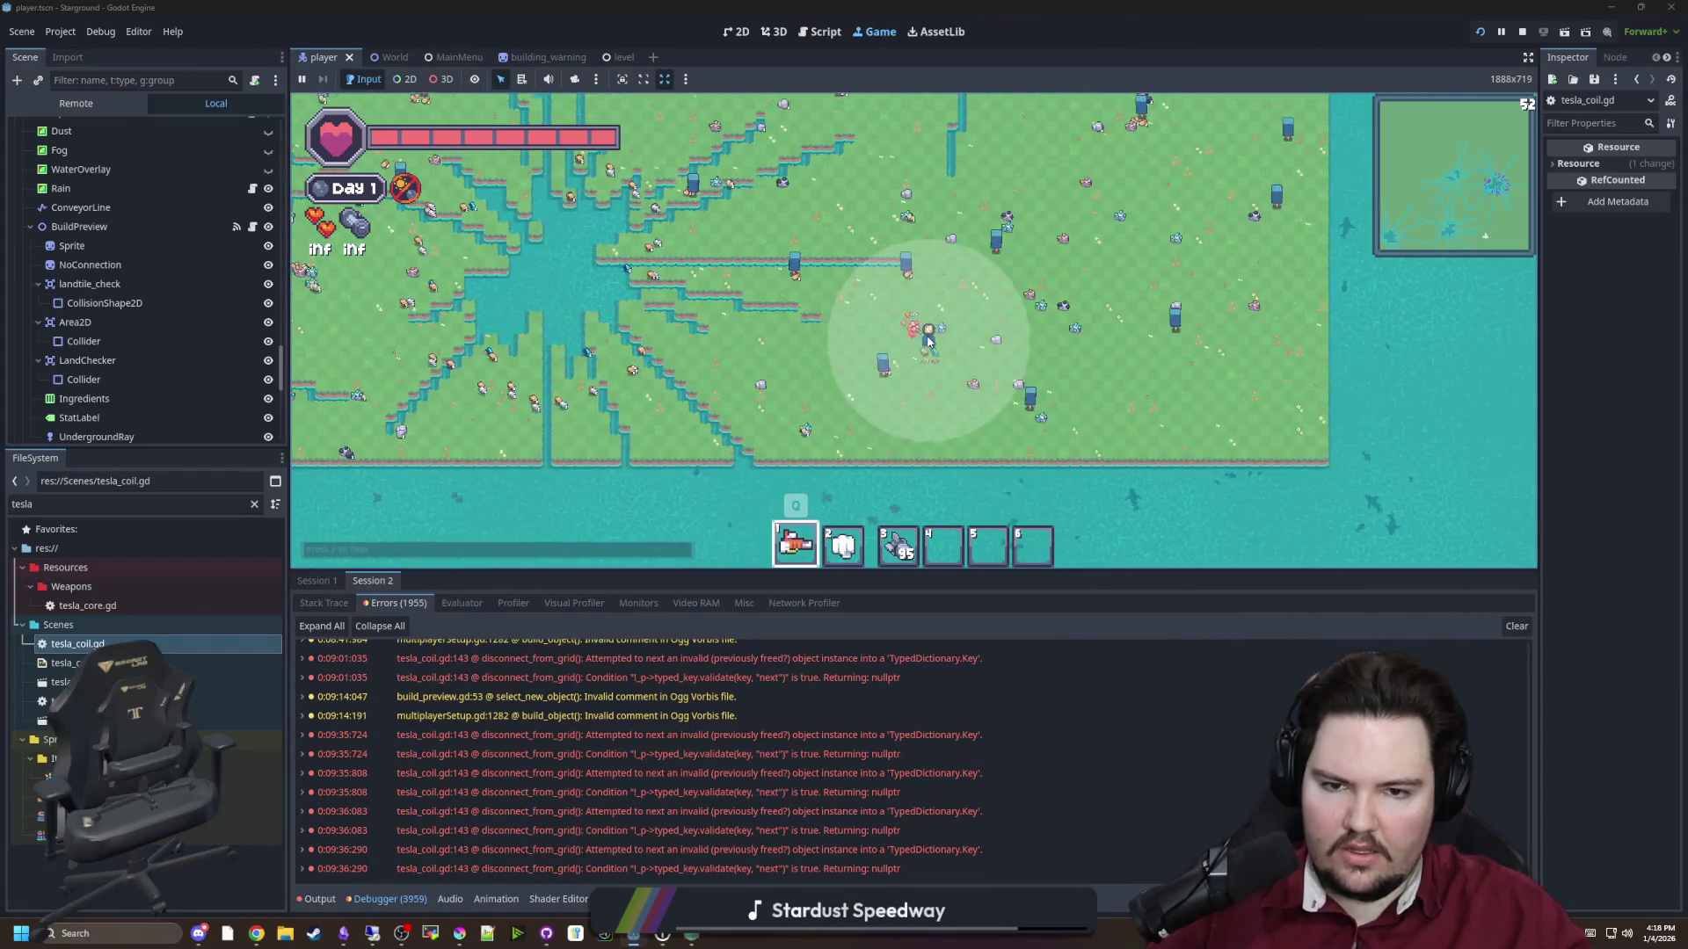
key("d")
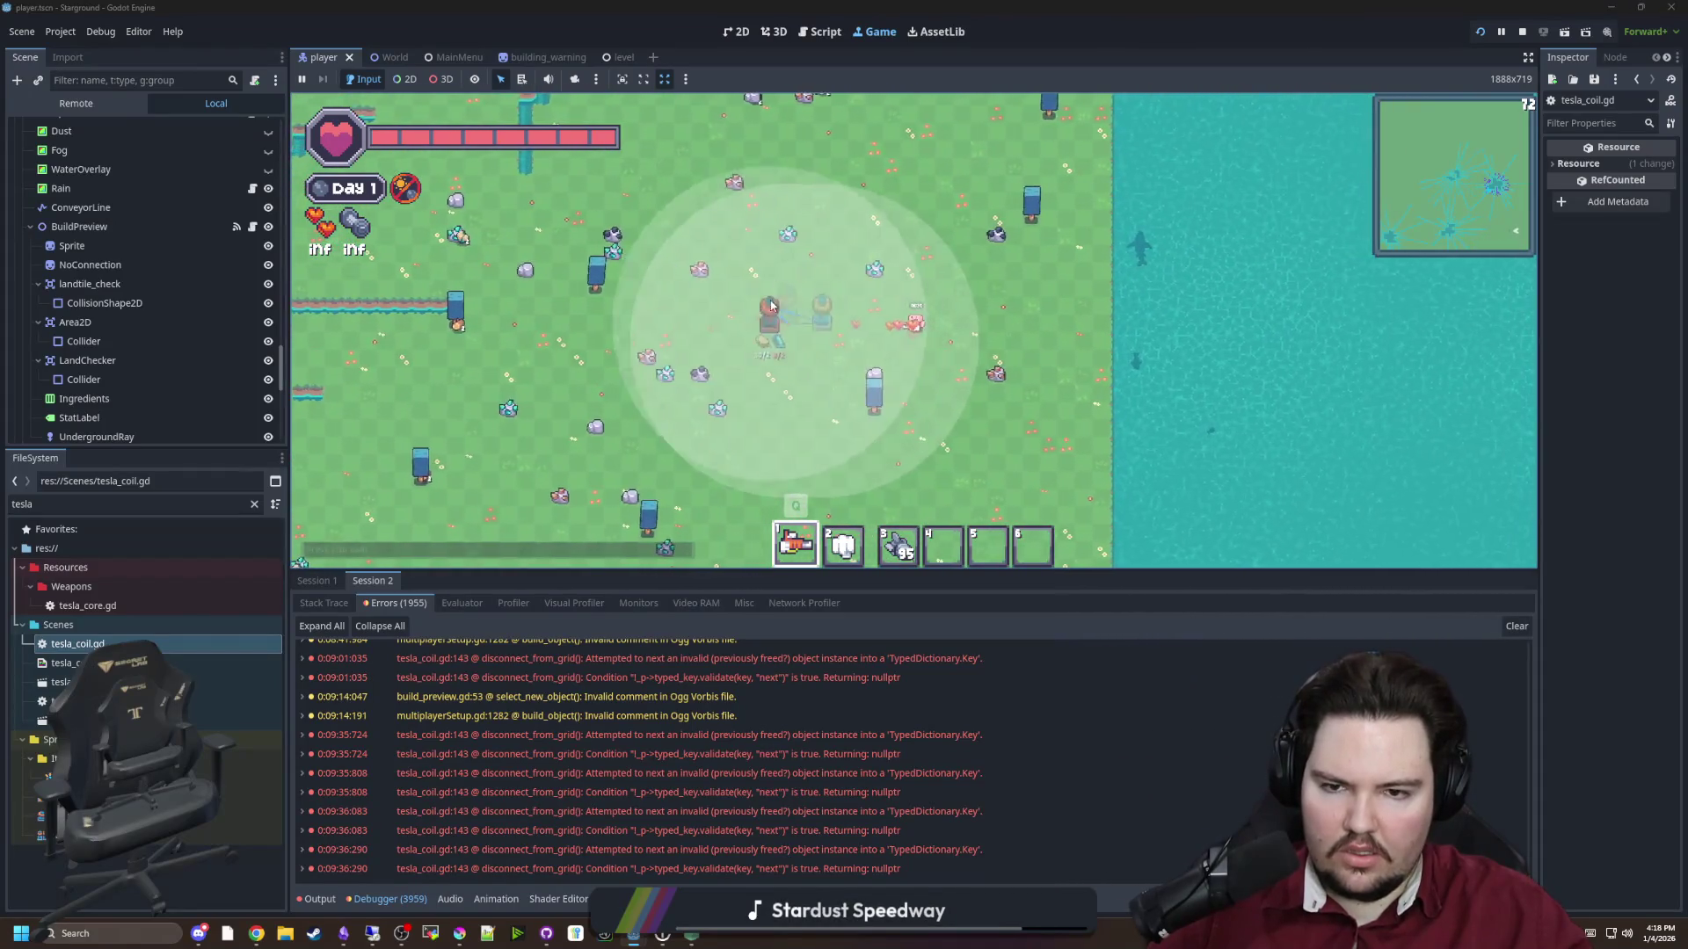
Place a crafter beside the coils, then equip the nukes in hotbar slot 3
key("b")
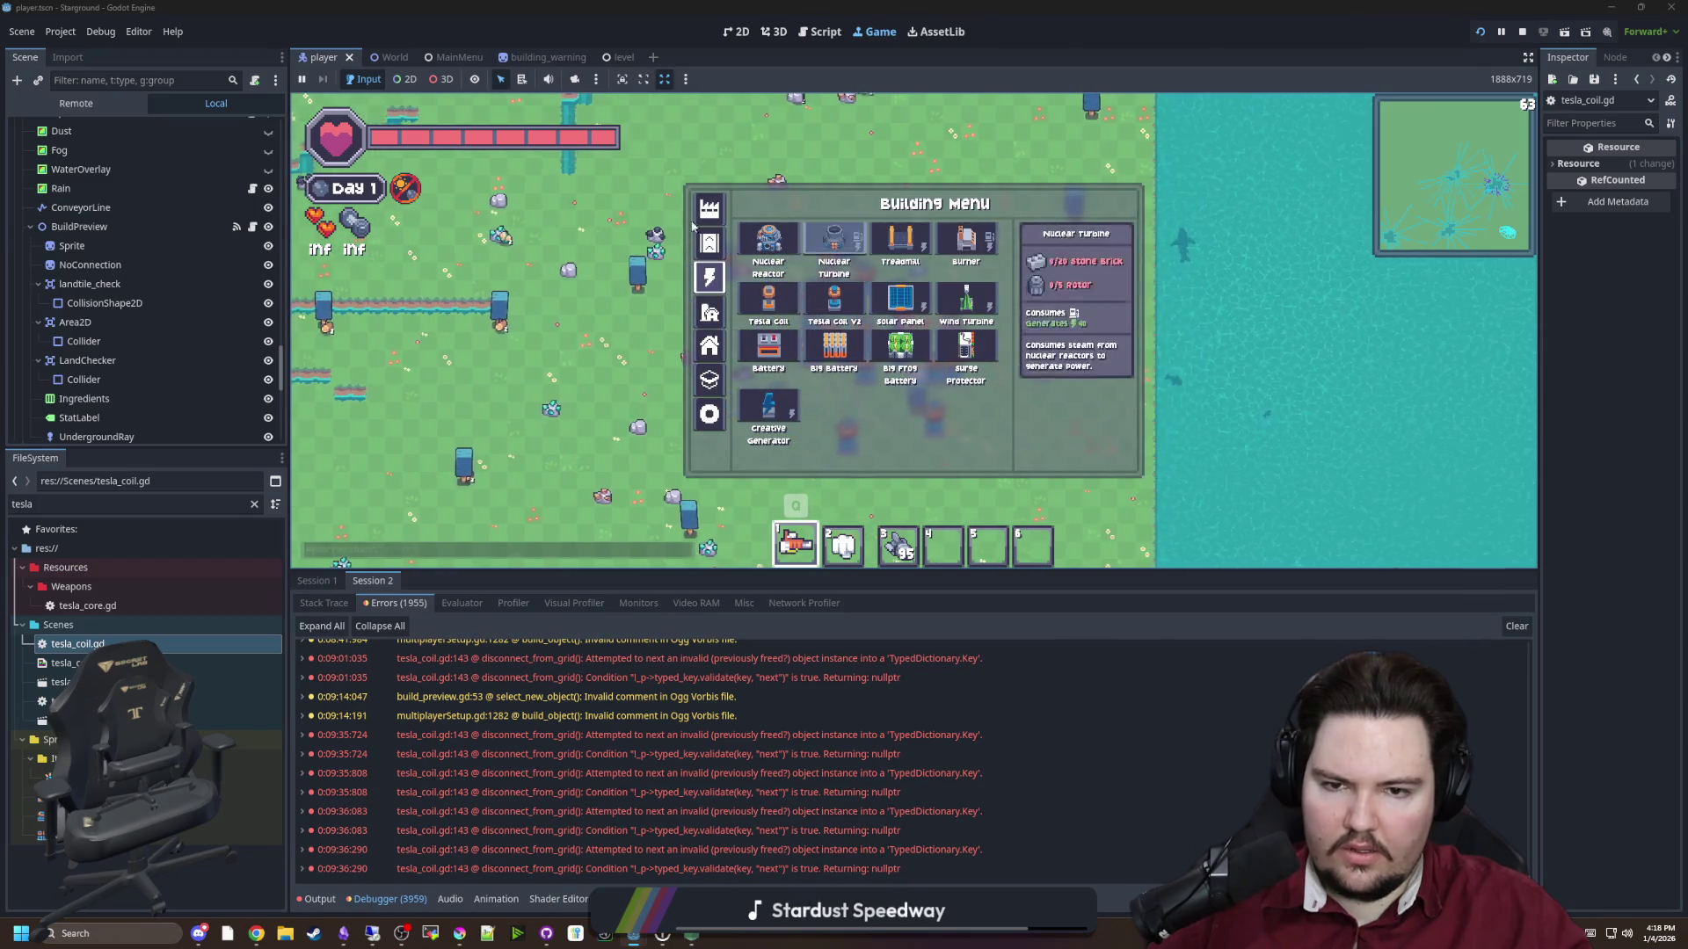
key("b")
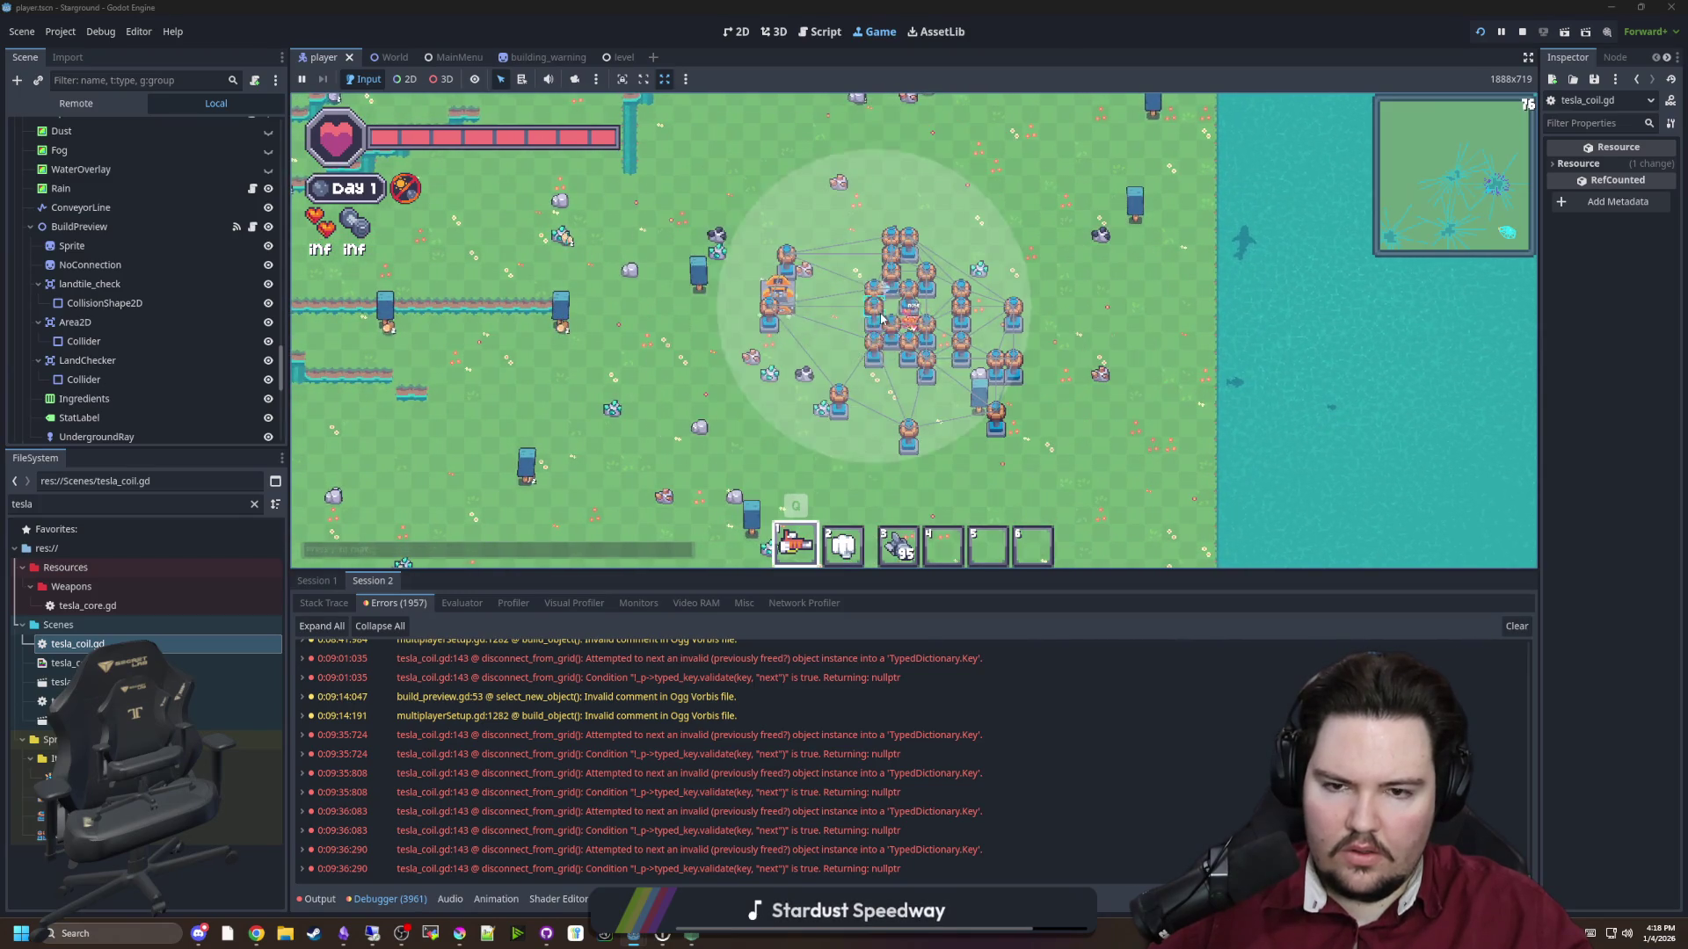
mouse_move(897, 343)
key("b")
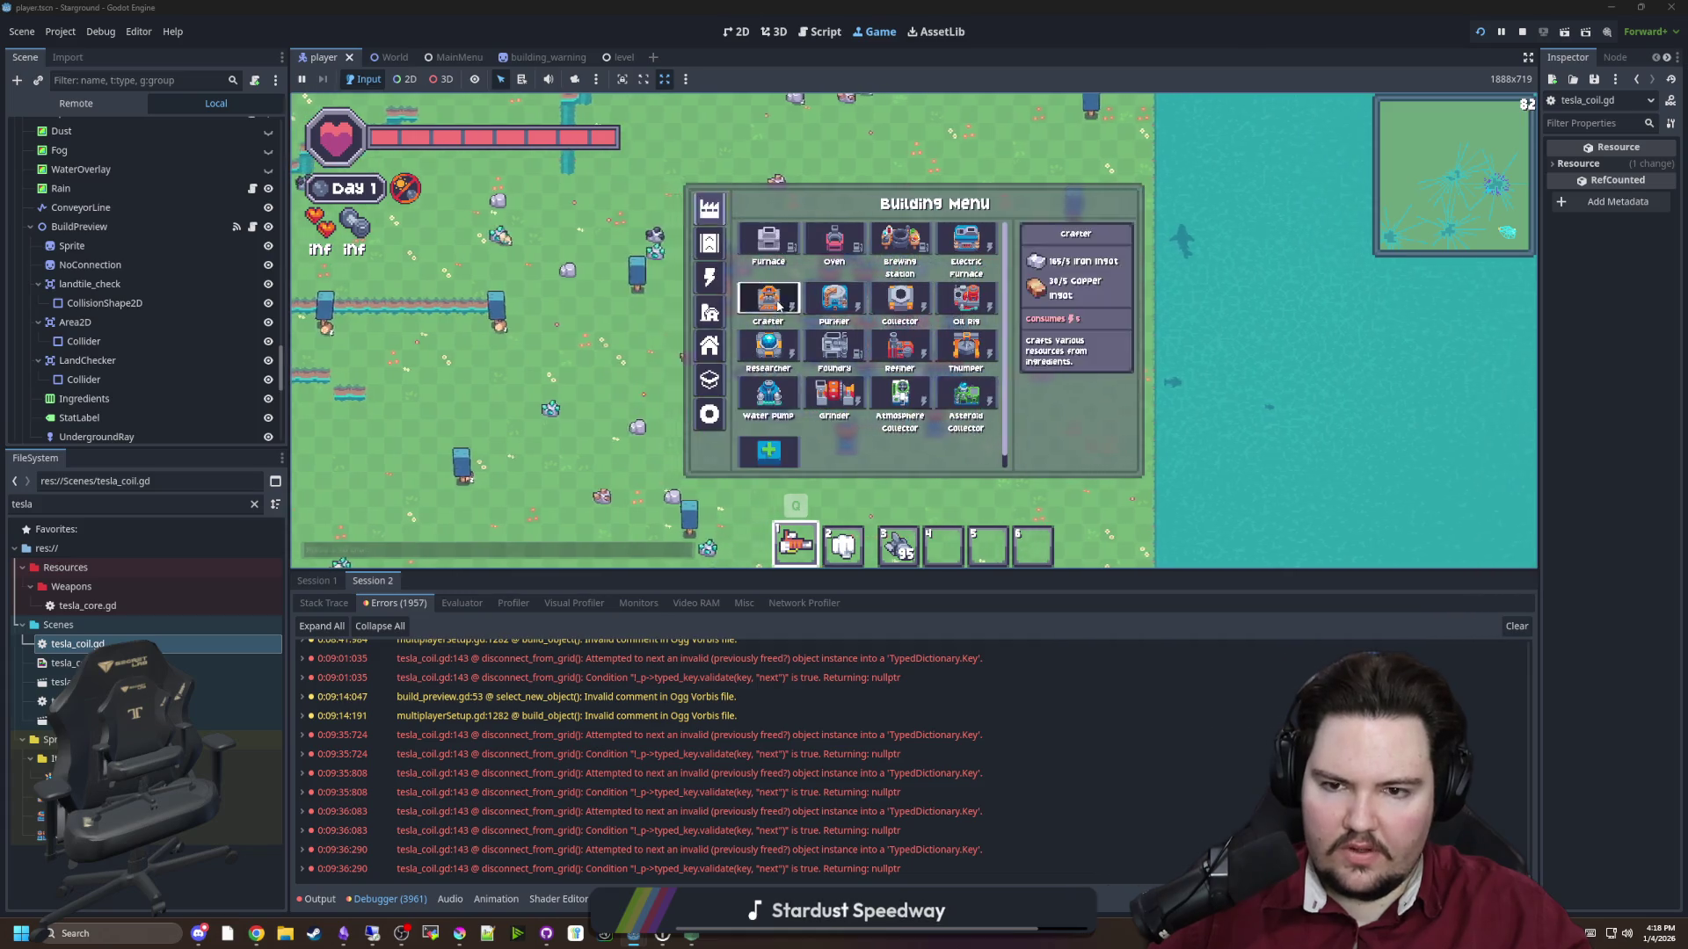
left_click(972, 237)
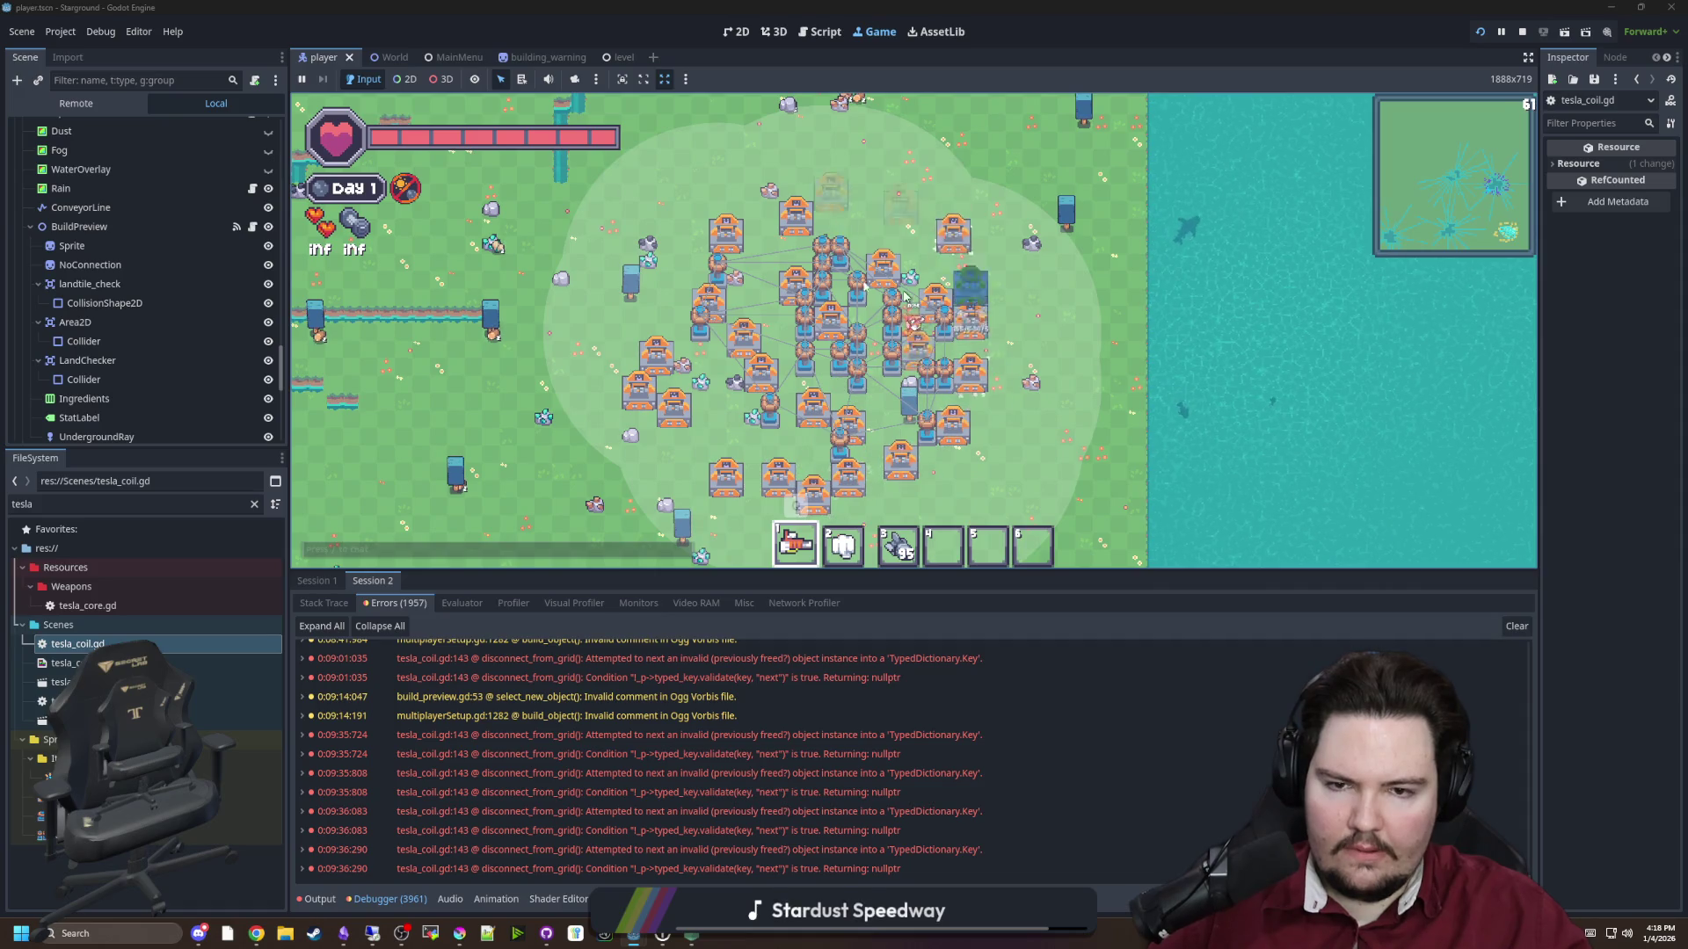
key("3")
scroll(1011, 286, "down", 4)
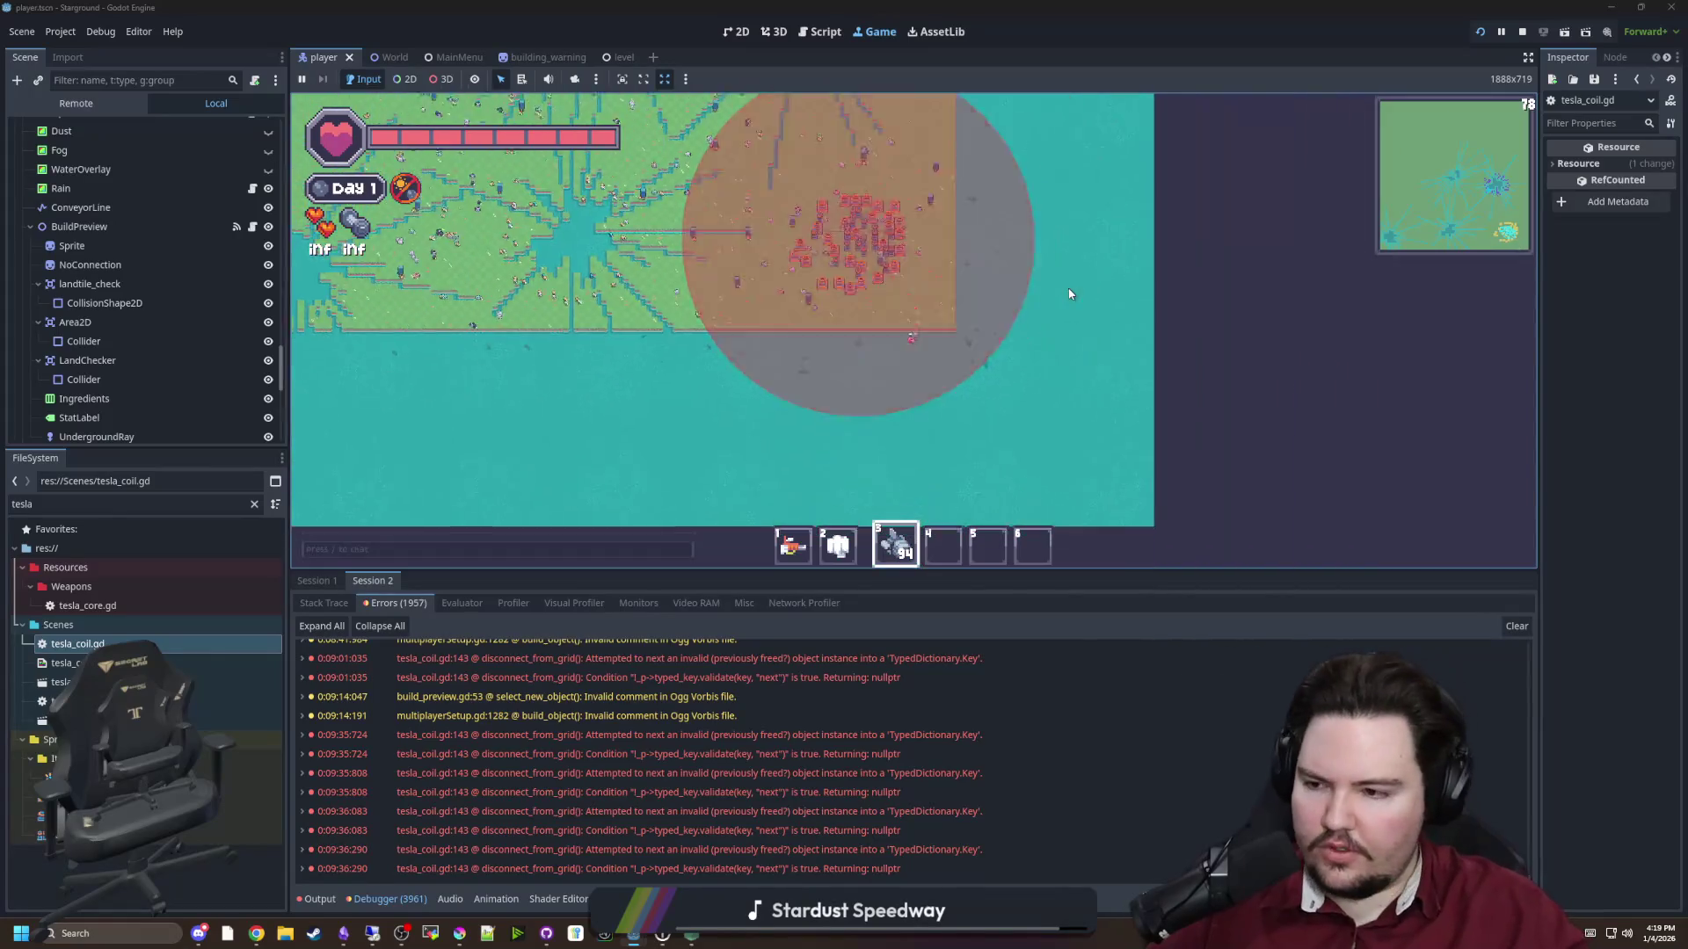
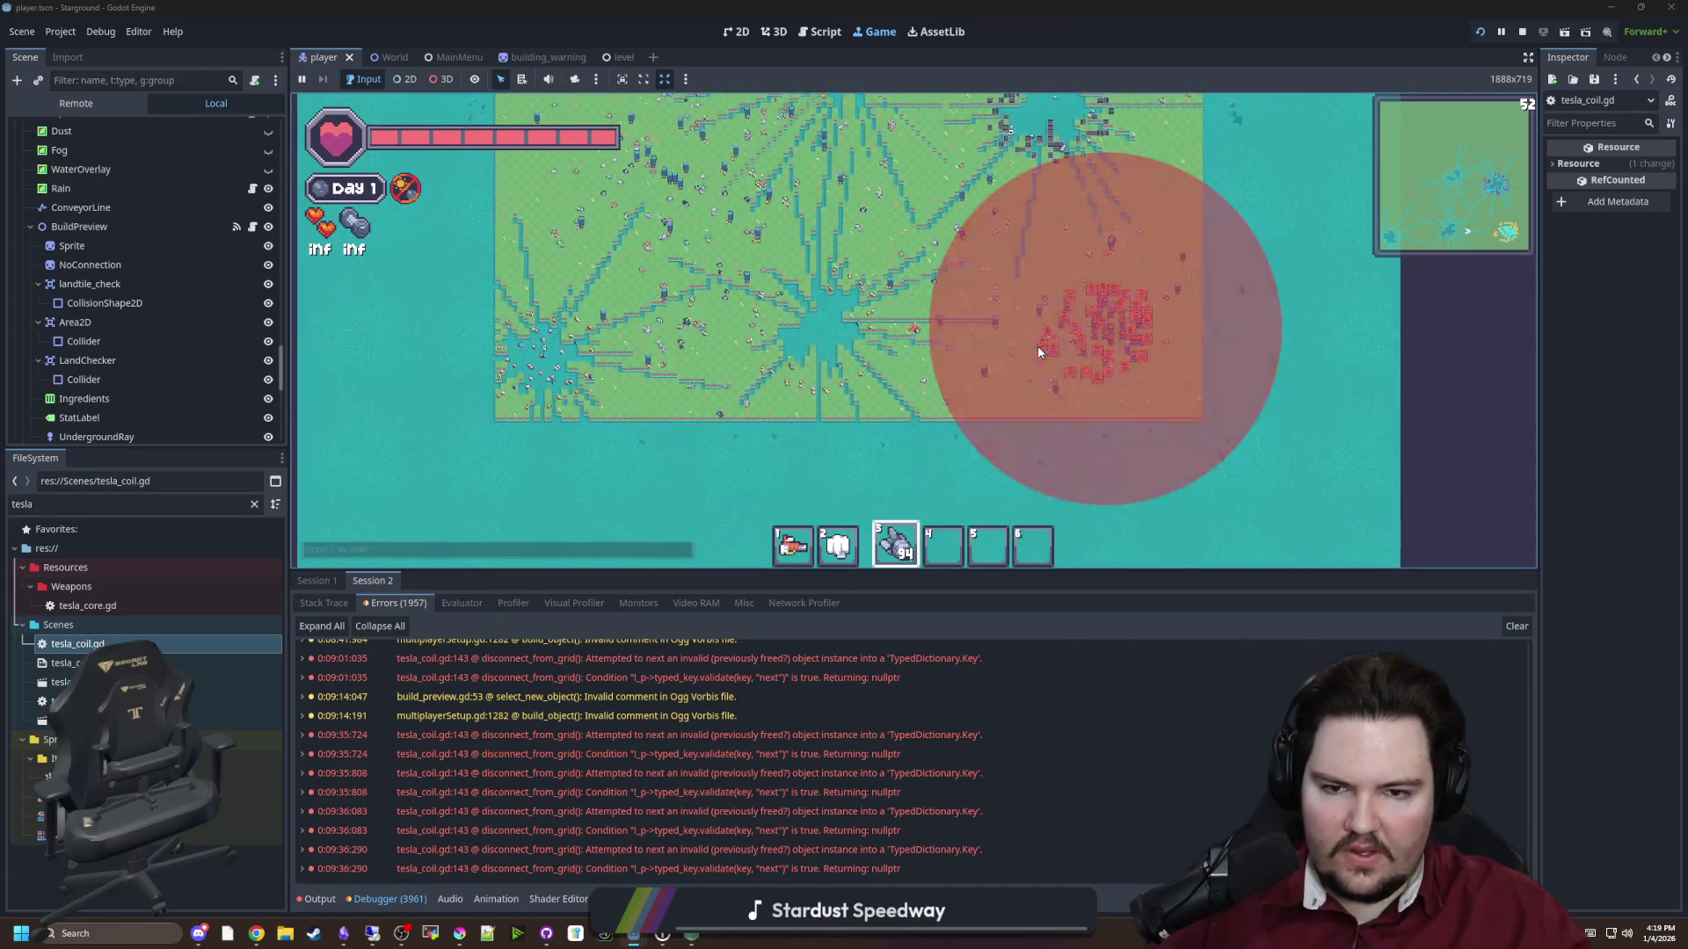
Review the error logs in Output and the Debugger for Session 1 and Session 2
scroll(1038, 352, "up", 3)
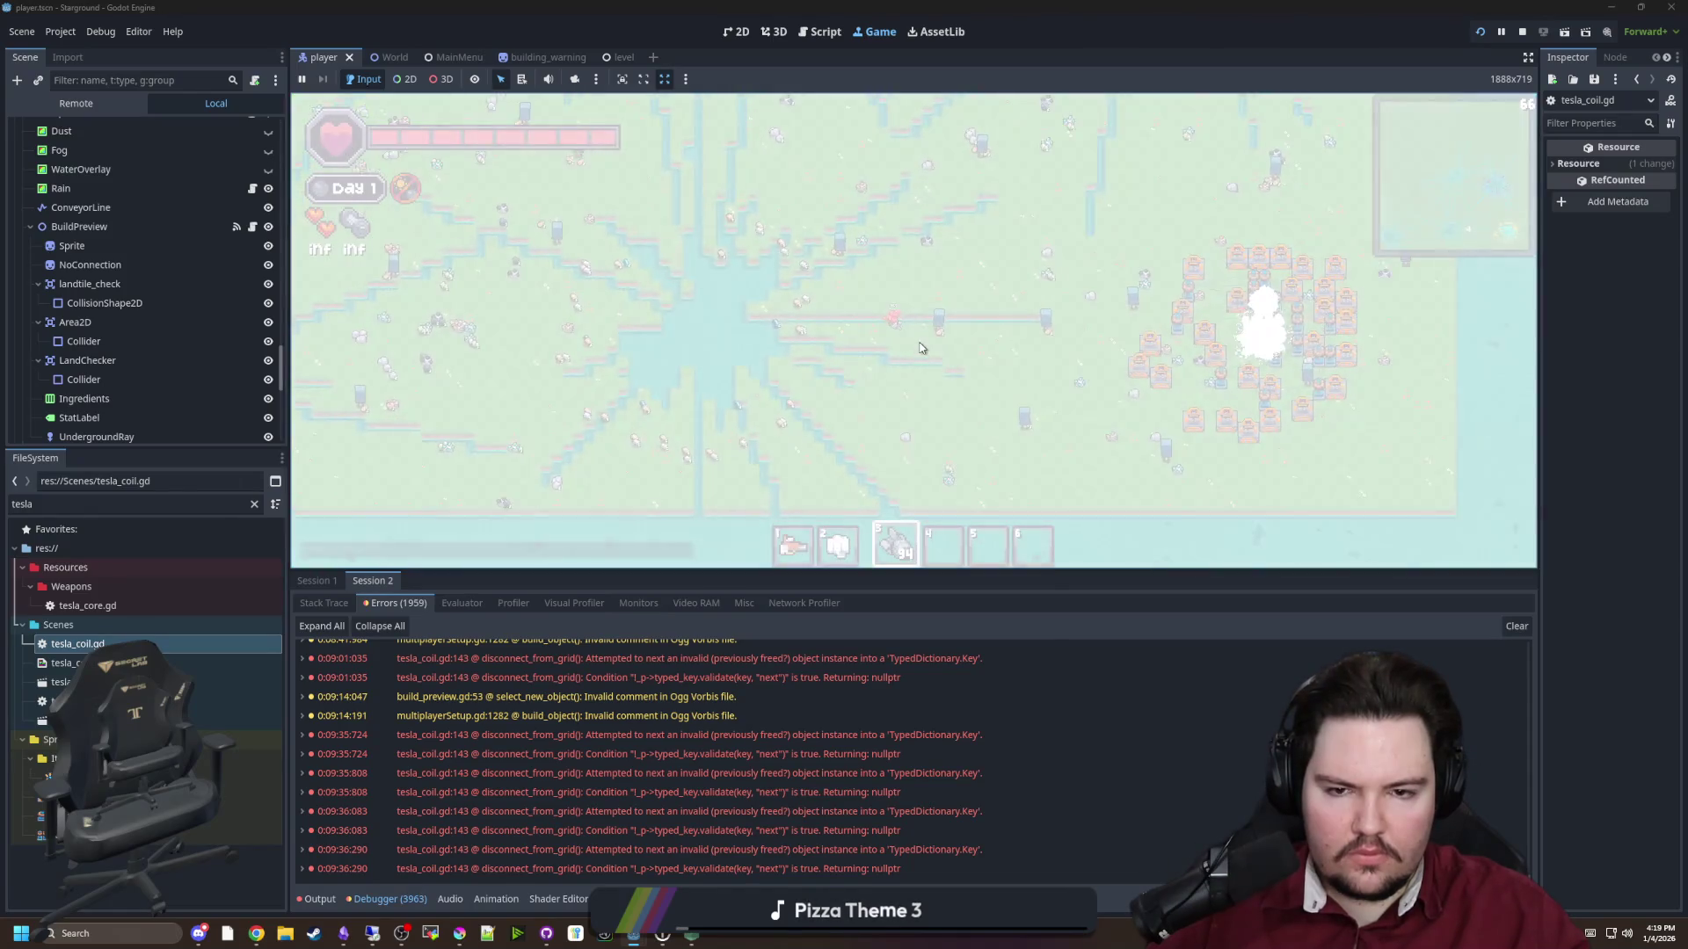
scroll(431, 795, "down", 2)
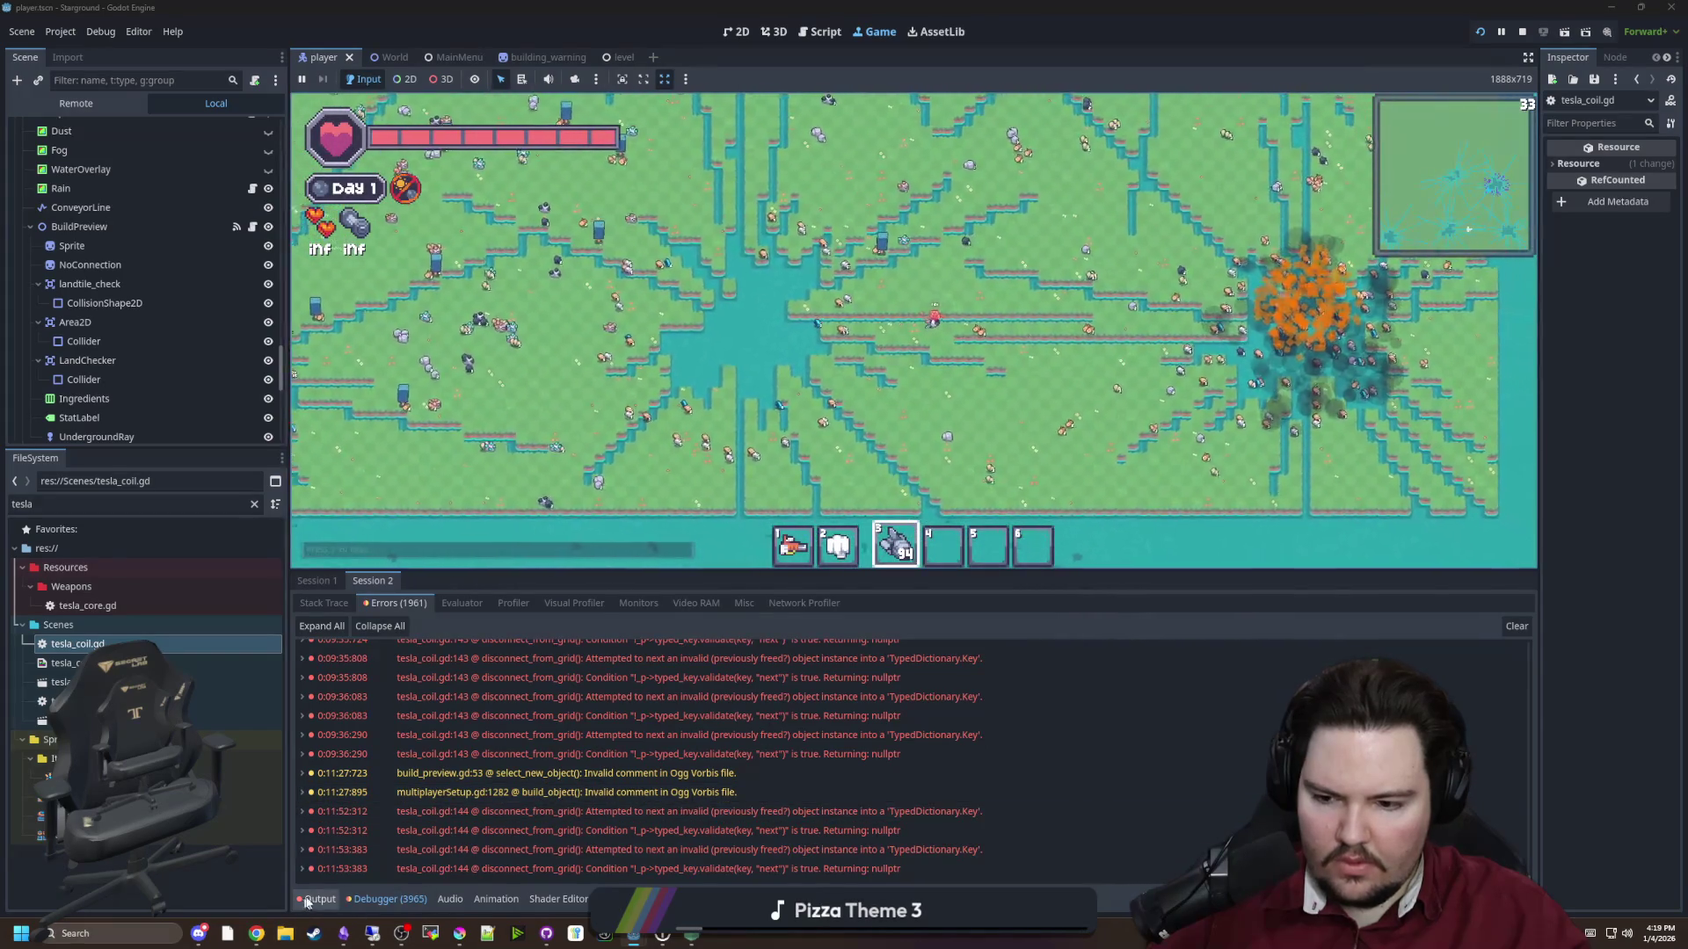
key("alt+o")
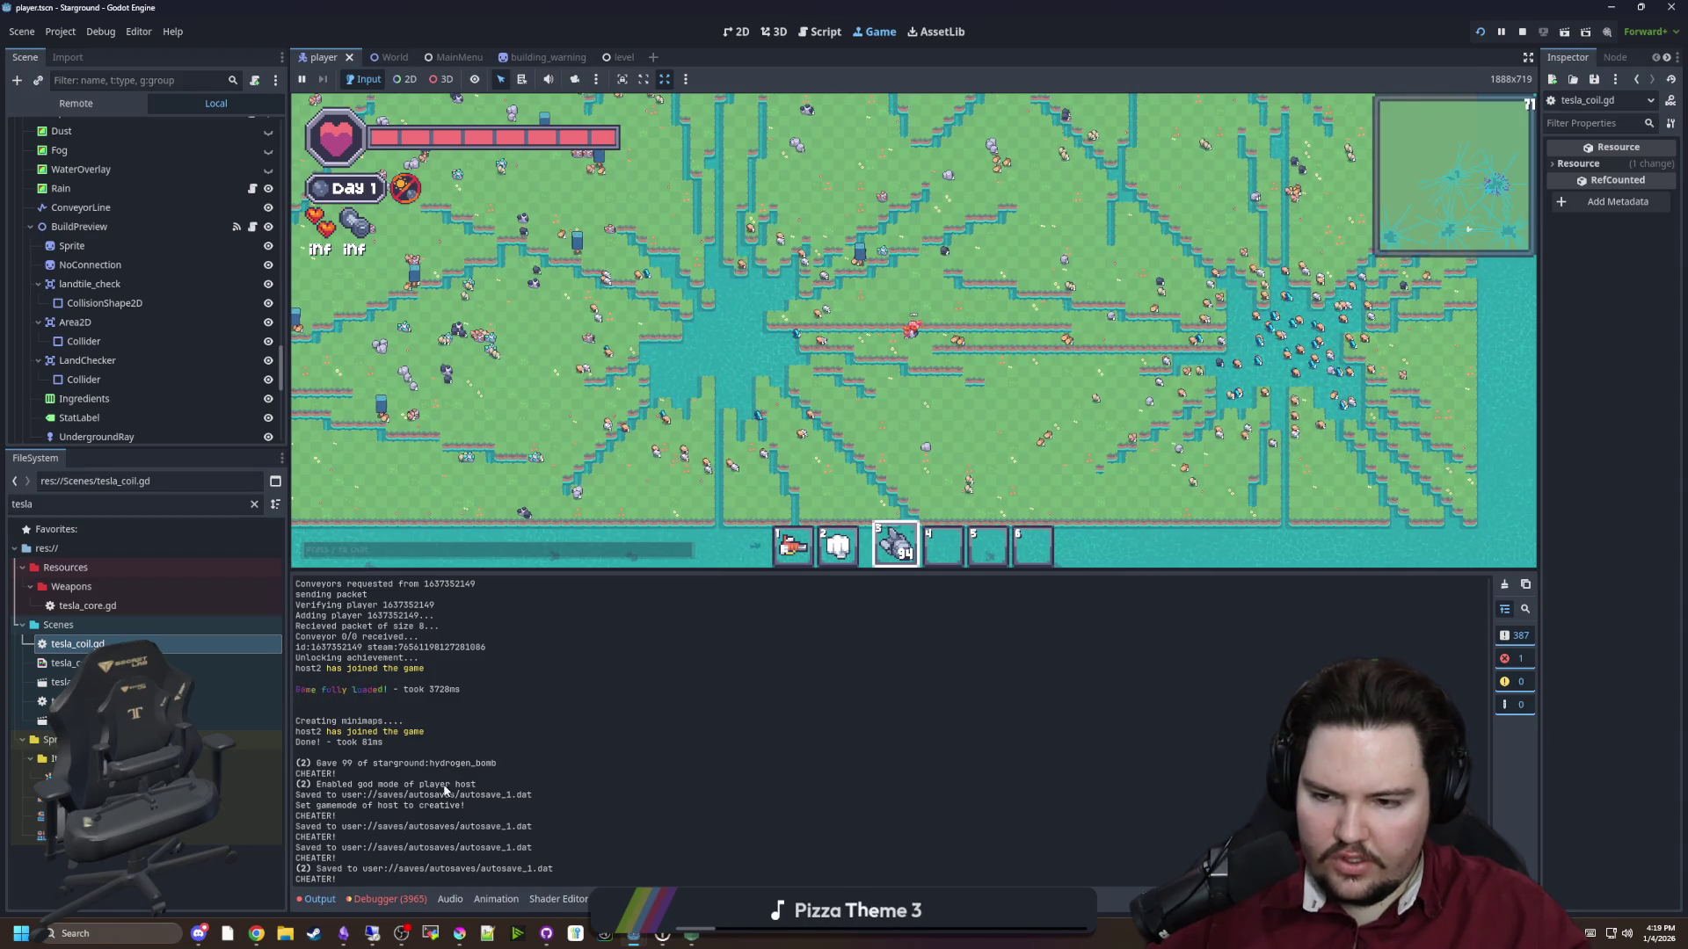
left_click(387, 898)
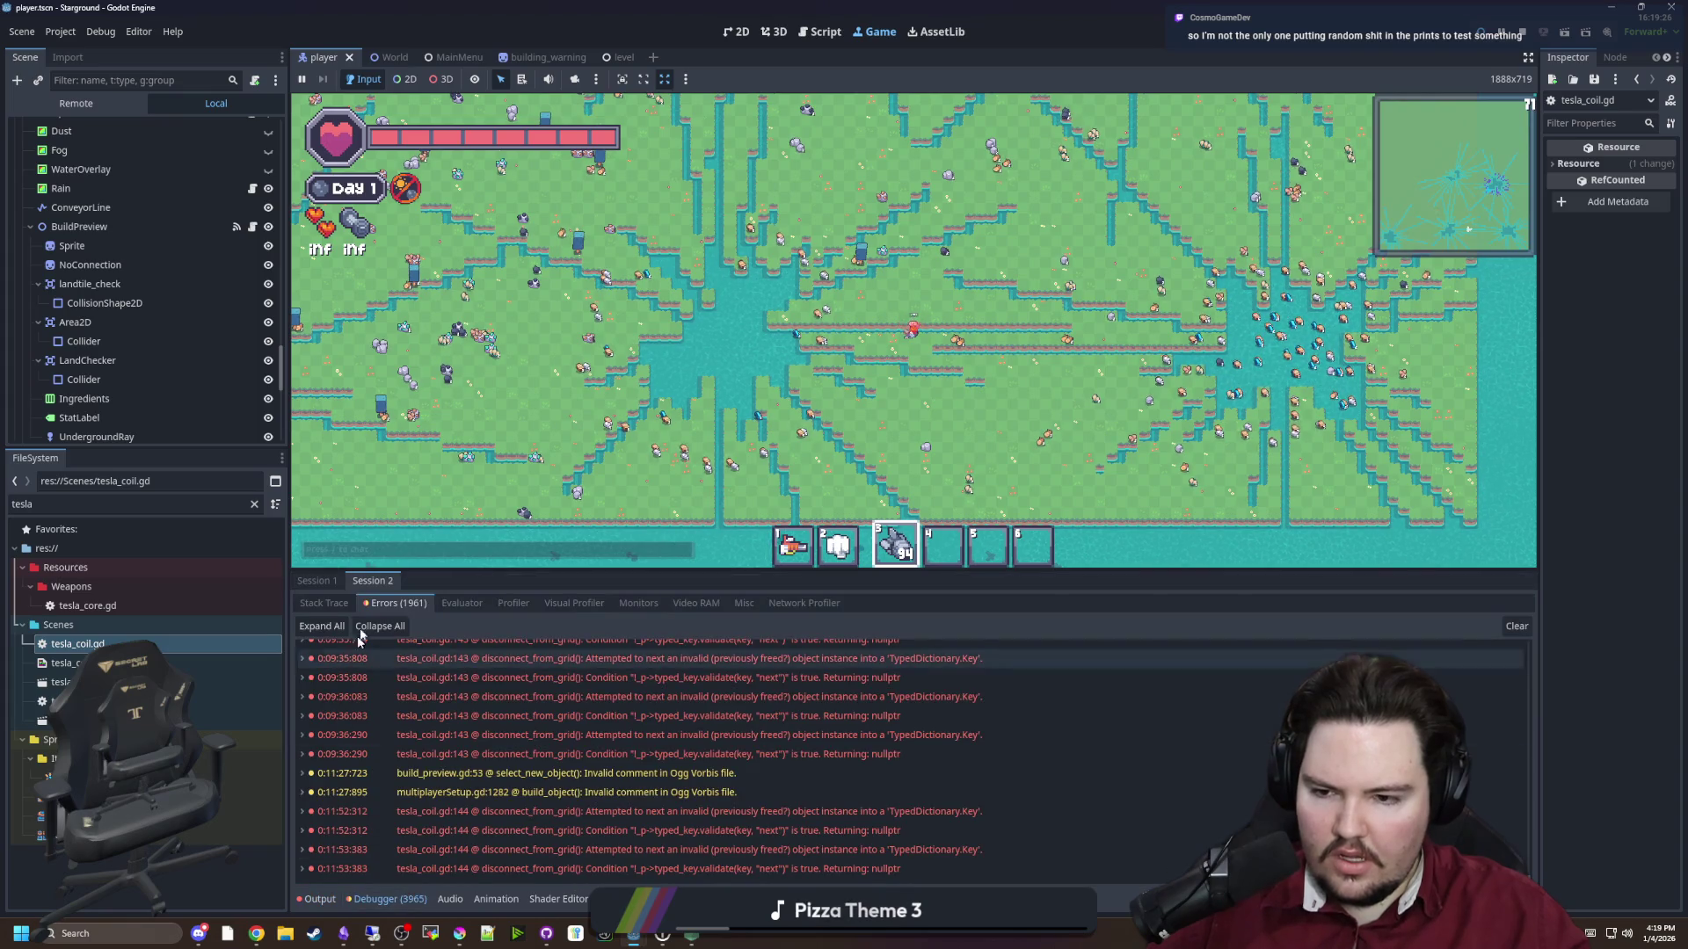
left_click(314, 581)
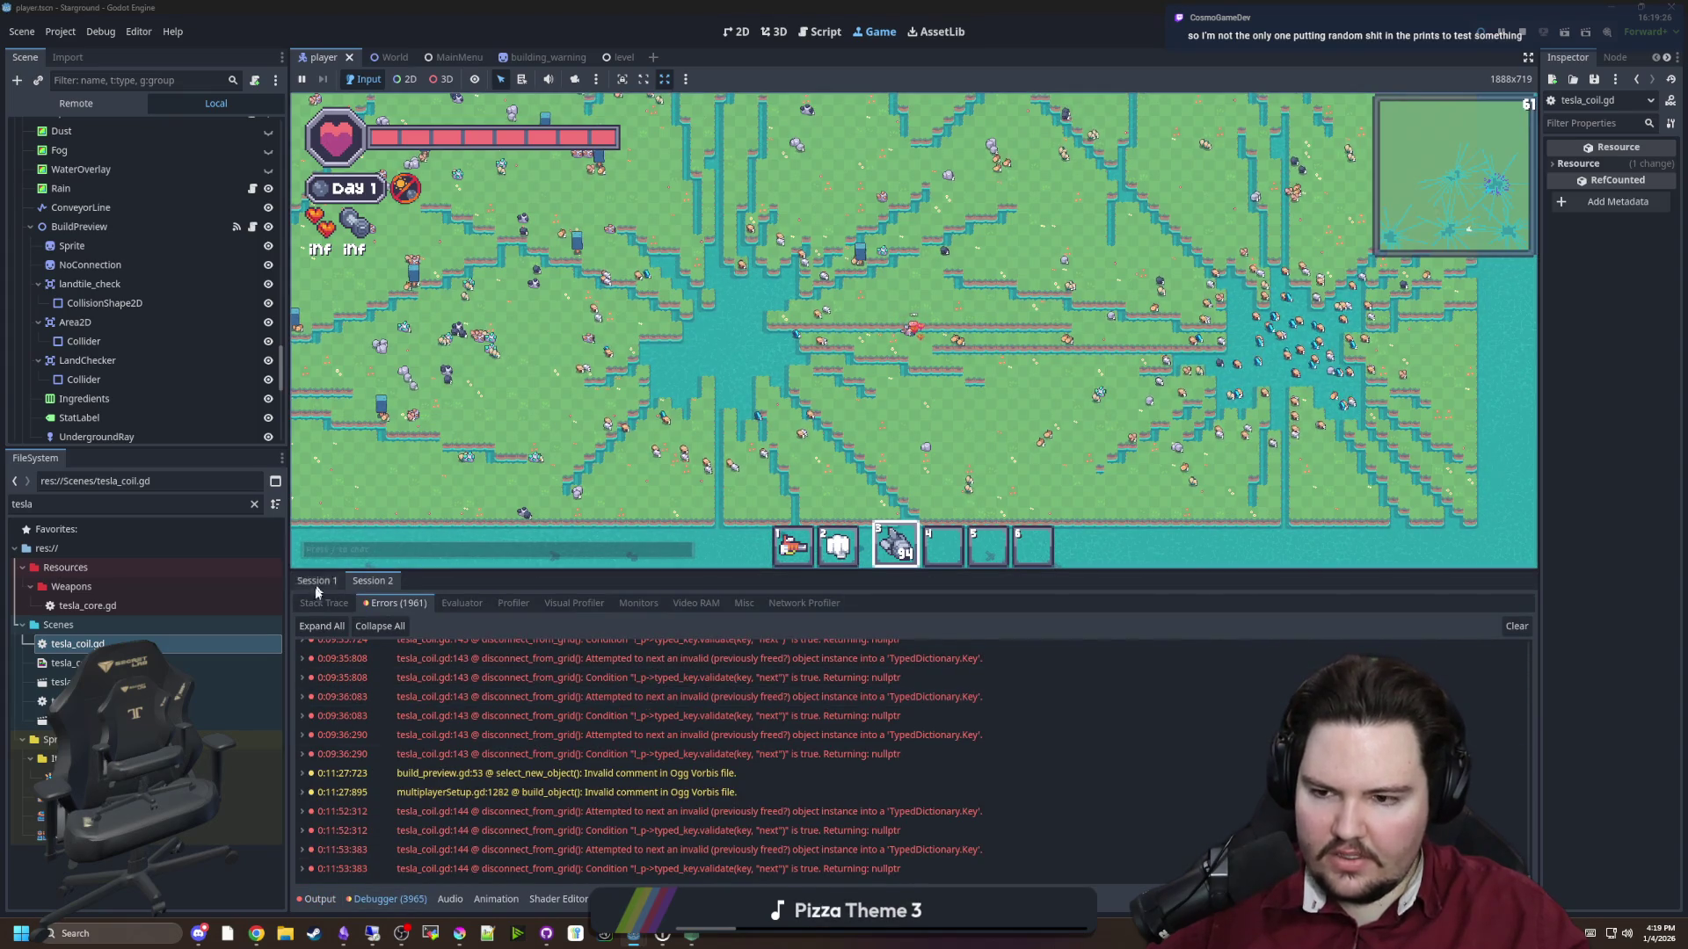
left_click(372, 581)
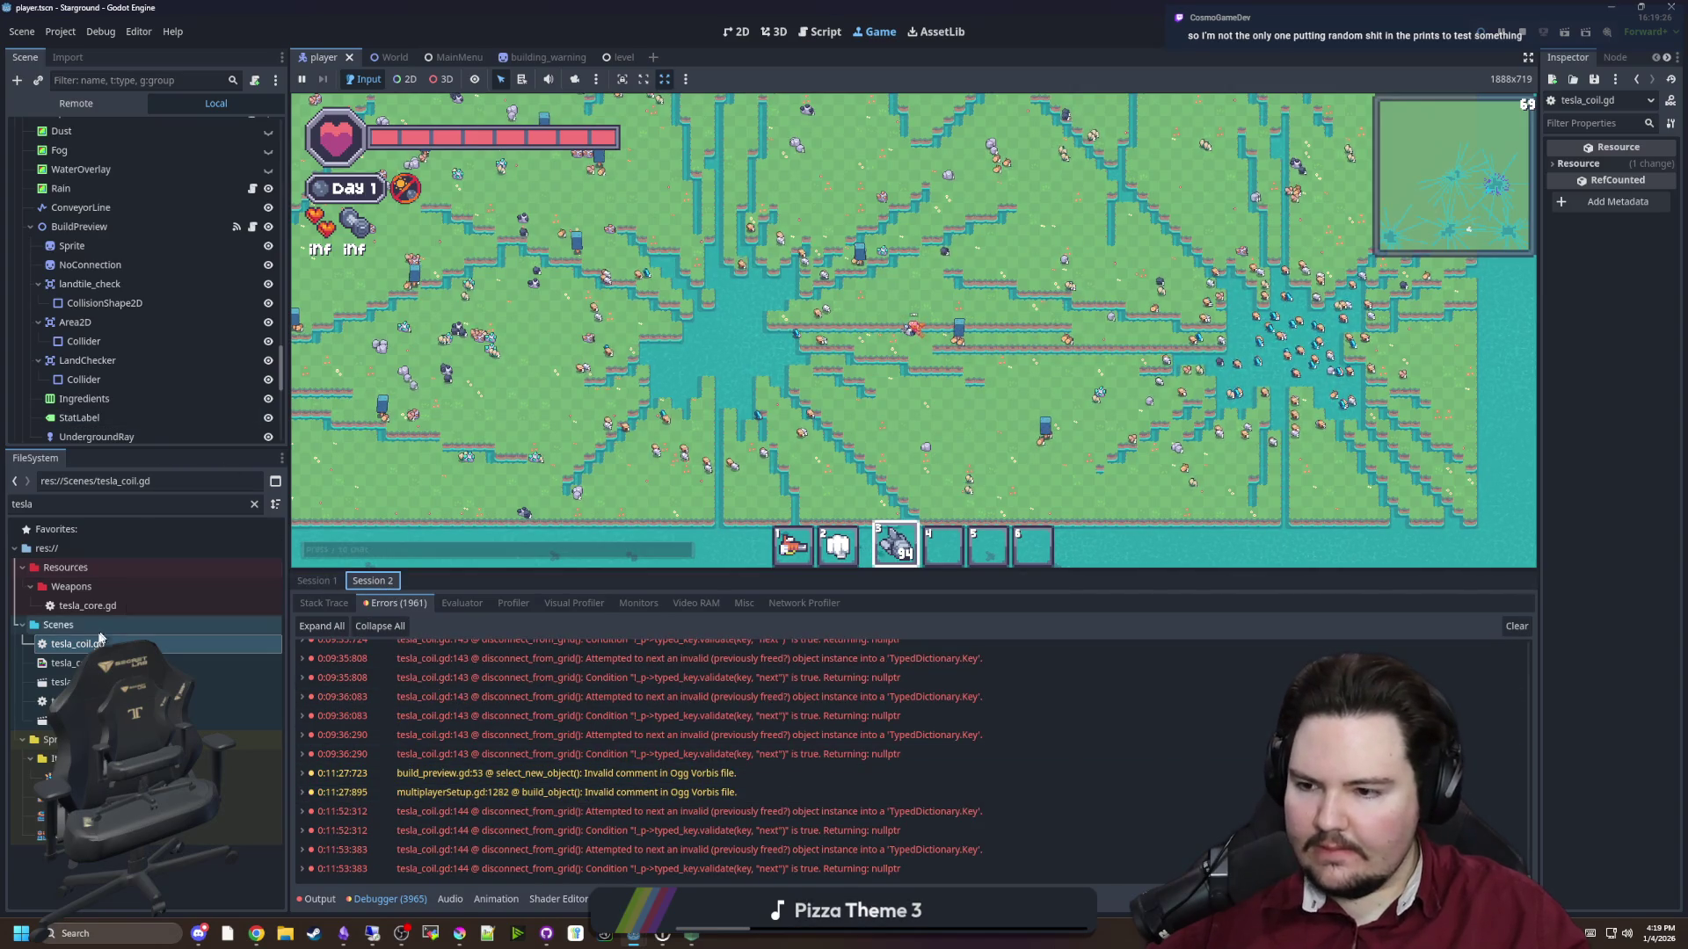
Open tesla_coil.gd from the FileSystem dock at its disconnect_from_grid function
double_click(91, 645)
scroll(789, 406, "down", 5)
scroll(703, 334, "up", 5)
Remove the ': Buildable' and ': TeslaCoil' type hints from the disconnect_from_grid loops
left_click(682, 314)
scroll(650, 290, "up", 3)
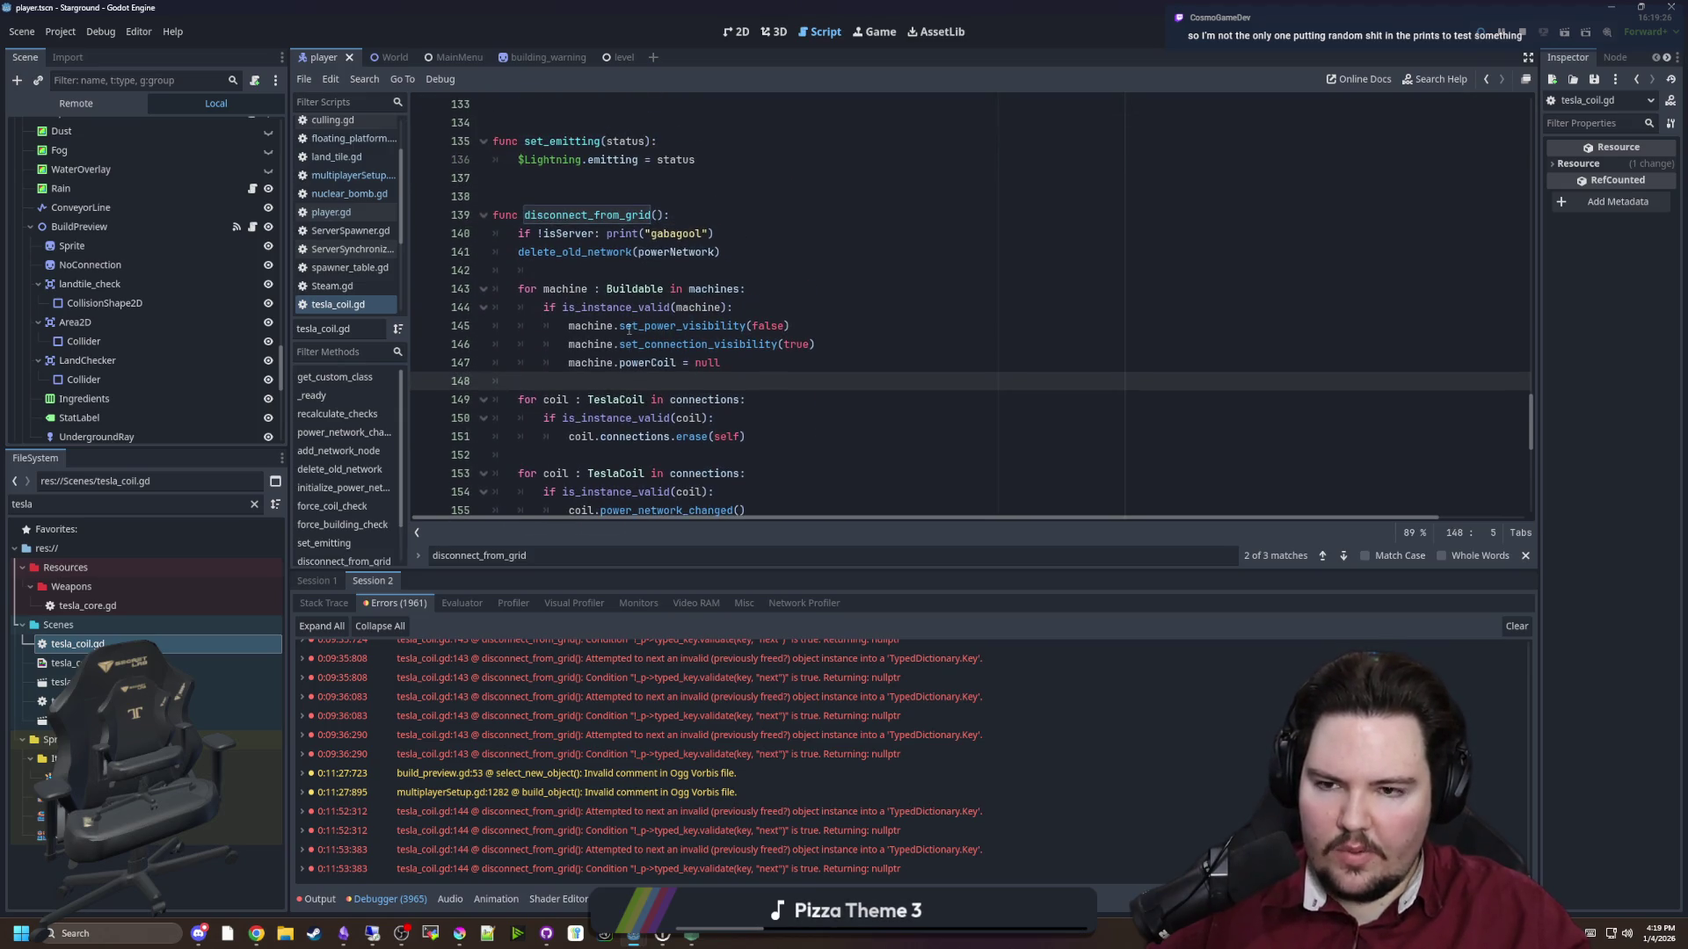
left_click(619, 267)
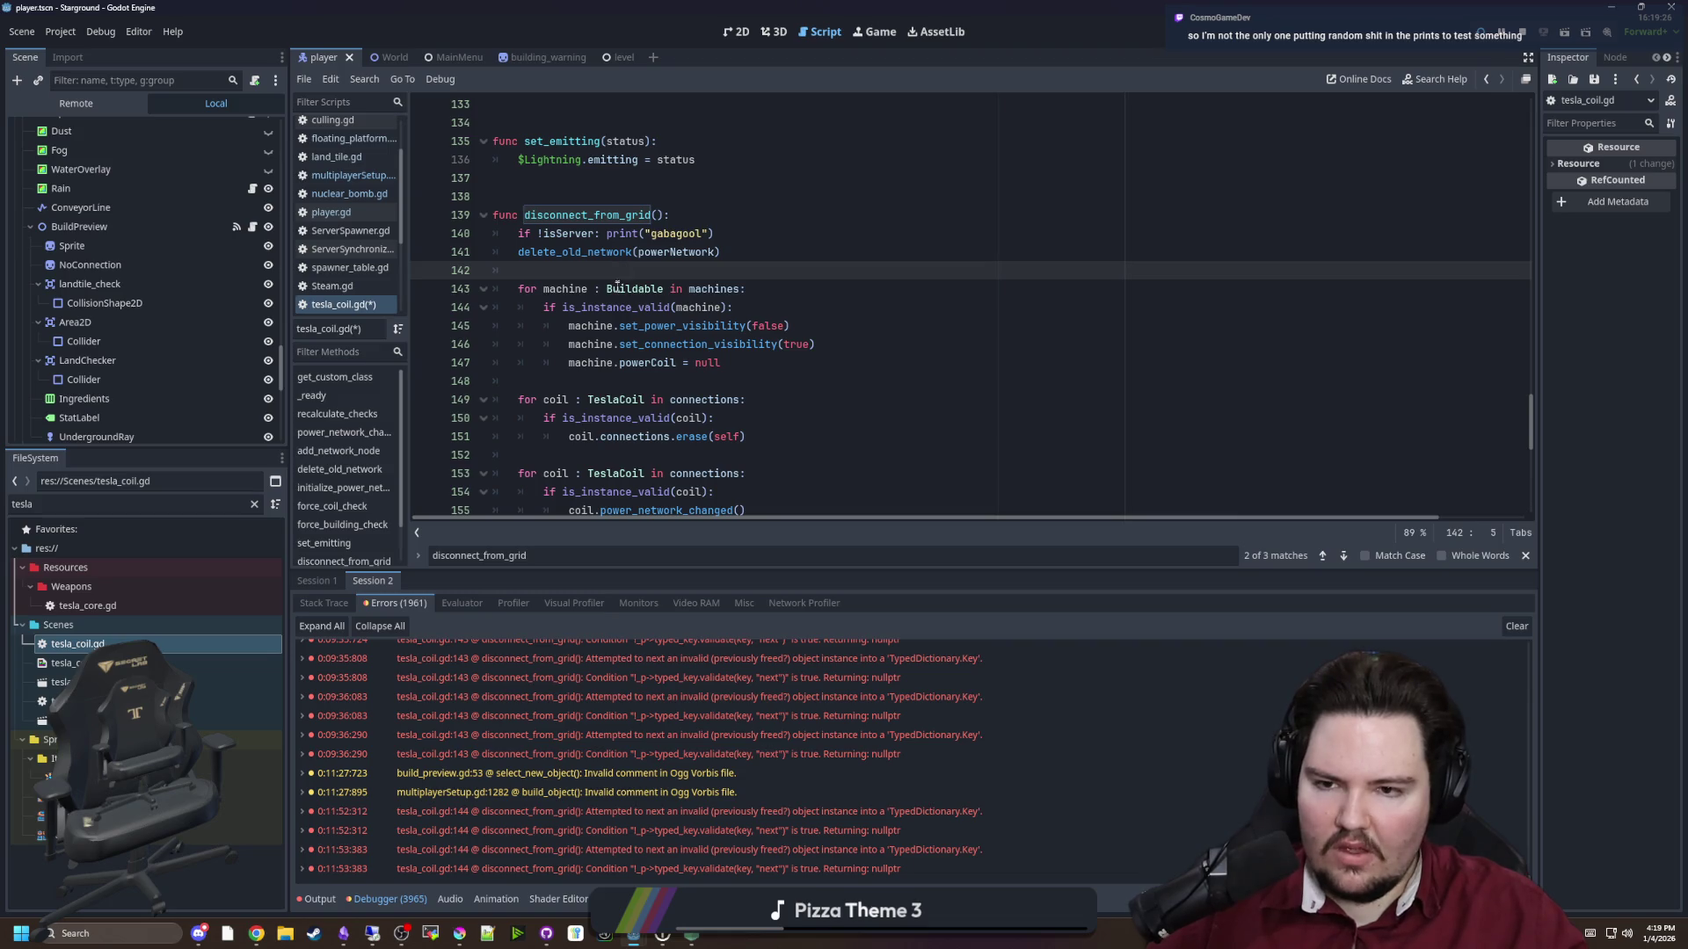
double_click(617, 288)
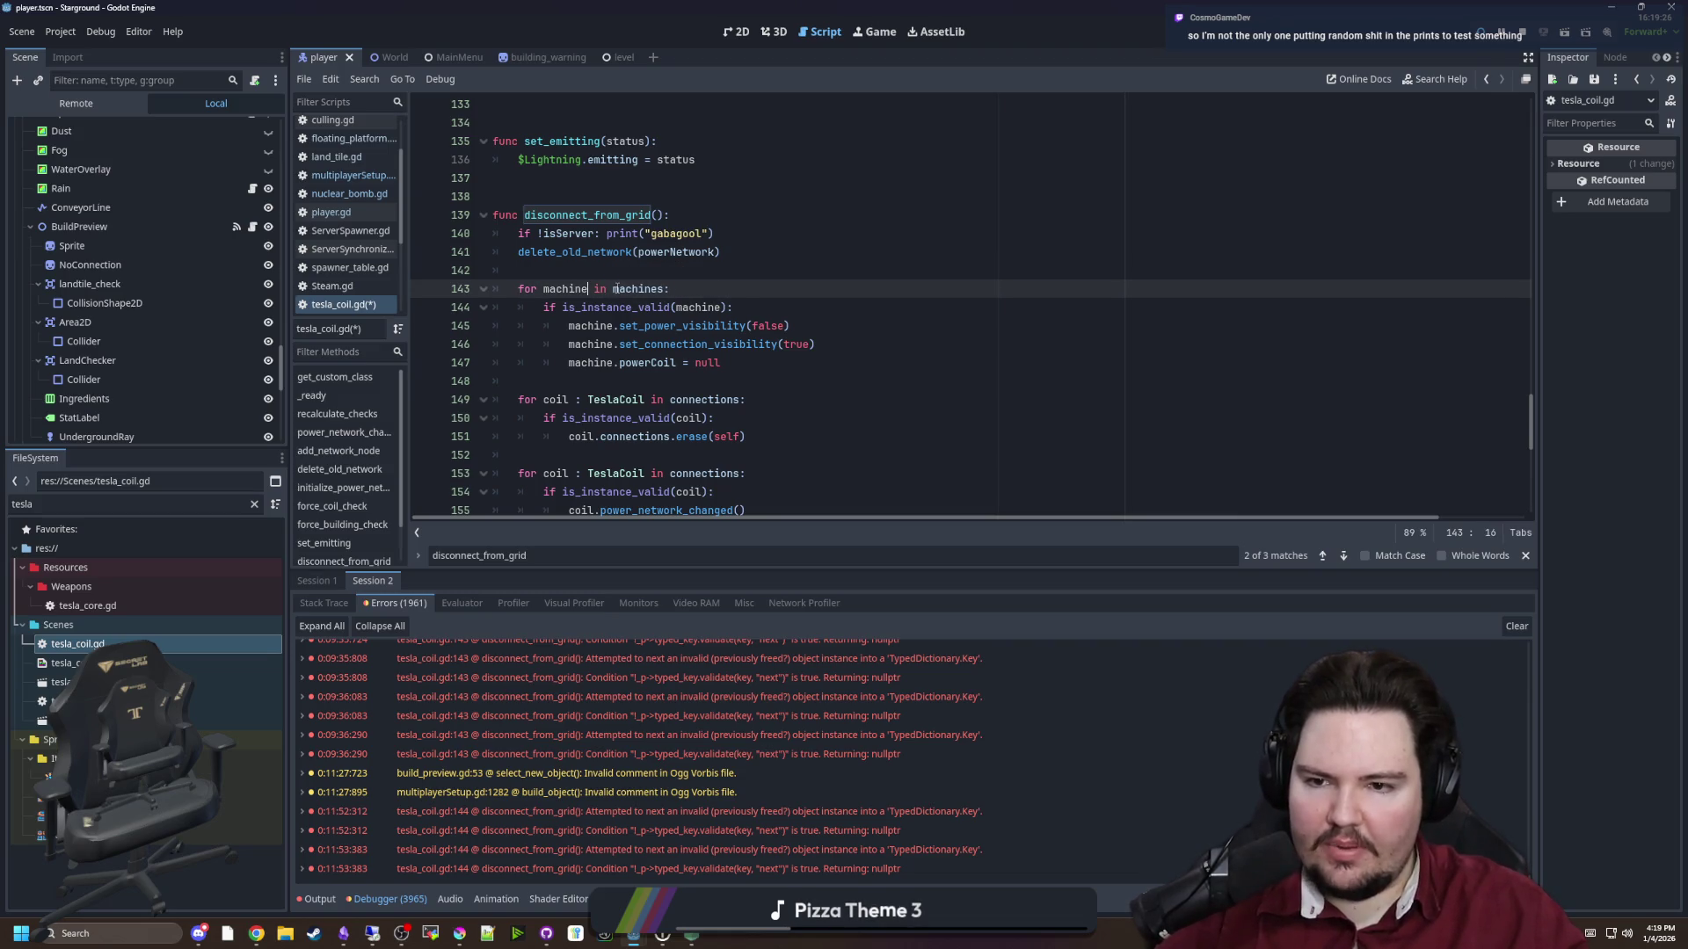
scroll(618, 288, "down", 1)
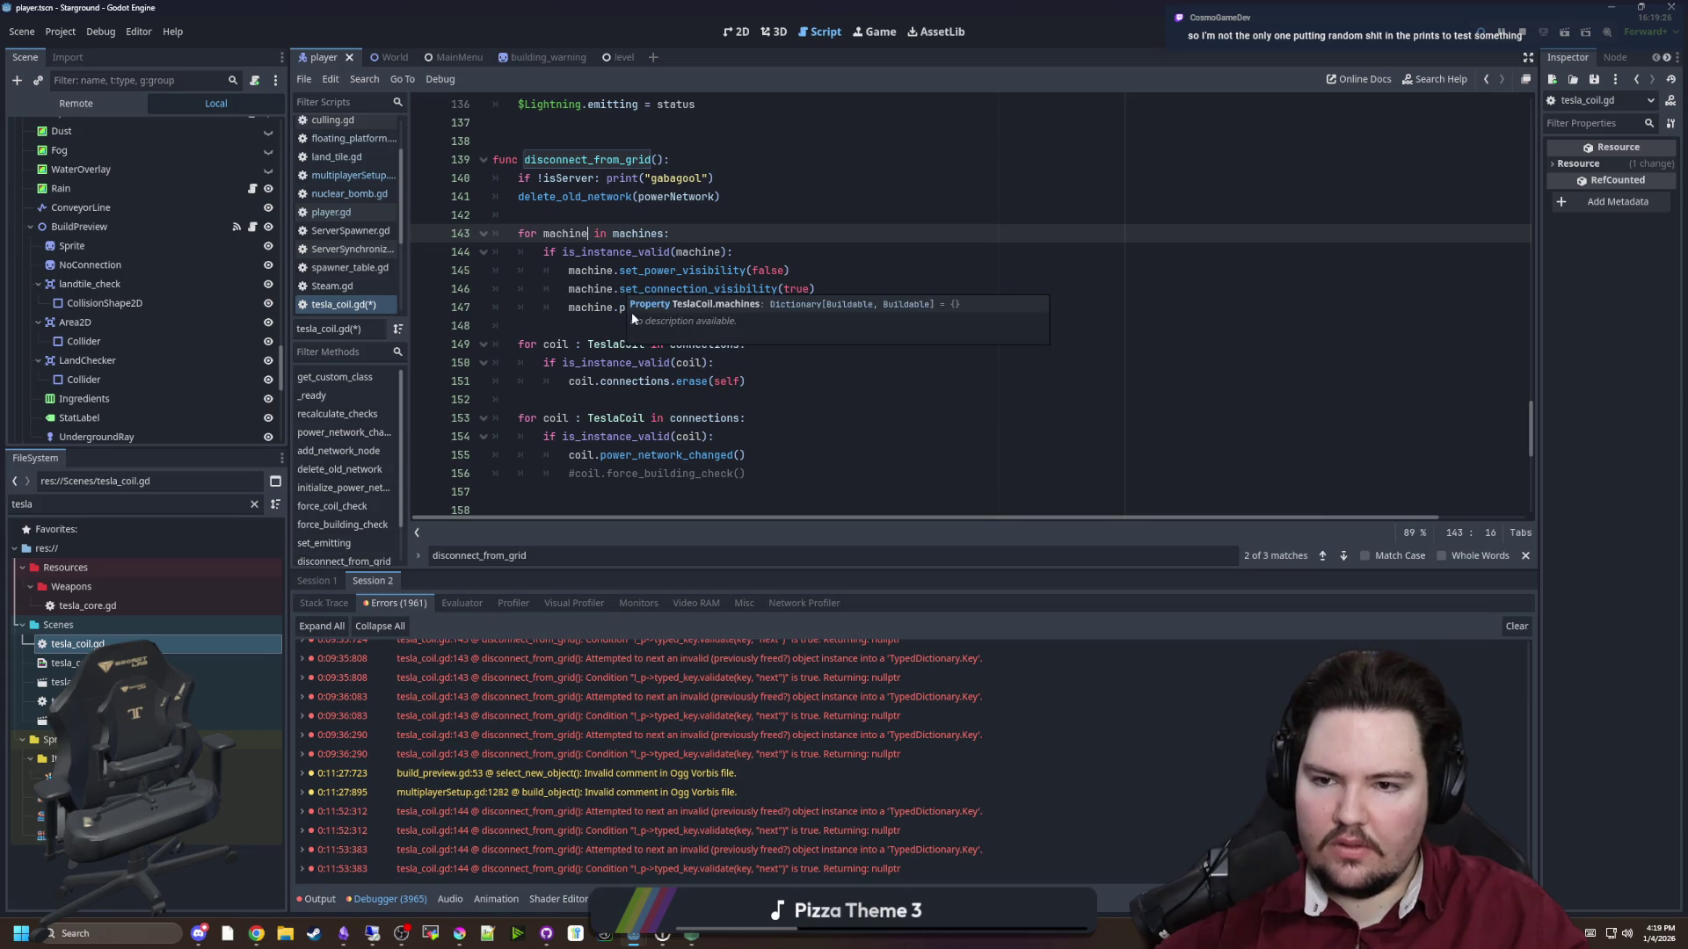
left_click(602, 329)
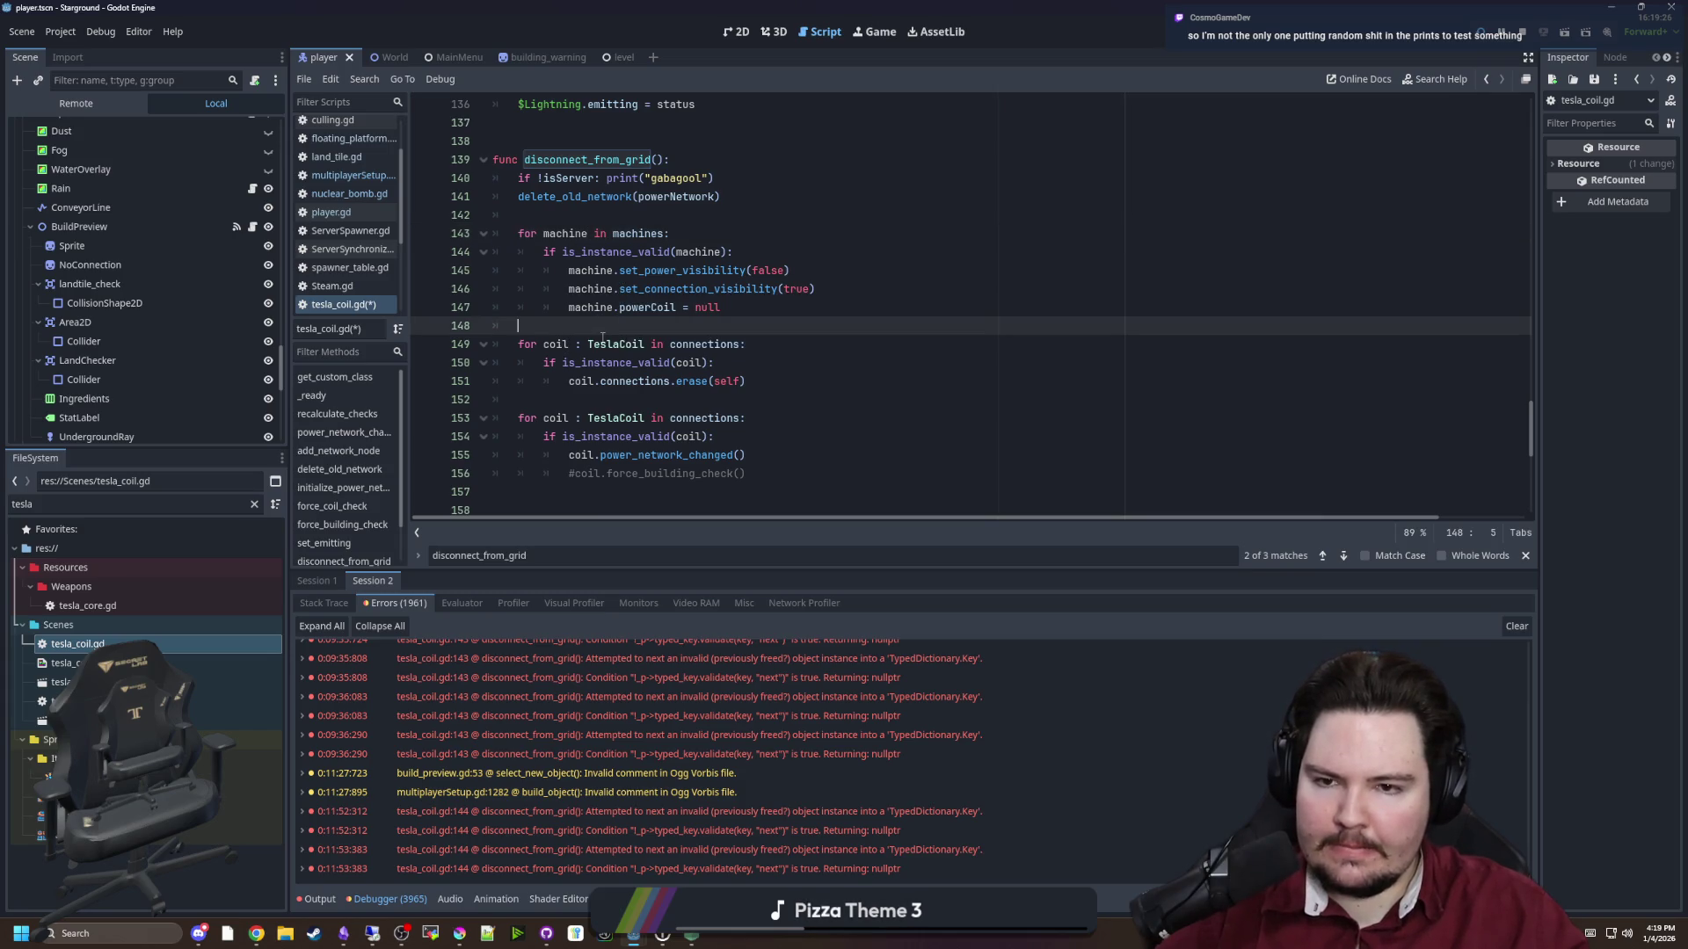
left_click(602, 343)
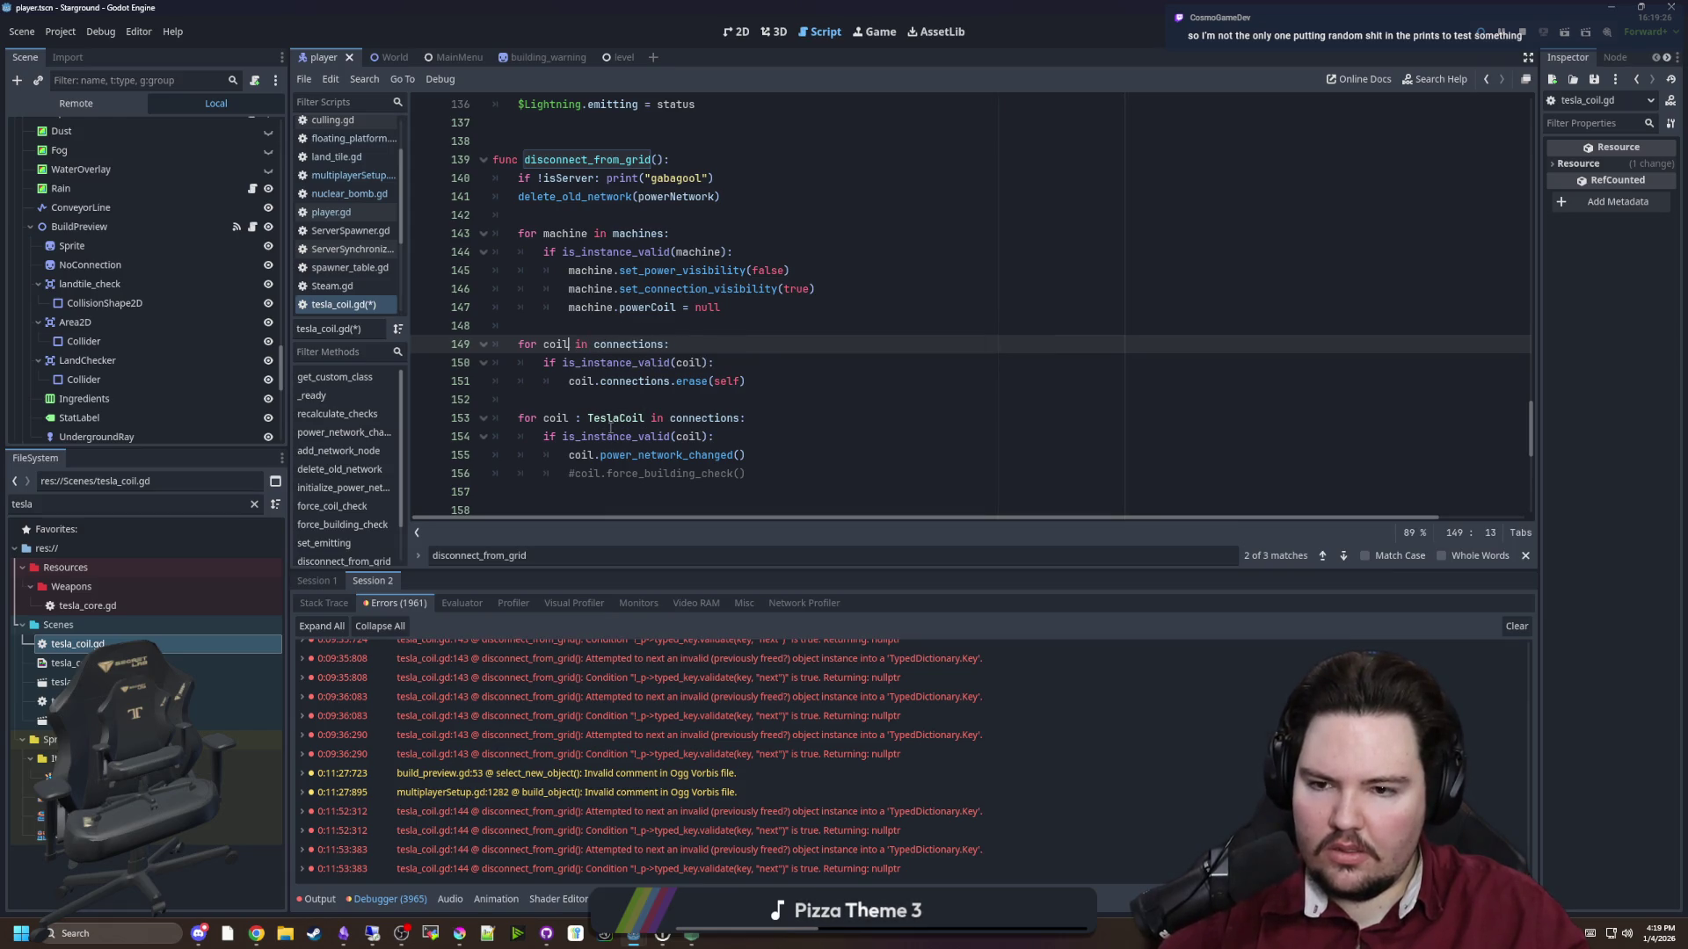
left_click(607, 418)
key("BackSpace")
key("BackSpace")
key("BackSpace")
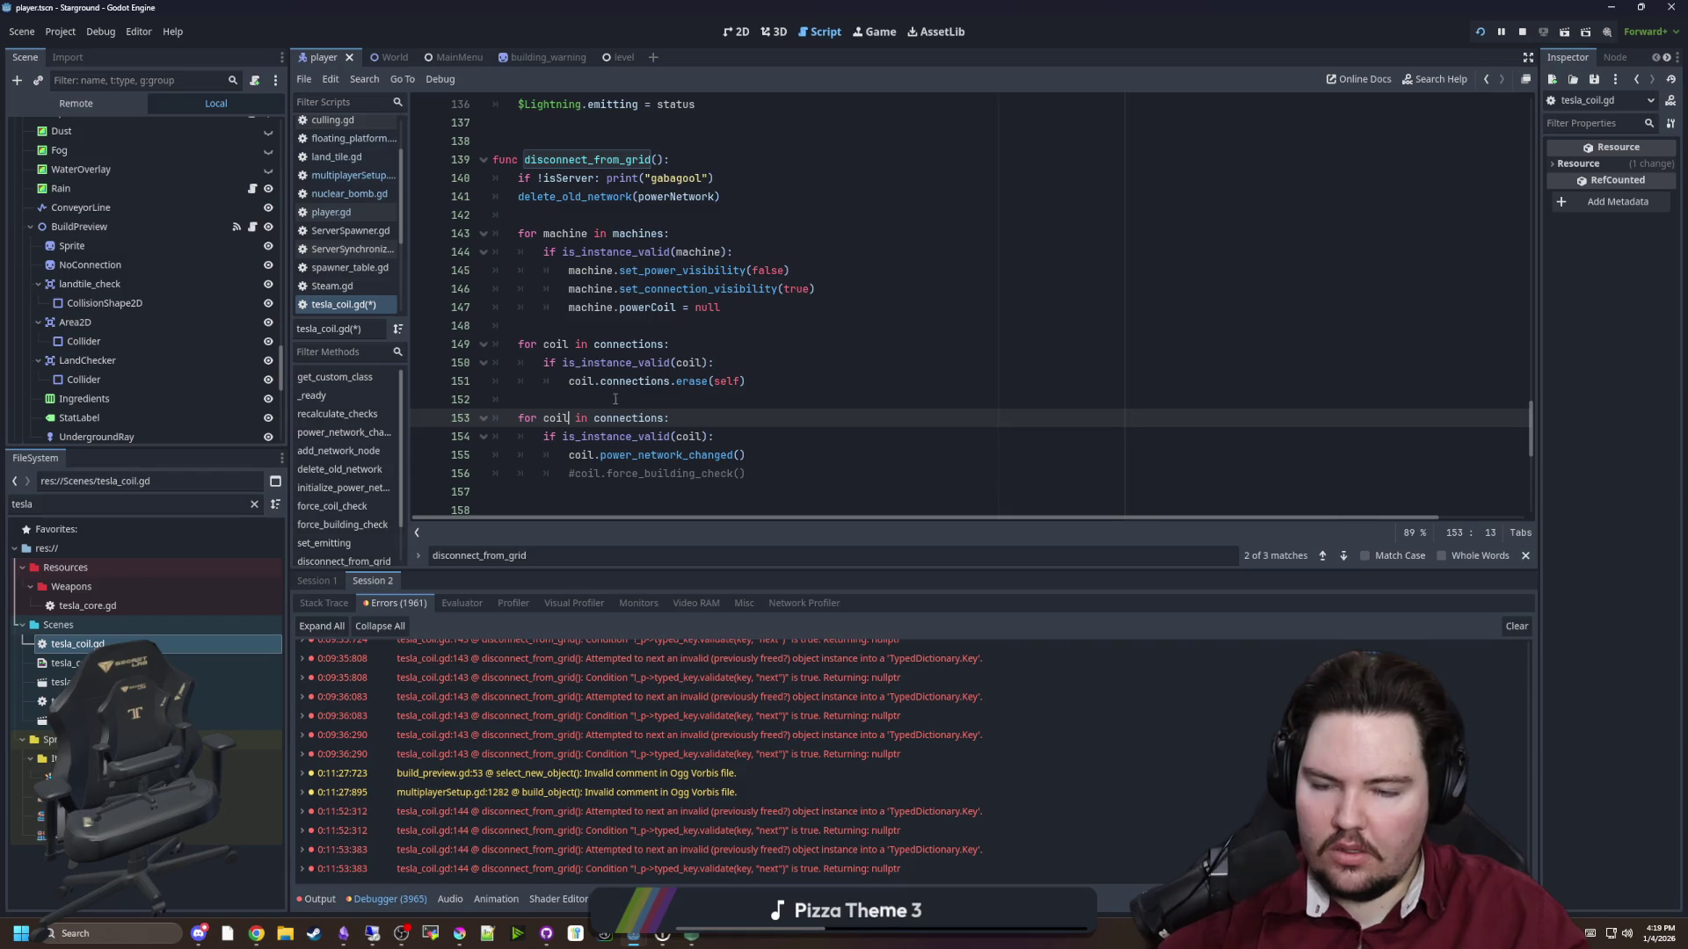
Delete the commented-out force_building_check line and save the script
left_click(614, 397)
left_click_drag(749, 475, 477, 451)
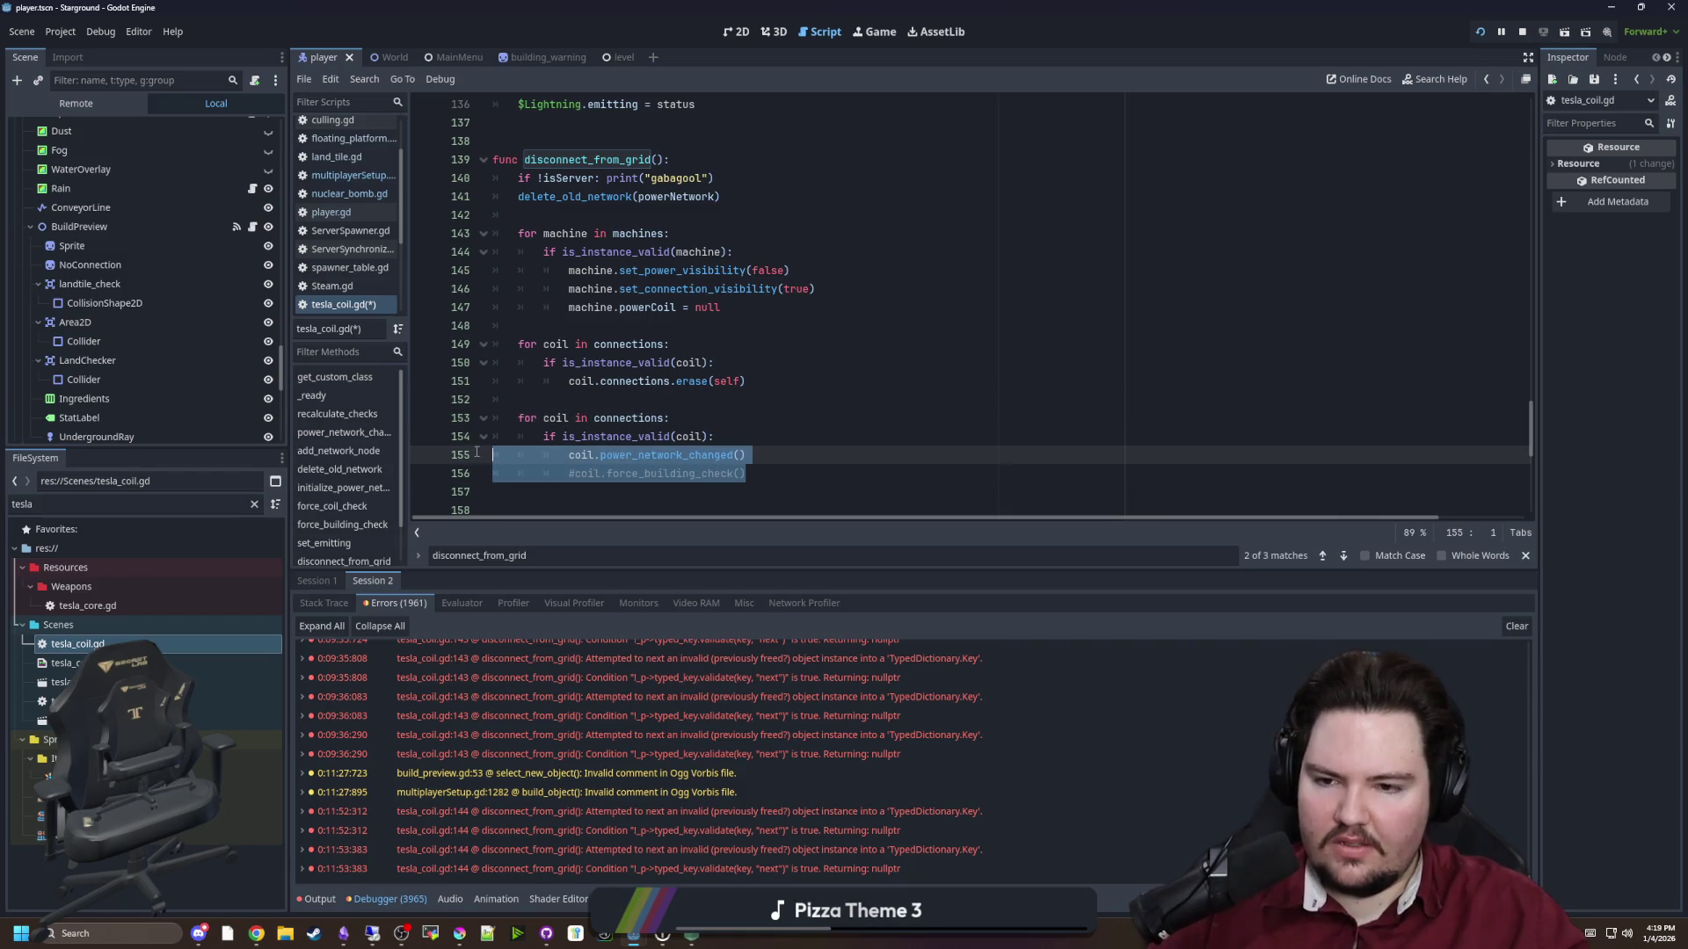
key("ctrl+shift+k")
left_click(563, 399)
left_click(649, 330)
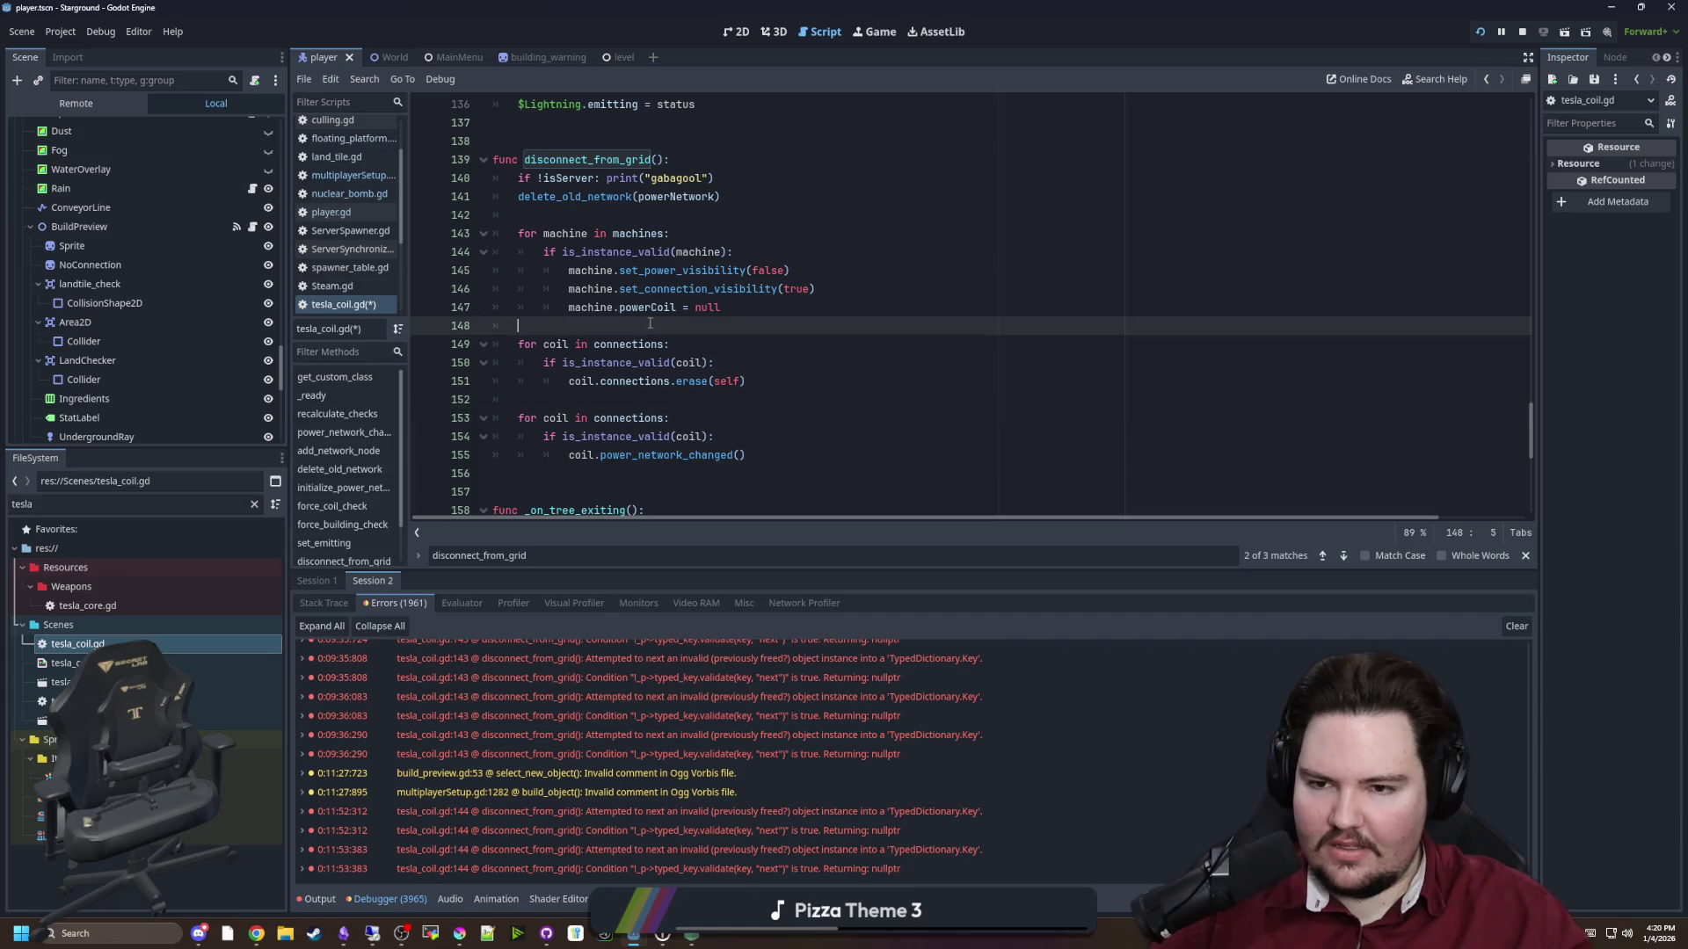
key("ctrl+s")
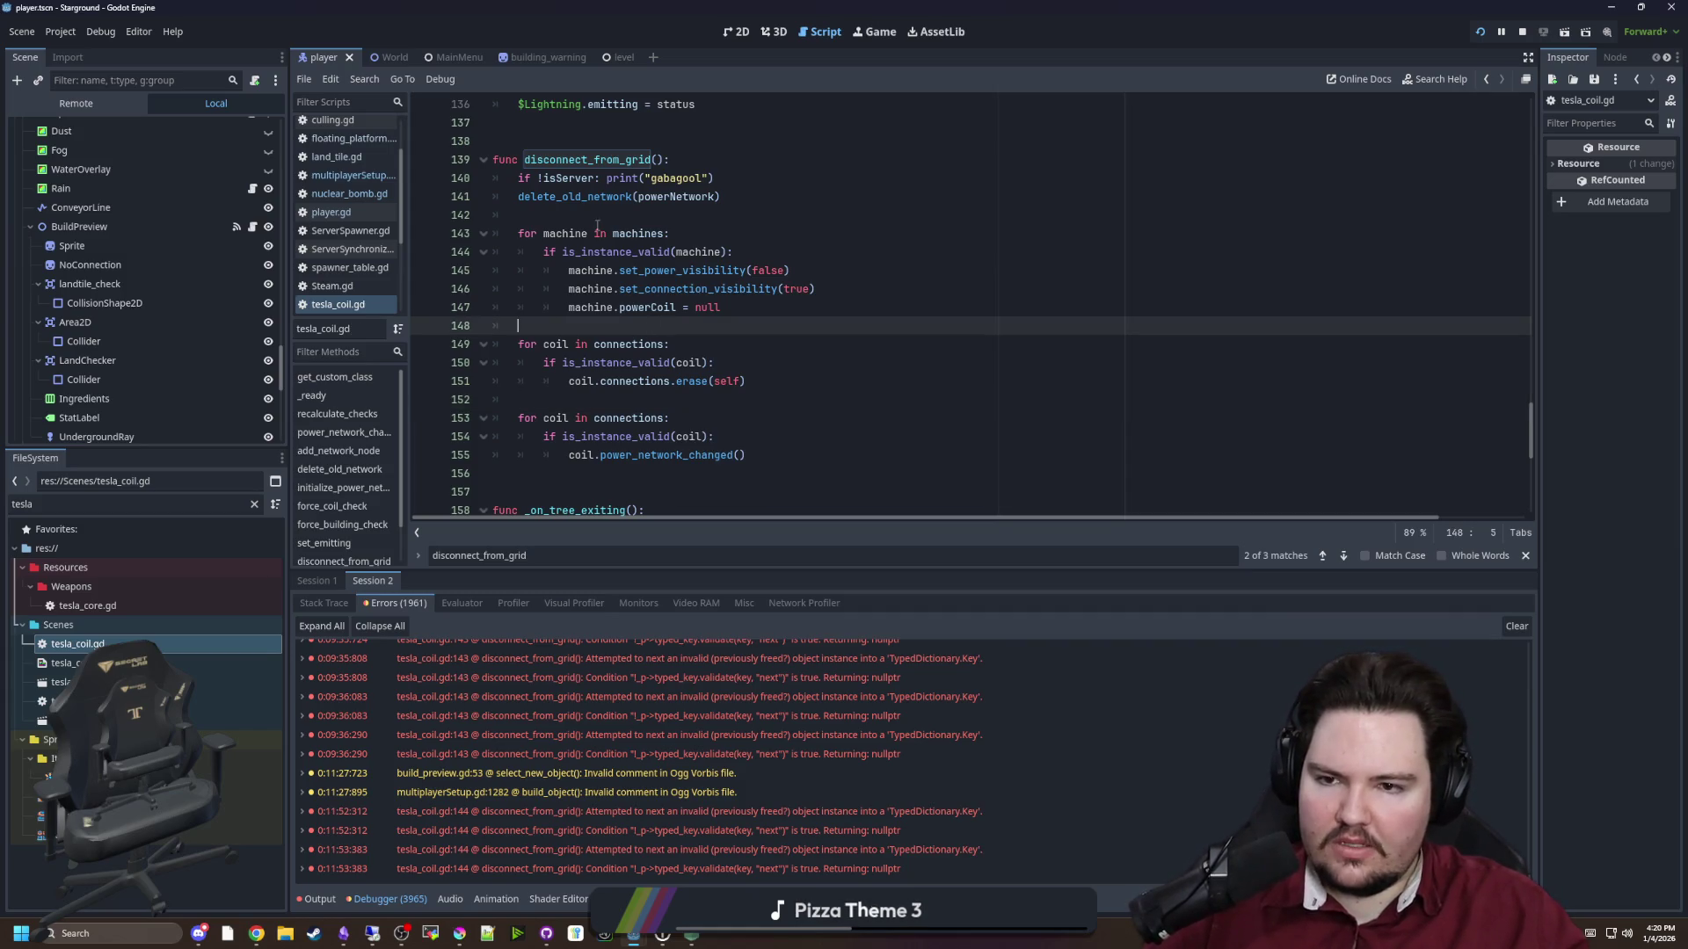
Remove the isServer debug print line and save again
left_click(598, 220)
key("ctrl+shift+k")
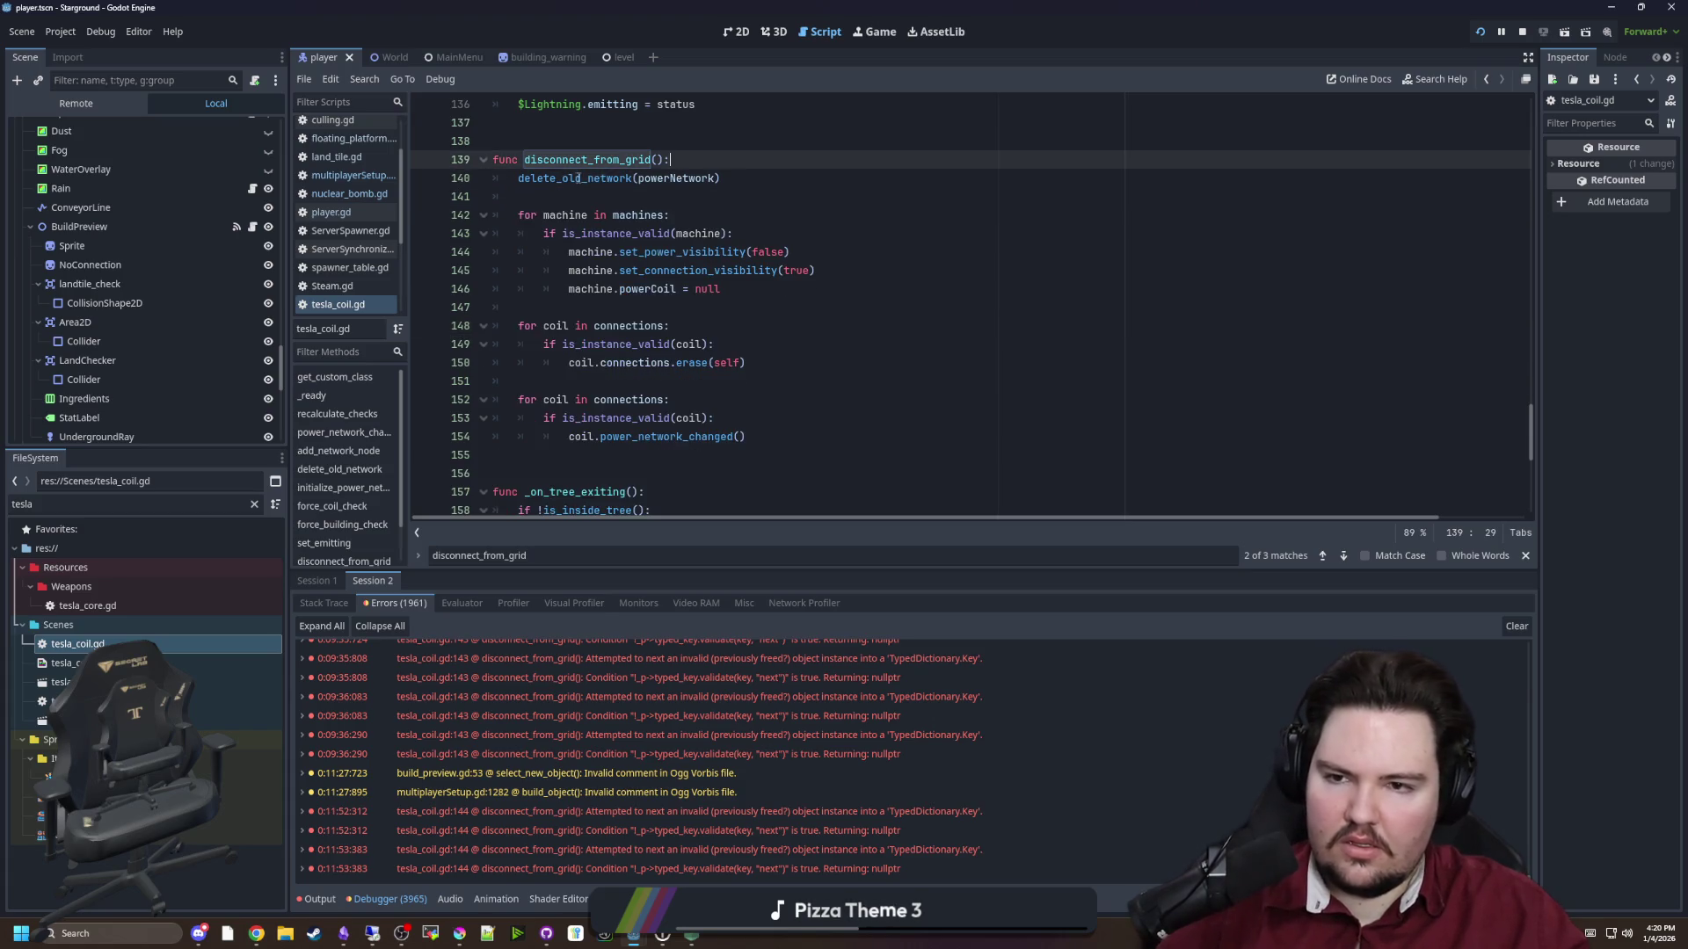
left_click(558, 202)
key("ctrl+s")
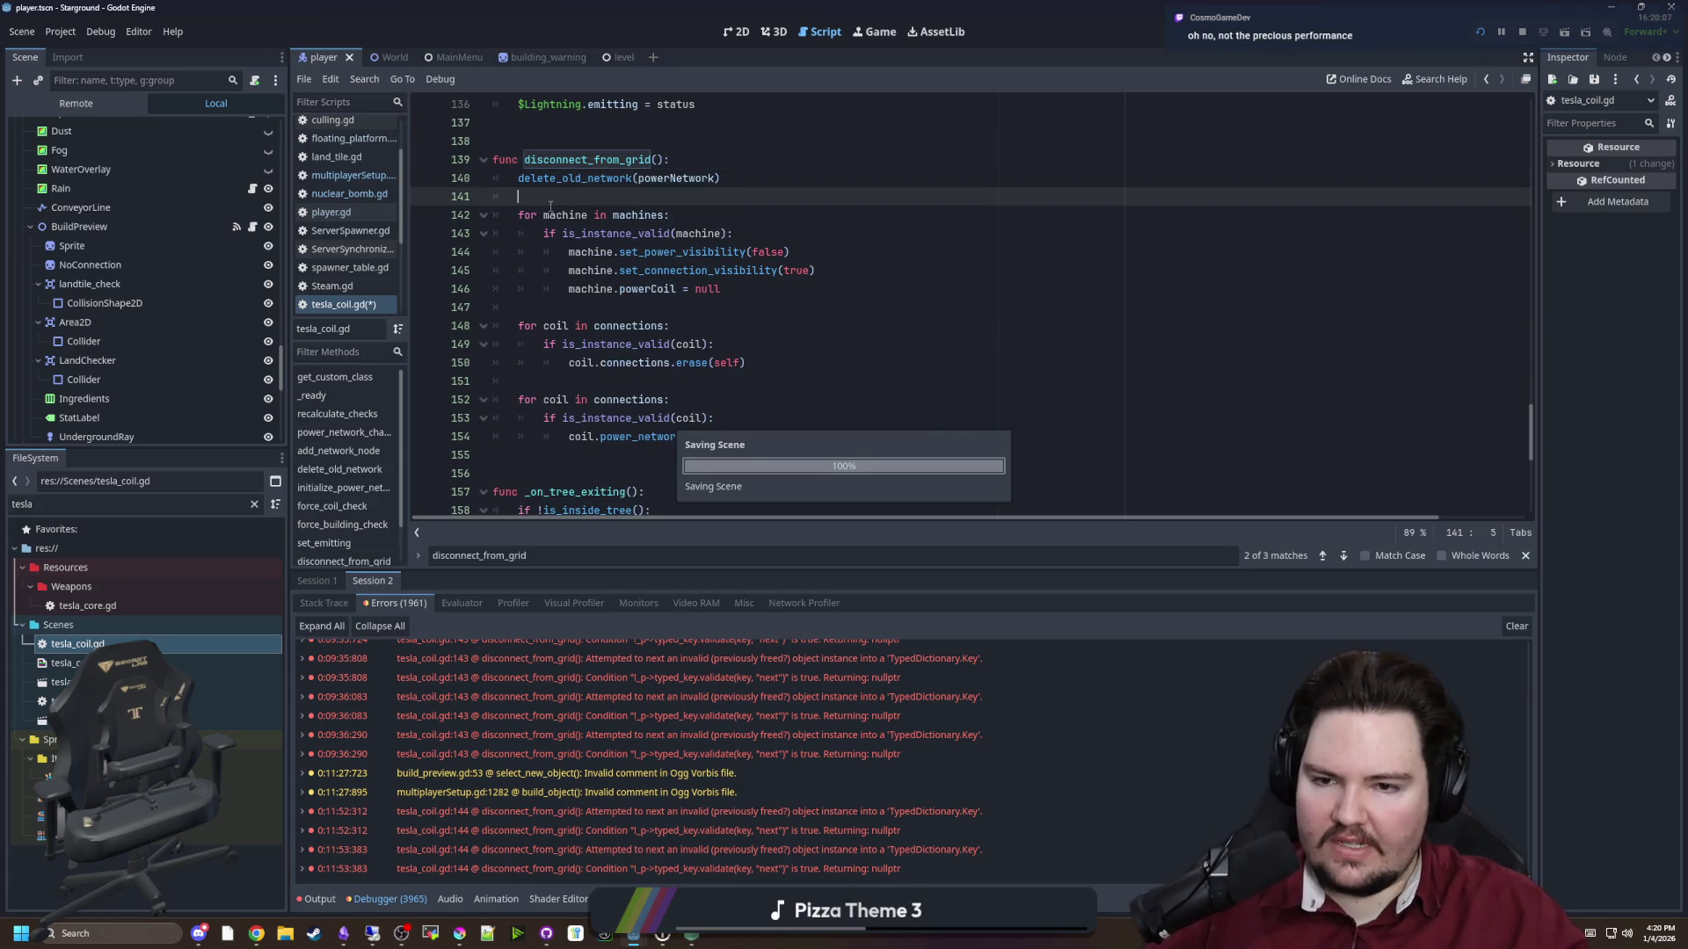
left_click(552, 307)
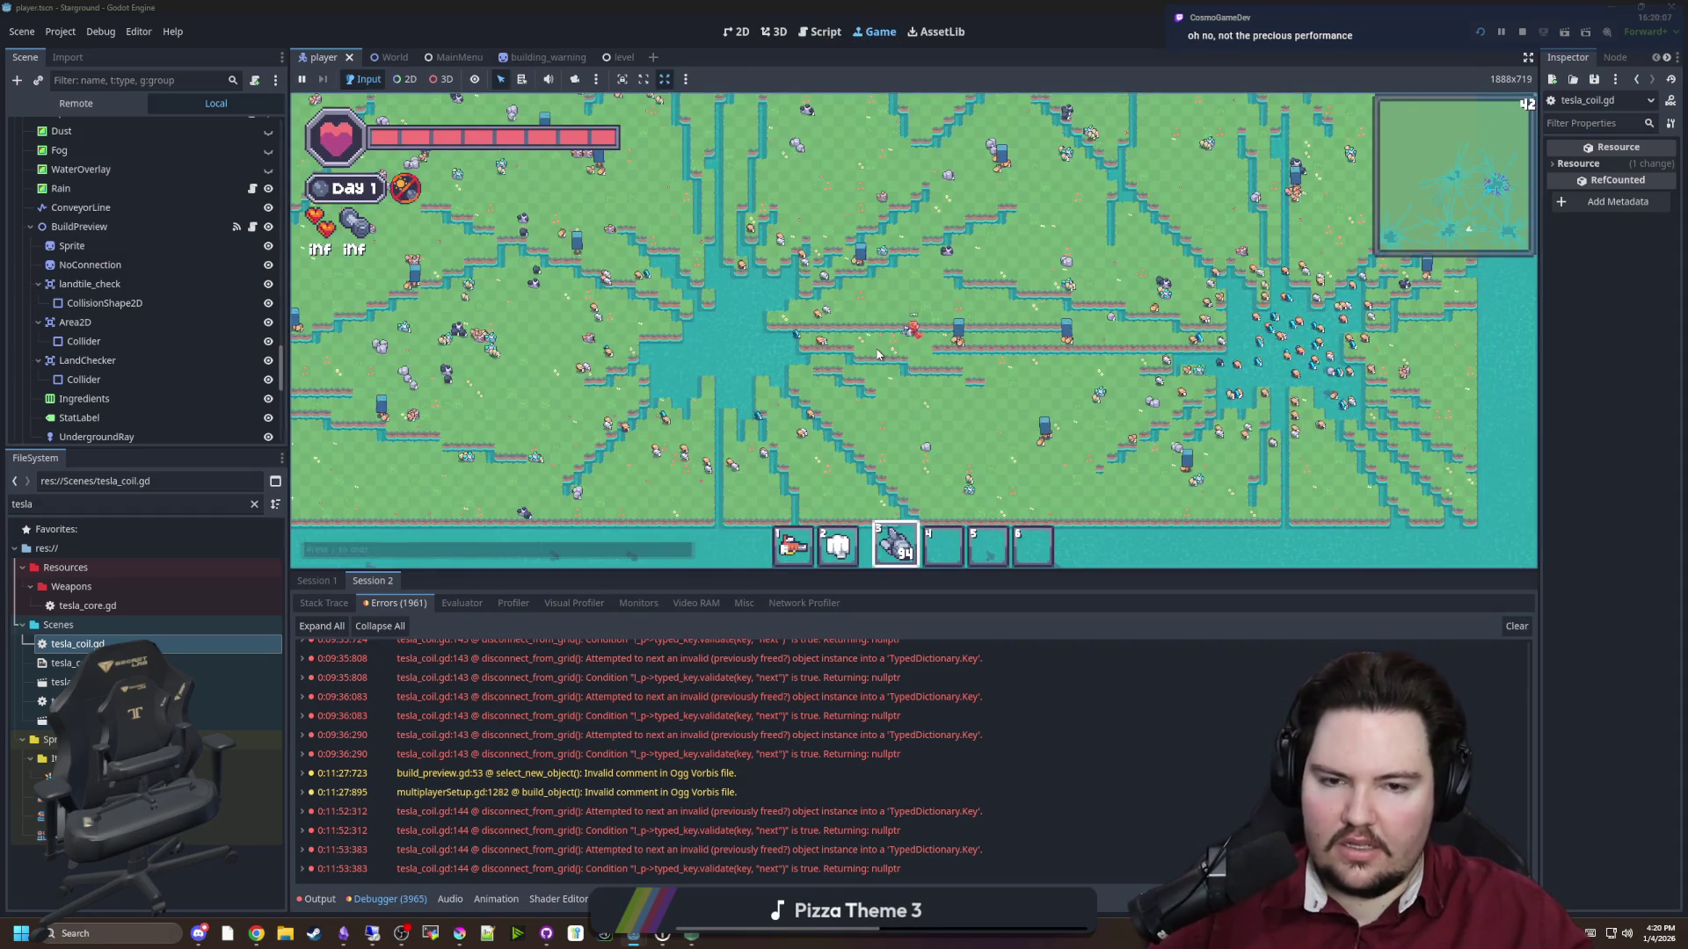
Pick power buildings from the Building Menu and place seven of them around the base
key("b")
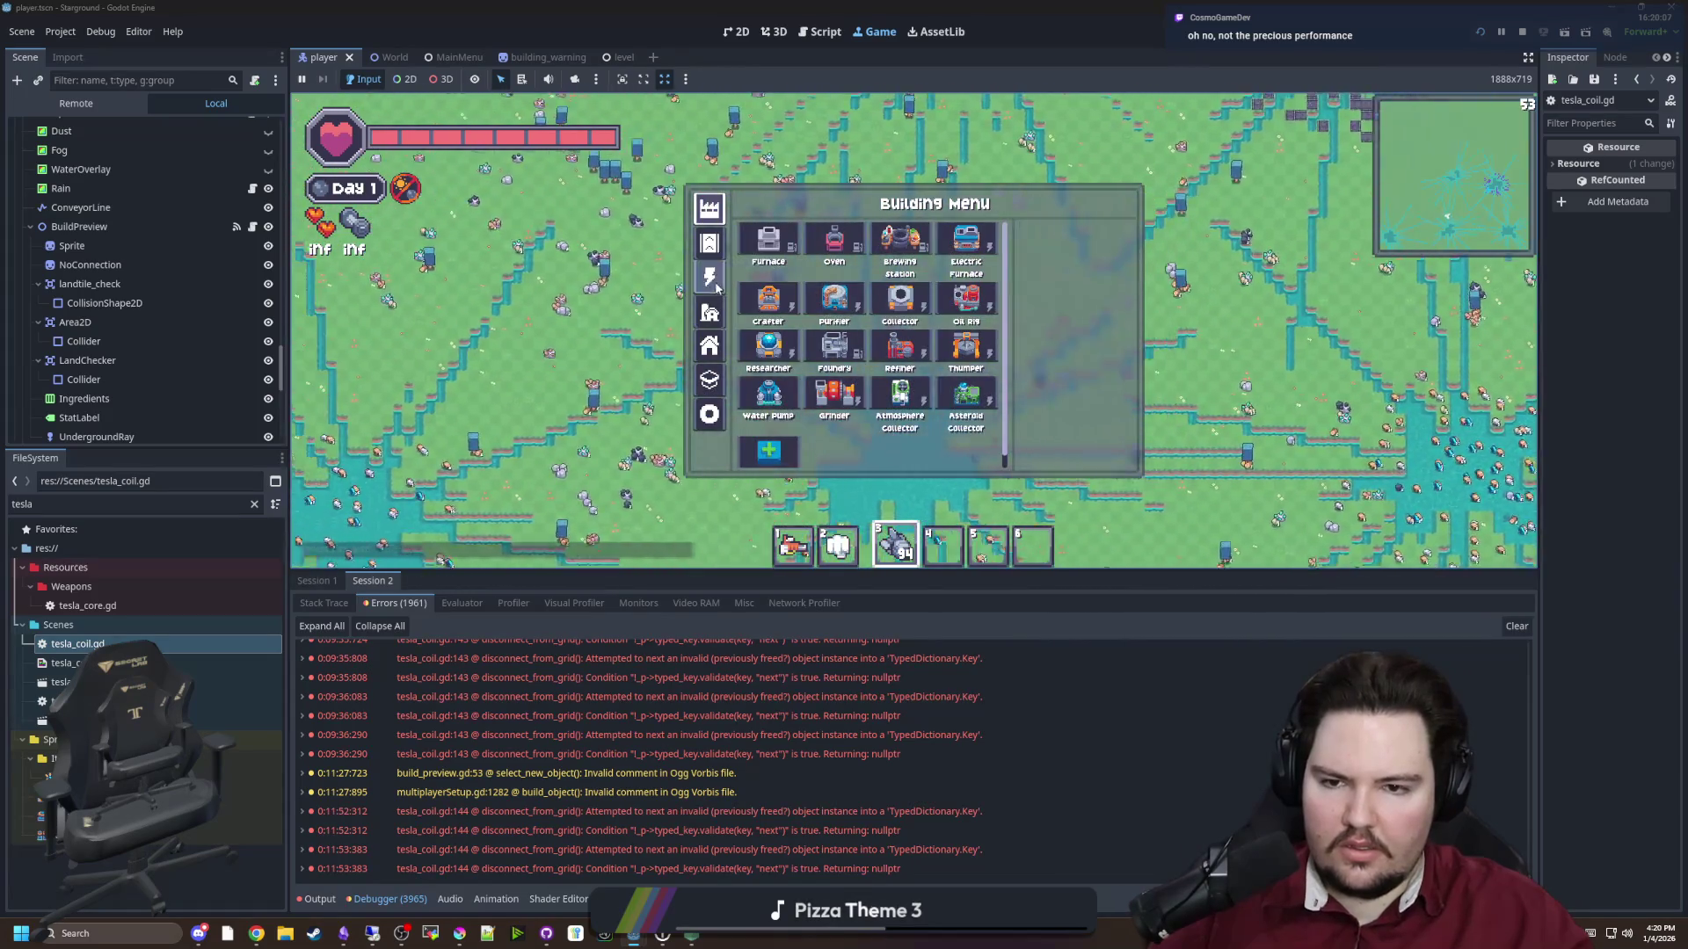
left_click(853, 313)
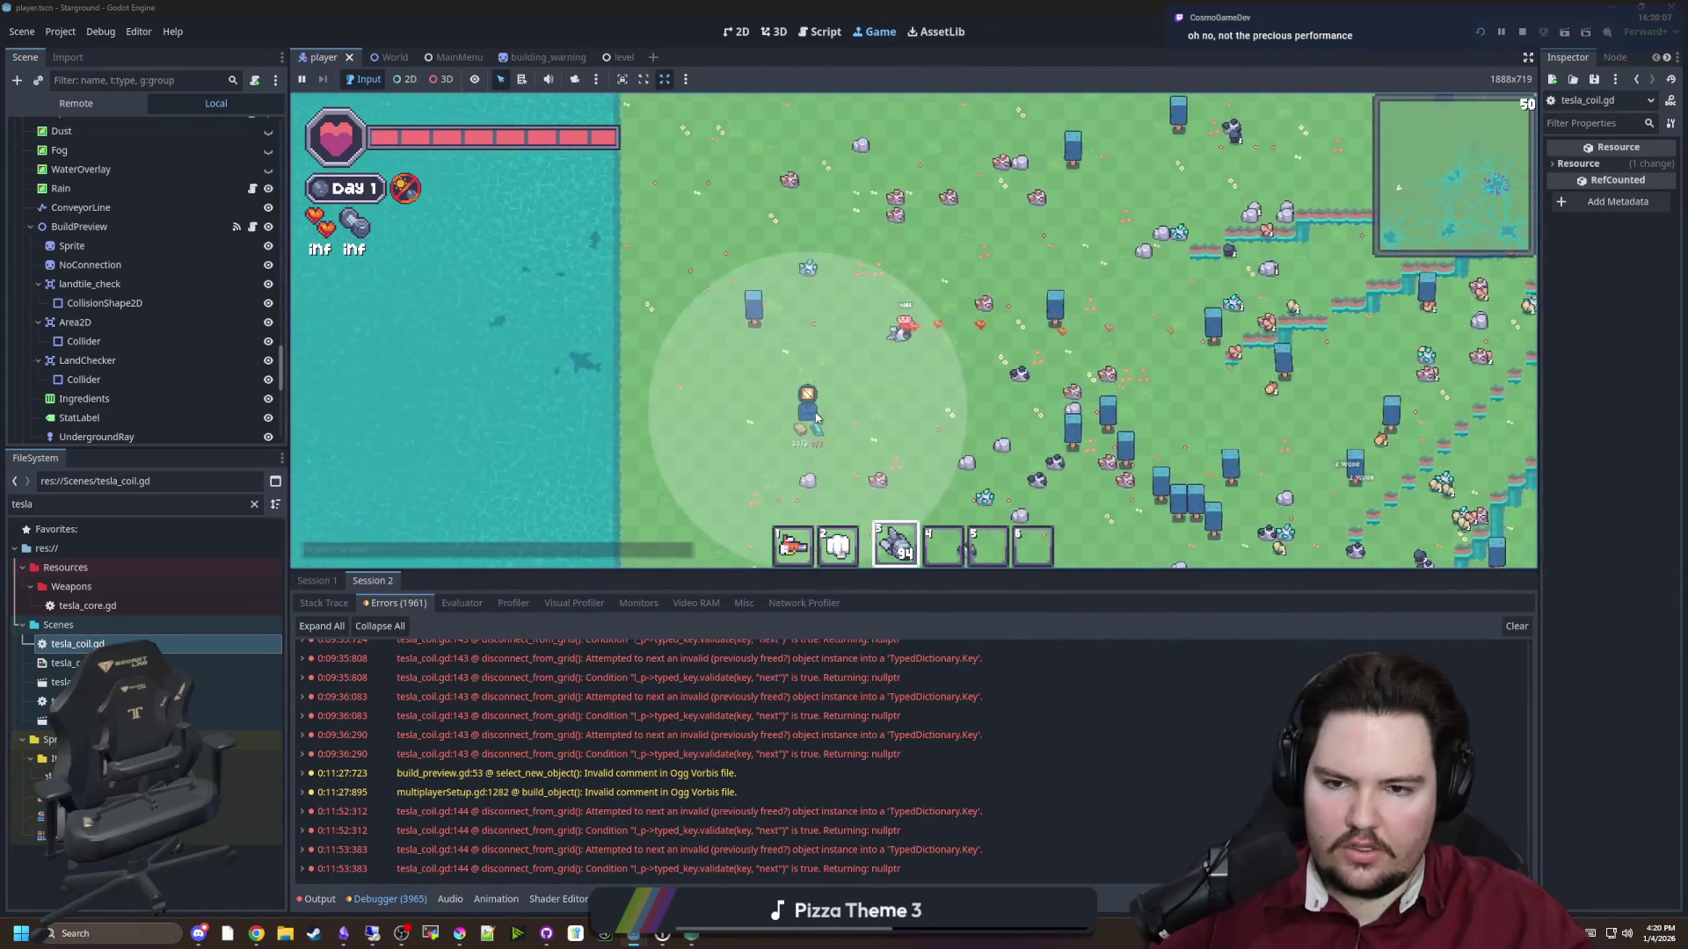
key("b")
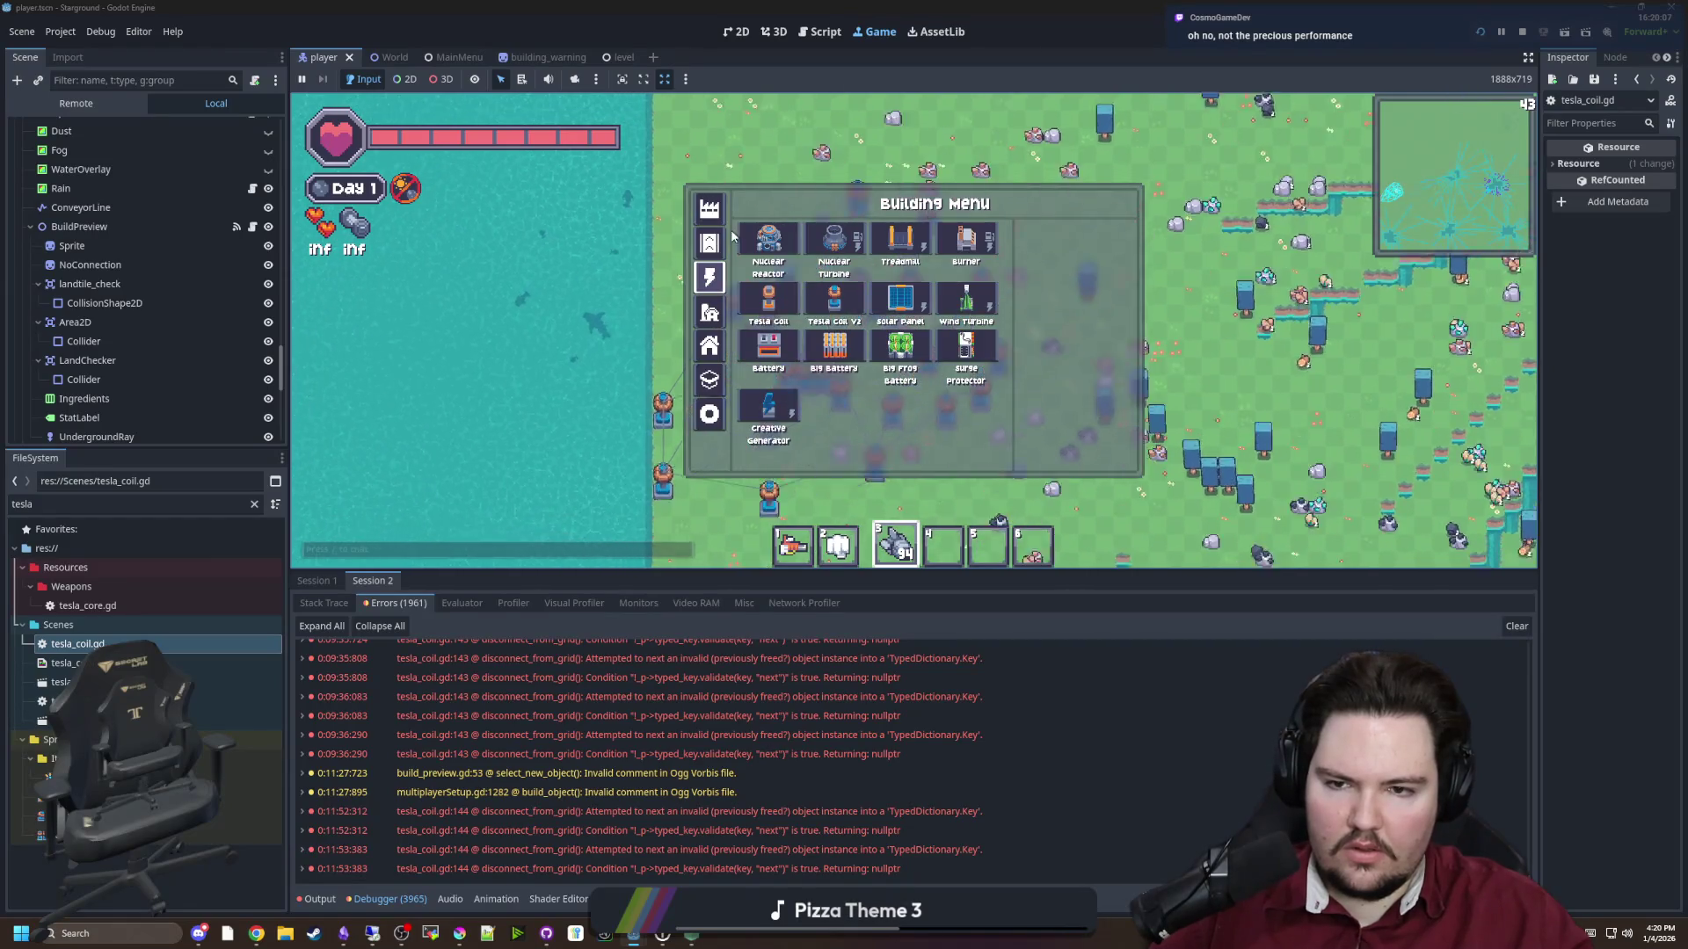
left_click(756, 242)
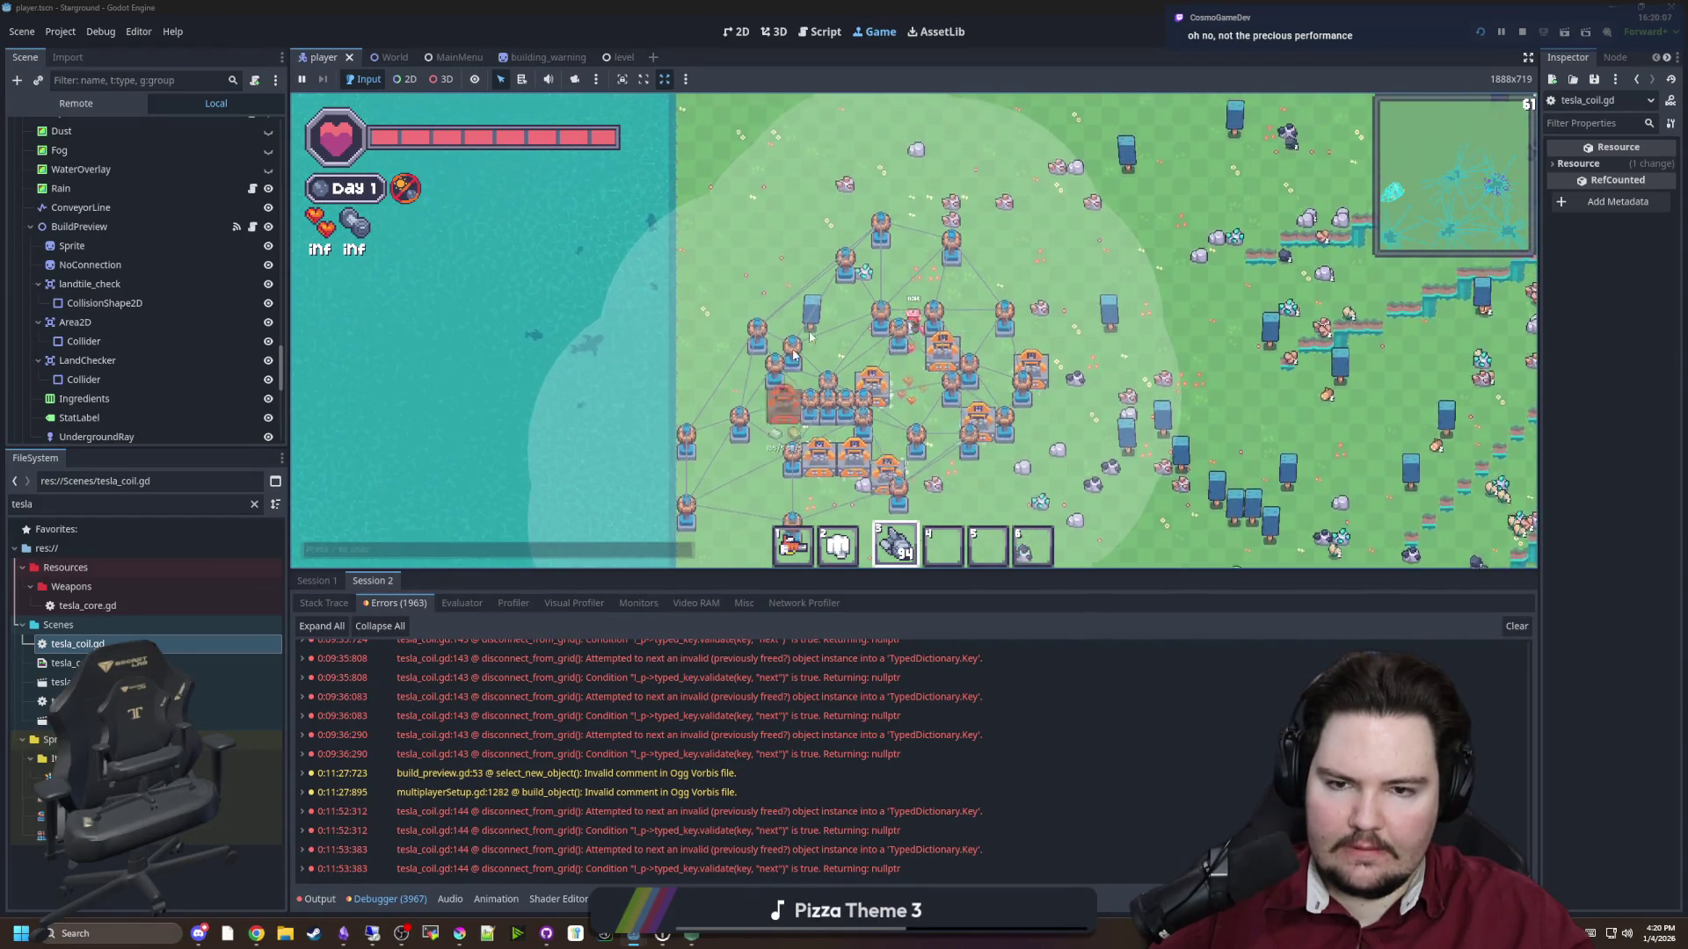
left_click(914, 363)
left_click(879, 328)
left_click(879, 294)
left_click(842, 243)
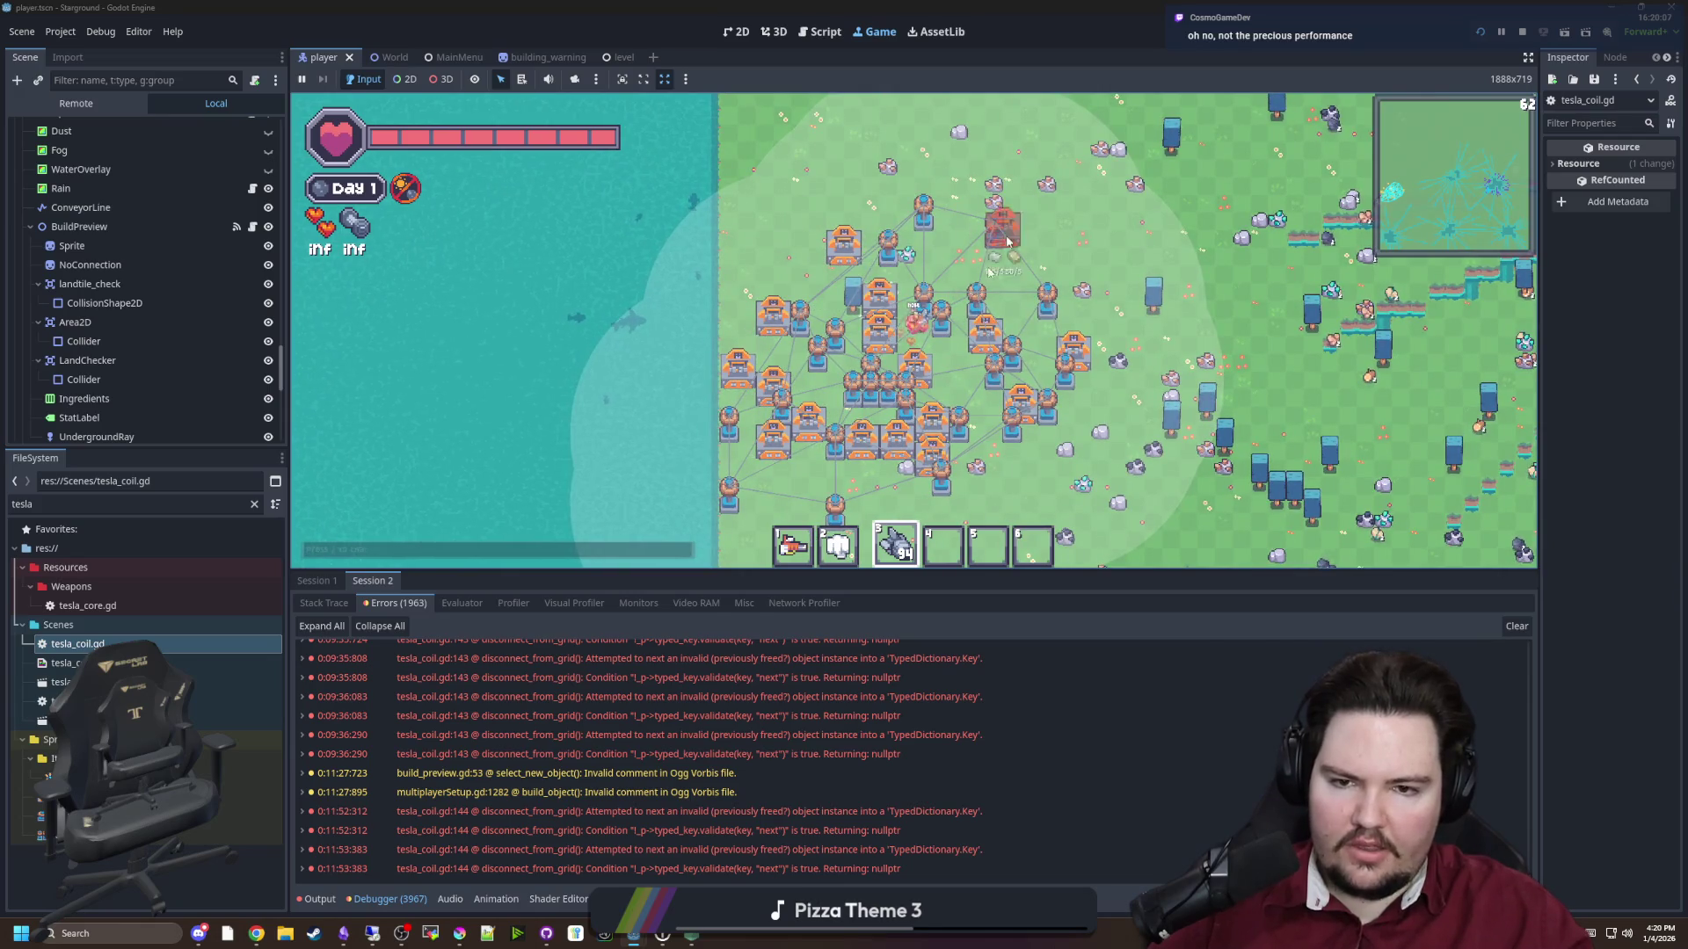
left_click(967, 280)
left_click(1038, 261)
left_click(969, 225)
Place seven more furnaces along the base's bottom row and top-left corner
key("s")
left_click(824, 436)
left_click(790, 437)
left_click(860, 437)
left_click(791, 220)
left_click(809, 187)
left_click(896, 204)
left_click(915, 171)
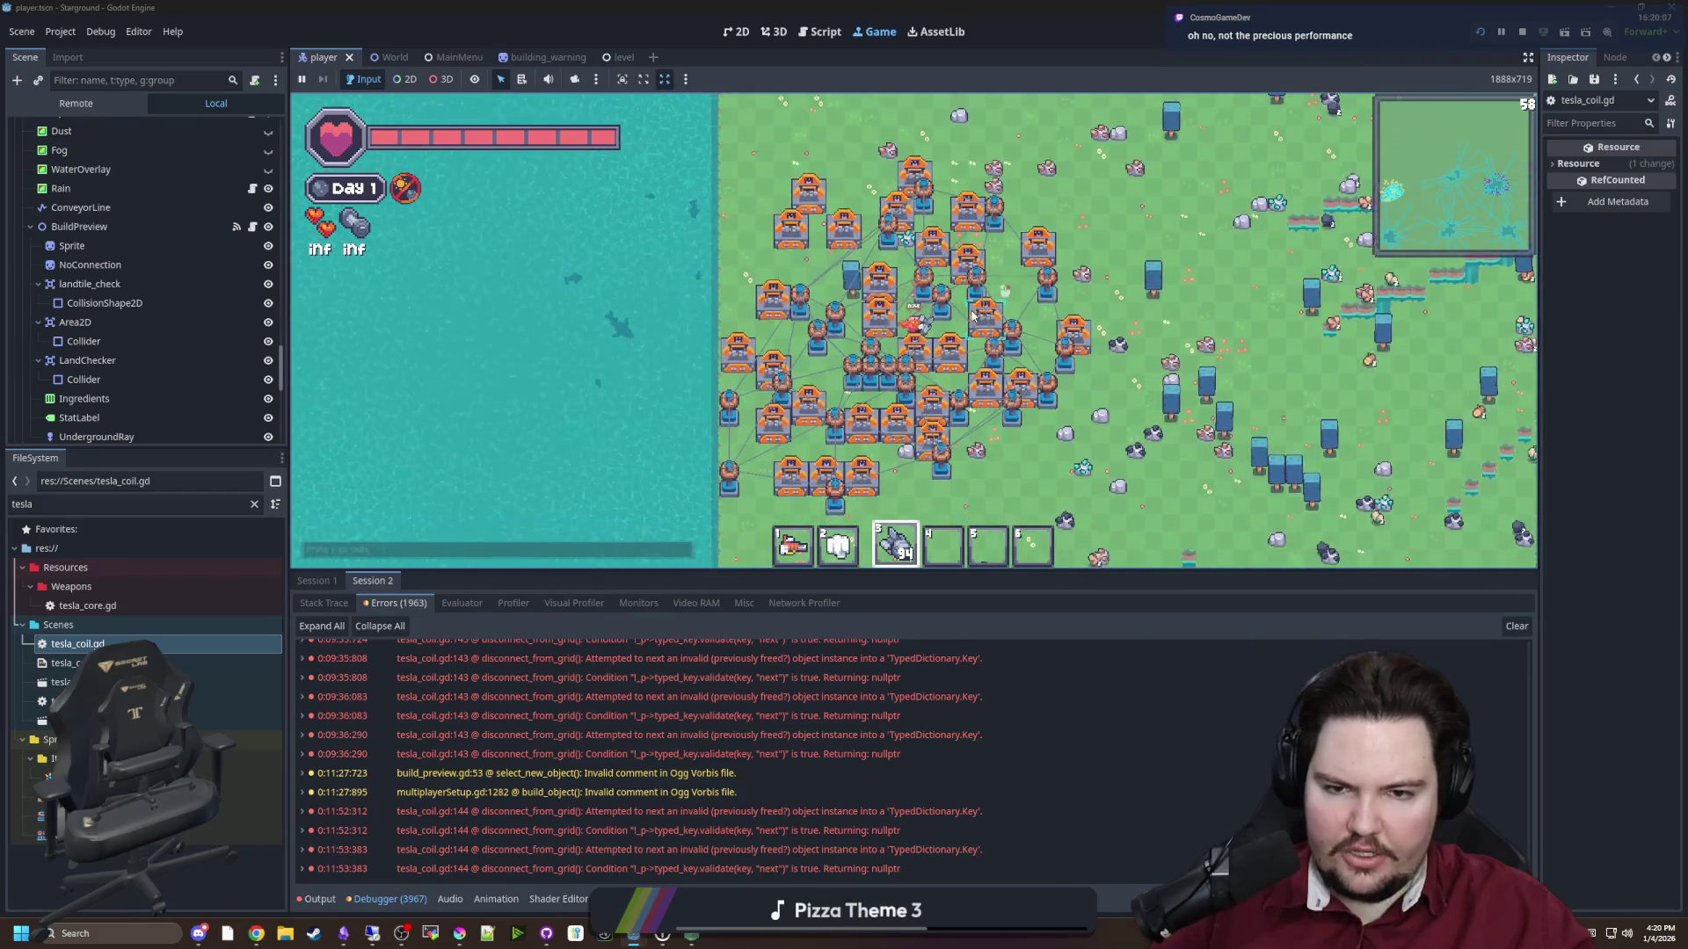
scroll(1010, 282, "down", 3)
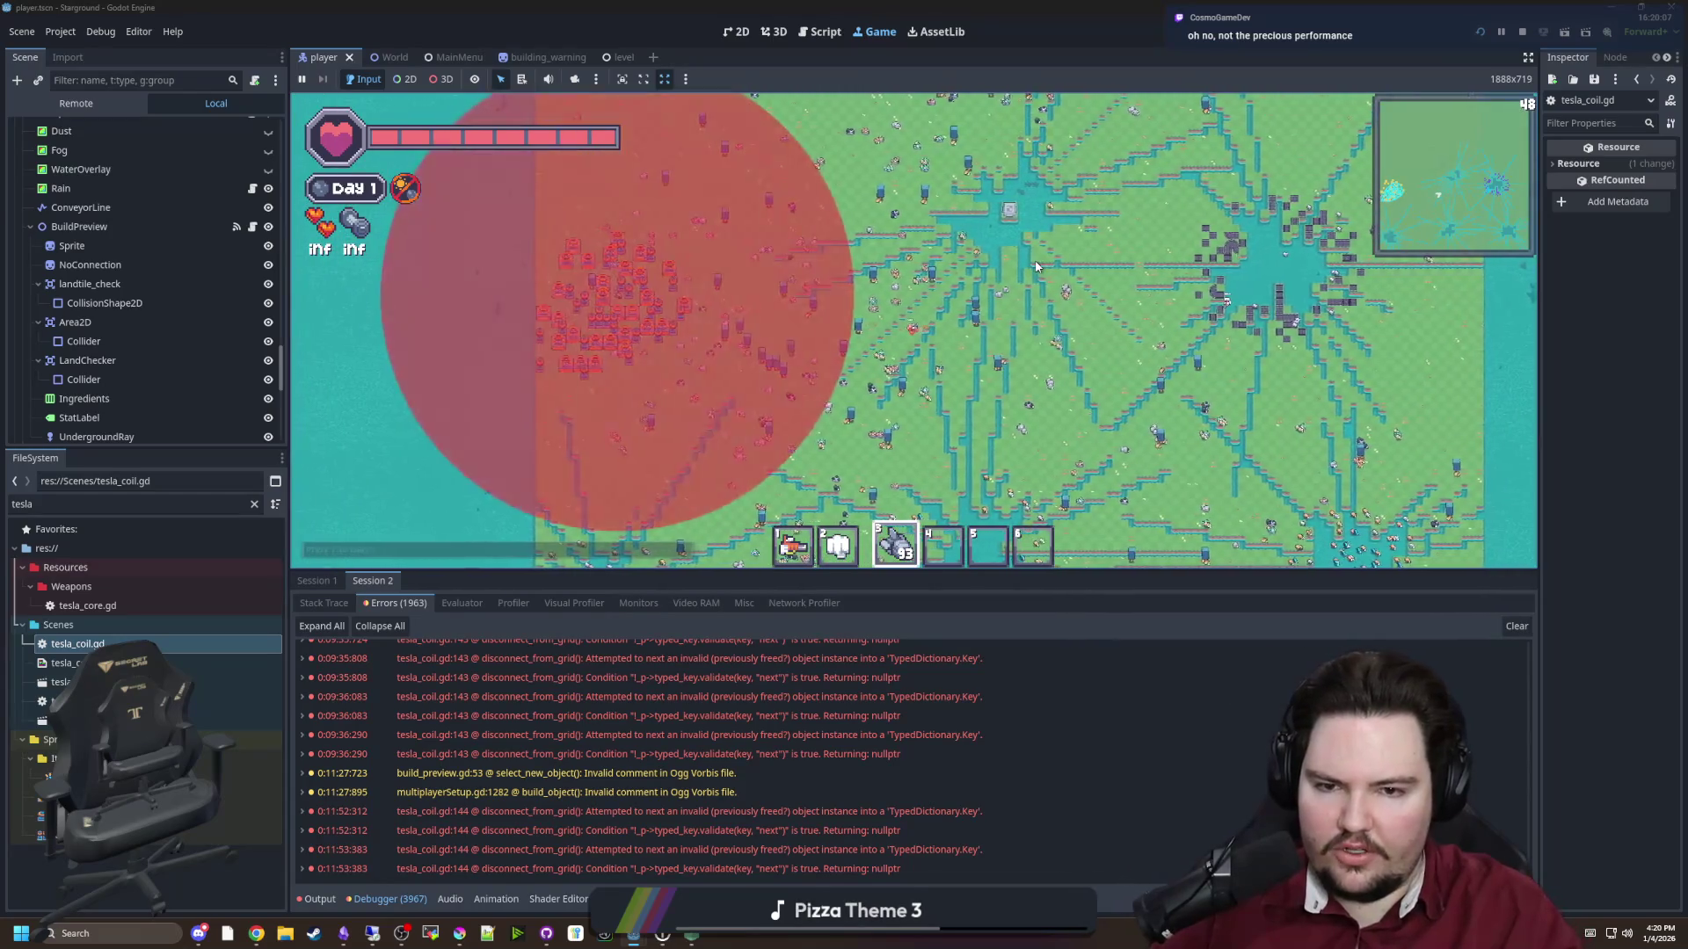
Run the /give cool_eyepatch chat command and check the eyepatch in the inventory
type("/give eyepatc")
key("Return")
type("/give cool_eyepatch")
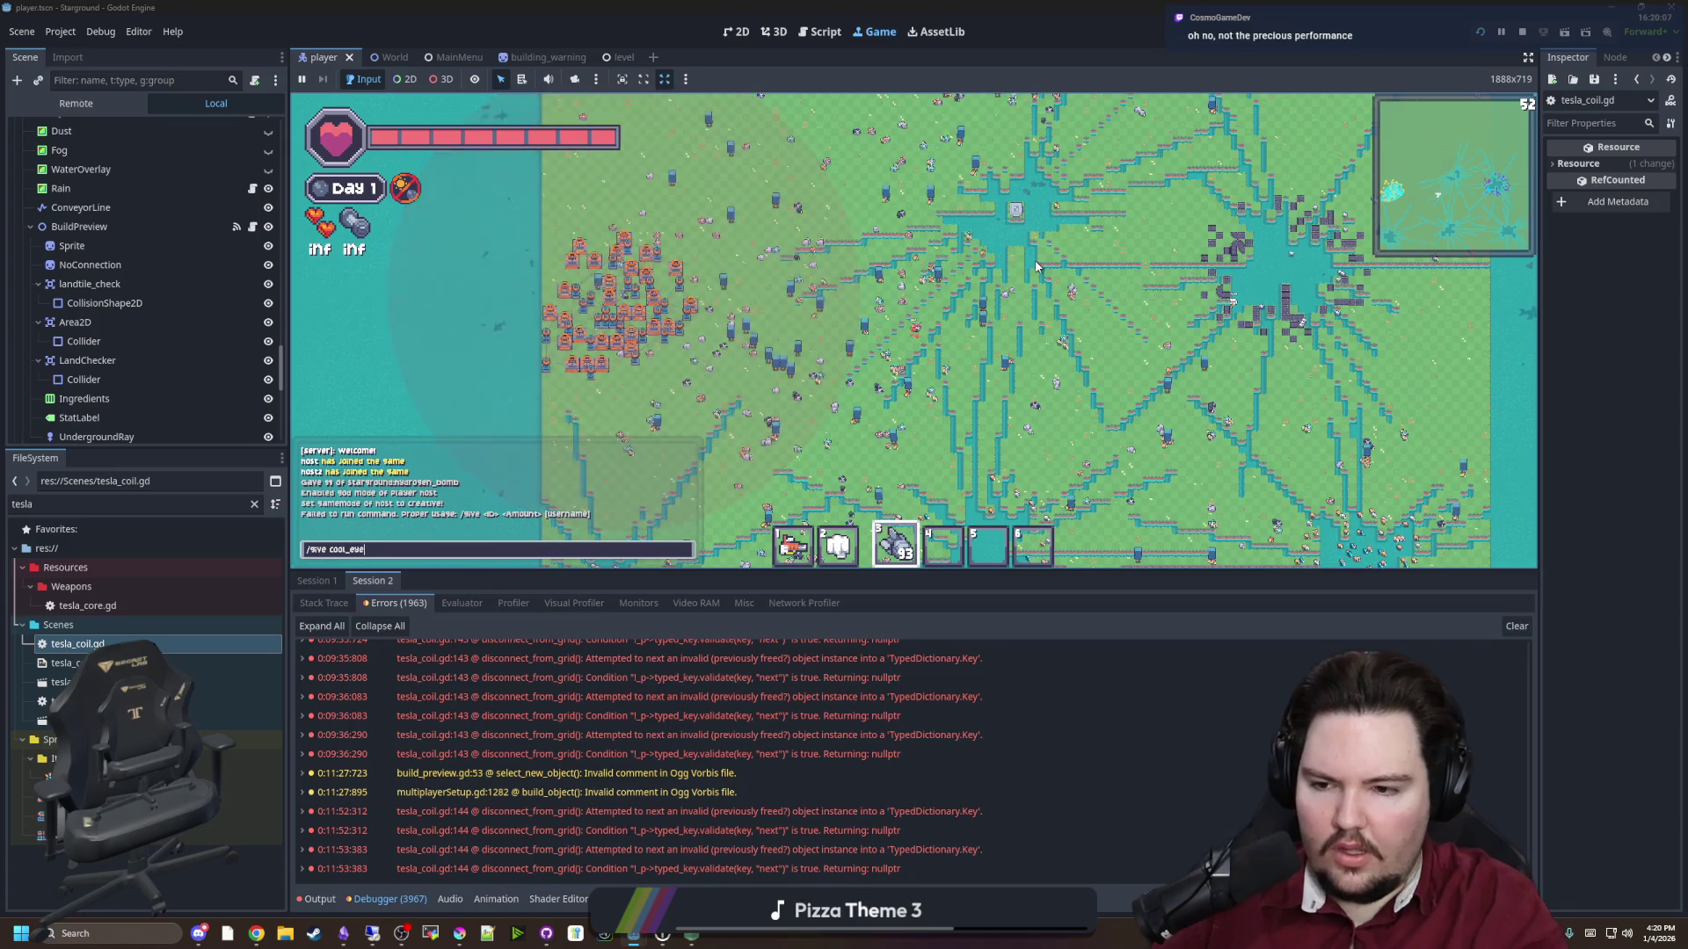
key("Return")
key("e")
key("e")
key("alt+Tab")
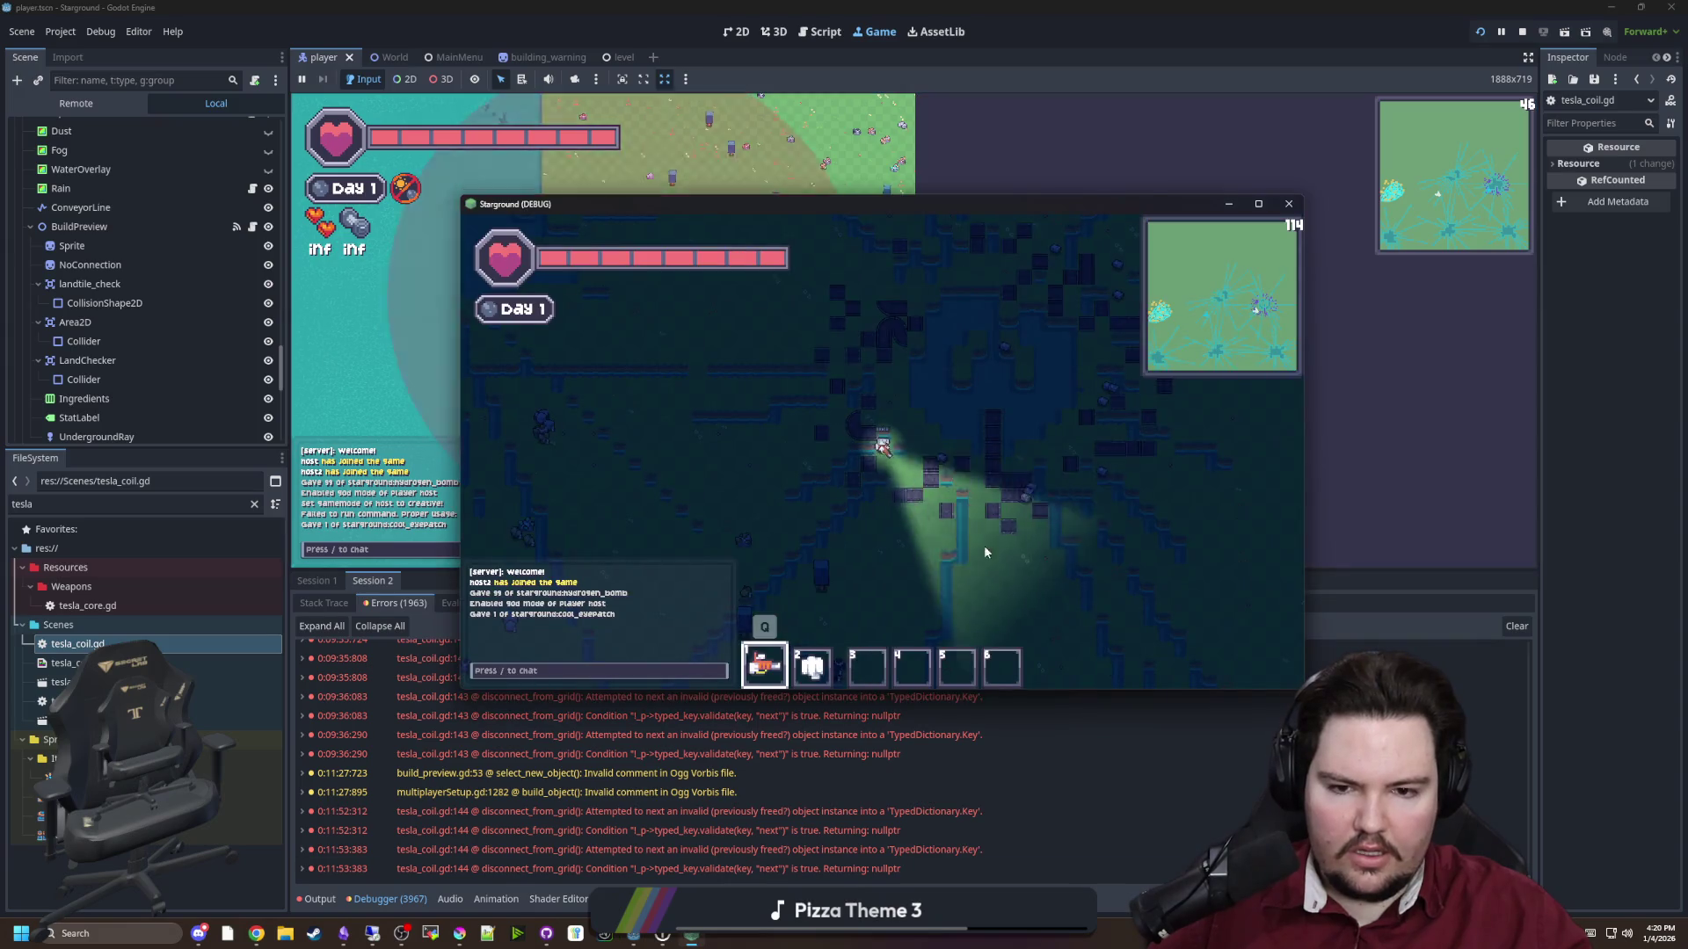
left_click(1395, 377)
key("e")
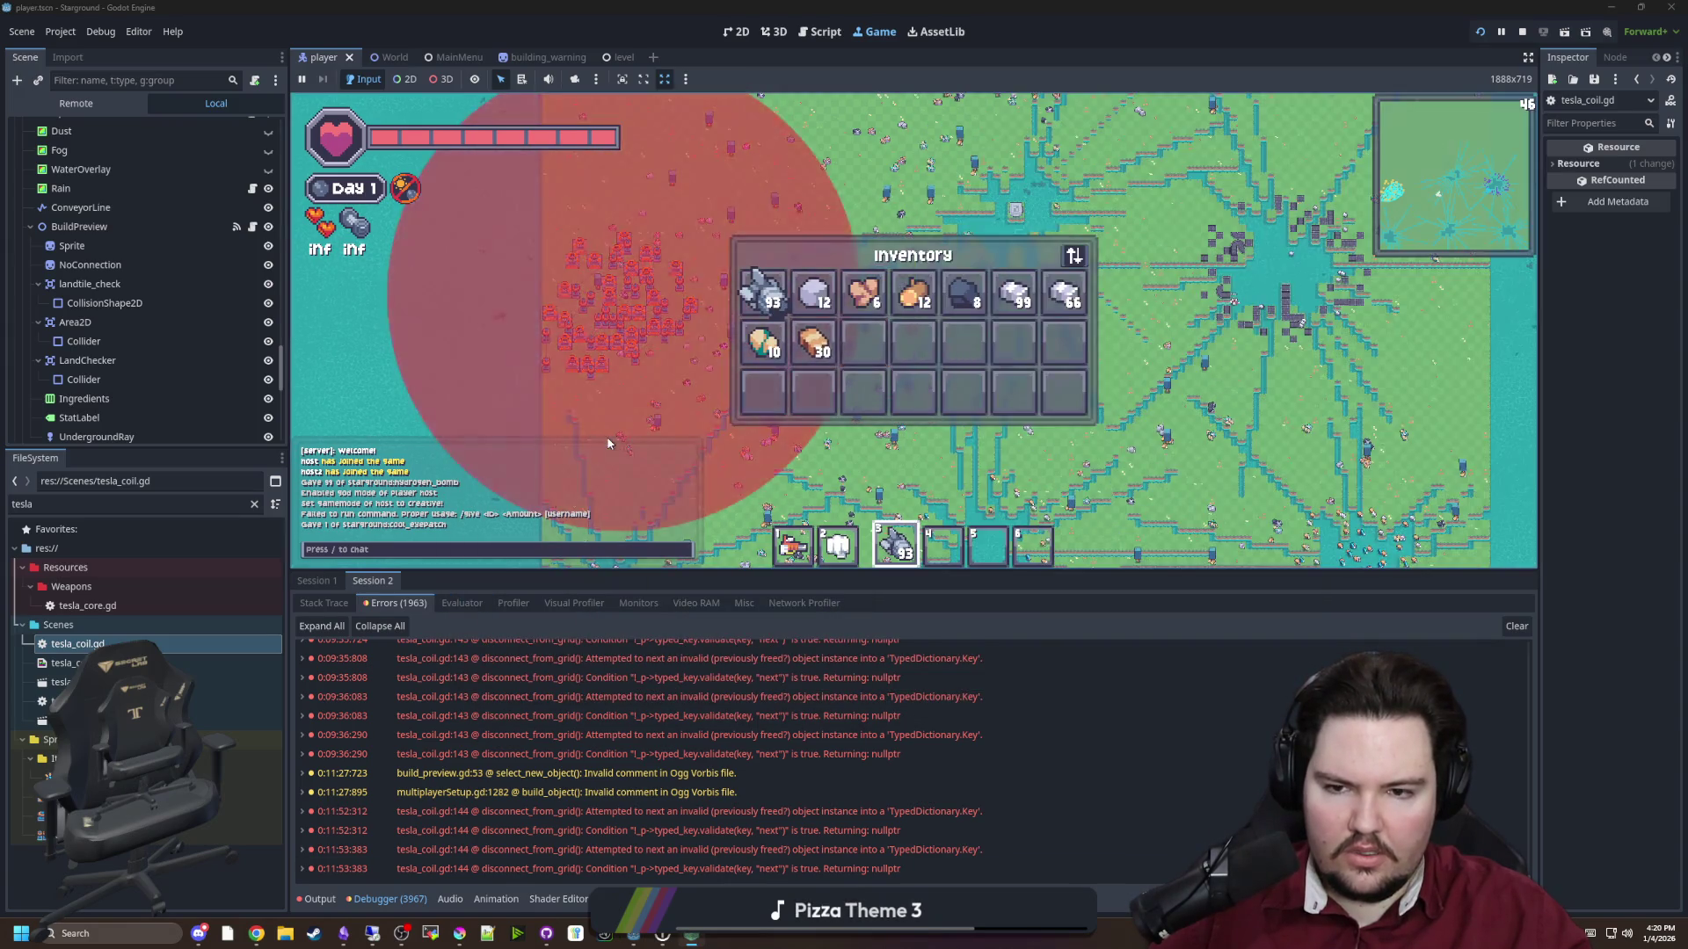
key("e")
key("e")
key("e")
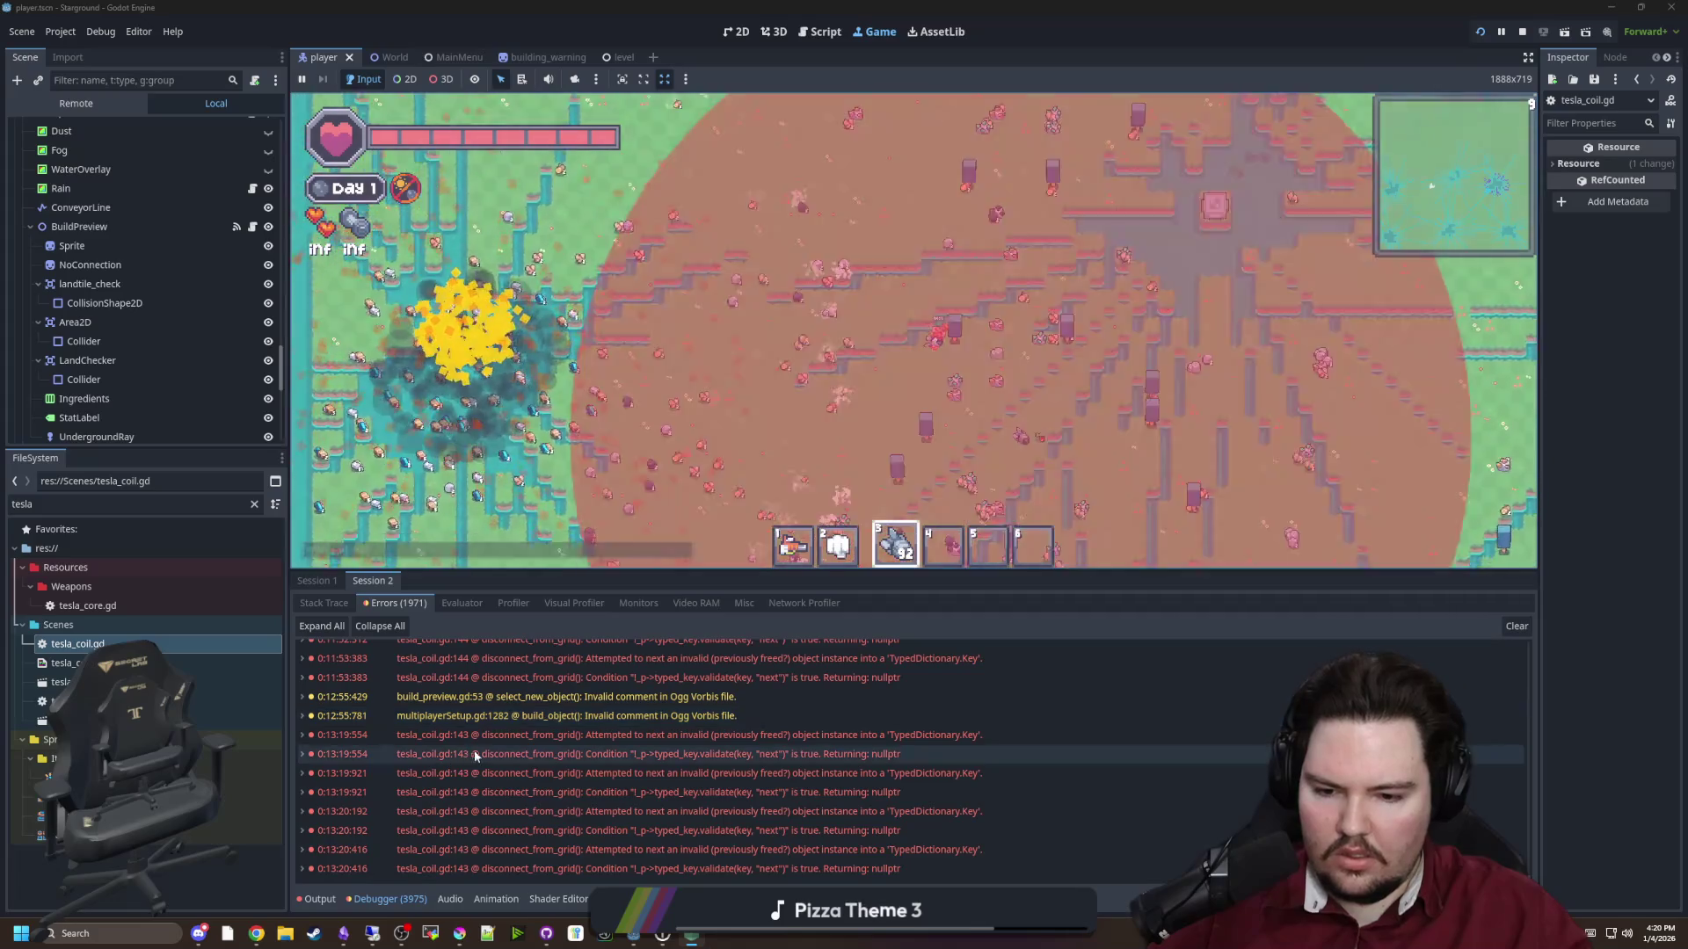
Place two buildings, trigger the blast, and view Session 2's six disconnect_from_grid errors
left_click(318, 581)
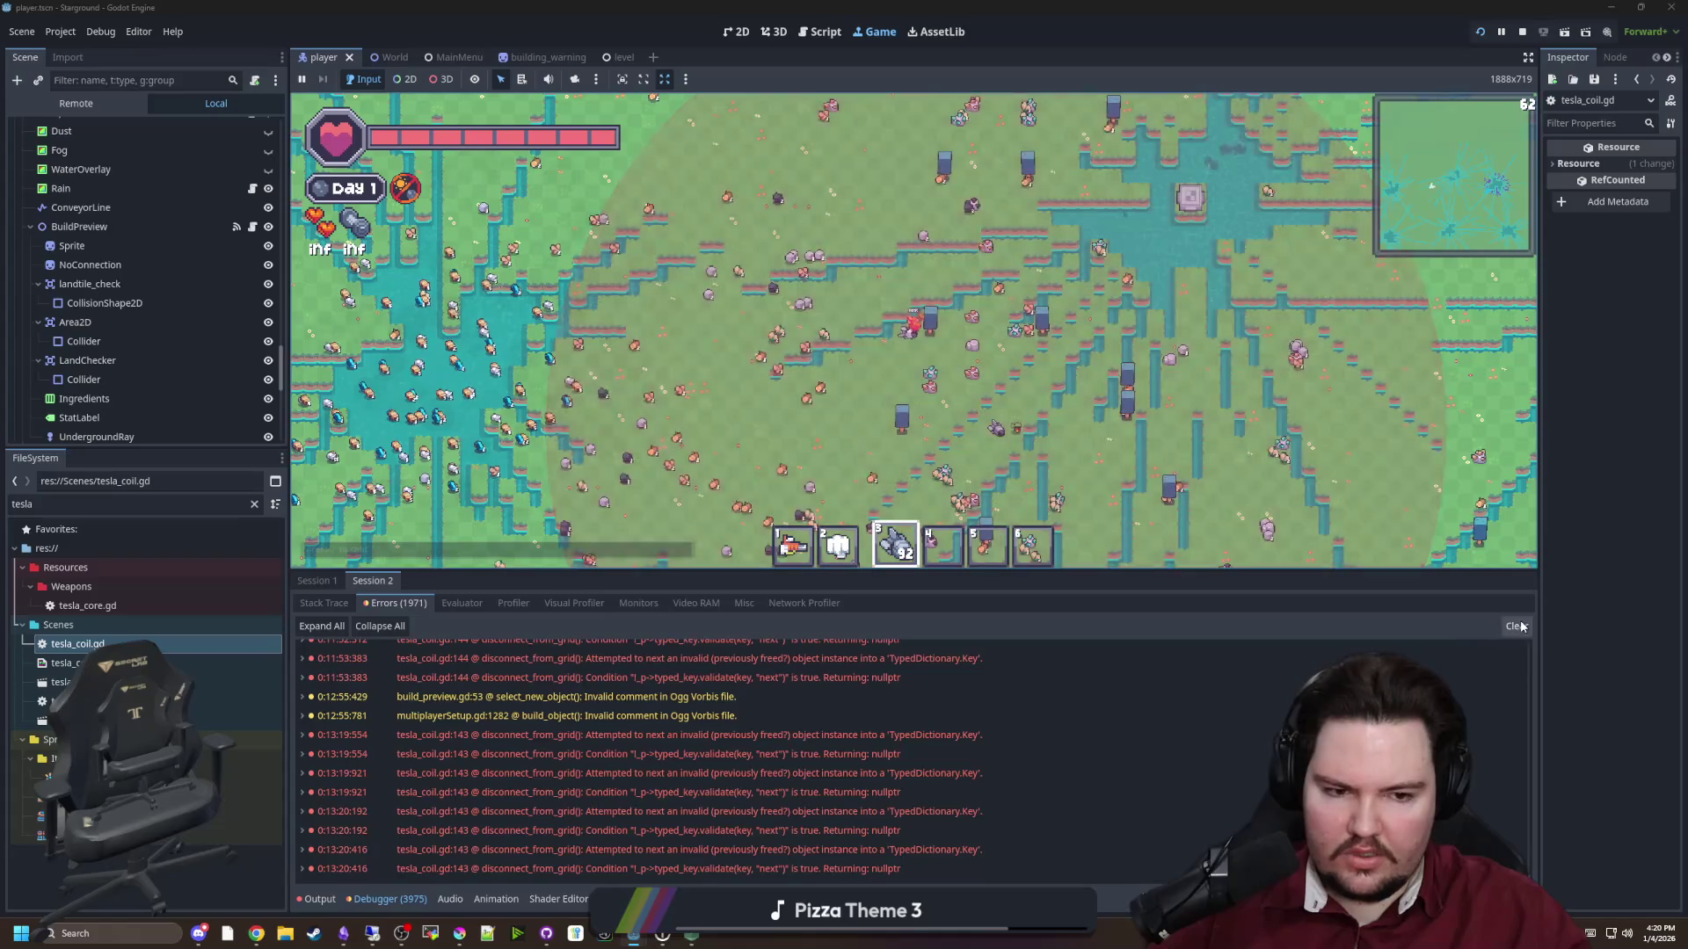
left_click(378, 581)
left_click(318, 581)
key("b")
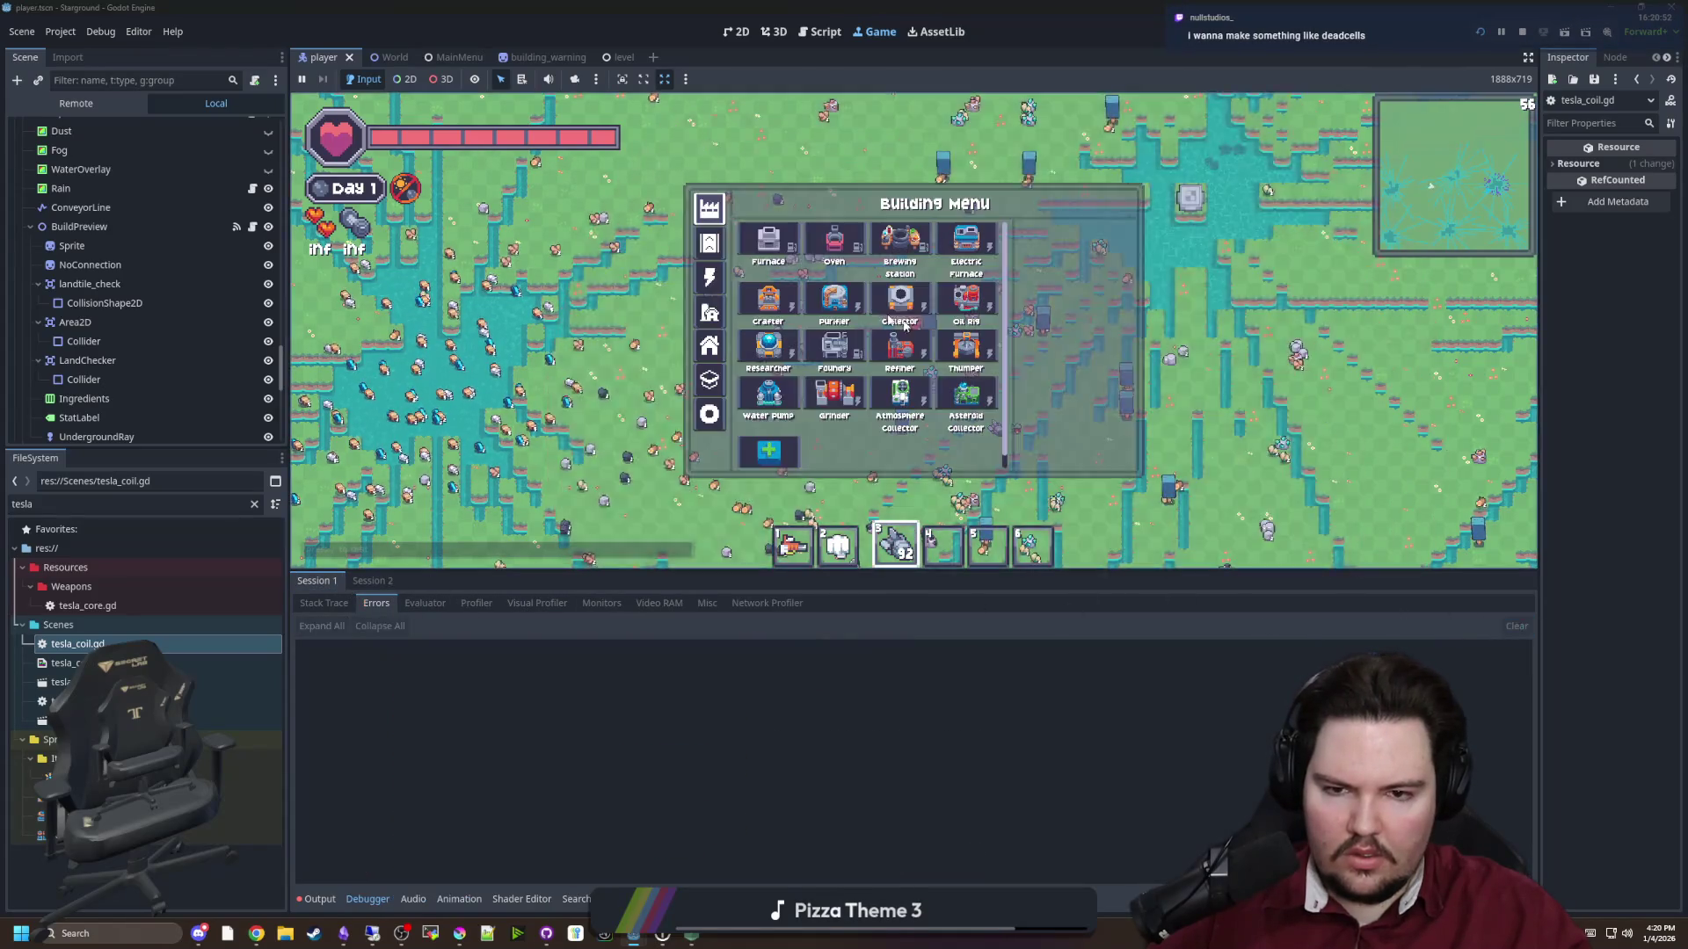
left_click(748, 326)
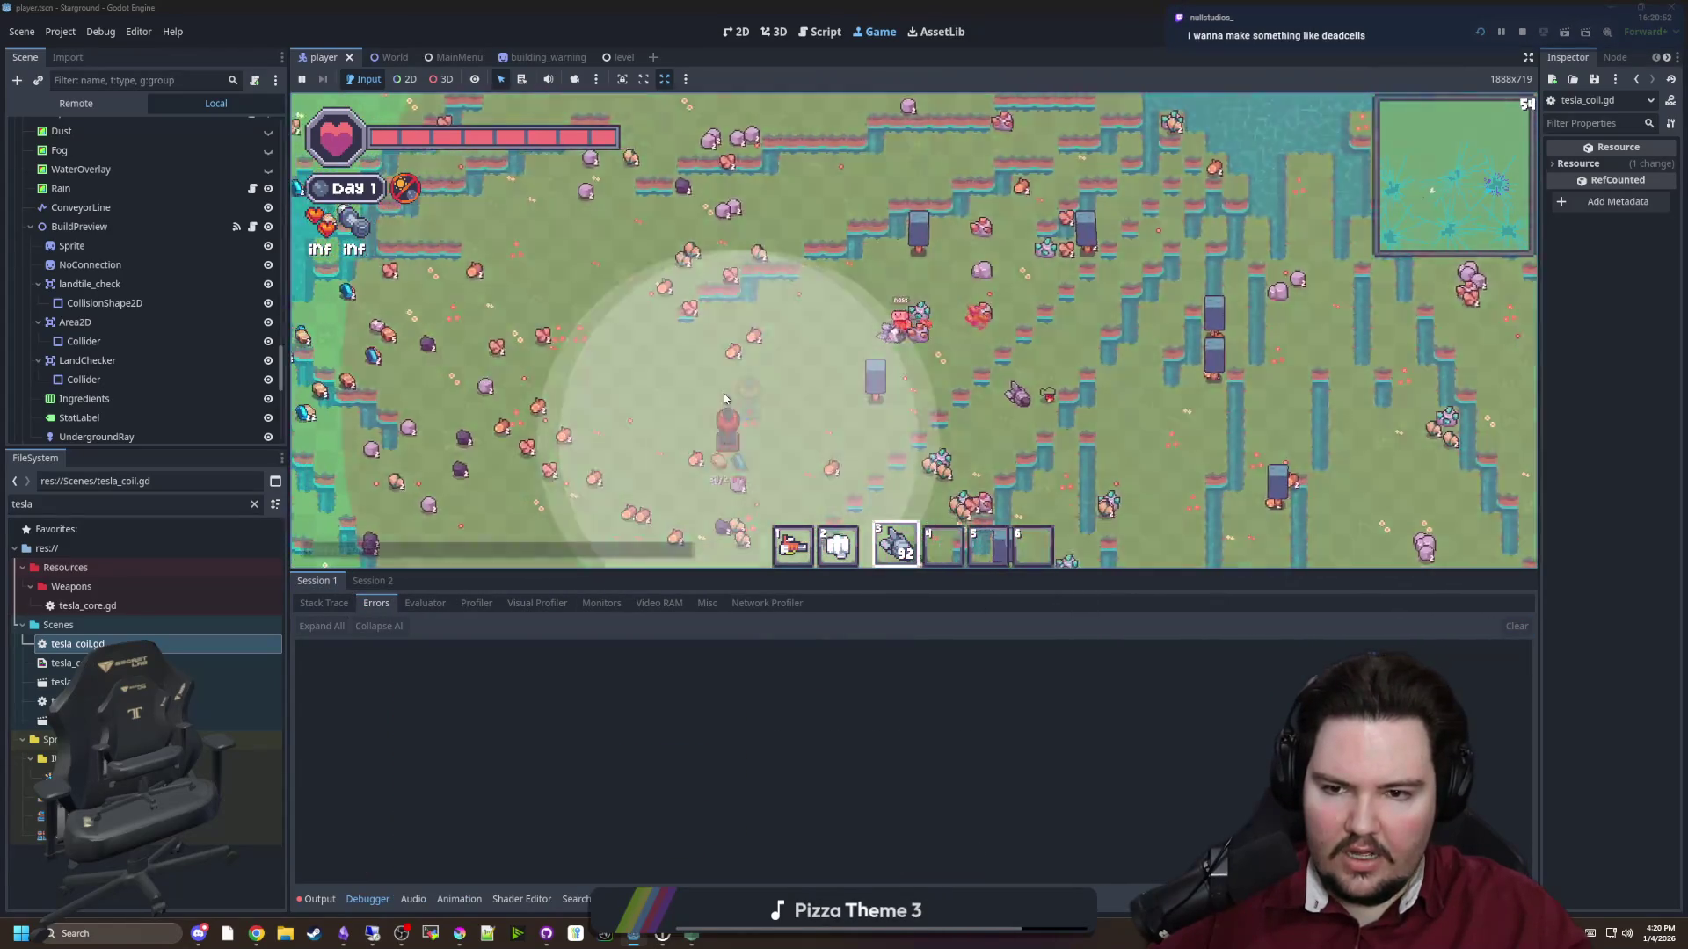
key("b")
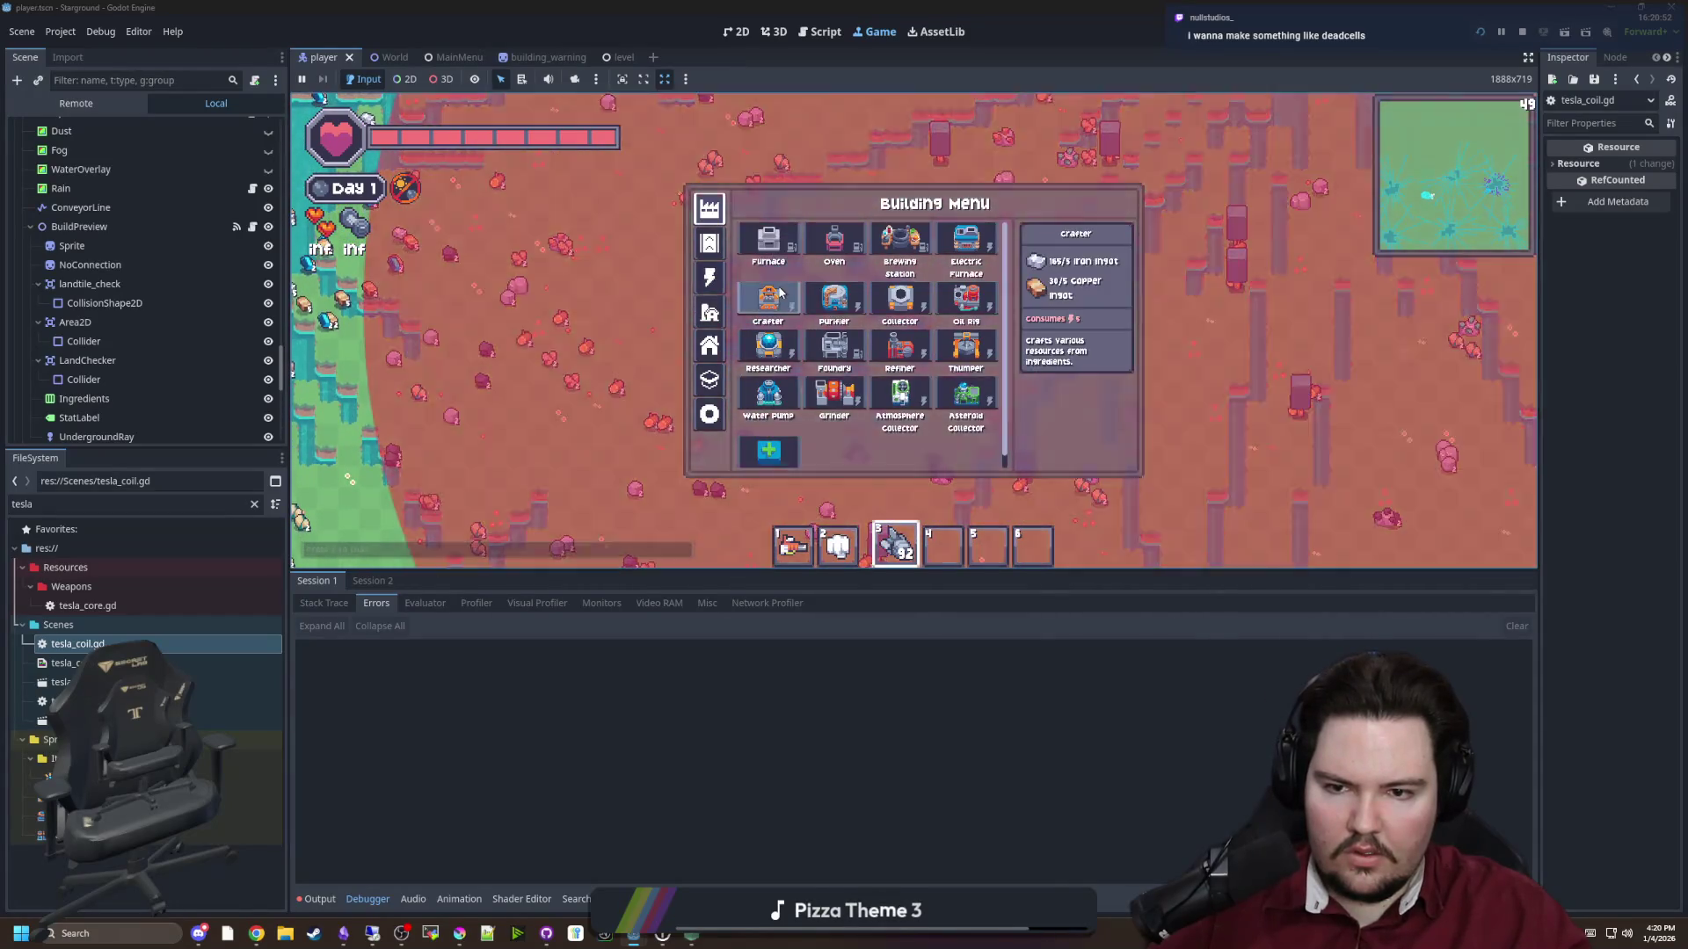
left_click(905, 346)
key("a")
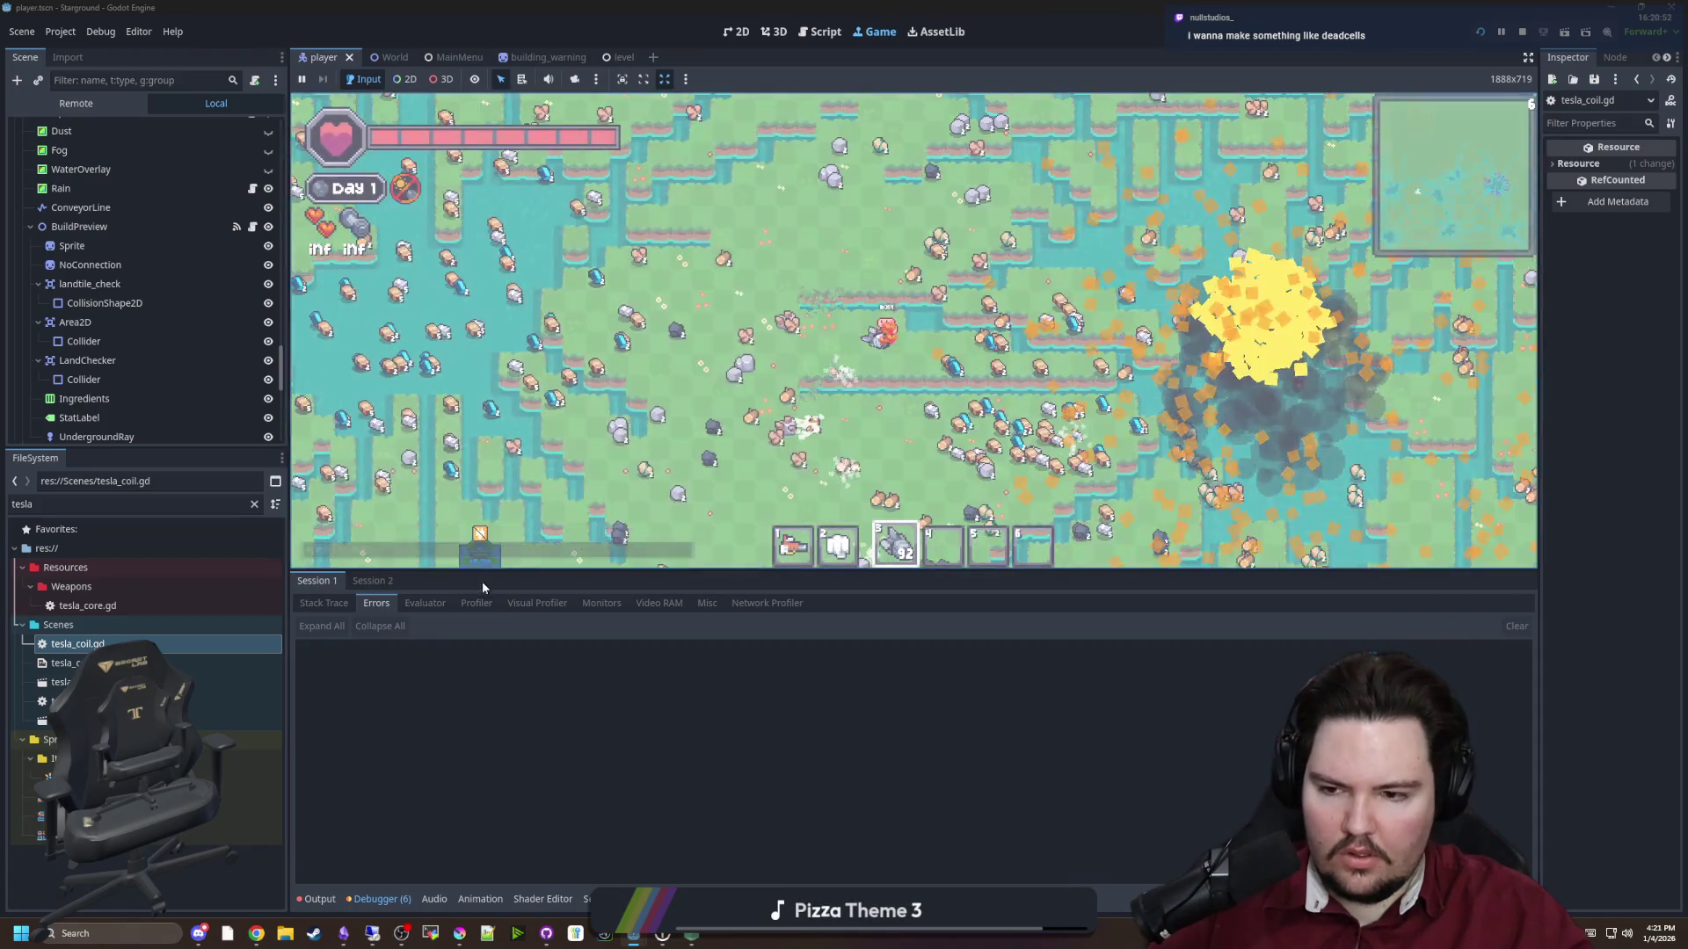
left_click(373, 581)
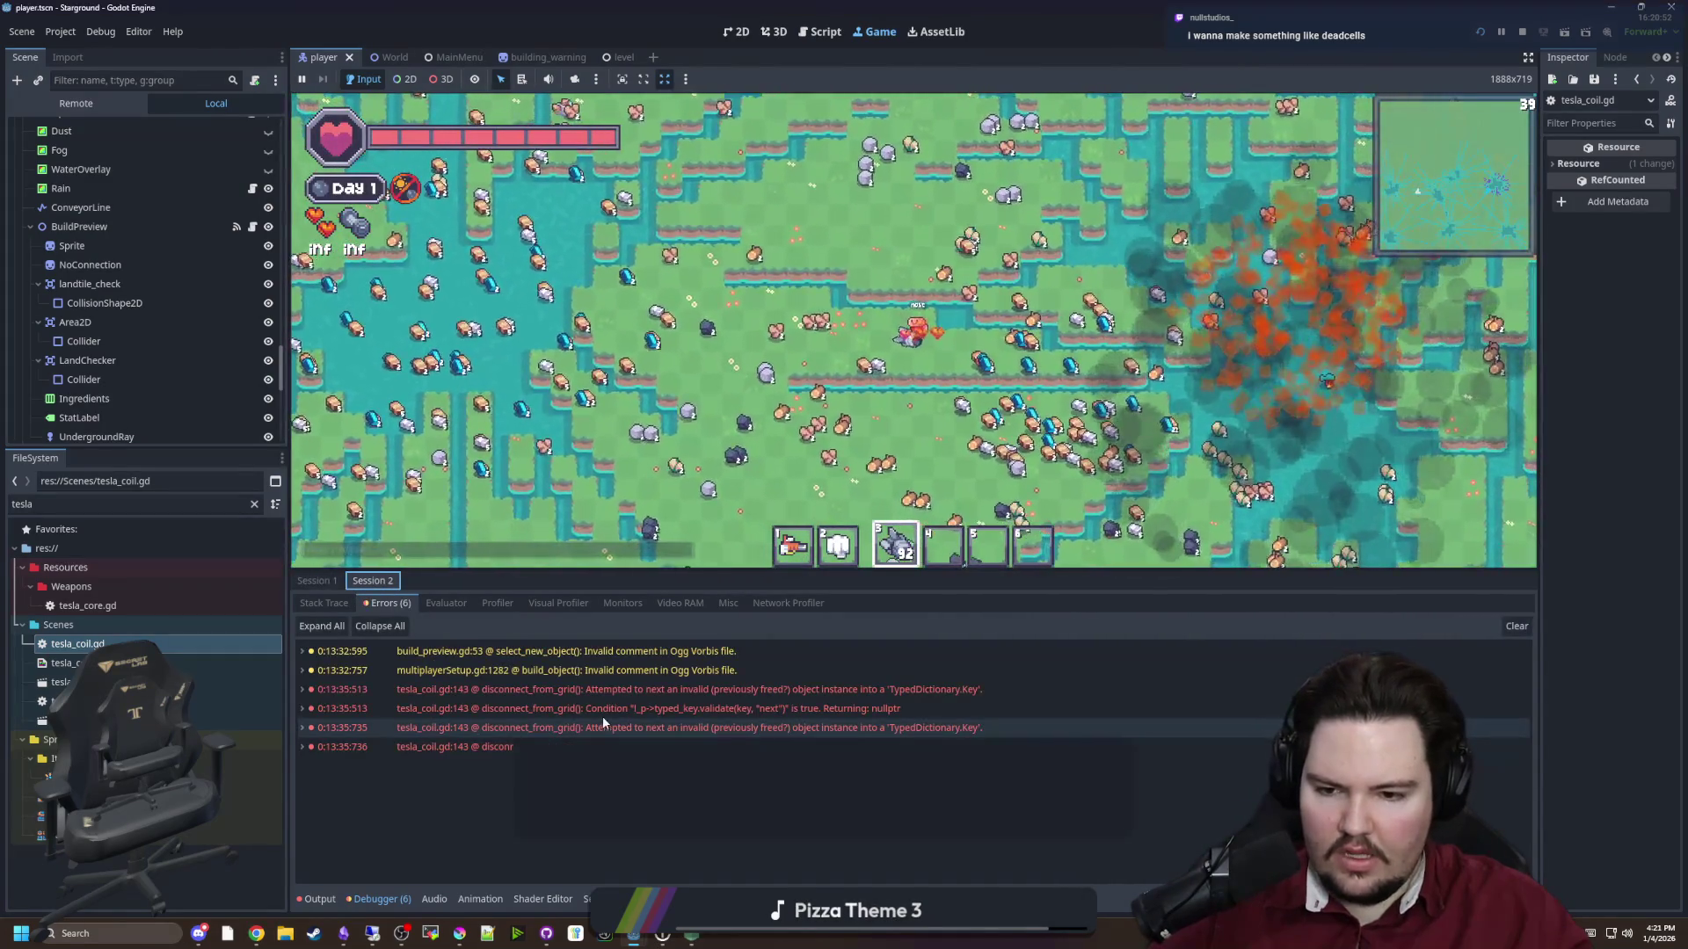
Jump from the error to tesla_coil.gd's disconnect_from_grid code and save it
double_click(620, 691)
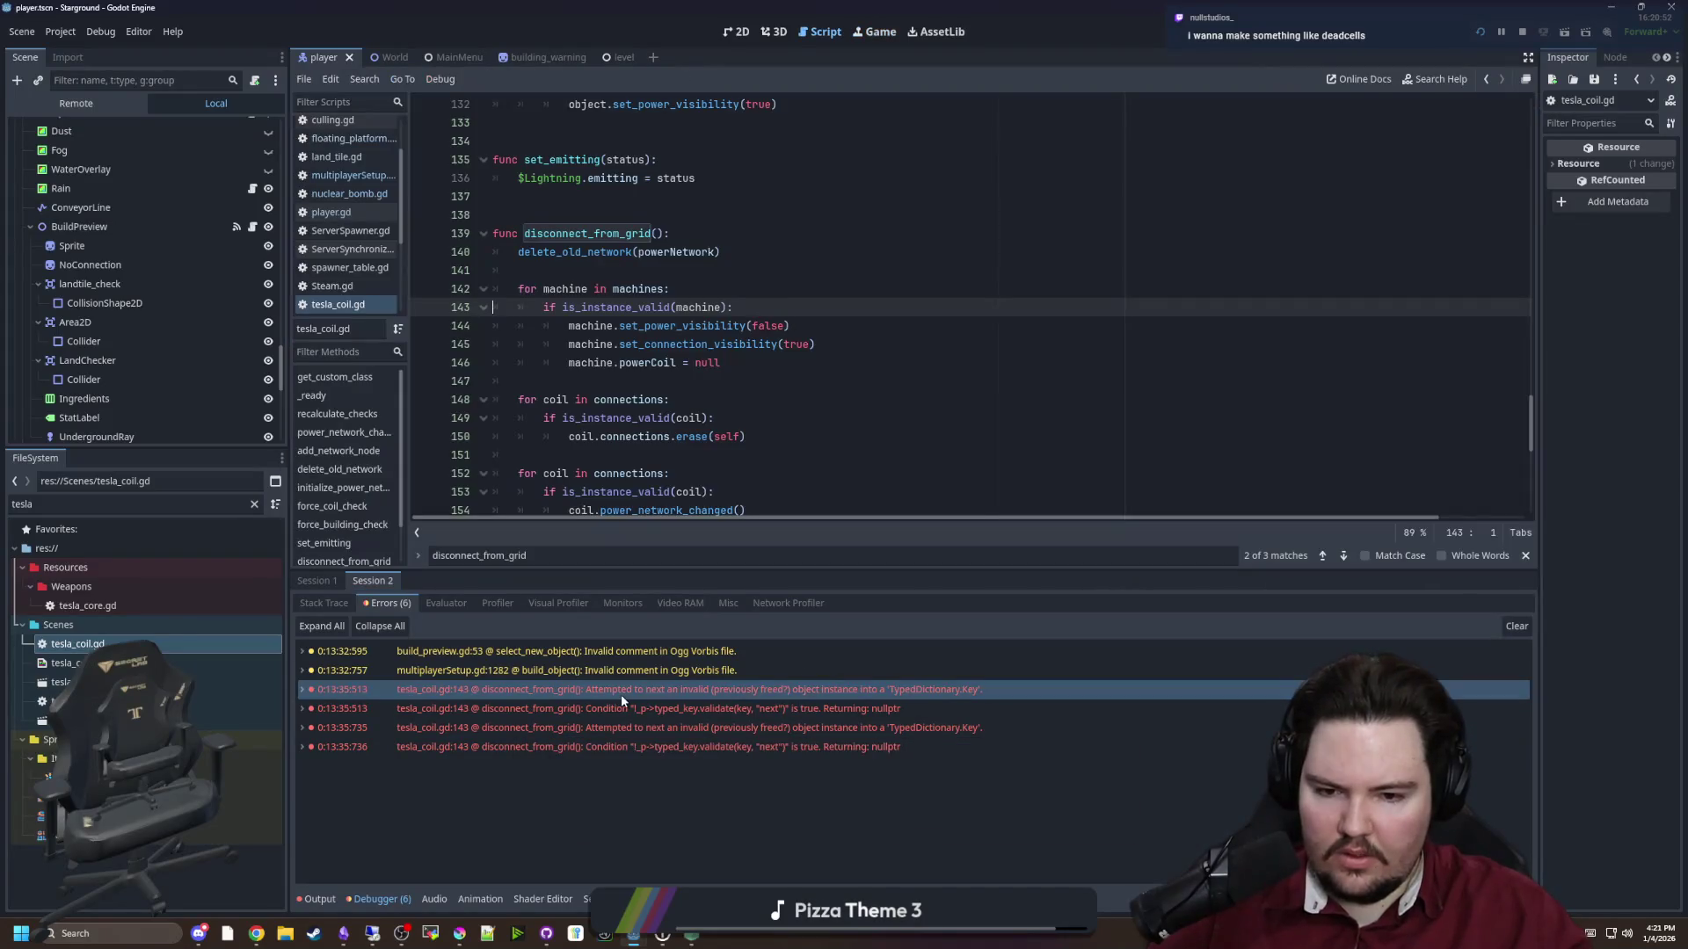
left_click(650, 270)
key("ctrl+s")
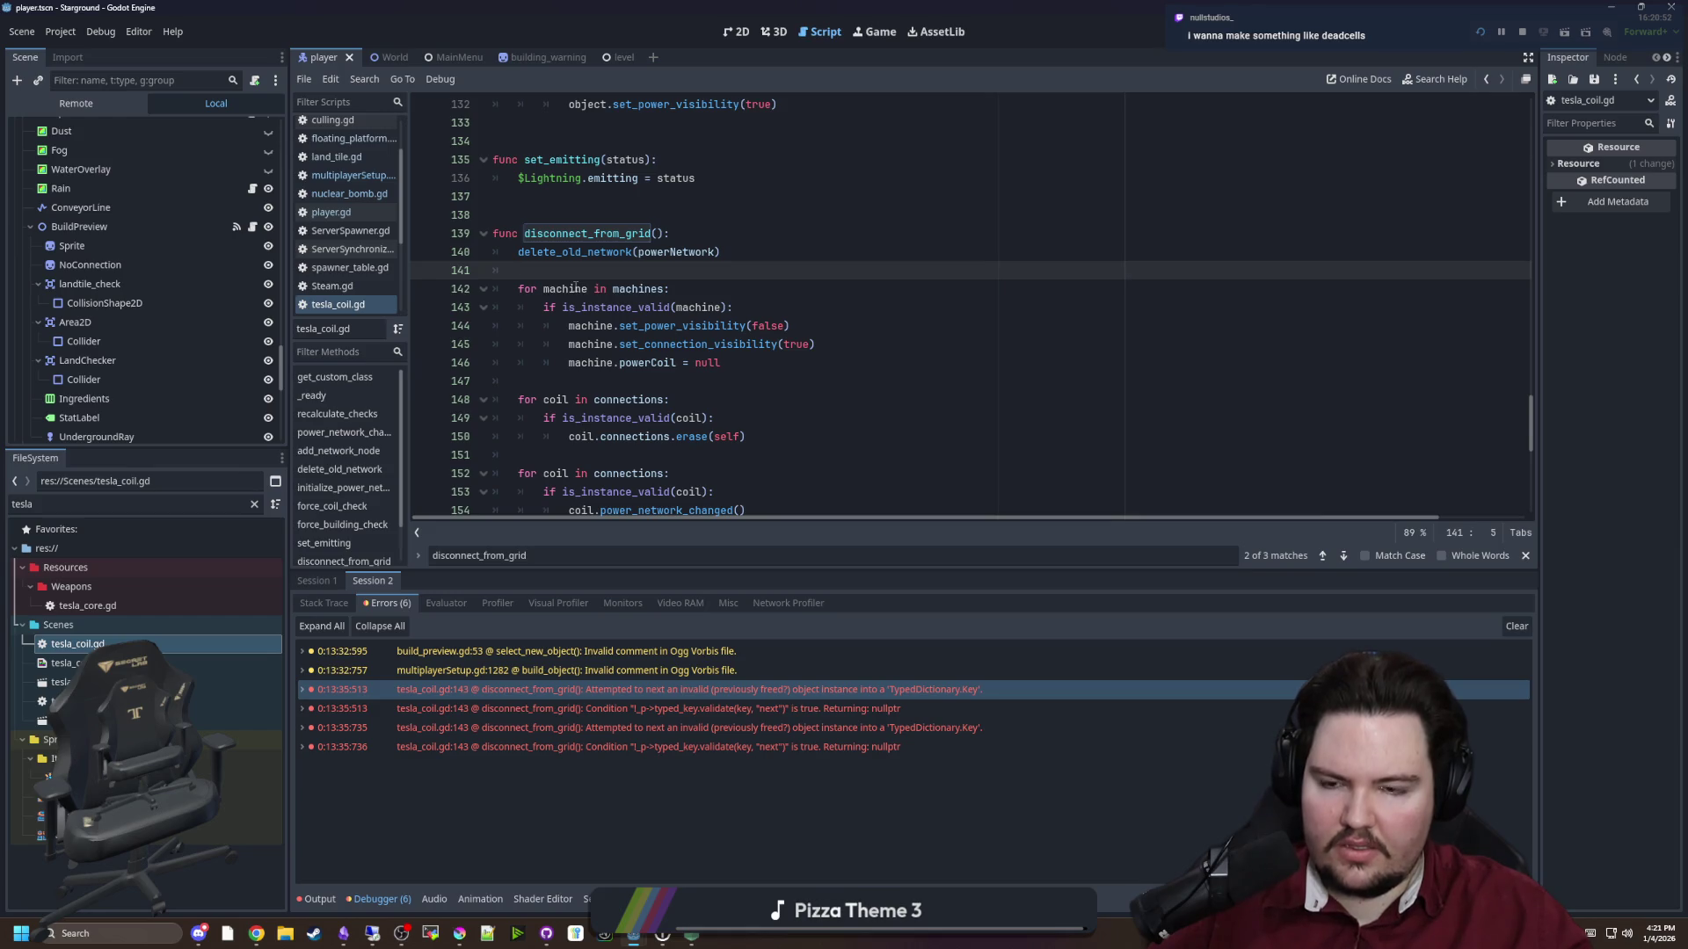
left_click(553, 290)
left_click(661, 289)
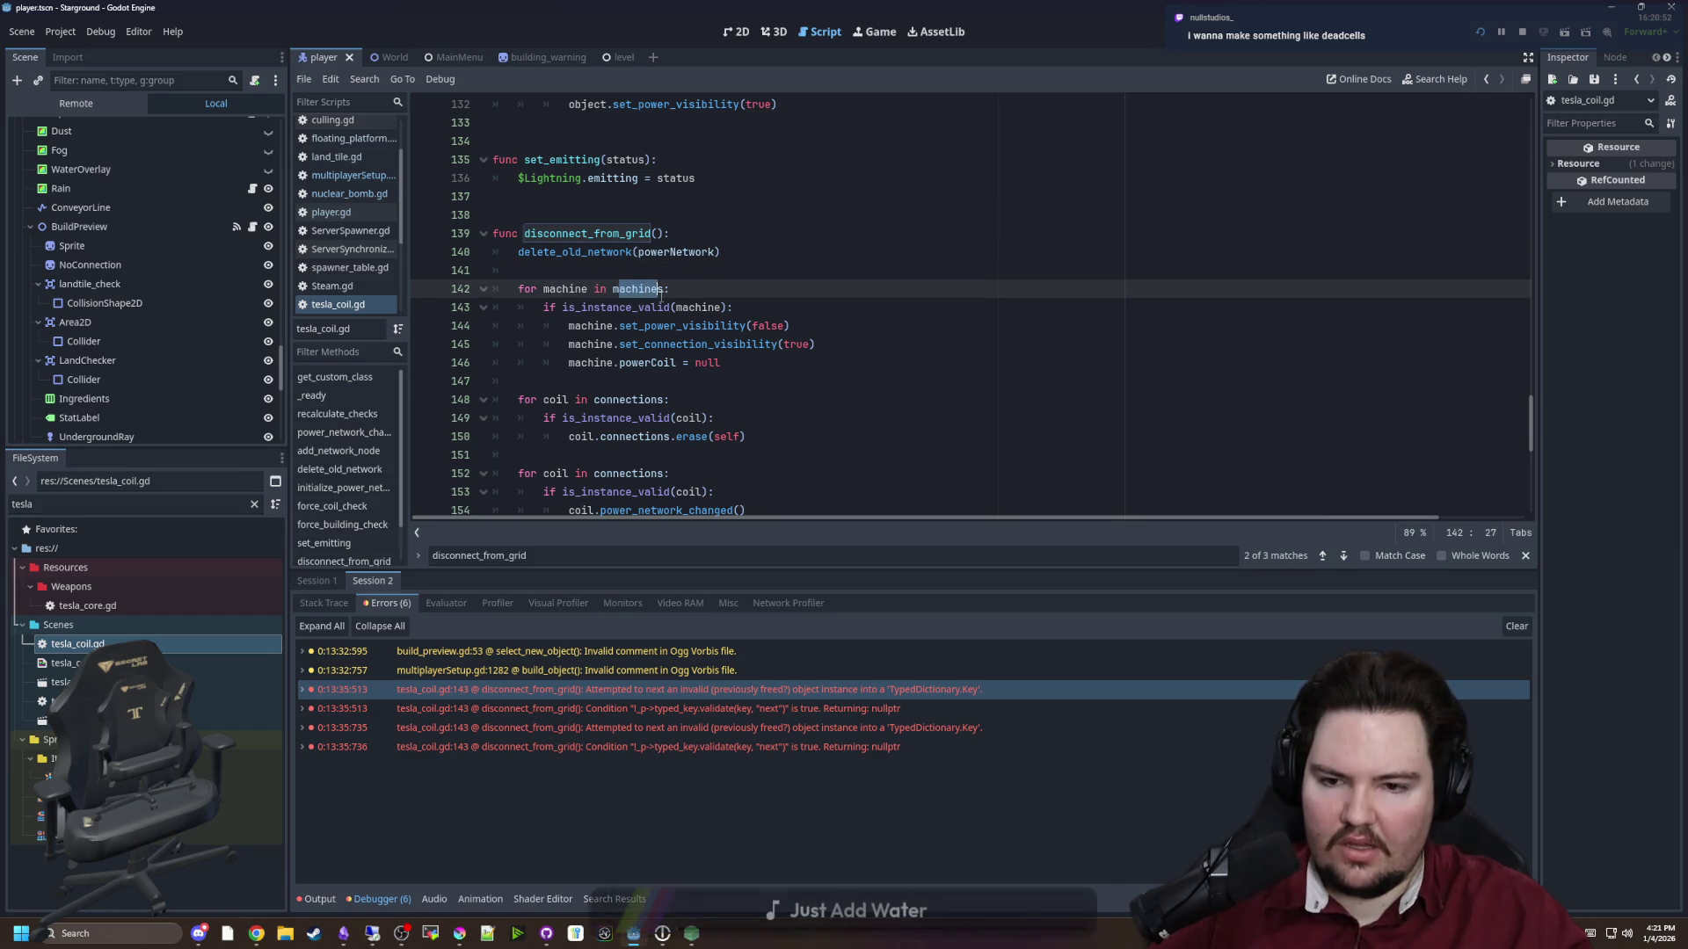
left_click(689, 269)
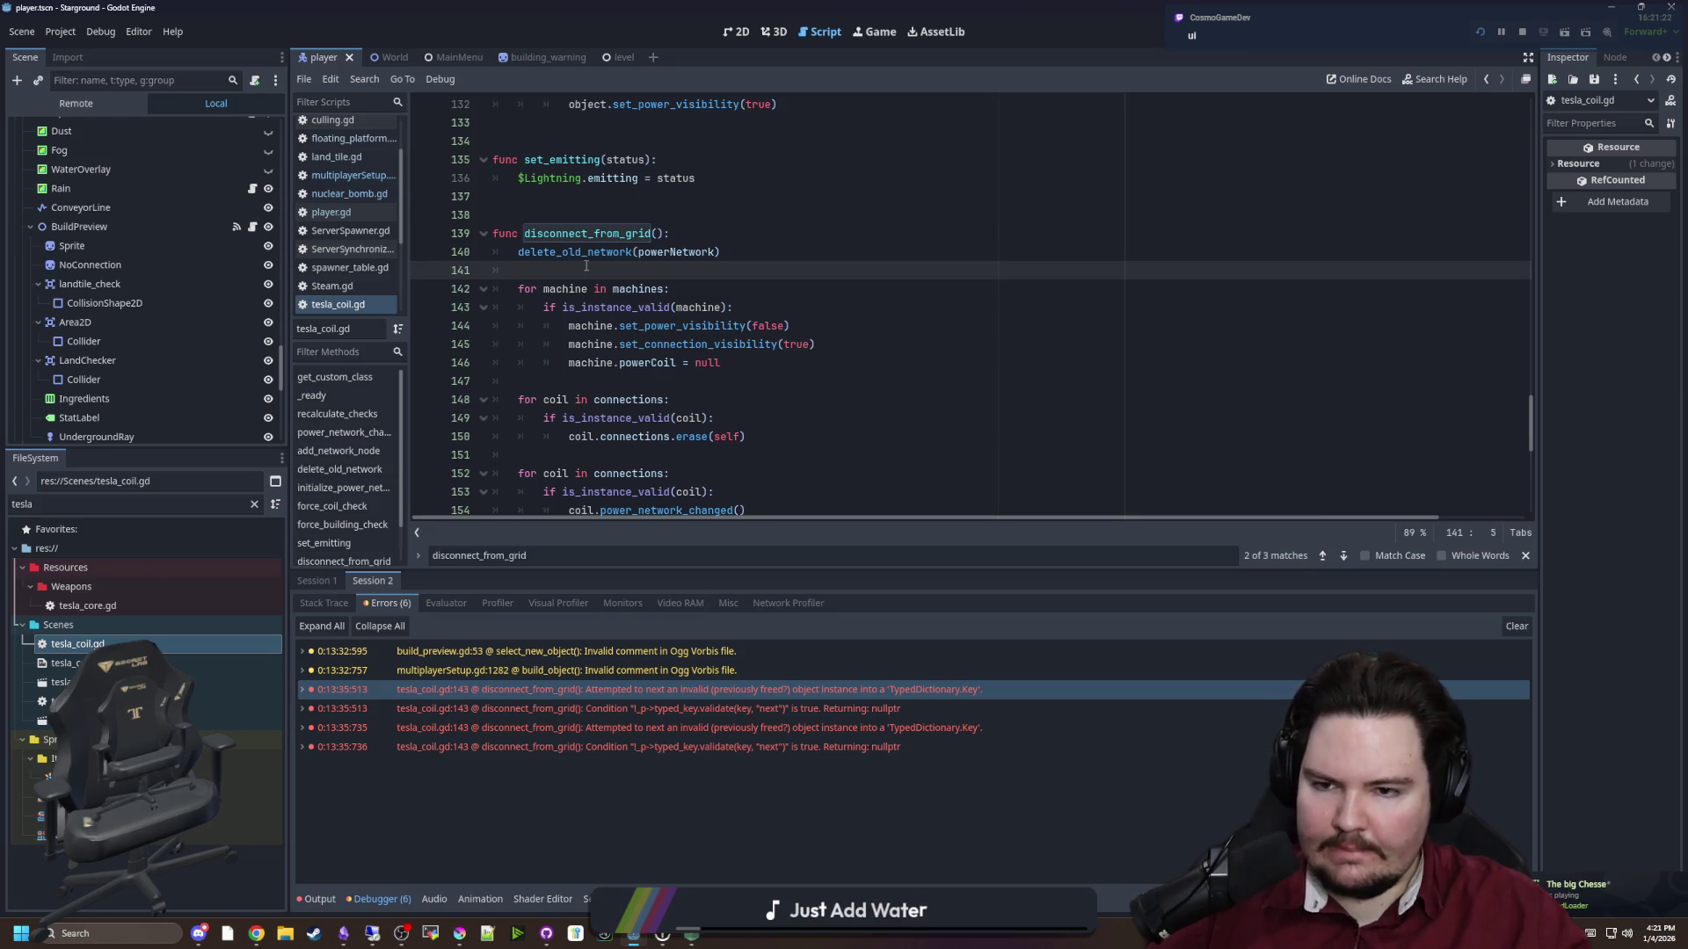
Undo the edits to restore the Buildable and TeslaCoil loop type hints, then save
key("ctrl+z")
key("ctrl+z")
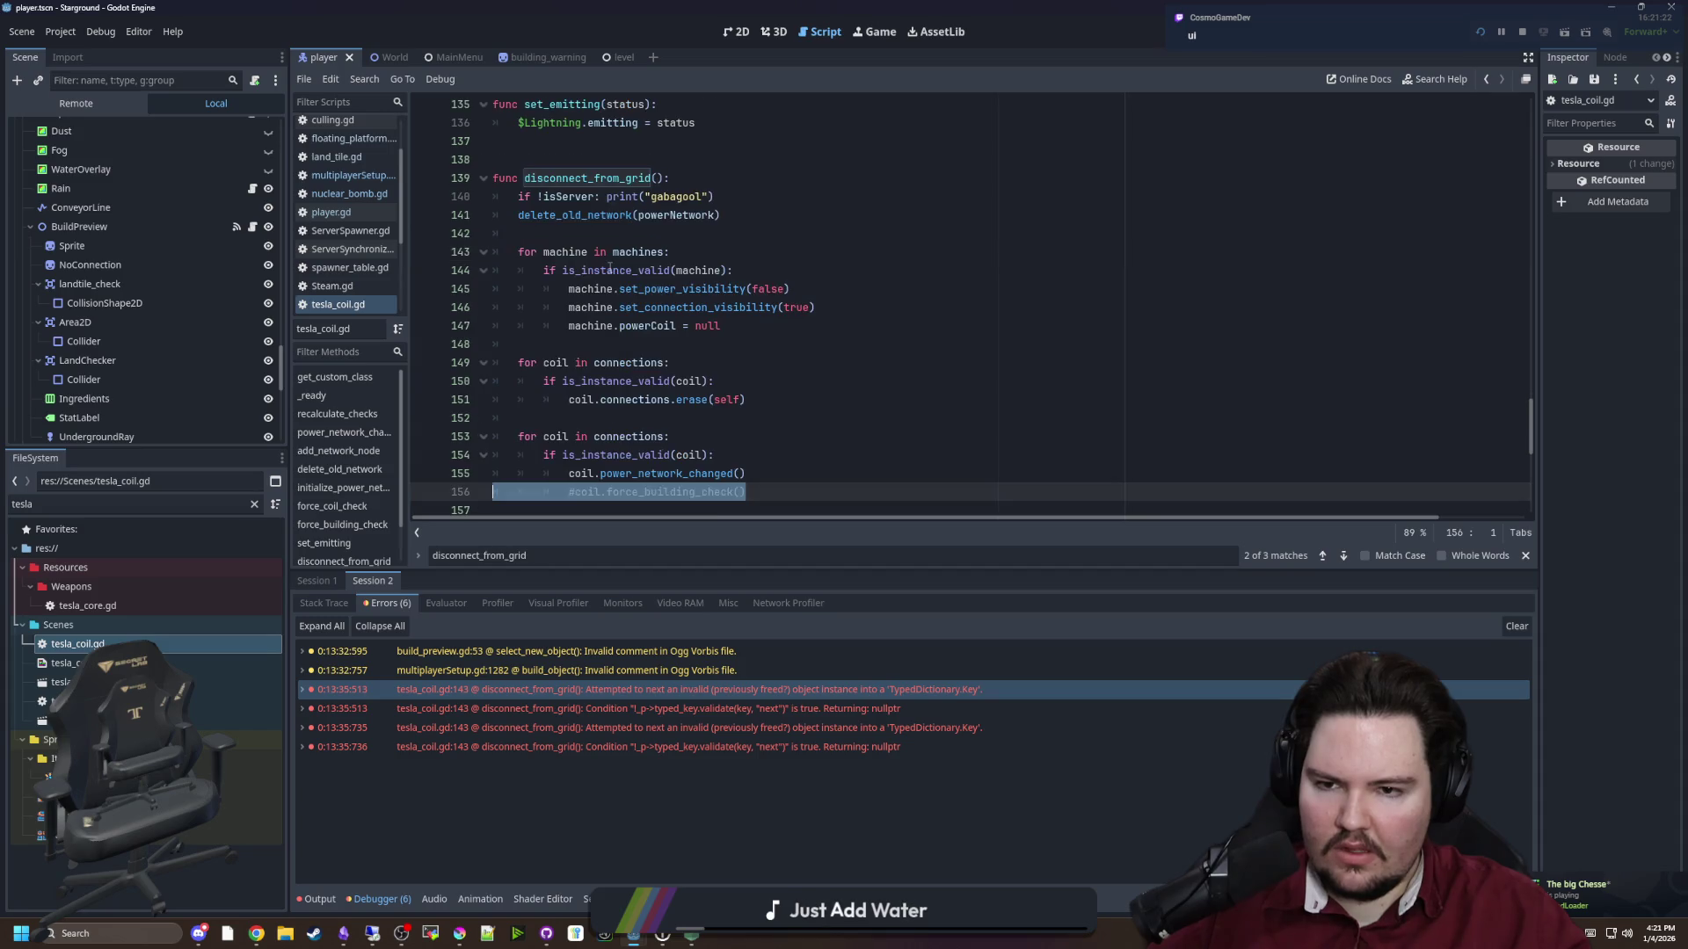
key("ctrl+z")
key("ctrl+z")
key("ctrl+z")
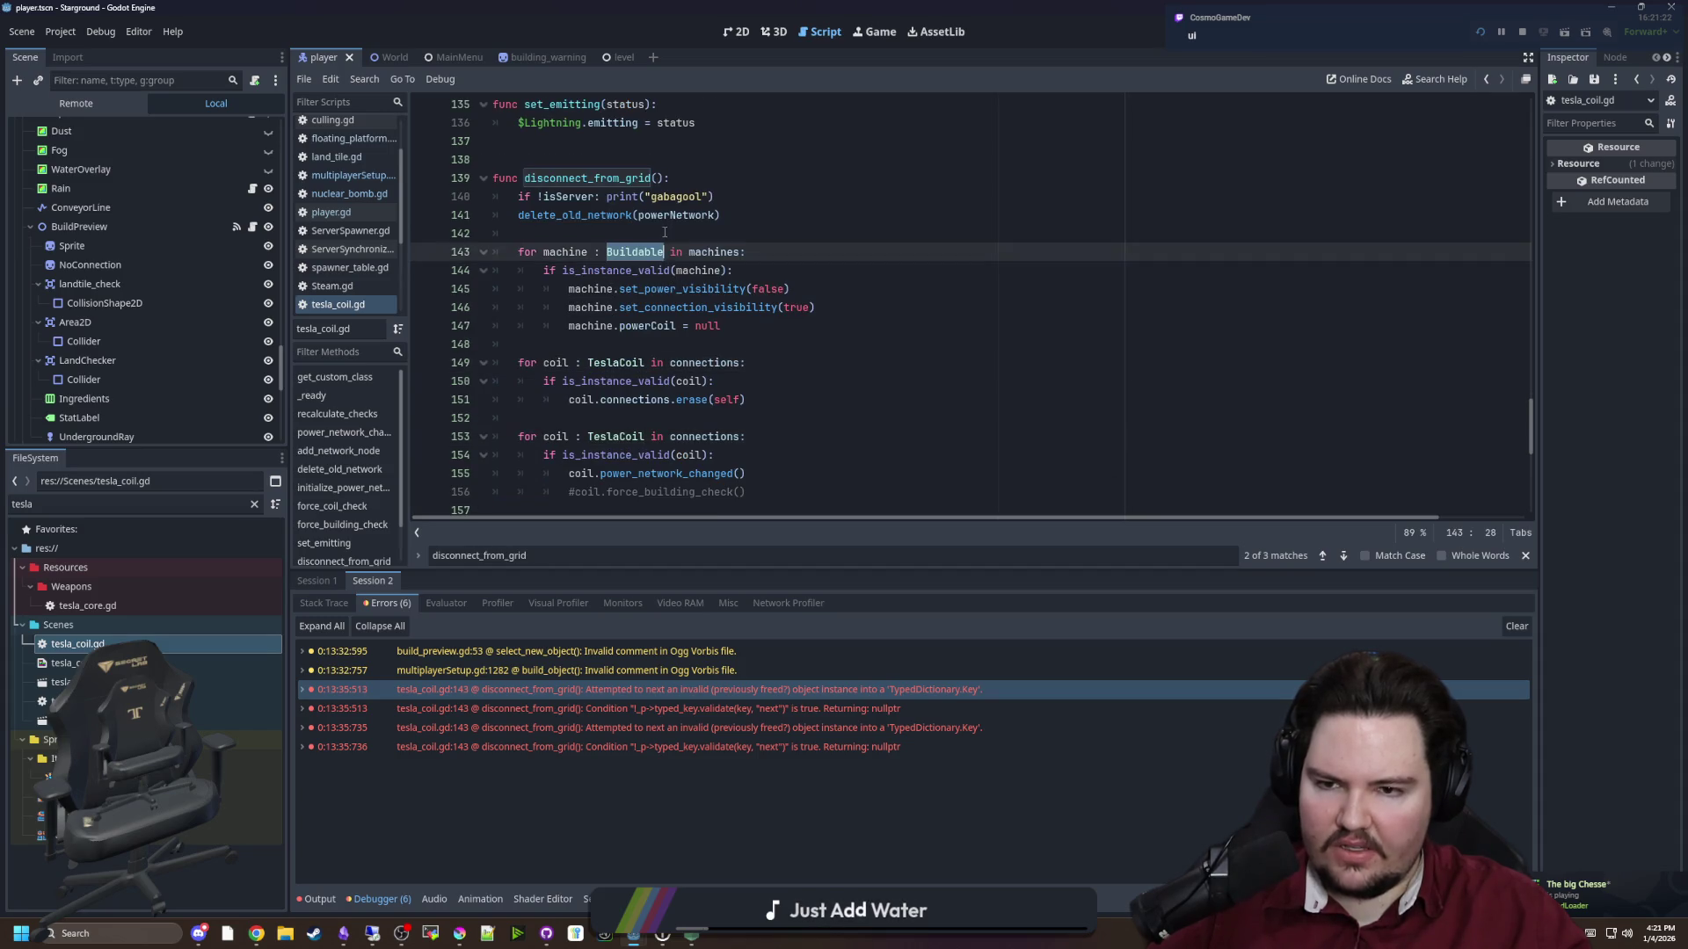
key("ctrl+z")
key("ctrl+z")
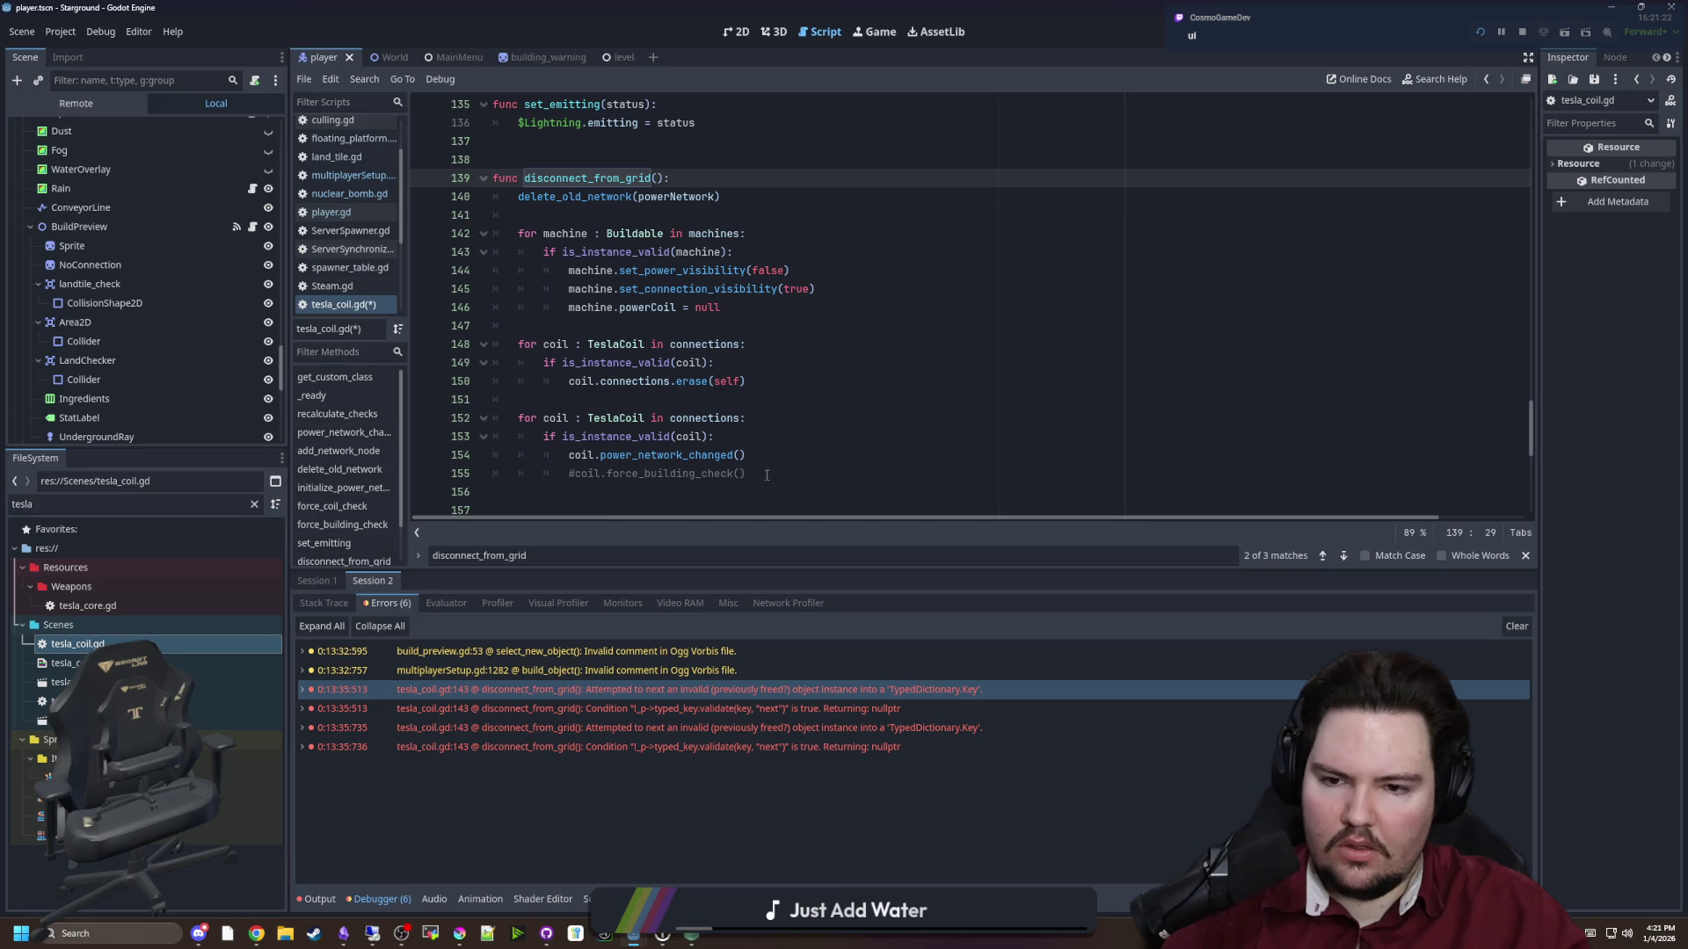
key("ctrl+z")
key("ctrl+z")
key("ctrl+s")
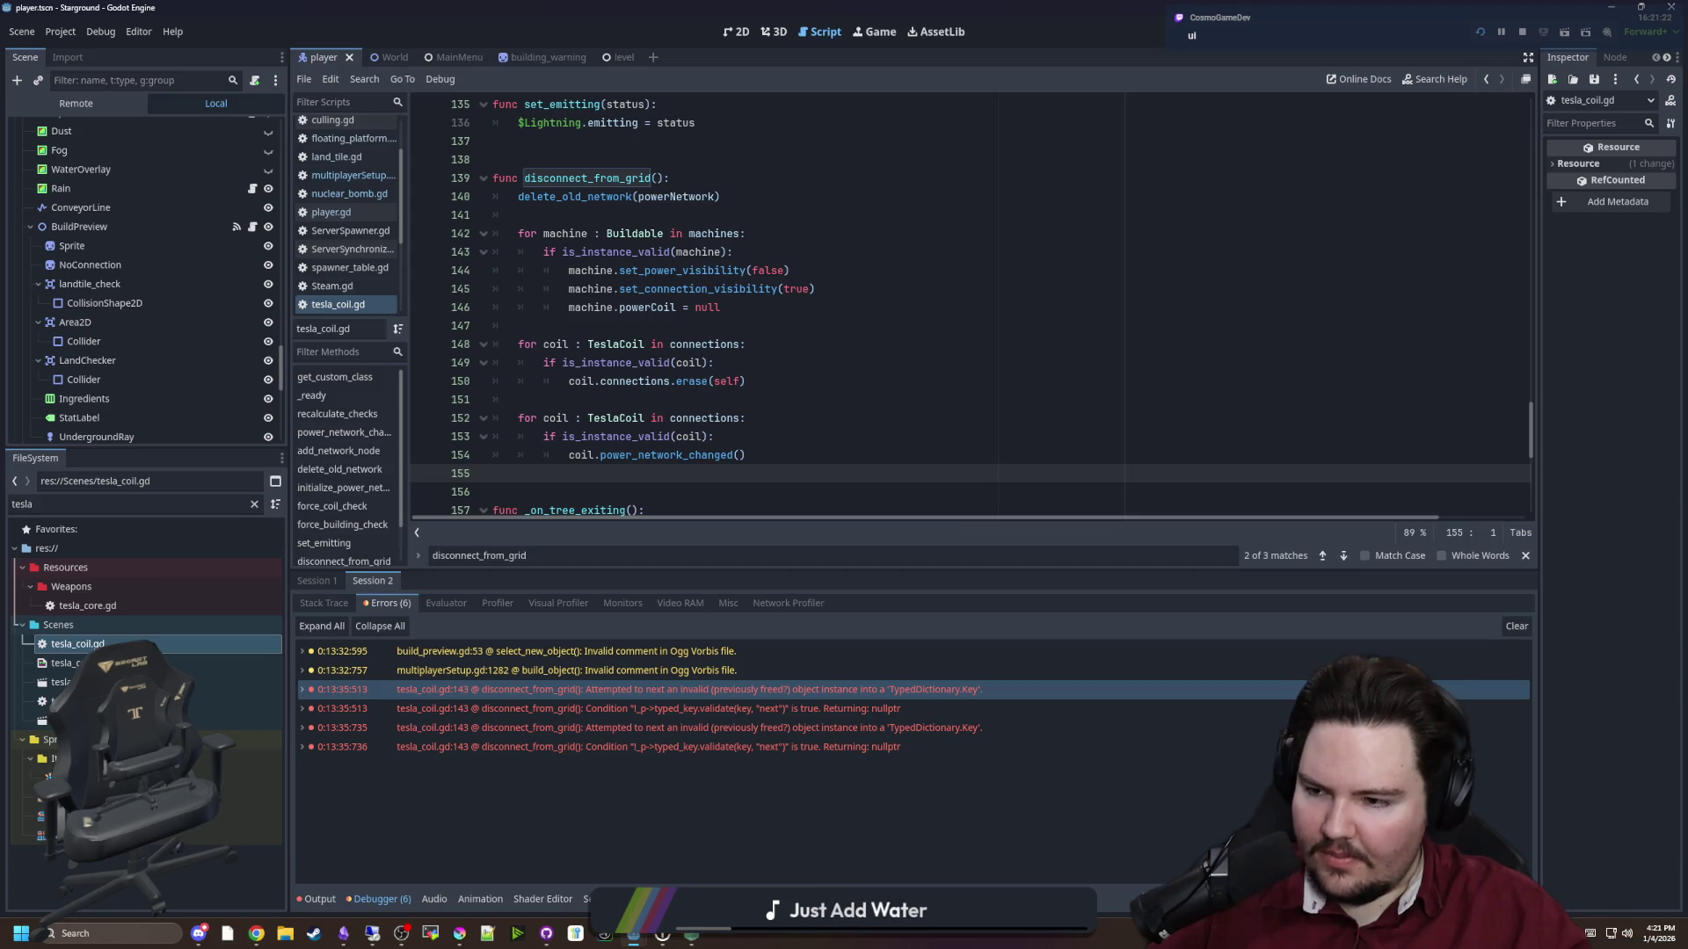
Save tesla_coil.gd once more and show the debugger's Stack Trace
left_click(731, 400)
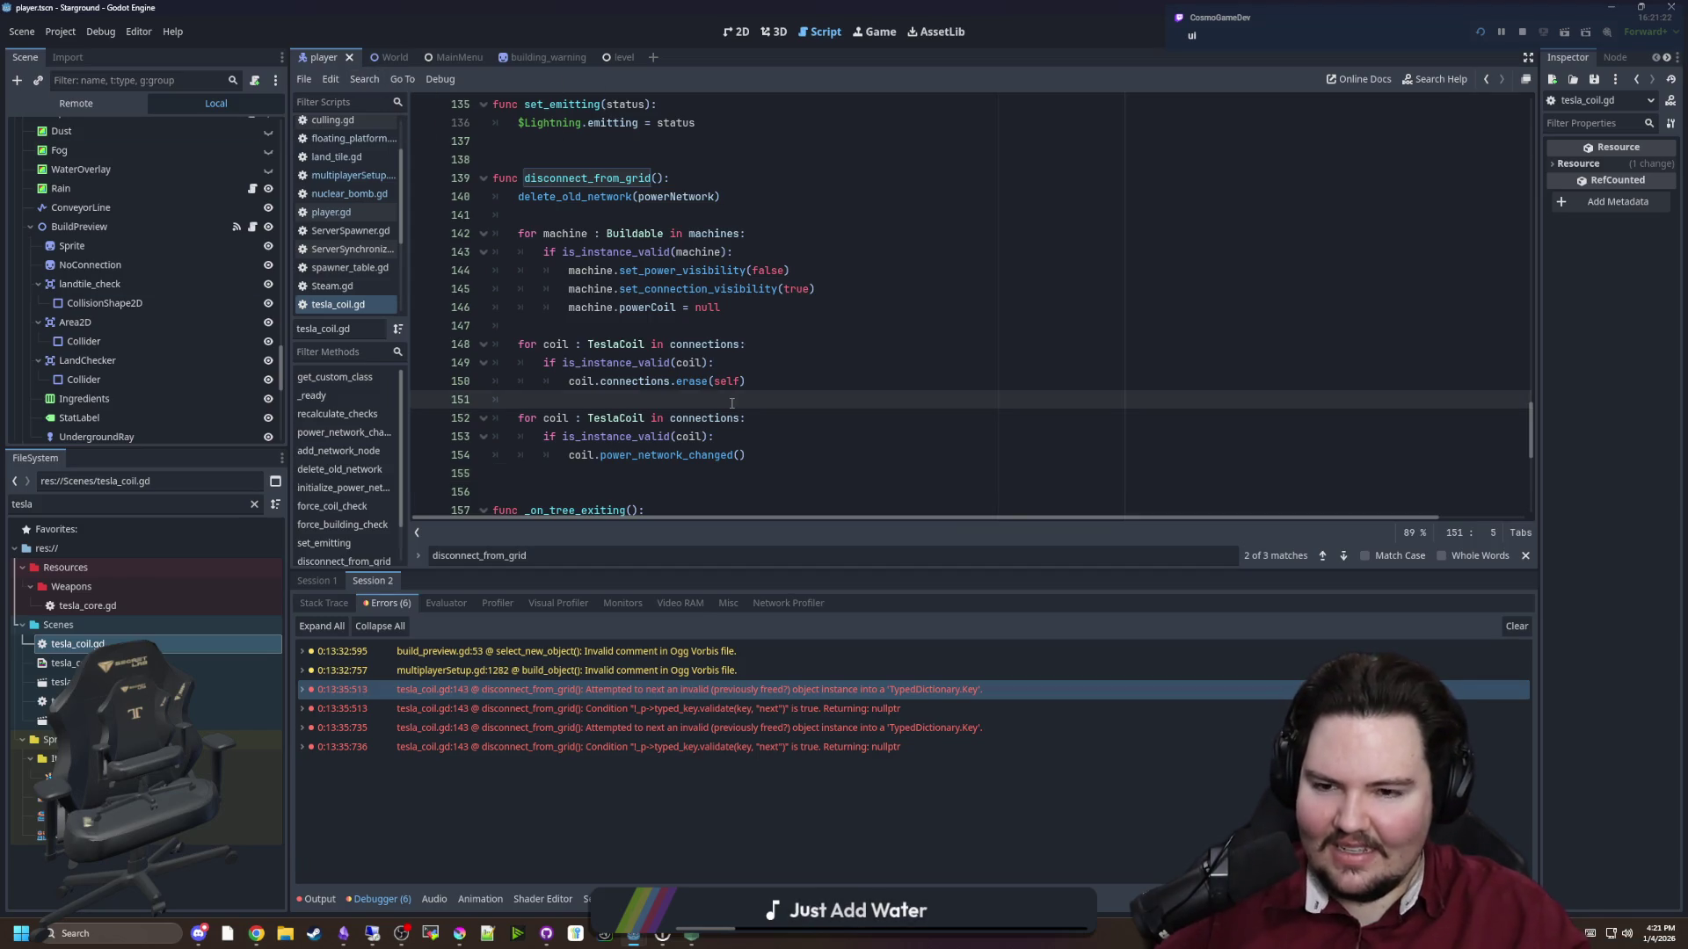
scroll(787, 385, "up", 2)
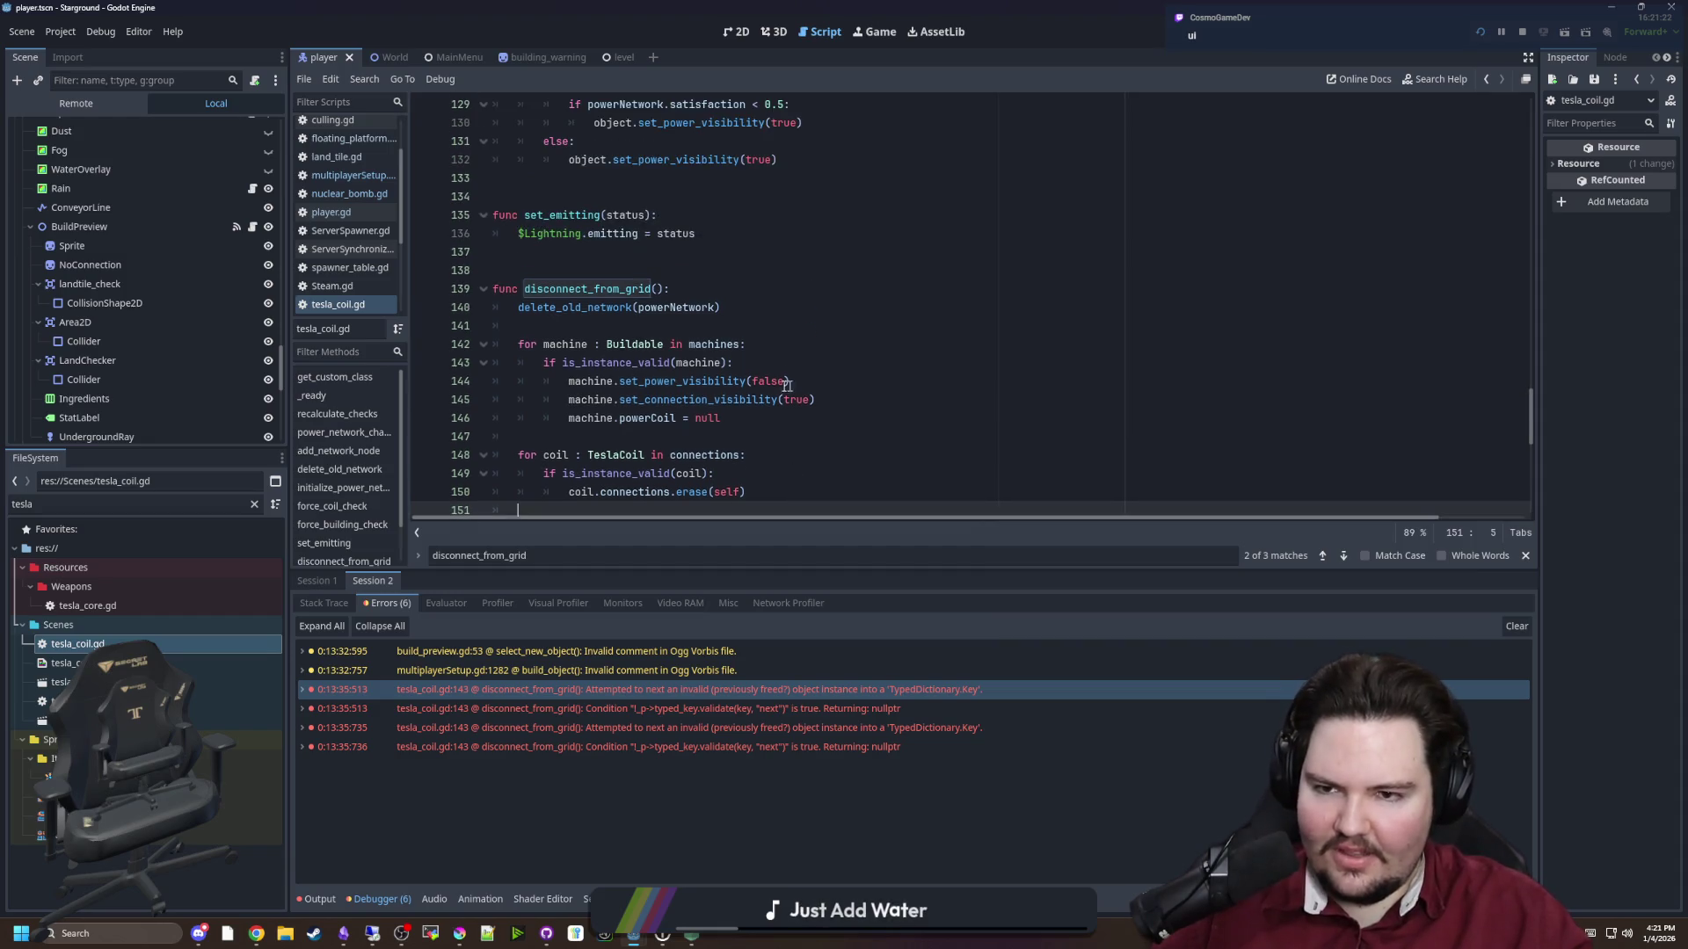
left_click(590, 275)
key("ctrl+s")
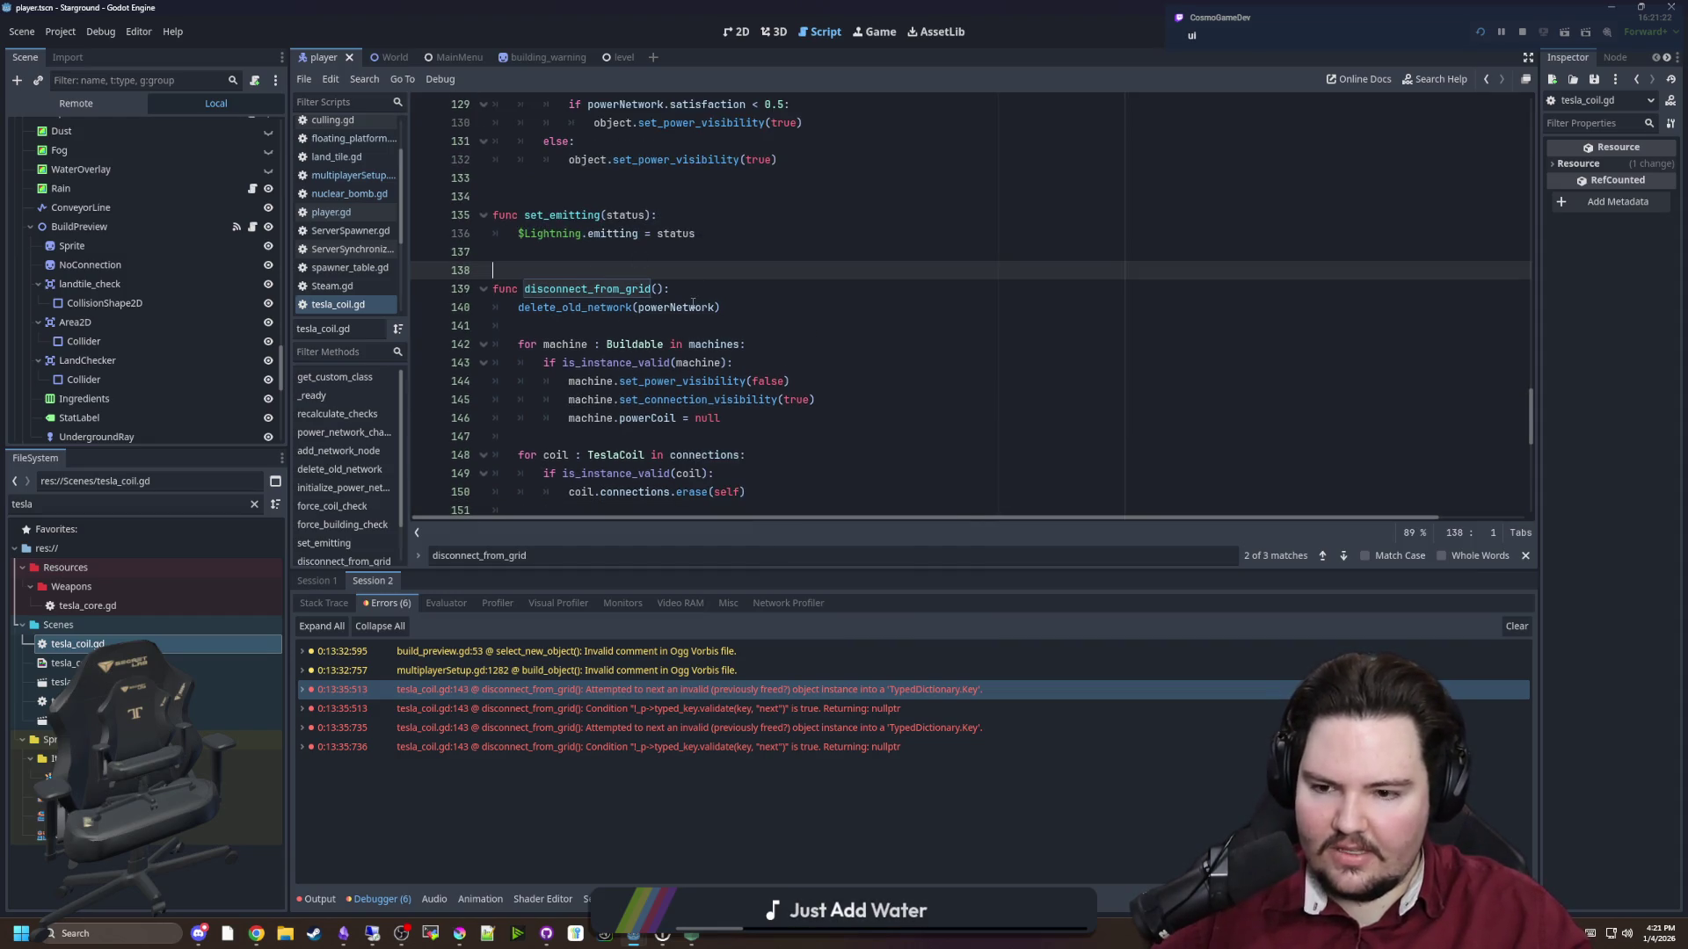
scroll(503, 510, "down", 1)
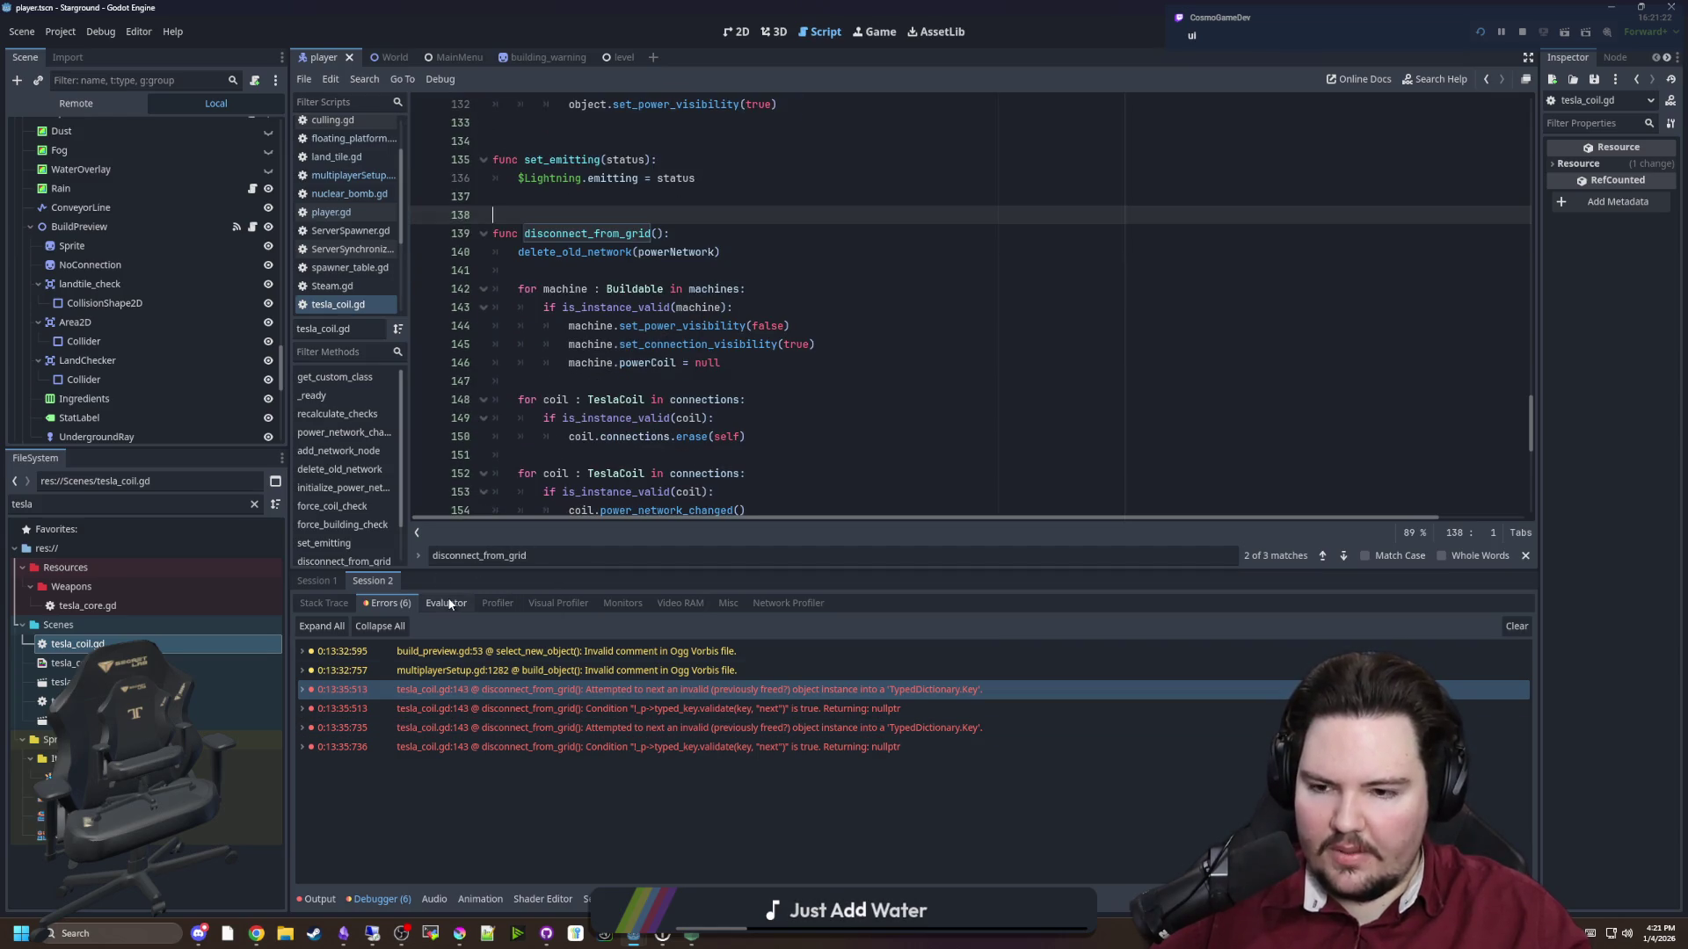
left_click(325, 603)
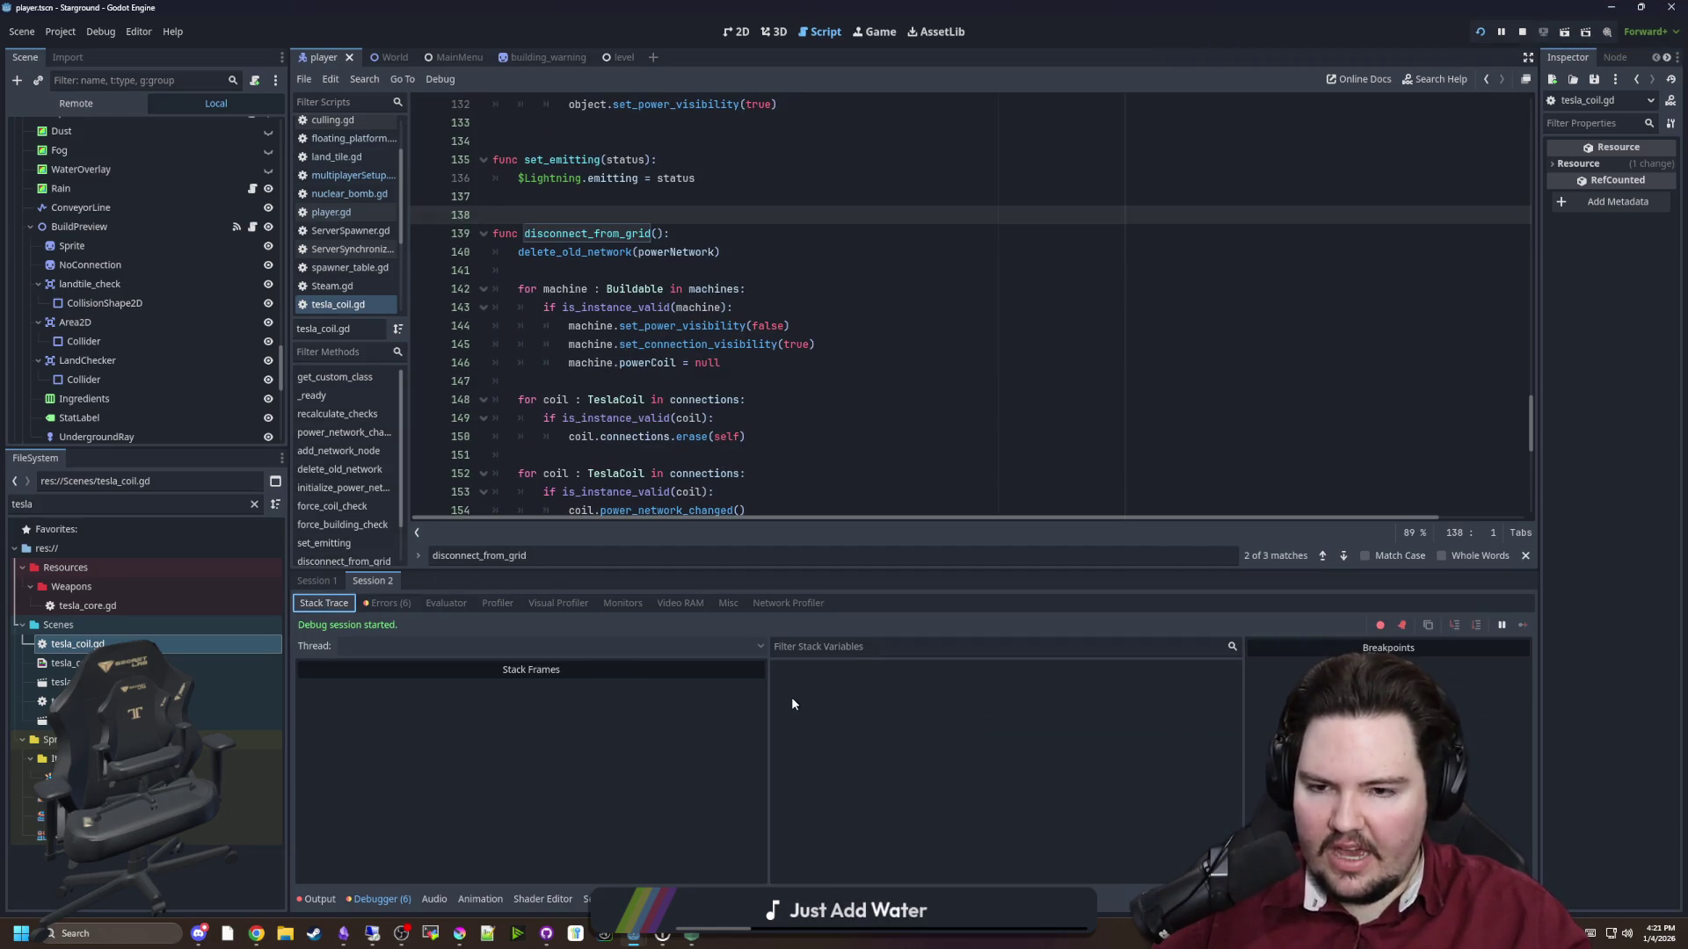
left_click(659, 727)
left_click(976, 743)
left_click(425, 661)
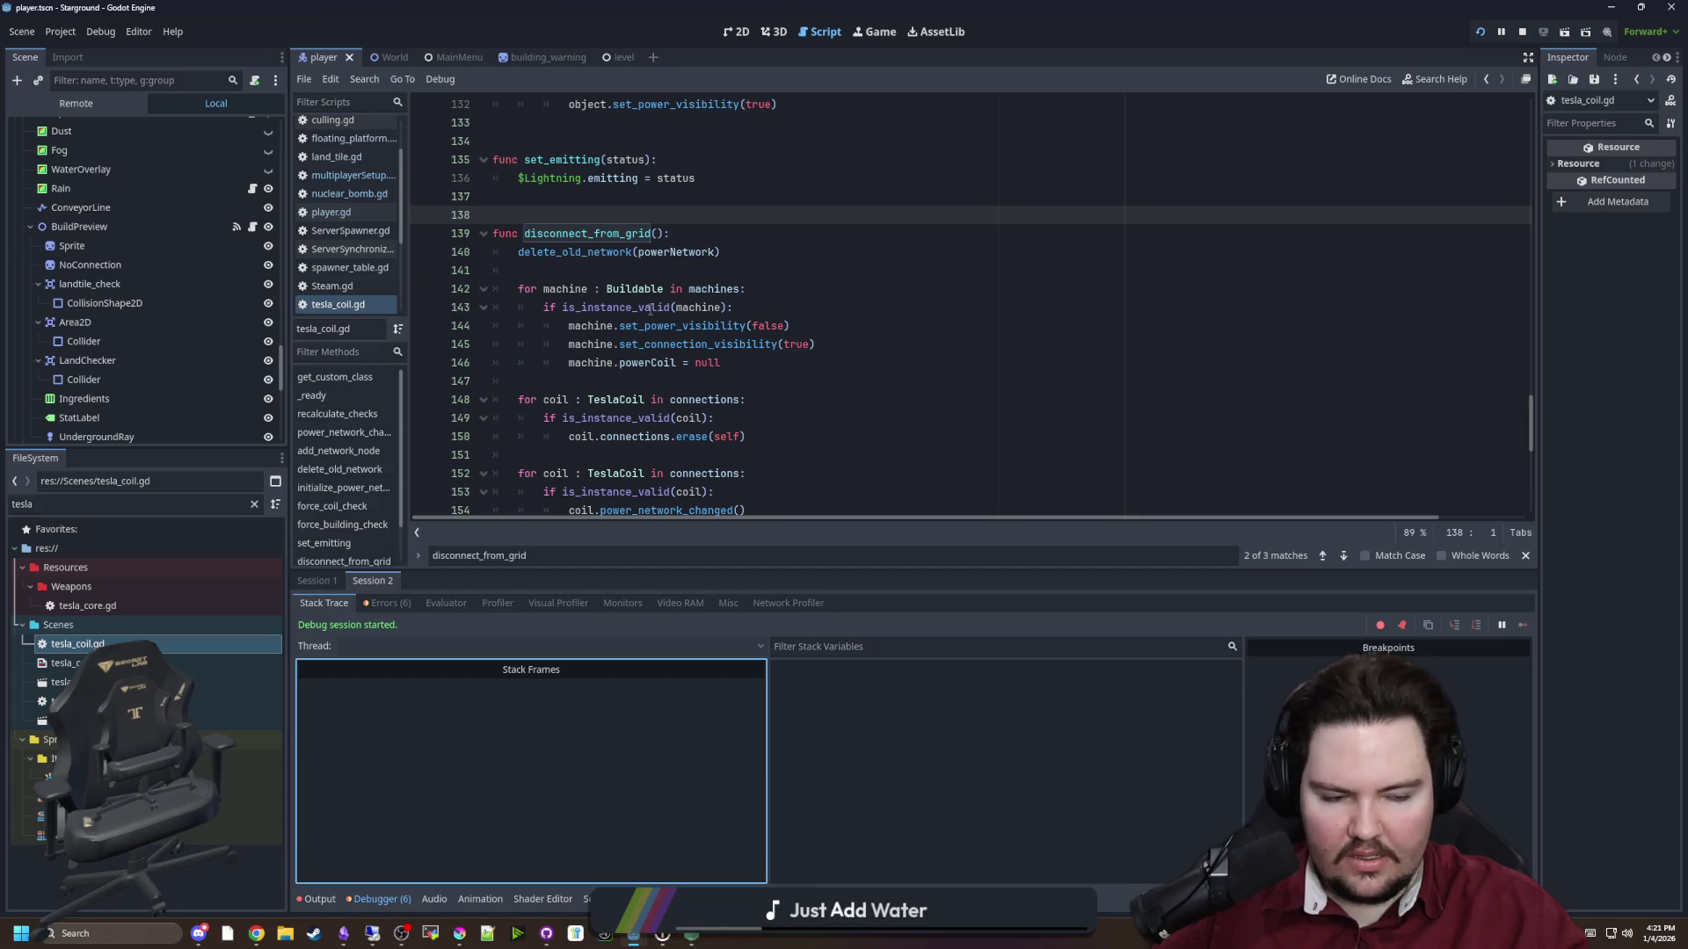
left_click(657, 373)
left_click(528, 270)
key("ctrl+s")
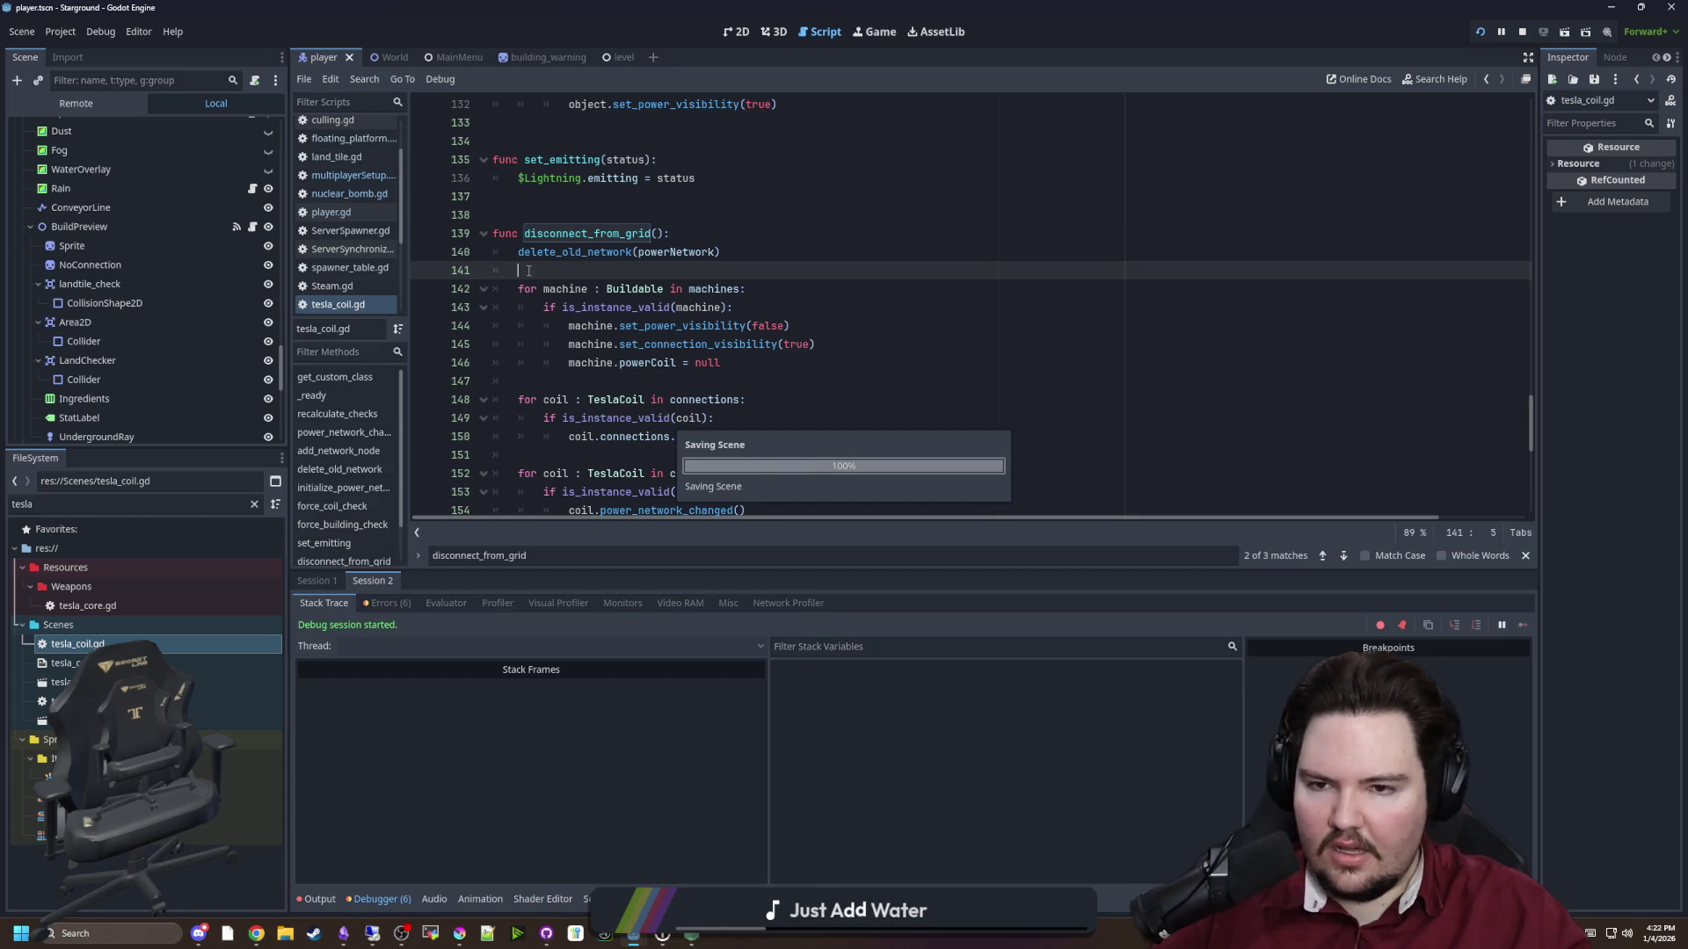
left_click(664, 253)
left_click_drag(716, 252, 683, 241)
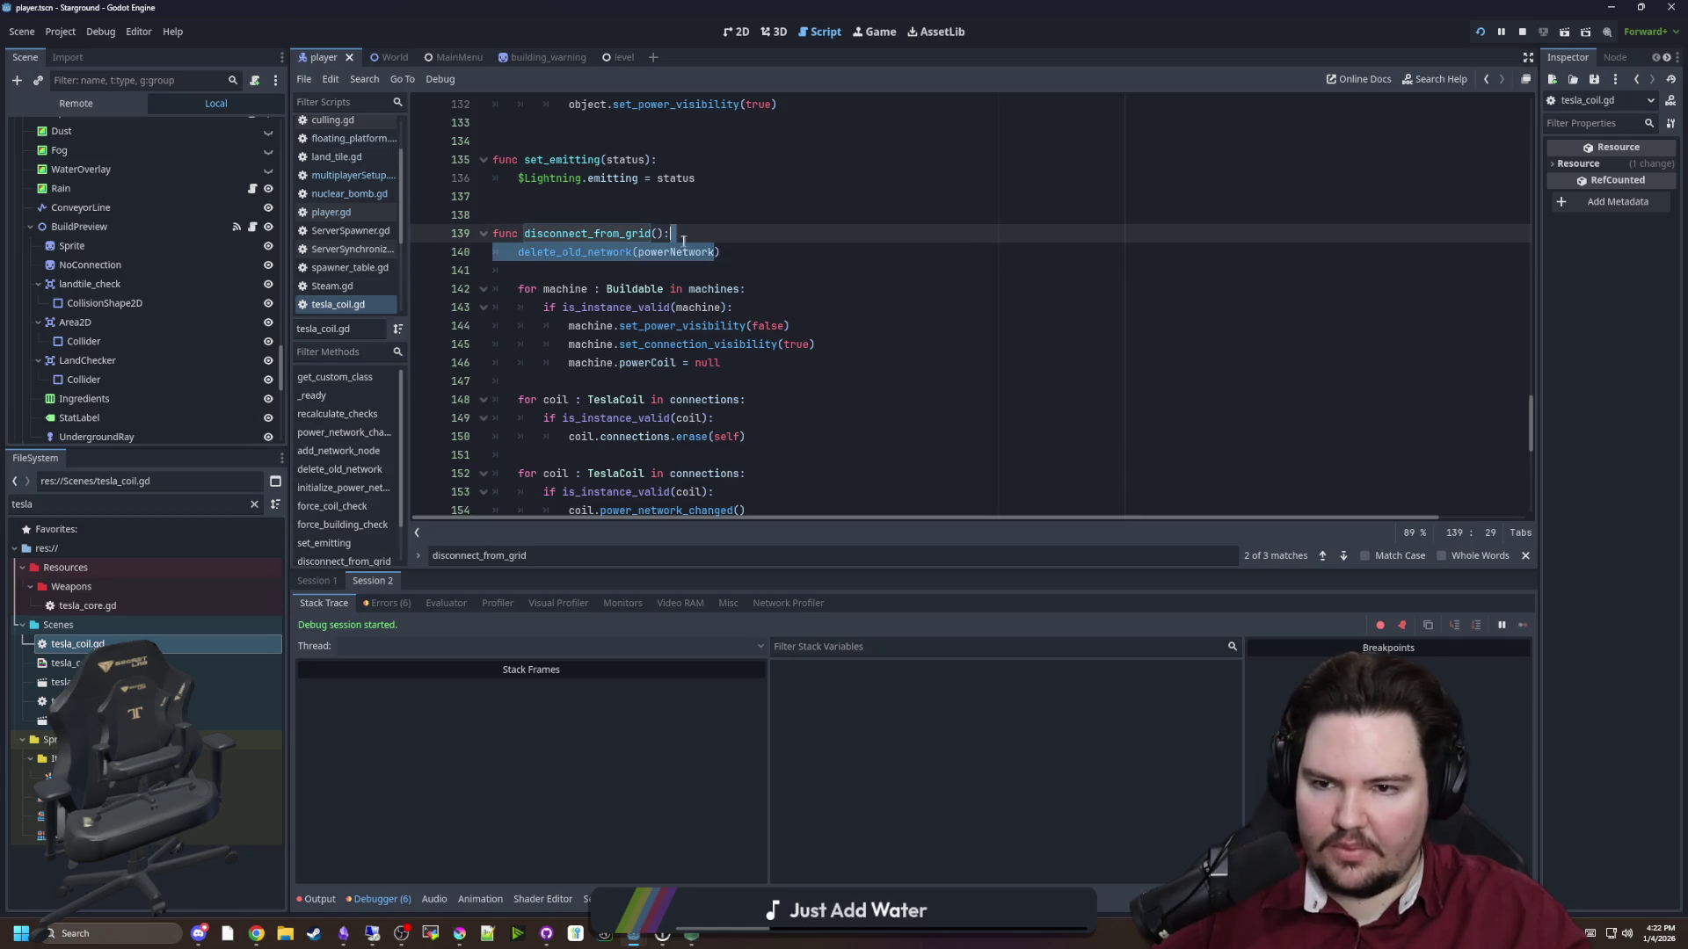
left_click(571, 266)
scroll(558, 282, "down", 1)
key("ctrl+s")
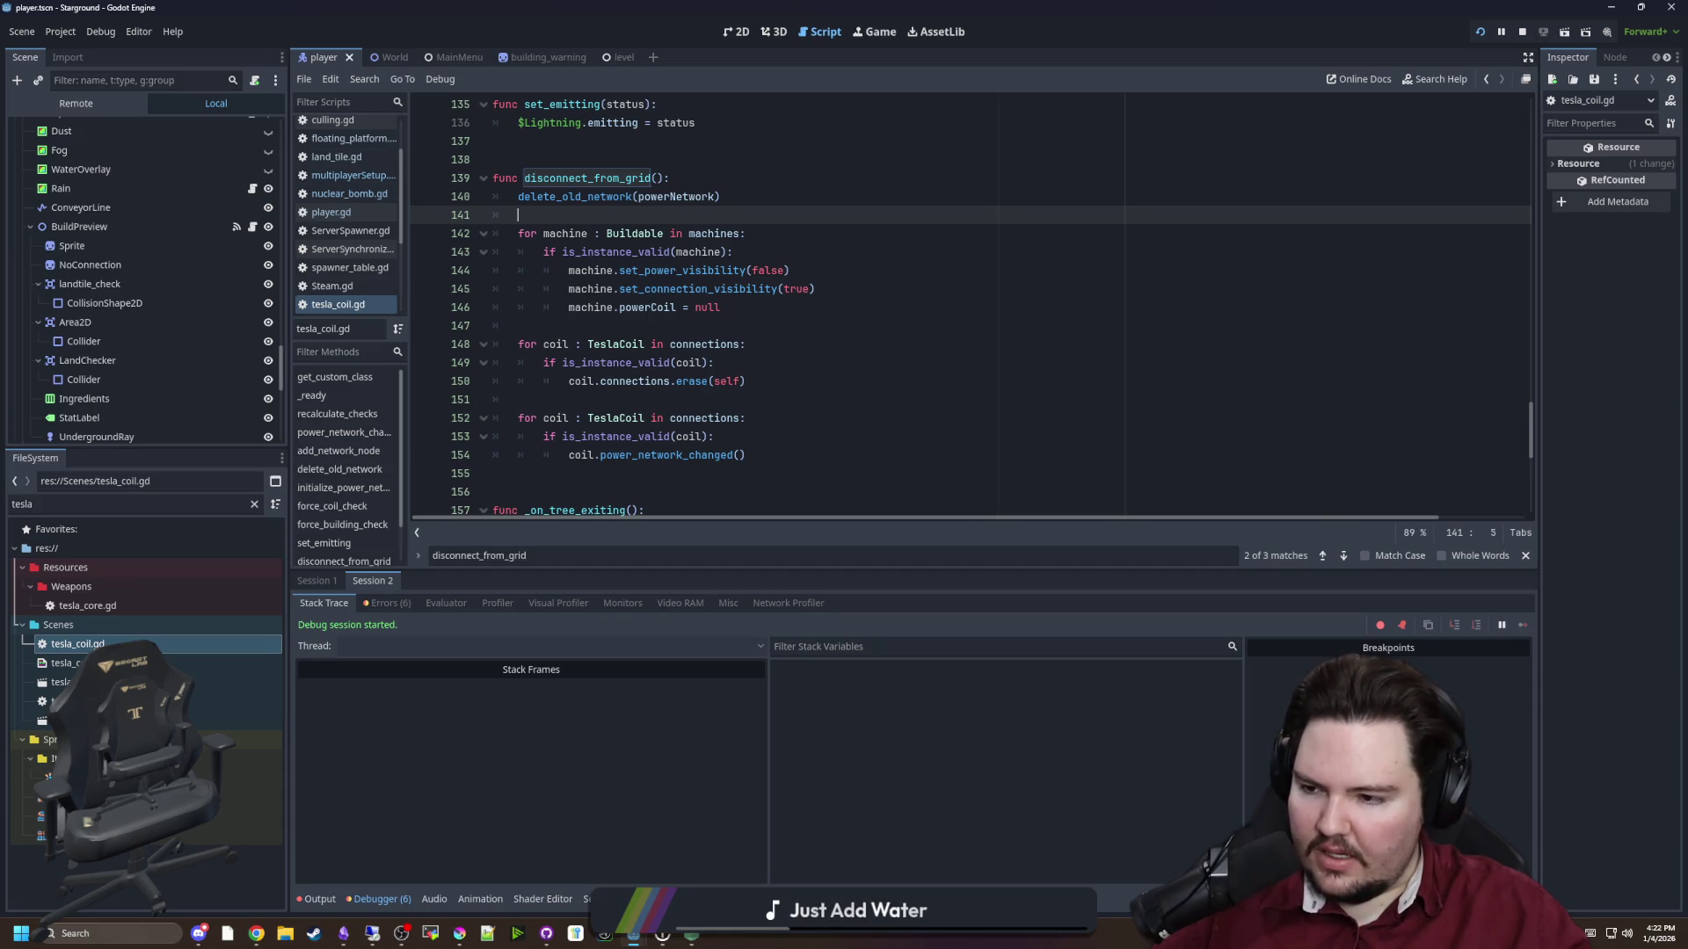
left_click(729, 325)
key("ctrl+s")
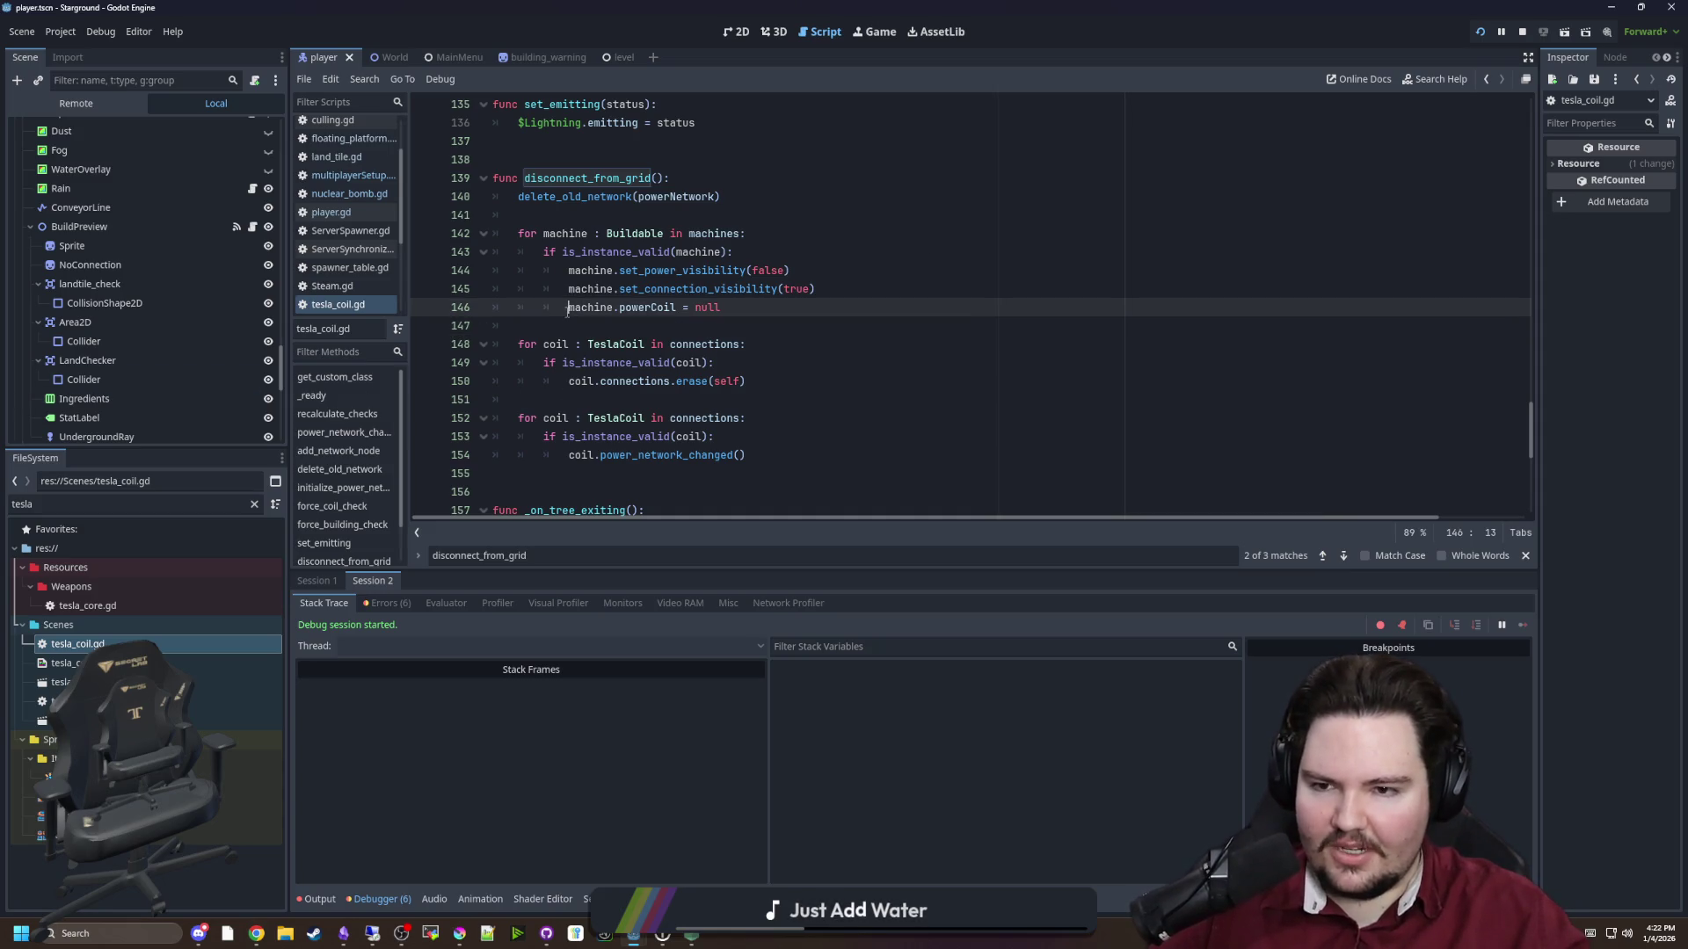
key("ctrl+s")
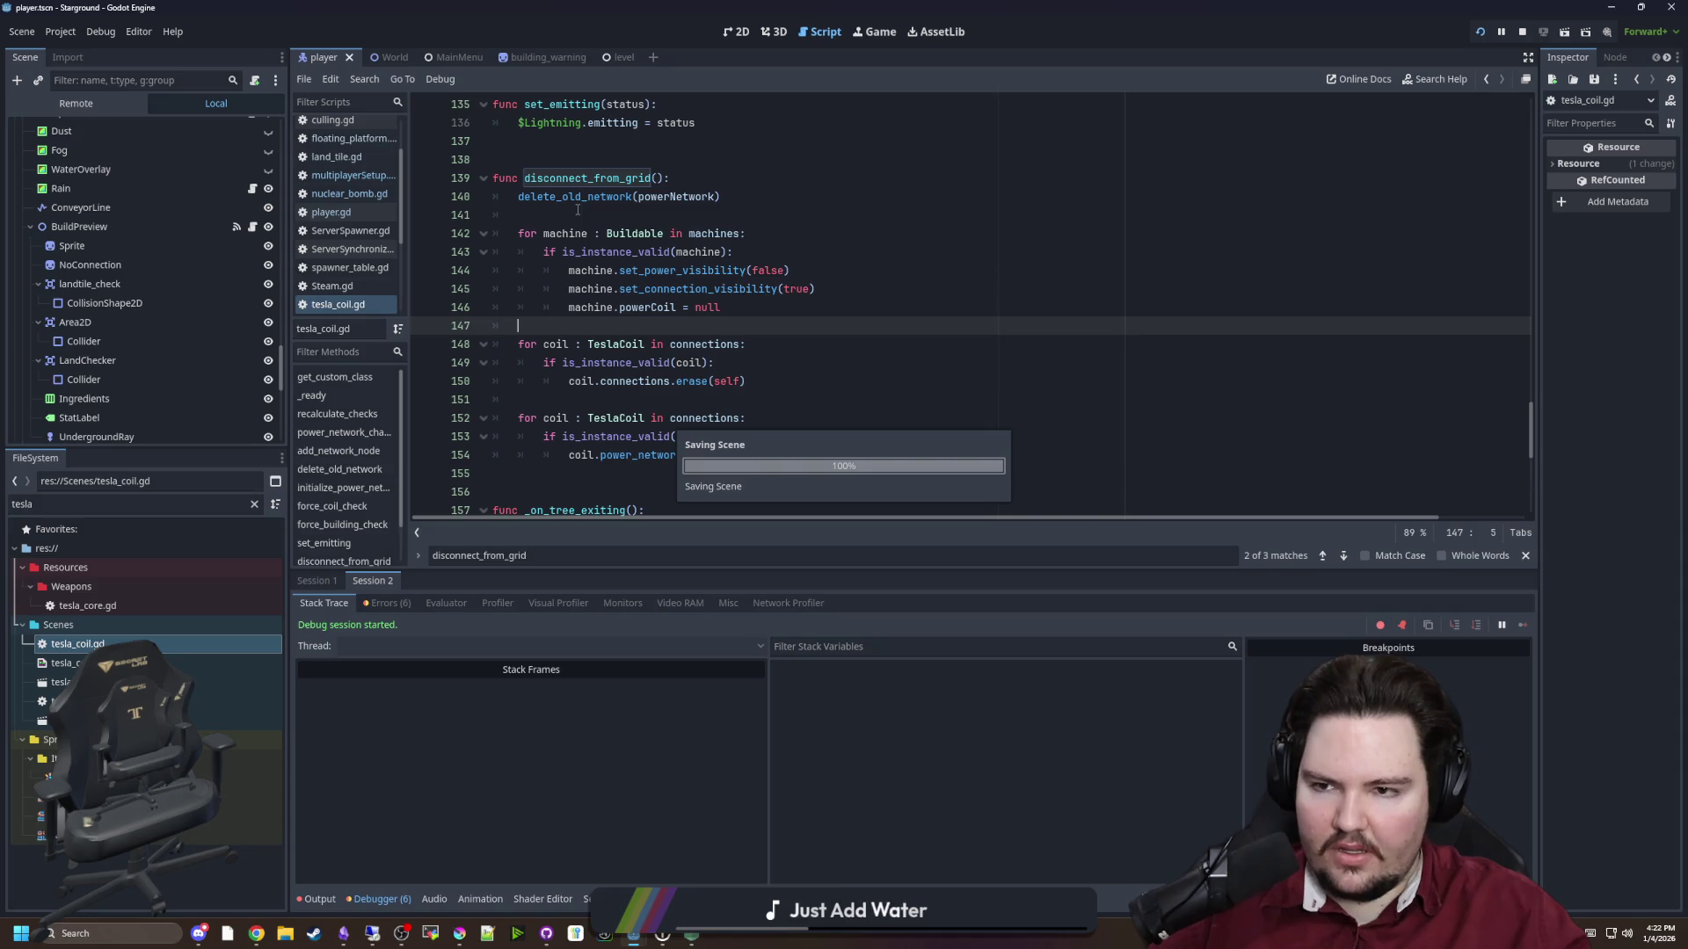
left_click(578, 209)
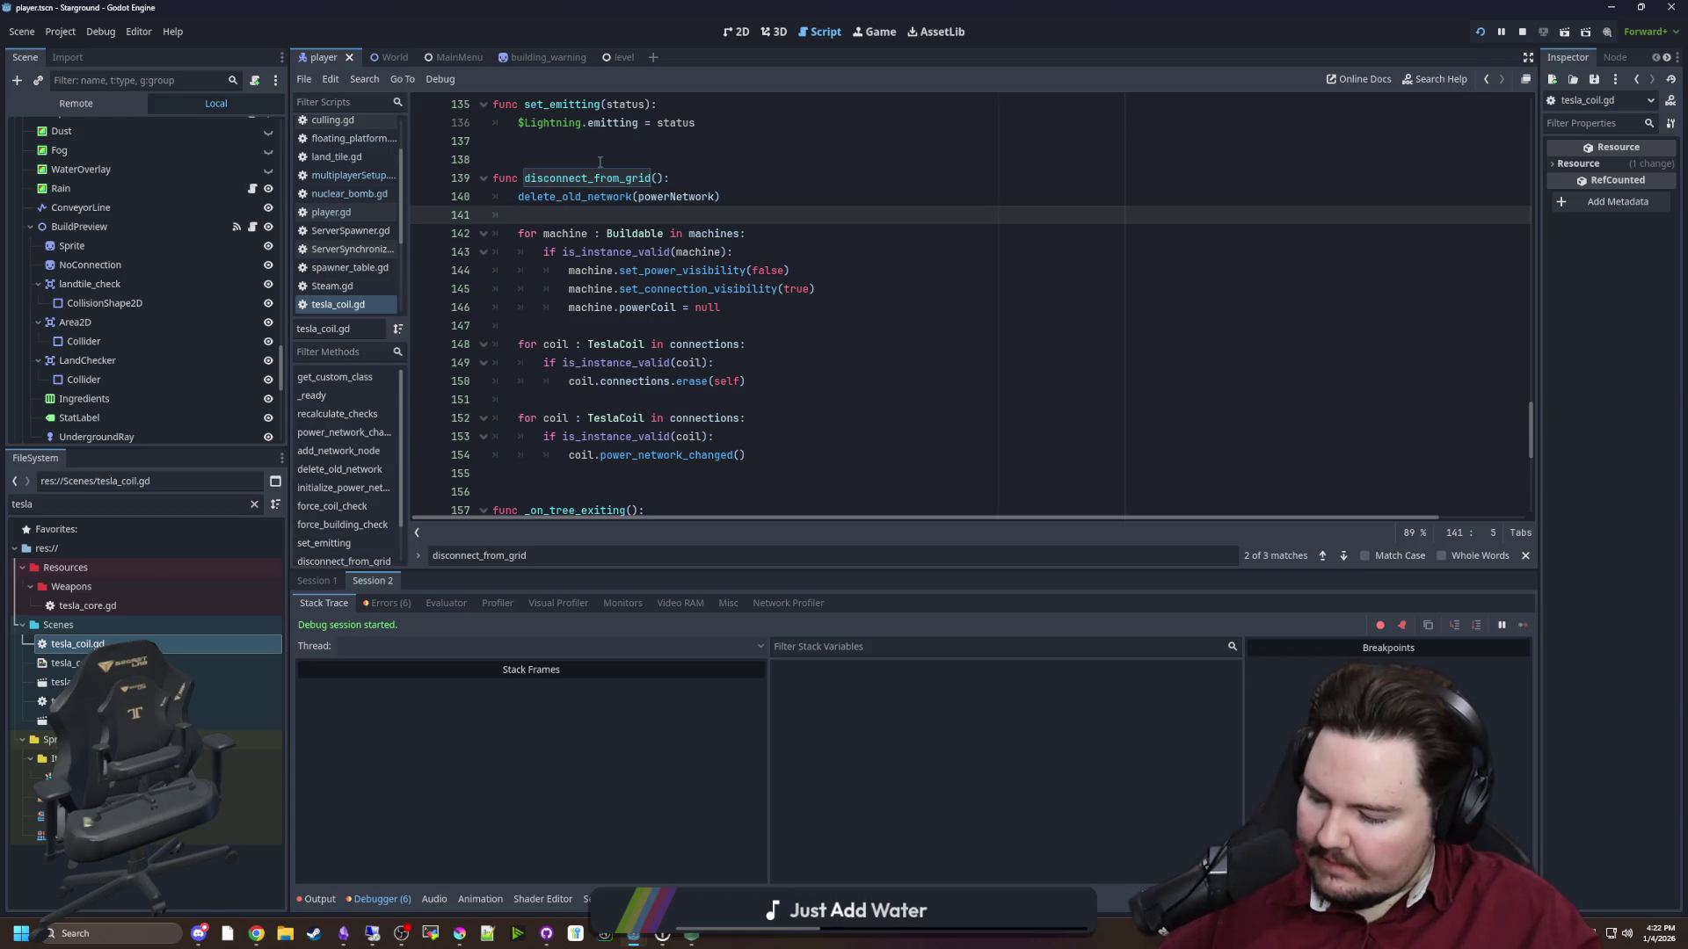
left_click(657, 325)
scroll(657, 321, "up", 2)
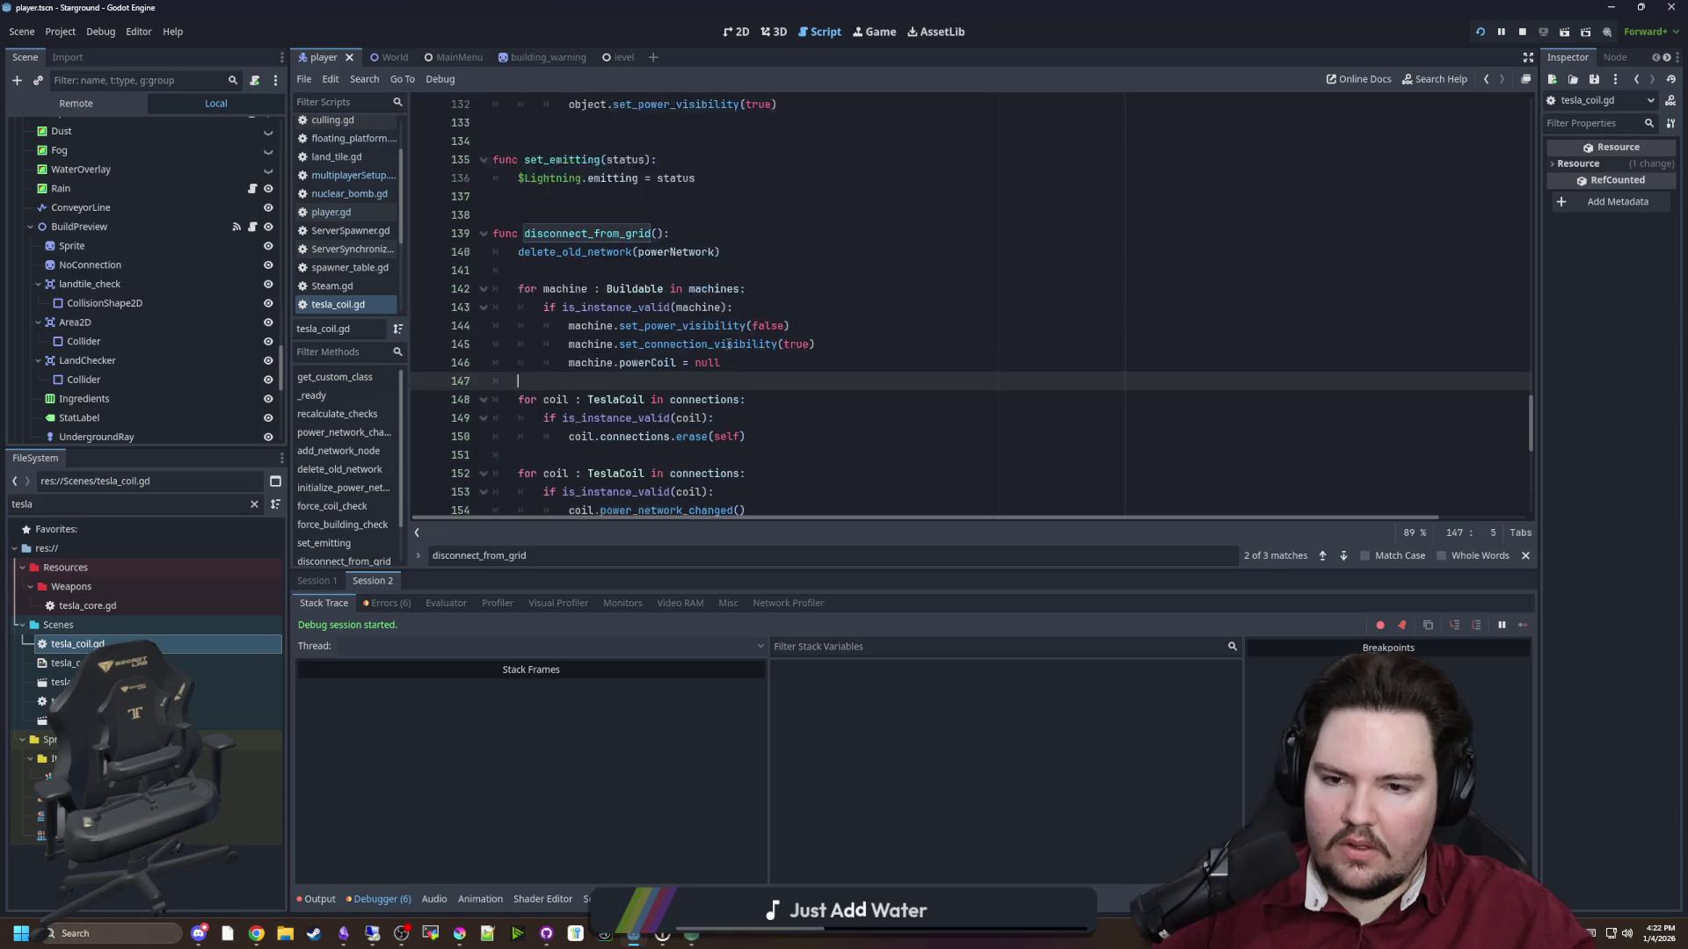
left_click(671, 323)
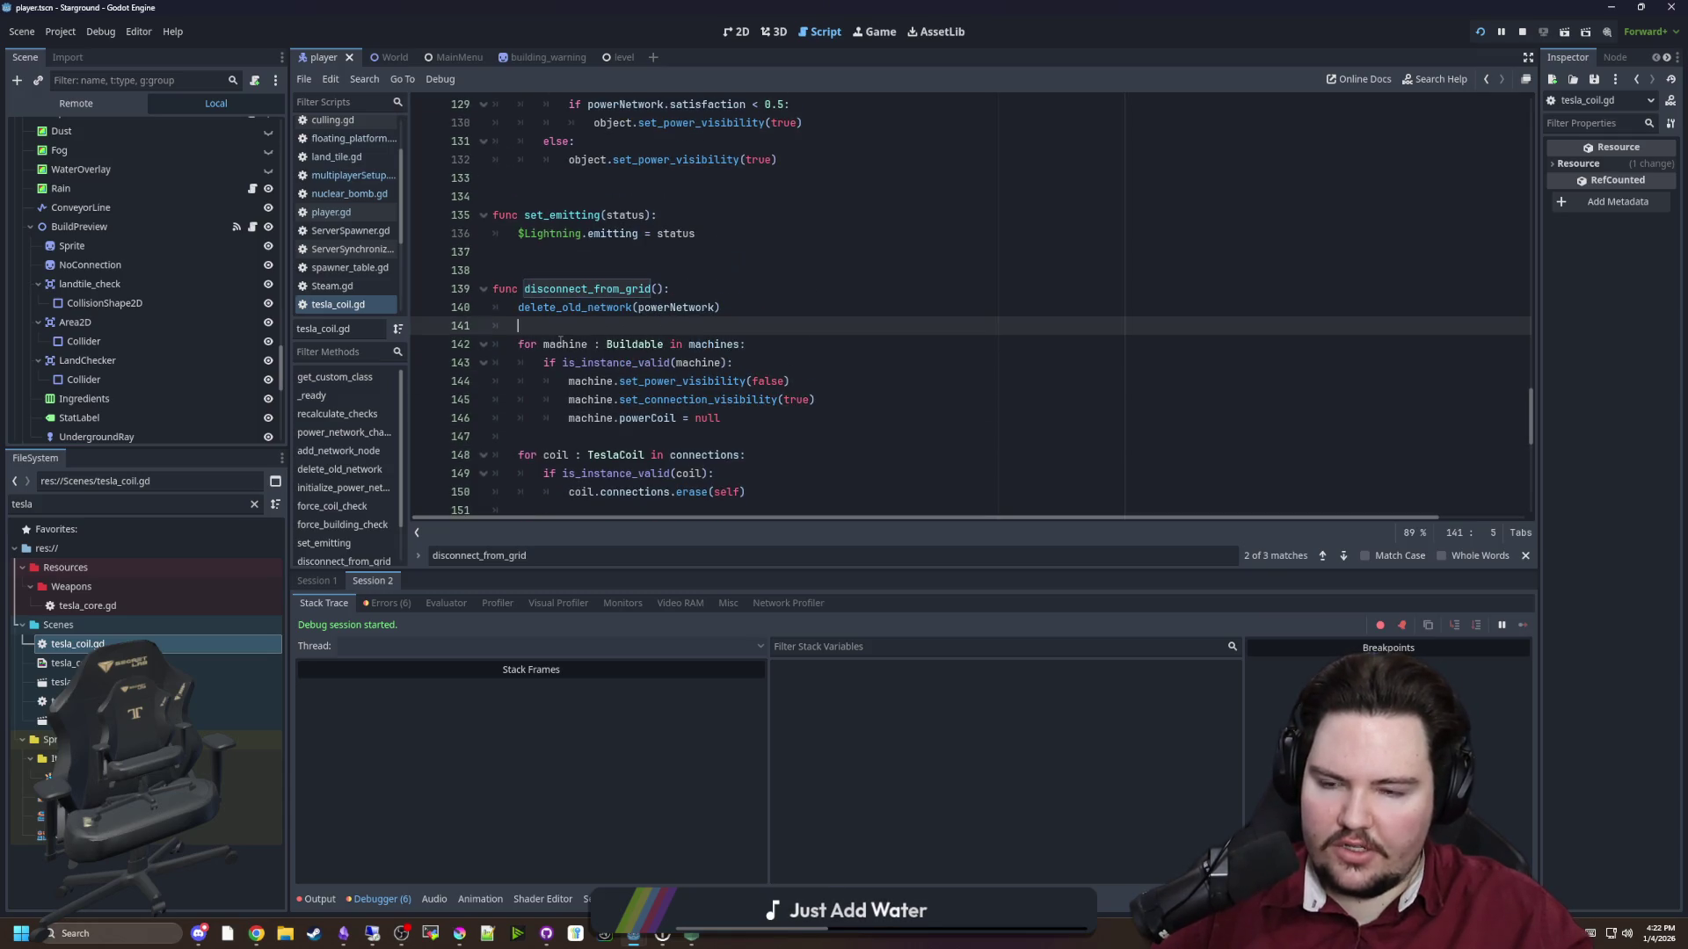
left_click_drag(1529, 415, 1521, 128)
left_click(683, 356)
key("ctrl+s")
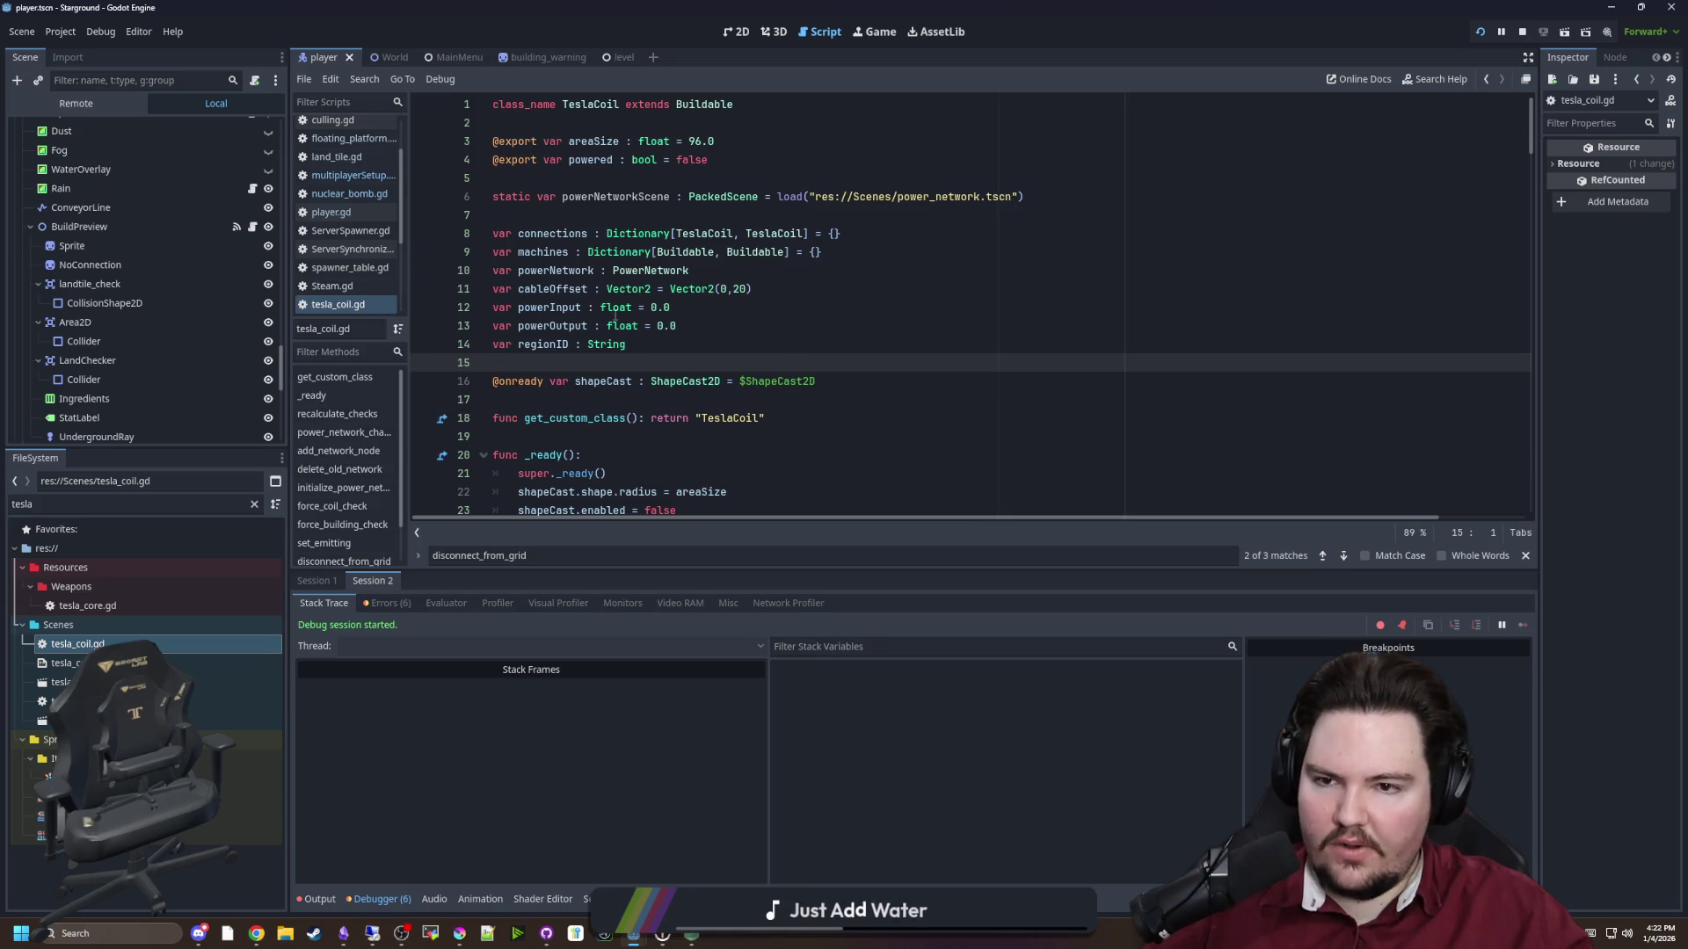
scroll(1535, 230, "down", 12)
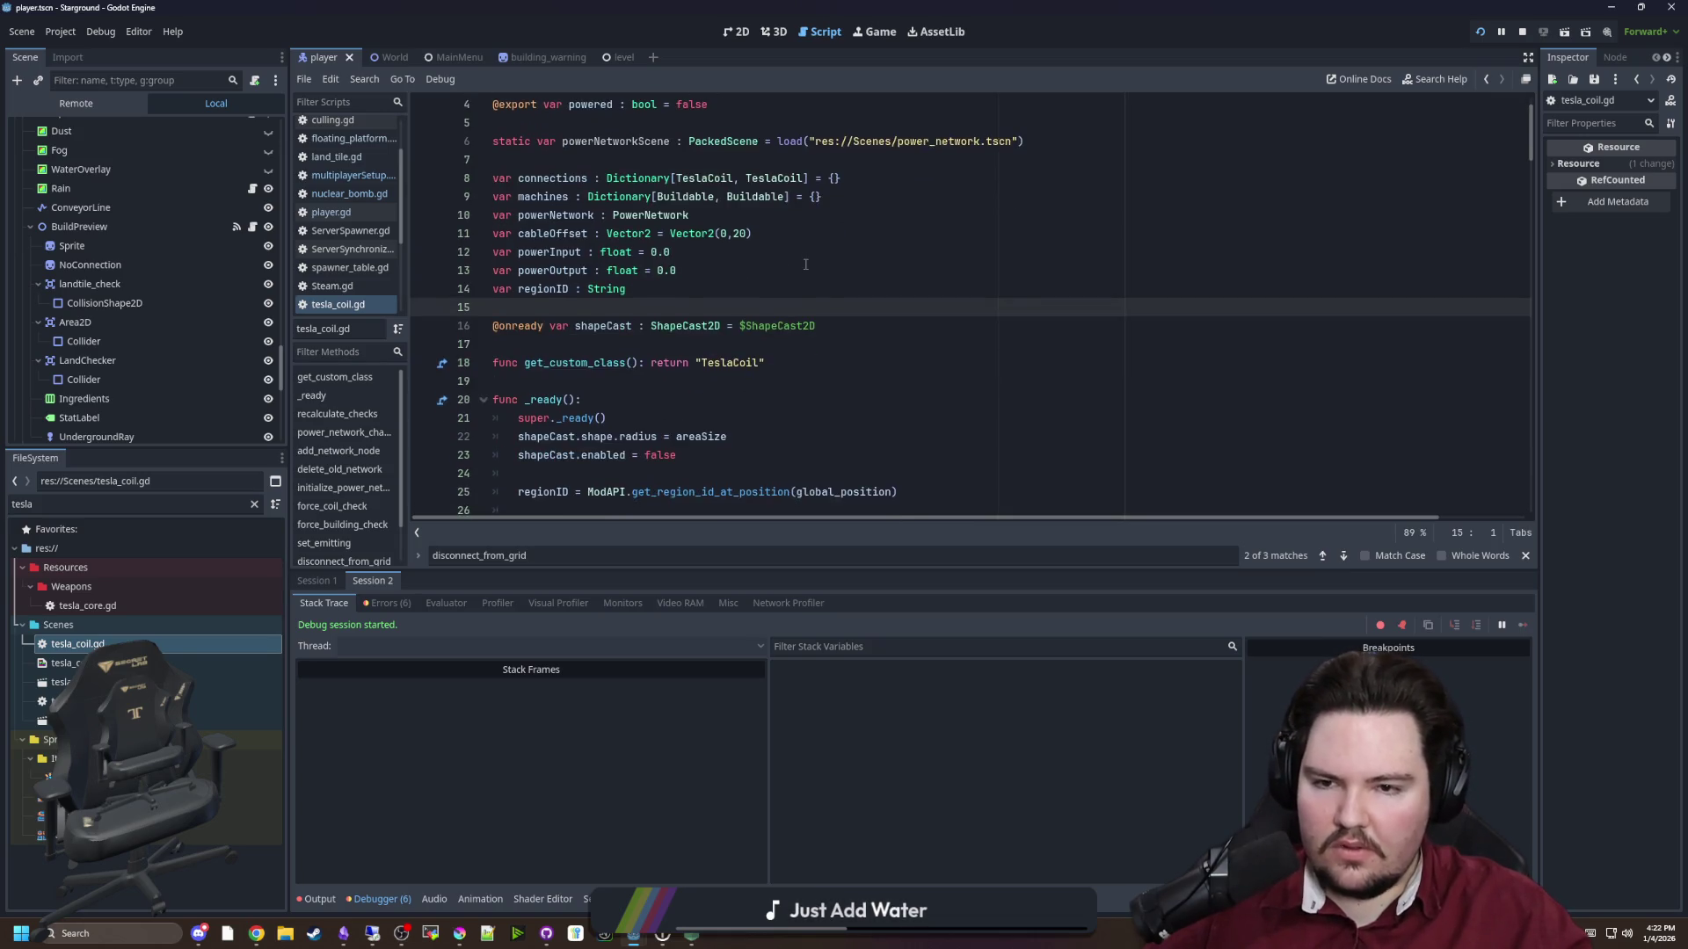
left_click_drag(1535, 231, 1510, 509)
scroll(1013, 393, "up", 4)
left_click(879, 344)
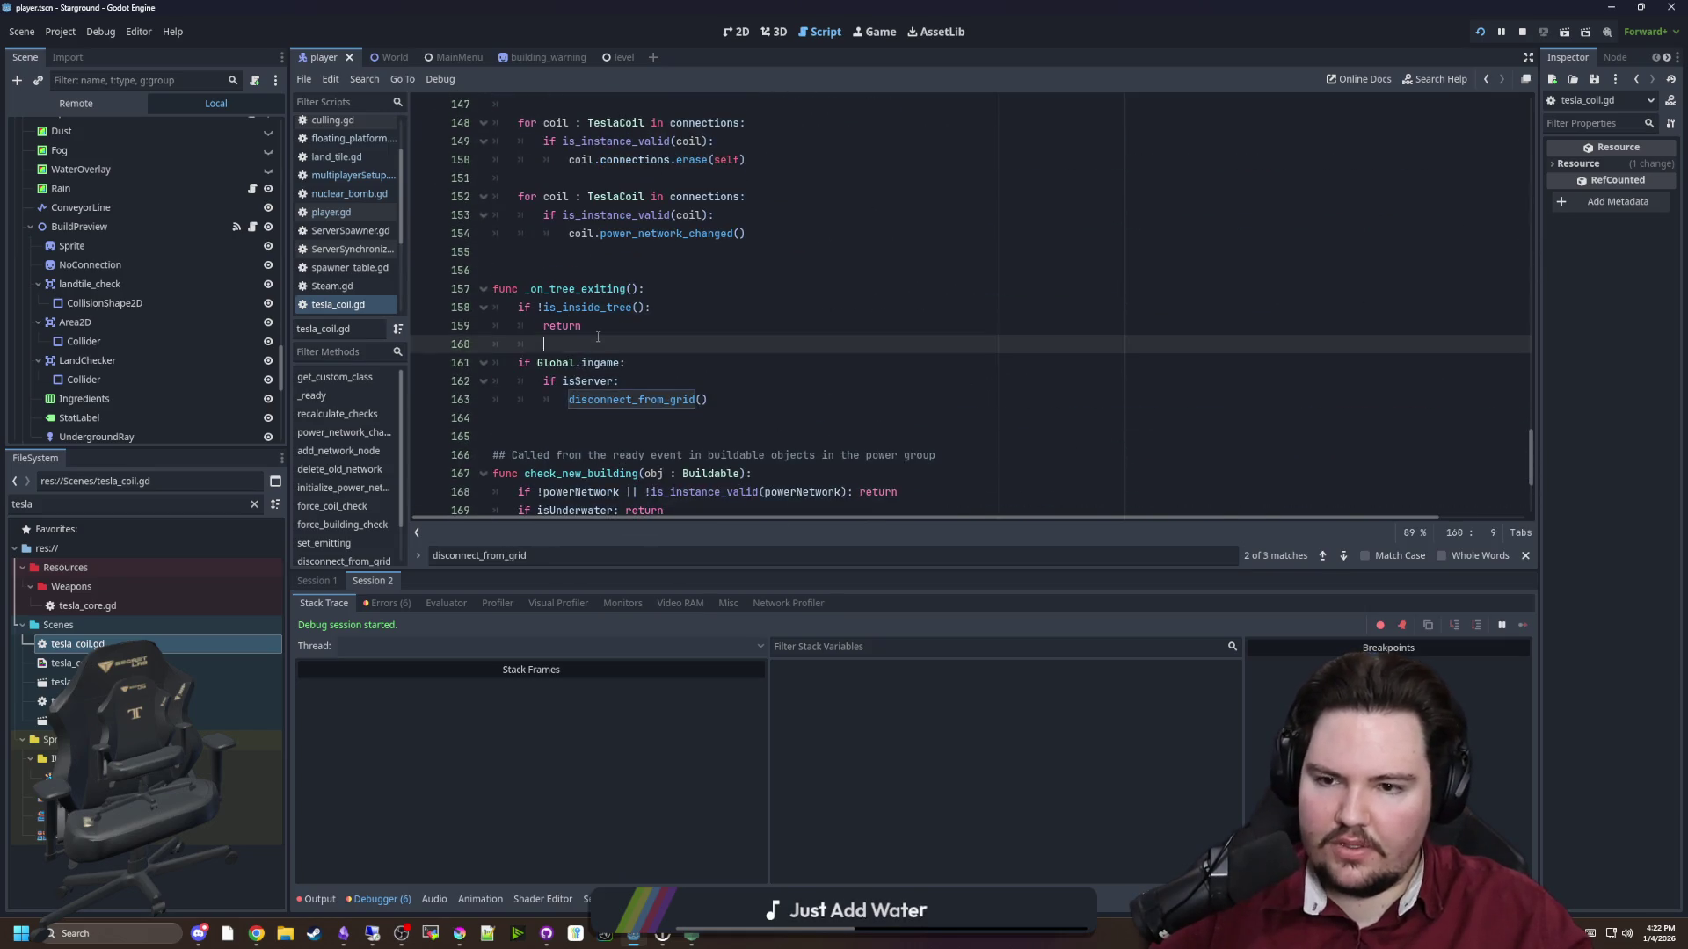
scroll(879, 344, "down", 4)
left_click(693, 233)
scroll(693, 232, "up", 7)
left_click(578, 400)
scroll(578, 329, "up", 3)
left_click(577, 329)
key("ctrl+s")
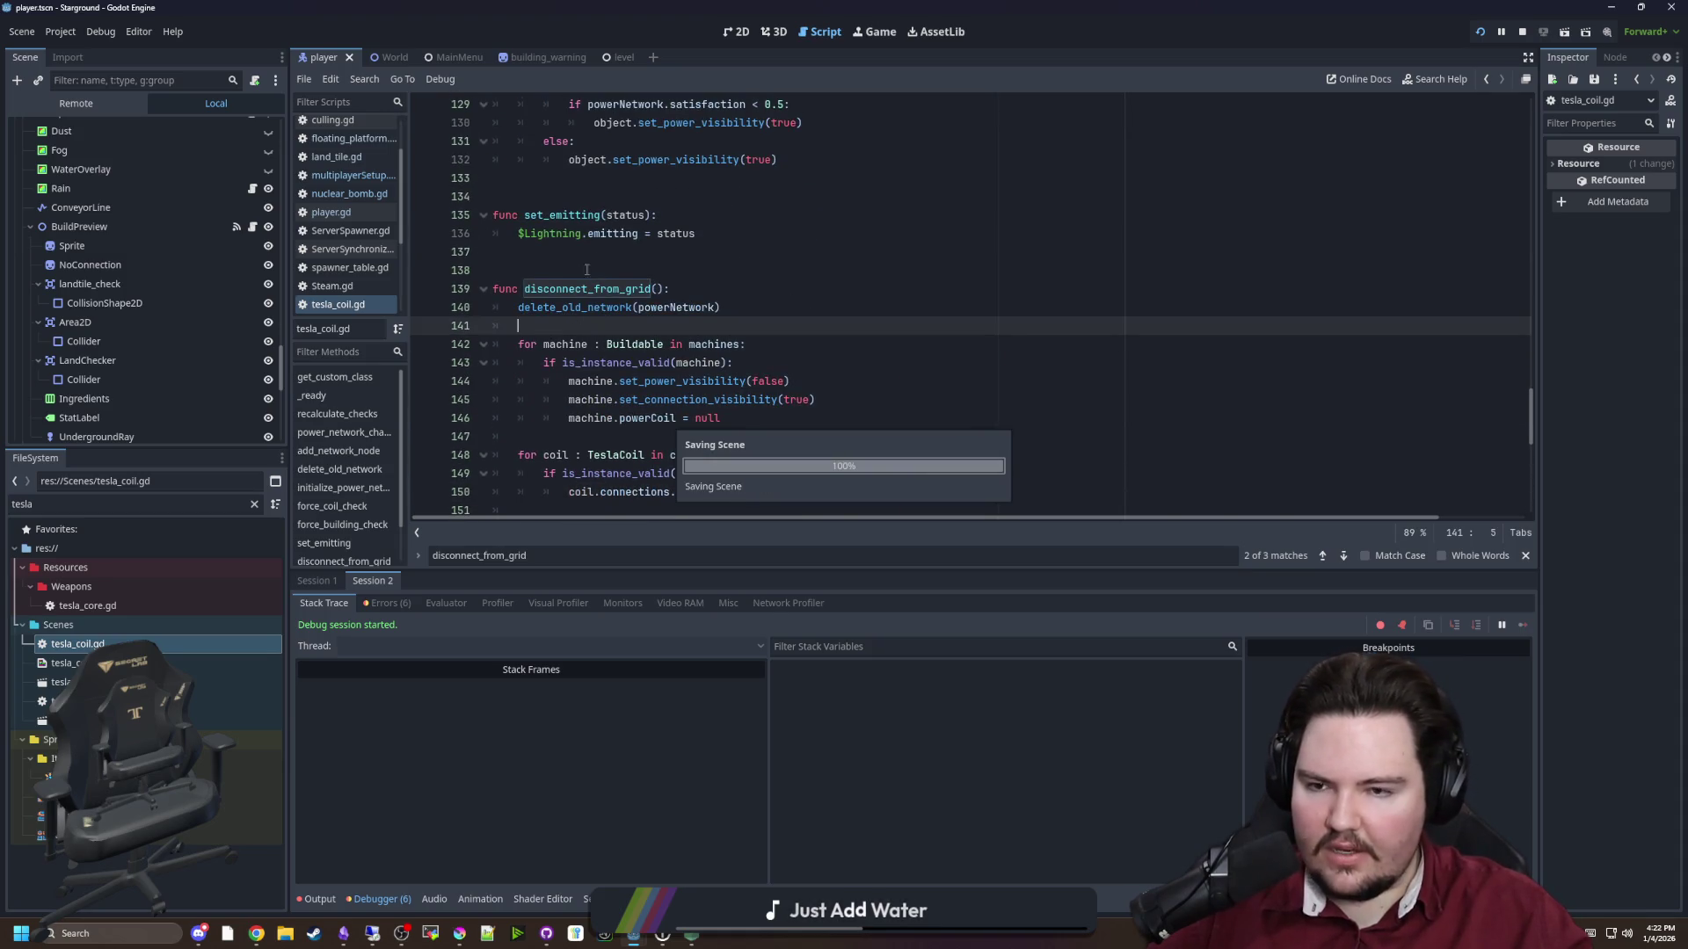
key("Up")
key("Up")
key("Up")
key("Down")
key("Down")
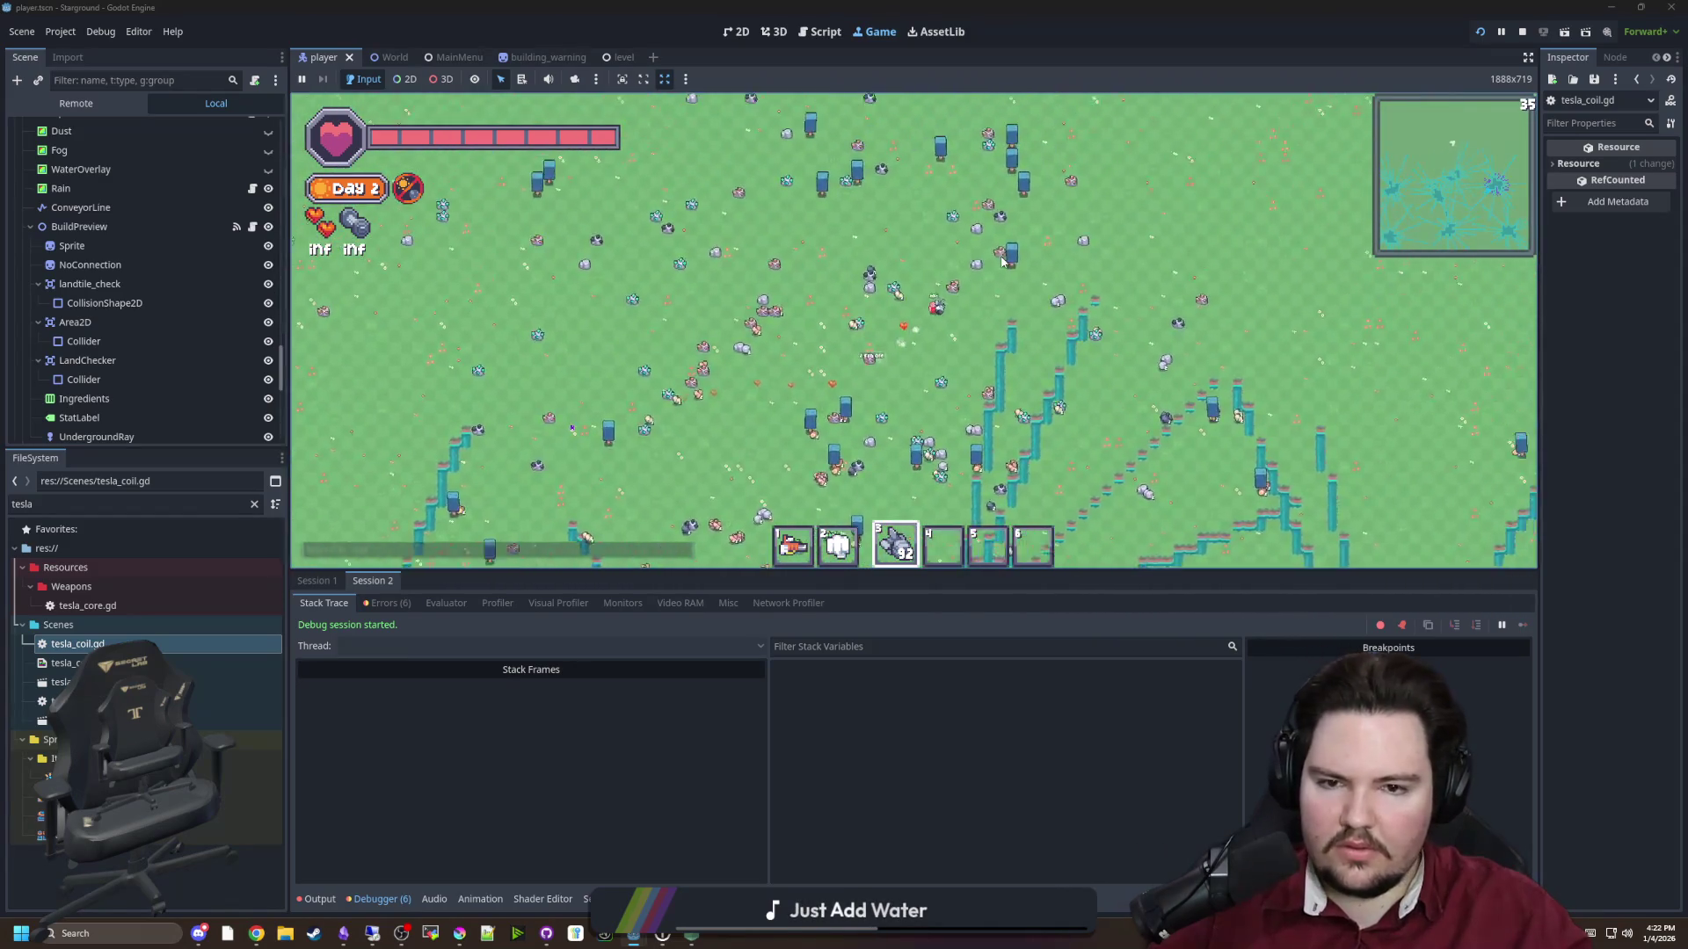
Select hotbar slot 1 and zoom the camera out and in across the water-veined map
key("1")
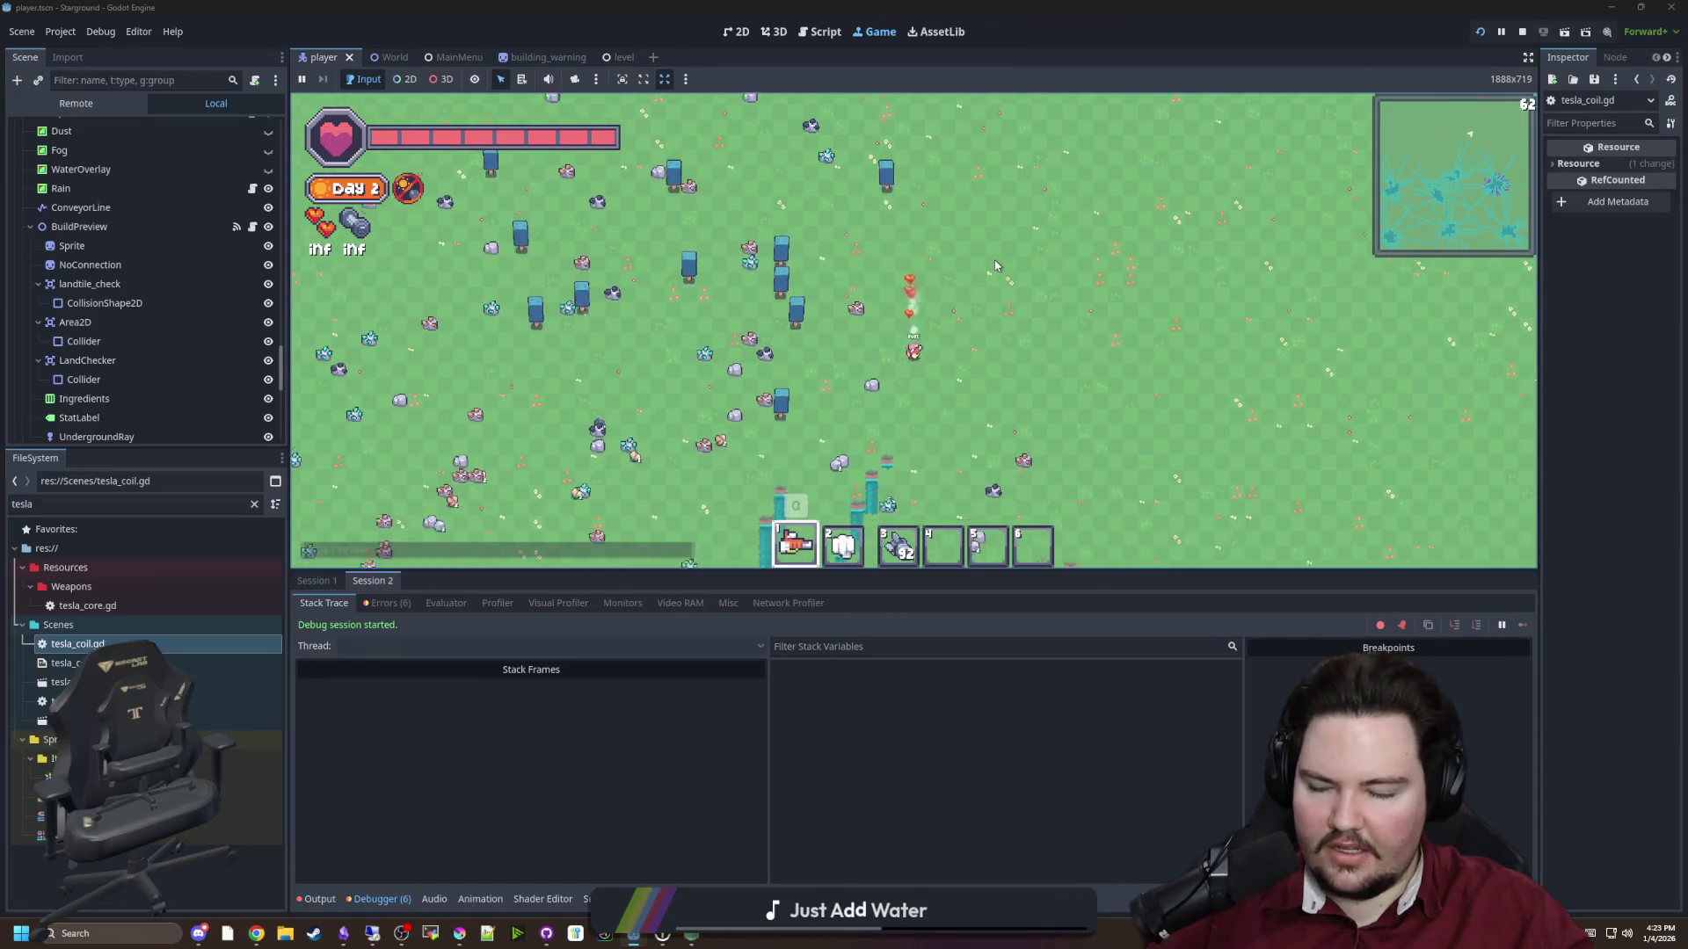
scroll(994, 260, "down", 5)
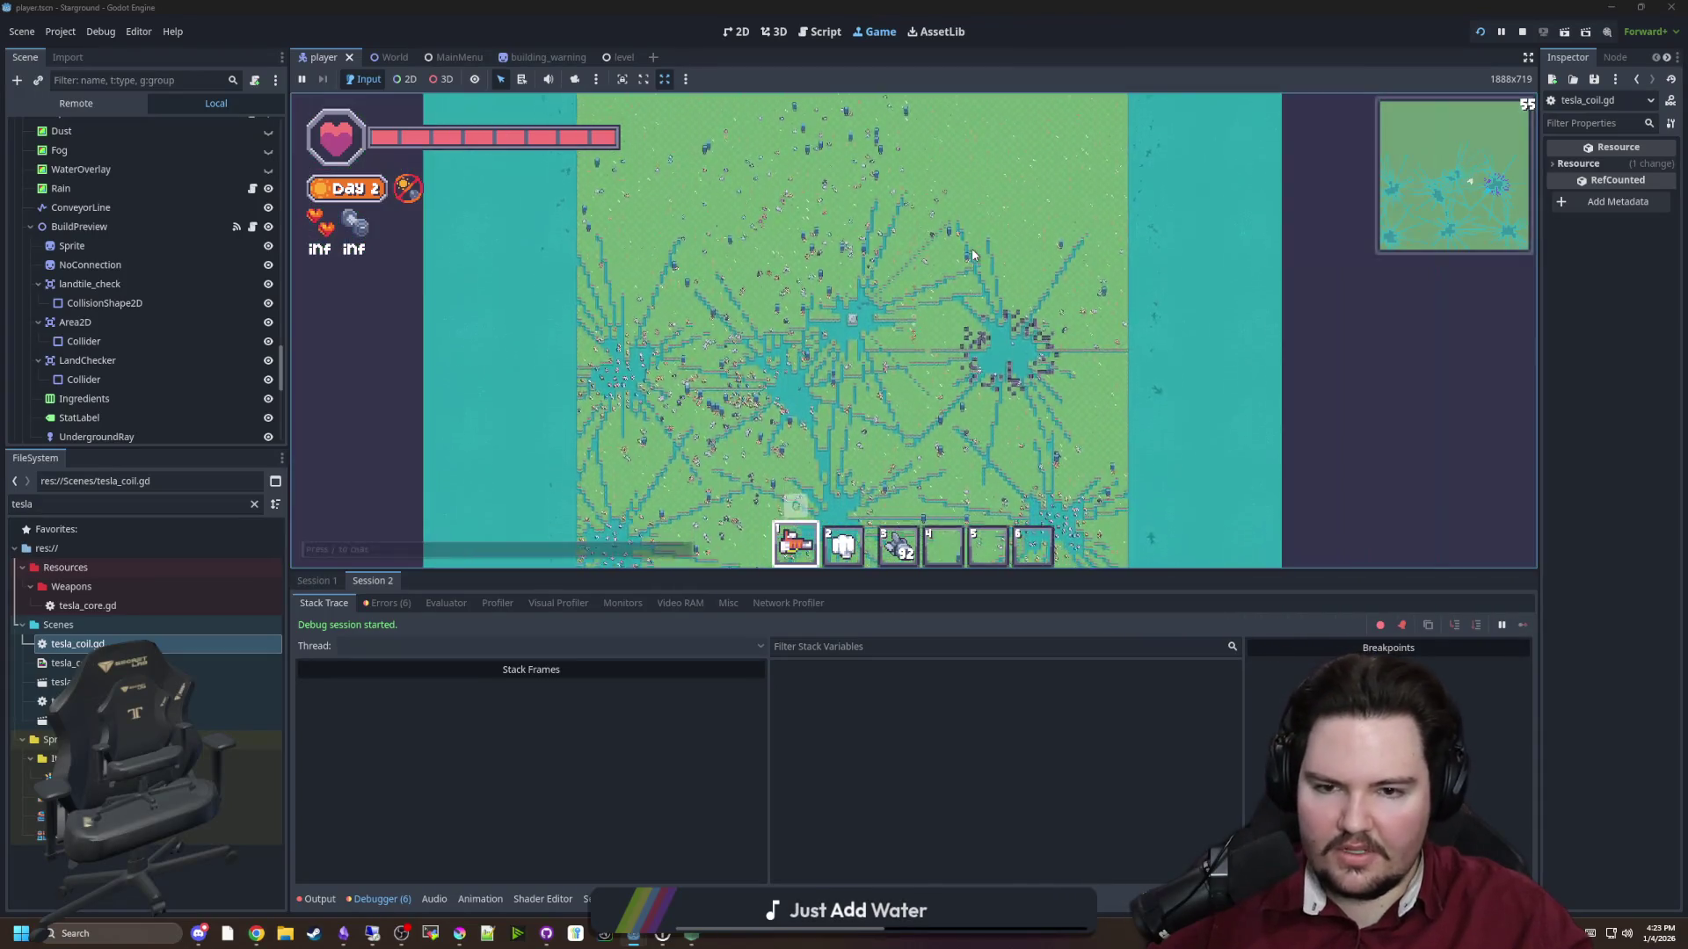
scroll(972, 255, "up", 5)
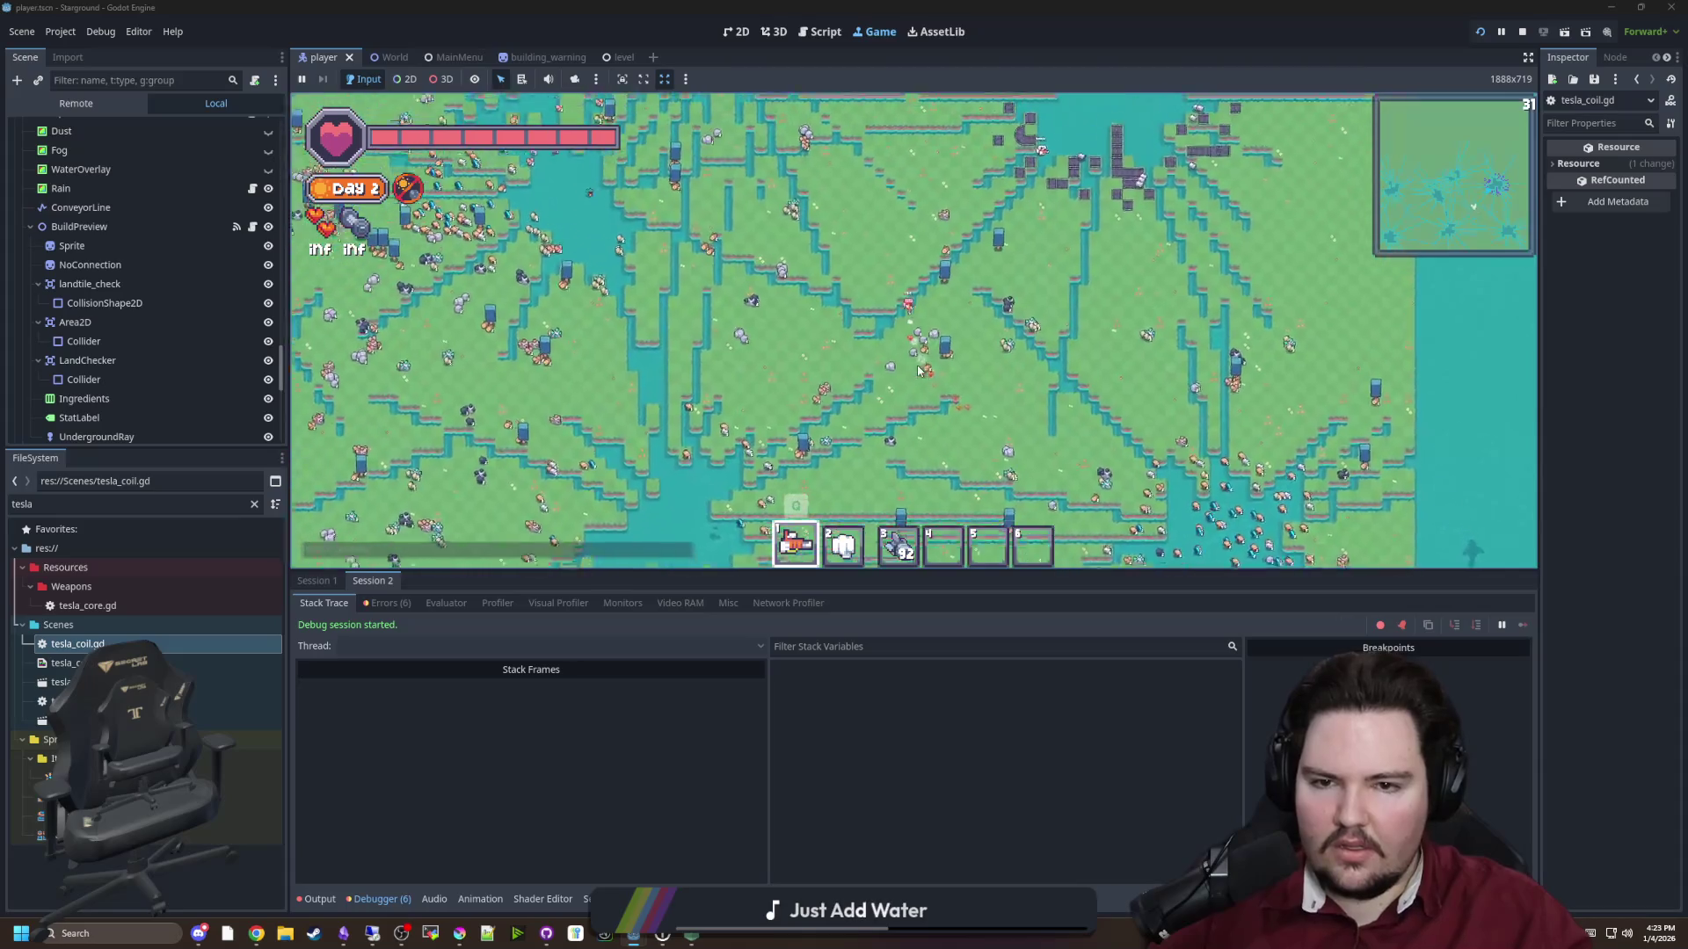
scroll(917, 370, "down", 5)
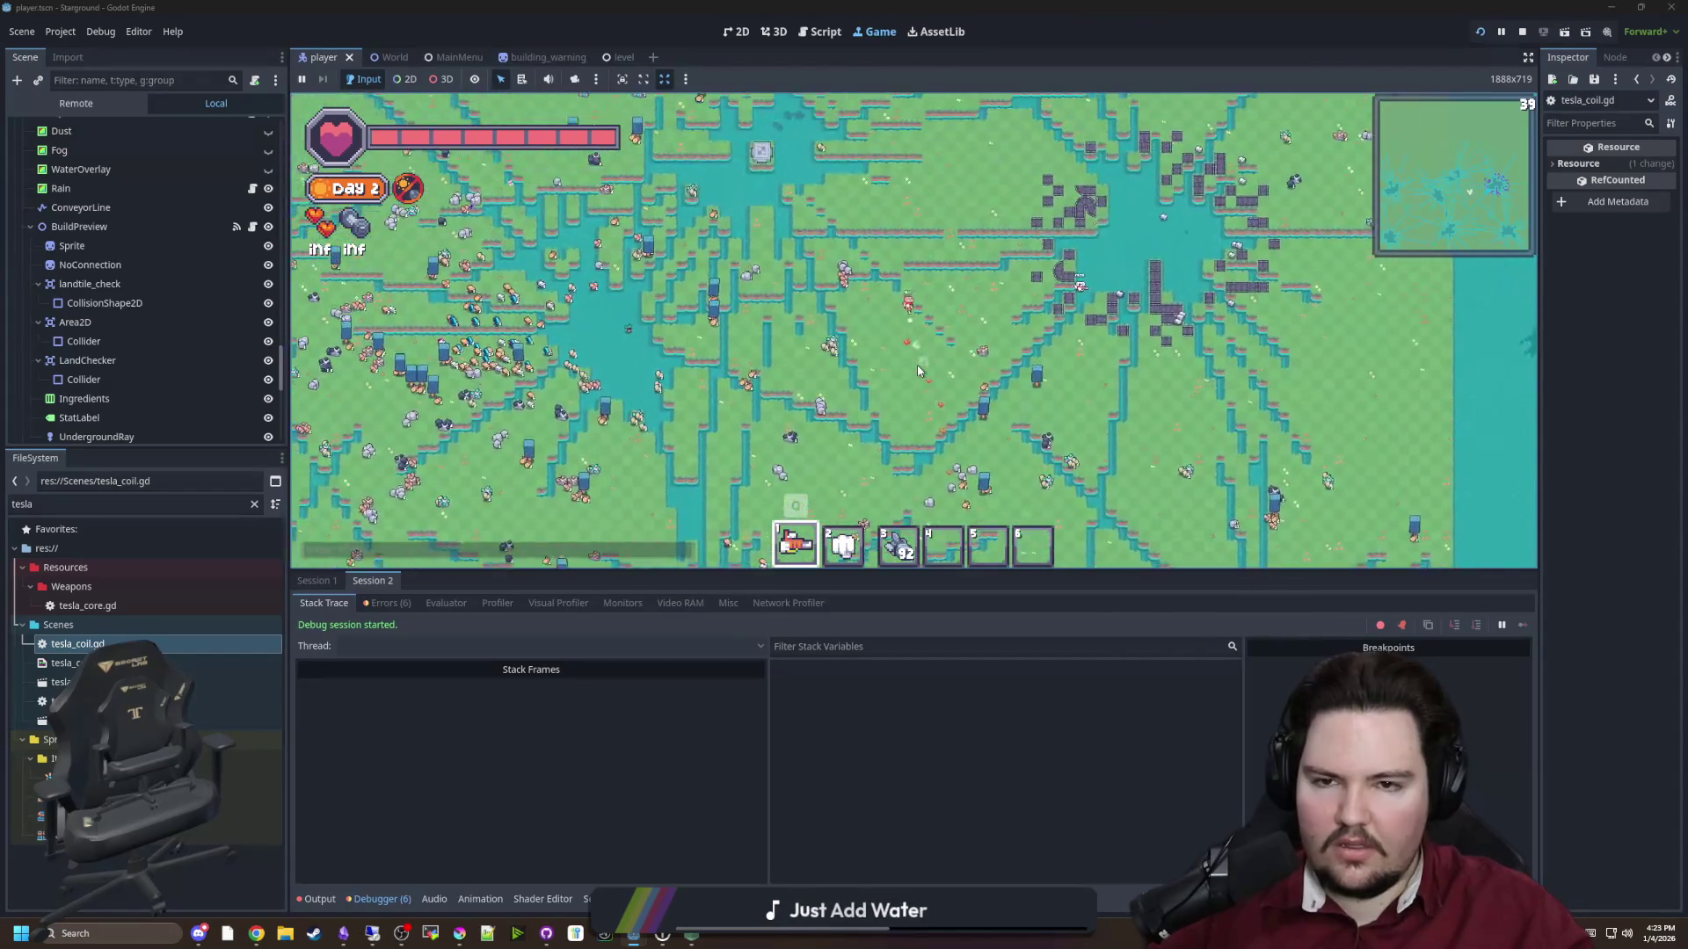
scroll(922, 363, "up", 5)
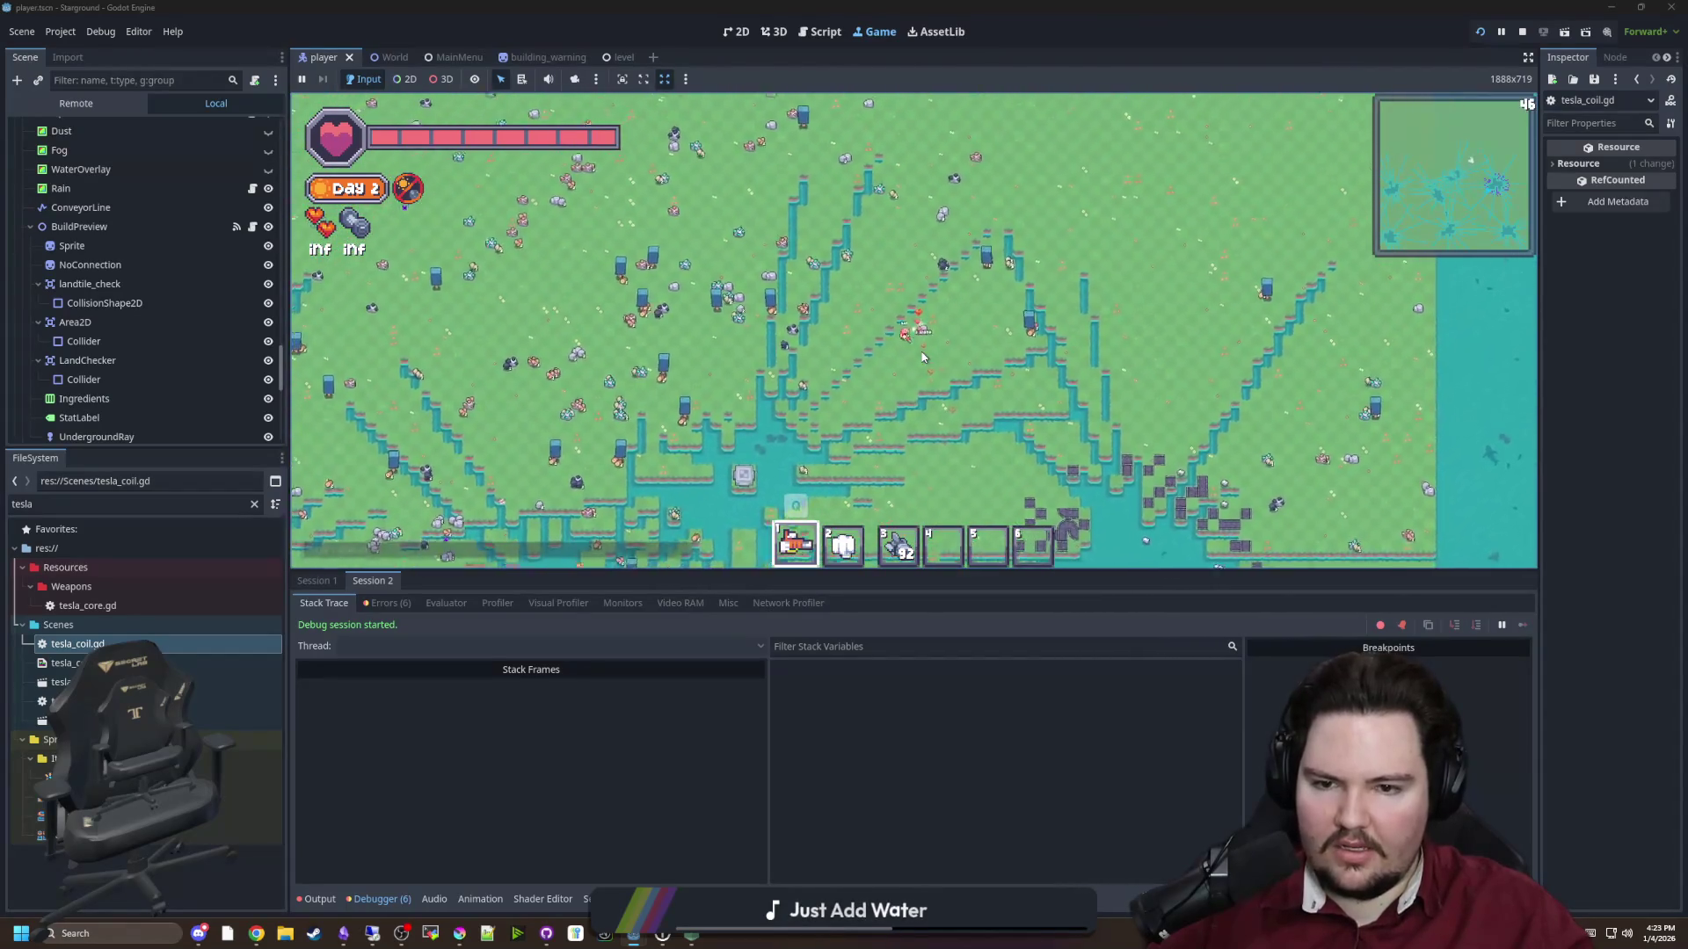
scroll(923, 357, "down", 5)
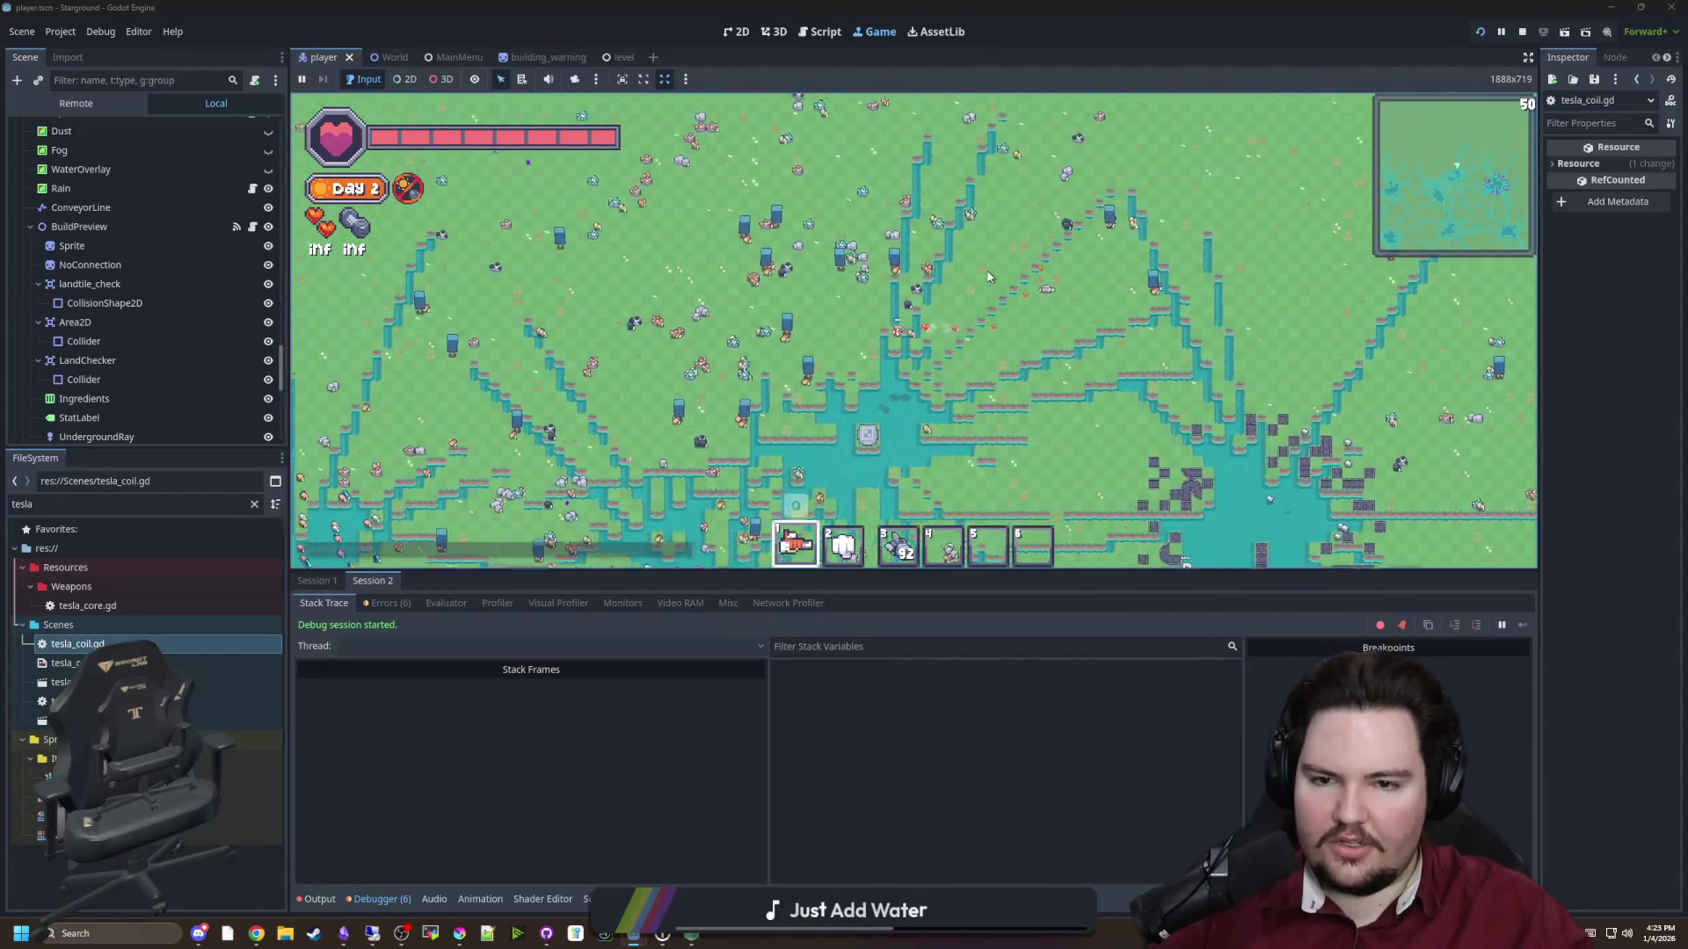
scroll(1016, 281, "up", 3)
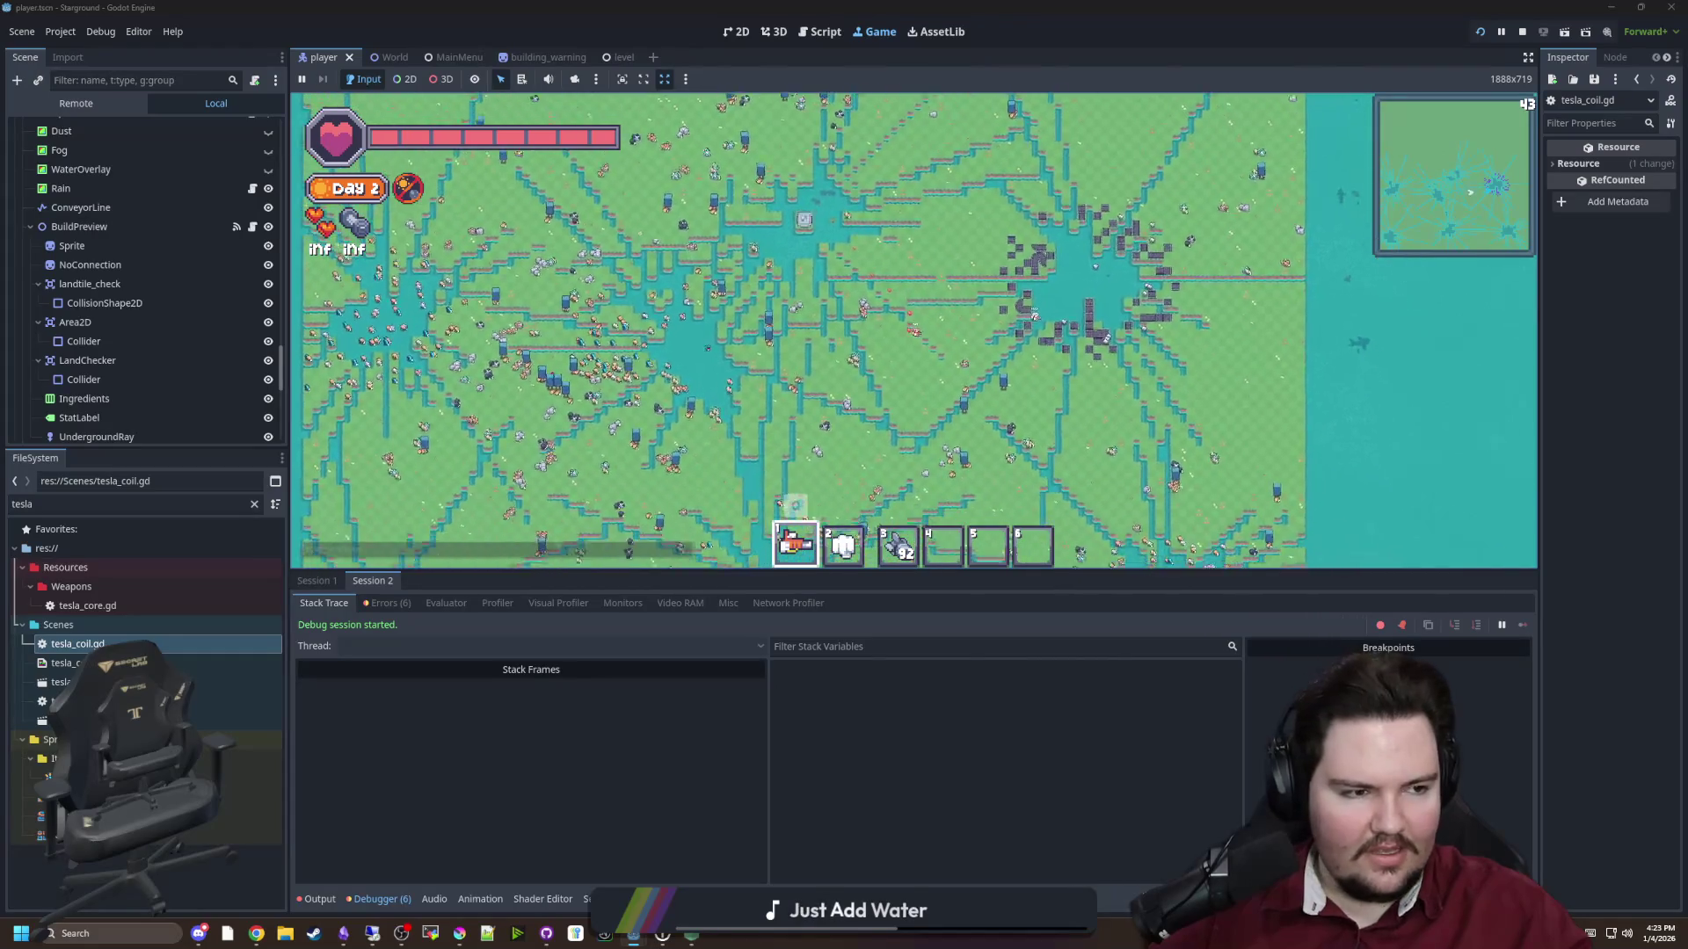
key("alt+Tab")
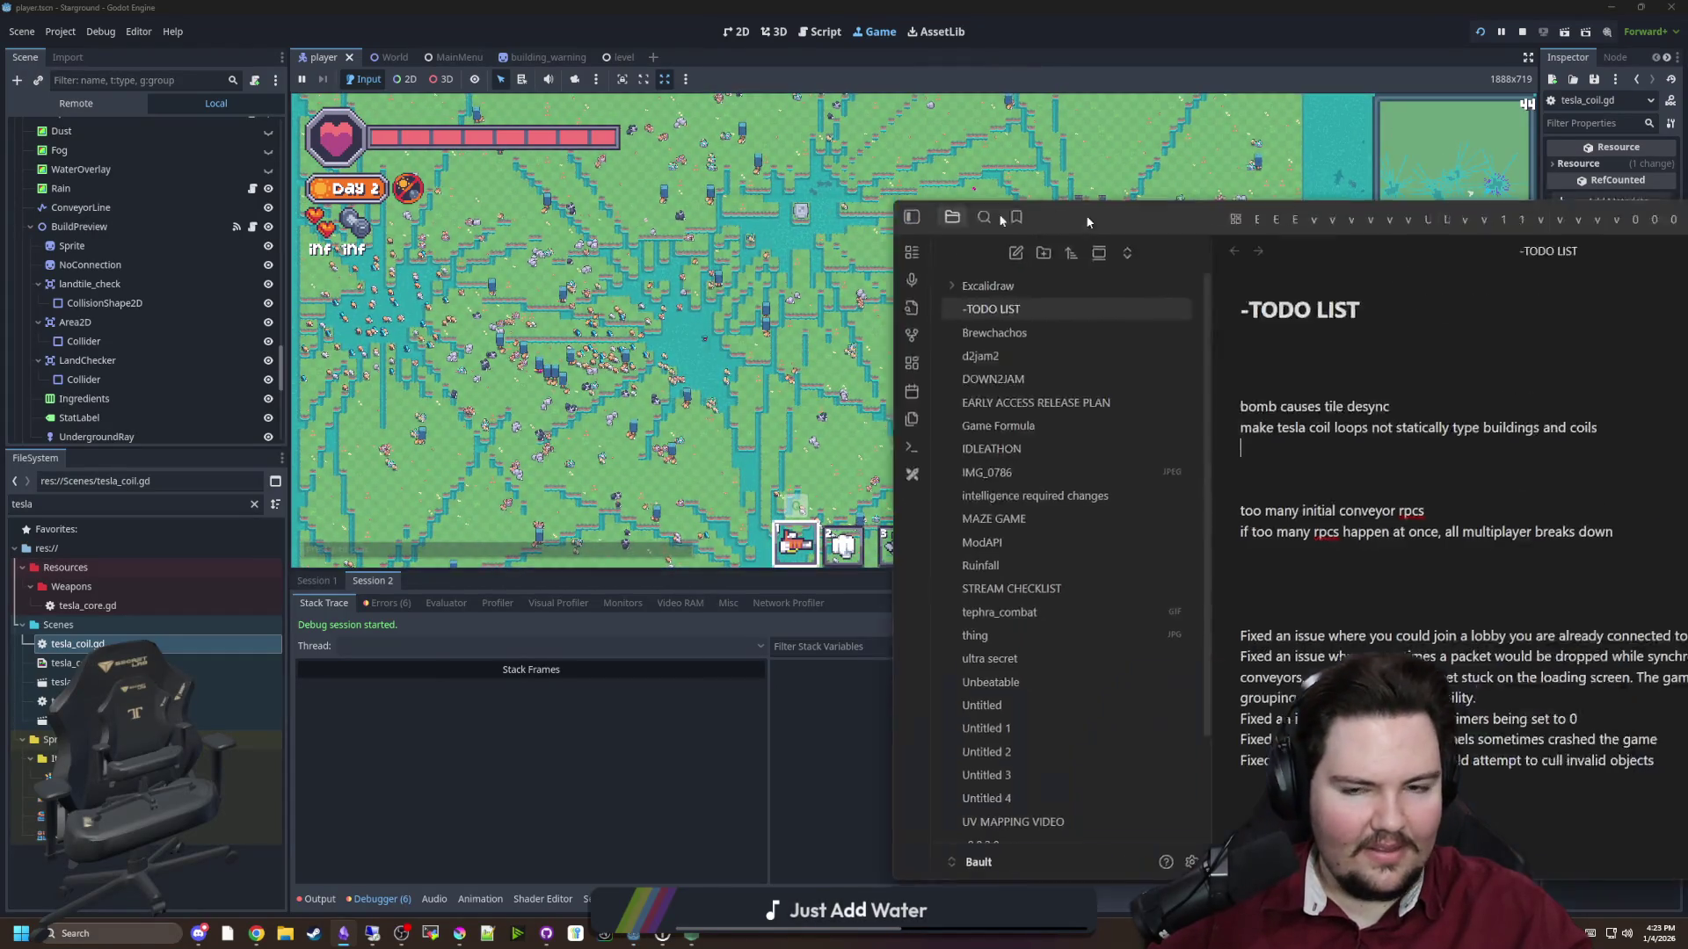
Write the hydrogen tile desync, conveyor-breaking and eyepatch fix lines into the TODO LIST note
type("ixed")
type("where ")
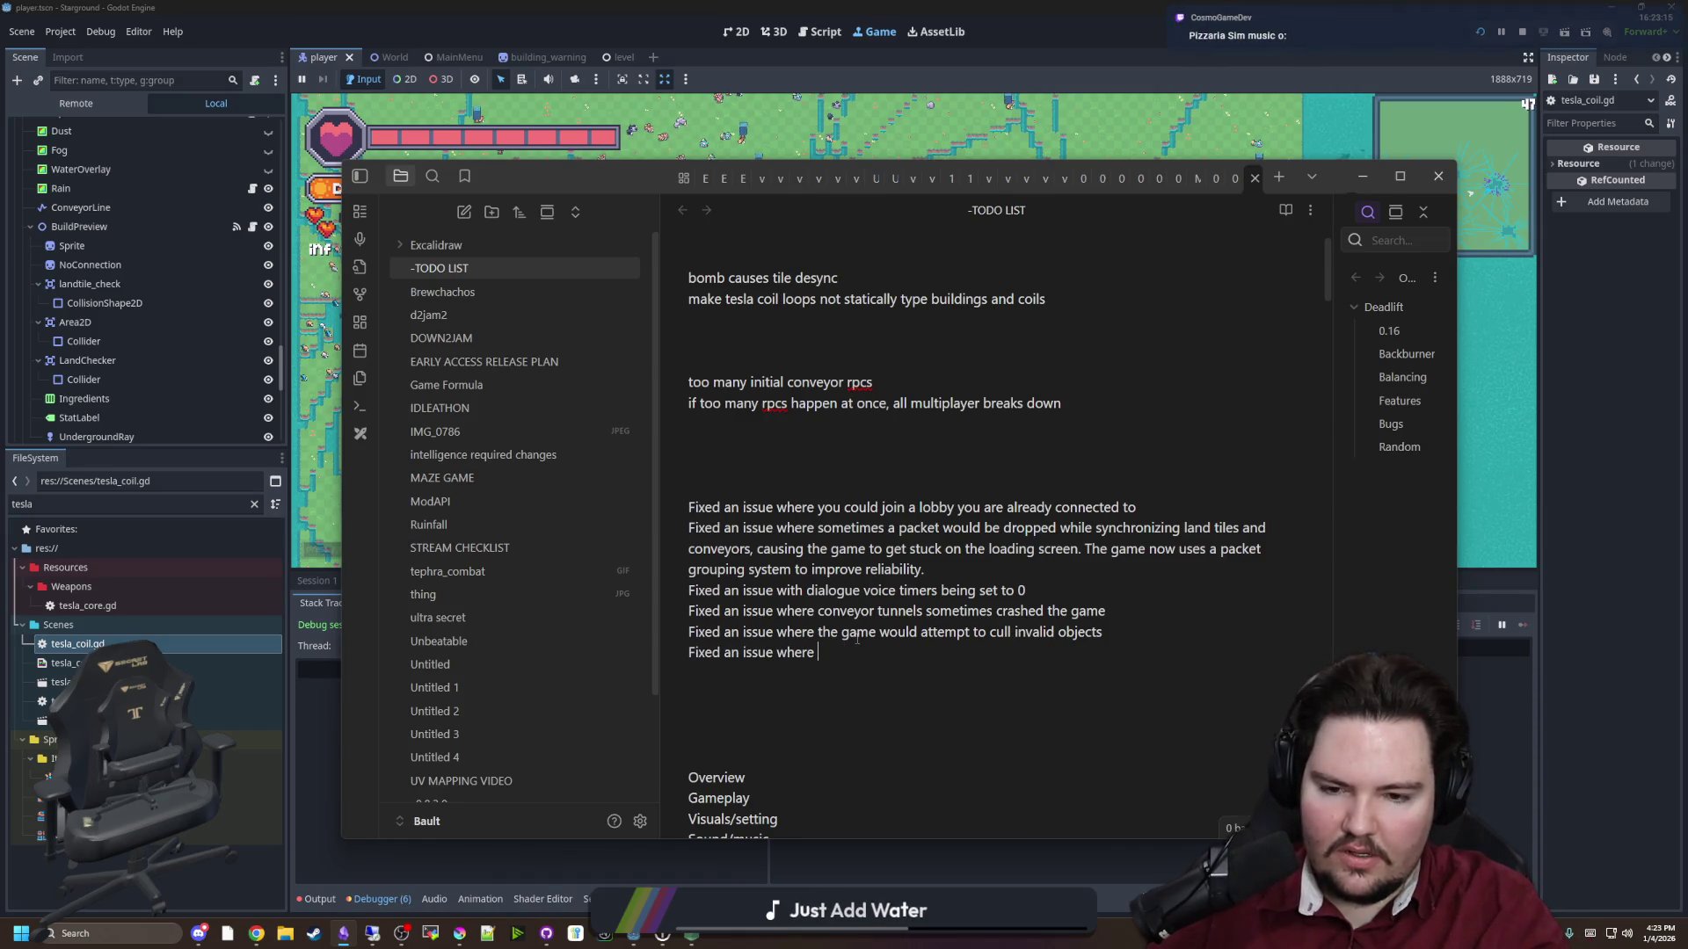
type("hydrogen bombs would ca")
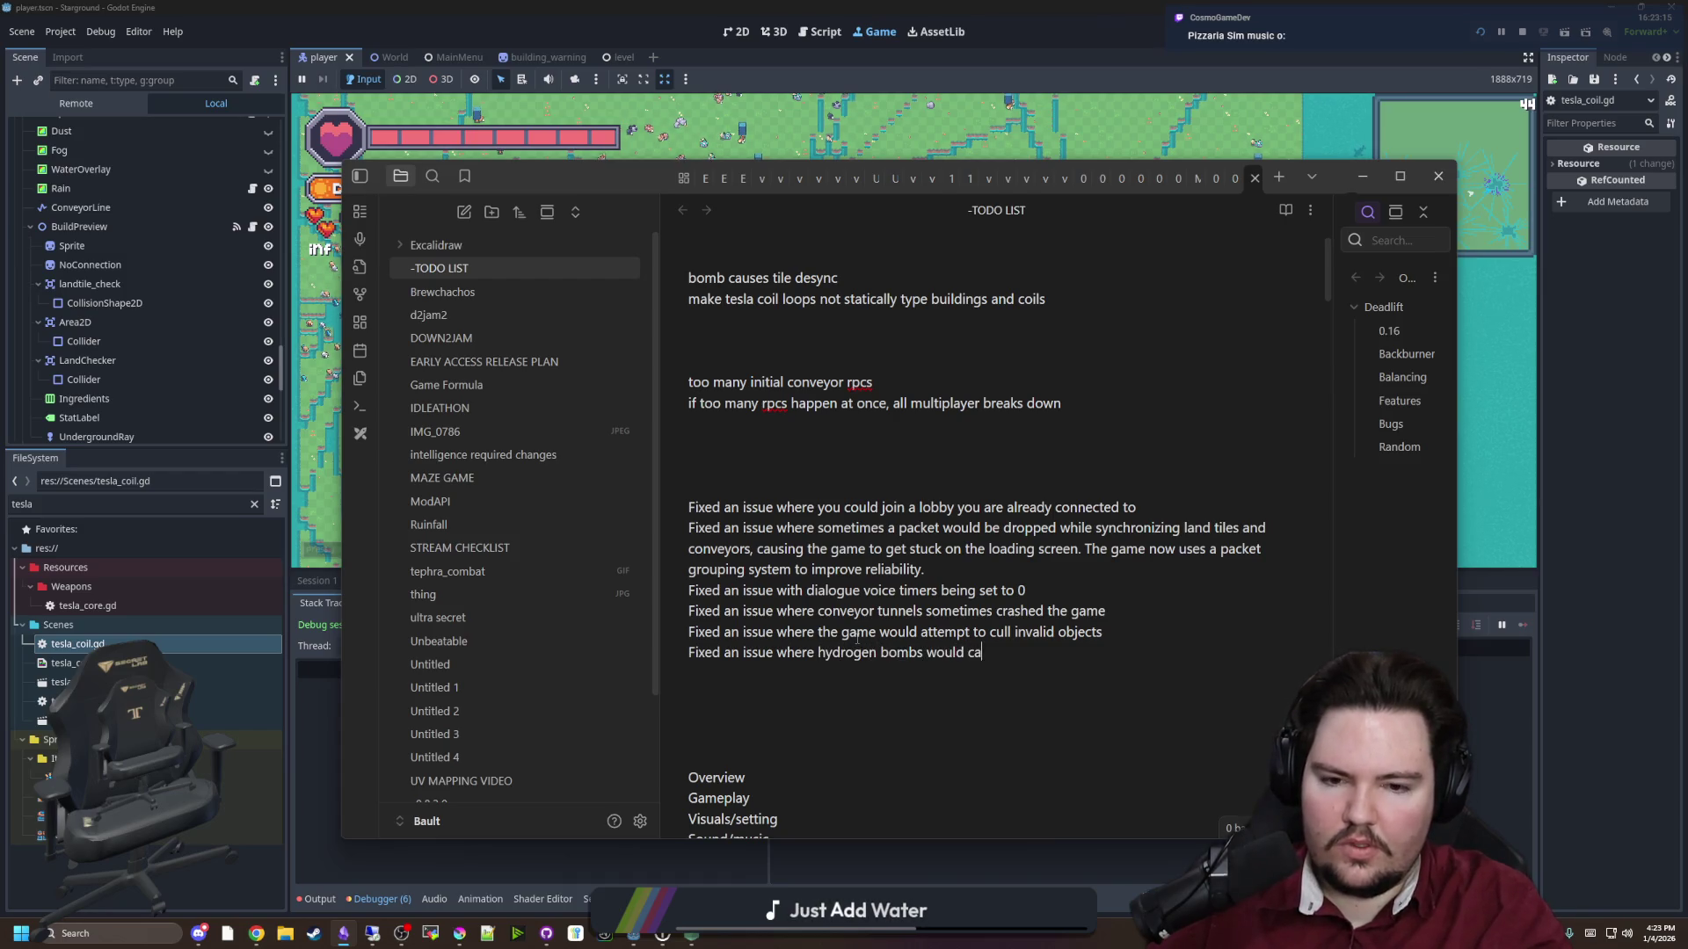
type("se weird tile desyncs")
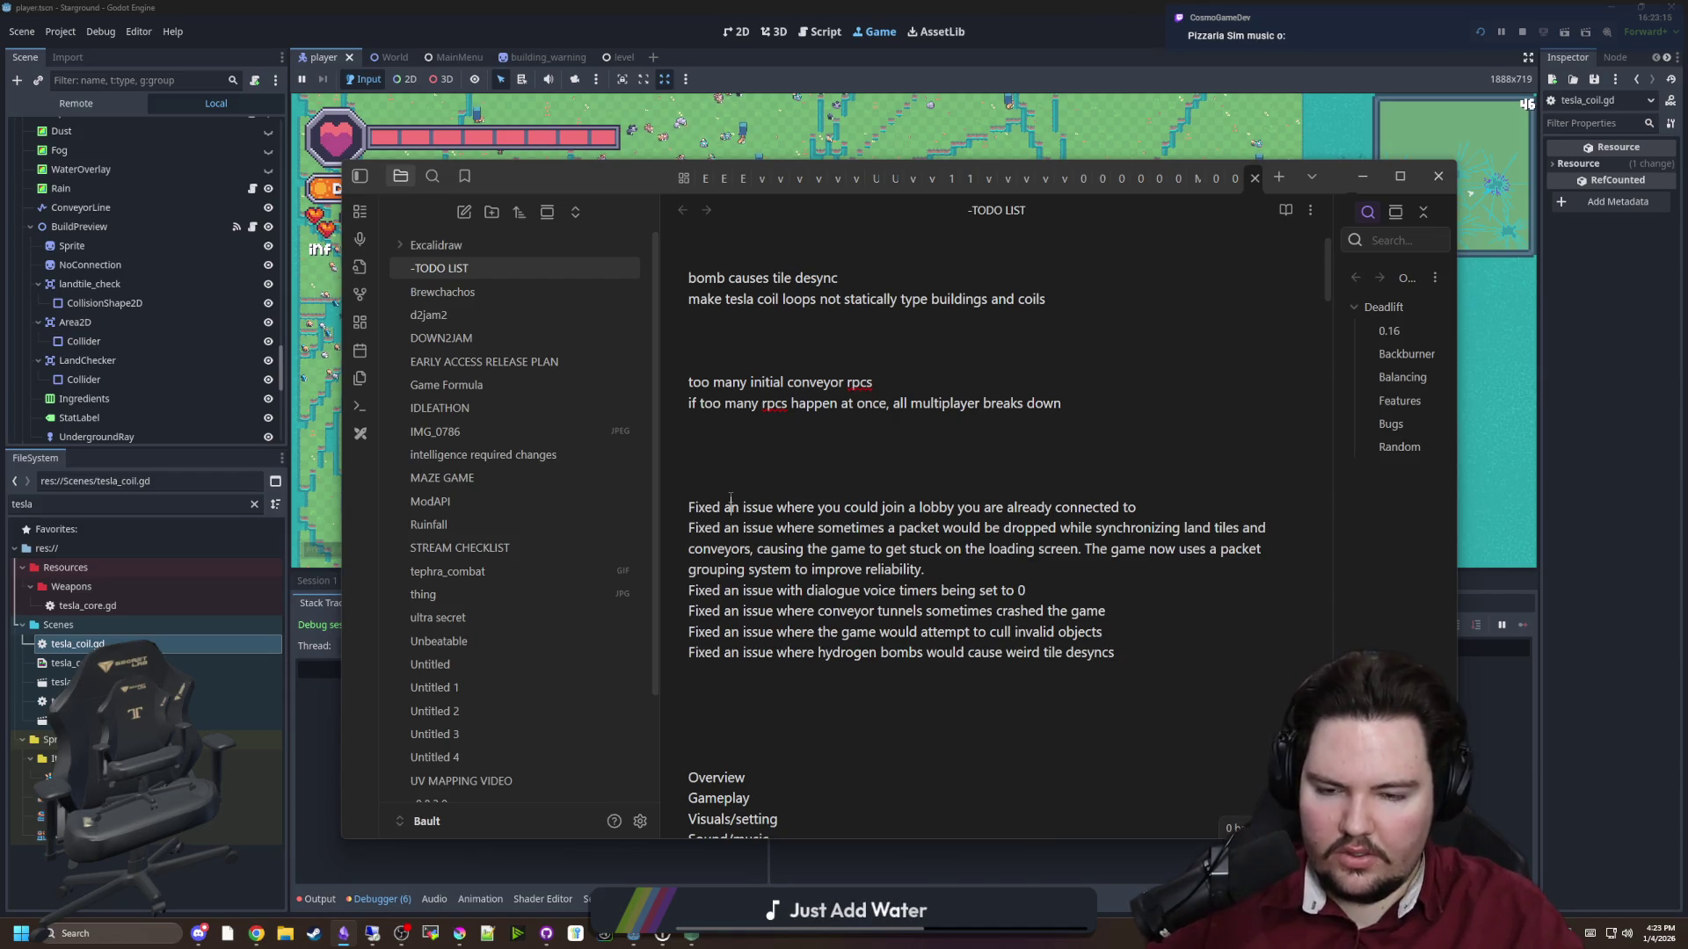
left_click(731, 497)
key("Return")
type("Made it so hydrogen bombs break conveyors again")
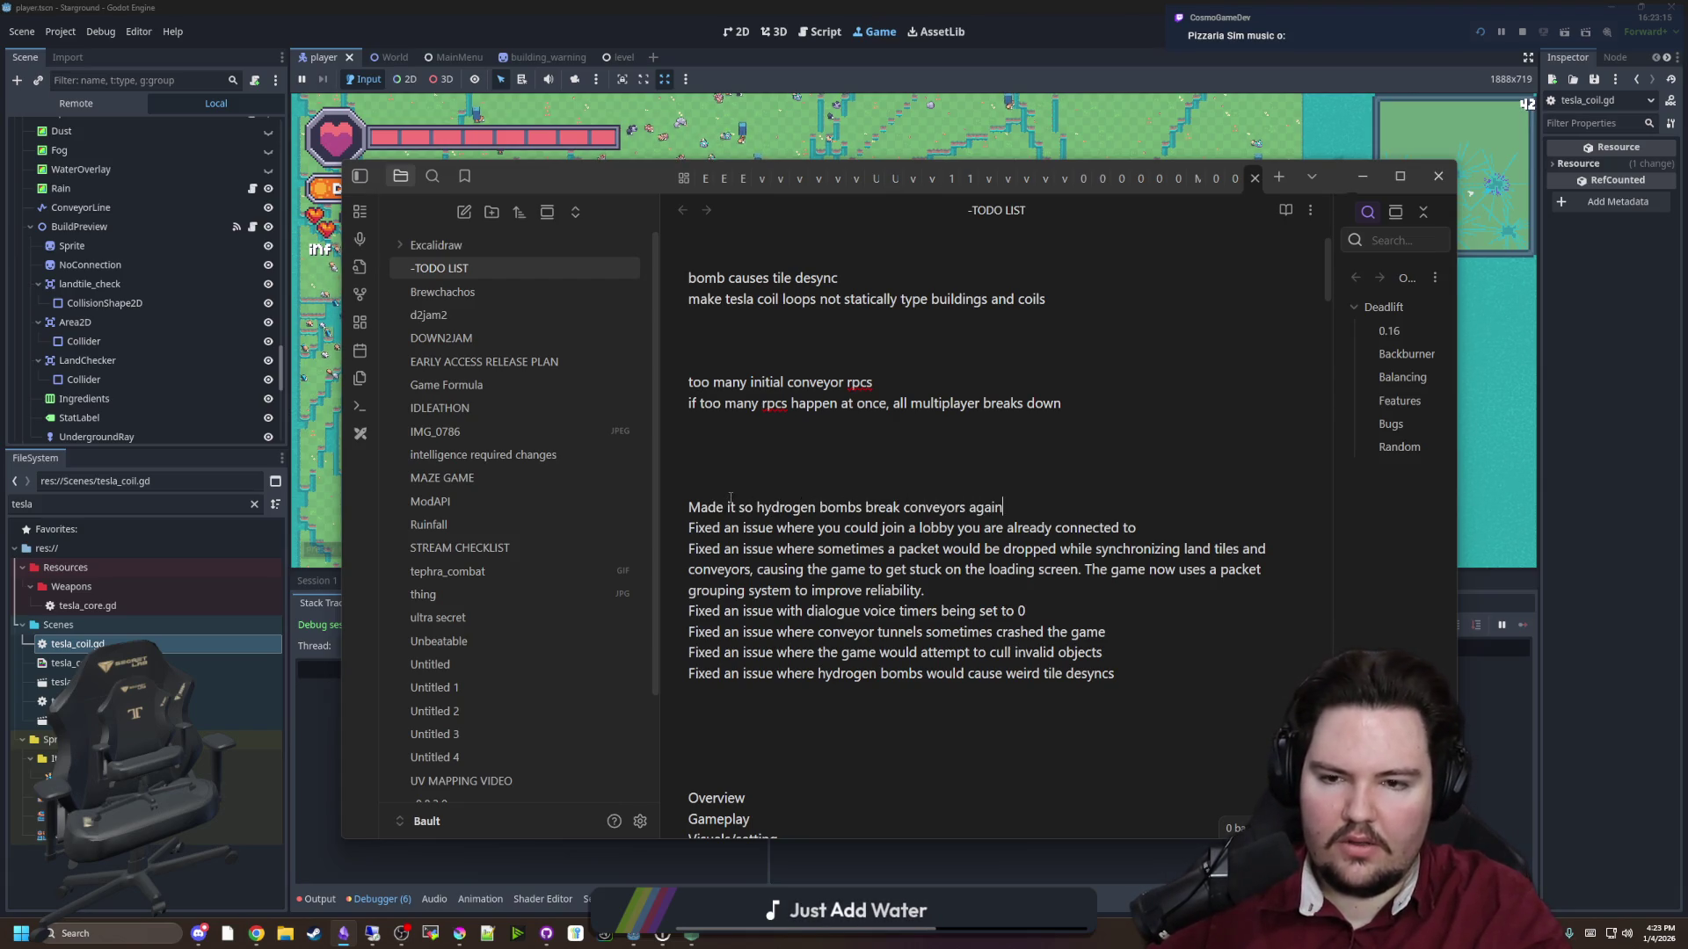
scroll(791, 503, "up", 2)
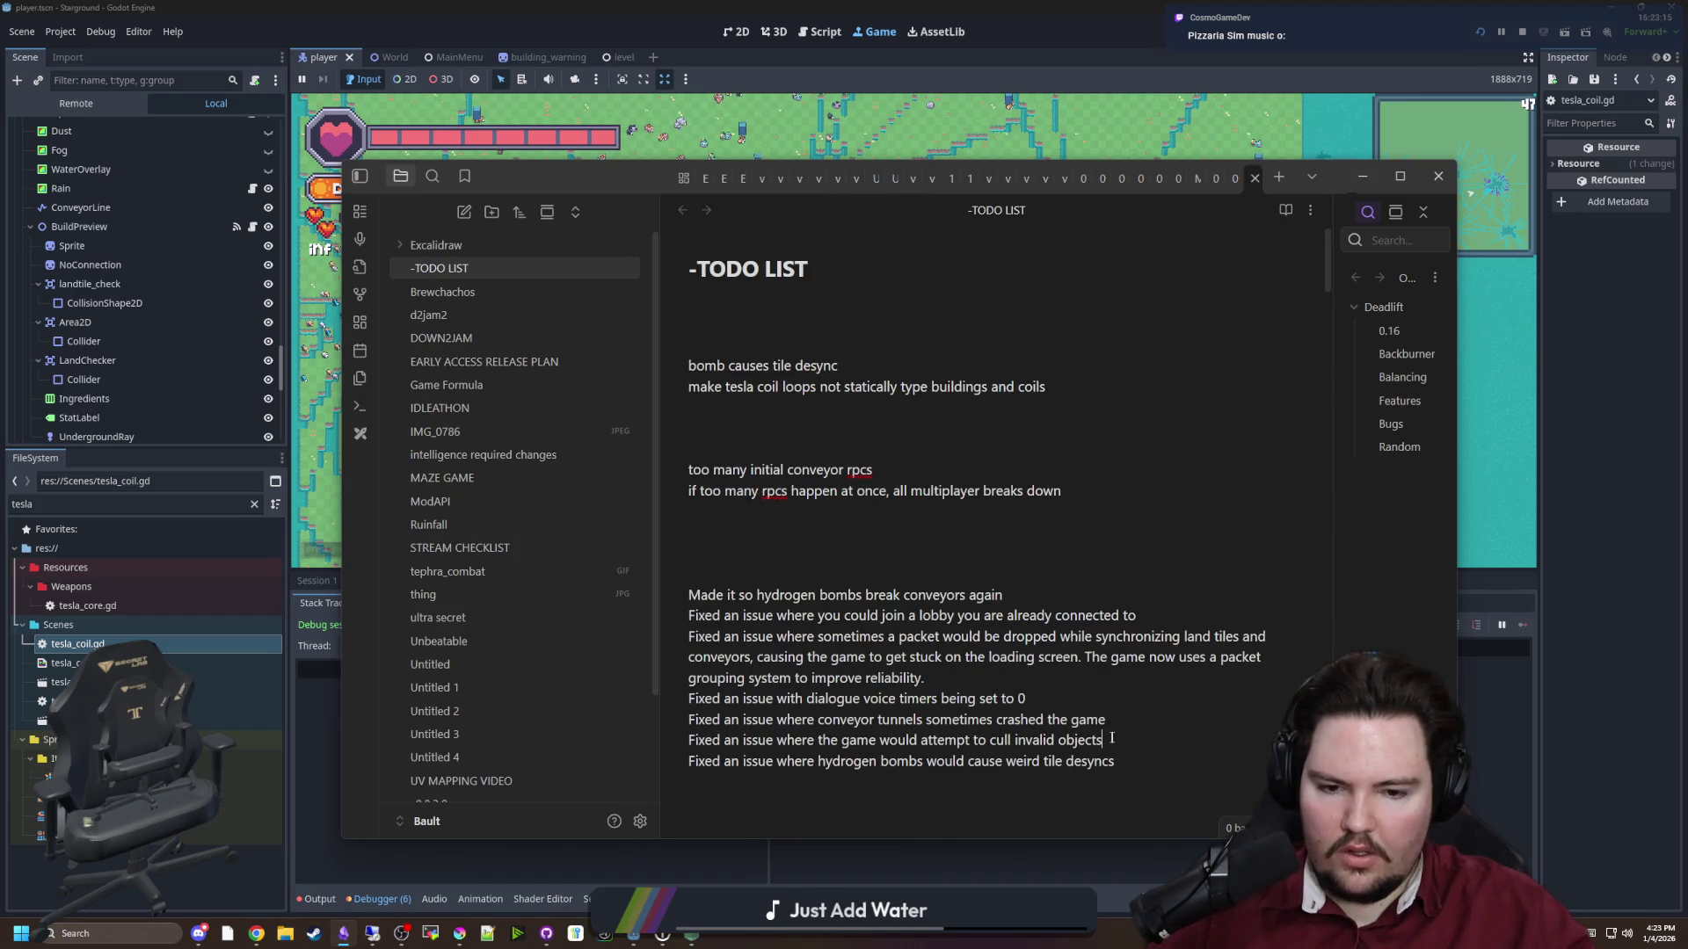
key("Return")
type("F")
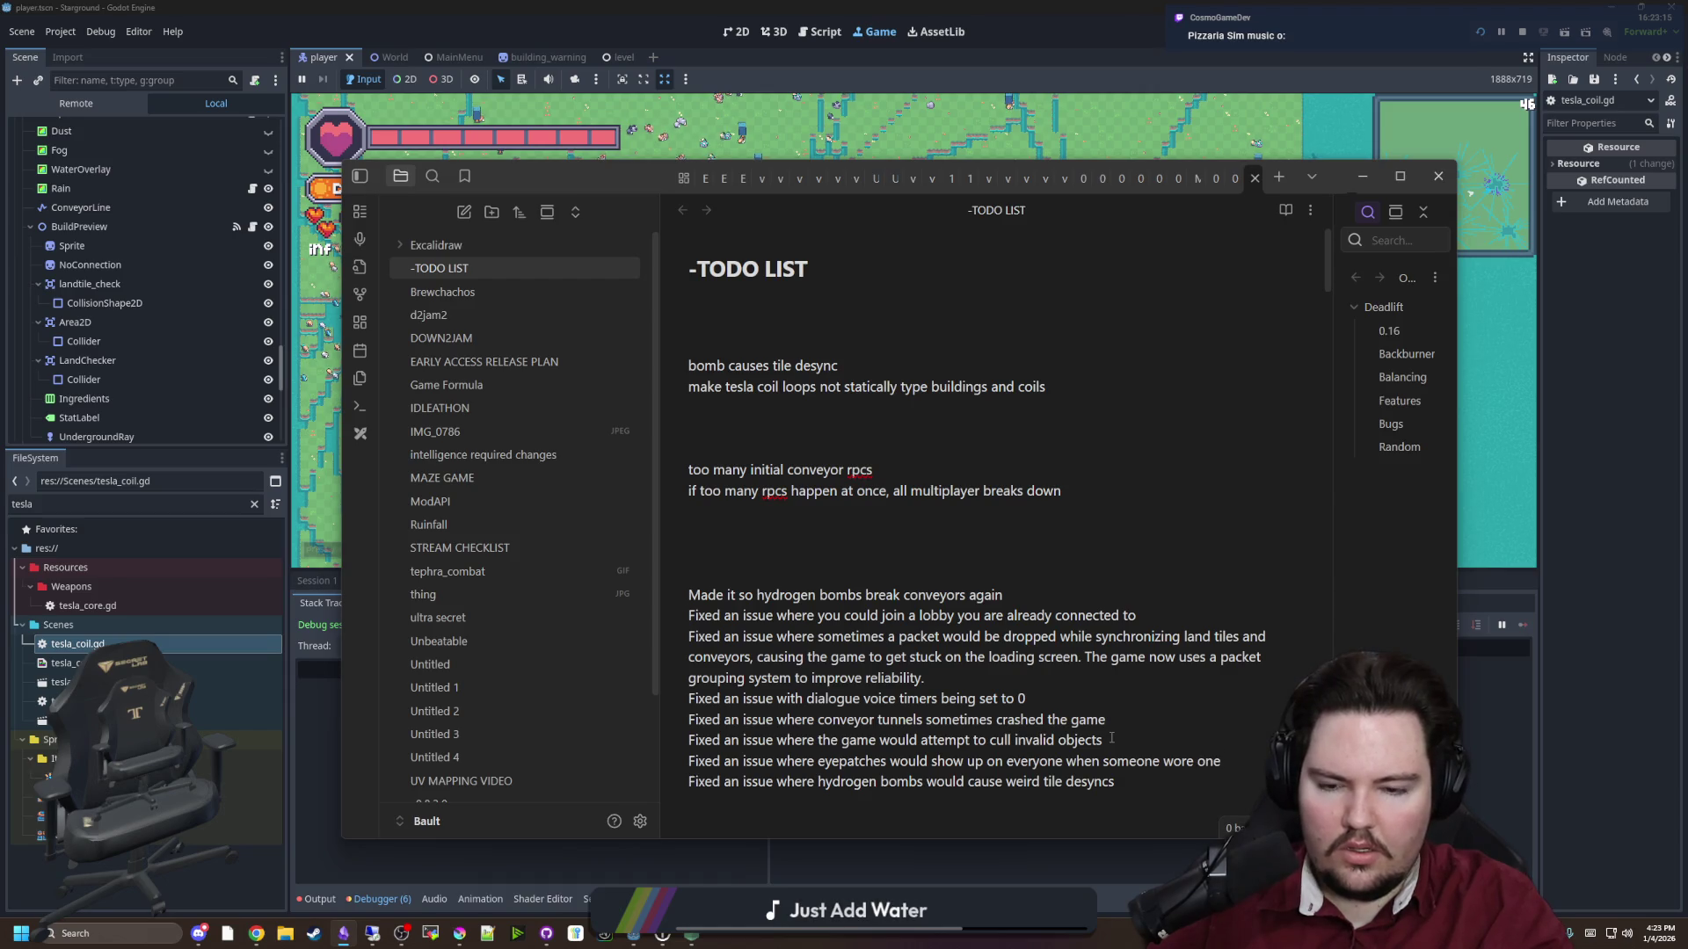
key("alt+Tab")
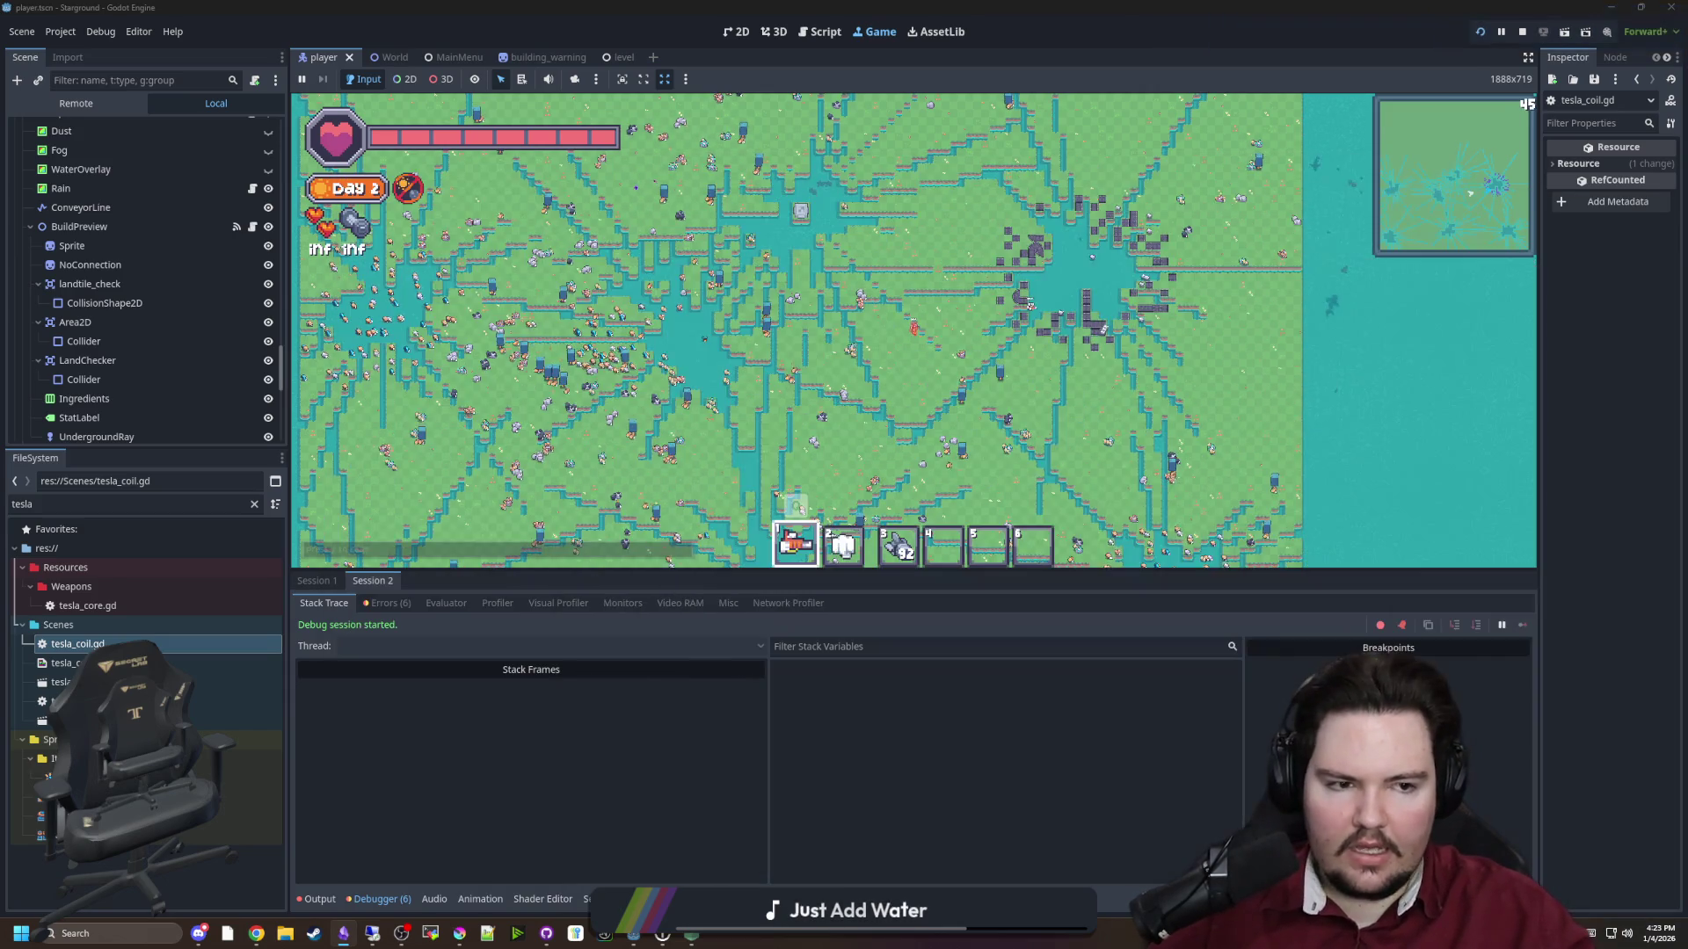
Walk the player up-left across the grass, then stop the running game
key("w")
key("a")
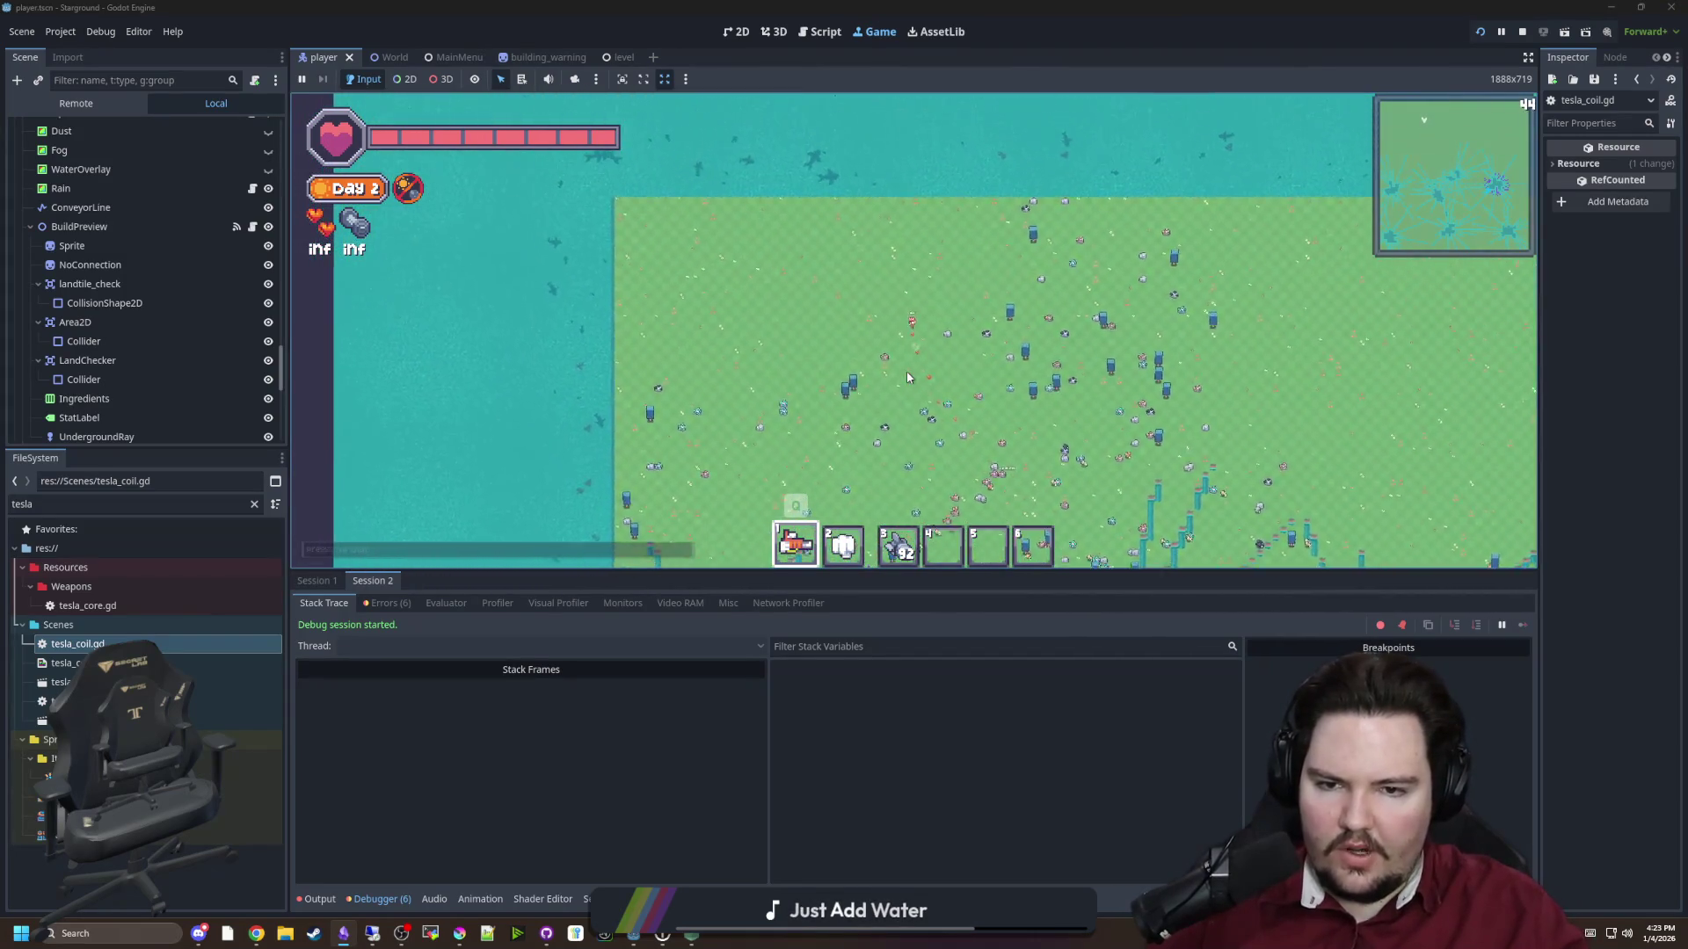
type("/s")
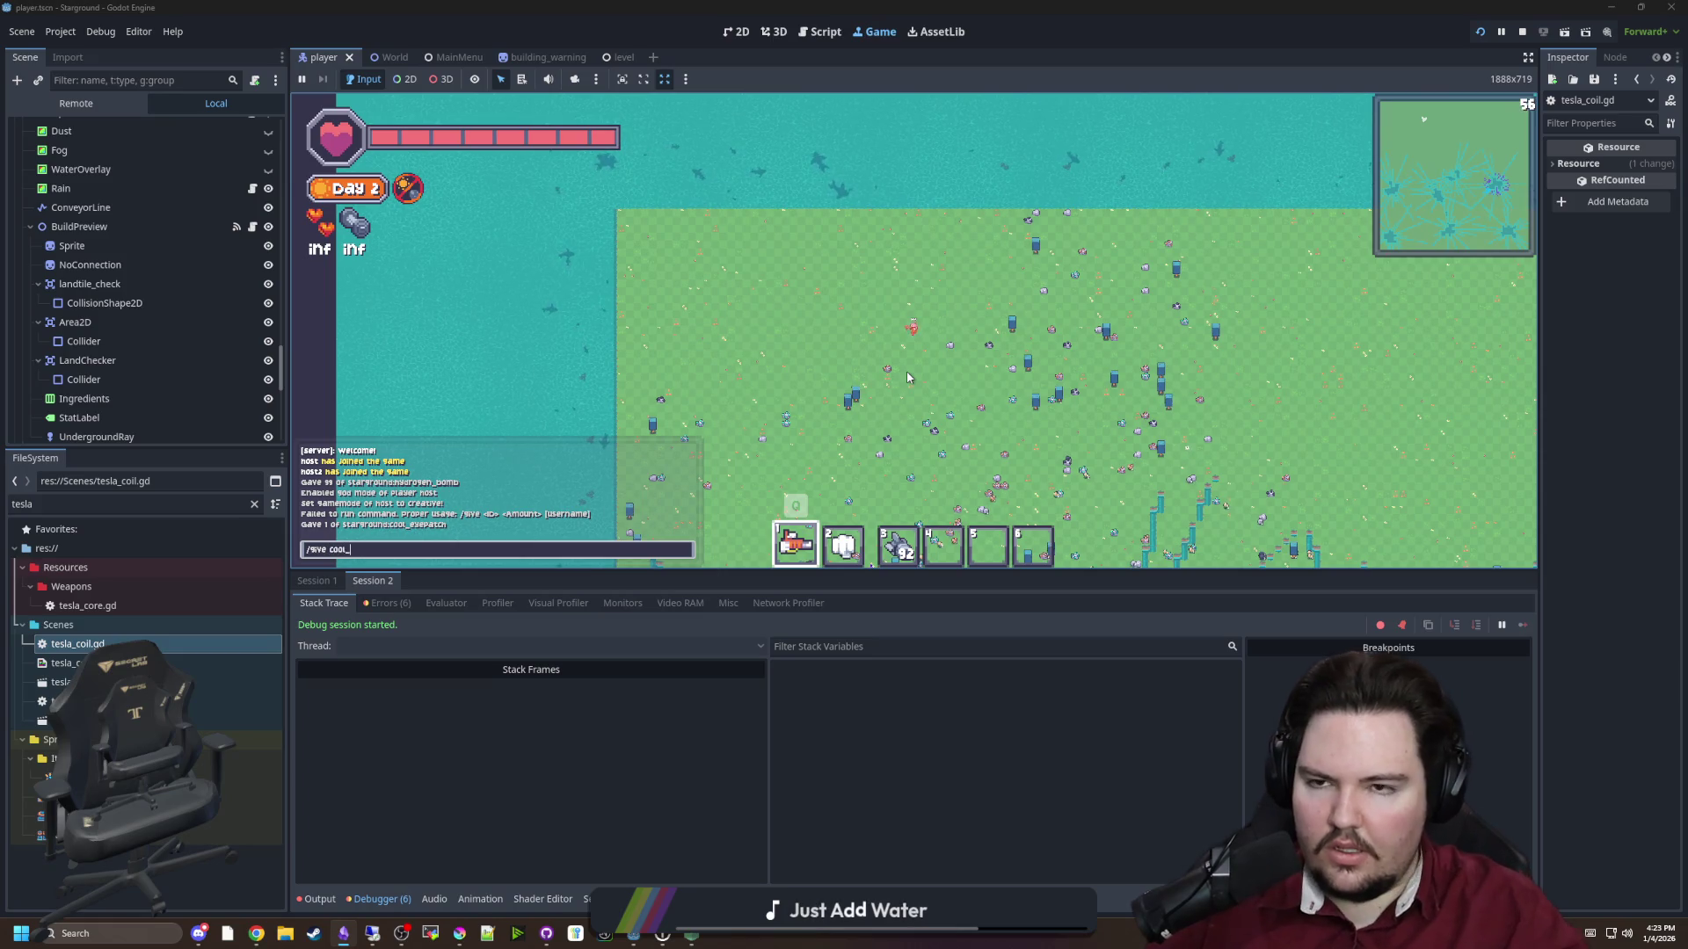
left_click(1521, 31)
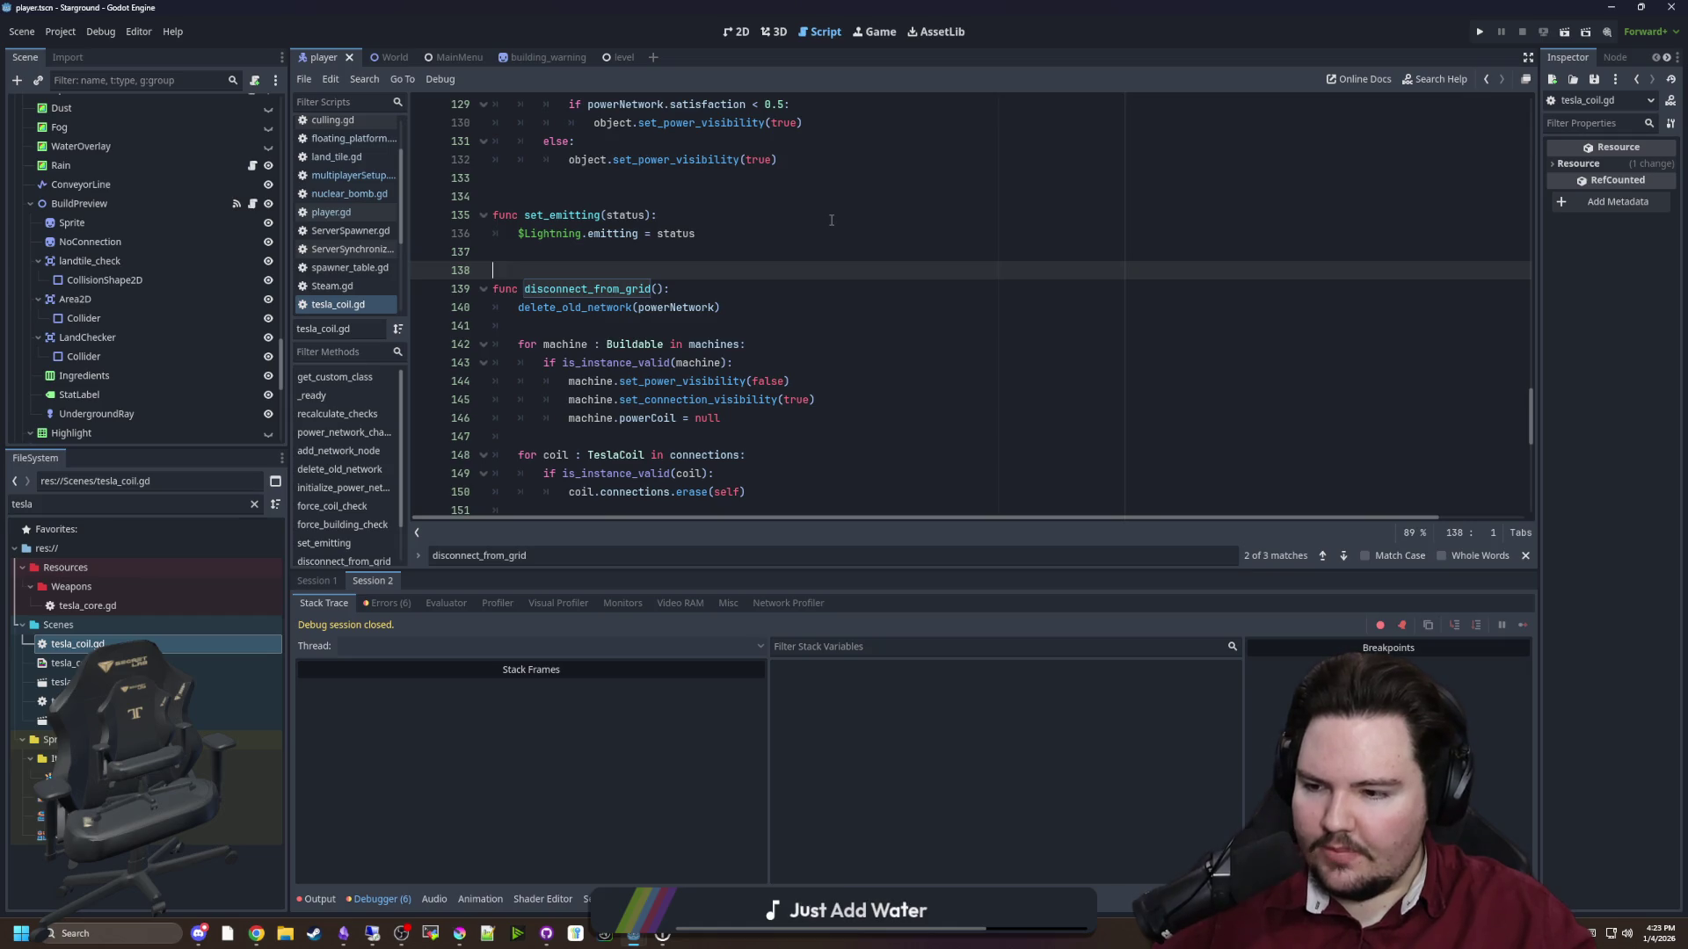
Filter the FileSystem dock to 'player' and launch the game with F5
left_click(255, 505)
type("player")
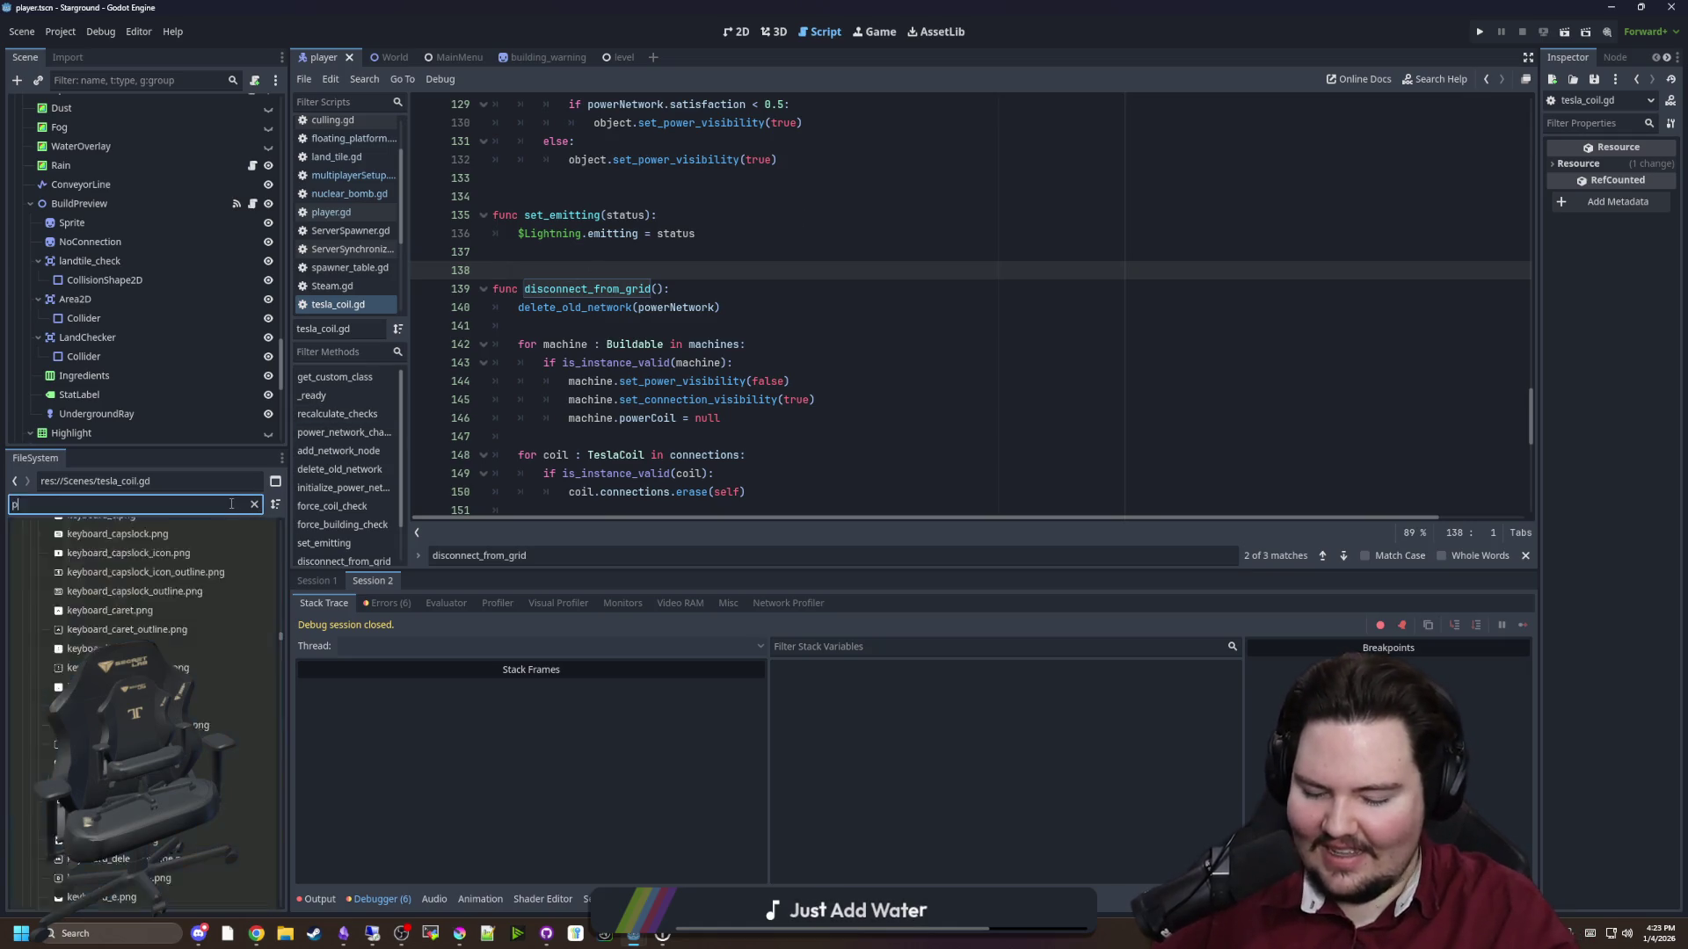
key("F5")
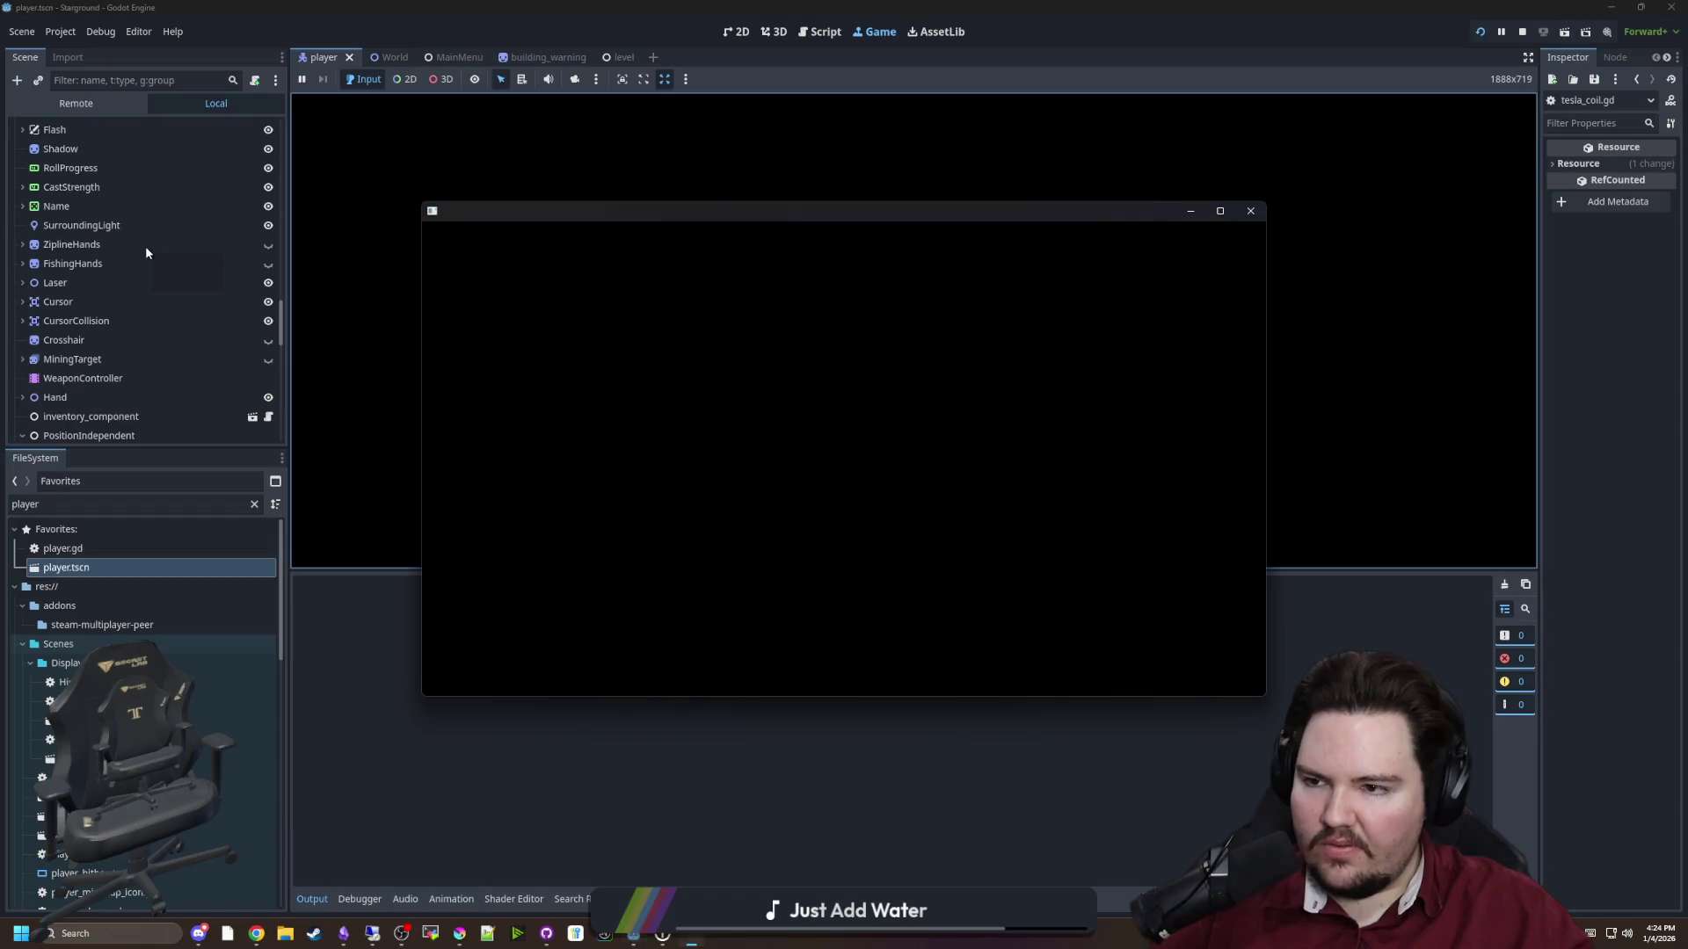
scroll(208, 283, "up", 10)
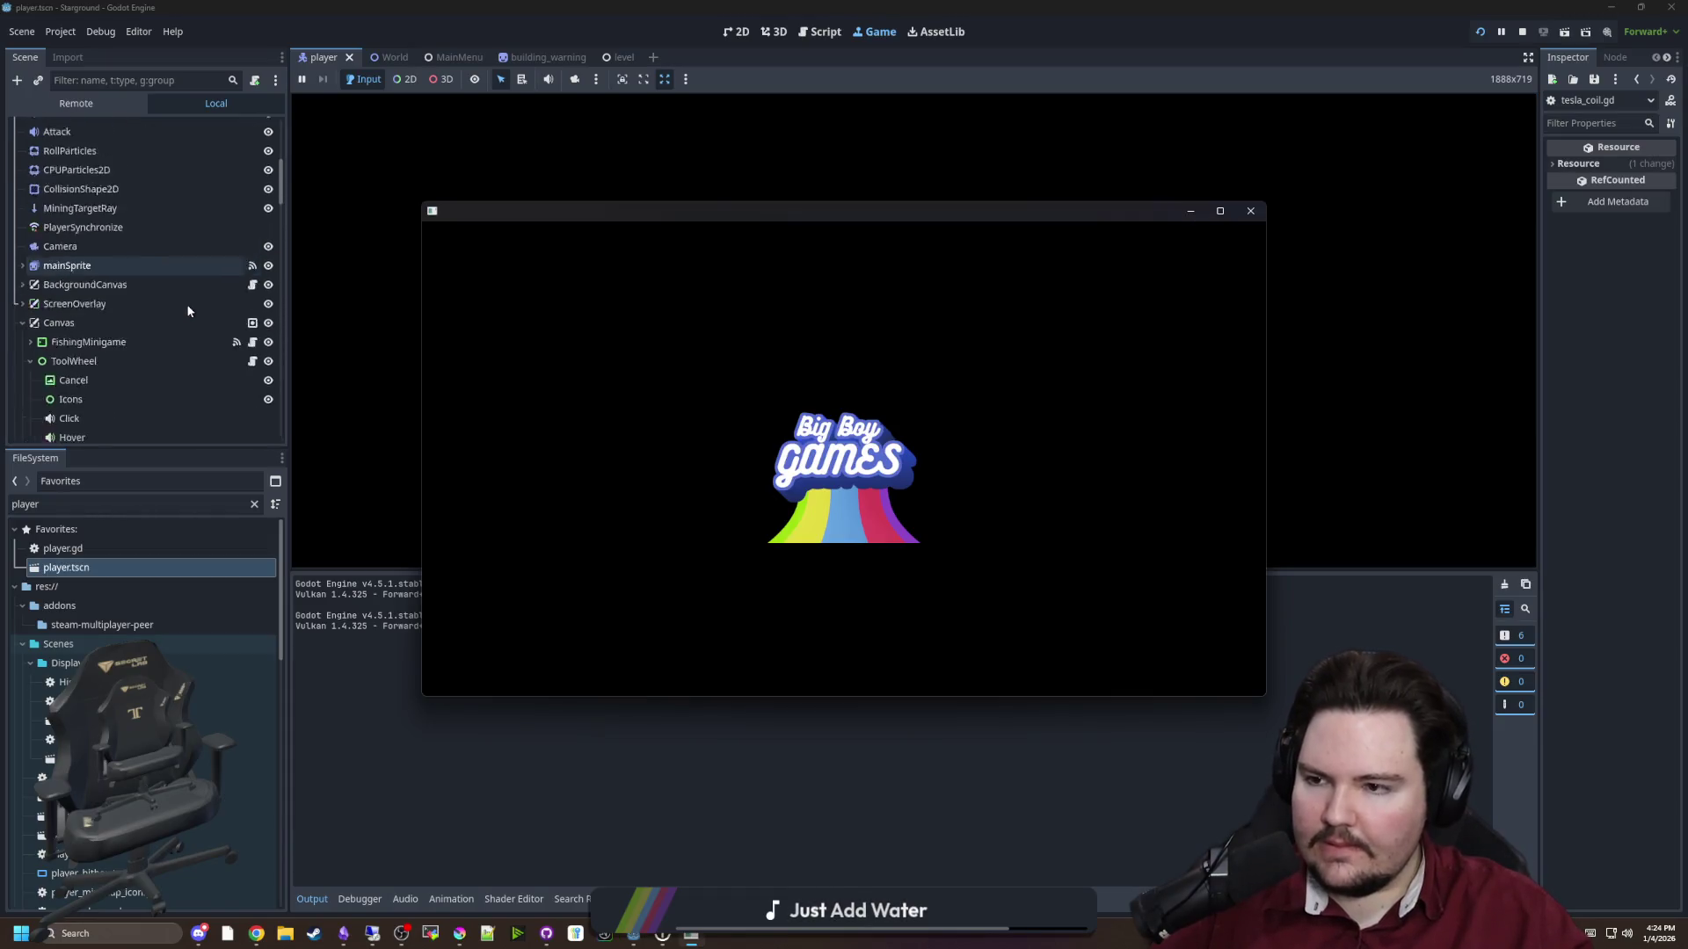
scroll(94, 264, "down", 5)
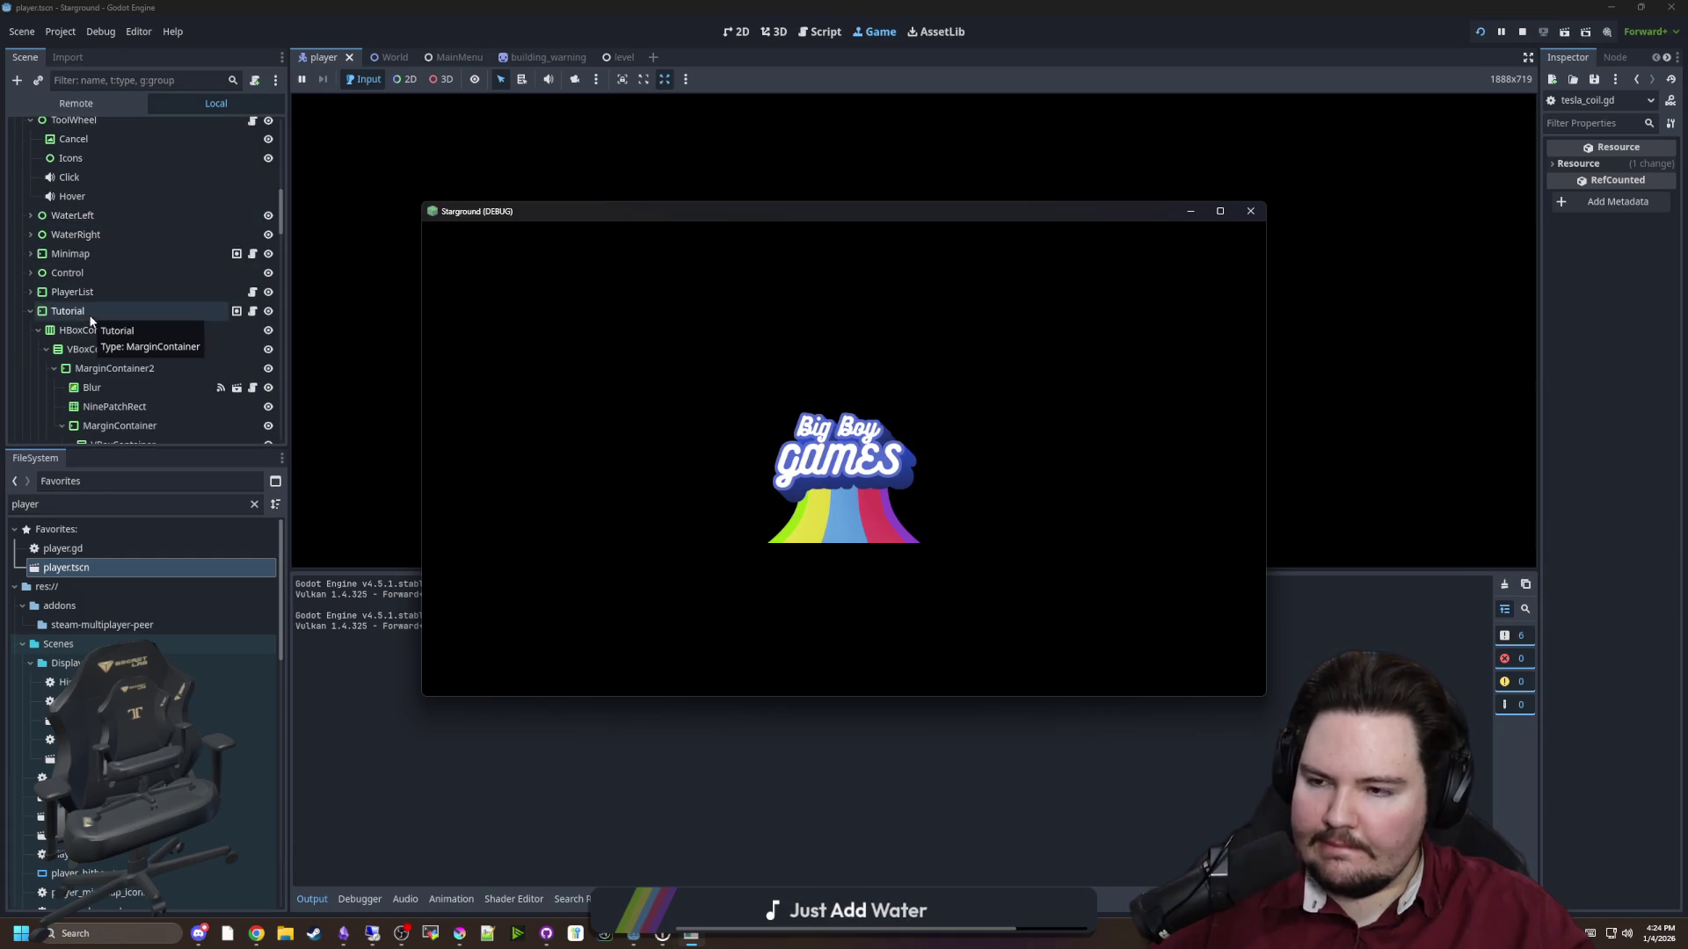
scroll(176, 228, "up", 10)
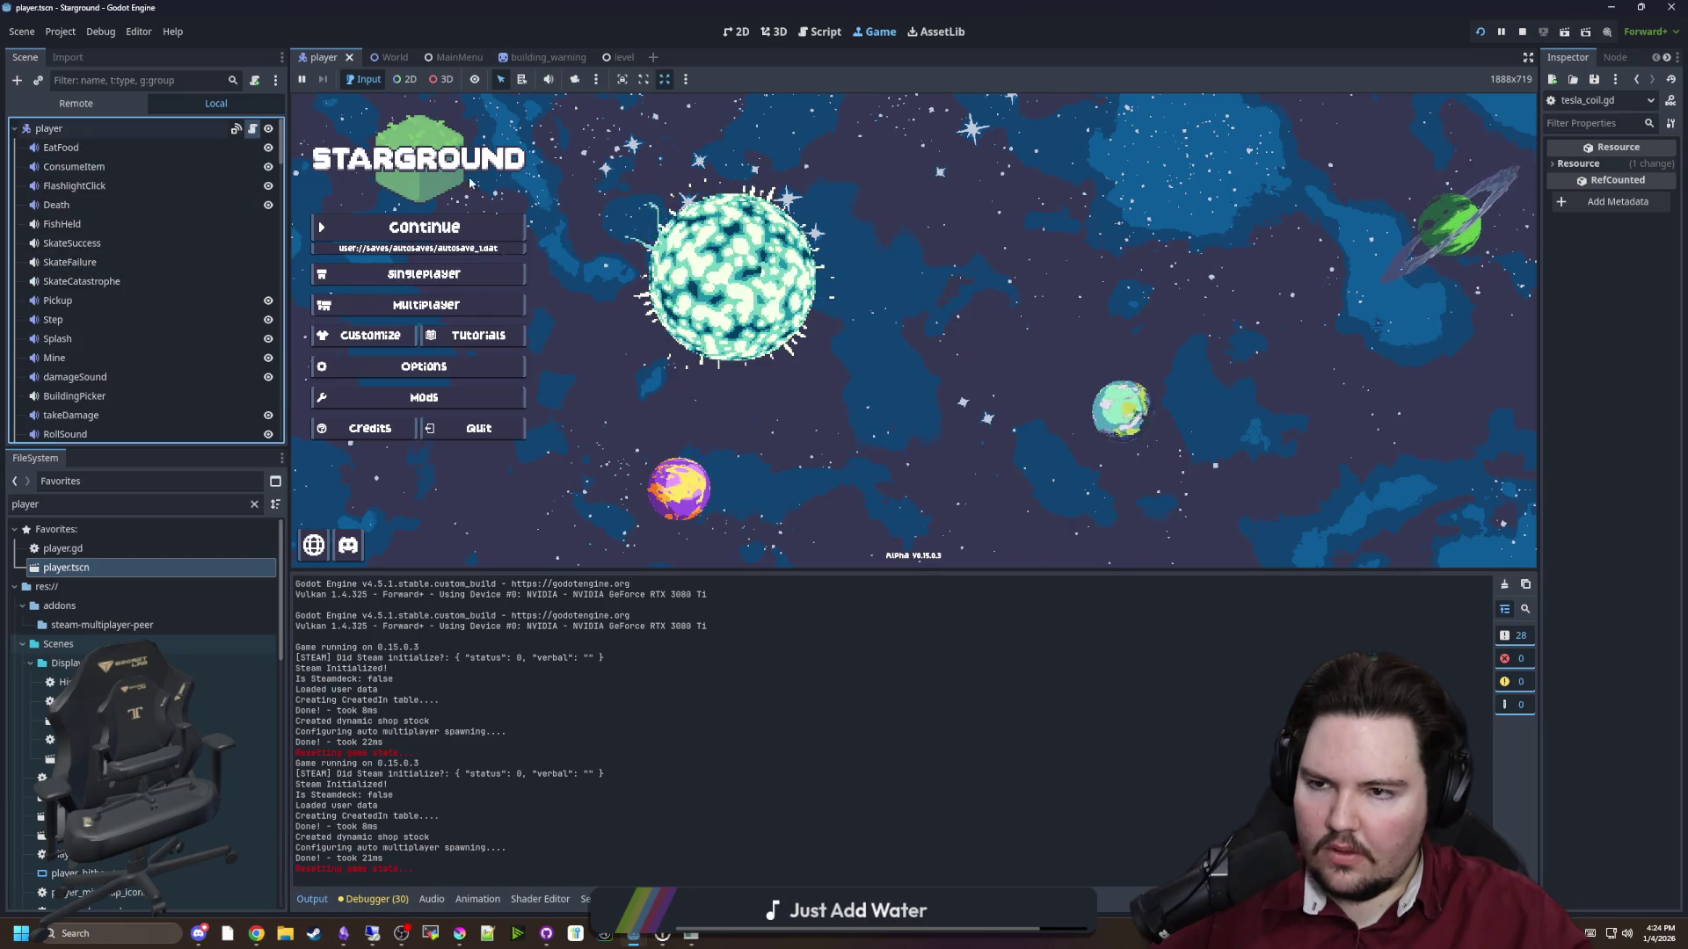
Open player.gd in the script editor and search it for 'cool_eye'
left_click(236, 128)
left_click(659, 215)
key("ctrl+f")
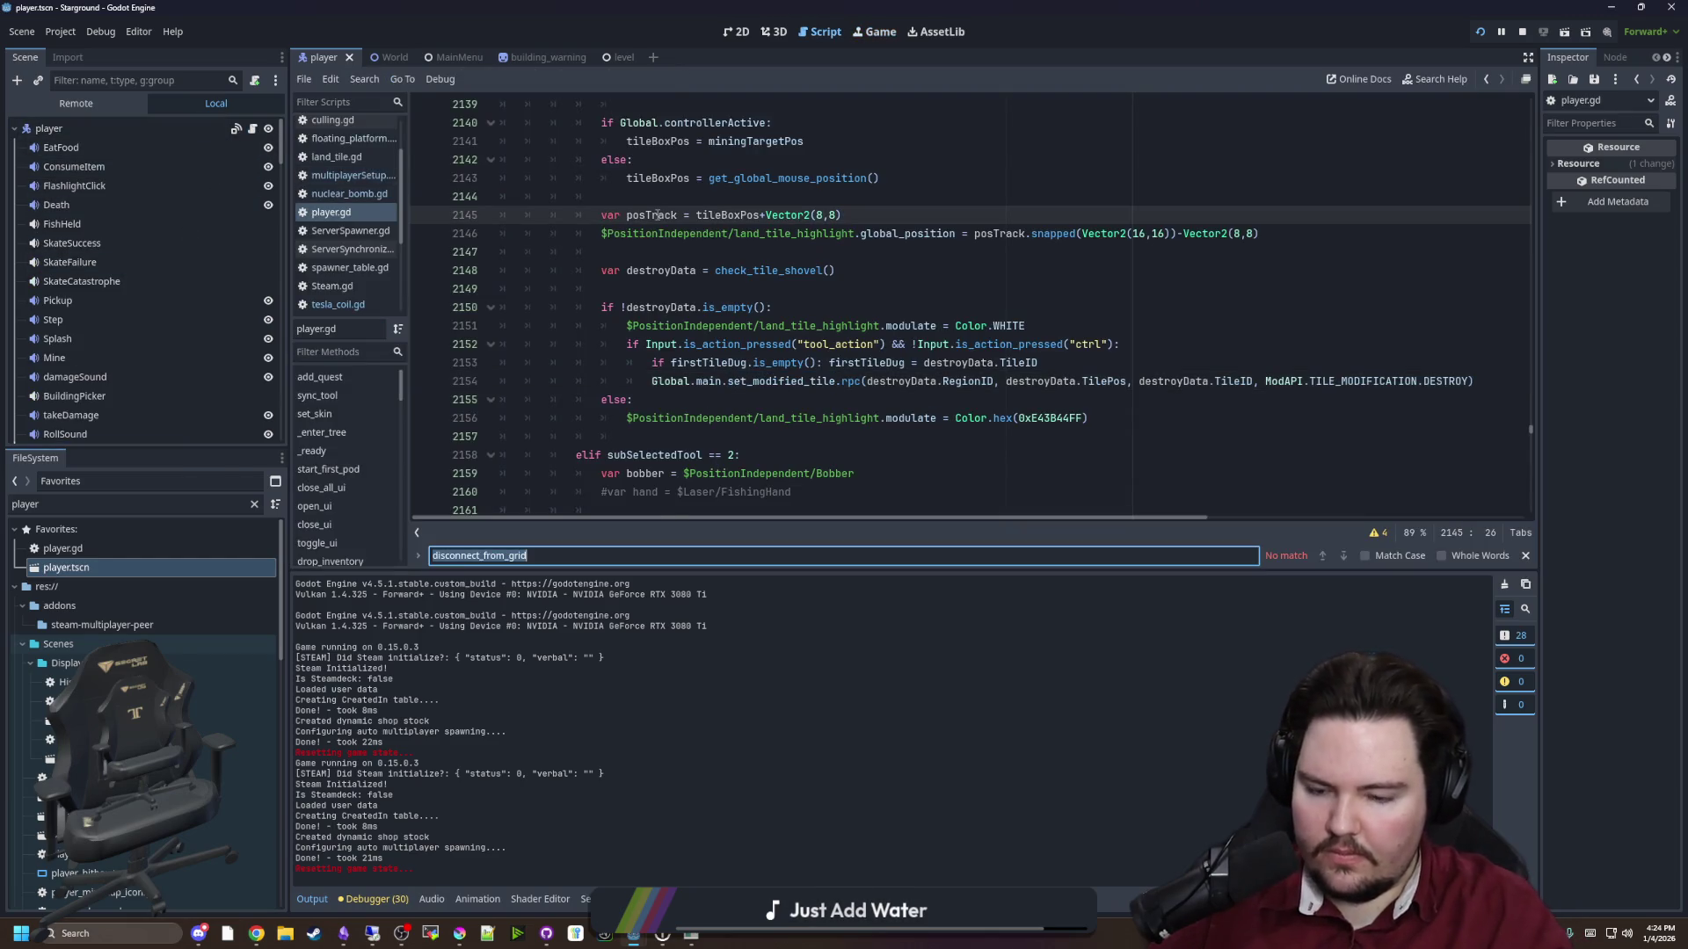
type("cool_eye")
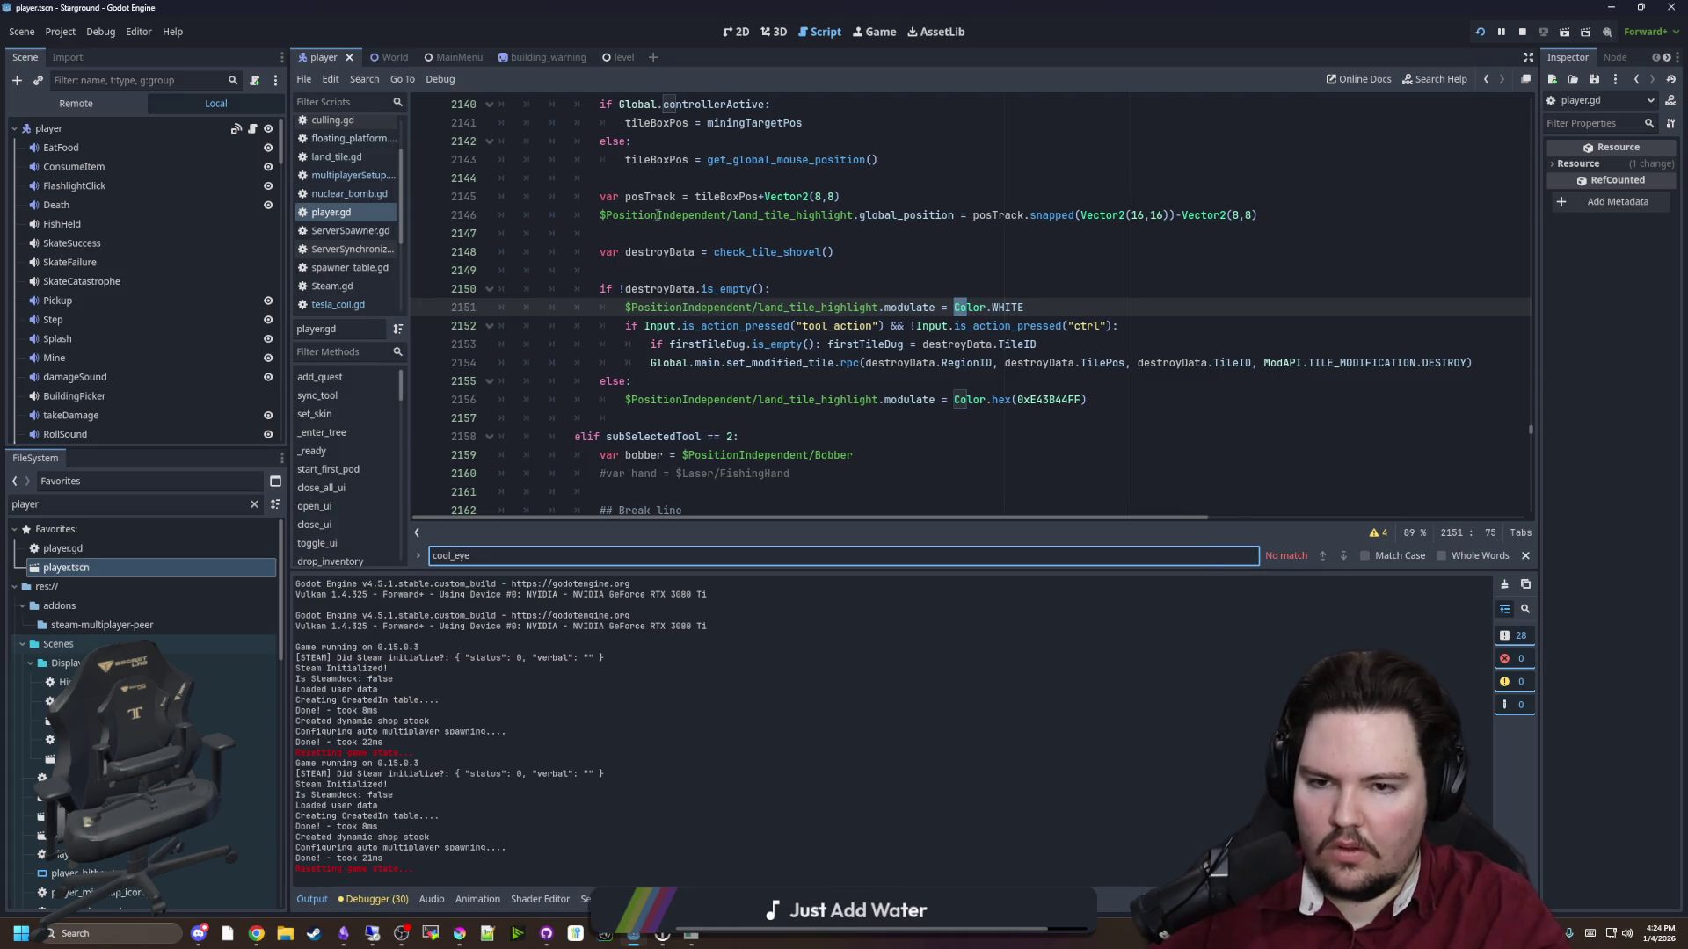
Run a Find in Files search for cool_eyepatch from the player.gd editor
left_click(658, 215)
scroll(181, 311, "down", 3)
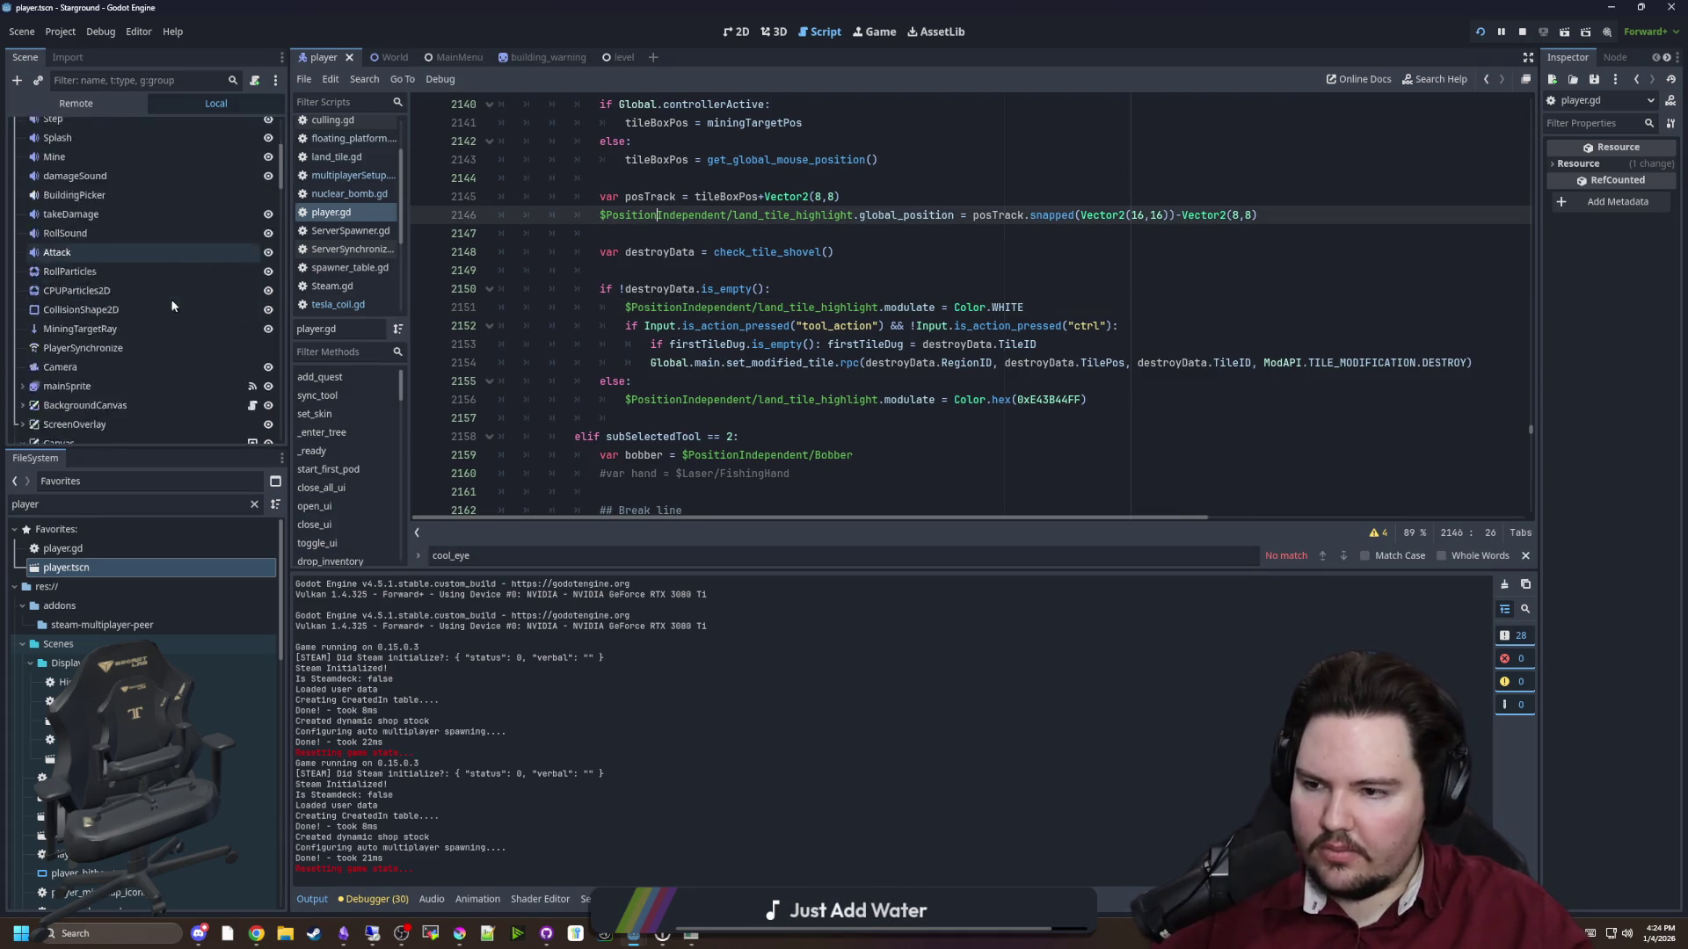
left_click(883, 288)
key("ctrl+shift+f")
type("cool_ey")
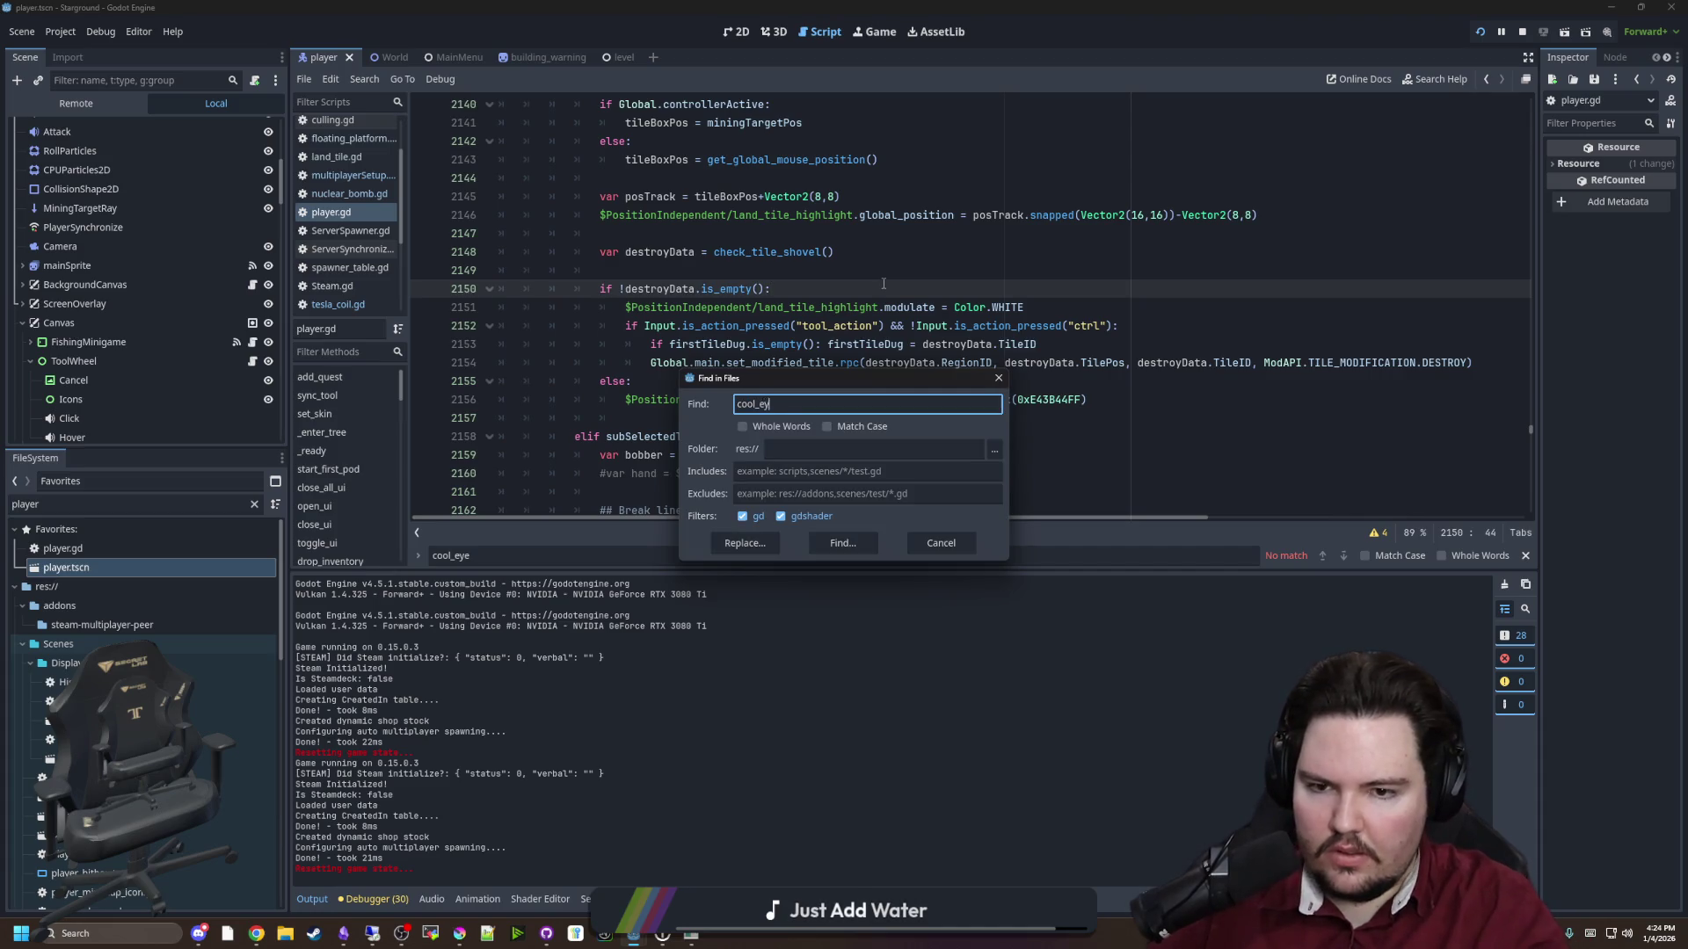
type("ch")
key("Return")
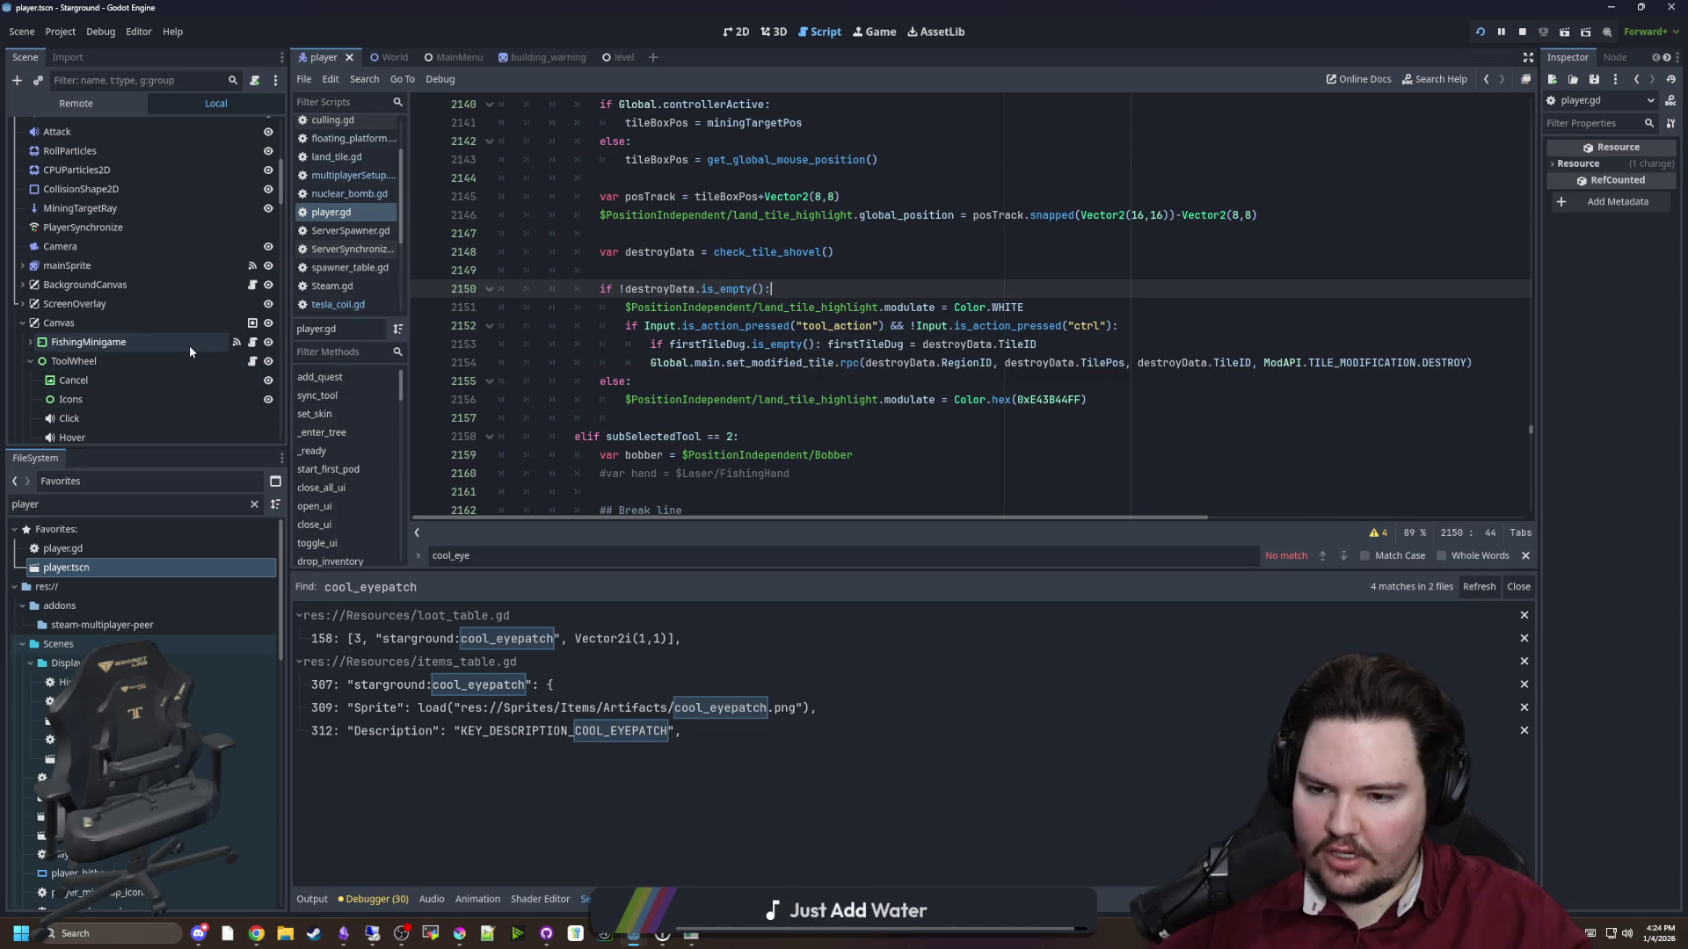
Search the whole project for 'eyepatch' and jump to the Eyepatch visibility line in player.gd
left_click(758, 325)
key("ctrl+shift+f")
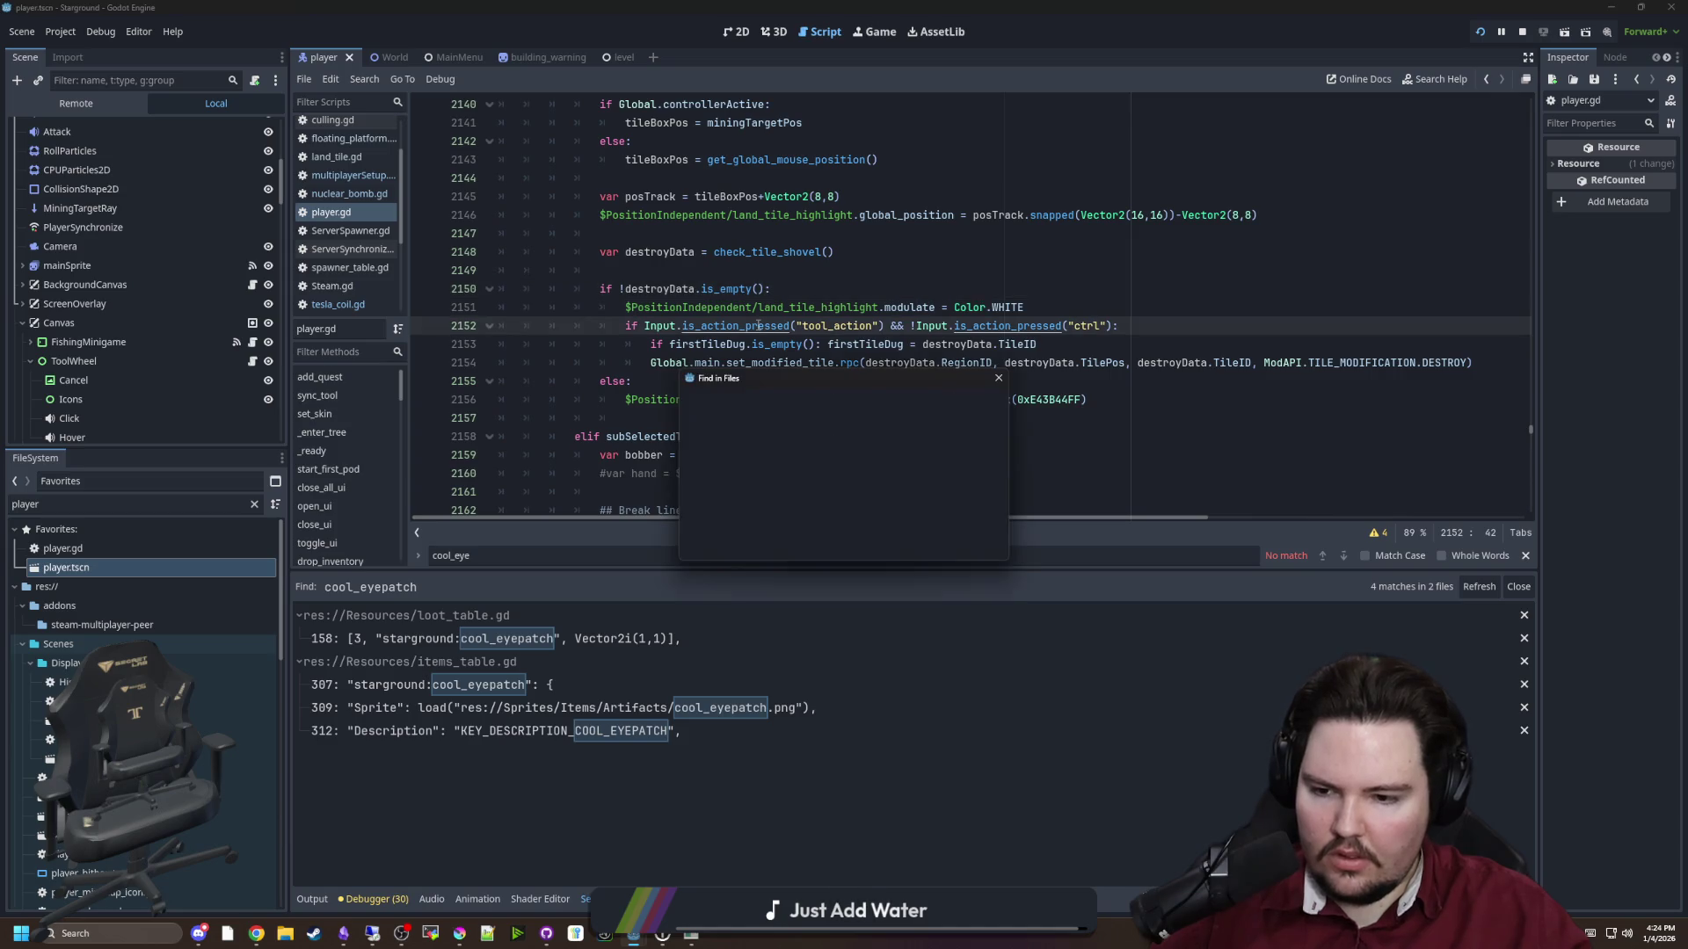
type("eyepatch")
key("Return")
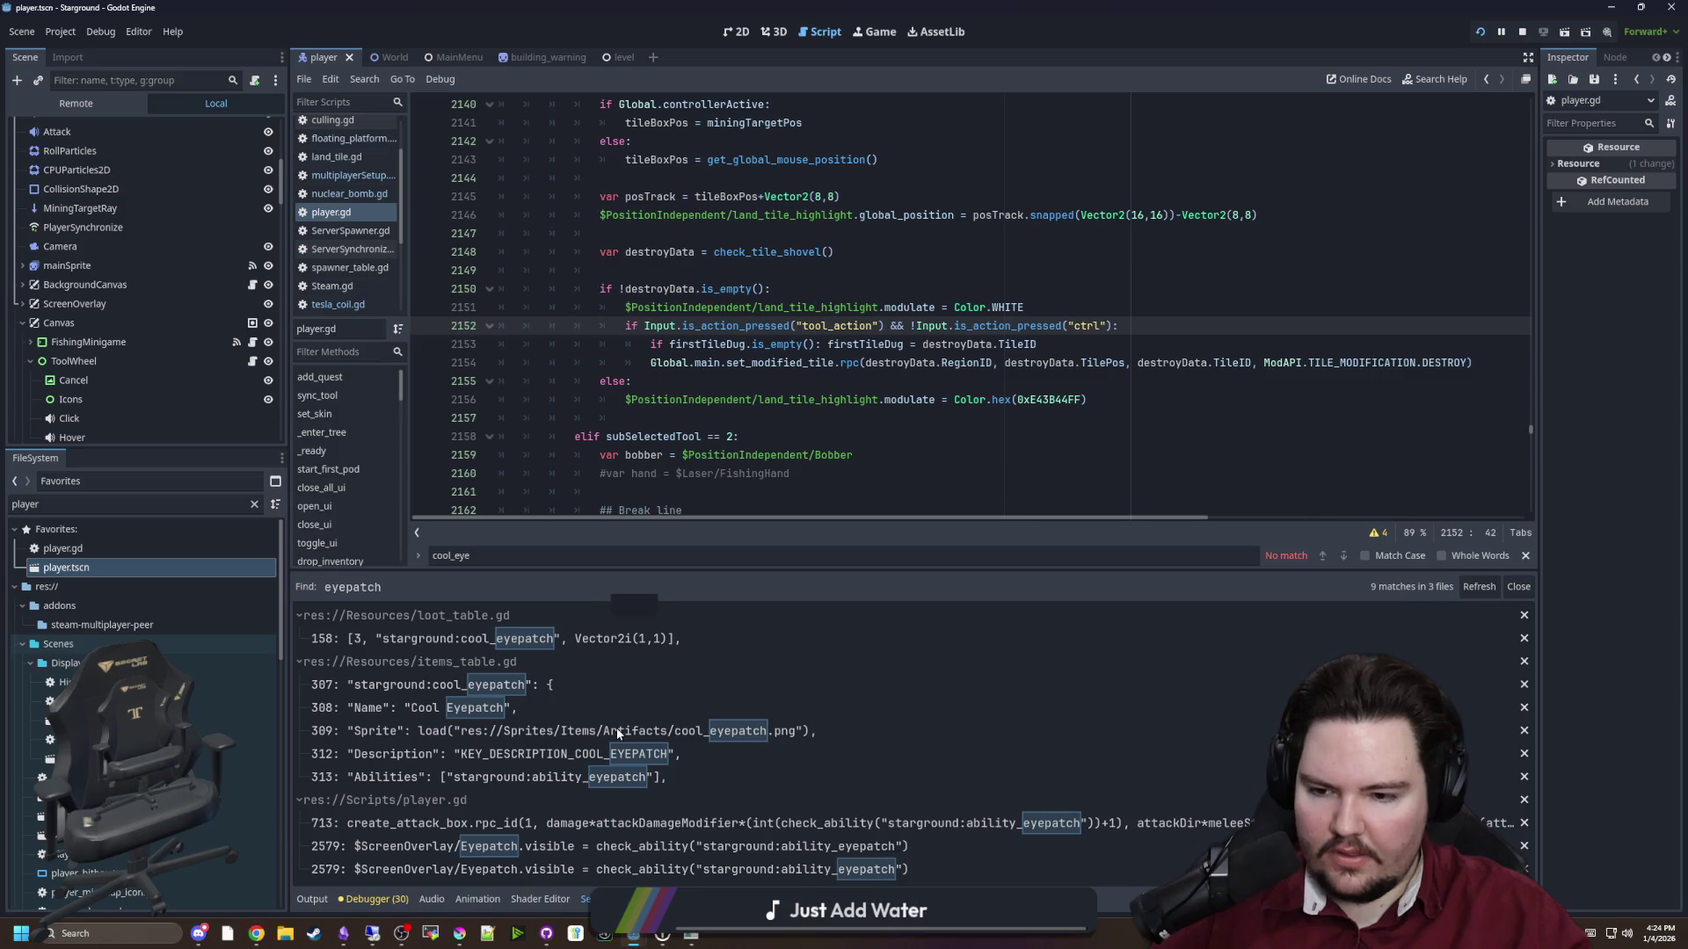
left_click(779, 854)
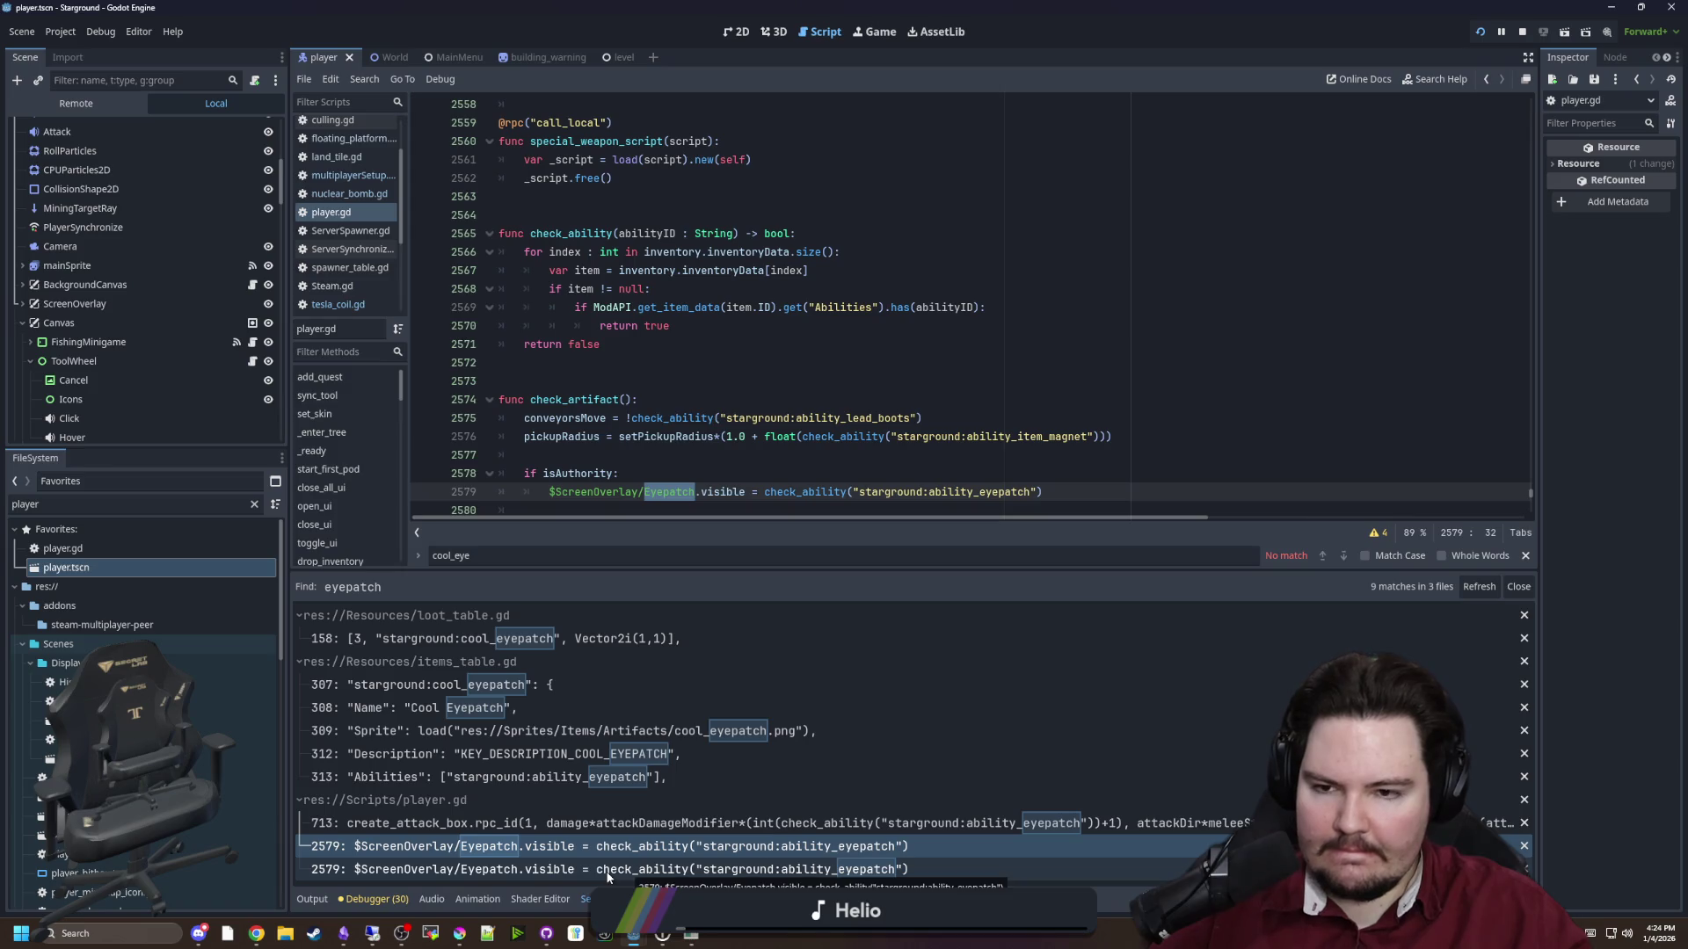
Save the scene and scripts, then scroll further down player.gd
scroll(731, 397, "down", 2)
left_click(731, 399)
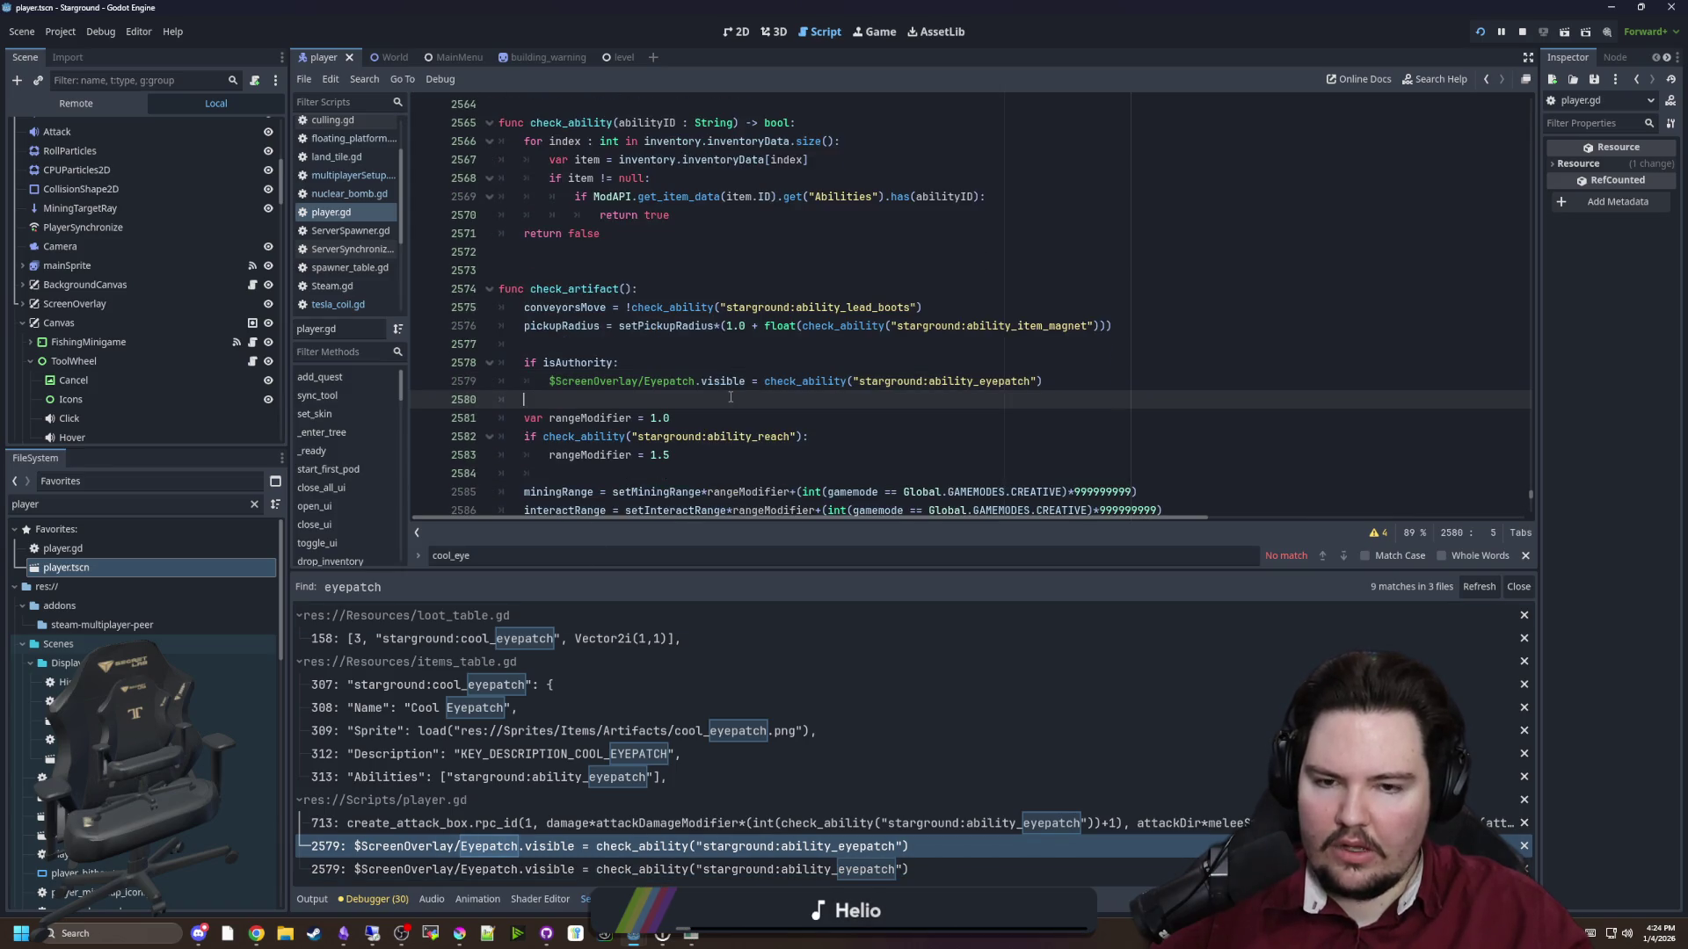
key("ctrl+s")
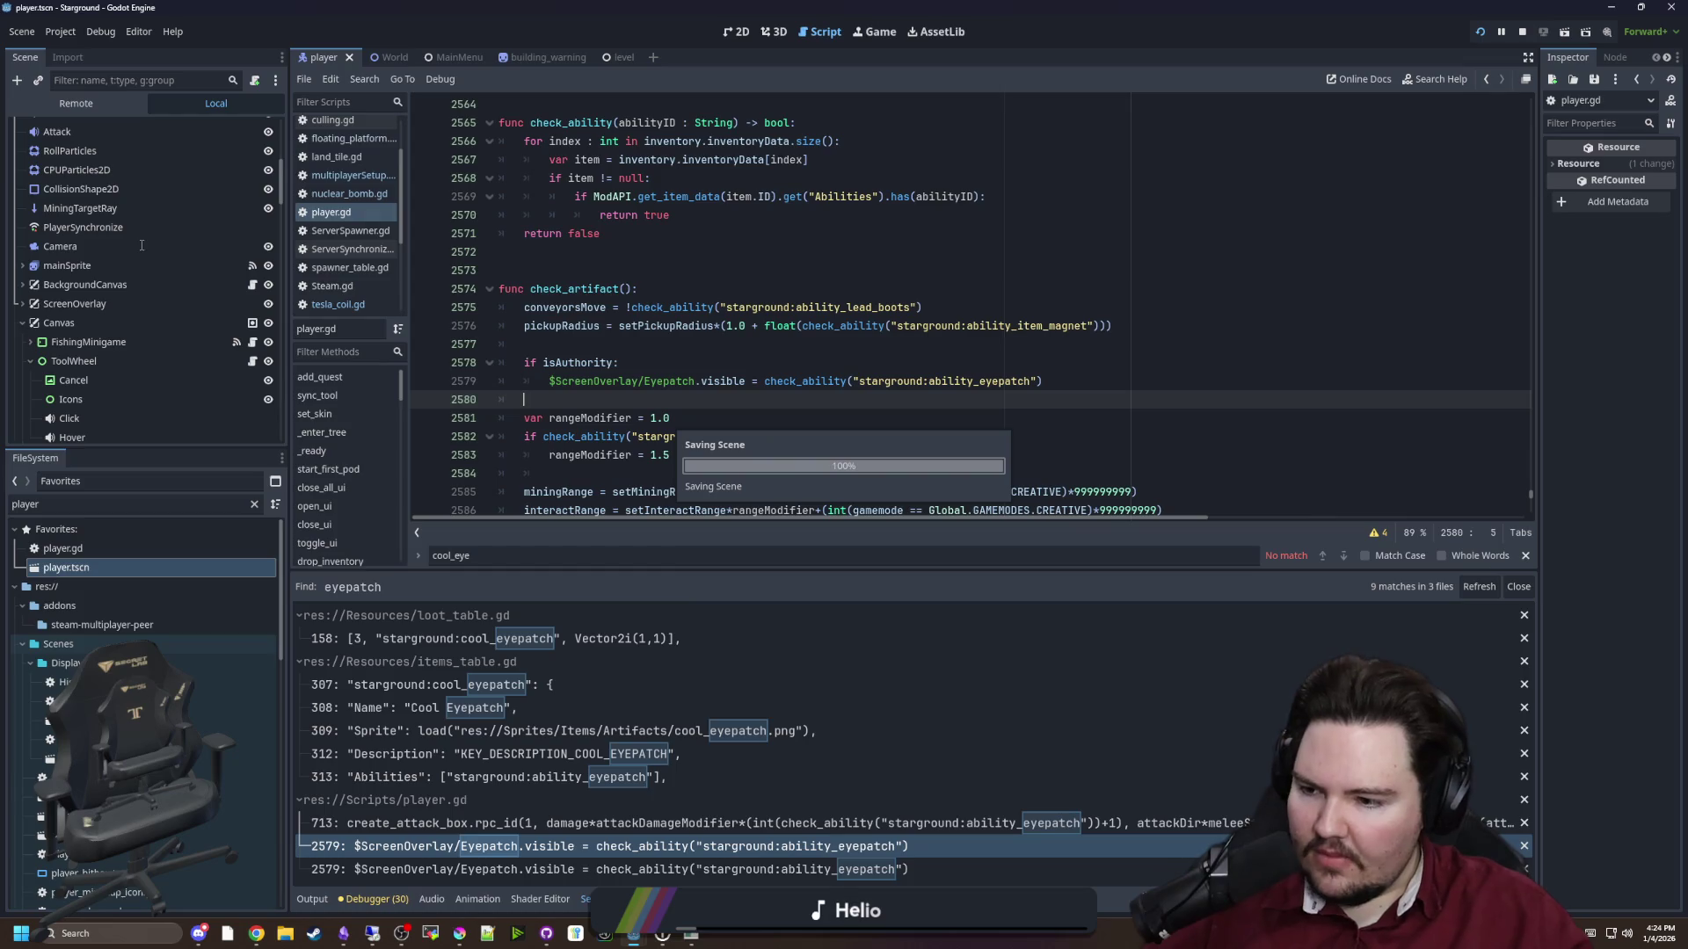
scroll(142, 332, "down", 3)
scroll(174, 318, "down", 6)
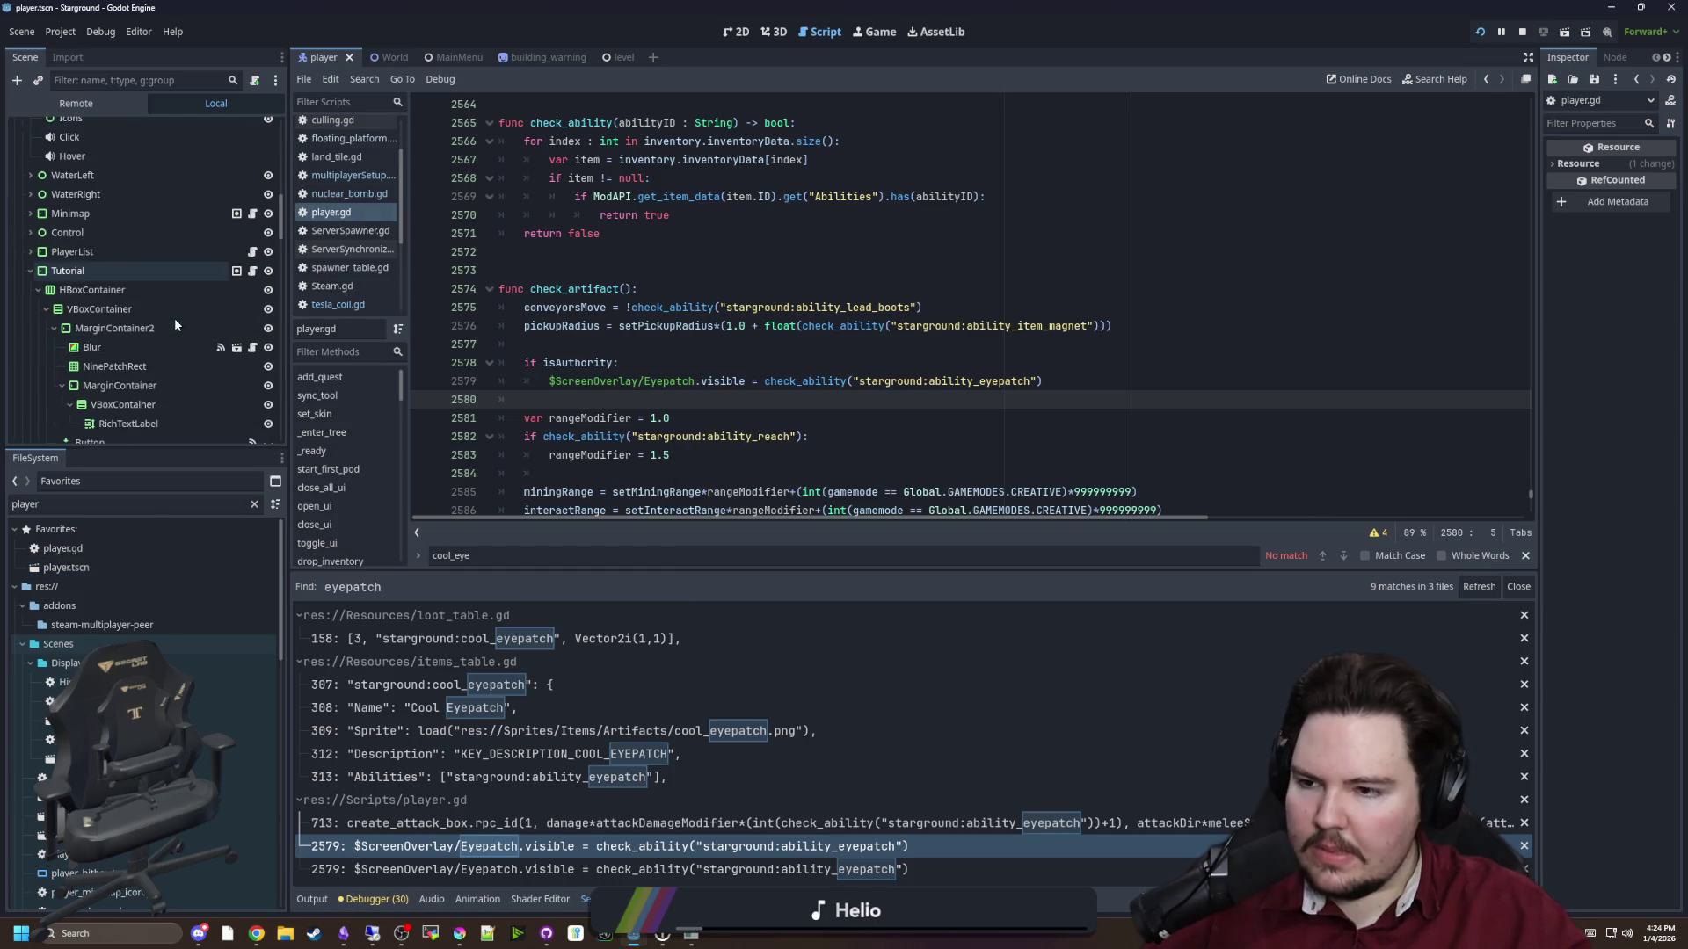
scroll(131, 220, "down", 3)
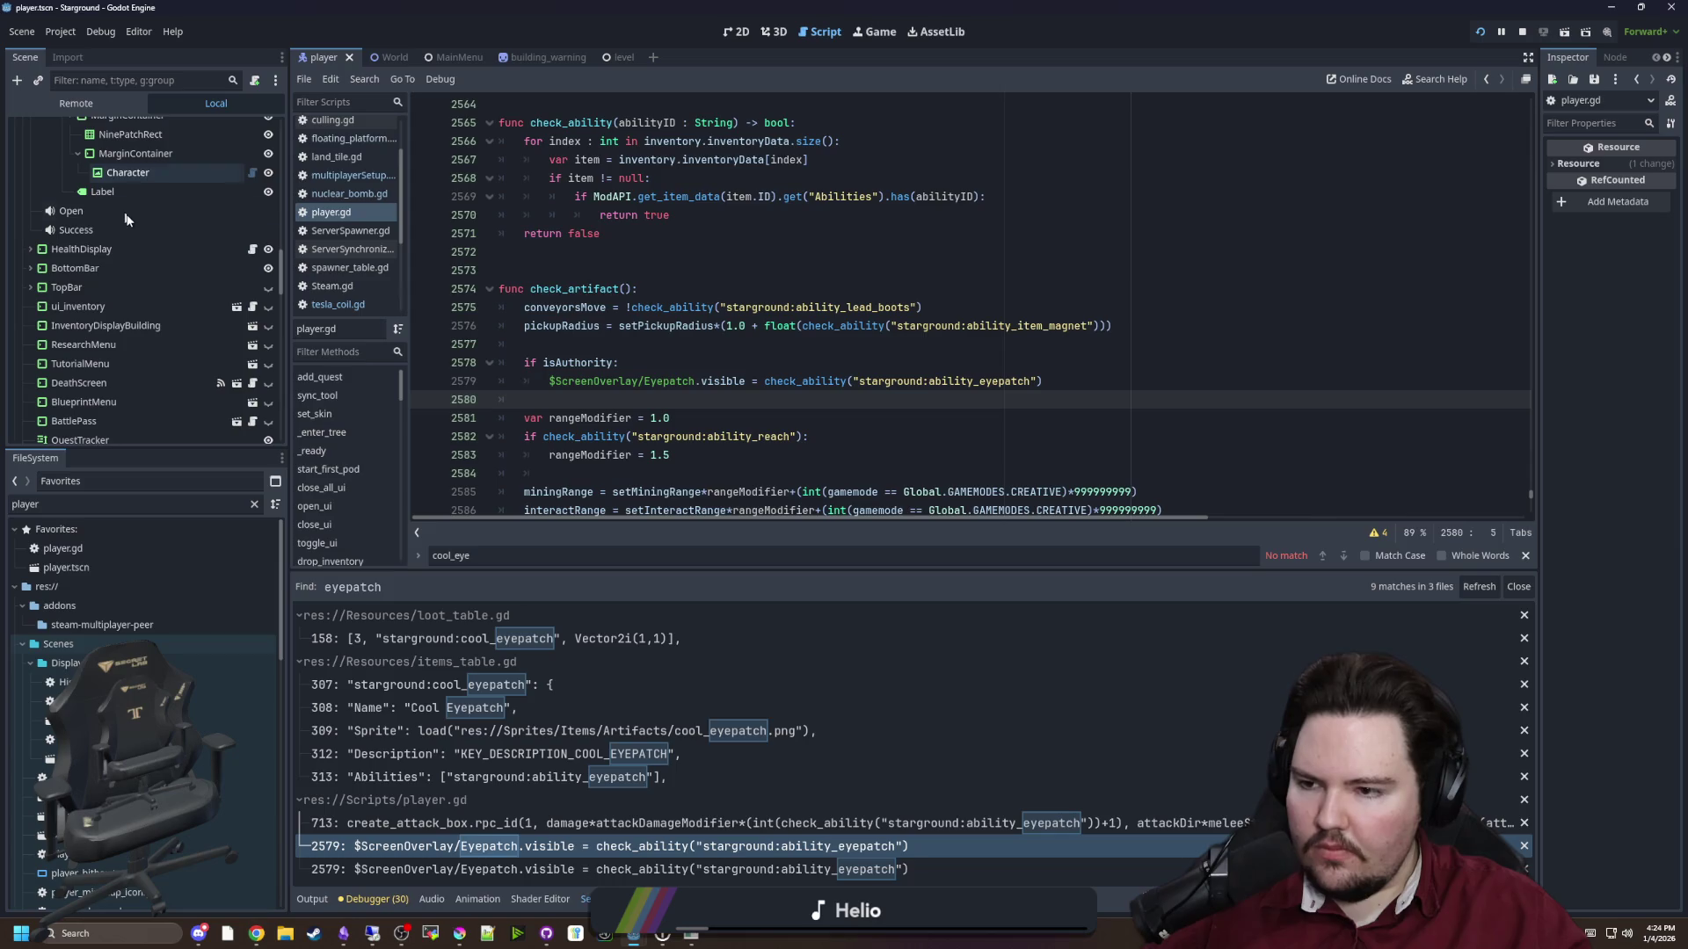
Filter the Scene tree by 'eye', select the Eyepatch node and show the 2D editor
type("eyepat")
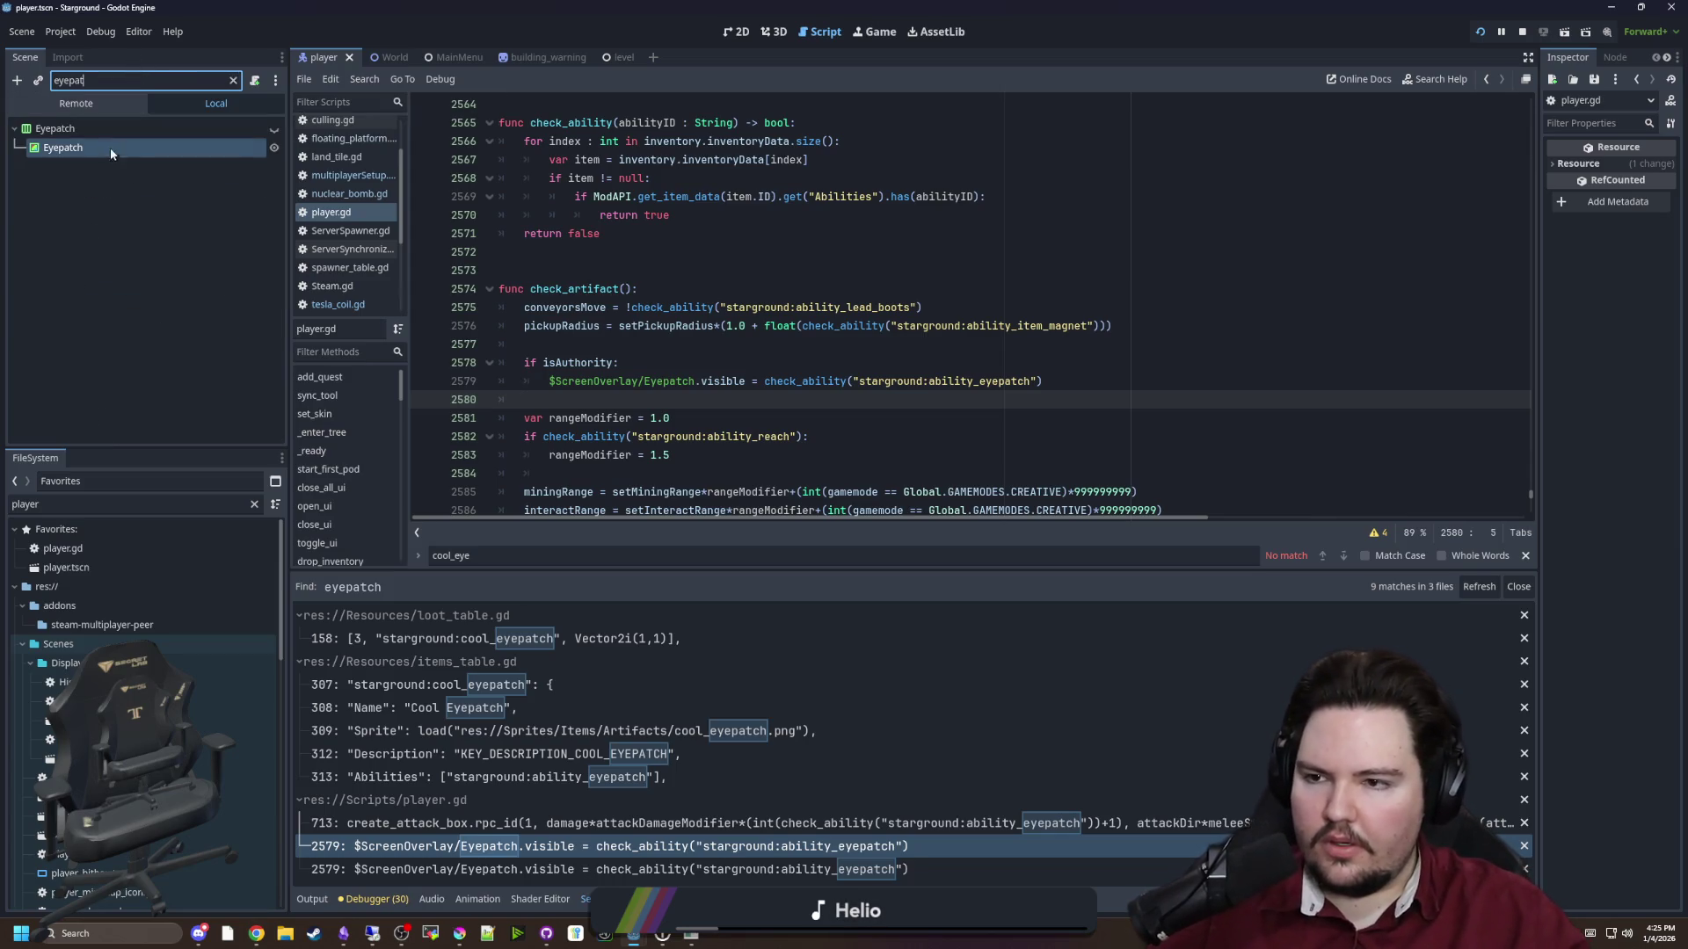
left_click(109, 148)
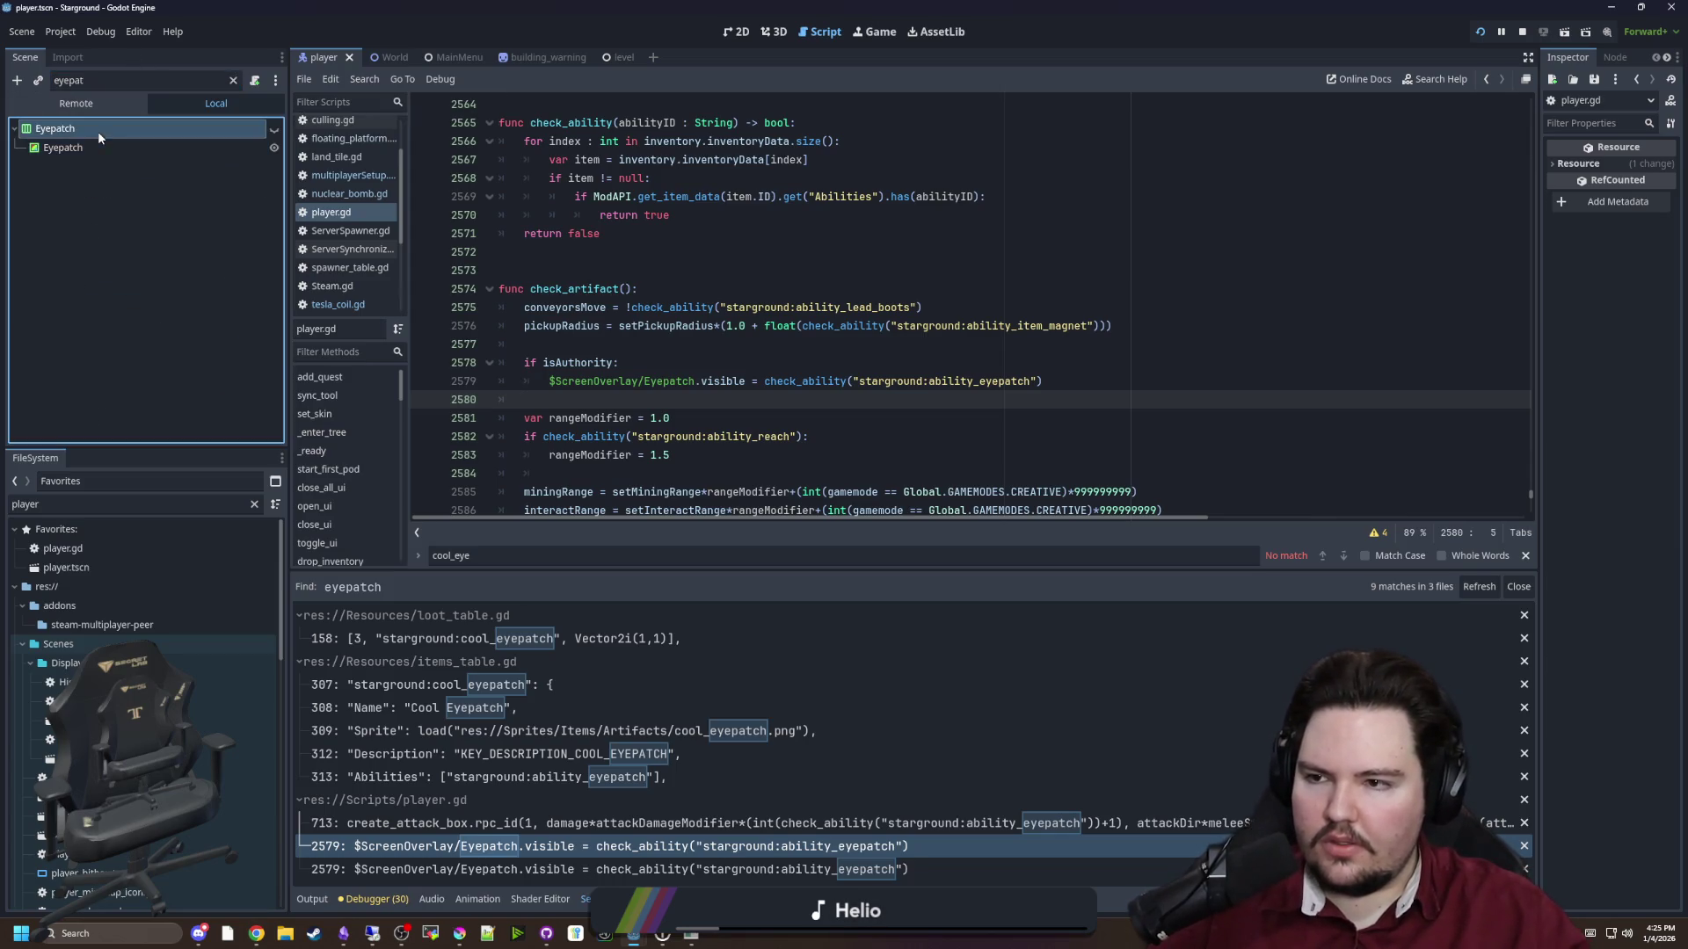
left_click(873, 32)
left_click(728, 37)
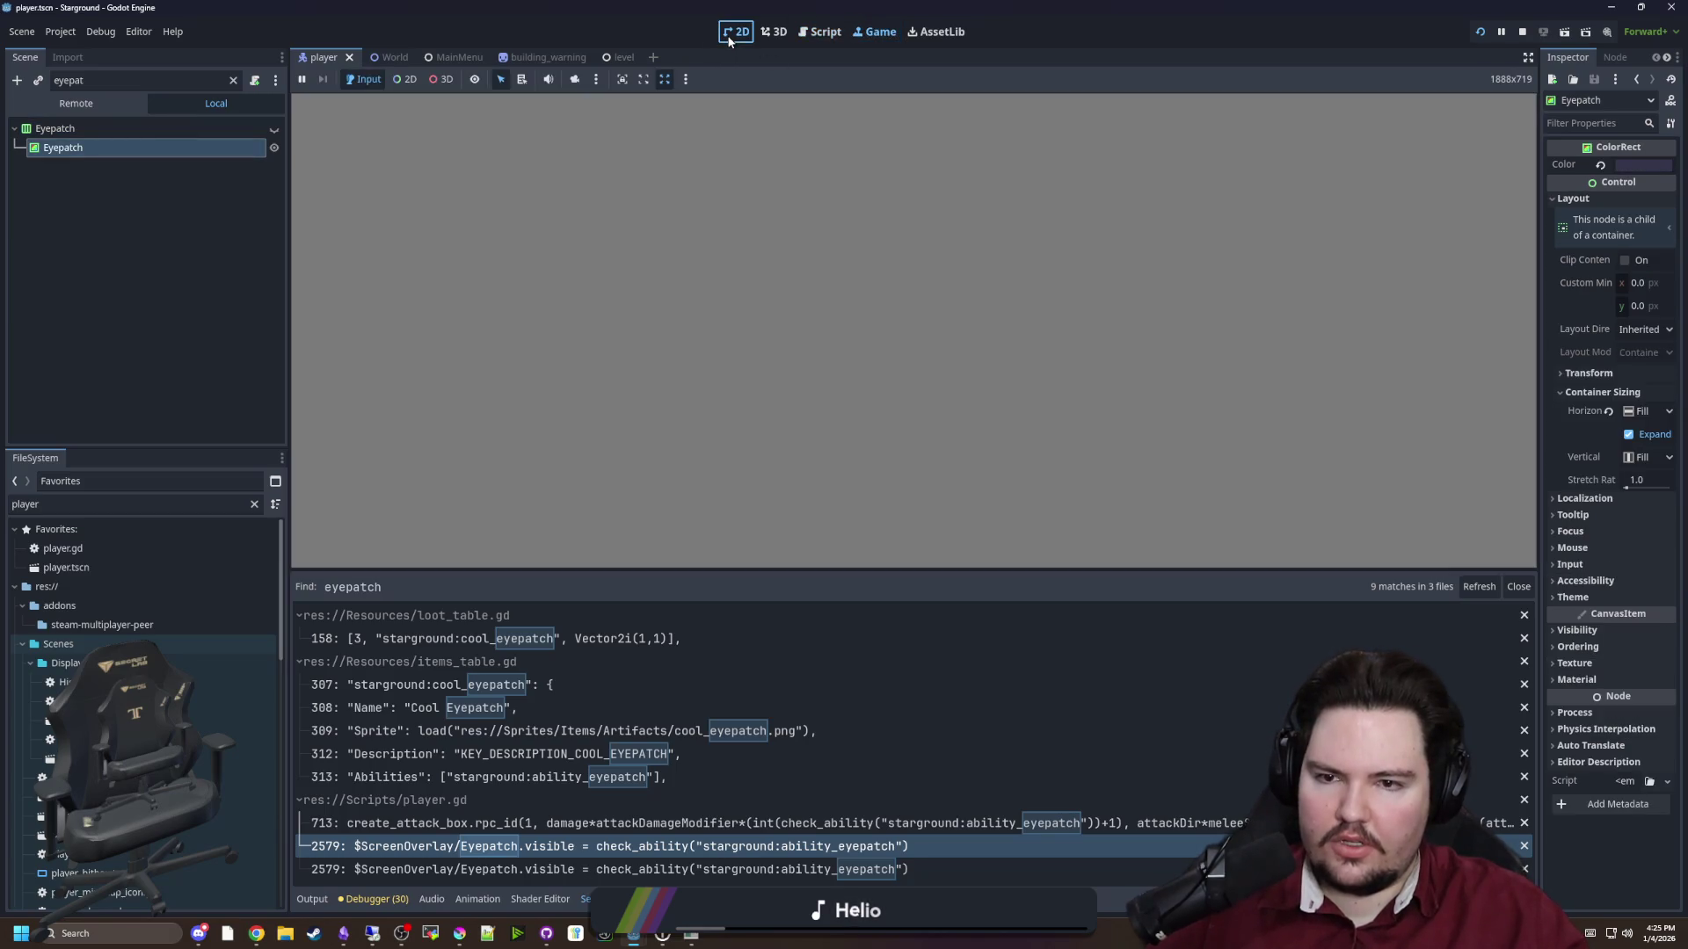
left_click(761, 39)
left_click(737, 32)
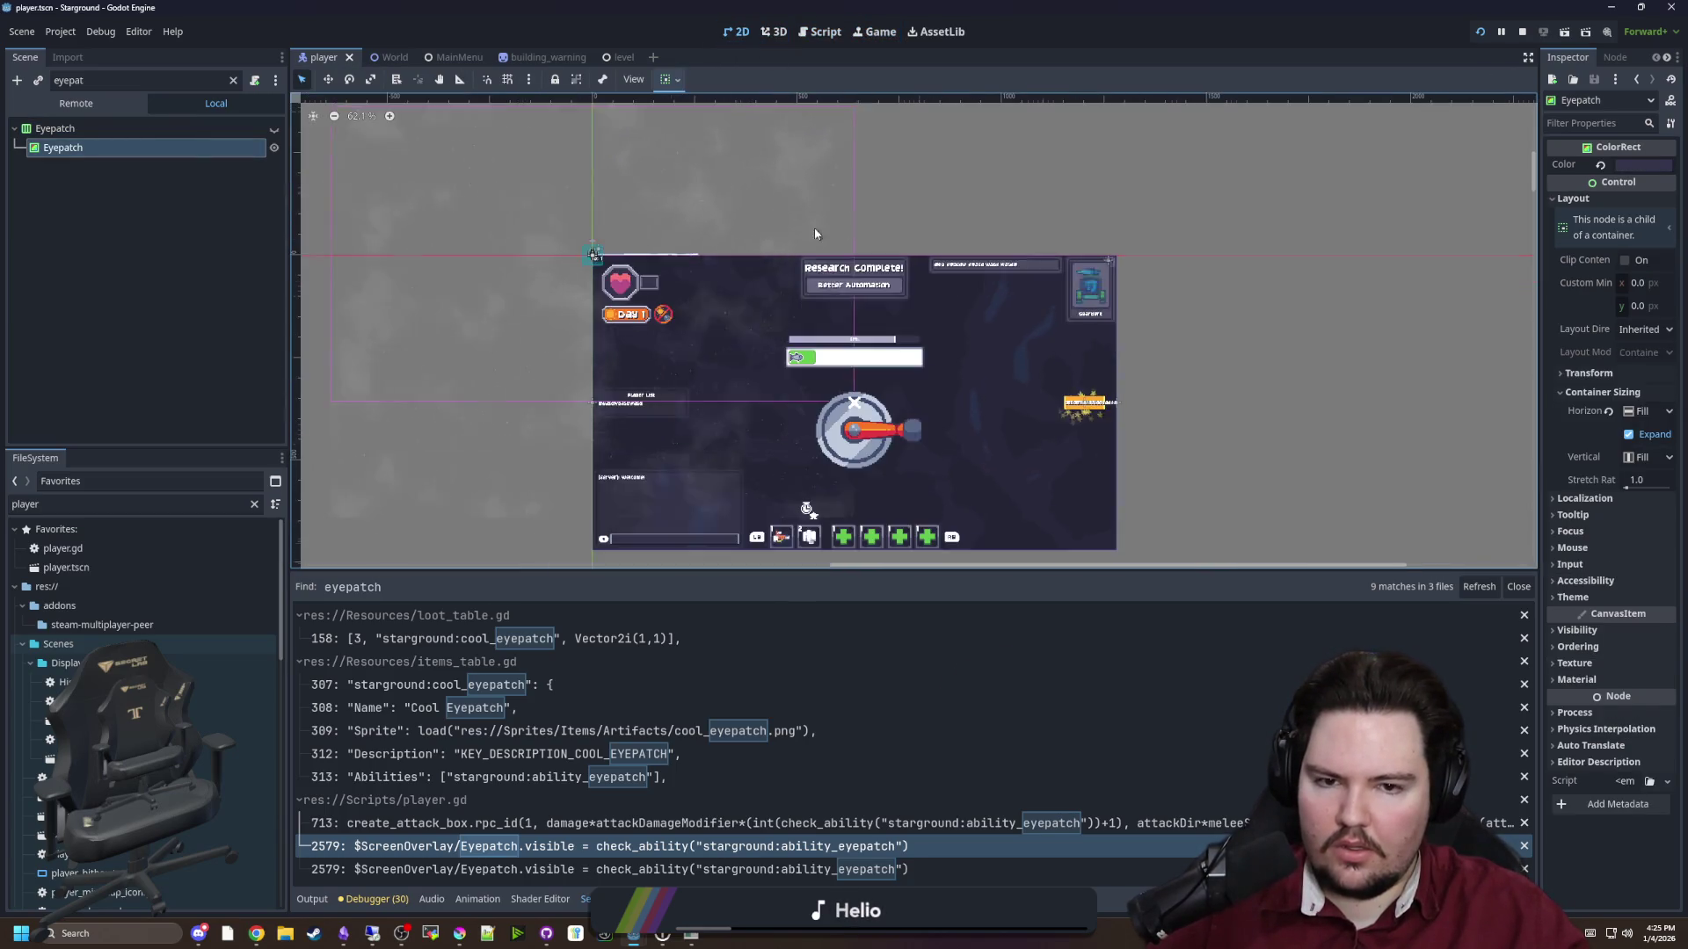
Select the parent Eyepatch container, clear the filter and browse the full node tree
left_click(128, 130)
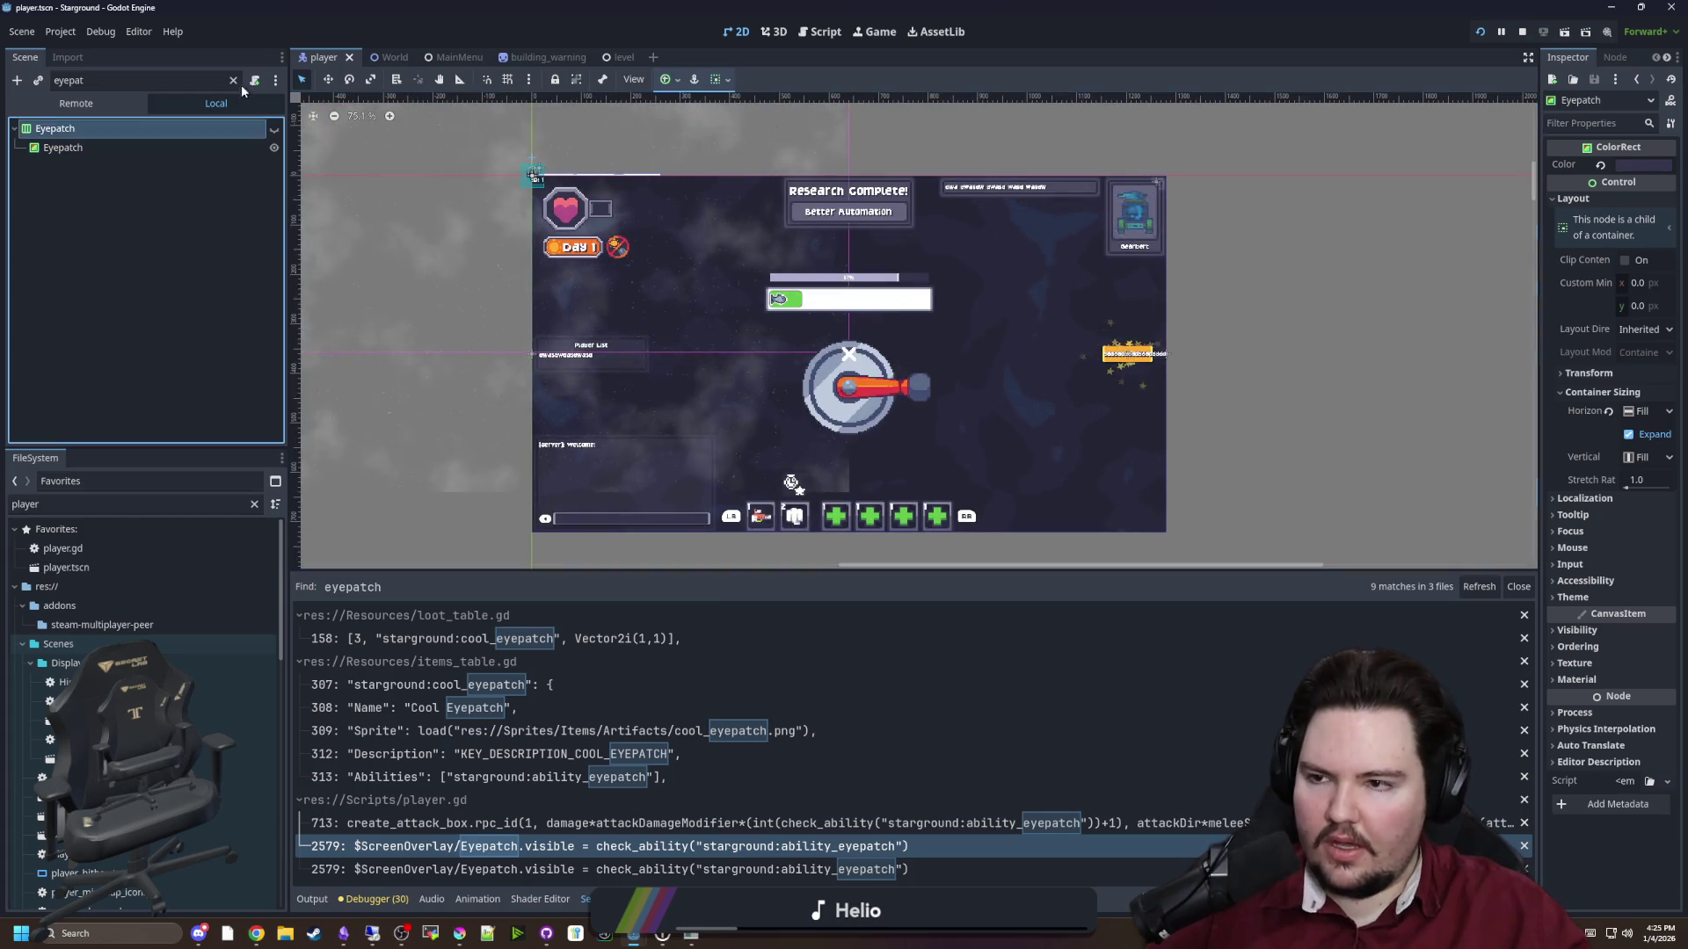
left_click(236, 81)
scroll(176, 297, "up", 10)
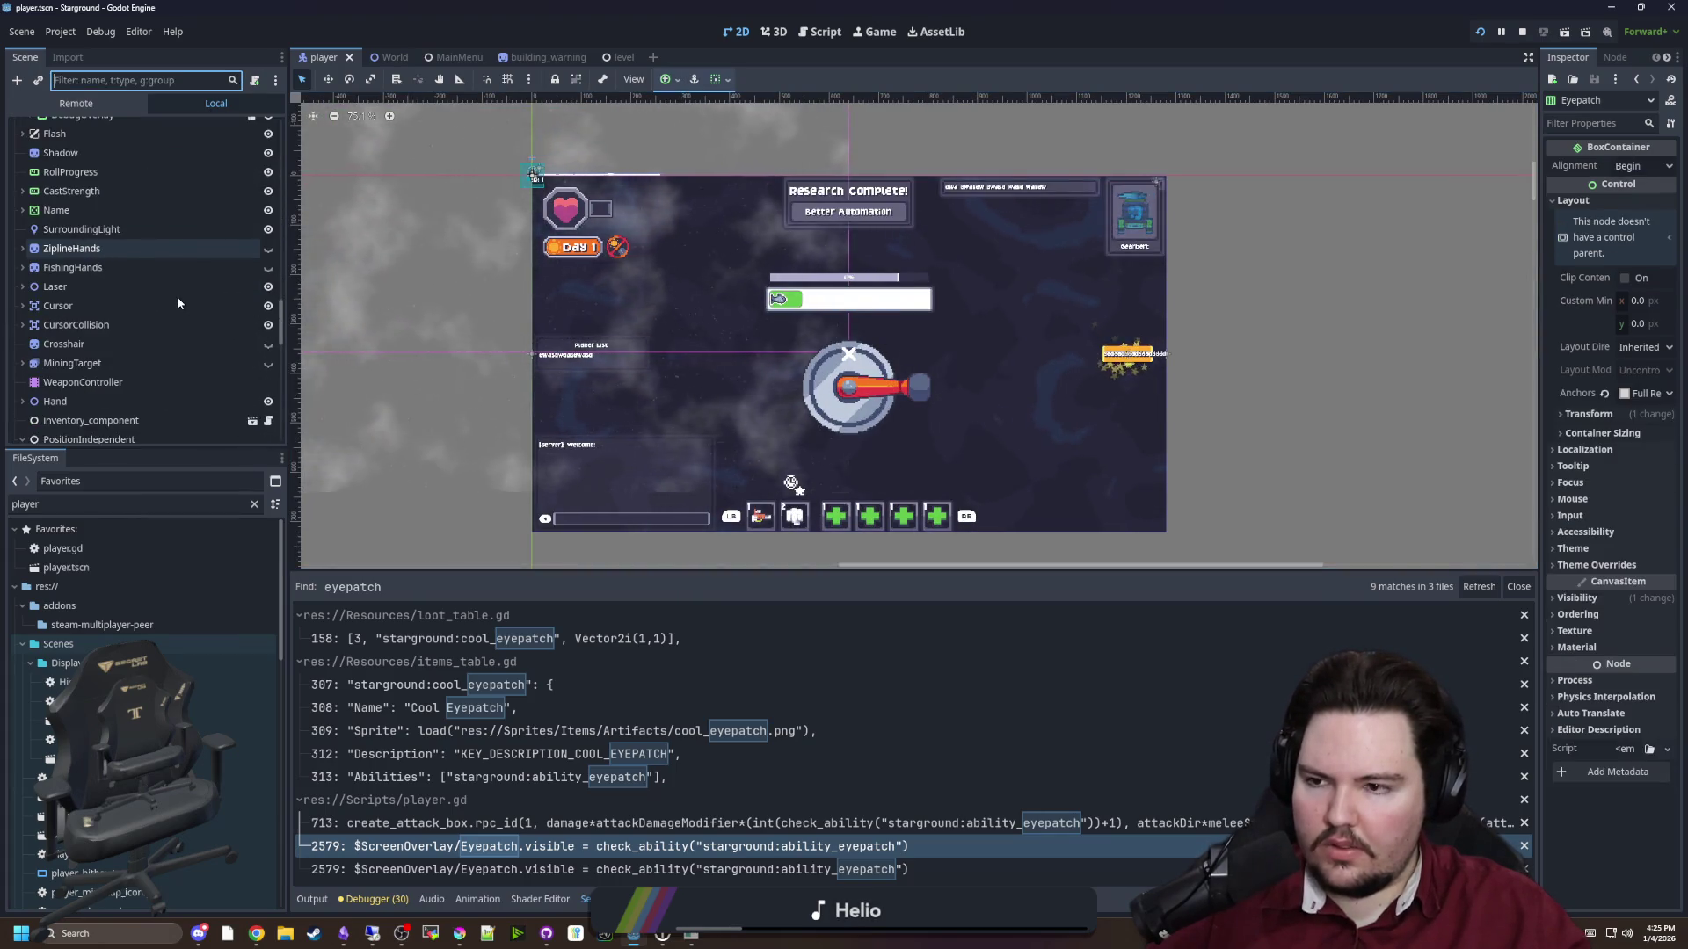
scroll(183, 304, "down", 10)
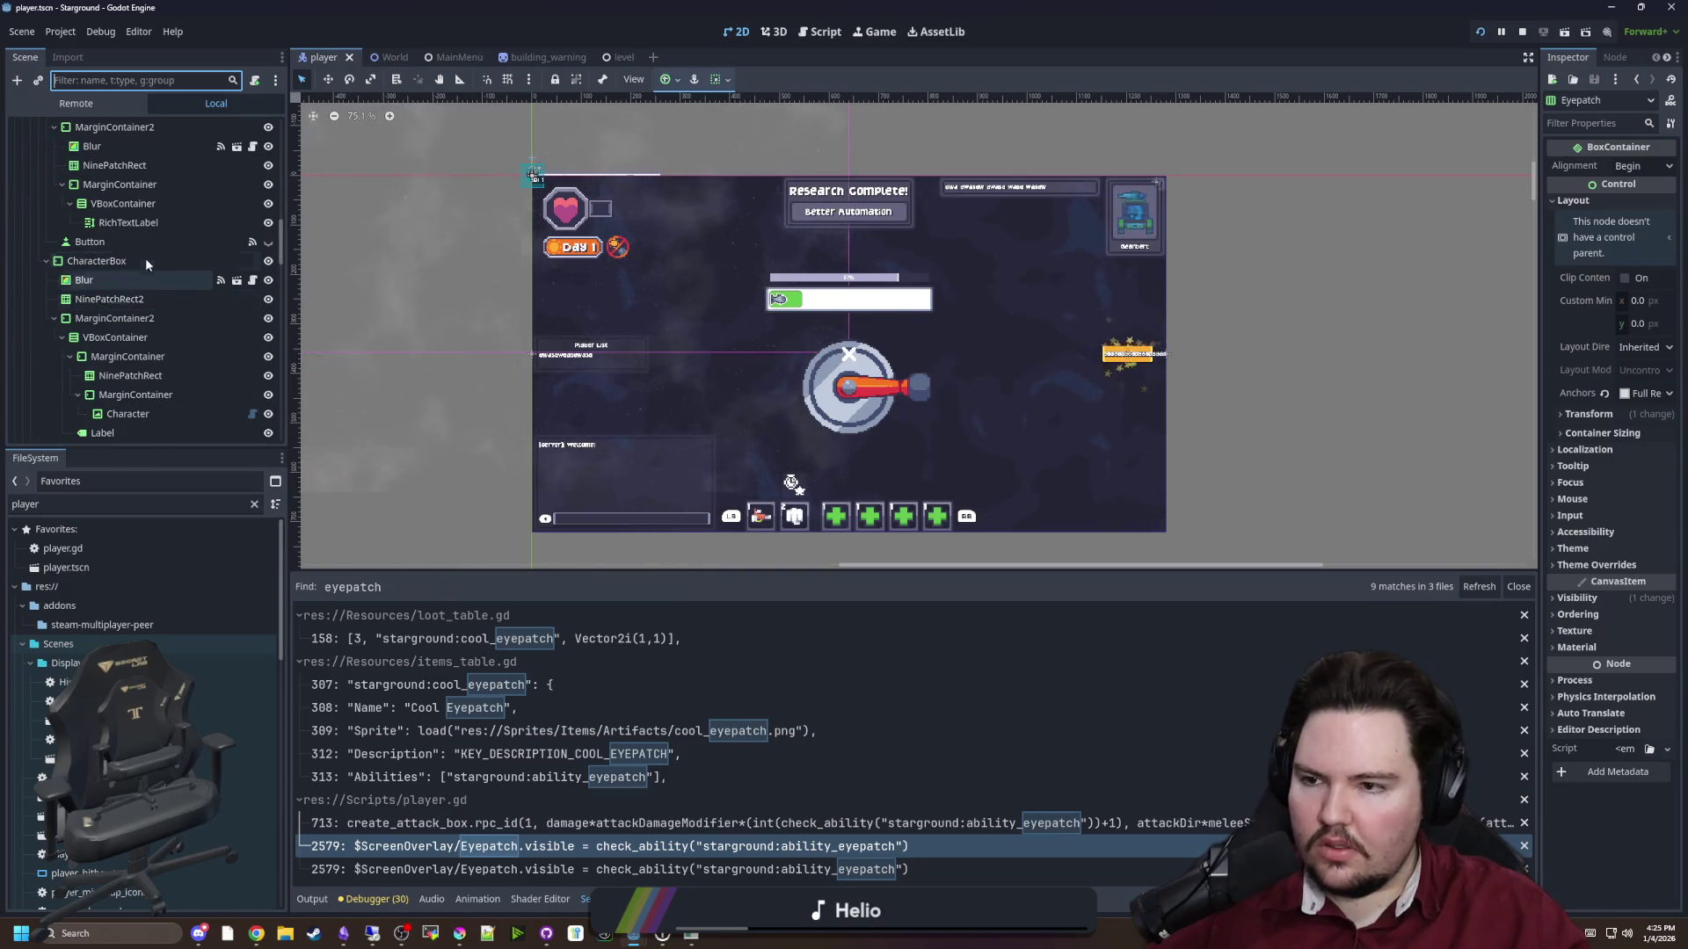
scroll(162, 270, "down", 15)
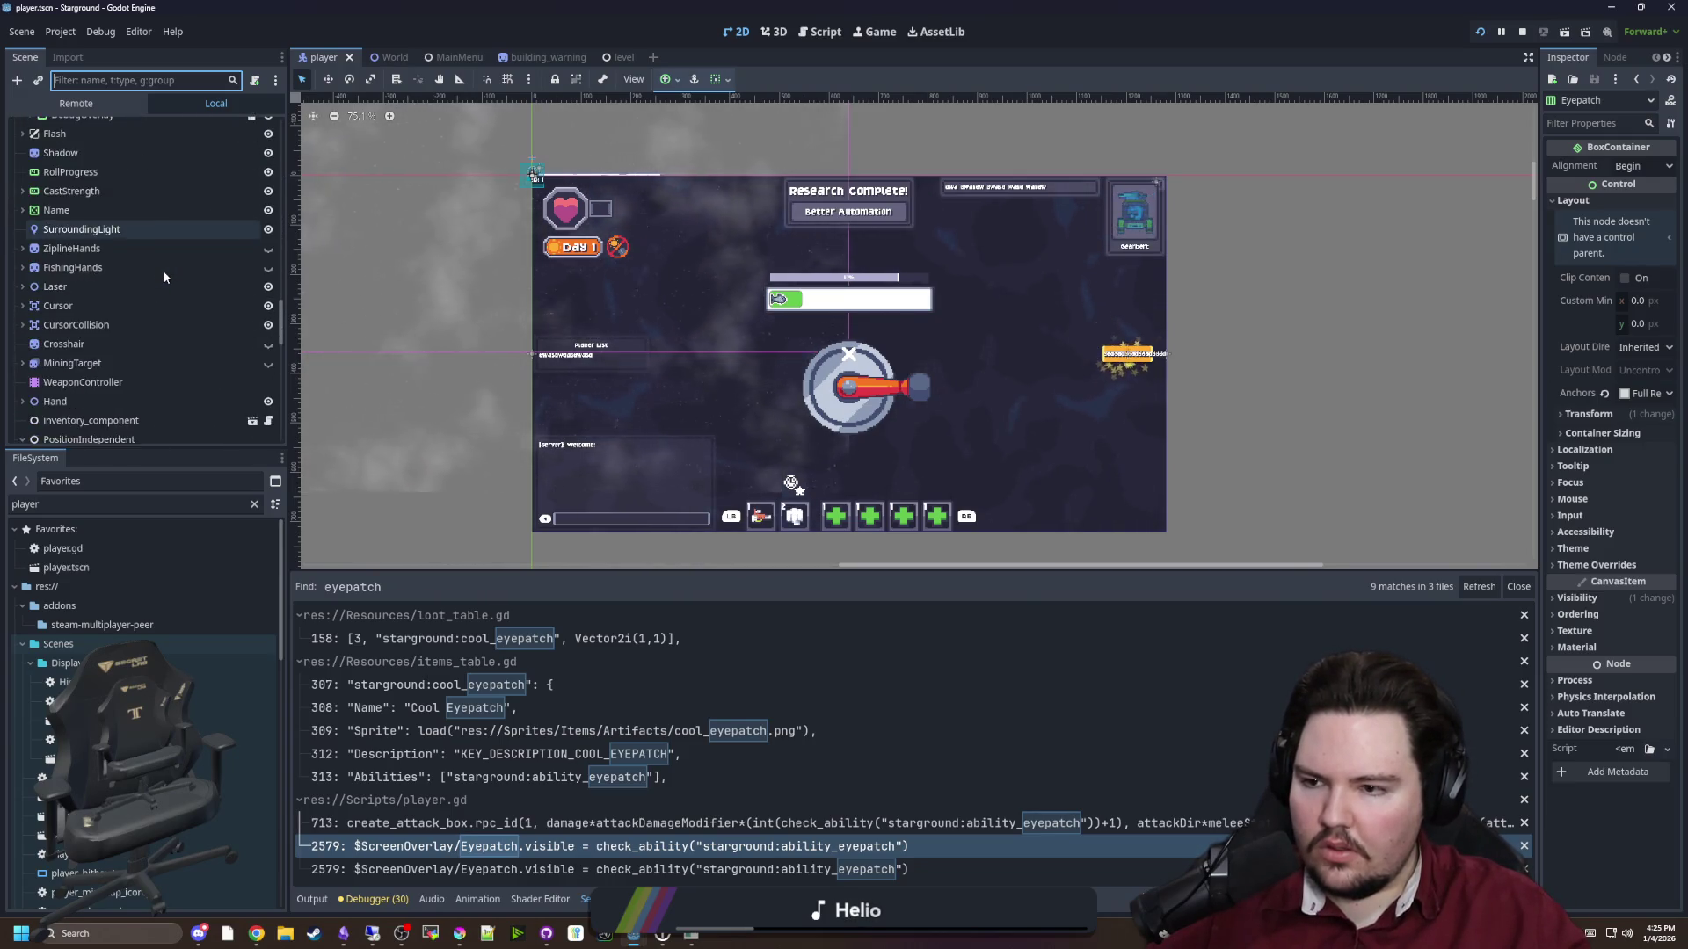
scroll(161, 270, "up", 15)
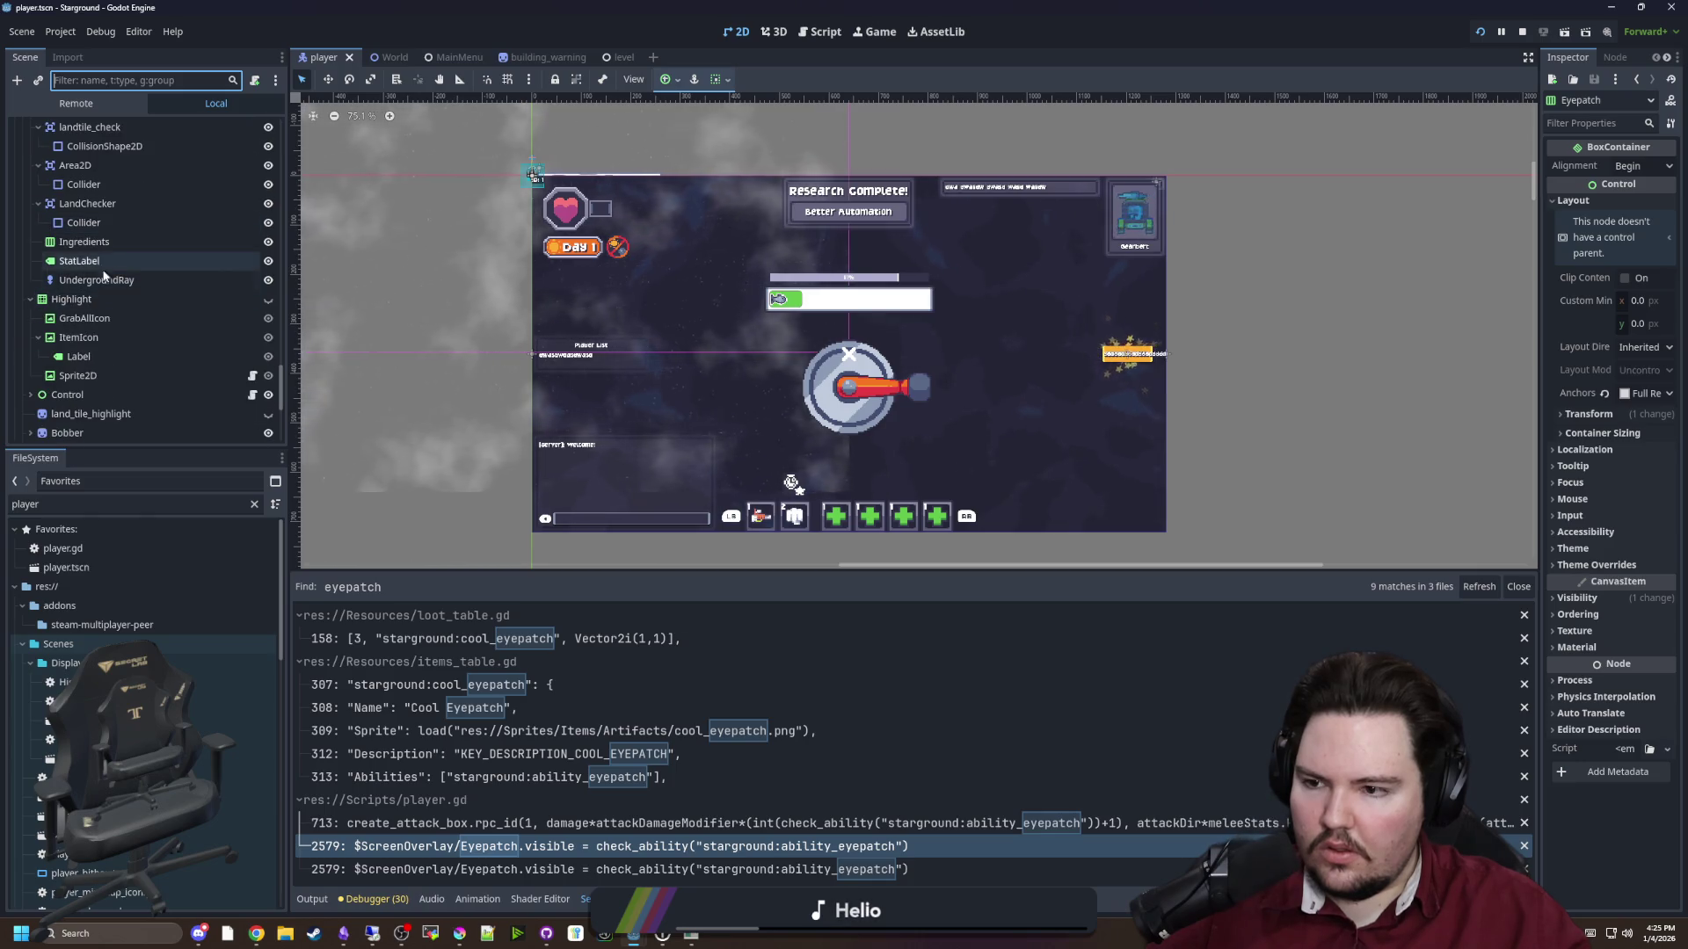
scroll(129, 298, "down", 10)
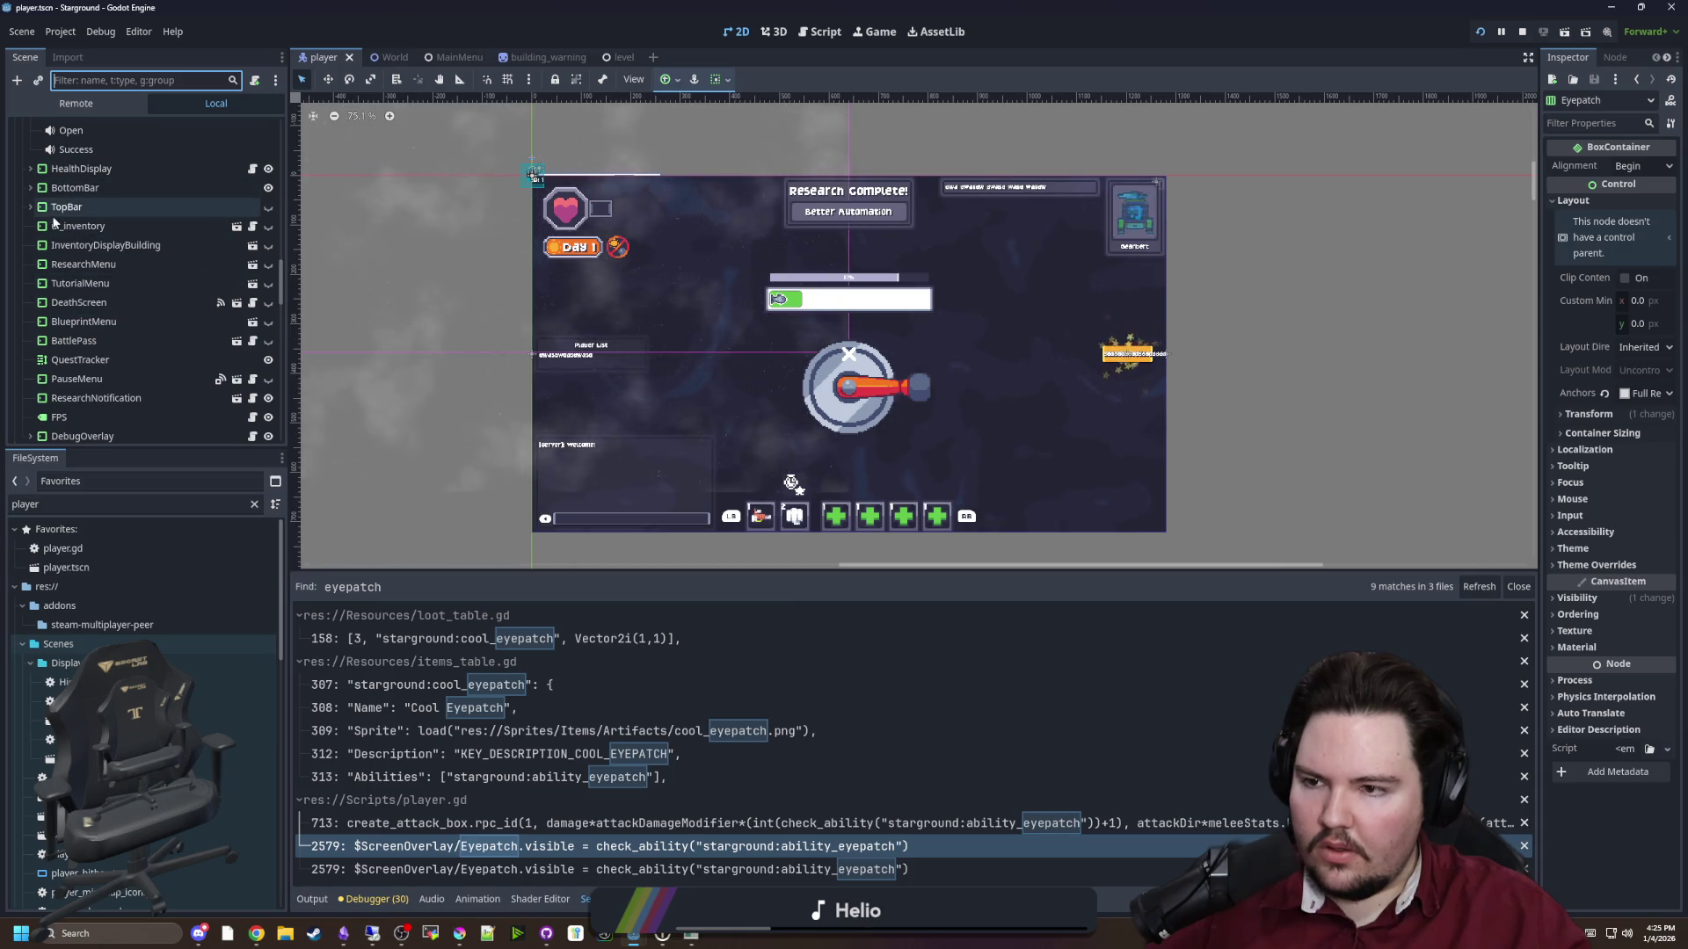
scroll(51, 252, "down", 2)
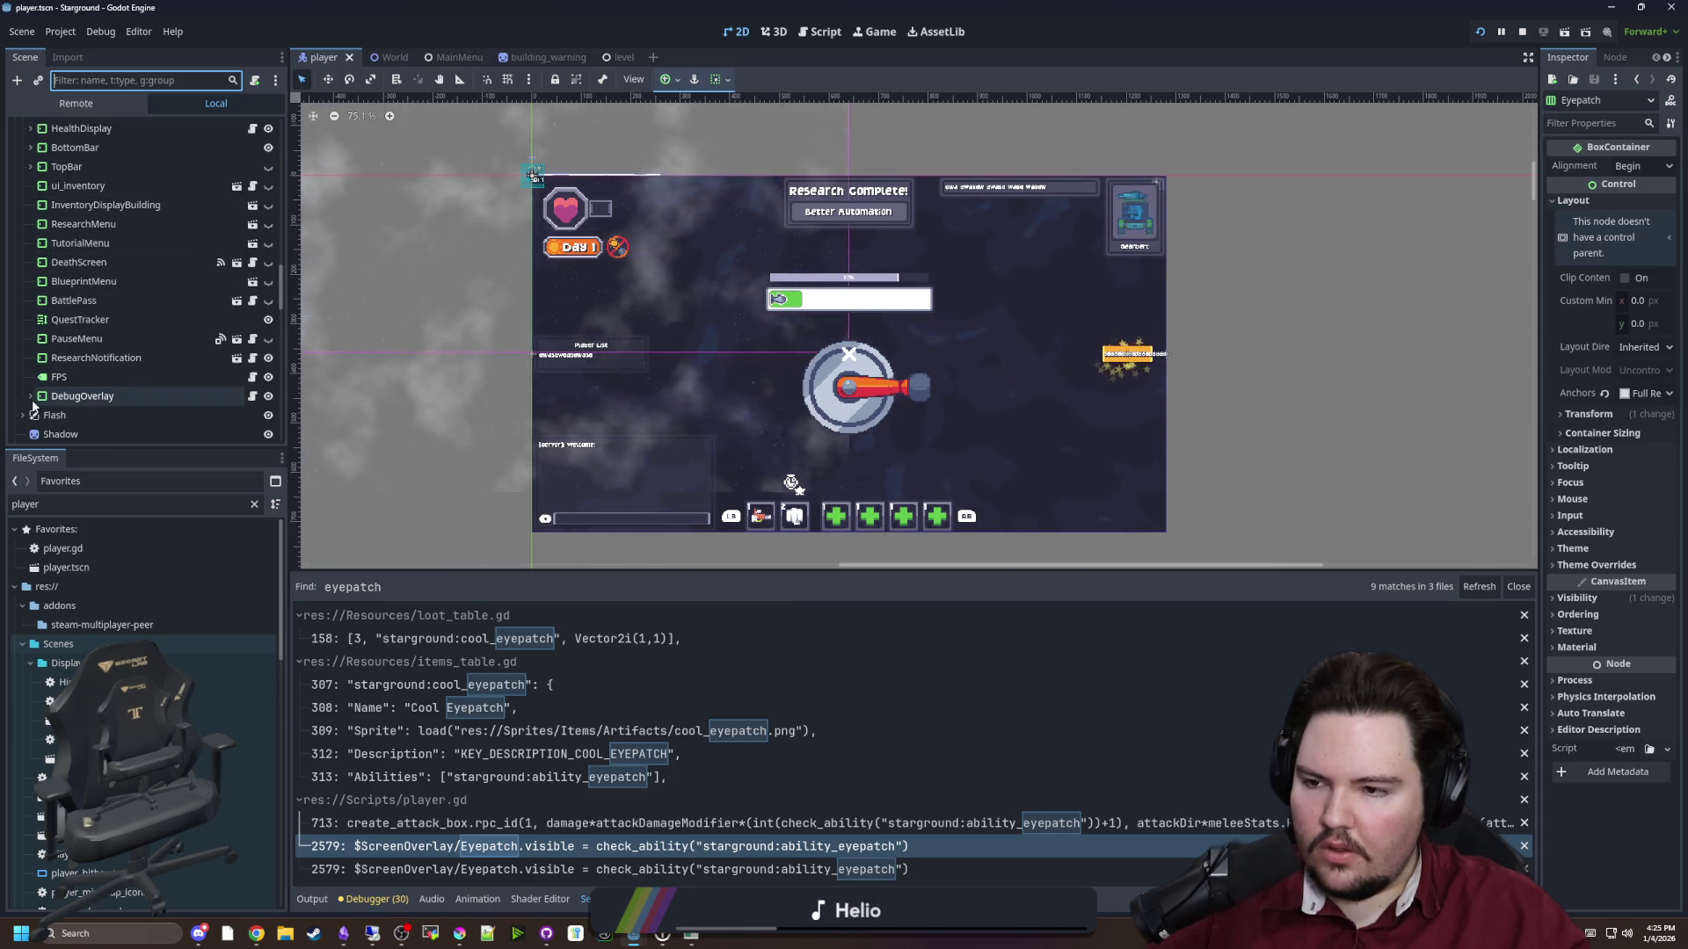
scroll(30, 334, "up", 6)
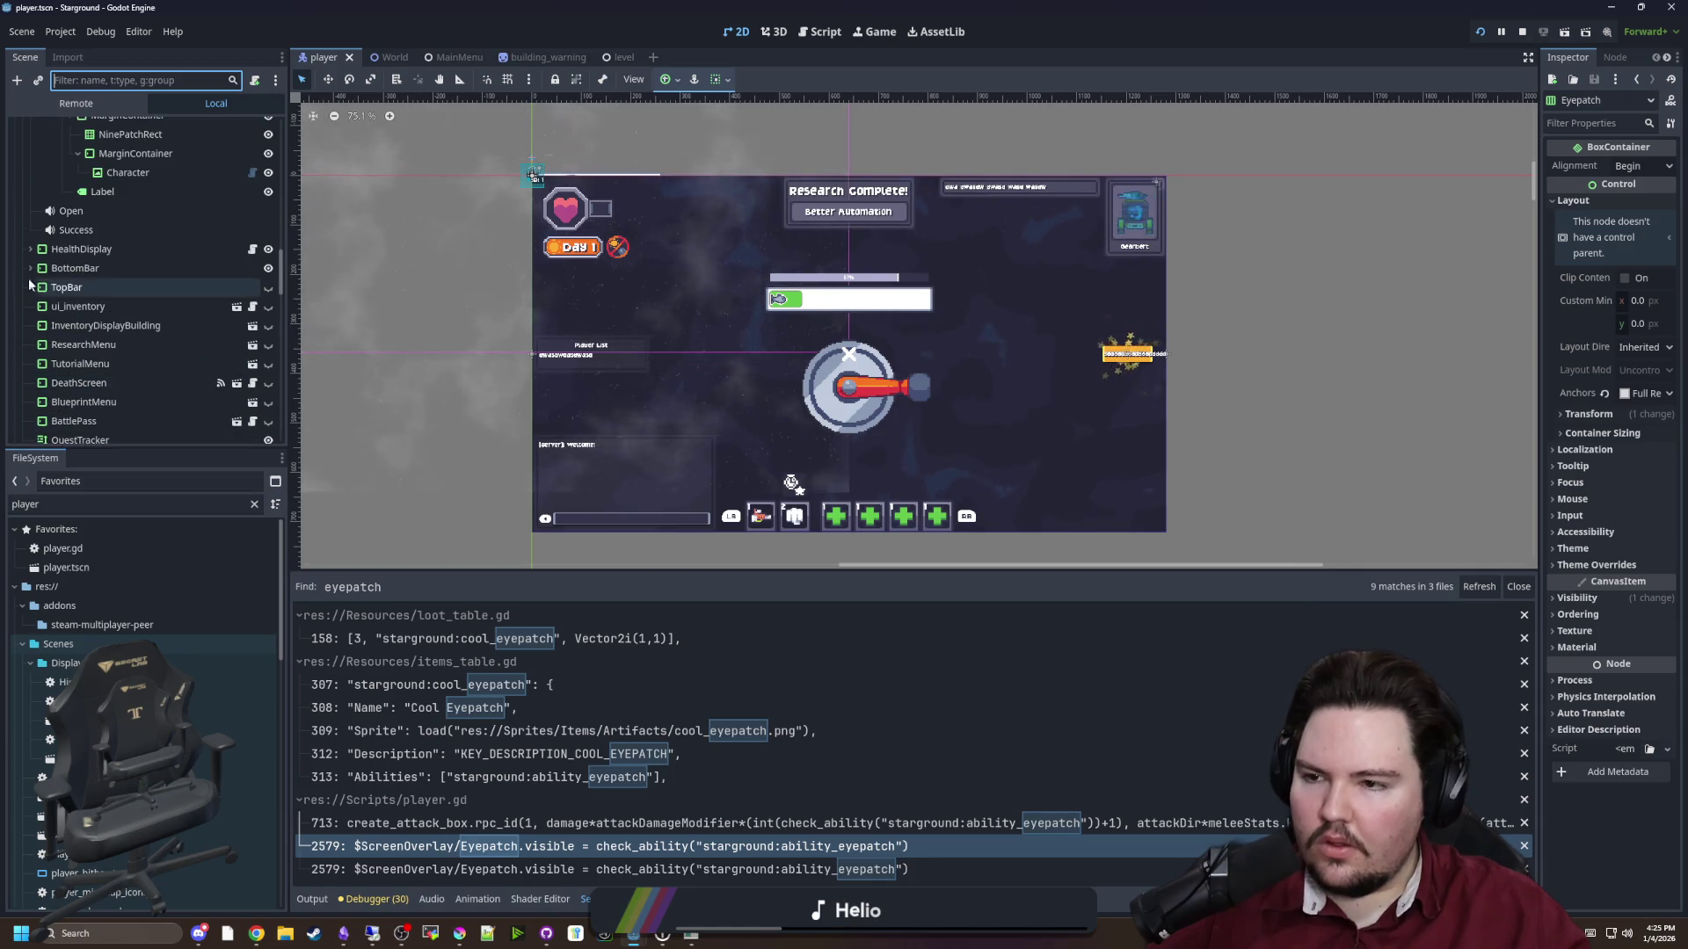
Expand HealthDisplay, then briefly expand and collapse the Control node
left_click(29, 249)
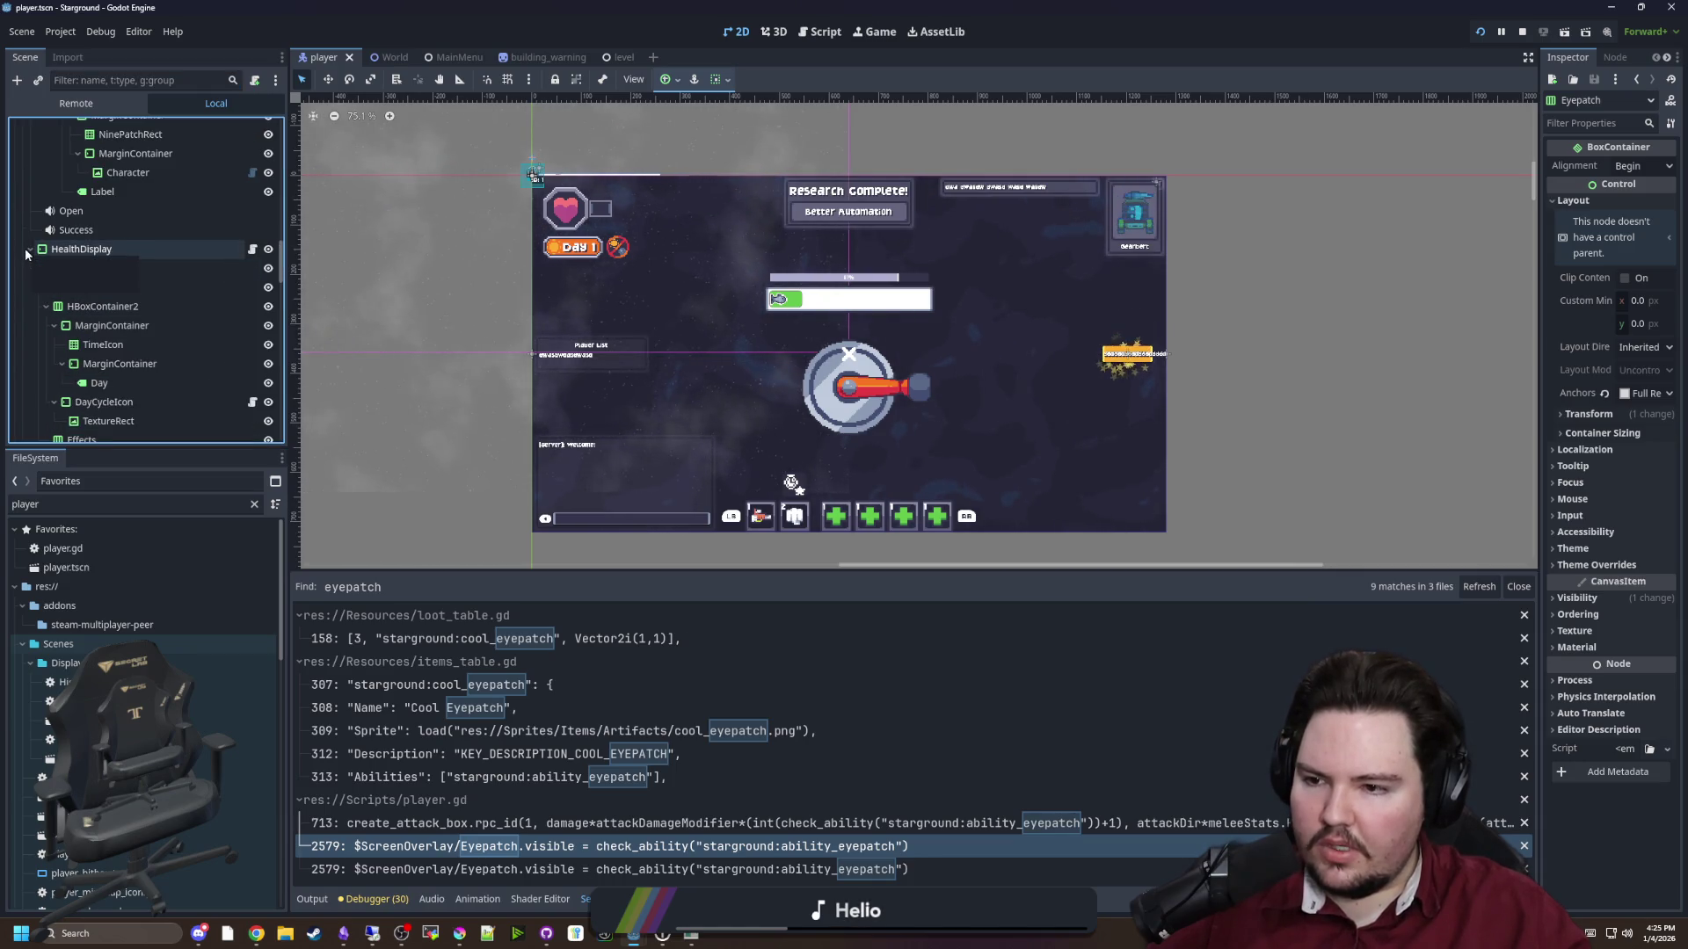
scroll(88, 282, "up", 10)
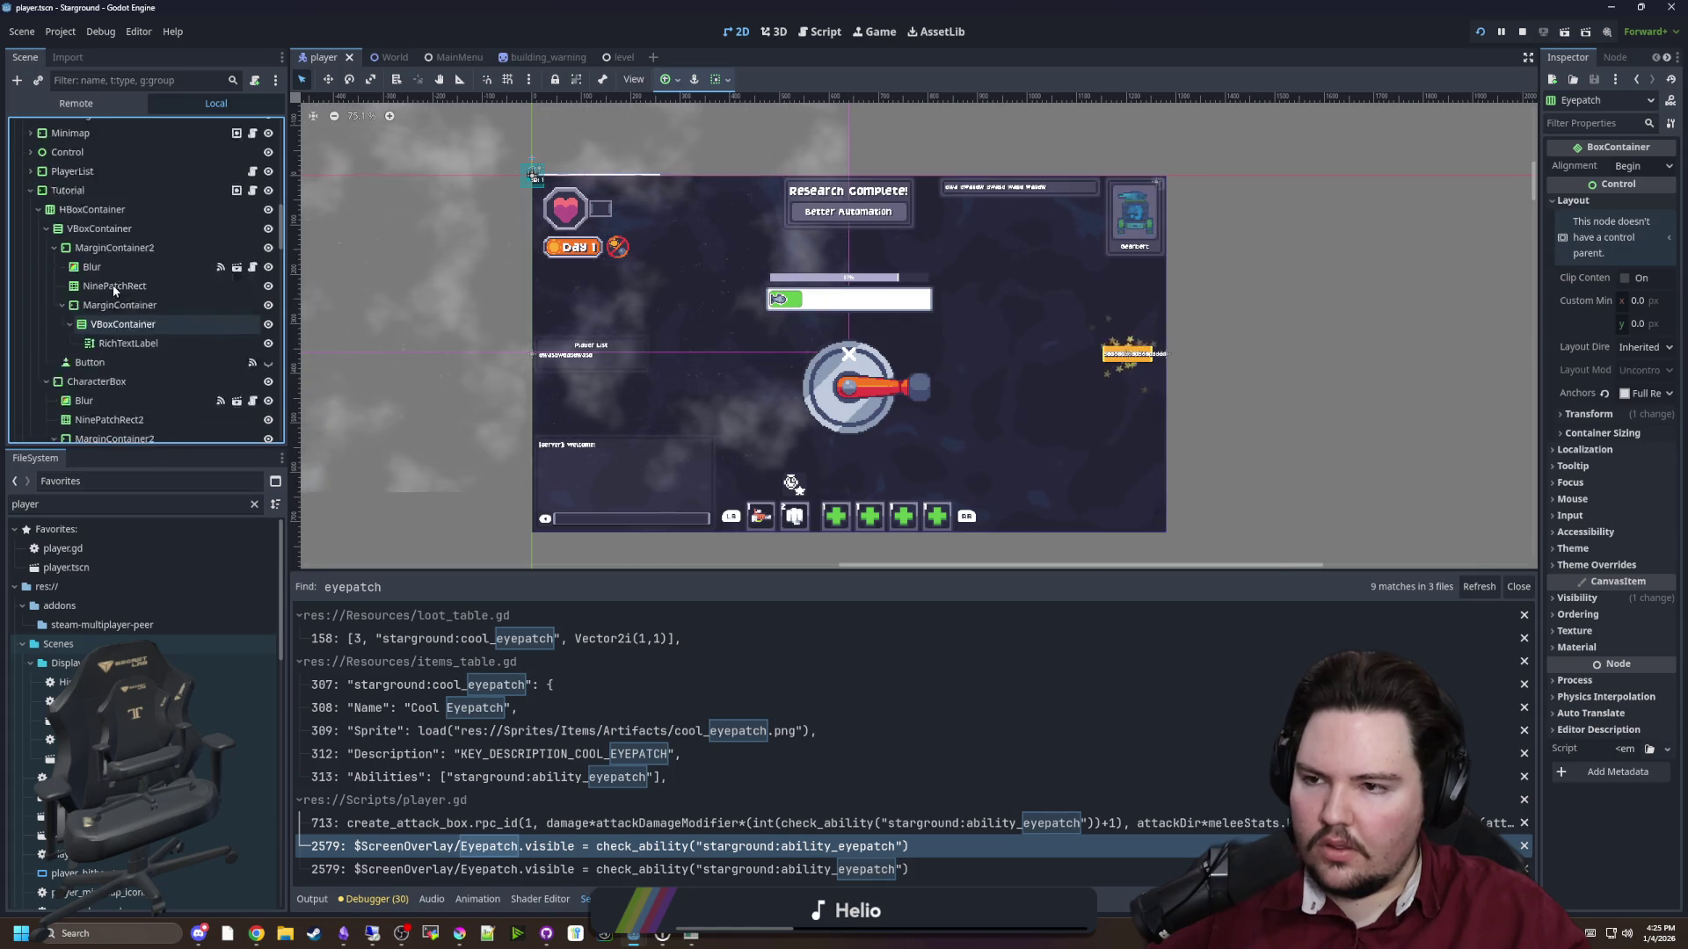
scroll(115, 290, "up", 8)
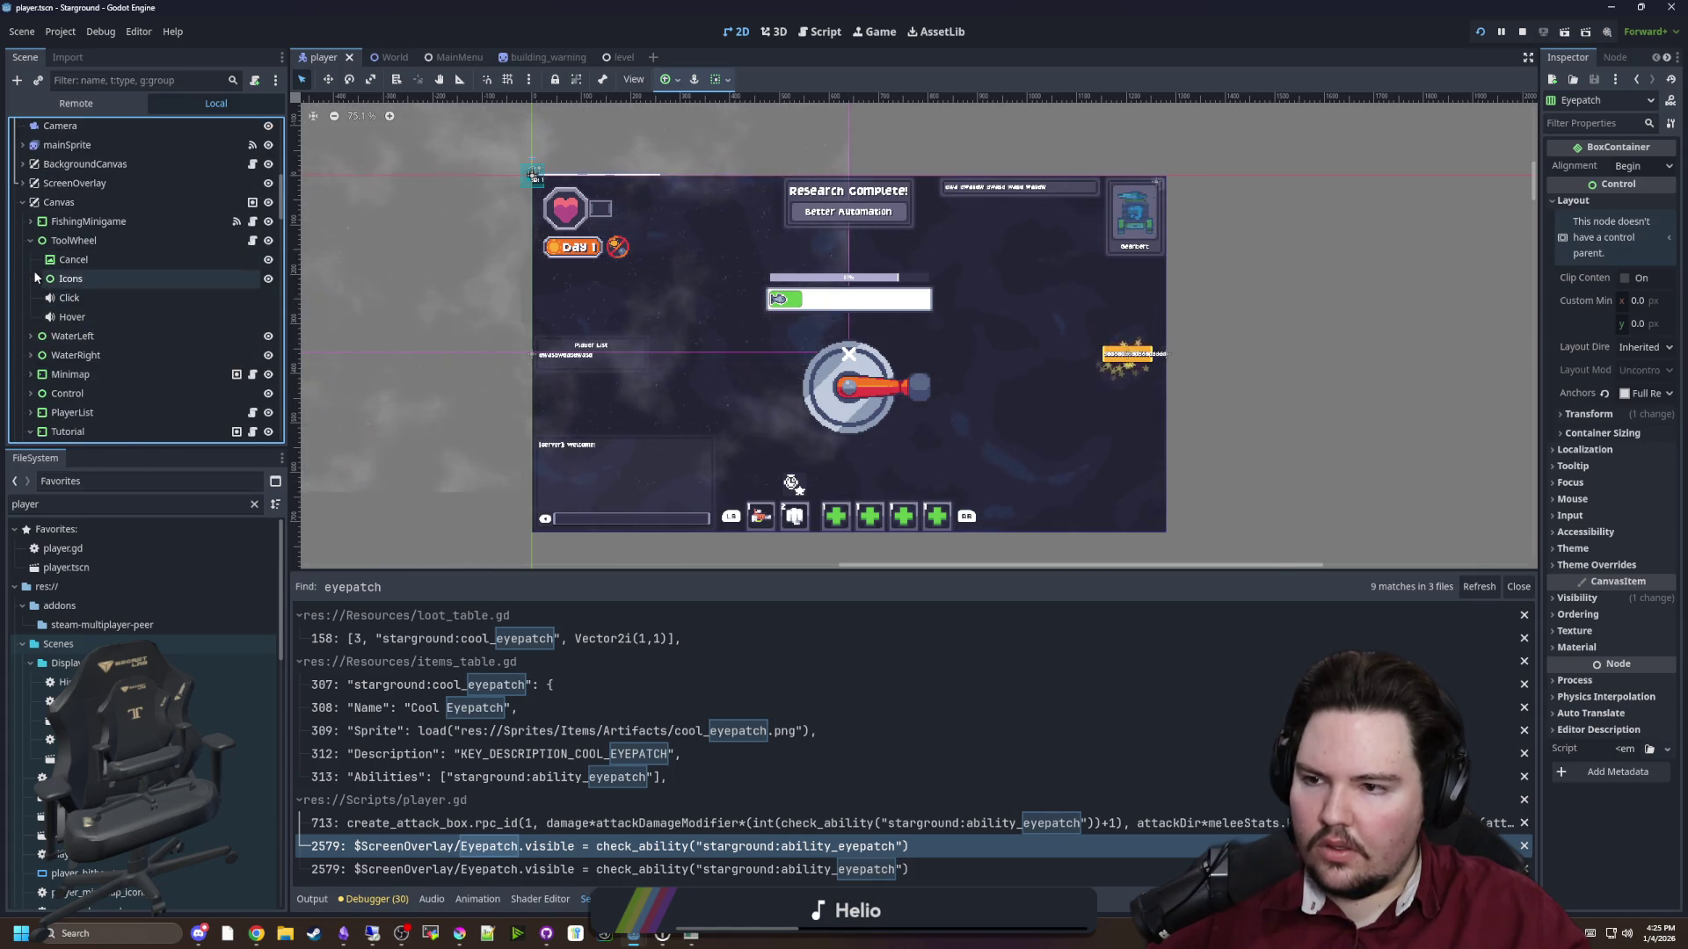
scroll(35, 290, "down", 2)
left_click(30, 313)
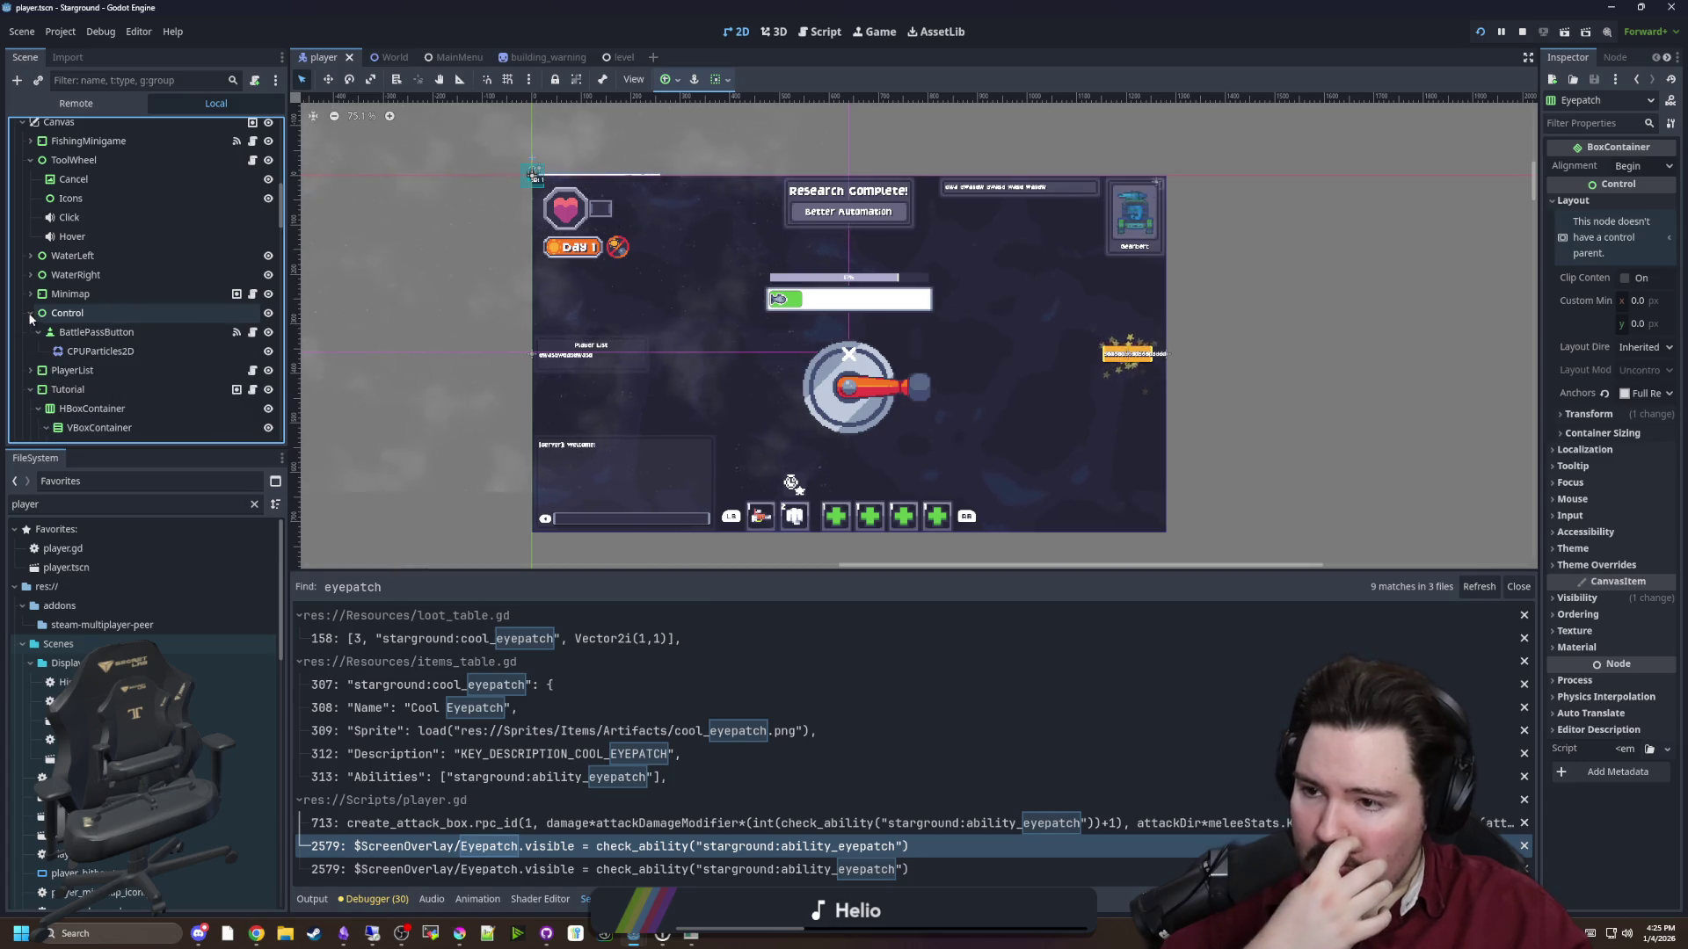
left_click(31, 314)
Filter by 'eye', select the Eyepatch container, then clear the filter and scroll the tree
left_click(120, 83)
type("eye")
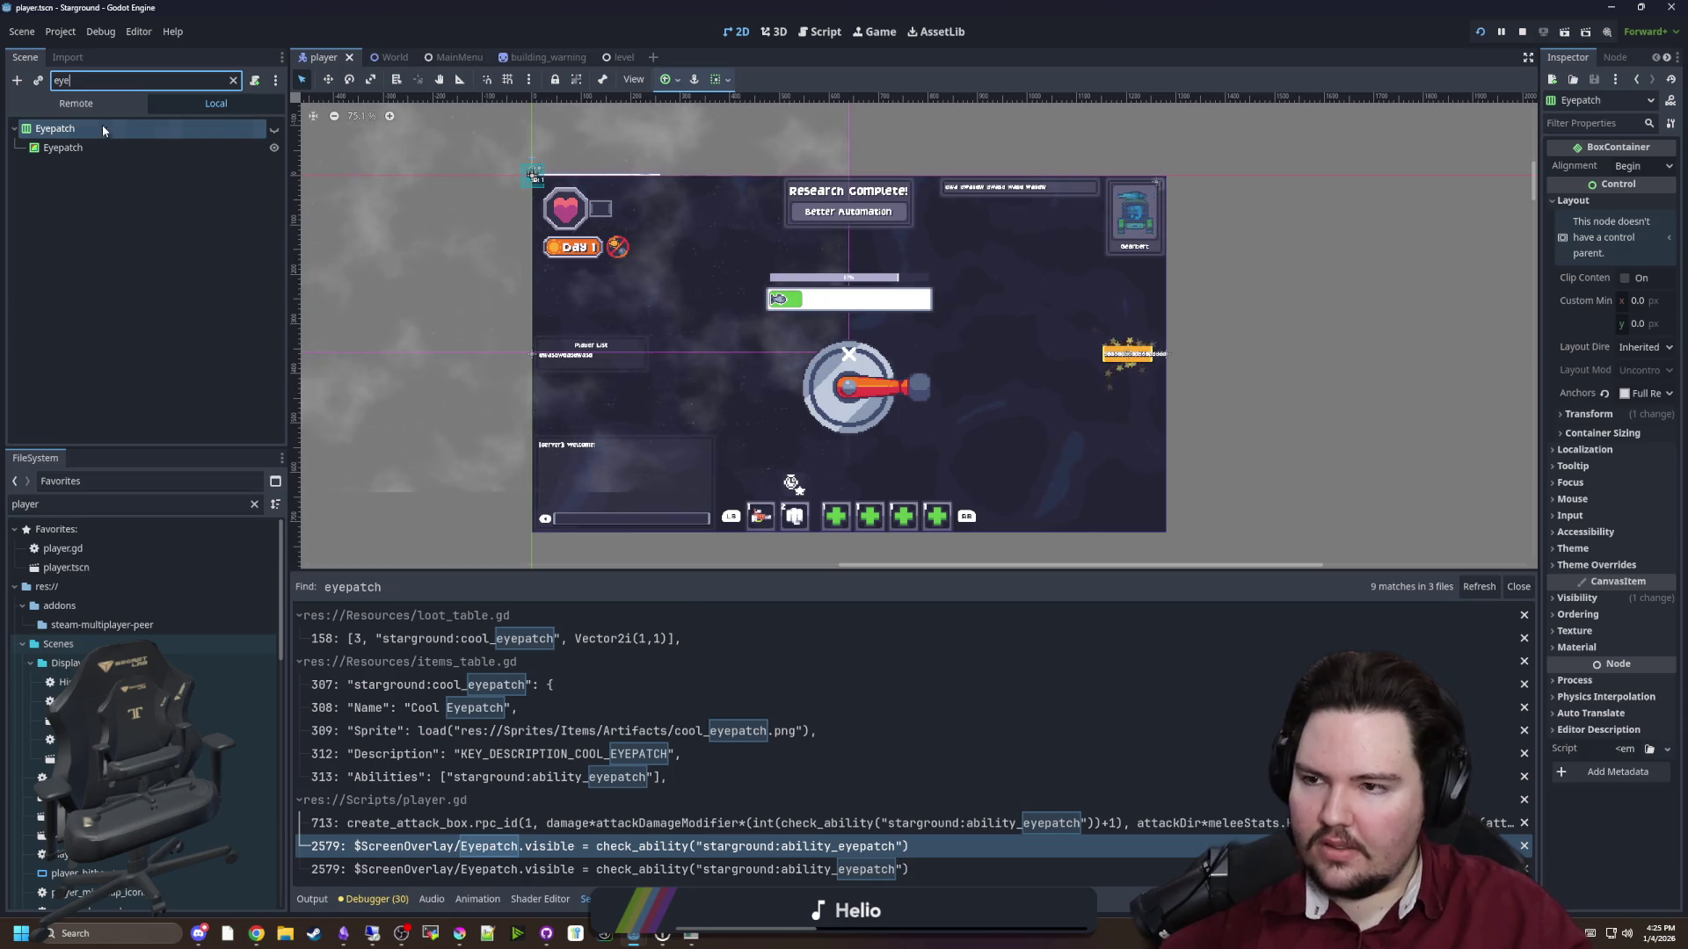
left_click(103, 131)
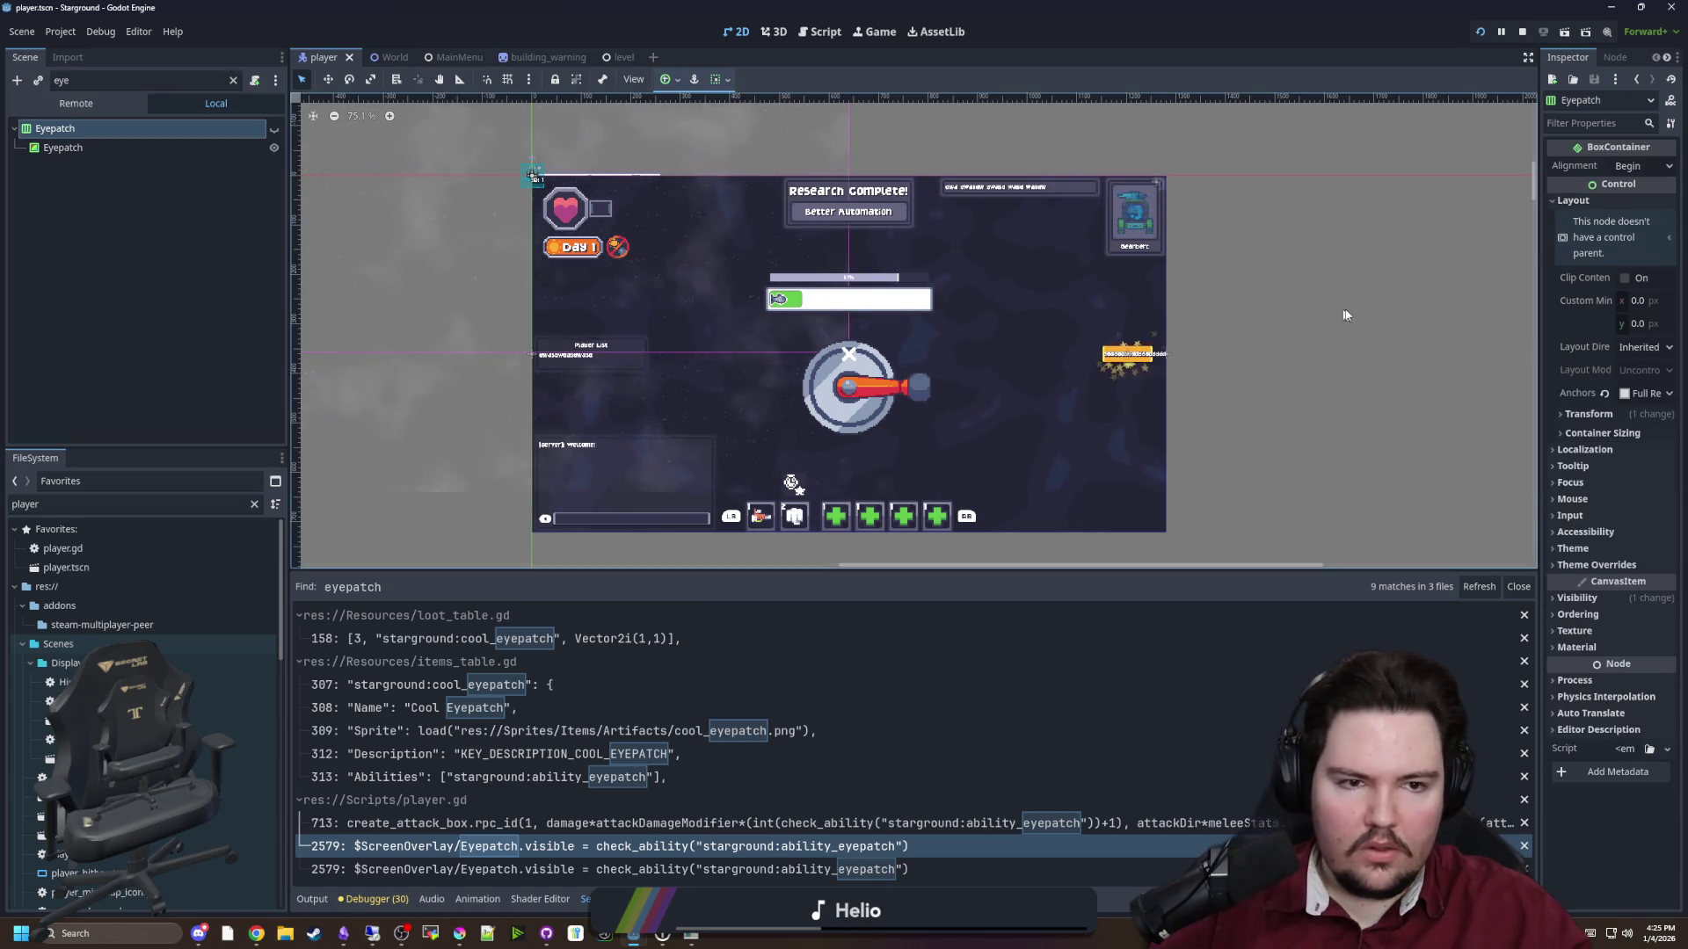
left_click(234, 80)
scroll(187, 264, "down", 5)
scroll(123, 285, "down", 5)
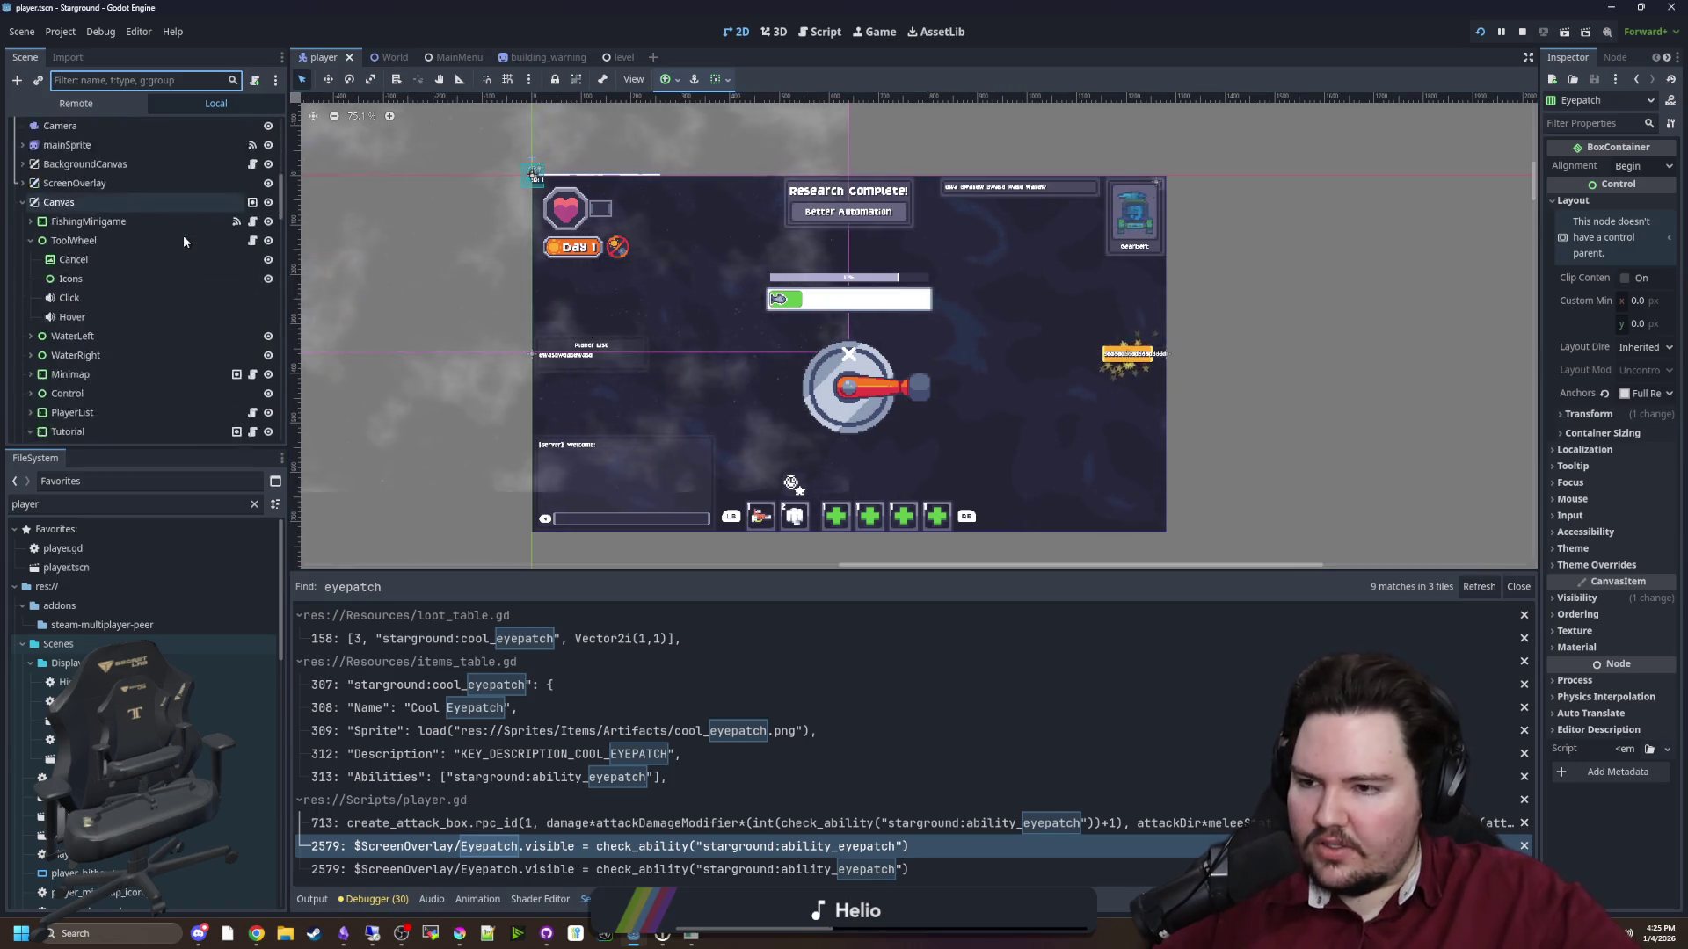
scroll(142, 308, "down", 4)
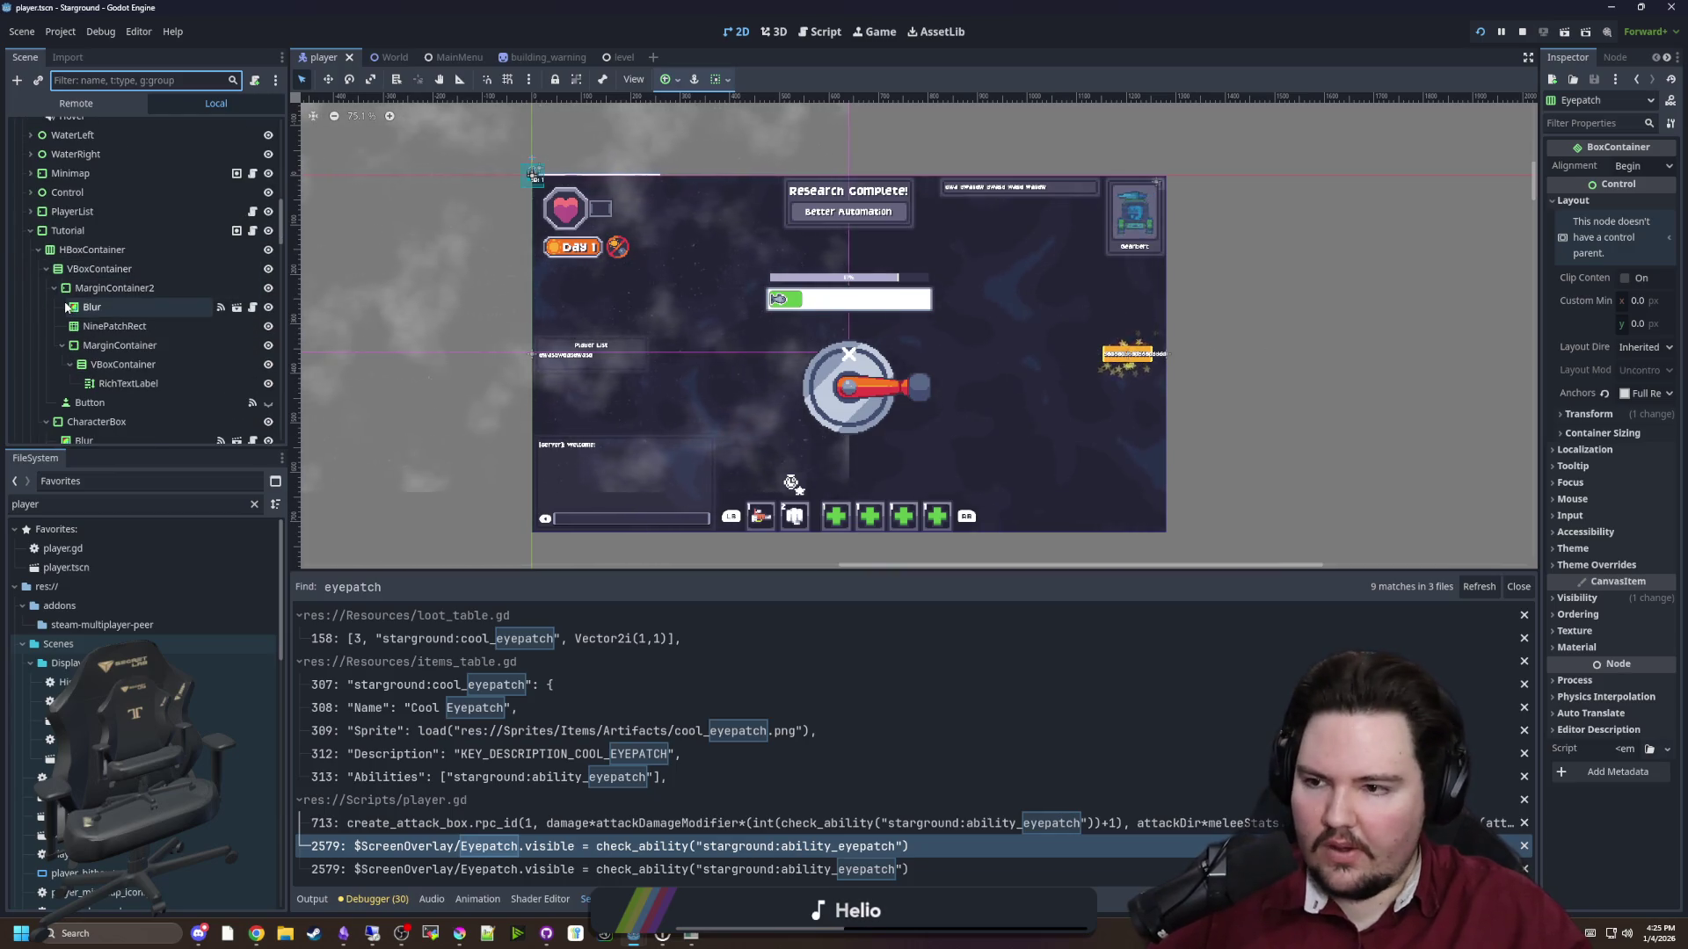
scroll(113, 297, "down", 5)
scroll(112, 297, "down", 6)
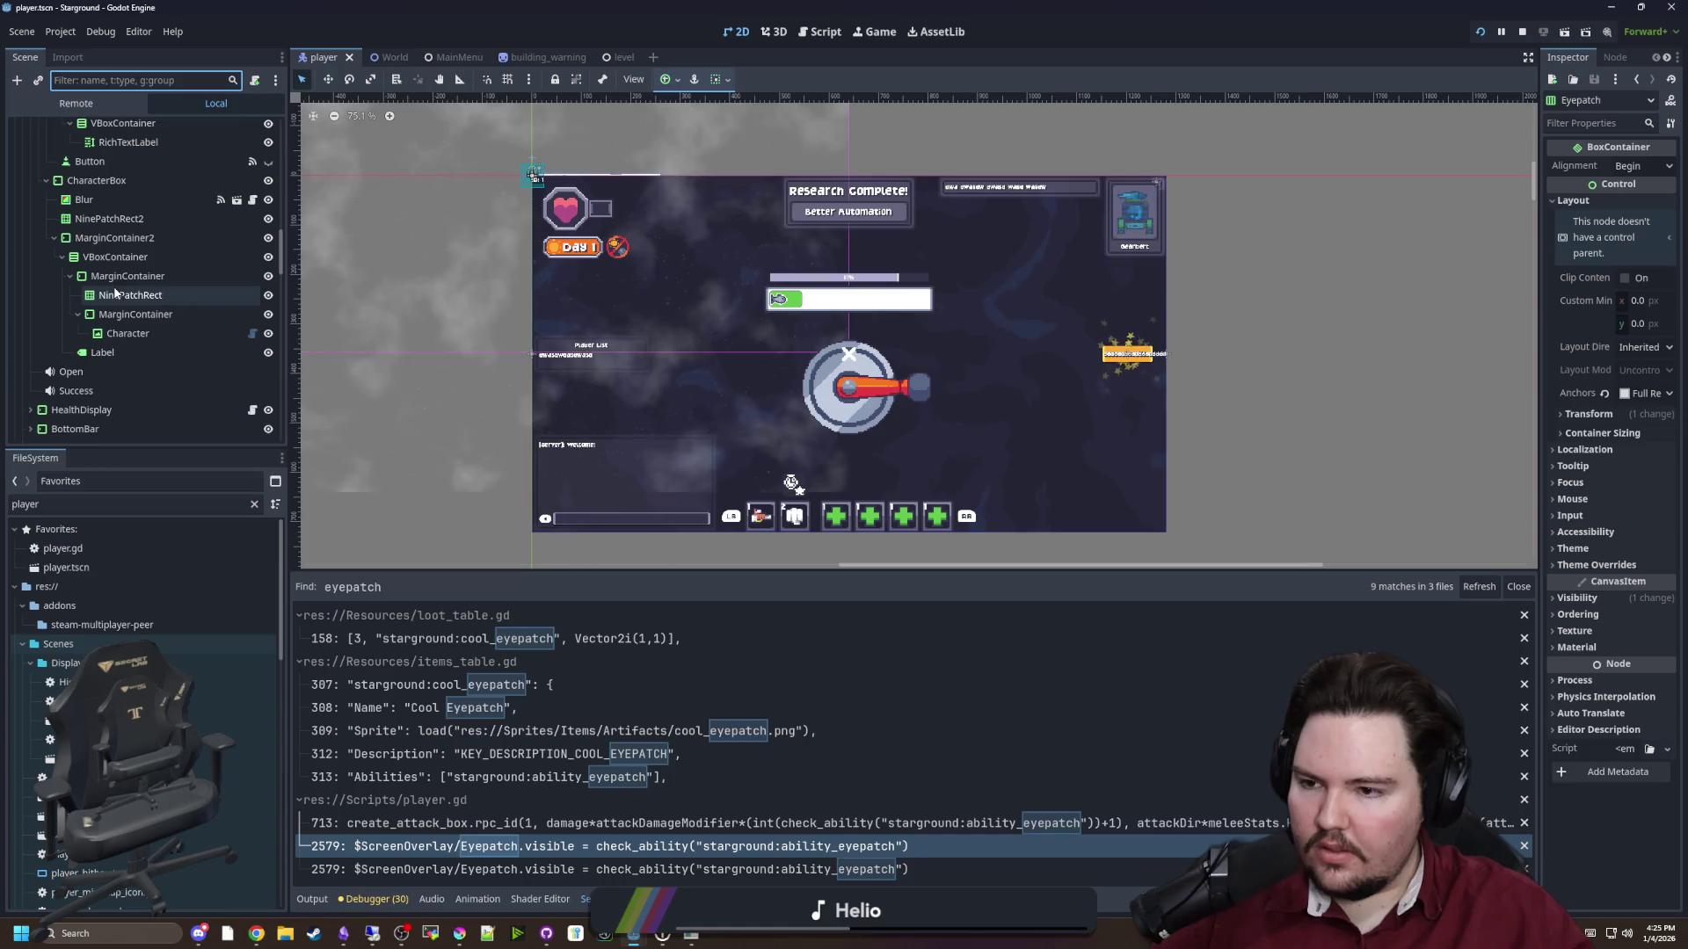
Expand TopBar and then ScreenOverlay to reveal the Eyepatch container's children
left_click(30, 328)
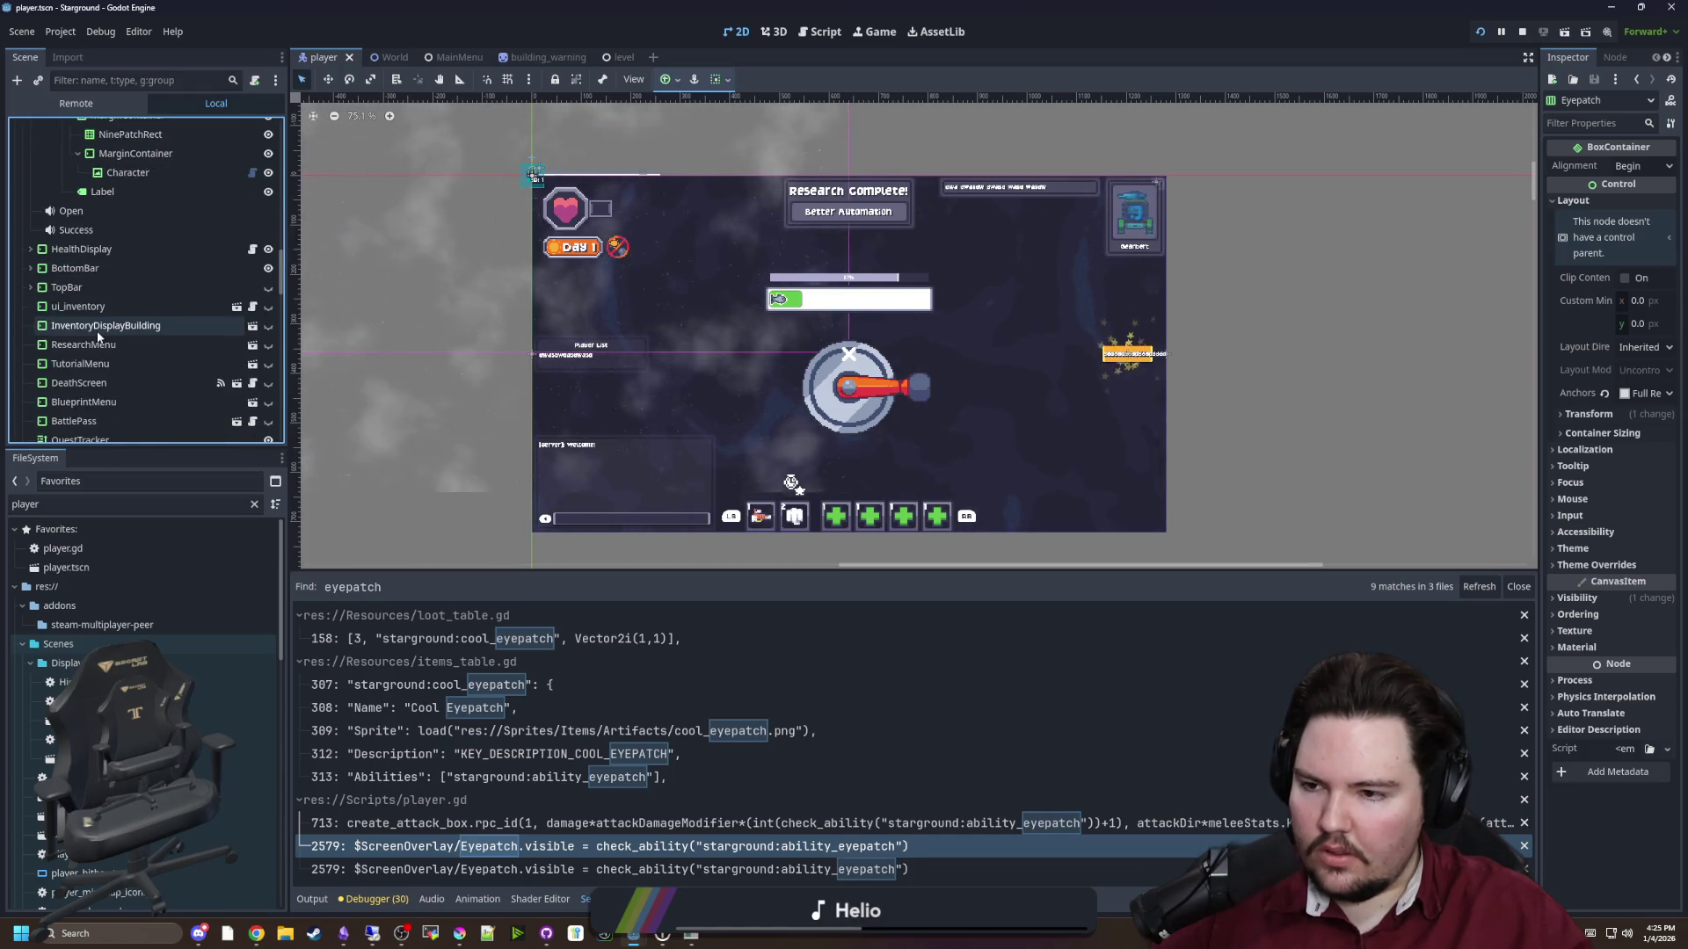
scroll(109, 321, "down", 5)
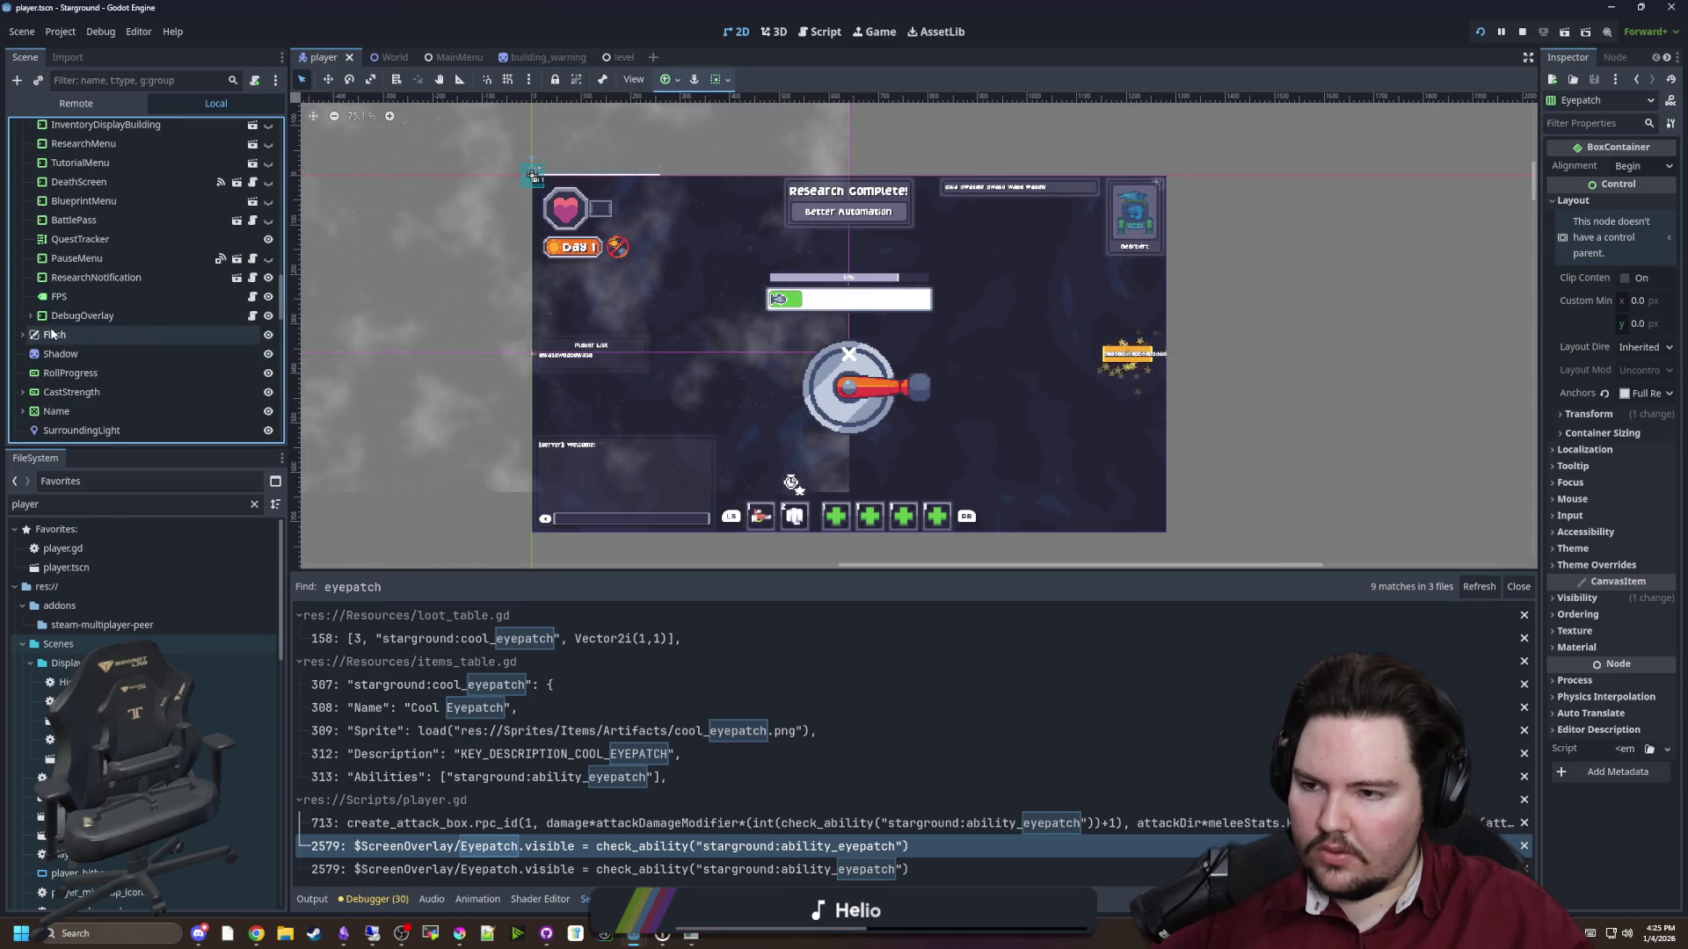
scroll(109, 322, "down", 10)
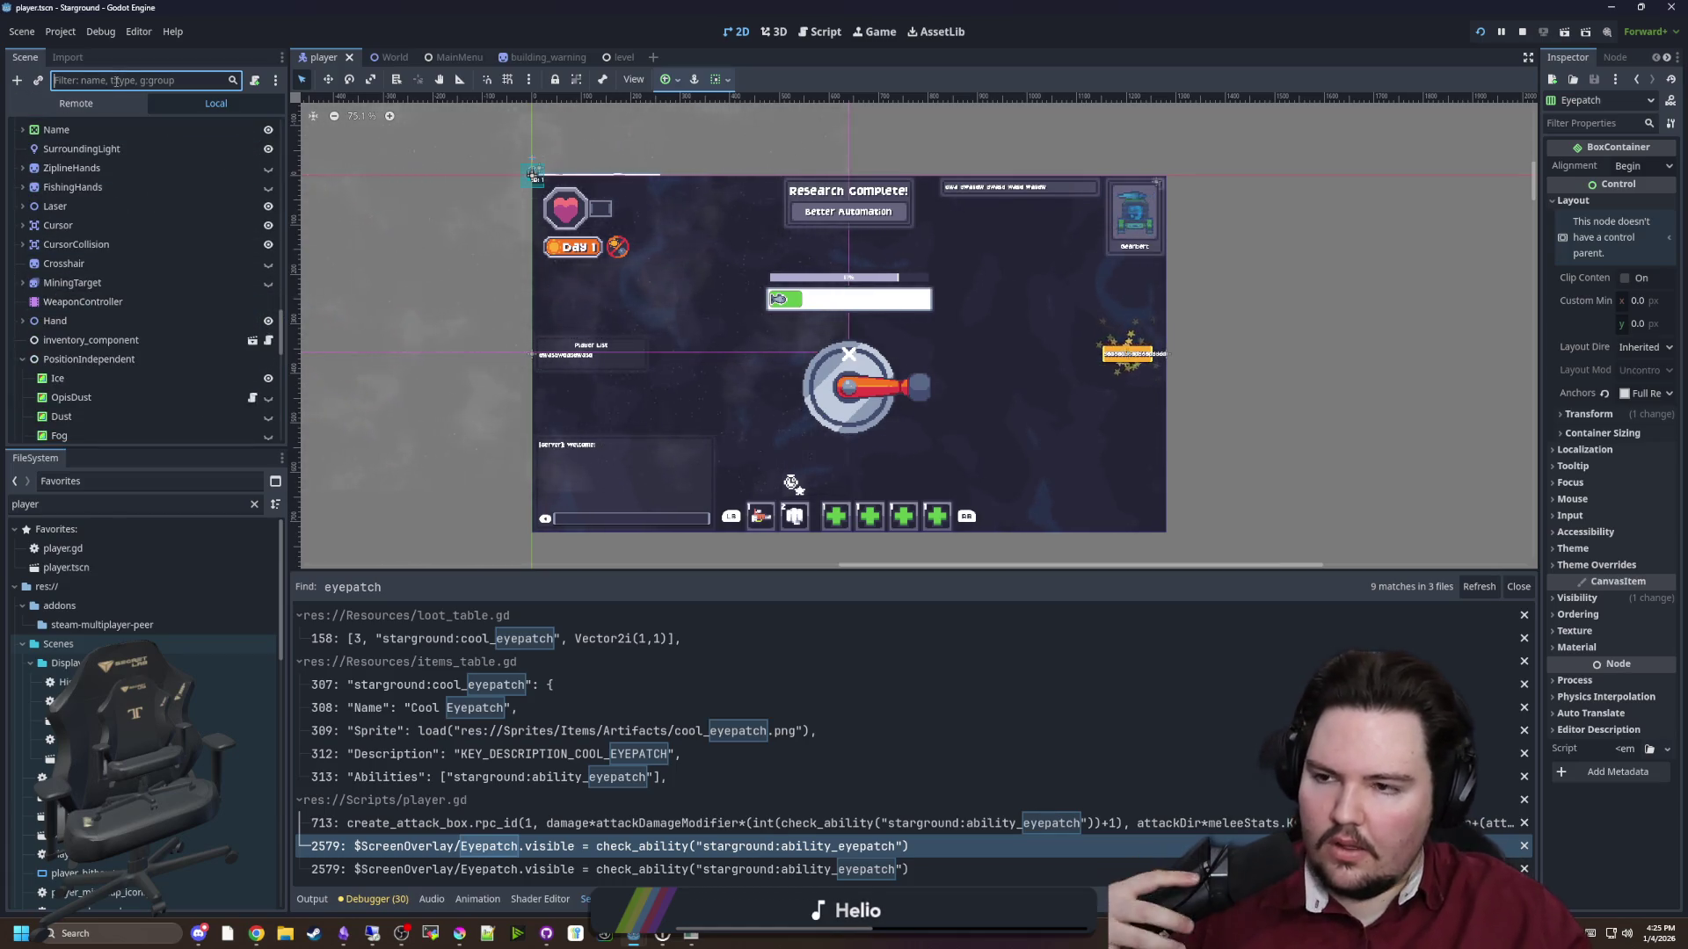
scroll(145, 251, "down", 8)
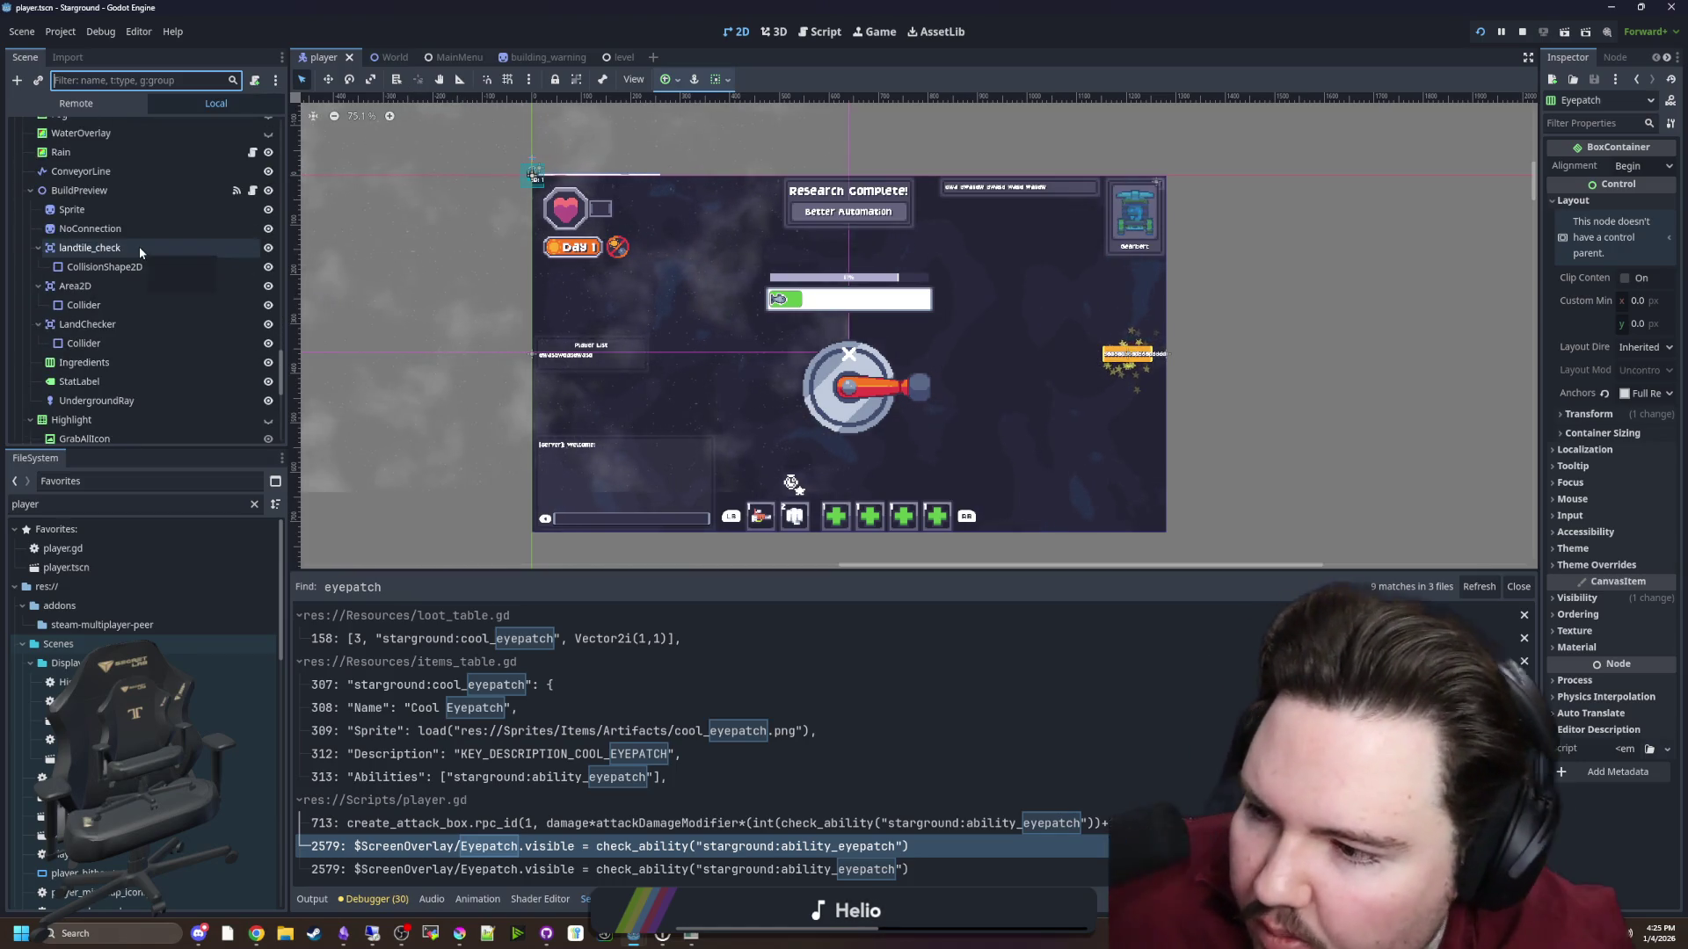
scroll(148, 262, "down", 5)
scroll(148, 262, "up", 20)
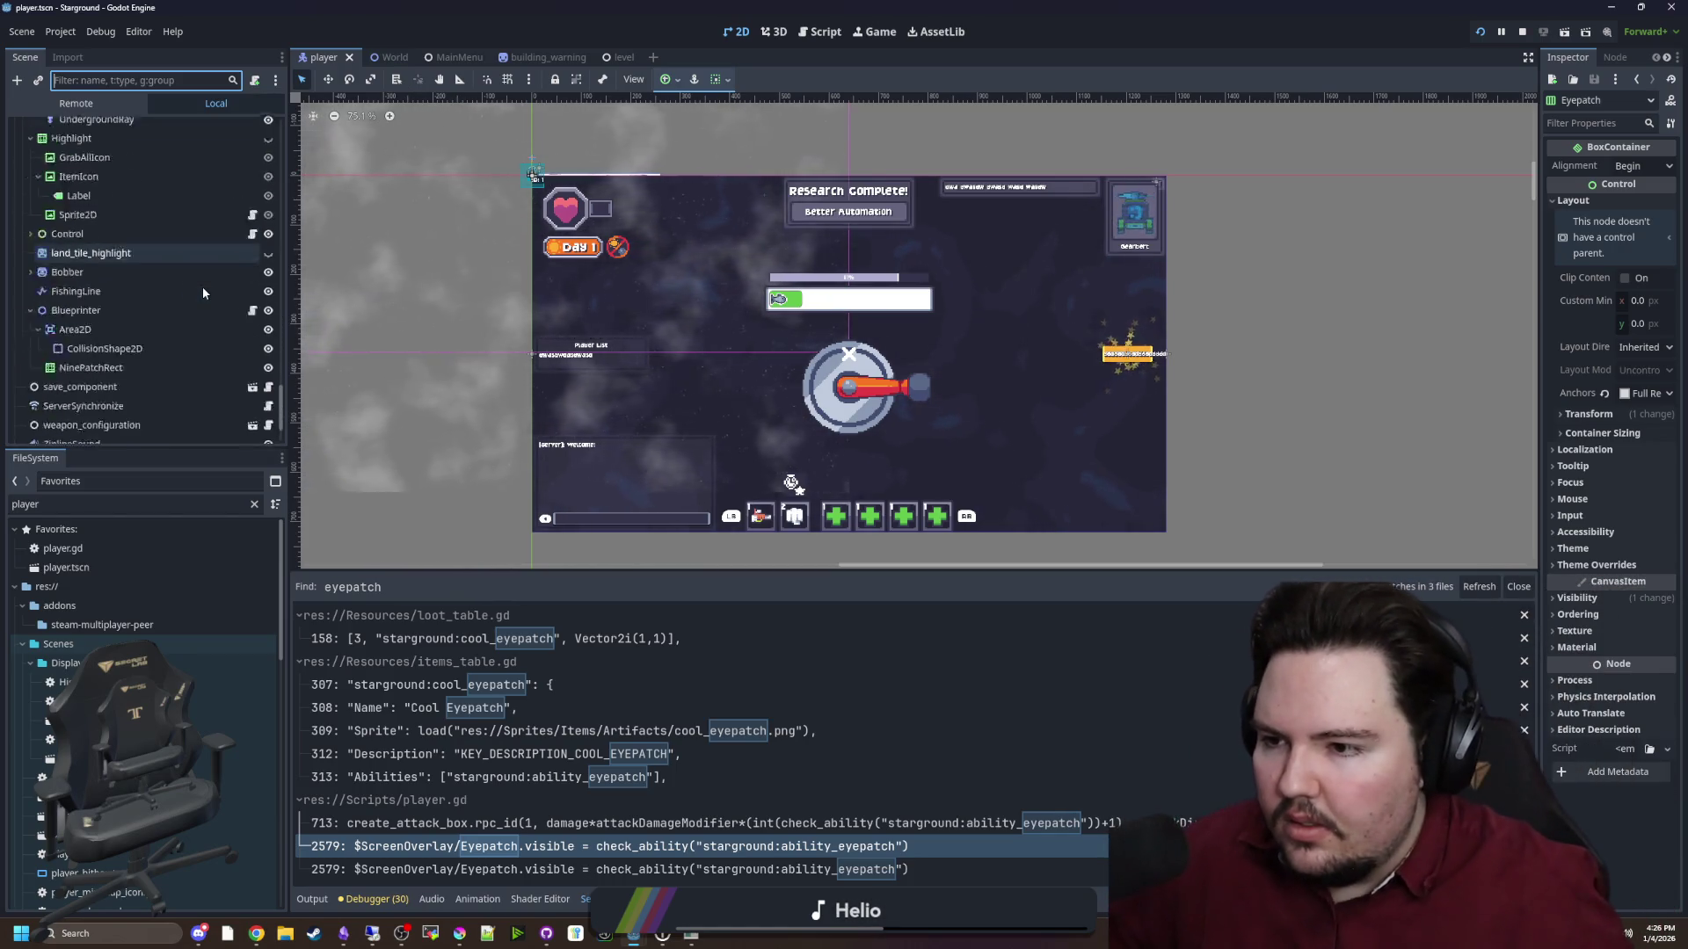
scroll(192, 287, "down", 7)
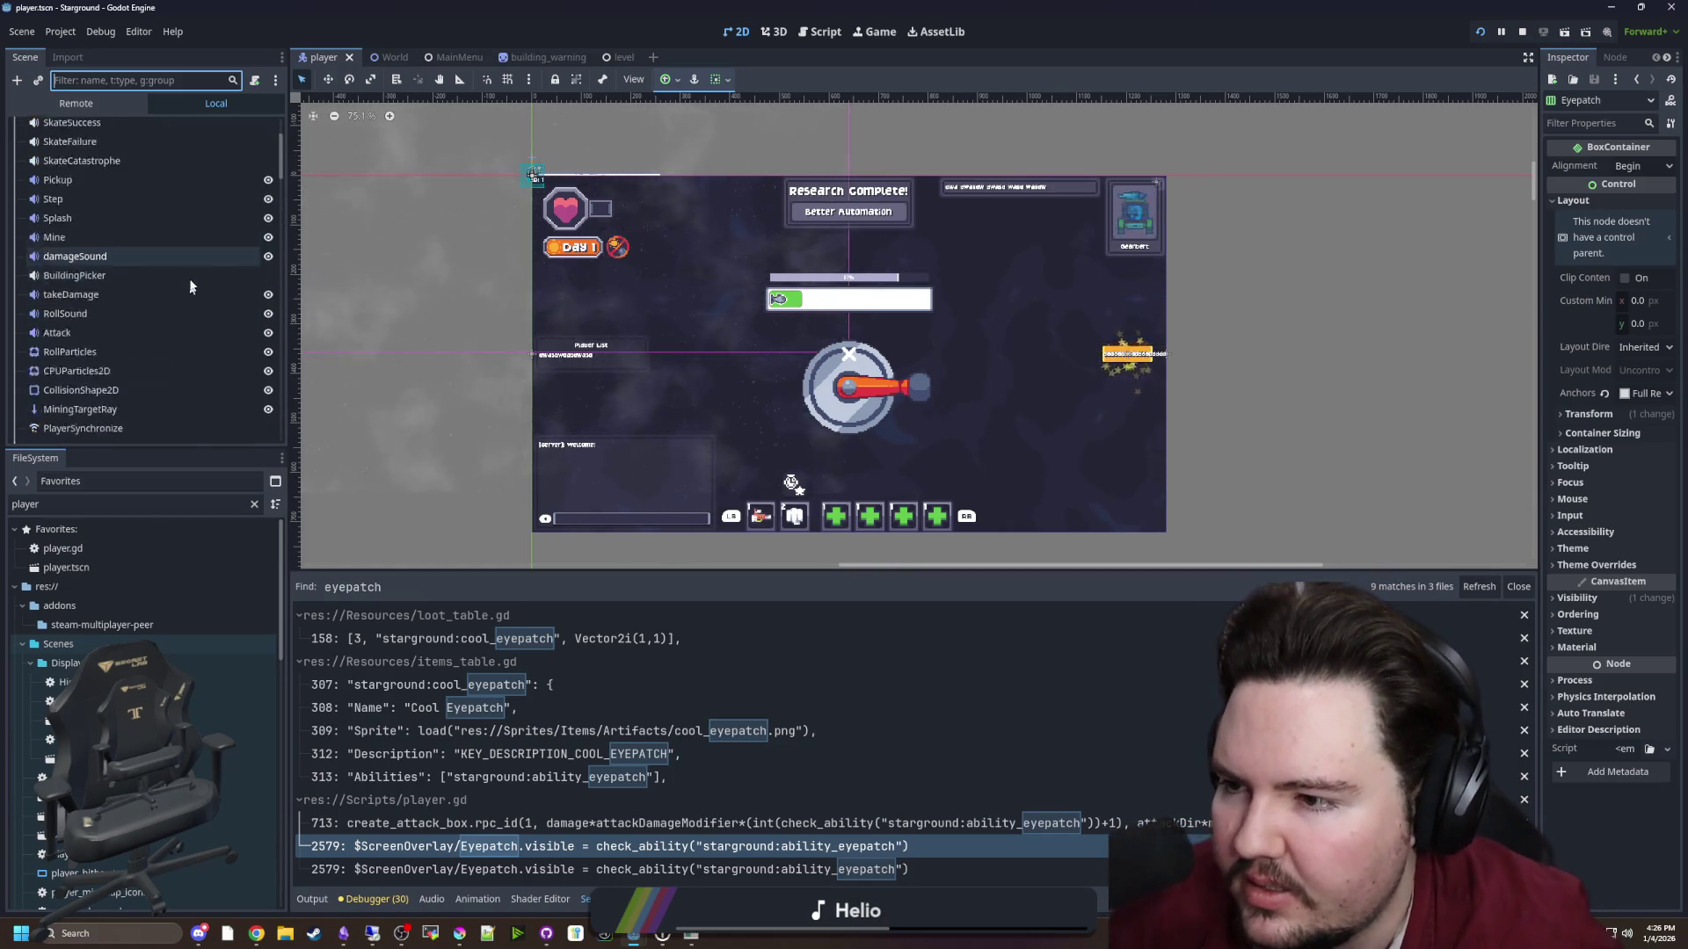
left_click(23, 344)
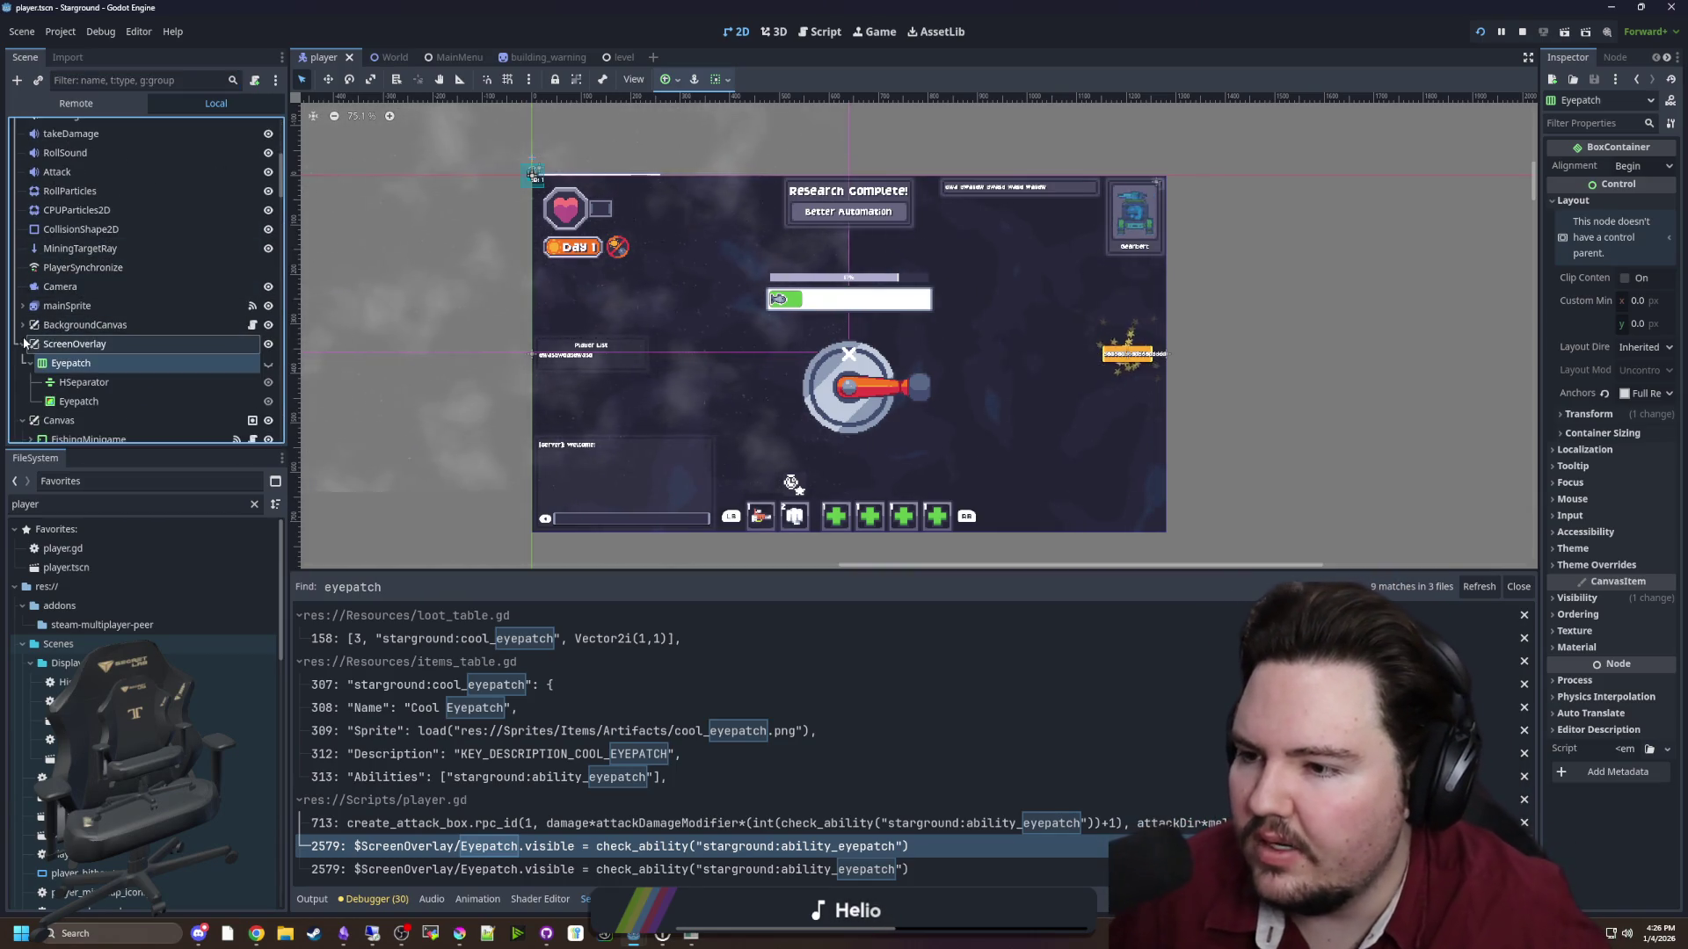
Select the HSeparator in the Eyepatch container and widen the Inspector panel
scroll(127, 351, "down", 1)
left_click(118, 357)
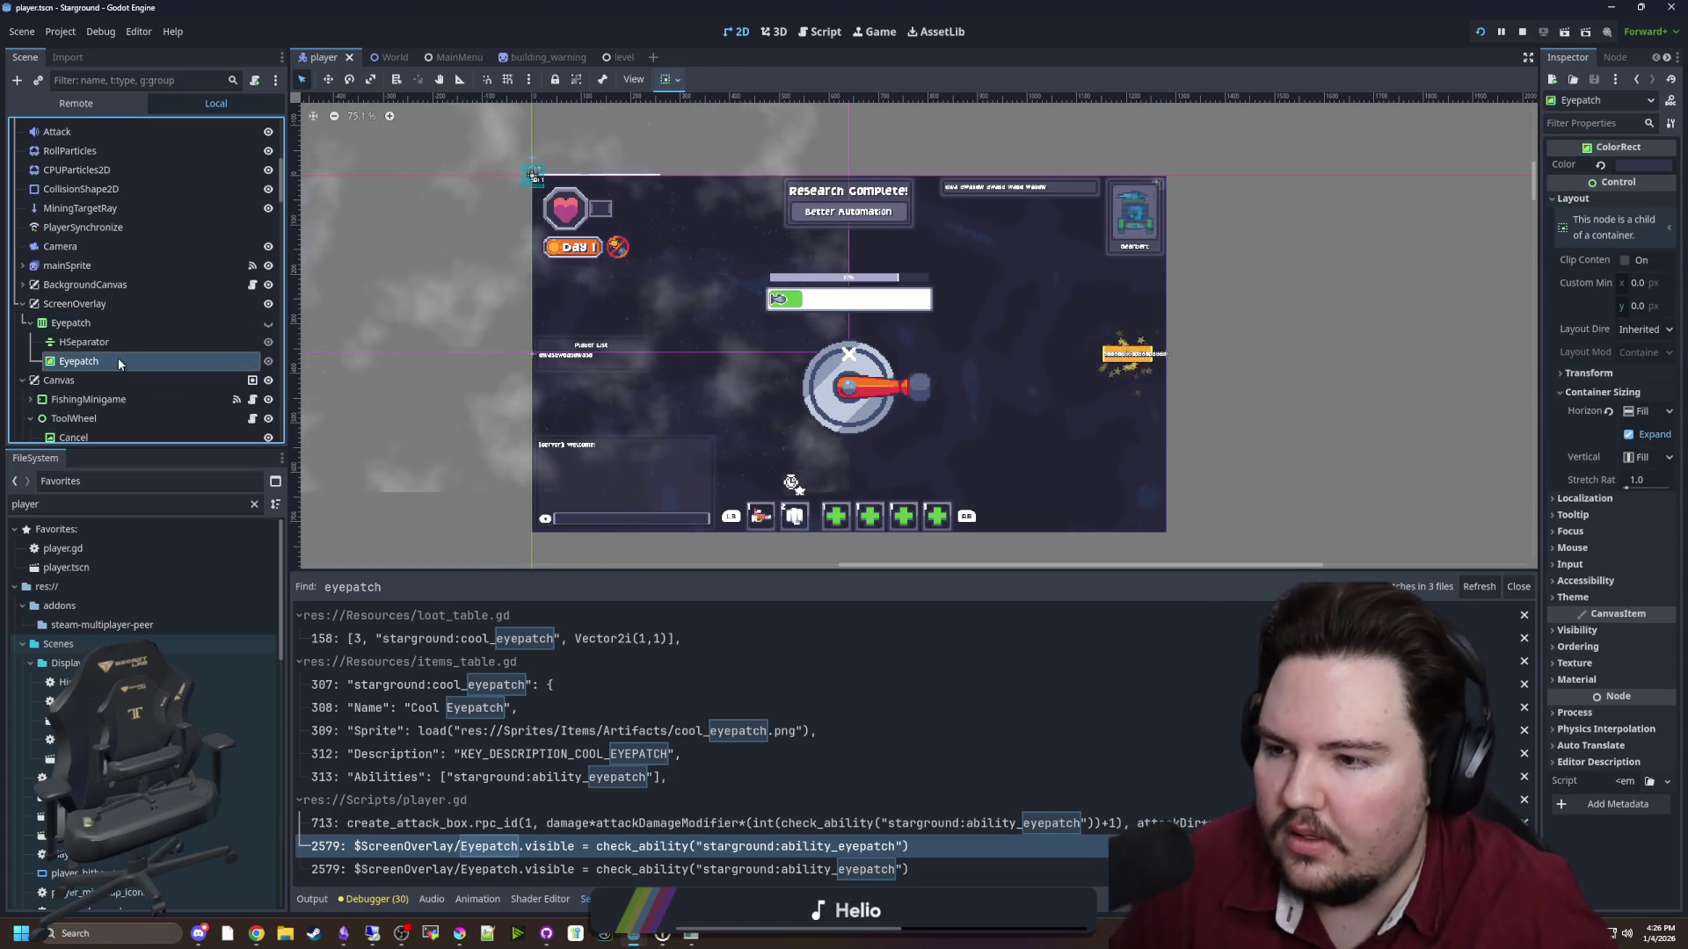
left_click(113, 344)
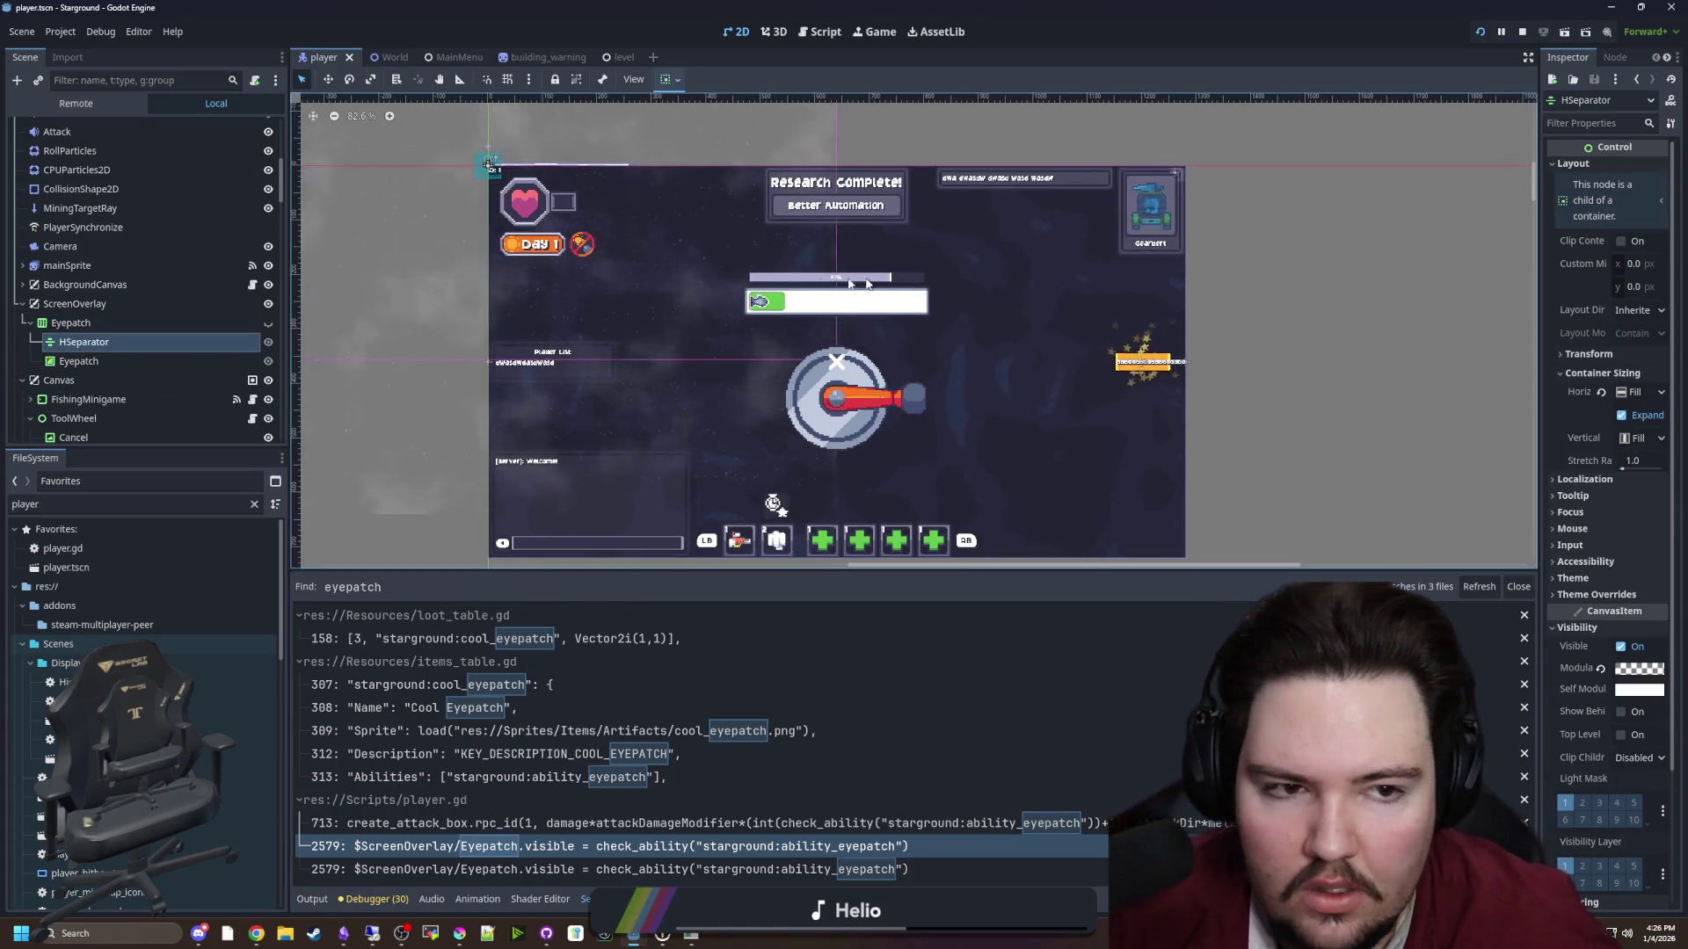
left_click_drag(1537, 331, 1459, 331)
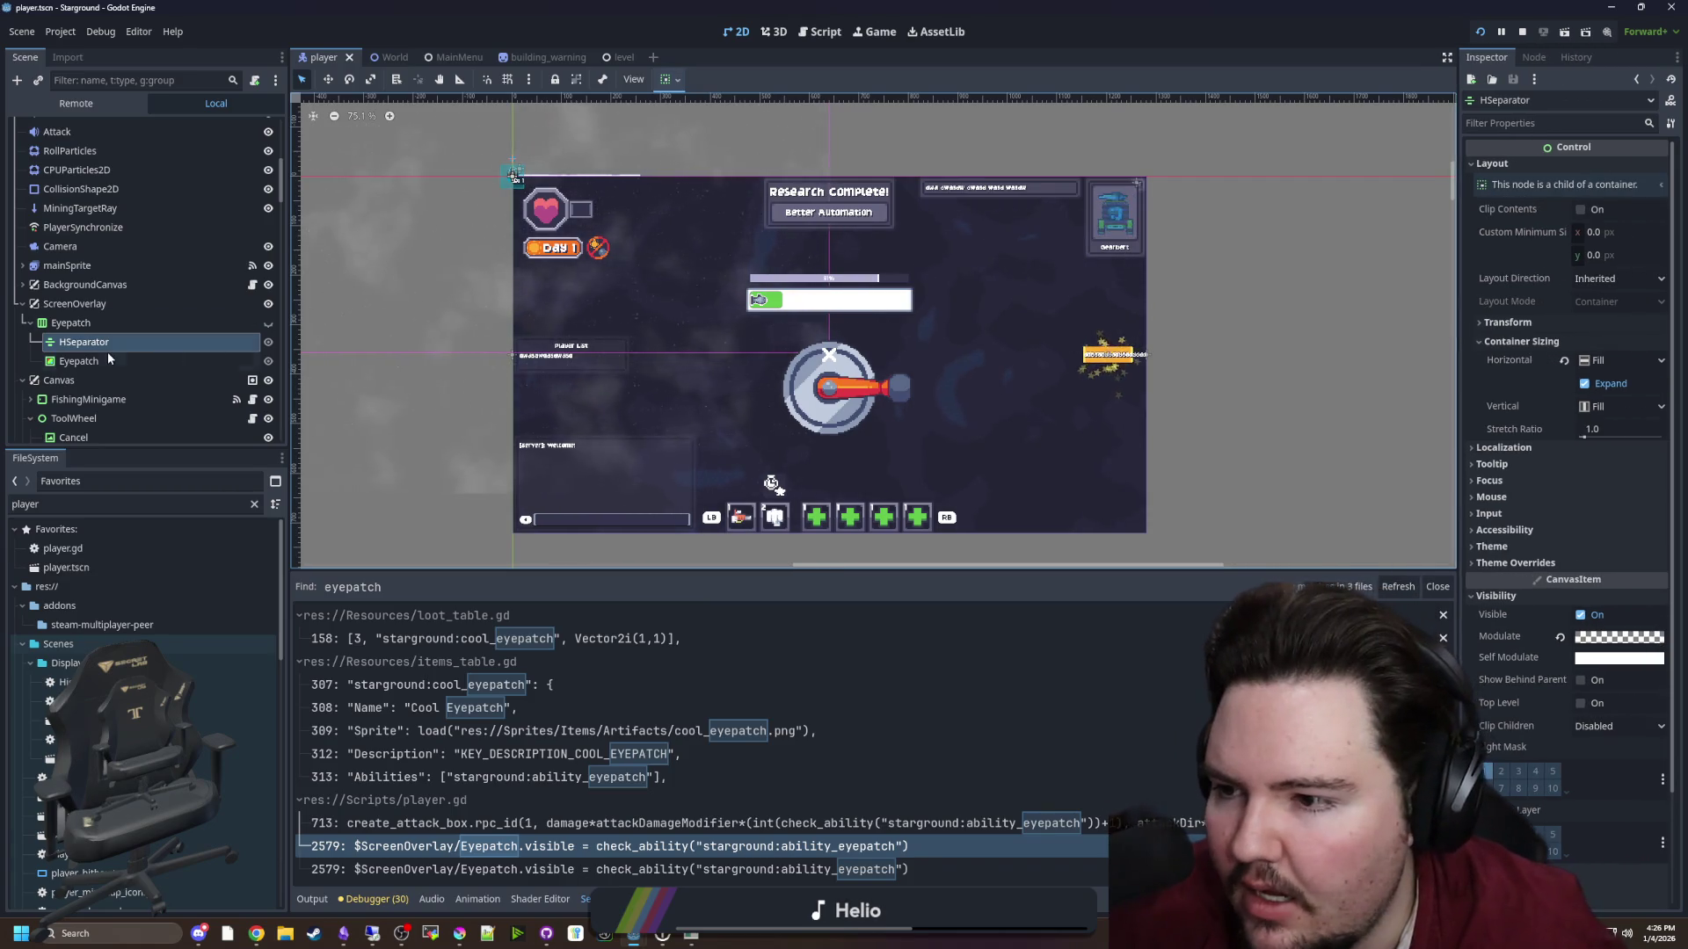
Turn on the inner Eyepatch node's visibility, then select the HSeparator node
left_click(119, 362)
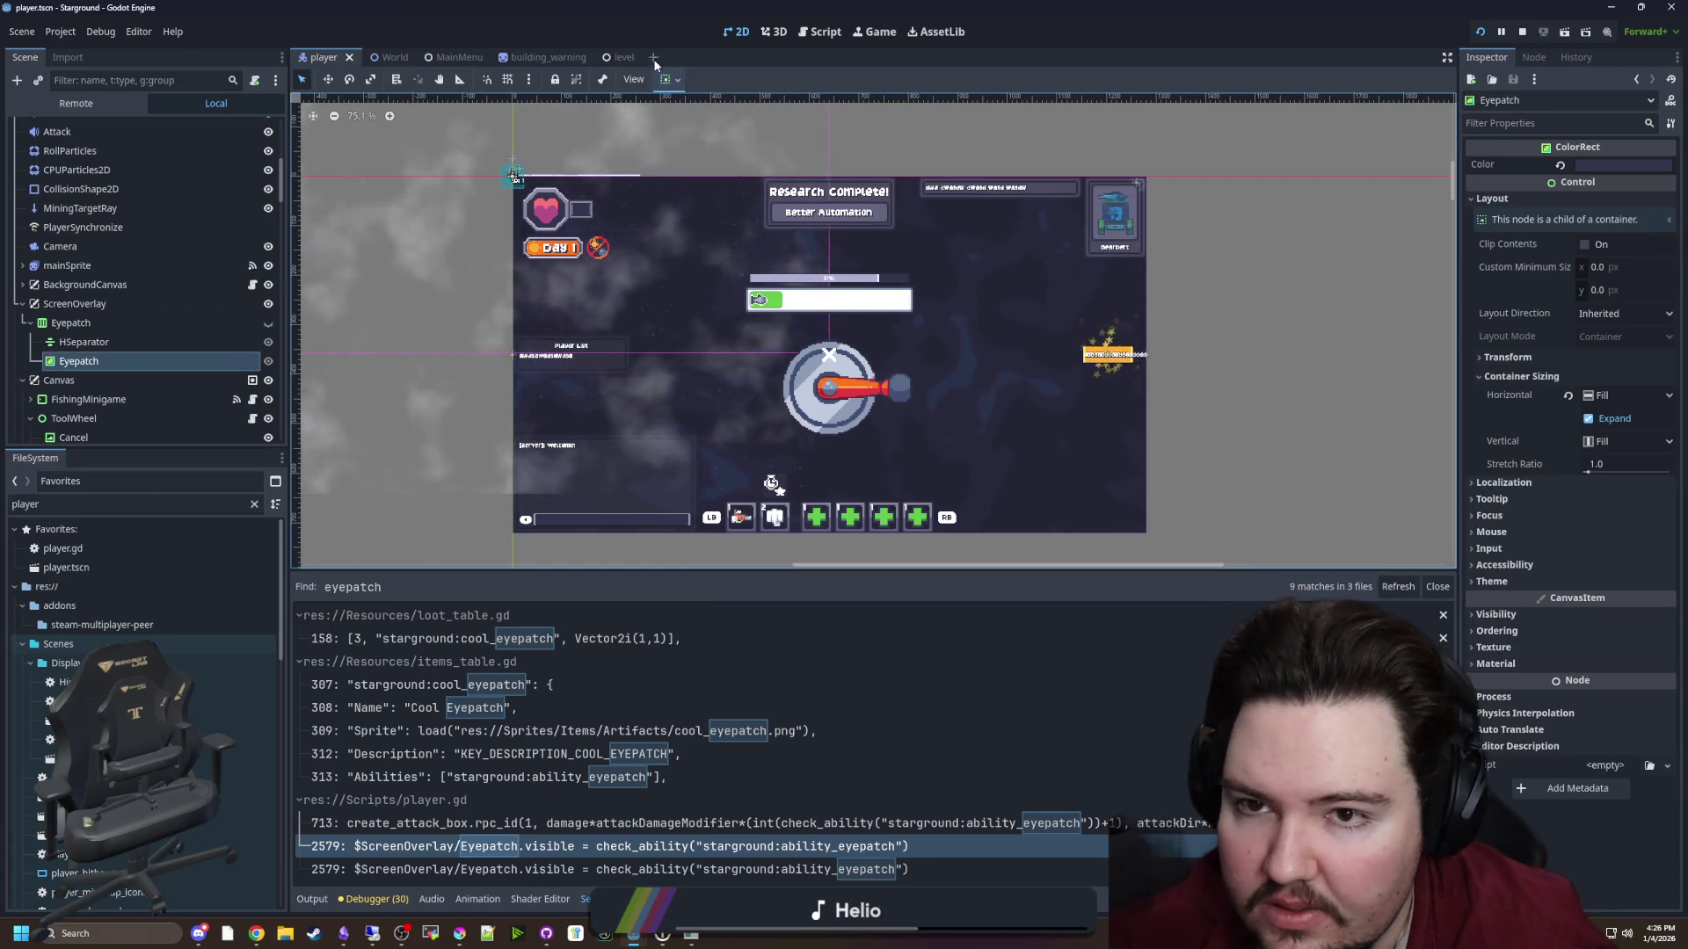
left_click(269, 323)
scroll(521, 339, "up", 1)
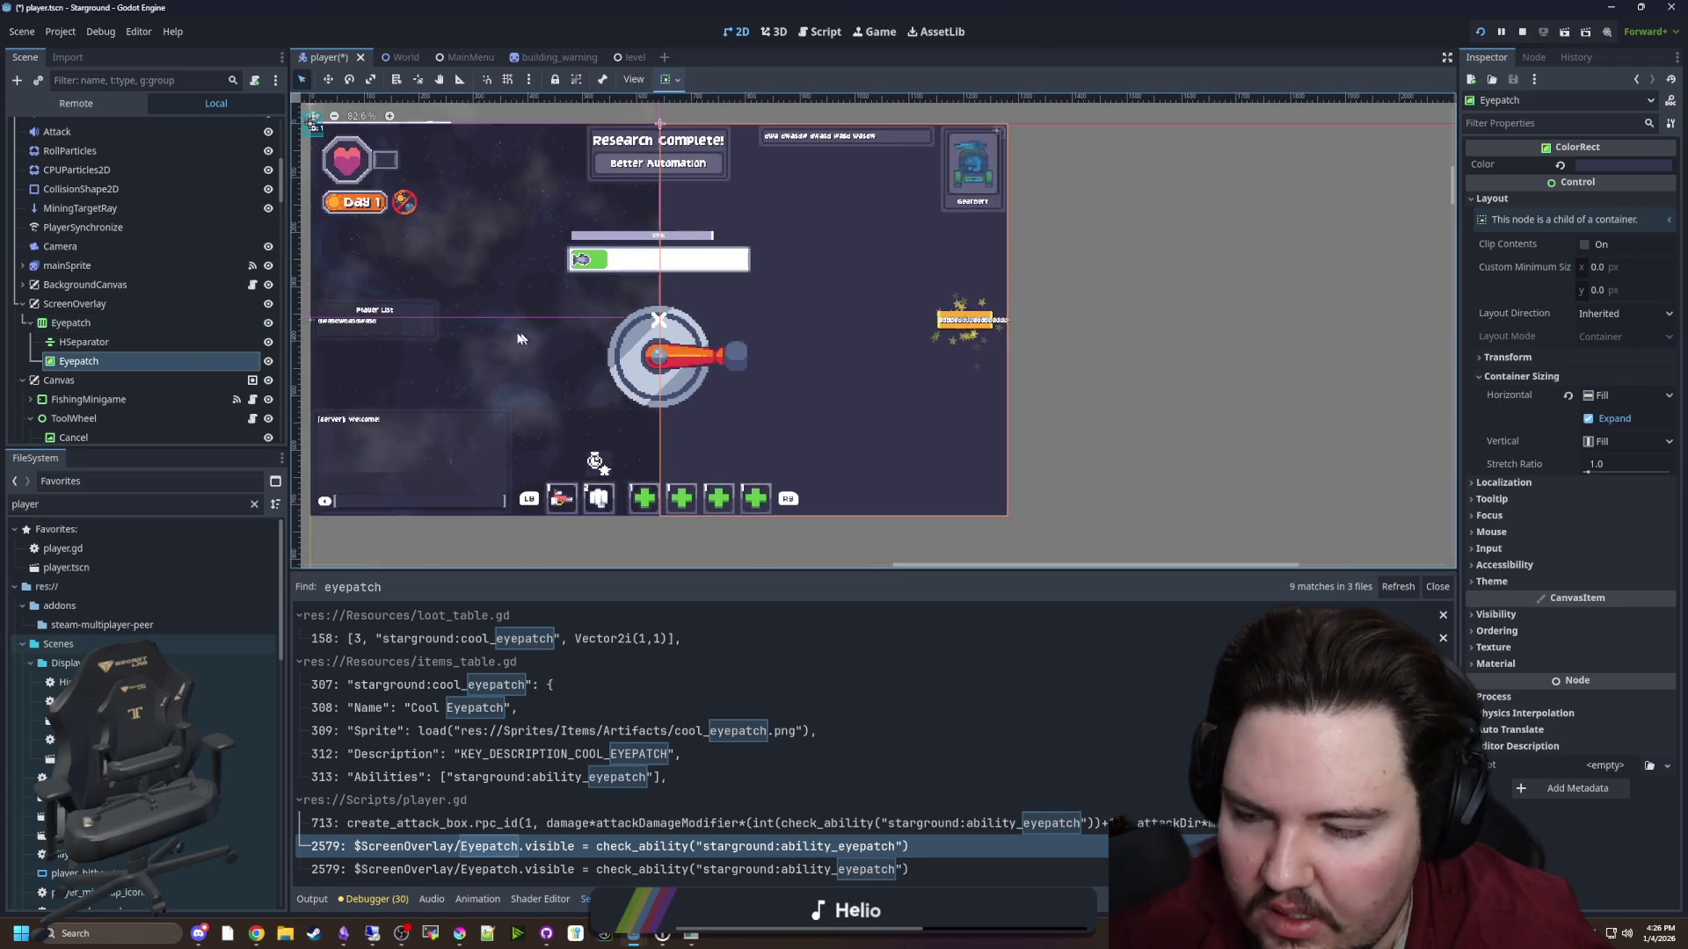
left_click(84, 342)
left_click(88, 362)
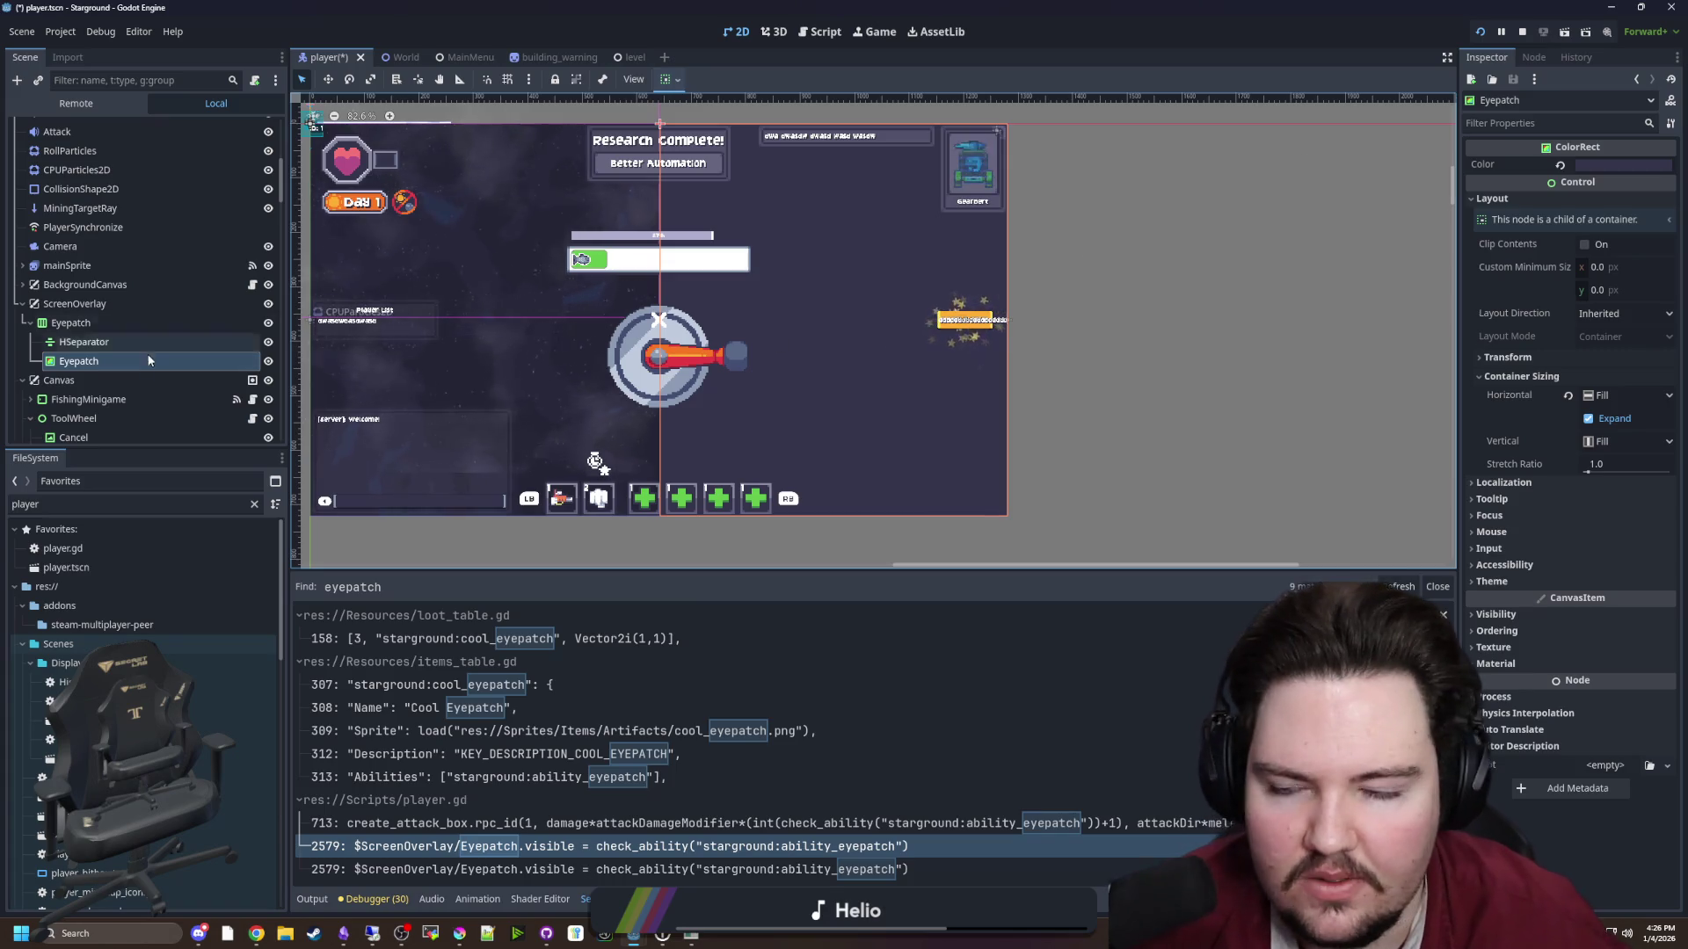
left_click(87, 346)
Add a TextureRect child node and move it below the inner Eyepatch node
right_click(118, 349)
left_click(118, 350)
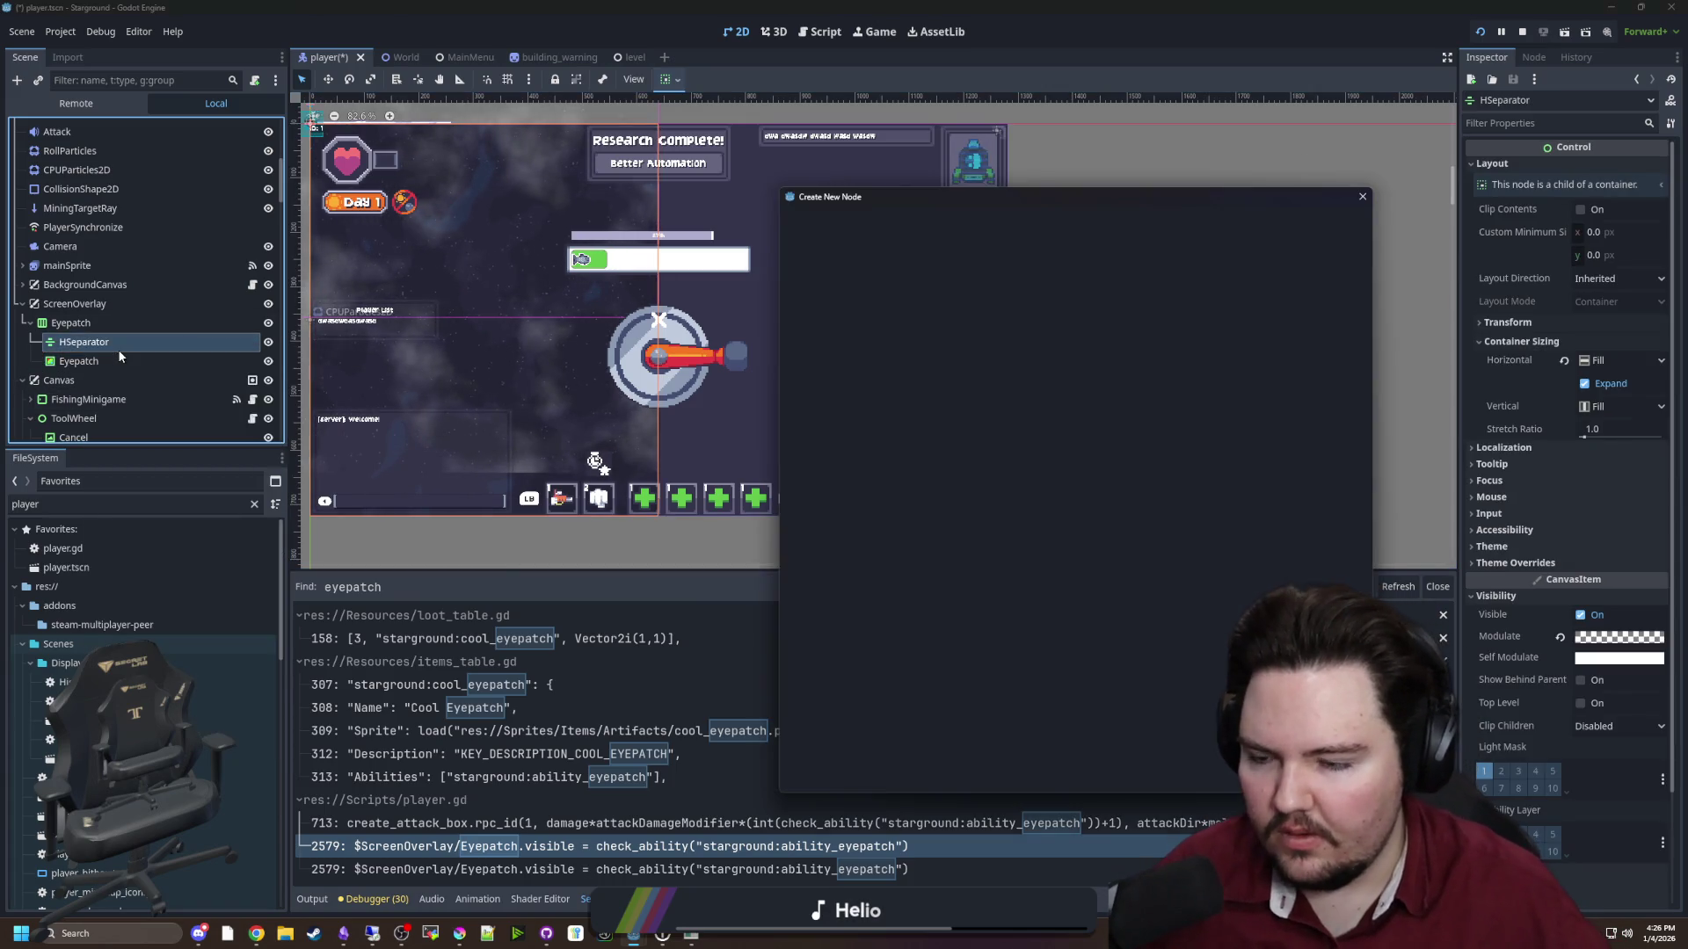
type("texture")
key("Return")
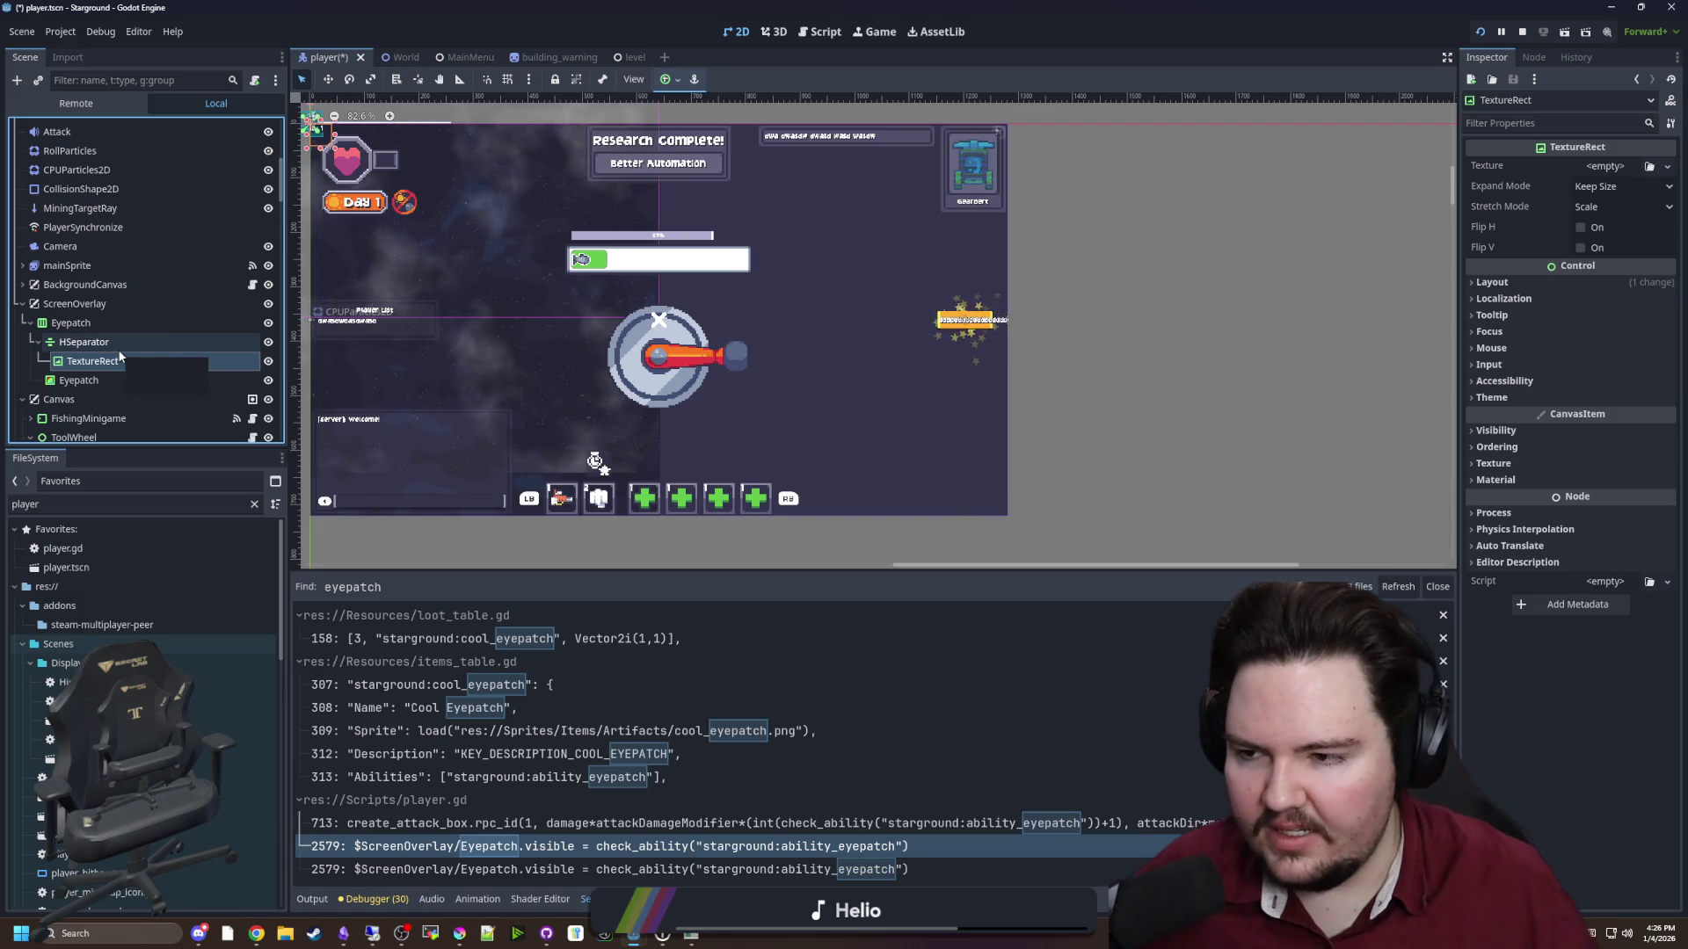
left_click_drag(98, 368, 75, 392)
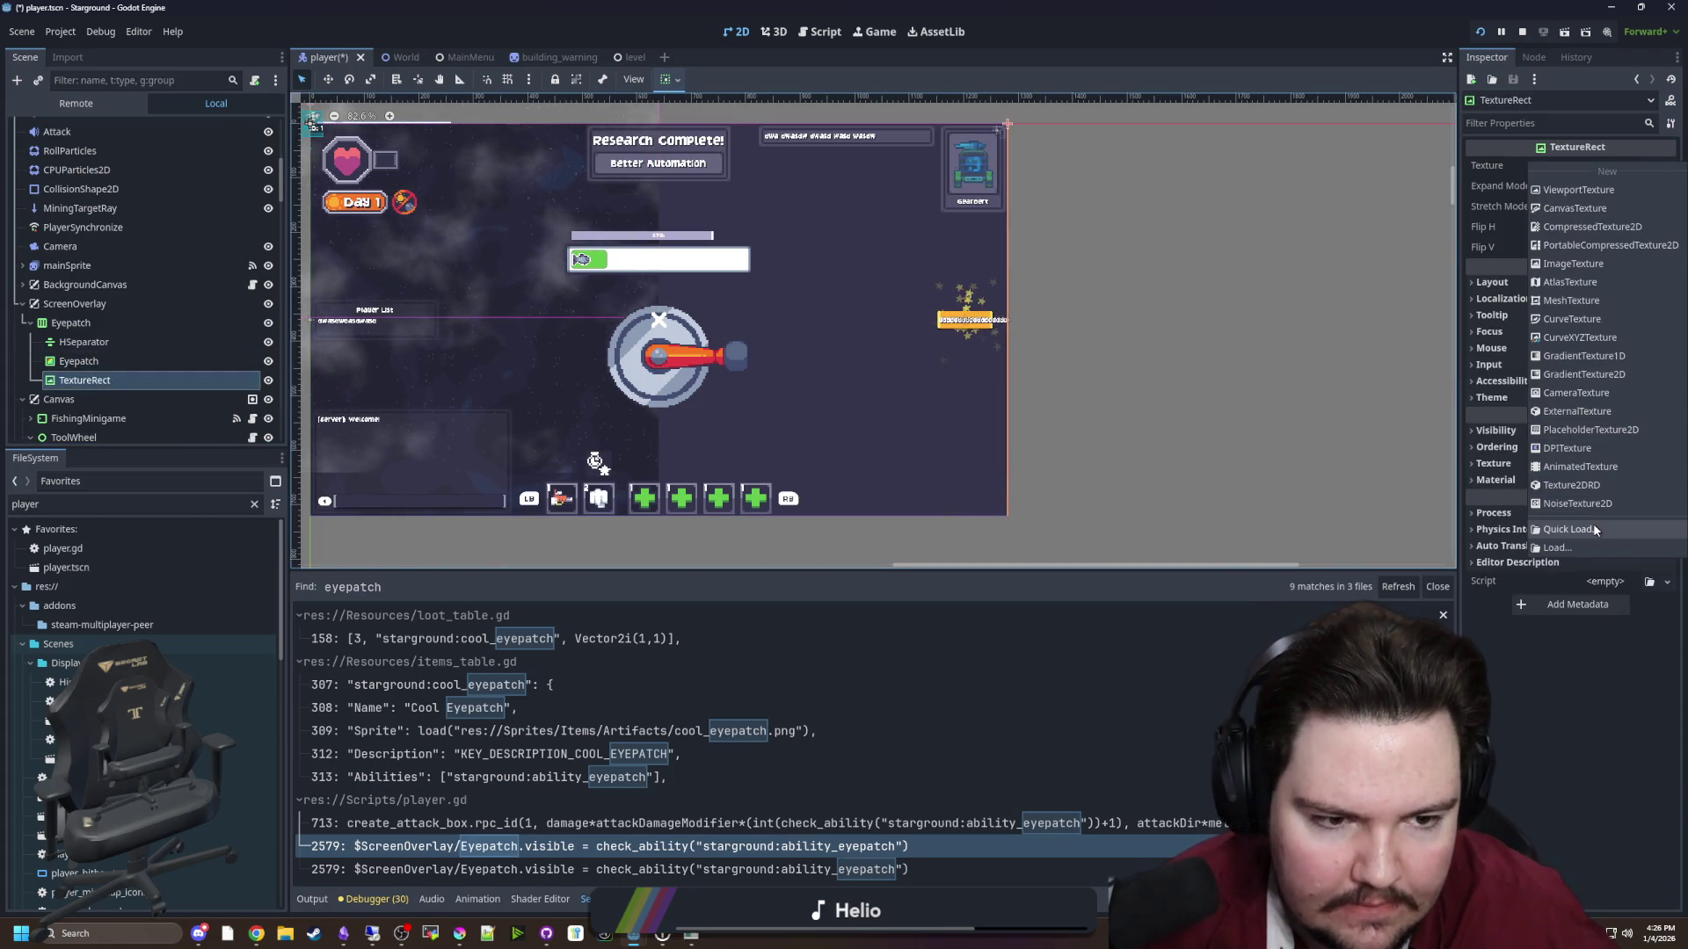
Quick Load baroness_chonk as the TextureRect's texture and enable Horizontal Expand
left_click(1649, 166)
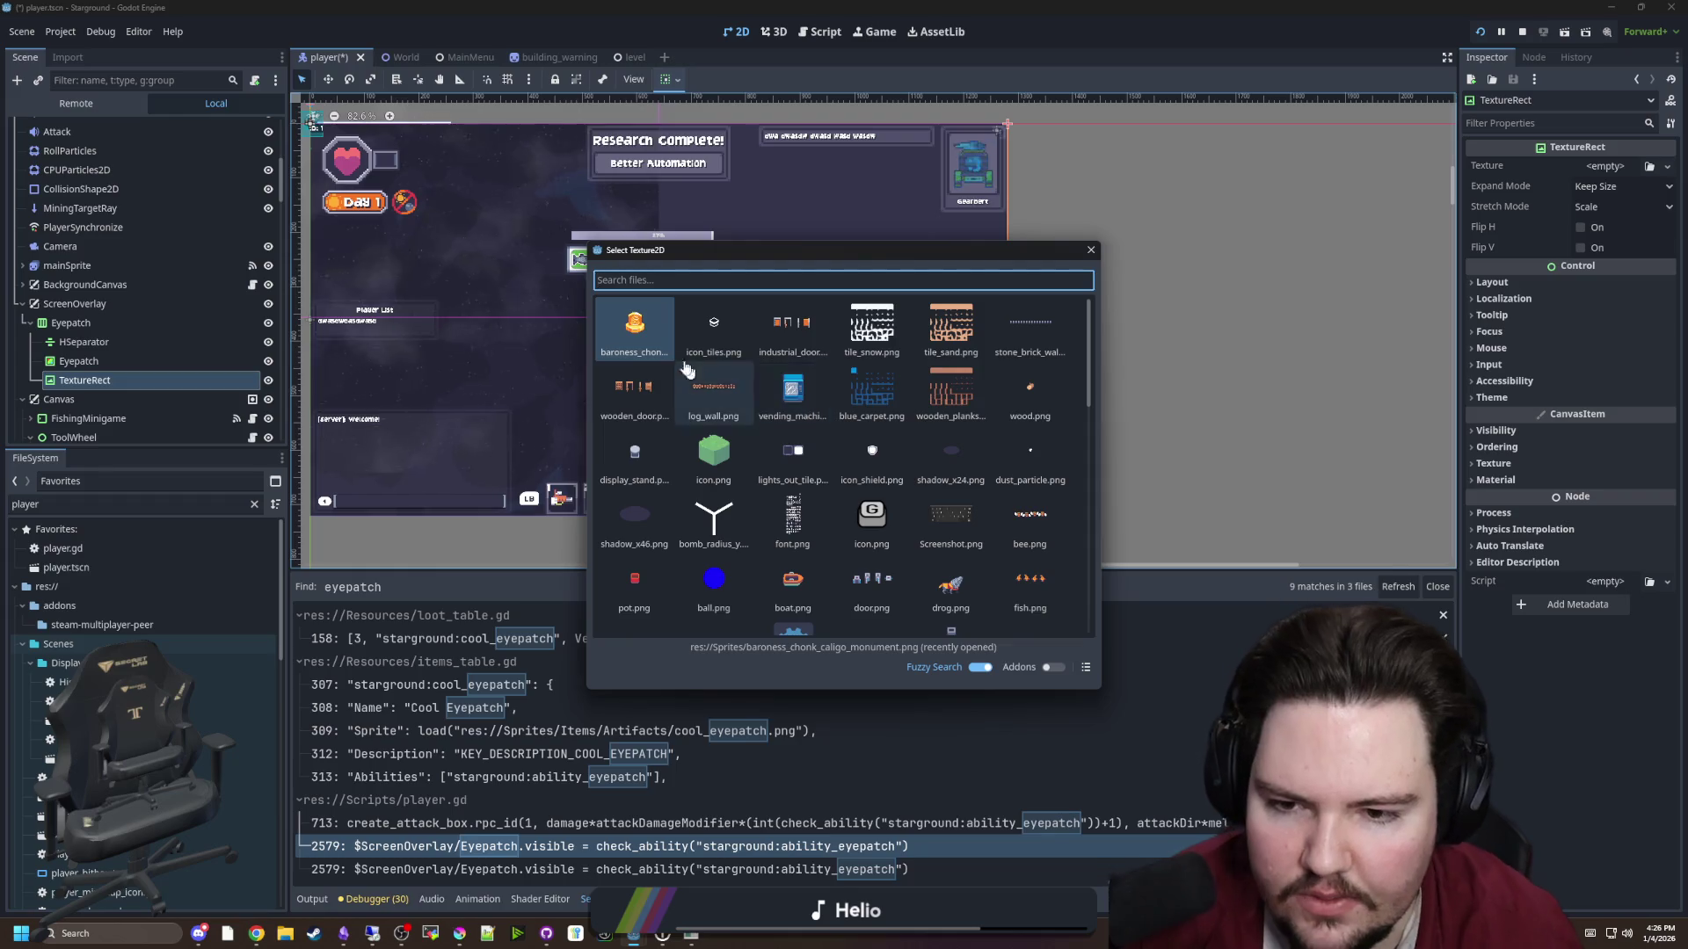
double_click(655, 340)
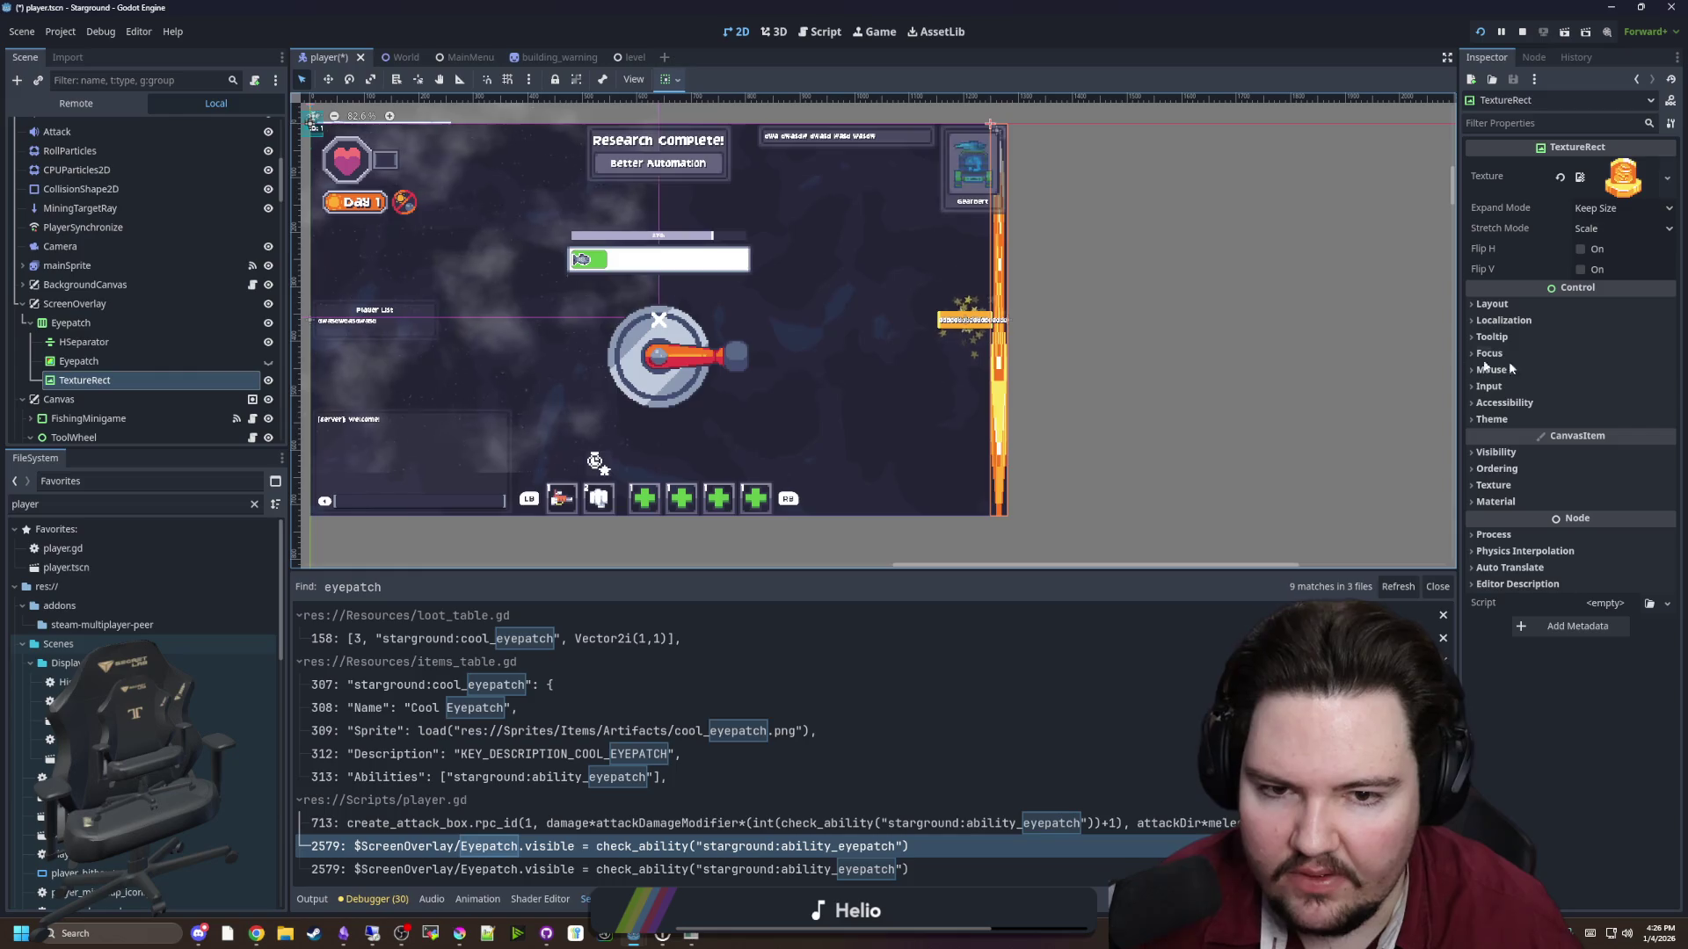
left_click(1494, 304)
left_click(1552, 482)
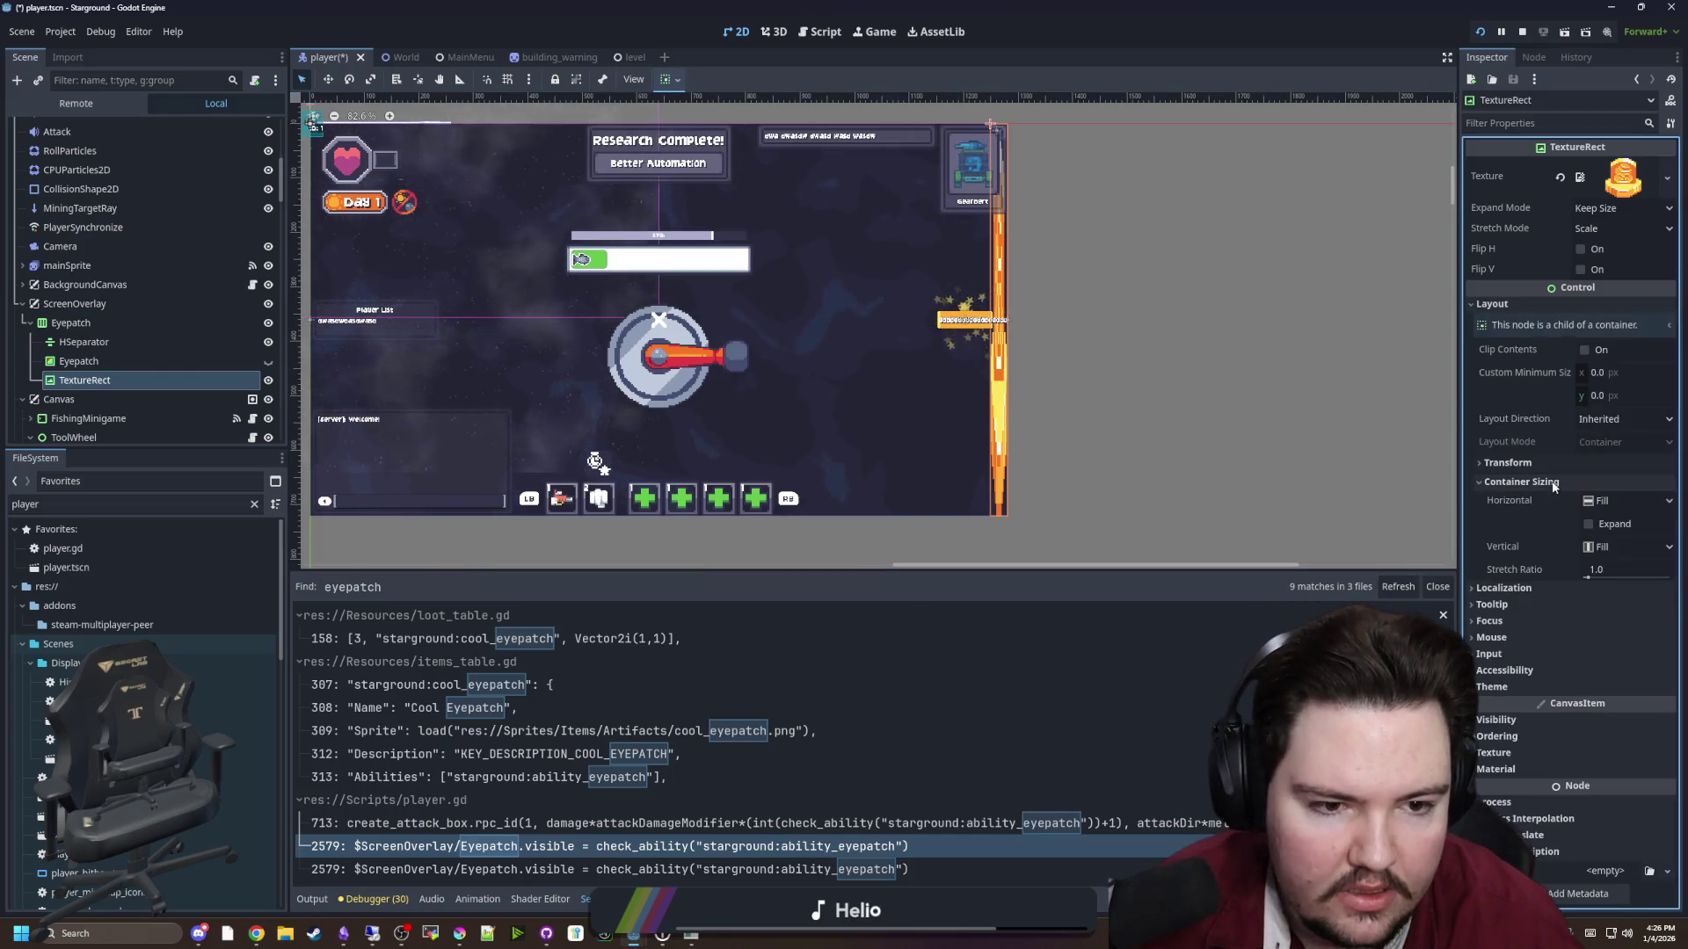
left_click(1589, 525)
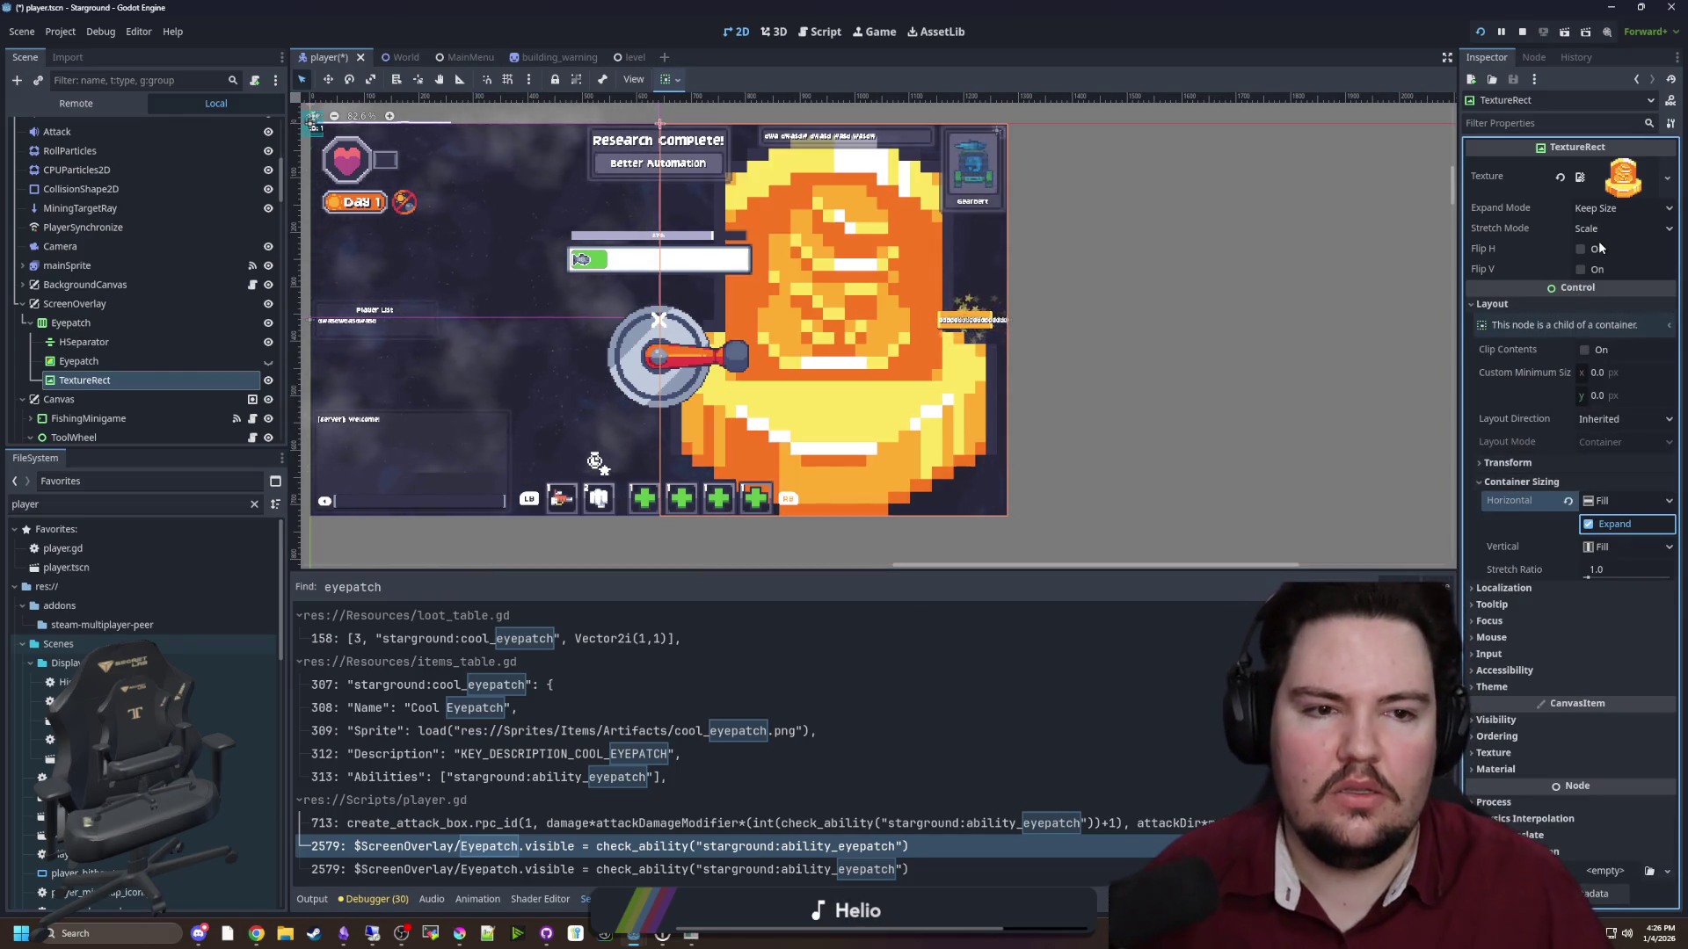
scroll(811, 431, "down", 3)
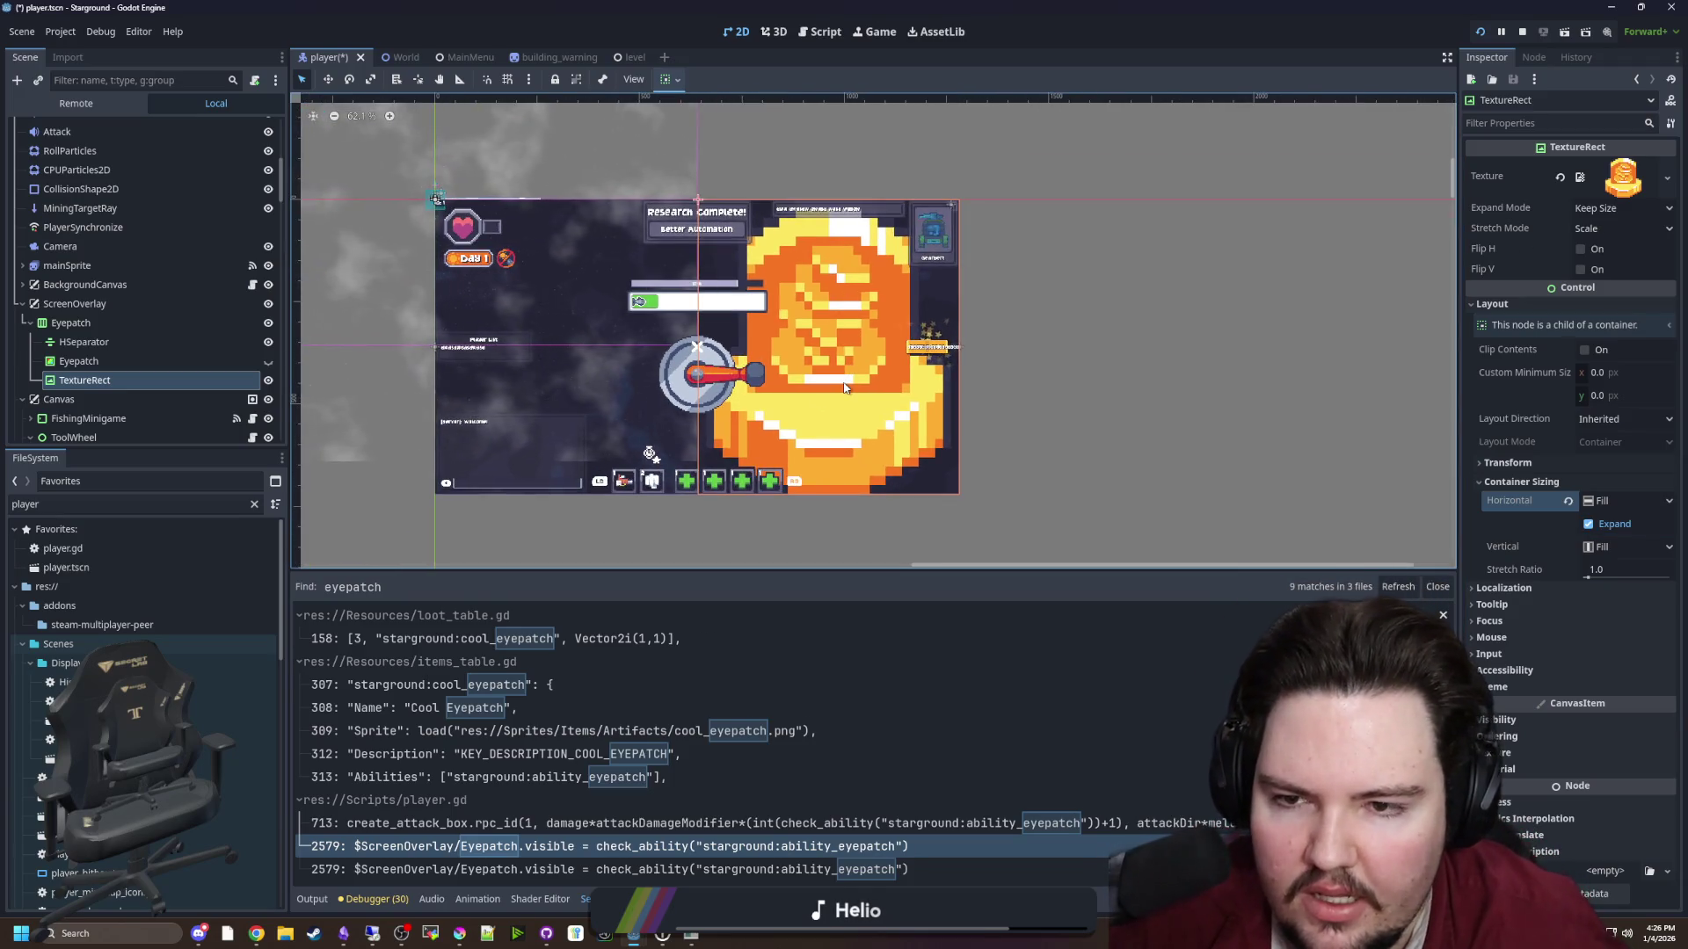
scroll(844, 387, "up", 1)
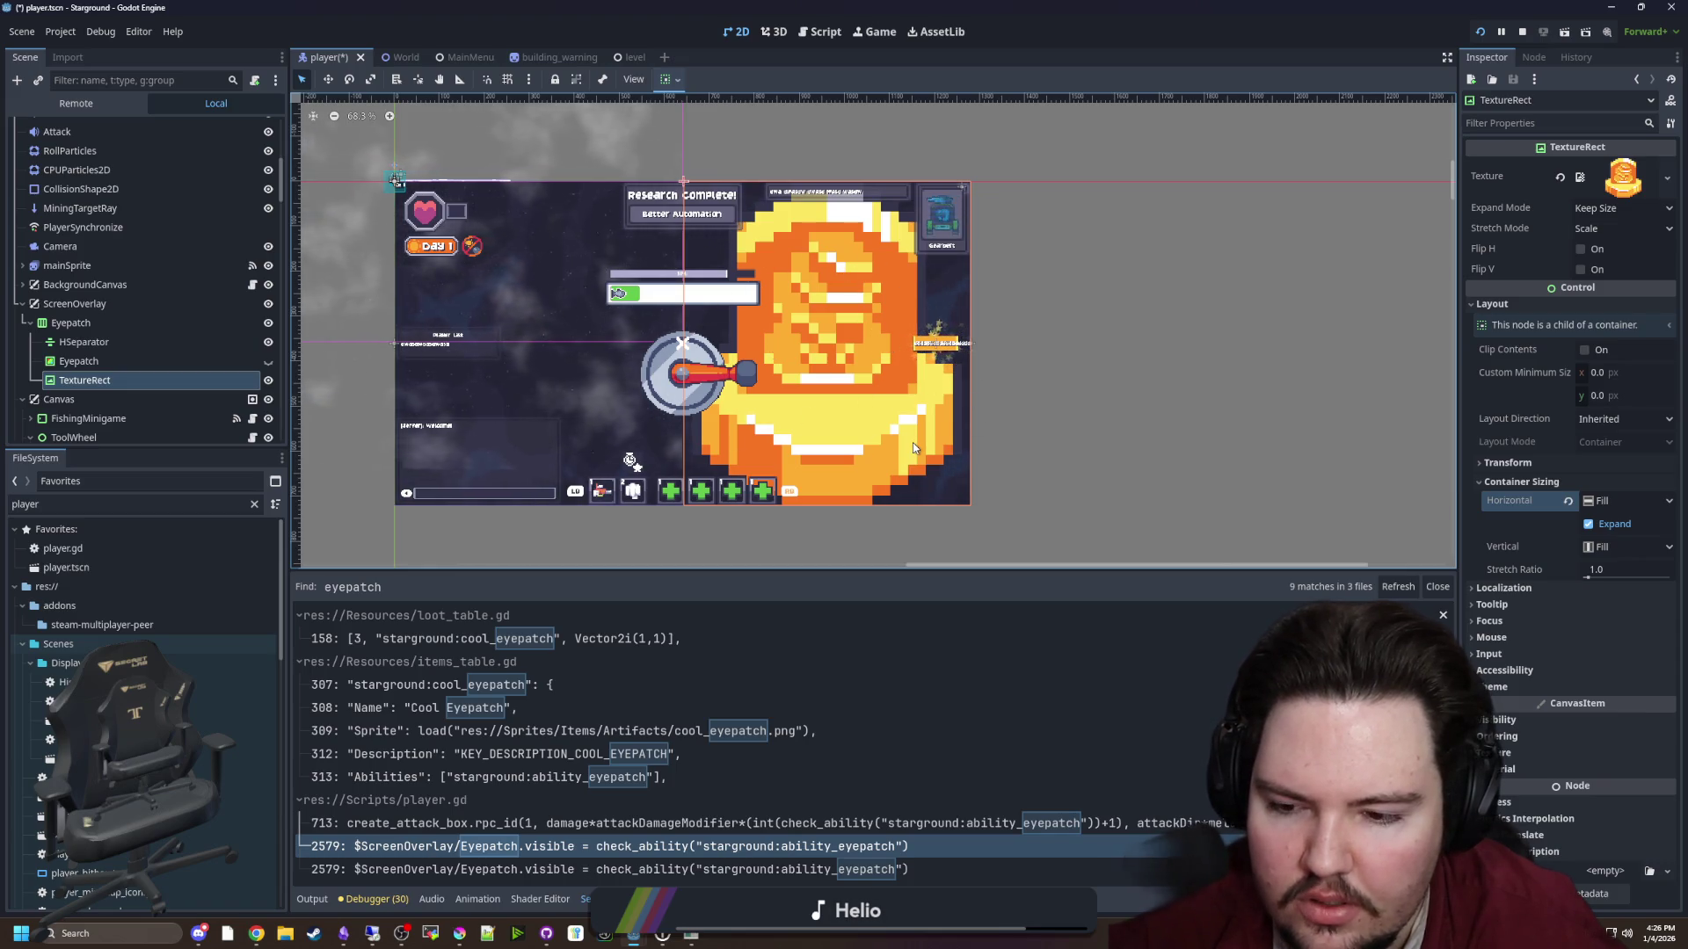
left_click(475, 877)
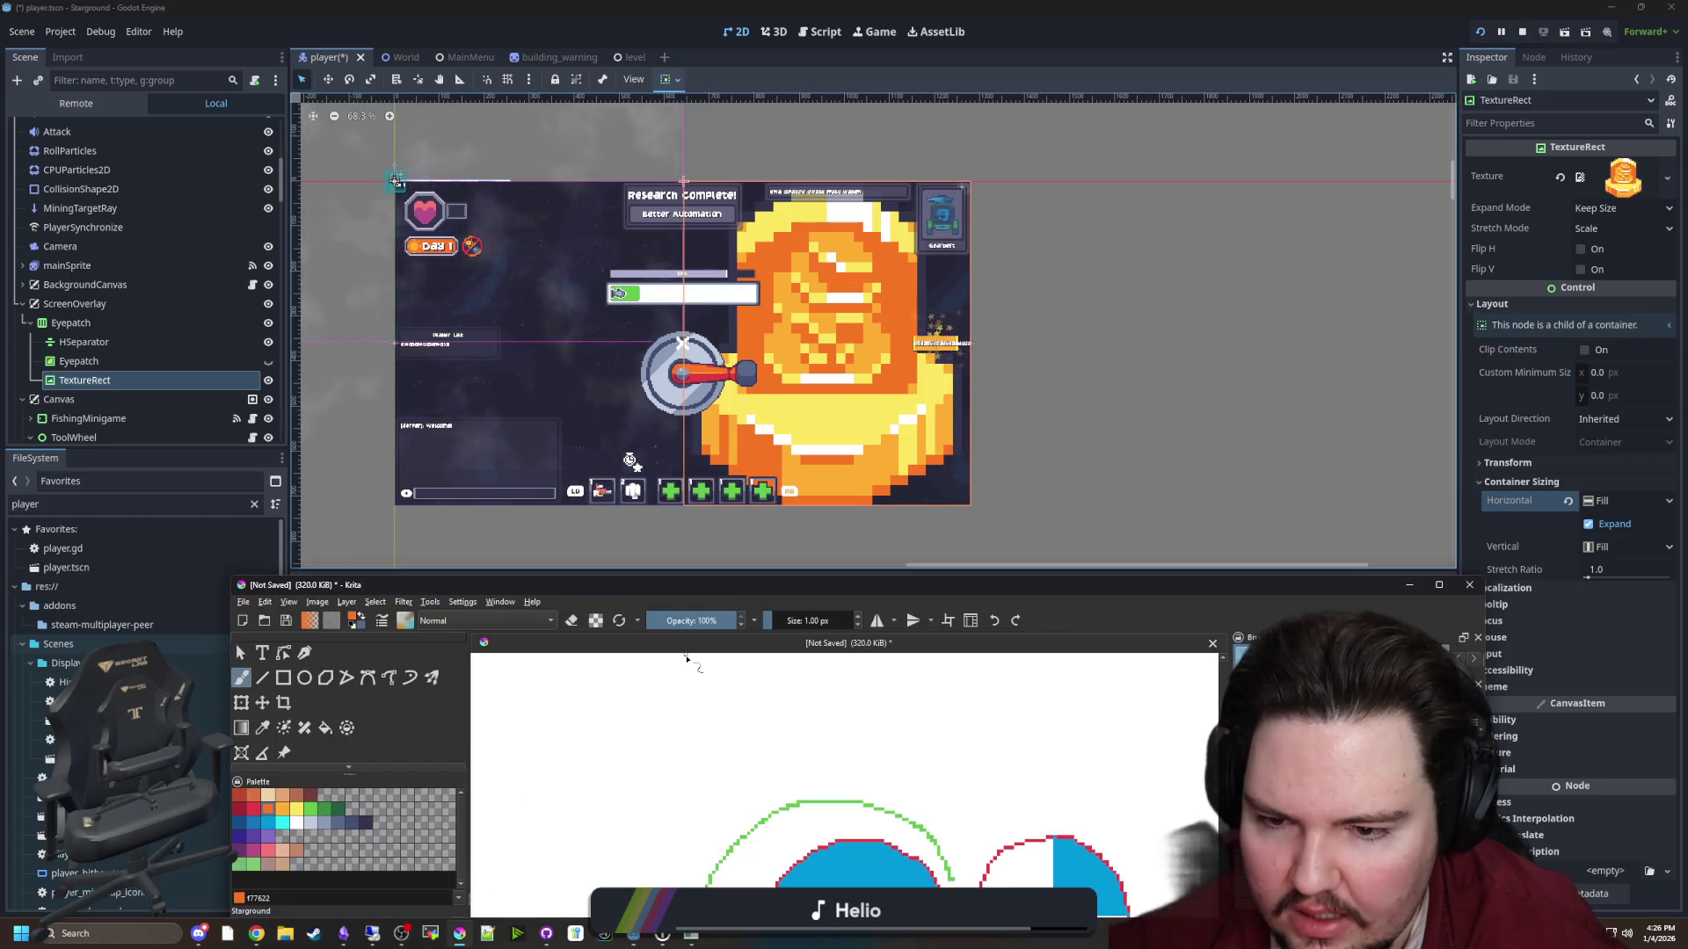
Maximize the Krita sketch window and type 'eyepatch' as a search query
double_click(672, 591)
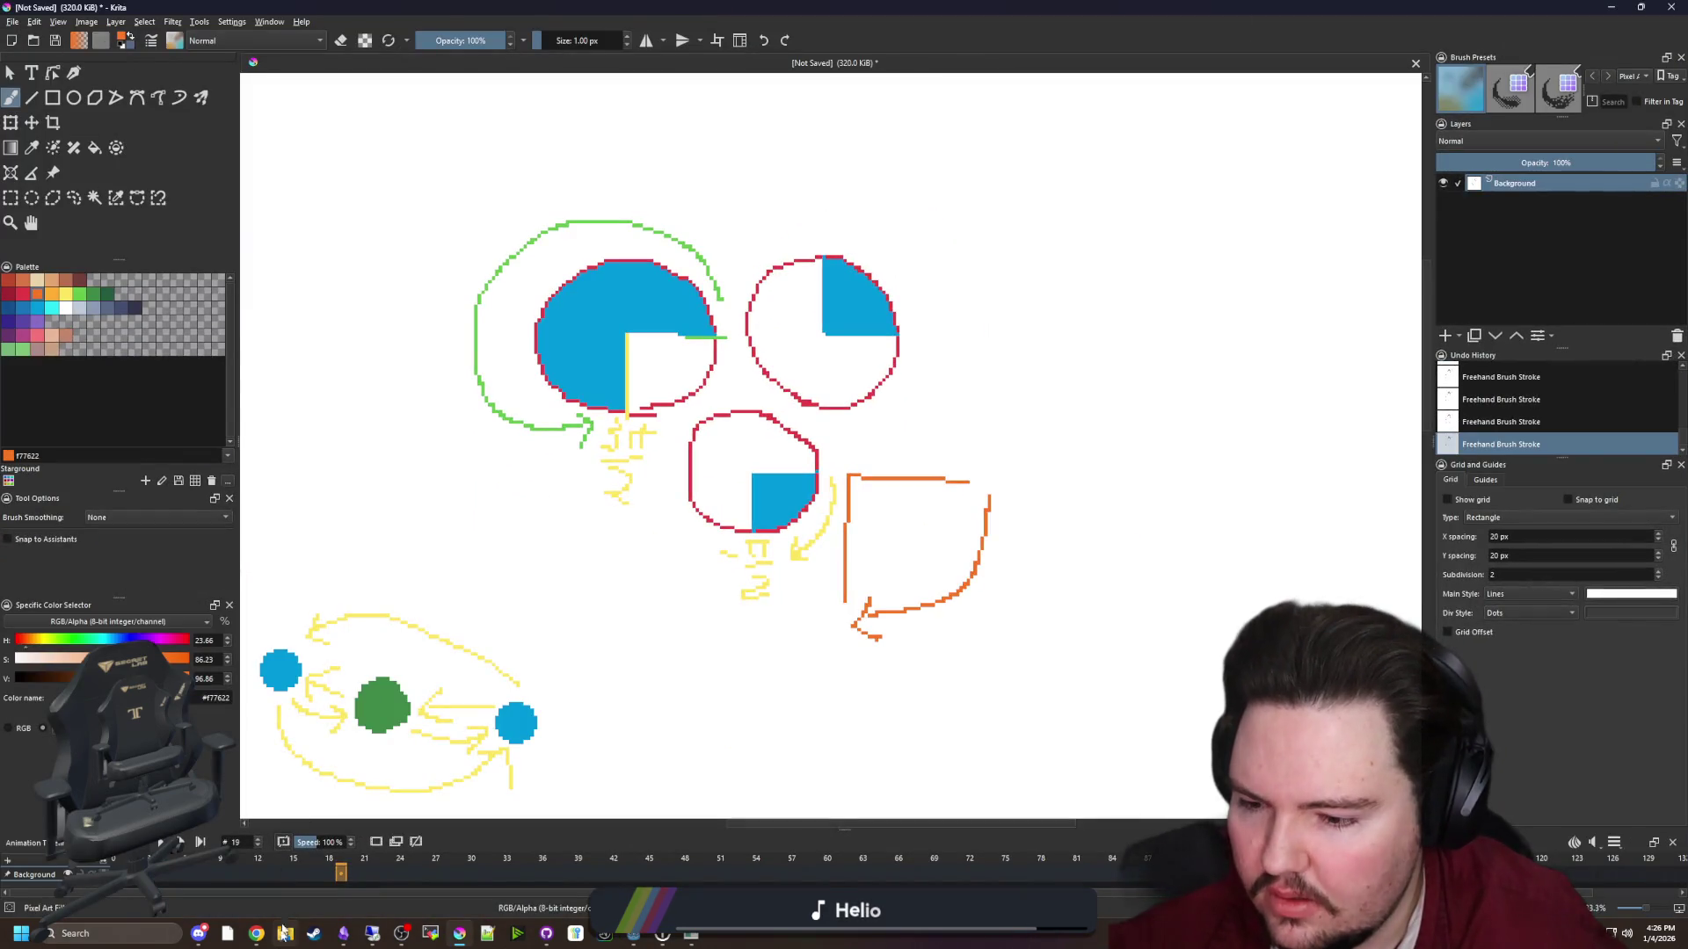
mouse_move(261, 942)
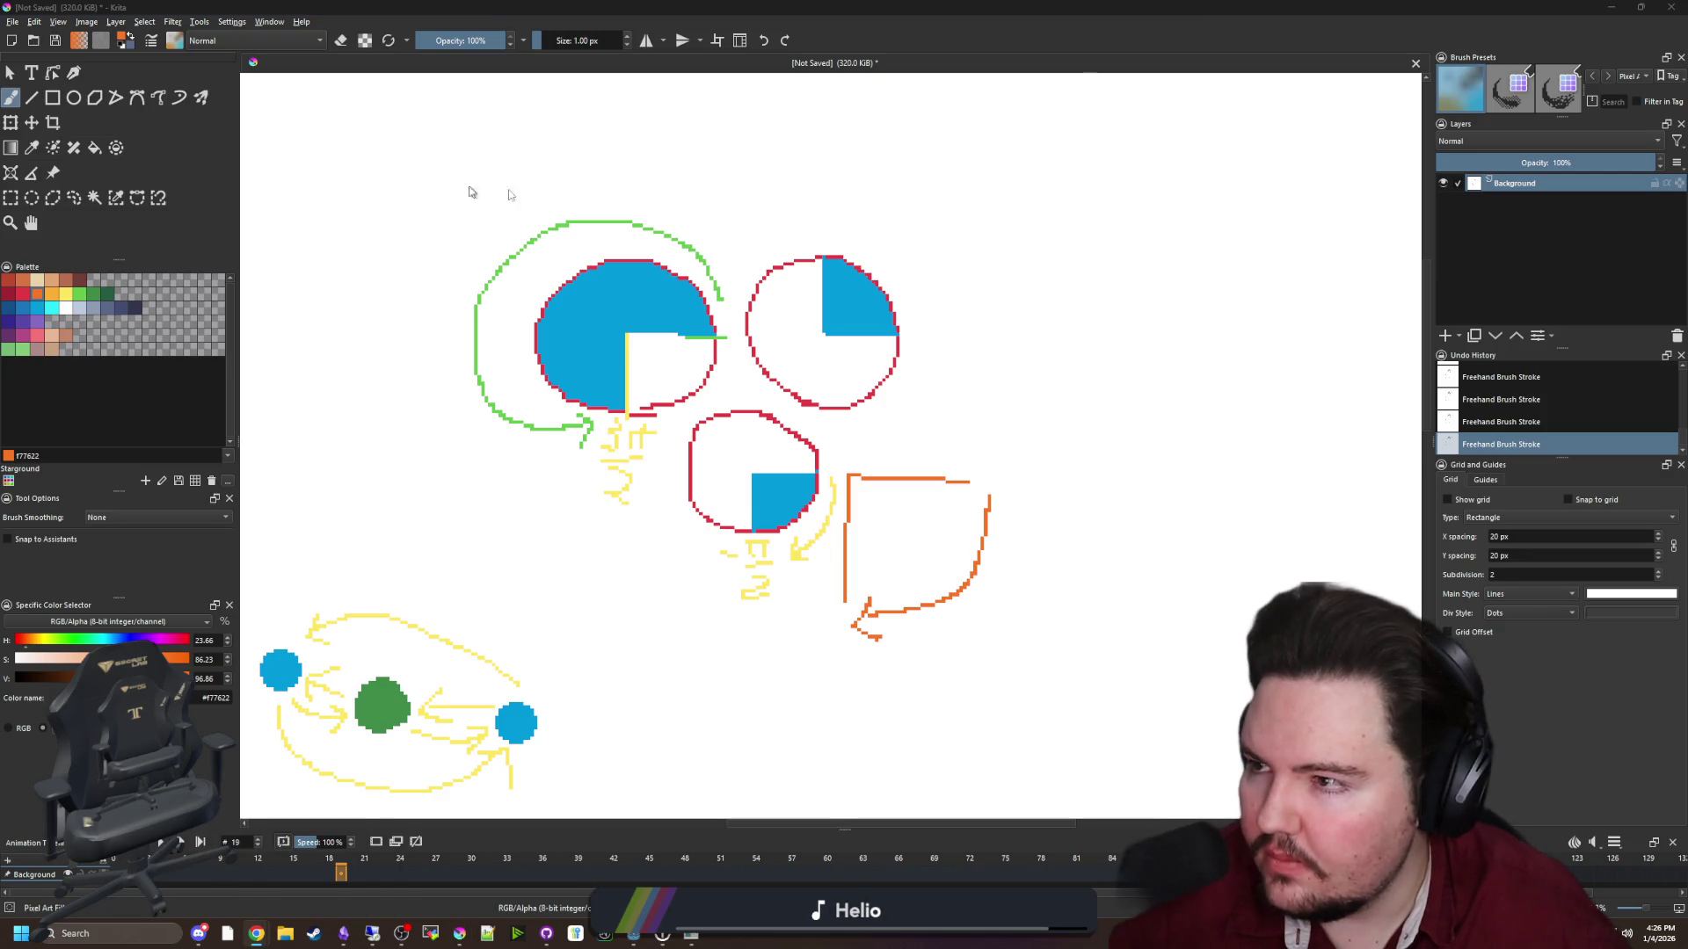
type("eyepatch")
Run the Google search for 'eyepatch', view Images, then move browser and Krita aside
key("Return")
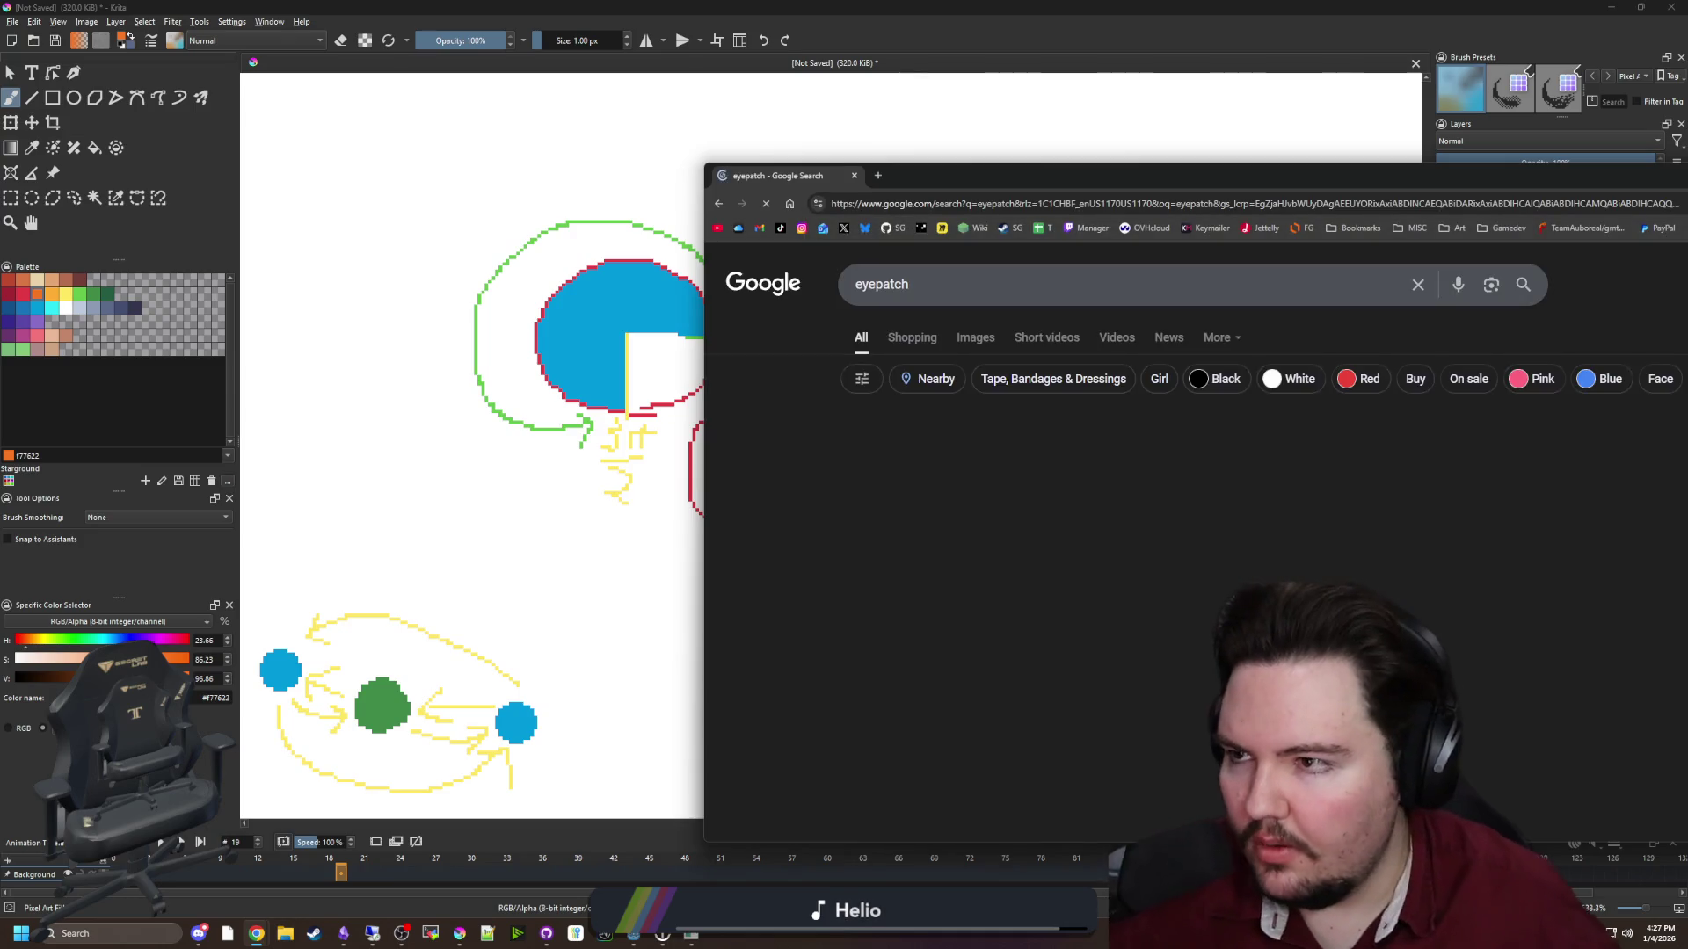
left_click(979, 340)
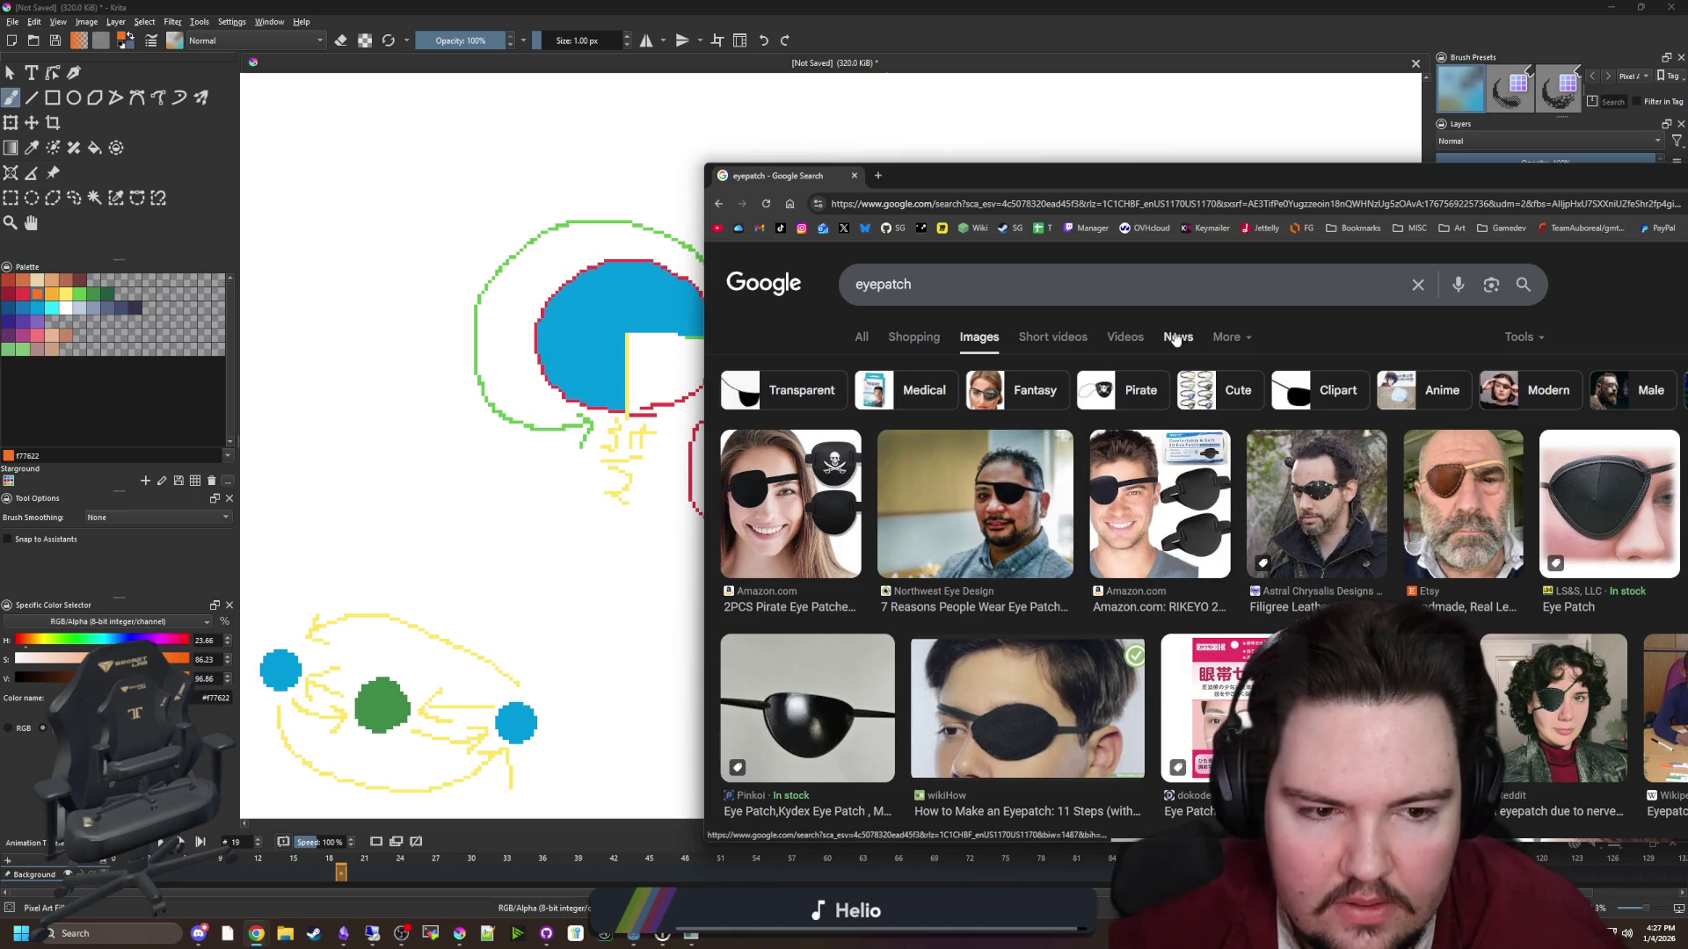
left_click_drag(1238, 165, 1686, 167)
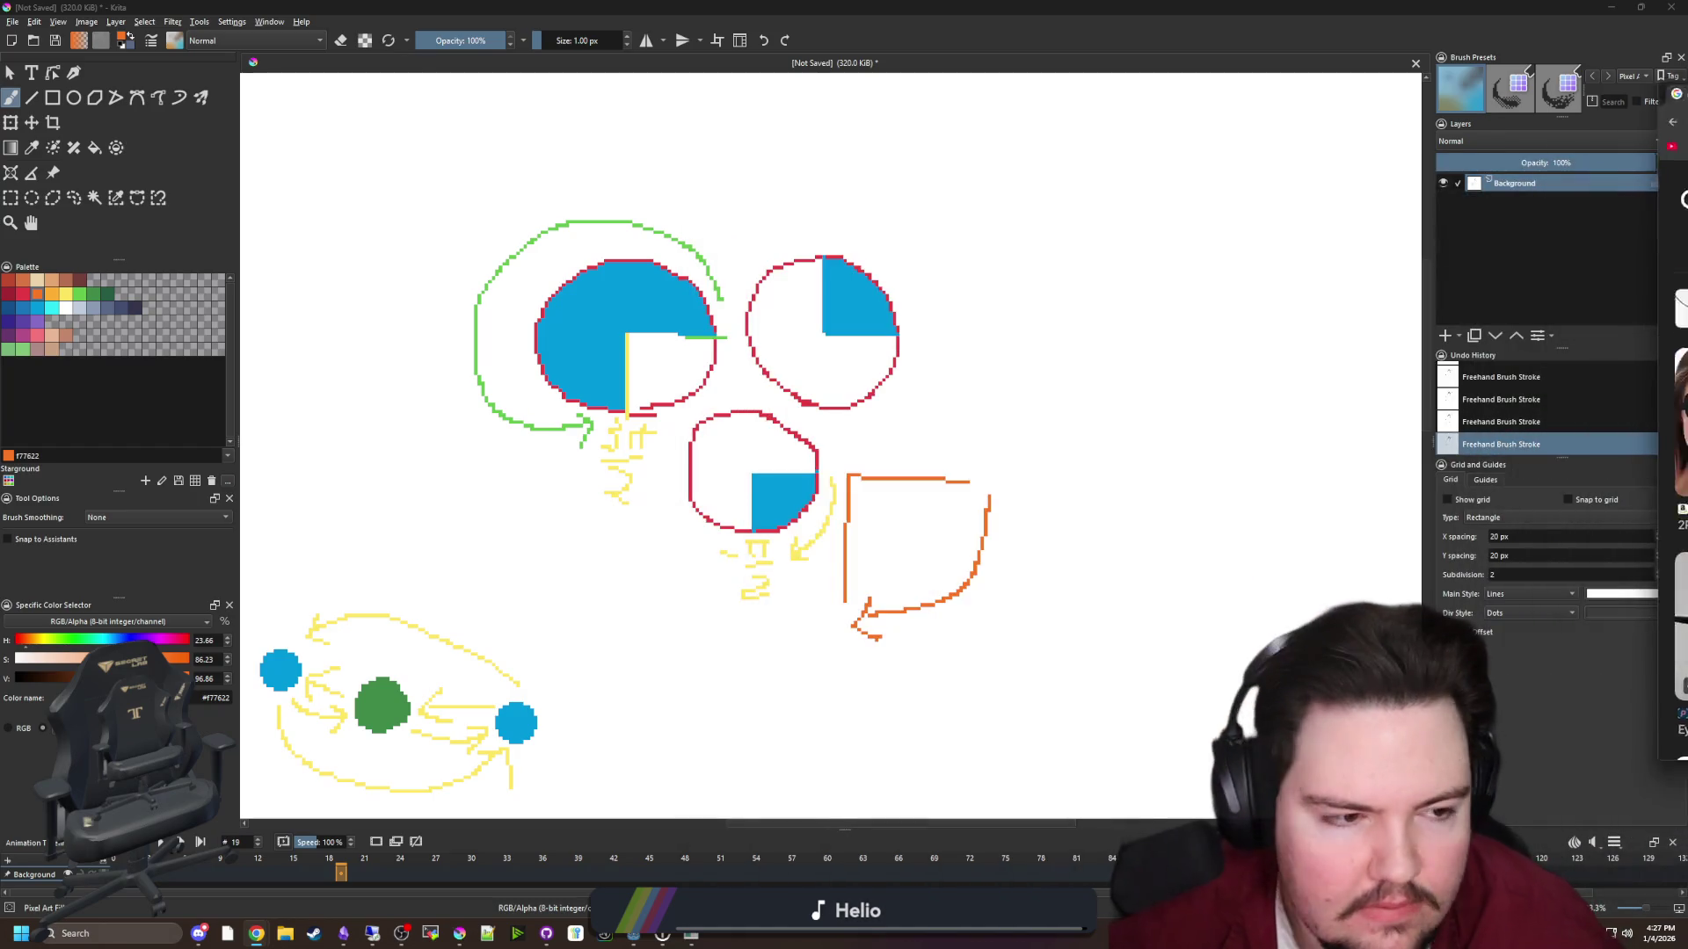
left_click_drag(967, 7, 963, 705)
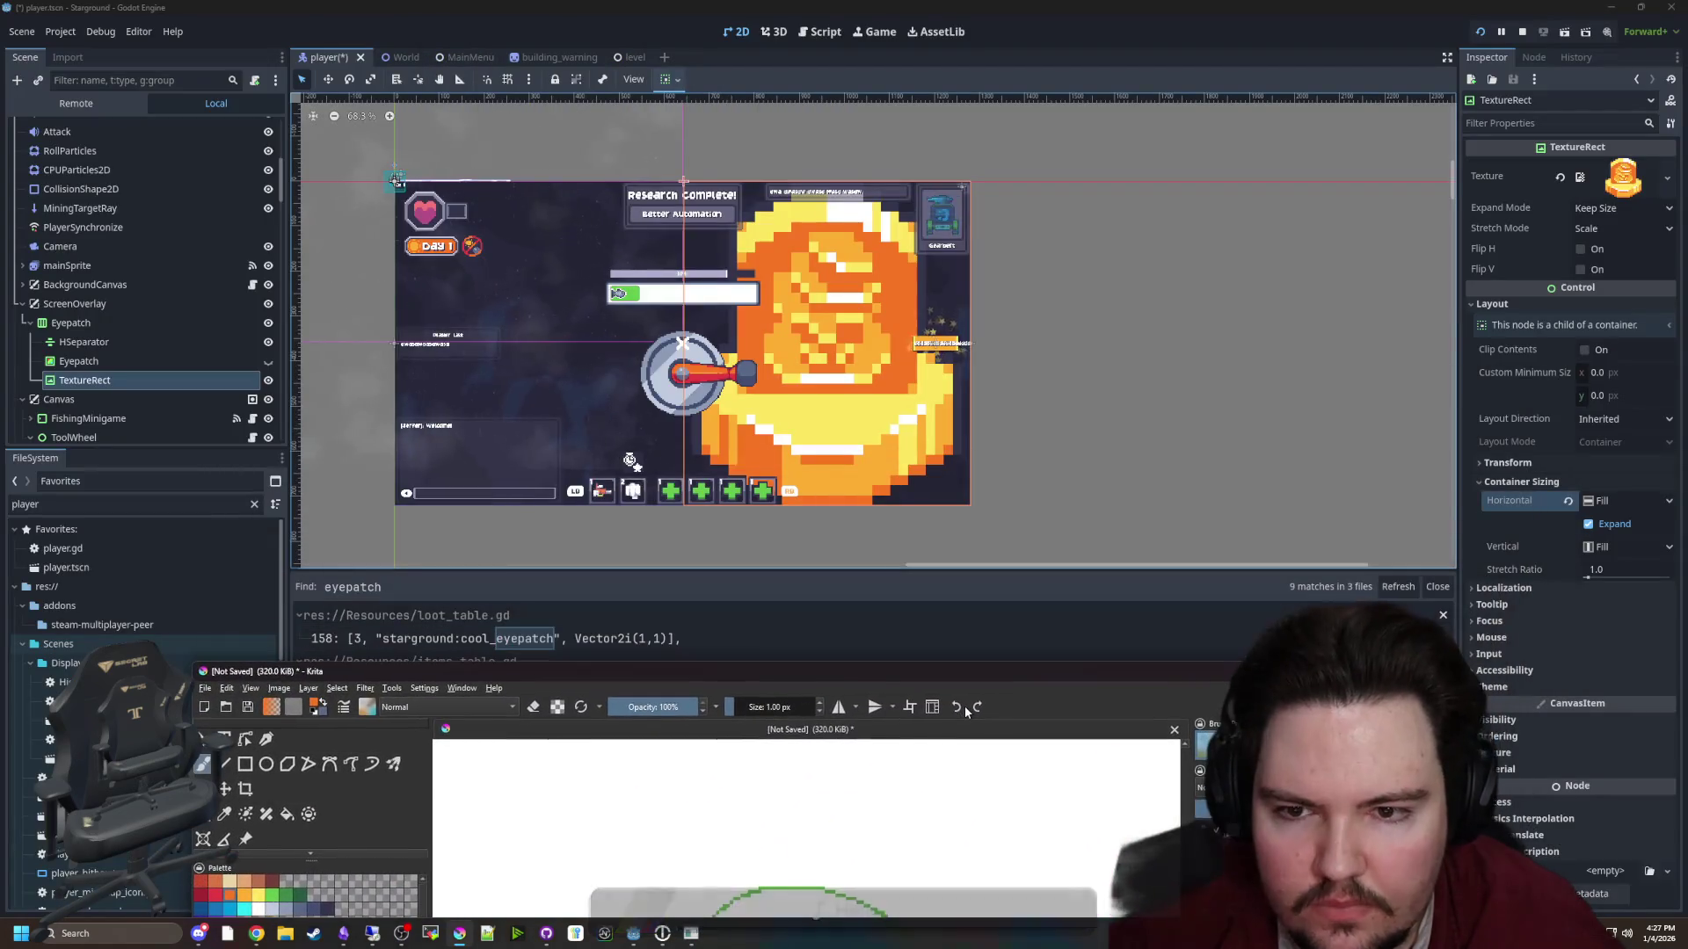
Bring Godot forward and zoom the 2D viewport to inspect the baroness_chonk overlay
left_click(857, 389)
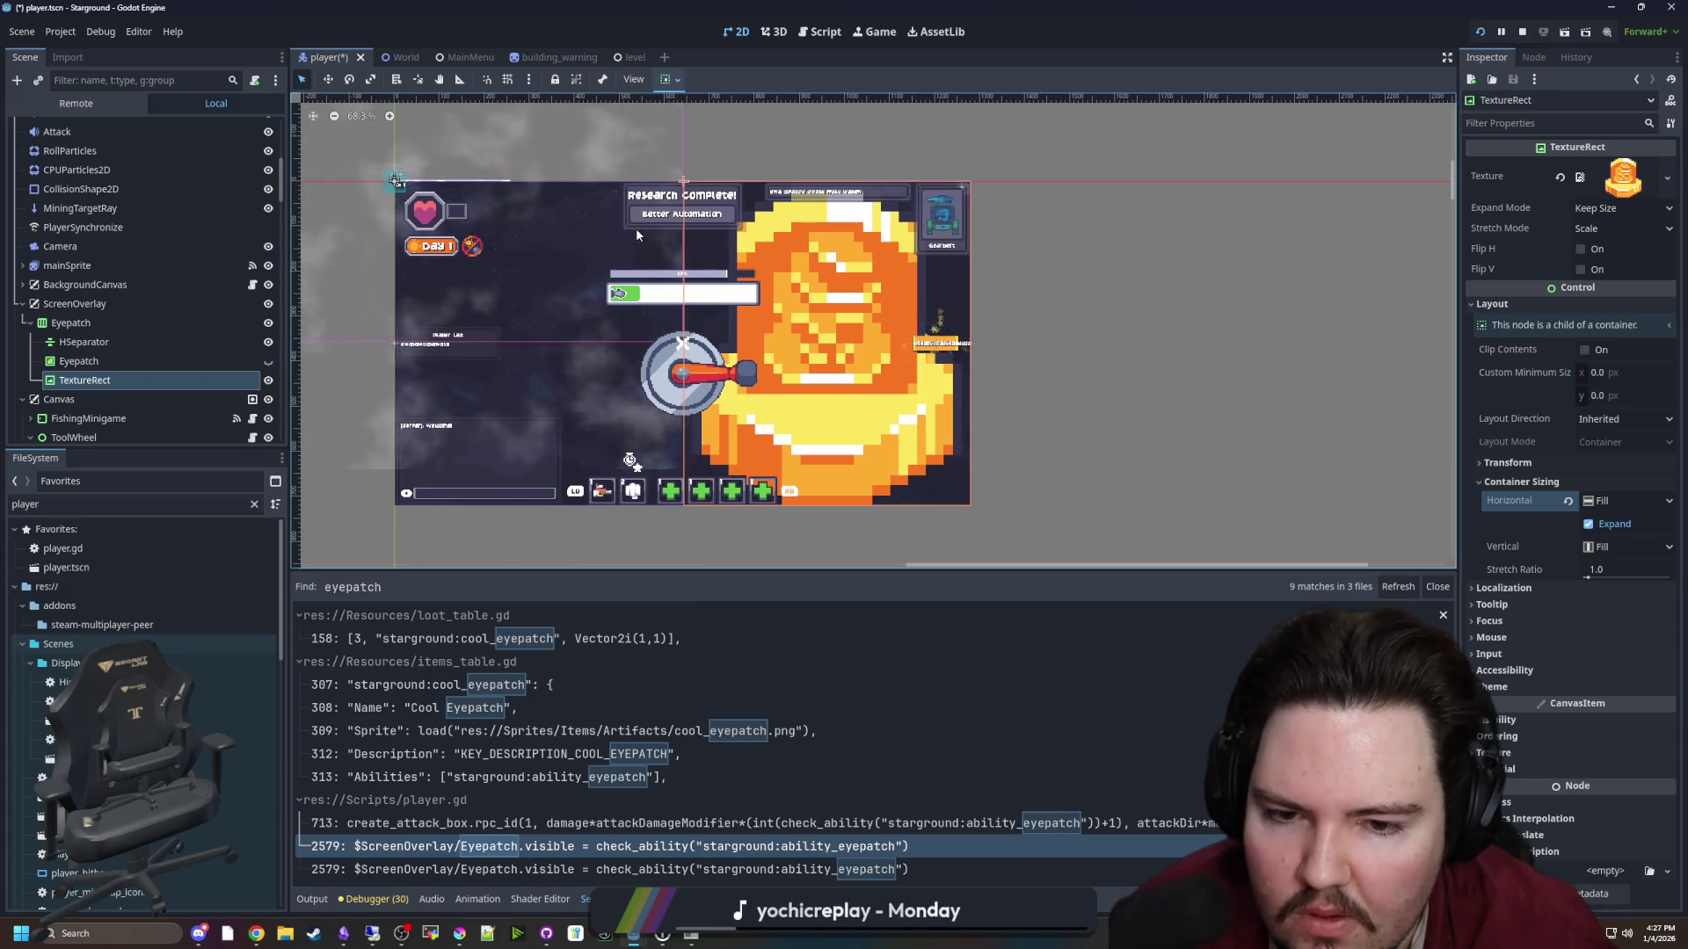
scroll(904, 299, "down", 1)
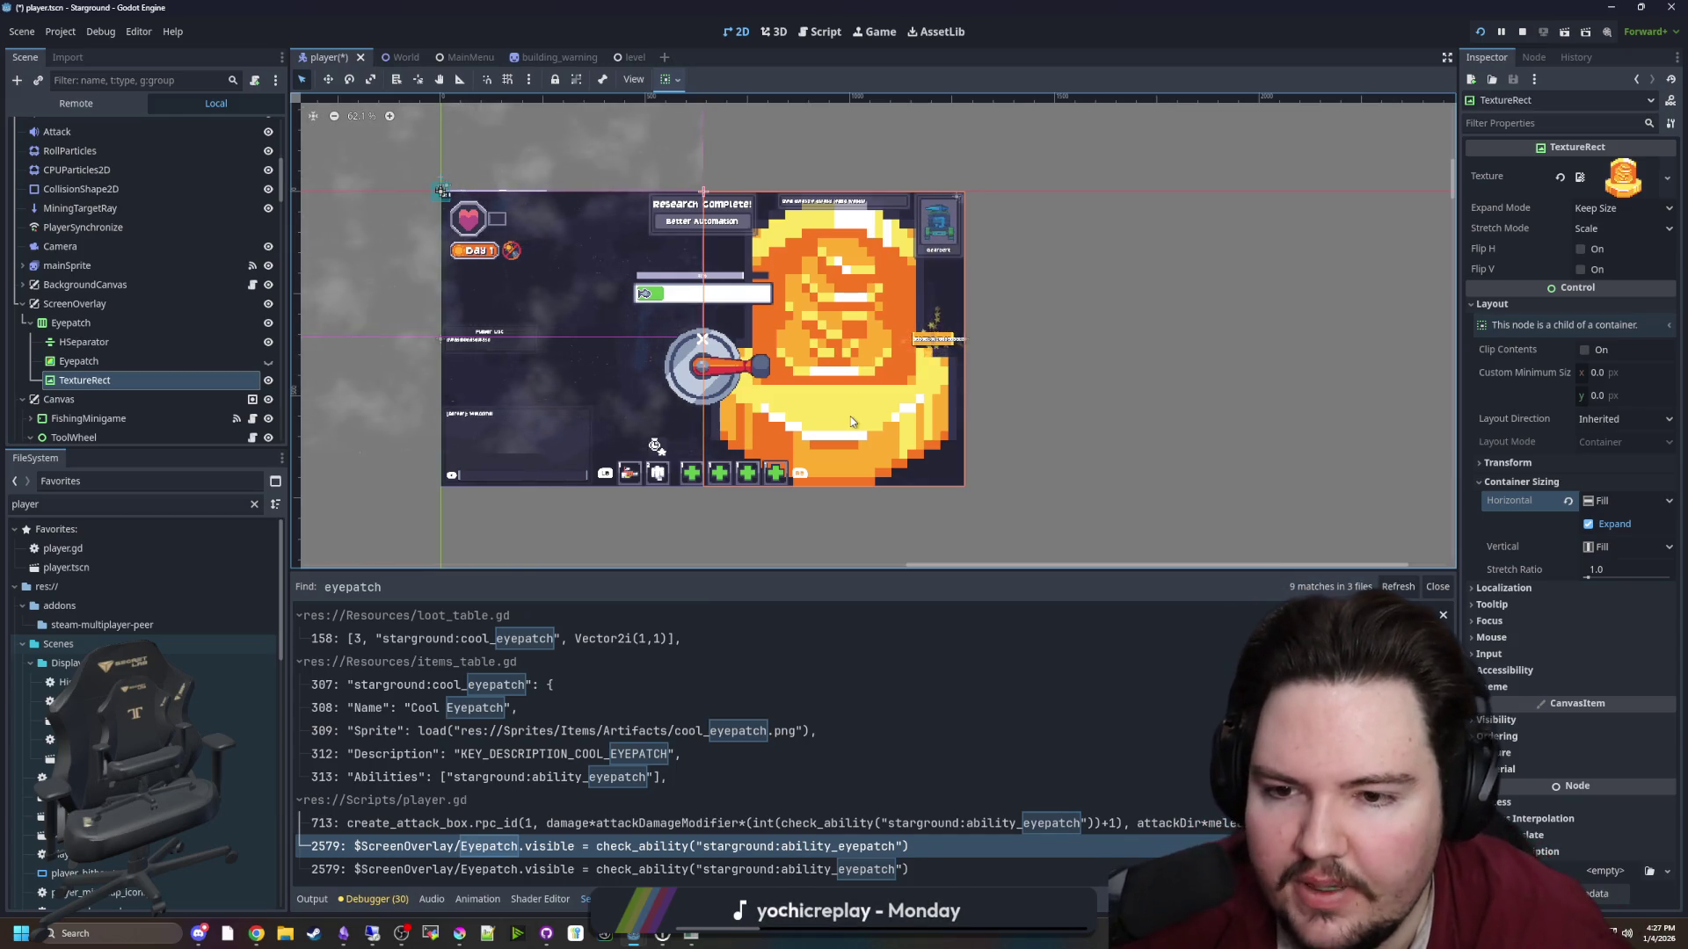
scroll(829, 329, "up", 1)
scroll(831, 336, "up", 2)
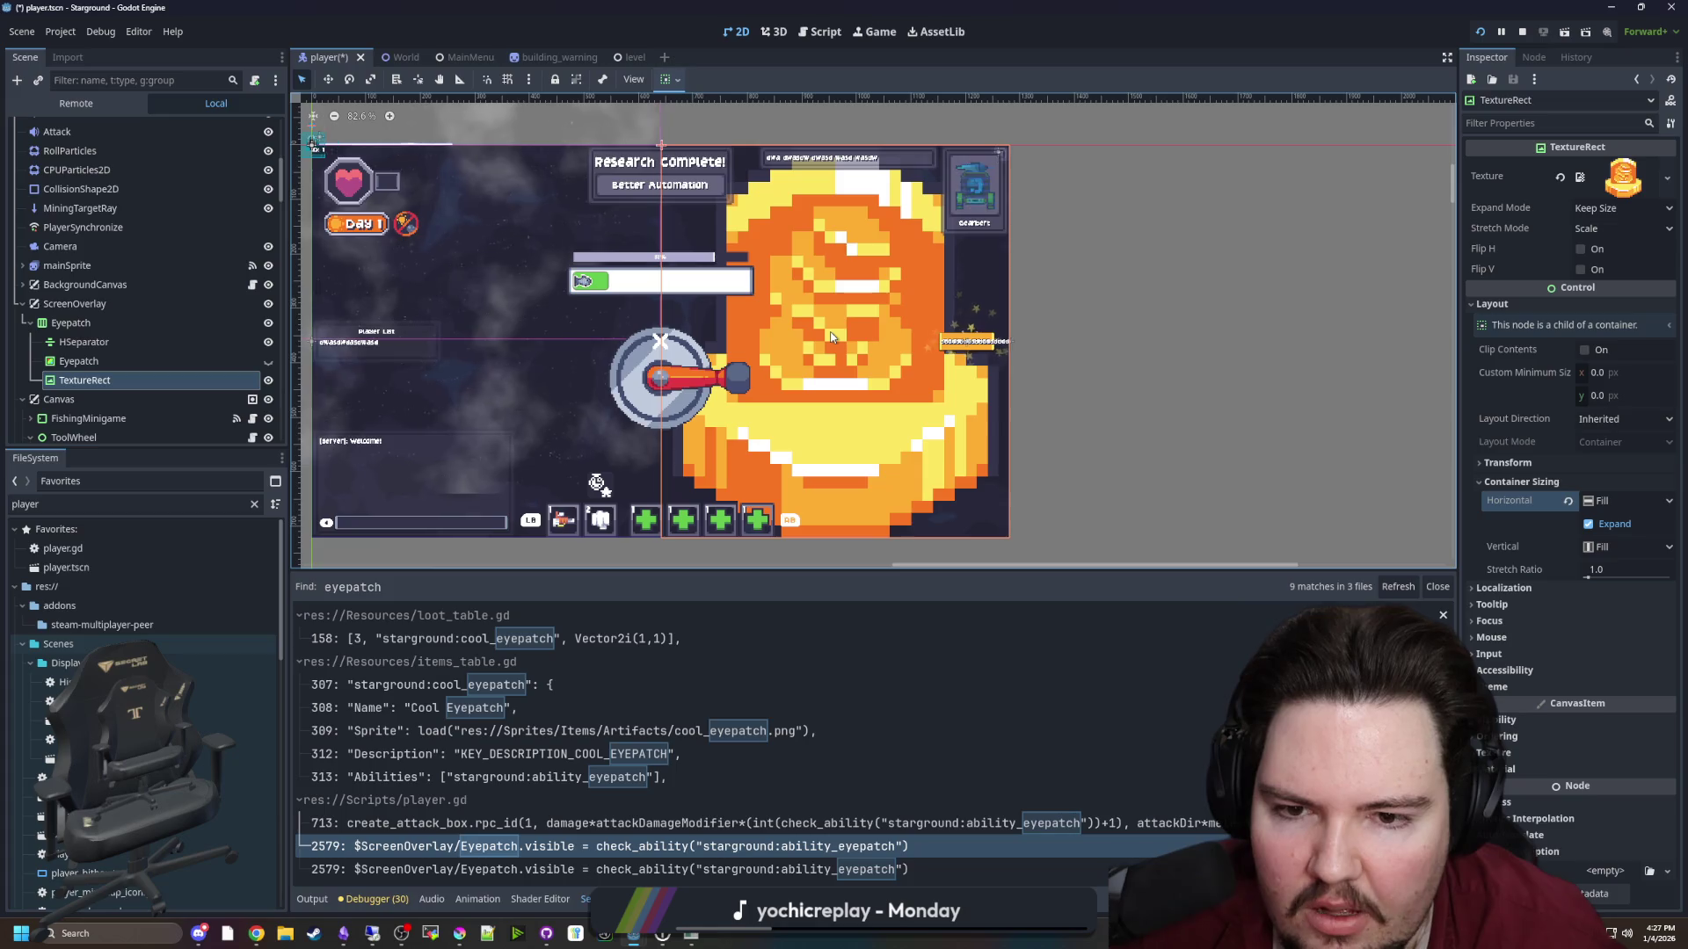
scroll(869, 328, "down", 1)
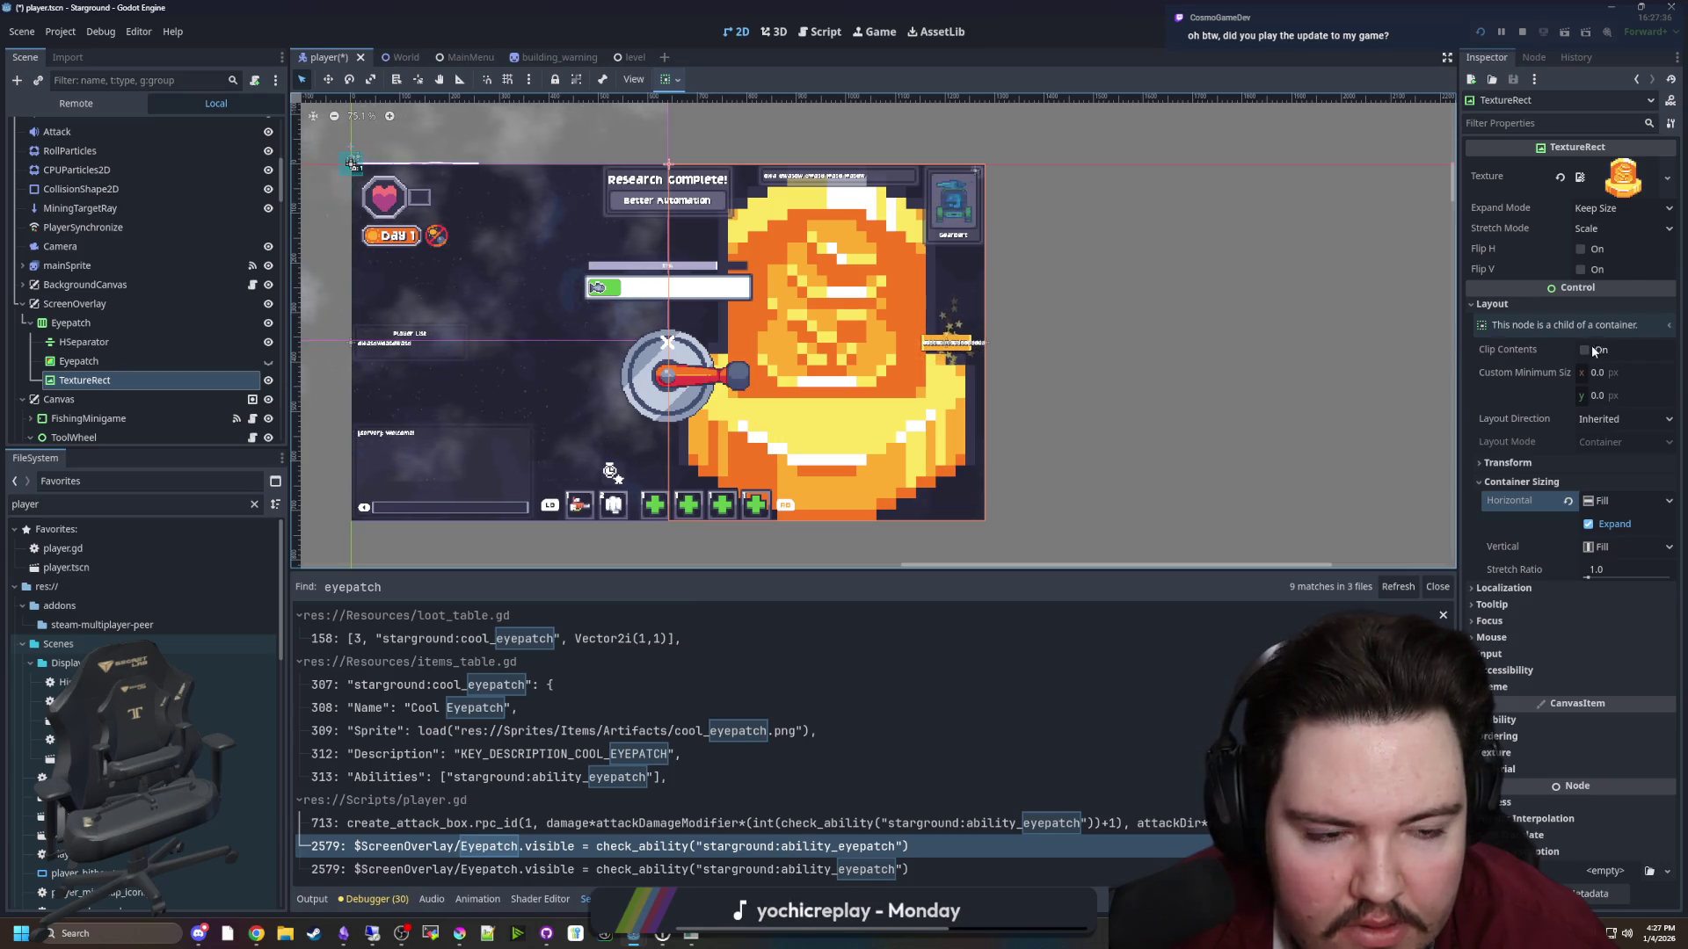
Set the TextureRect Stretch Mode to Keep Aspect Covered after trying Keep Aspect Centered
left_click(1607, 229)
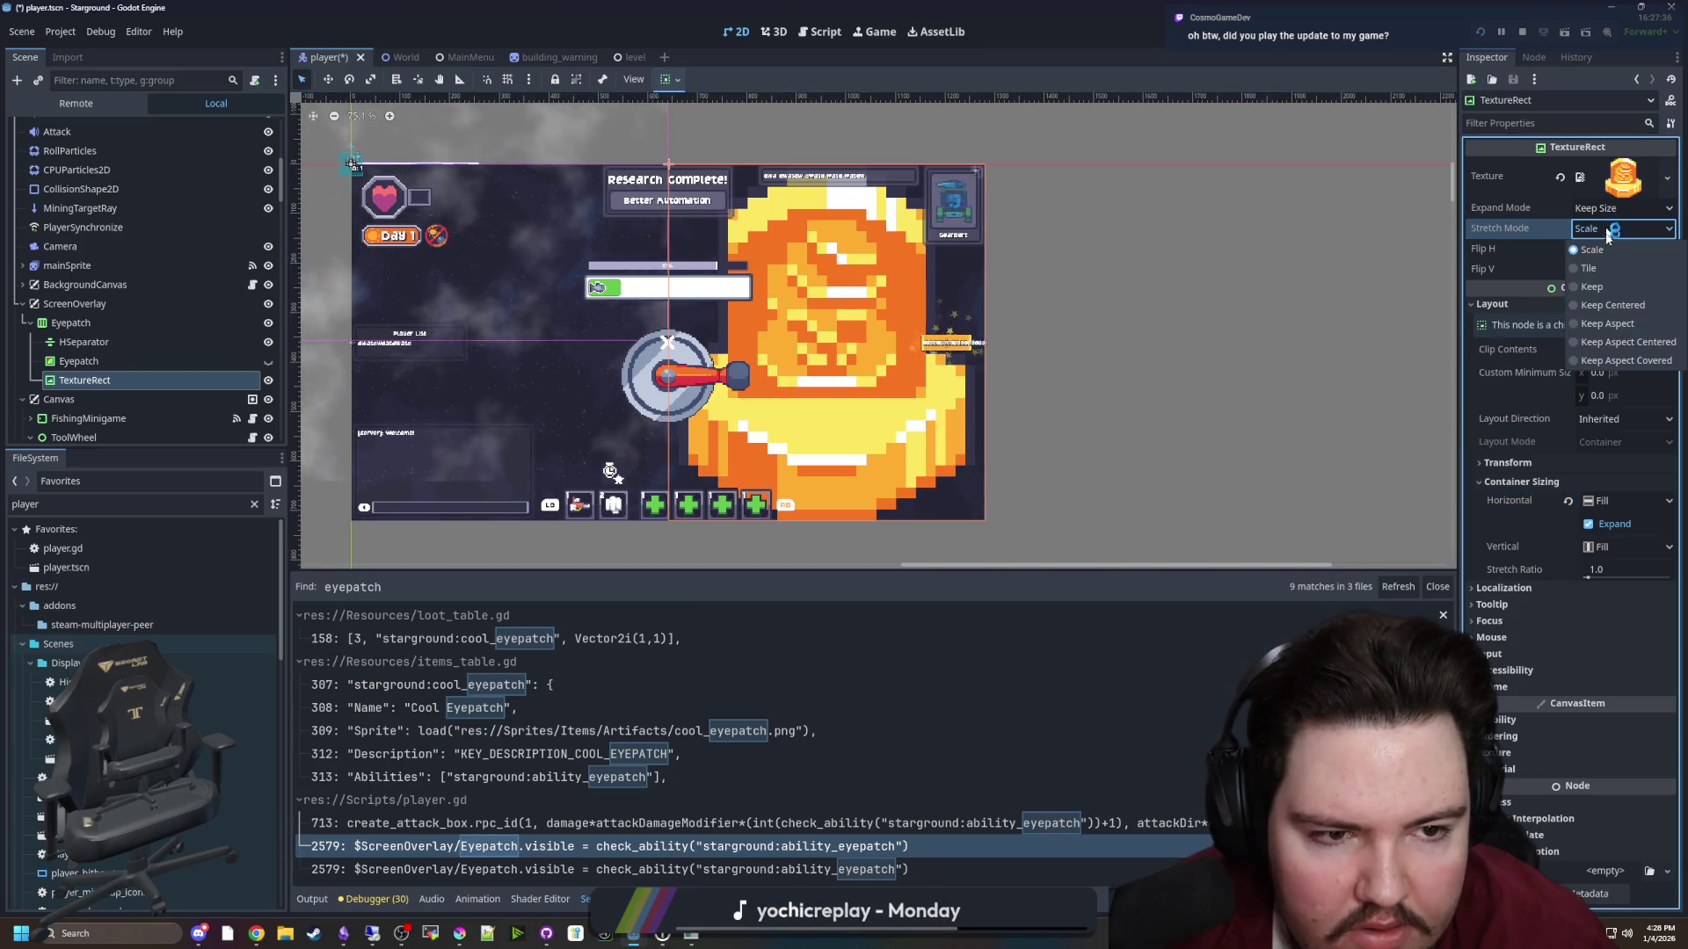
left_click(1621, 342)
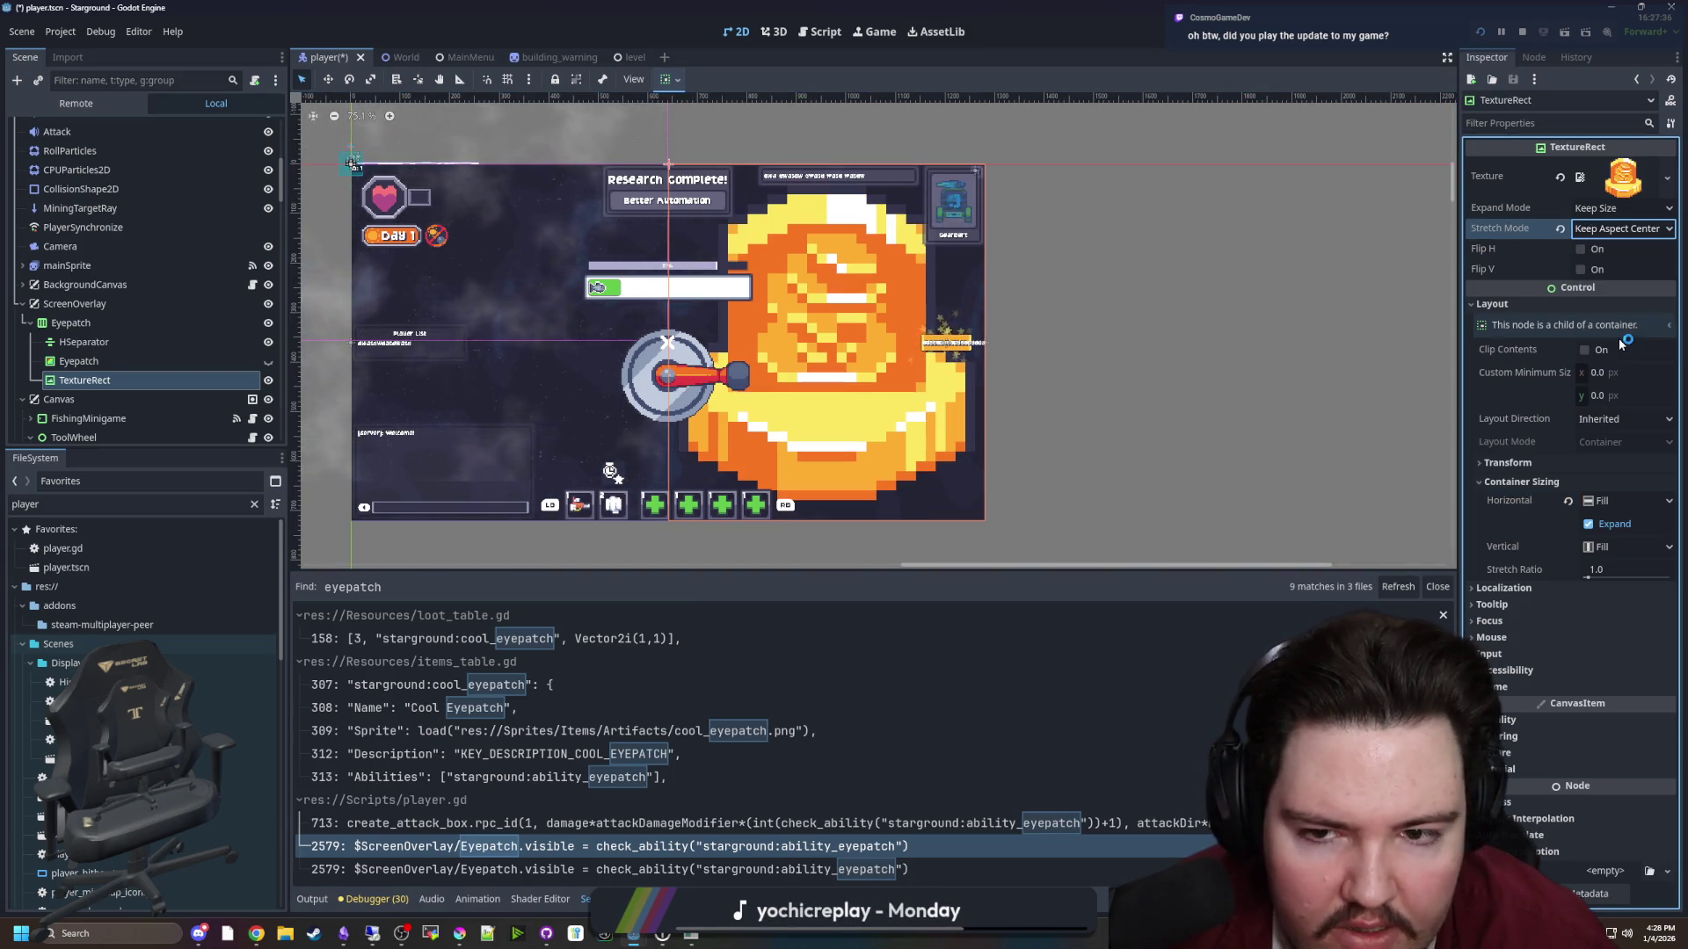
left_click(1607, 229)
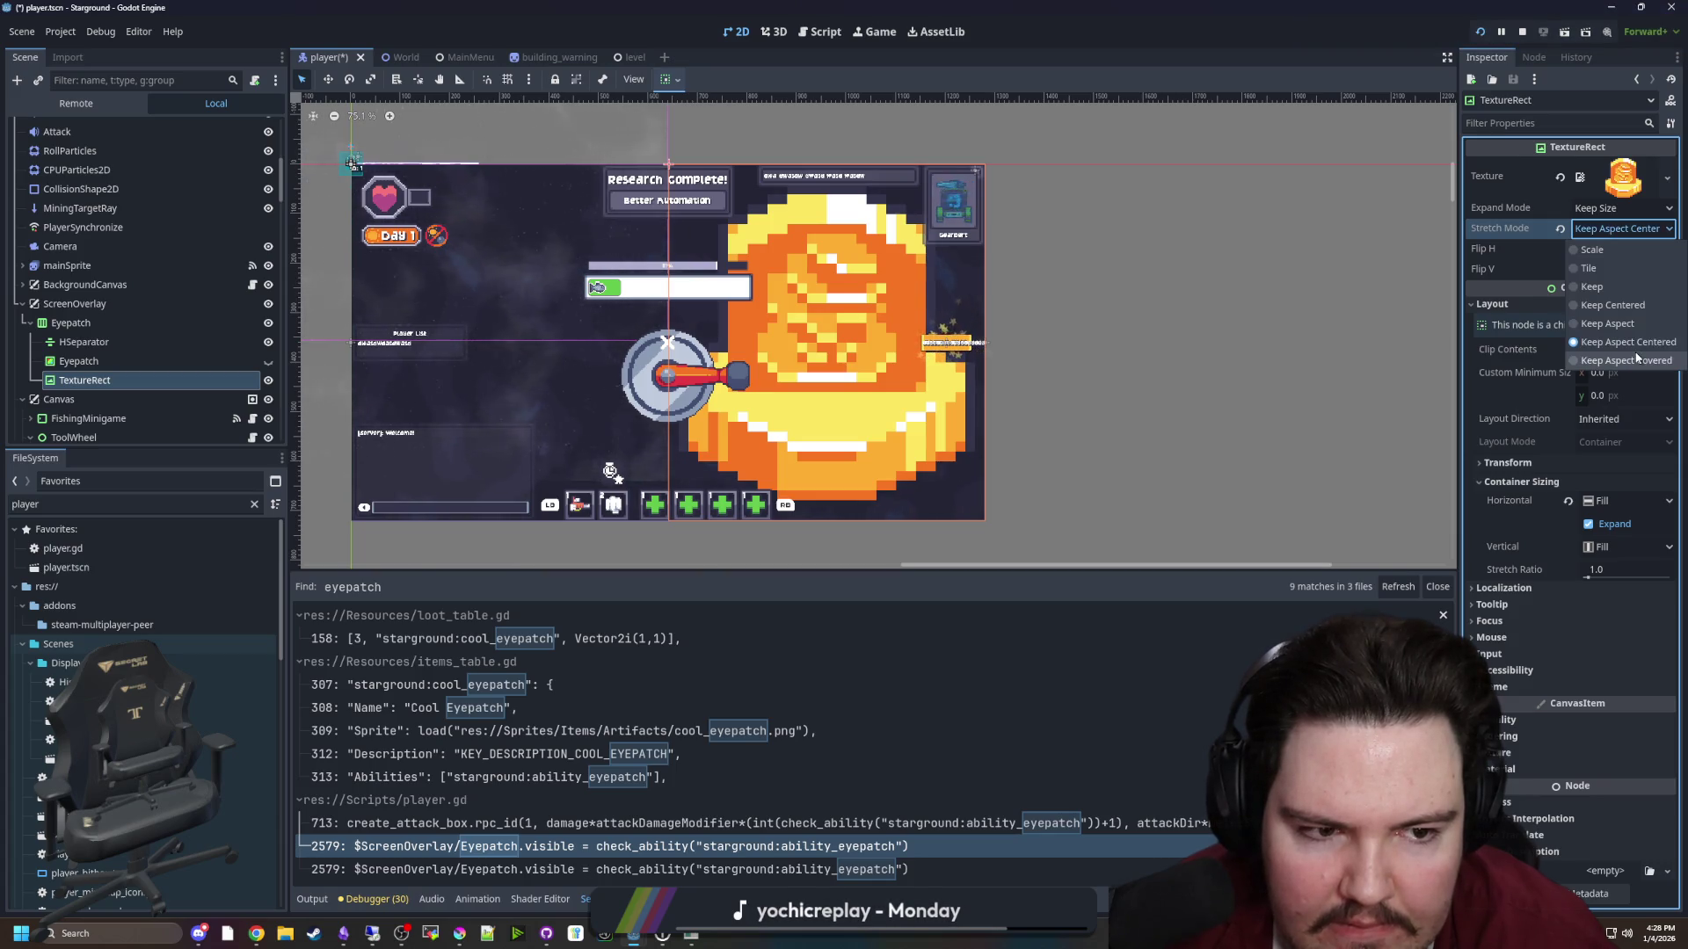
left_click(1636, 359)
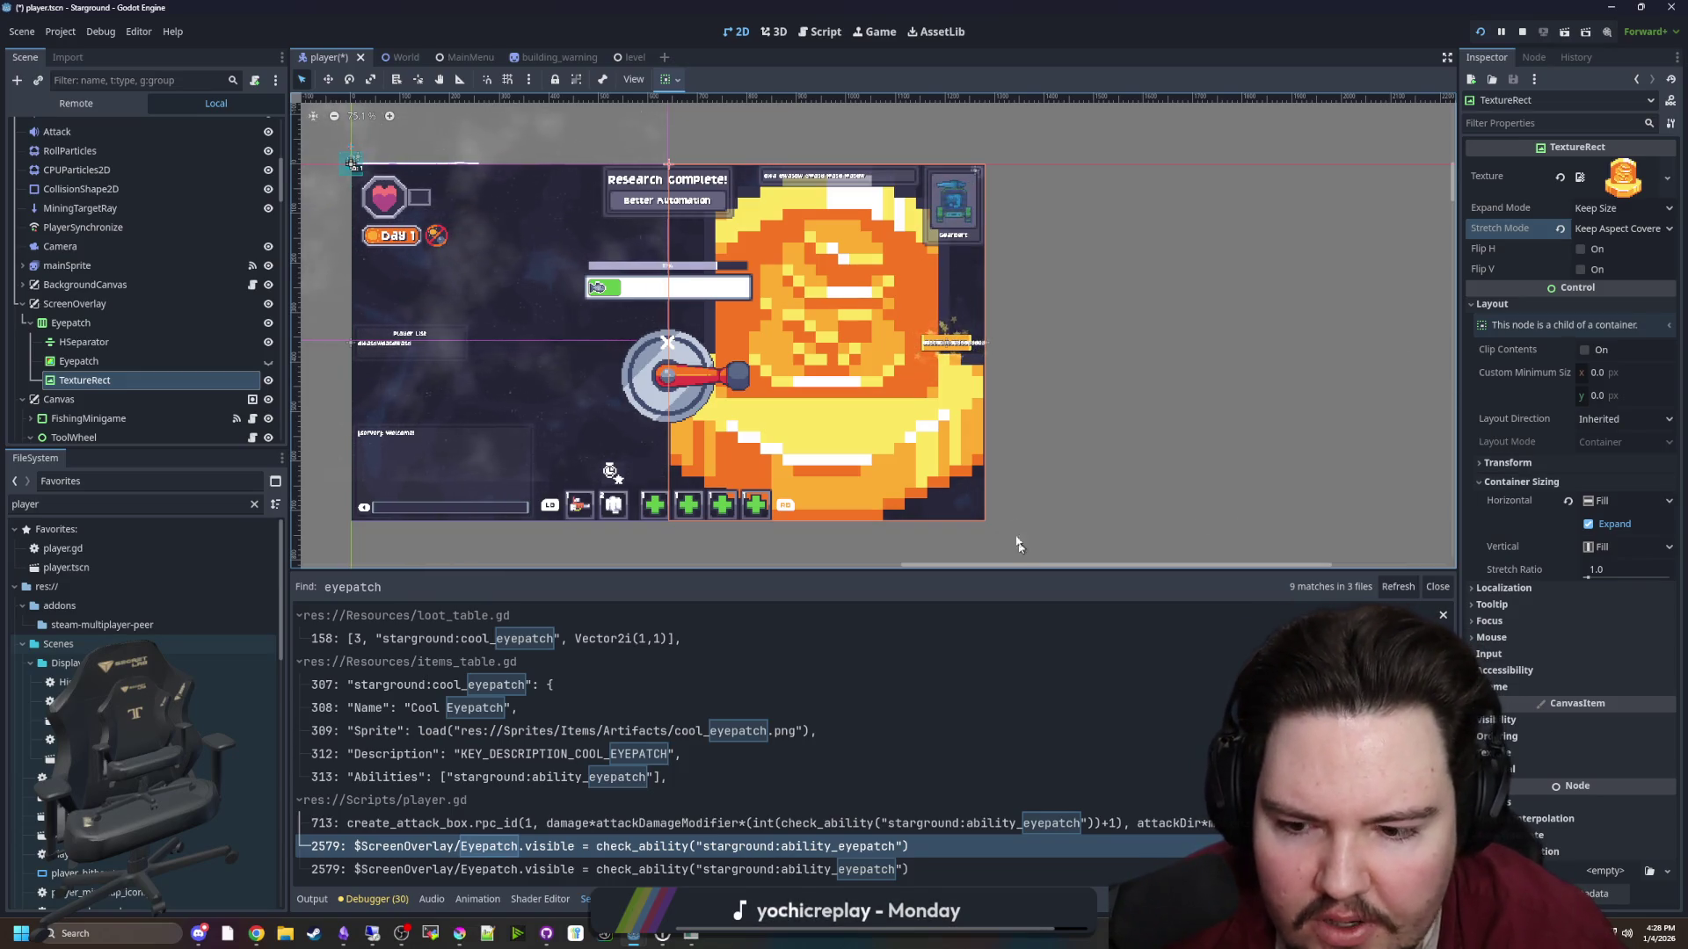
mouse_move(458, 939)
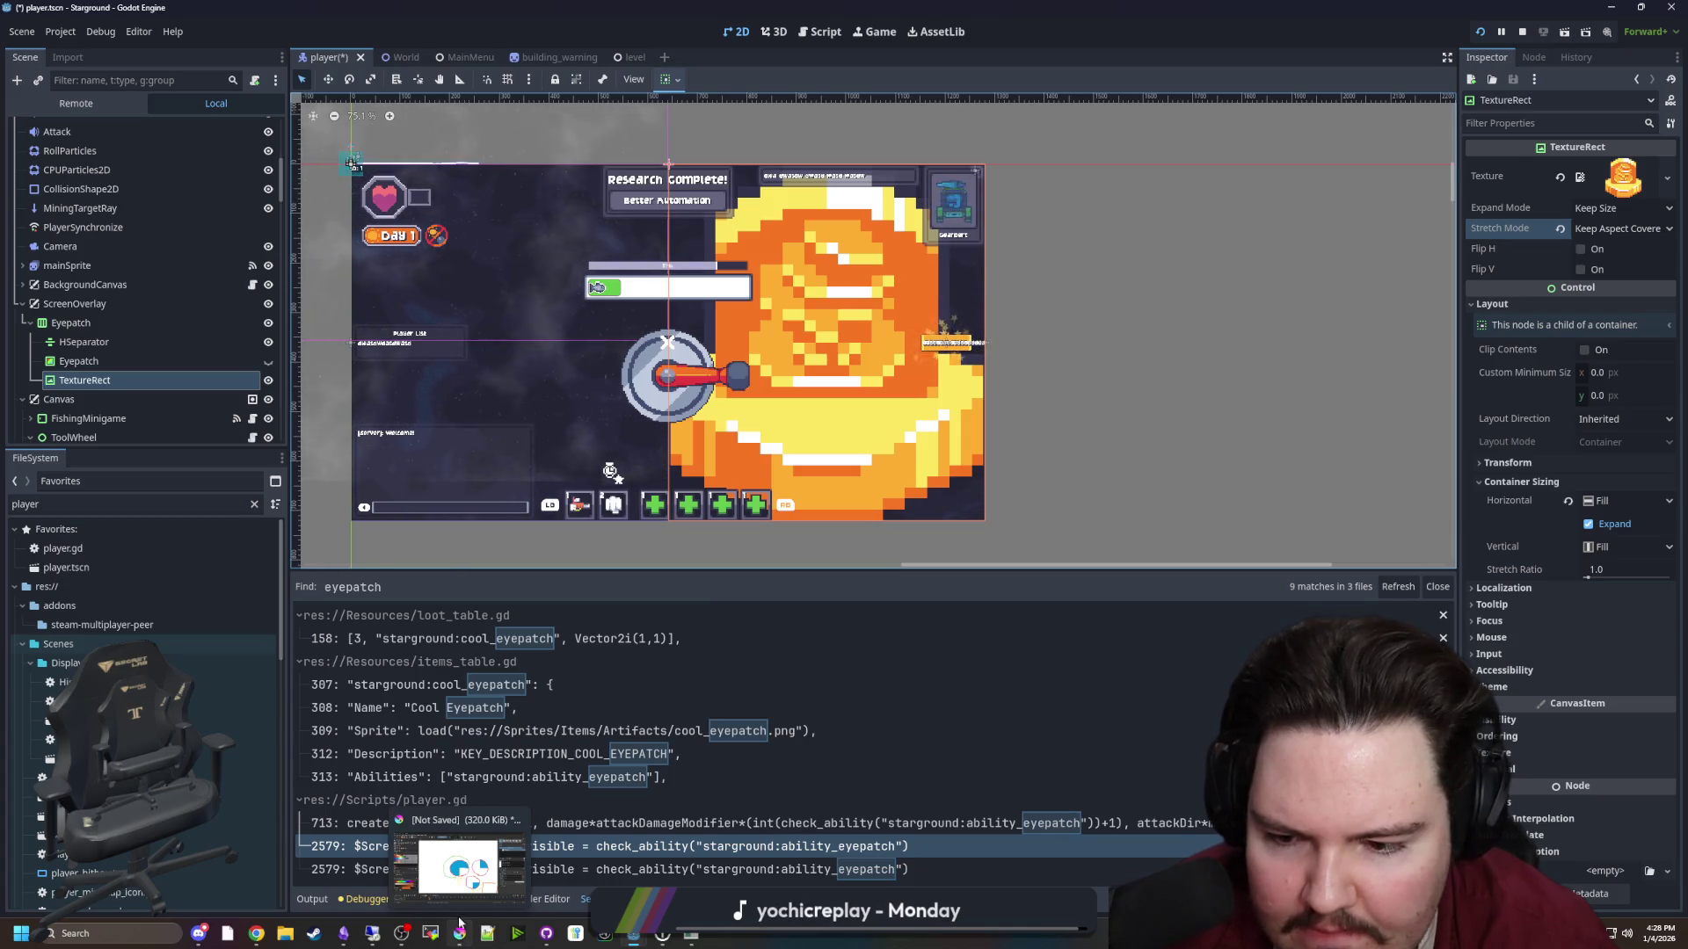
left_click(459, 922)
Maximize Krita and open the Create new document dialog with its 512 × 512 px default
left_click_drag(737, 663, 802, 652)
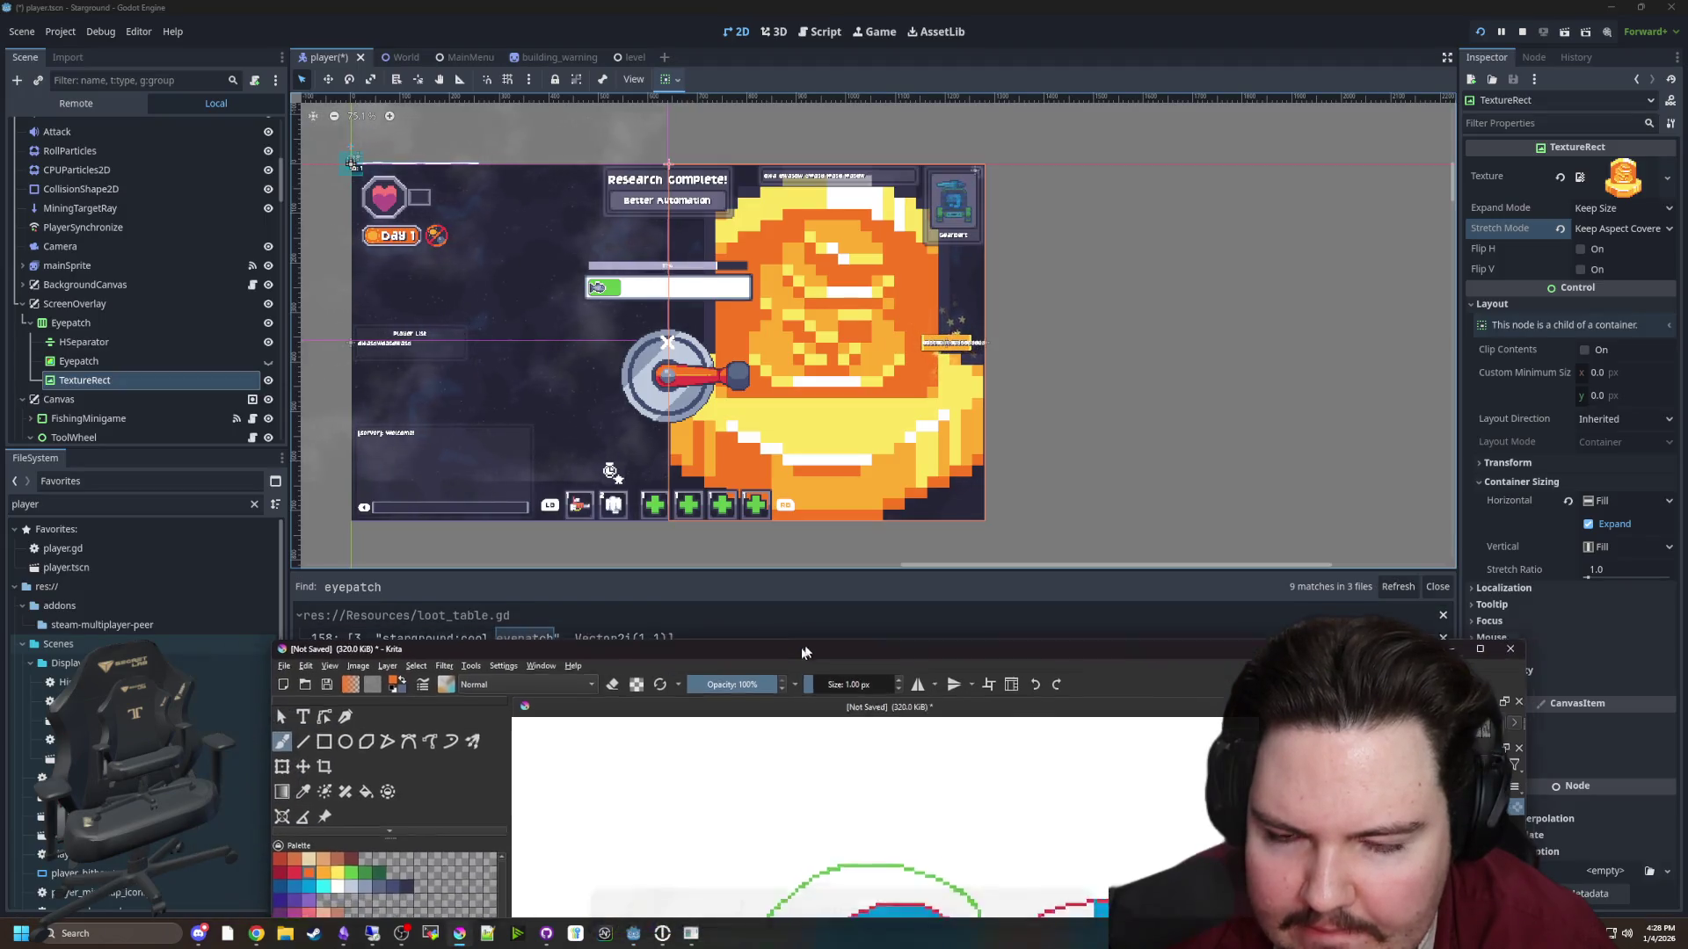
double_click(807, 651)
left_click(14, 21)
key("Escape")
key("ctrl+n")
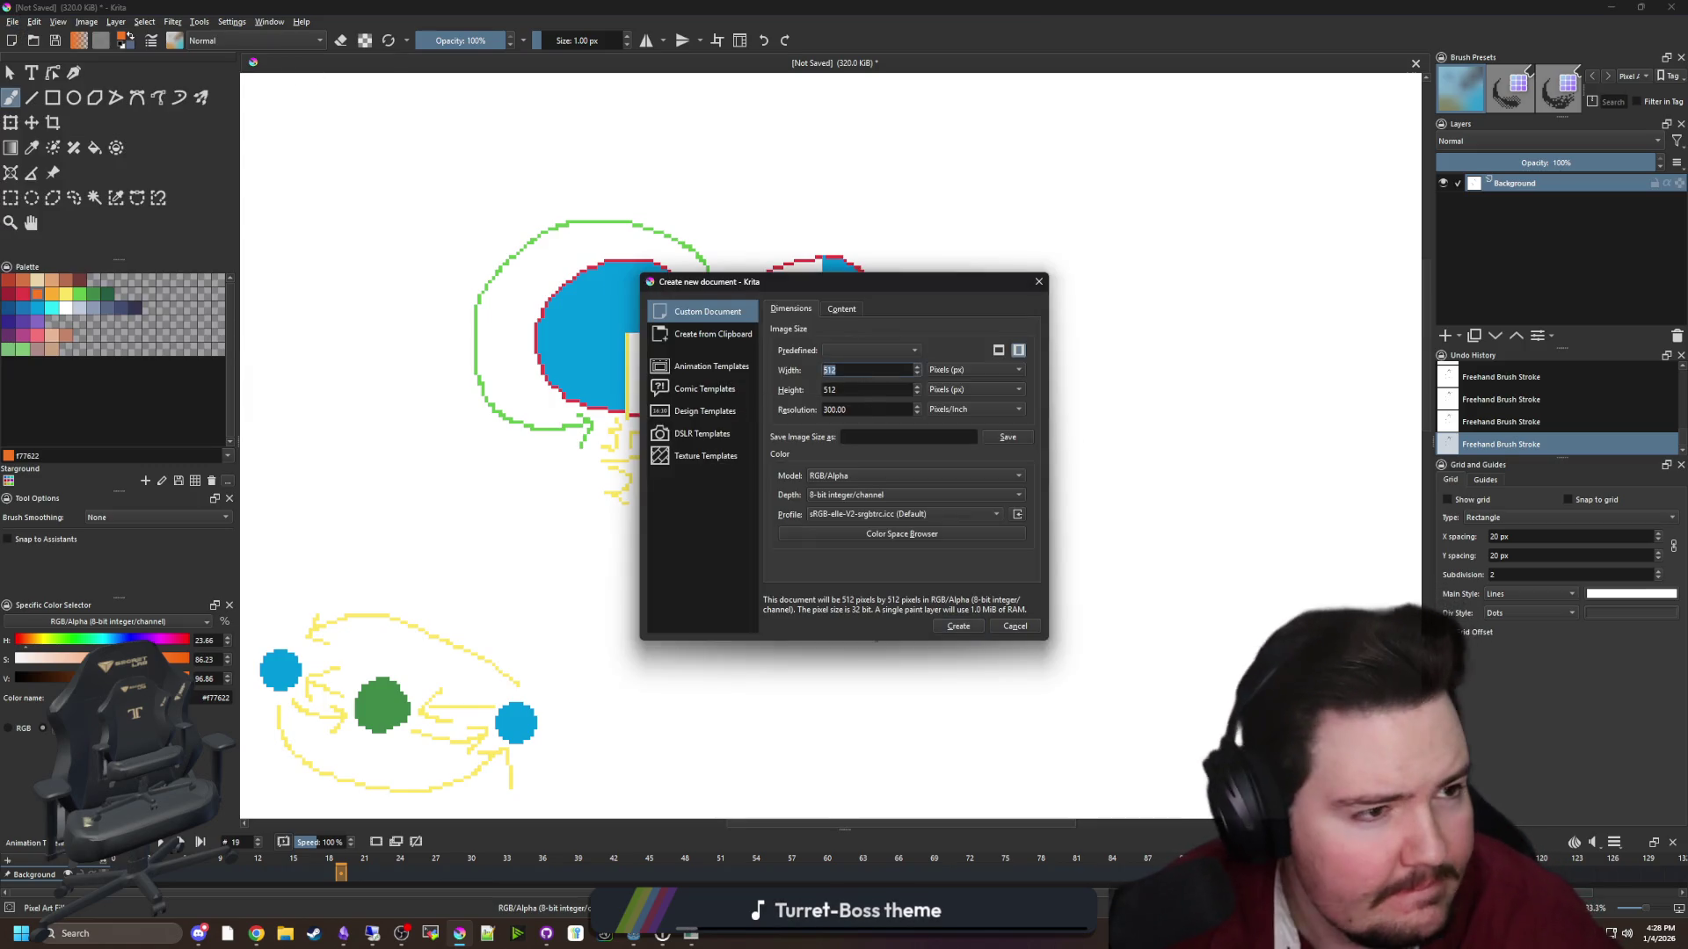
left_click(101, 934)
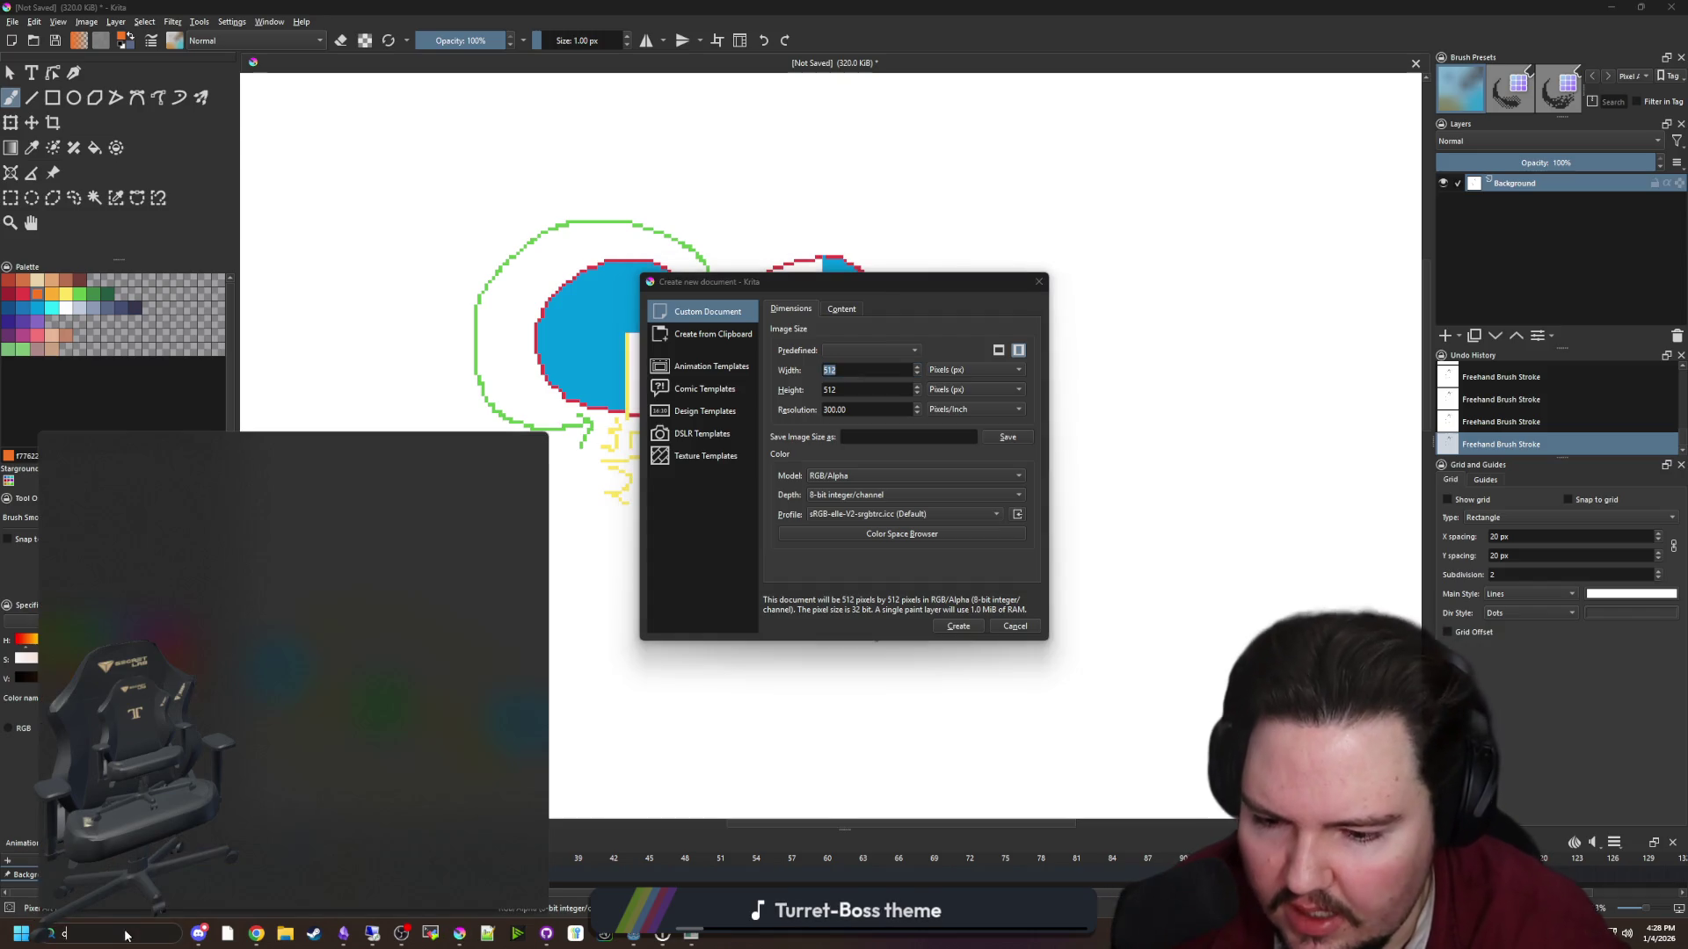
In Calculator, compute 1920 ÷ 8 = 240 and 1080 ÷ 8 = 135
type("calculator")
left_click(151, 531)
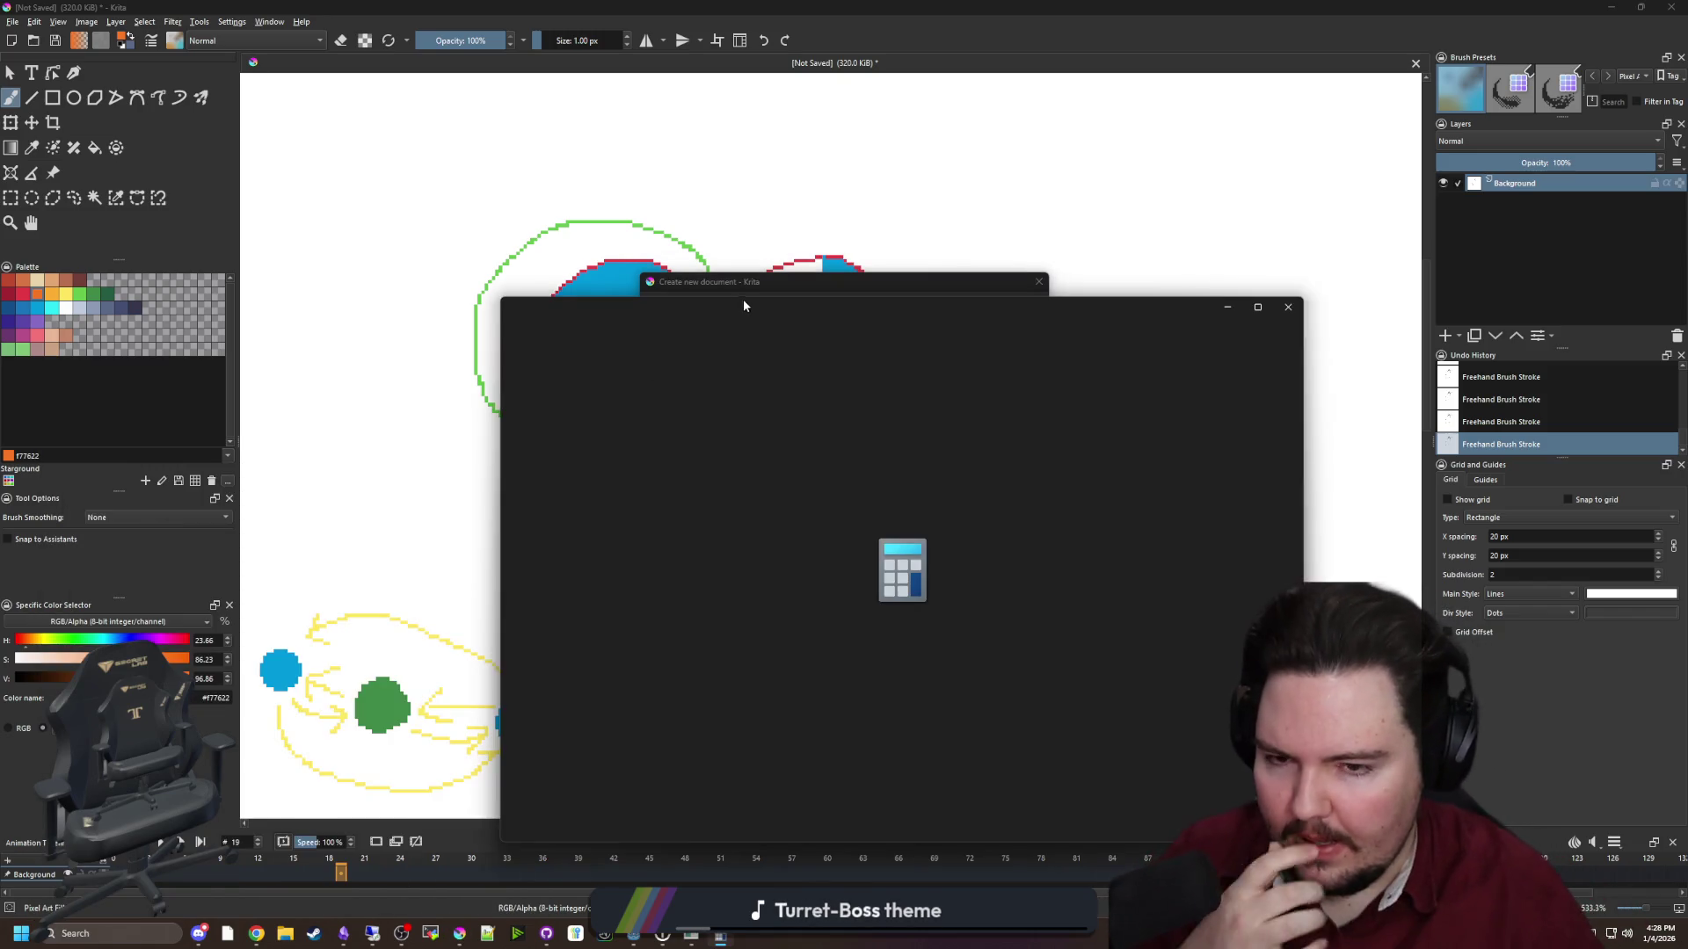
type("1920")
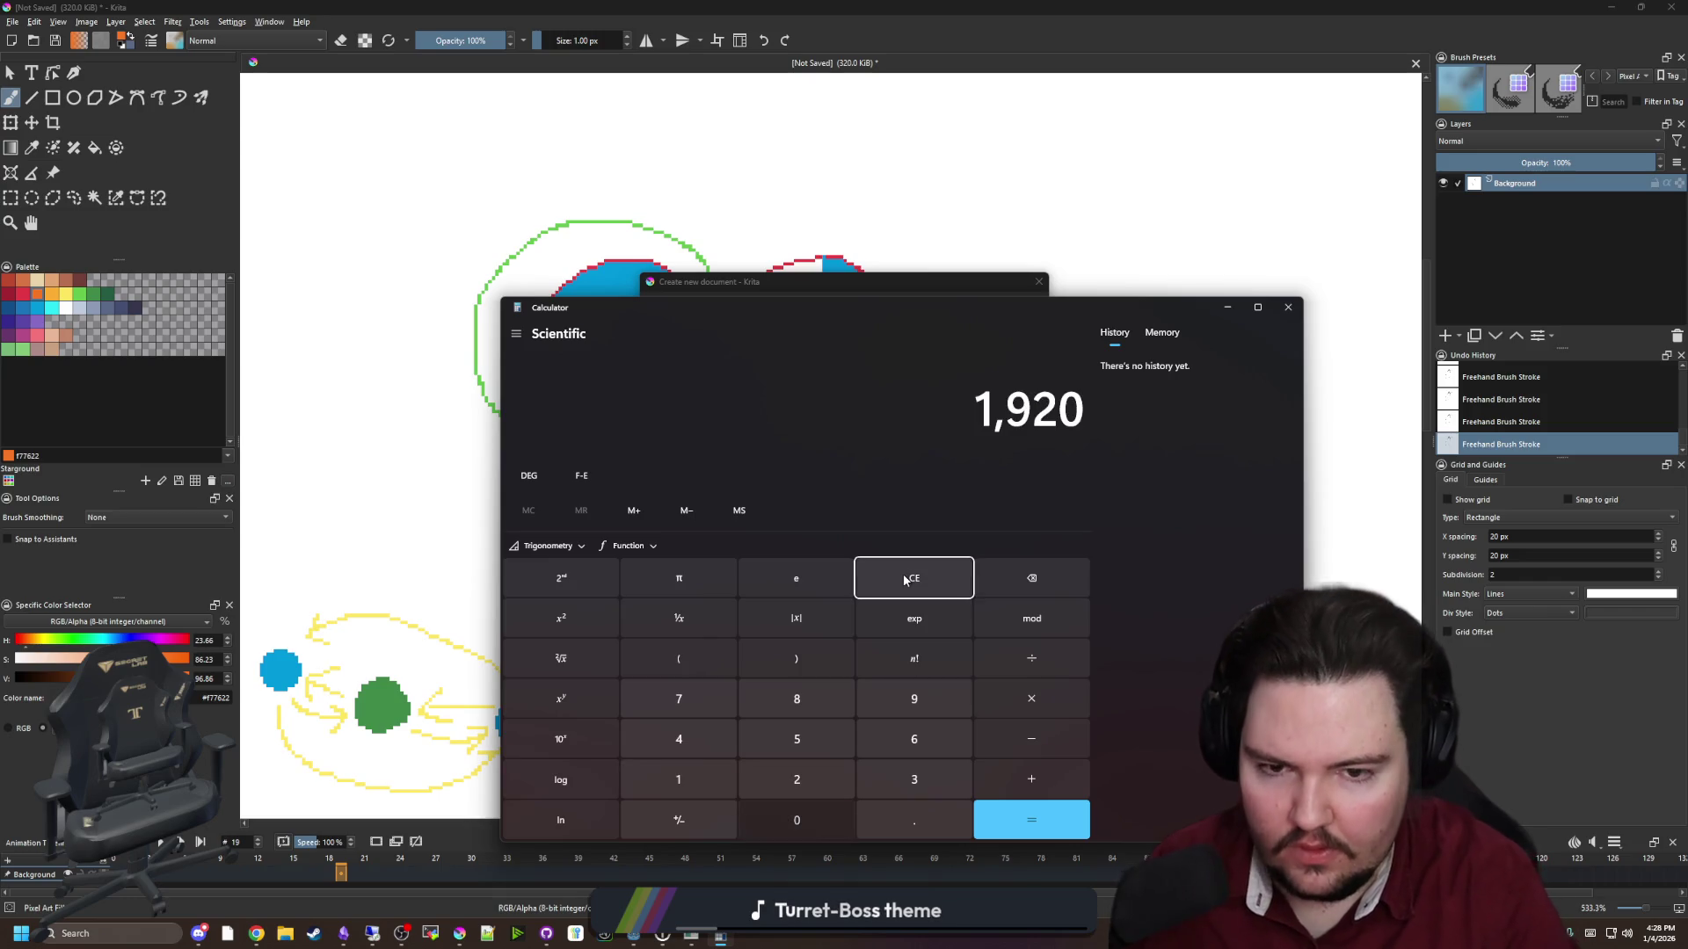
type("/8")
key("Return")
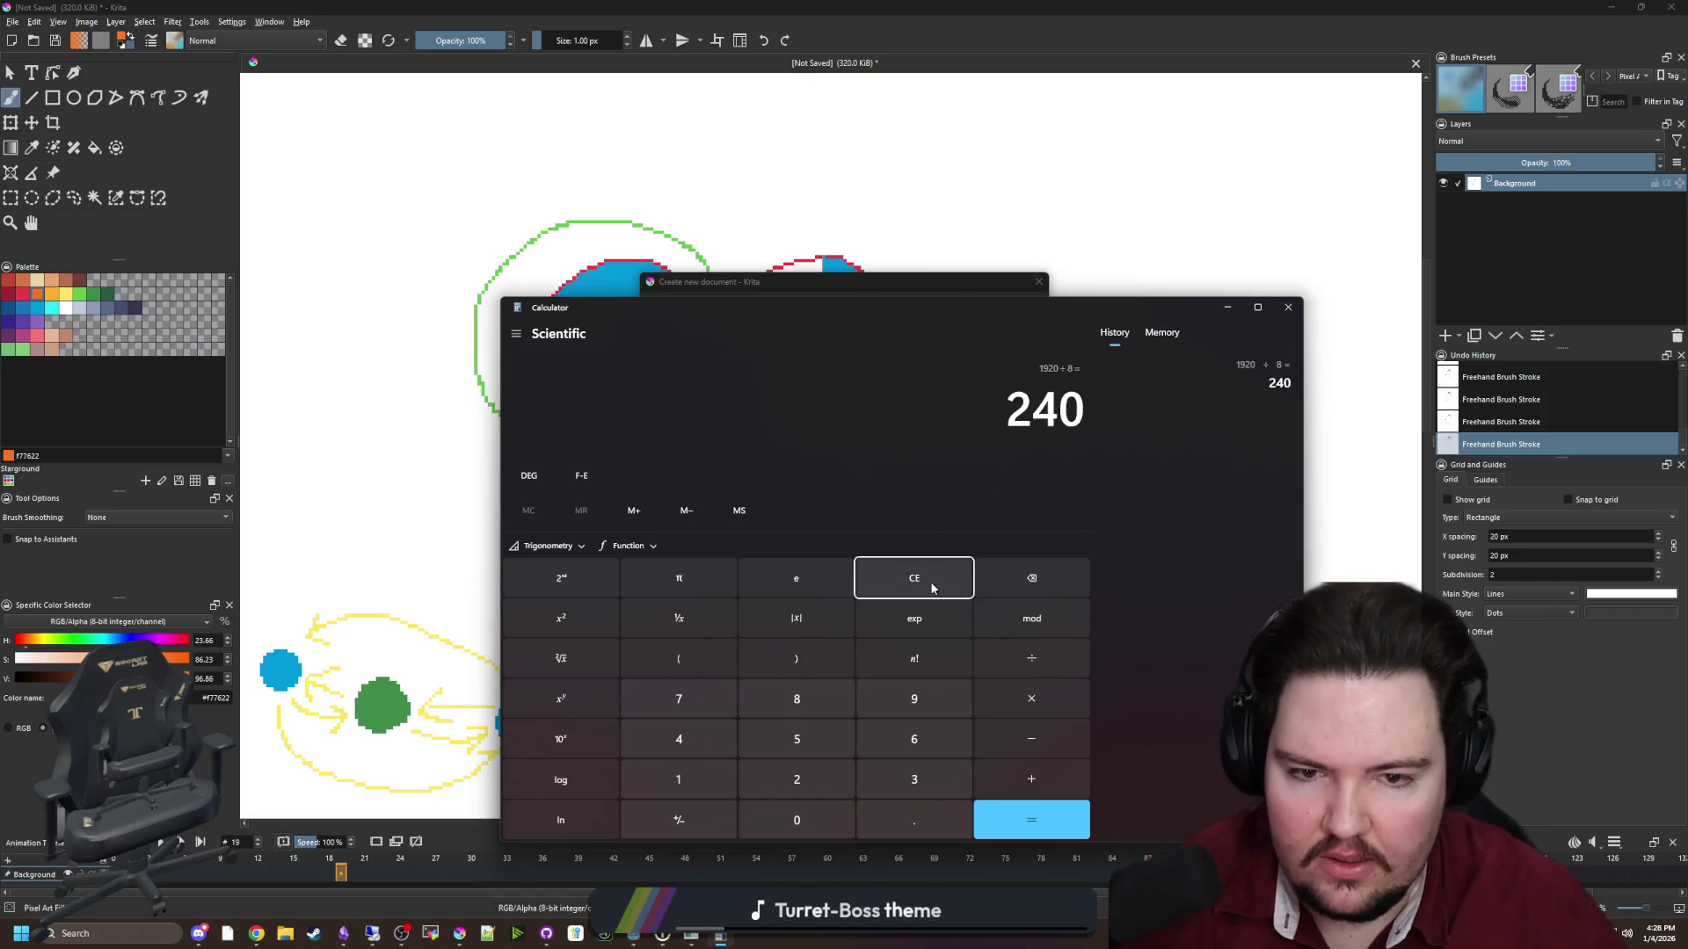
left_click(930, 582)
type("1080/8")
key("Return")
Create a new Krita document sized 240 × 135 px
left_click(889, 290)
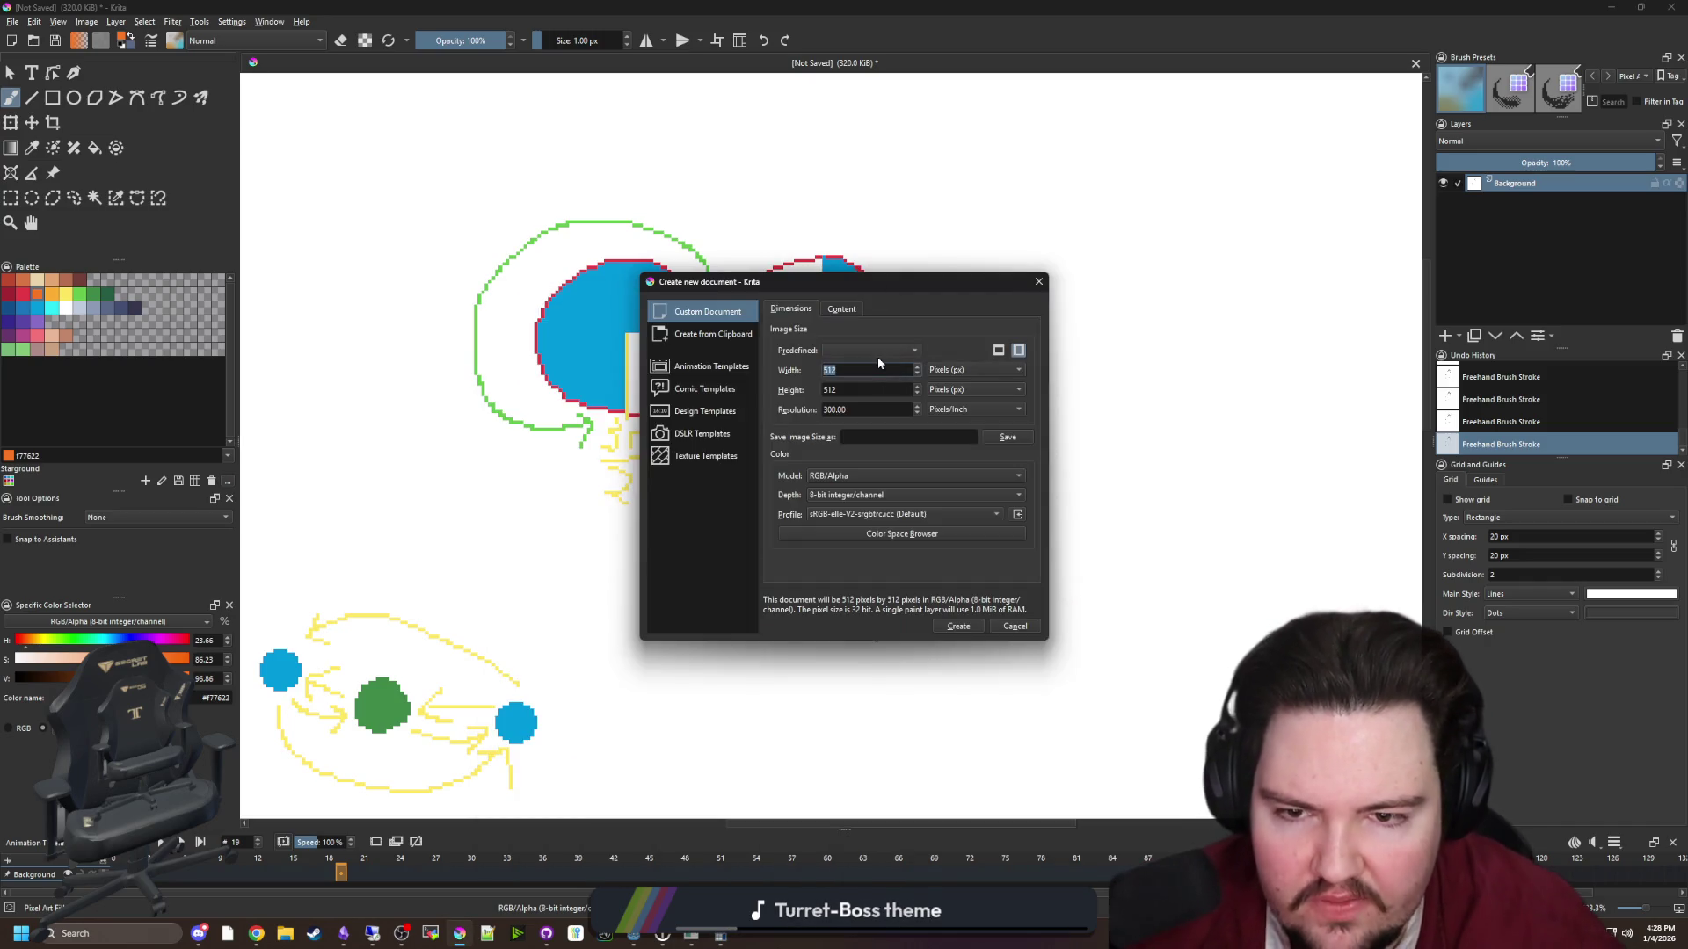
type("240")
double_click(866, 389)
type("13")
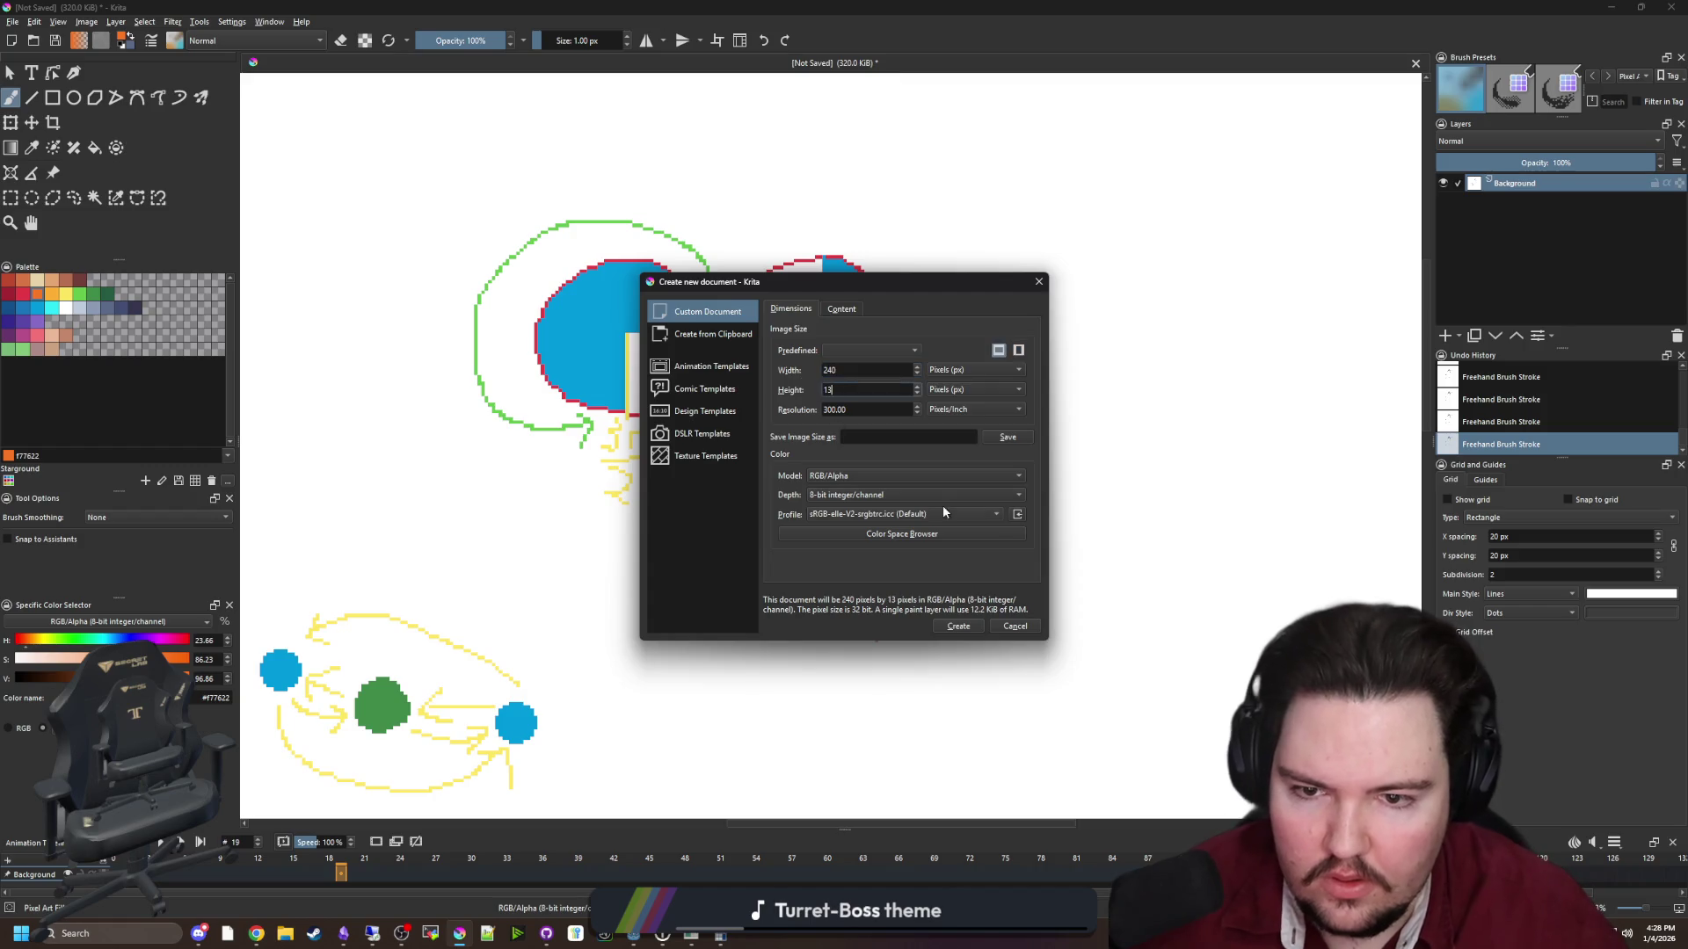
type("5")
key("Return")
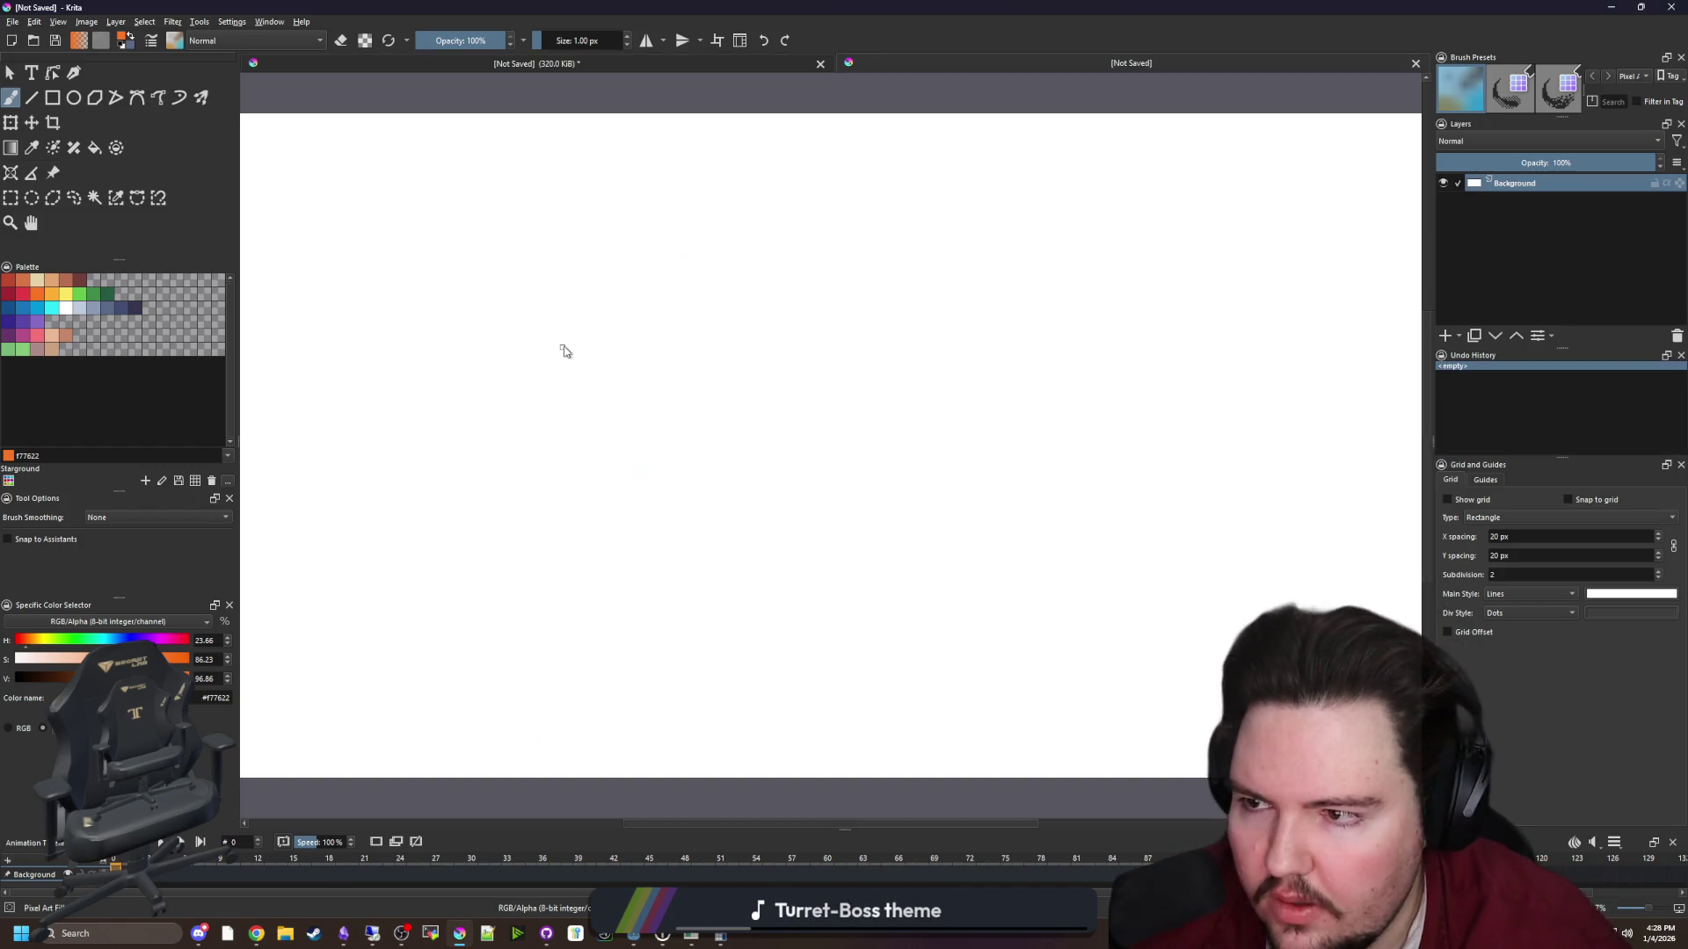
Delete the white background with the contiguous selection to leave it transparent
left_click(101, 200)
left_click(520, 346)
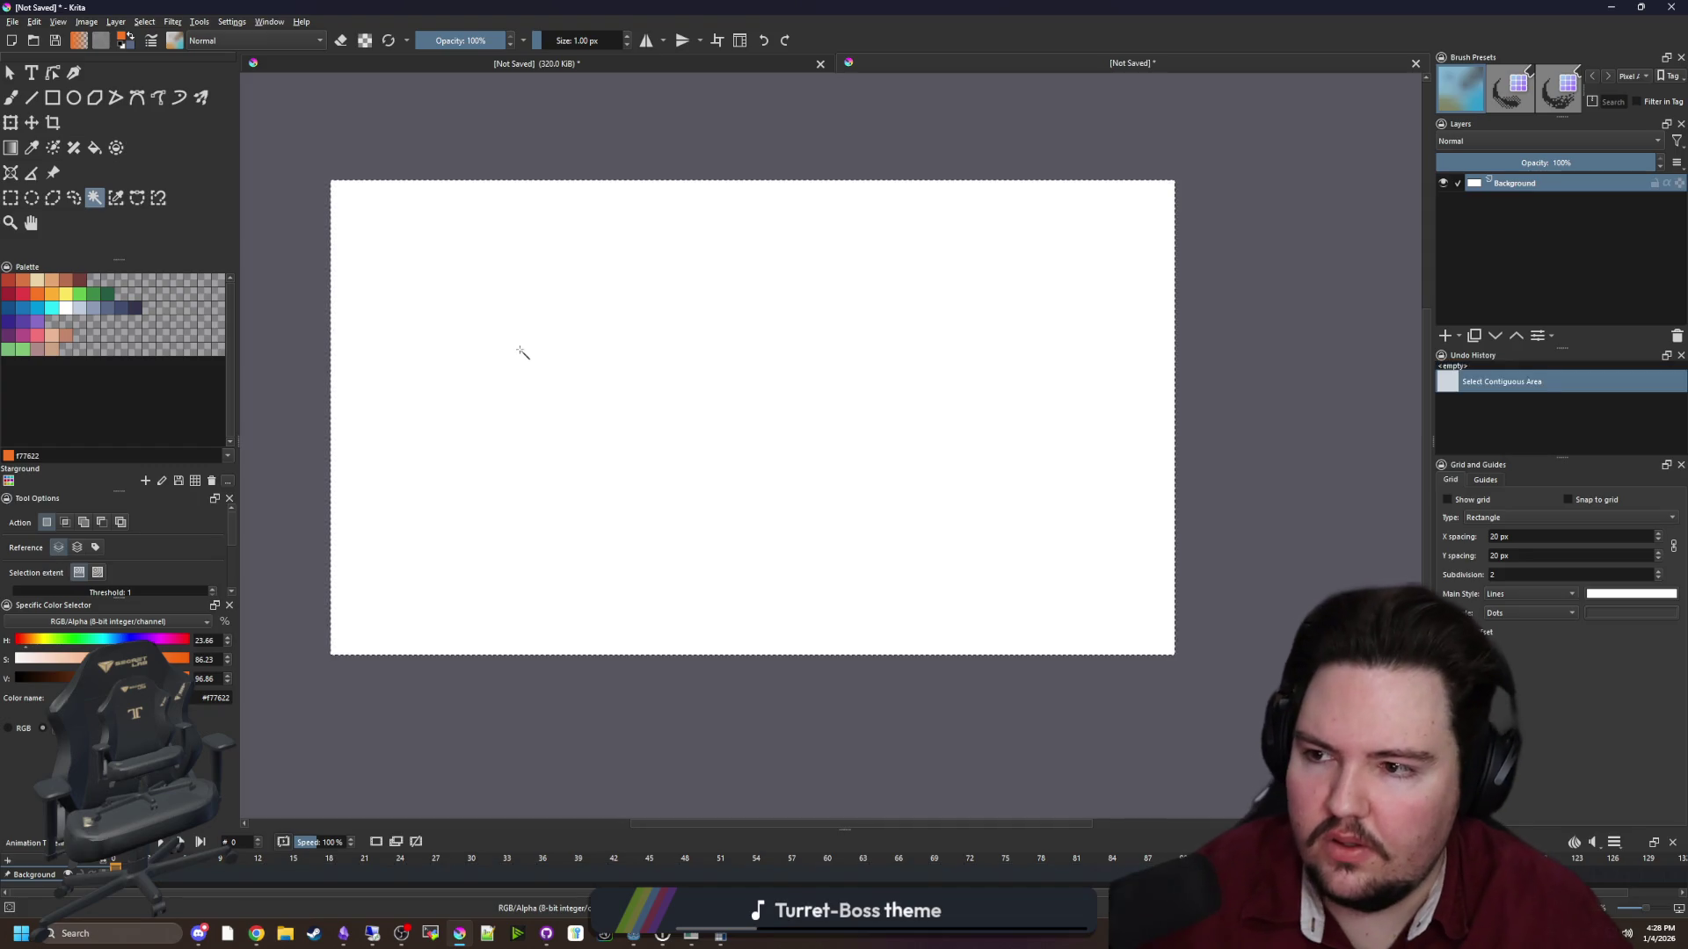
key("Delete")
key("ctrl+shift+a")
Paint the eyepatch outline in dark blue-grey #35354C and bucket-fill it solid
key("b")
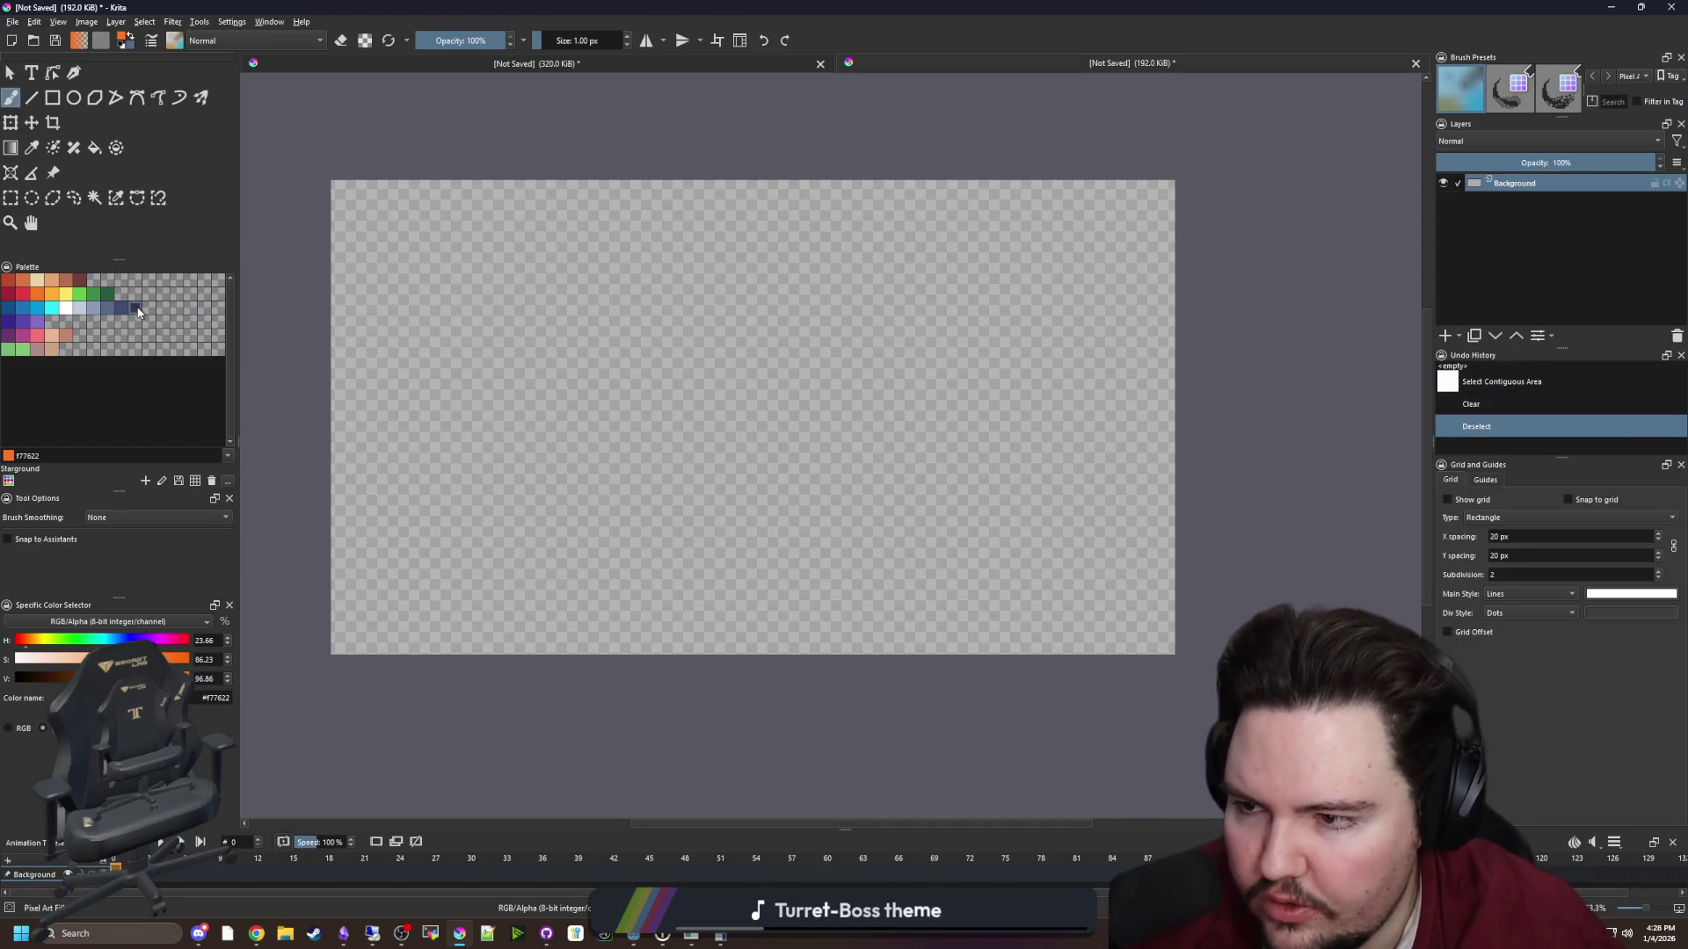
left_click(136, 309)
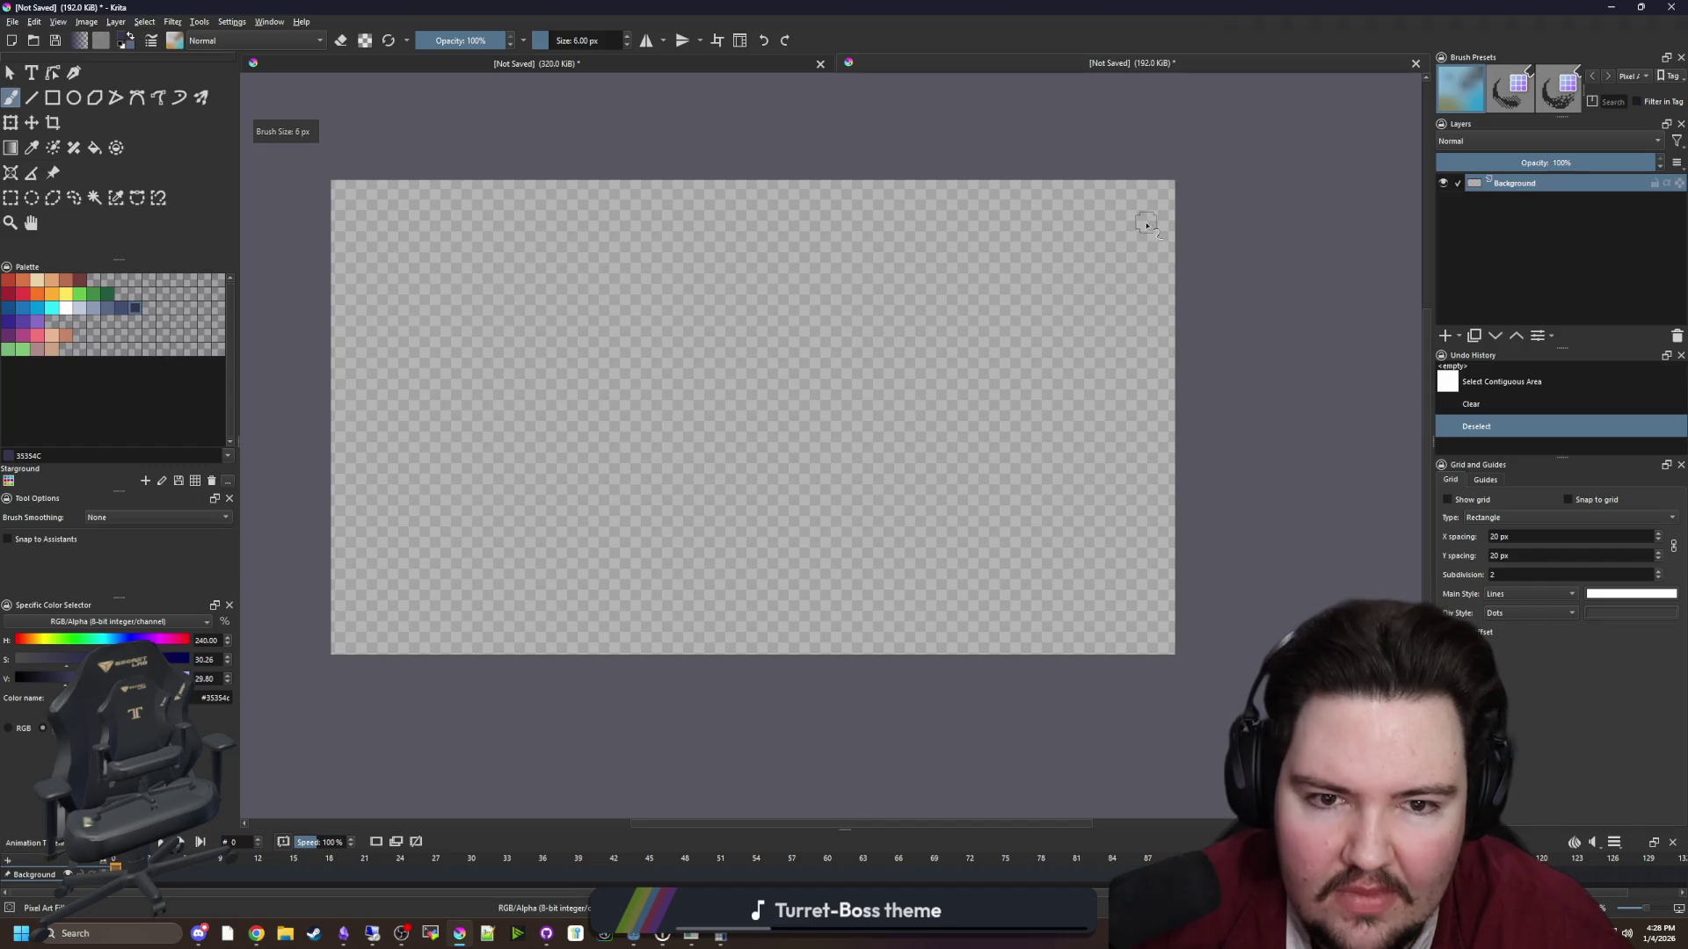
mouse_move(1134, 218)
left_mouse_down()
mouse_move(842, 206)
mouse_move(745, 233)
mouse_move(753, 369)
mouse_move(809, 536)
mouse_move(885, 620)
left_mouse_up()
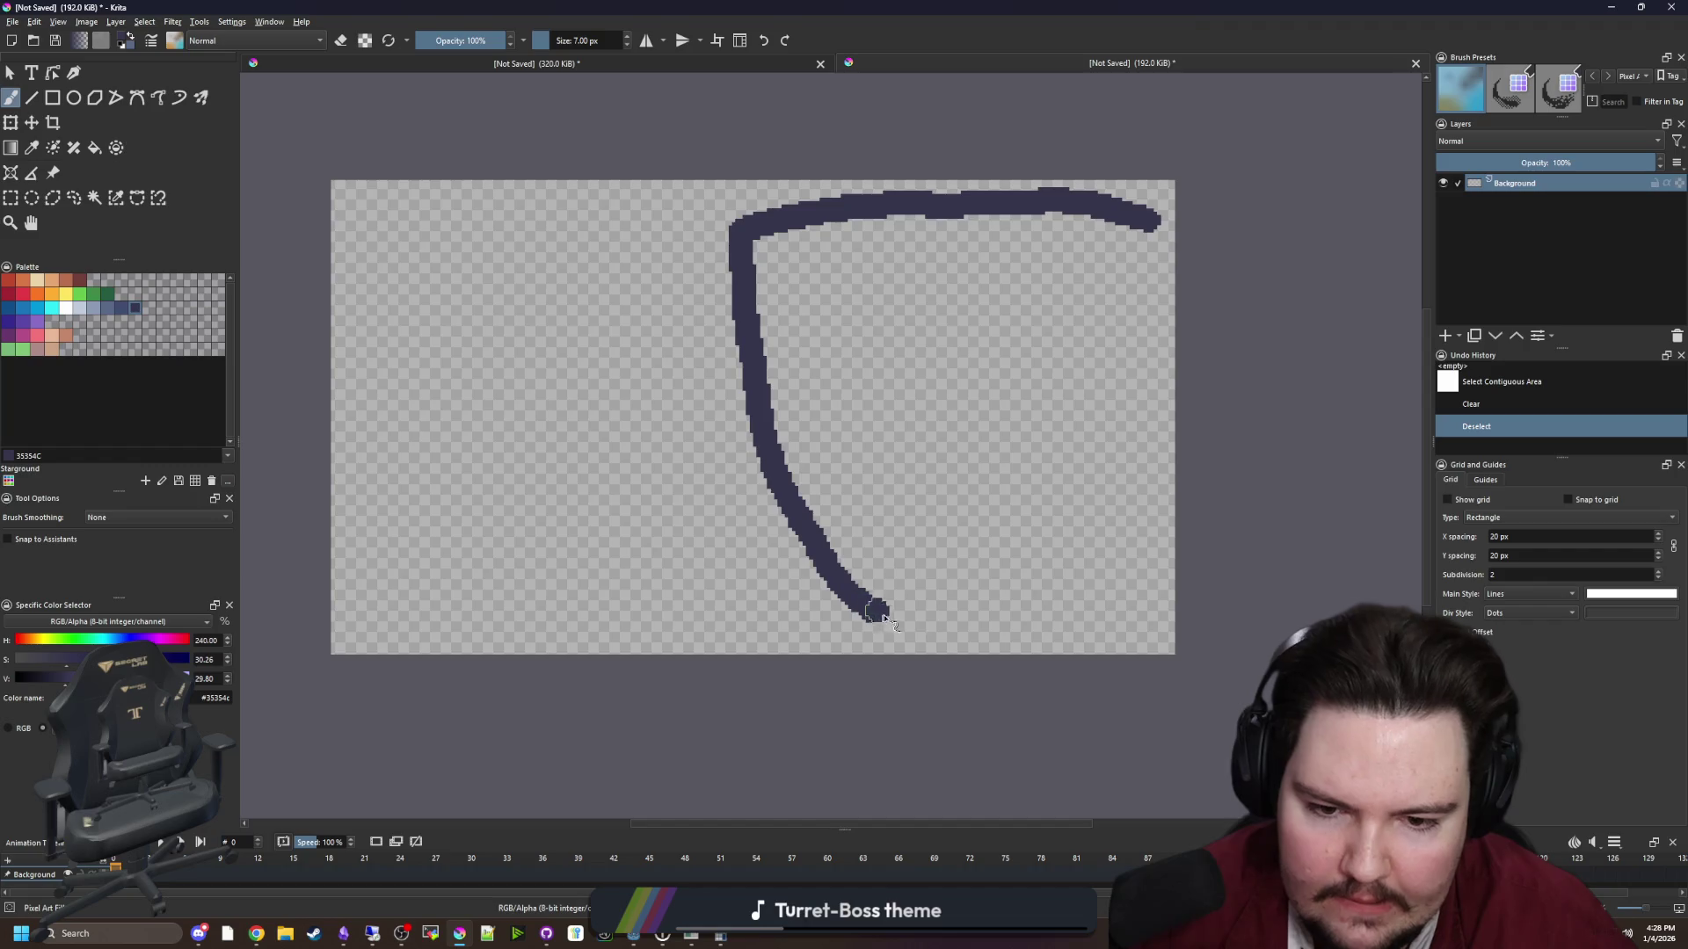
mouse_move(1090, 576)
left_mouse_down()
mouse_move(1134, 492)
mouse_move(1147, 215)
left_mouse_up()
key("f")
left_click(958, 348)
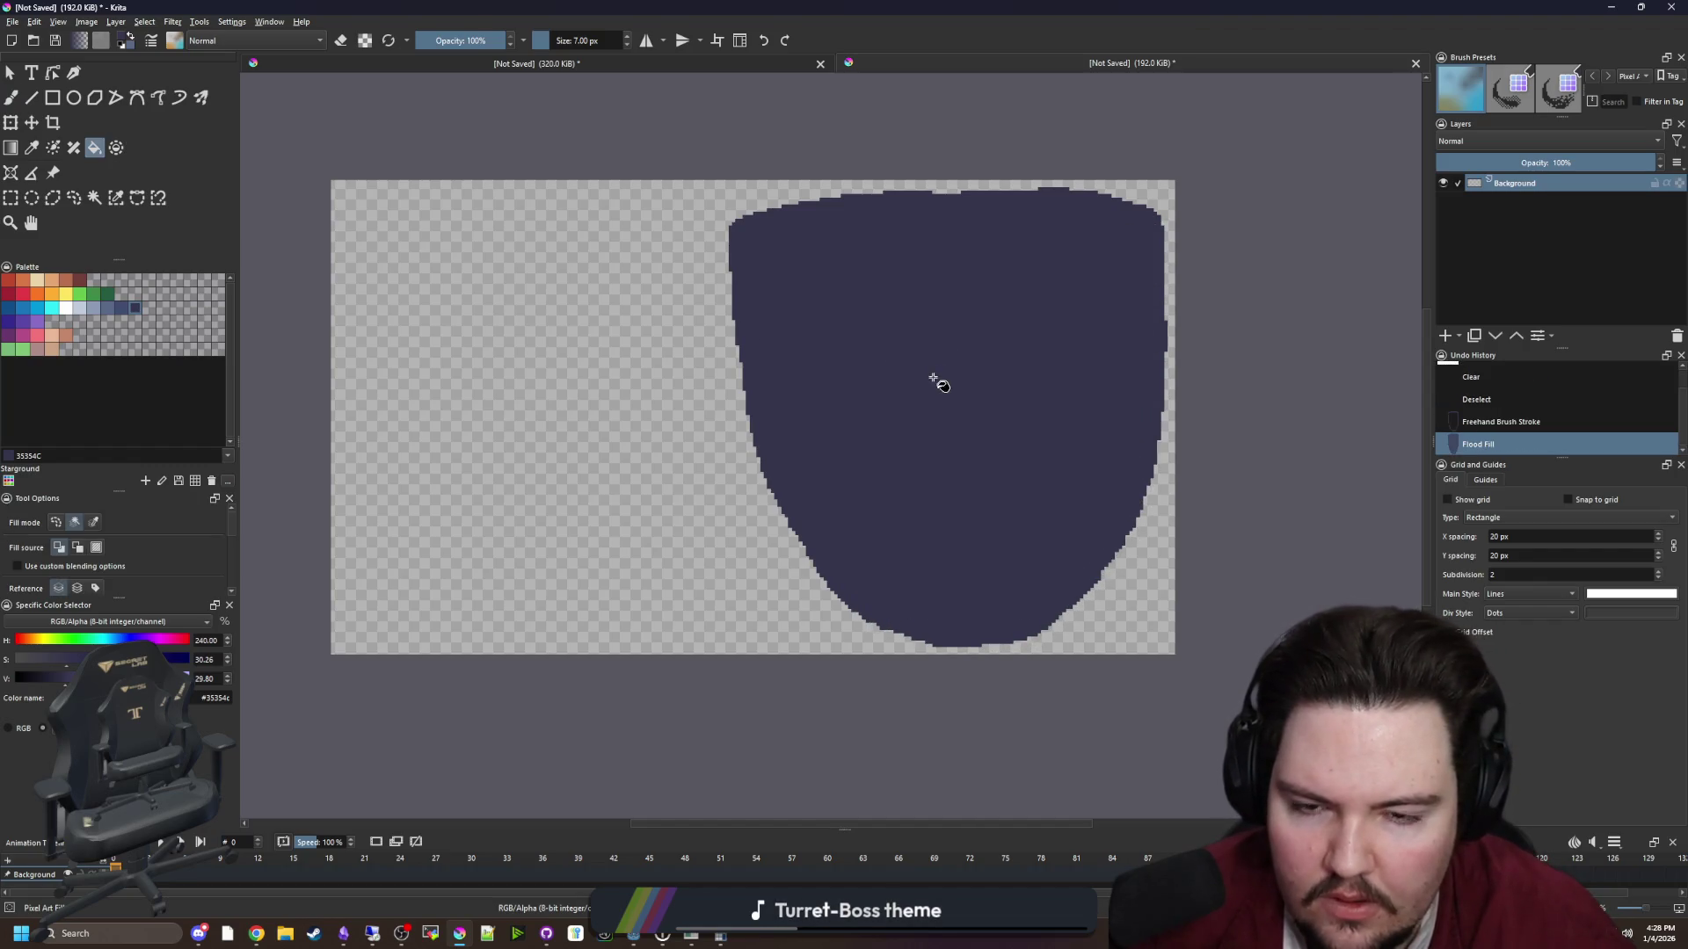
Paint a thick strap extending from the patch toward the top-left
key("b")
left_click_drag(734, 268, 572, 164)
mouse_move(747, 351)
left_mouse_down()
mouse_move(615, 280)
mouse_move(506, 169)
left_mouse_up()
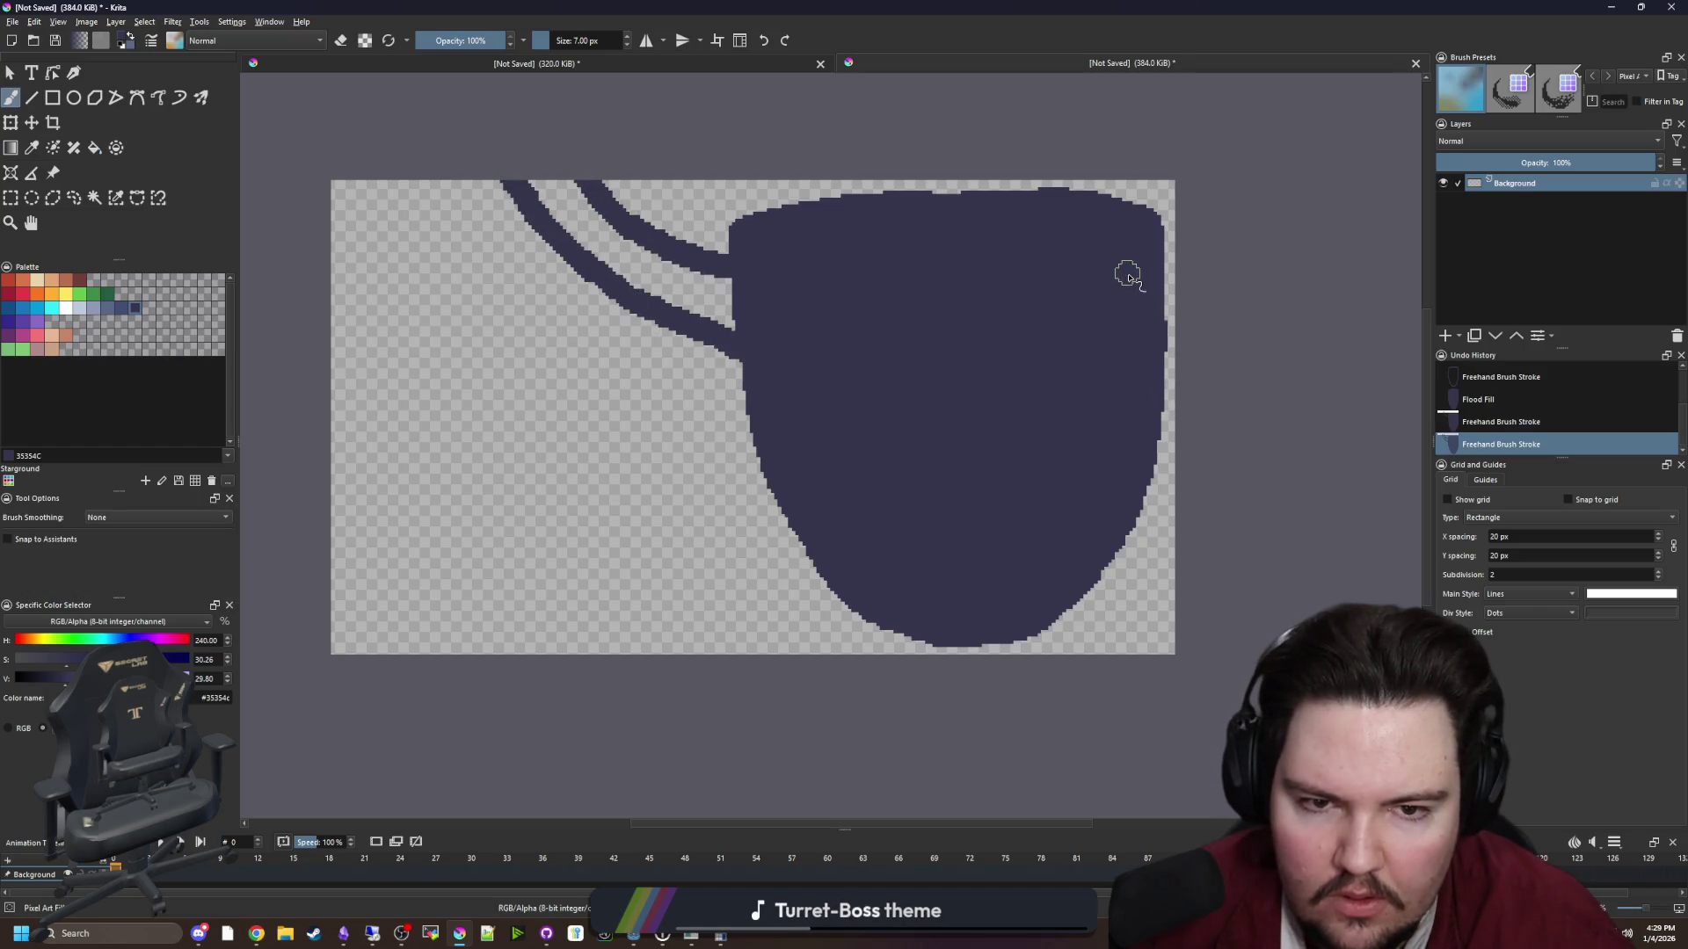
mouse_move(735, 329)
left_mouse_down()
mouse_move(545, 224)
mouse_move(646, 246)
mouse_move(763, 303)
left_mouse_up()
left_click_drag(630, 273, 615, 230)
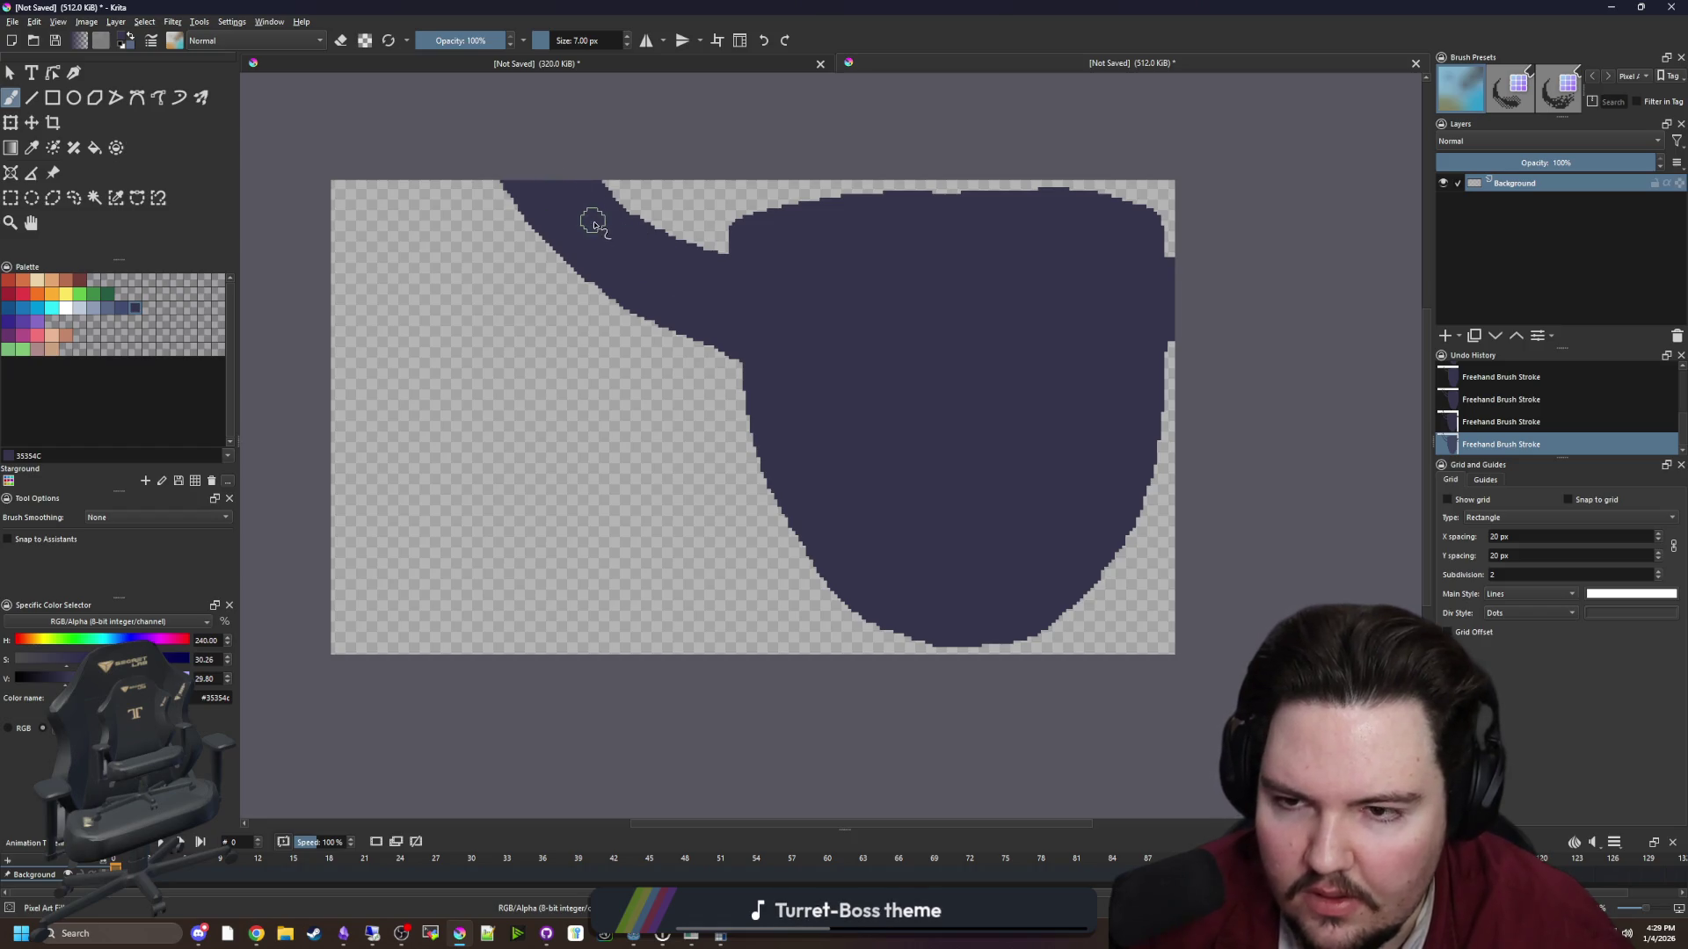
scroll(972, 426, "down", 1)
scroll(960, 388, "up", 1)
left_click(13, 21)
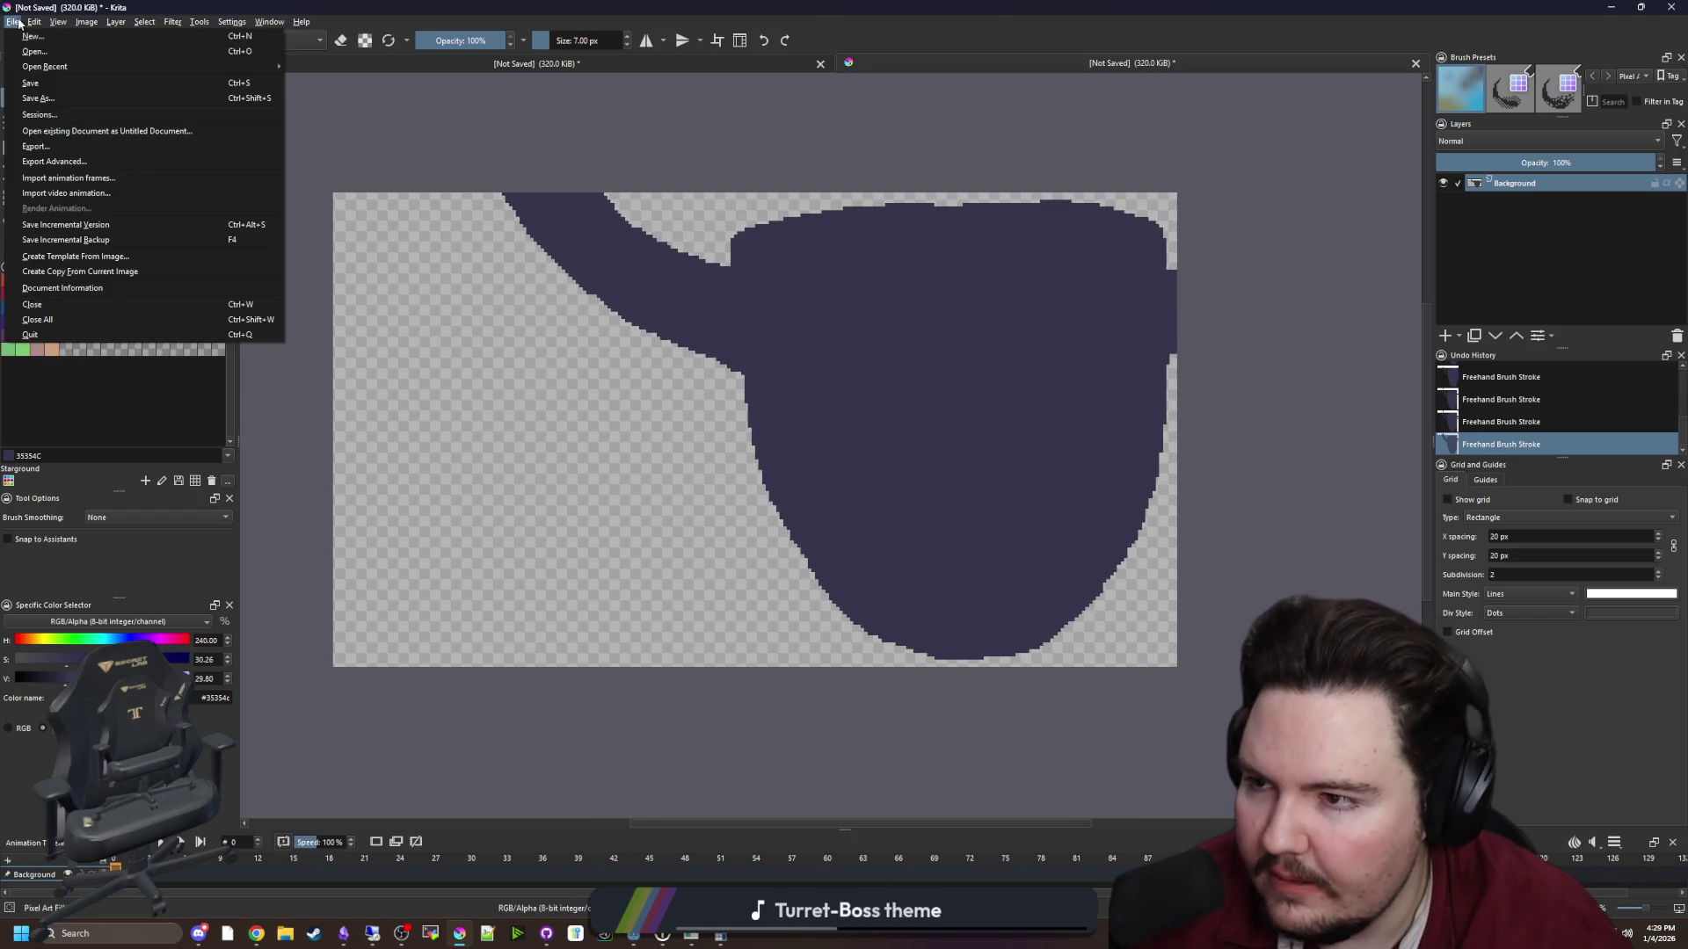
Save the drawing as eyepatch_new.png in Forager-Game > Sprites, accepting the PNG options
key("Escape")
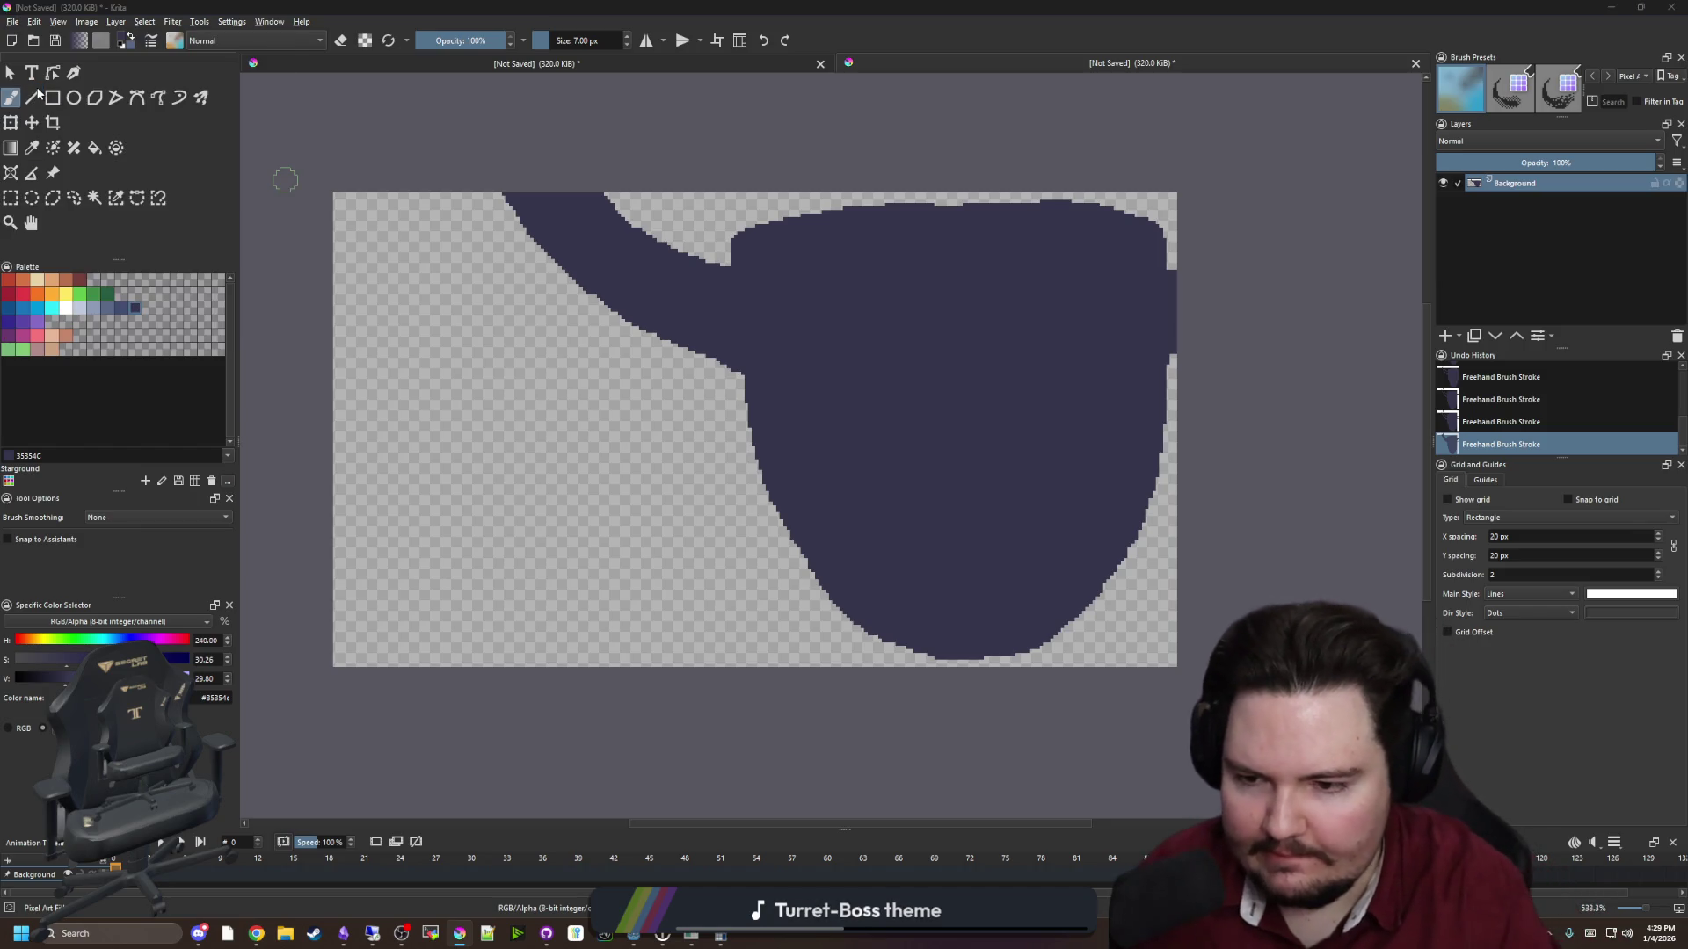
key("ctrl+s")
type("eyepatch_new")
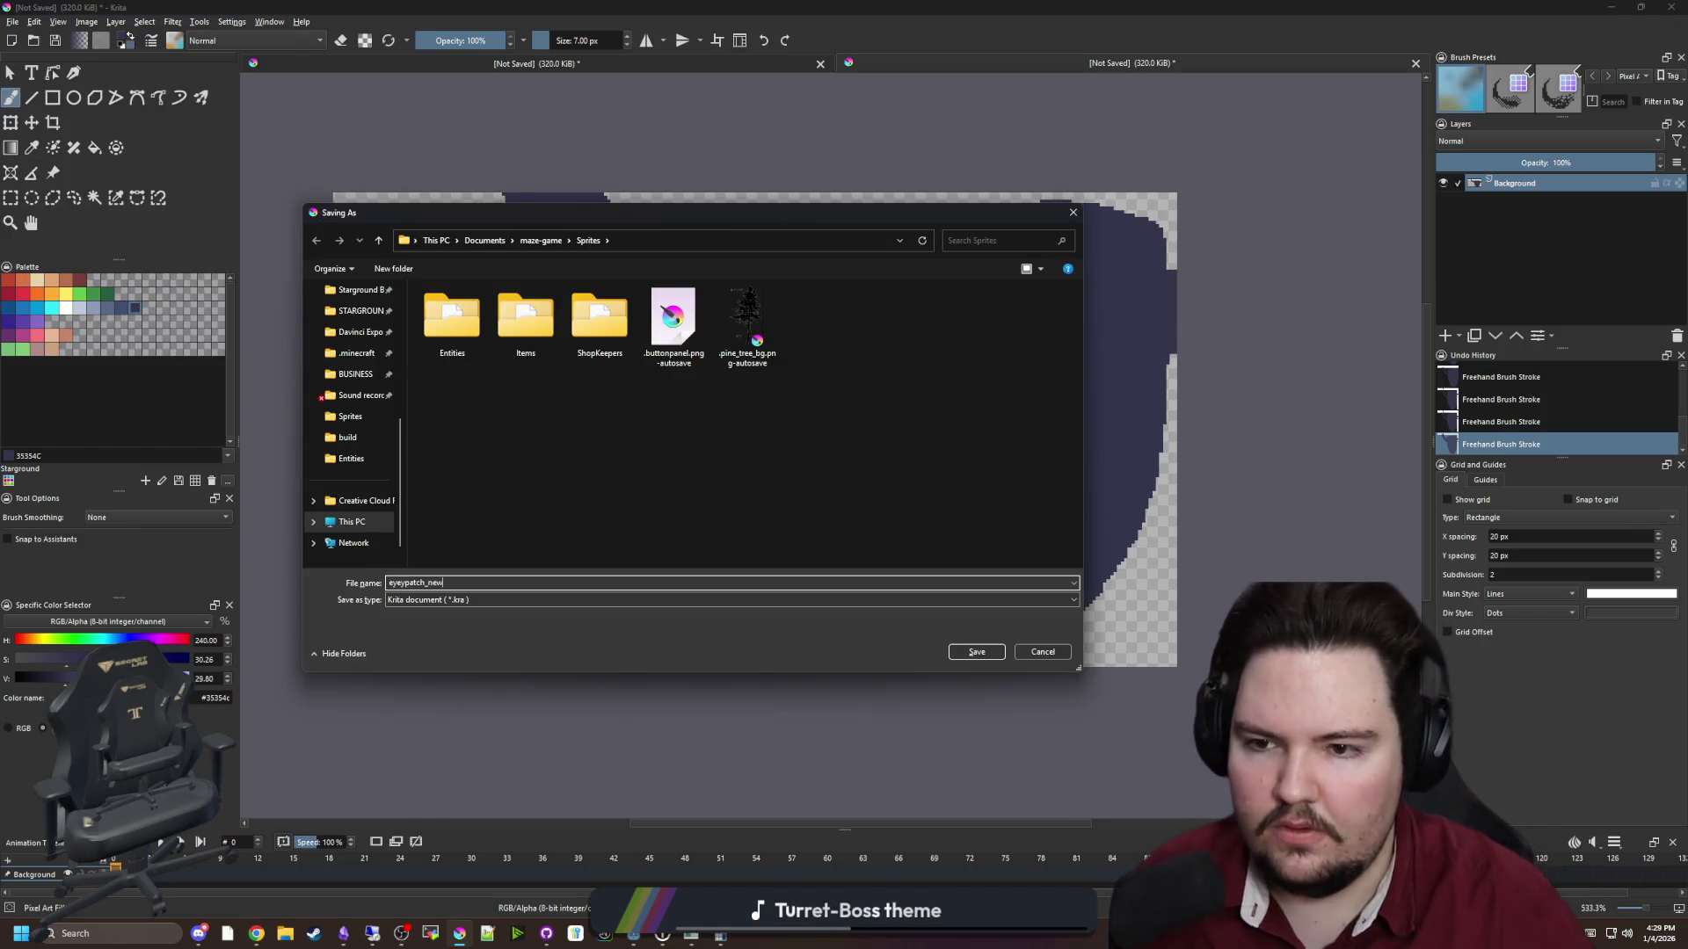
scroll(352, 395, "up", 5)
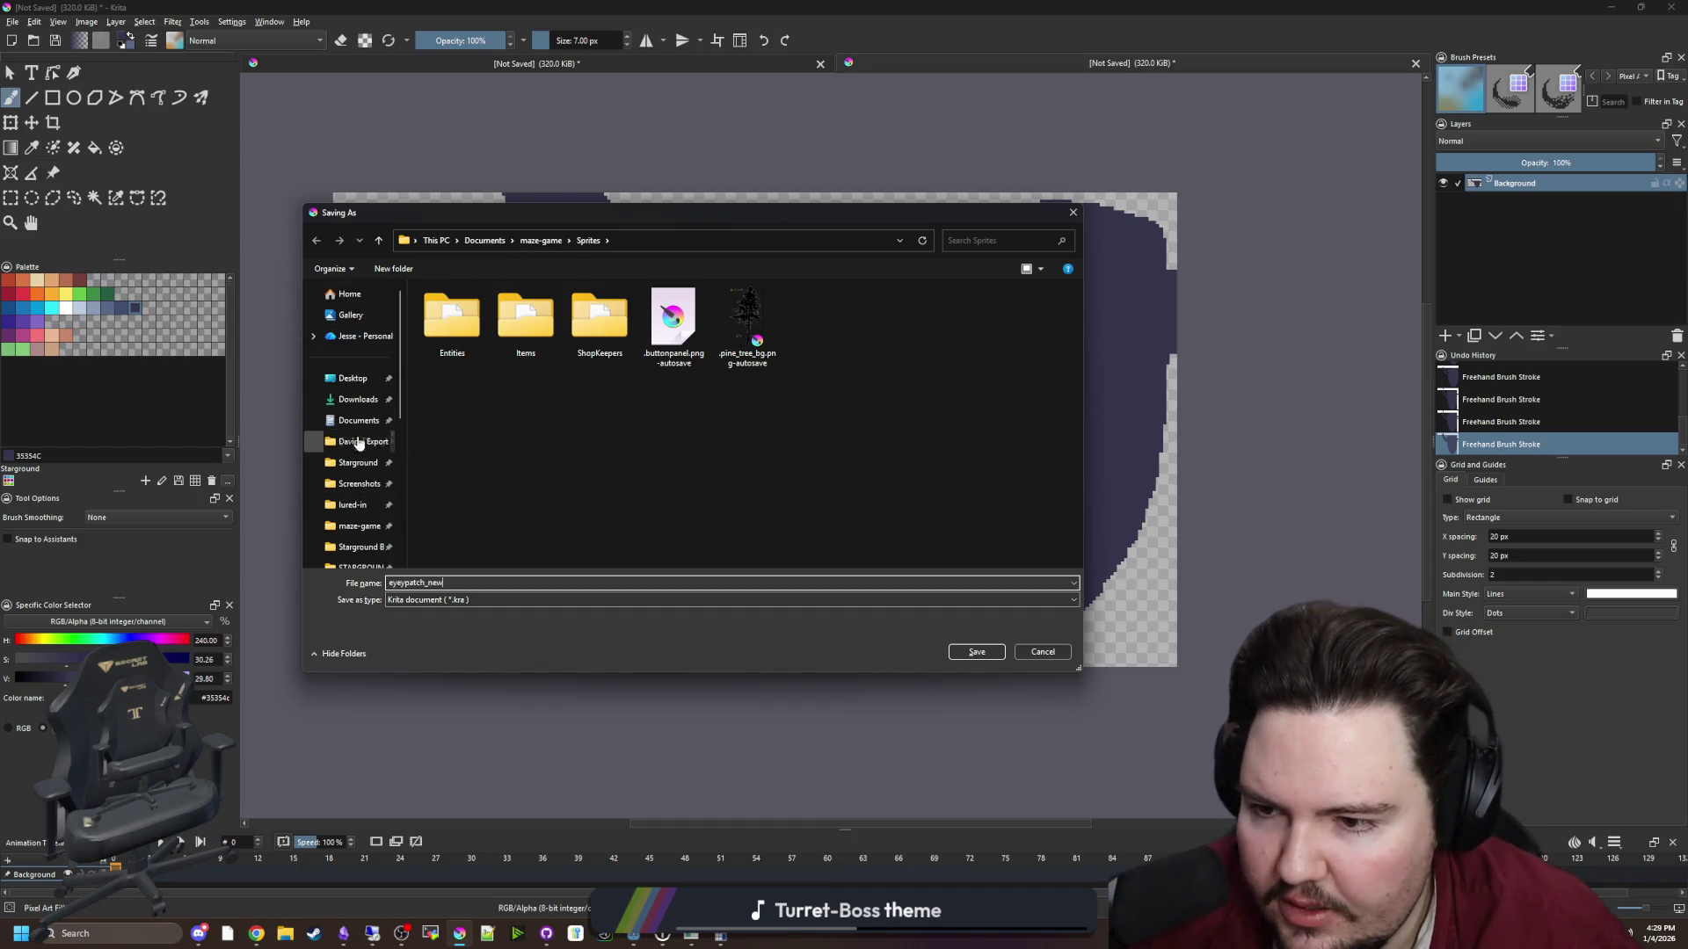
left_click(331, 438)
double_click(1000, 306)
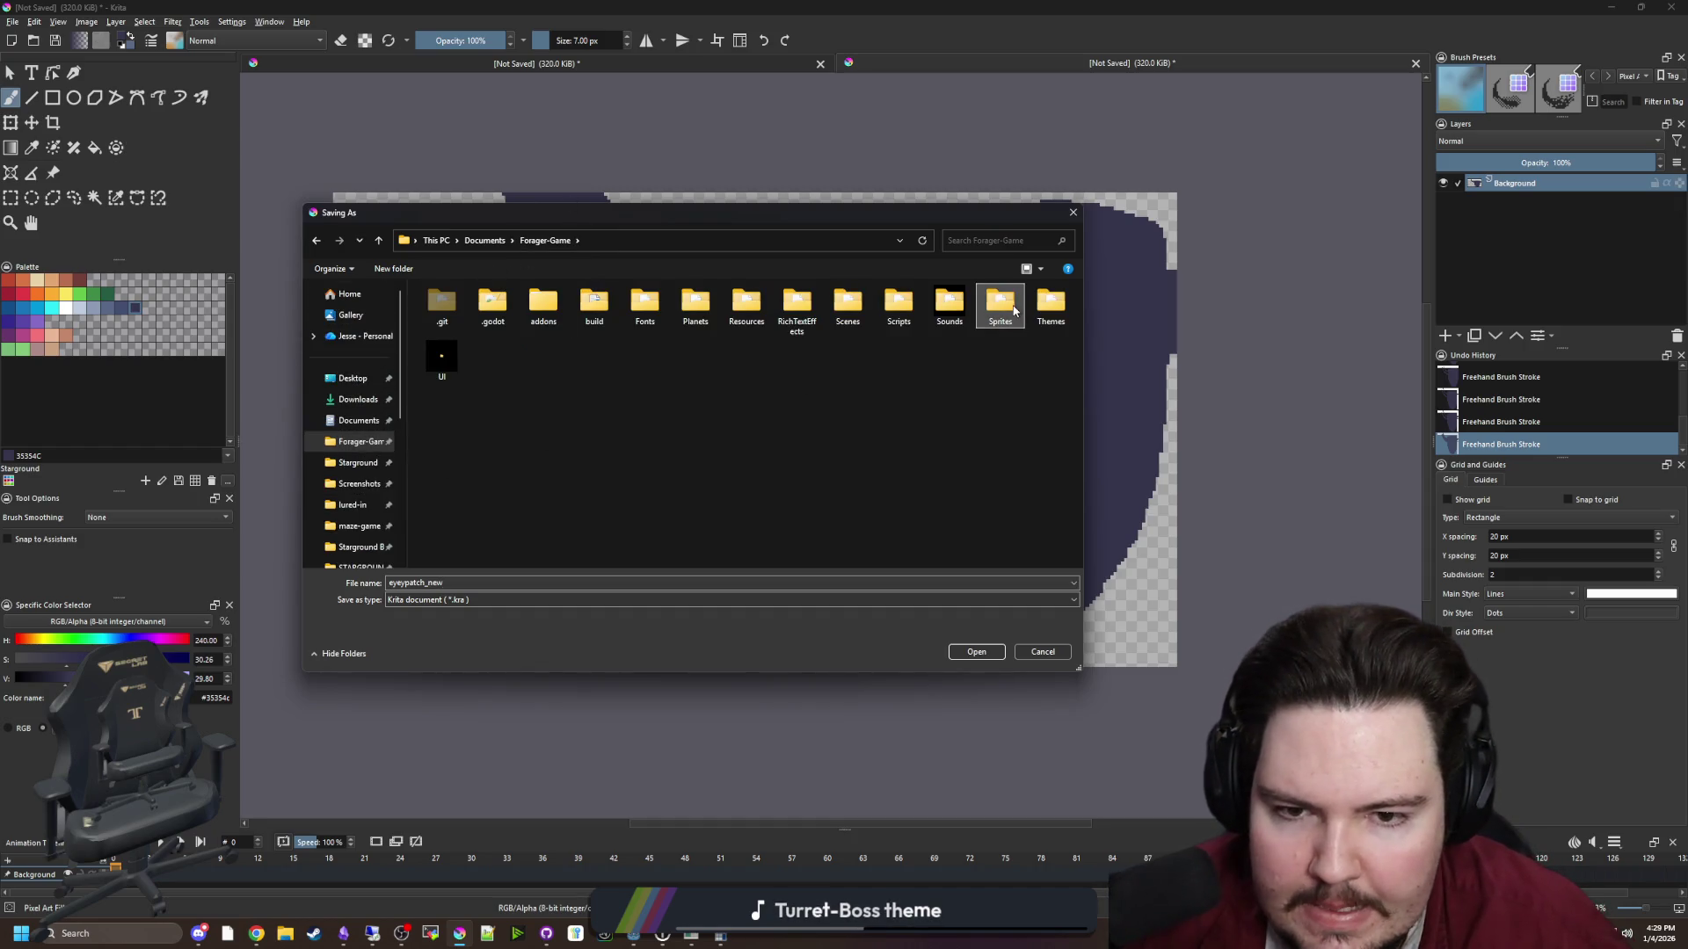
left_click(492, 600)
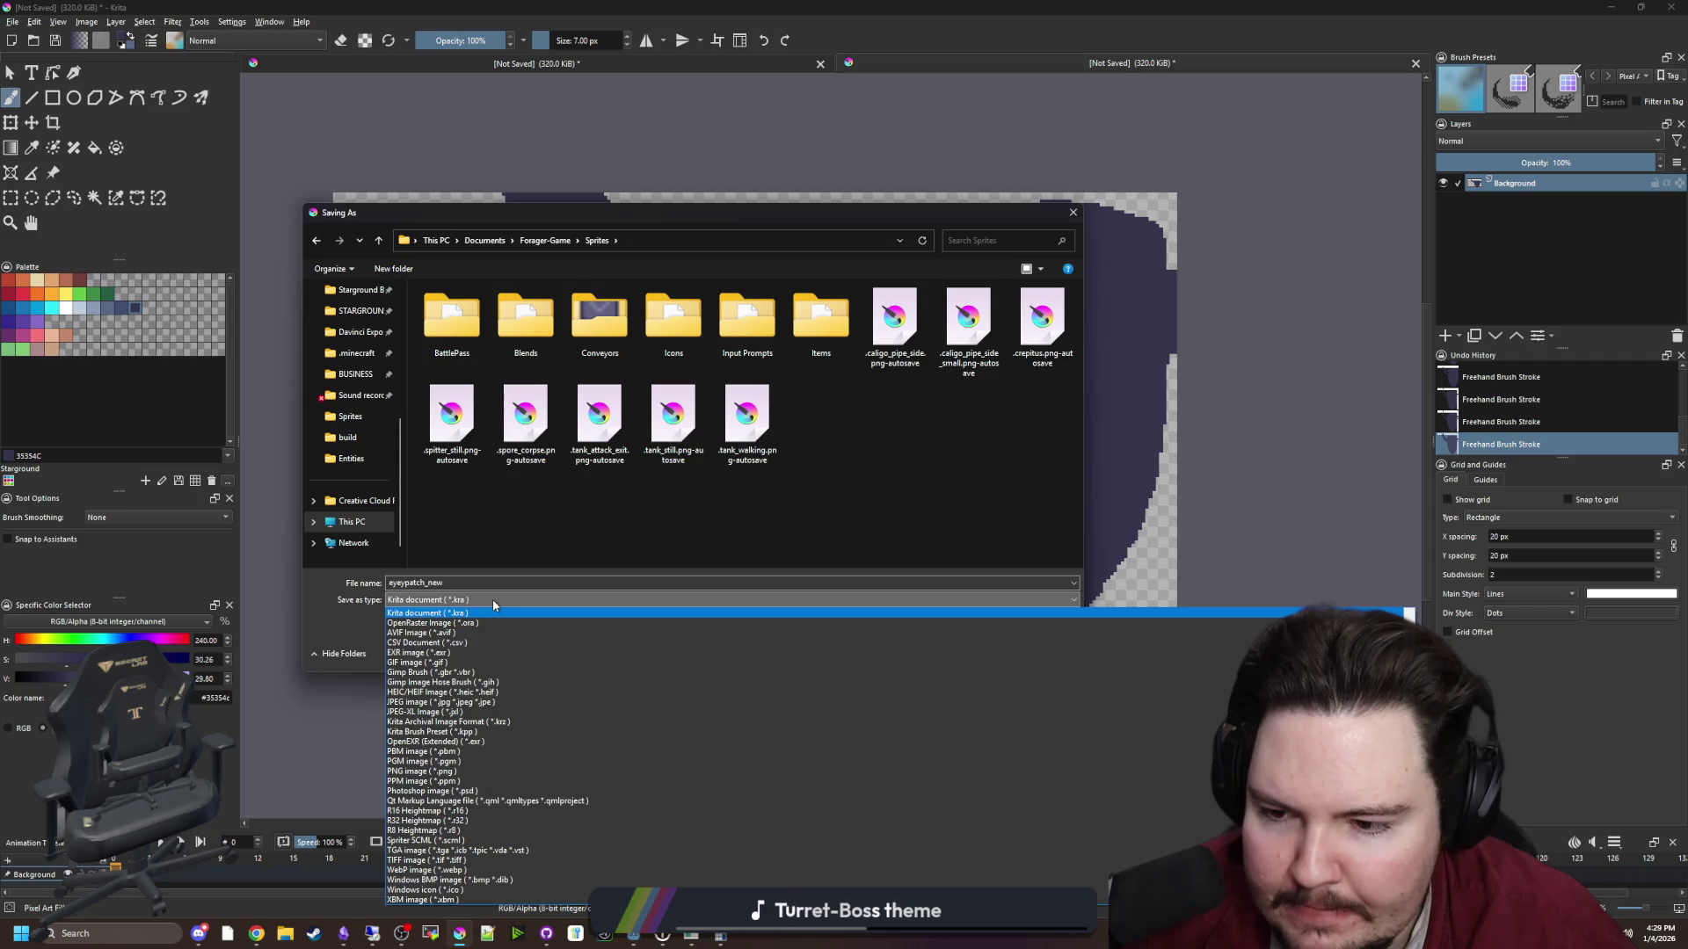
left_click(420, 771)
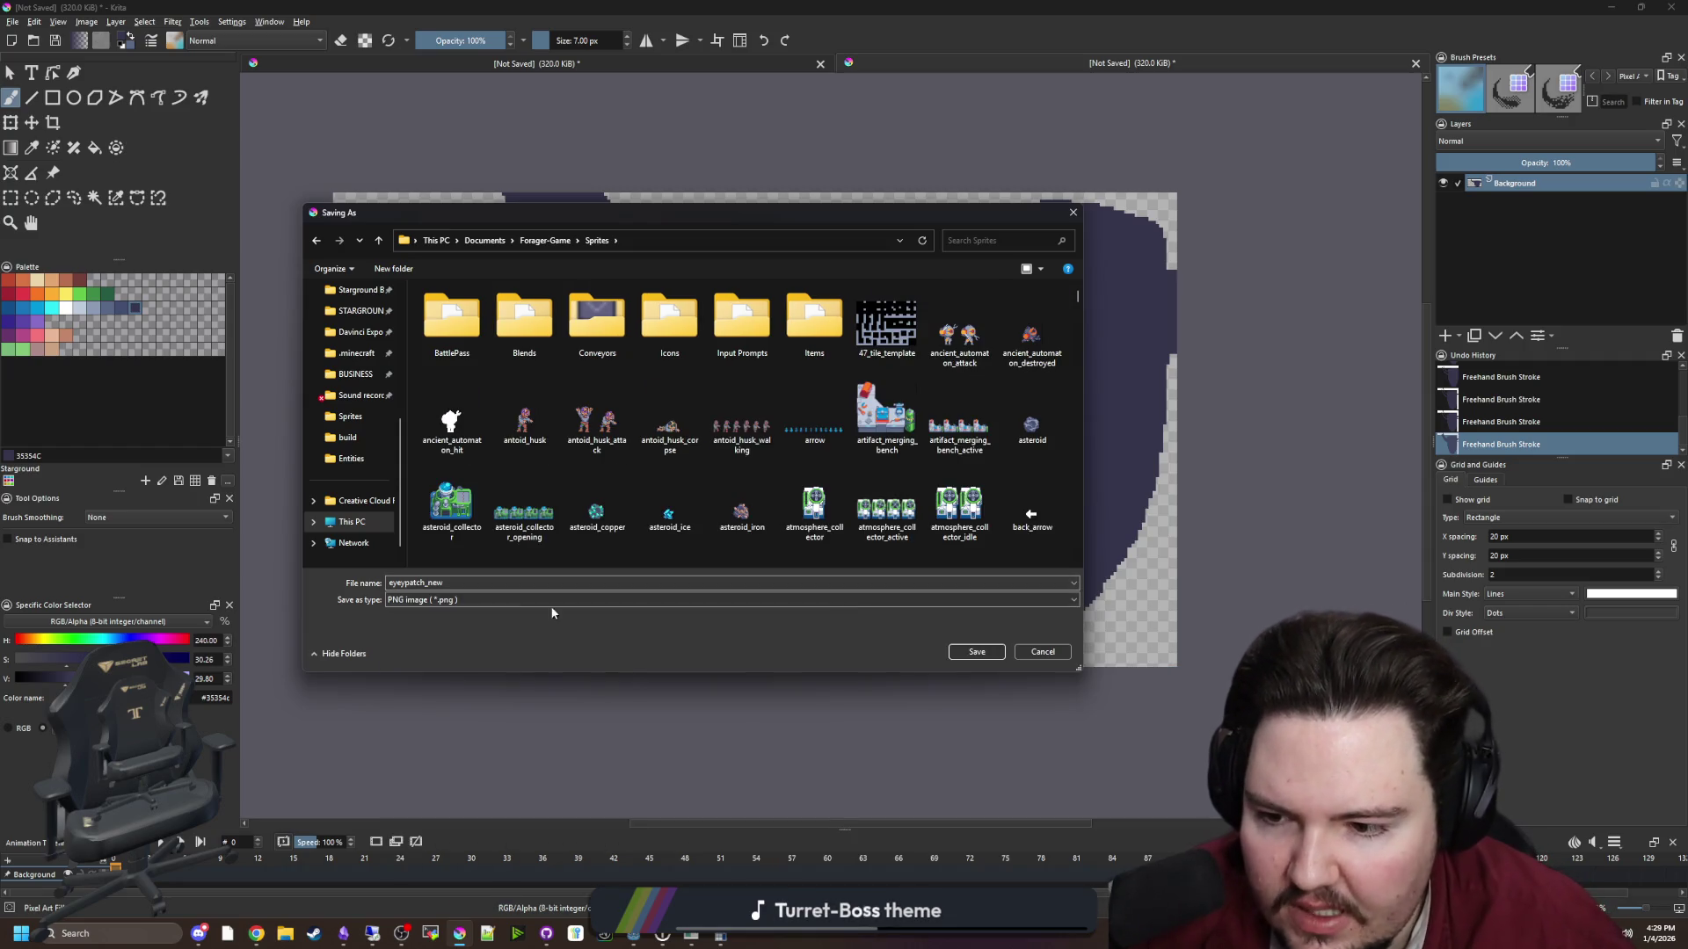
left_click(988, 652)
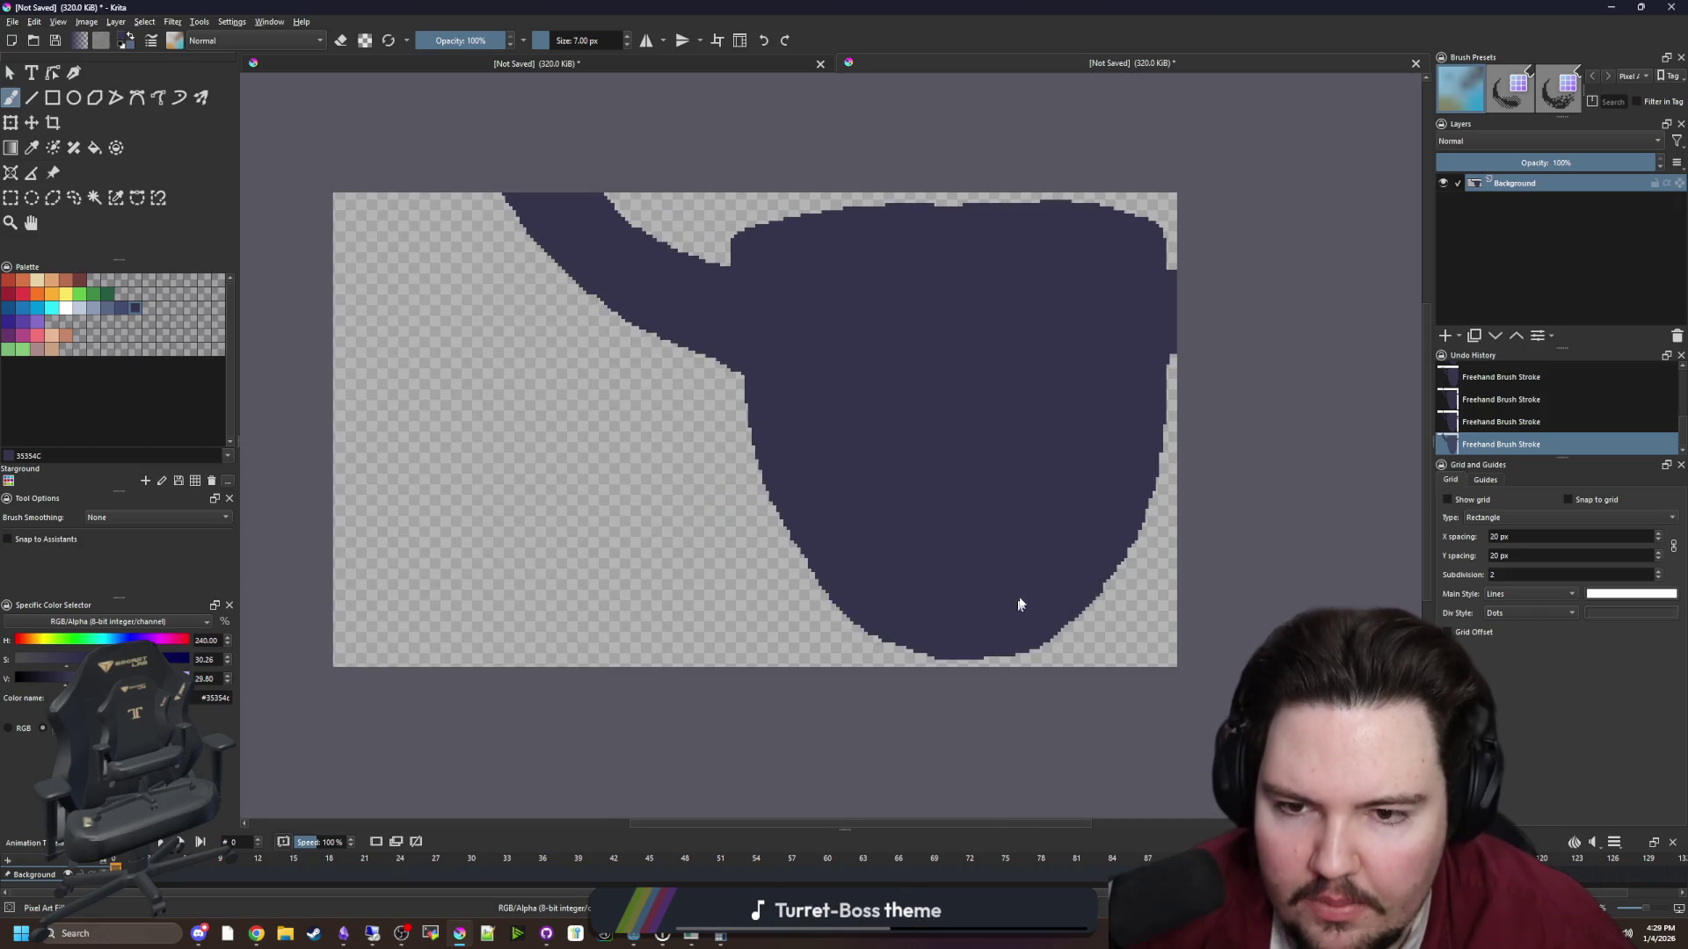
left_click(903, 589)
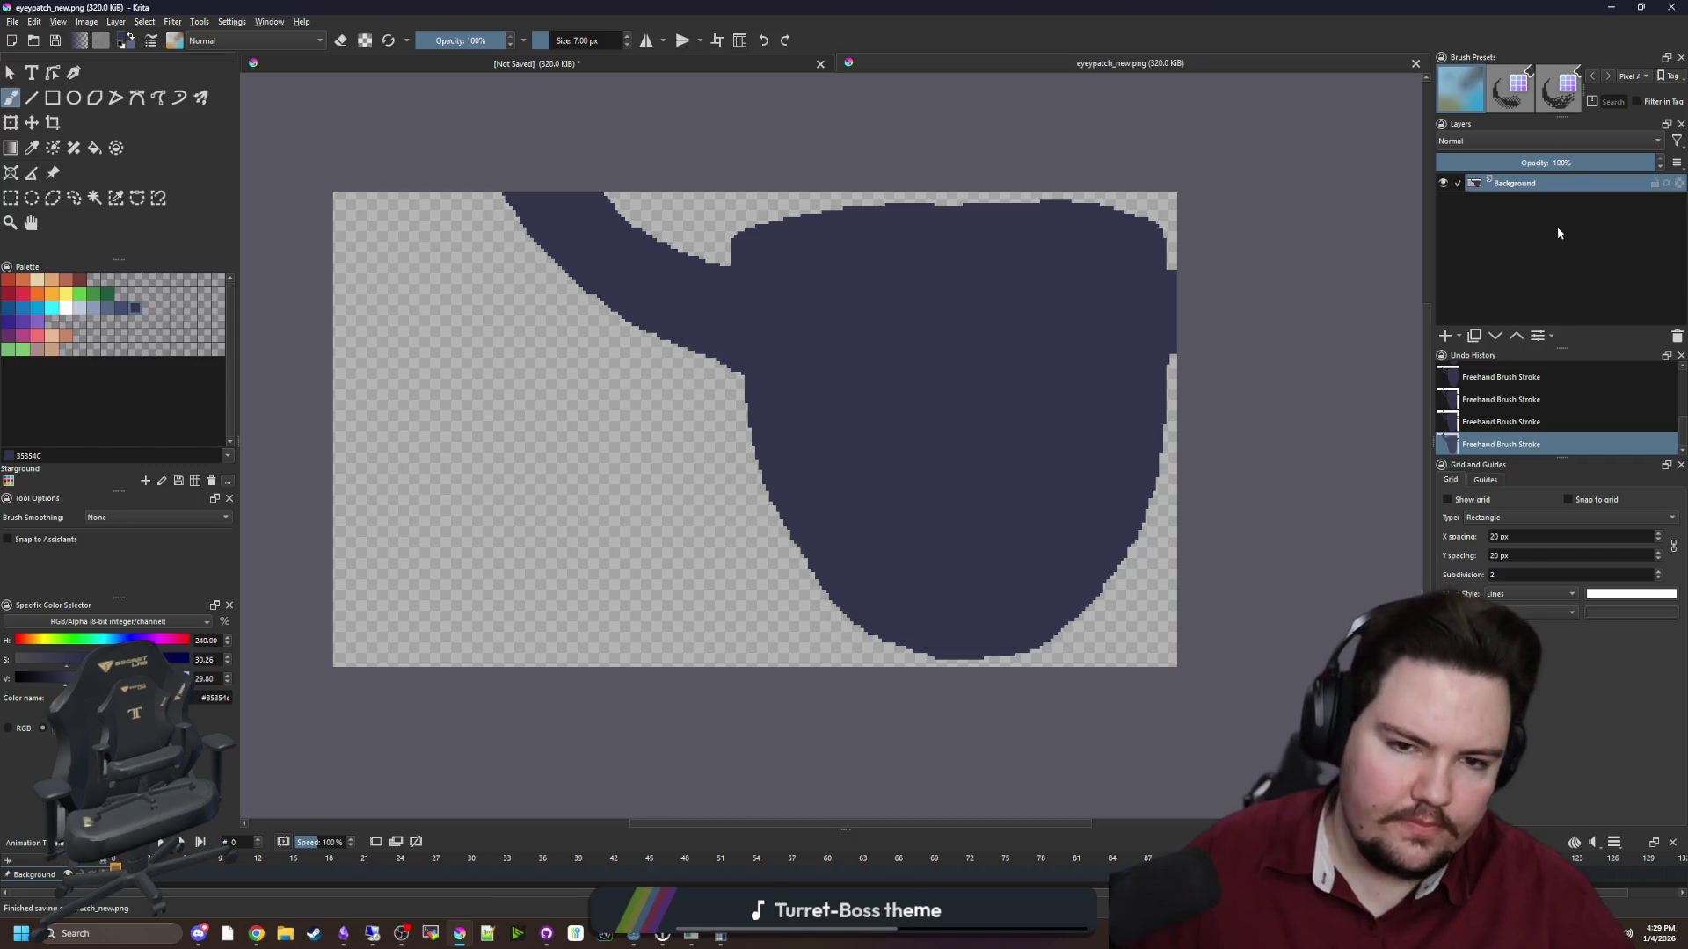
left_click(1614, 7)
Set the Eyepatch TextureRect's texture to eyepatch_new.png via Quick Load, searching 'eye'
left_click(1536, 387)
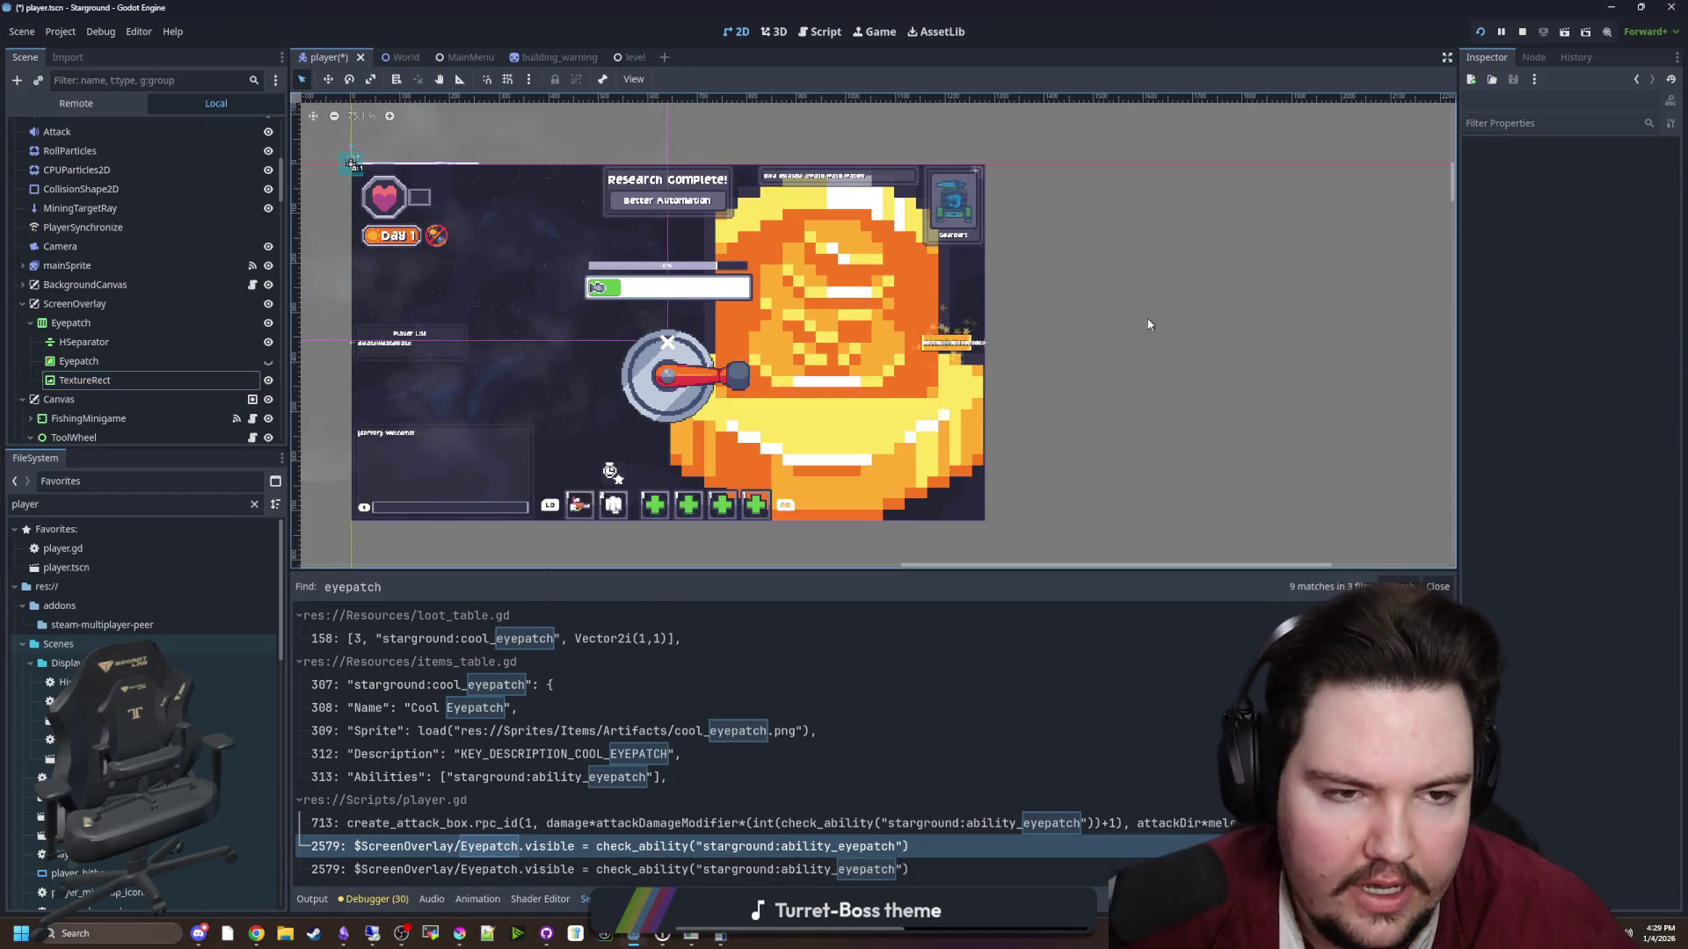
left_click(145, 387)
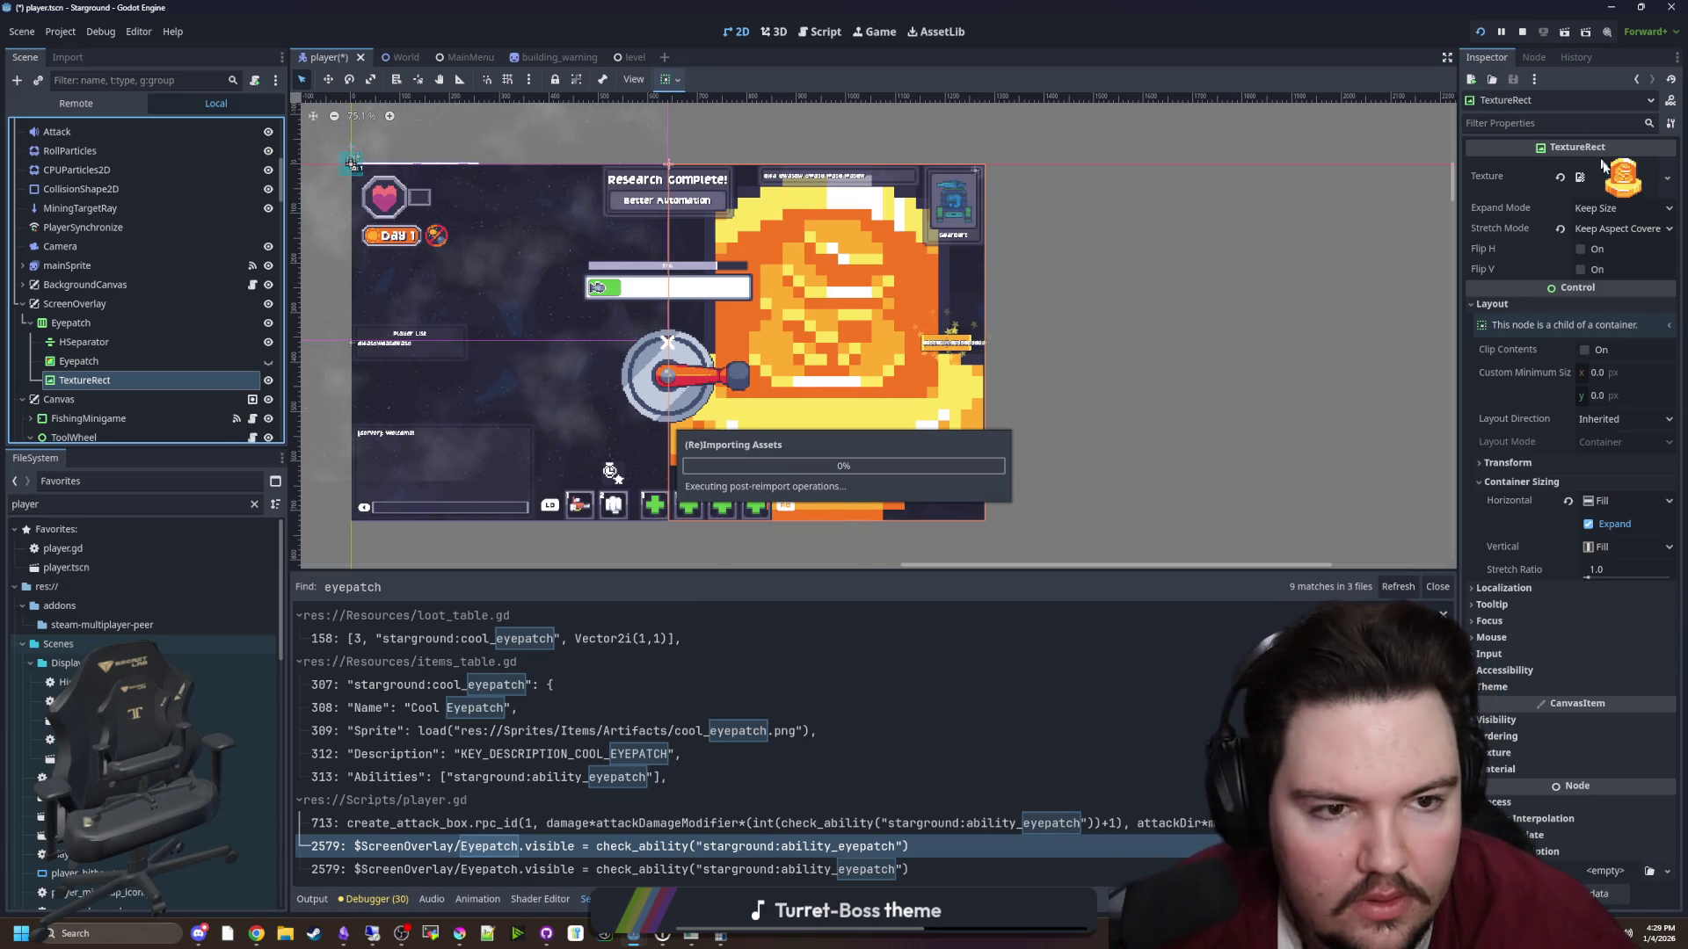
left_click(1667, 178)
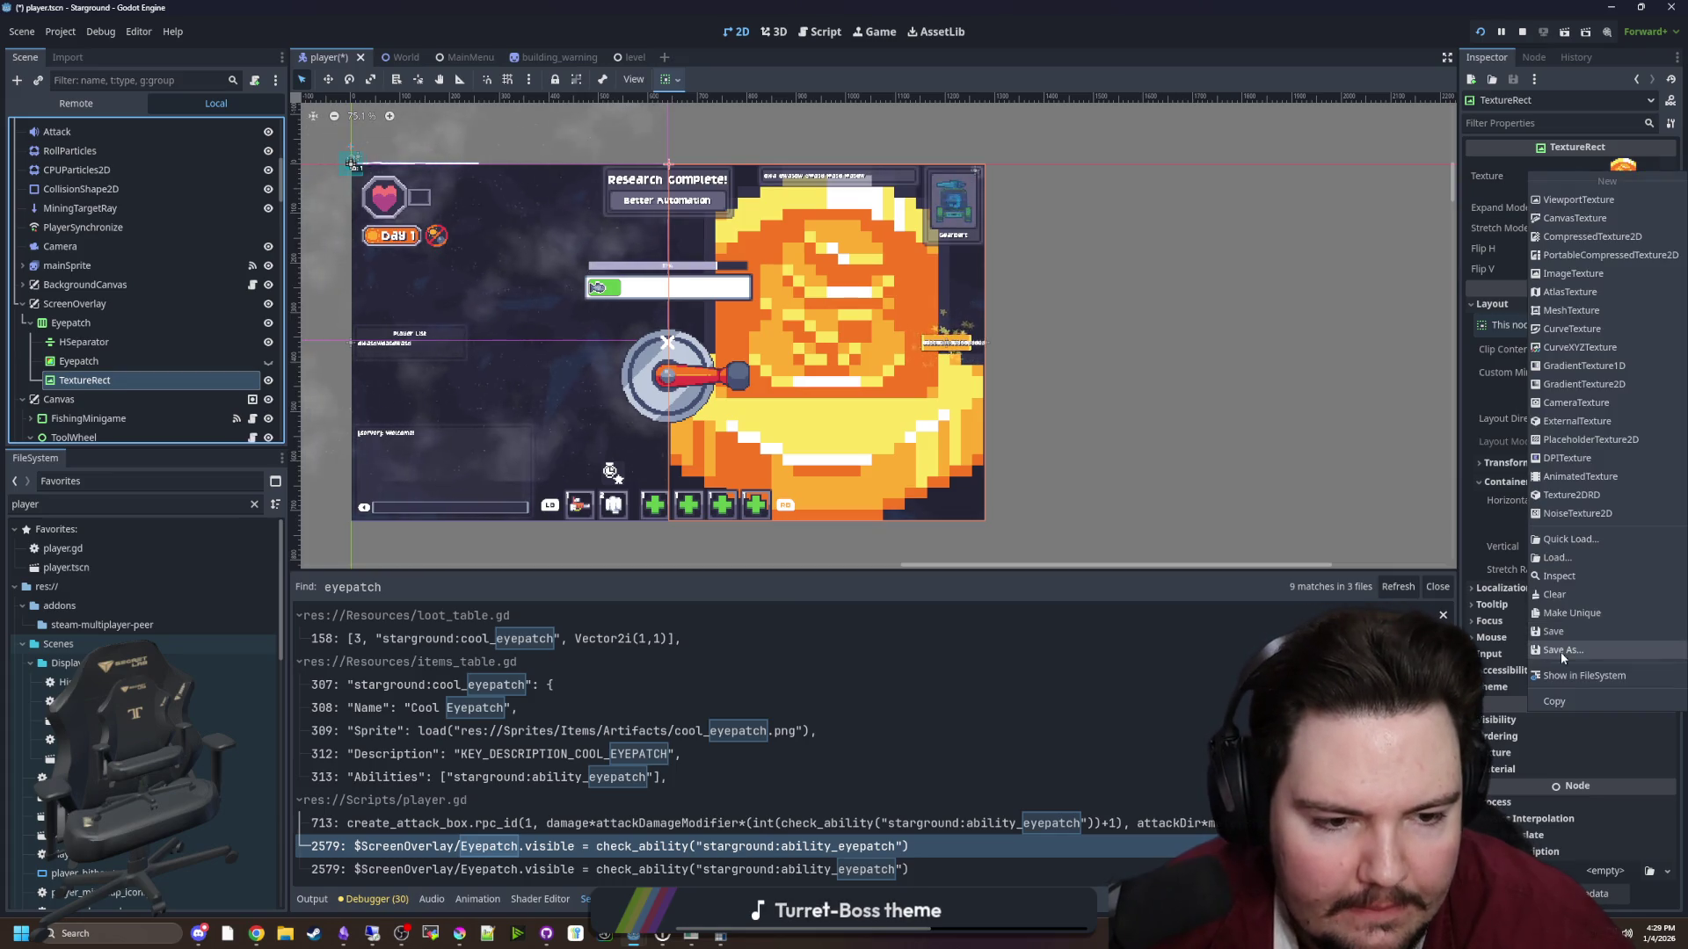
left_click(1571, 540)
type("eye")
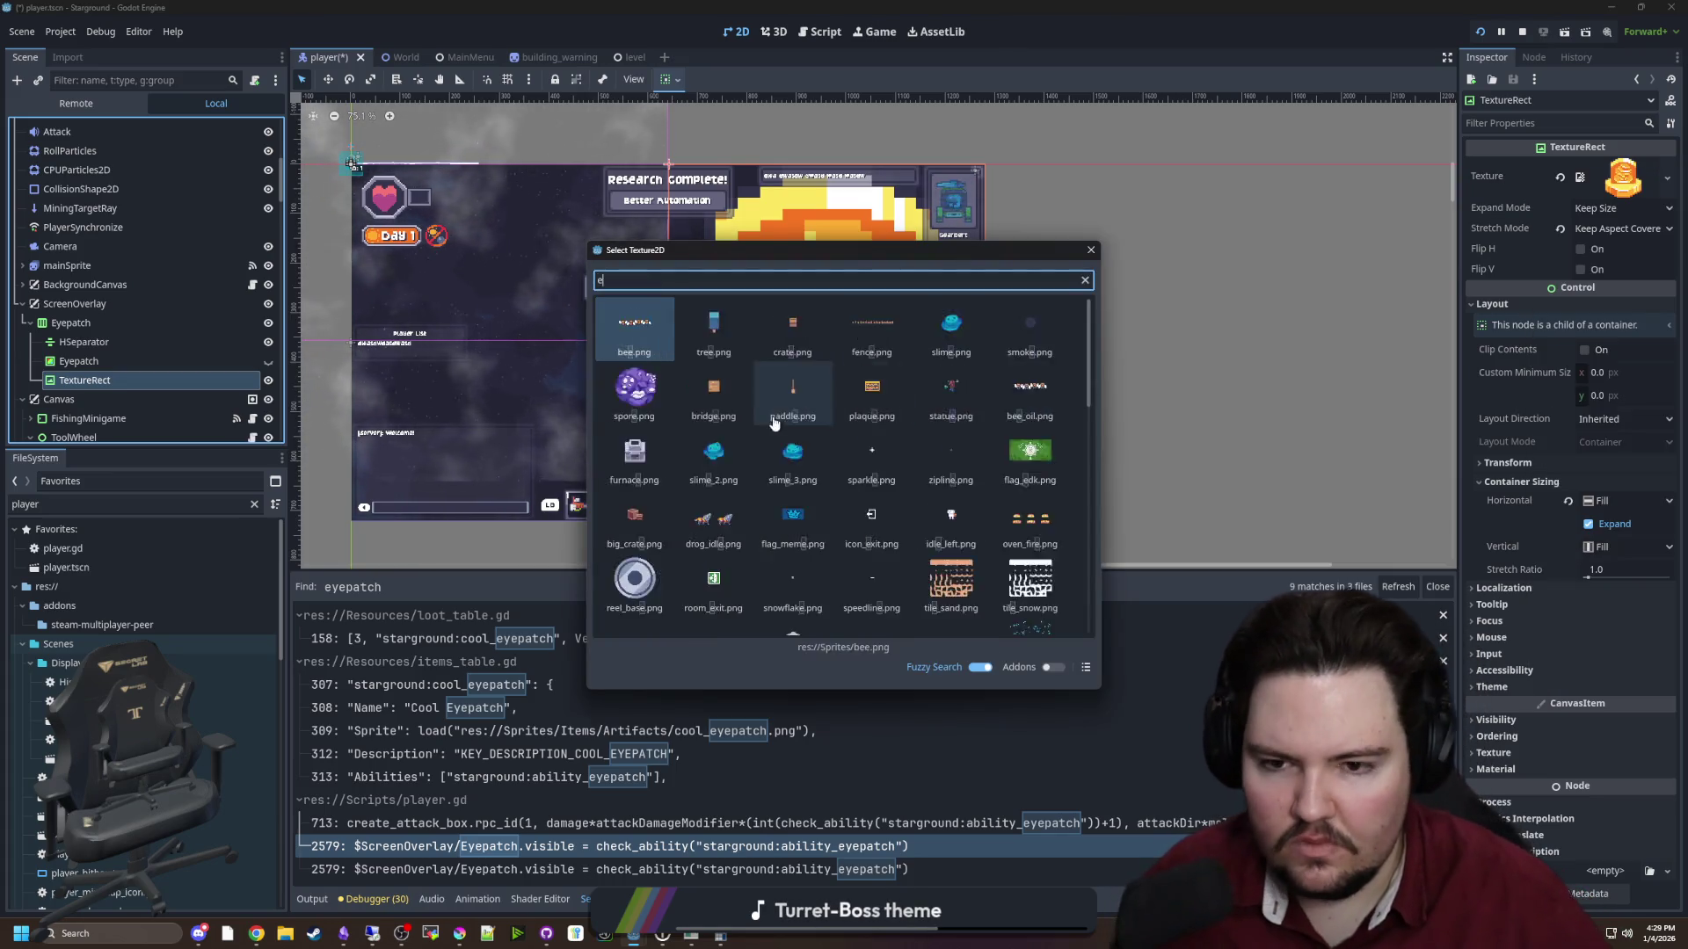
double_click(657, 359)
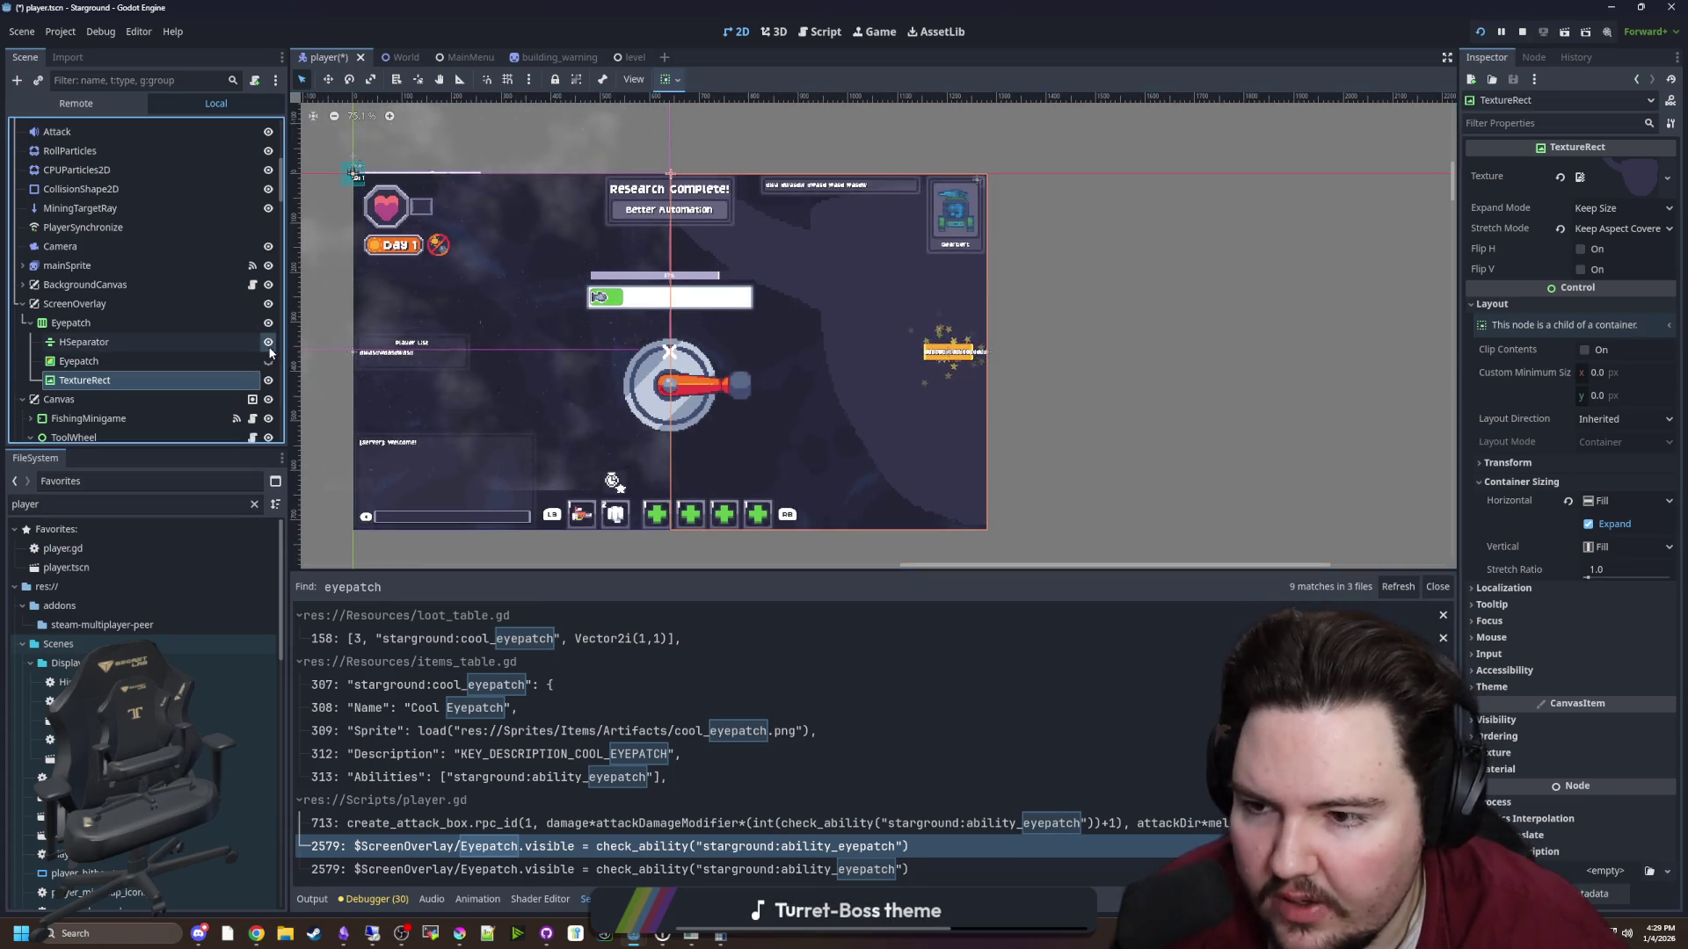
scroll(865, 383, "down", 2)
scroll(694, 411, "up", 1)
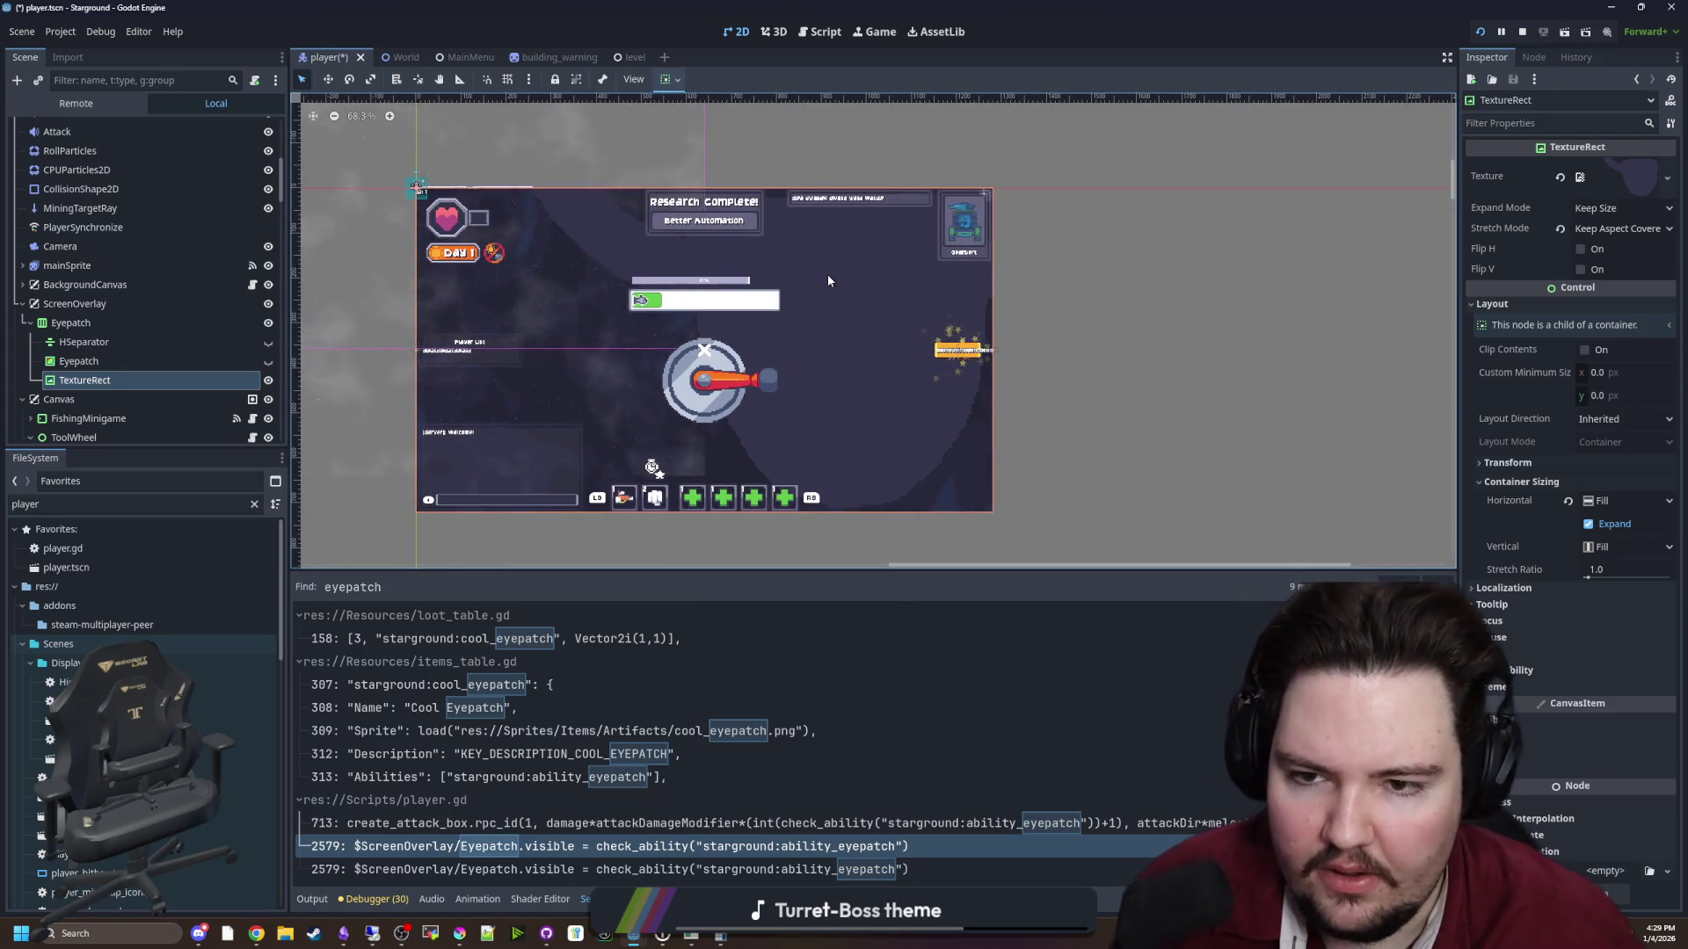
scroll(835, 369, "up", 2)
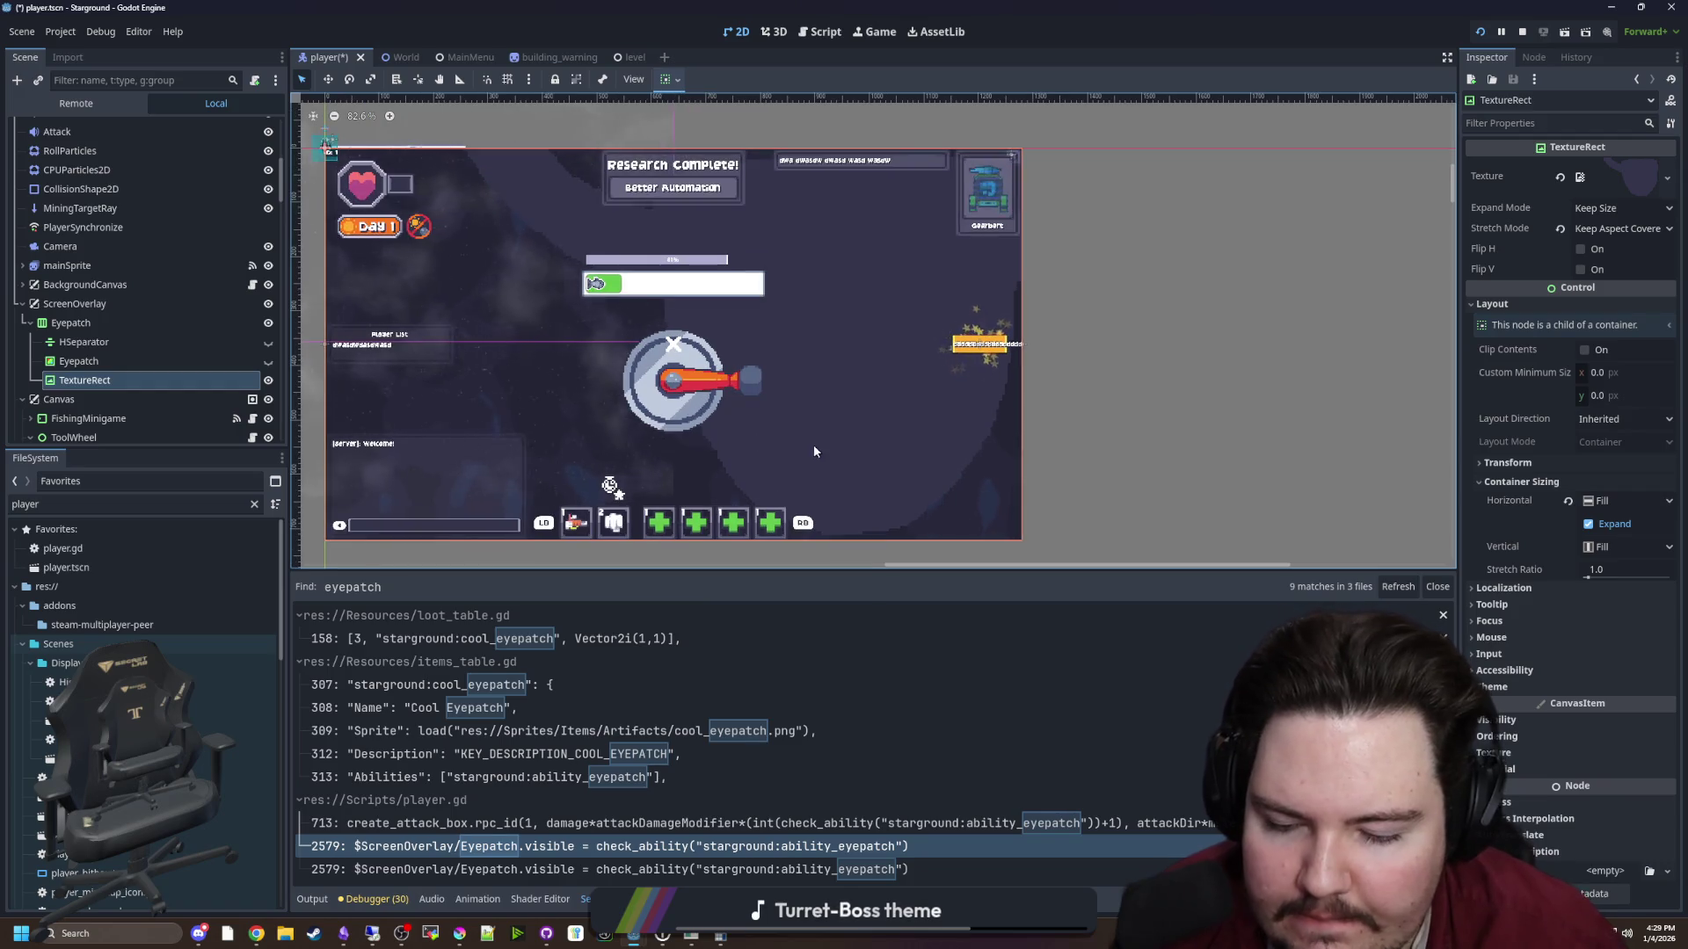
scroll(792, 440, "down", 1)
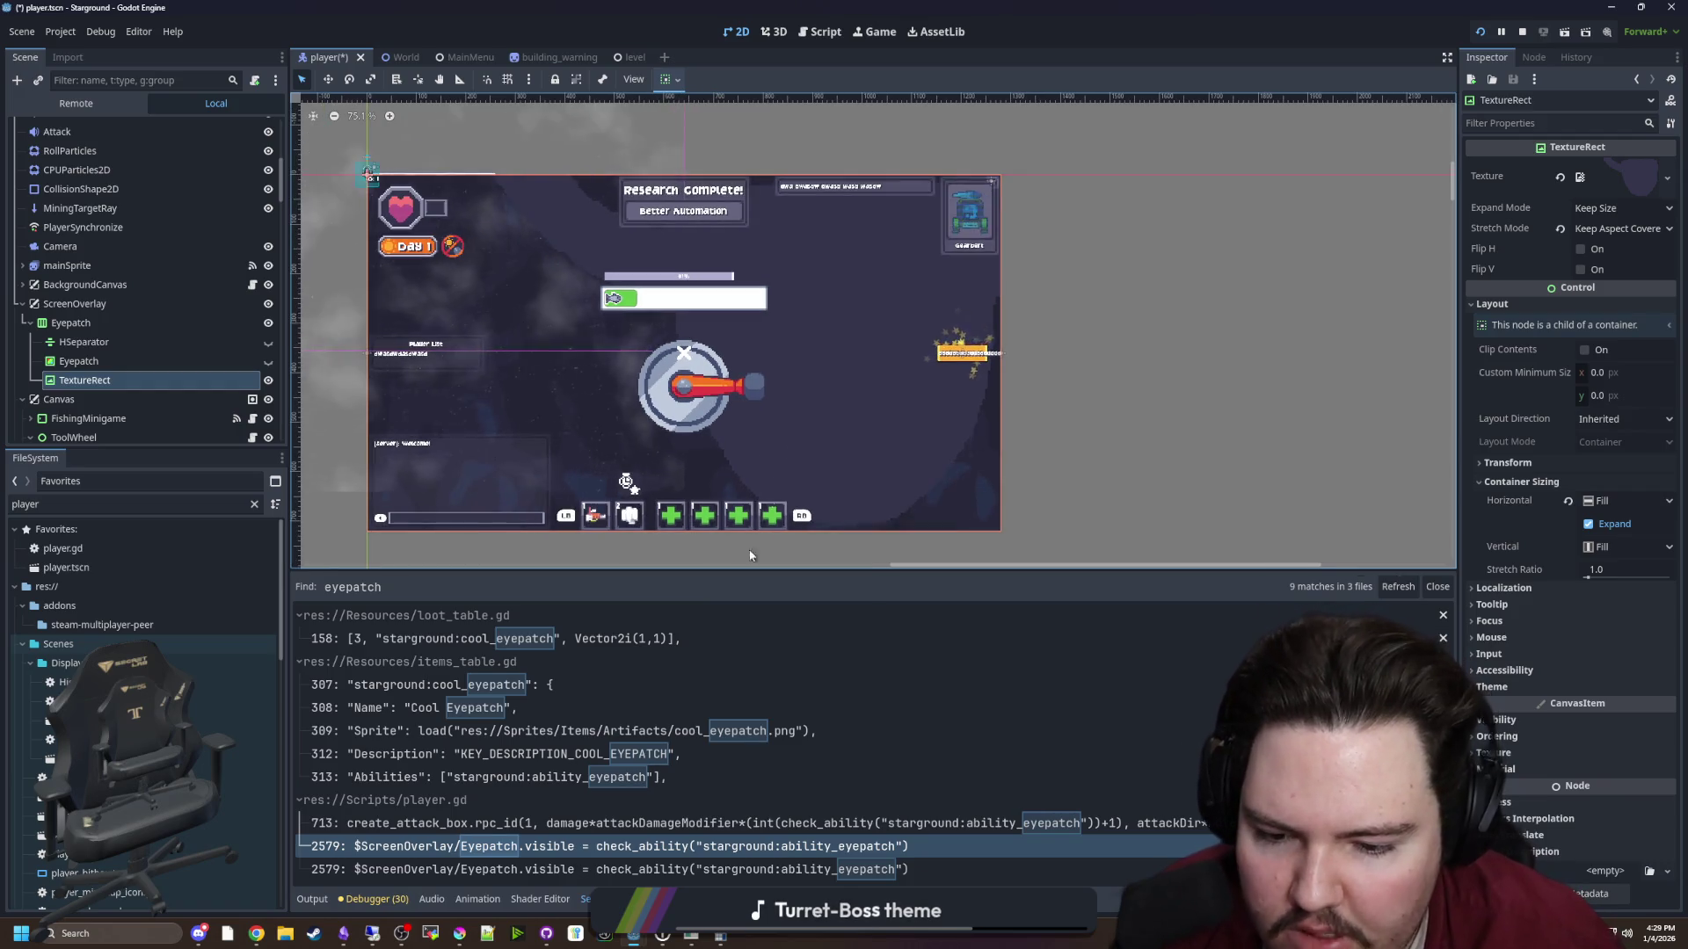
left_click(459, 933)
Paint over the stair-stepped transparent pixels along the eyepatch's edge
scroll(1000, 615, "up", 3)
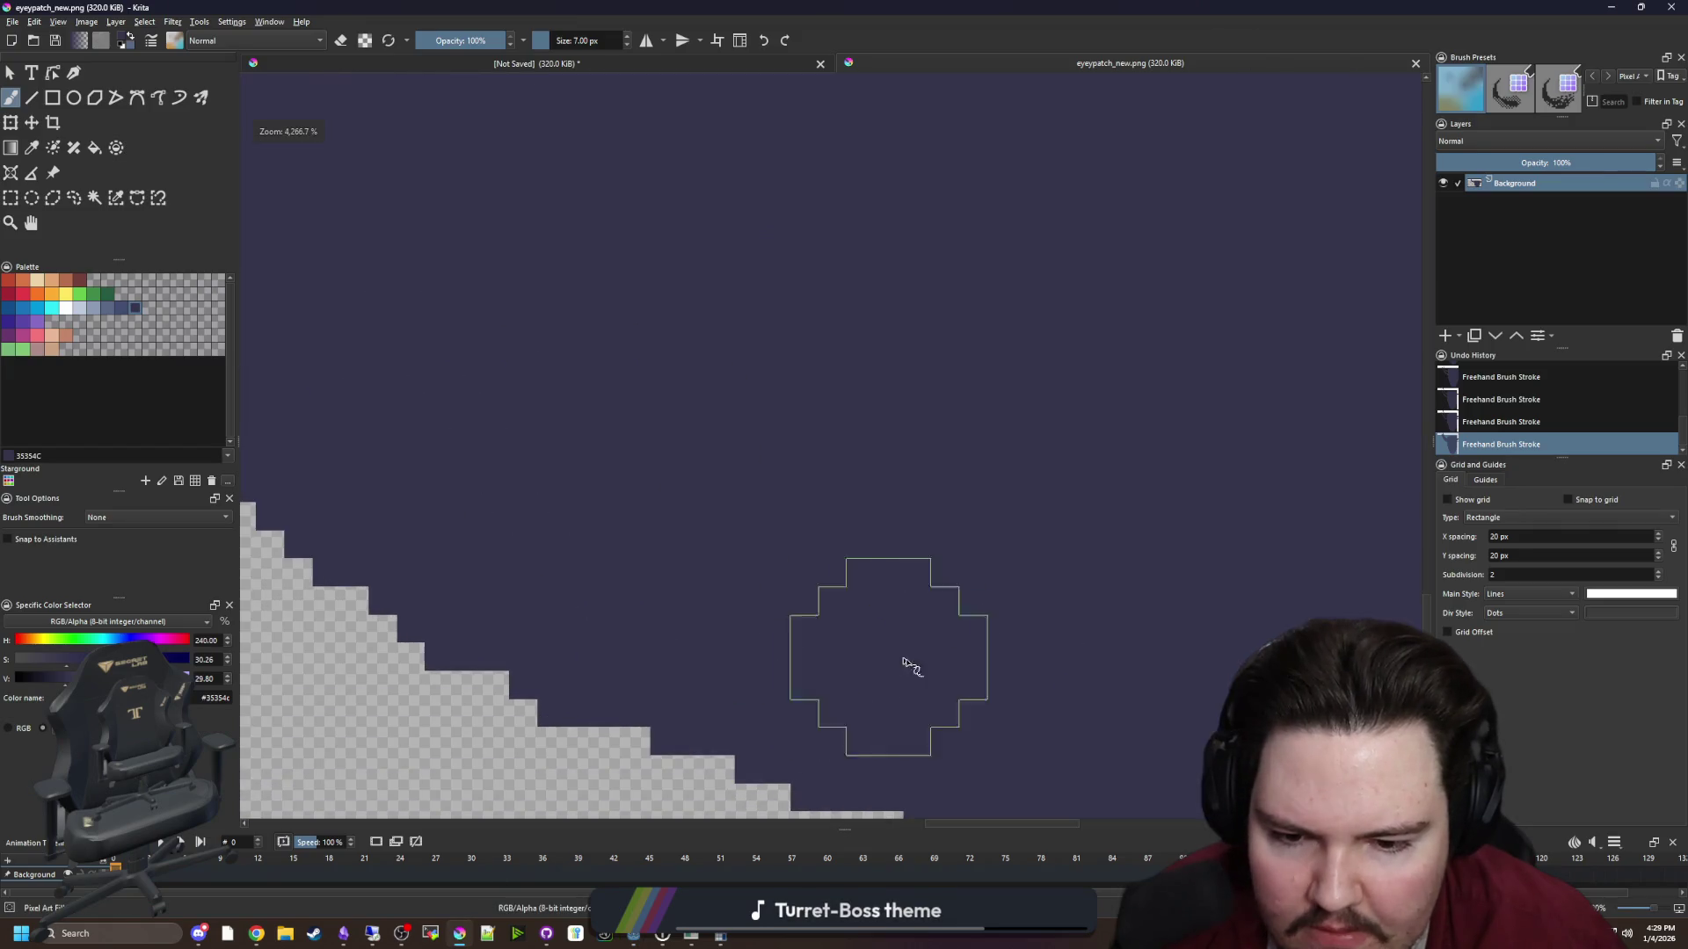
scroll(905, 667, "down", 1)
scroll(915, 572, "up", 1)
left_click_drag(883, 629, 683, 535)
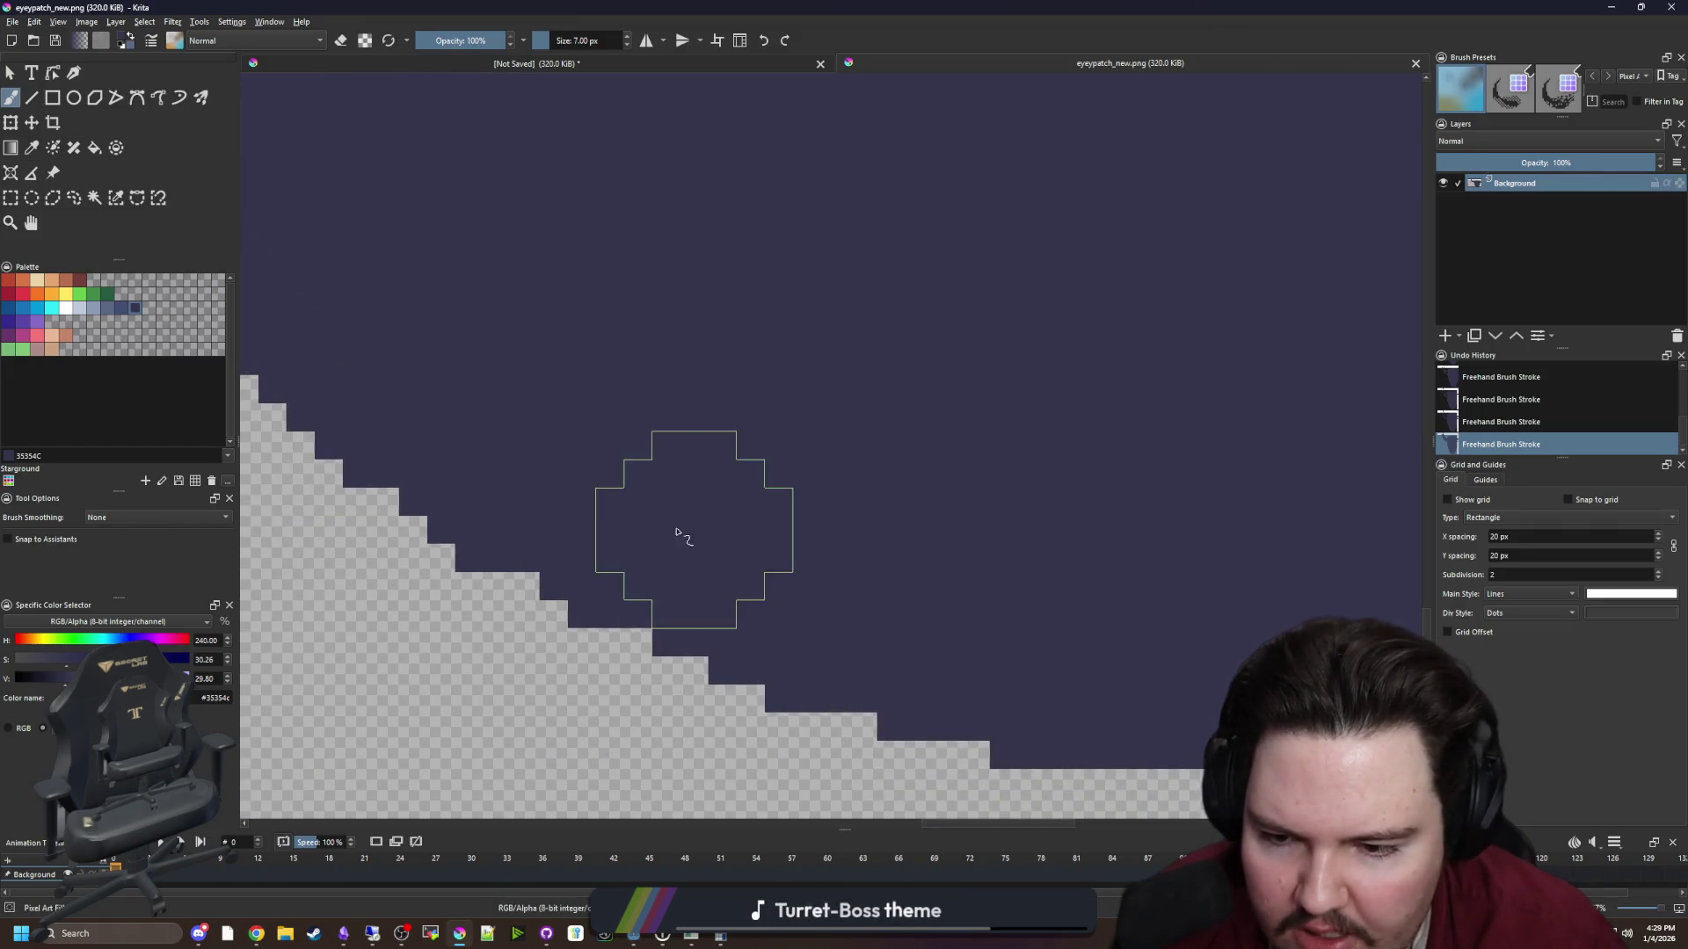
scroll(555, 492, "down", 2)
scroll(633, 565, "up", 2)
Shrink the brush to 3 px and fill the gaps along the eyepatch's top edge
key("bracketleft")
key("bracketleft")
key("bracketleft")
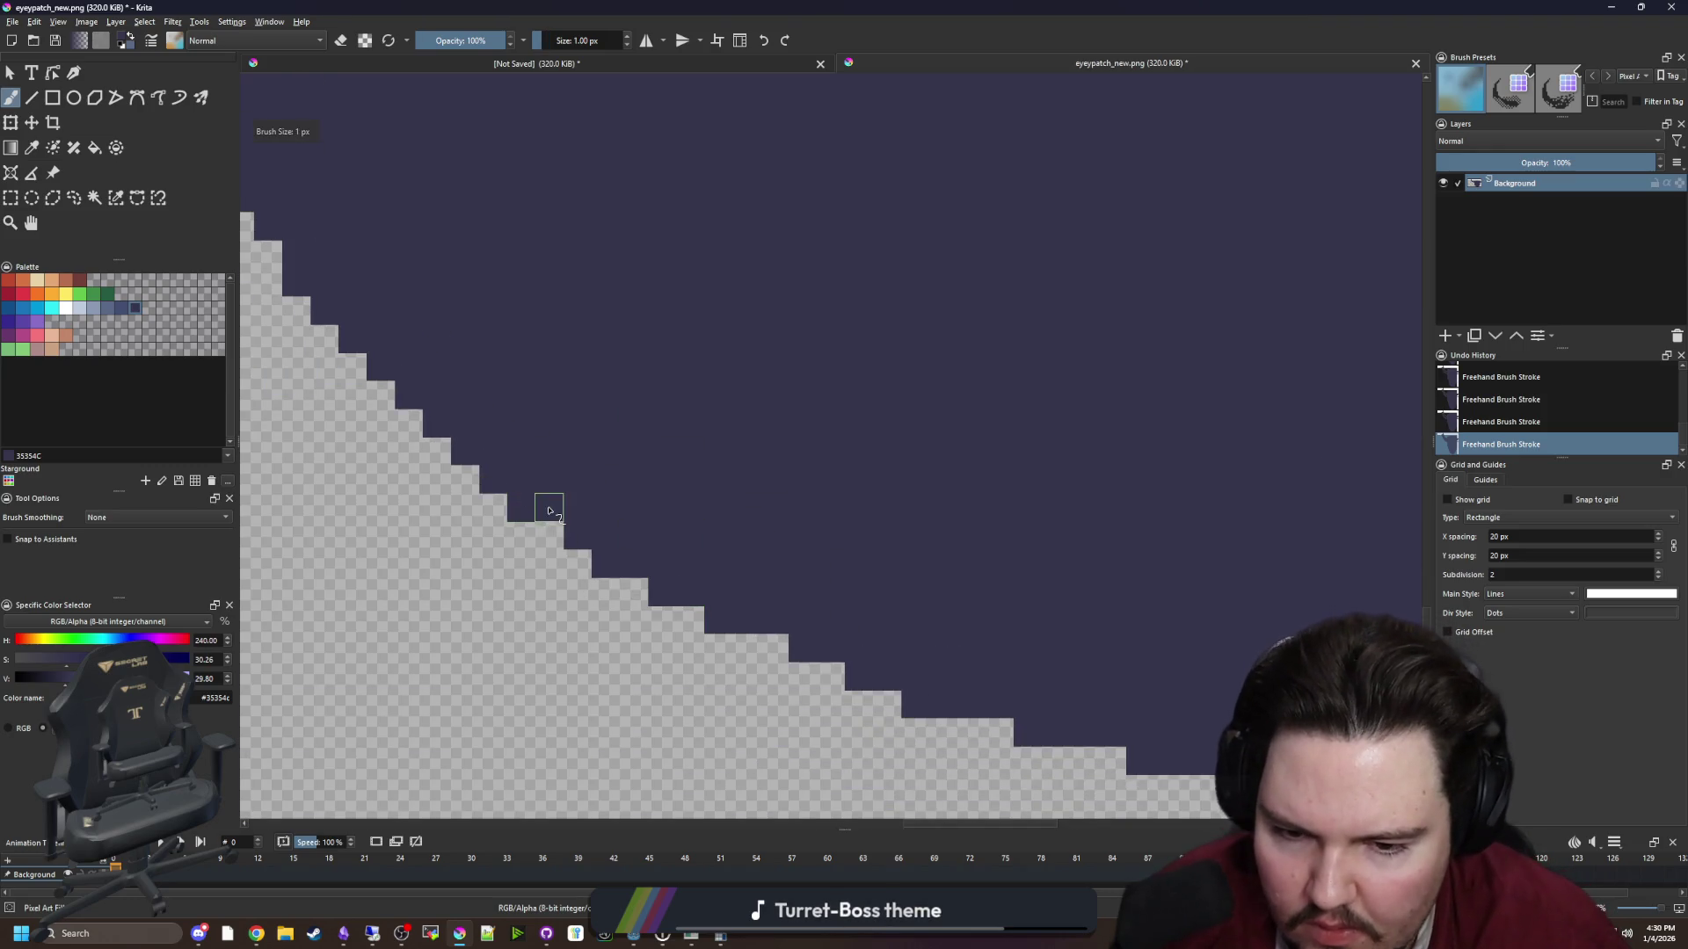
scroll(549, 510, "down", 3)
scroll(1077, 436, "up", 3)
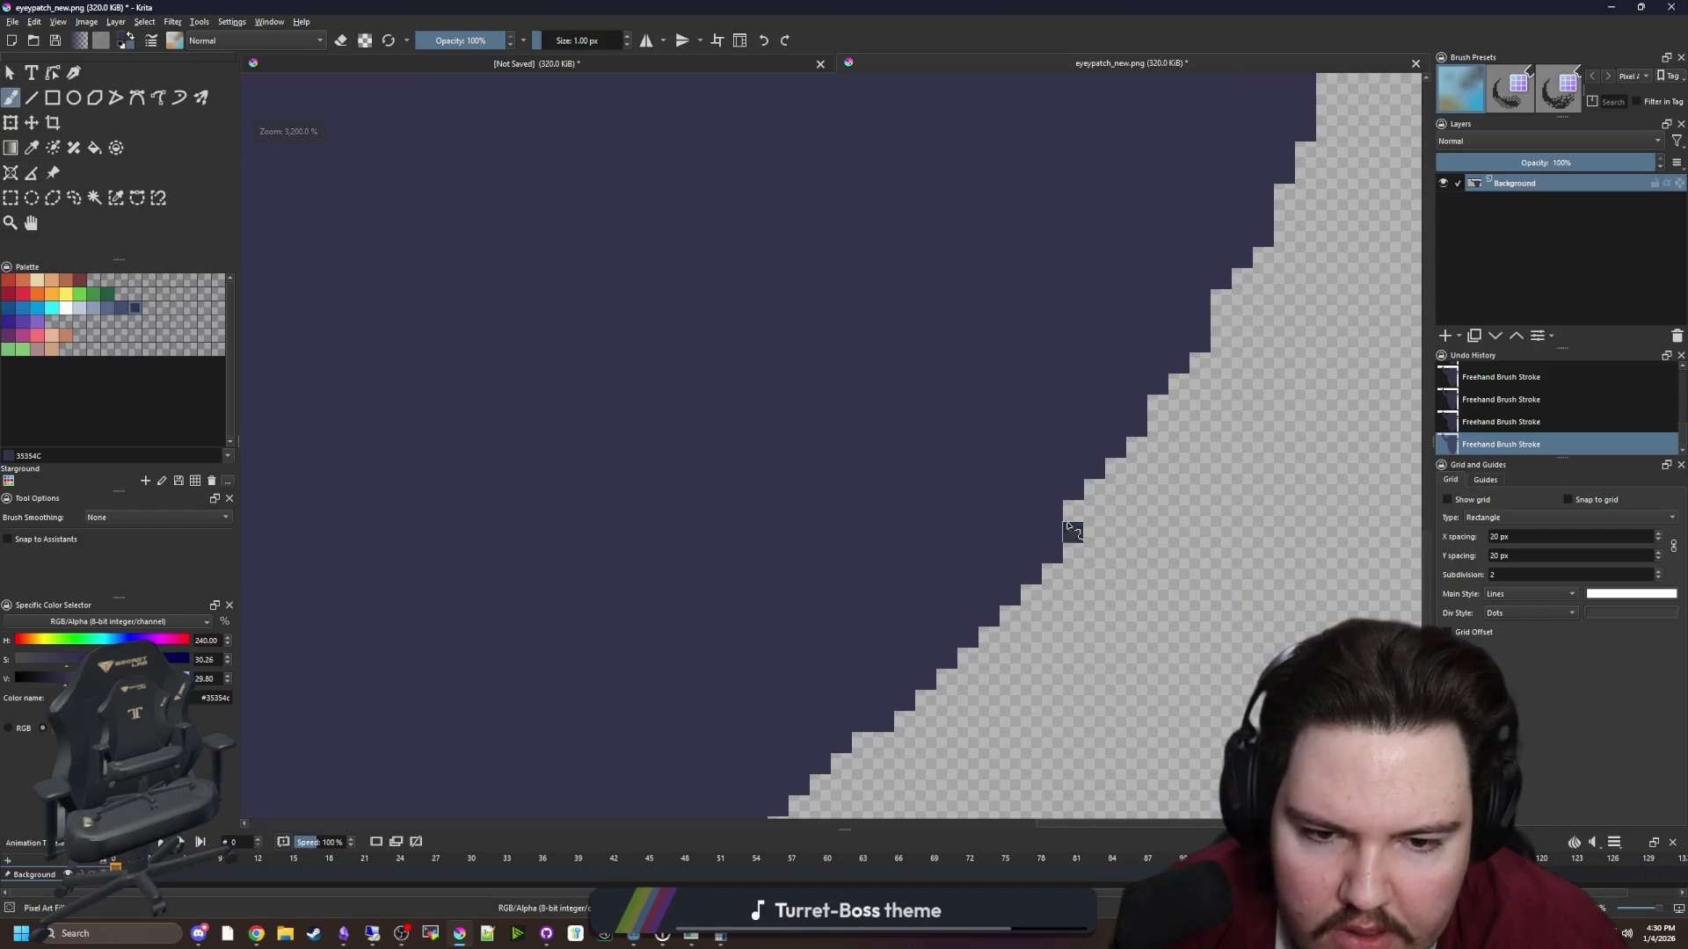
scroll(1122, 467, "down", 3)
scroll(1092, 526, "up", 3)
scroll(974, 574, "down", 3)
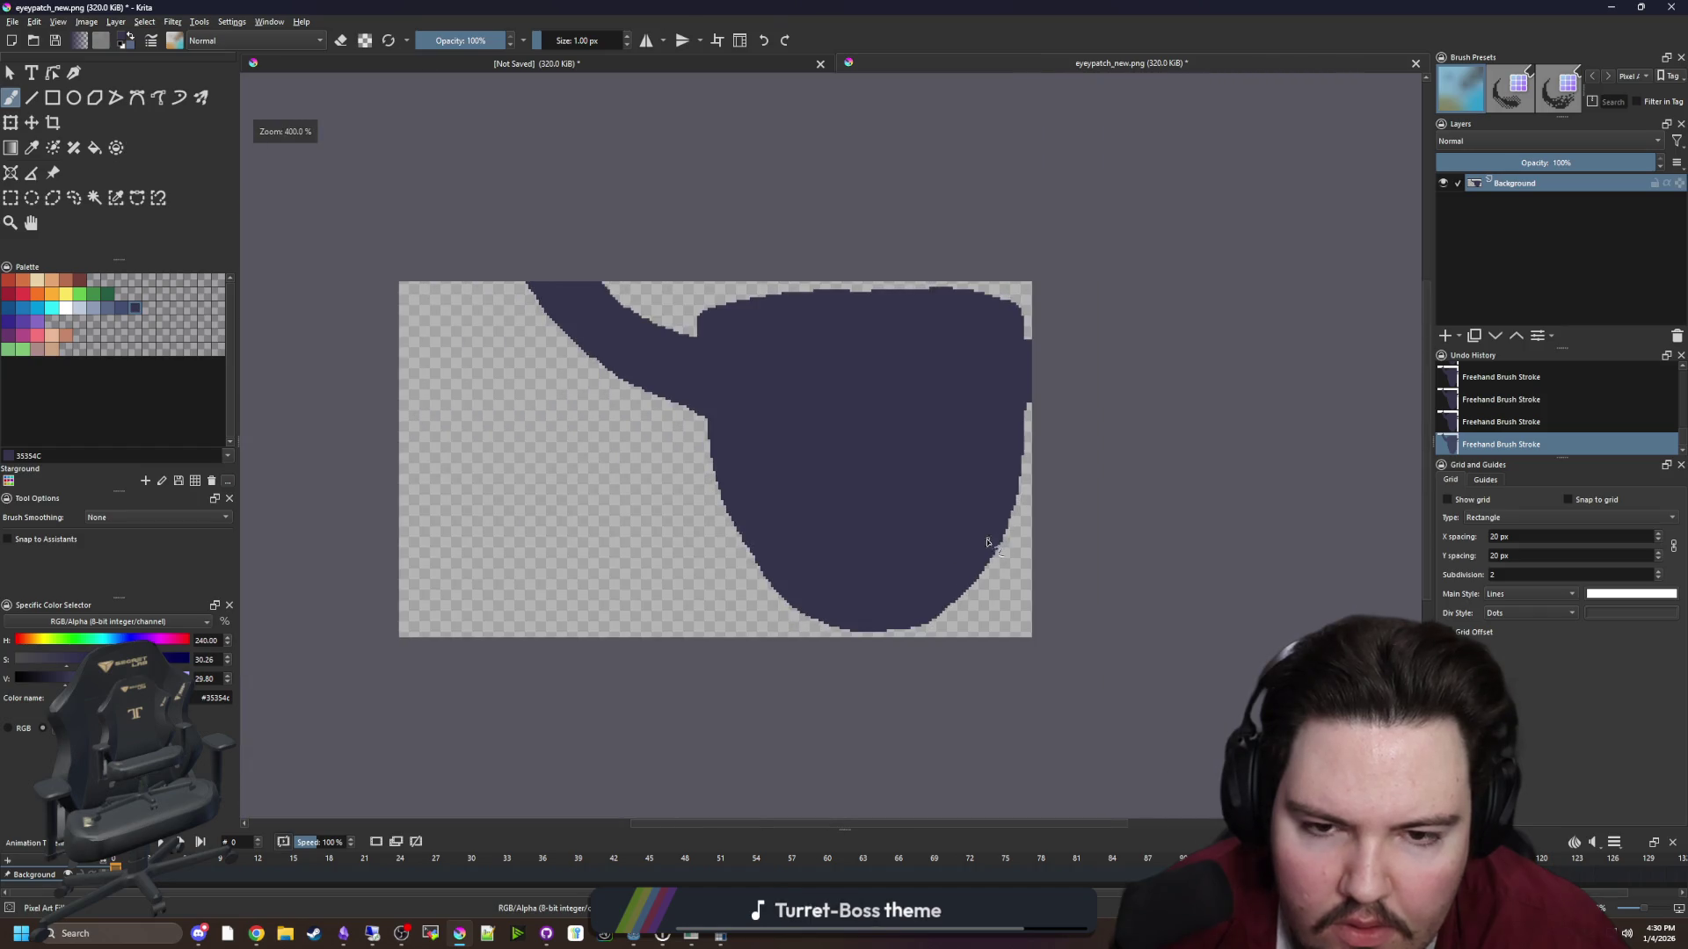
scroll(824, 332, "up", 5)
scroll(979, 291, "down", 5)
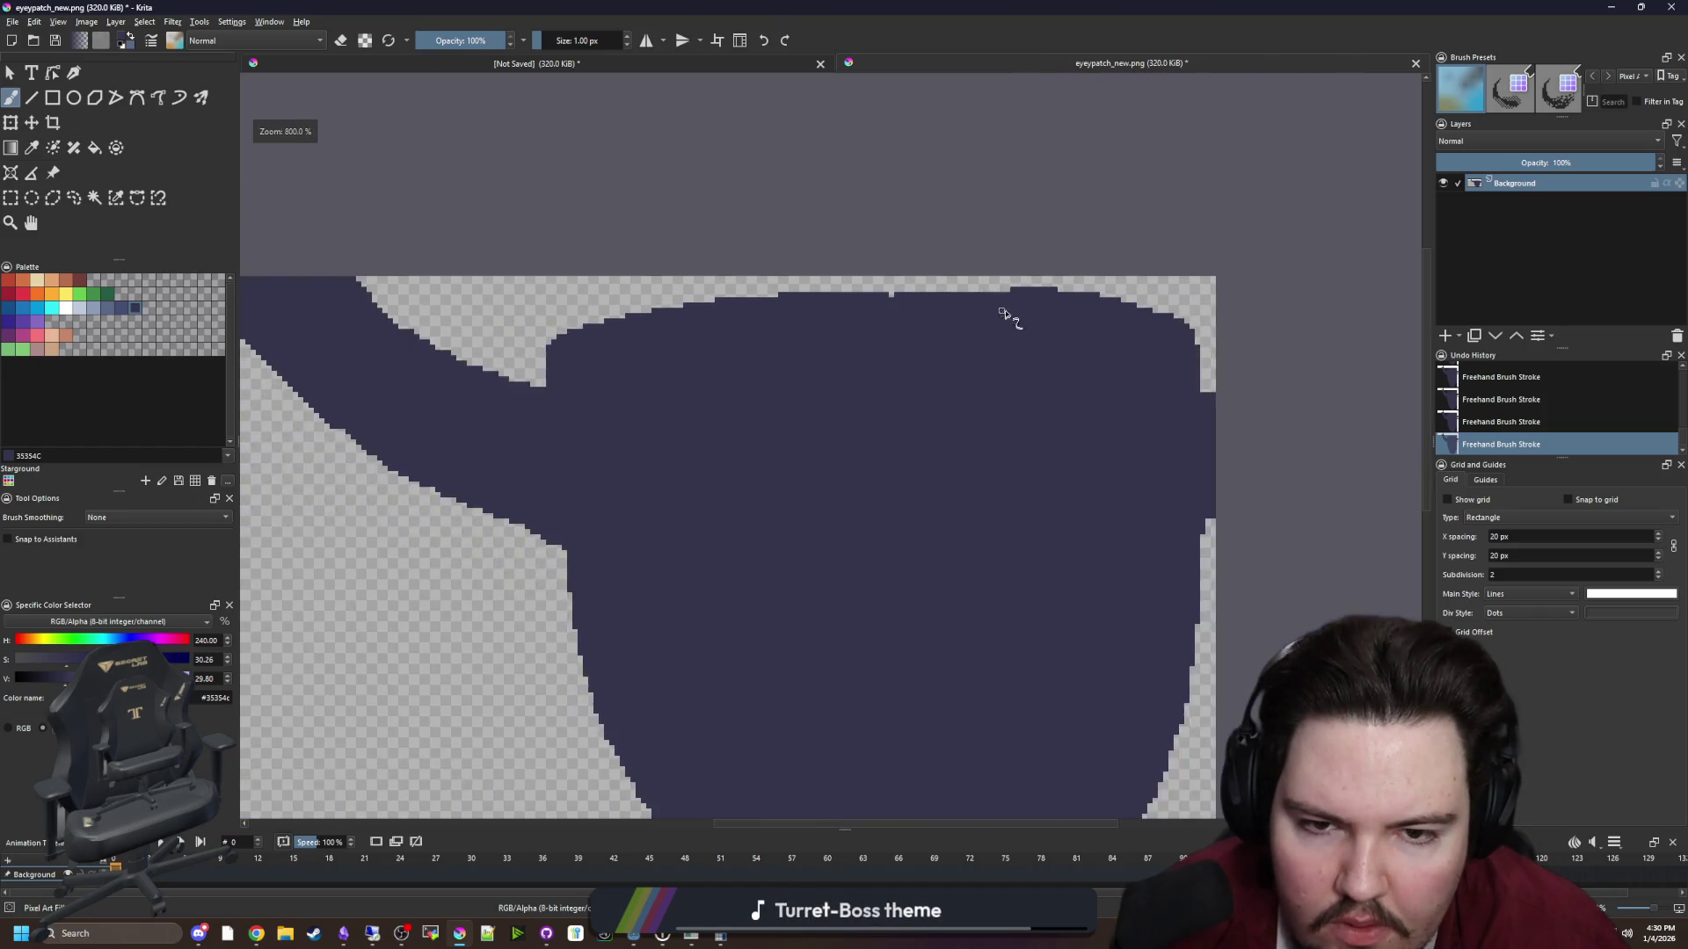
scroll(1002, 317, "up", 5)
left_click_drag(1002, 268, 779, 260)
scroll(1040, 364, "down", 3)
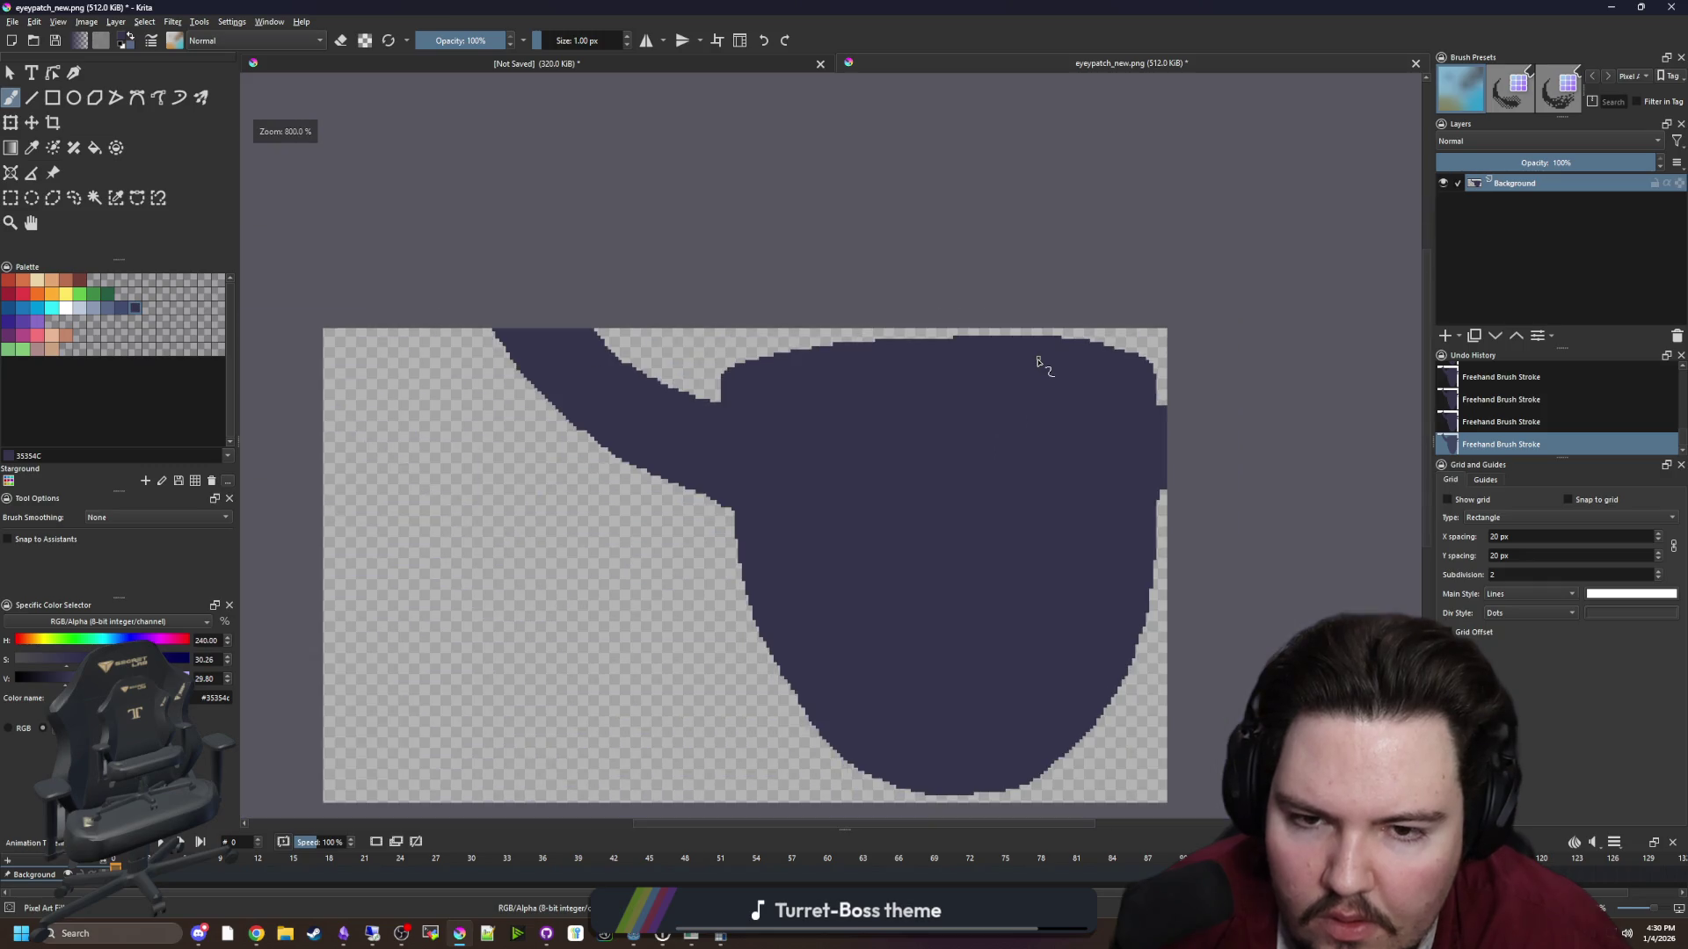
scroll(770, 649, "up", 5)
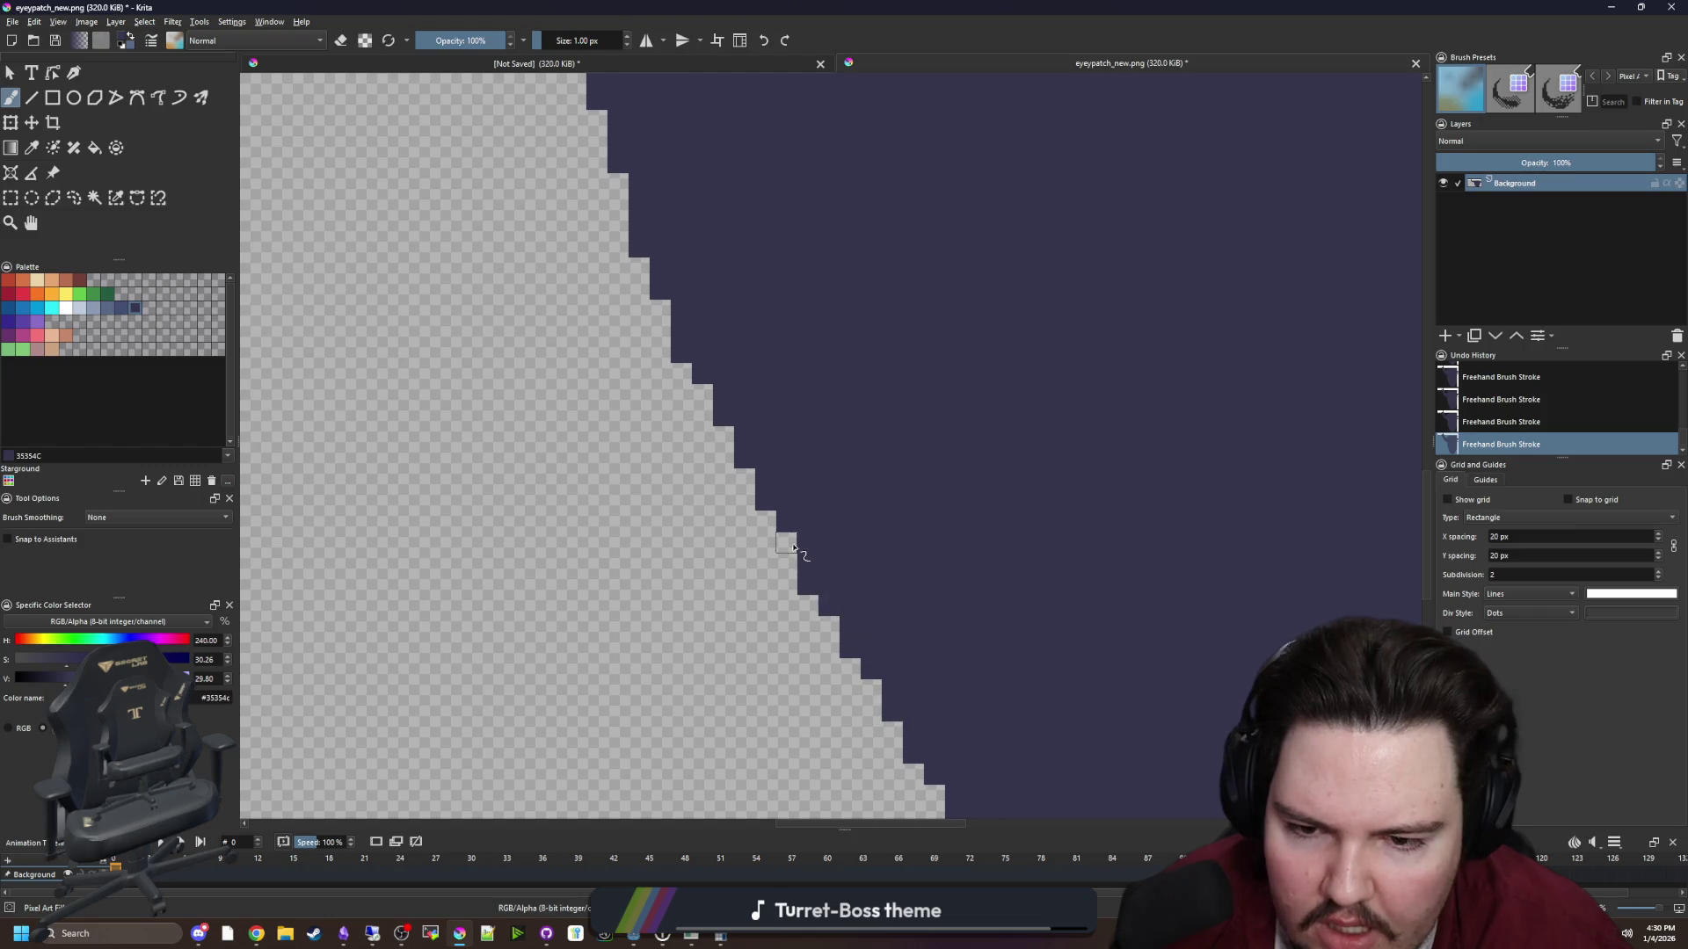
scroll(794, 548, "down", 5)
scroll(624, 362, "up", 5)
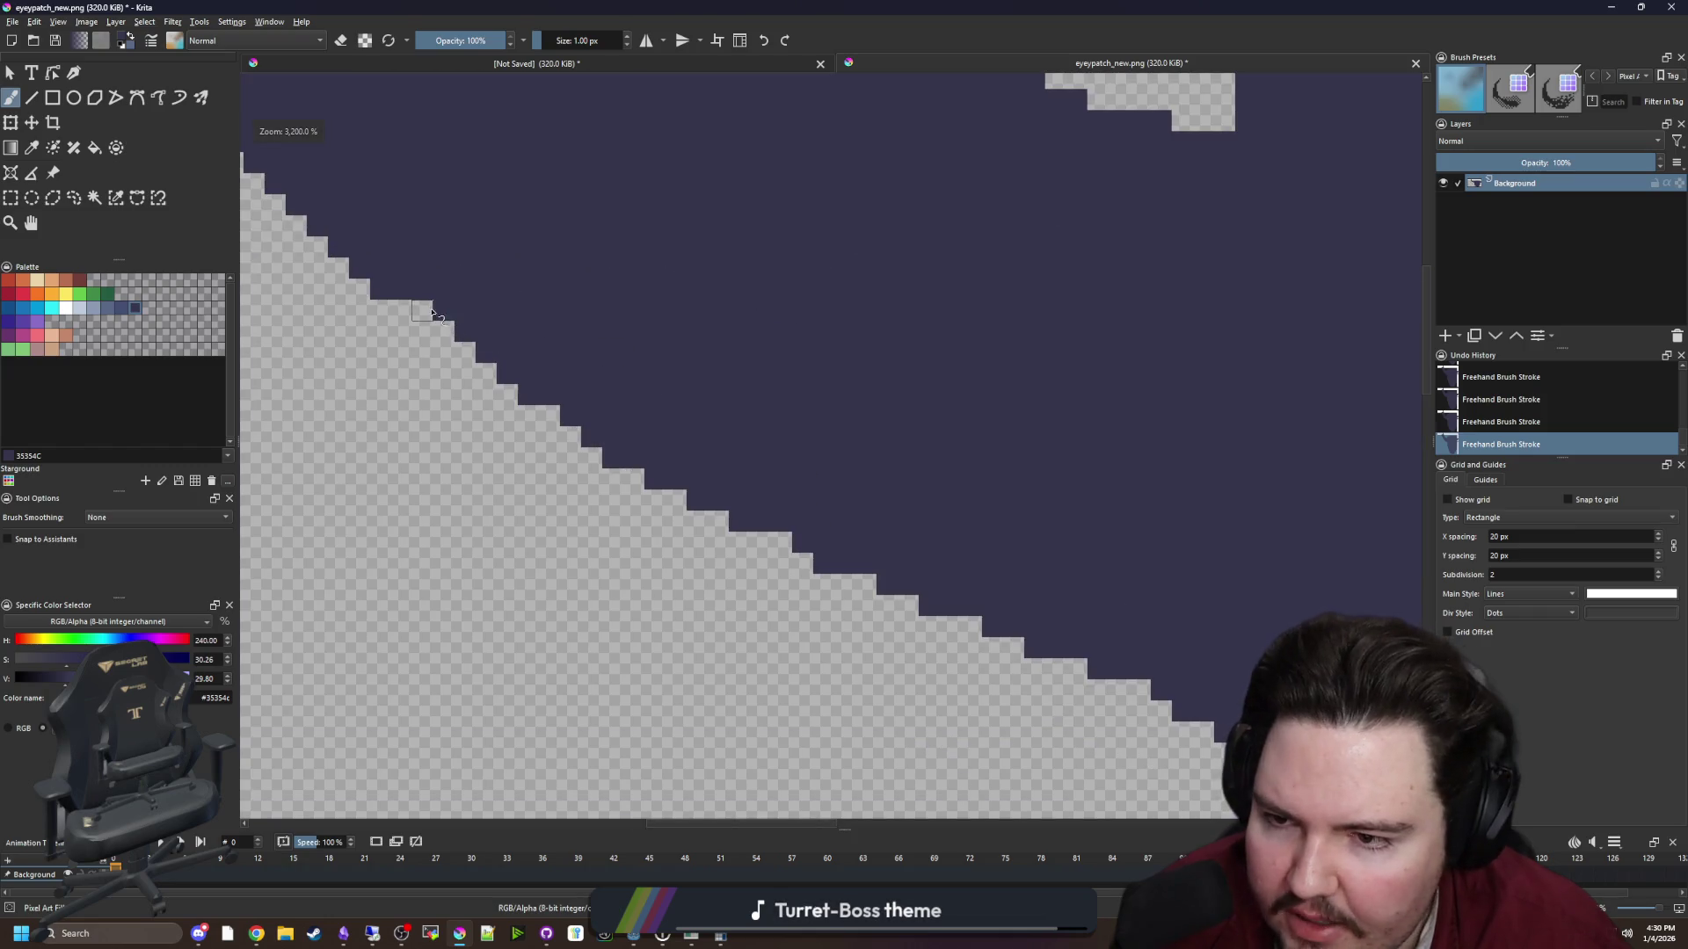
scroll(631, 502, "down", 5)
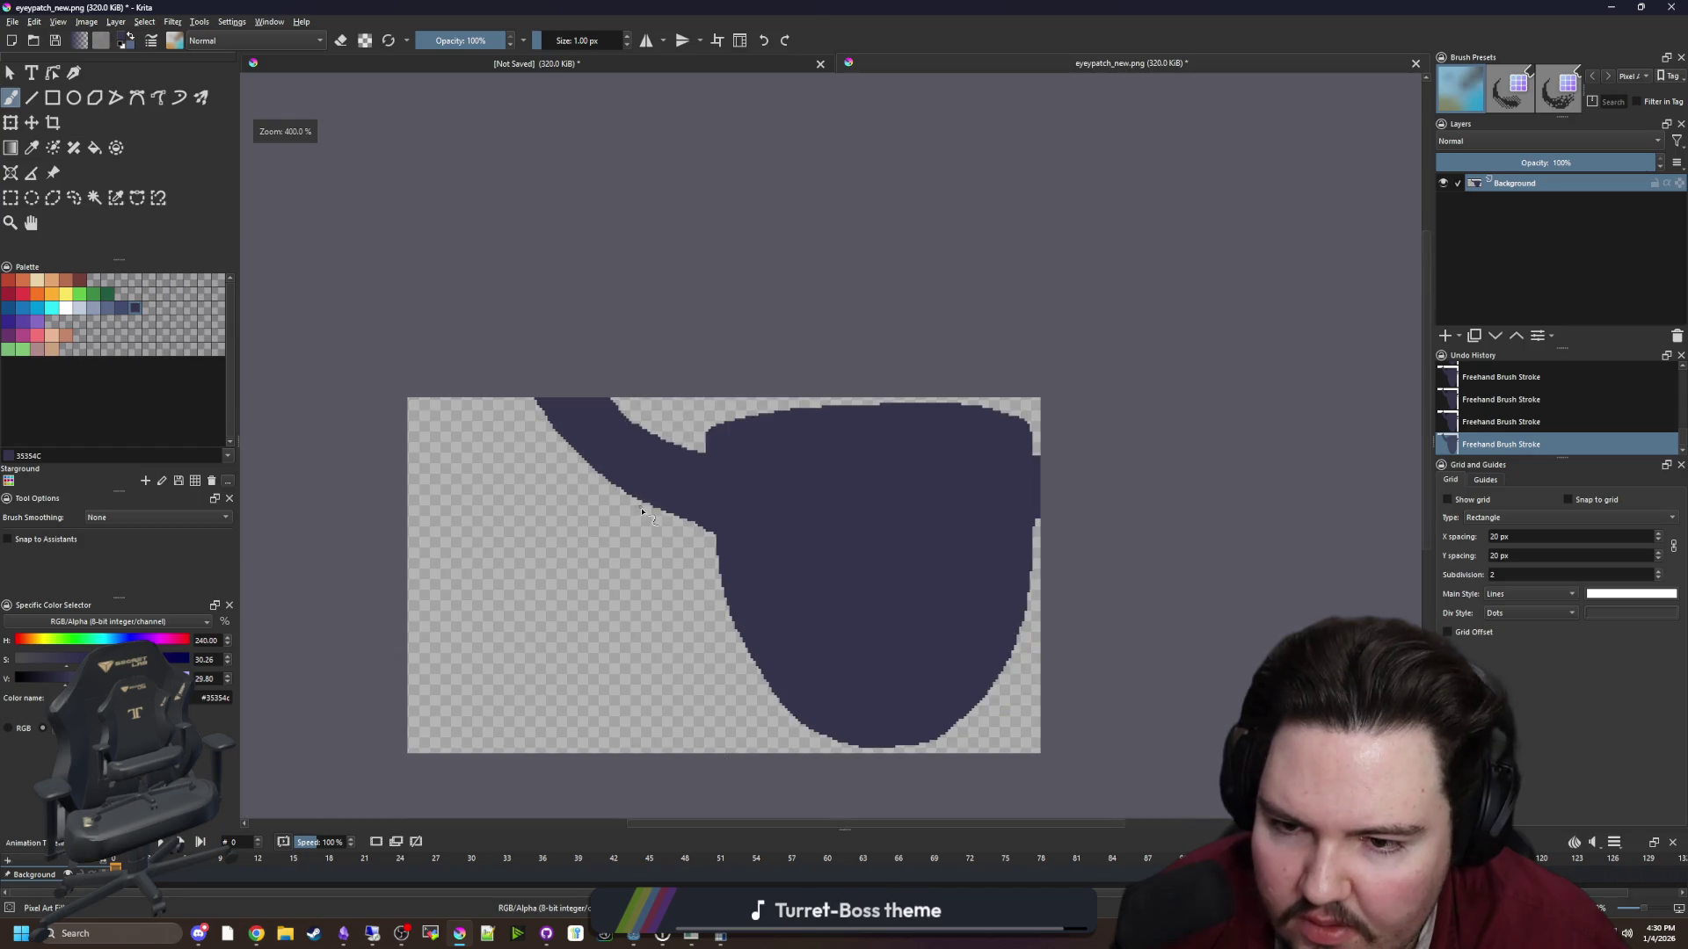
scroll(647, 404, "up", 5)
scroll(552, 426, "down", 5)
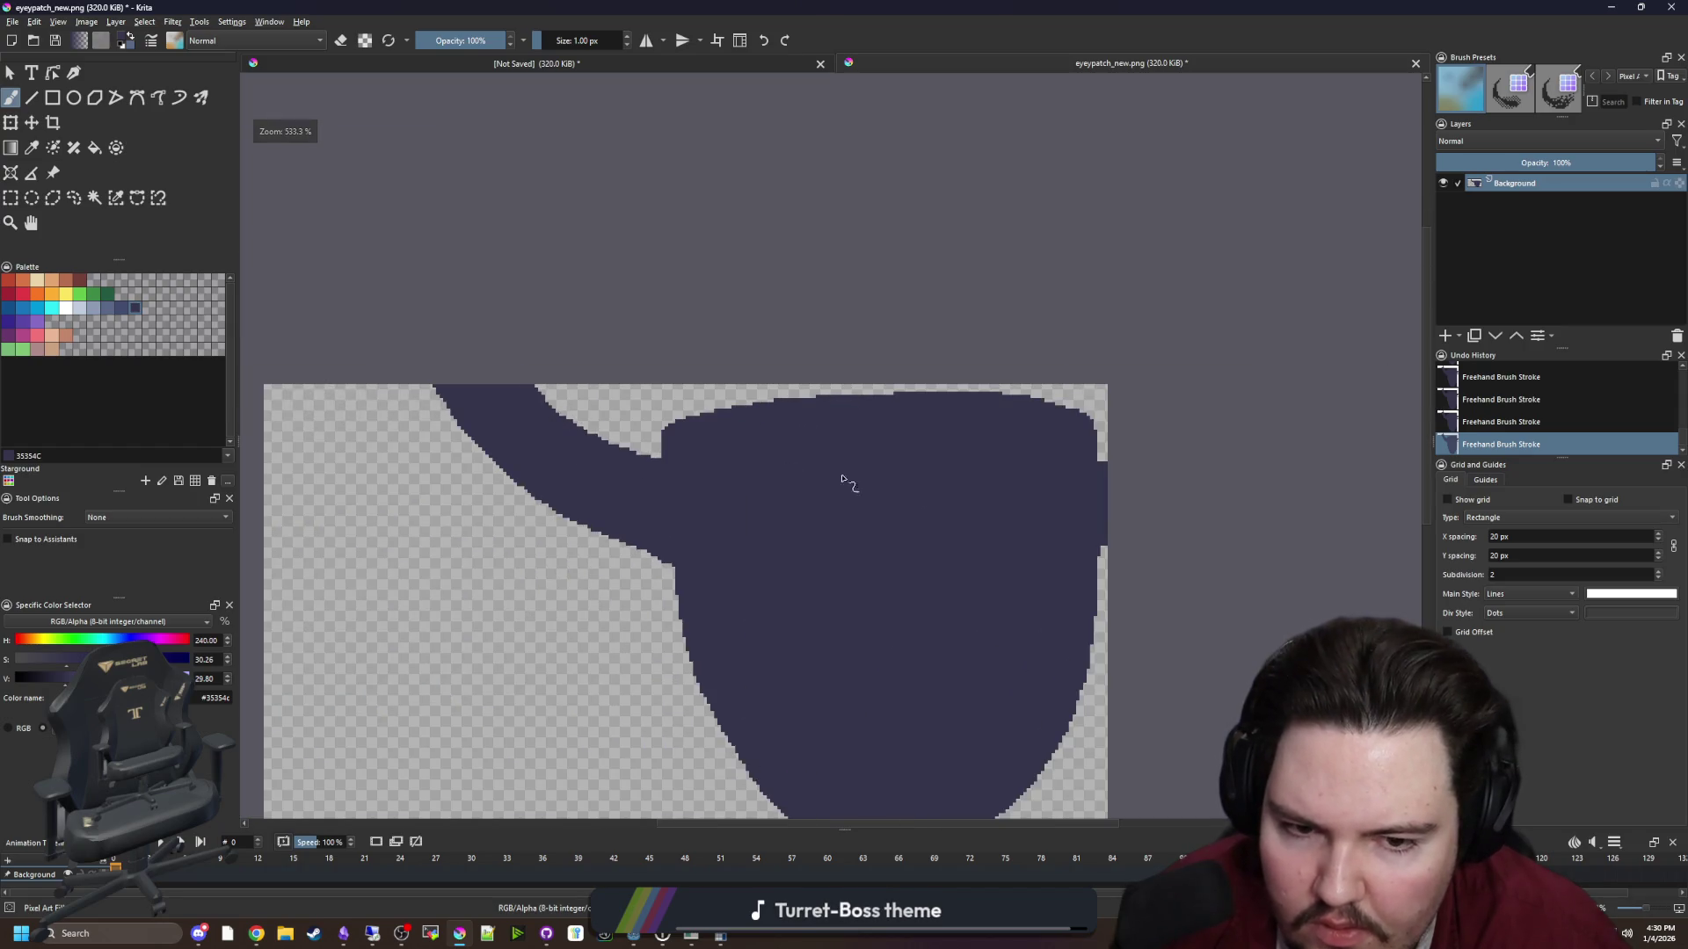
scroll(845, 457, "down", 2)
scroll(835, 644, "up", 8)
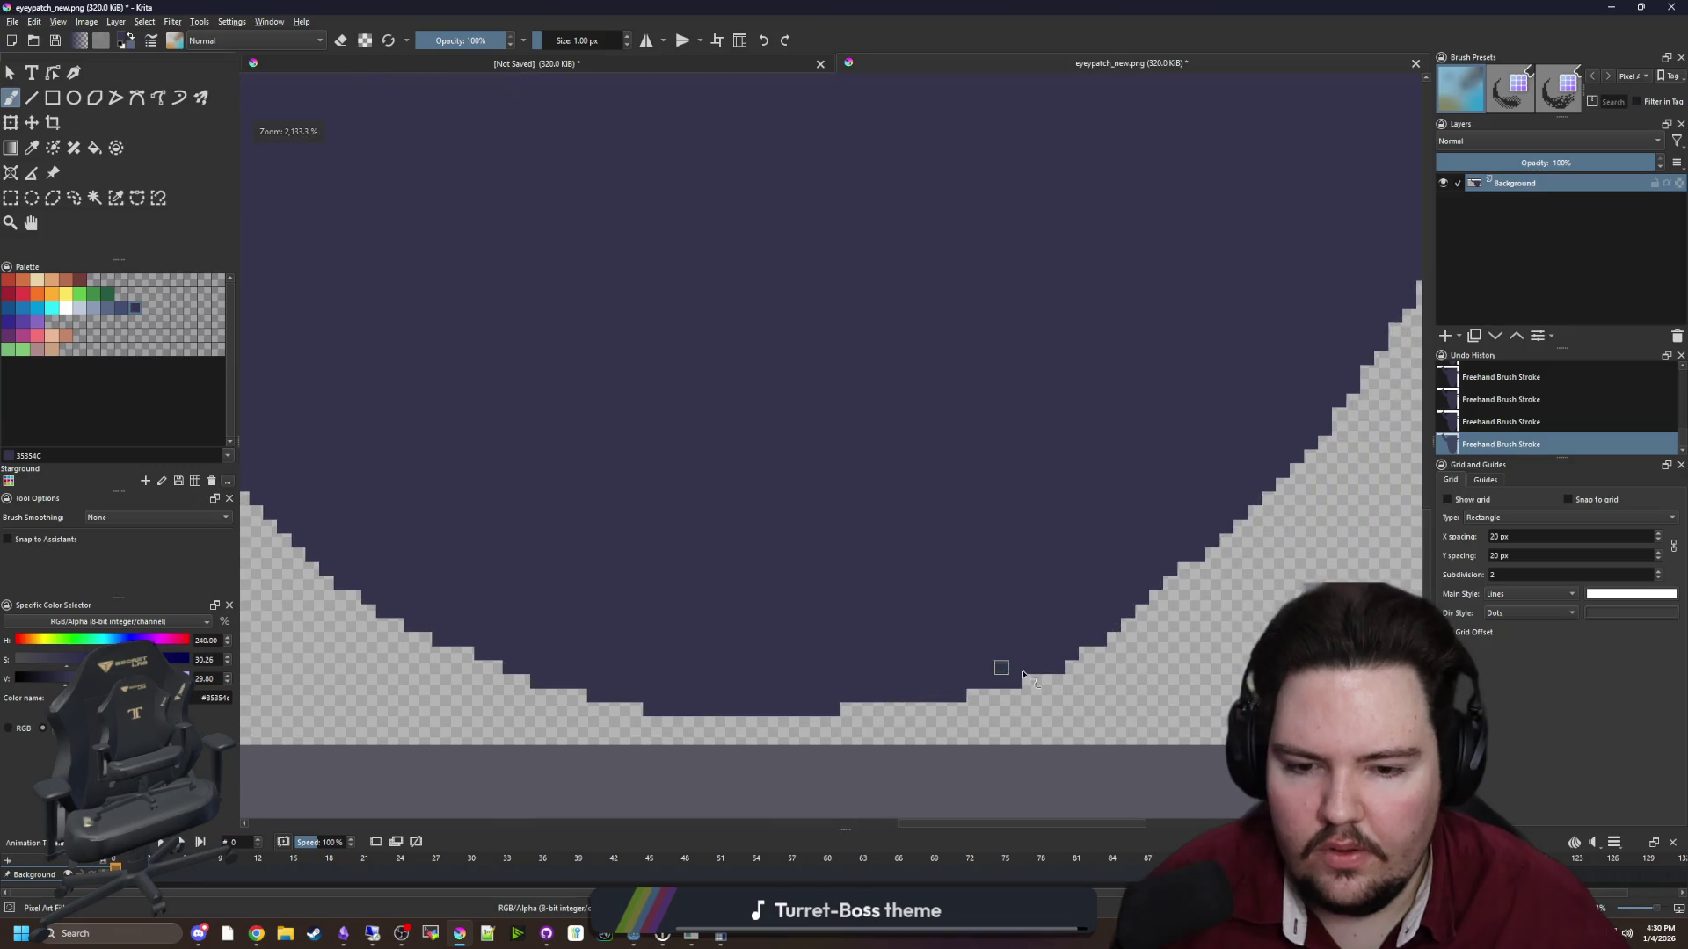
scroll(804, 679, "down", 1)
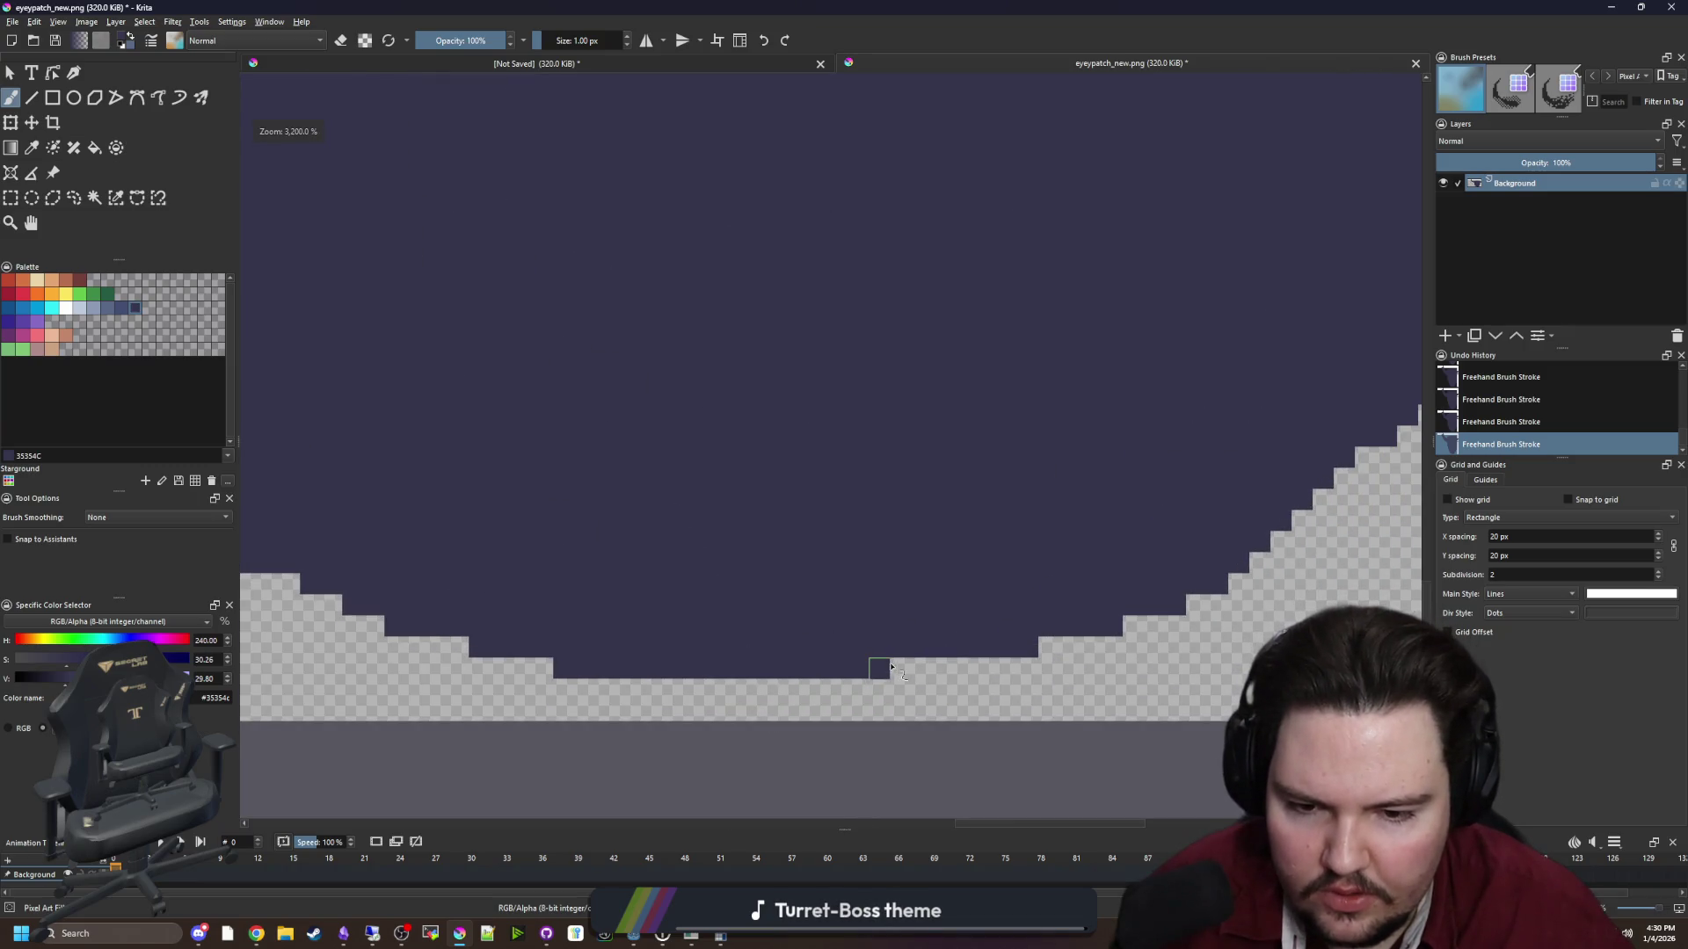
scroll(710, 663, "down", 5)
scroll(696, 593, "down", 1)
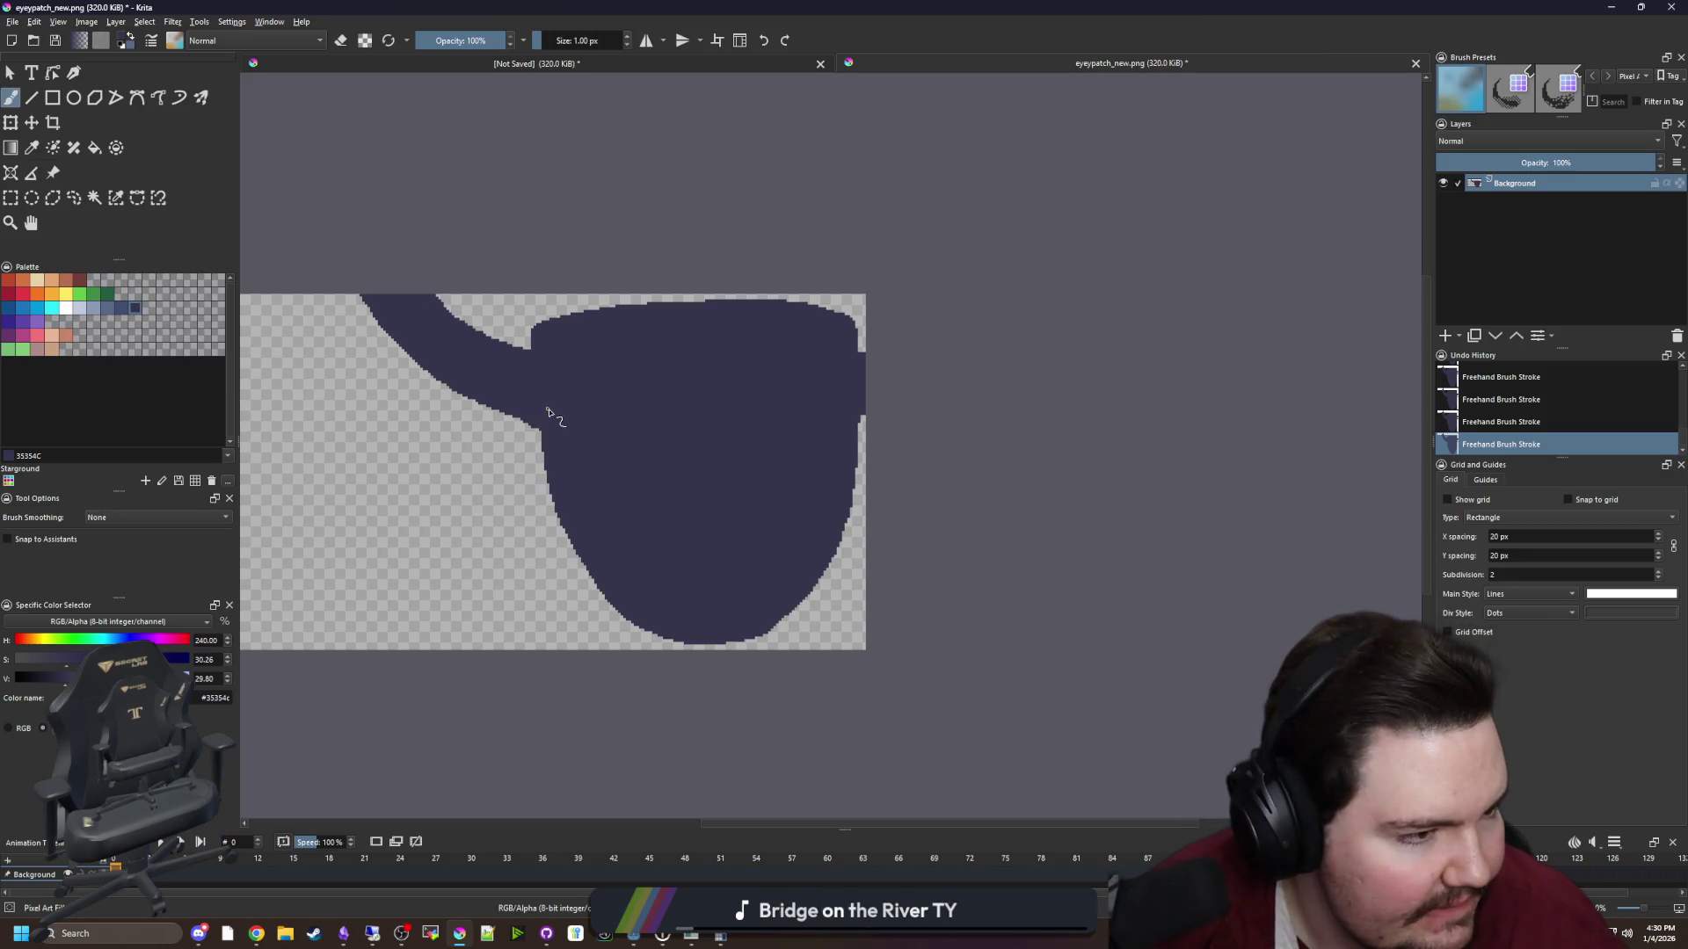
scroll(548, 327, "up", 8)
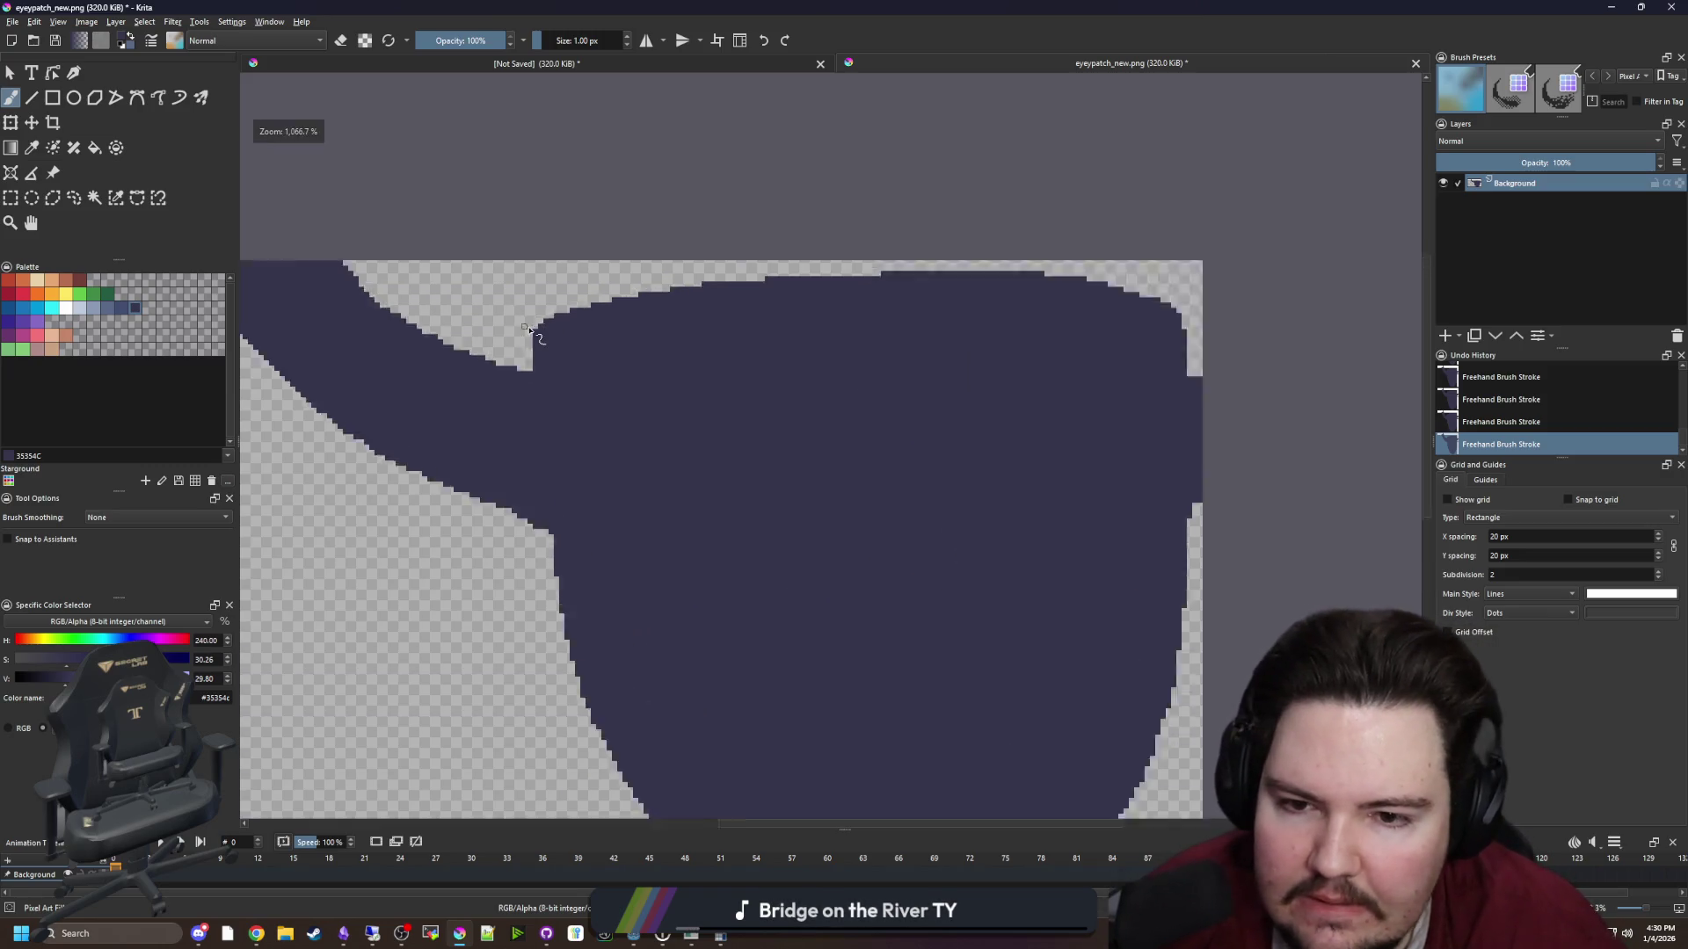
Erase two stray pixels on the eyepatch edge, then move Krita aside to reveal Godot
key("e")
left_click(562, 393)
left_click(627, 297)
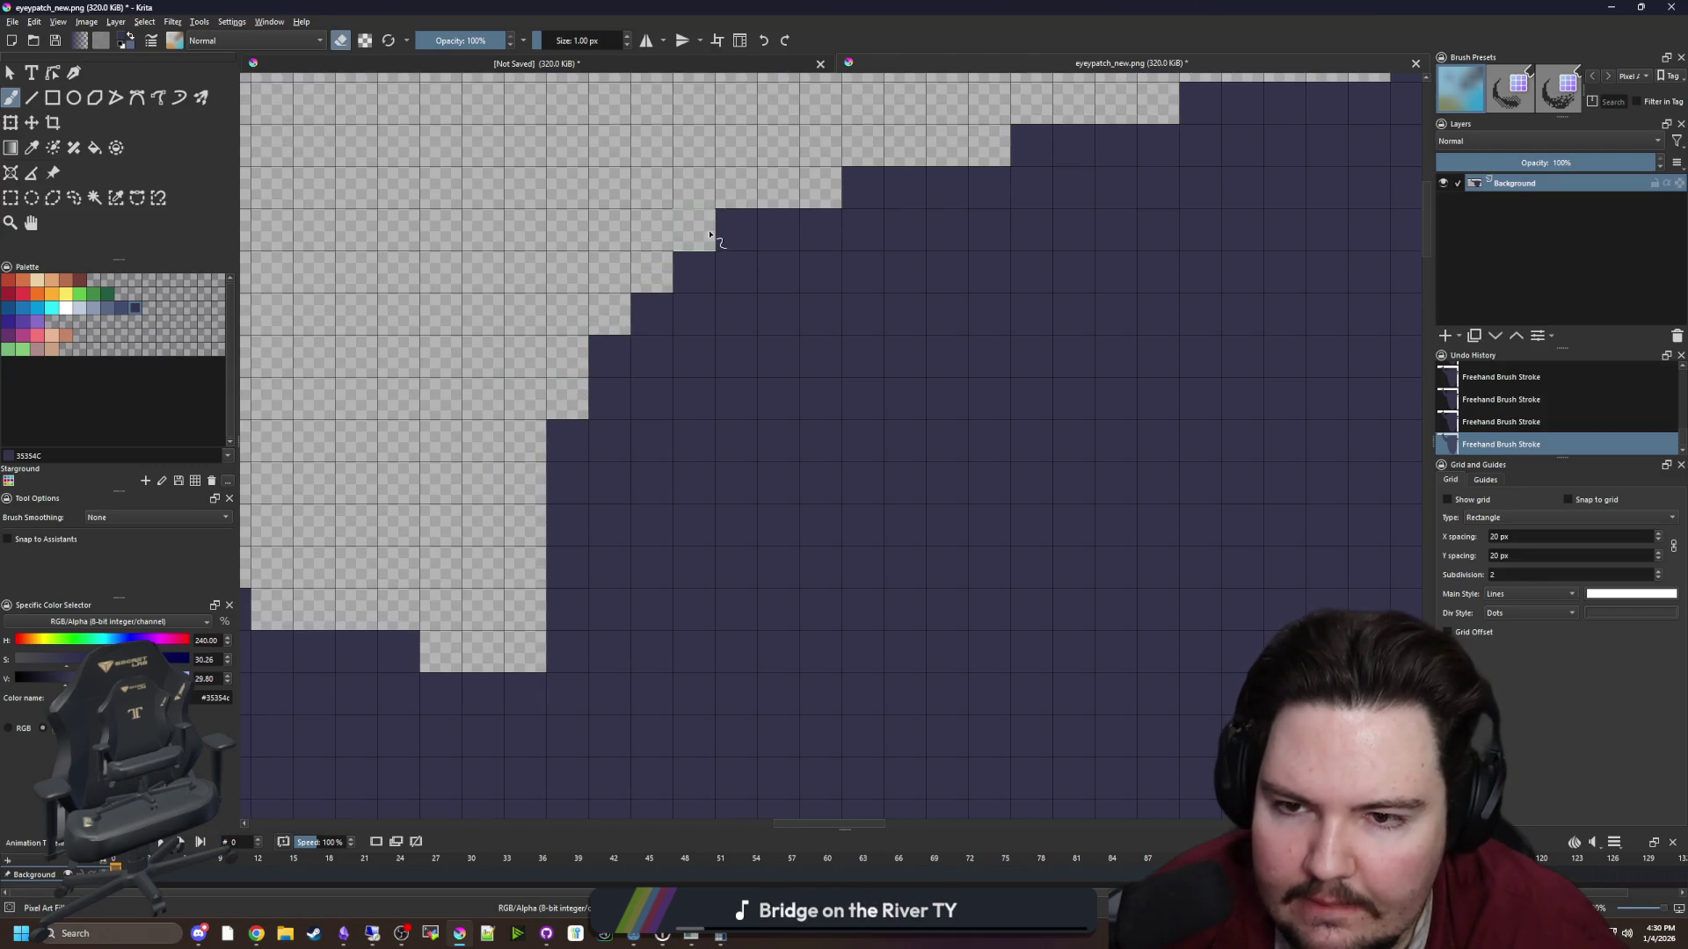
scroll(711, 234, "down", 8)
scroll(654, 475, "up", 6)
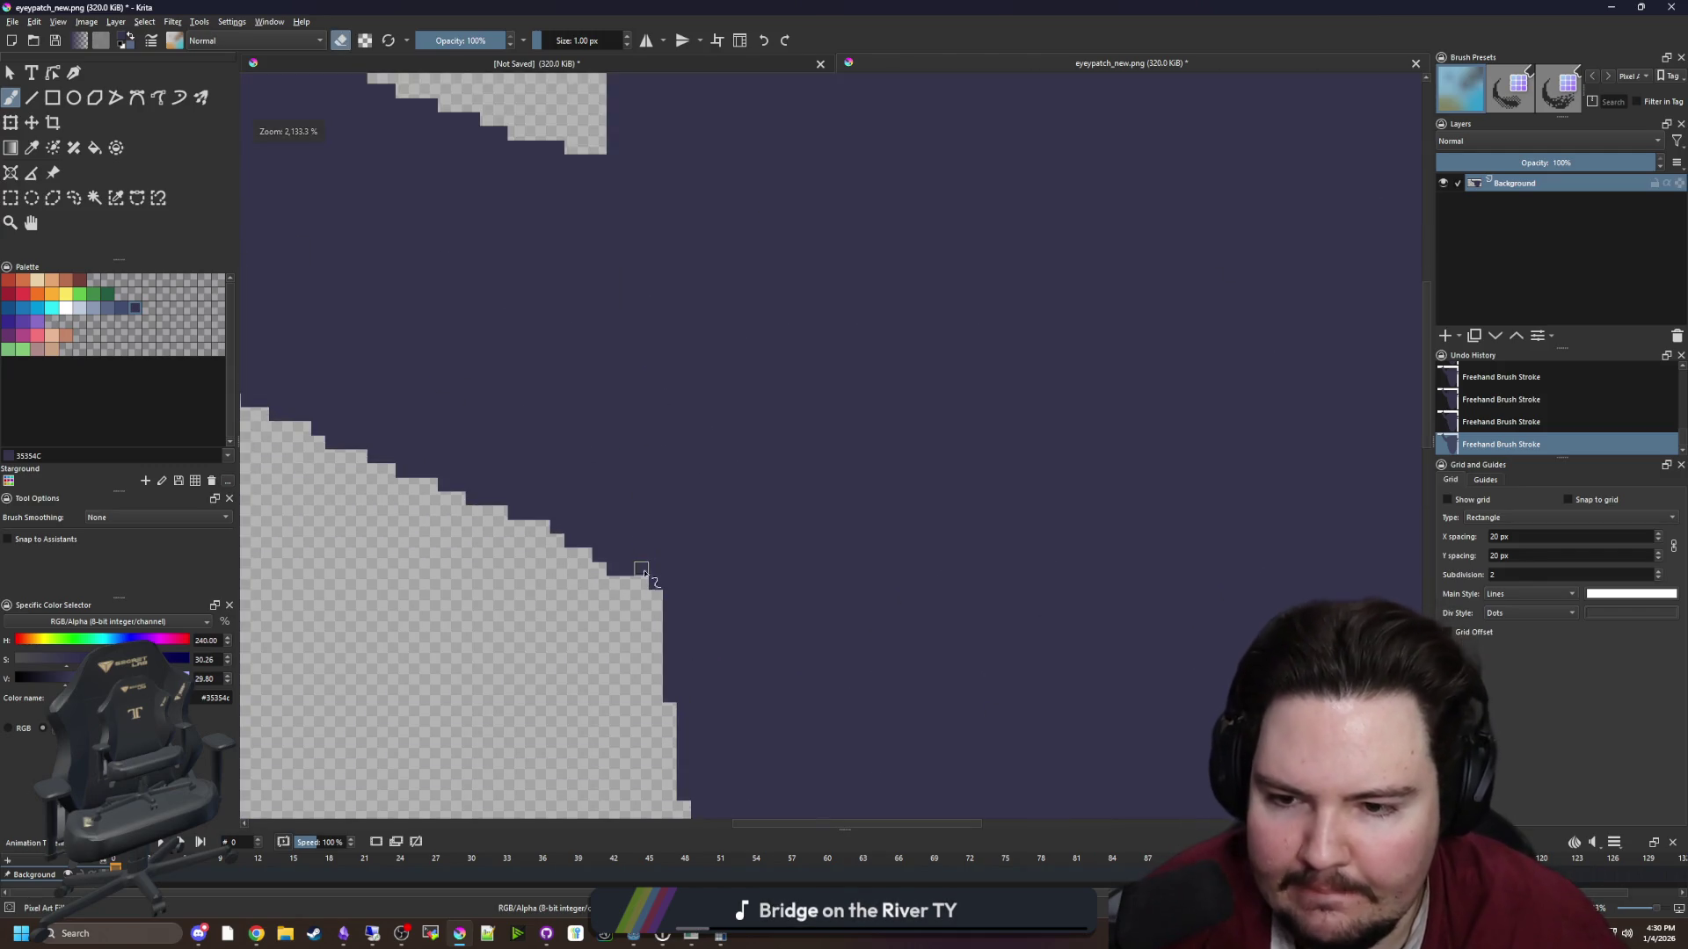
key("e")
scroll(654, 474, "down", 5)
scroll(655, 474, "up", 6)
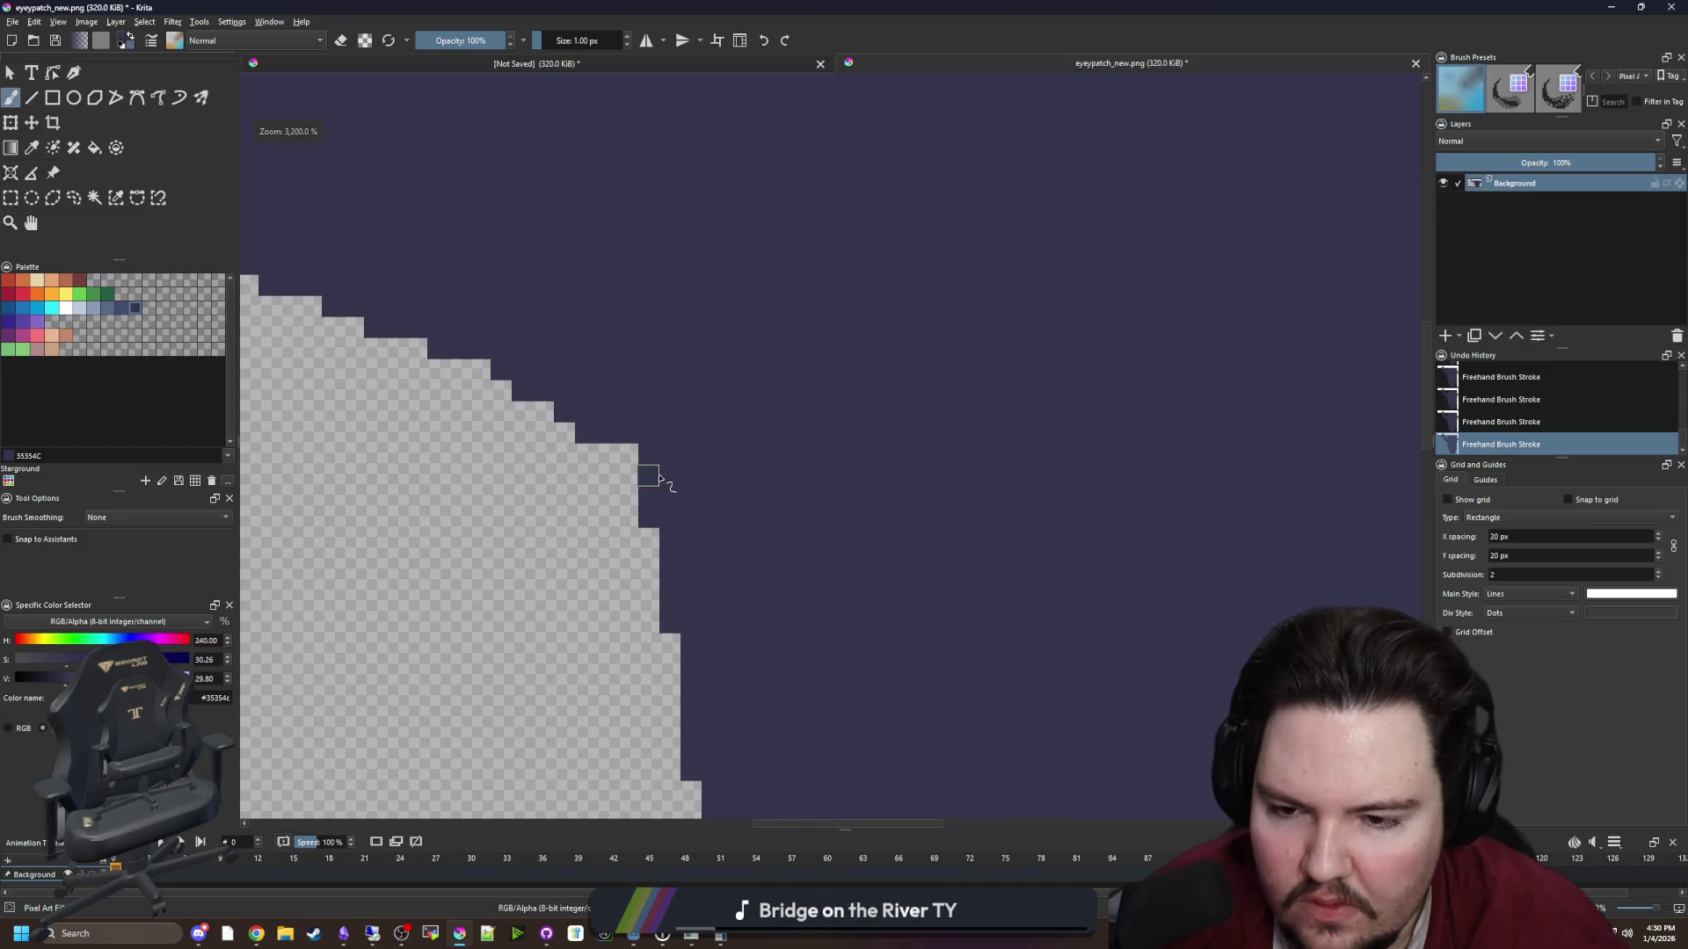
scroll(665, 482, "down", 8)
scroll(665, 482, "up", 2)
mouse_move(815, 8)
left_mouse_down()
mouse_move(816, 708)
mouse_move(986, 396)
left_mouse_up()
left_click(254, 503)
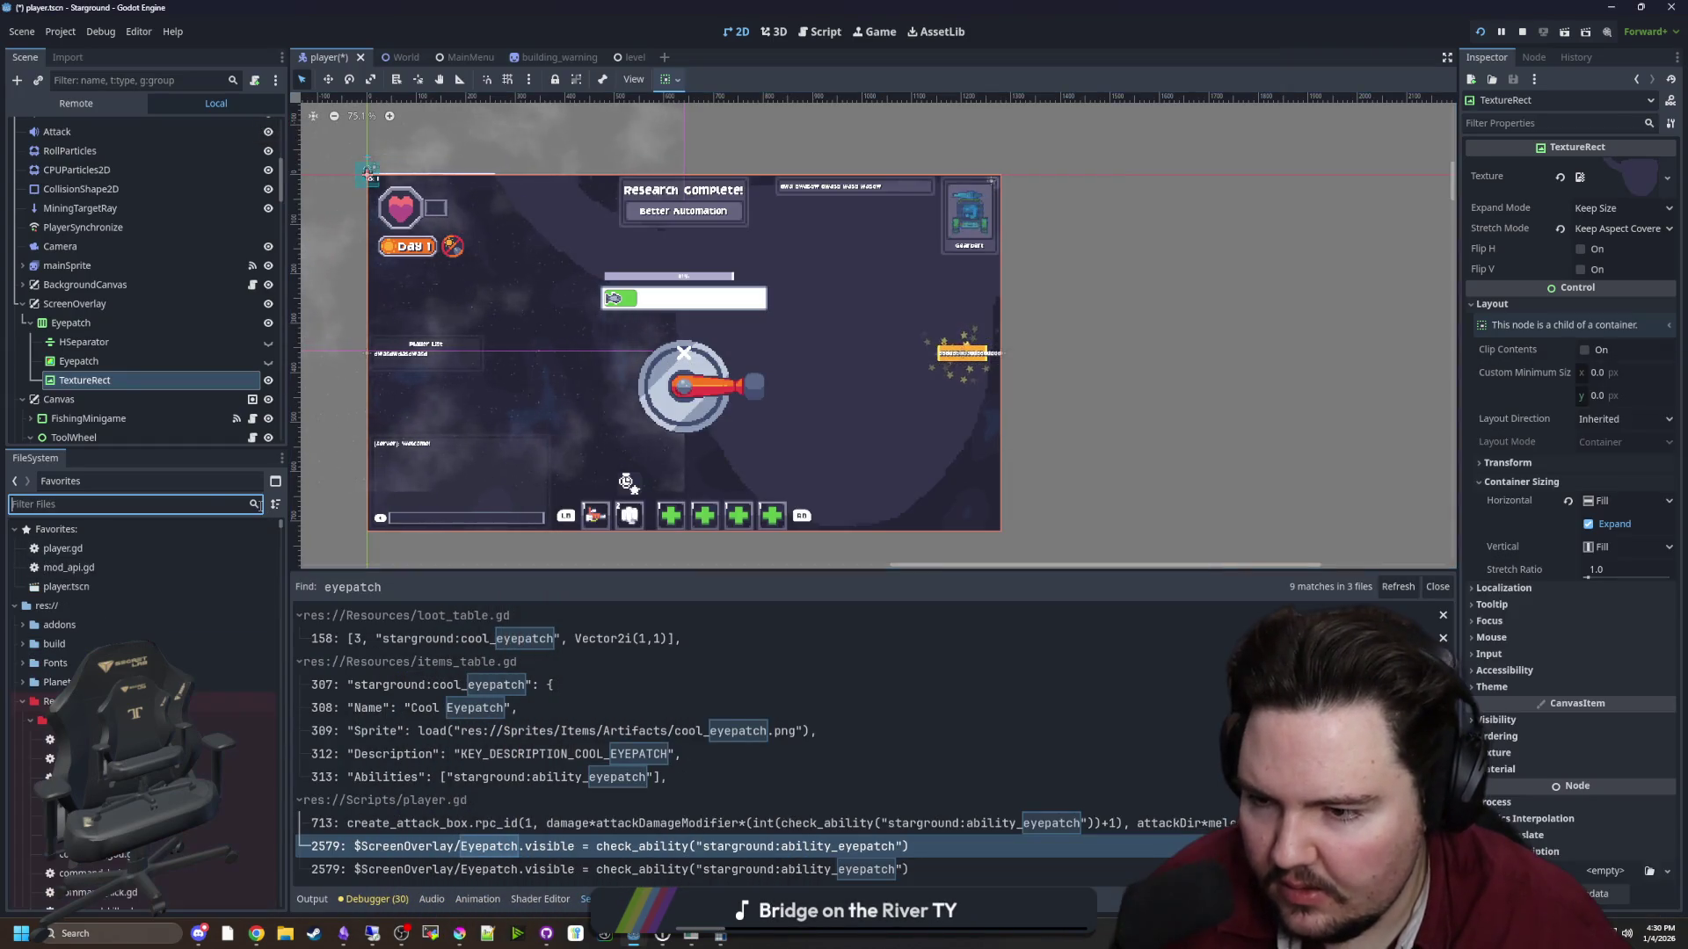
Filter the FileSystem for 'cool' and preview cool_eyepatch.png
type("cool")
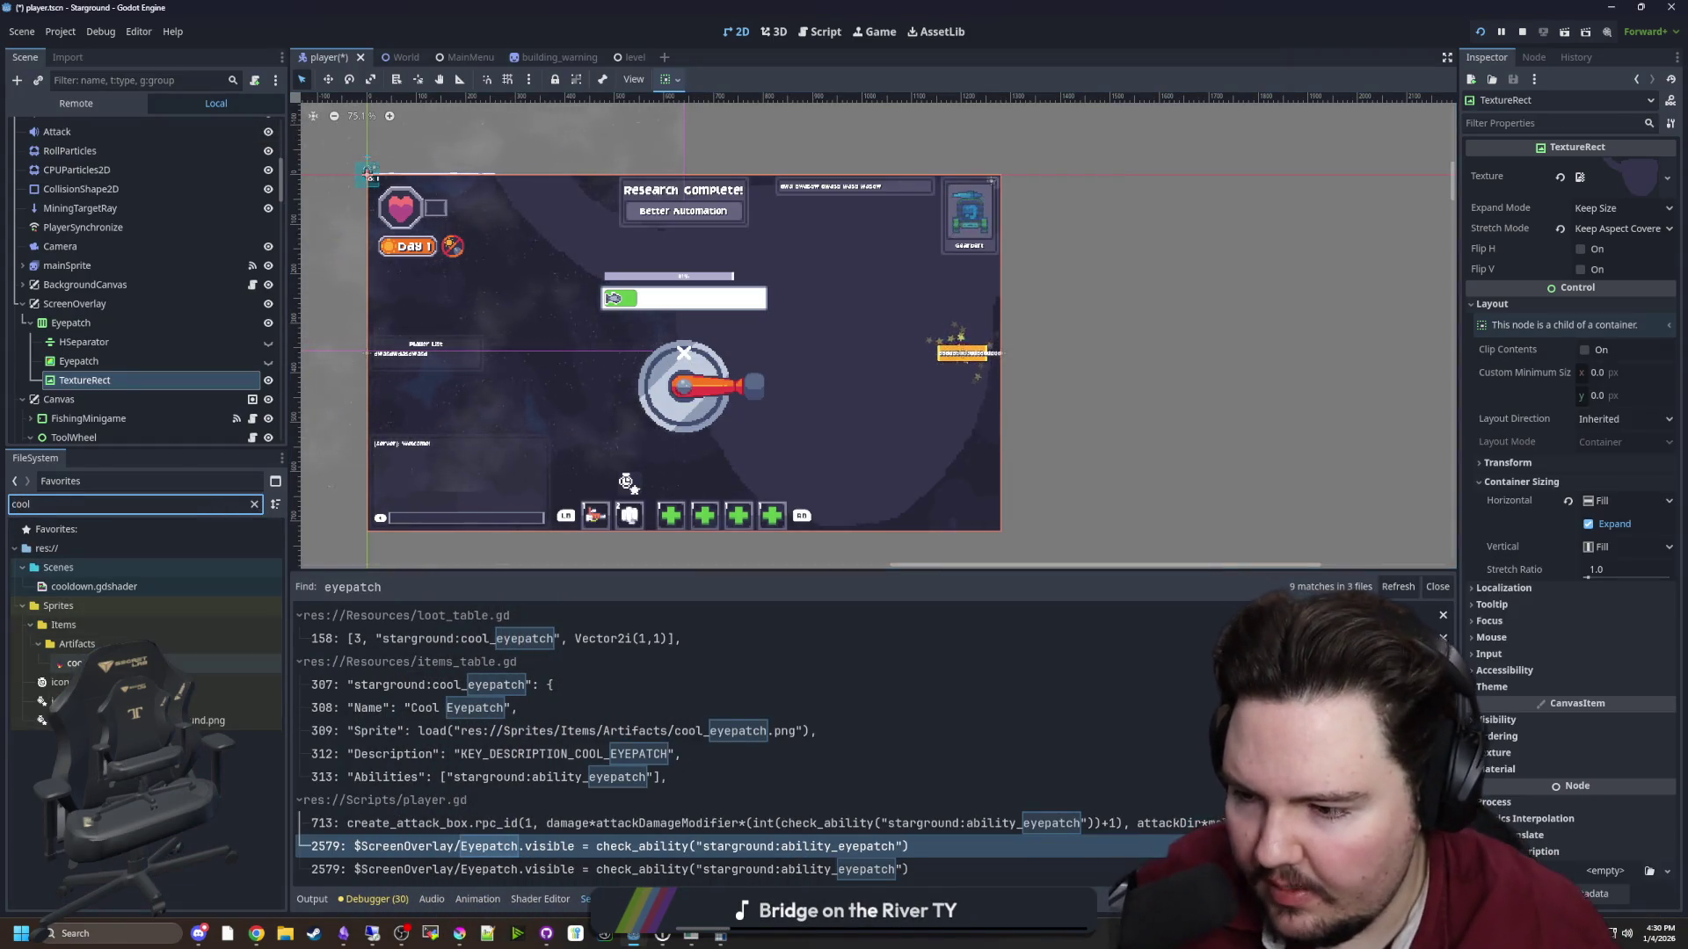
left_click(74, 663)
double_click(75, 663)
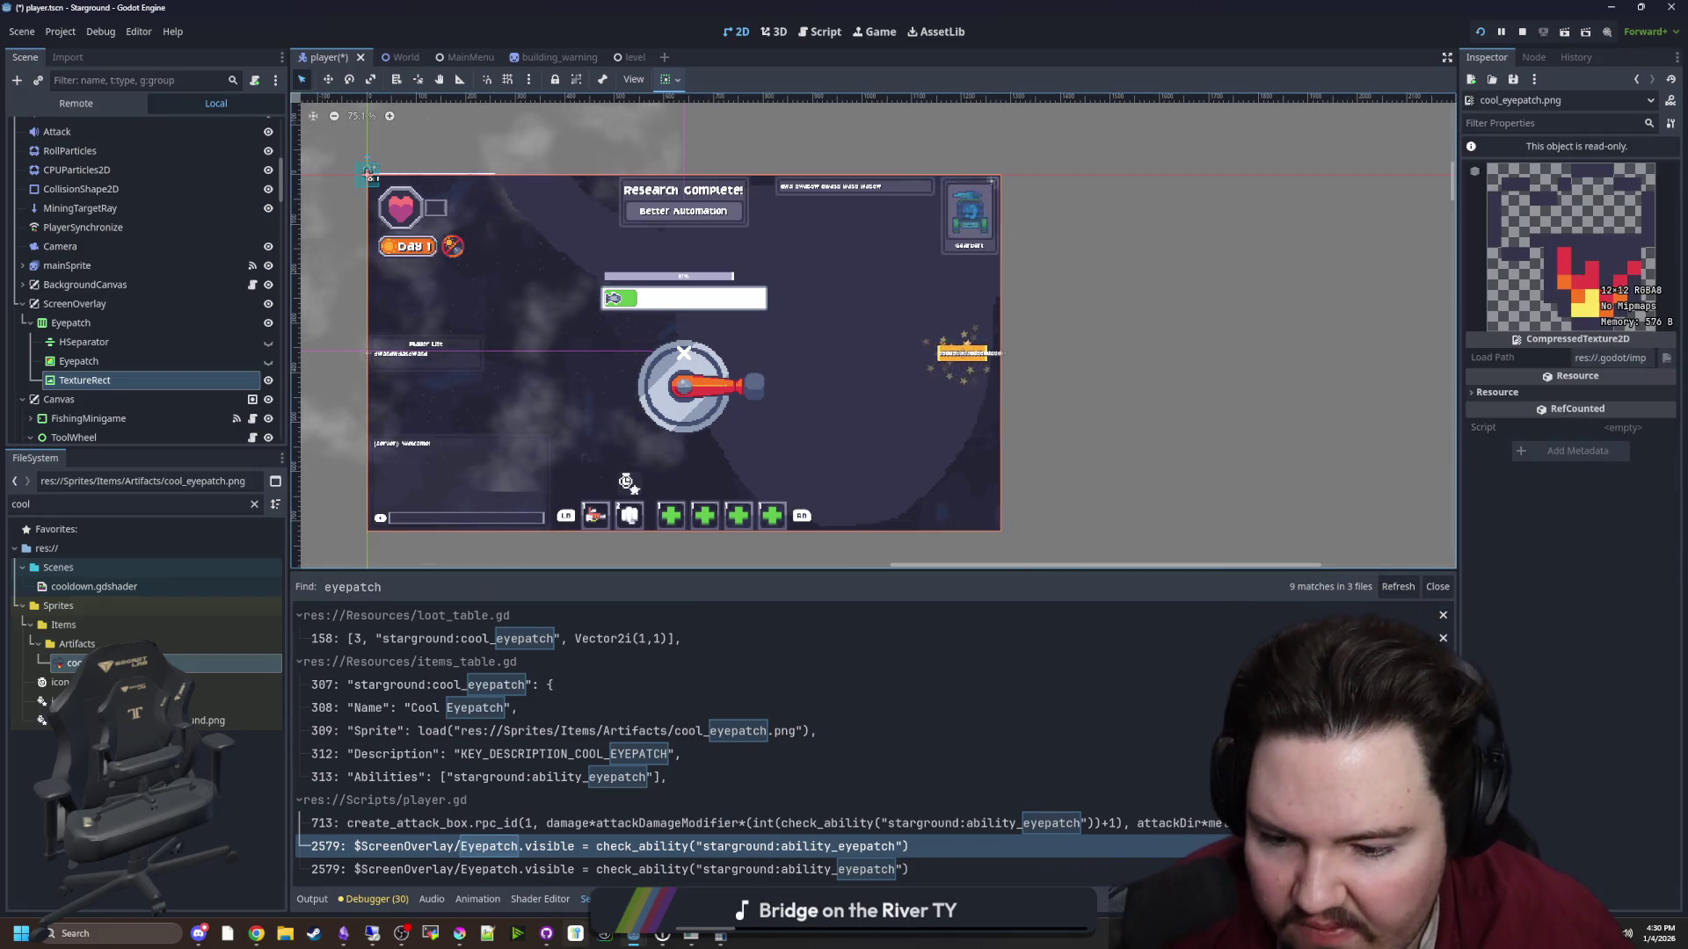
Bring the Krita window back to the front and maximize it
mouse_move(459, 934)
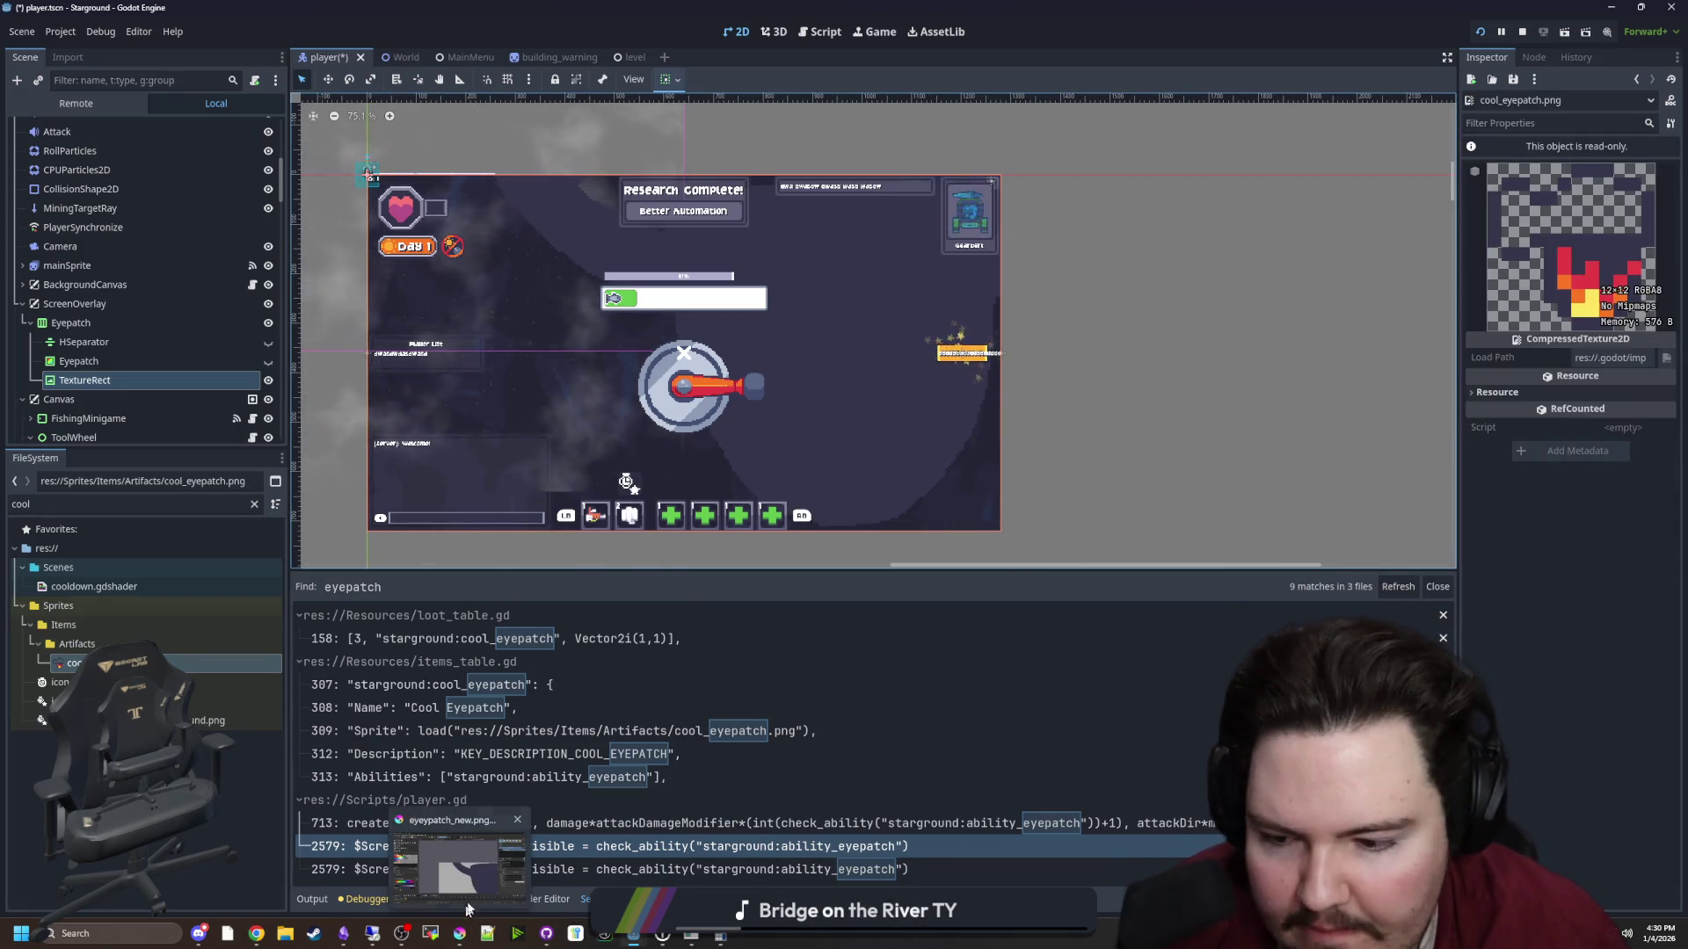
left_click(522, 859)
left_click_drag(1078, 383, 970, 501)
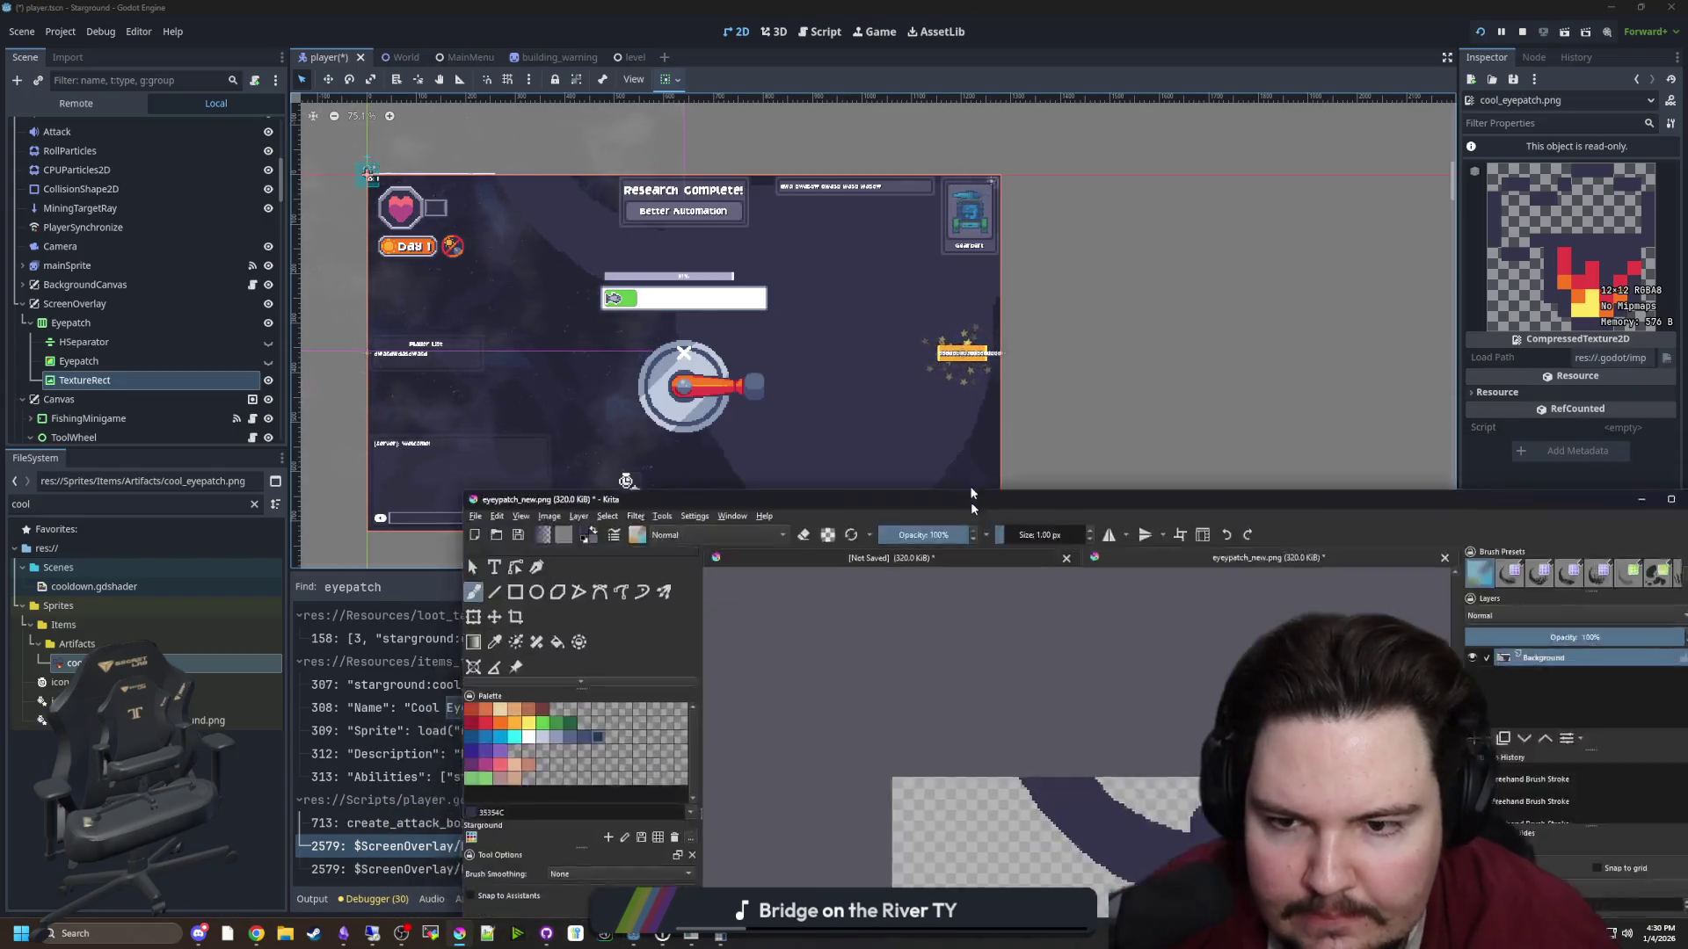
double_click(970, 501)
Select the dark patch and draw a jagged red flame outline with a 2 px brush
left_click(94, 198)
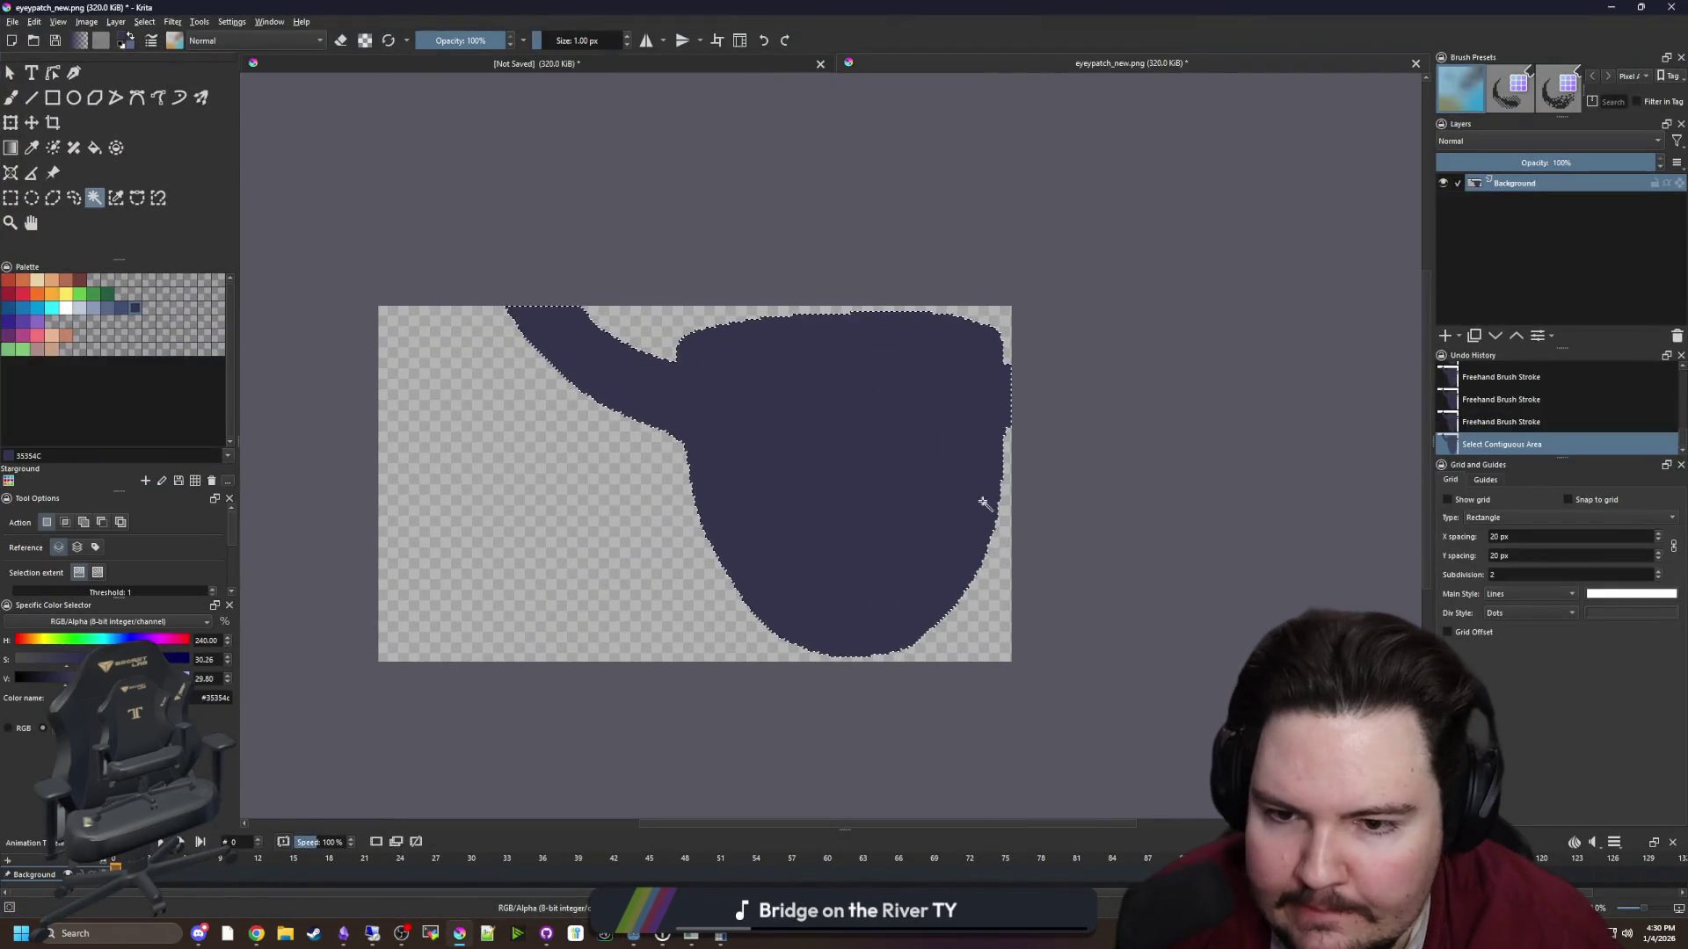
scroll(958, 501, "up", 2)
left_click(852, 569)
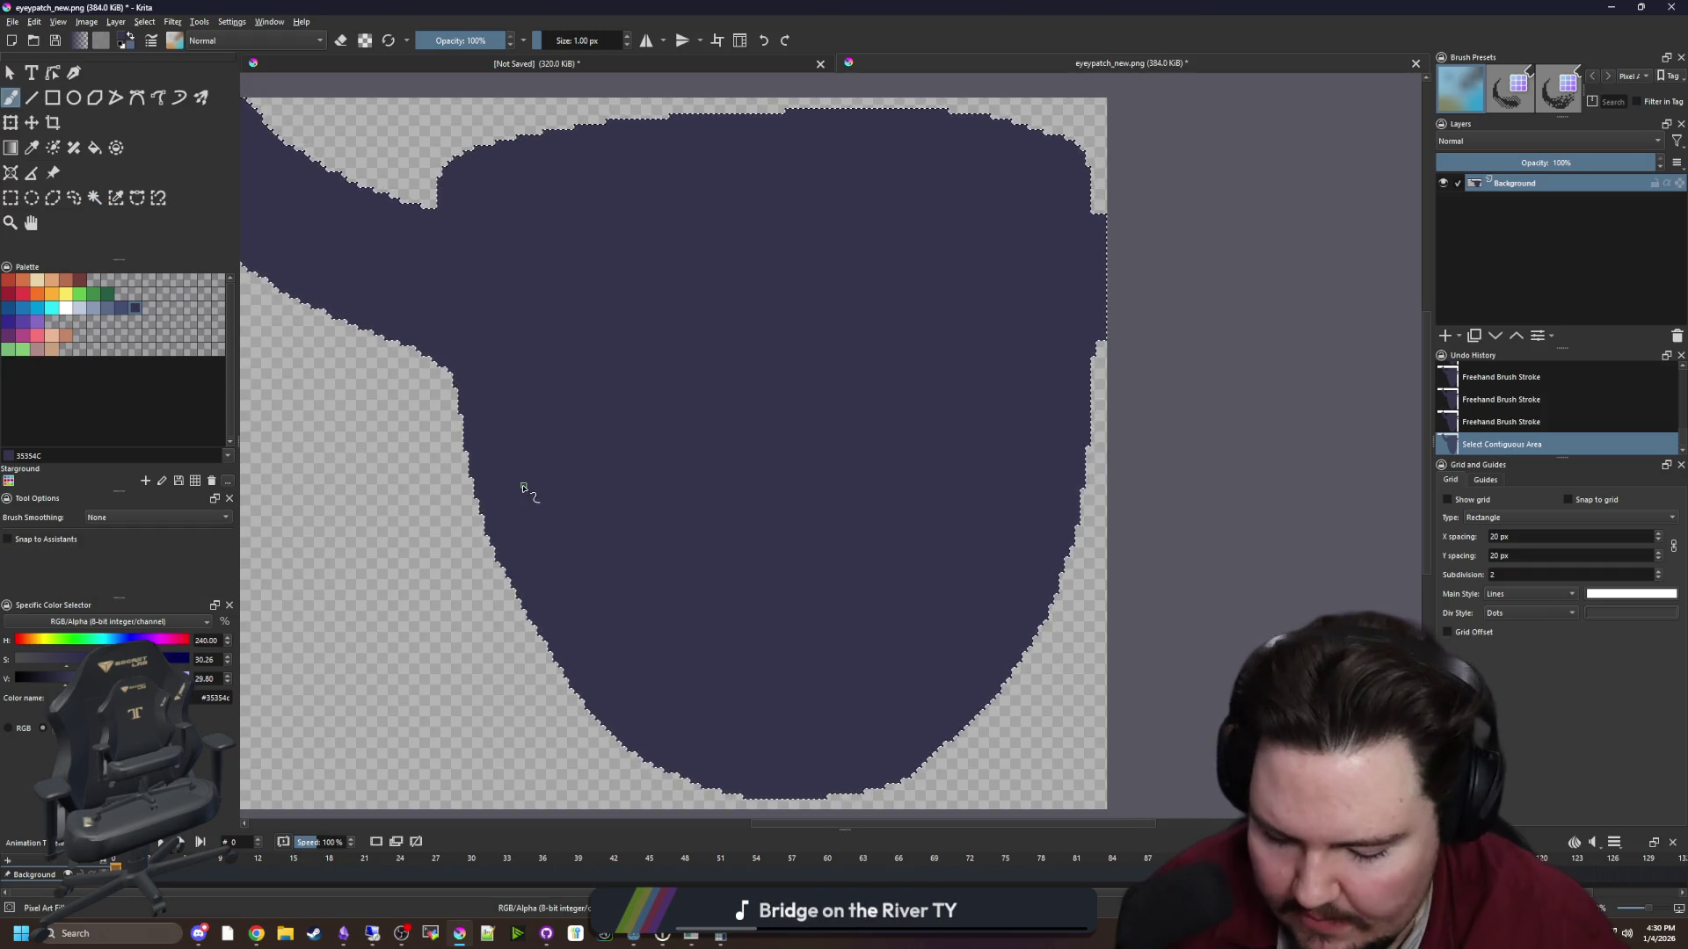
key("bracketright")
left_click(22, 293)
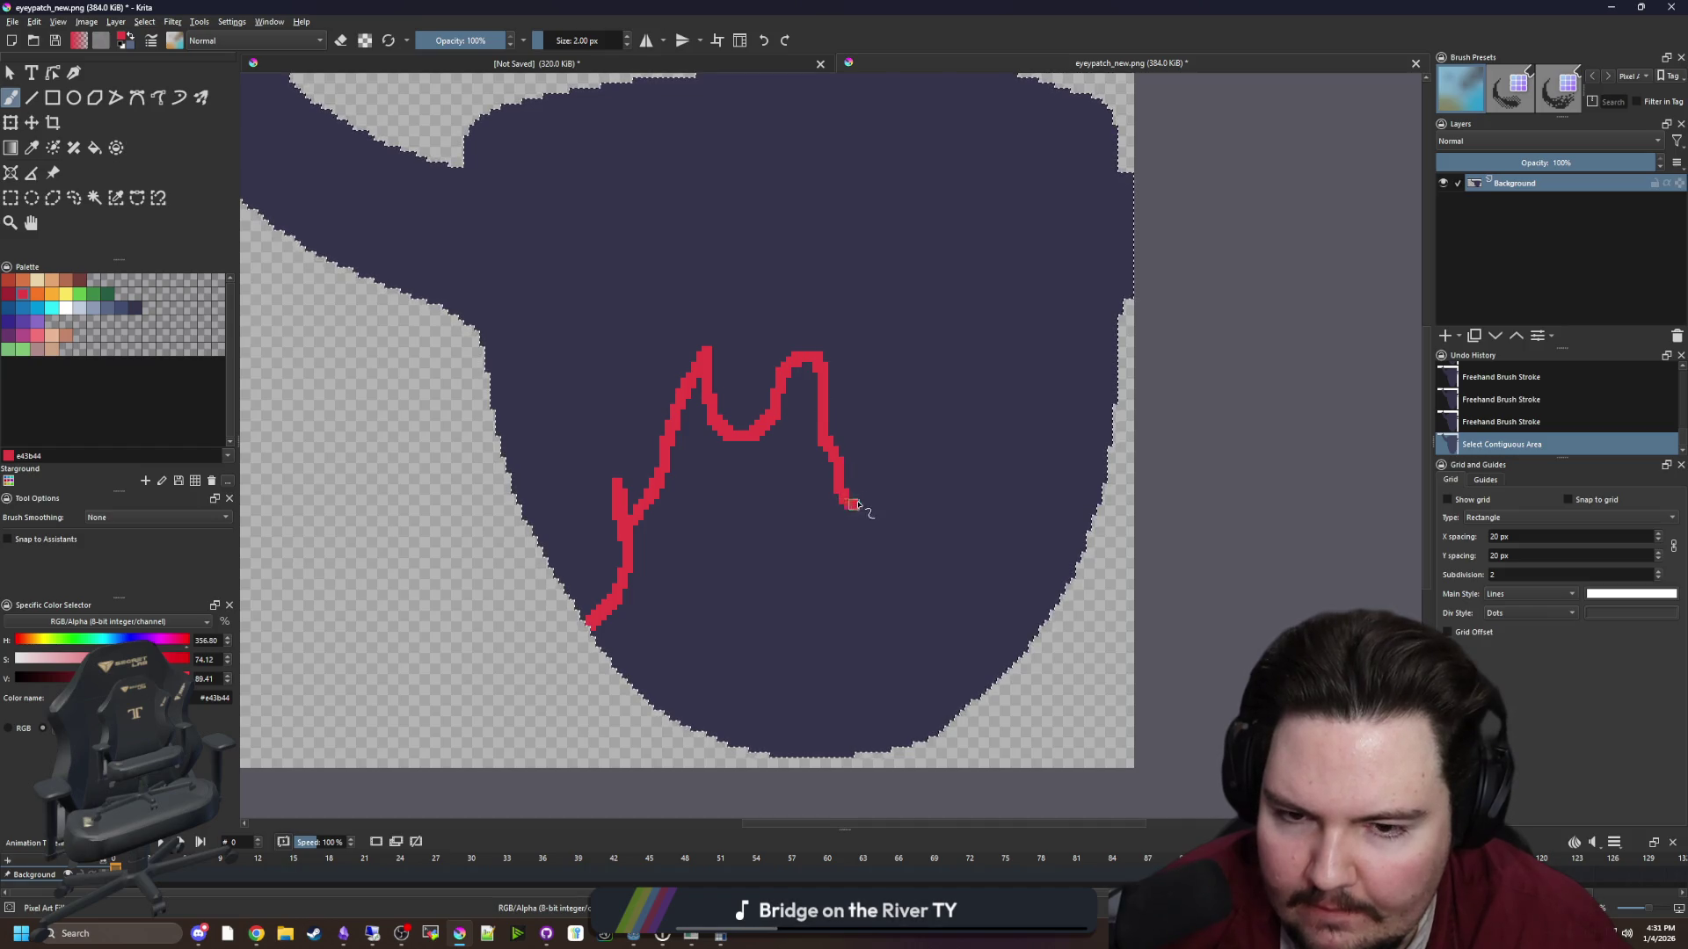
left_click_drag(853, 504, 901, 377)
mouse_move(985, 526)
left_mouse_down()
mouse_move(1051, 383)
mouse_move(1075, 457)
left_mouse_up()
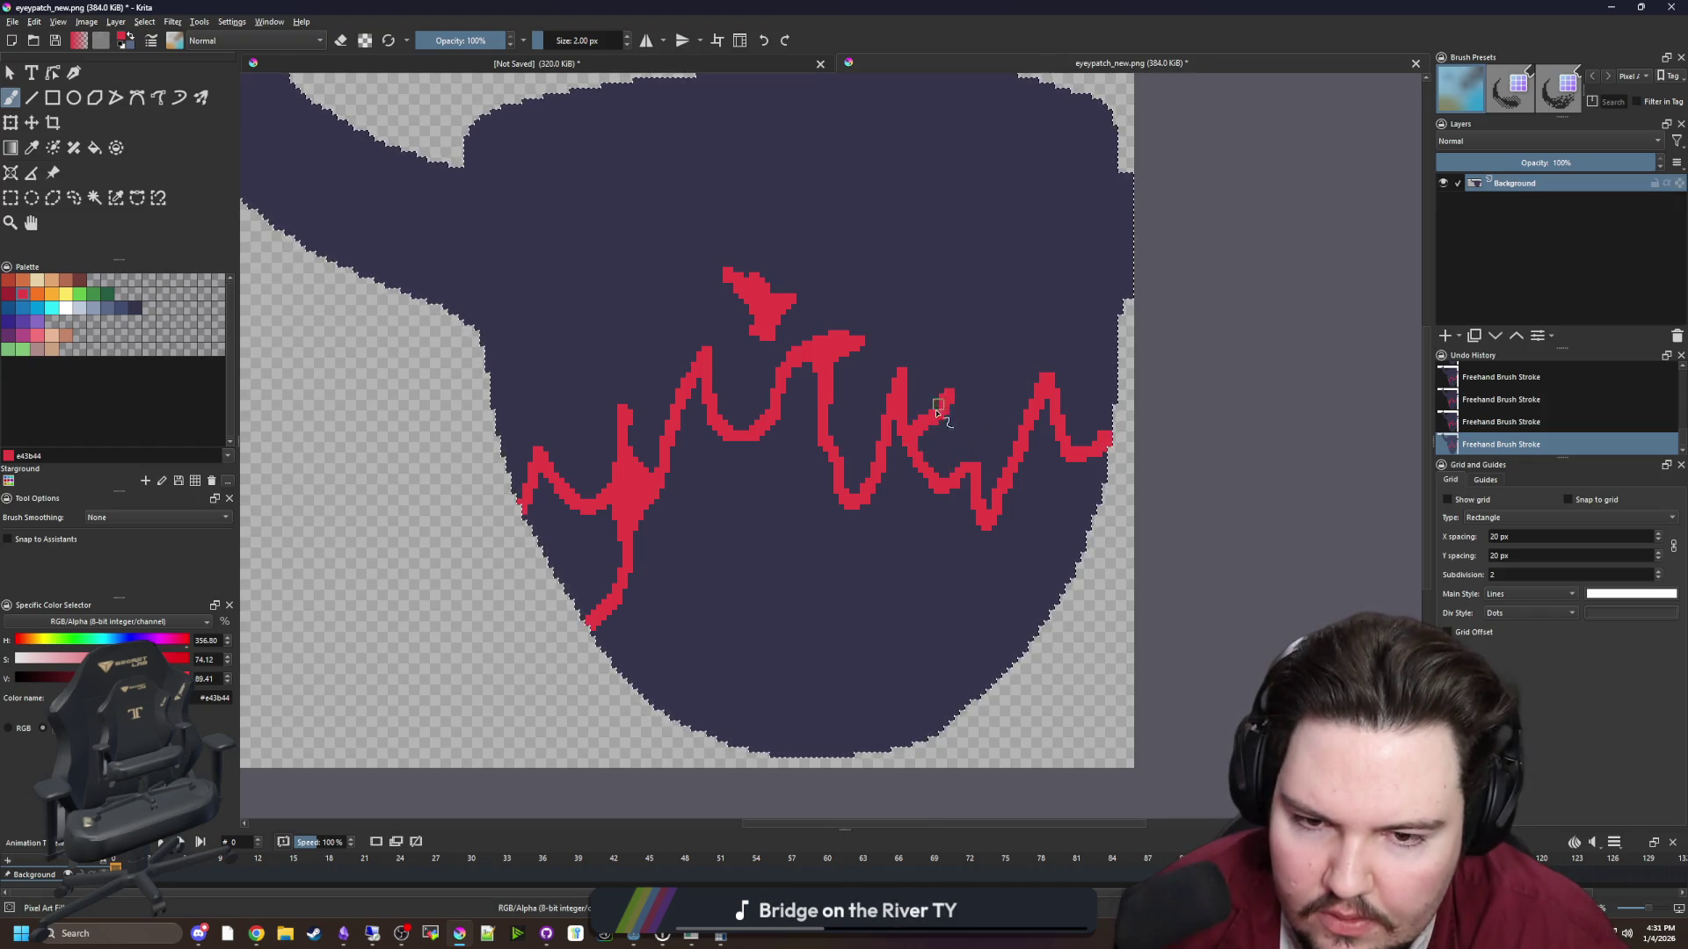
Flood-fill the area below the flame line red and touch up the flame tips
key("f")
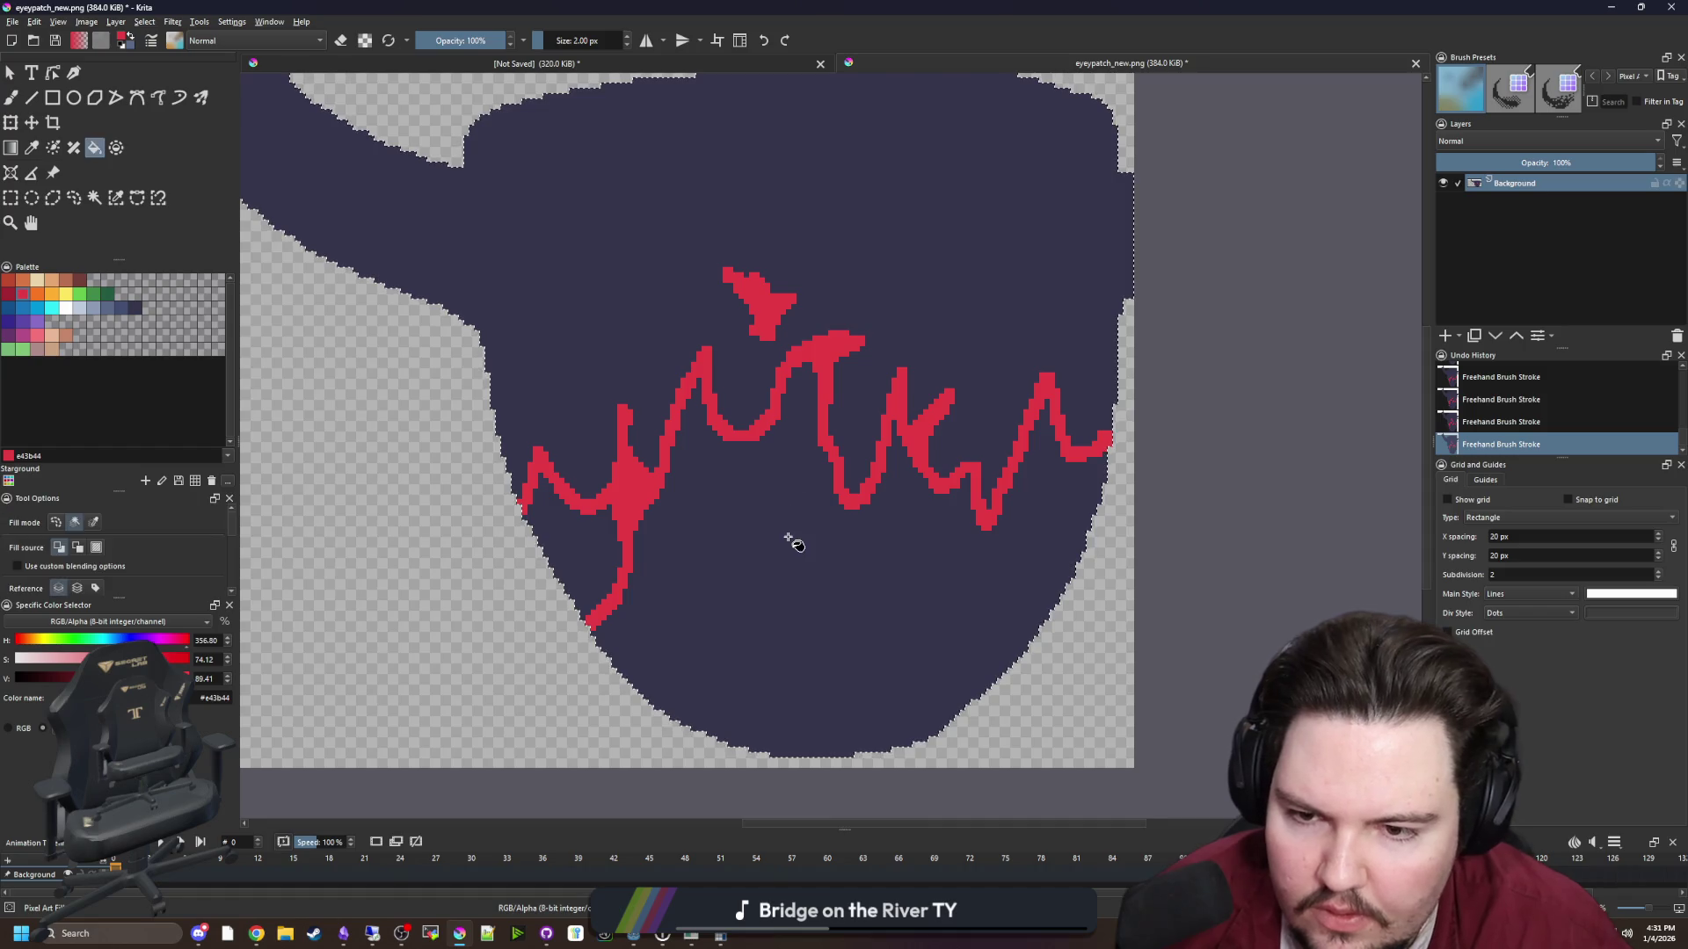
left_click(791, 539)
scroll(629, 432, "up", 5)
key("b")
left_click_drag(693, 391, 705, 371)
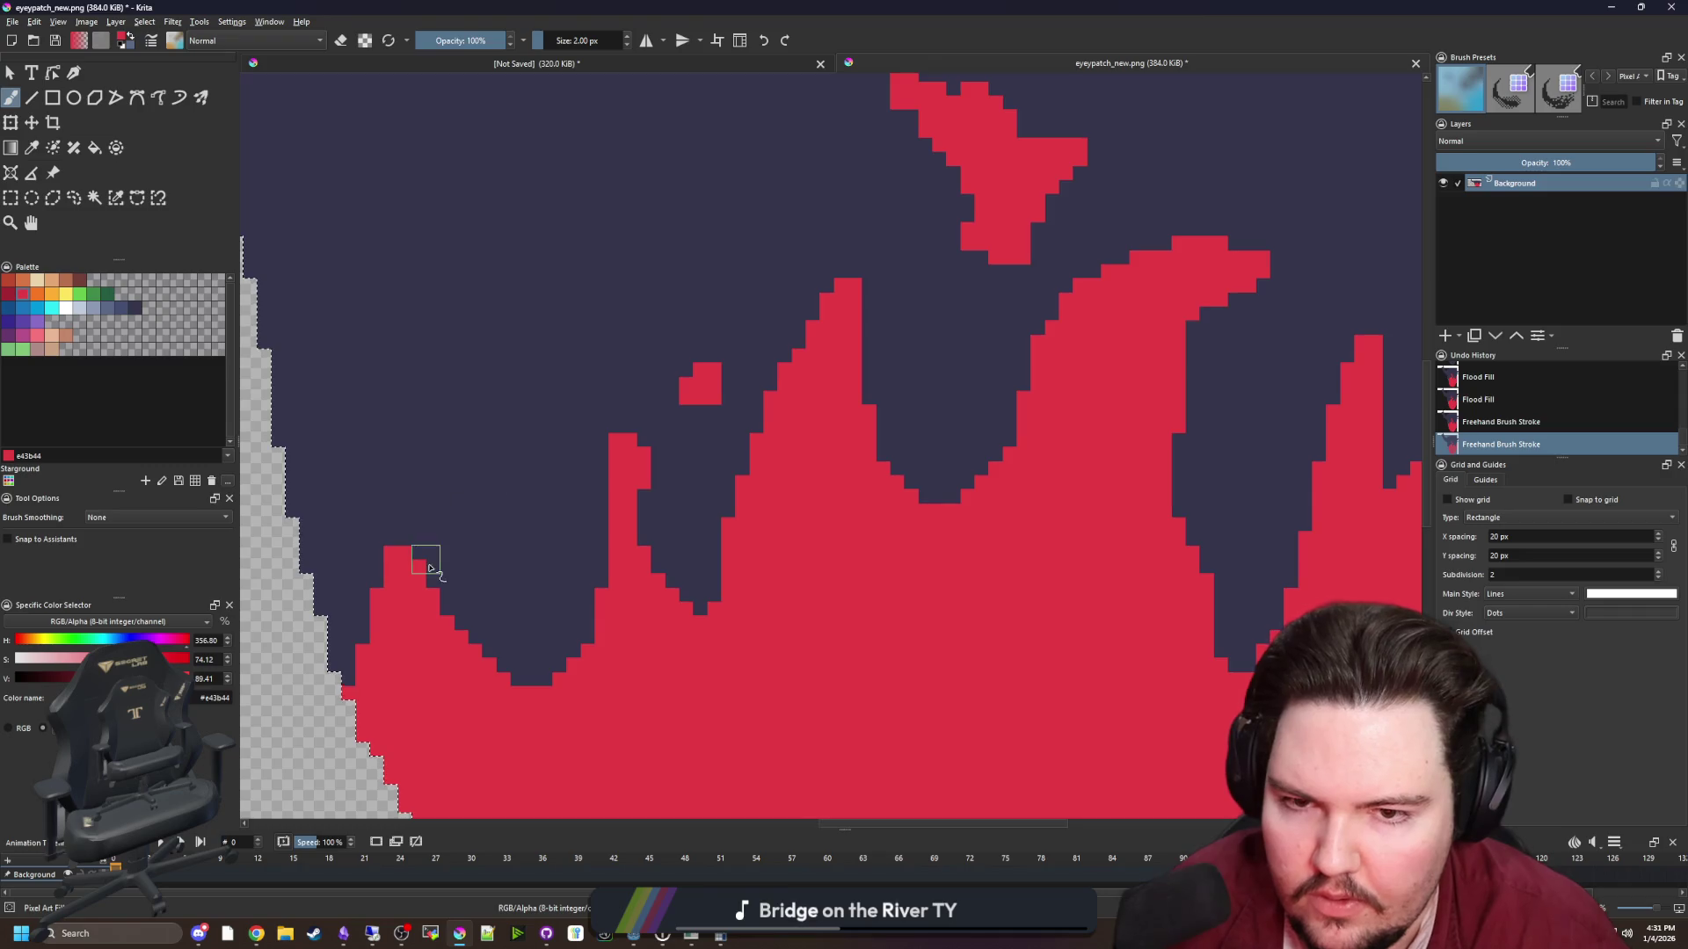
scroll(428, 569, "down", 3)
left_click_drag(1145, 450, 1152, 443)
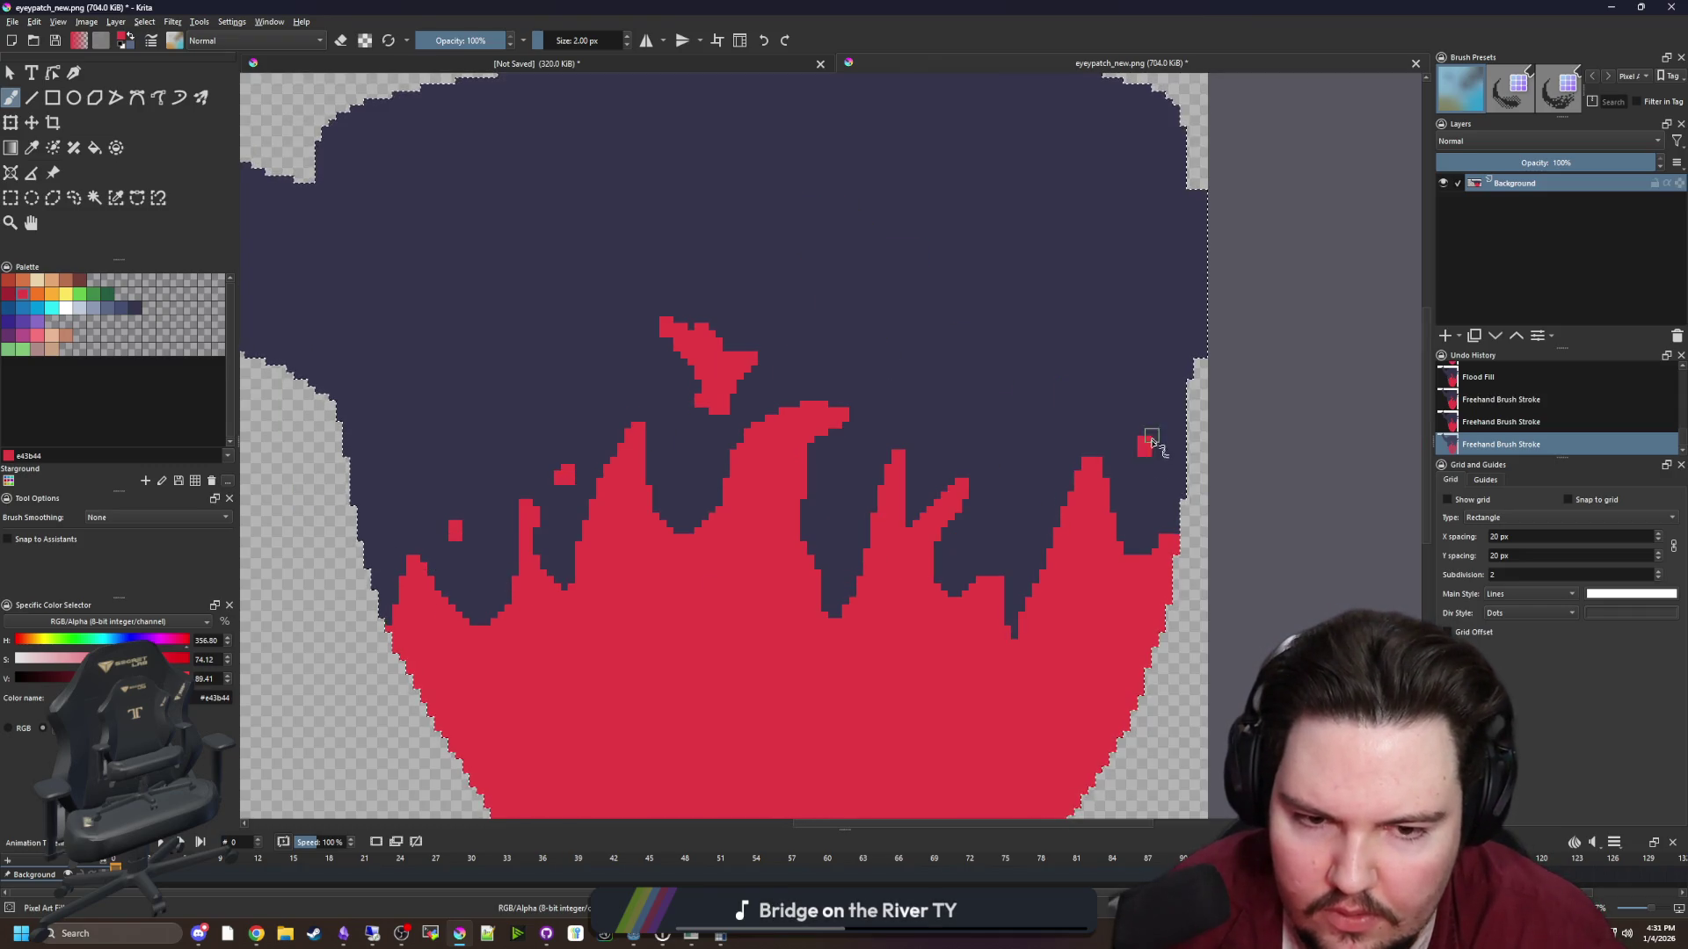
scroll(793, 453, "down", 8)
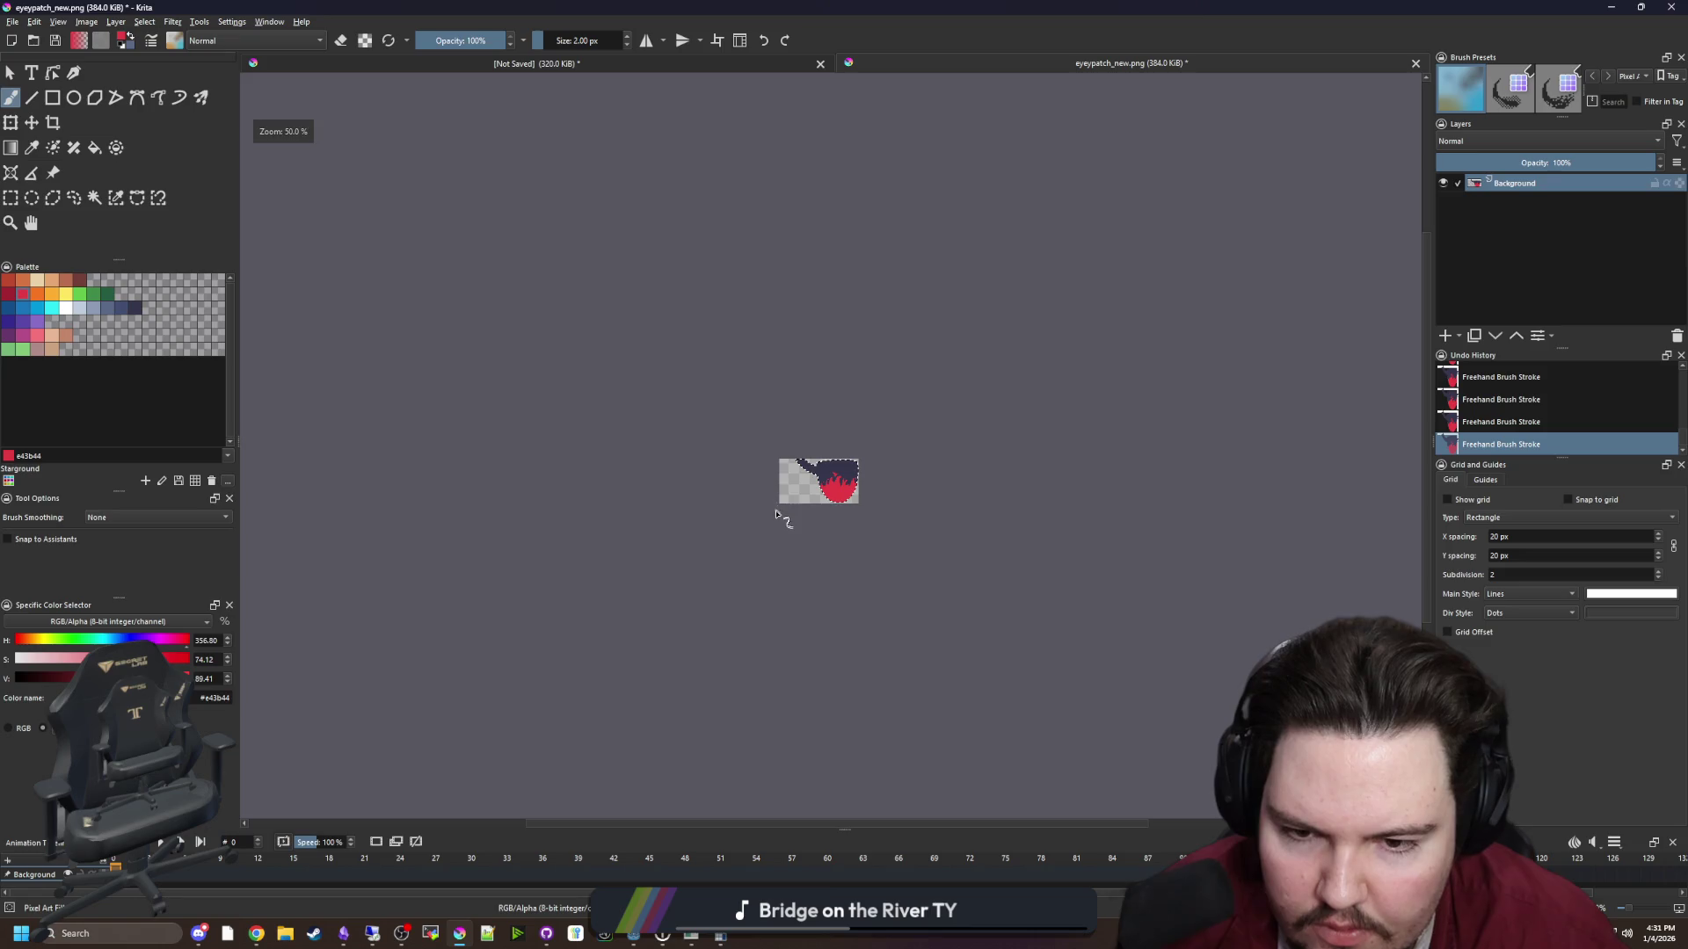
scroll(775, 514, "up", 8)
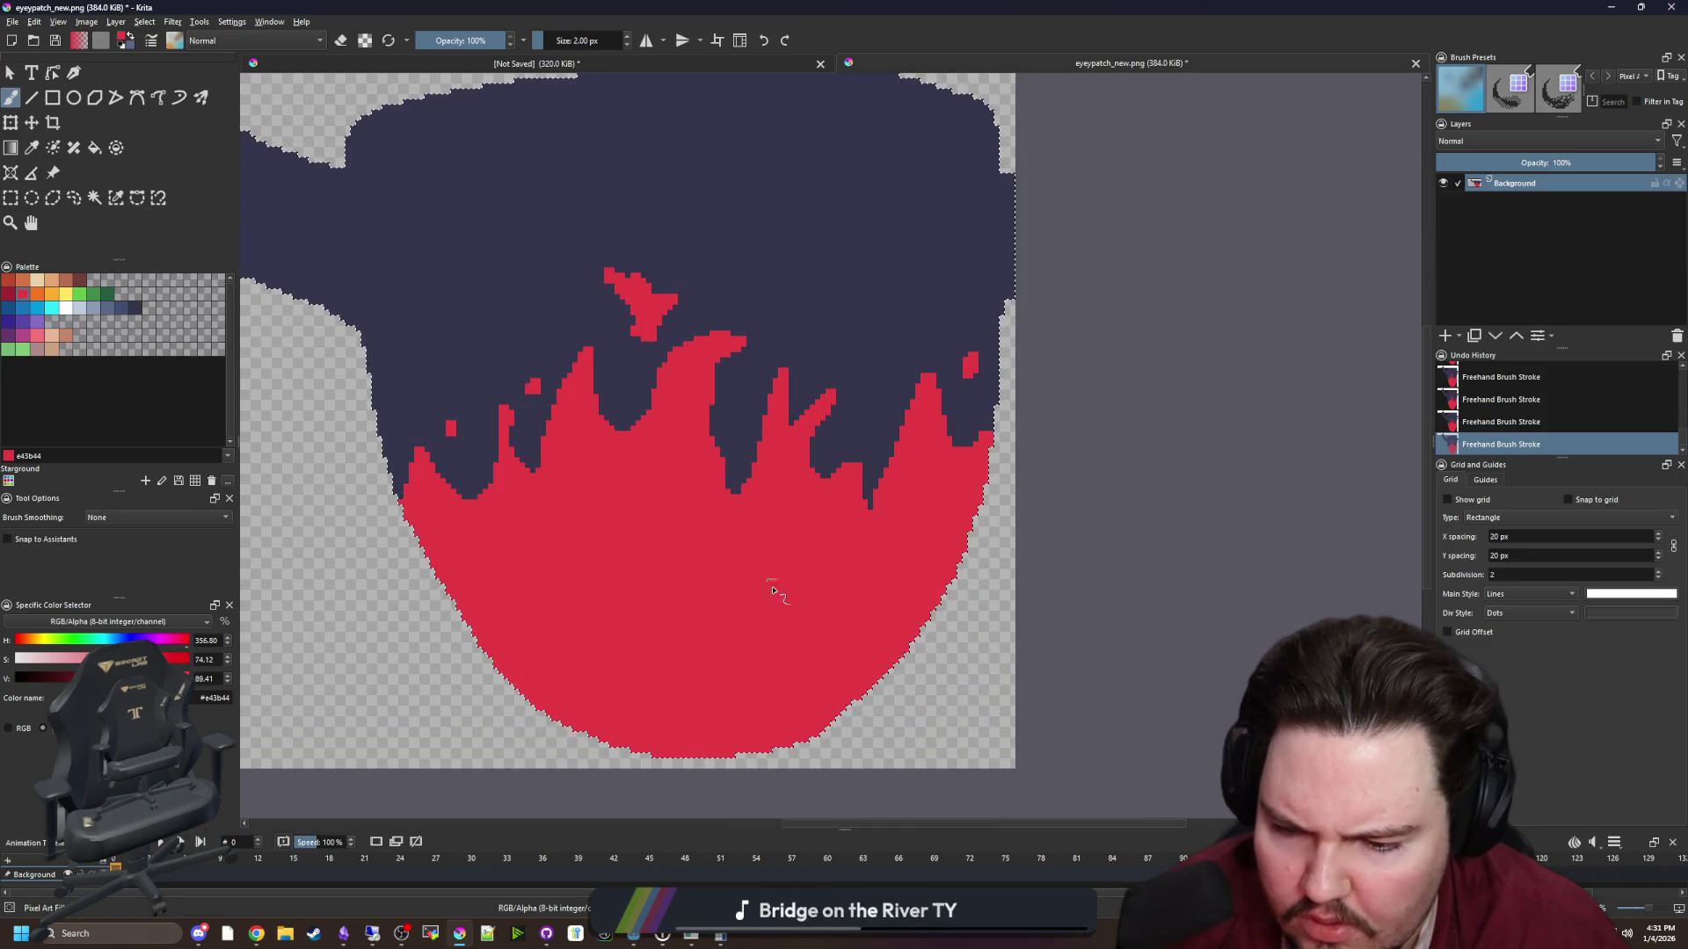
scroll(694, 637, "down", 3)
scroll(689, 538, "up", 5)
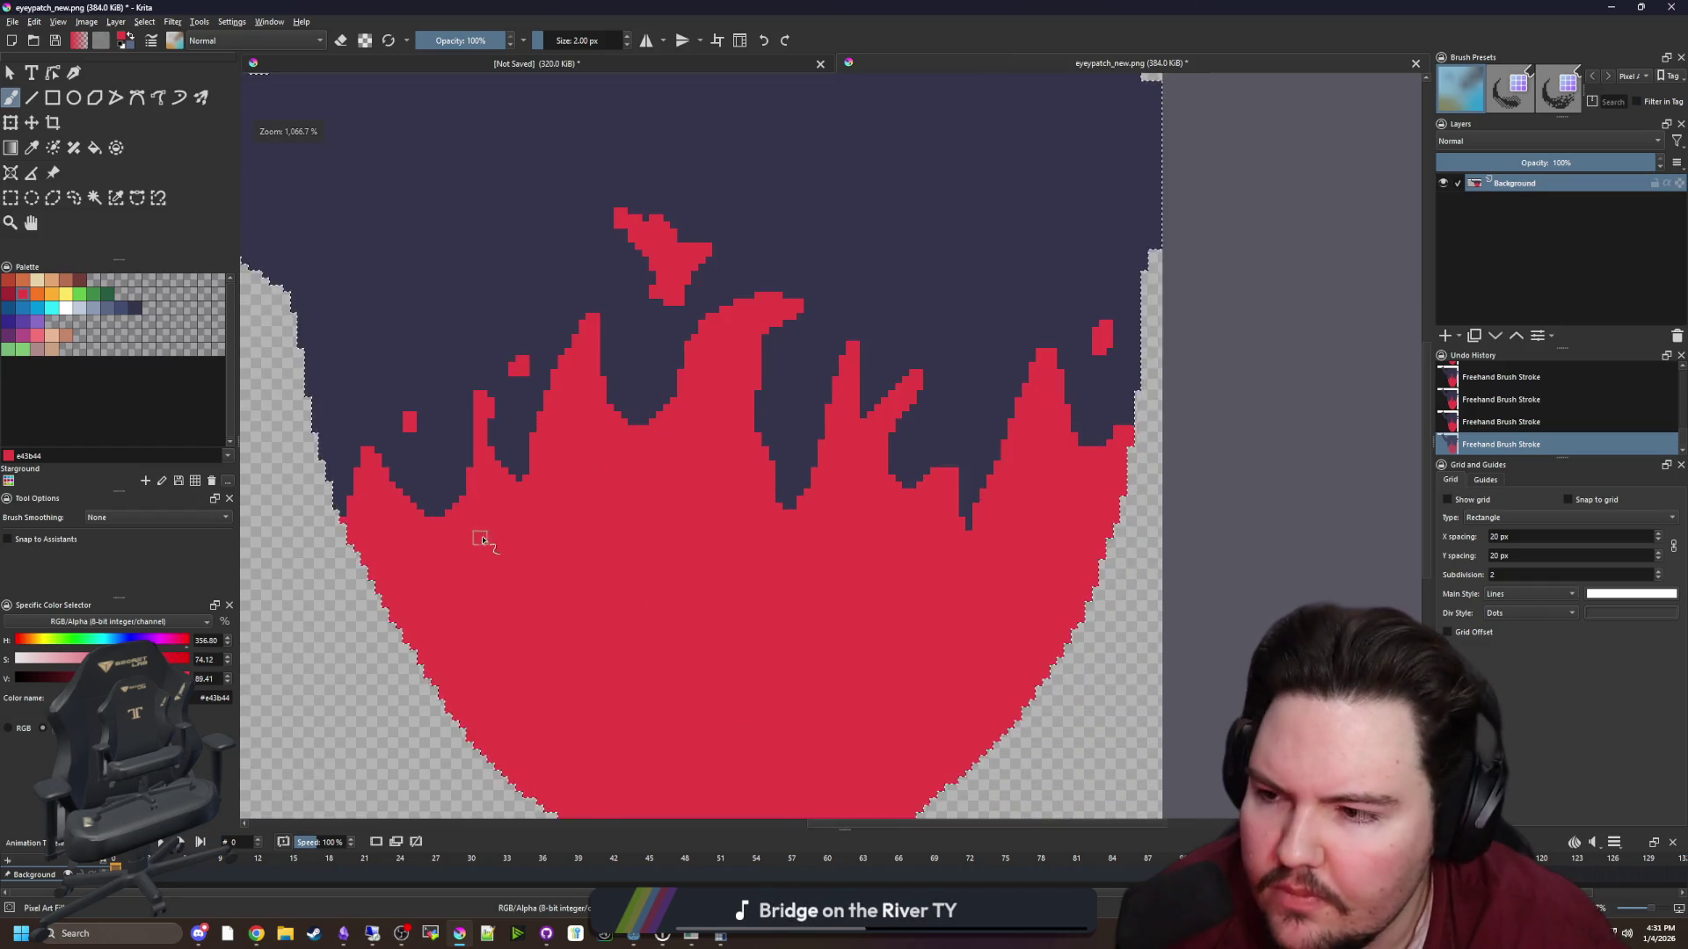
left_click(67, 294)
Paint a yellow core at the flame's base with an 11 px brush
scroll(550, 440, "down", 1)
key("bracketright")
key("bracketright")
key("bracketright")
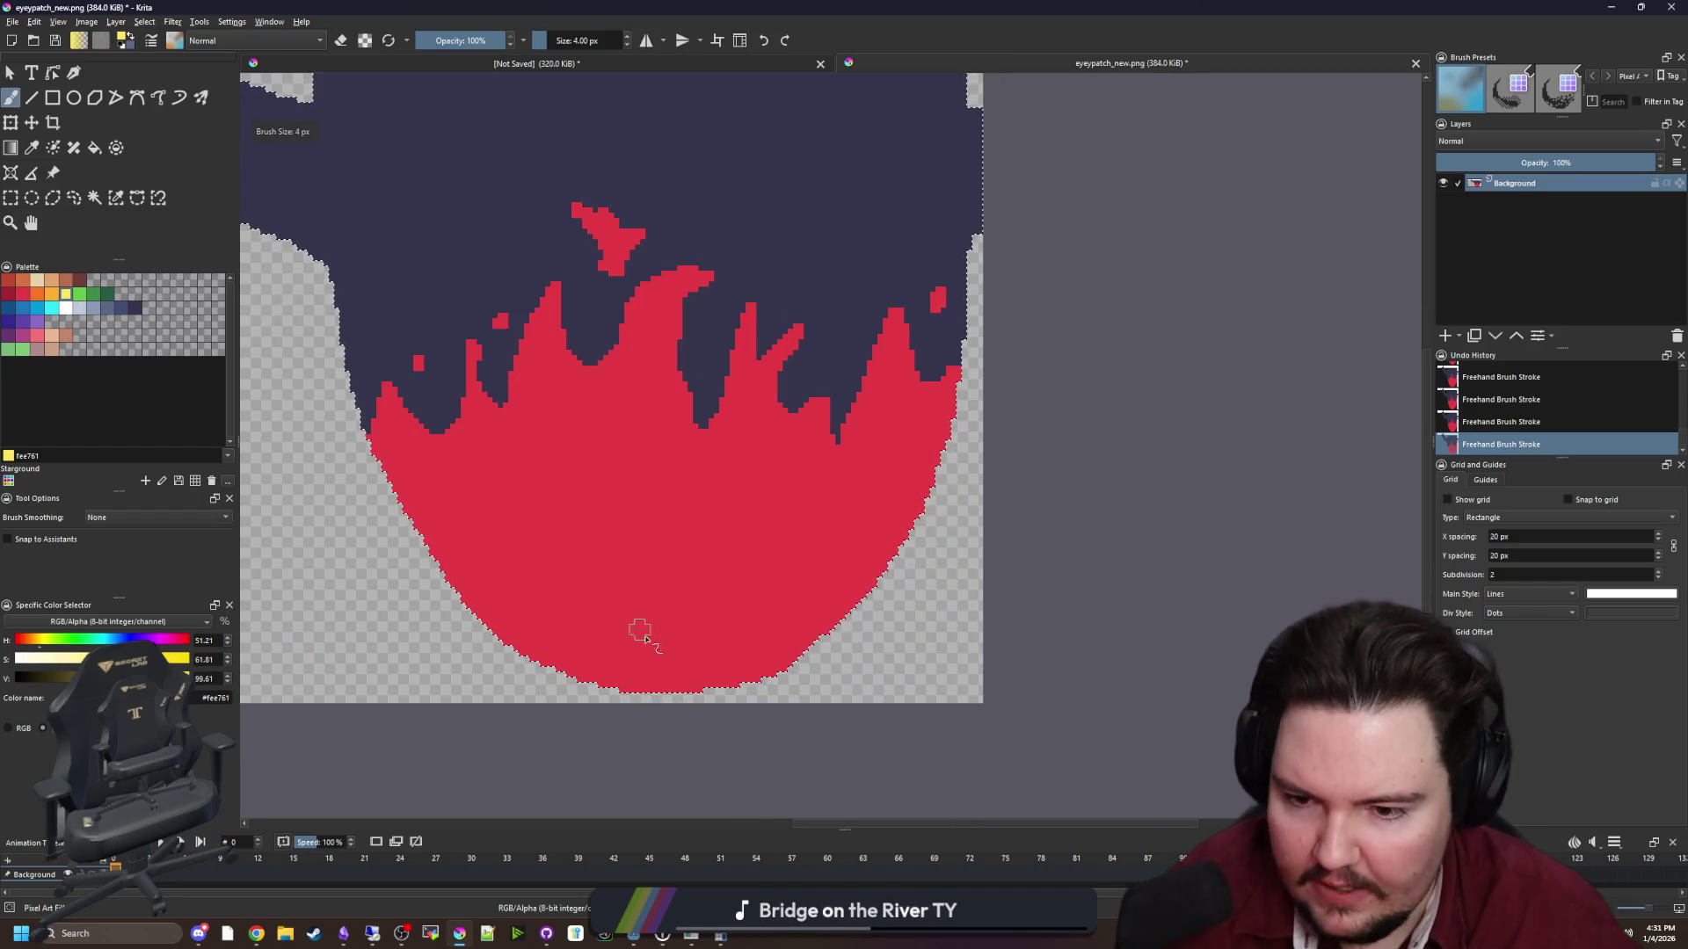
key("bracketright")
key("bracketright")
key("bracketright")
left_click_drag(678, 672, 673, 677)
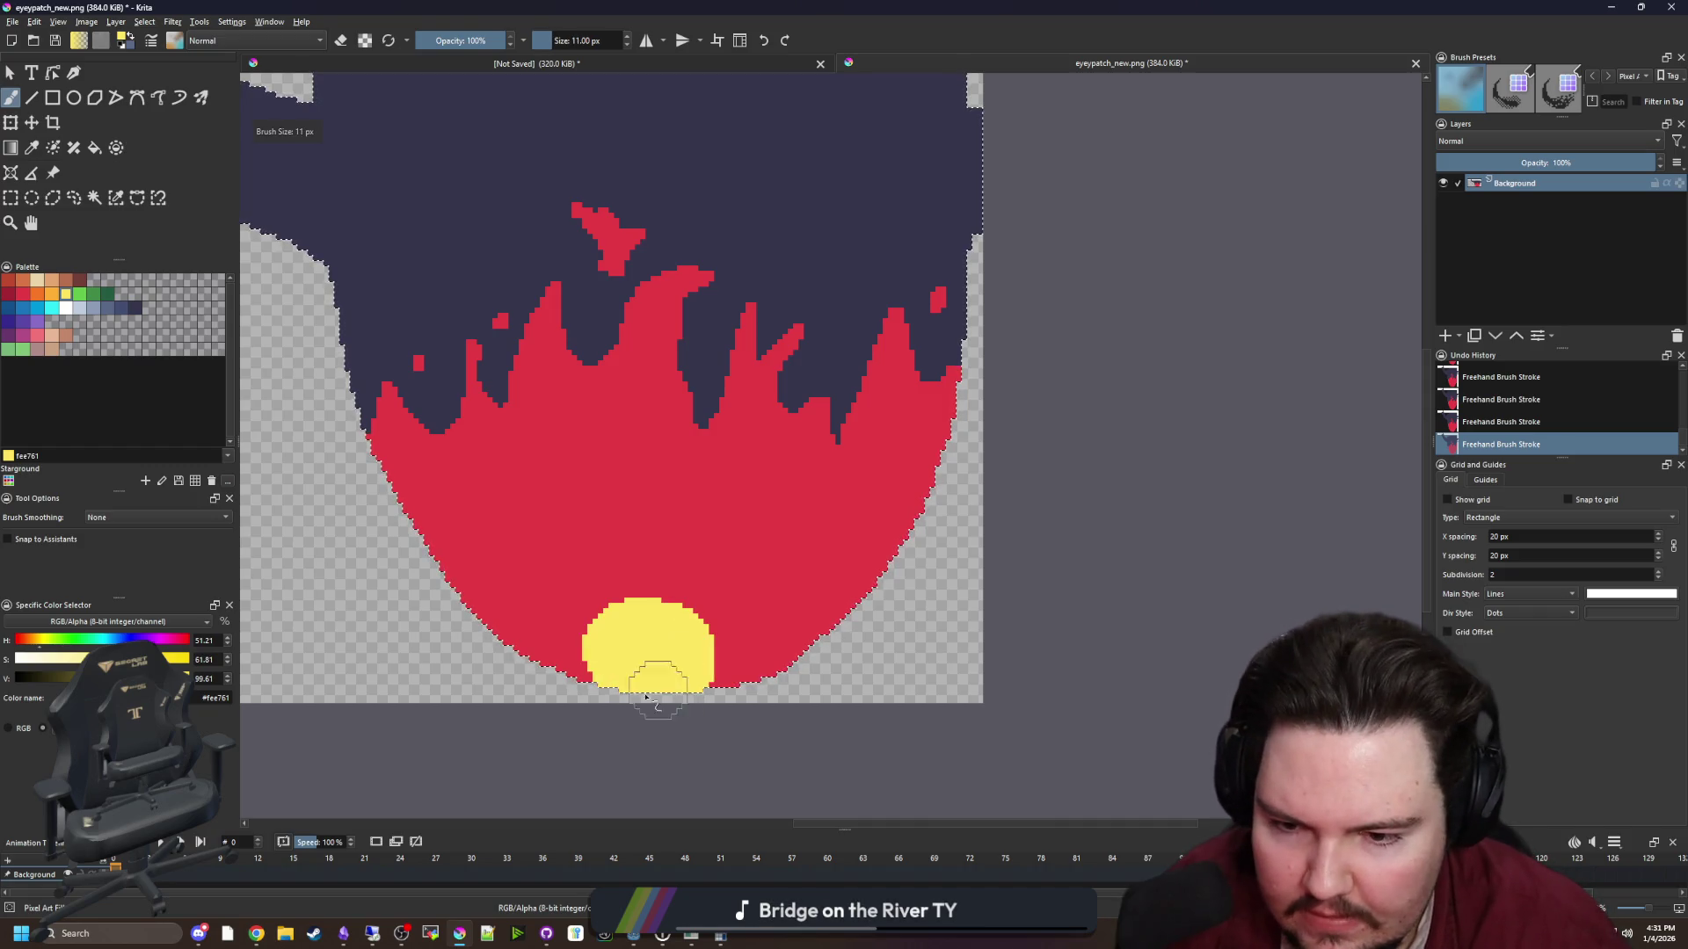
Draw a tall jagged yellow flame outline with a 6 px brush and fill it yellow
key("bracketleft")
key("bracketleft")
key("bracketleft")
scroll(595, 655, "up", 2)
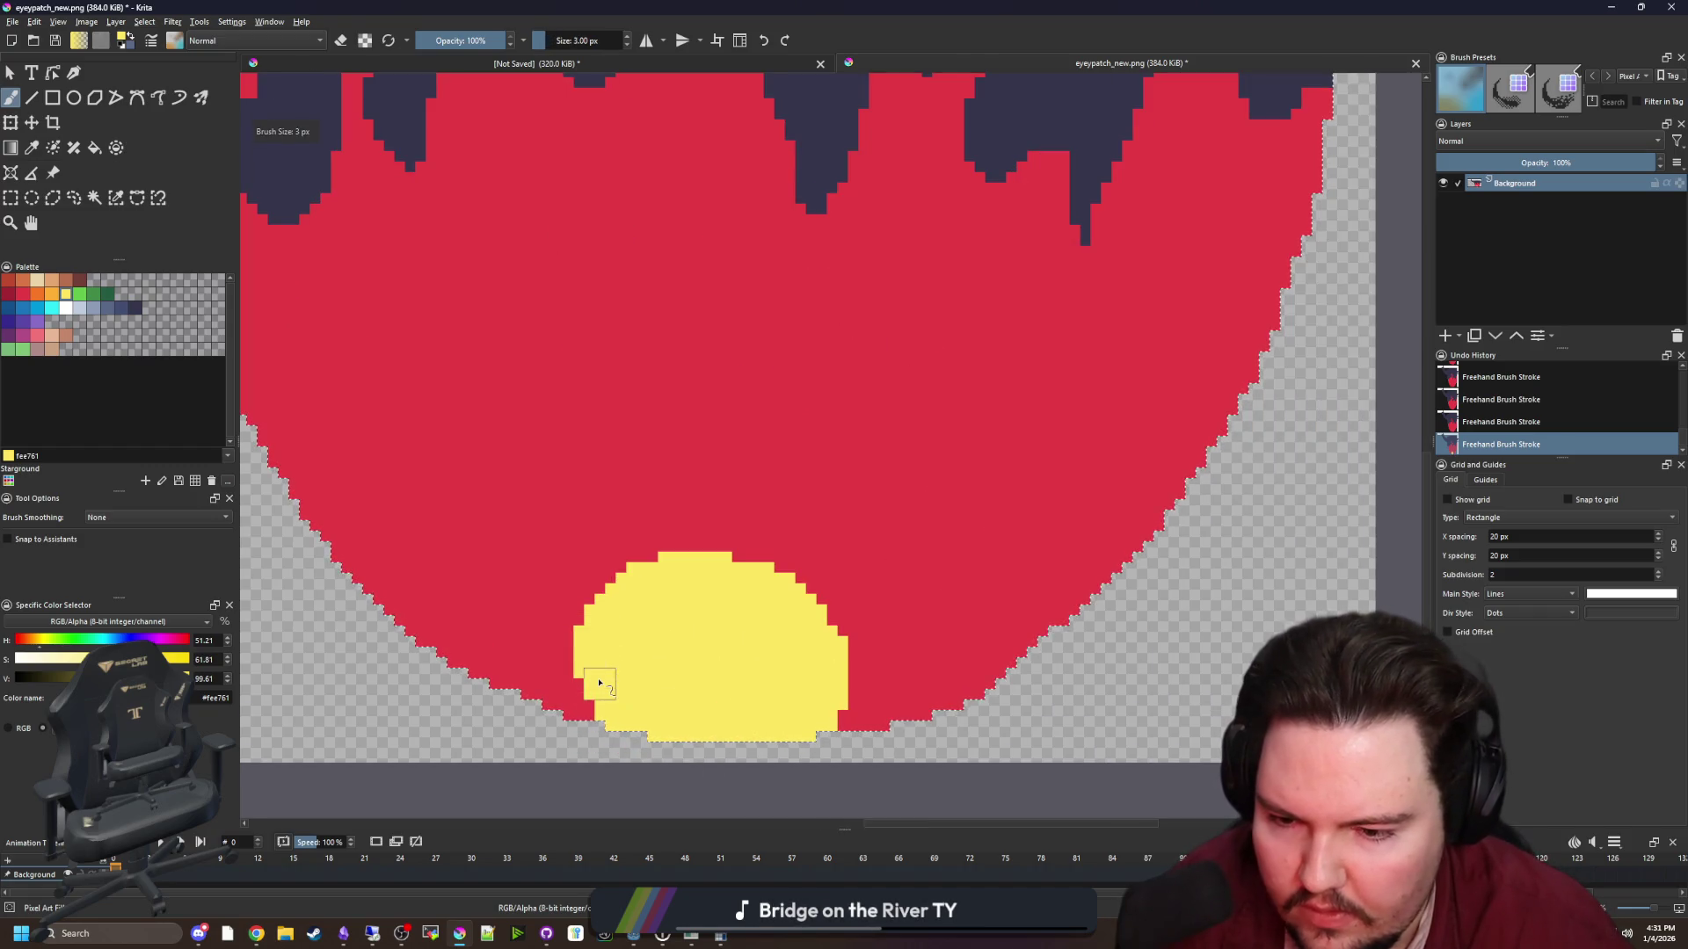
mouse_move(482, 560)
left_mouse_down()
mouse_move(562, 462)
mouse_move(567, 343)
mouse_move(659, 430)
left_mouse_up()
mouse_move(719, 332)
left_mouse_down()
mouse_move(752, 308)
mouse_move(848, 400)
mouse_move(949, 378)
mouse_move(908, 498)
left_mouse_up()
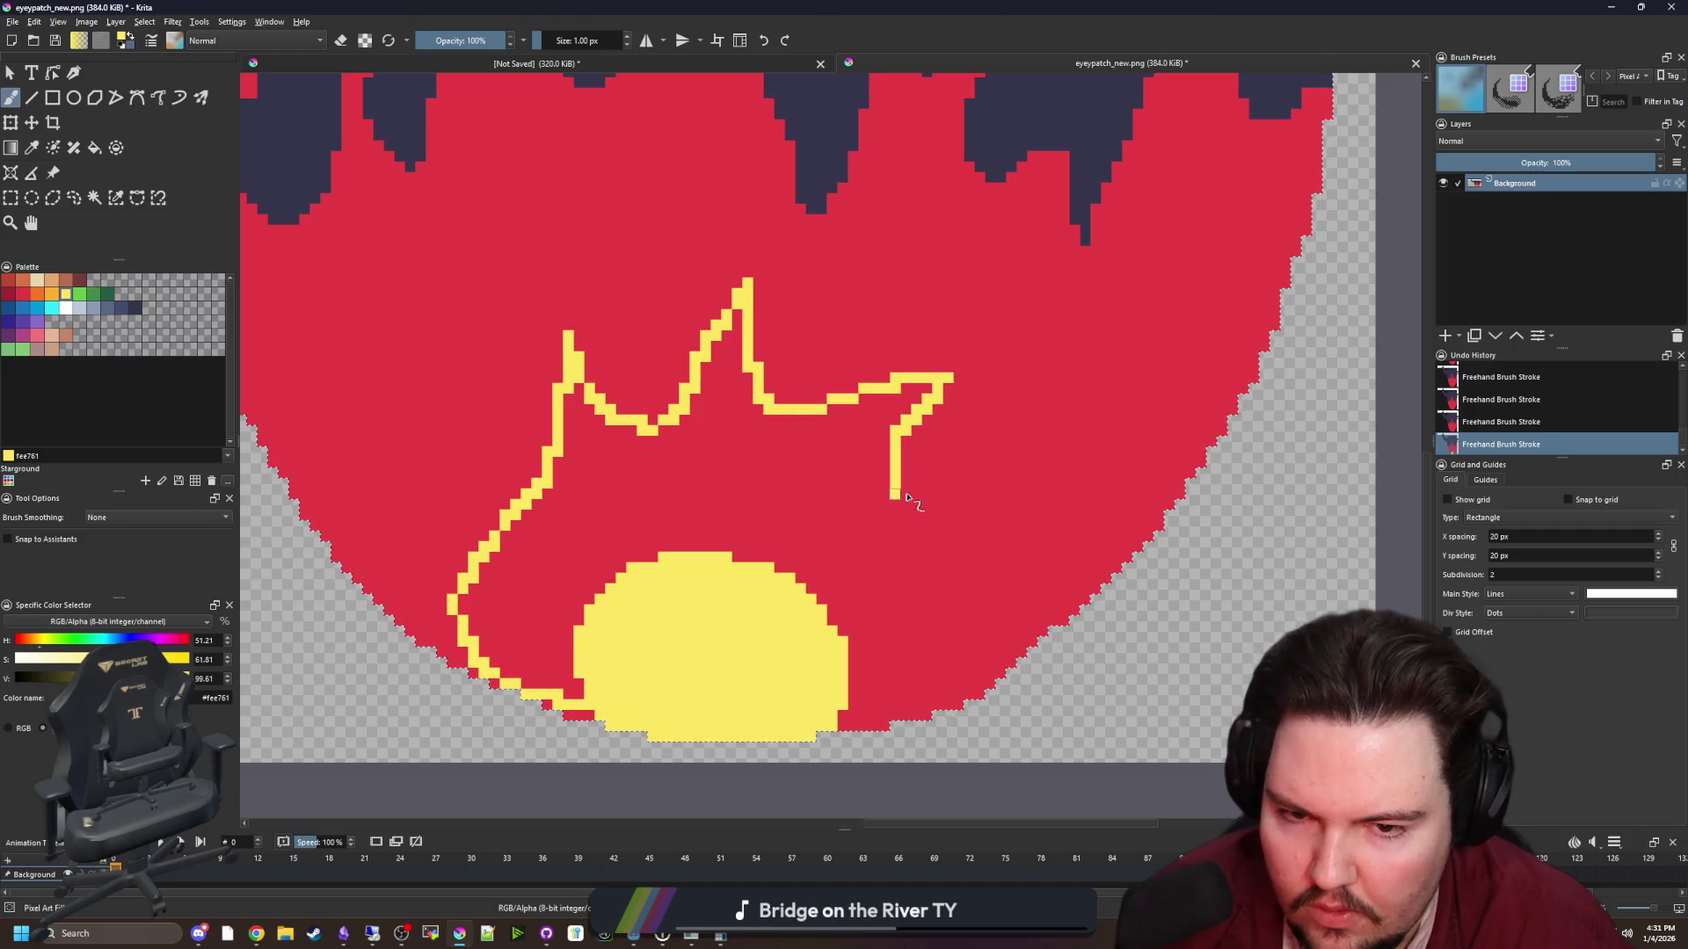
mouse_move(971, 552)
left_mouse_down()
mouse_move(937, 609)
mouse_move(986, 677)
left_mouse_up()
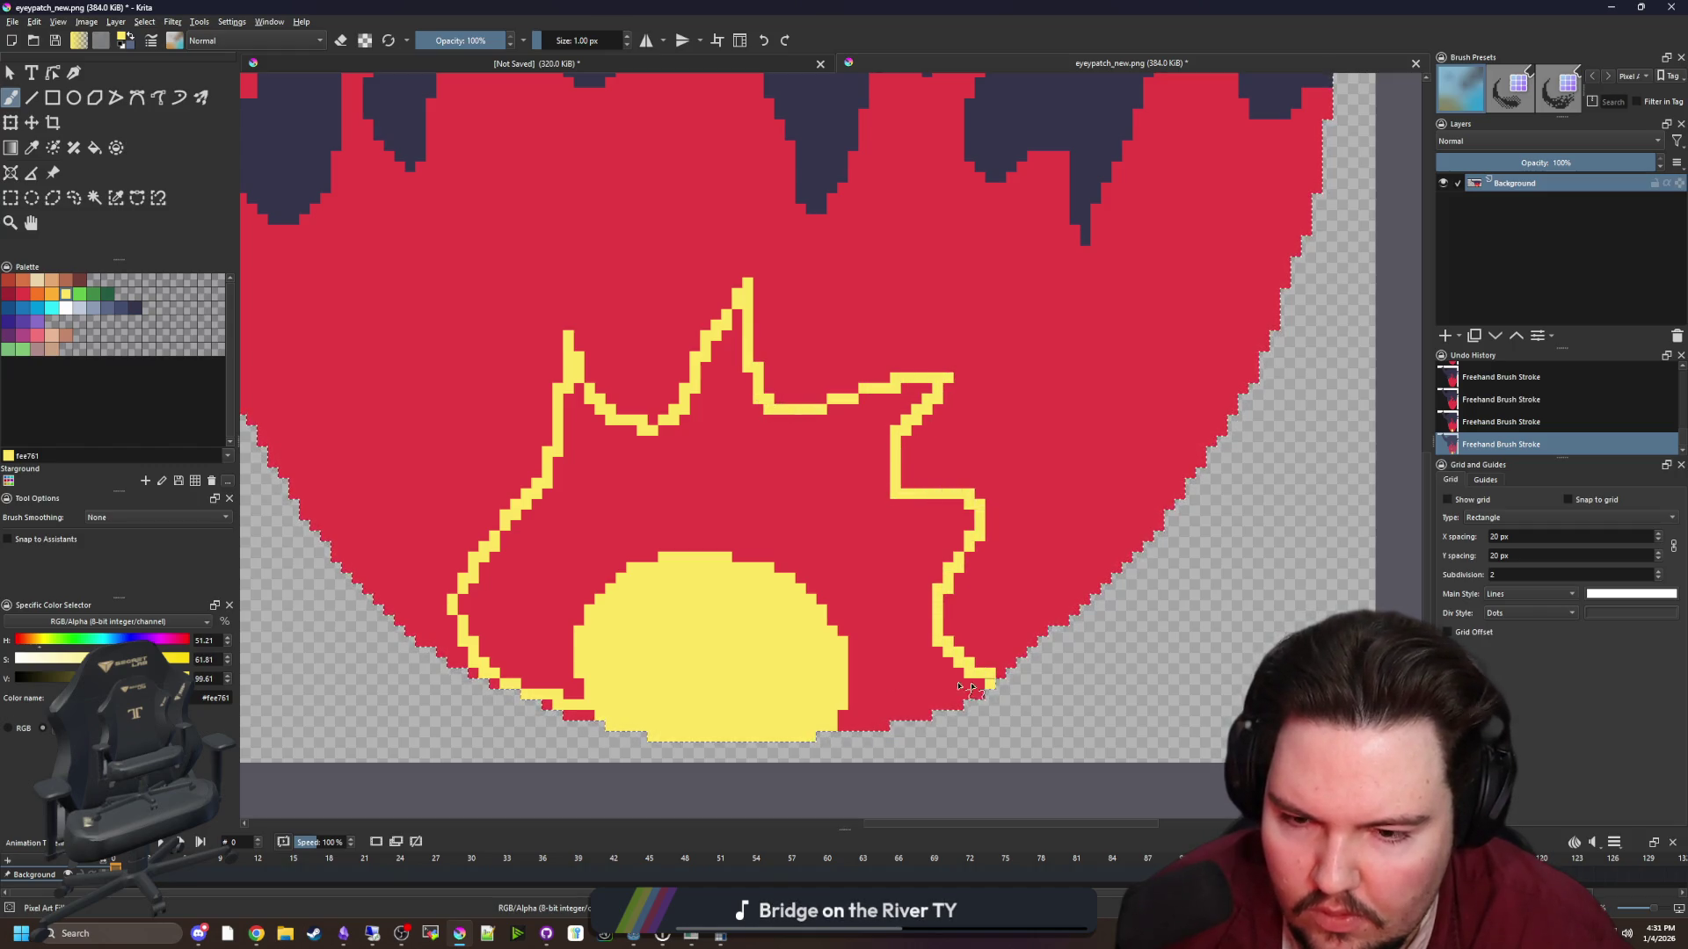
left_click(715, 538)
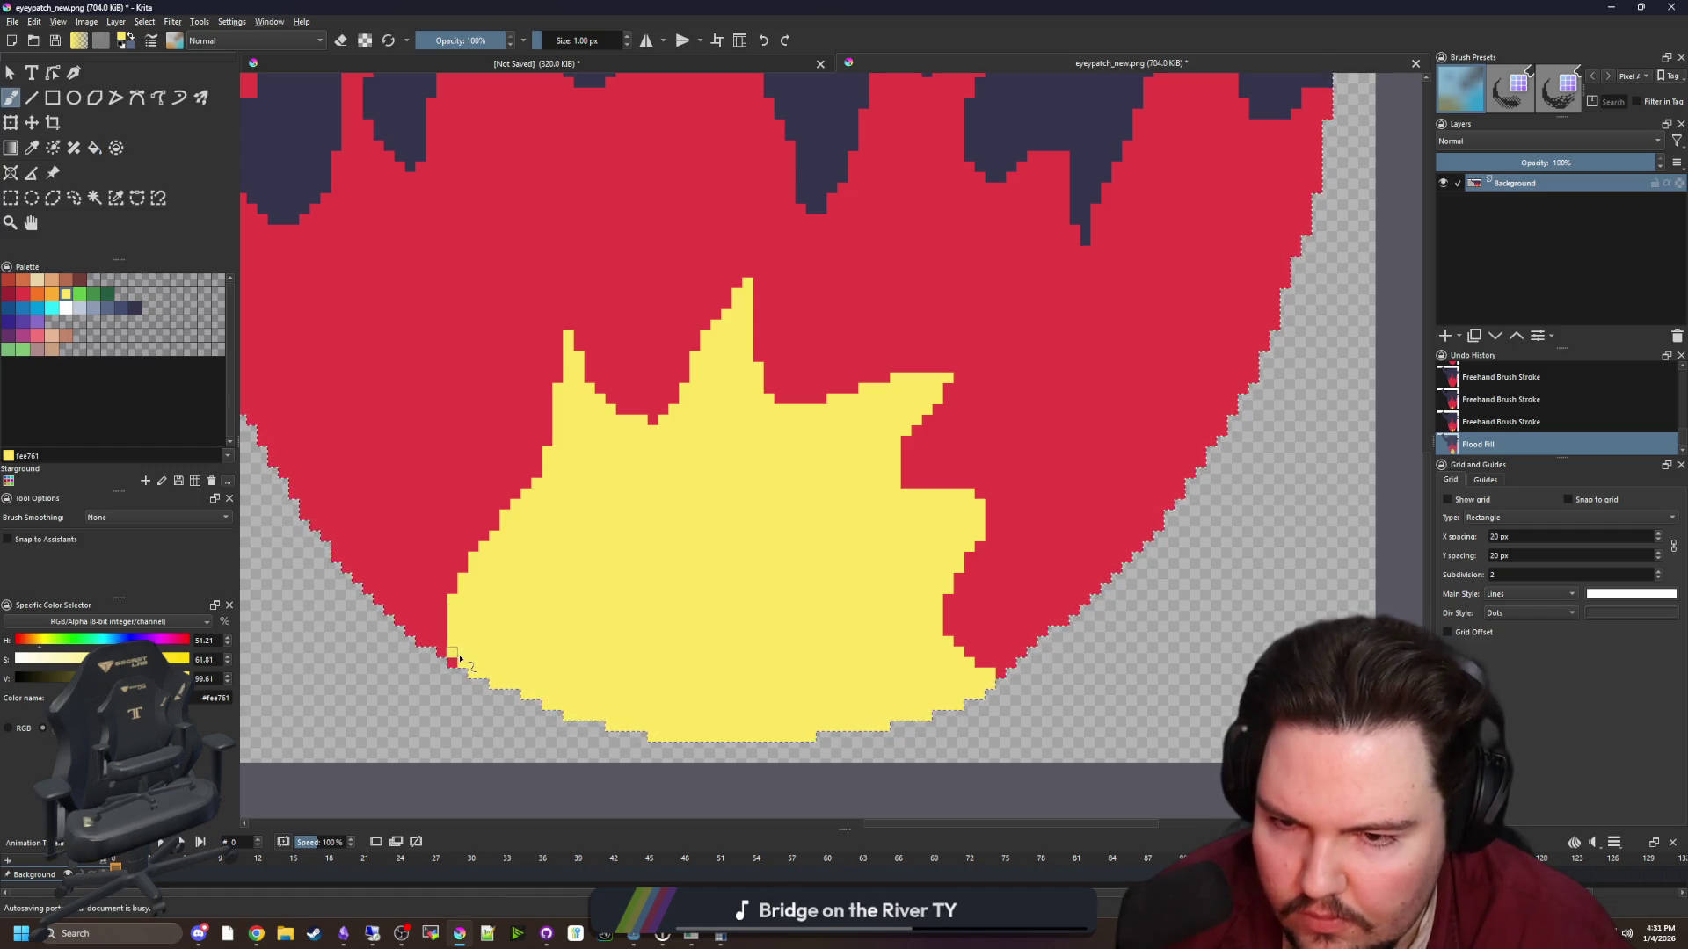
left_click(459, 659)
key("minus")
With orange f77622, select the red flame region contiguously and draw an orange flame outline inside it
left_click(37, 293)
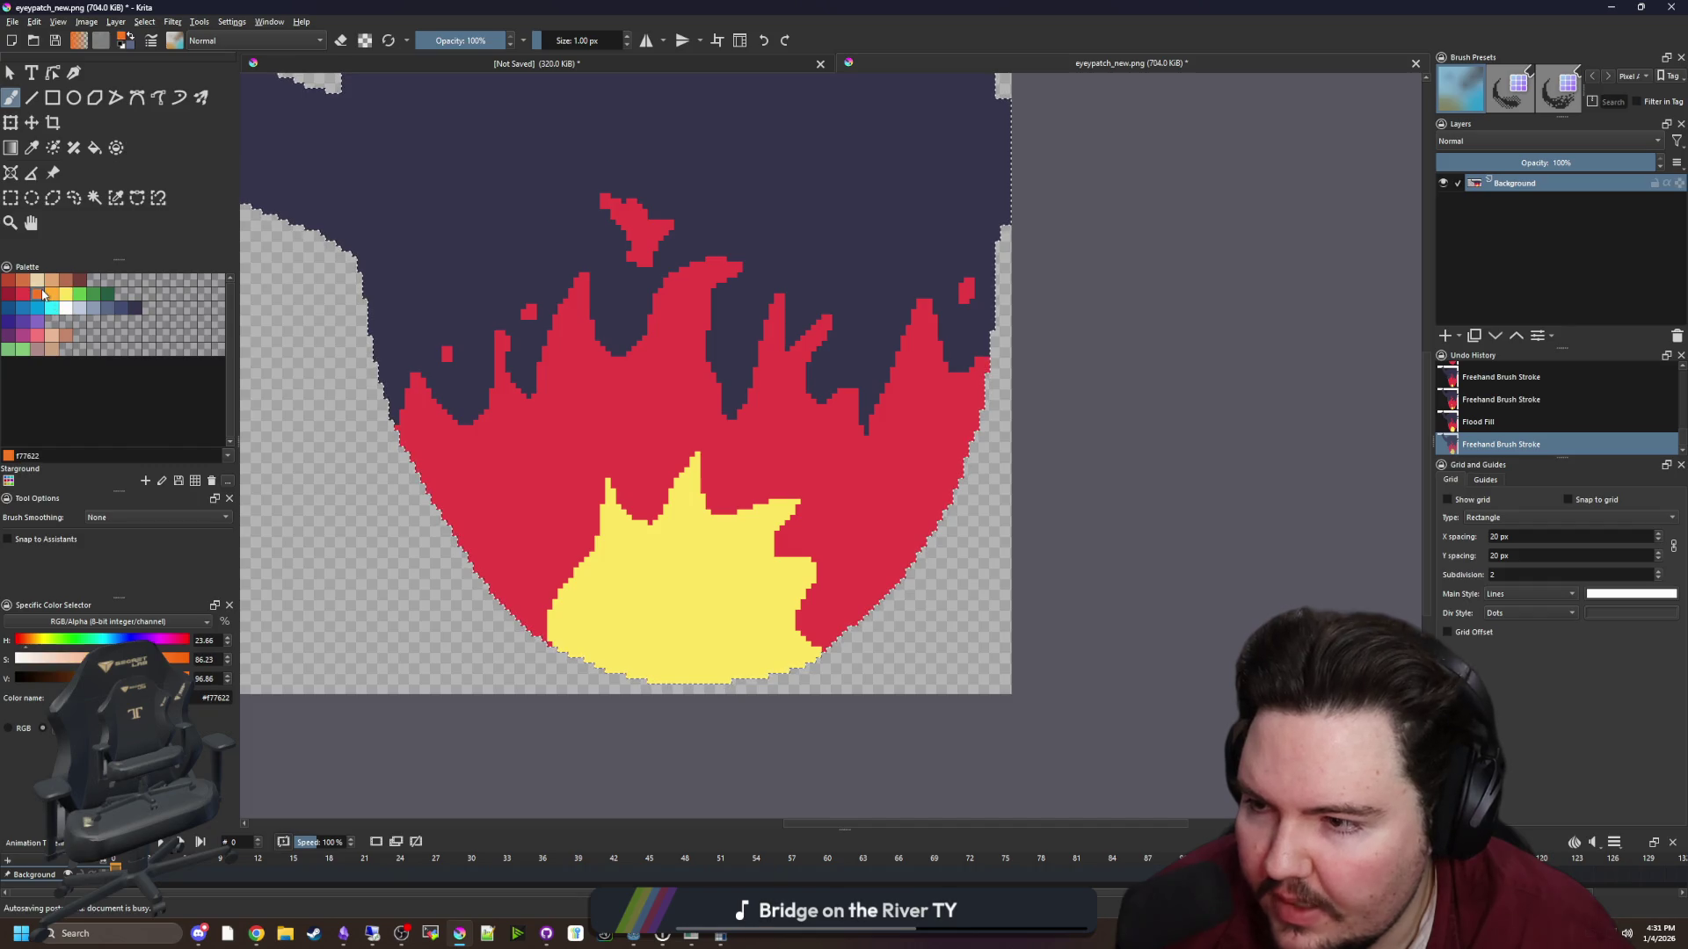
left_click(94, 198)
left_click(630, 474)
key("plus")
key("b")
mouse_move(424, 596)
left_mouse_down()
mouse_move(479, 422)
mouse_move(591, 365)
mouse_move(638, 449)
mouse_move(712, 382)
mouse_move(716, 450)
mouse_move(772, 413)
mouse_move(791, 510)
mouse_move(864, 472)
mouse_move(874, 531)
mouse_move(958, 562)
mouse_move(998, 492)
mouse_move(1021, 582)
left_mouse_up()
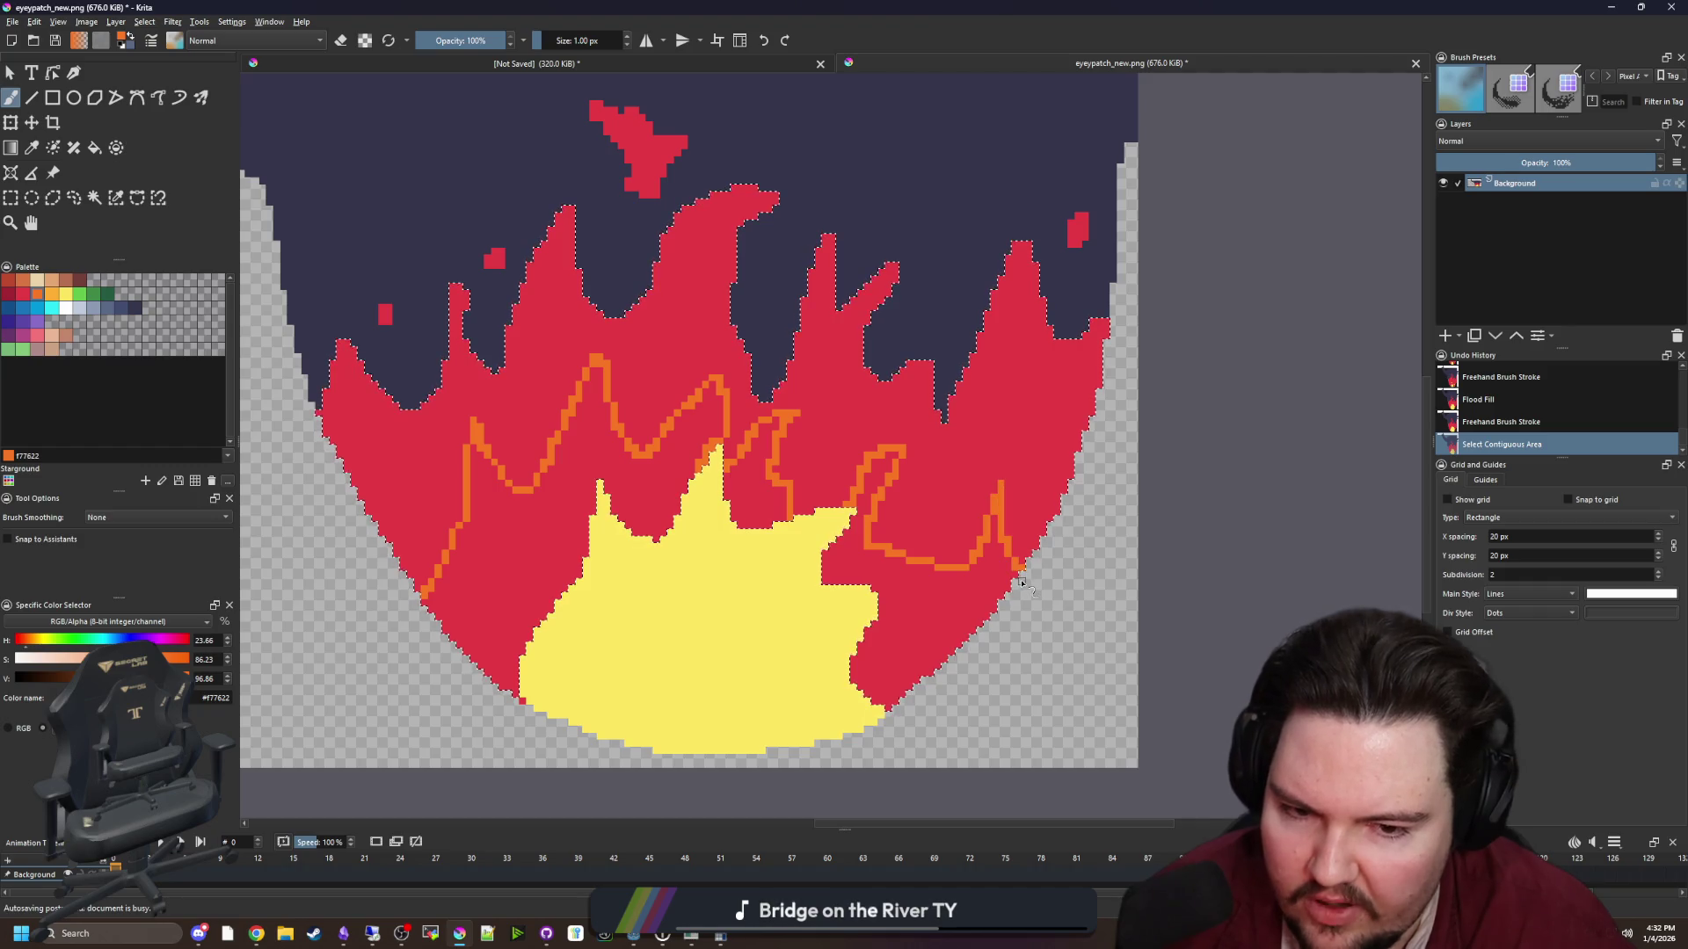
Fill the right, middle and left sections below the orange line, deselect, and touch up a leftover pixel
key("f")
left_click(912, 611)
left_click(769, 520)
left_click(593, 533)
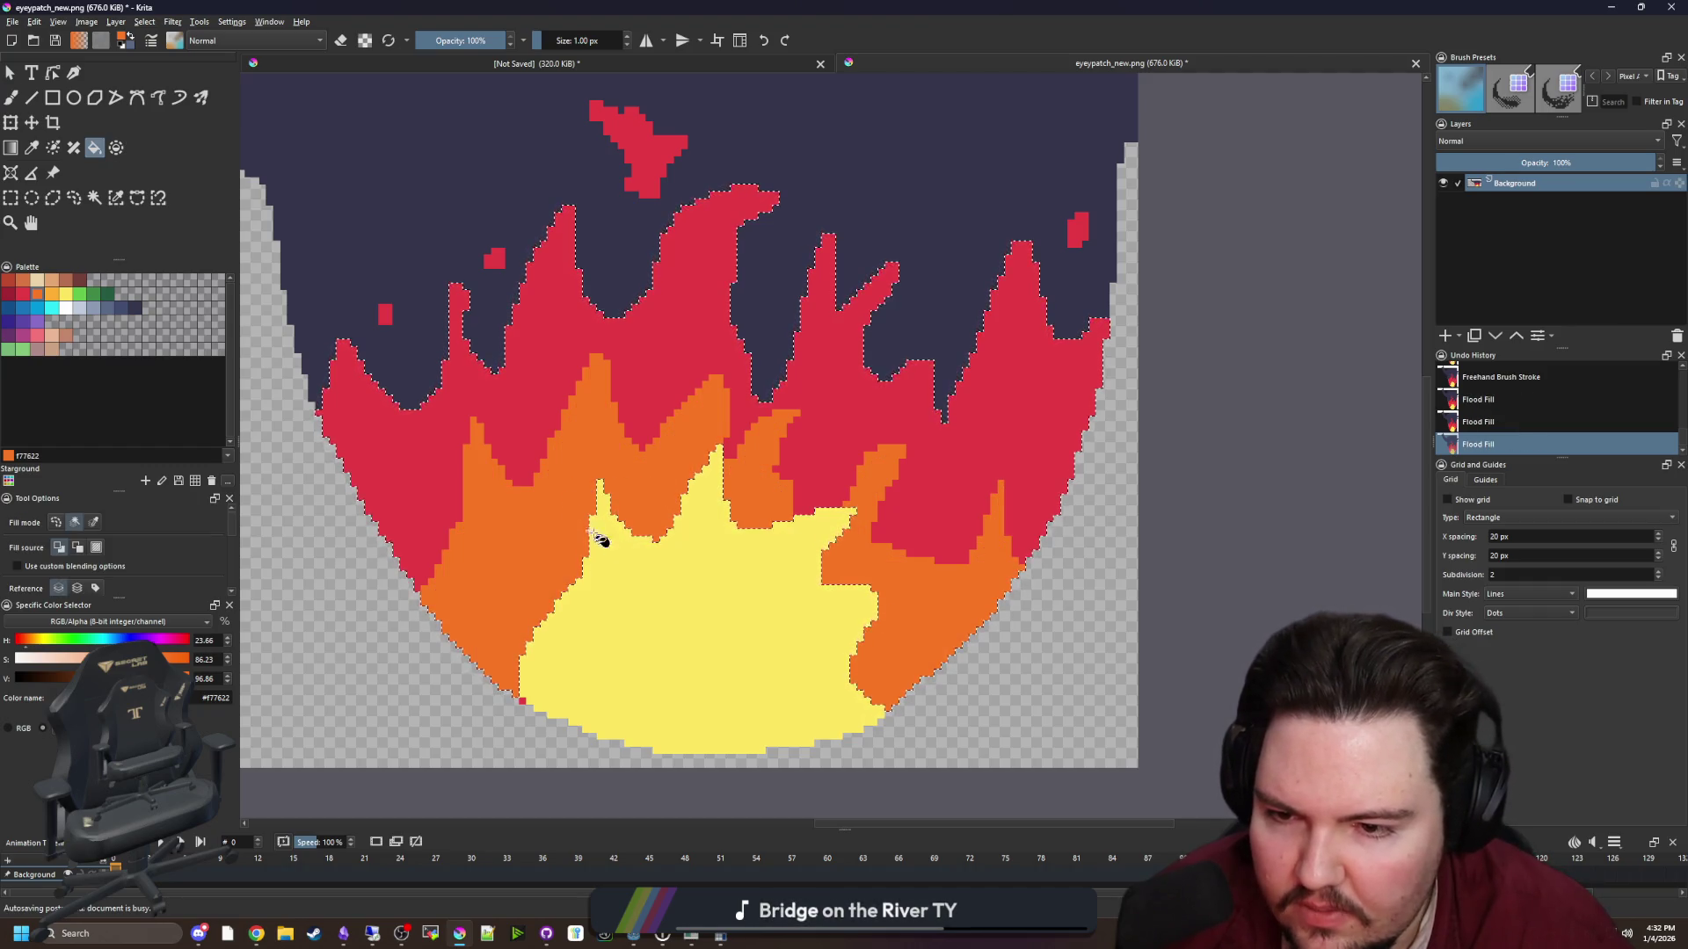
key("ctrl+shift+a")
key("b")
scroll(532, 672, "up", 2)
left_click(580, 670)
scroll(746, 633, "down", 10)
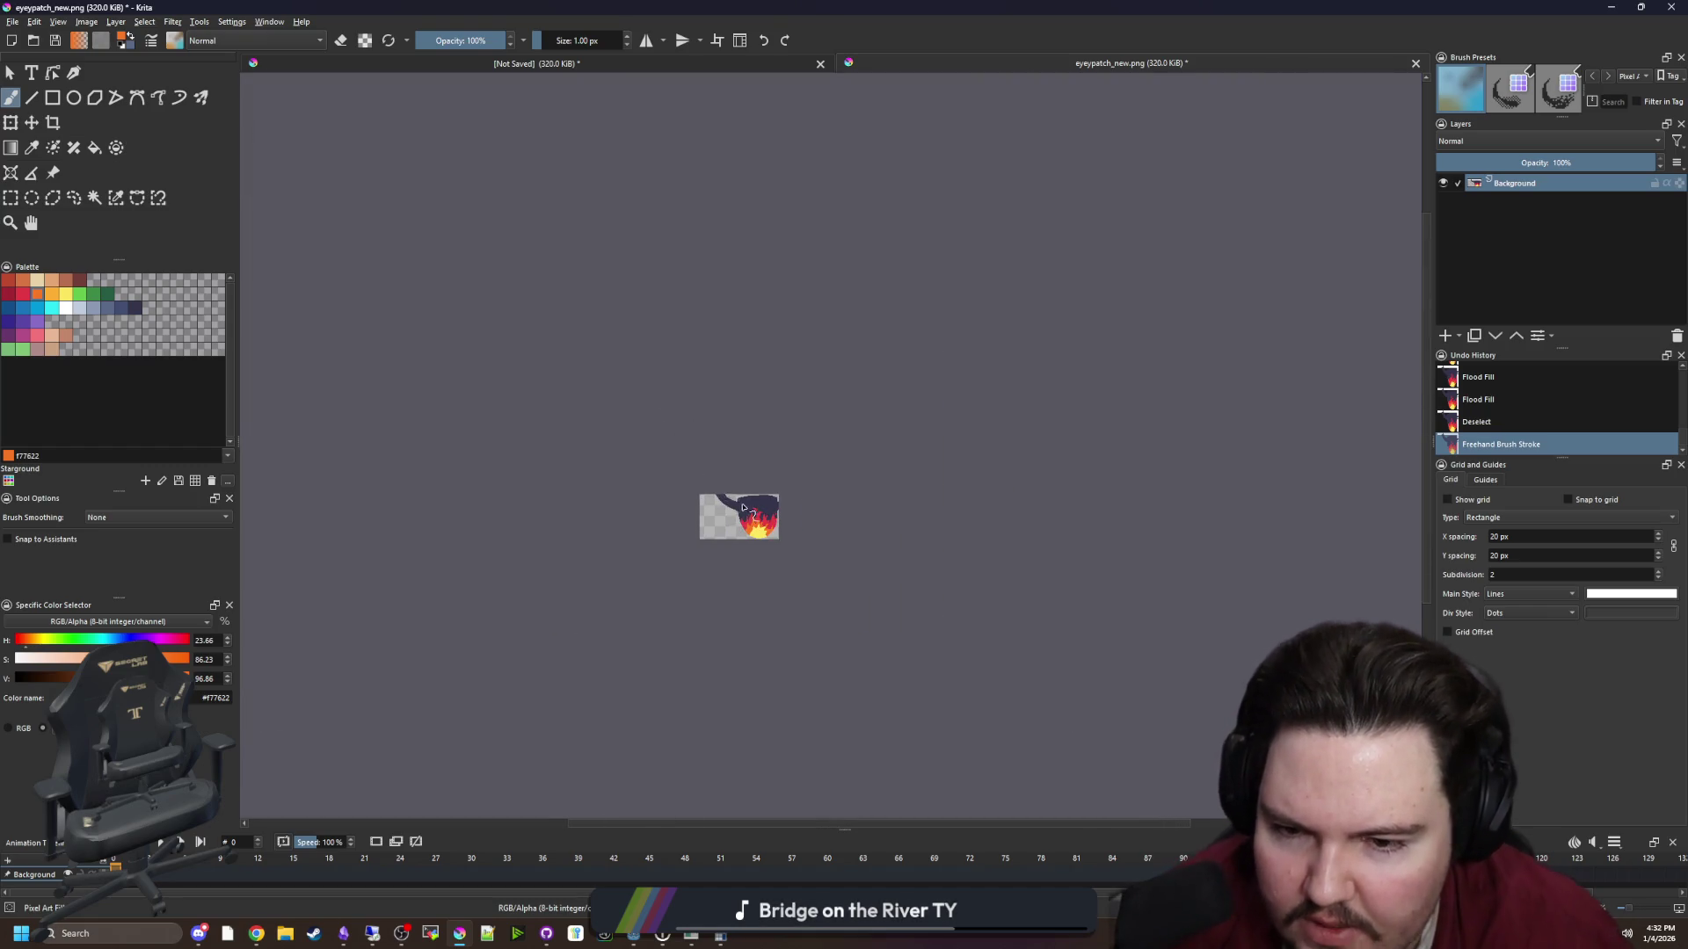
Save eyepatch_new.png as PNG and check the updated three-tone flames in Godot's player overlay
scroll(742, 523, "up", 5)
key("ctrl+s")
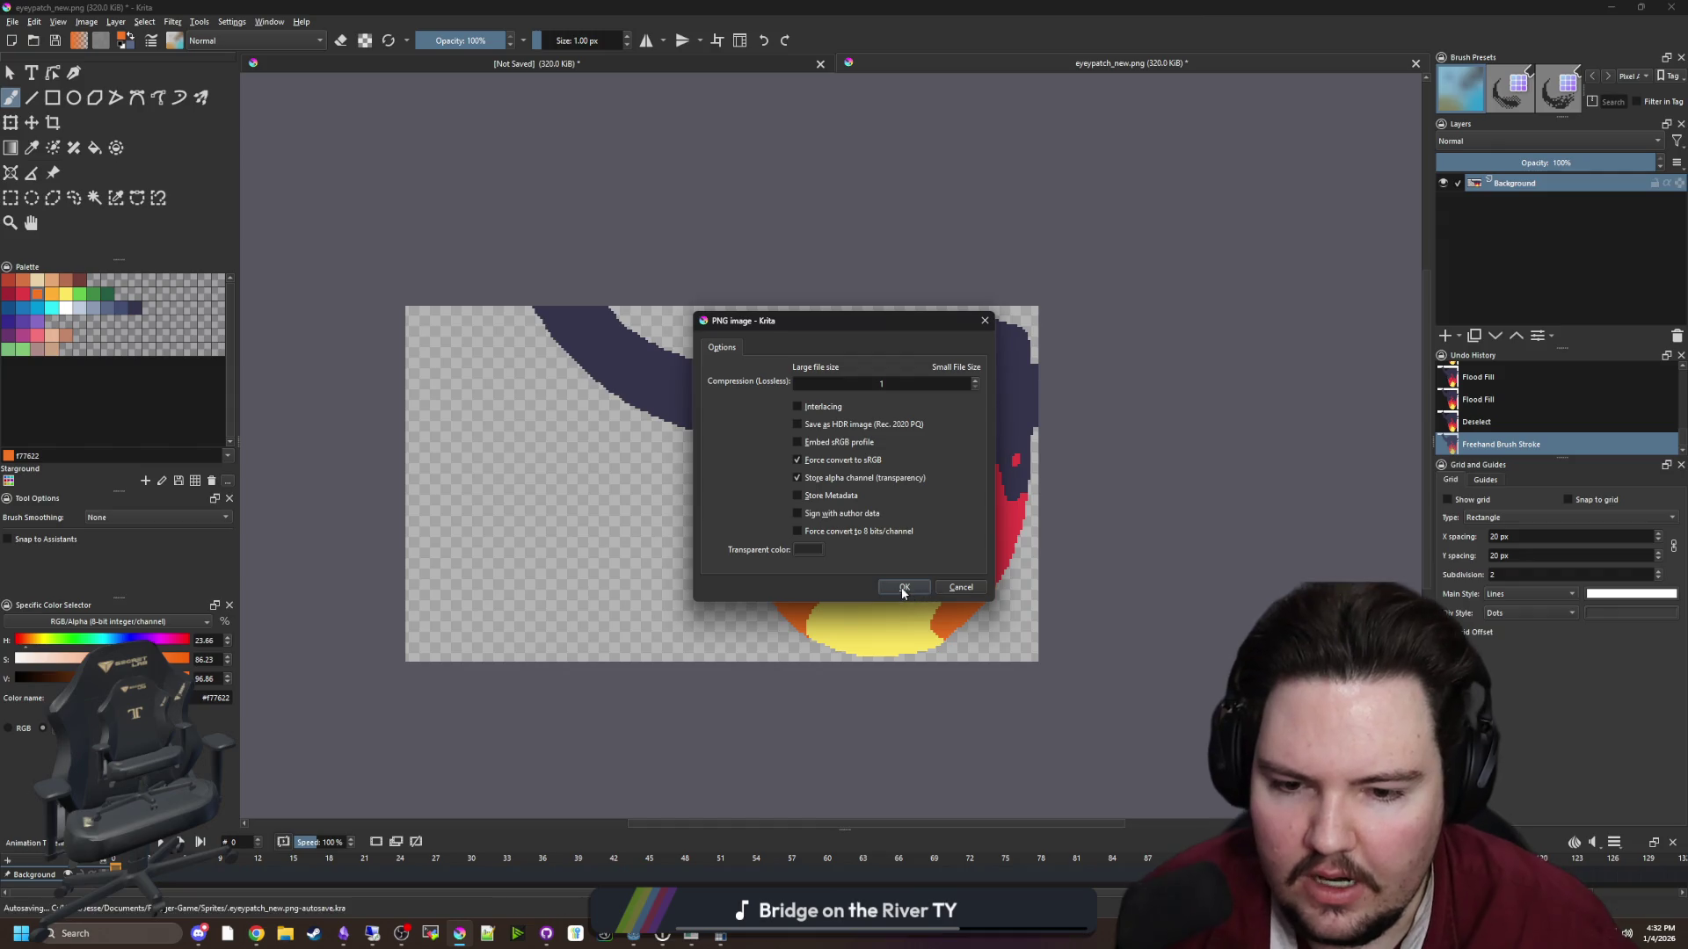
left_click(903, 589)
key("alt+Tab")
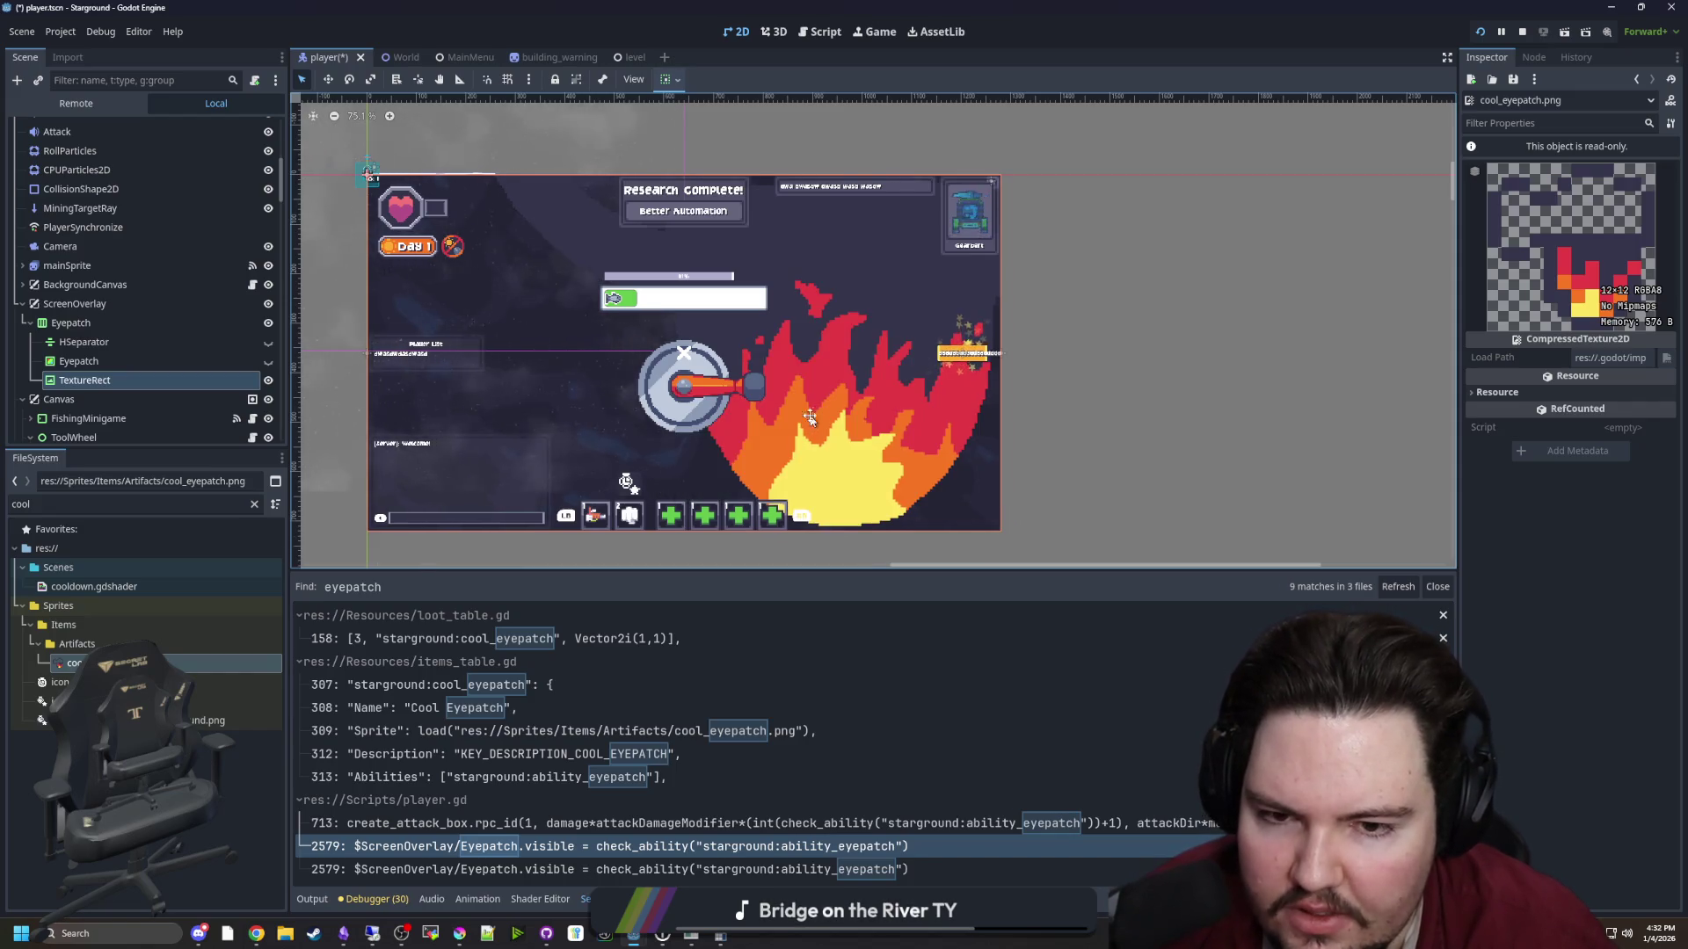
scroll(808, 423, "left", 1)
scroll(849, 358, "down", 1)
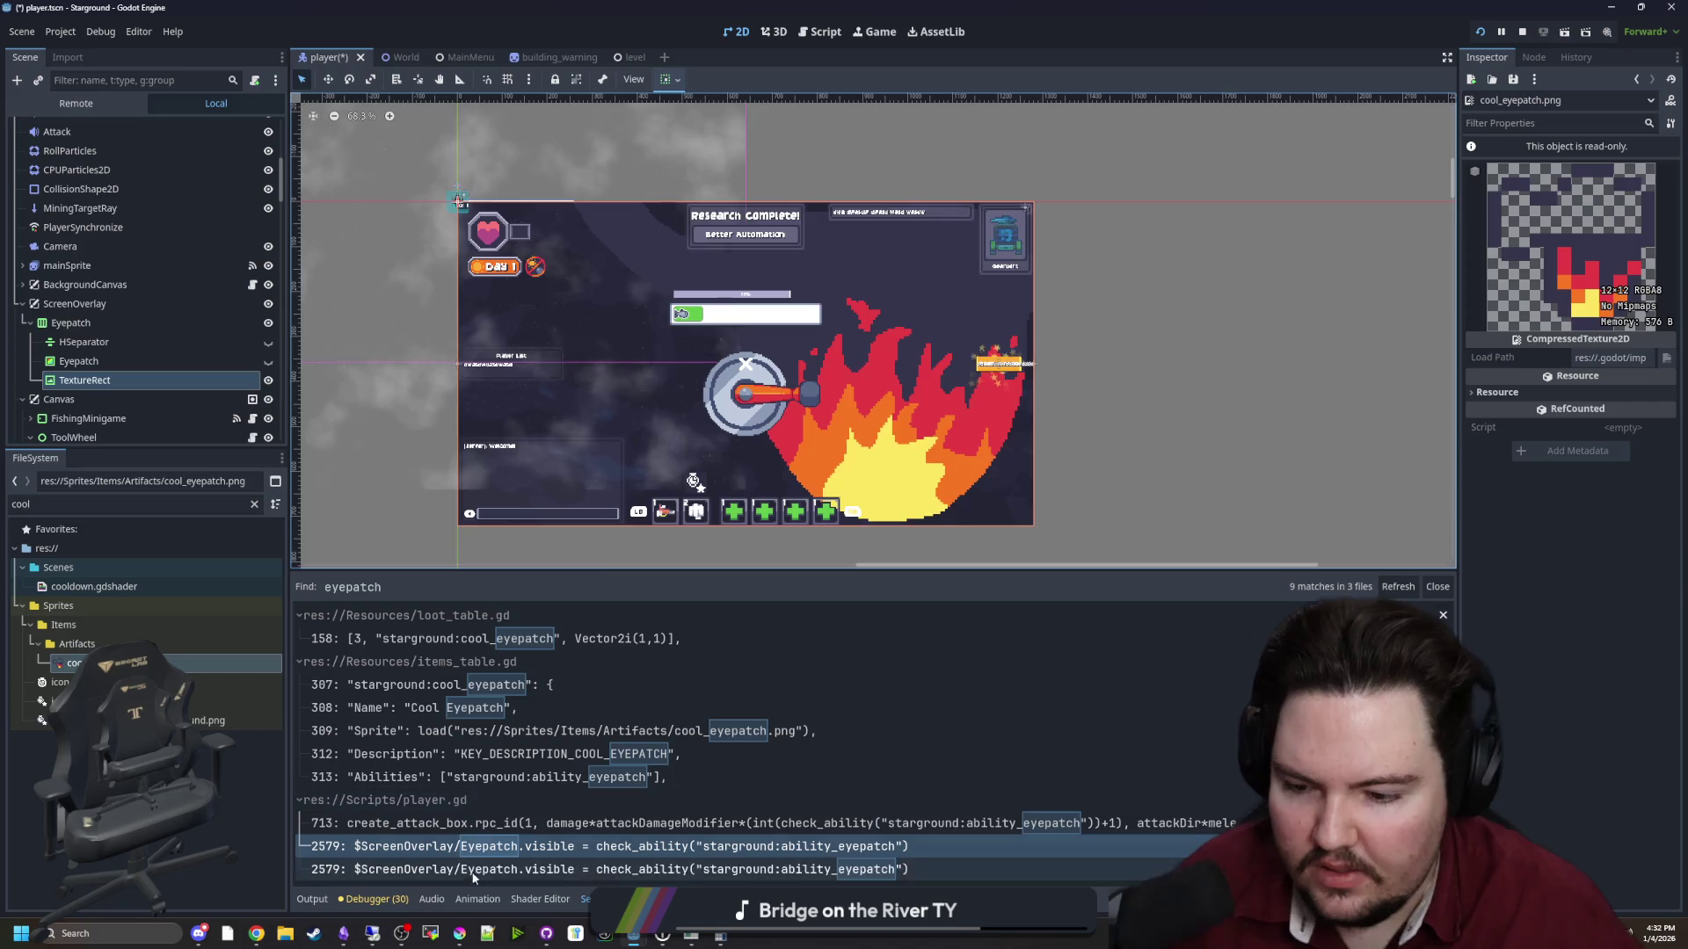
key("alt+Tab")
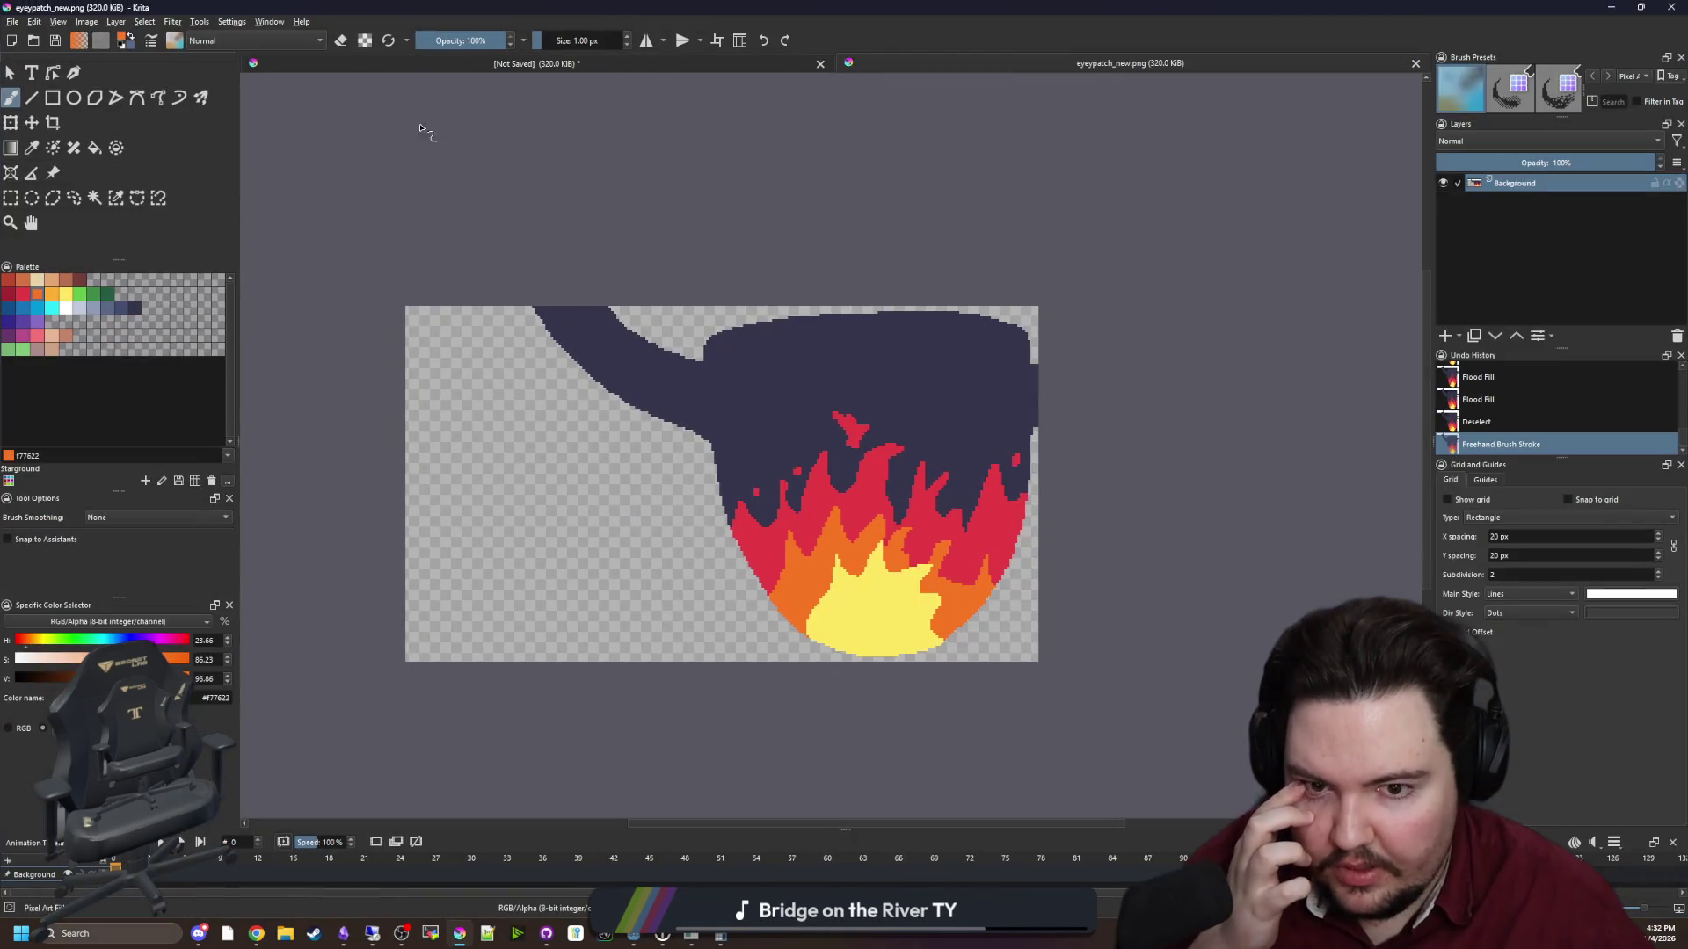
Apply Filter > Blur > Blur to the whole eyepatch image
left_click(172, 22)
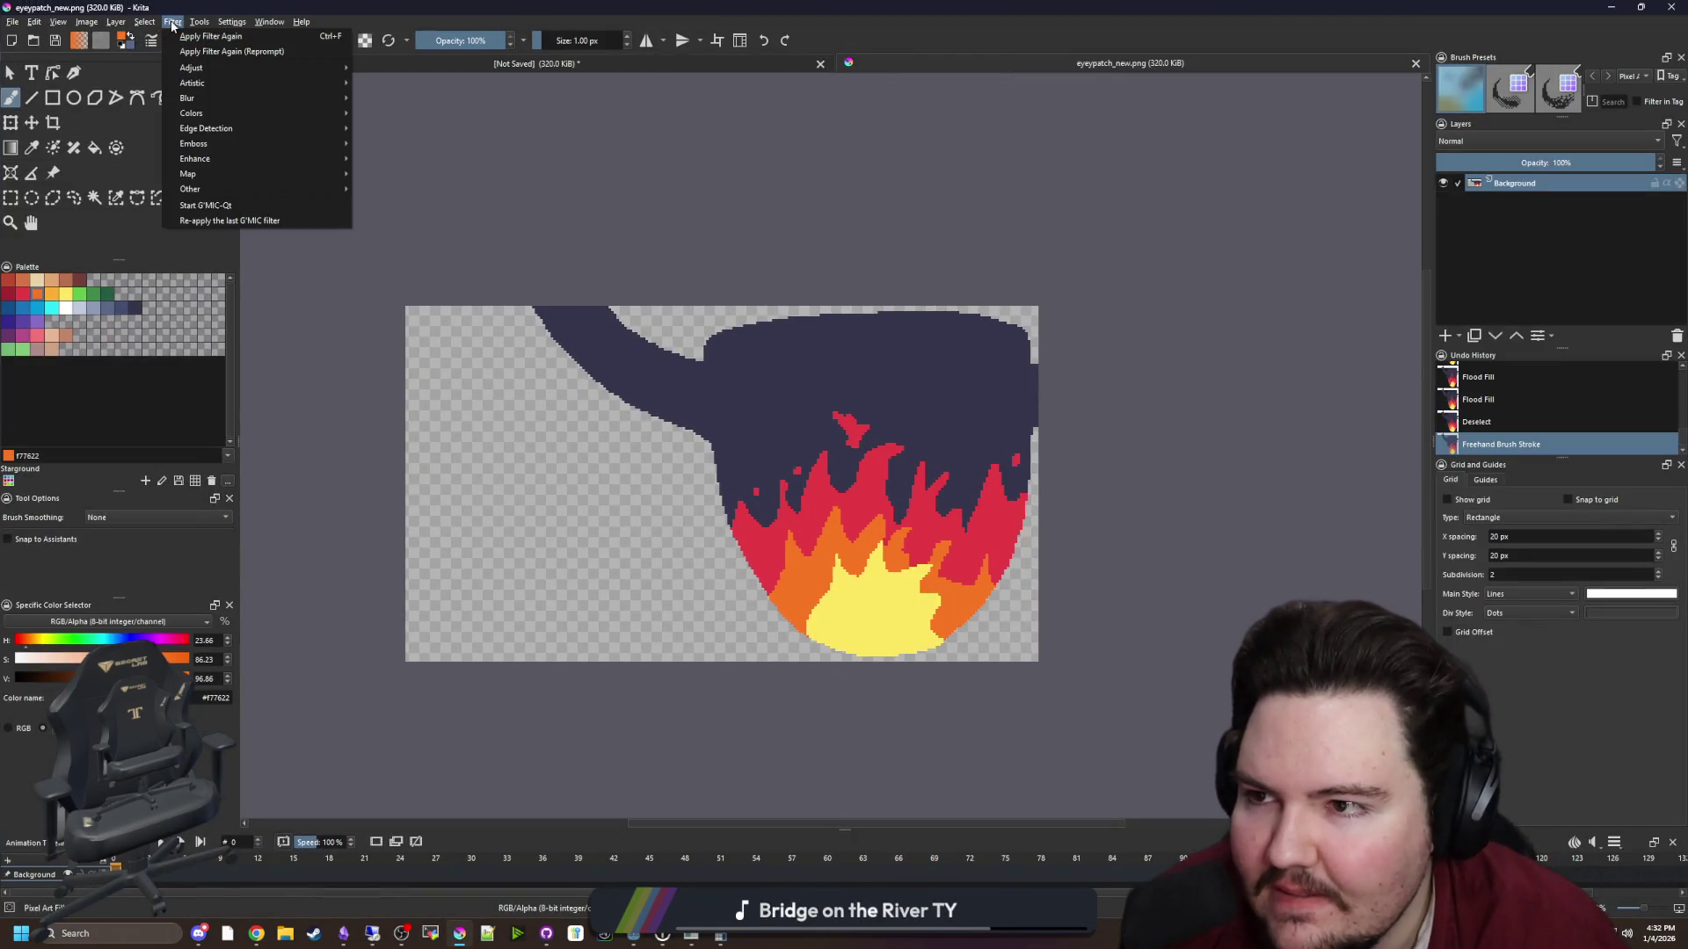
mouse_move(243, 97)
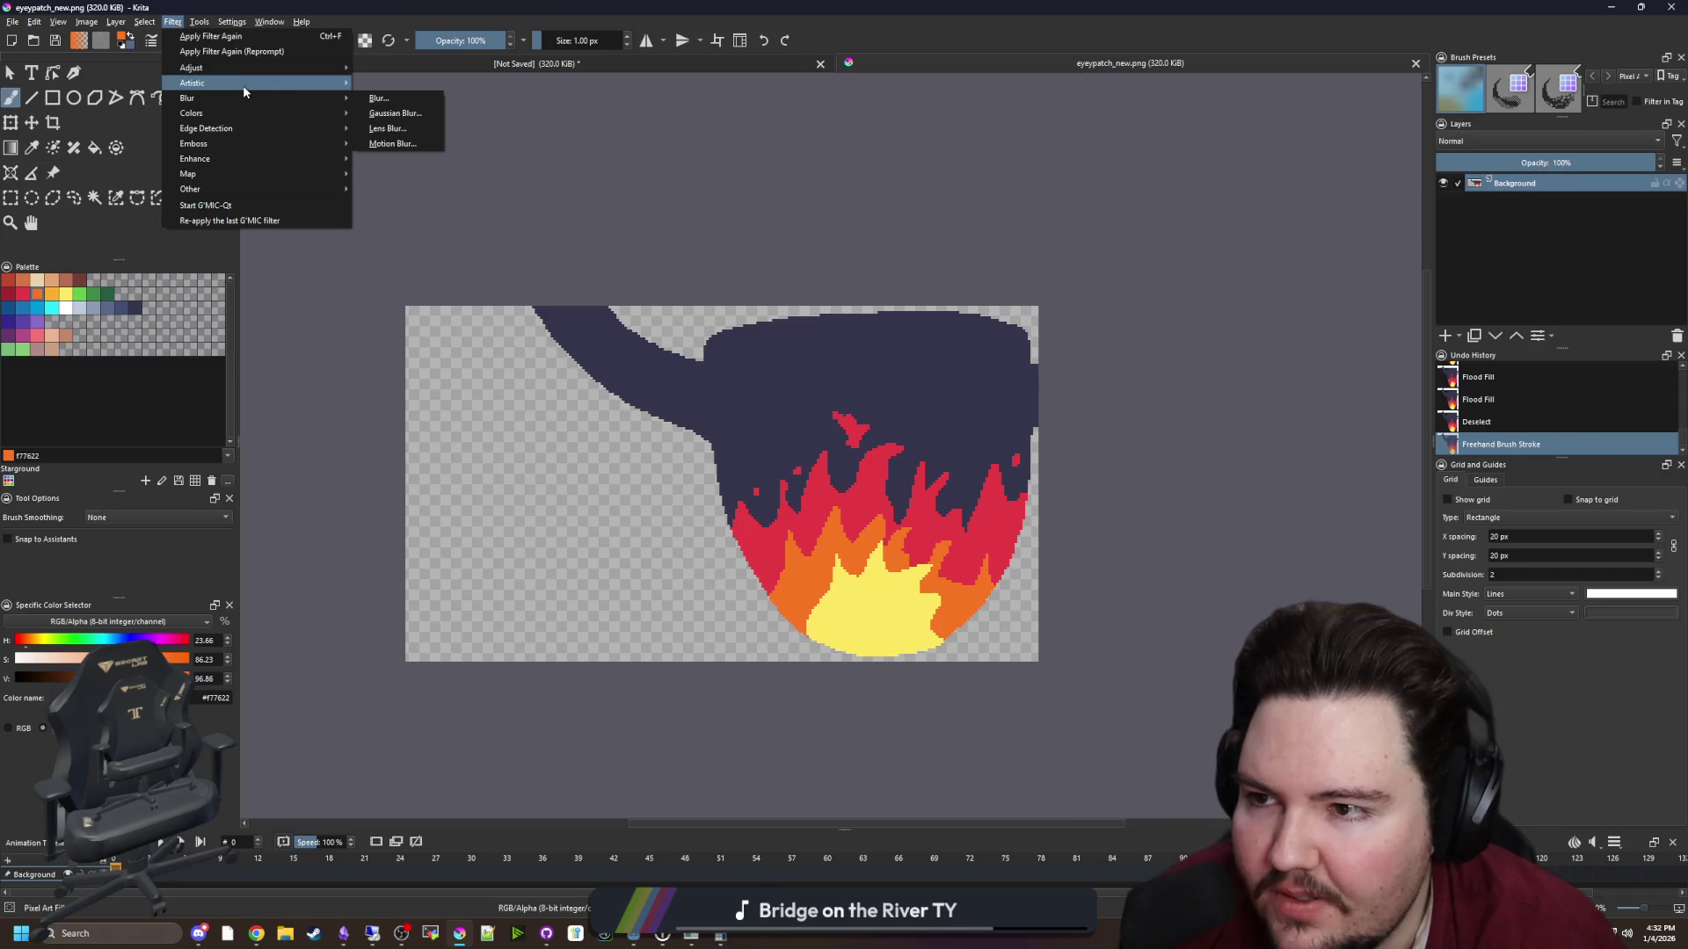
left_click(378, 98)
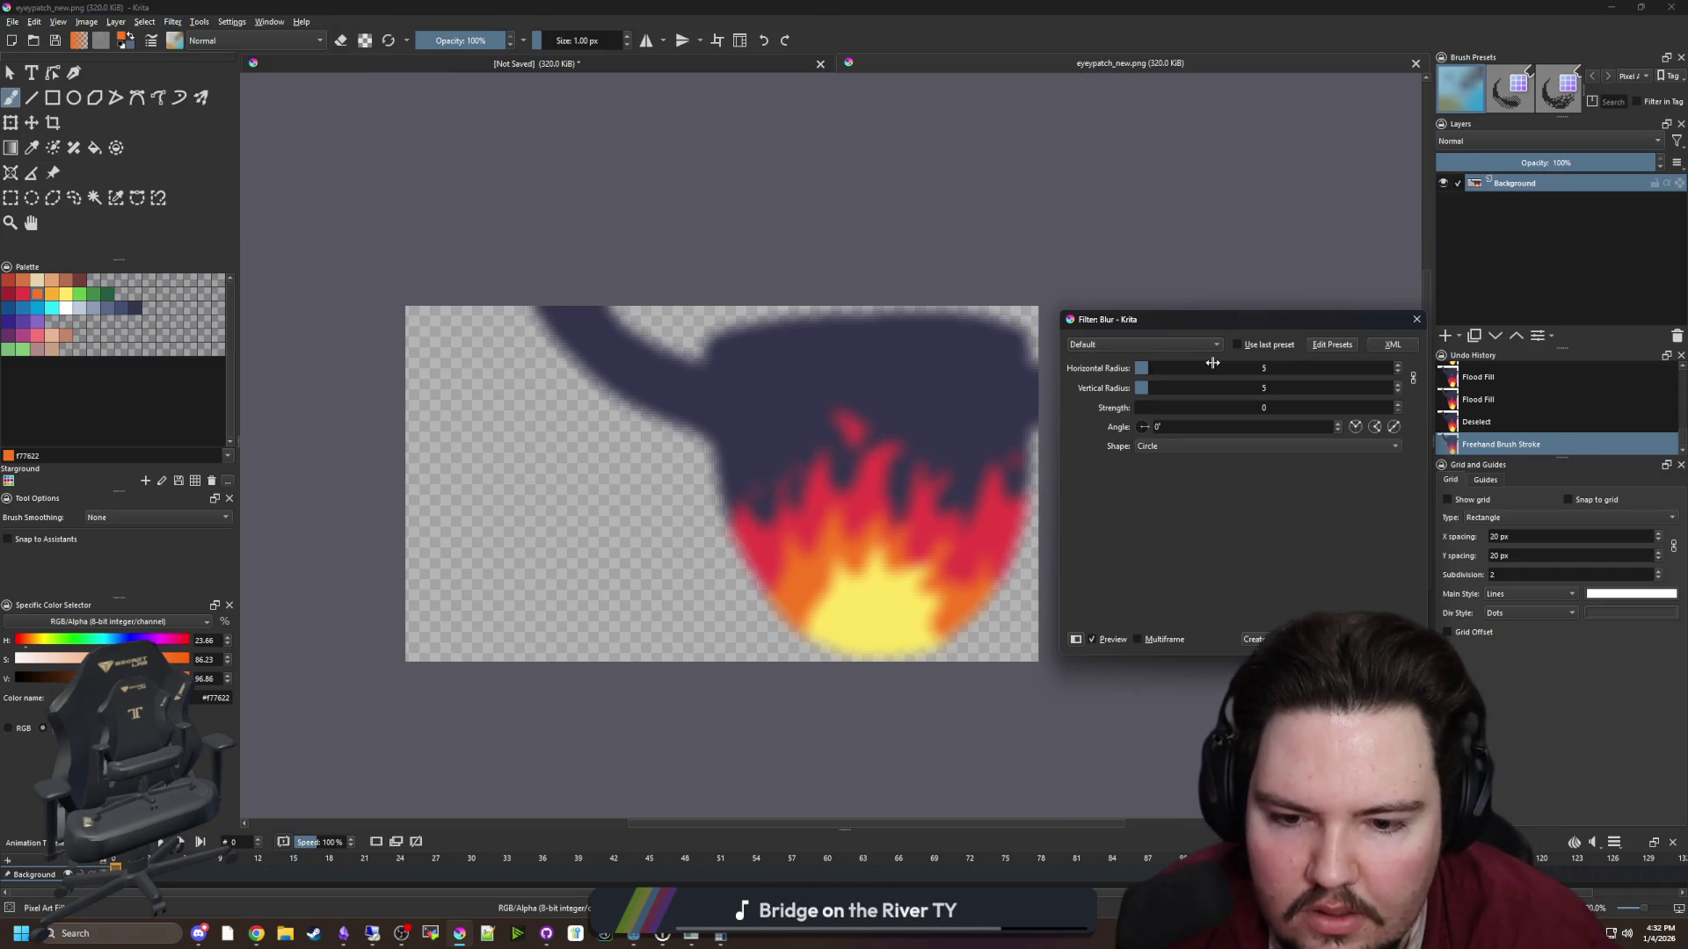
key("Return")
Re-save the blurred eyepatch_new.png as PNG for Godot to reimport
key("ctrl+s")
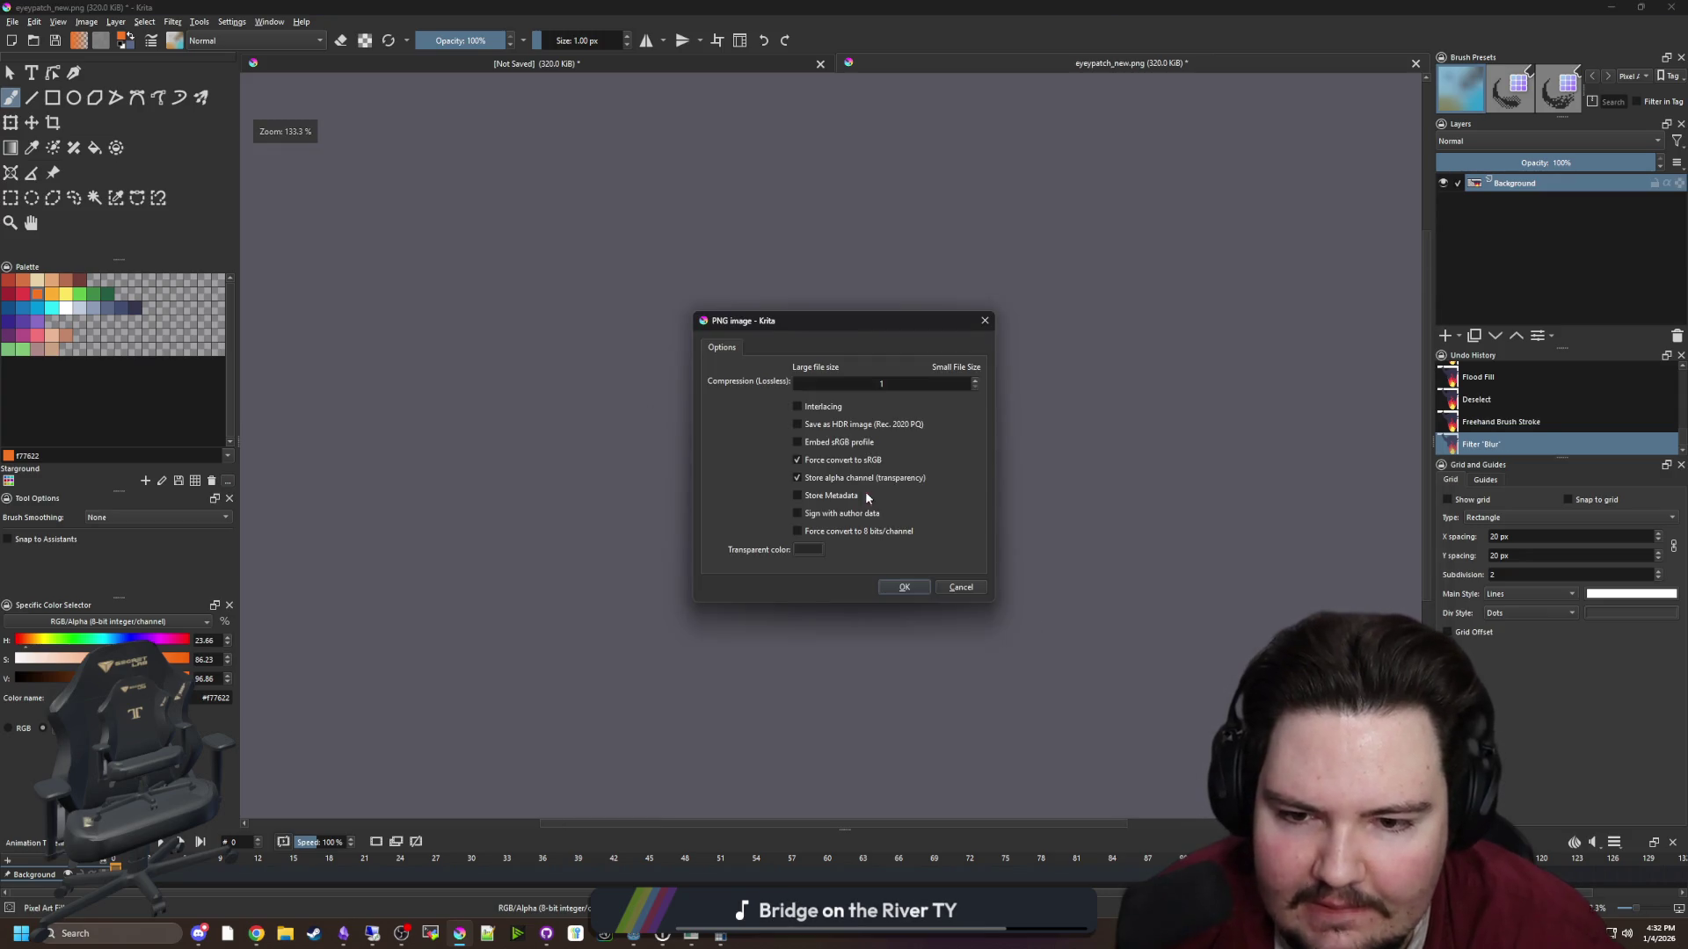
left_click(899, 584)
key("alt+Tab")
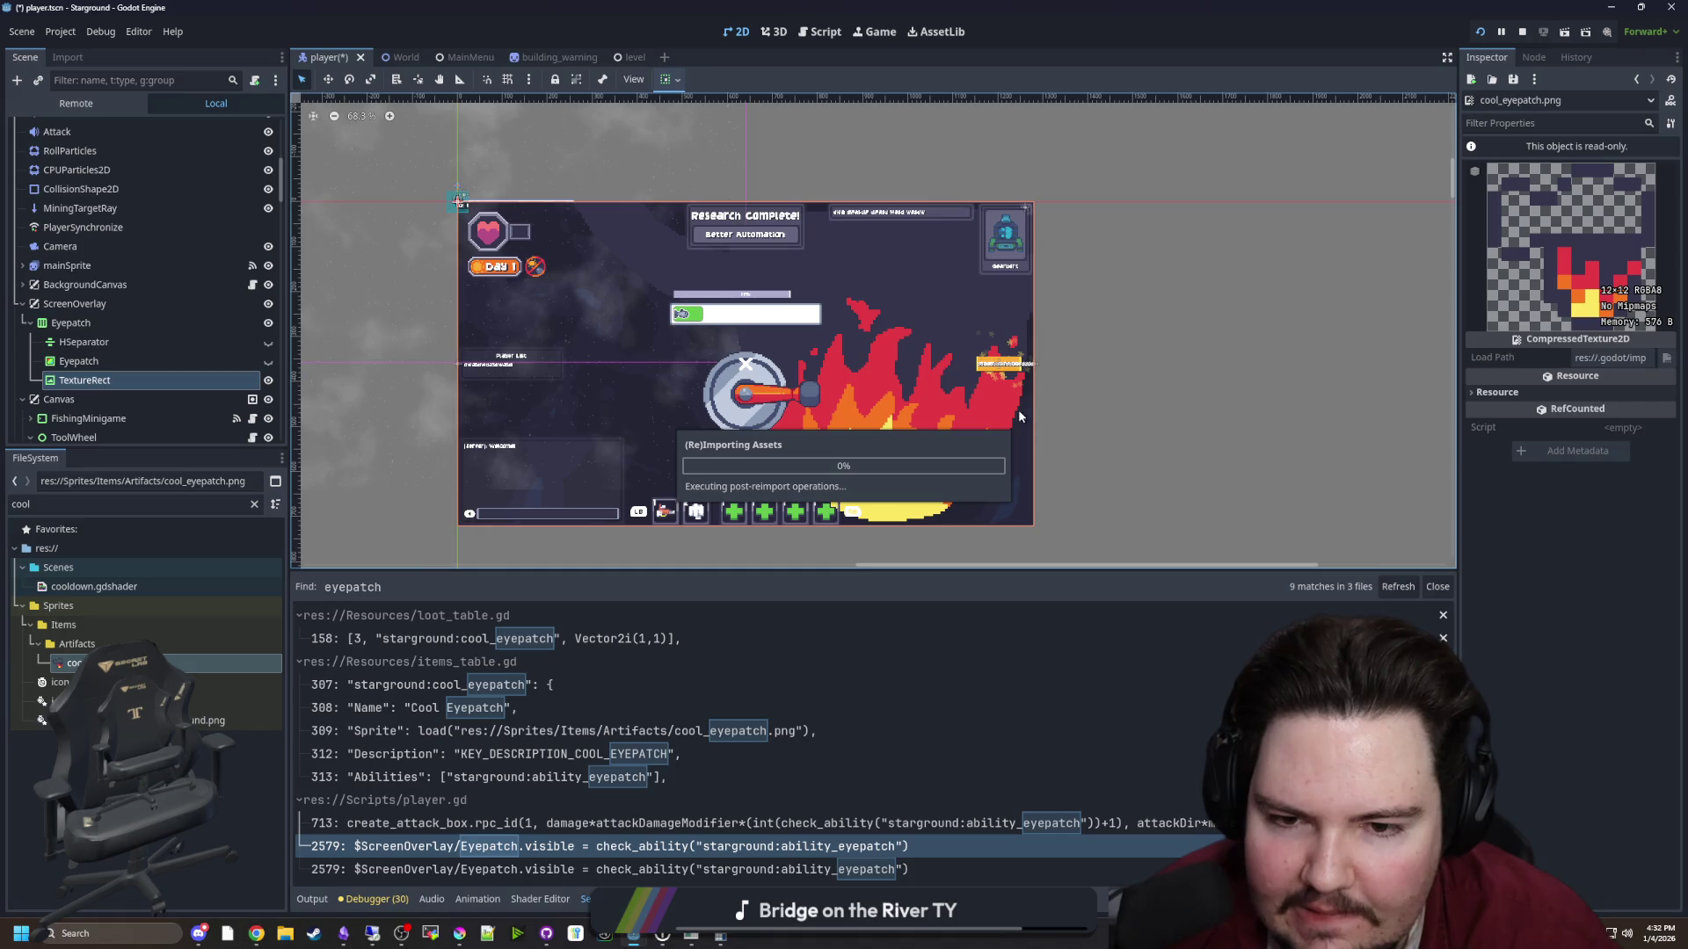
Save player.tscn with the blurred flame eyepatch overlay and show the running game in the editor
scroll(863, 371, "up", 2)
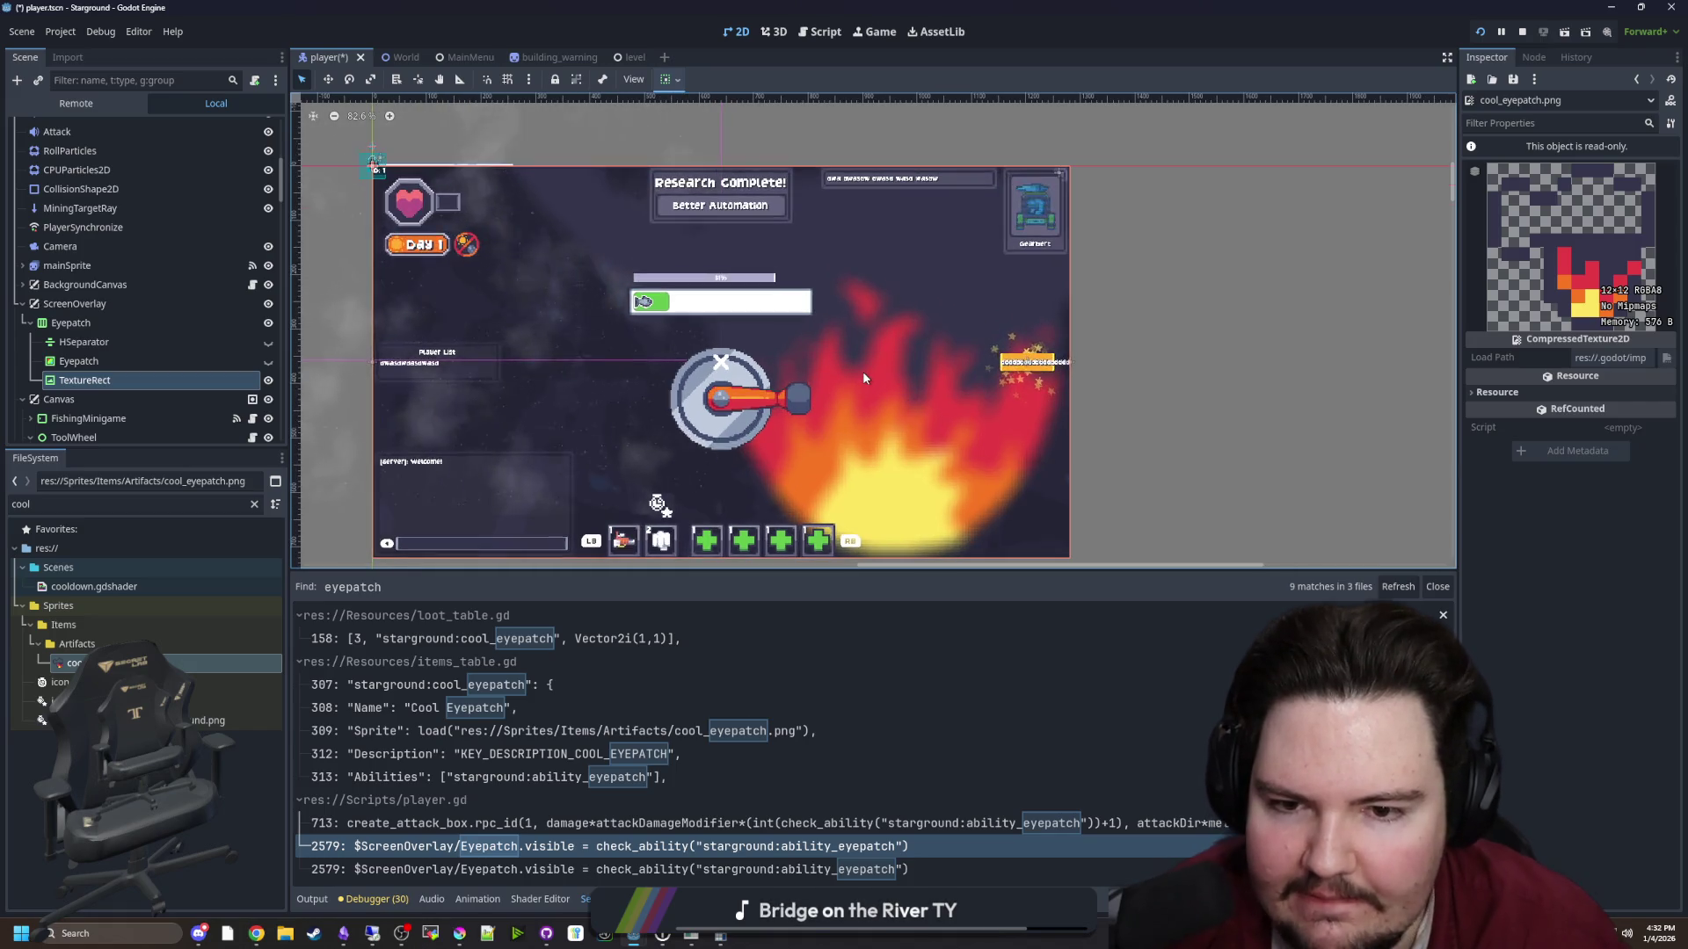
key("ctrl+s")
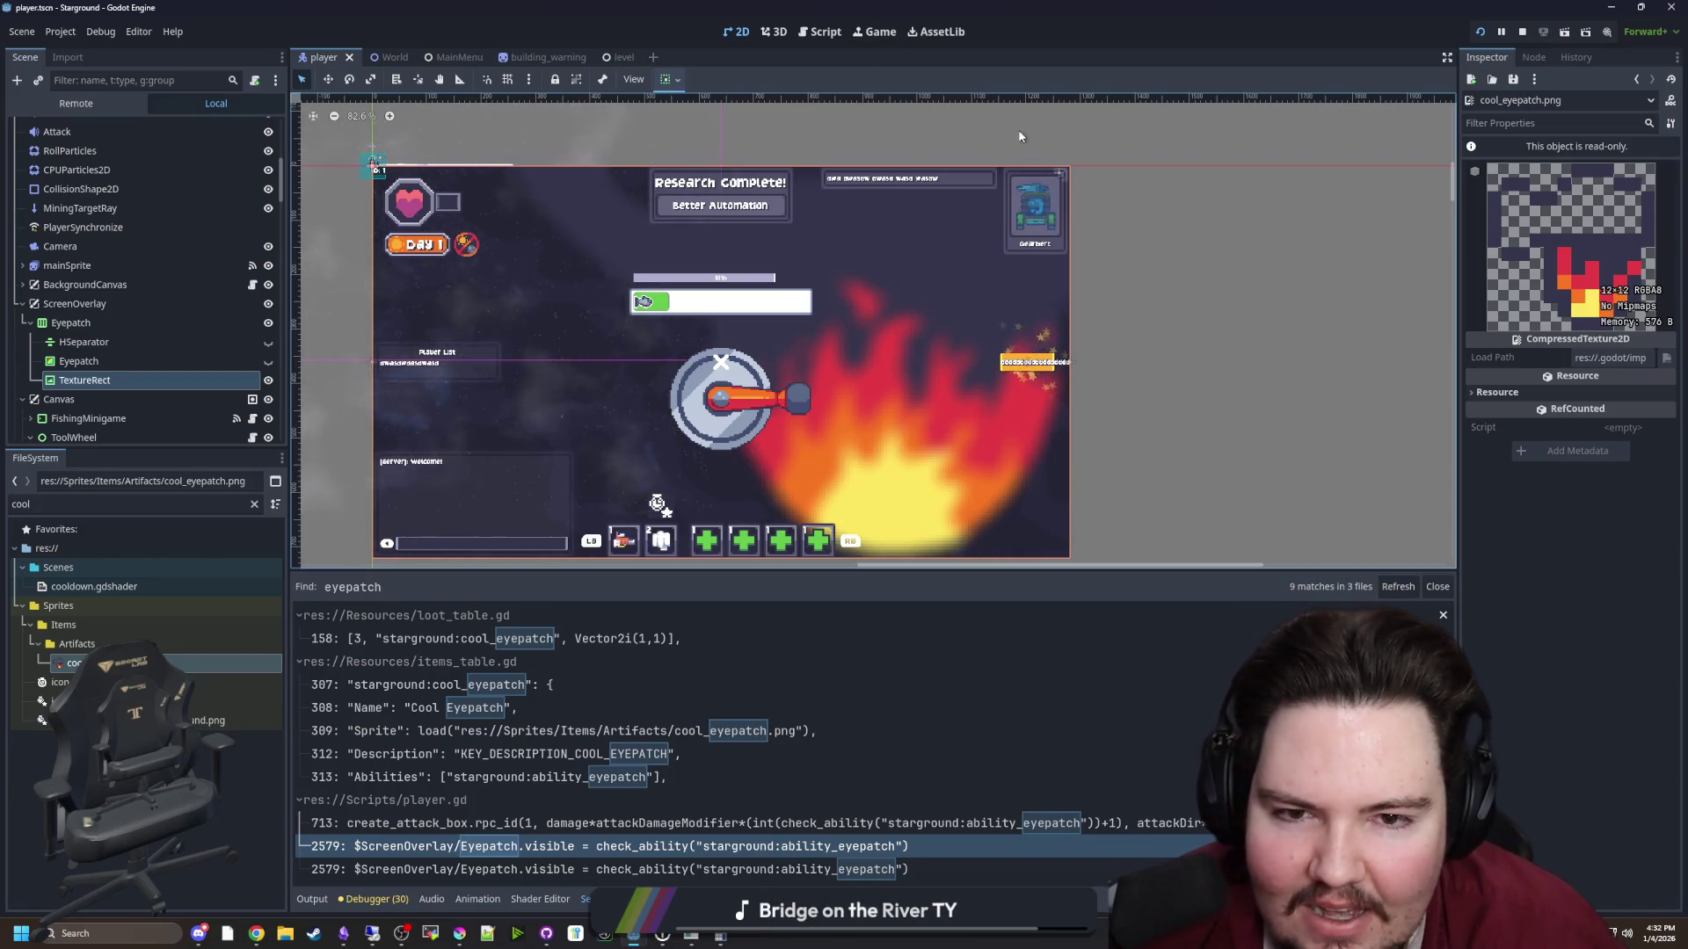
scroll(1020, 264, "down", 2)
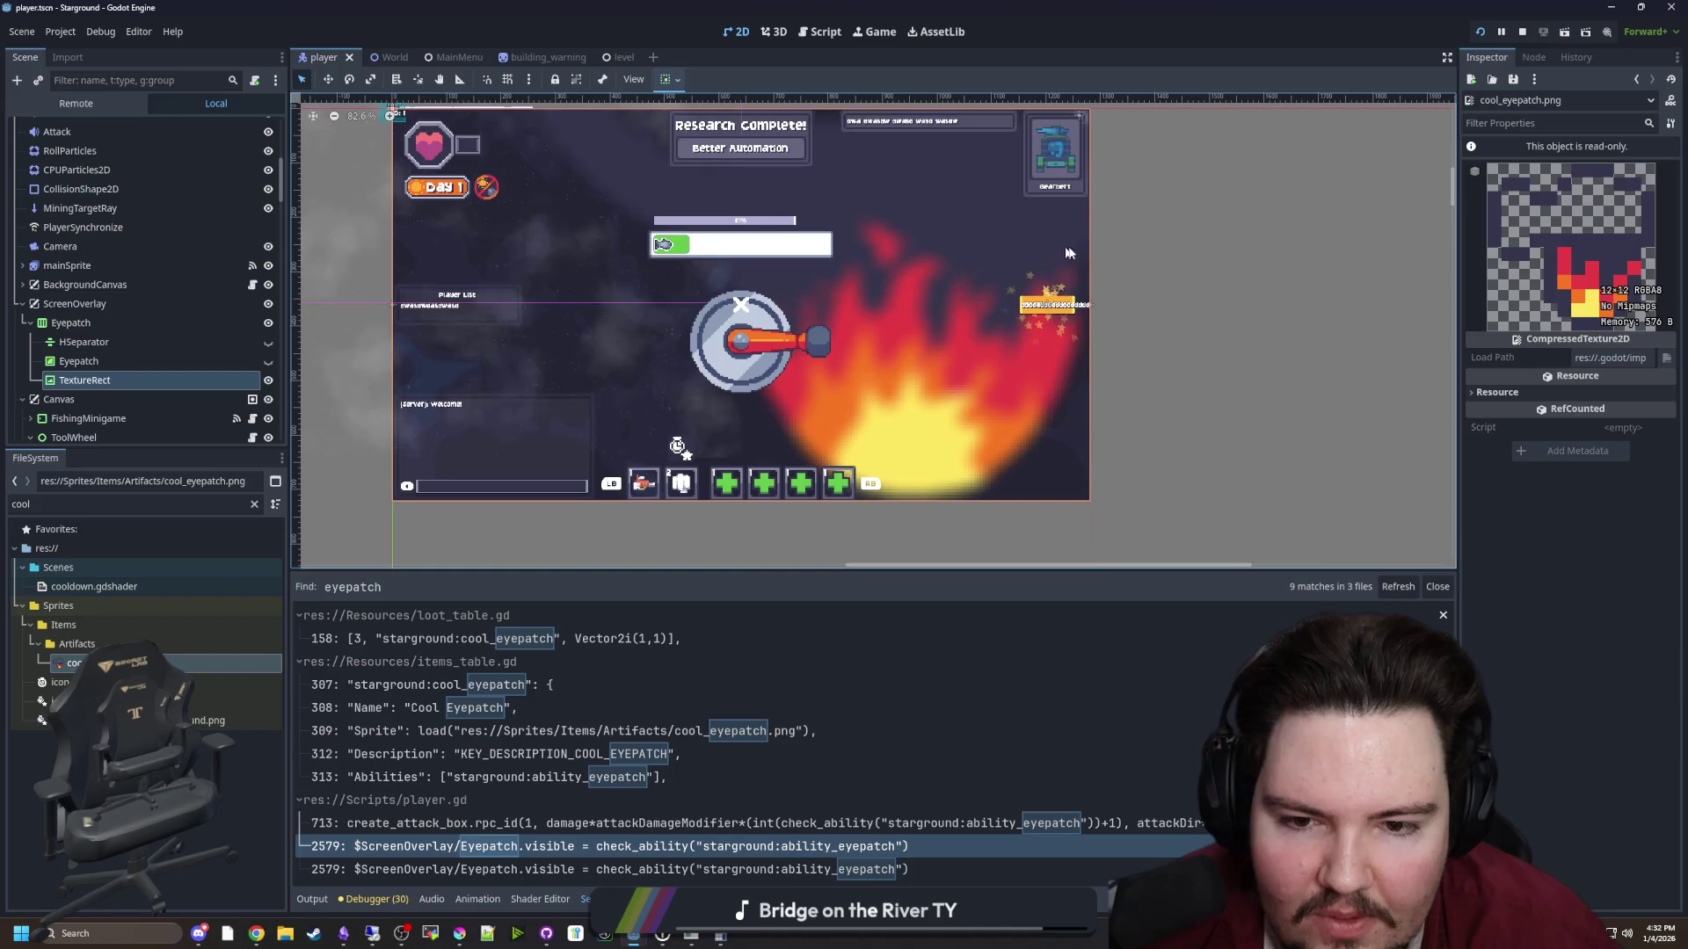
left_click(879, 35)
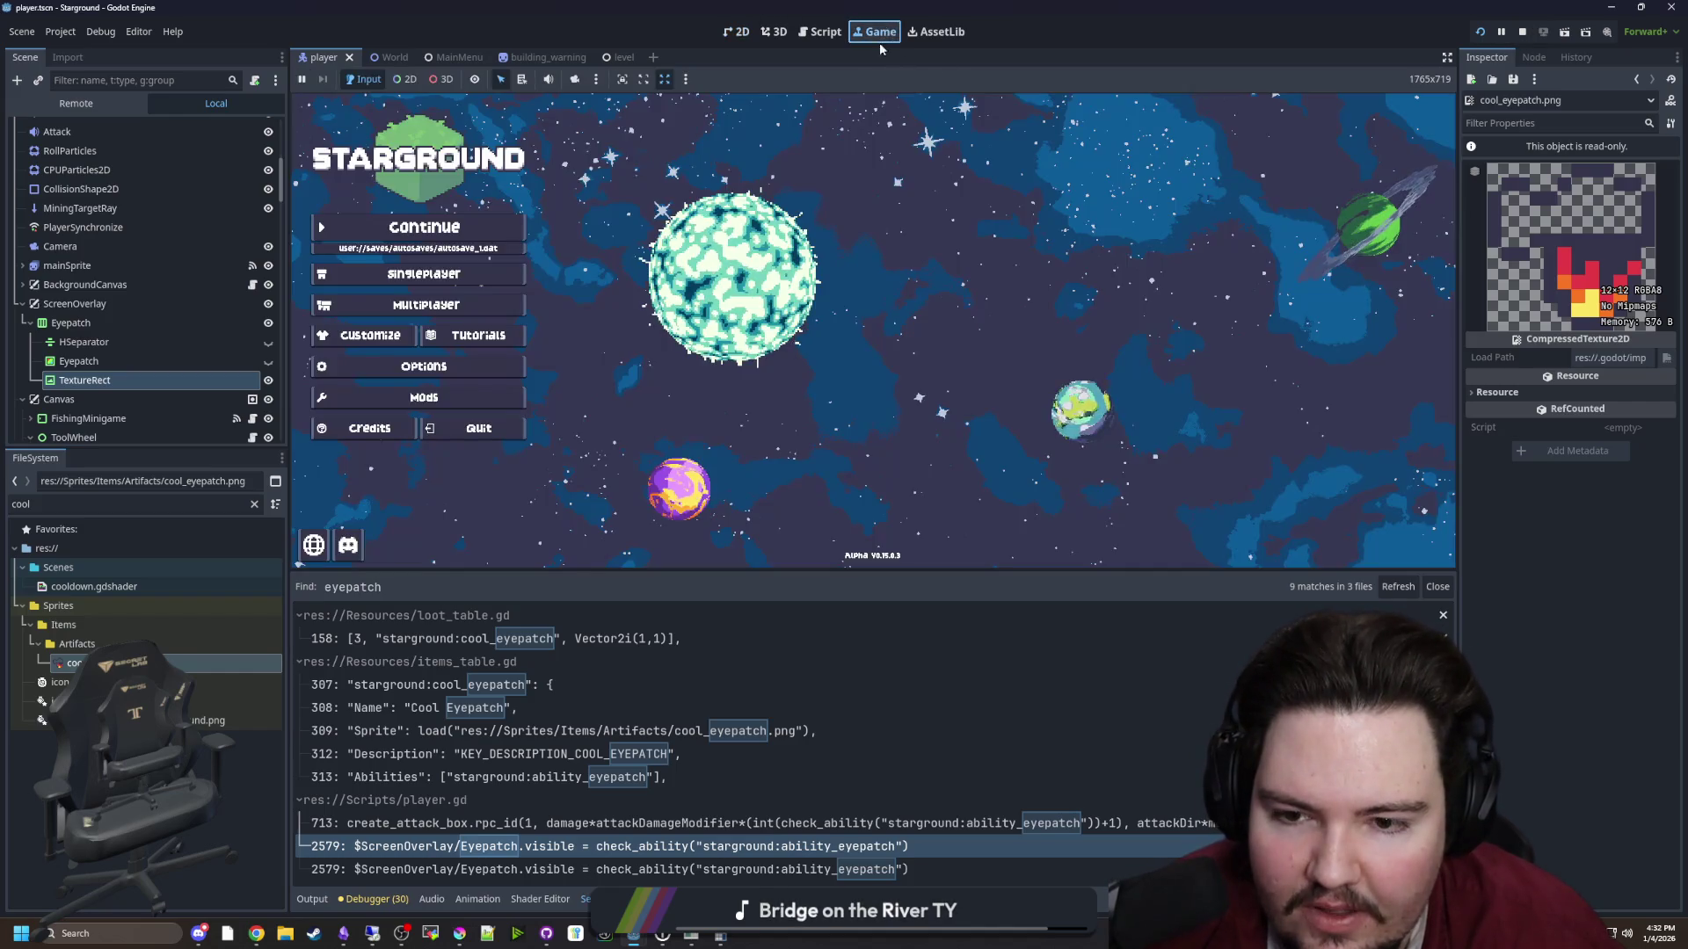
Continue the saved game, walk around, and place a building from hotbar slot 2
left_click(473, 231)
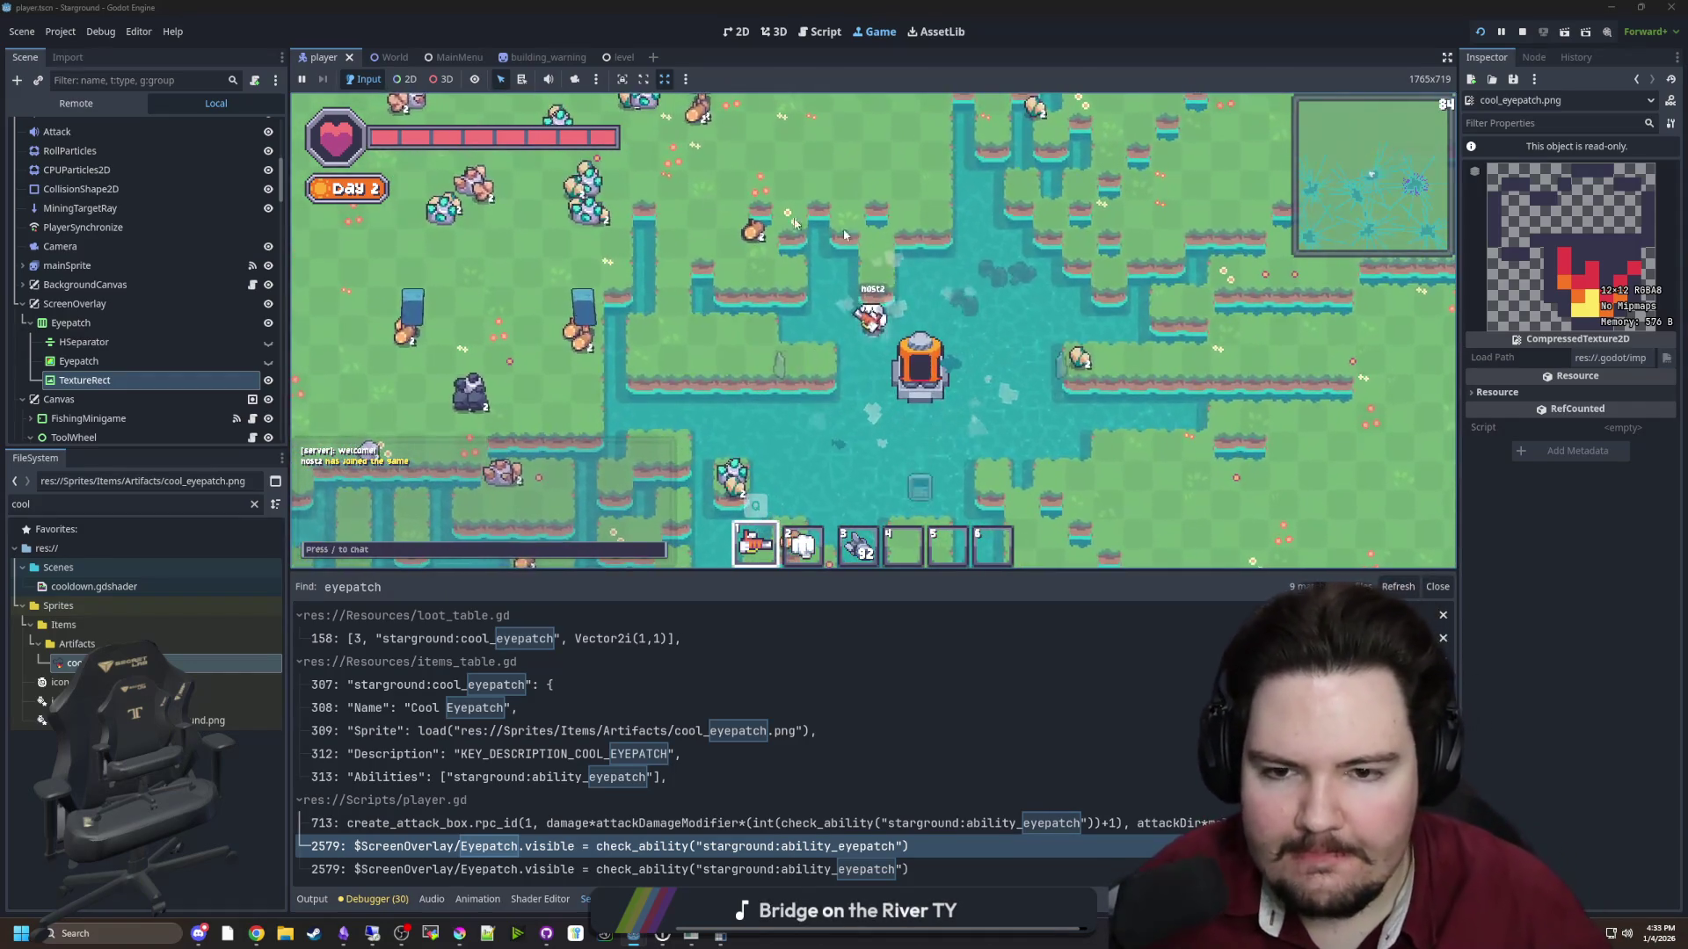
key("d")
key("2")
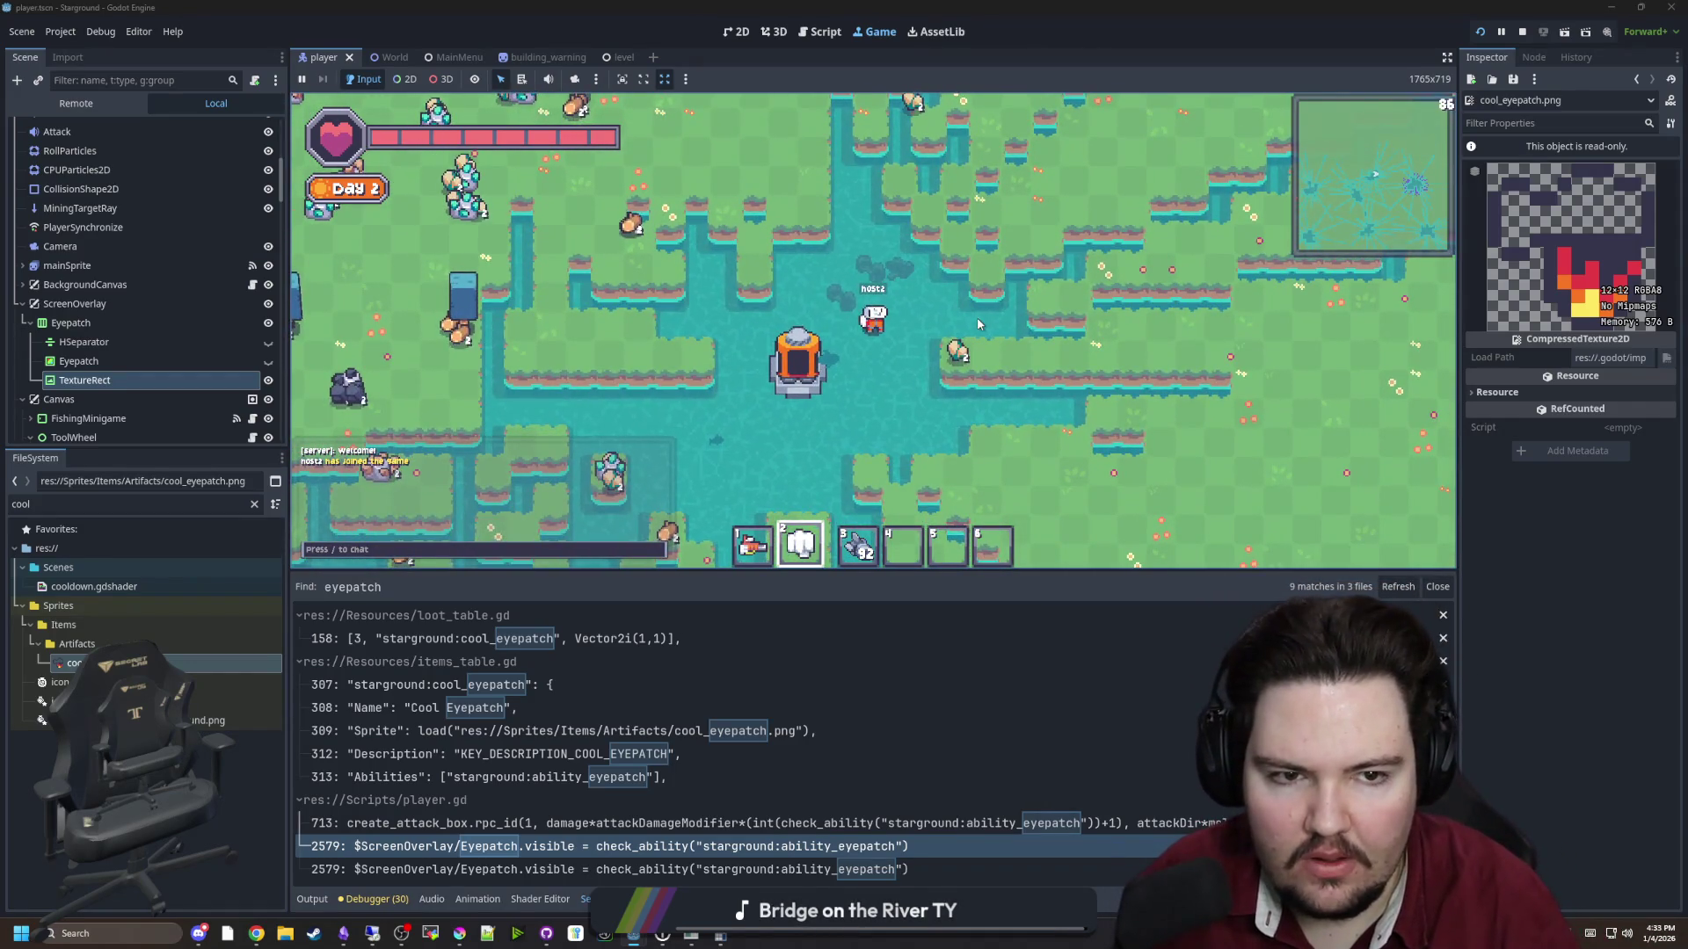
scroll(886, 354, "down", 2)
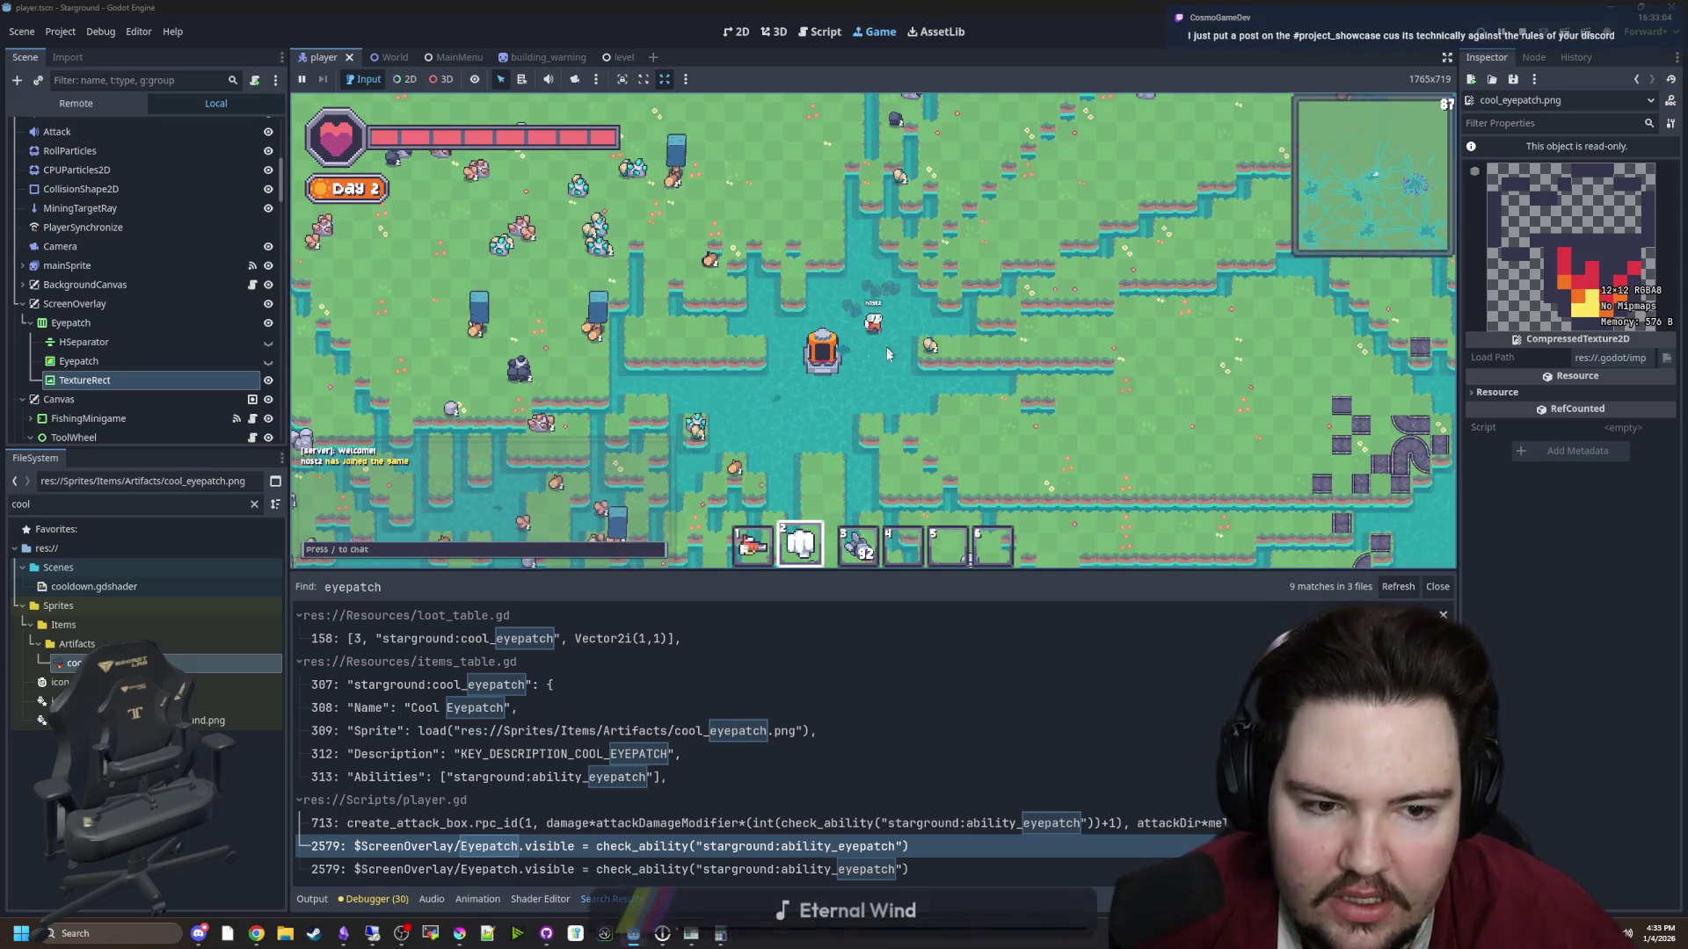
key("s")
key("a")
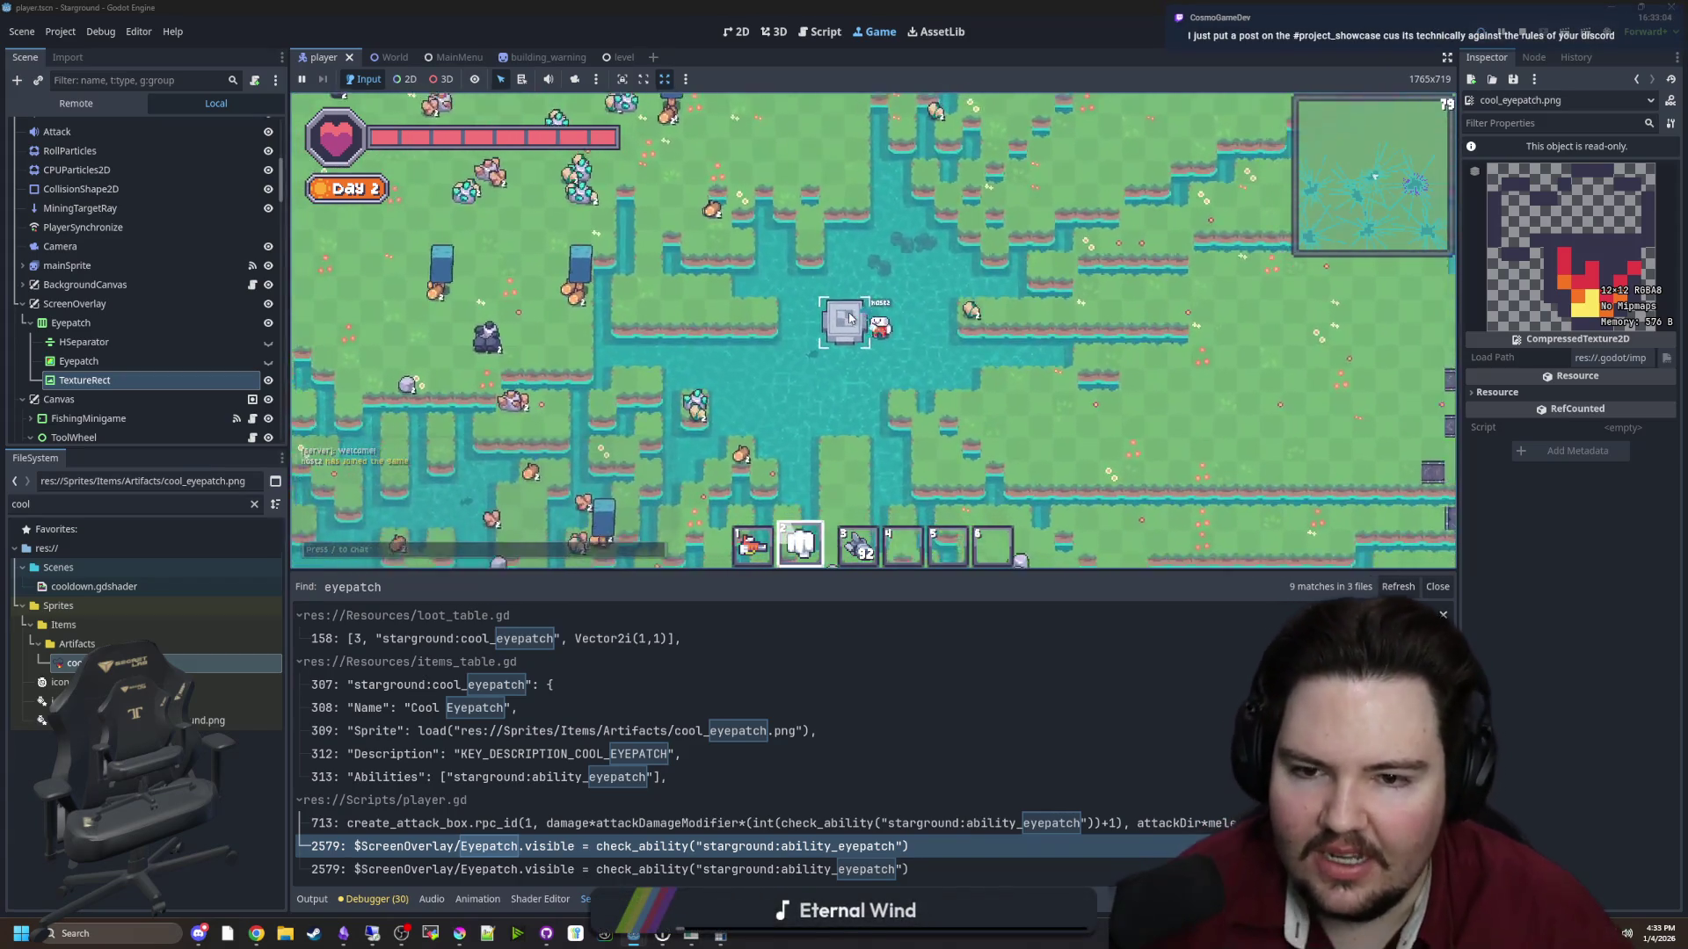
left_click(849, 318)
Enter a /give cool_eyepatch chat command, then stop the running game
key("a")
type("1")
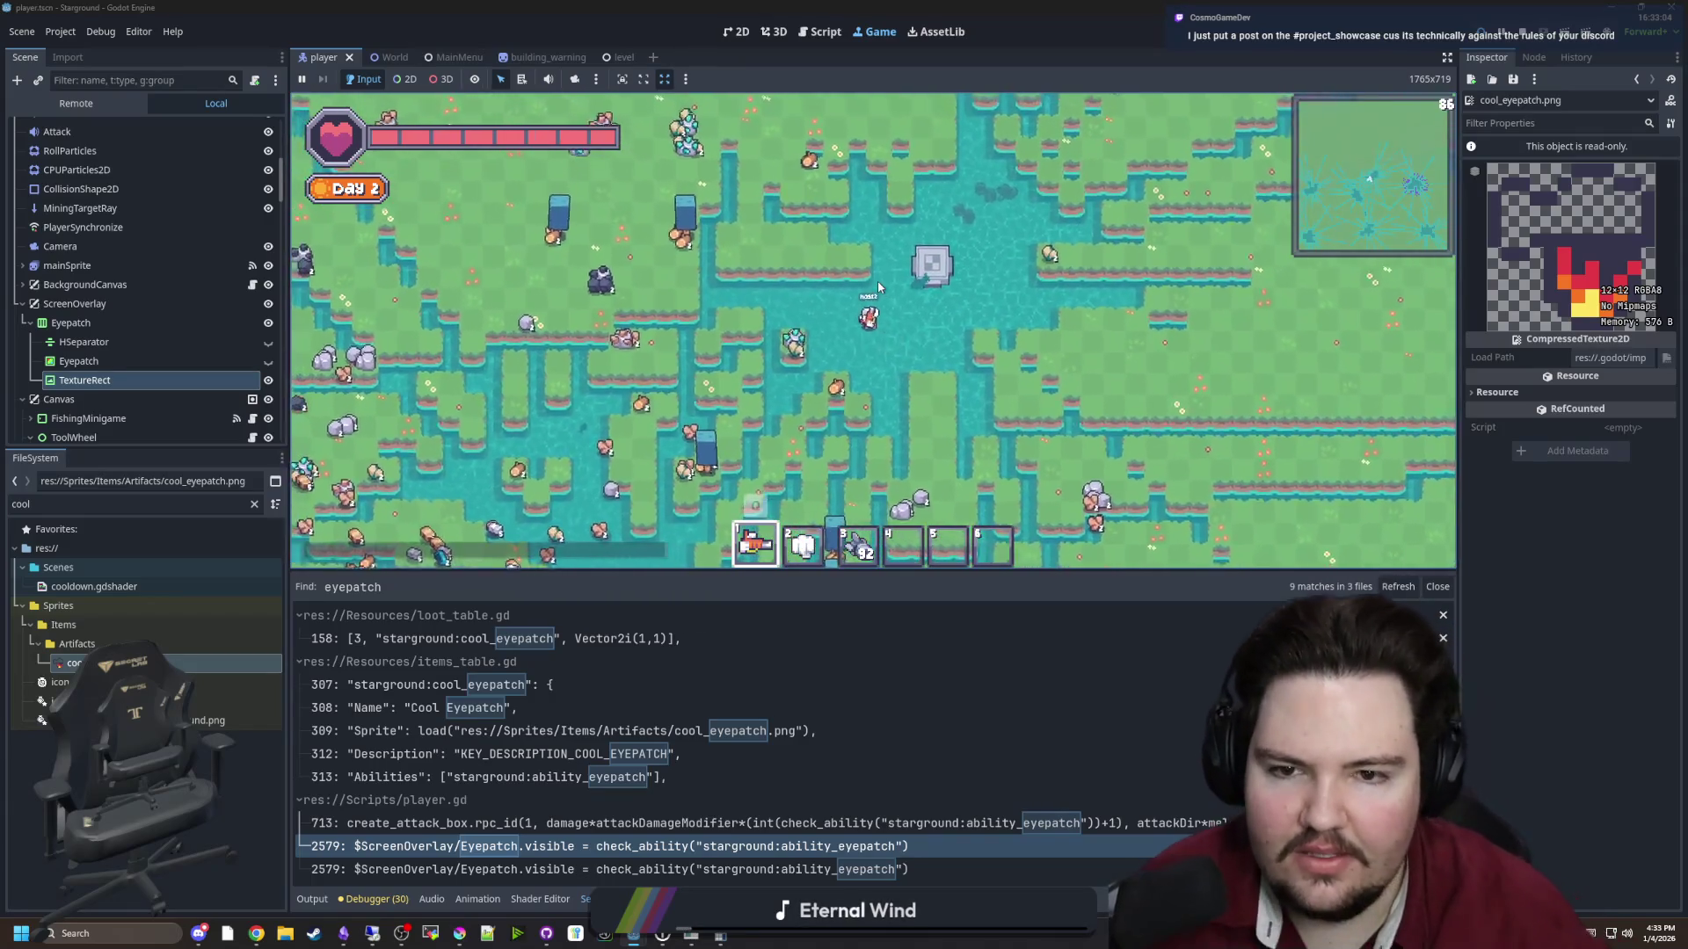
type("/give cool_eyepat")
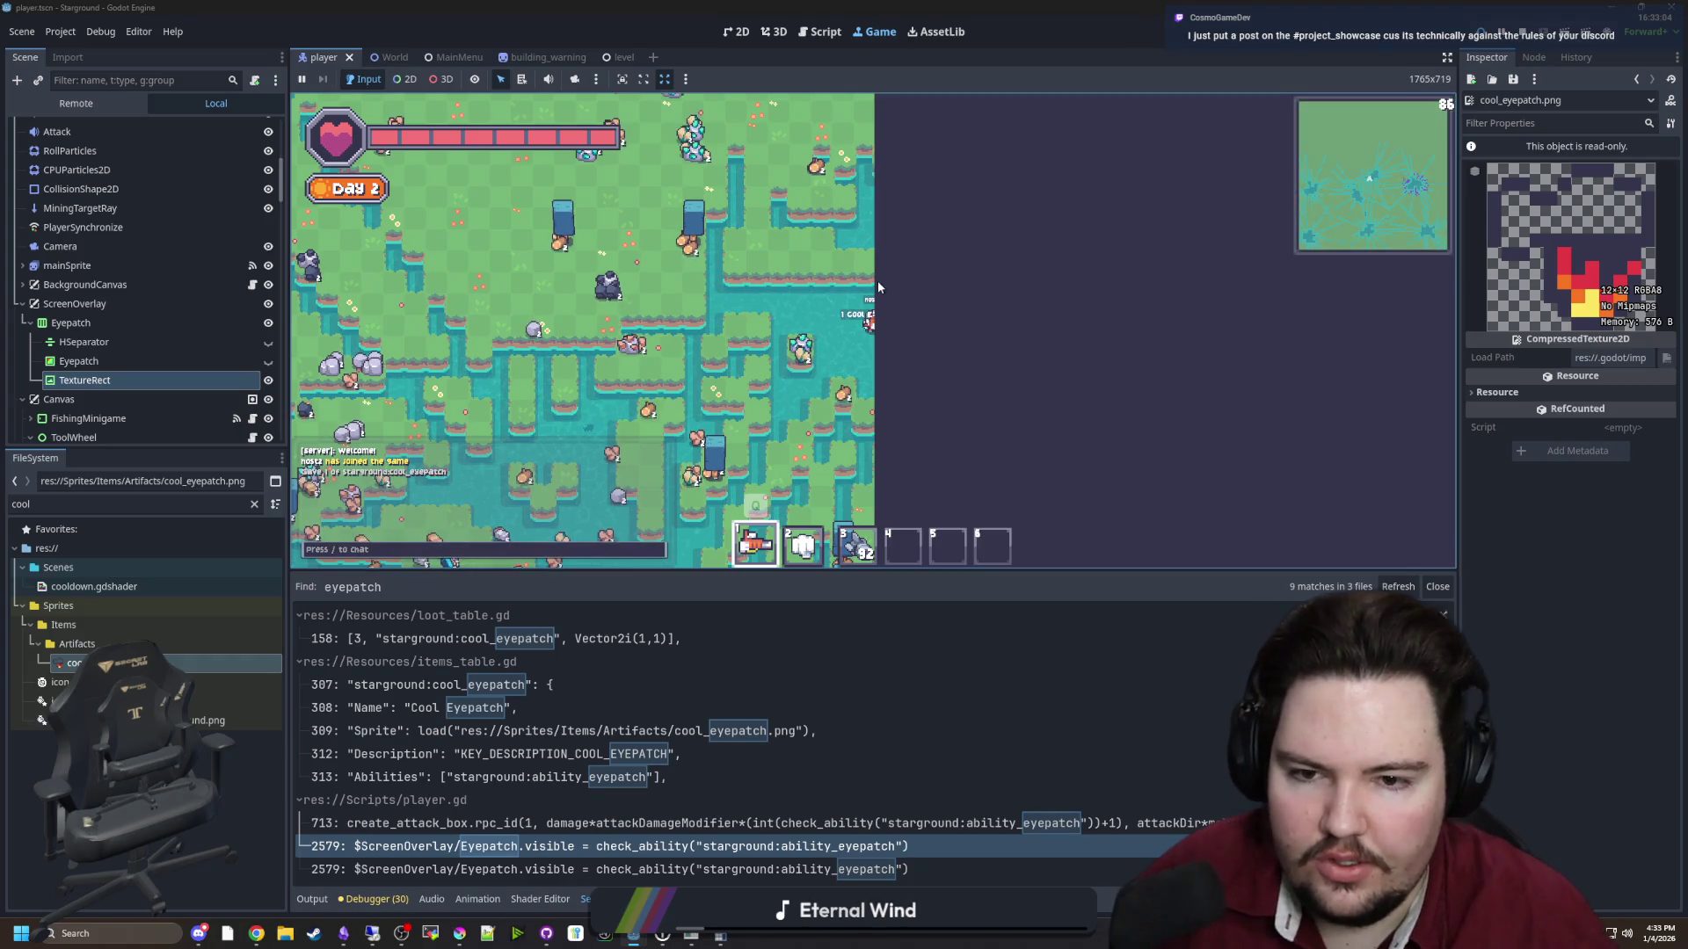
type("a")
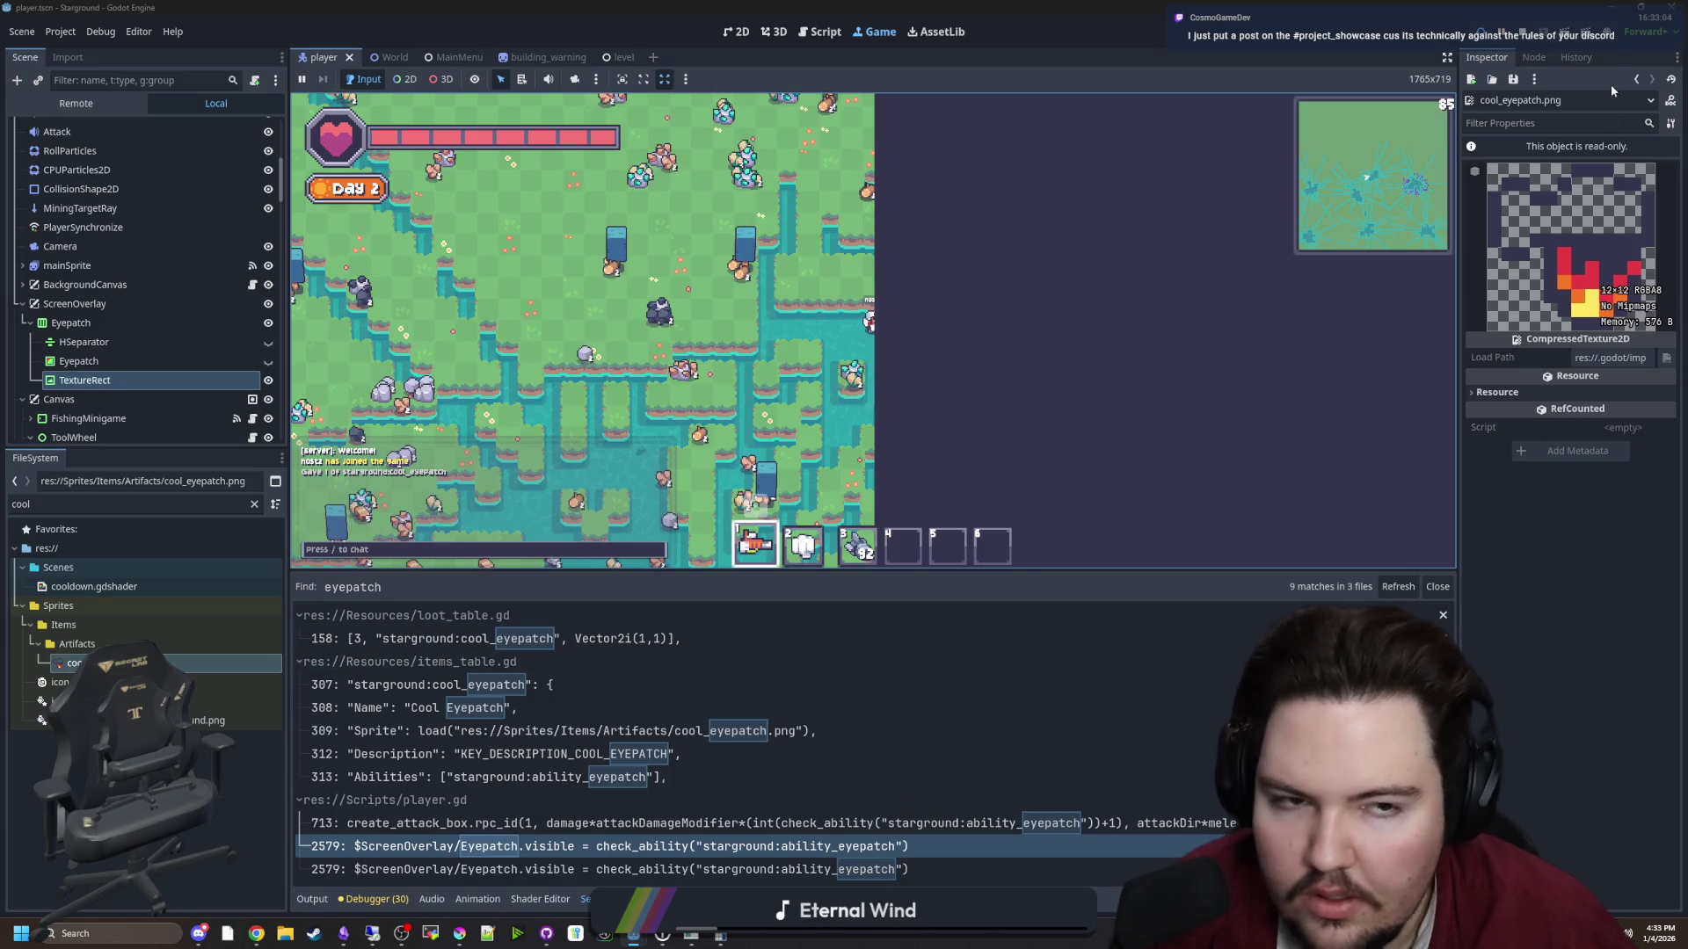
key("F5")
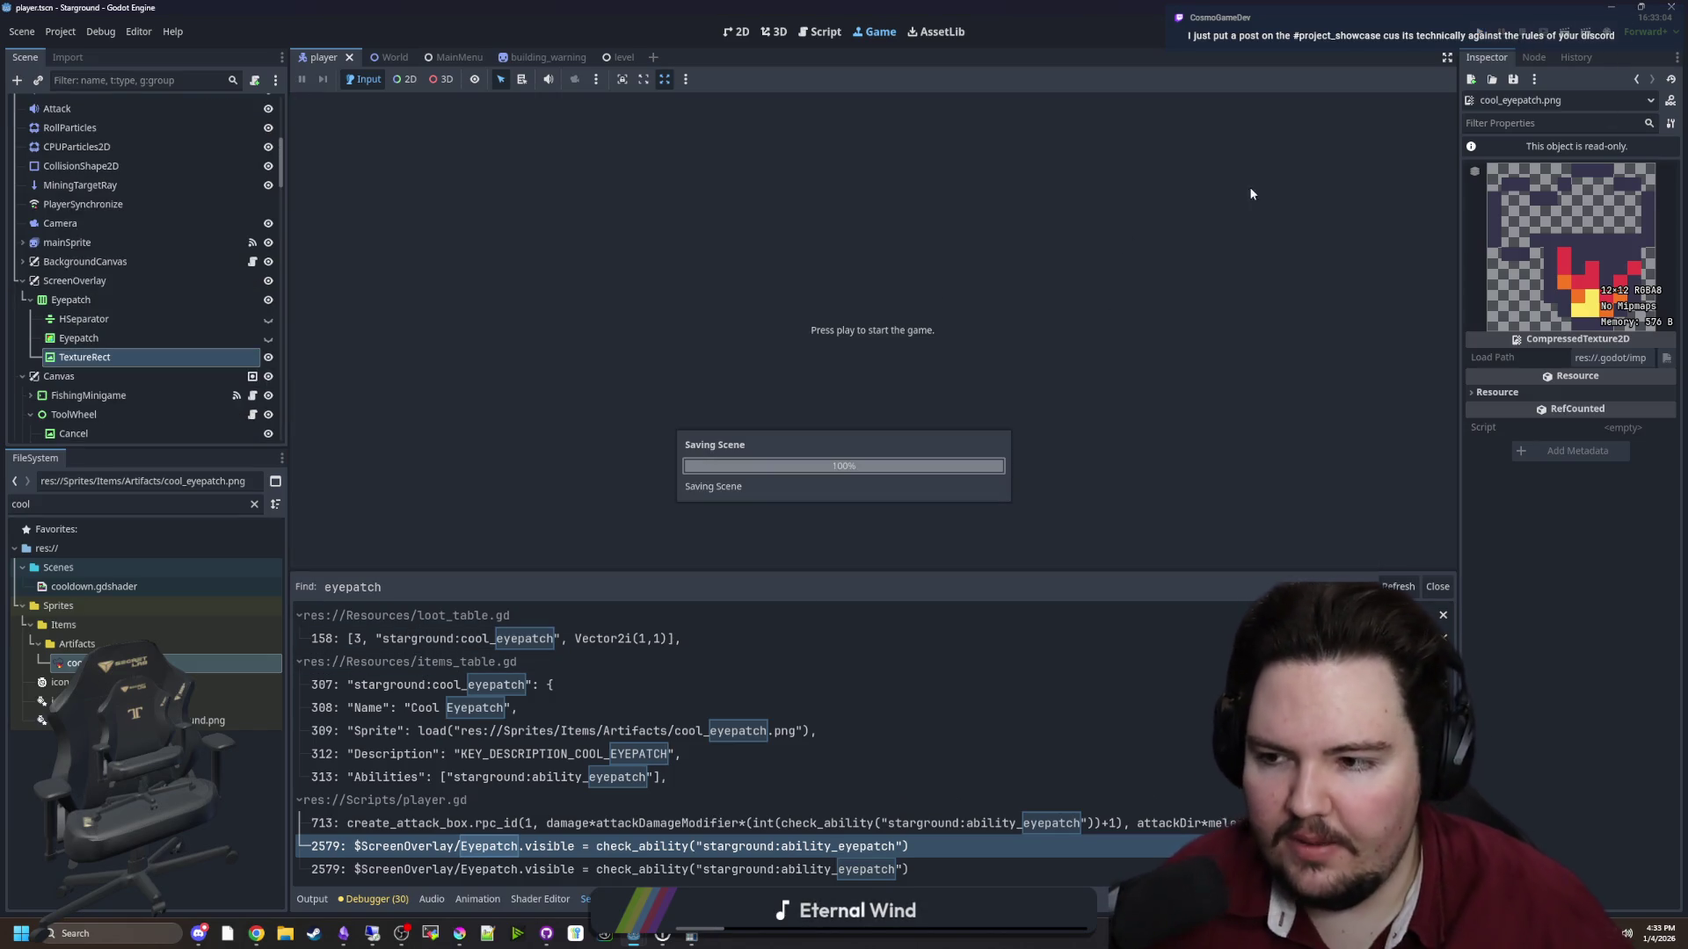
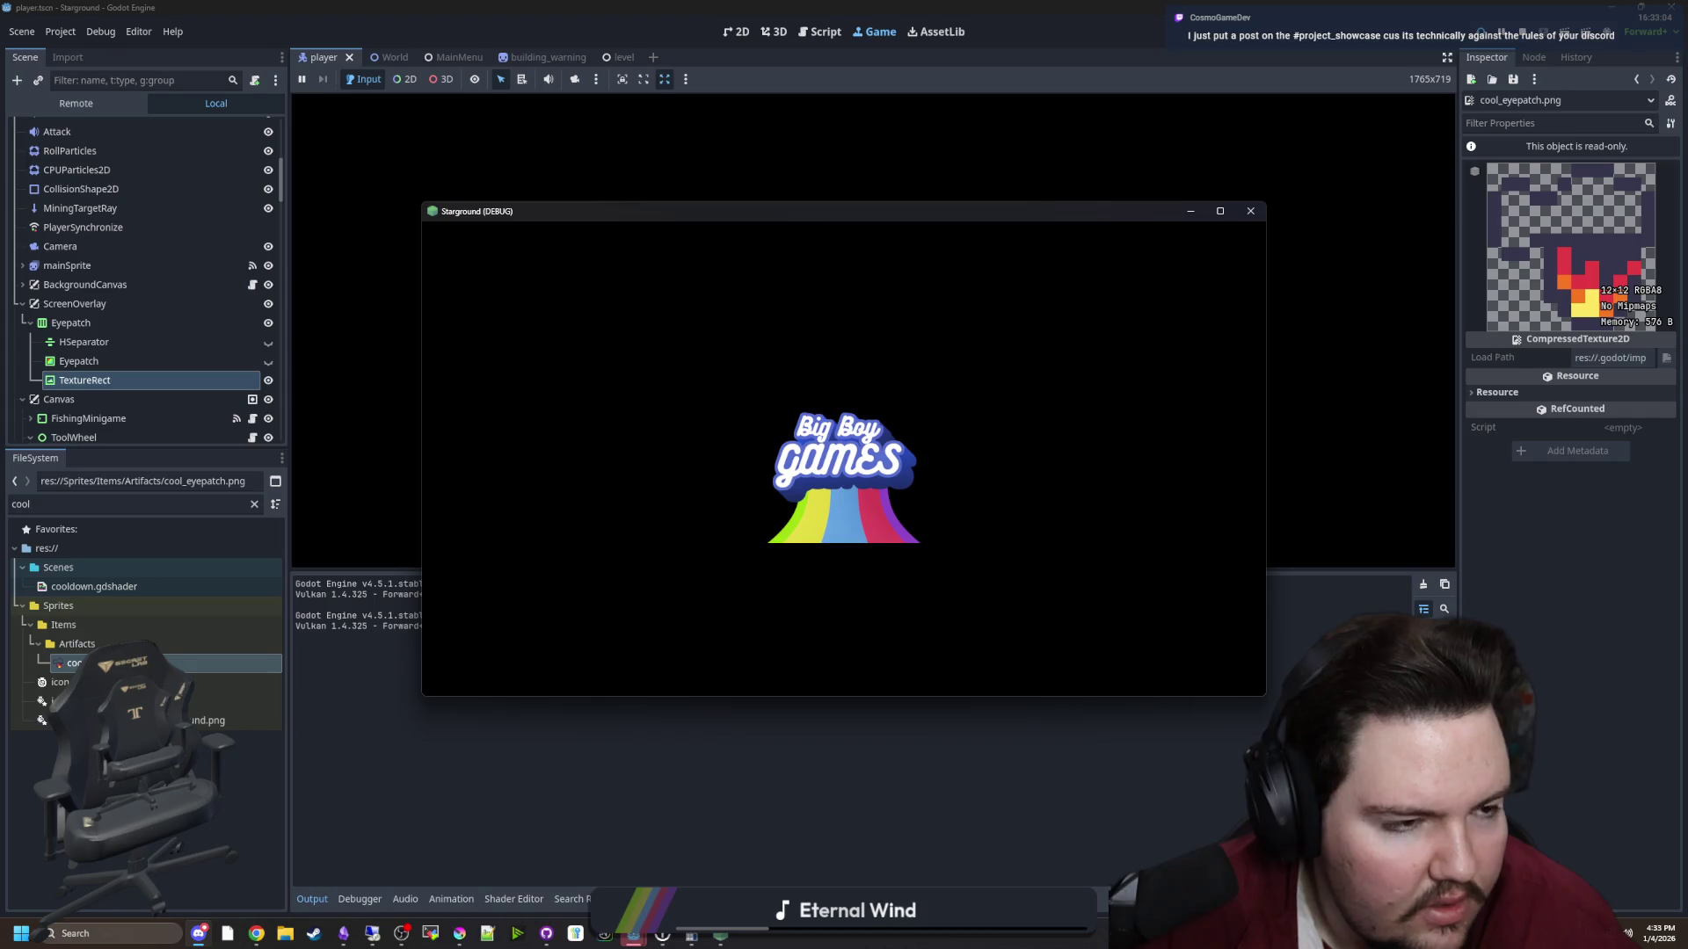
Bring Discord over the editor and read the Dark Vents 0.2 post in project-showcase
mouse_move(1687, 268)
left_mouse_down()
mouse_move(1215, 271)
mouse_move(906, 199)
mouse_move(577, 164)
left_mouse_up()
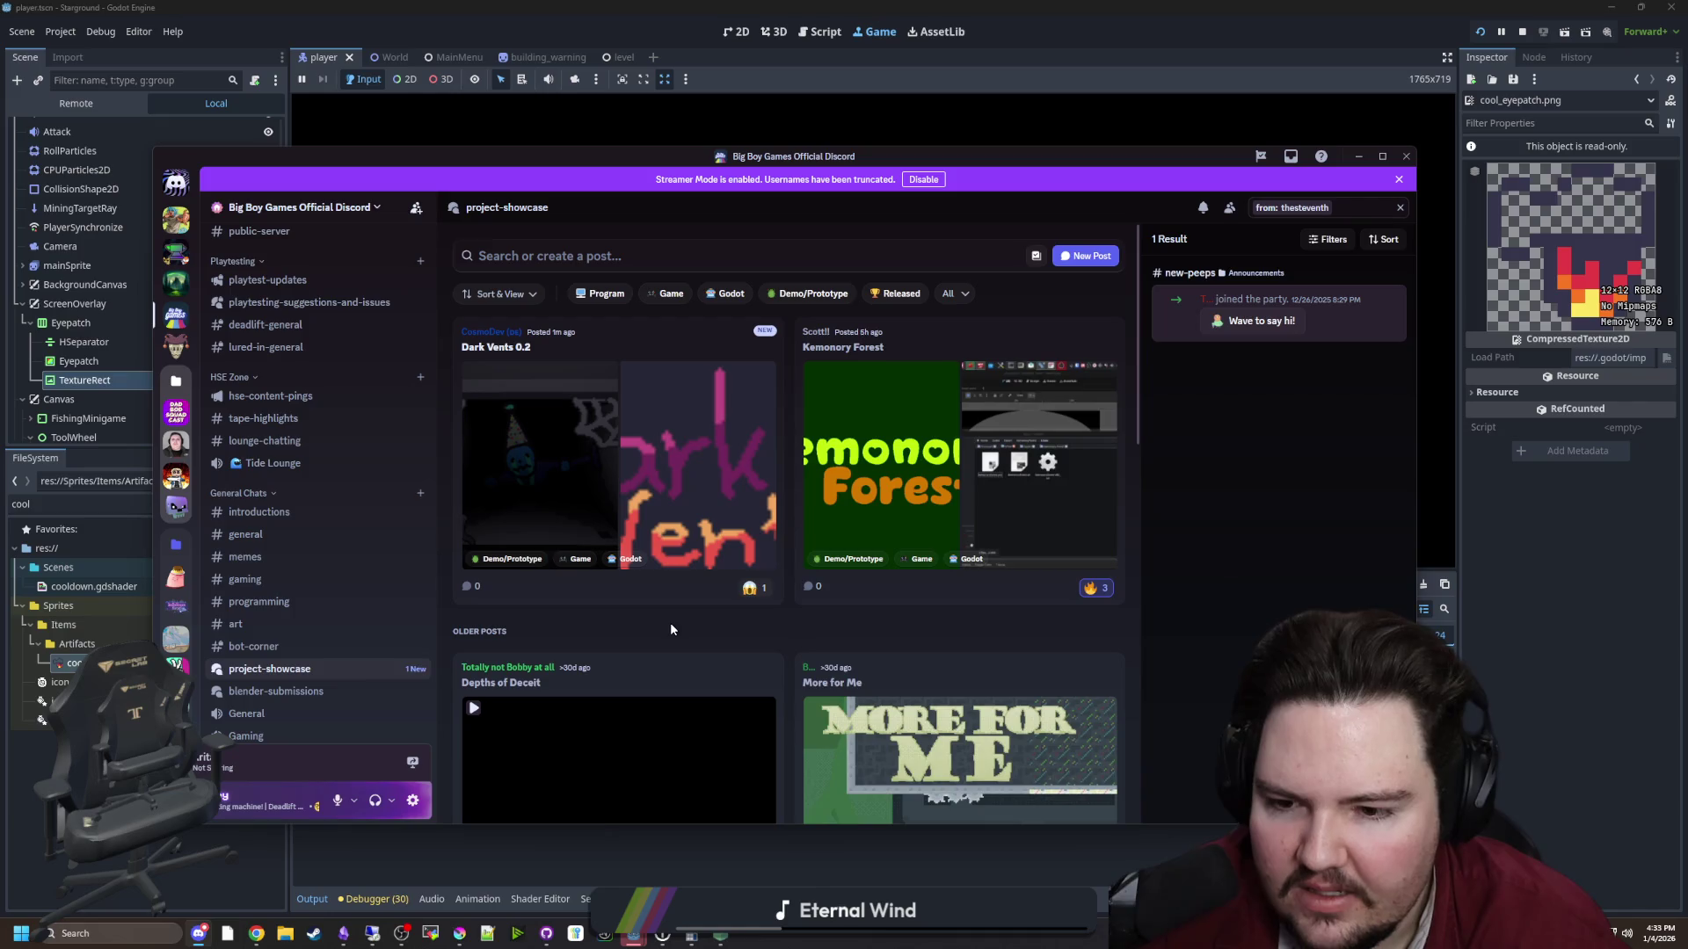
left_click(619, 343)
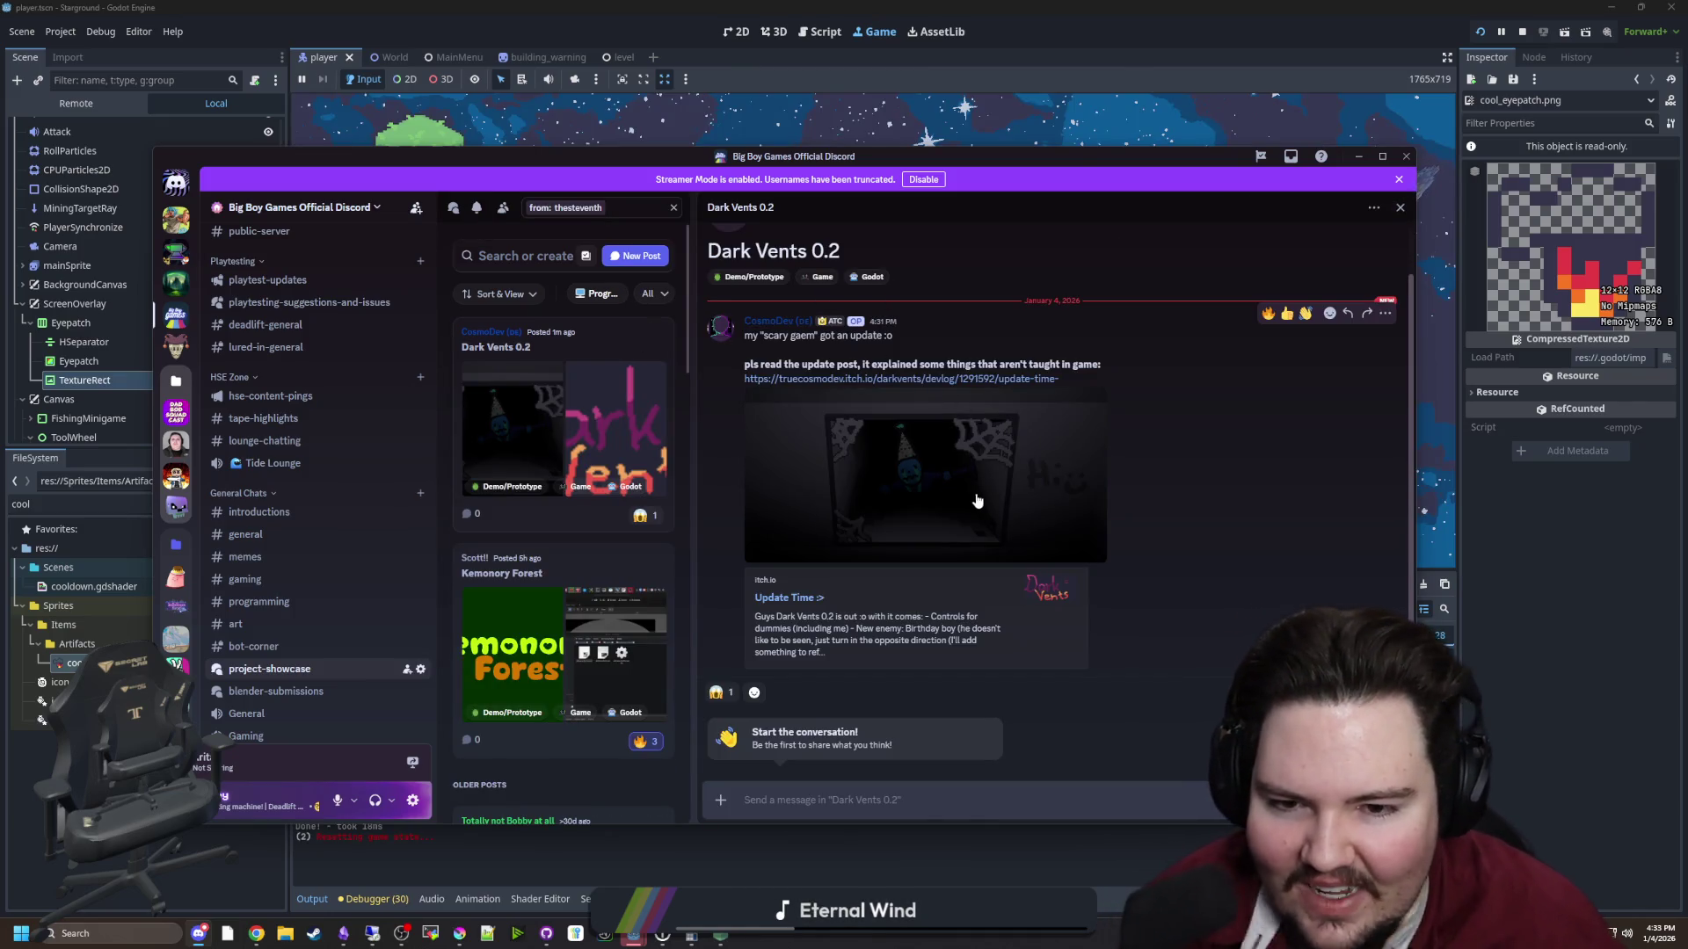
scroll(601, 486, "down", 10)
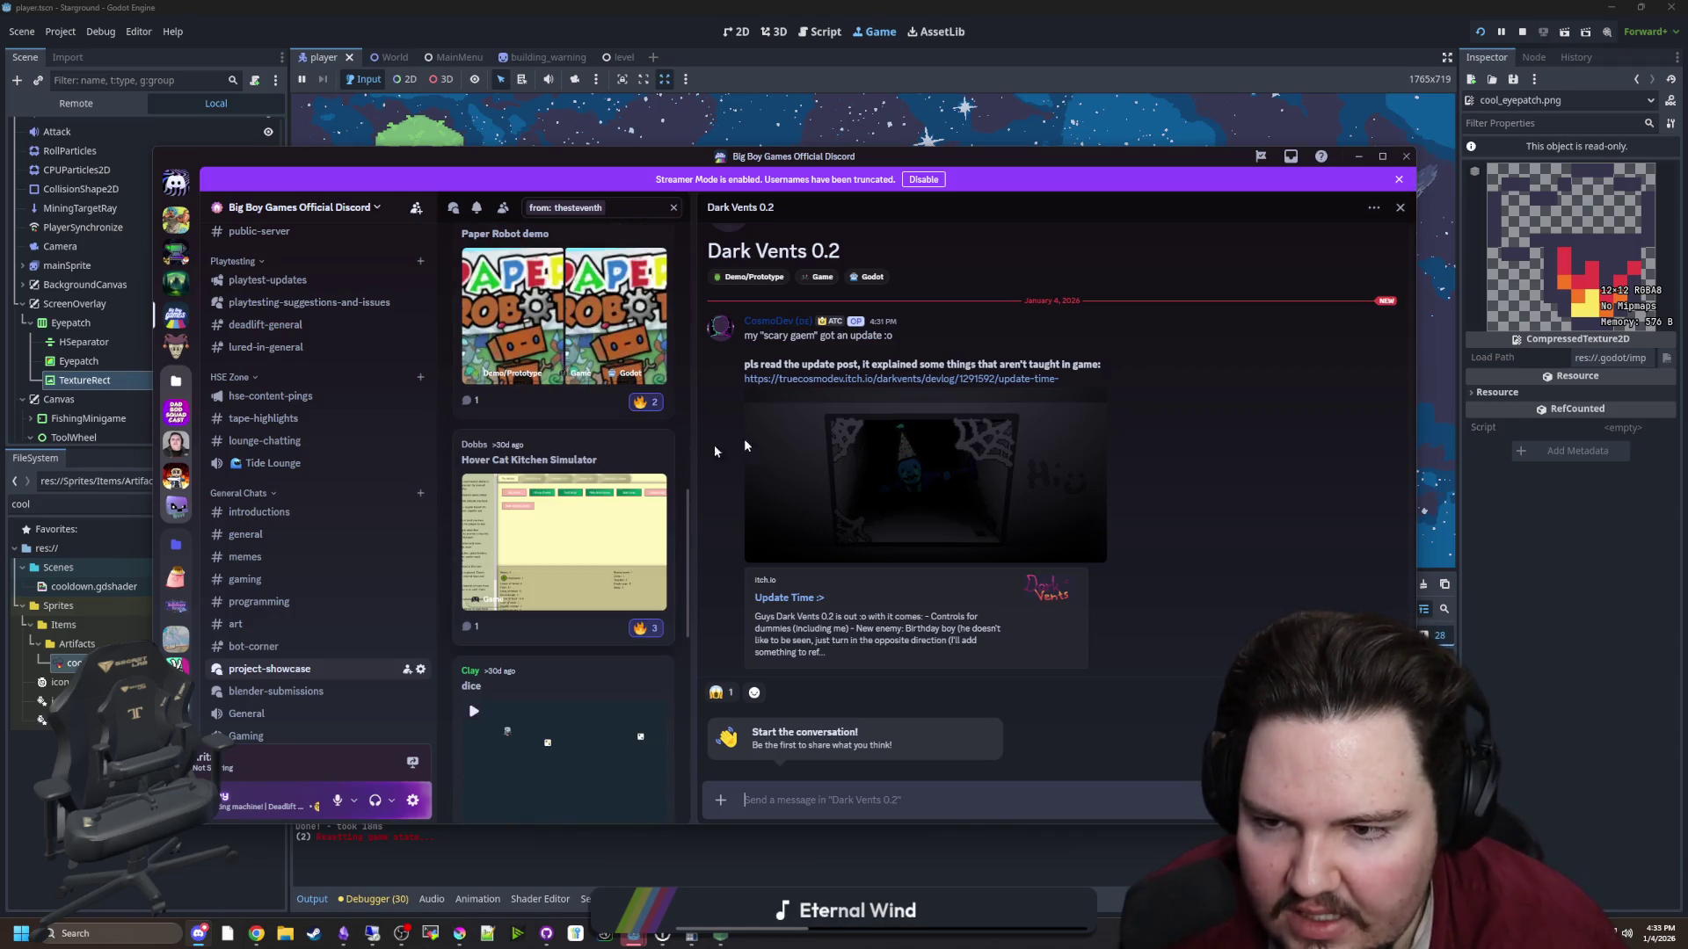
scroll(596, 620, "down", 5)
scroll(578, 572, "up", 15)
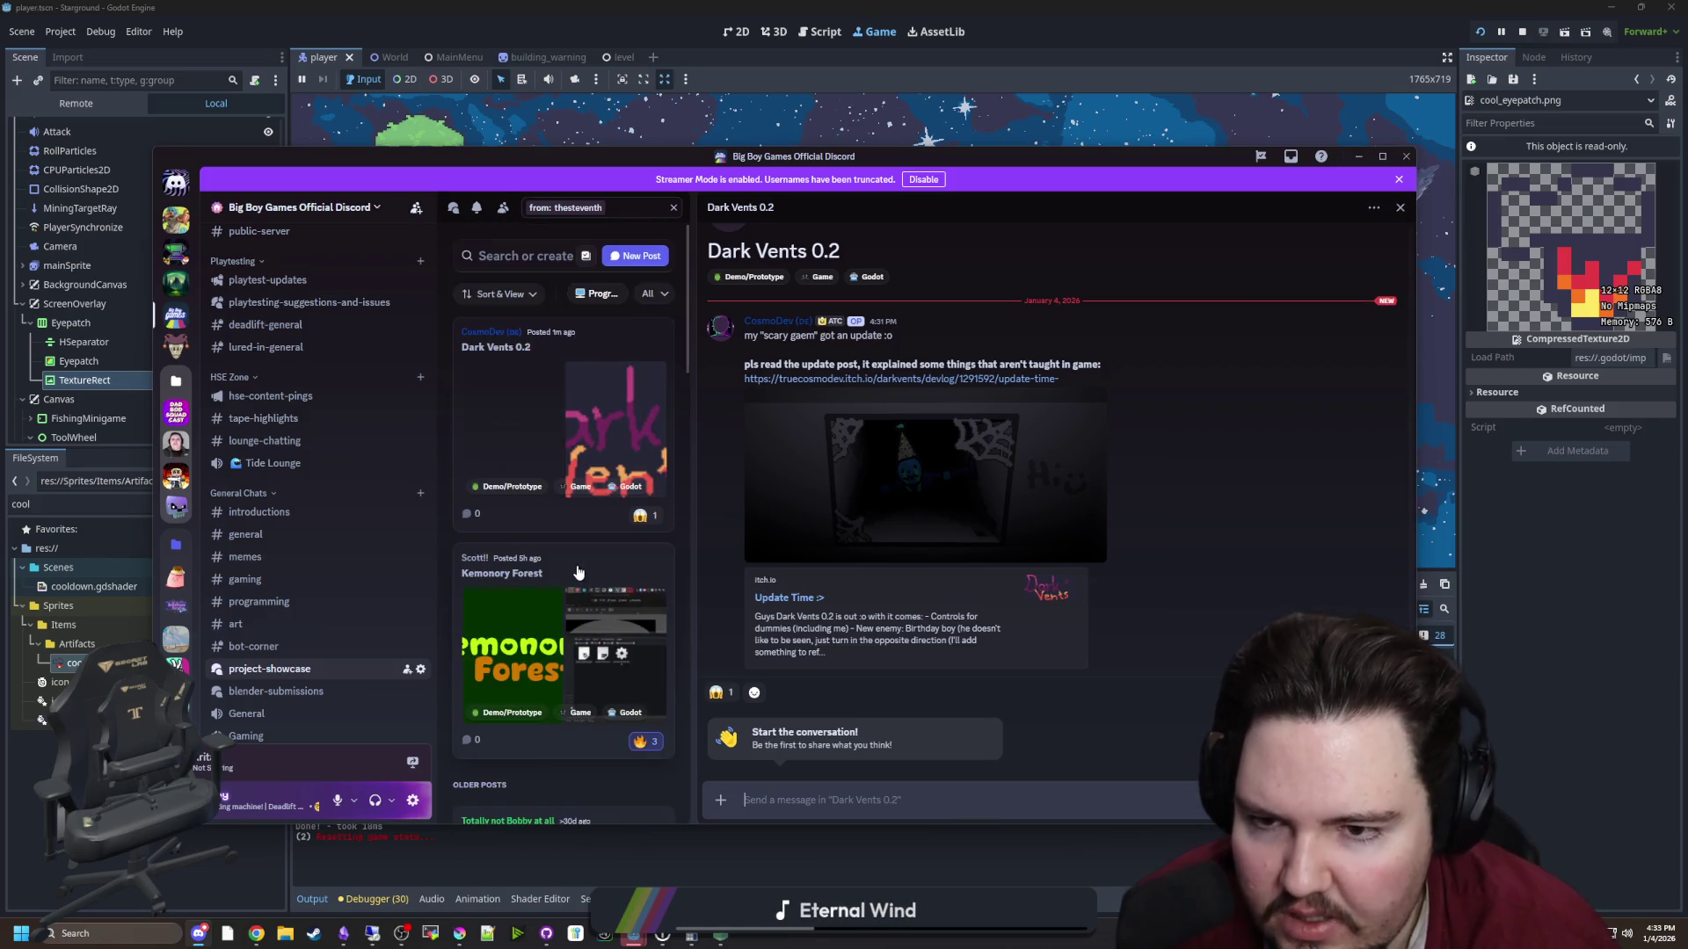
Maximize, restore and drag the Discord window down out of the way of the game
left_click_drag(1217, 160, 1206, 203)
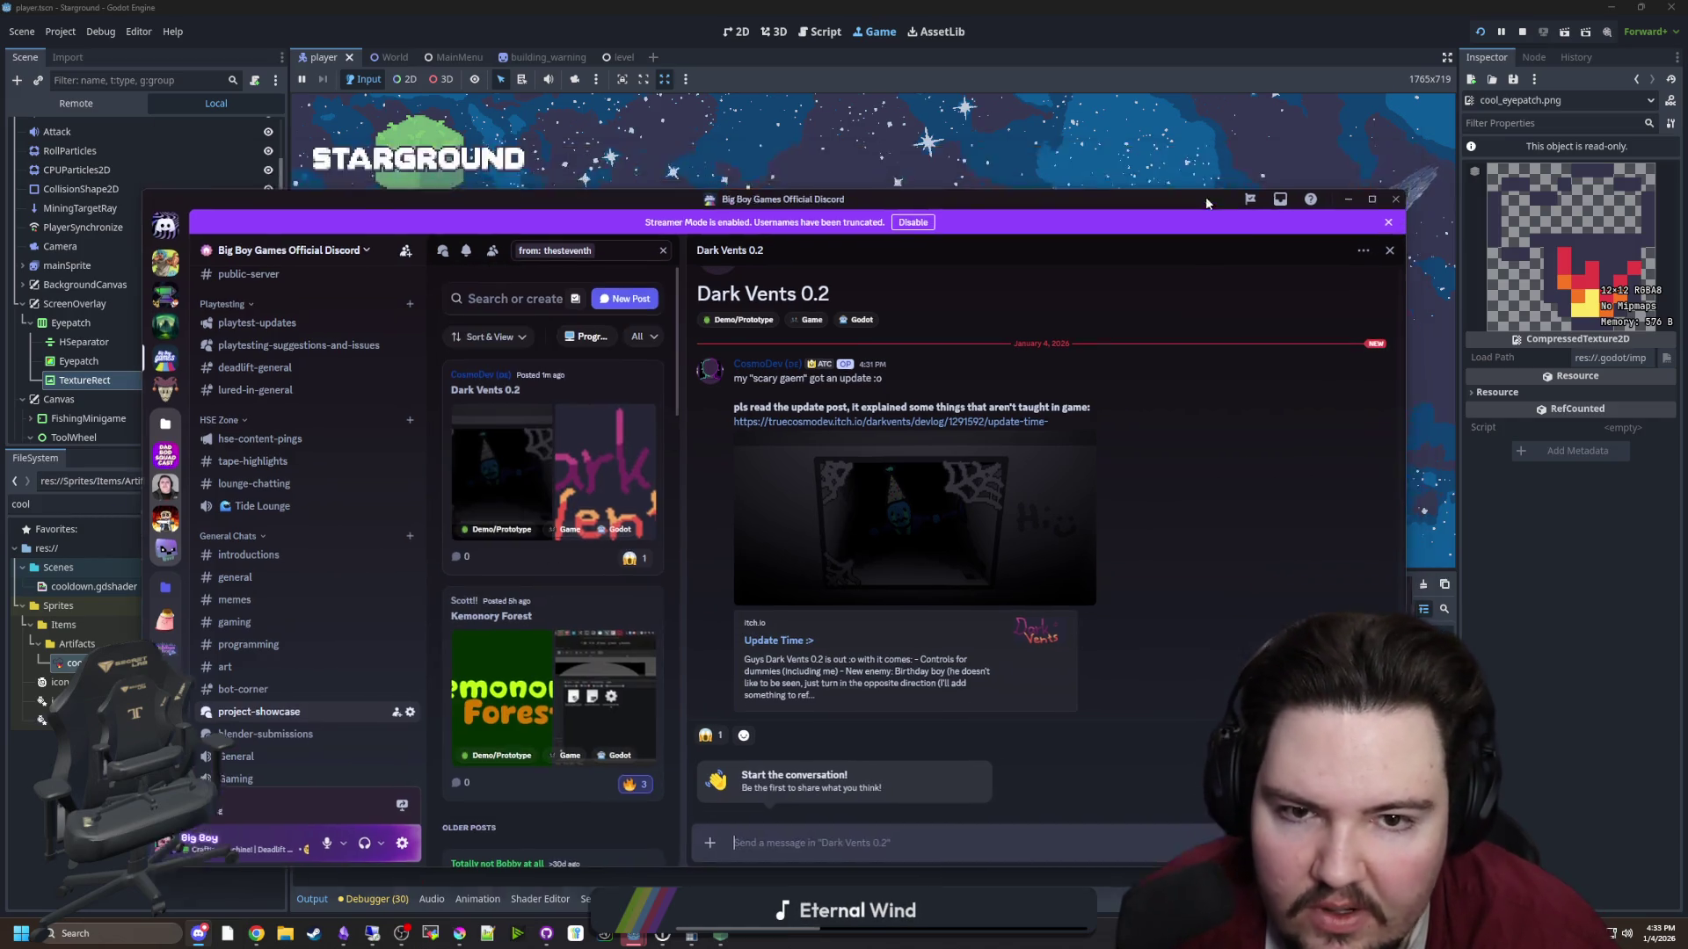
double_click(1206, 203)
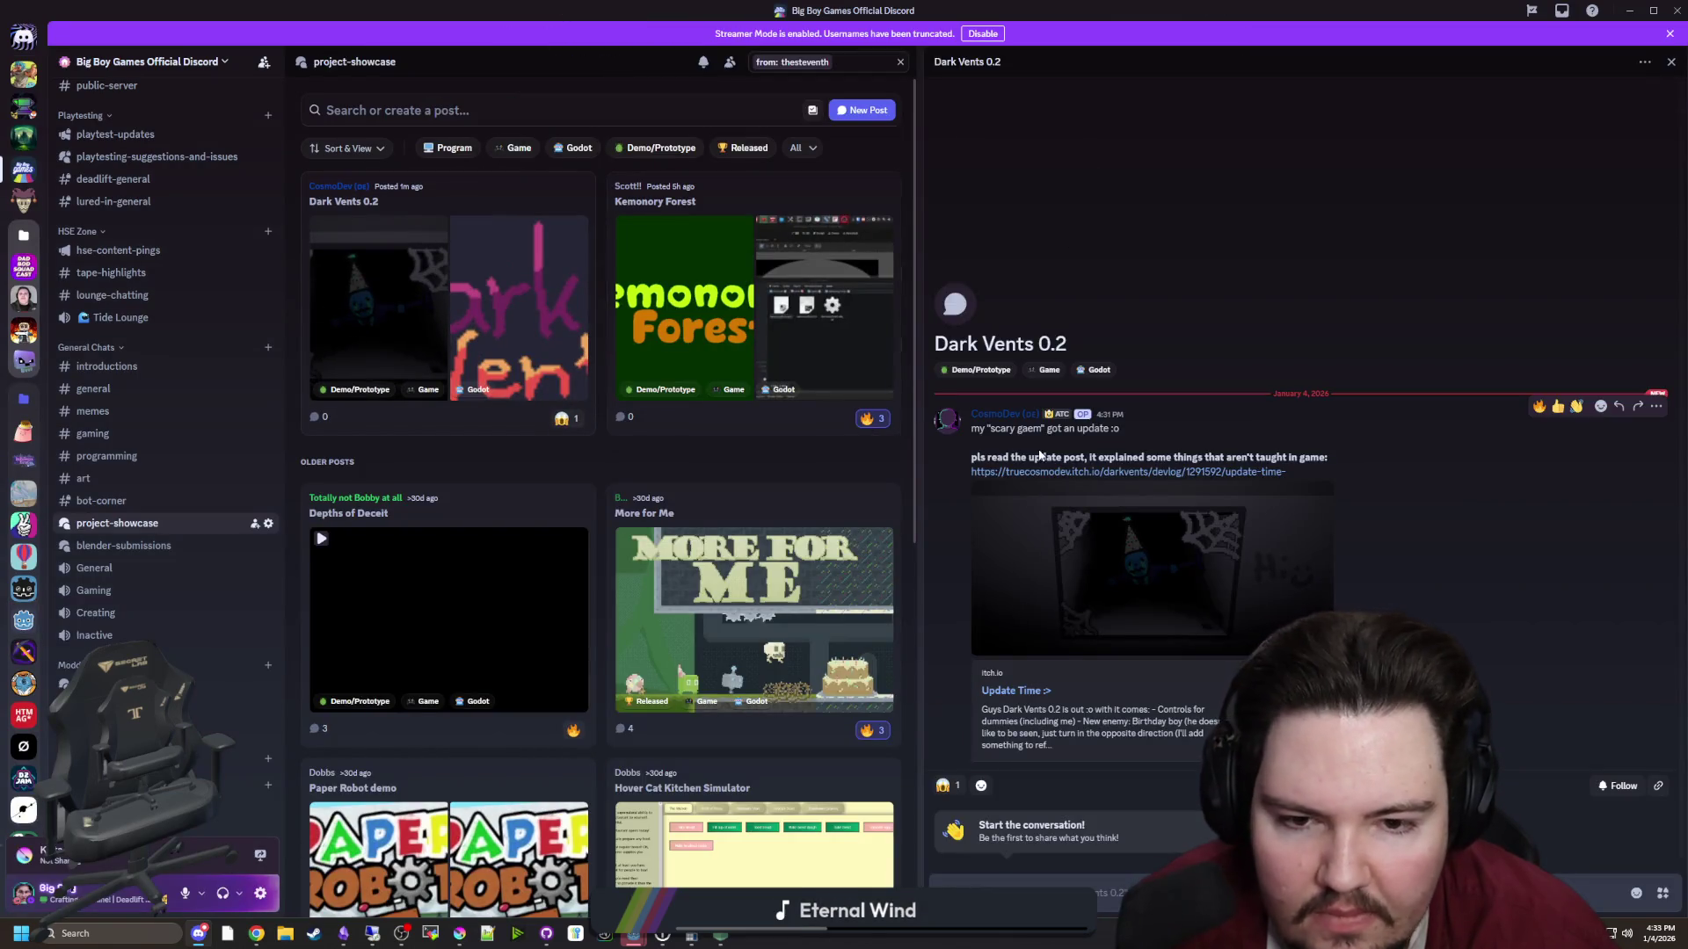
mouse_move(1097, 6)
left_mouse_down()
mouse_move(844, 524)
mouse_move(844, 678)
left_mouse_up()
Continue the autosaved game and give the player the cool eyepatch with /give cool_eyepatch
left_click(457, 231)
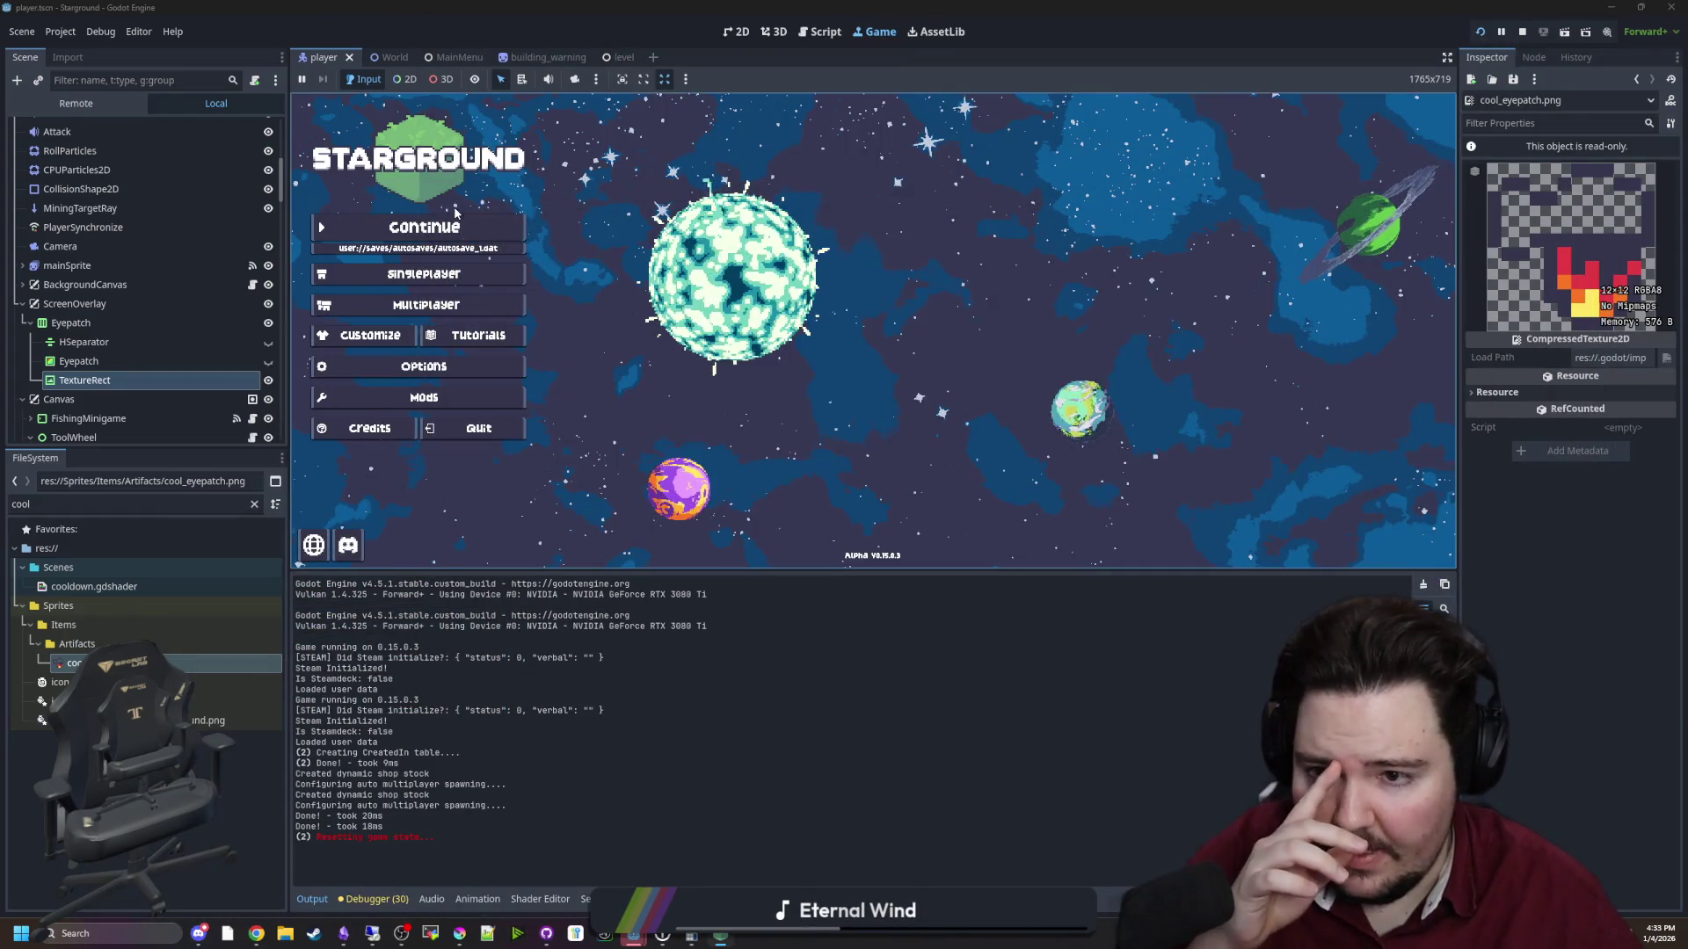
left_click(448, 231)
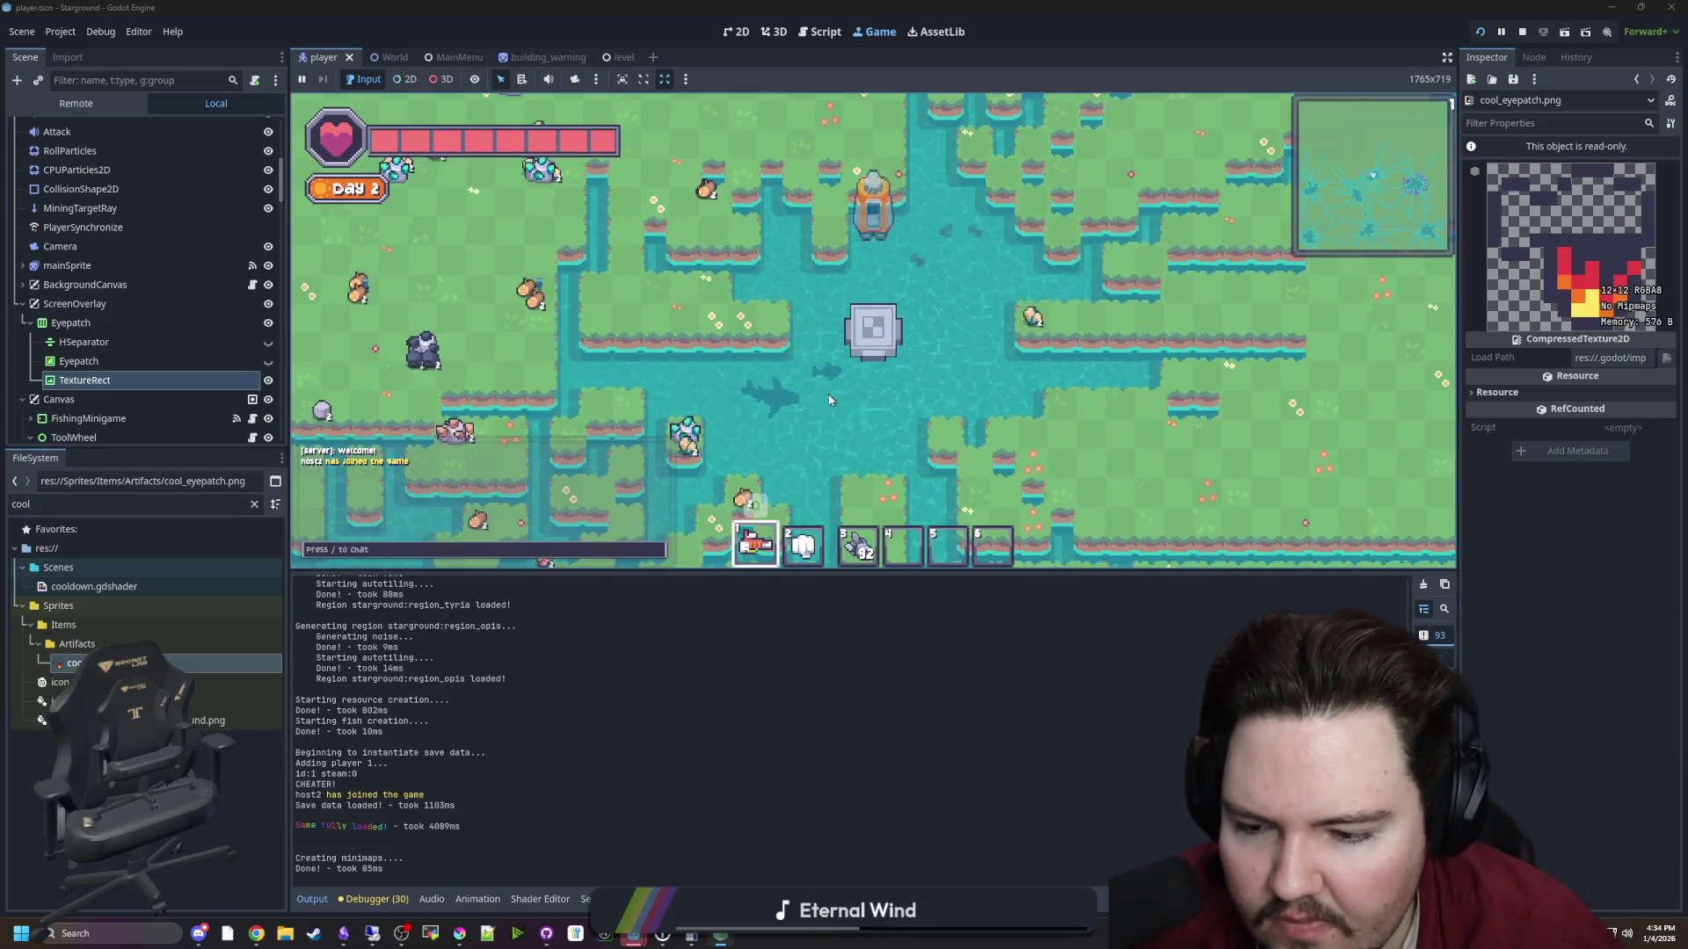
type("/giv")
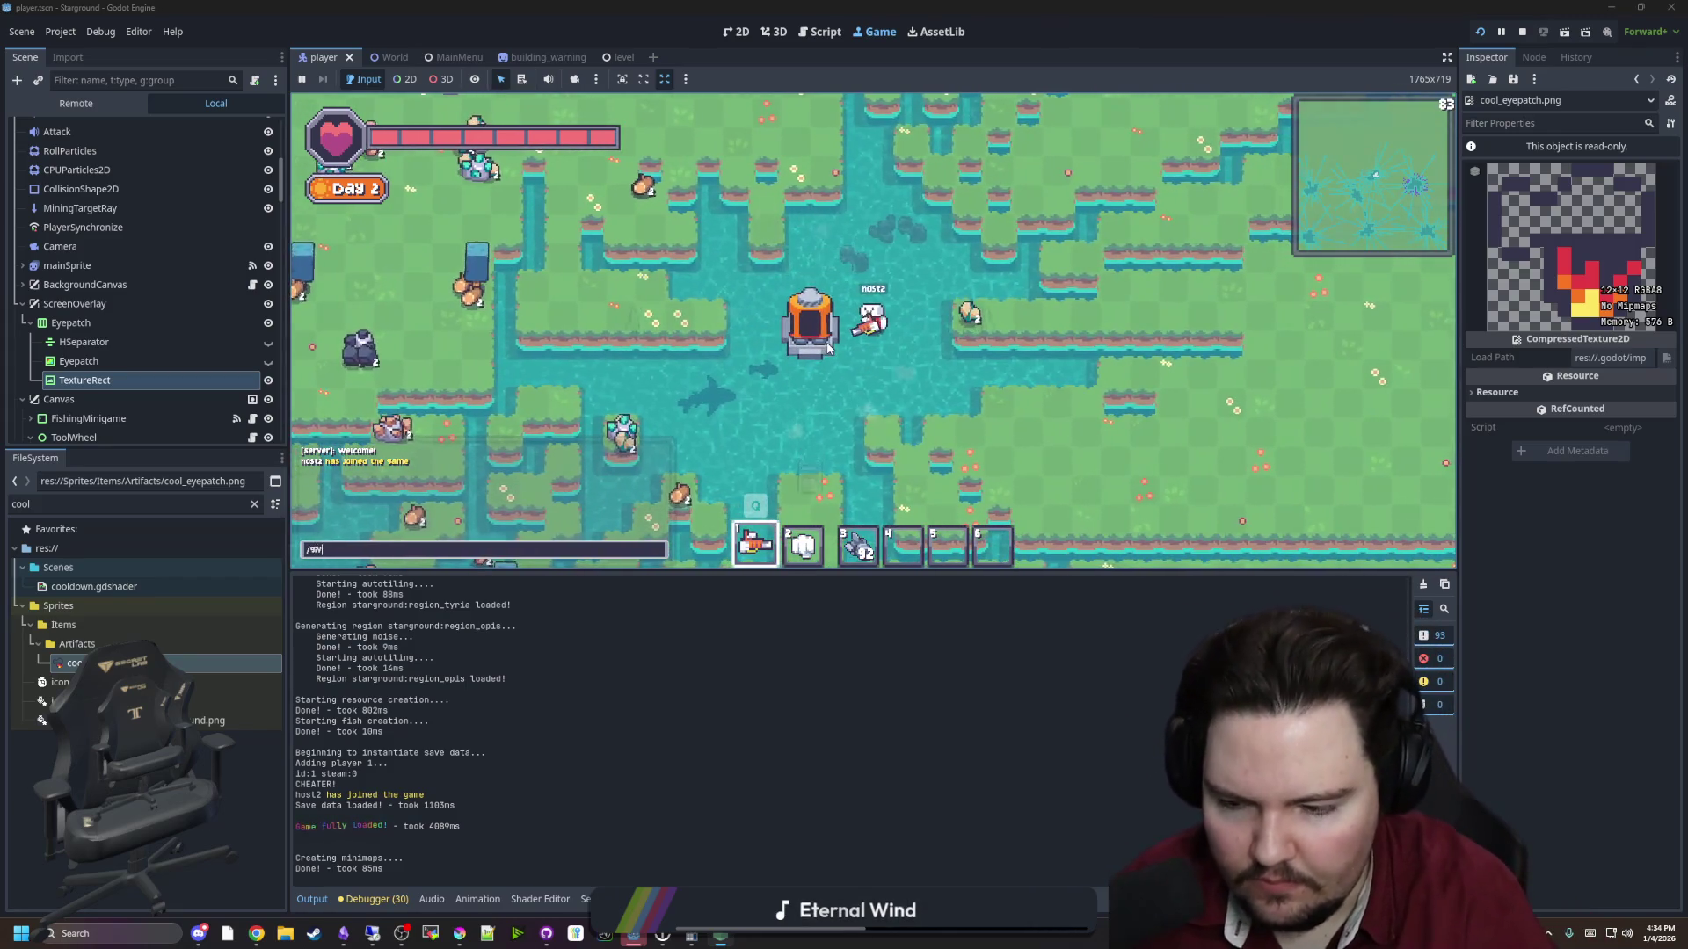
type("e cool_eyepatch")
key("Return")
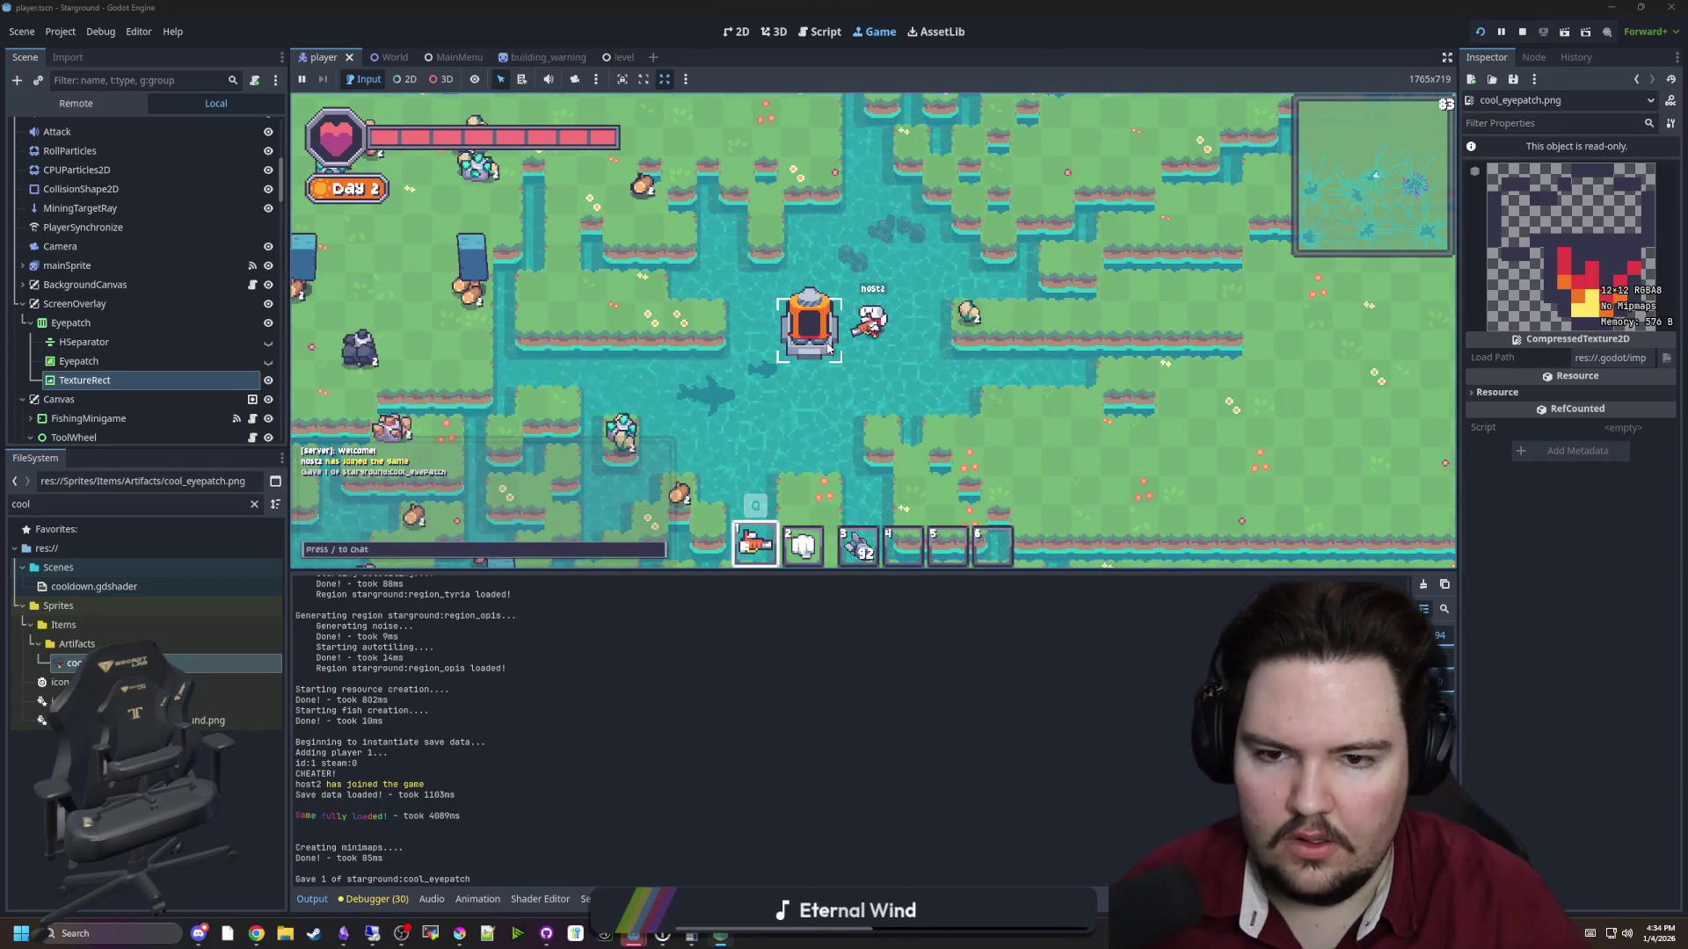
Walk the player around in every direction to check the eyepatch's fire overlay
key("a")
key("s")
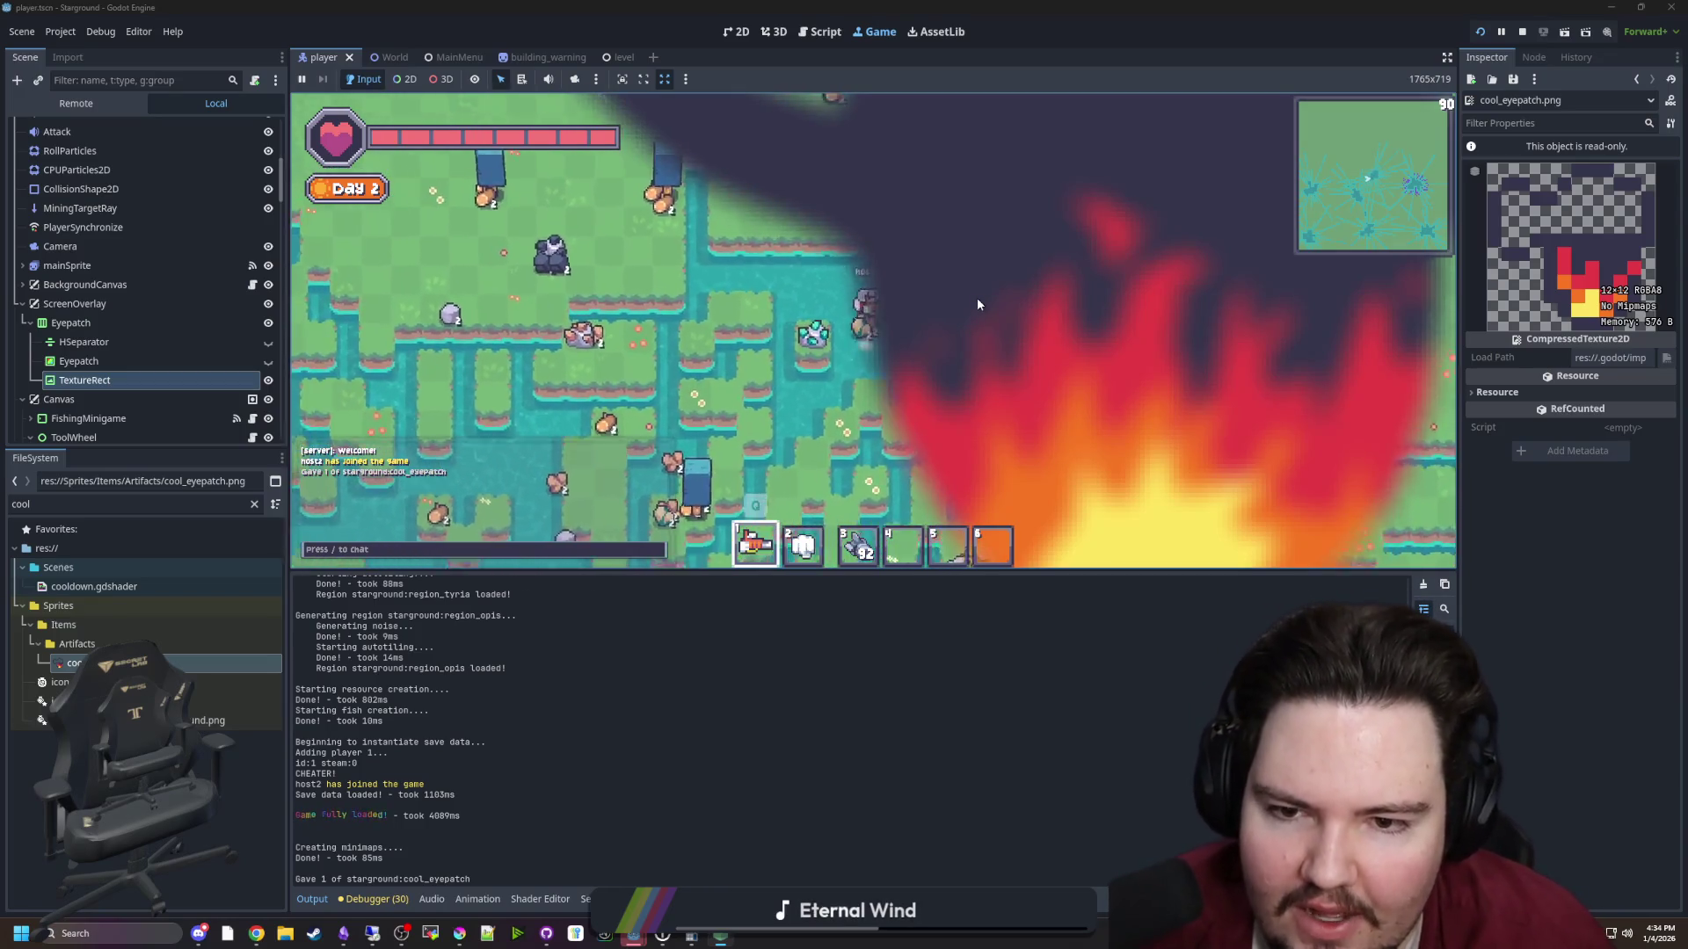
key("d")
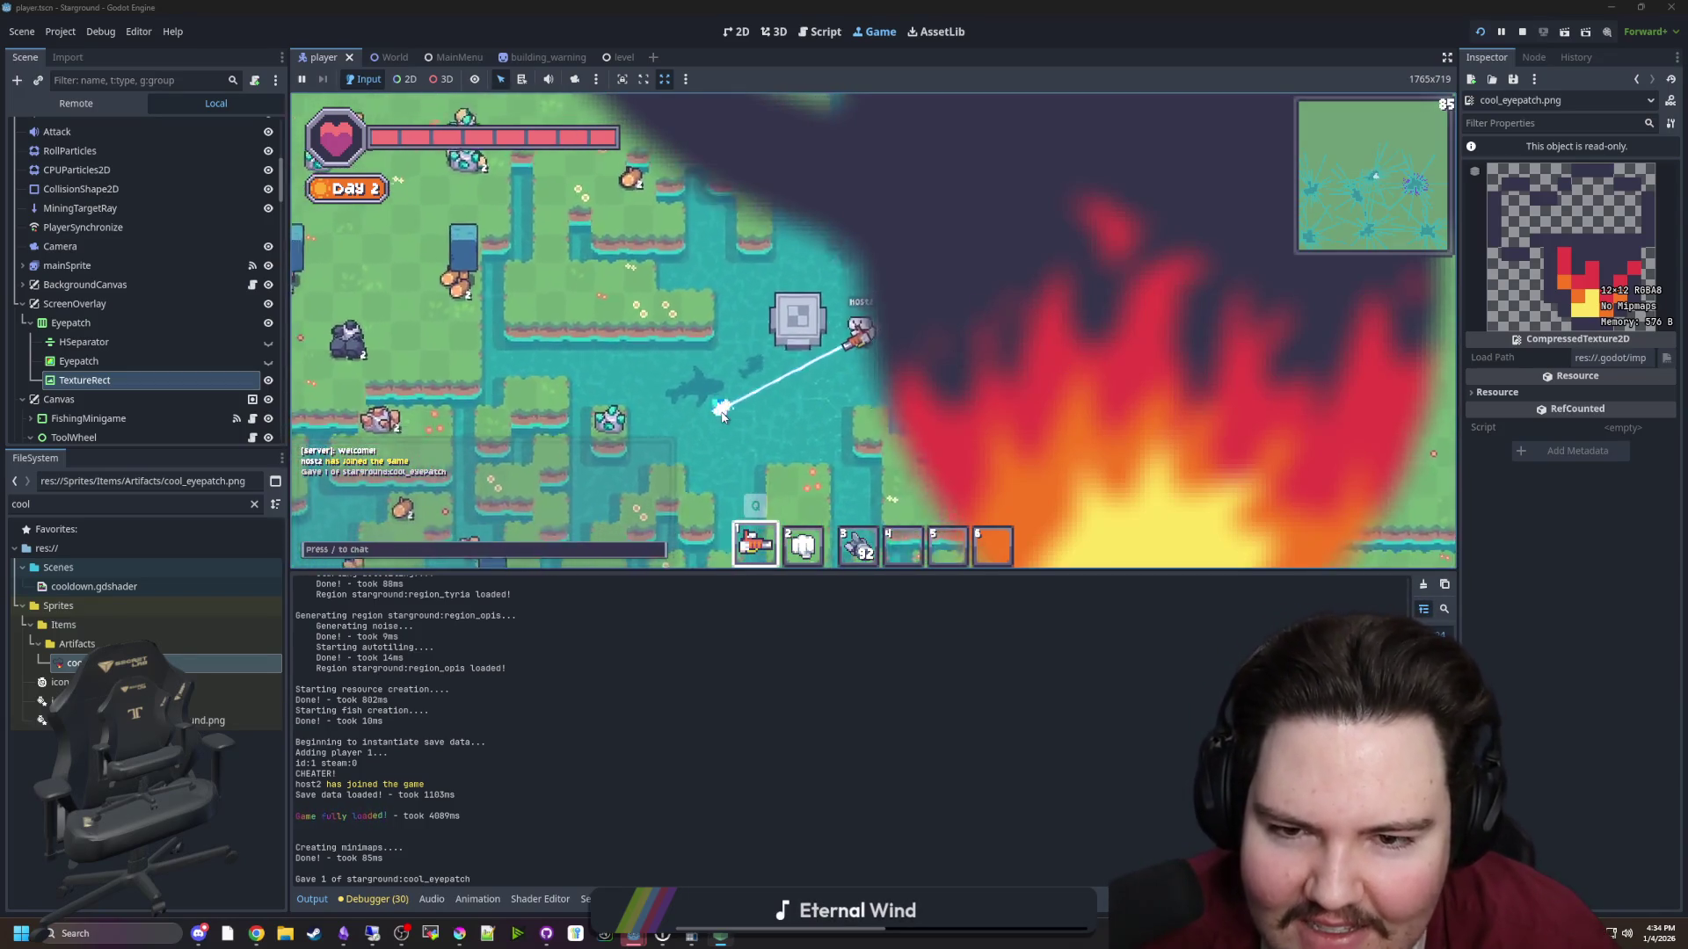
key("a")
key("w")
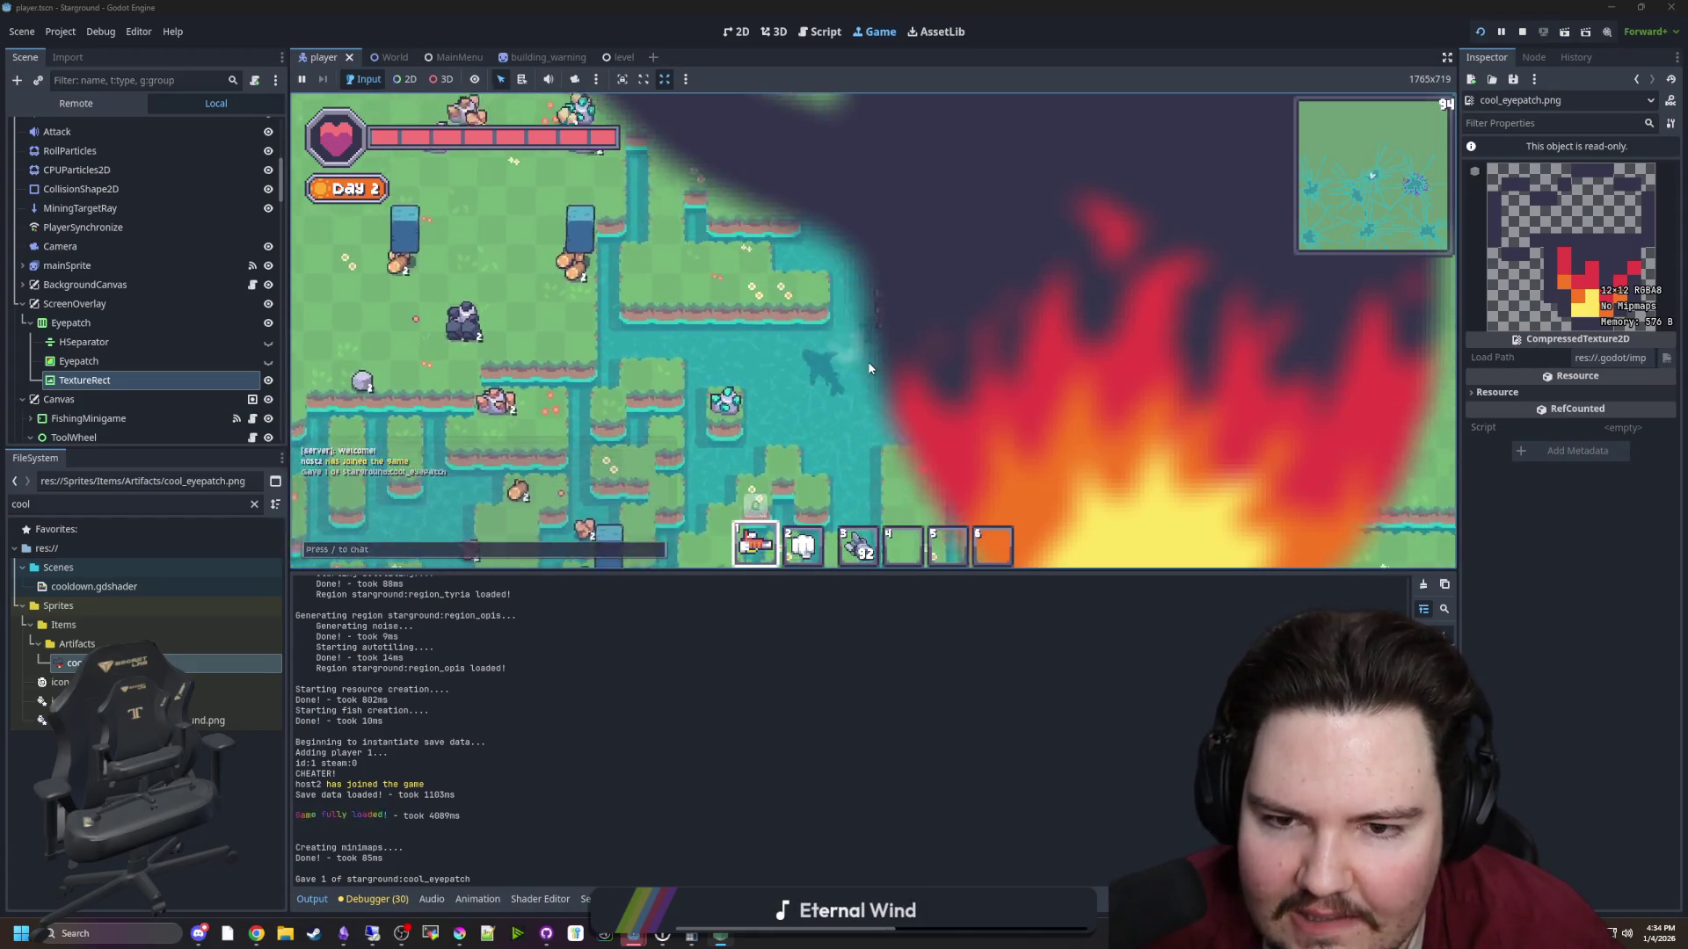
key("a")
key("s")
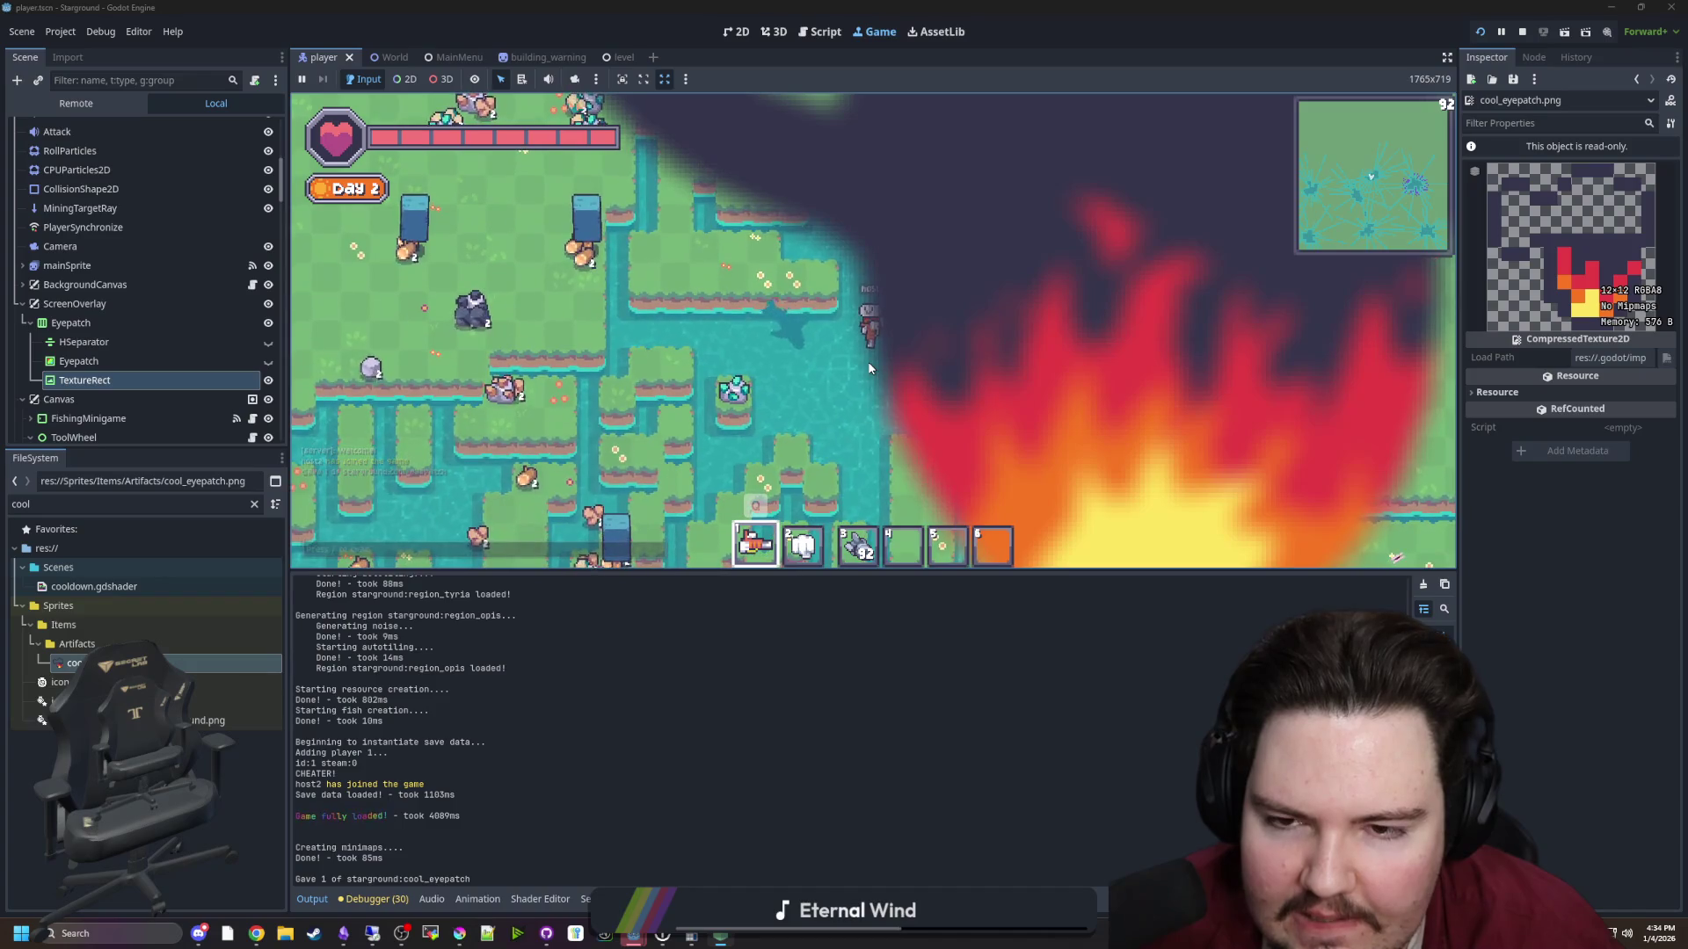
key("d")
key("w")
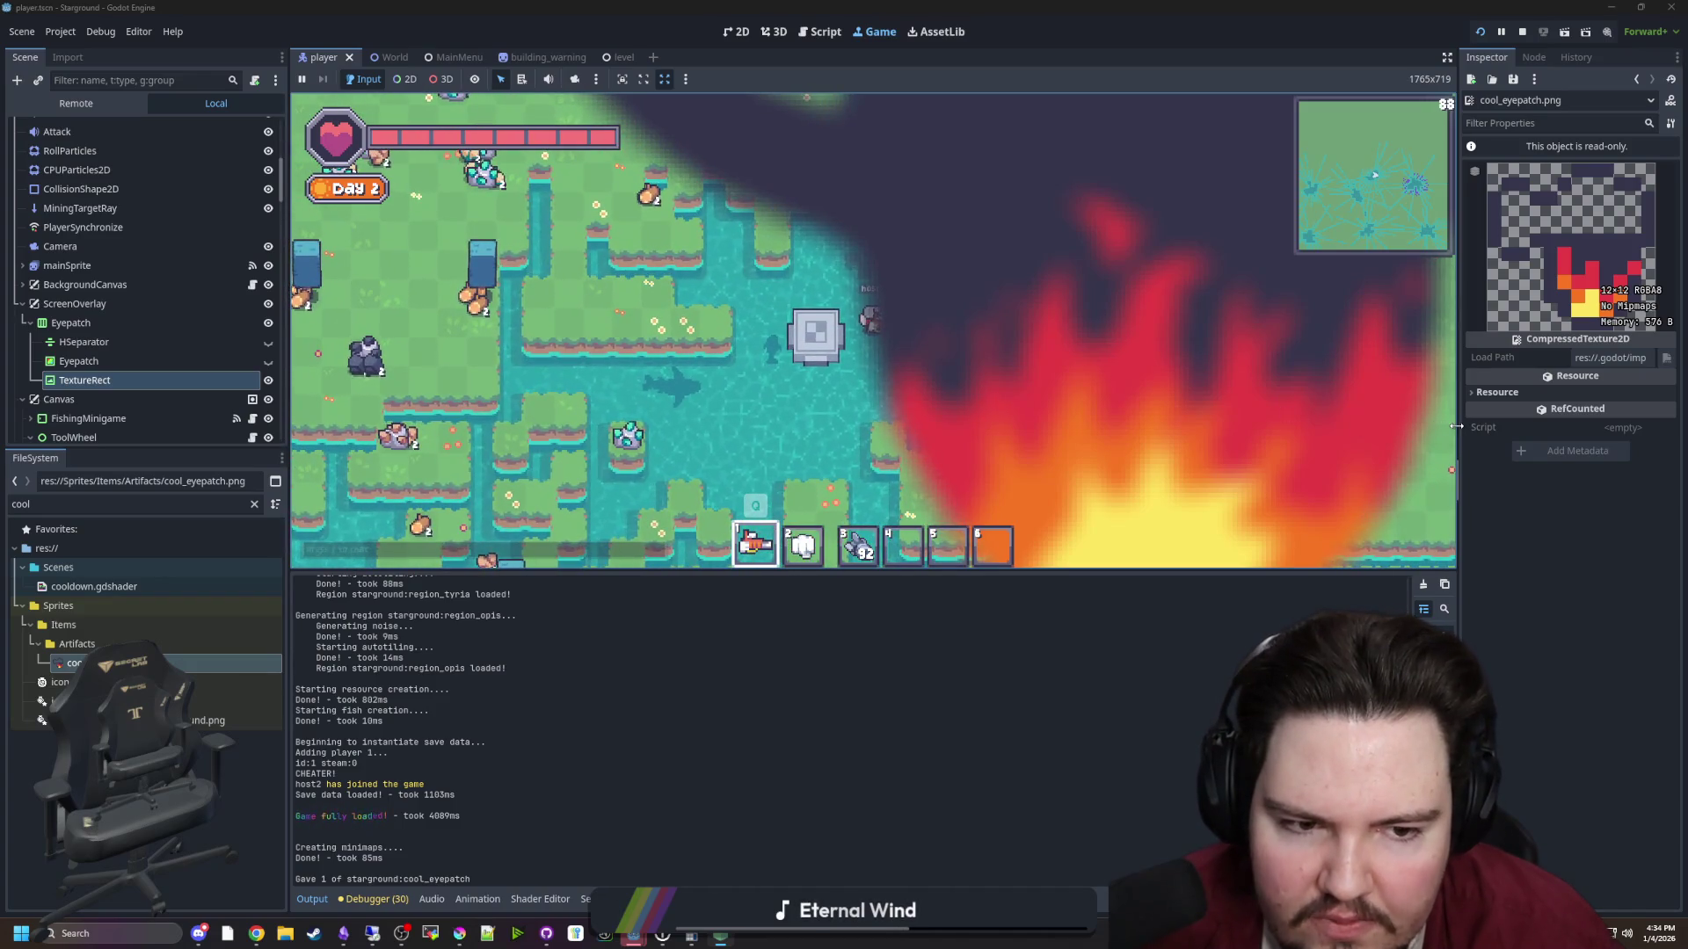
Resize the game view, Inspector and output log panels for a better view
mouse_move(1457, 426)
left_mouse_down()
mouse_move(1532, 431)
mouse_move(712, 430)
mouse_move(1544, 431)
mouse_move(1055, 435)
left_mouse_up()
mouse_move(867, 567)
left_mouse_down()
mouse_move(863, 798)
mouse_move(860, 201)
mouse_move(866, 797)
left_mouse_up()
left_click_drag(1055, 477, 1540, 475)
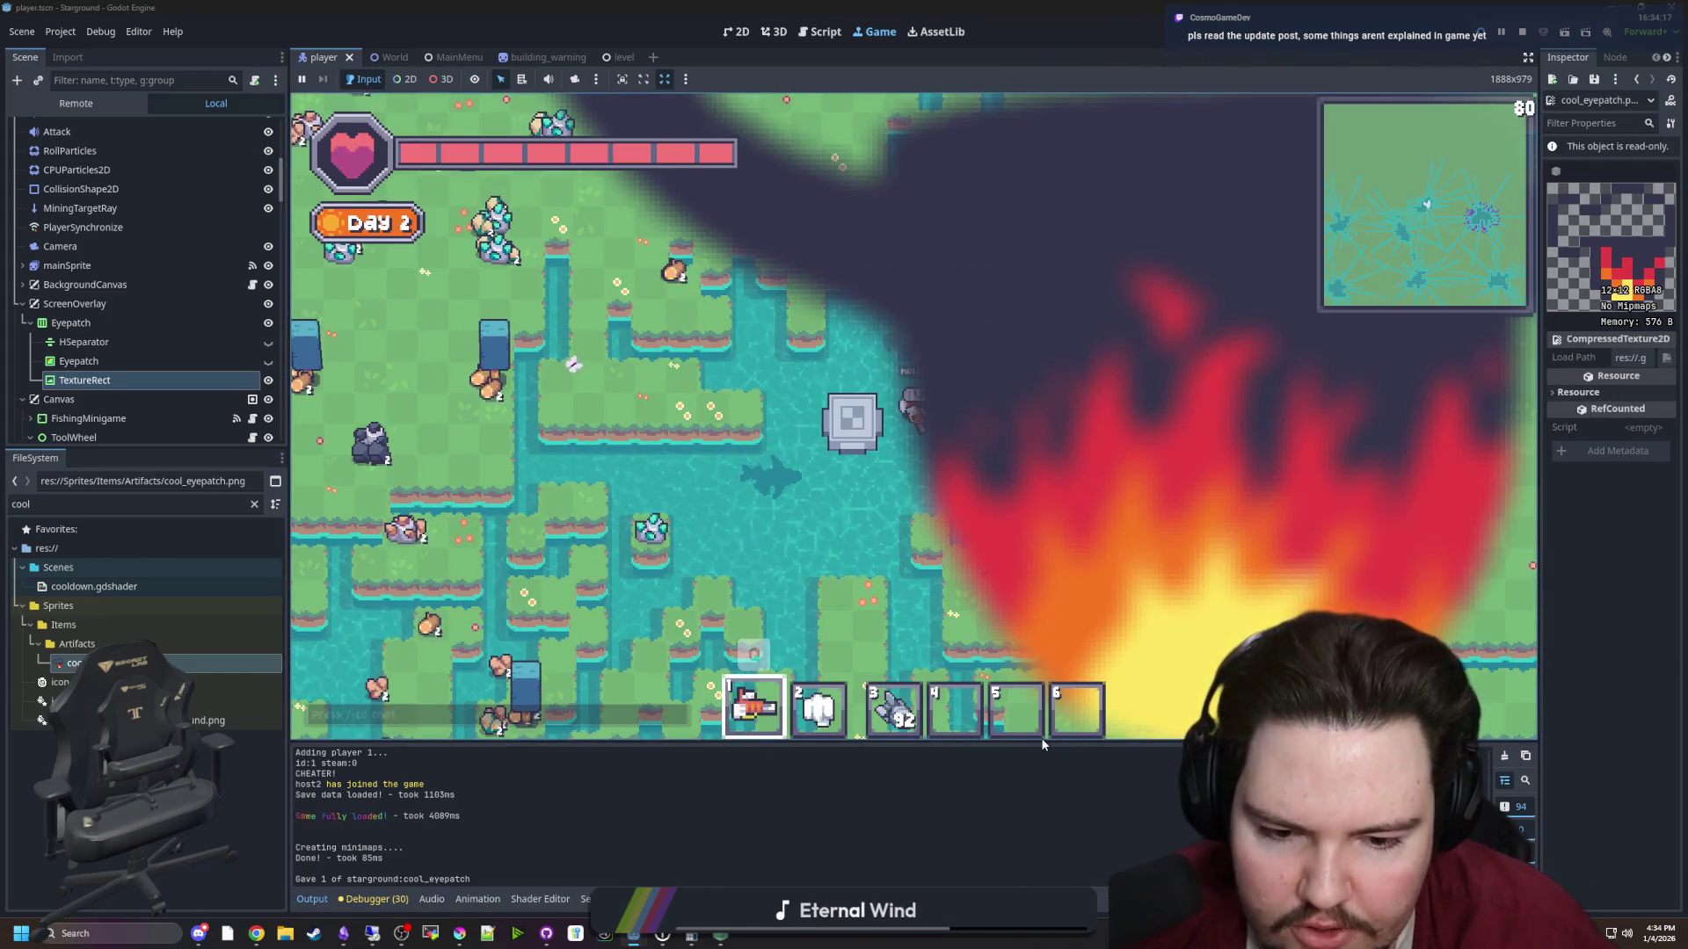
left_click_drag(1000, 741, 985, 582)
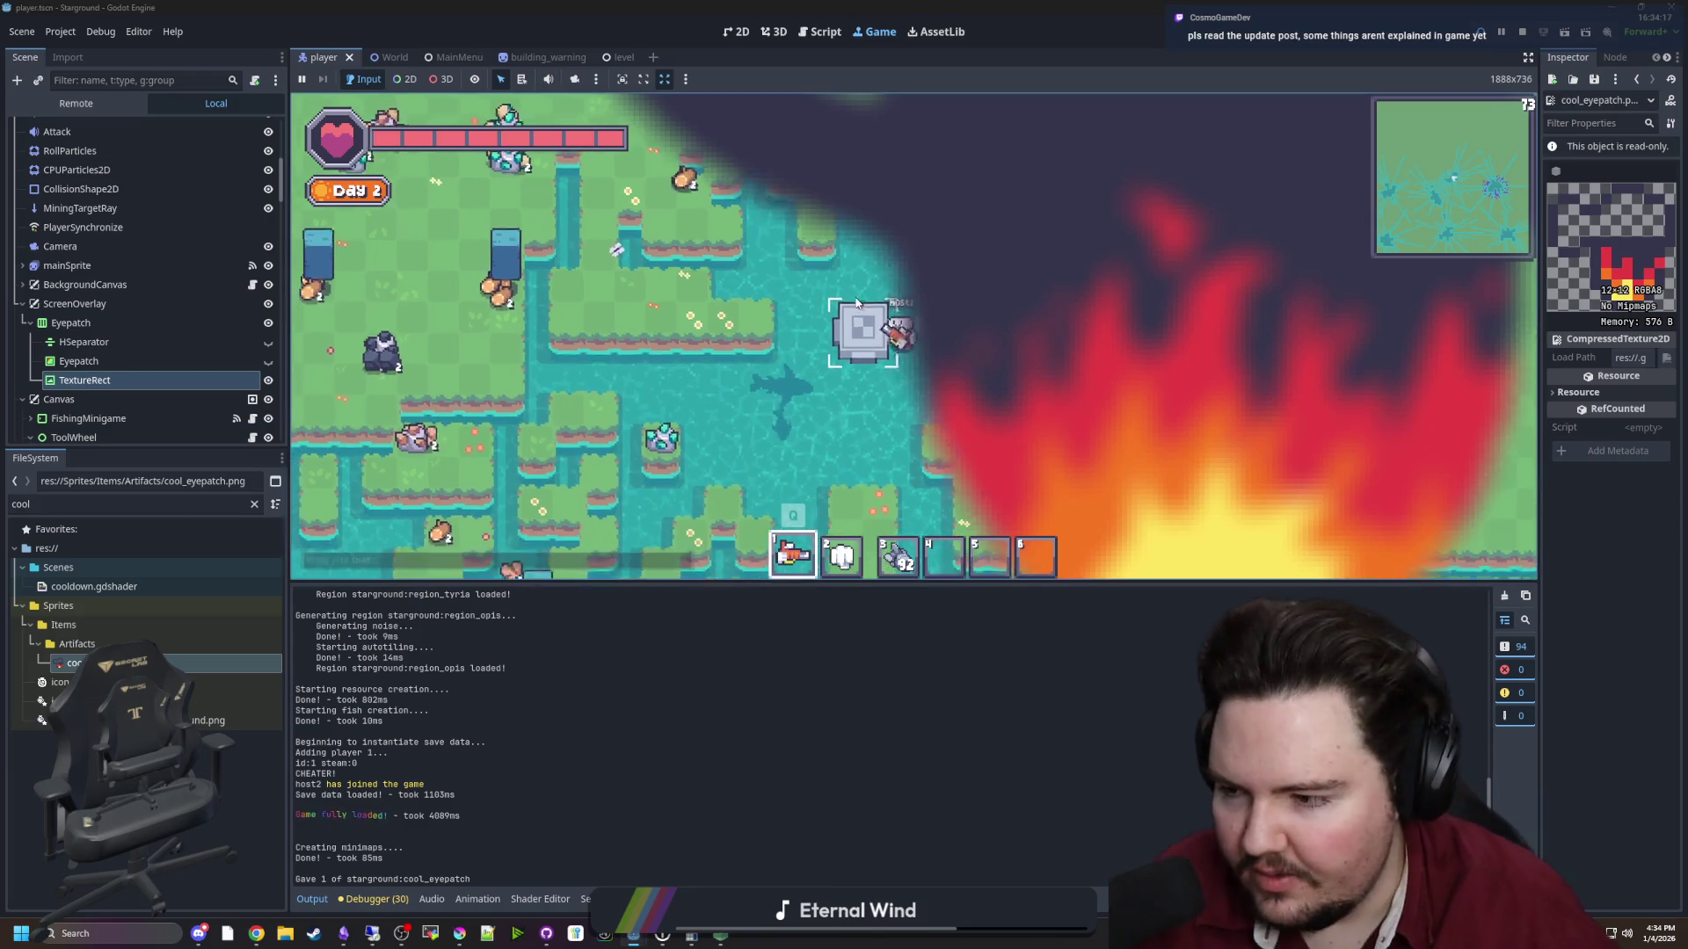
Walk the player around again to inspect the overlay, then stop the game
key("w")
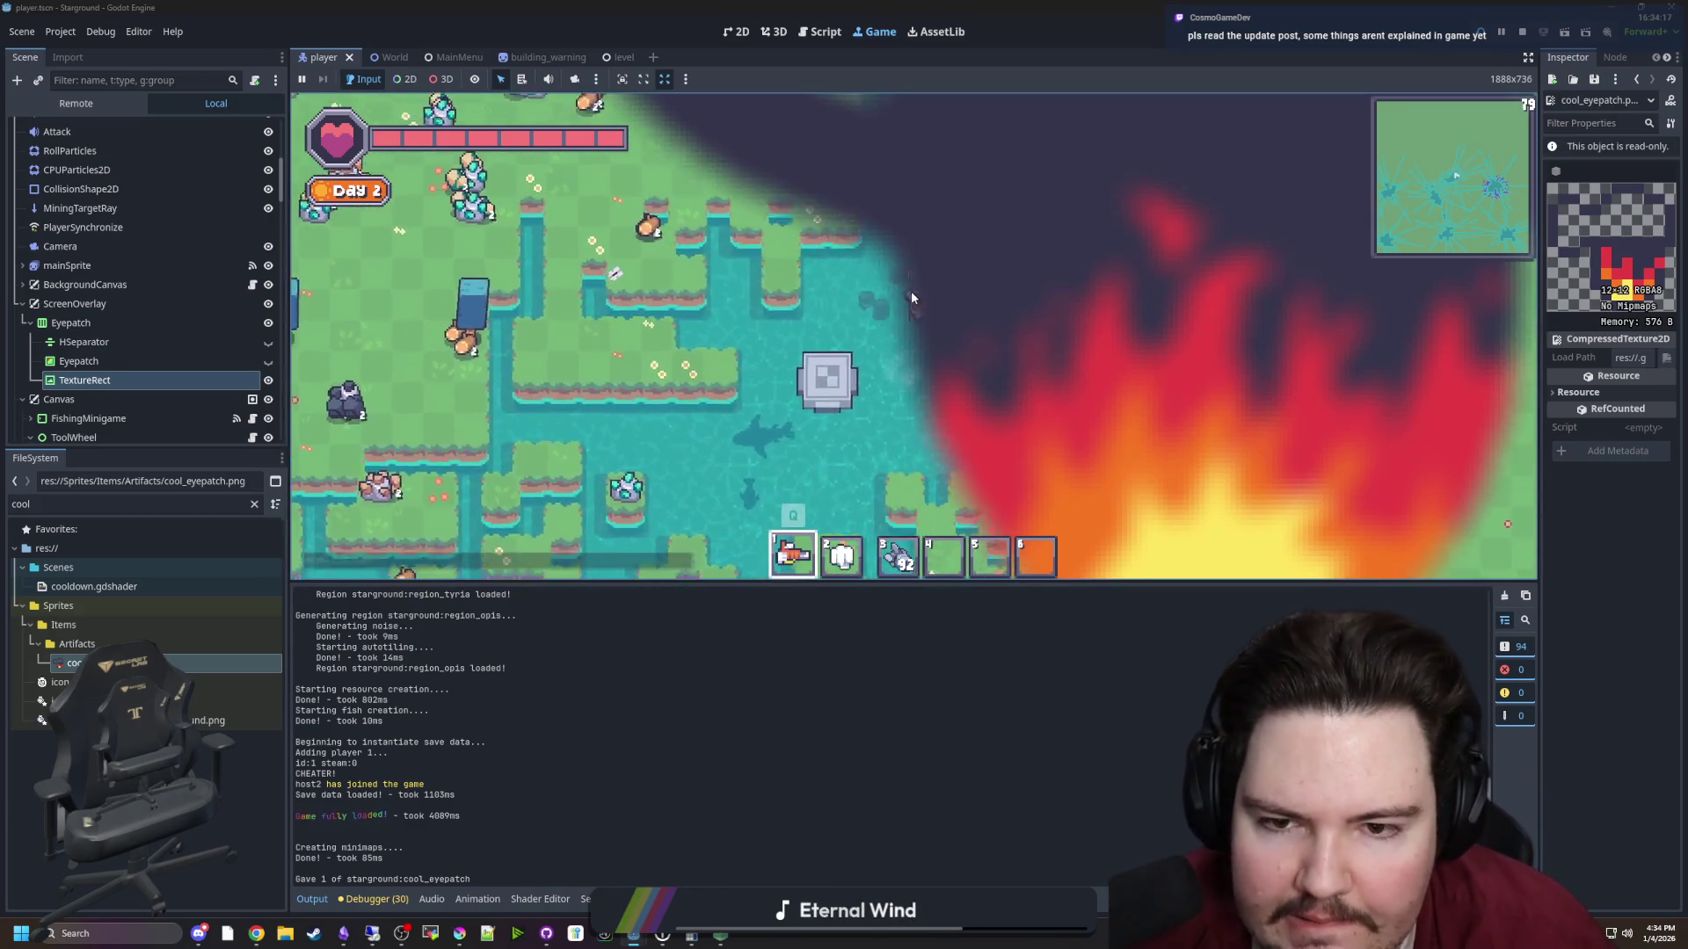
key("s")
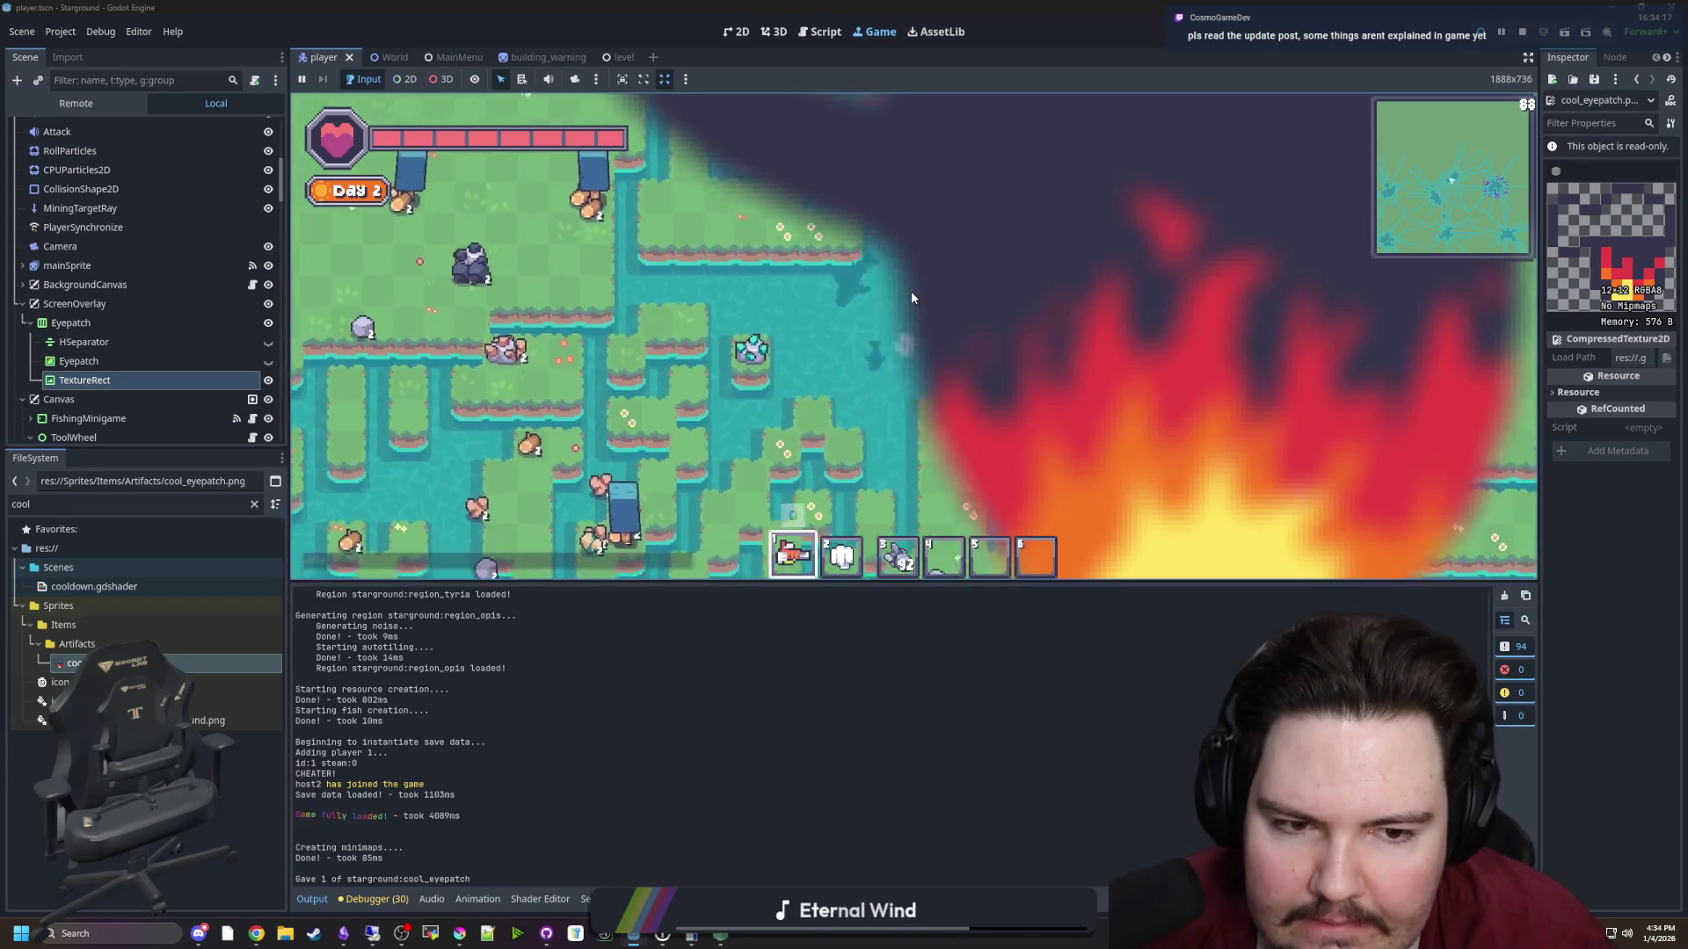
key("w")
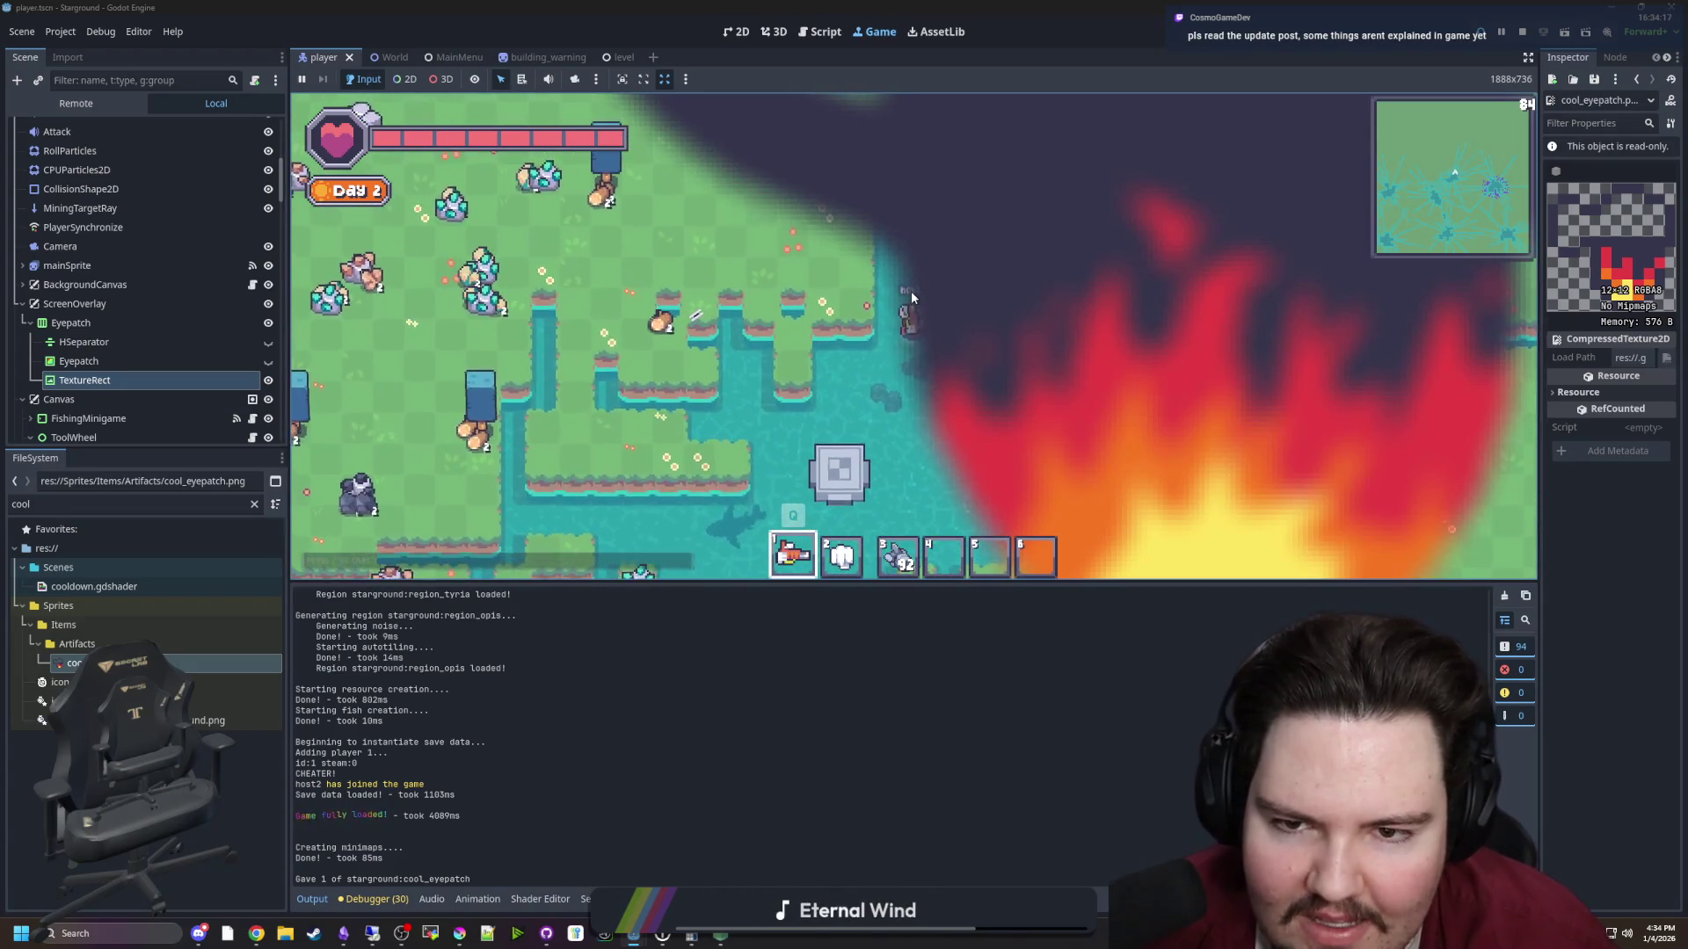
key("s")
key("a")
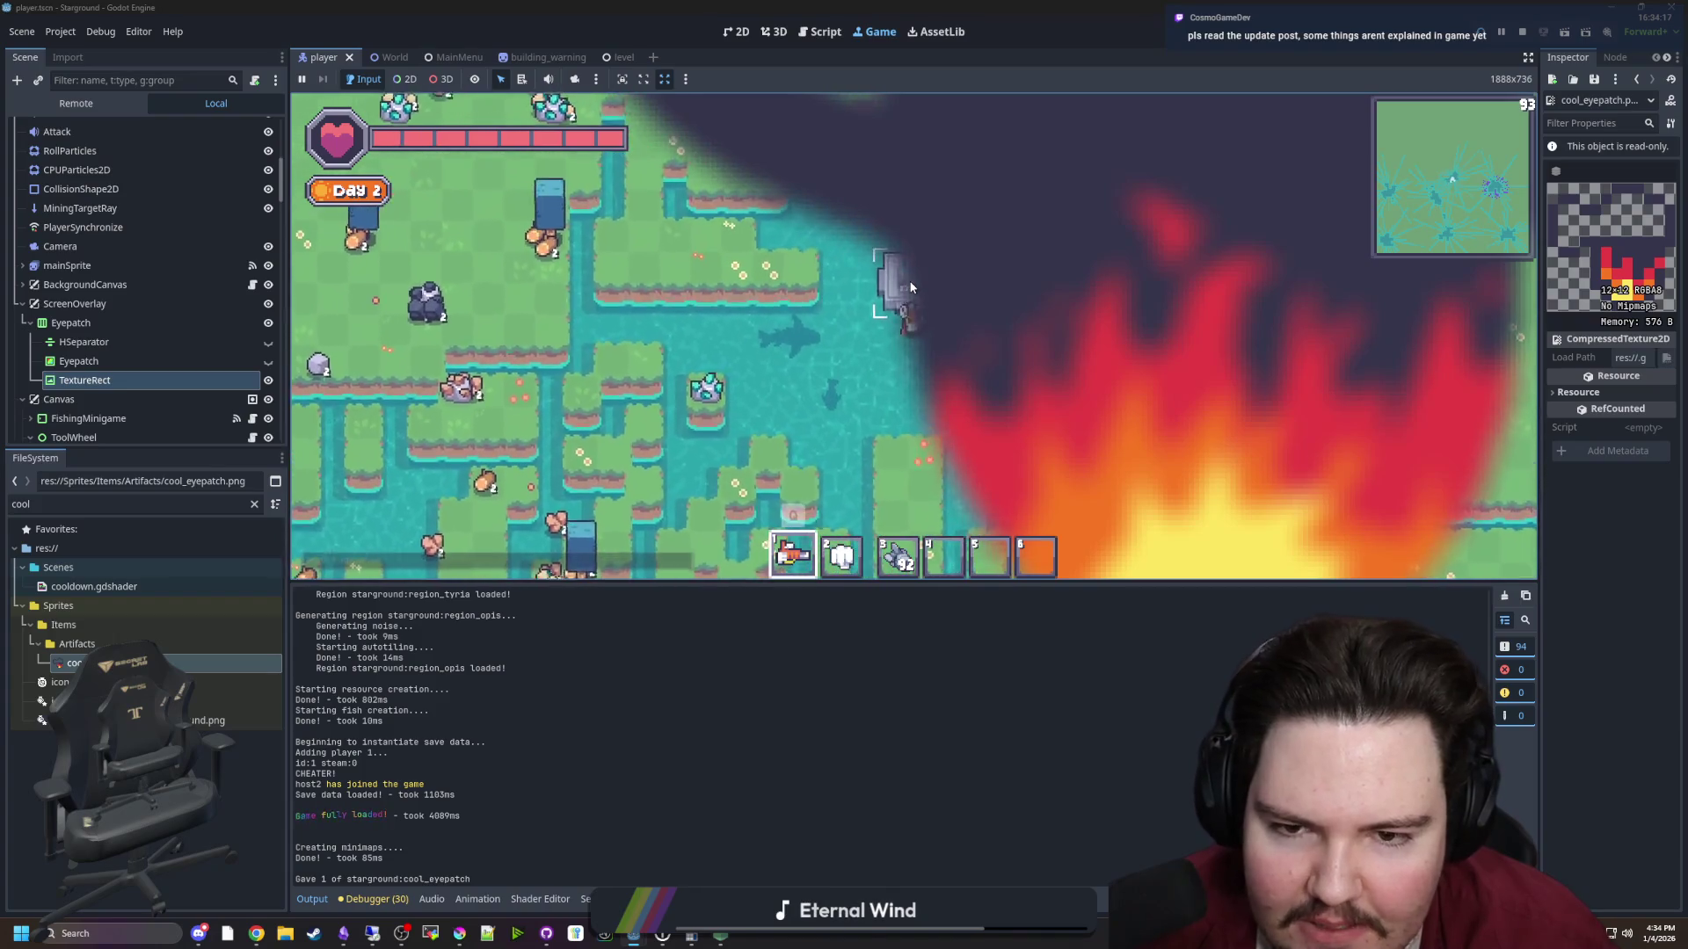
key("a")
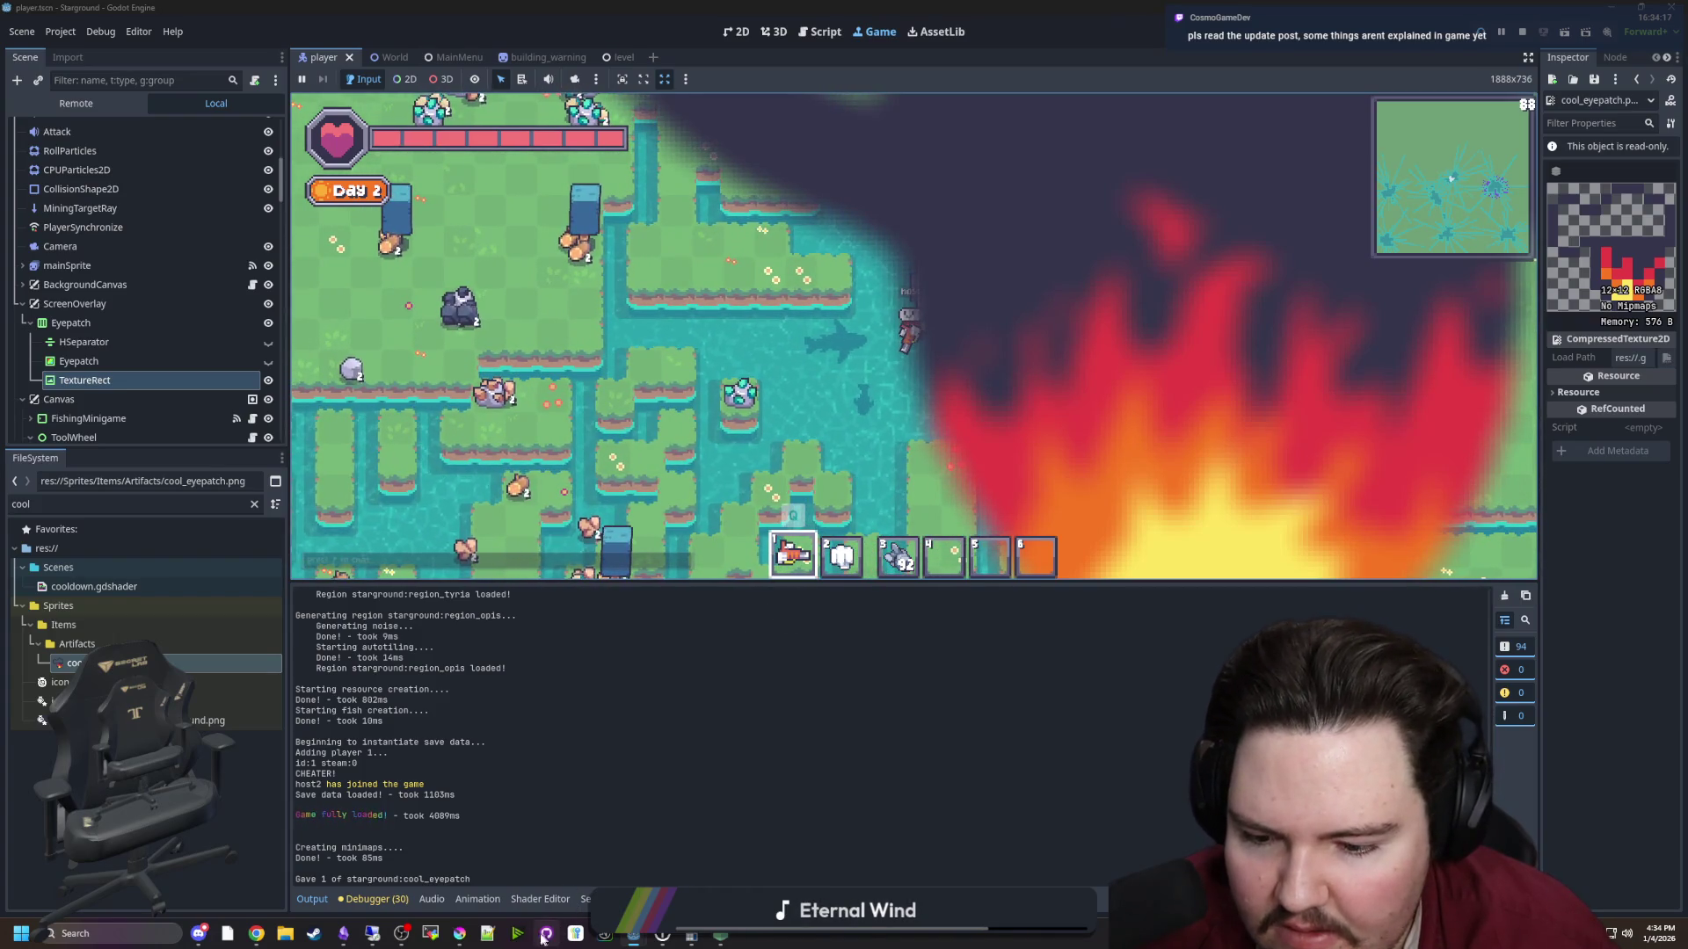
key("a")
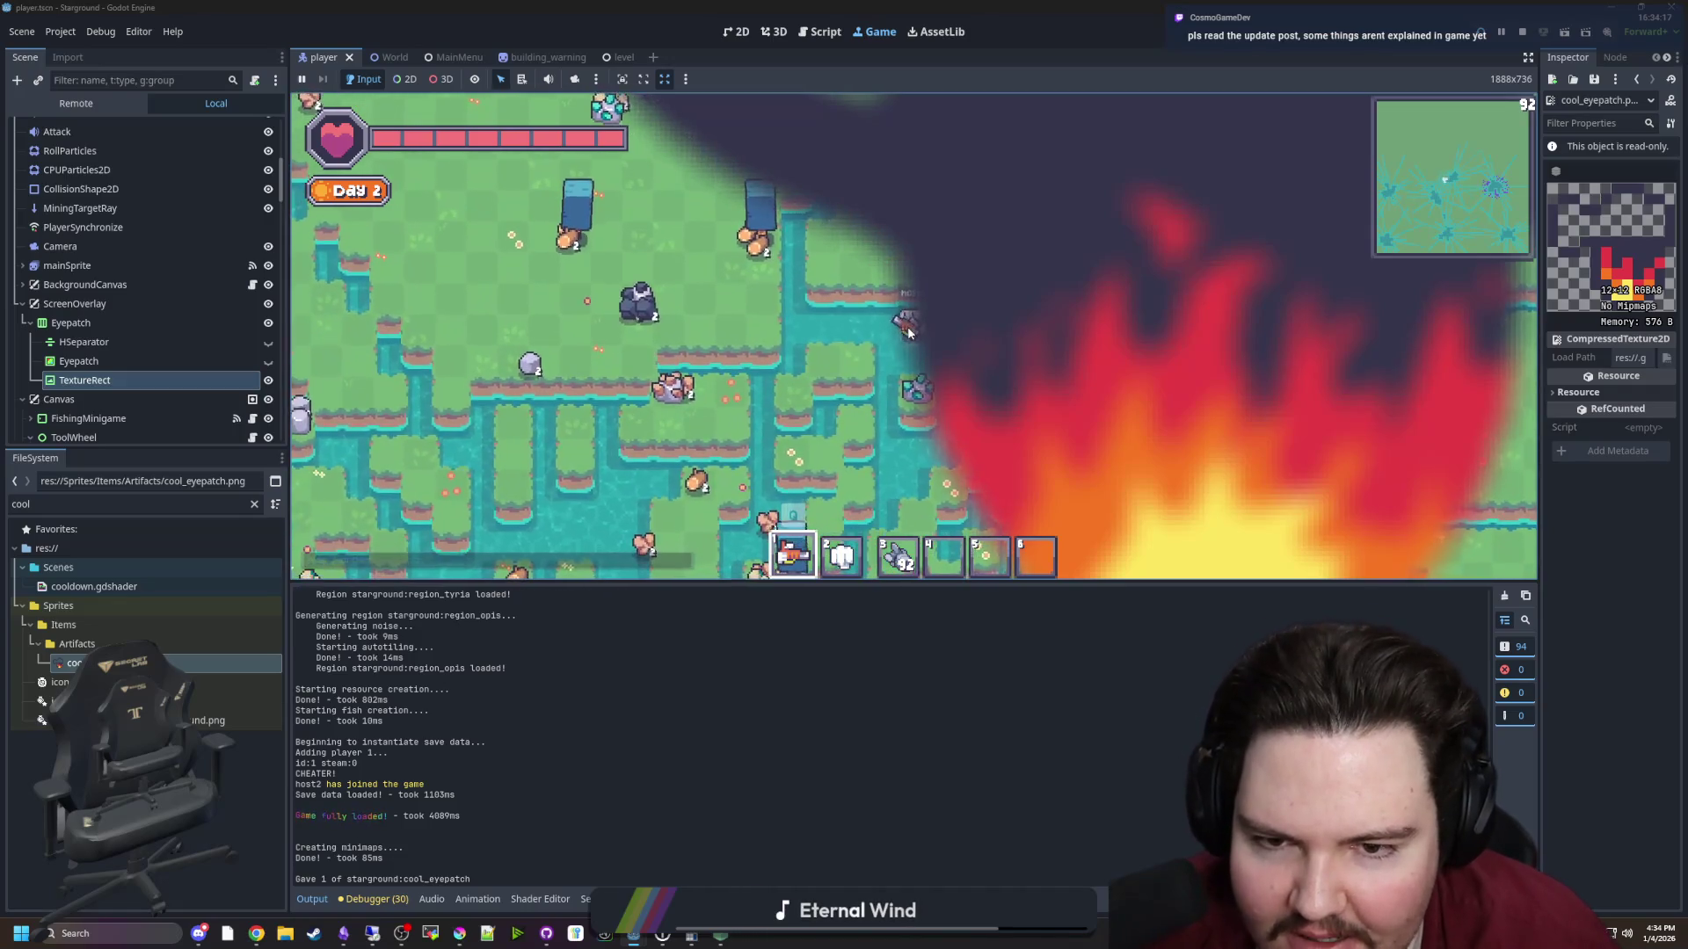
key("d")
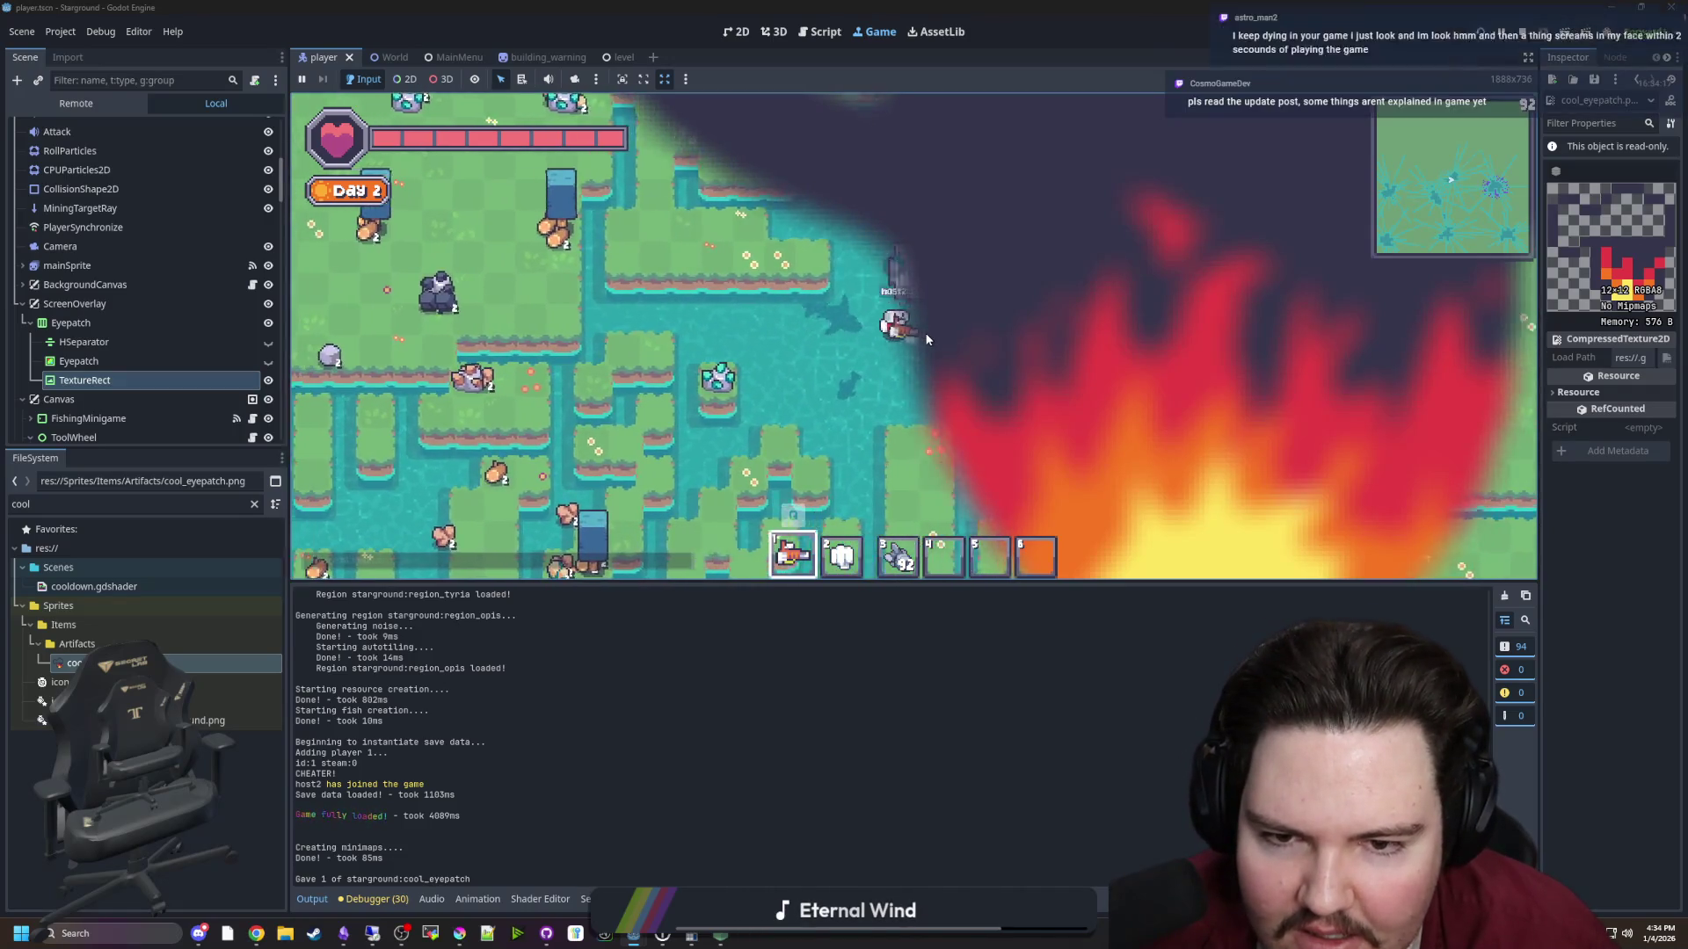
key("w")
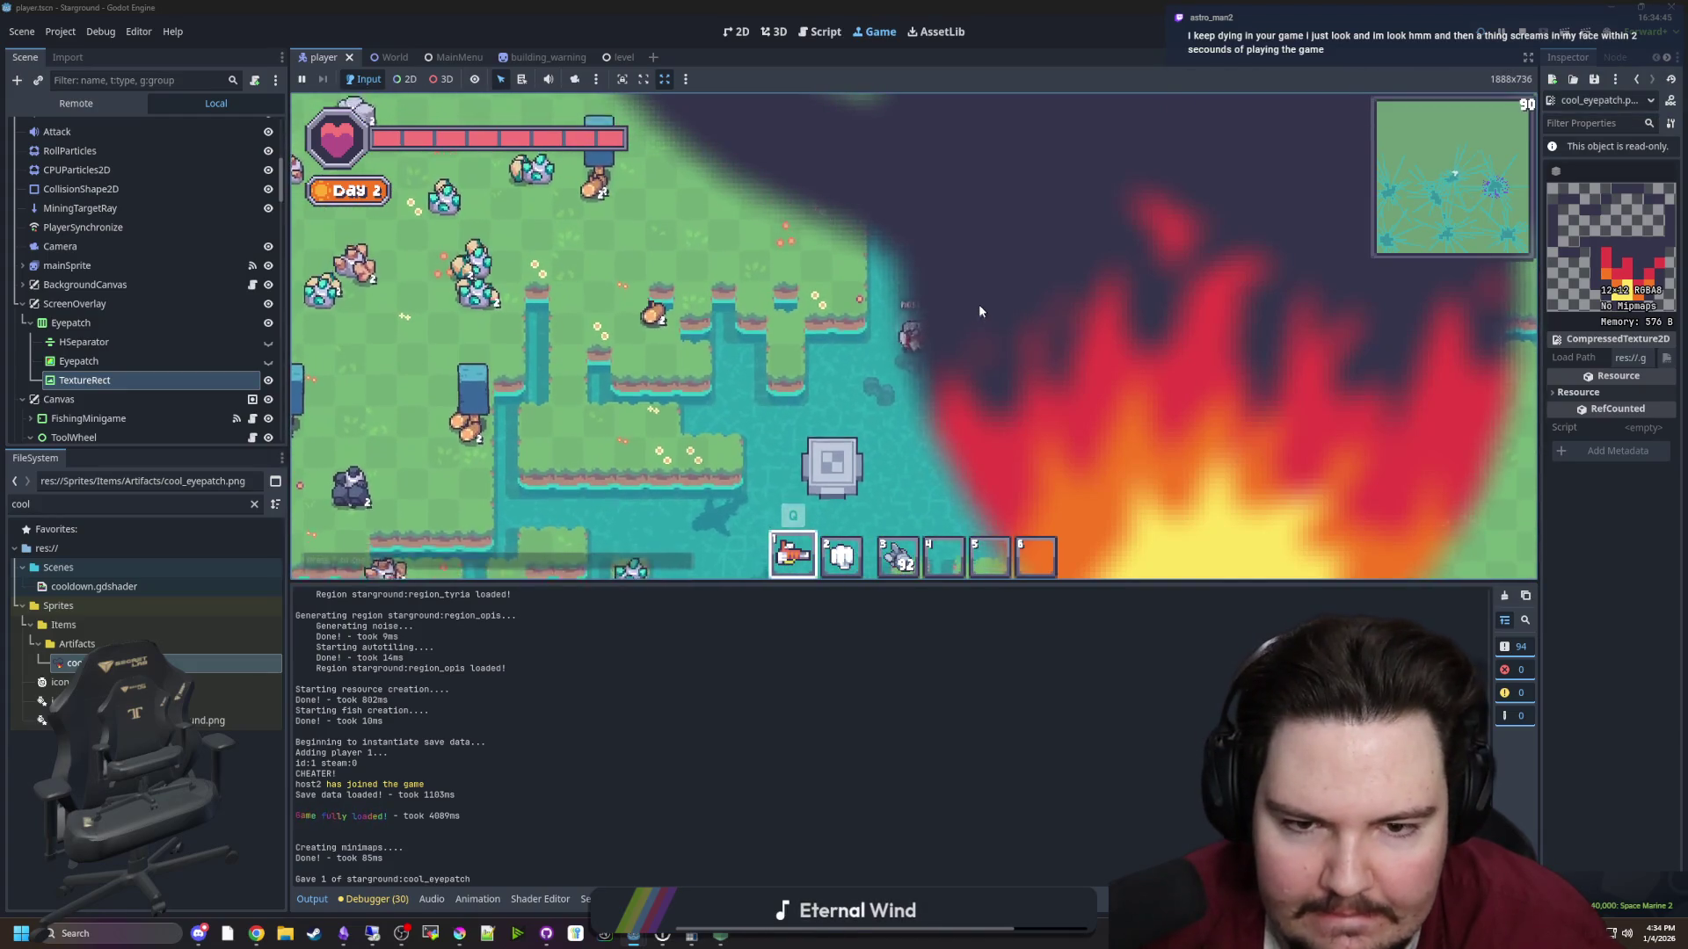
key("s")
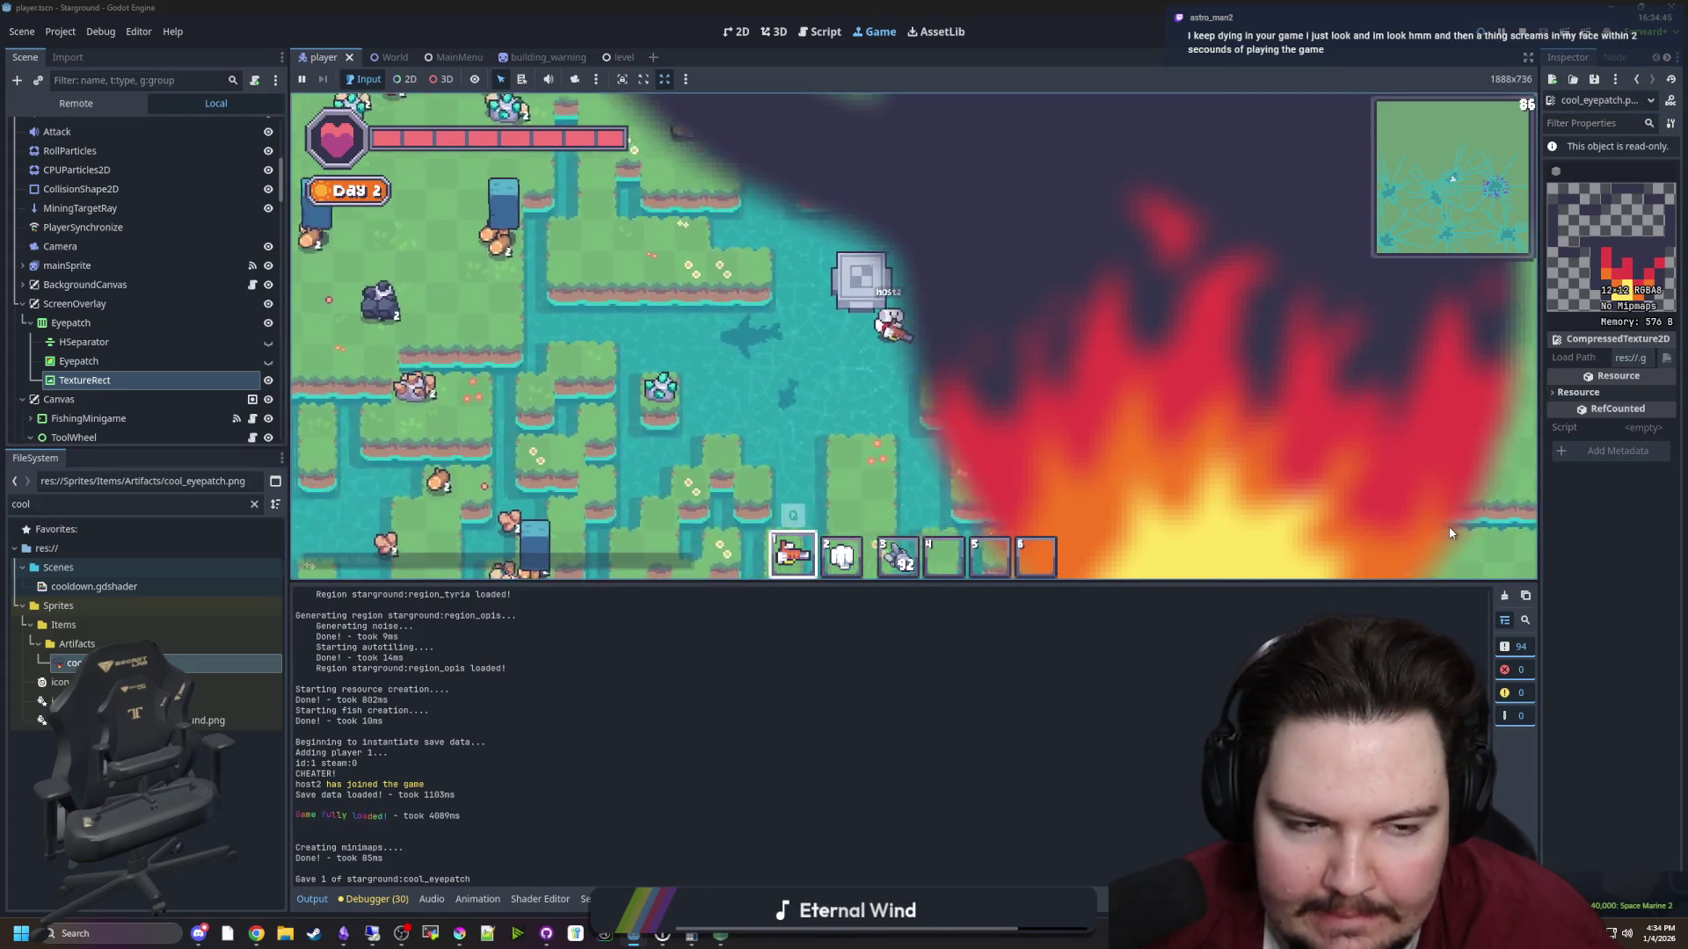
key("w")
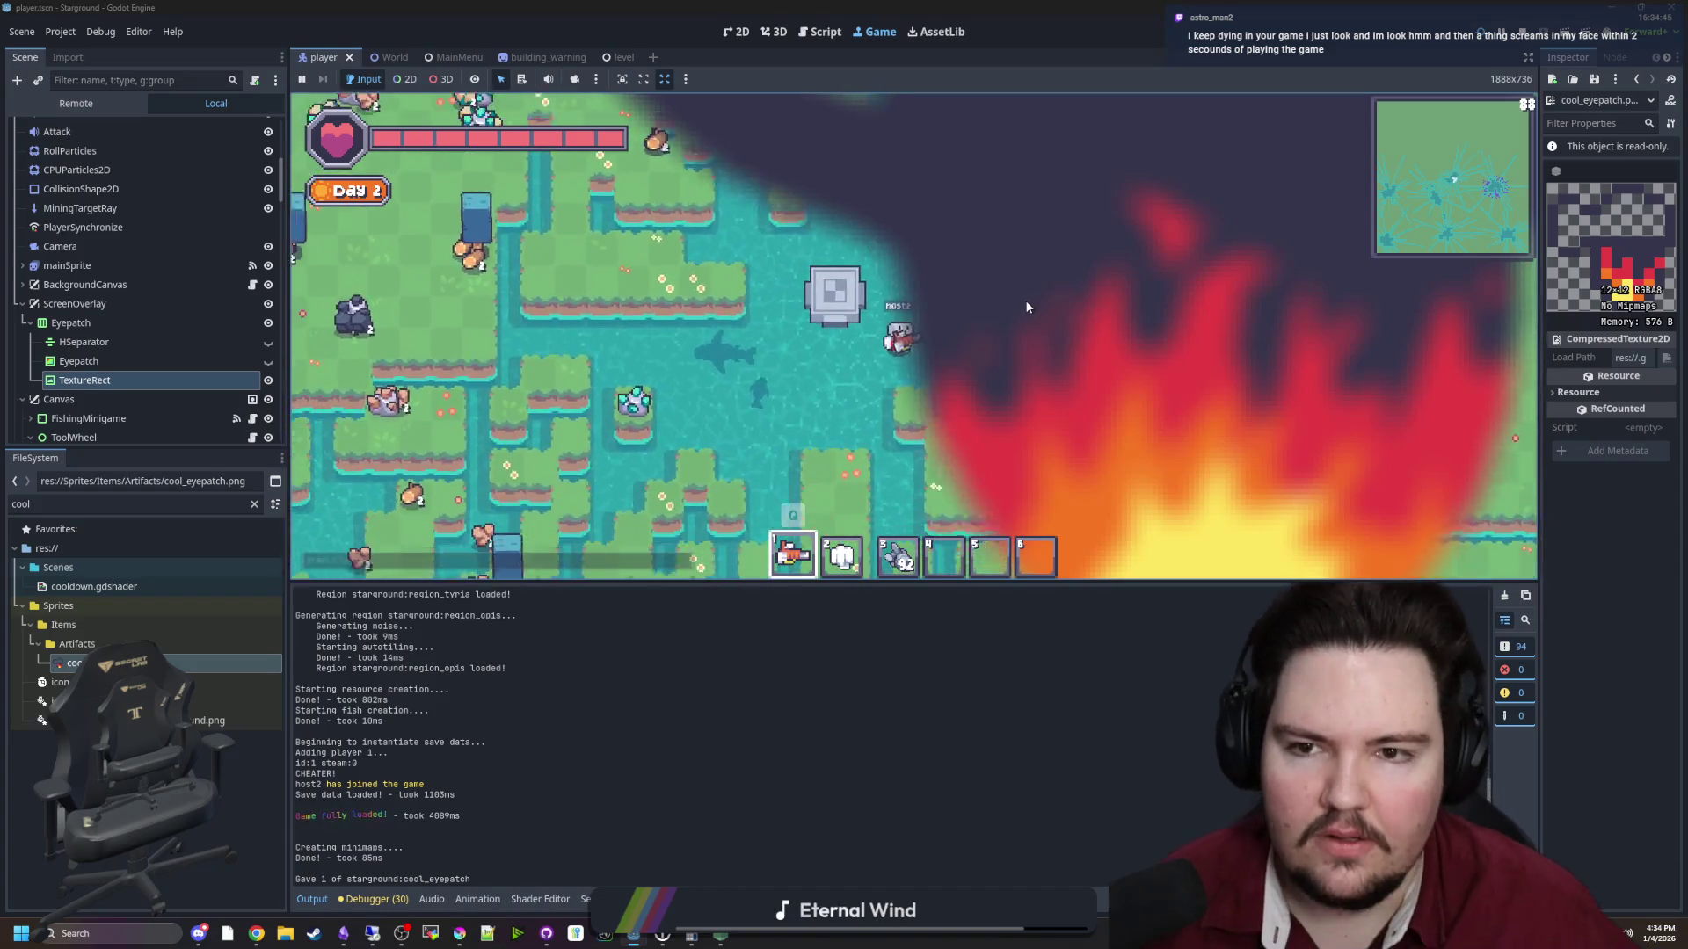
key("a")
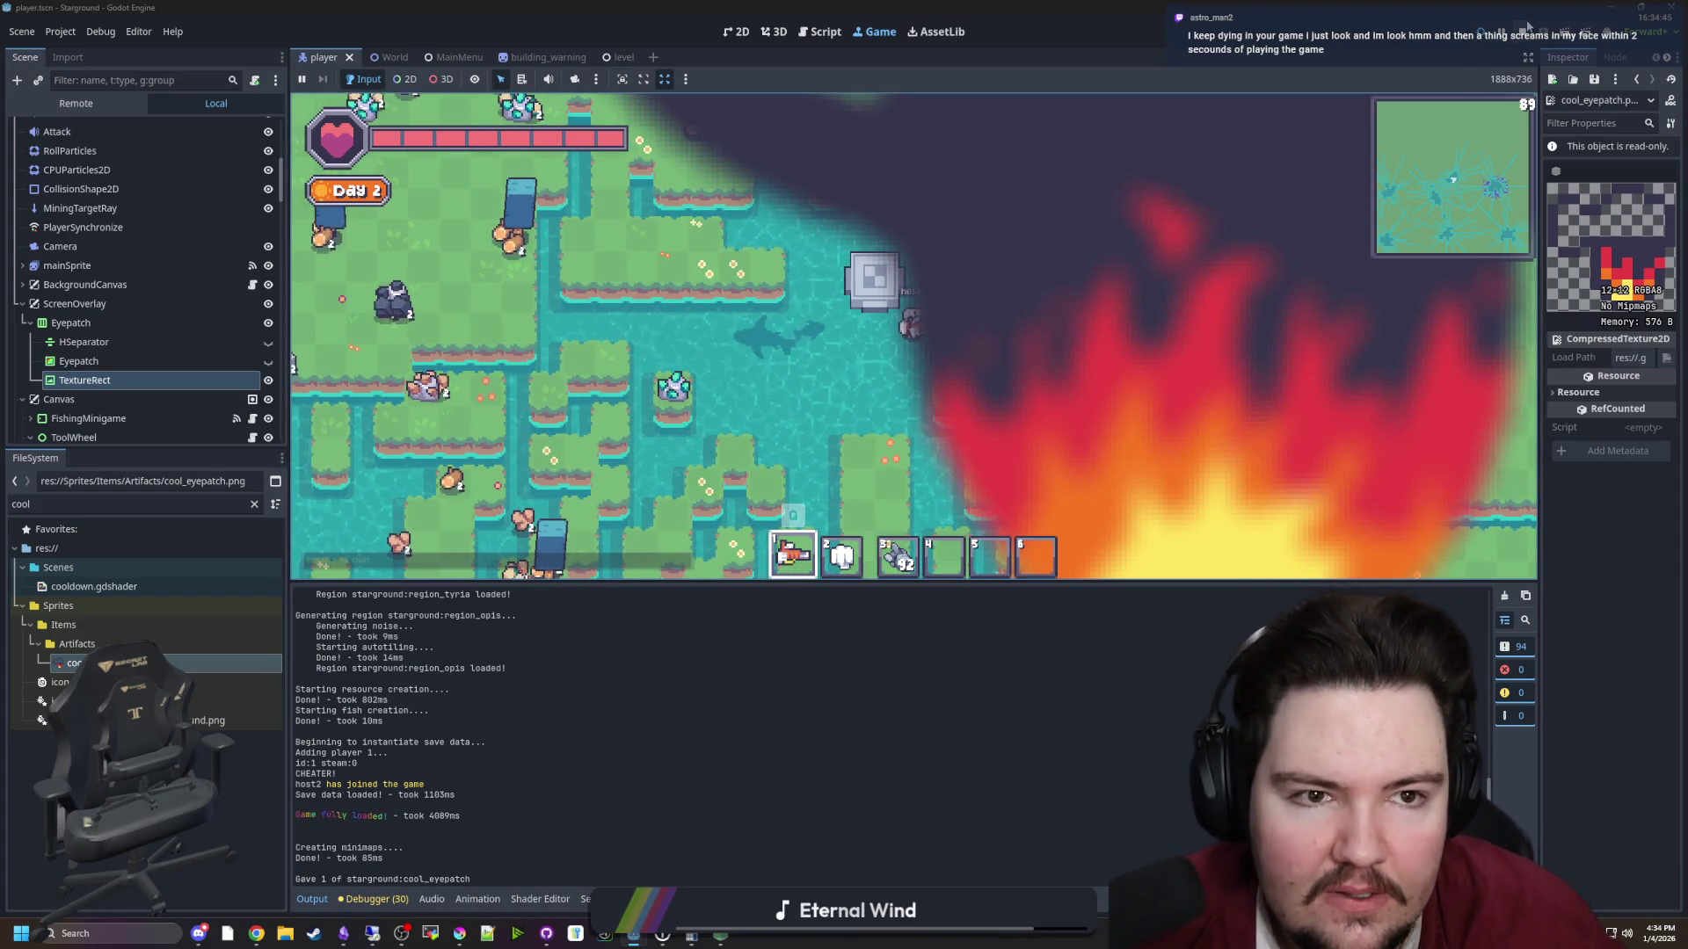
key("F5")
Switch to Krita and undo the blur on the eyepatch image
mouse_move(456, 943)
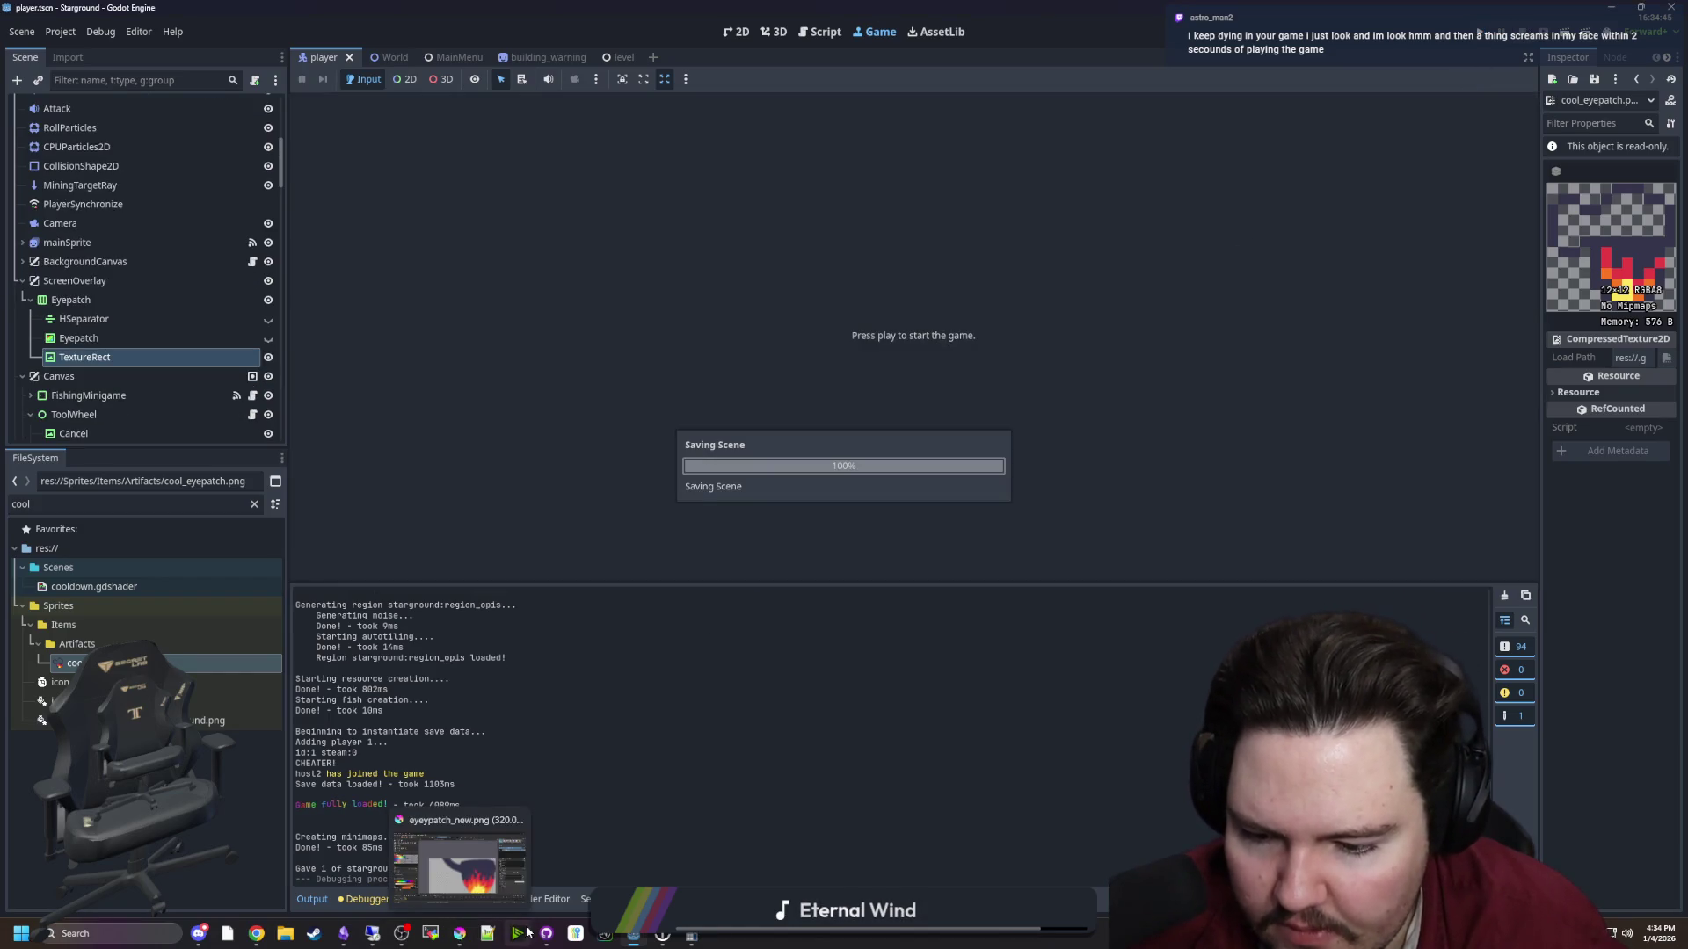
left_click(737, 758)
scroll(633, 347, "up", 4)
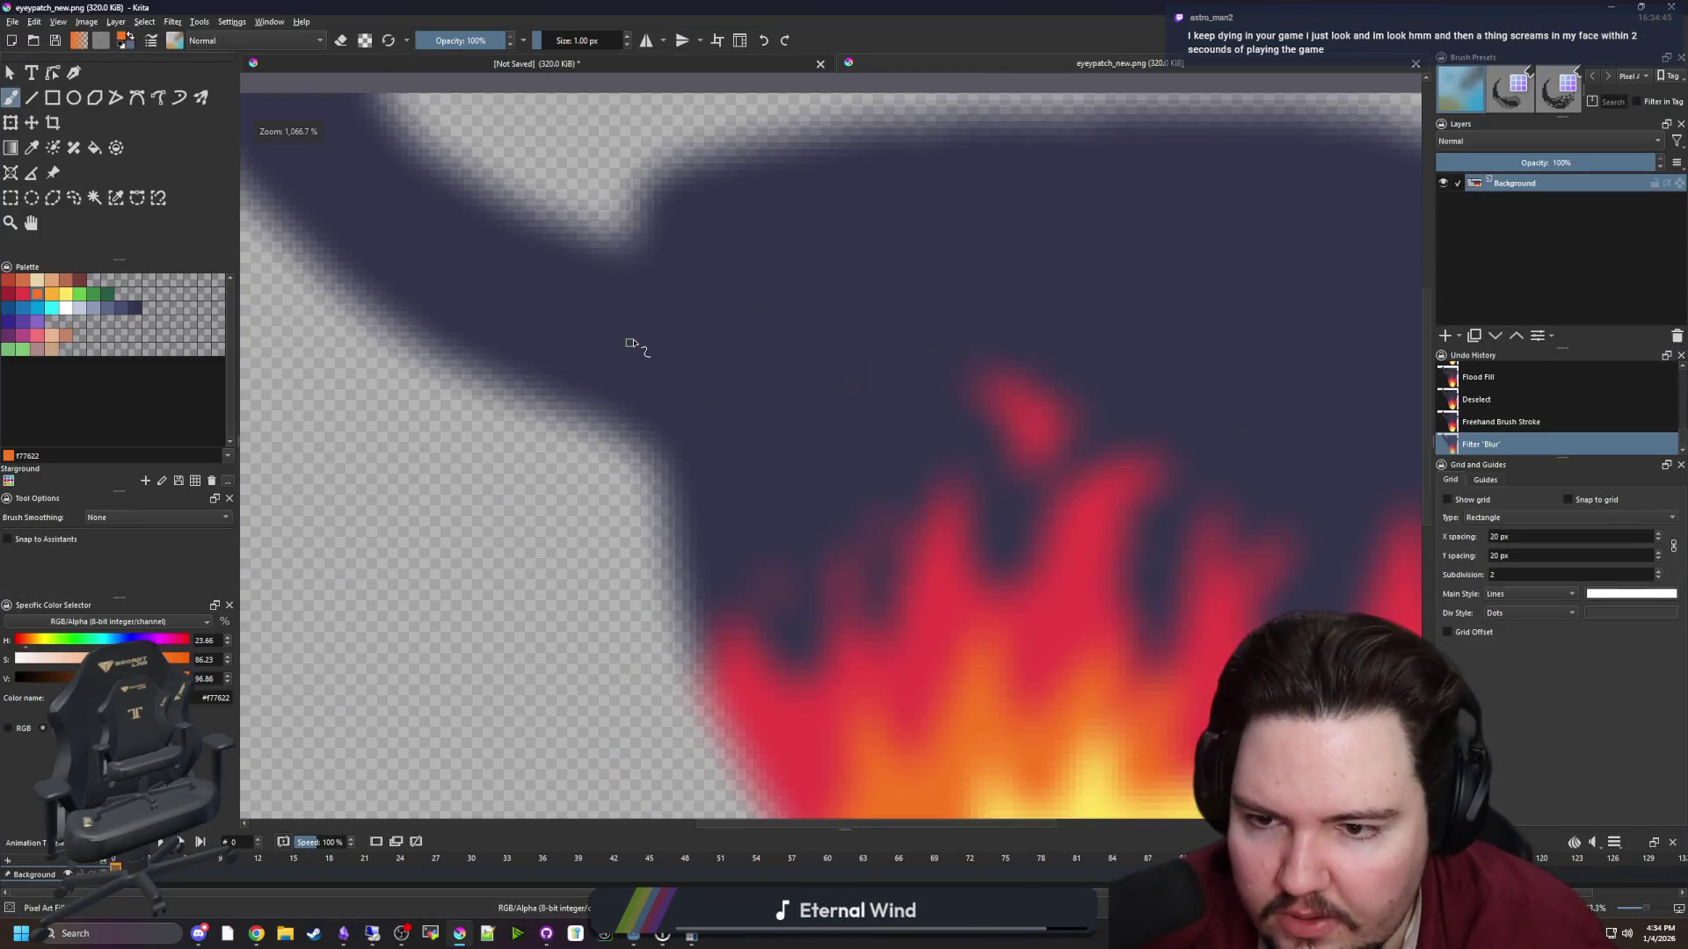
scroll(686, 352, "down", 3)
key("ctrl+z")
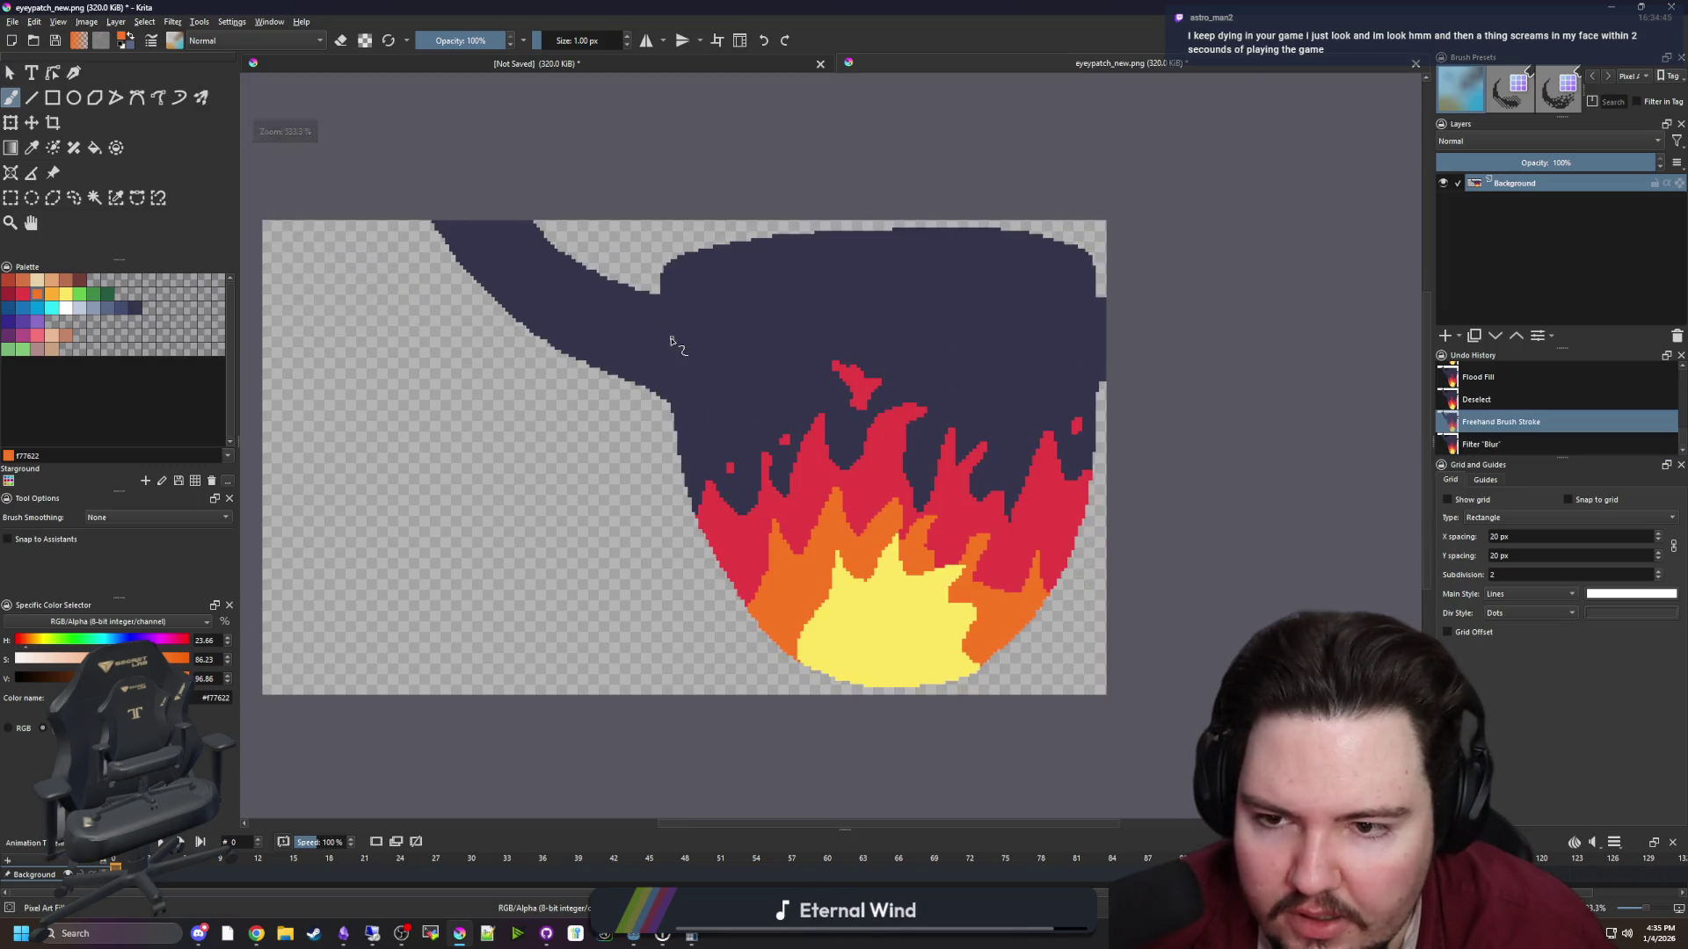
scroll(672, 341, "up", 3)
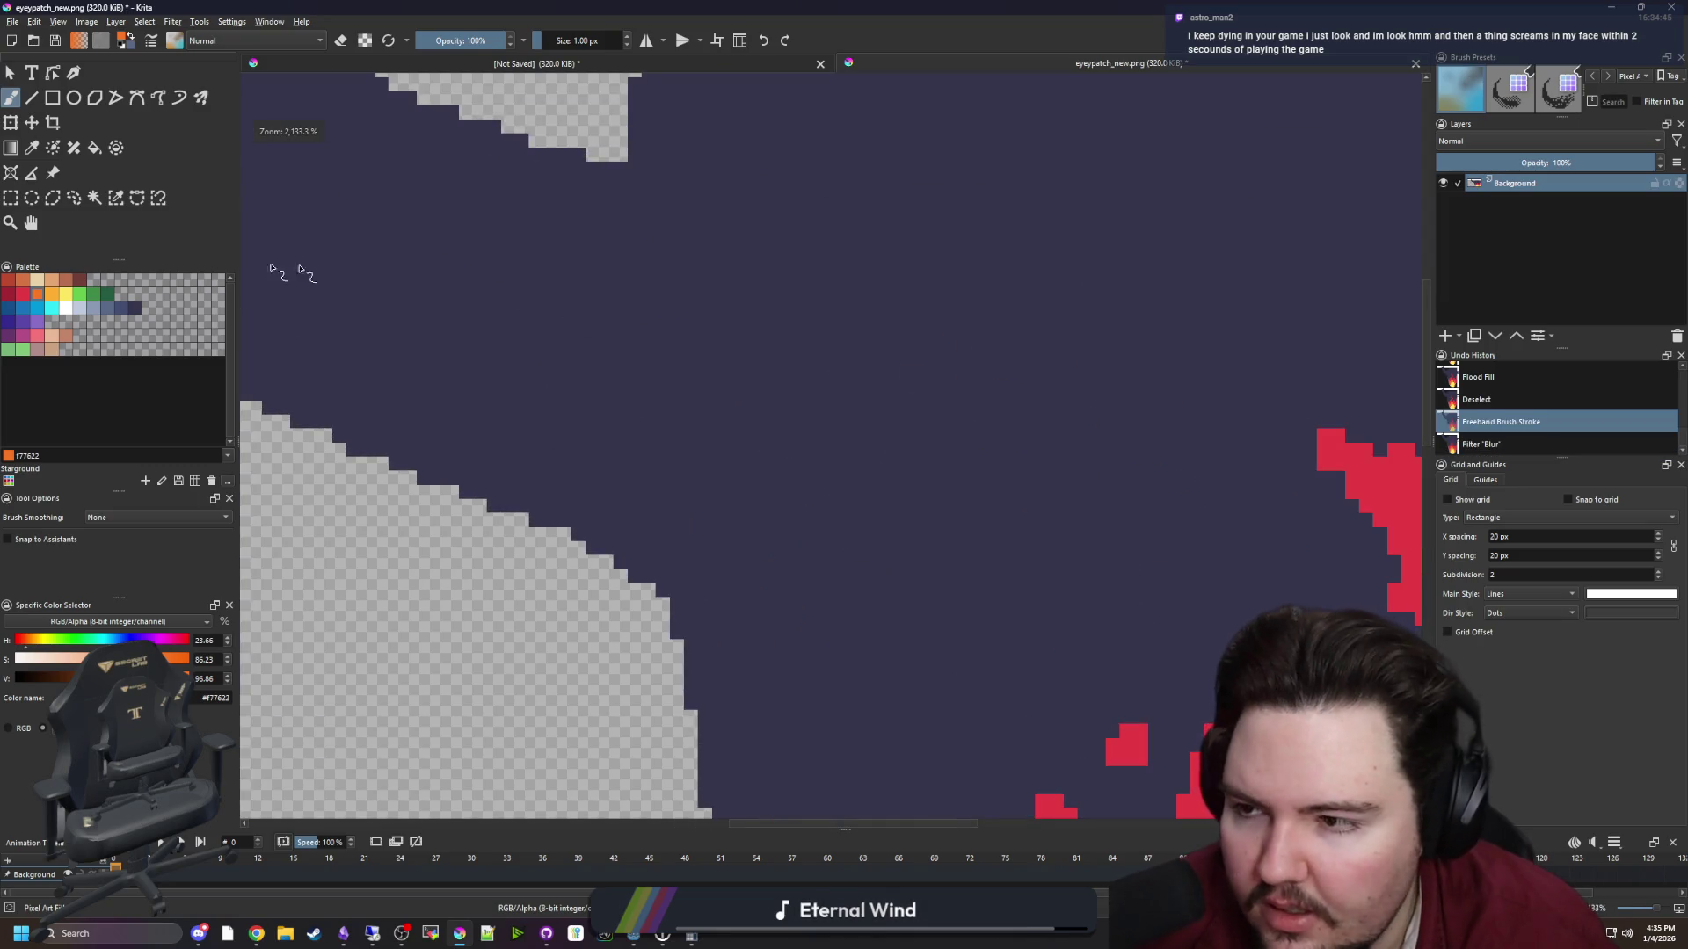
Select the dark patch area and paint a #191924 shading line down its left side
left_click(94, 197)
left_click(483, 263)
scroll(272, 373, "down", 1)
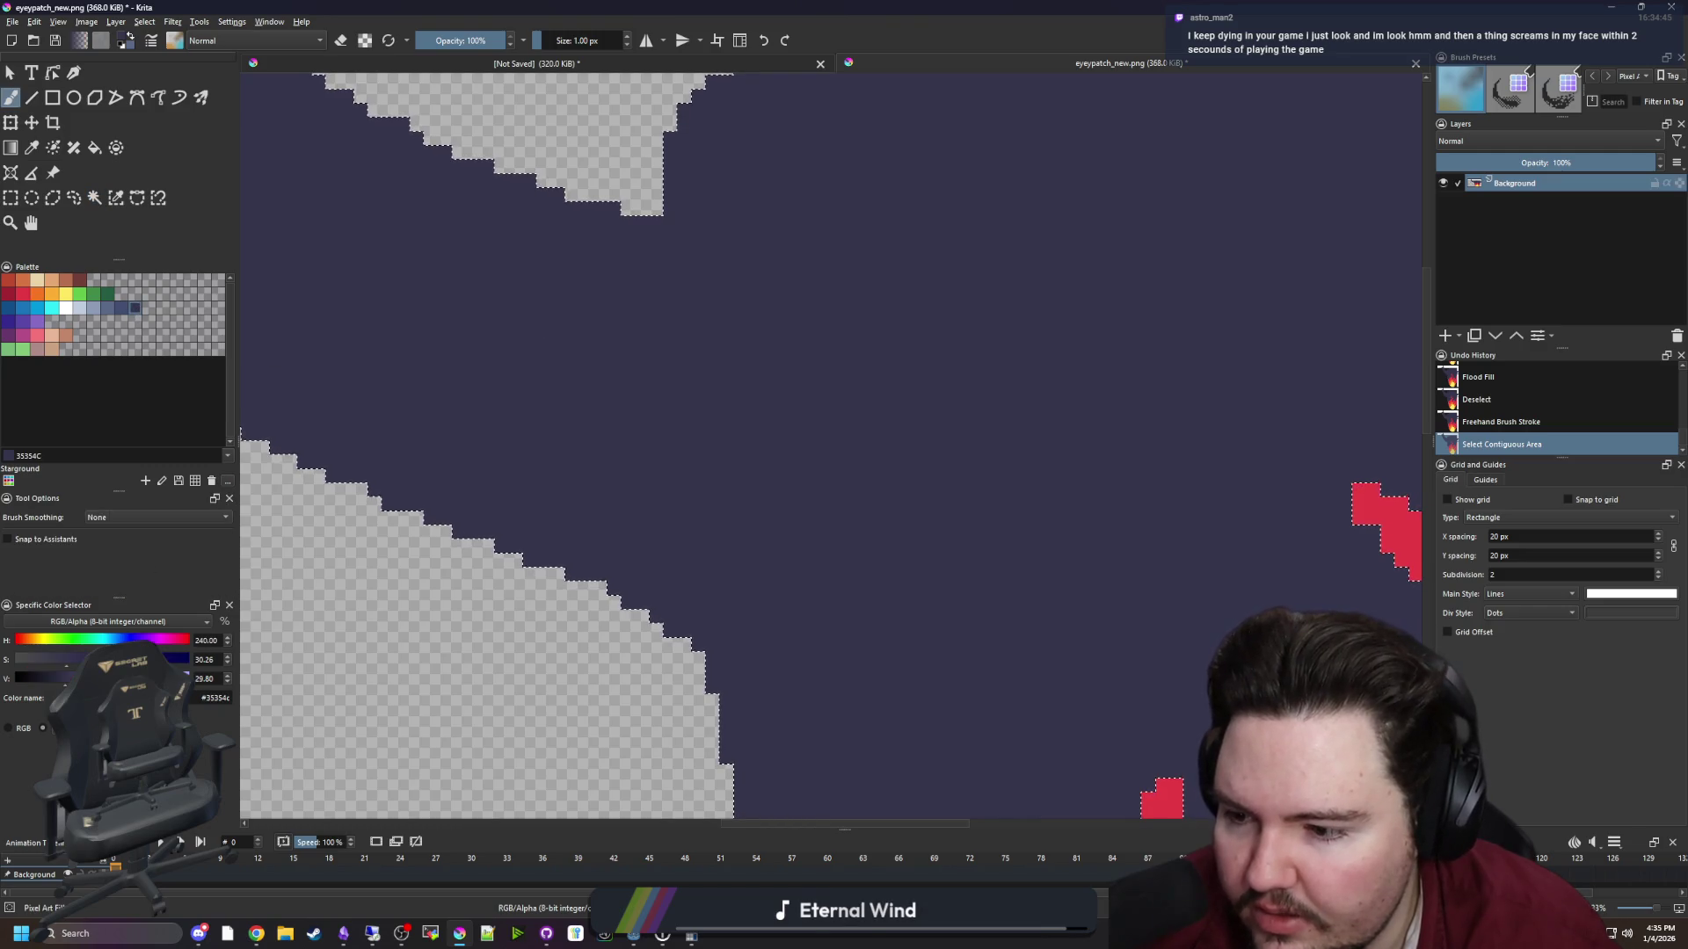
left_click(39, 674)
mouse_move(670, 221)
left_mouse_down()
mouse_move(691, 646)
mouse_move(639, 236)
mouse_move(589, 211)
mouse_move(624, 606)
mouse_move(571, 176)
left_mouse_up()
With a 4 px brush, shade the patch's right edge dark, then deselect
key("bracketright")
key("bracketright")
key("bracketright")
scroll(503, 479, "down", 3)
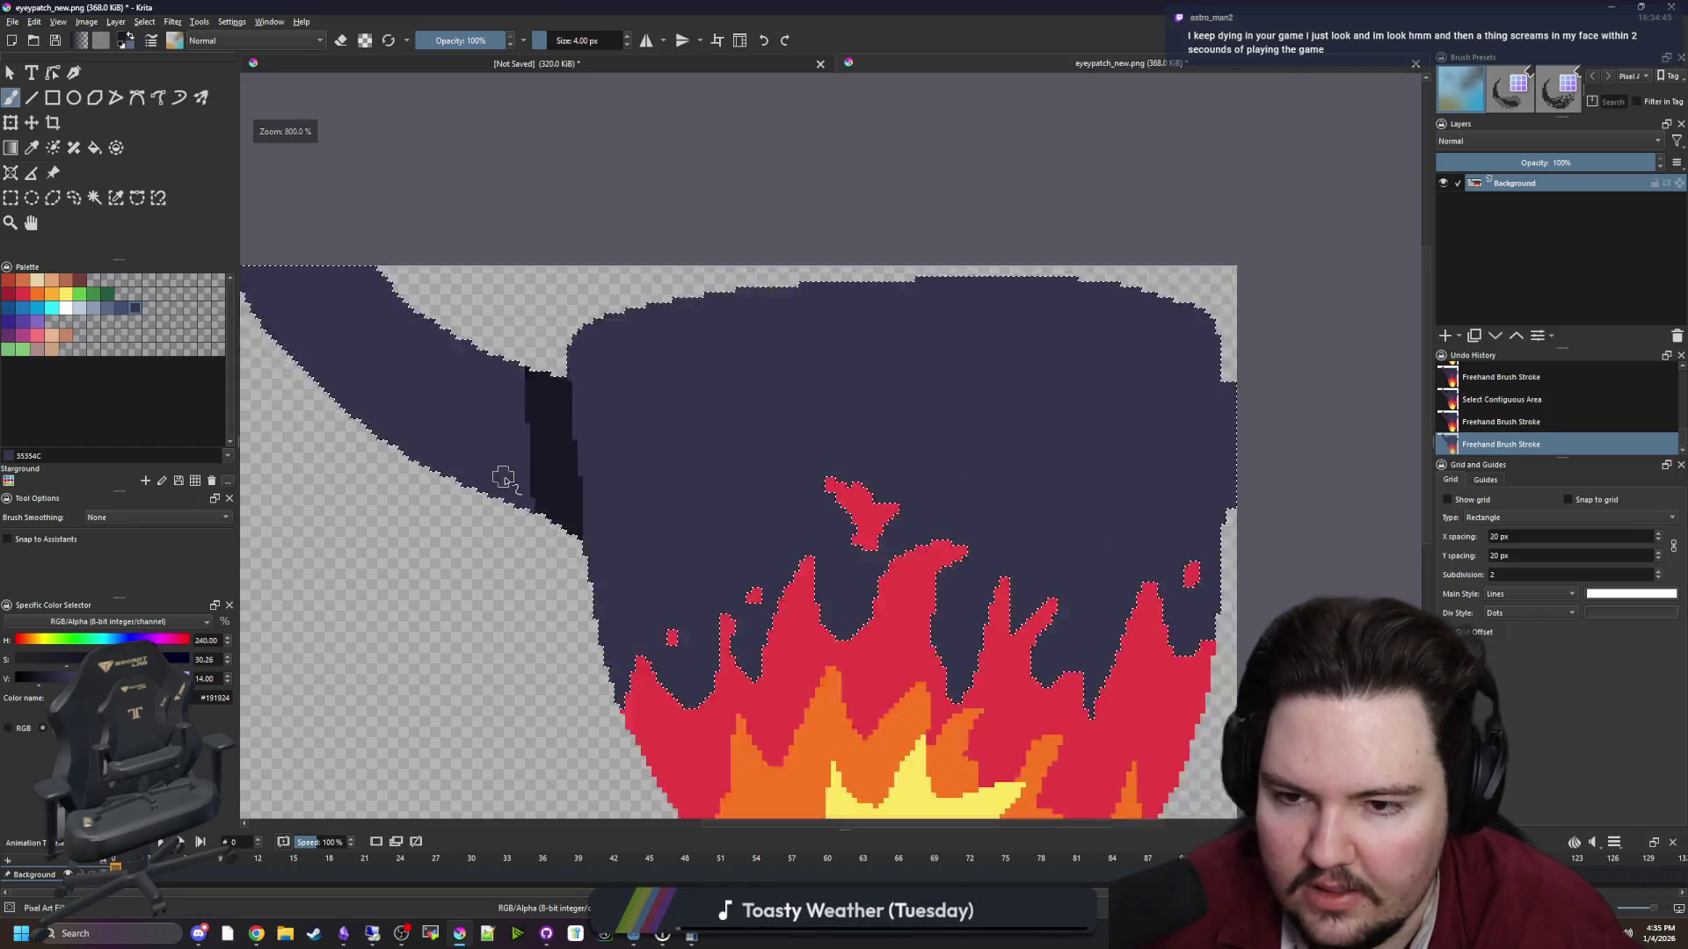
scroll(503, 479, "up", 2)
left_click_drag(780, 256, 778, 620)
scroll(879, 483, "down", 4)
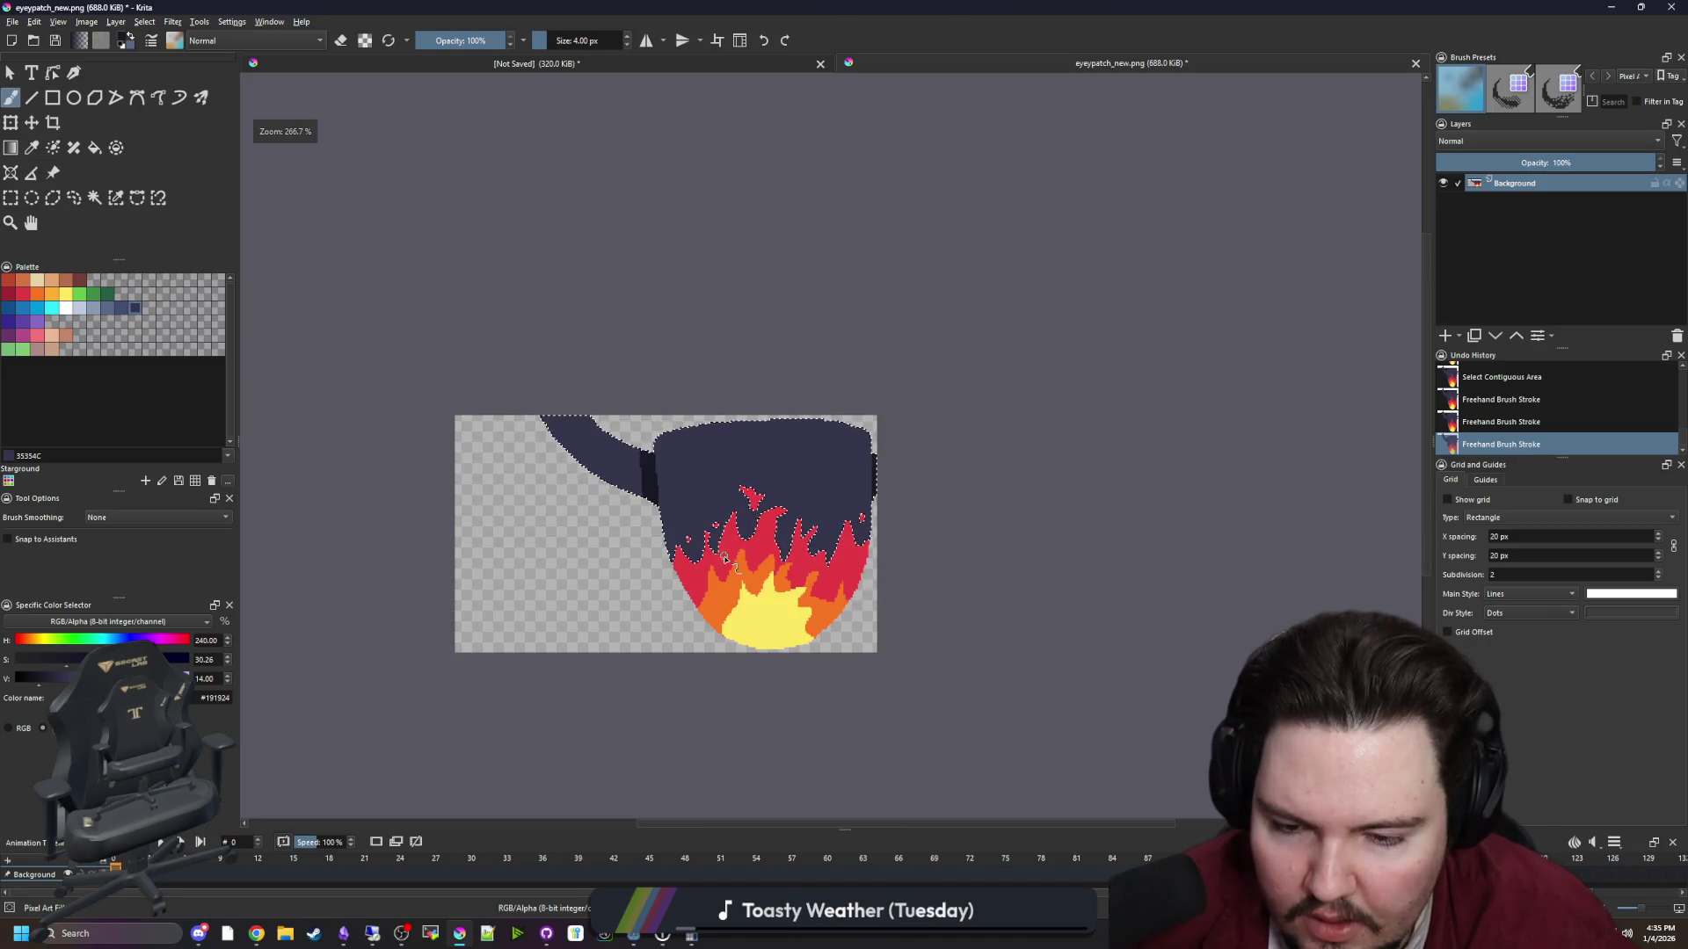
scroll(730, 554, "up", 1)
key("ctrl+shift+a")
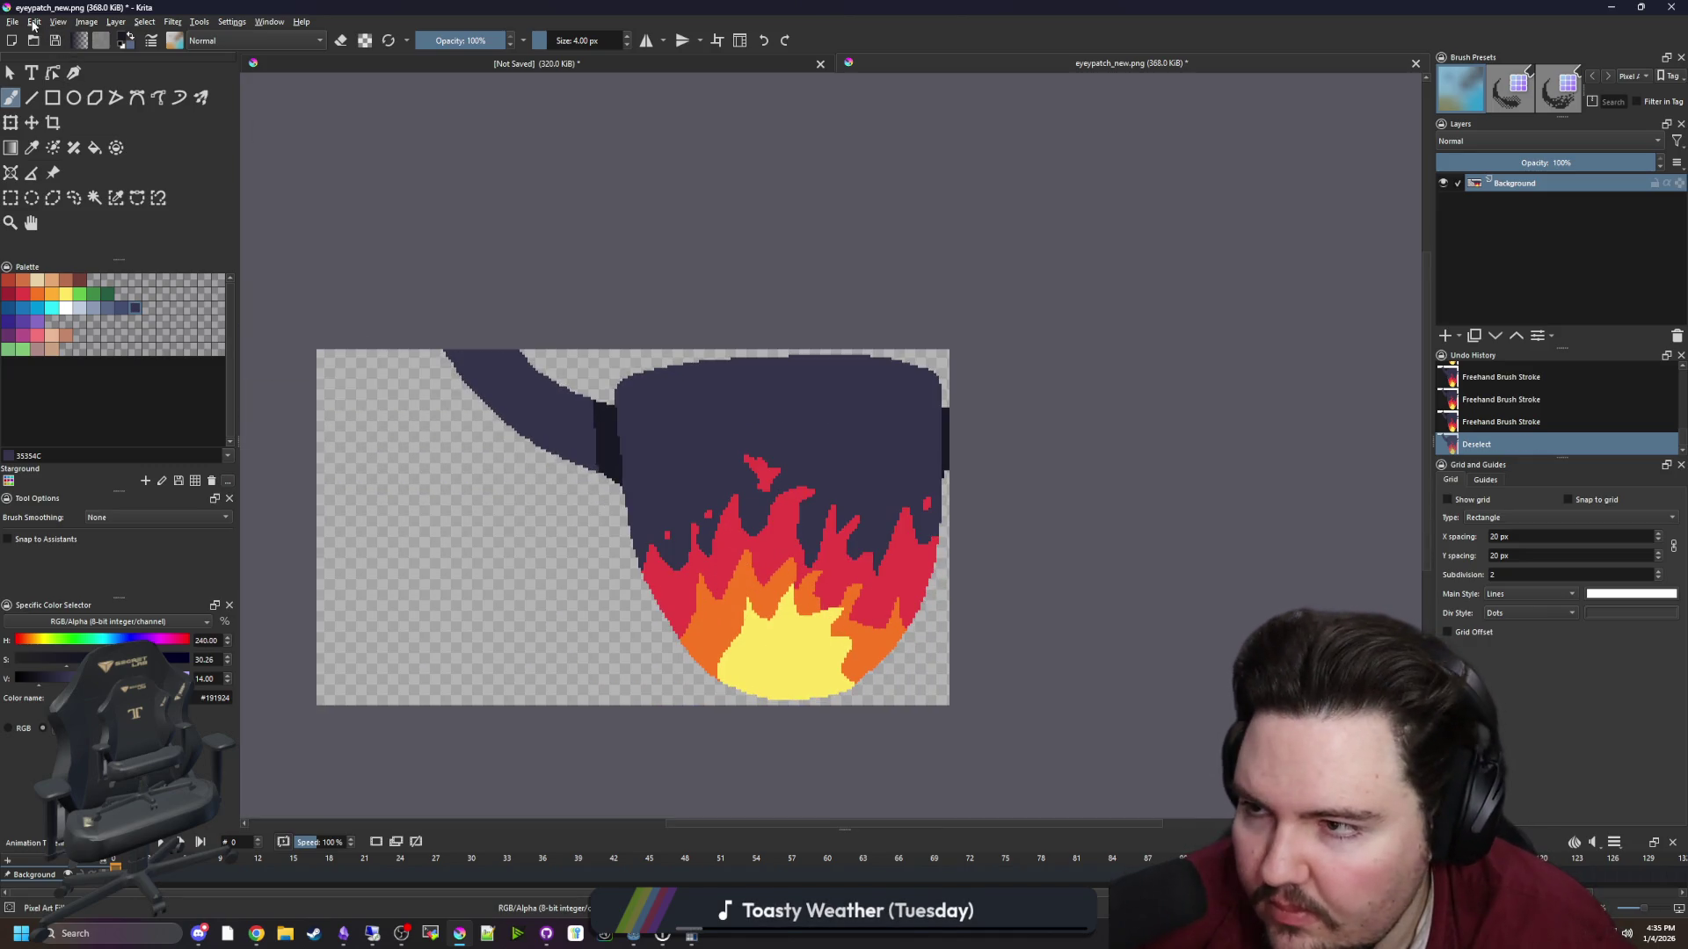
Save a sharp copy of the eyepatch as eyepatch_new_unblured.png
left_click(13, 22)
left_click(39, 102)
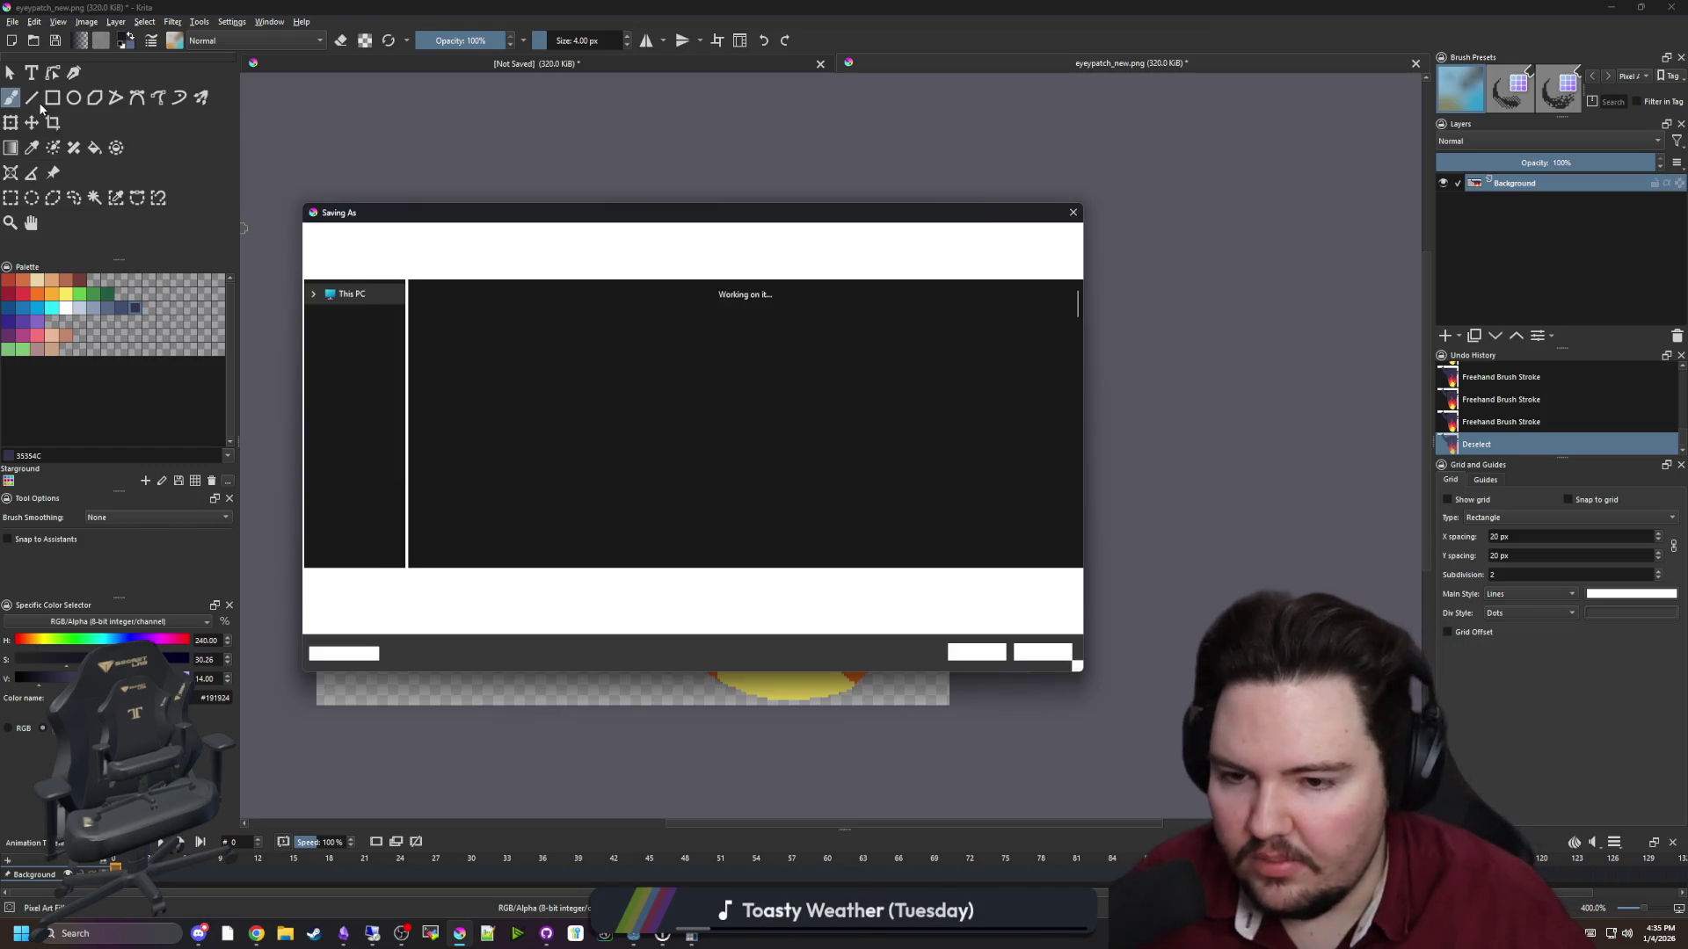
key("End")
type("_unb")
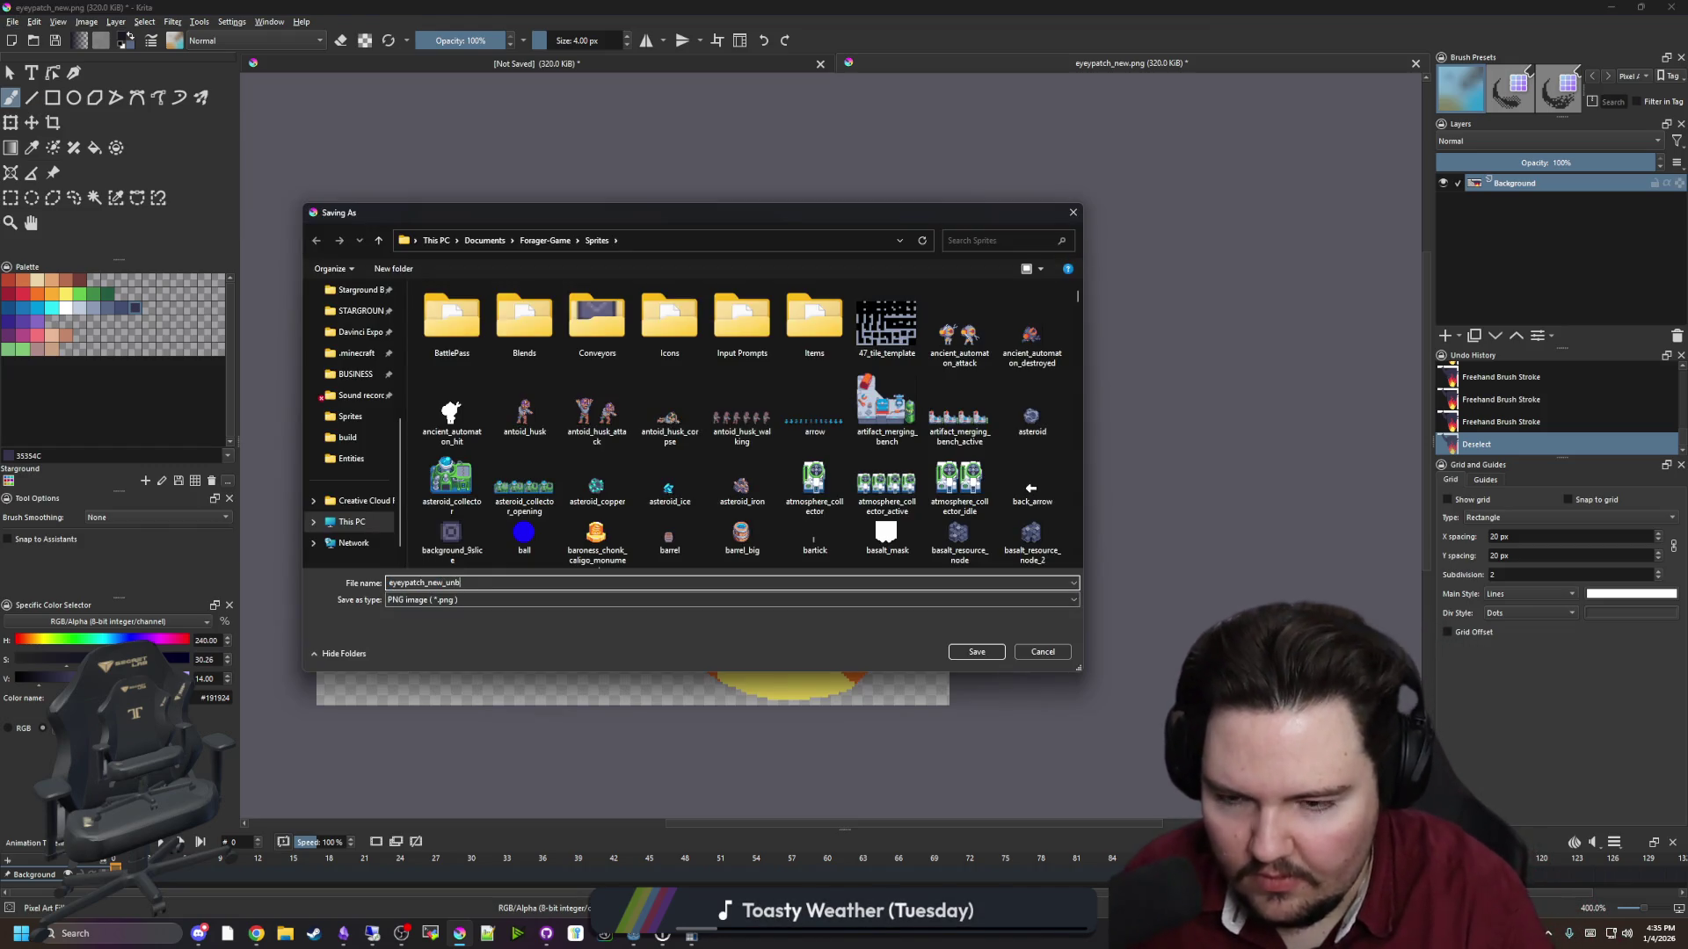
left_click(976, 651)
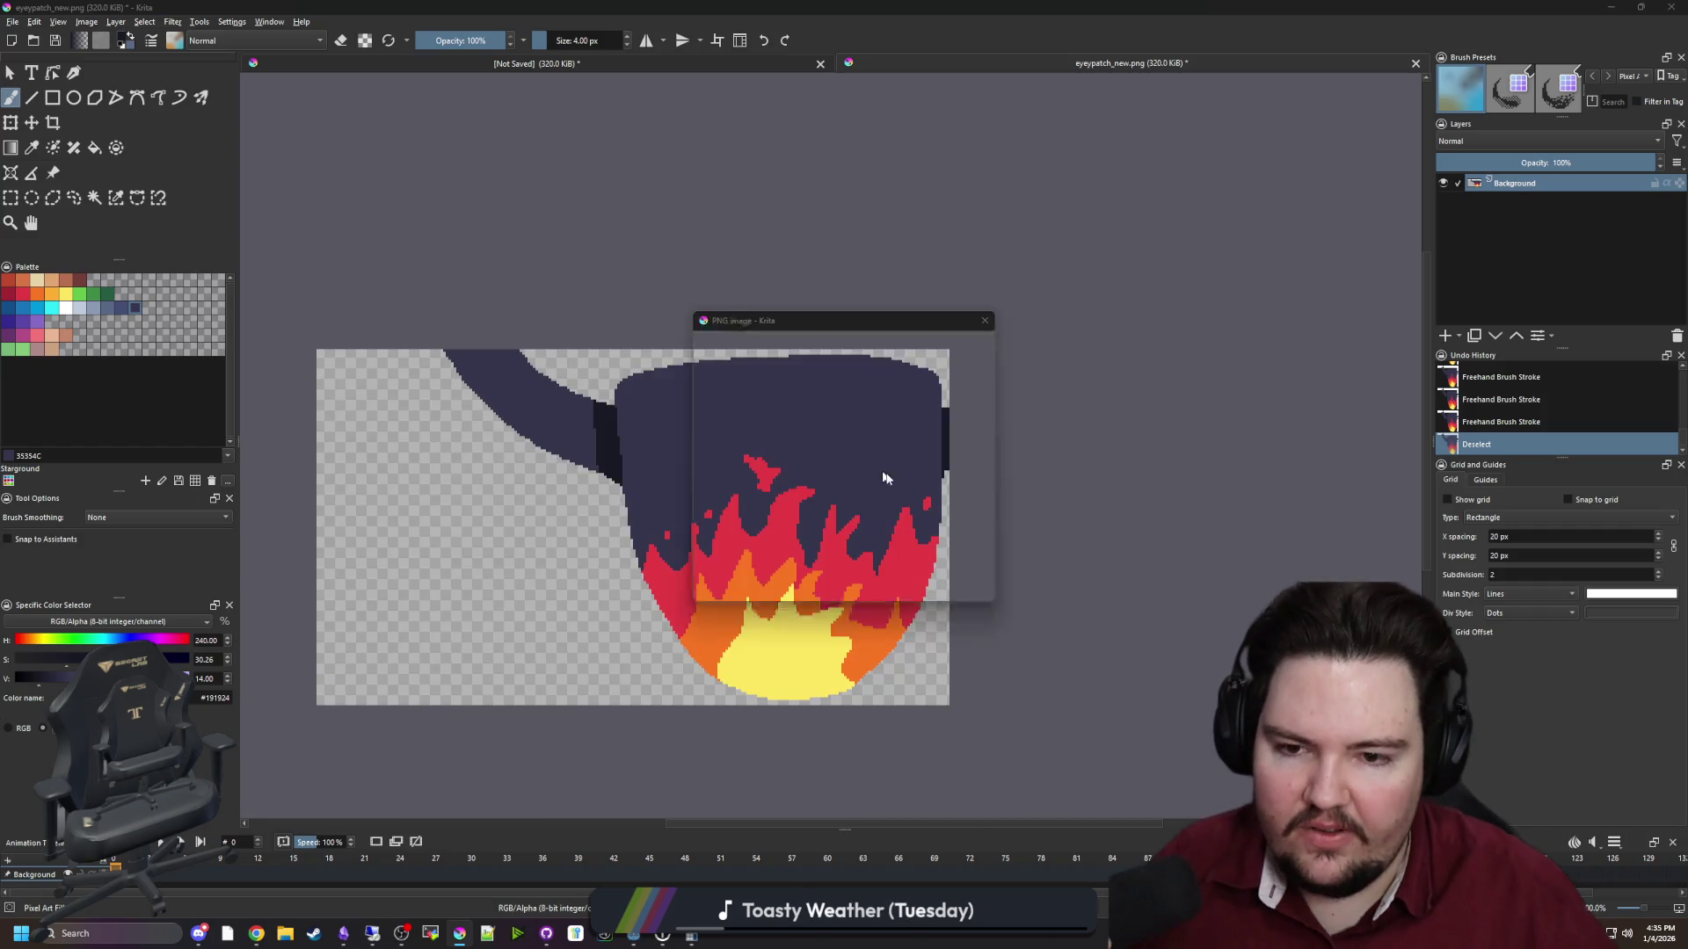
key("Return")
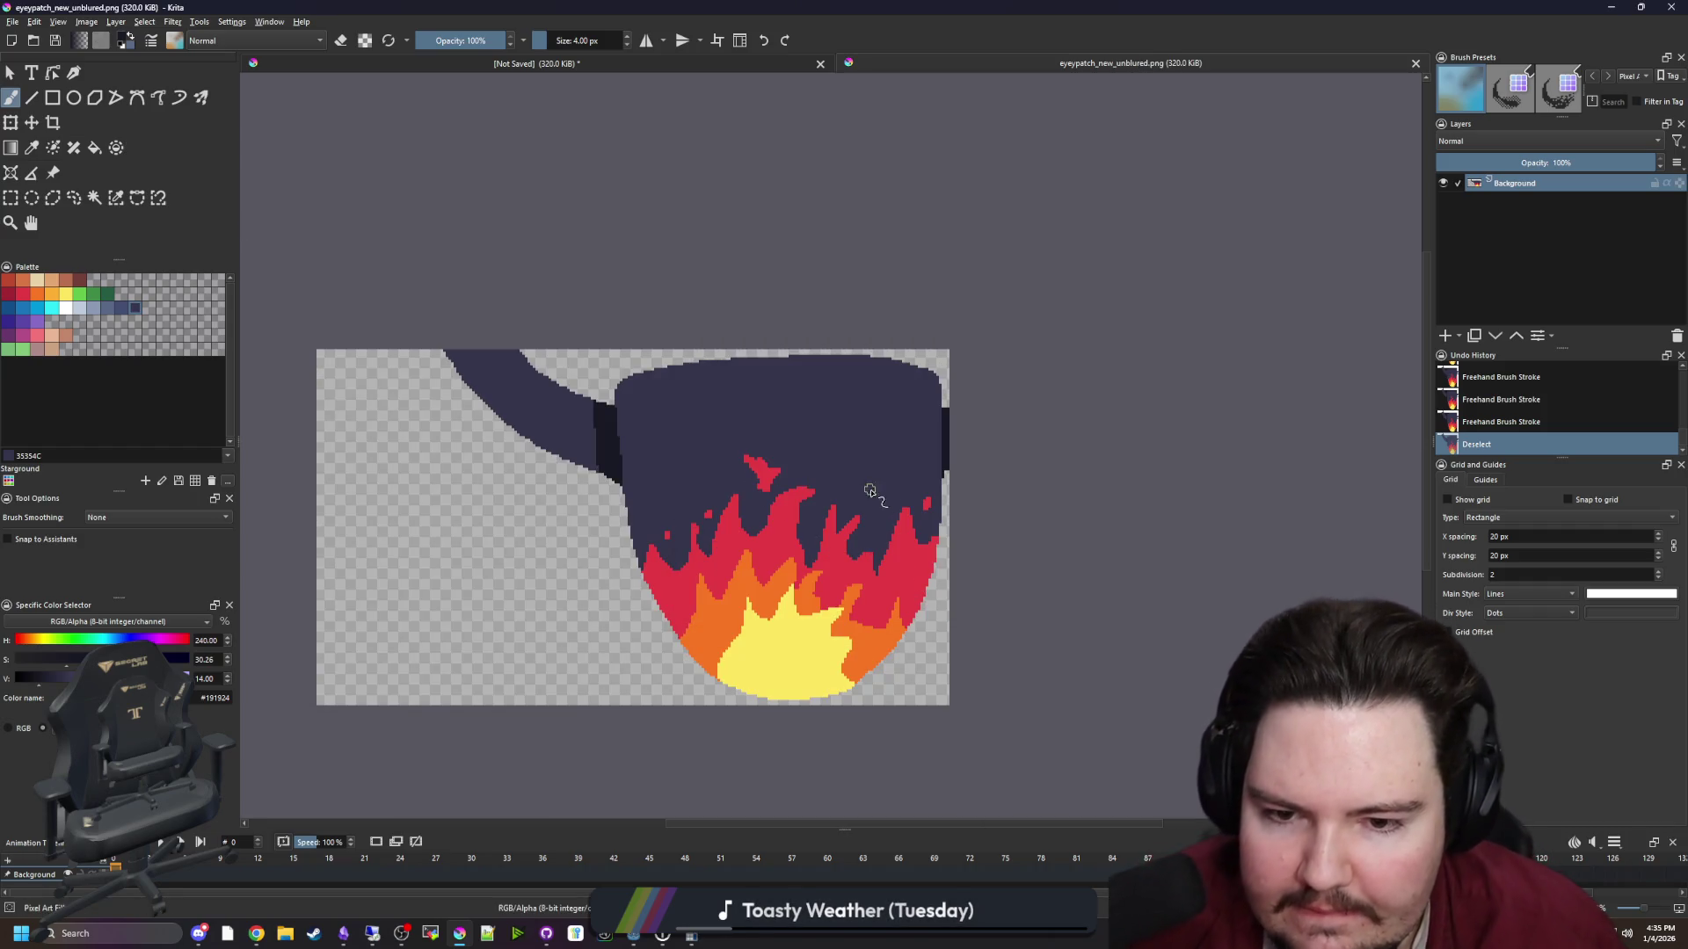
Apply a Gaussian Blur to the eyepatch image
left_click(172, 21)
mouse_move(290, 114)
left_click(365, 117)
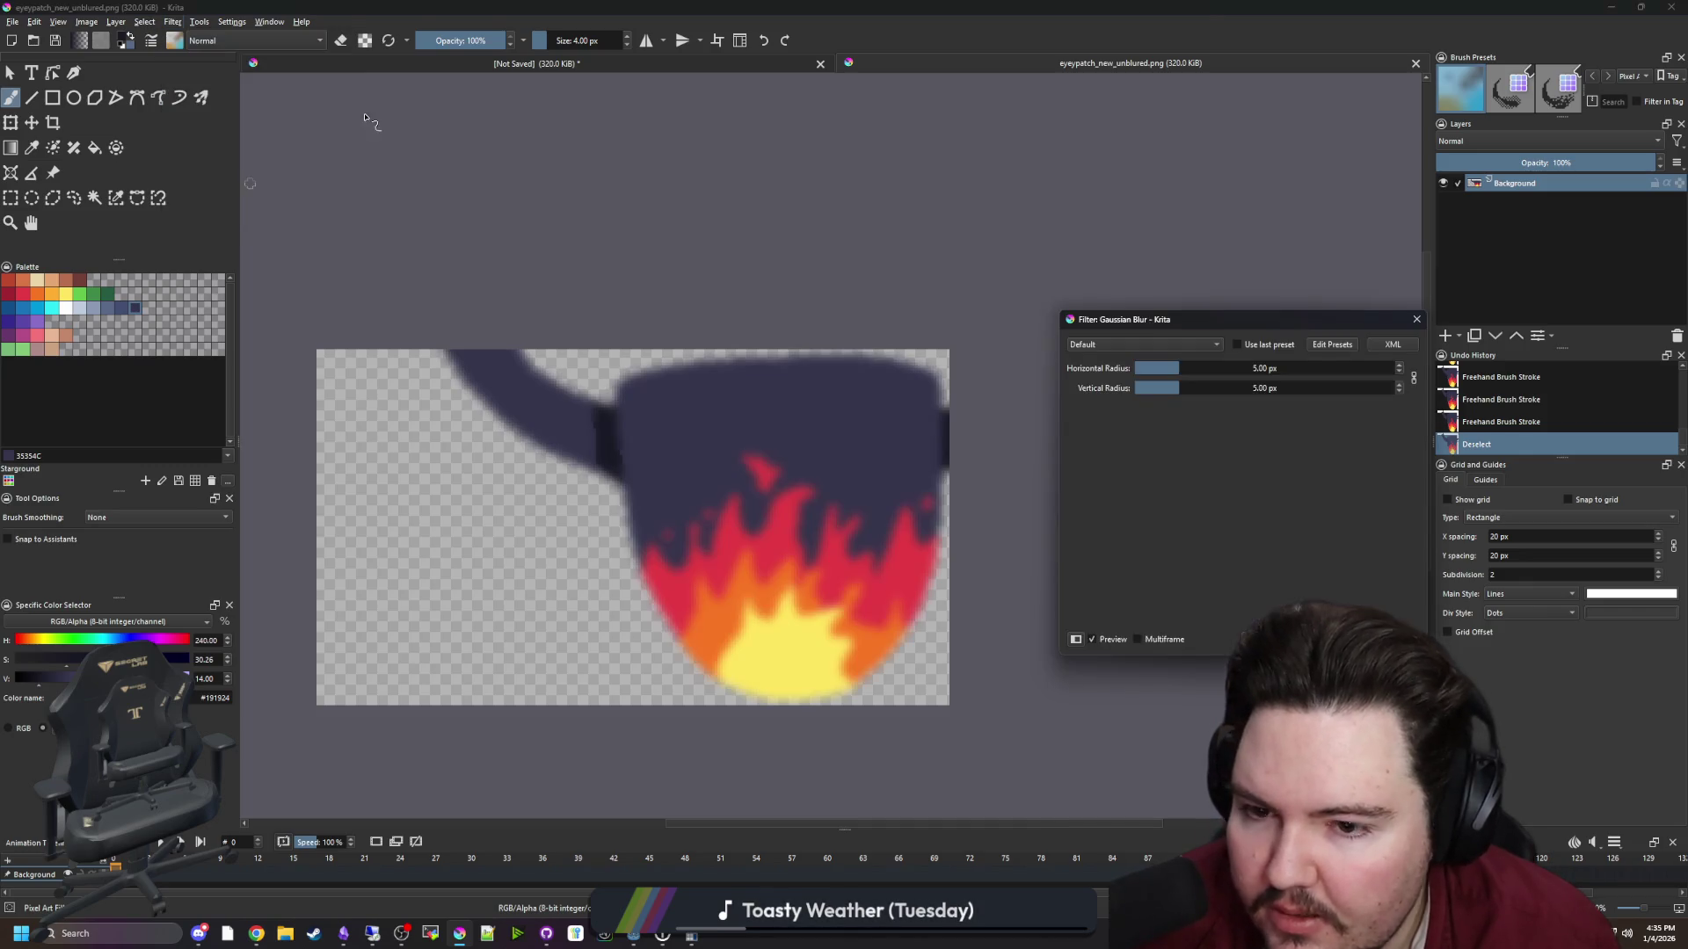
key("Return")
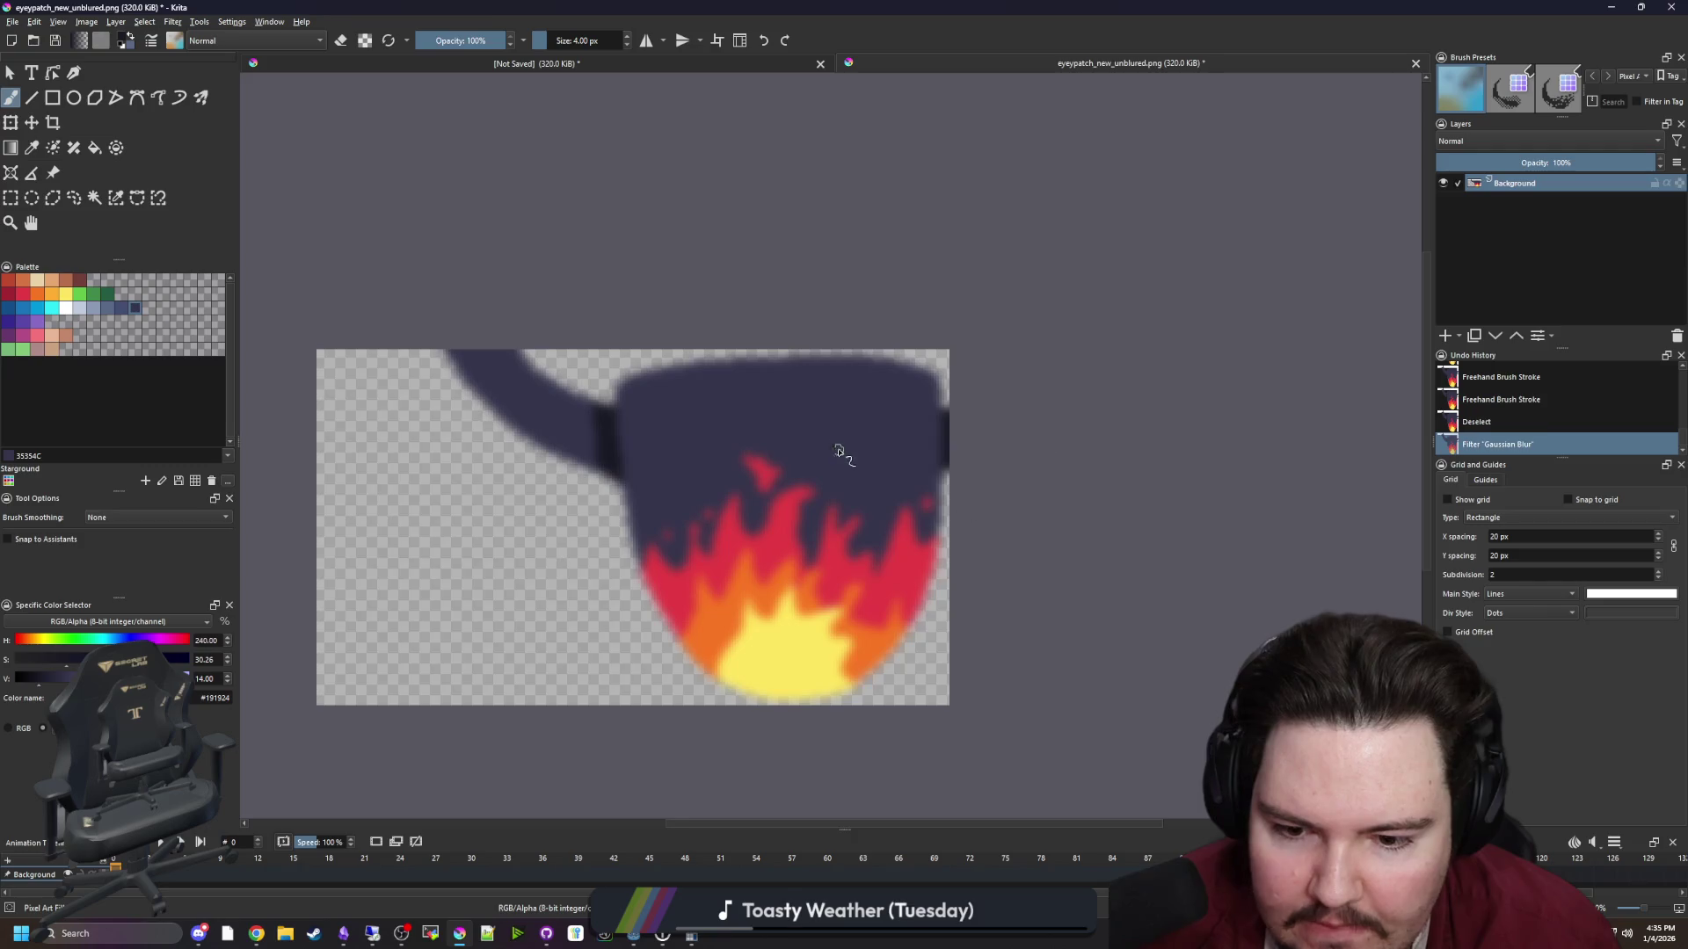
scroll(836, 364, "down", 4)
scroll(839, 448, "up", 1)
Save the blurred image over eyepatch_new.png, confirming the overwrite and PNG options
key("ctrl+s")
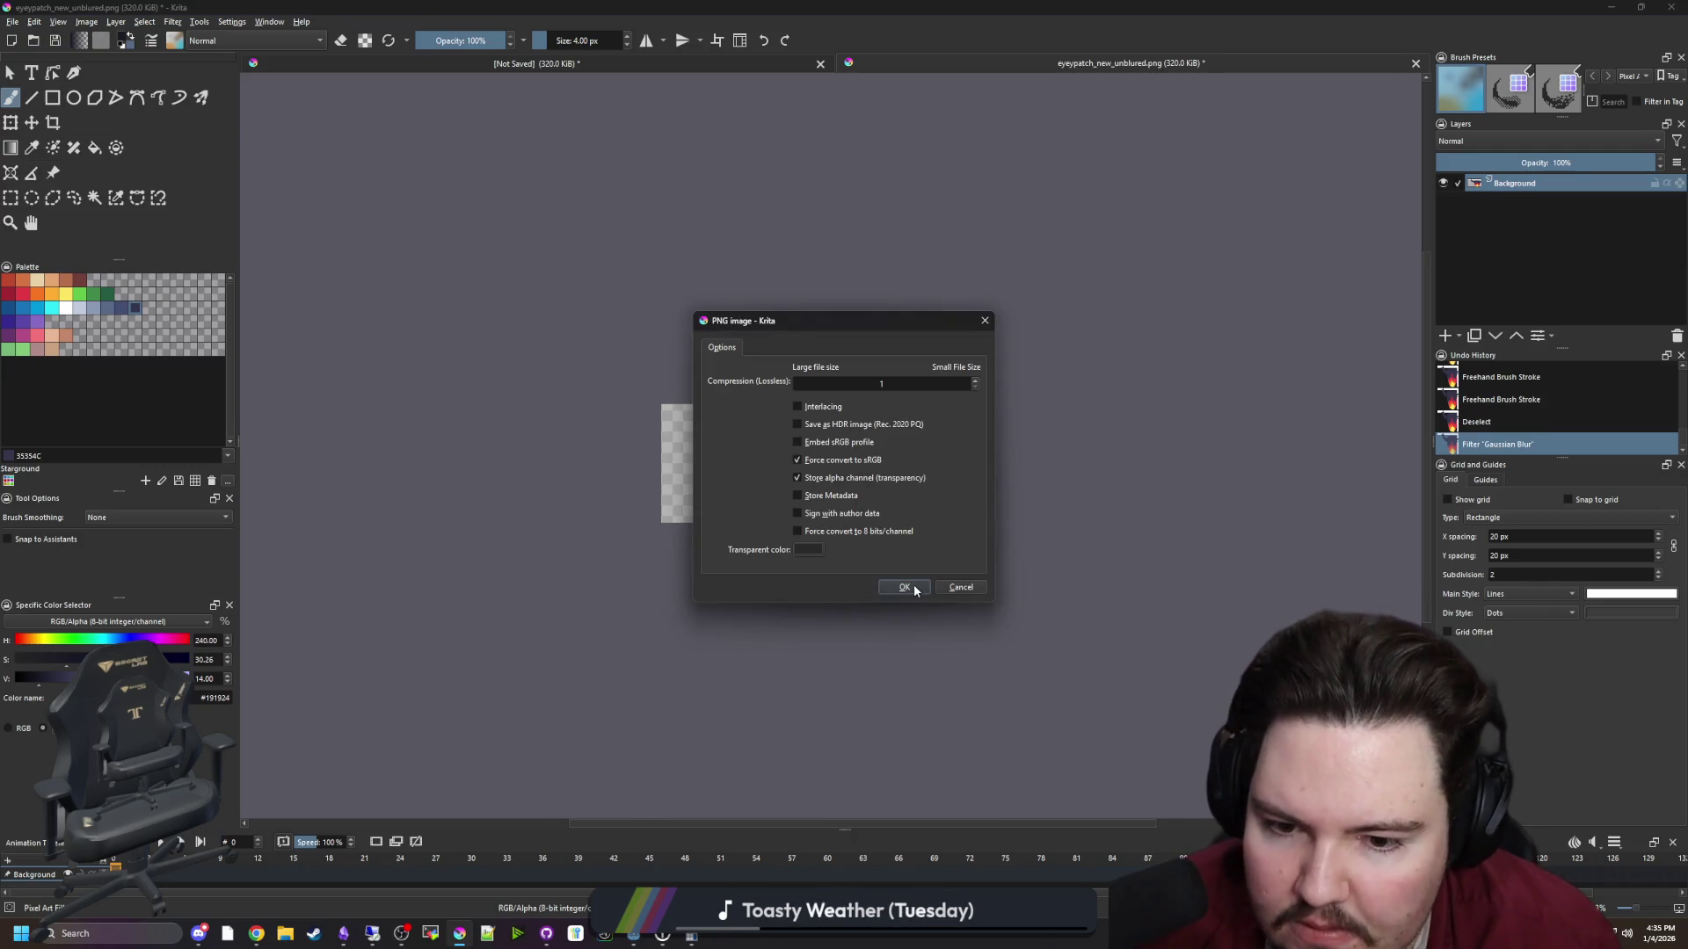
left_click(947, 587)
left_click(13, 21)
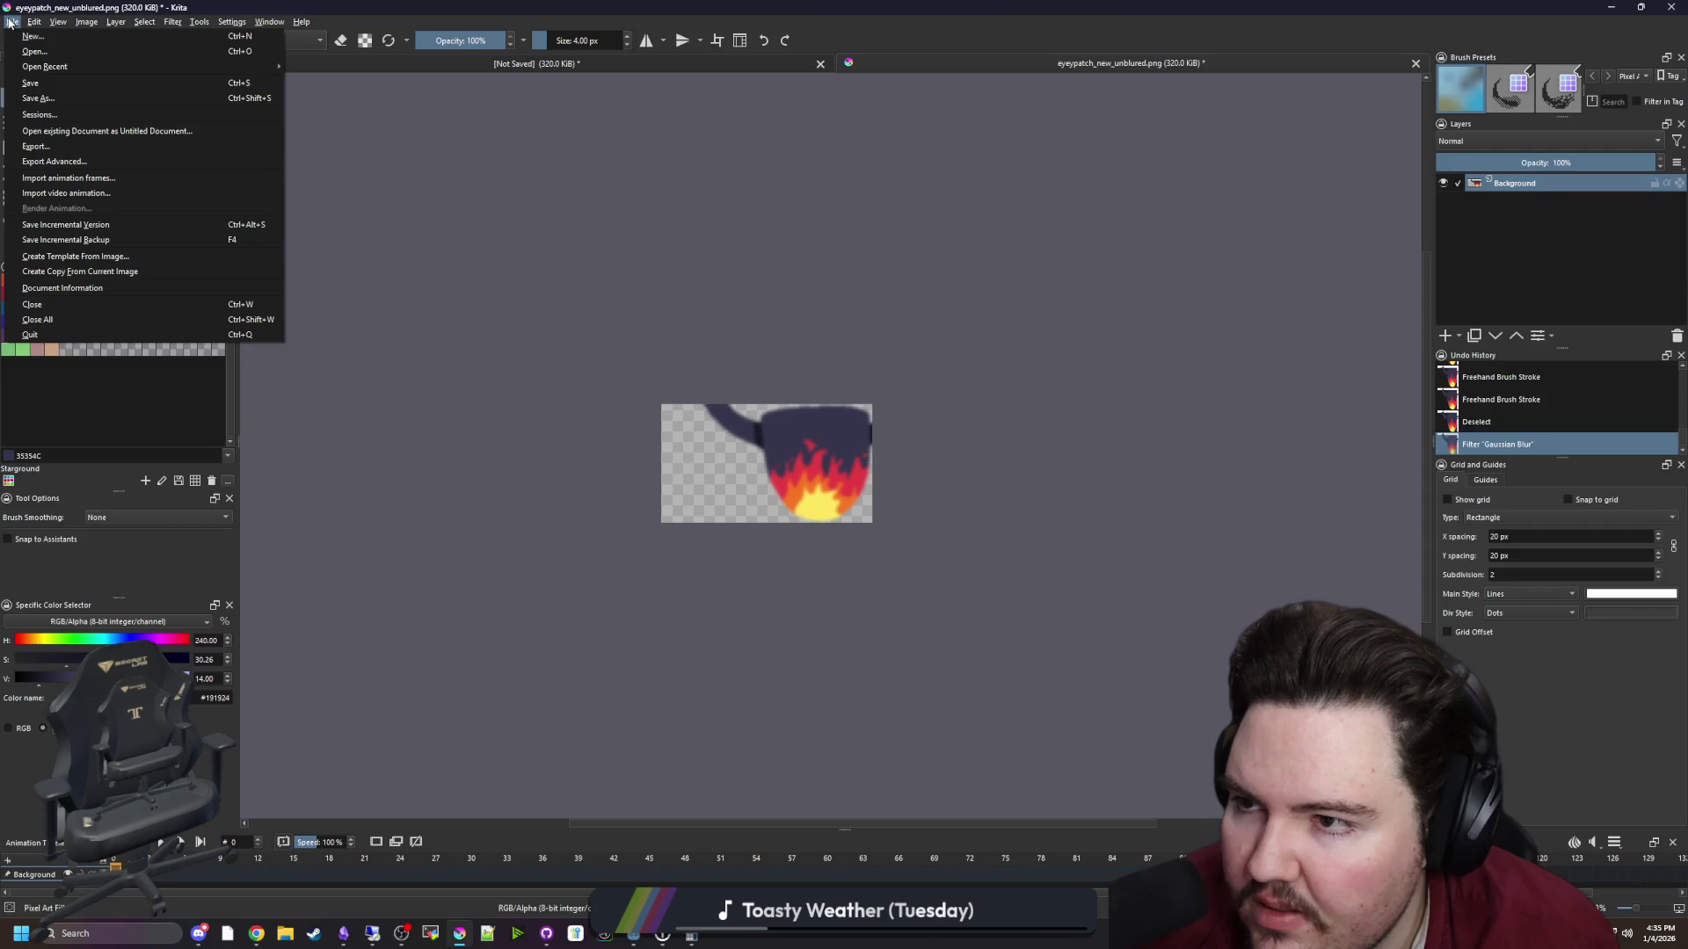
left_click(40, 99)
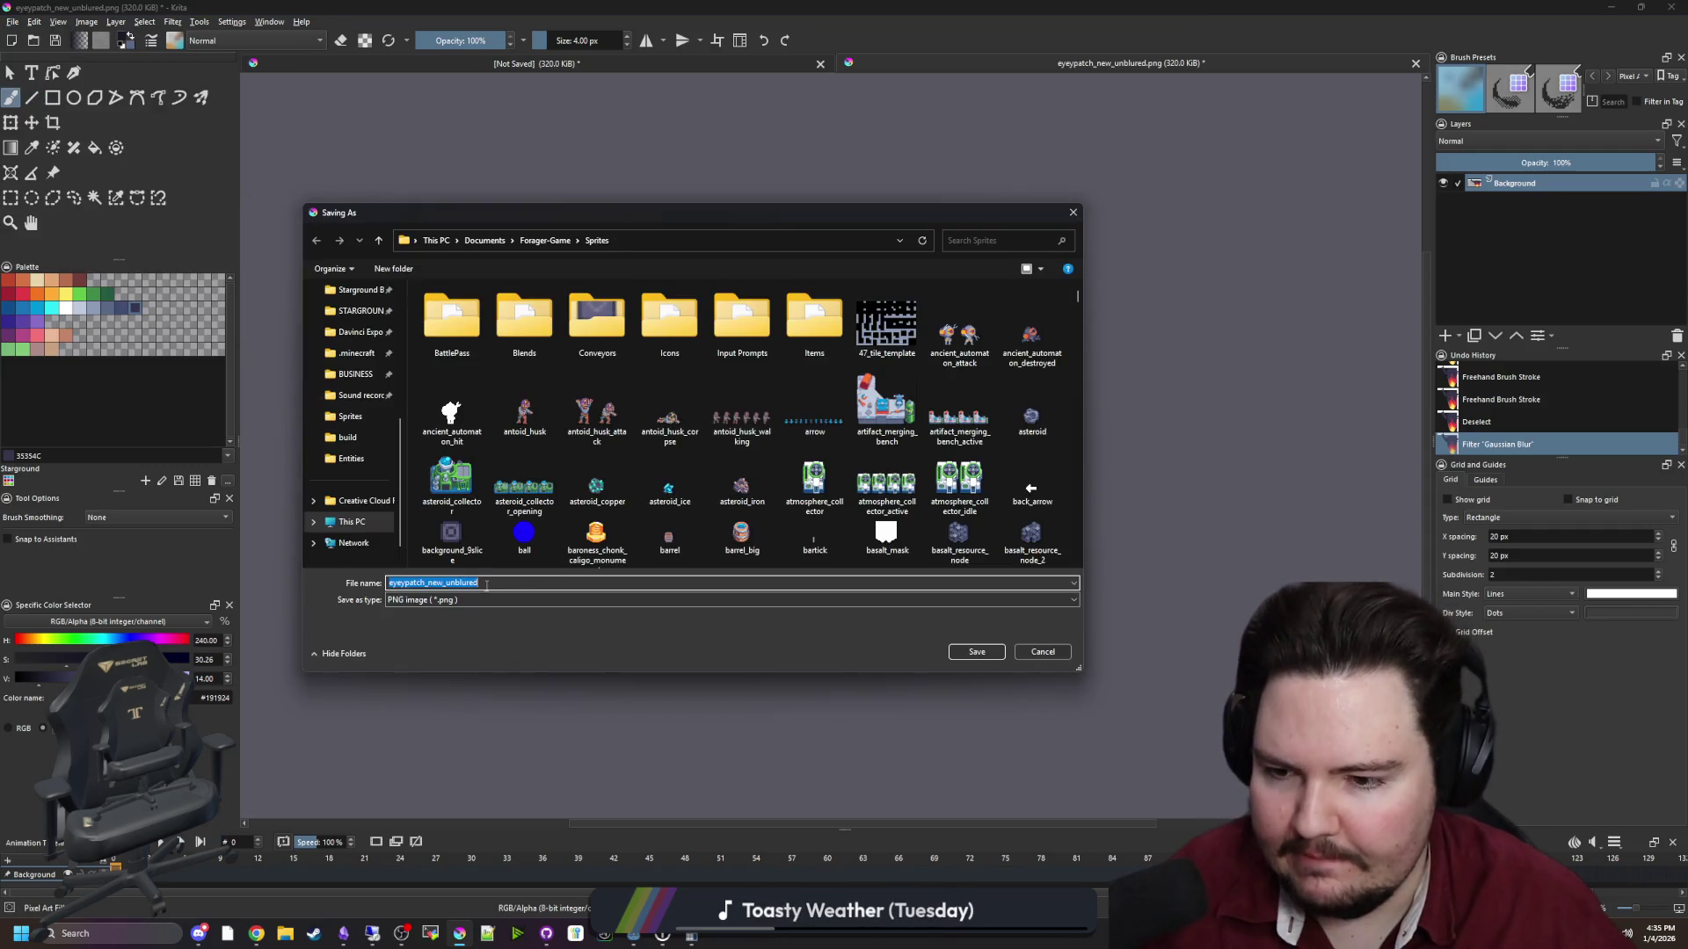
key("BackSpace")
key("BackSpace")
key("BackSpace")
key("BackSpace")
key("BackSpace")
key("BackSpace")
left_click(479, 605)
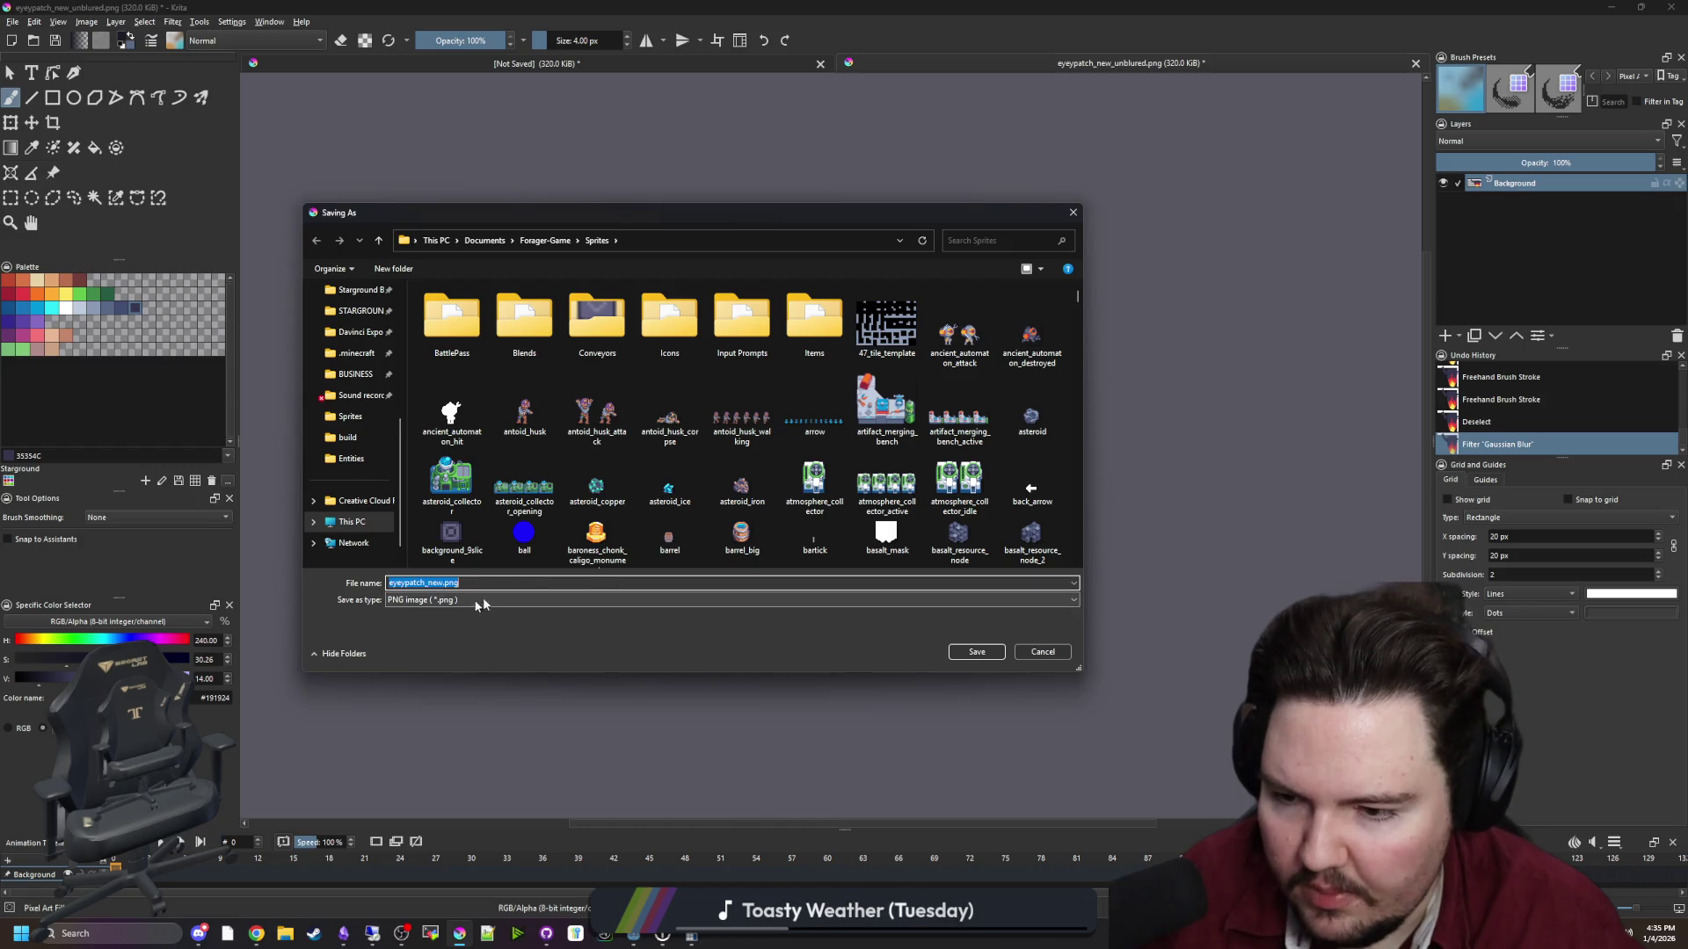
left_click(982, 655)
left_click(876, 469)
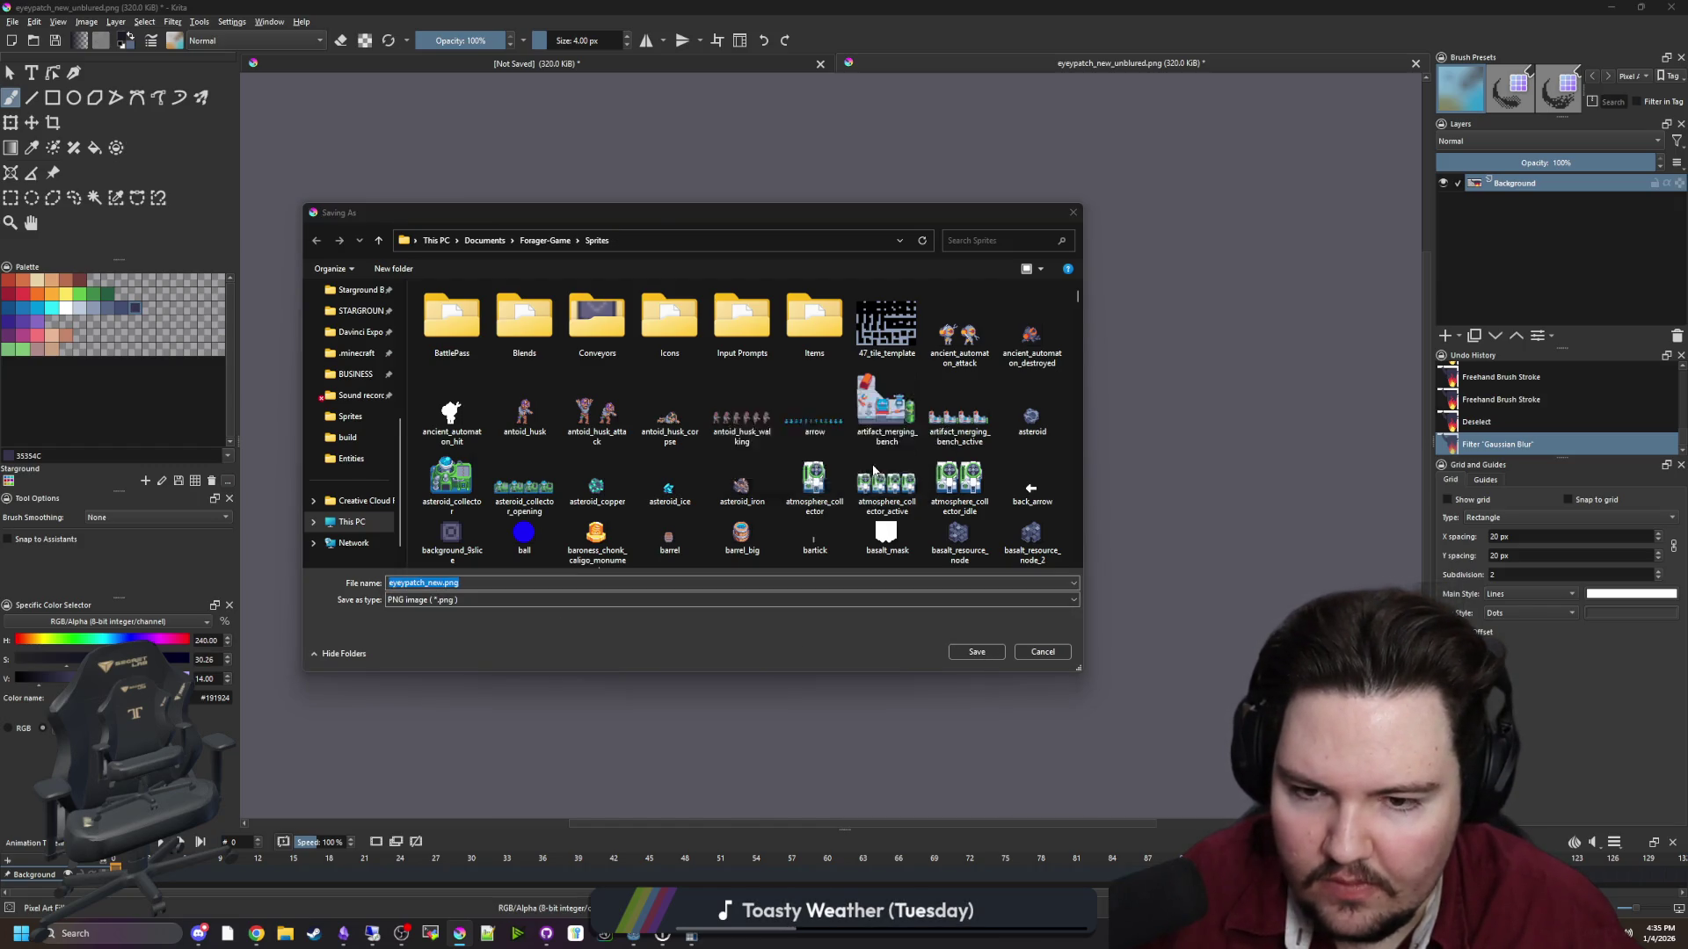
left_click(903, 589)
key("alt+Tab")
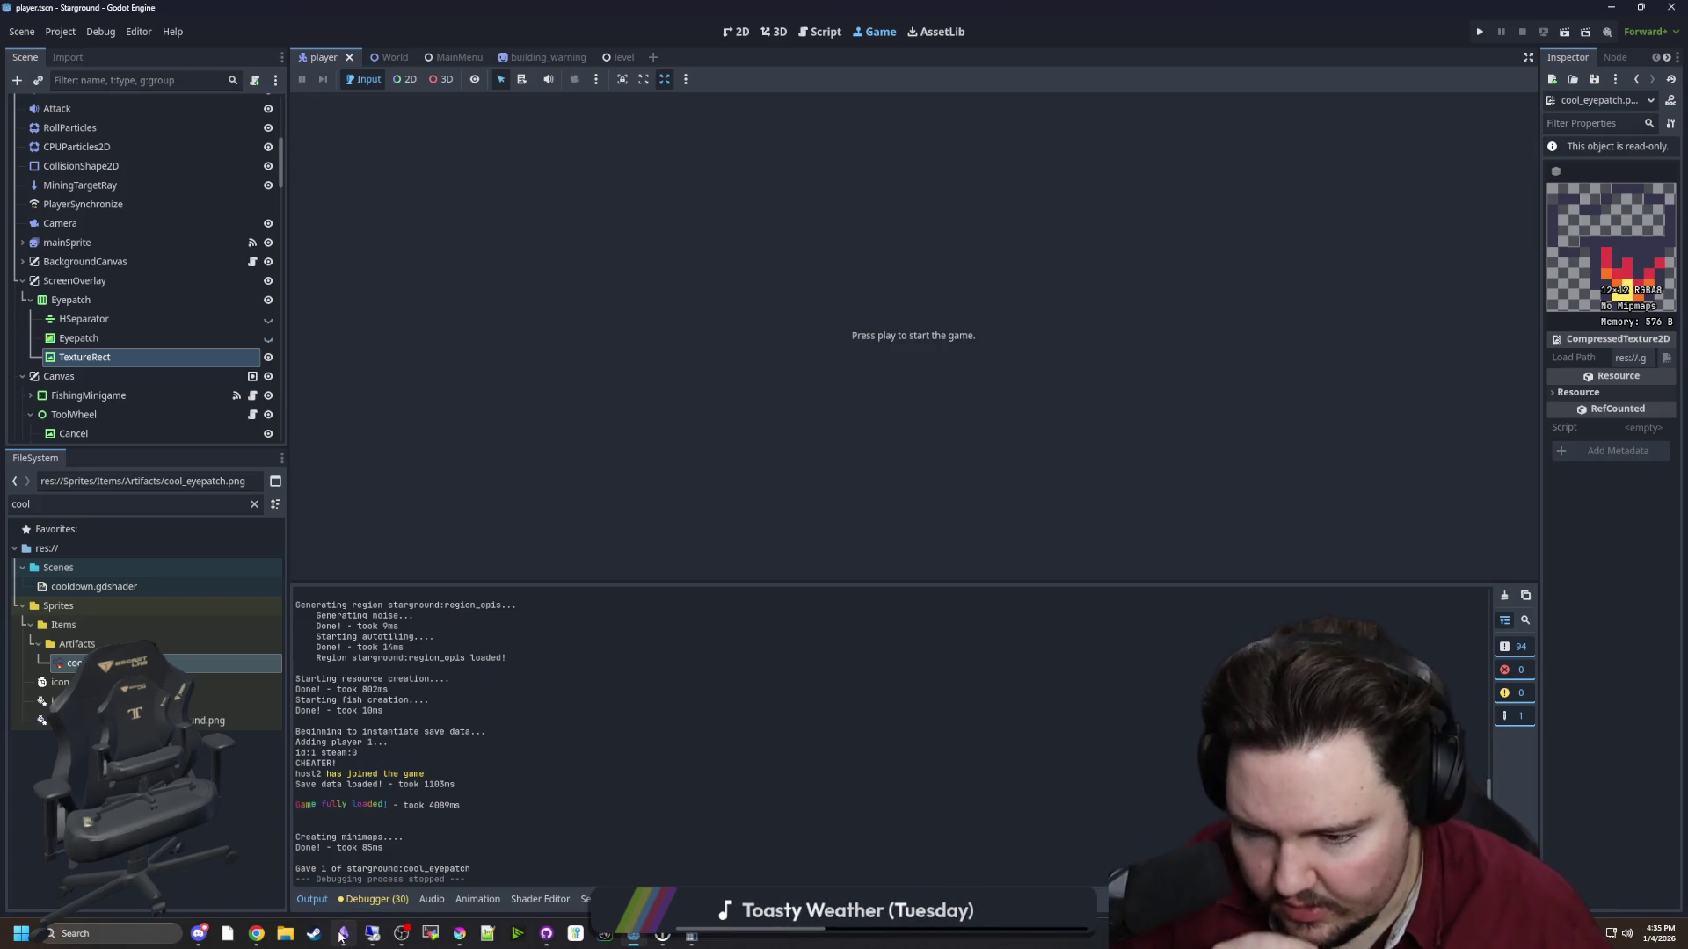
key("alt+Tab")
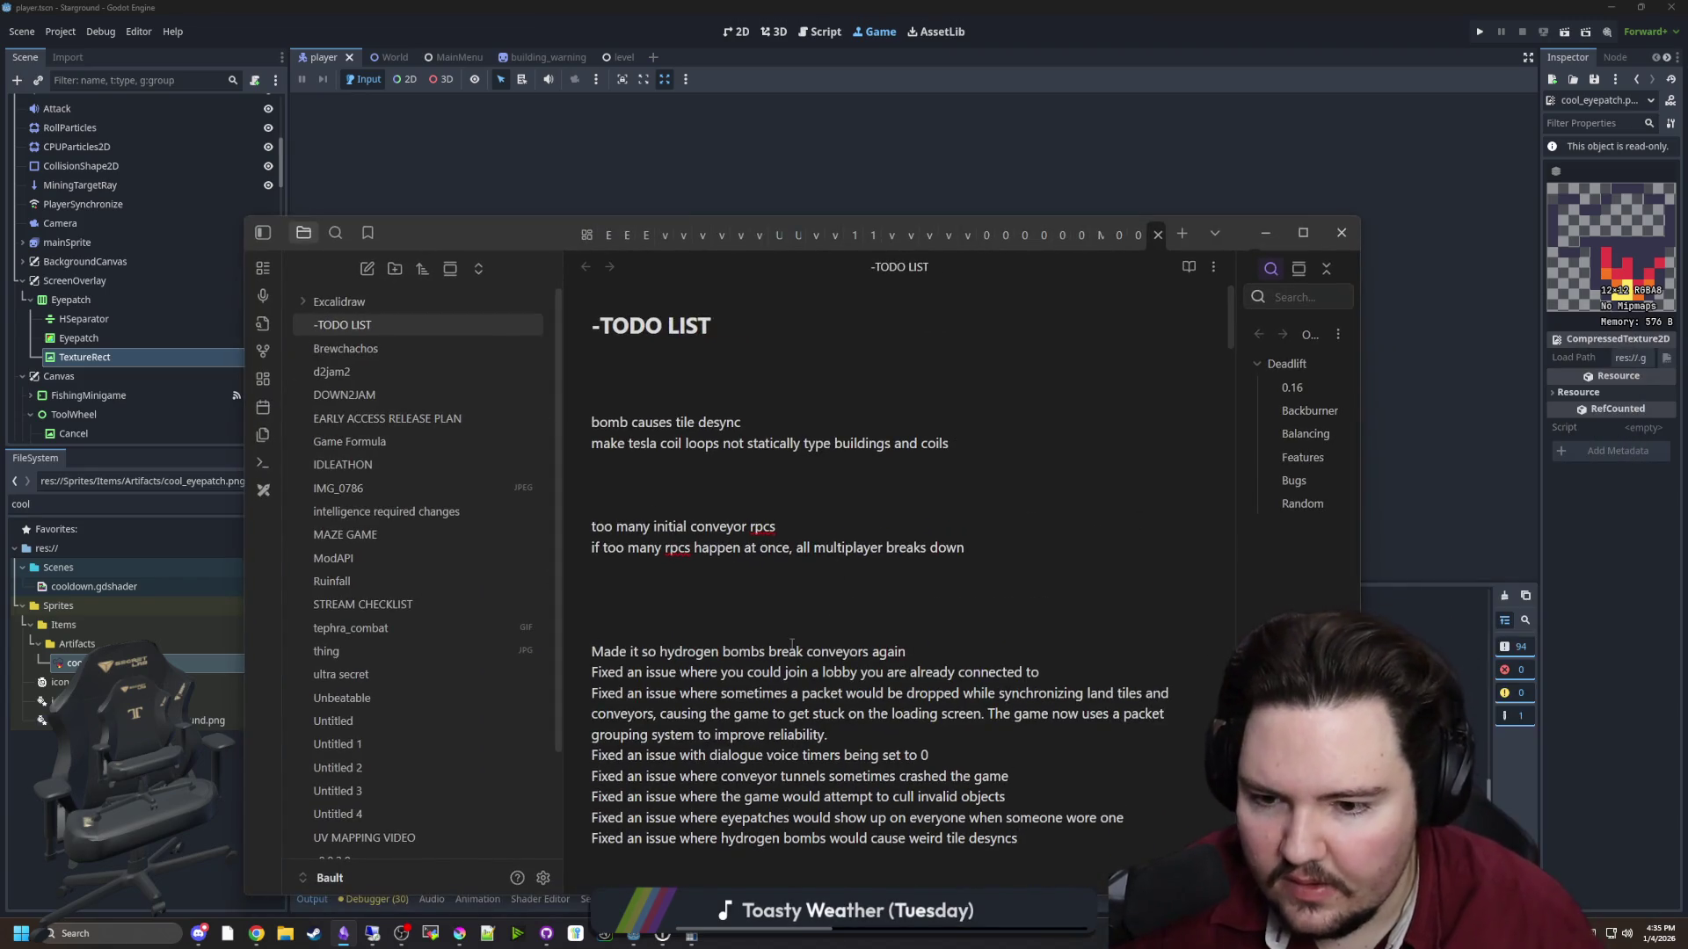
Add a note under the hydrogen bombs entry: eyepatch sprite now looks like an eyepatch, not a rendering error
key("Return")
type("C")
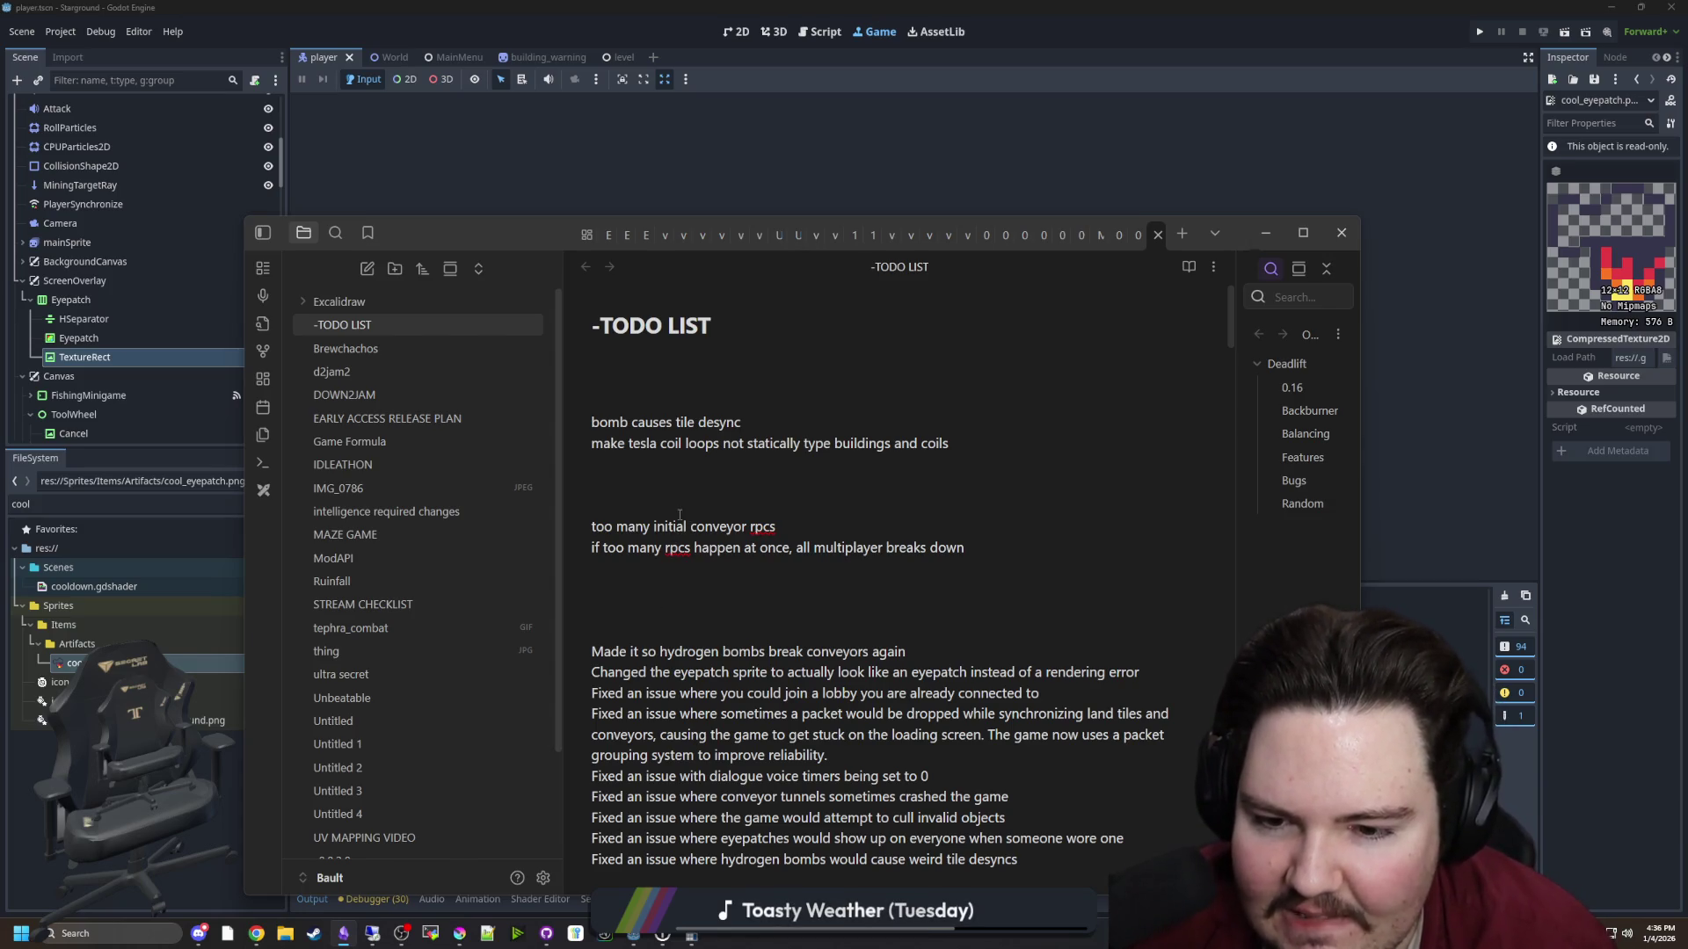
key("BackSpace")
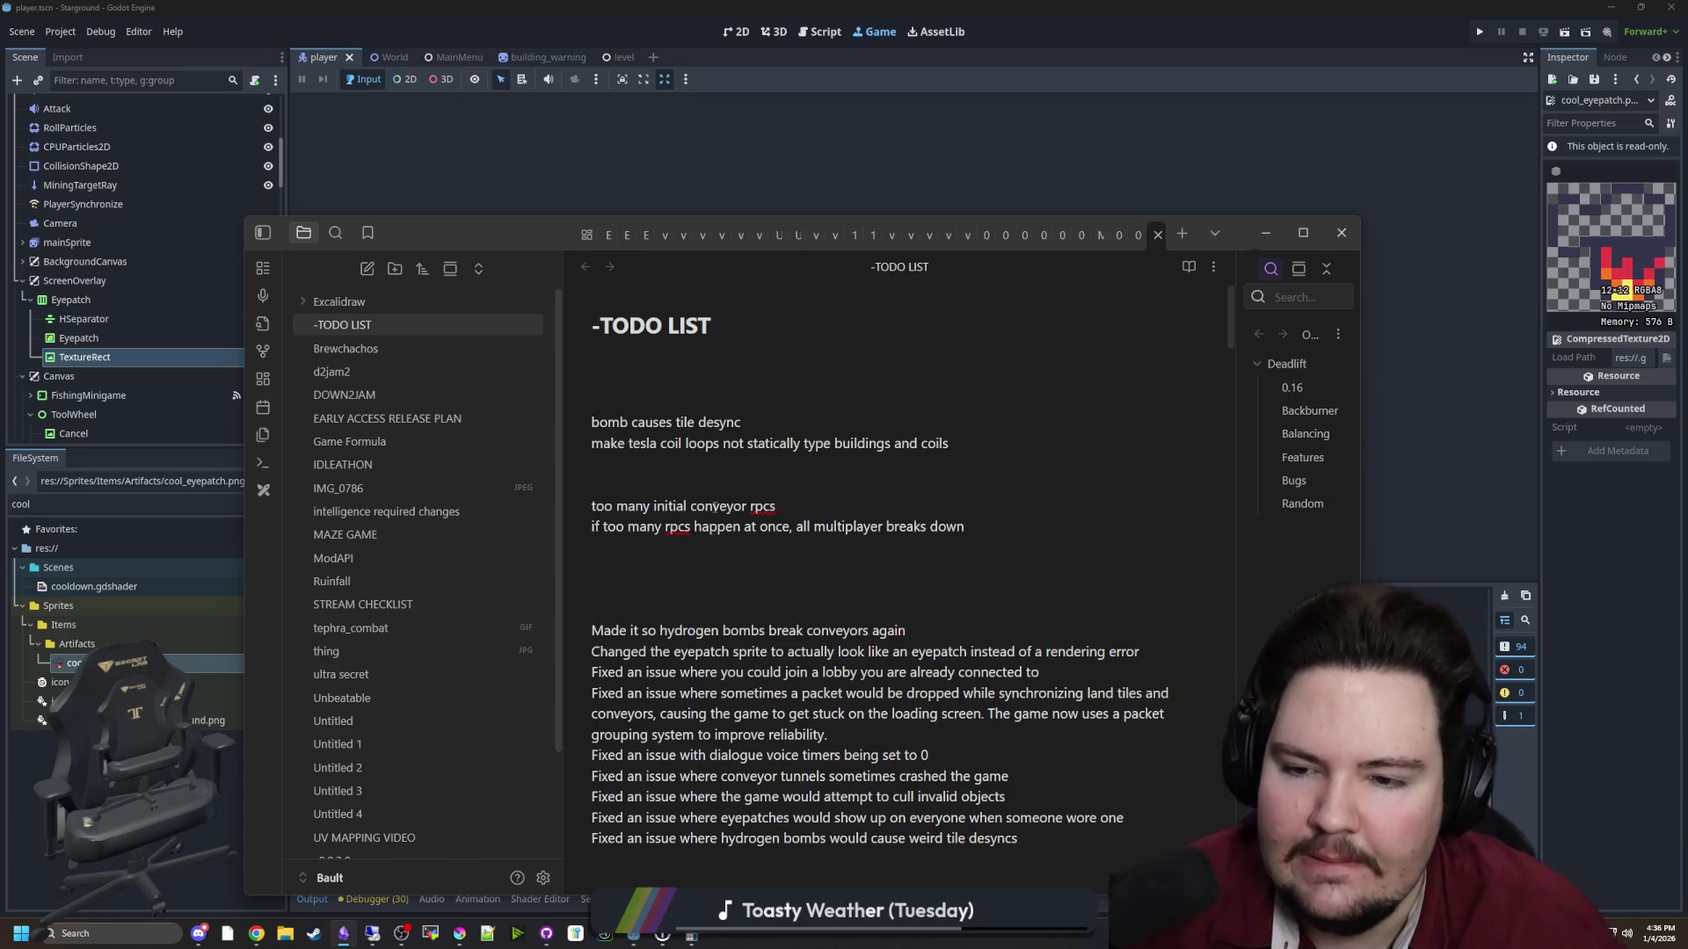
scroll(729, 429, "down", 3)
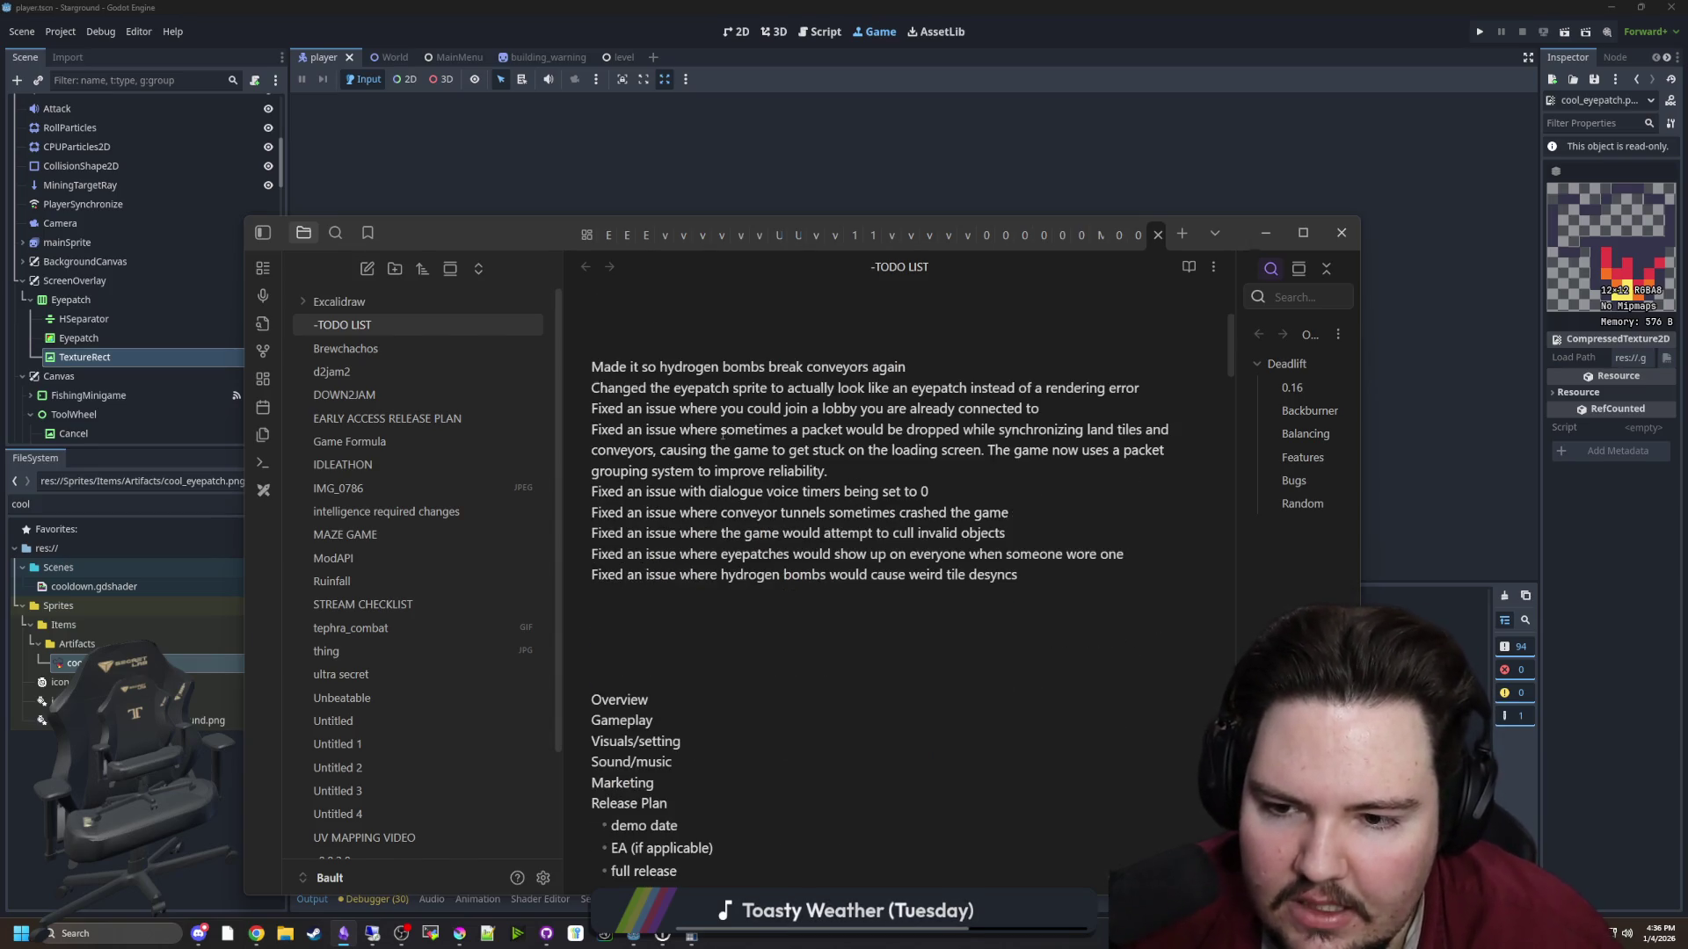
scroll(666, 463, "up", 1)
mouse_move(647, 458)
left_mouse_down()
mouse_move(883, 497)
mouse_move(919, 475)
mouse_move(910, 519)
mouse_move(1055, 499)
mouse_move(1171, 518)
mouse_move(694, 538)
mouse_move(822, 519)
mouse_move(845, 584)
mouse_move(930, 641)
mouse_move(961, 626)
mouse_move(1032, 642)
left_mouse_up()
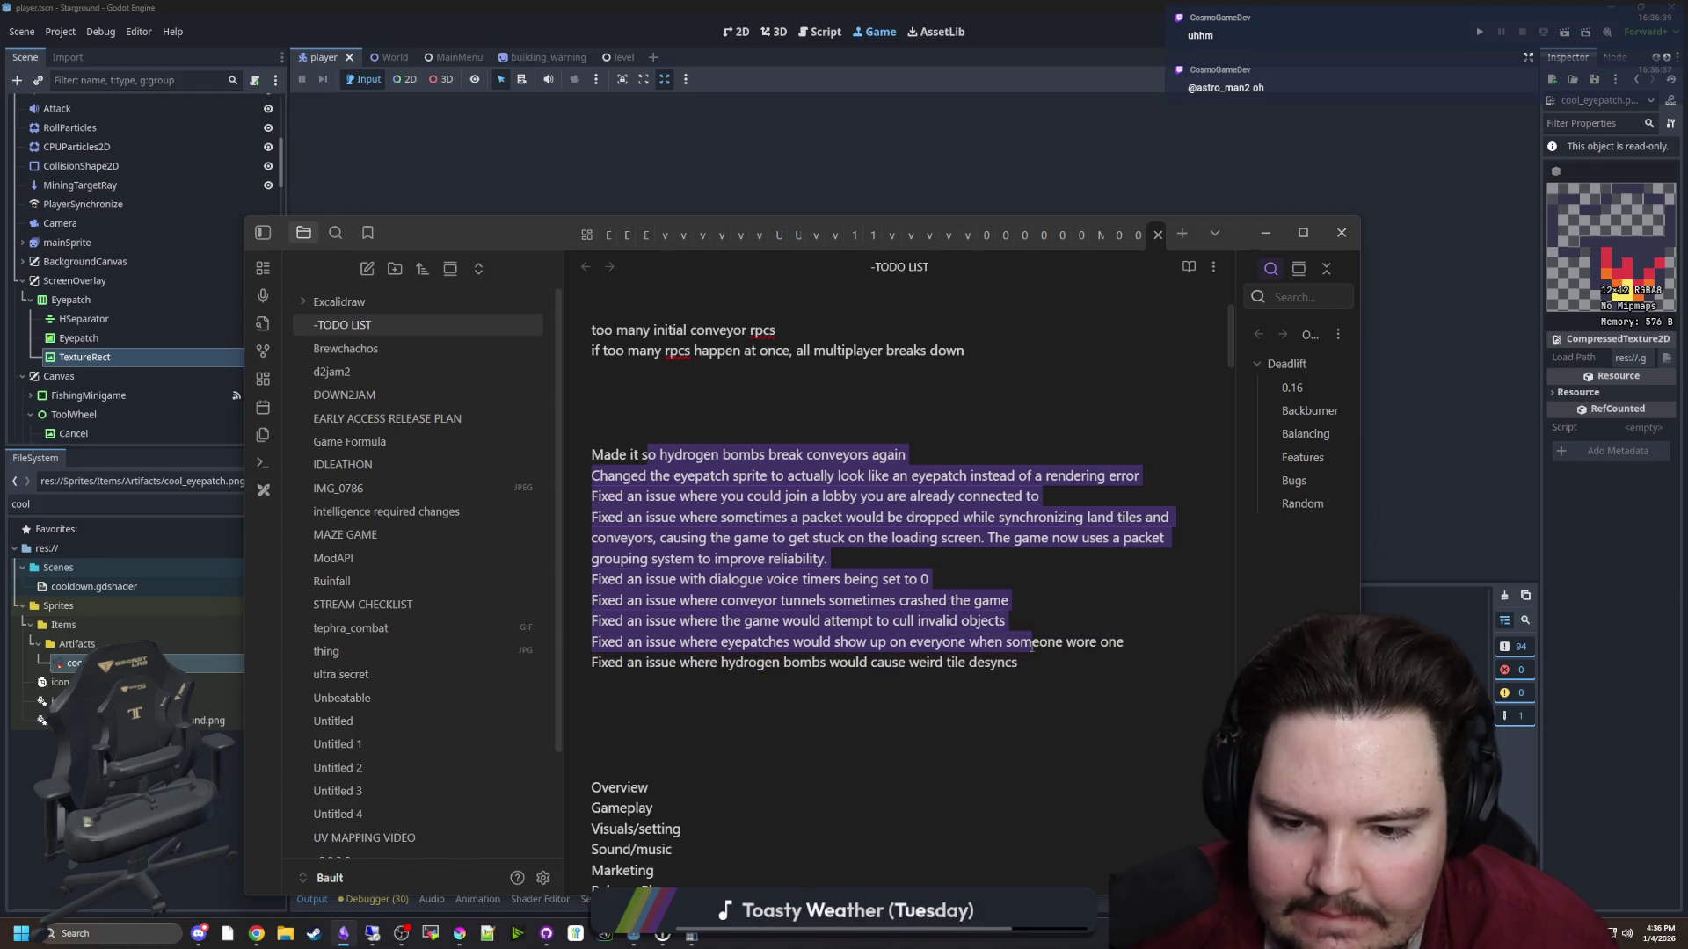
left_click_drag(1135, 647, 1024, 665)
left_click(1023, 613)
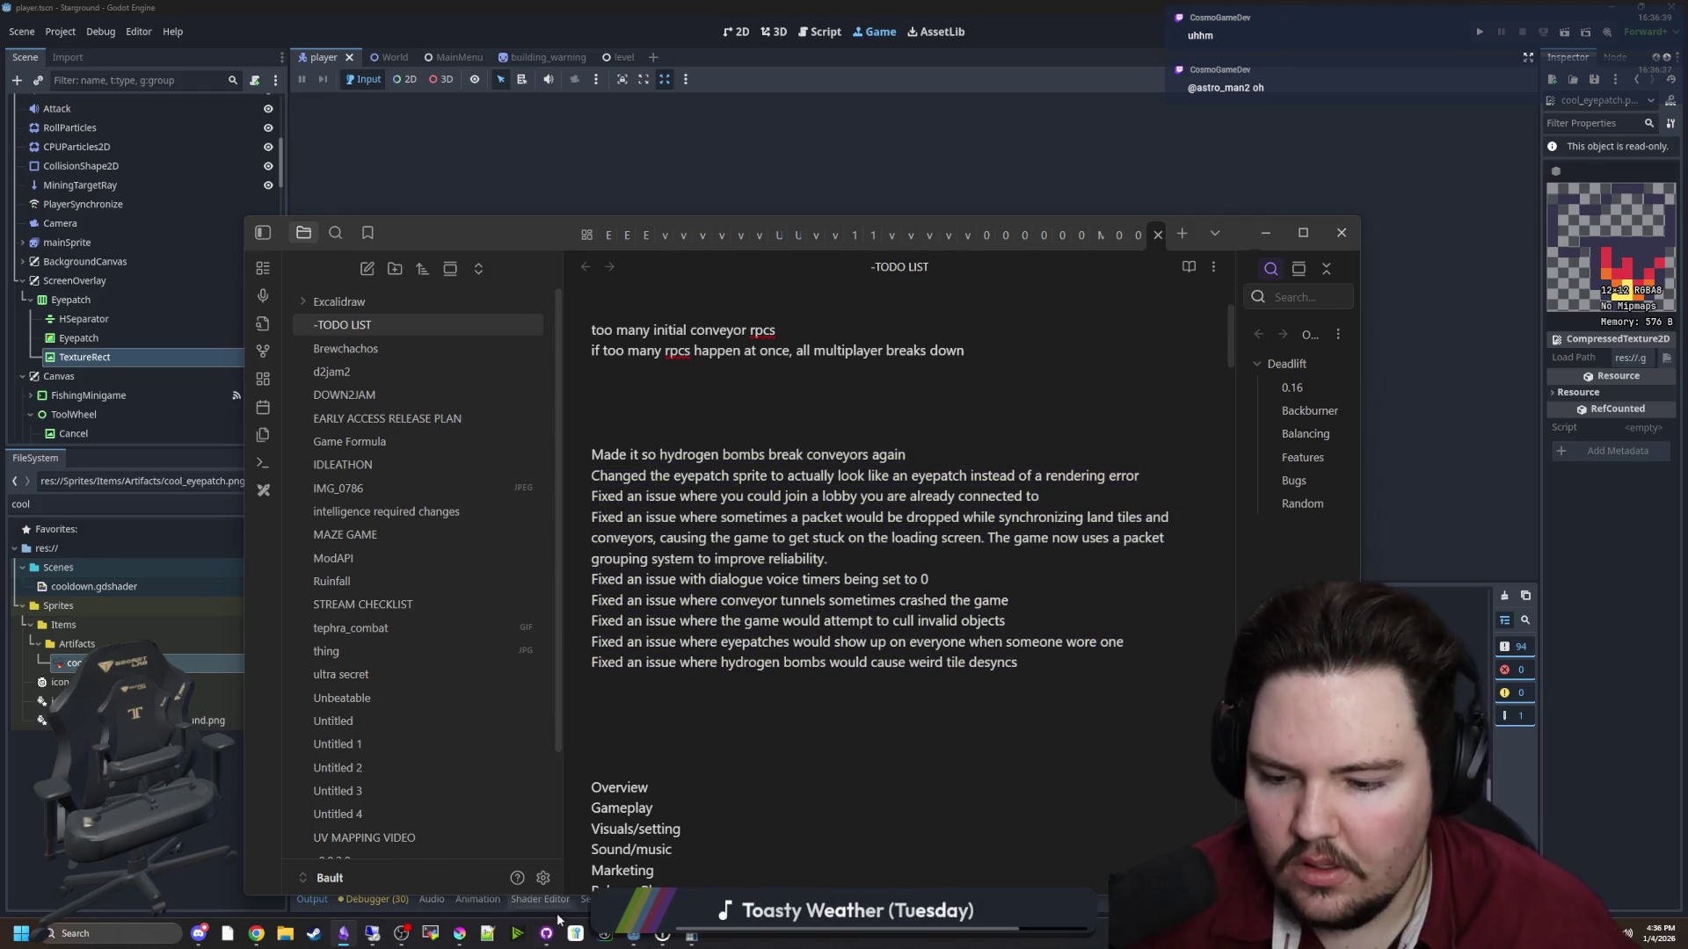
left_click(547, 933)
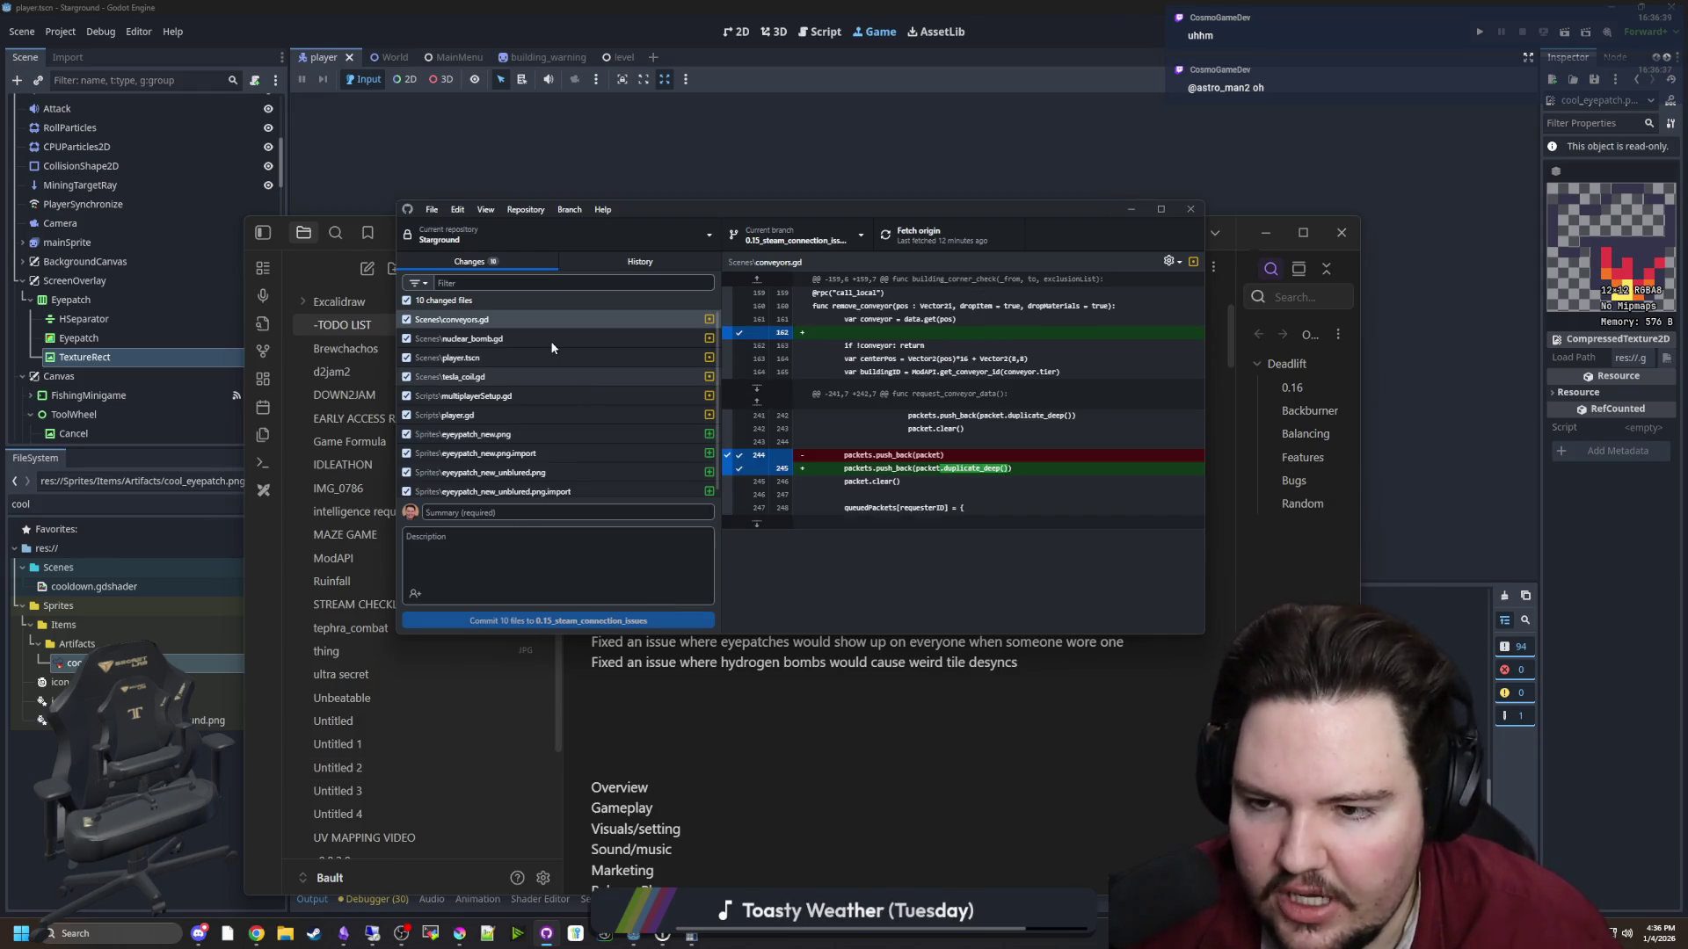
Review the diffs in player.gd, multiplayerSetup.gd, tesla_coil.gd, player.tscn, nuclear_bomb.gd and conveyors.gd
scroll(552, 342, "down", 1)
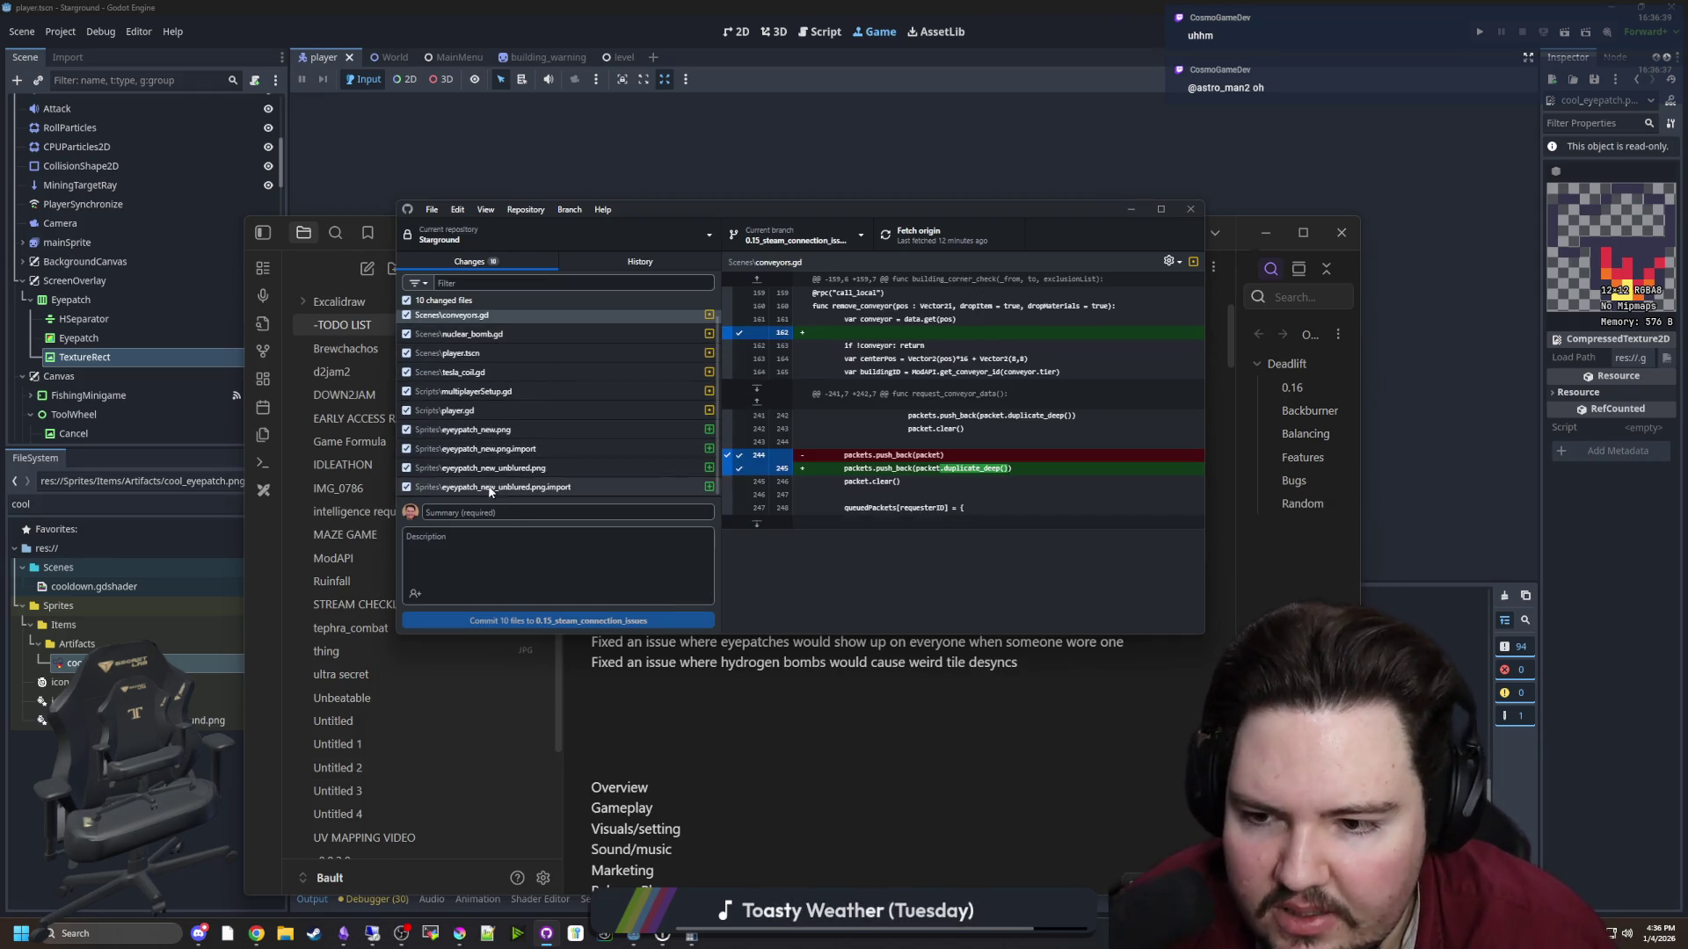
scroll(505, 448, "up", 1)
left_click(466, 414)
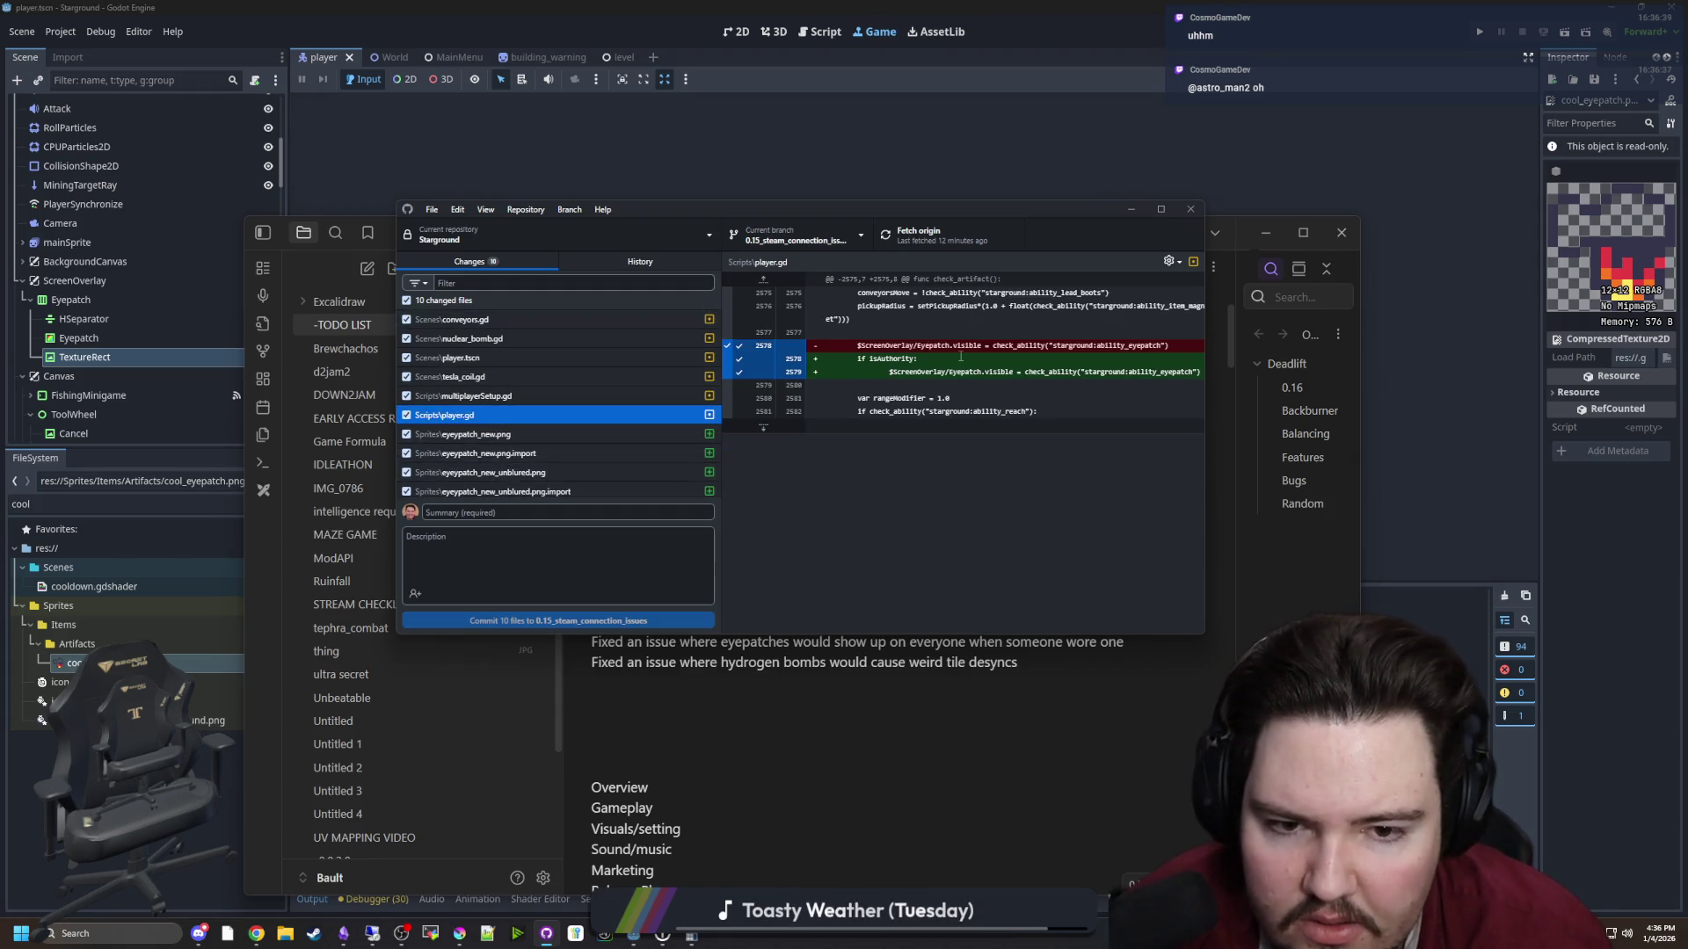
left_click(503, 395)
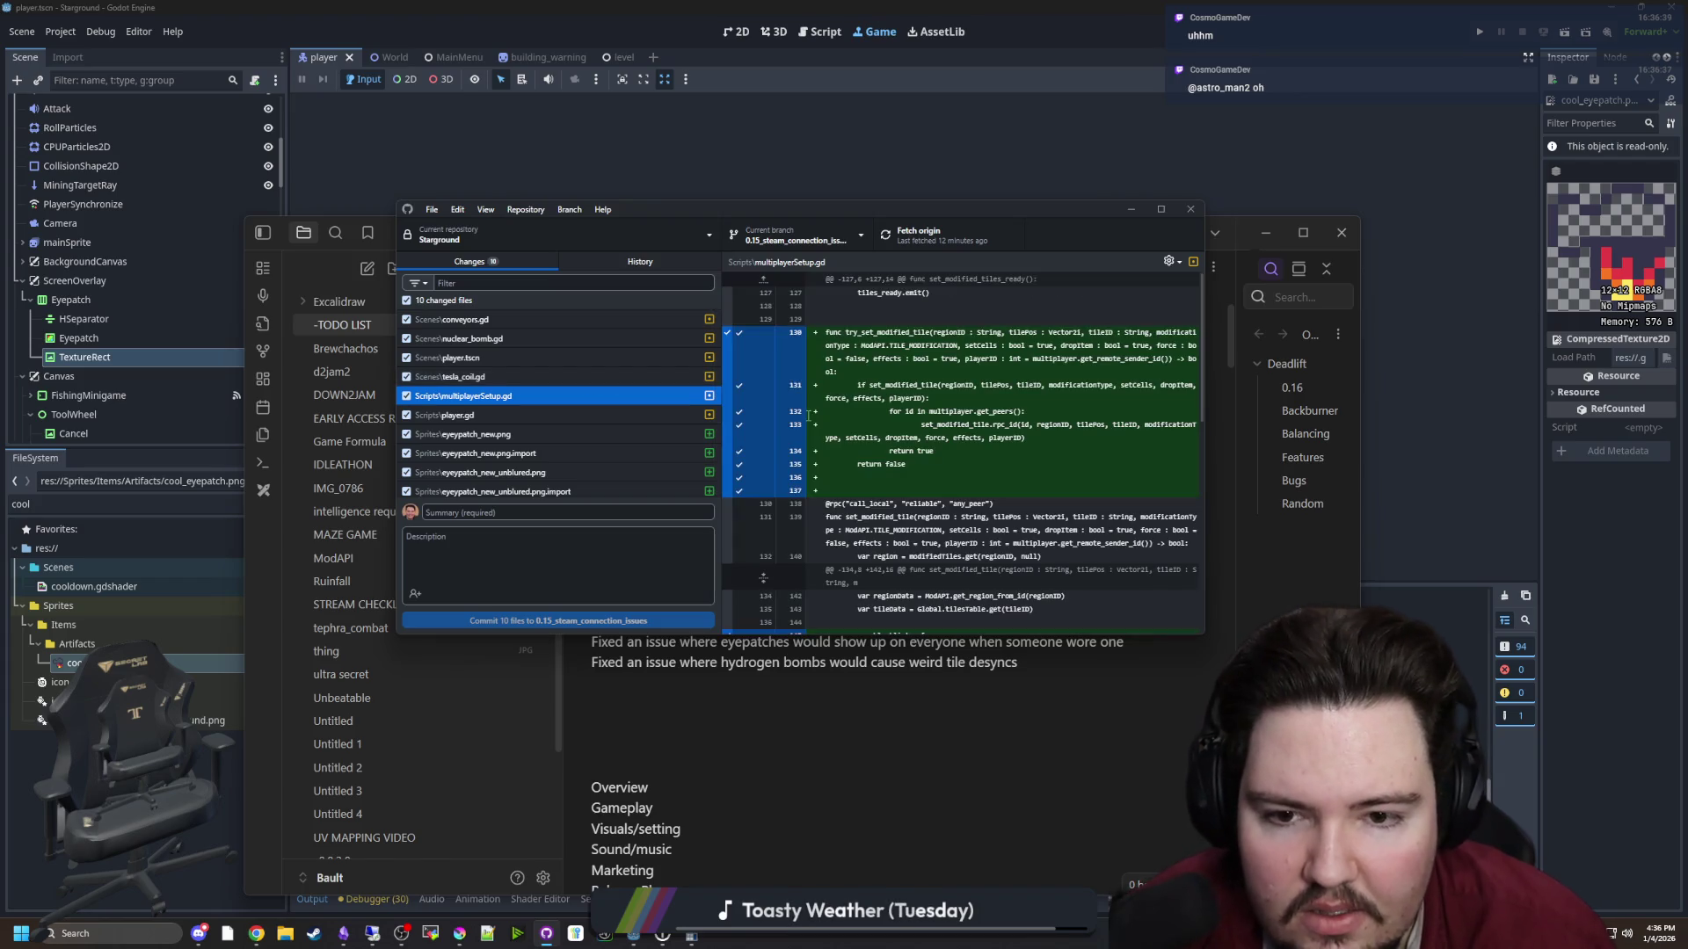
scroll(919, 403, "down", 5)
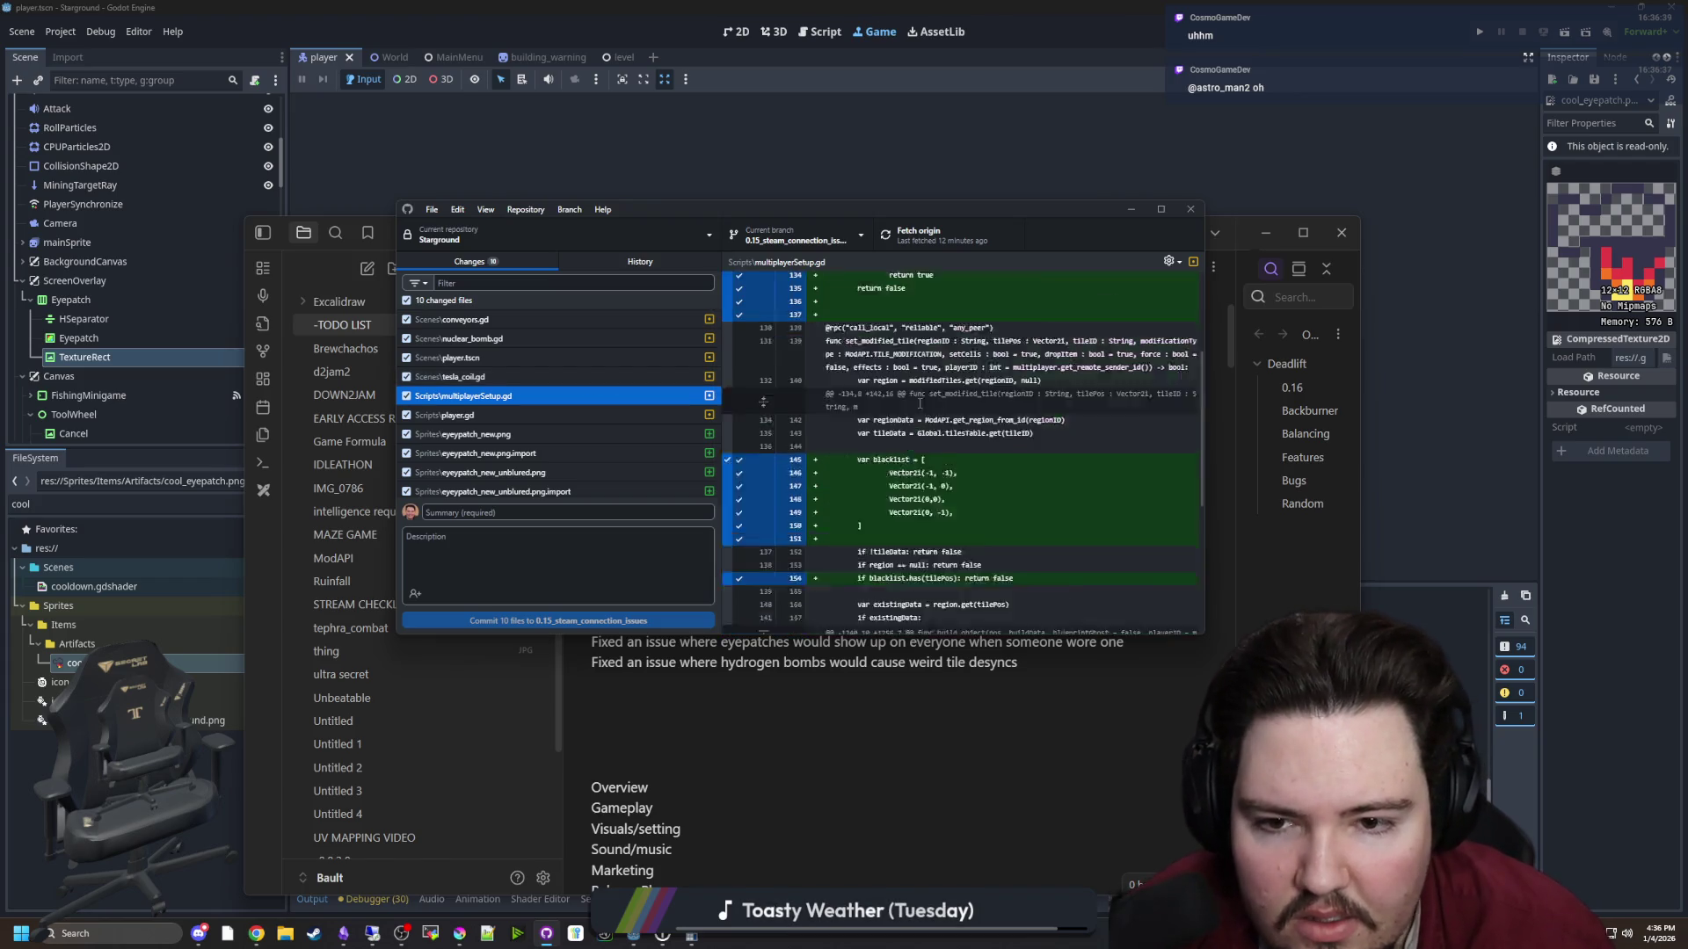
left_click(492, 375)
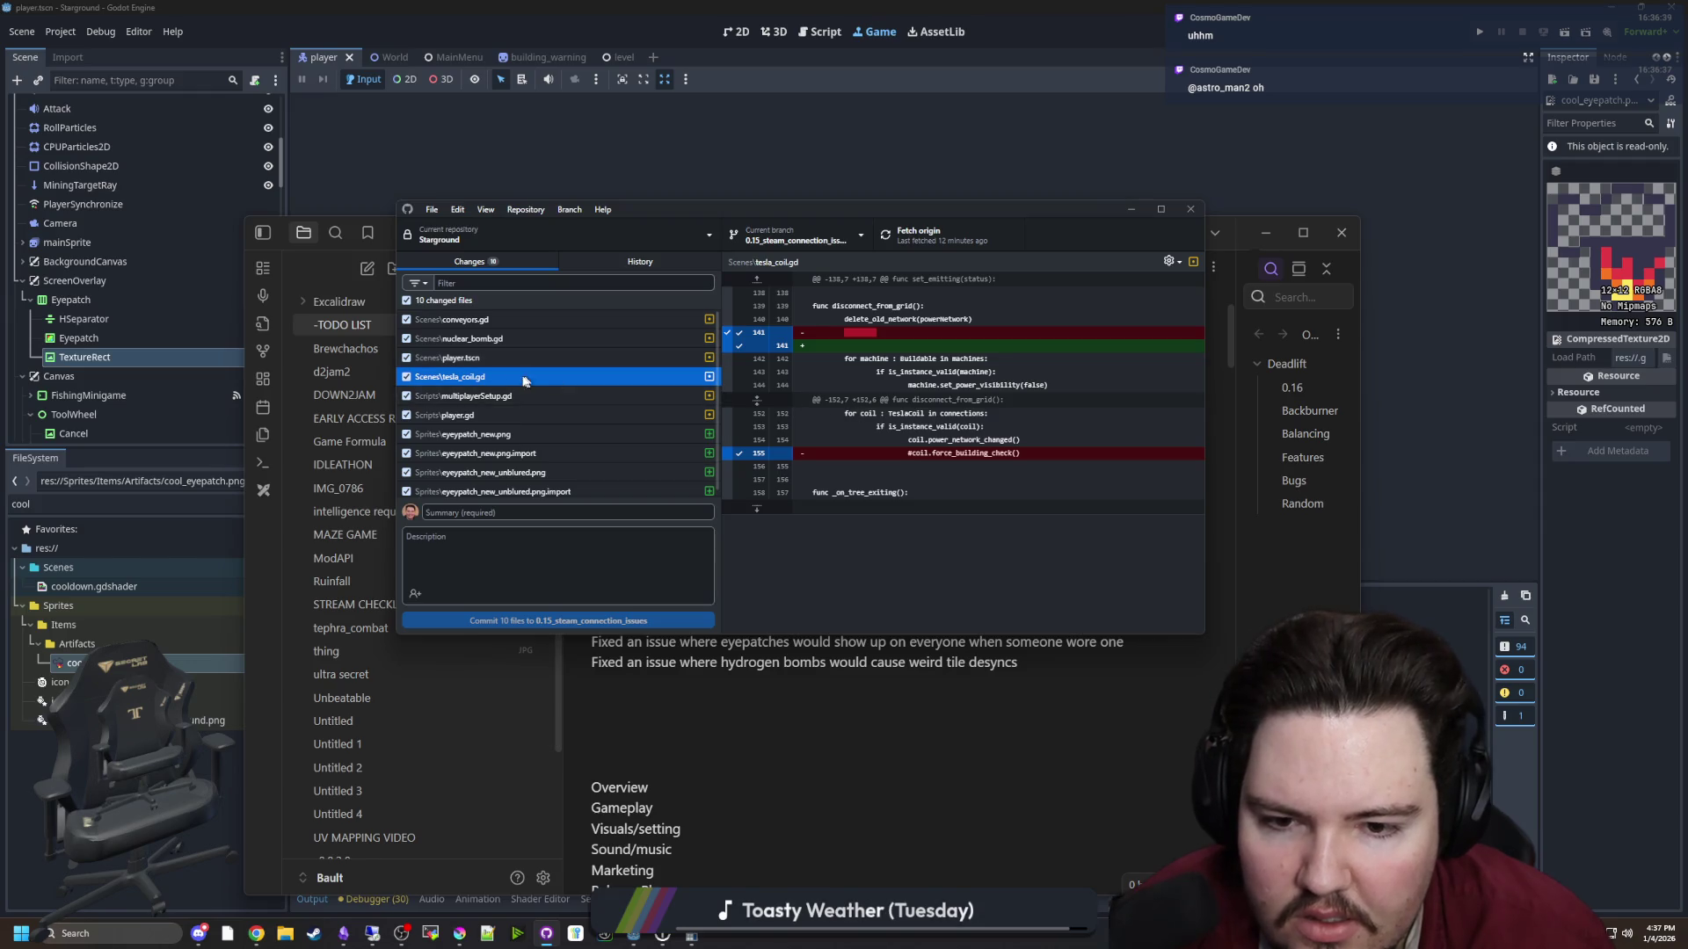
left_click(495, 357)
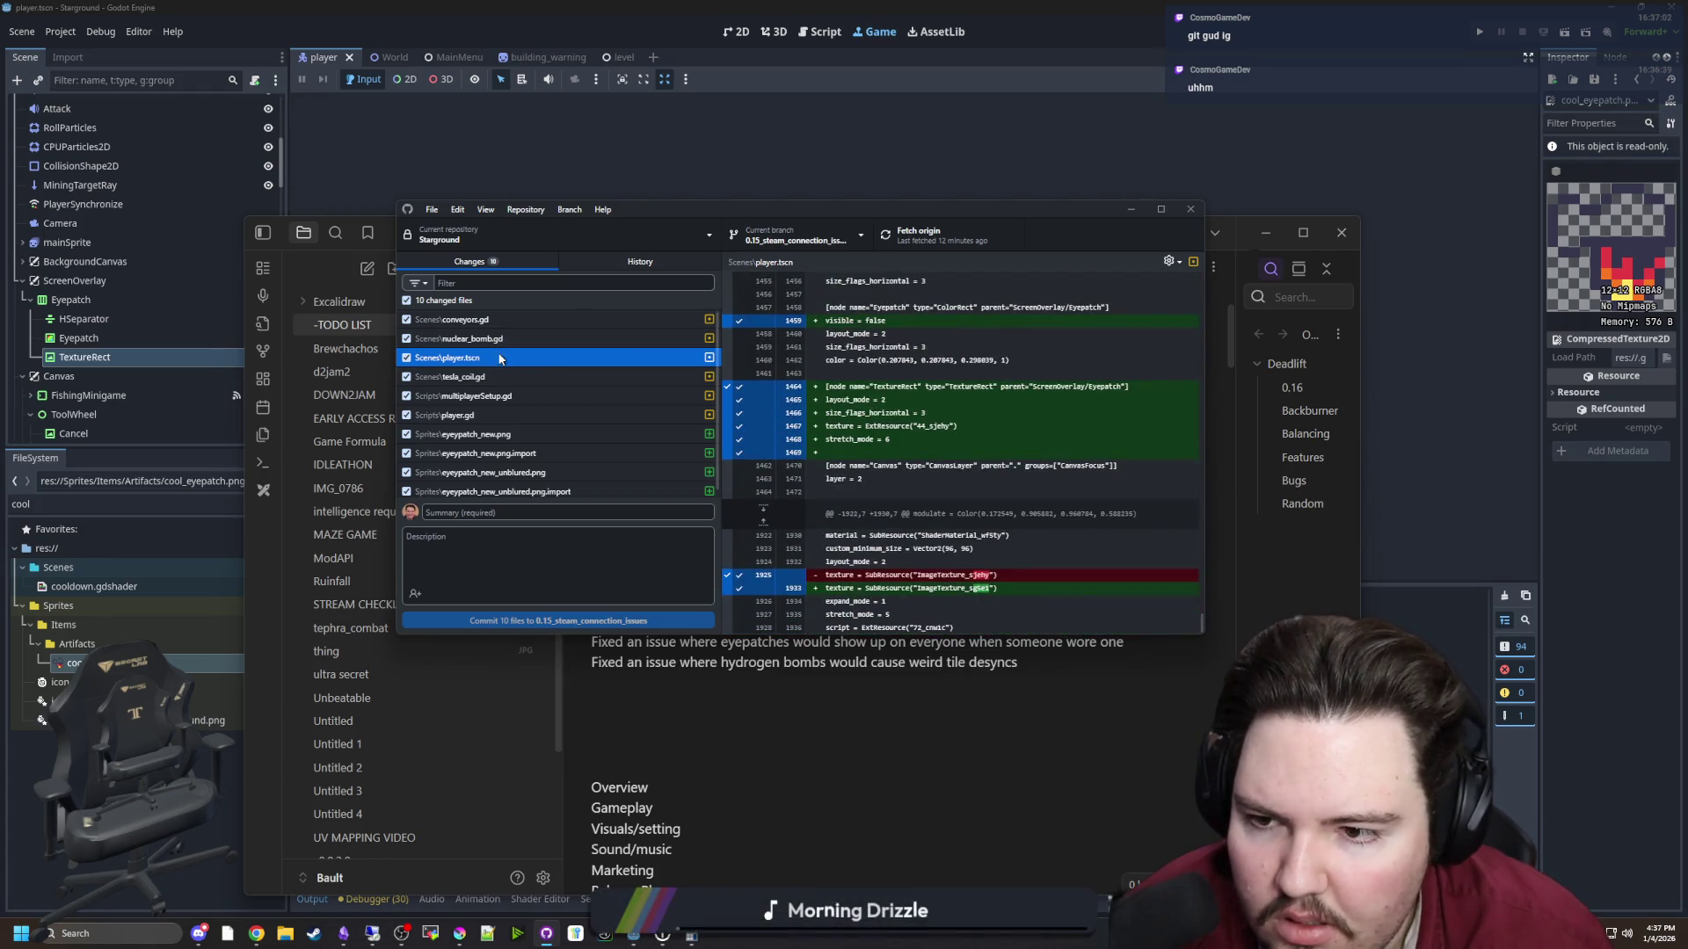
left_click(503, 339)
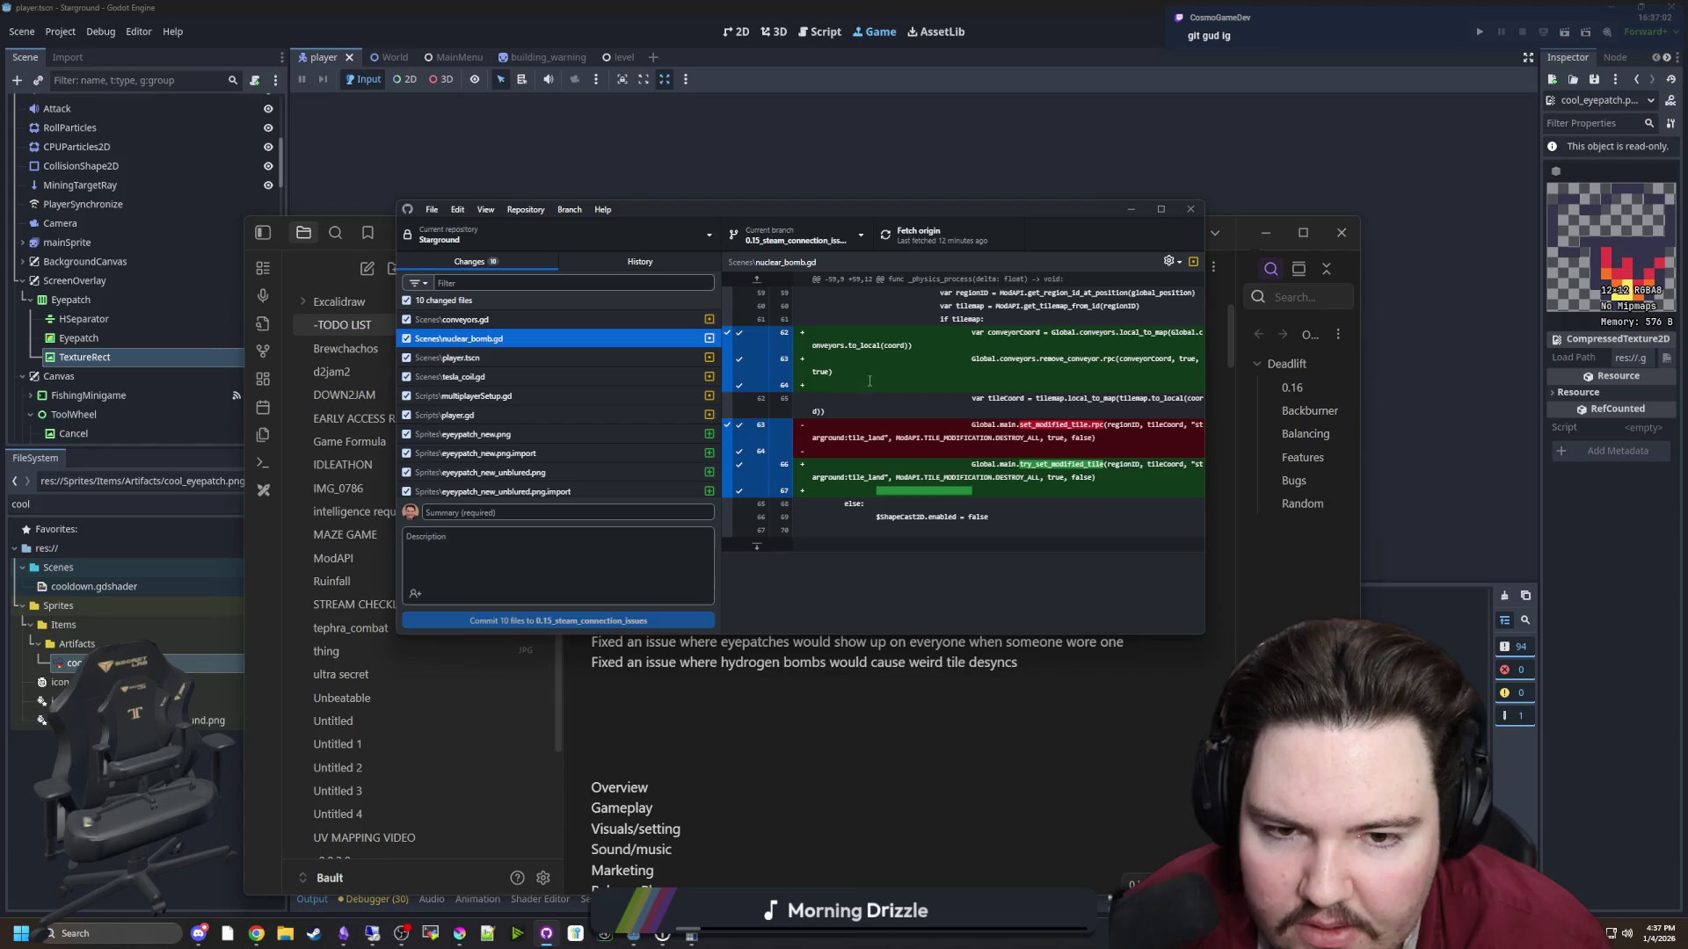
left_click(472, 319)
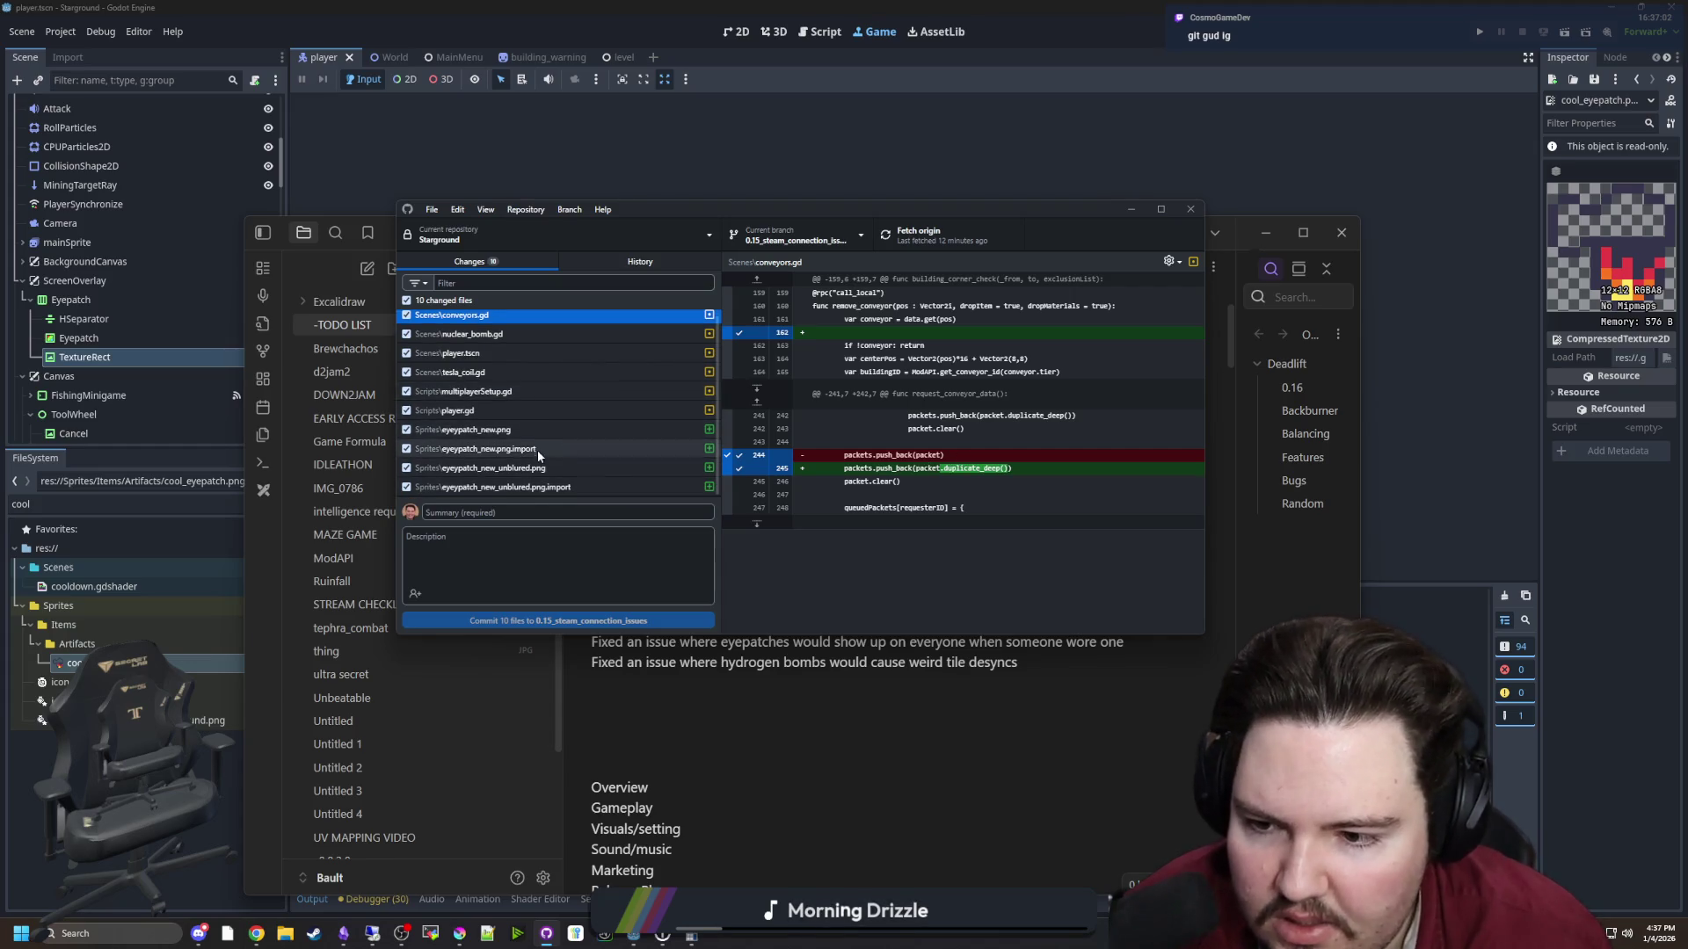
Commit the 10 files as 'Fix packets, tile desyncs, and add eyepatch' and push to origin
left_click(499, 511)
type("Fix packets and add eyepatch")
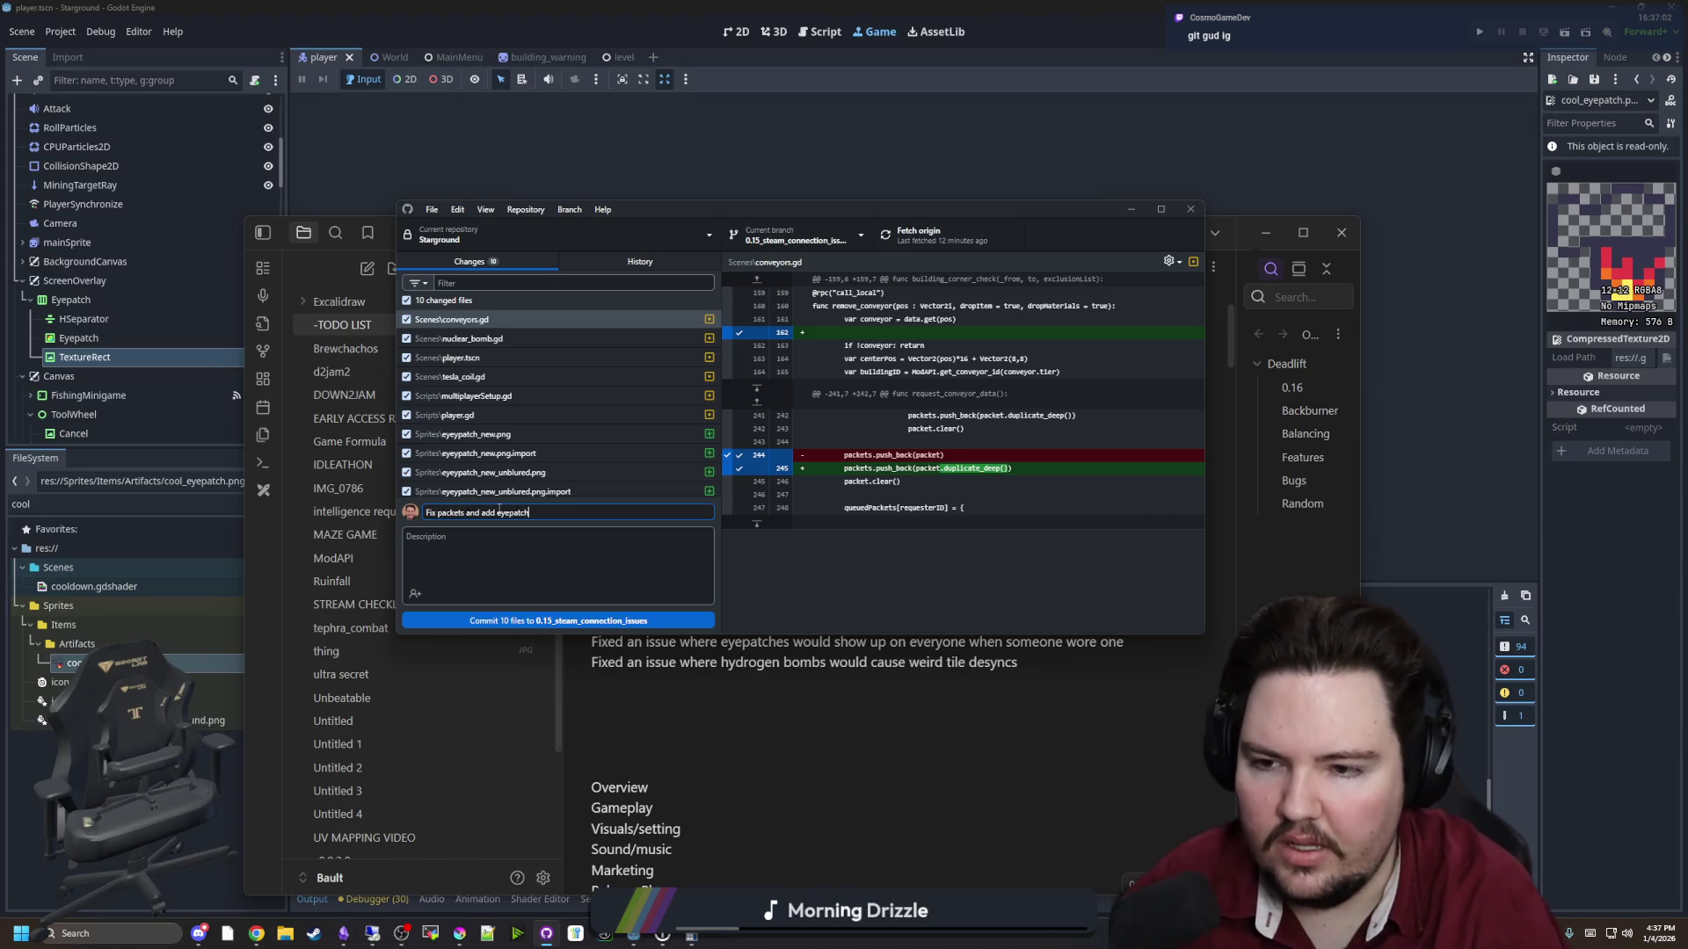
scroll(493, 388, "down", 1)
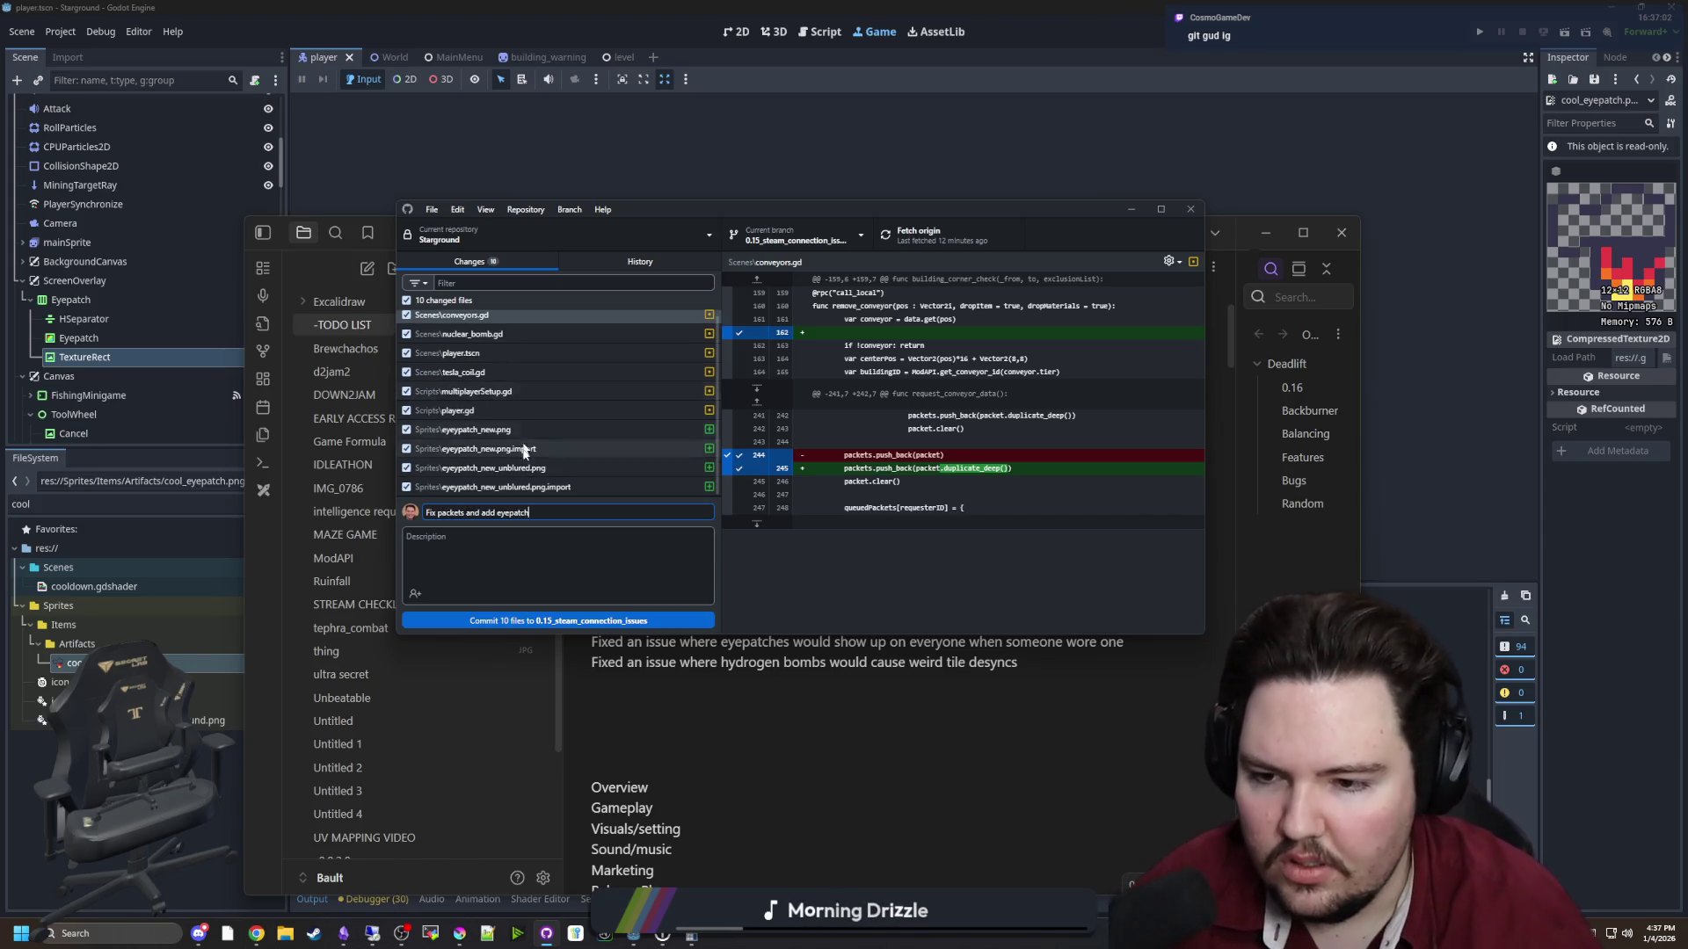
type(", tile desyncs,")
left_click(692, 543)
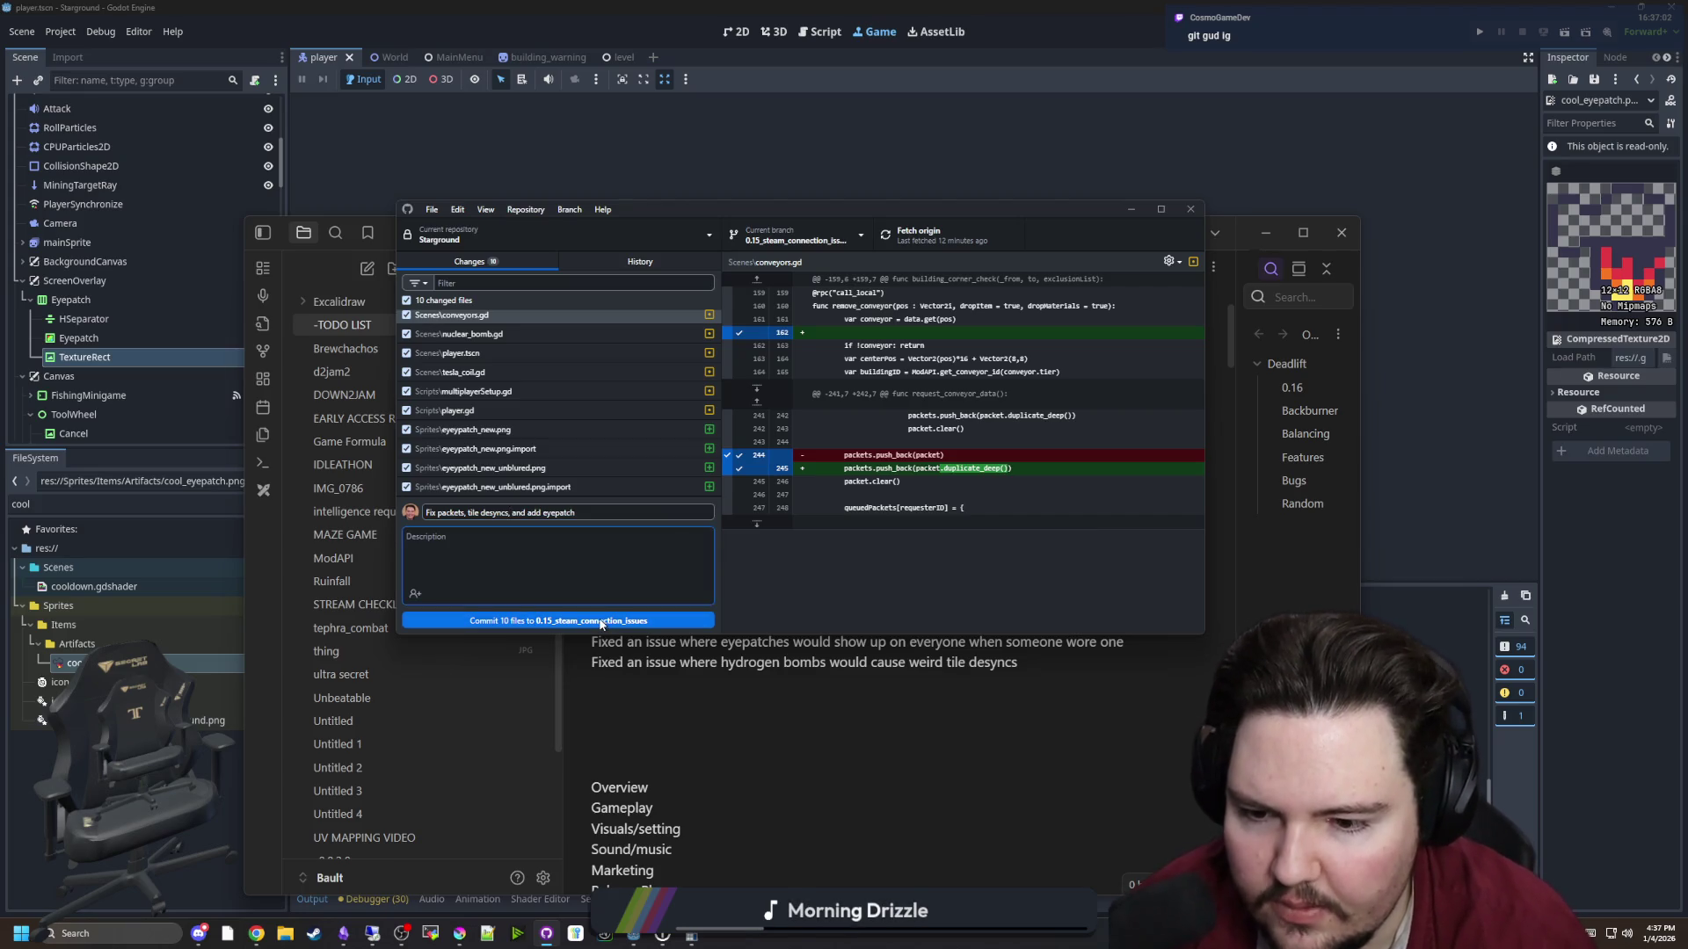
left_click(600, 622)
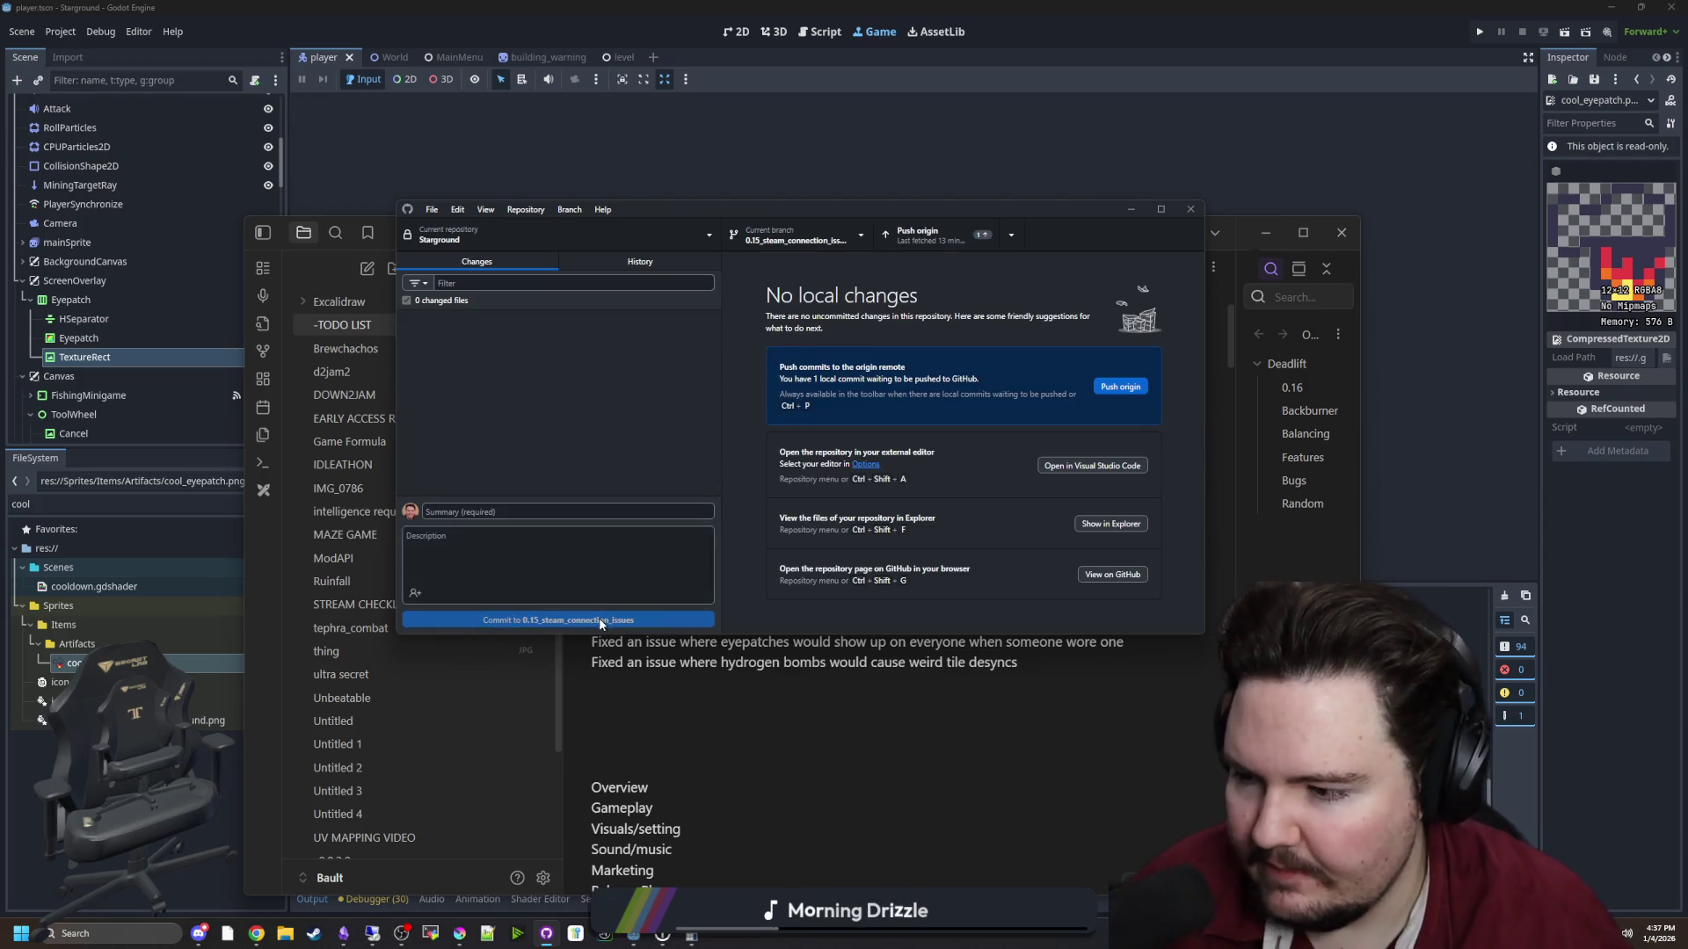
left_click(908, 233)
left_click(369, 173)
scroll(166, 309, "up", 5)
Change the Application > Config version from 0.15.0.3 to 0.15.0.4, then save the scene
left_click(60, 33)
left_click(67, 55)
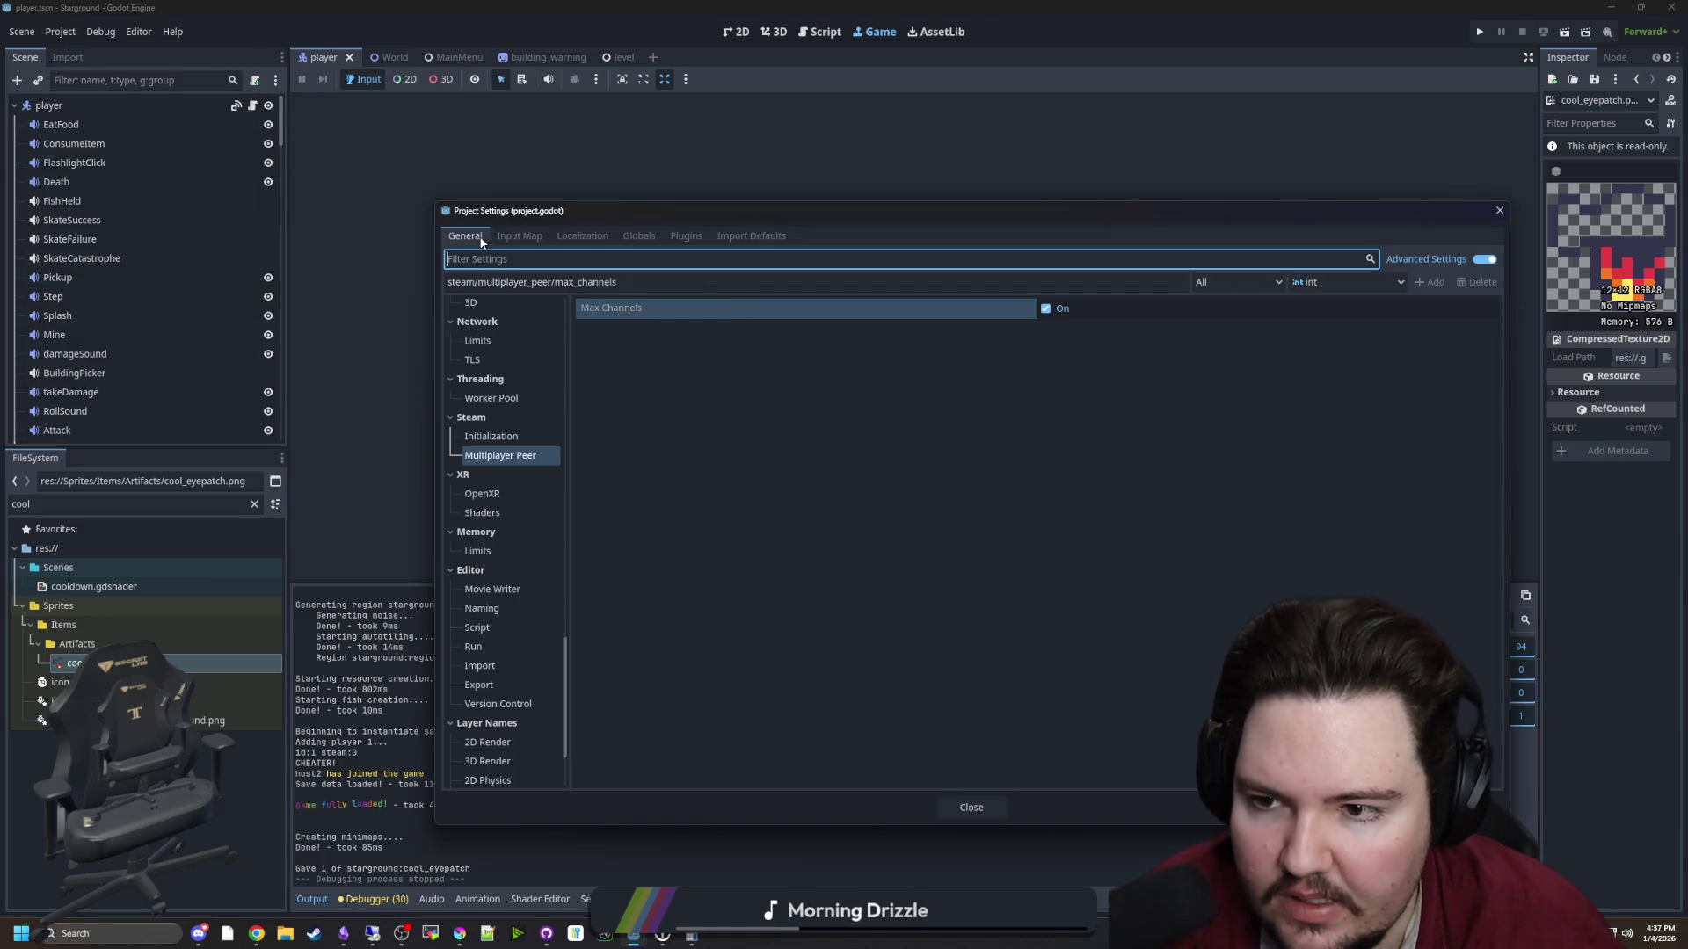
scroll(505, 545, "up", 10)
left_click(479, 326)
left_click(1097, 452)
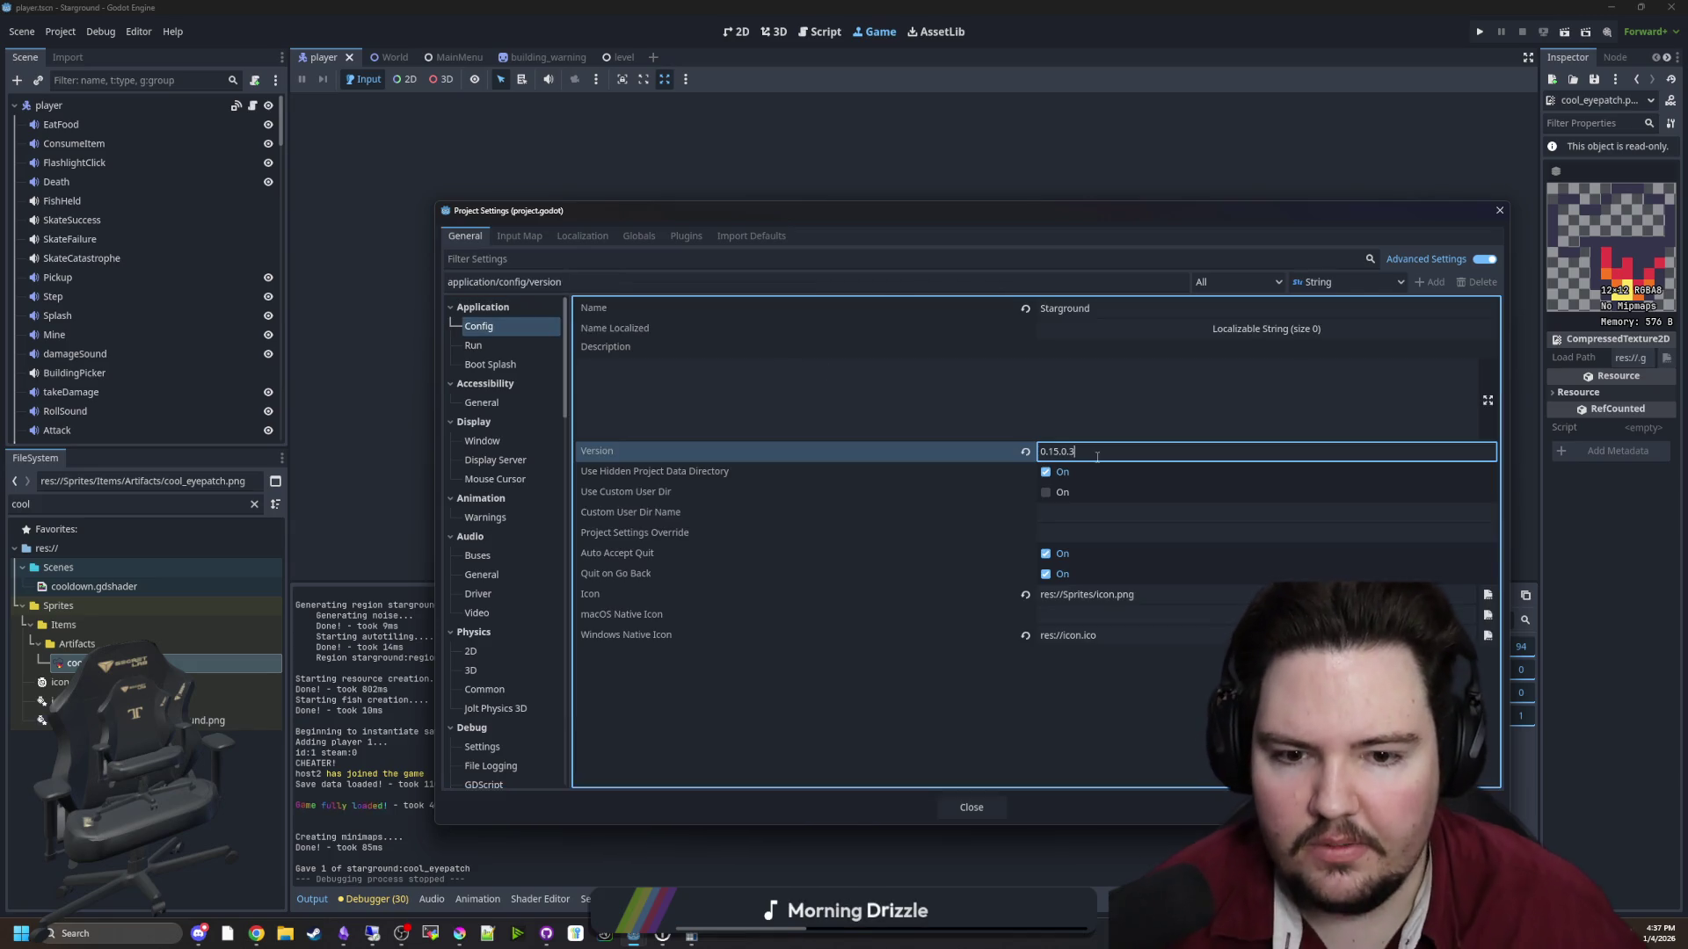
key("BackSpace")
type("4")
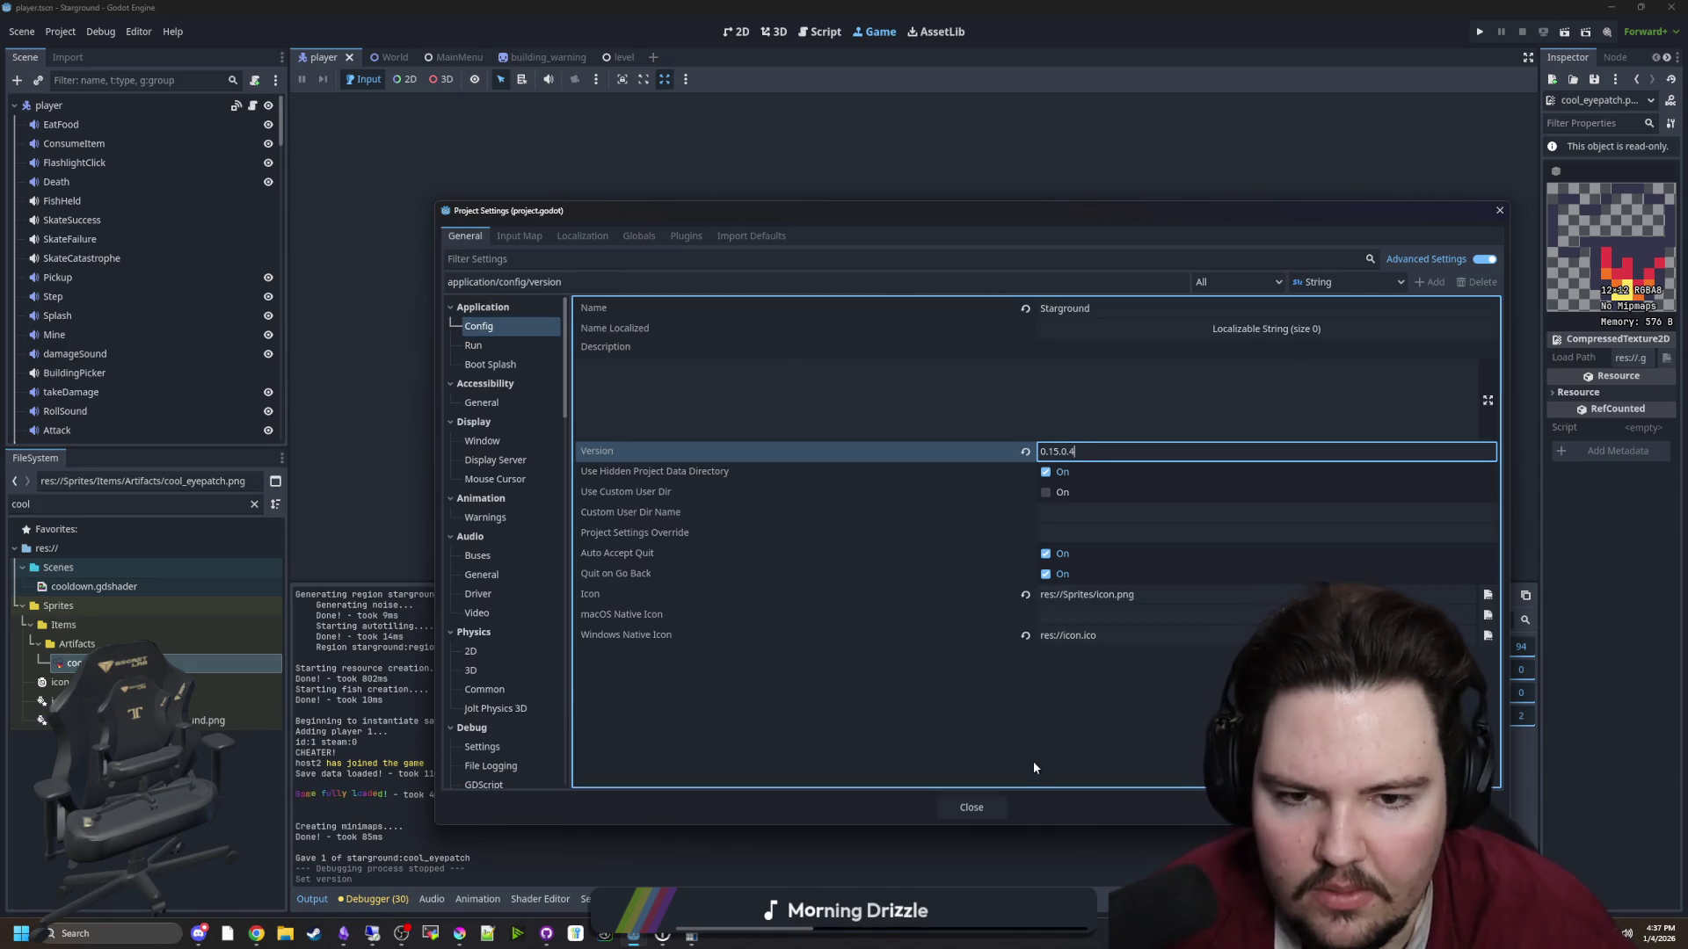
left_click(982, 807)
left_click(982, 807)
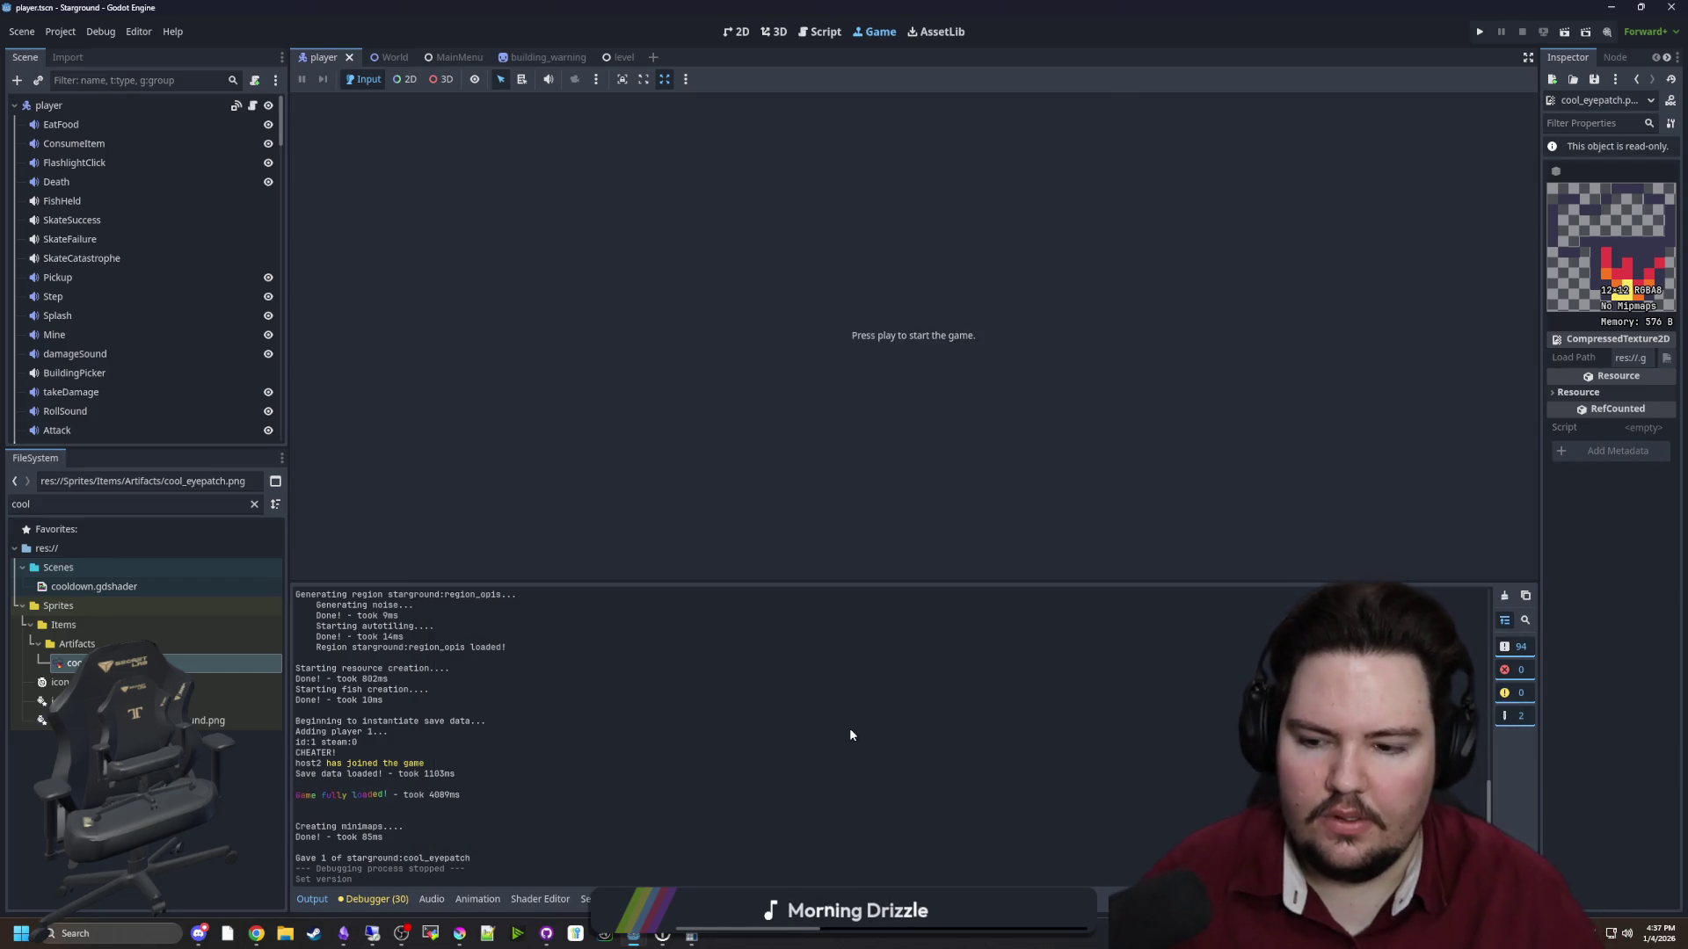
key("ctrl+s")
Load the Starground Translations spreadsheet in Chrome and scroll through the General sheet's latest rows
left_click(256, 933)
key("ctrl+v")
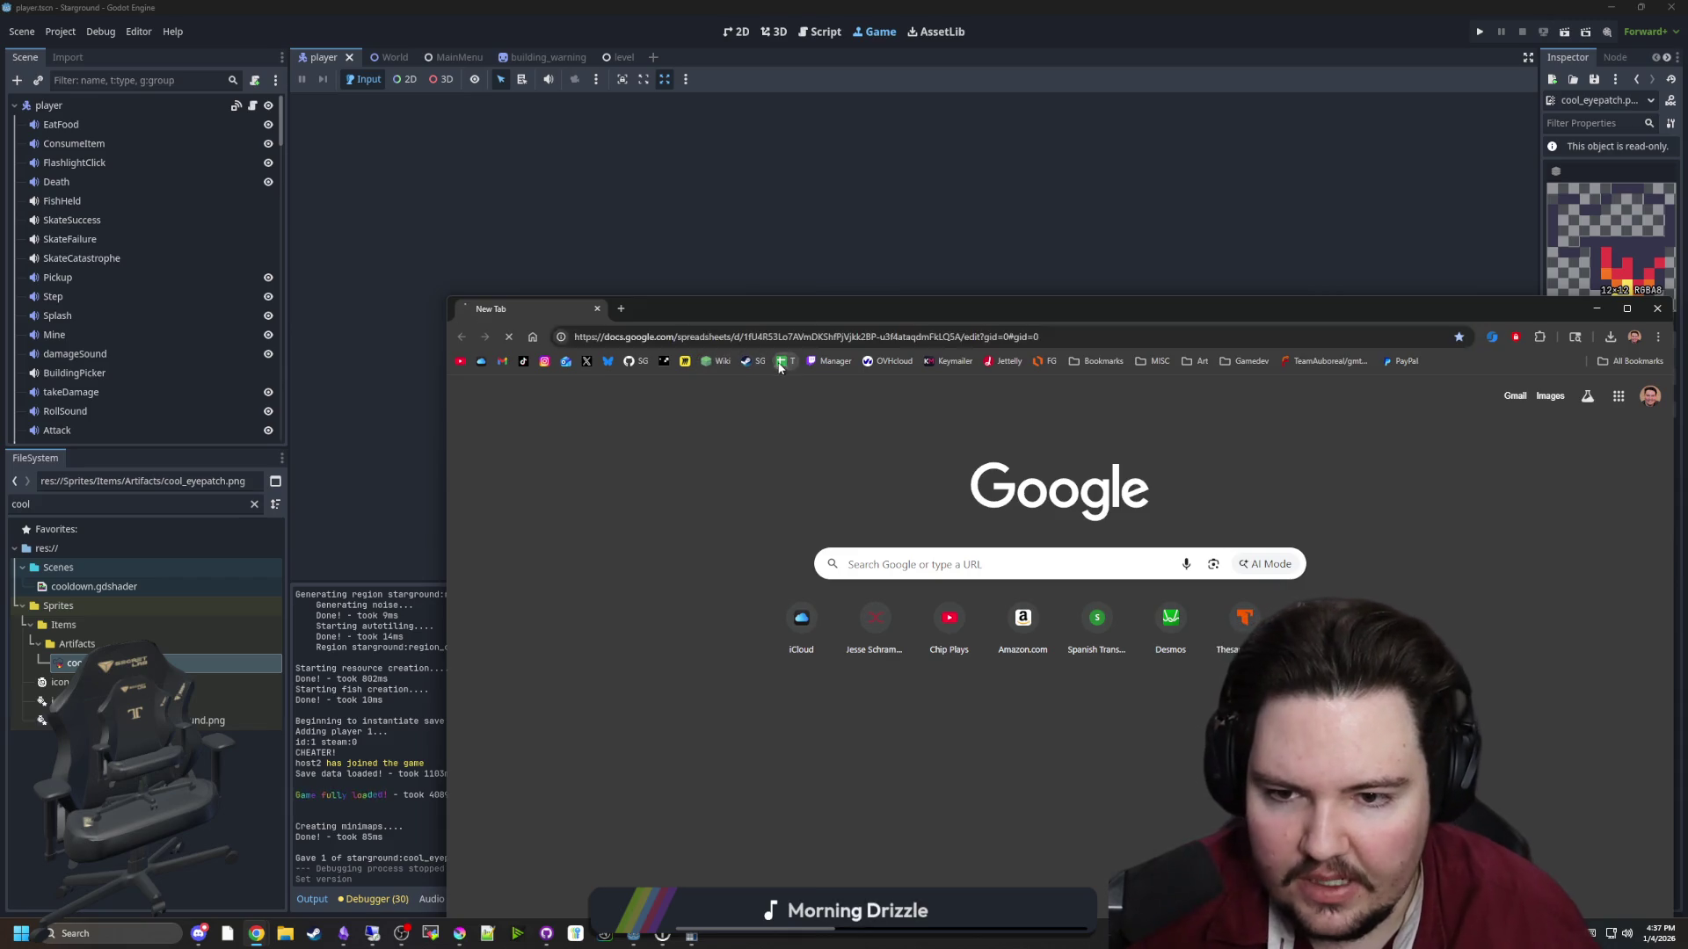
key("Return")
mouse_move(809, 315)
left_mouse_down()
mouse_move(758, 207)
mouse_move(534, 131)
left_mouse_up()
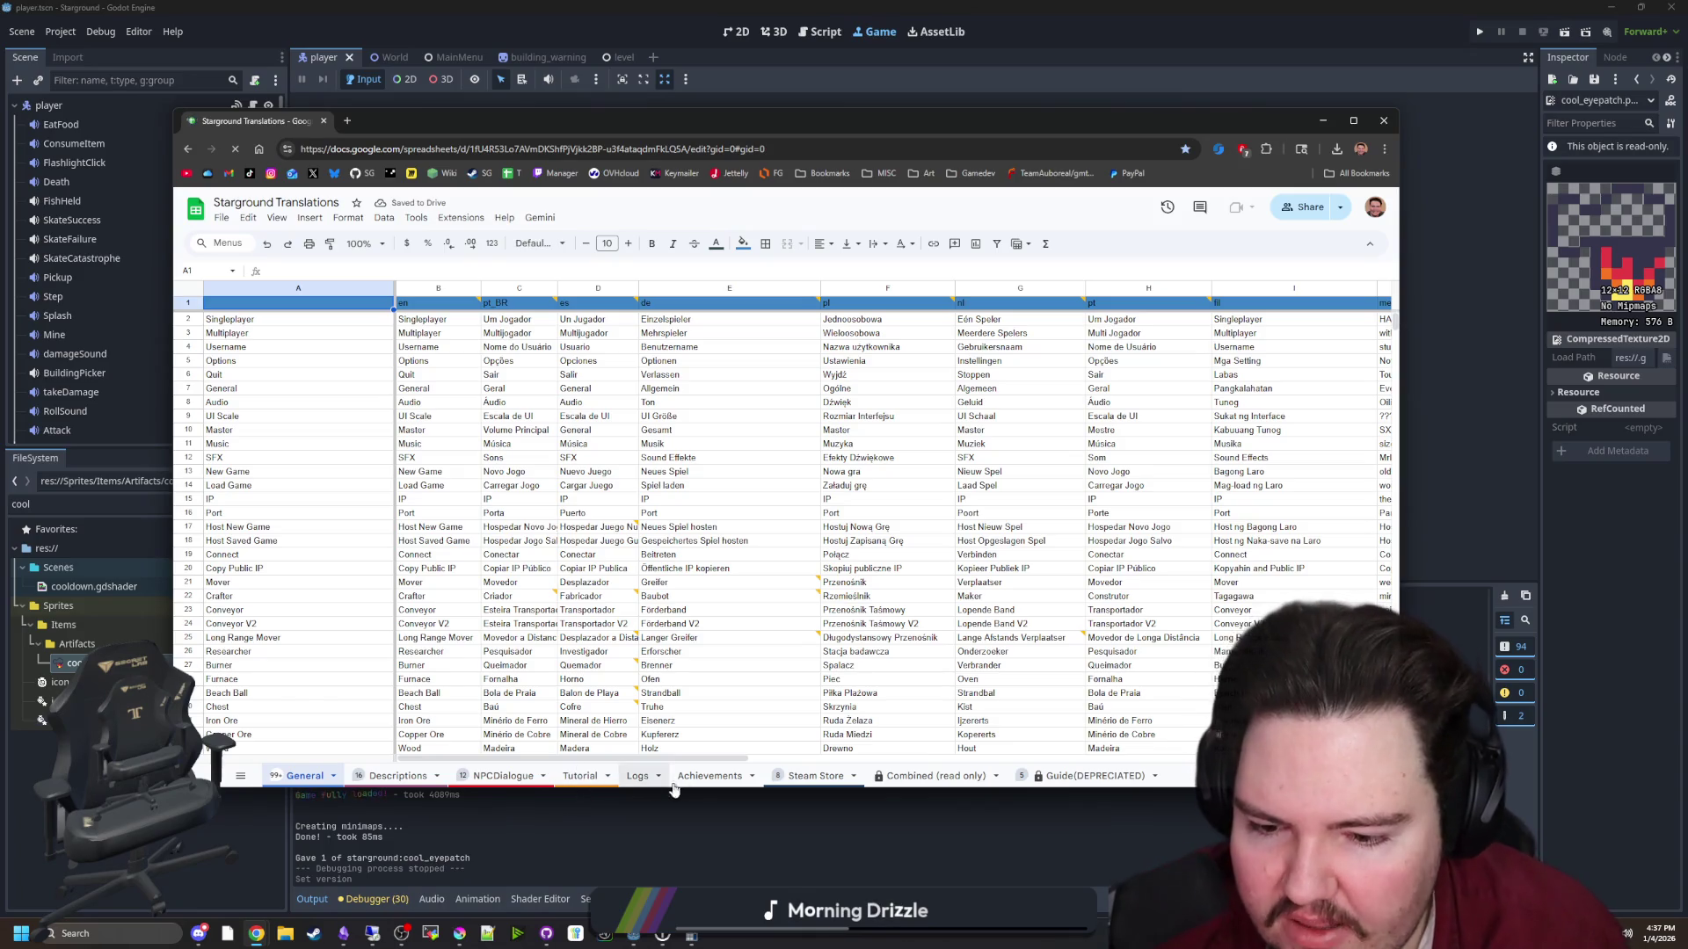
scroll(684, 592, "down", 20)
scroll(685, 591, "down", 20)
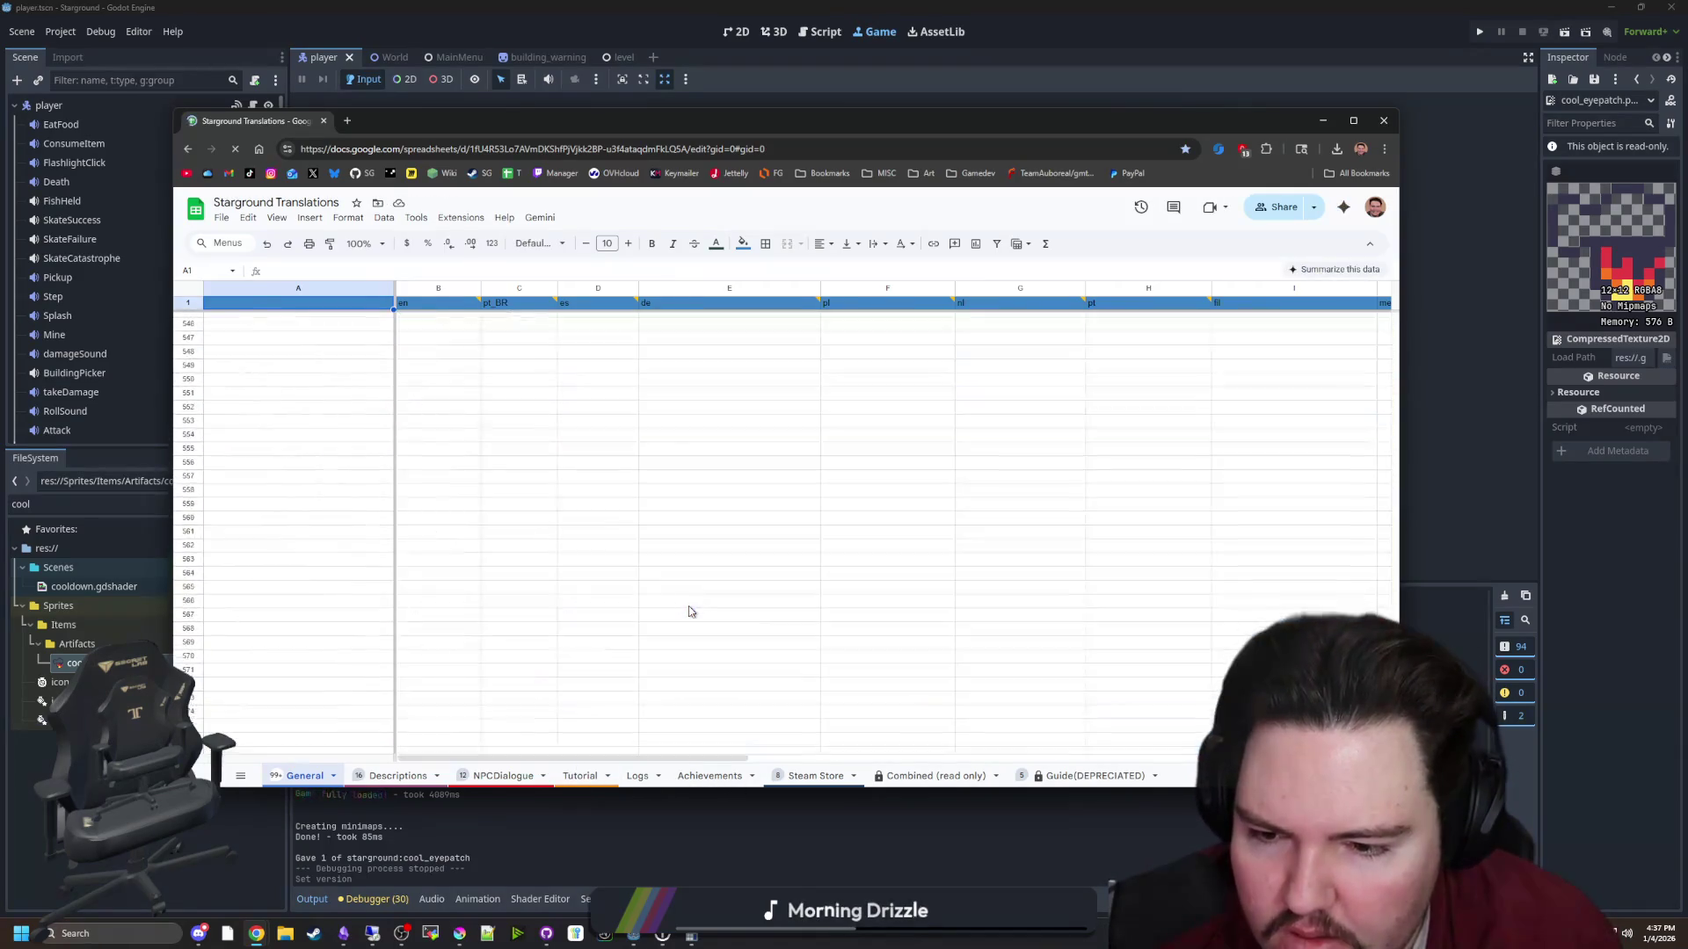
left_click_drag(729, 756, 1301, 756)
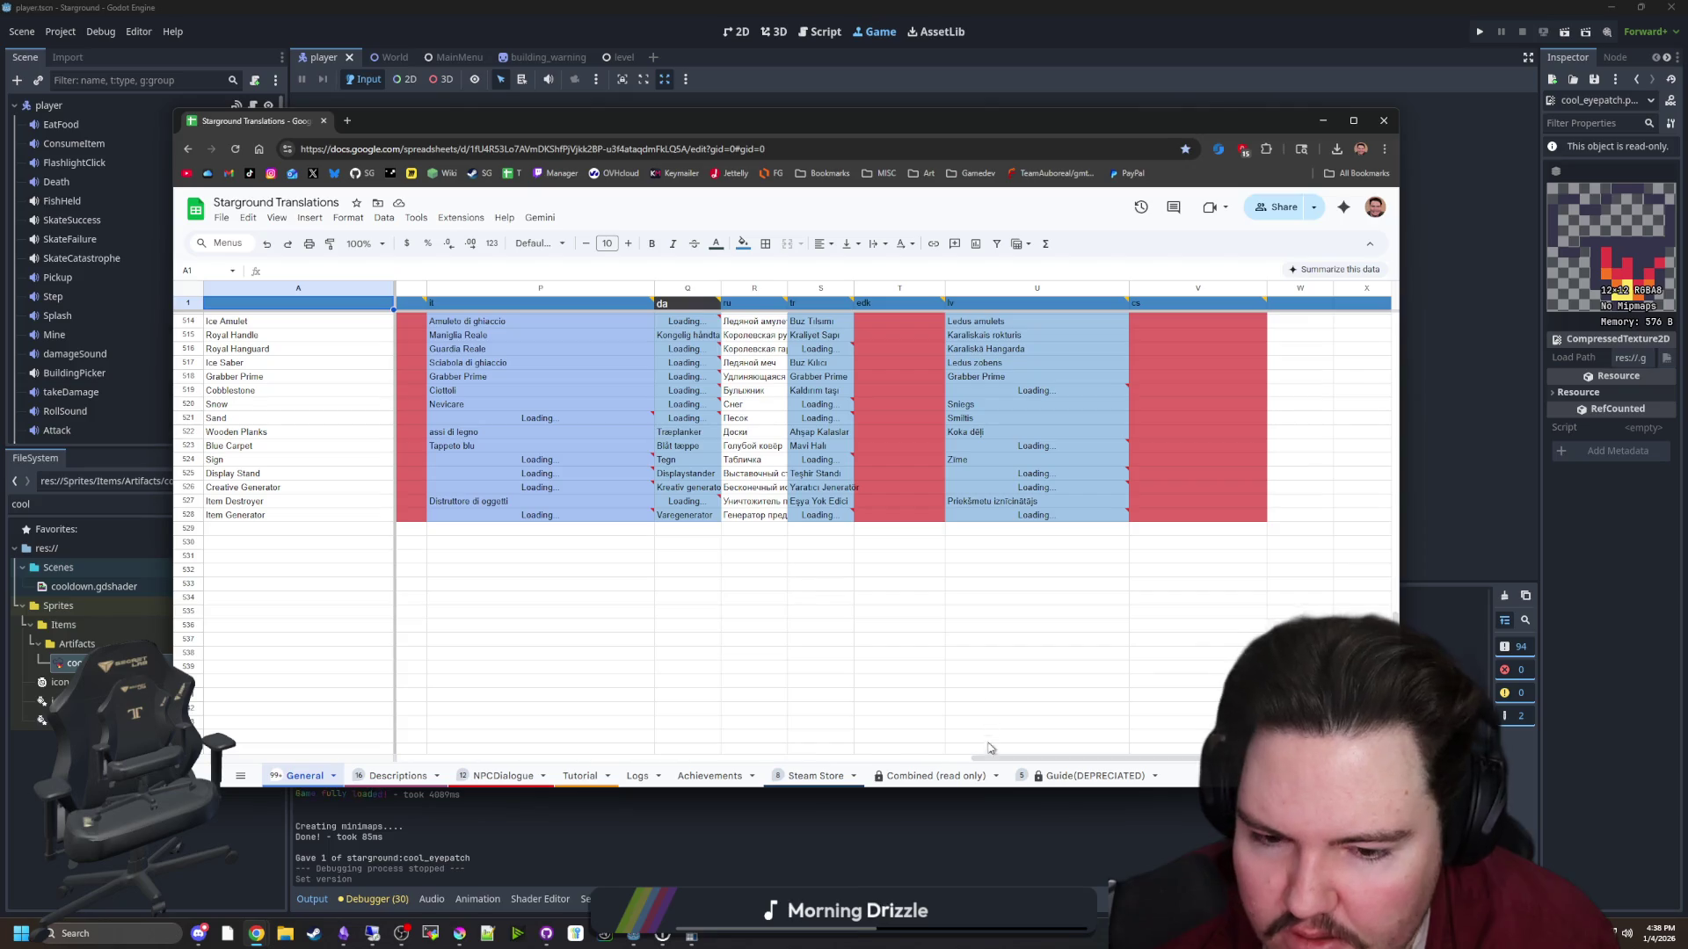
mouse_move(991, 755)
left_mouse_down()
mouse_move(773, 754)
mouse_move(611, 668)
left_mouse_up()
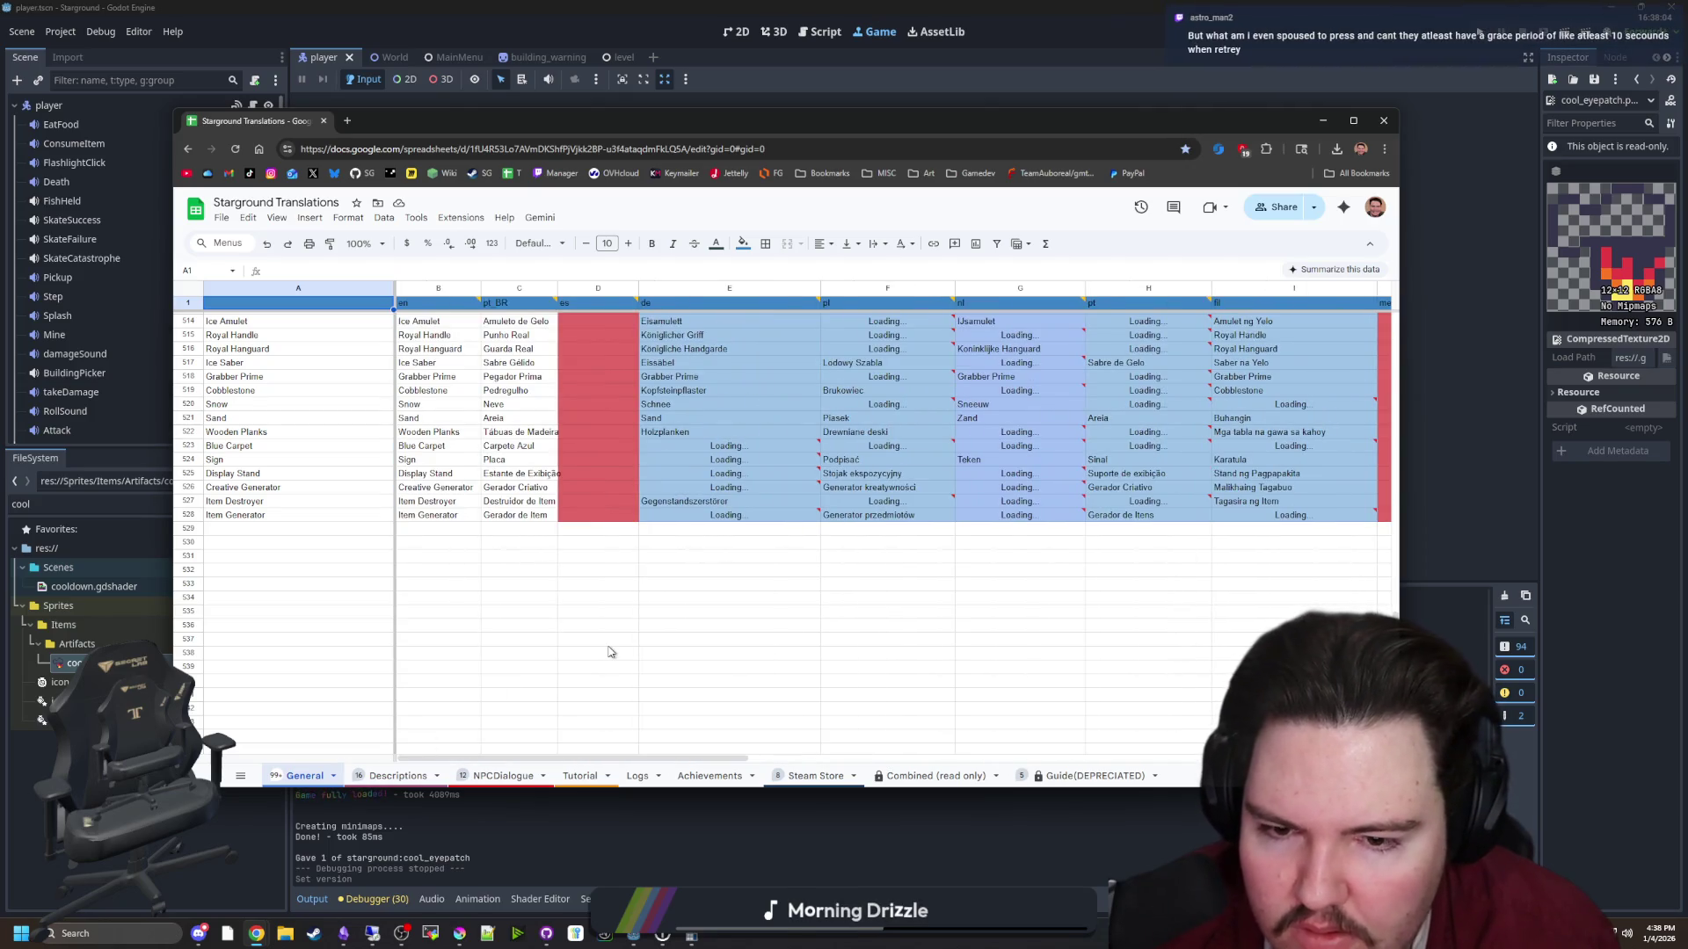
scroll(730, 641, "up", 2)
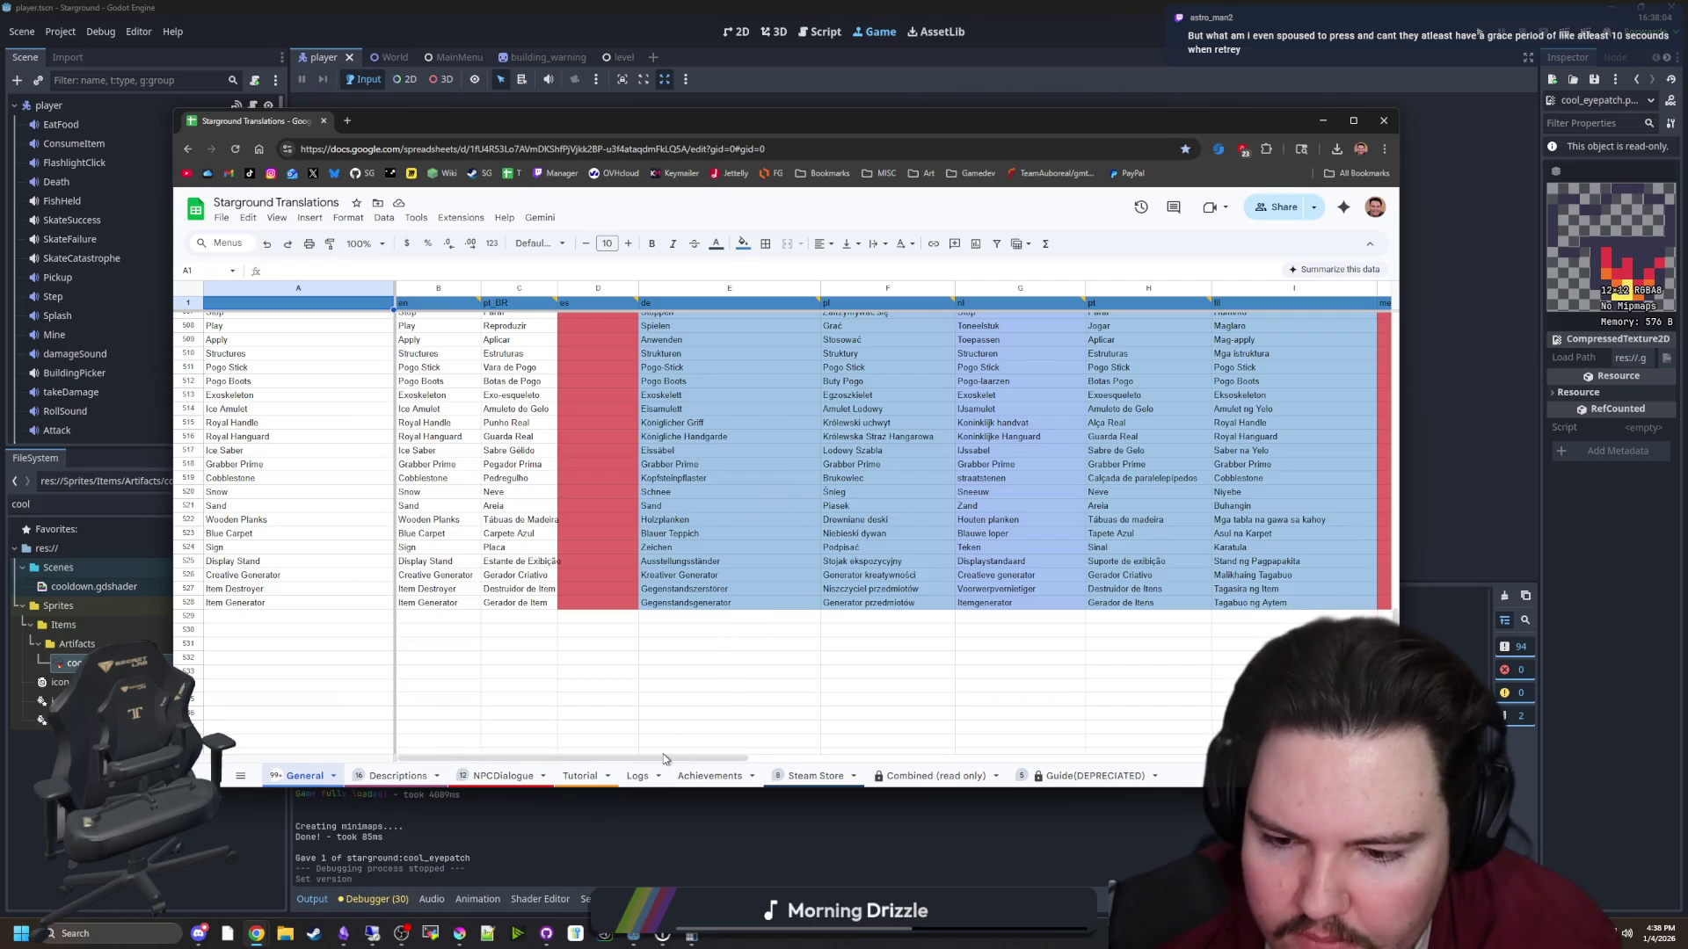
mouse_move(657, 758)
left_mouse_down()
mouse_move(1279, 759)
mouse_move(655, 758)
left_mouse_up()
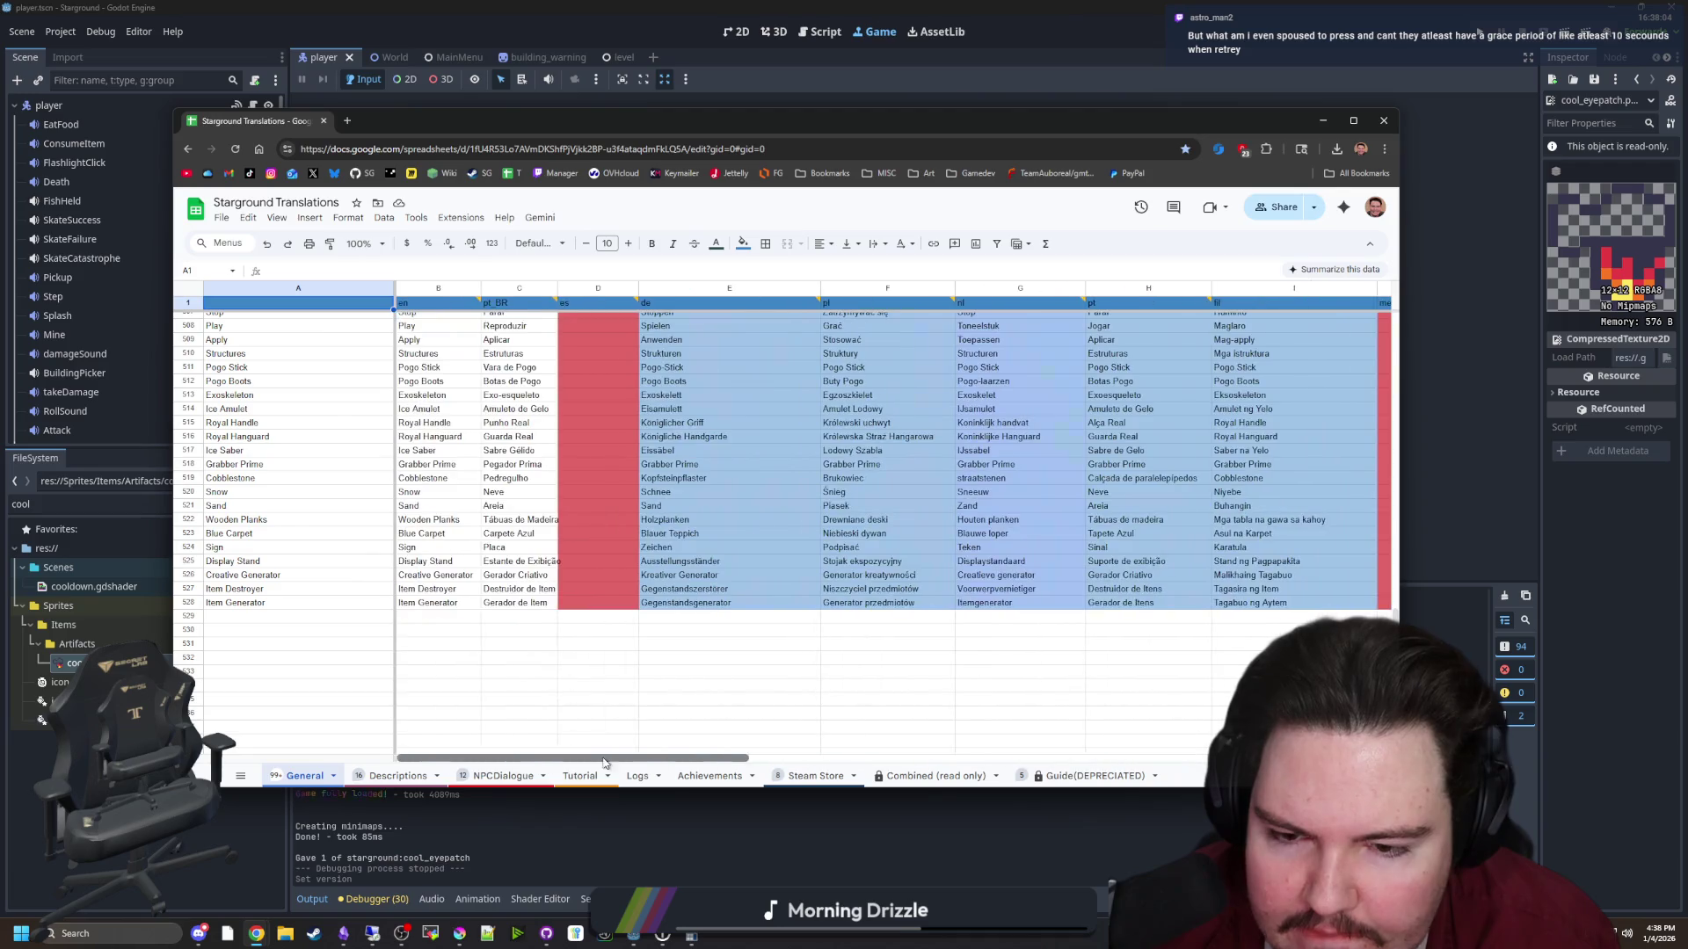
Switch to the Achievements sheet and select cell C29
left_click(702, 777)
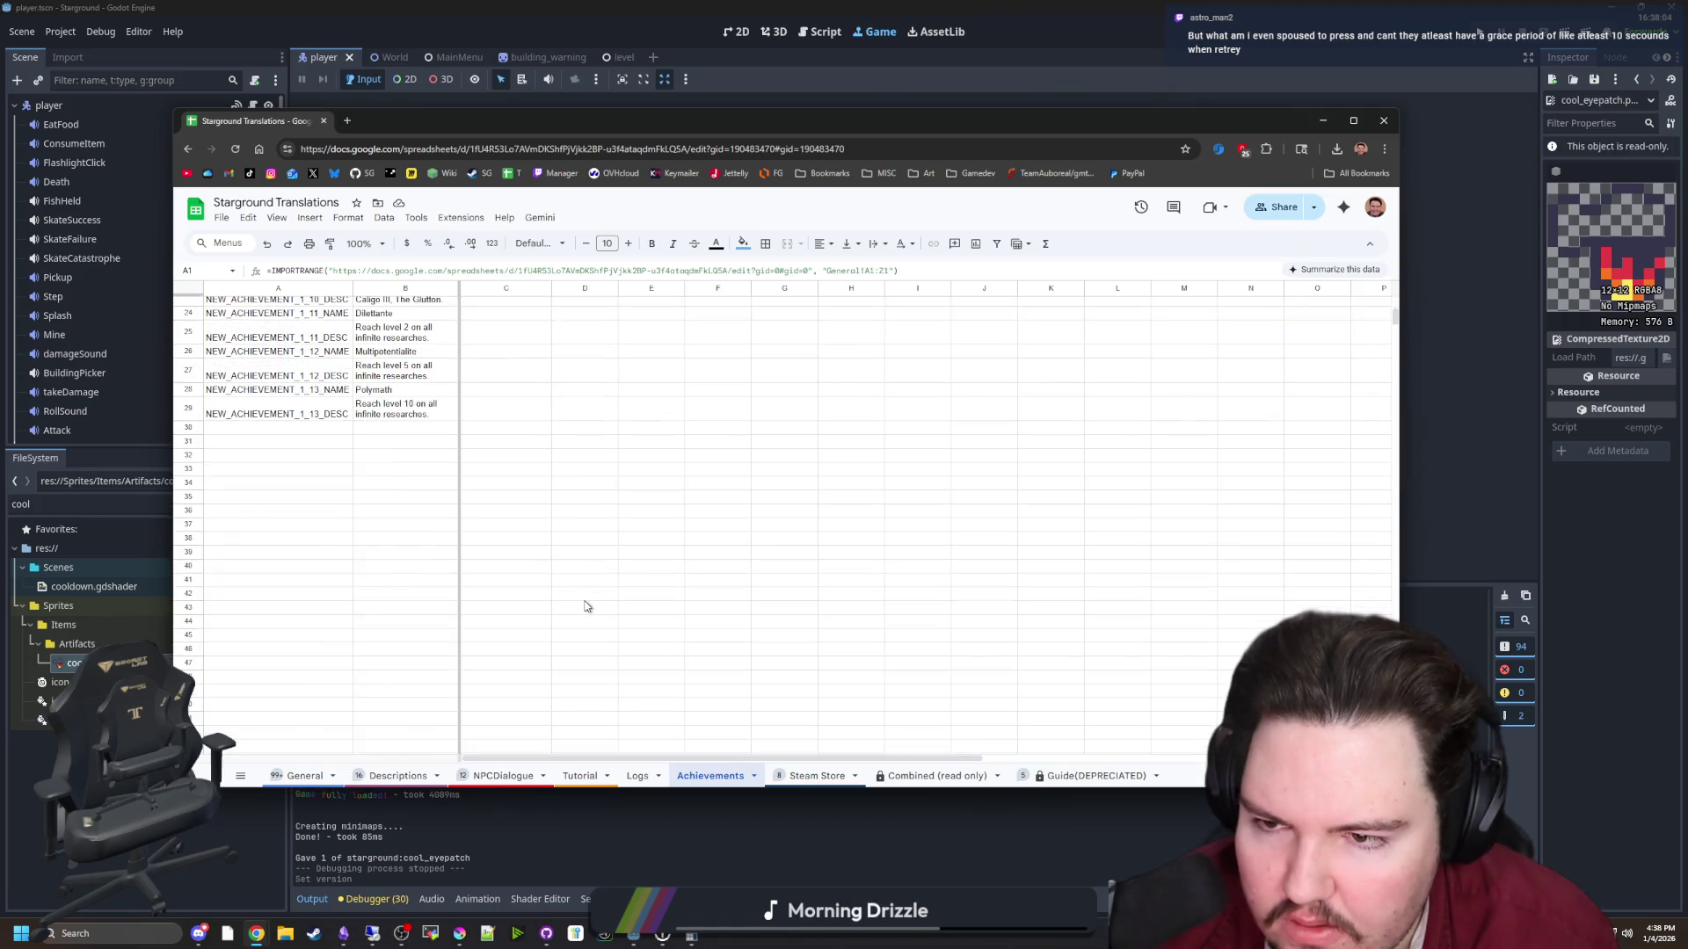
mouse_move(800, 758)
left_mouse_down()
mouse_move(1187, 758)
mouse_move(532, 758)
left_mouse_up()
scroll(518, 619, "down", 4)
left_click(498, 583)
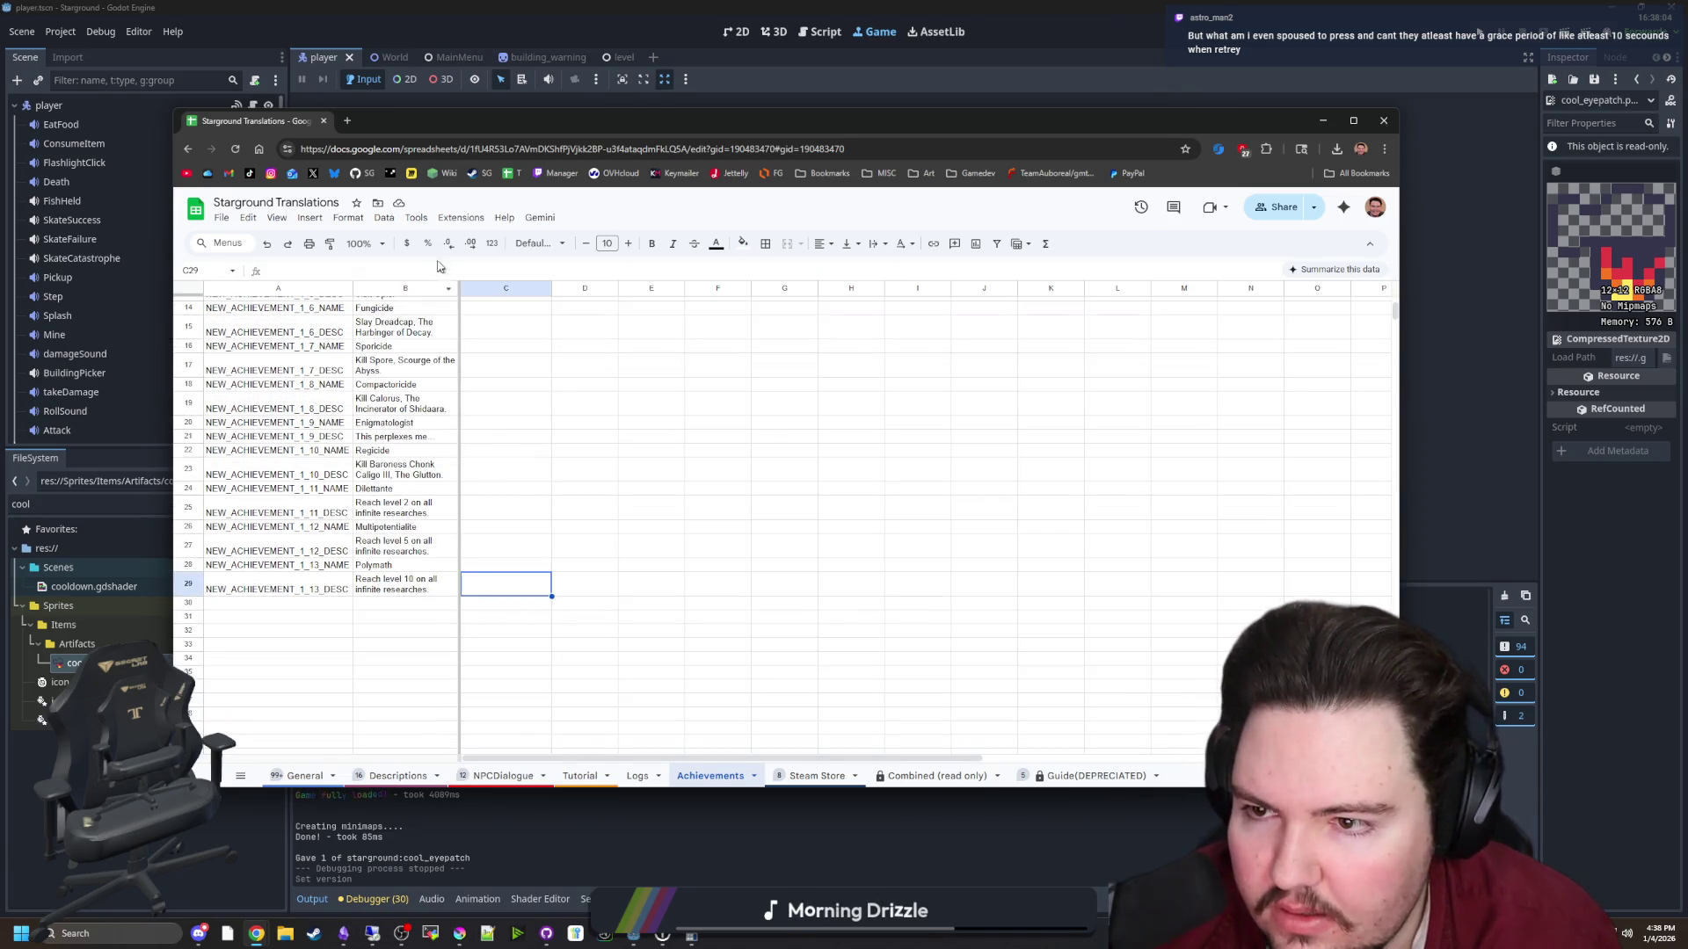
Create a conditional formatting rule that gives empty cells a light red fill
left_click(741, 244)
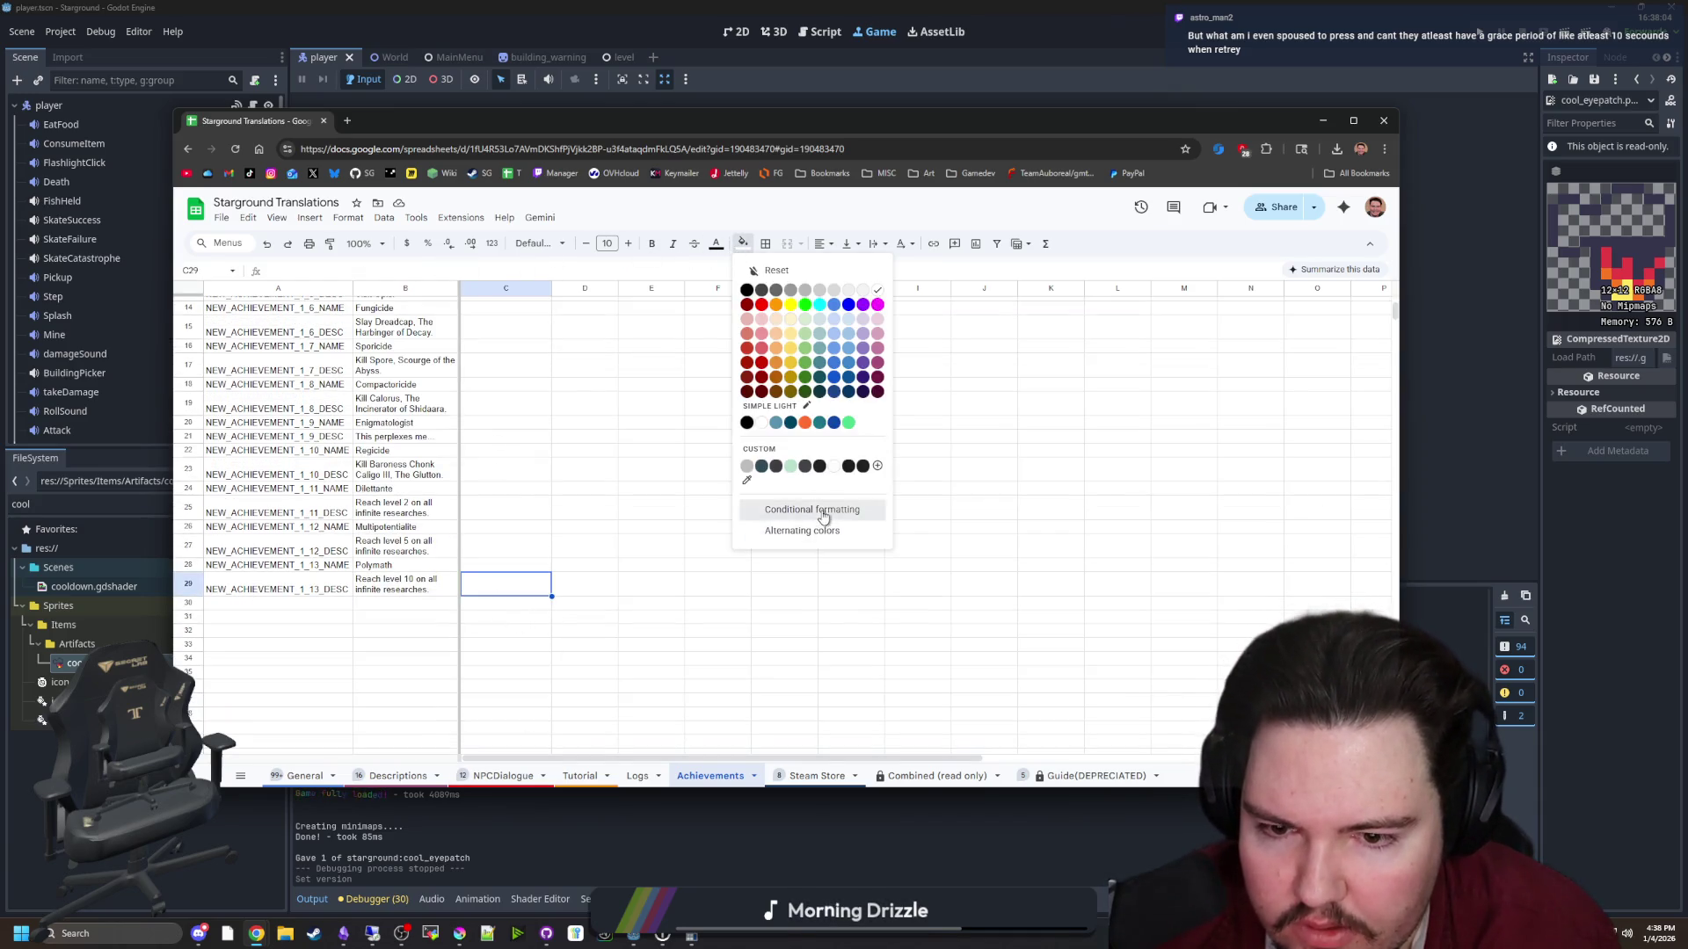
left_click(822, 512)
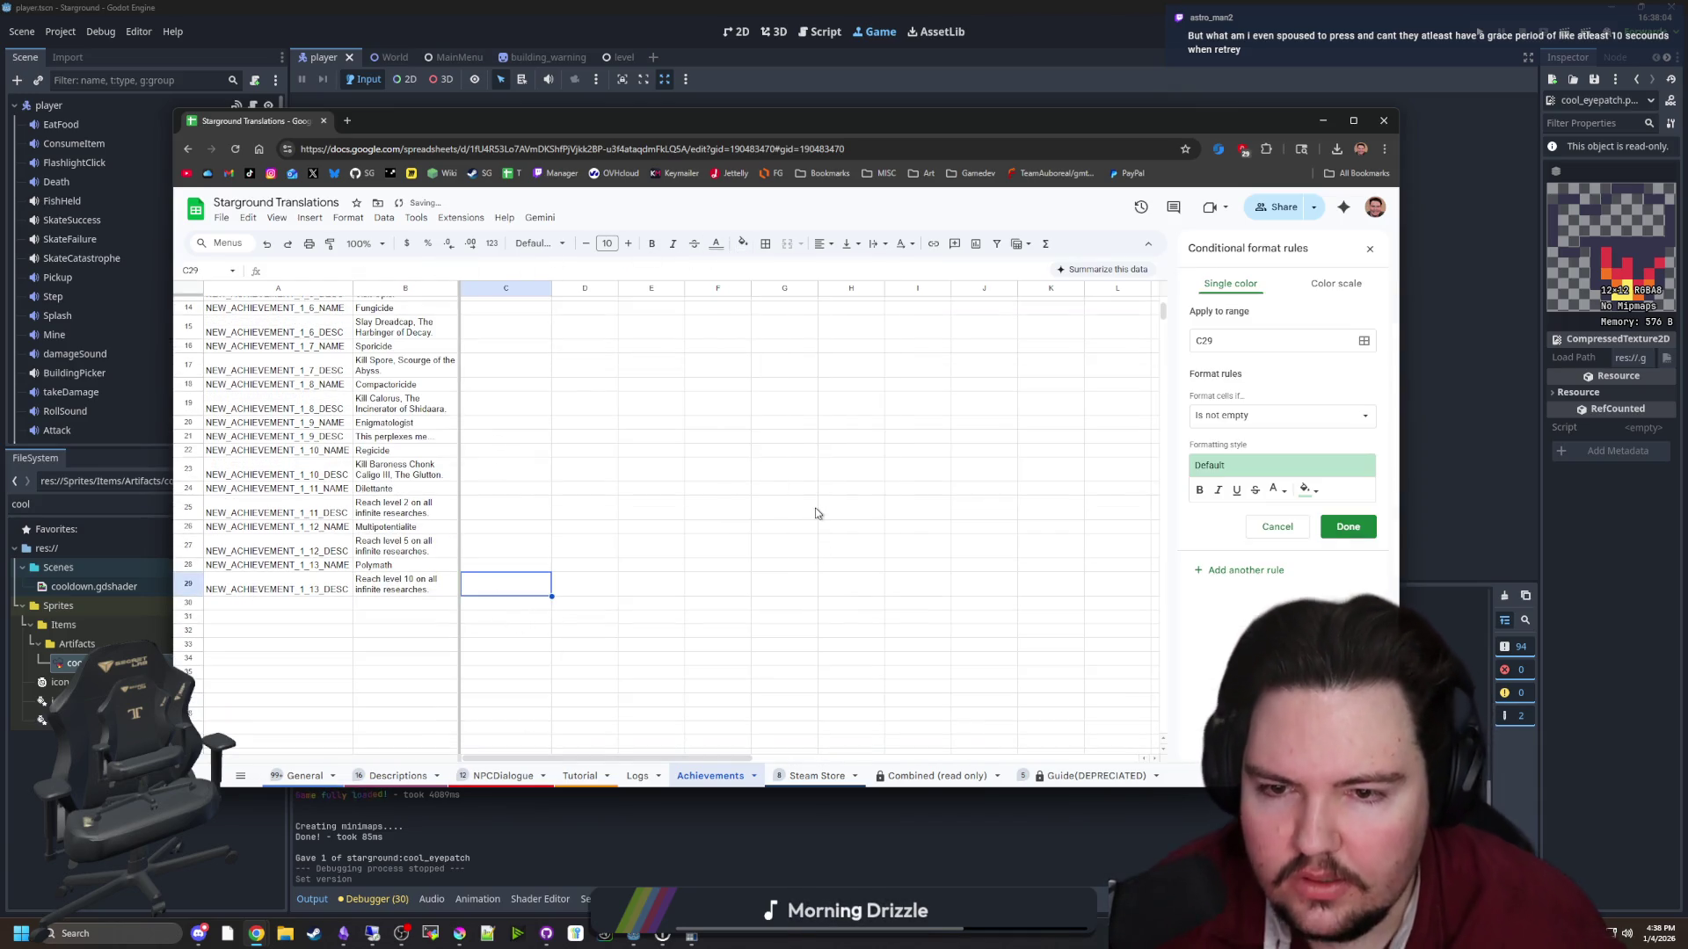
left_click(1269, 423)
left_click(1266, 397)
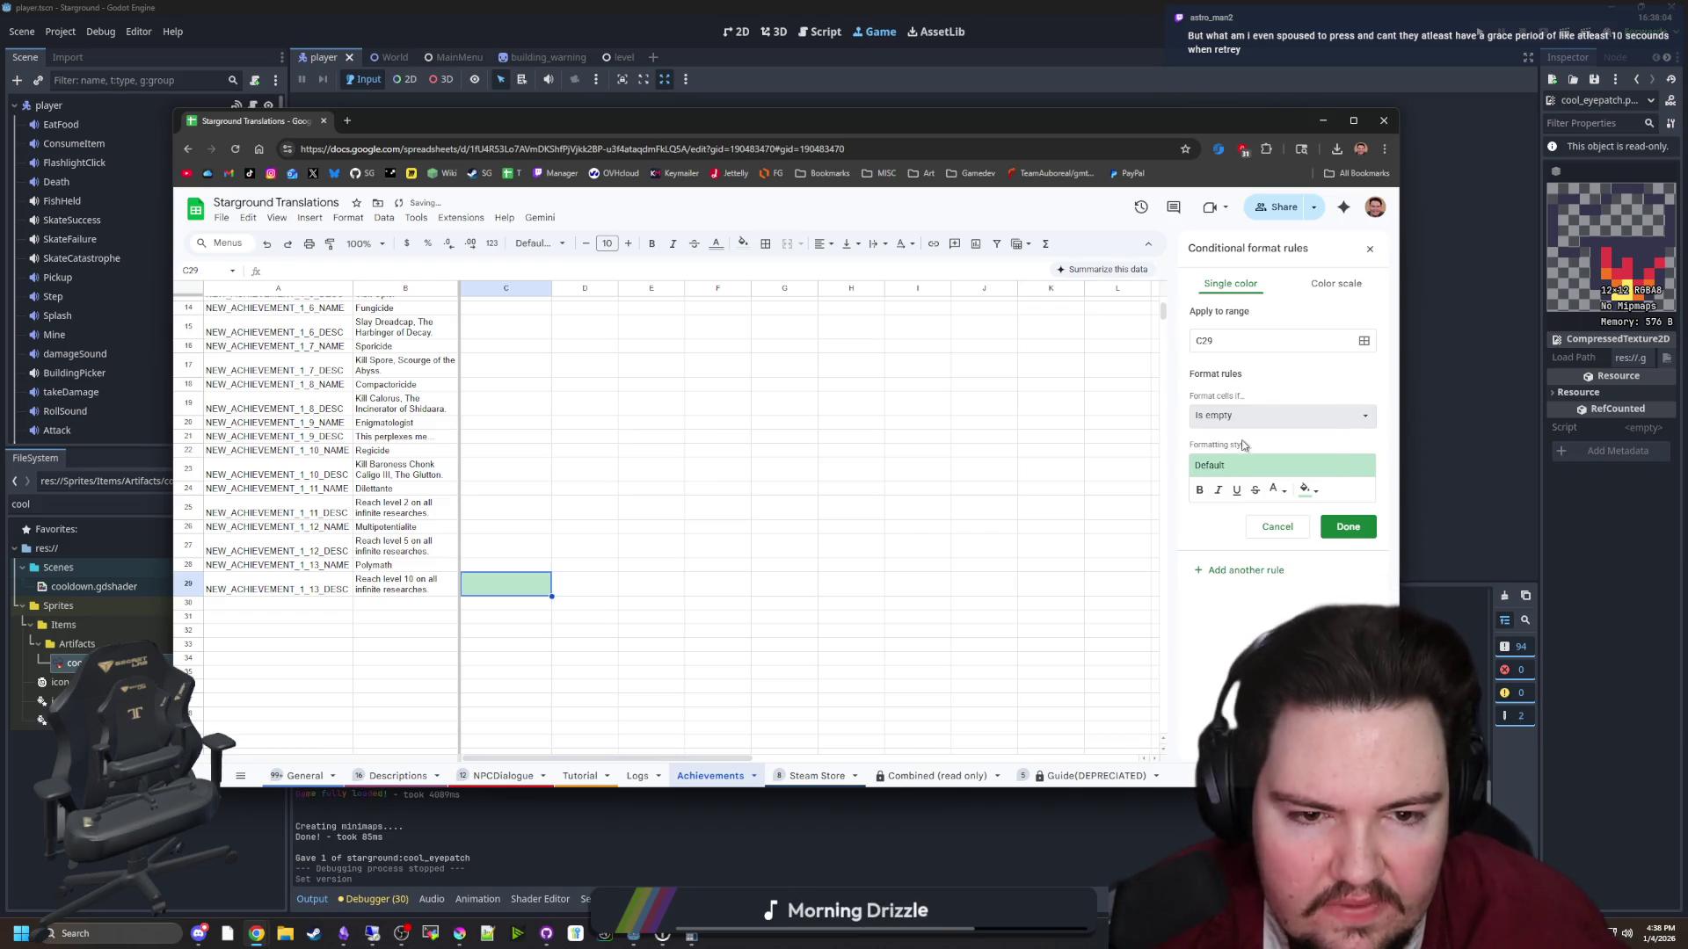
left_click(1306, 490)
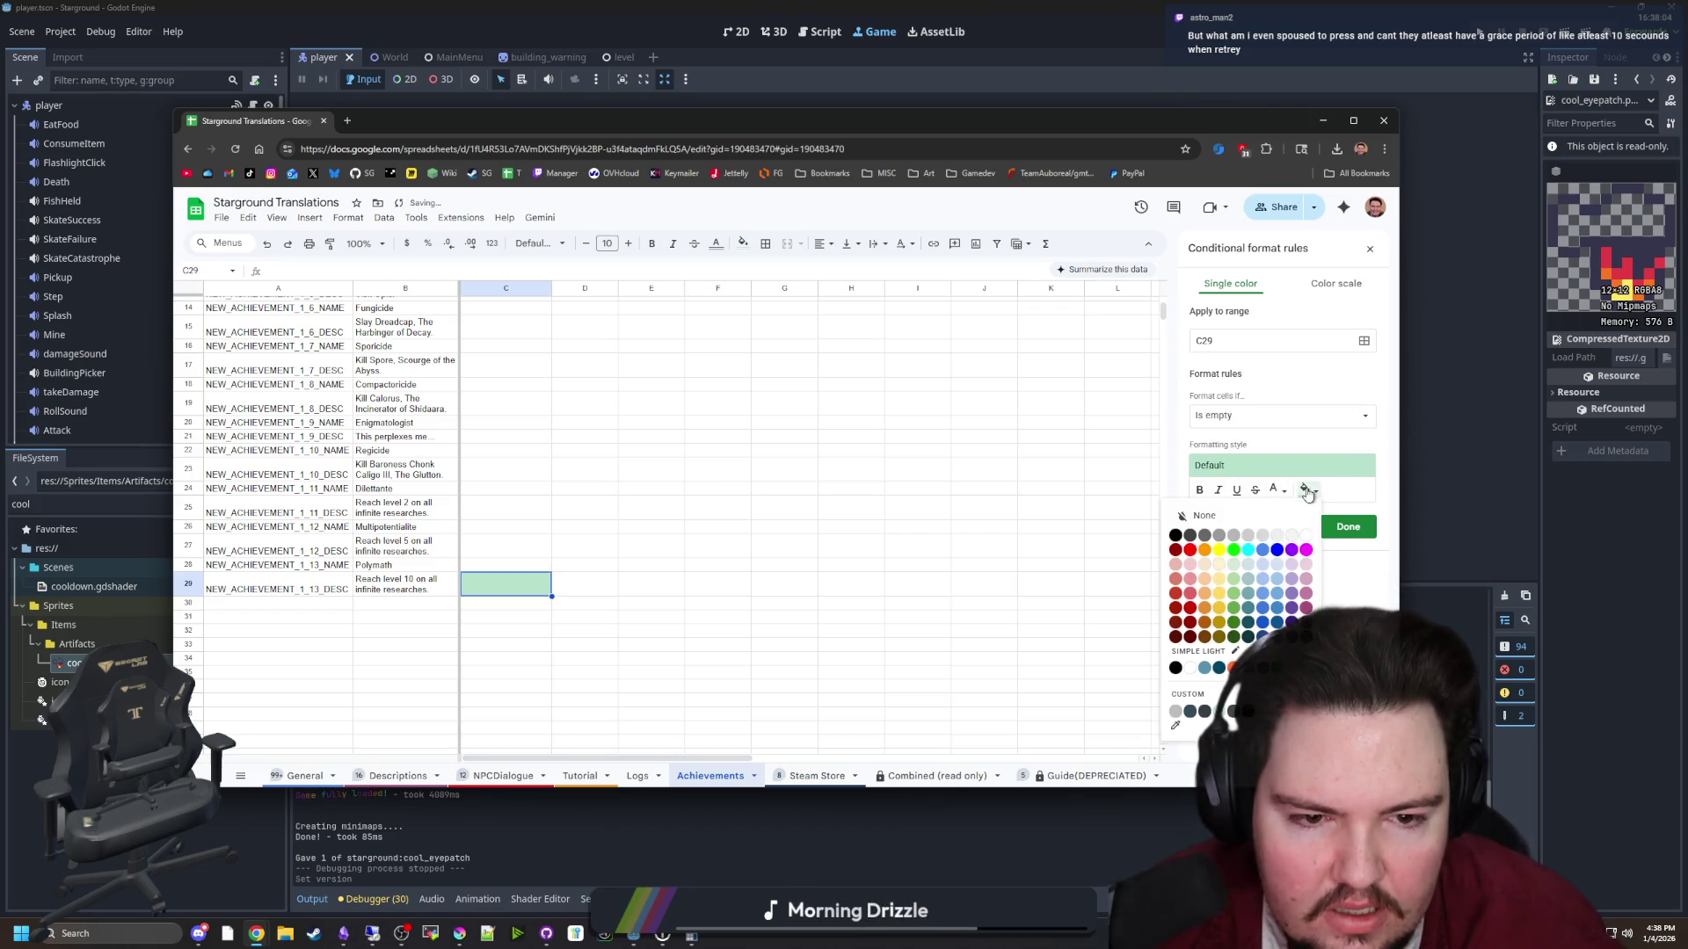
left_click(1190, 595)
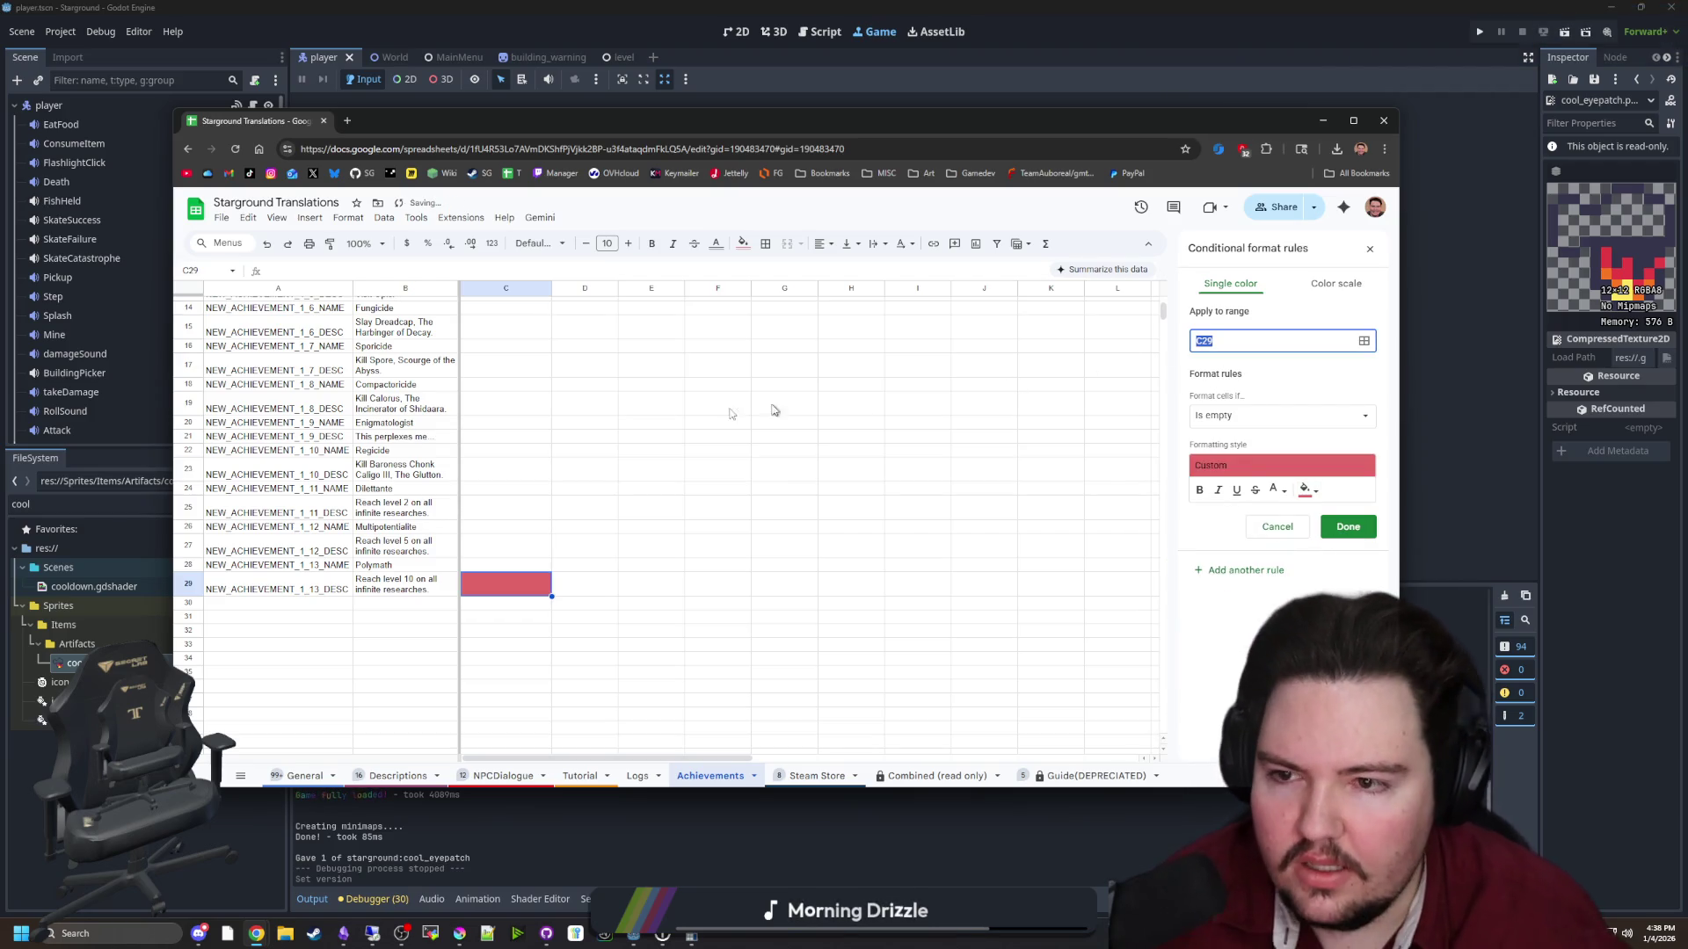
Enter the rule's cell range starting at column C and apply the rule
scroll(567, 403, "up", 5)
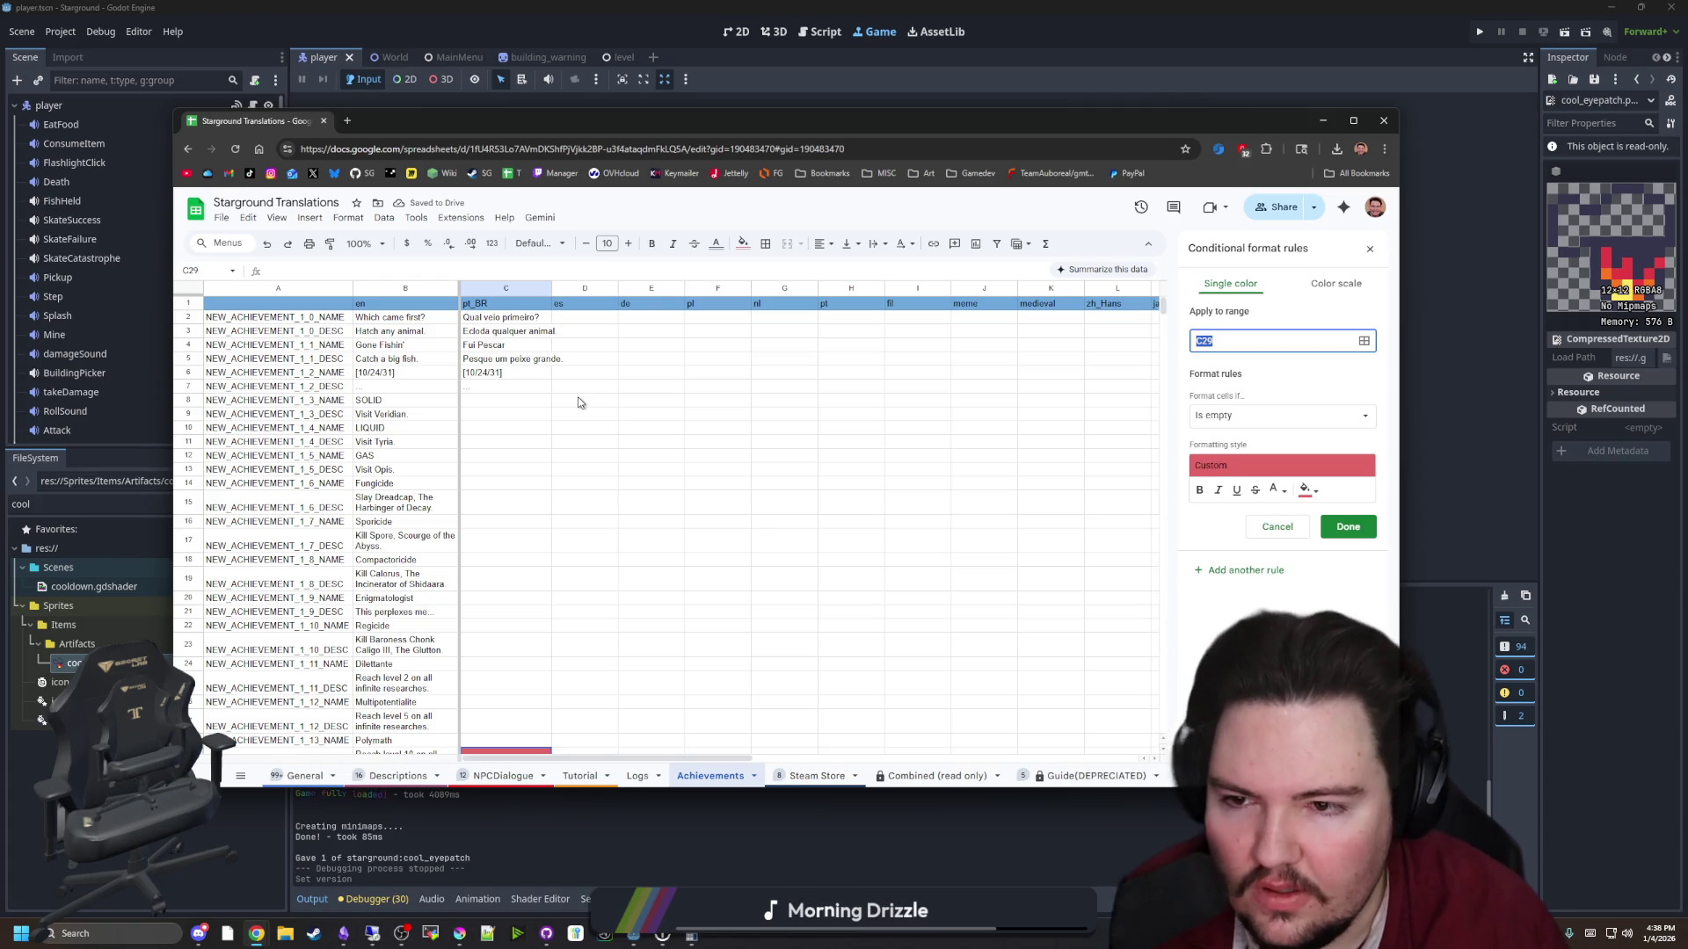
type("c")
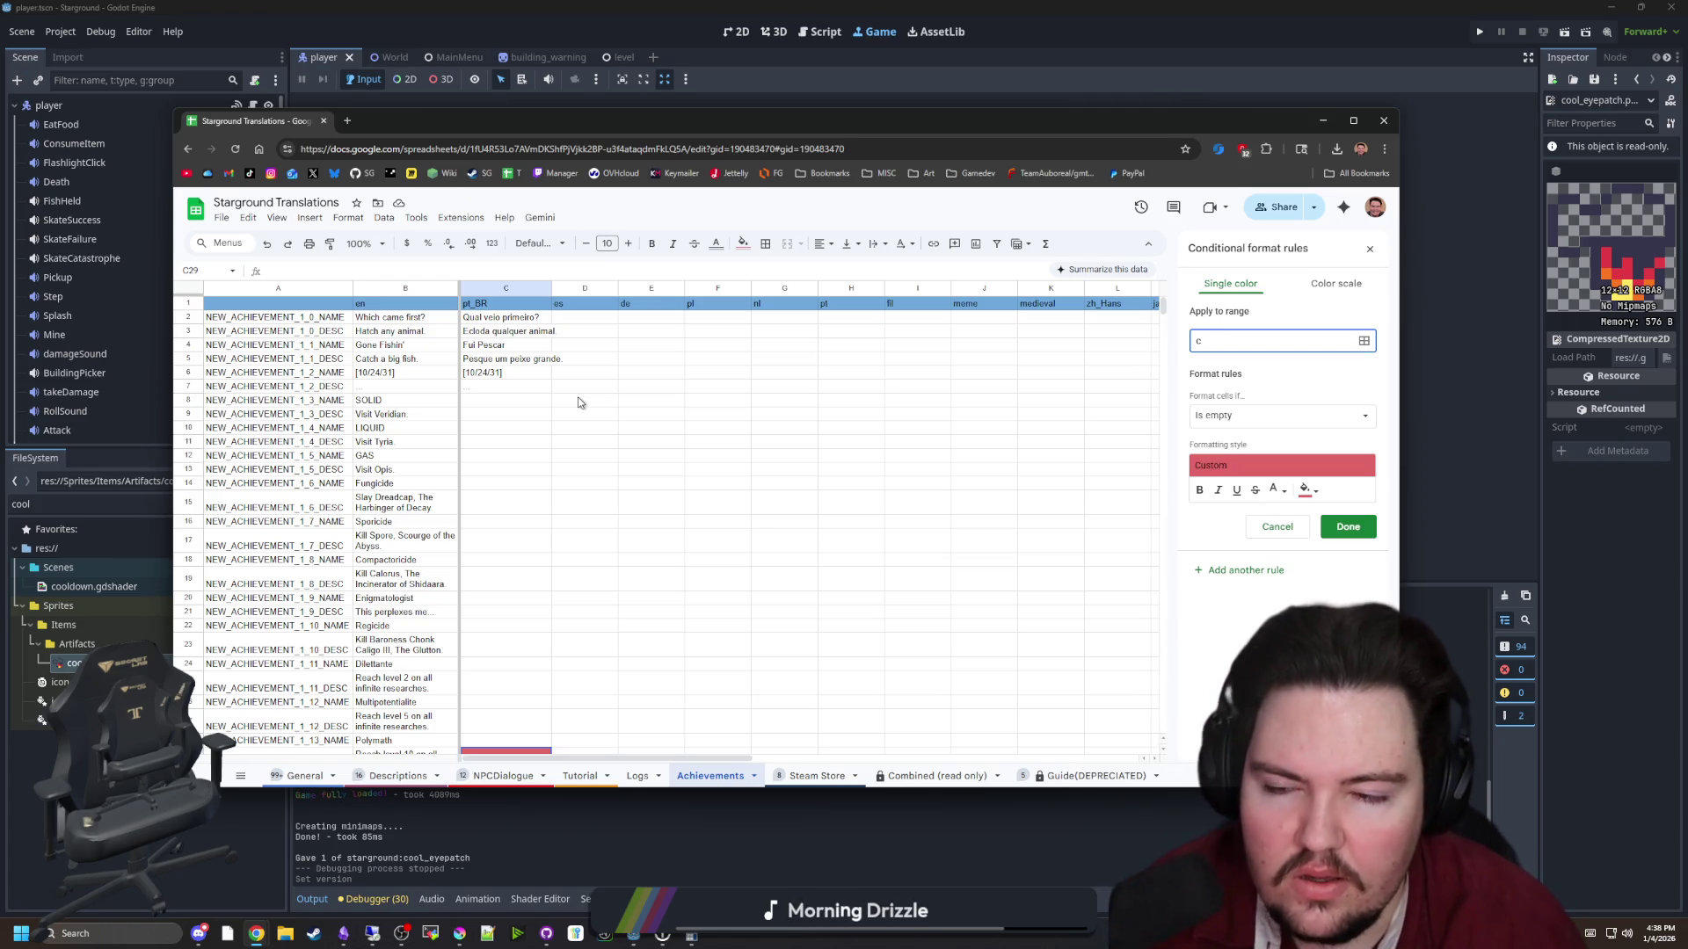
key("BackSpace")
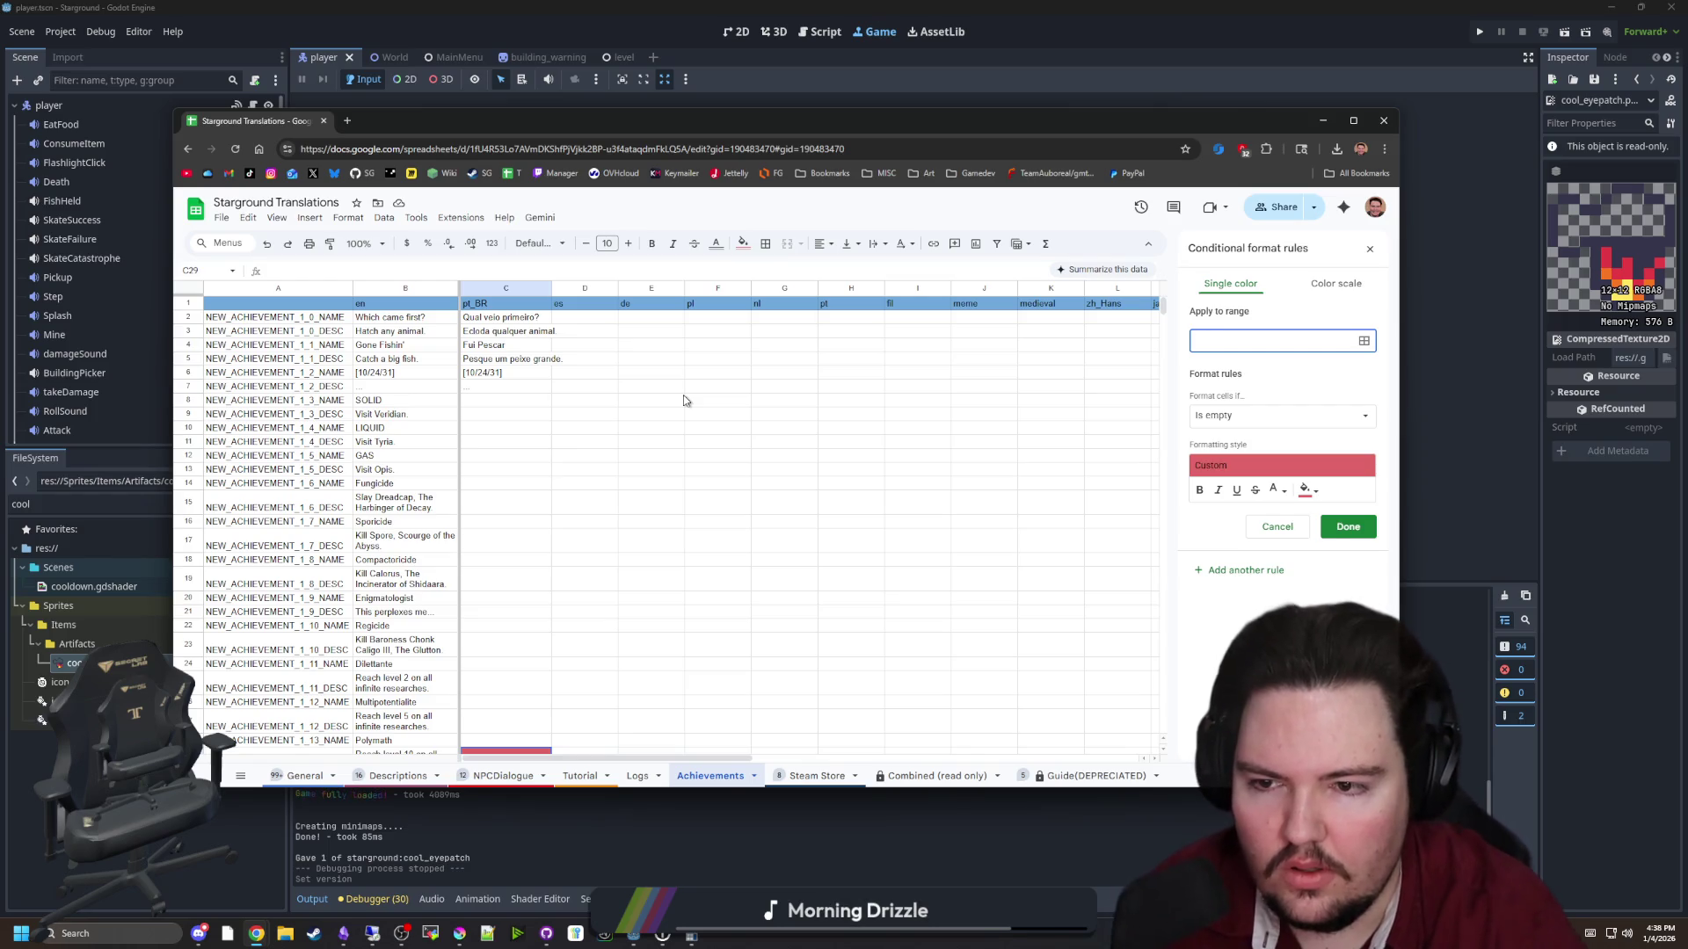
type("c")
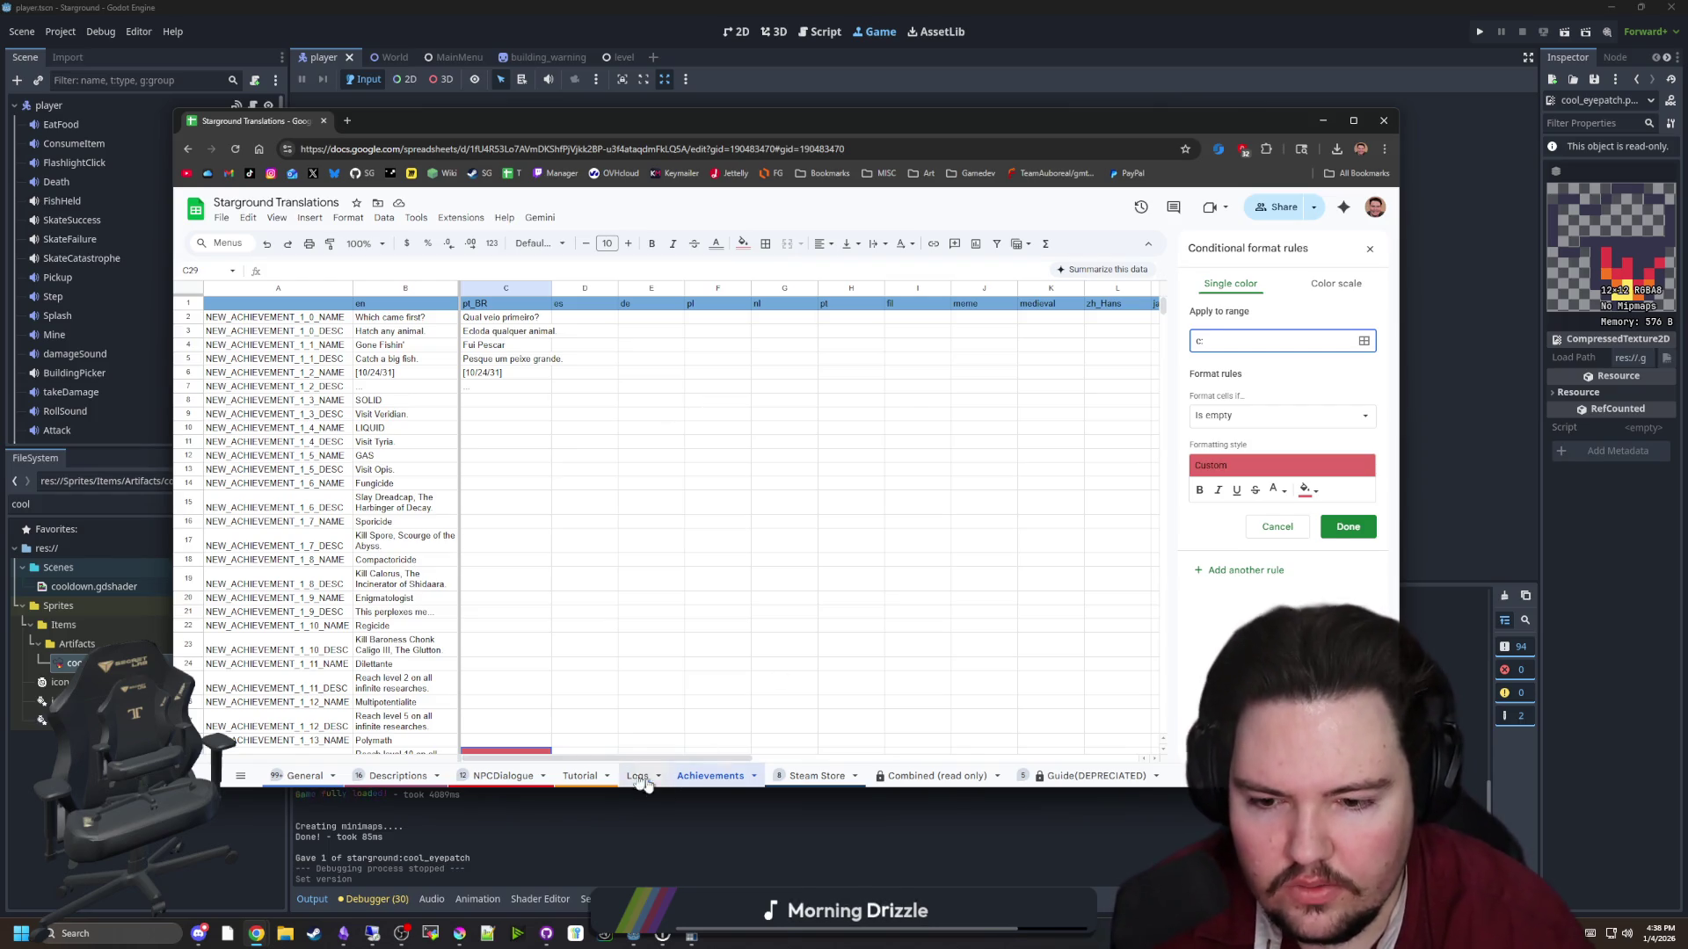
left_click_drag(545, 759, 932, 760)
type(":v")
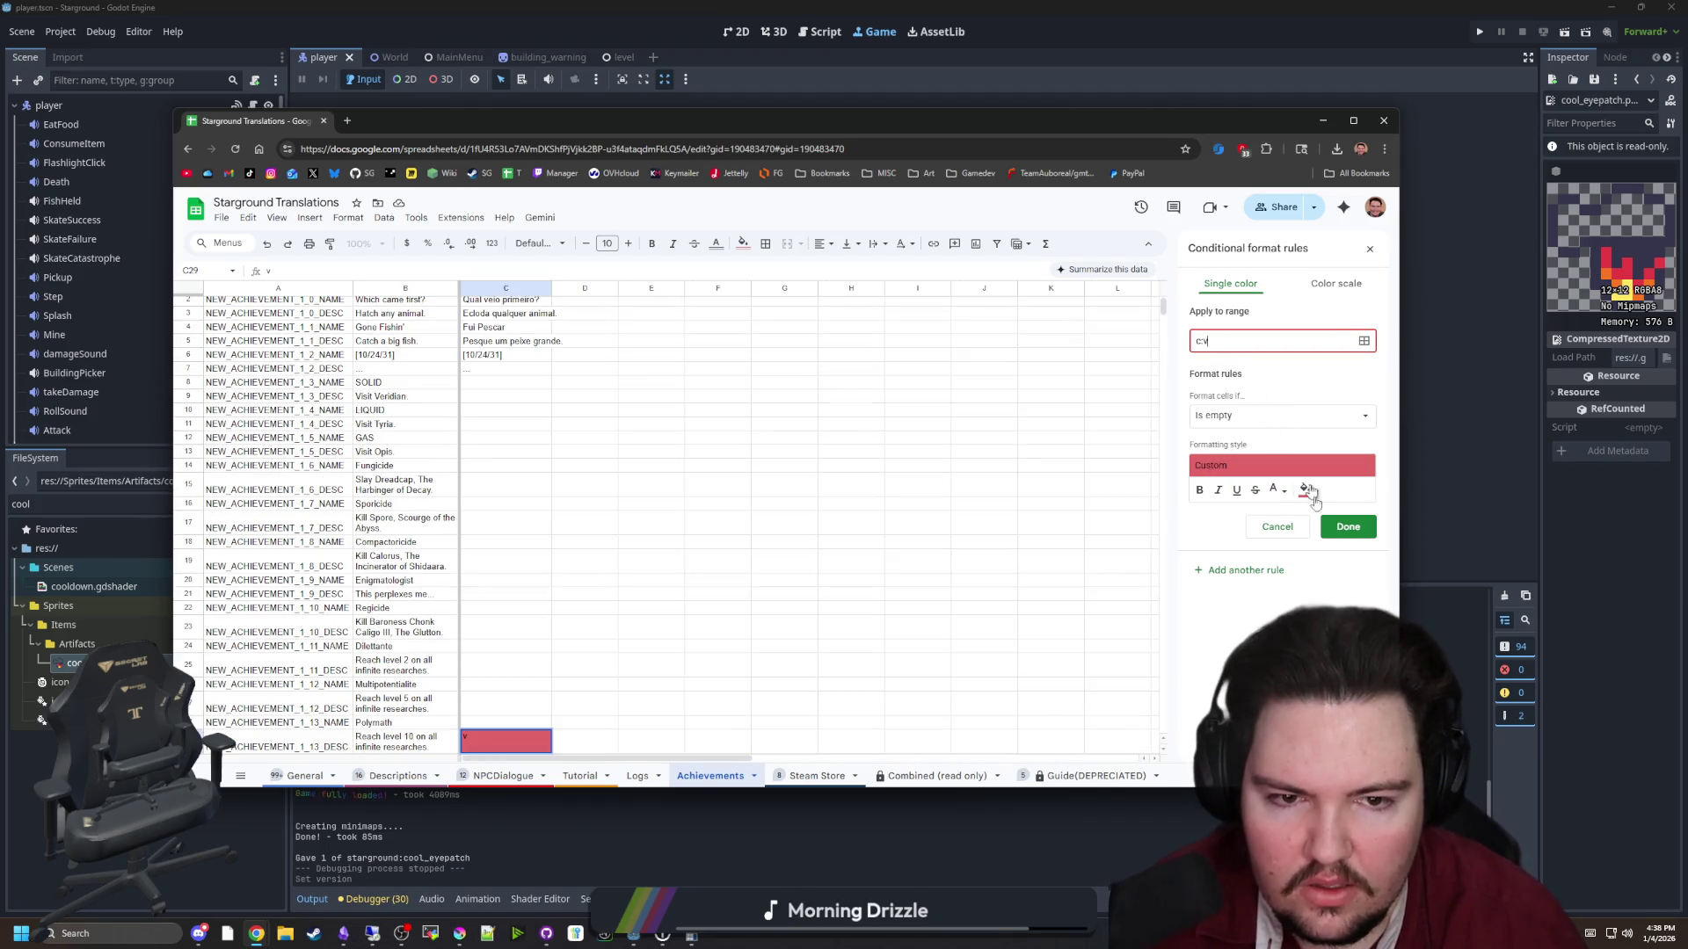
left_click(1347, 527)
Edit the empty-cell rule so its range is C1:V29
scroll(730, 599, "down", 3)
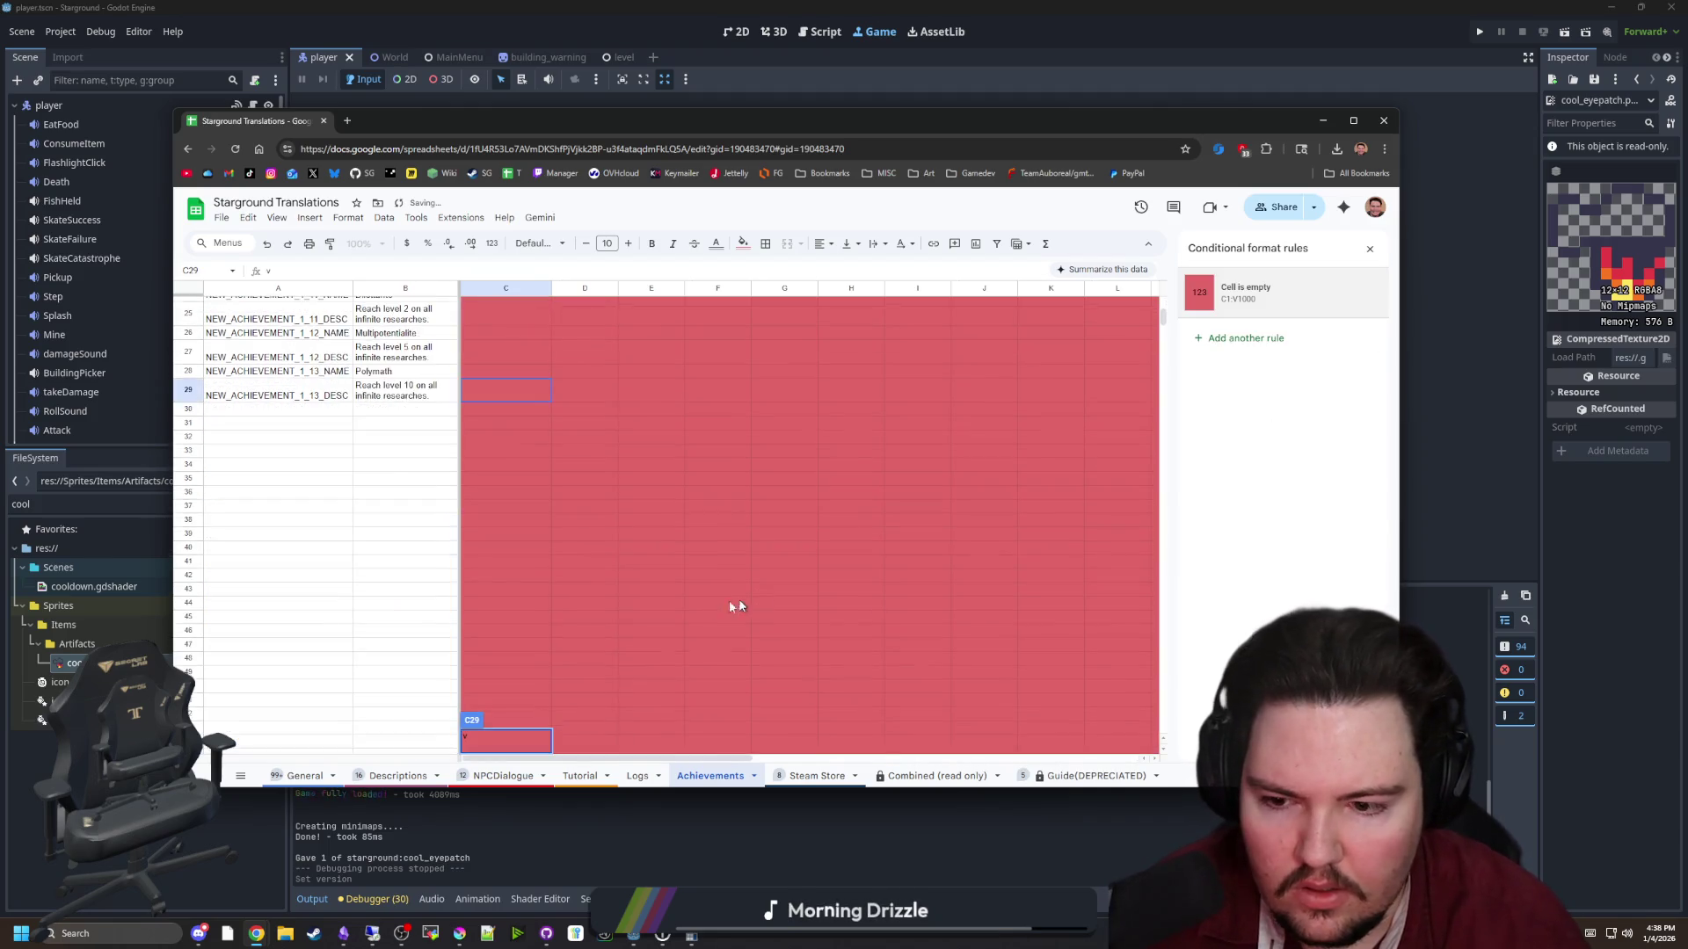
left_click(1267, 298)
left_click(1268, 340)
key("BackSpace")
key("BackSpace")
key("BackSpace")
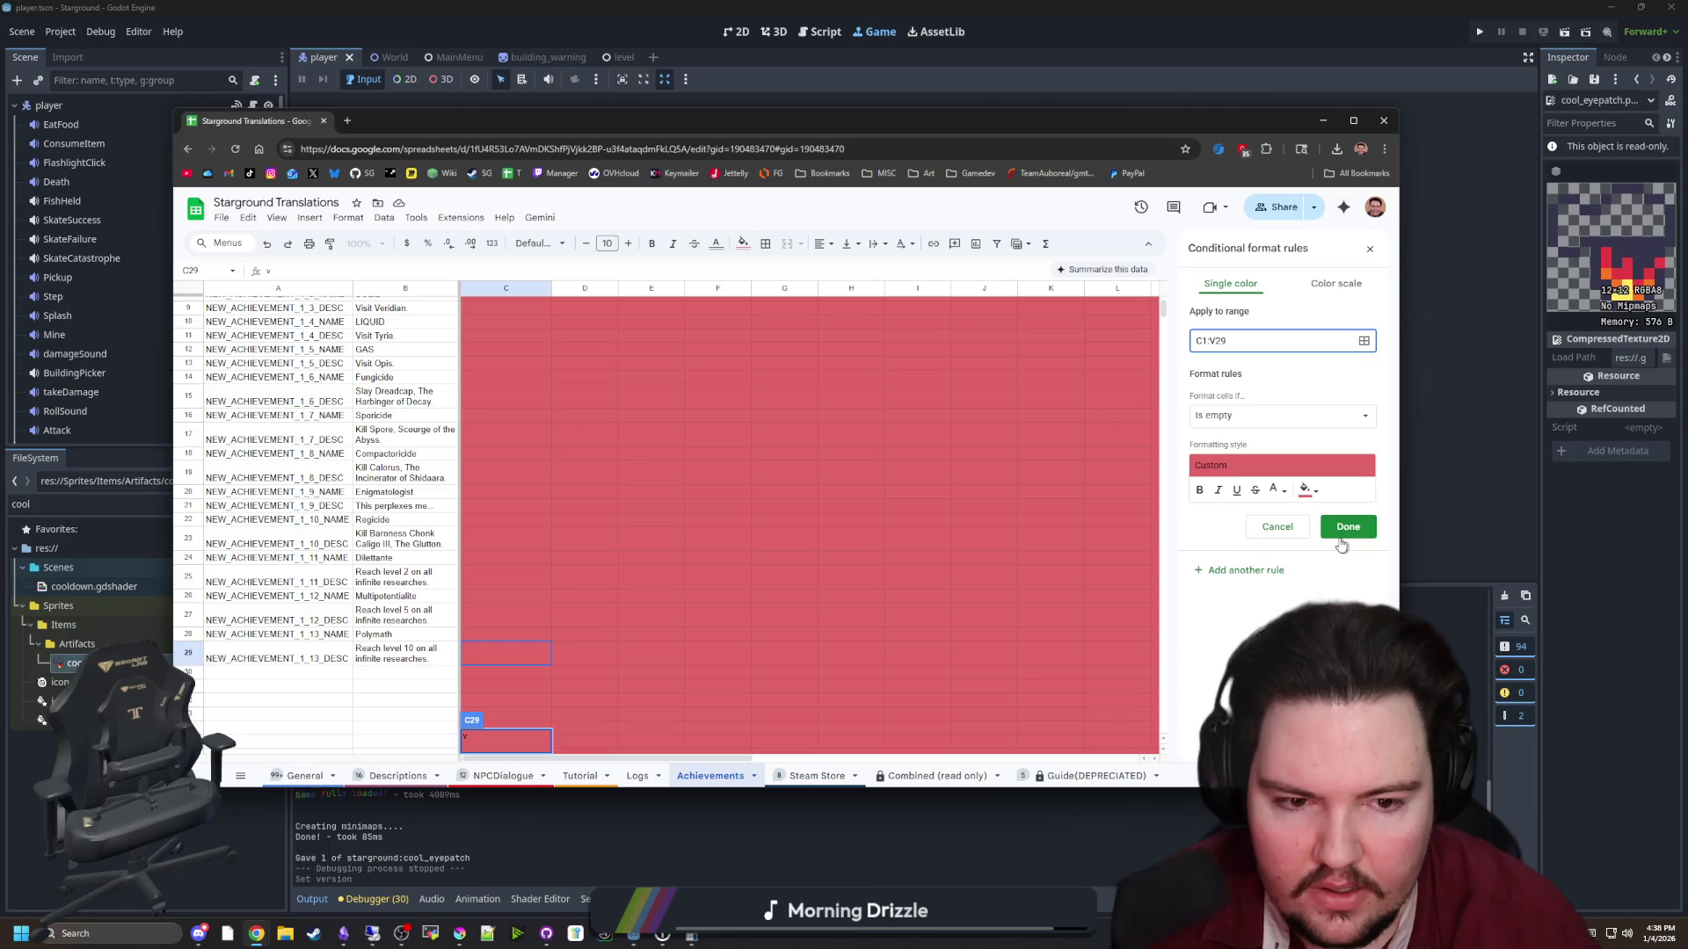
key("Return")
scroll(671, 685, "down", 1)
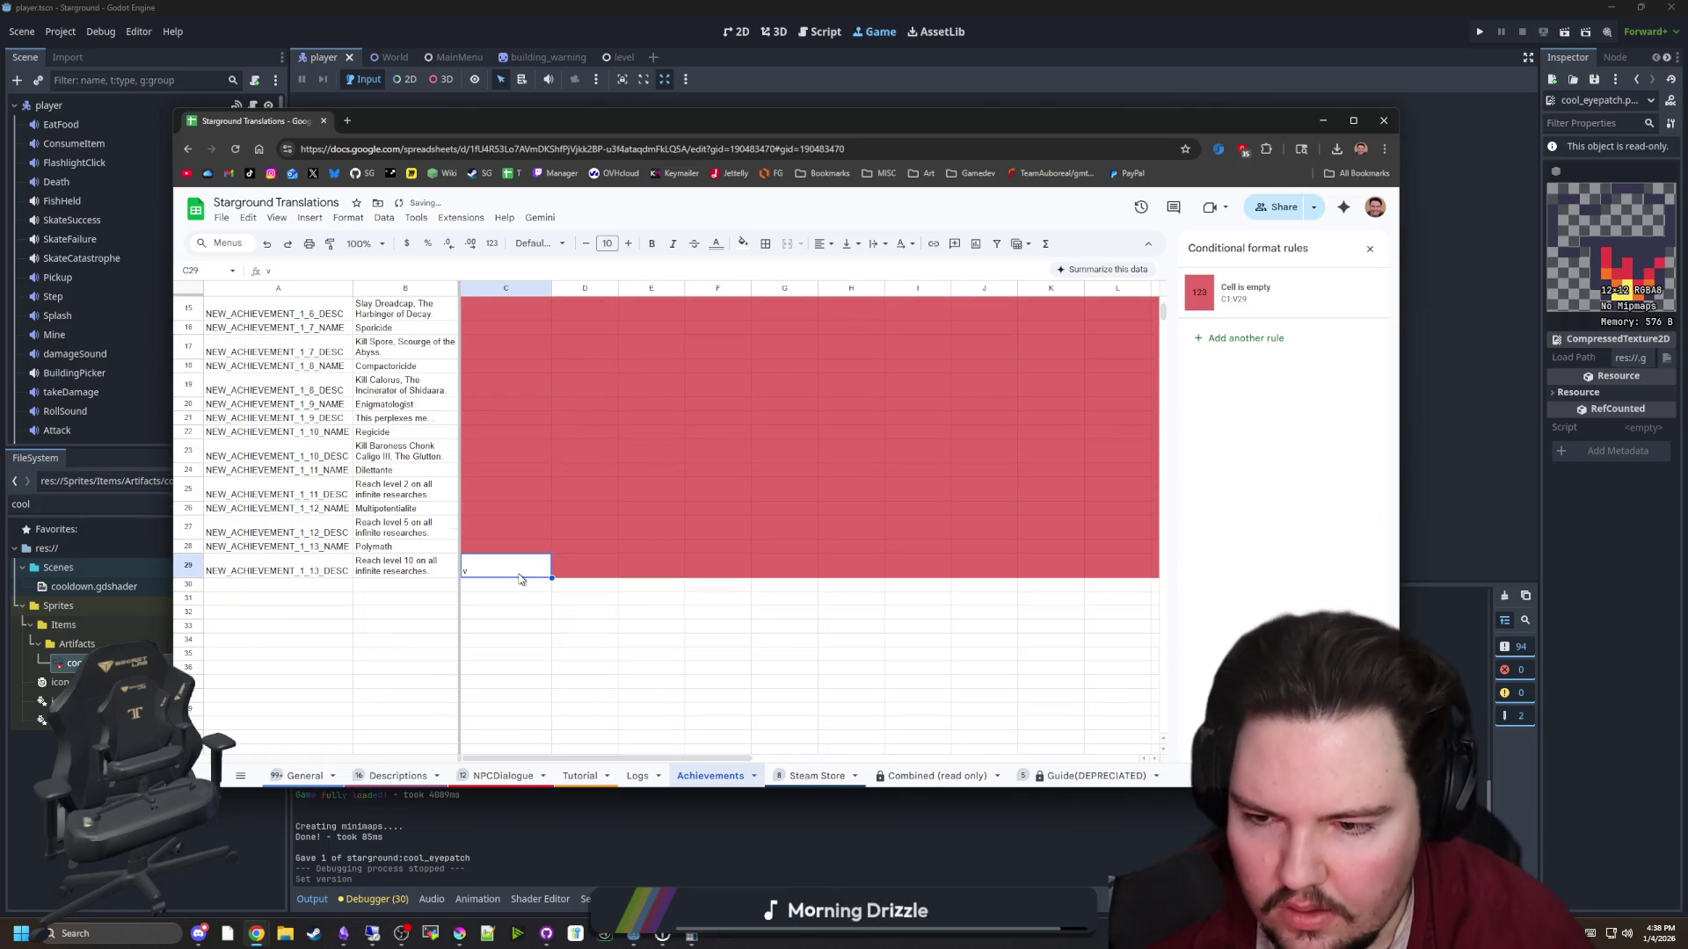
Check that an empty Achievements cell is flagged red, then move to the Logs sheet
left_click(549, 733)
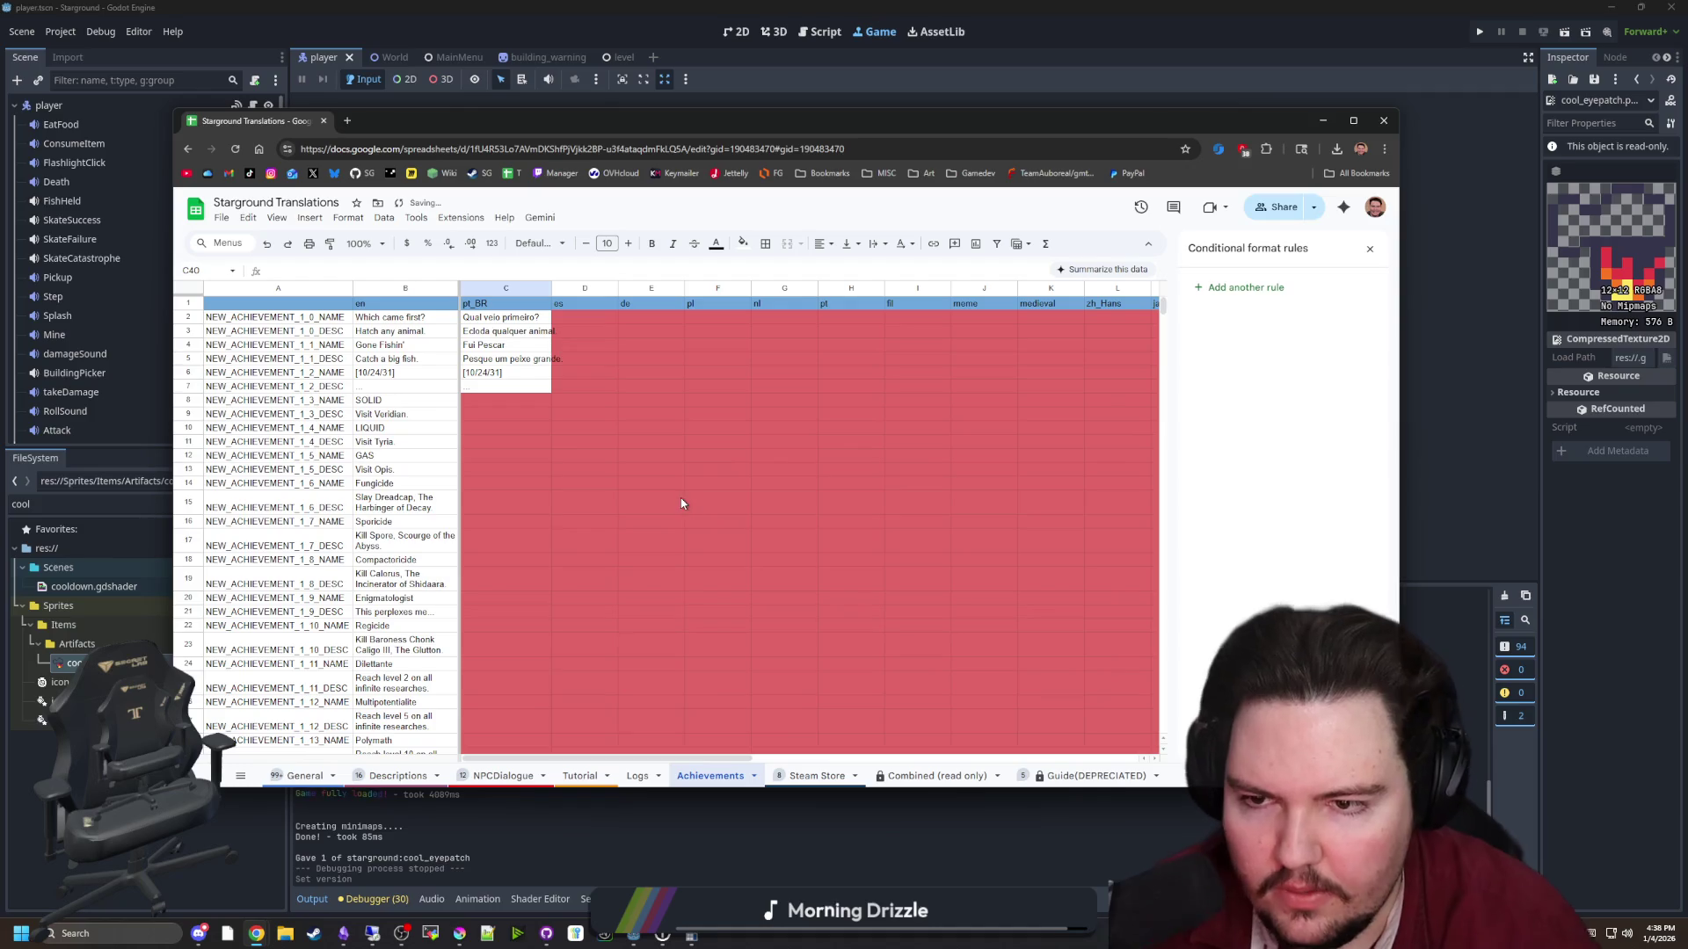
scroll(580, 748, "up", 3)
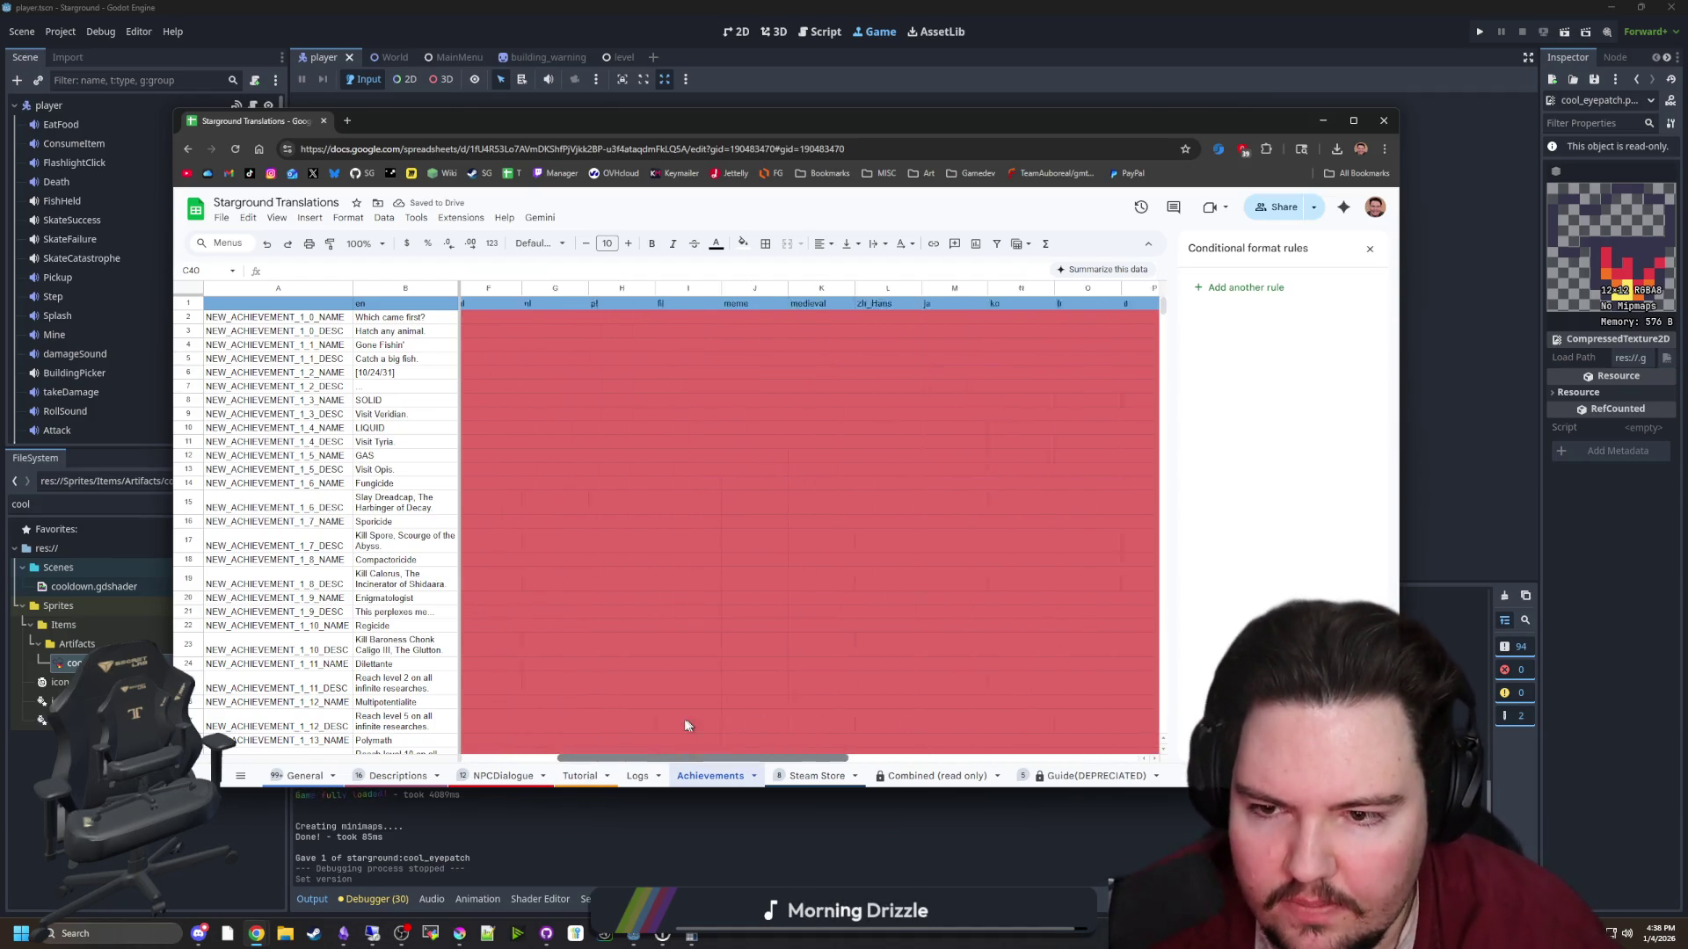
scroll(599, 610, "down", 2)
scroll(527, 541, "up", 2)
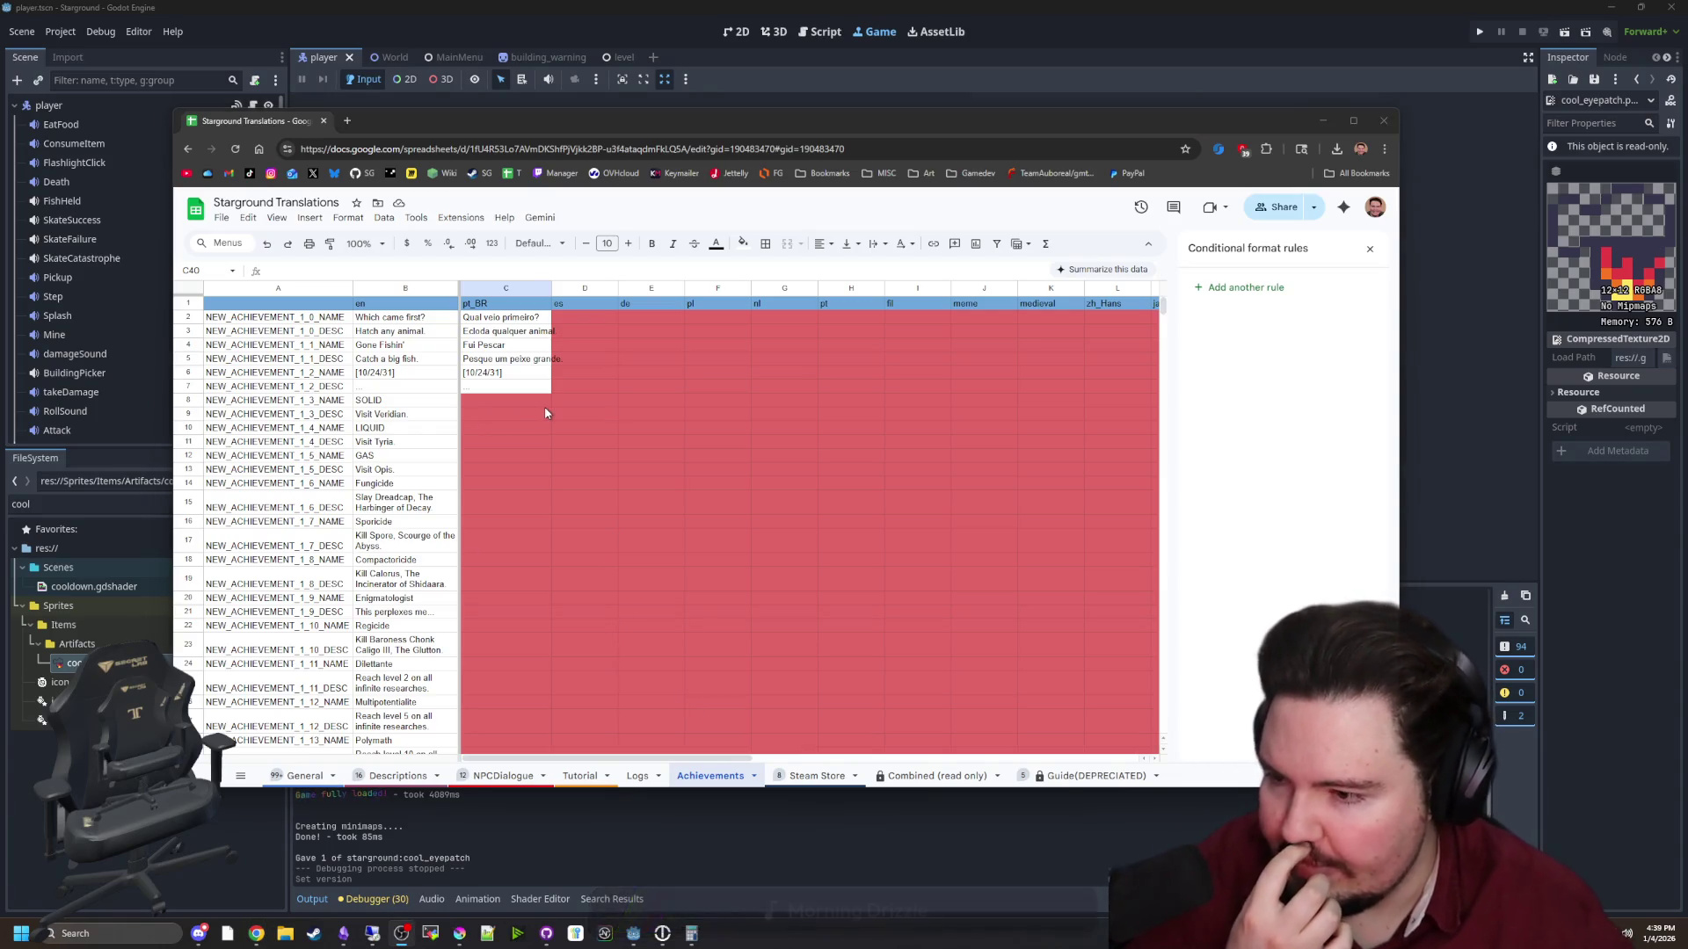
left_click(636, 776)
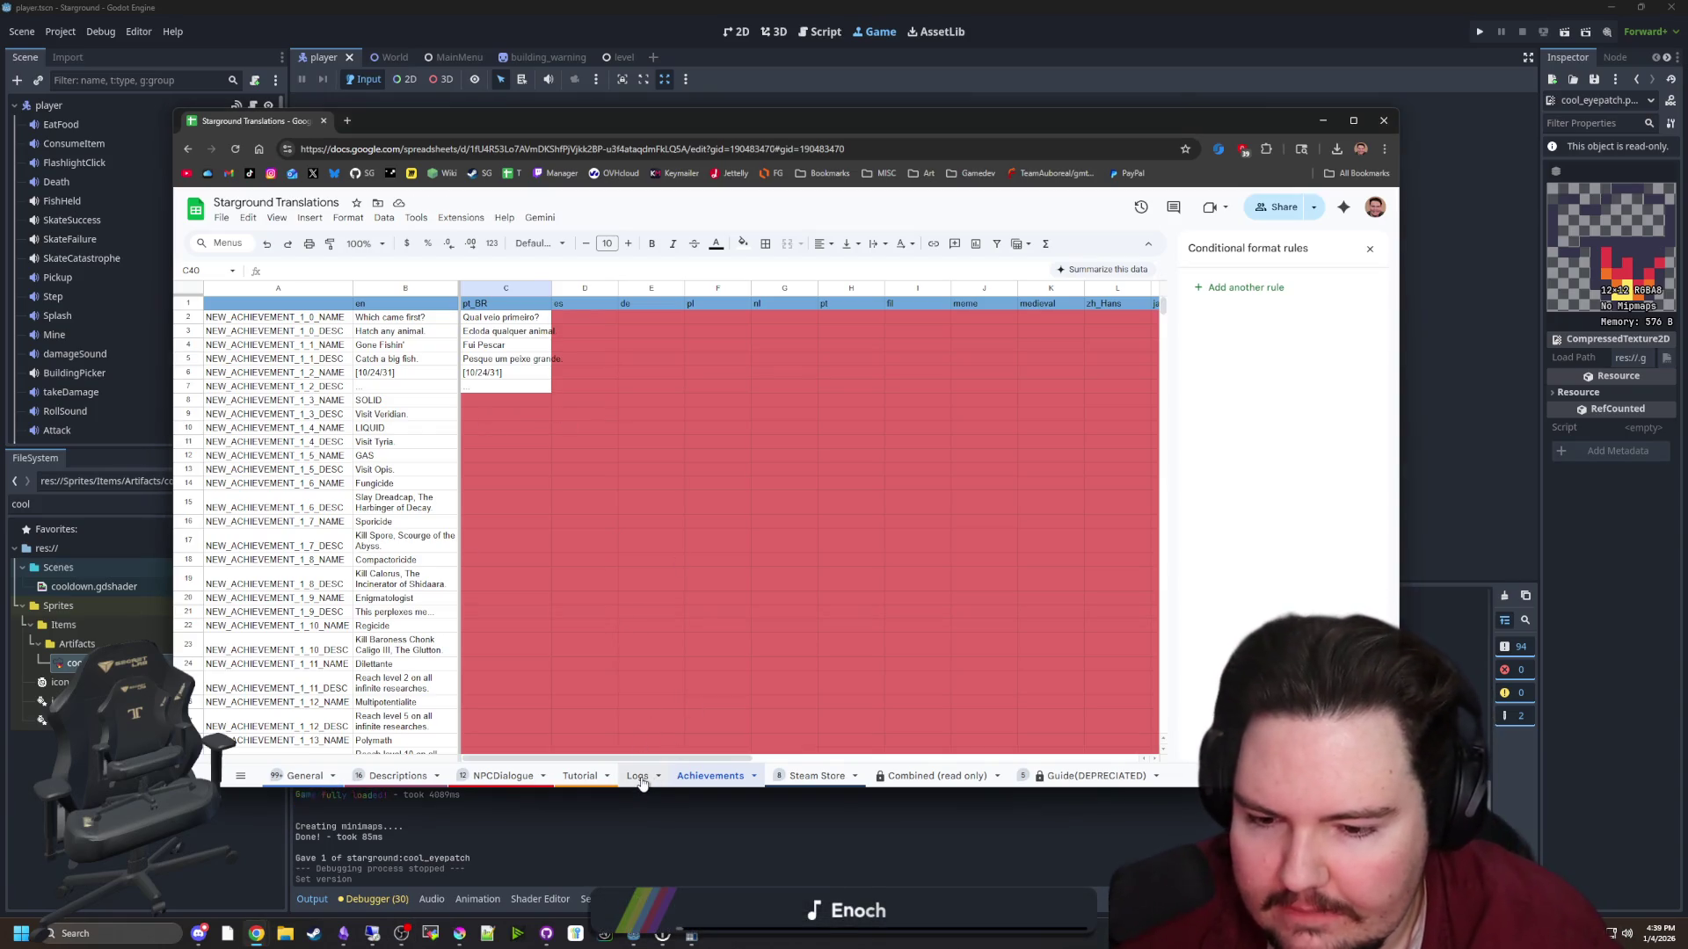
Open the Tutorial sheet and scroll across its language columns
scroll(622, 688, "up", 3)
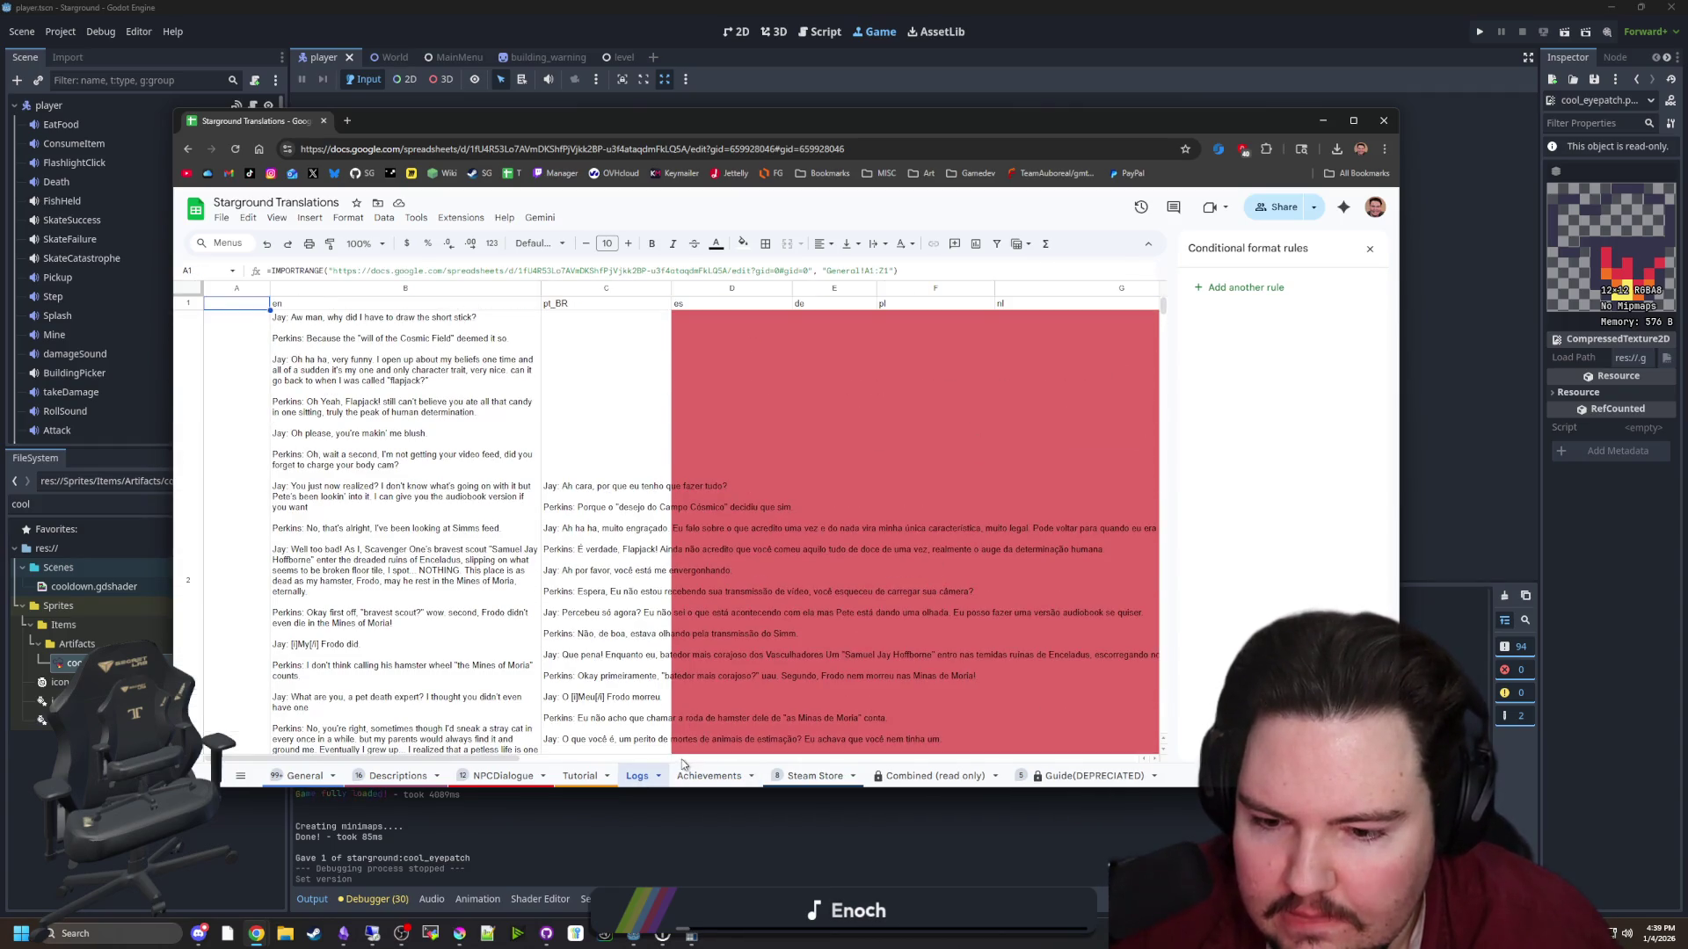
left_click(583, 775)
scroll(633, 703, "down", 5)
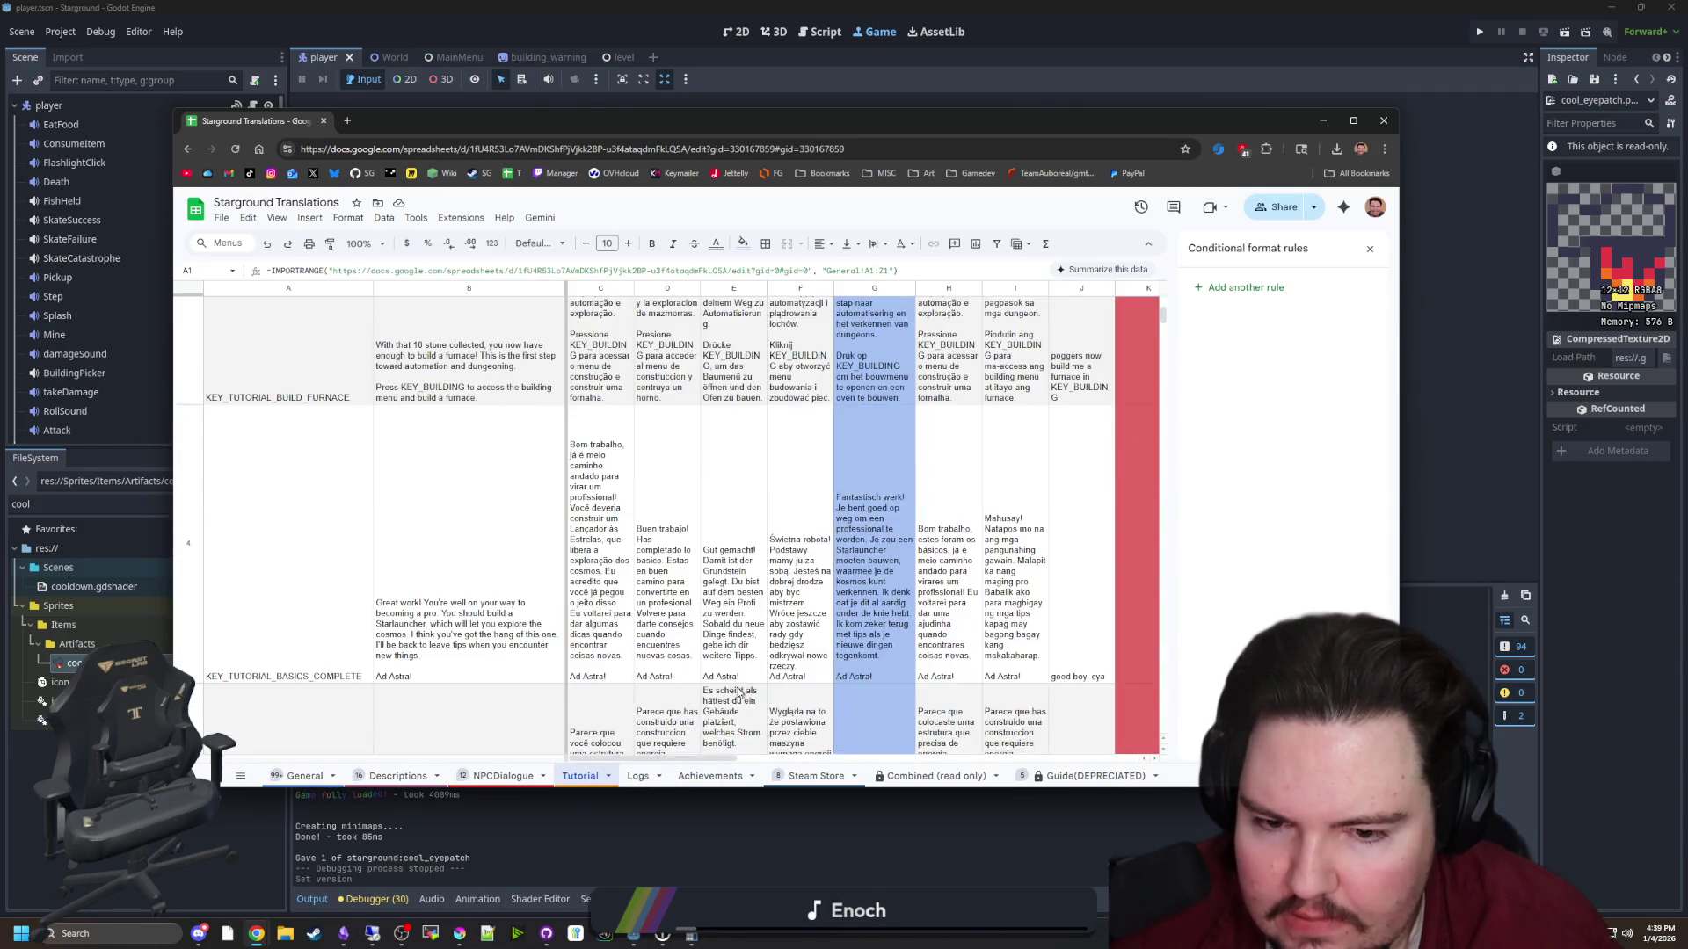
mouse_move(680, 761)
left_mouse_down()
mouse_move(836, 742)
mouse_move(809, 744)
left_mouse_up()
scroll(709, 607, "up", 5)
scroll(731, 676, "down", 10)
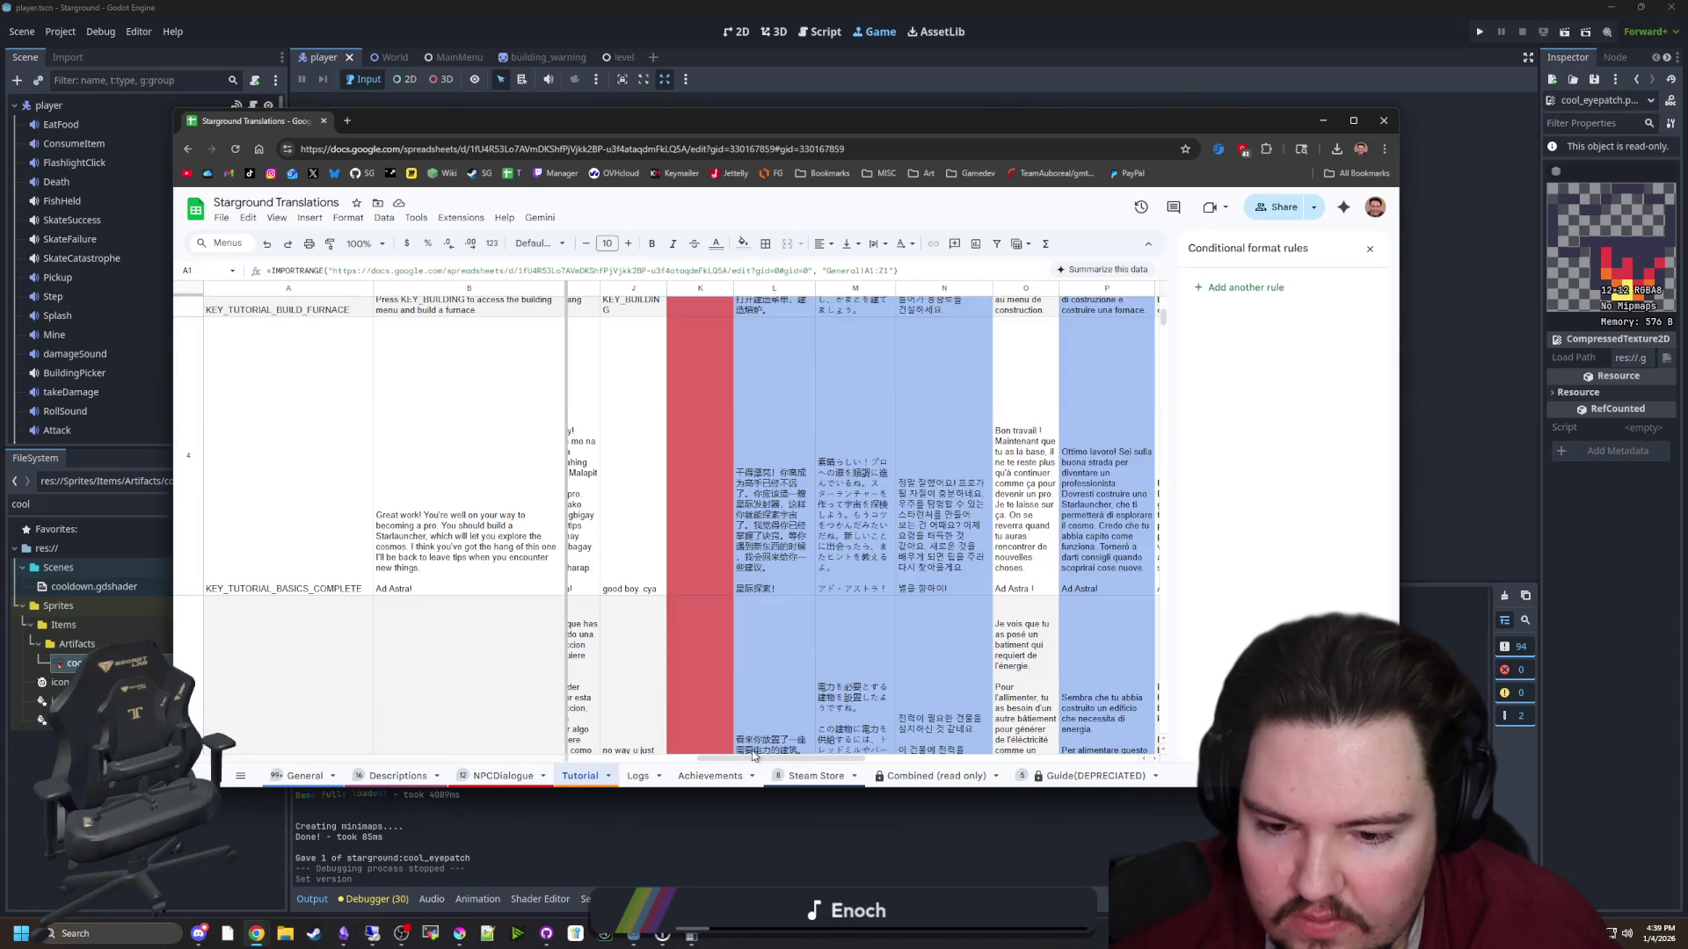
scroll(752, 703, "down", 5)
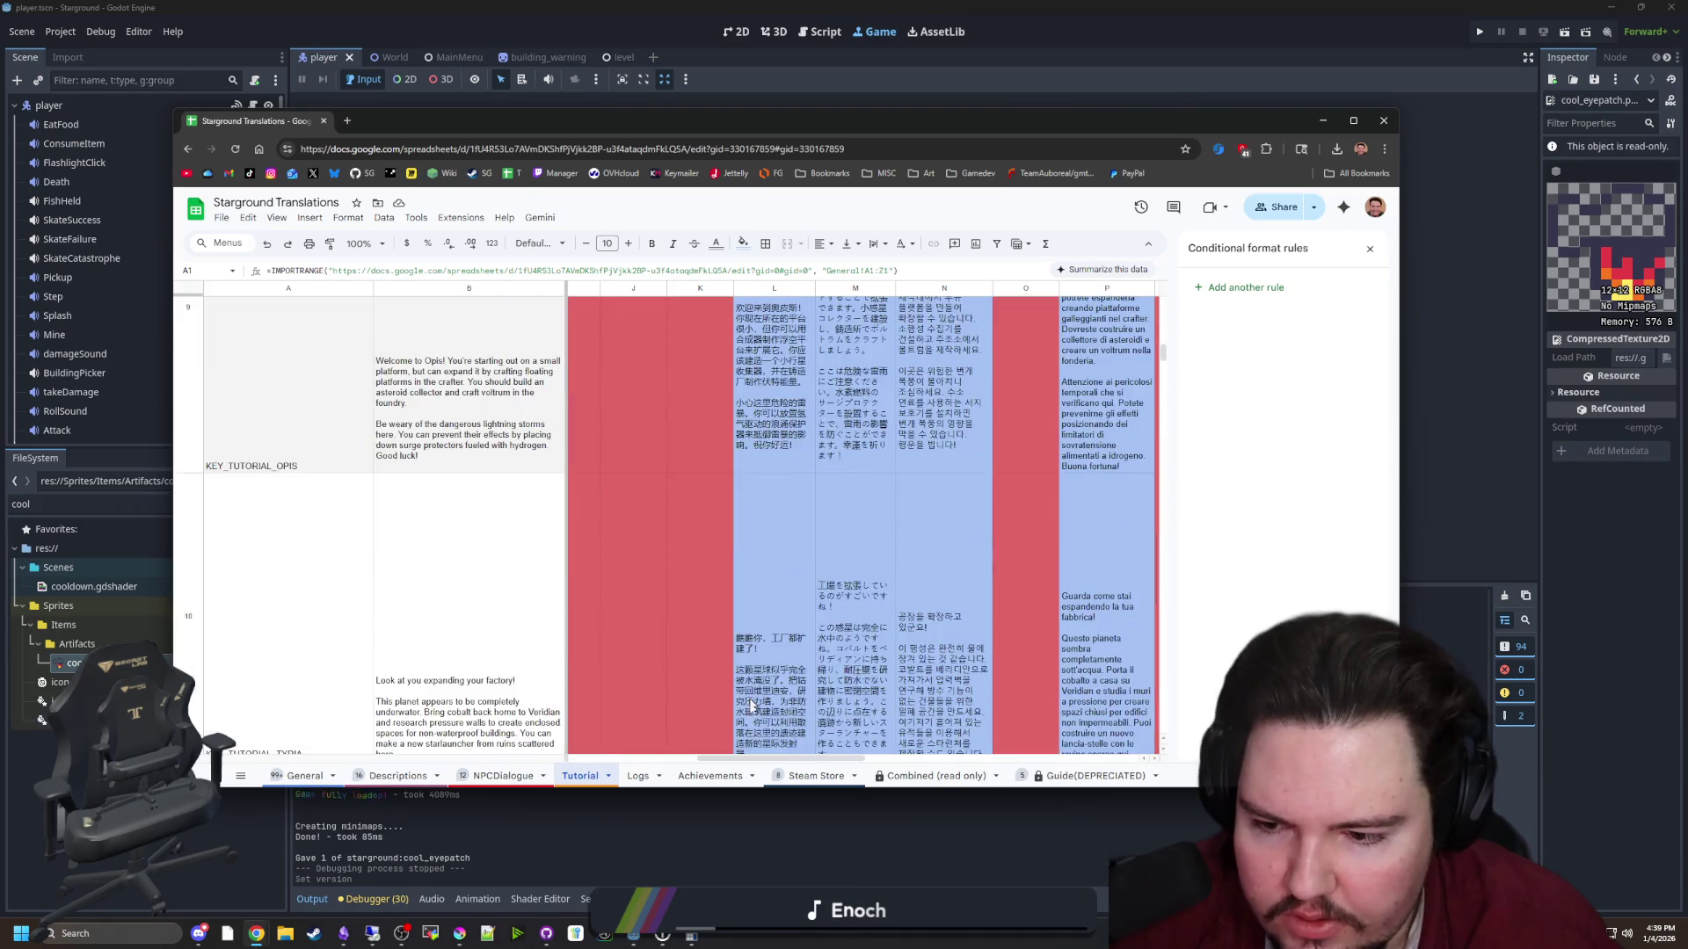
left_click_drag(760, 756, 607, 747)
scroll(701, 542, "up", 5)
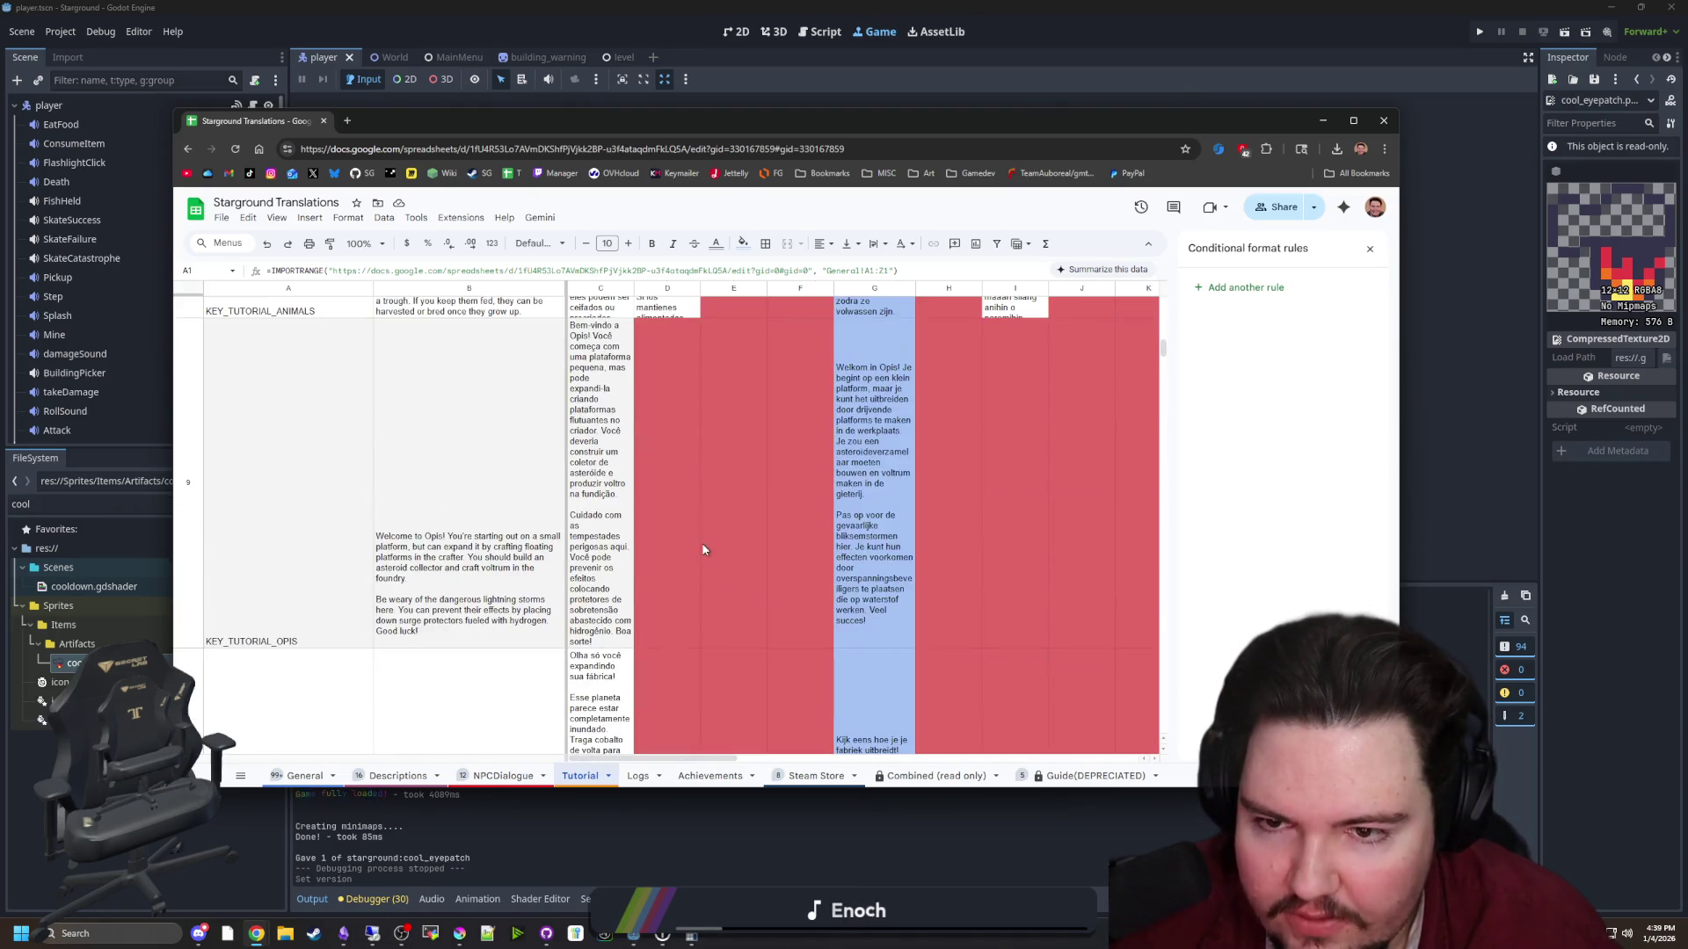
scroll(719, 552, "down", 3)
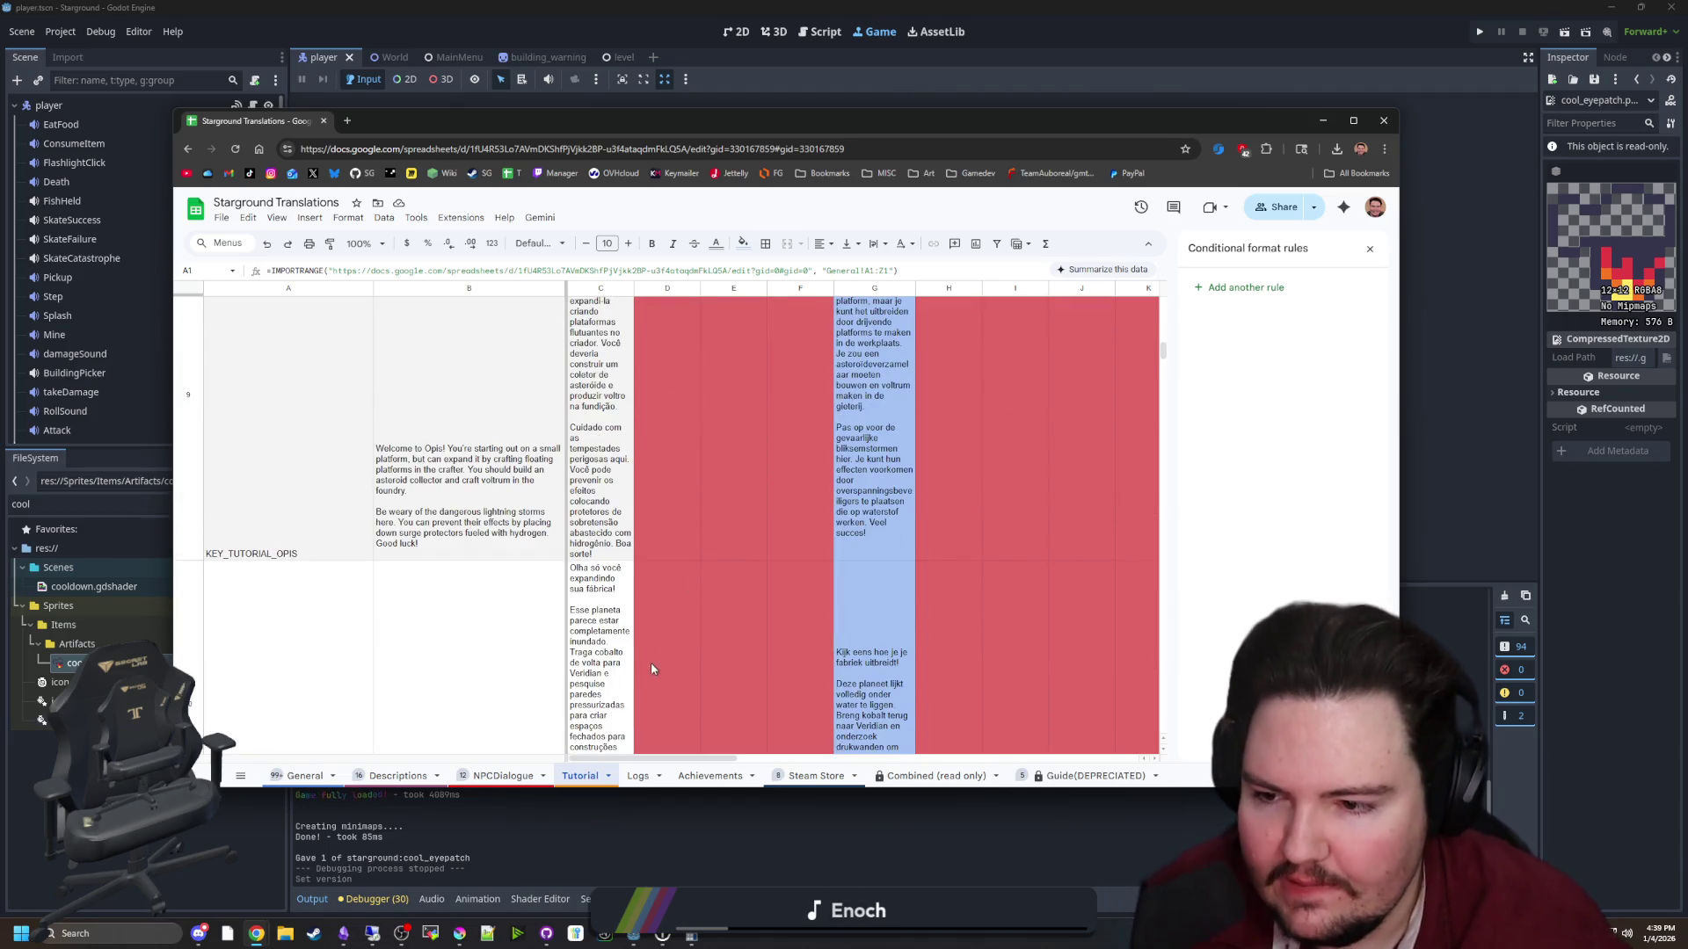
scroll(673, 736, "down", 2)
left_click_drag(641, 759, 934, 747)
Review the Tutorial rows for red-flagged untranslated cells, then go to NPCDialogue
scroll(835, 620, "up", 5)
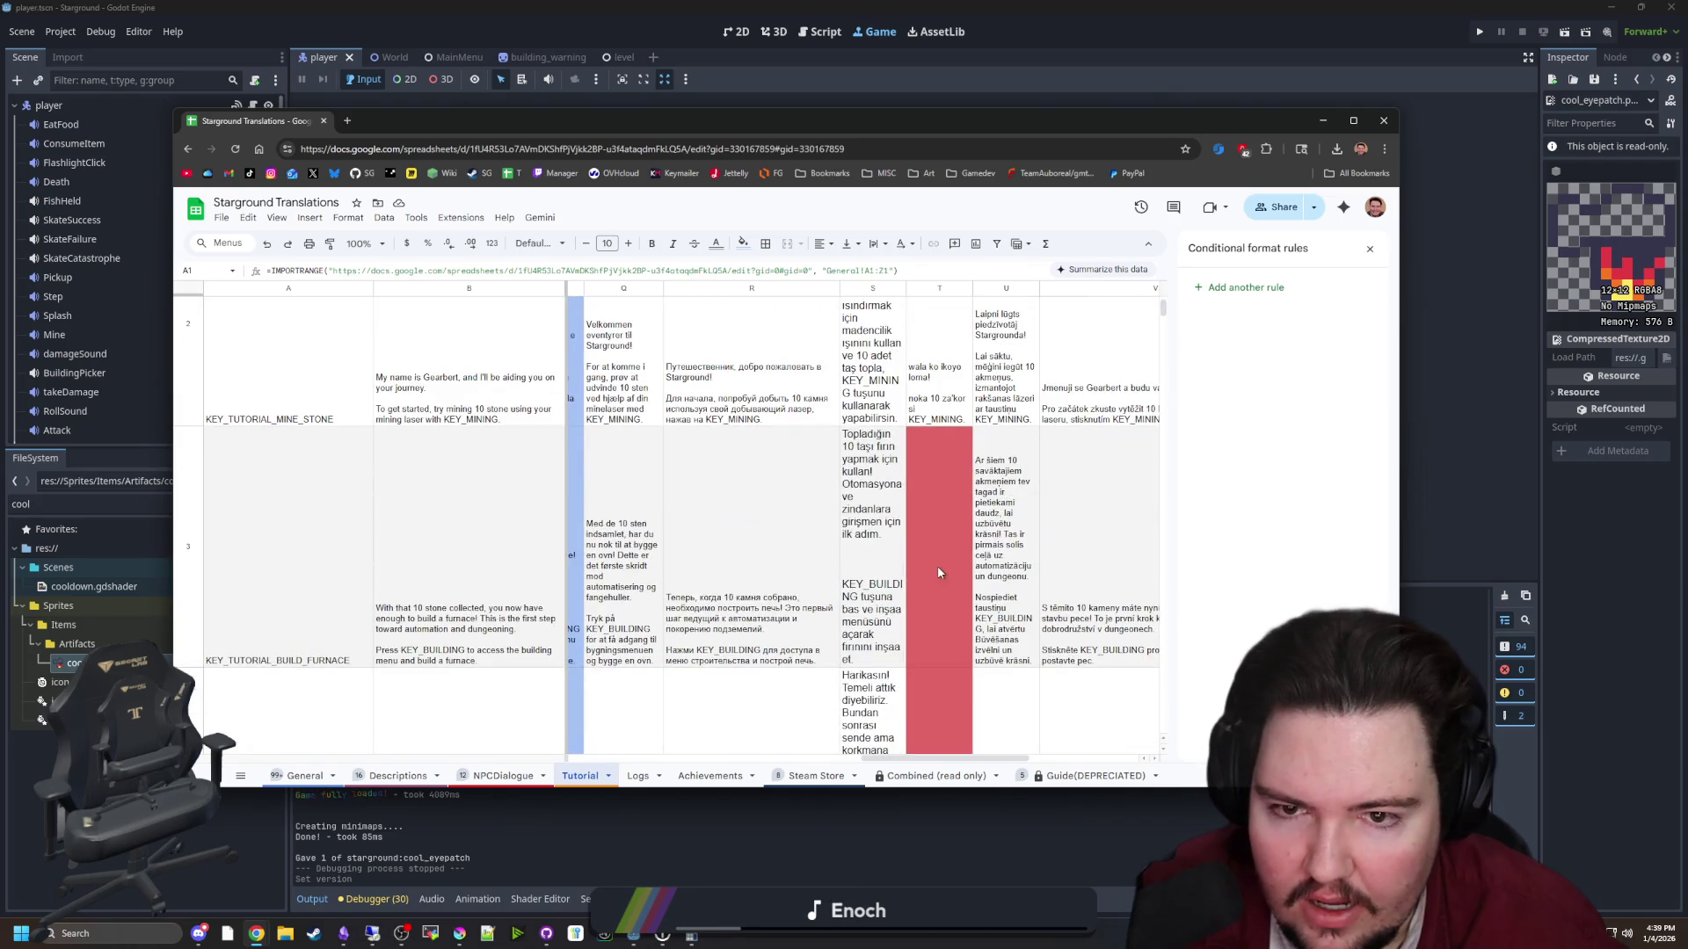
scroll(937, 572, "up", 1)
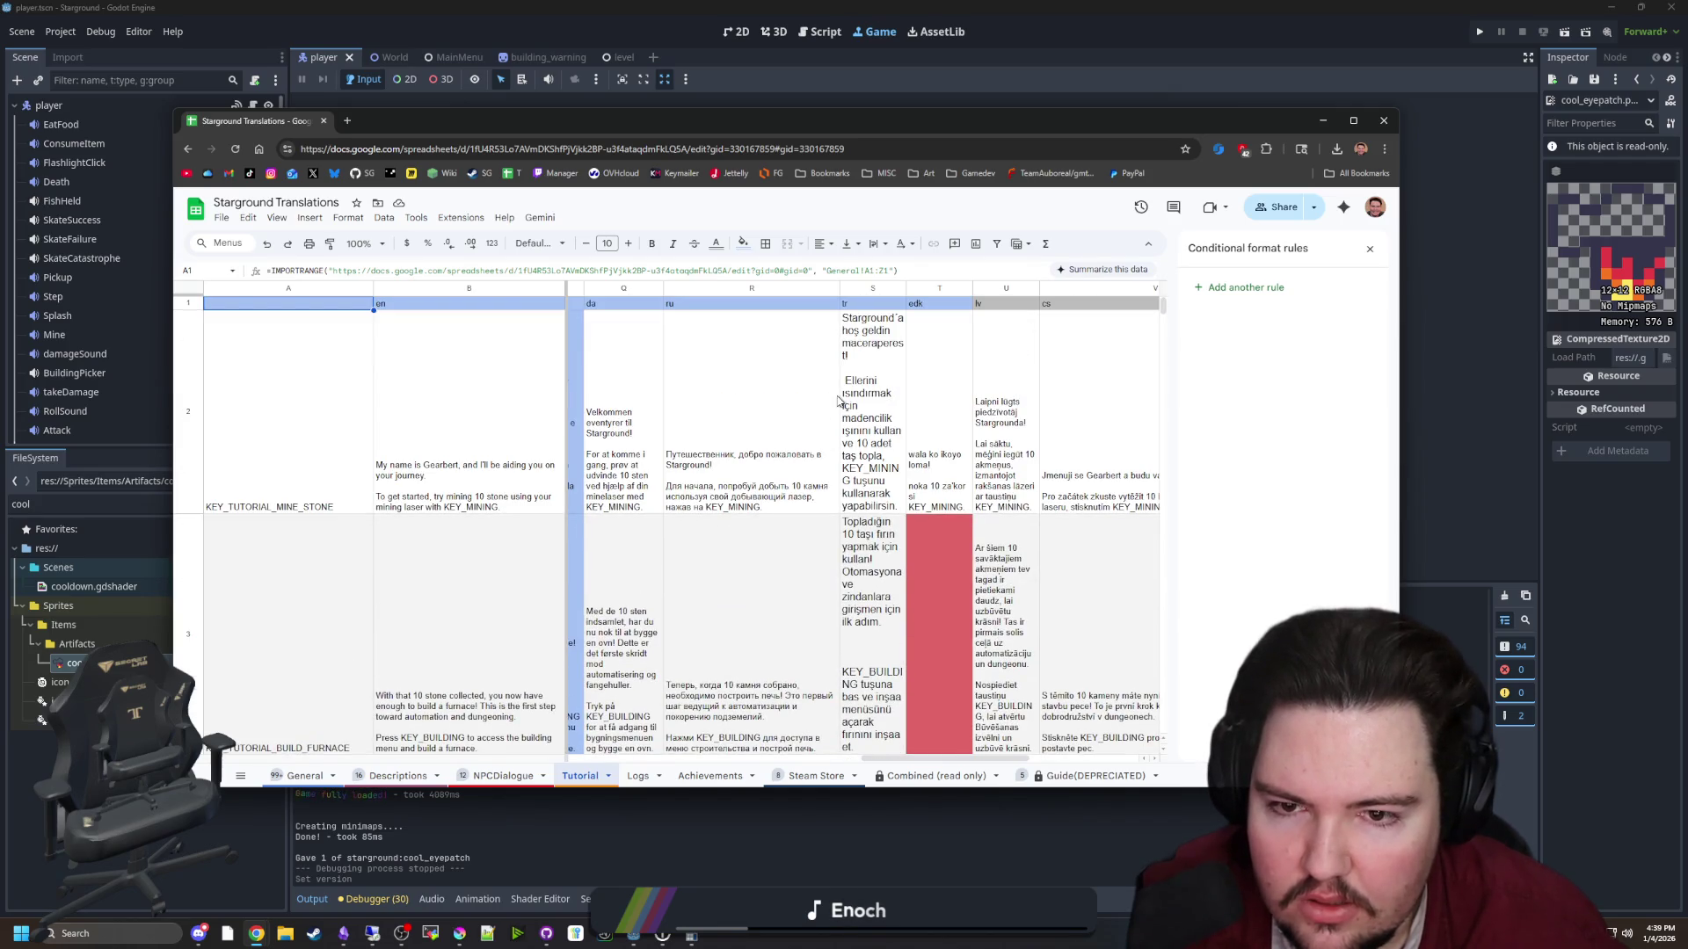
scroll(946, 394, "down", 1)
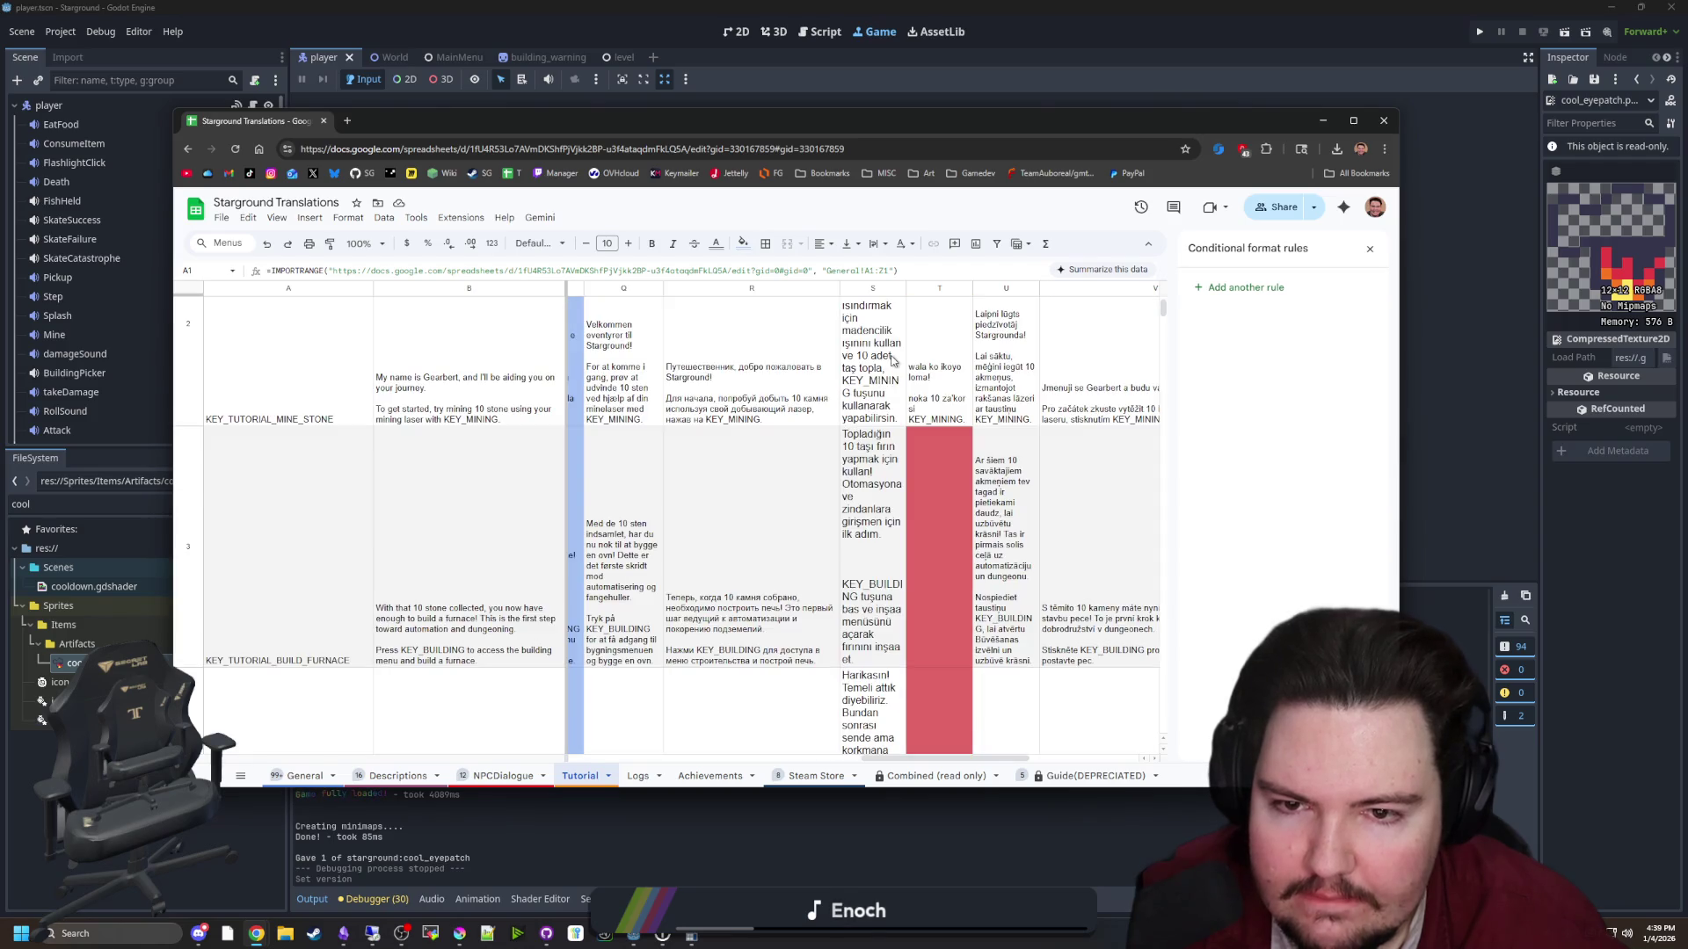
scroll(881, 384, "down", 5)
scroll(827, 413, "down", 4)
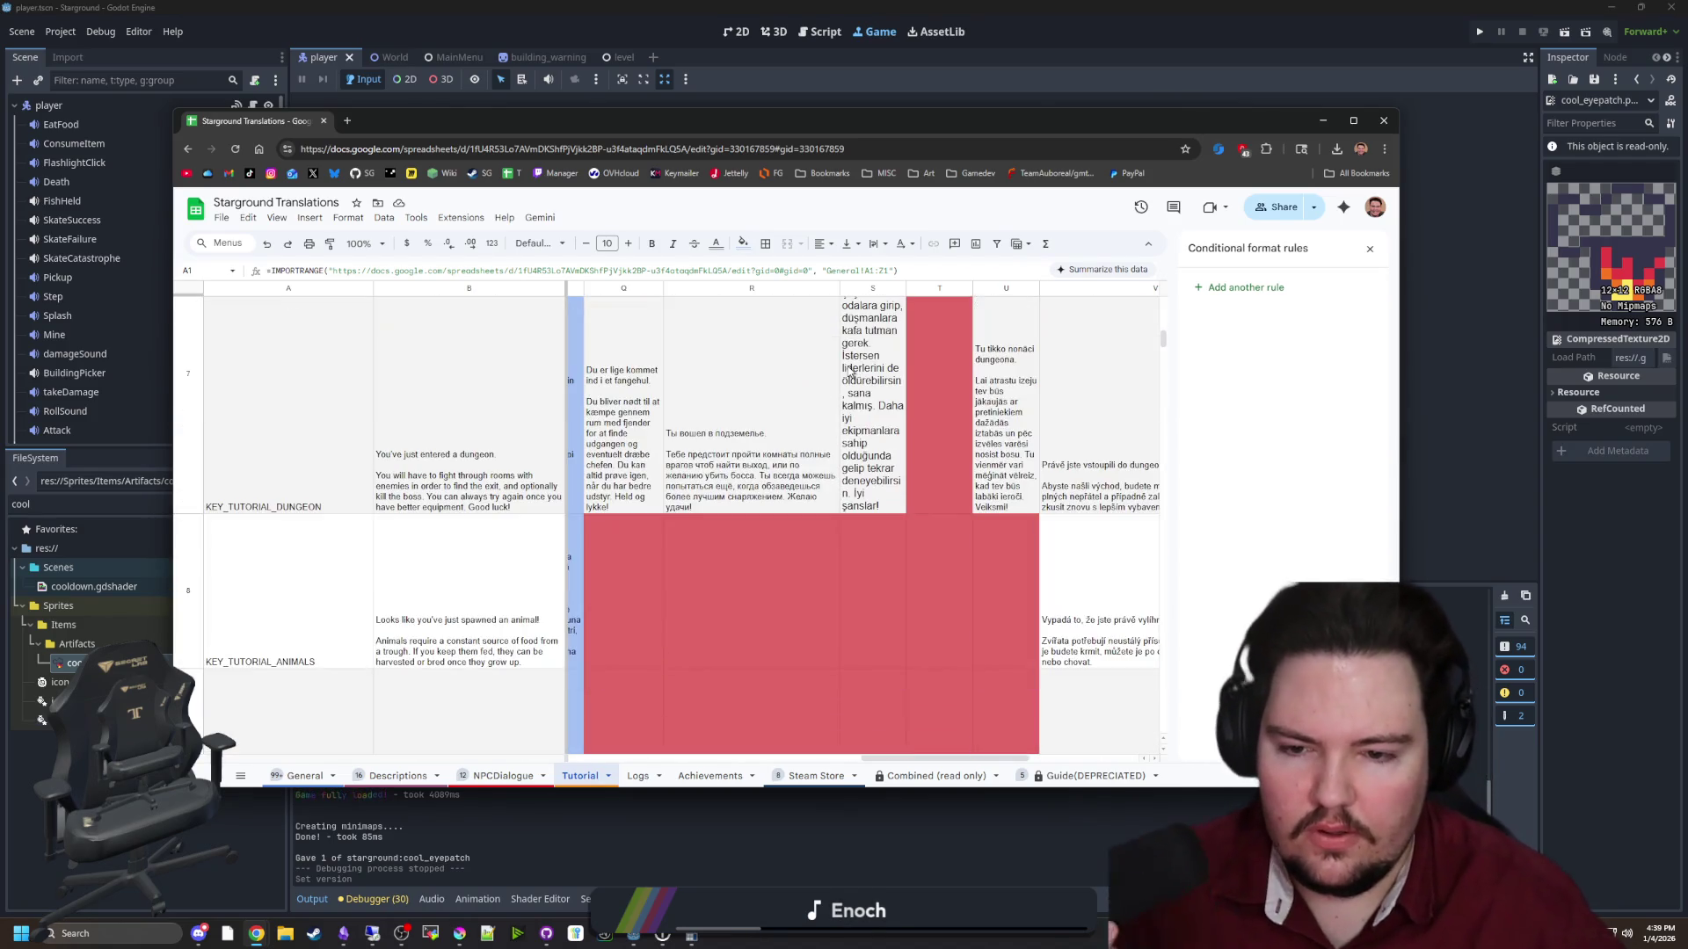
scroll(770, 380, "up", 3)
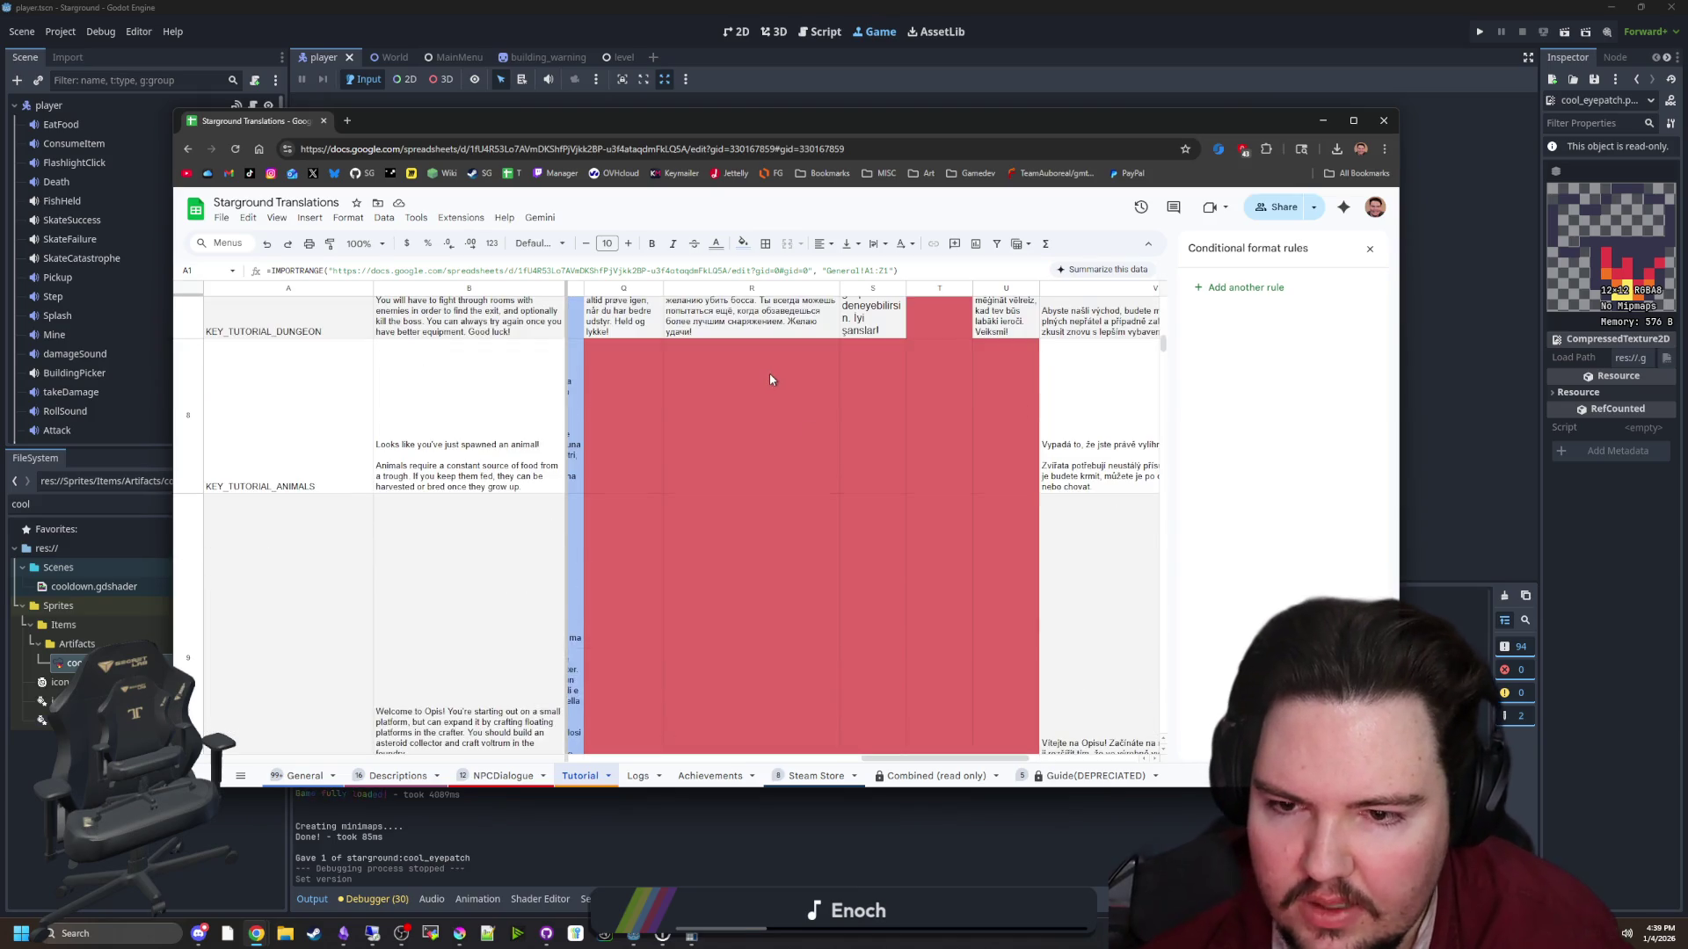
scroll(728, 367, "down", 3)
scroll(726, 731, "left", 5)
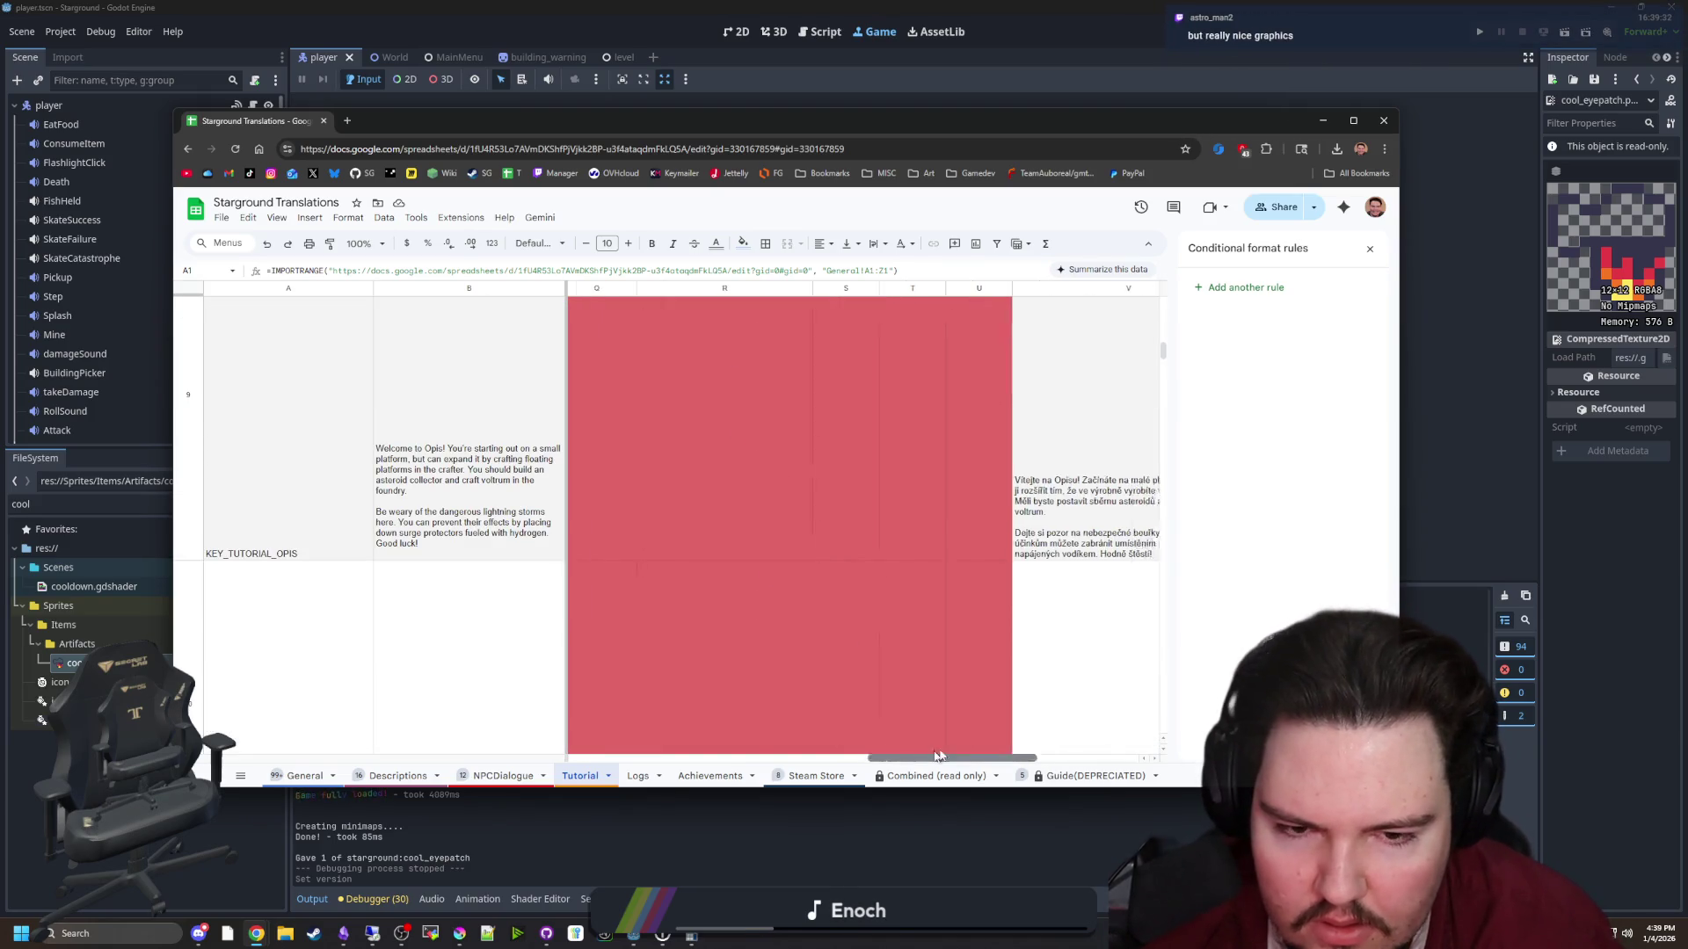
scroll(726, 731, "left", 5)
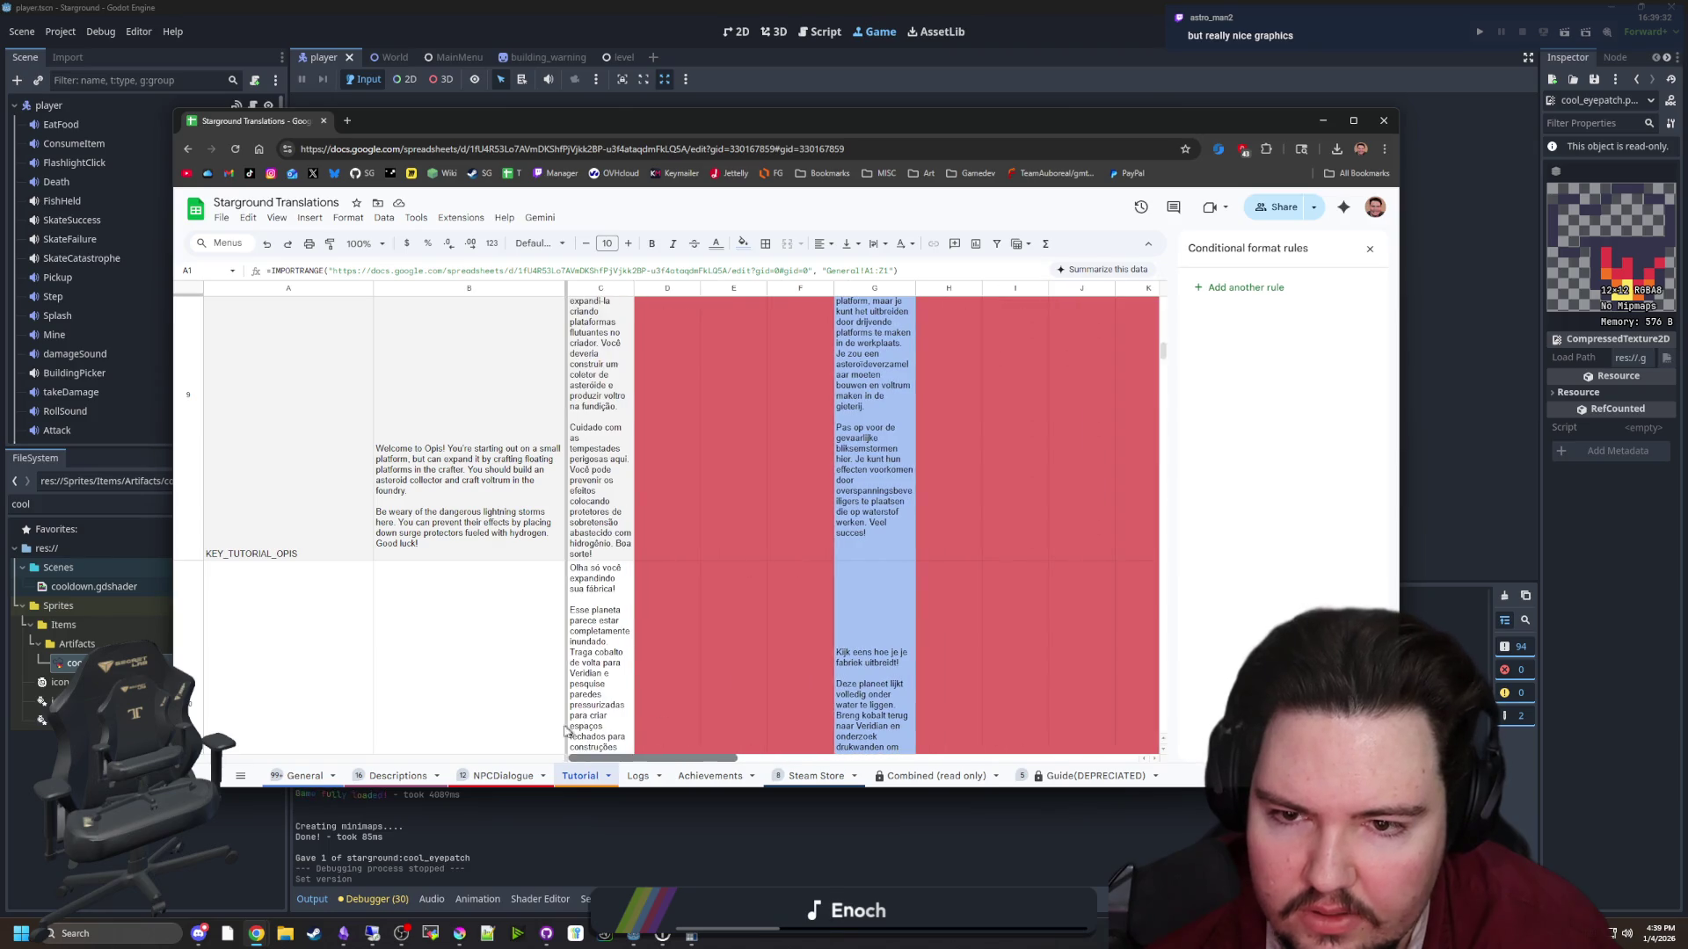
scroll(705, 582, "up", 3)
scroll(705, 582, "up", 10)
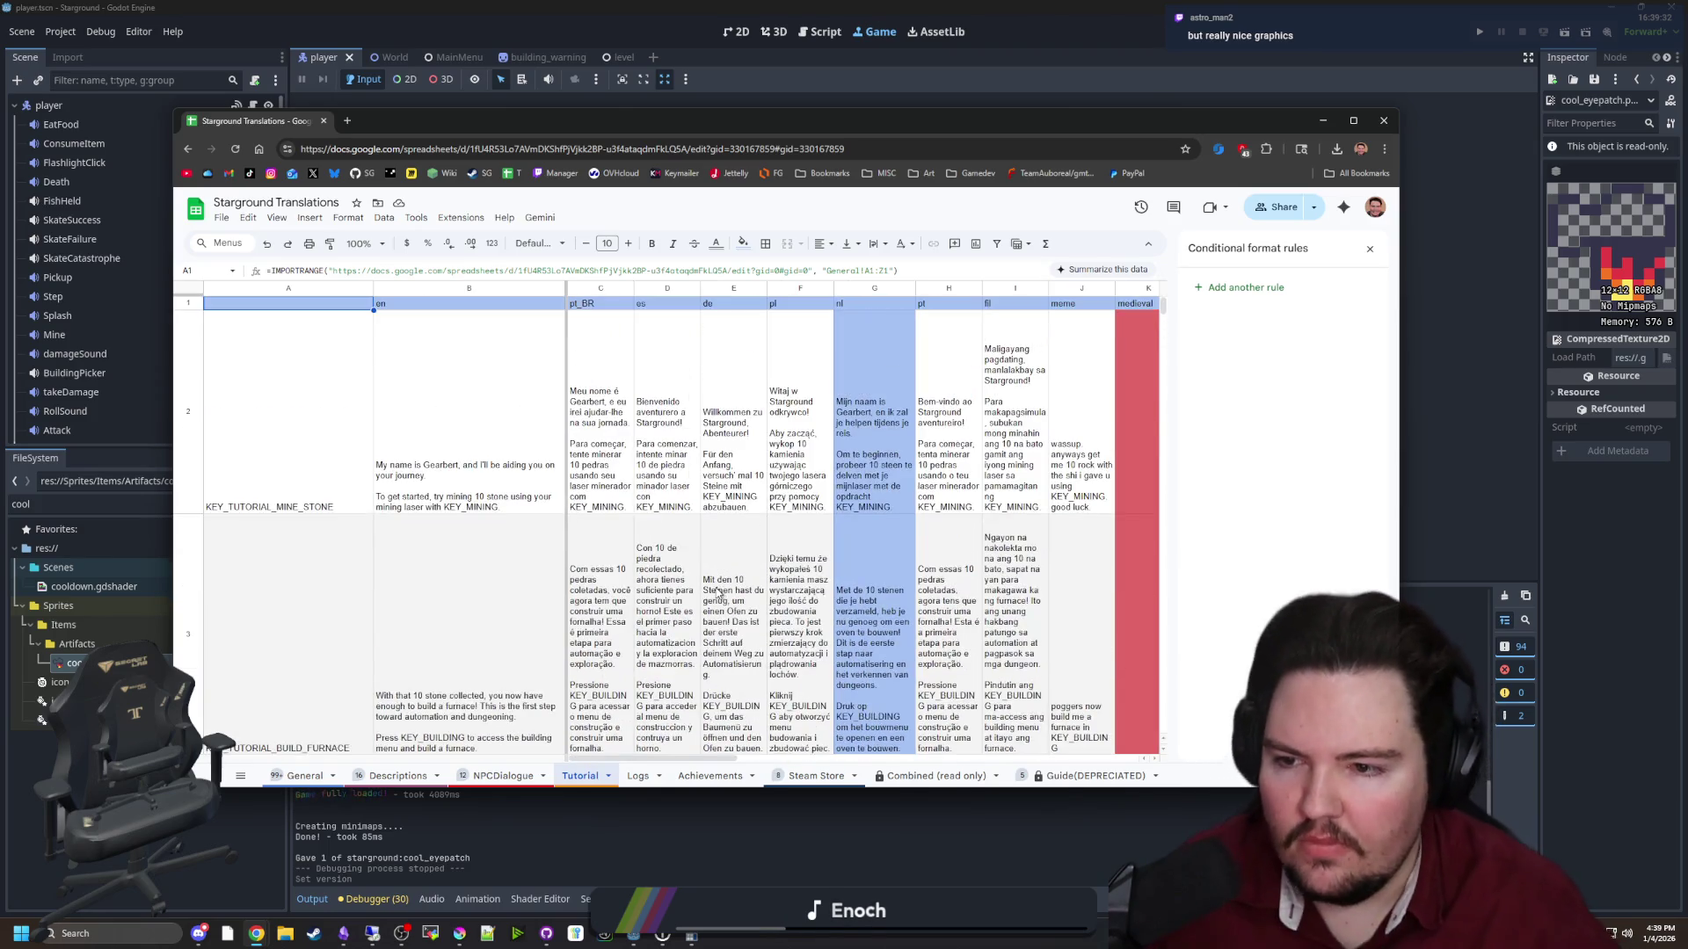
scroll(570, 587, "down", 10)
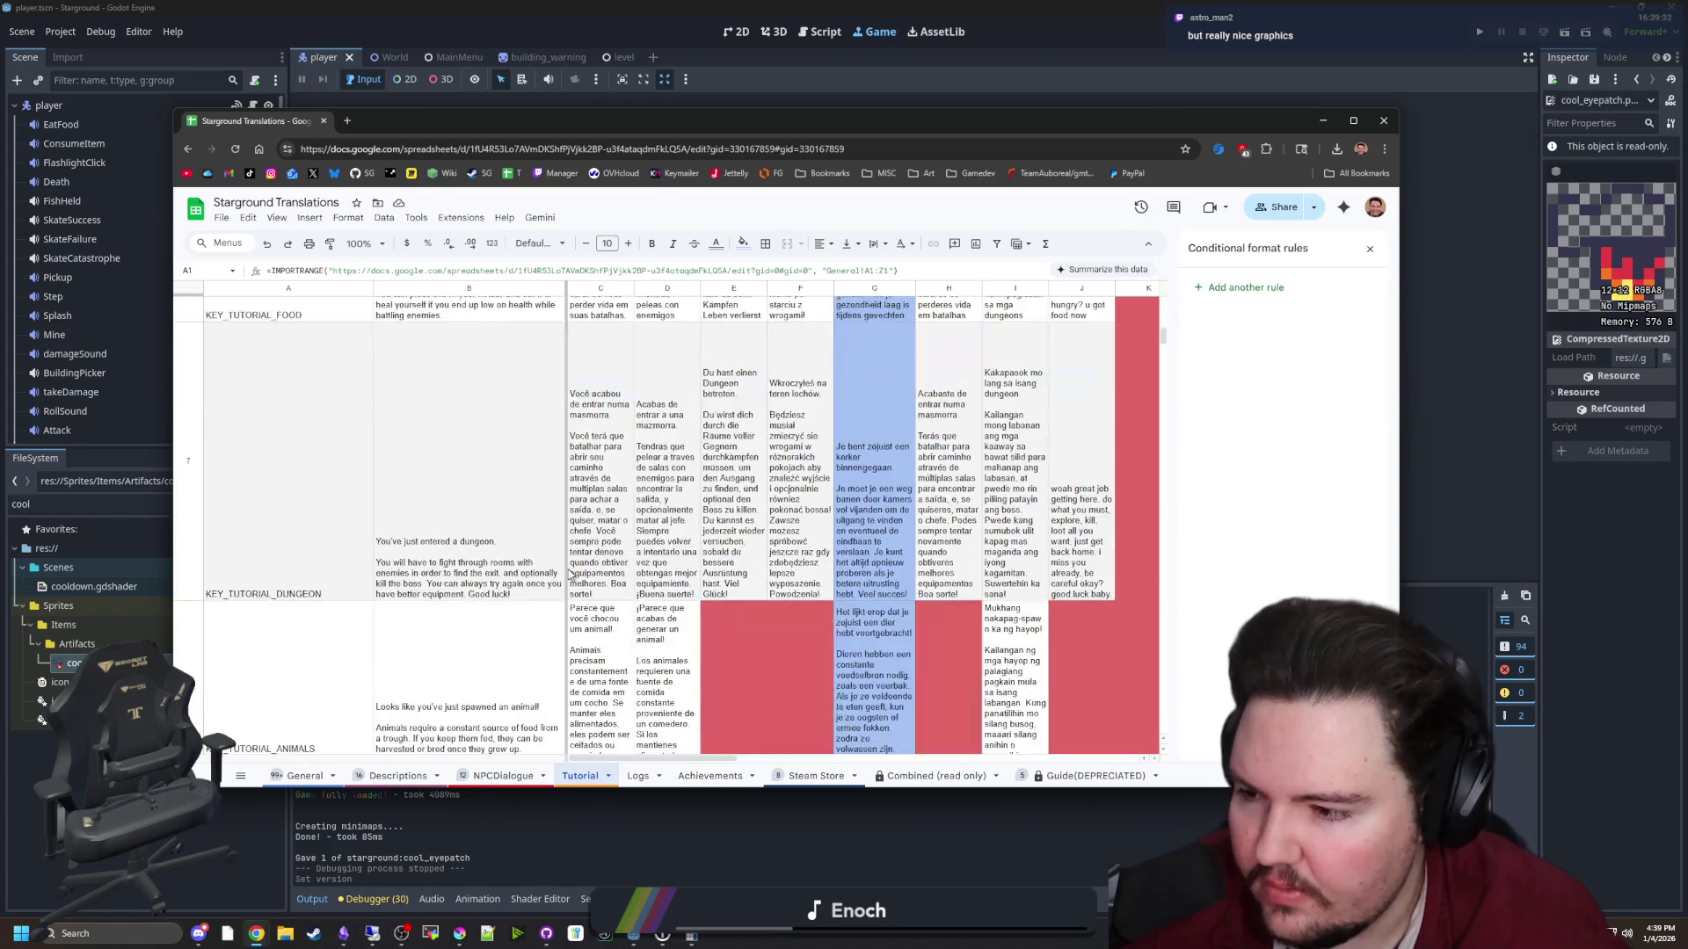
scroll(545, 598, "down", 3)
left_click(486, 774)
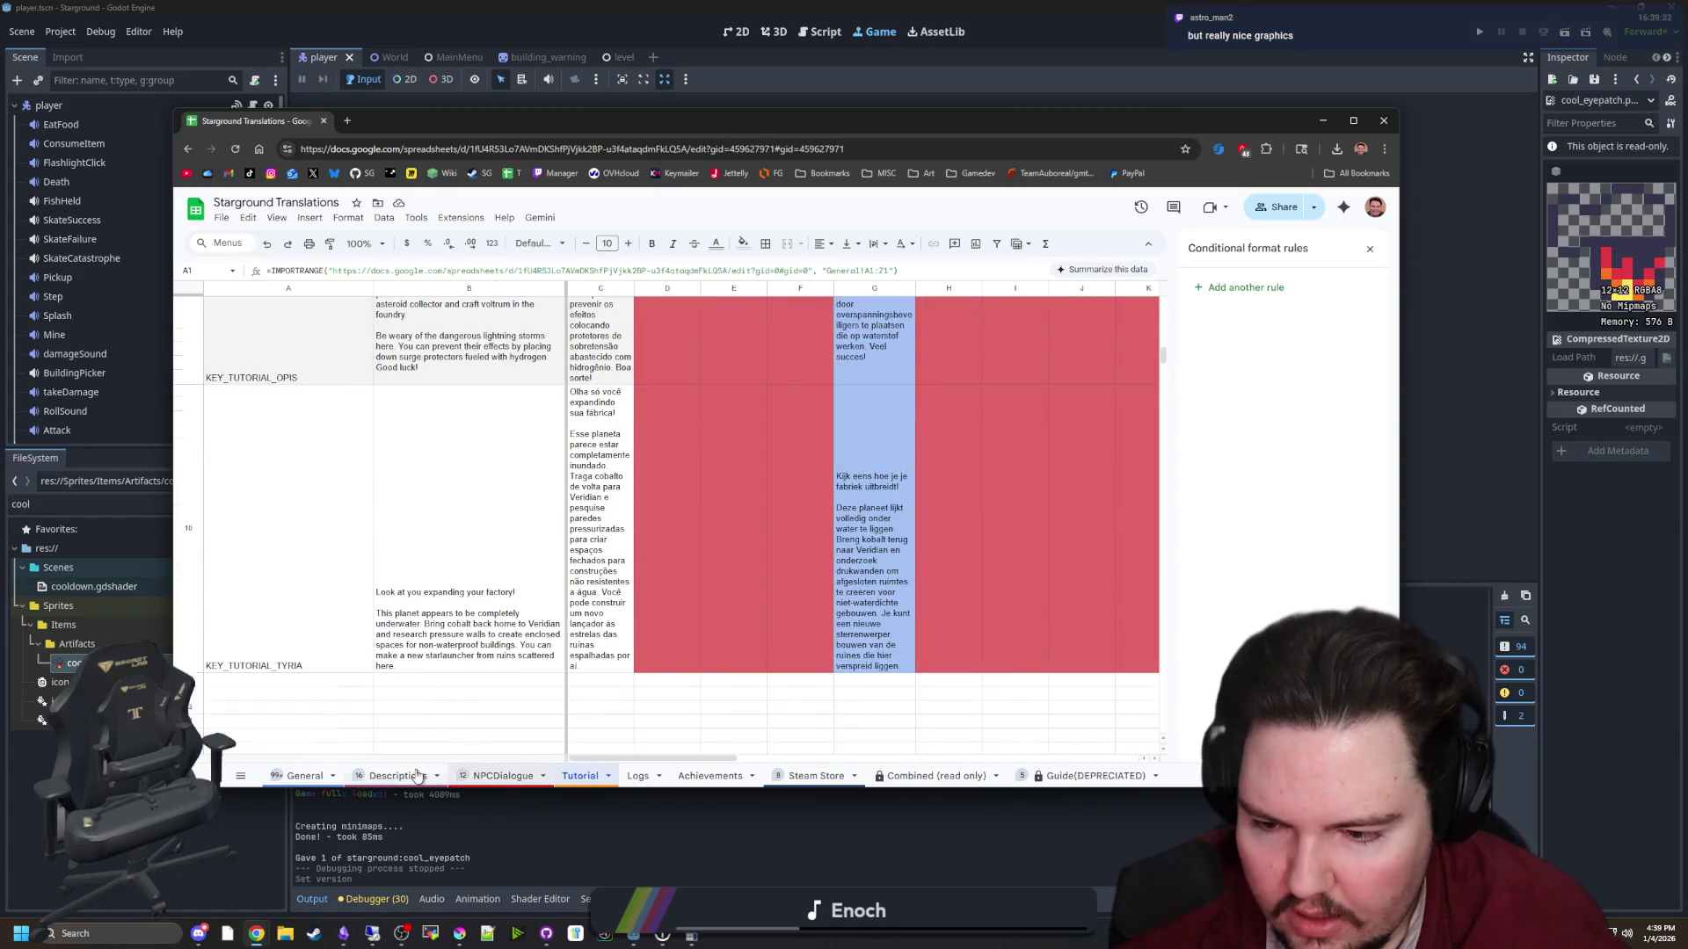
Delete the empty row 10 from the NPCDialogue sheet
left_click(397, 775)
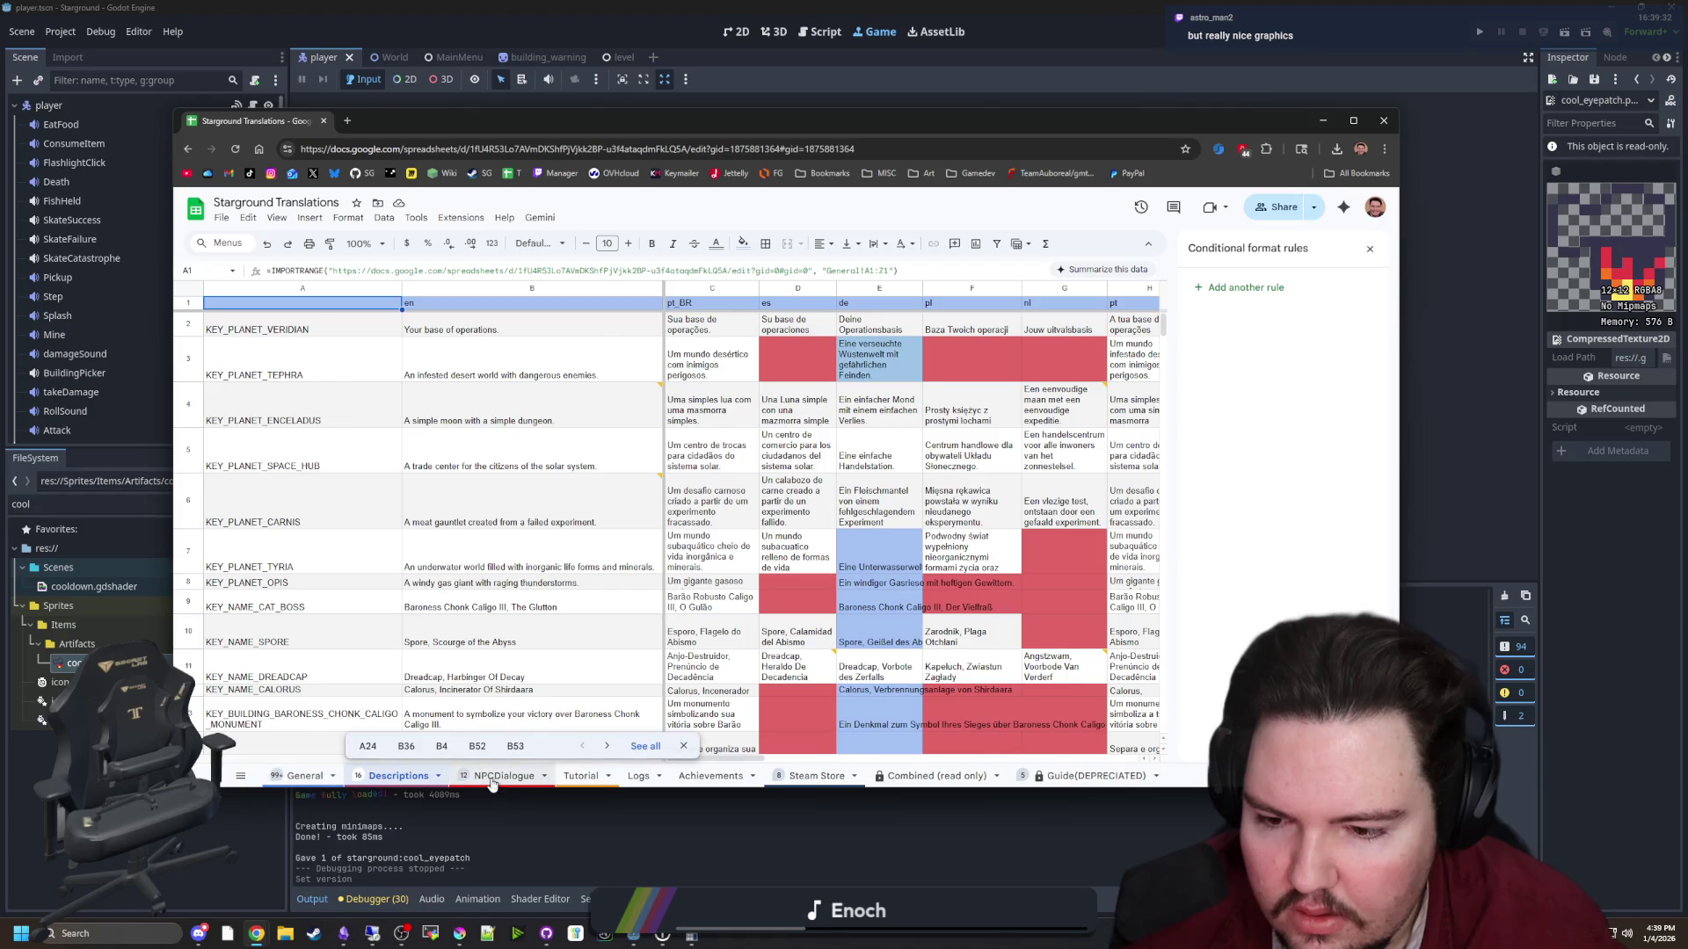
left_click(497, 776)
scroll(576, 708, "down", 20)
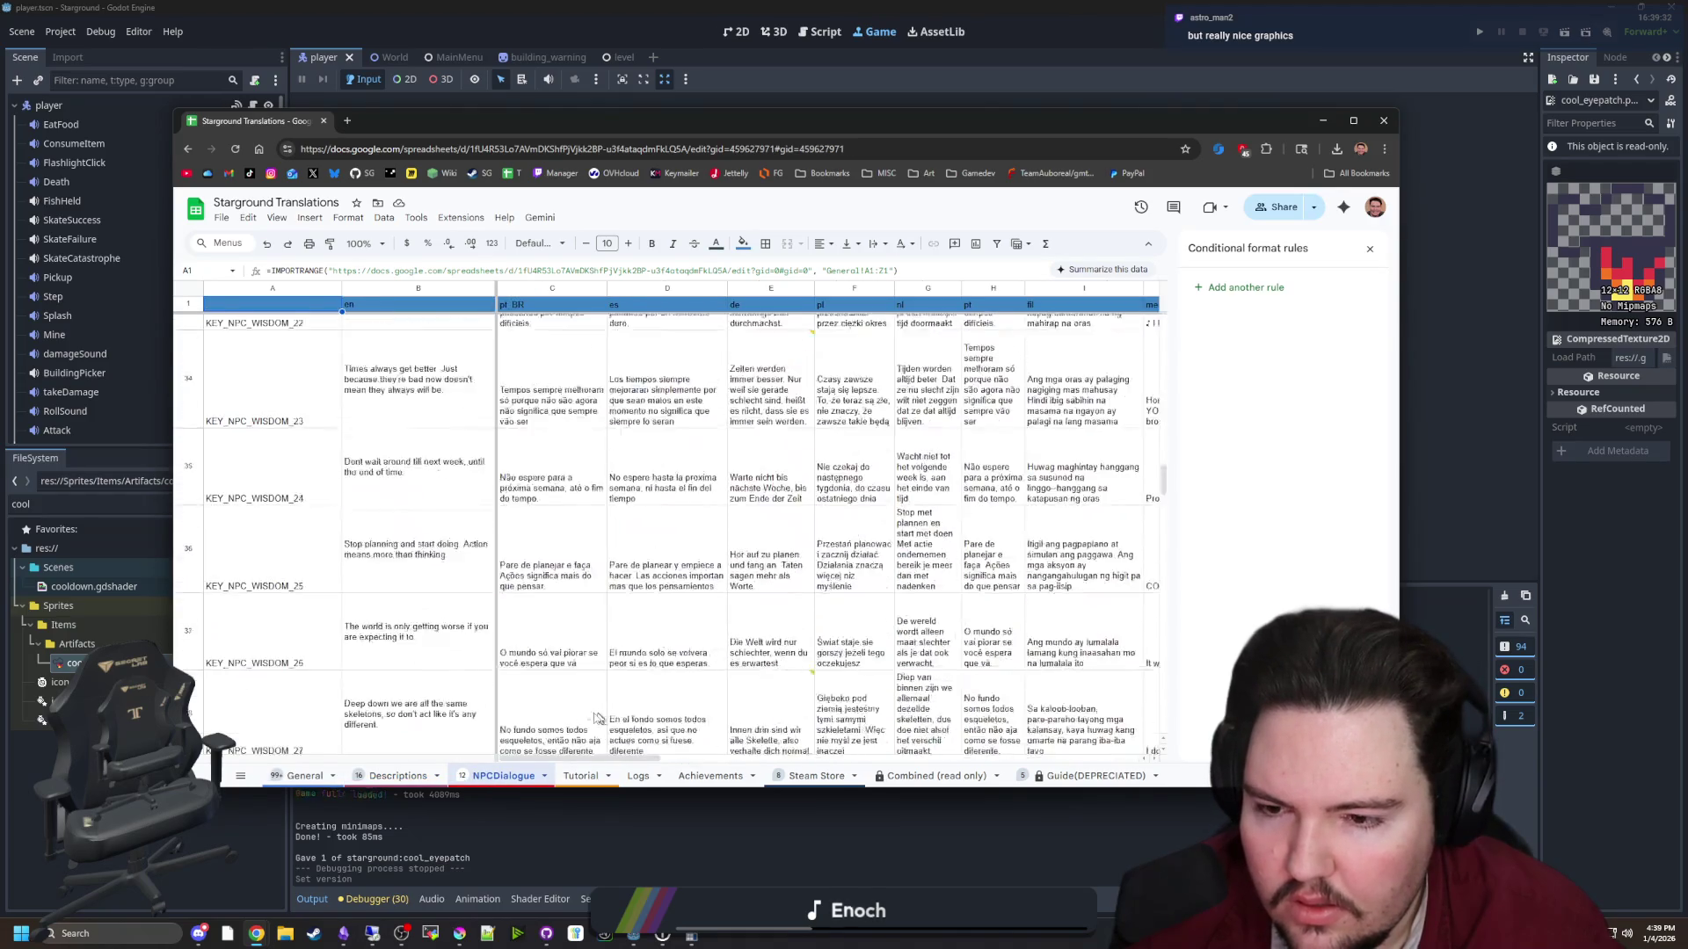
scroll(514, 539, "up", 20)
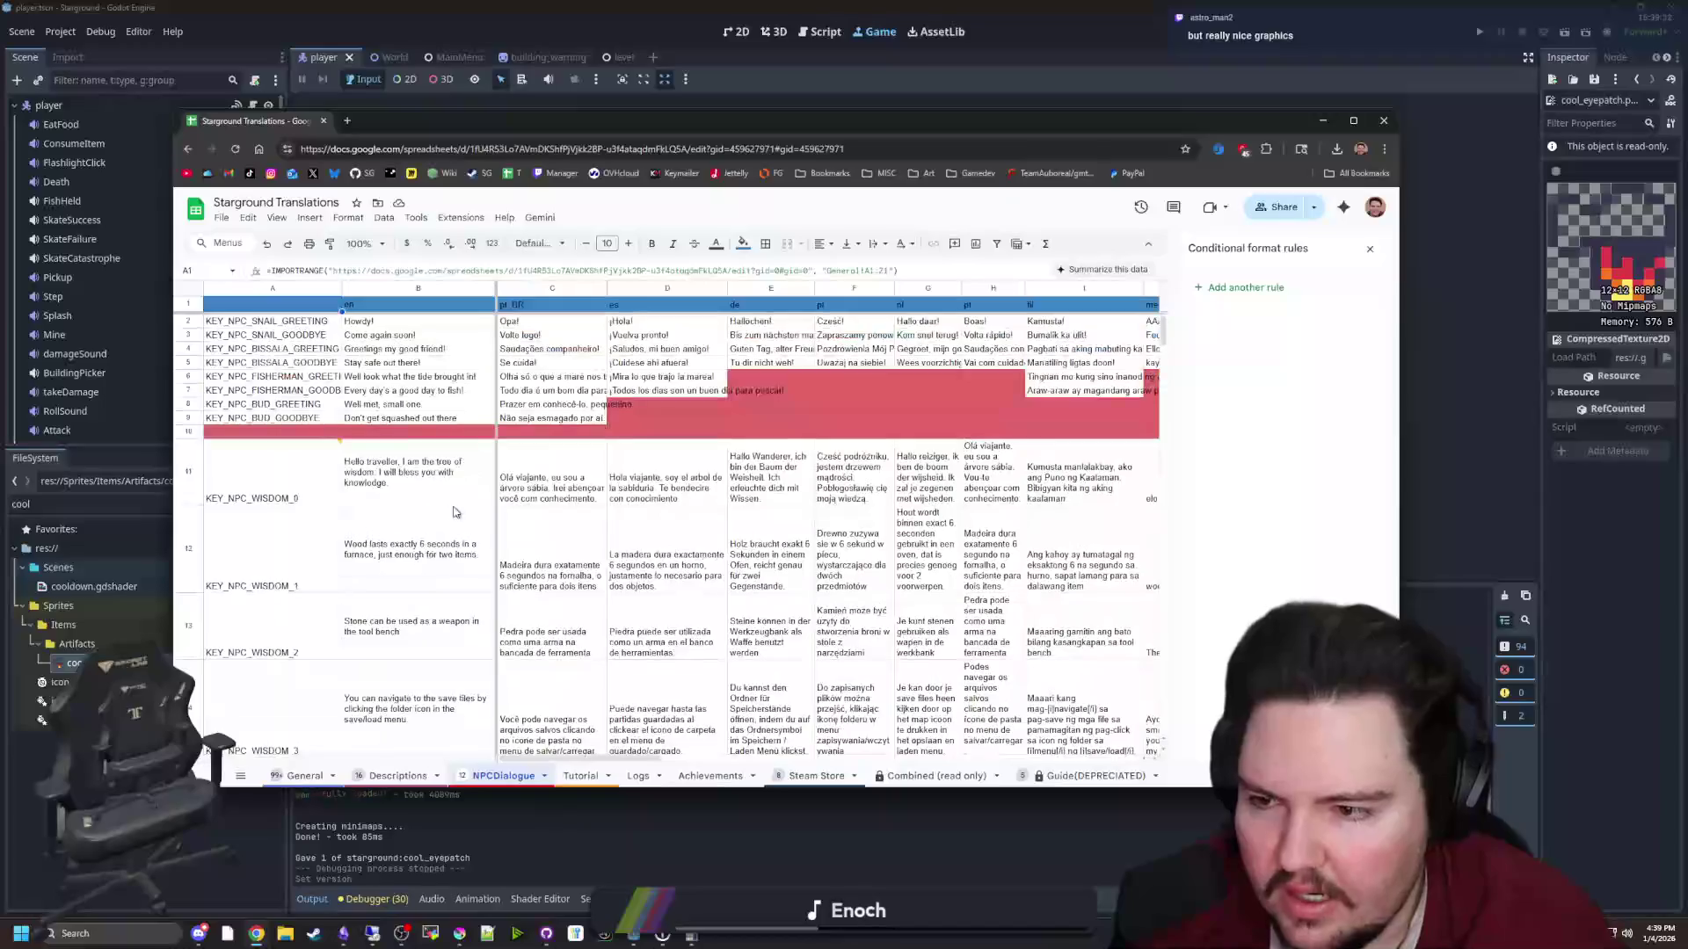
left_click(299, 434)
right_click(308, 434)
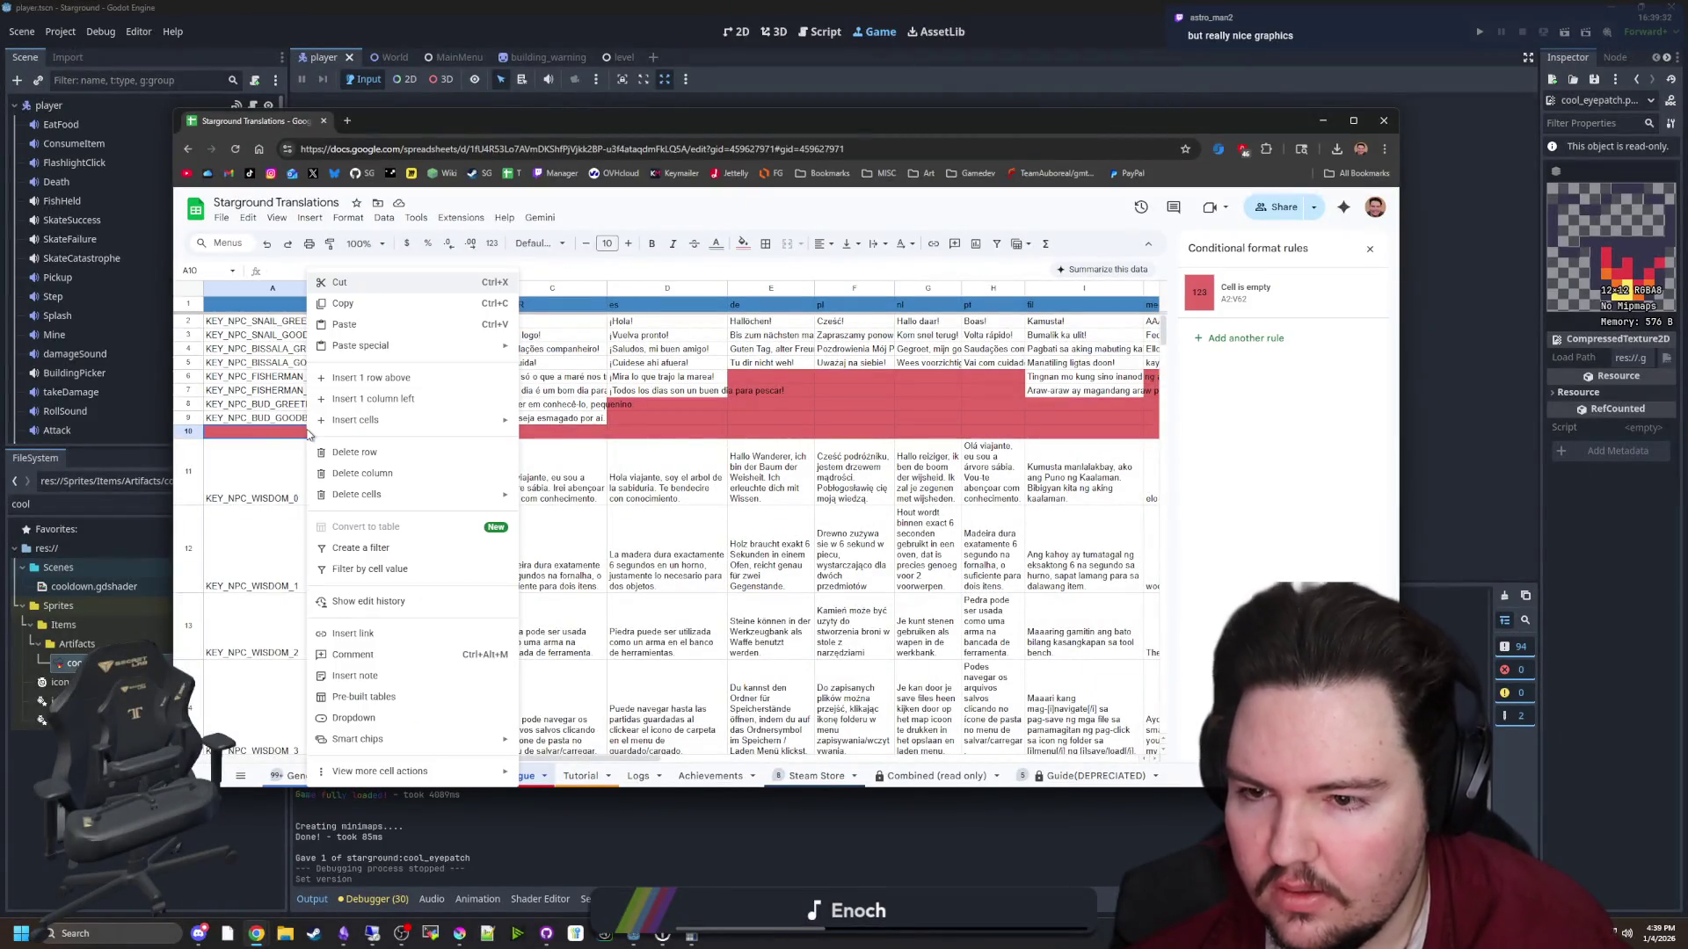
left_click(375, 454)
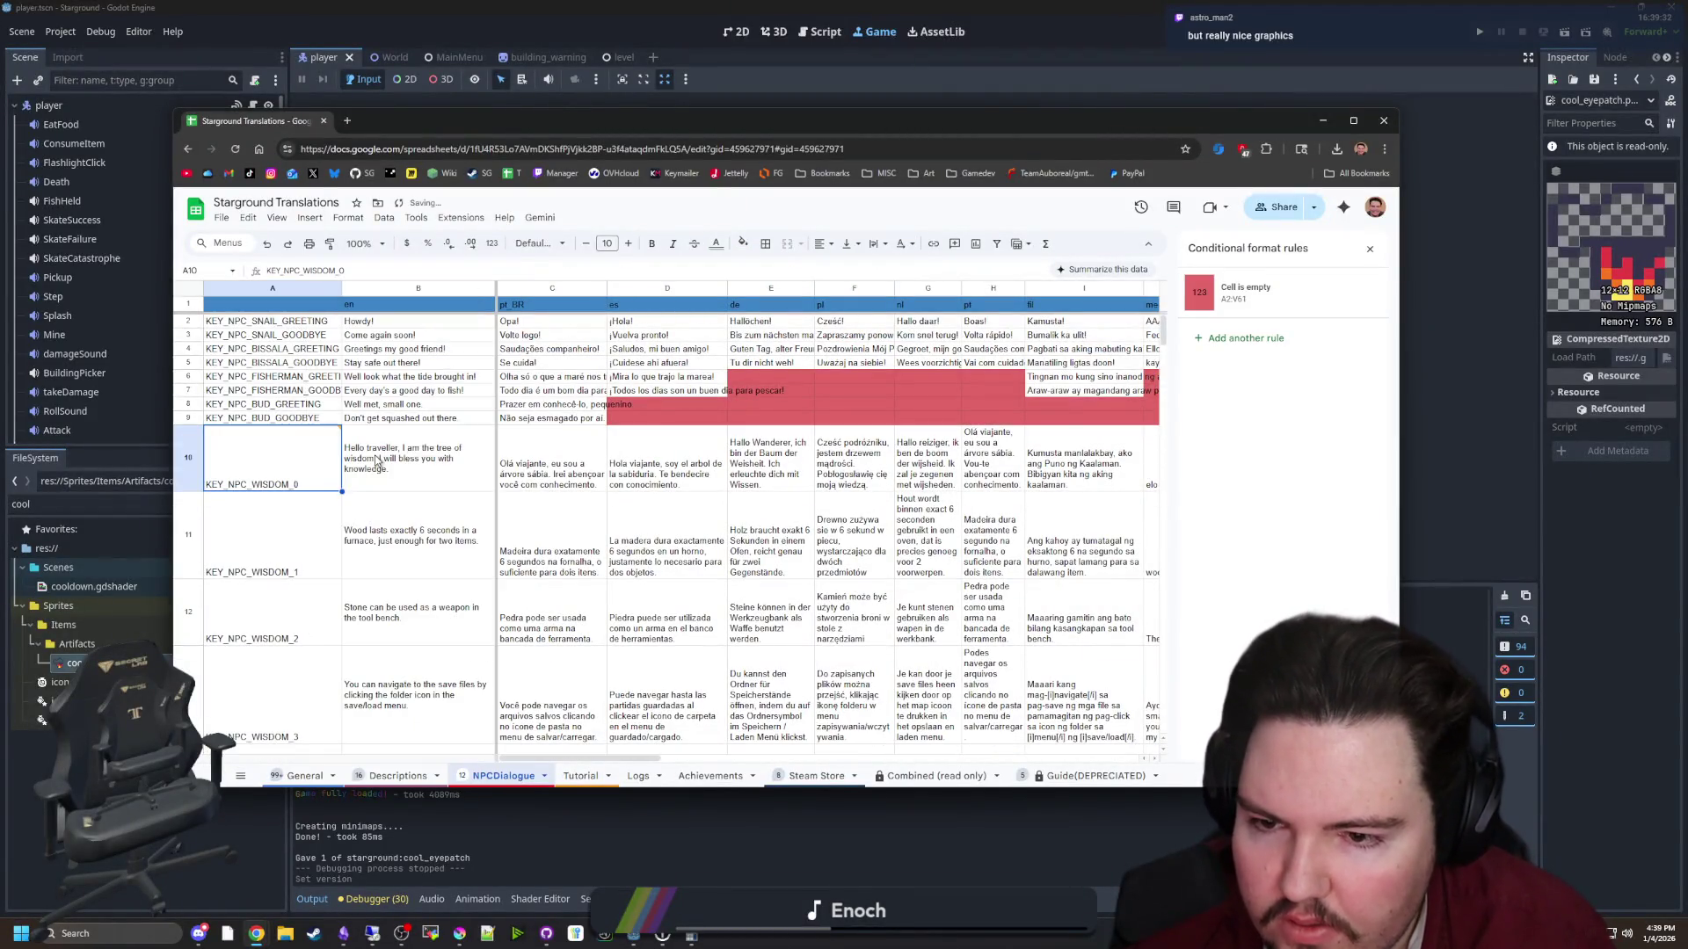
Look through the Descriptions and General sheets
left_click(396, 775)
scroll(590, 558, "down", 10)
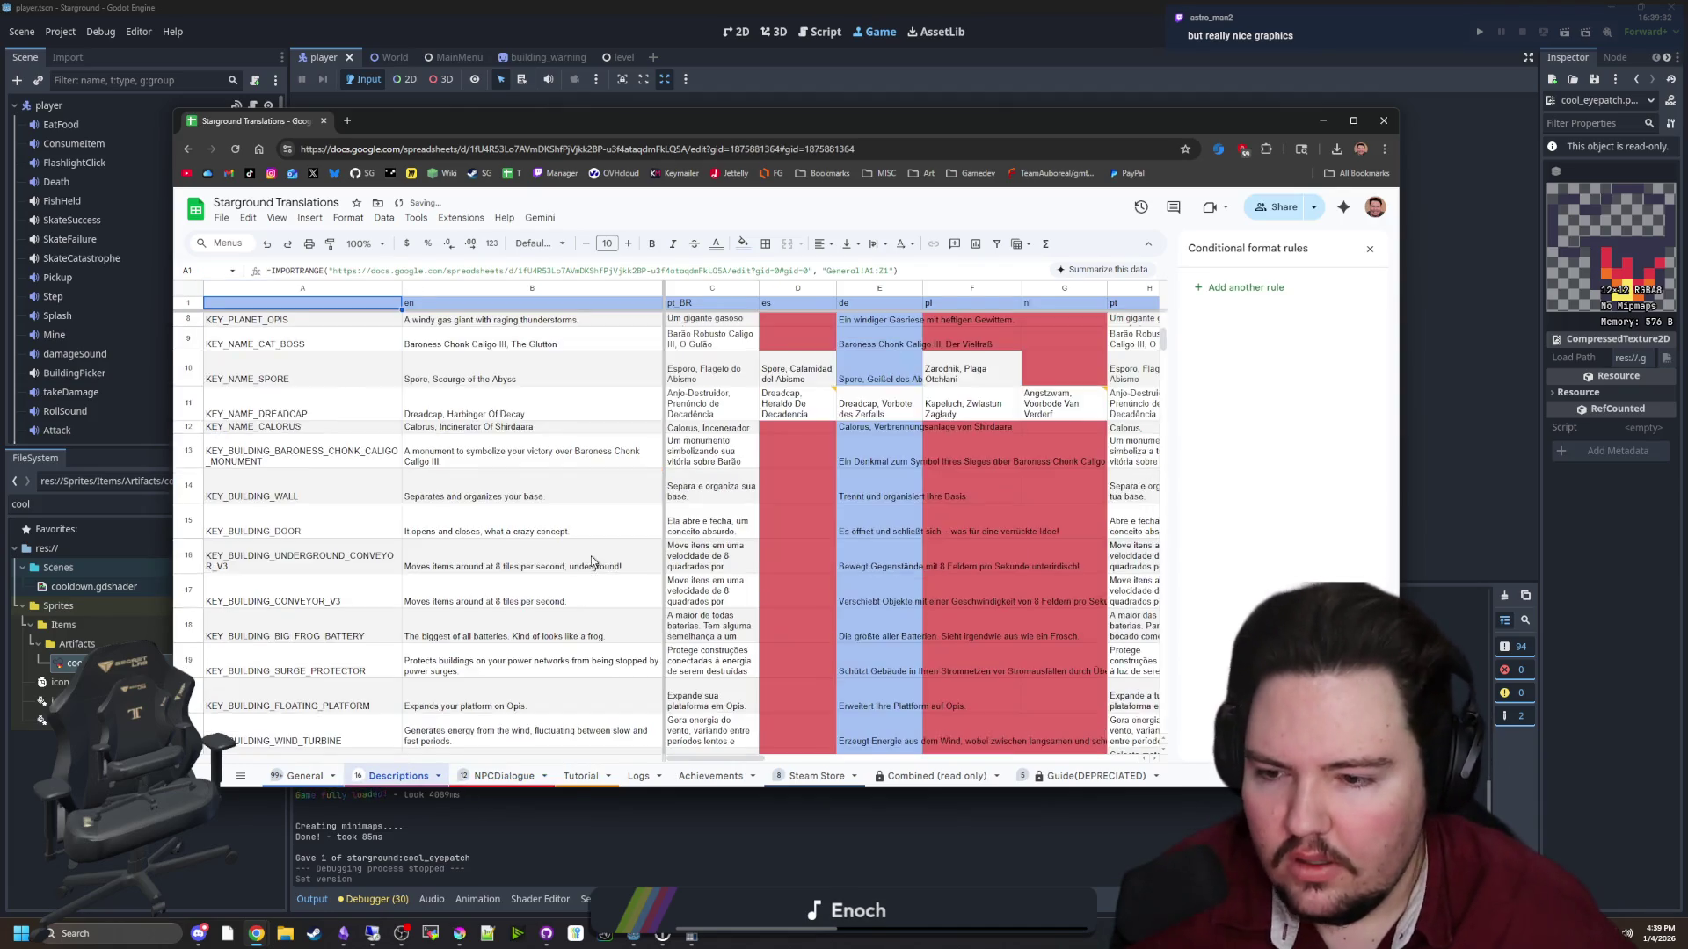
scroll(590, 561, "down", 20)
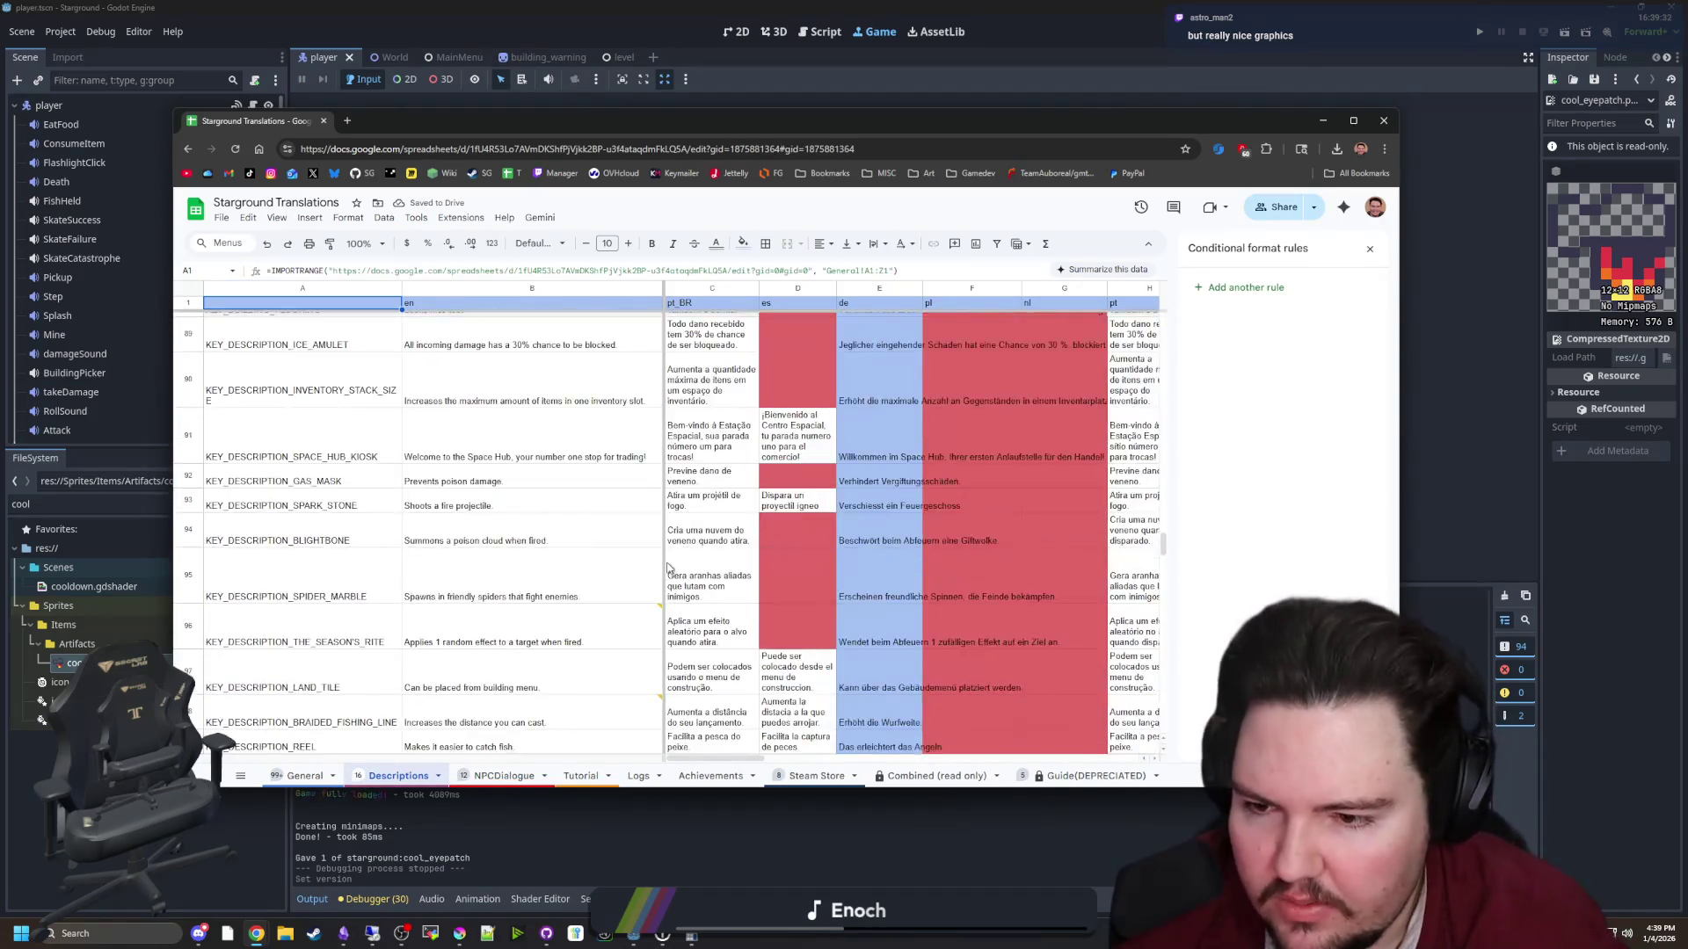
key("ctrl+shift+Page_Up")
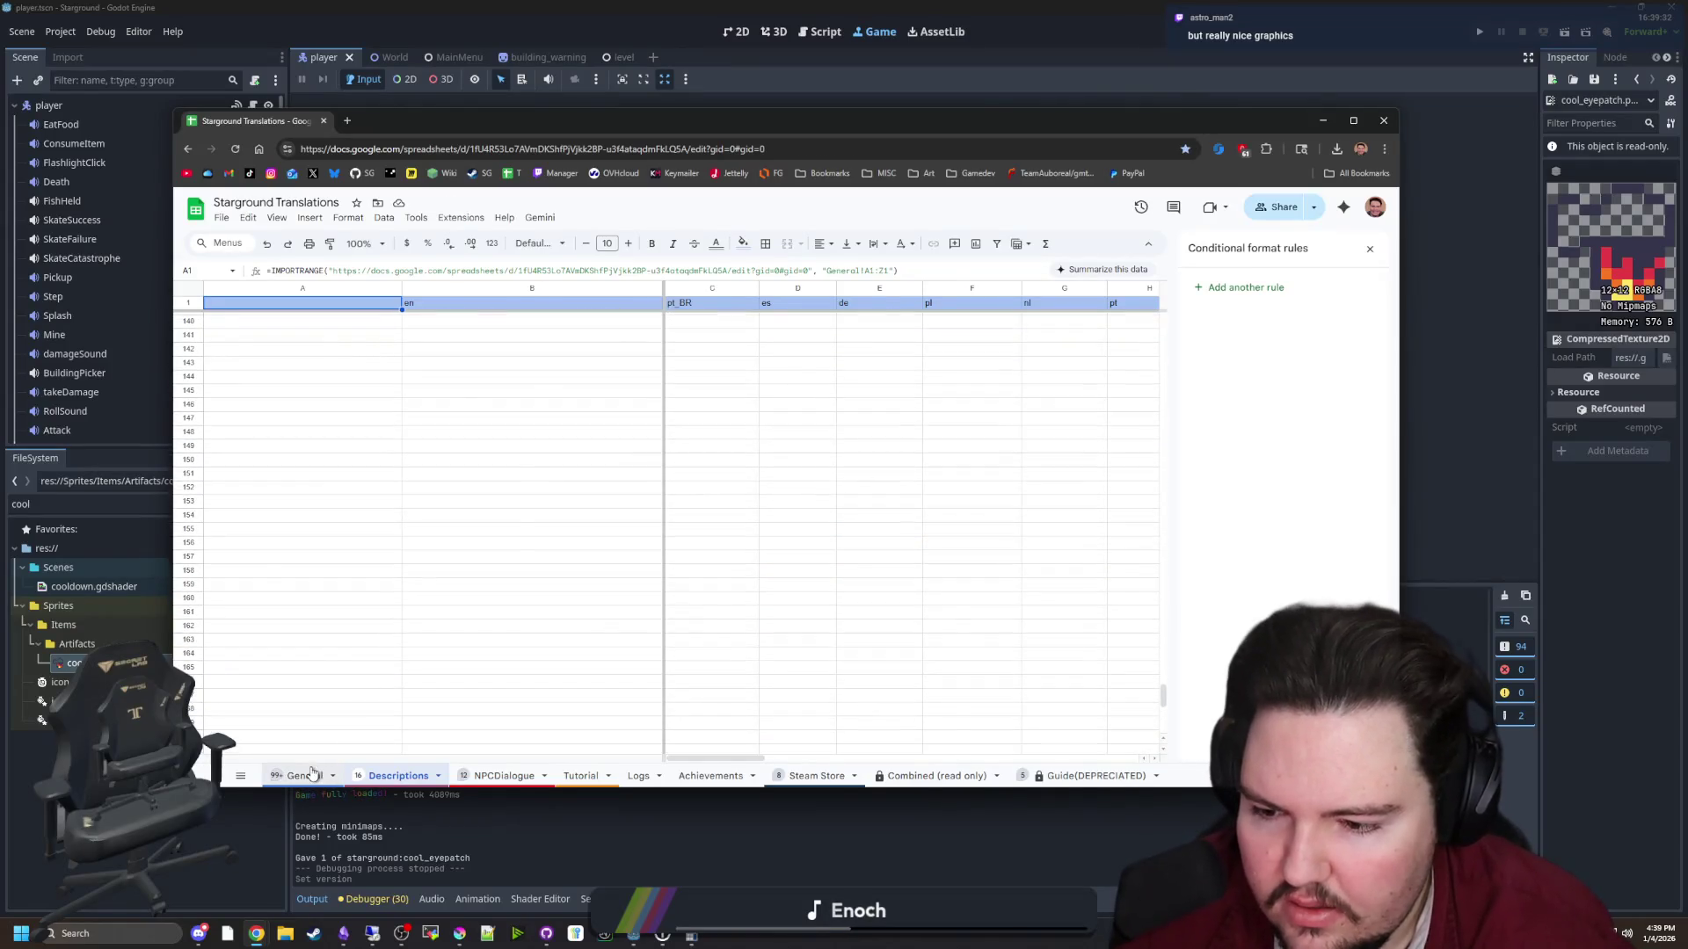
scroll(416, 626, "up", 20)
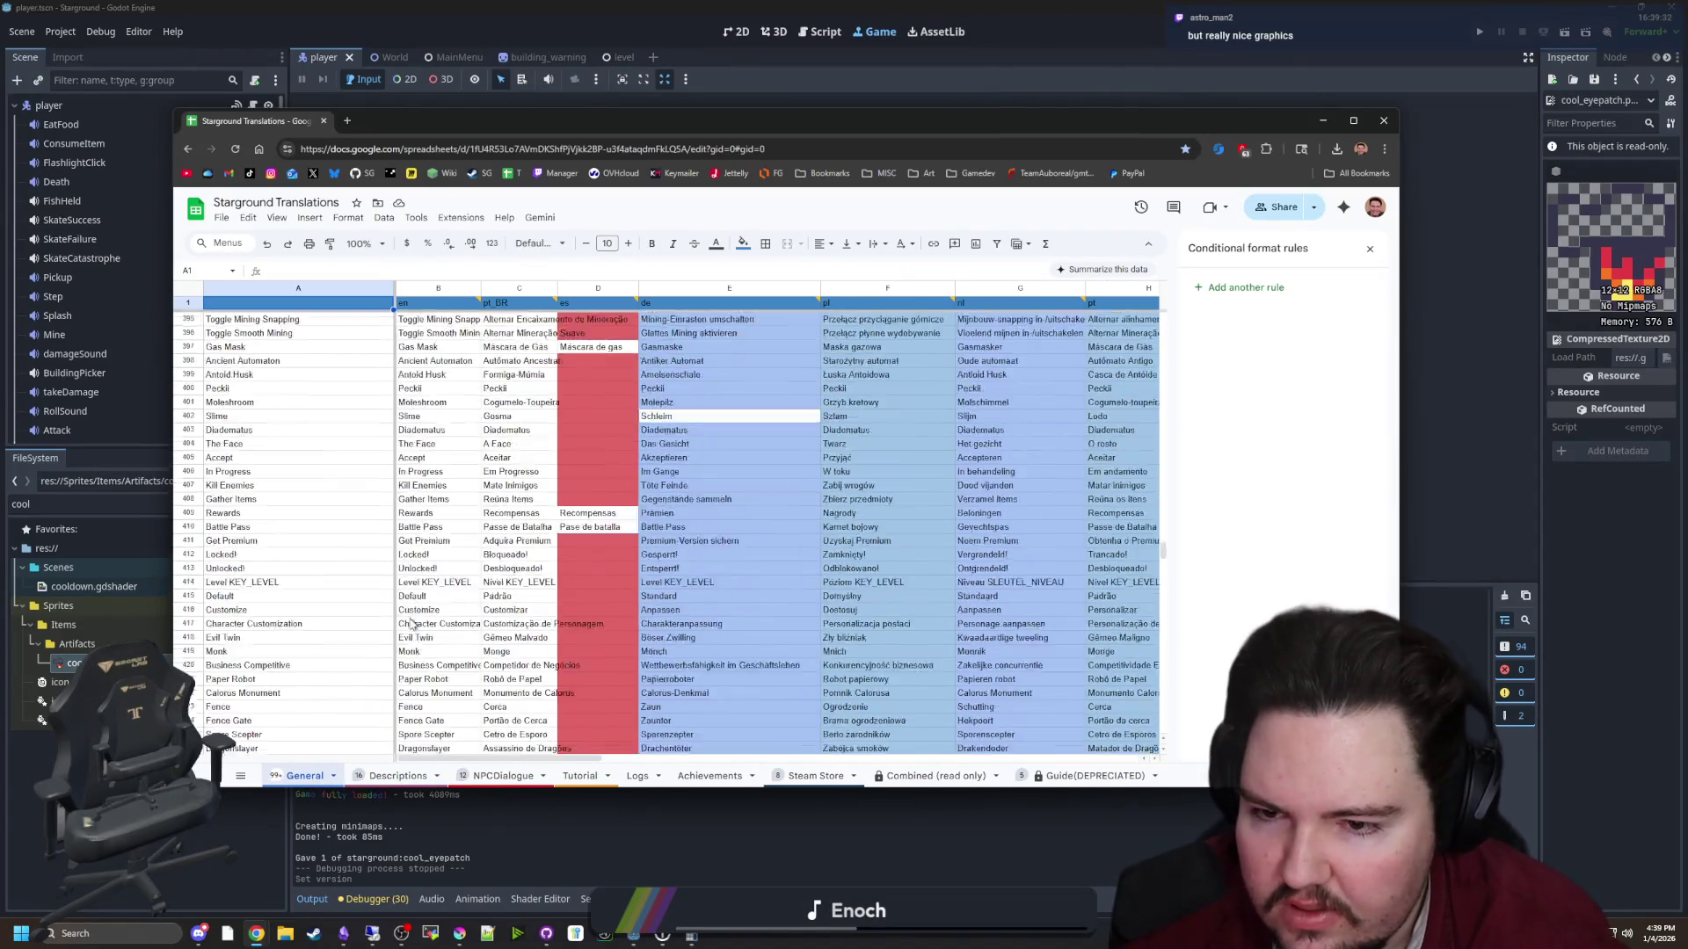
scroll(452, 661, "up", 20)
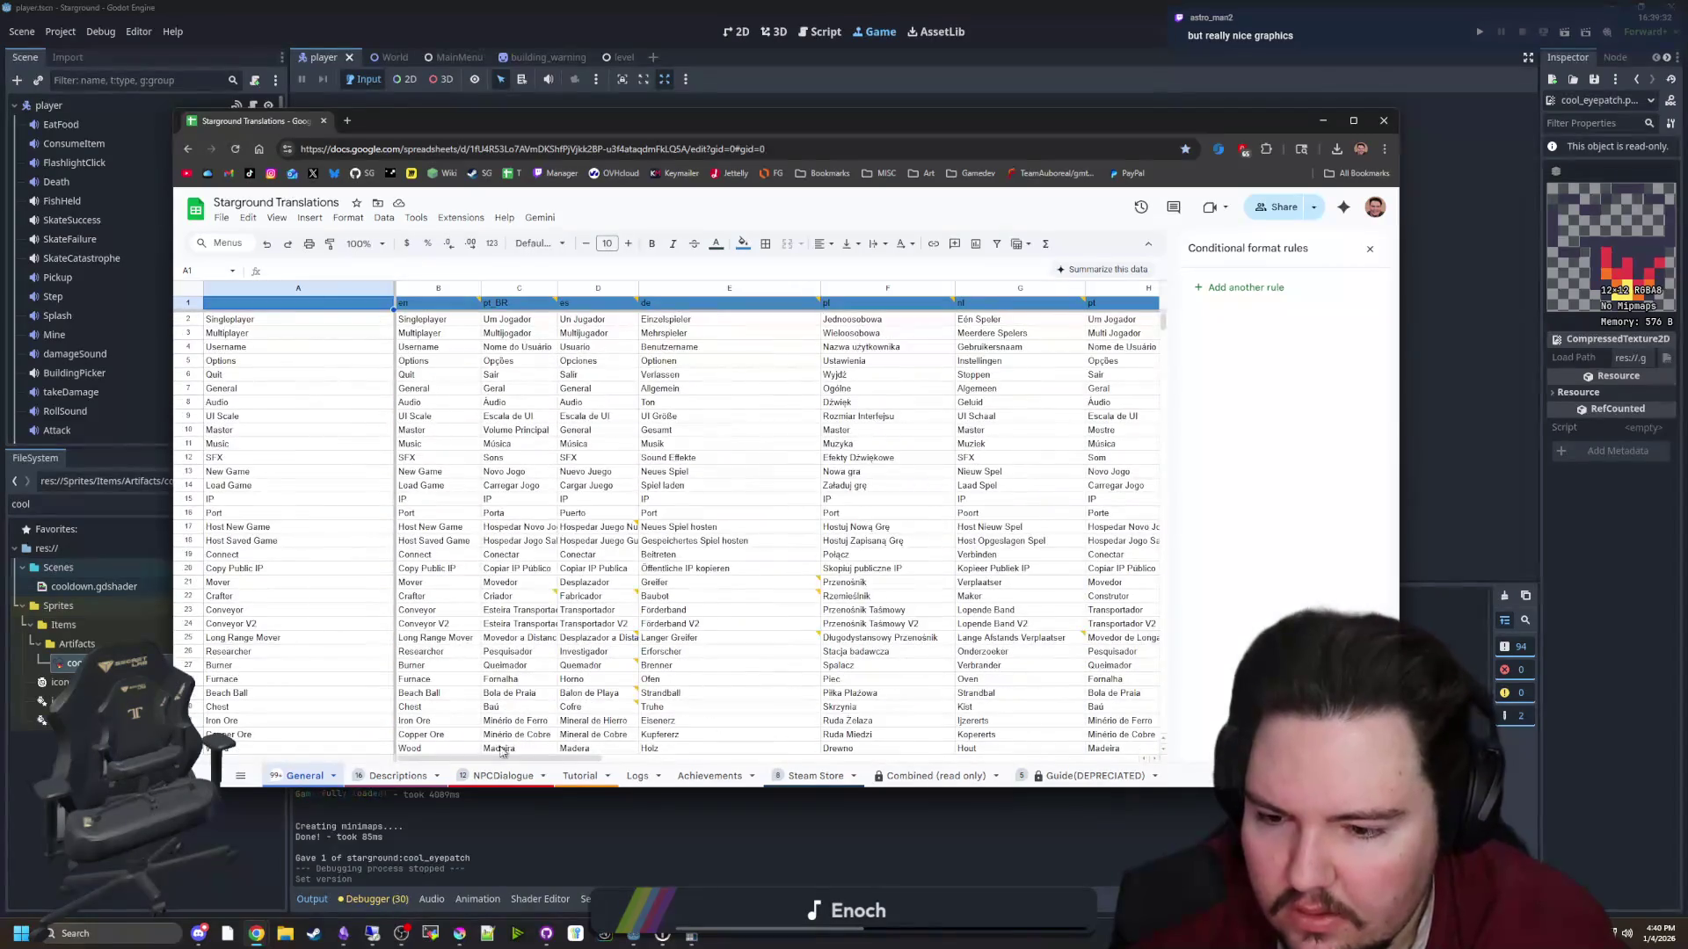
Step through NPCDialogue, Tutorial and Achievements sheets to reach the Steam Store sheet
left_click(501, 775)
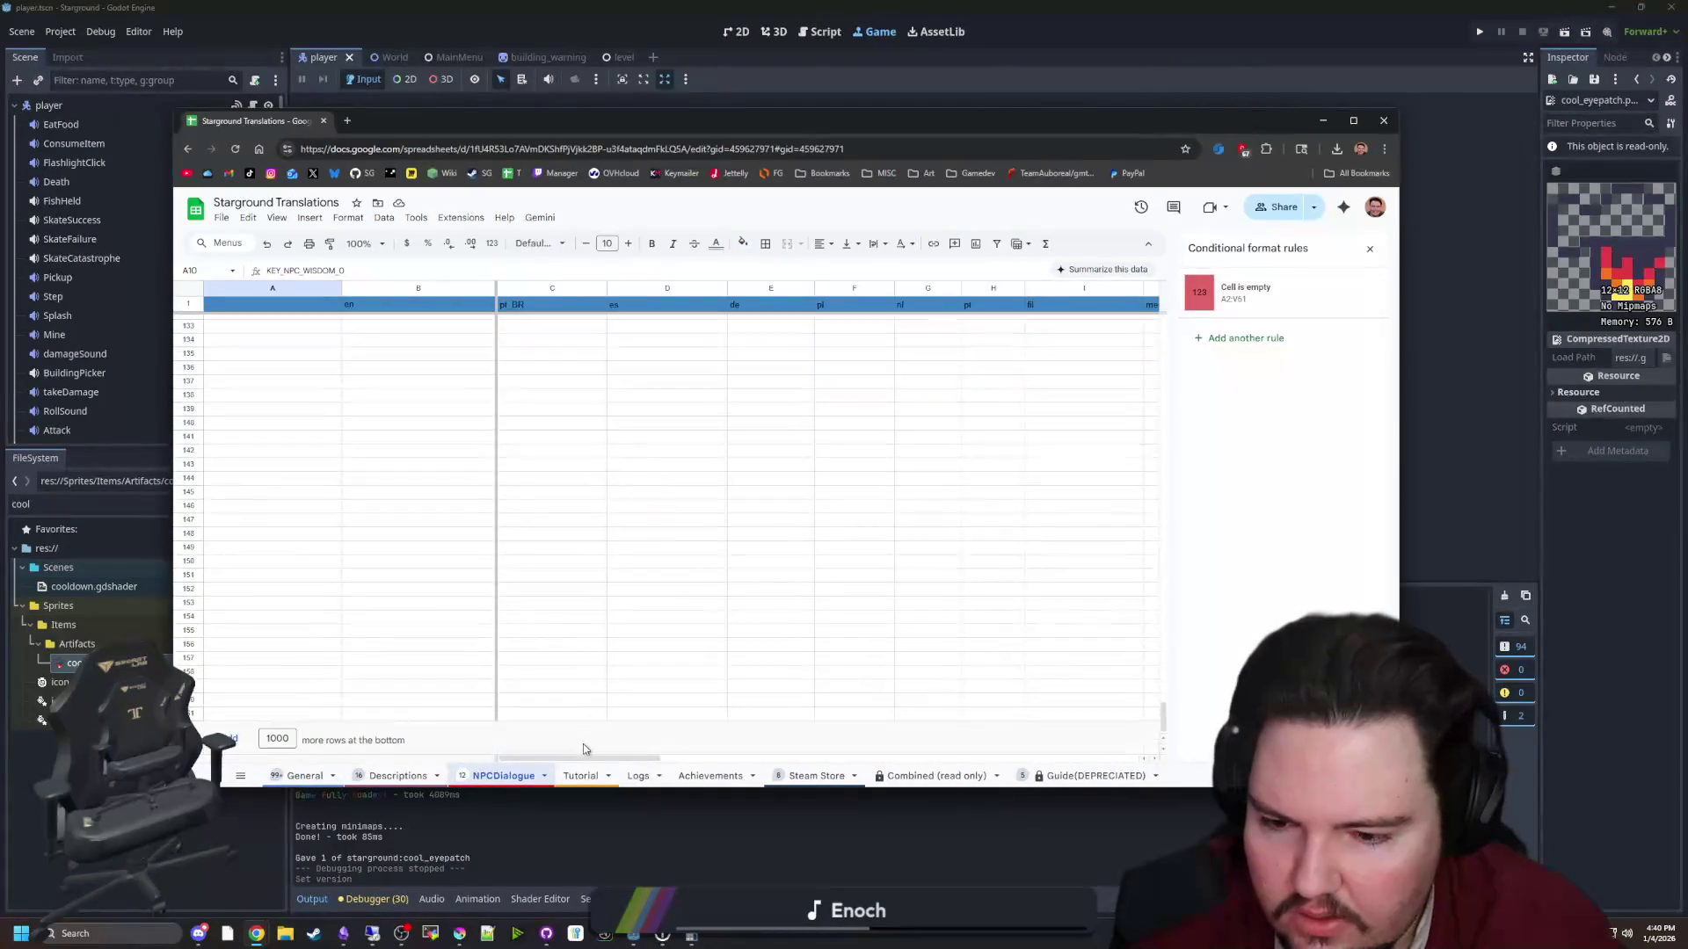
scroll(616, 719, "up", 15)
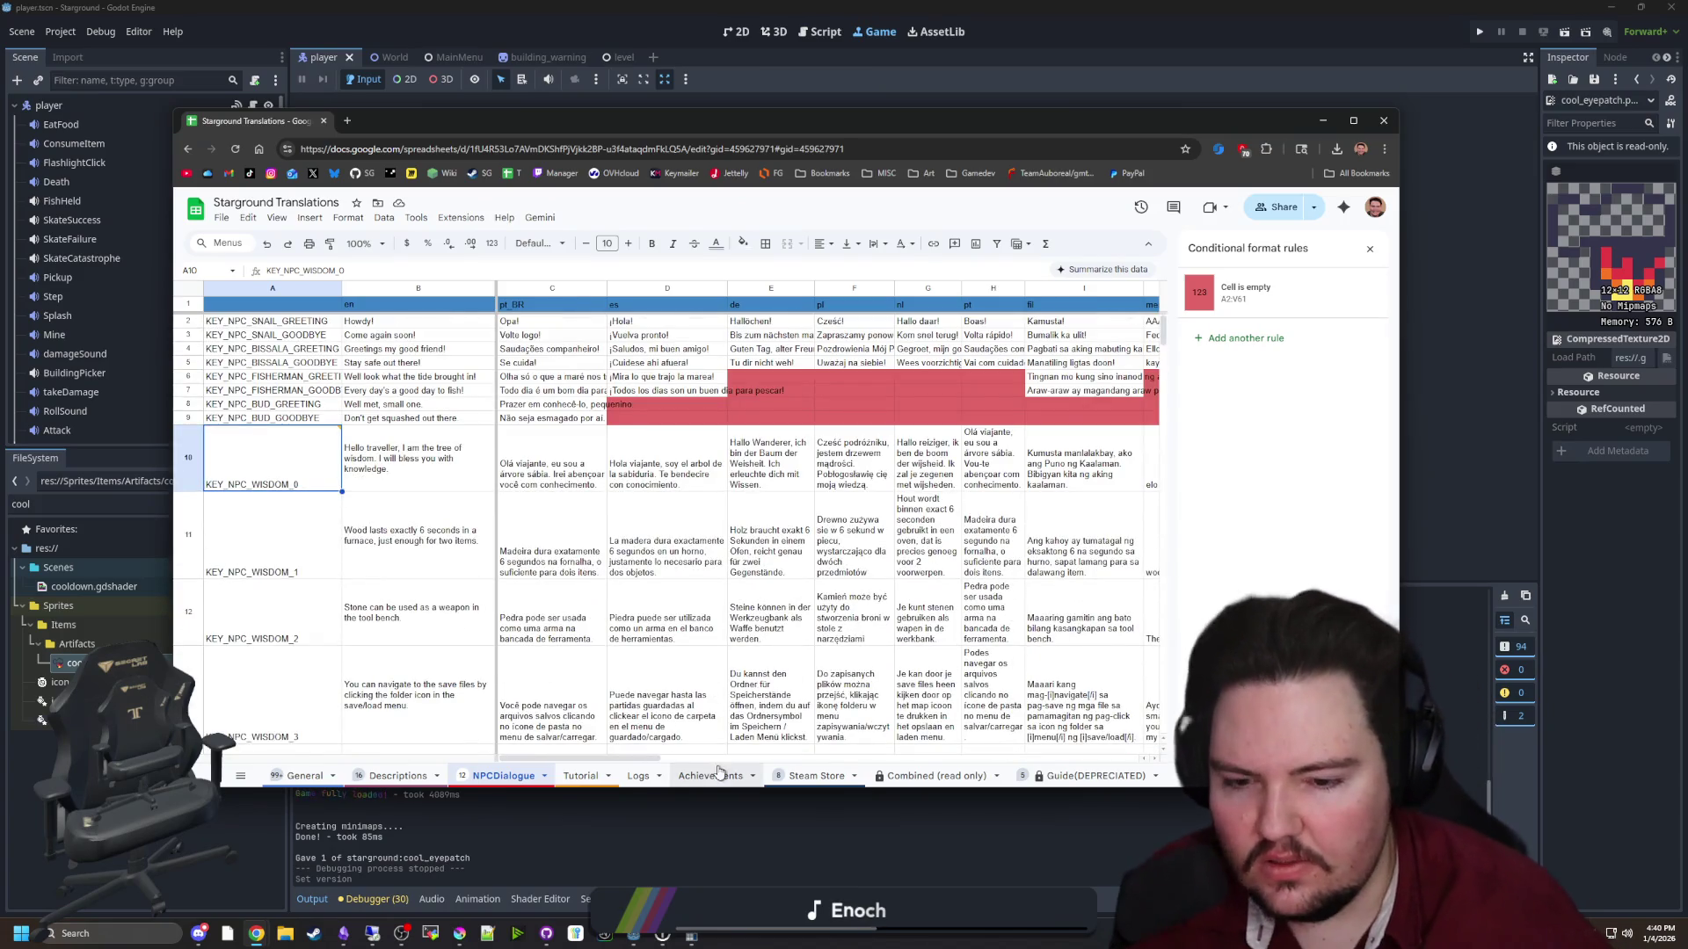
left_click(582, 777)
scroll(708, 655, "up", 10)
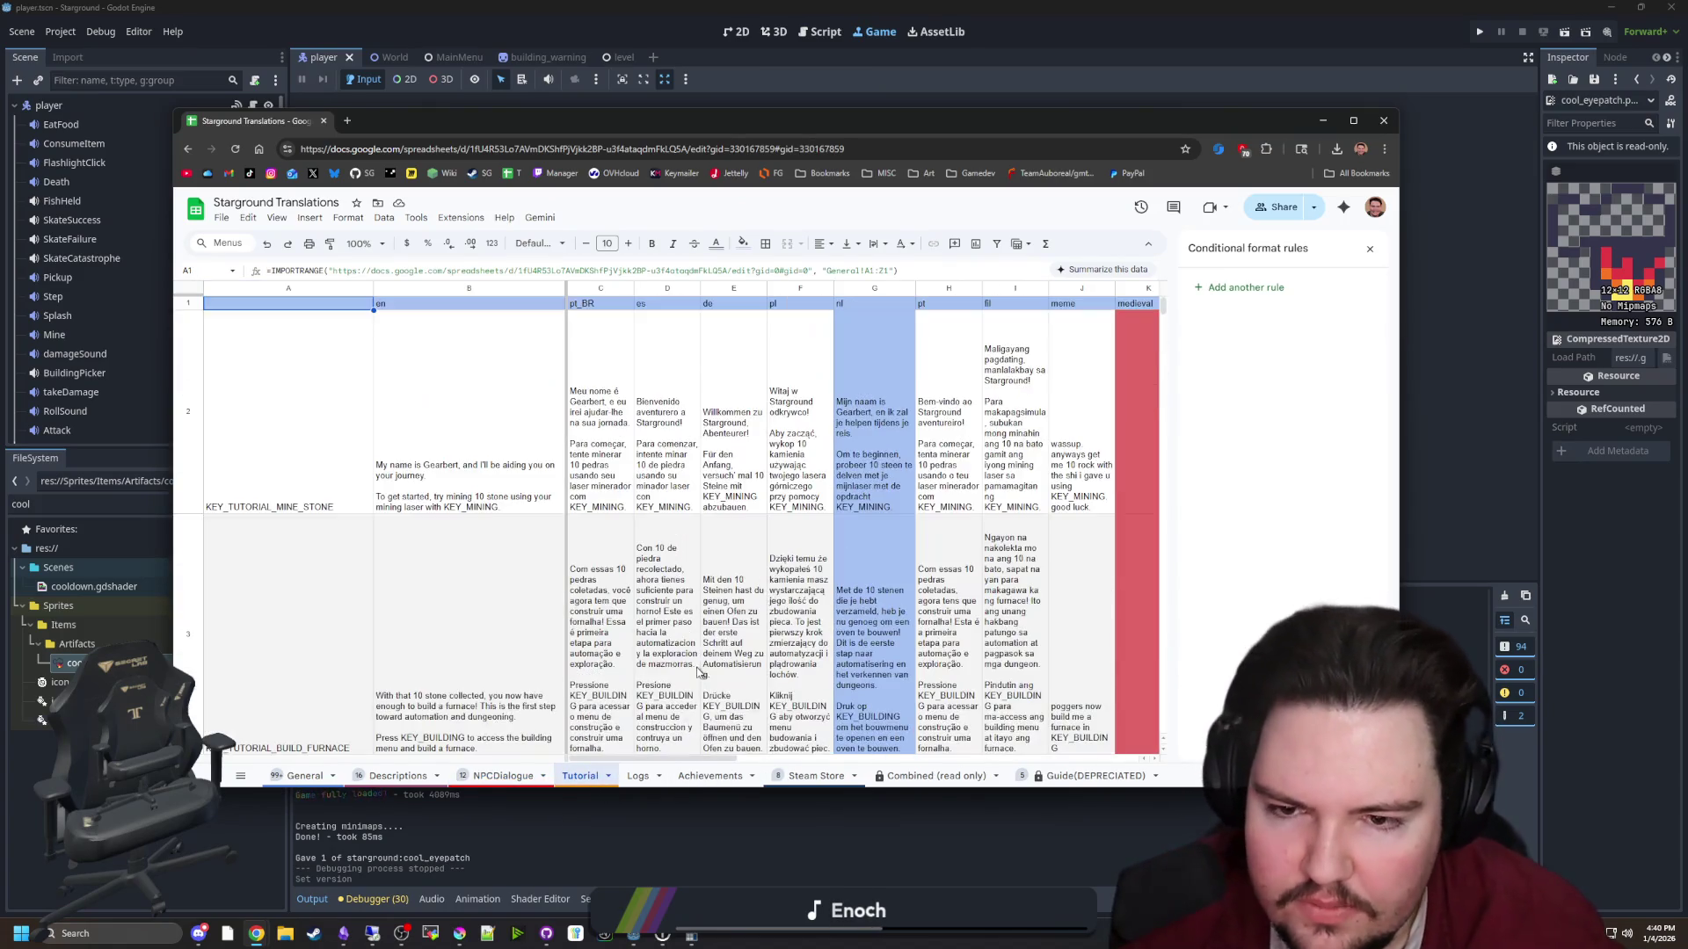
left_click(711, 776)
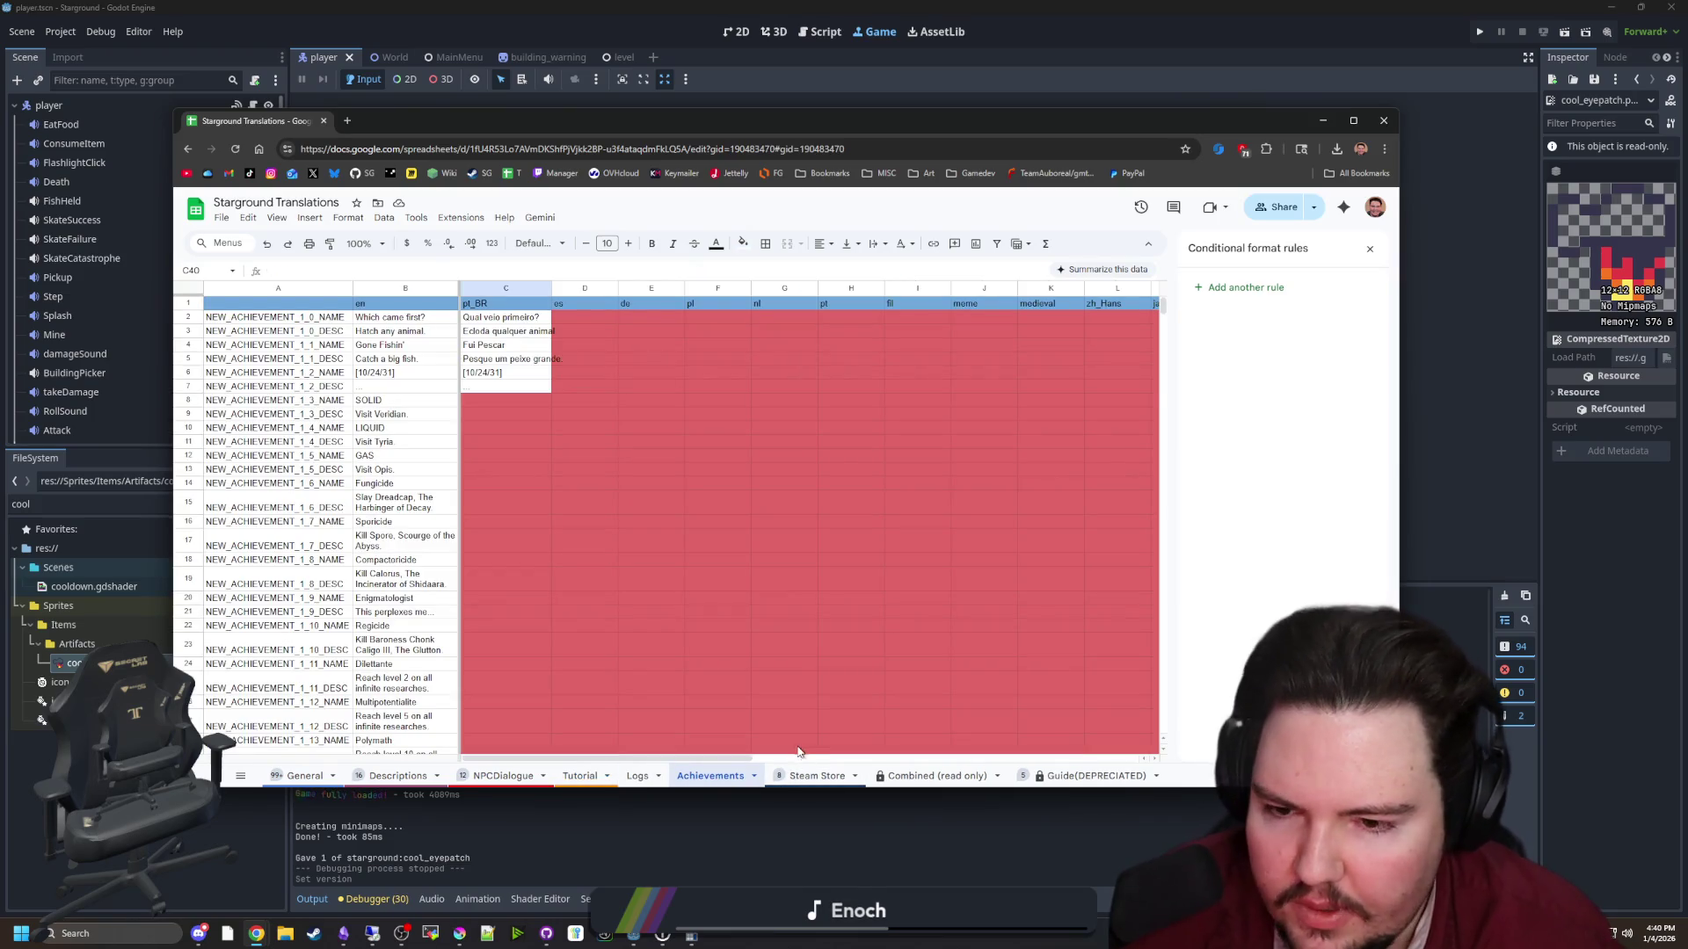
left_click(816, 776)
Download the Steam Store sheet as a Comma Separated Values (.csv) file
scroll(723, 639, "down", 3)
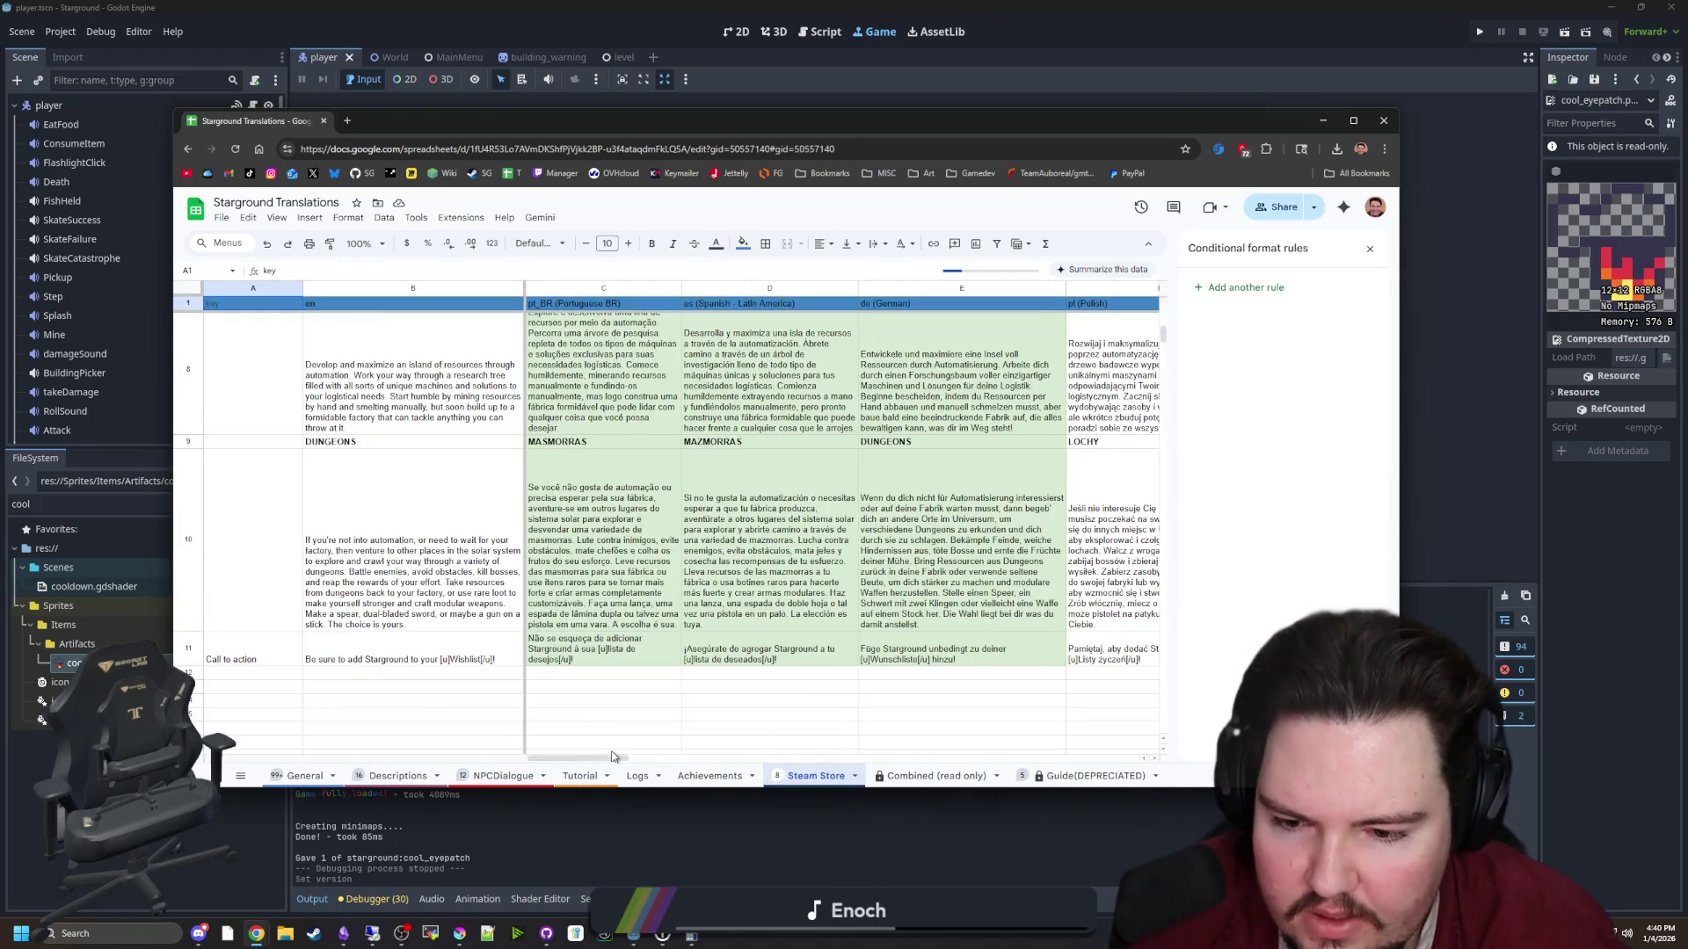
left_click_drag(596, 760, 939, 758)
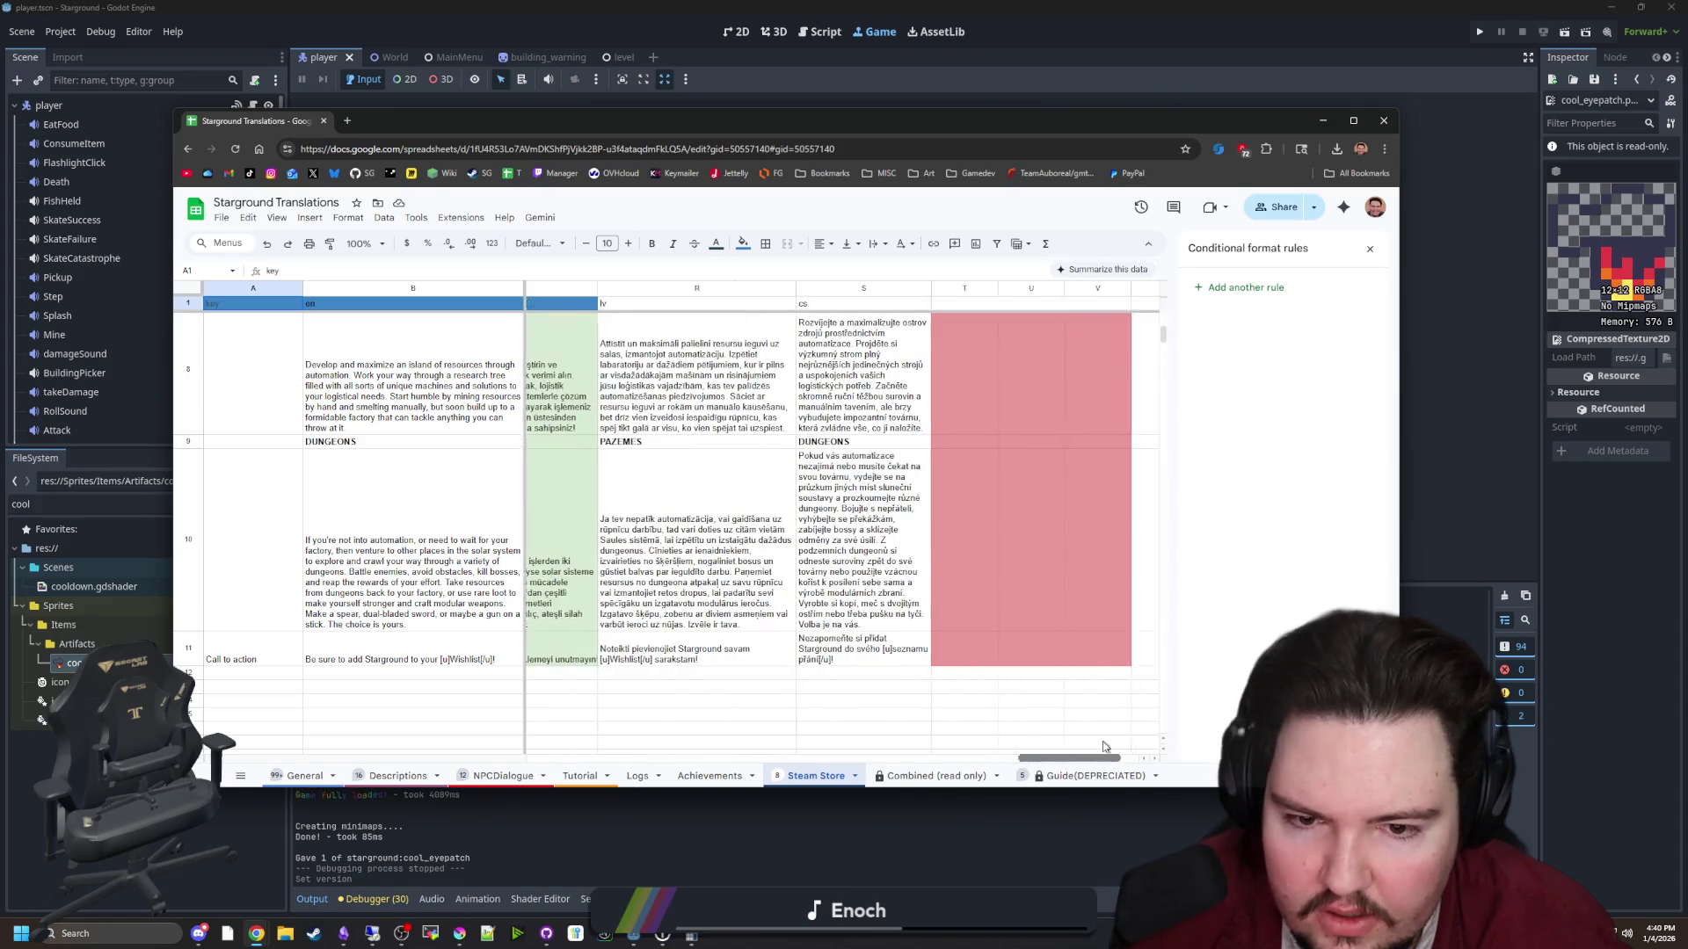
left_click_drag(1063, 756, 615, 757)
scroll(615, 527, "up", 10)
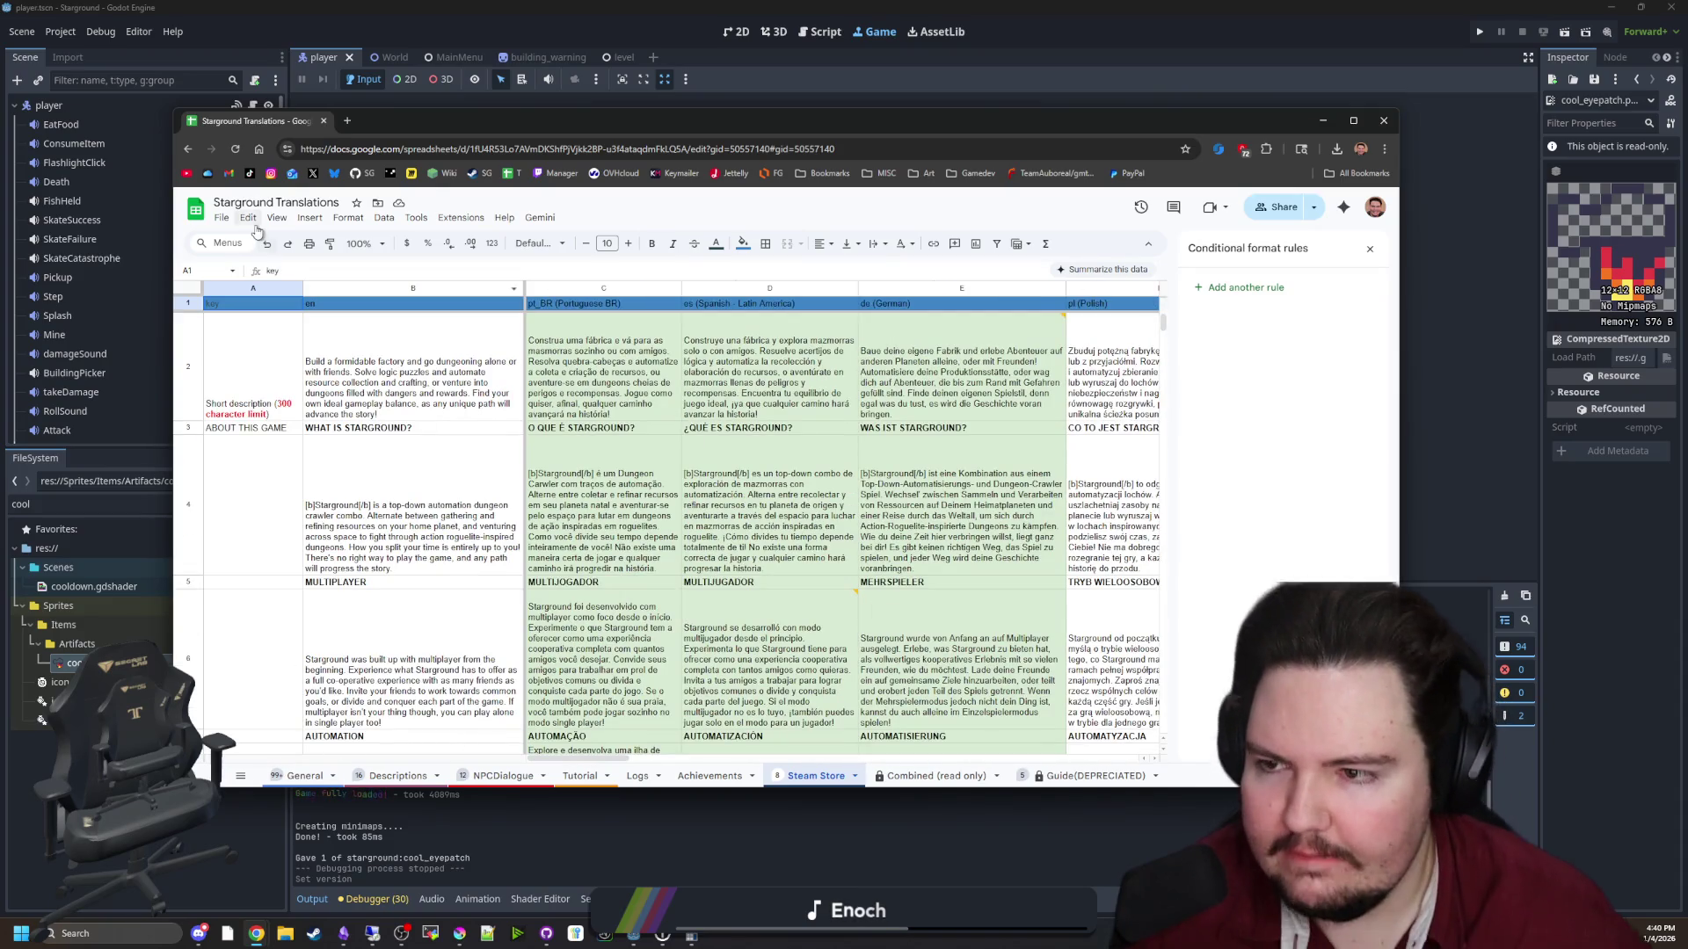
left_click(221, 218)
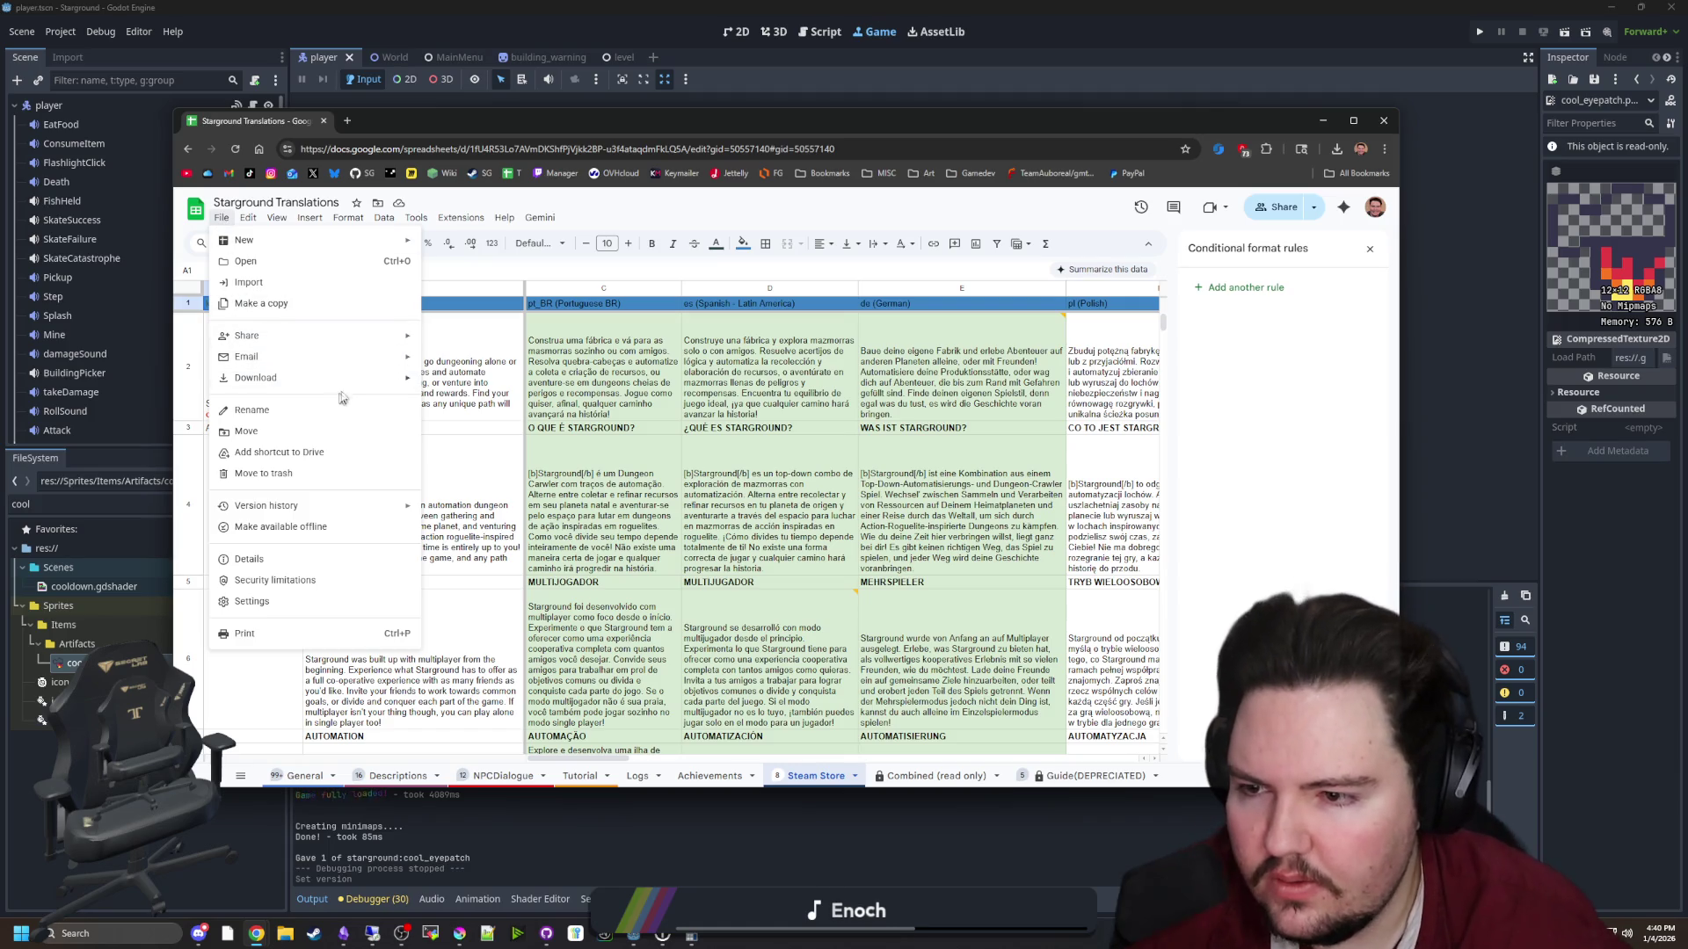
mouse_move(378, 384)
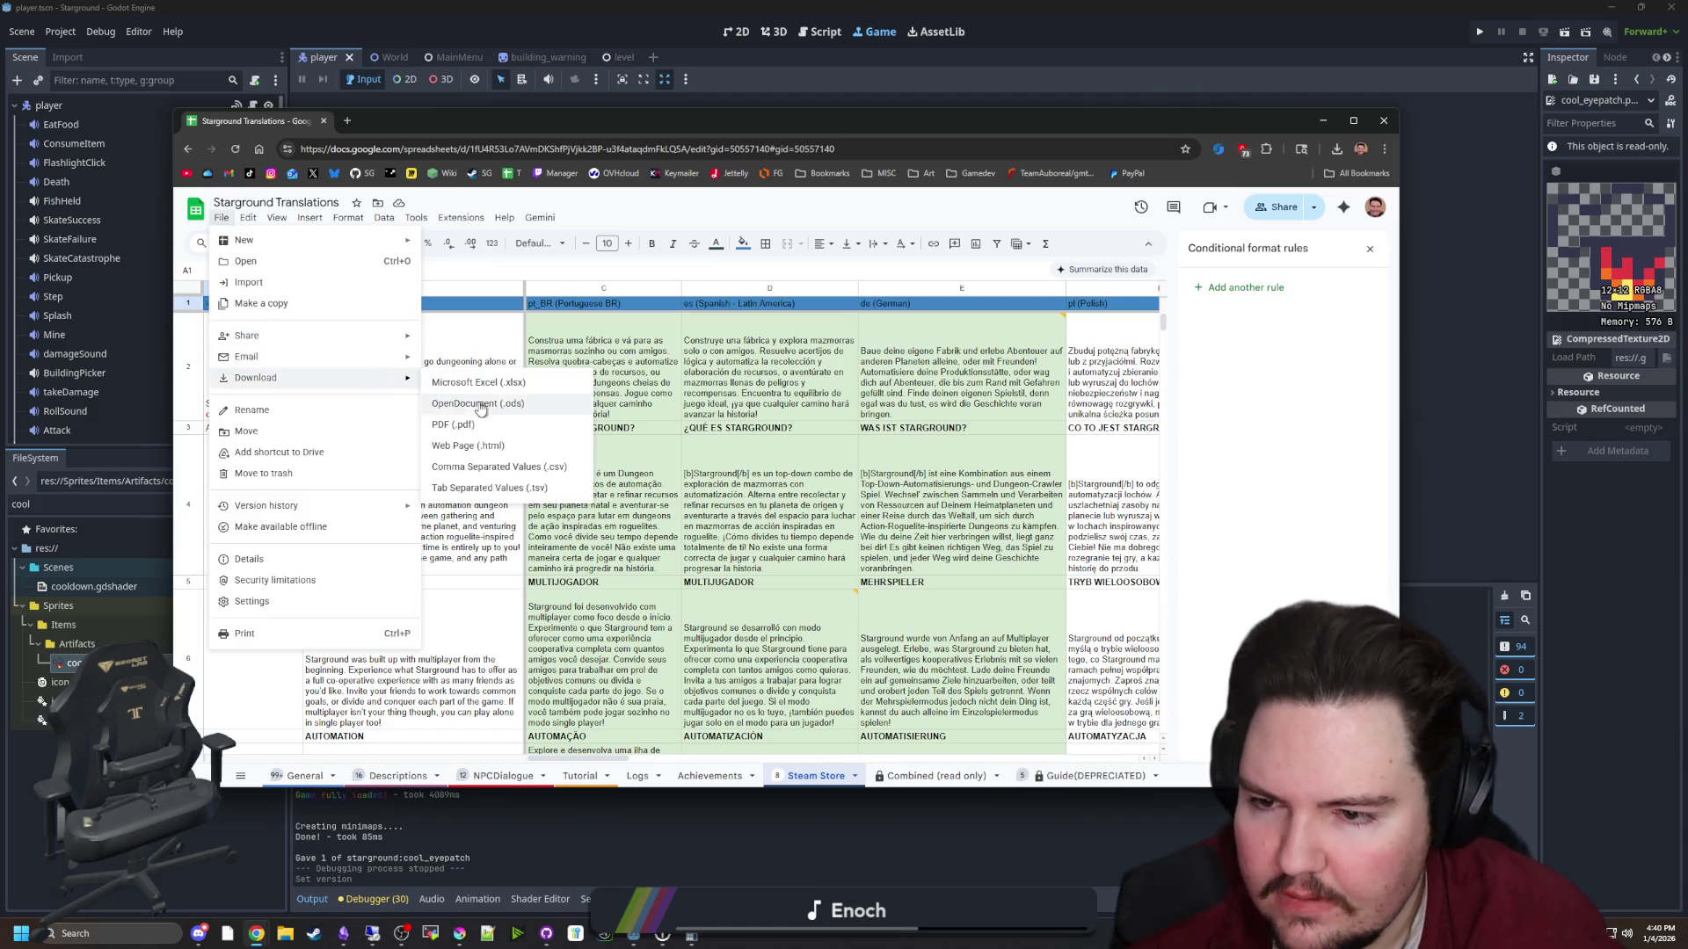
left_click(497, 476)
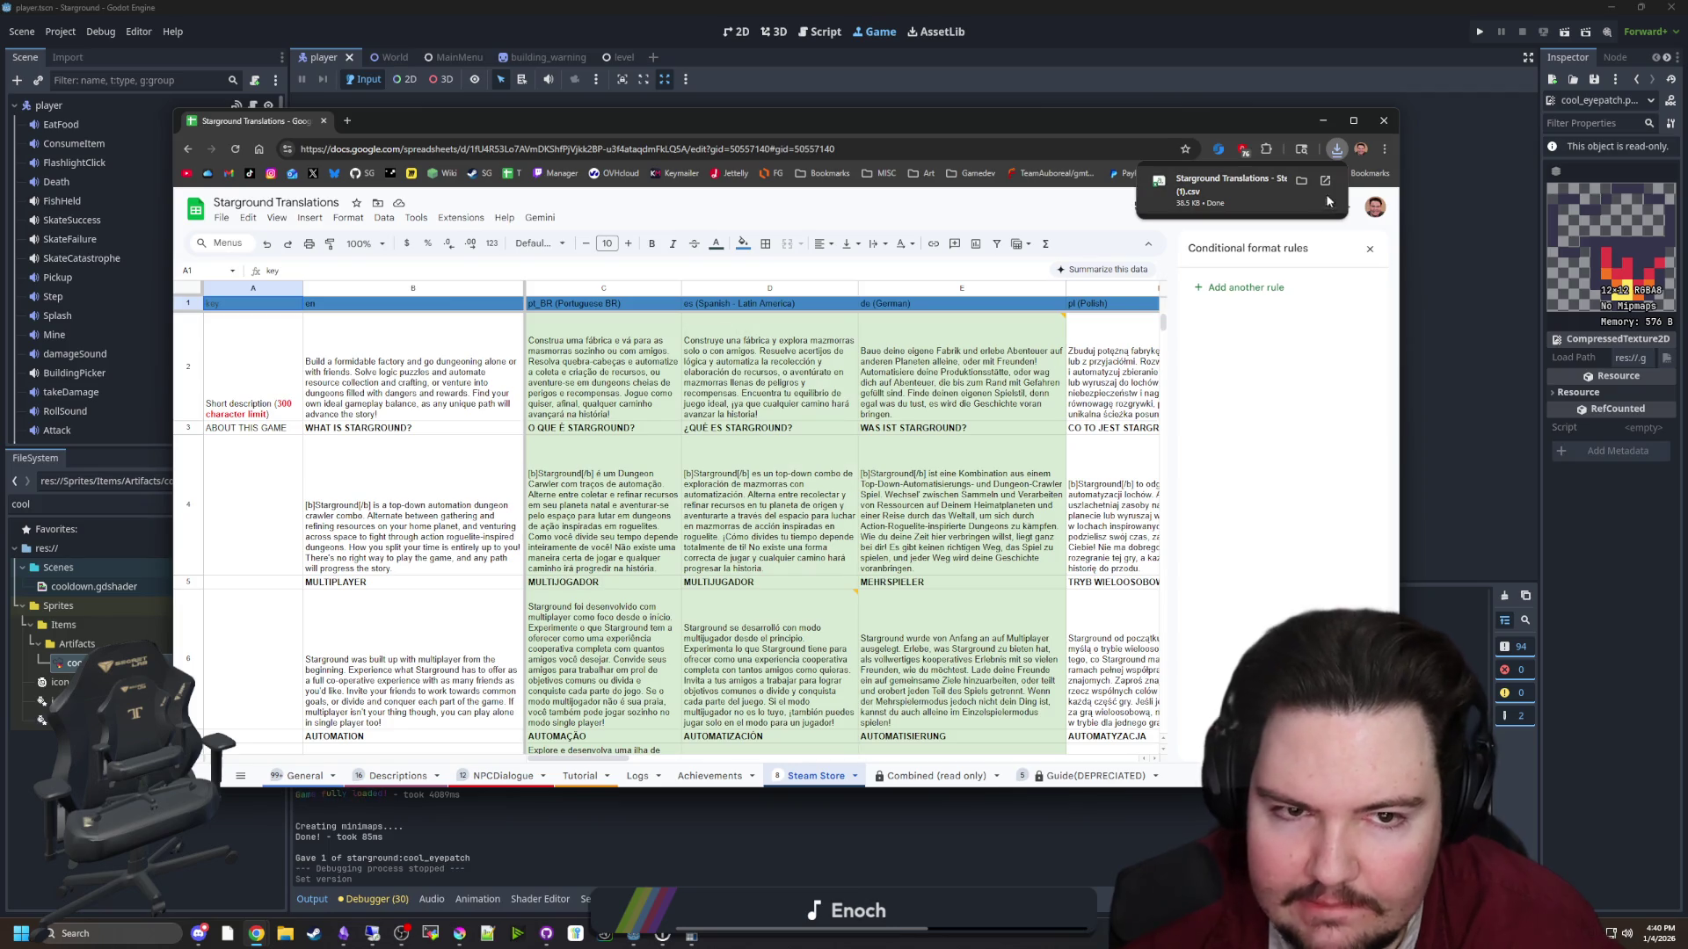
Download the Combined (read only) sheet as a CSV file
key("ctrl+Page_Down")
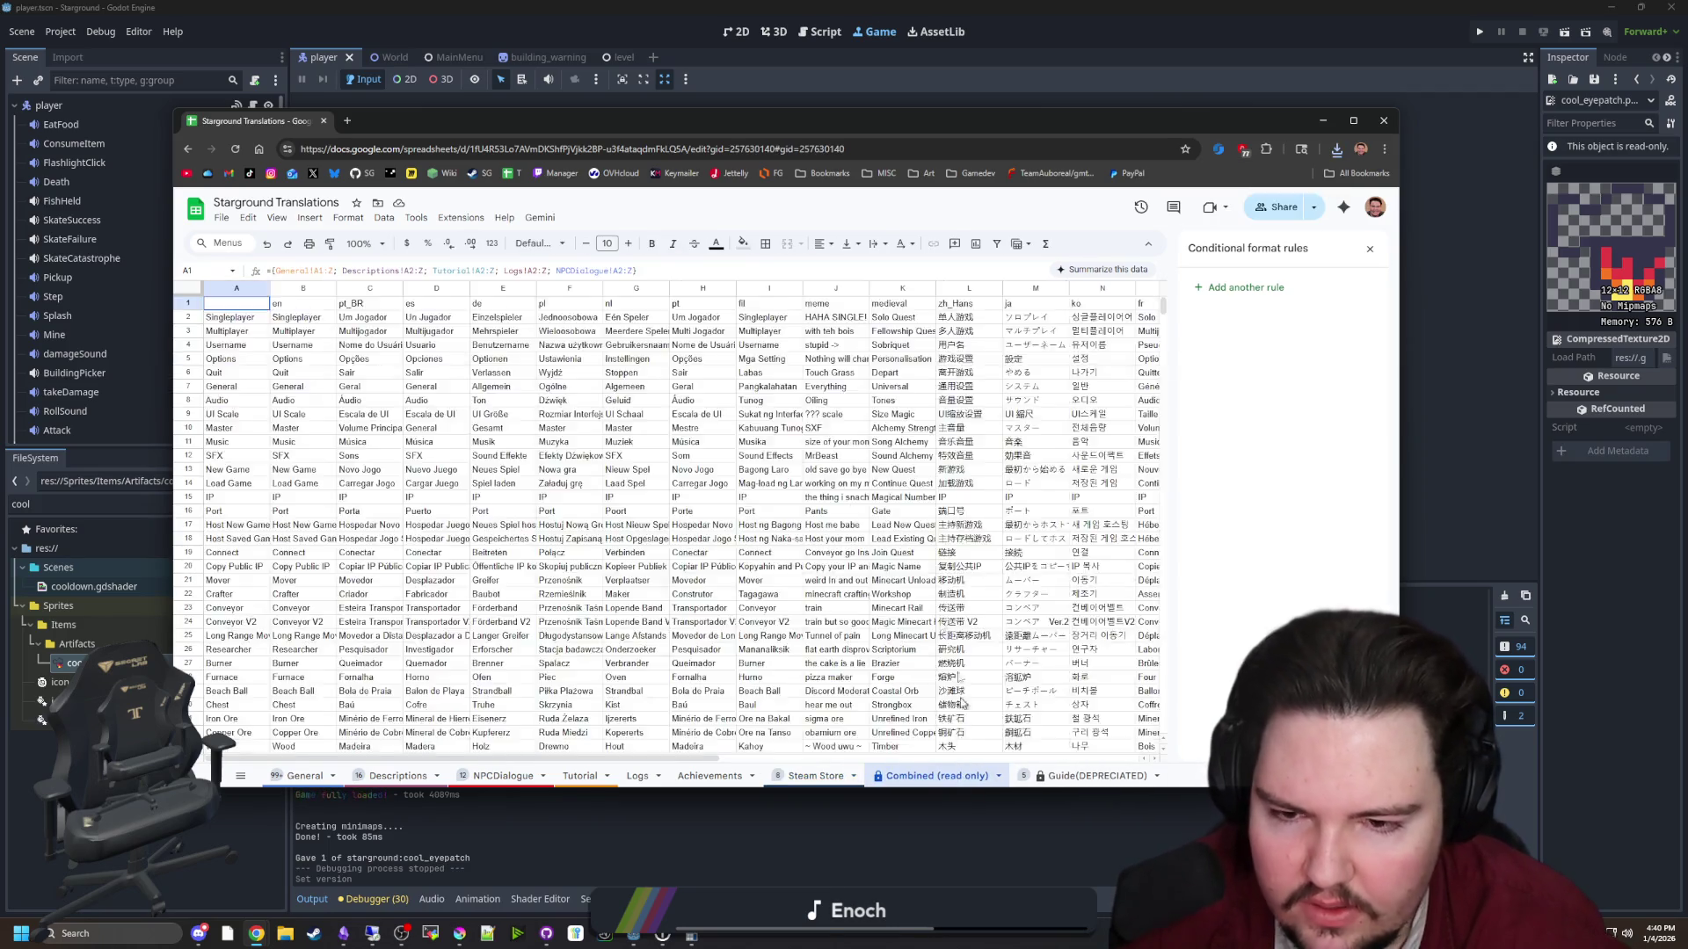
scroll(386, 417, "down", 20)
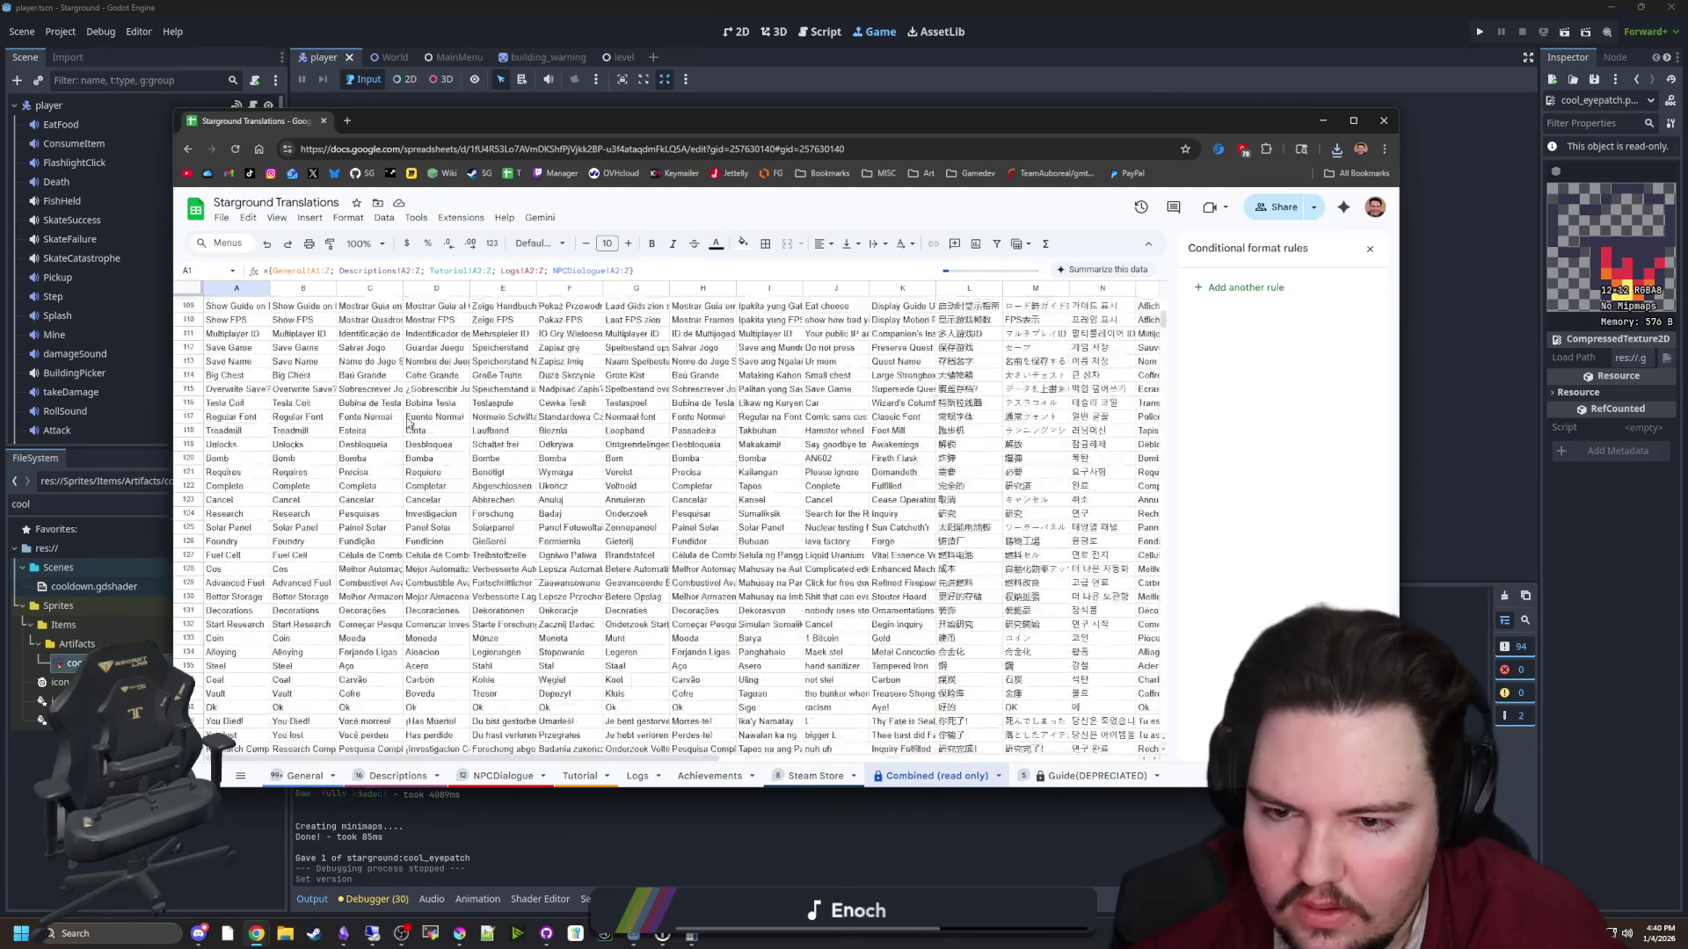
scroll(407, 424, "down", 20)
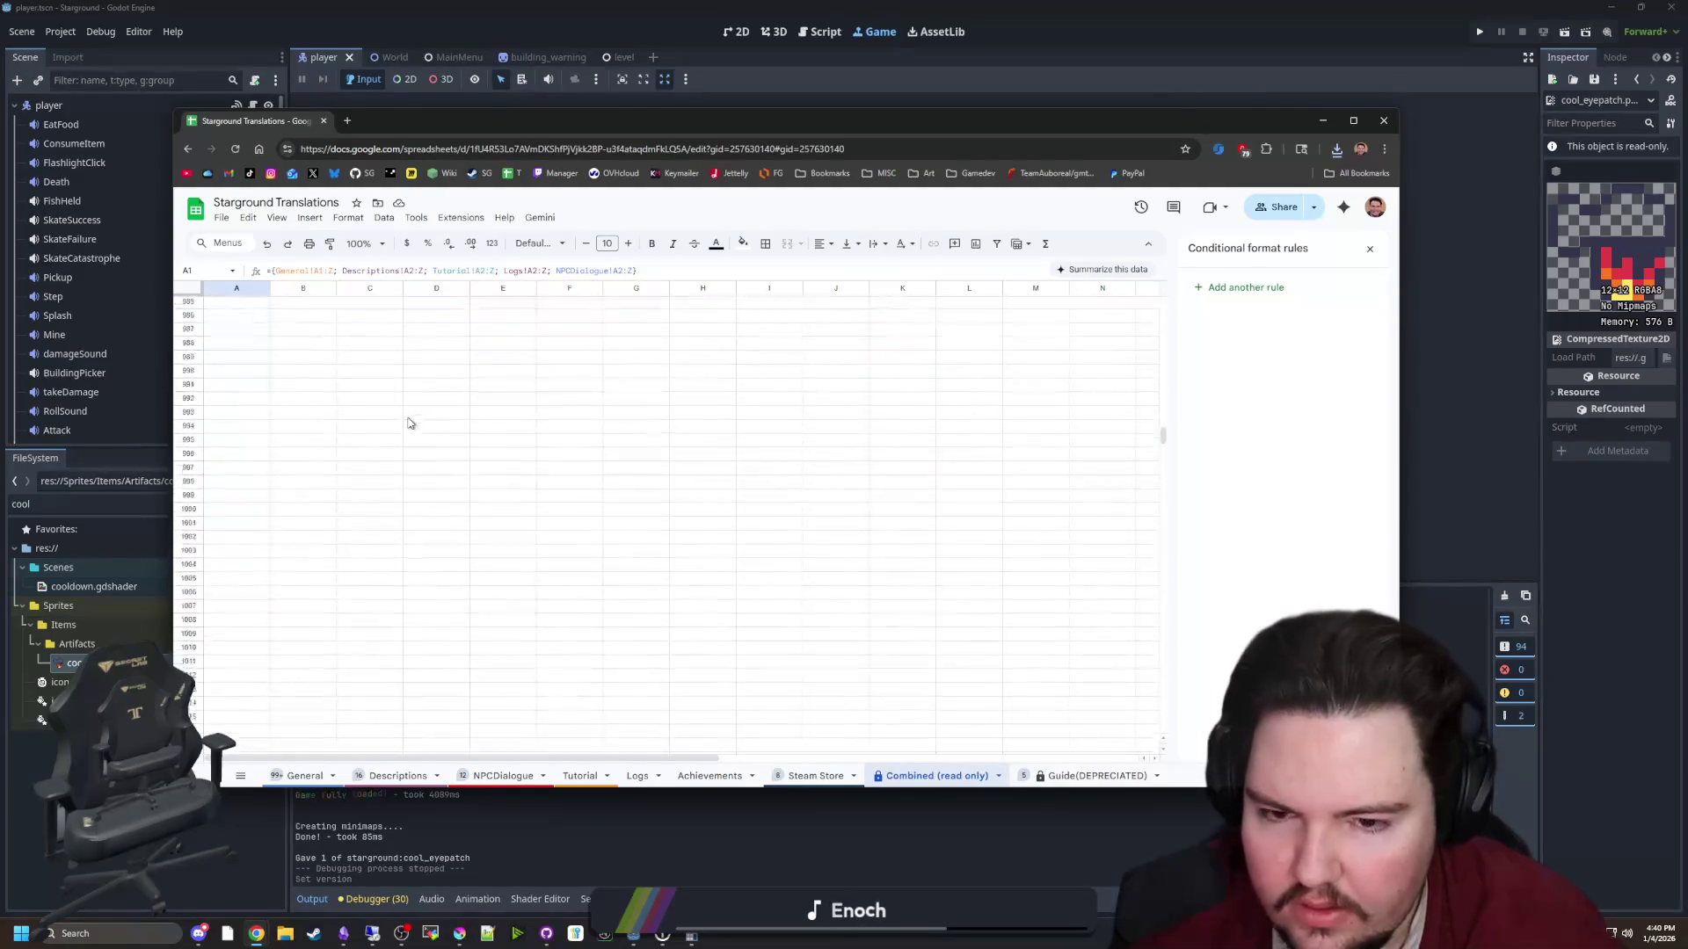
scroll(282, 365, "down", 20)
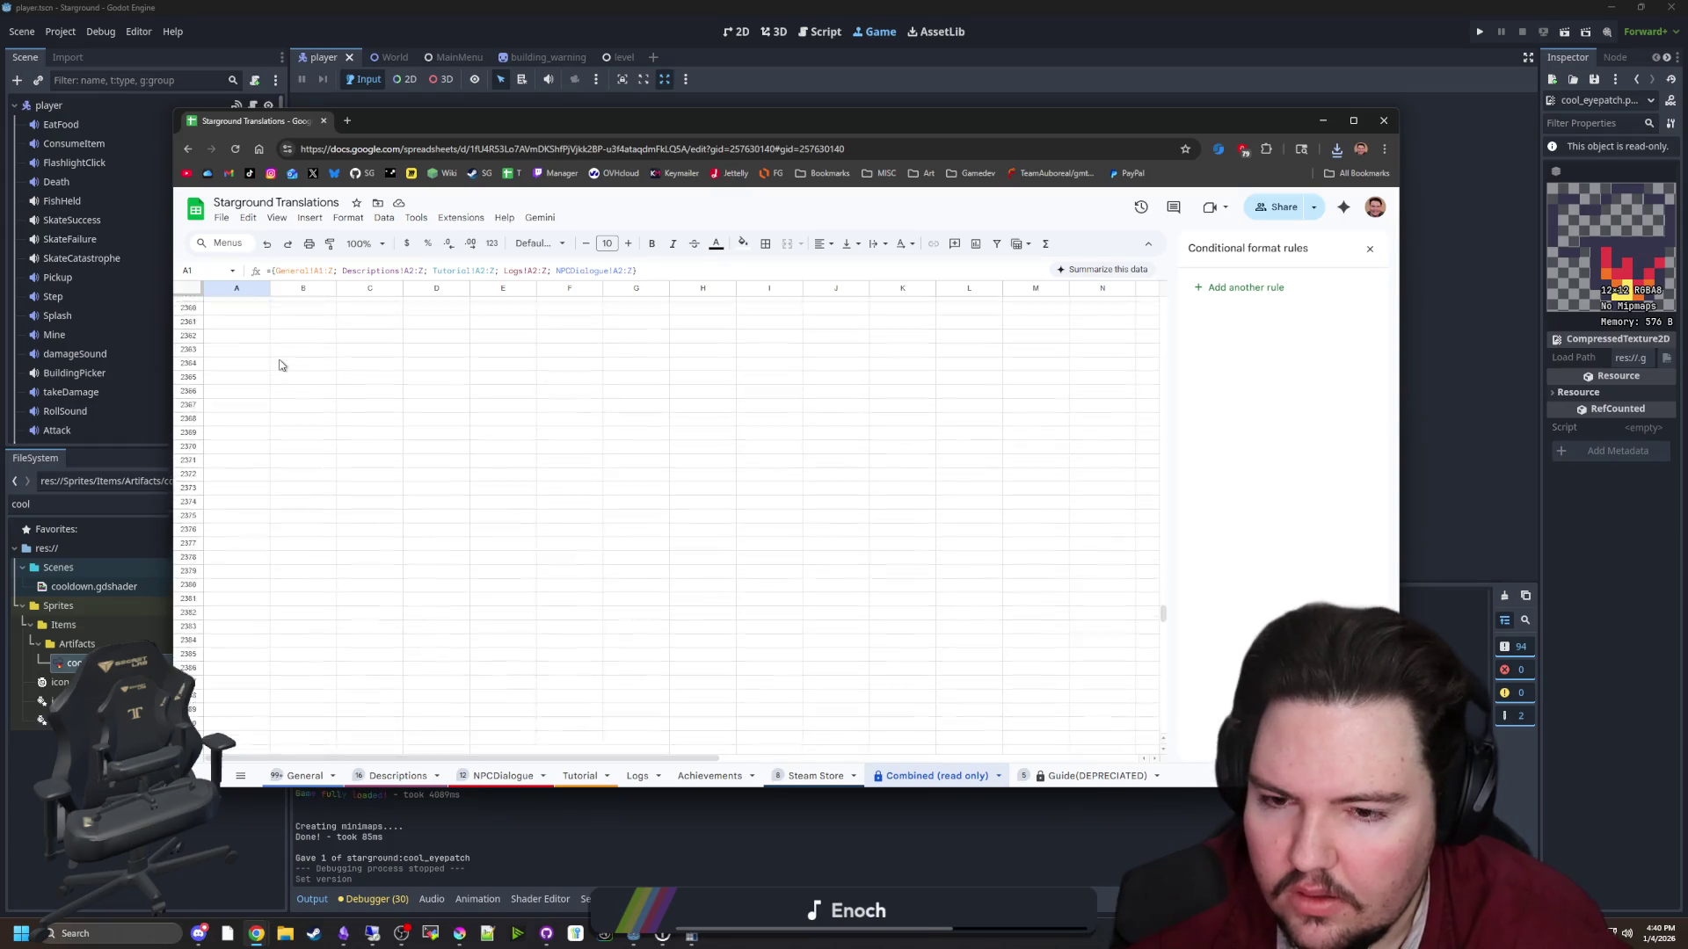
left_click(221, 217)
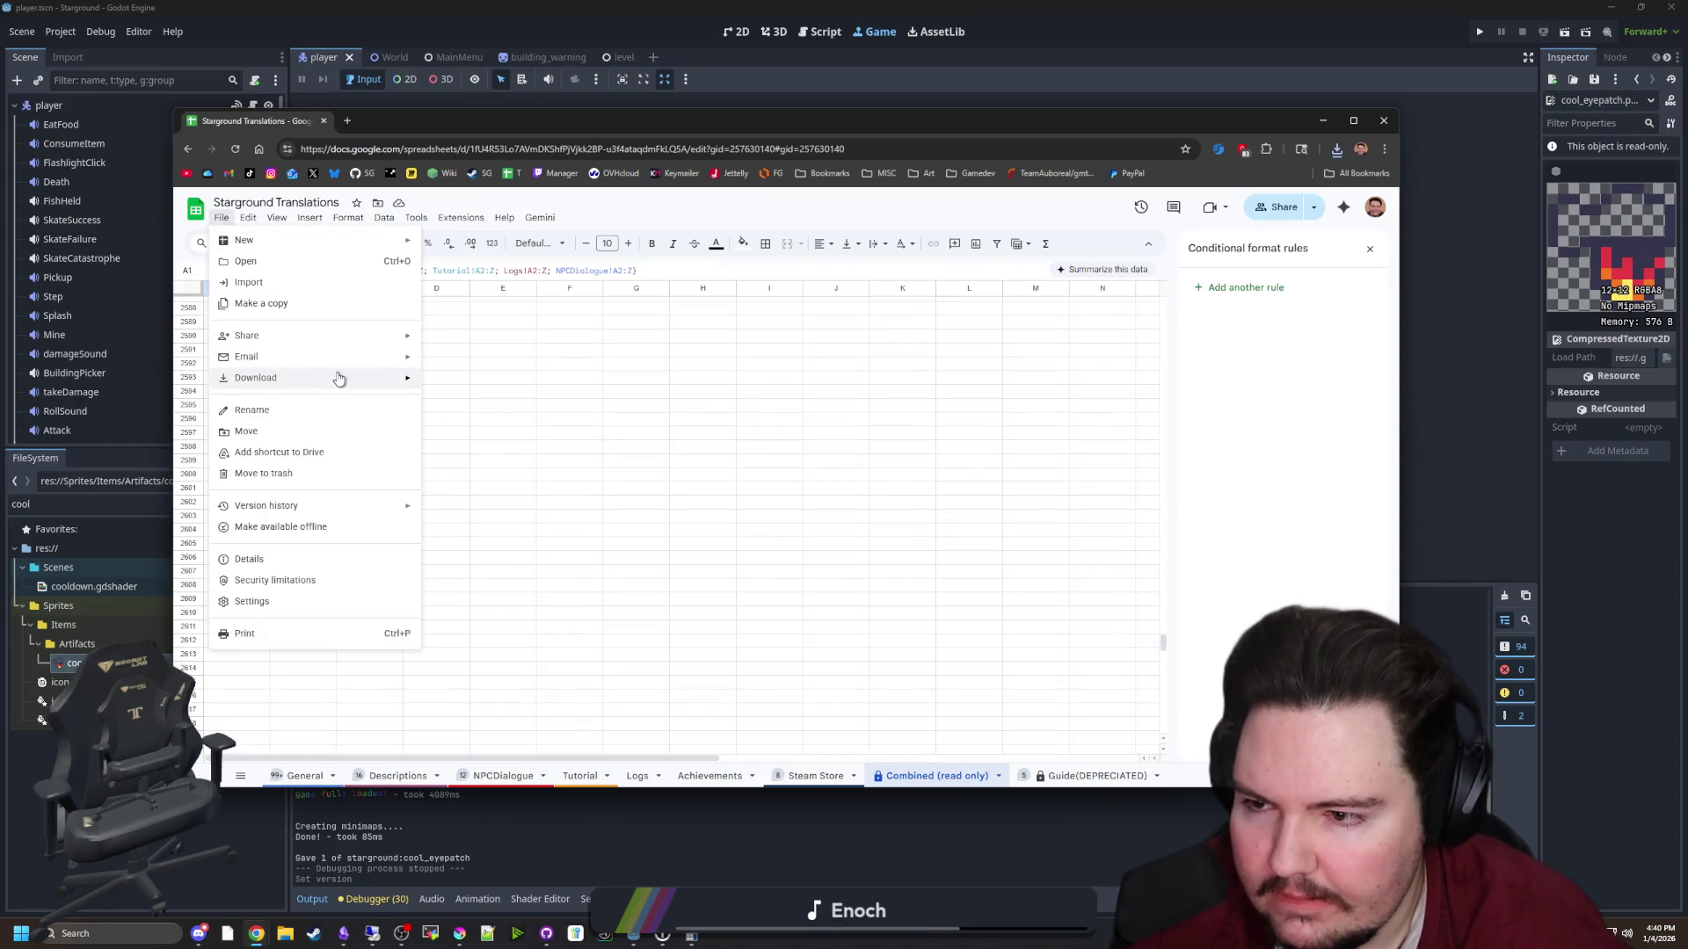
mouse_move(339, 377)
left_click(493, 467)
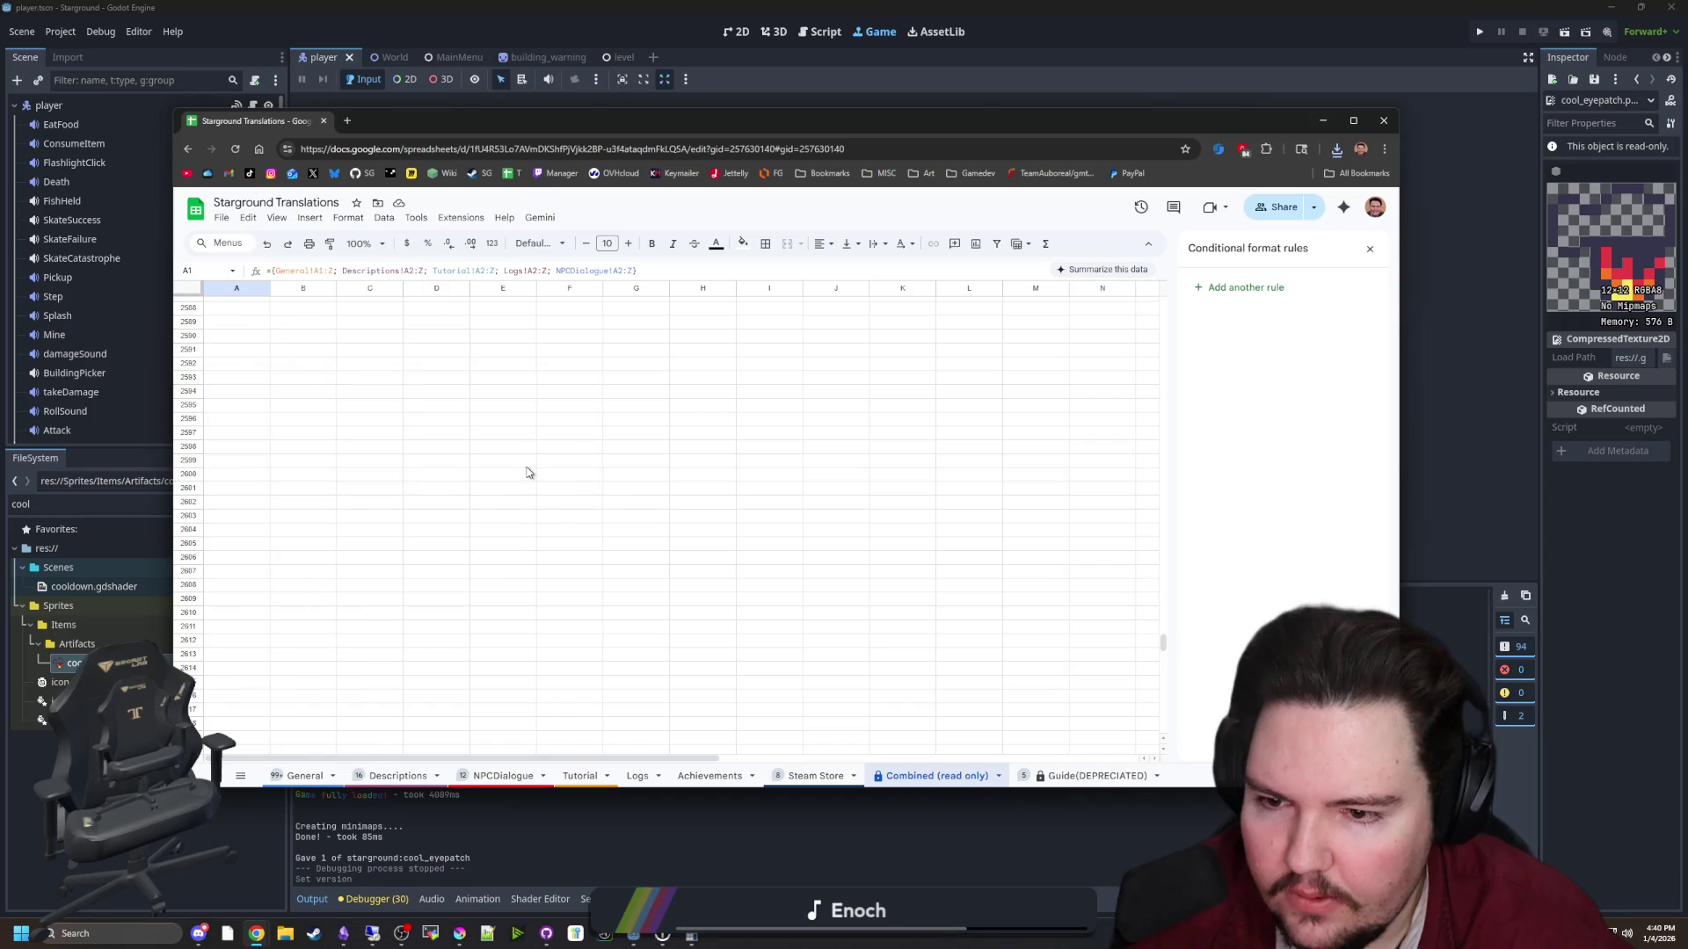
Add 'Updated all translations' below the eyepatch line in the Obsidian patch notes
left_click_drag(644, 119, 1686, 133)
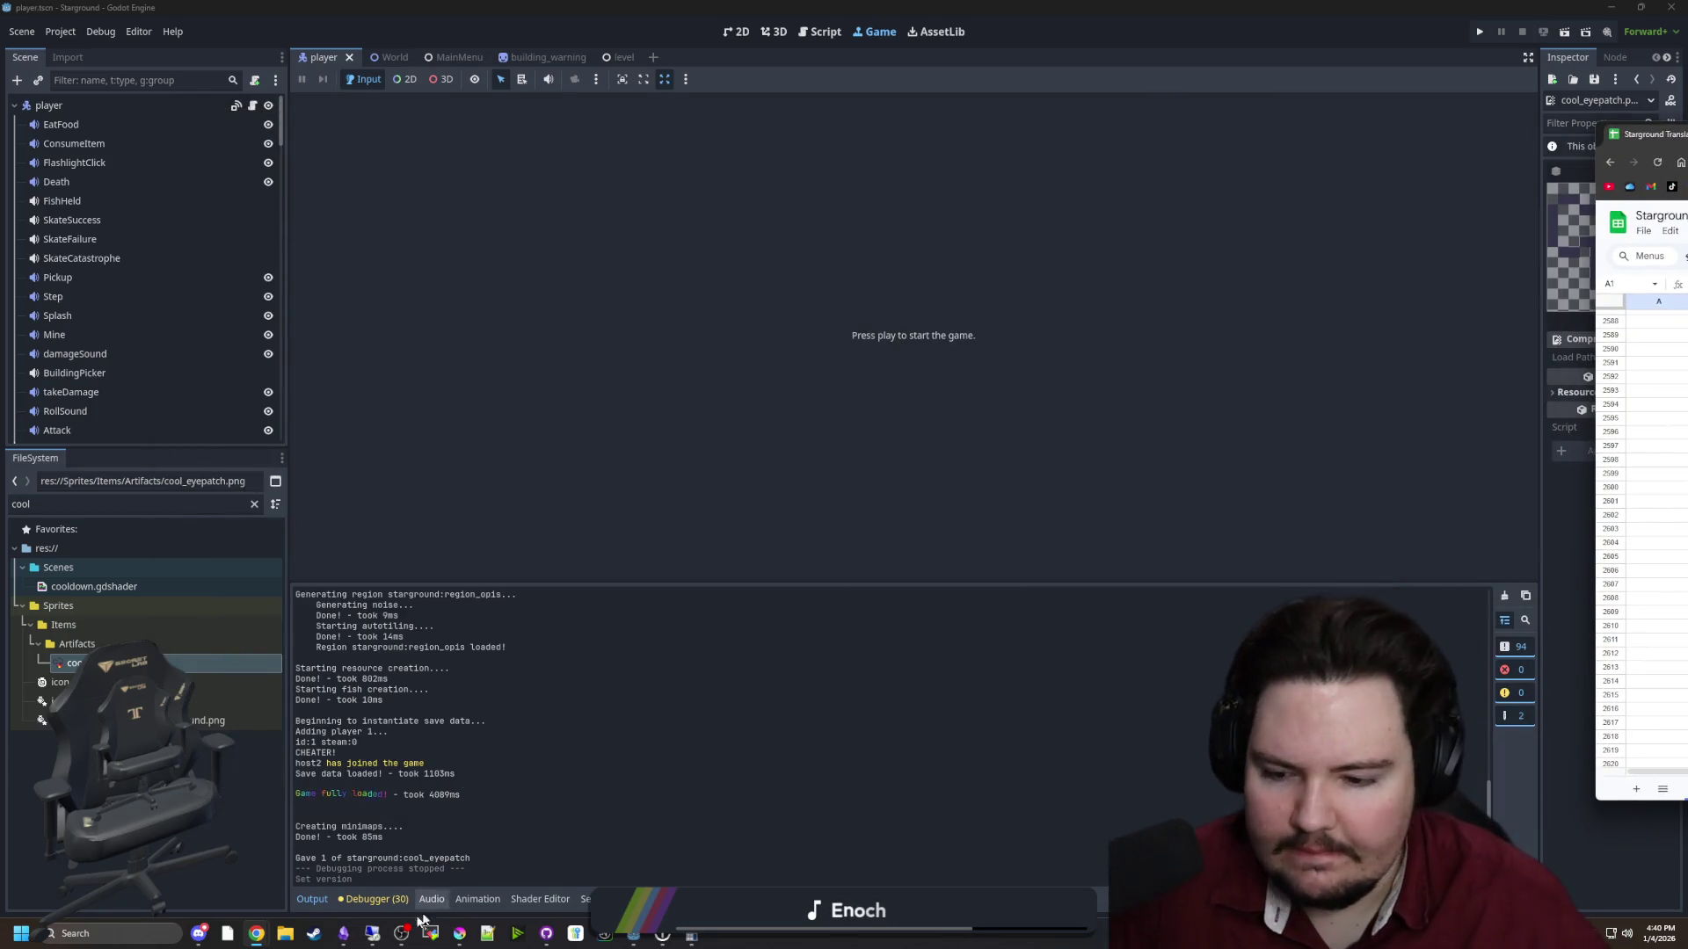
left_click(342, 934)
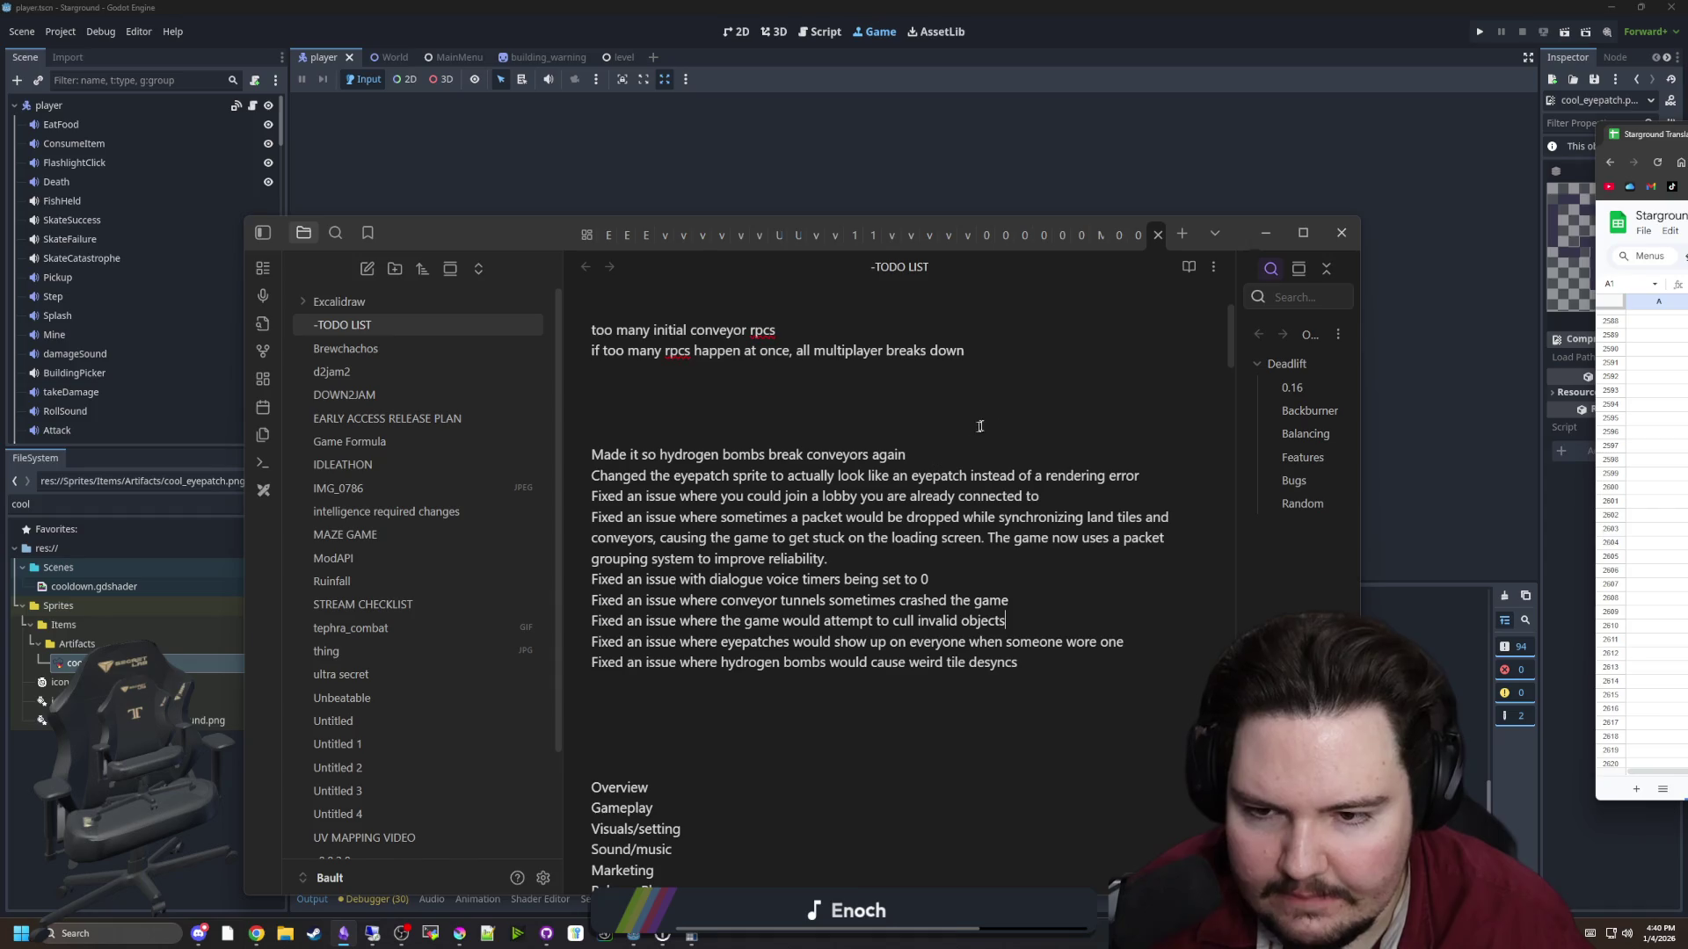
key("Return")
type("Updated a")
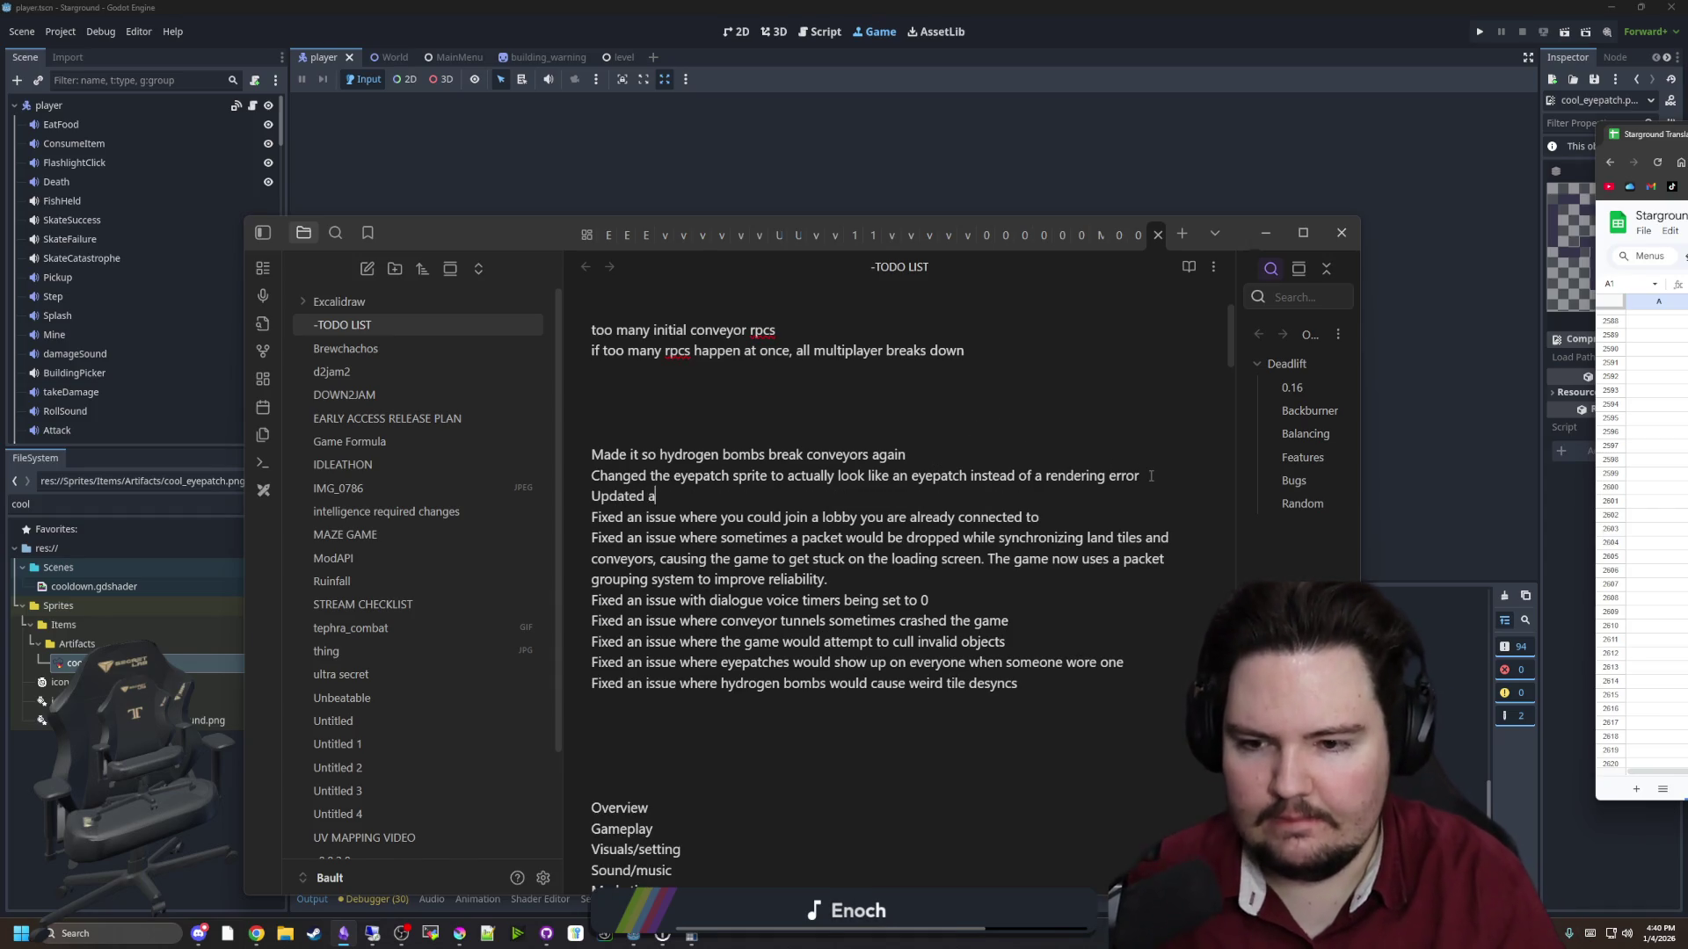
type("ons")
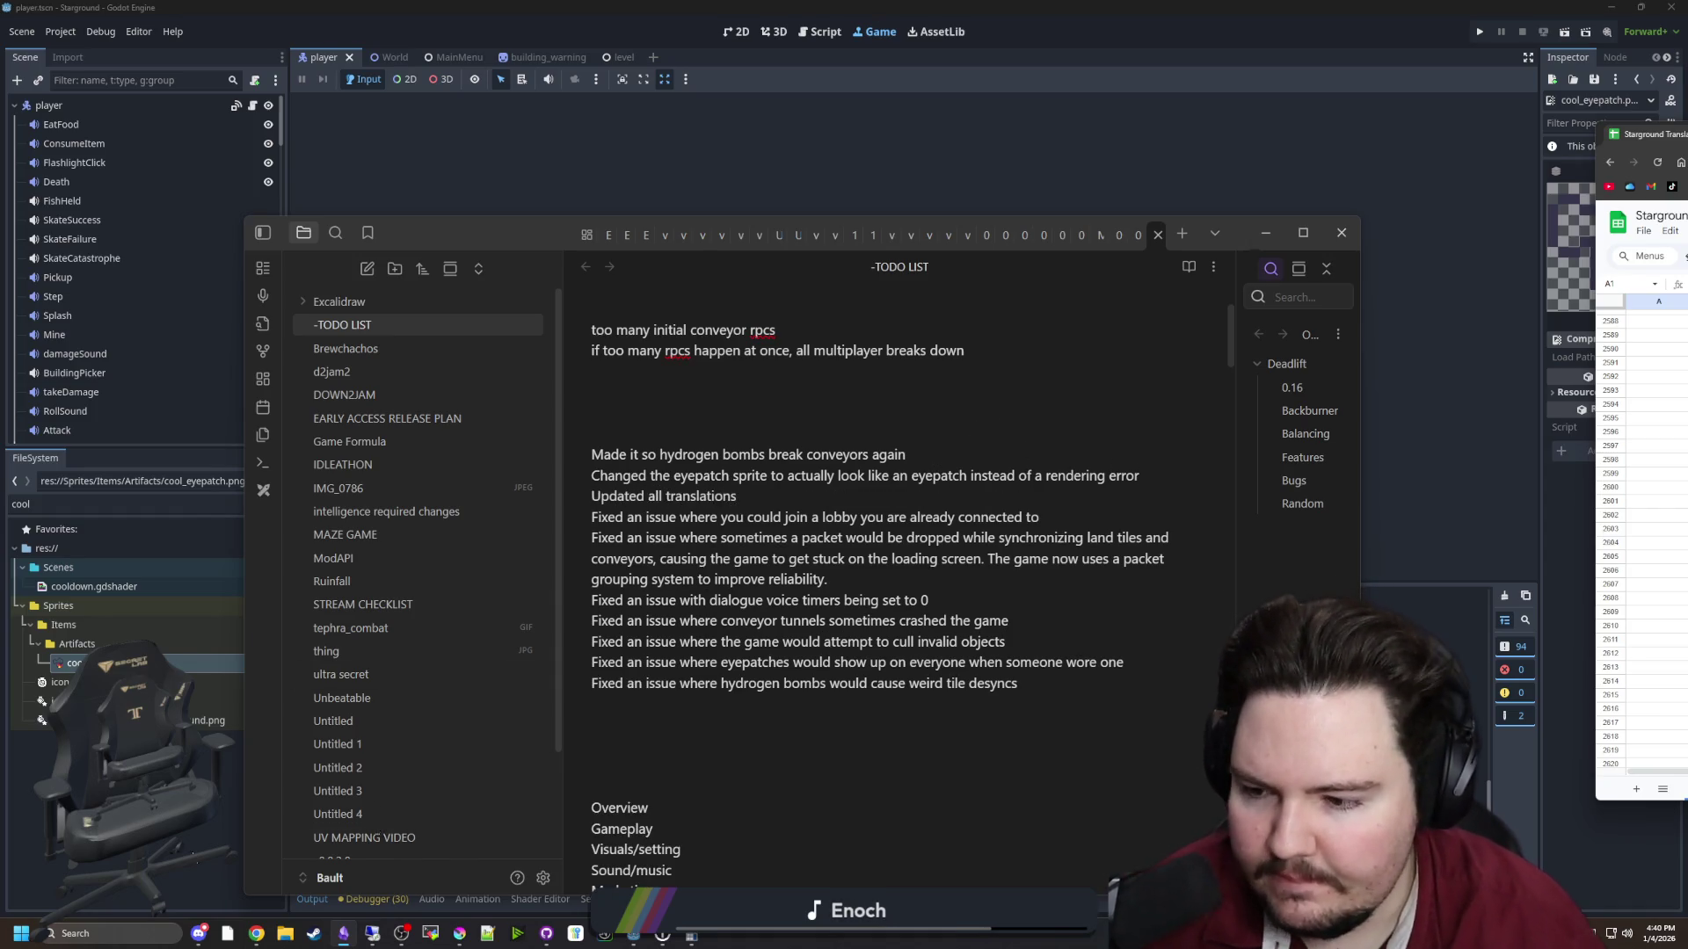
left_click(1265, 232)
left_click(253, 504)
Filter the FileSystem by 'translat' and remove all the old translation files
type("trans")
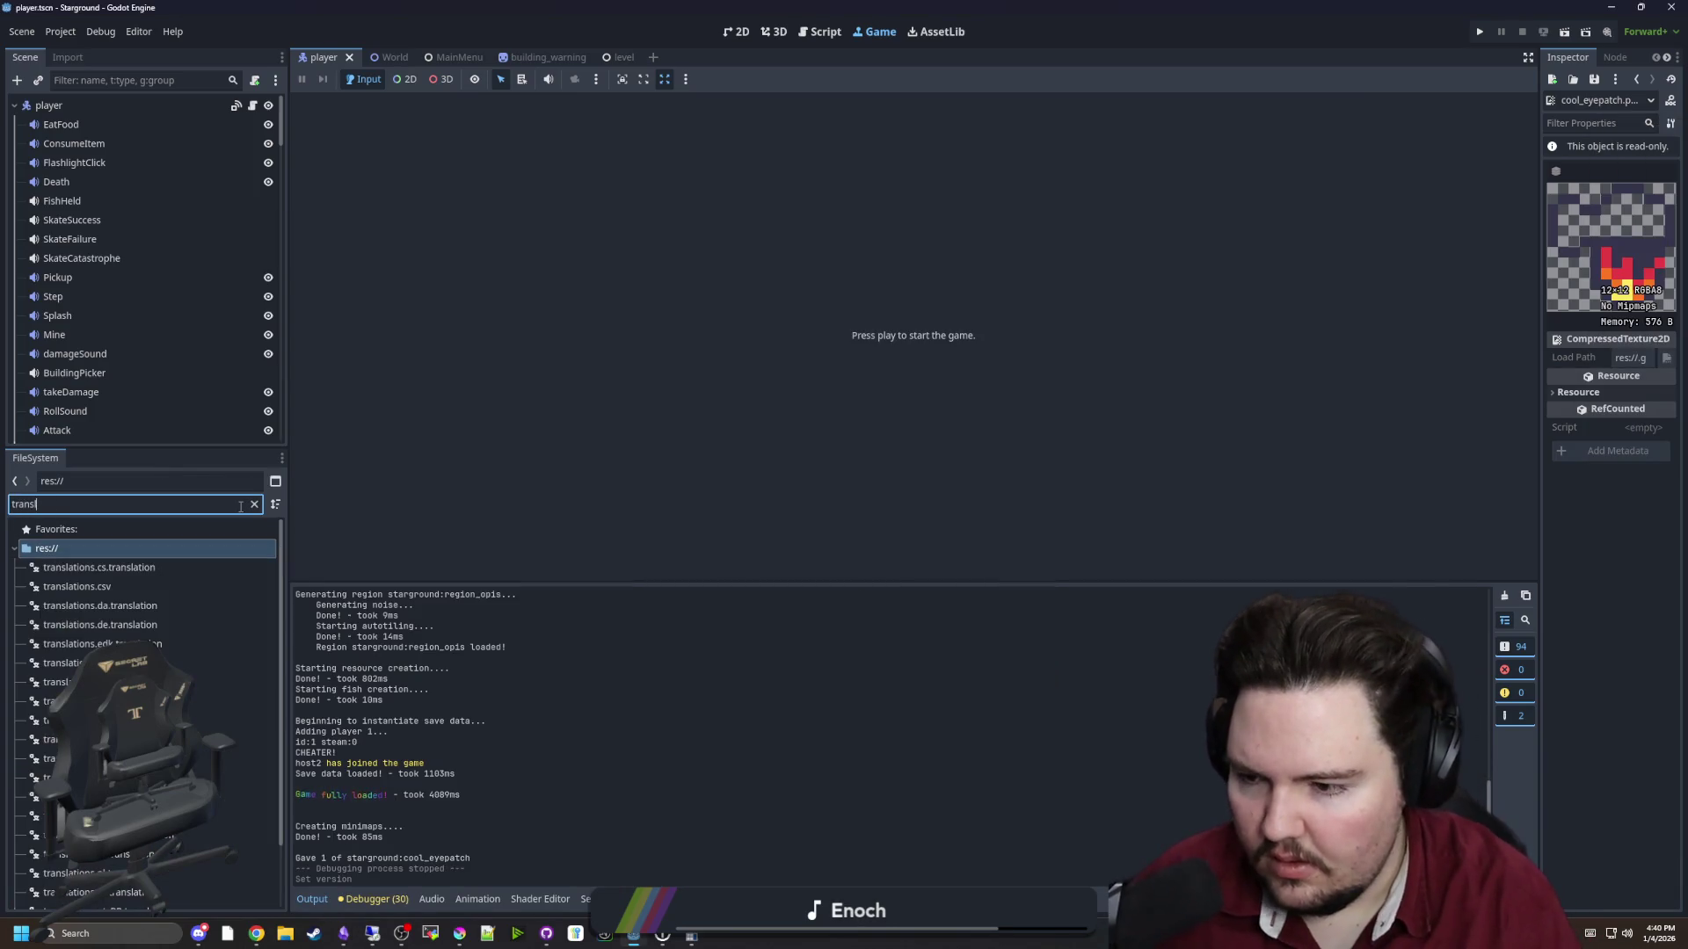
type("lat")
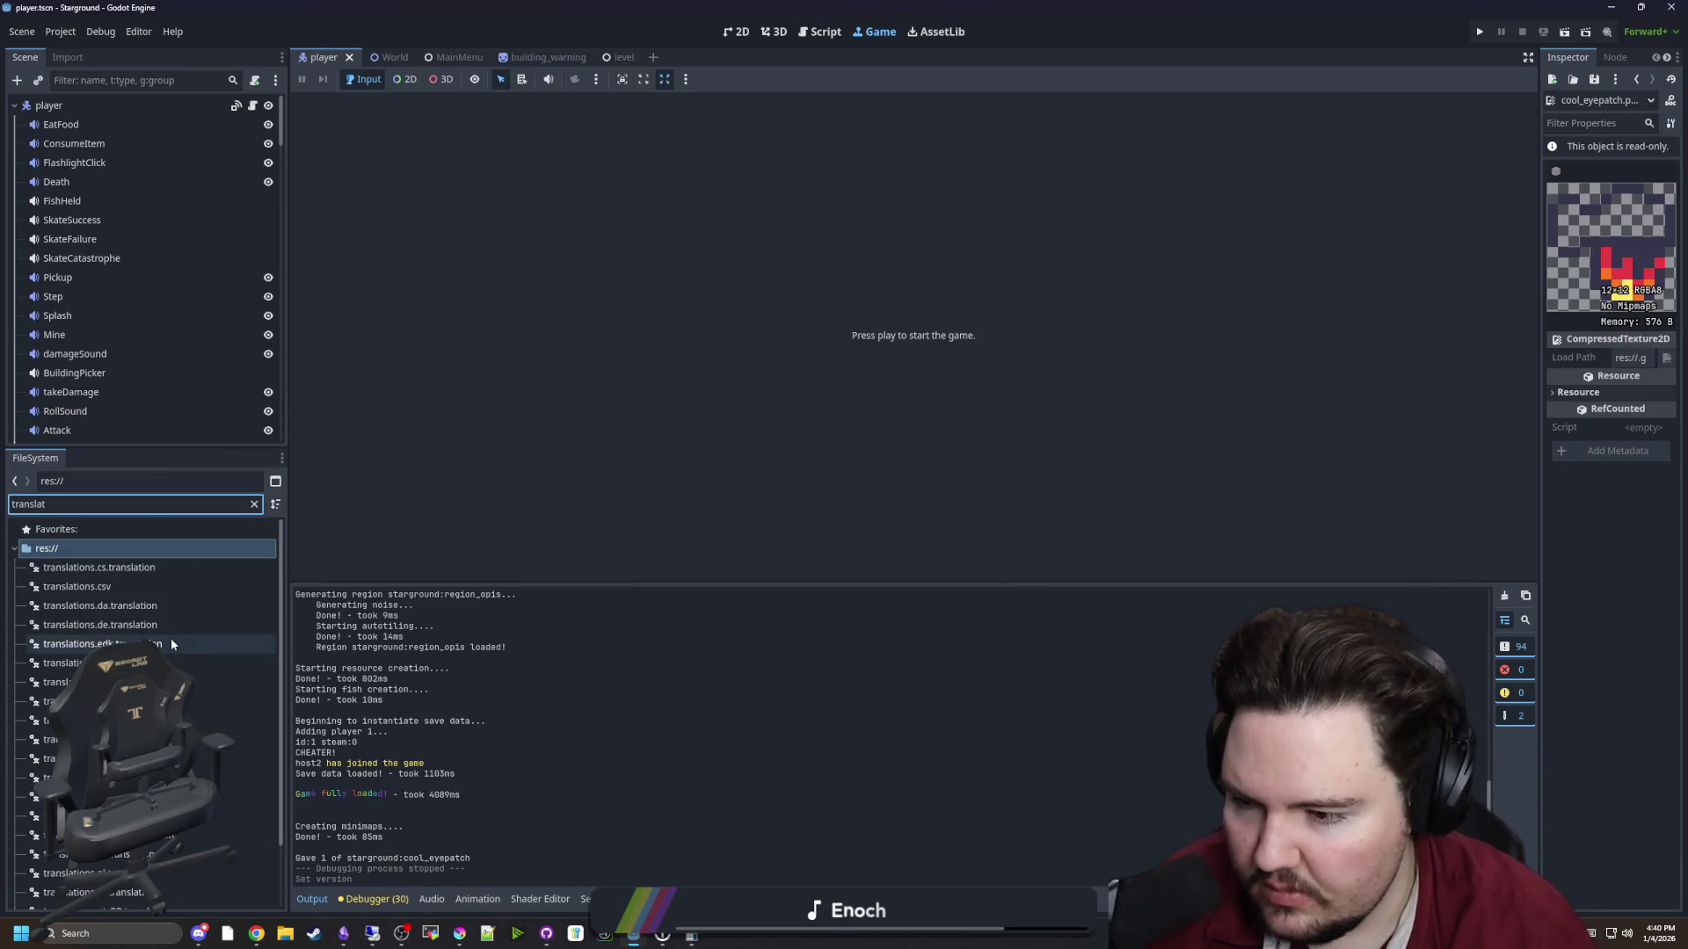
scroll(170, 638, "down", 2)
left_click(147, 895)
scroll(132, 703, "up", 2)
left_click(104, 580, "shift")
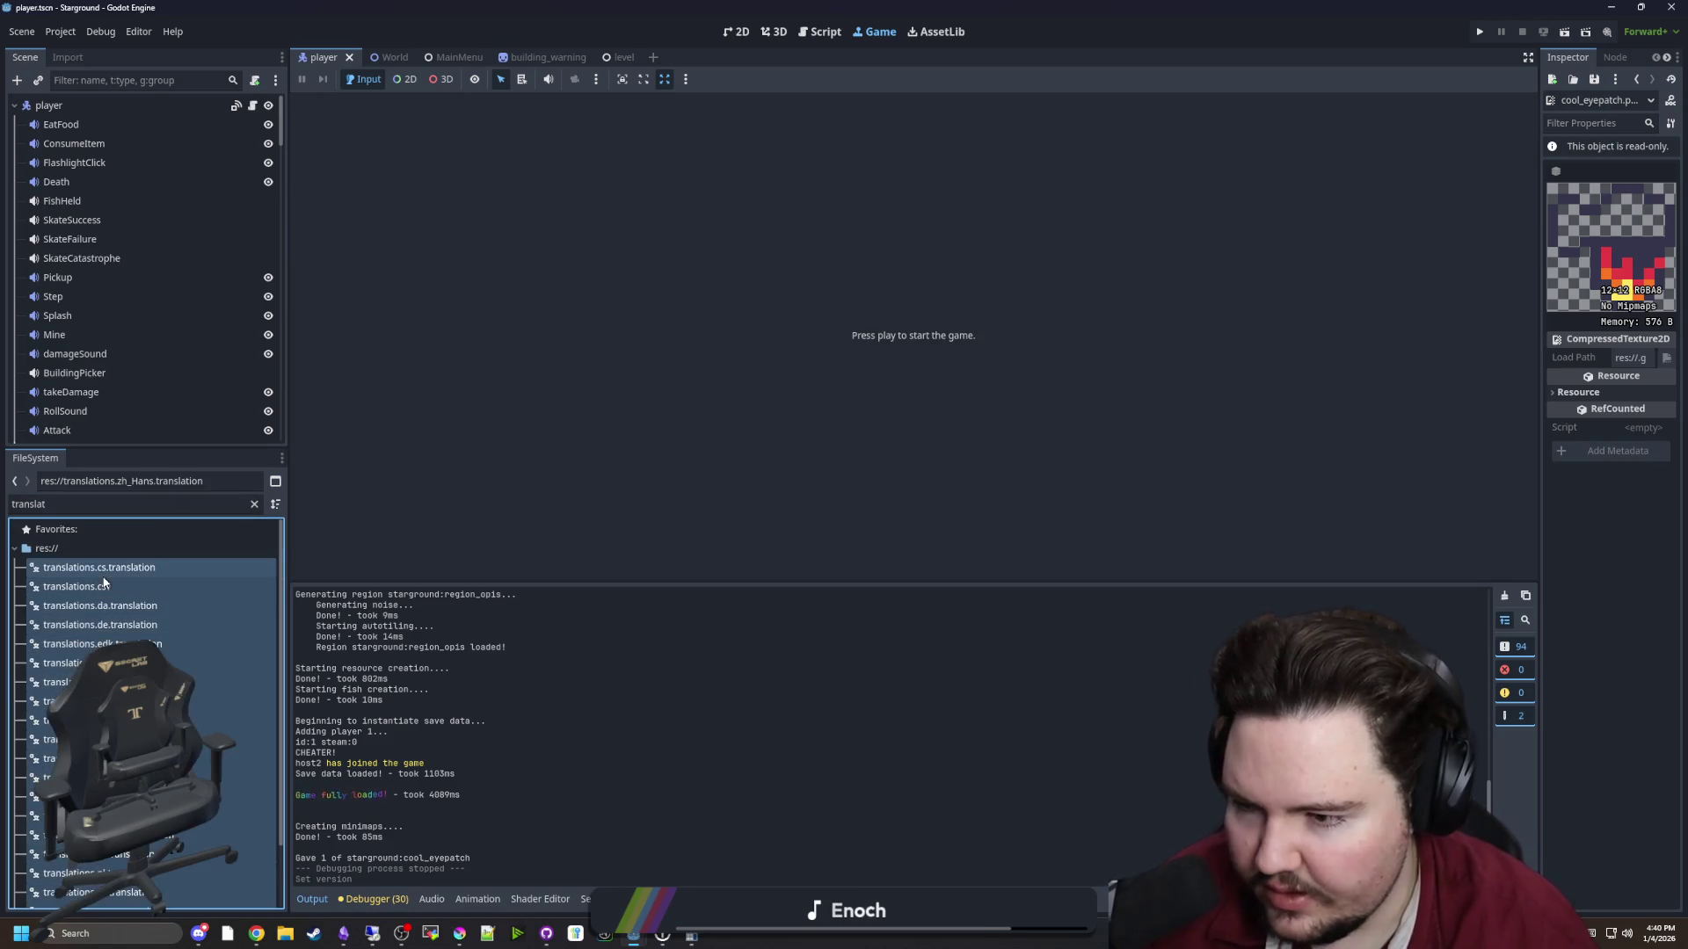
key("Delete")
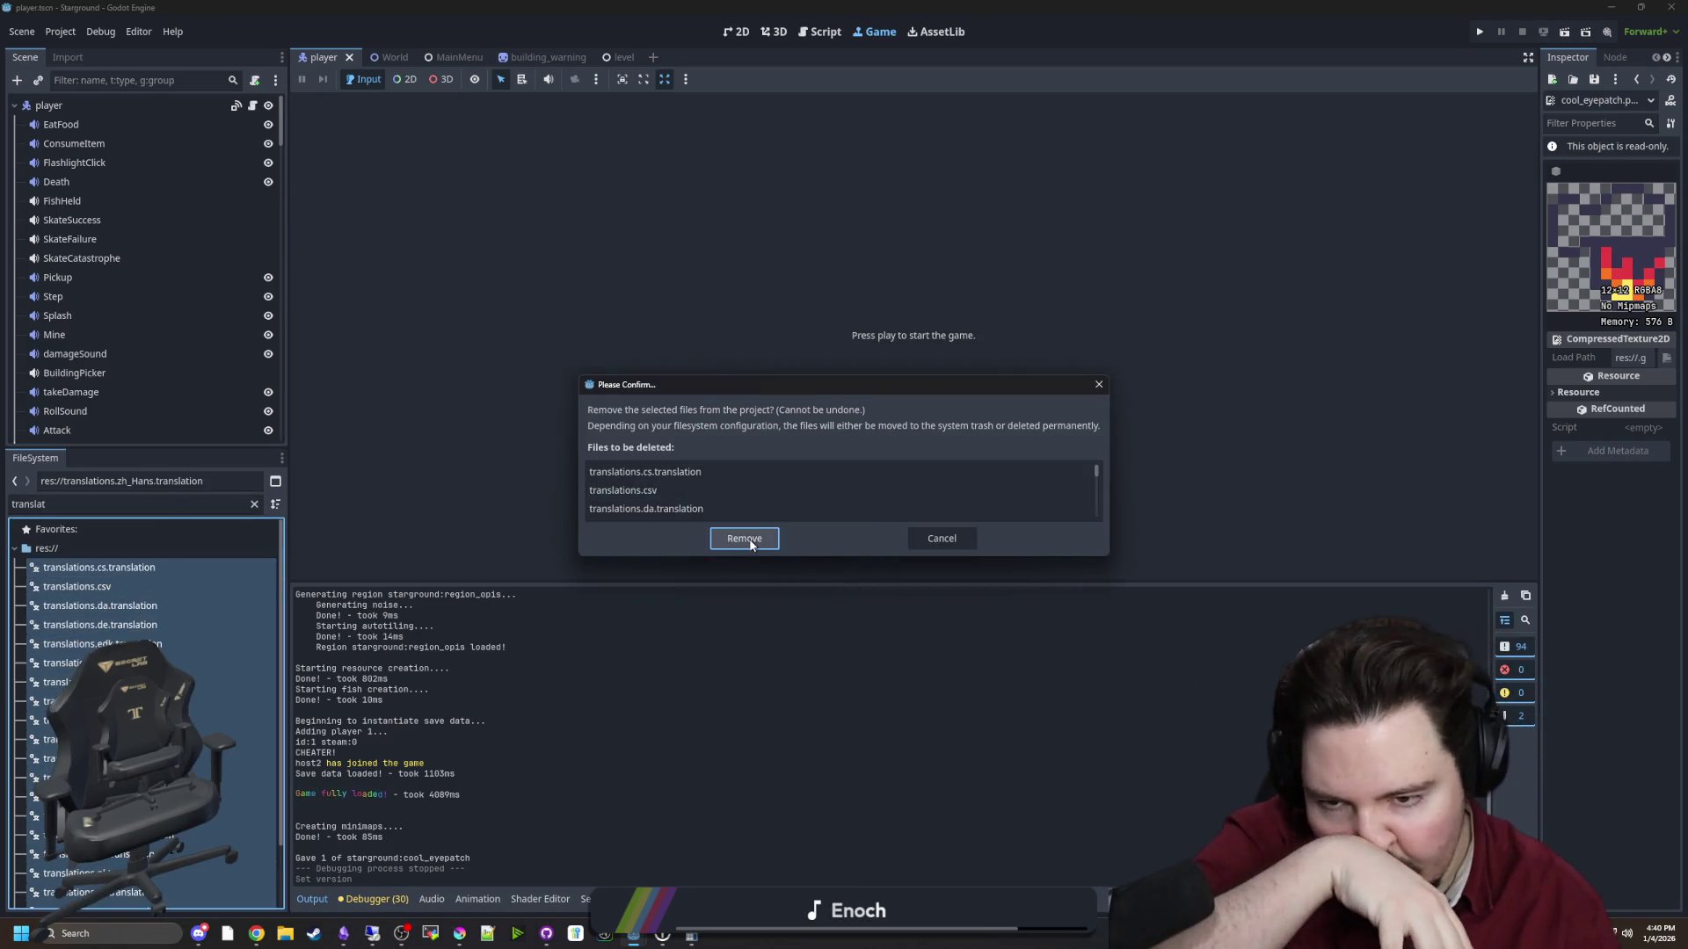
left_click(743, 539)
key("alt+Tab")
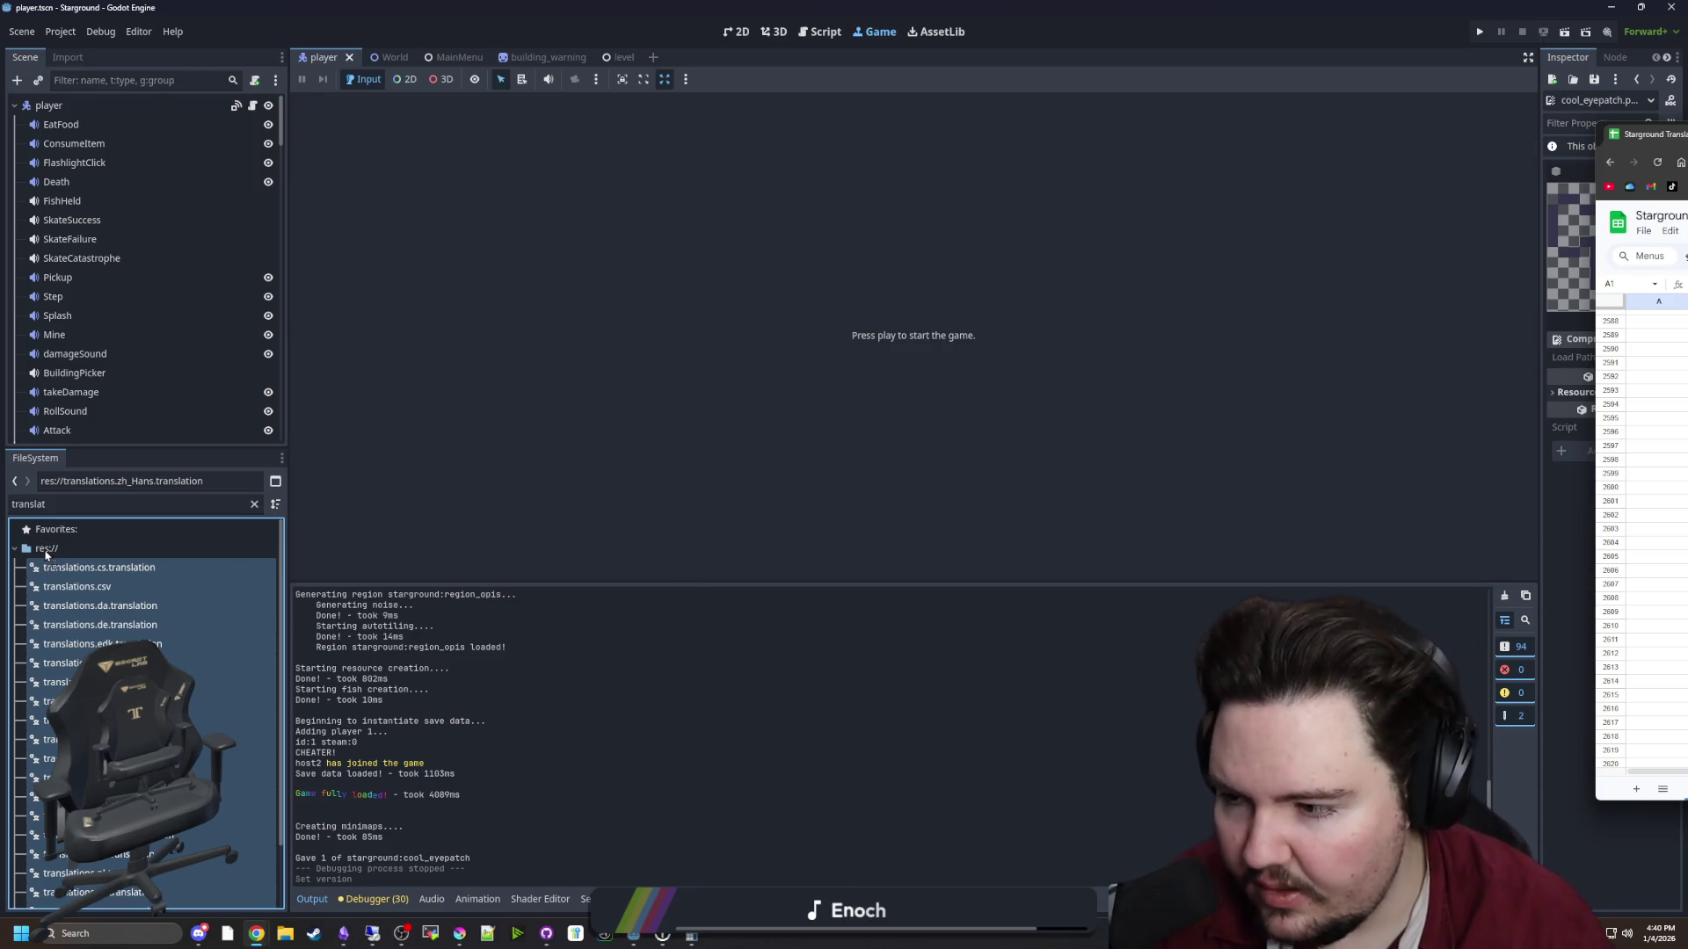
left_click(46, 552)
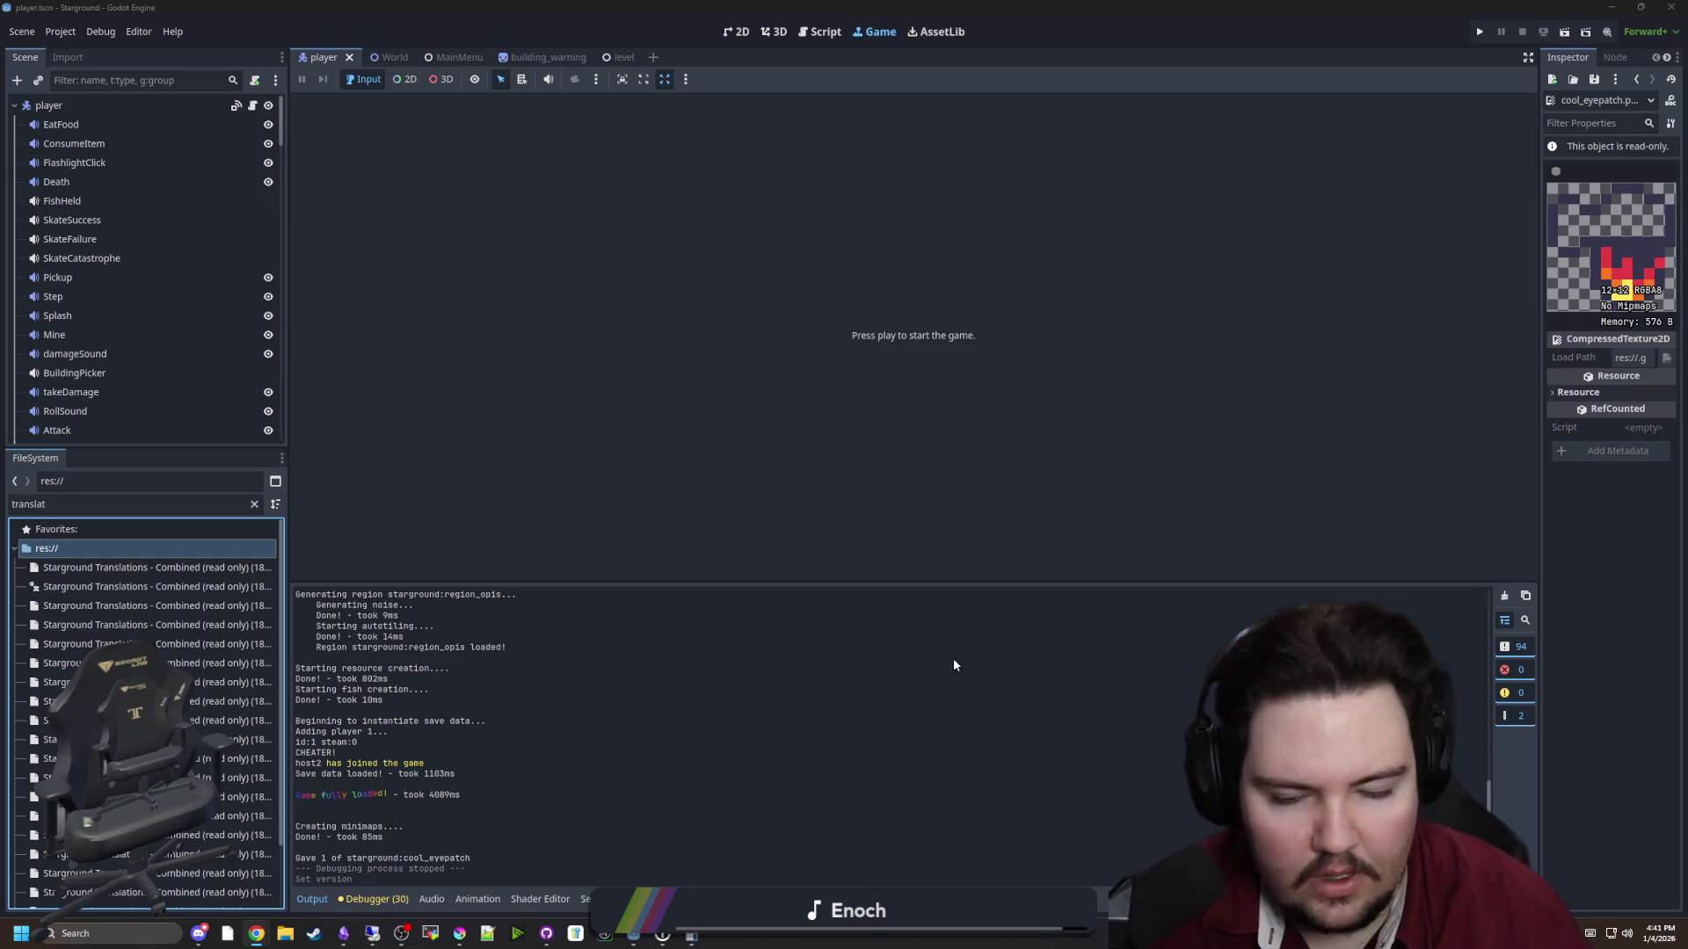
Rename the downloaded Combined file to translations.csv and dismiss the reimport warning
left_click(123, 587)
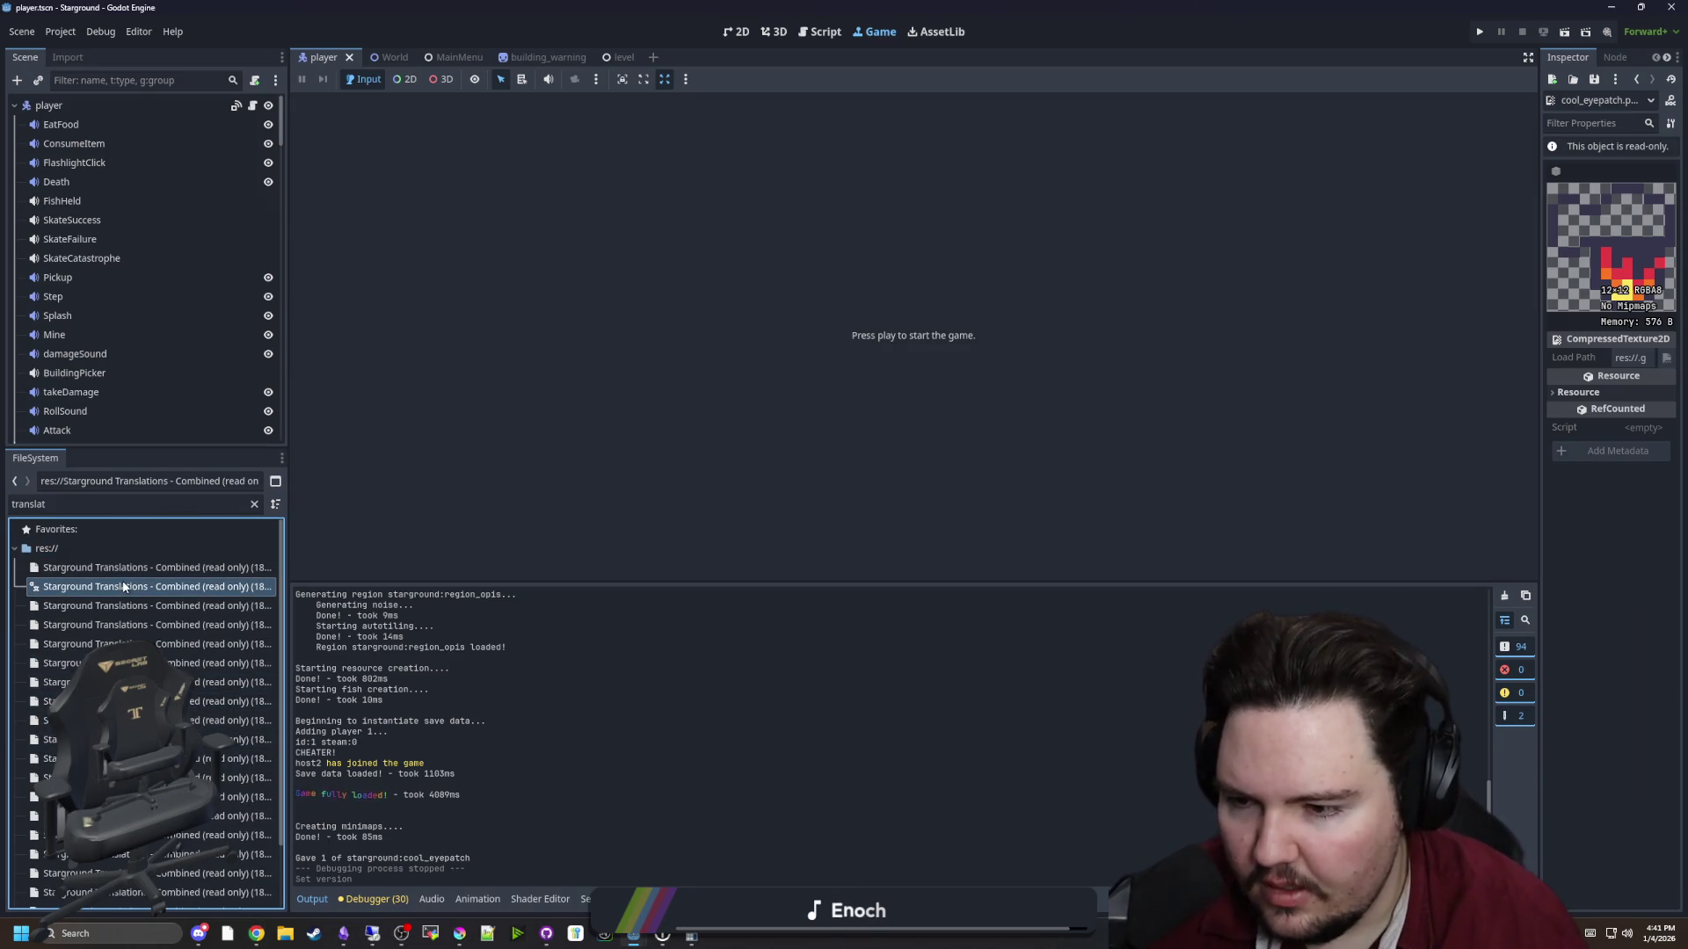
right_click(123, 587)
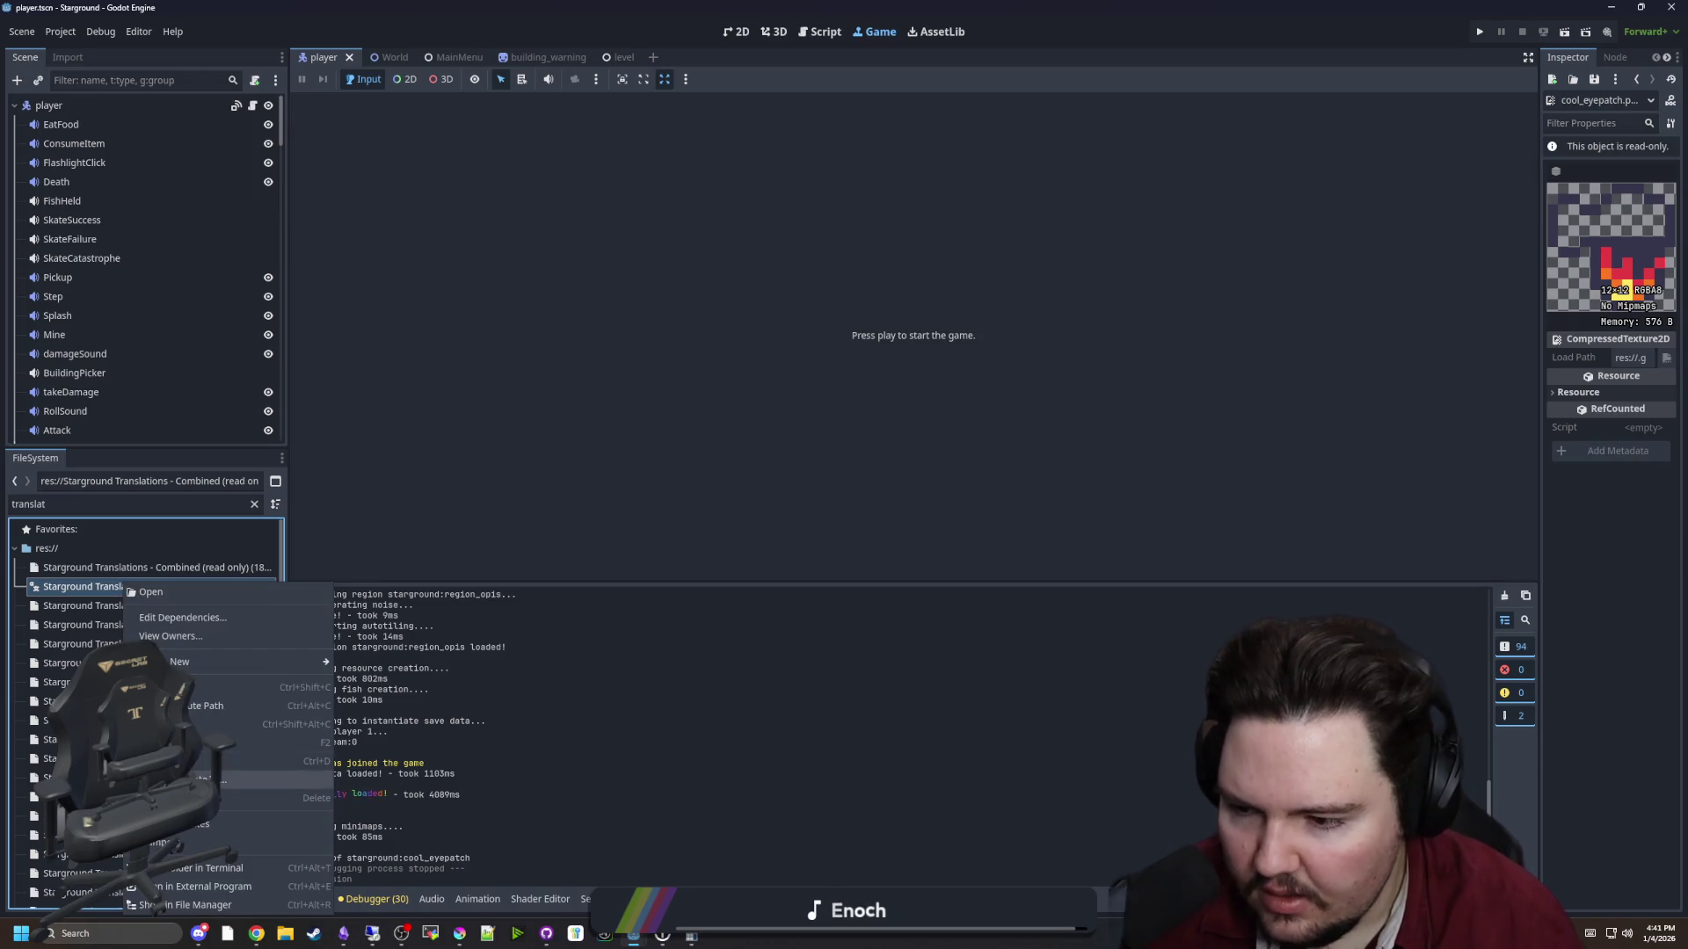
left_click(198, 743)
type("translations.csv")
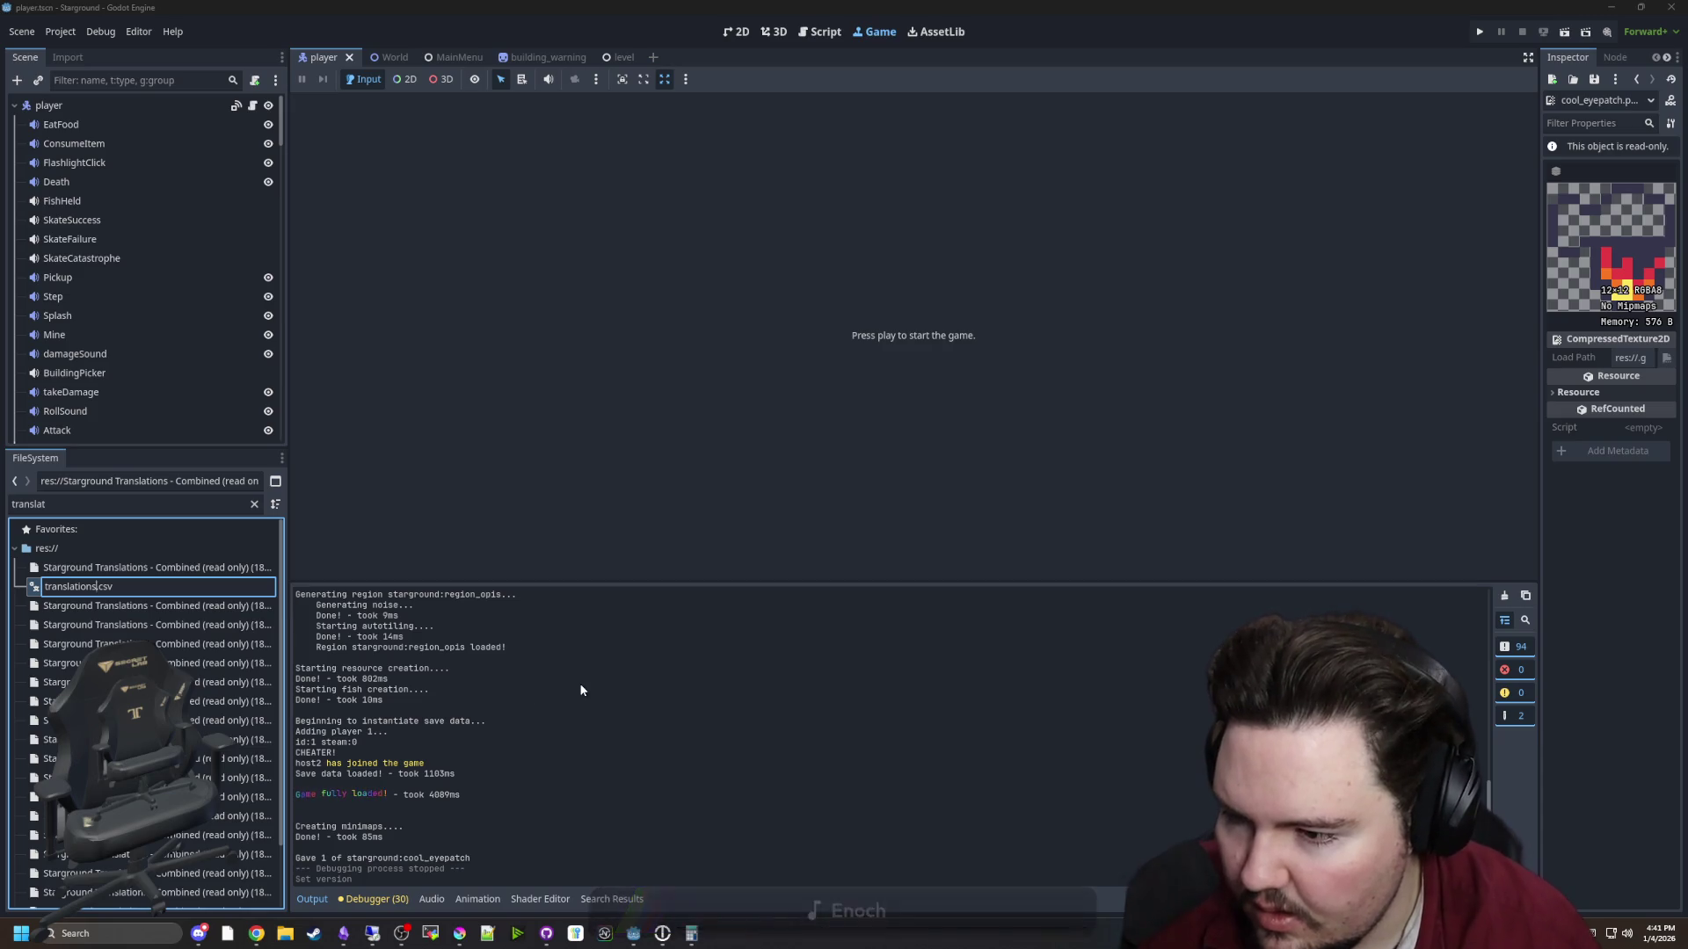
key("Return")
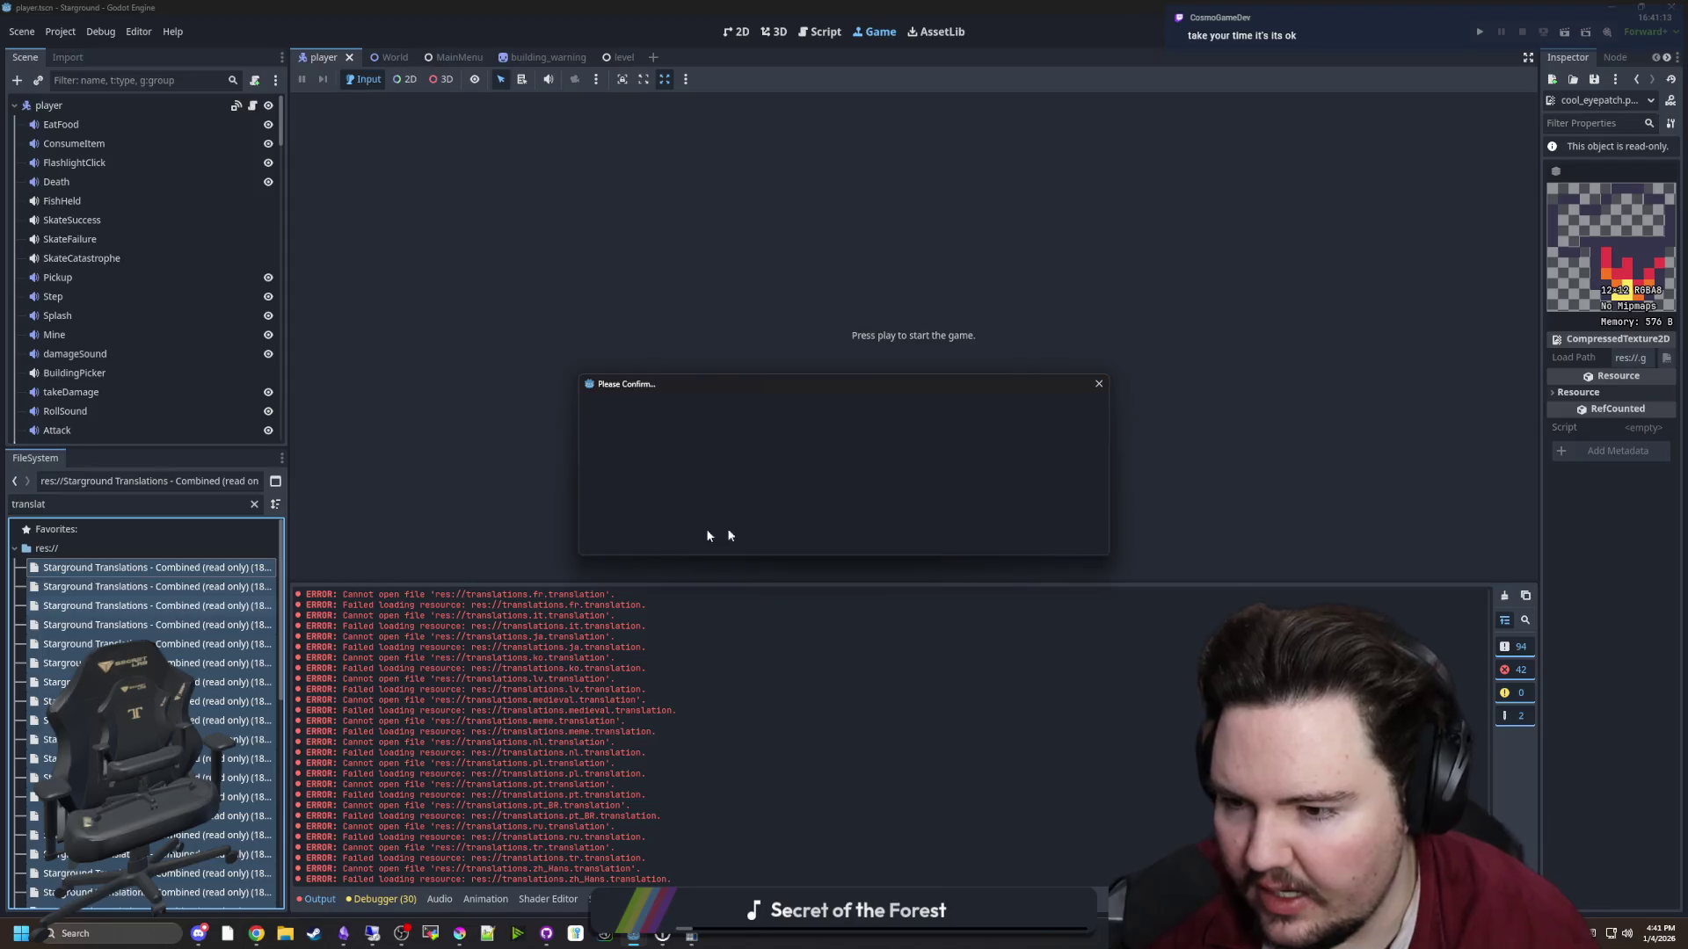
left_click(758, 534)
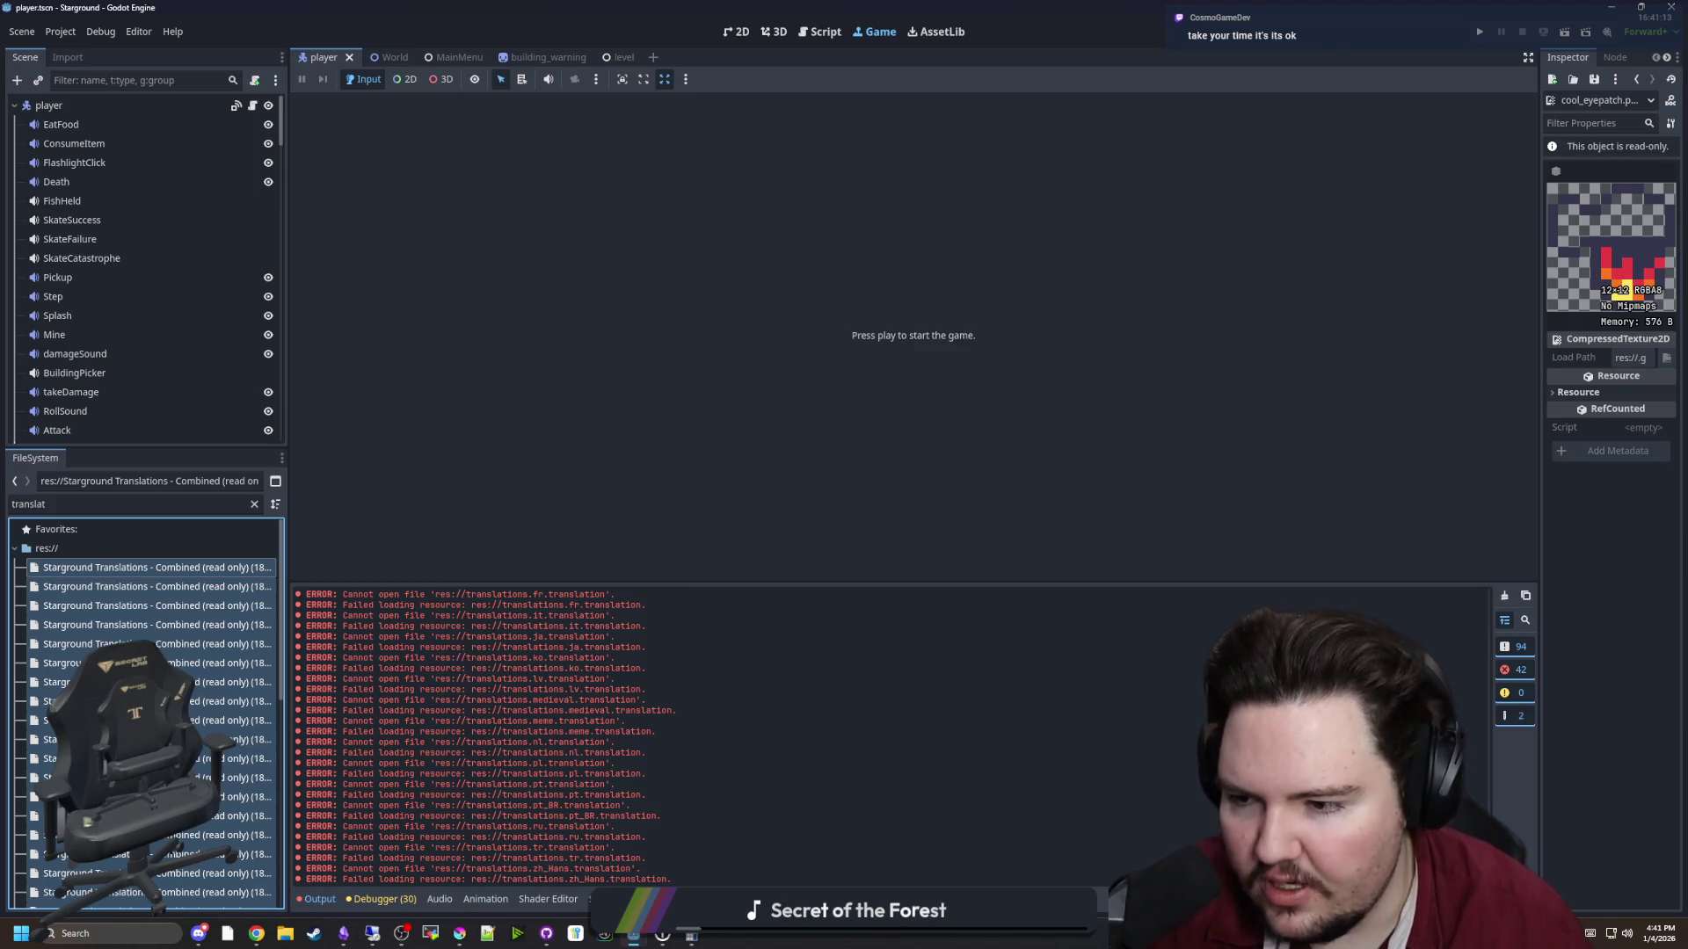
left_click(102, 589)
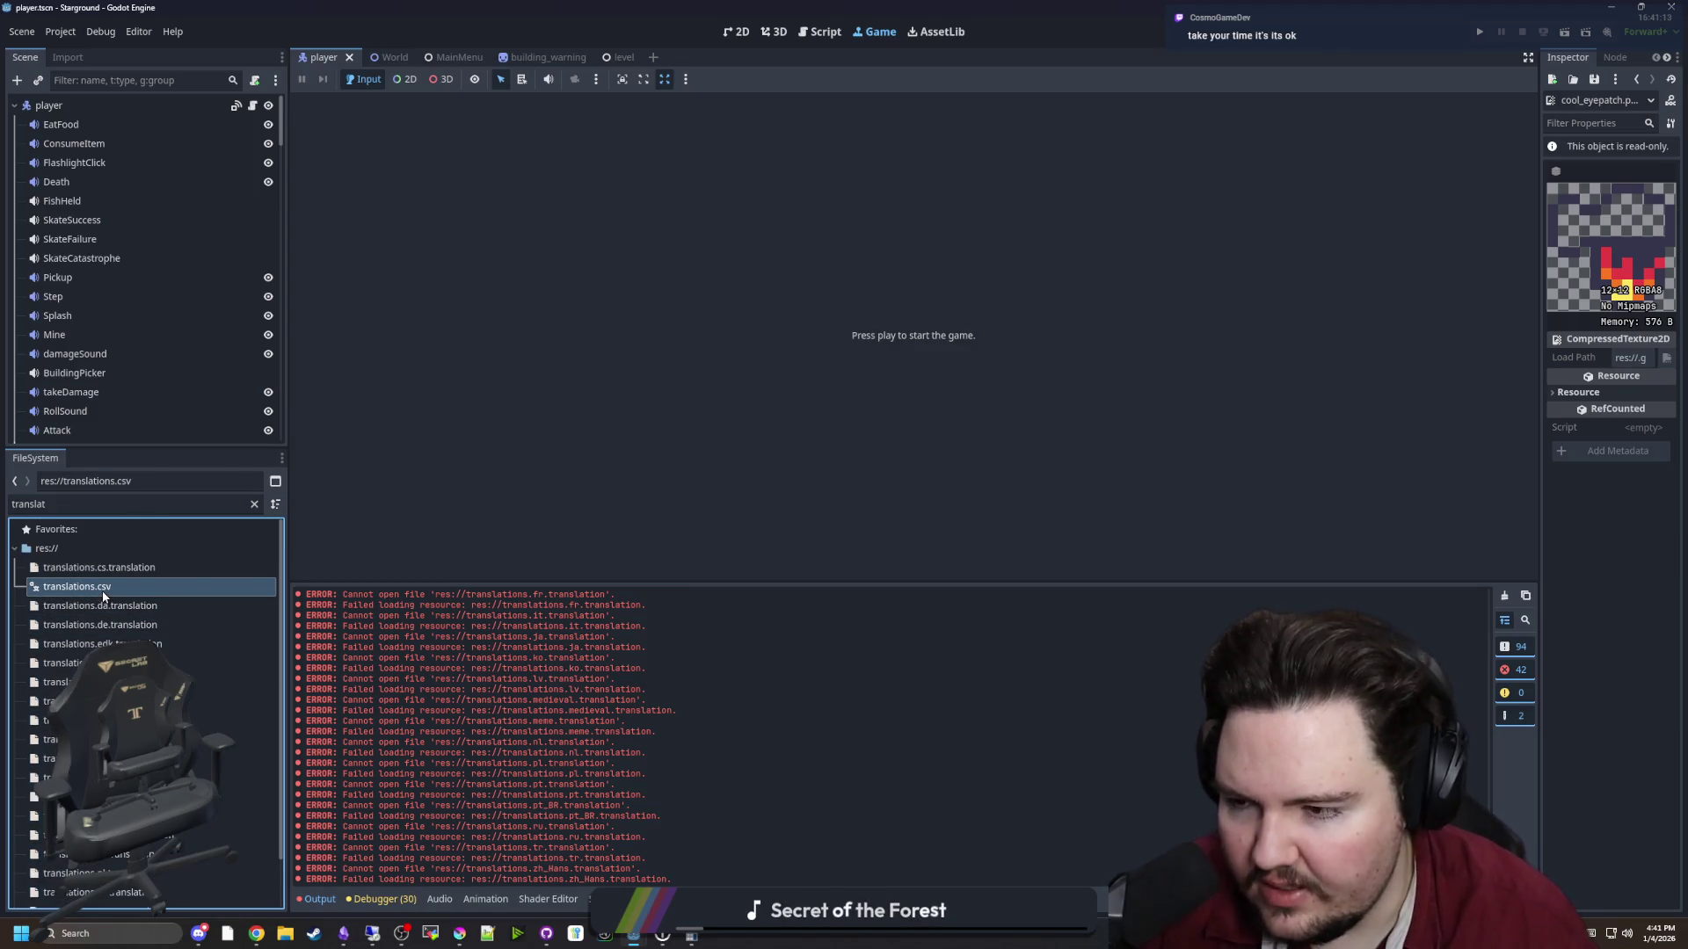
Reimport translations.csv with Compress turned off
left_click(78, 58)
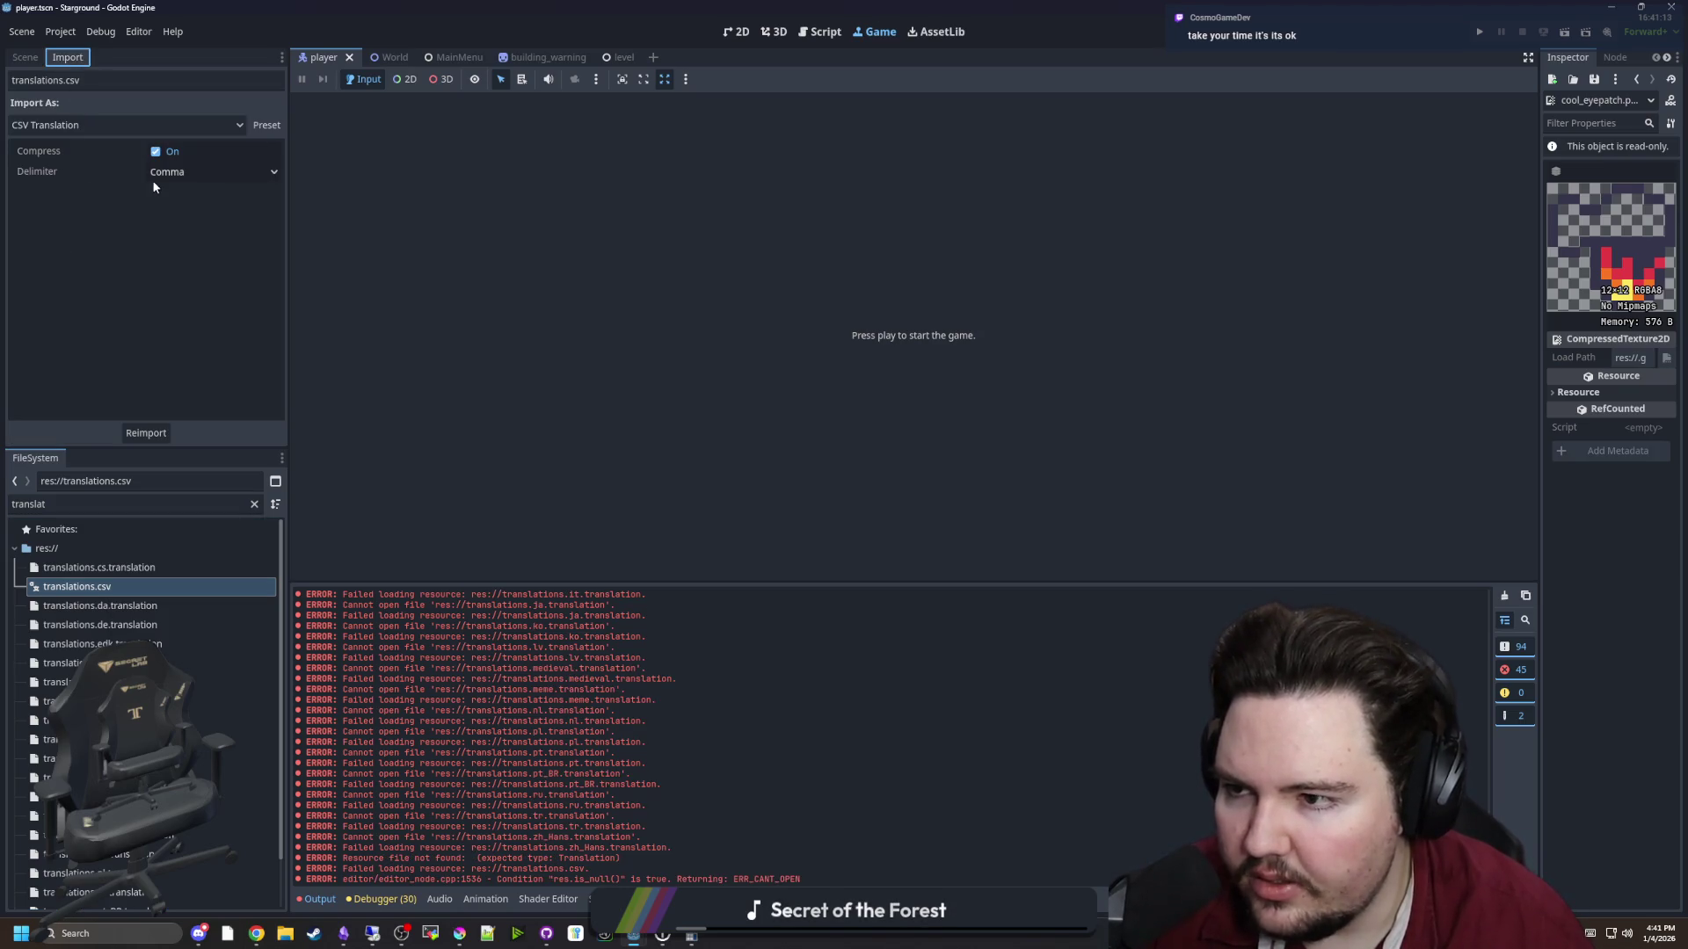
left_click(155, 151)
left_click(146, 434)
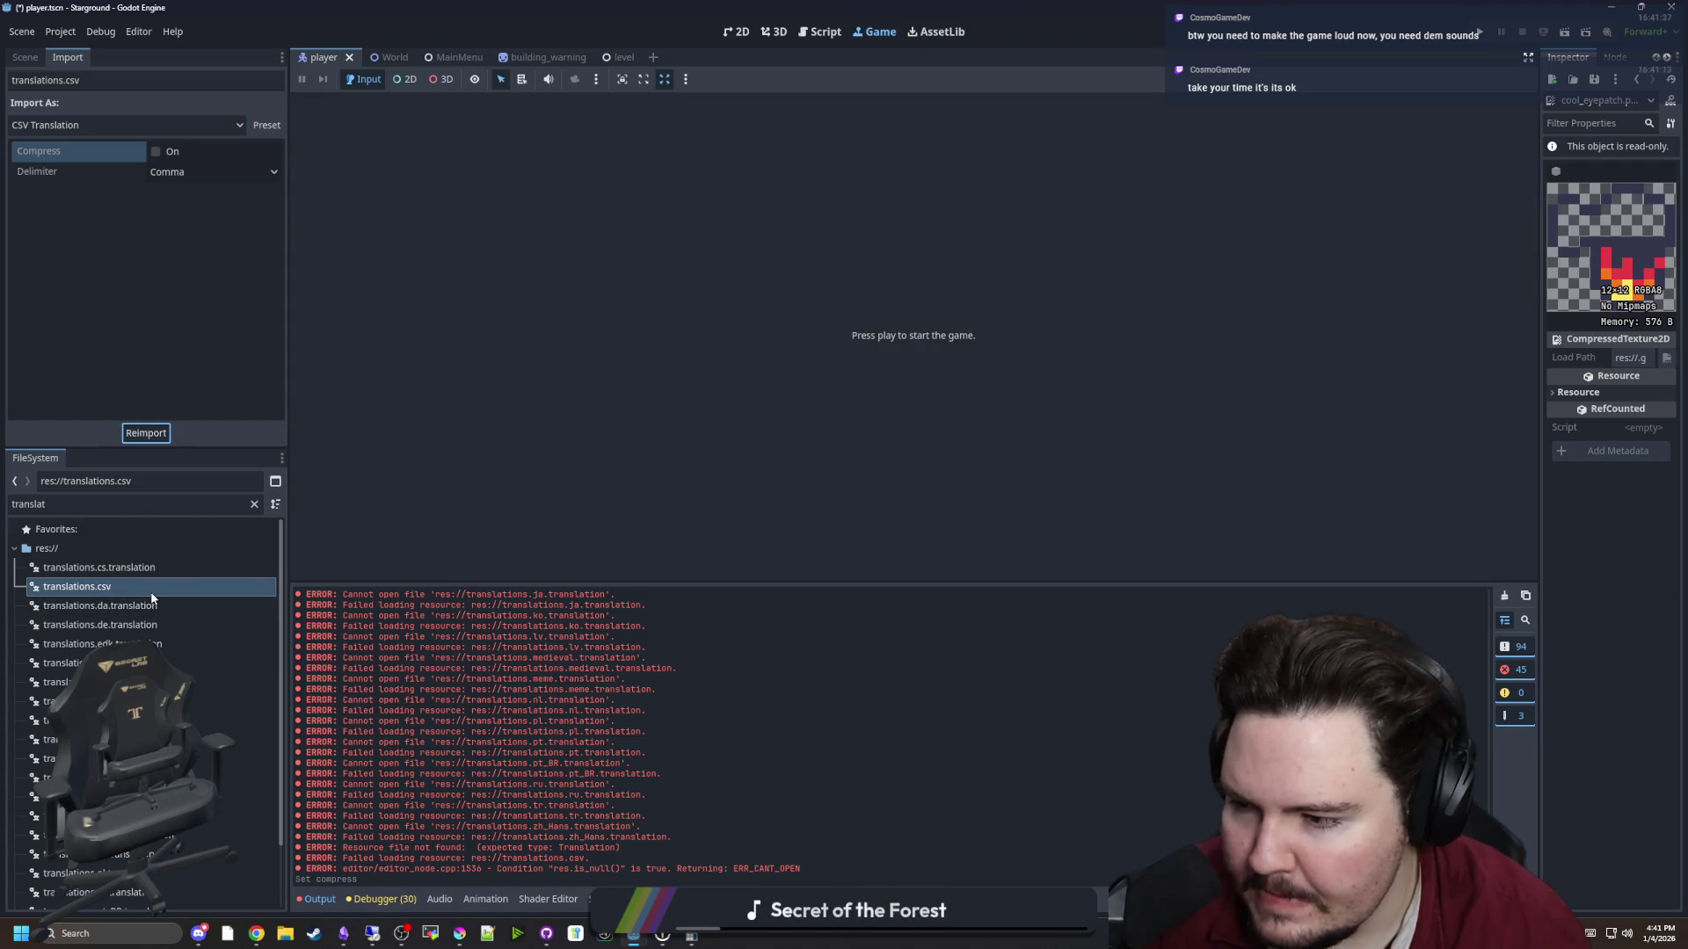
scroll(141, 703, "down", 3)
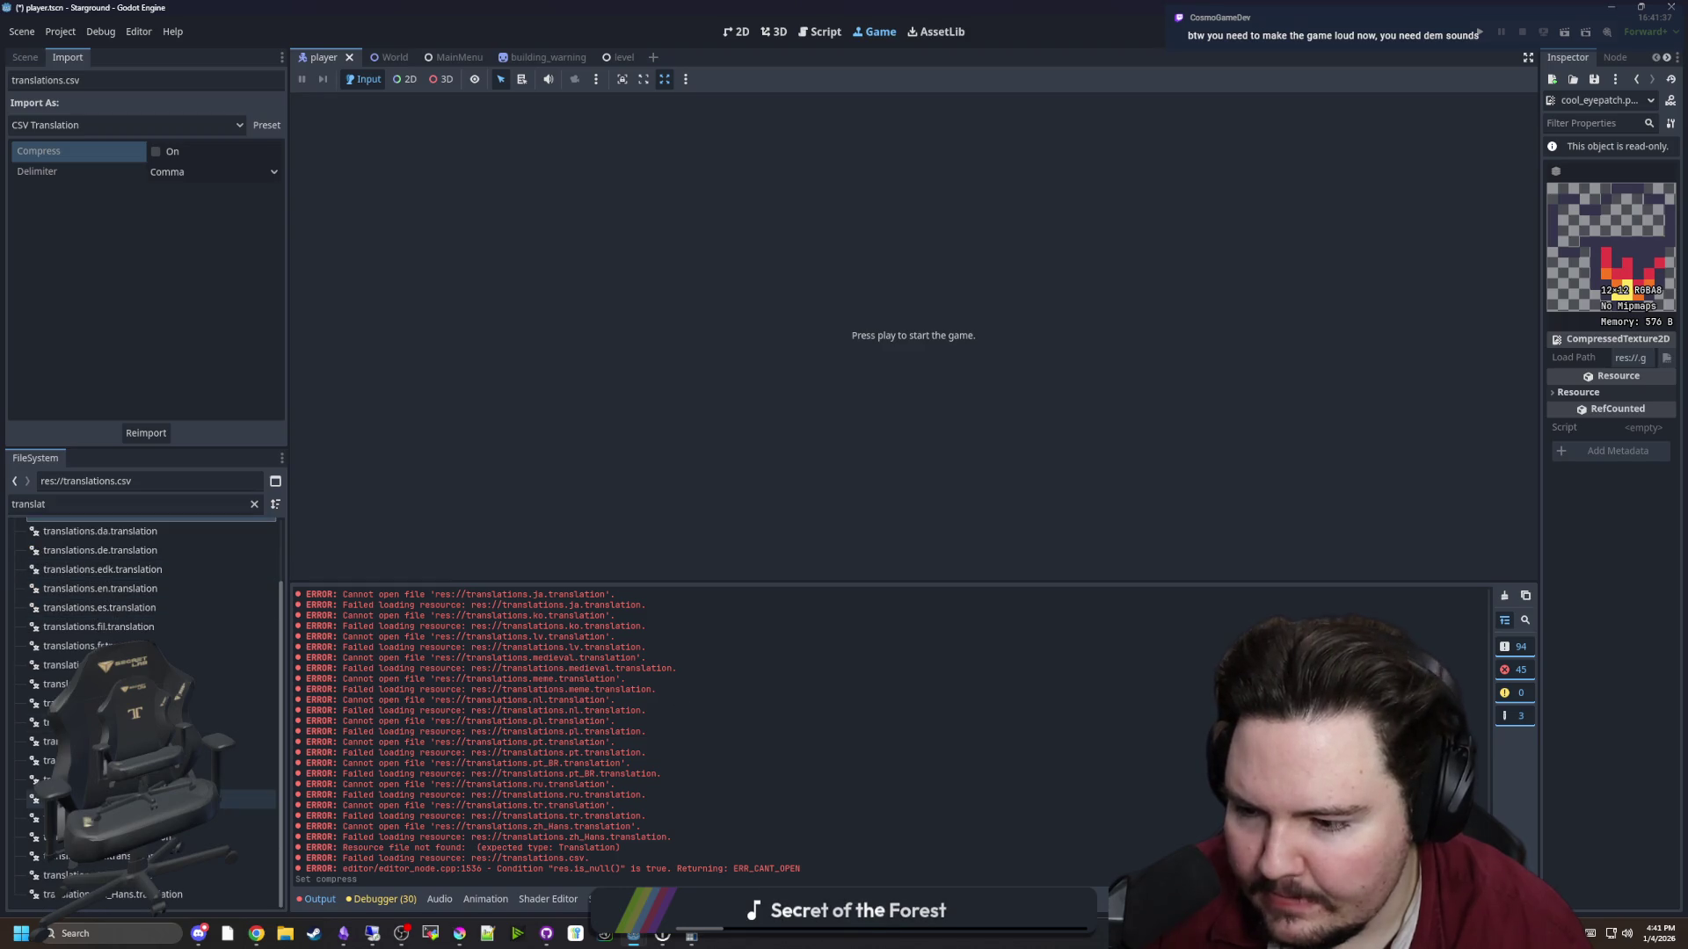
left_click(116, 589)
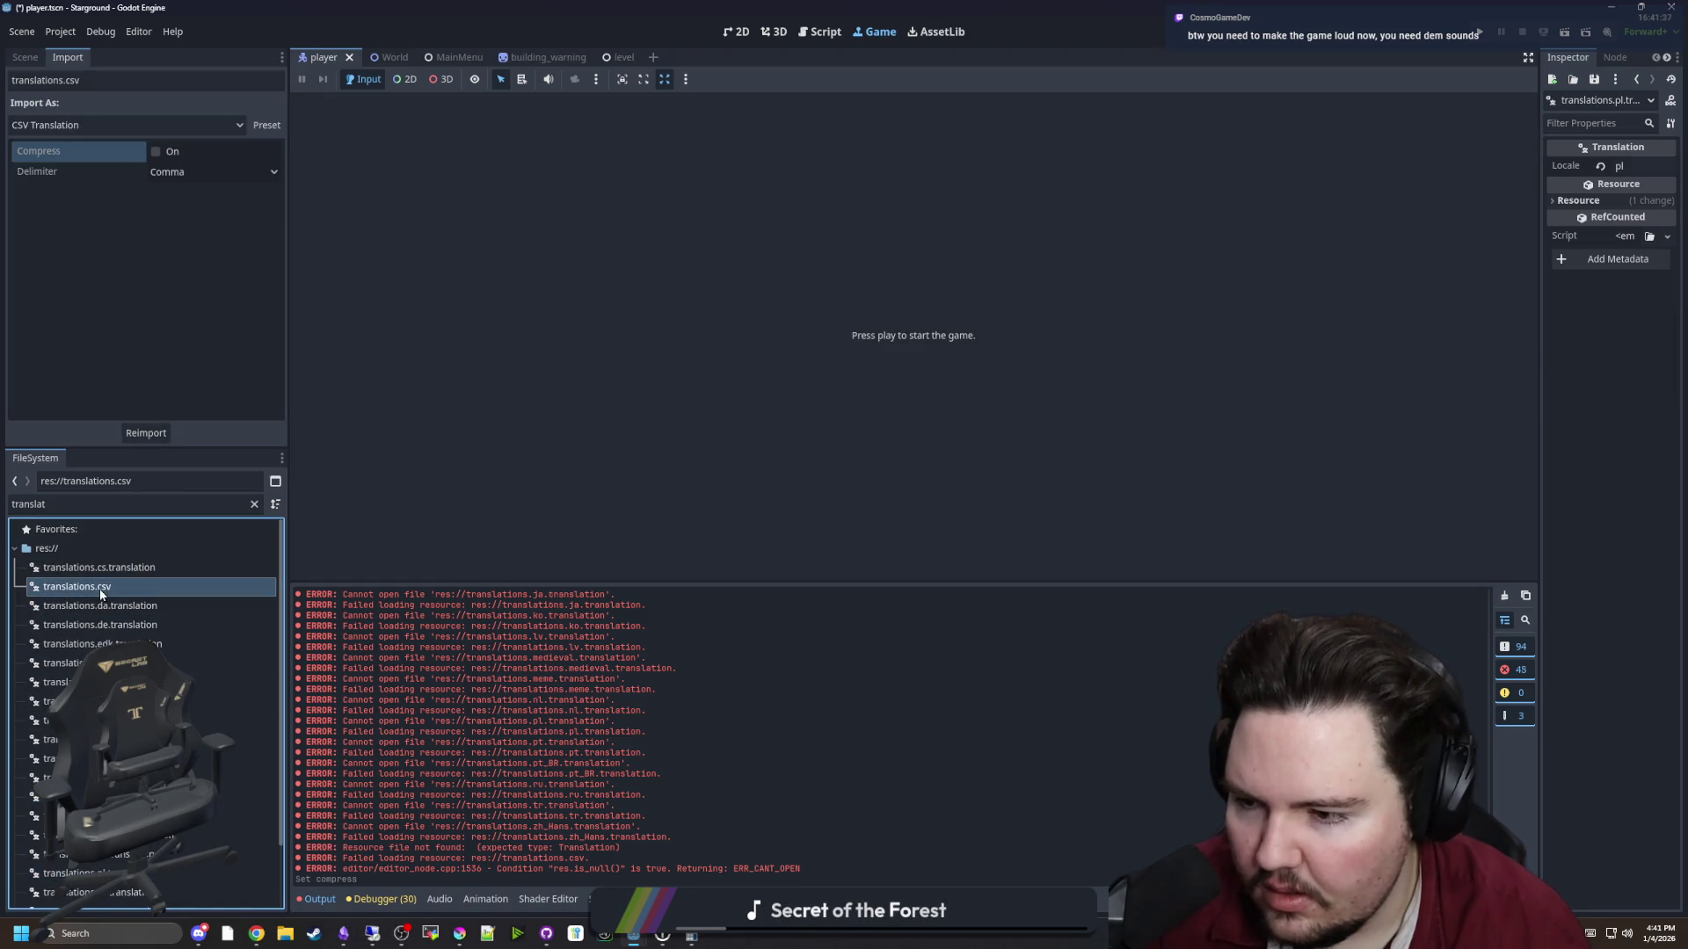
Save the scene and check translations.csv against the translations.es.translation file
key("ctrl+s")
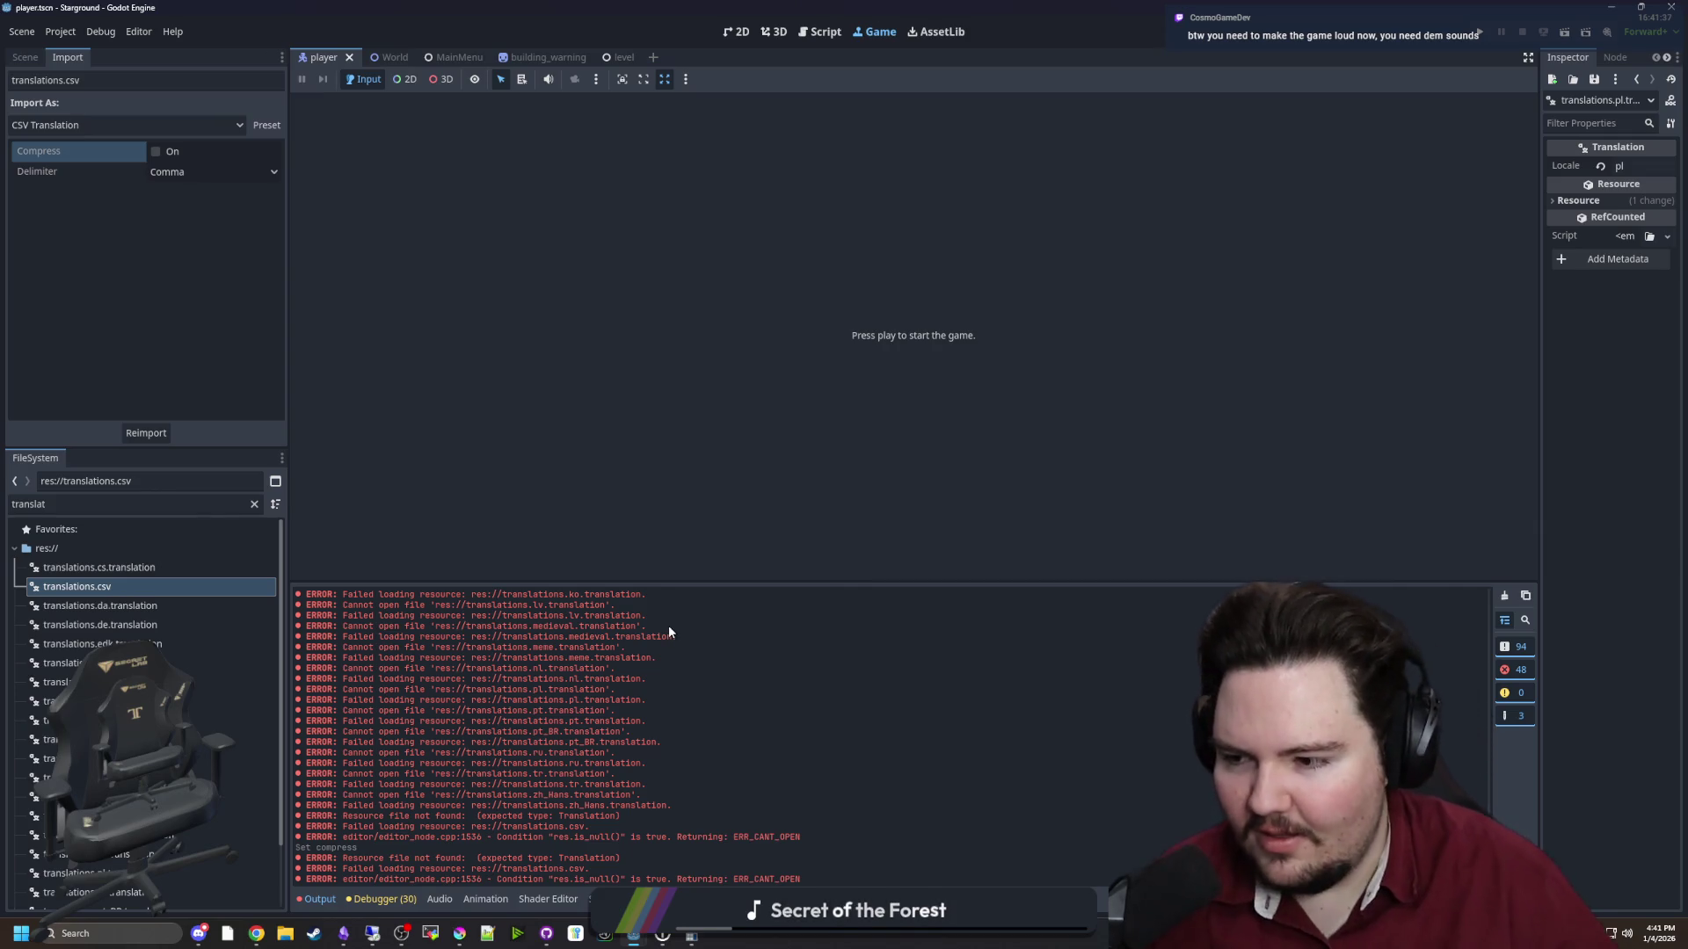
key("ctrl+s")
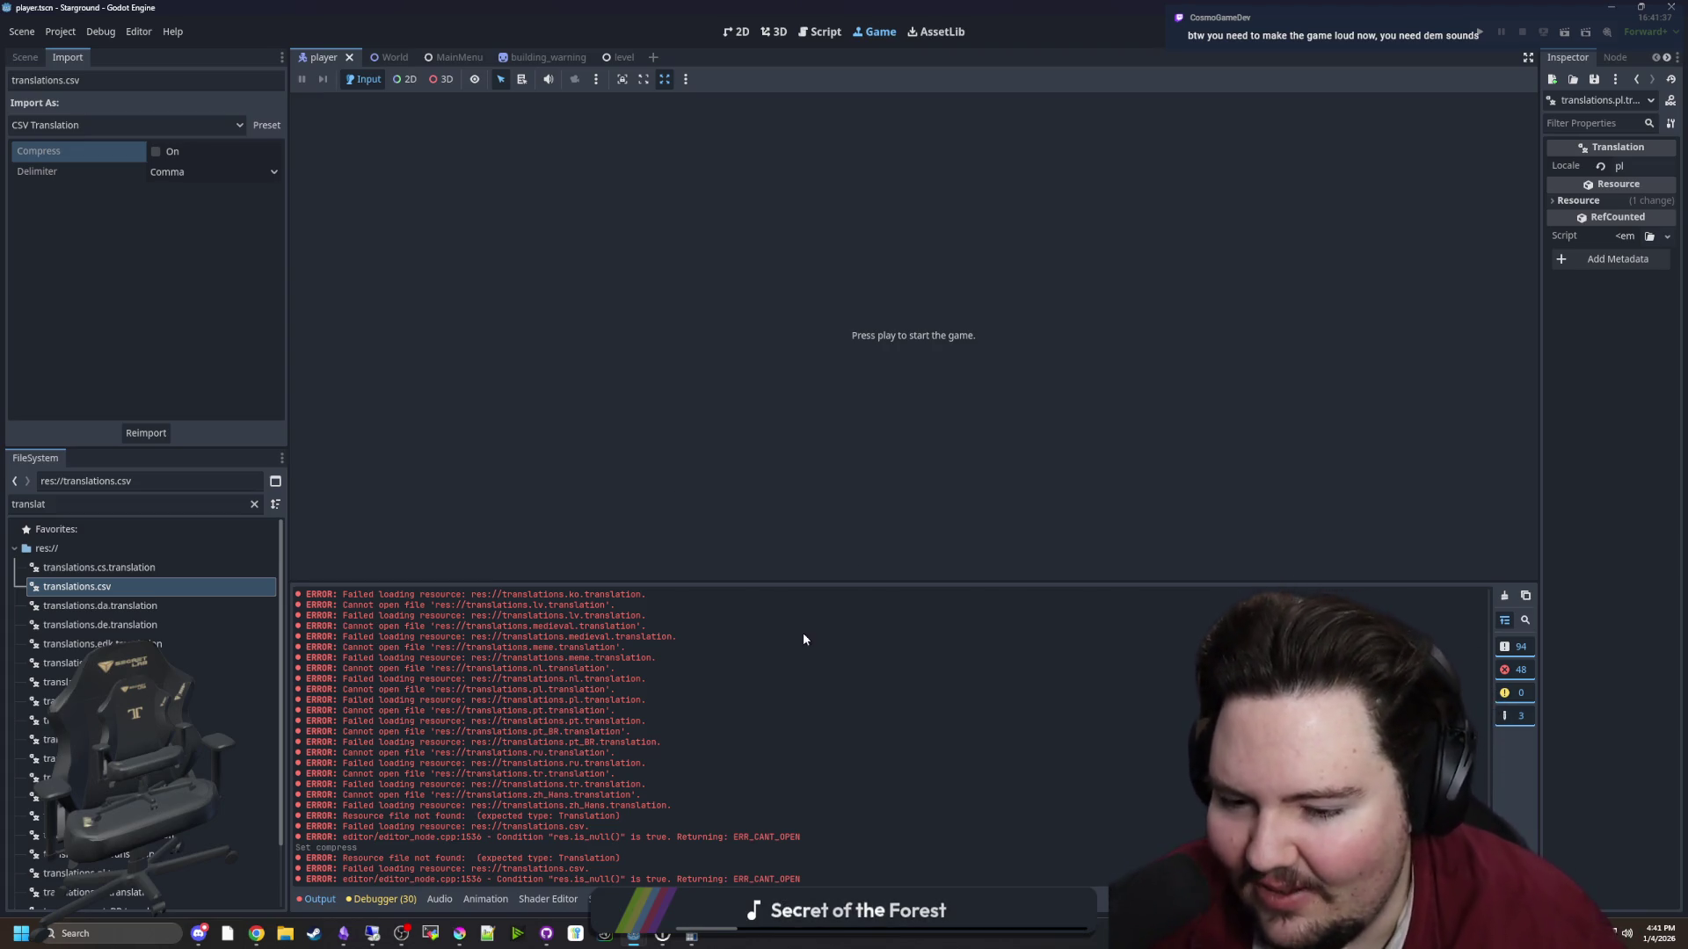
key("ctrl+s")
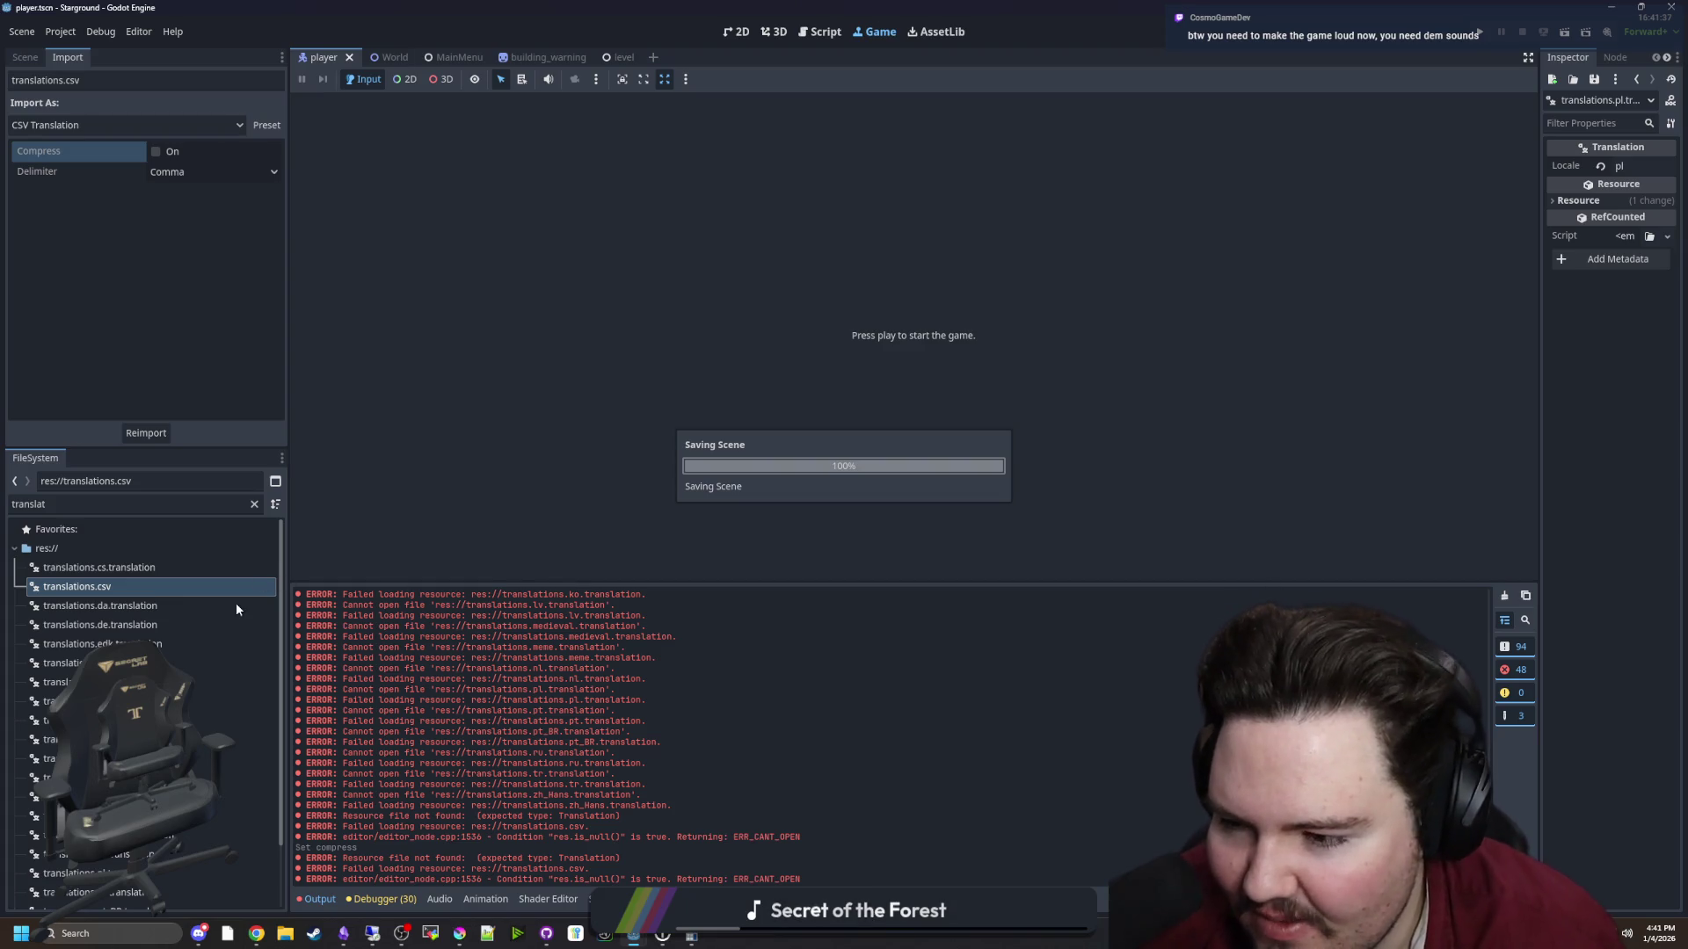
scroll(248, 603, "down", 2)
left_click(162, 606)
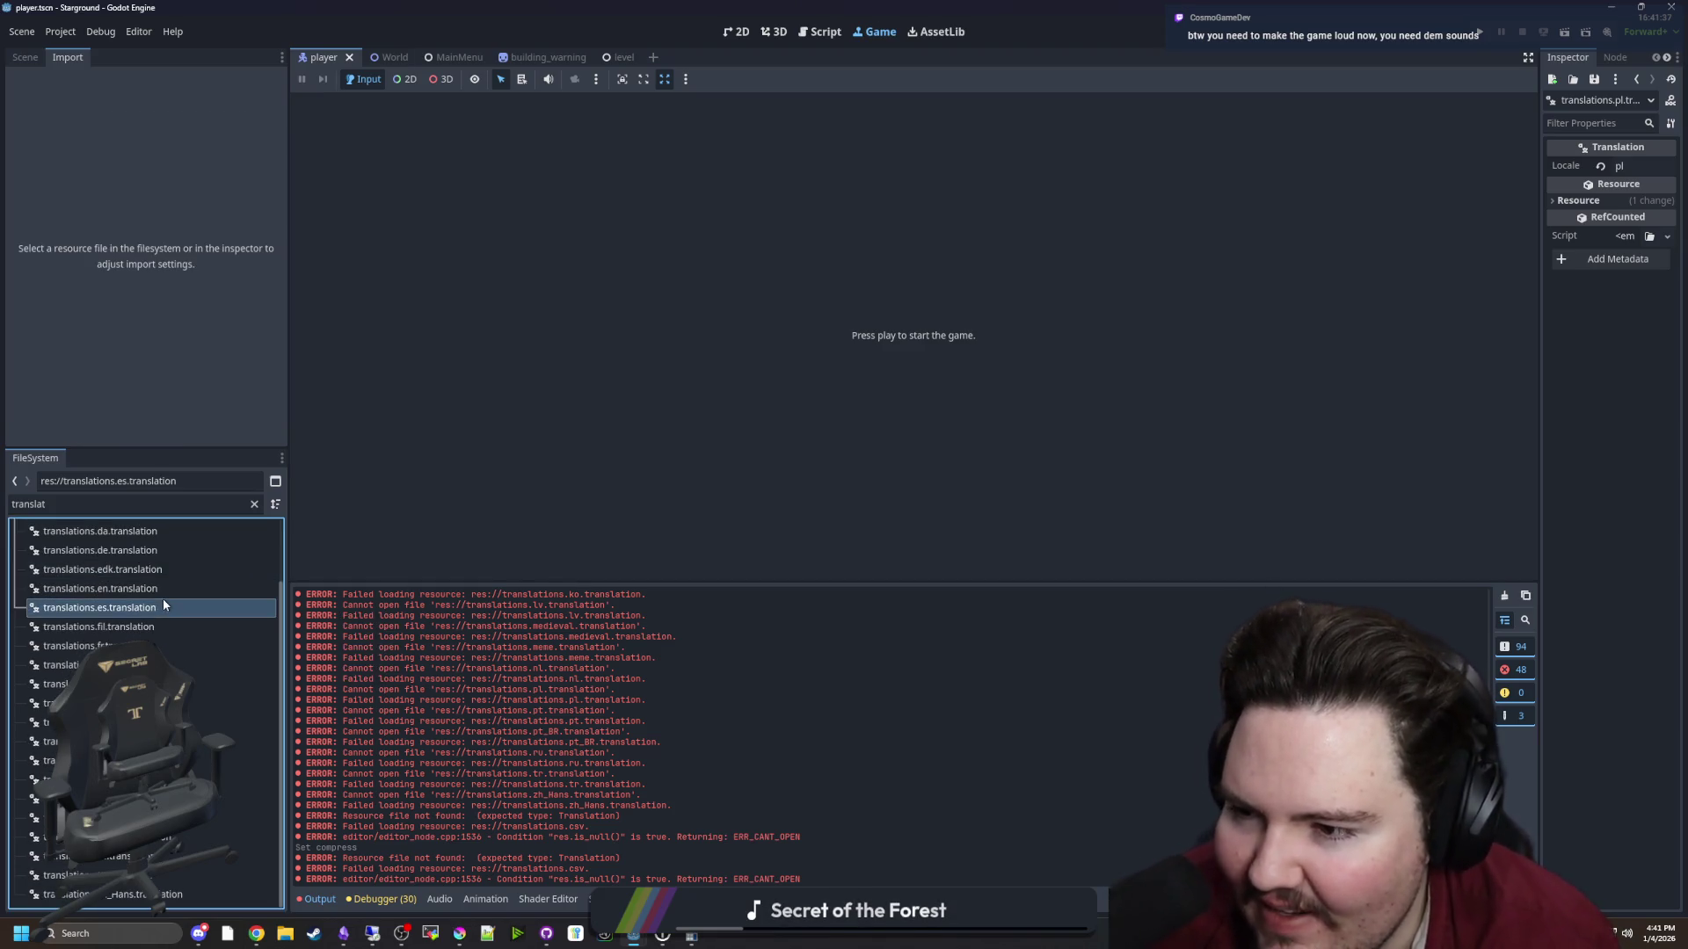
scroll(162, 599, "up", 3)
left_click(120, 583)
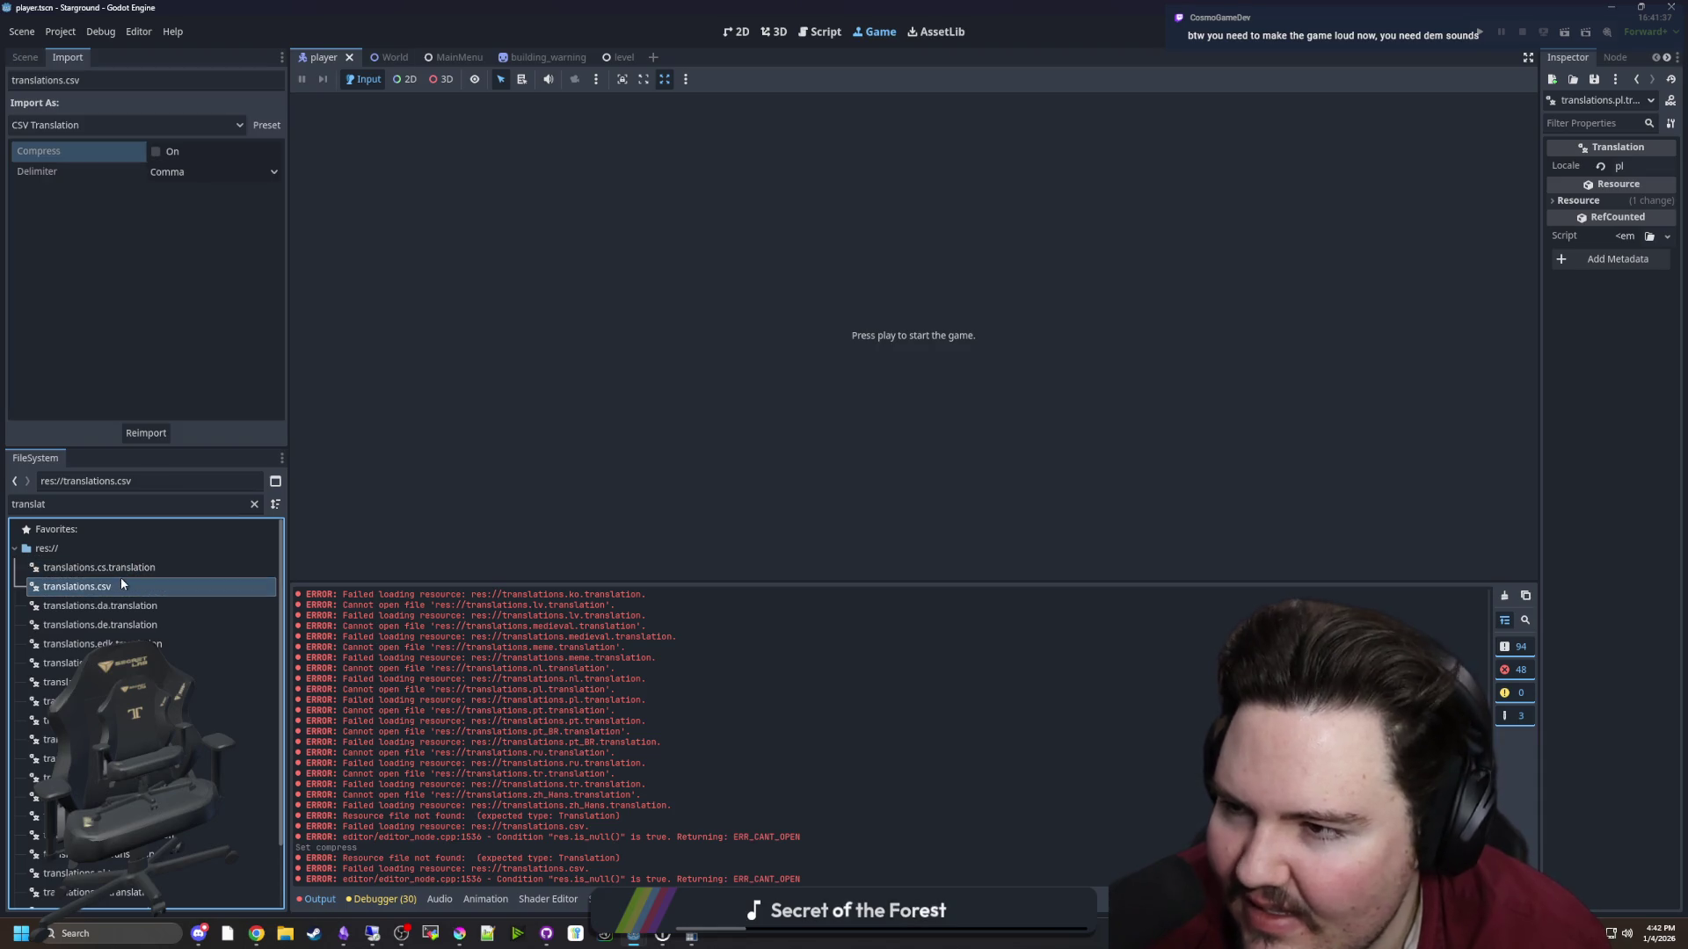
key("ctrl+s")
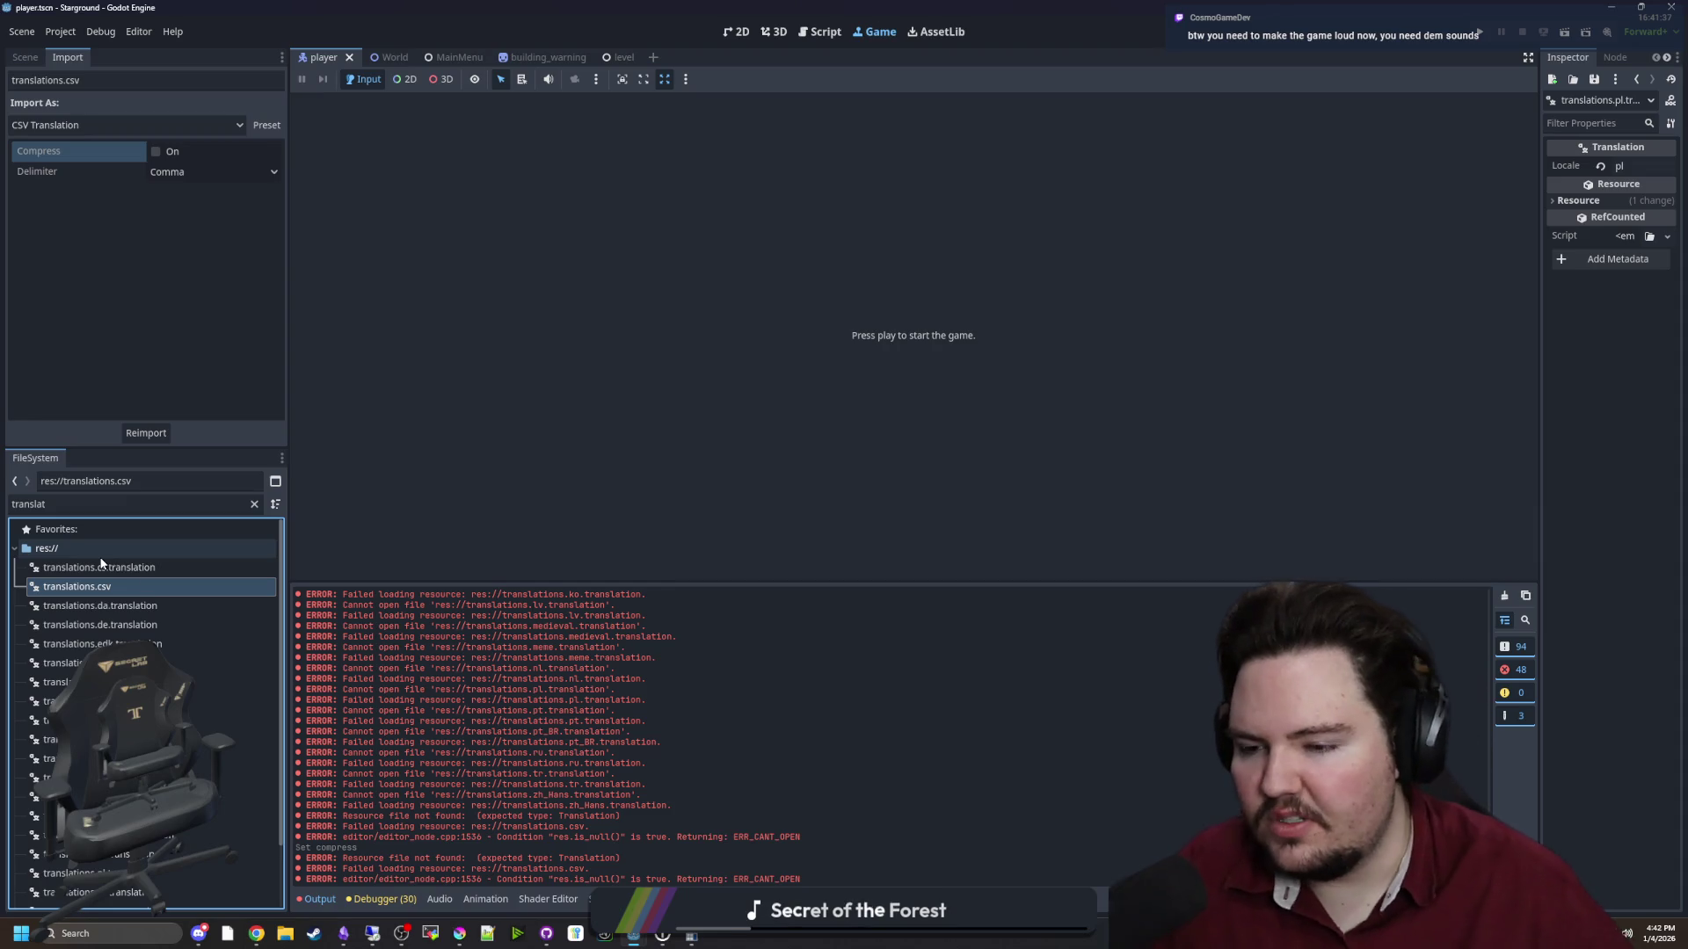
Inspect the regenerated cs and da translation files, save, and run the project
left_click(128, 603)
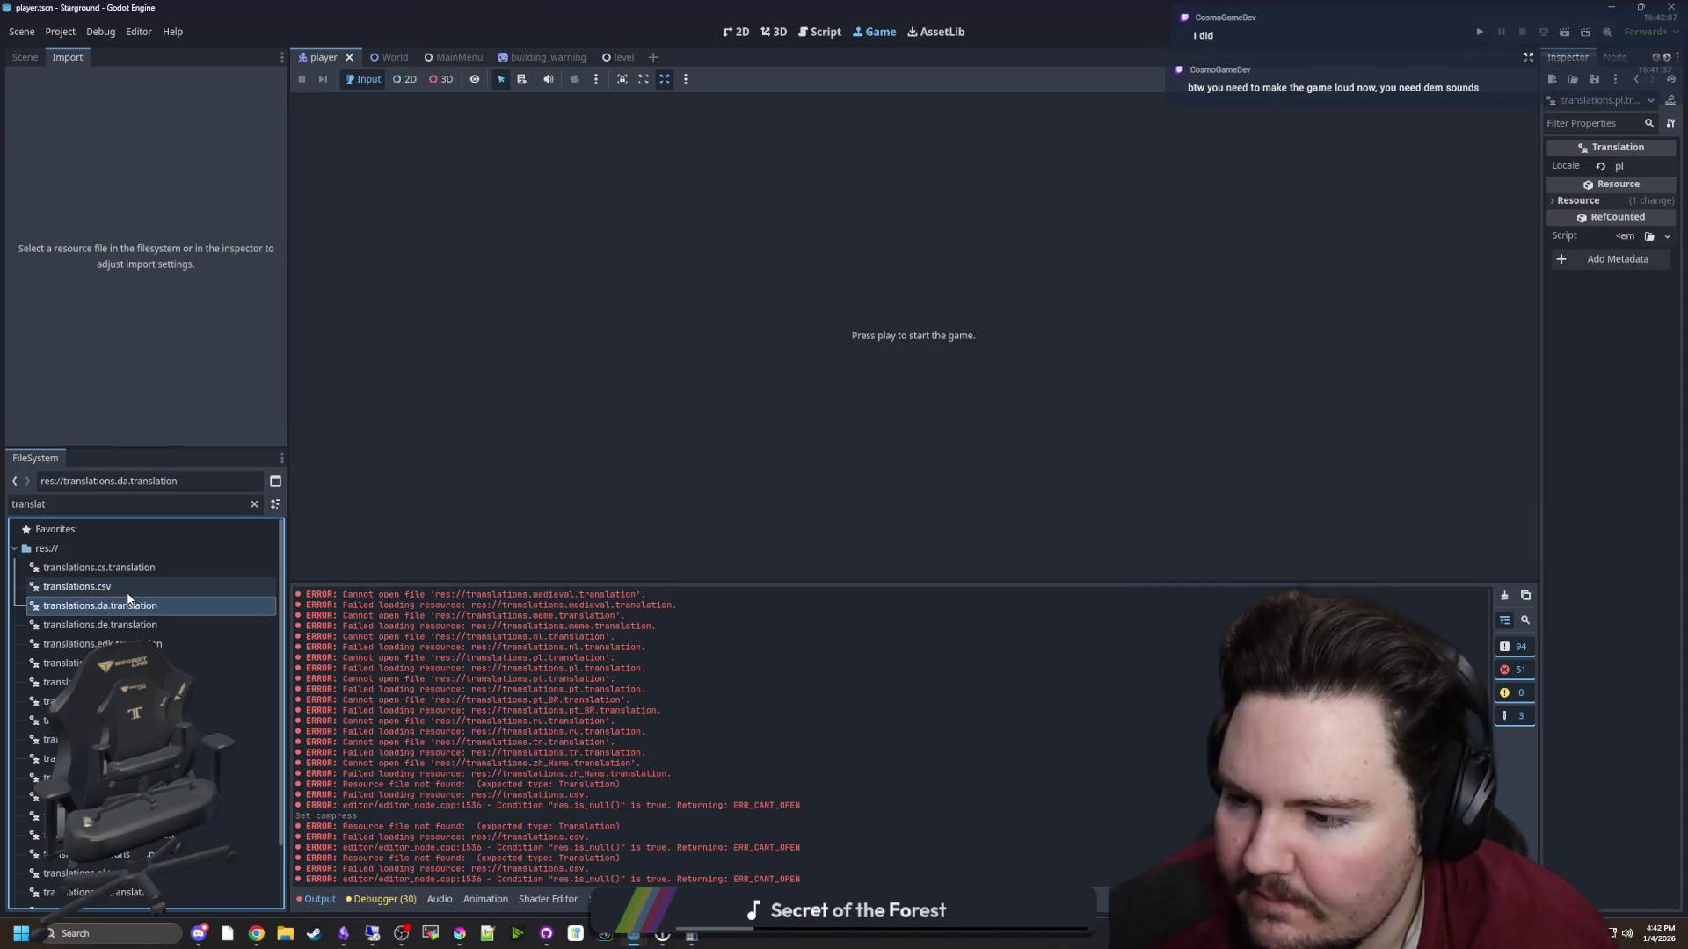
left_click(128, 590)
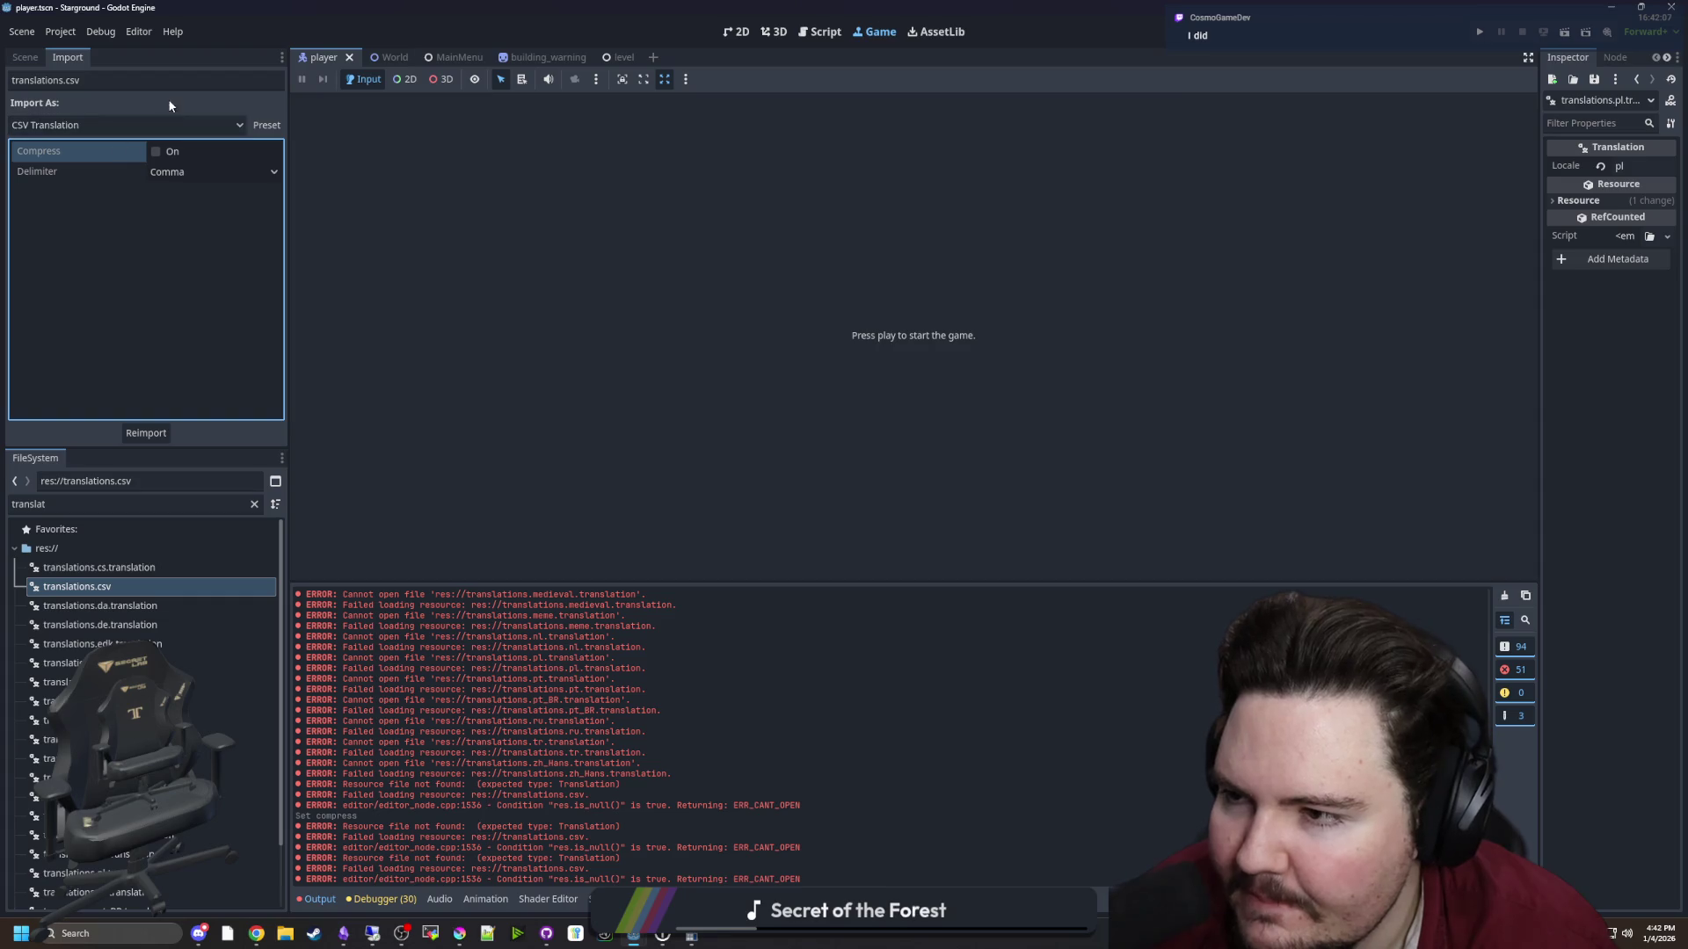
left_click(132, 570)
left_click(132, 587)
left_click(131, 606)
scroll(132, 695, "down", 2)
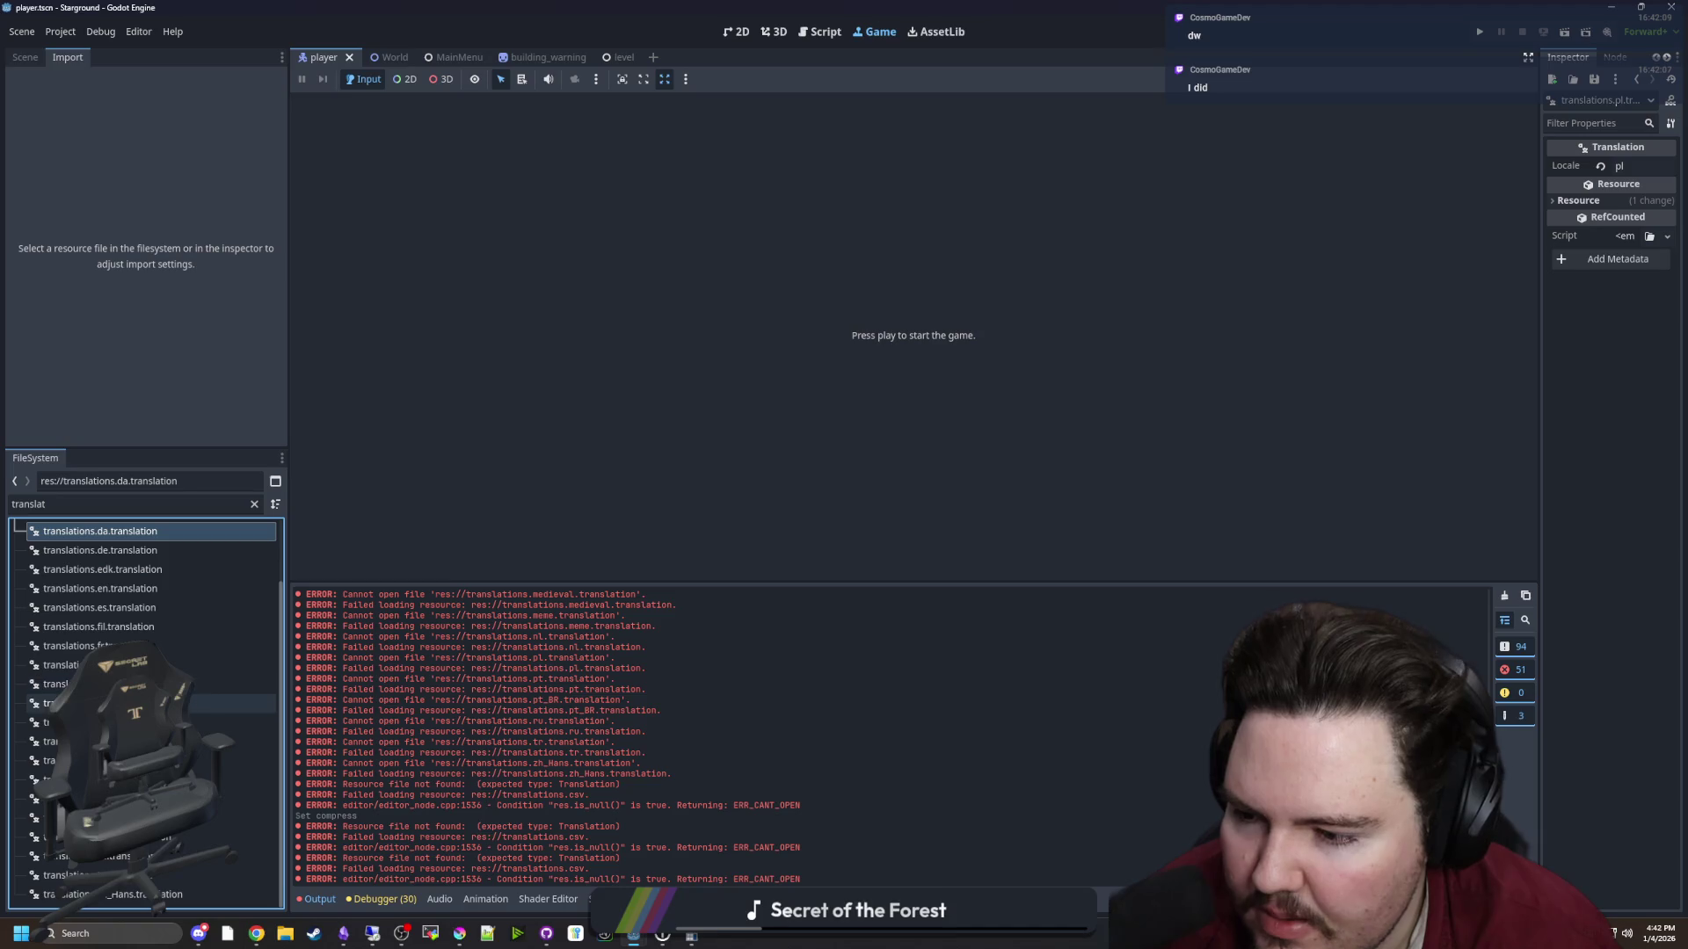
scroll(132, 703, "up", 2)
left_click(75, 587)
key("ctrl+s")
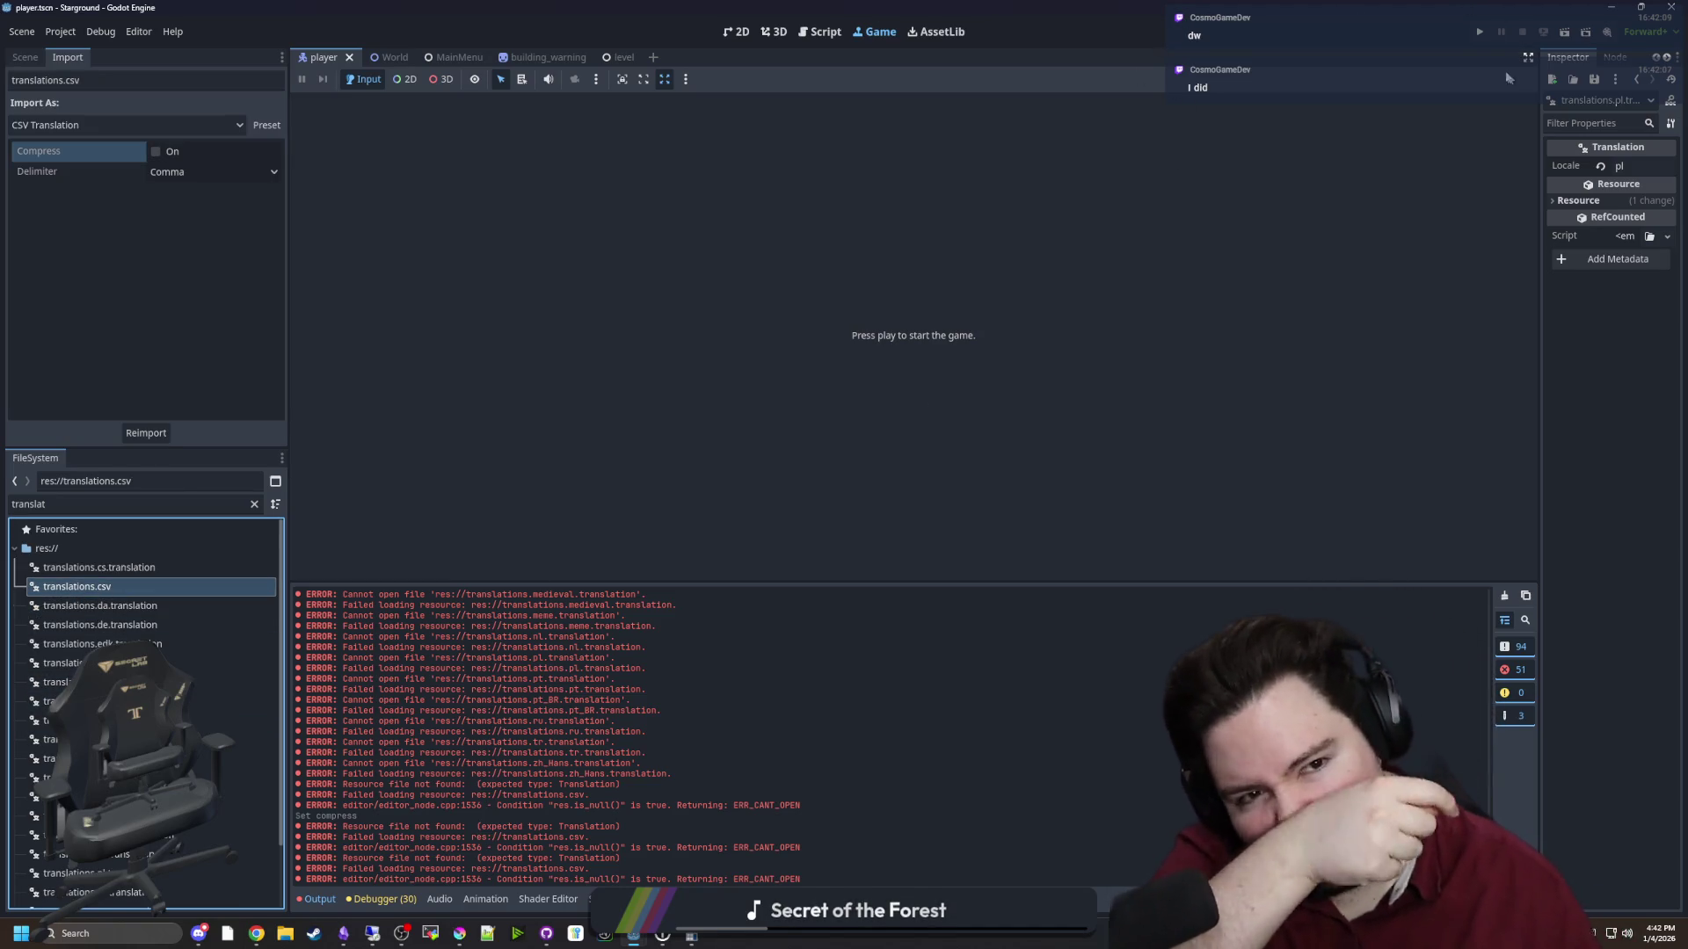
left_click(1479, 32)
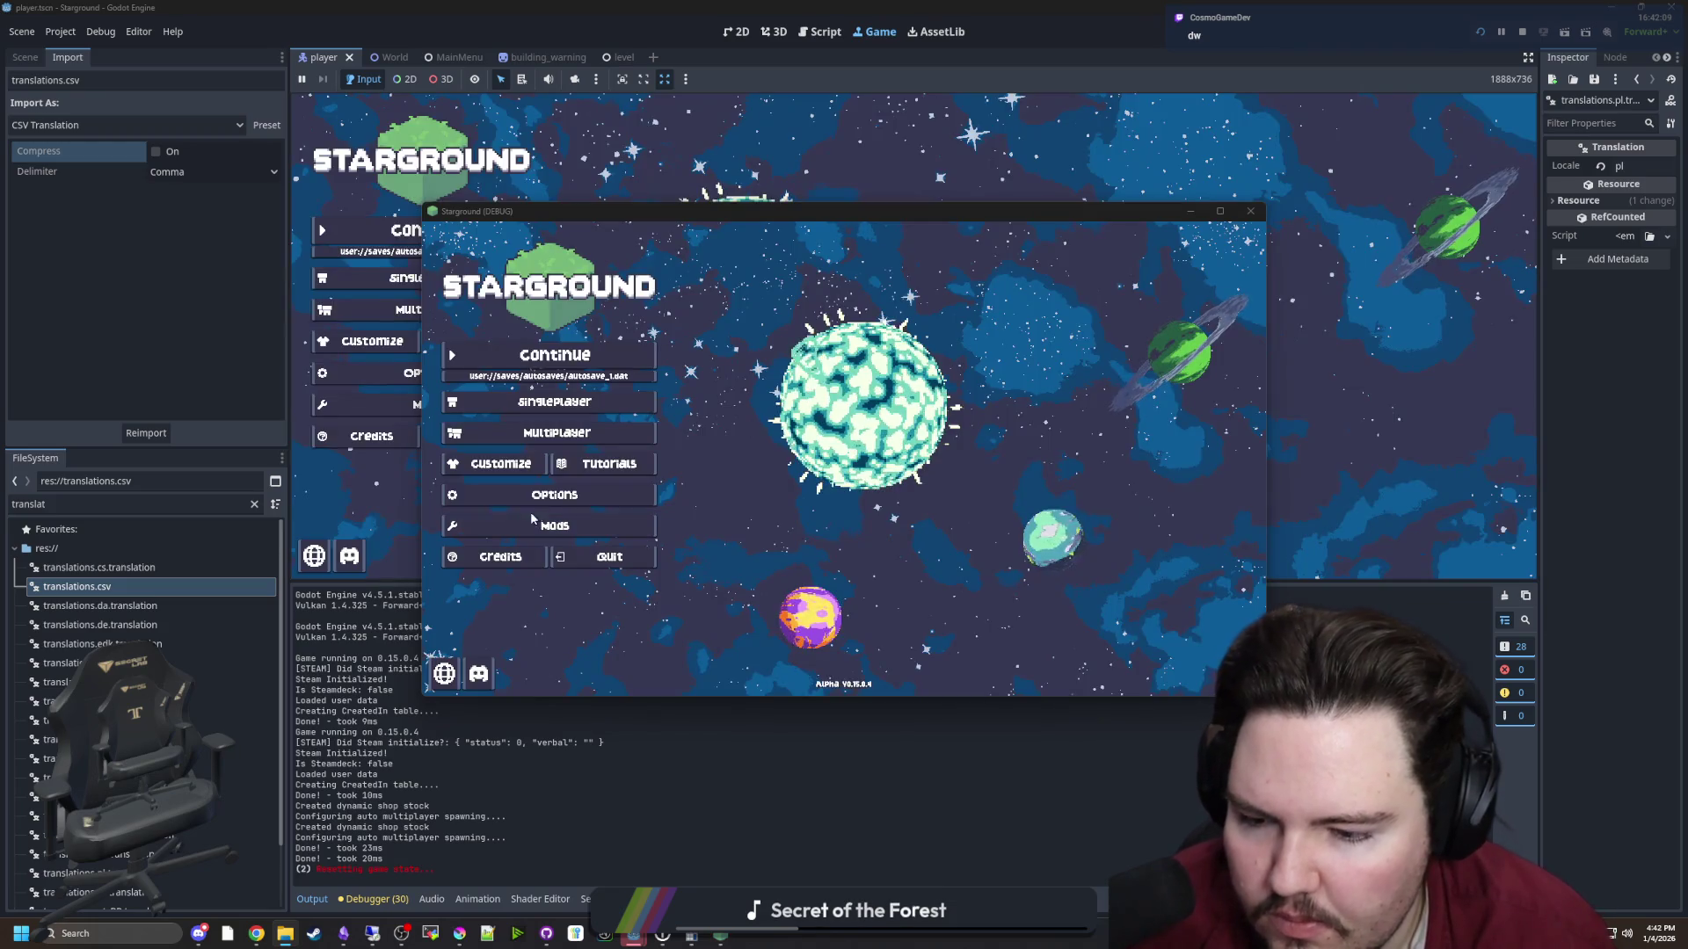
Switch the game to Chinese, English, Russian, then back to English, and close it
left_click(444, 674)
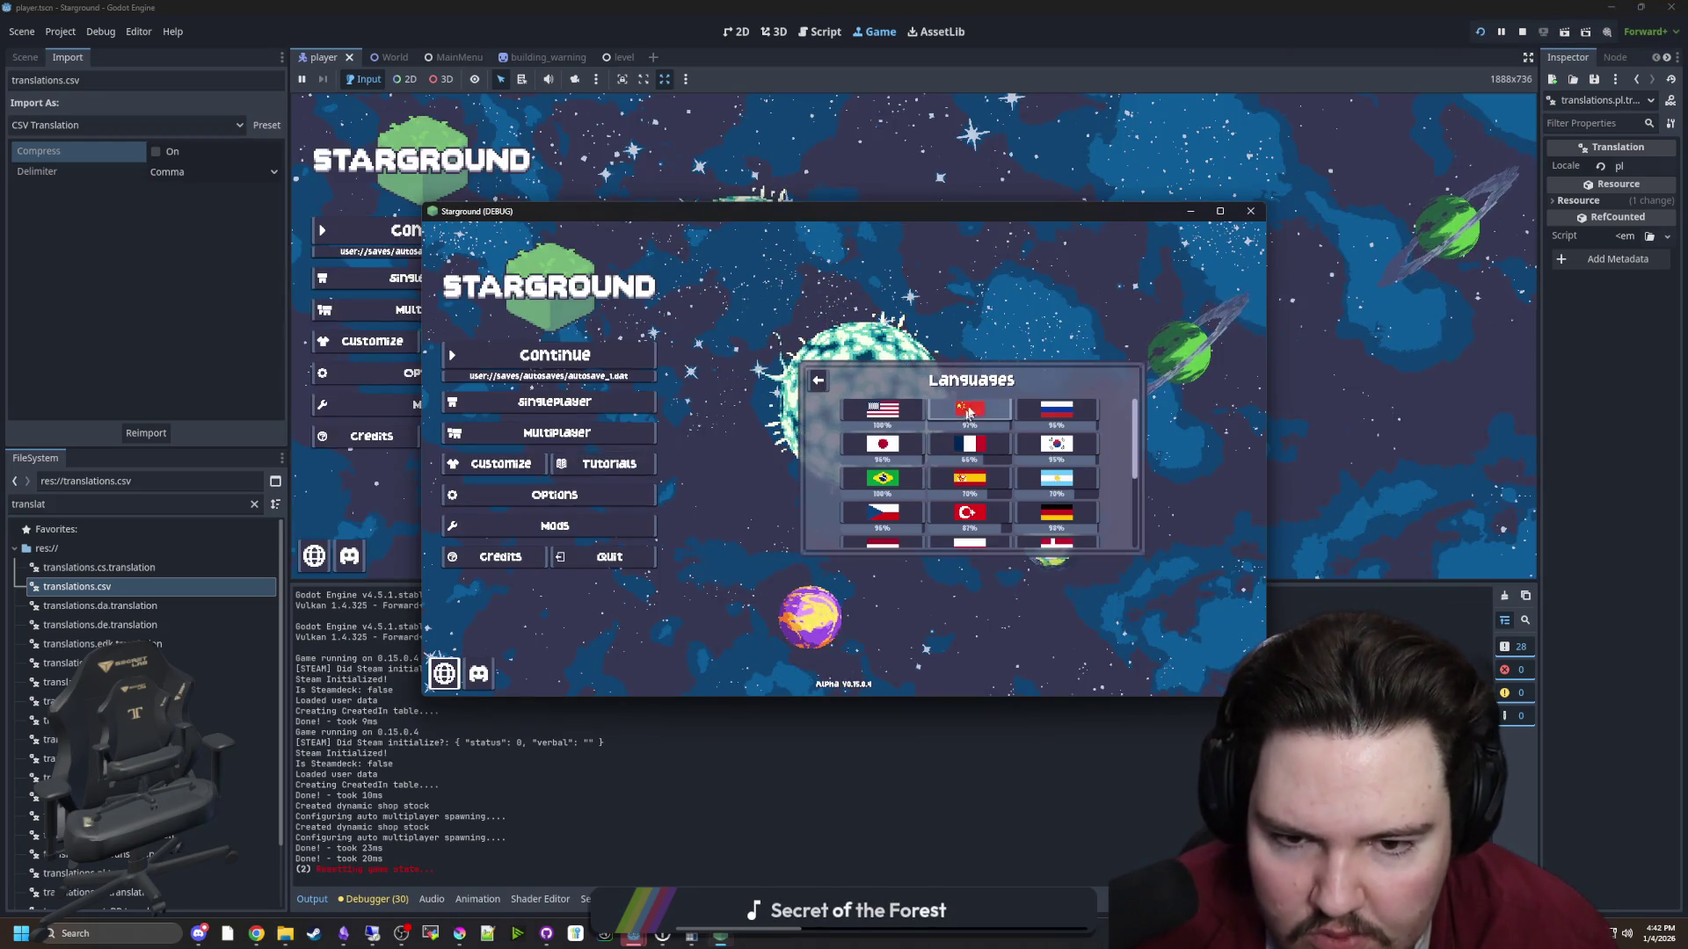
left_click(975, 417)
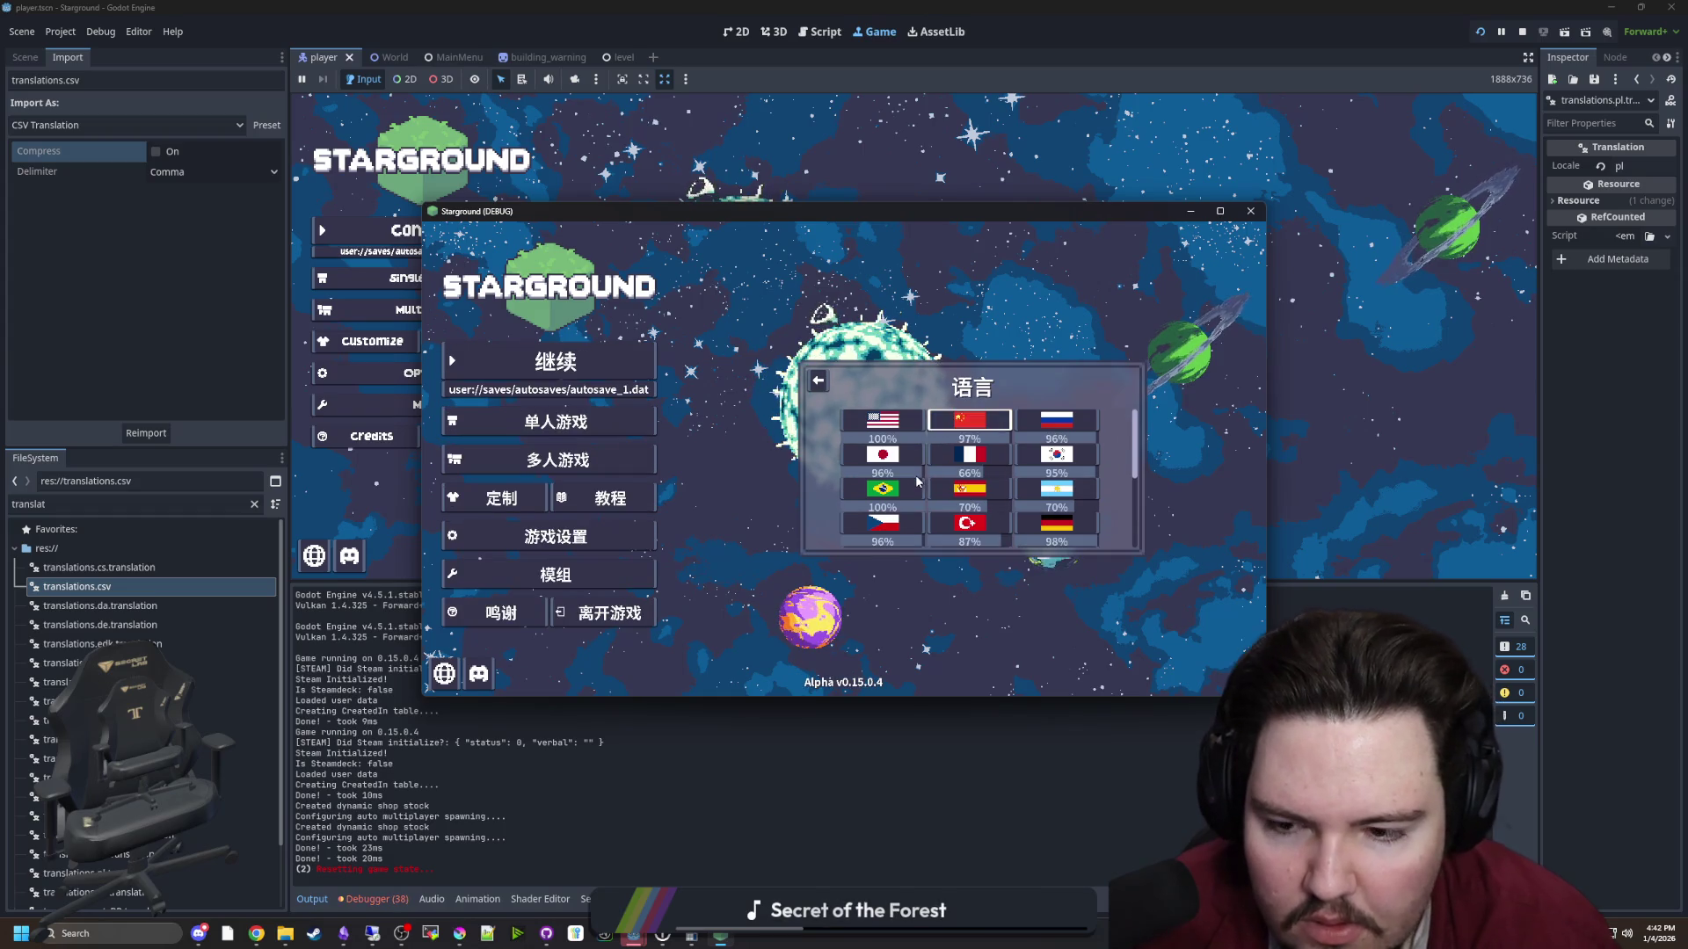
scroll(954, 483, "down", 5)
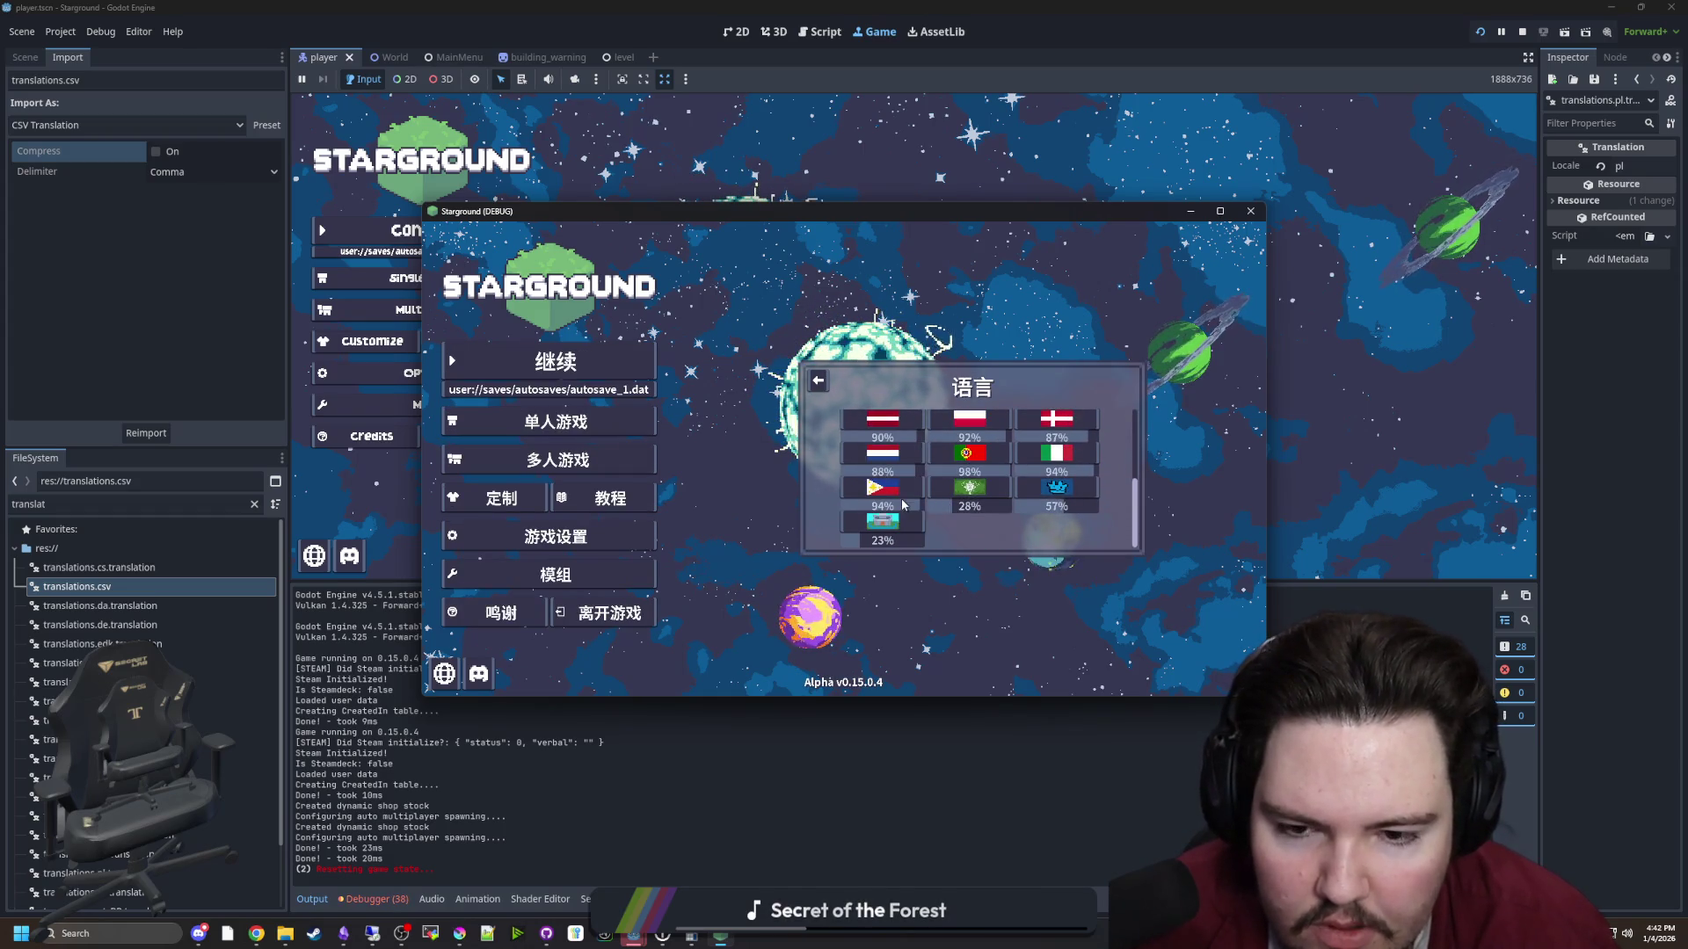
scroll(902, 504, "up", 2)
scroll(903, 504, "up", 3)
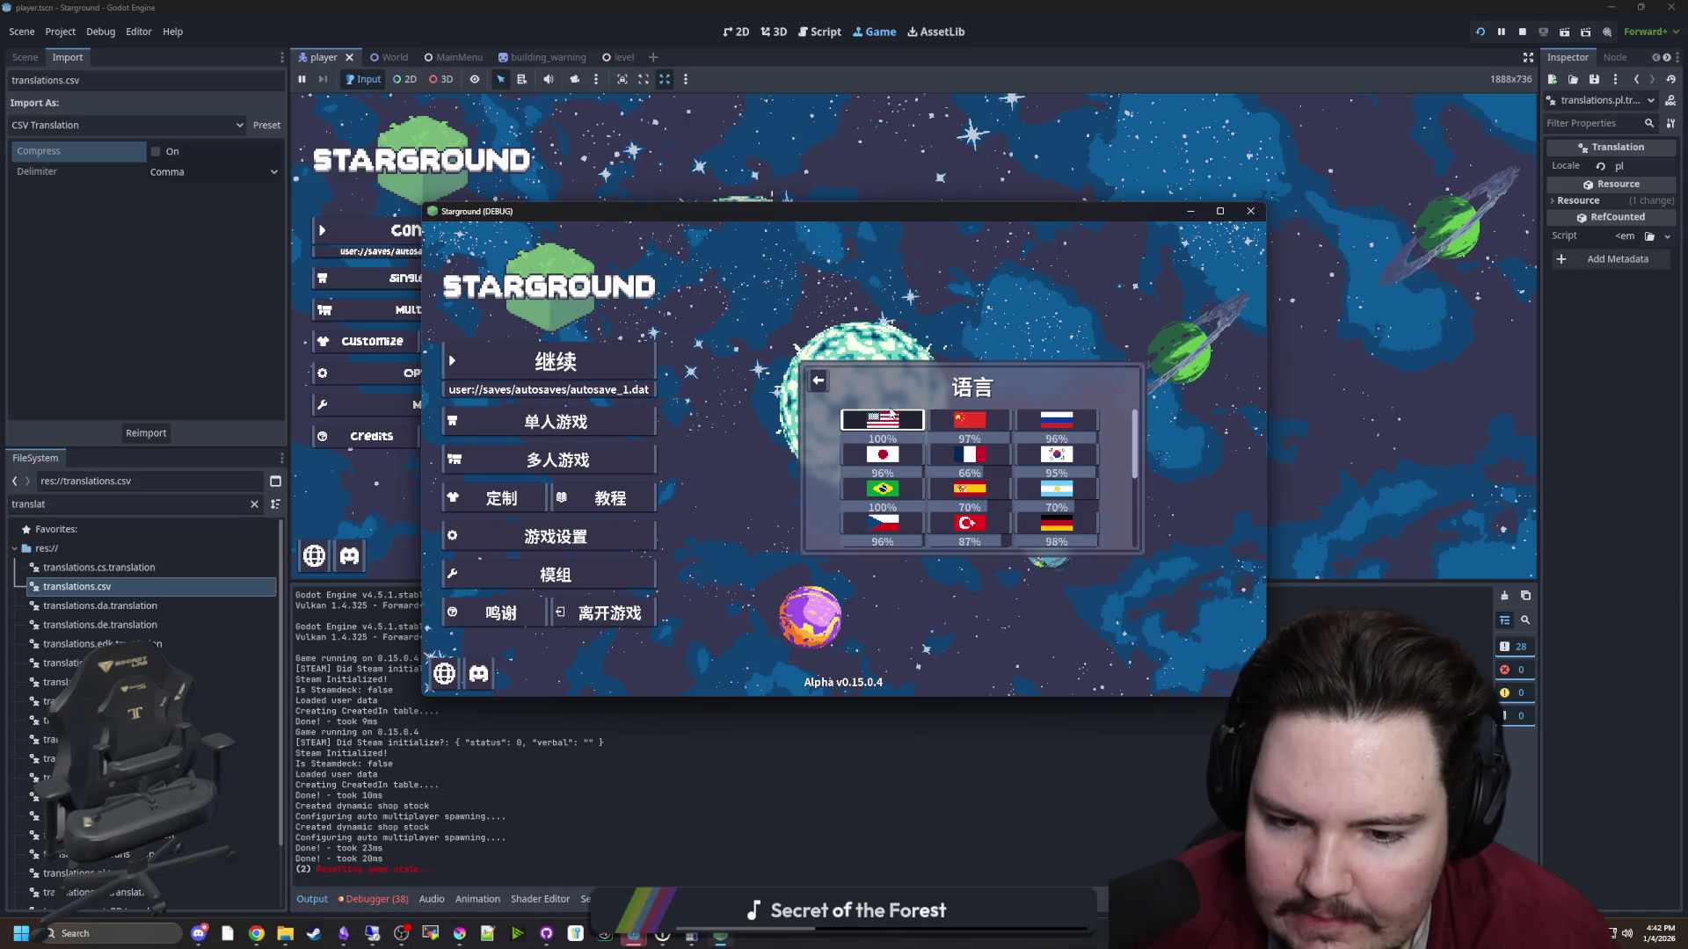
left_click(892, 416)
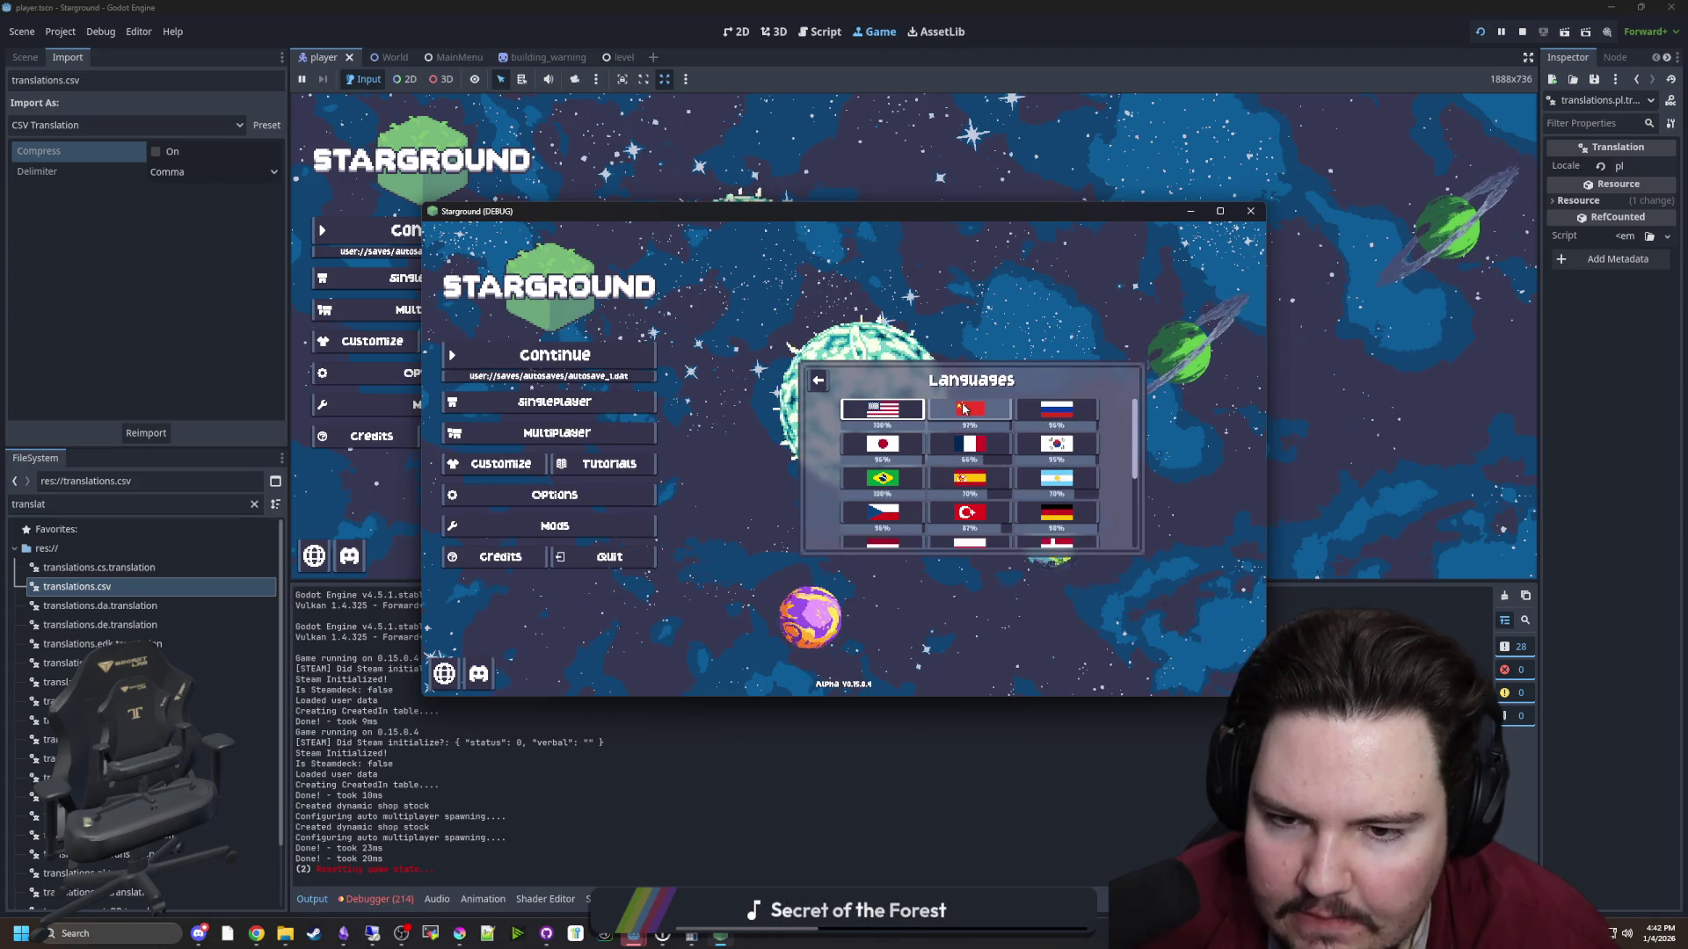
left_click(1065, 409)
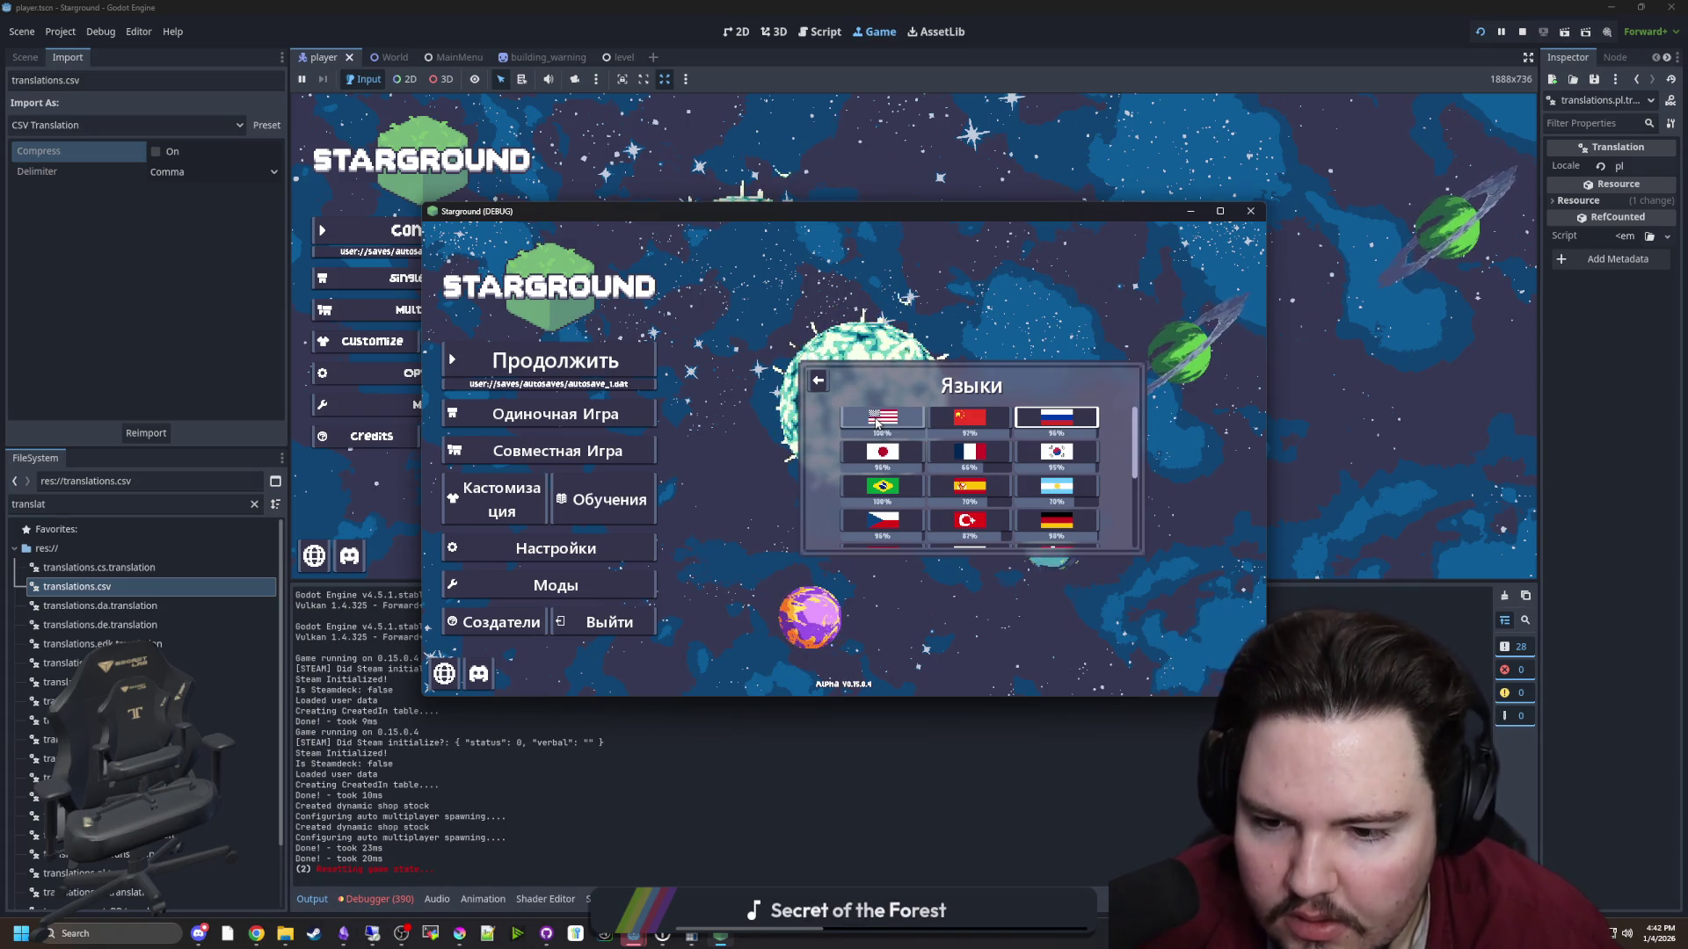
left_click(879, 418)
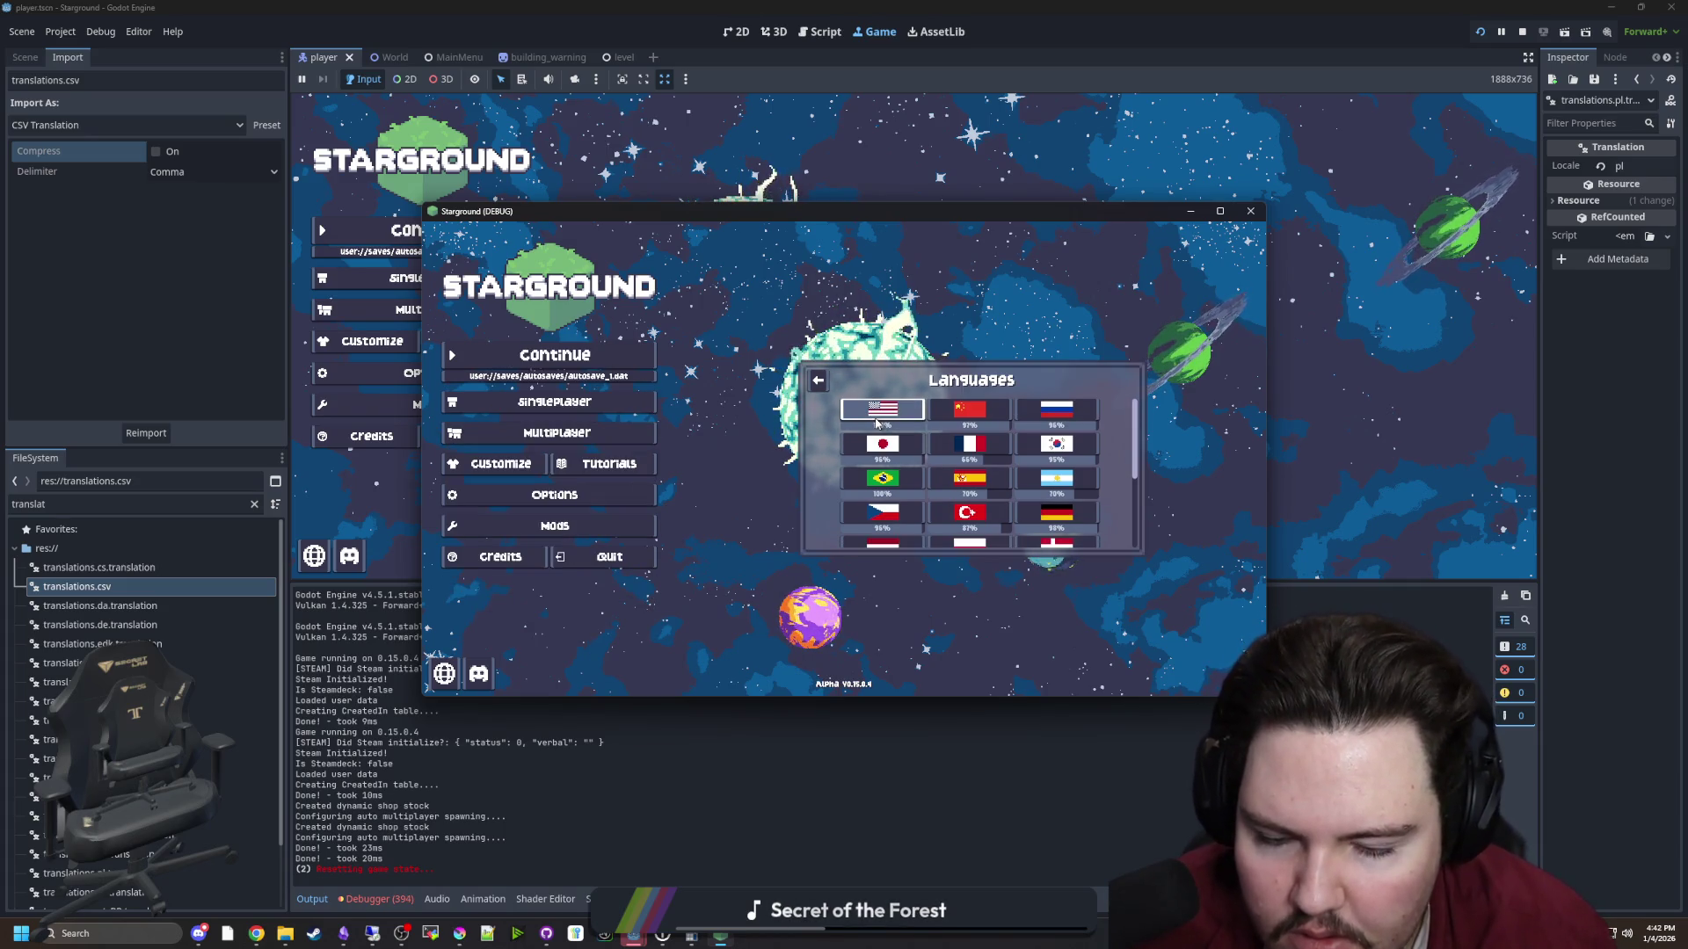
left_click(1250, 210)
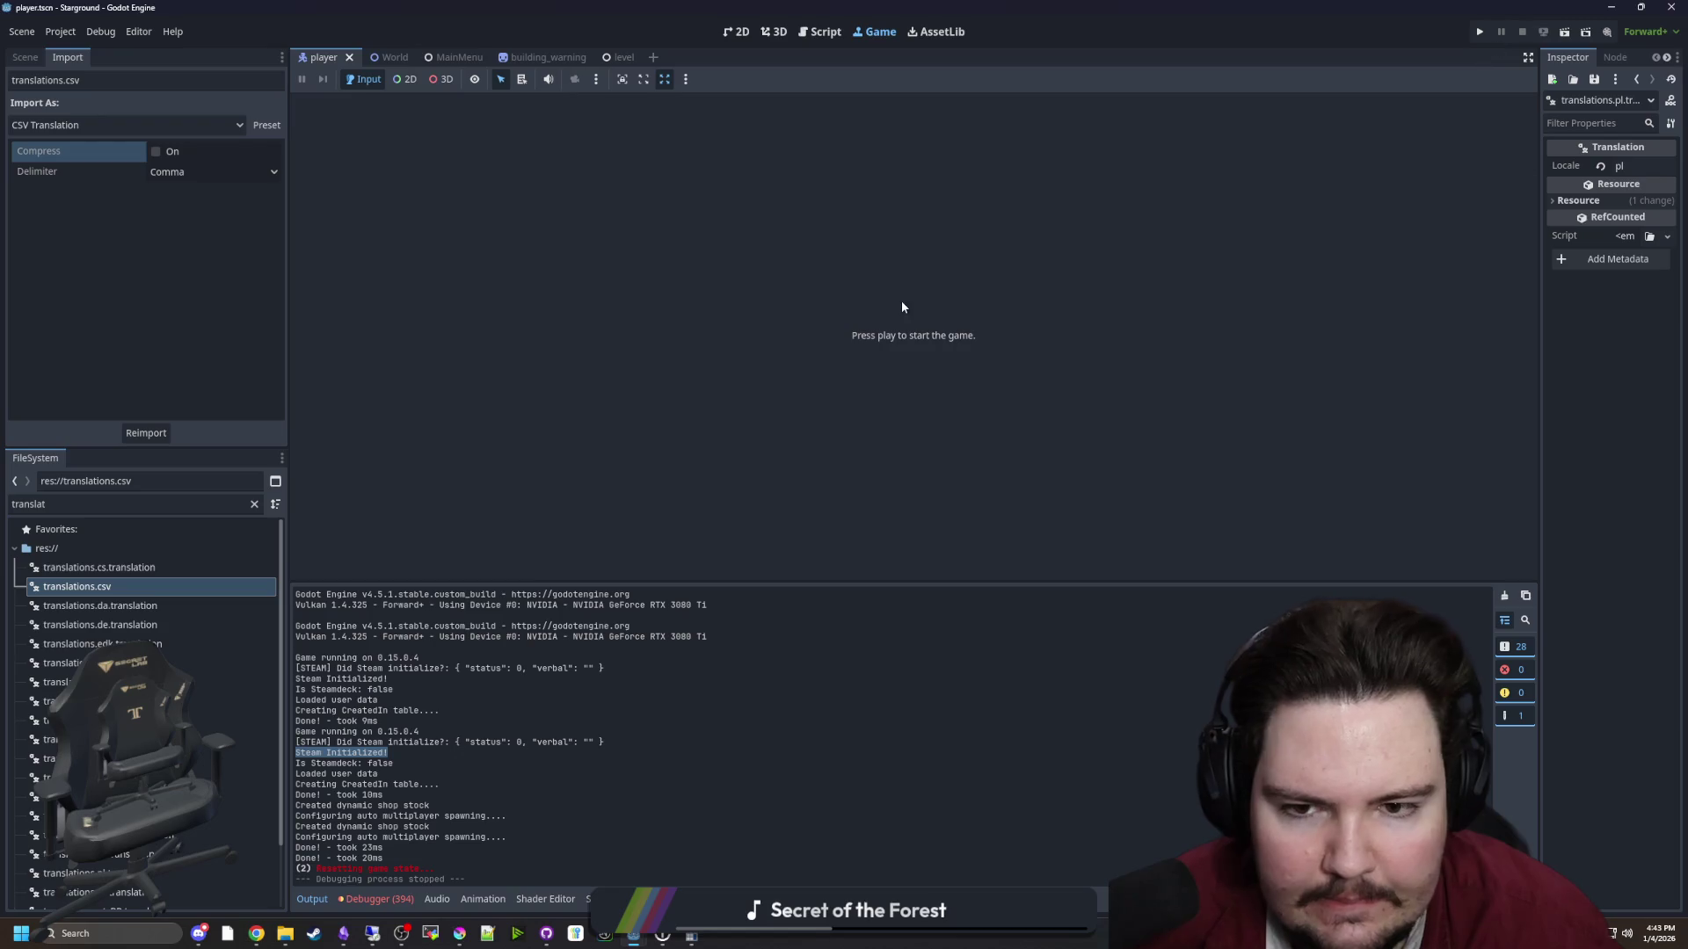
Save the scene and open the Forager-Game project's build folder in File Explorer
key("ctrl+s")
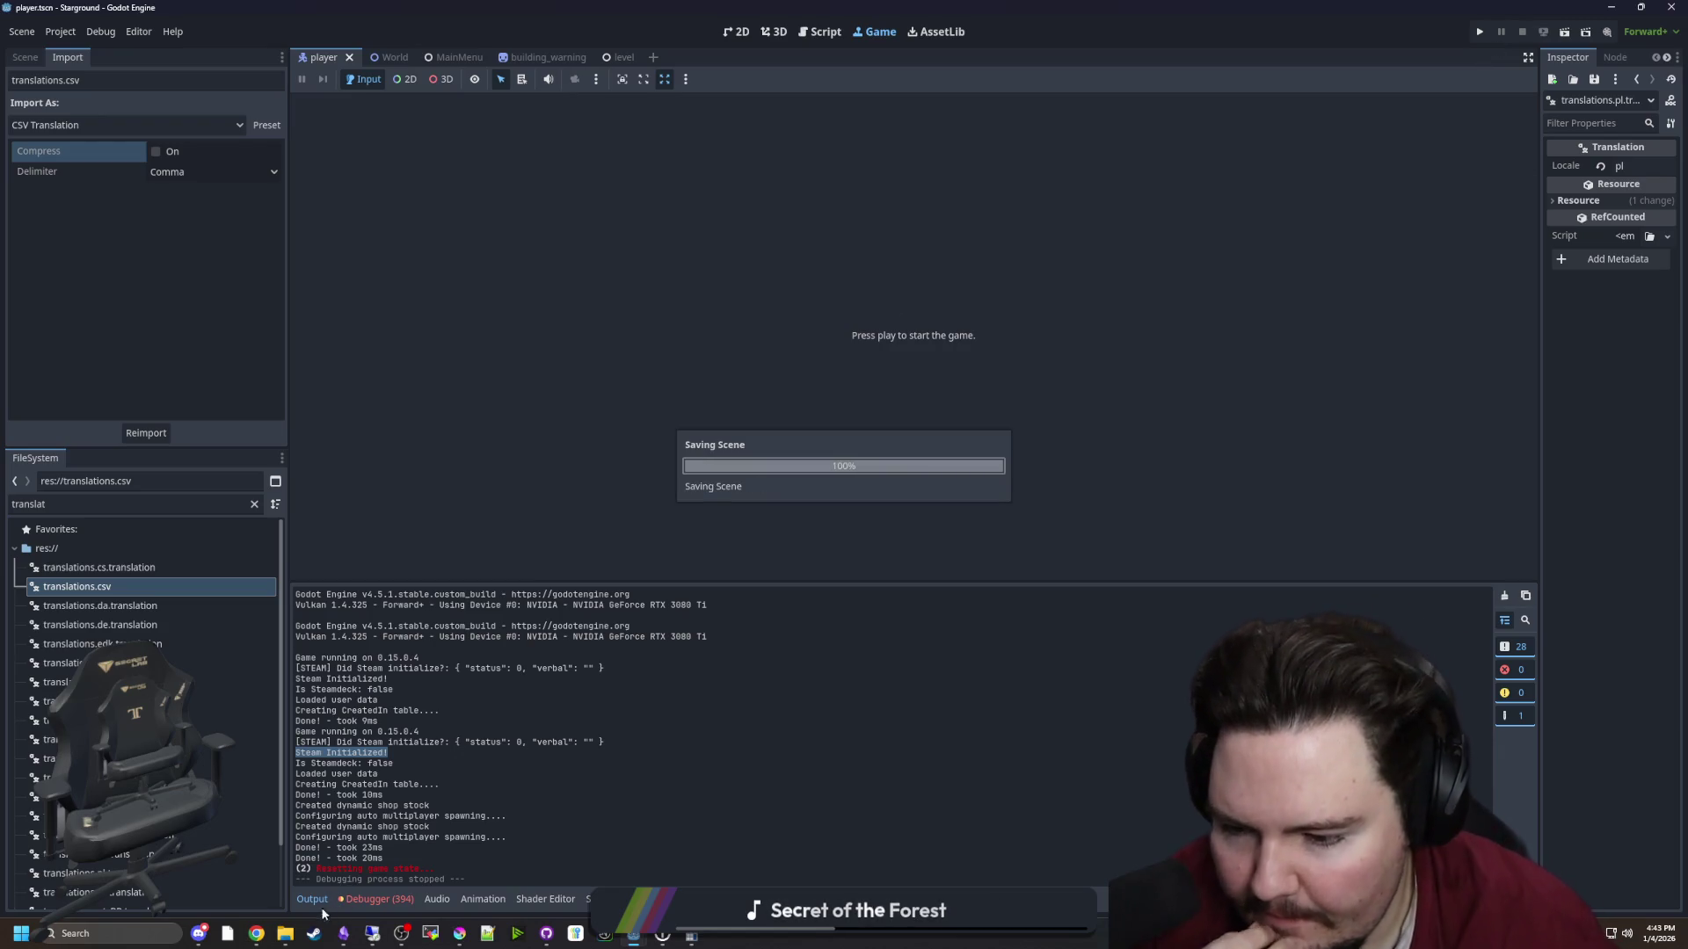
left_click(284, 934)
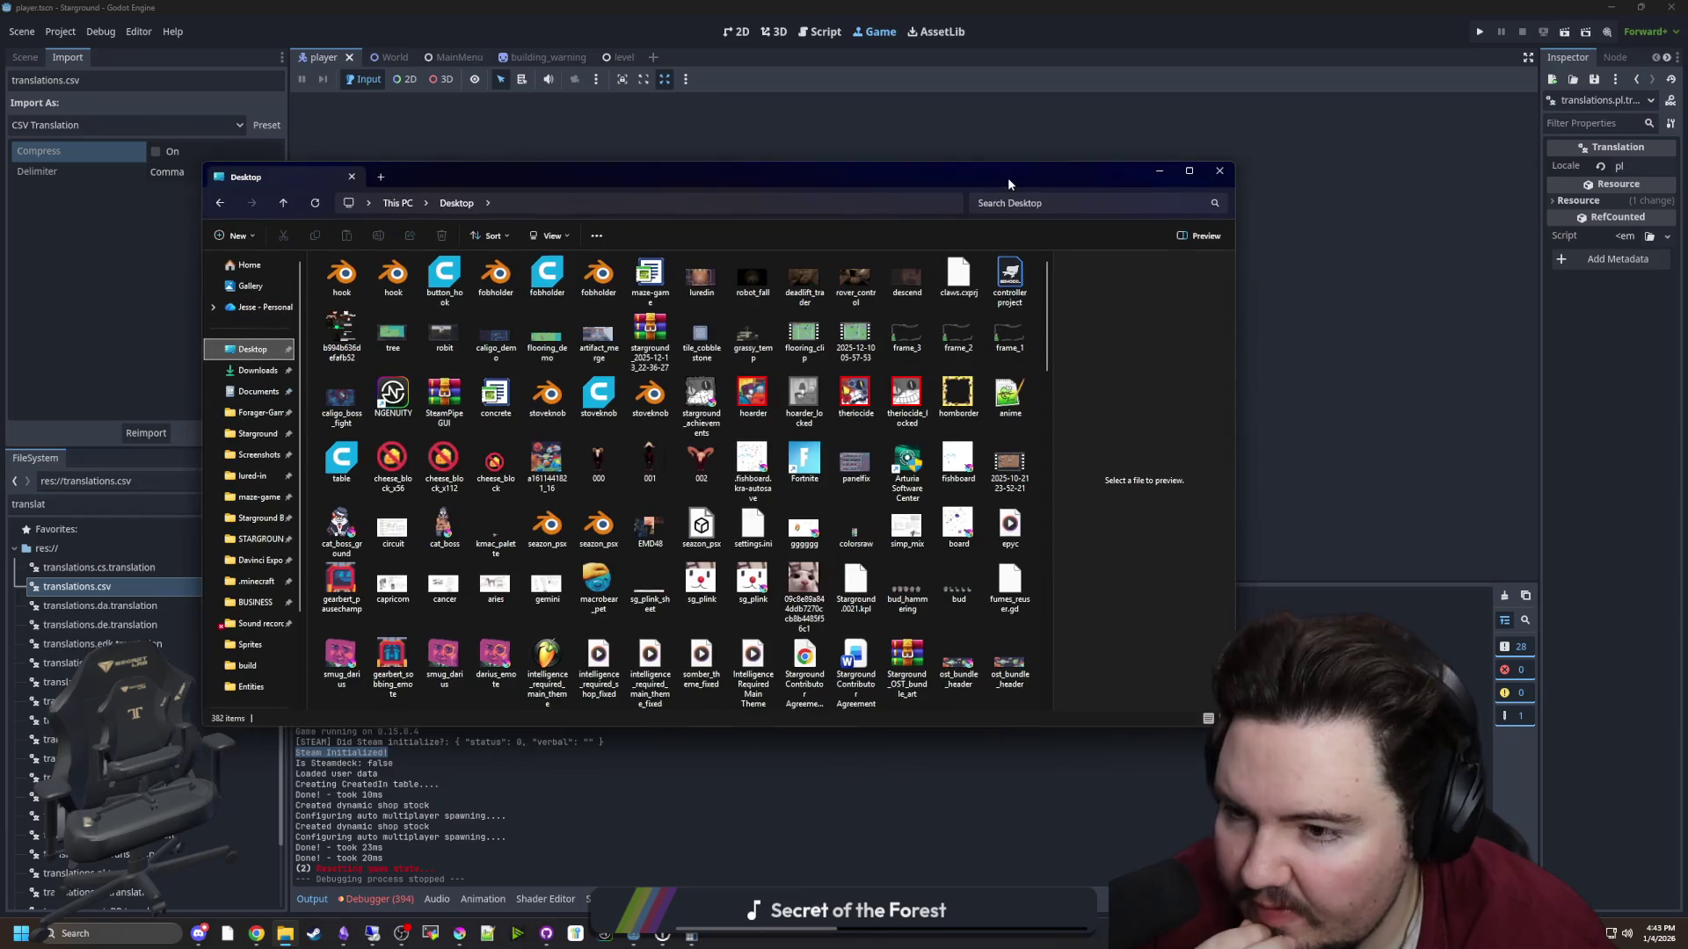
left_click(231, 406)
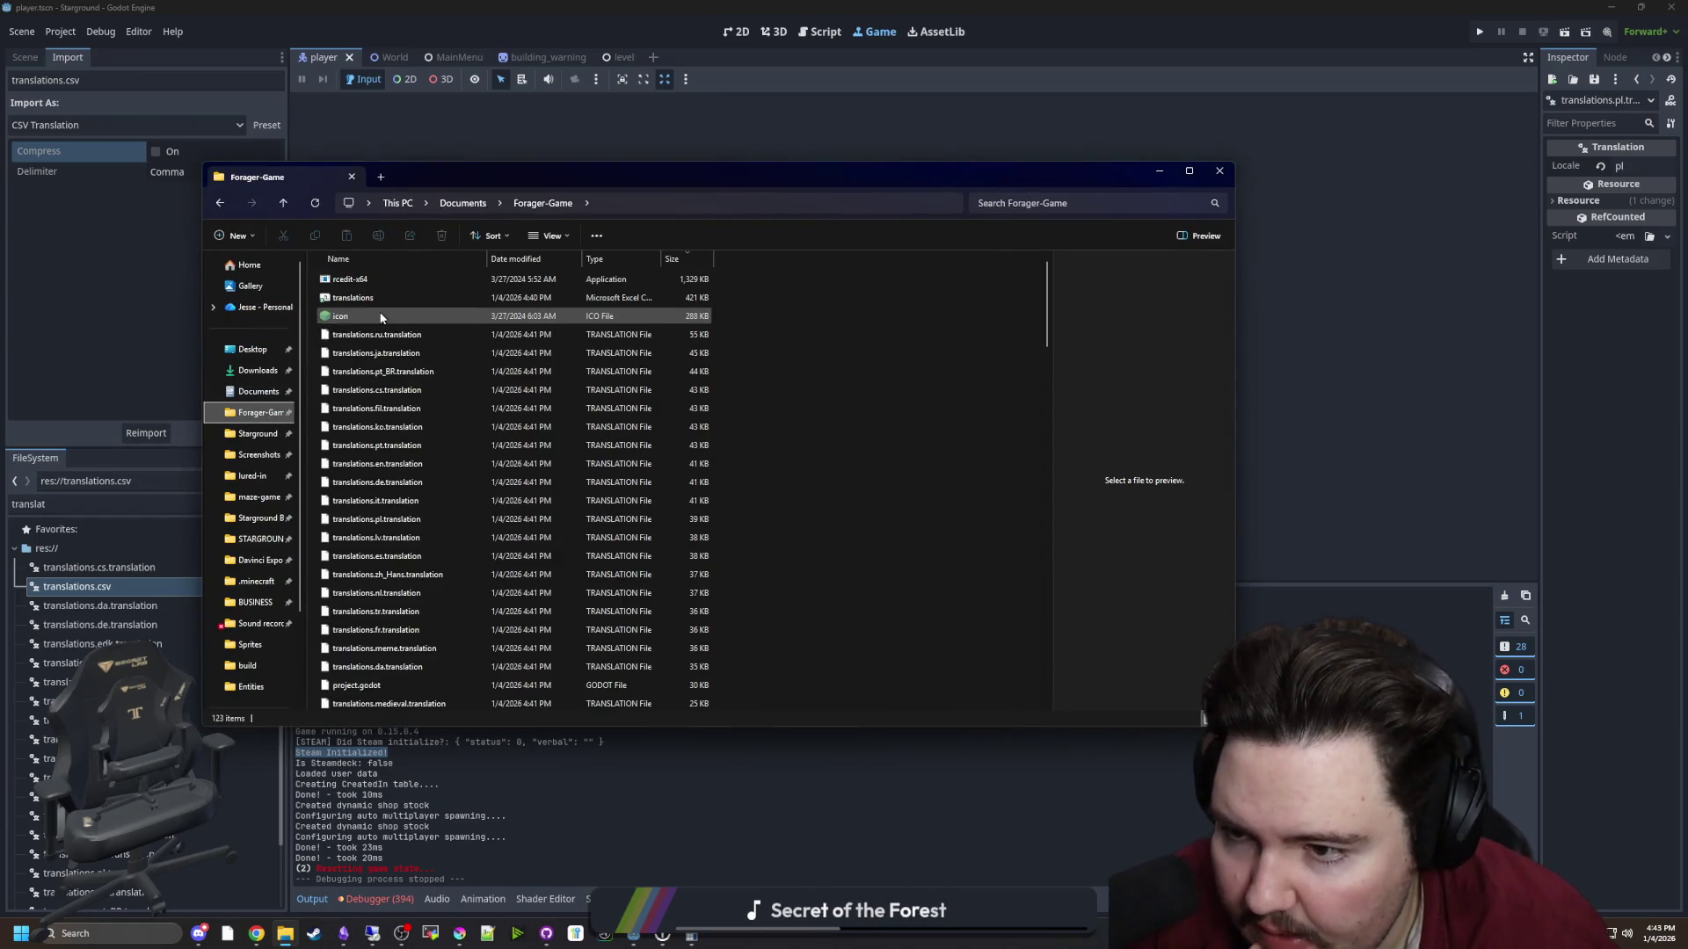
scroll(385, 334, "down", 20)
double_click(357, 519)
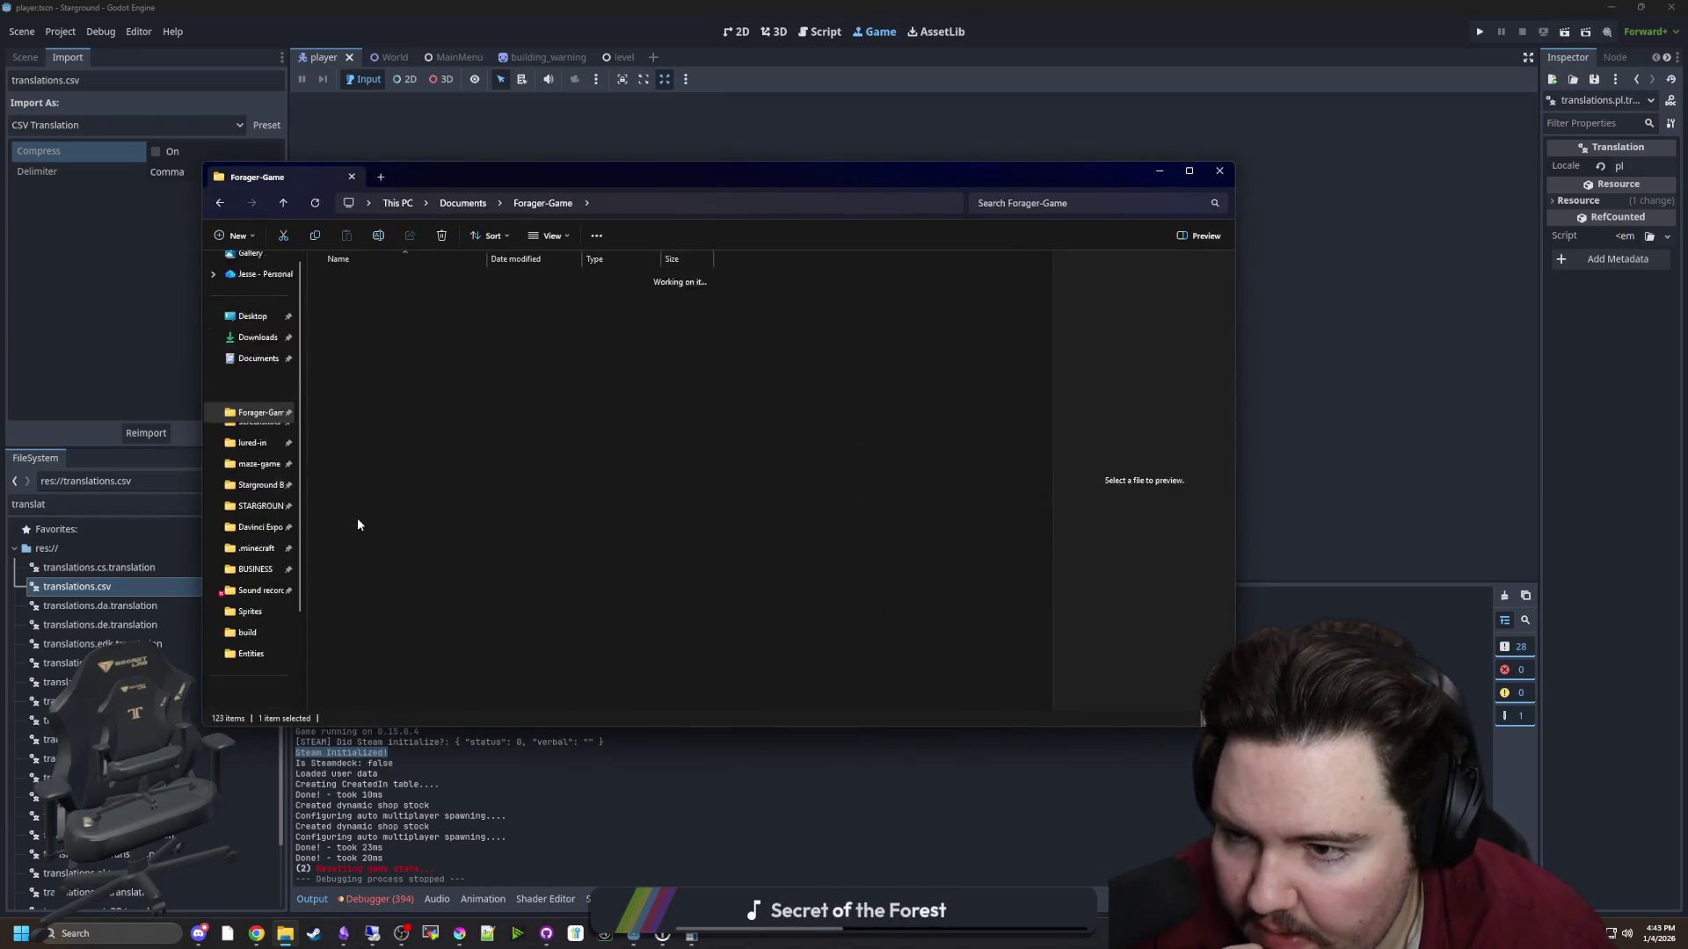
Look inside the WindowsServer and Windows export folders, returning to the build folder each time
double_click(352, 353)
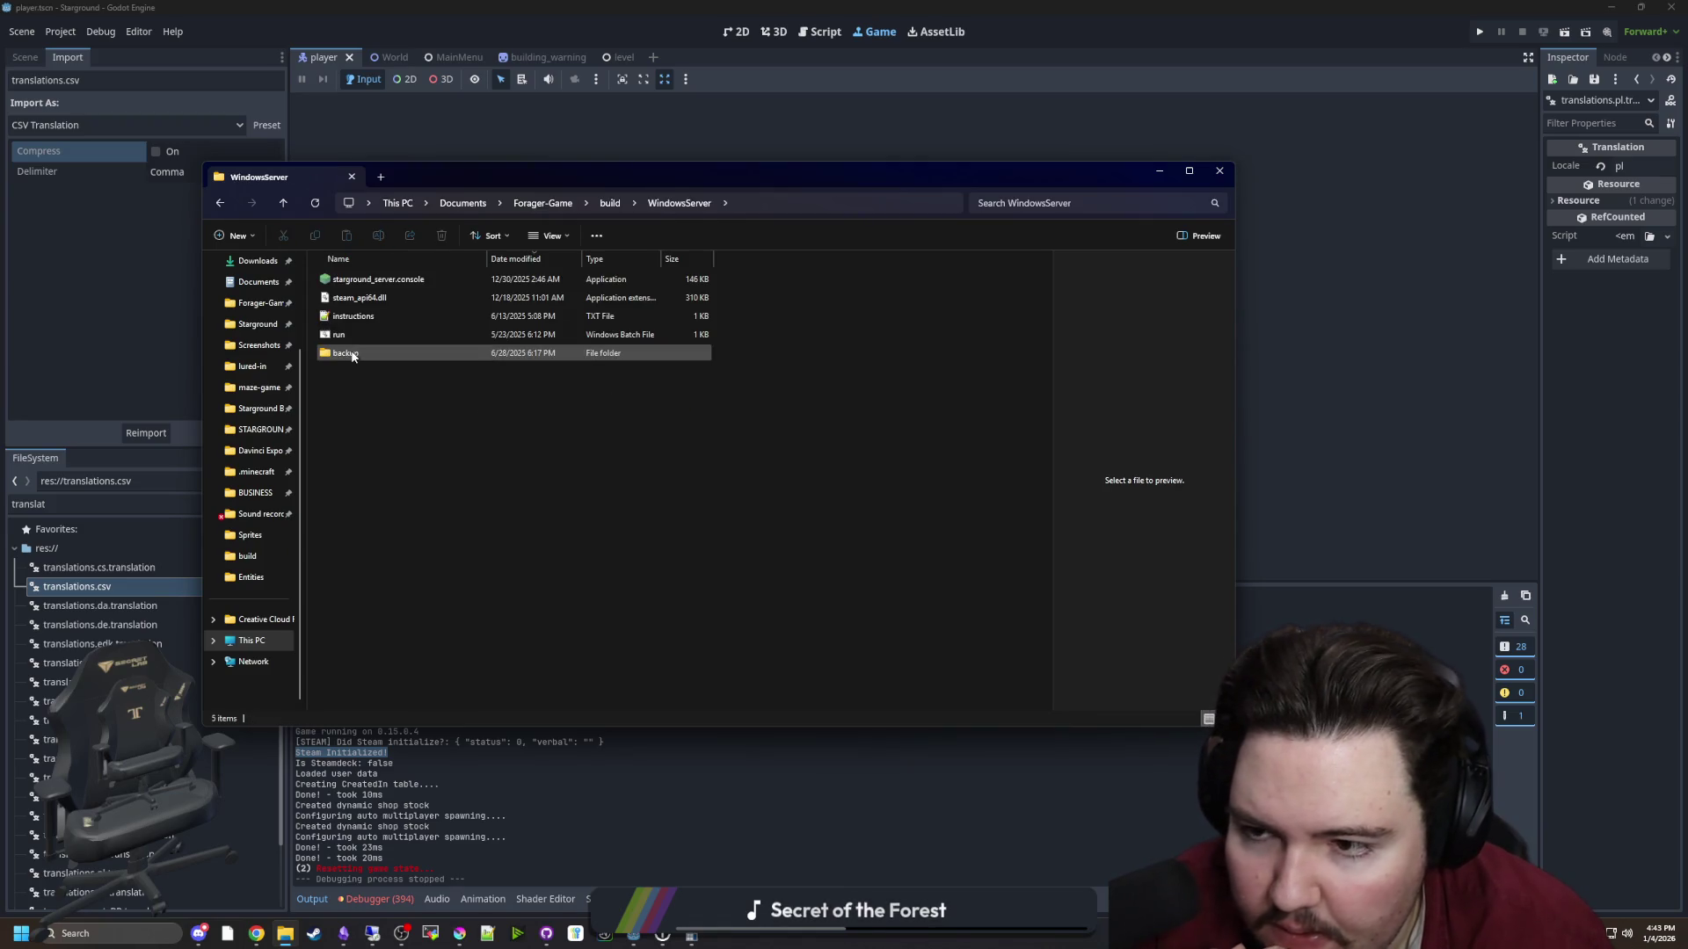
key("alt+Left")
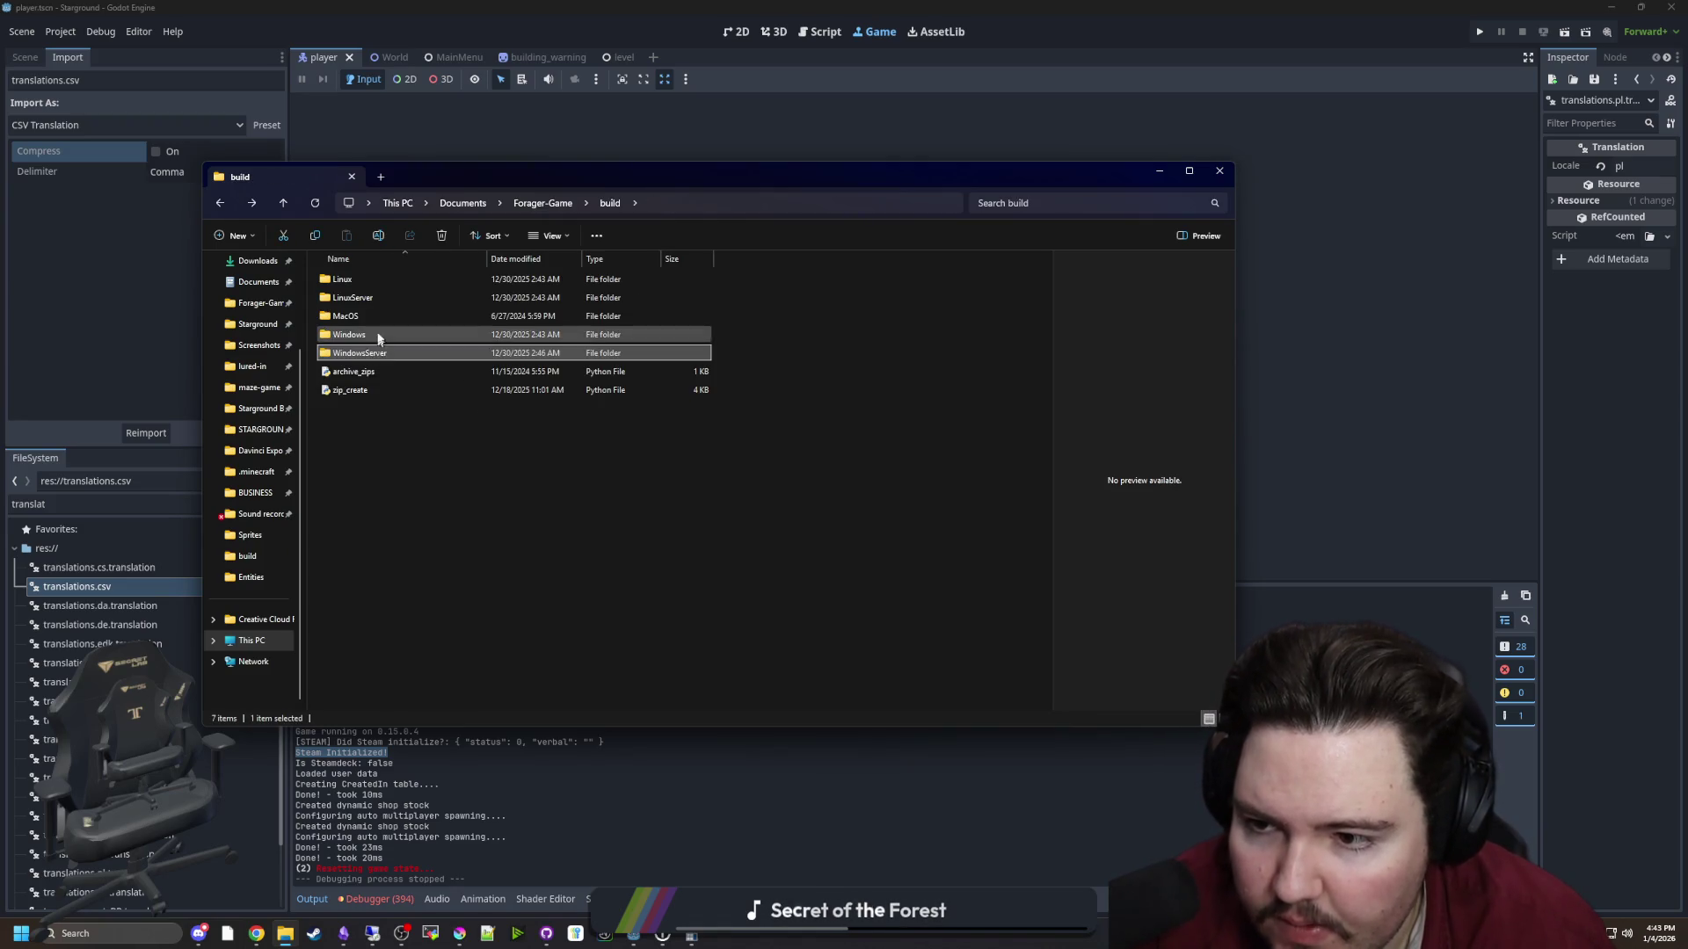
double_click(378, 334)
key("alt+Left")
key("alt+Left")
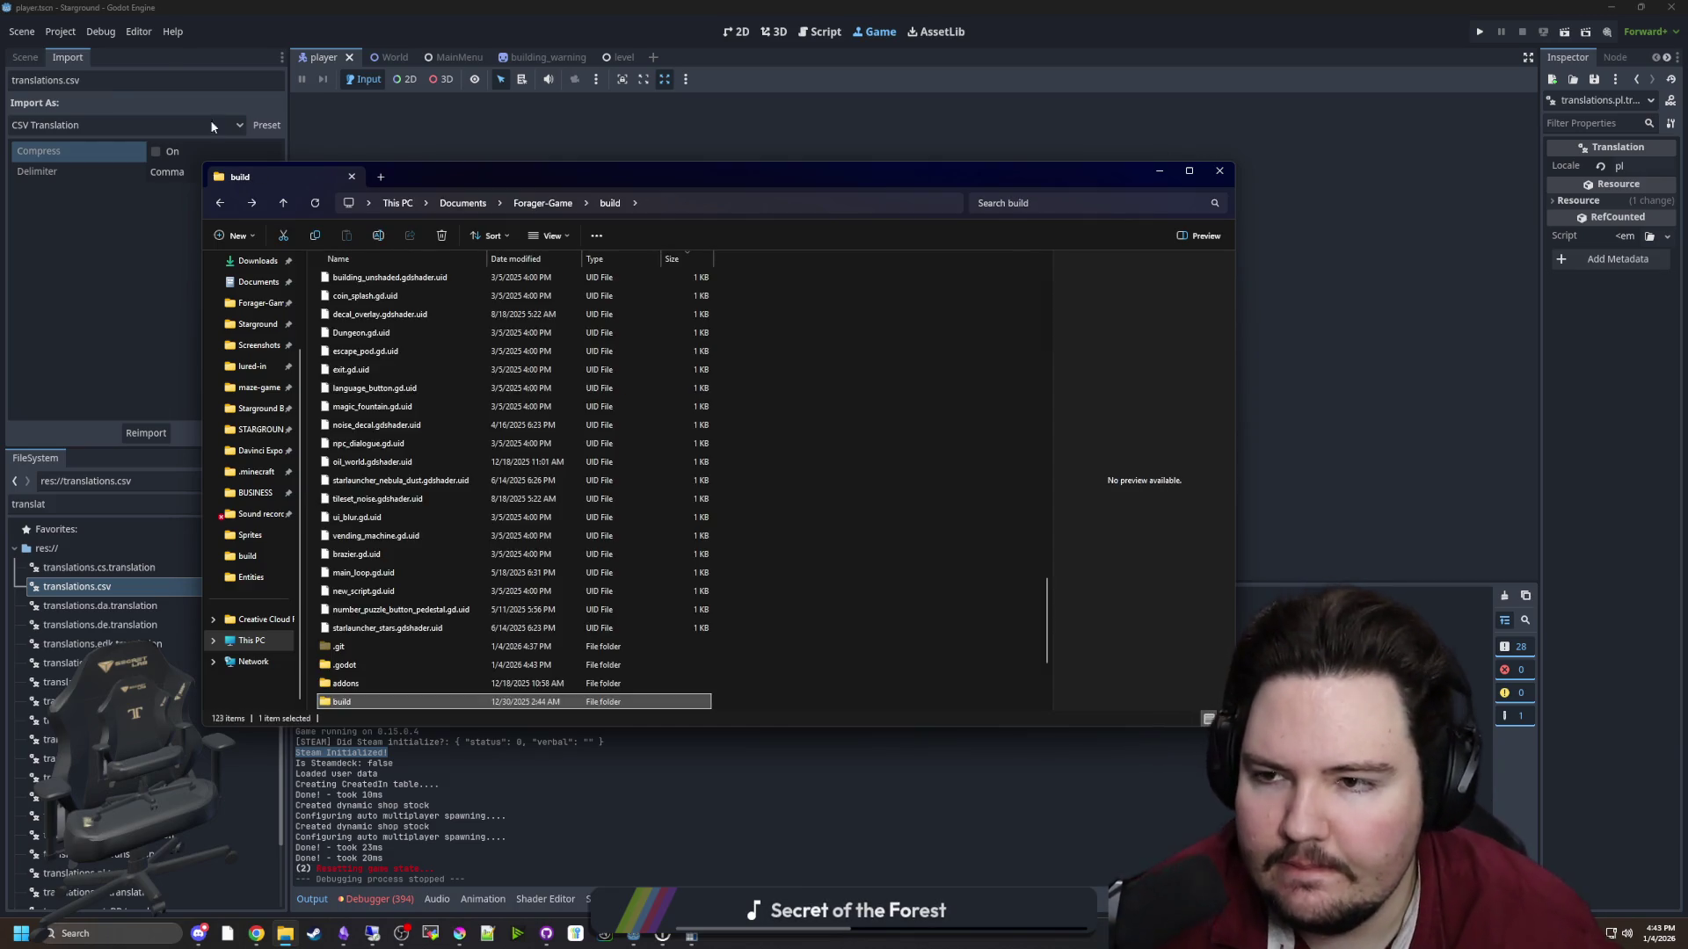
Start a Release export of all presets with Export All…, then bring the Forager-Game file window forward
left_click(61, 31)
left_click(75, 113)
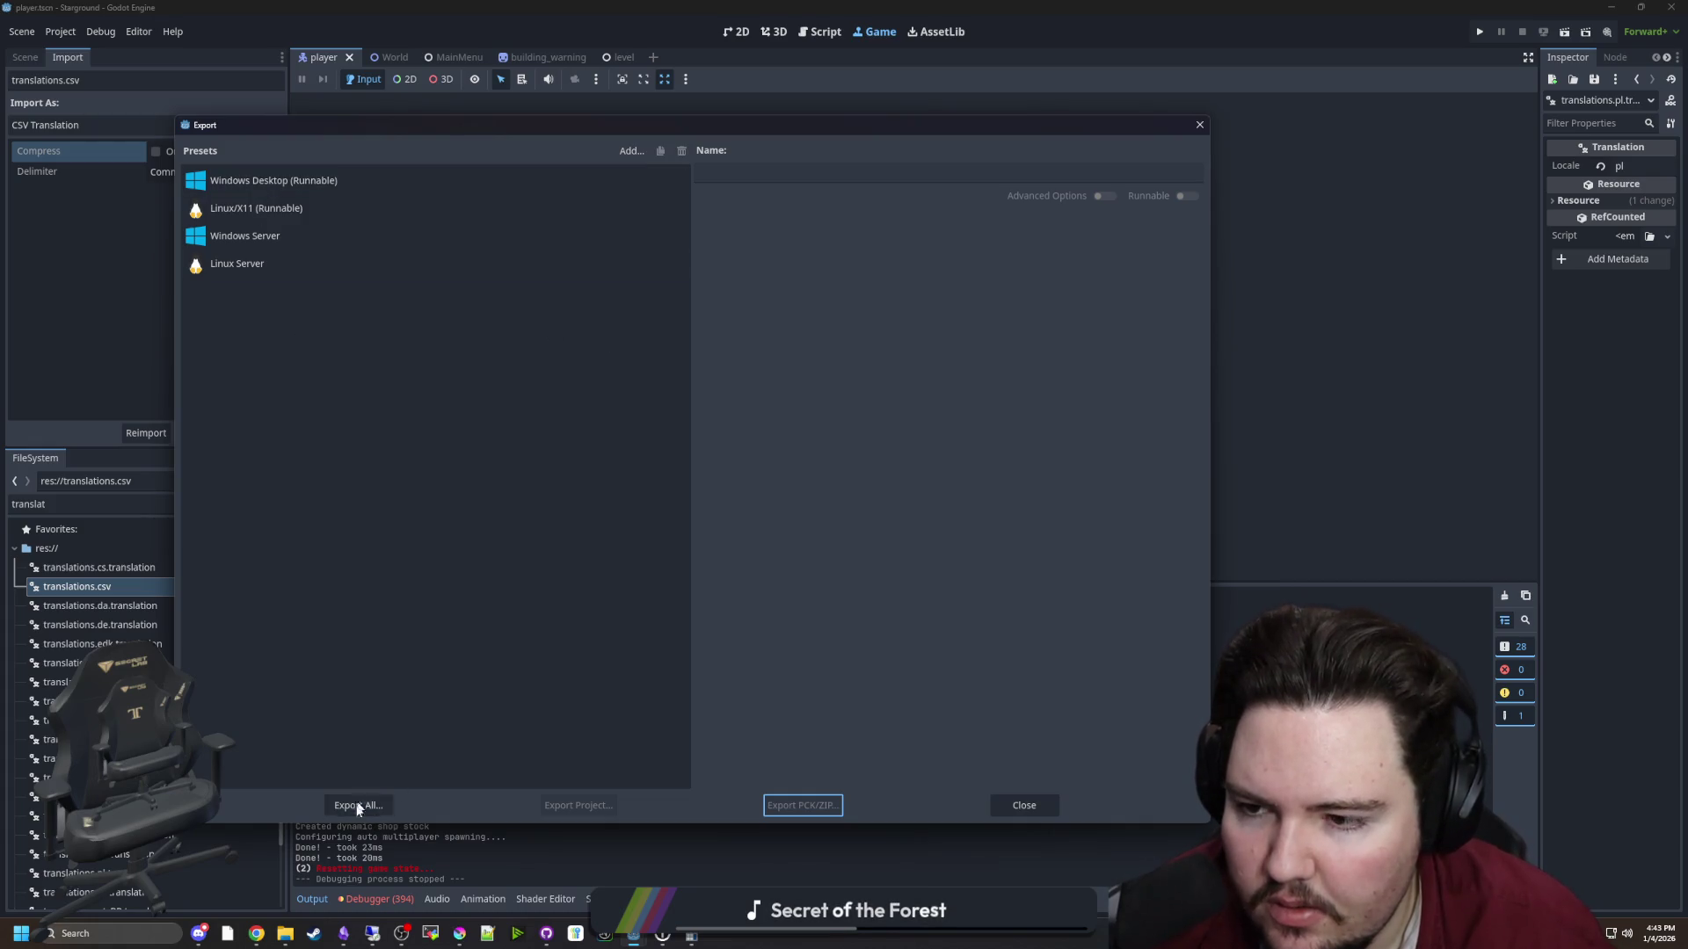
left_click(355, 807)
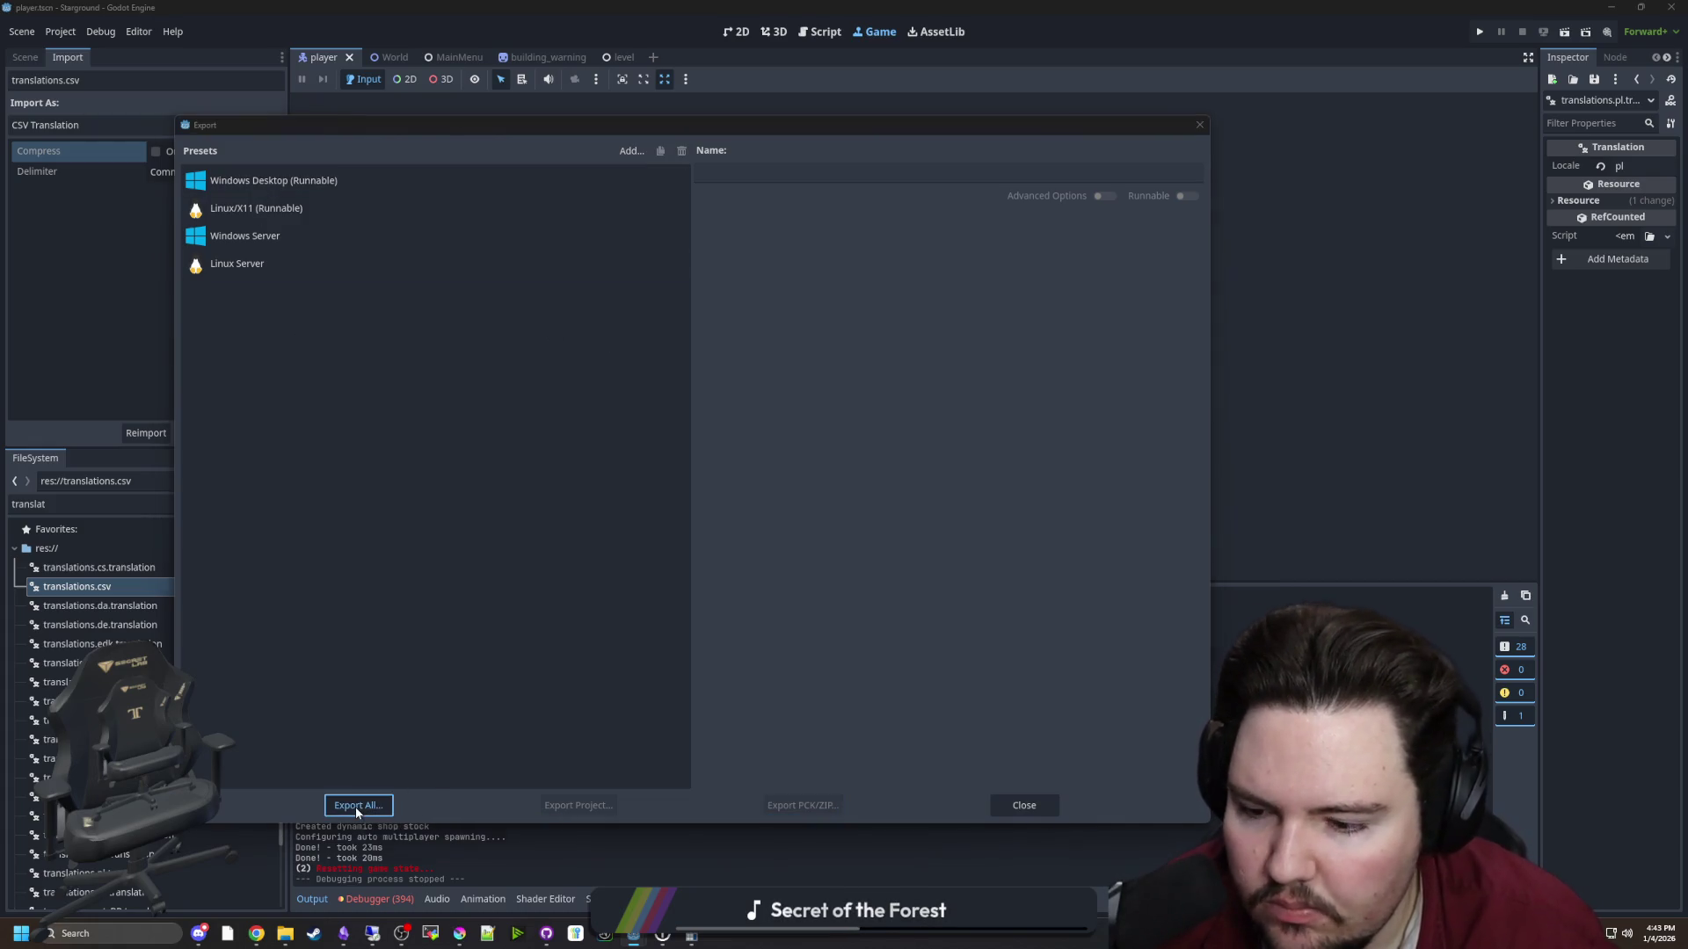
left_click(927, 488)
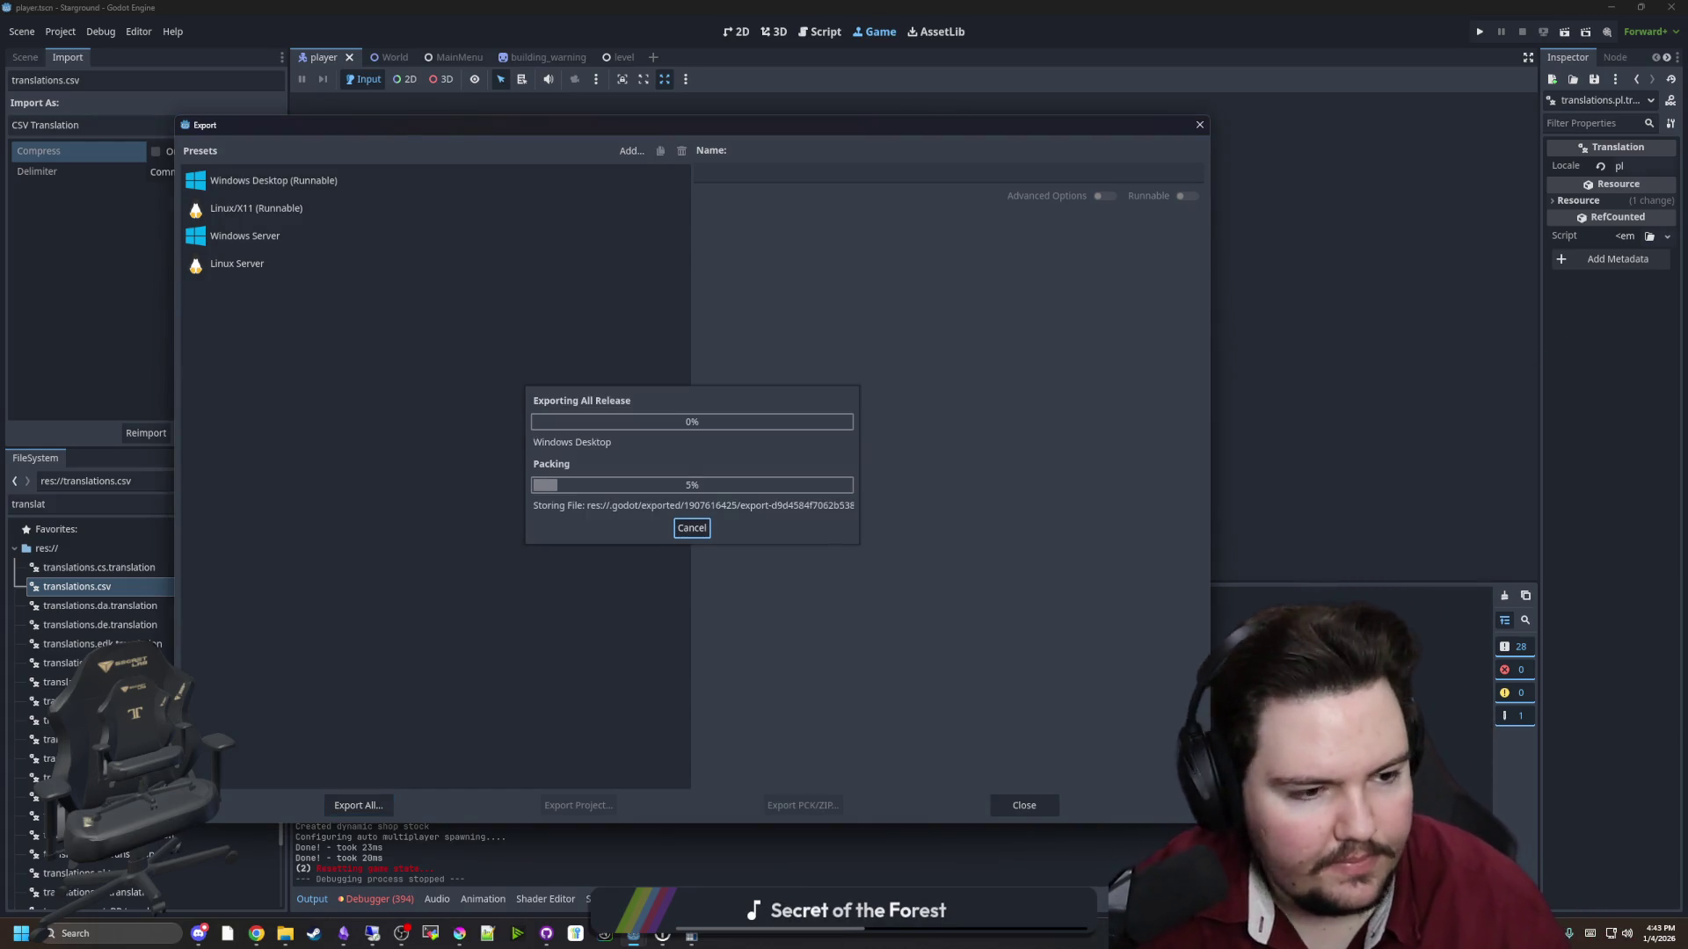
mouse_move(282, 940)
left_click(285, 866)
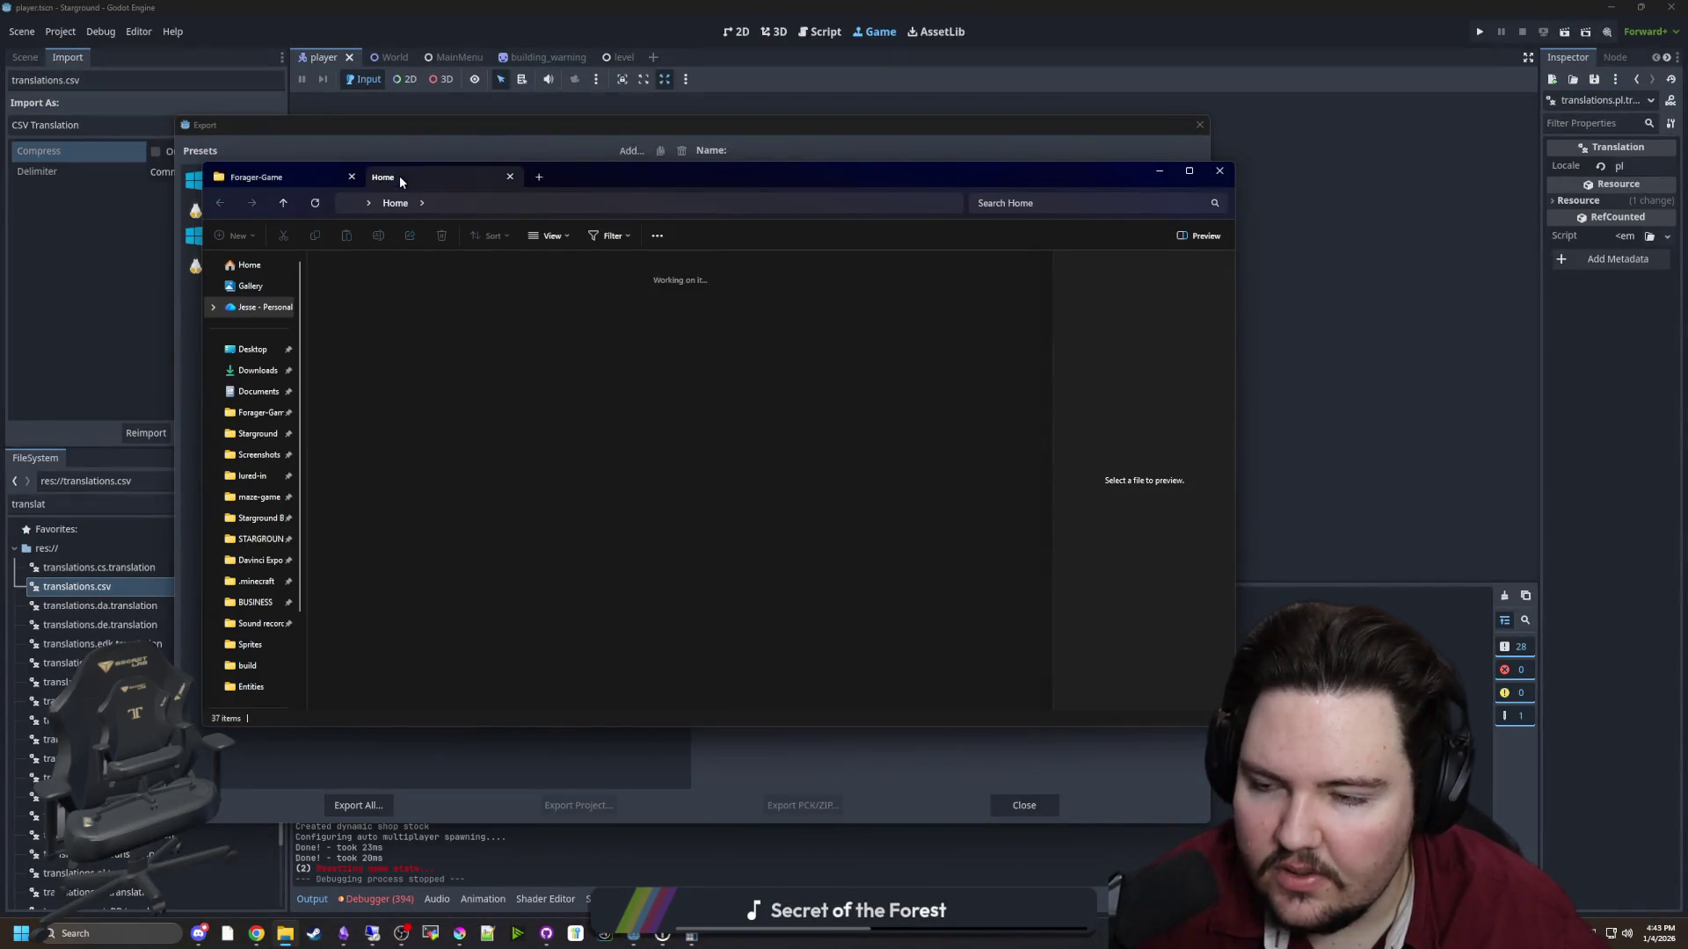
Open the Desktop's godoteditor folder in a new File Explorer tab and move the window beside the export progress
left_click(255, 352)
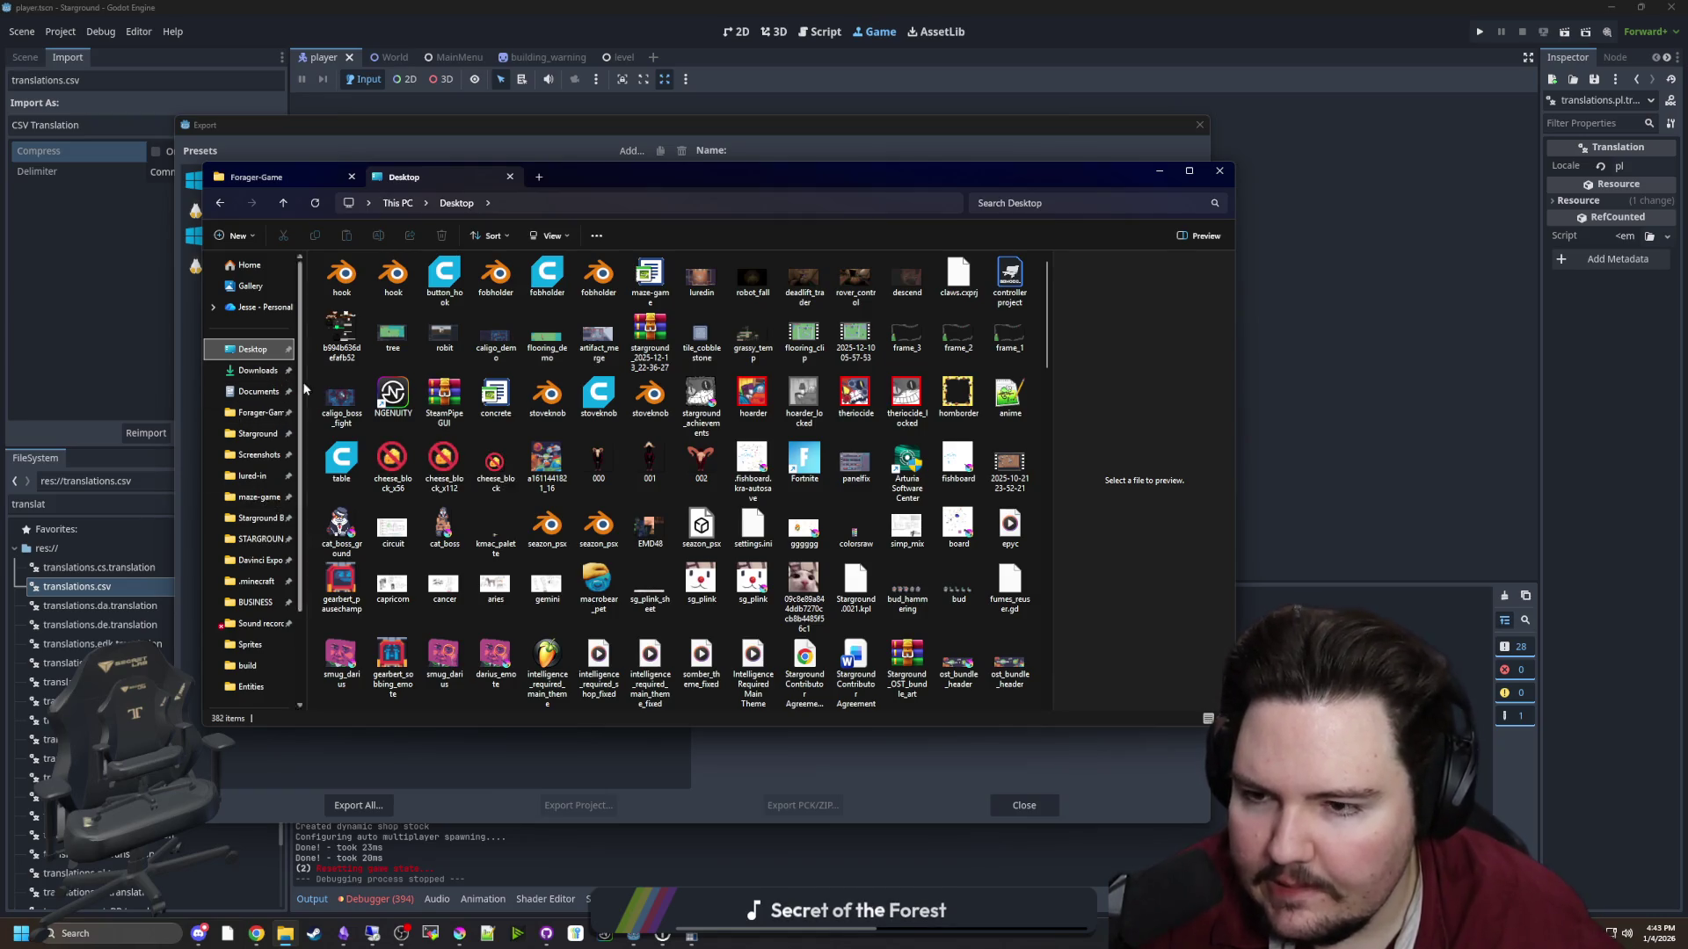
scroll(603, 430, "down", 15)
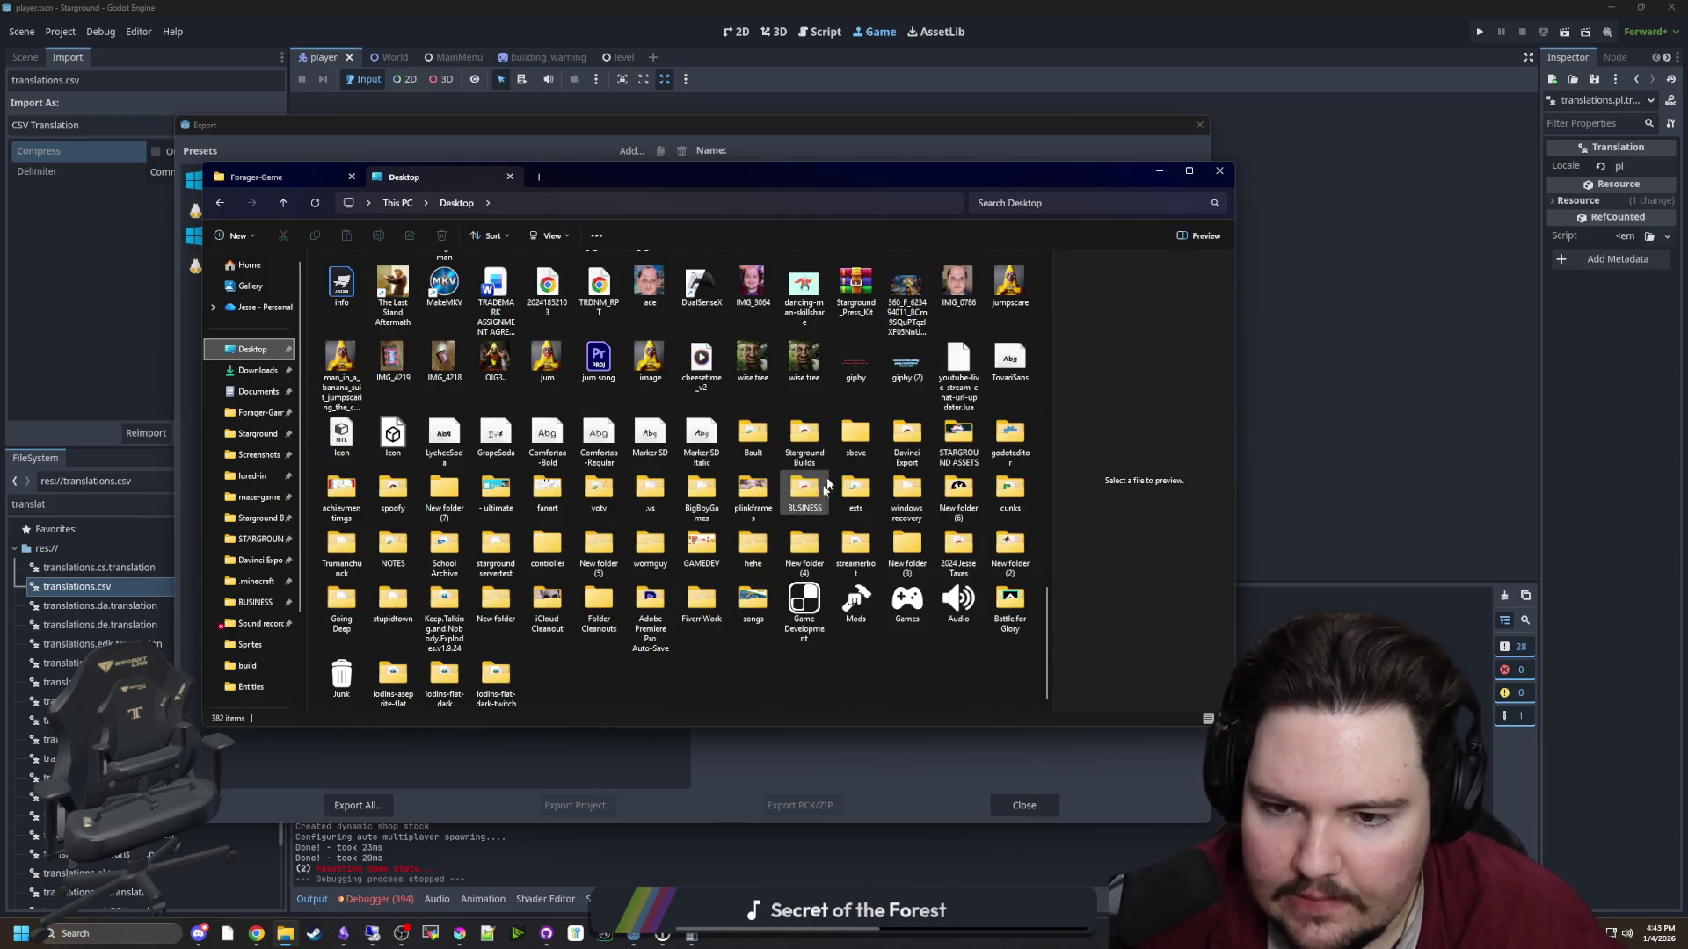
left_click(1008, 456)
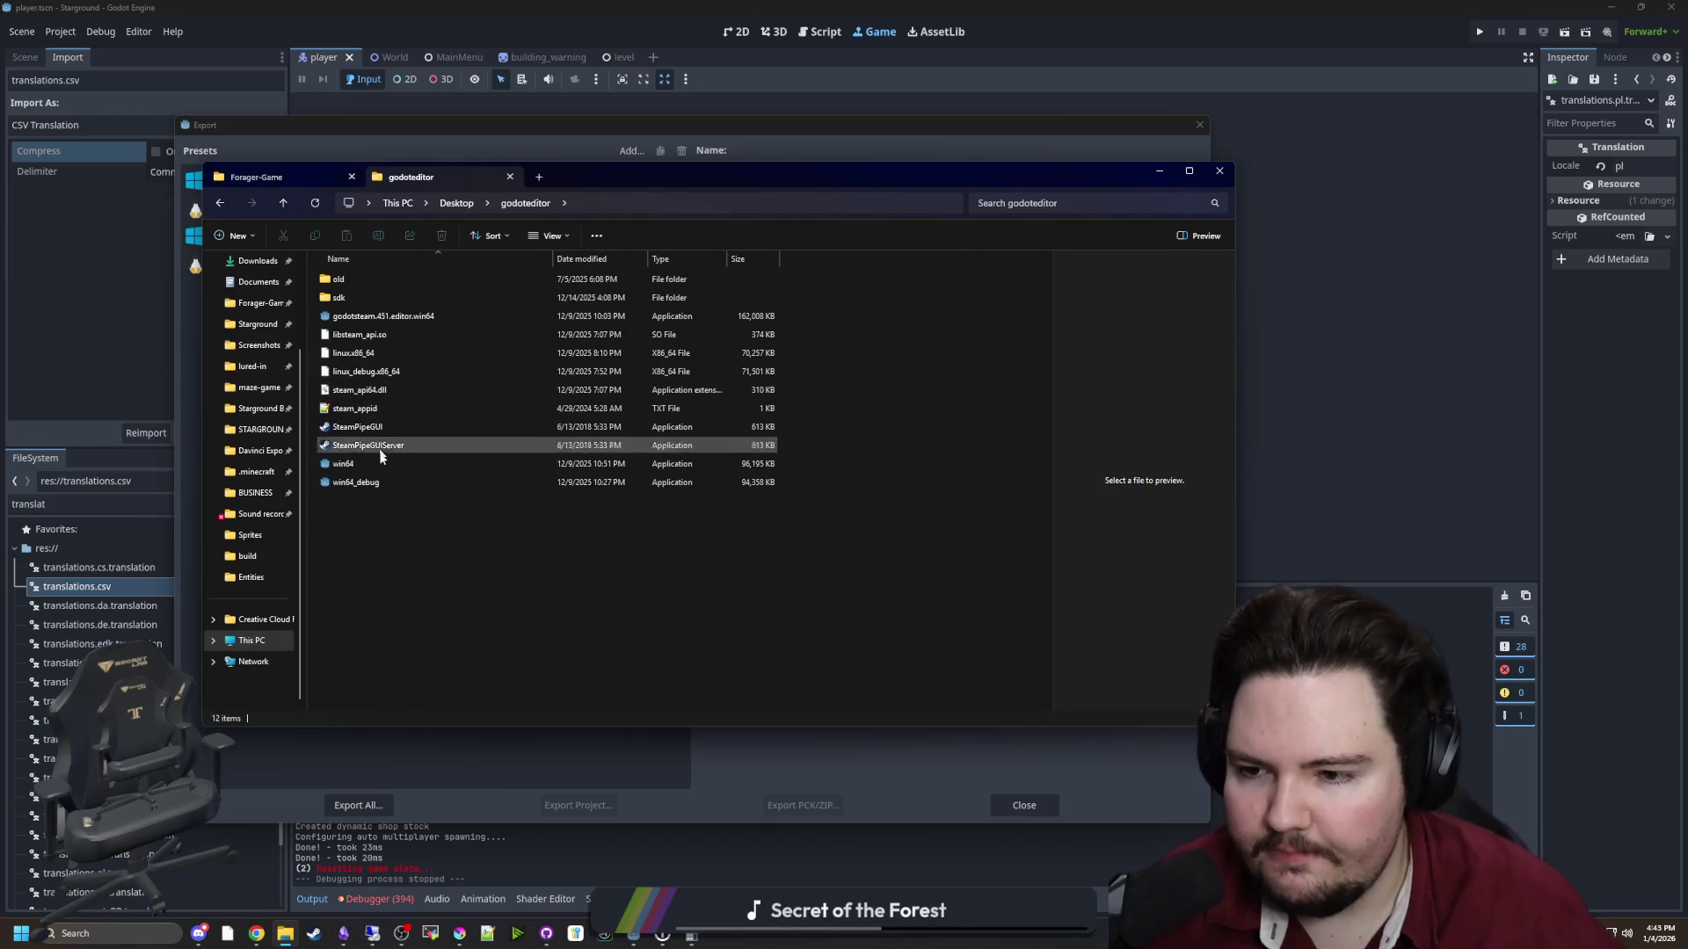
left_click_drag(585, 176, 1269, 269)
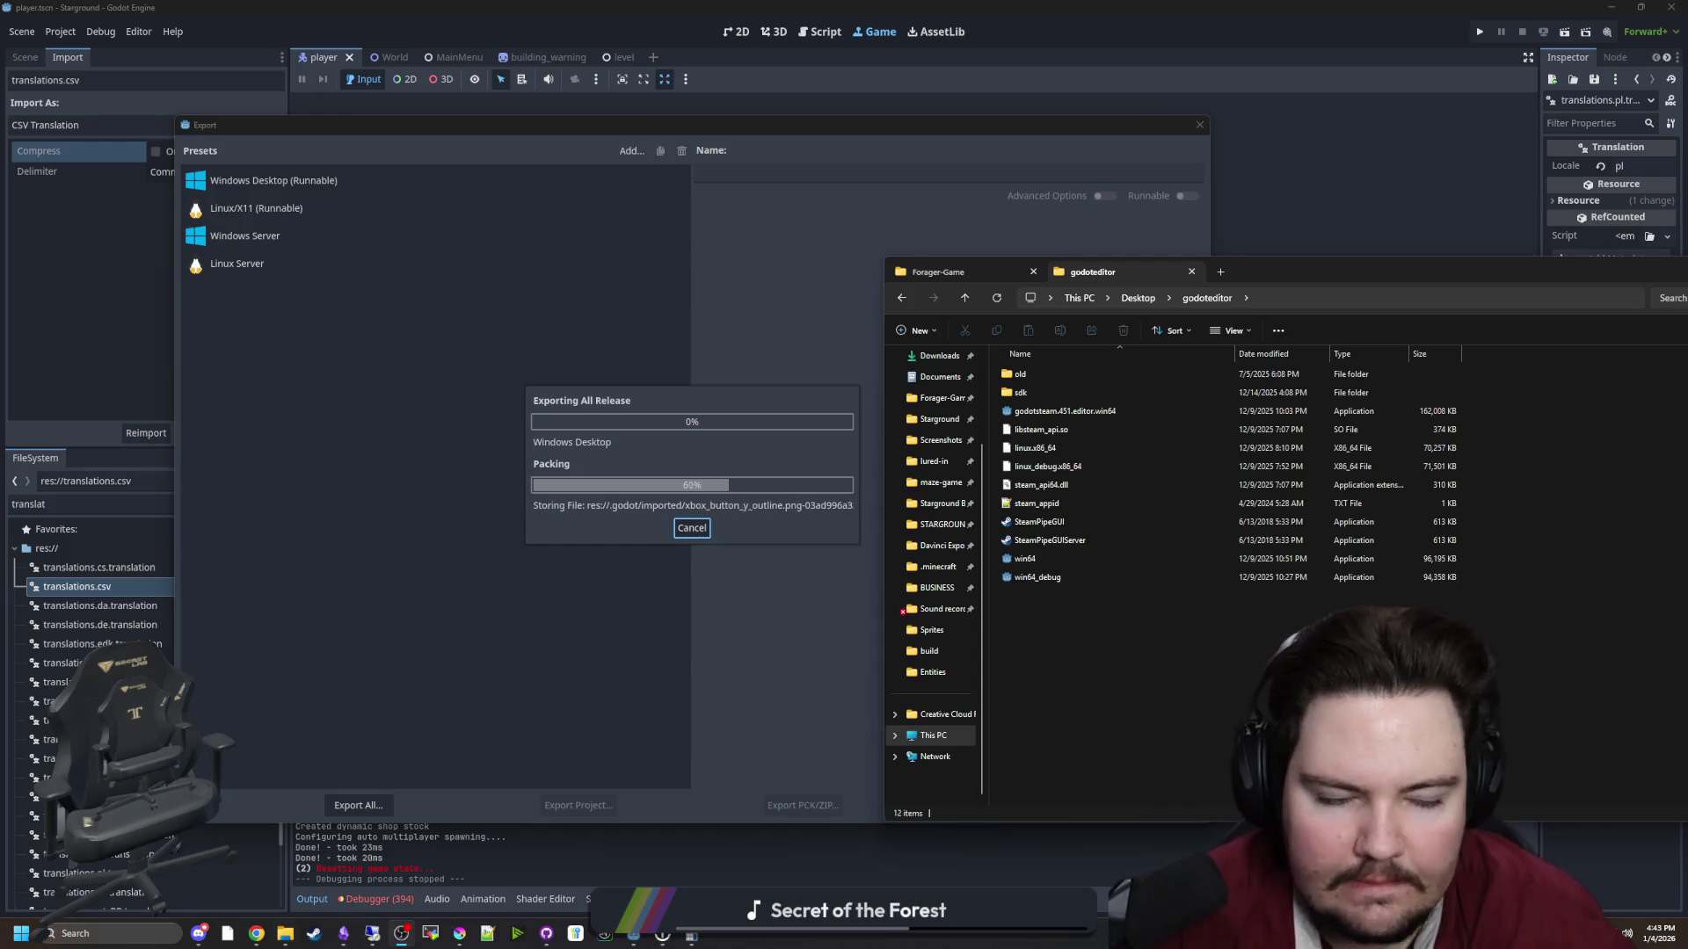
Let the Windows and Linux release exports complete, then dismiss the Project Export results summary
key("alt+Tab")
mouse_move(1687, 572)
left_mouse_down()
mouse_move(1563, 571)
mouse_move(1647, 572)
left_mouse_up()
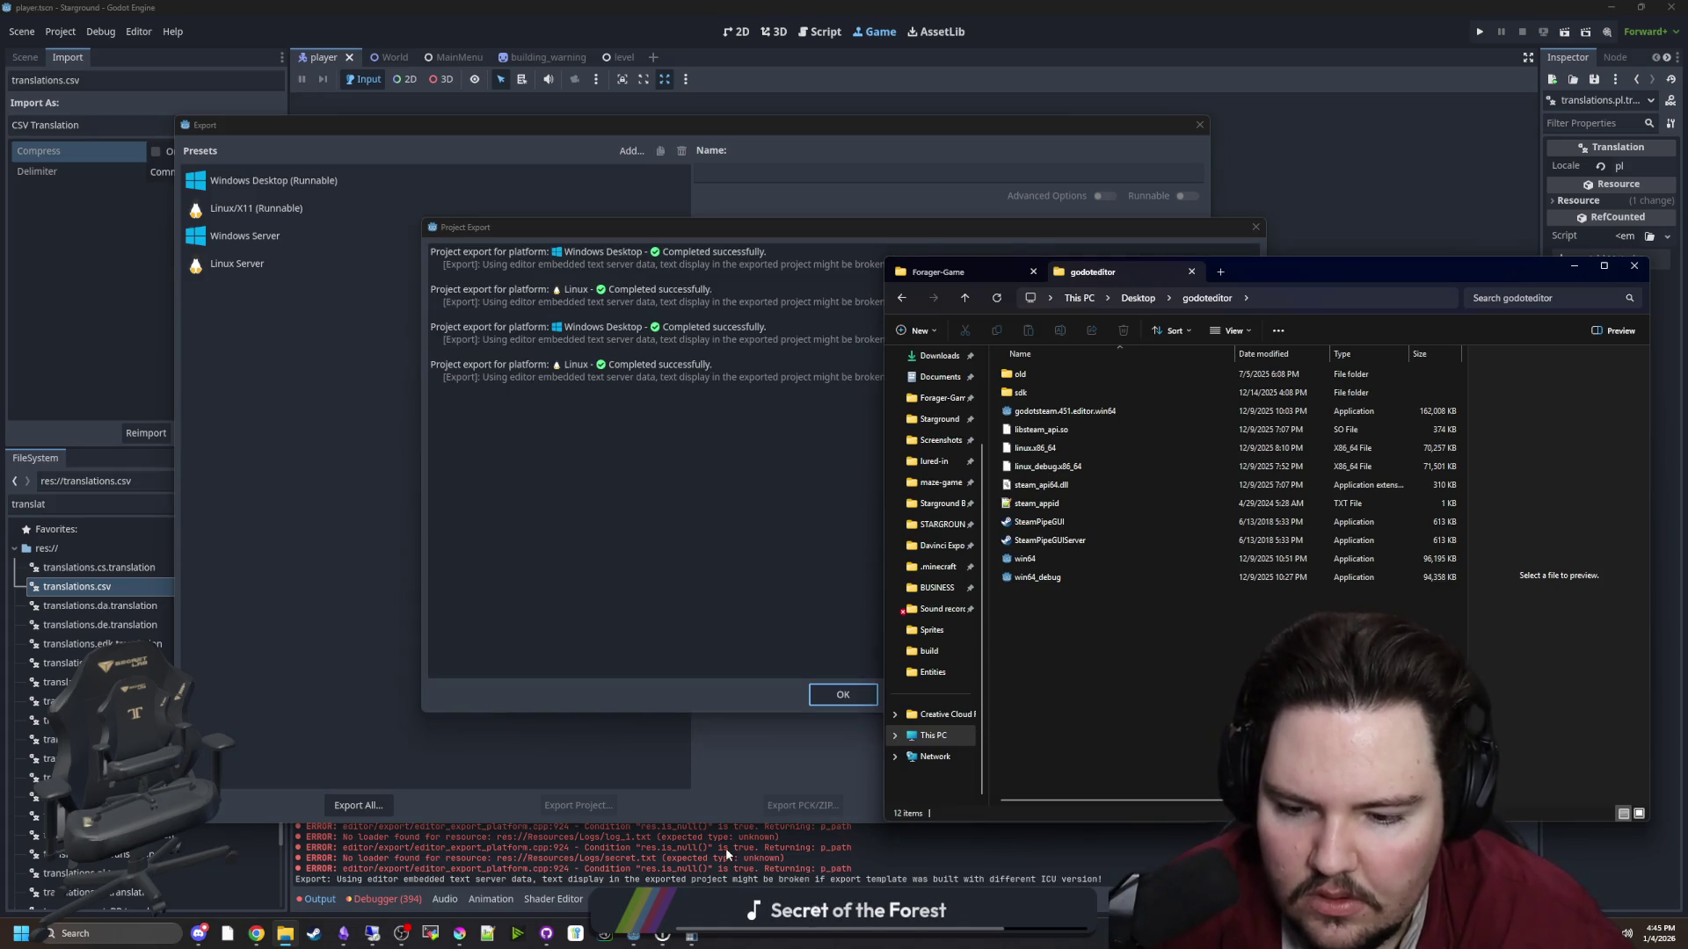
left_click(841, 671)
left_click(842, 694)
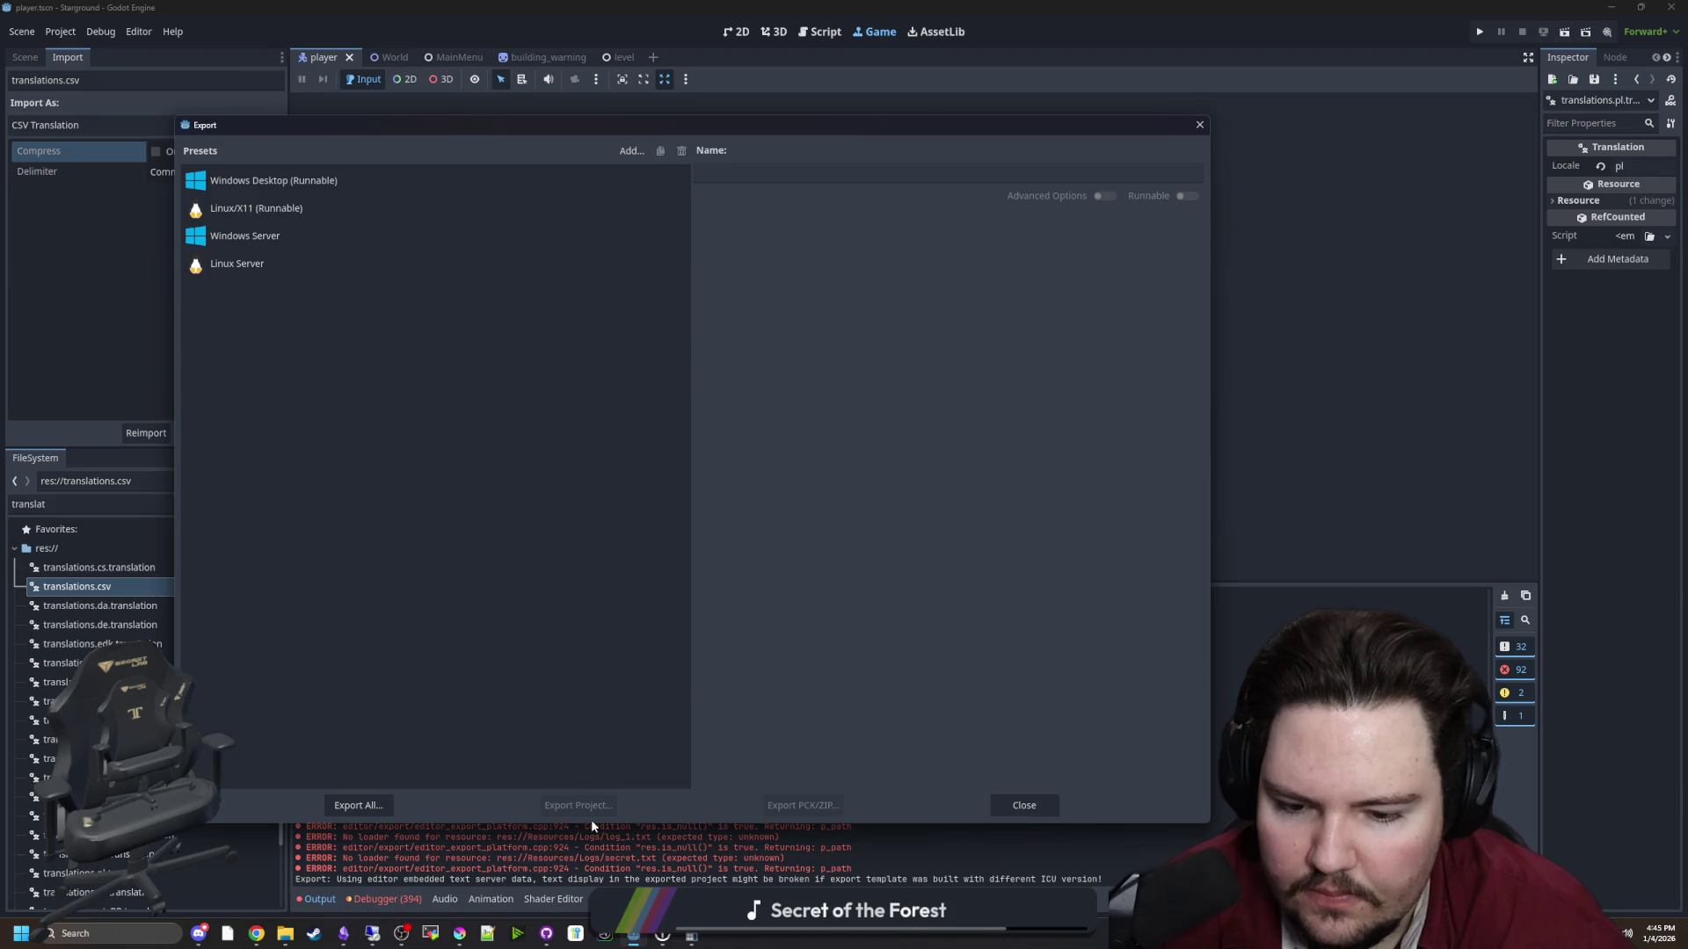
Launch the server and game SteamPipe uploaders from godoteditor, set description 0.15.0.4, and start the server upload
mouse_move(279, 938)
left_click(320, 878)
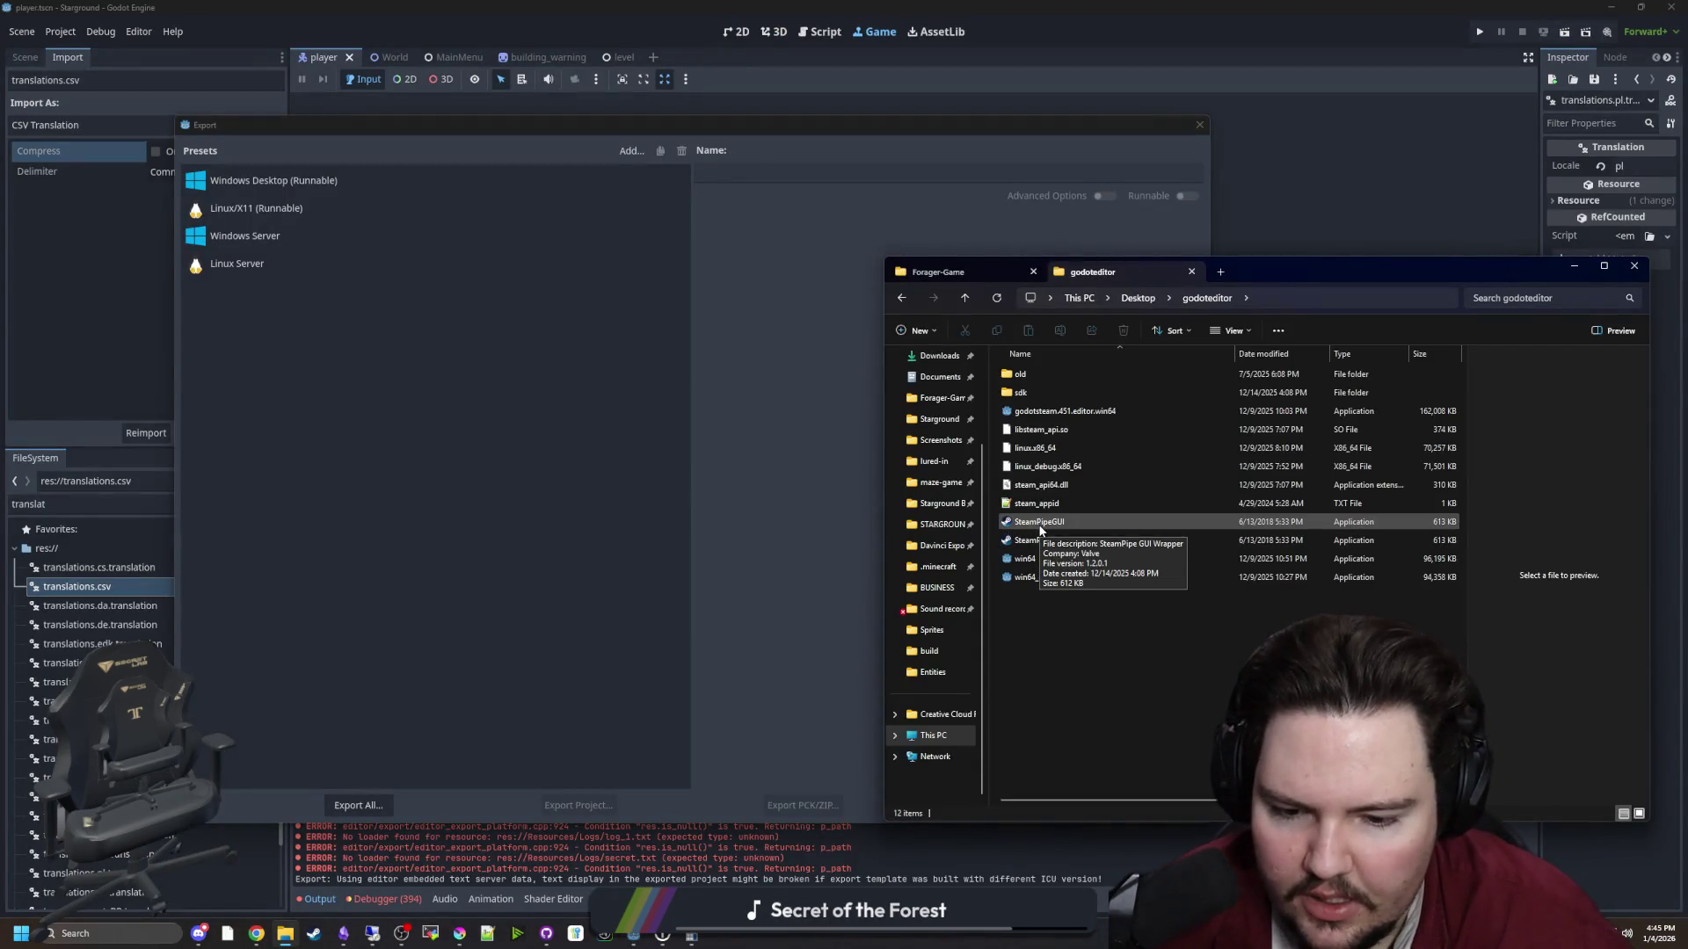
left_click(1064, 539)
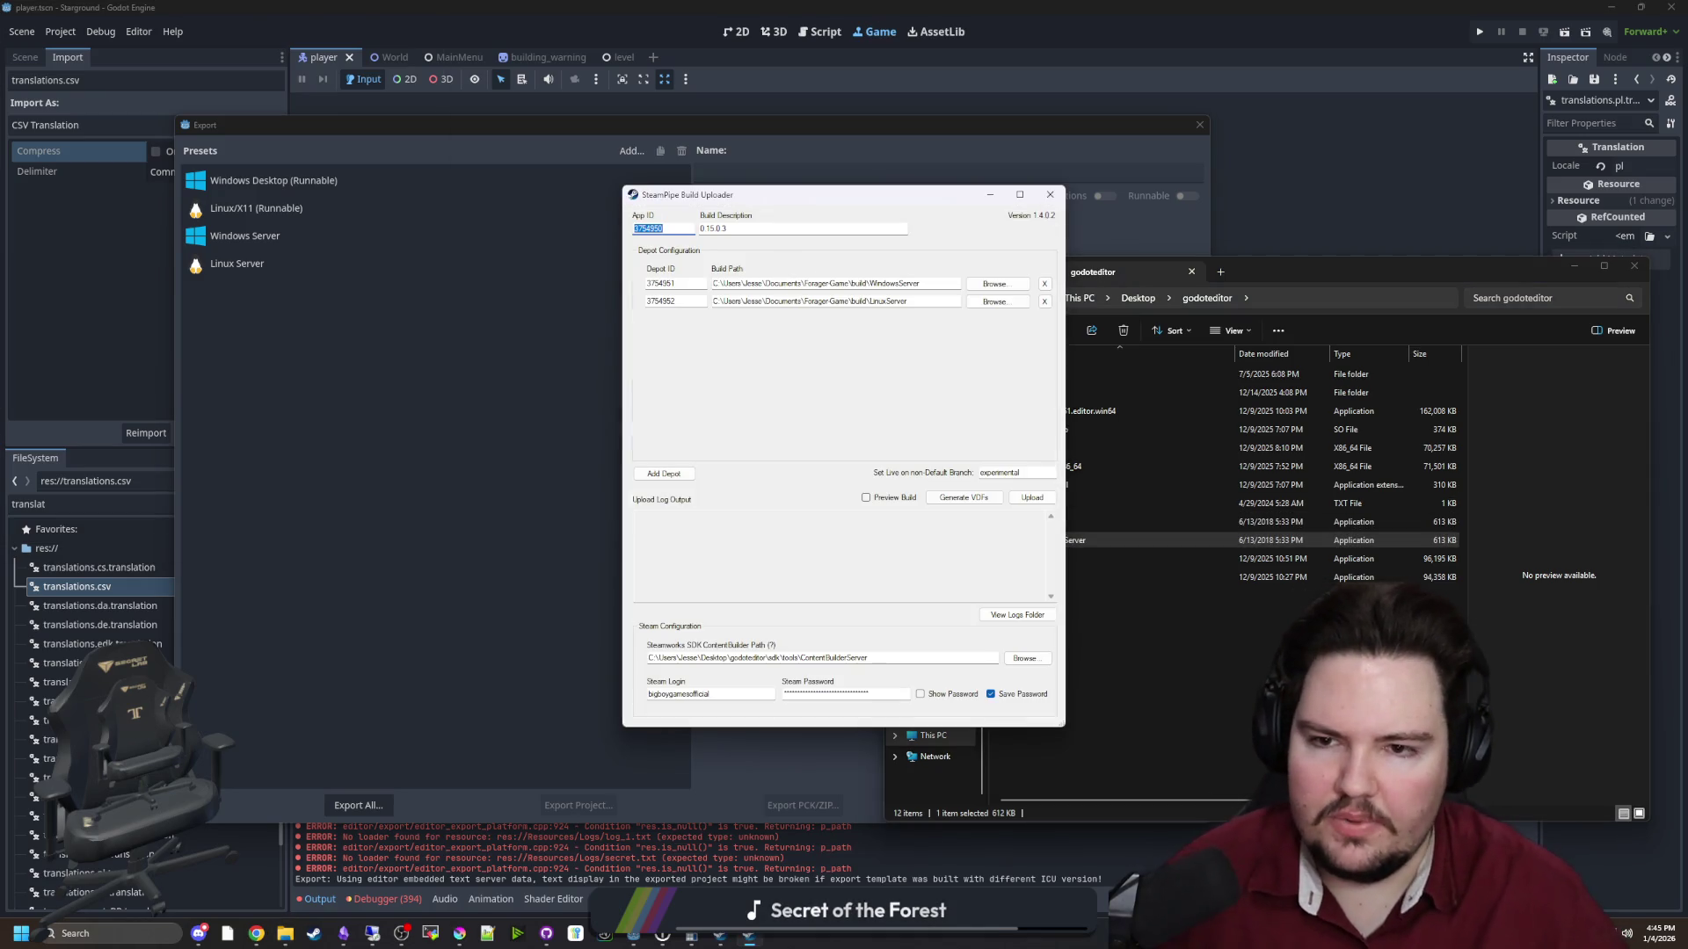
left_click_drag(762, 203, 255, 249)
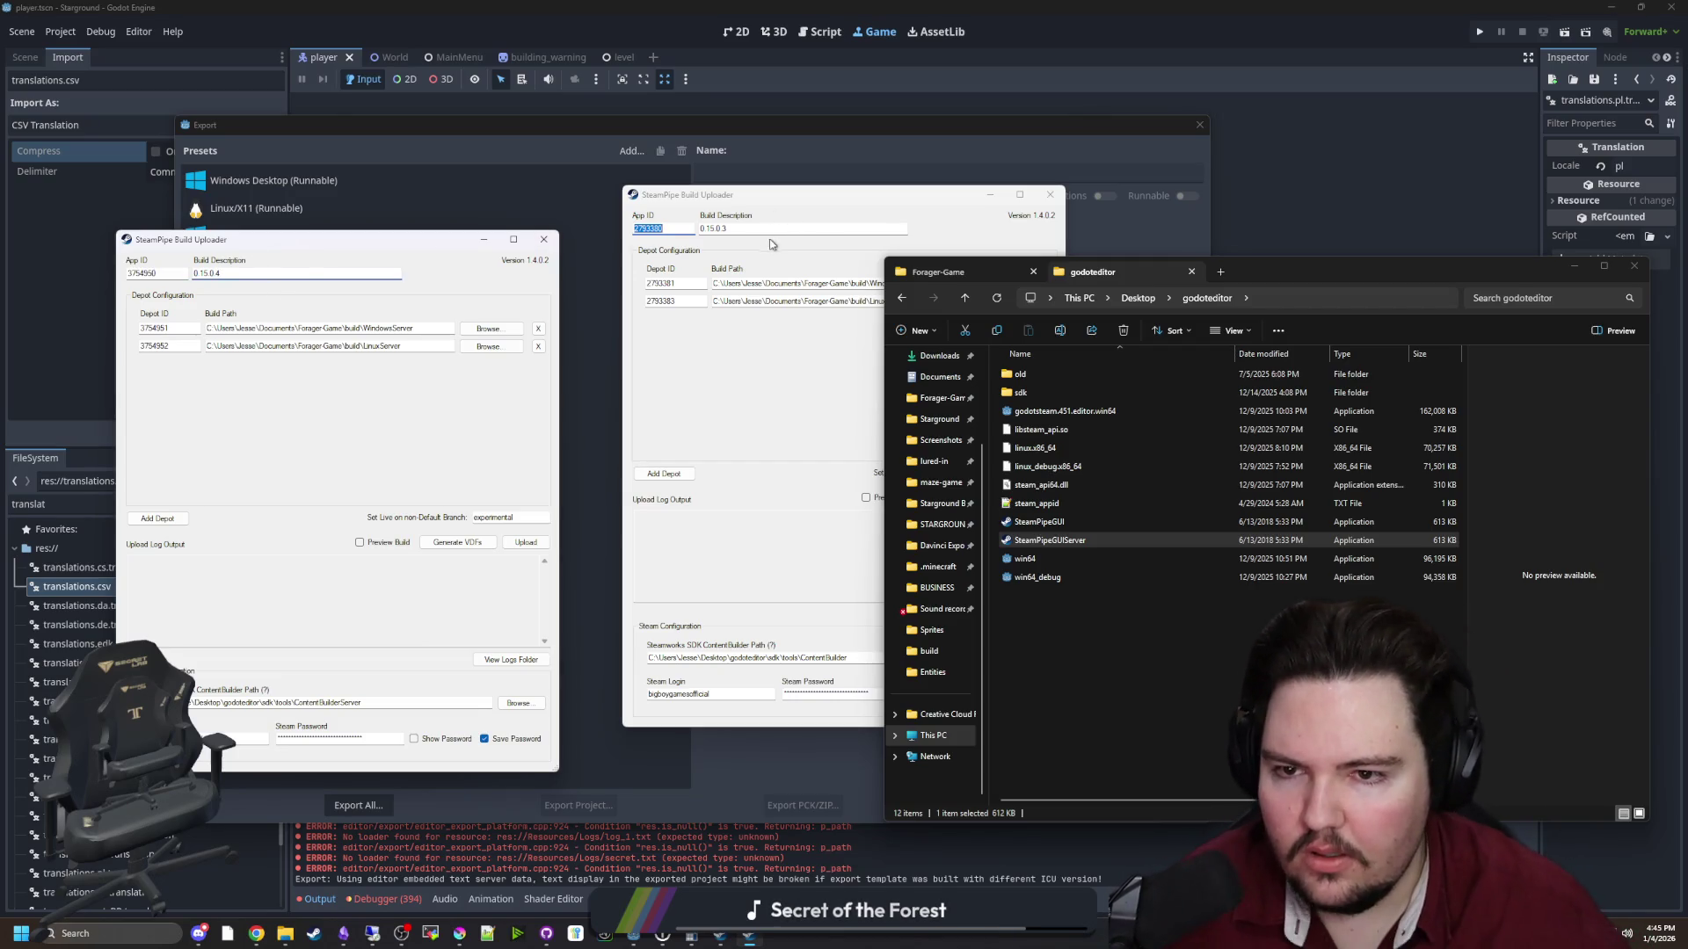
left_click(726, 228)
type("4")
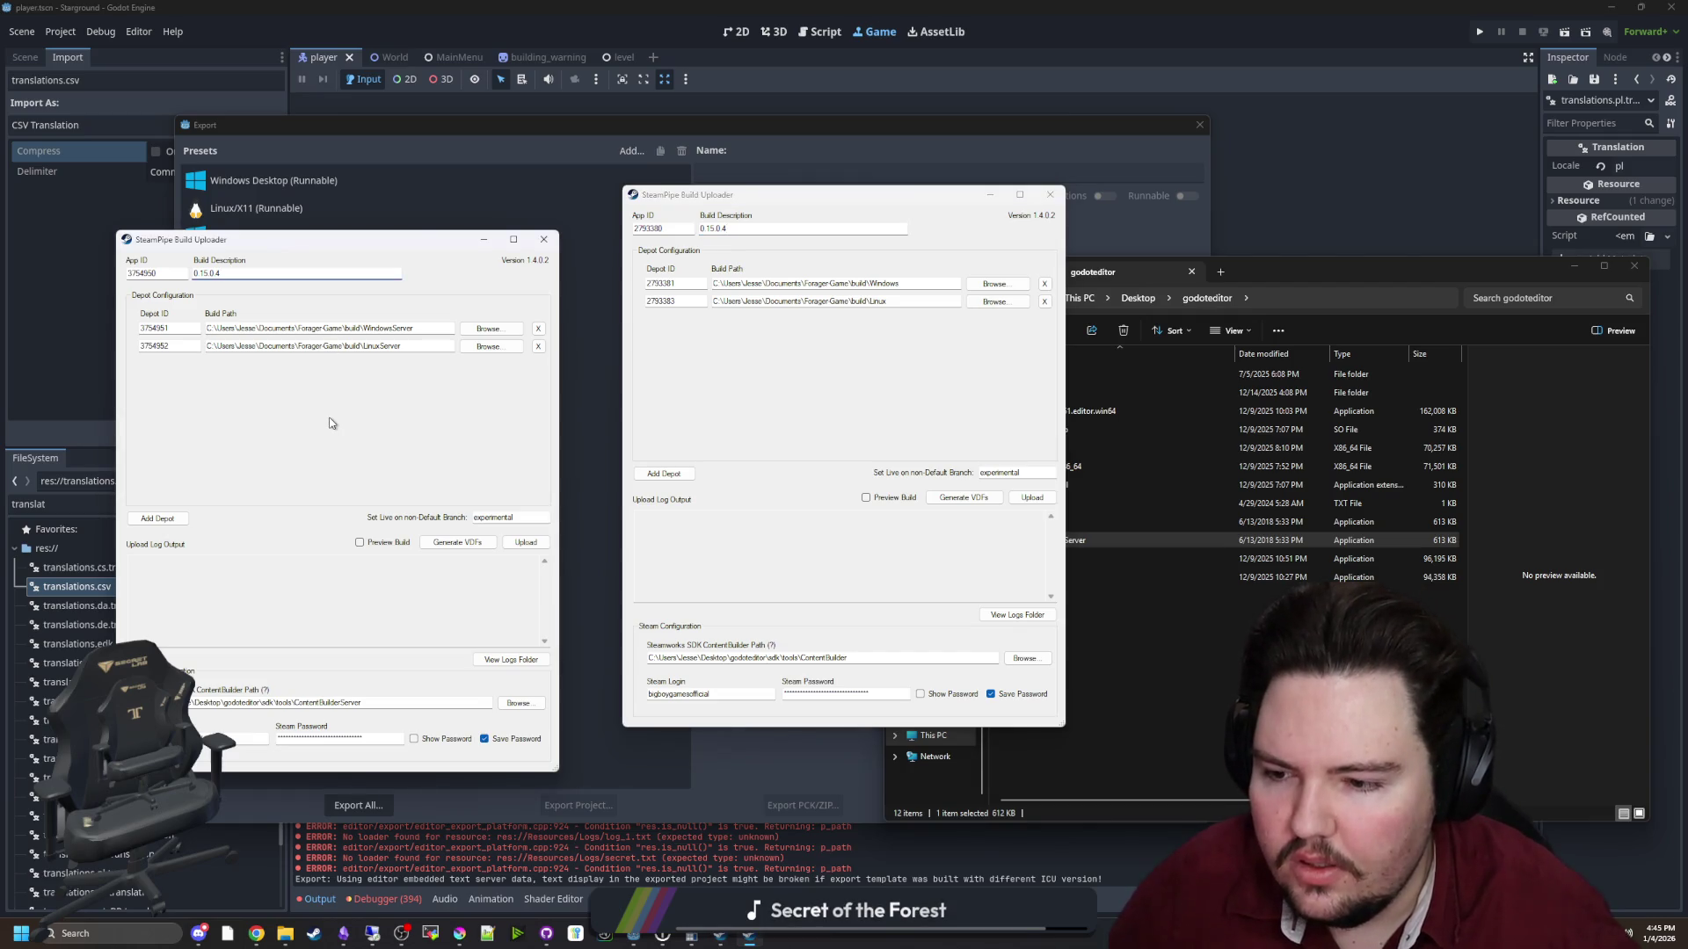
left_click(524, 543)
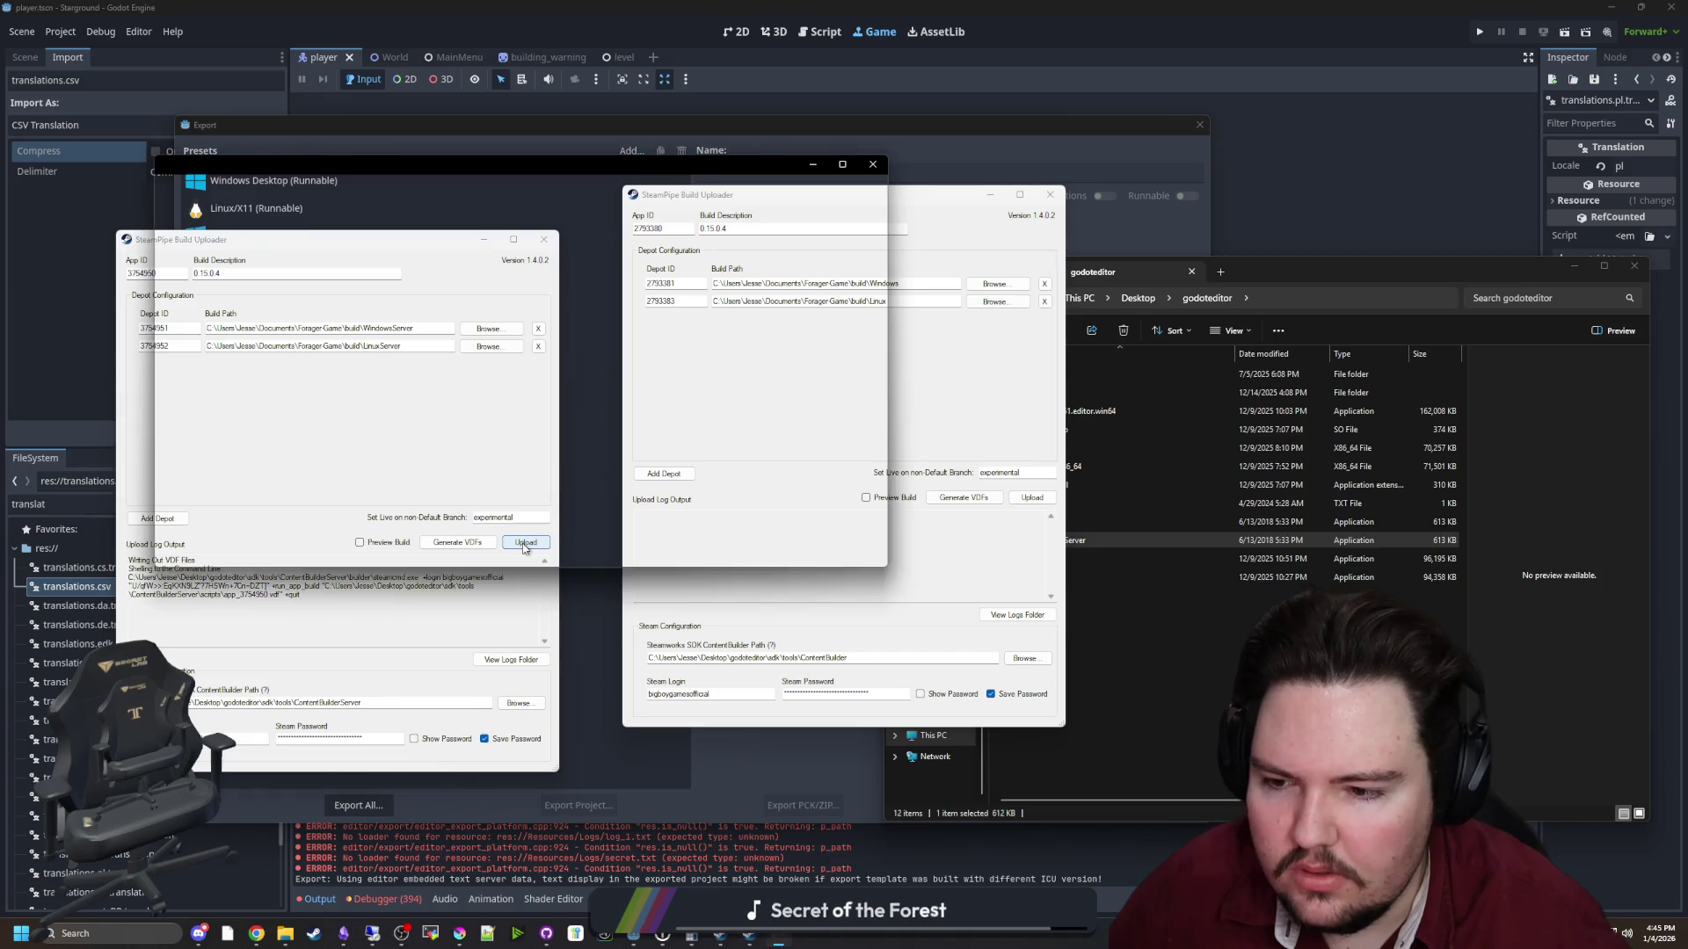
Start the game build upload and arrange both steamcmd upload consoles side by side
left_click(976, 554)
left_click(1032, 497)
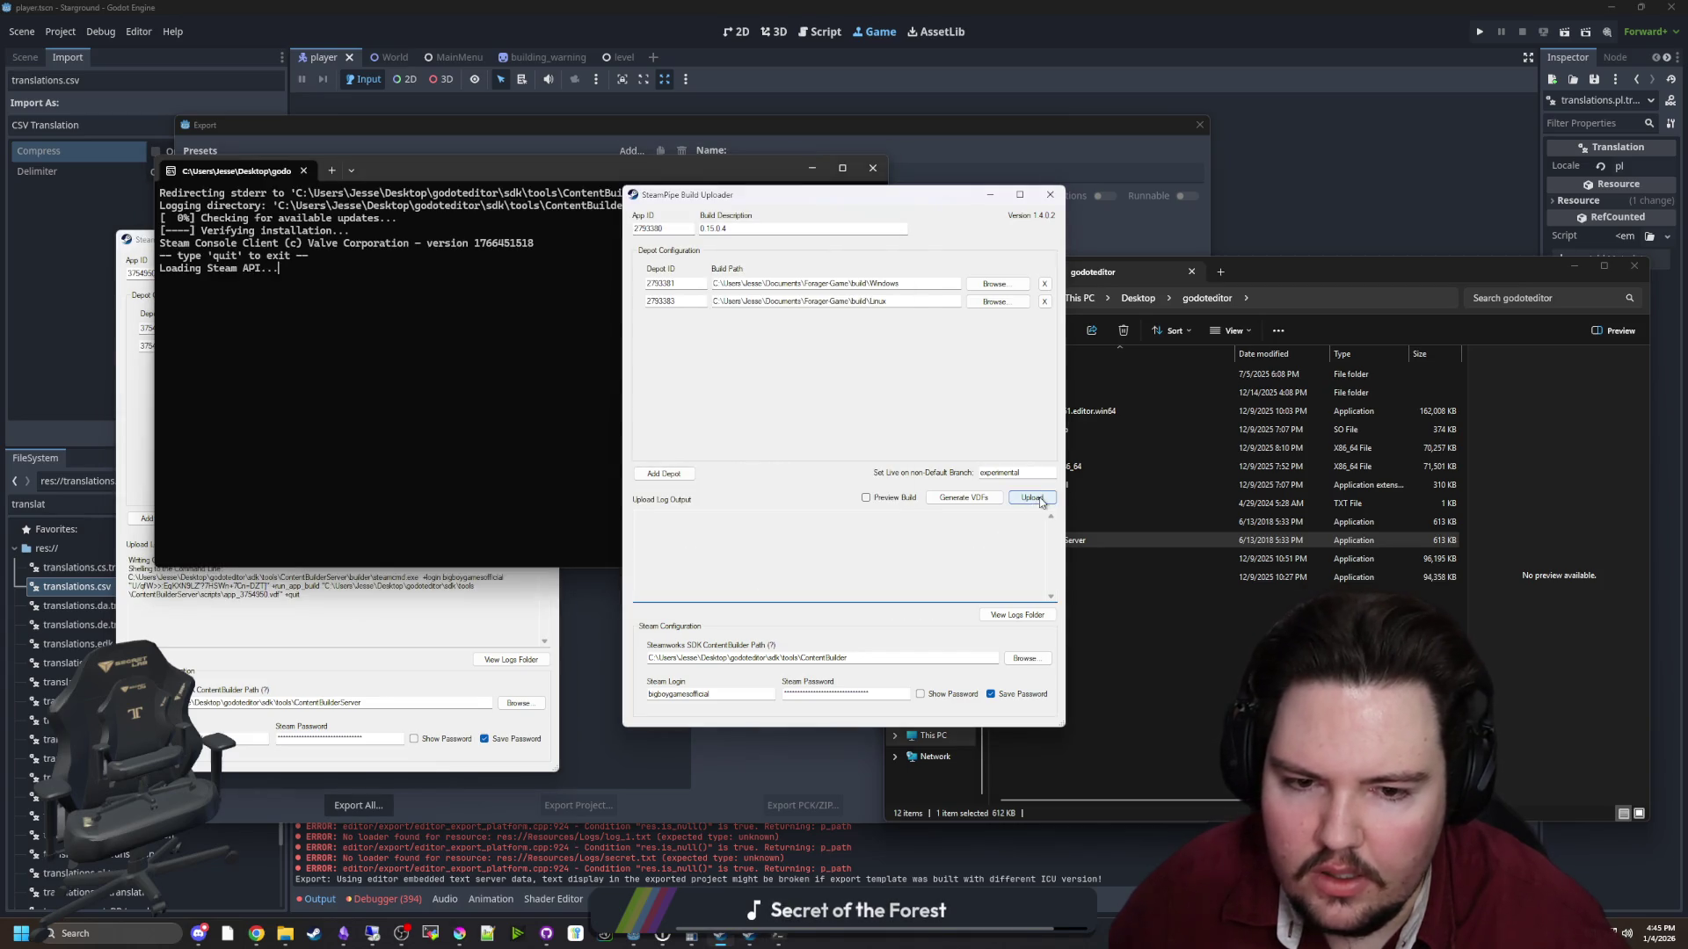
mouse_move(446, 193)
left_mouse_down()
mouse_move(821, 197)
mouse_move(1128, 174)
left_mouse_up()
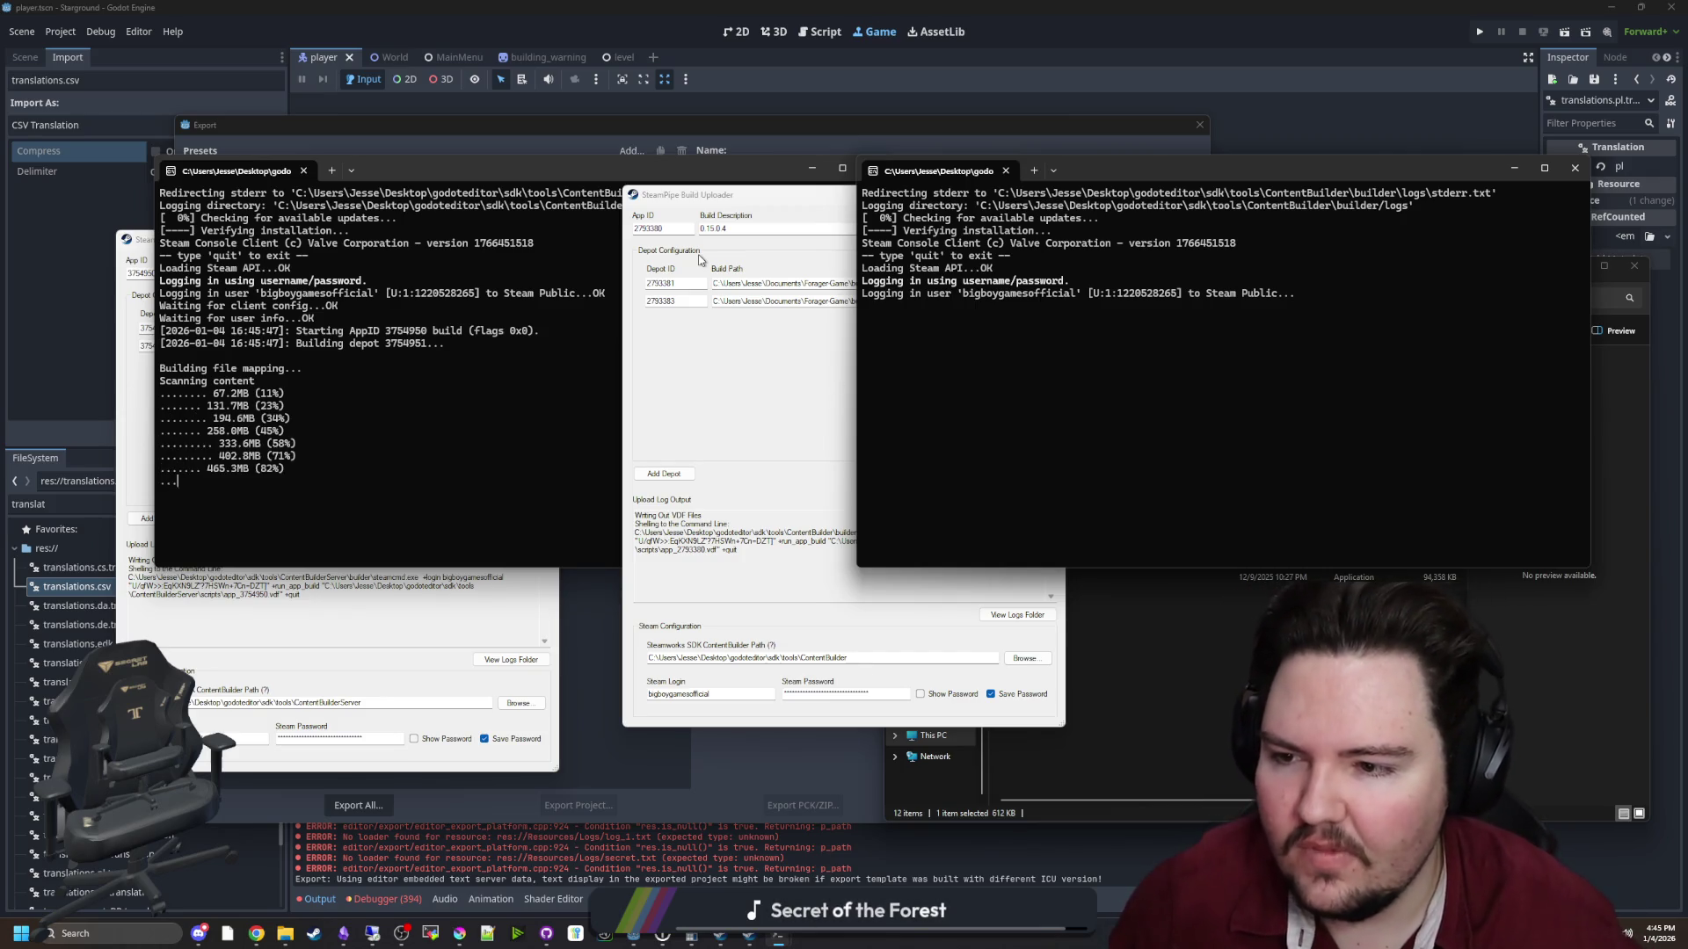
left_click(419, 171)
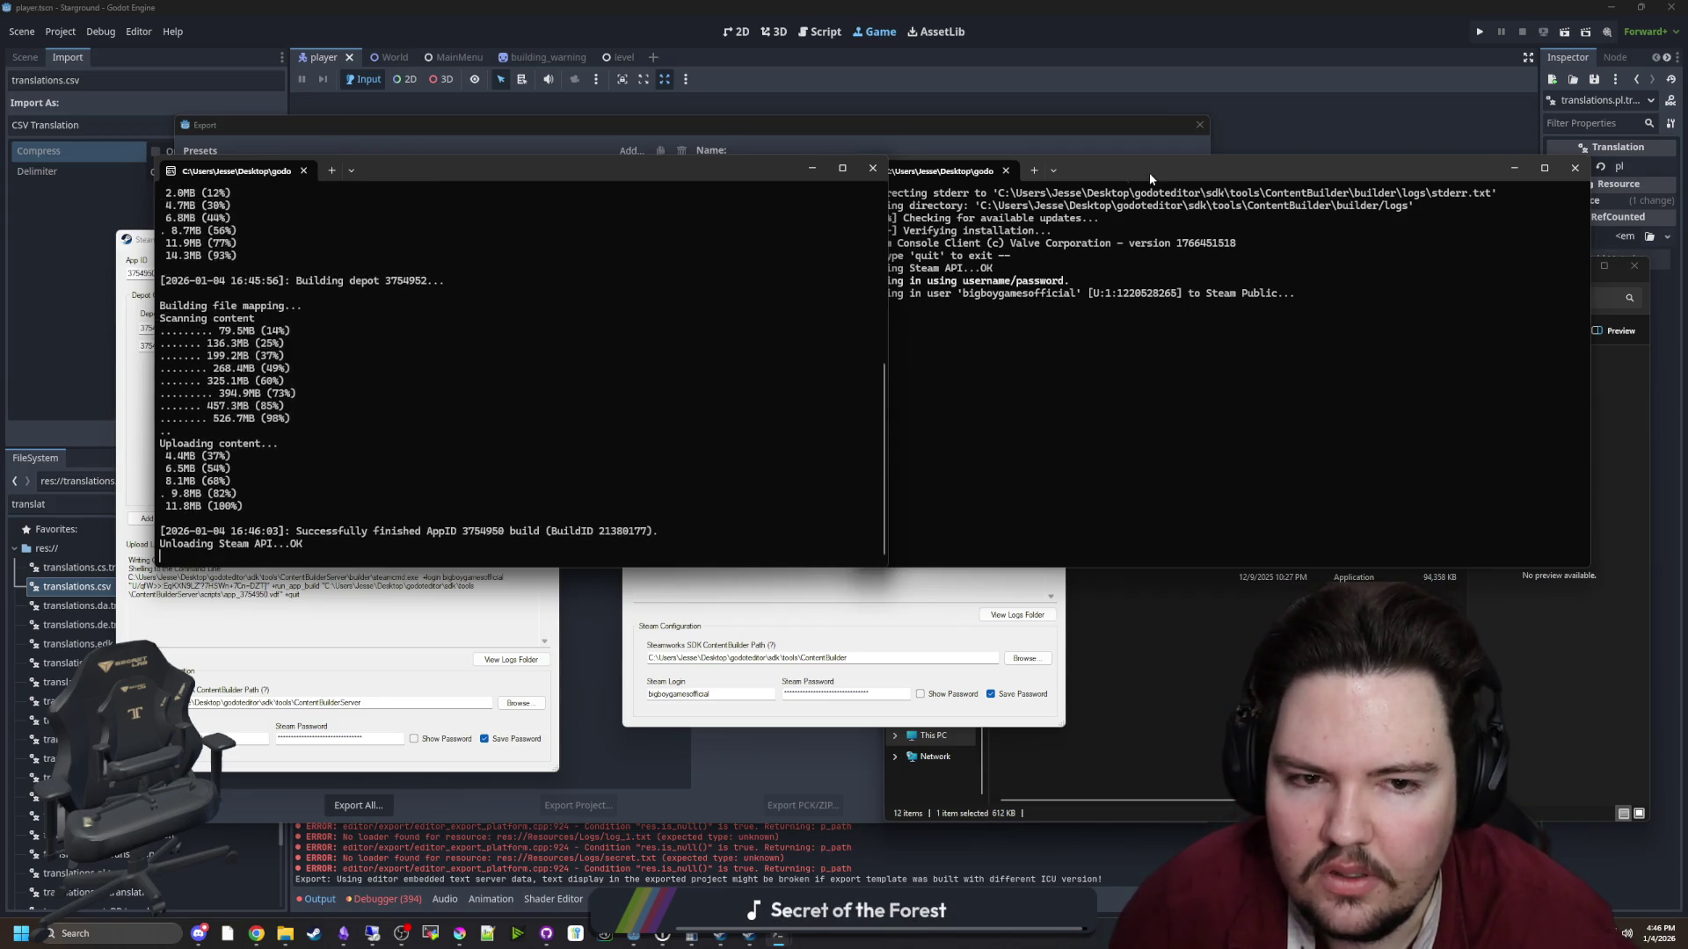
mouse_move(1148, 172)
left_mouse_down()
mouse_move(945, 176)
mouse_move(905, 204)
left_mouse_up()
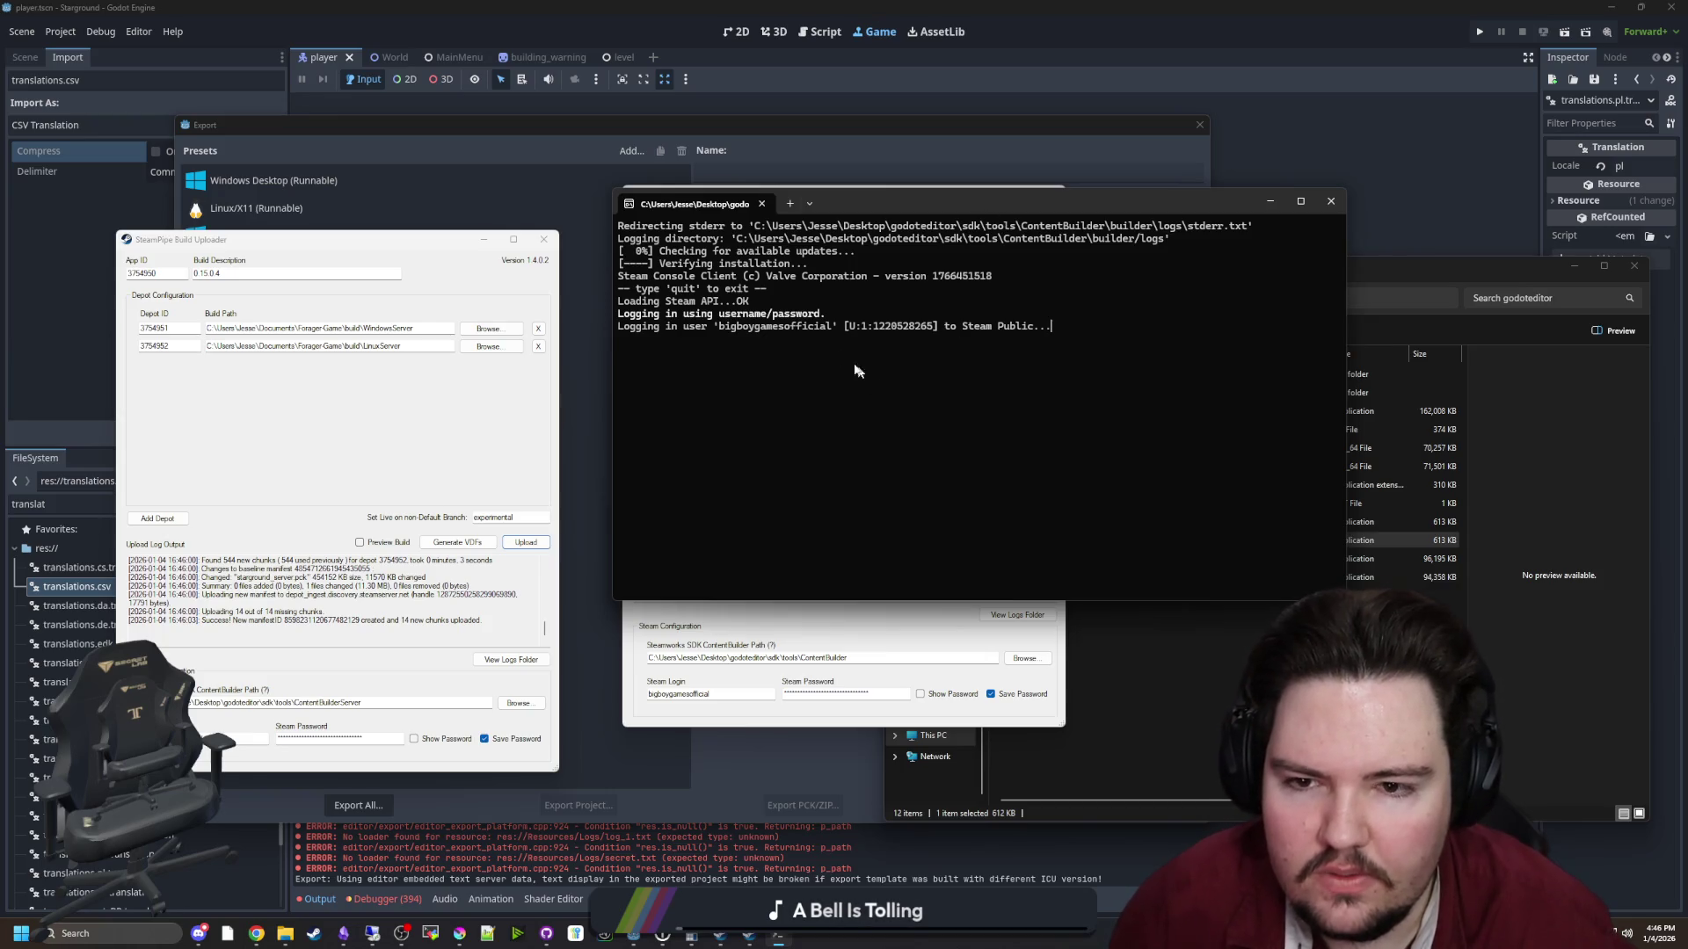
Close the stalled upload console and rerun the game build upload
left_click_drag(846, 204, 693, 377)
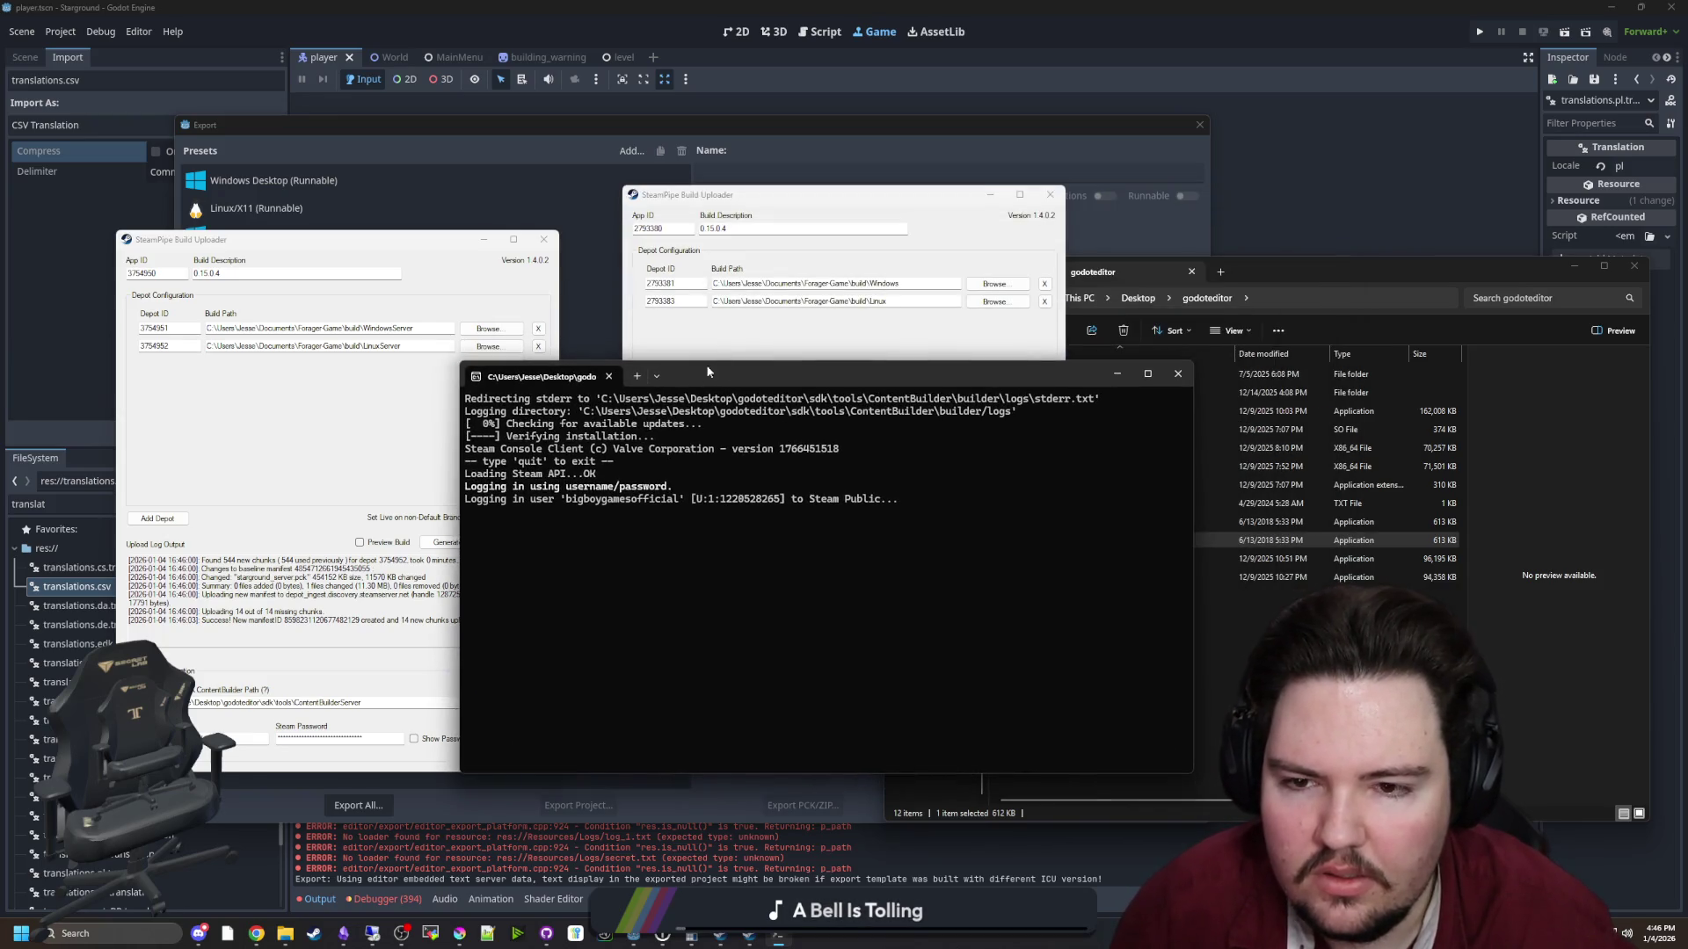
left_click(1179, 374)
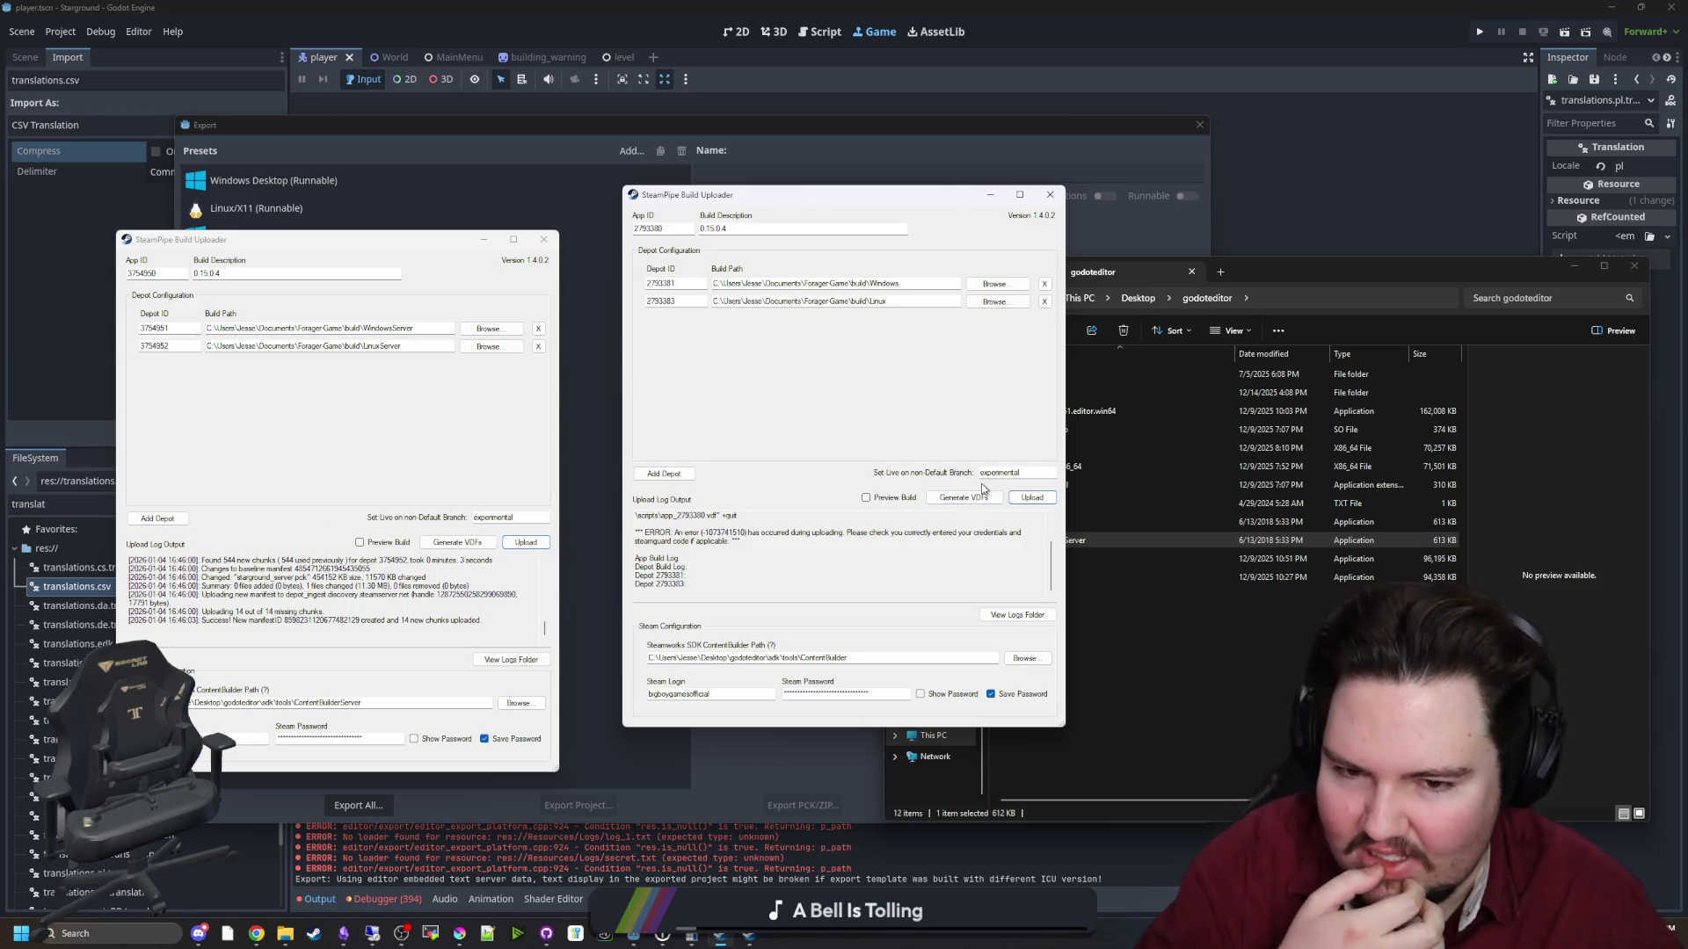
left_click(1032, 499)
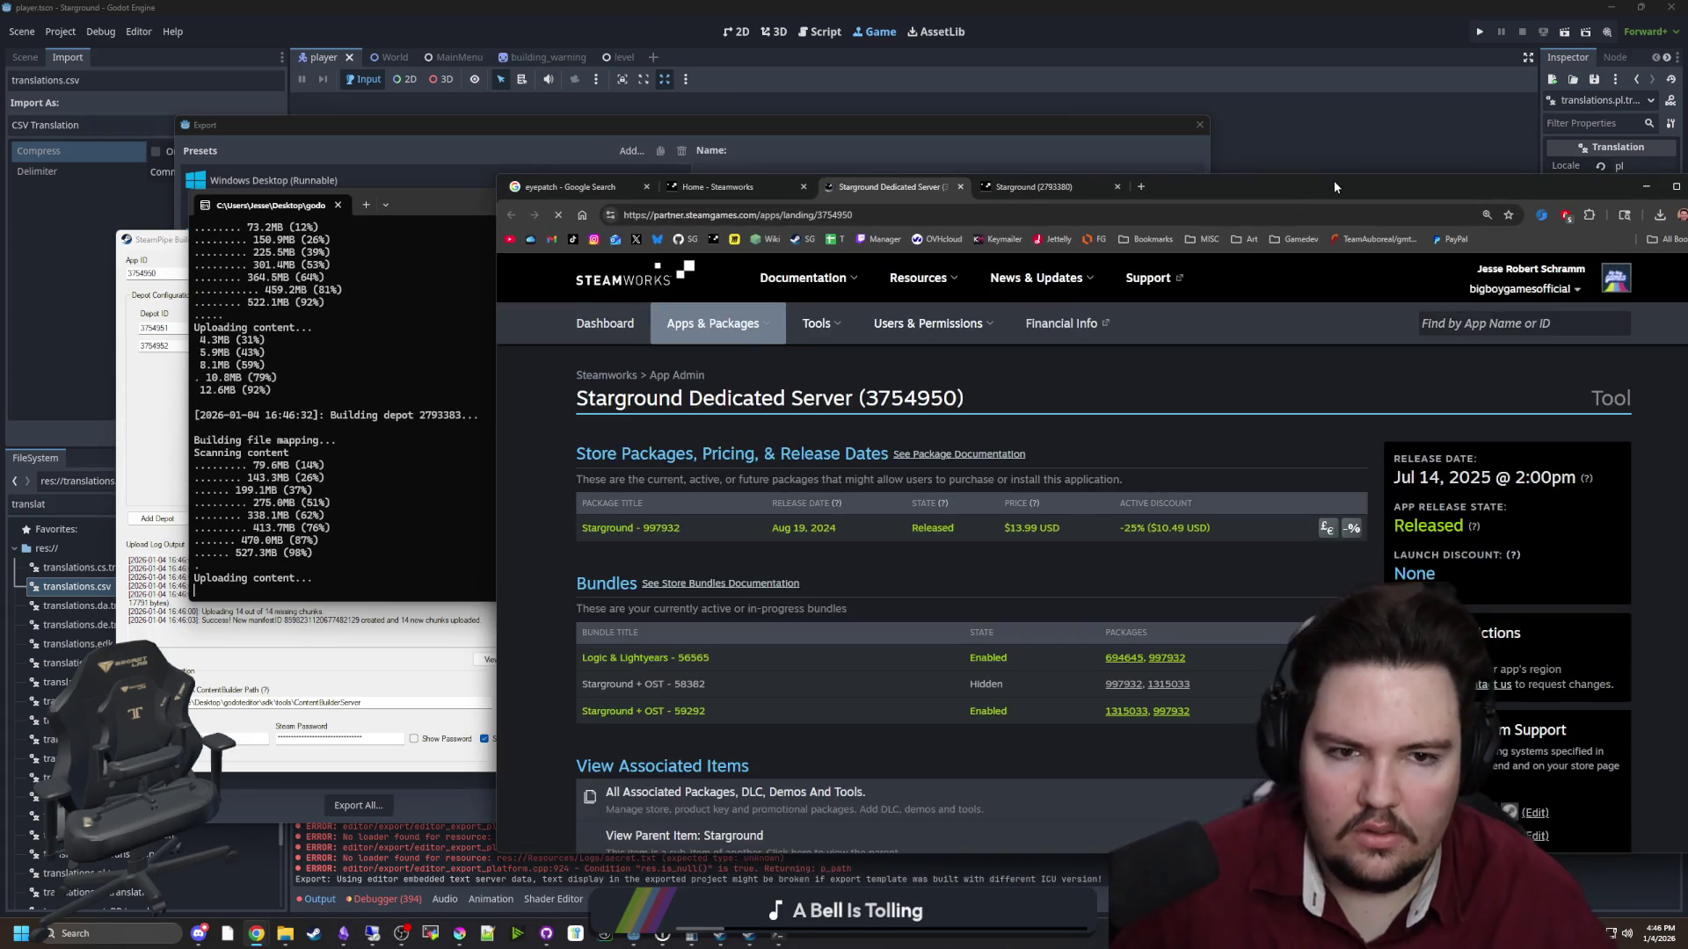
Set dedicated server build 21380177 live on the default branch, confirming with the texted verification code
left_click_drag(1333, 181, 1305, 158)
scroll(1031, 486, "down", 6)
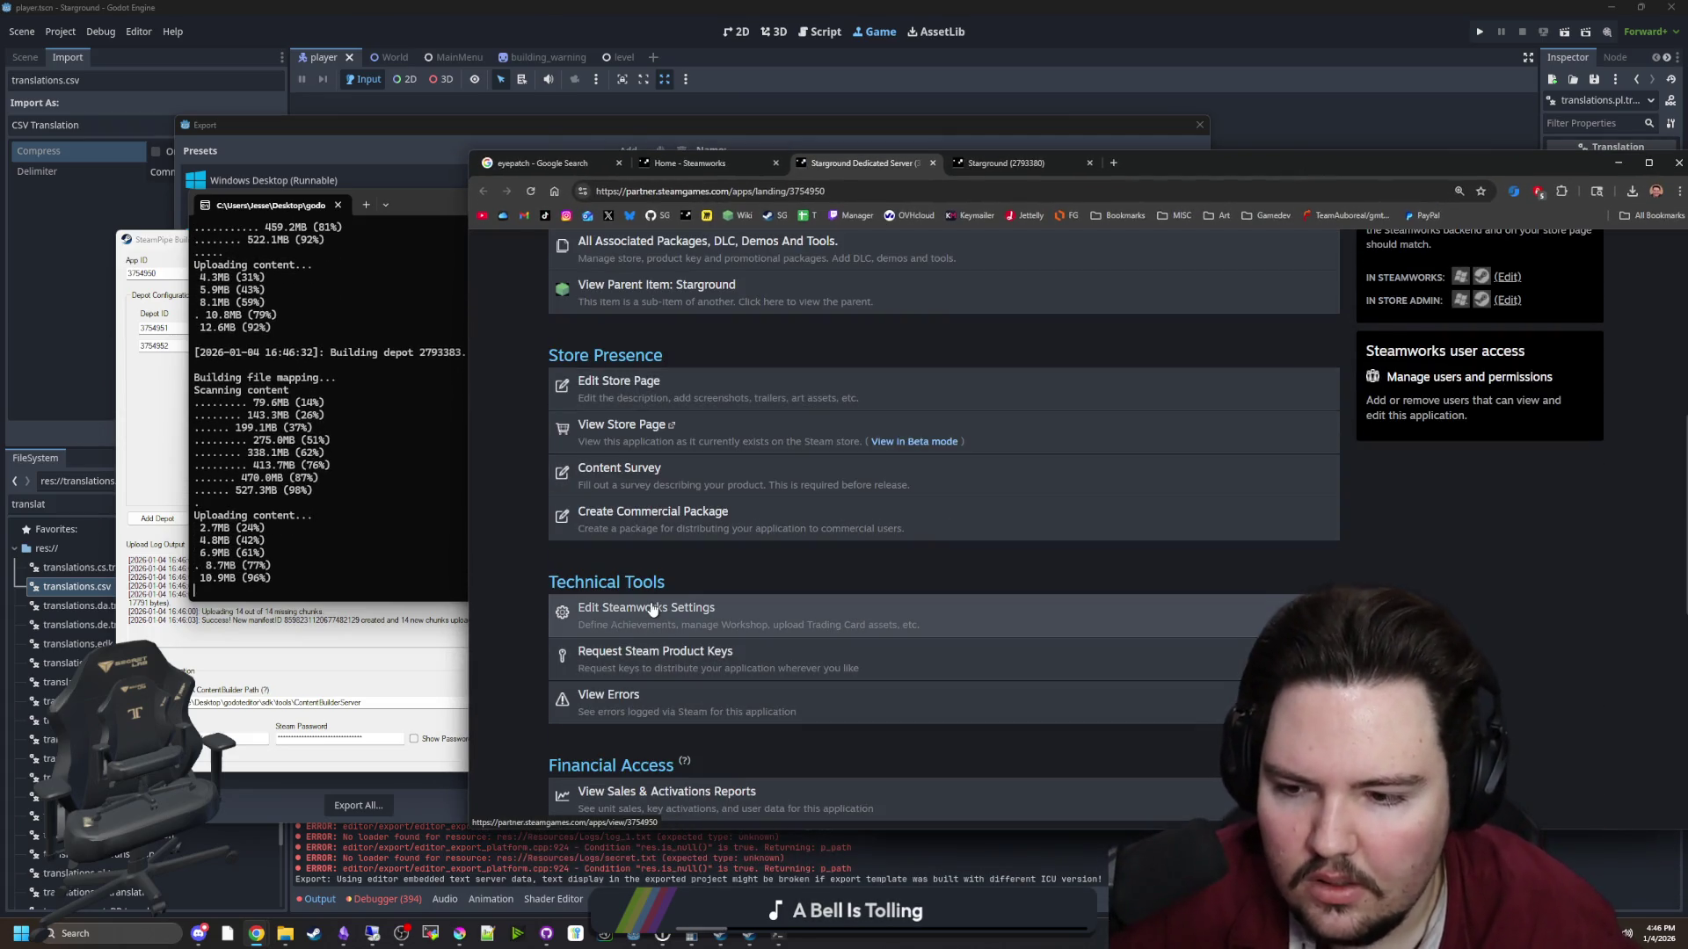
left_click(651, 609)
left_click(666, 489)
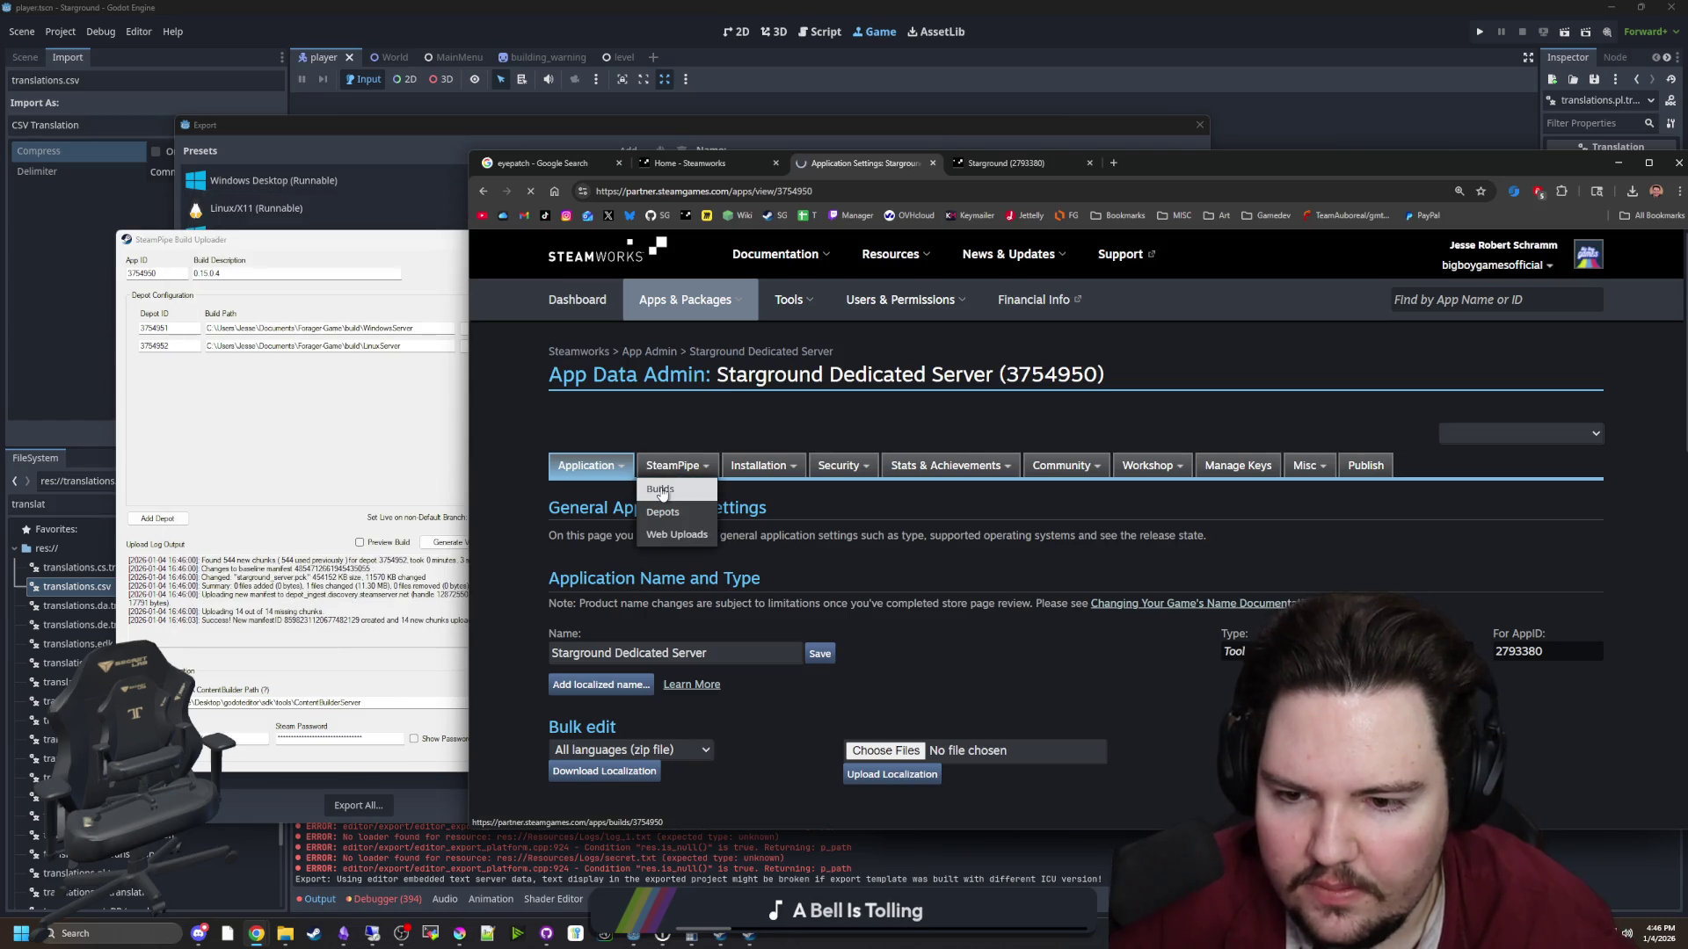
scroll(659, 527, "down", 3)
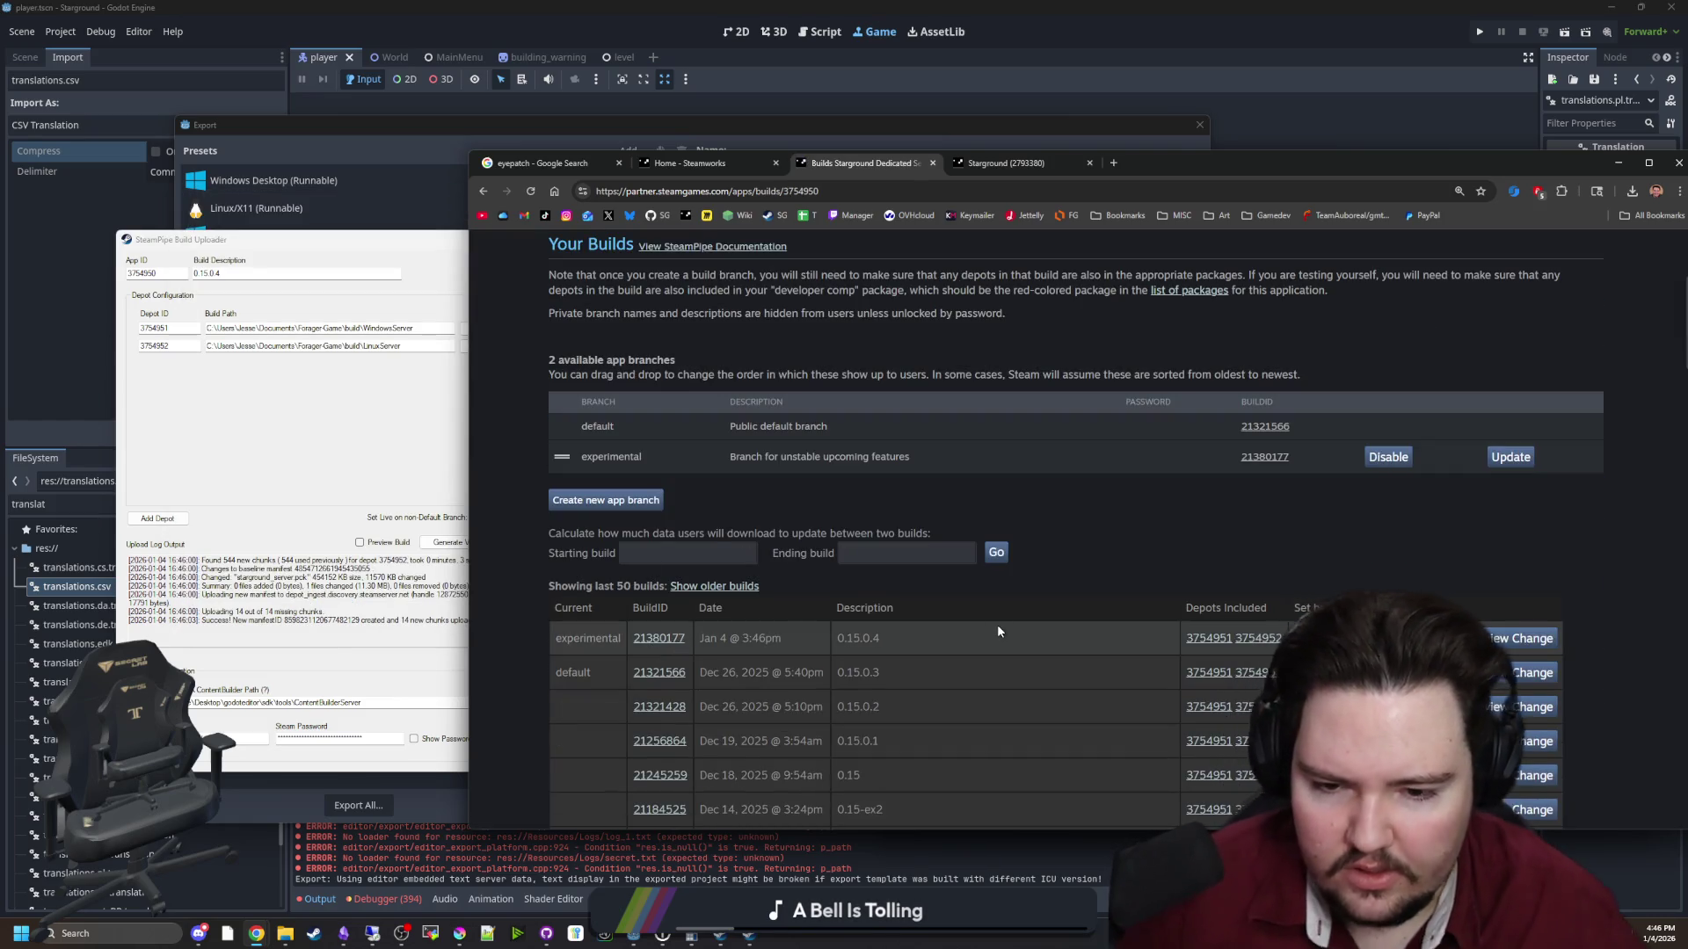
left_click(1323, 638)
left_click(1318, 668)
left_click(1534, 639)
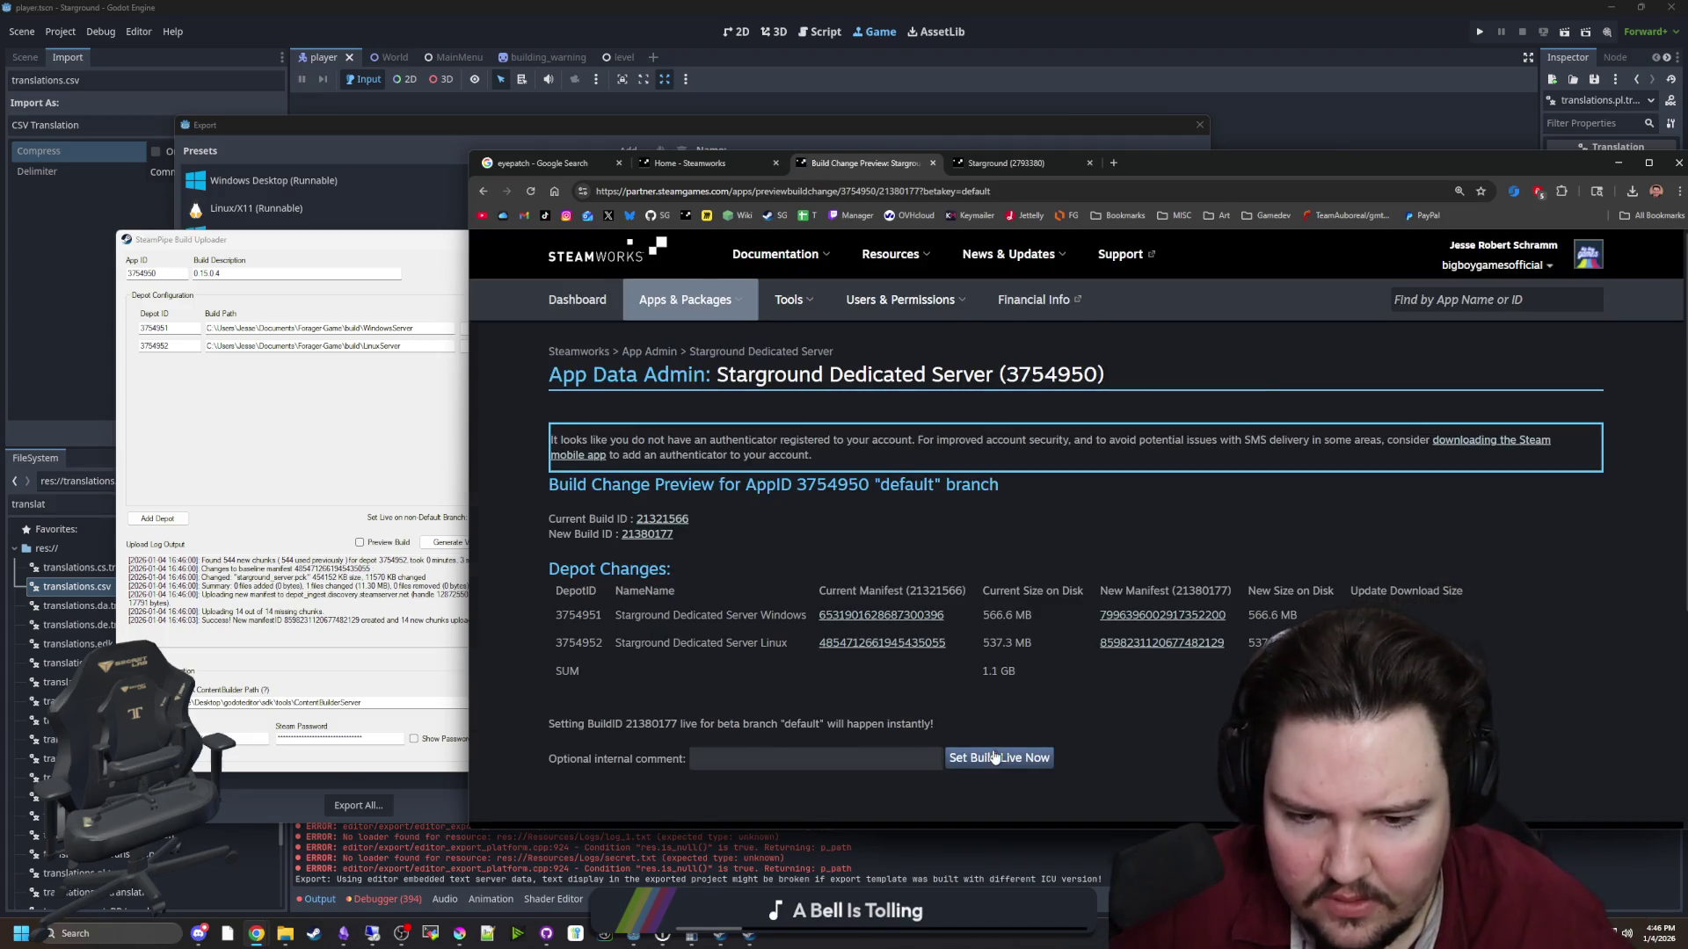
left_click(994, 758)
left_click(1139, 271)
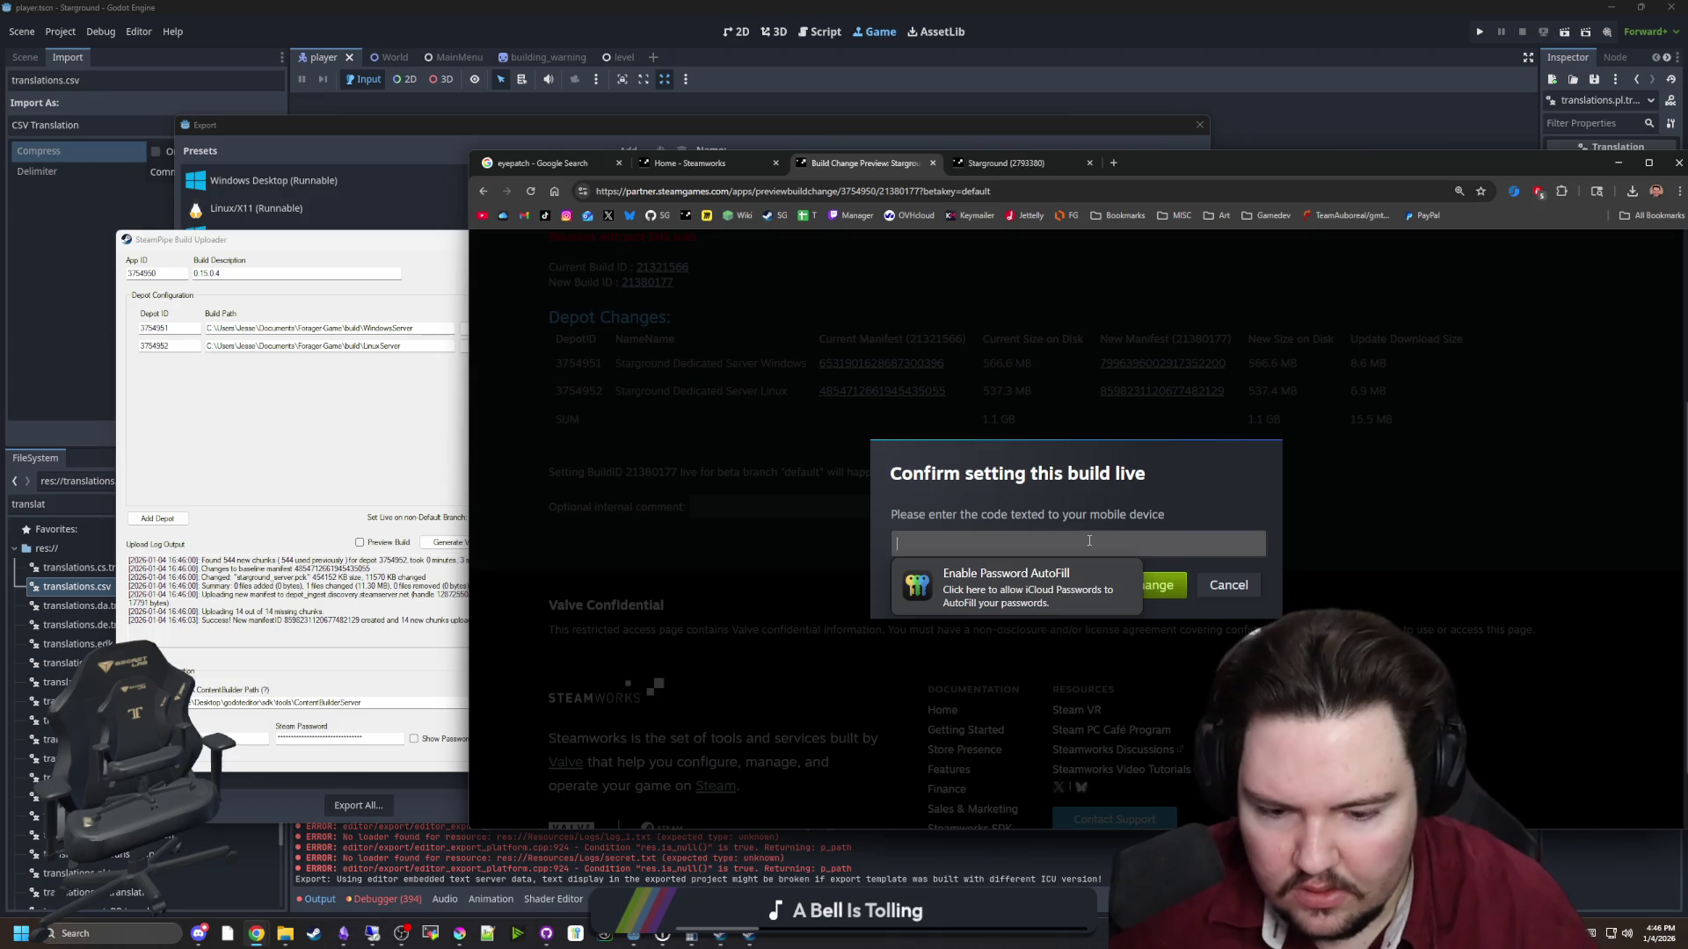
type("58296")
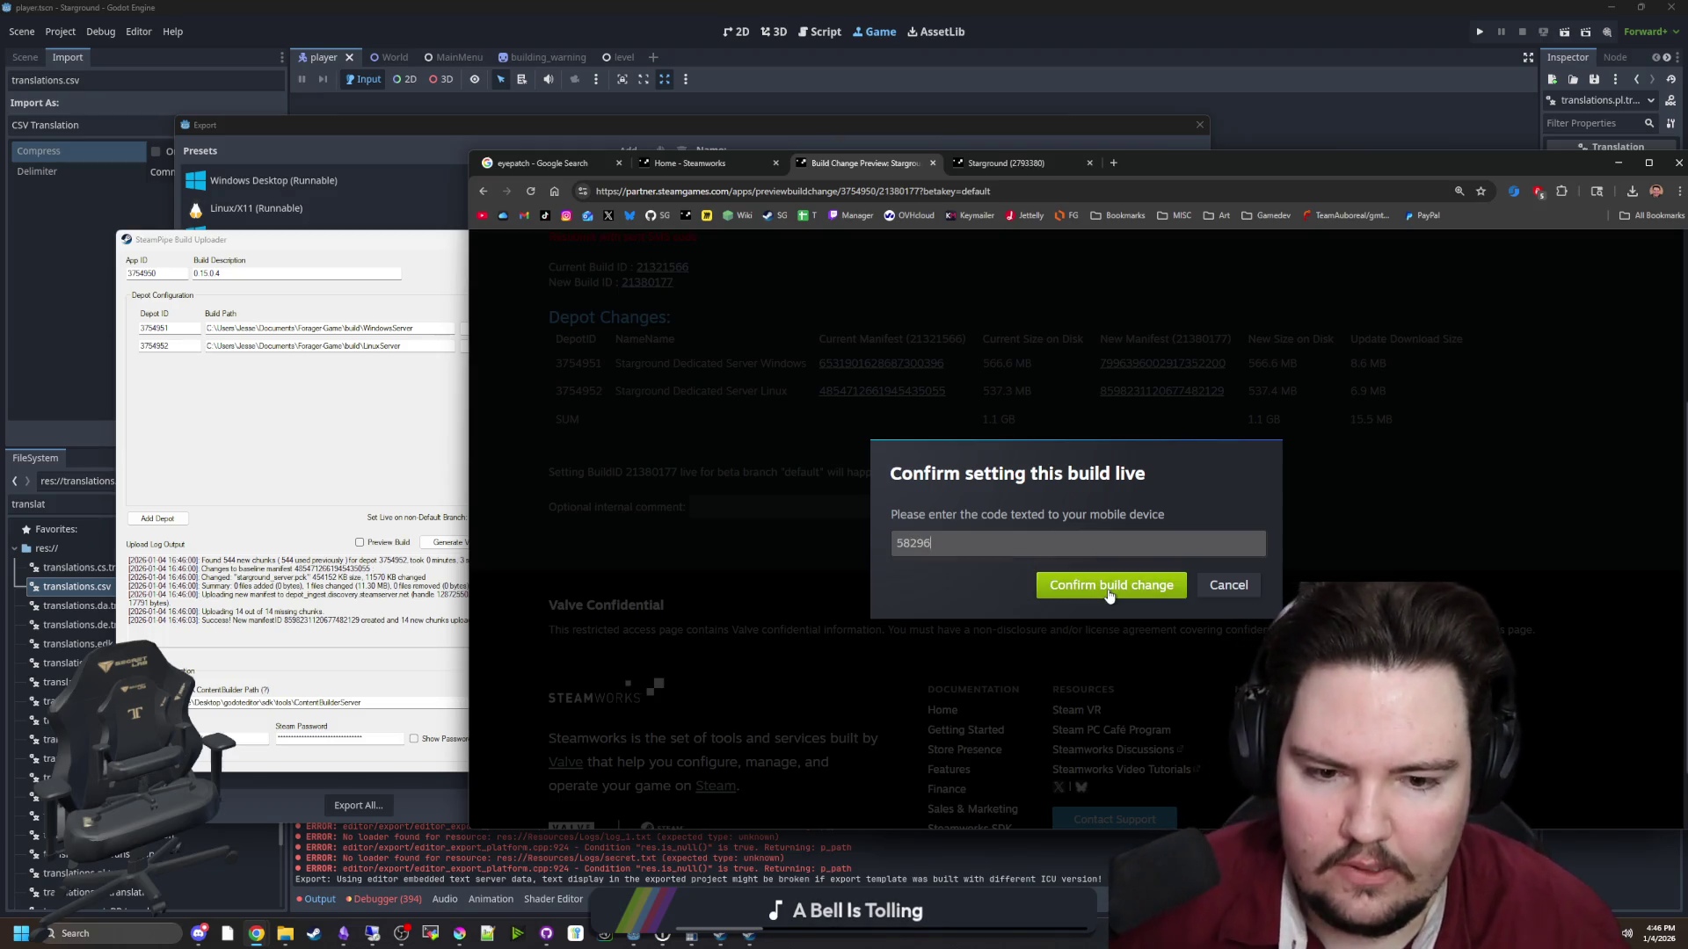
left_click(1113, 589)
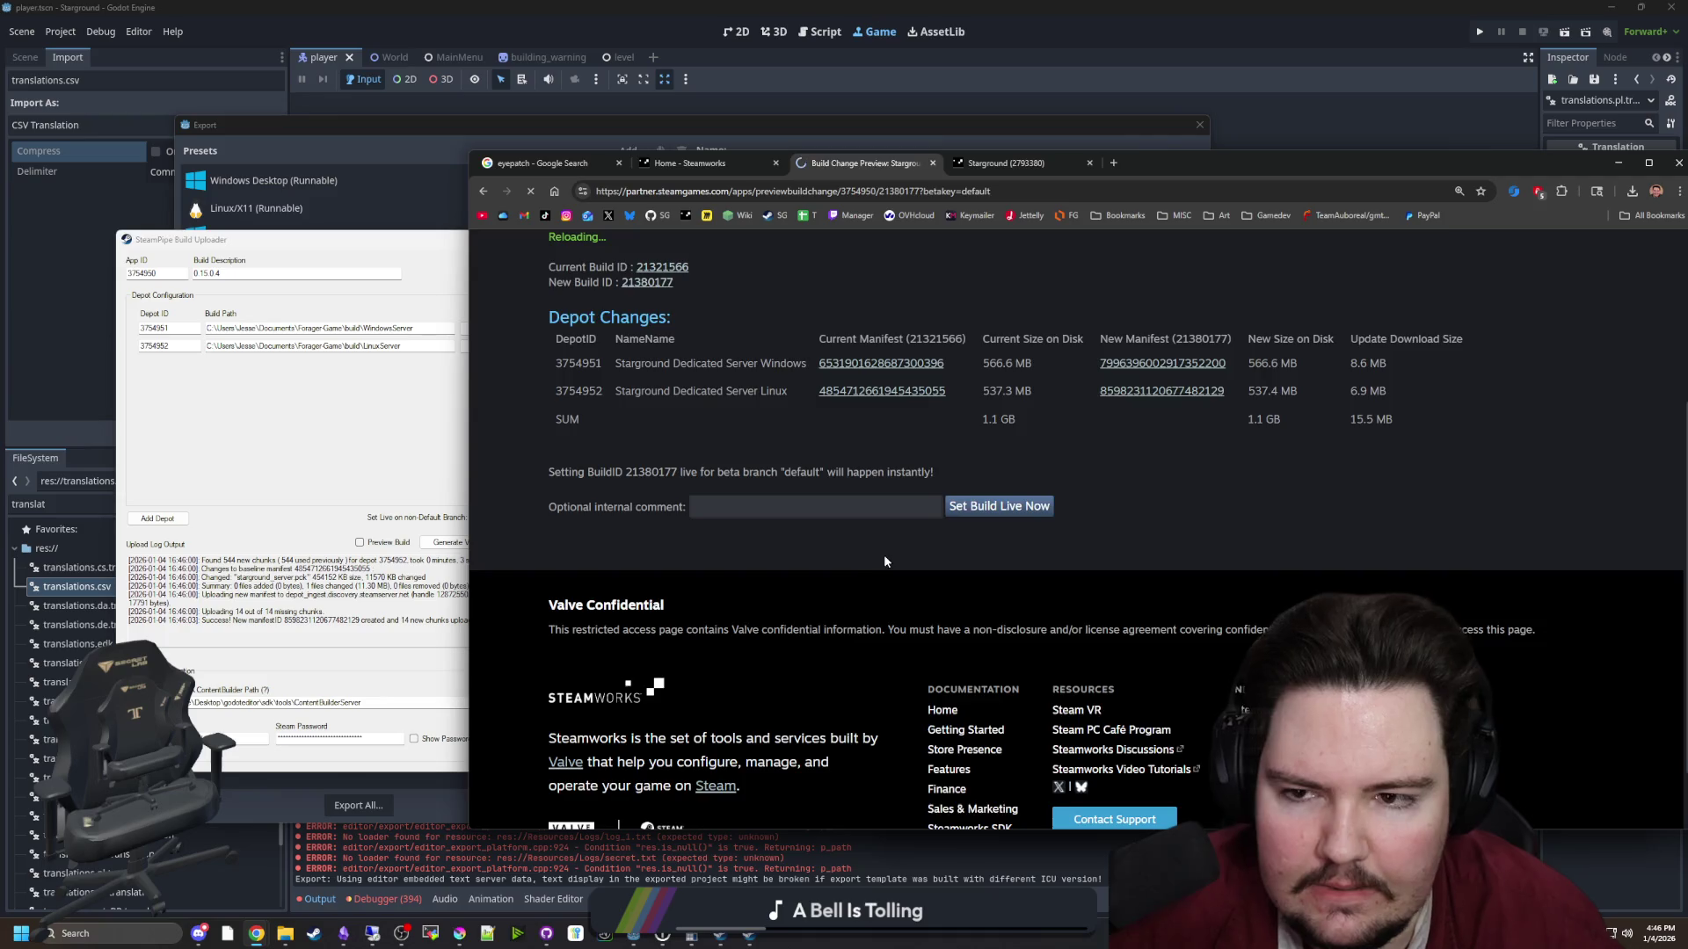
Publish the pending changes to Steam by entering STEAMWORKS, then open the Starground (2793380) page and minimize Chrome
scroll(947, 576, "down", 1)
left_click(1358, 282)
left_click(619, 764)
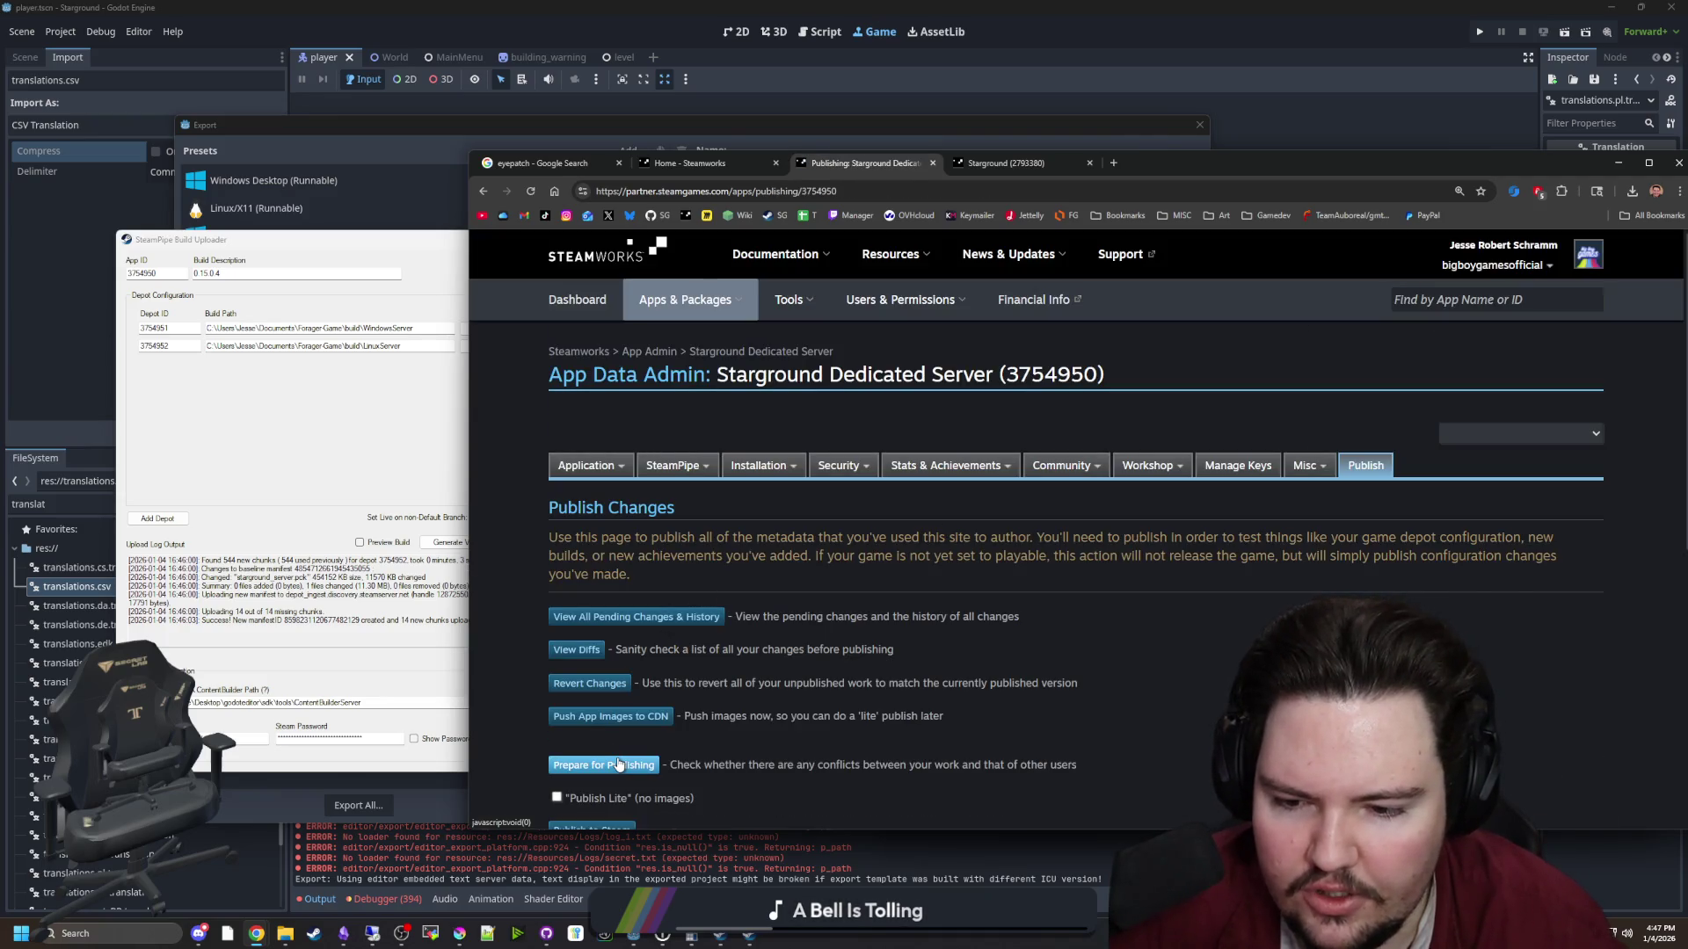
scroll(619, 747, "down", 2)
left_click(608, 746)
type("STEAMWORKS")
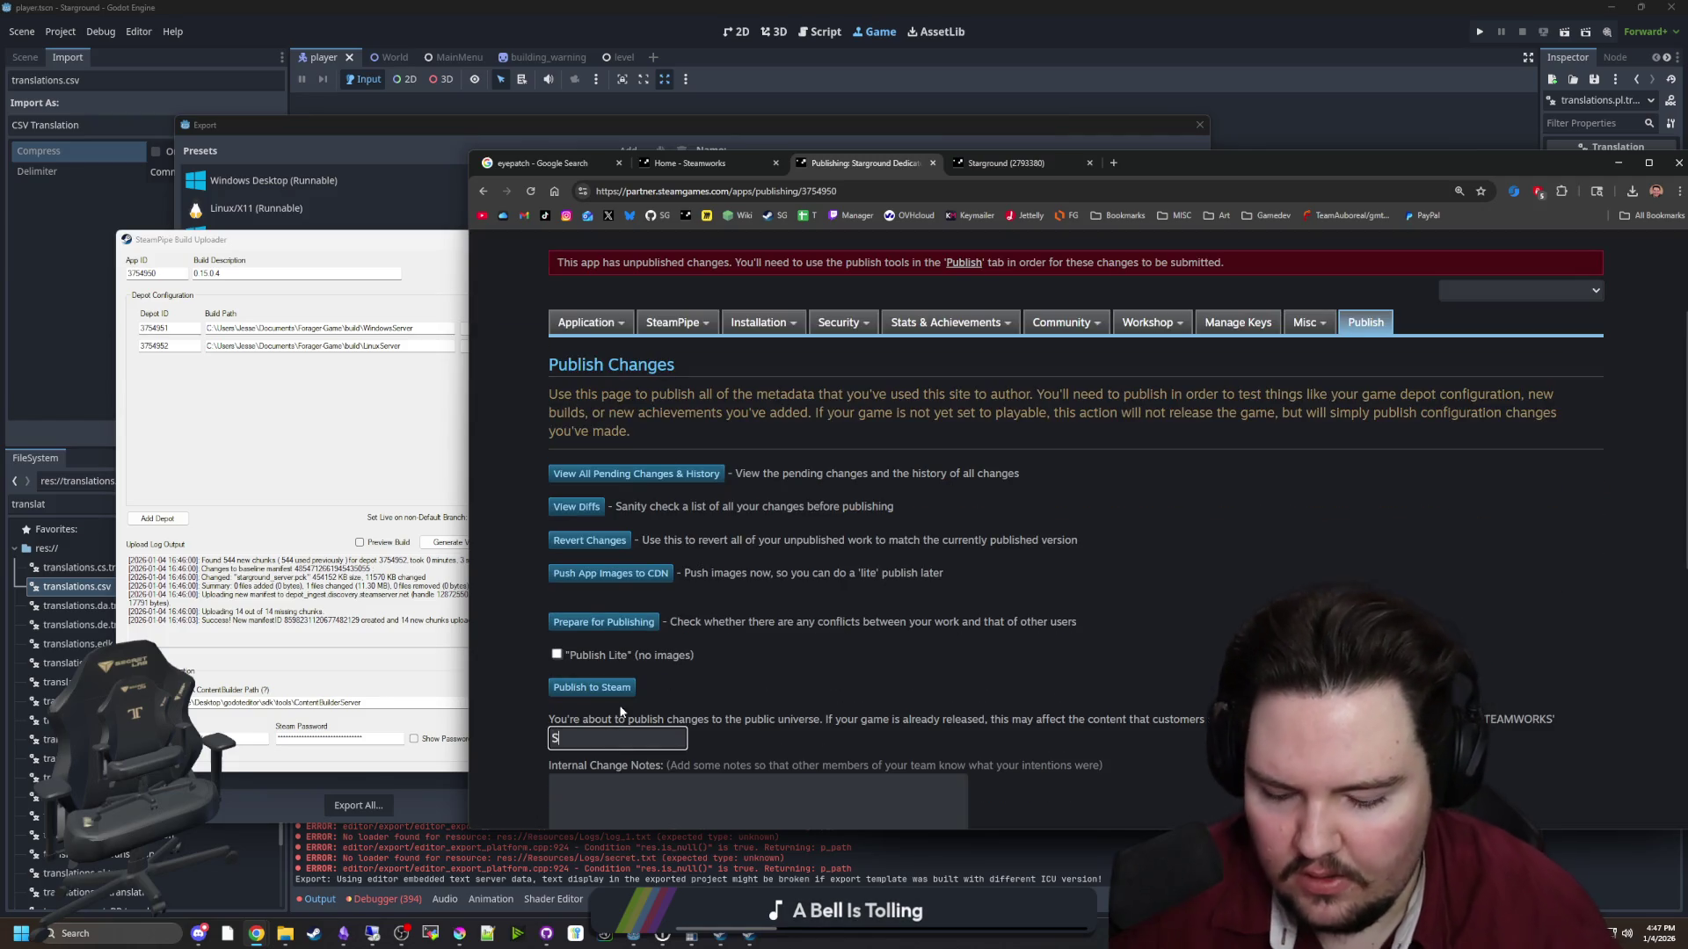
scroll(720, 679, "down", 3)
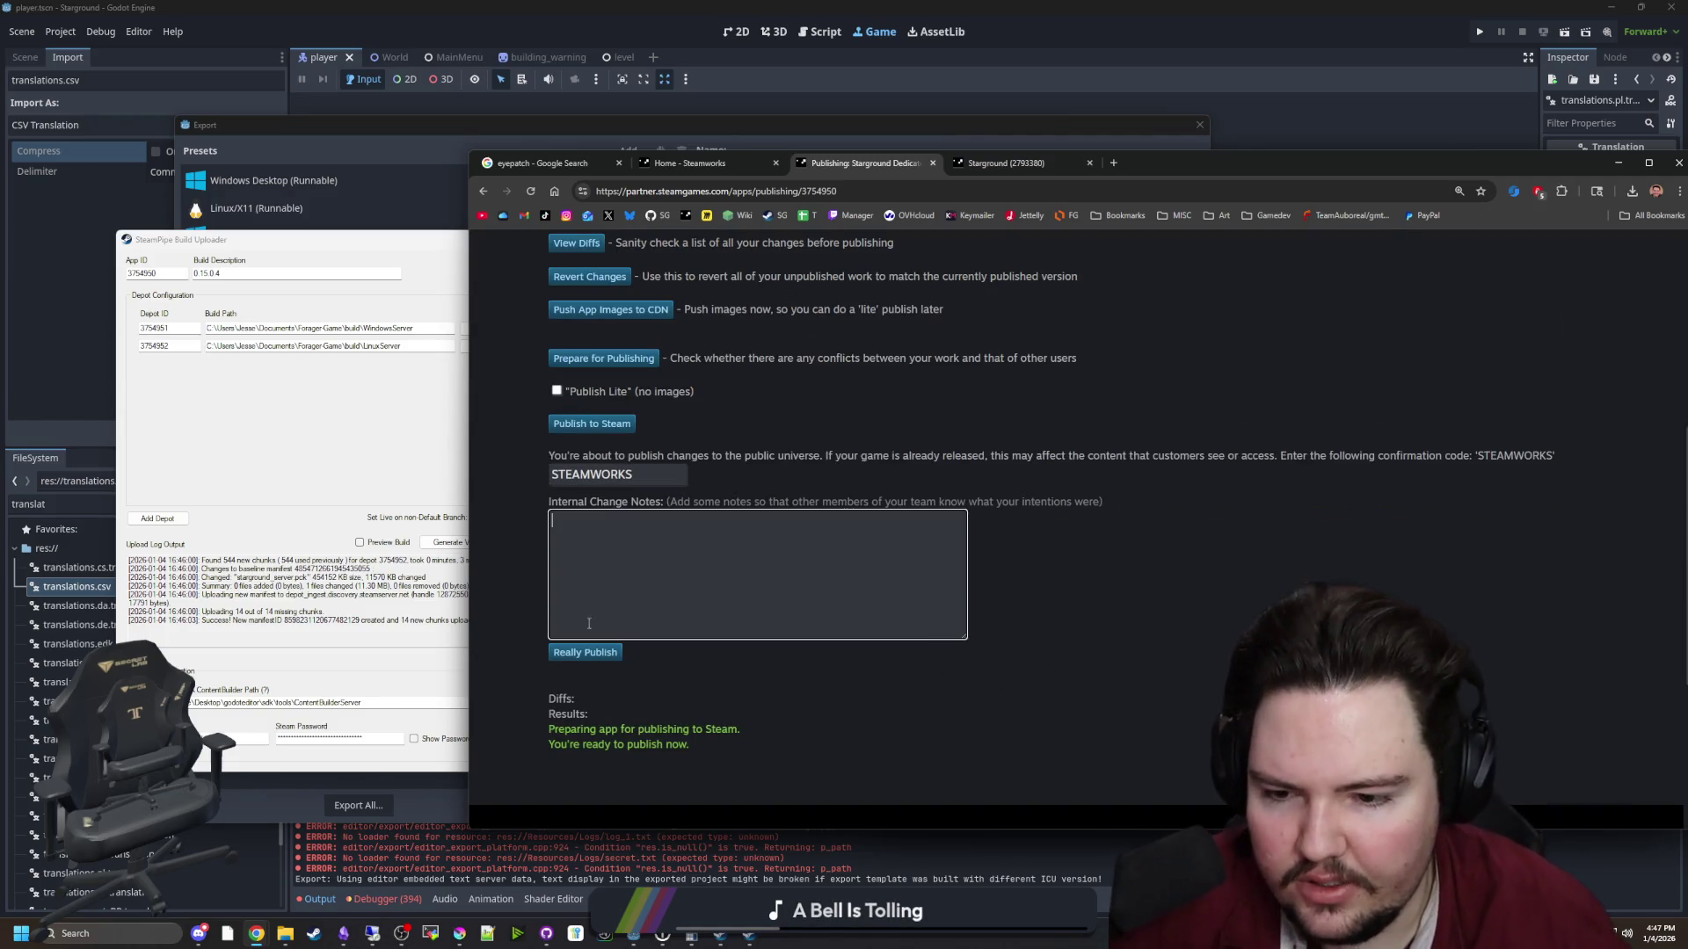
left_click(588, 653)
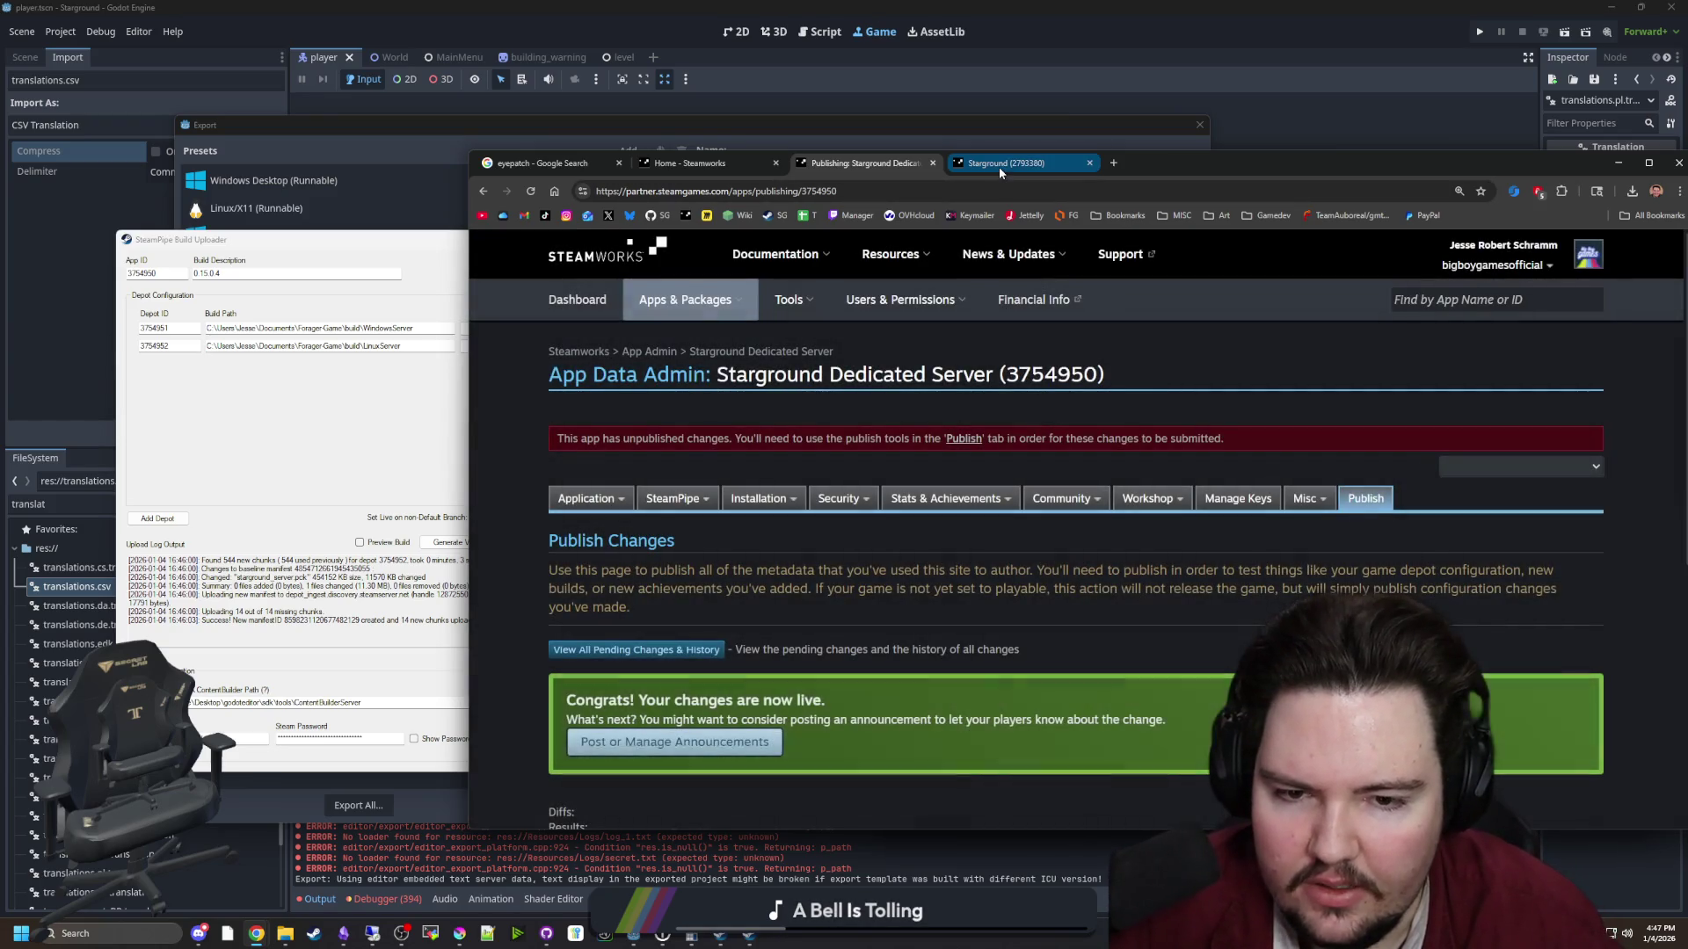
left_click(999, 166)
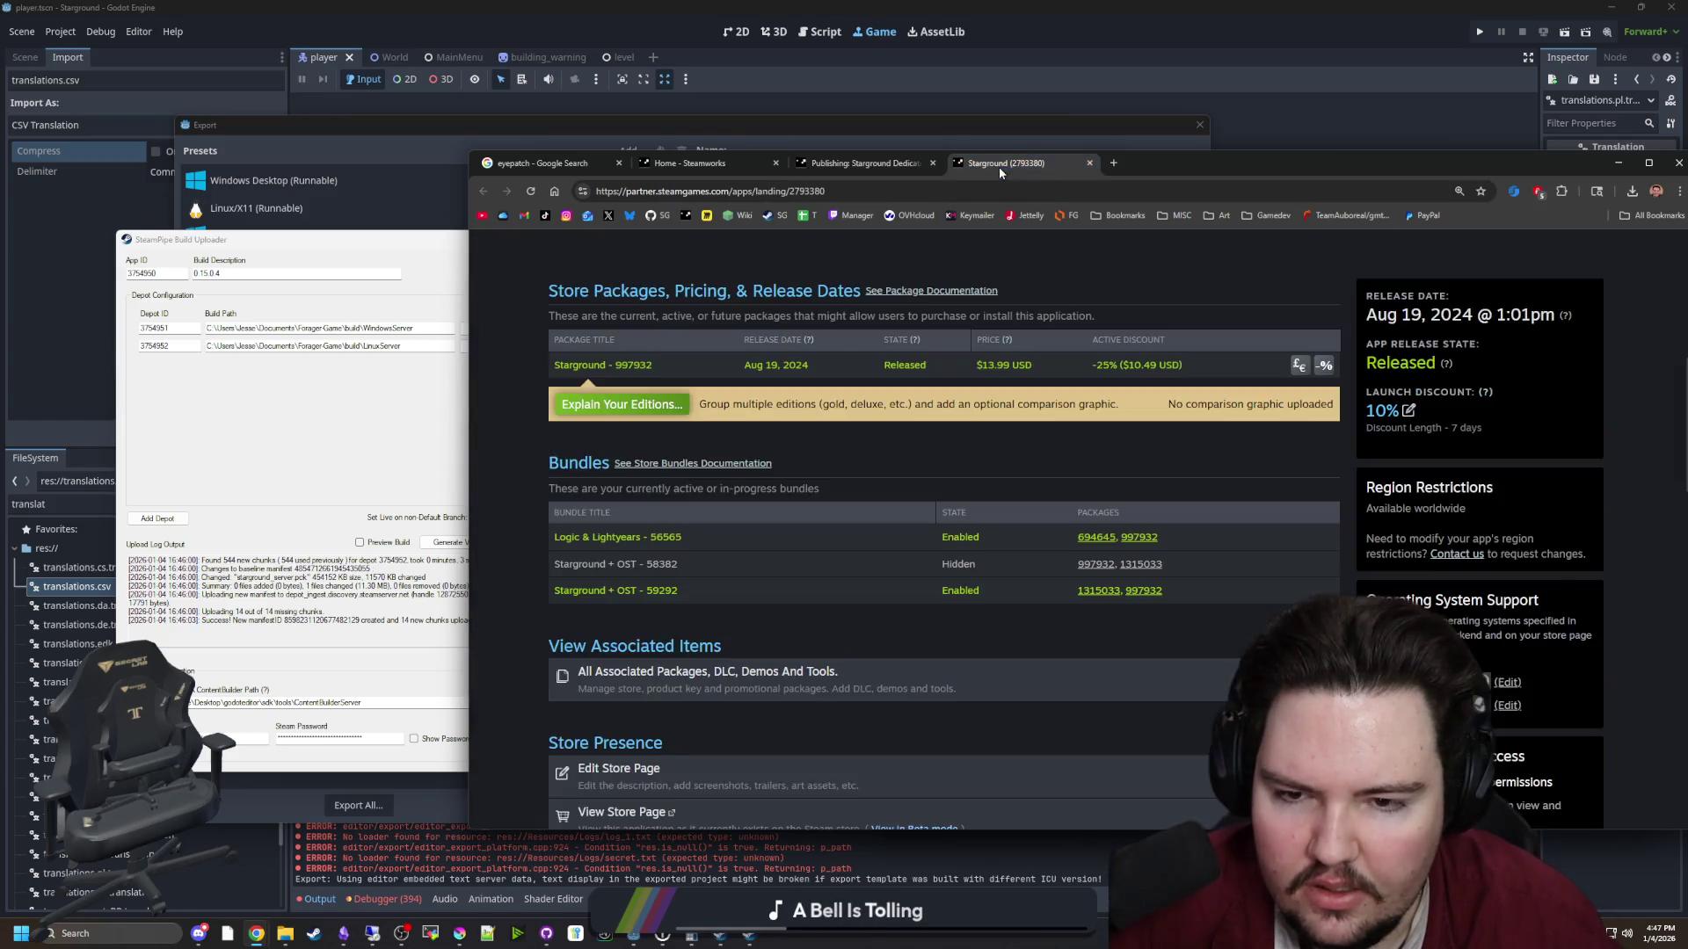
left_click(1617, 163)
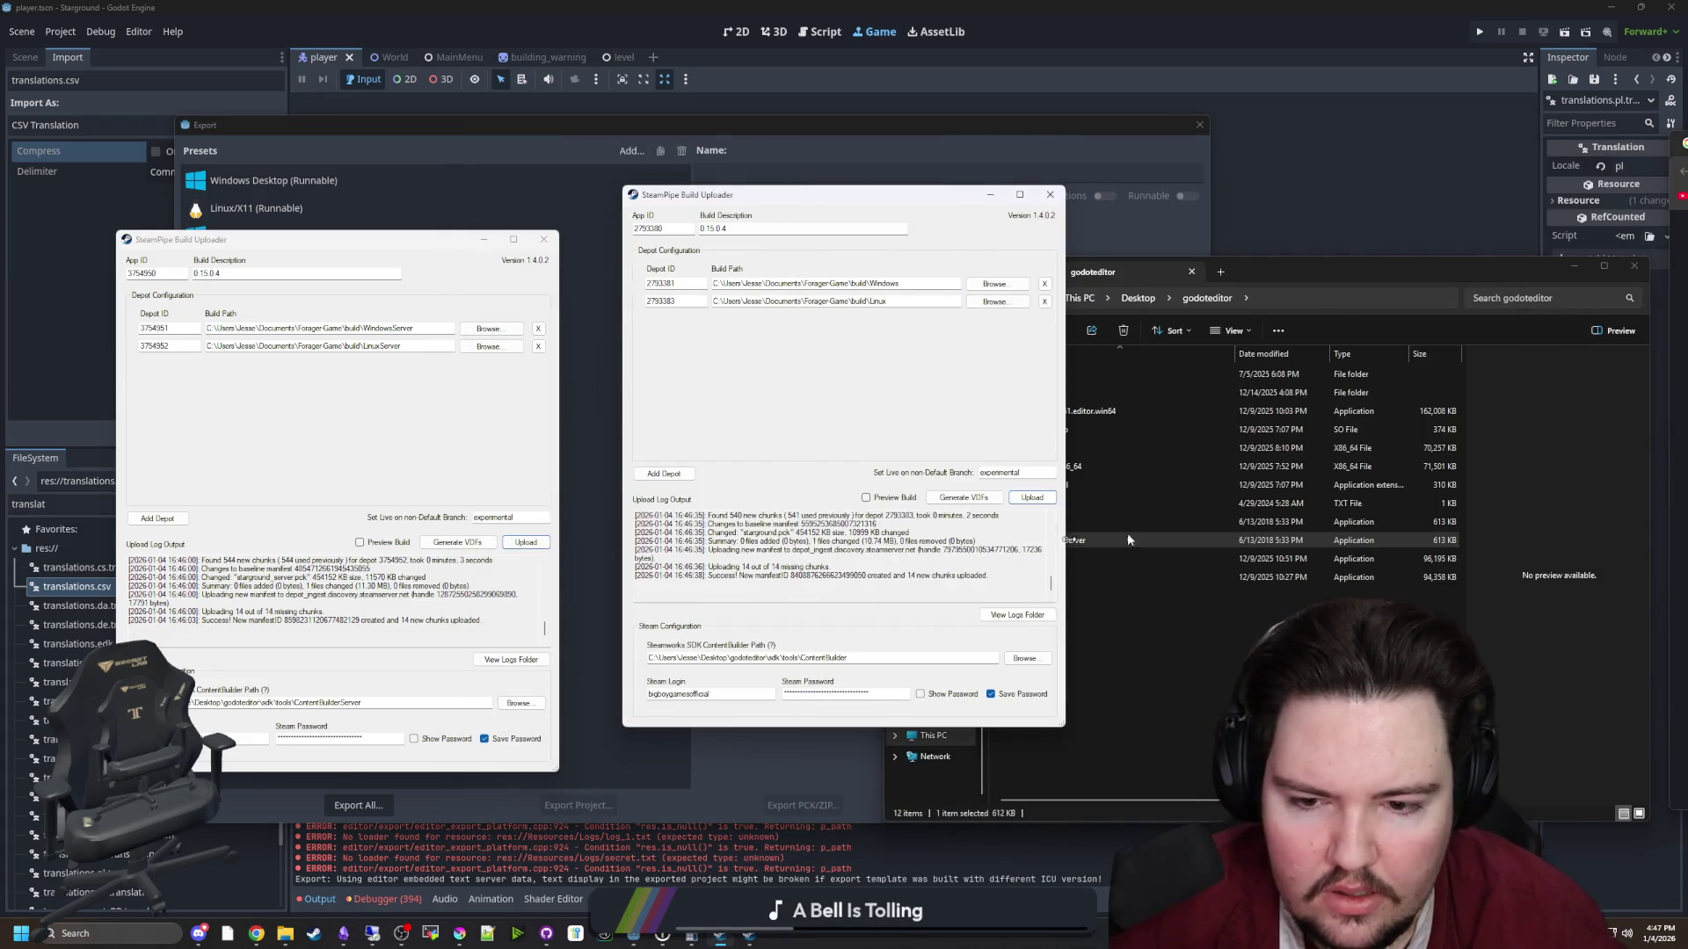
Assign game build 21380183 (0.15.0.4) to the default branch in the SteamPipe builds list
left_click(256, 934)
scroll(426, 712, "down", 5)
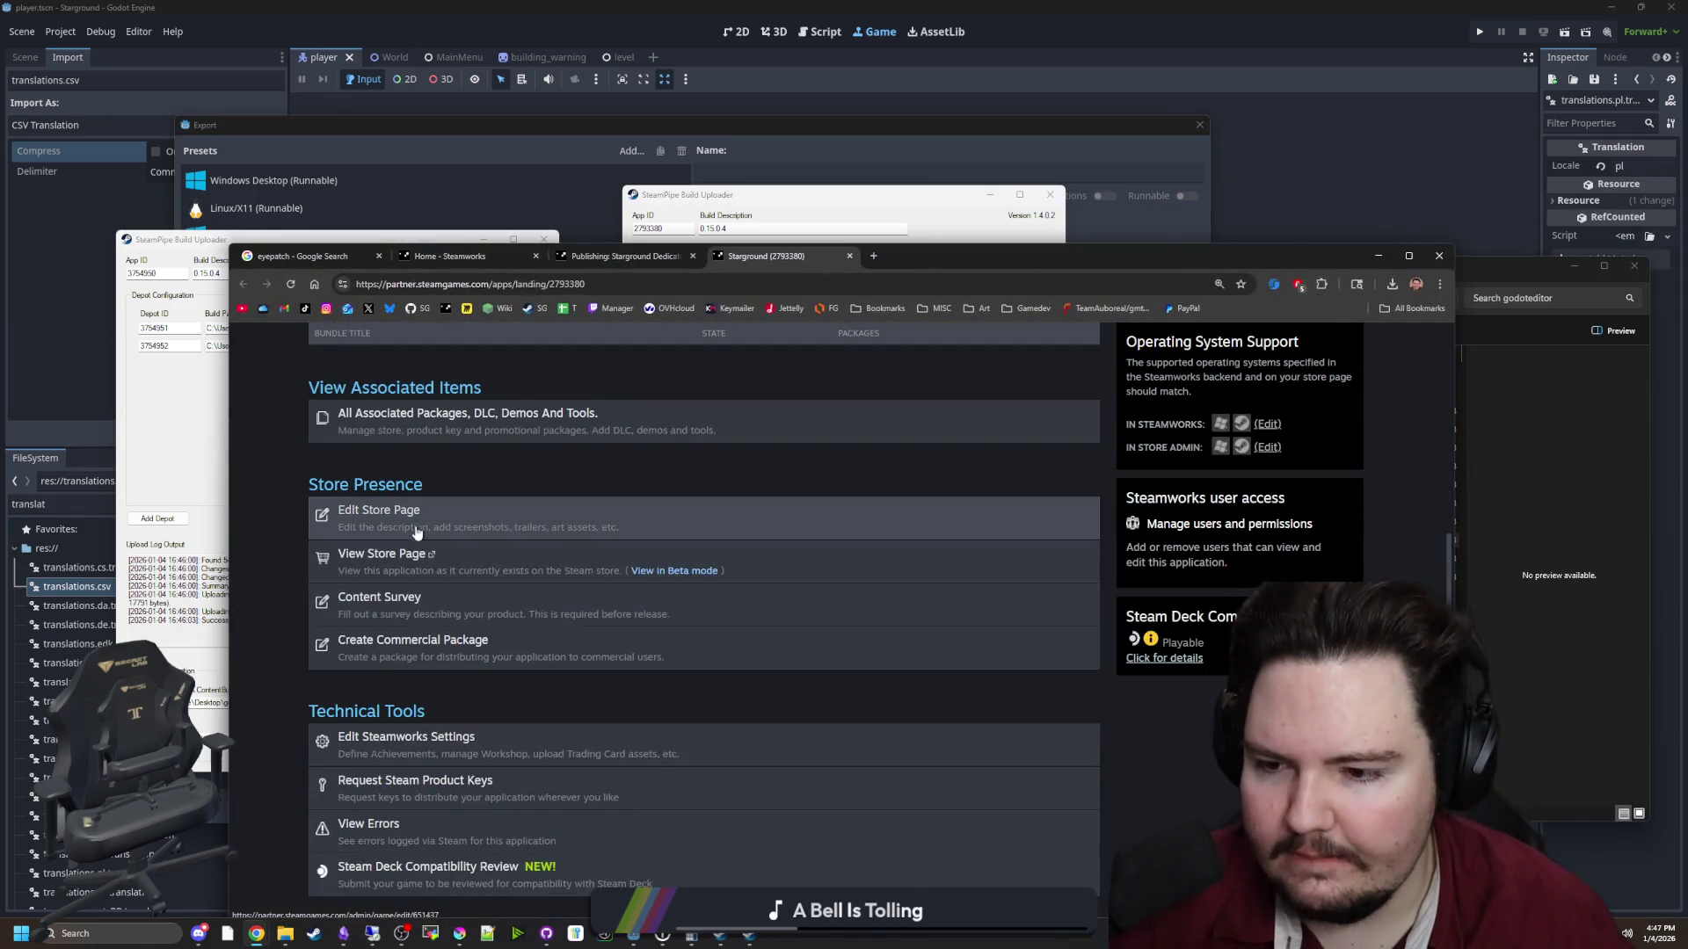
scroll(426, 712, "up", 5)
scroll(414, 725, "down", 5)
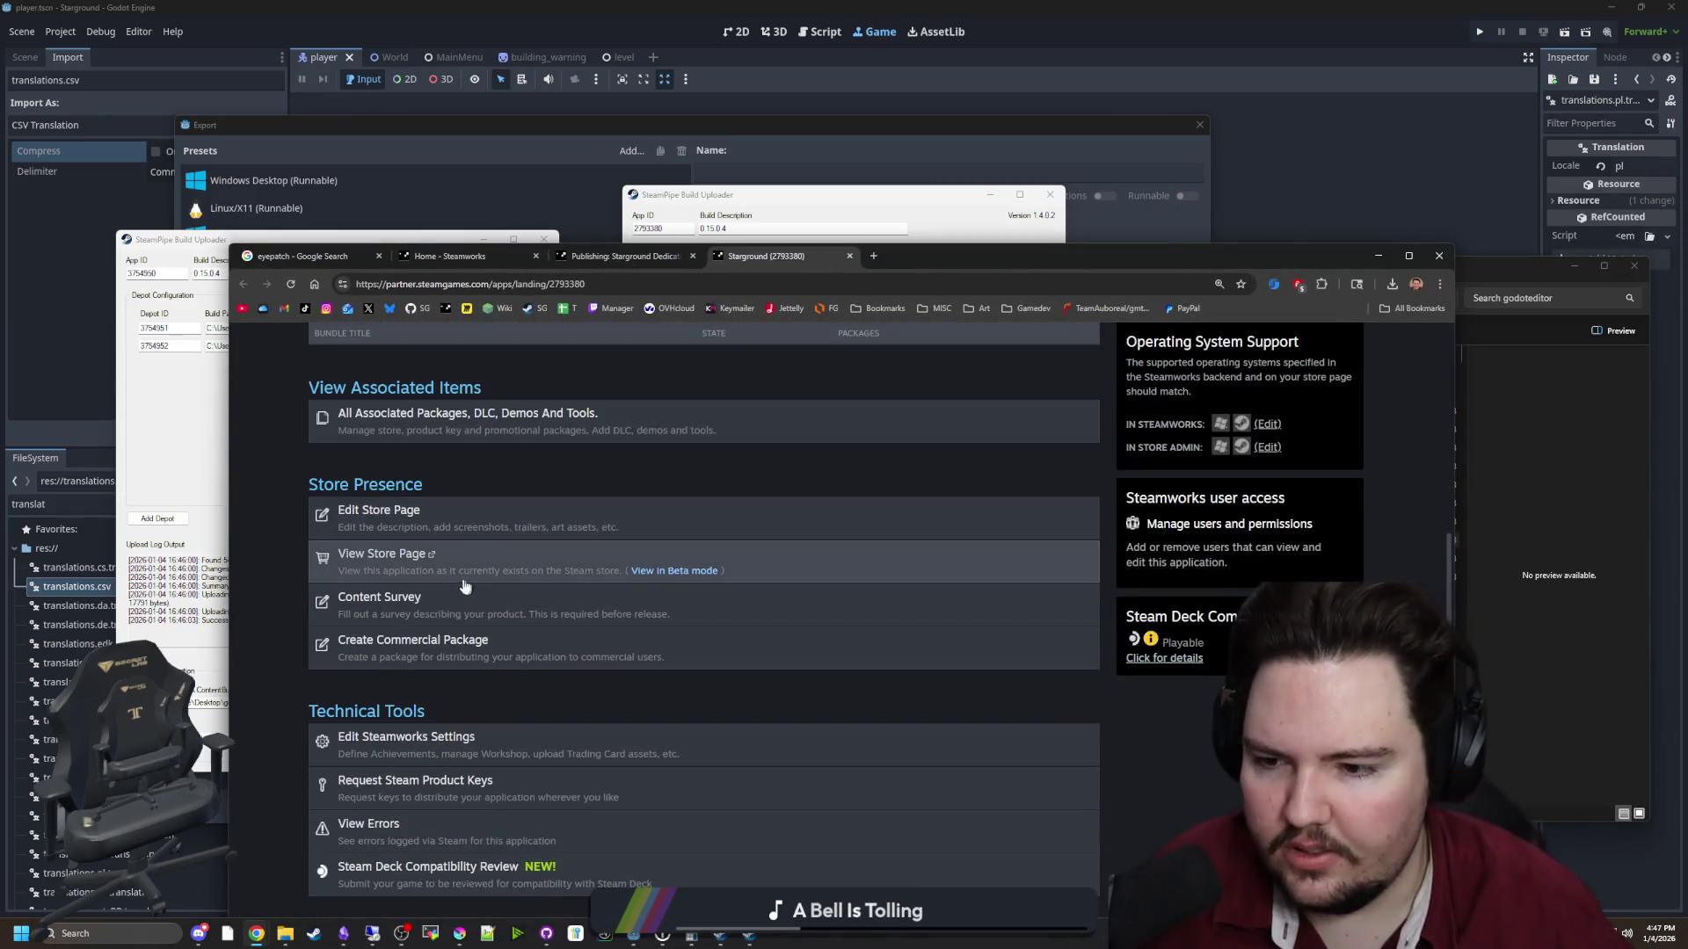
left_click(407, 733)
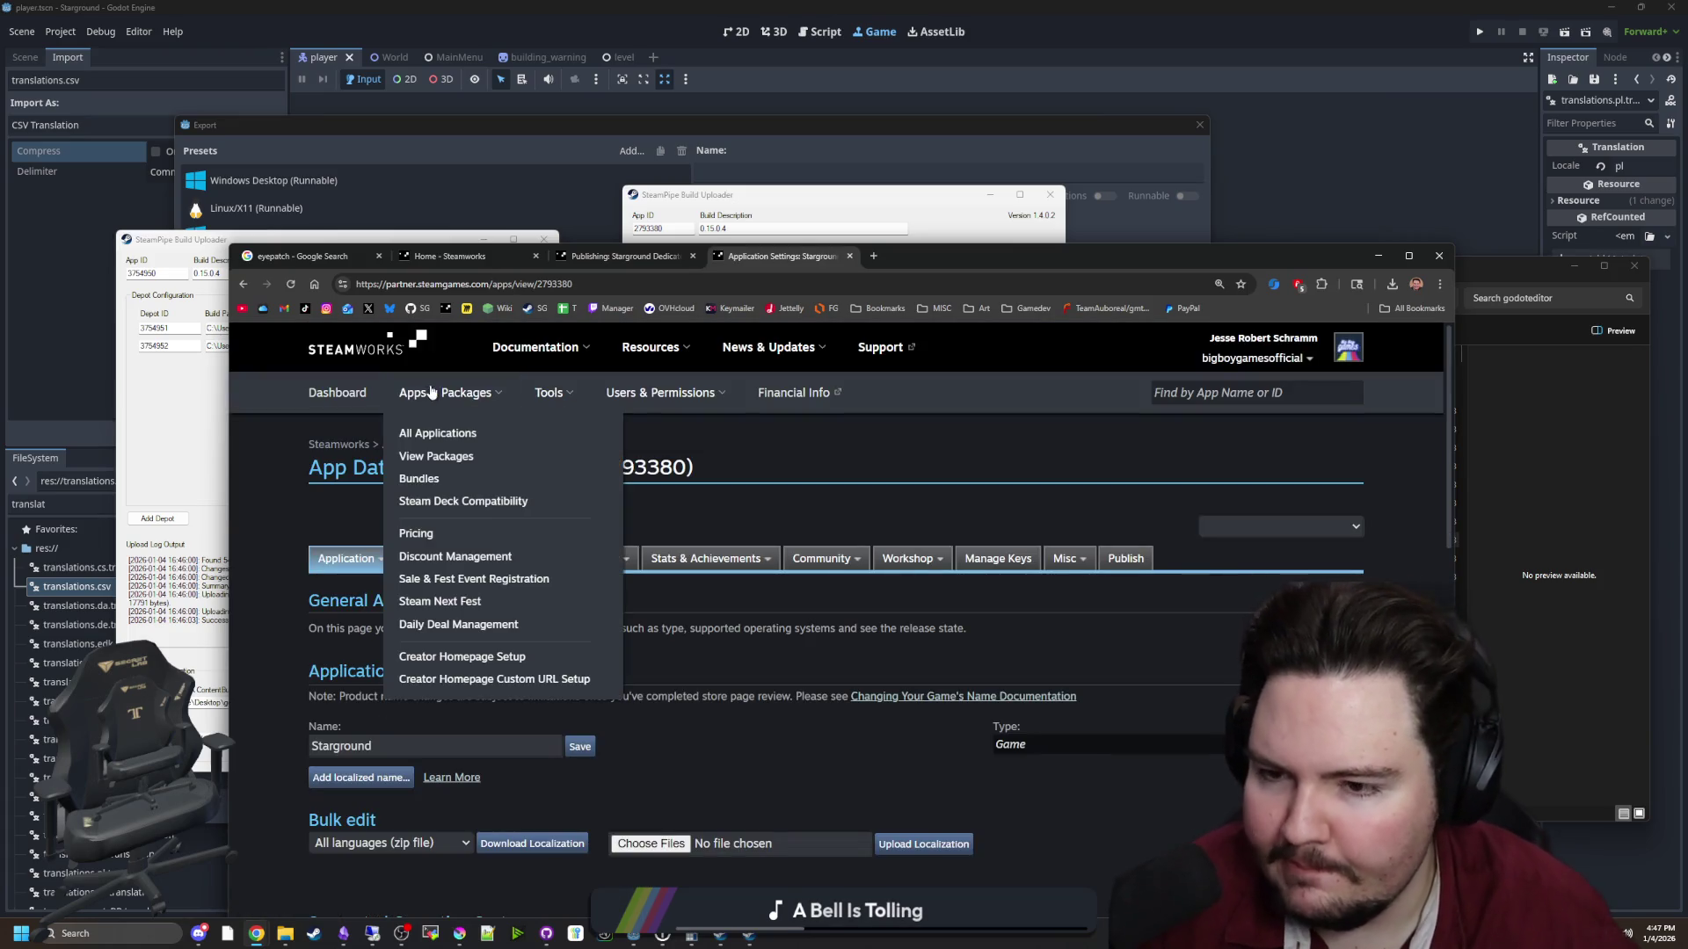
mouse_move(433, 559)
left_click(431, 601)
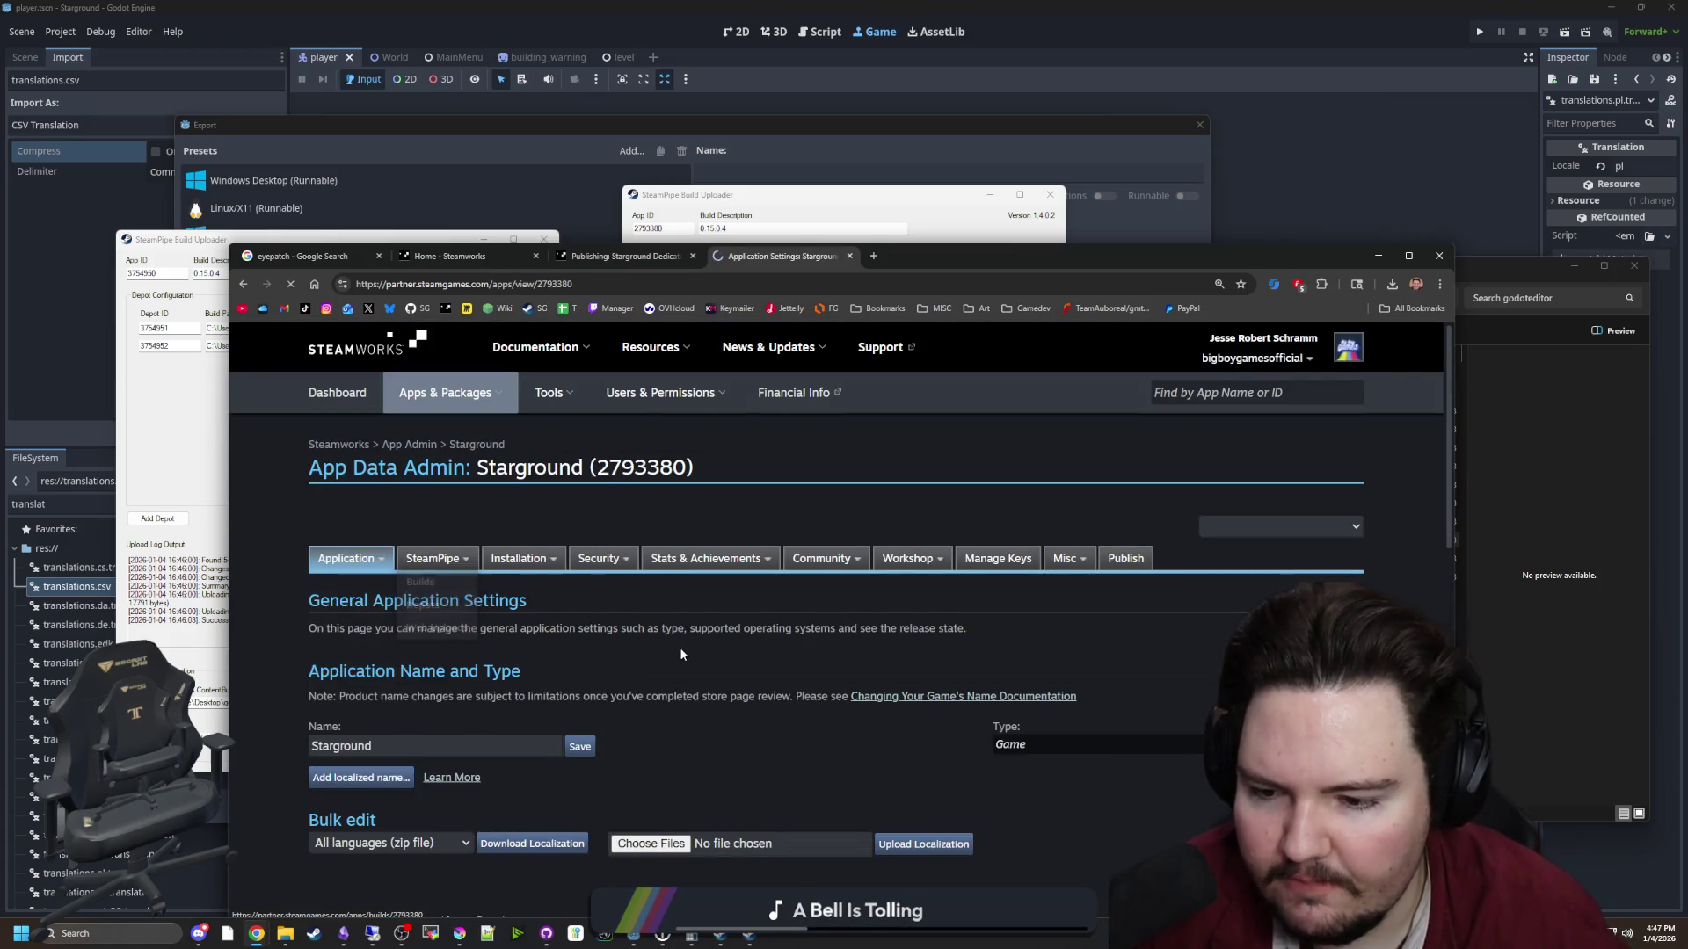
scroll(650, 622, "down", 4)
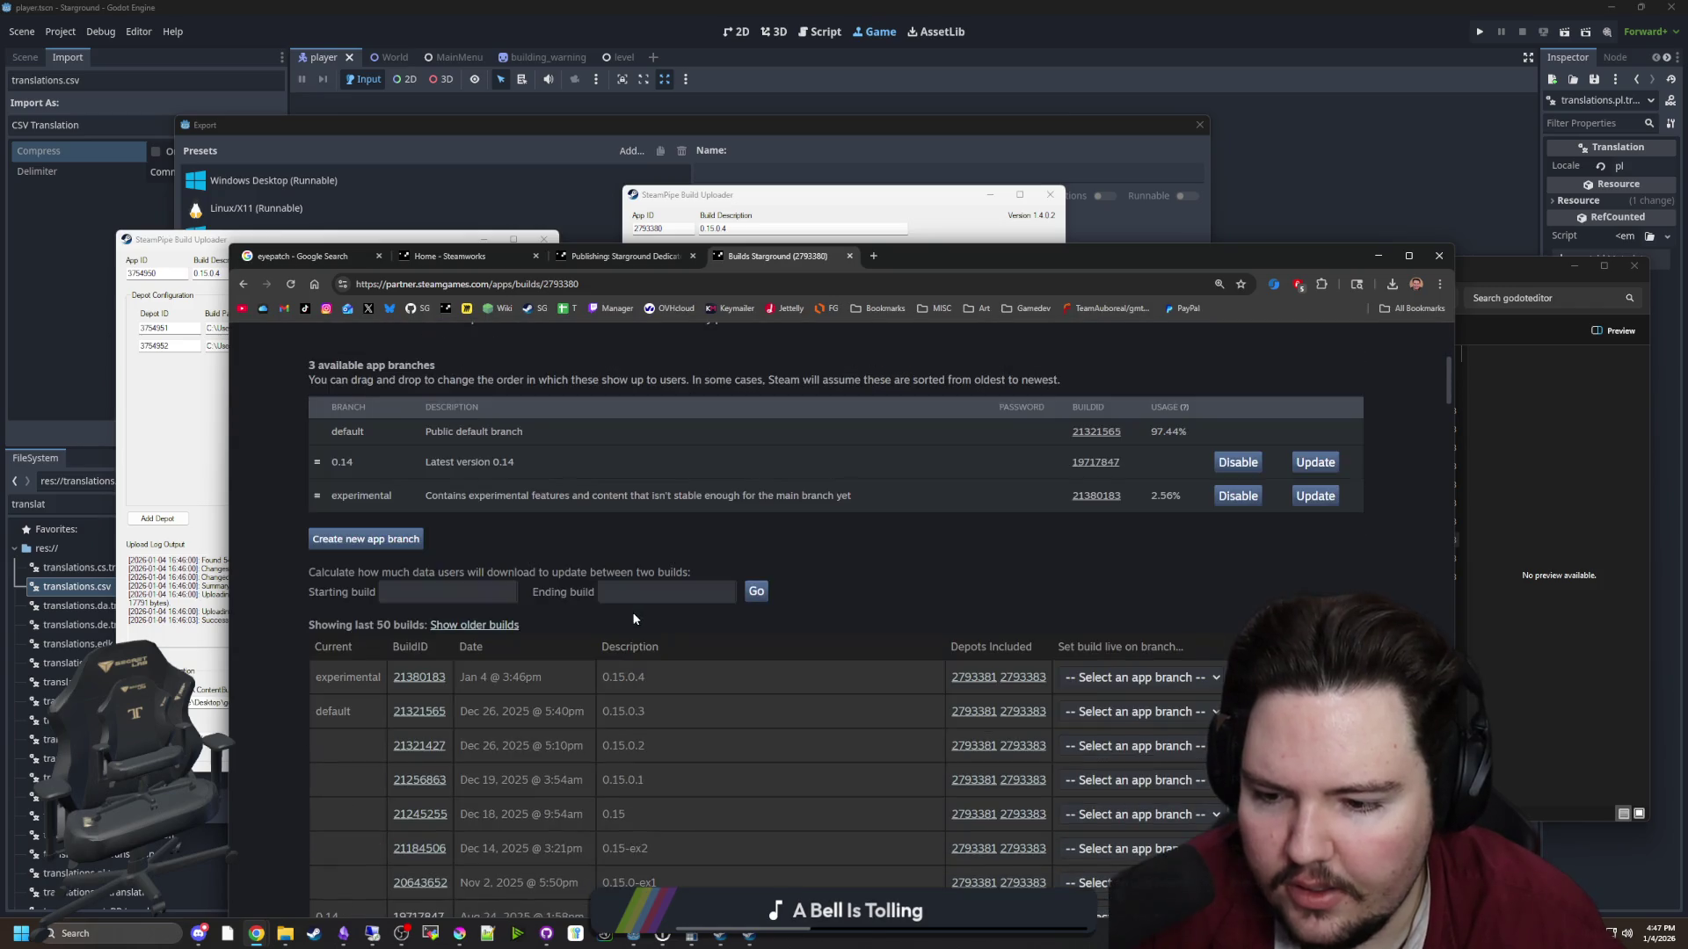
left_click(1134, 677)
left_click(1090, 705)
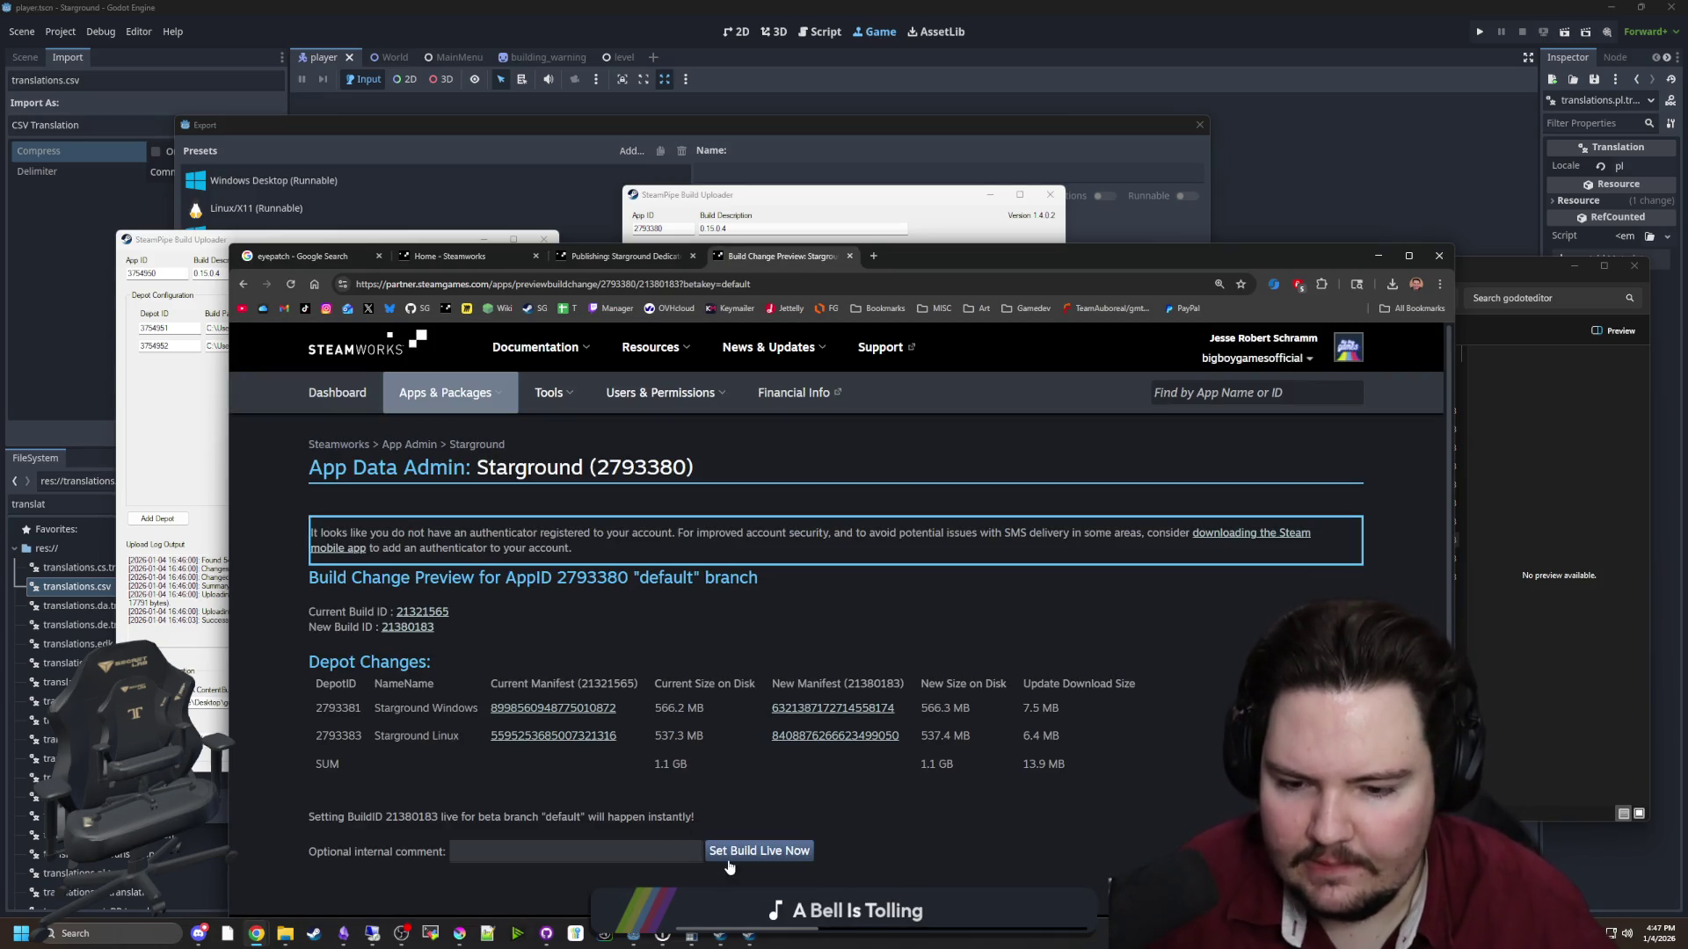
Set build 21380183 live on default now, confirming with the texted verification code
left_click(727, 860)
left_click(893, 365)
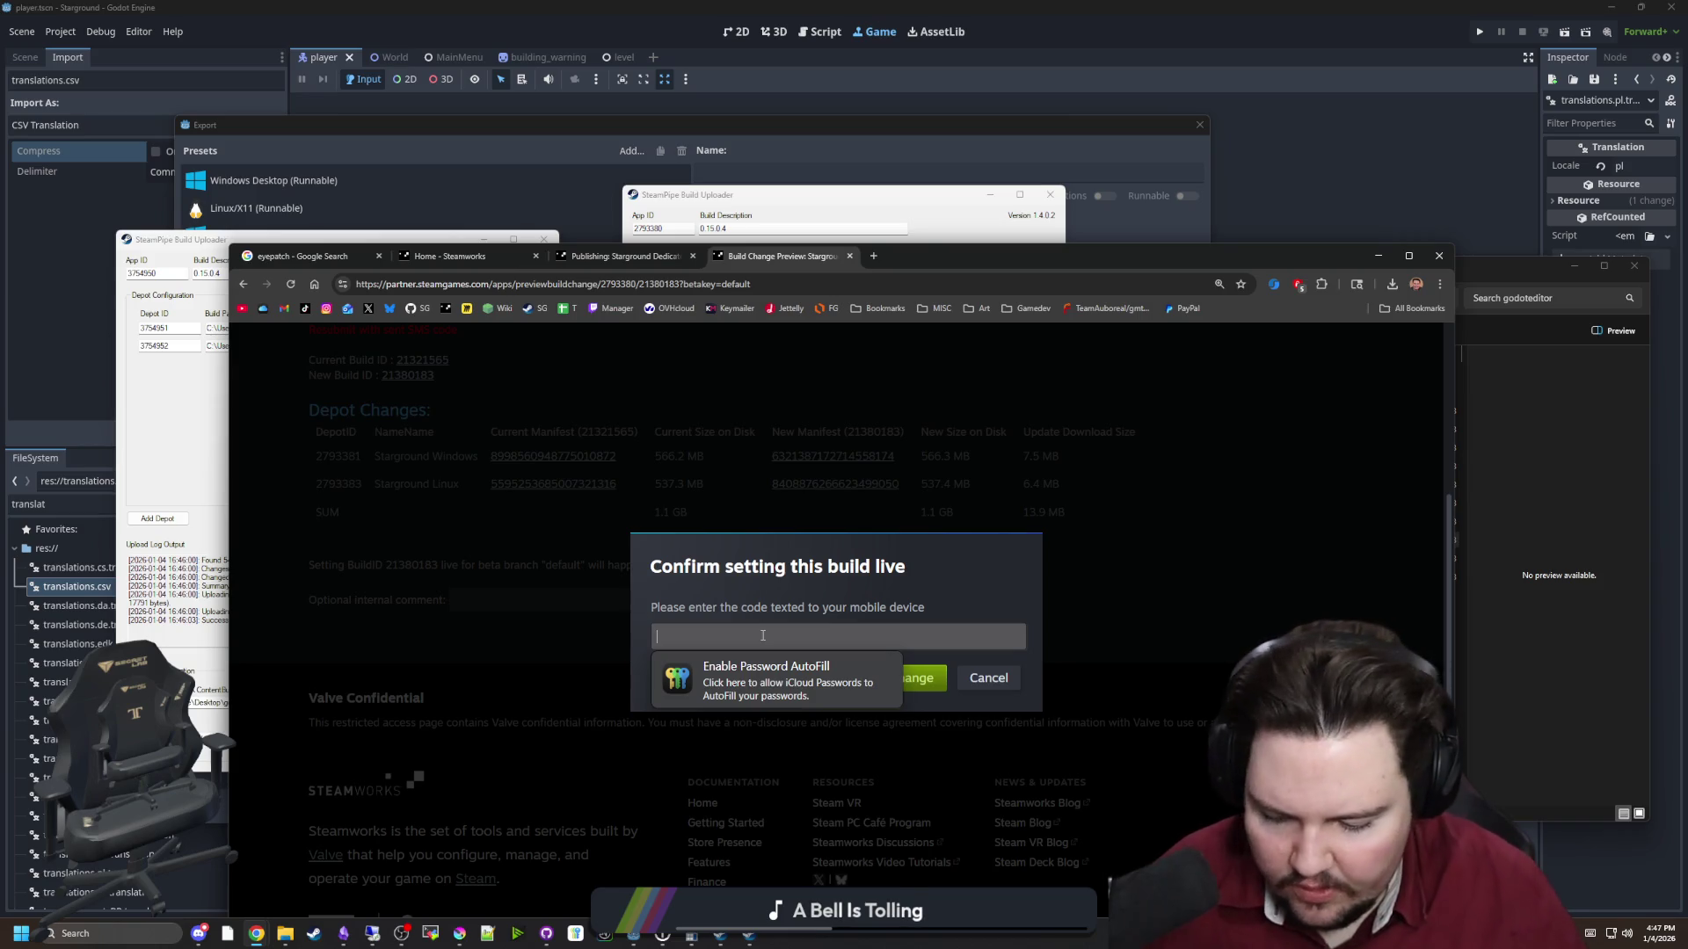
type("16843")
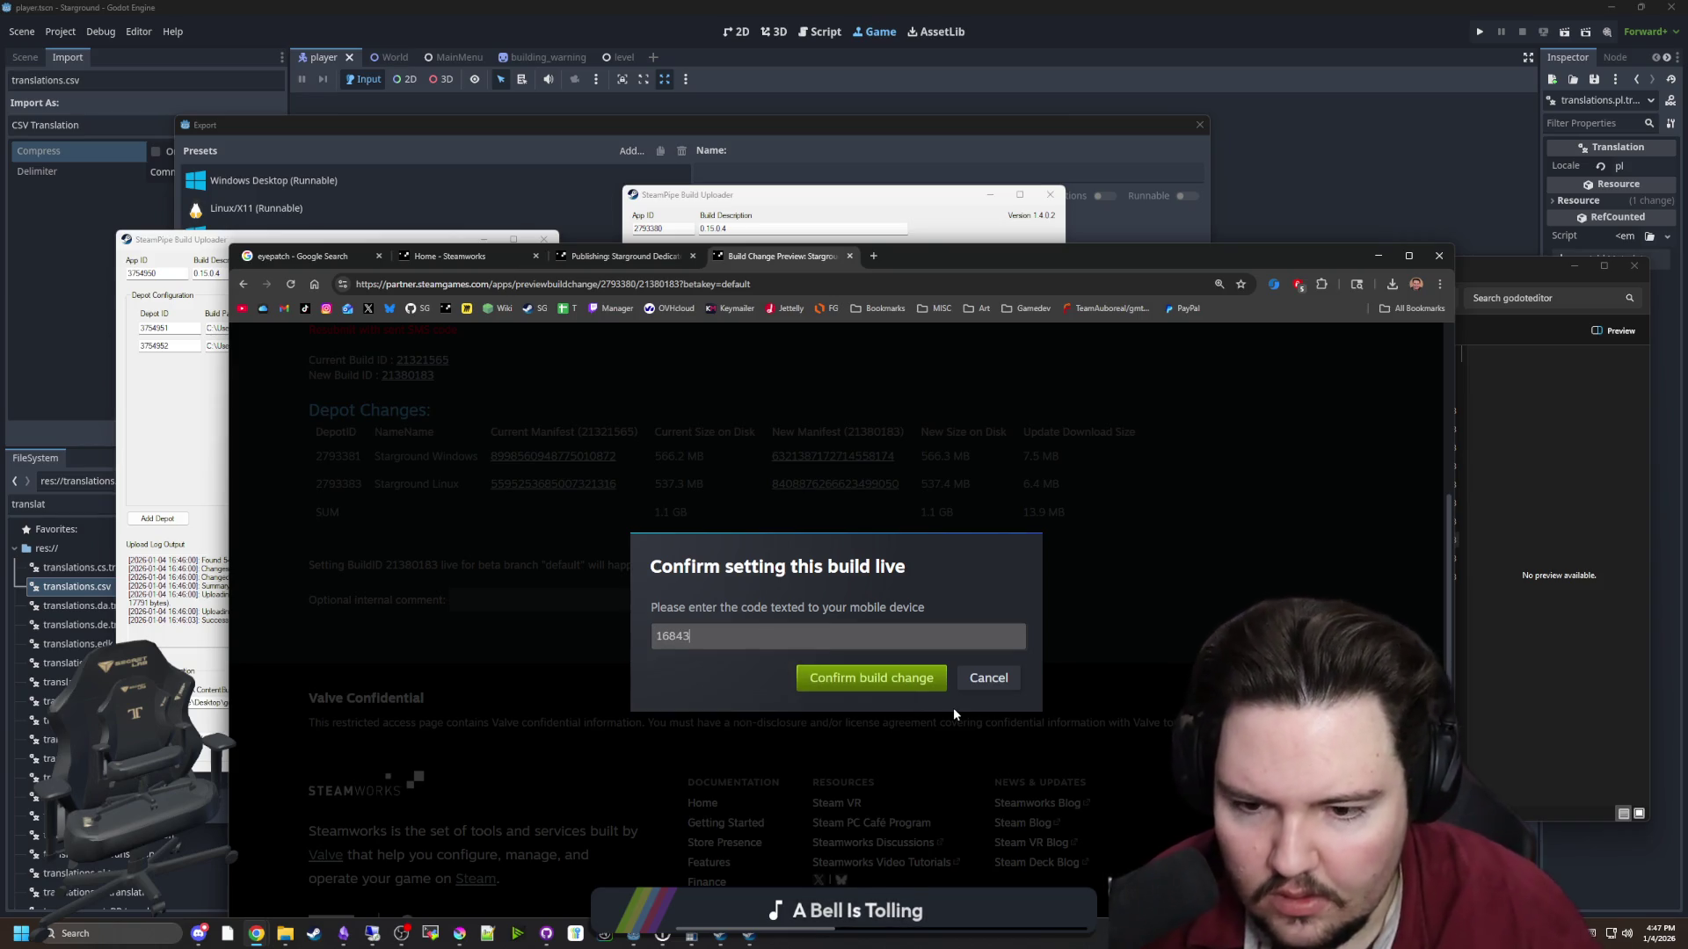
left_click(897, 677)
left_click(899, 366)
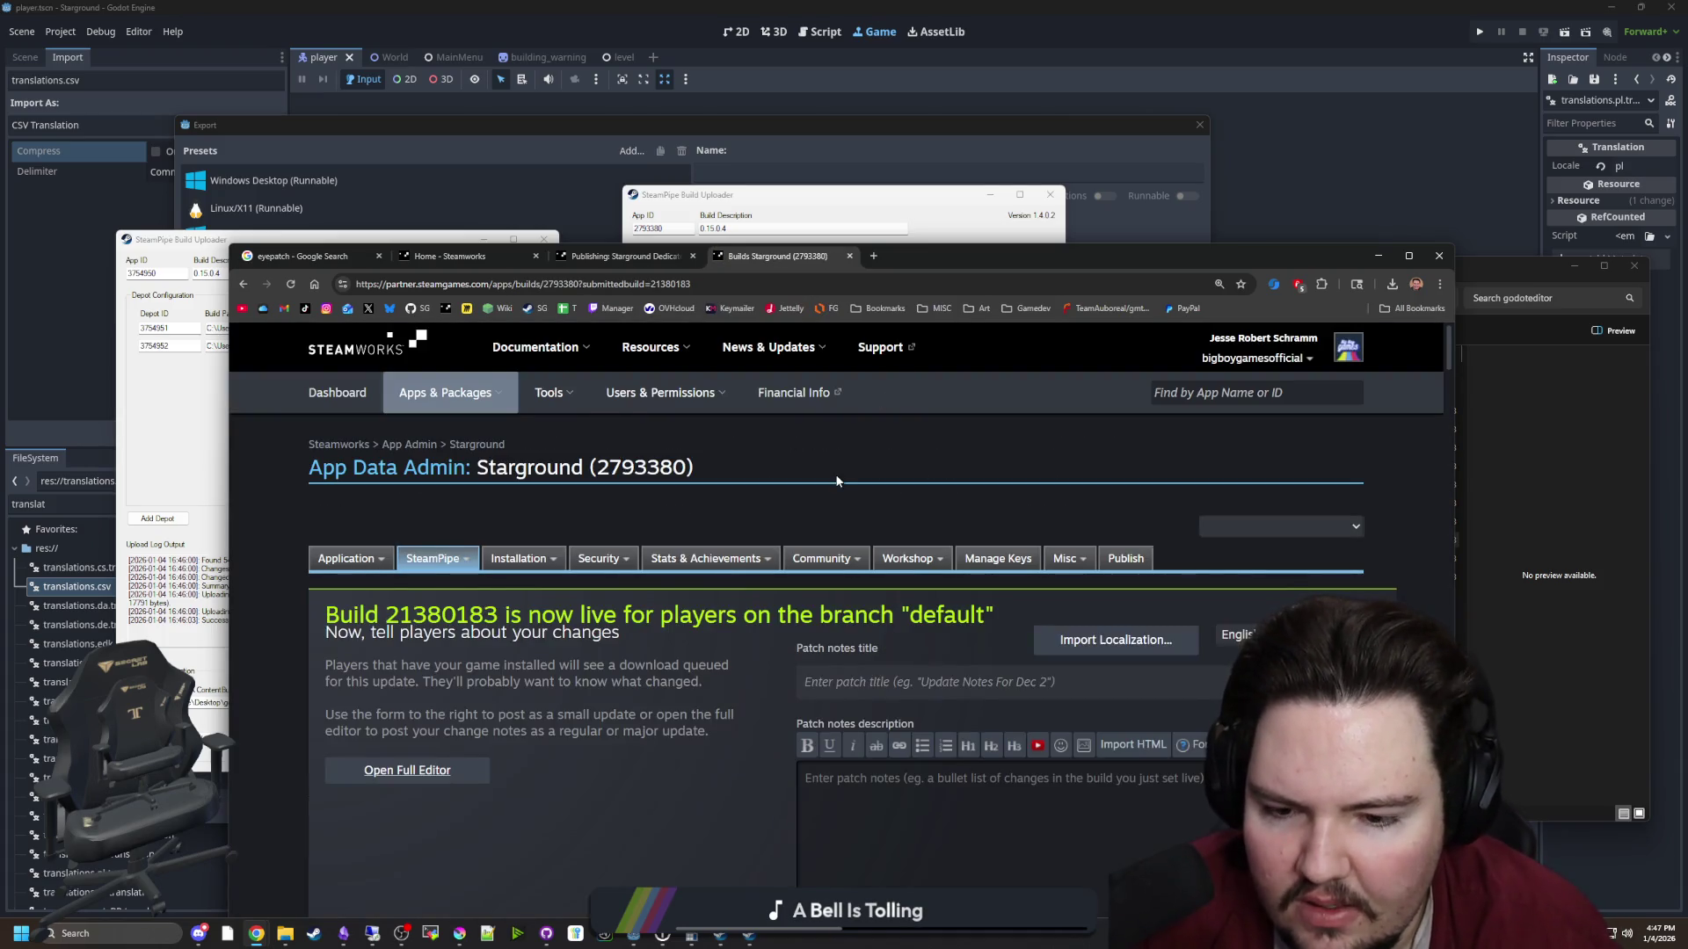
Check the app's depots page, then return to the builds list
scroll(567, 546, "down", 7)
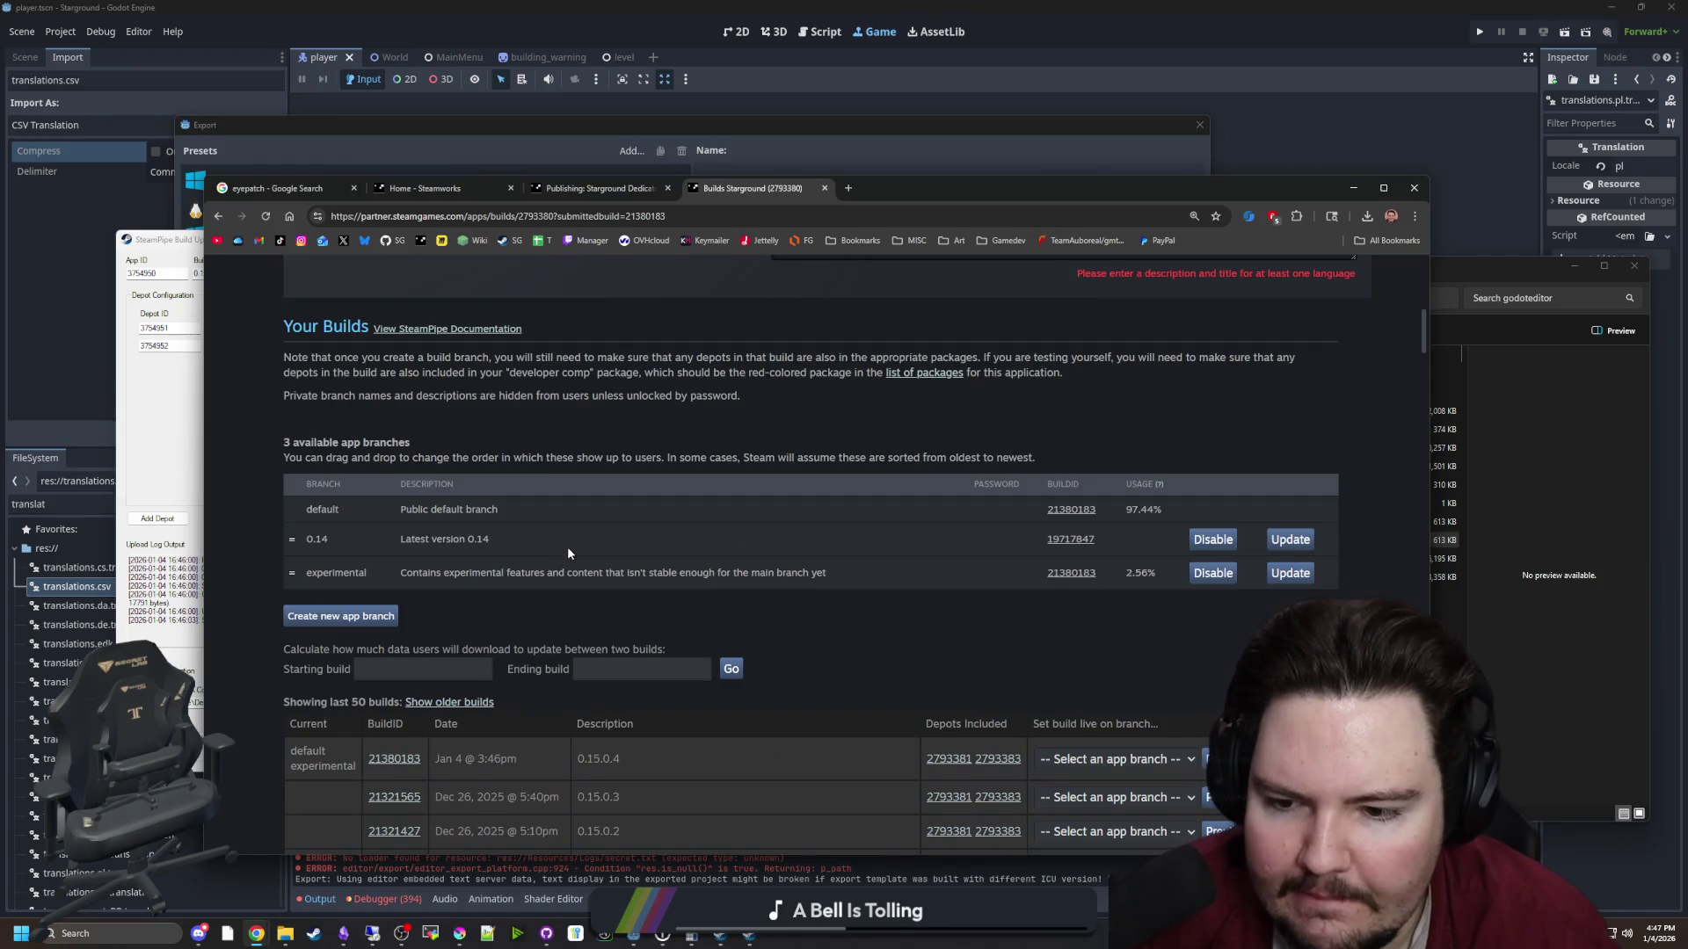
scroll(347, 580, "up", 2)
scroll(347, 578, "up", 5)
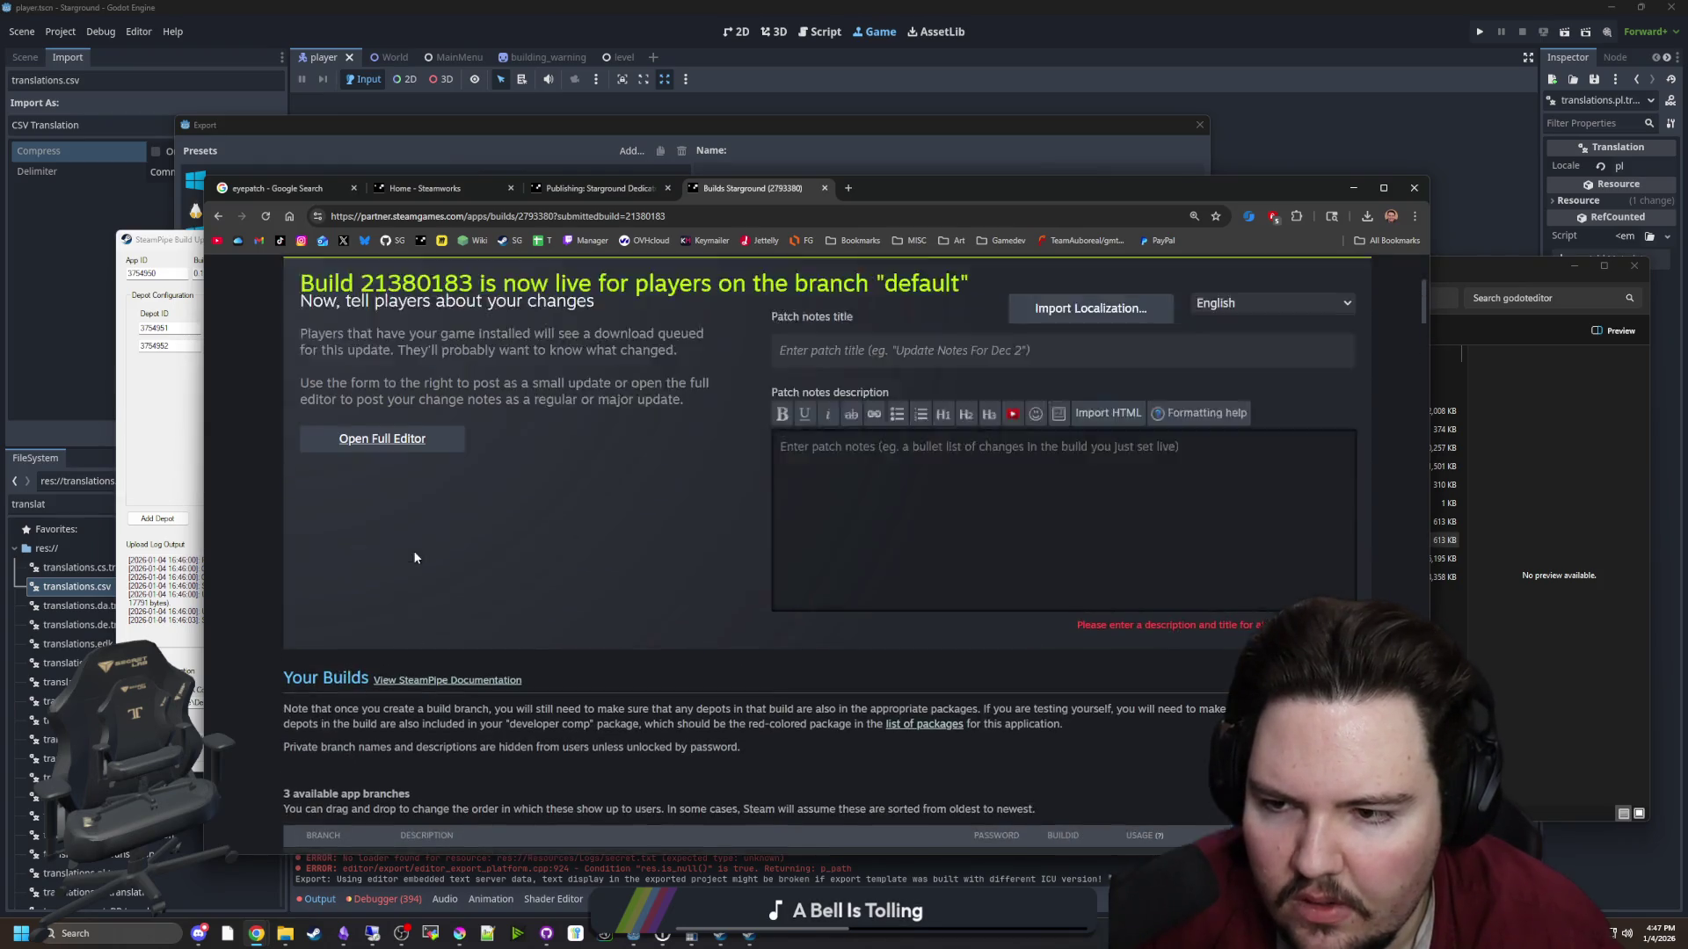
mouse_move(407, 314)
left_click(395, 363)
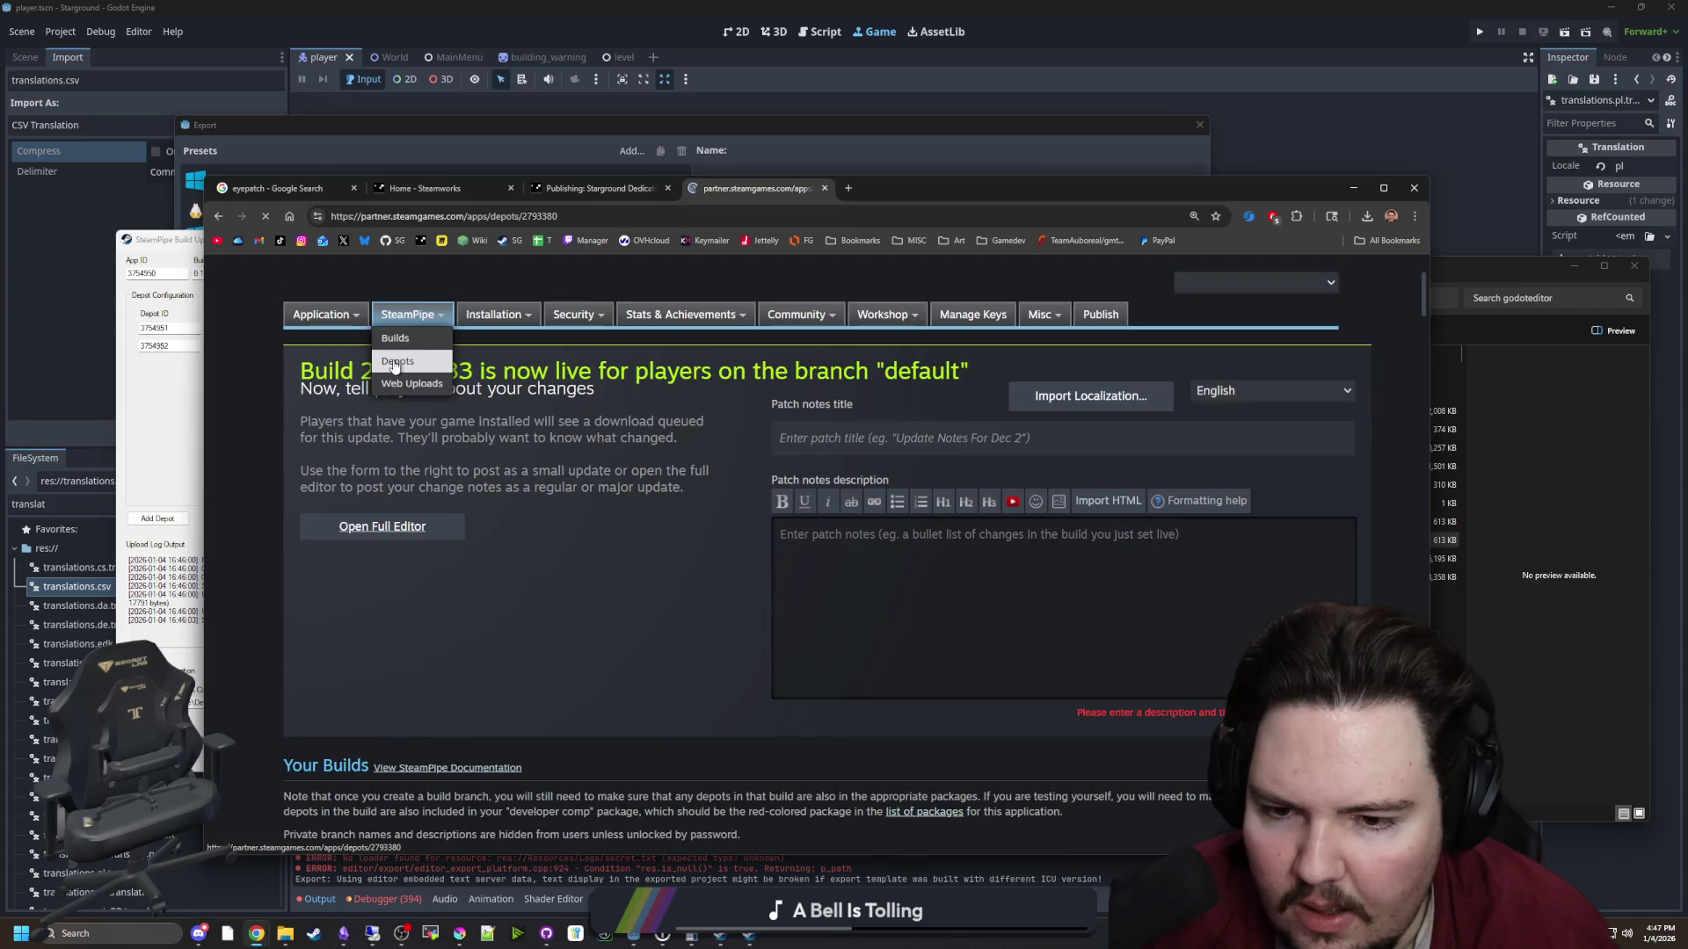
scroll(394, 366, "down", 5)
scroll(404, 351, "up", 5)
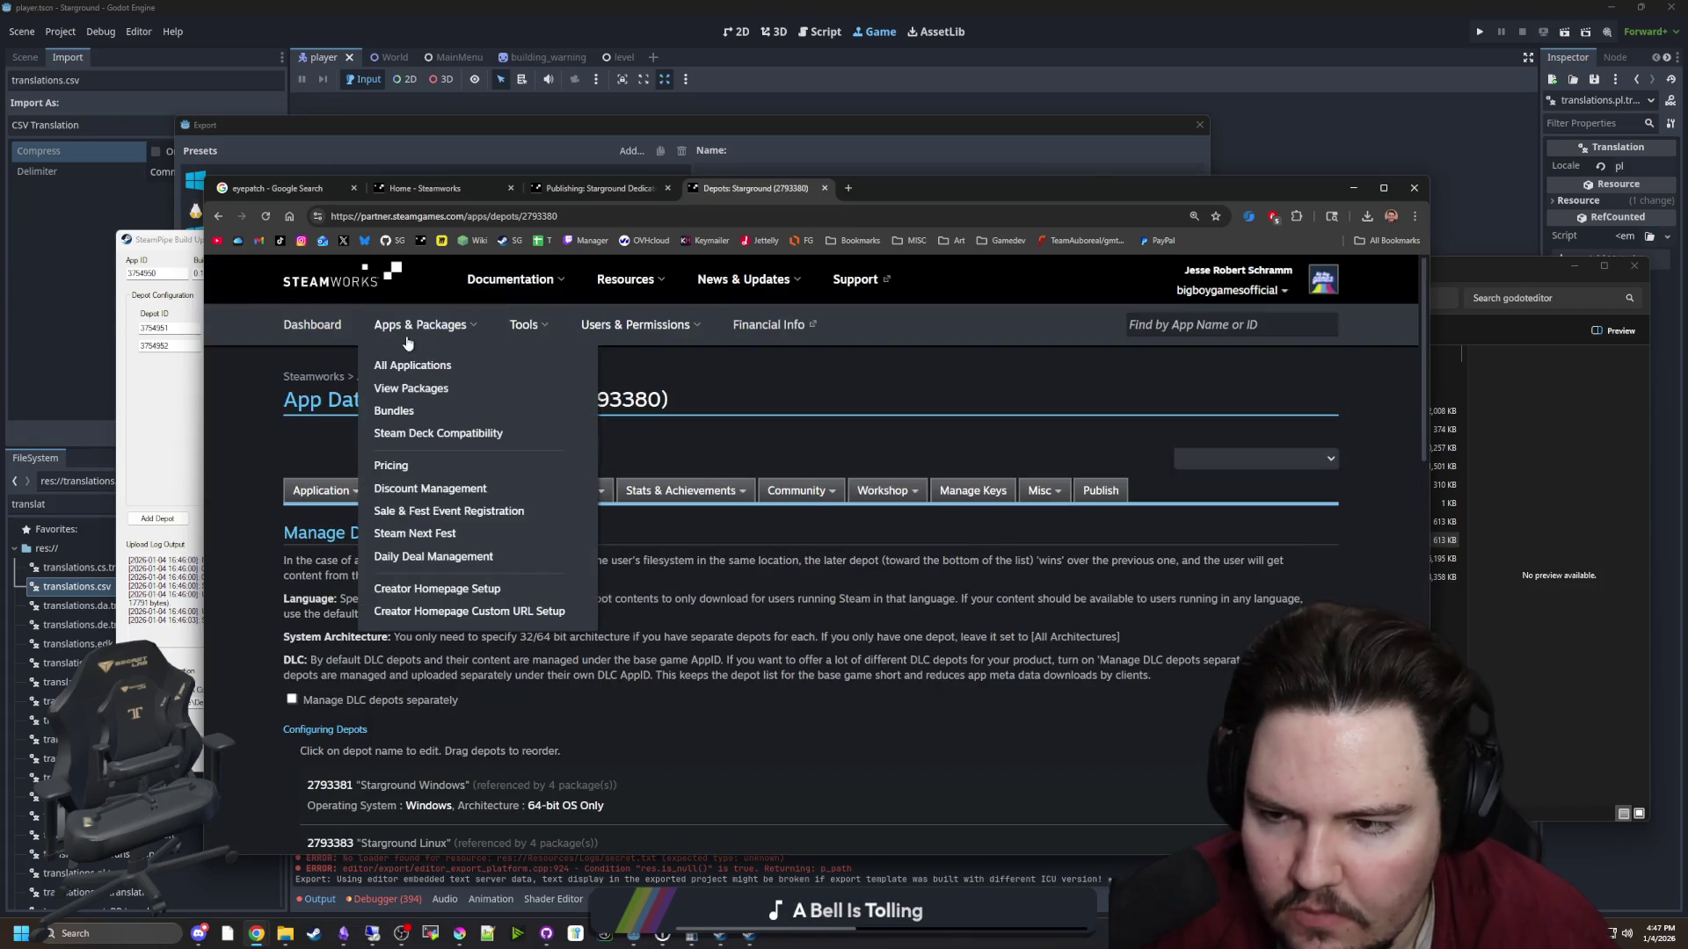
left_click(397, 514)
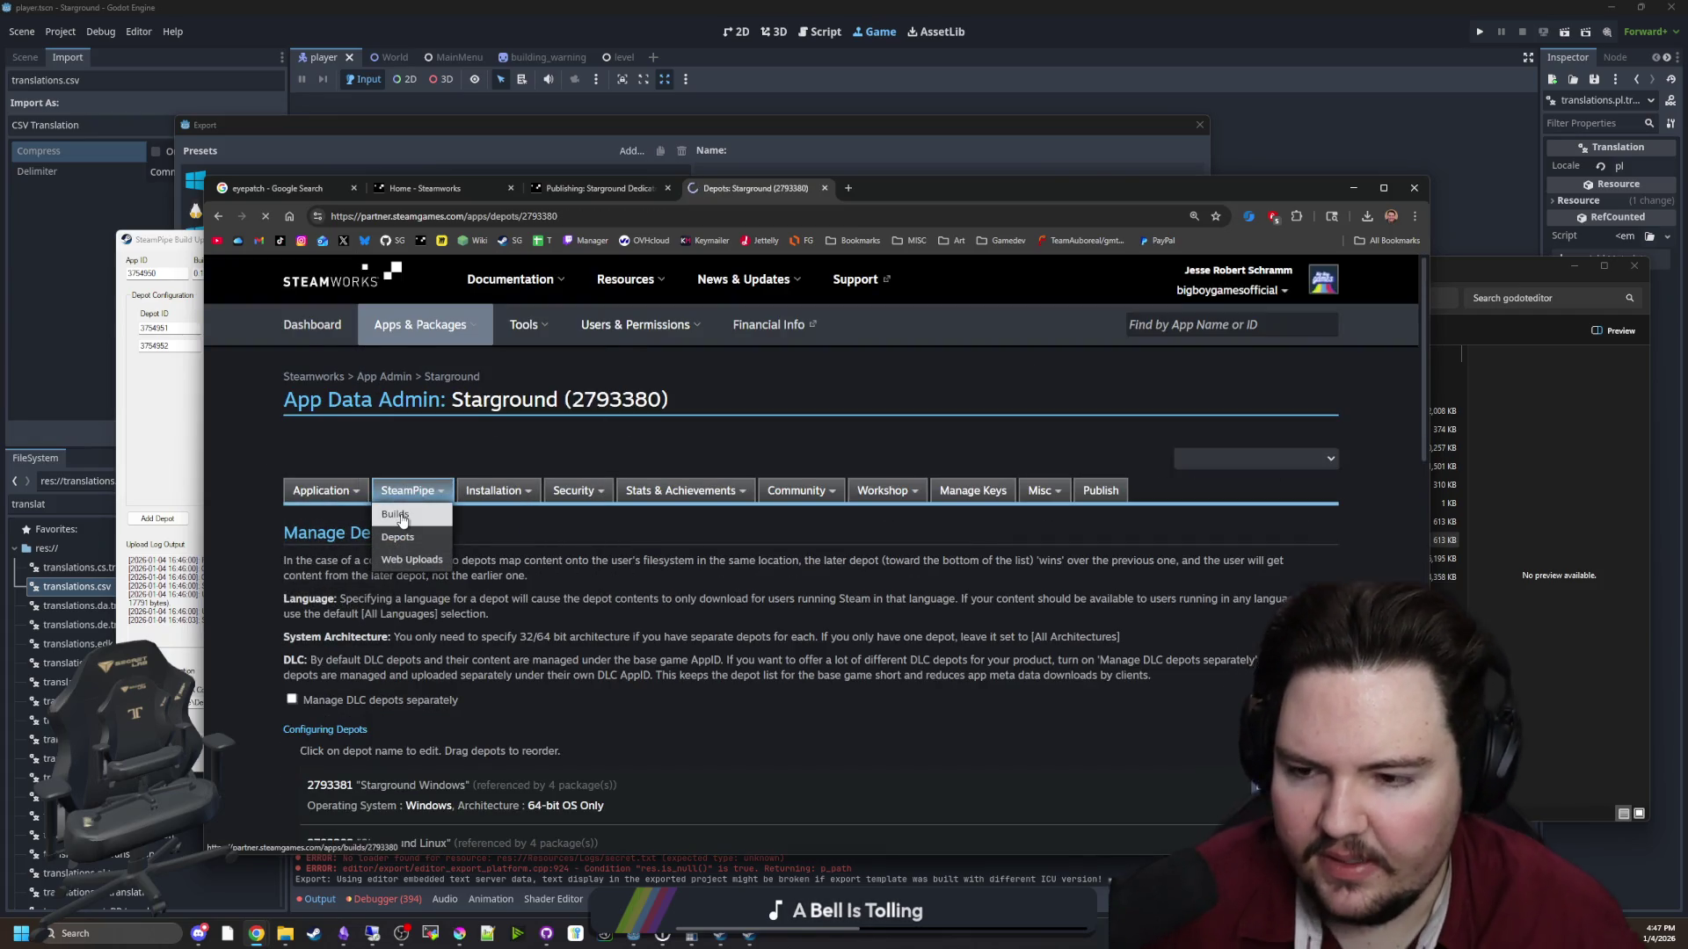
scroll(399, 497, "down", 3)
scroll(399, 498, "down", 20)
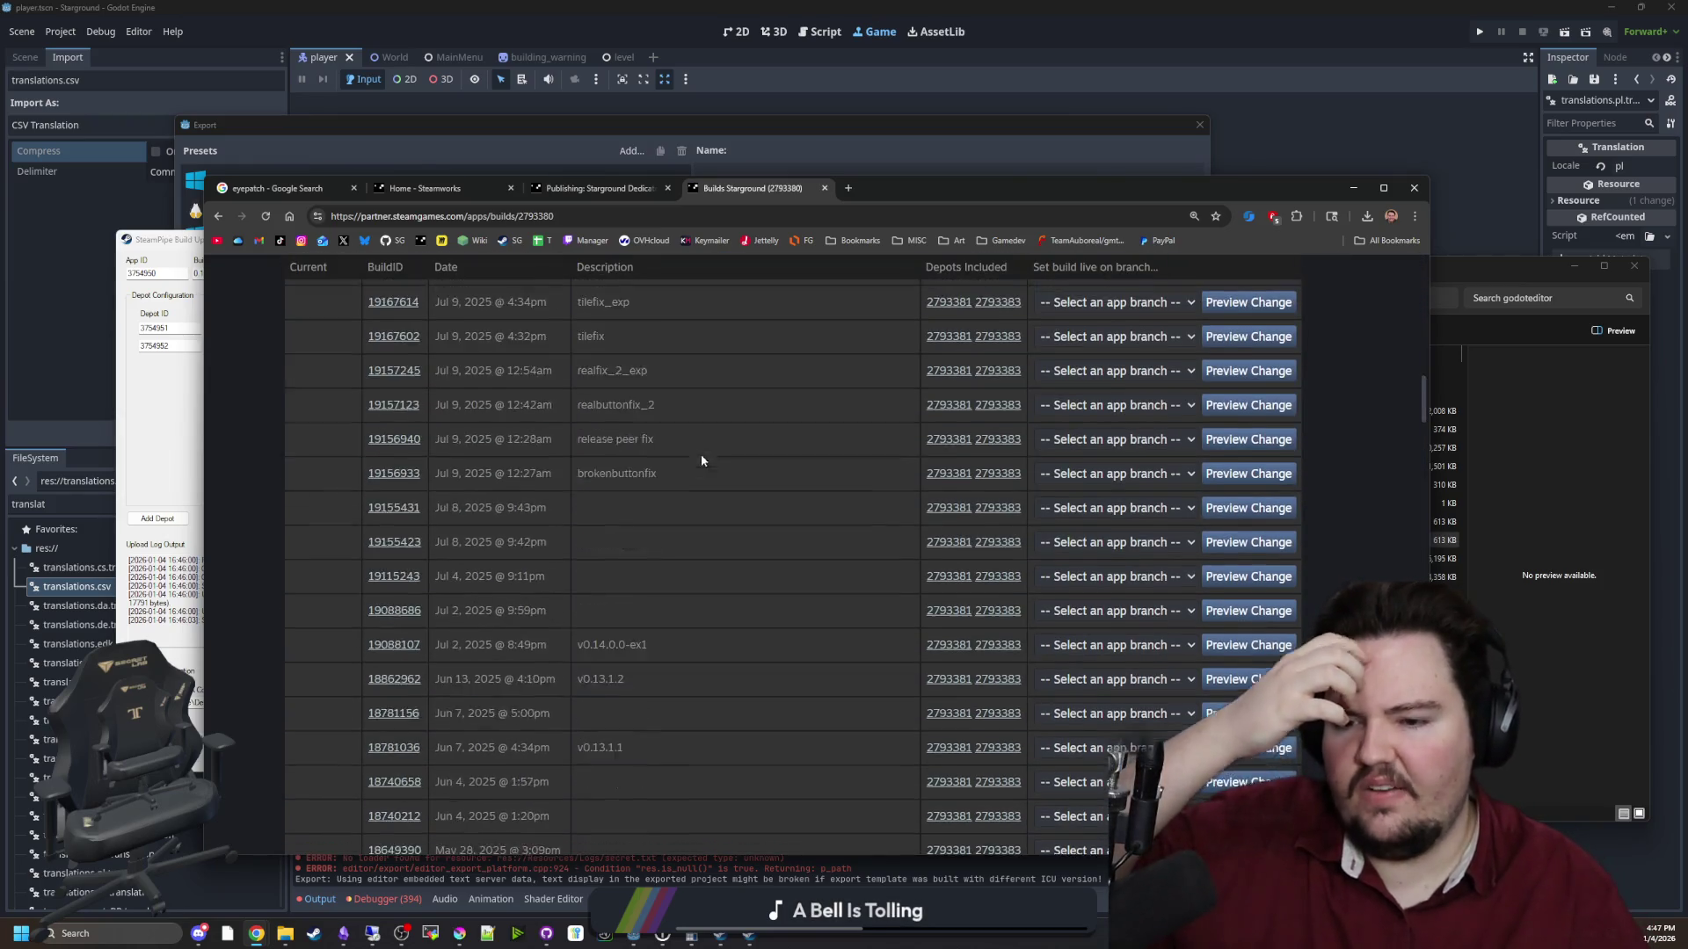
scroll(747, 551, "down", 20)
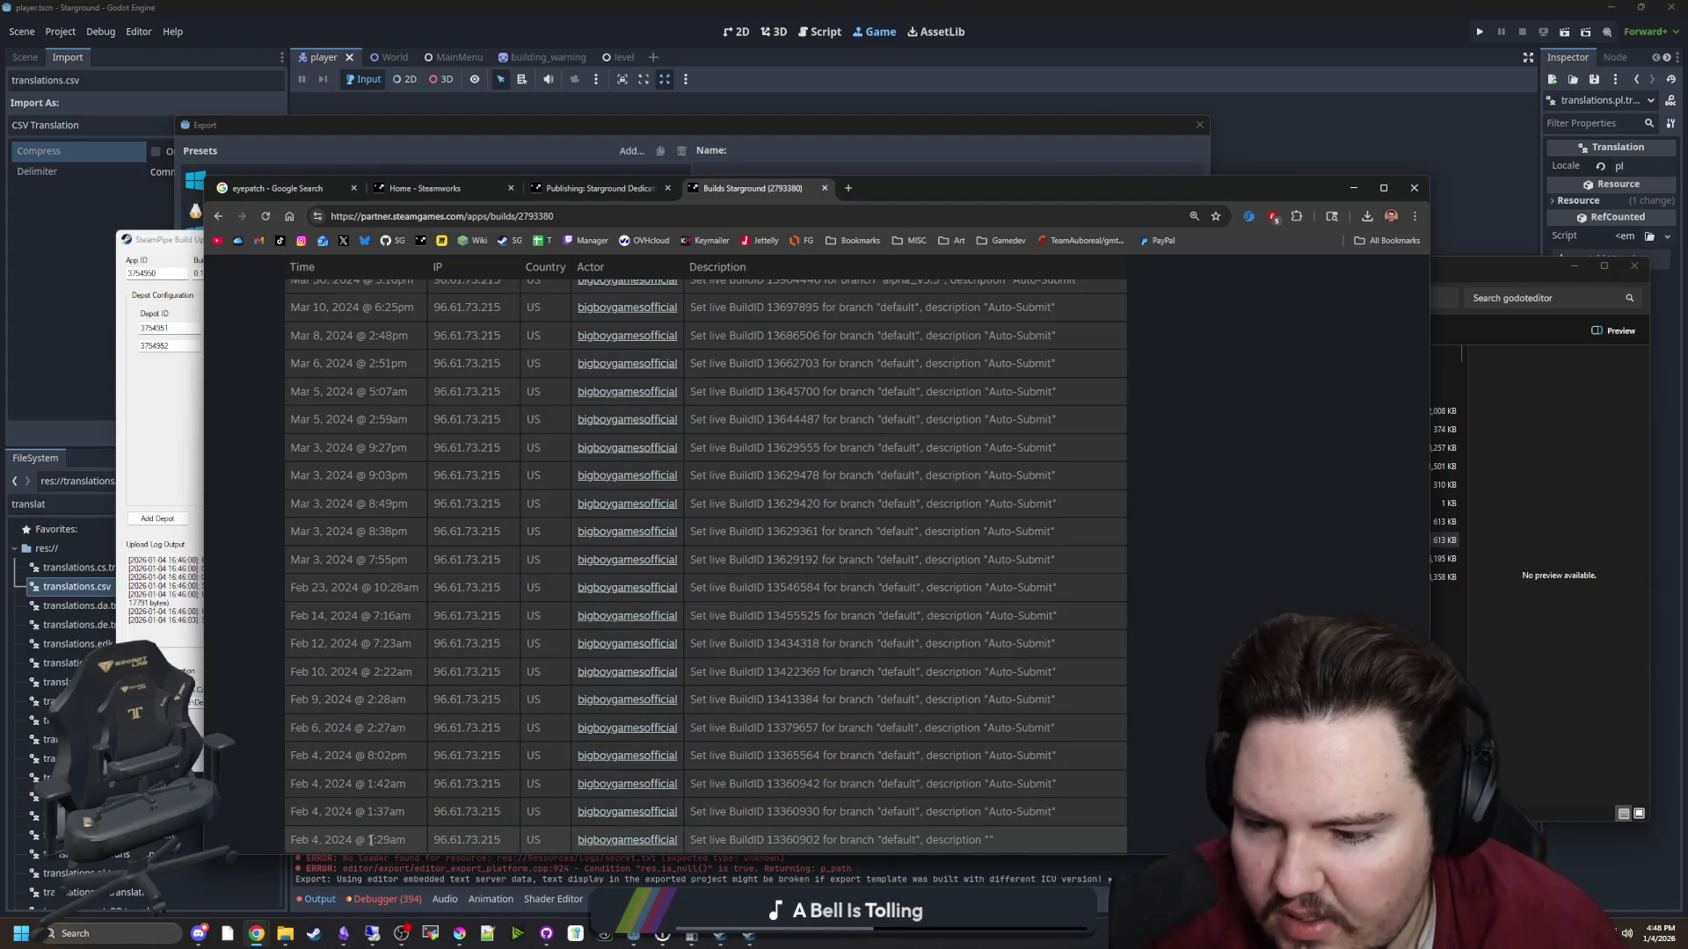
Review the builds list and its set-live history, then go to the publish changes page
left_click_drag(1157, 195, 1190, 101)
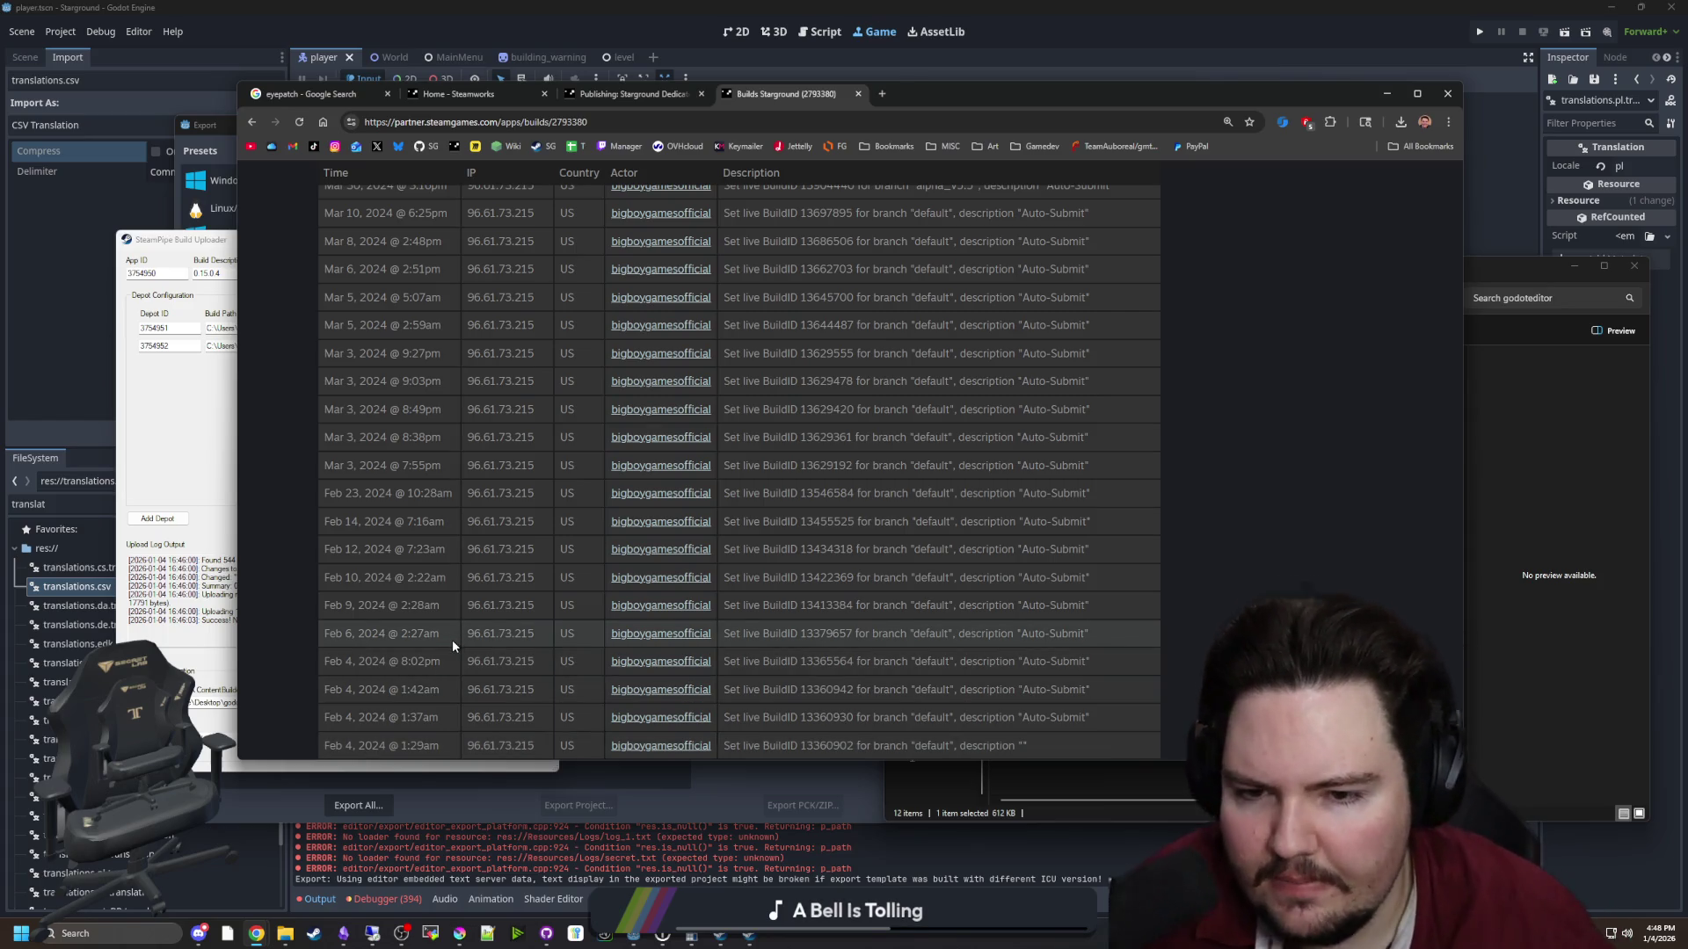
scroll(925, 606, "up", 1)
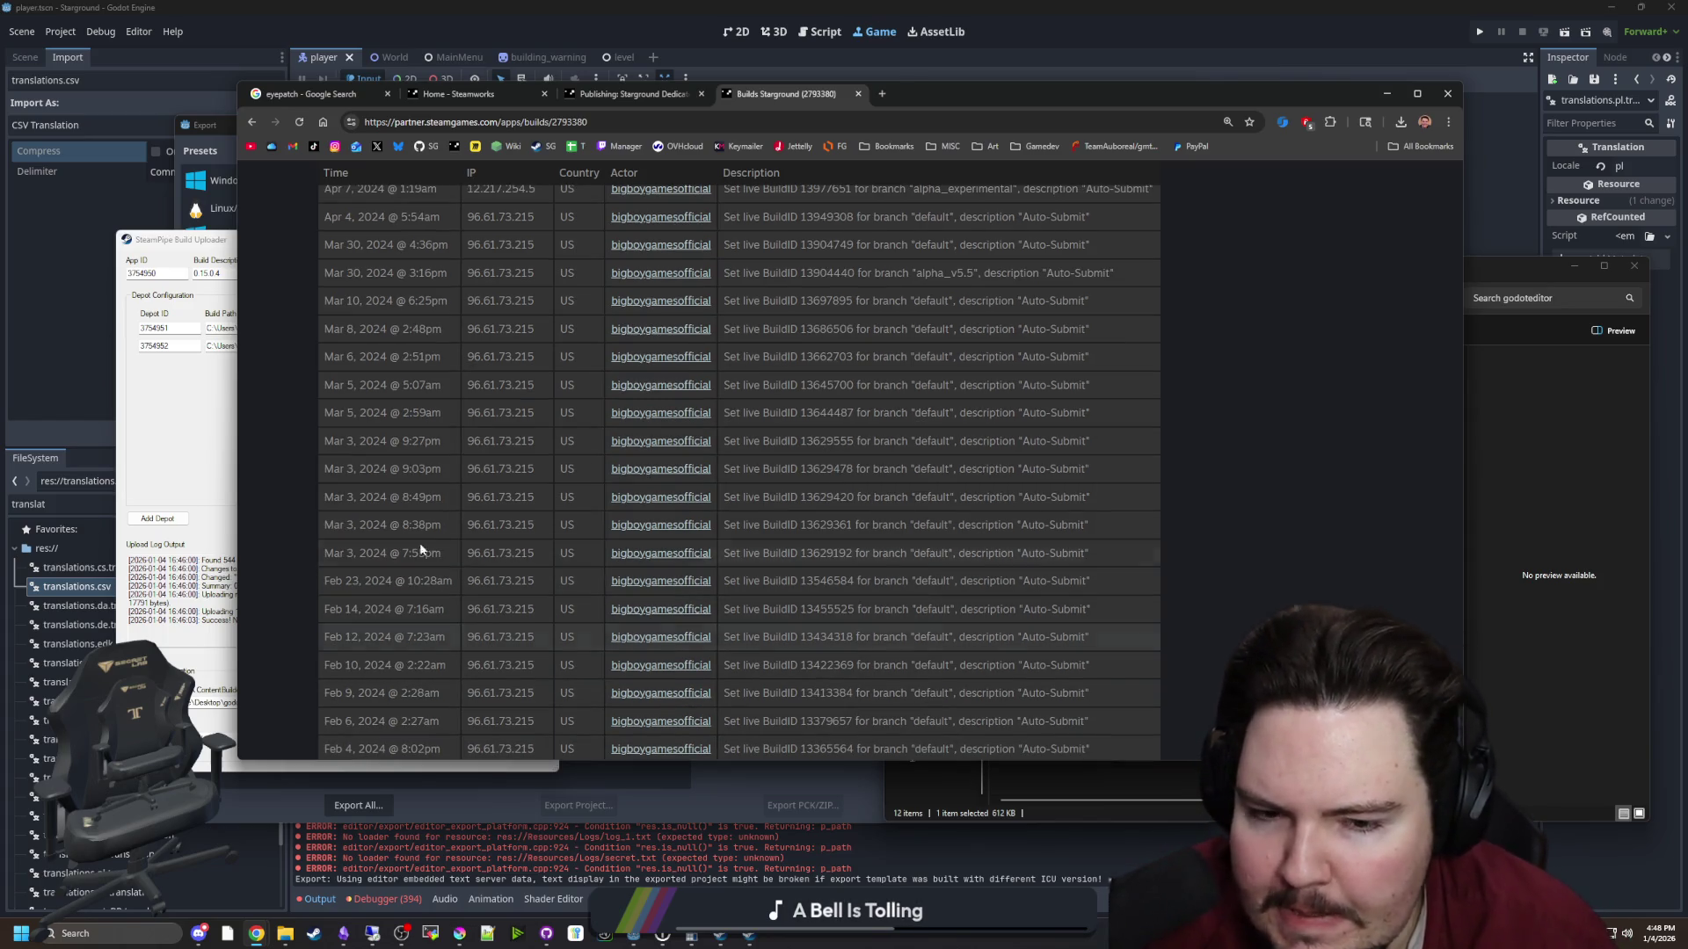
scroll(925, 605, "up", 4)
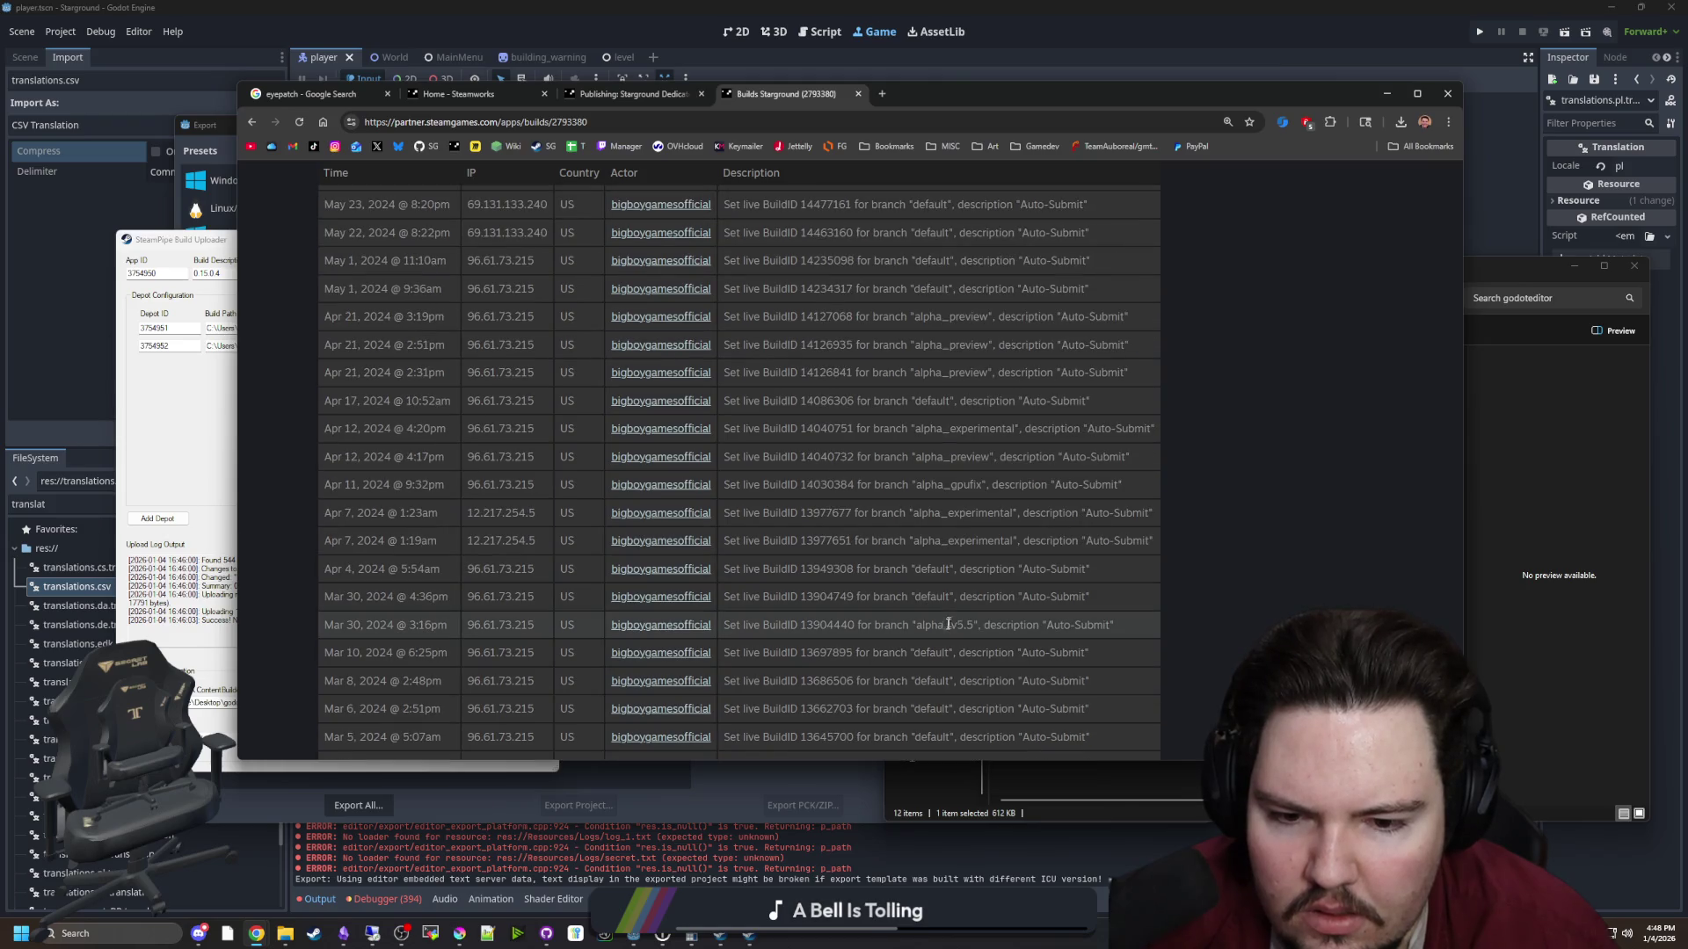
scroll(945, 628, "up", 10)
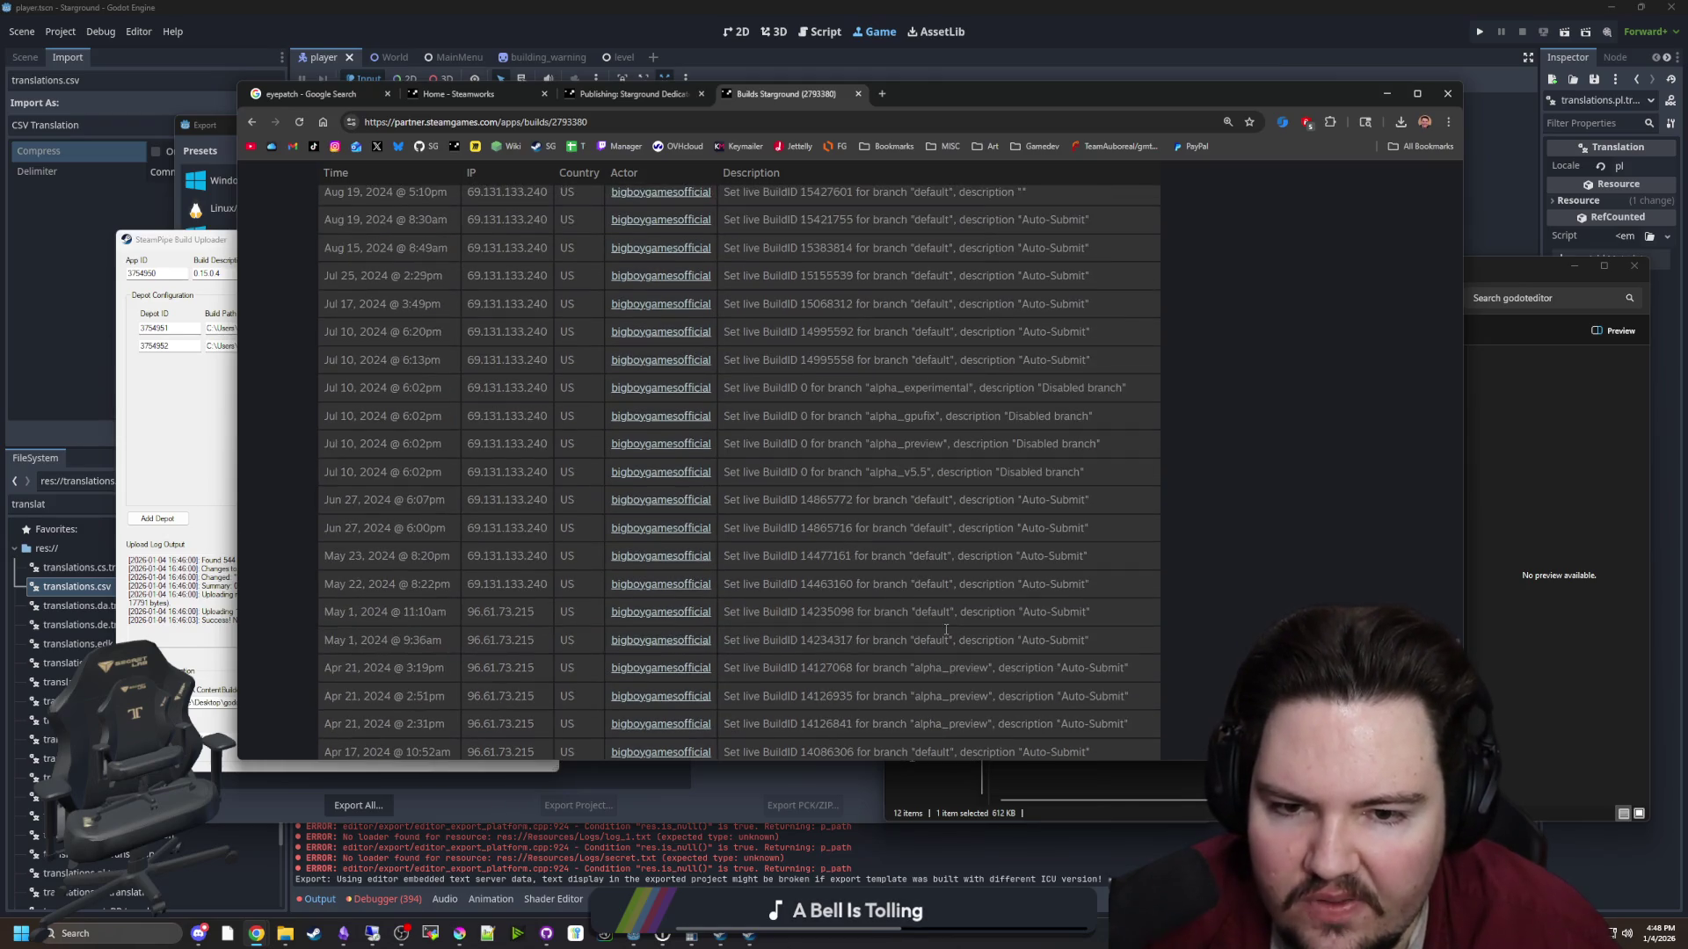
scroll(958, 639, "up", 10)
scroll(958, 639, "down", 9)
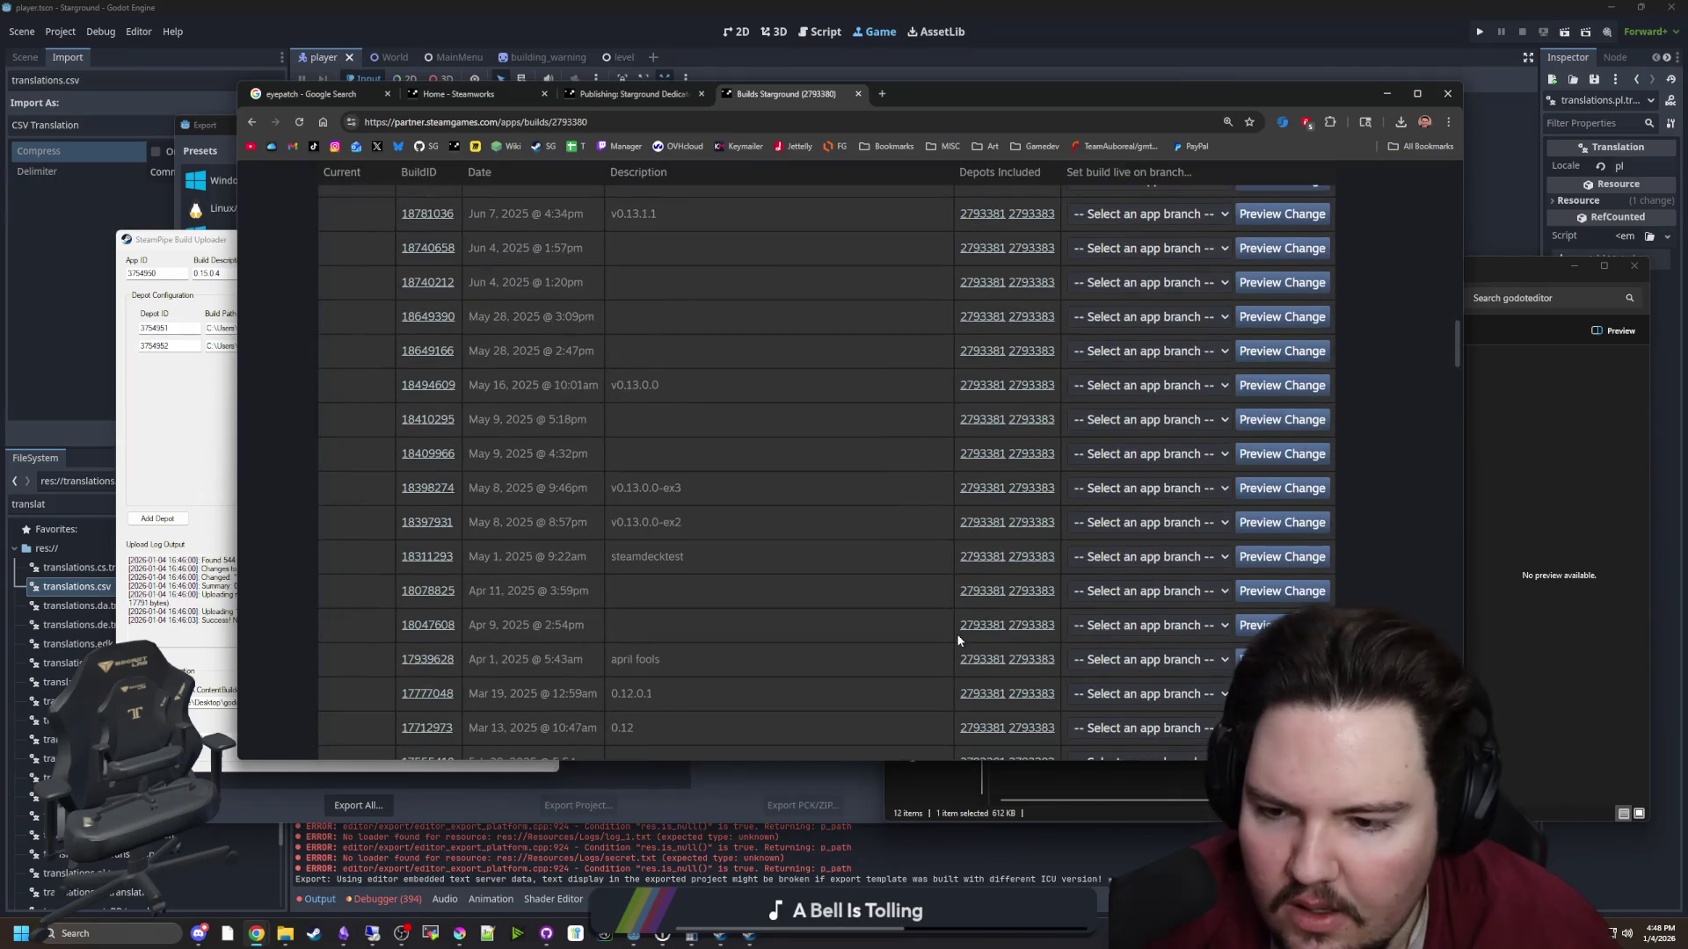
scroll(841, 617, "up", 7)
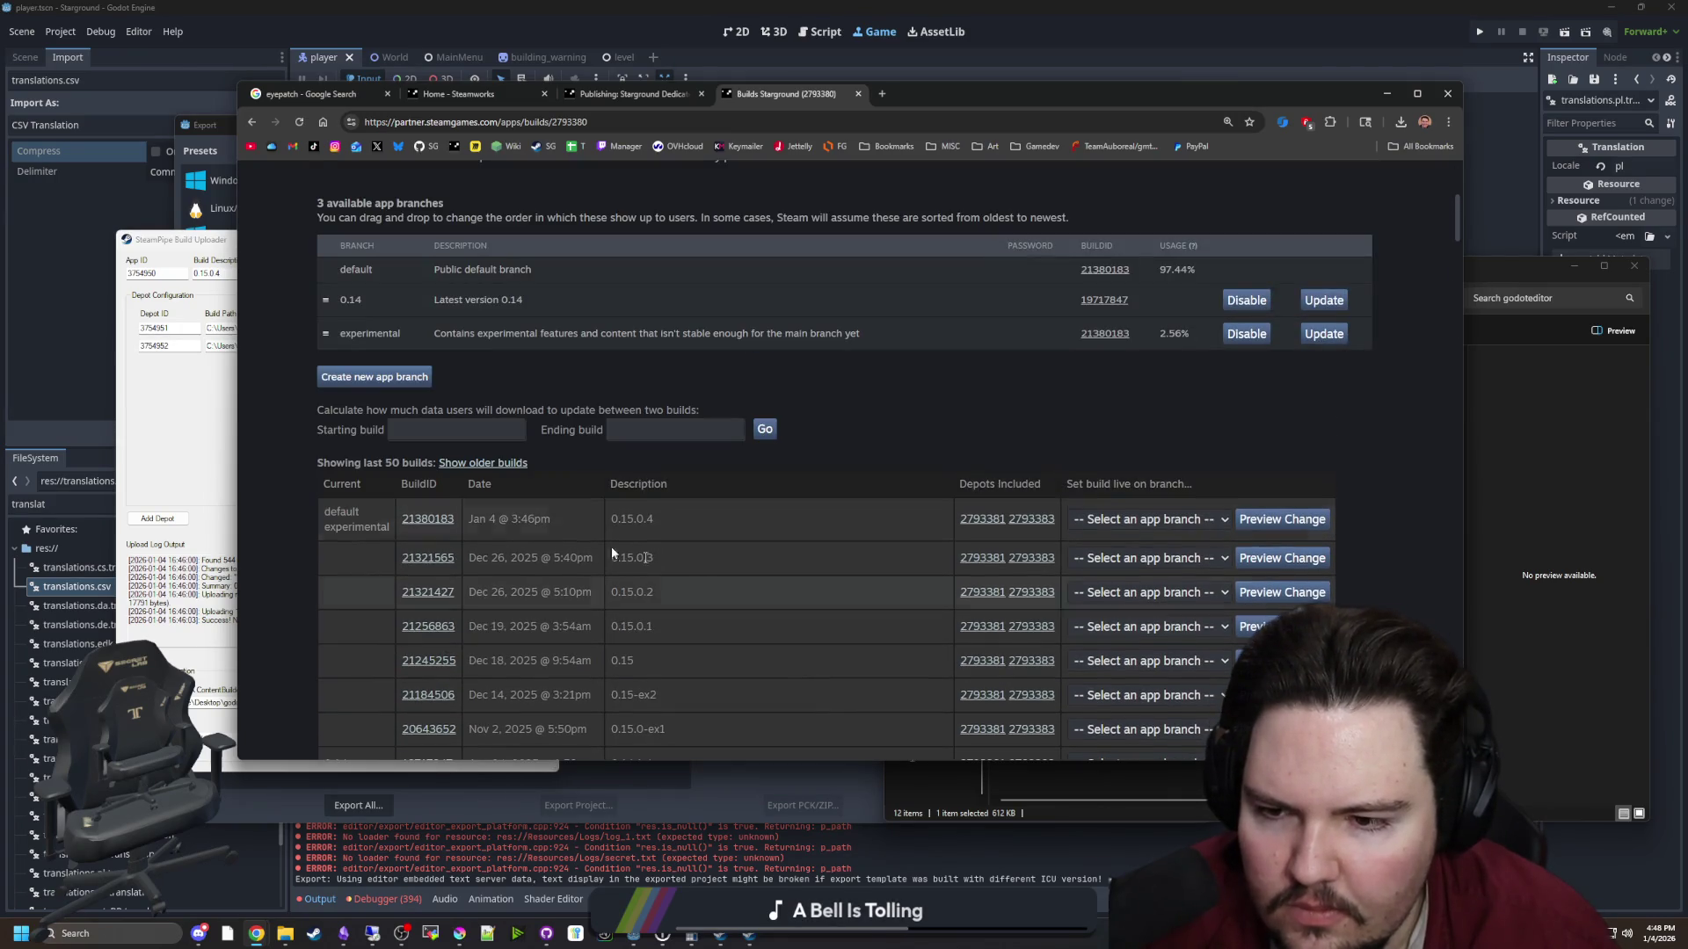
scroll(700, 573, "down", 3)
scroll(359, 499, "up", 3)
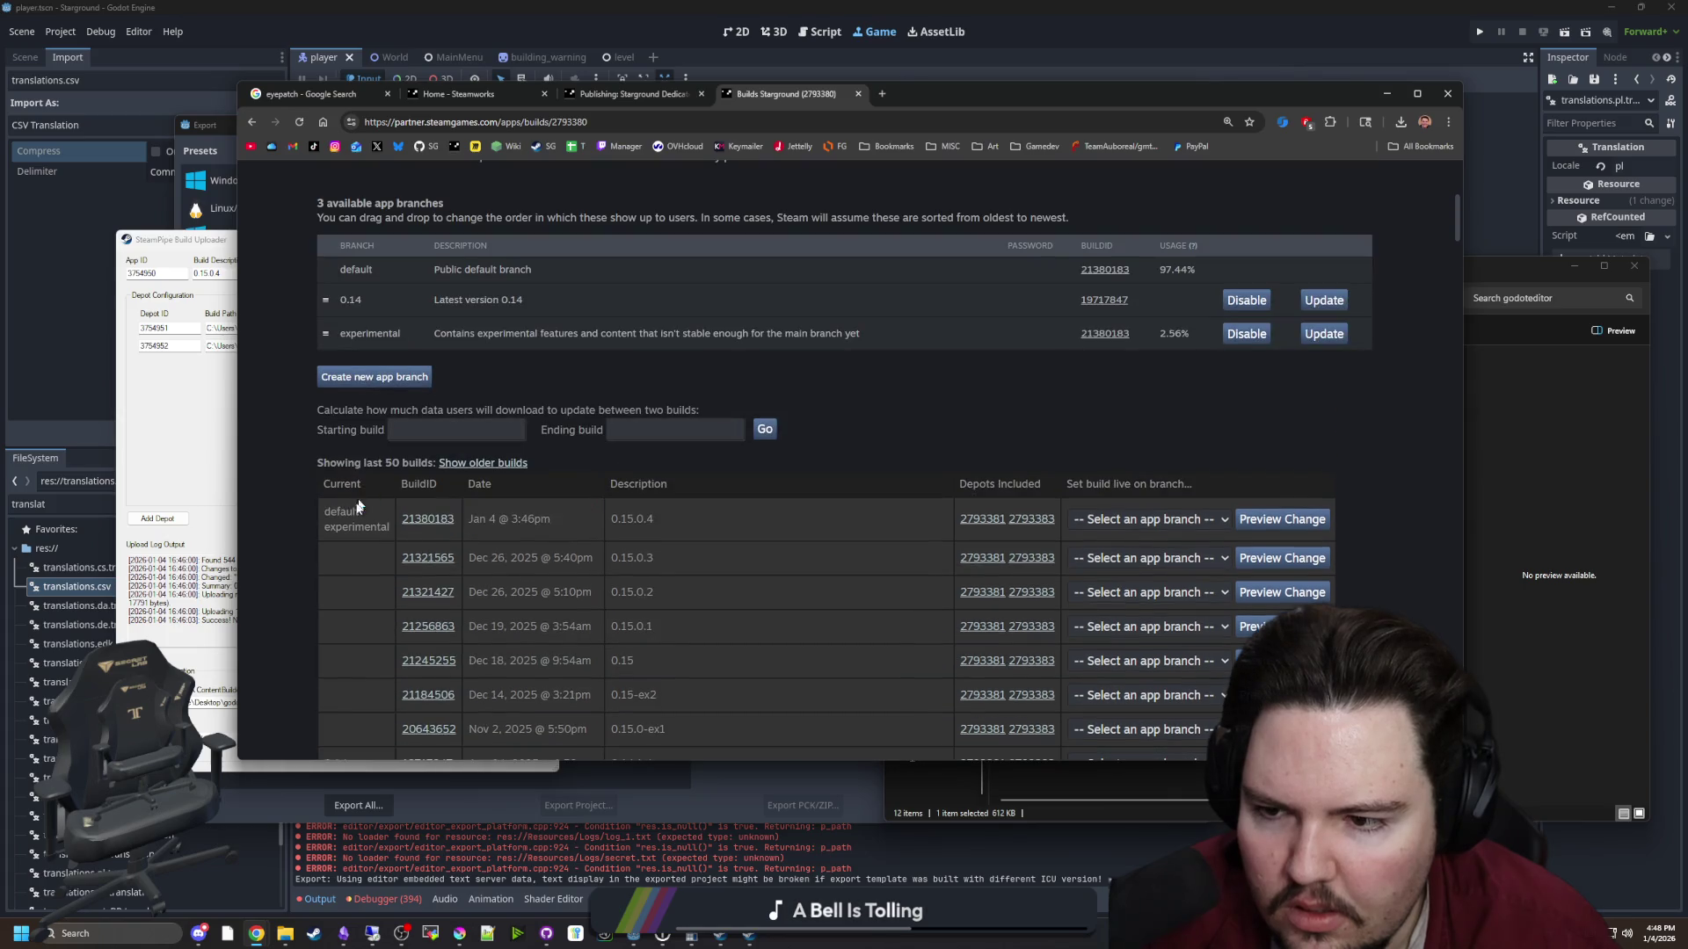
scroll(662, 515, "down", 3)
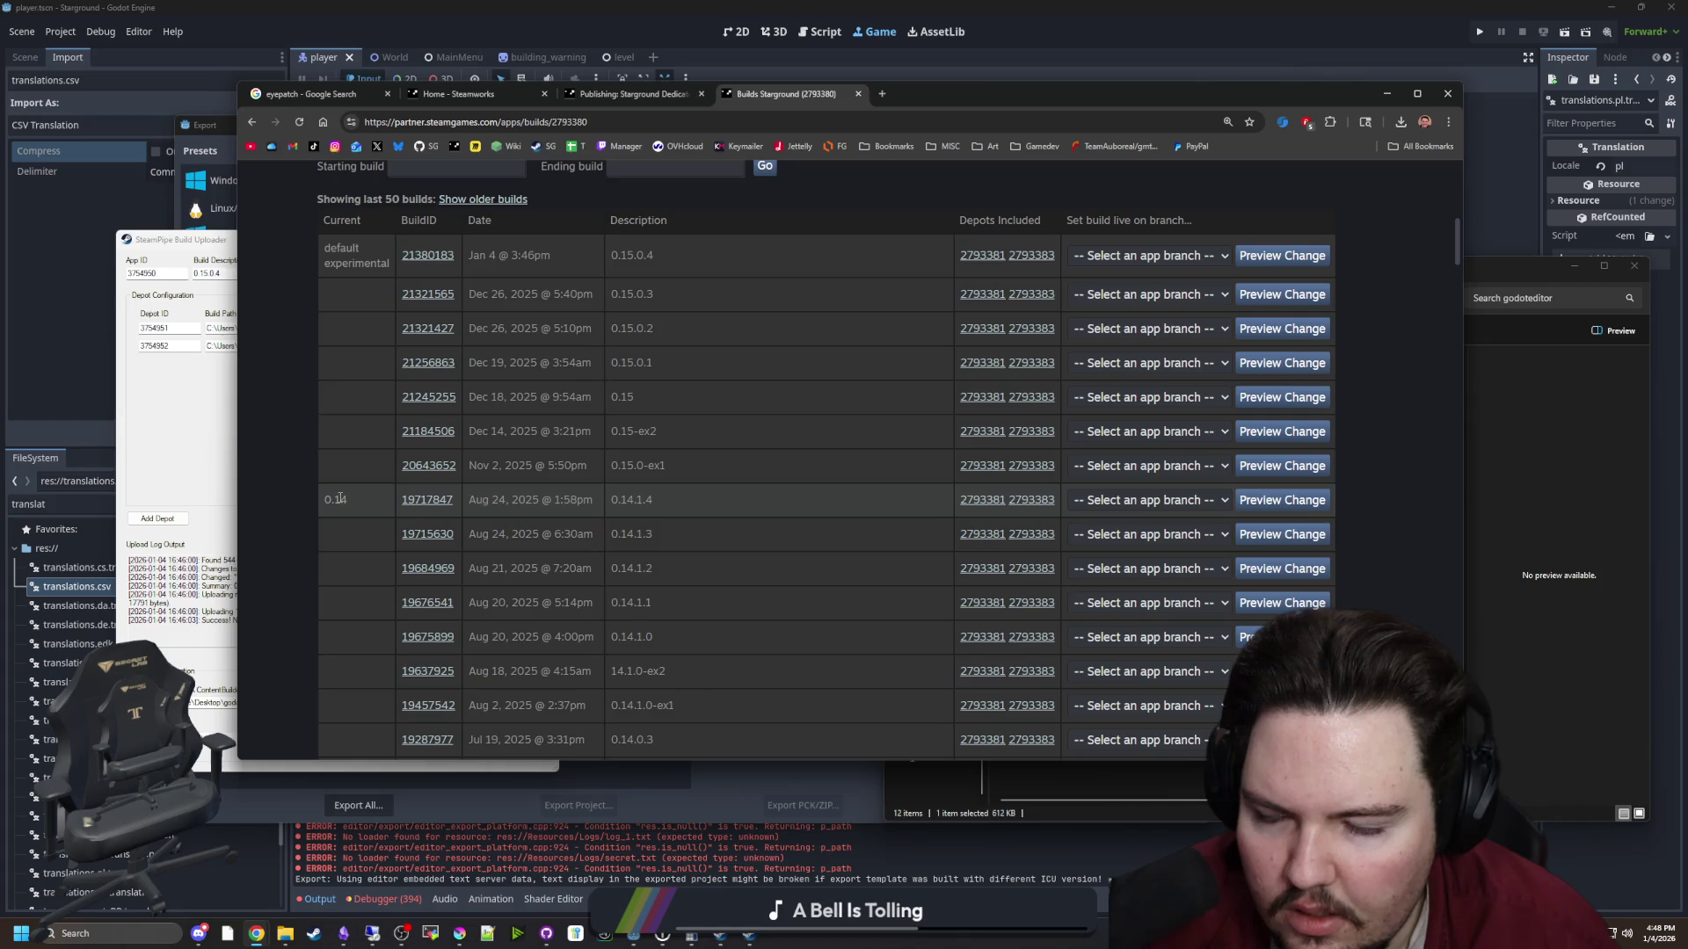
scroll(340, 498, "up", 3)
scroll(1149, 436, "up", 3)
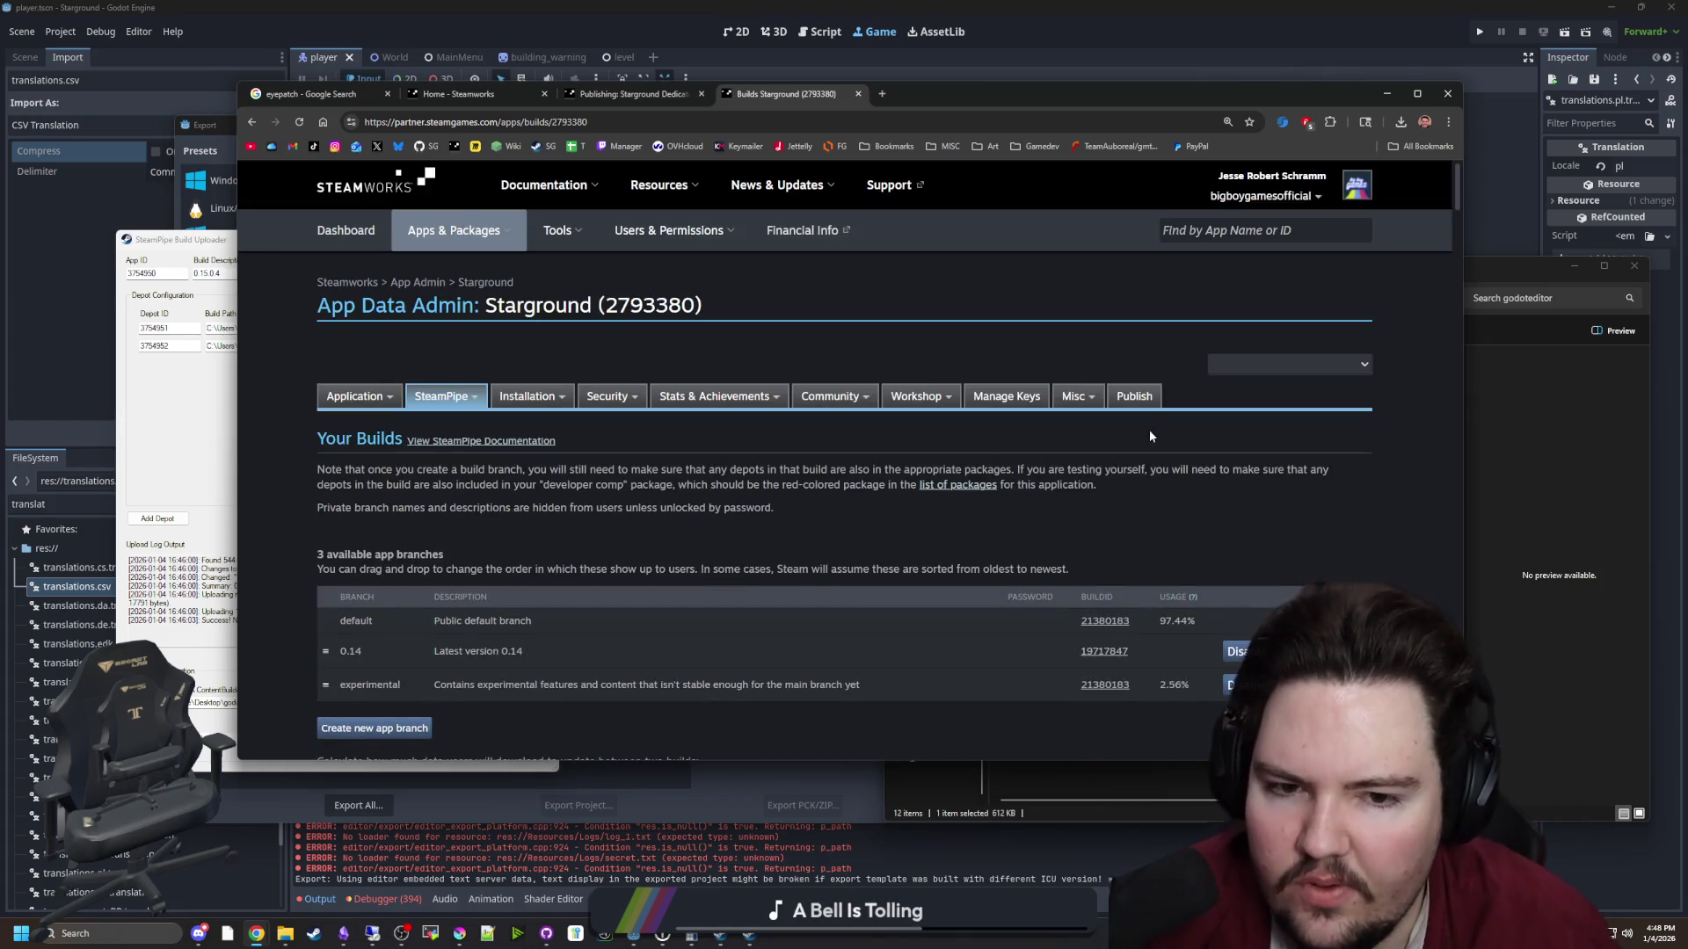
left_click(1156, 395)
Publish the build changes to Steam with confirmation text STEAMWORKS, then open the events page in a new tab
scroll(375, 409, "down", 4)
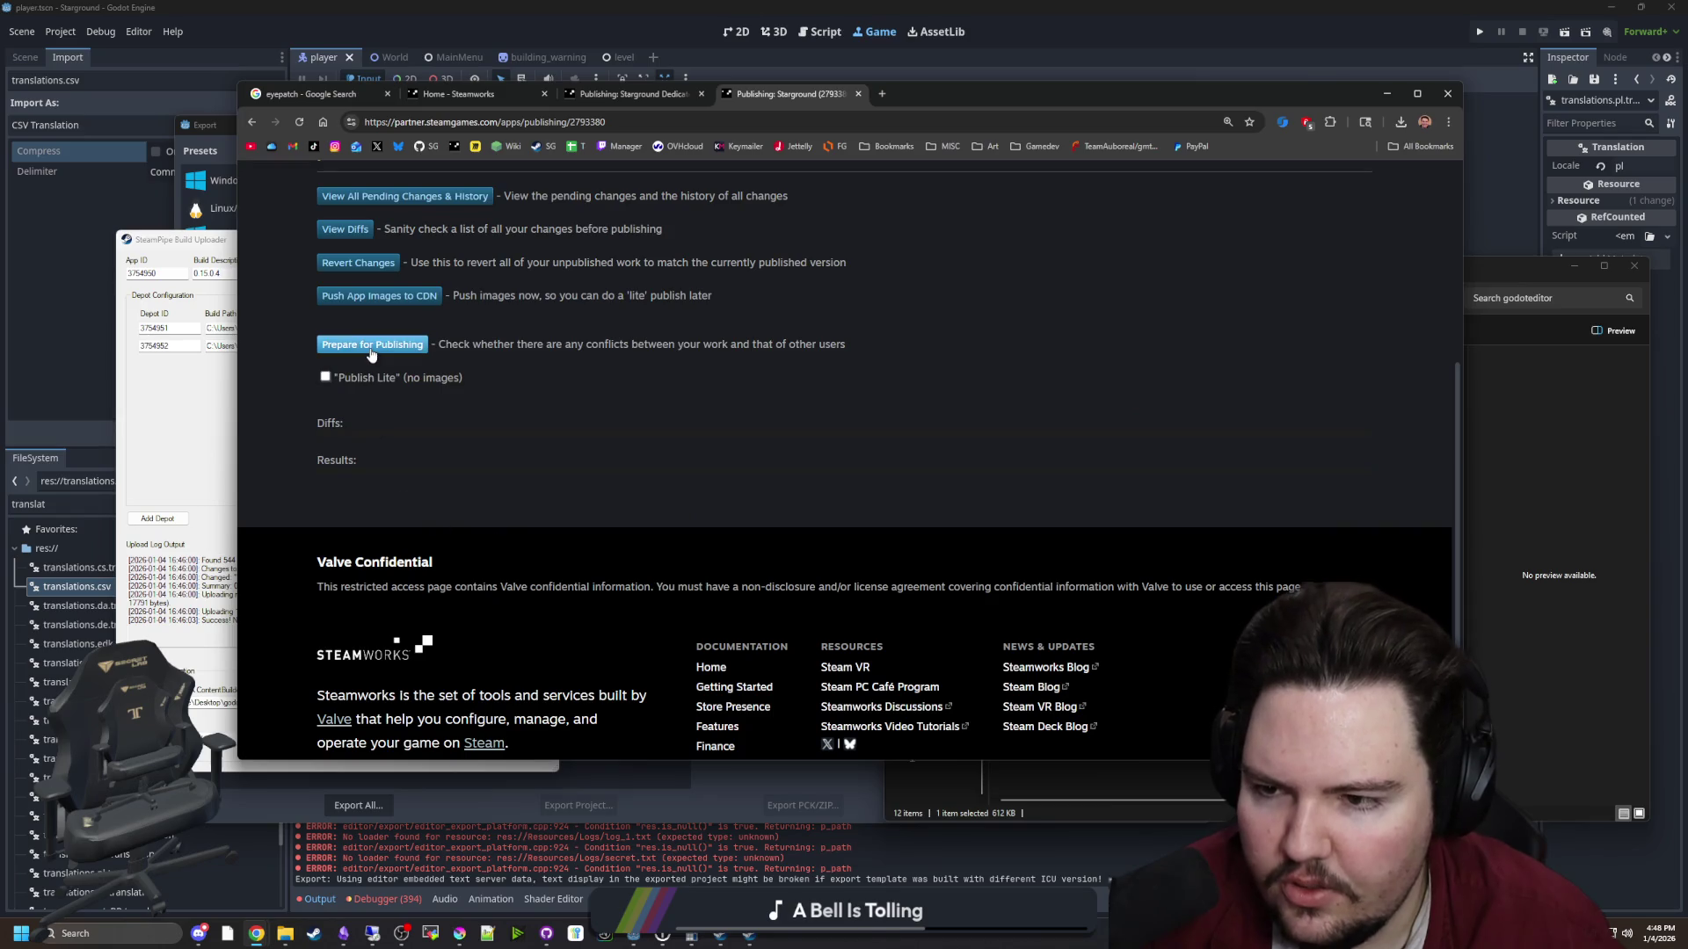
left_click(373, 346)
left_click(361, 409)
left_click(377, 461)
type("STEAMWORKS")
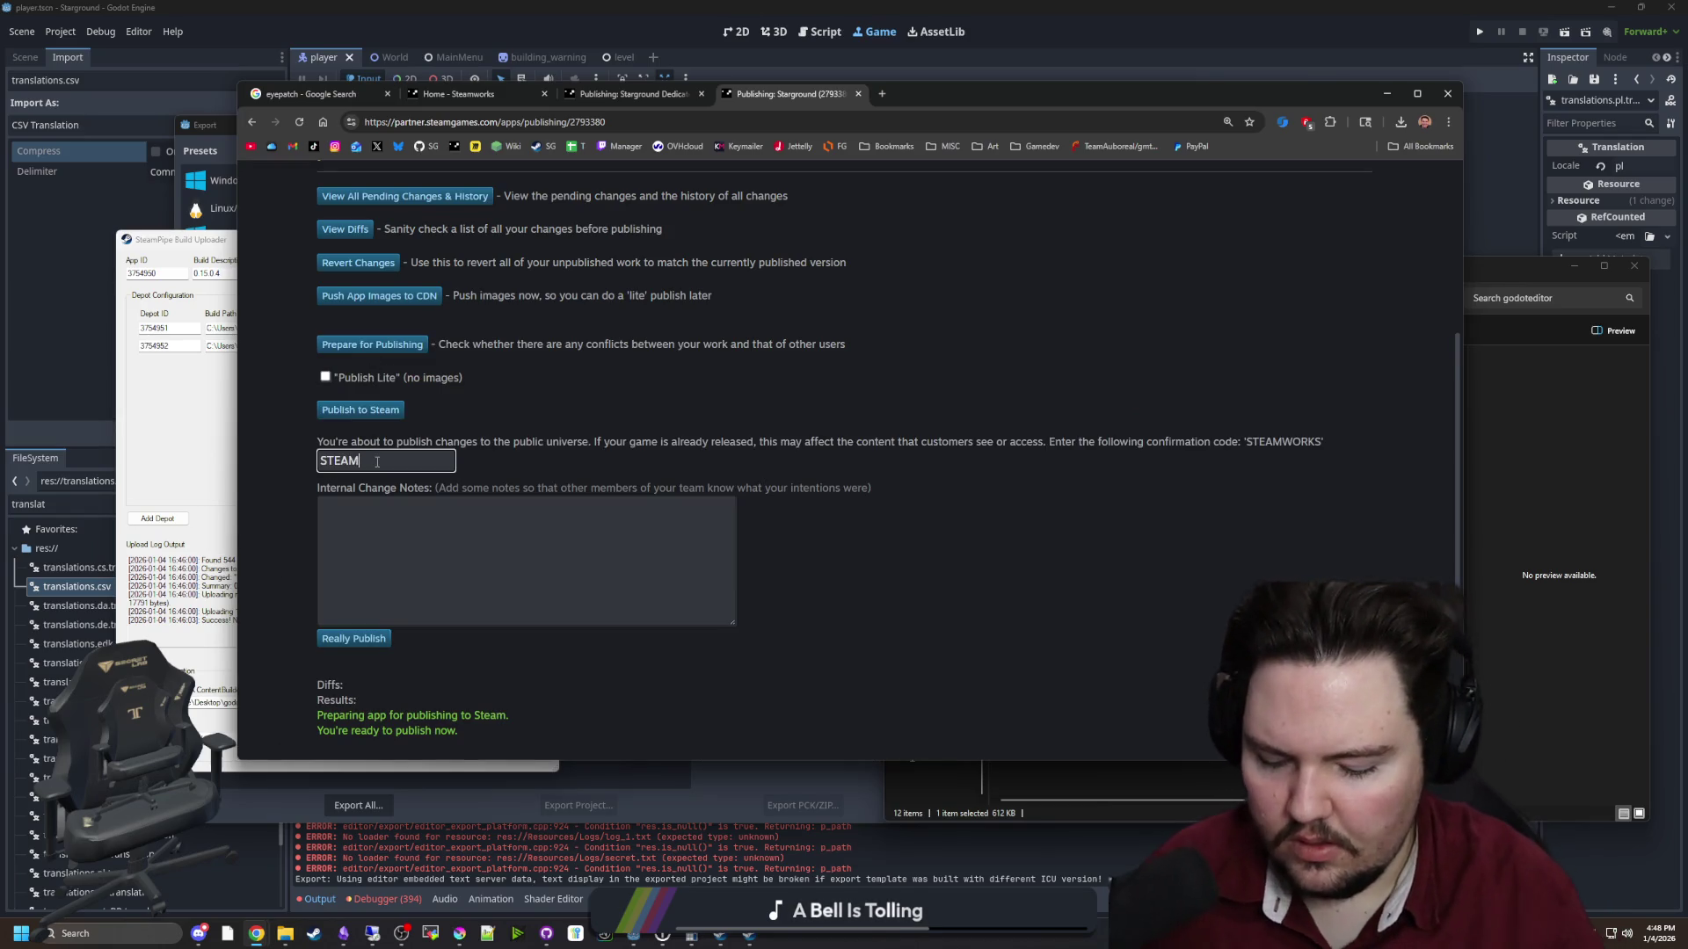
left_click(354, 639)
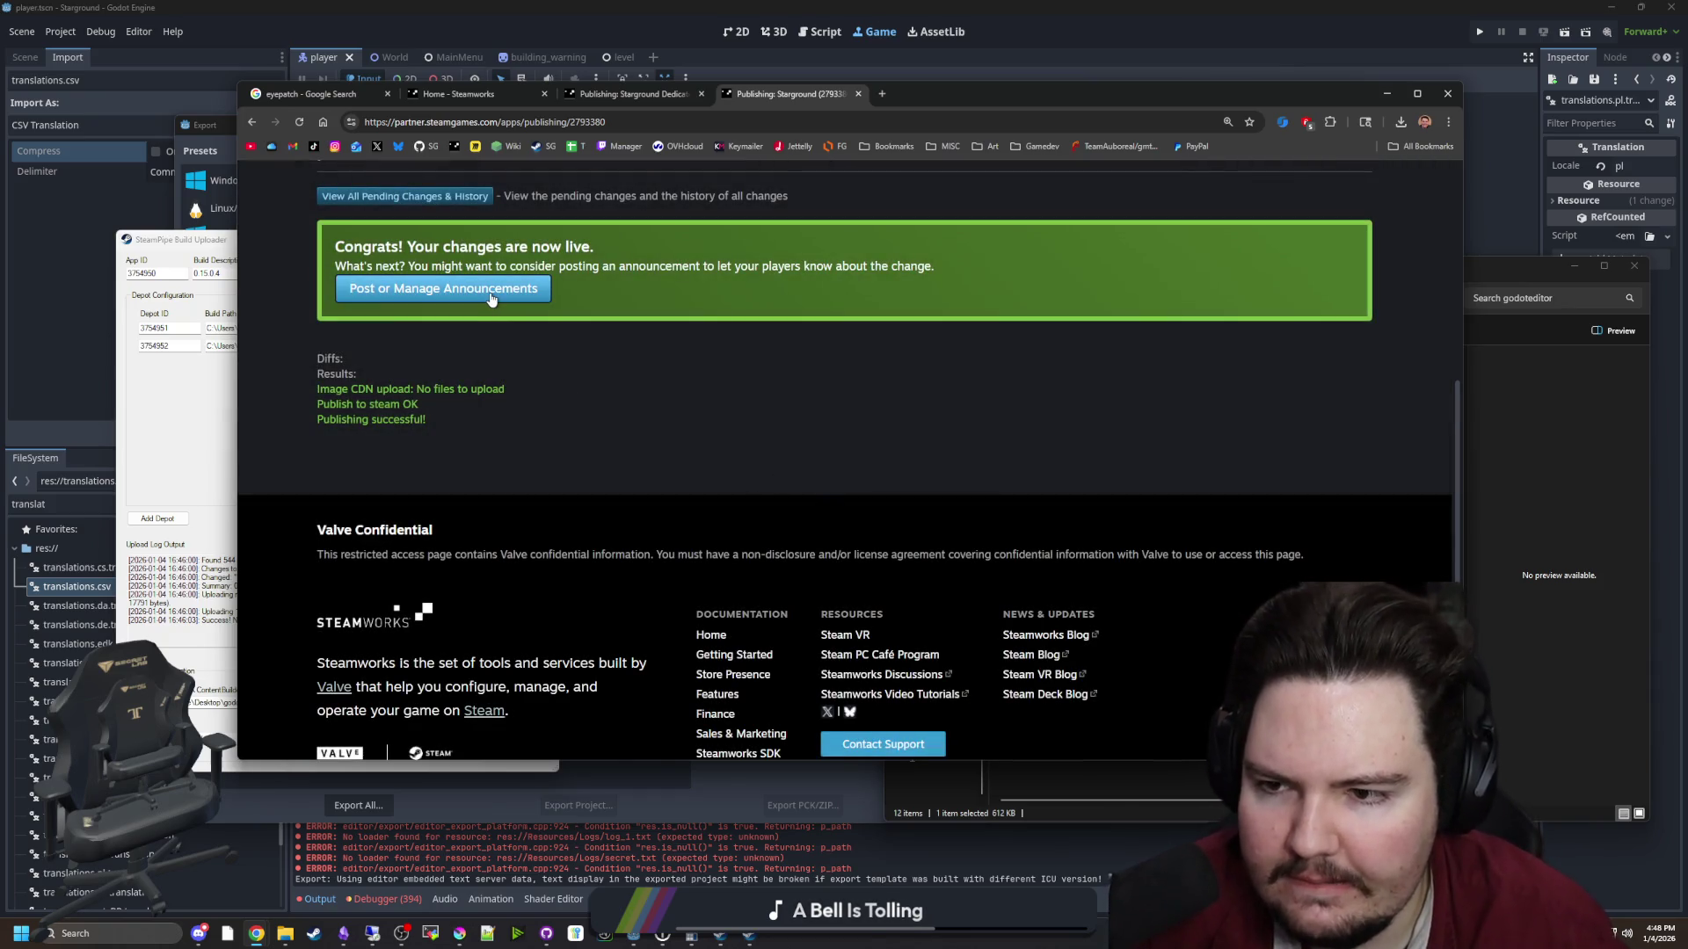
left_click(490, 297)
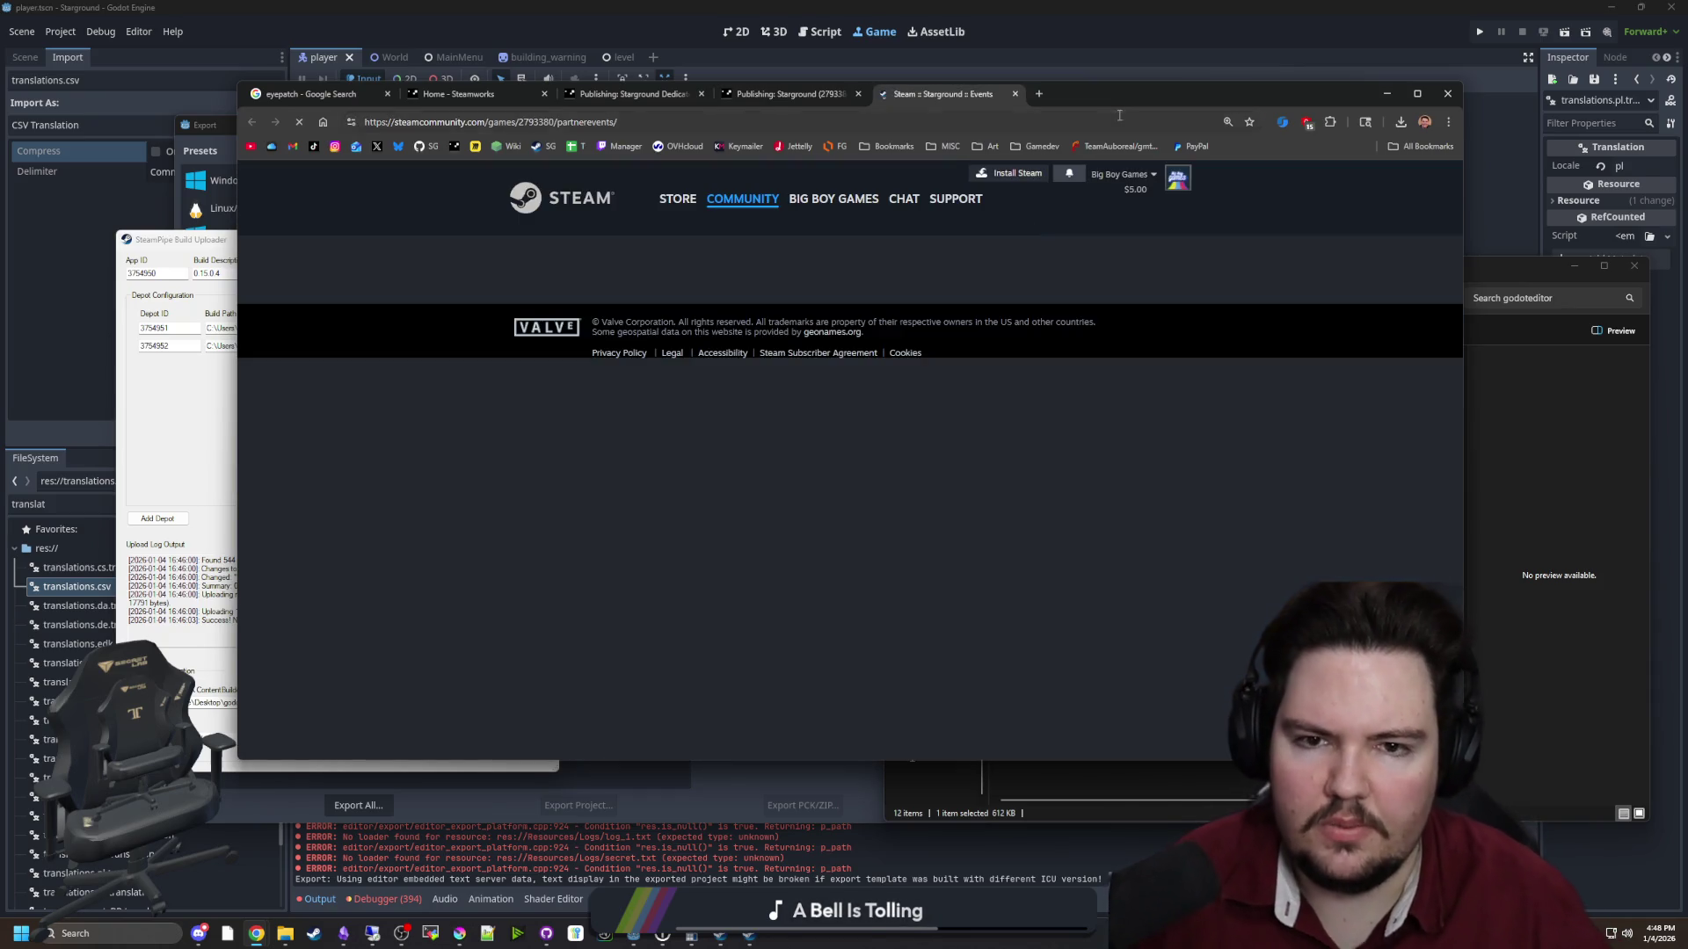
left_click_drag(1146, 95, 1069, 49)
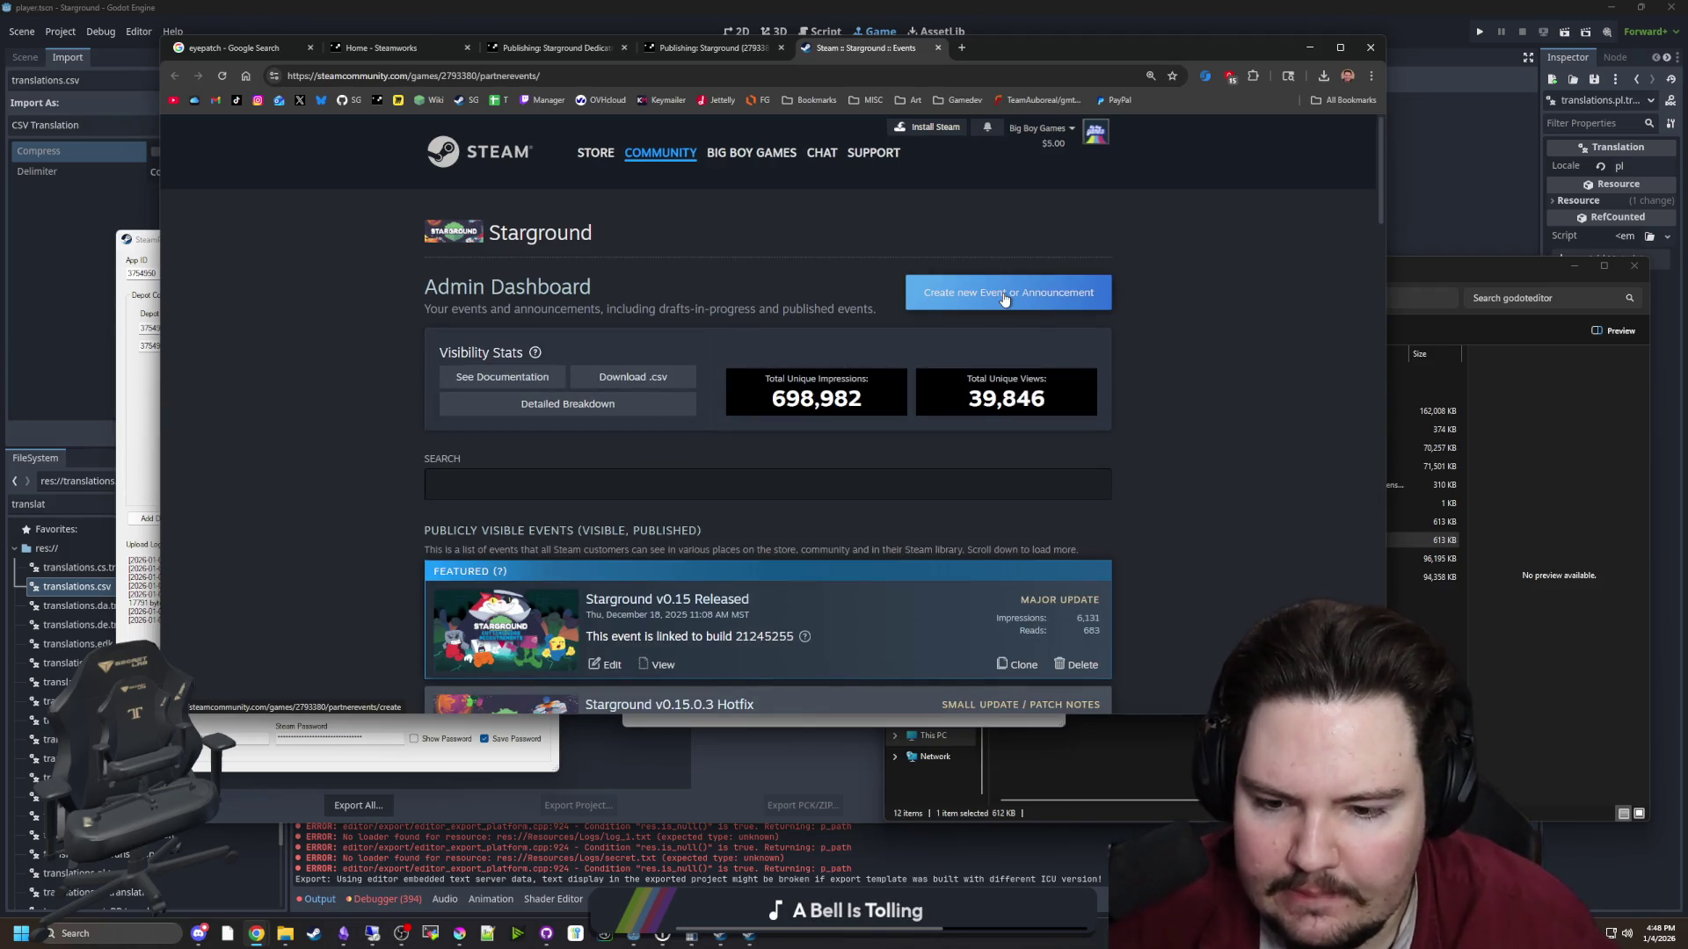
Create a Small Update / Patch Notes event titled 'Starground v0.15.0.4 Hotfix'
left_click(1004, 299)
left_click(624, 424)
left_click(557, 523)
left_click(509, 452)
type("Starground v0.15.0.4 Hotfix")
Link the event to default branch build 21380183
scroll(382, 528, "down", 1)
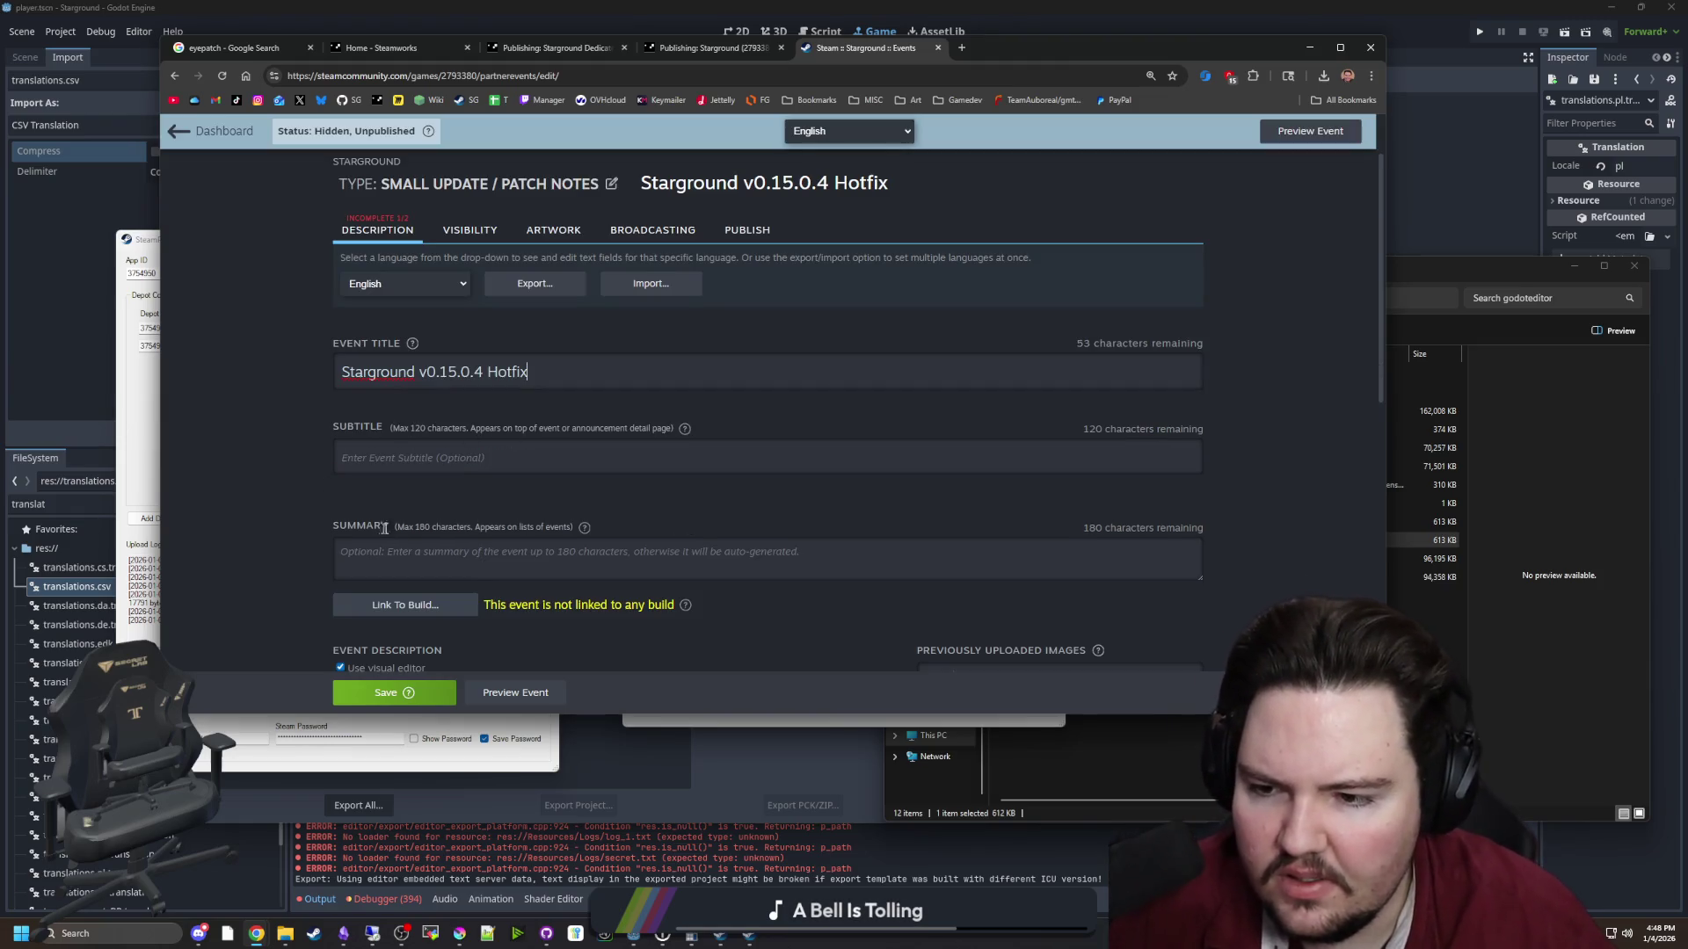
scroll(322, 542, "down", 1)
left_click(389, 510)
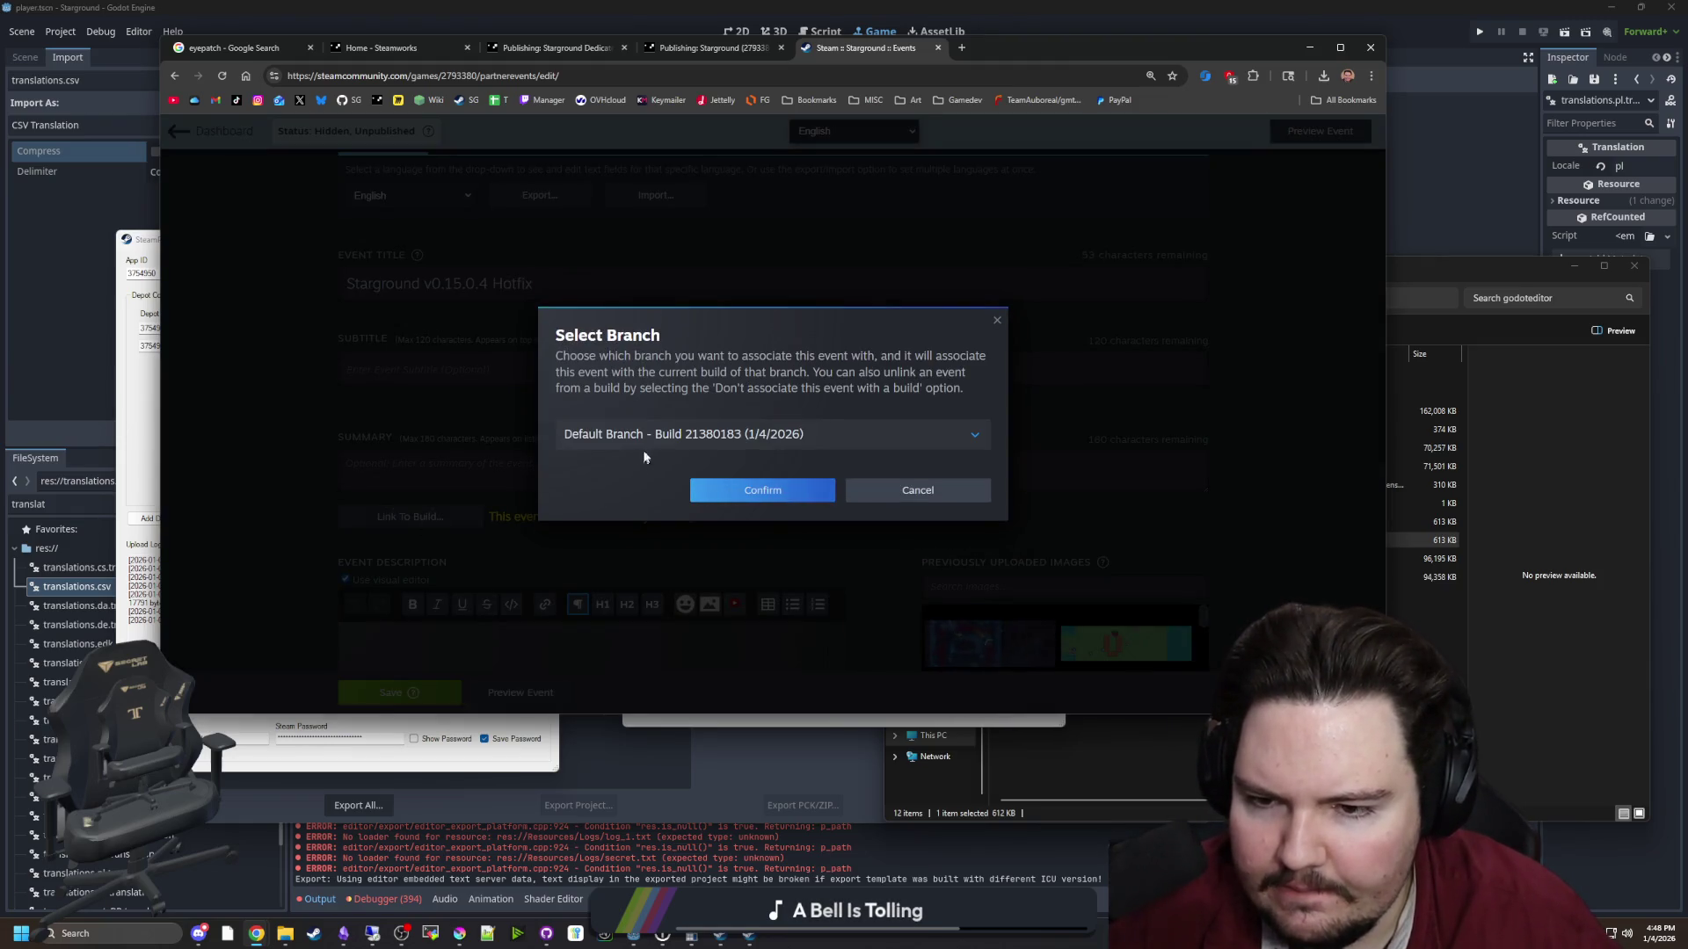
left_click(718, 486)
Switch off the visual editor, enter the subtitle 'Multiplayer foixes!', and close Godot's export settings
scroll(479, 502, "down", 2)
left_click(478, 502)
left_click(348, 404)
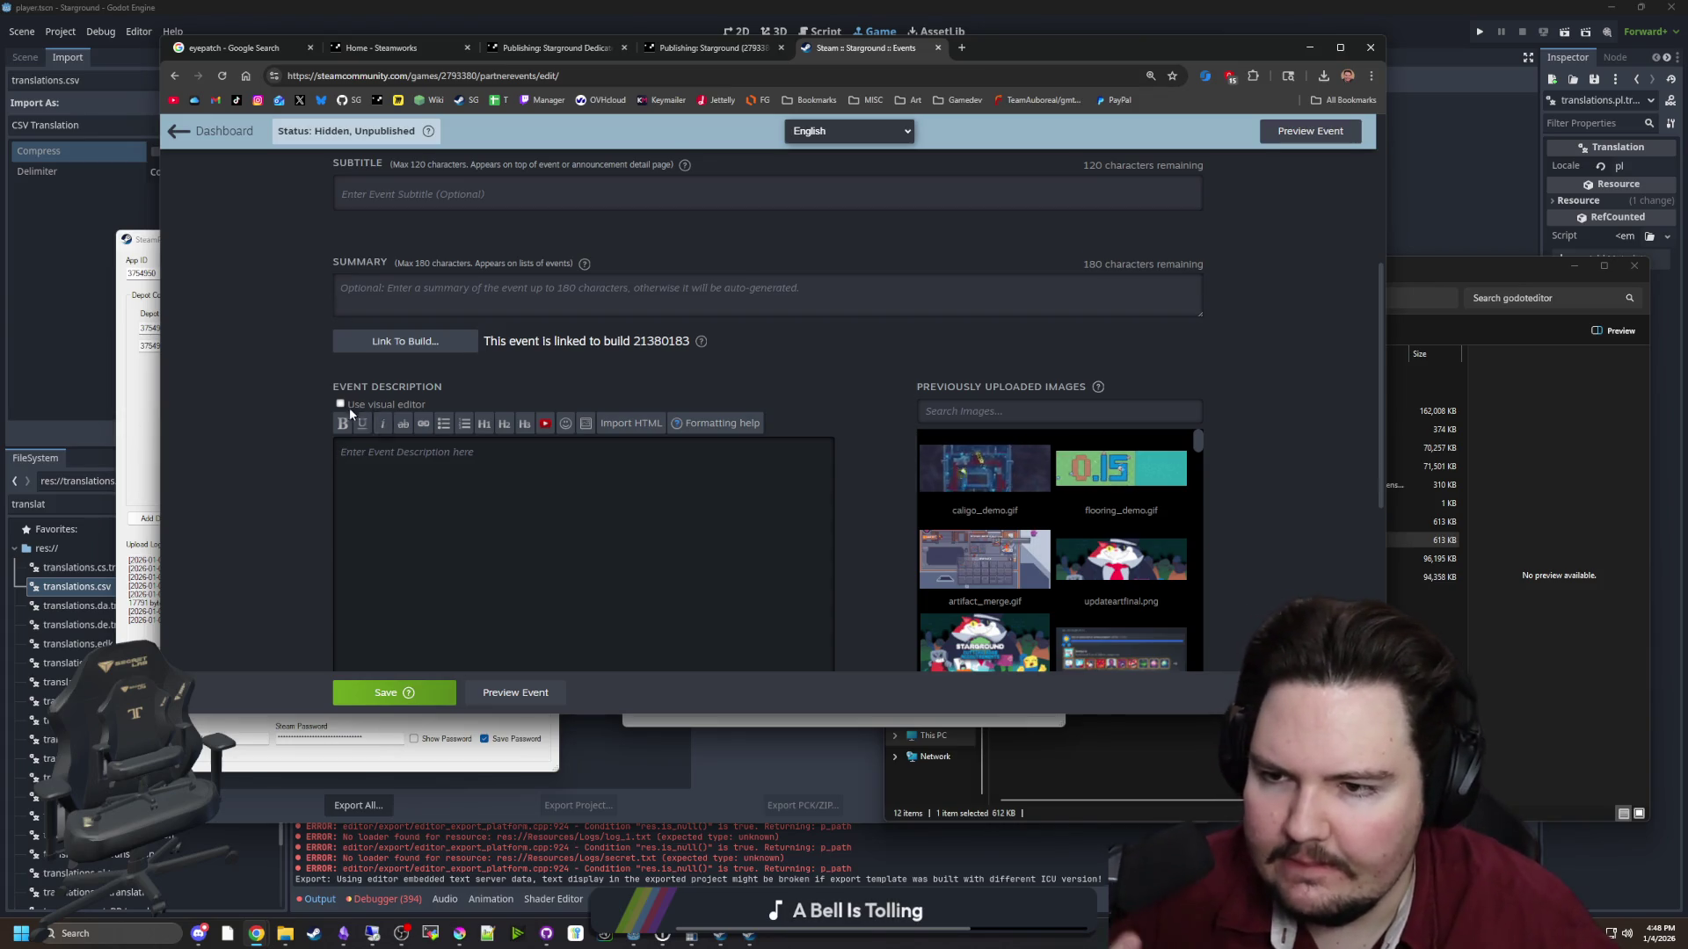
scroll(420, 455, "up", 3)
type("Multiplay")
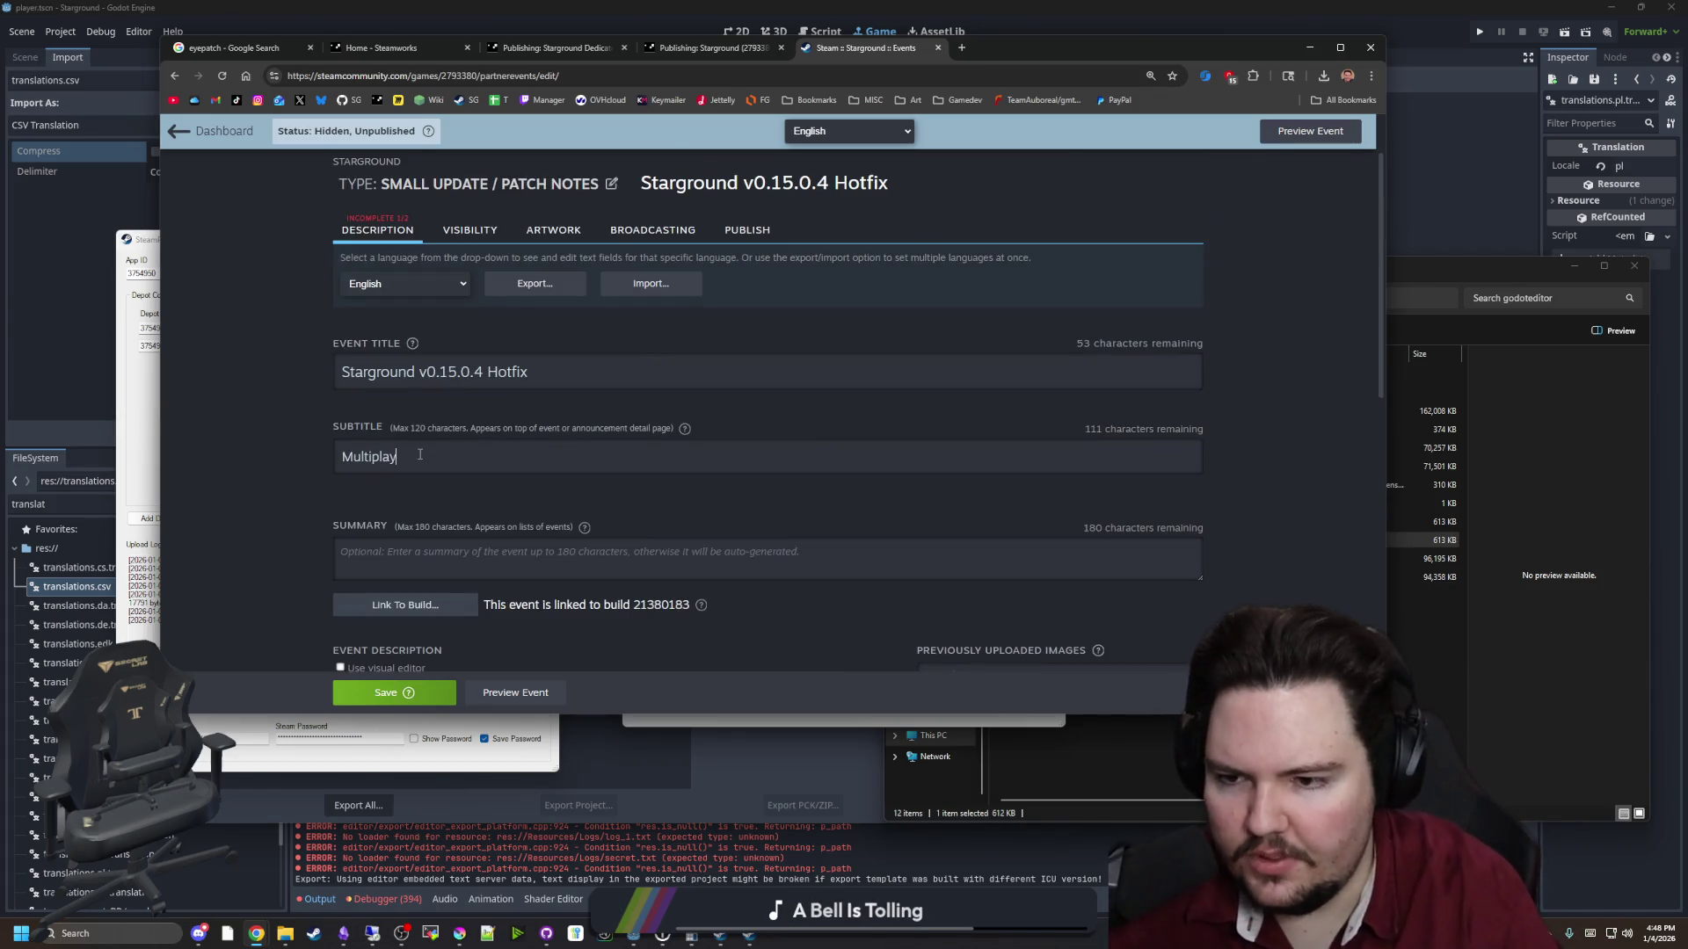
type("er foixes!")
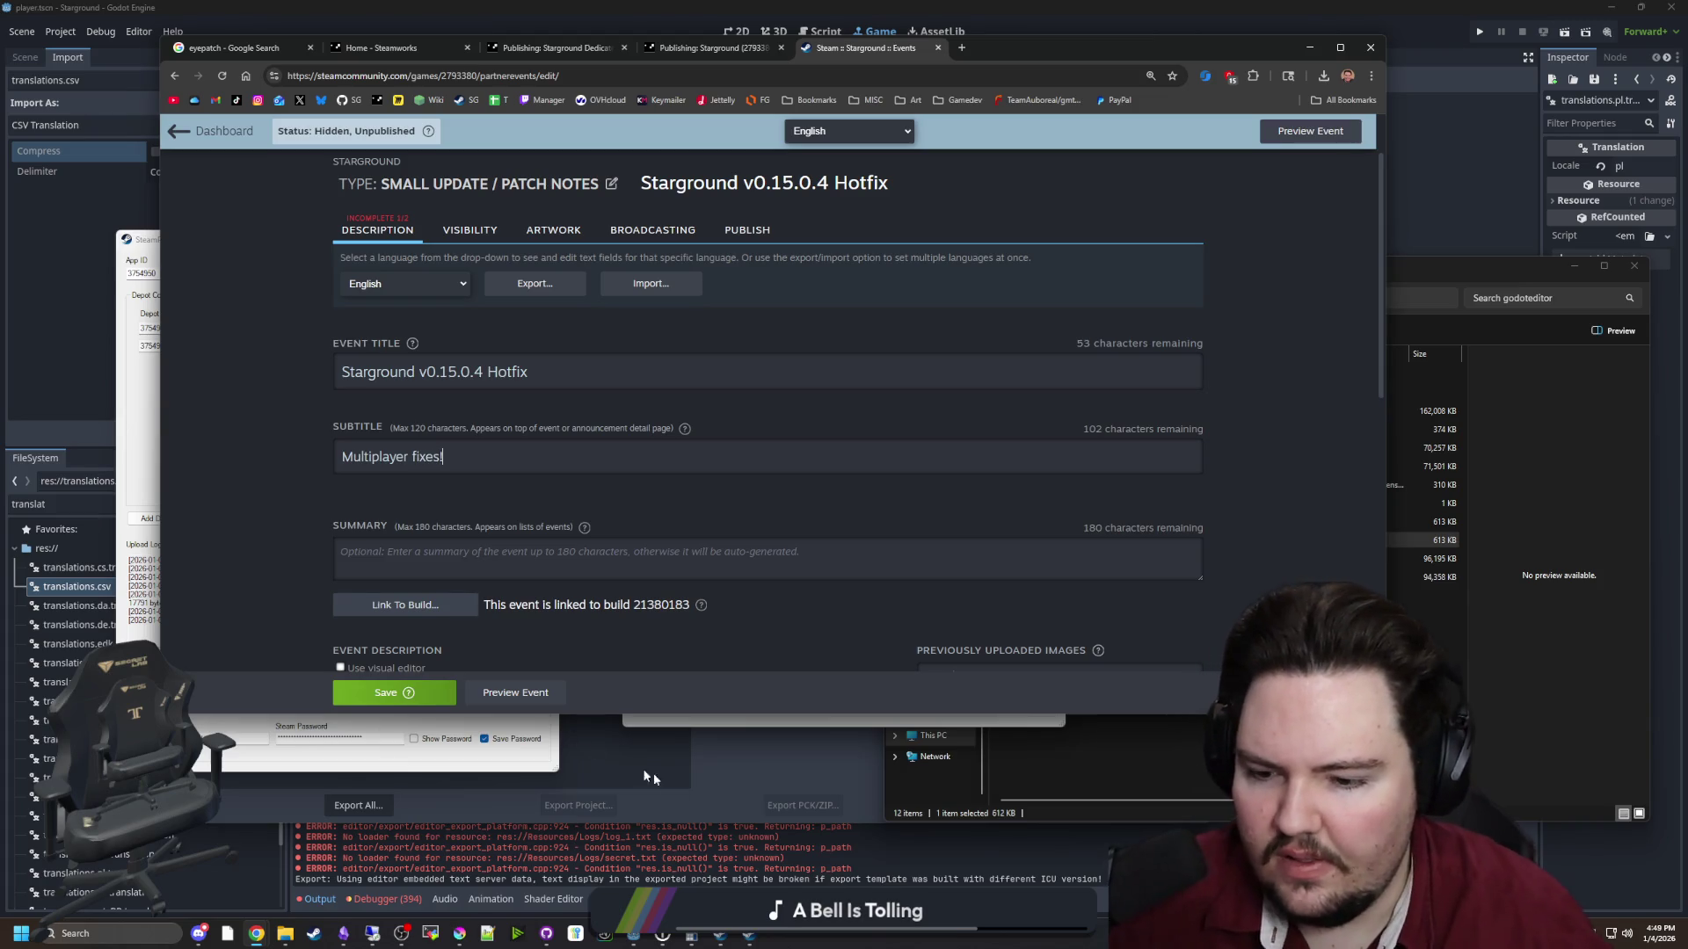
left_click(741, 861)
left_click(1025, 806)
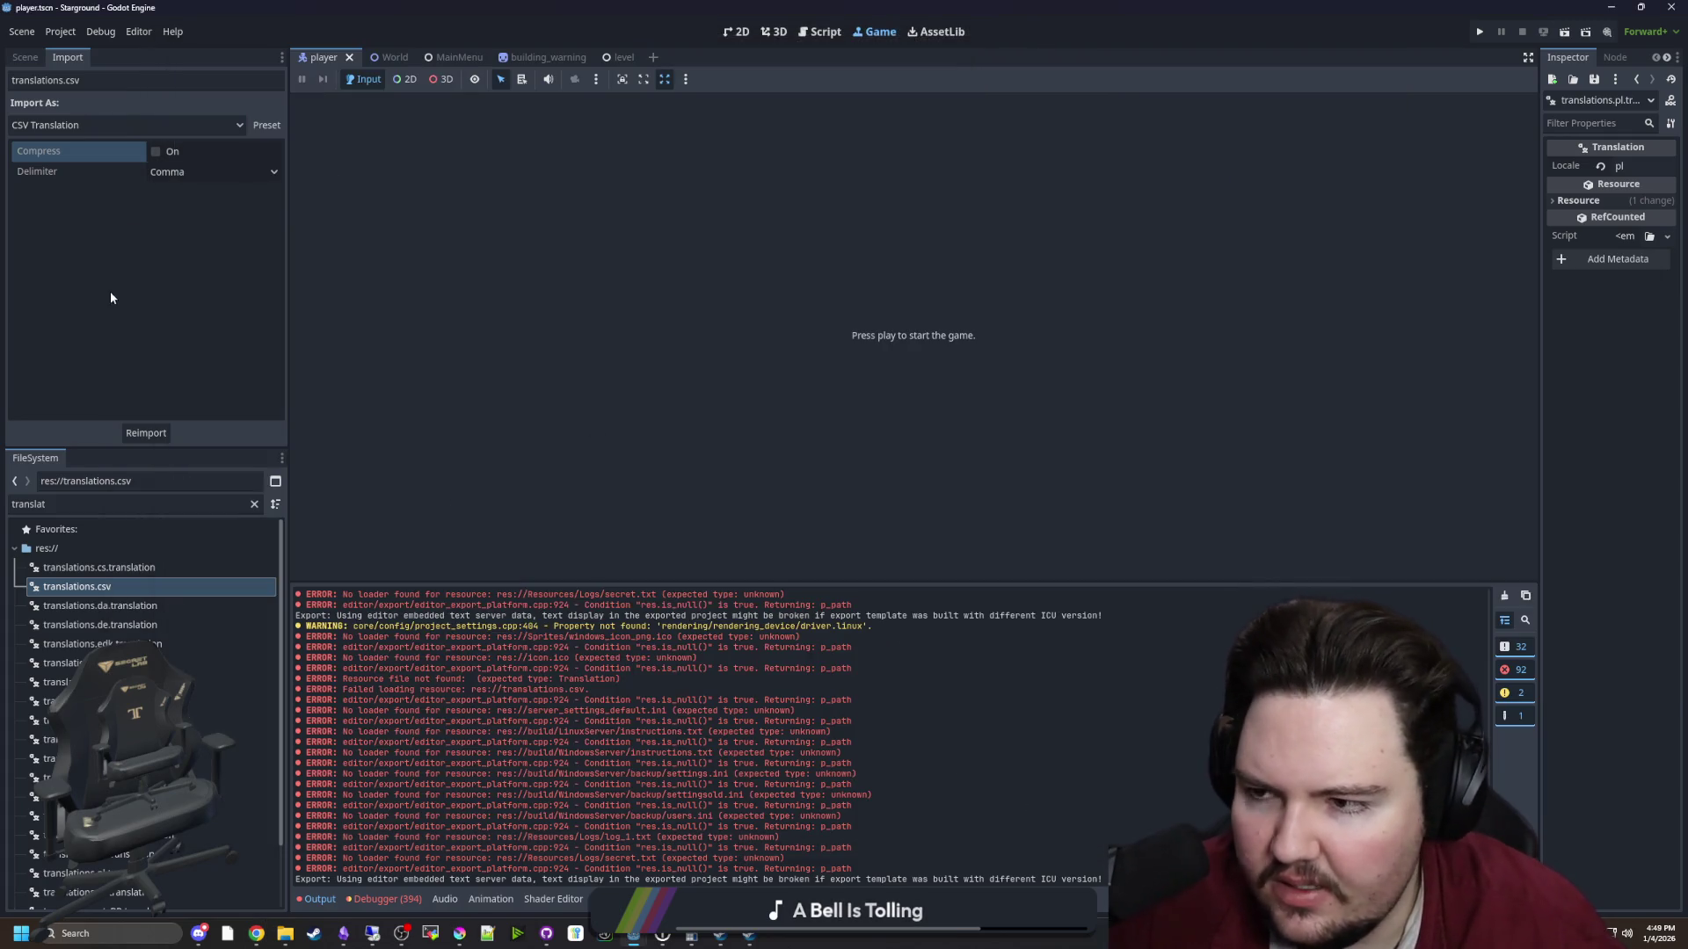
Switch to the World scene, clear the 'translat' file filter, and open npc_dialogue.gd in the script editor
left_click(376, 58)
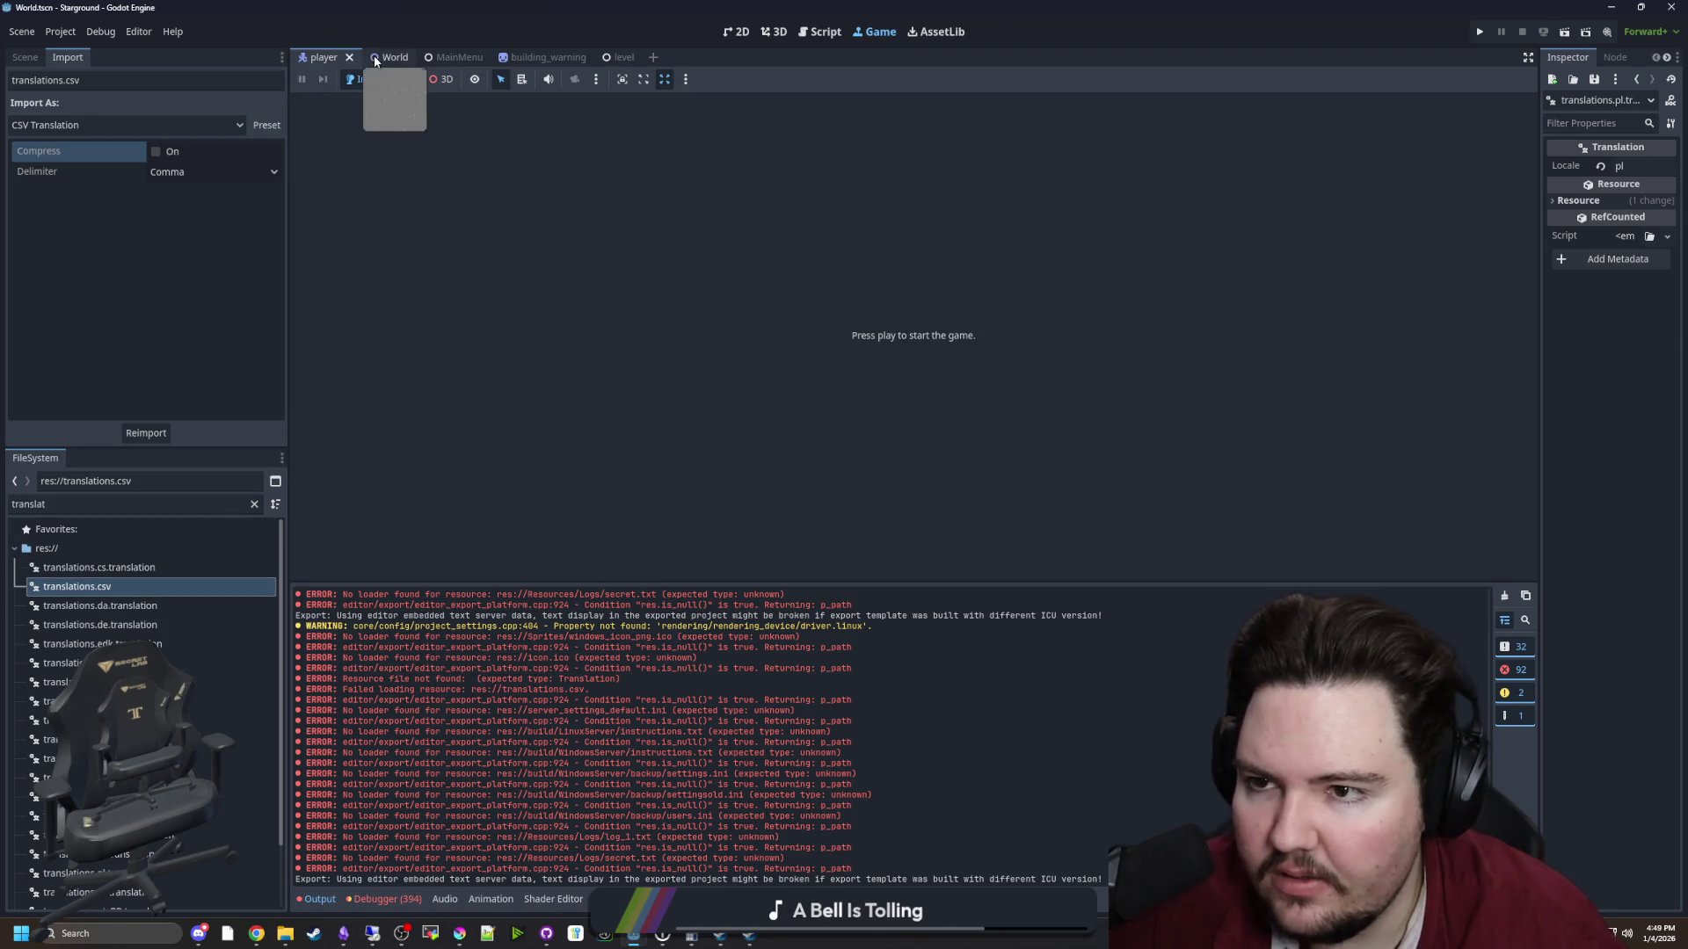
left_click(255, 504)
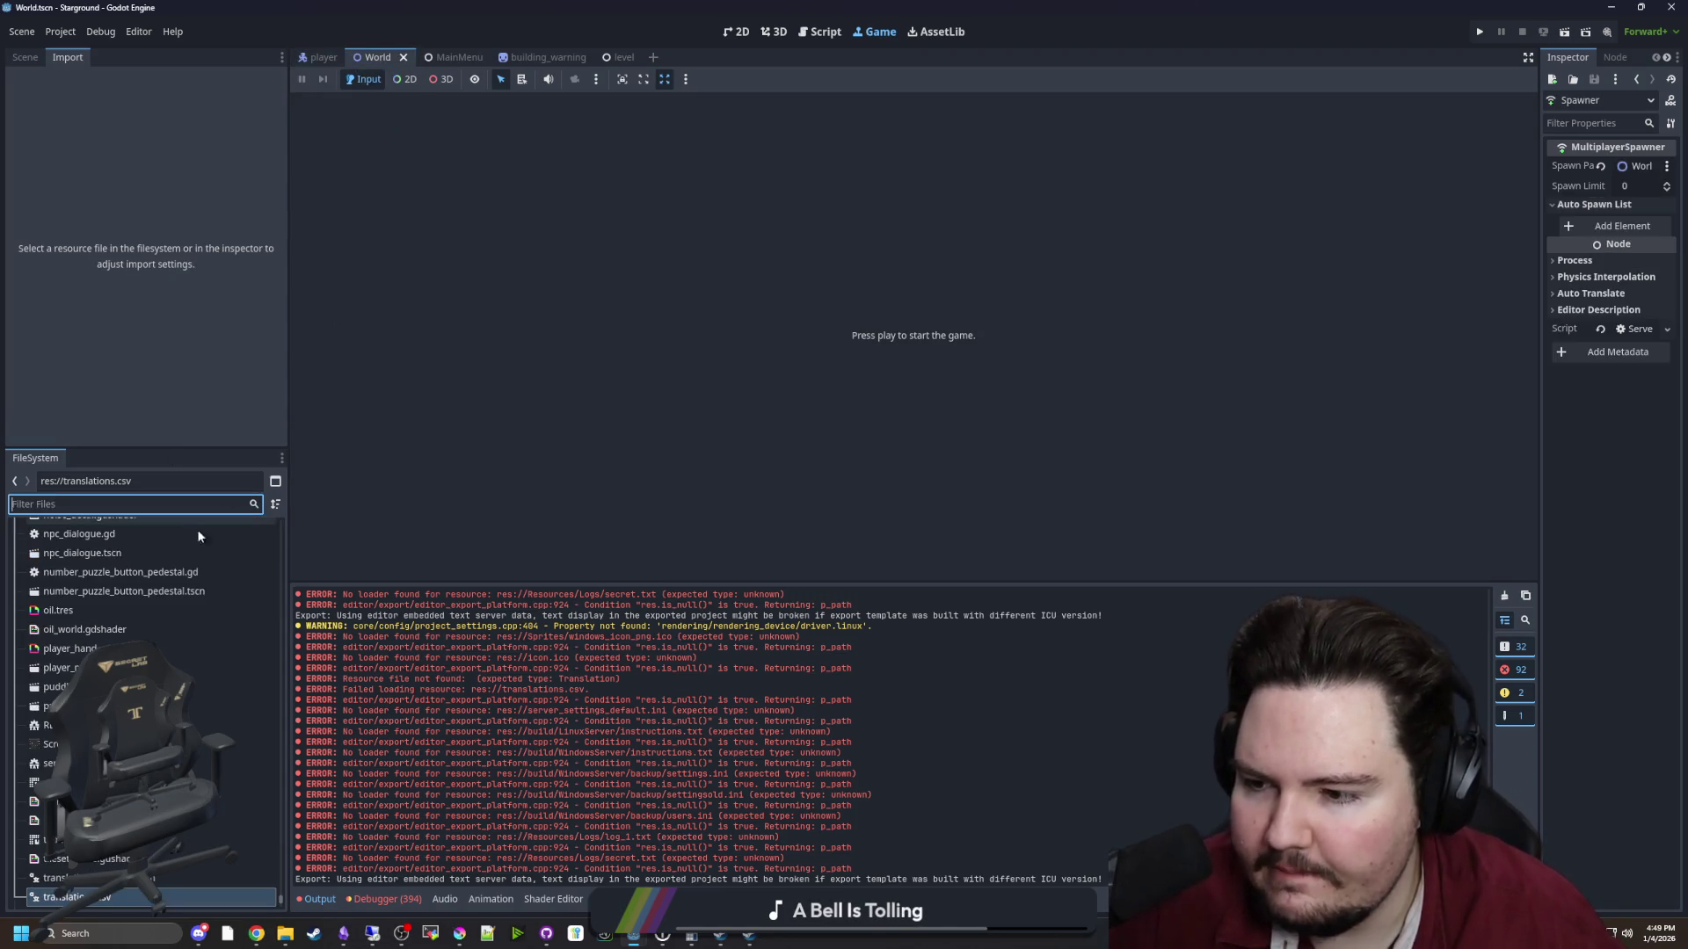
double_click(116, 535)
left_click(793, 253)
Search the whole project for 'print(' calls, listing 144 matches in 28 files
key("ctrl+shift+f")
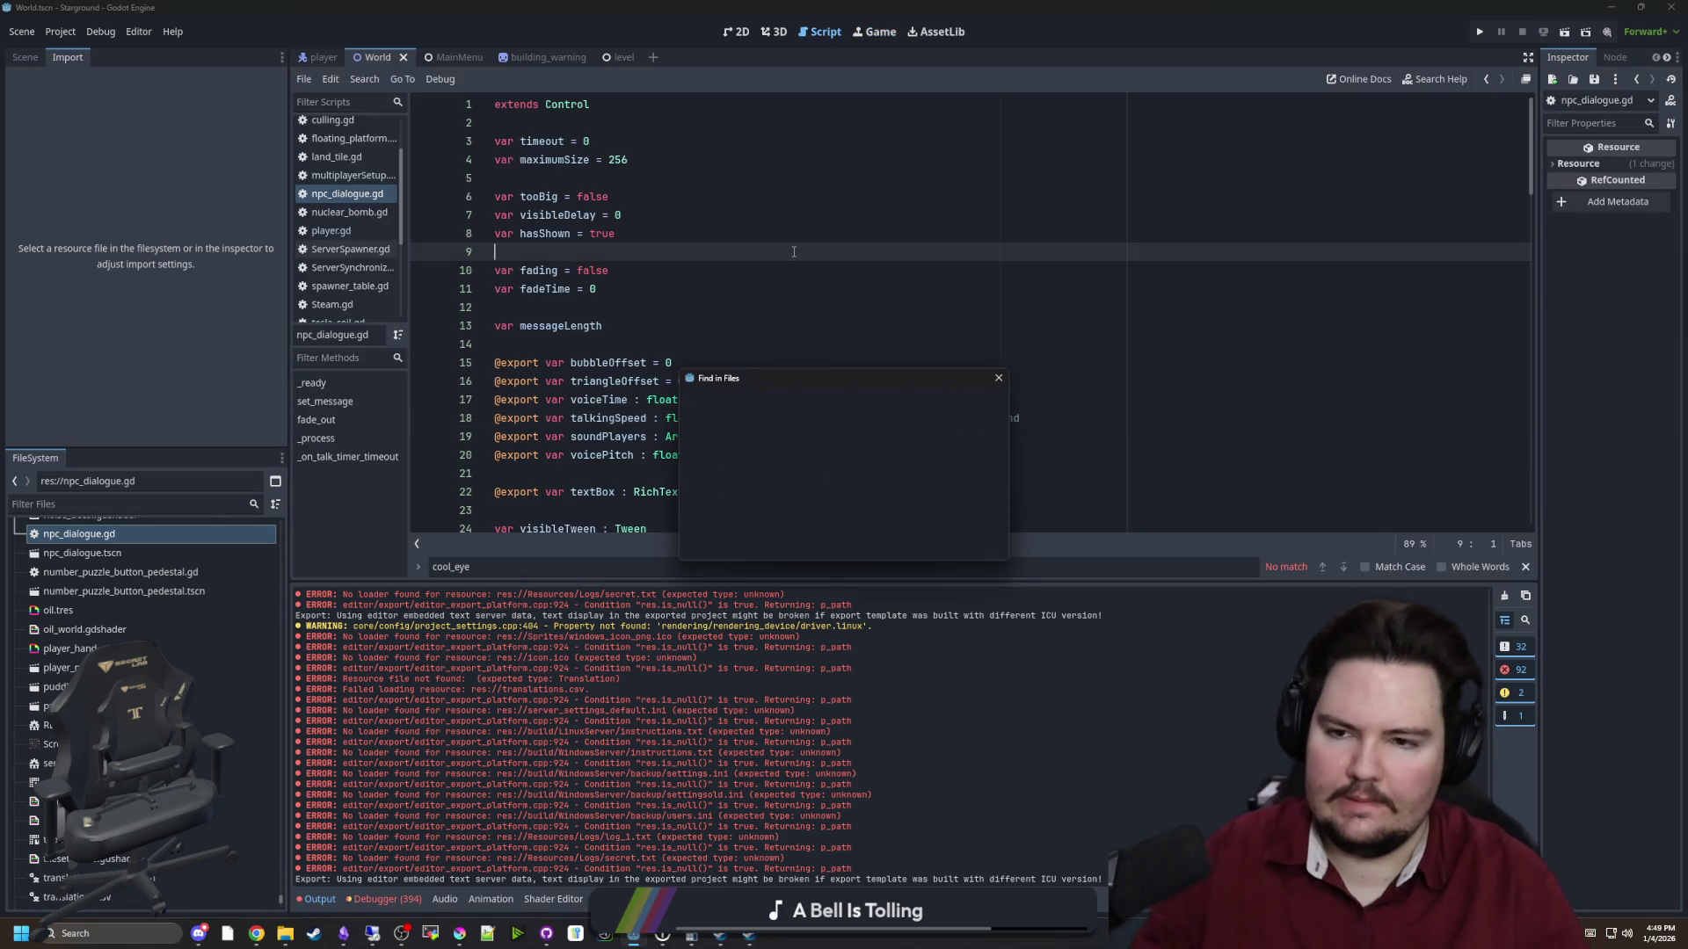
type("print")
key("Return")
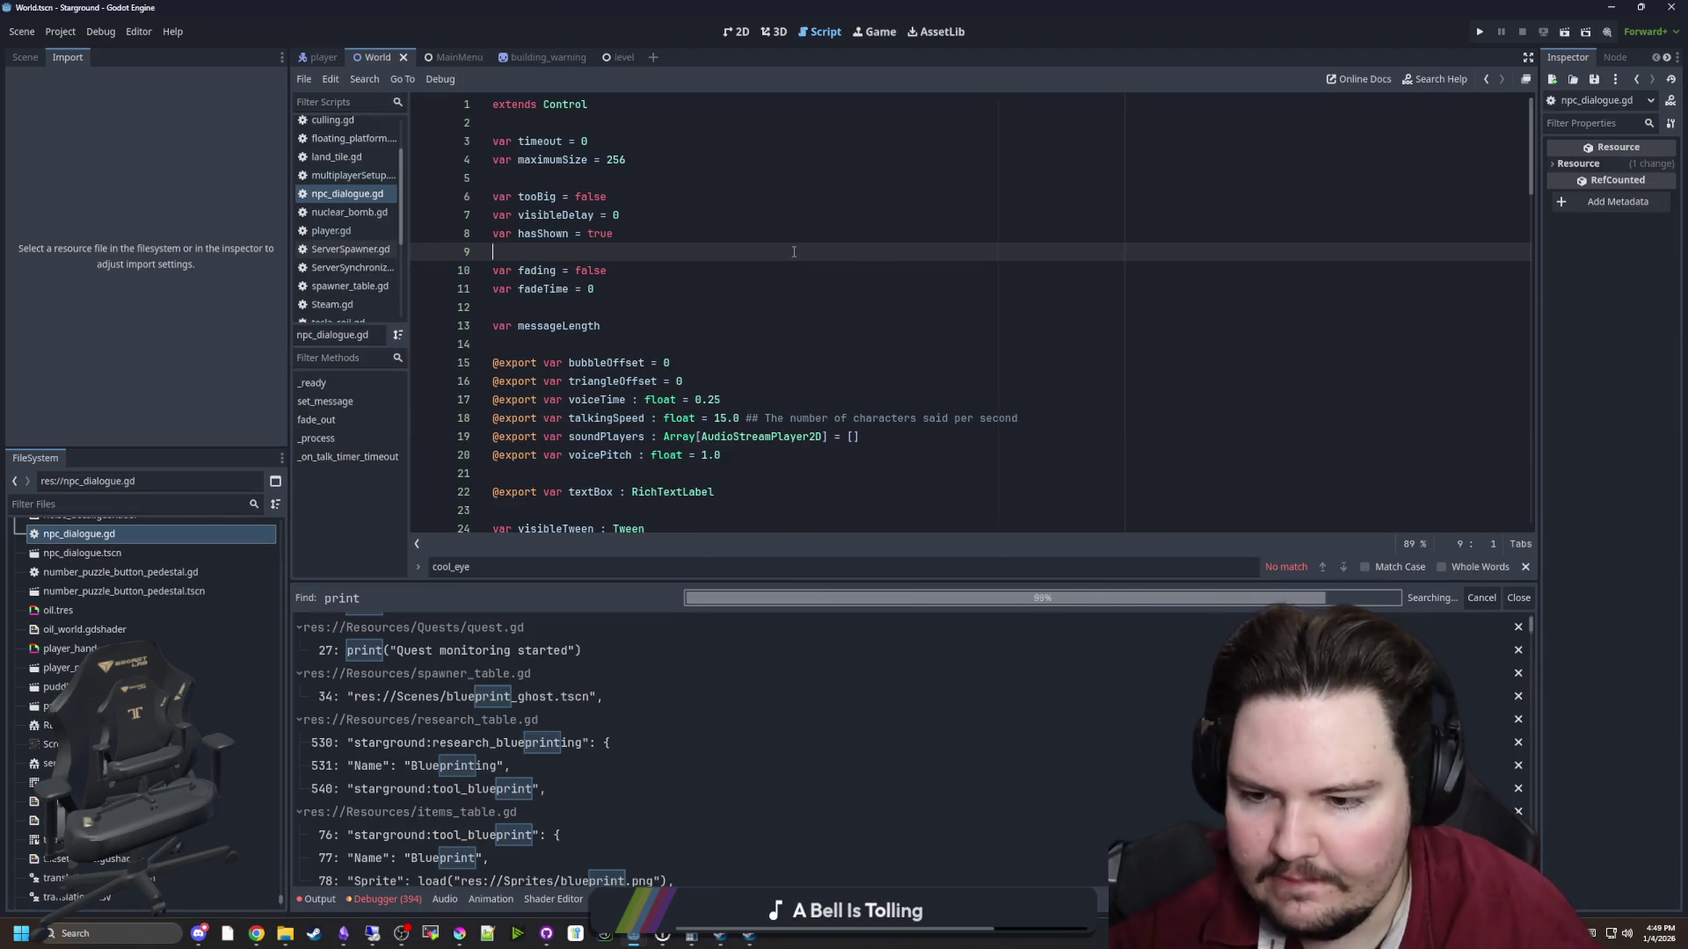
key("ctrl+shift+f")
type("p")
key("Return")
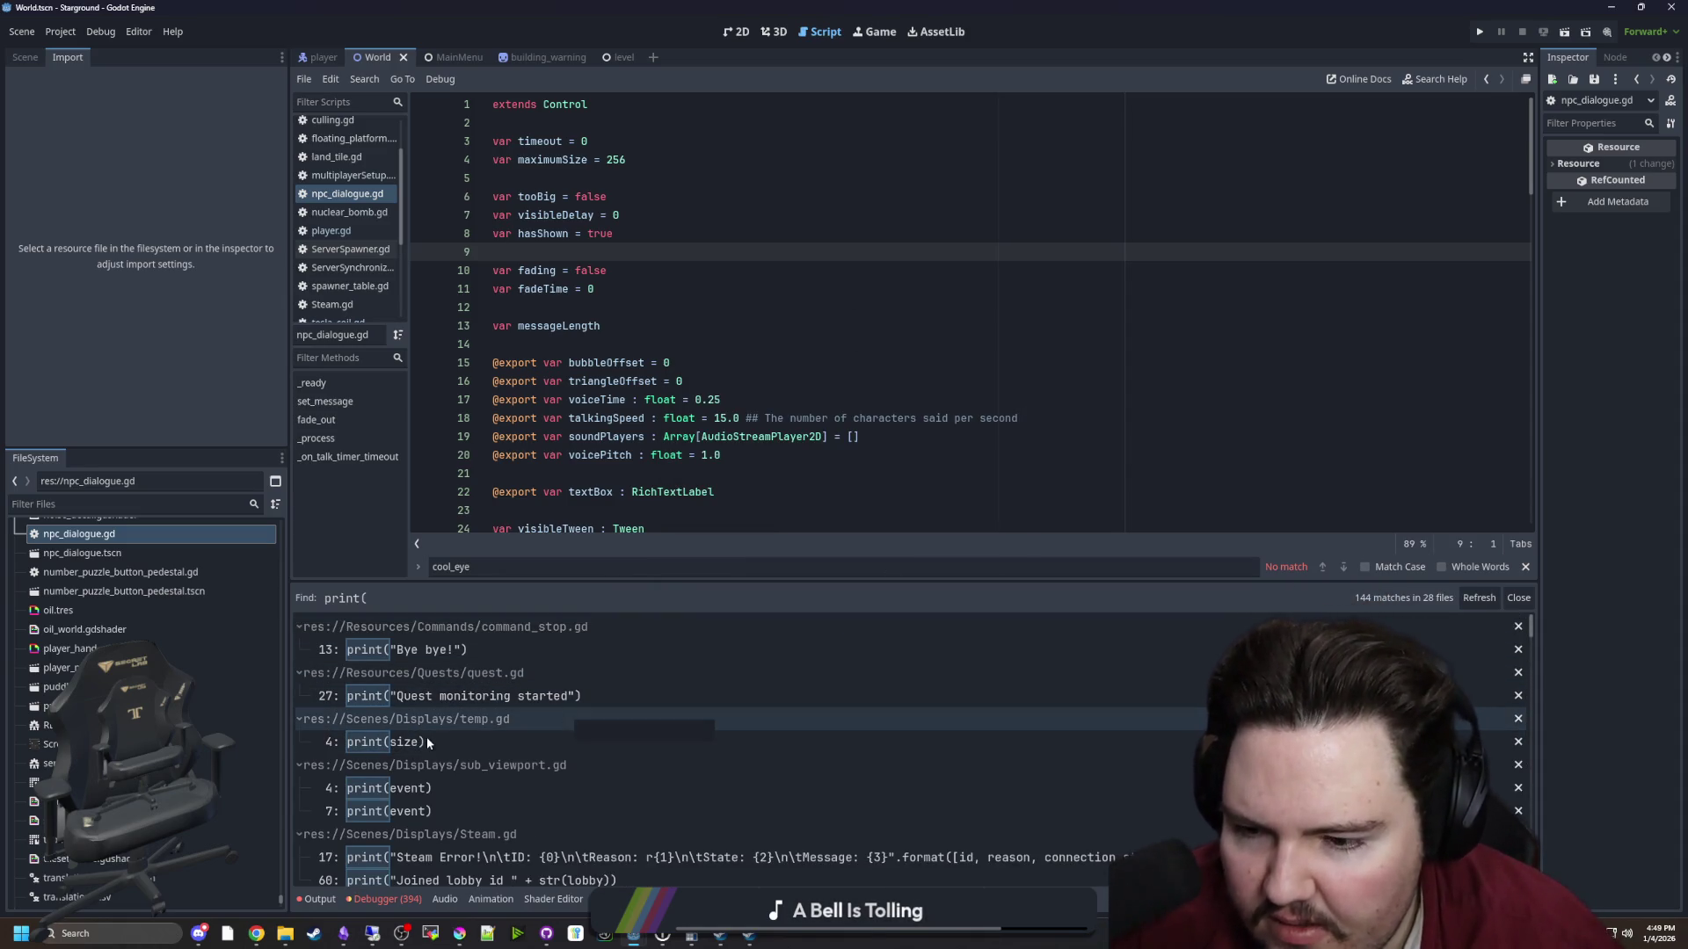
Open the print(message) result in kick_player in multiplayerSetup.gd from the search results
scroll(520, 716, "down", 3)
scroll(507, 704, "down", 1)
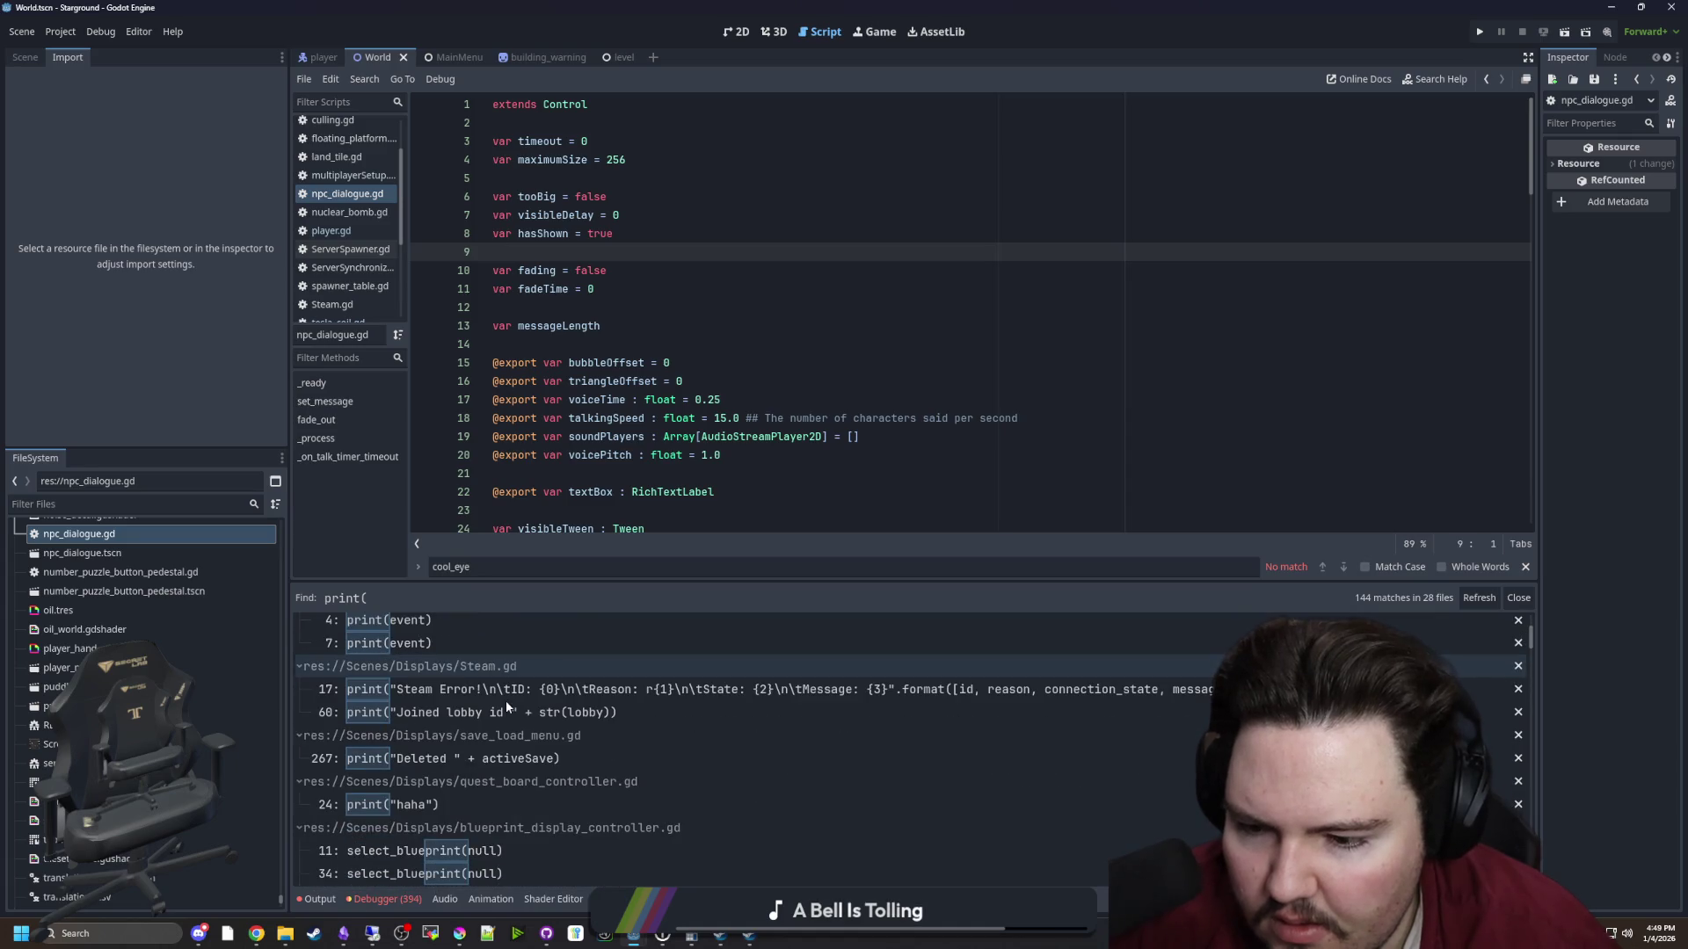
scroll(510, 703, "down", 10)
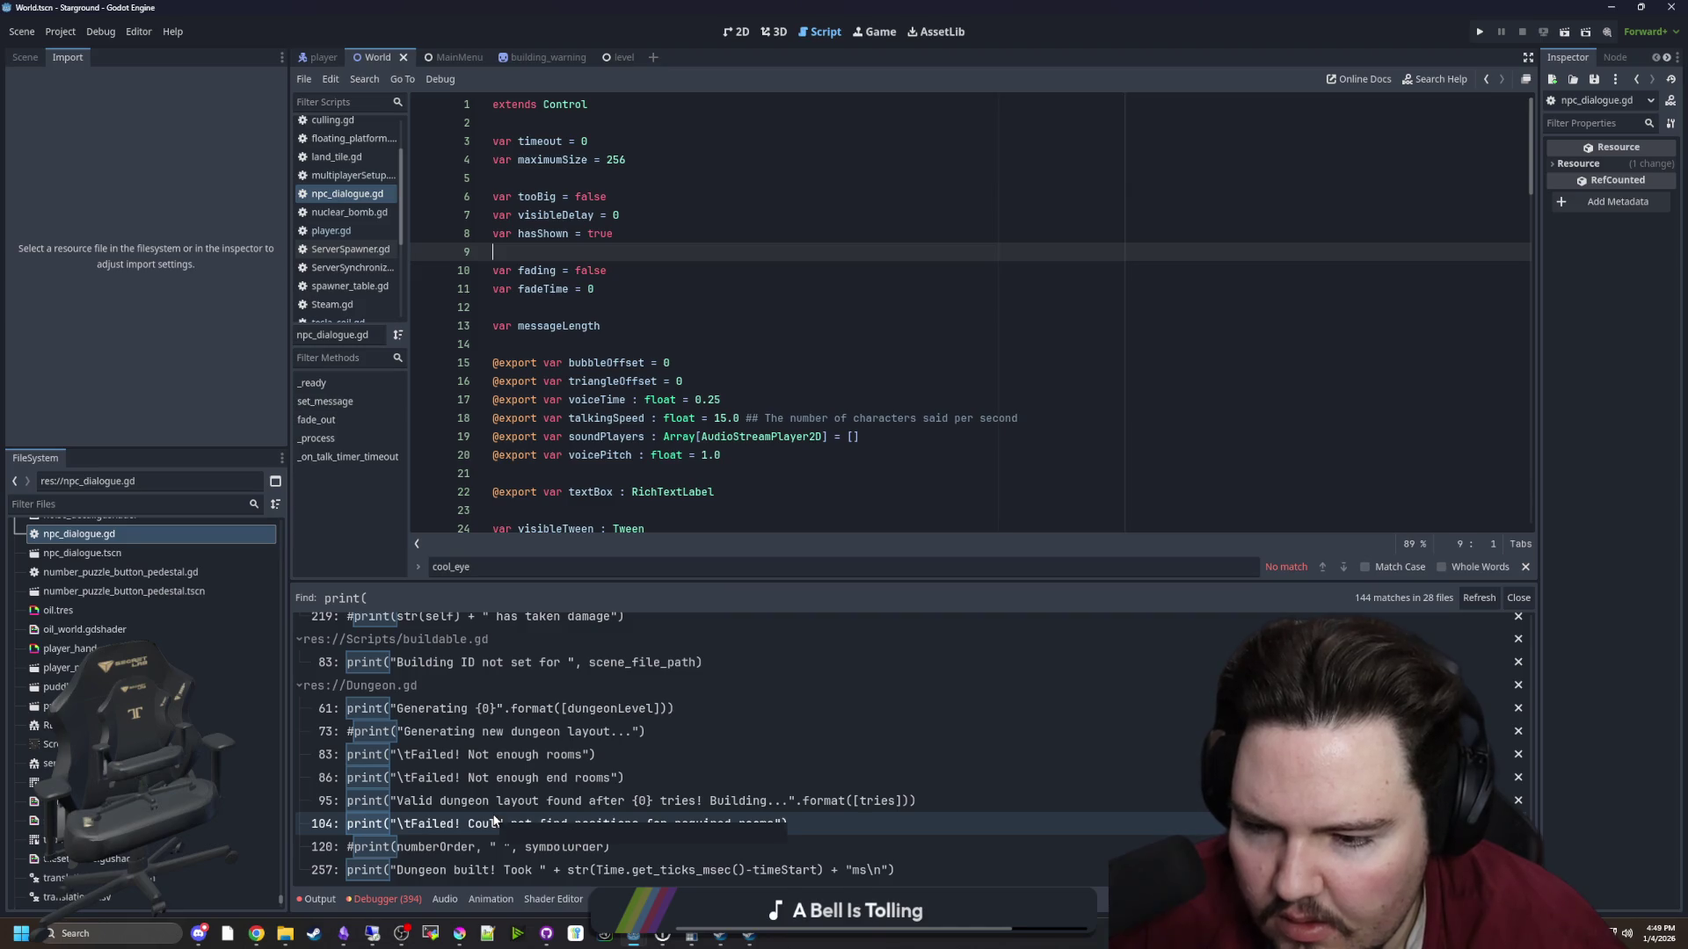
scroll(494, 819, "up", 2)
scroll(483, 801, "up", 1)
scroll(484, 802, "up", 3)
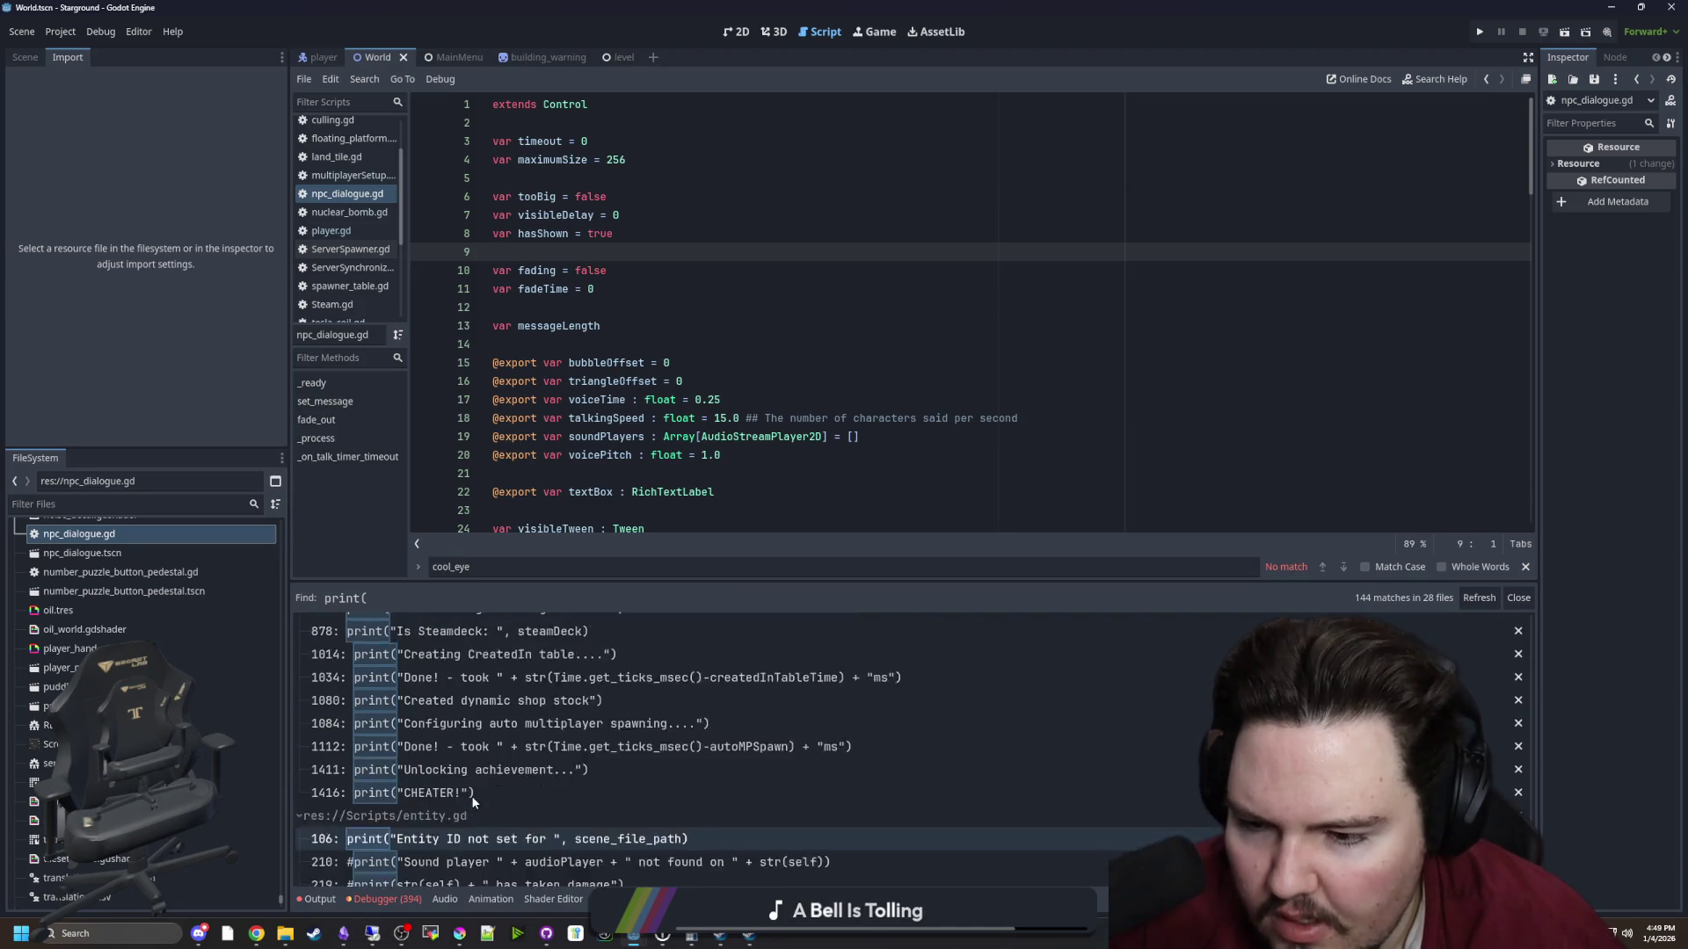
scroll(441, 819, "up", 4)
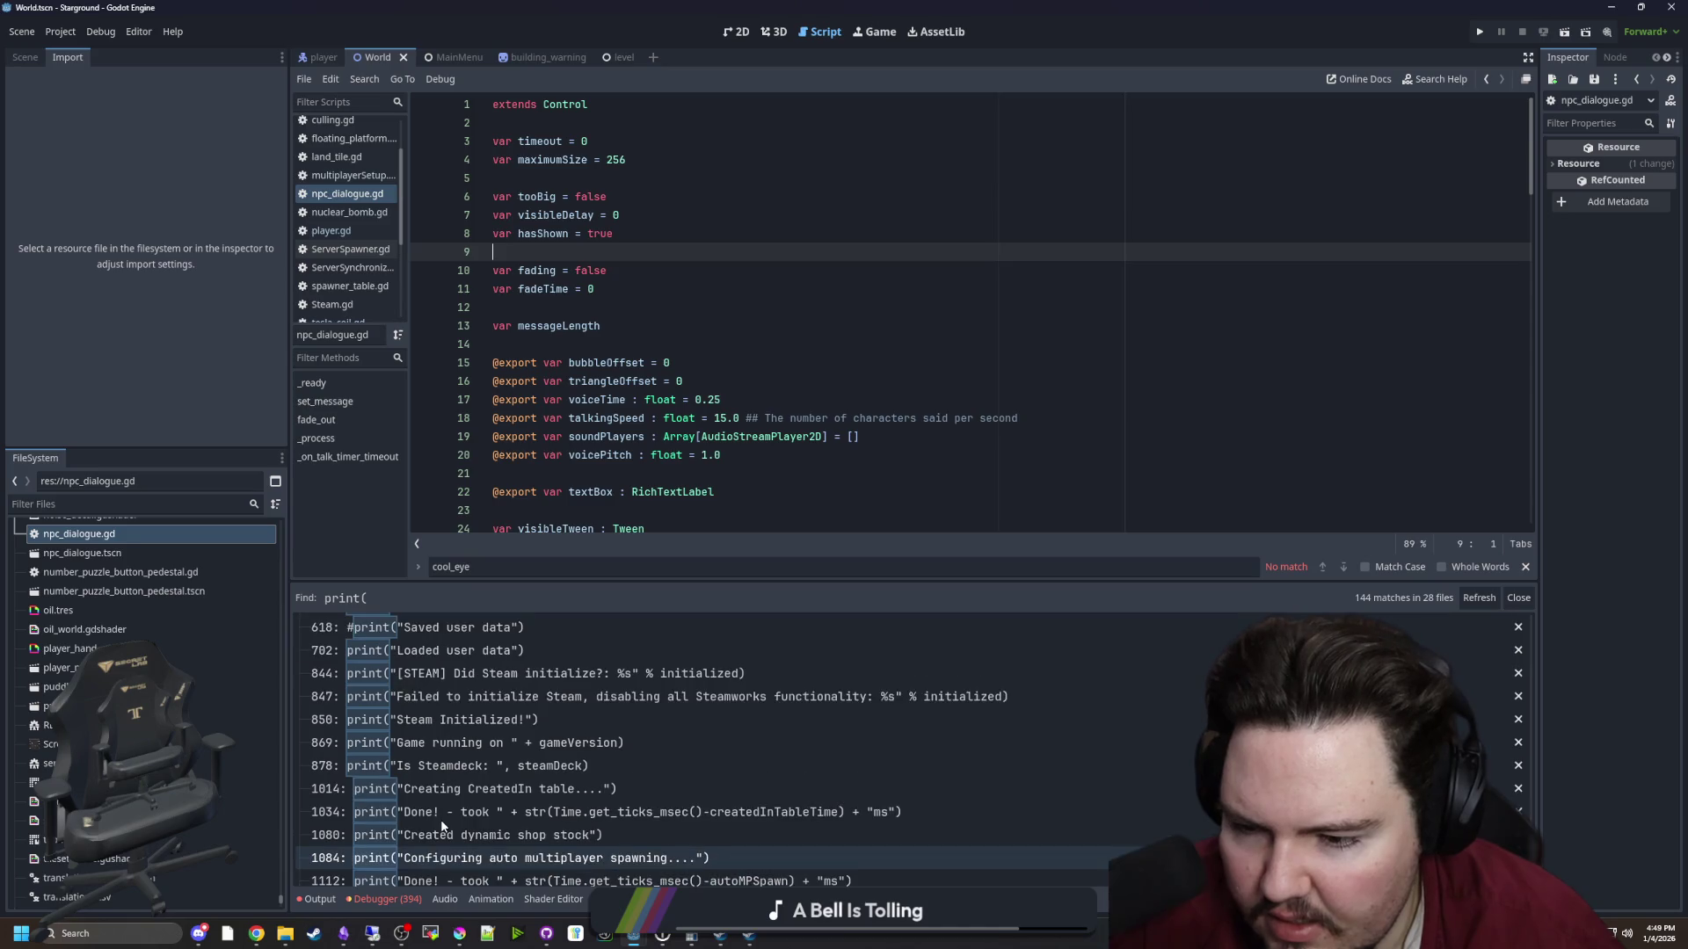
scroll(440, 819, "up", 4)
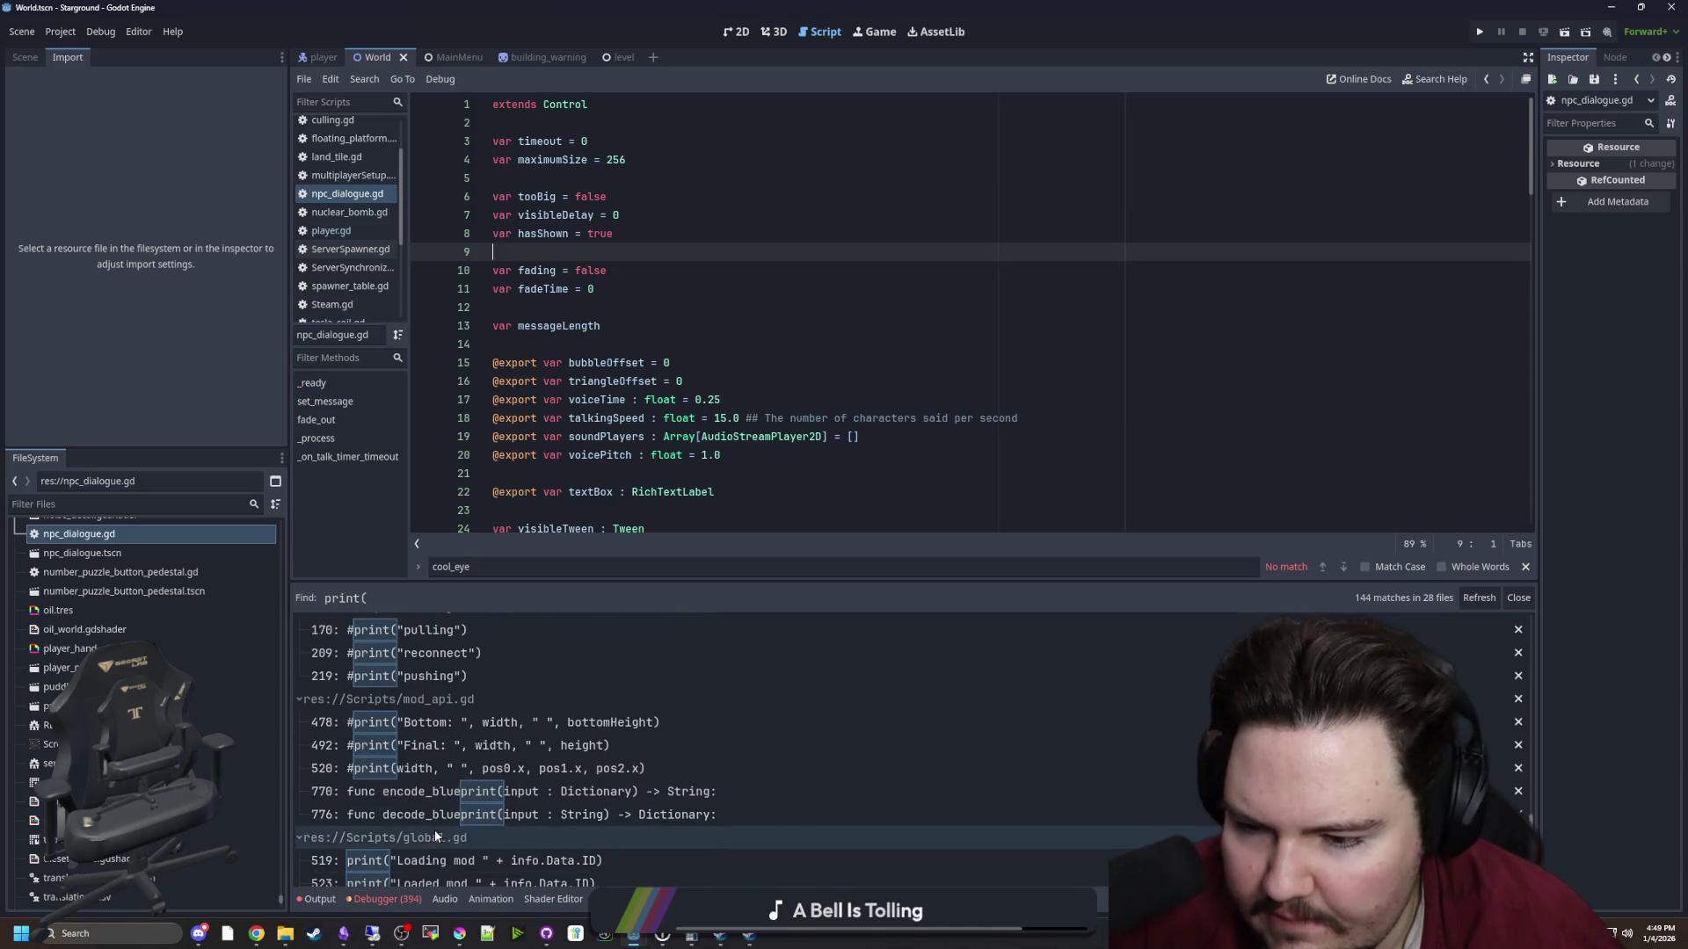
scroll(468, 751, "up", 1)
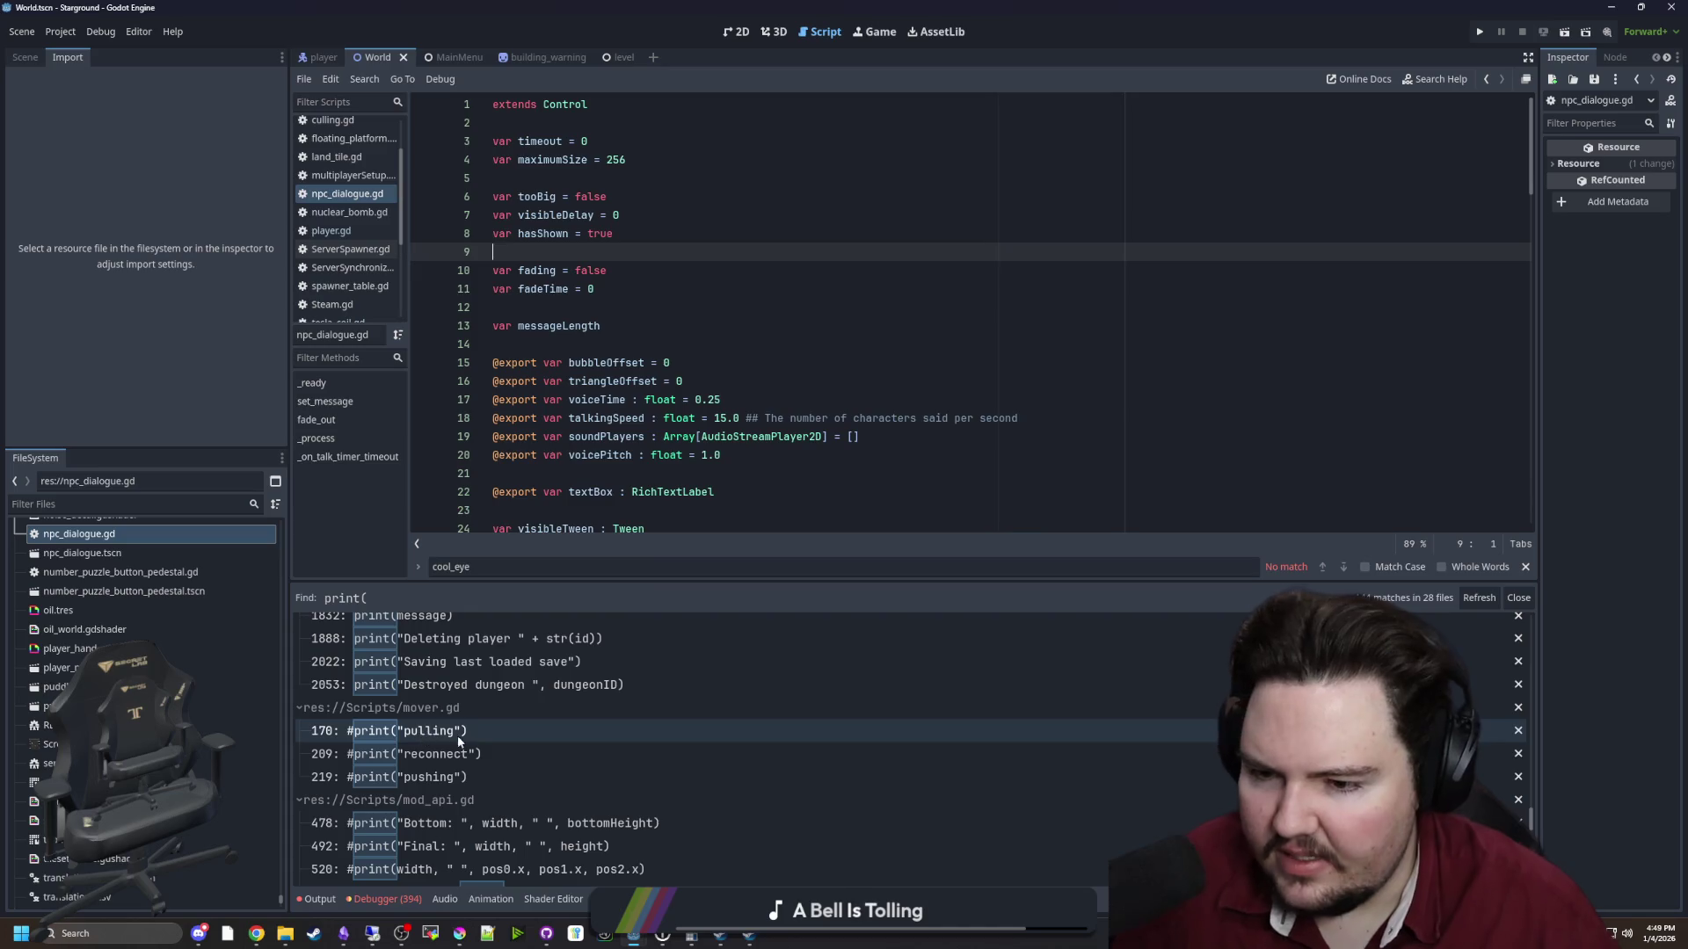
scroll(500, 766, "up", 1)
scroll(501, 773, "up", 2)
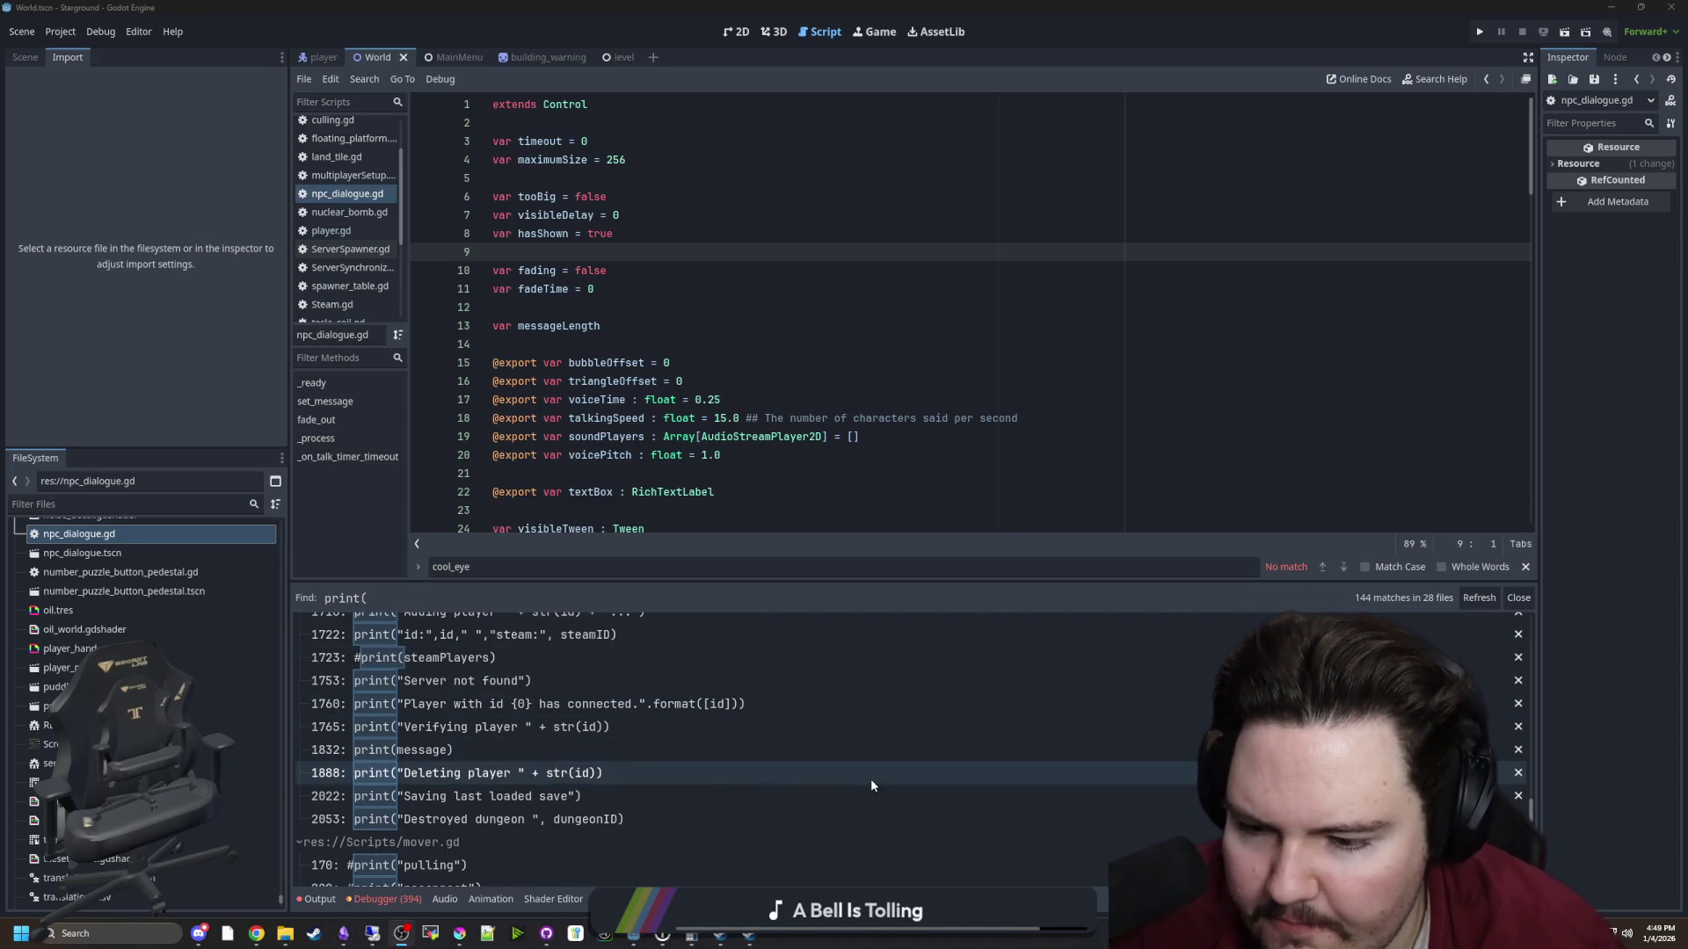
left_click(538, 749)
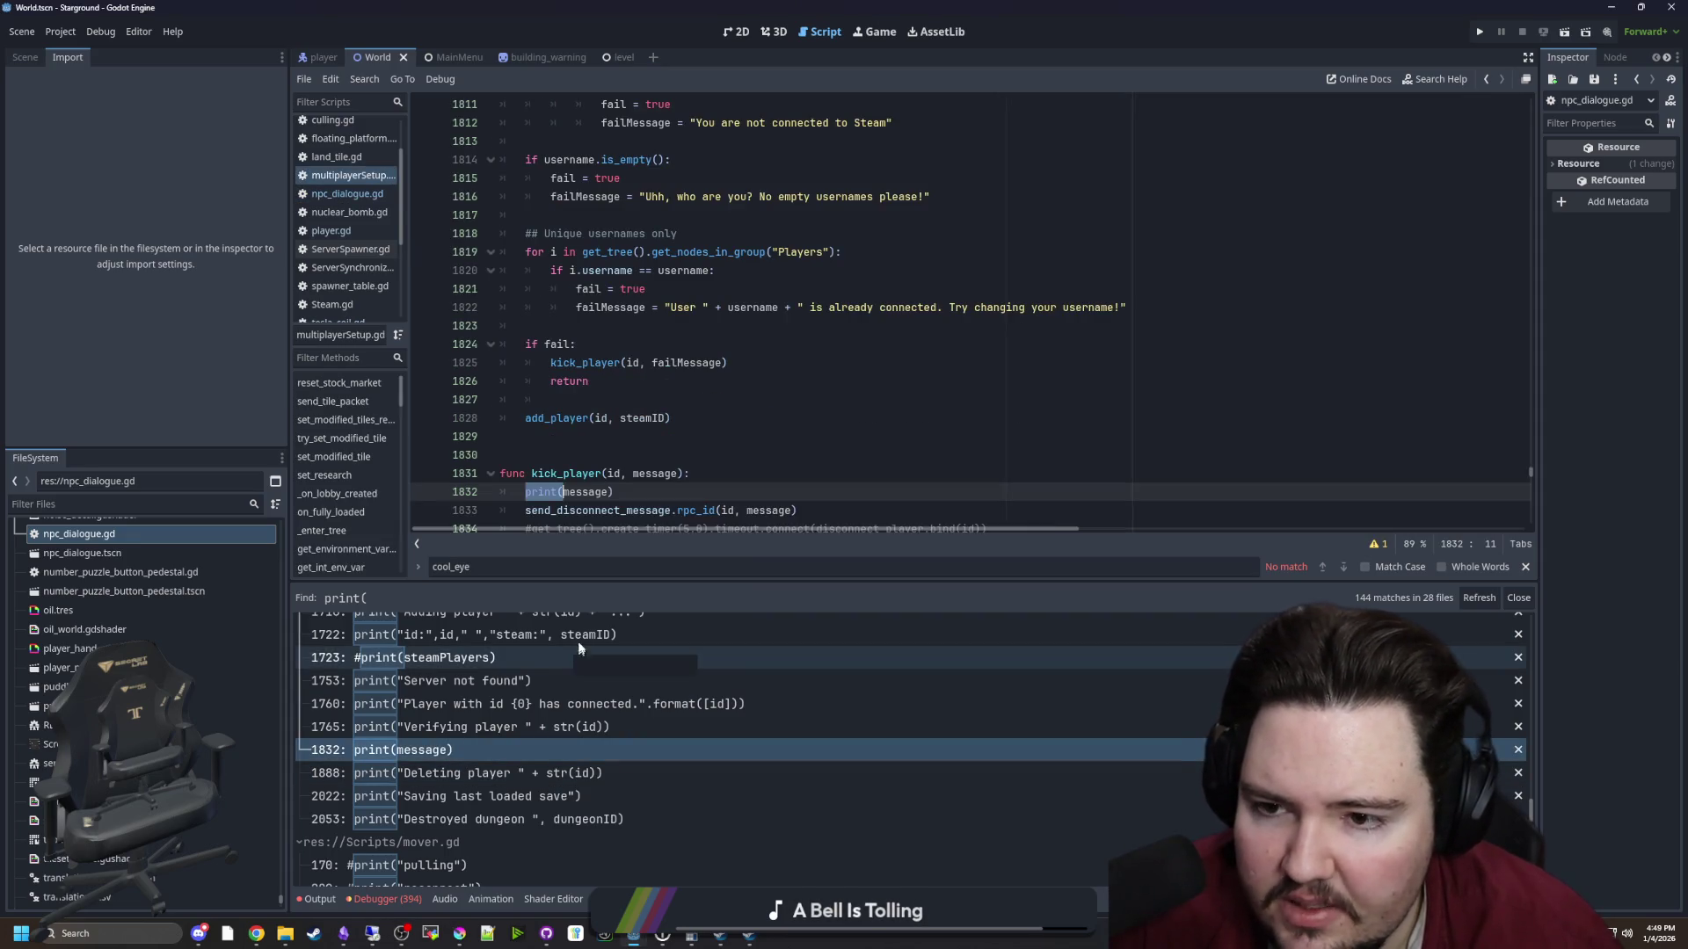
scroll(571, 737, "up", 5)
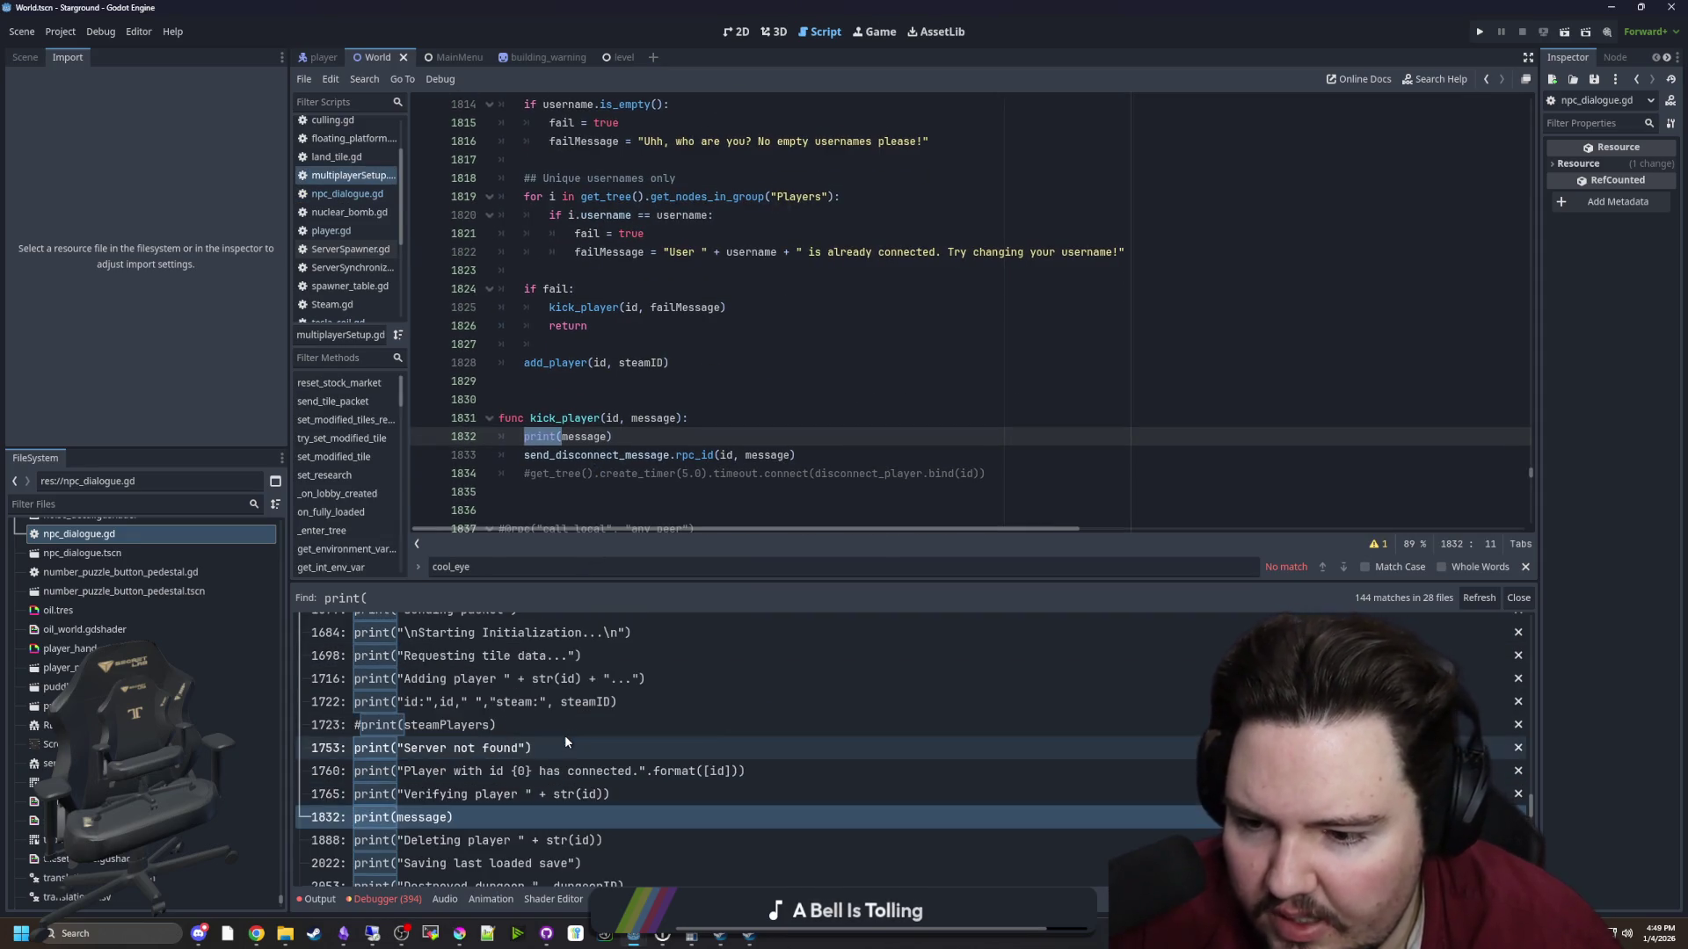
scroll(570, 741, "up", 5)
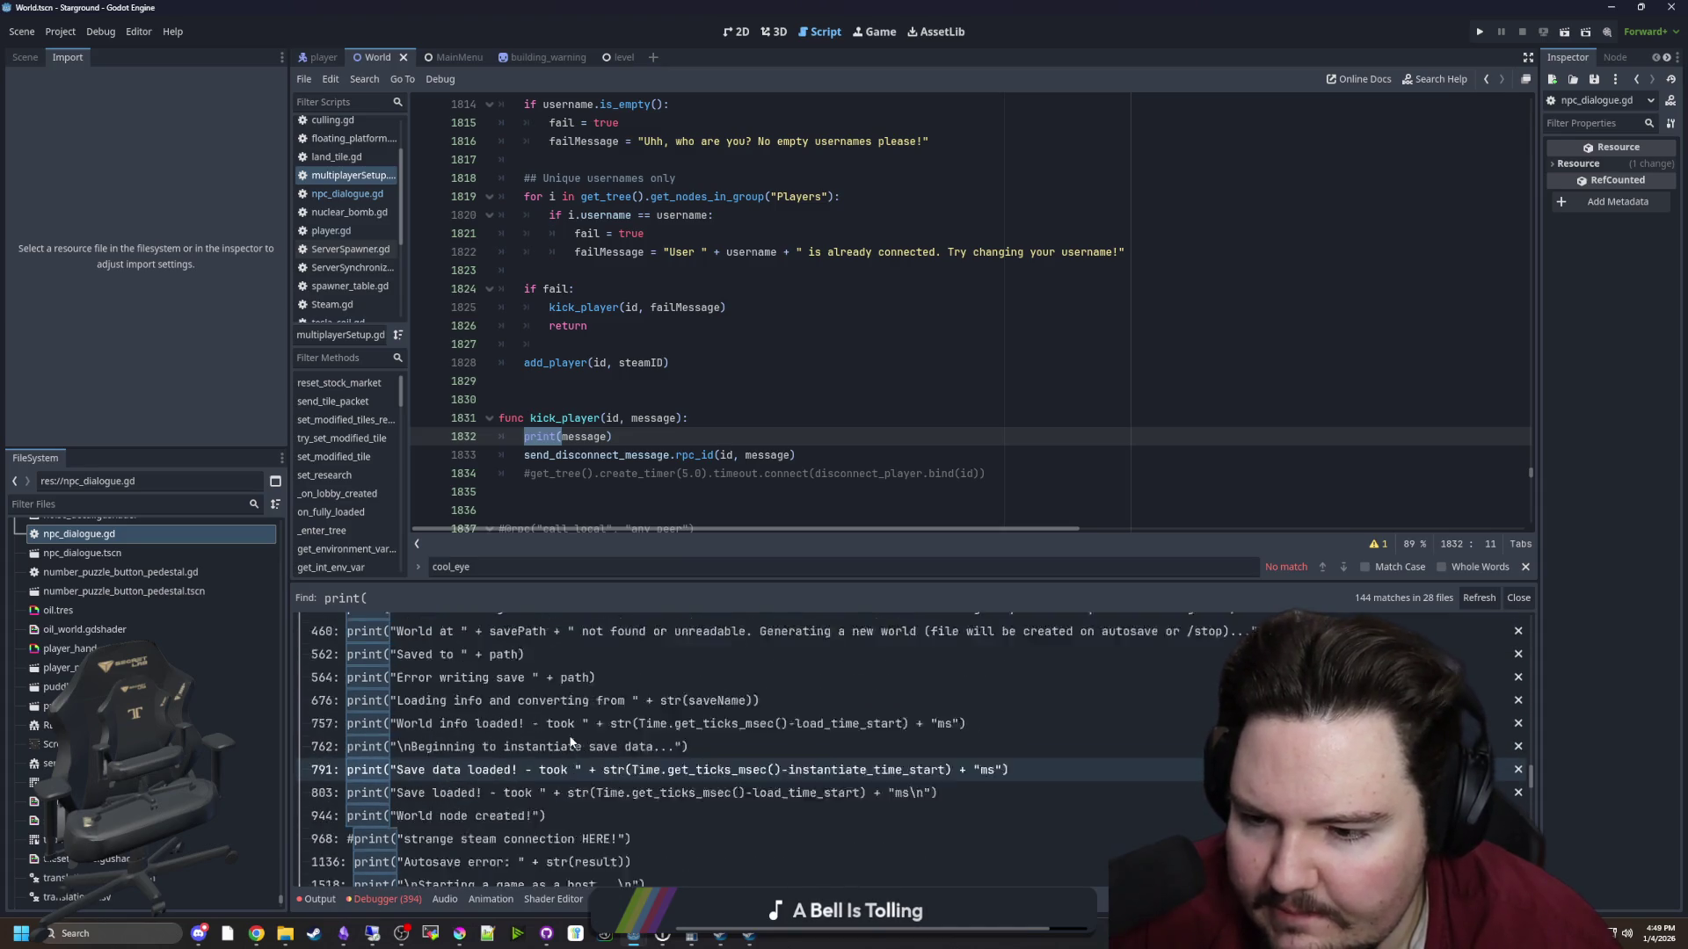
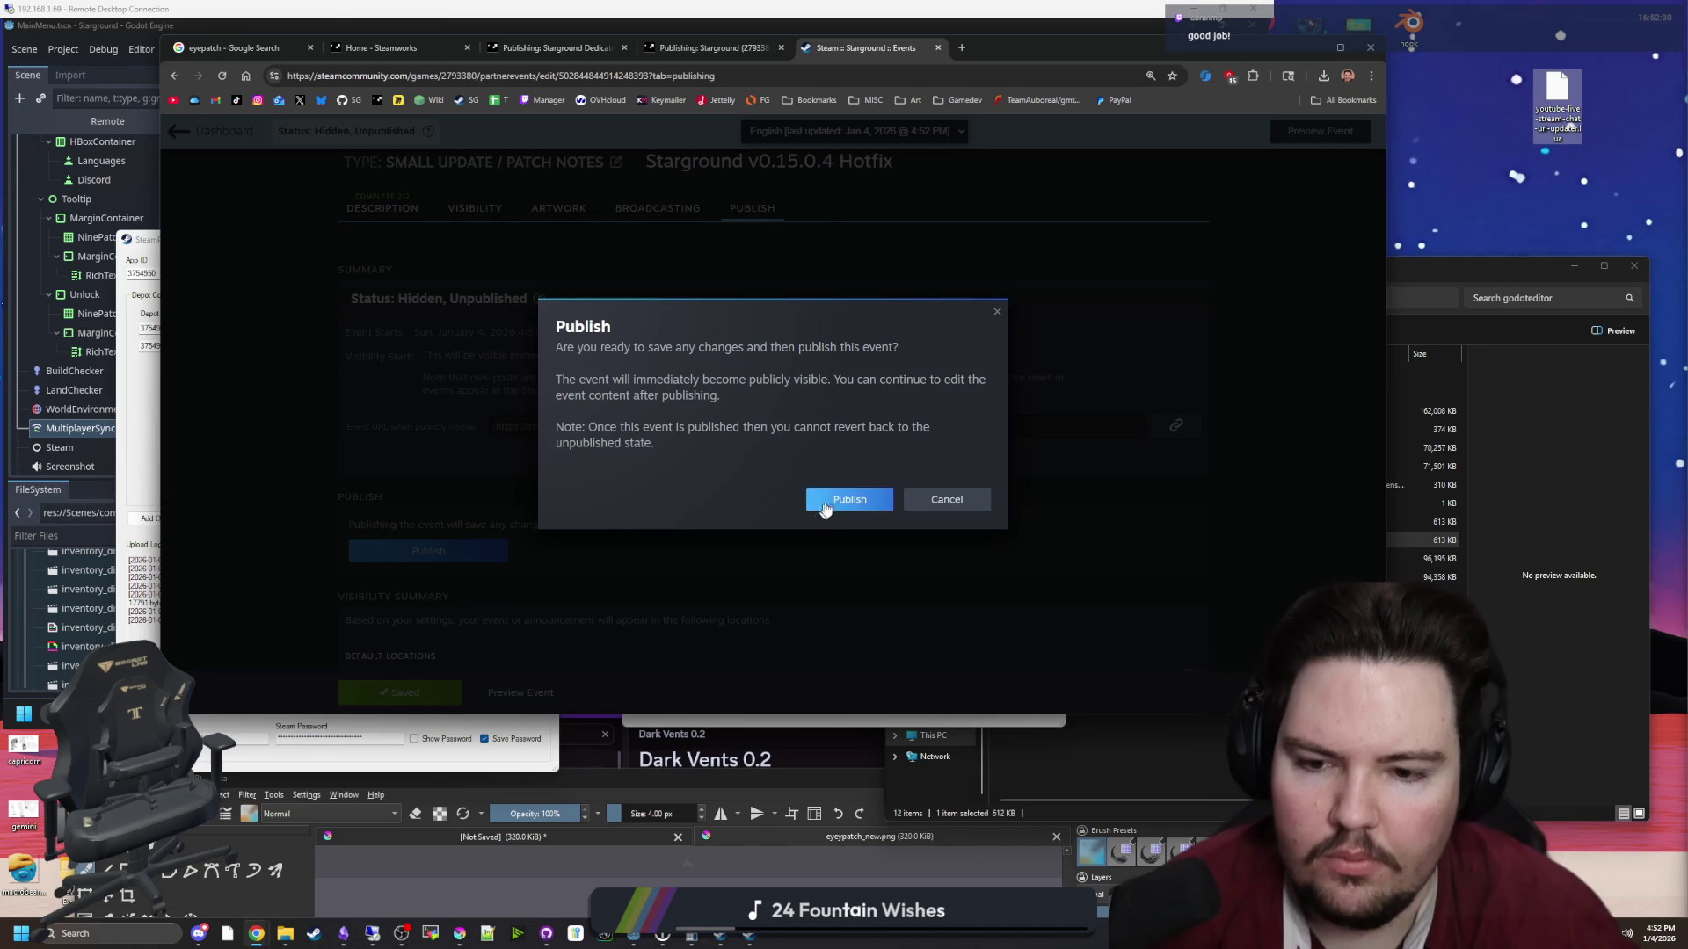
Confirm publishing the Starground v0.15.0.4 Hotfix event and dismiss the success message
left_click(825, 499)
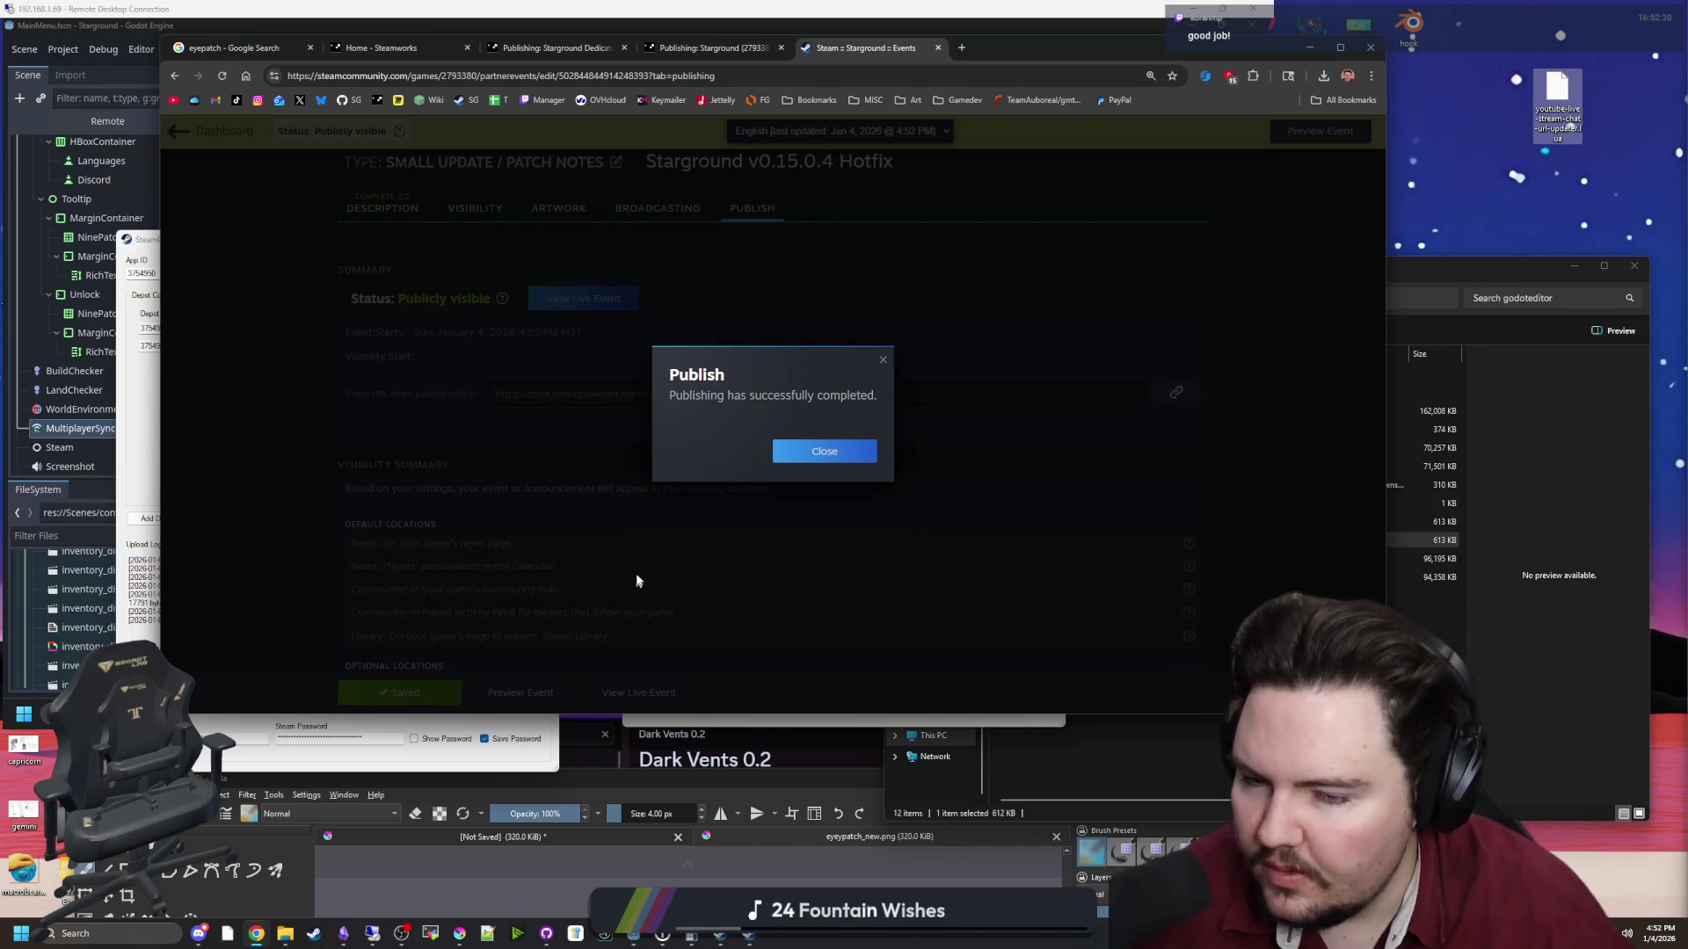
left_click(826, 451)
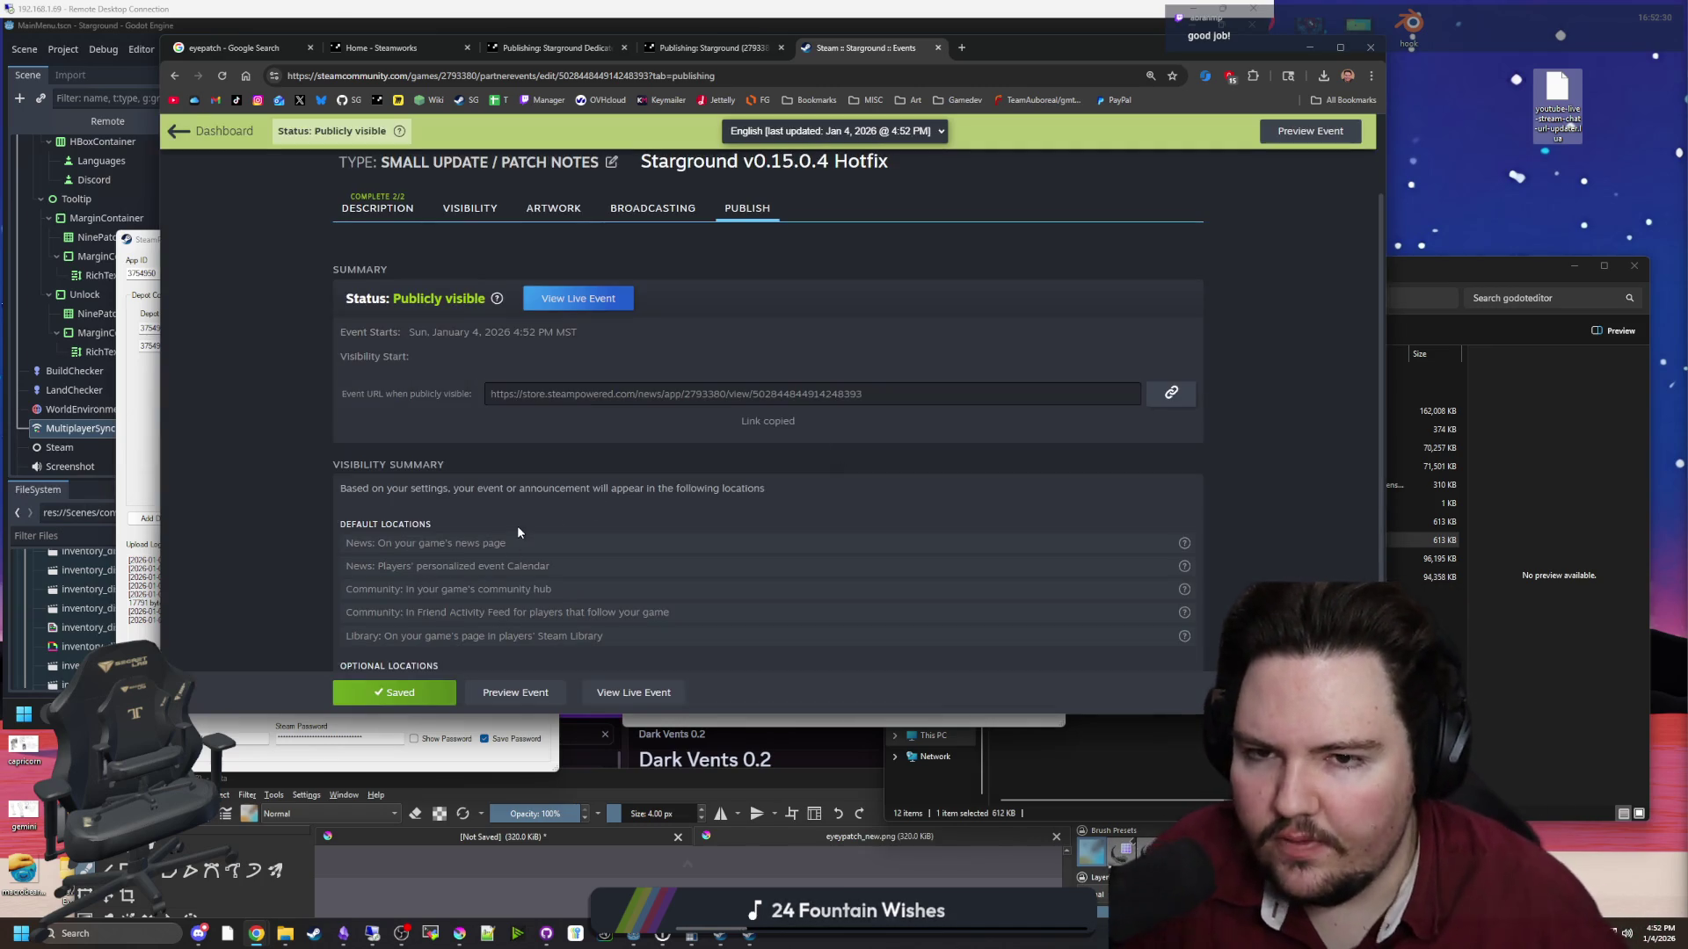
left_click(207, 883)
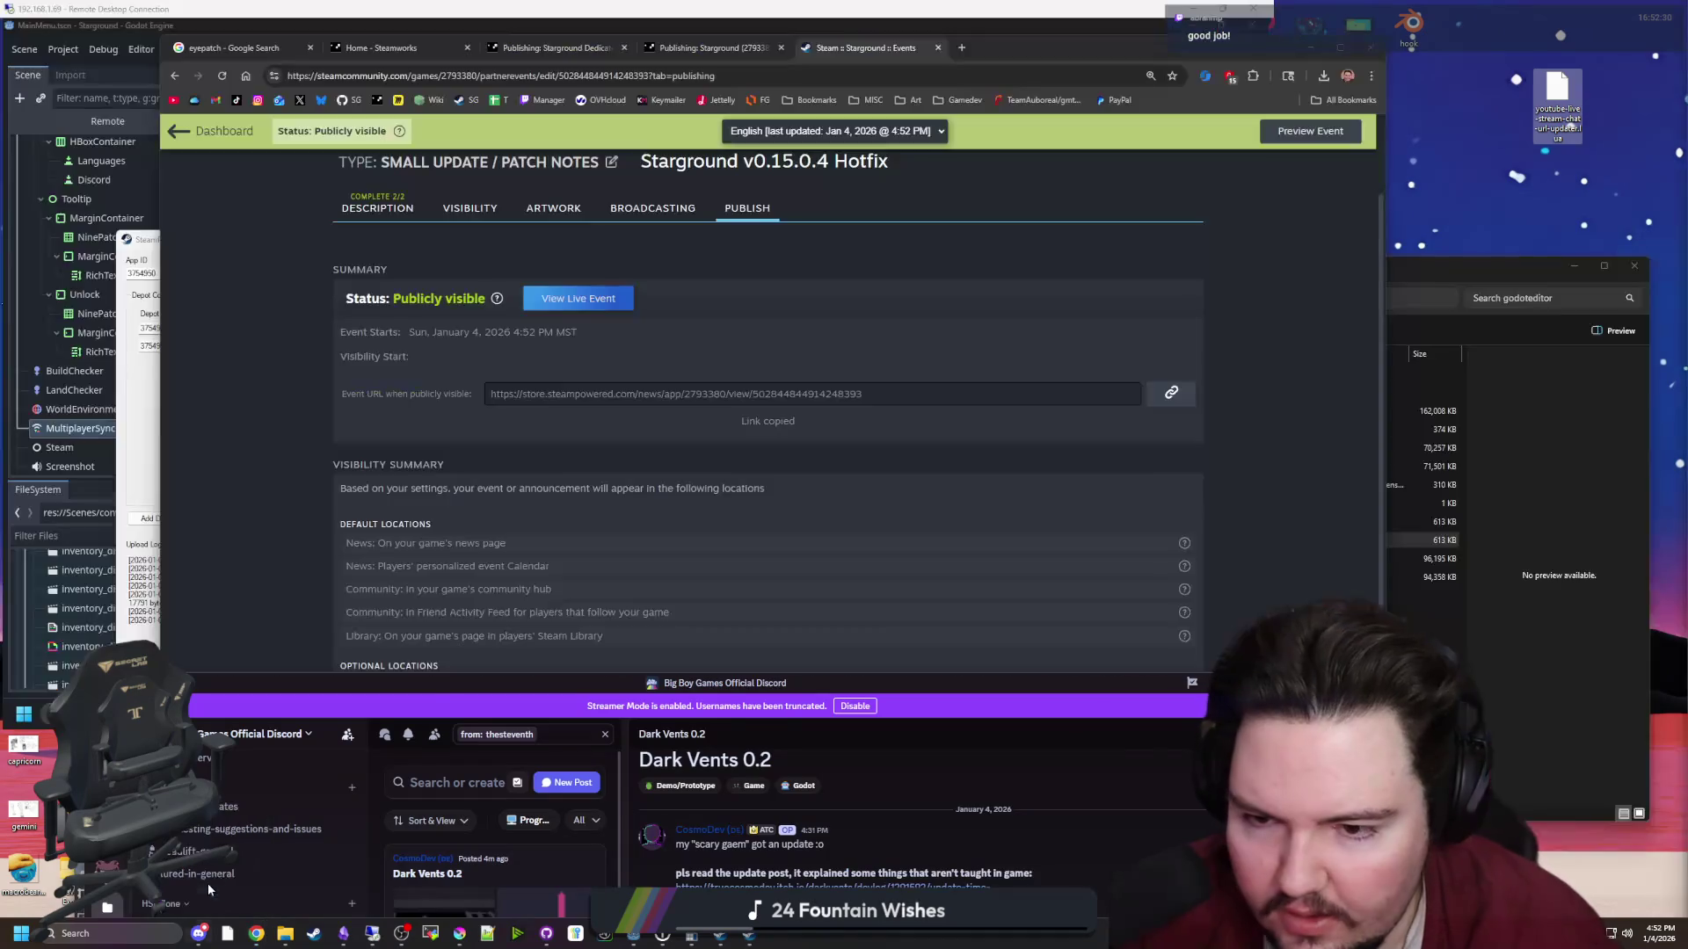
Bring Discord into view and go to the update-pings channel
left_click_drag(821, 678, 818, 124)
scroll(301, 538, "up", 5)
scroll(302, 538, "up", 10)
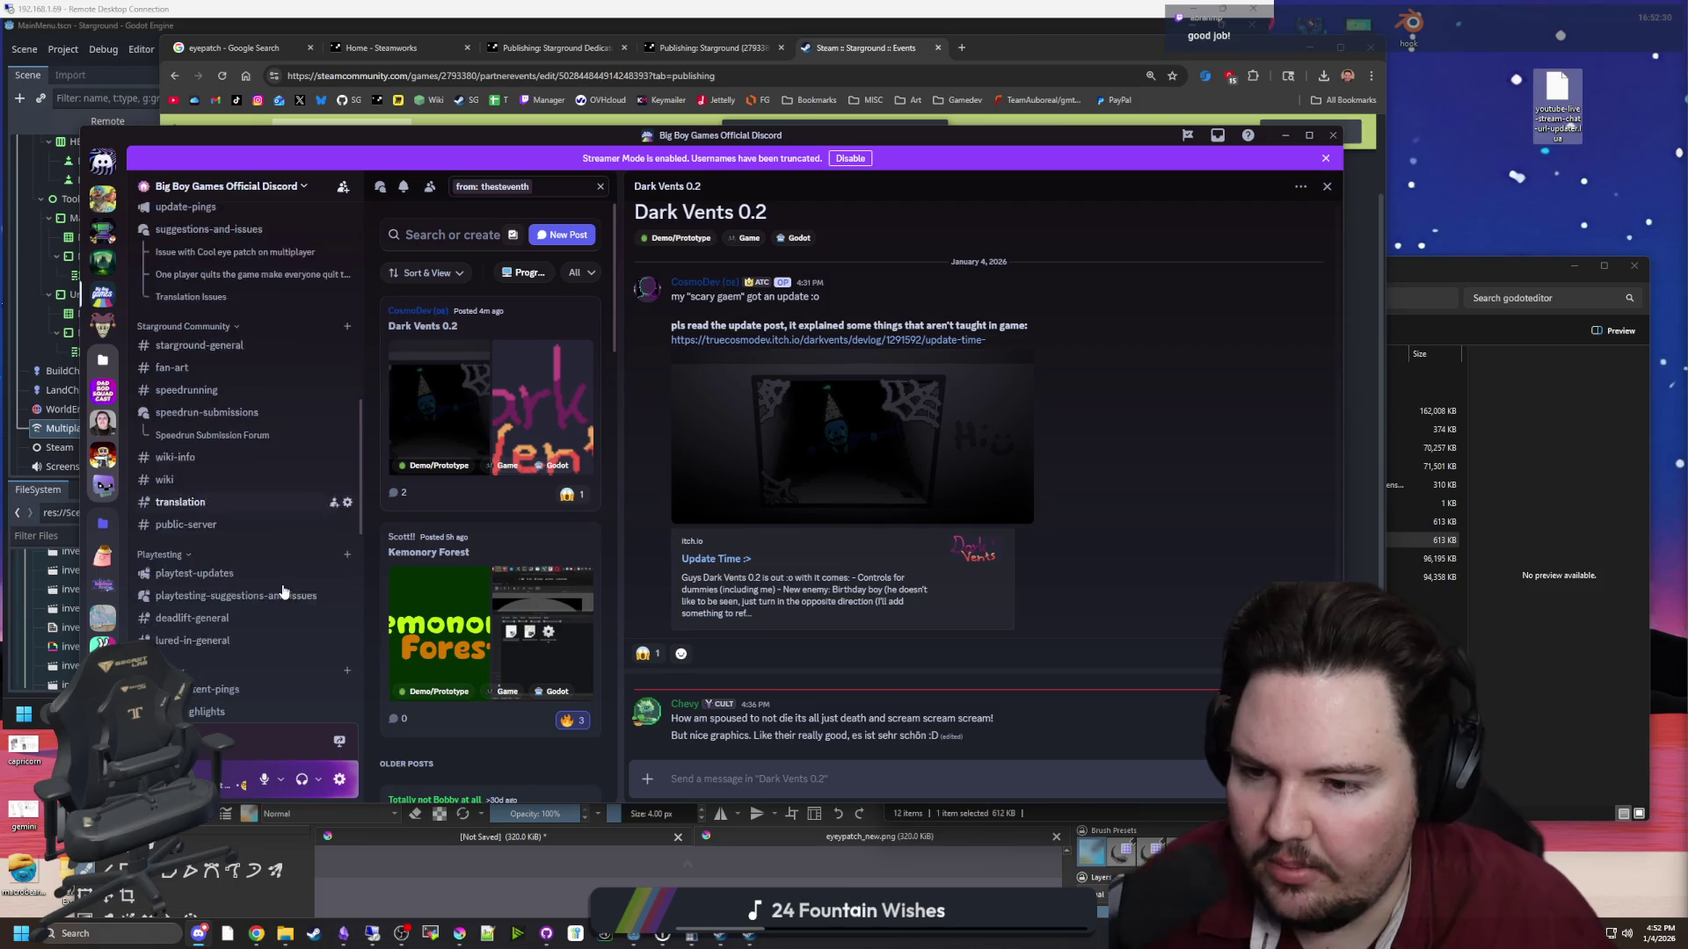
scroll(197, 522, "down", 10)
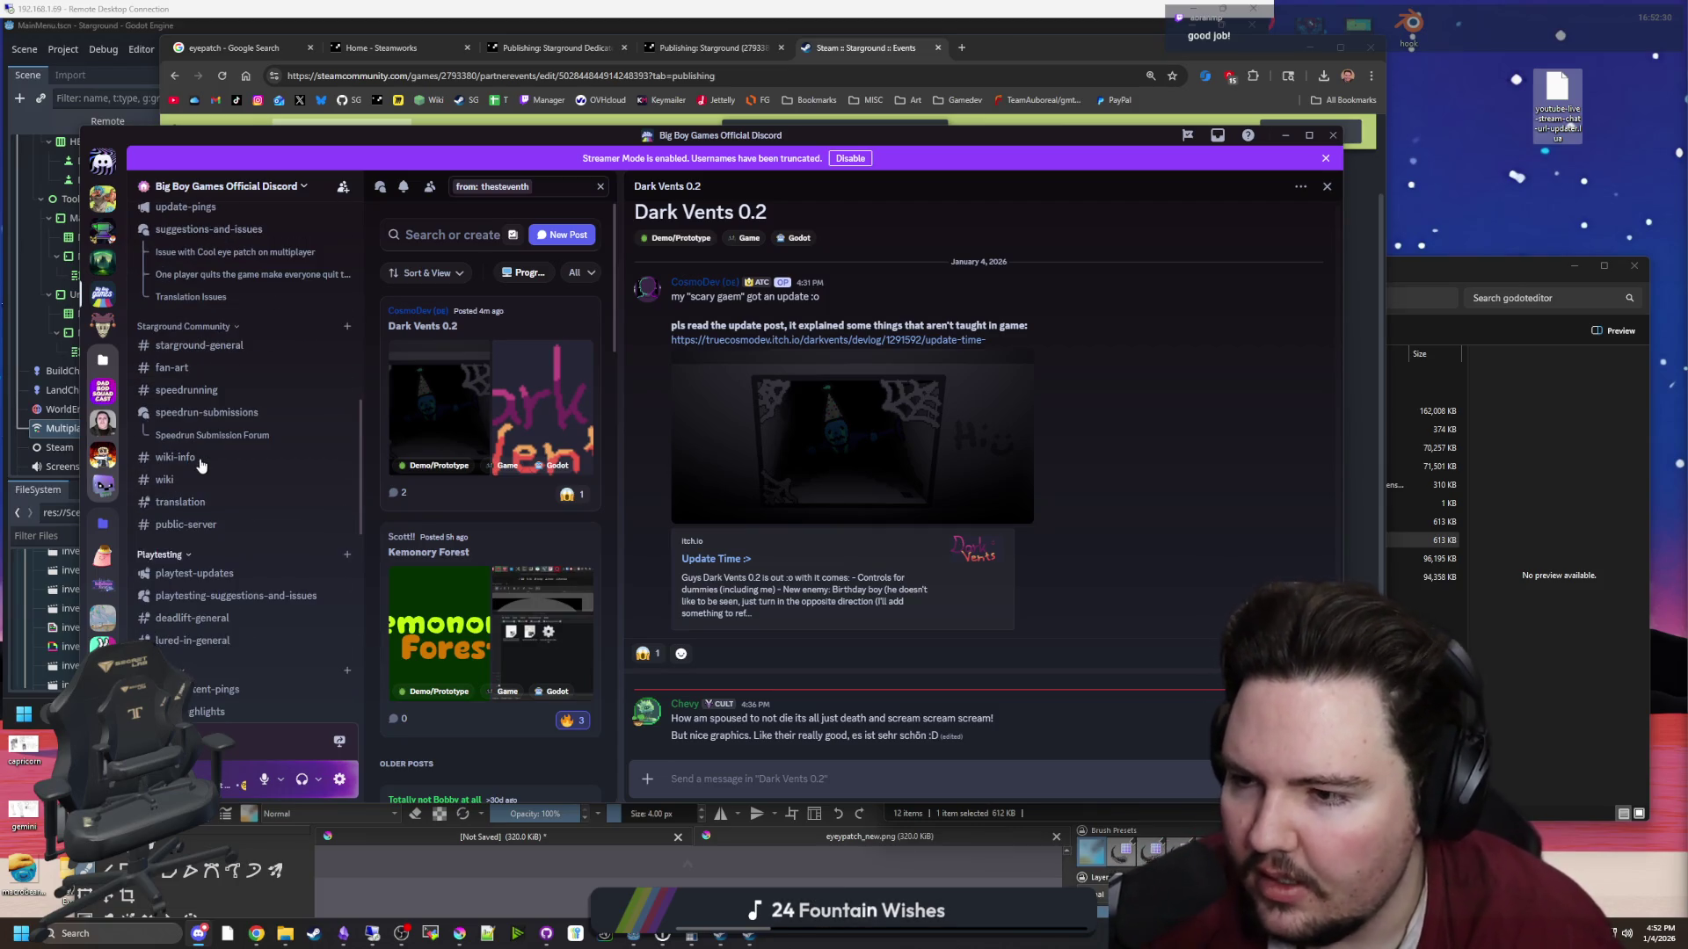
scroll(255, 387, "up", 3)
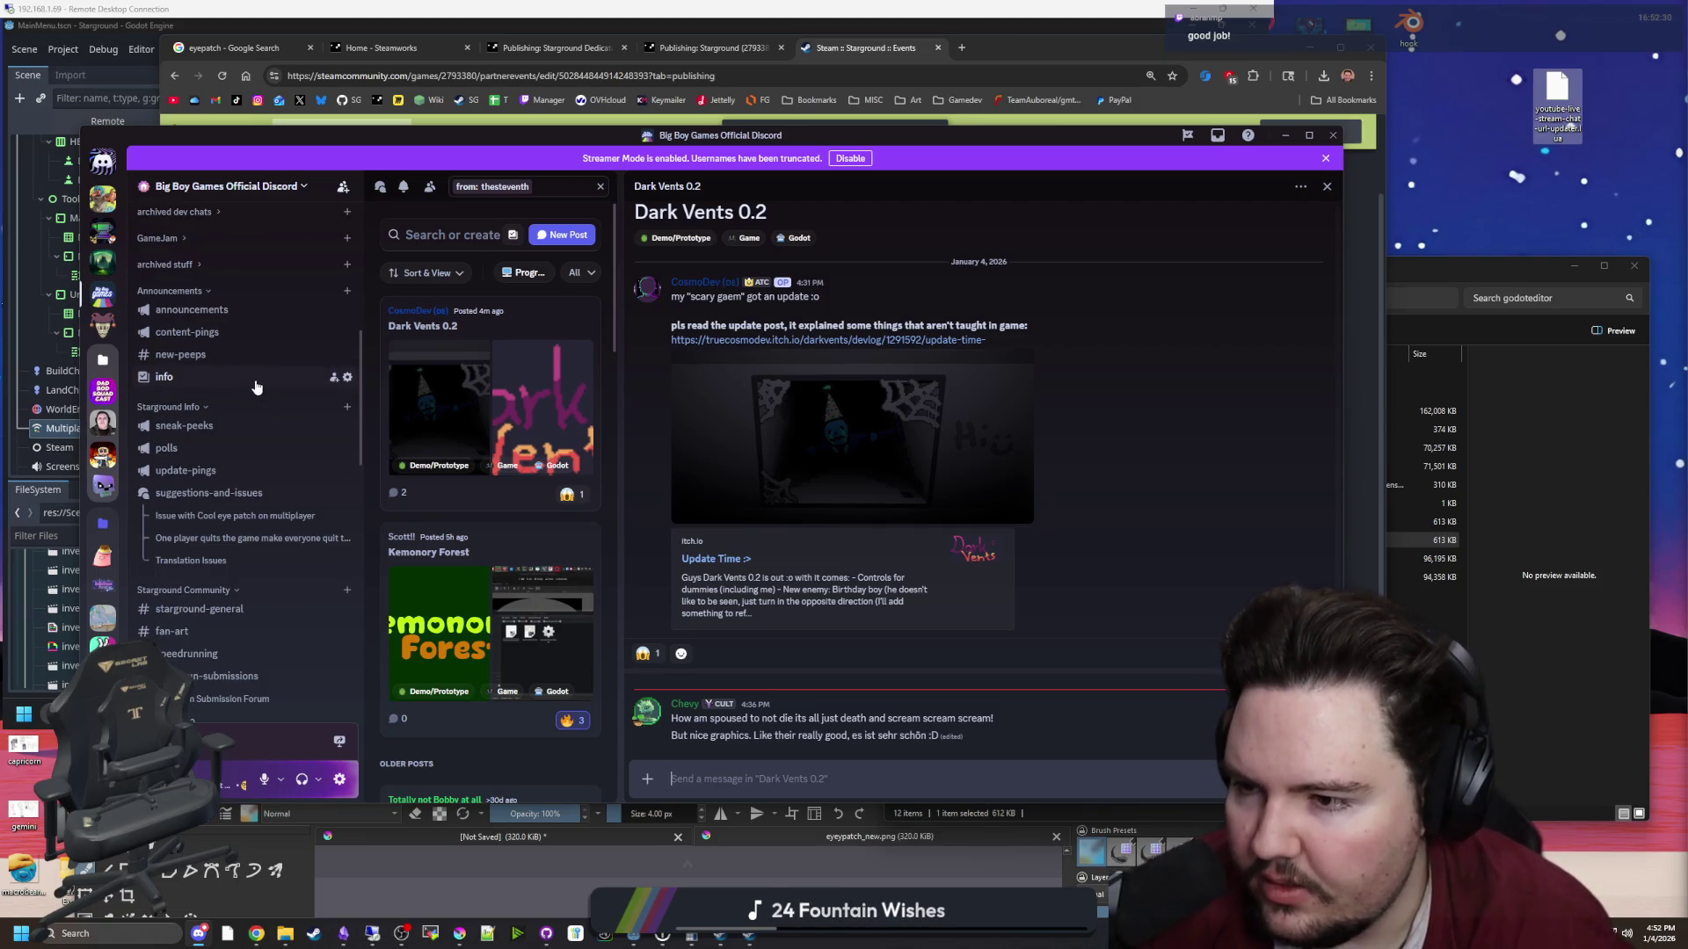
left_click(185, 471)
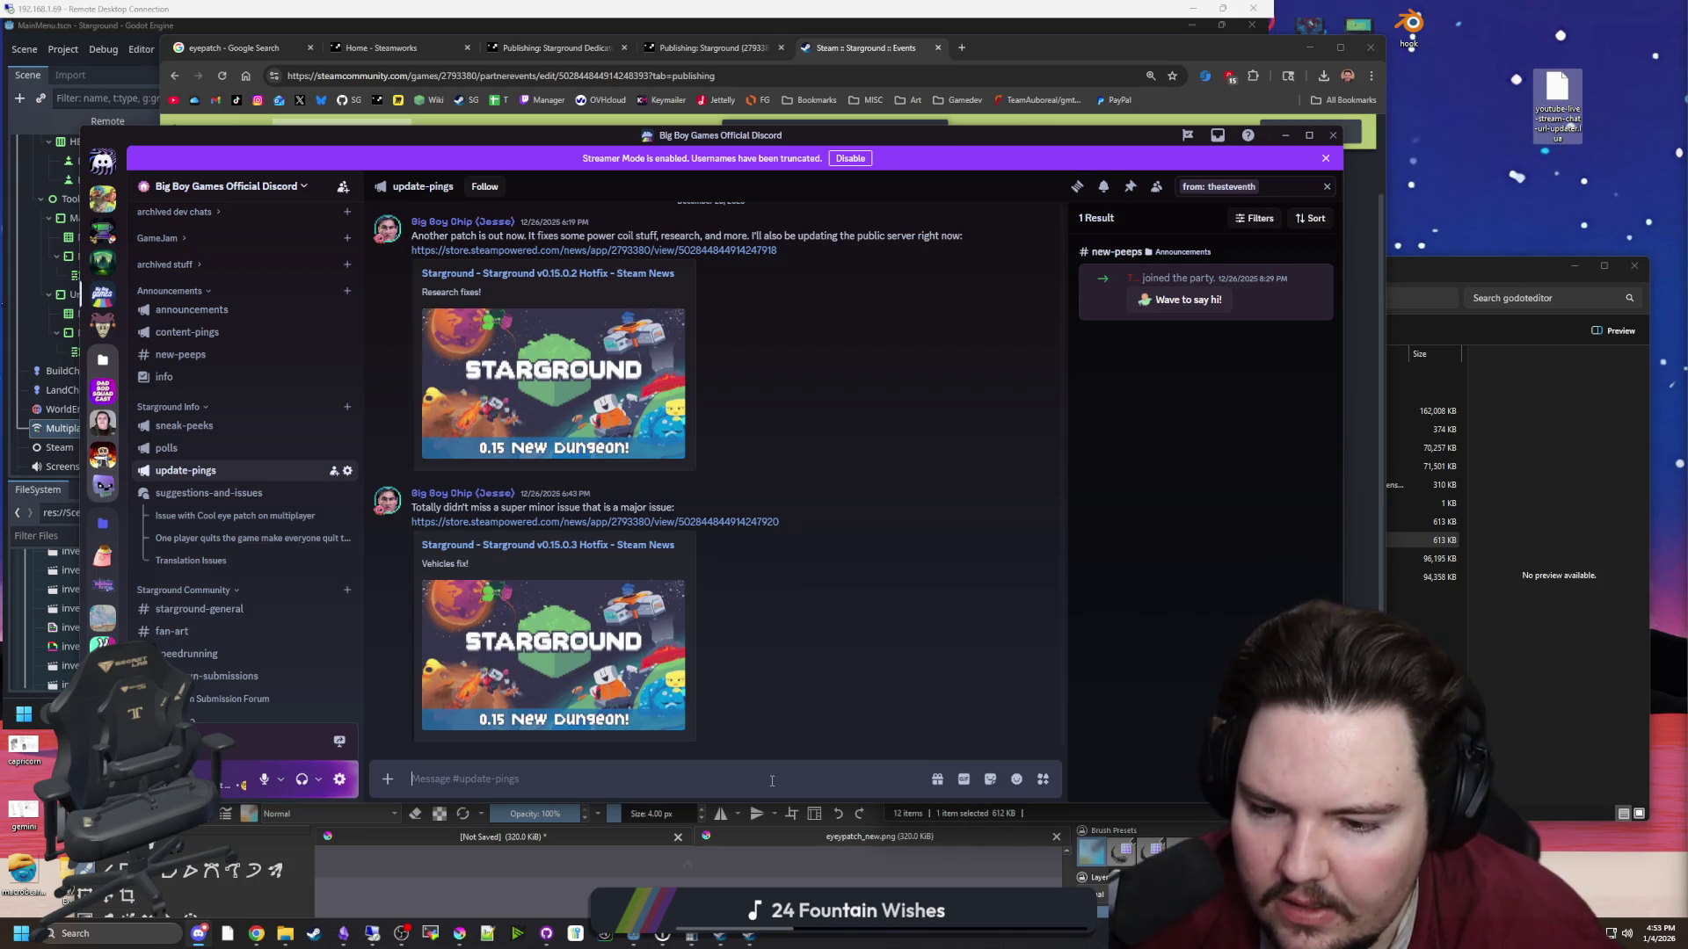
left_click(1324, 190)
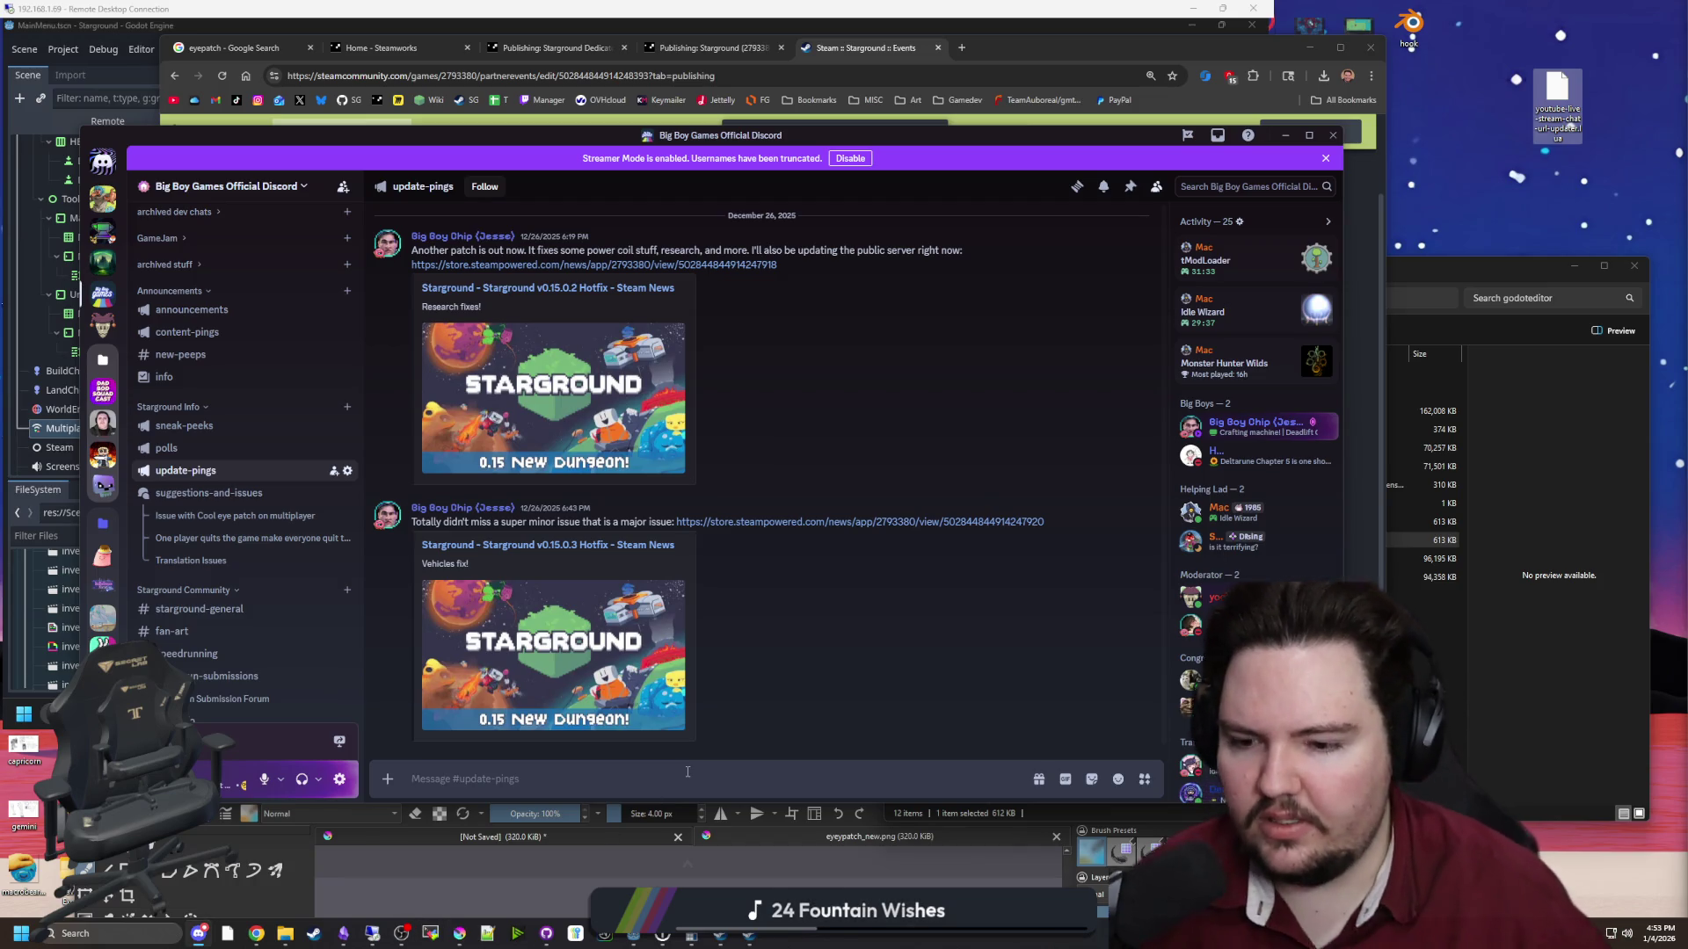
type("@")
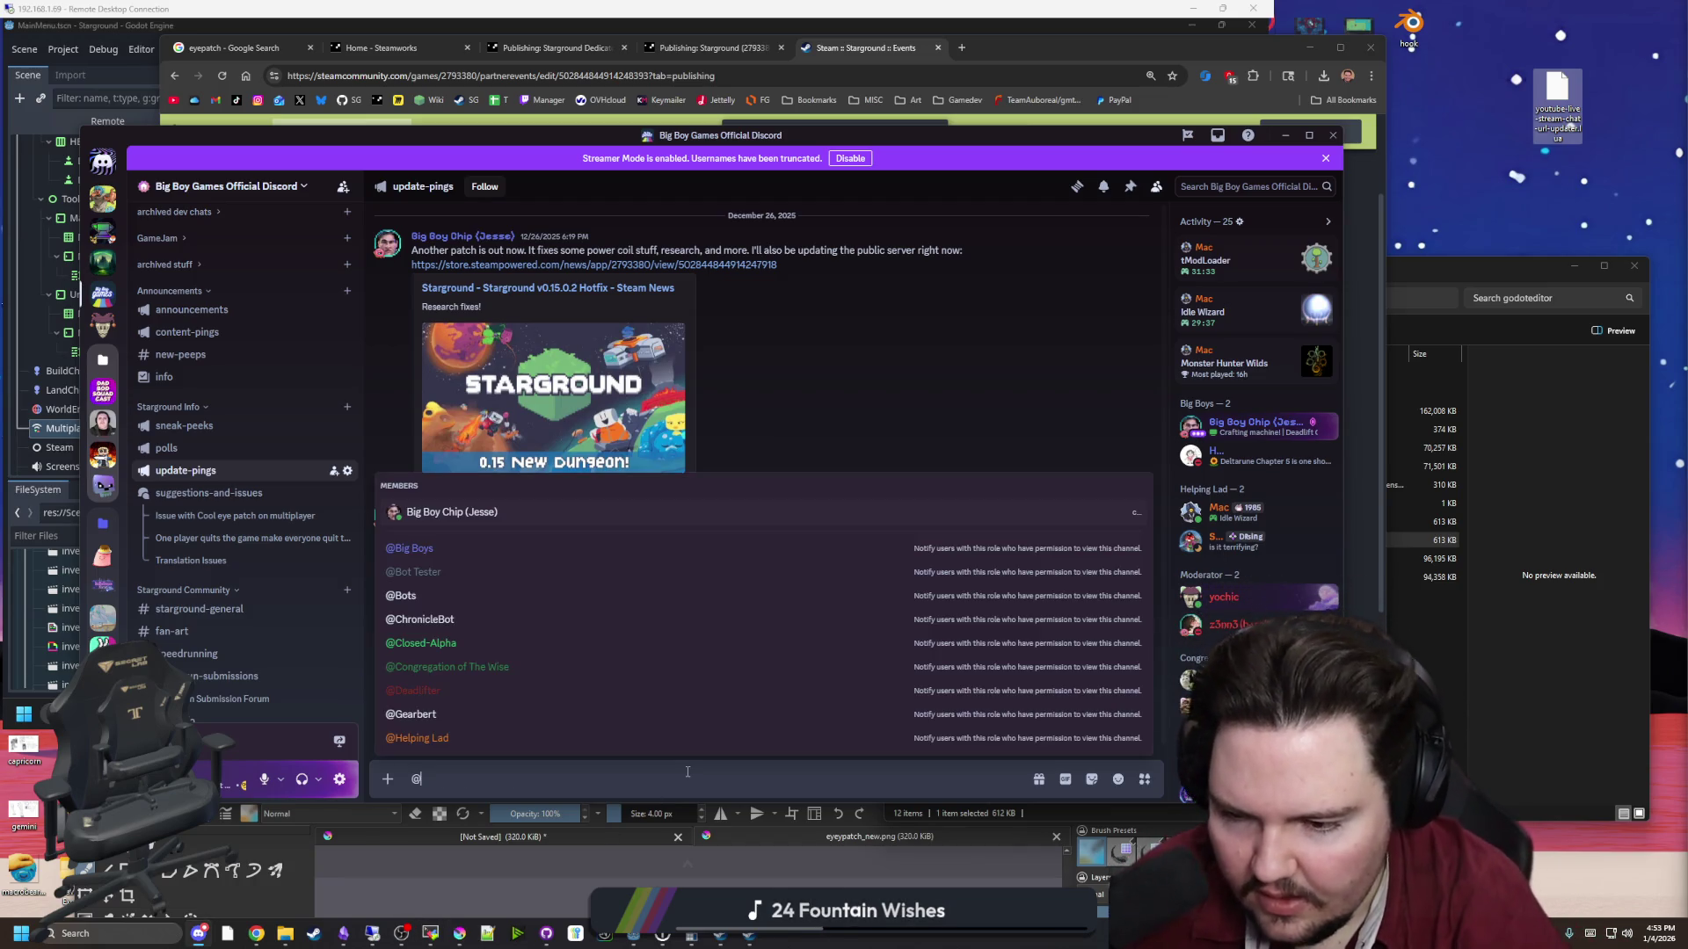
type("notify")
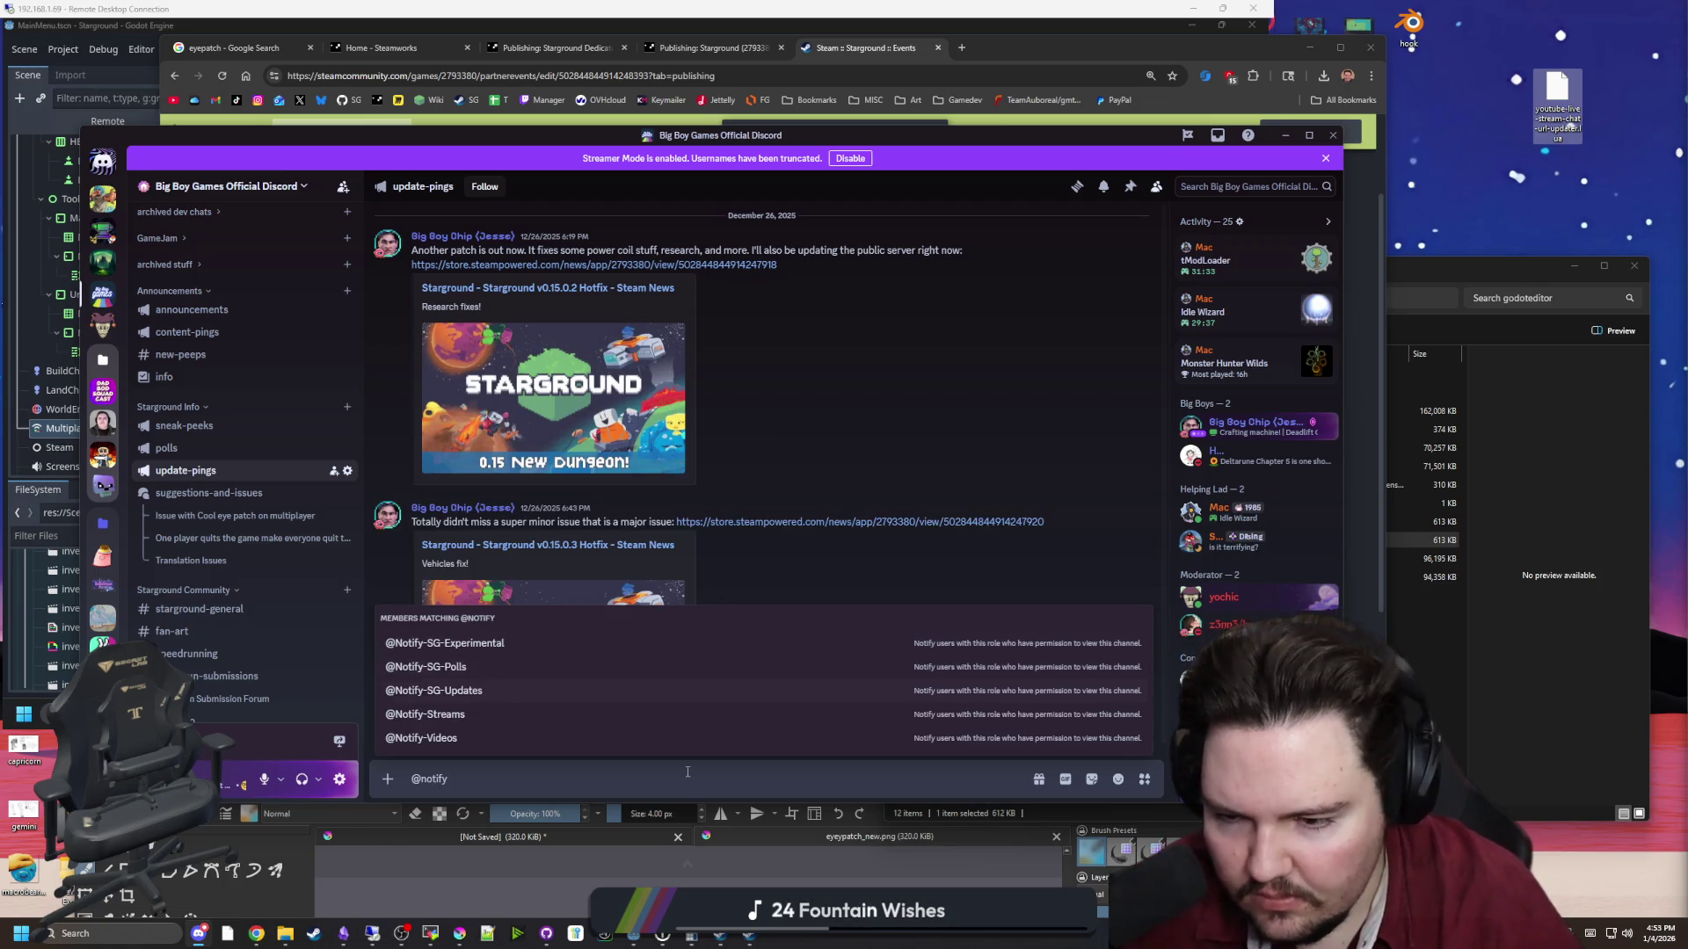
key("Return")
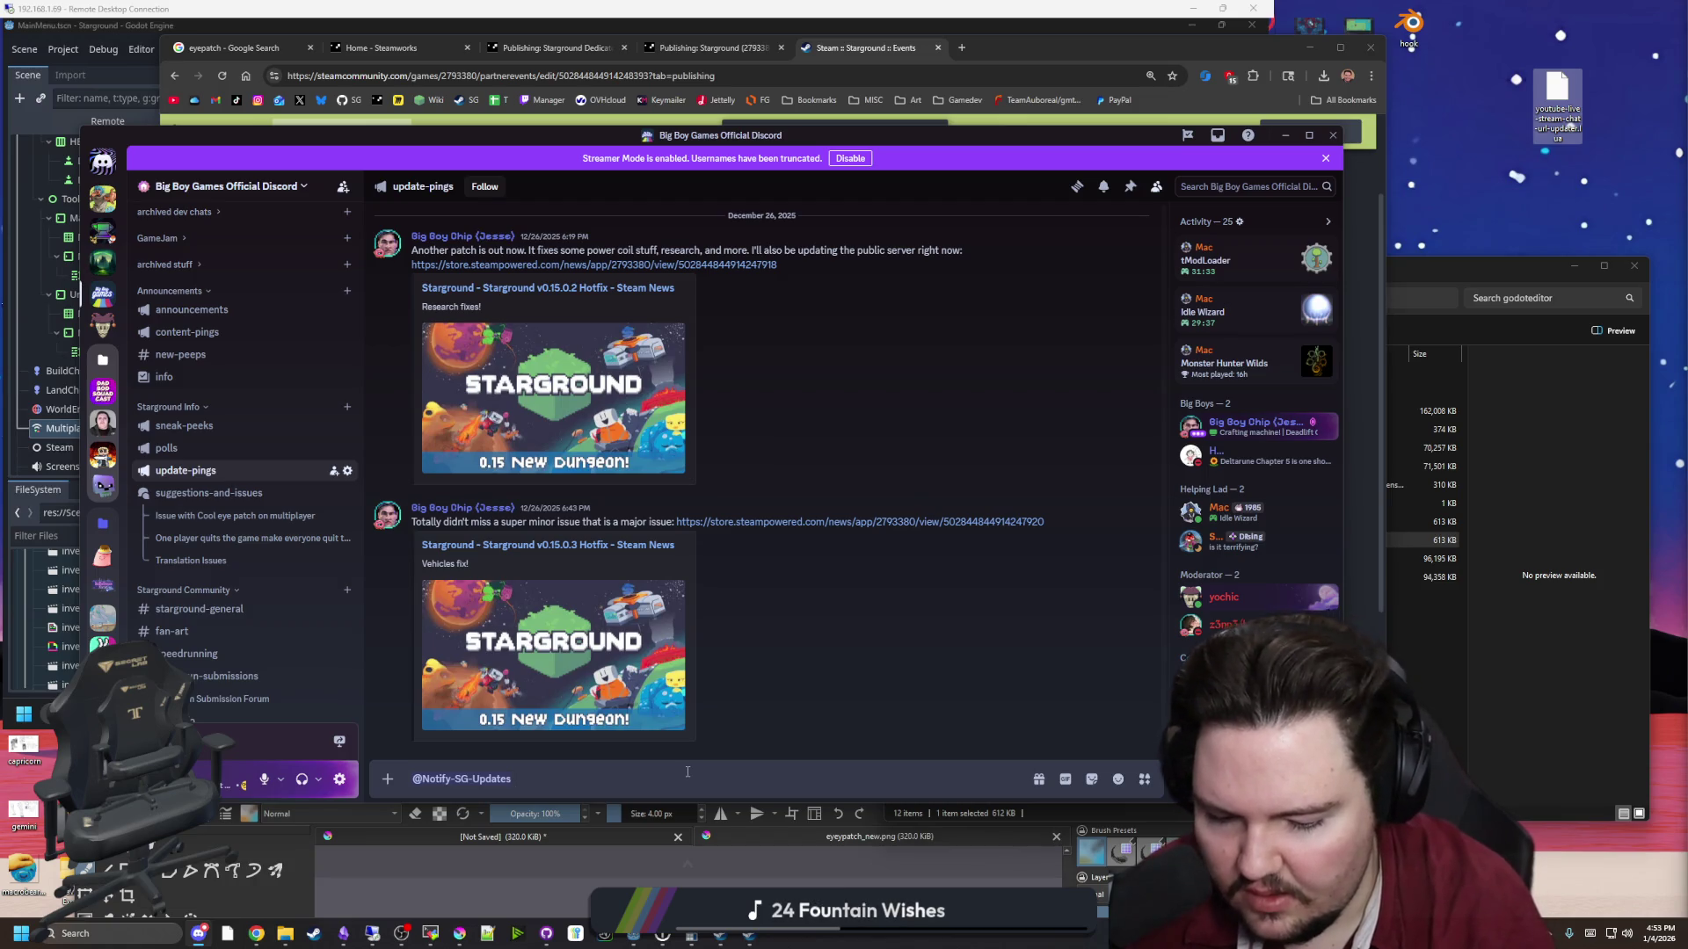
key("BackSpace")
type("New hotfix is up that add")
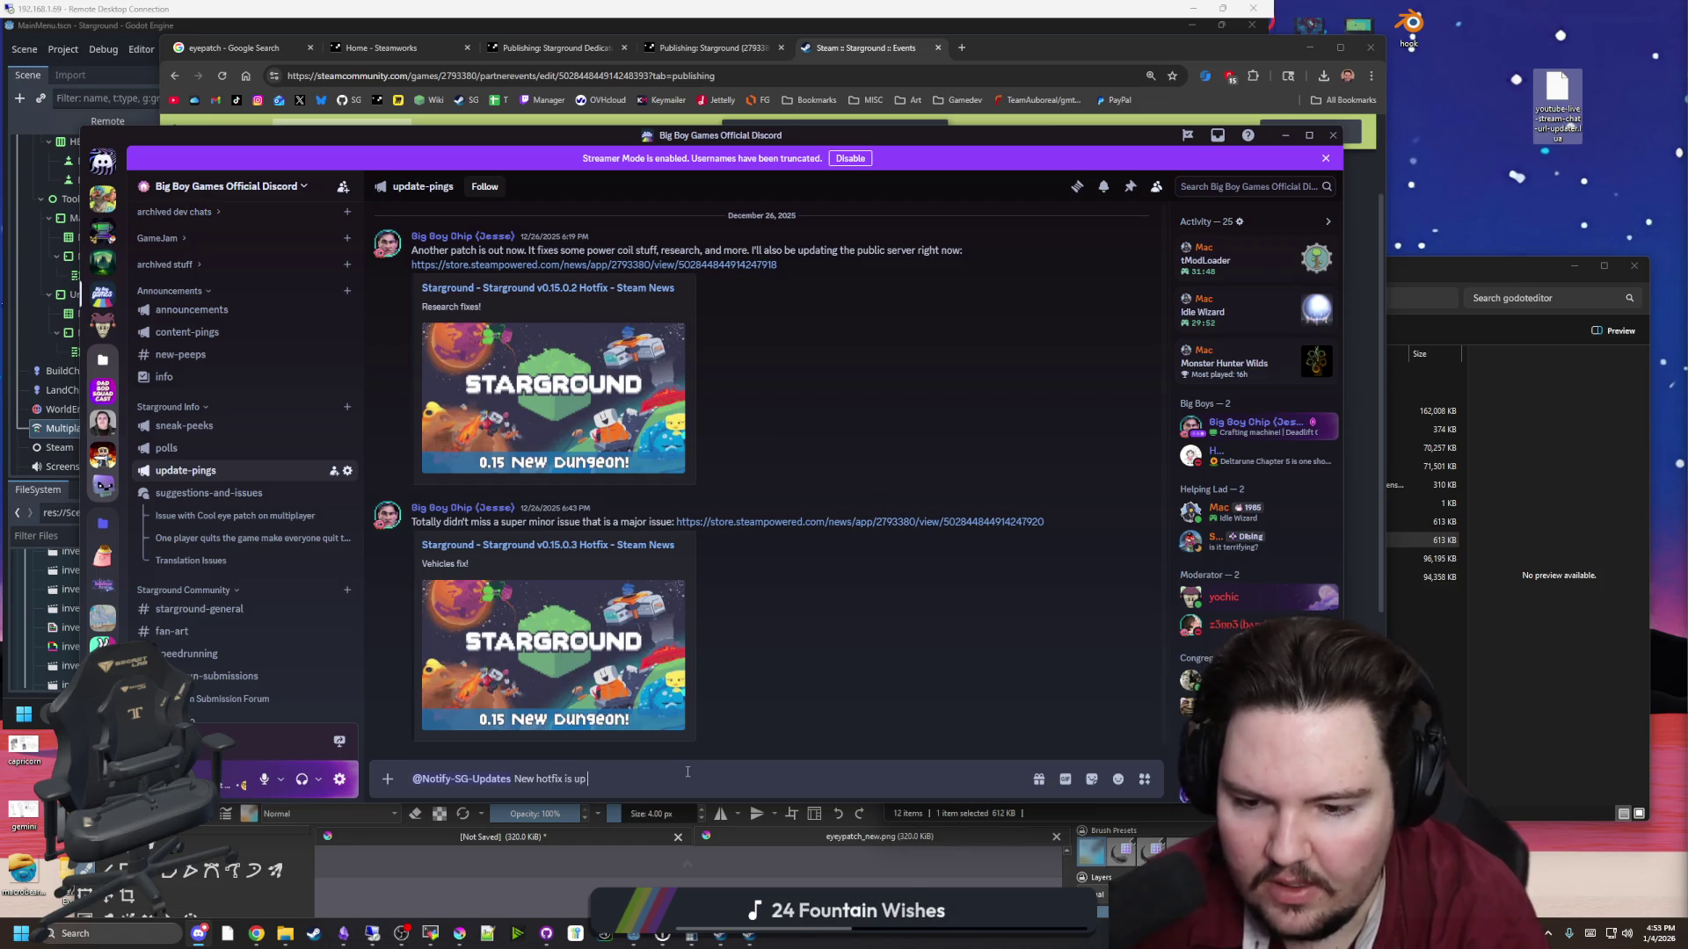
type("resses som")
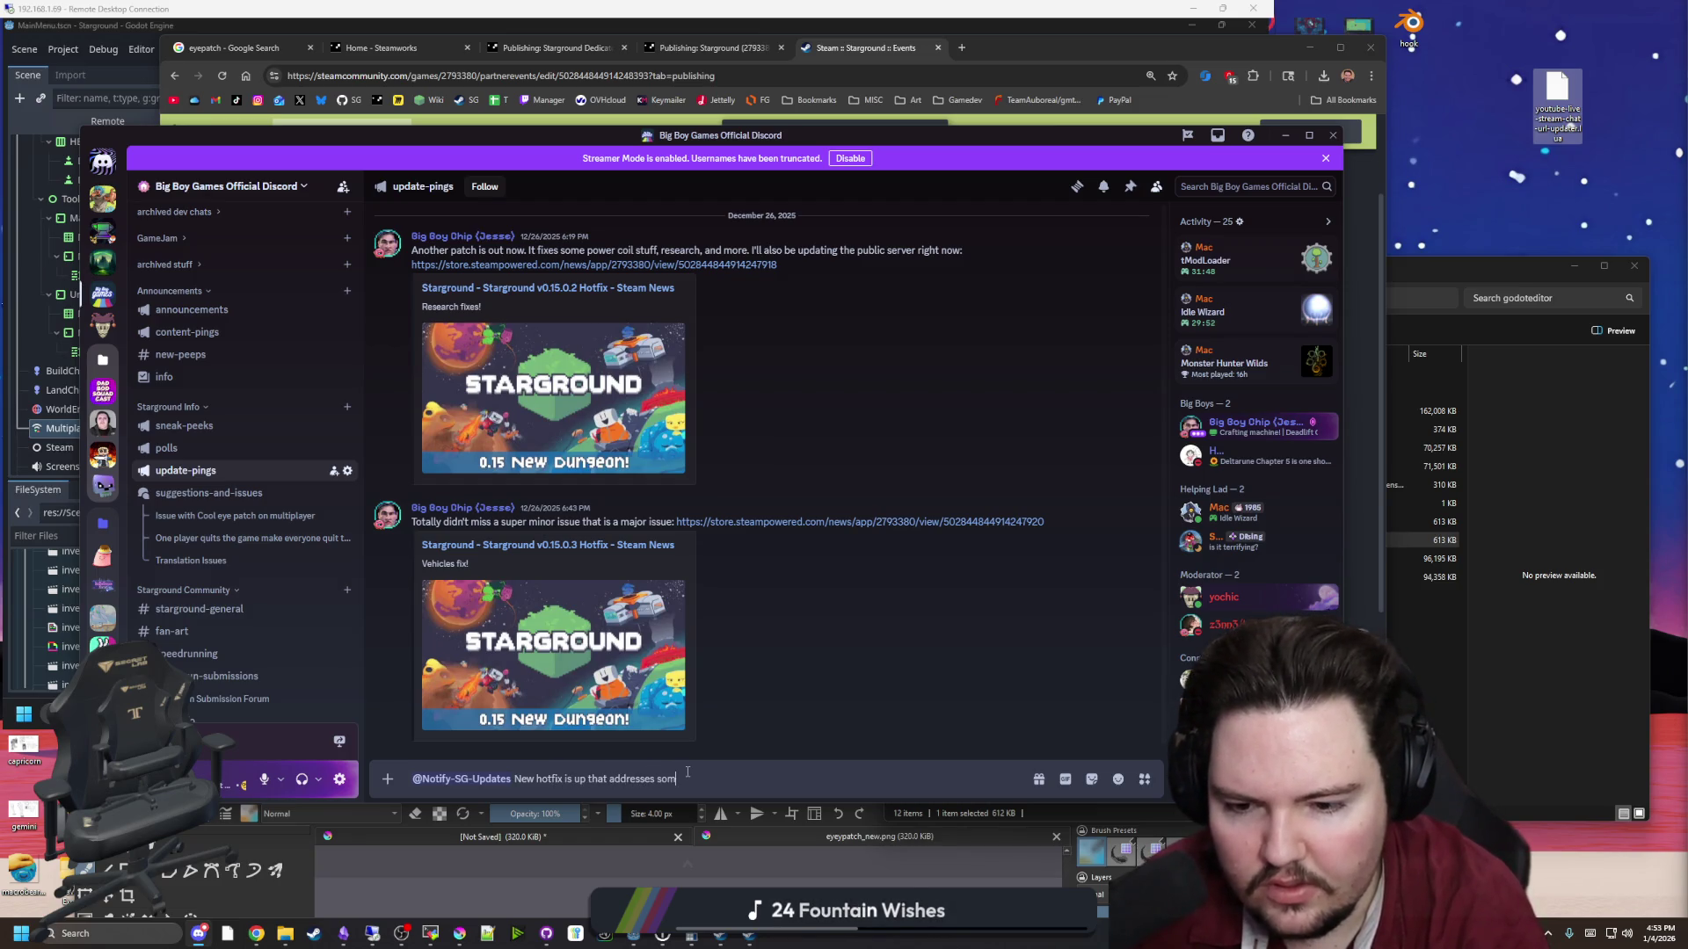
type("e multiplayer issues ")
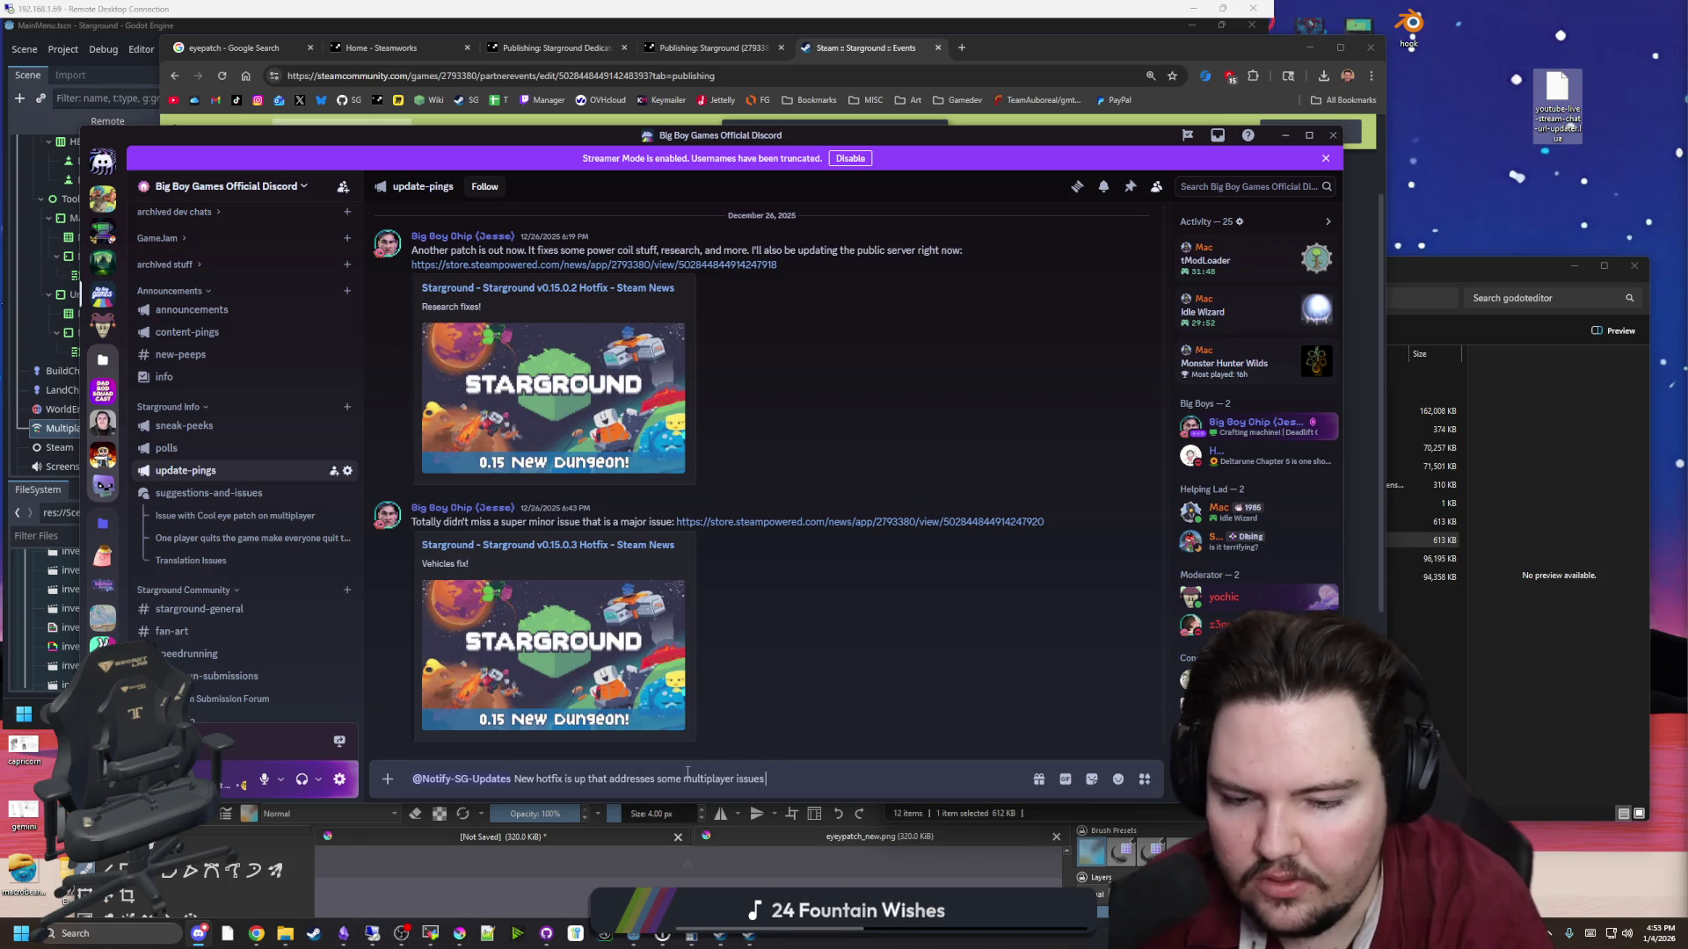
type("people were experien")
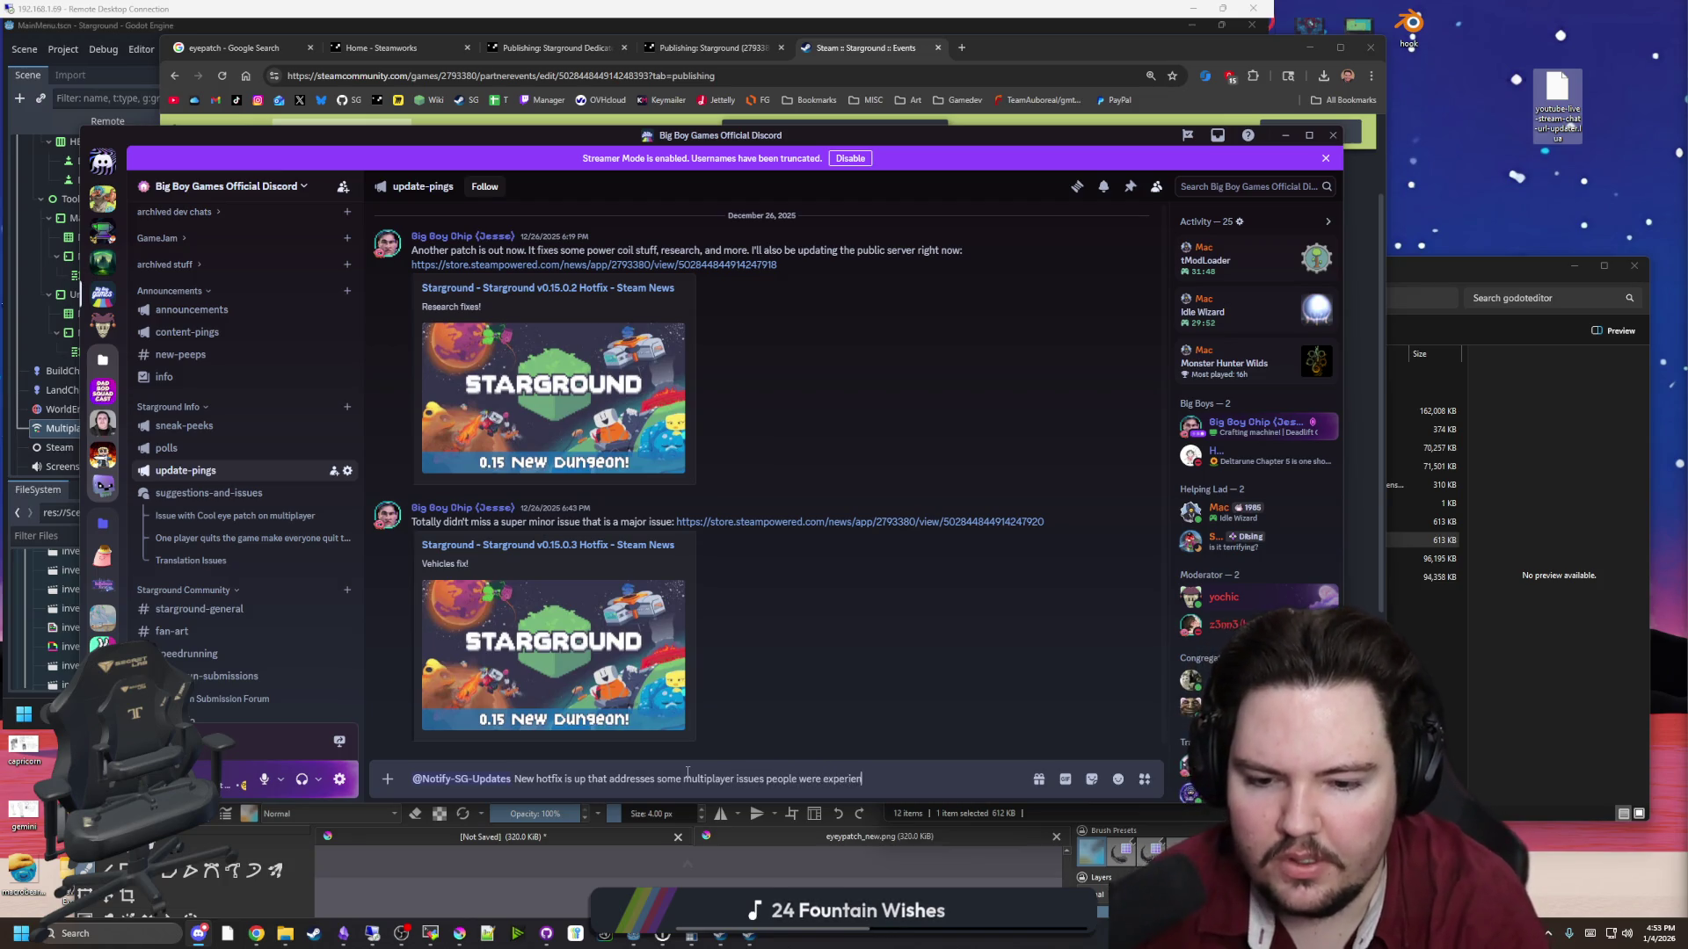
type("cing -")
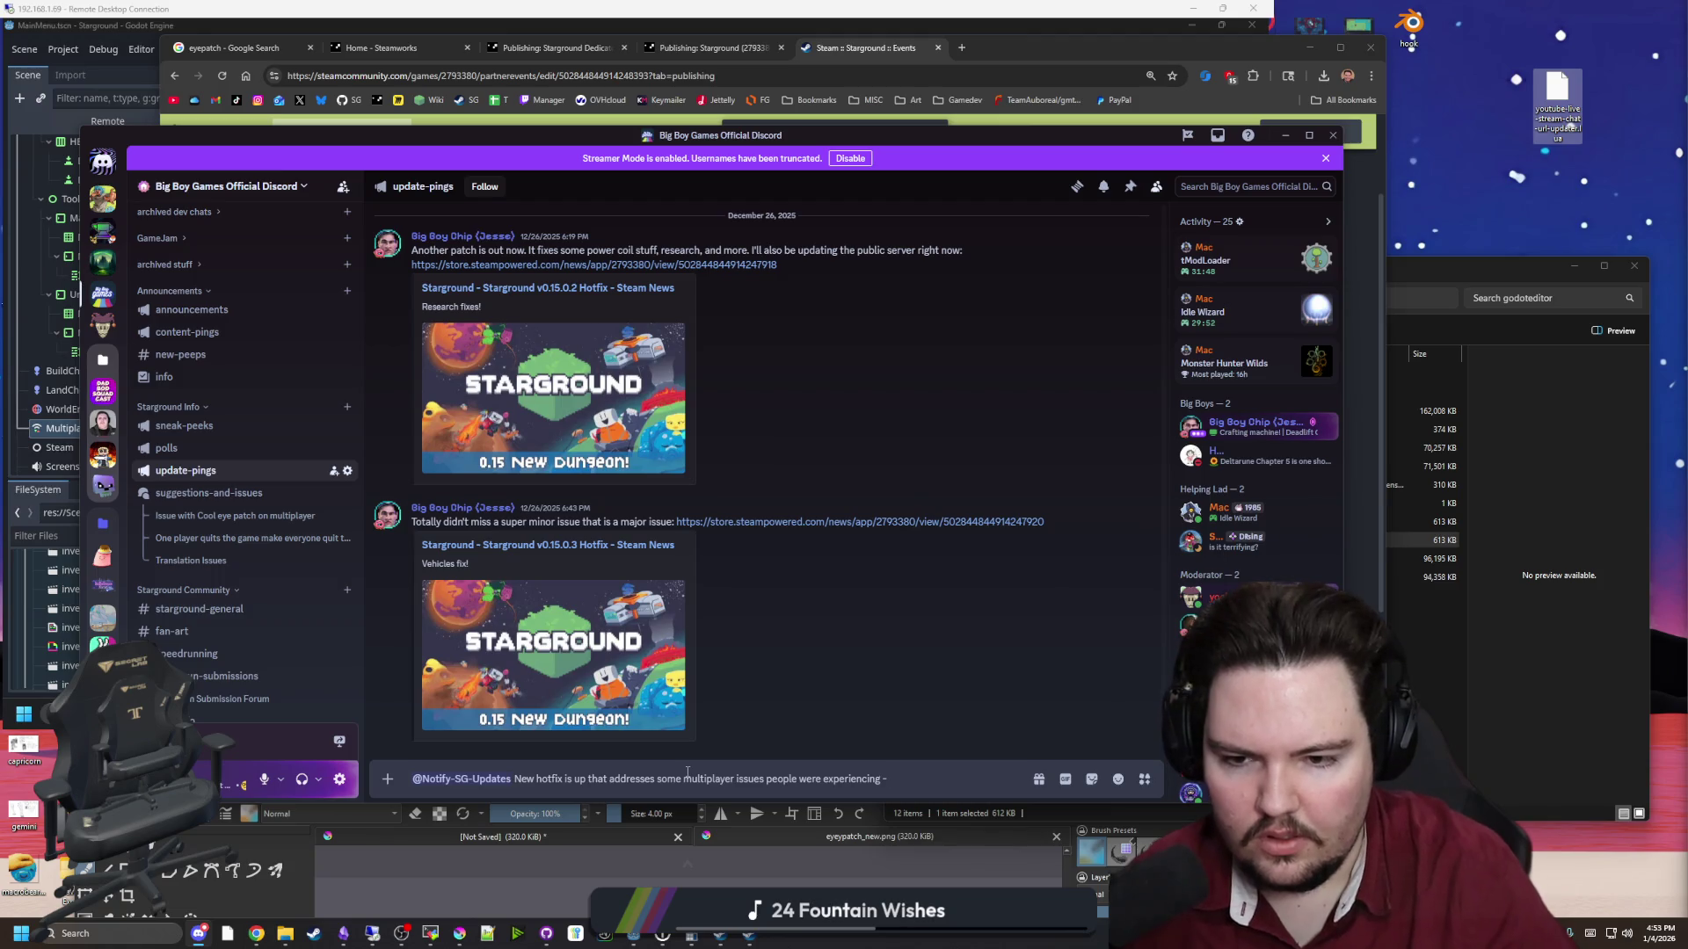
type(":")
key("shift+Return")
key("ctrl+v")
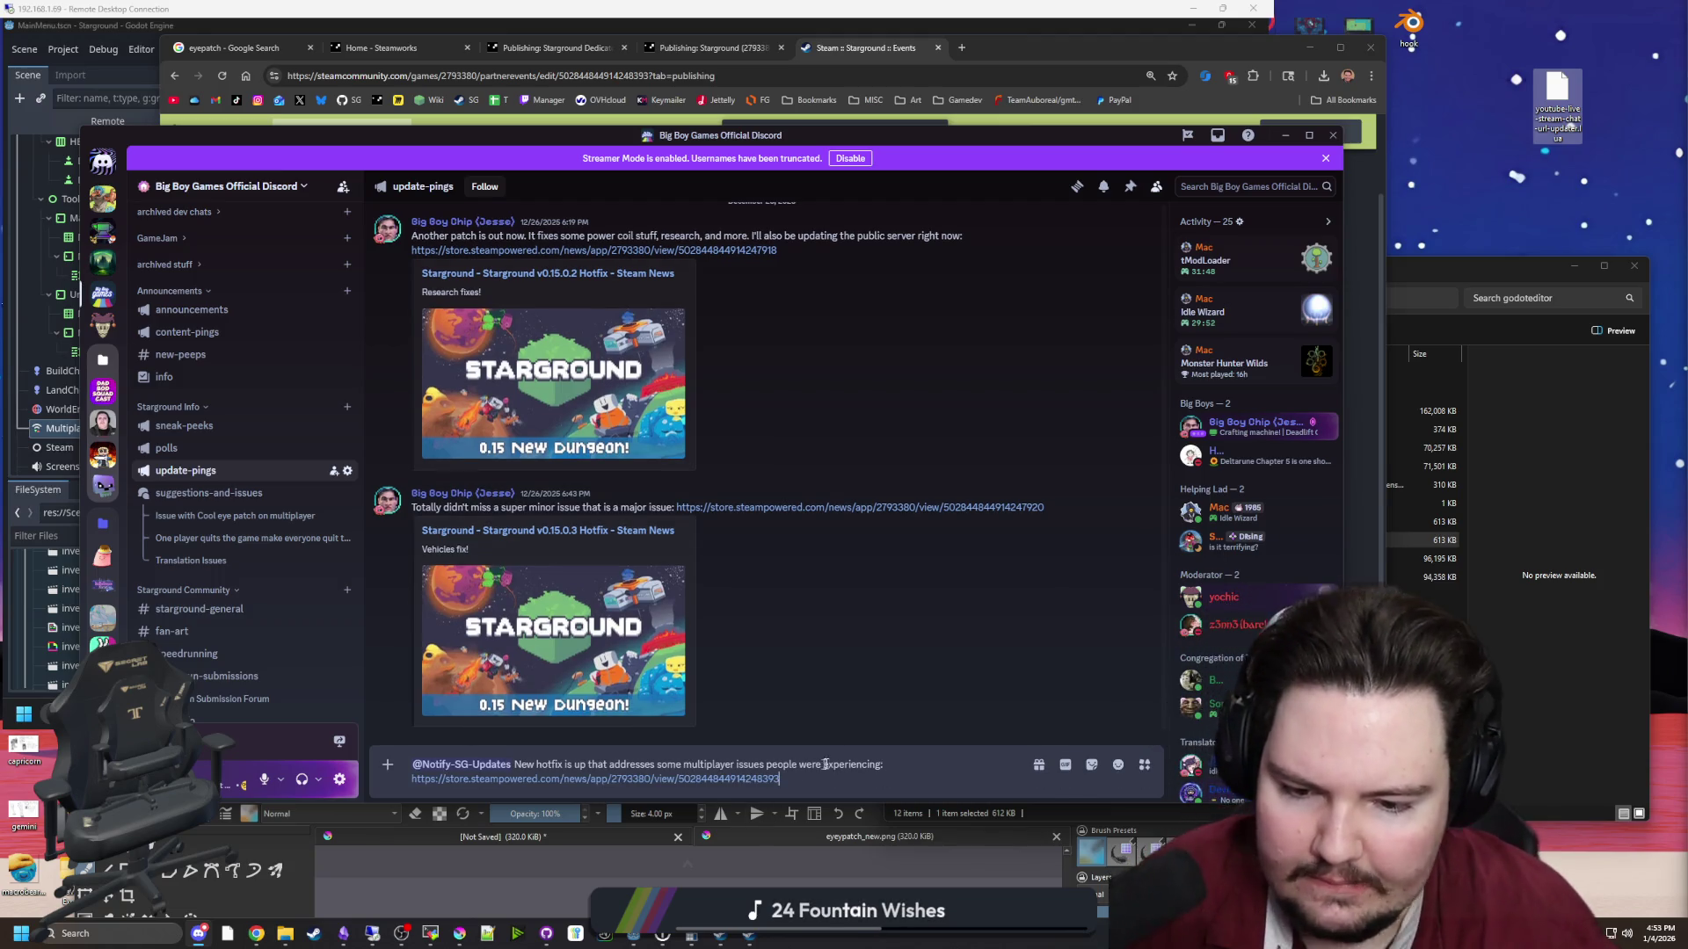
key("BackSpace")
type("(also b")
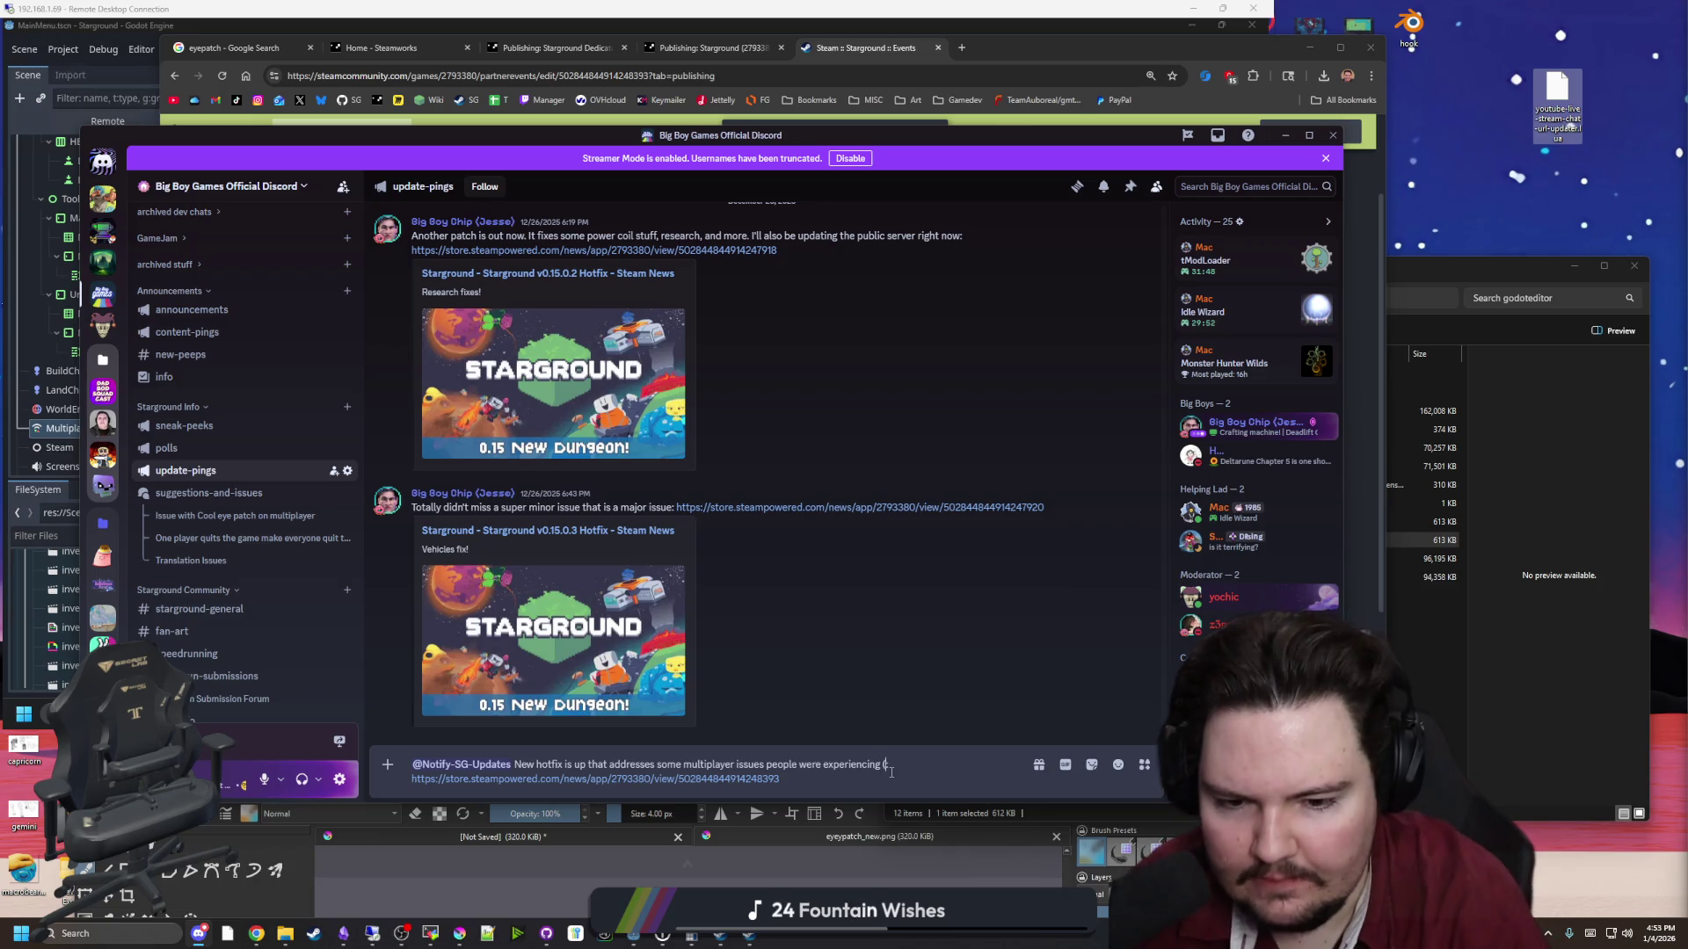
type("xes ")
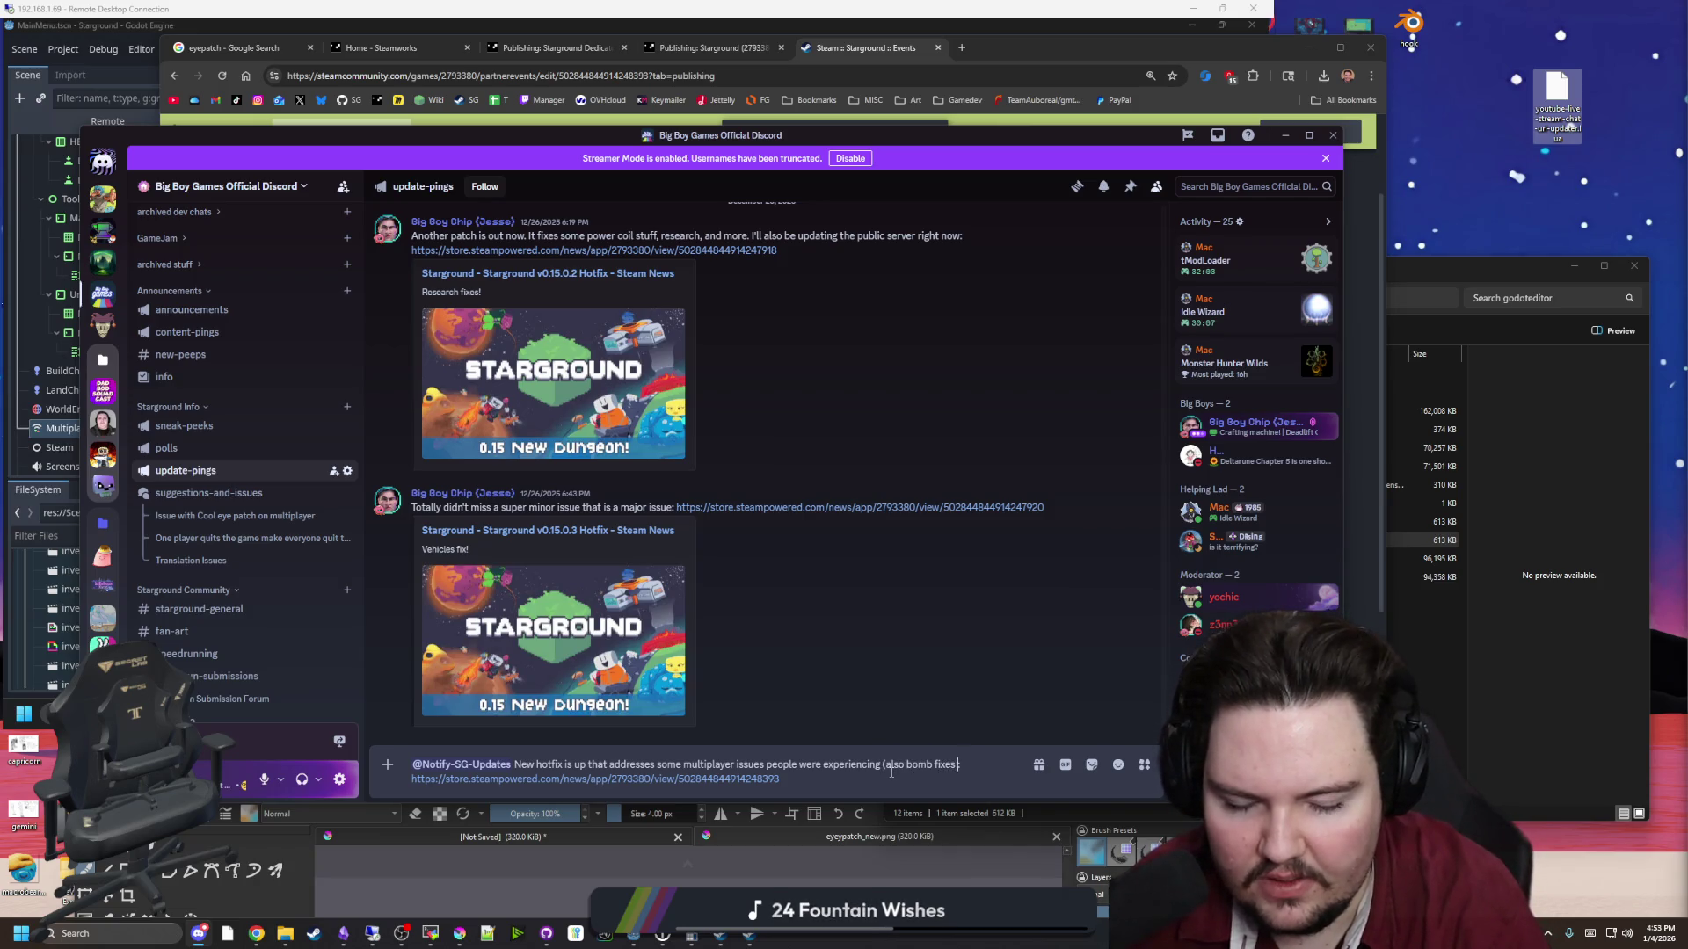
type("and new ")
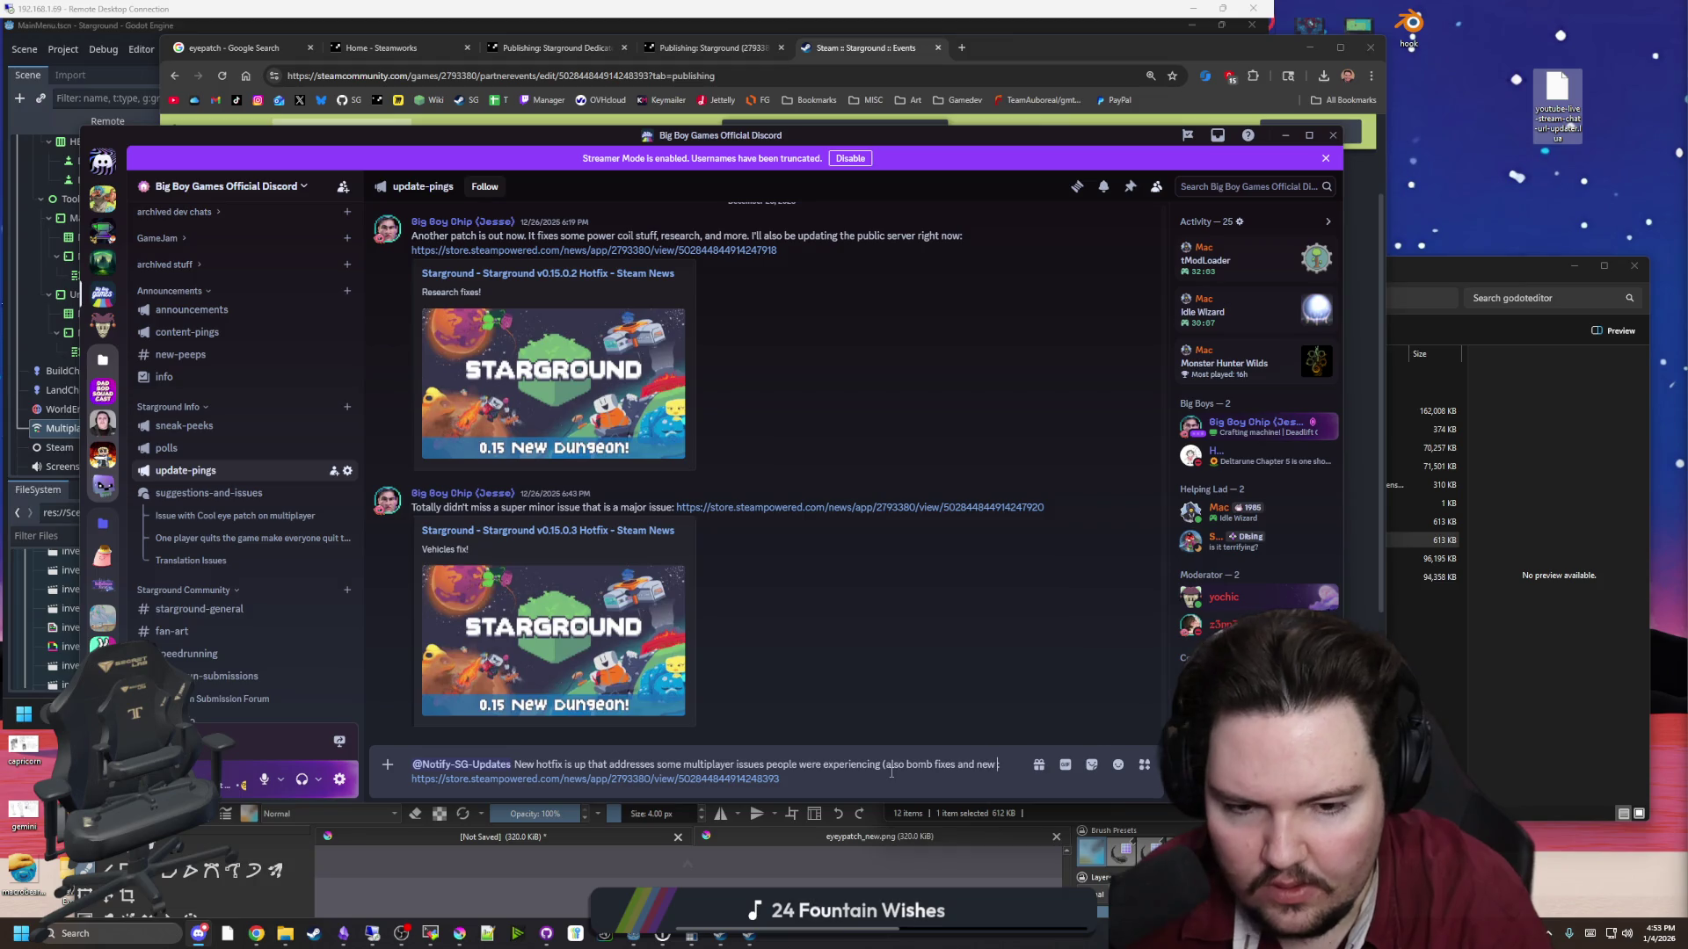
type("eyepatch sprite!)")
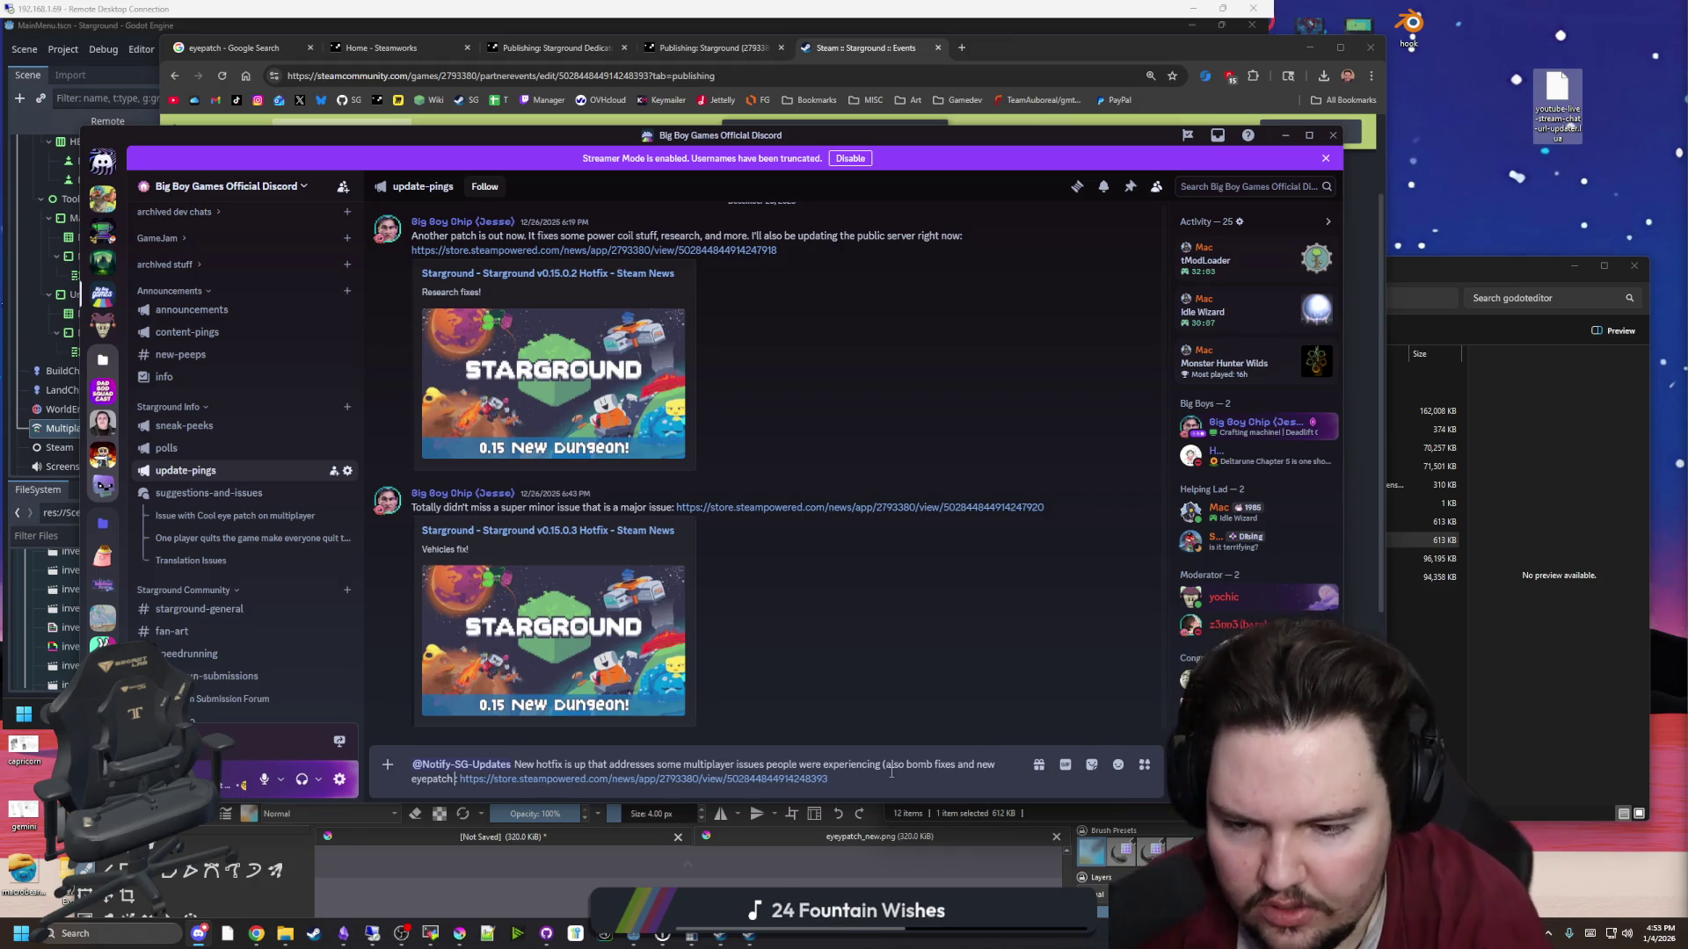
type(":")
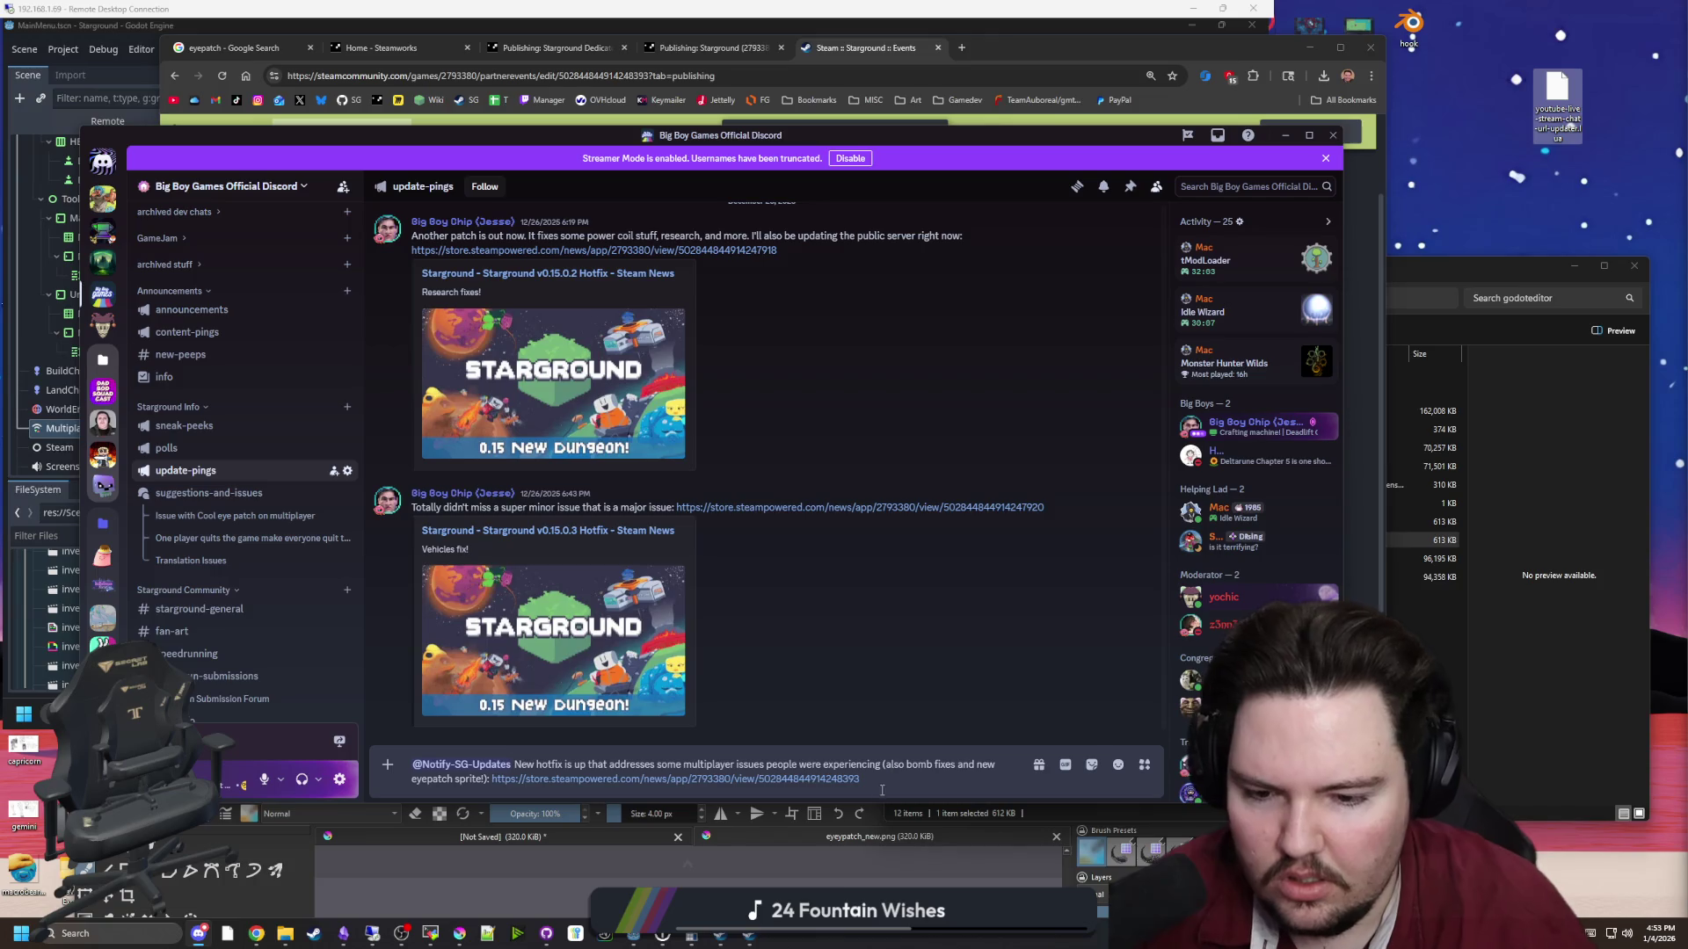
Send the hotfix announcement and publish it to following servers
left_click(897, 784)
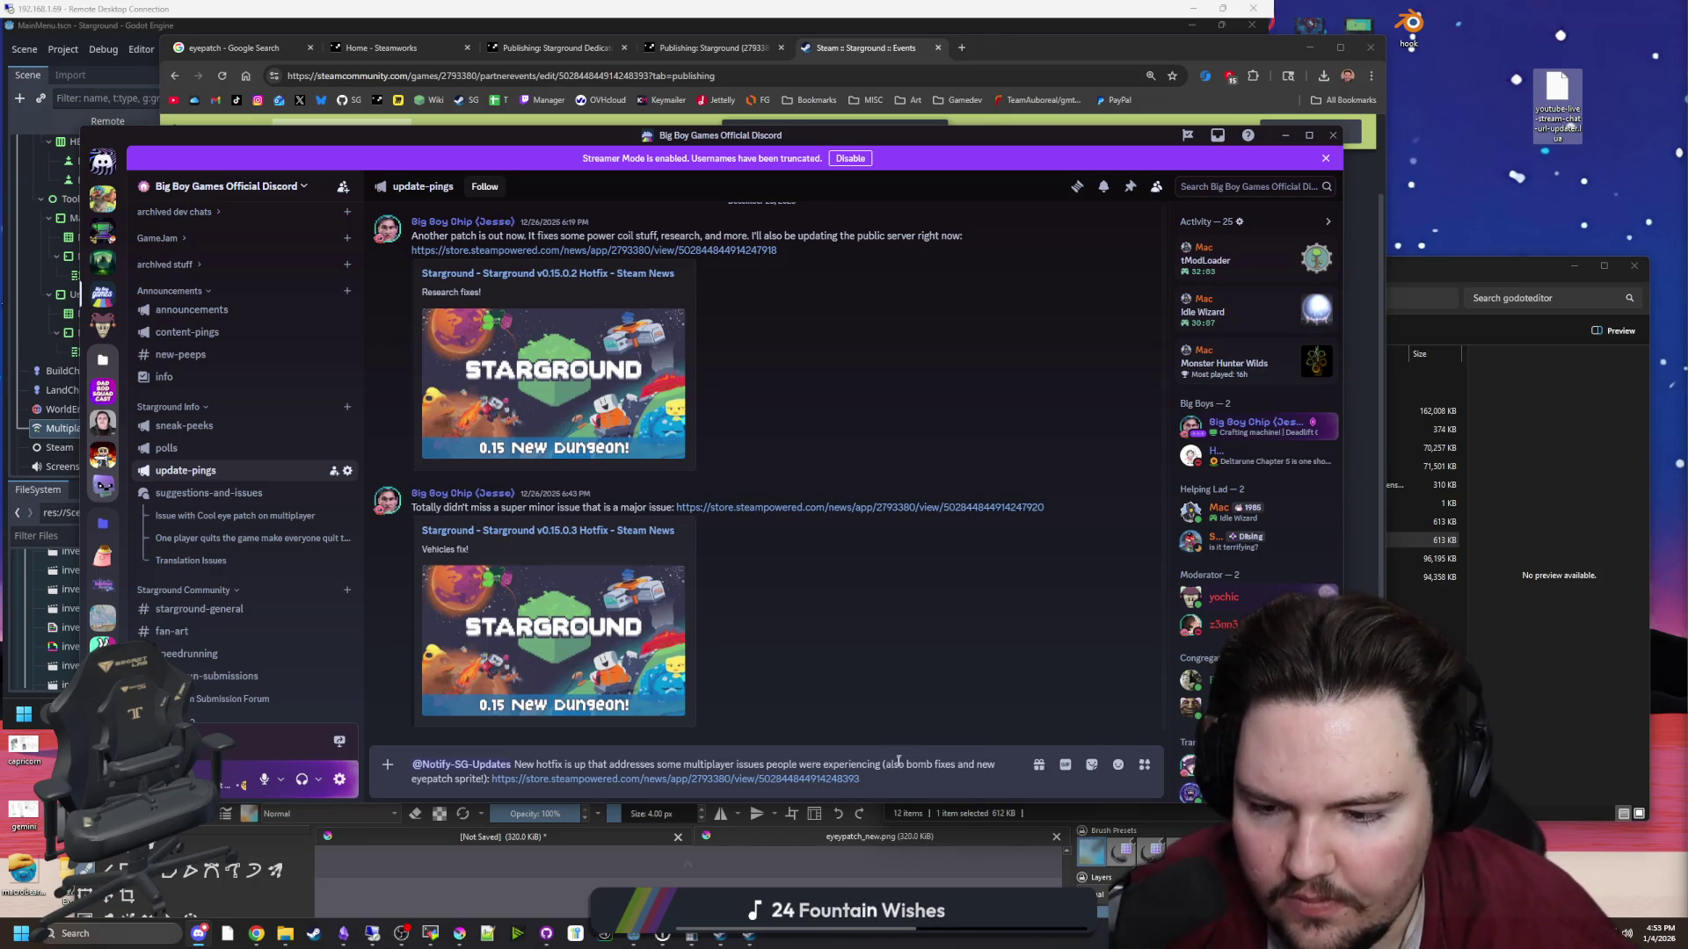
key("Return")
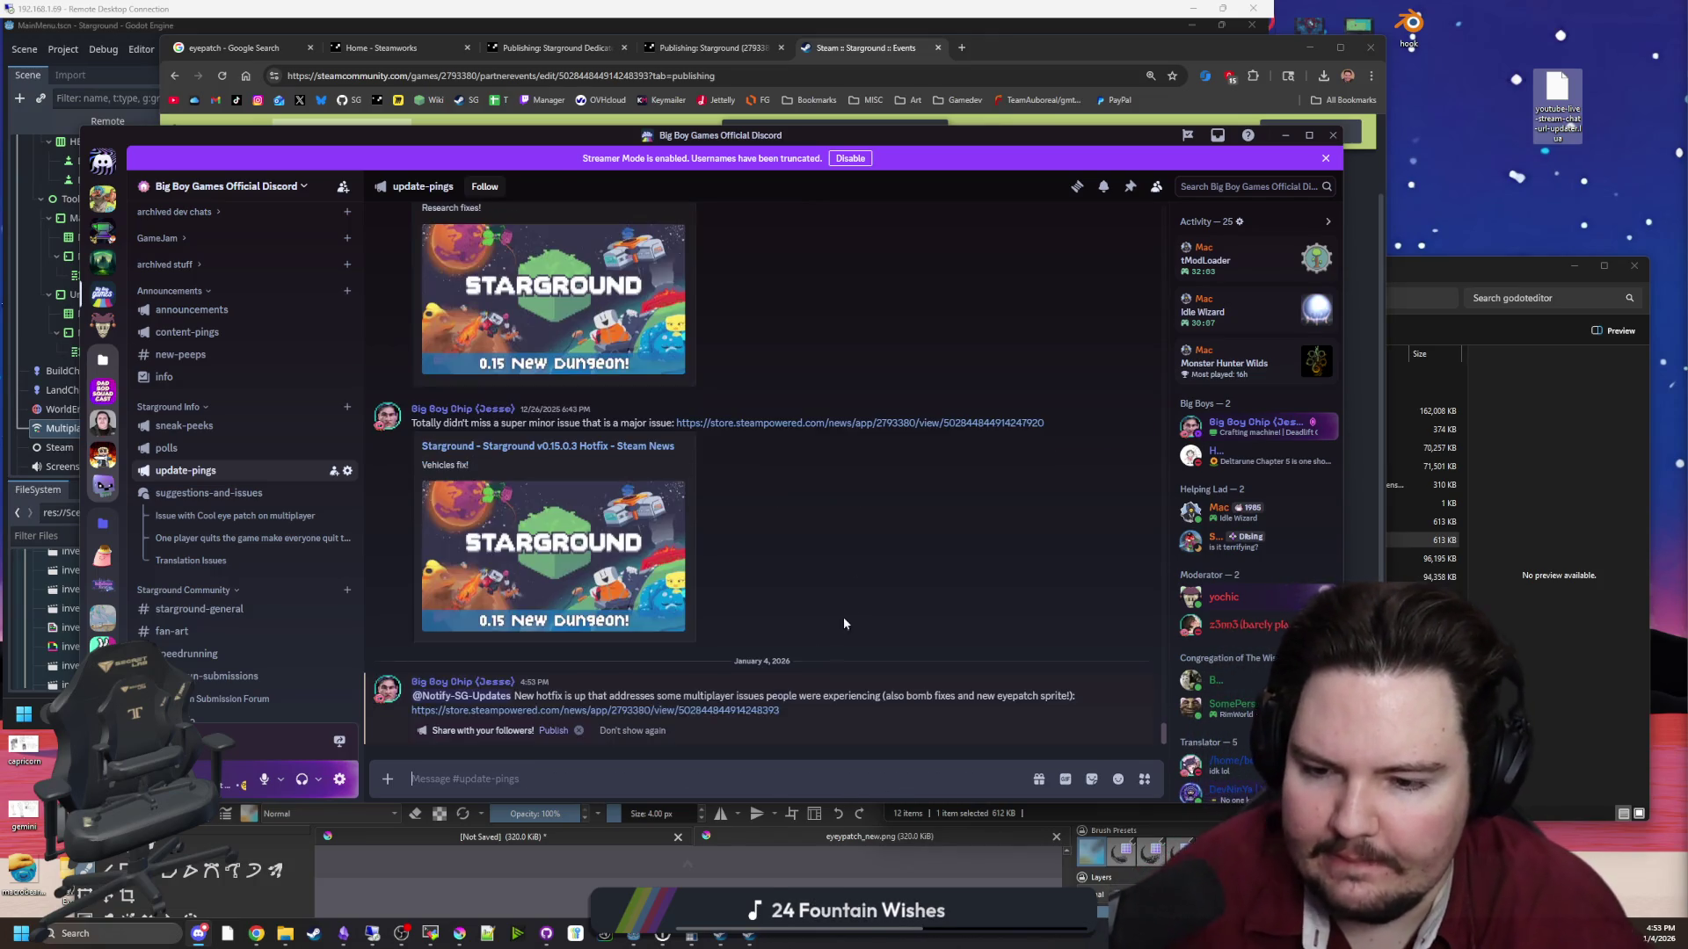
left_click(1118, 674)
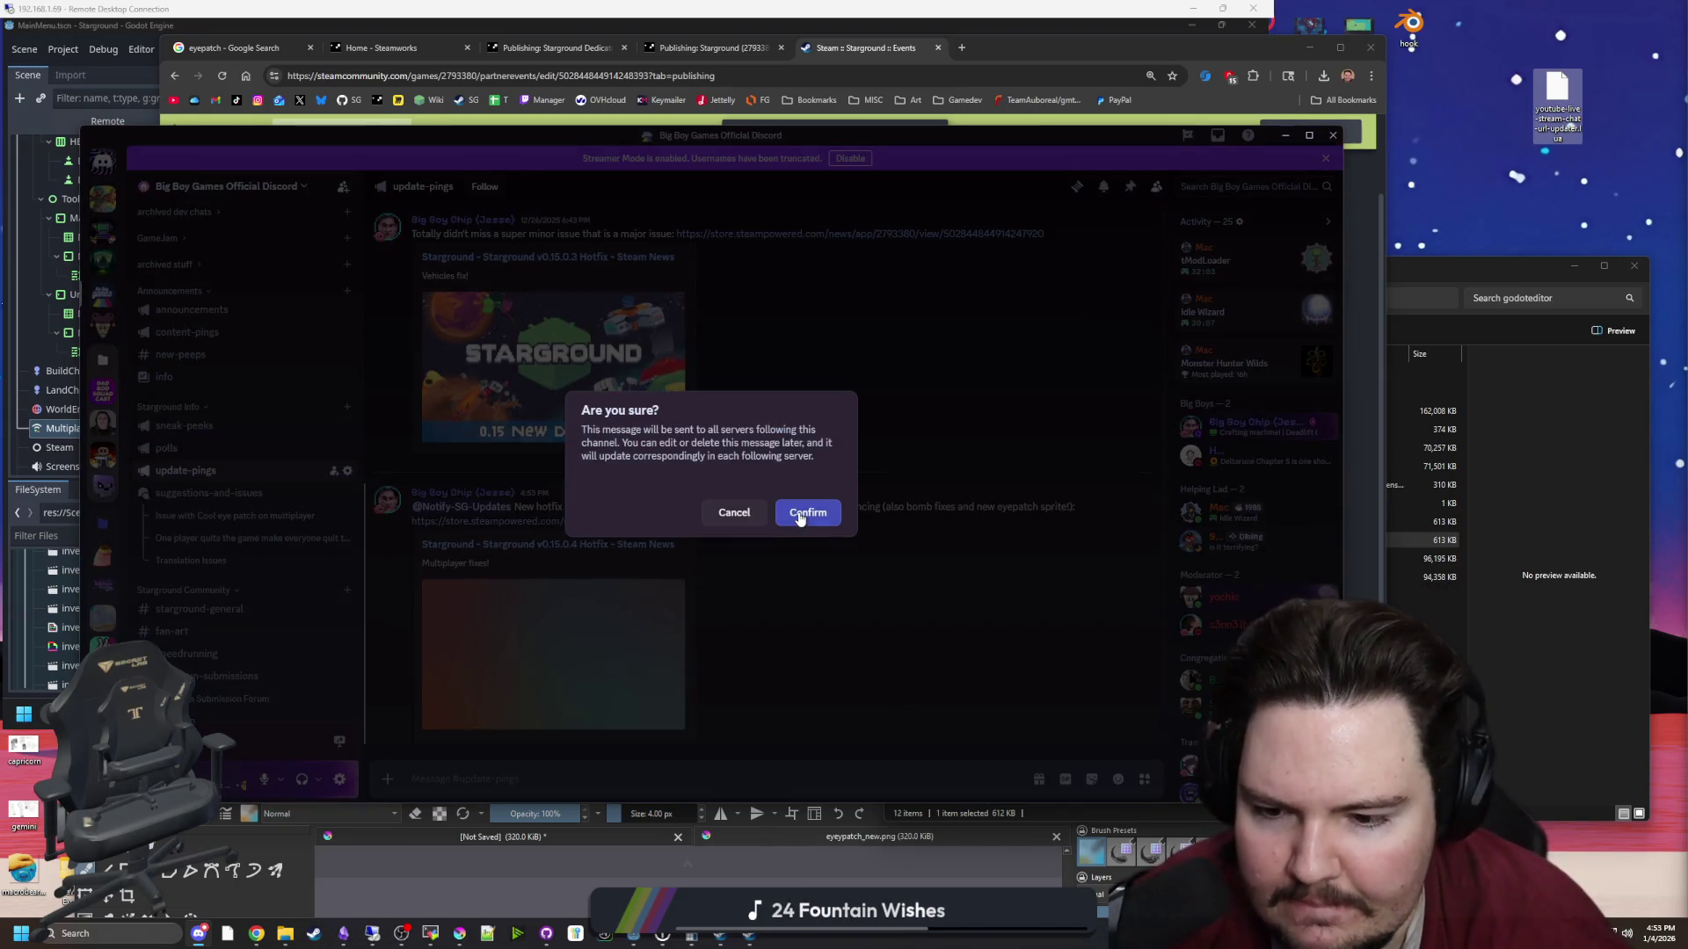
left_click(796, 522)
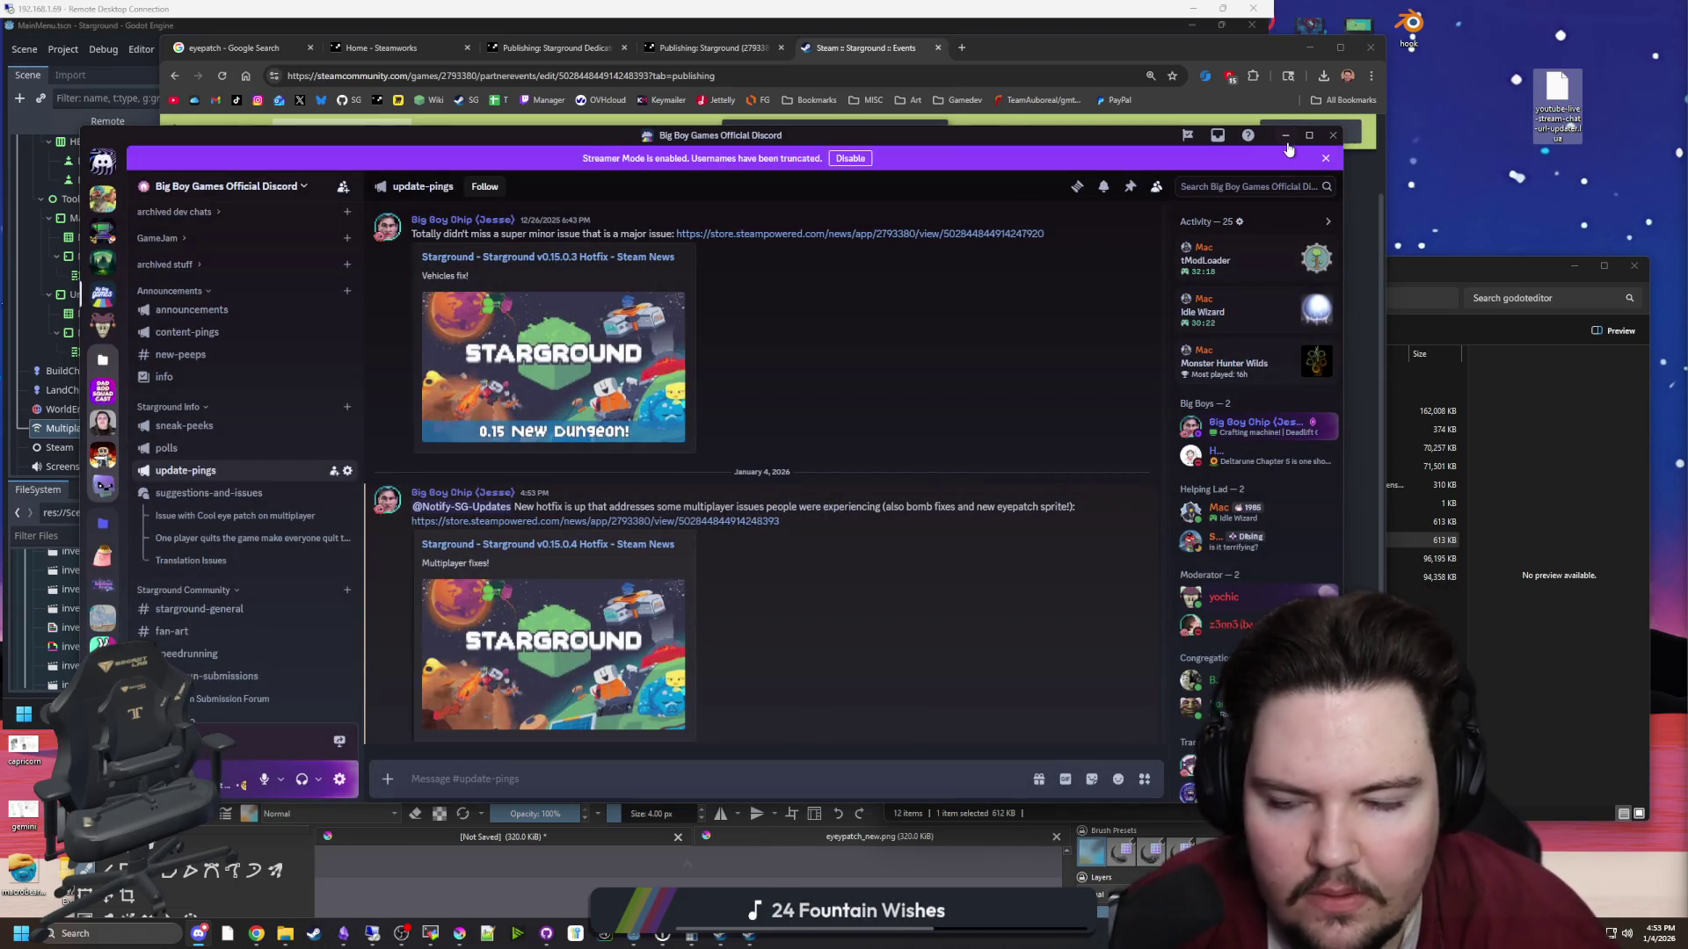
mouse_move(618, 139)
left_mouse_down()
mouse_move(844, 338)
mouse_move(1067, 735)
left_mouse_up()
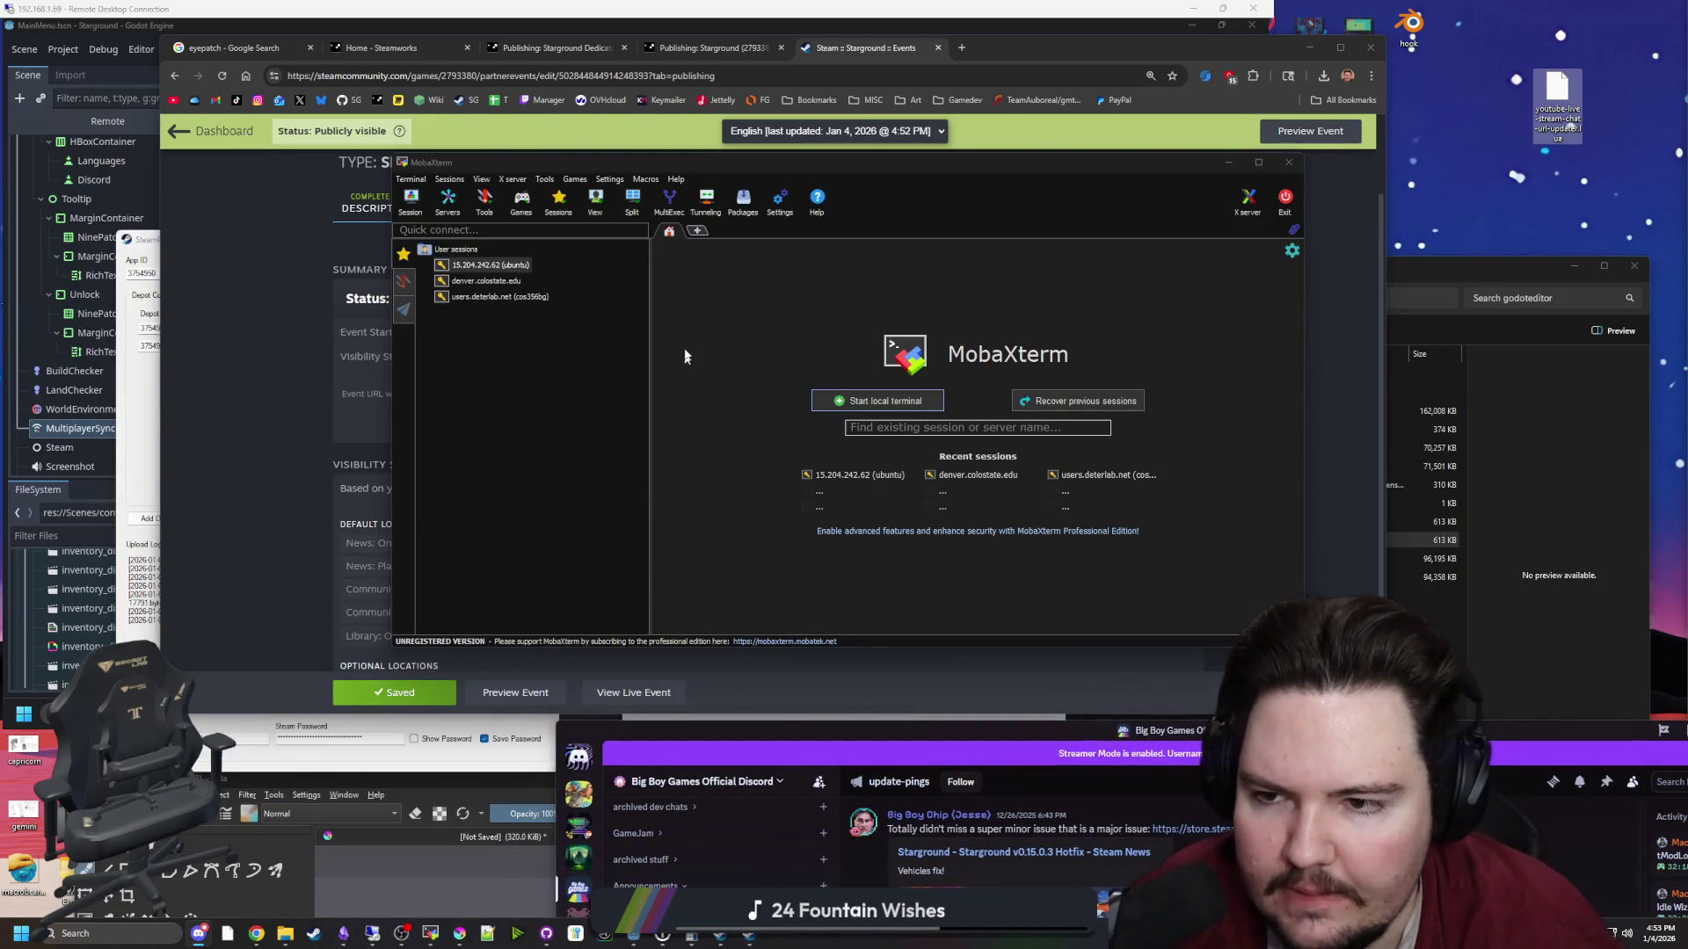
Minimize the Chrome window showing the Steam event page
left_click(748, 141)
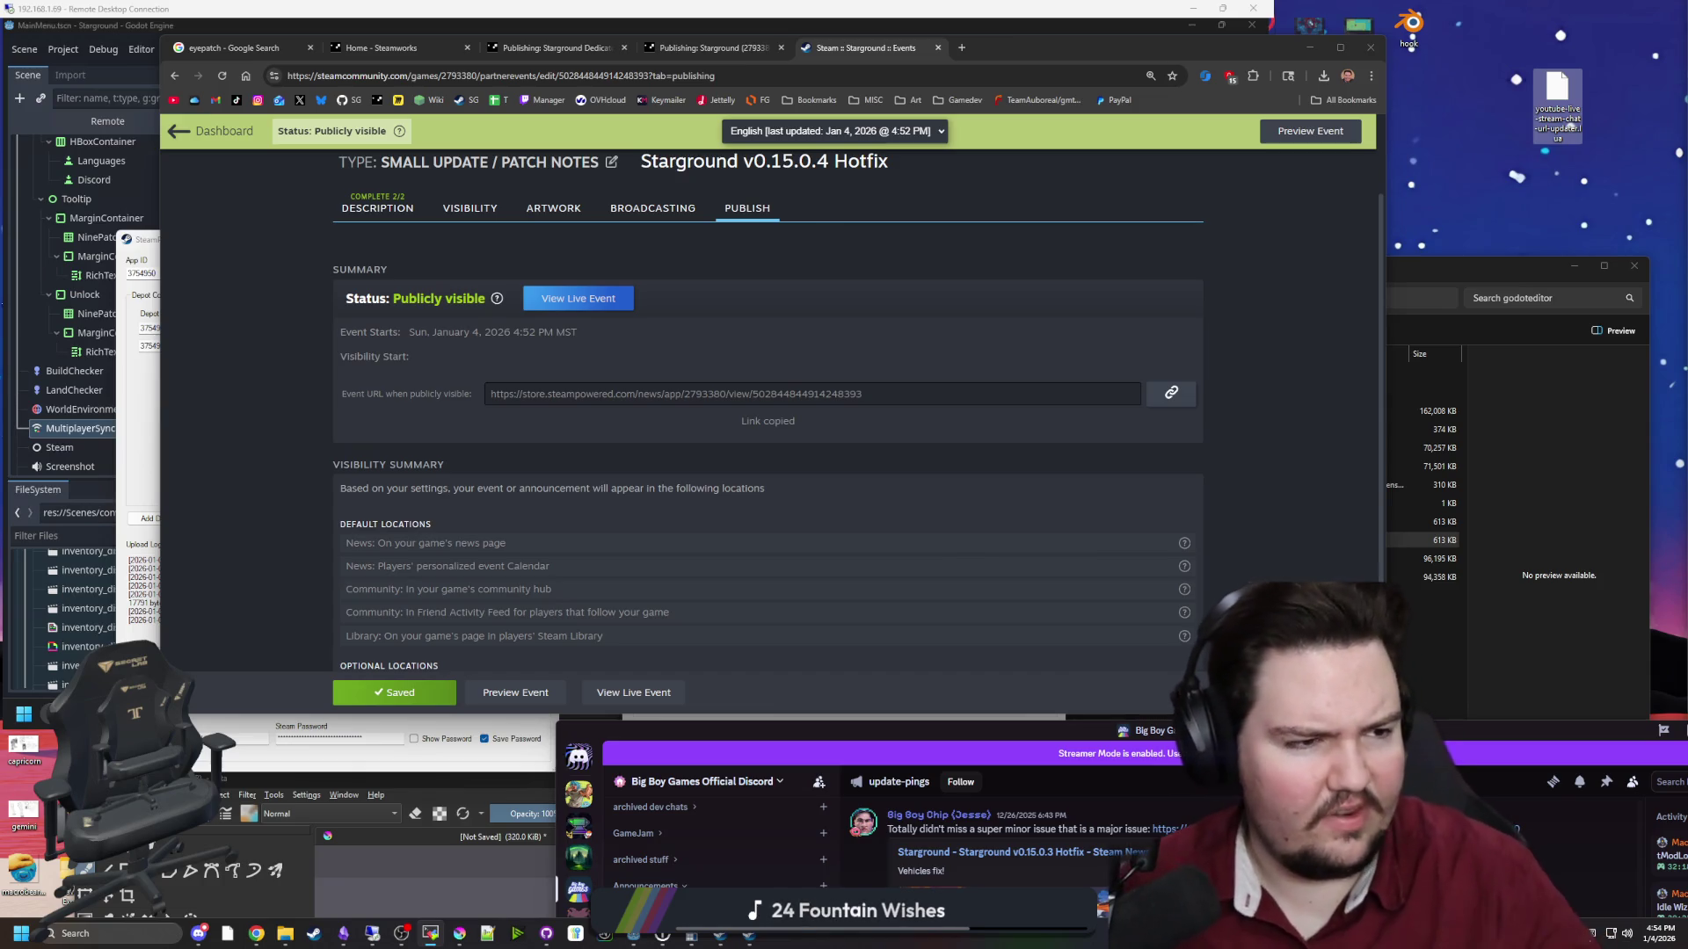
left_click(303, 529)
scroll(502, 496, "up", 1)
left_click_drag(1007, 44, 918, 328)
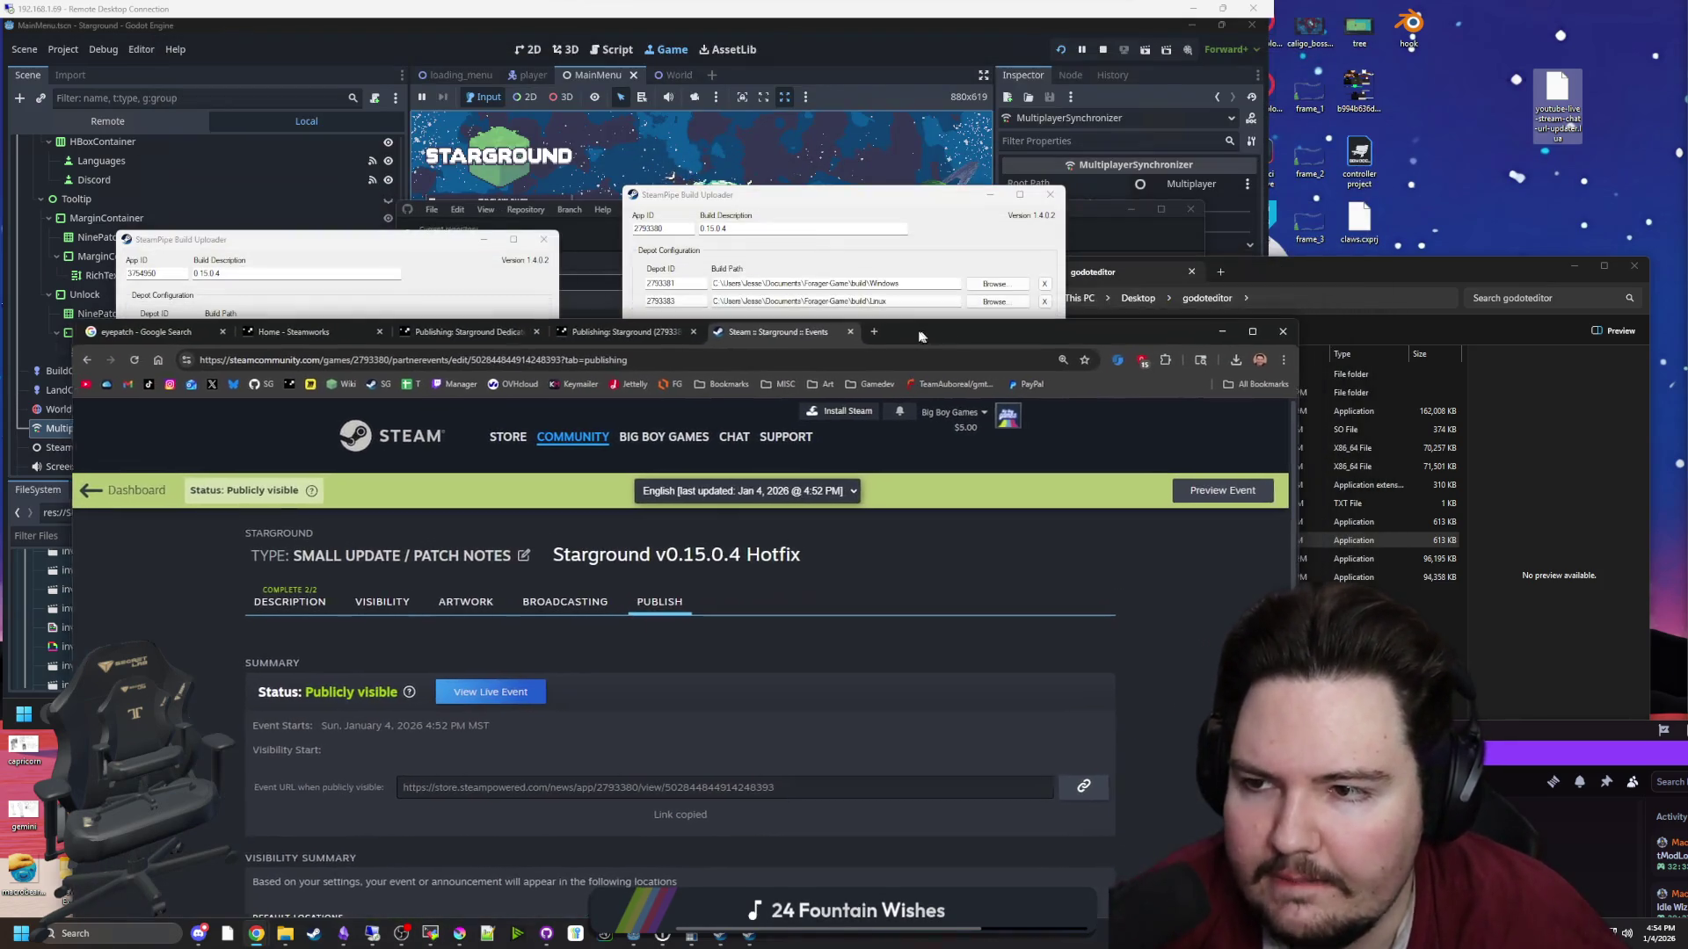
left_click(1280, 333)
Close both SteamPipe Build Uploader windows
left_click(1050, 194)
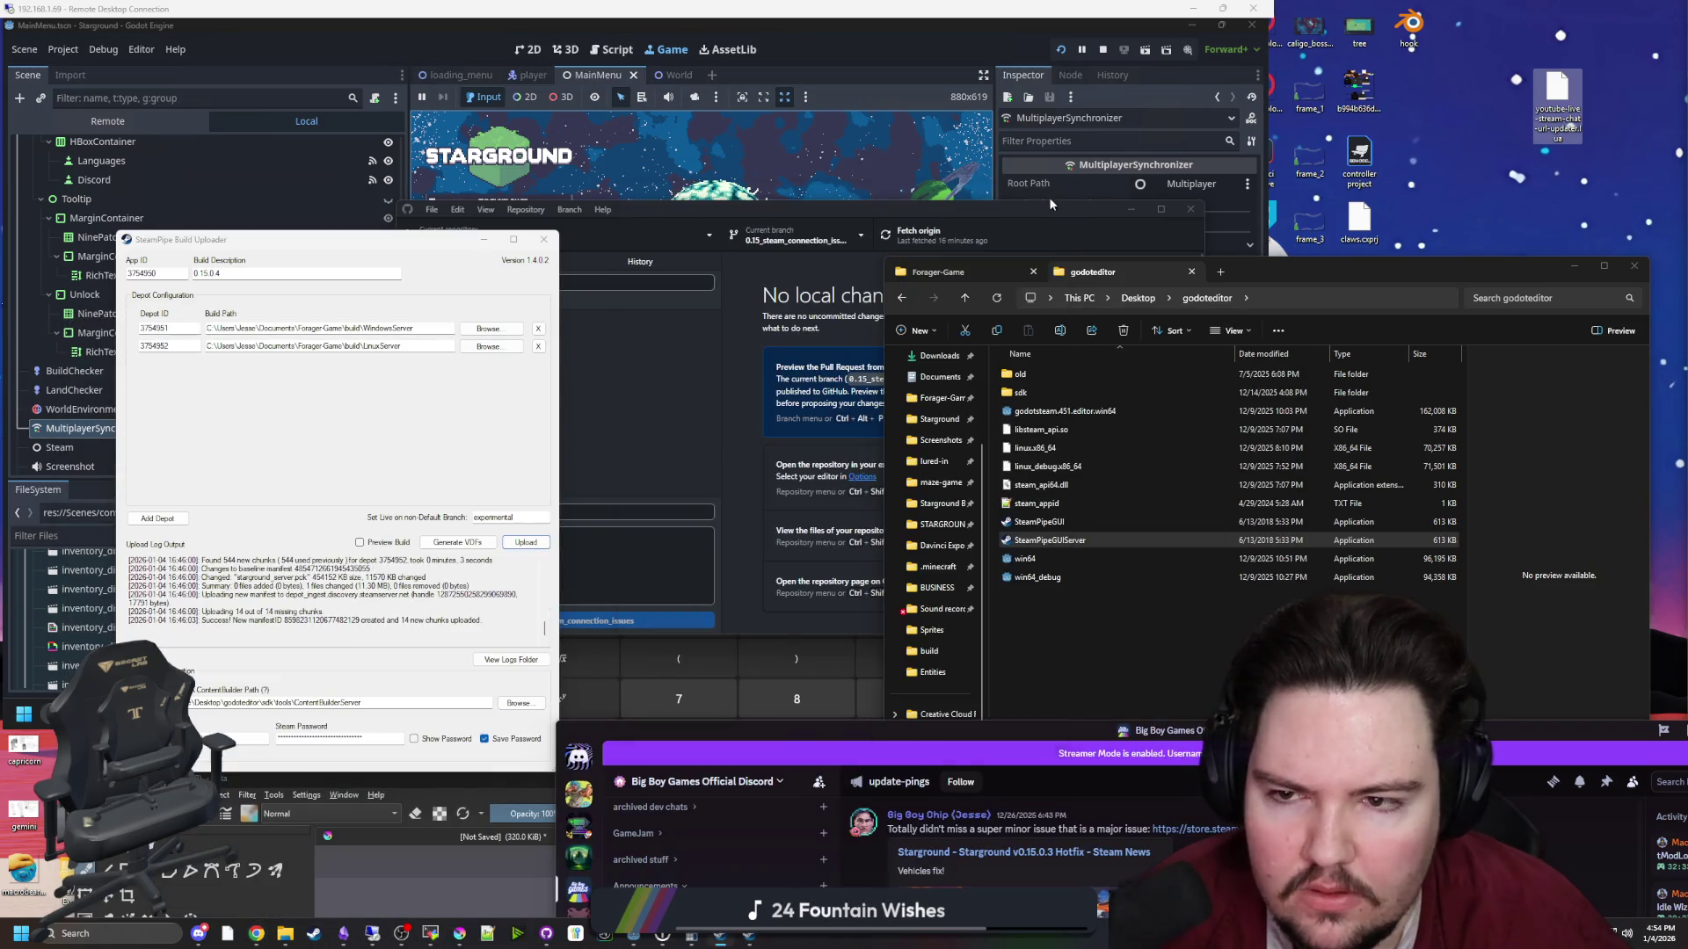
left_click(546, 239)
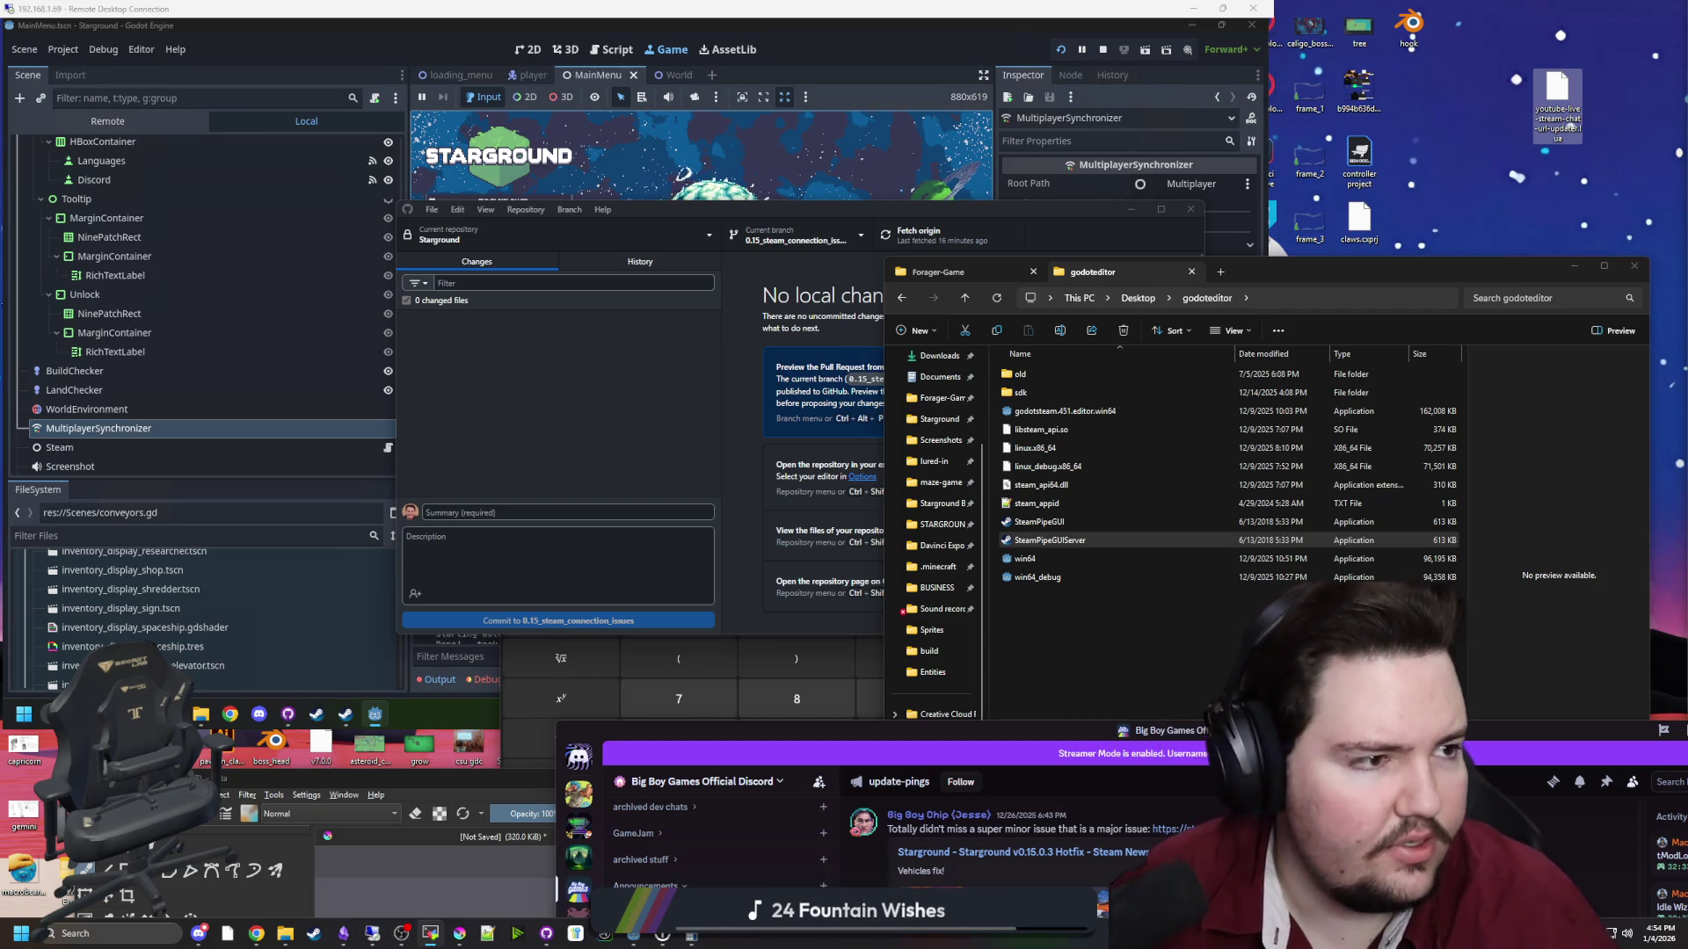
key("alt+Tab")
Run ps and sudo ps, check the commands.txt notes, then minimize the editor
type("ps")
key("Return")
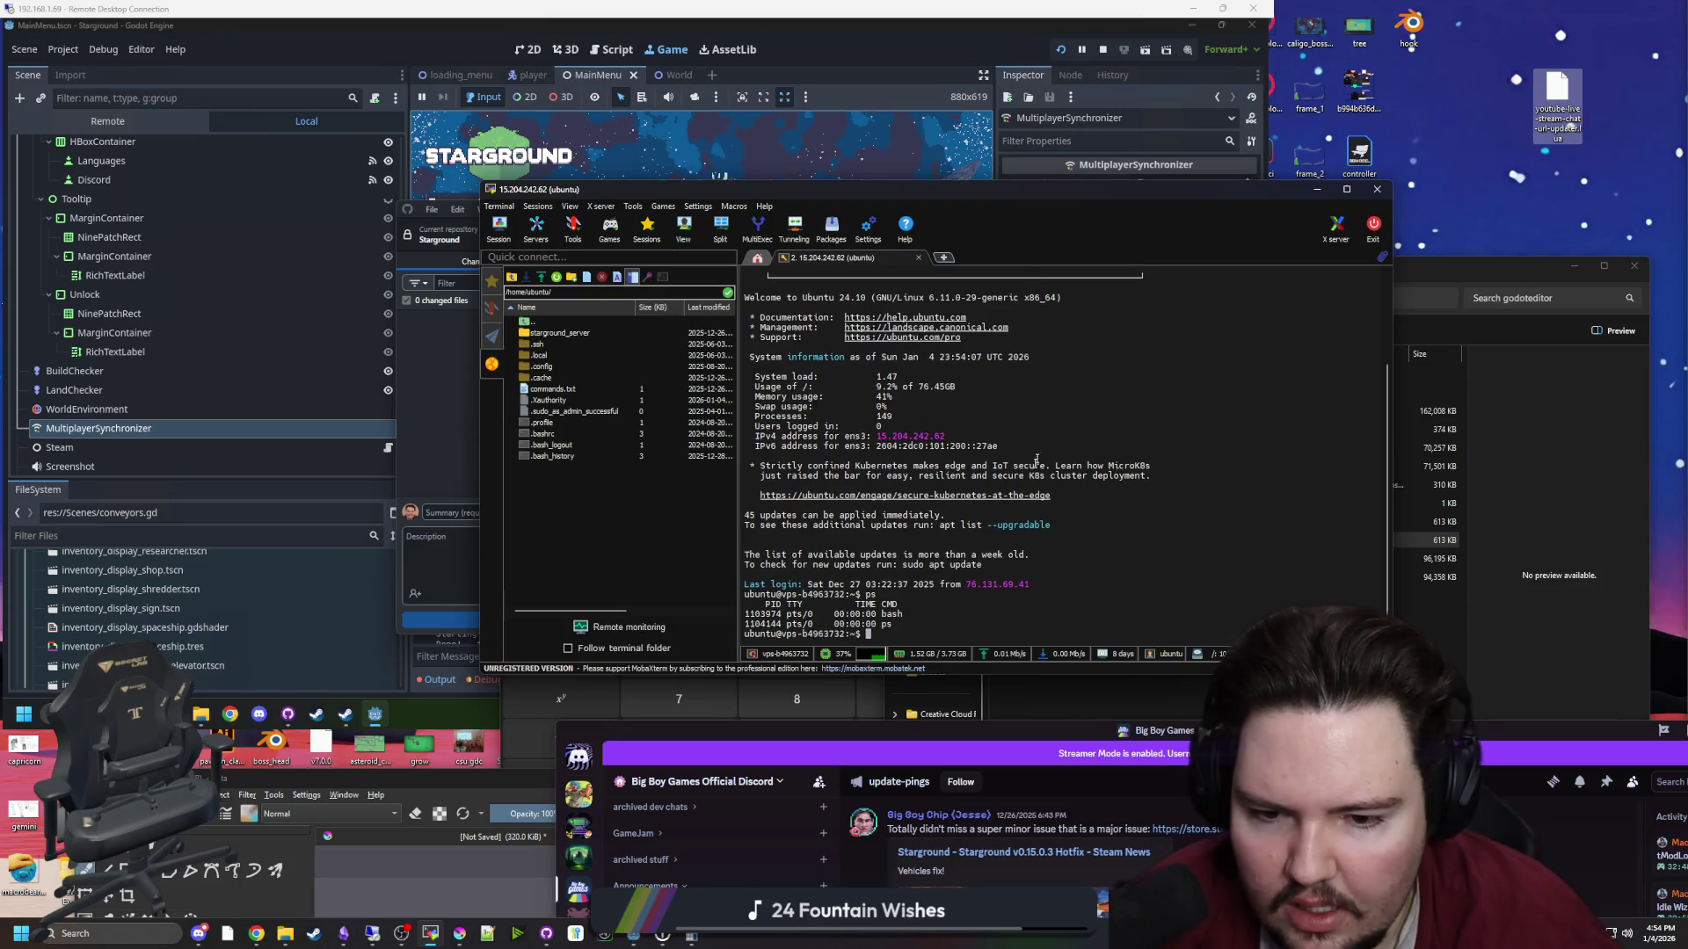
type("sudo ps")
key("Return")
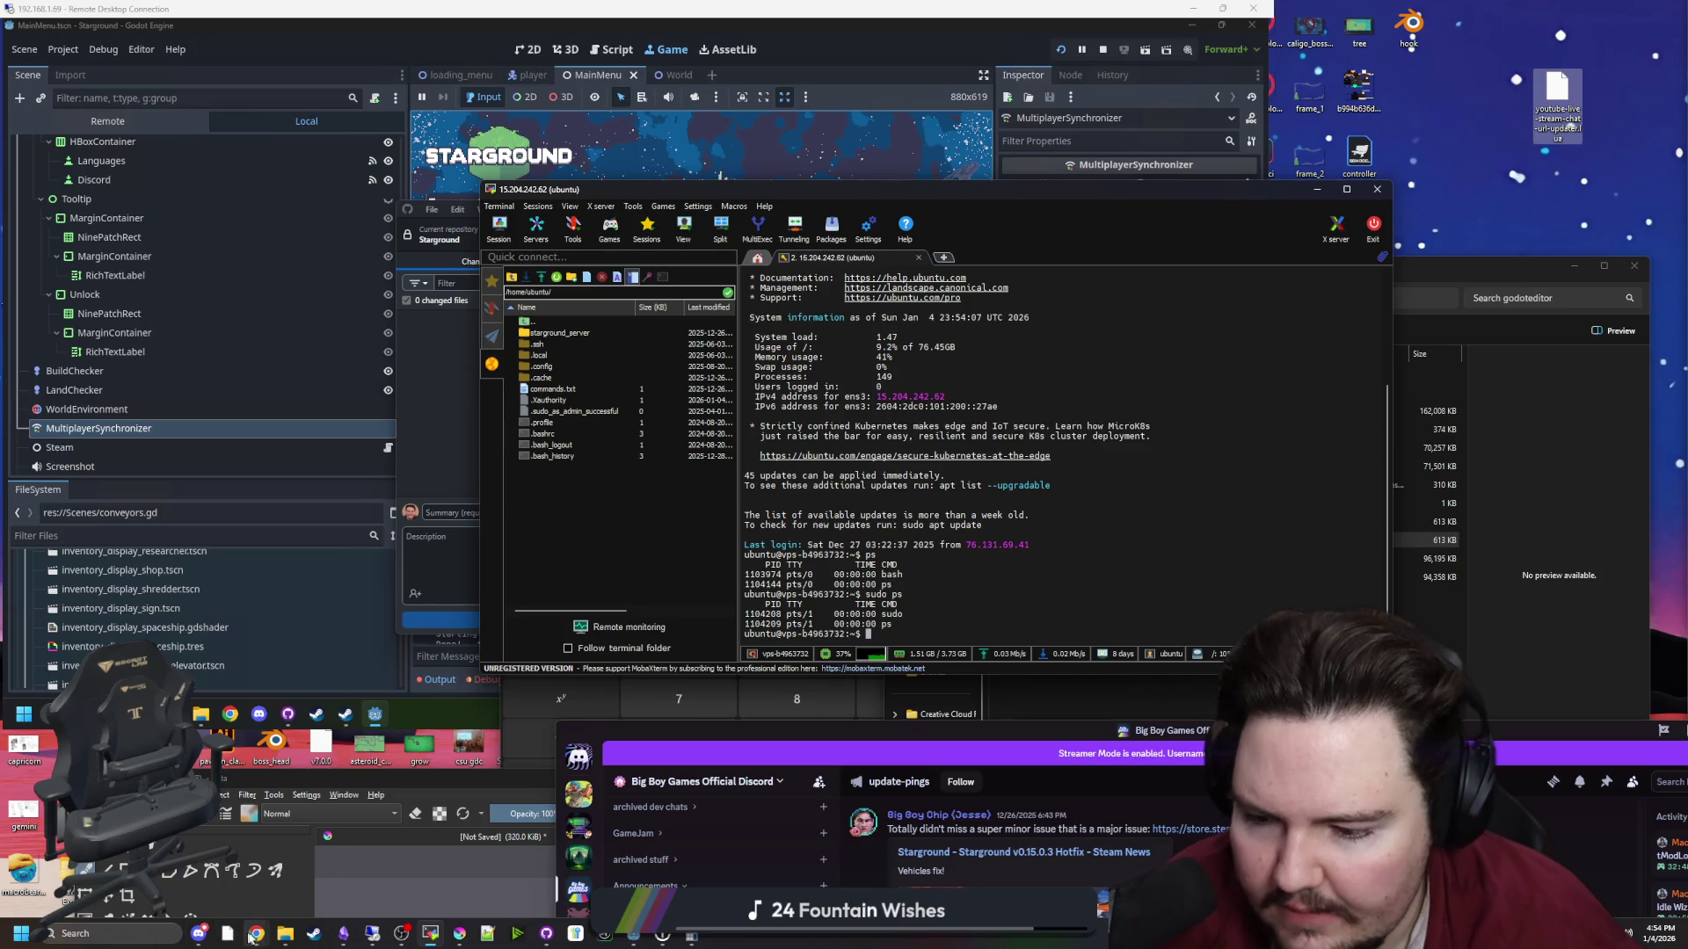
mouse_move(254, 937)
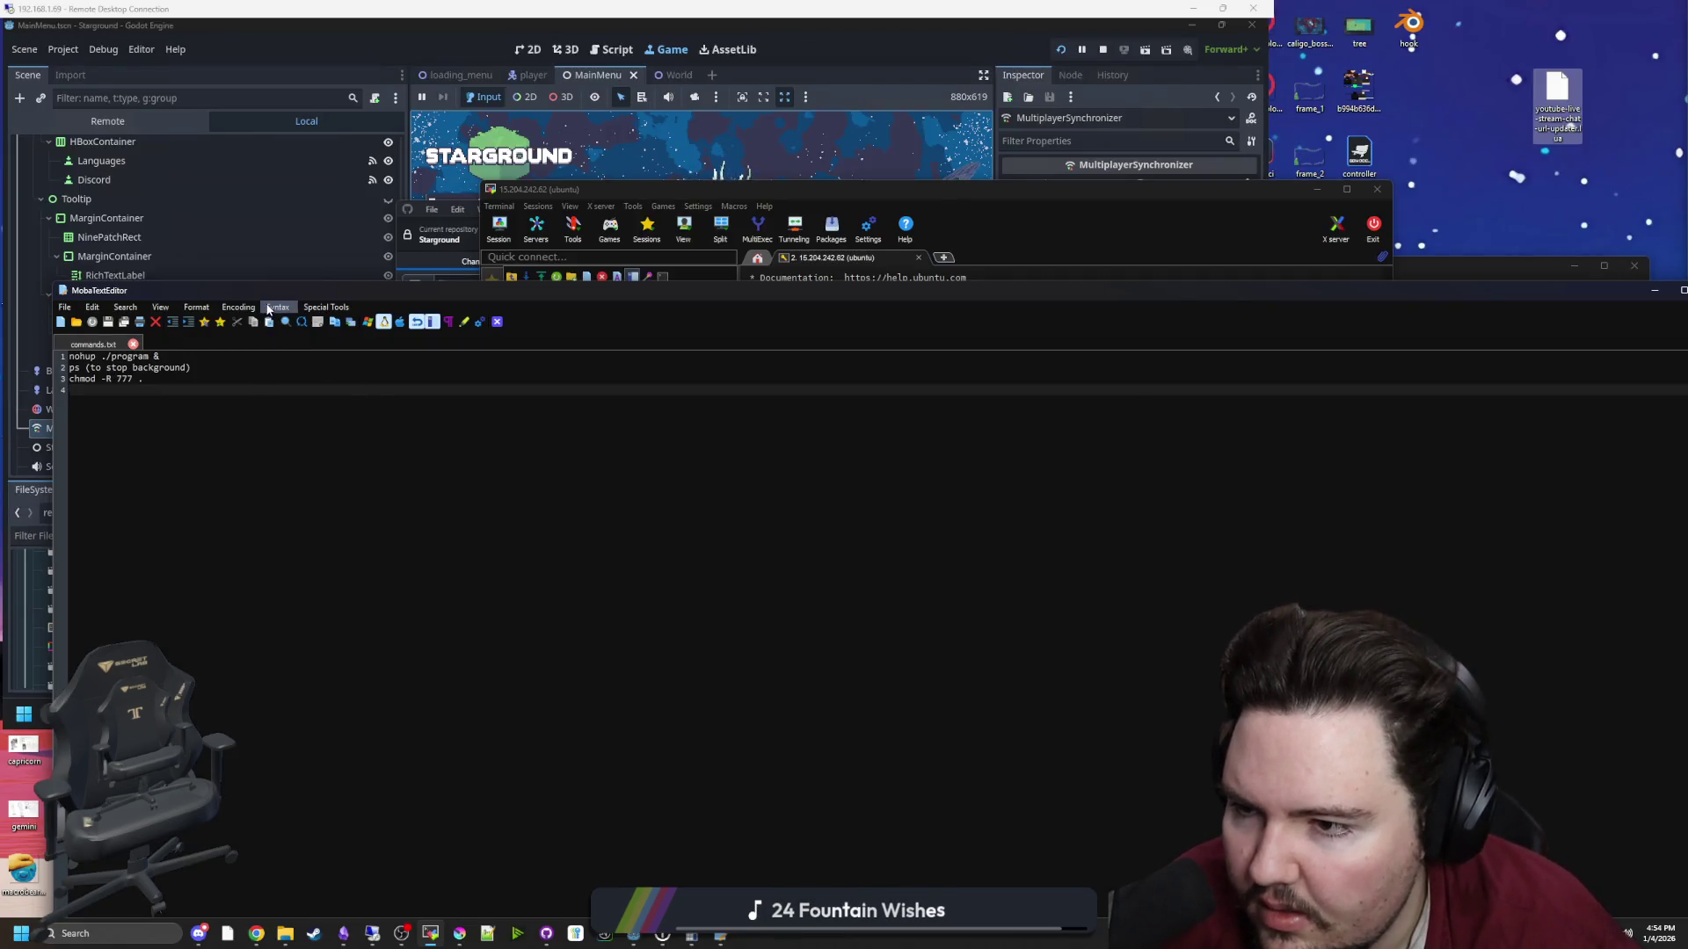
left_click_drag(279, 307, 349, 327)
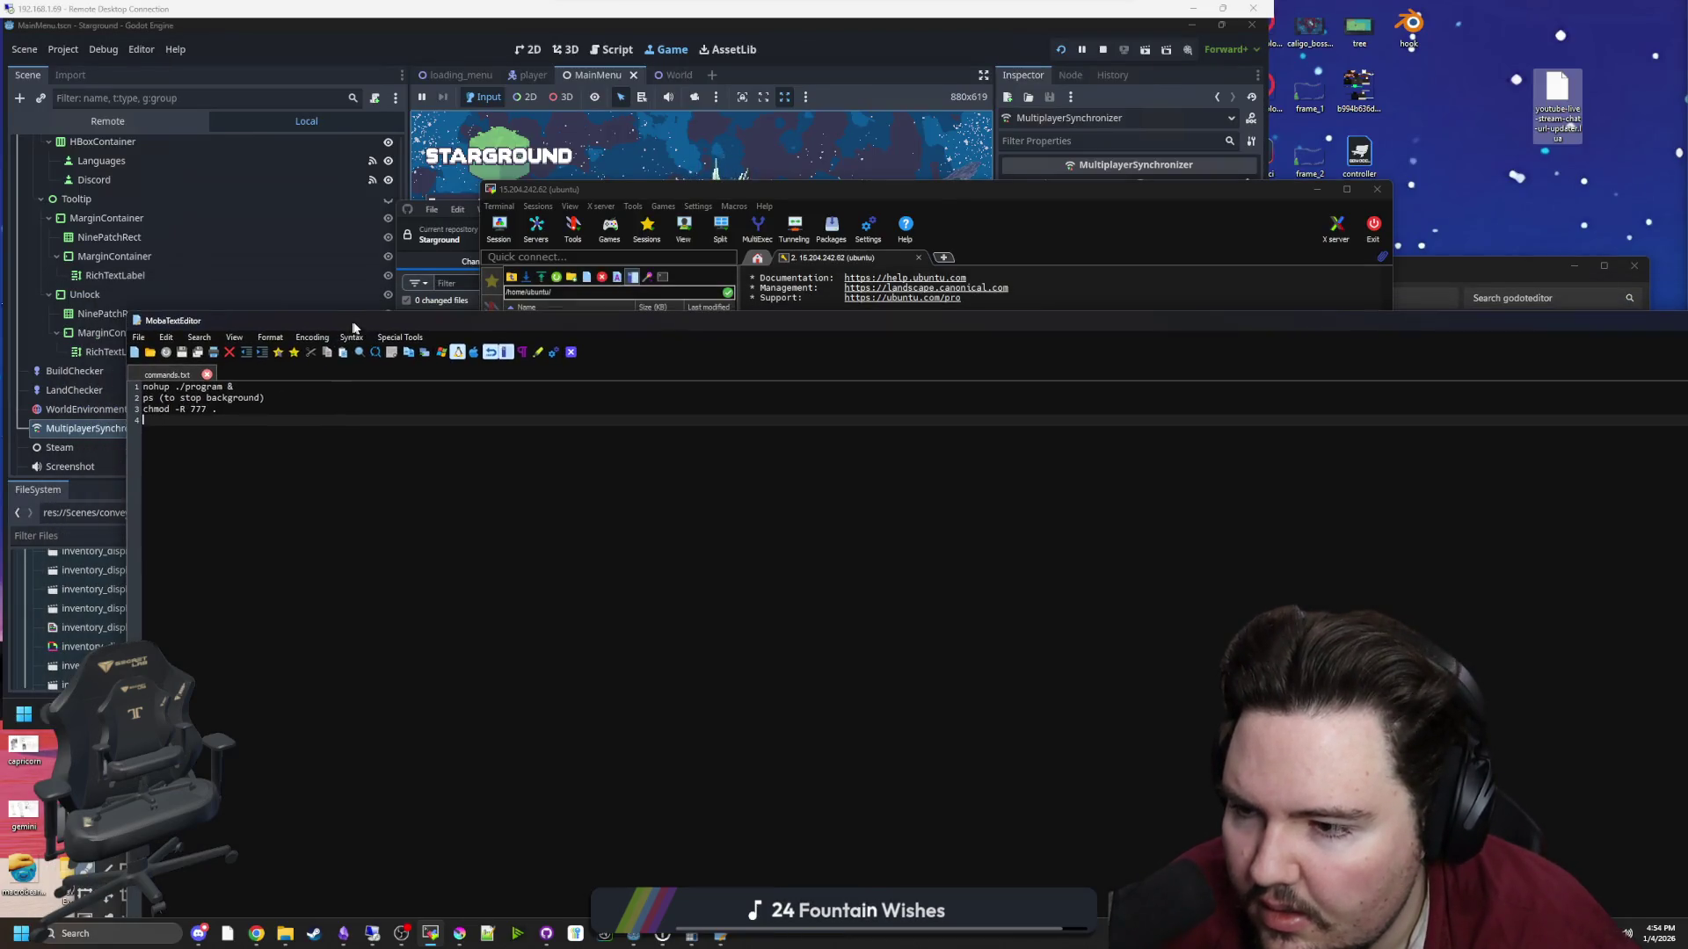
left_click(1622, 316)
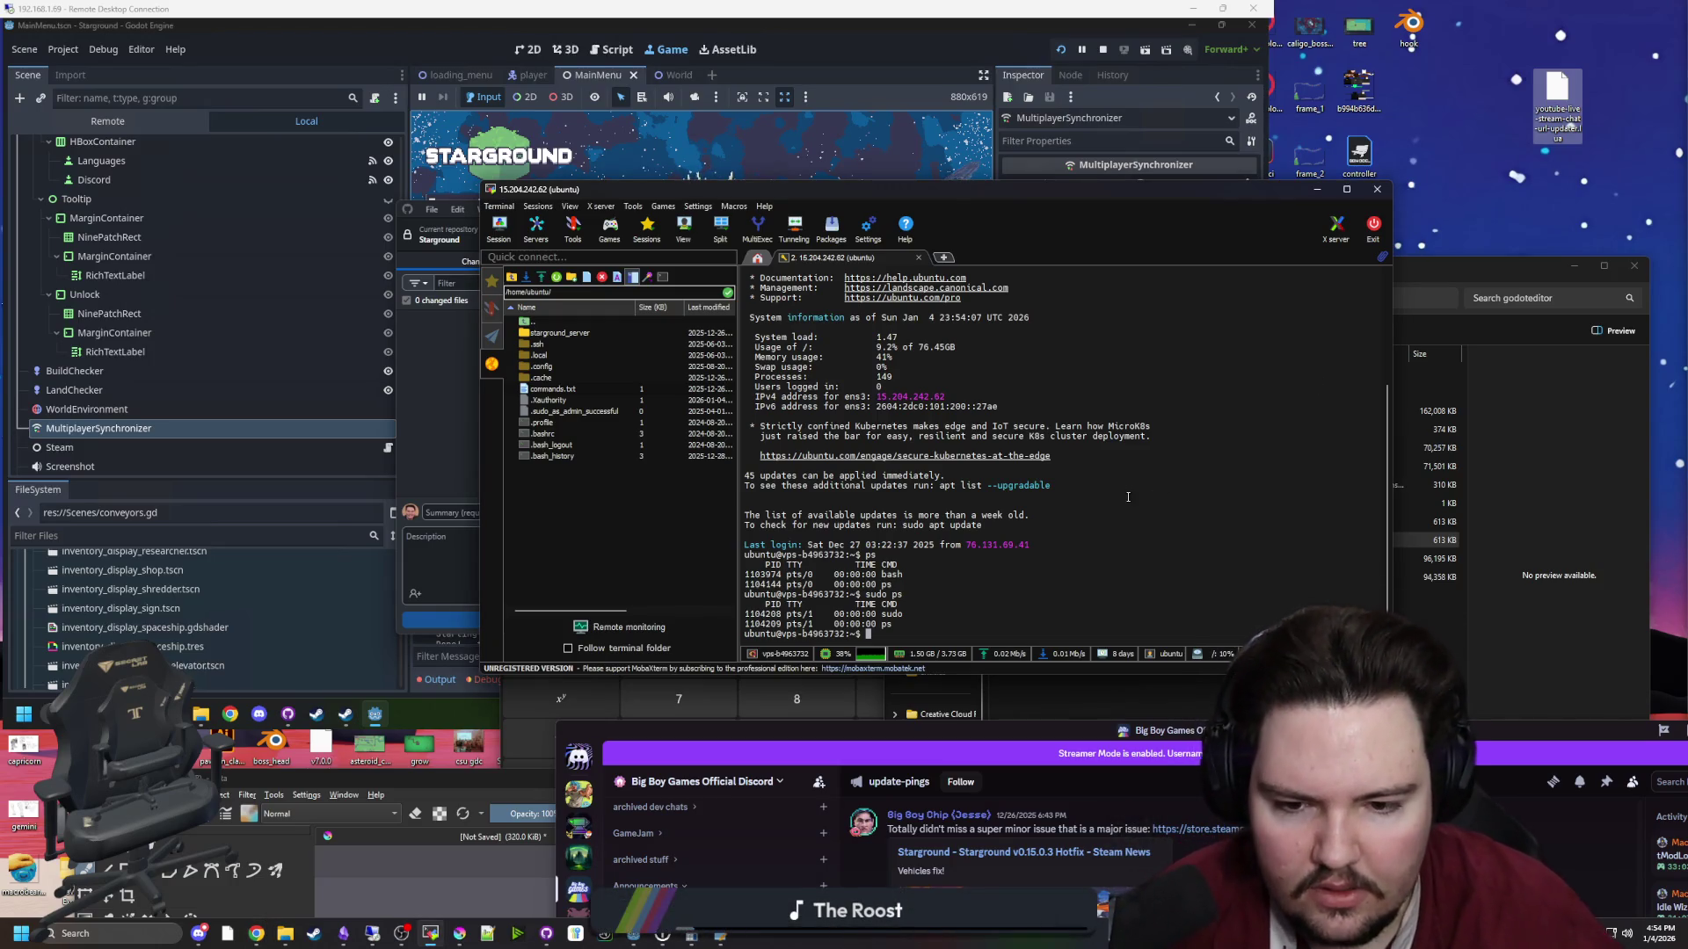
type("ps u")
Run ps u, ps a and ps l to list processes in different formats
key("Return")
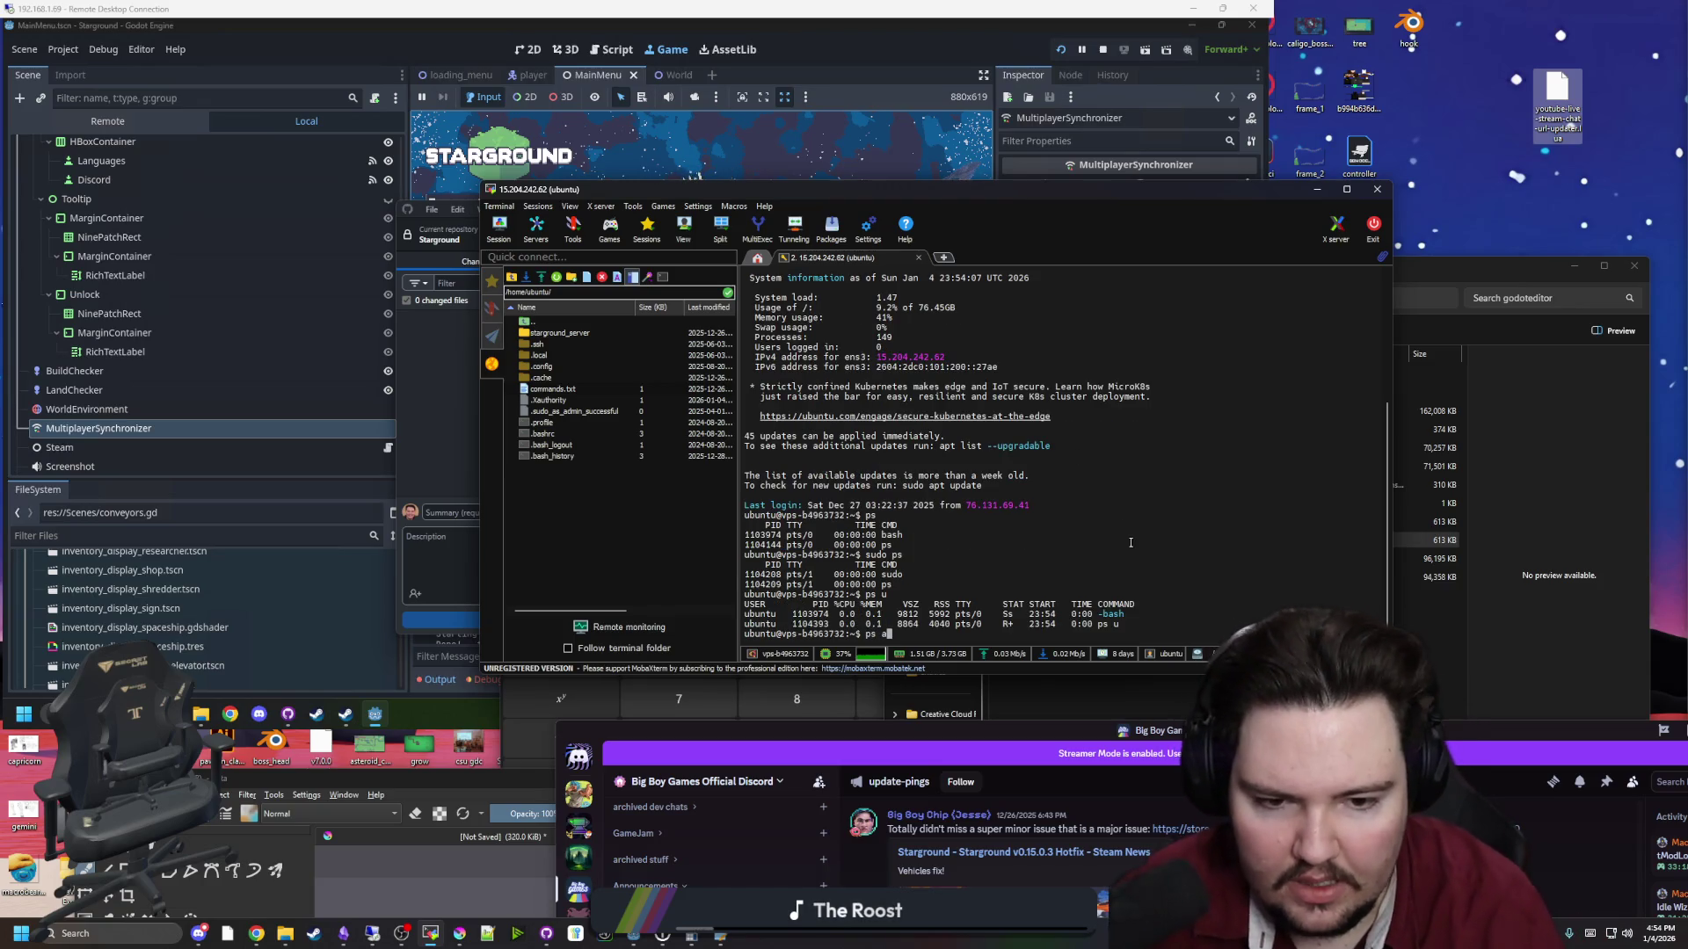
key("Return")
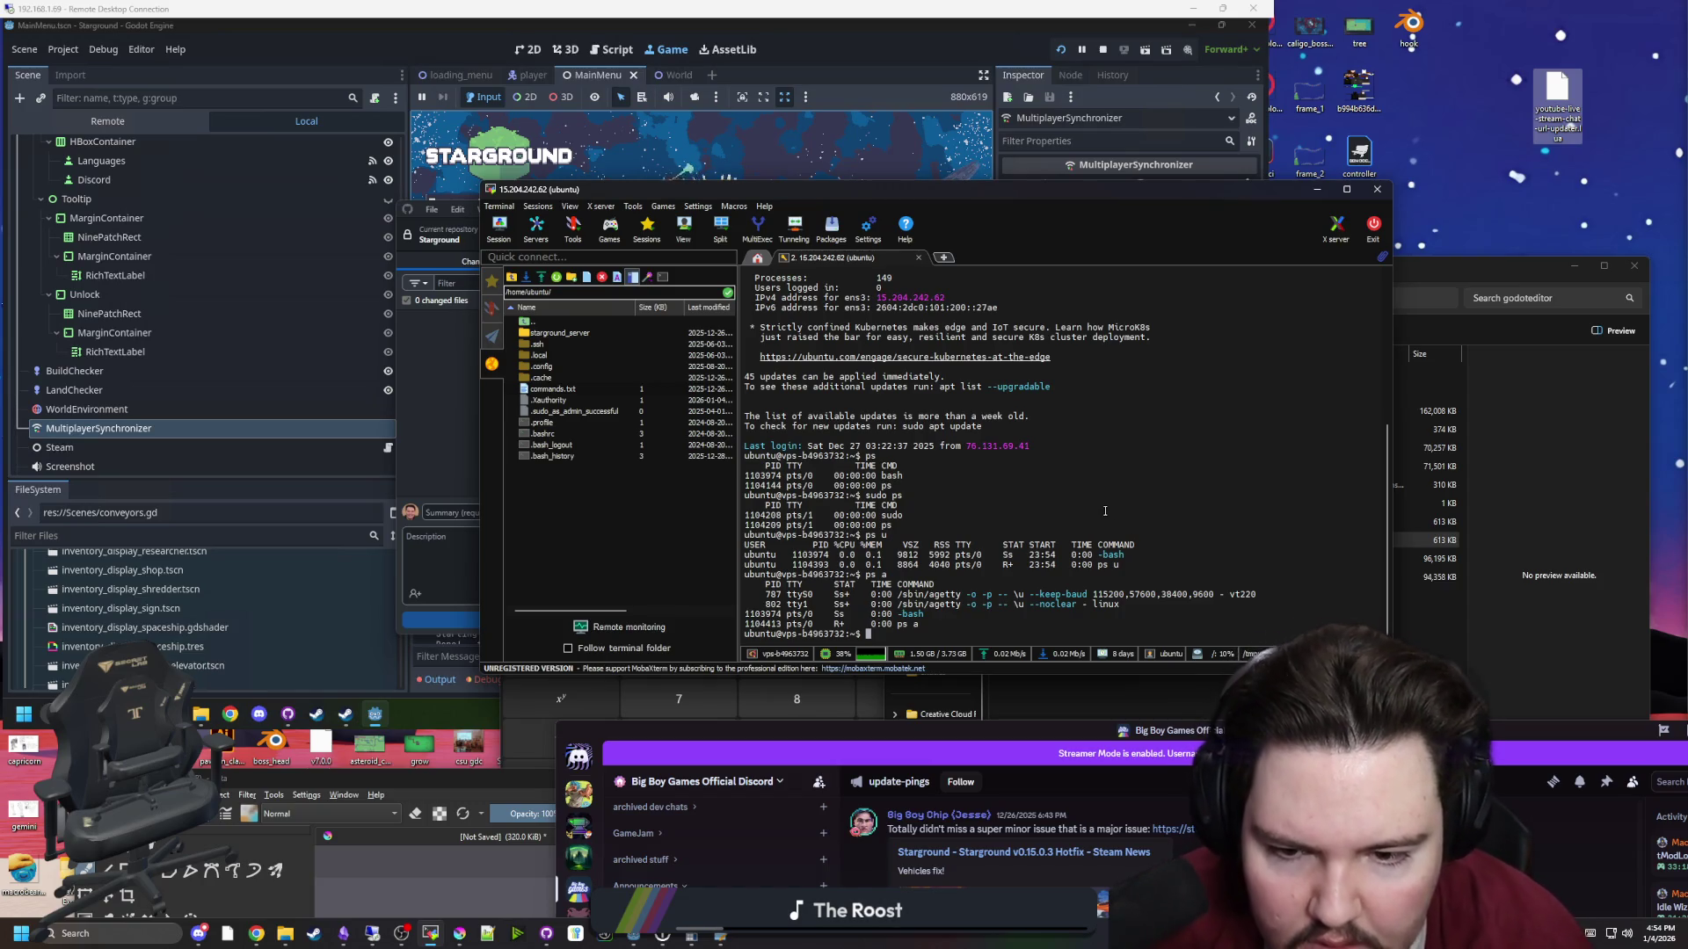
type("ps l")
key("Return")
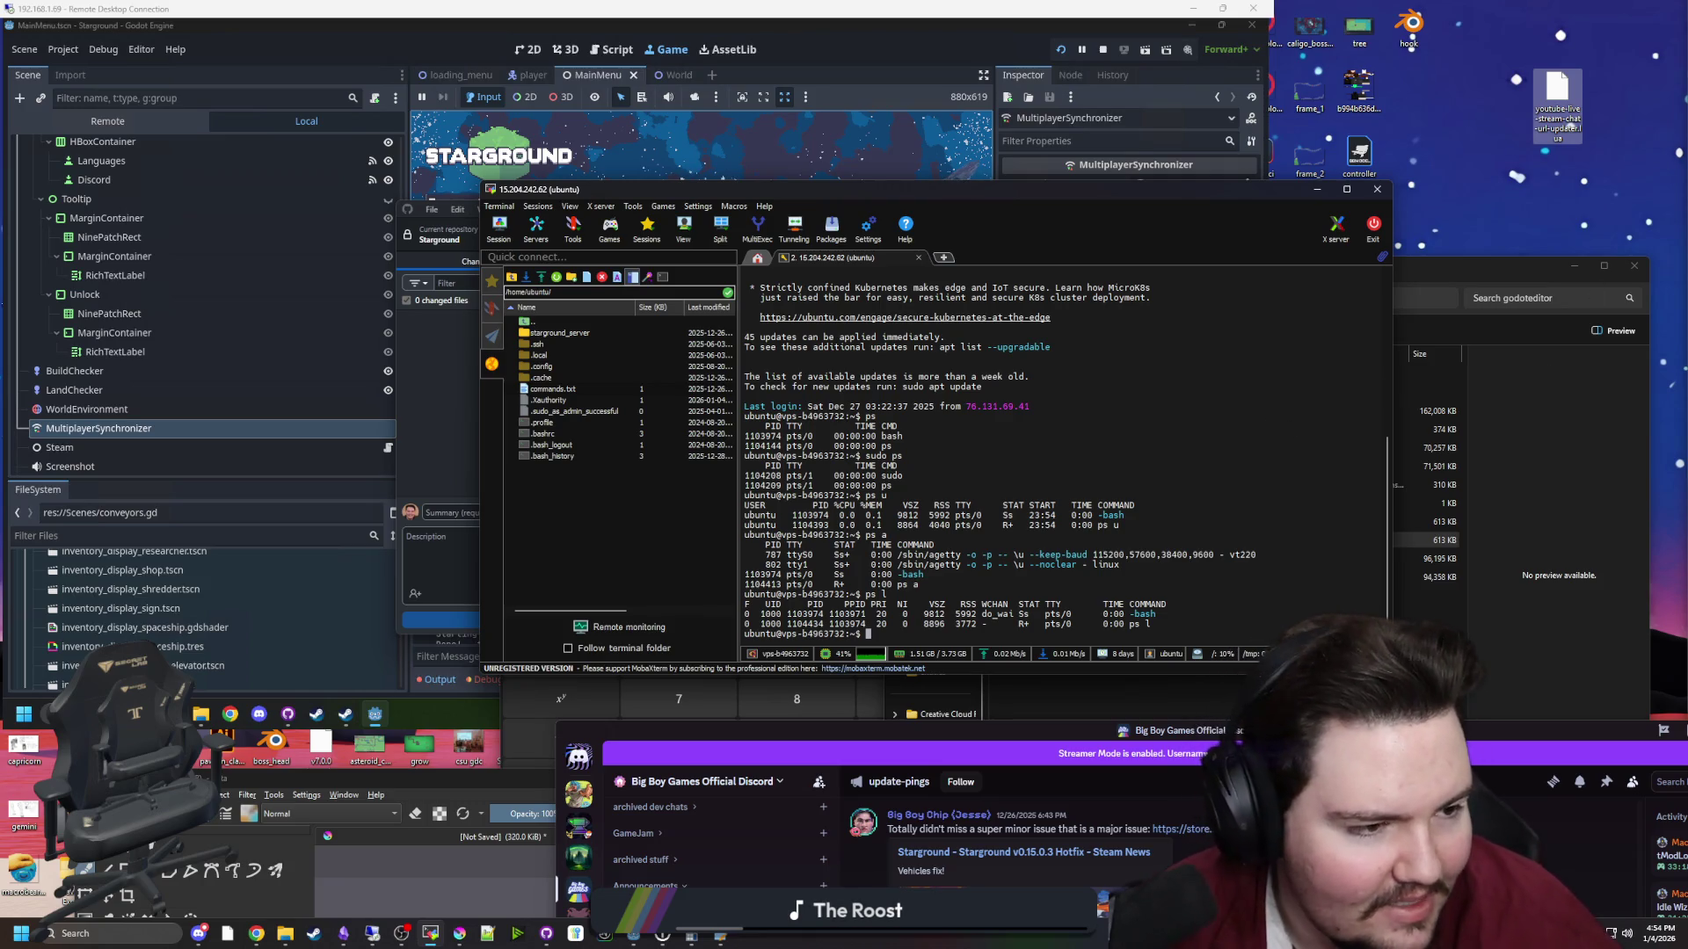
key("alt+Tab")
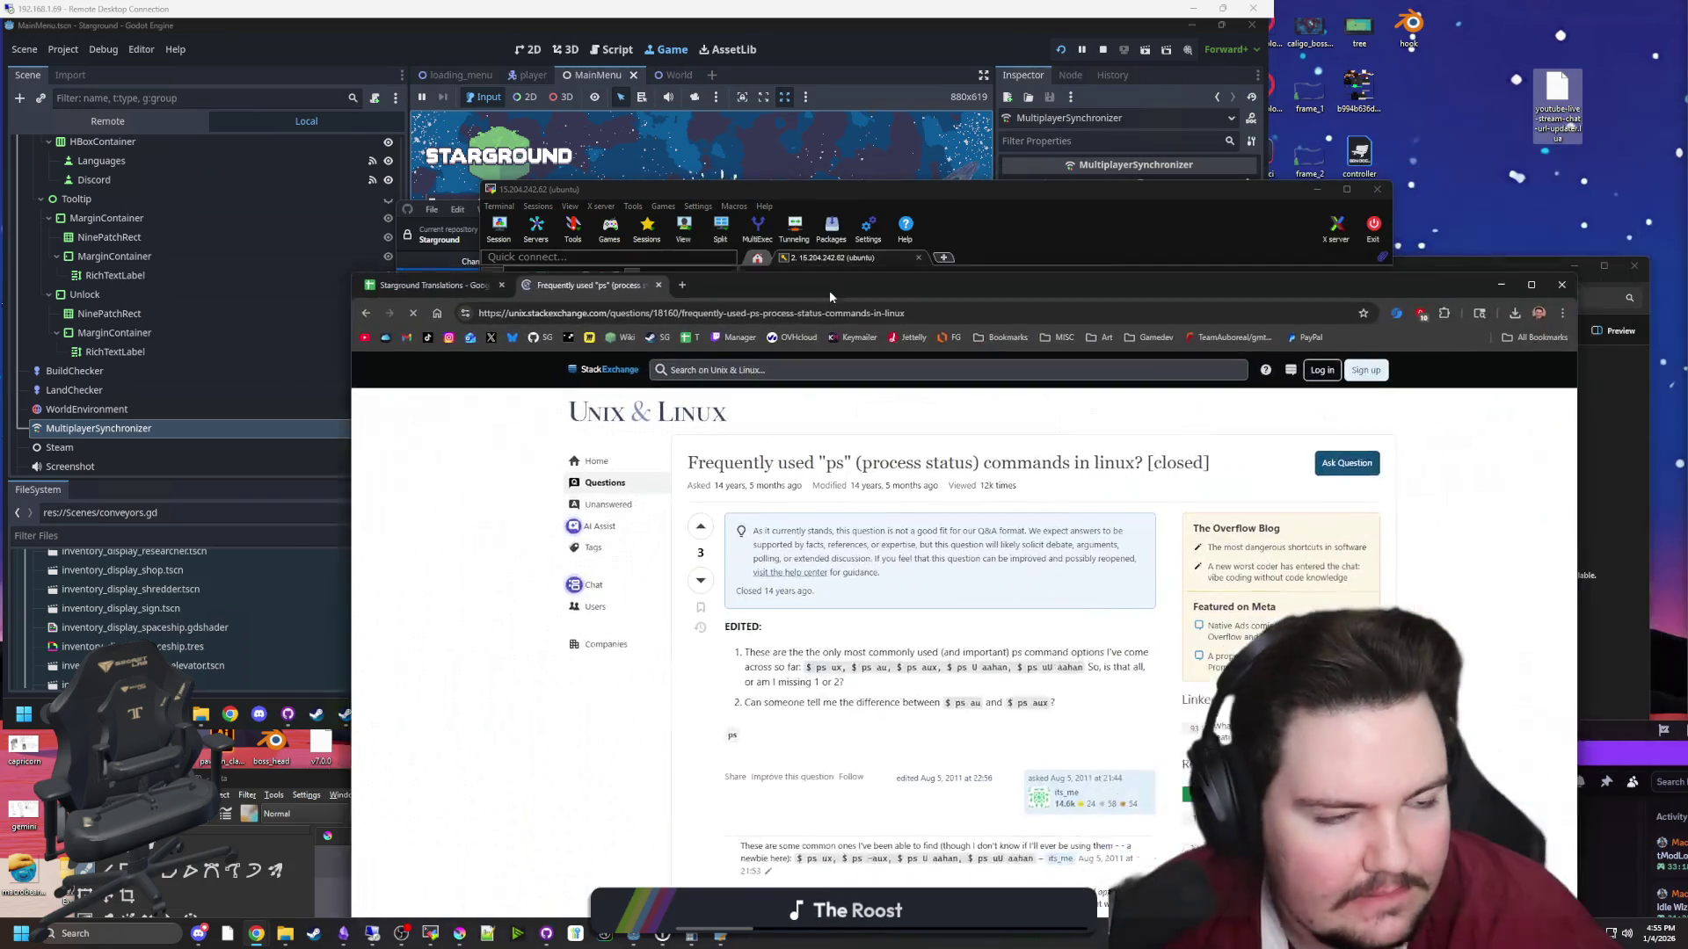
Read the Stack Exchange ps answers, then run a long-format ps listing on the server
scroll(776, 533, "down", 6)
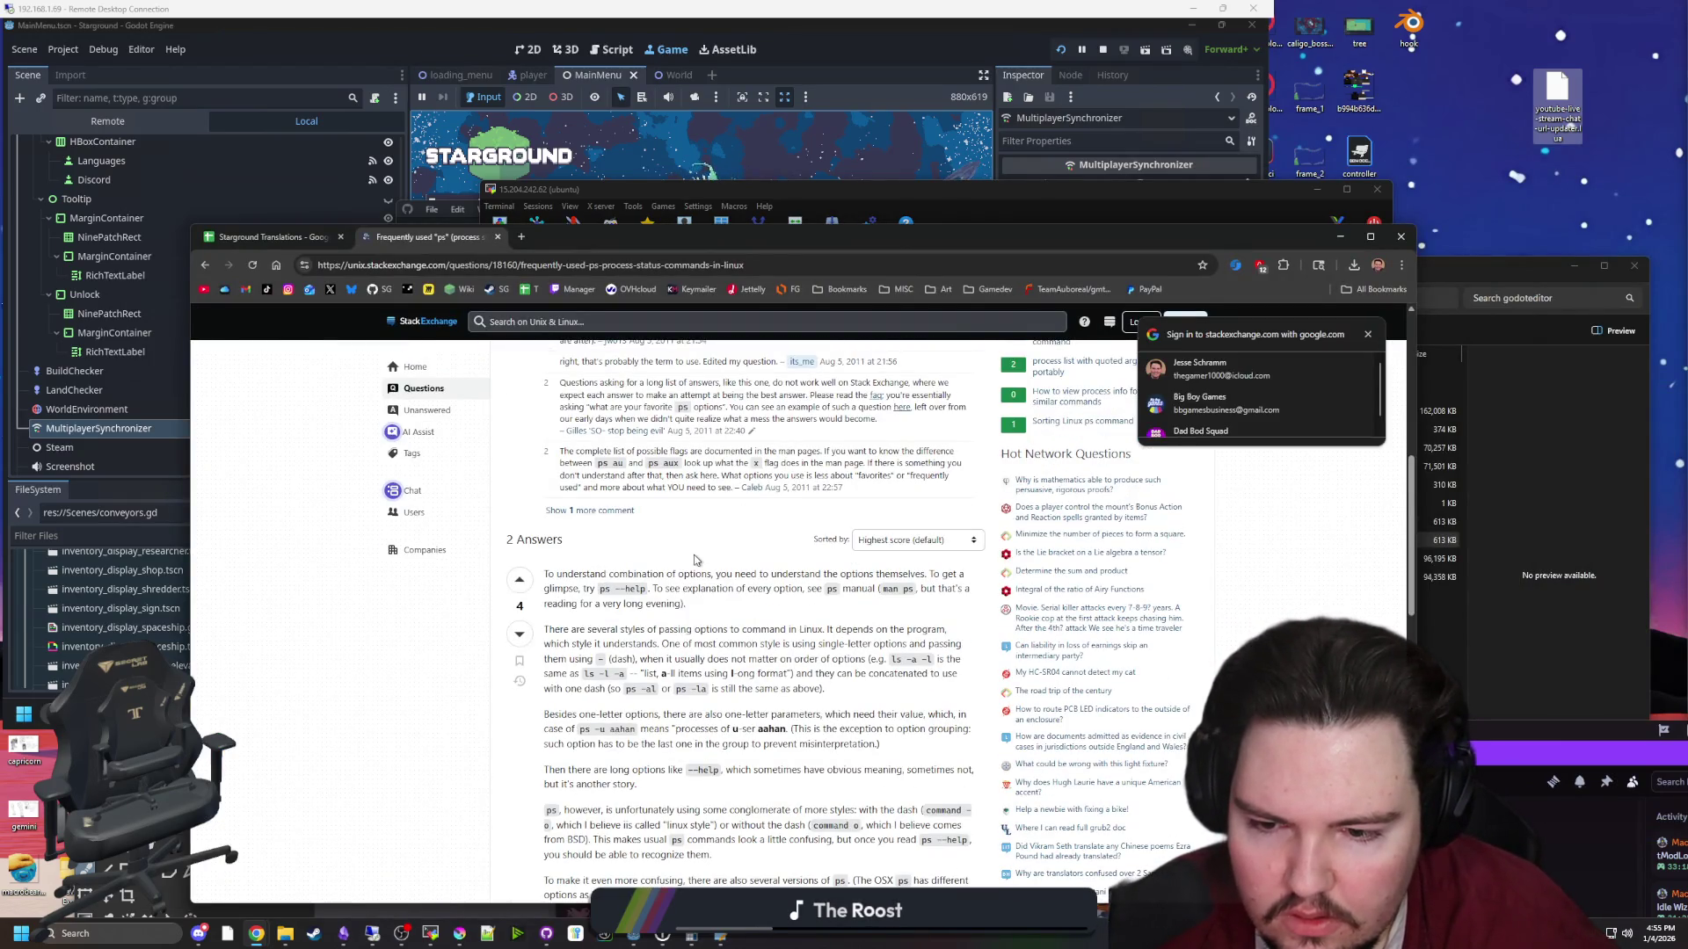
scroll(725, 642, "down", 3)
scroll(754, 496, "up", 2)
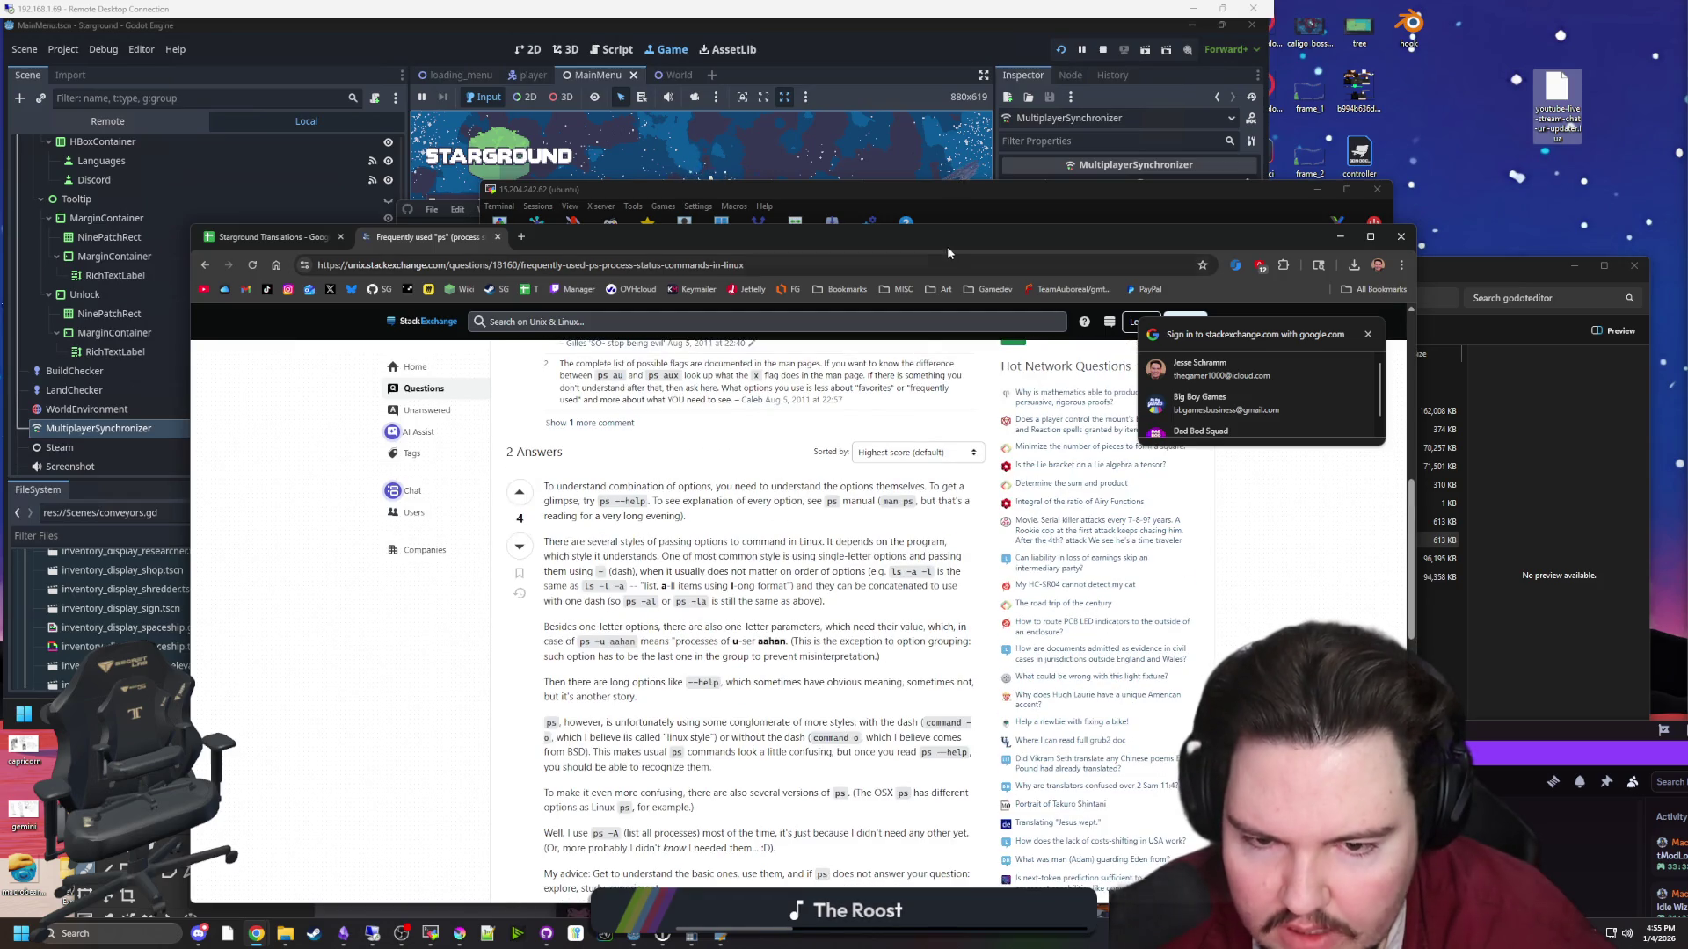
left_click(1339, 237)
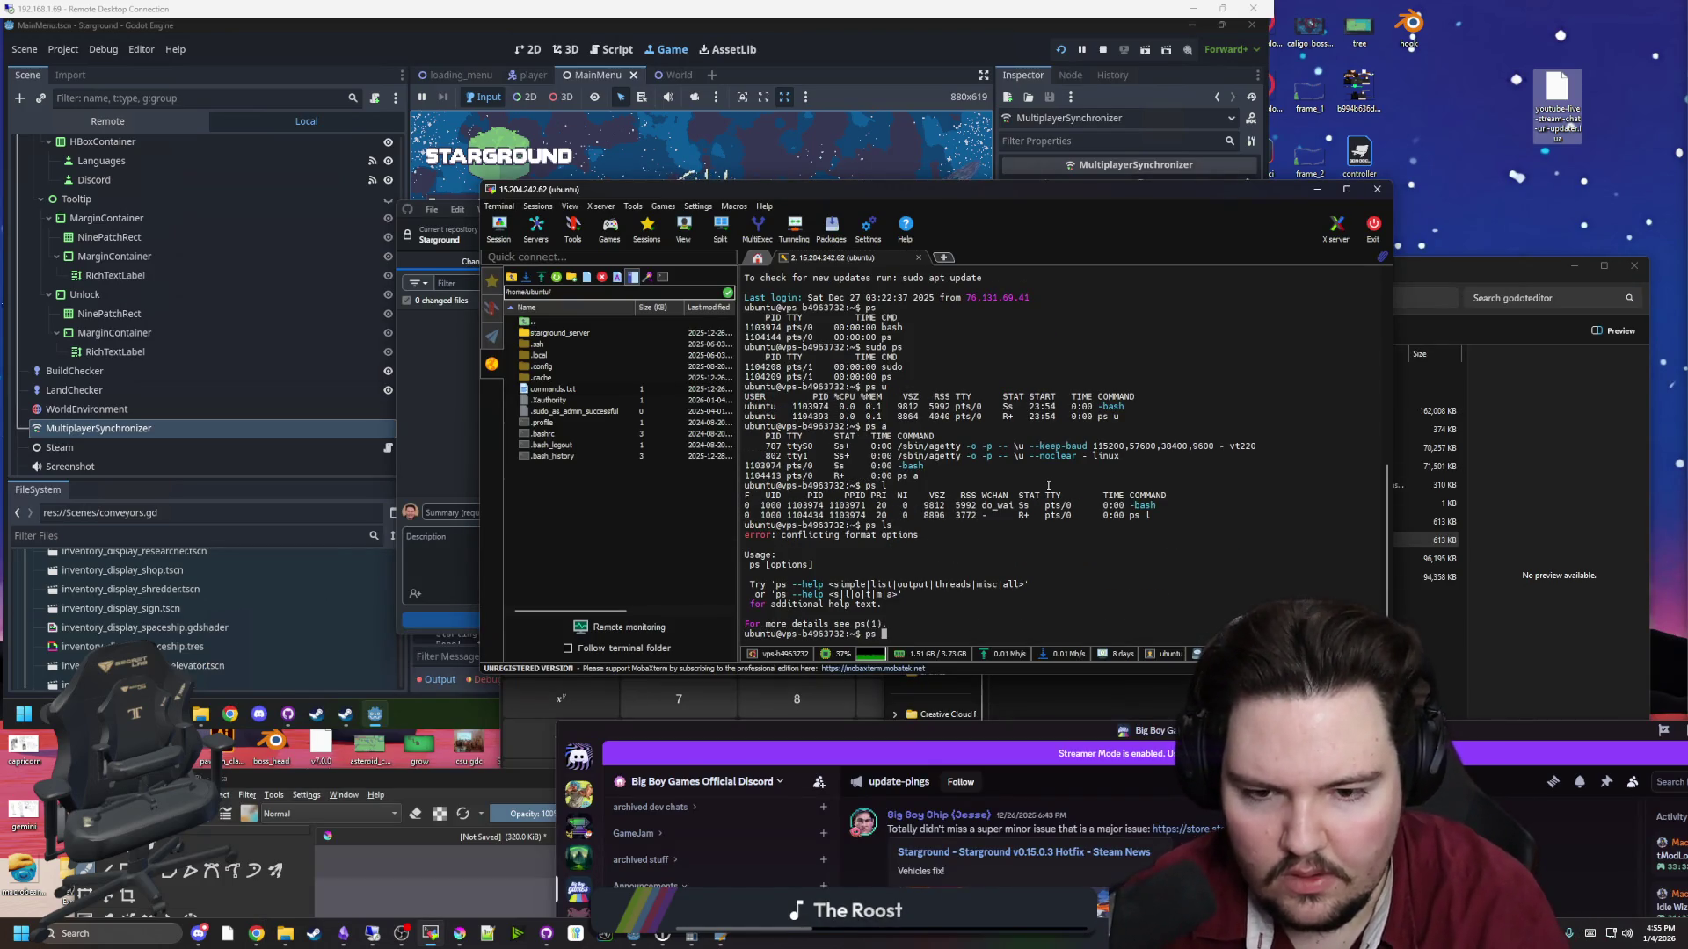
type("-l")
key("Return")
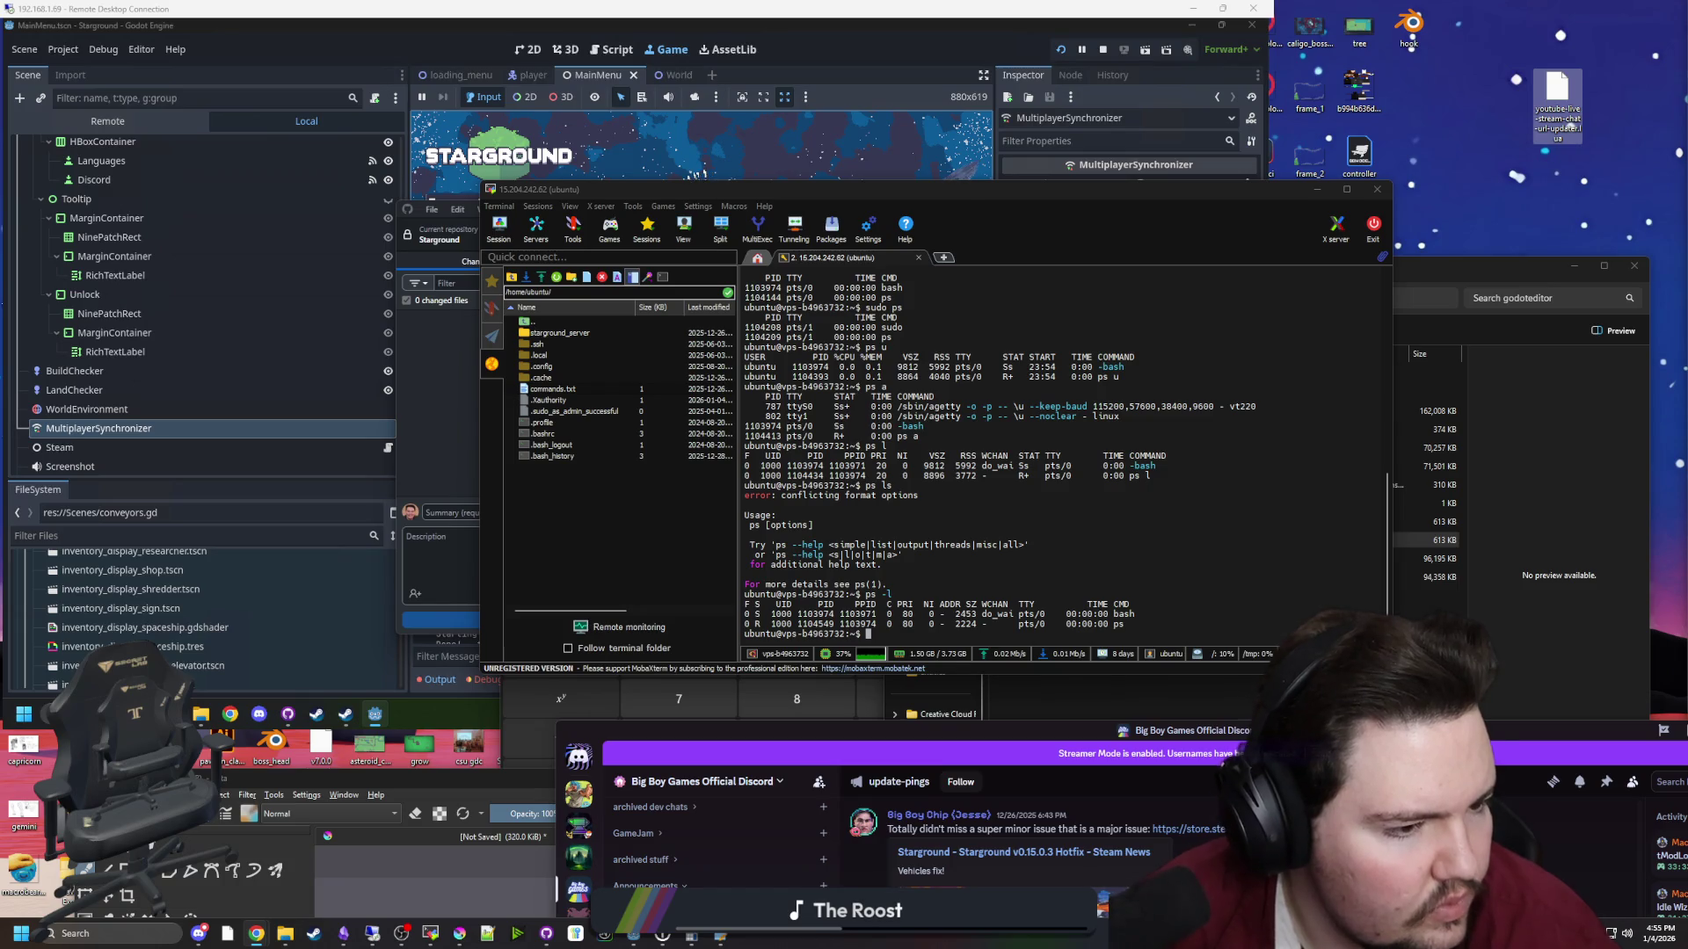
Run jobs, job and px in the terminal to check for background jobs
type("jobs")
key("Return")
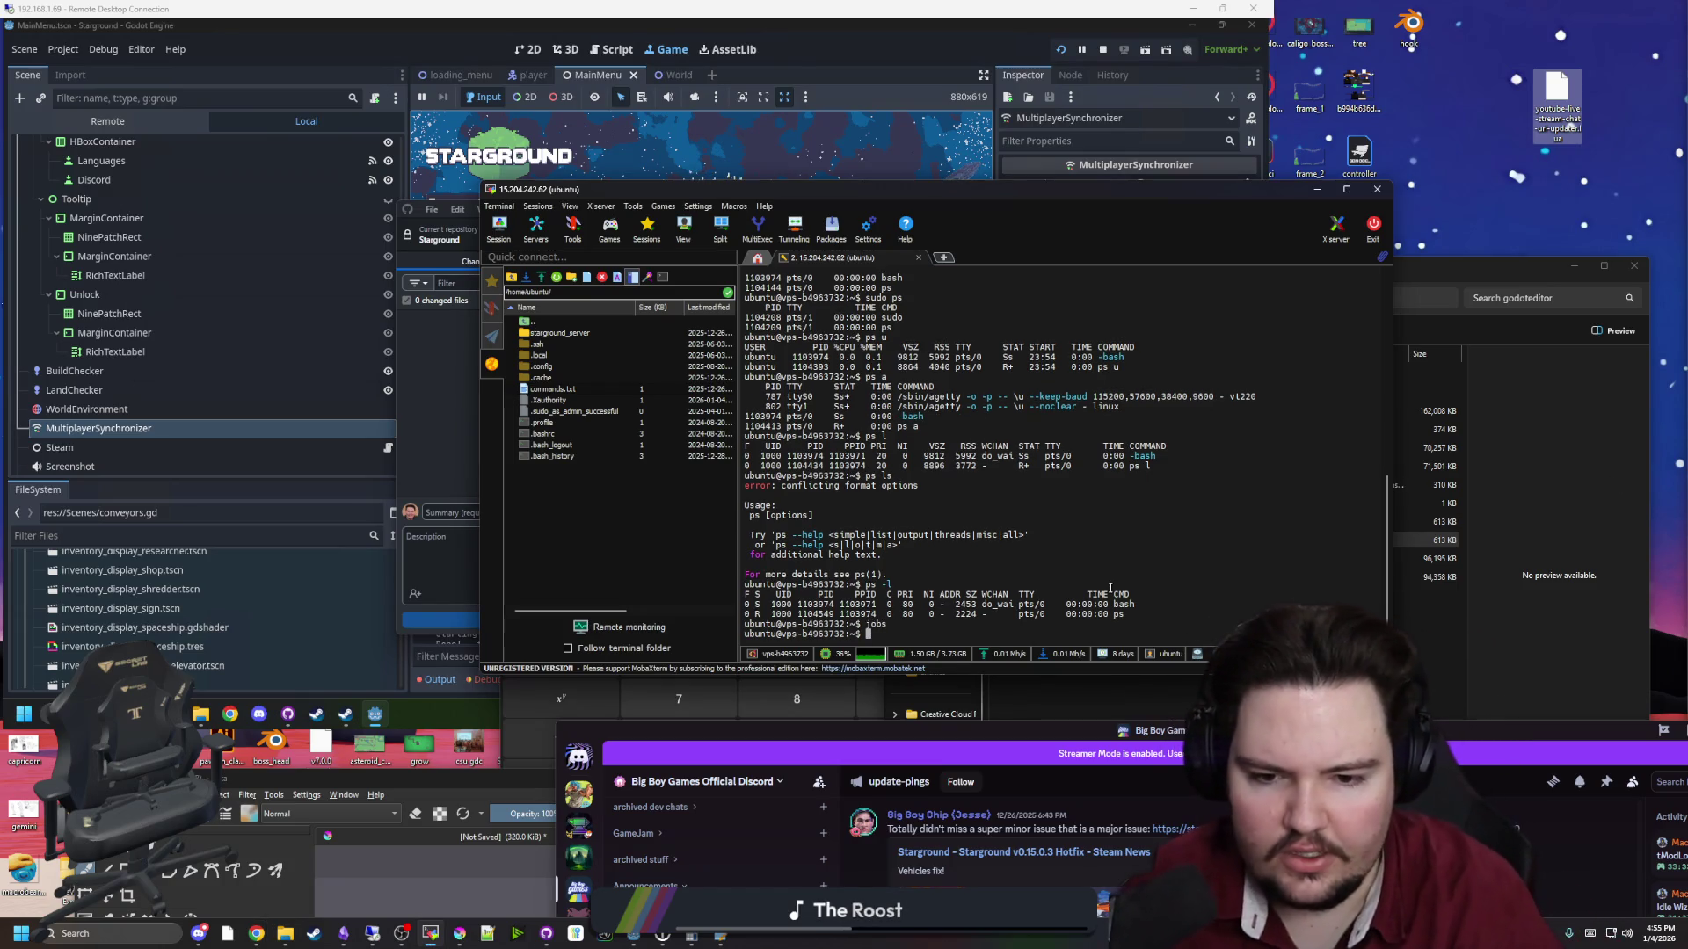
key("Return")
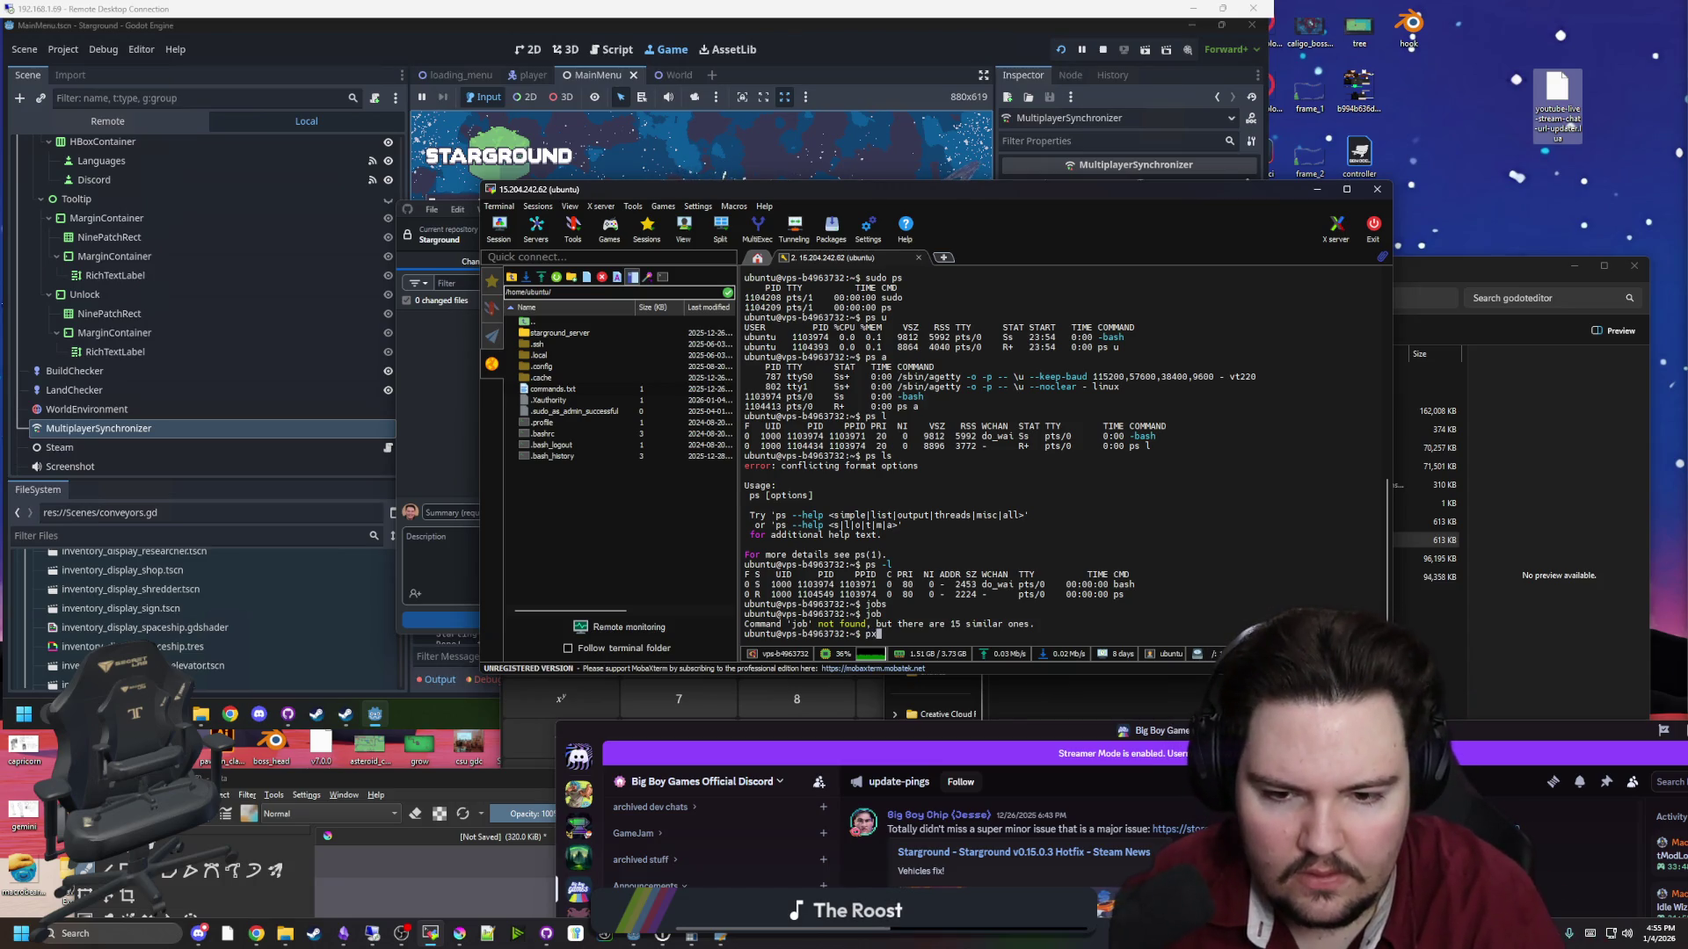
key("Return")
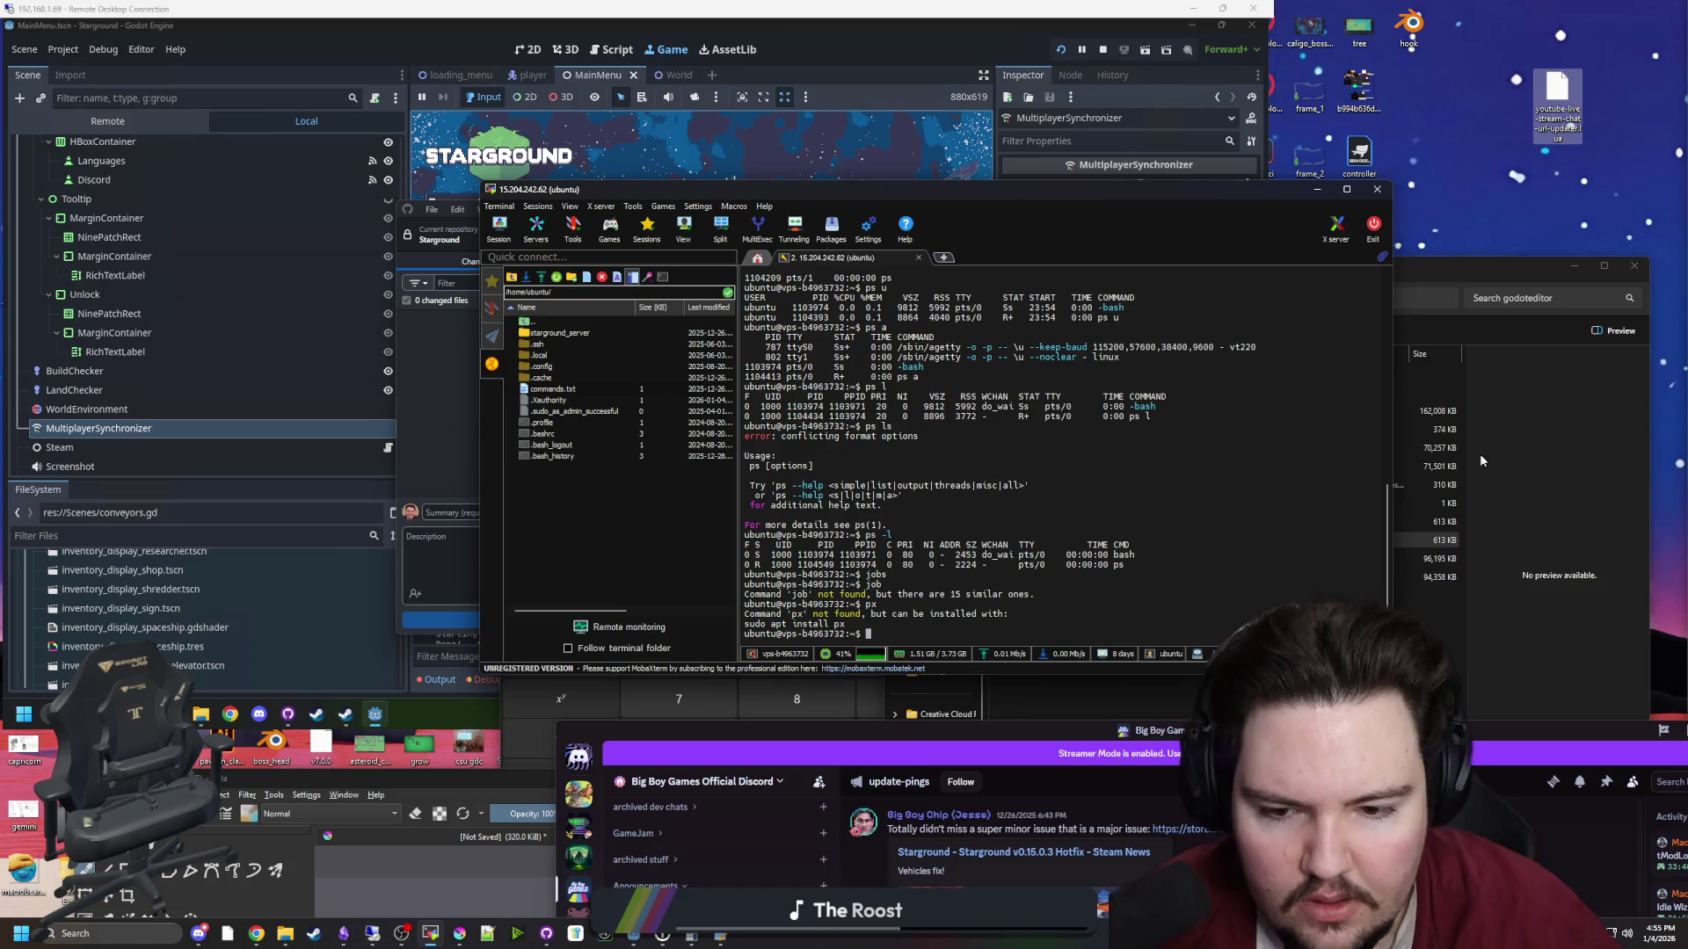
key("alt+Tab")
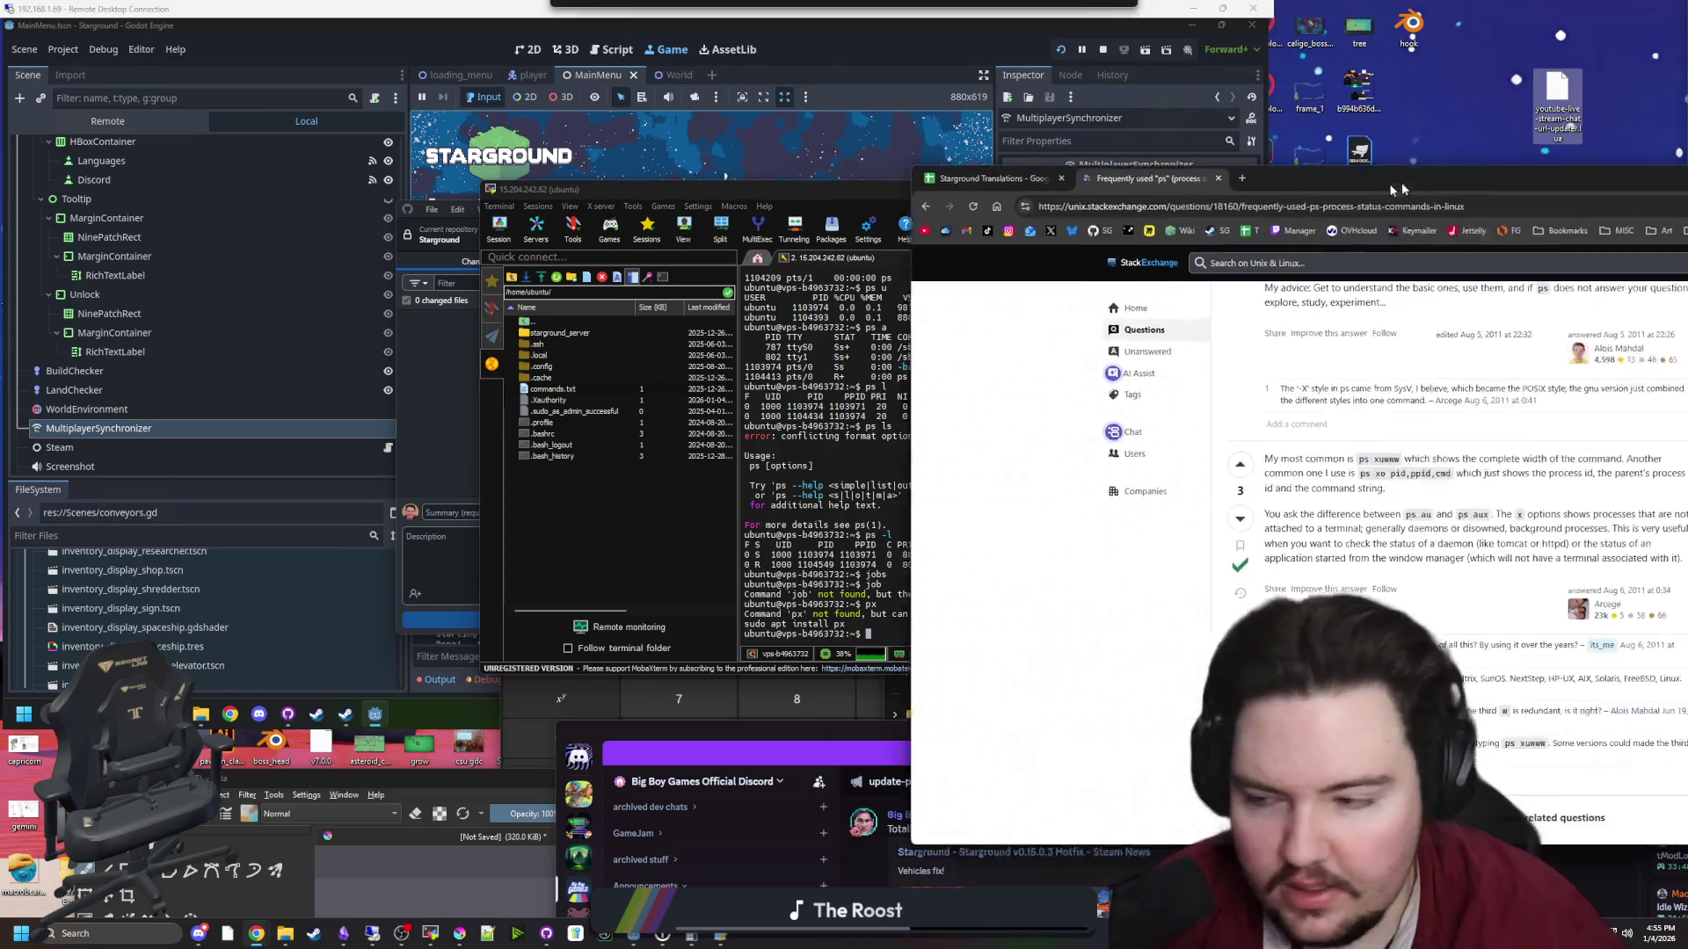
Go back to the 'linux ps' Google results and scroll through them
key("alt+Left")
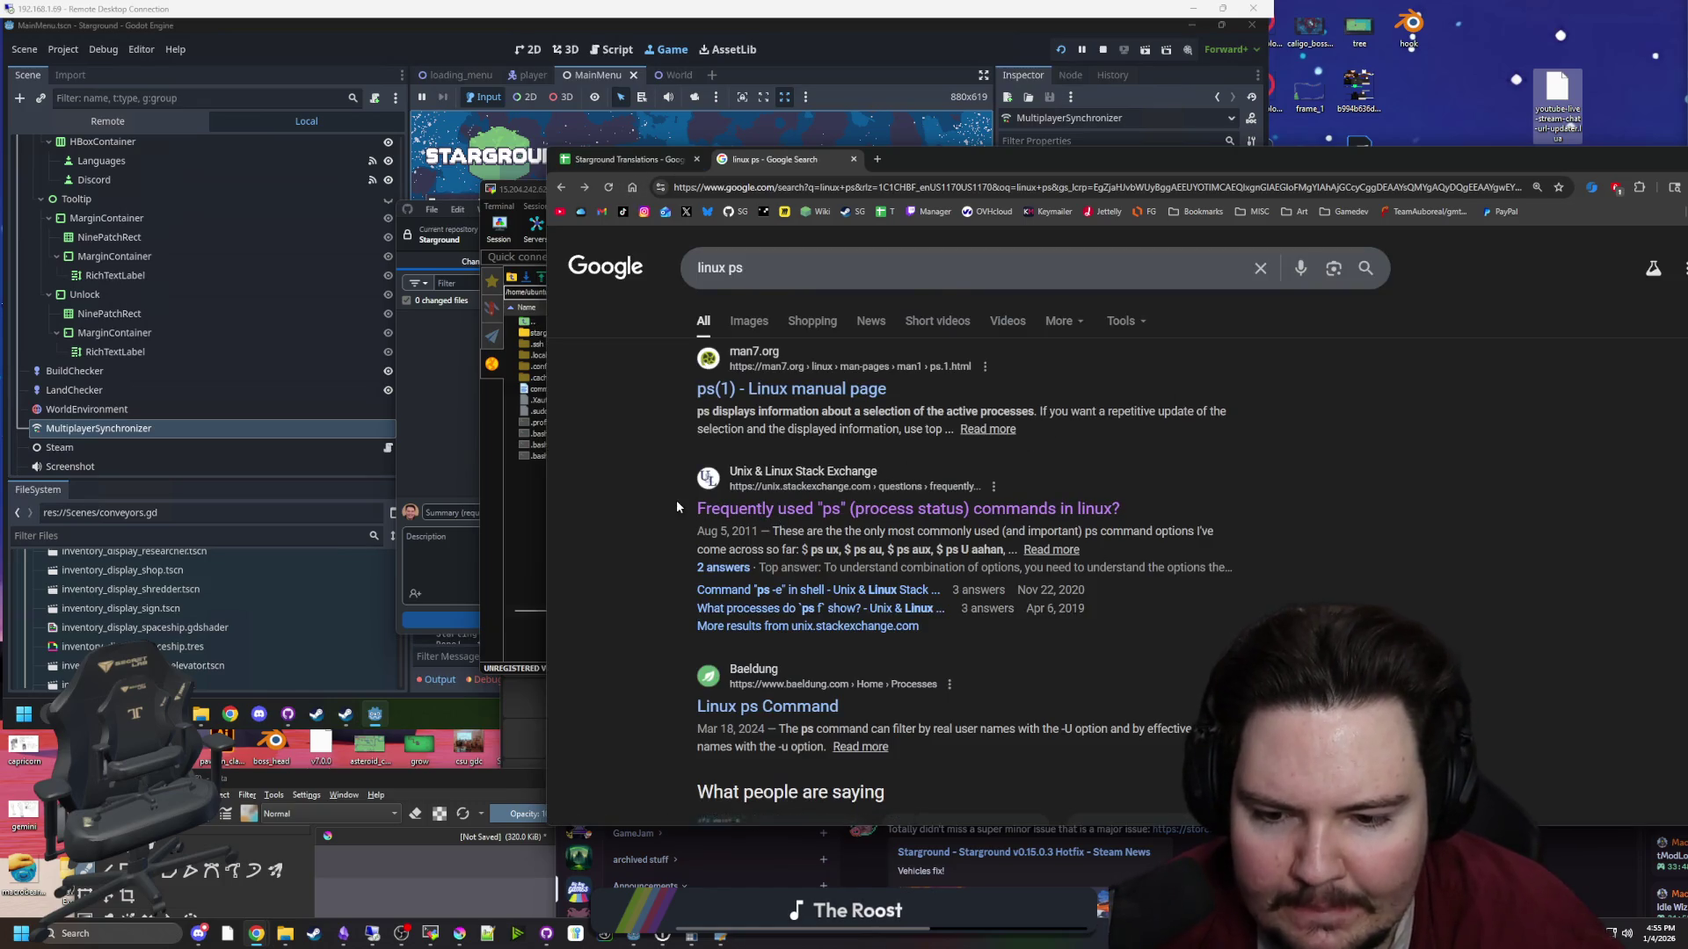
scroll(677, 503, "down", 1)
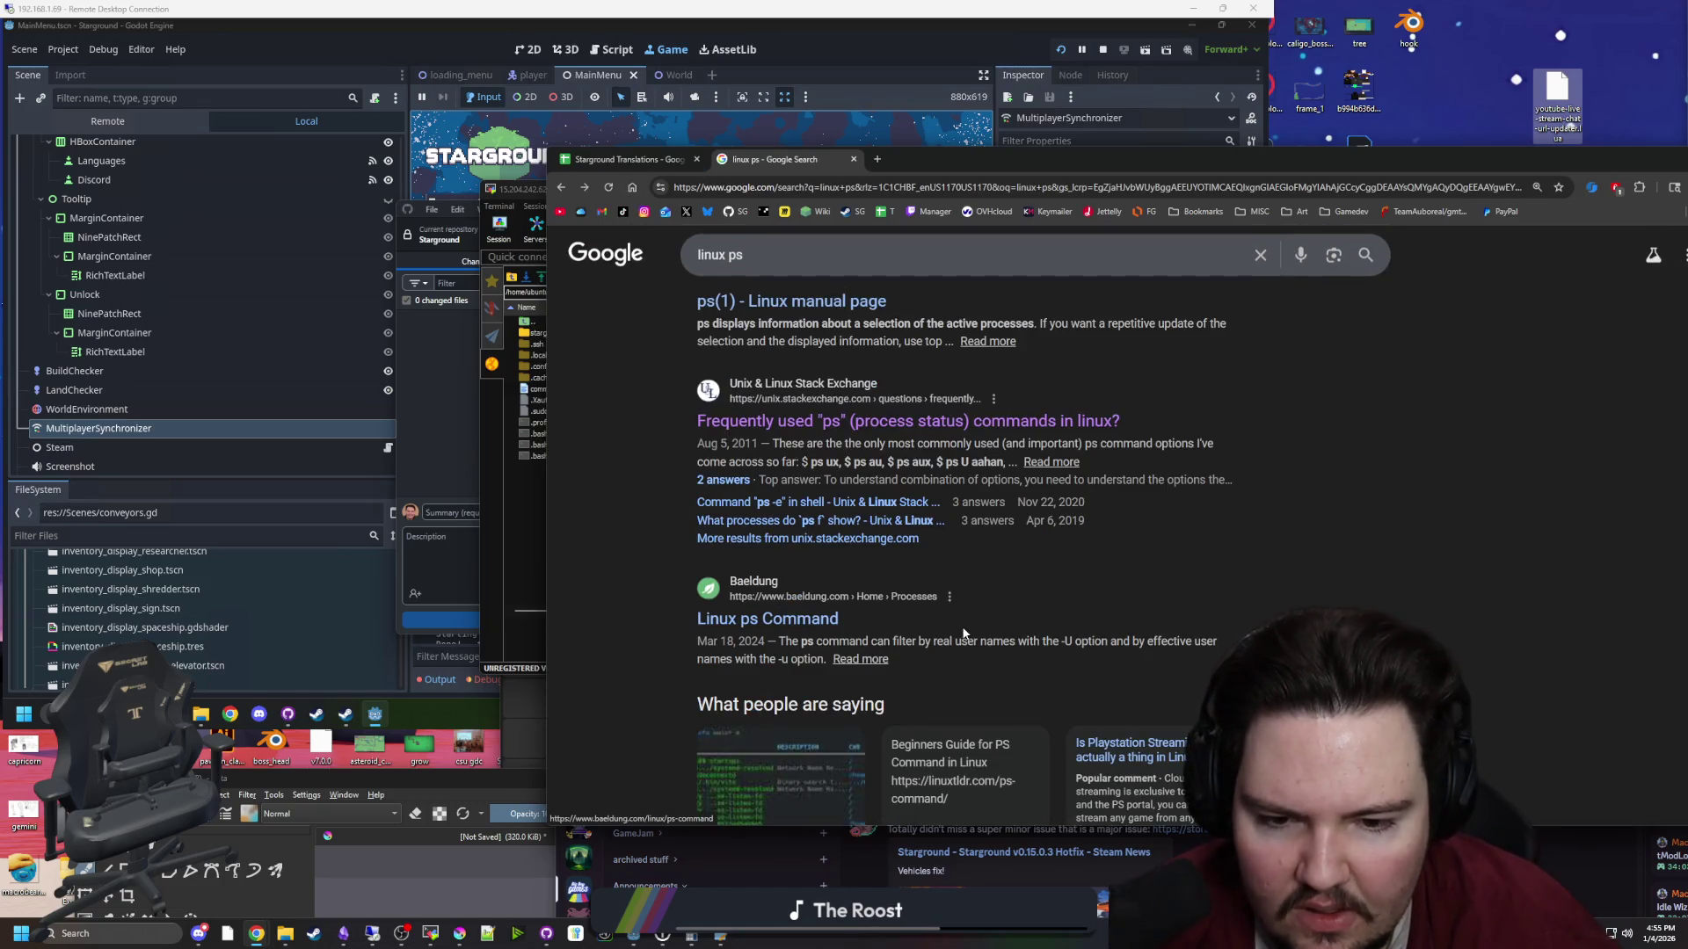
scroll(932, 633, "down", 3)
scroll(815, 615, "down", 2)
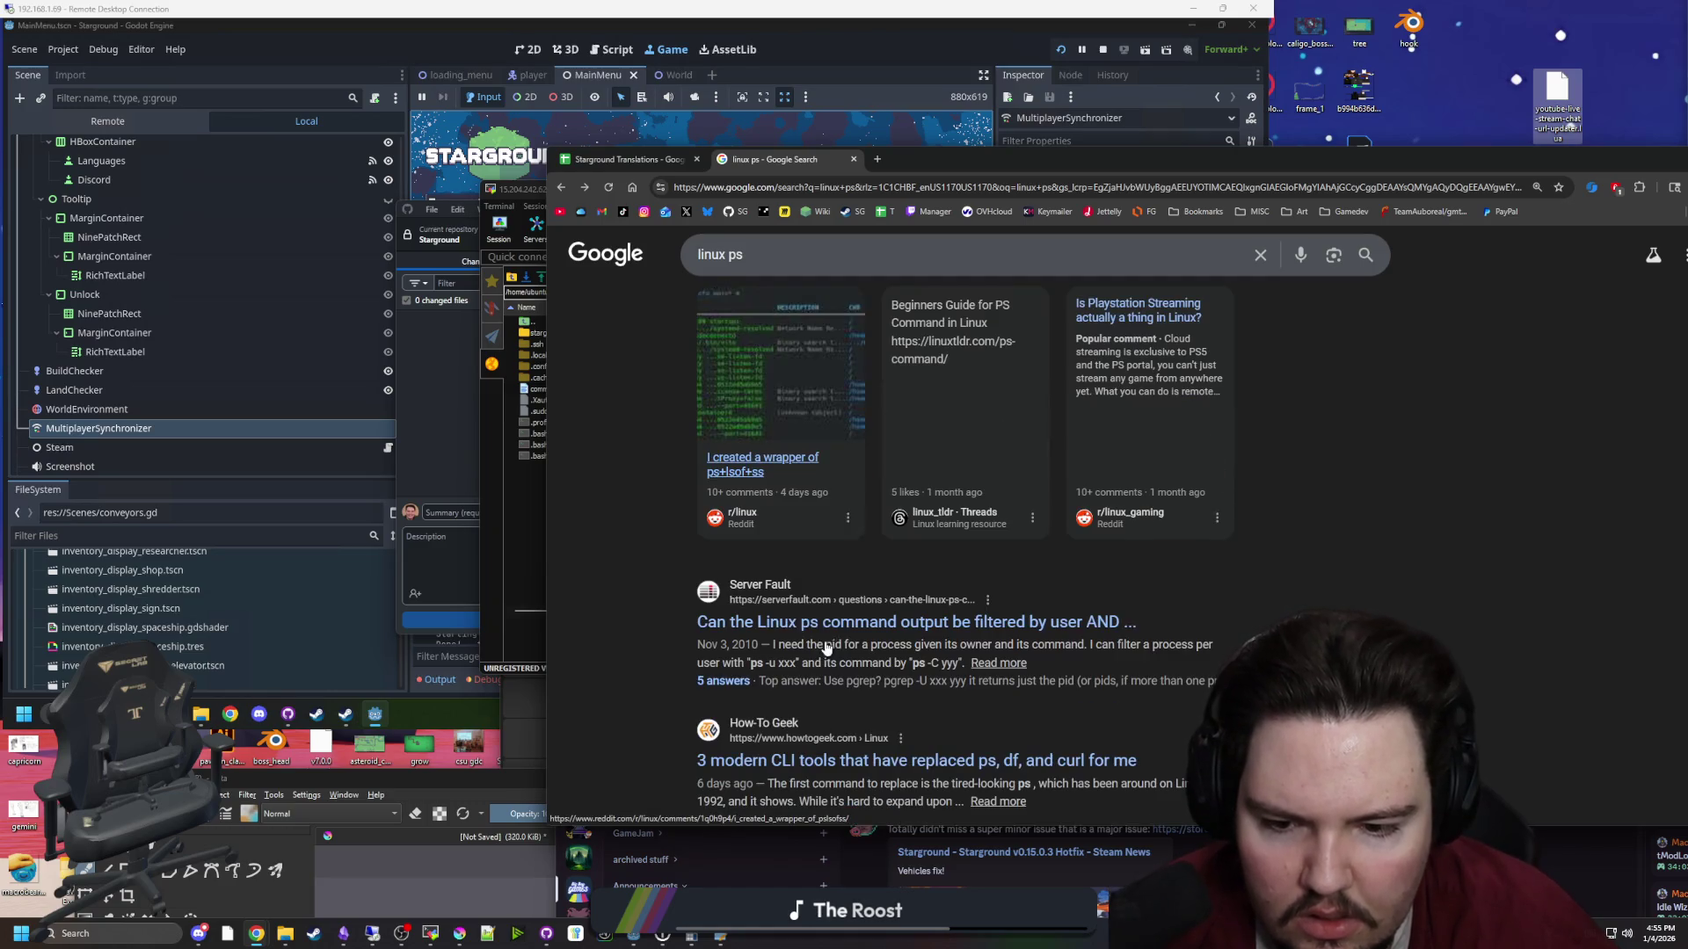
scroll(902, 445, "down", 3)
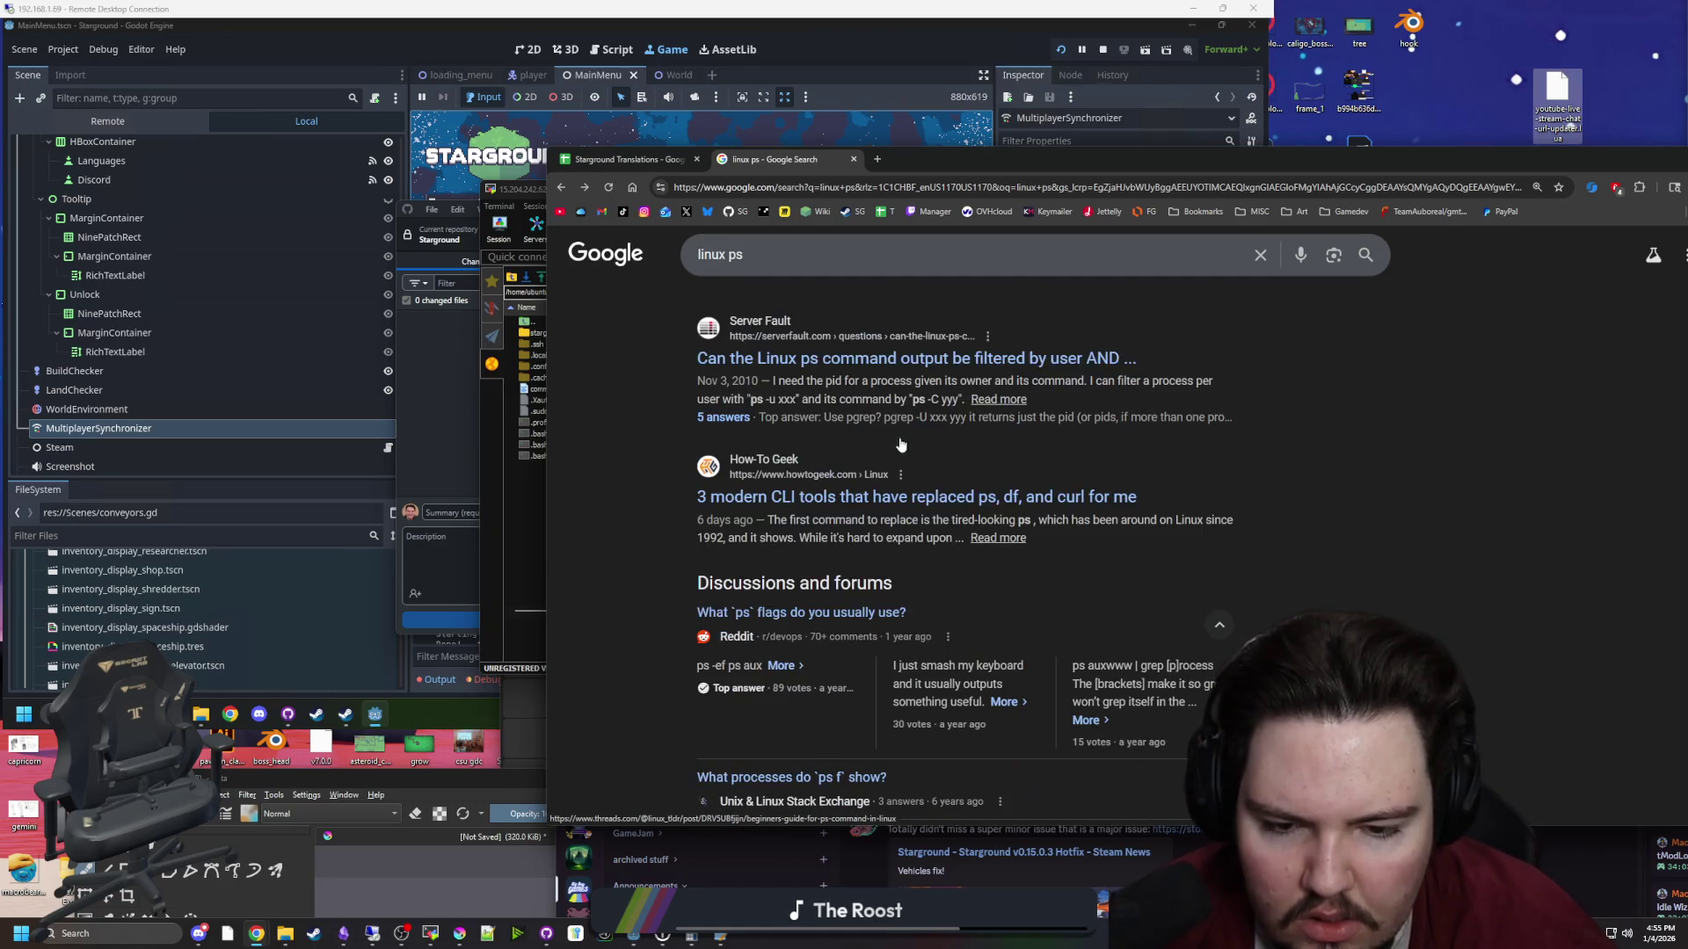
scroll(883, 461, "up", 10)
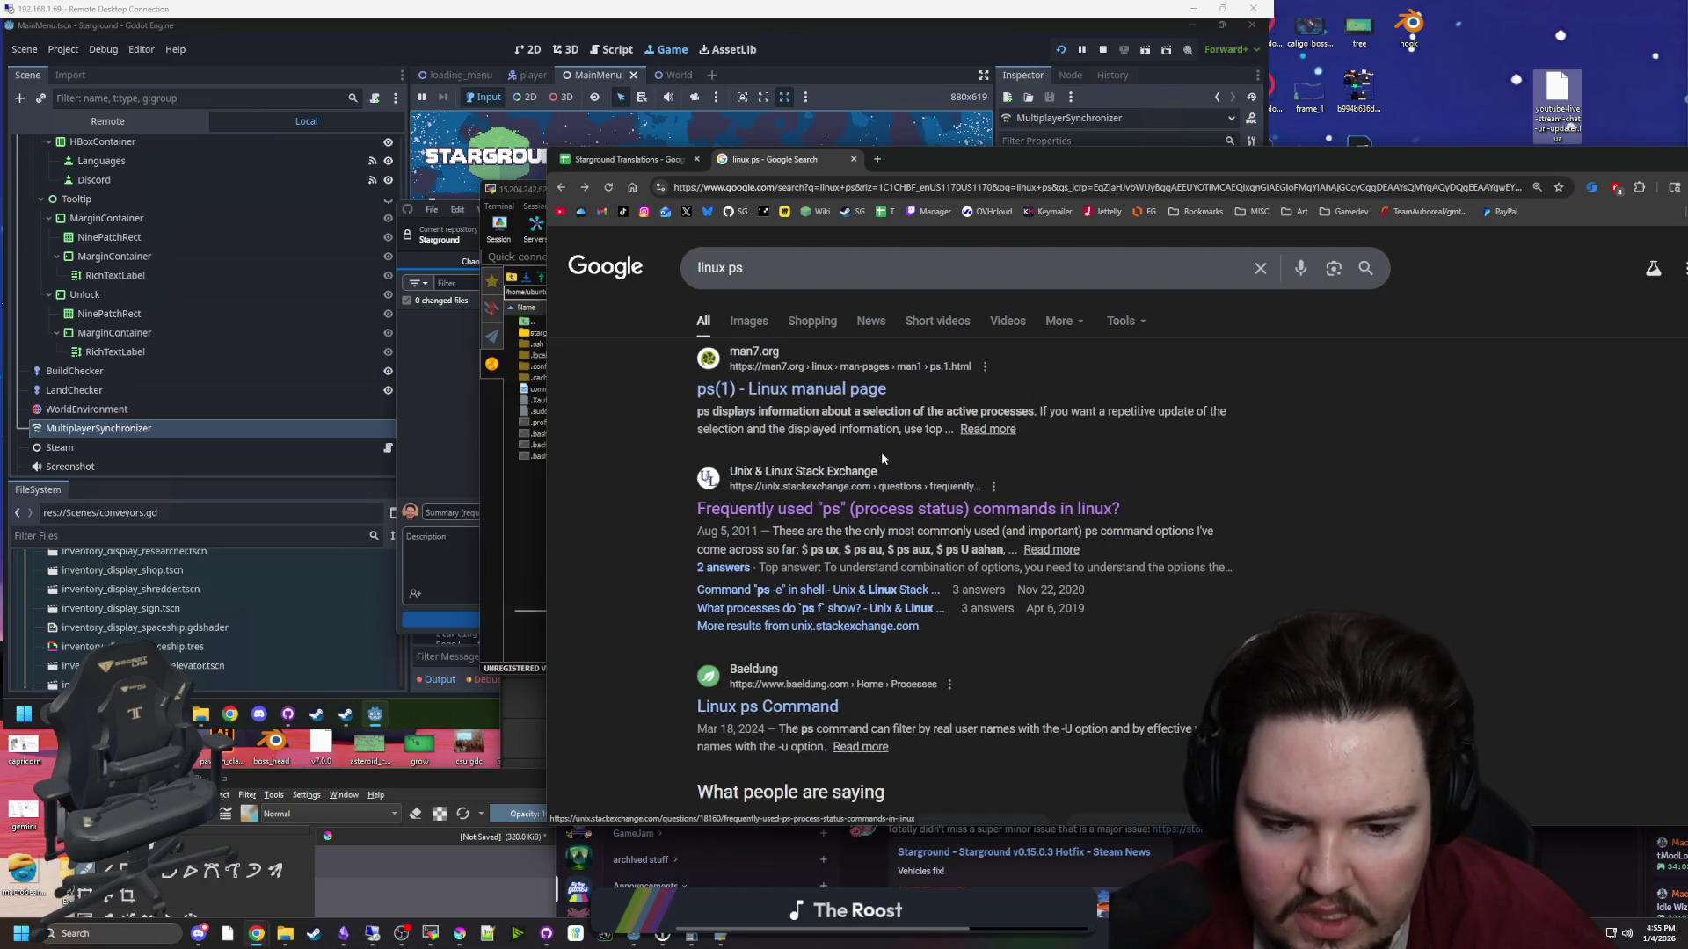
Search Google for 'linux view all background processes' and return to the terminal
left_click(678, 265)
key("BackSpace")
key("BackSpace")
key("BackSpace")
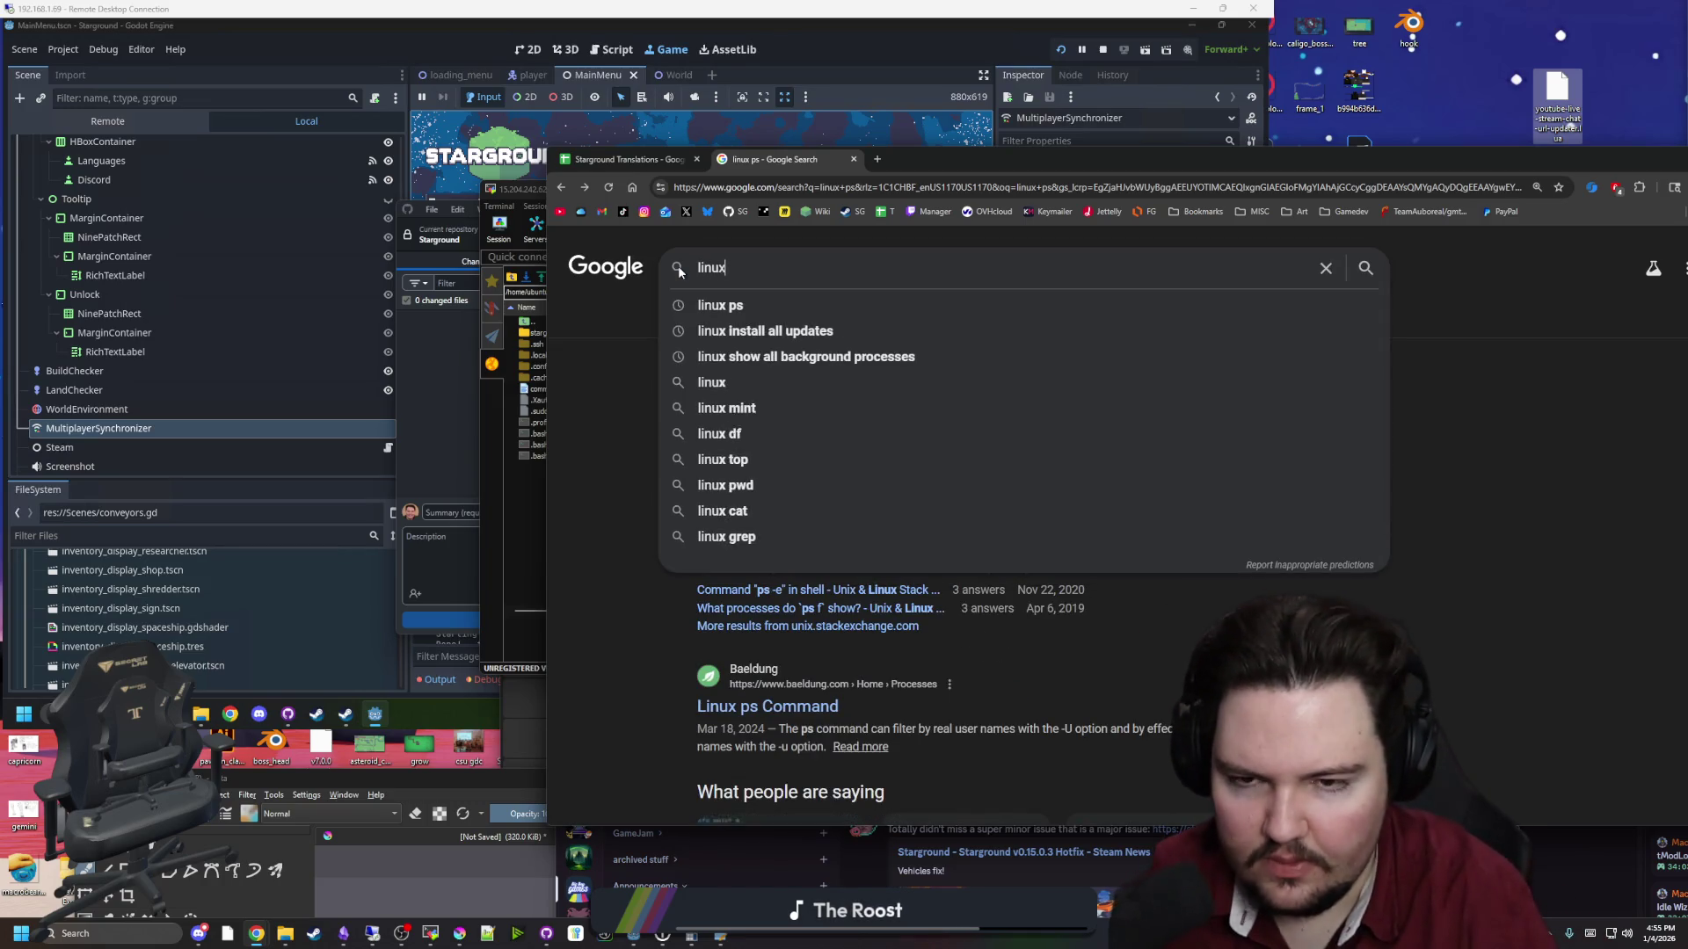
type("view all background processes")
key("Return")
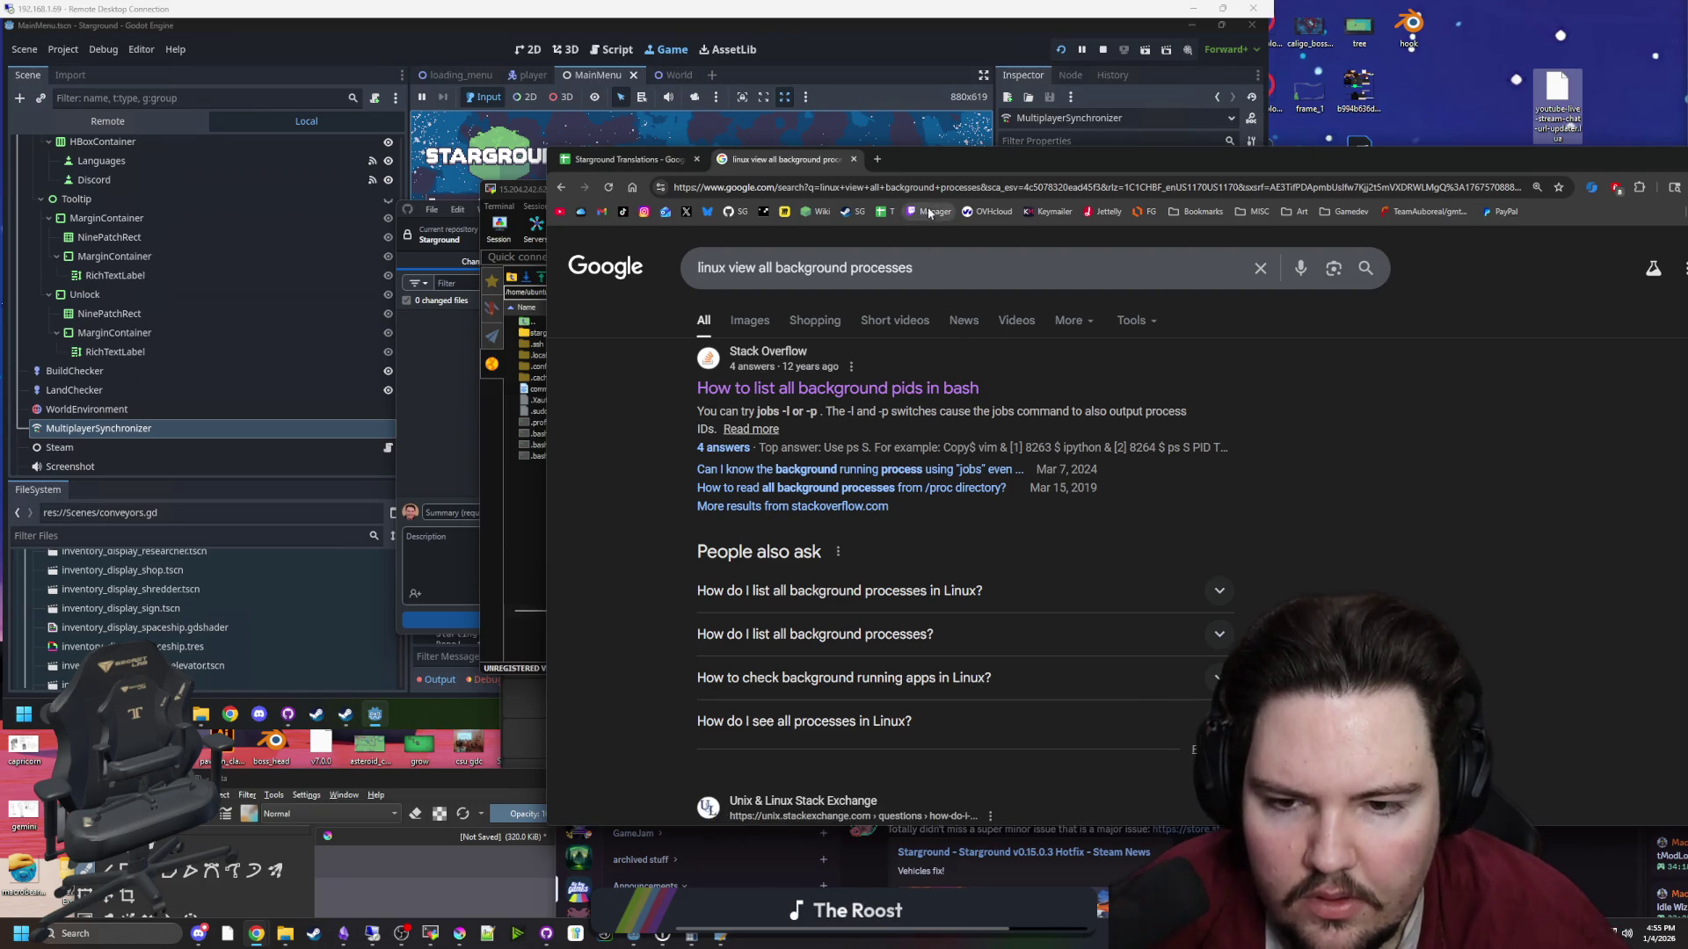
left_click_drag(941, 162, 854, 171)
double_click(978, 504)
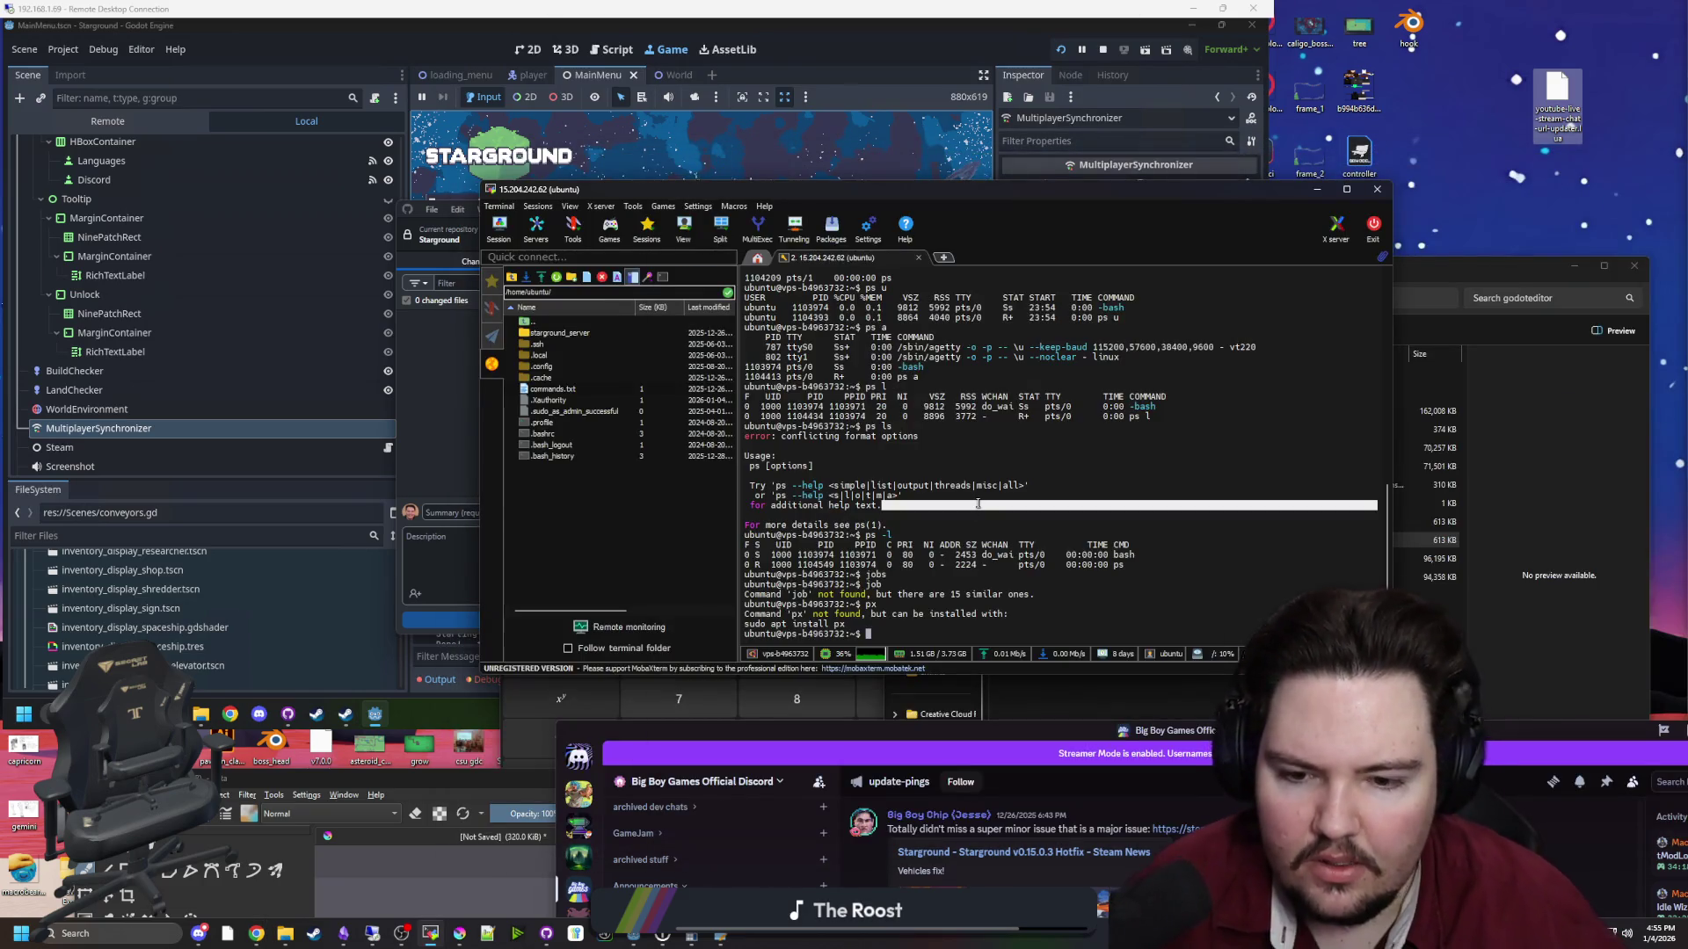
List background jobs with jobs -l and list their process IDs
type("jobs -l")
key("Return")
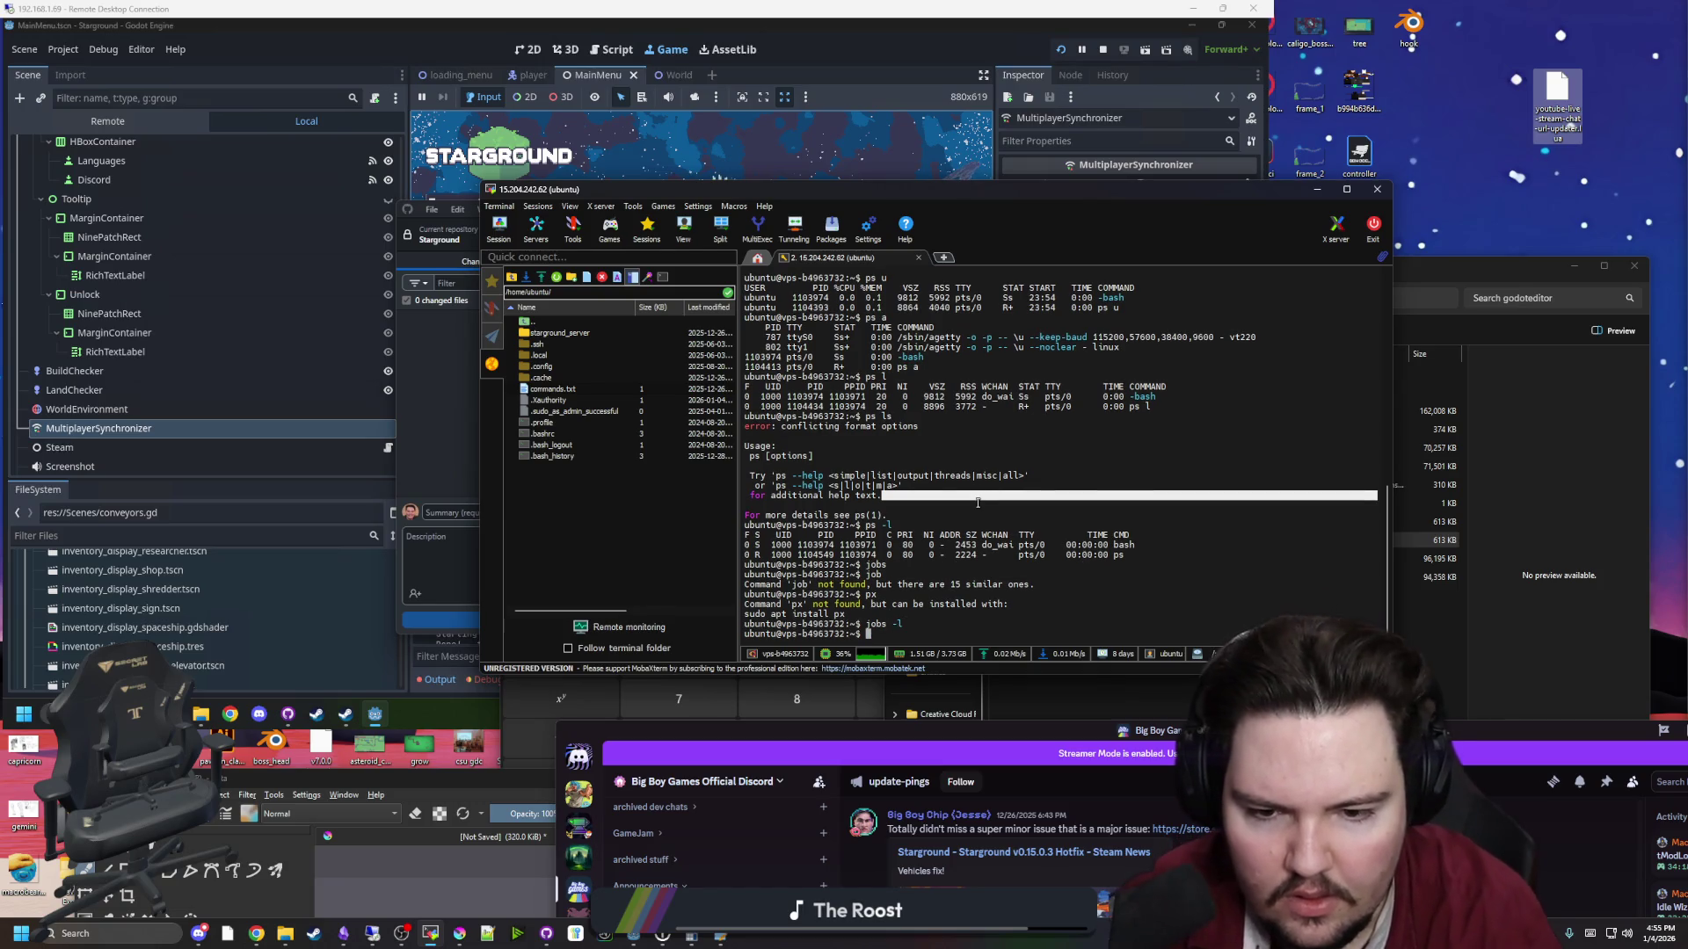
type("jobs -p")
key("Return")
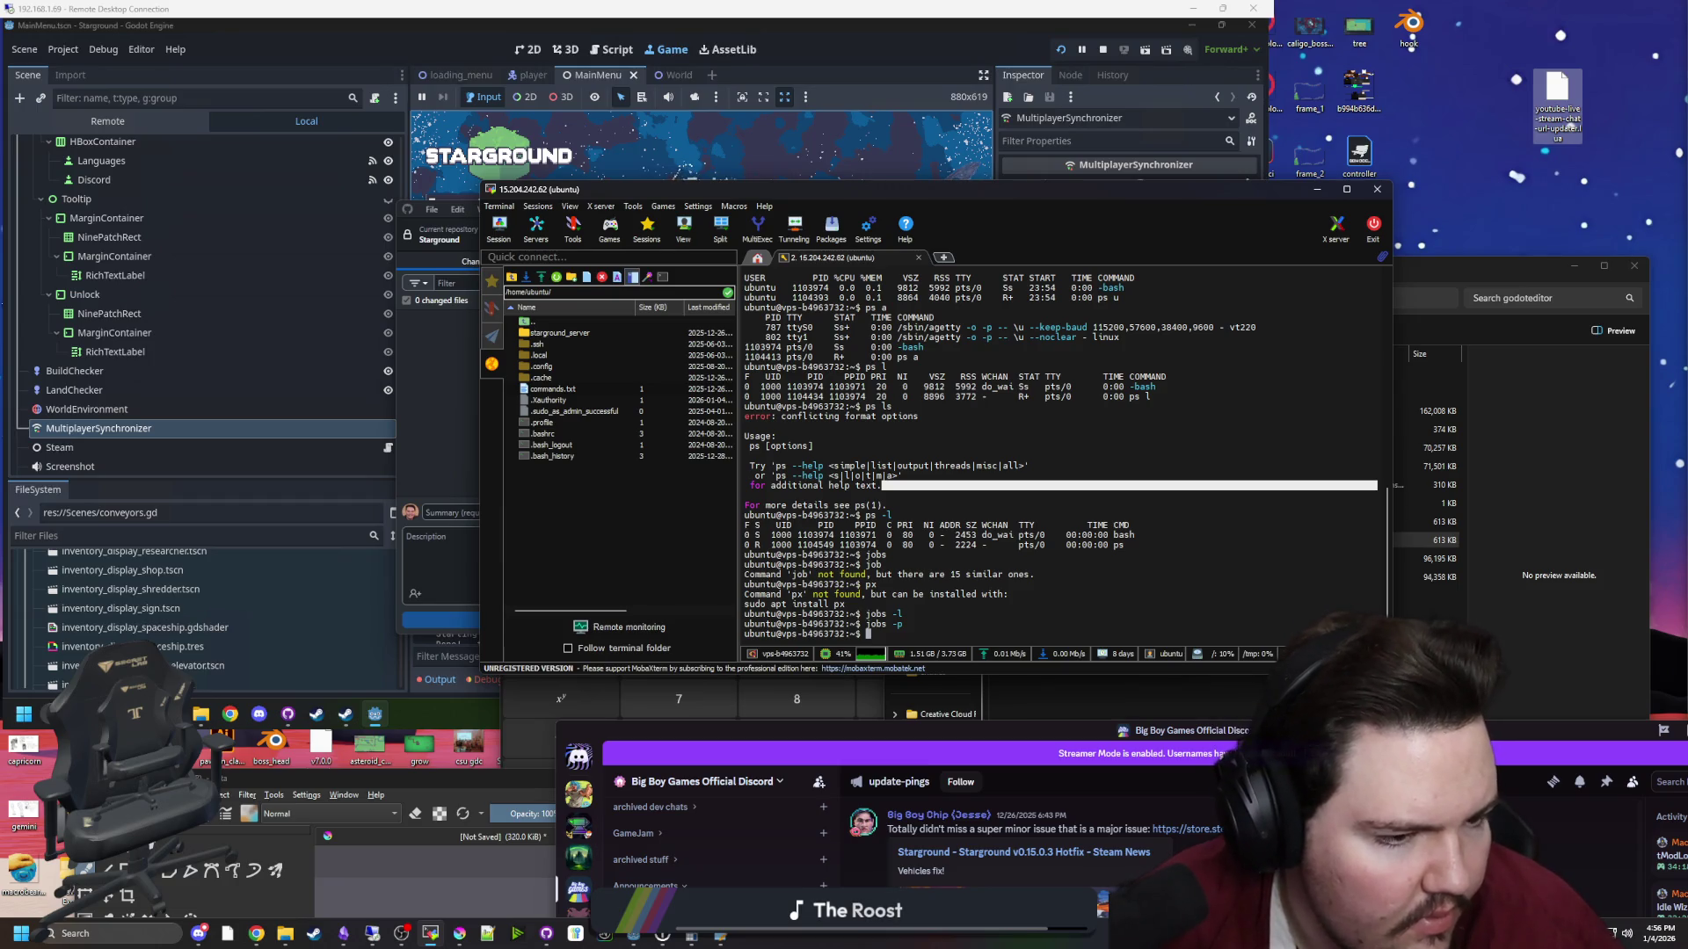
left_click(995, 527)
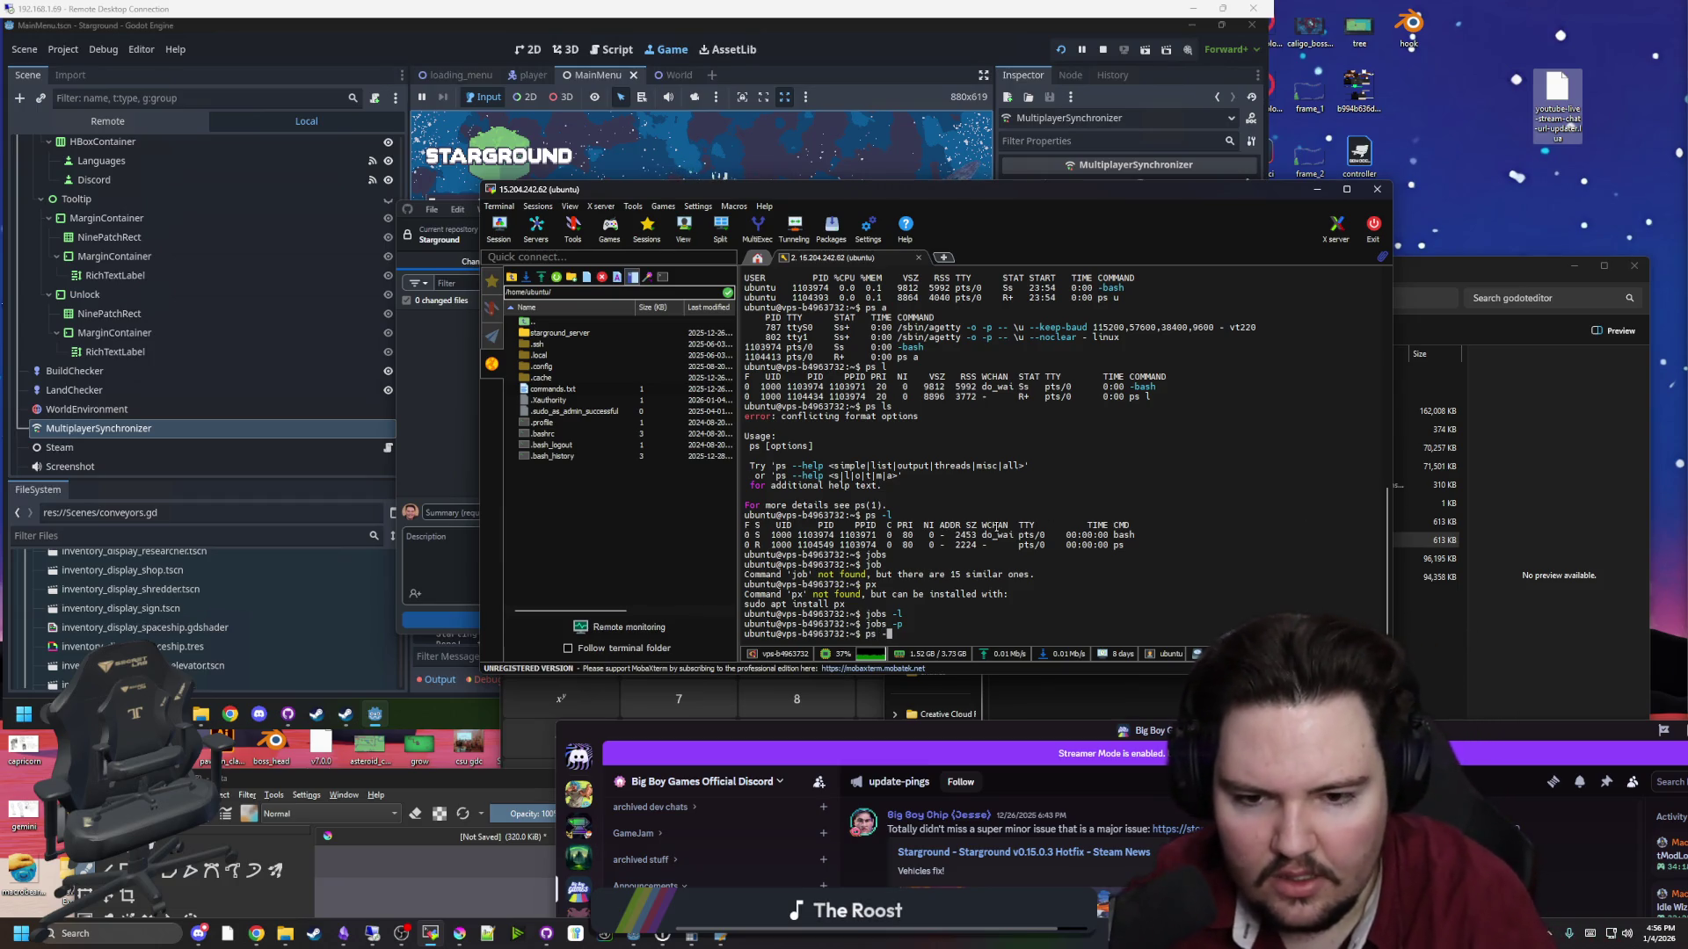
Run ps -e and scroll the output to find the starground_serv PIDs
type("e")
key("Return")
scroll(974, 517, "up", 10)
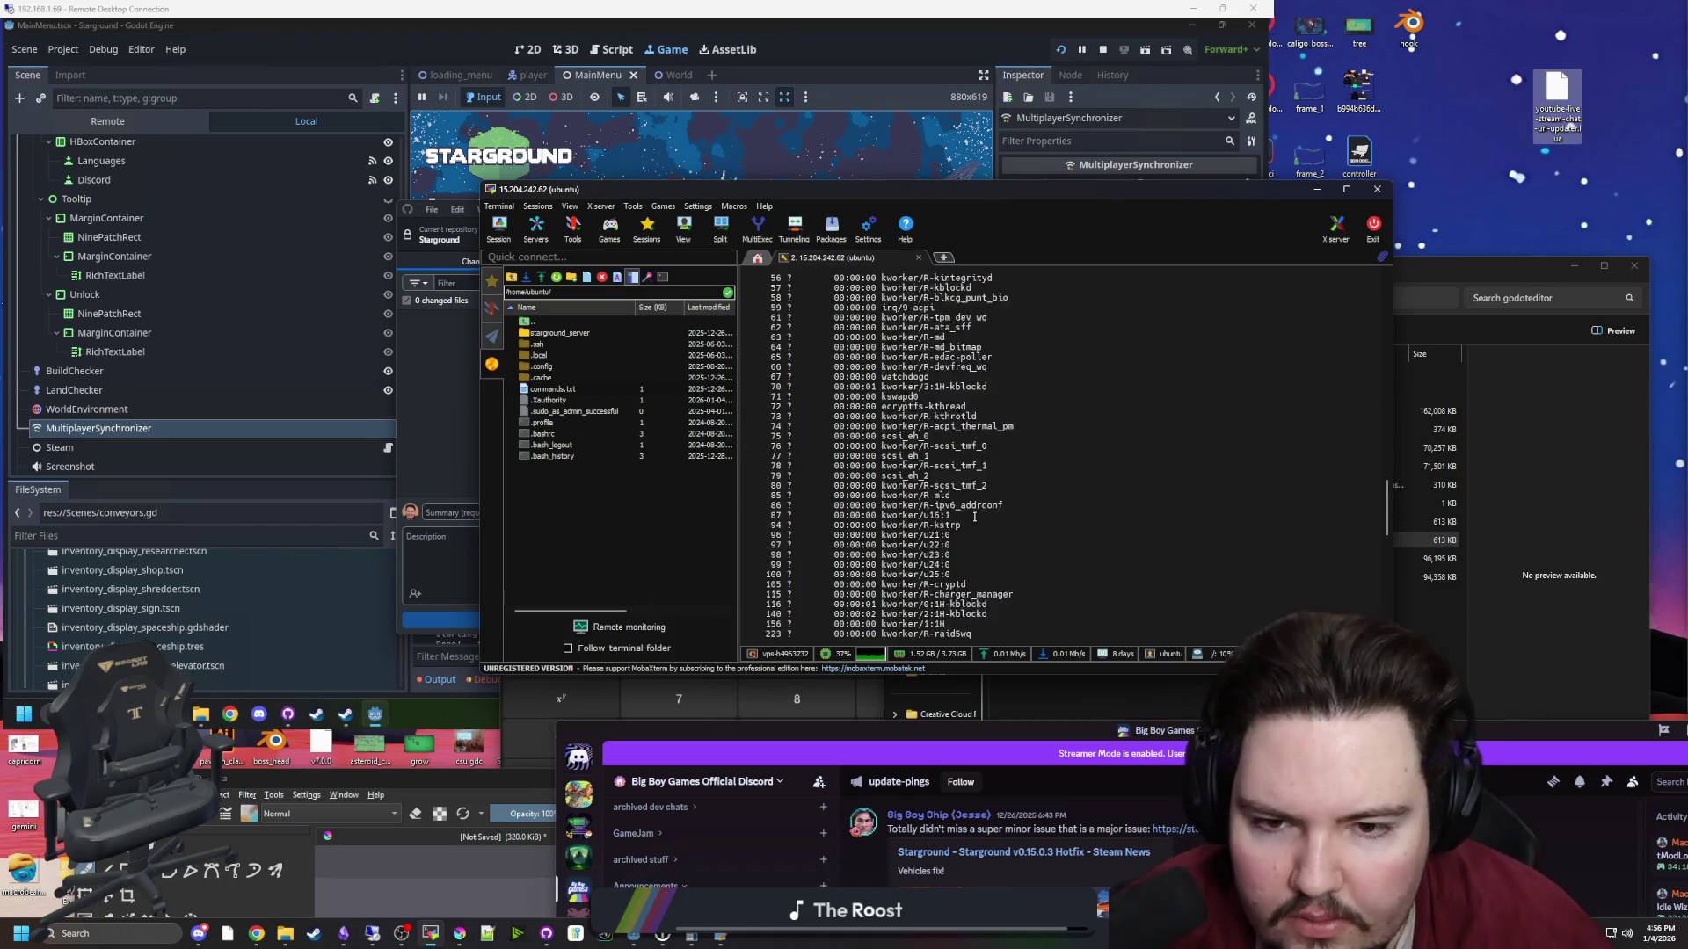
scroll(974, 517, "up", 10)
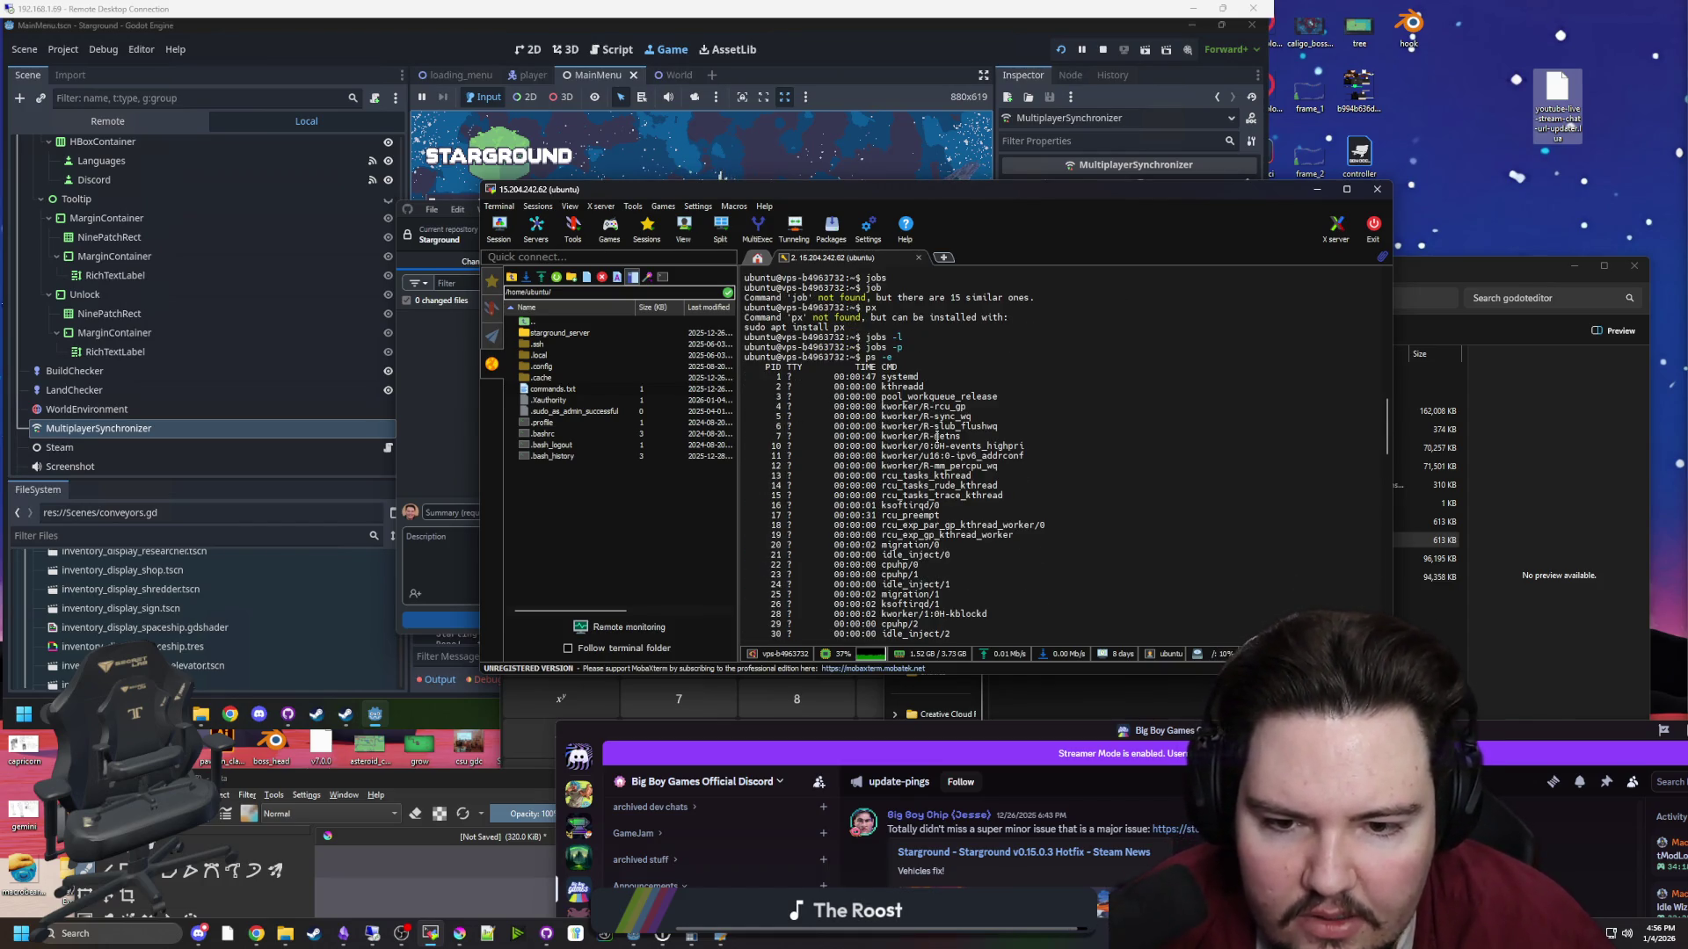
scroll(930, 457, "down", 3)
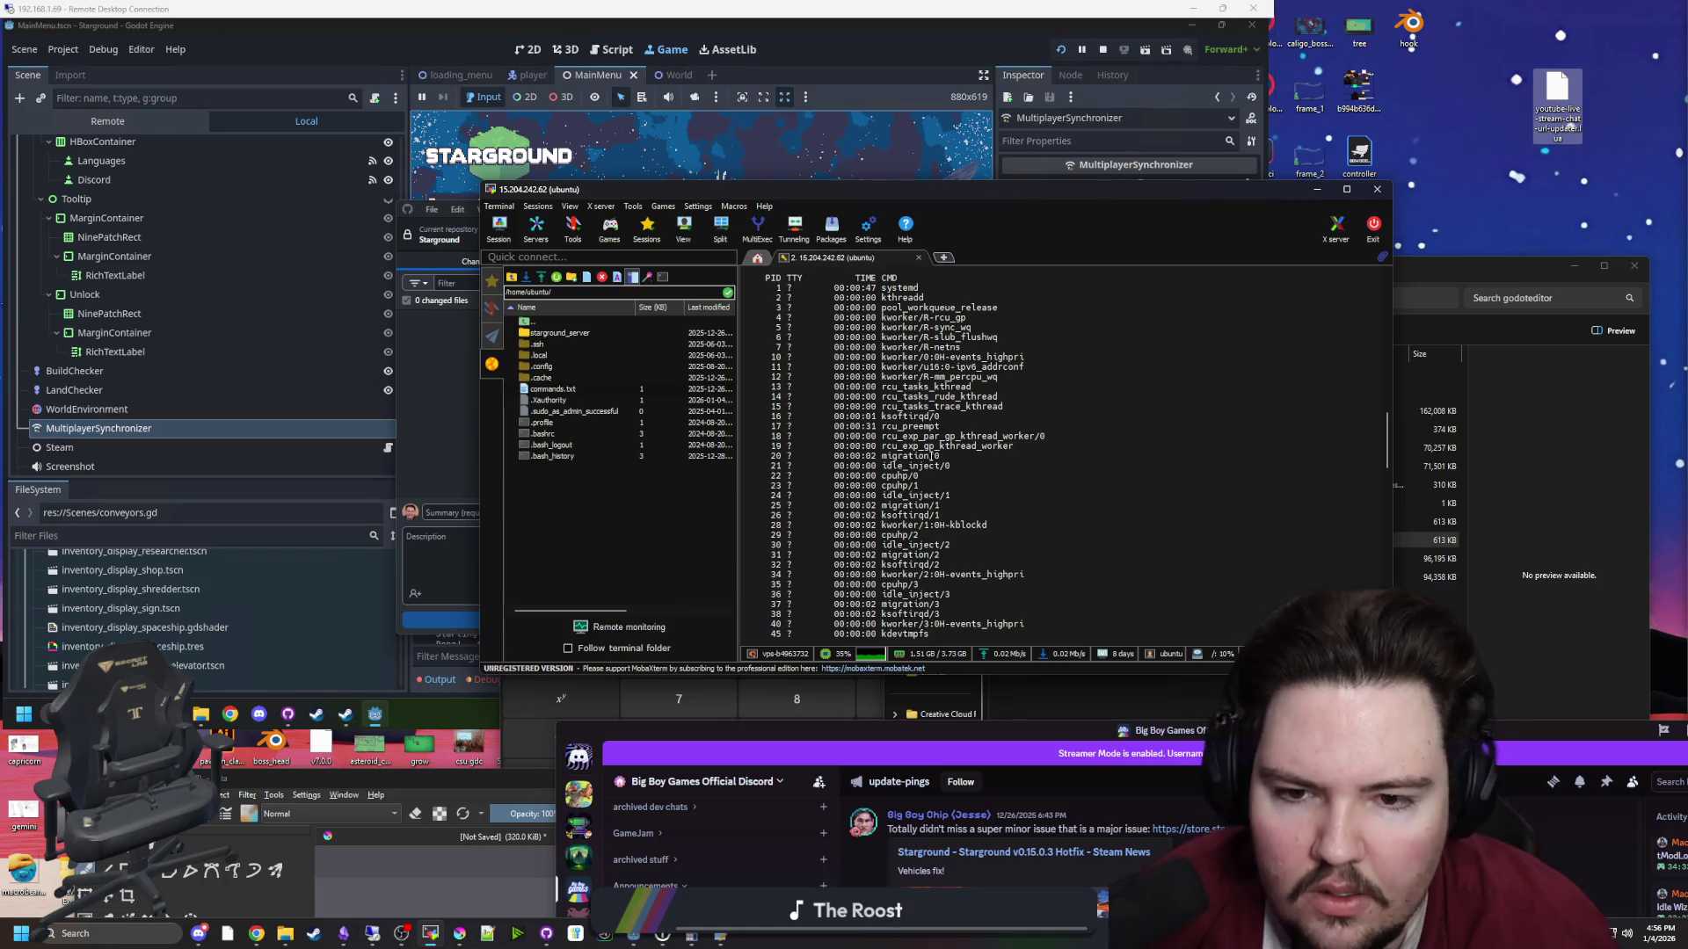
scroll(920, 353, "down", 4)
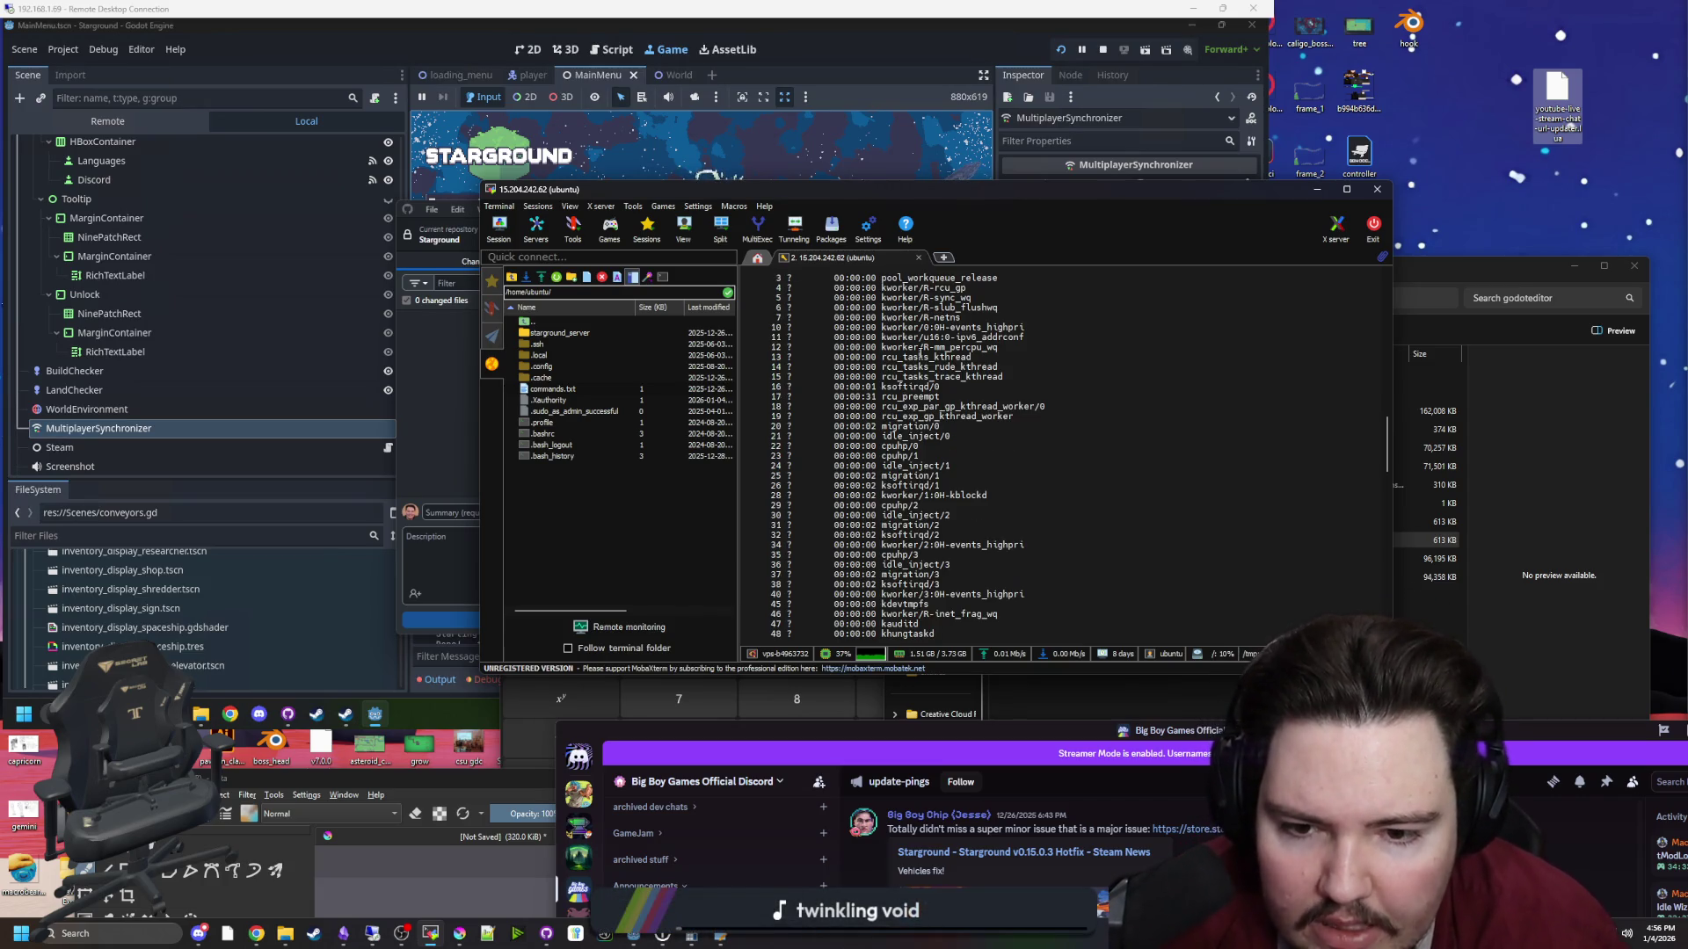
scroll(920, 353, "down", 11)
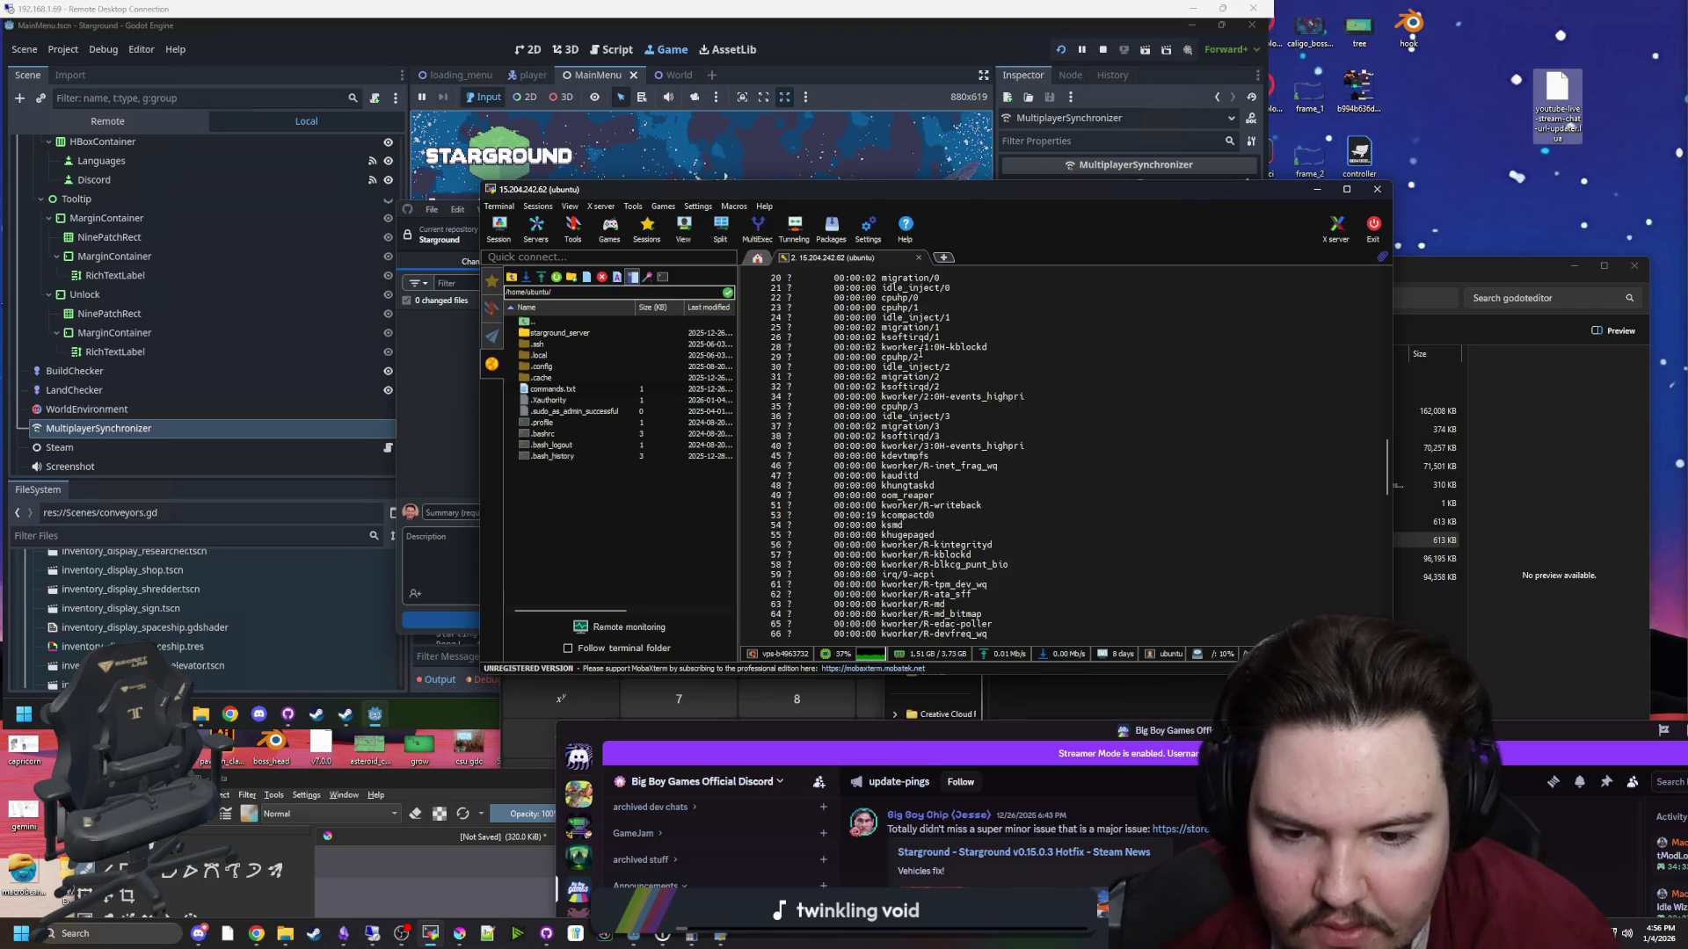
scroll(930, 502, "down", 3)
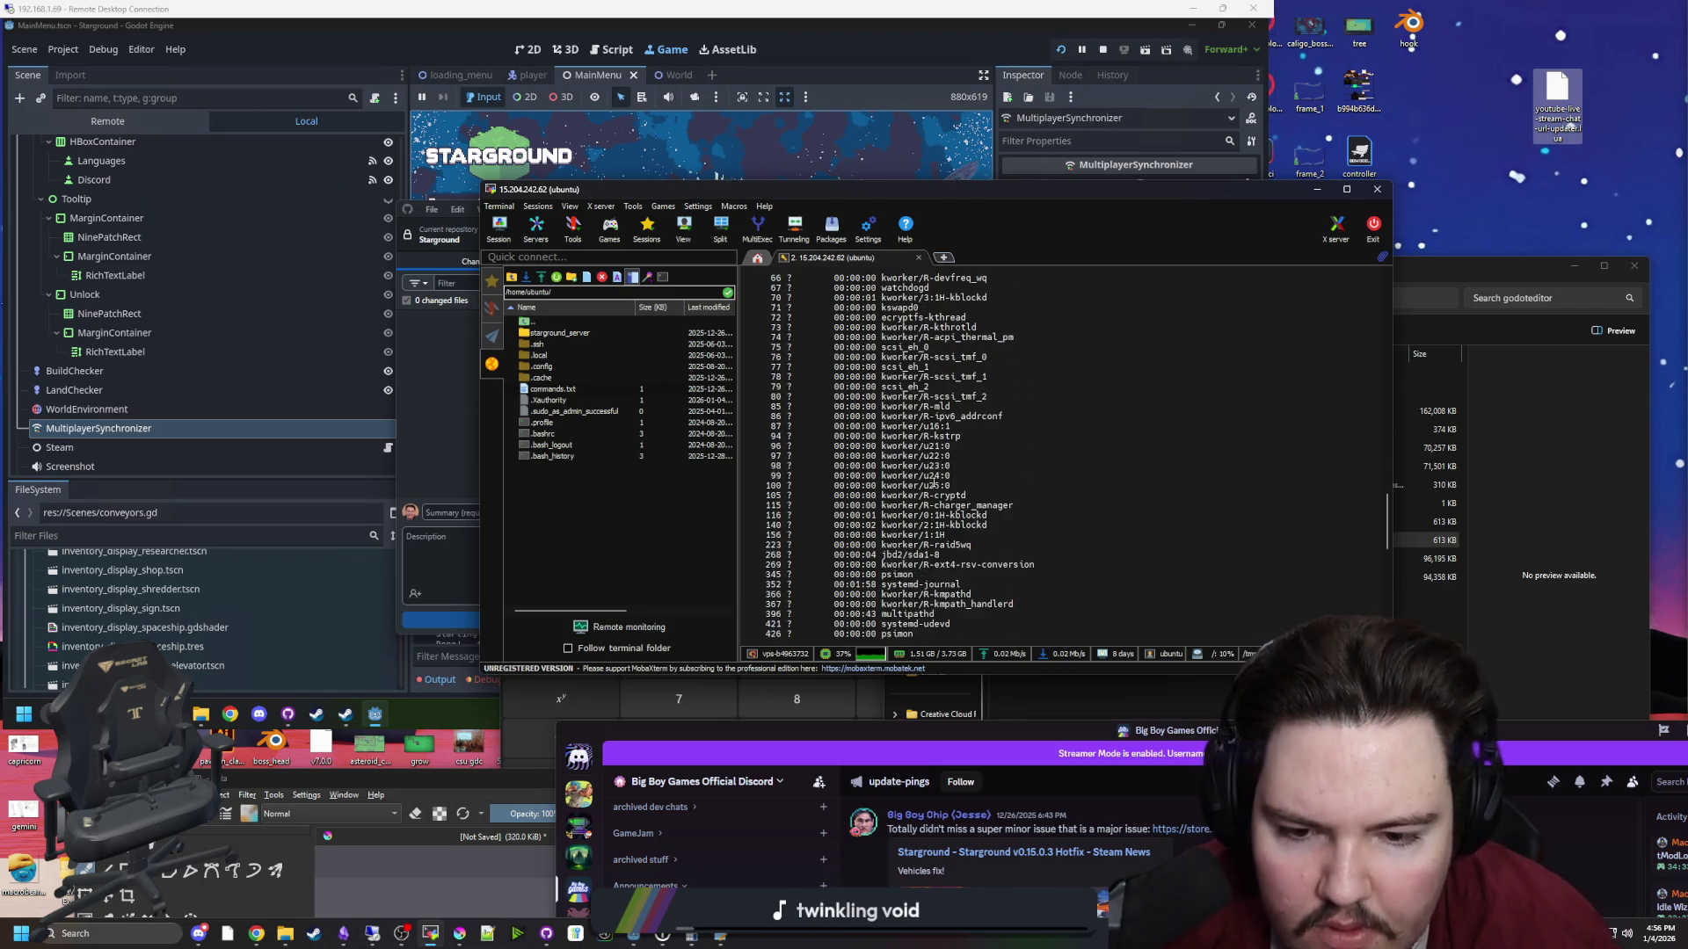
scroll(932, 484, "down", 6)
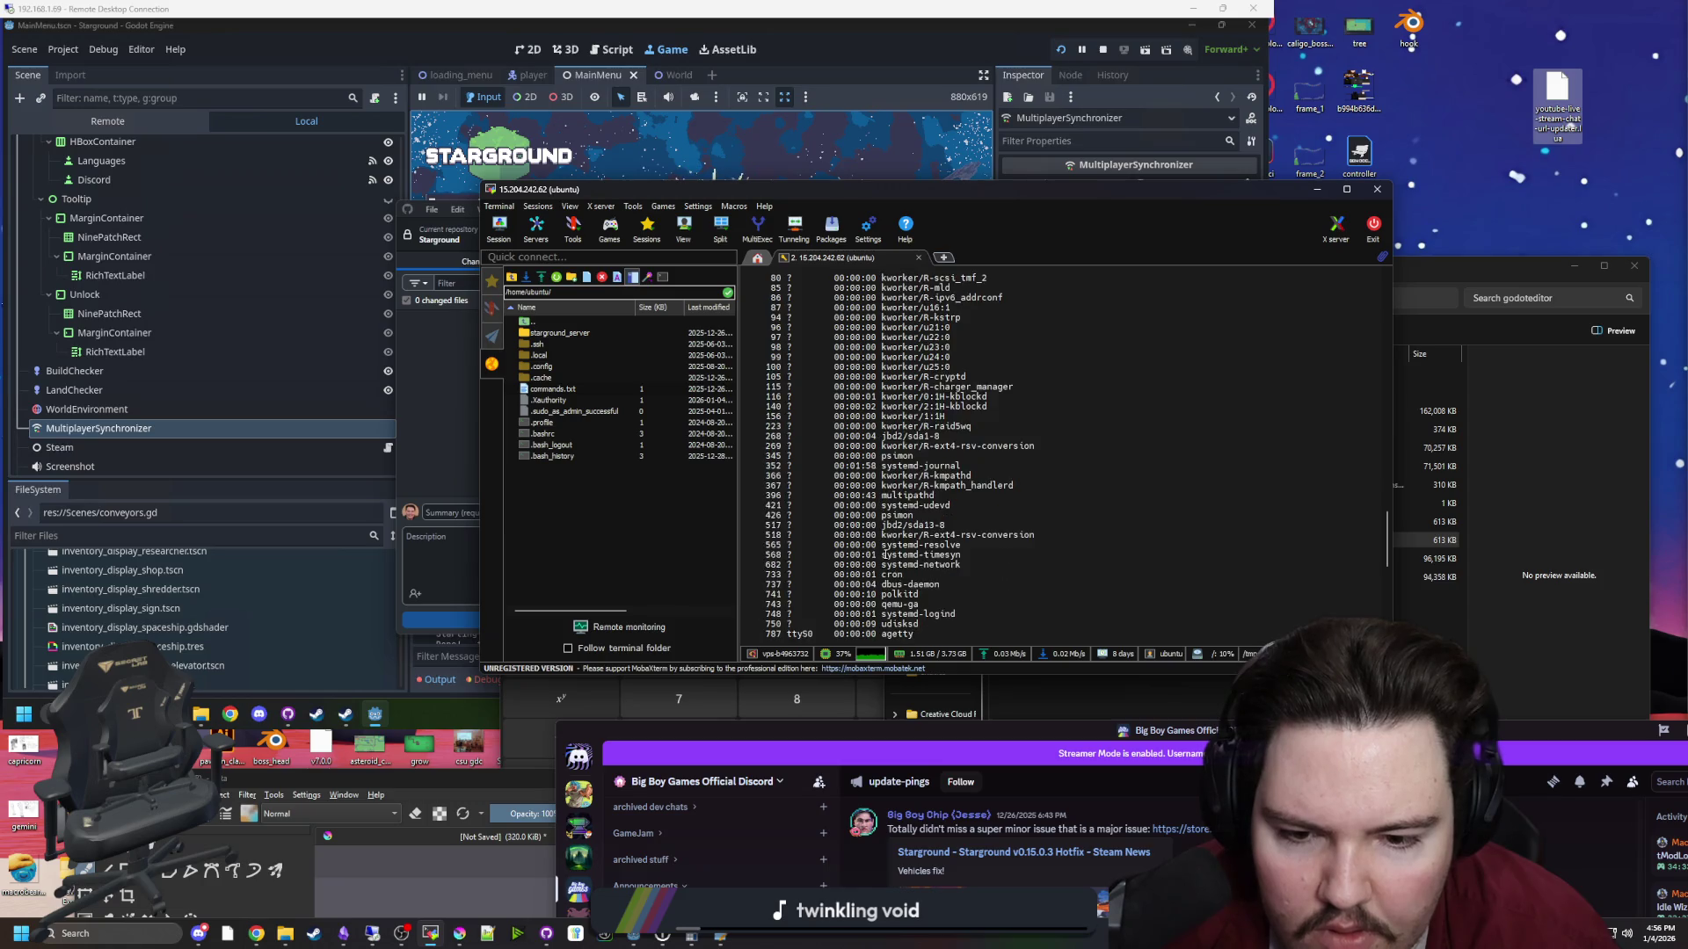
scroll(888, 553, "down", 2)
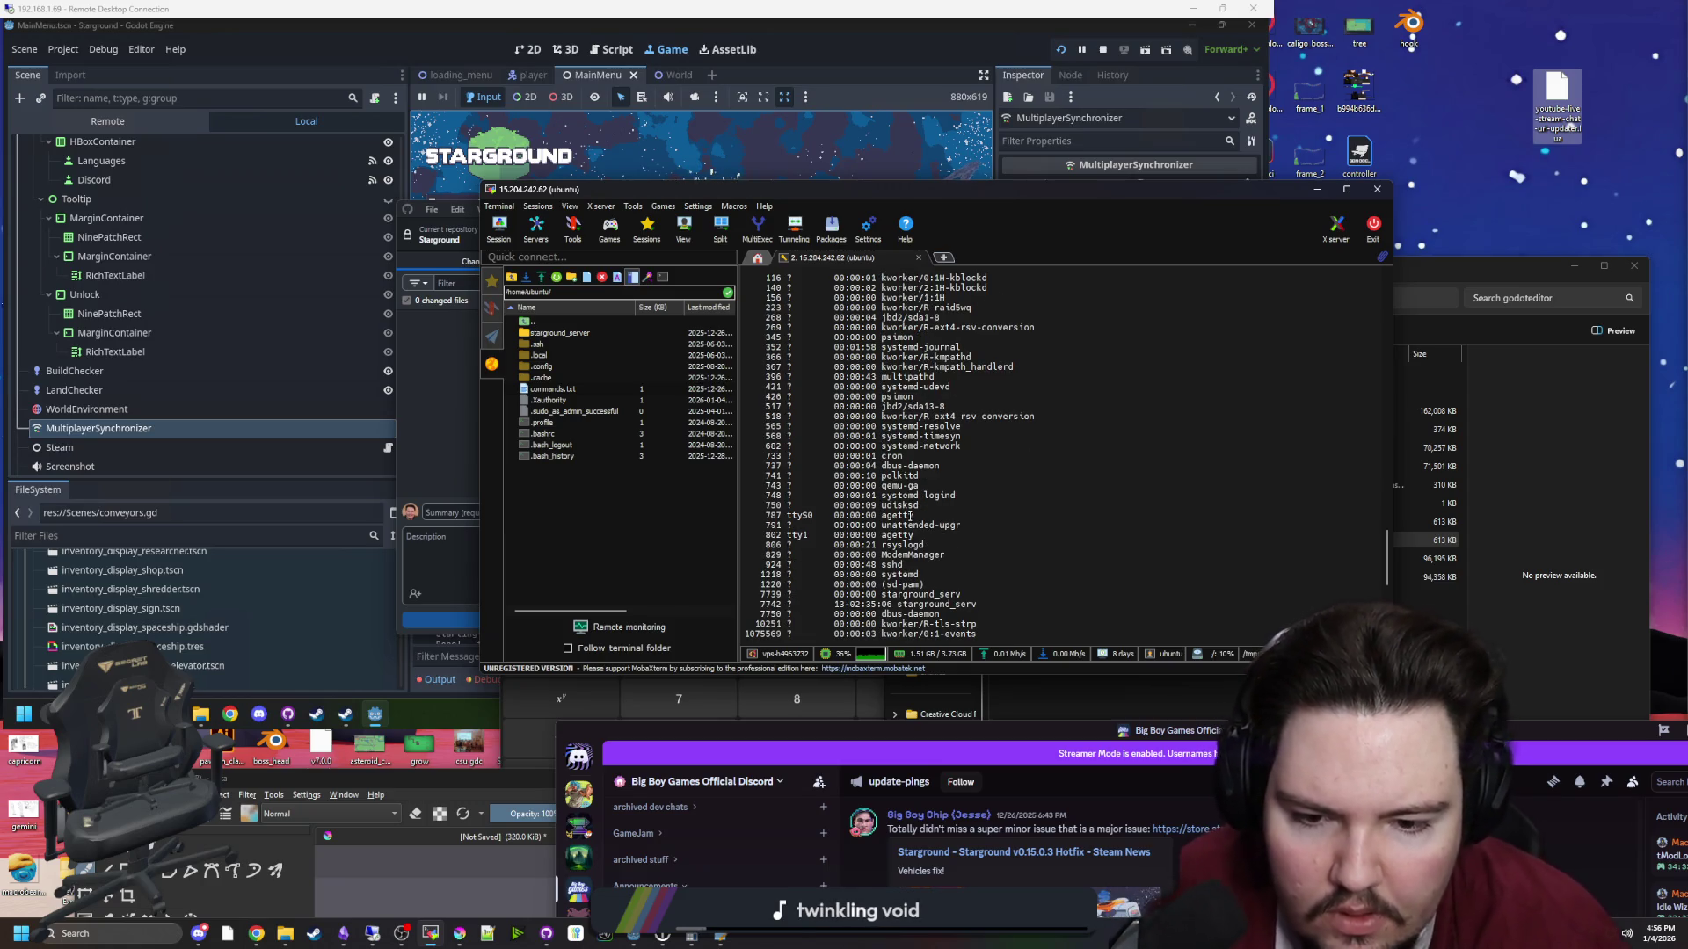
left_click_drag(986, 602, 763, 595)
left_click(1004, 572)
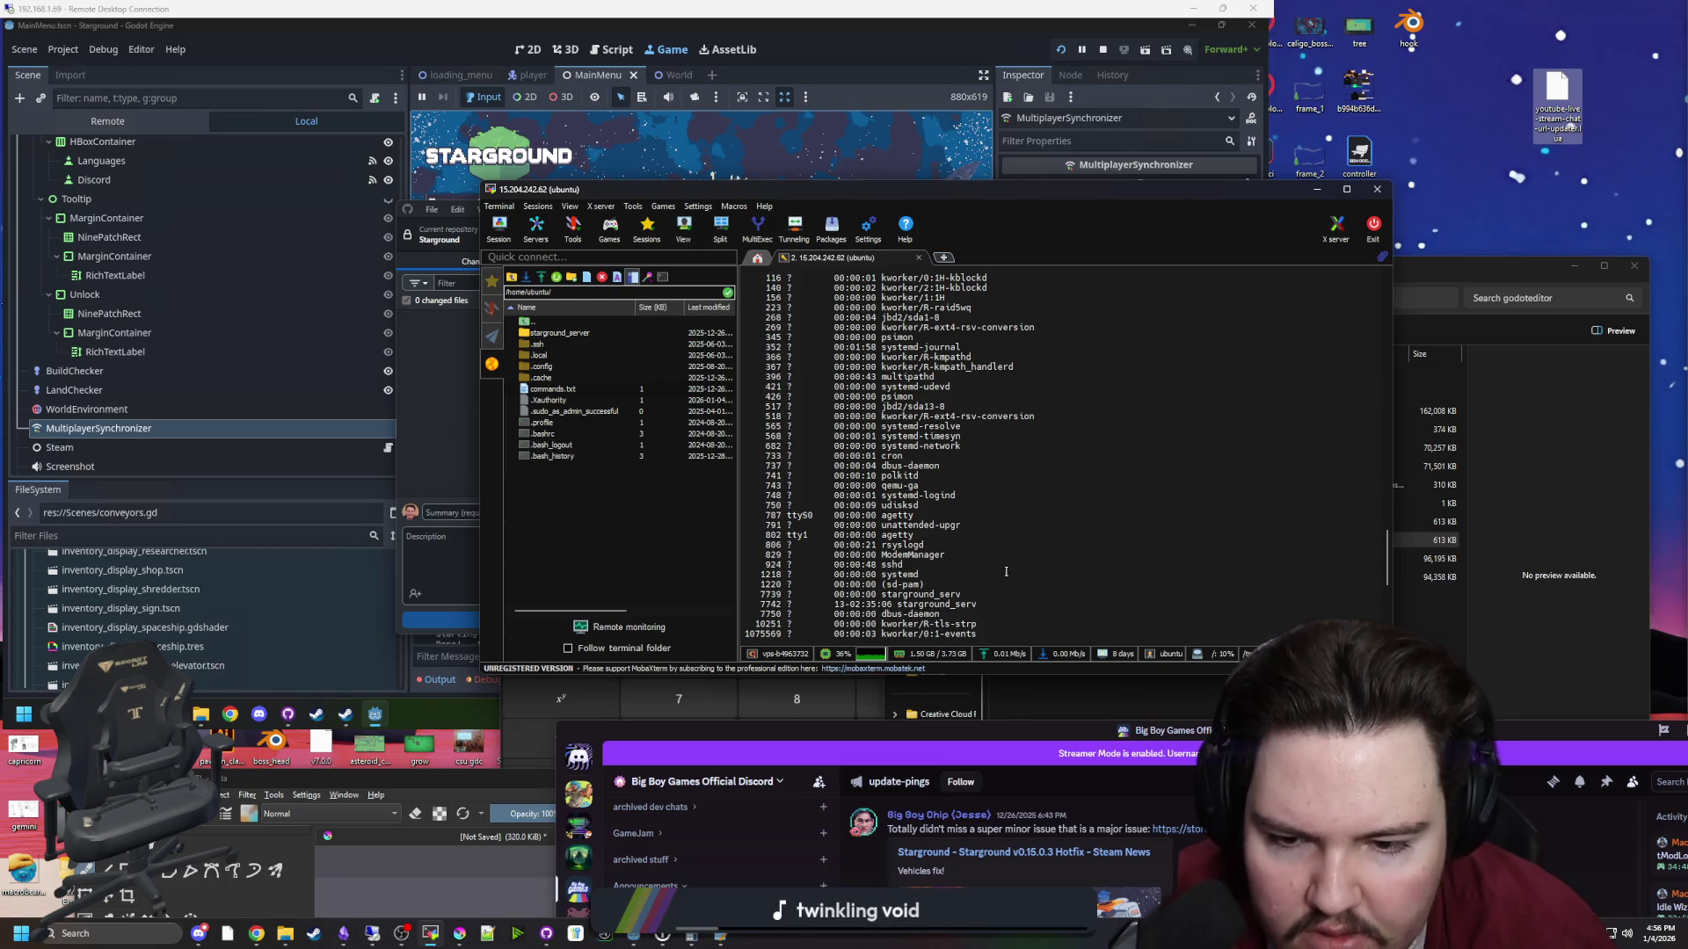
scroll(1005, 571, "down", 11)
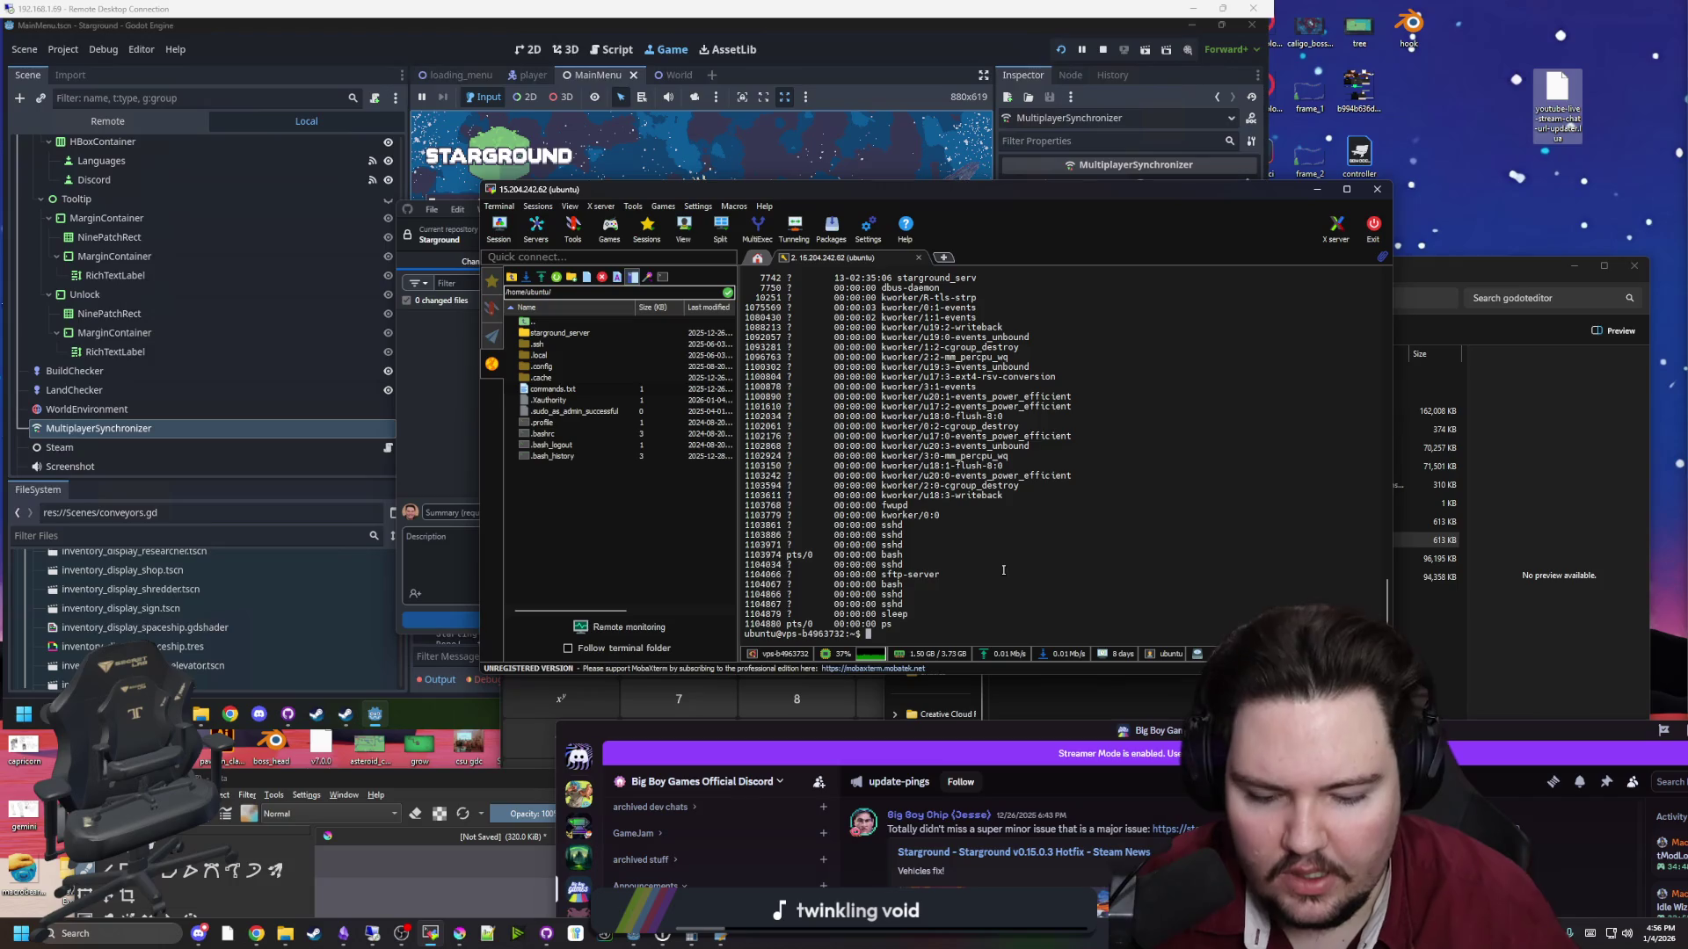
Kill starground_serv process 7742 and try killing 7739 as well
type("kill 7742")
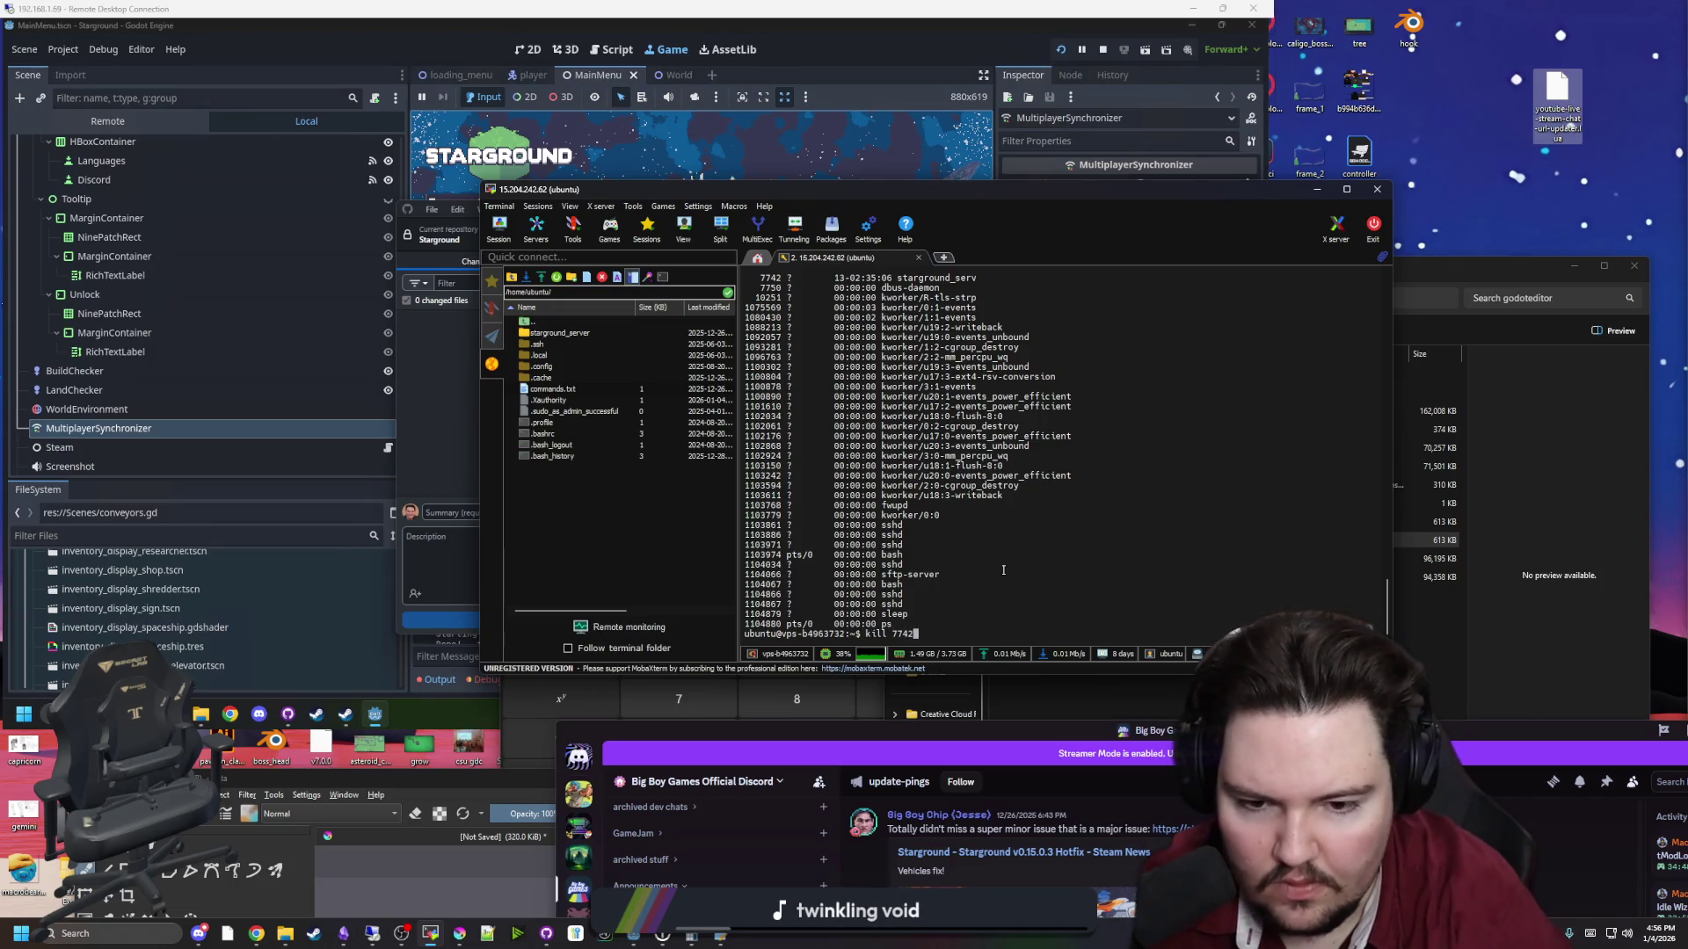
key("Return")
type("kill 7739")
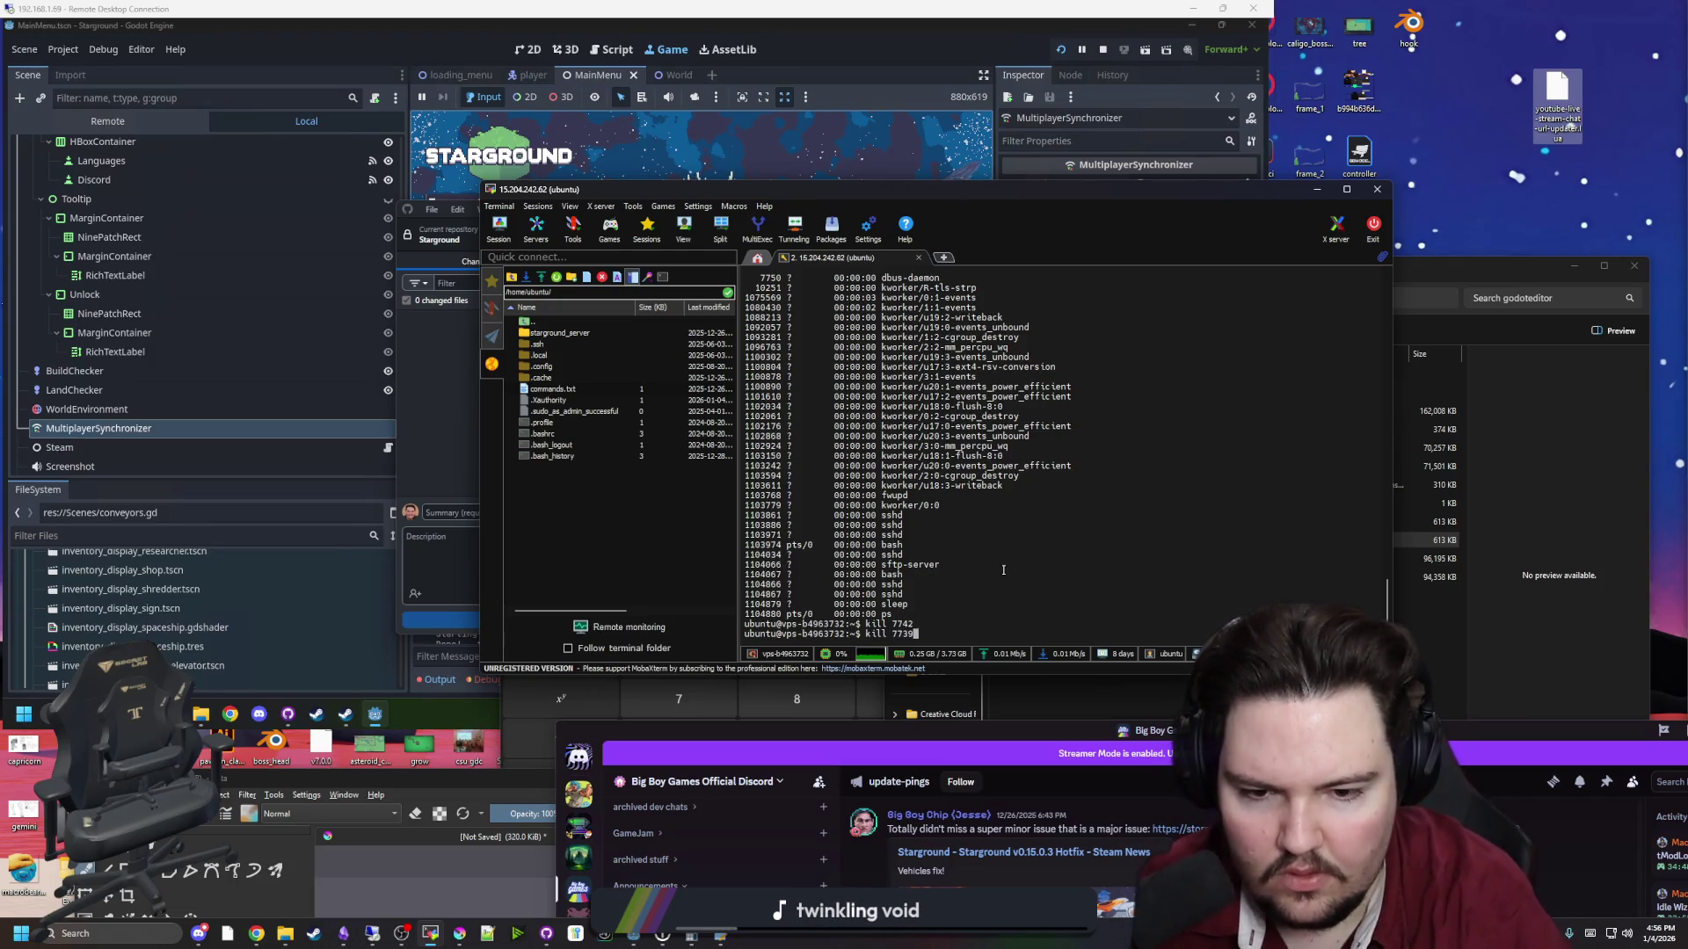
key("Return")
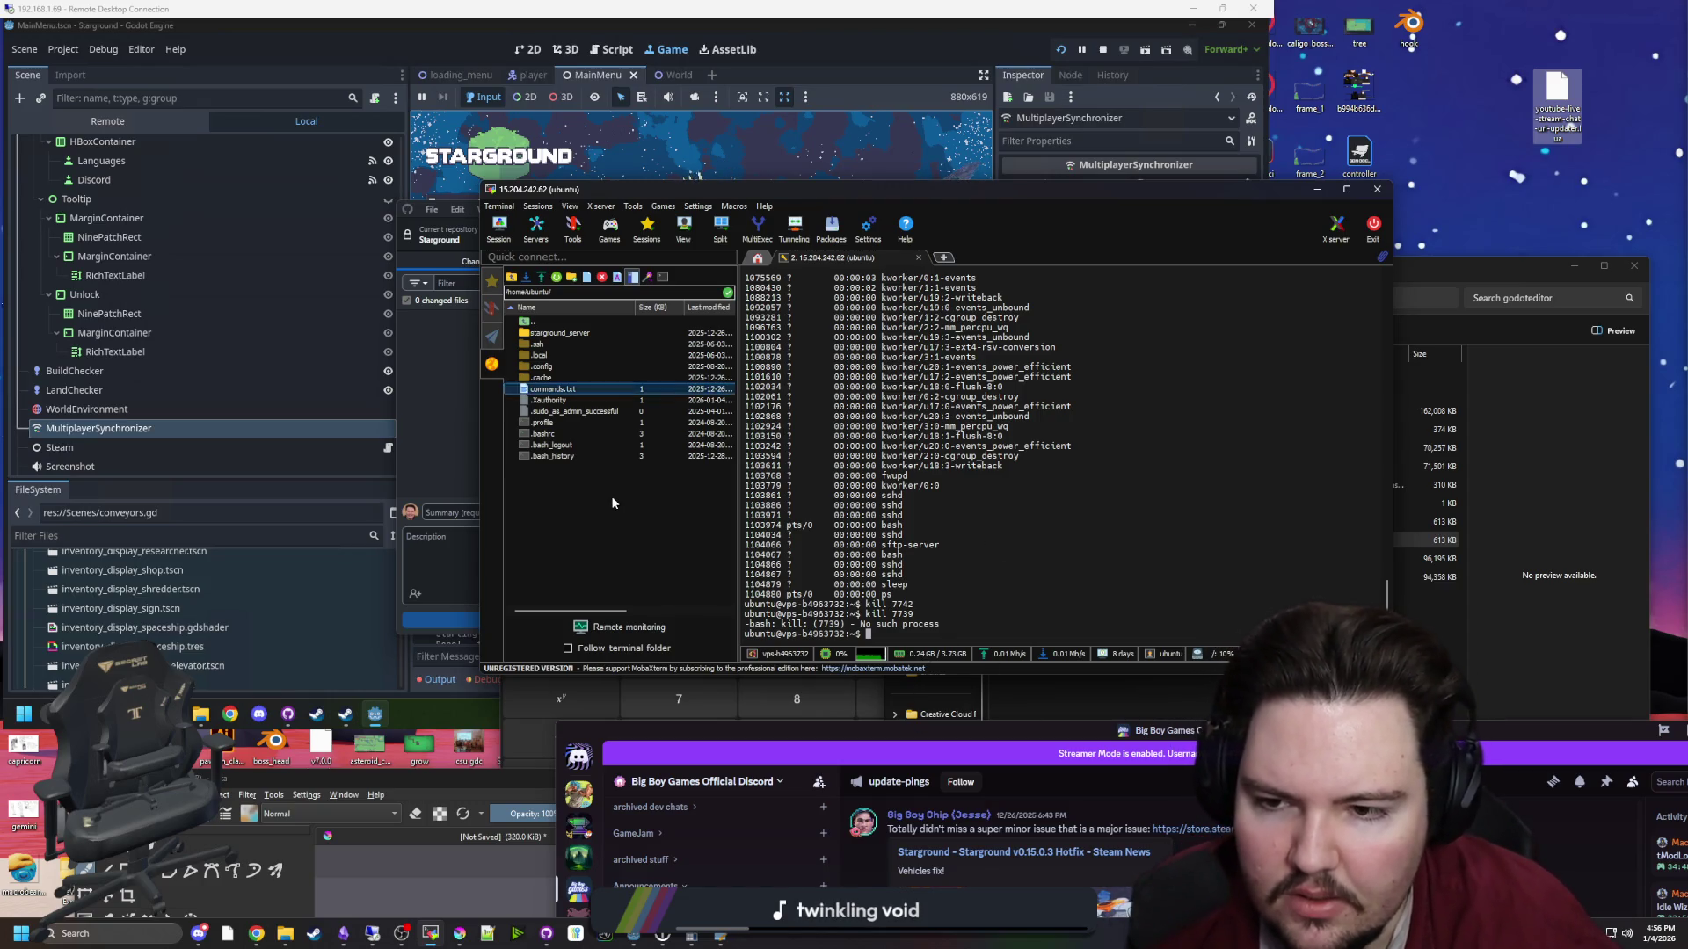
right_click(572, 392)
left_click(636, 536)
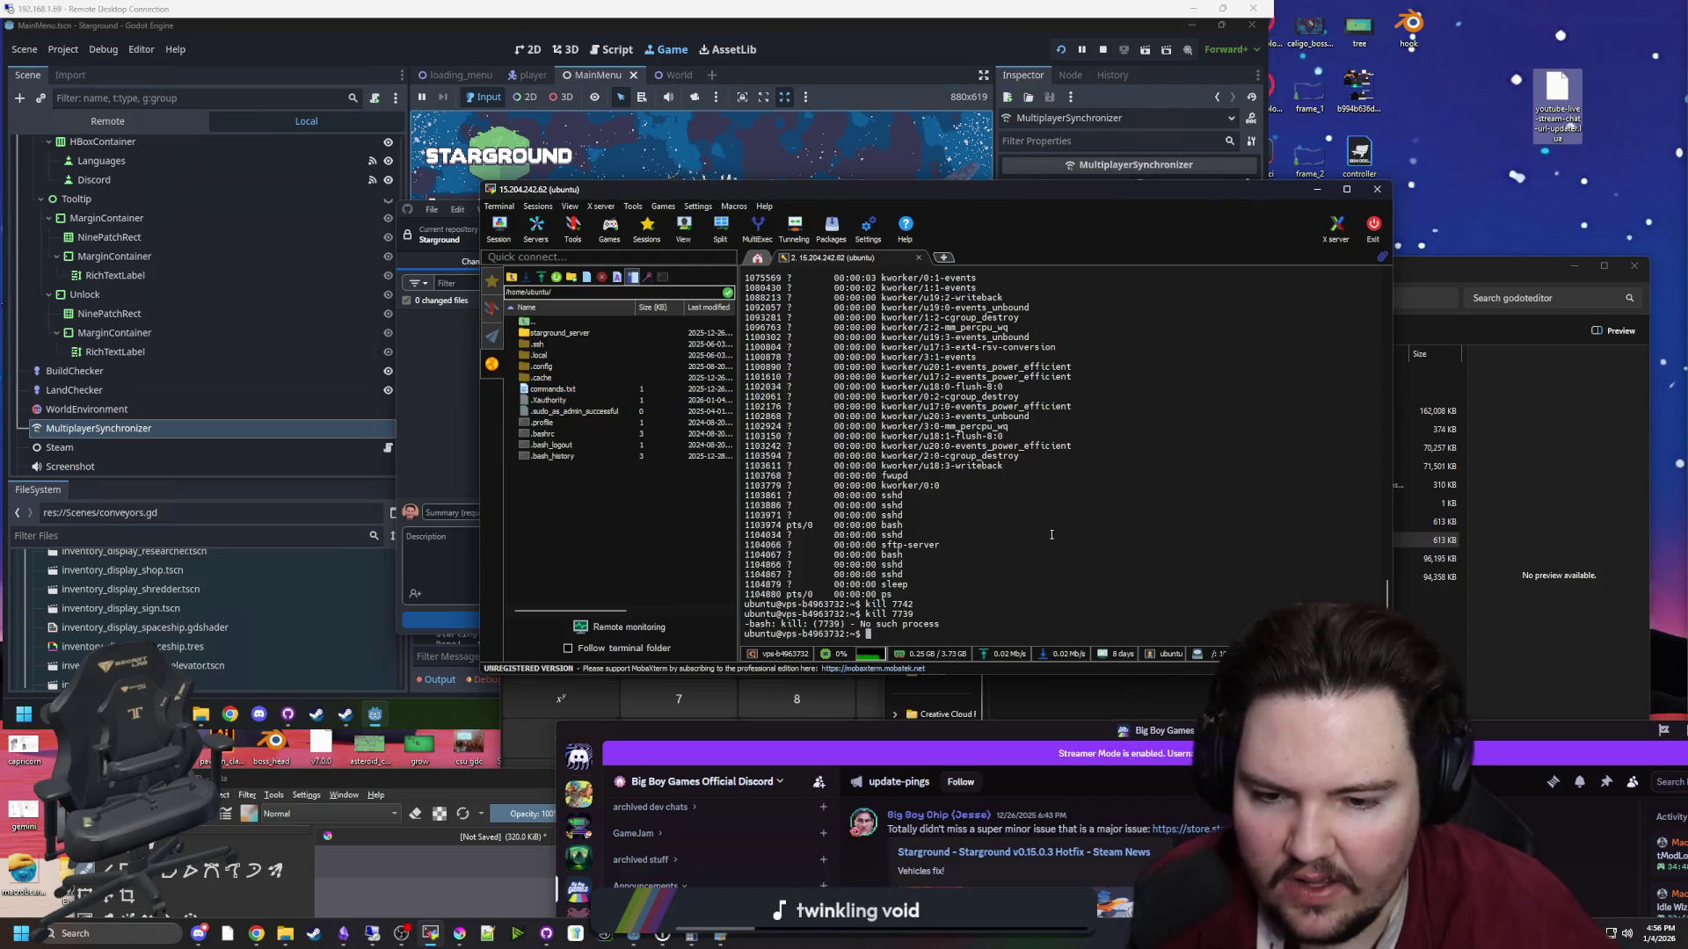
Edit commands.txt in nano so the ps line reads 'ps -e', save, and enable Follow terminal folder
type("nano comm")
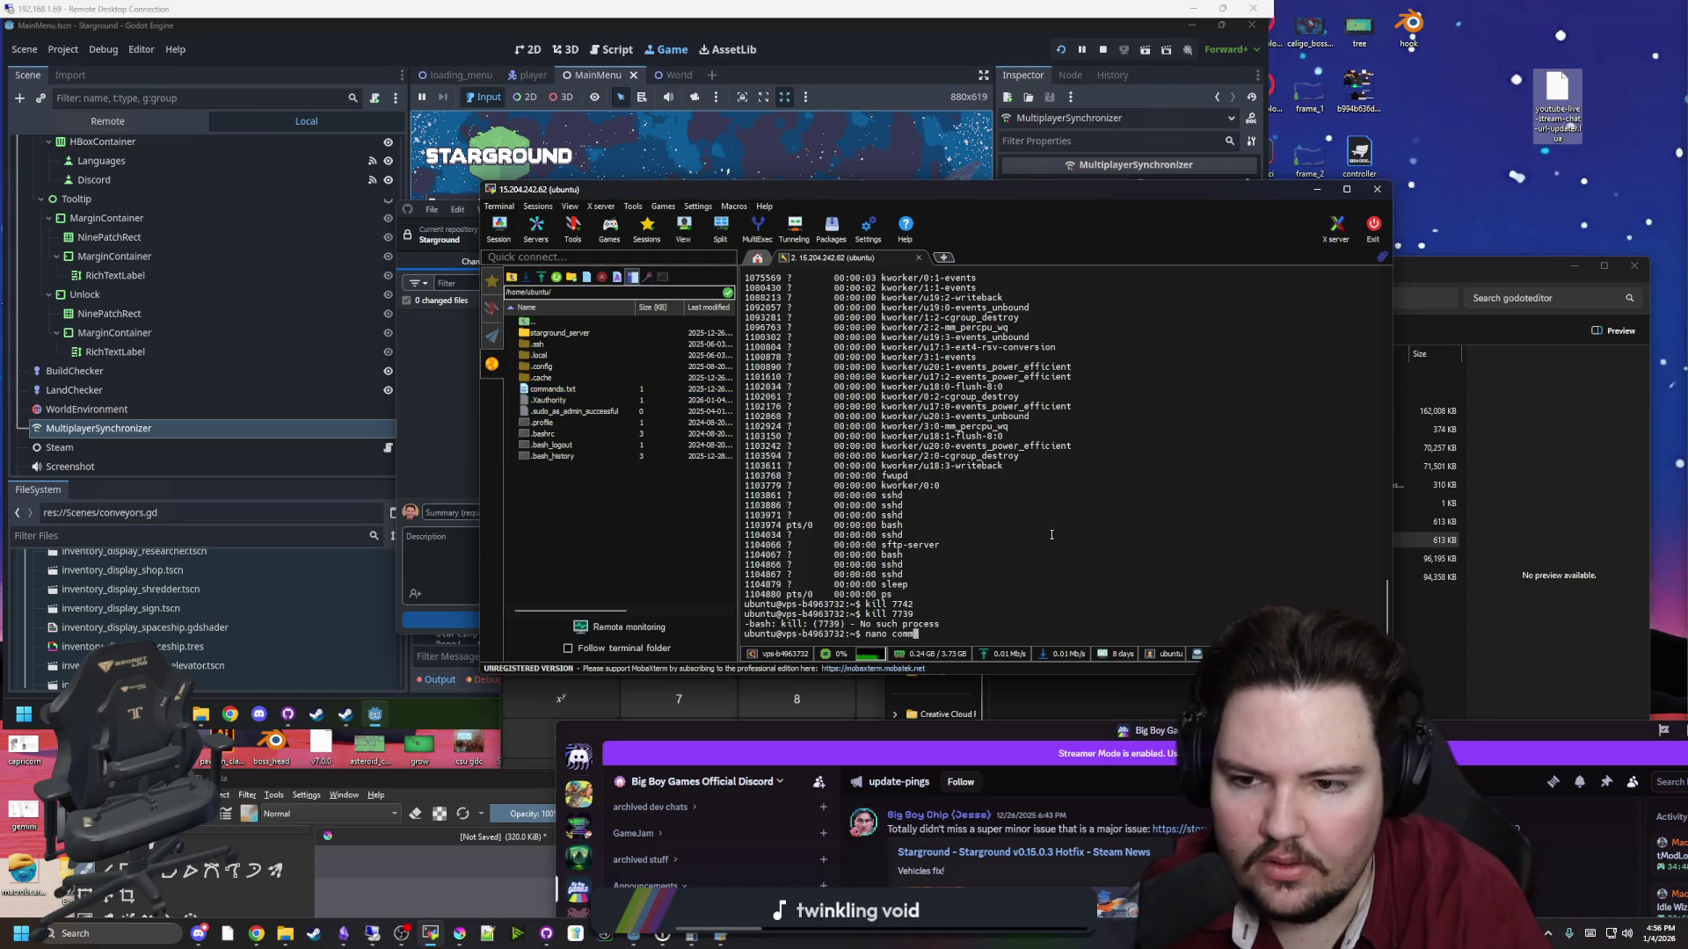
type("xt")
key("Return")
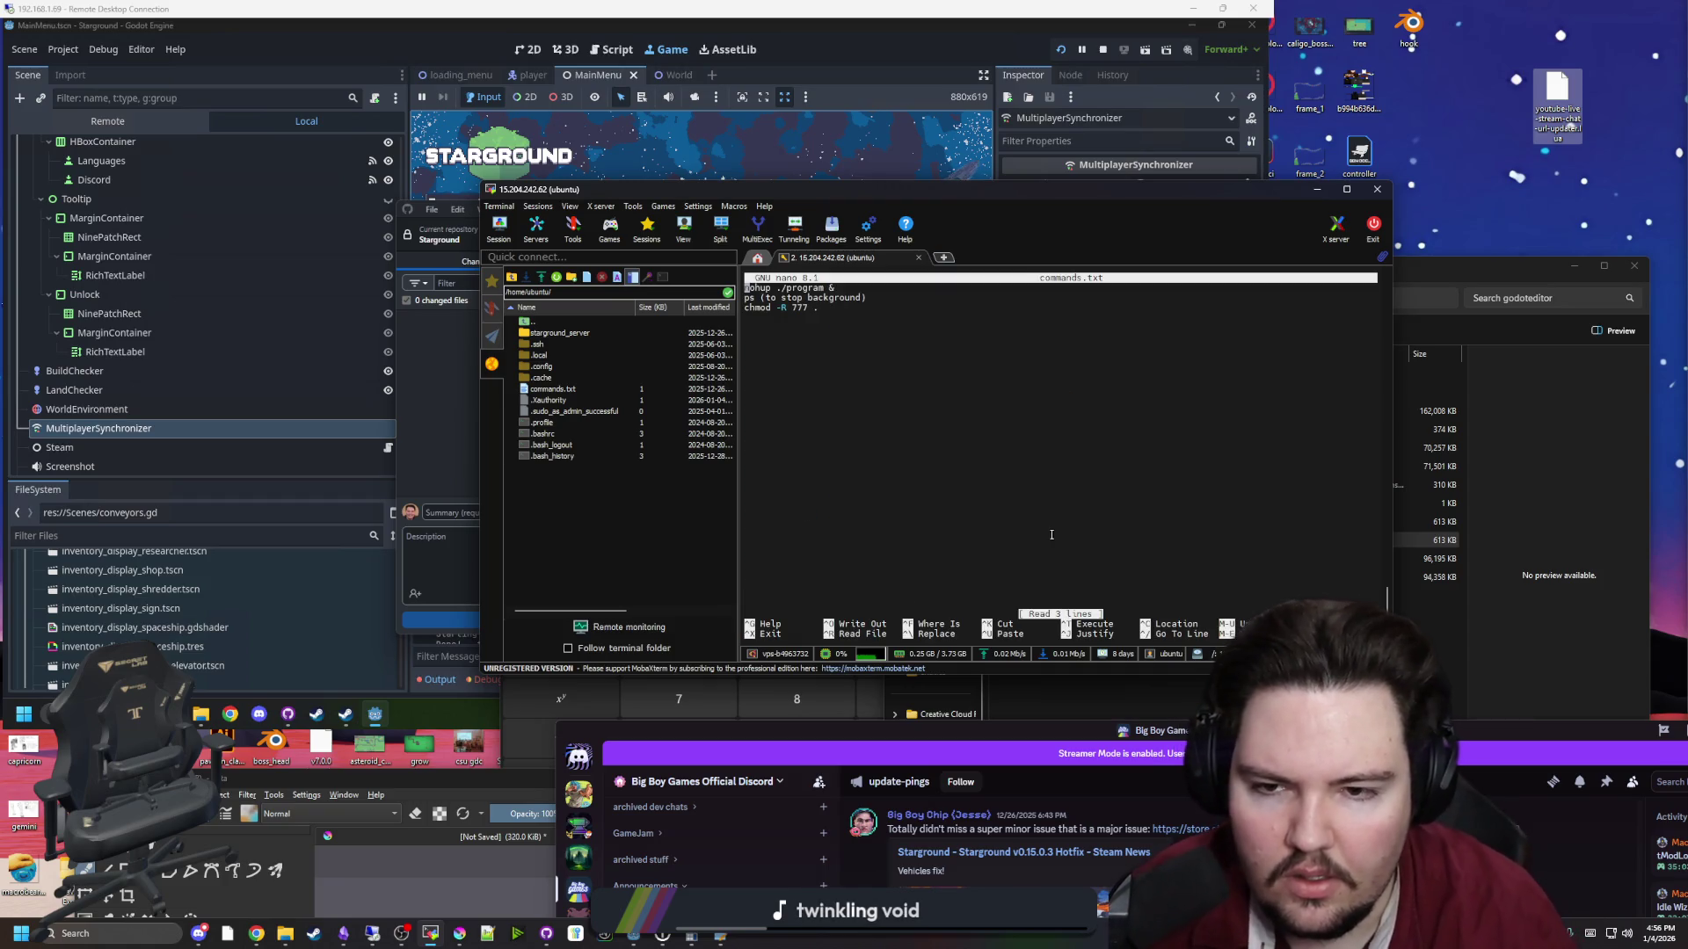
type("-e")
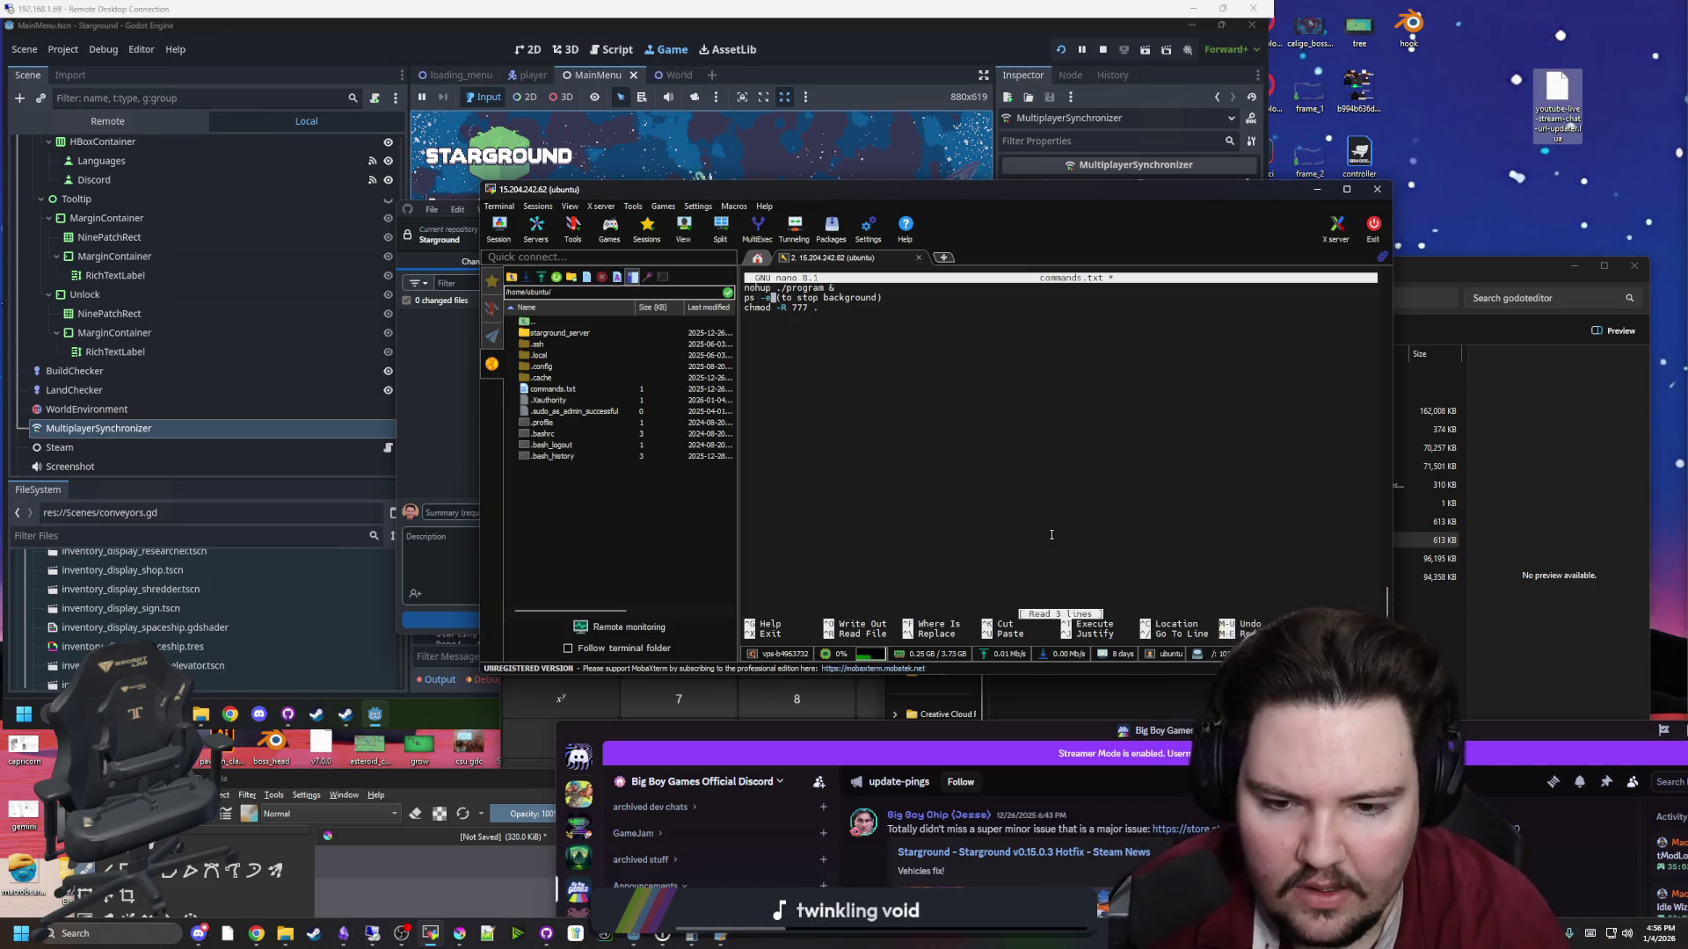
key("ctrl+o")
key("Return")
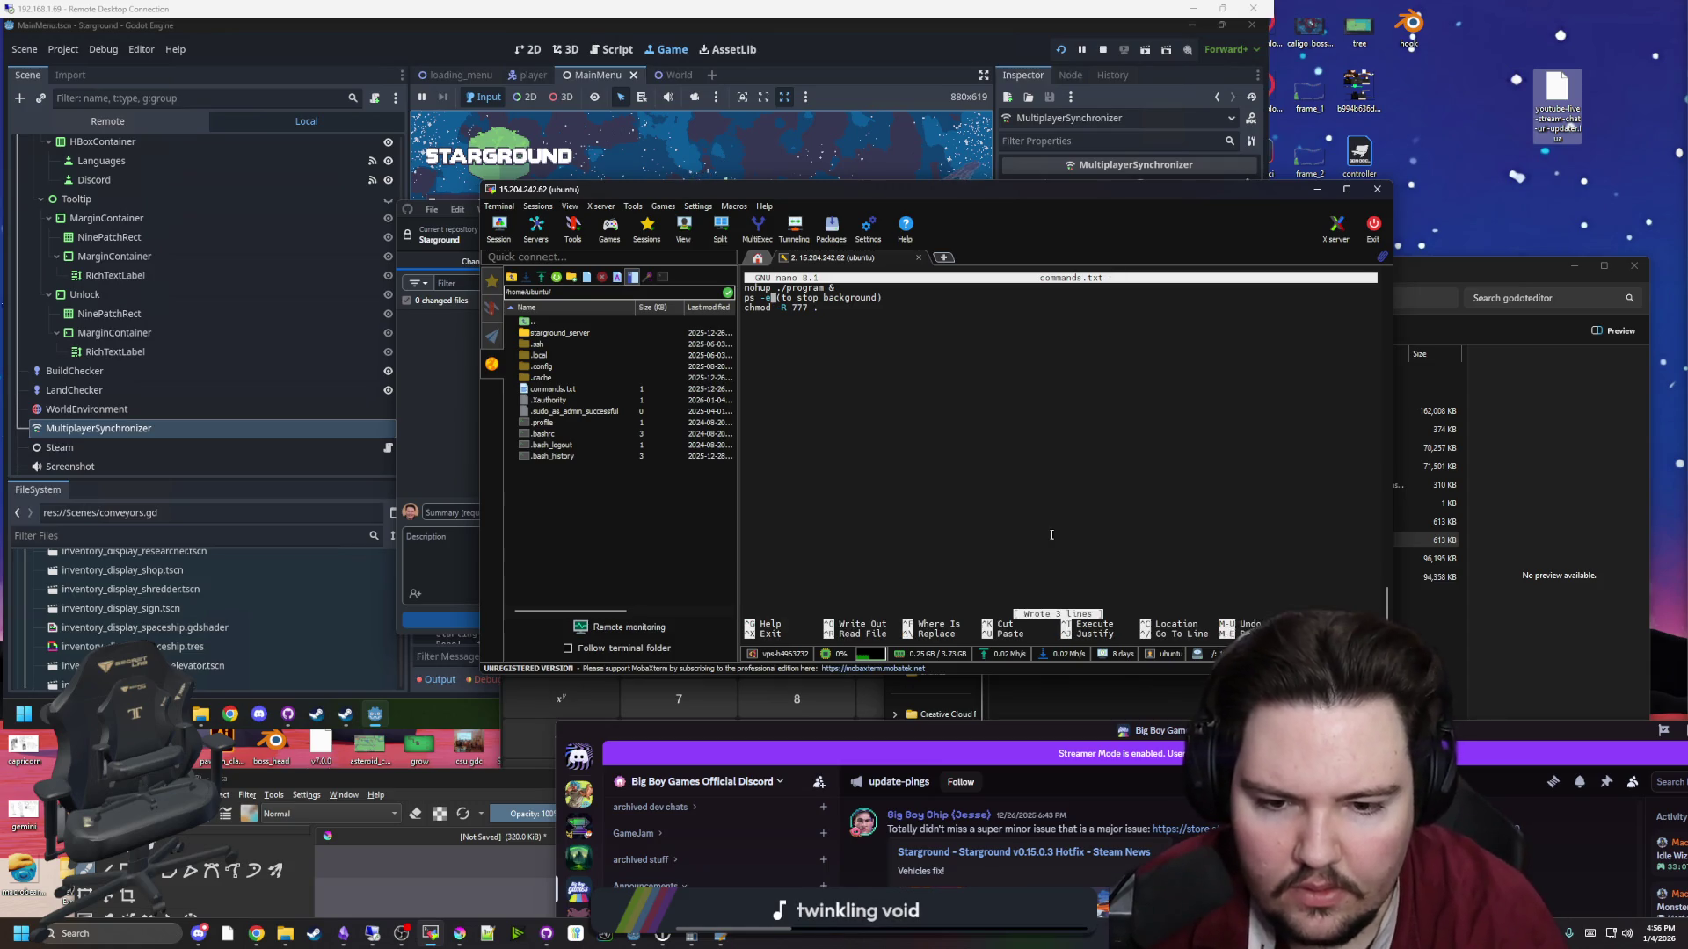
key("ctrl+x")
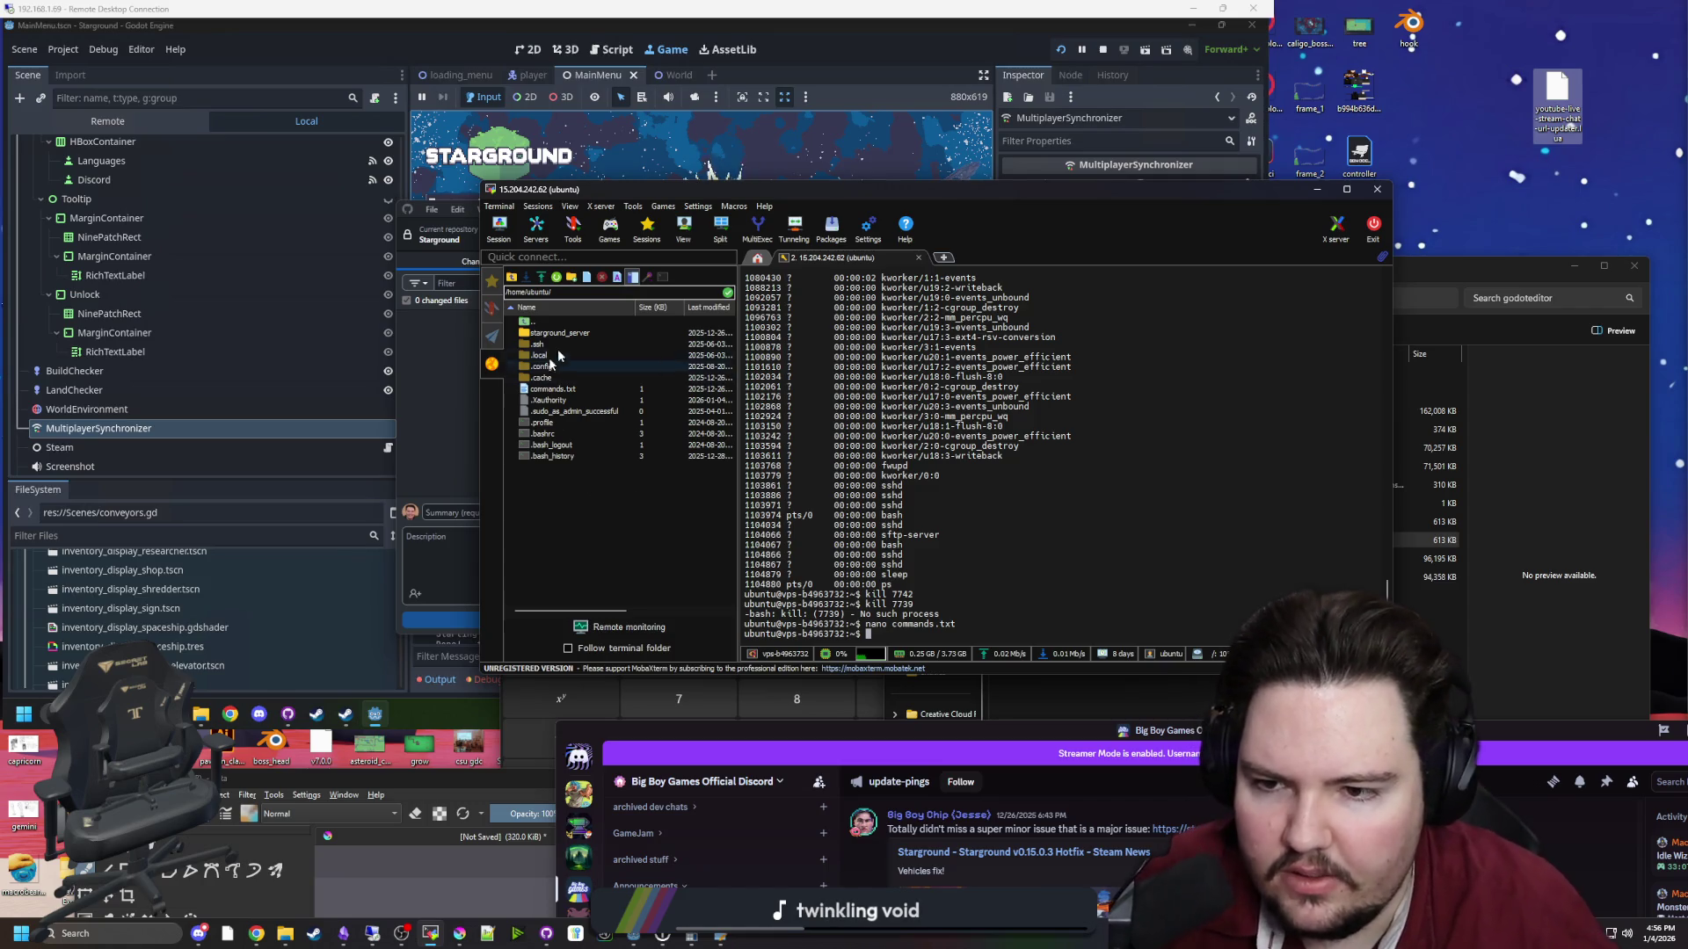
double_click(559, 333)
left_click(568, 648)
type("cd starground_server")
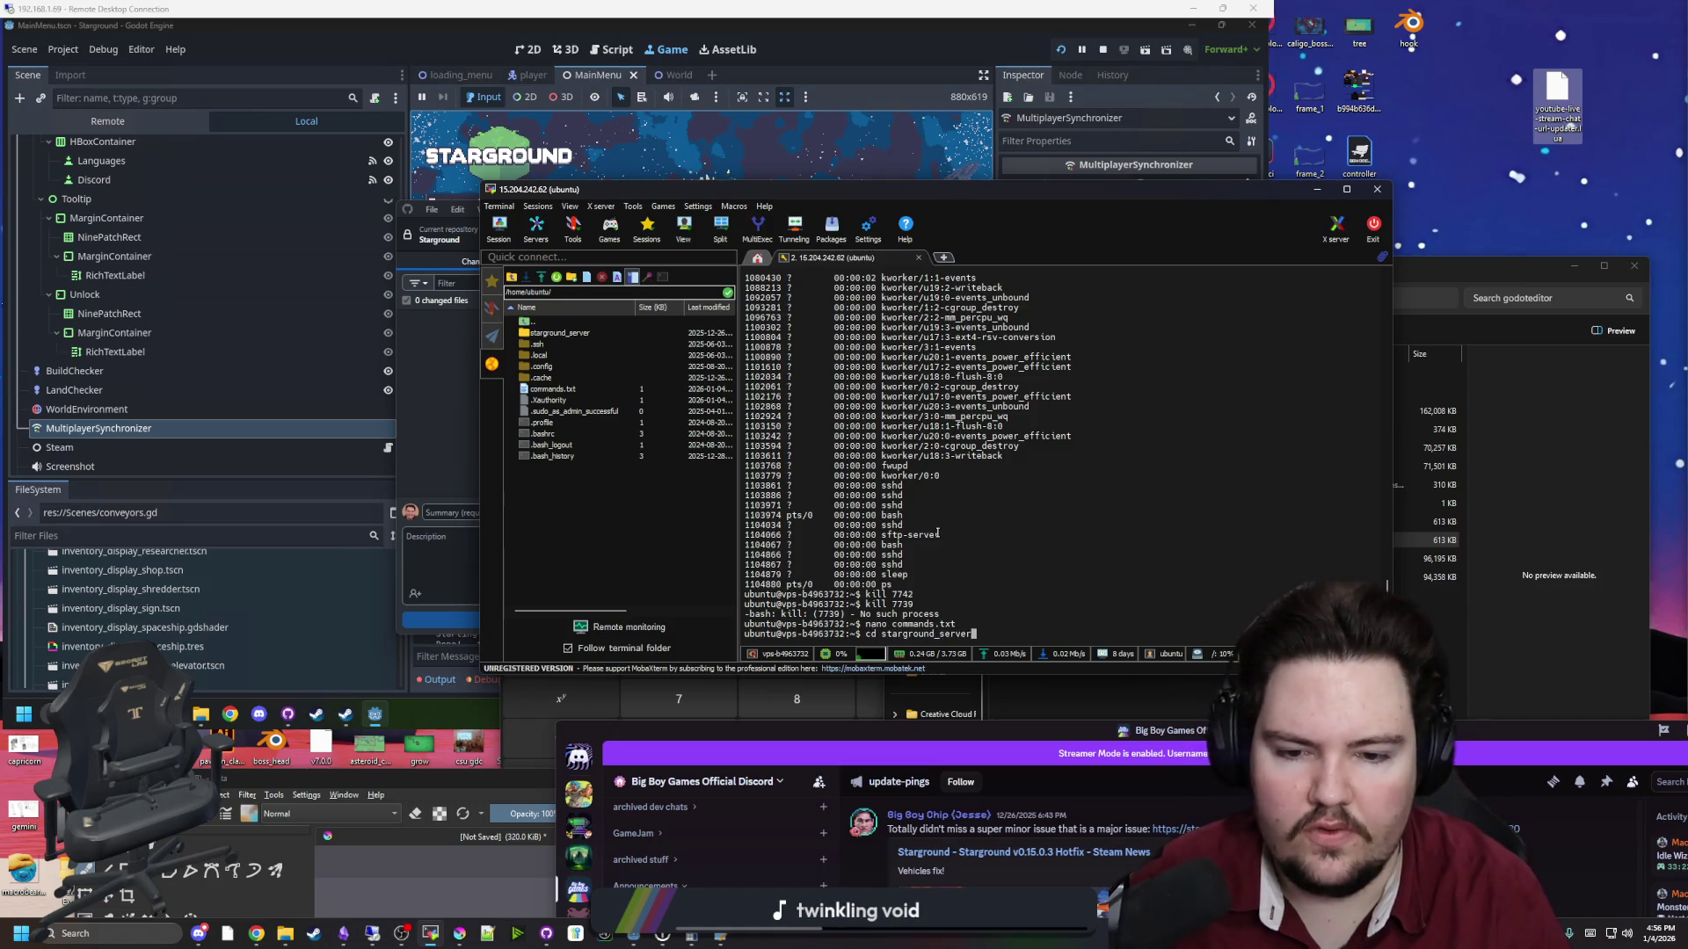
Move into starground_server and list its files, glancing at the local Forager-Game folder
key("Return")
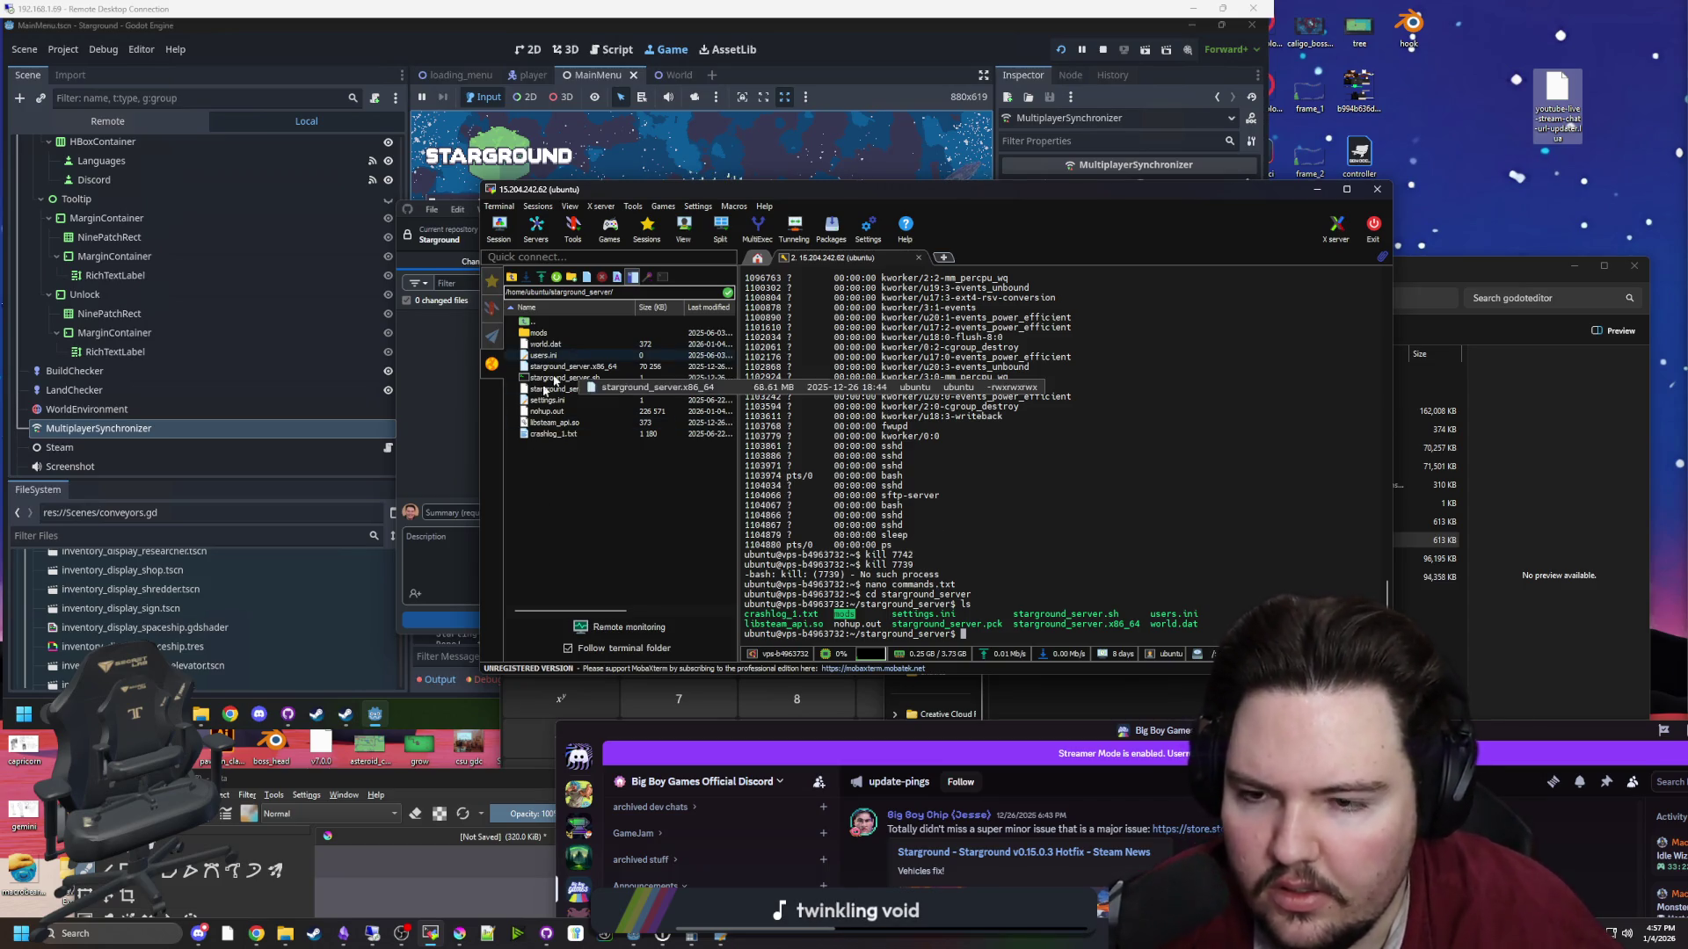
mouse_move(299, 927)
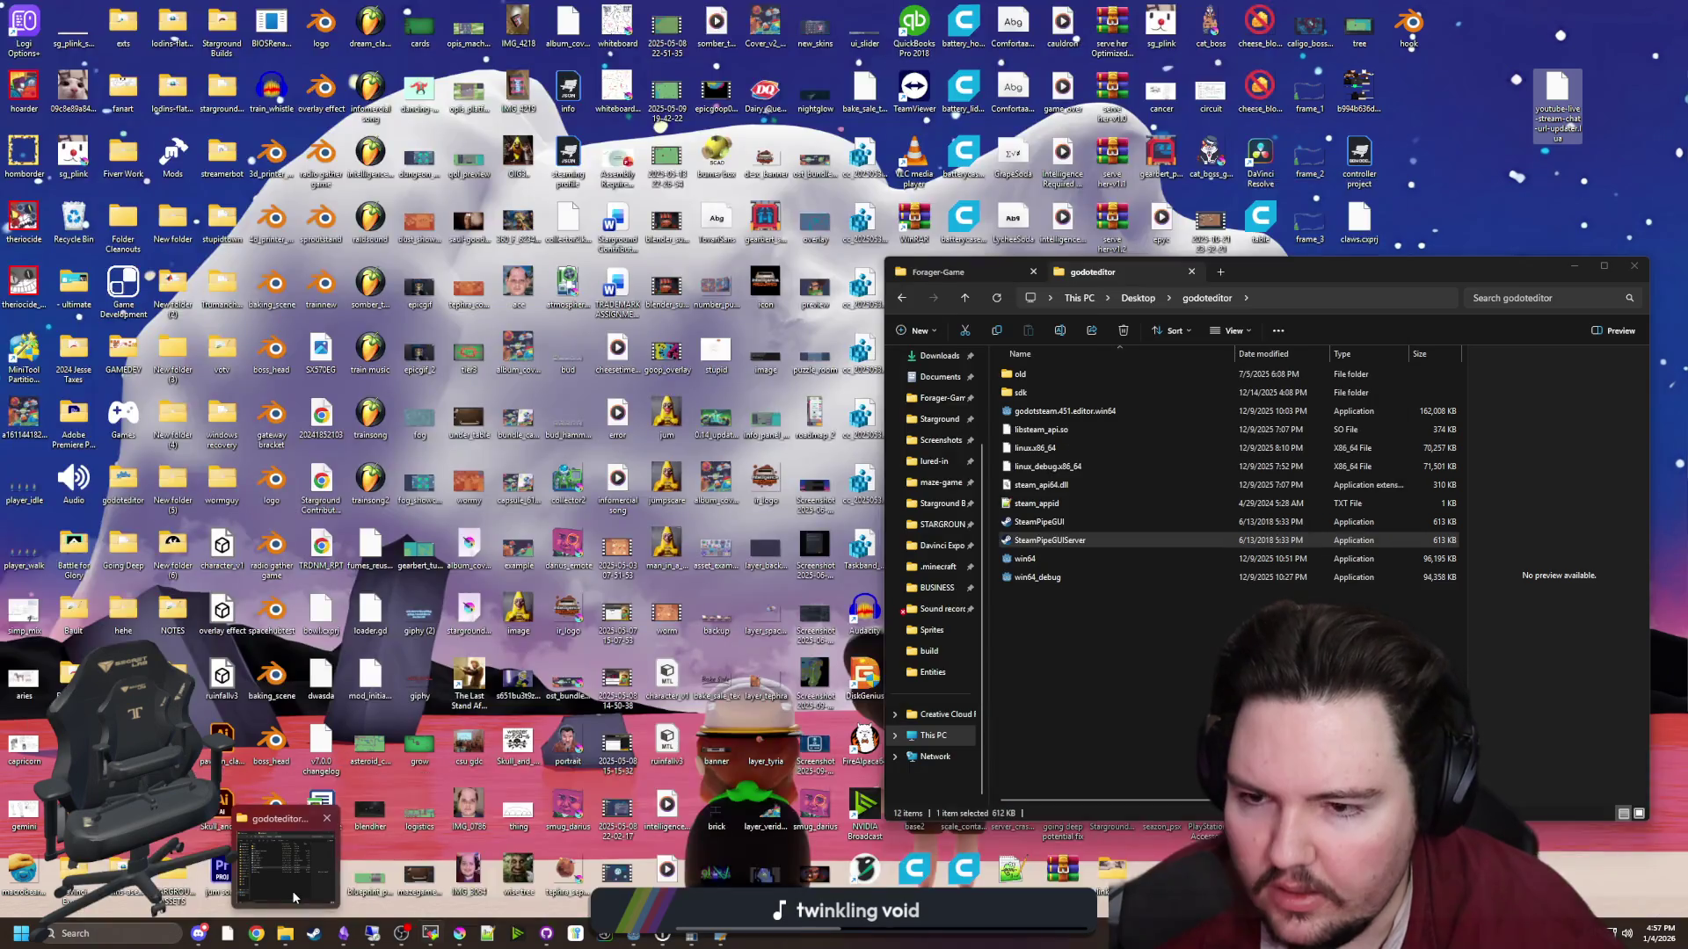
left_click(296, 897)
scroll(949, 449, "up", 2)
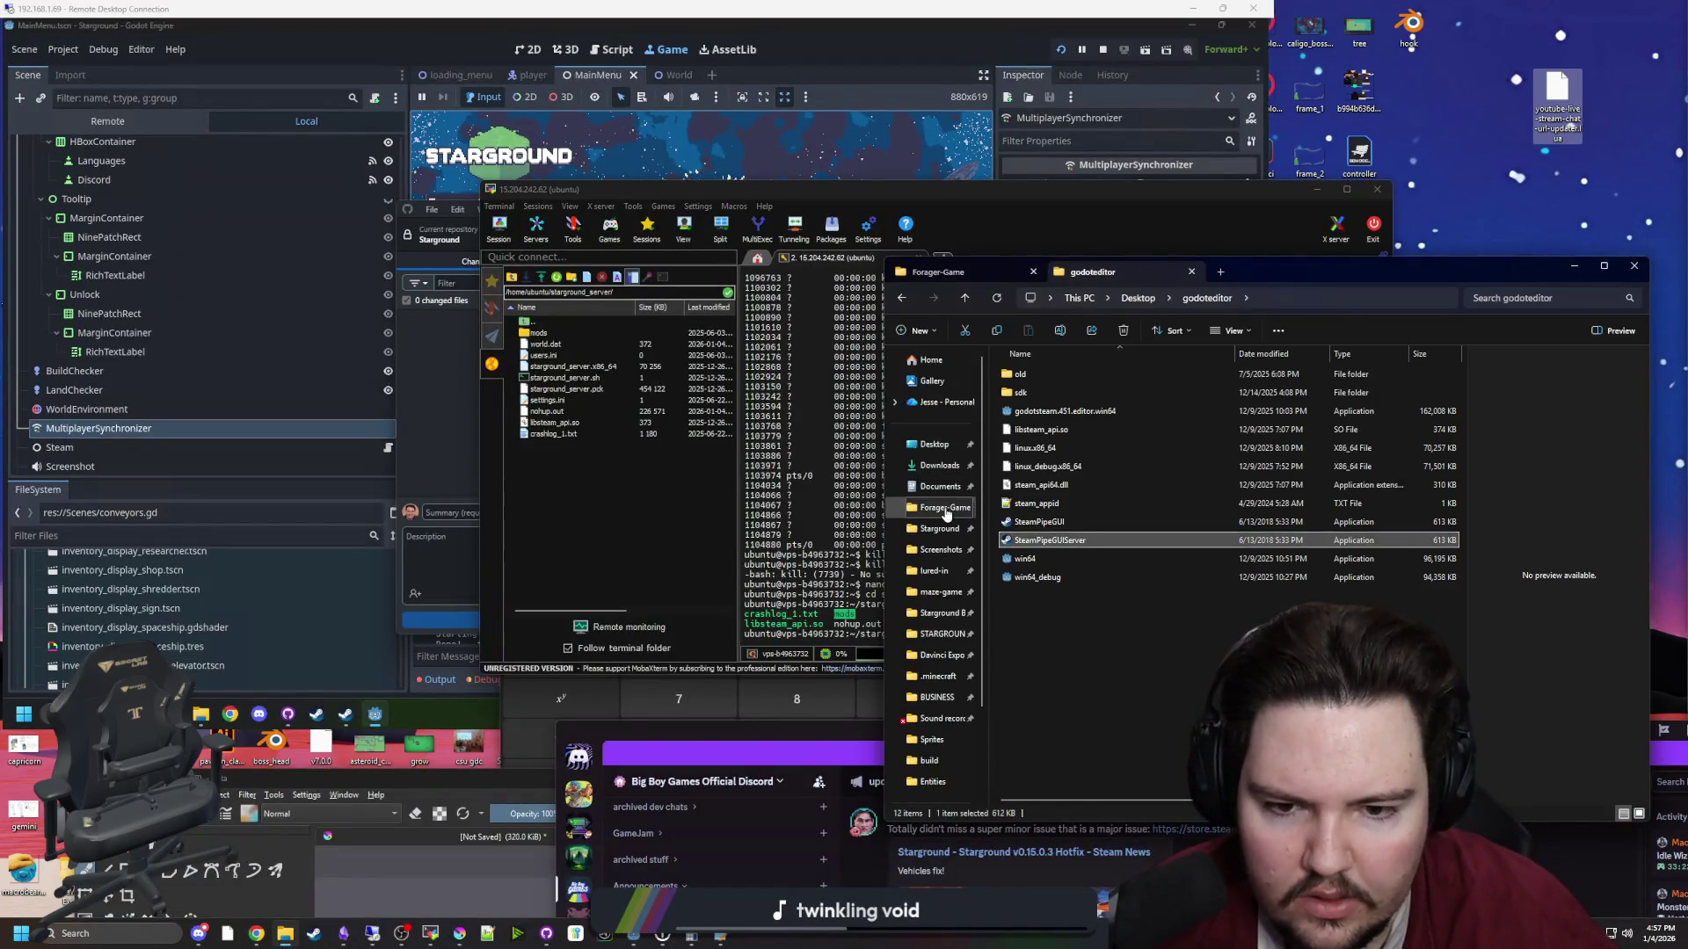
left_click(942, 508)
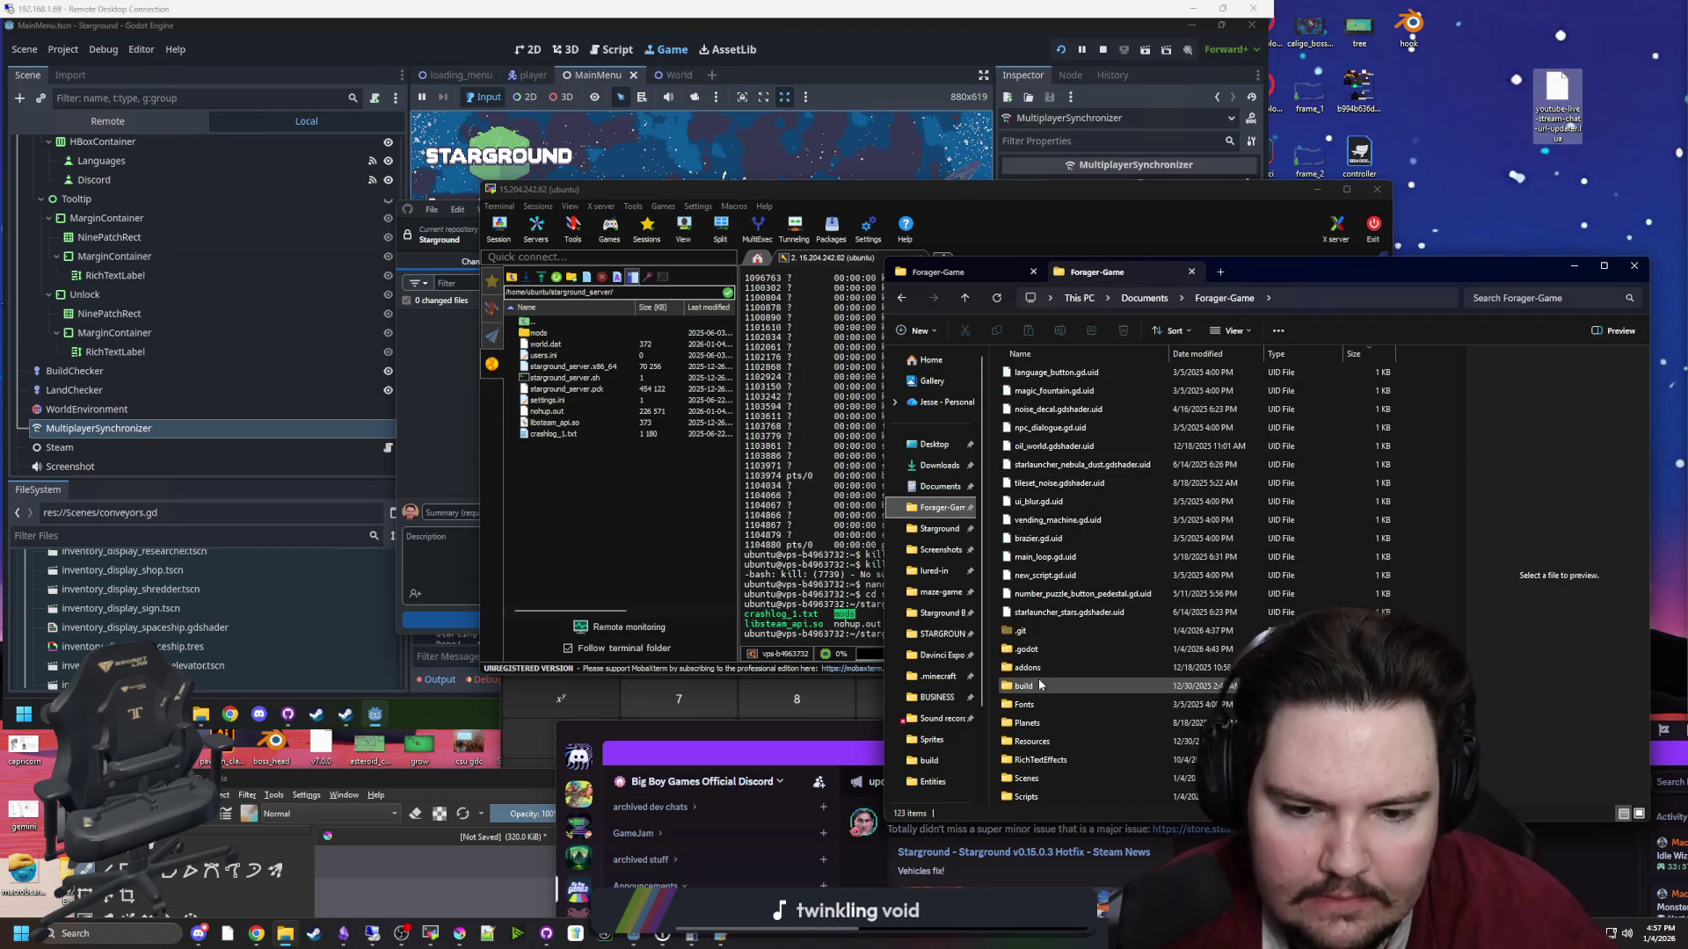
left_click(1634, 266)
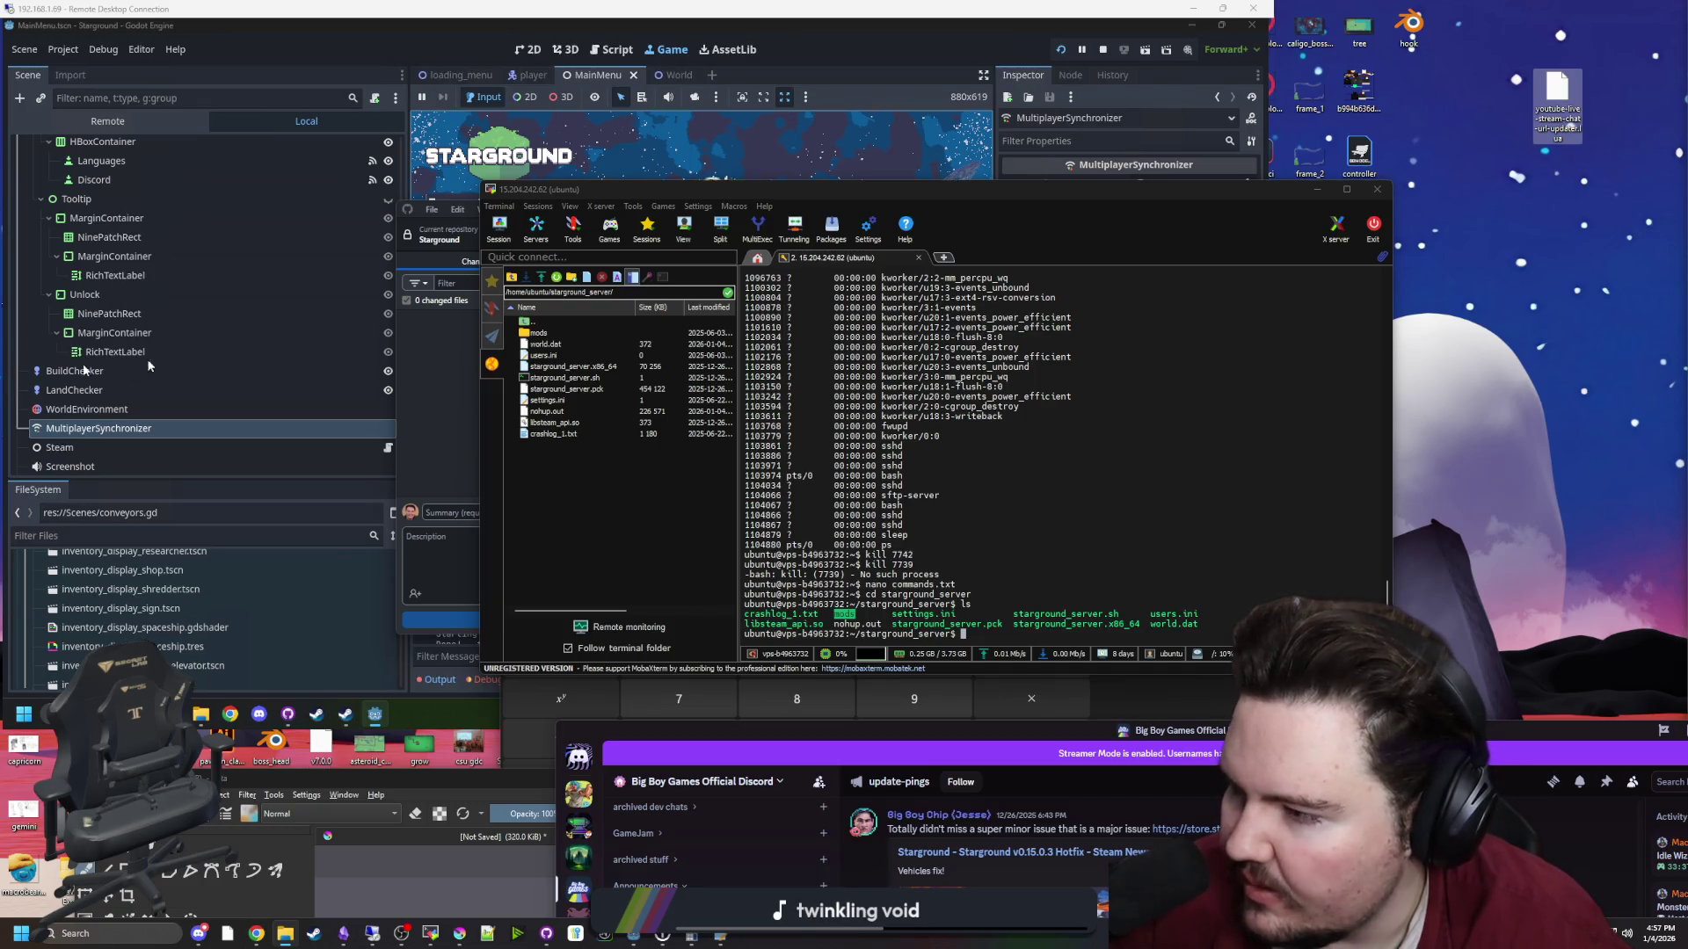
Select starground_server.x86_64, .sh, .pck and libsteam_api.so in the SFTP panel
left_click(565, 368)
left_click(569, 378, "ctrl")
left_click(571, 389, "ctrl")
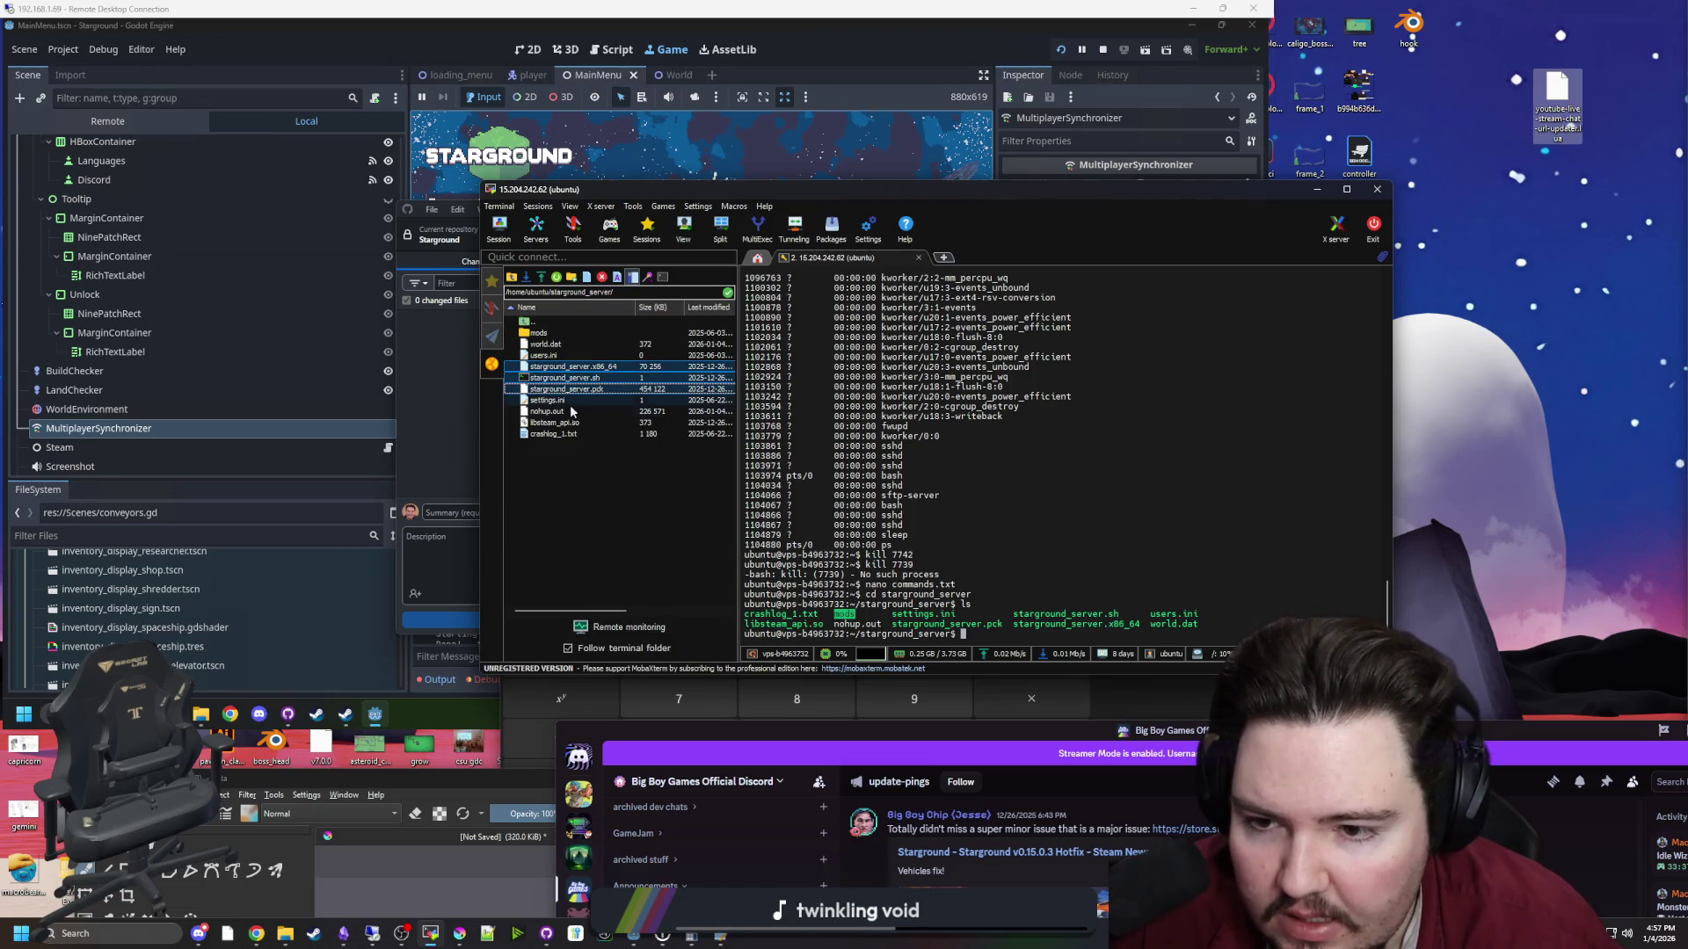
left_click(567, 423, "ctrl")
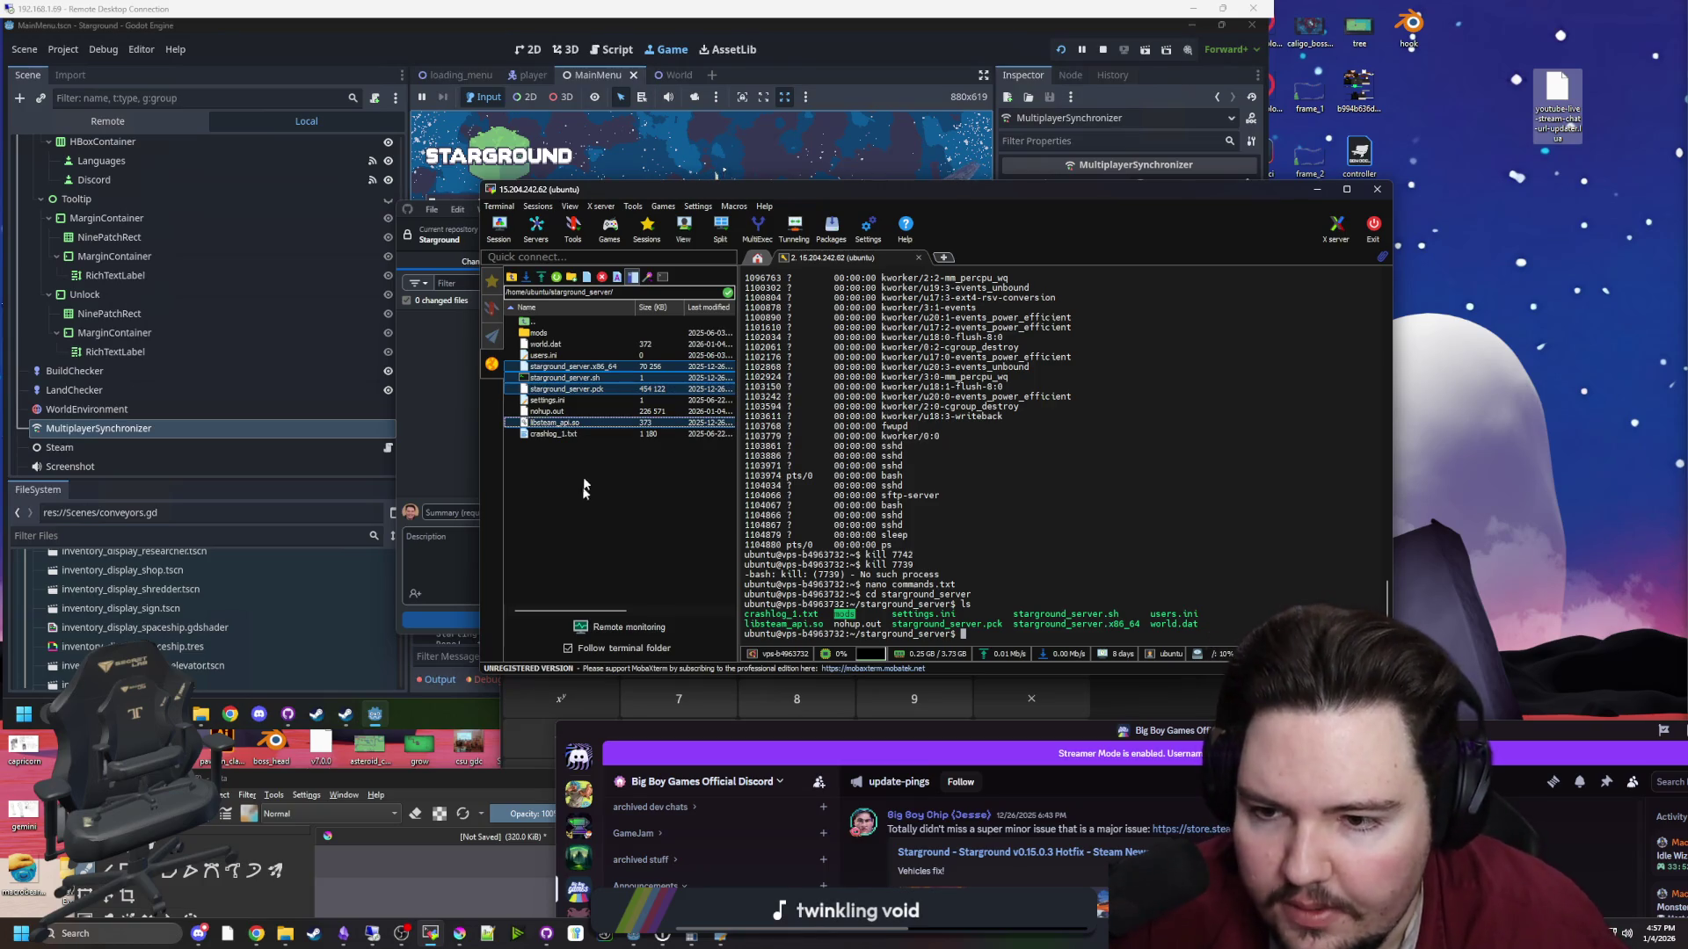